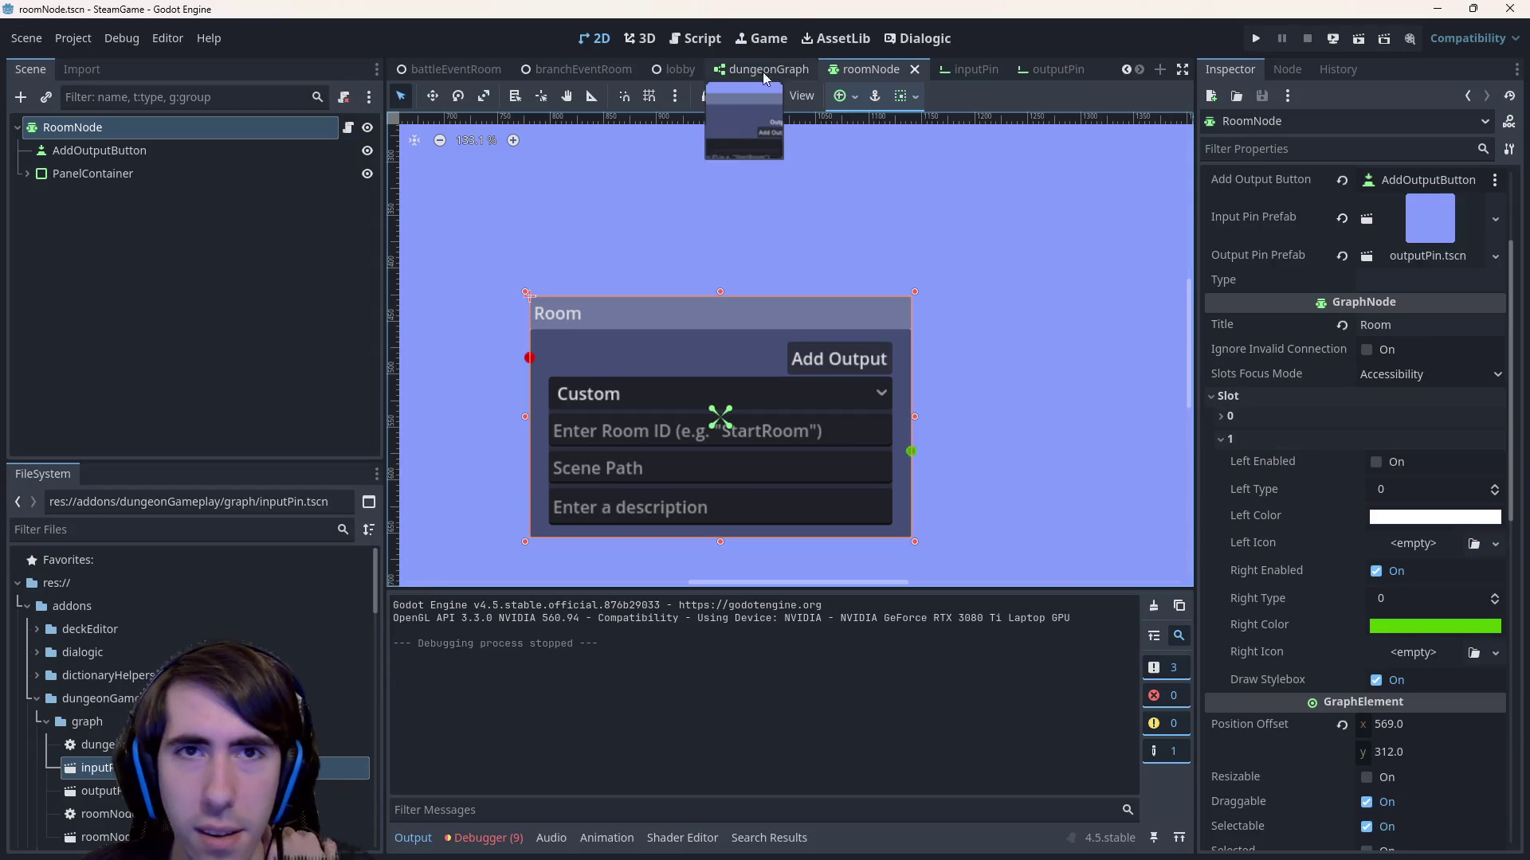
# - Scroll roomNode.gd to the addInput function and select its whole body
pyautogui.scroll(10, 743, 365)
pyautogui.scroll(4, 743, 365)
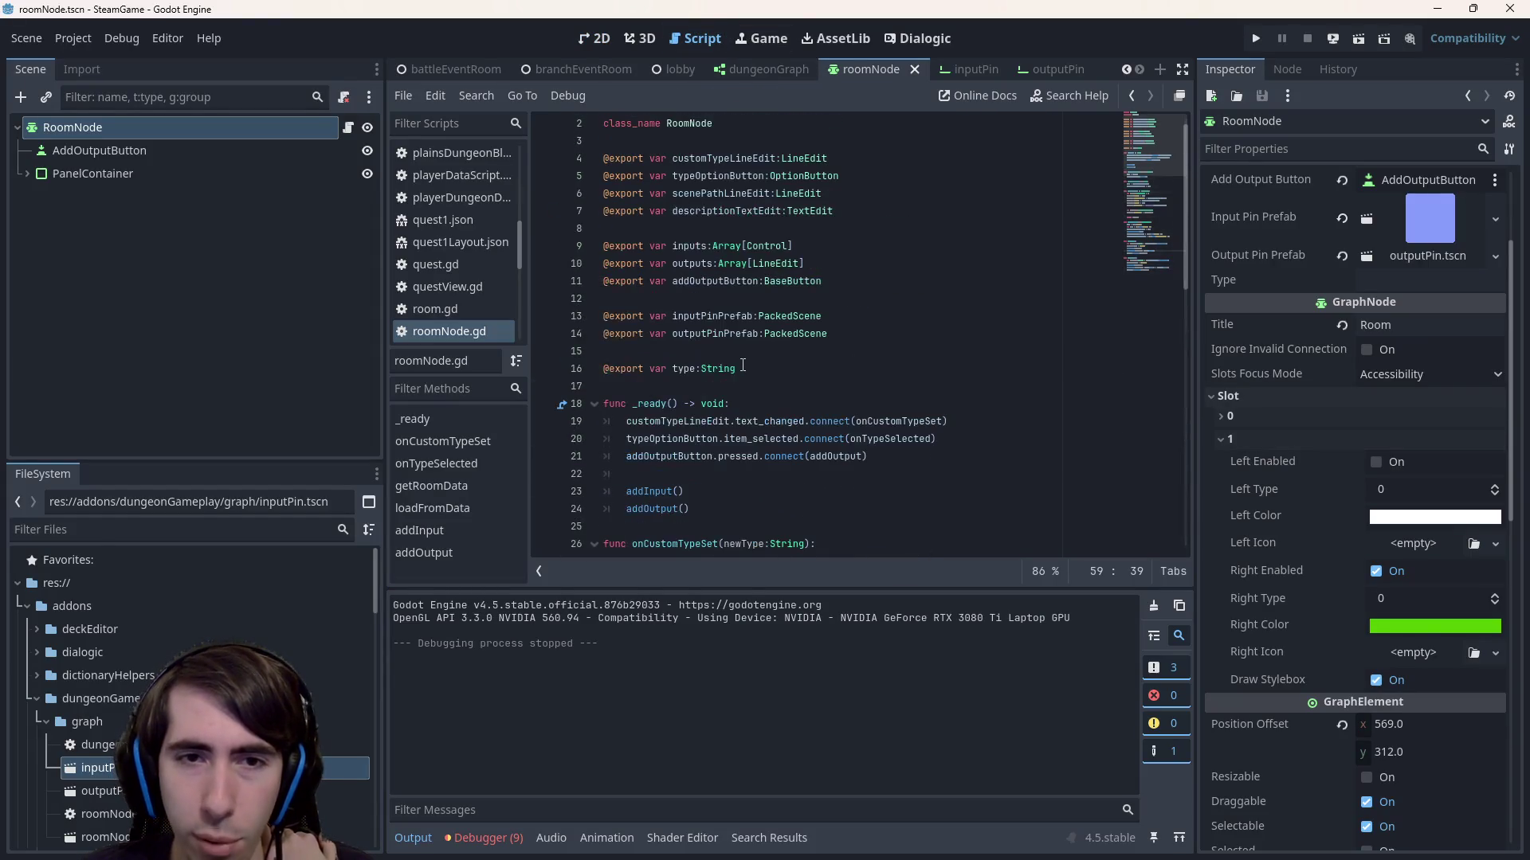
pyautogui.scroll(-2, 743, 365)
pyautogui.click(670, 391)
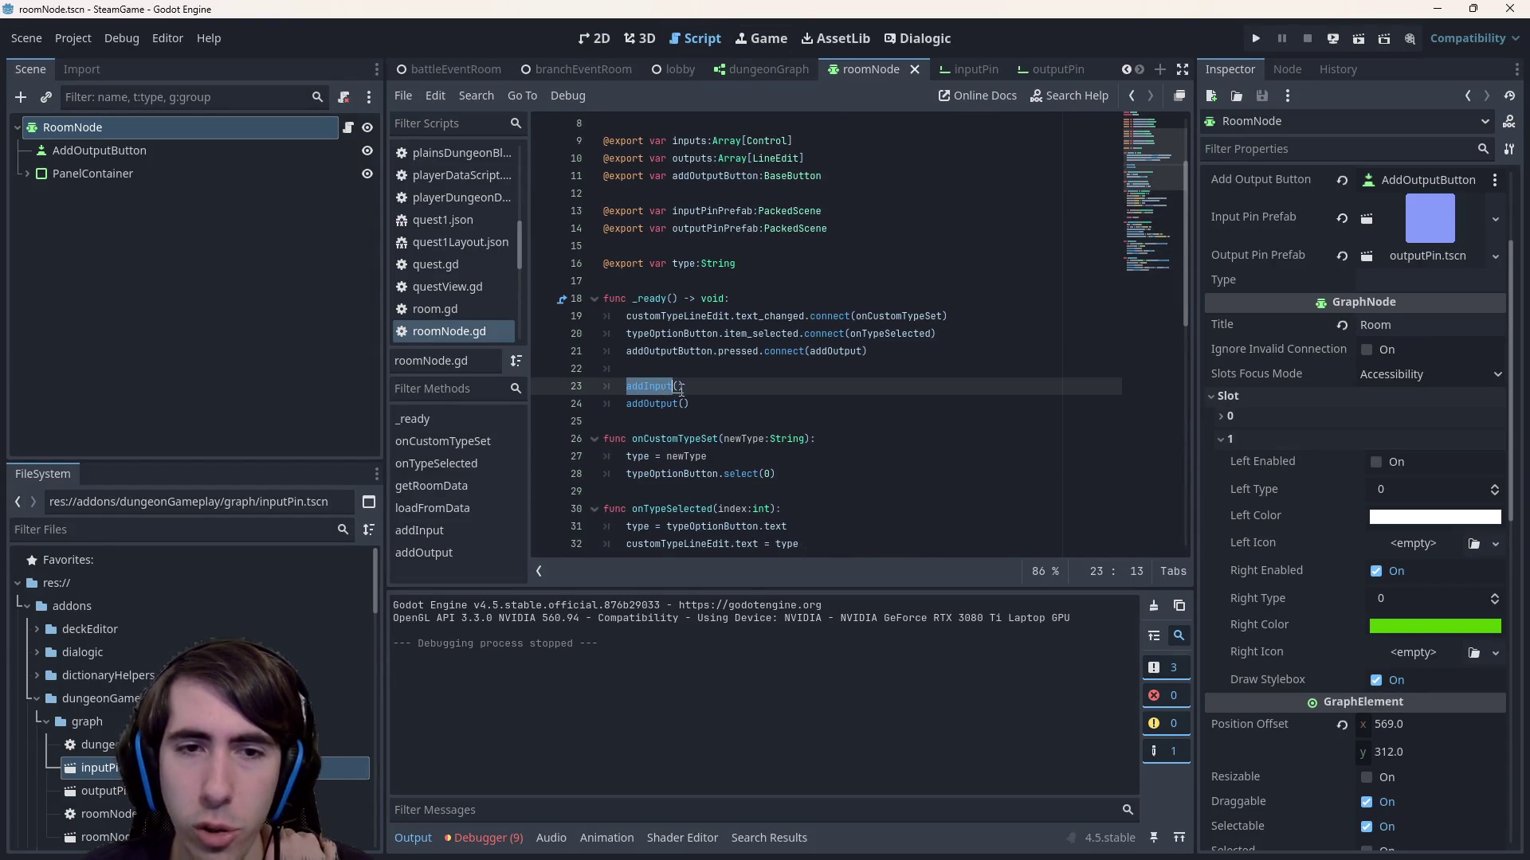
pyautogui.scroll(-12, 681, 389)
pyautogui.moveTo(834, 398)
pyautogui.mouseDown()
pyautogui.moveTo(574, 387)
pyautogui.moveTo(533, 345)
pyautogui.moveTo(540, 325)
pyautogui.mouseUp()
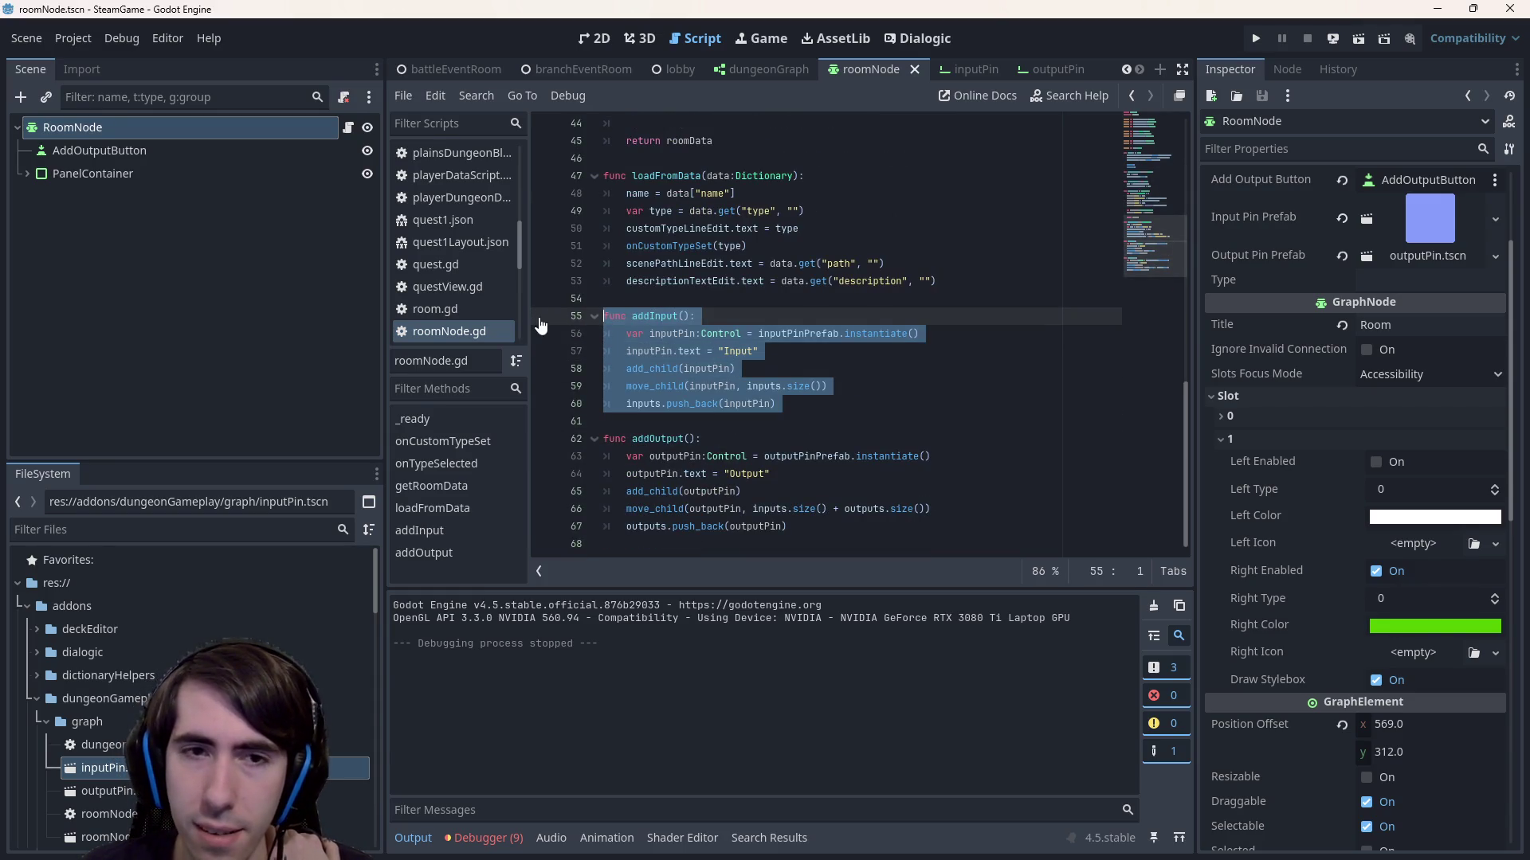
# - Inspect the slot 0 and slot 1 port properties of the Room node in 2D, then return to the script
pyautogui.click(614, 43)
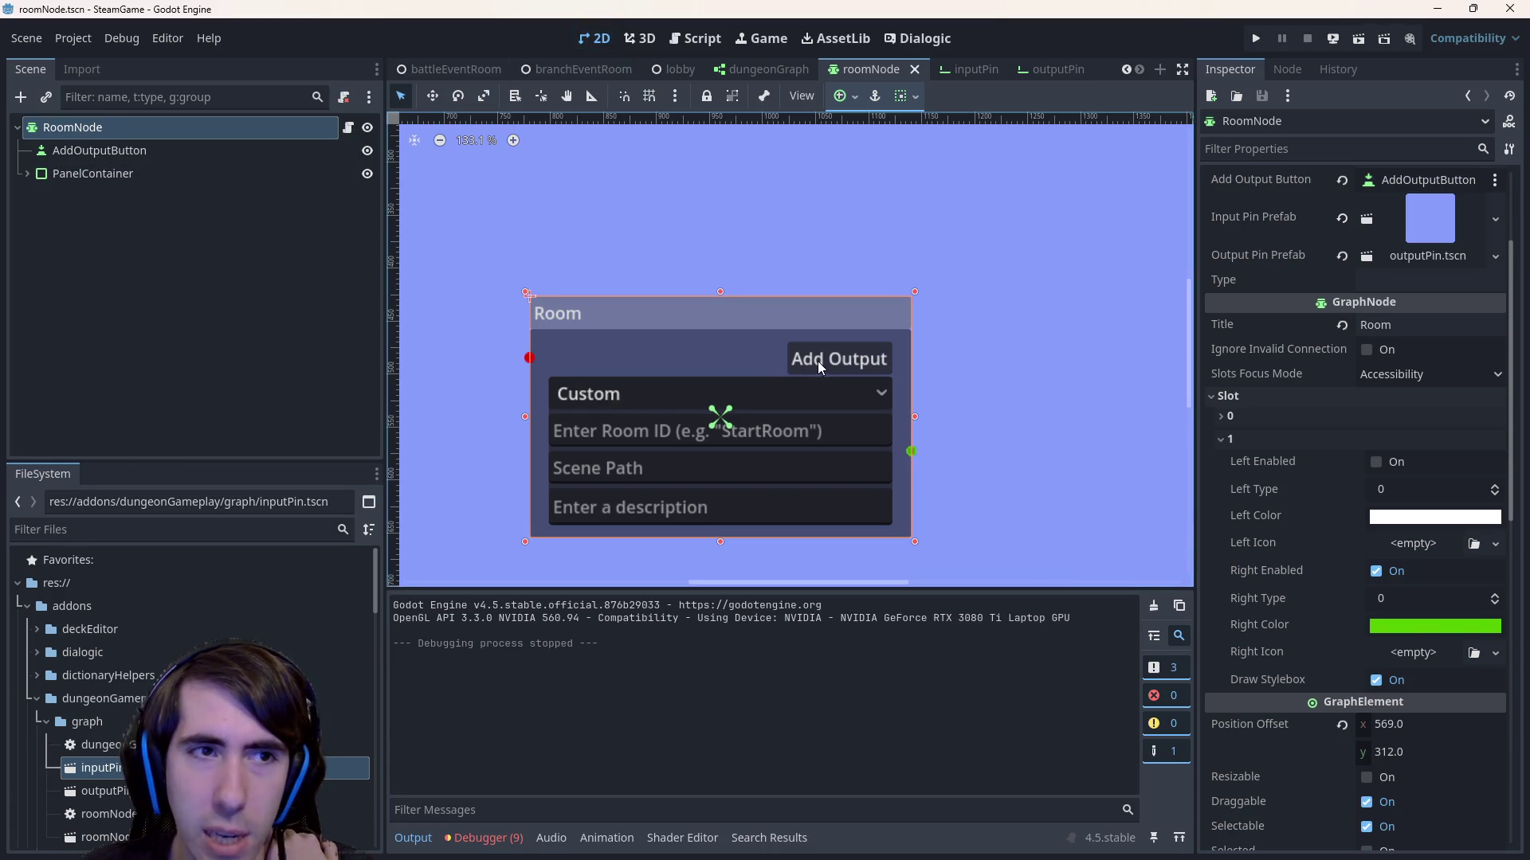
pyautogui.click(1279, 437)
pyautogui.click(1282, 414)
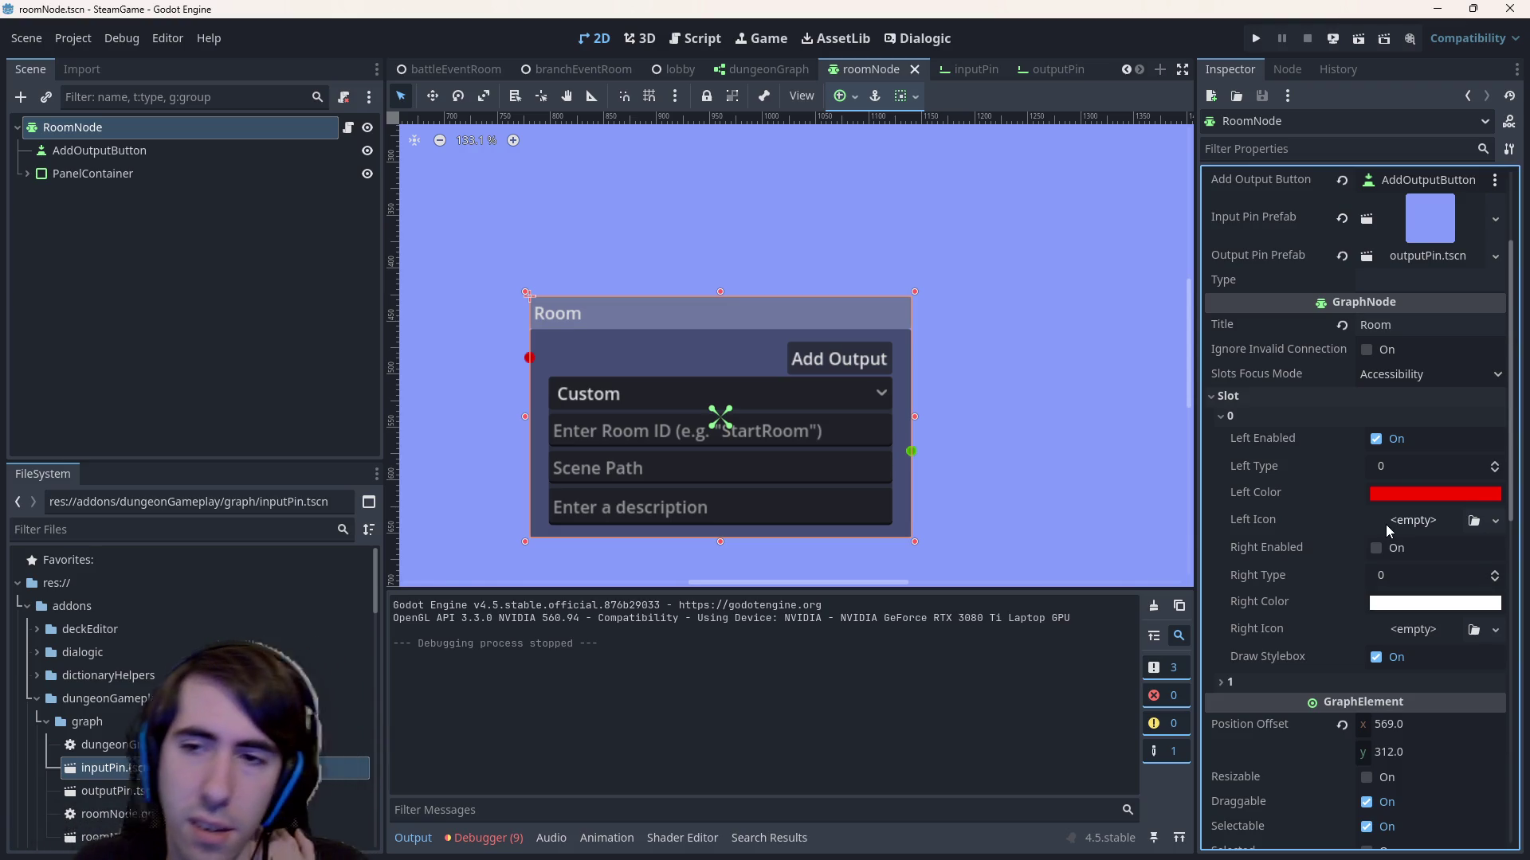
pyautogui.click(1276, 411)
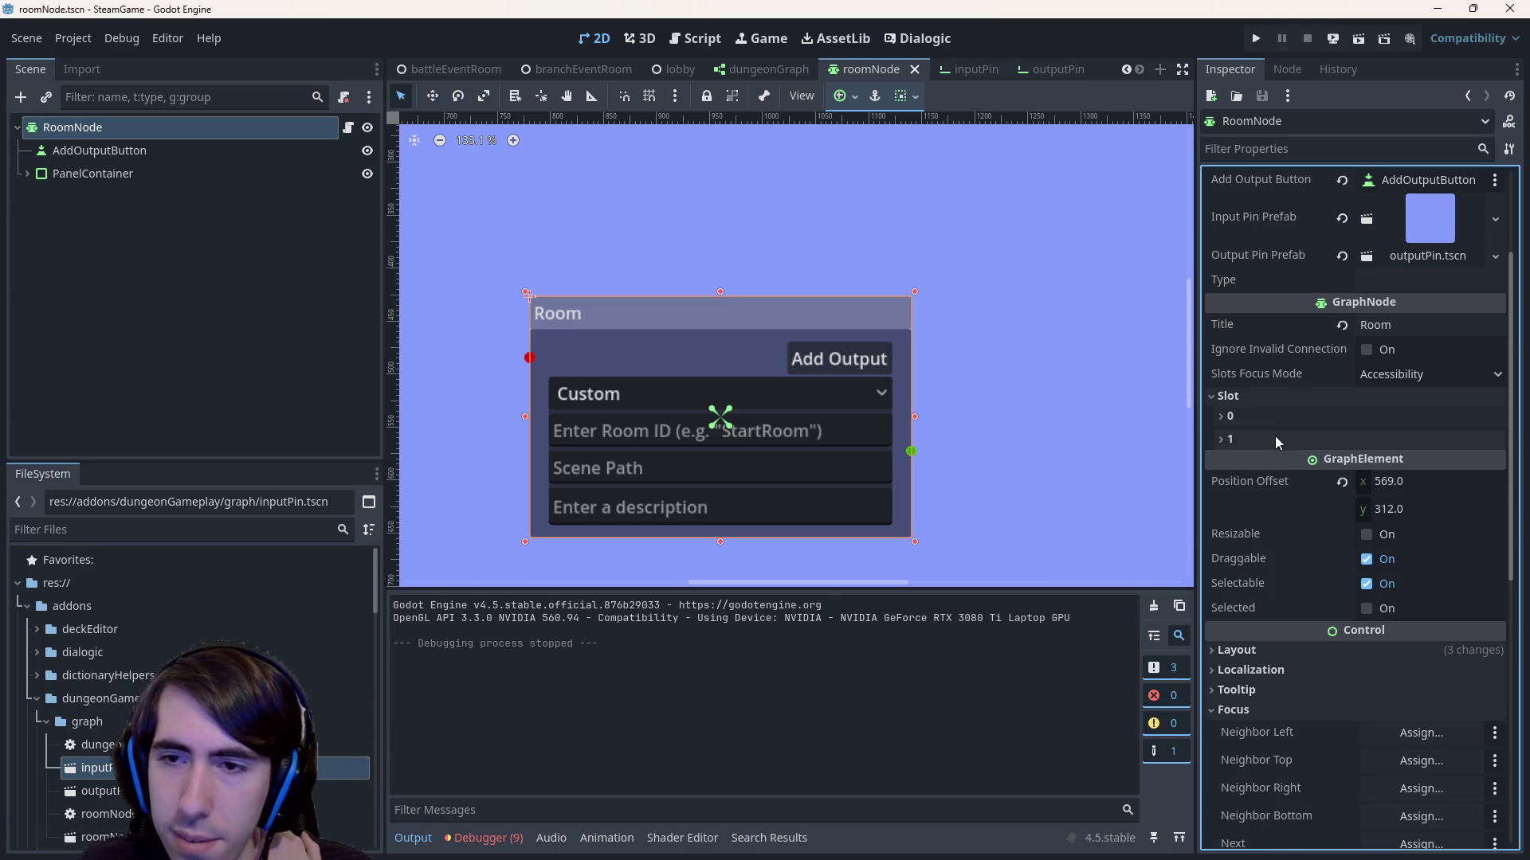
pyautogui.click(695, 38)
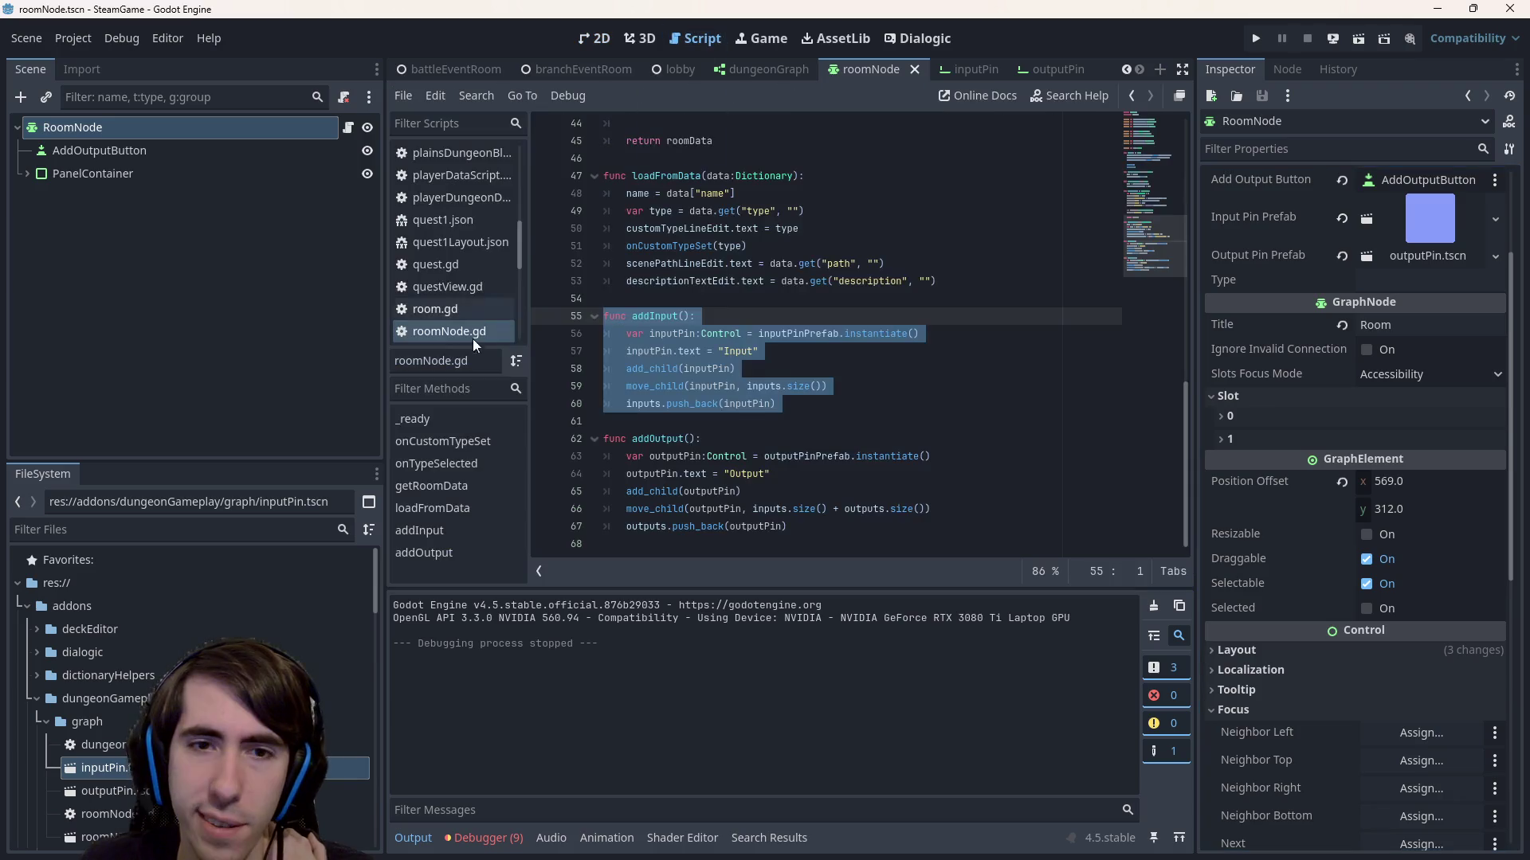
# - Insert clear_all_slots() on line 62 after addInput and open its GraphNode documentation
pyautogui.click(831, 401)
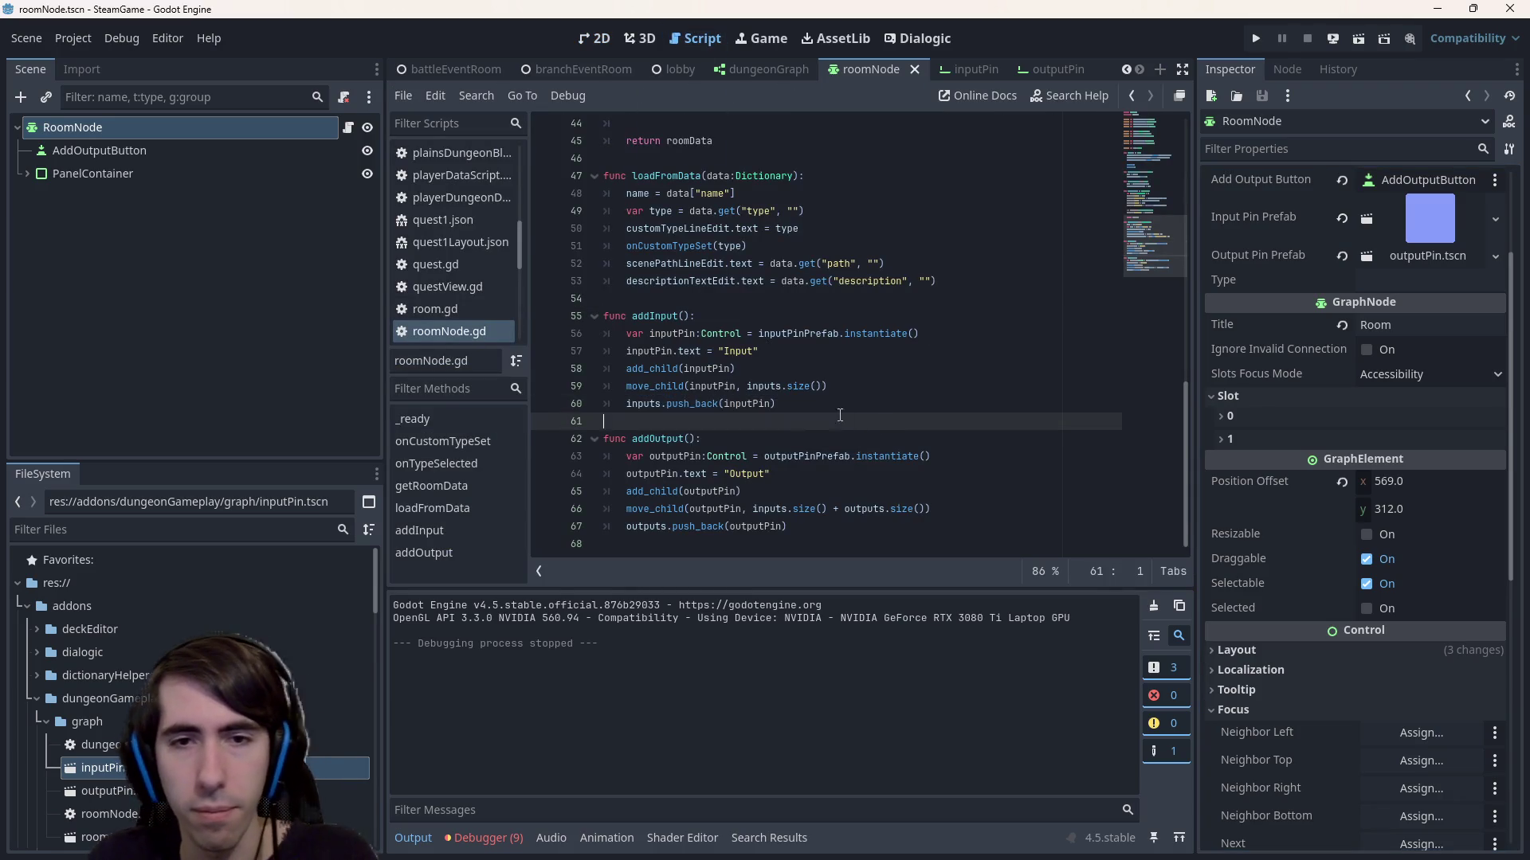
pyautogui.press('Return')
pyautogui.press('Return')
pyautogui.write('slots')
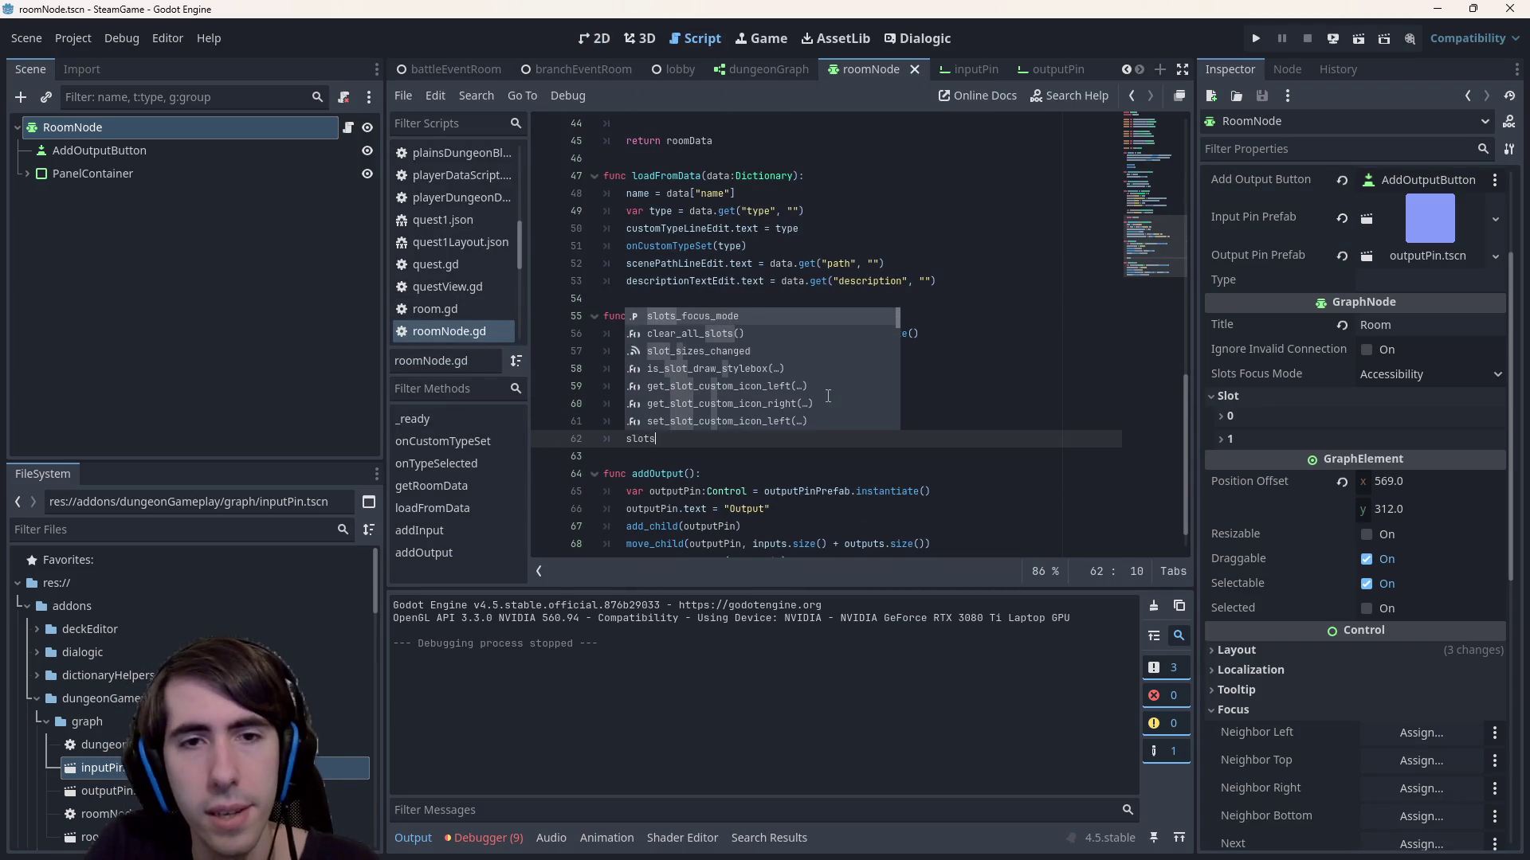
pyautogui.press('Down')
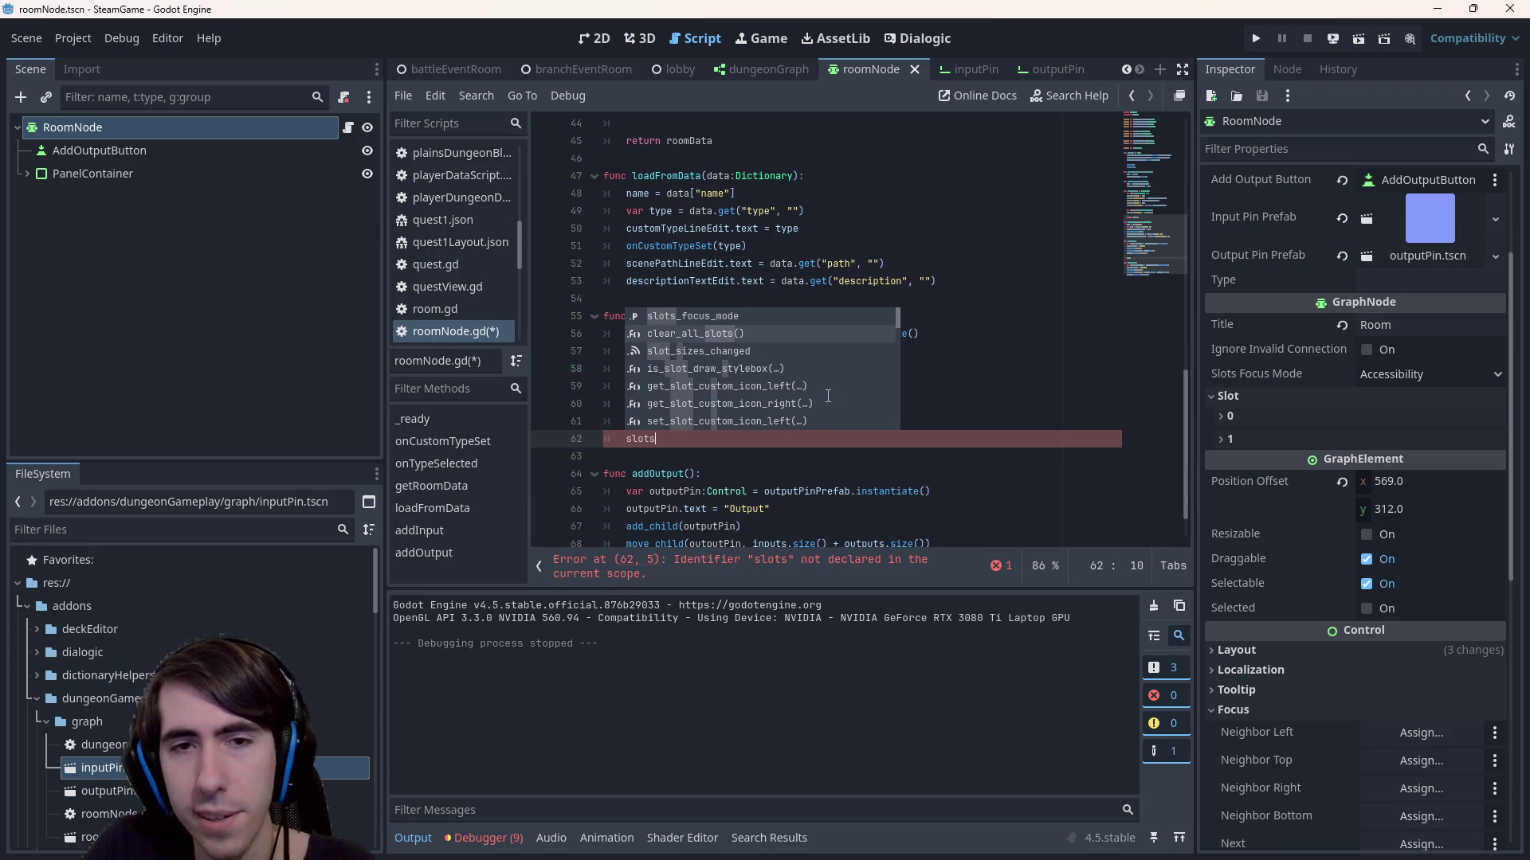
pyautogui.press('Return')
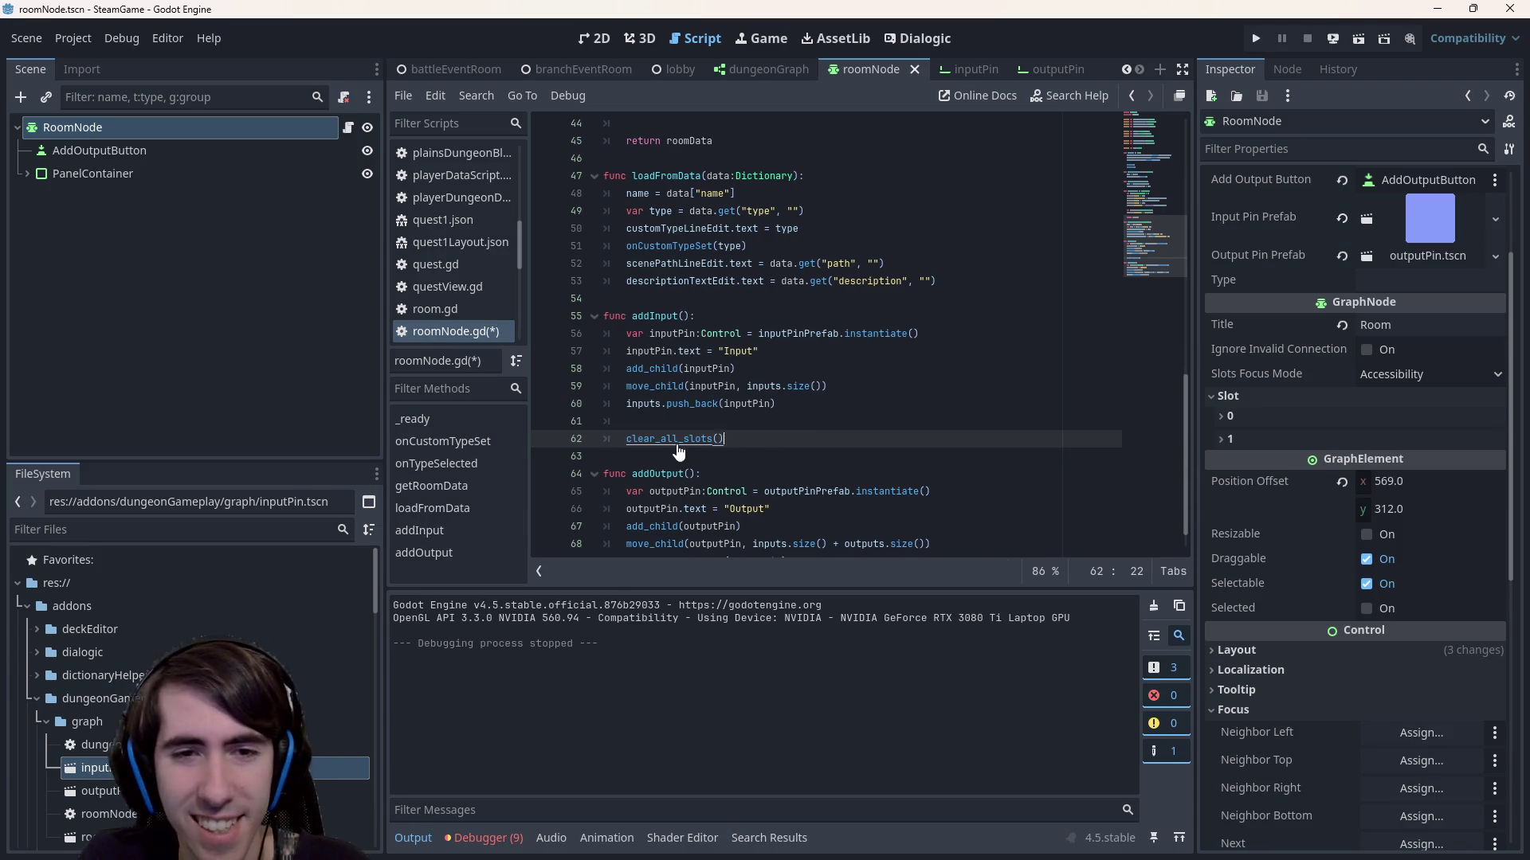
pyautogui.keyDown('ctrl'); pyautogui.click(674, 439); pyautogui.keyUp('ctrl')
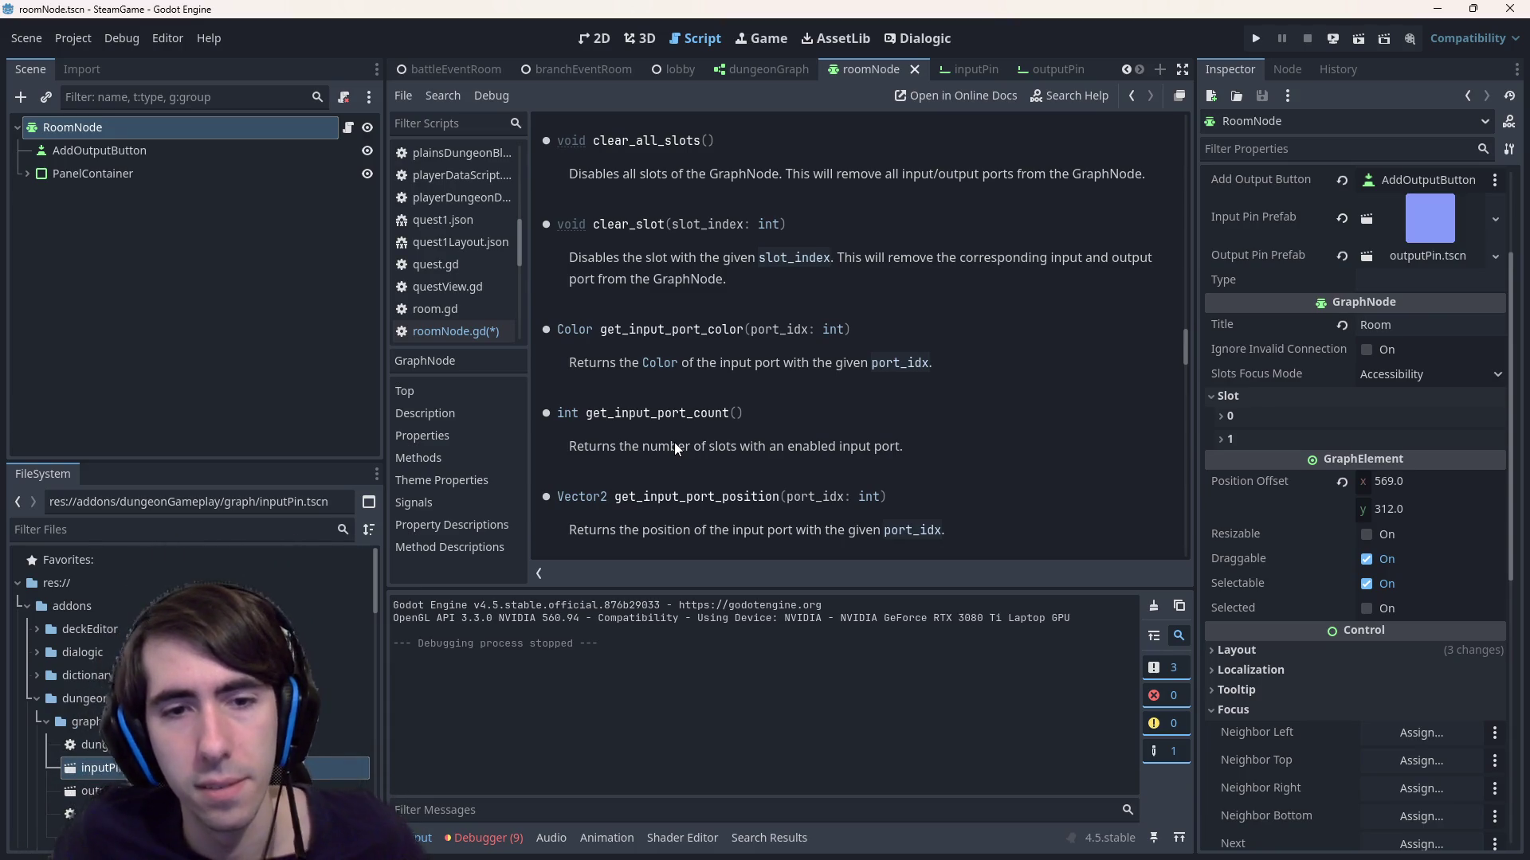
# - Read the GraphNode method descriptions, including clear_all_slots and the slot/port methods
pyautogui.scroll(-2, 674, 442)
pyautogui.scroll(-2, 674, 442)
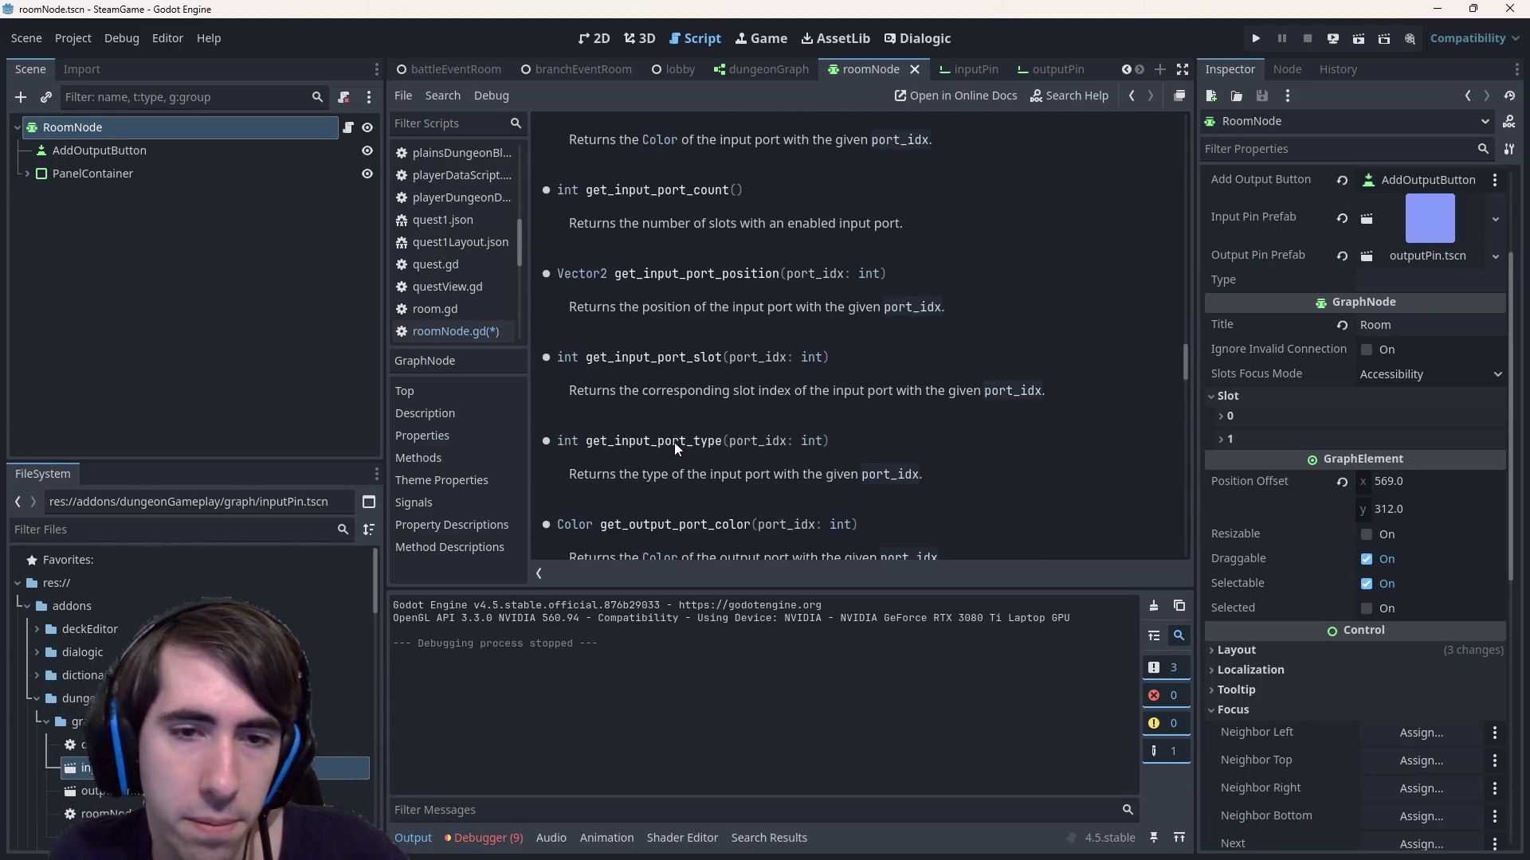
pyautogui.scroll(-2, 674, 442)
pyautogui.scroll(-2, 674, 442)
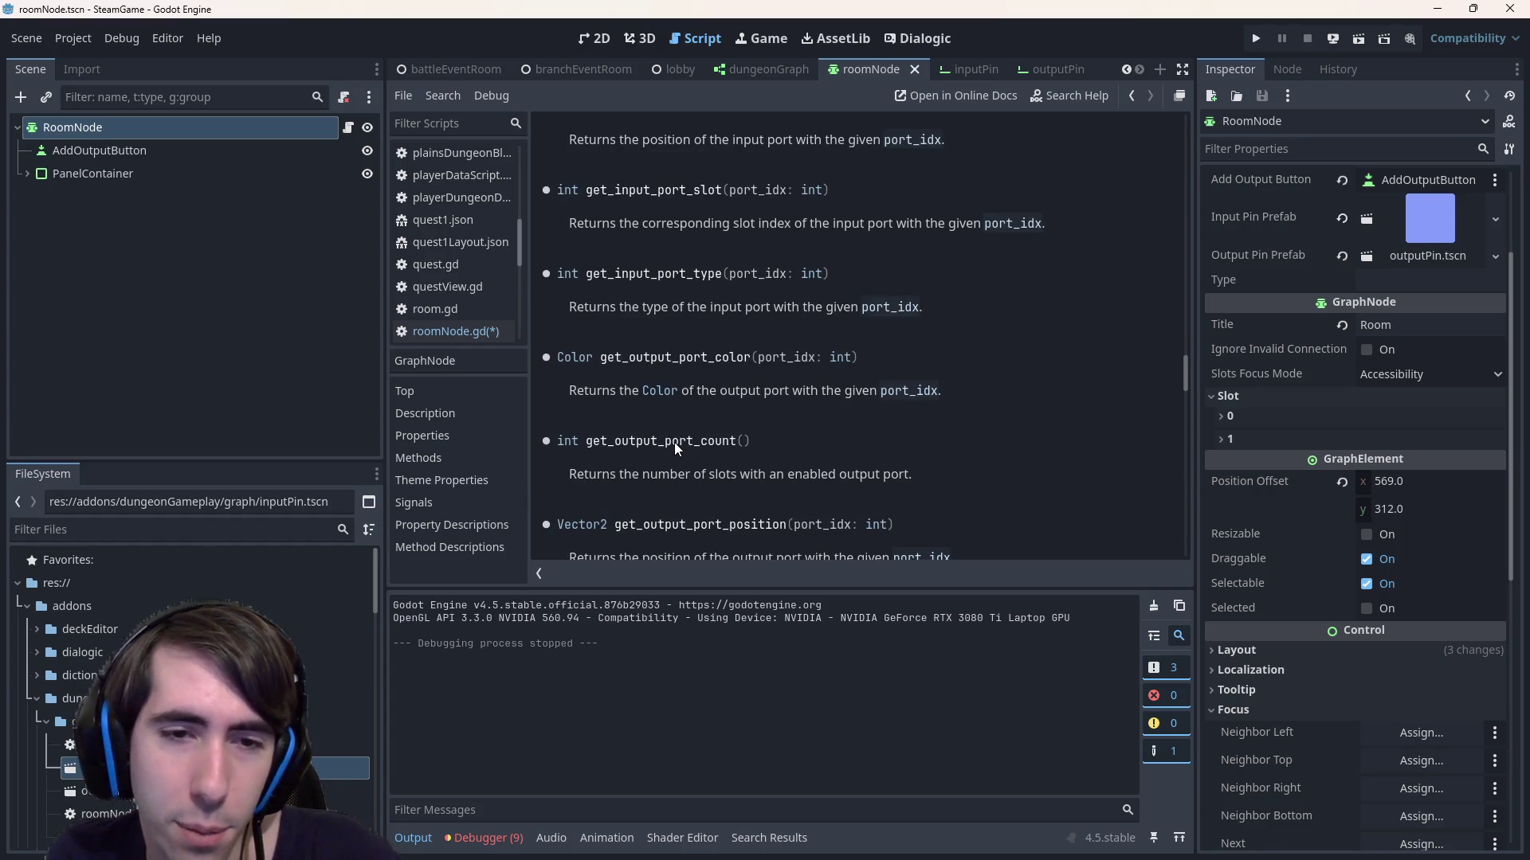
pyautogui.scroll(-2, 674, 442)
pyautogui.scroll(-2, 748, 421)
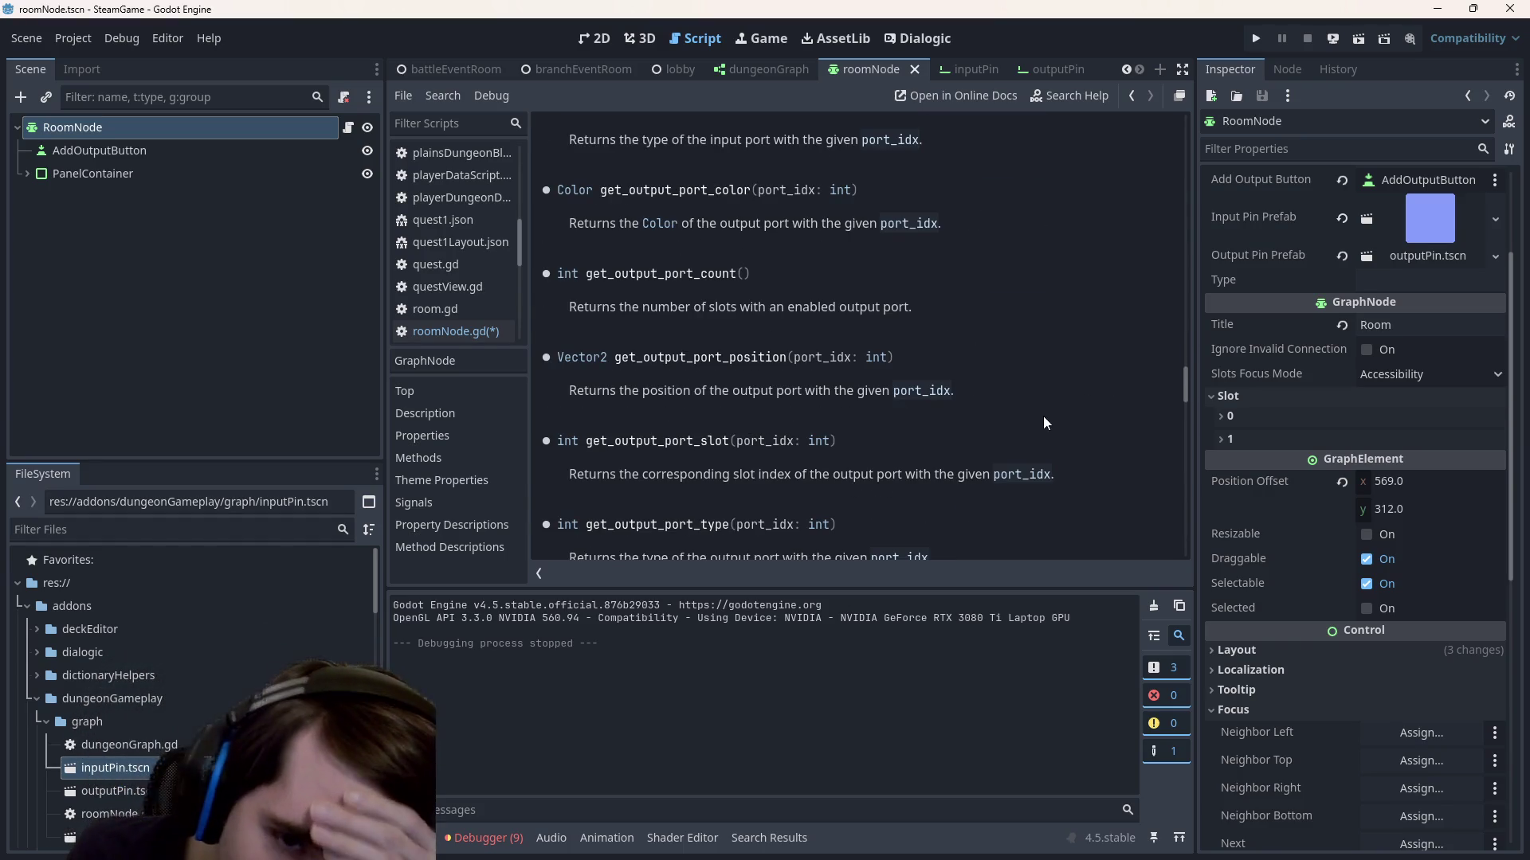
pyautogui.scroll(15, 928, 456)
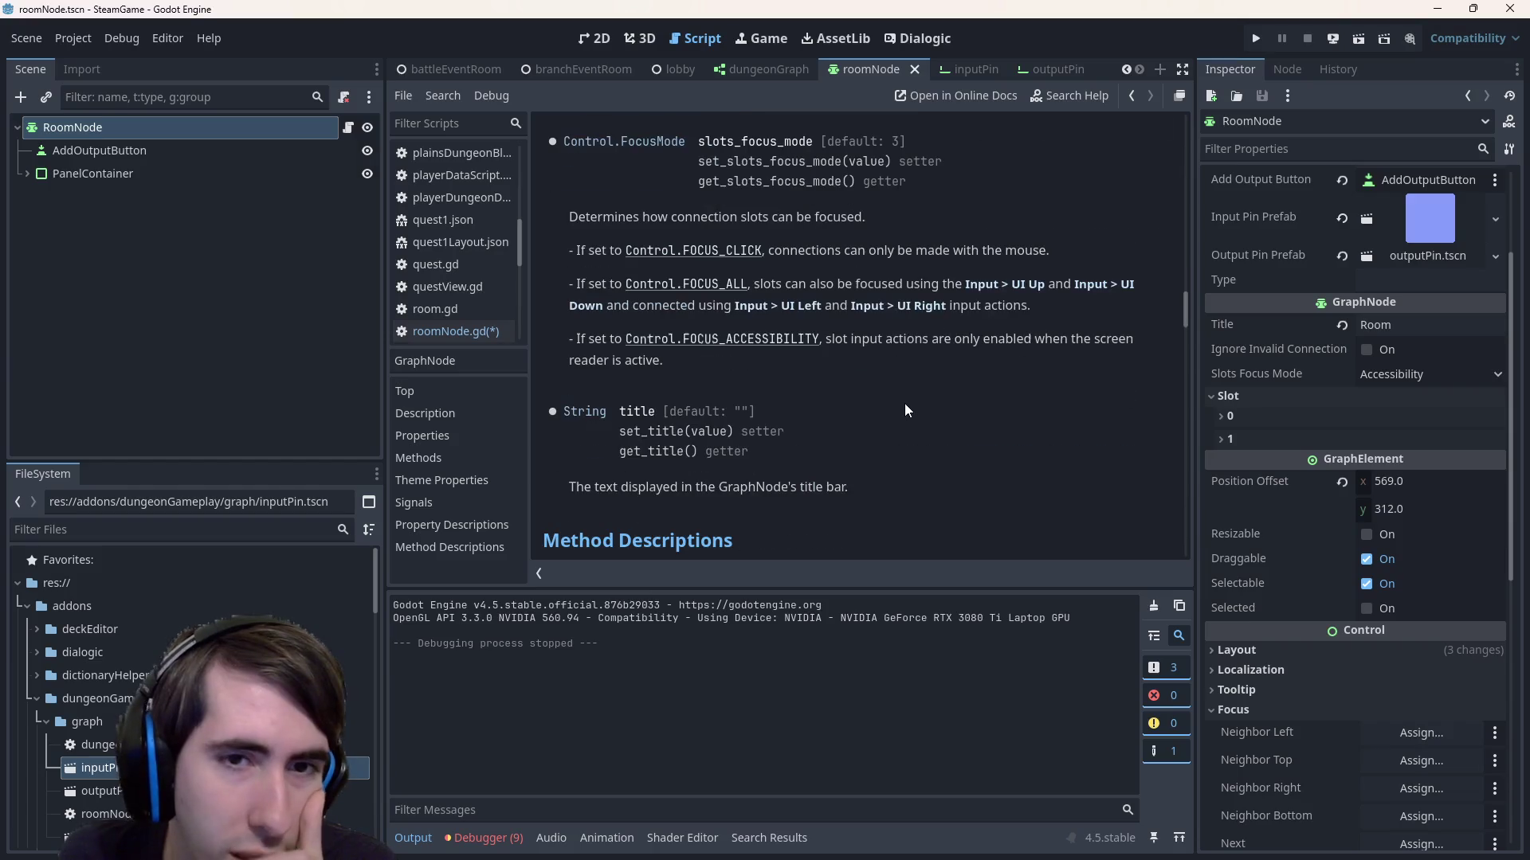
pyautogui.scroll(3, 893, 385)
pyautogui.scroll(-6, 894, 385)
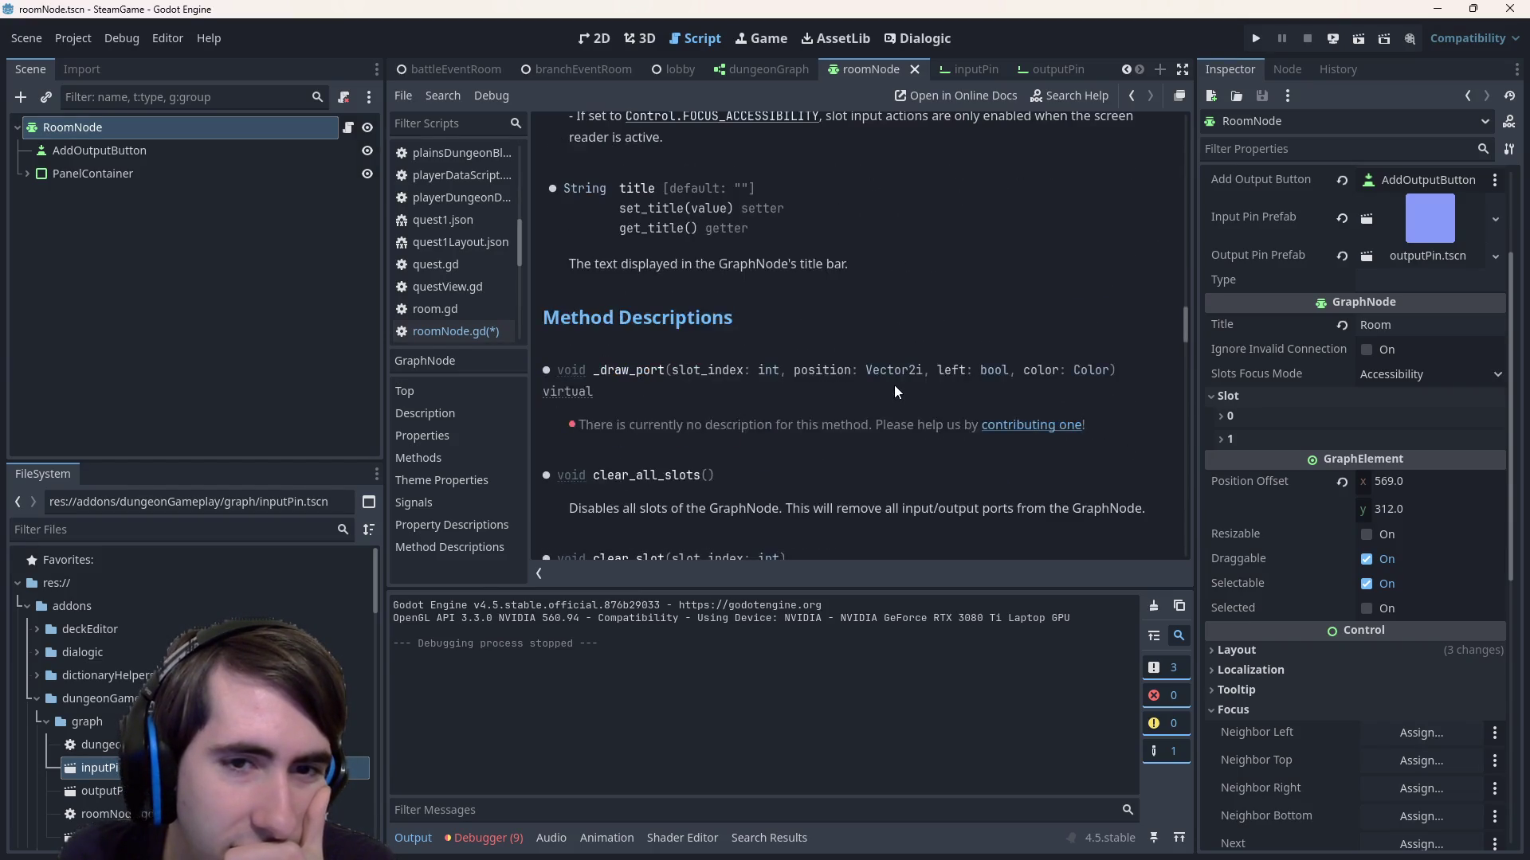
pyautogui.scroll(-2, 894, 385)
pyautogui.scroll(-1, 894, 385)
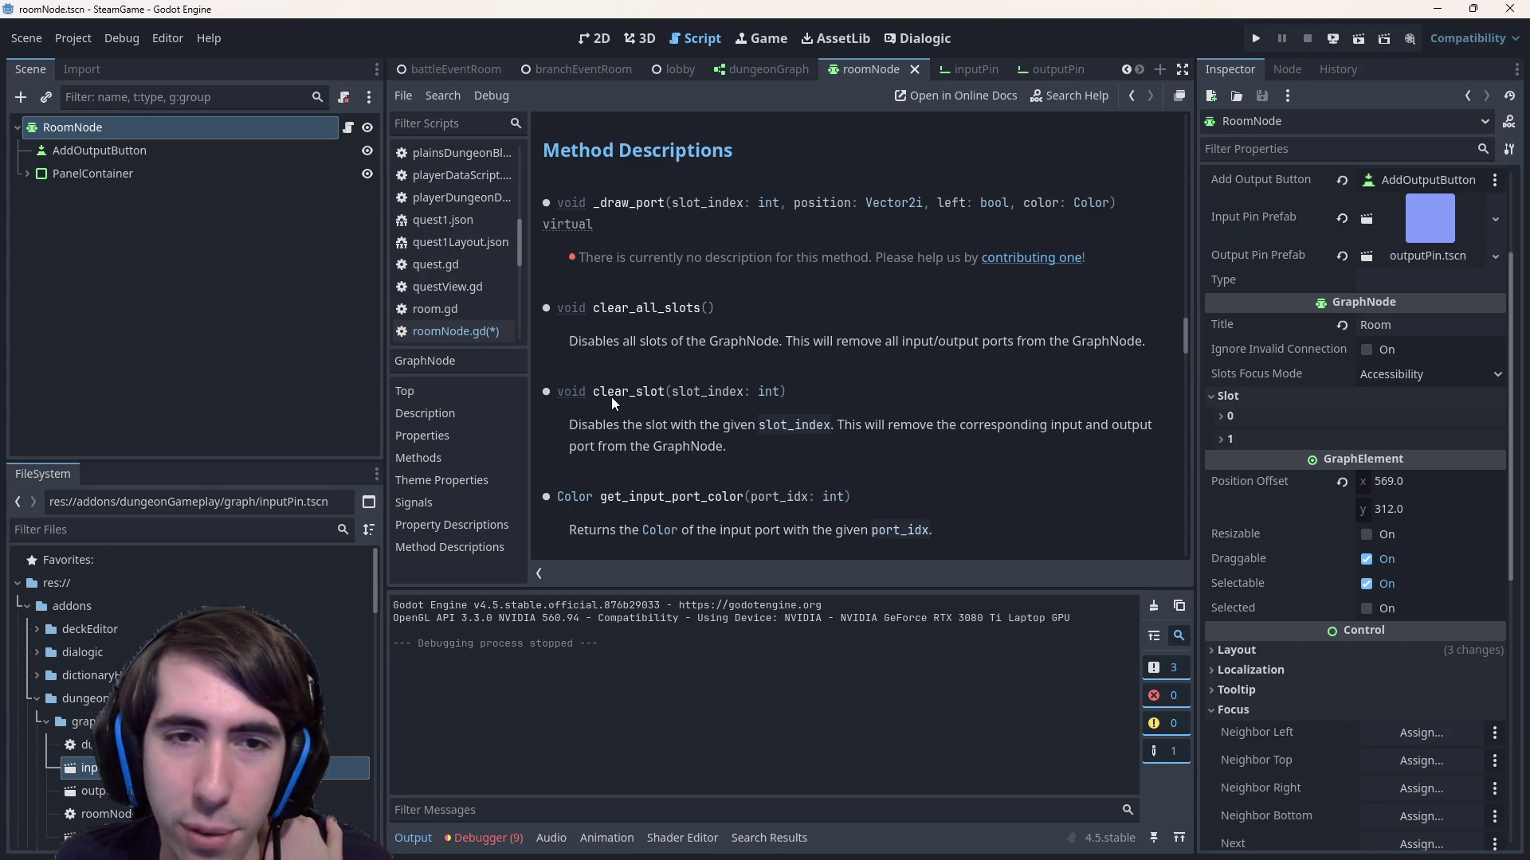
pyautogui.doubleClick(633, 308)
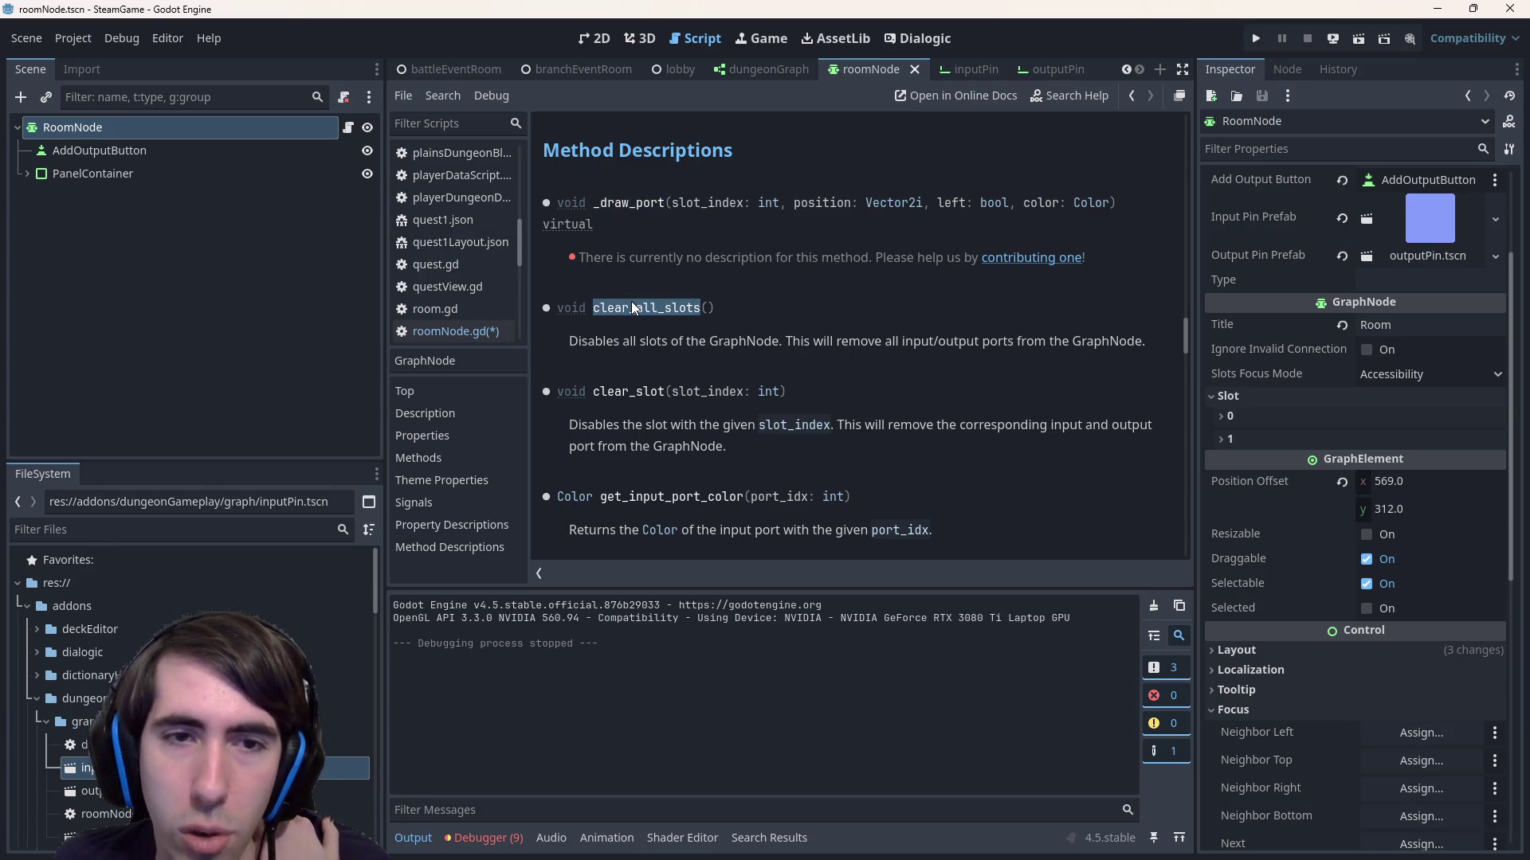
pyautogui.scroll(-1, 639, 354)
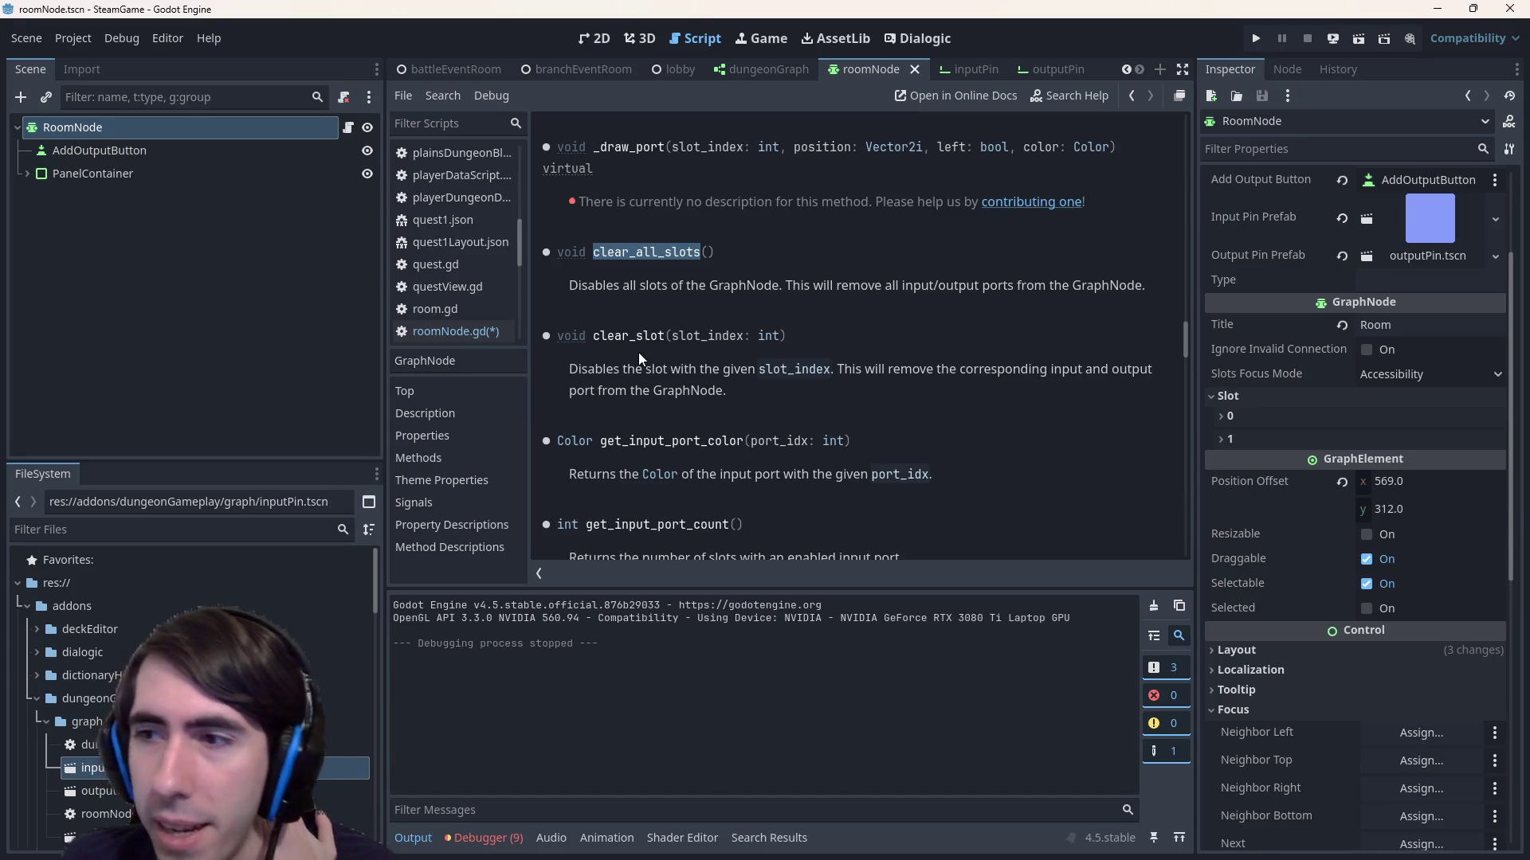
pyautogui.scroll(-6, 638, 352)
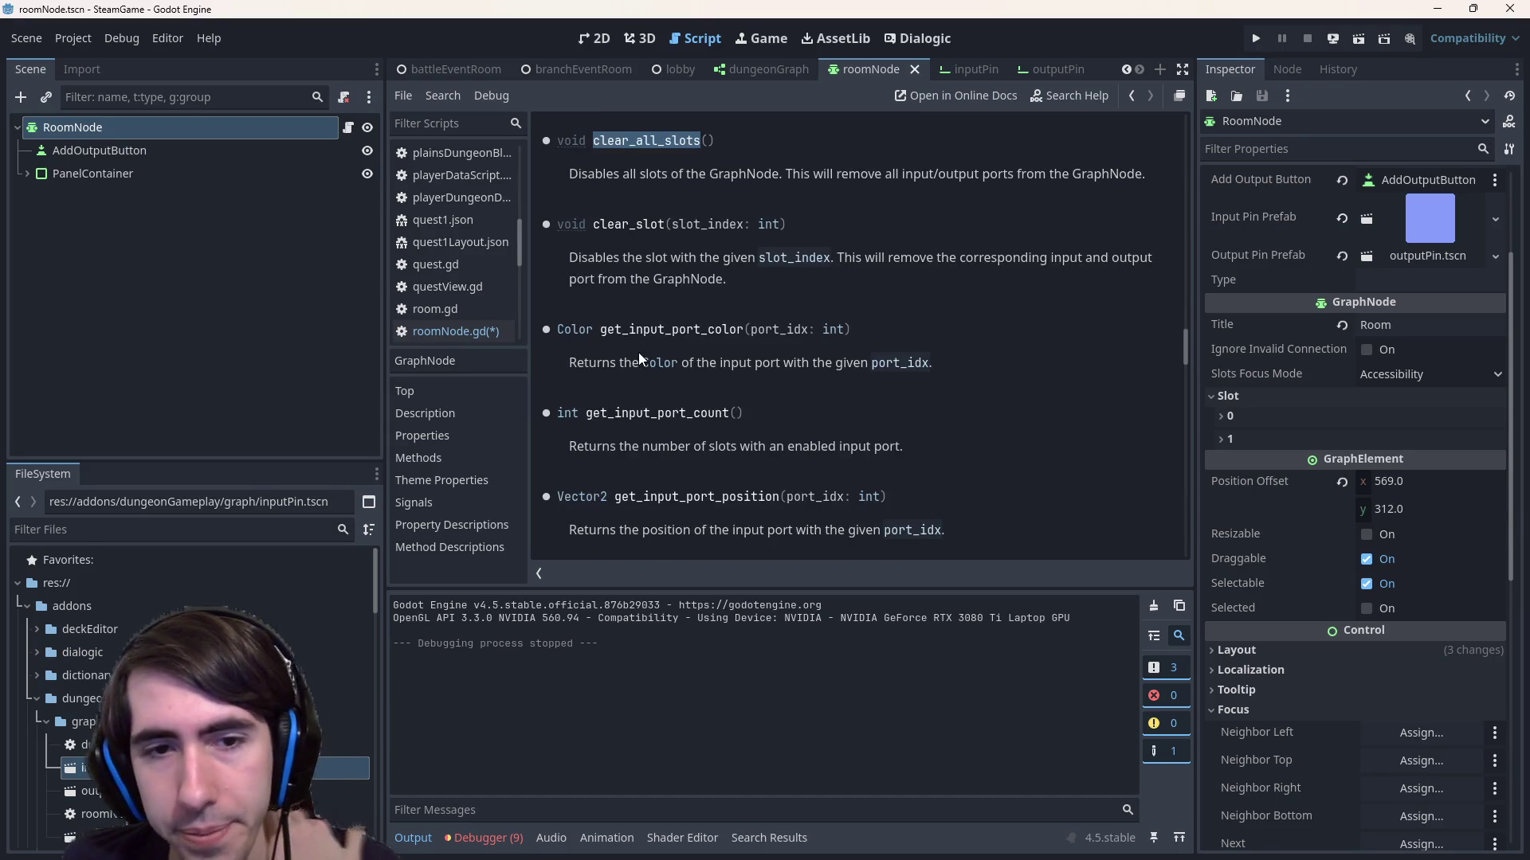
pyautogui.scroll(-20, 638, 347)
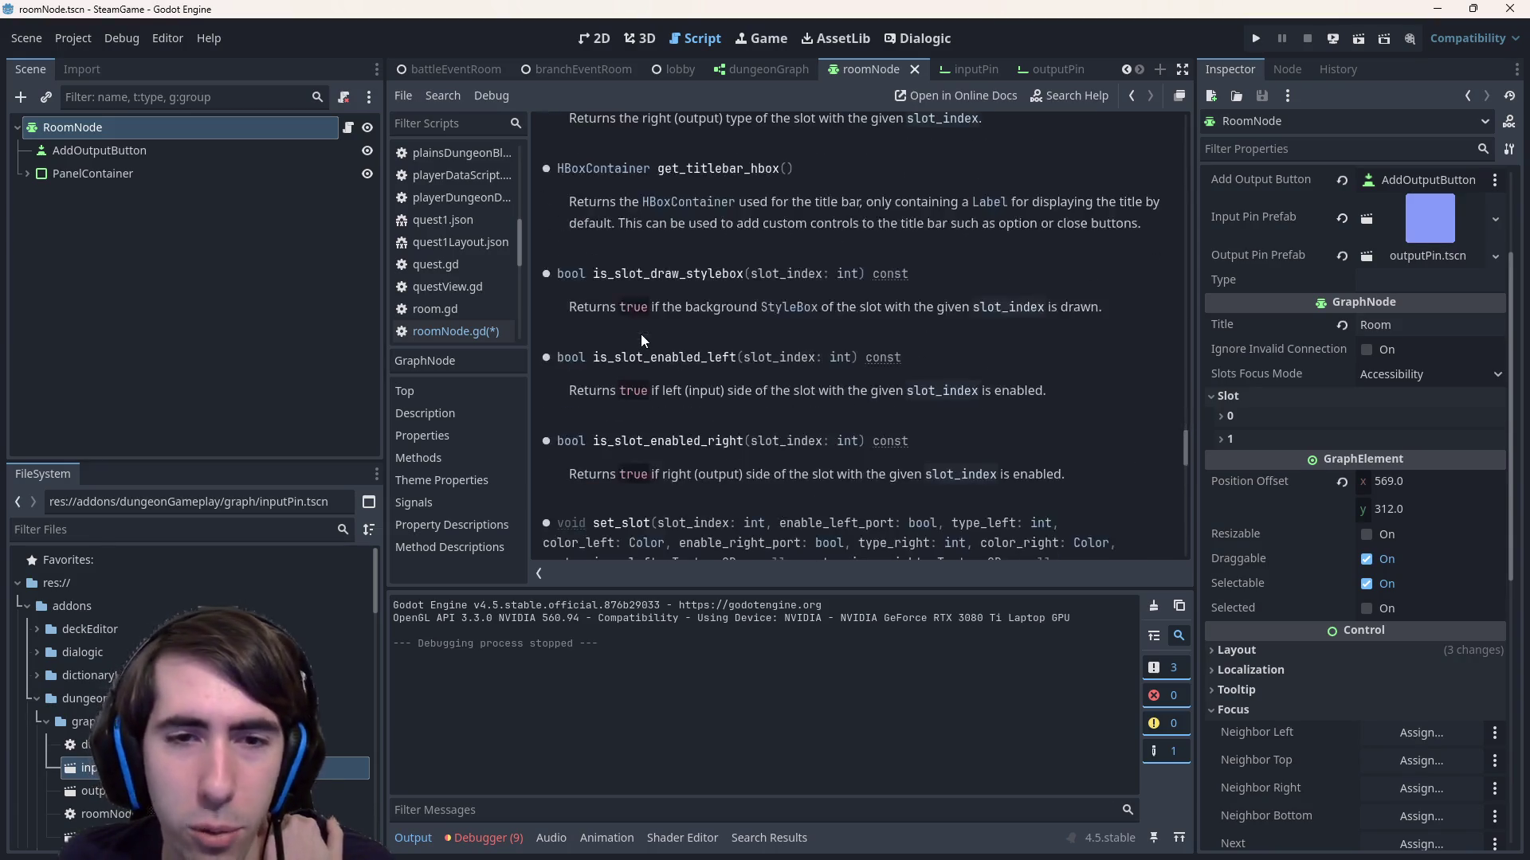
pyautogui.scroll(-4, 641, 334)
pyautogui.scroll(3, 640, 333)
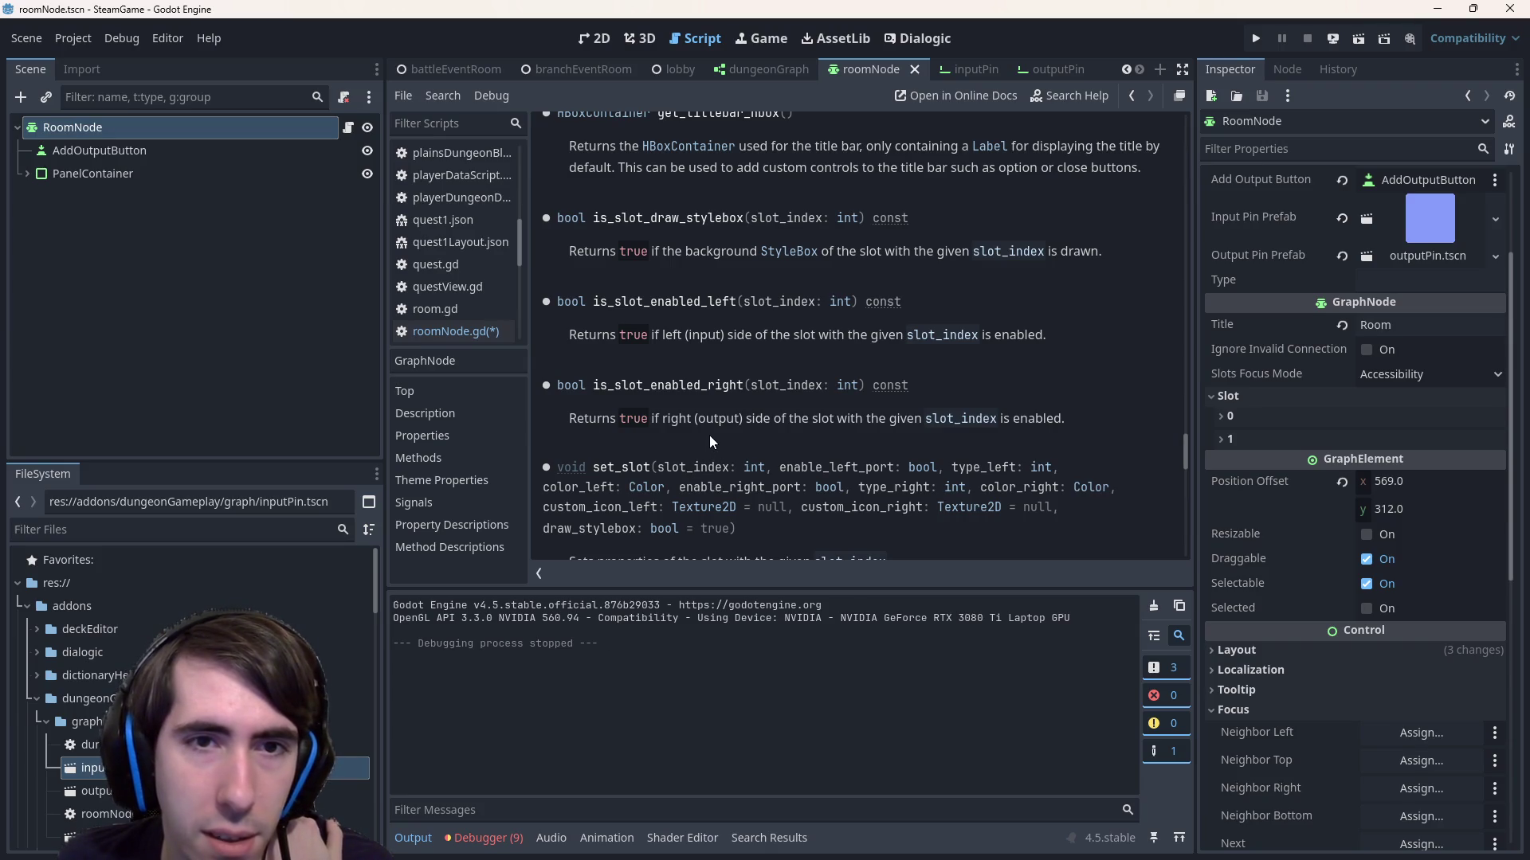
pyautogui.scroll(3, 711, 435)
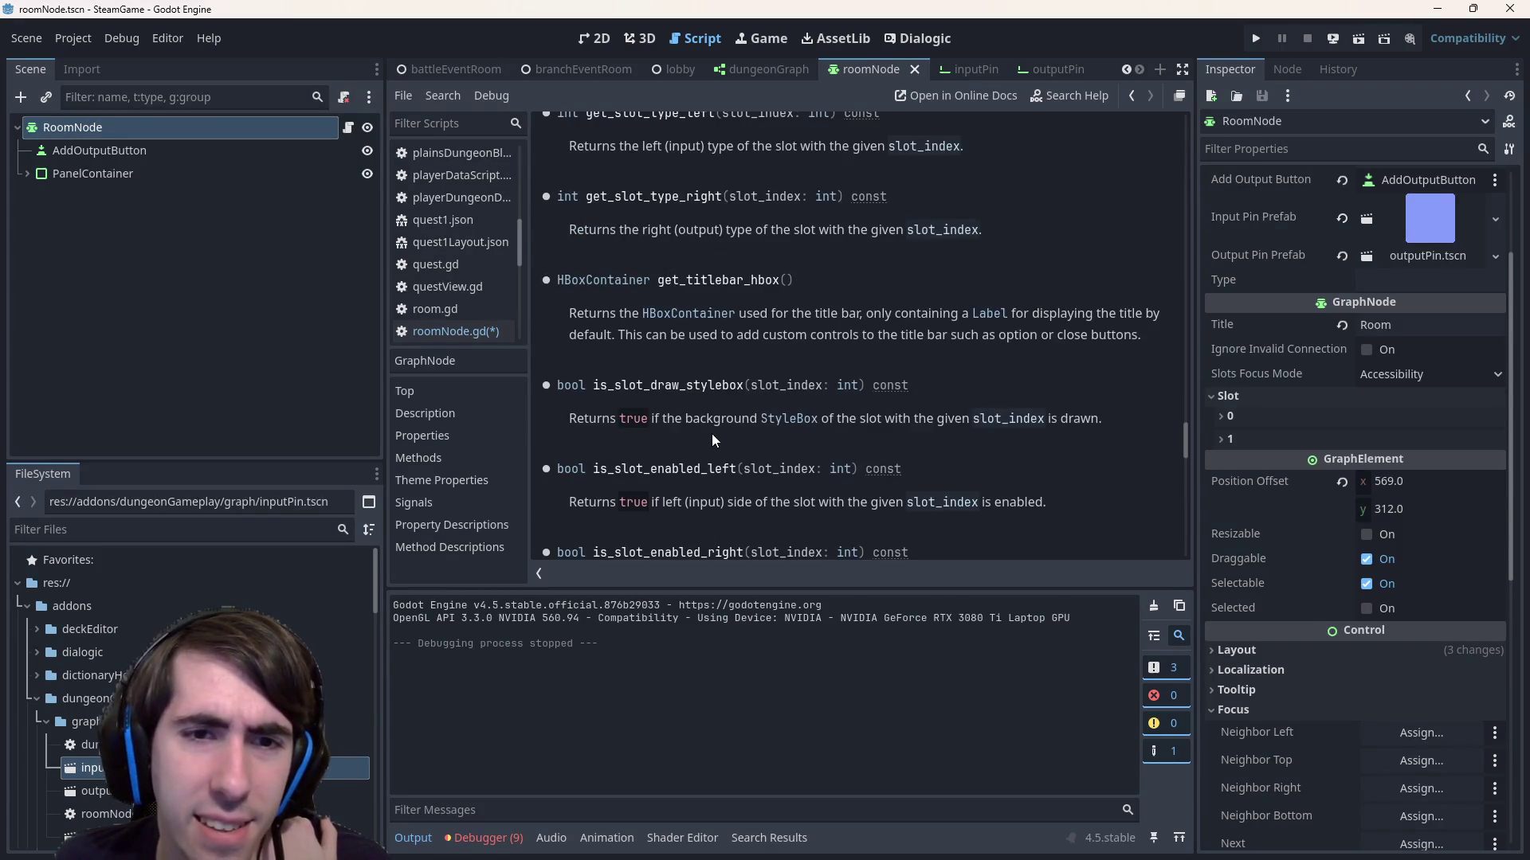
pyautogui.scroll(1, 711, 439)
pyautogui.scroll(2, 711, 434)
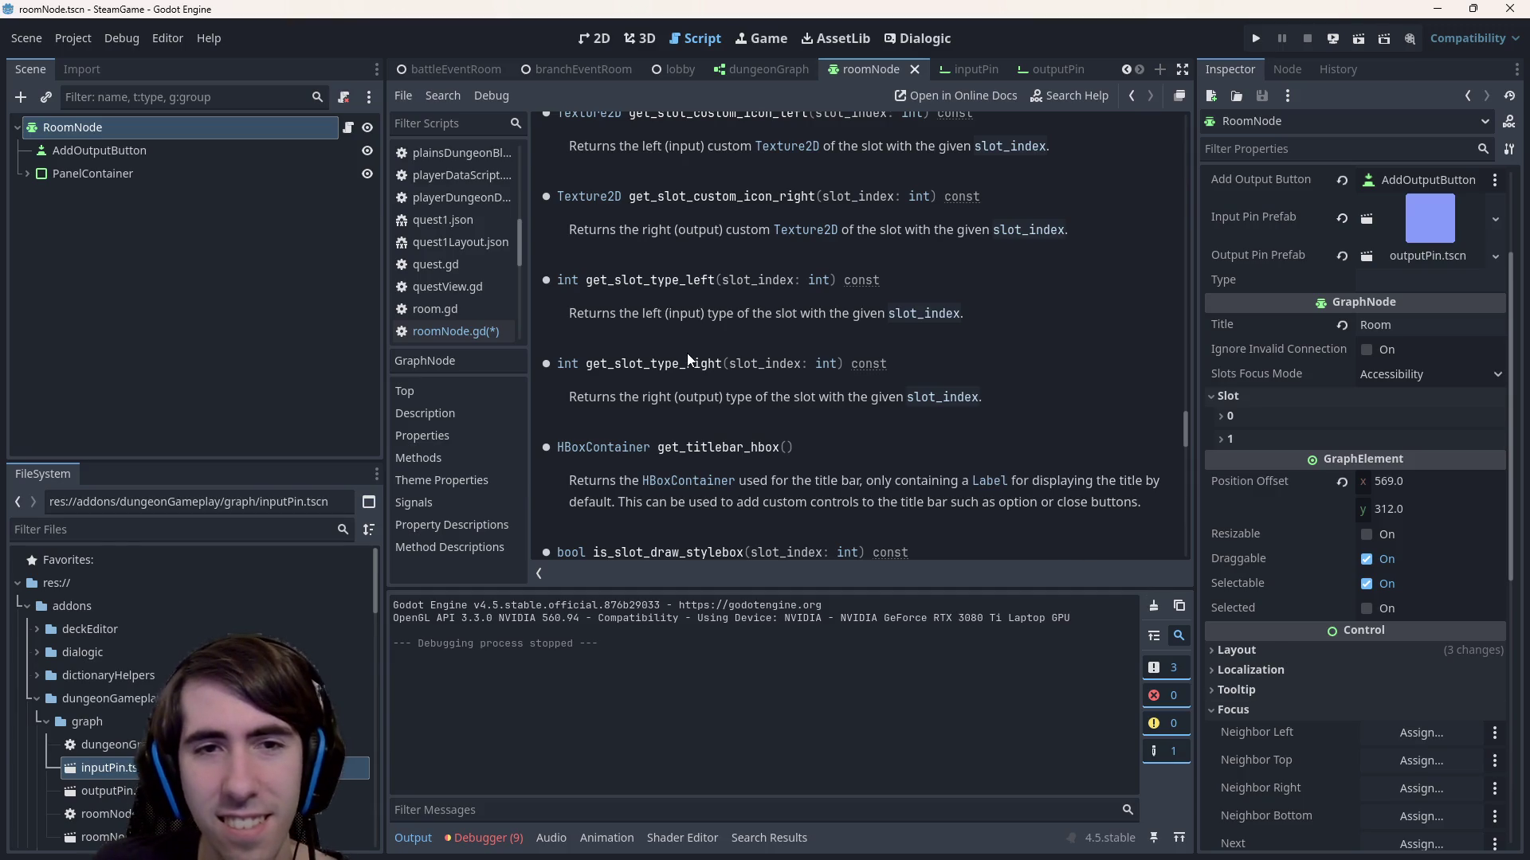
pyautogui.scroll(2, 820, 368)
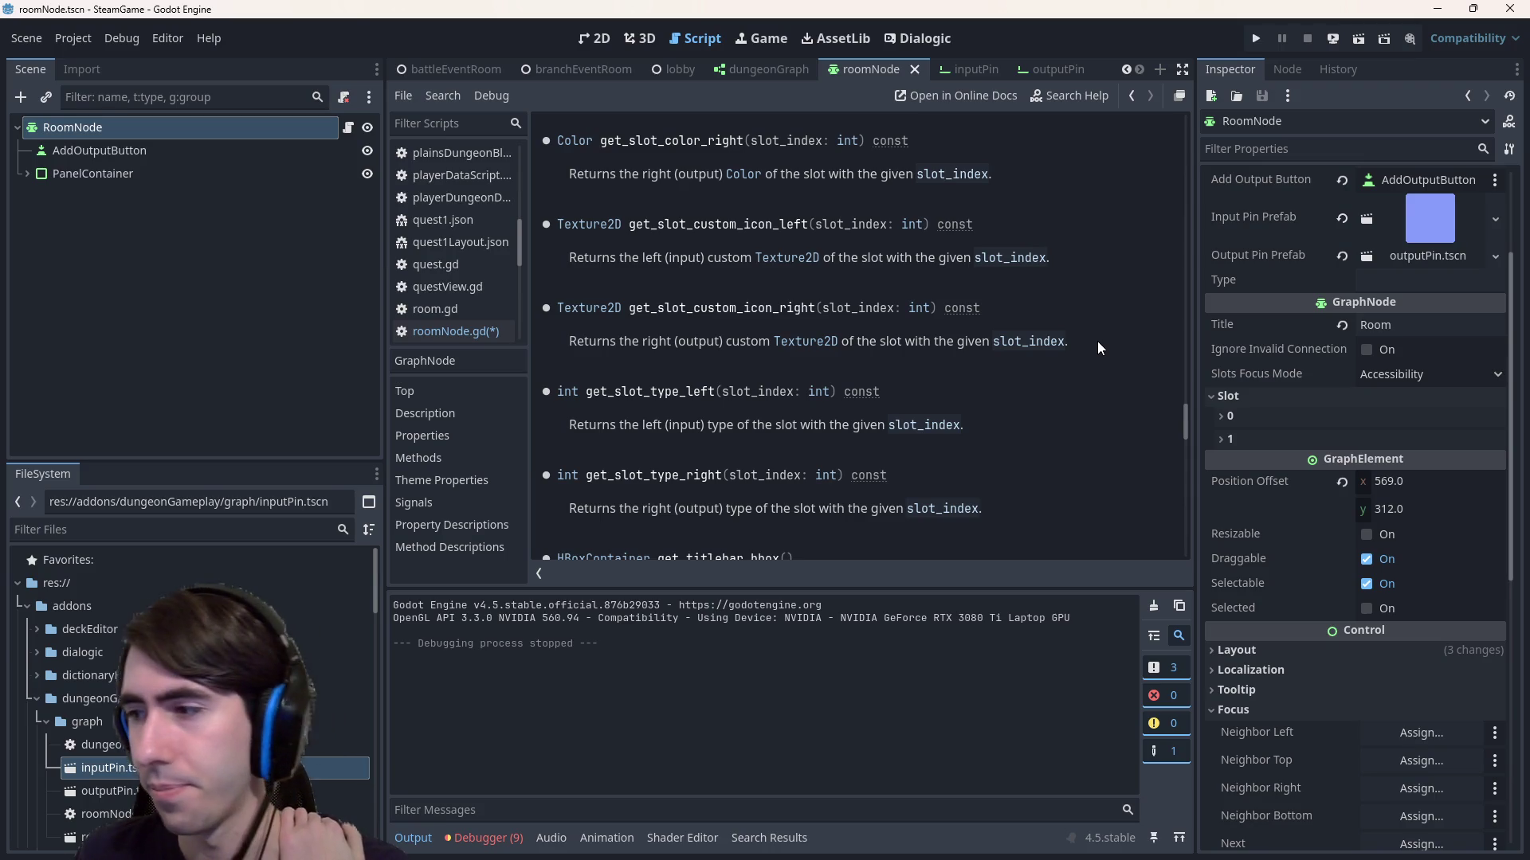
pyautogui.scroll(2, 694, 184)
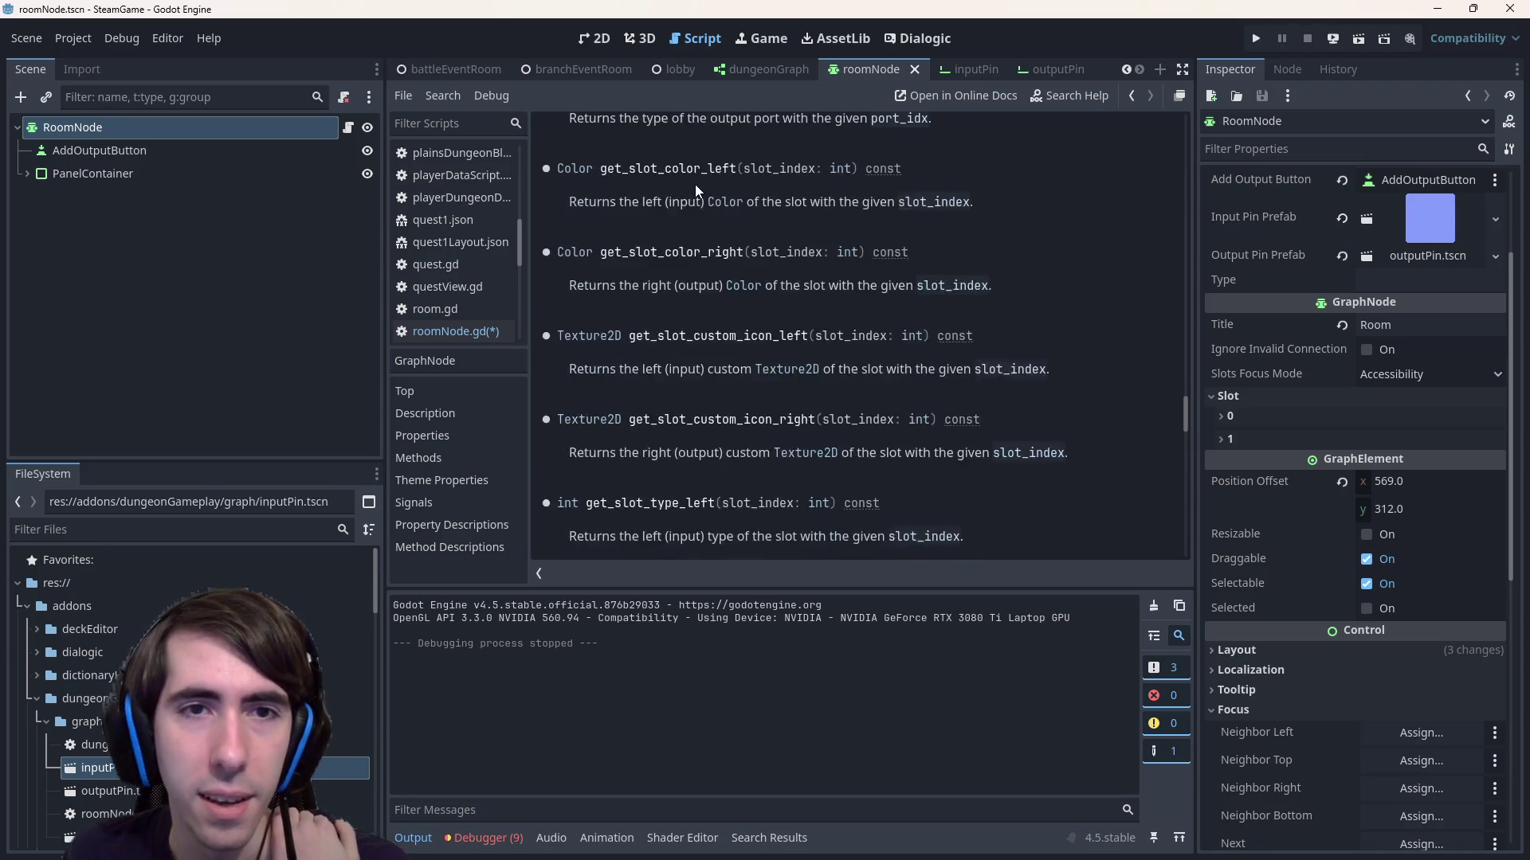
pyautogui.scroll(-6, 695, 184)
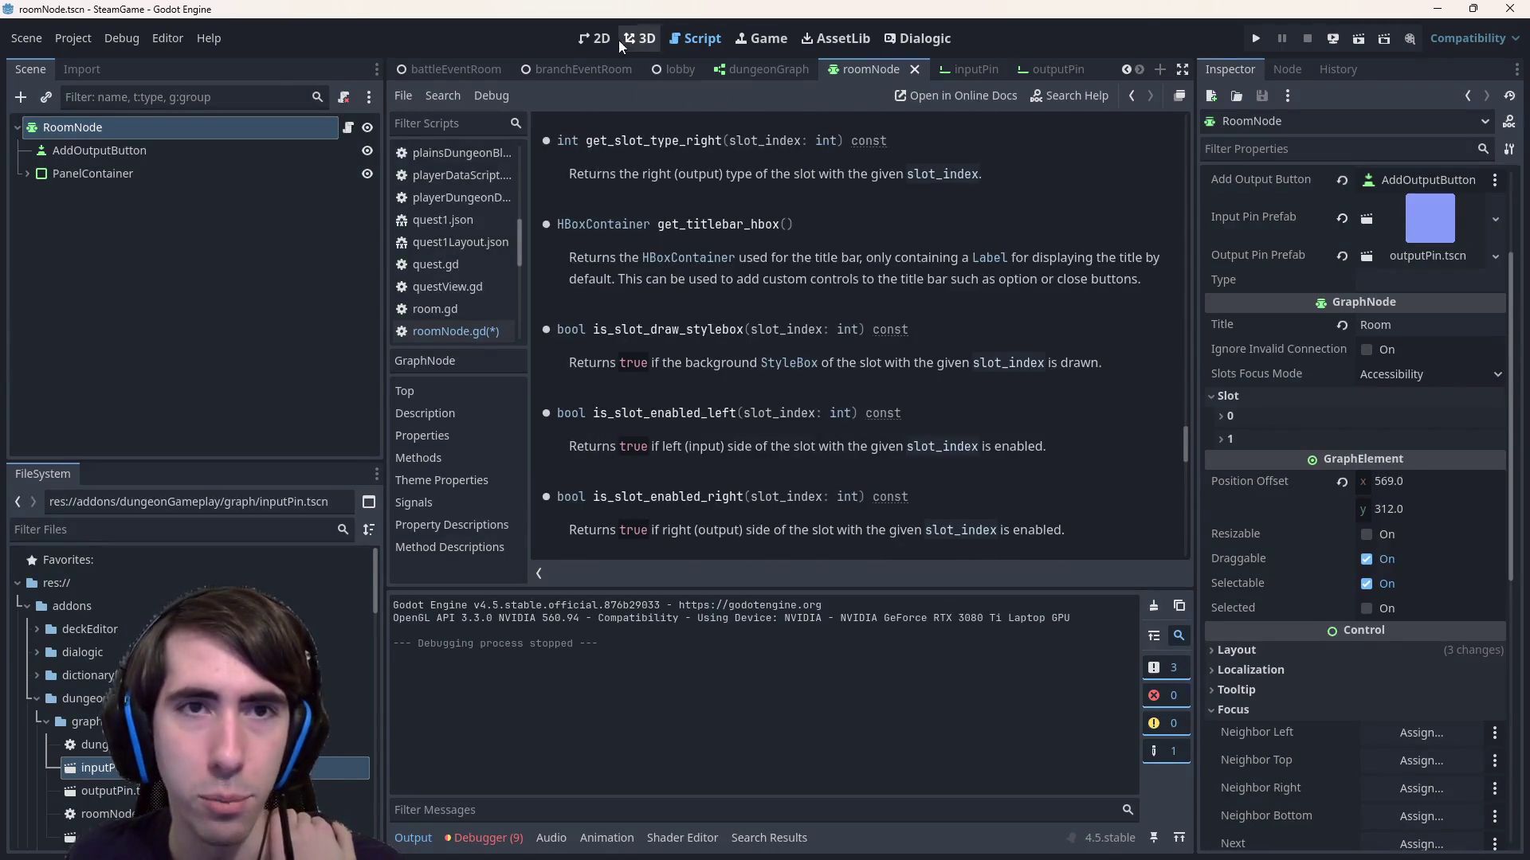
# - Go back from the help page to the roomNode.gd code
pyautogui.click(594, 38)
pyautogui.click(695, 38)
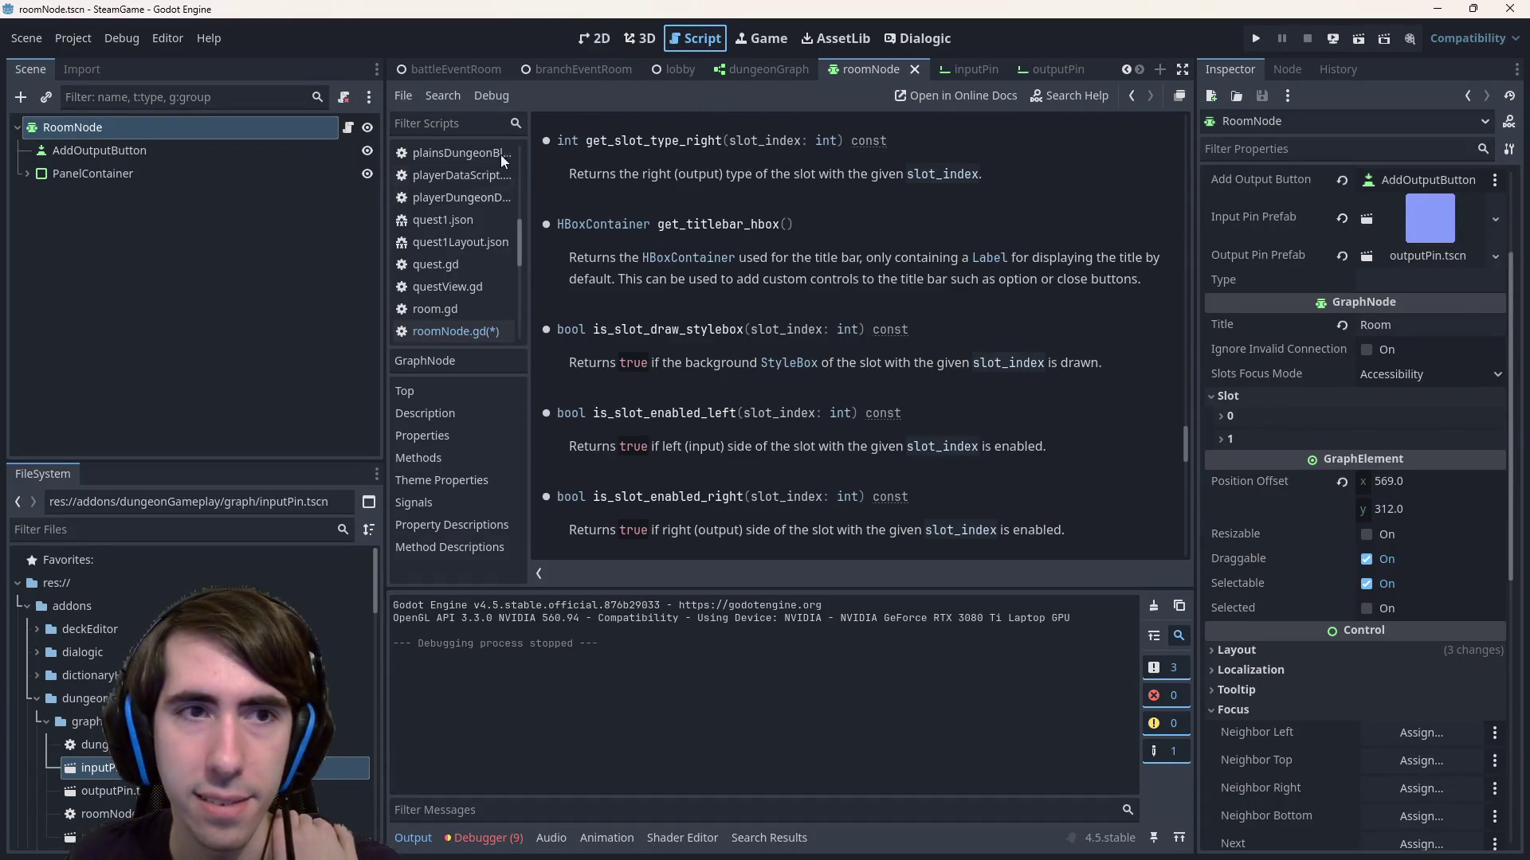
pyautogui.click(451, 331)
# - Add a set_slot() call on the line after clear_all_slots()
pyautogui.click(735, 439)
pyautogui.press('Return')
pyautogui.write('set_')
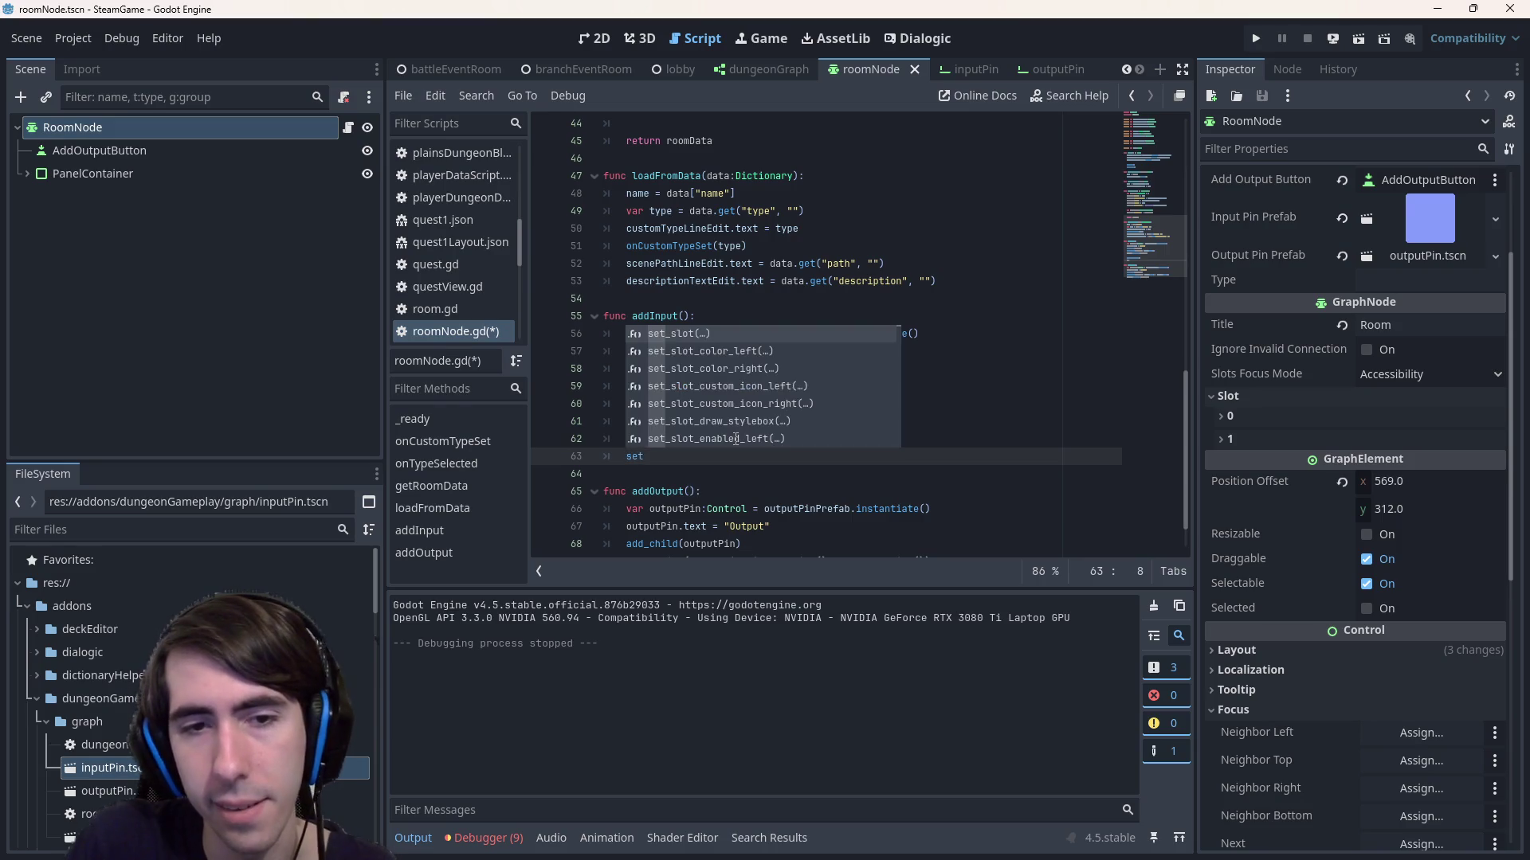
pyautogui.press('Return')
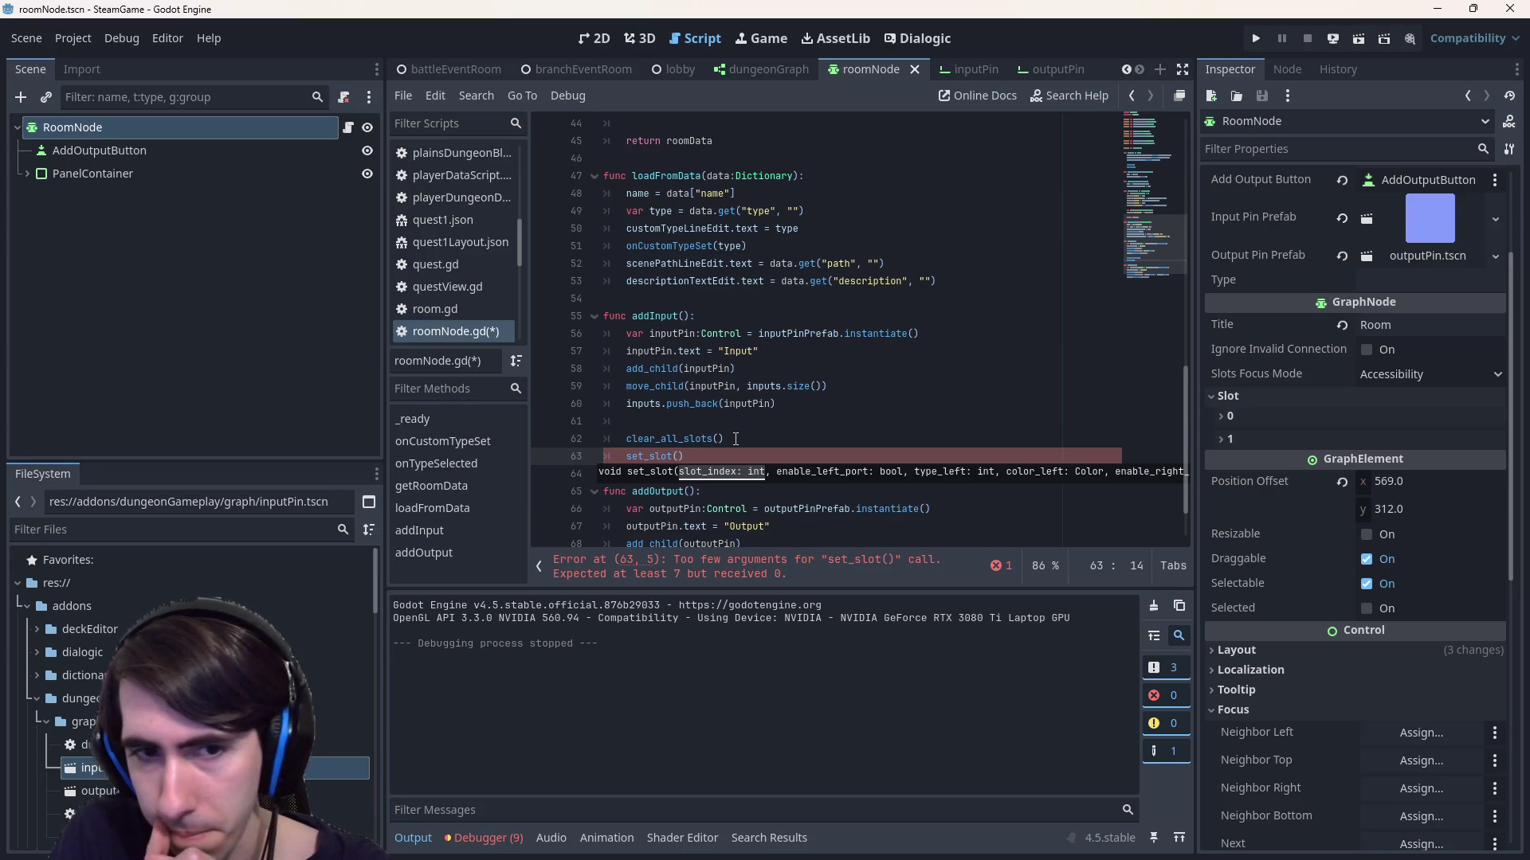
pyautogui.press('Escape')
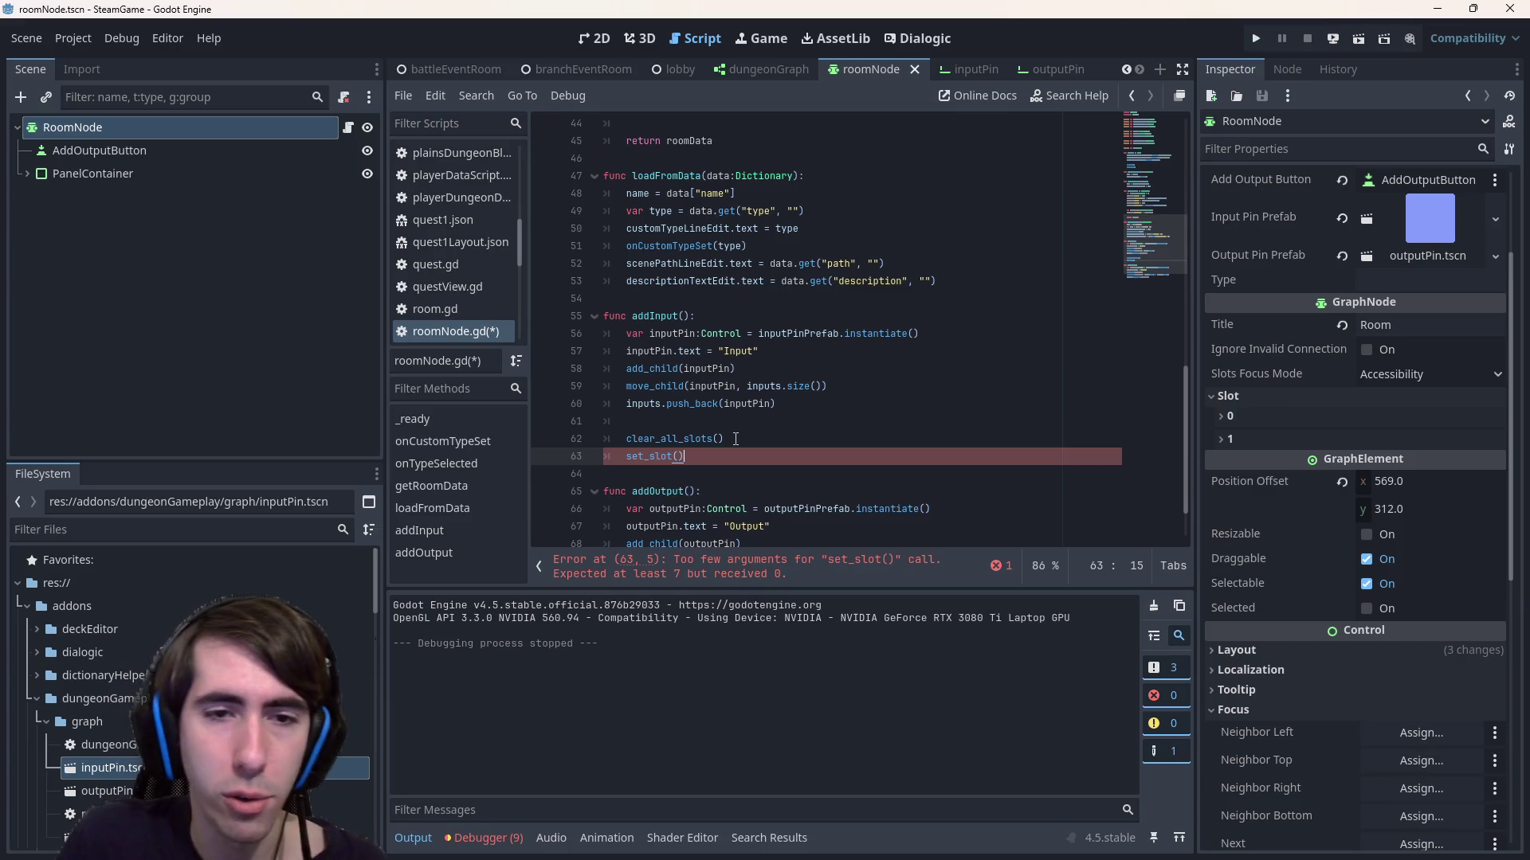
# - Add a refreshSlots() call to addInput and copy it into addOutput
pyautogui.press('Up')
pyautogui.press('Up')
pyautogui.write('refreshSlots()')
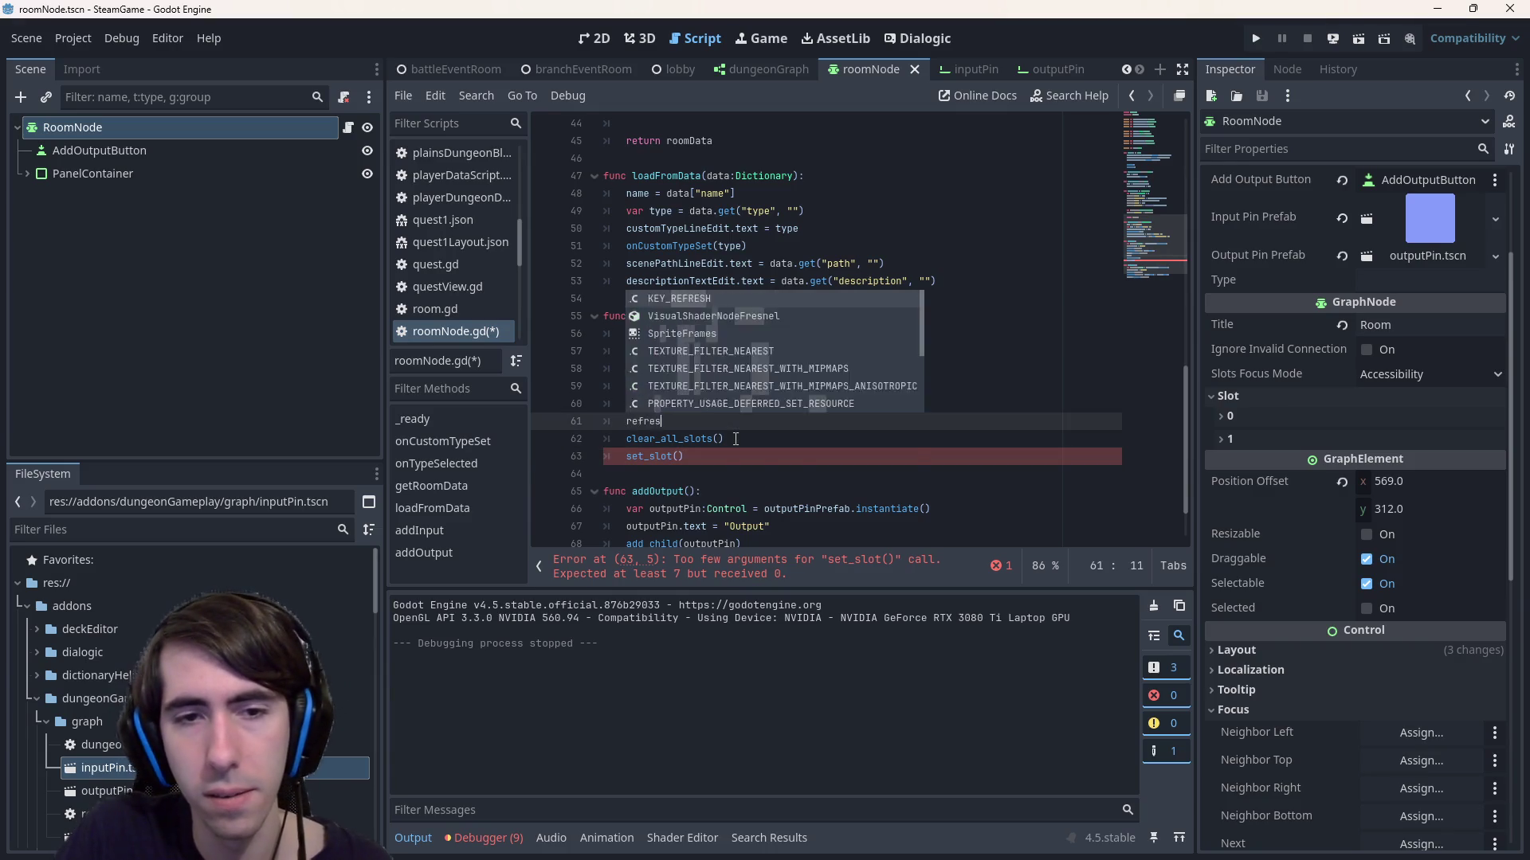
pyautogui.hotkey('shift', 'Home')
pyautogui.hotkey('shift', 'Home')
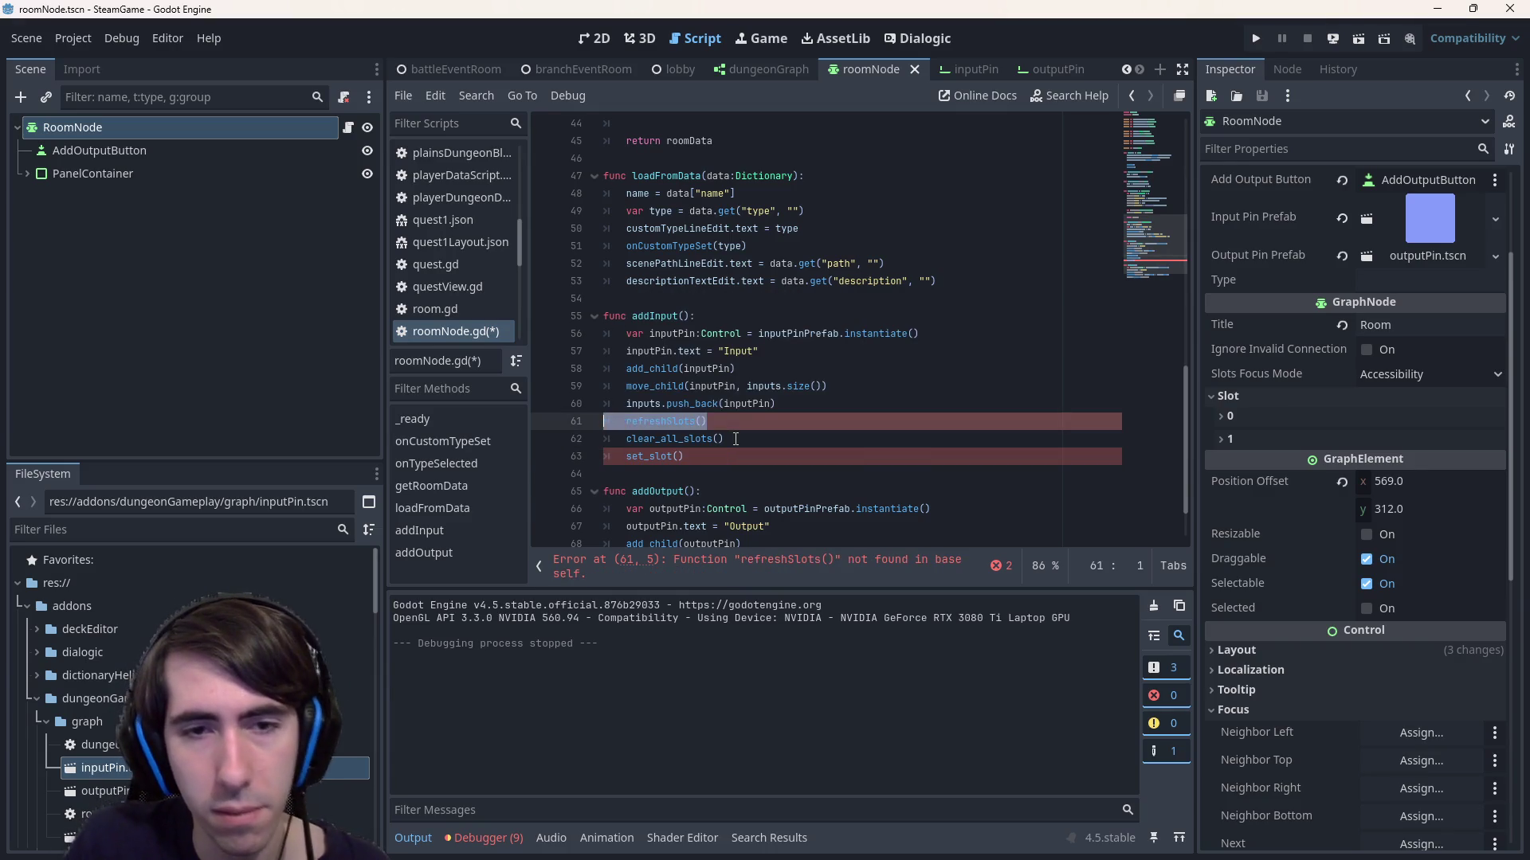
pyautogui.scroll(-2, 818, 471)
pyautogui.hotkey('ctrl', 'c')
pyautogui.click(808, 508)
pyautogui.press('Return')
pyautogui.hotkey('ctrl', 'v')
# - Declare a new func refreshSlots(): after loadFromData
pyautogui.scroll(-1, 701, 335)
pyautogui.click(679, 212)
pyautogui.press('Return')
pyautogui.press('Return')
pyautogui.press('Up')
pyautogui.write('func')
pyautogui.press('Tab')
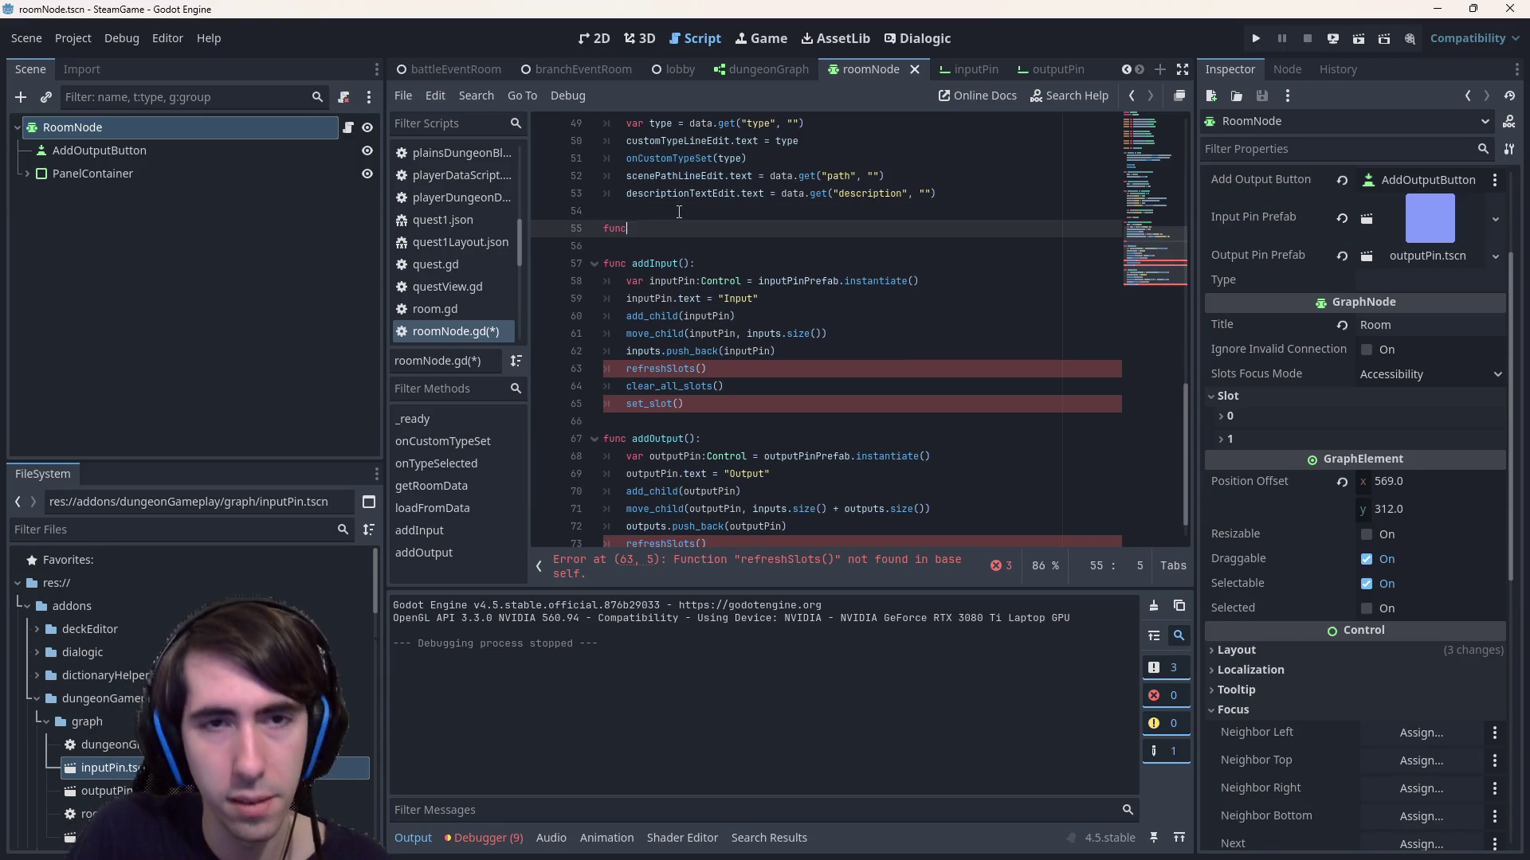
pyautogui.write('refreshSlots():')
pyautogui.press('Home')
pyautogui.press('Right')
pyautogui.press('BackSpace')
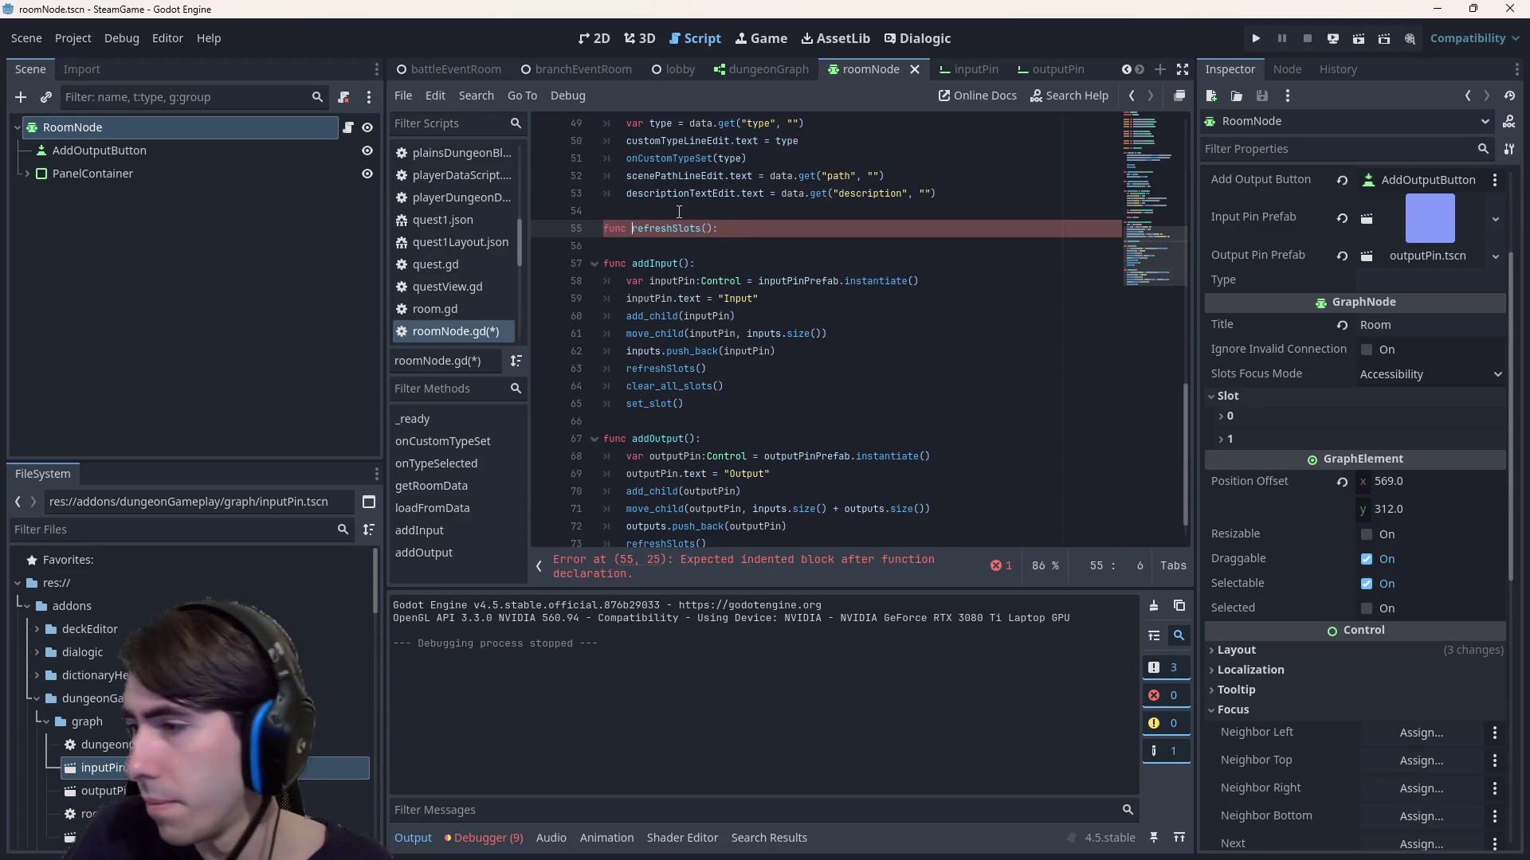
# - Move the clear_all_slots() and set_slot() lines from addInput into refreshSlots()
pyautogui.scroll(1, 691, 321)
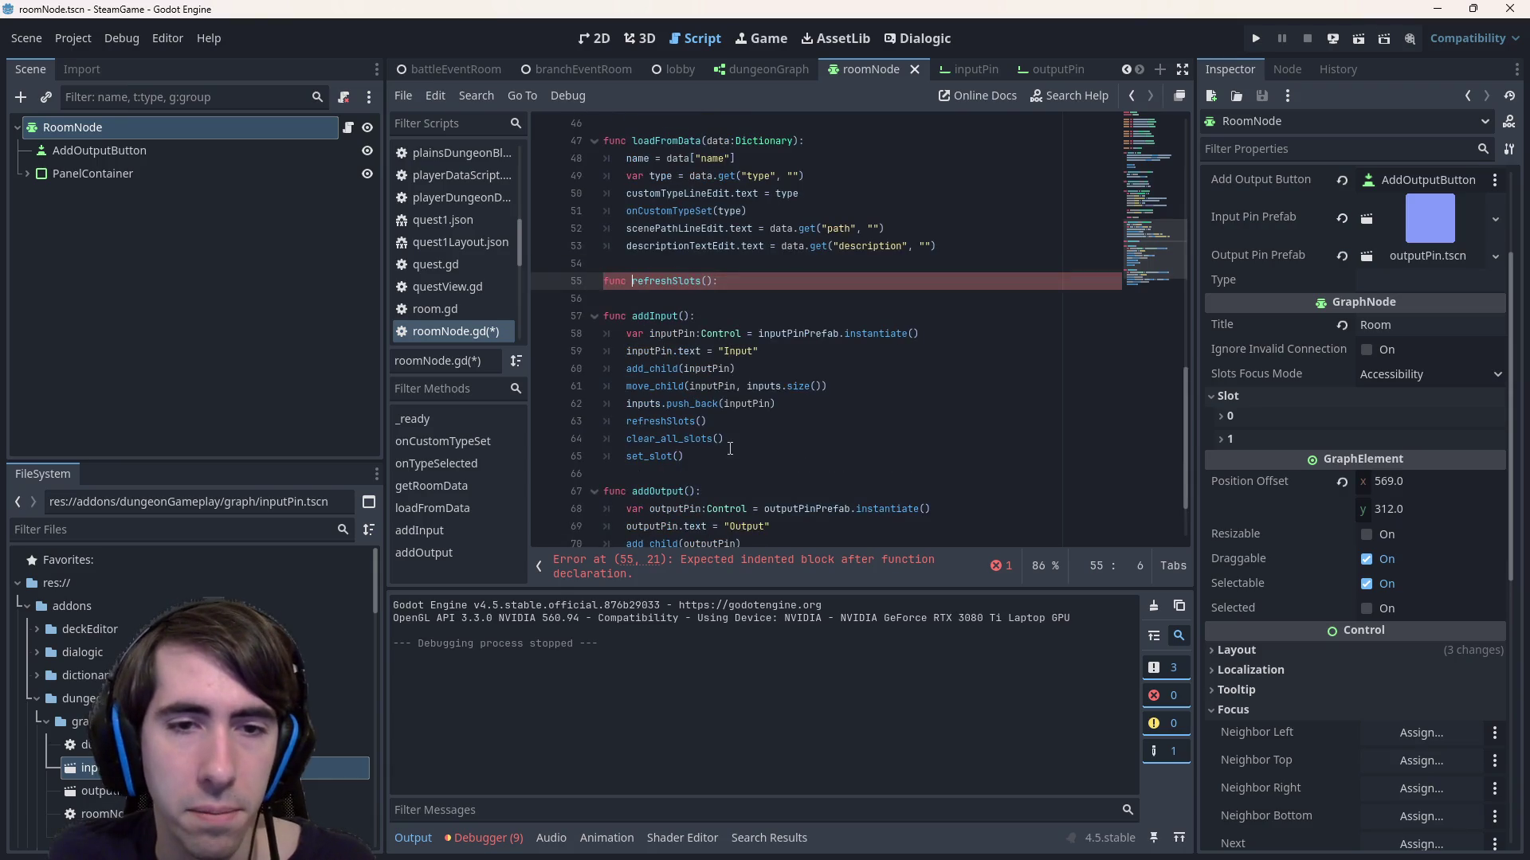
pyautogui.moveTo(730, 450); pyautogui.dragTo(475, 441)
pyautogui.press('BackSpace')
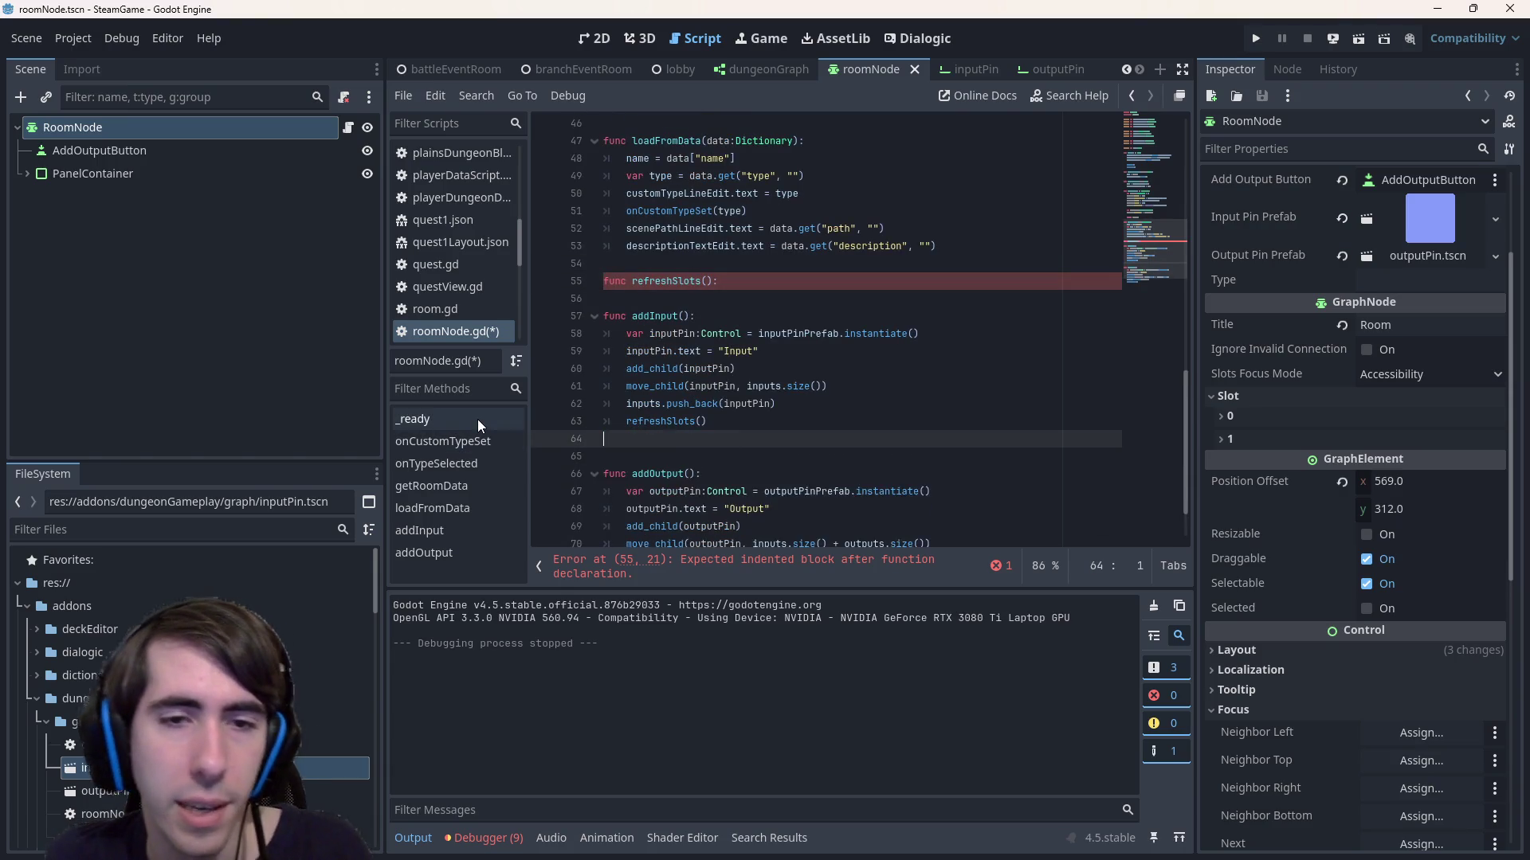
pyautogui.press('BackSpace')
pyautogui.click(736, 291)
pyautogui.hotkey('ctrl', 'v')
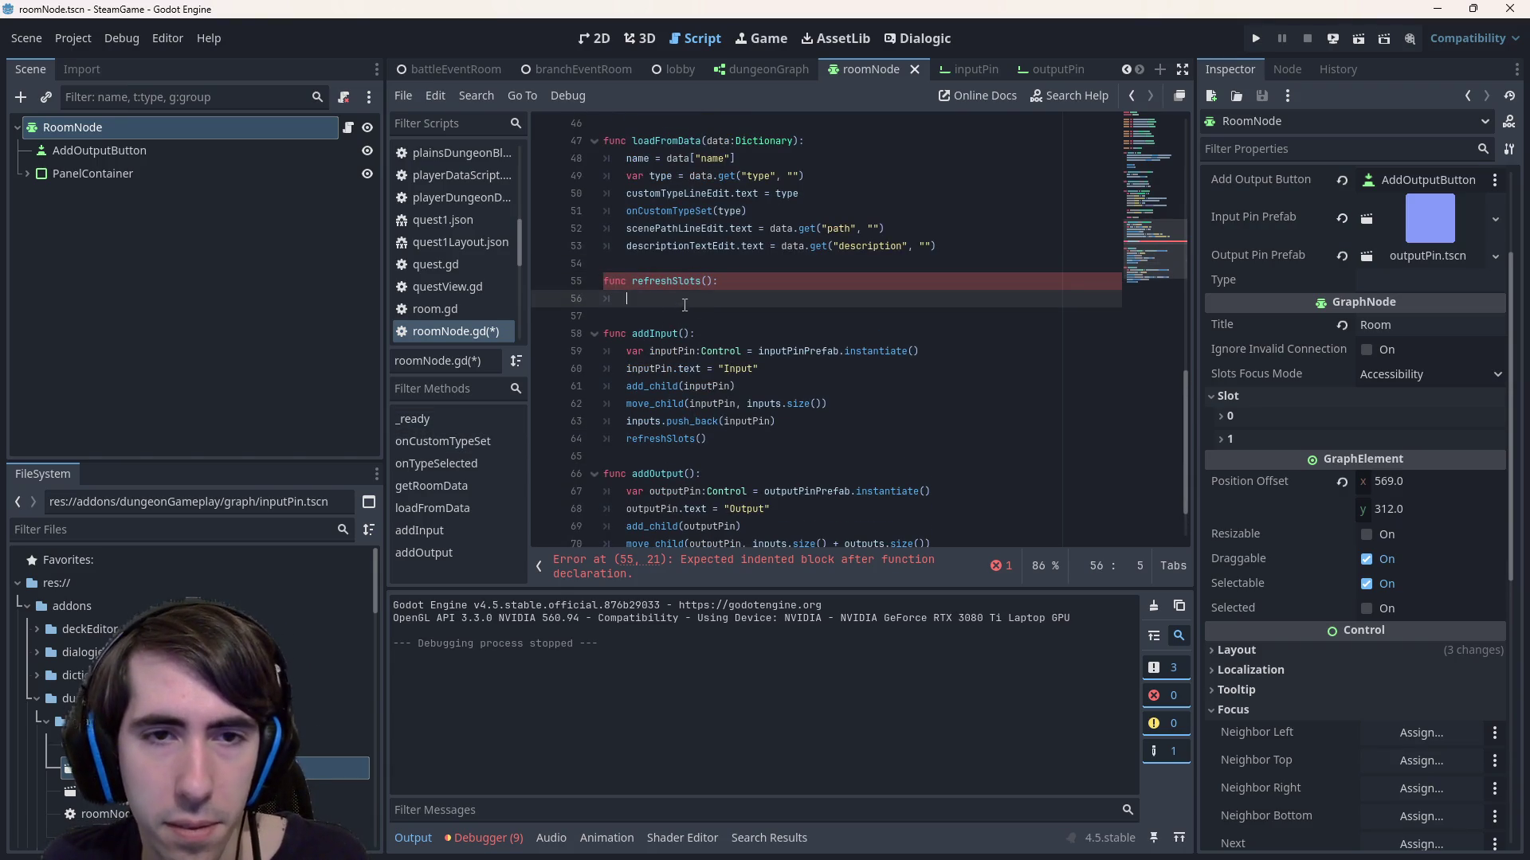
# - Wrap set_slot() in a for i in range(inputs.size()): loop
pyautogui.hotkey('ctrl', 'shift', 'Return')
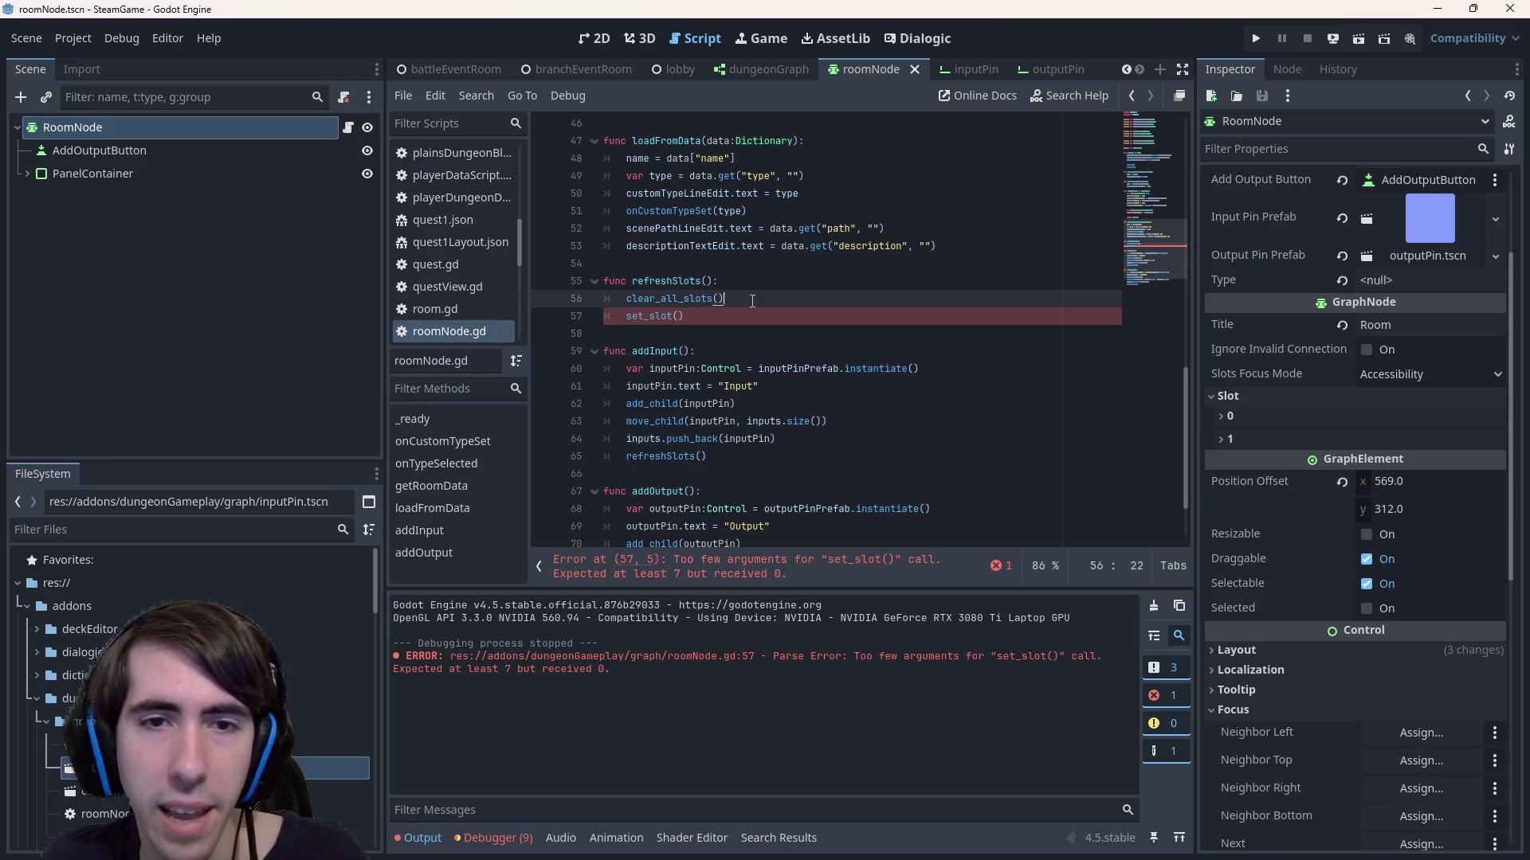
pyautogui.scroll(3, 753, 301)
pyautogui.scroll(1, 753, 300)
pyautogui.write('for i i')
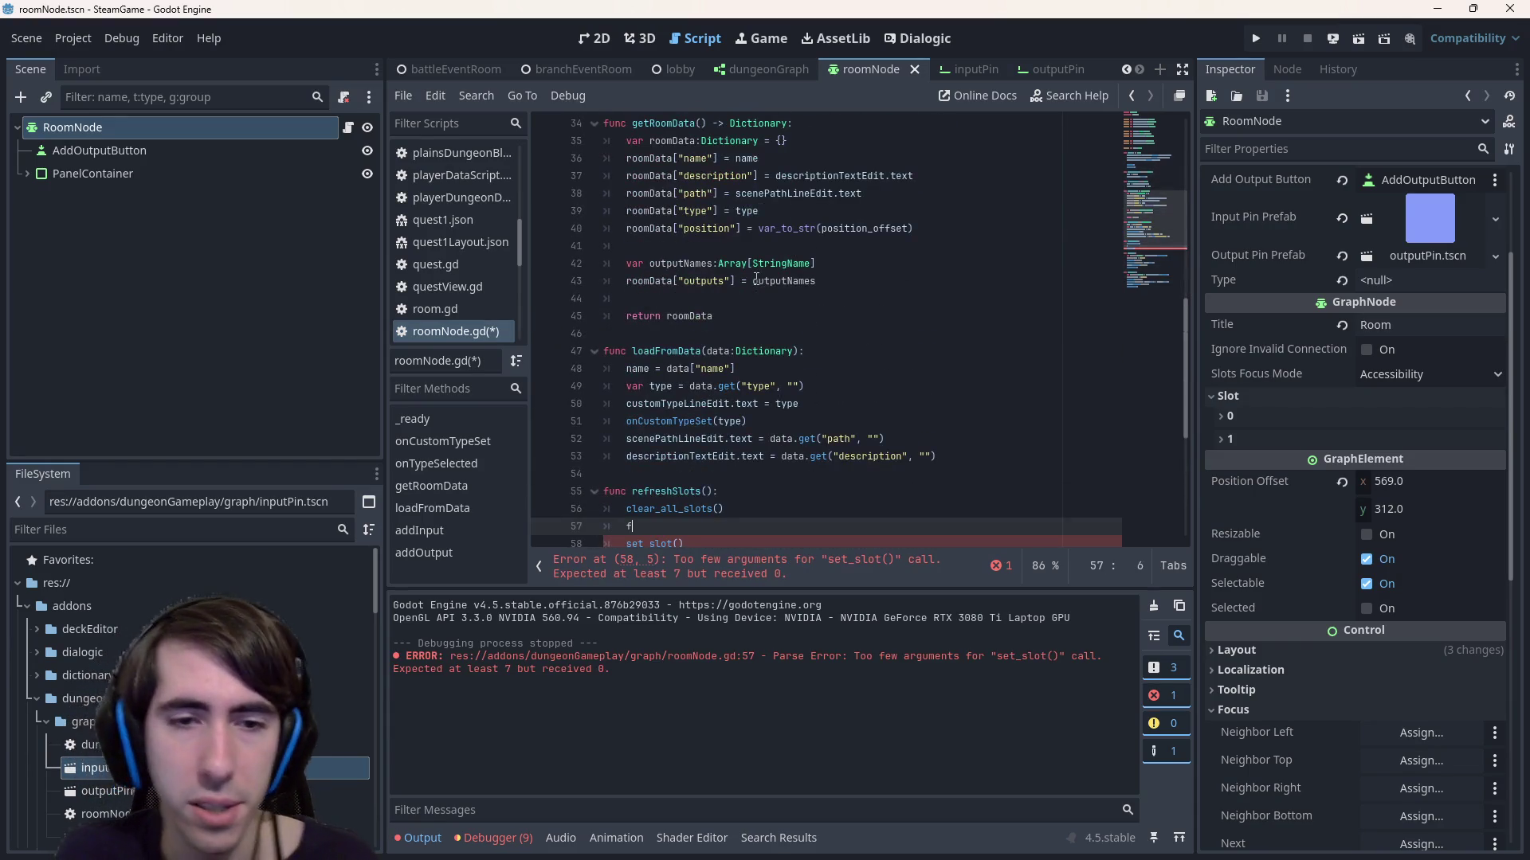
pyautogui.write('n range(i')
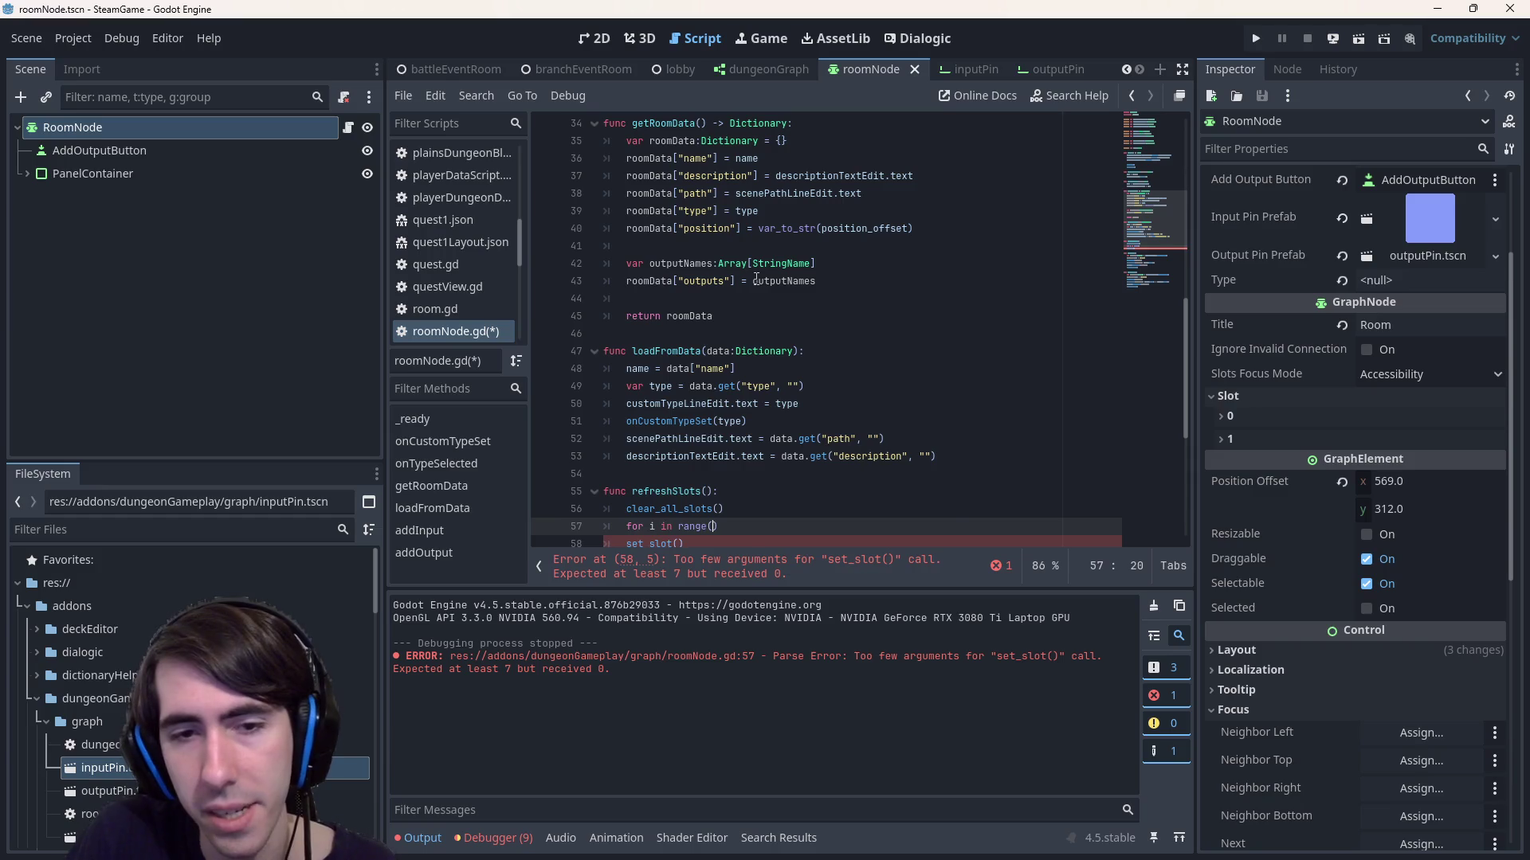
pyautogui.write('nputs.')
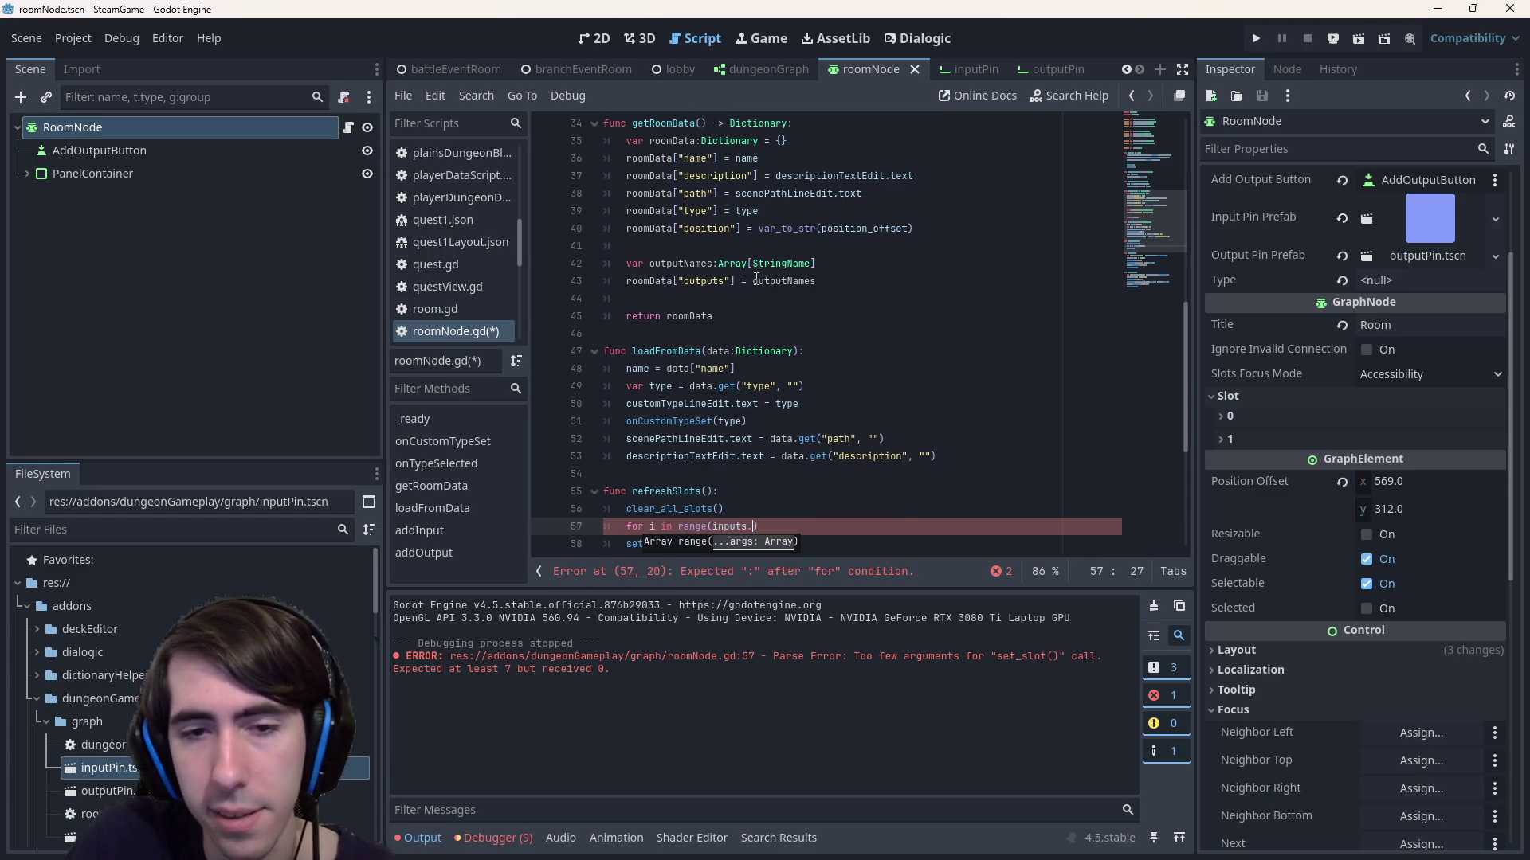
pyautogui.write('size()')
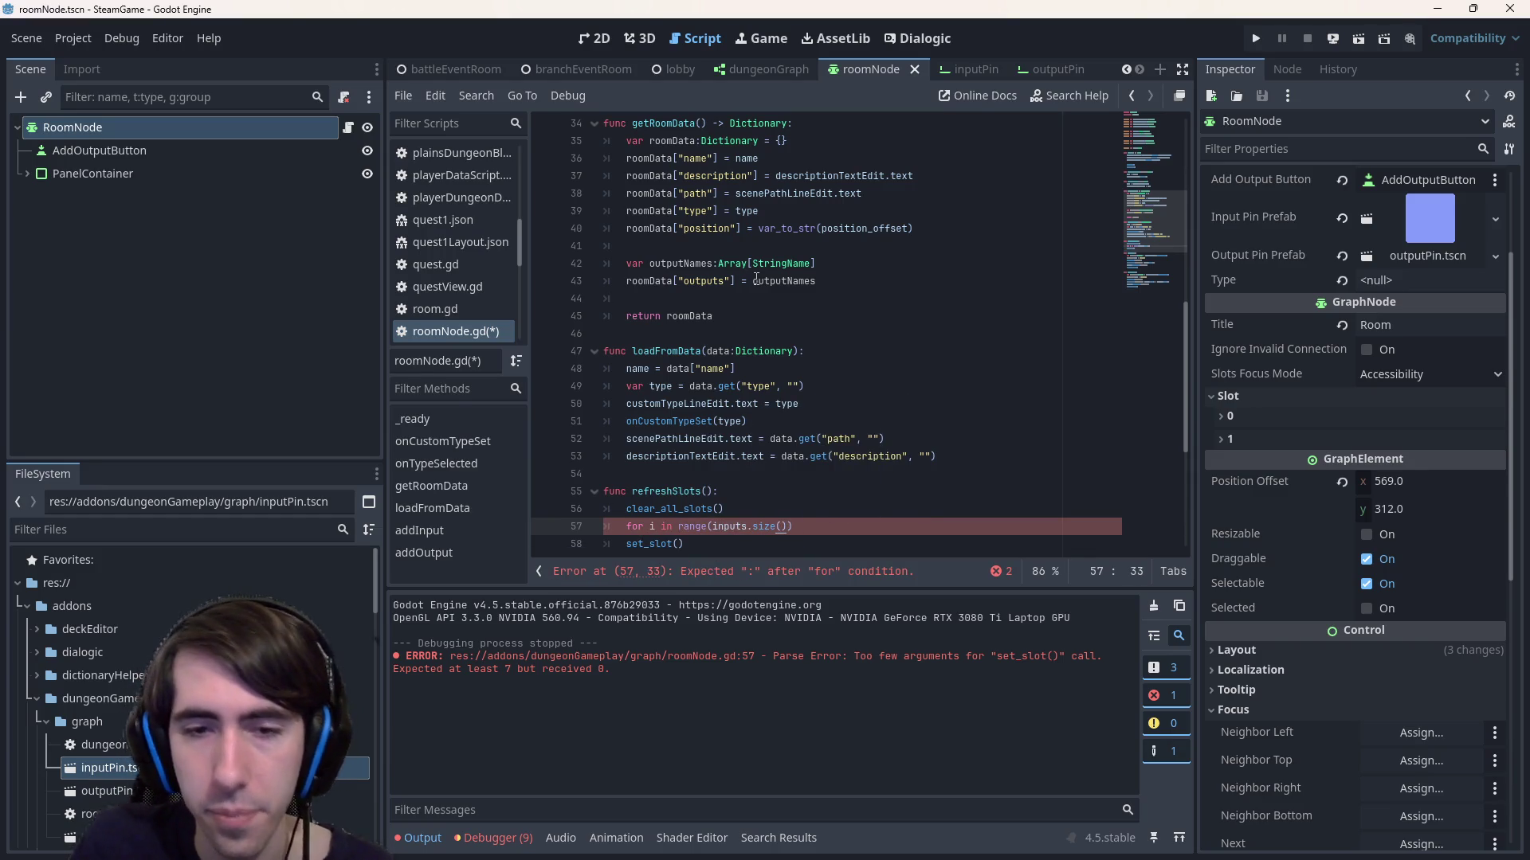
pyautogui.write('):')
pyautogui.press('Return')
pyautogui.press('Down')
pyautogui.press('Home')
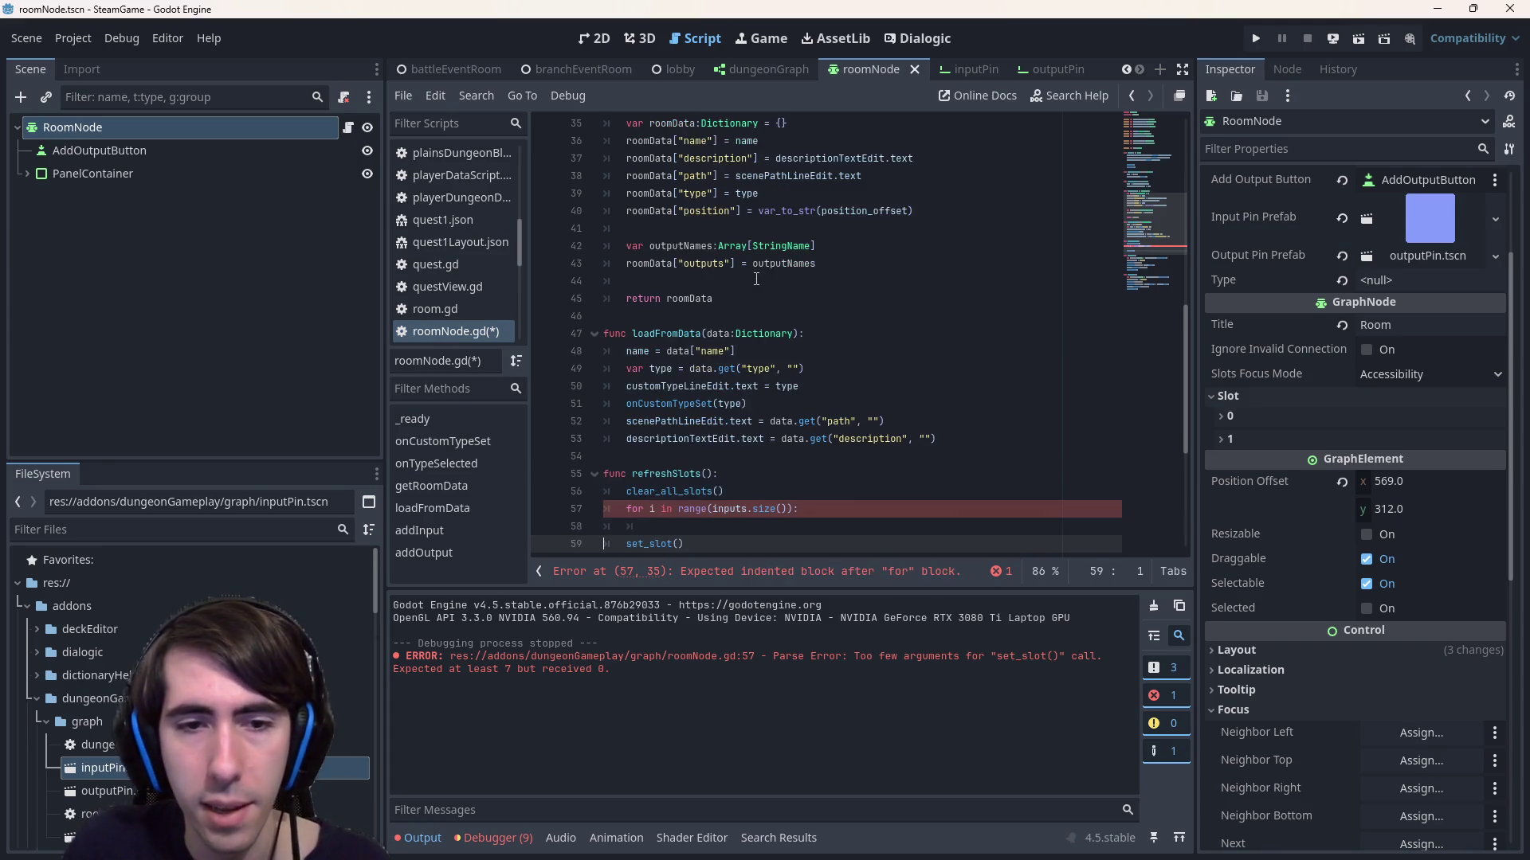
pyautogui.press('Tab')
pyautogui.press('Up')
pyautogui.press('End')
pyautogui.press('Delete')
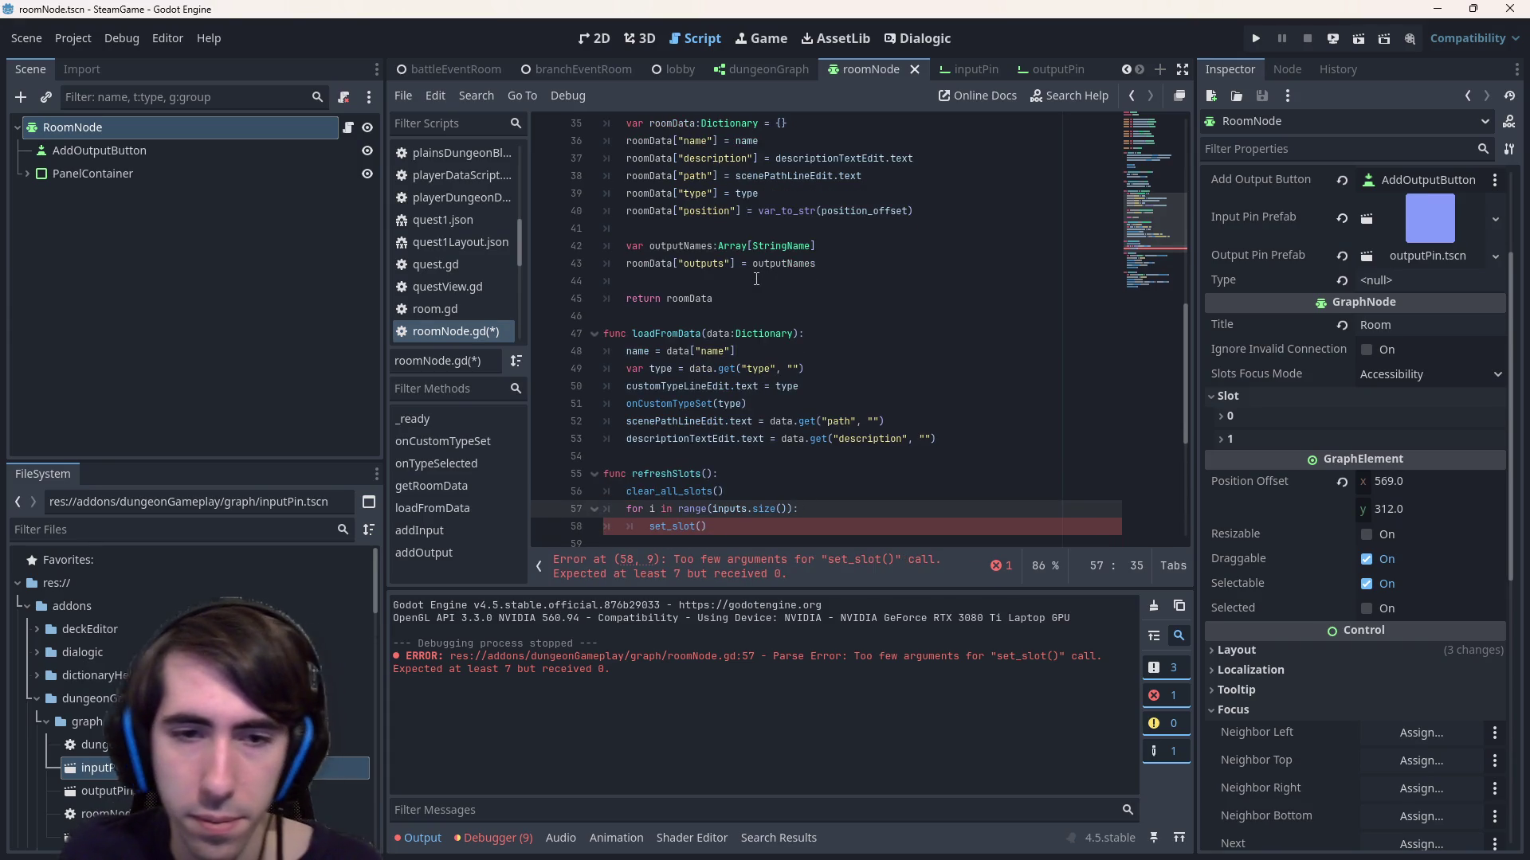
pyautogui.scroll(-3, 756, 279)
pyautogui.click(702, 368)
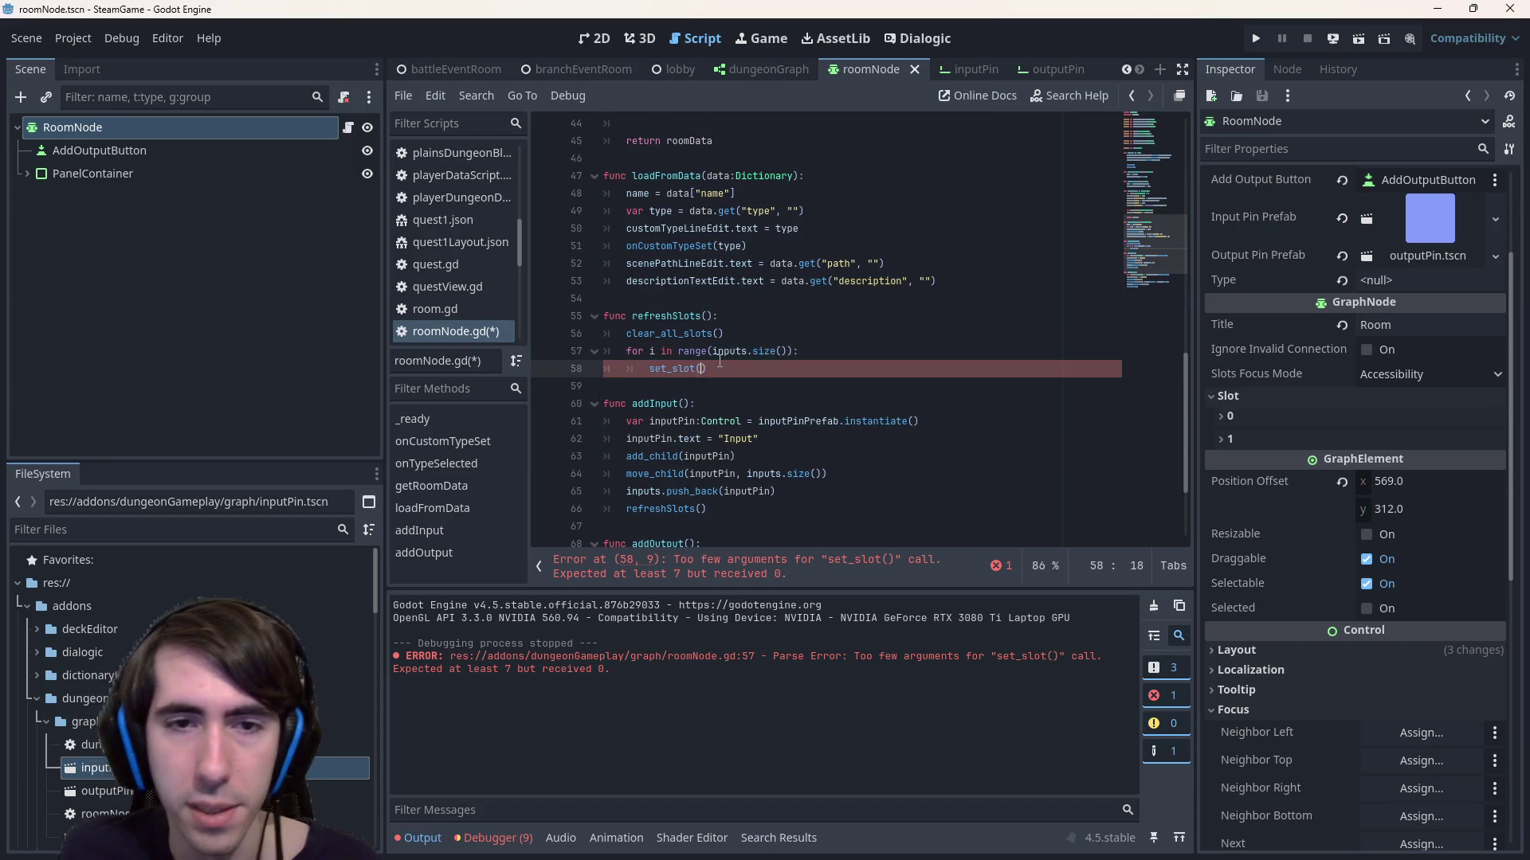
# - Give set_slot the left-port arguments i, true, 0, Color.ROYAL_BLUE
pyautogui.write('i')
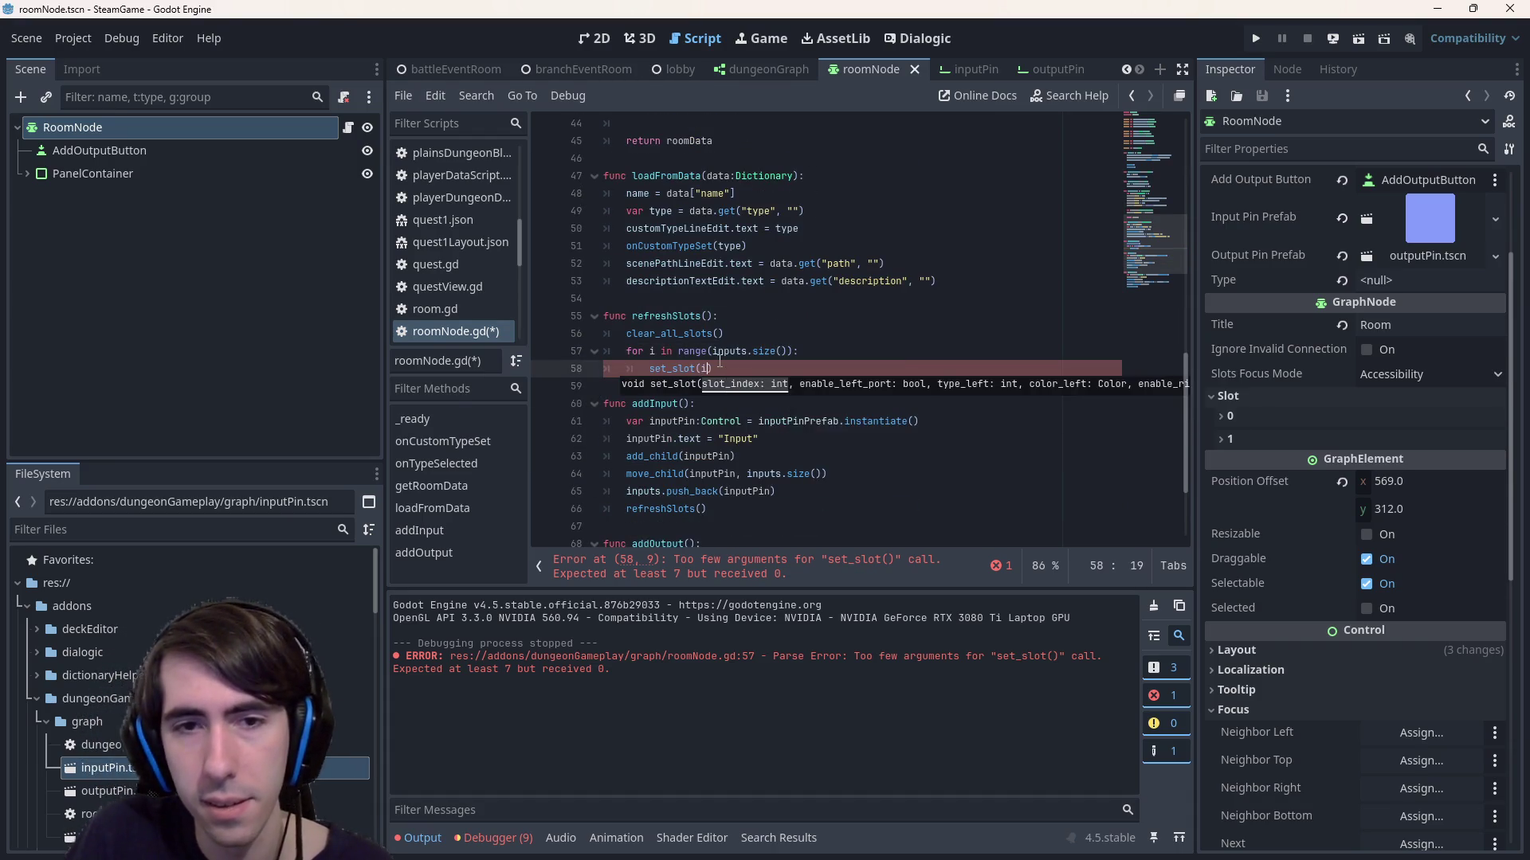
pyautogui.write(', ')
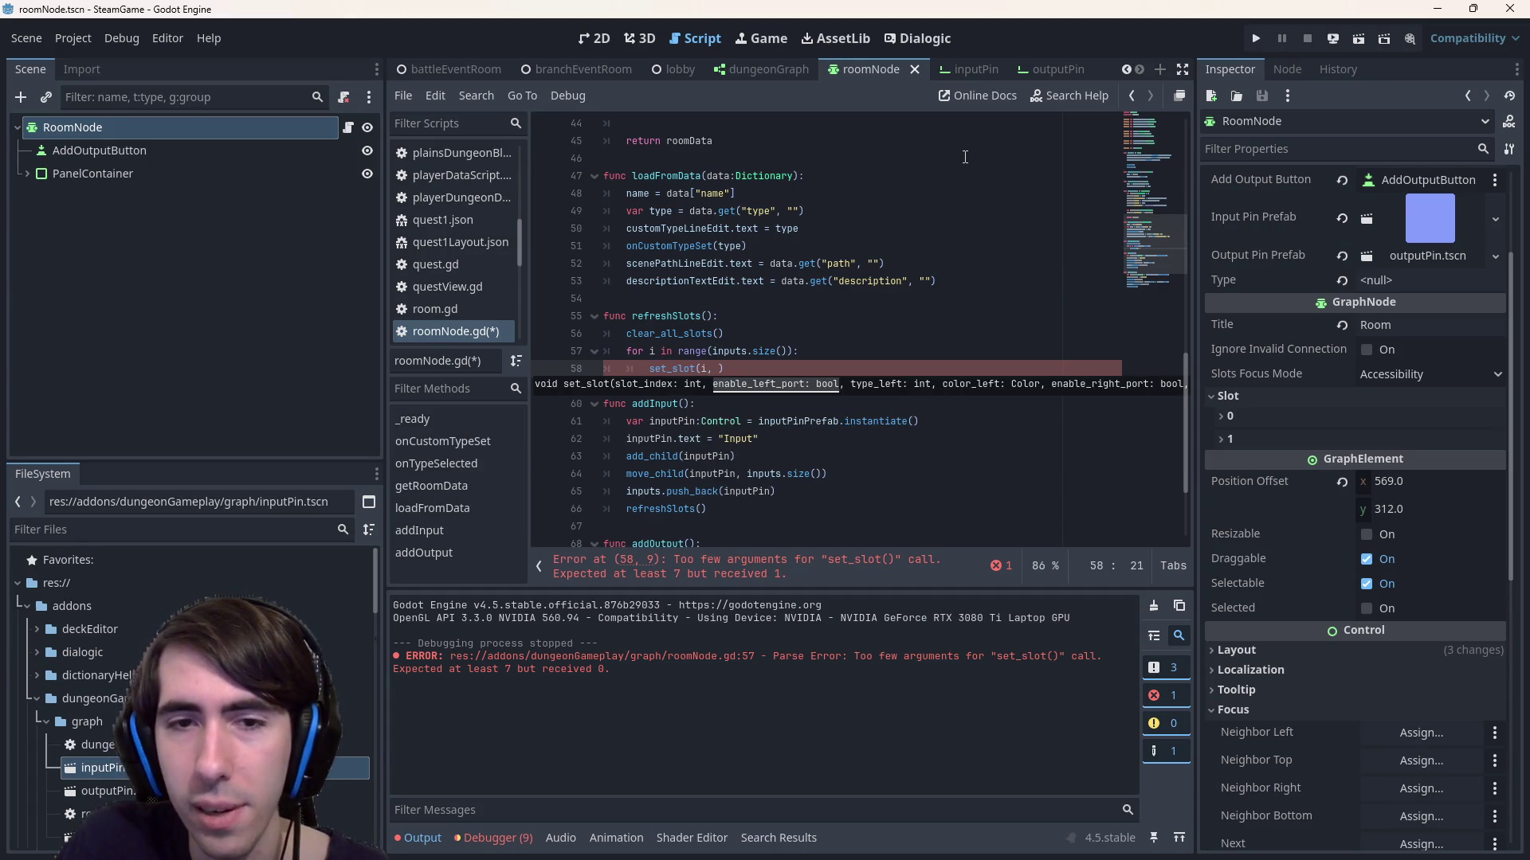
pyautogui.write('true,')
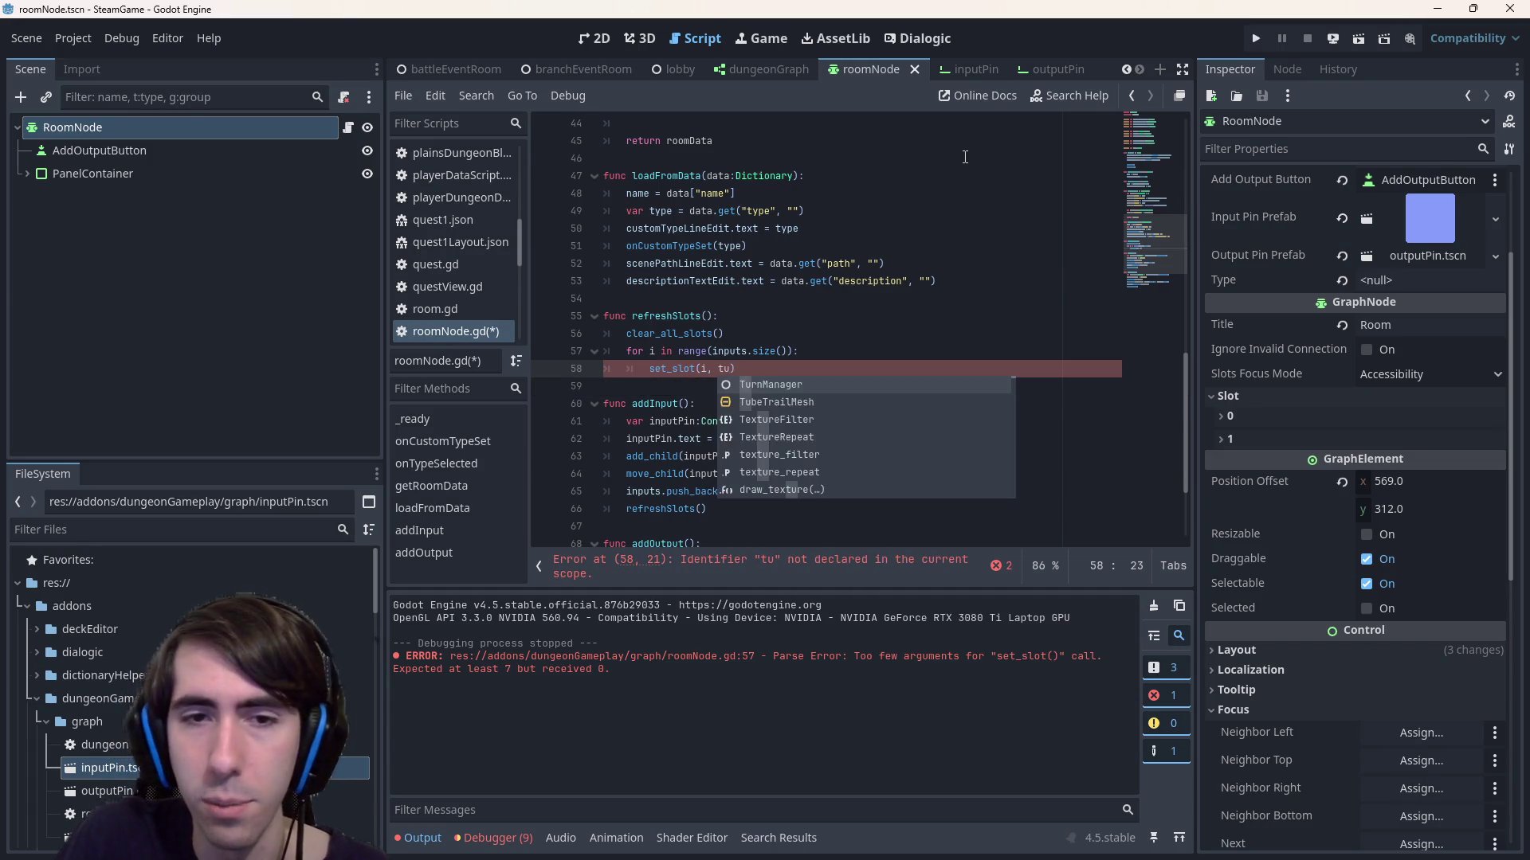
pyautogui.press('Escape')
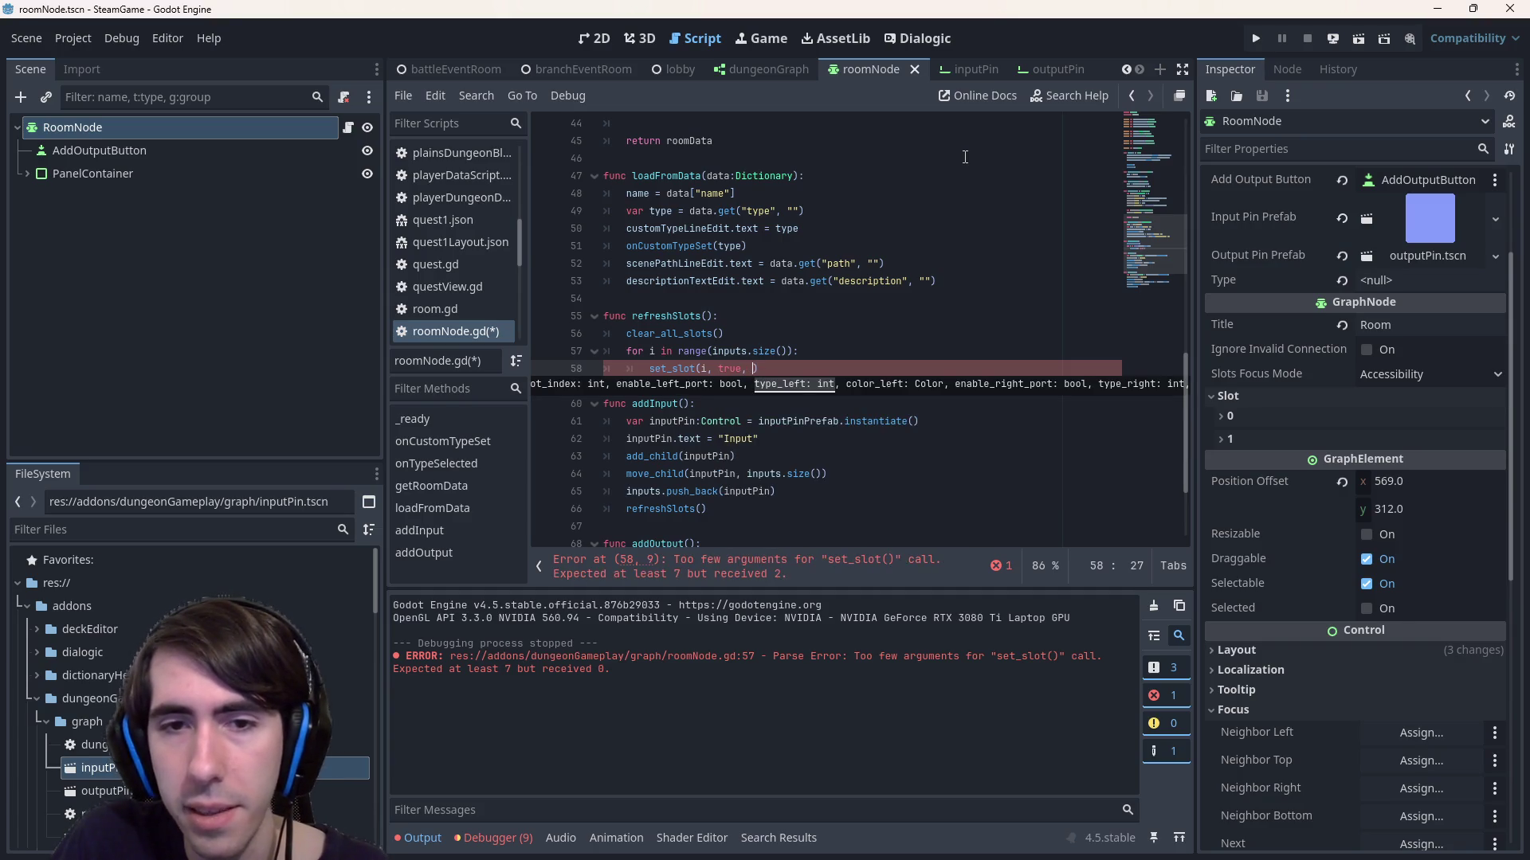
pyautogui.write('0, ')
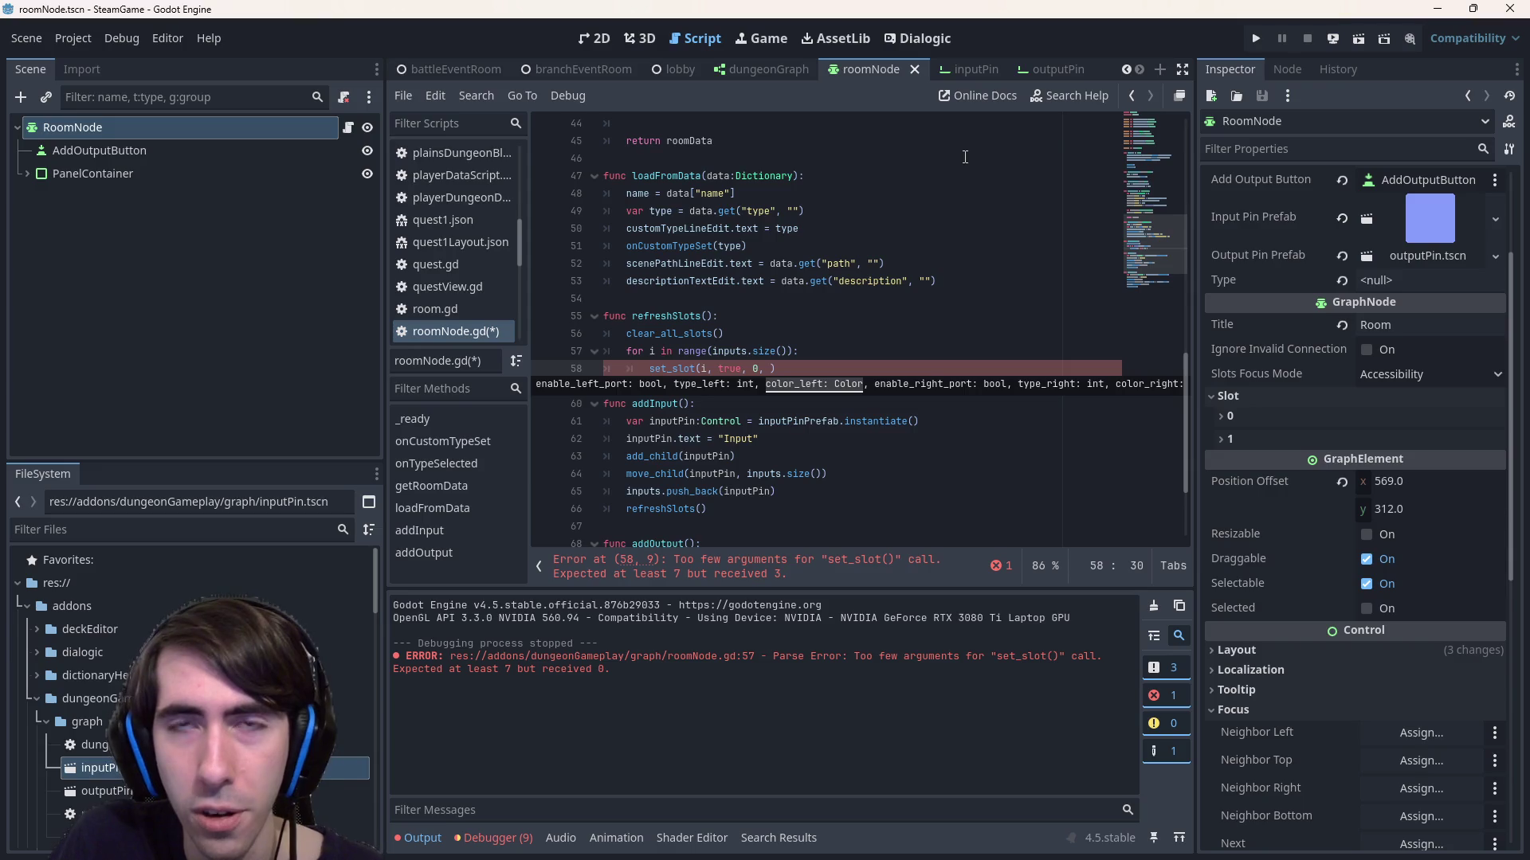
pyautogui.write('Color.')
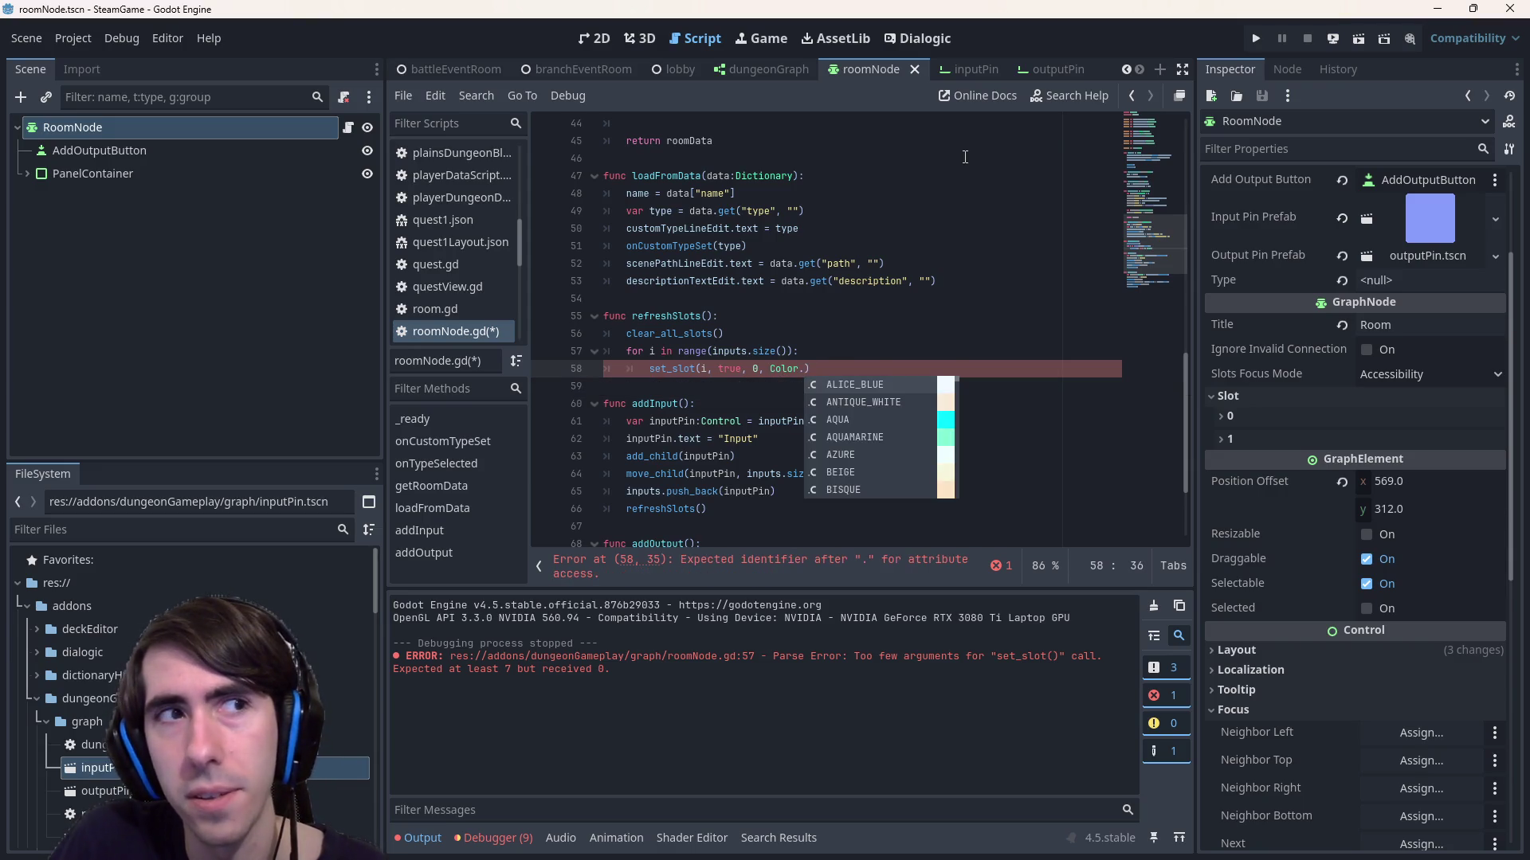
pyautogui.write('Gree')
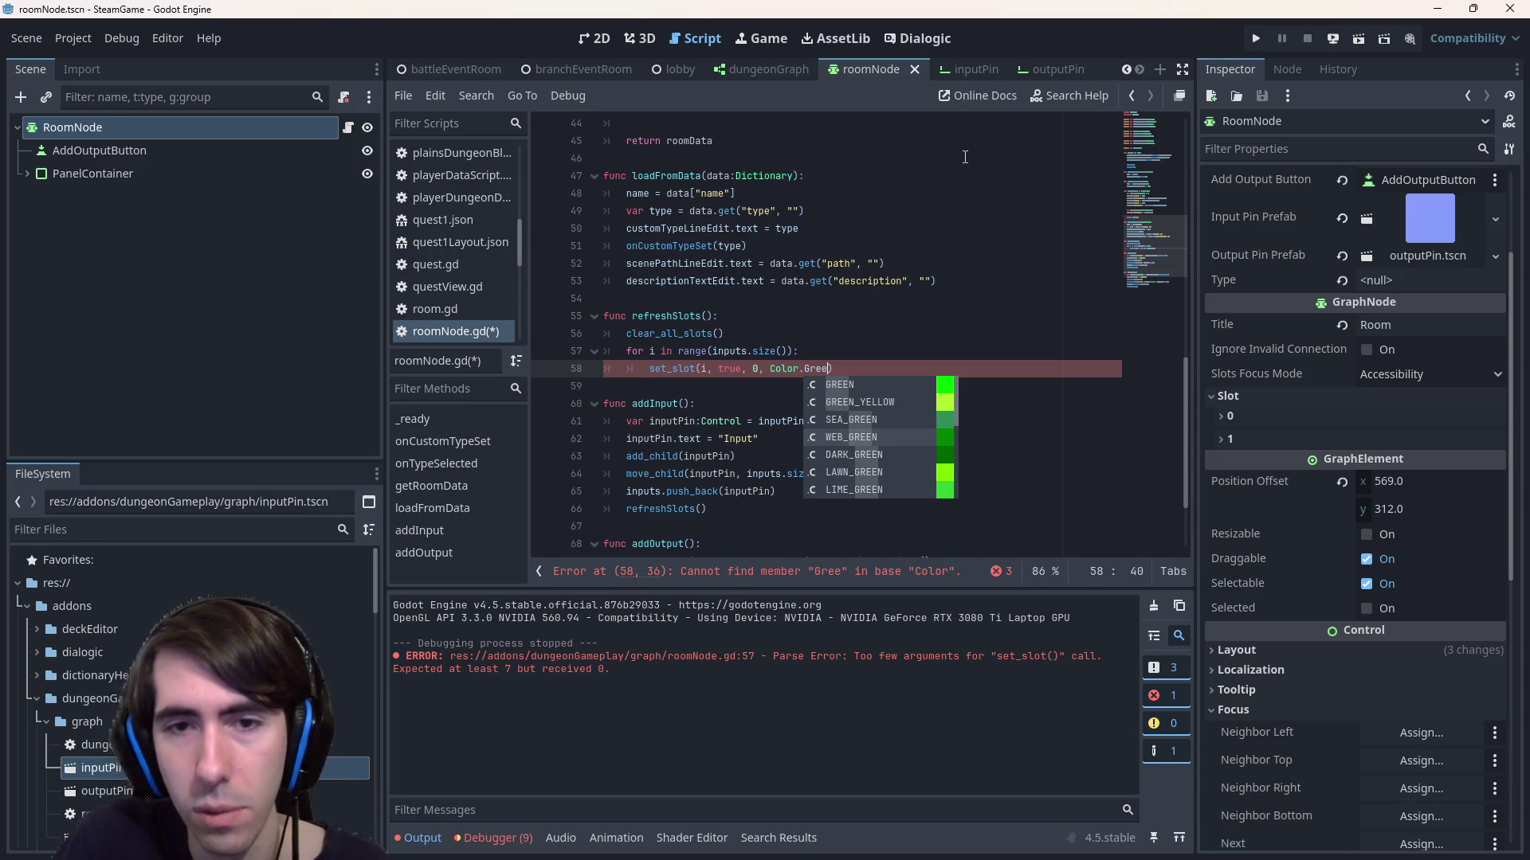
pyautogui.press('BackSpace')
pyautogui.press('BackSpace')
pyautogui.press('BackSpace')
pyautogui.write('Blue')
pyautogui.press('Down')
pyautogui.press('Down')
pyautogui.press('Up')
pyautogui.press('Up')
pyautogui.press('Up')
pyautogui.press('Down')
pyautogui.press('Down')
pyautogui.press('Down')
pyautogui.press('Up')
pyautogui.press('Down')
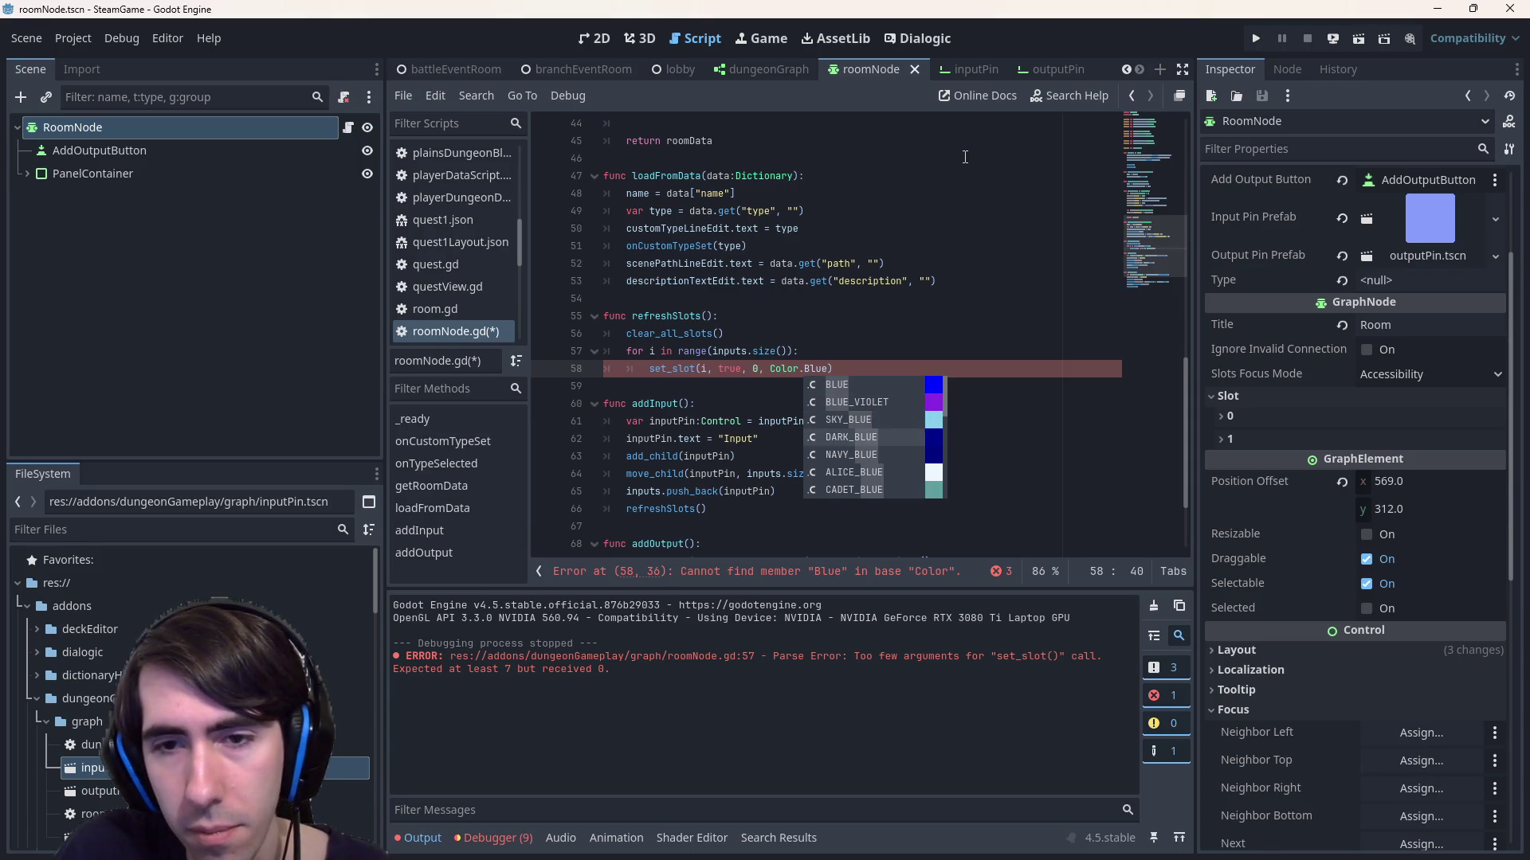
pyautogui.press('Down')
pyautogui.press('Down')
pyautogui.press('Down')
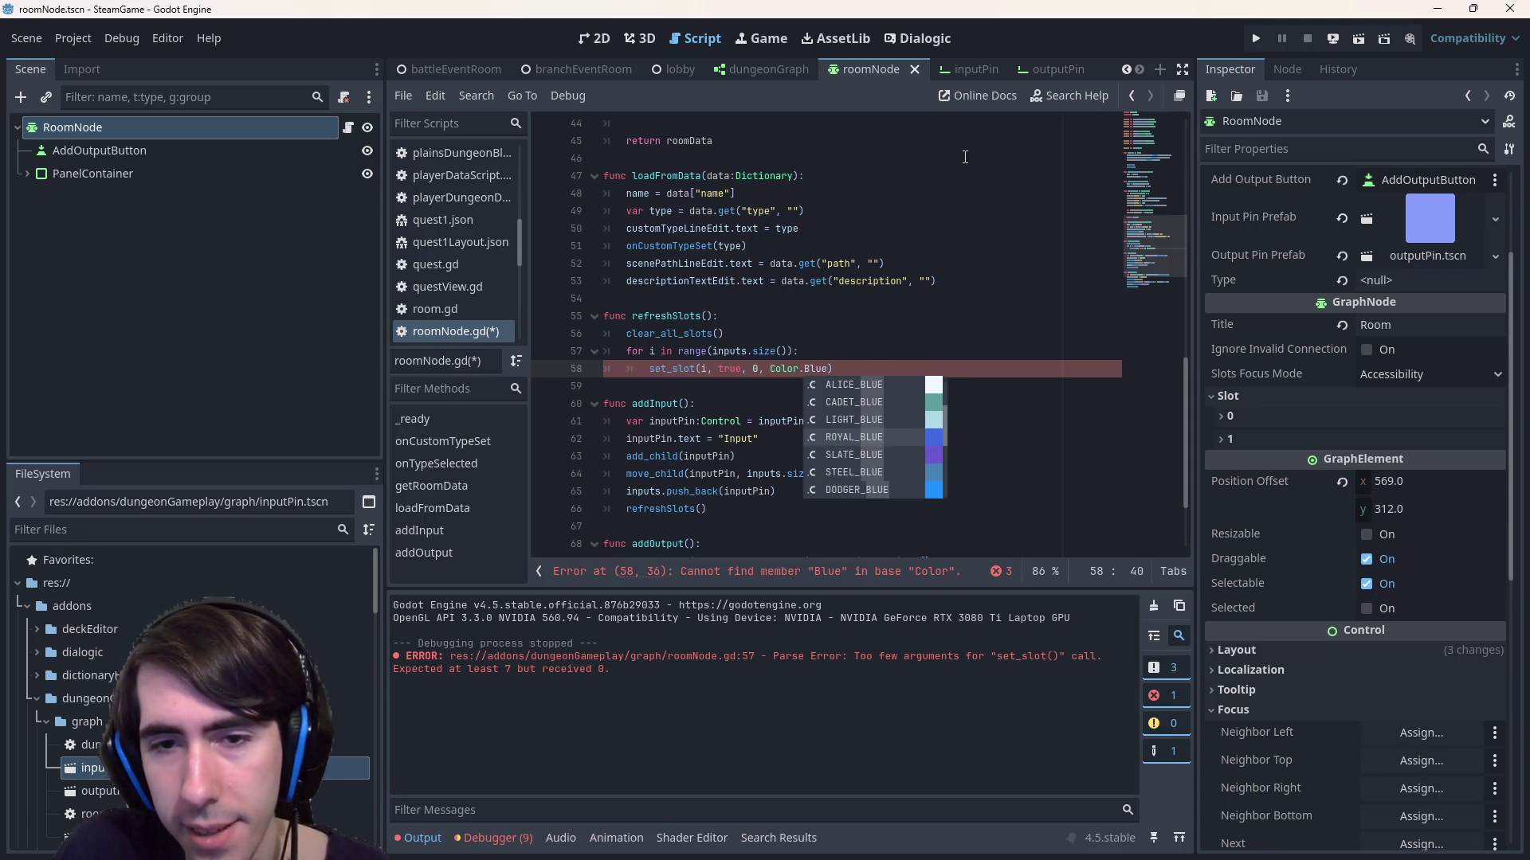
pyautogui.press('Return')
pyautogui.write(',')
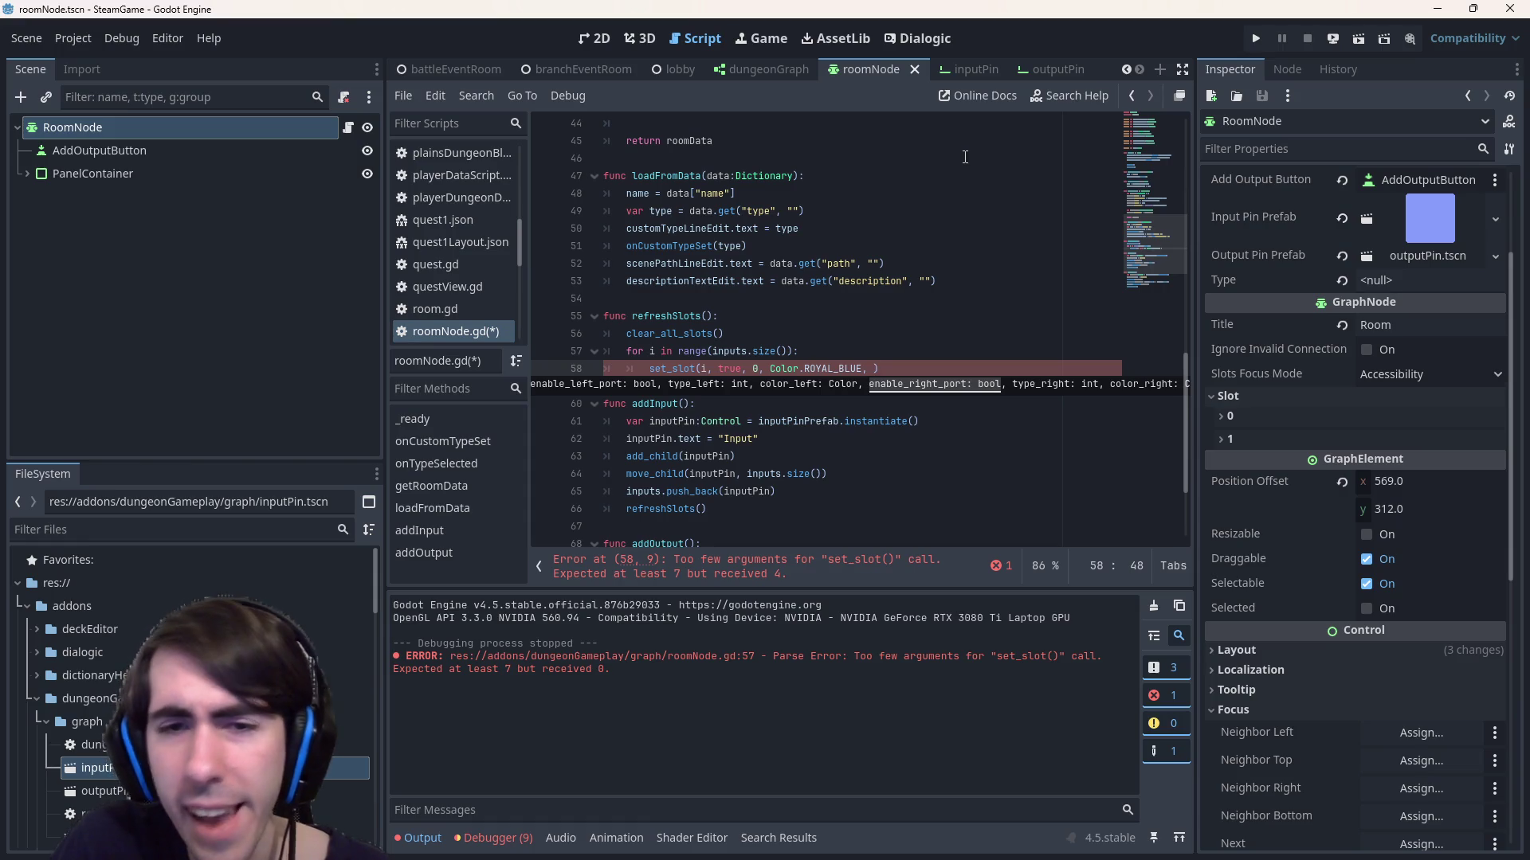
# - Add right-port arguments false, 0, Color.BLACK plus three nulls, then save the script
pyautogui.write('false, ')
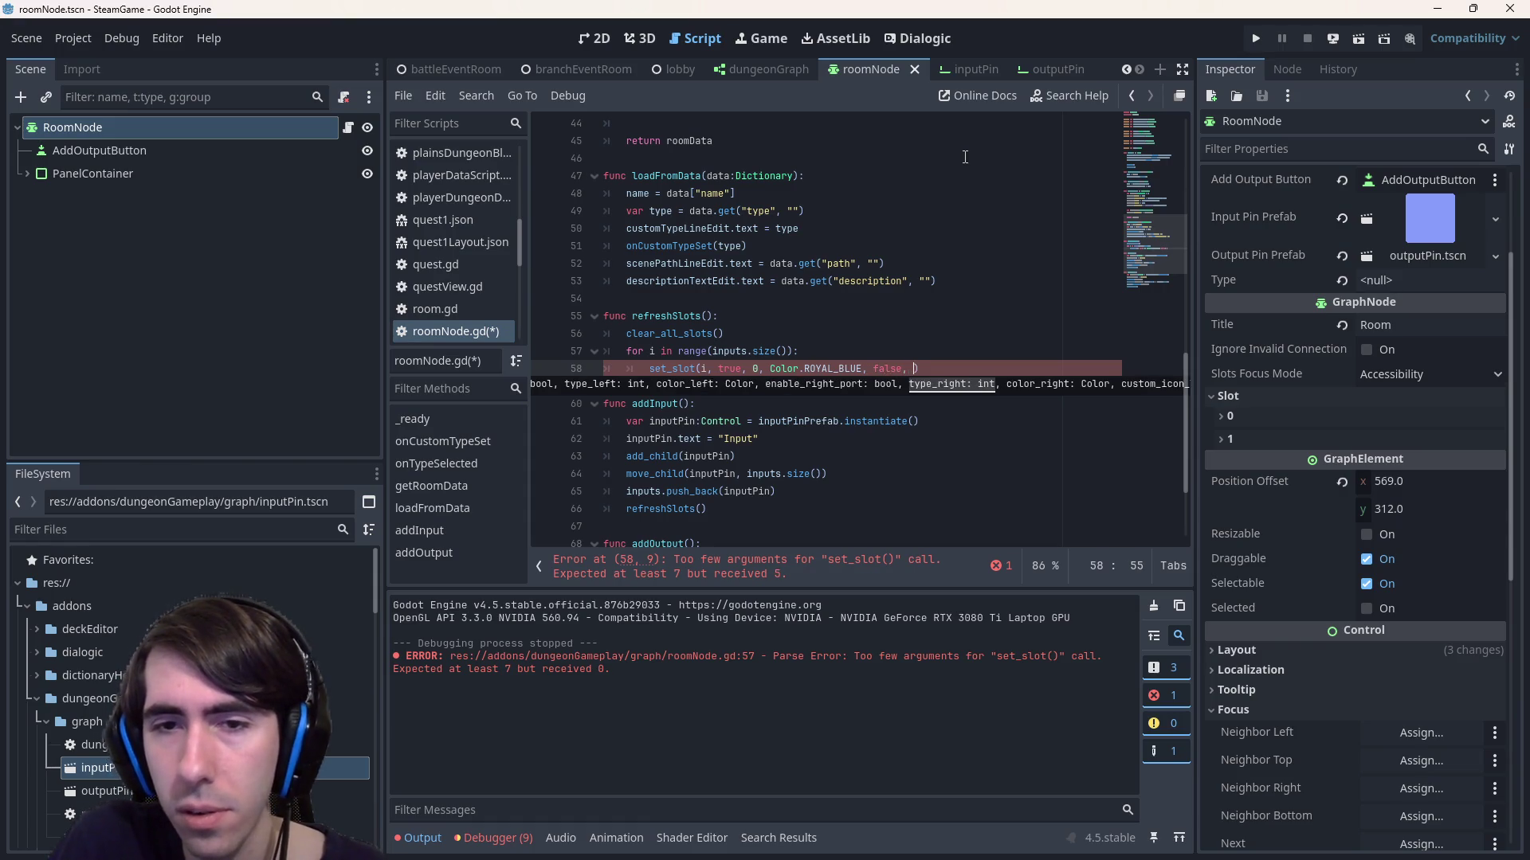
pyautogui.write('0, ')
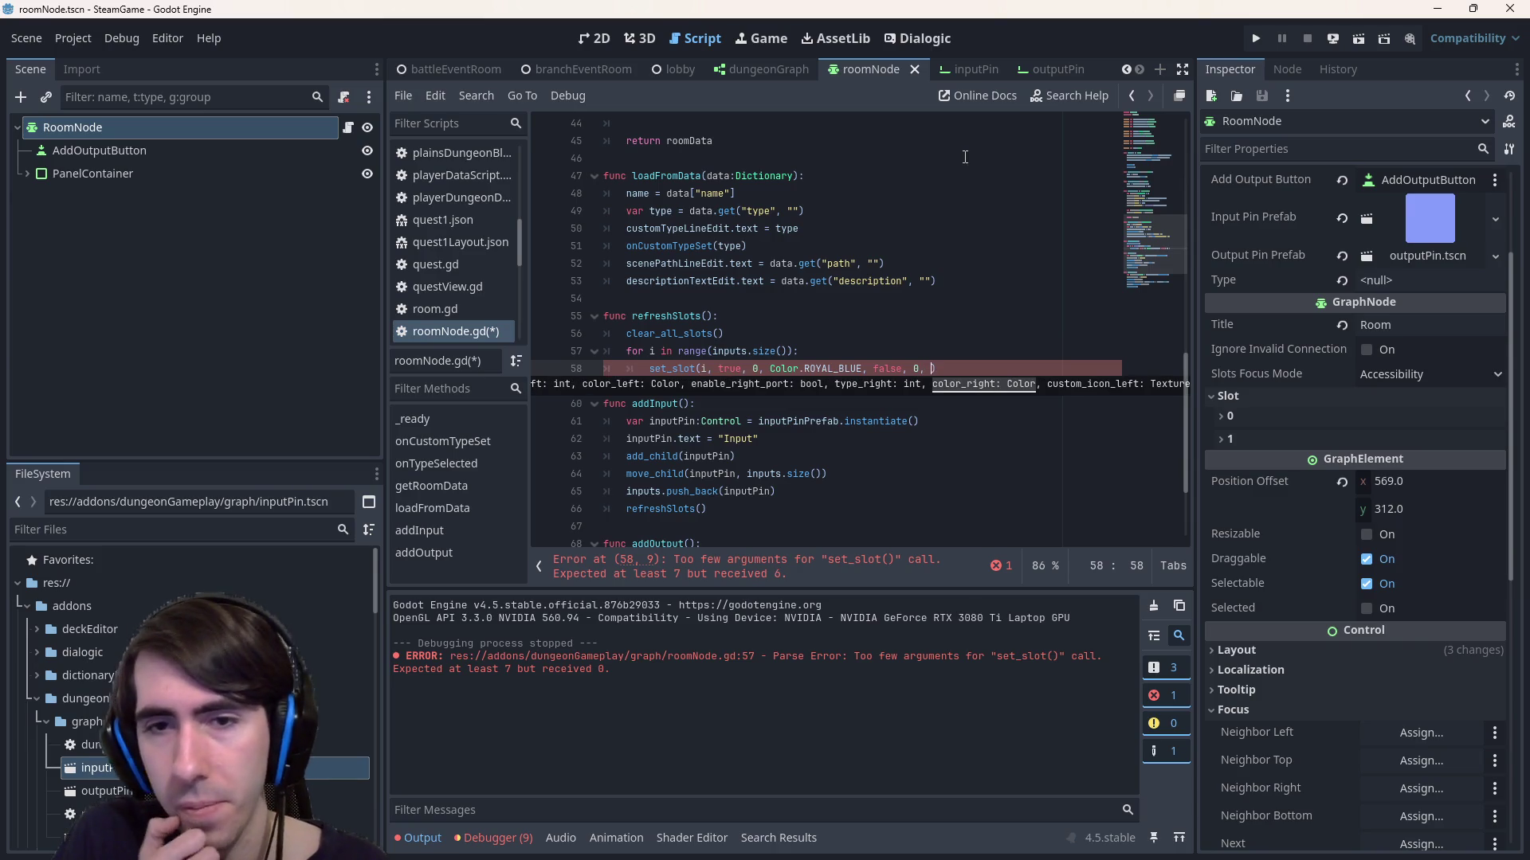
pyautogui.write('Color.Bl')
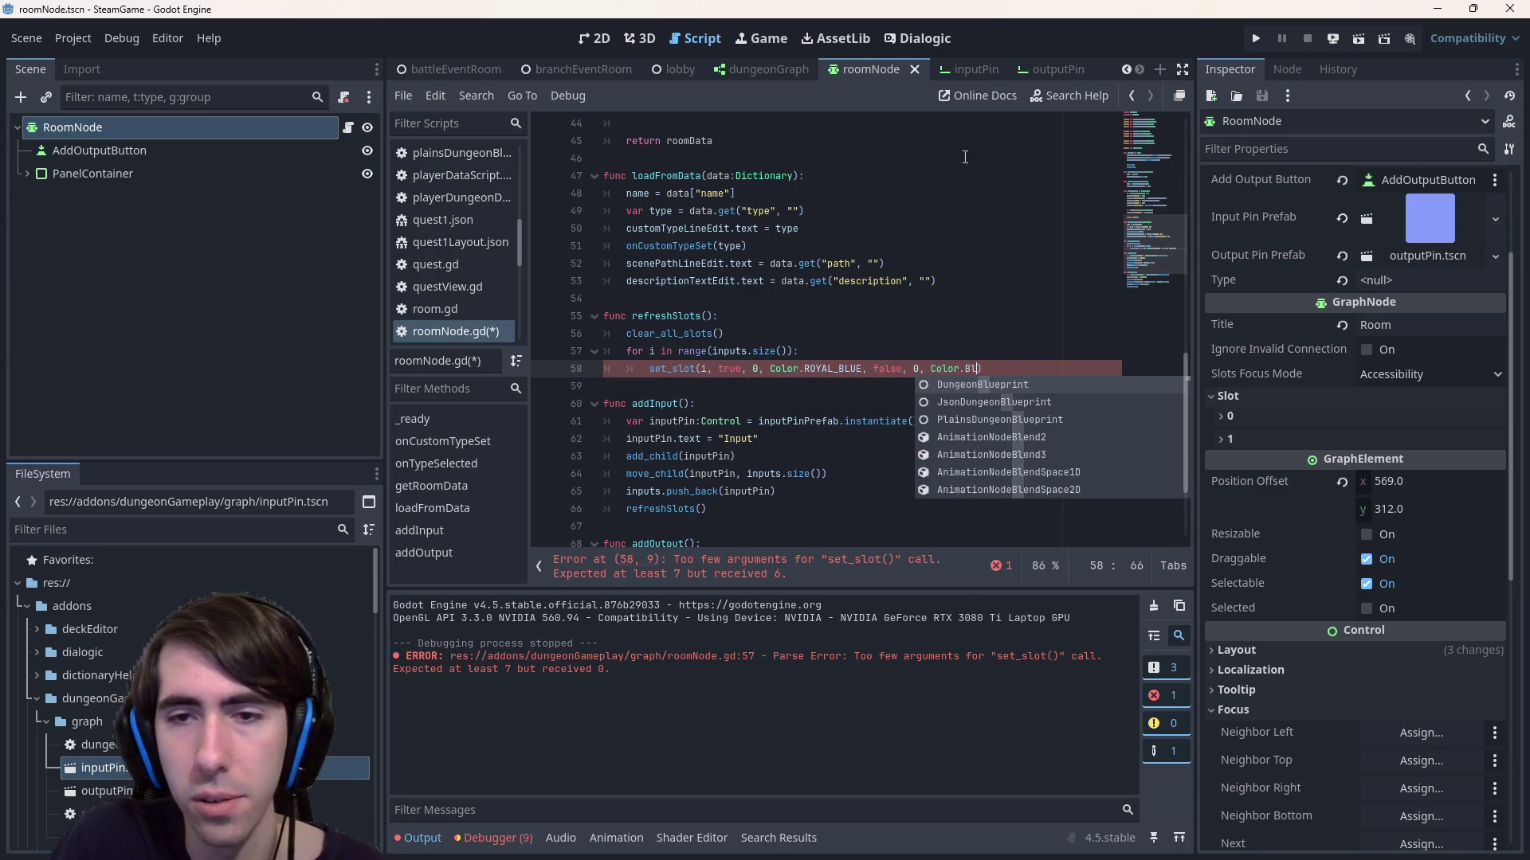
pyautogui.write('a')
pyautogui.press('Return')
pyautogui.write(', ')
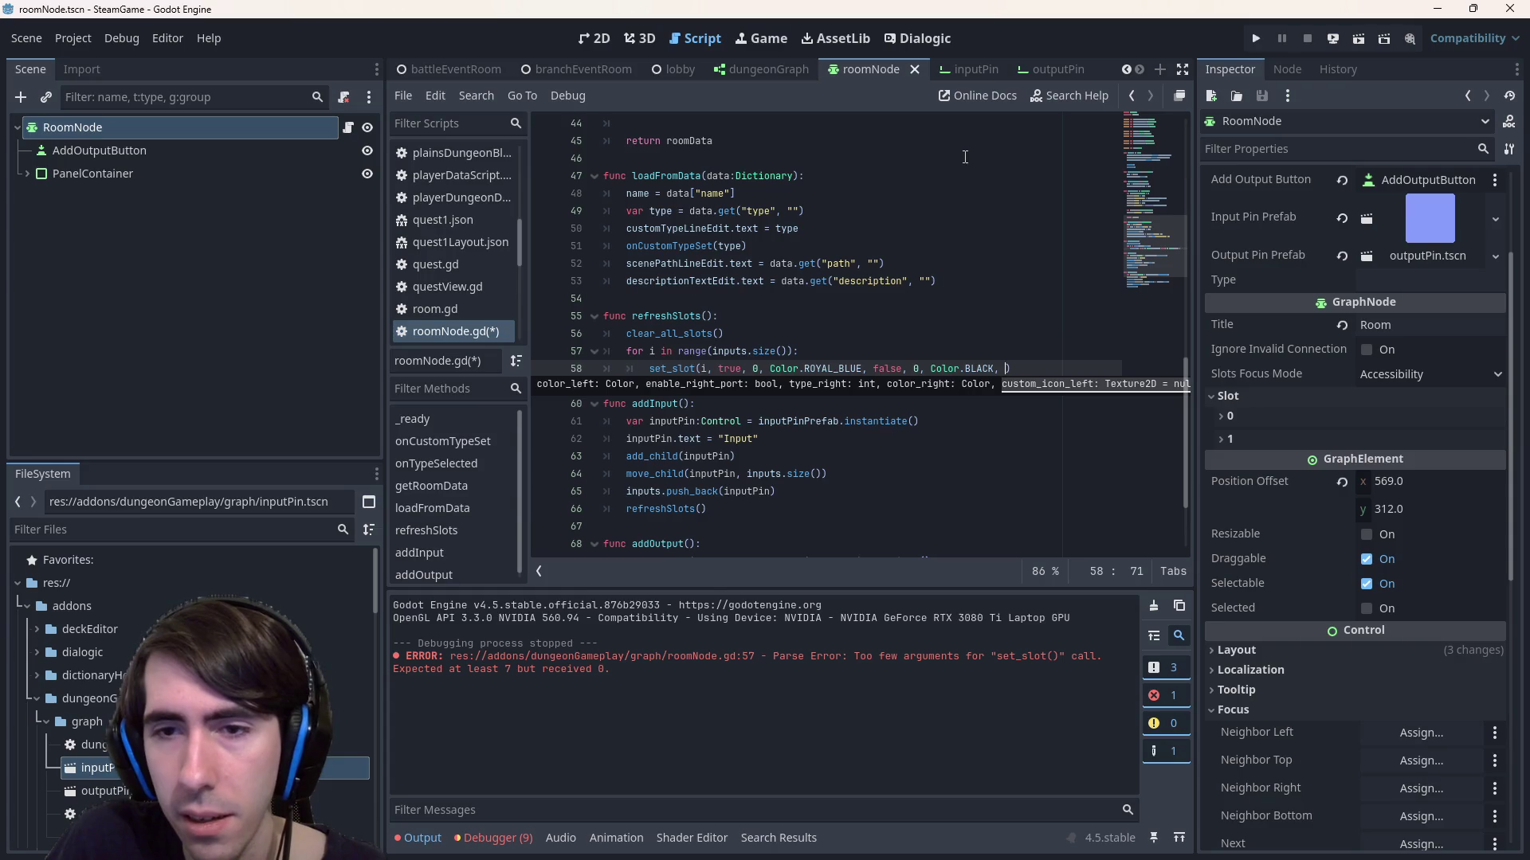
pyautogui.write('null,')
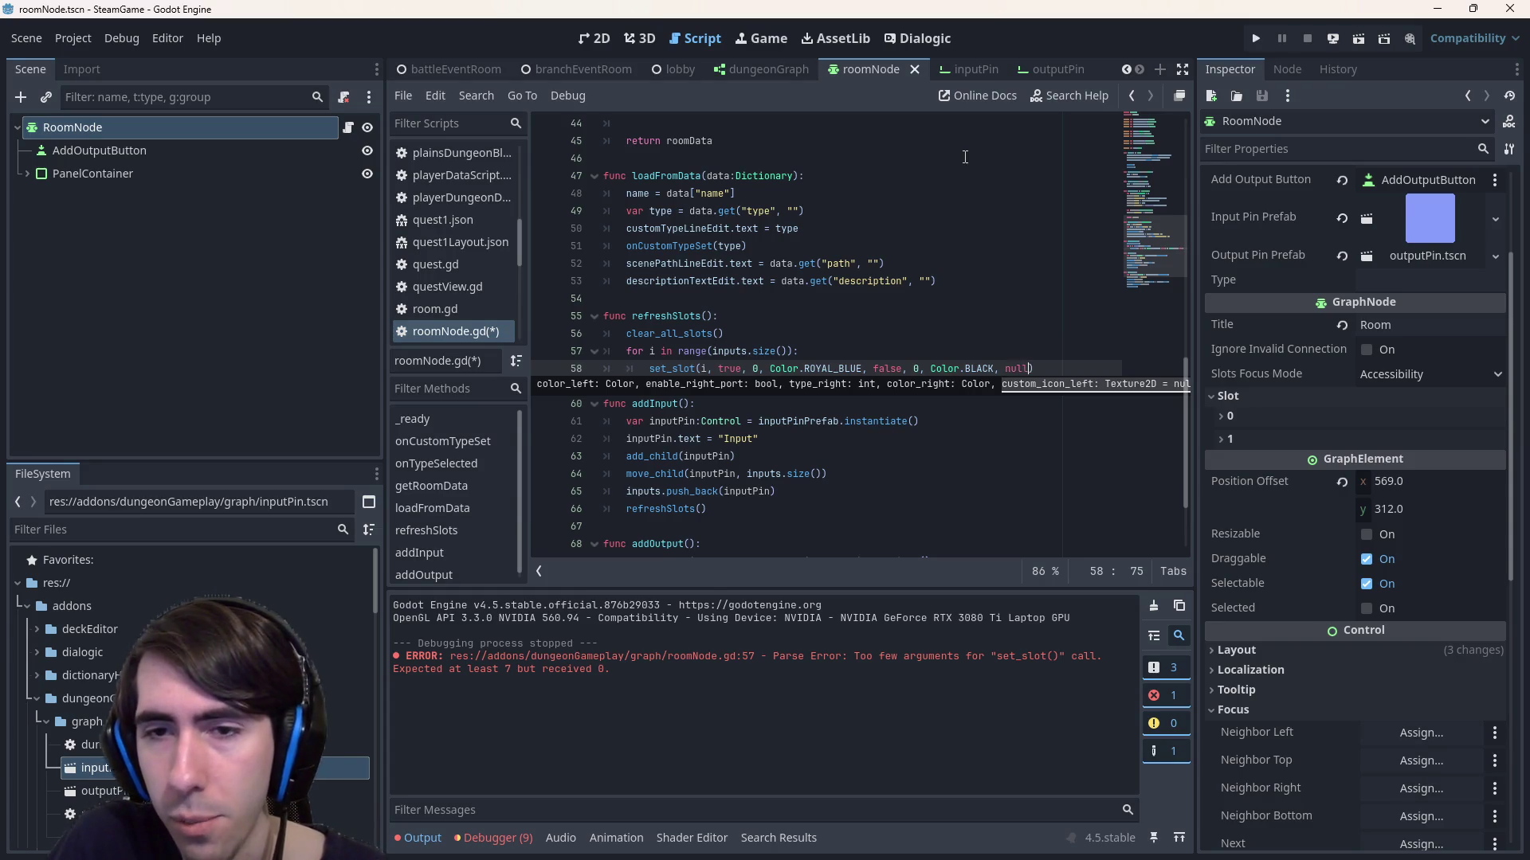
pyautogui.write(' null')
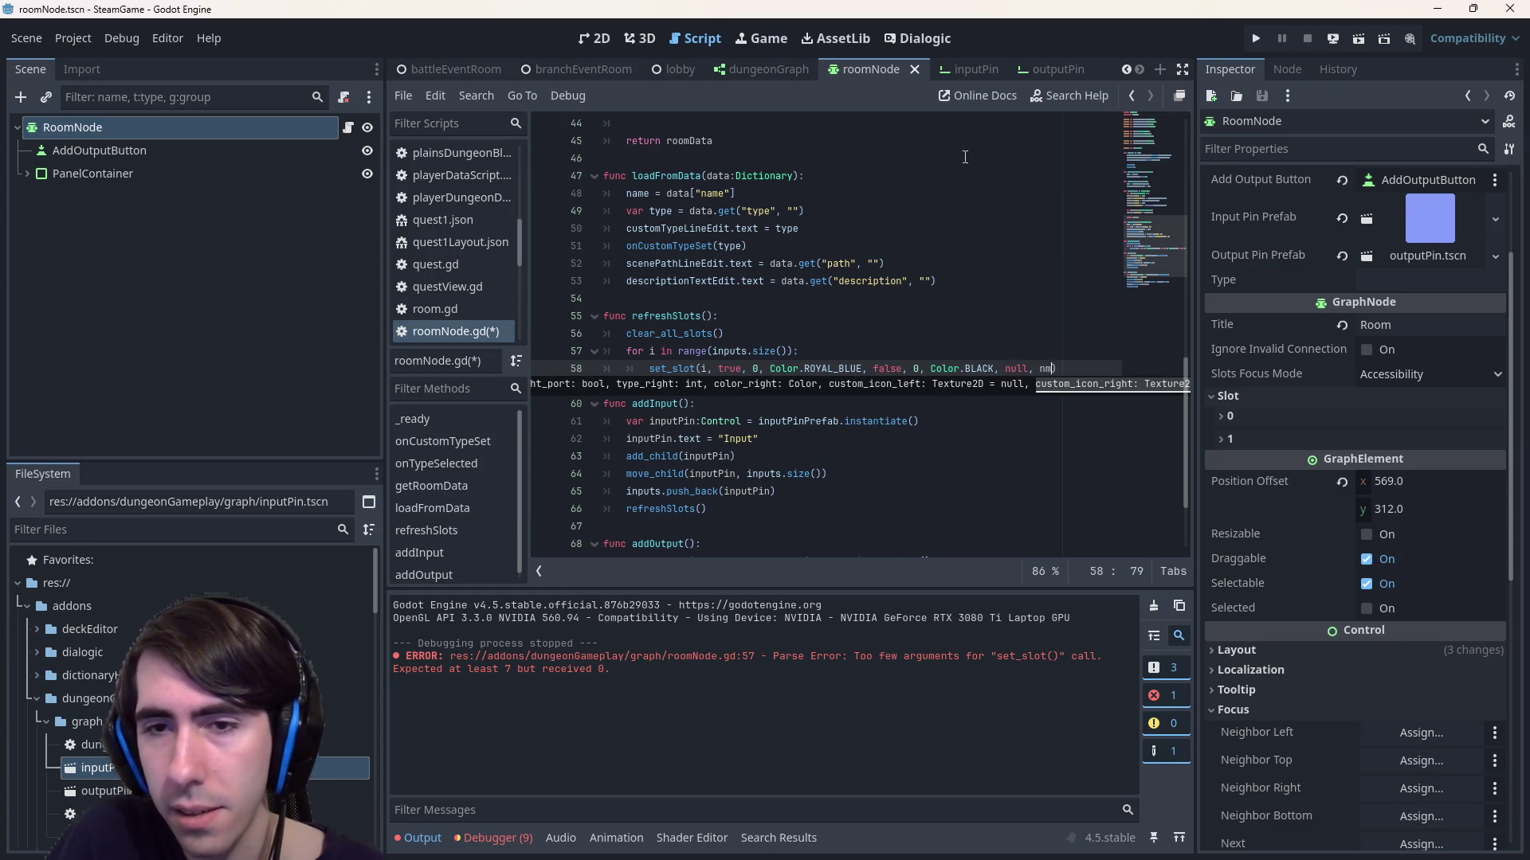
pyautogui.write(',')
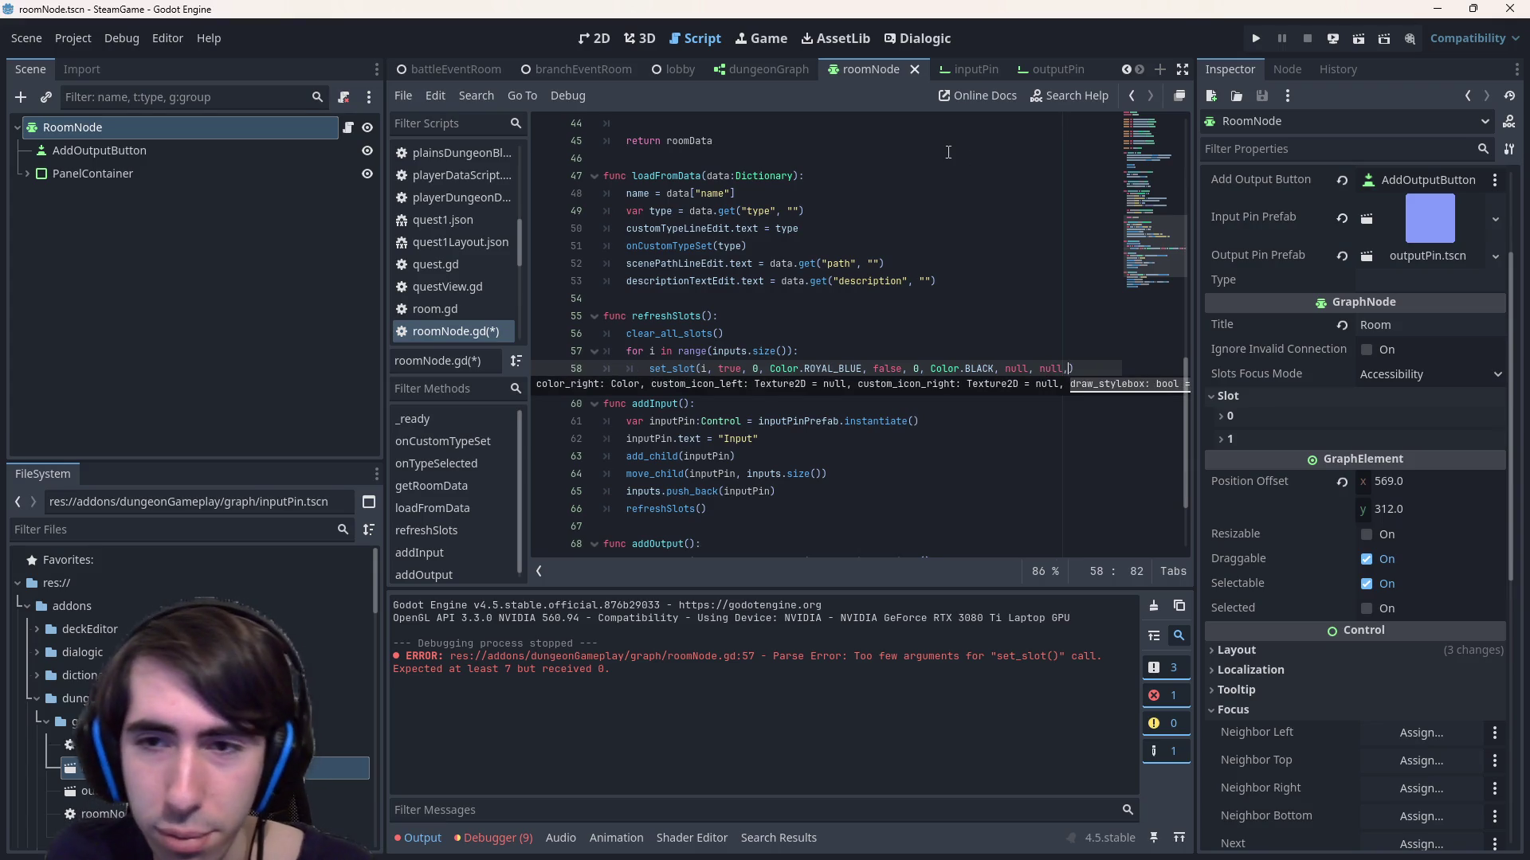
pyautogui.write('null,')
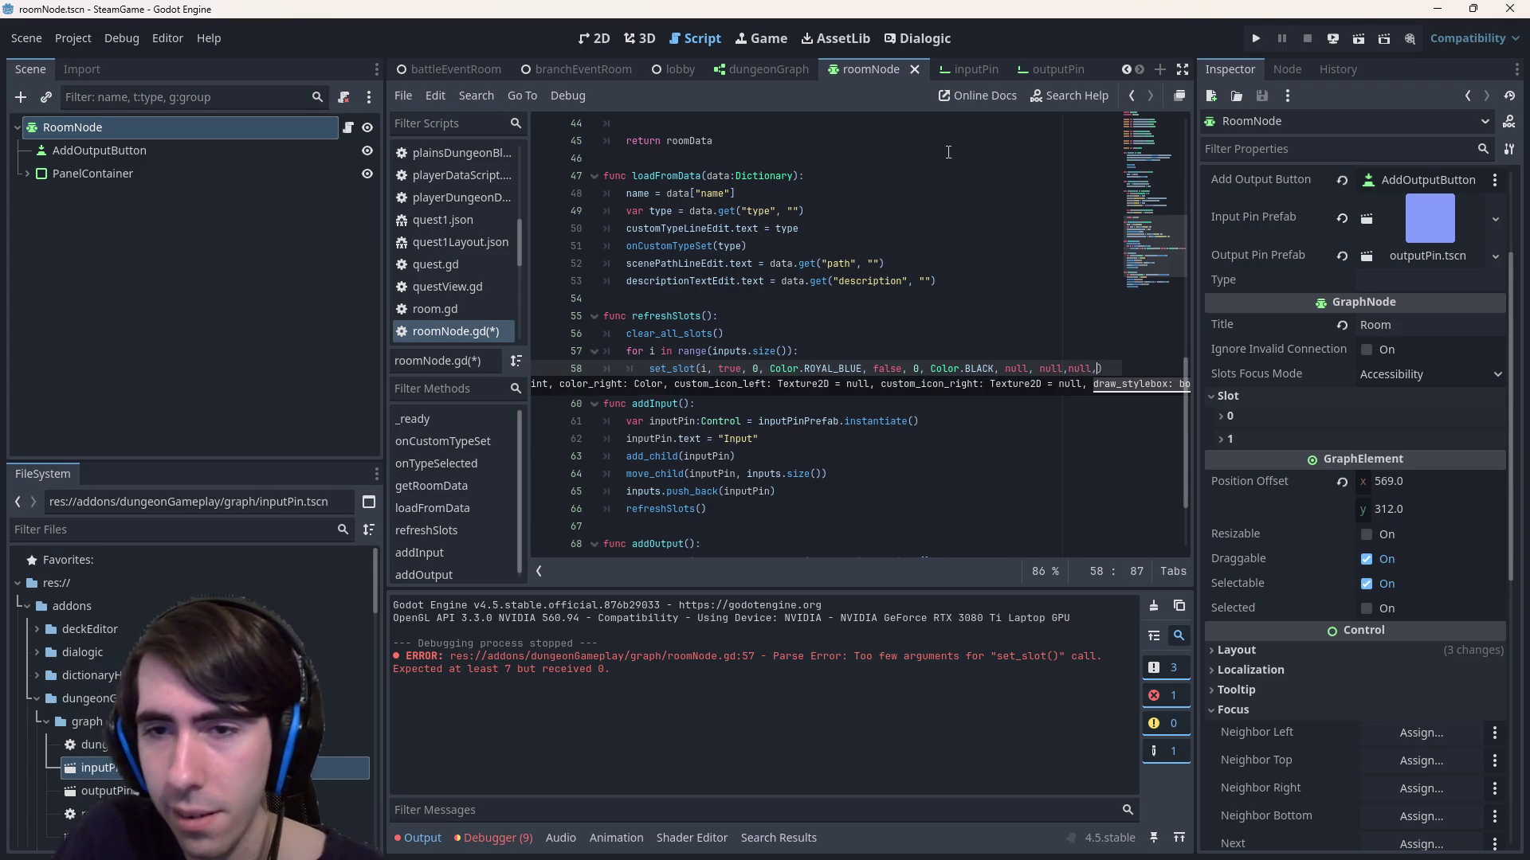
pyautogui.press('BackSpace')
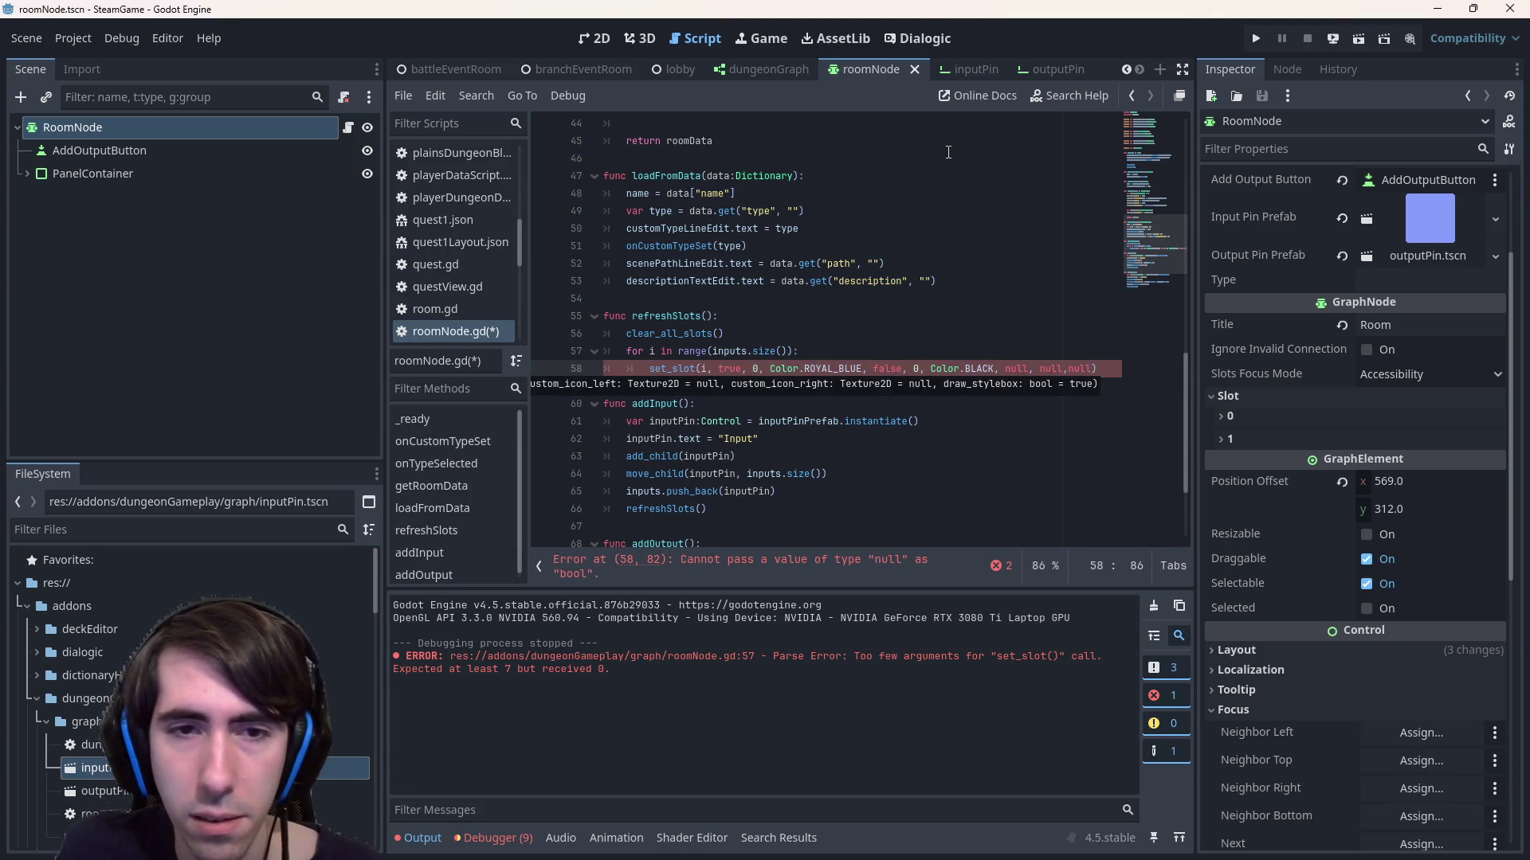
pyautogui.hotkey('ctrl', 's')
pyautogui.click(904, 567)
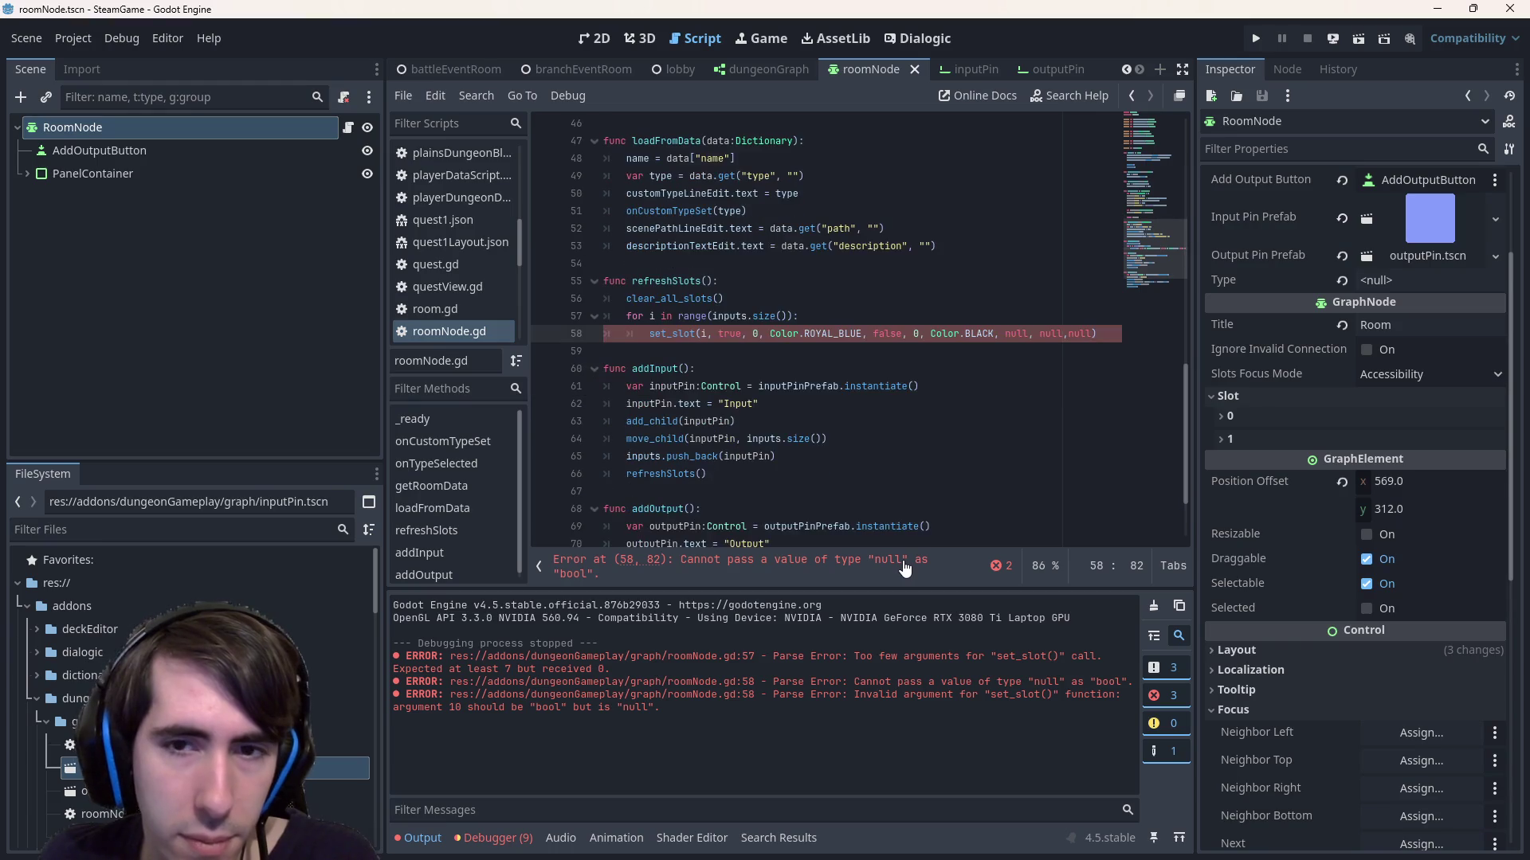
# - Change the last null on line 58 to false, save, and open the set_slot docs
pyautogui.doubleClick(1074, 335)
pyautogui.press('BackSpace')
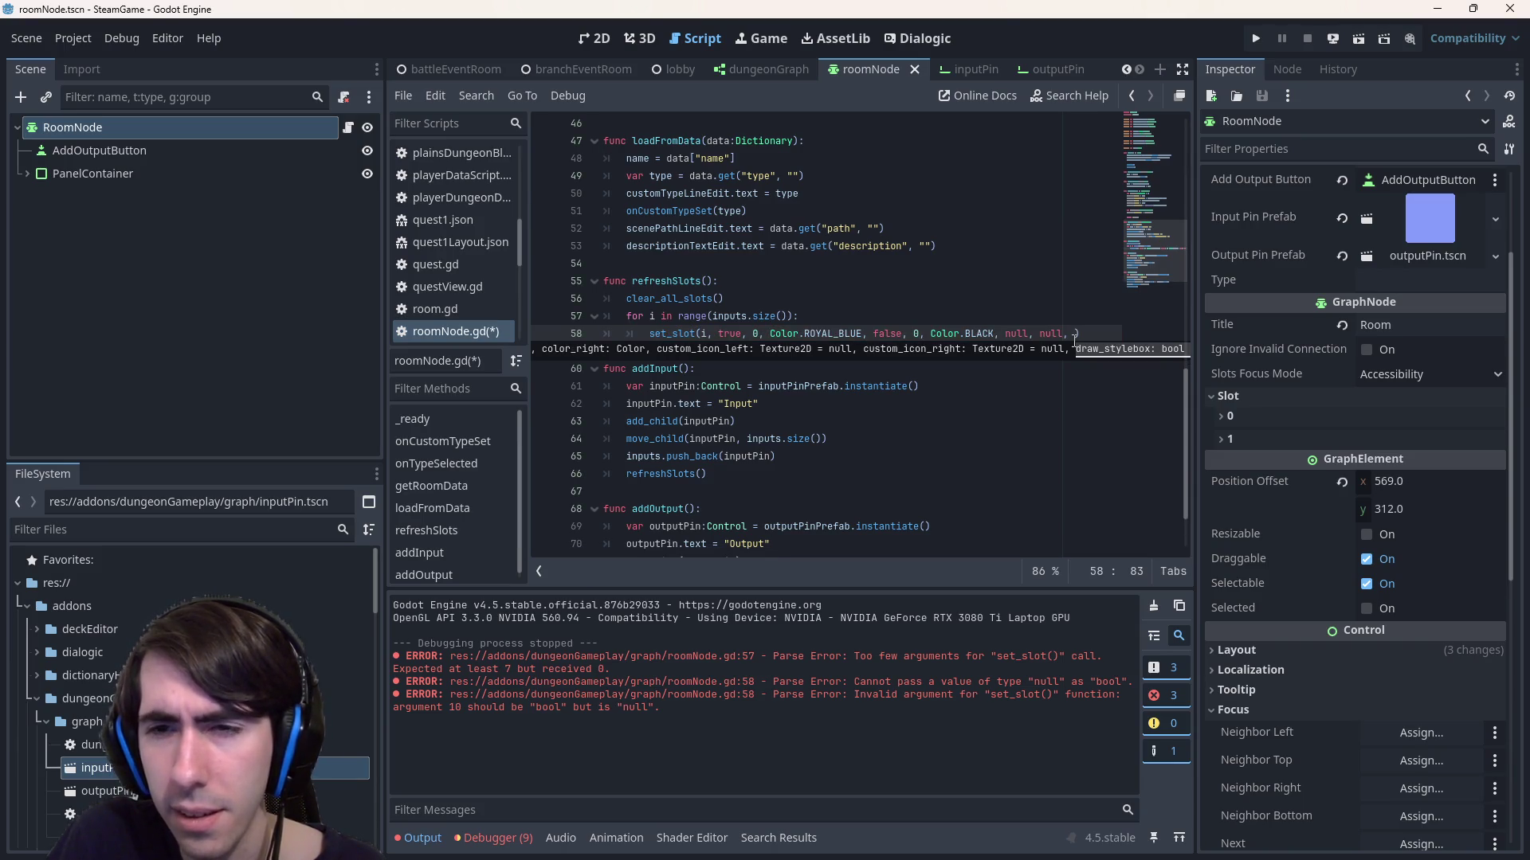
pyautogui.write('false')
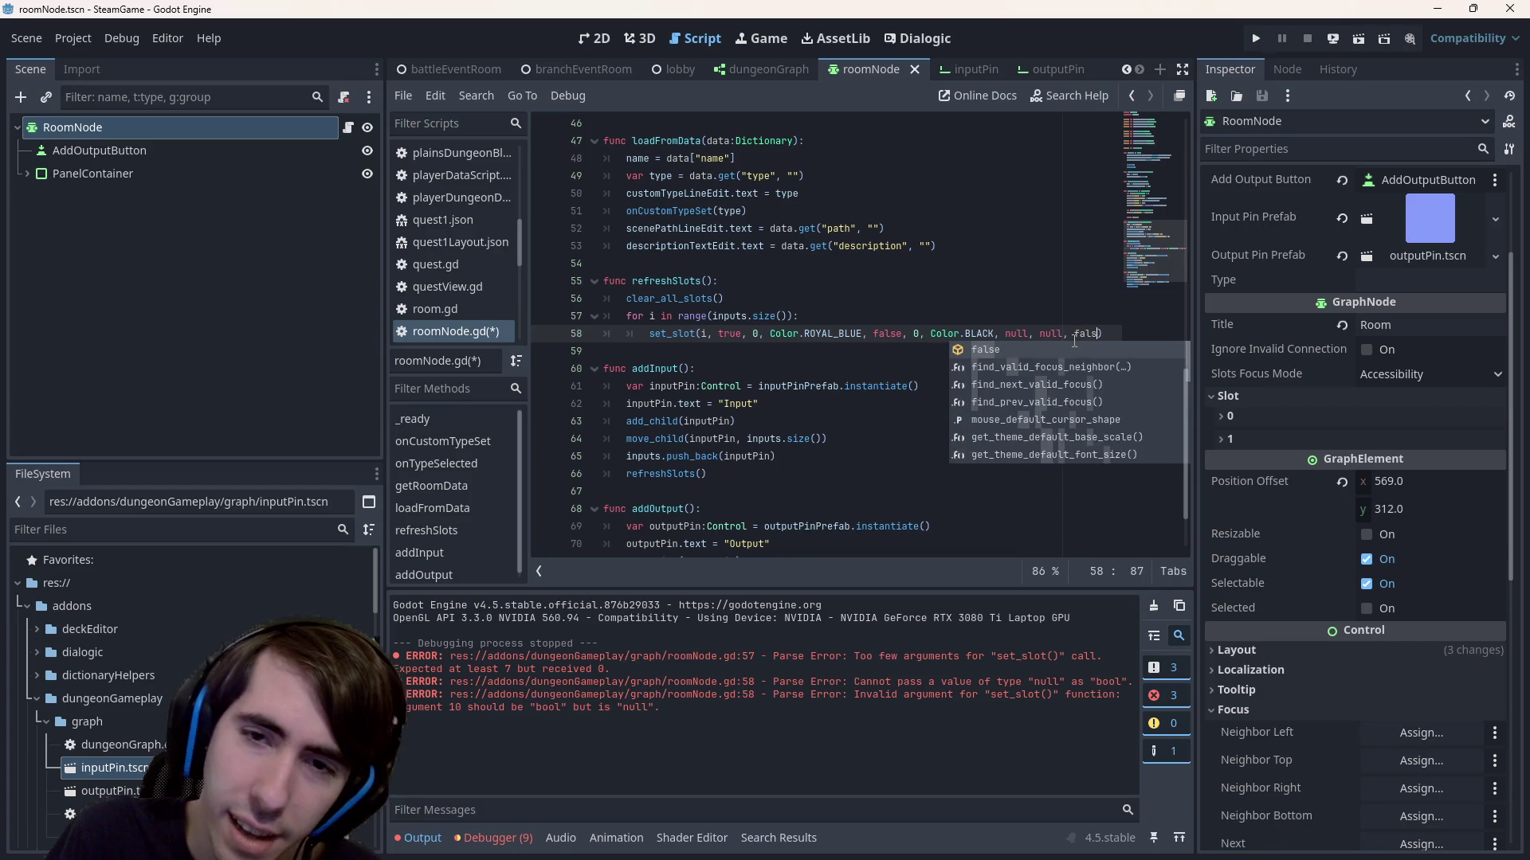
pyautogui.hotkey('ctrl', 's')
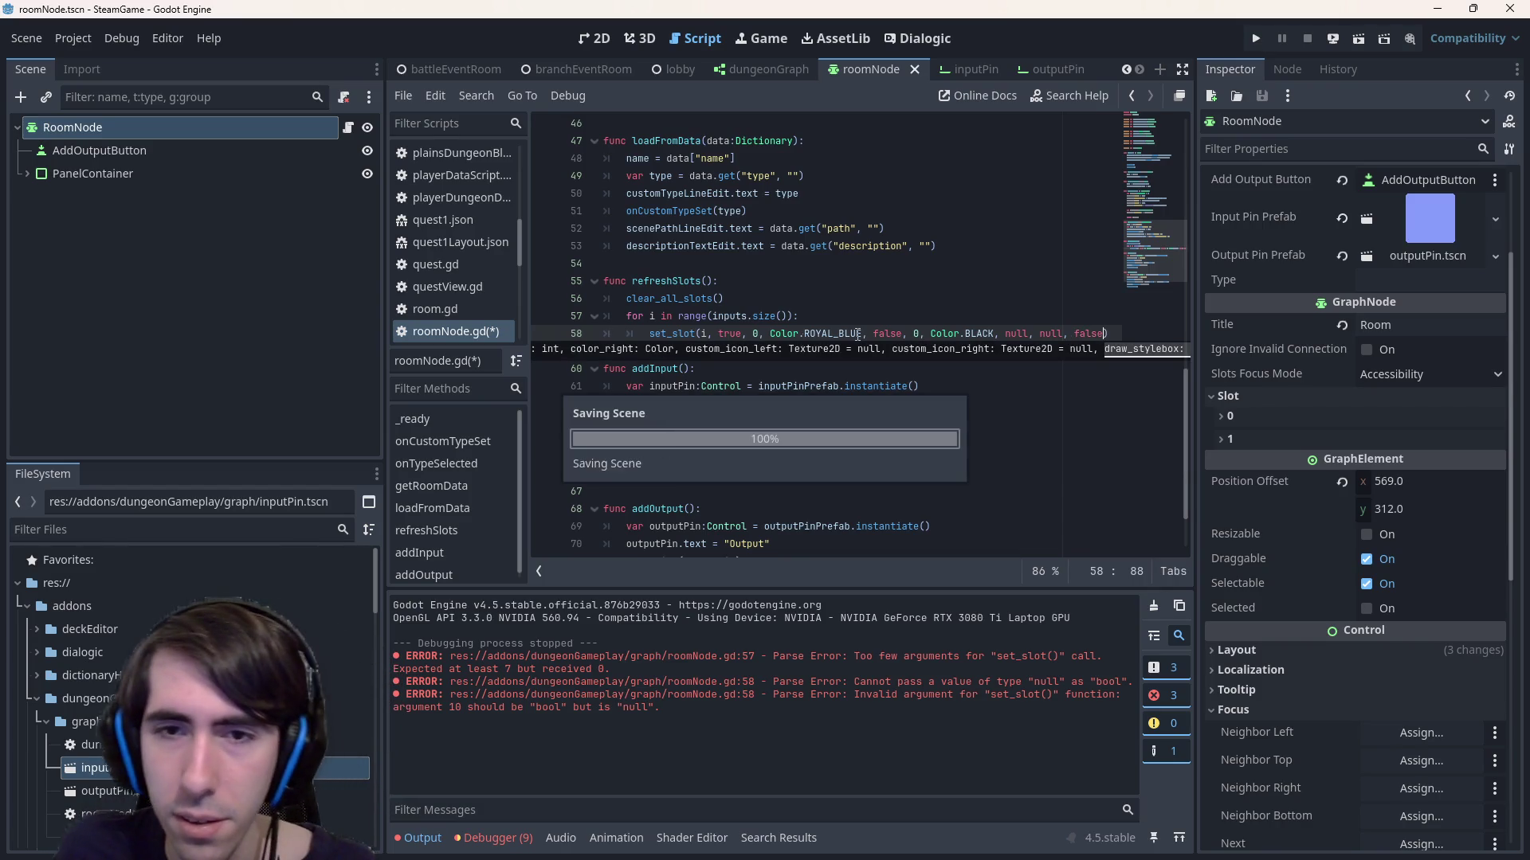
pyautogui.keyDown('ctrl'); pyautogui.click(669, 333); pyautogui.keyUp('ctrl')
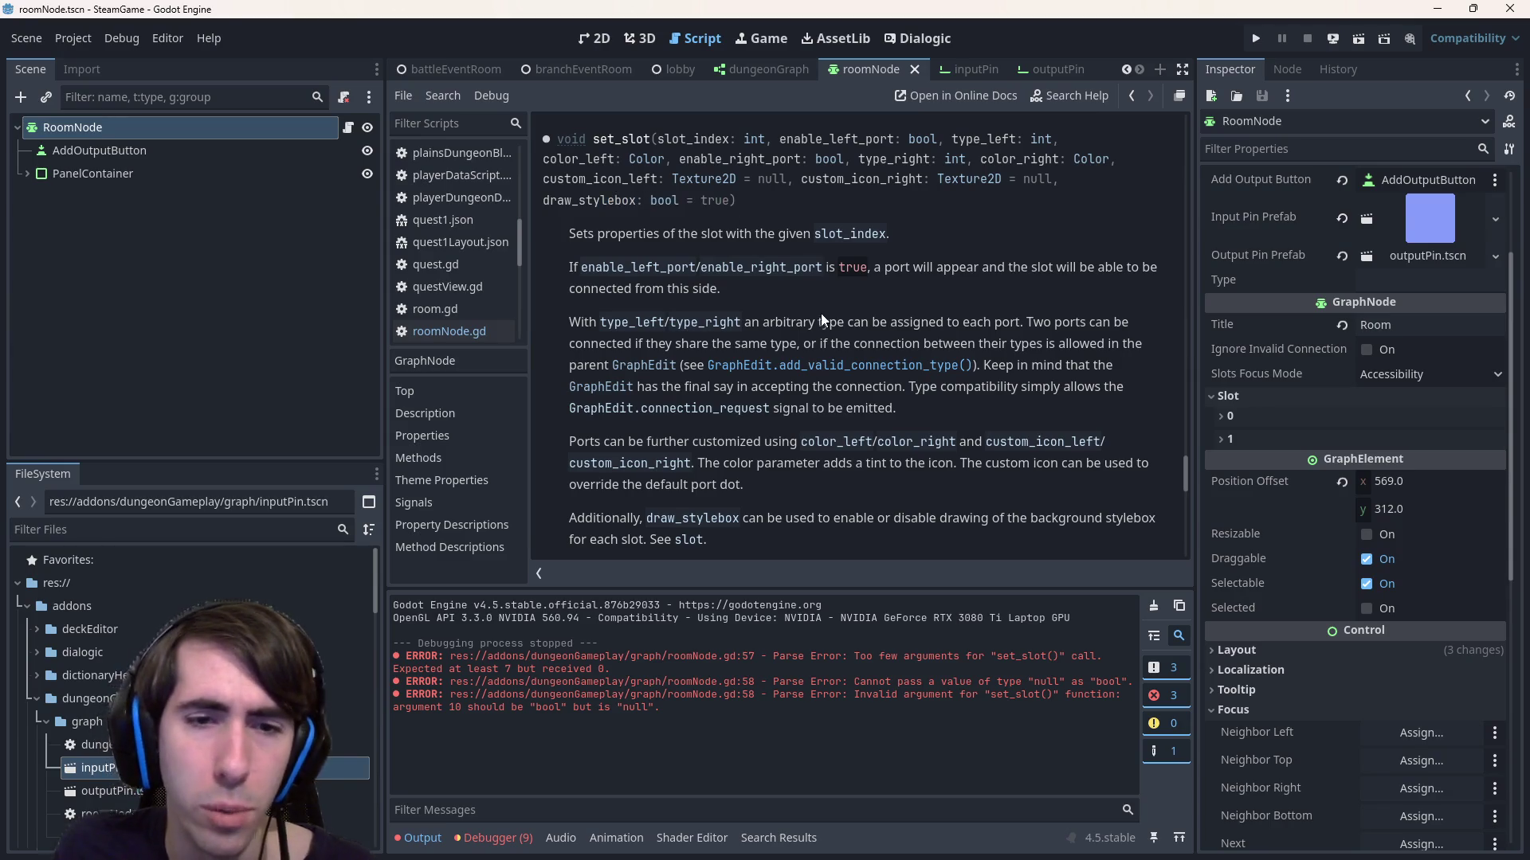
# - Review the set_slot documentation and return to line 58 of roomNode.gd
pyautogui.scroll(-2, 820, 319)
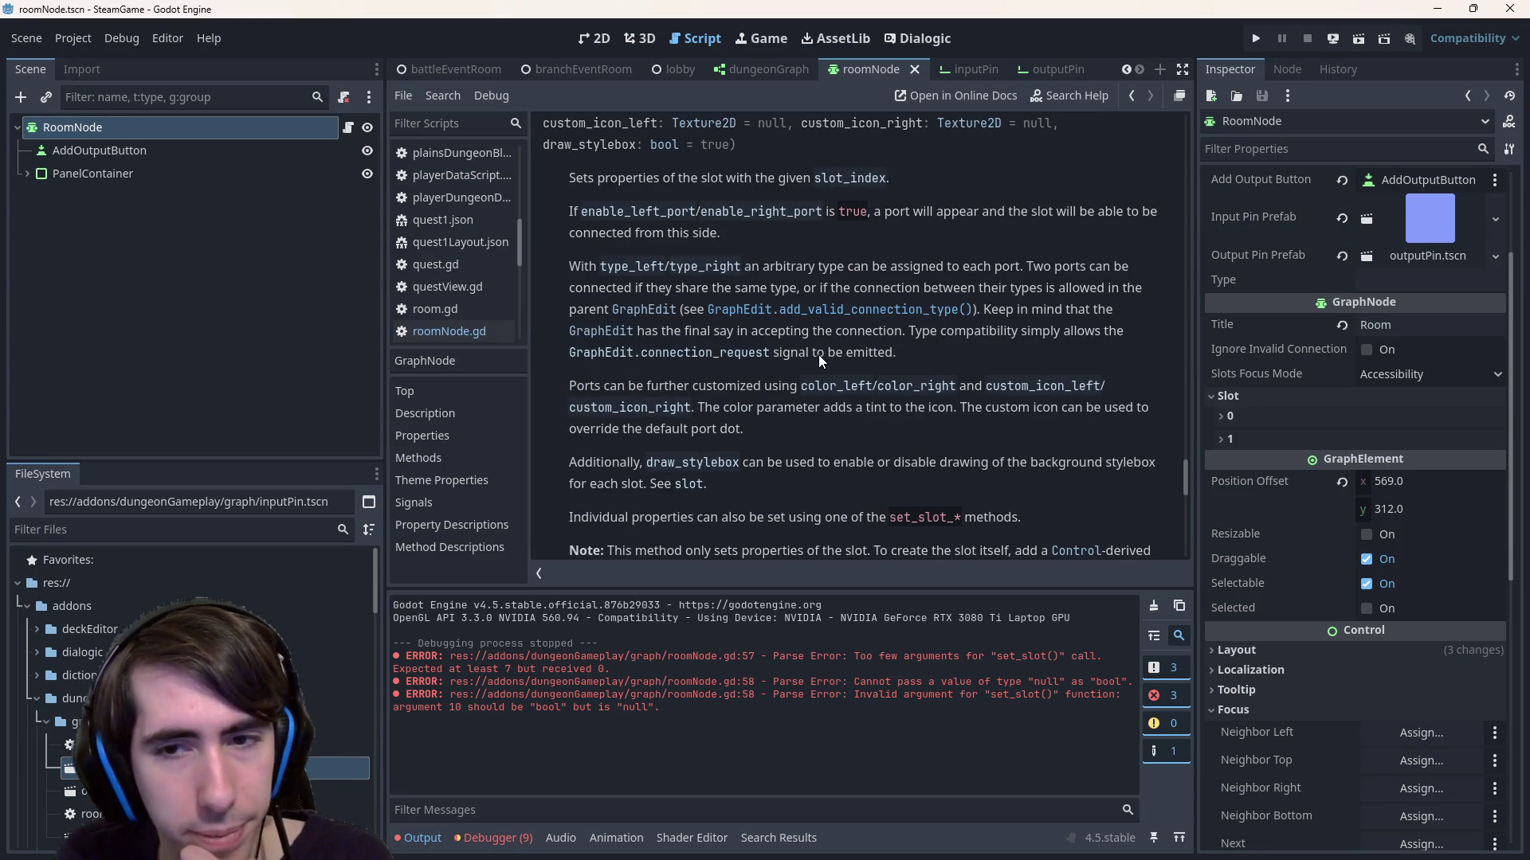
pyautogui.scroll(-2, 819, 356)
pyautogui.scroll(1, 819, 367)
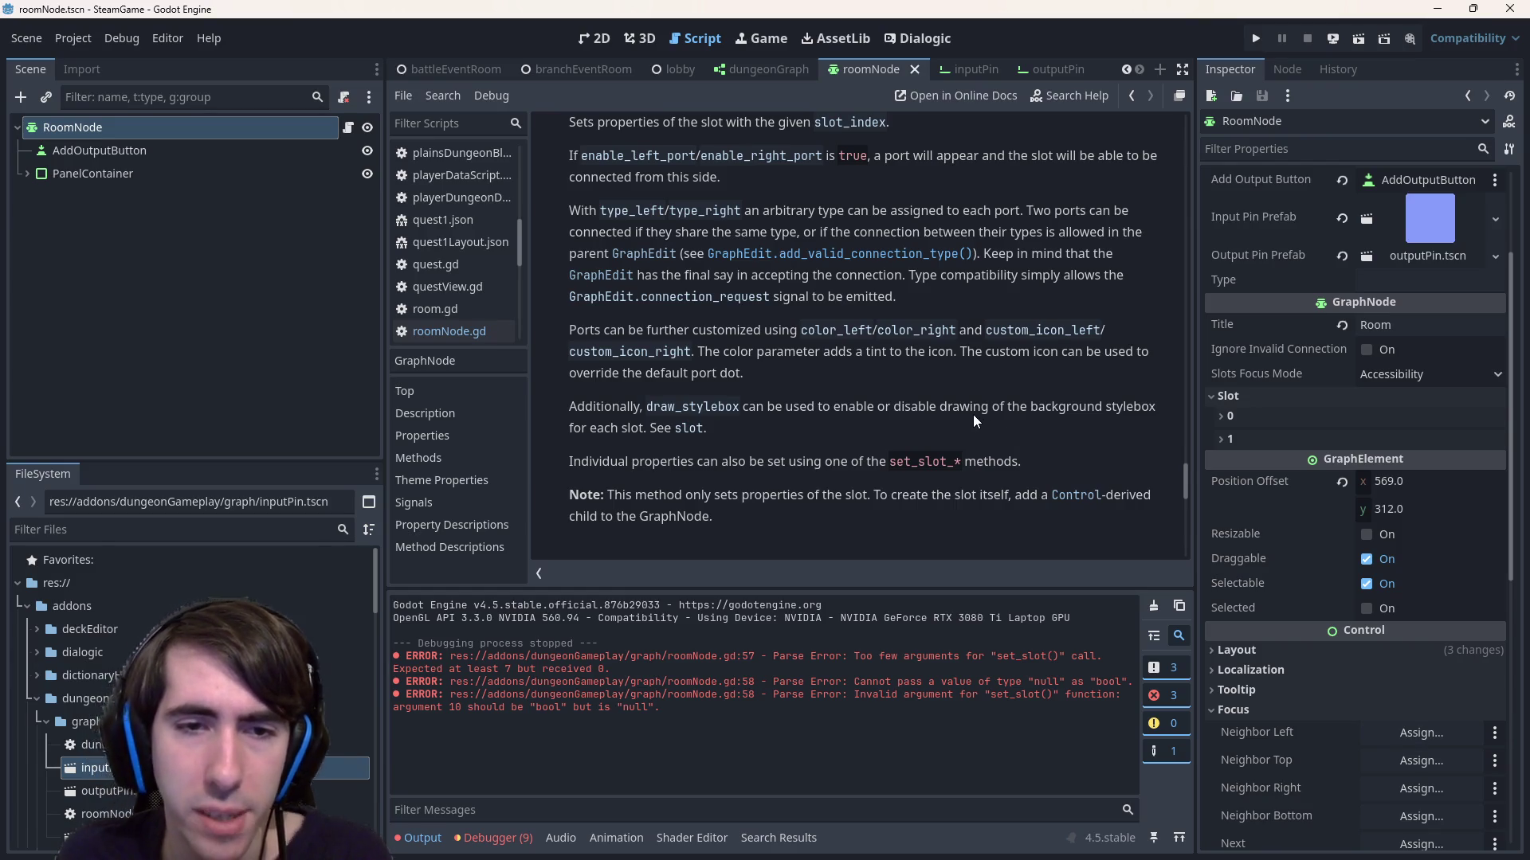
pyautogui.hotkey('alt', 'Left')
pyautogui.hotkey('alt', 'Right')
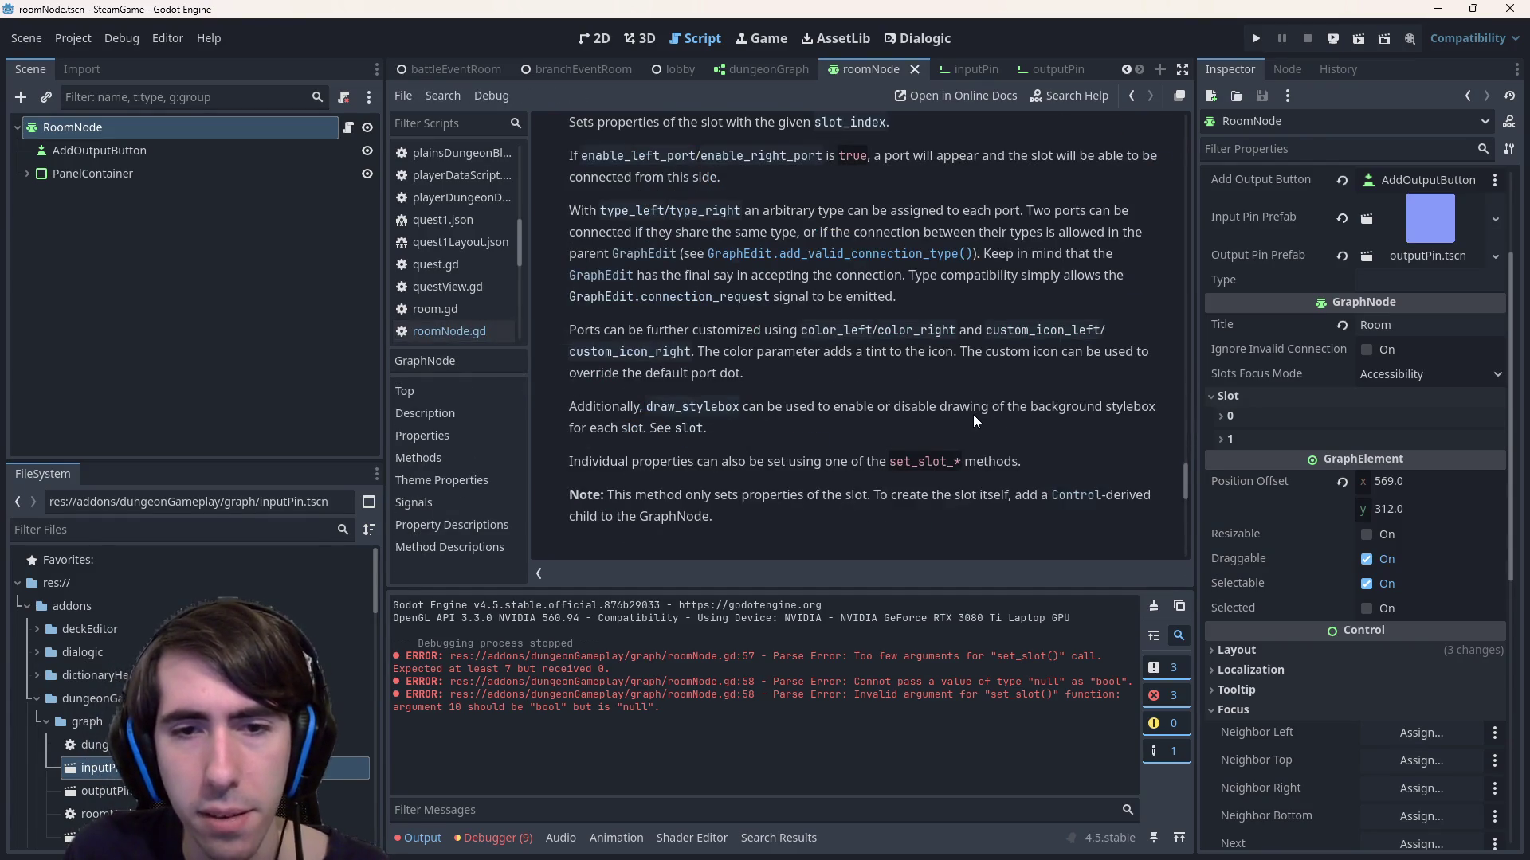
pyautogui.hotkey('alt', 'Left')
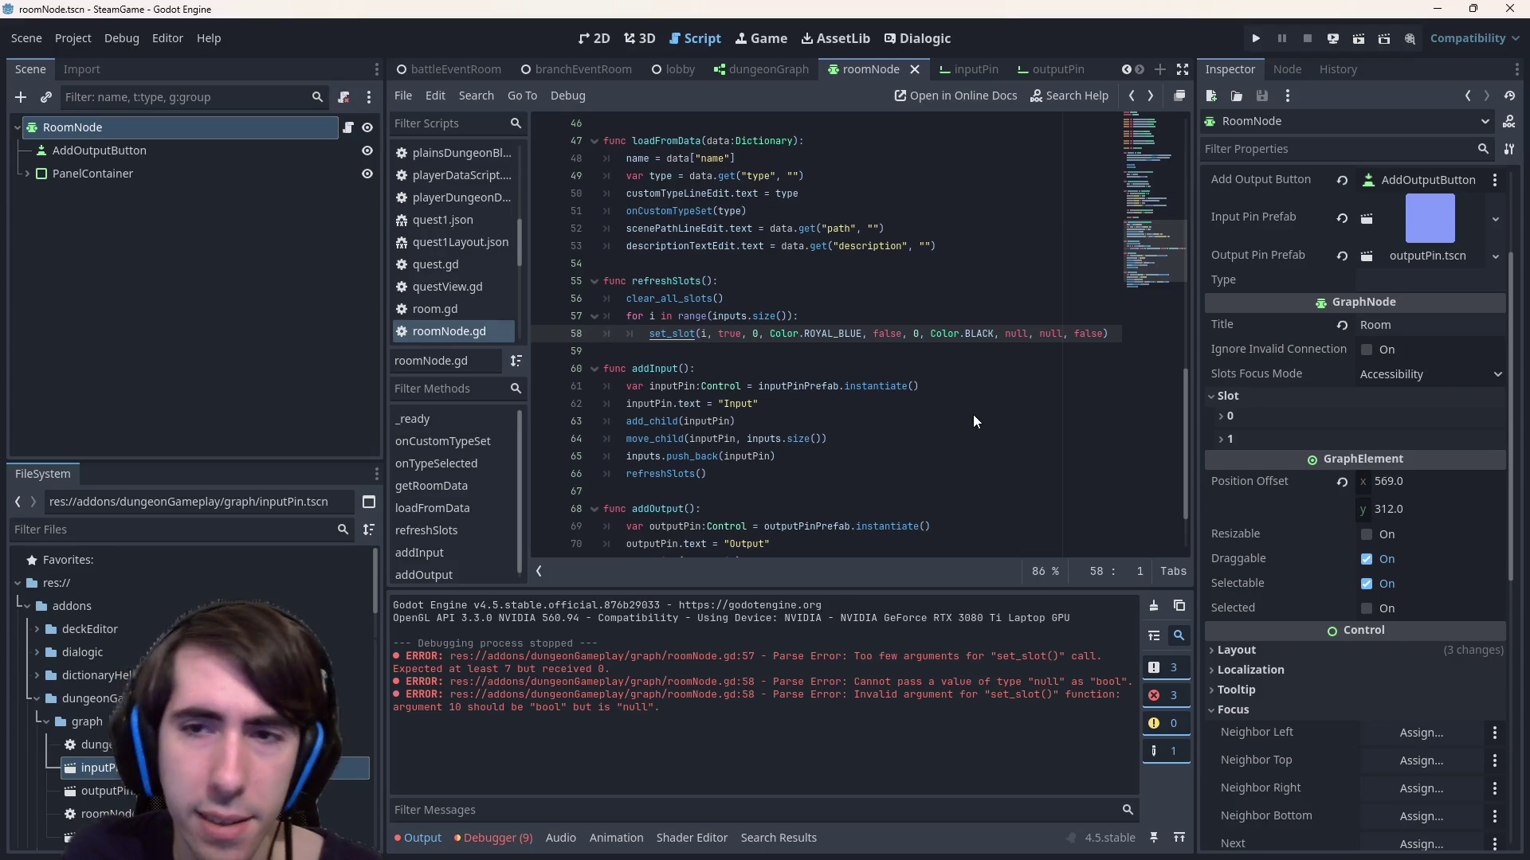
# - Change set_slot's final argument from false to true and select the input loop on lines 57–58
pyautogui.doubleClick(1087, 333)
pyautogui.write('true')
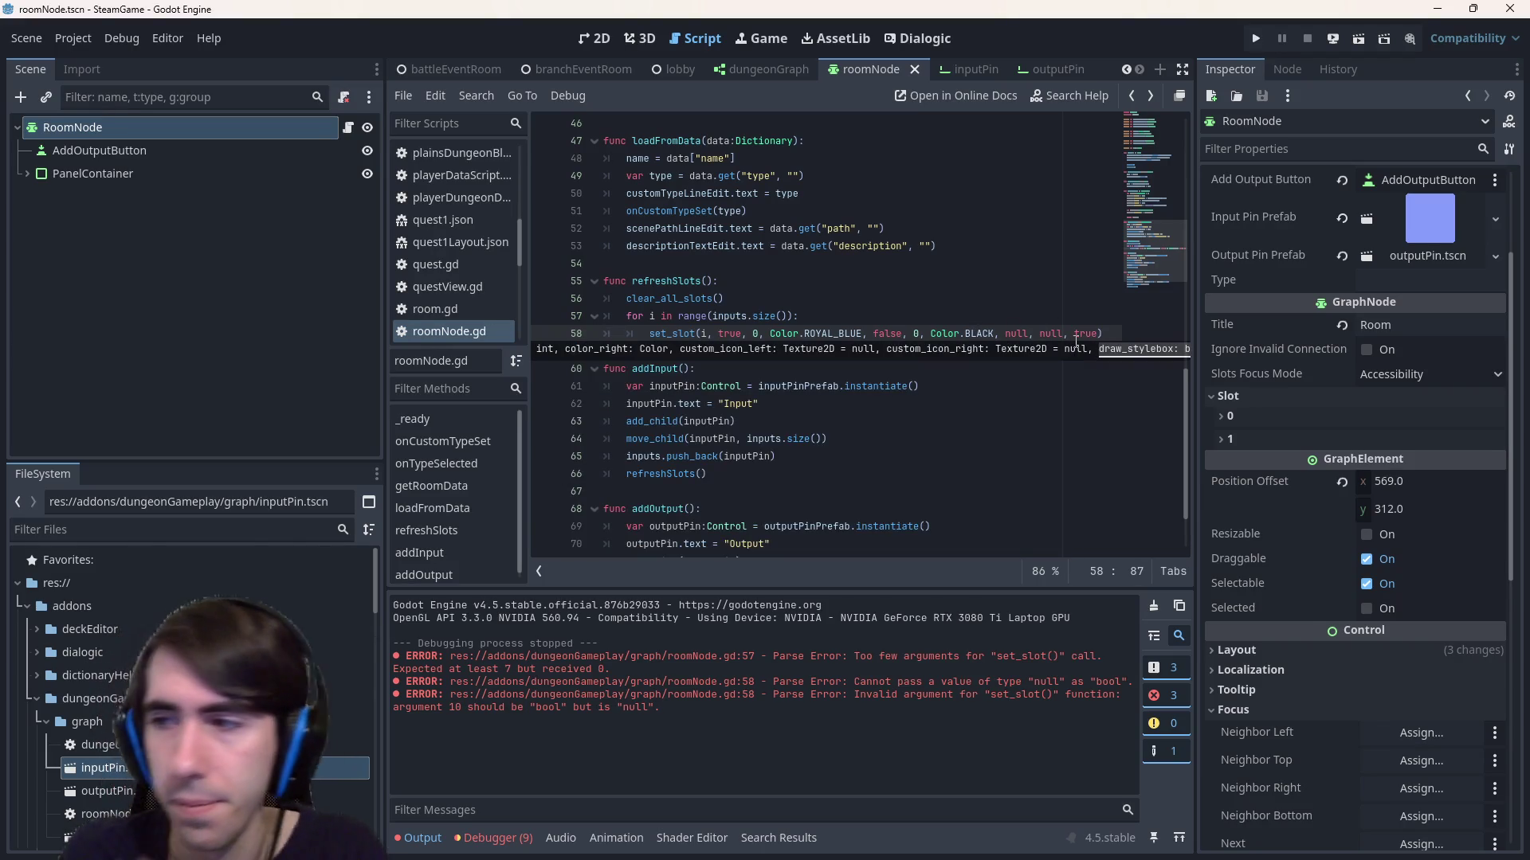
pyautogui.write(')')
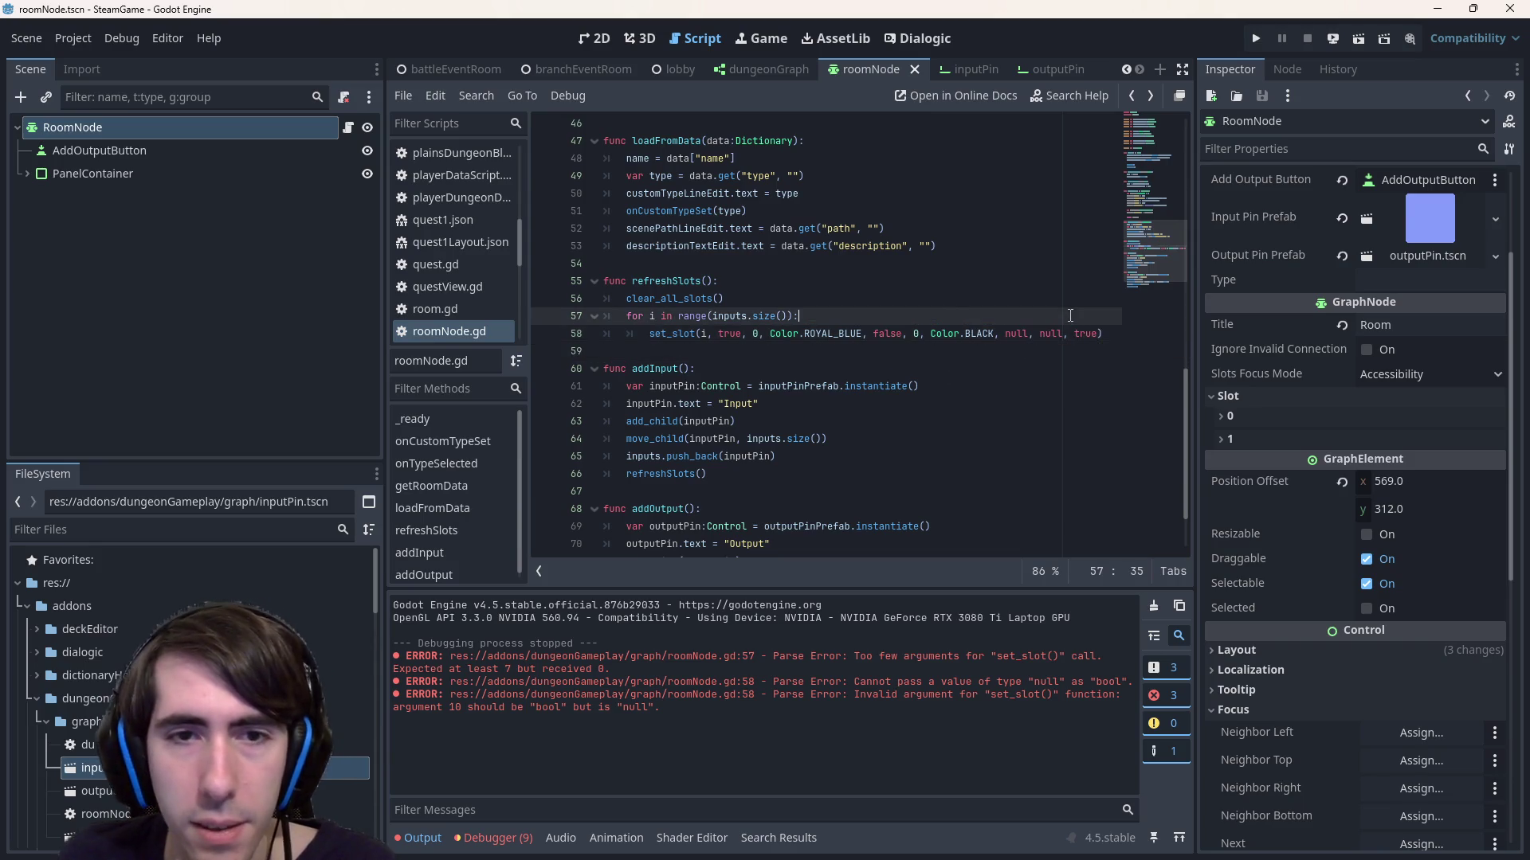
pyautogui.moveTo(1105, 335); pyautogui.dragTo(554, 319)
pyautogui.hotkey('ctrl', 'c')
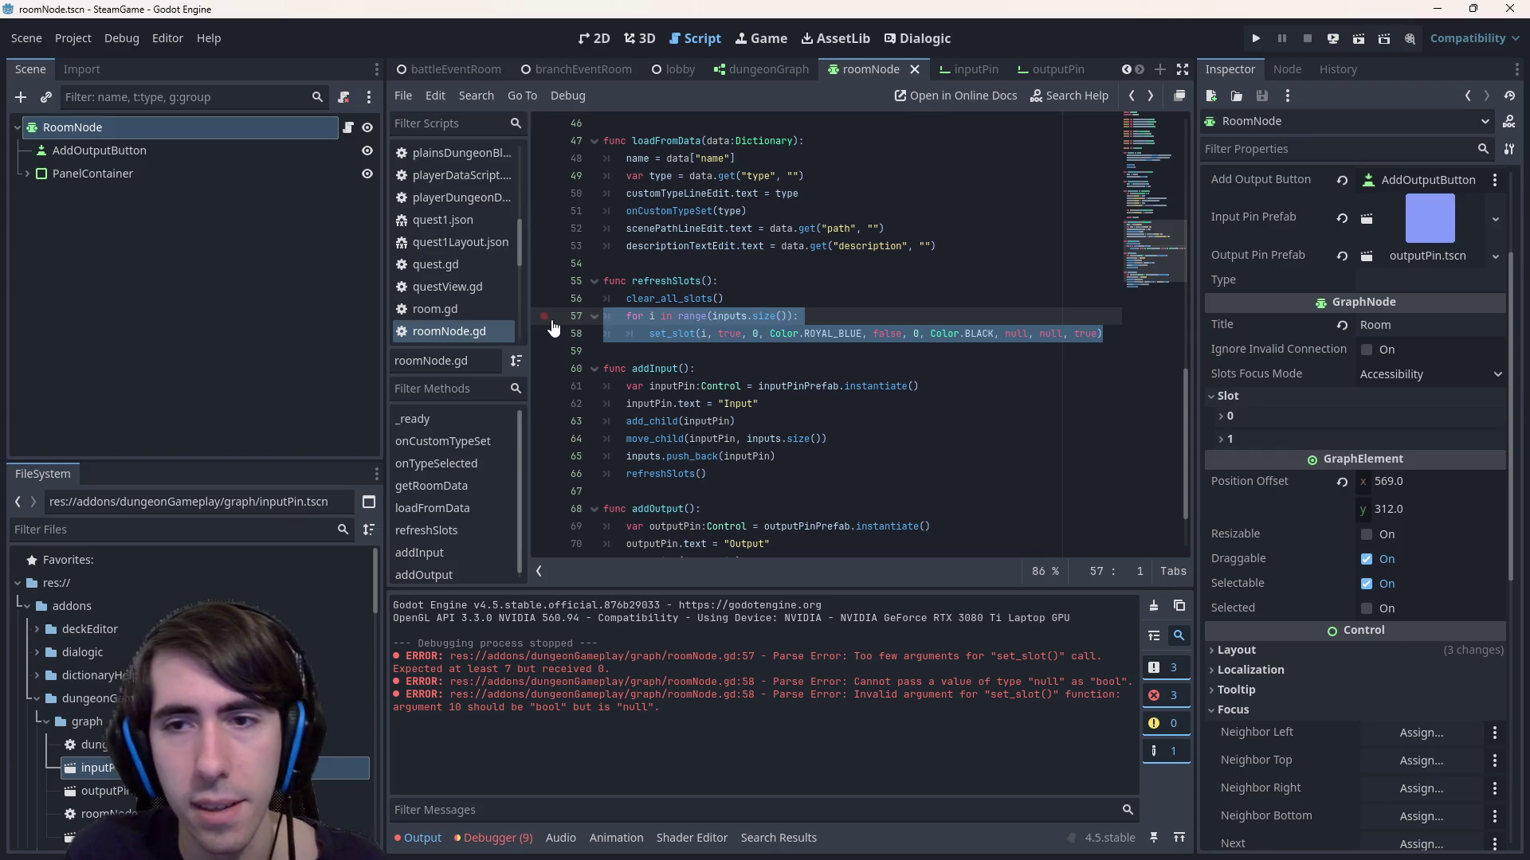
# - Duplicate the input slot loop as an outputs loop, offsetting the slot index by inputs.size(), and save
pyautogui.press('Right')
pyautogui.press('Return')
pyautogui.press('Return')
pyautogui.hotkey('ctrl', 'v')
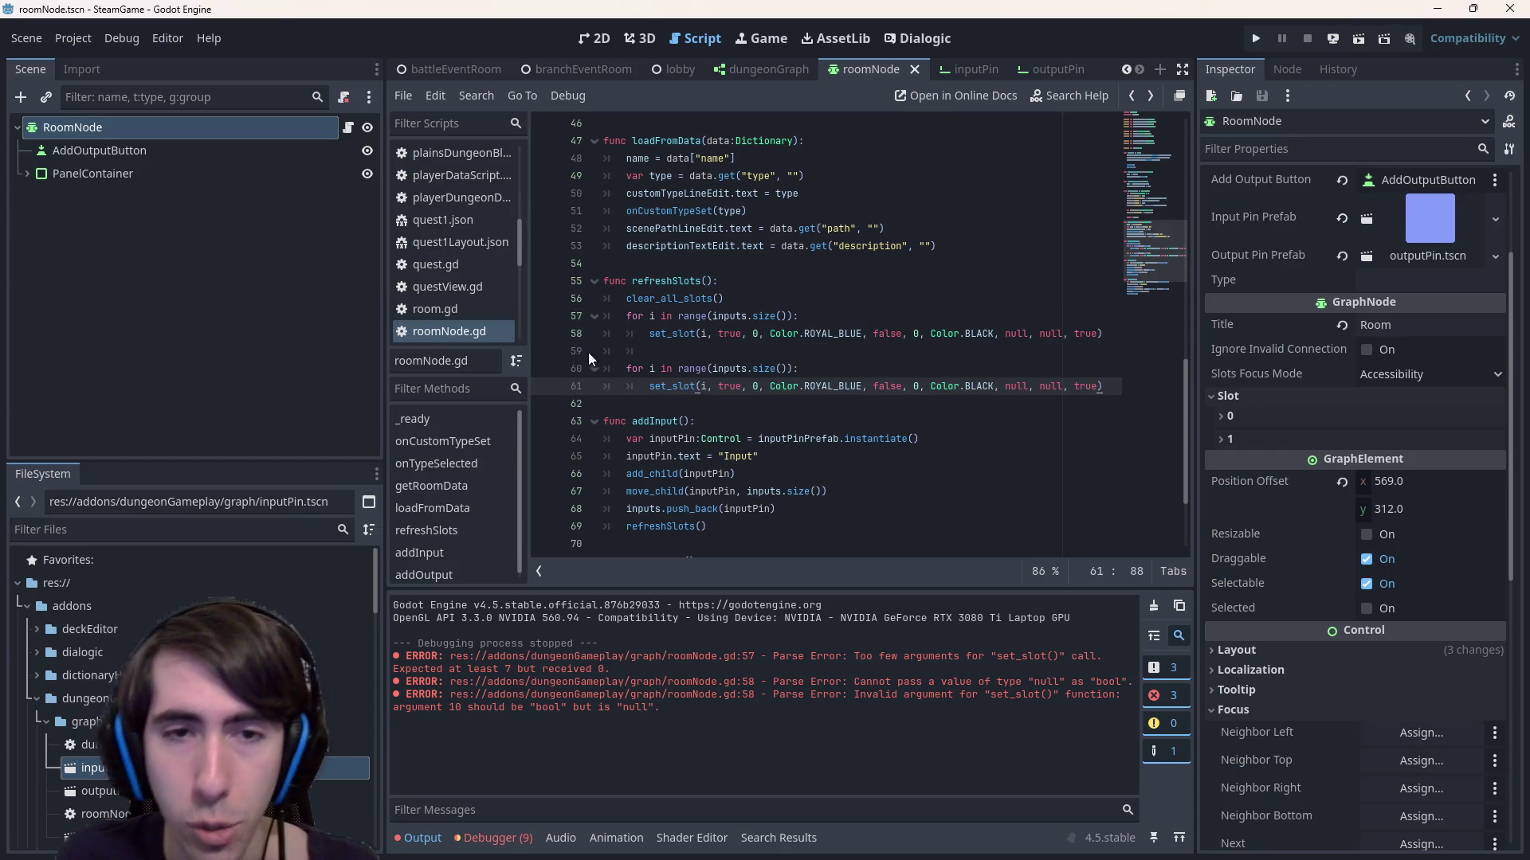
pyautogui.click(724, 369)
pyautogui.press('BackSpace')
pyautogui.press('BackSpace')
pyautogui.write('ou')
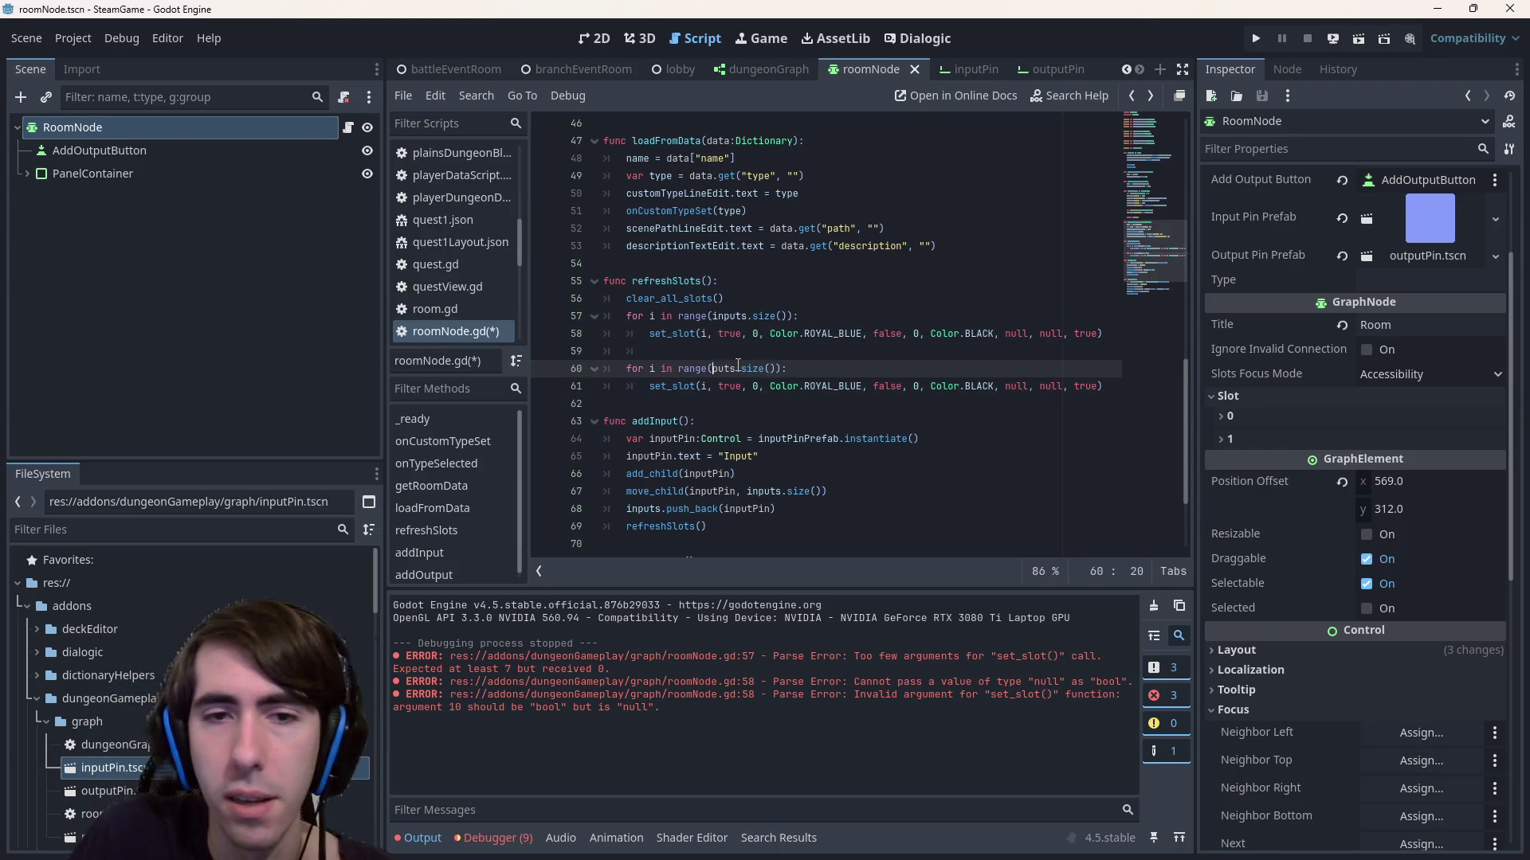
pyautogui.write('t')
pyautogui.hotkey('ctrl', 's')
pyautogui.press('Down')
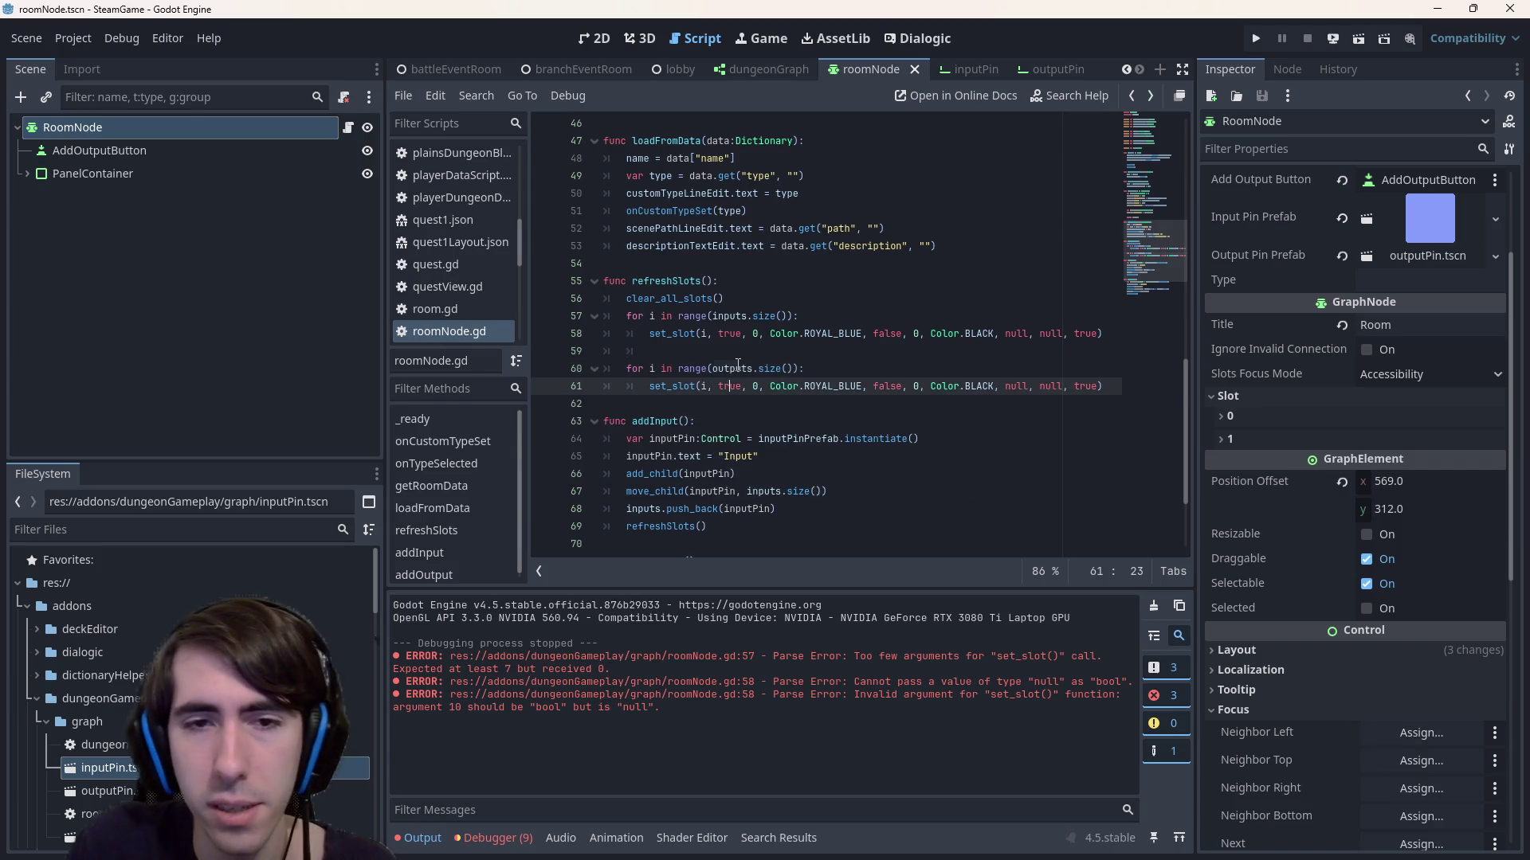
pyautogui.write('+ ')
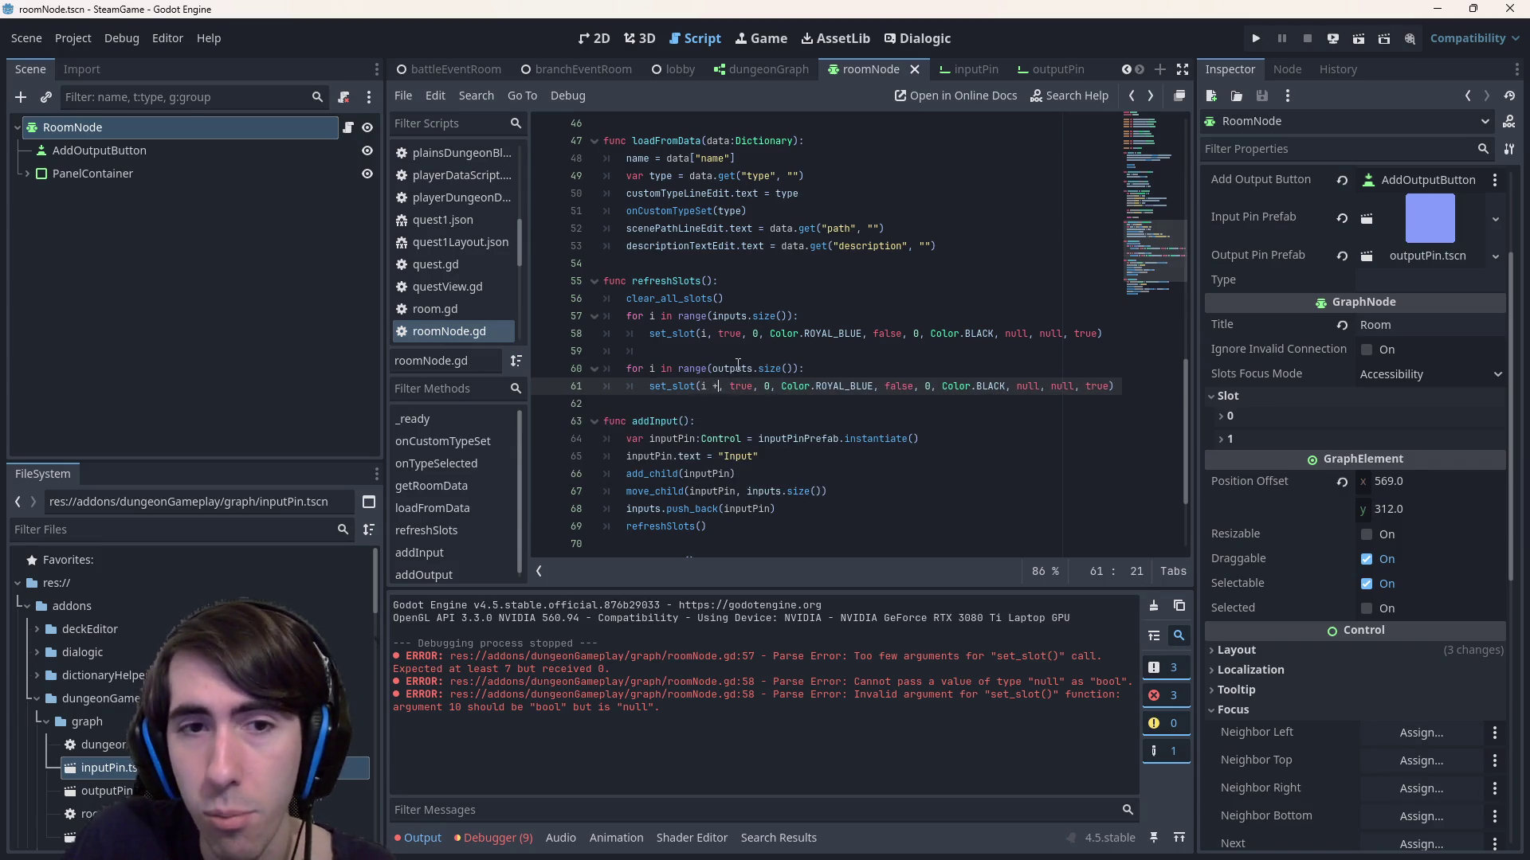
pyautogui.write('inputs.size()')
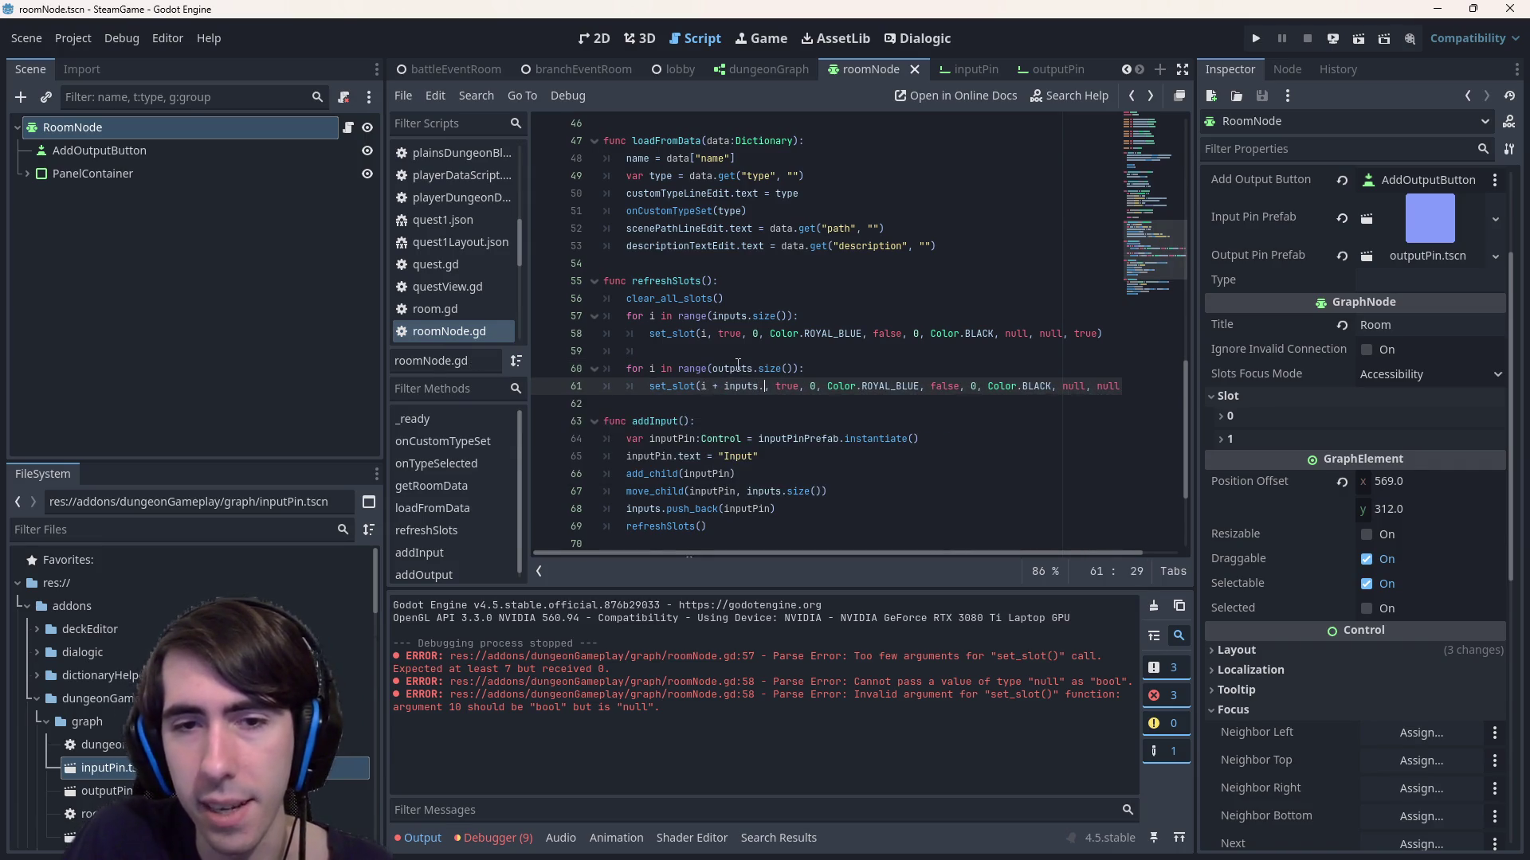
pyautogui.hotkey('ctrl', 's')
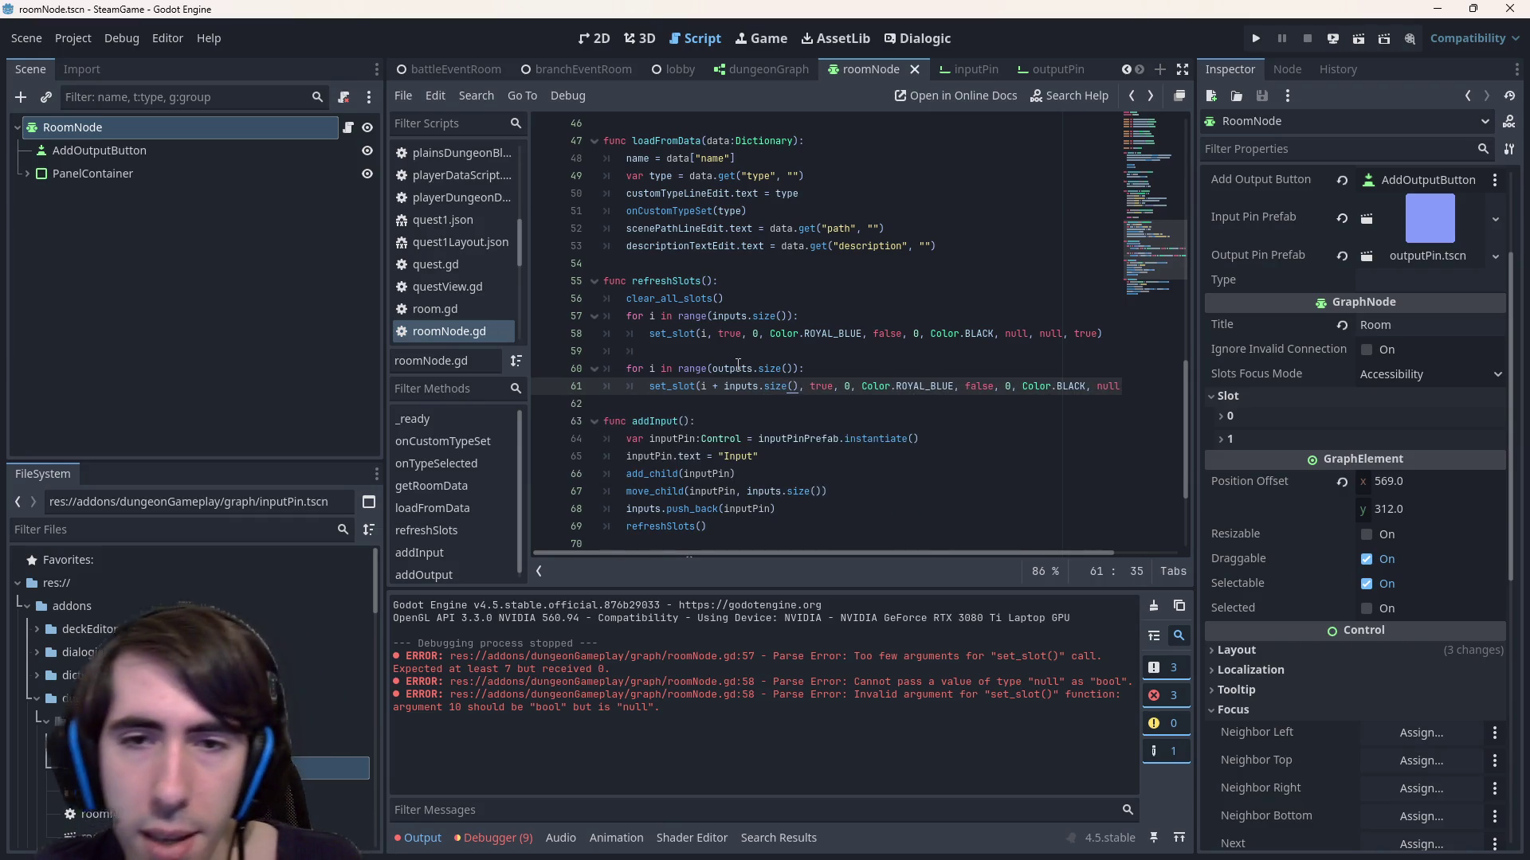
# - On line 61, make set_slot disable the left port and enable the right port
pyautogui.doubleClick(821, 385)
pyautogui.write('false')
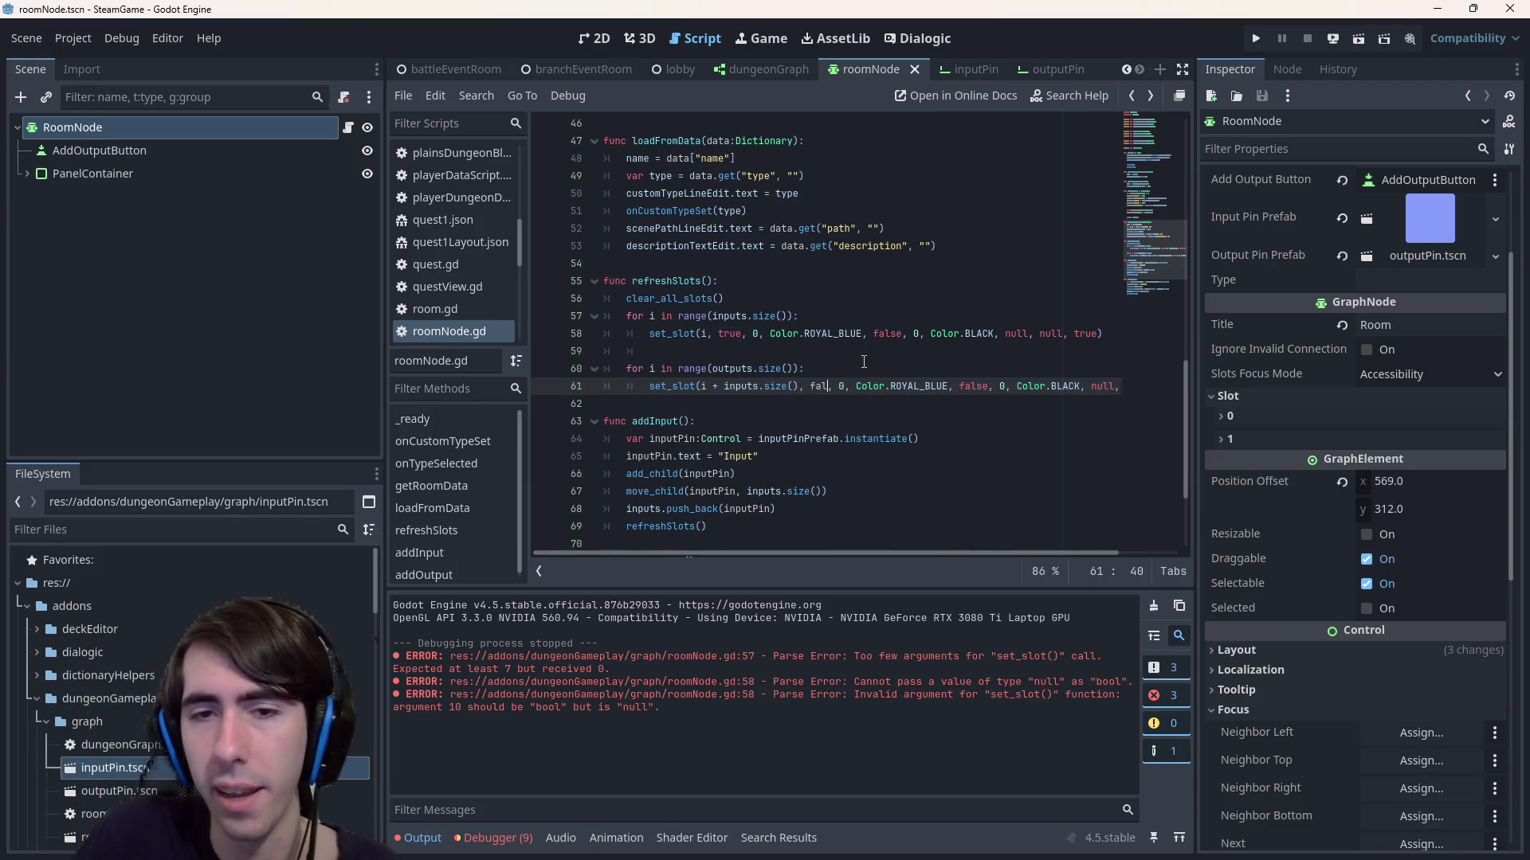
pyautogui.press('Right')
pyautogui.press('Right')
pyautogui.press('Right')
pyautogui.press('BackSpace')
pyautogui.press('BackSpace')
pyautogui.press('BackSpace')
pyautogui.write('truee')
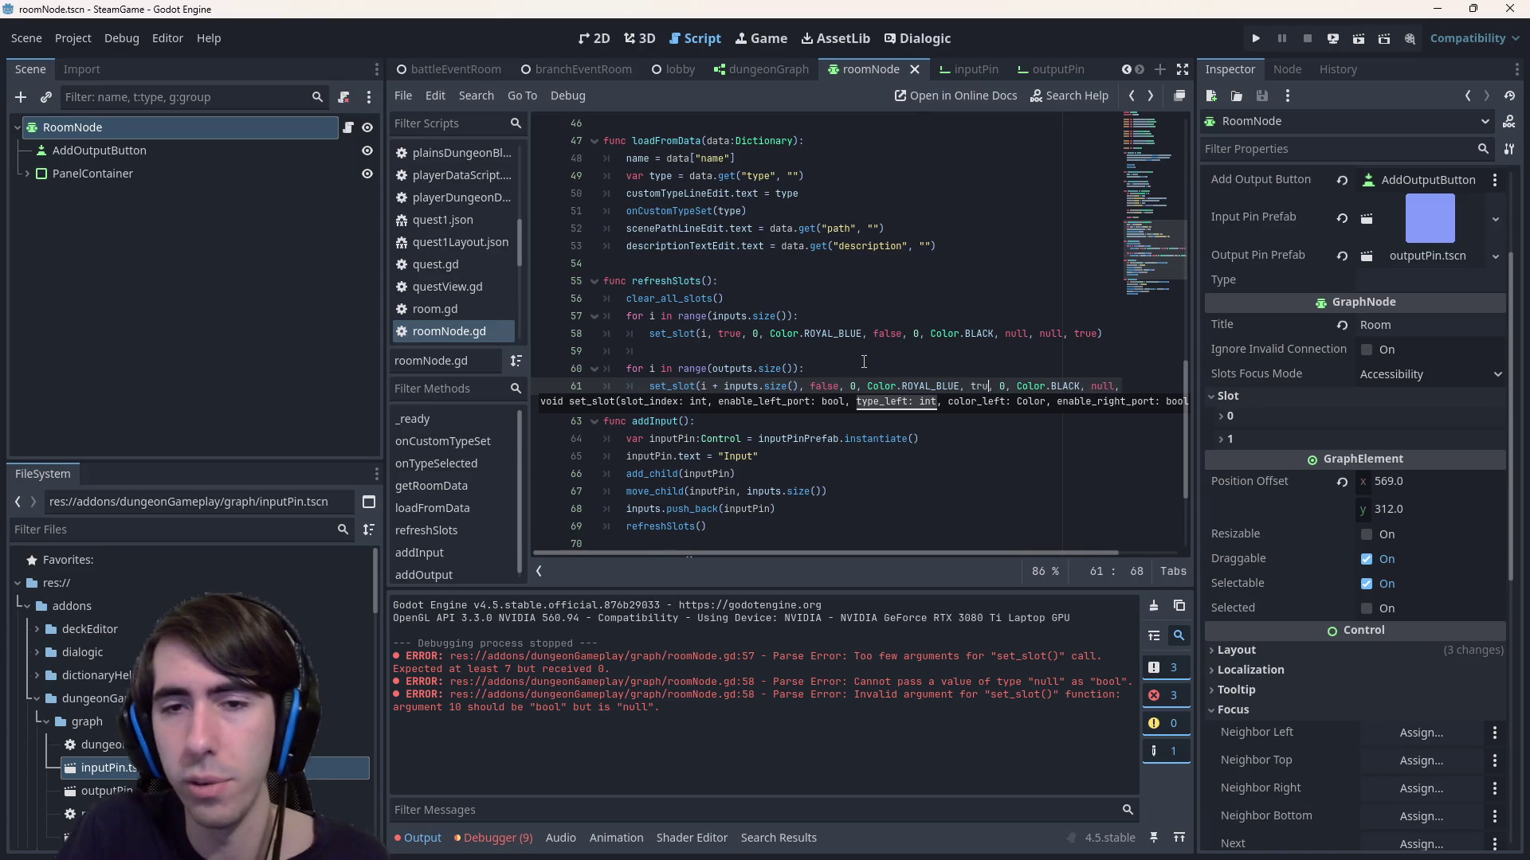
pyautogui.press('BackSpace')
pyautogui.press('Right')
pyautogui.press('Right')
pyautogui.press('Right')
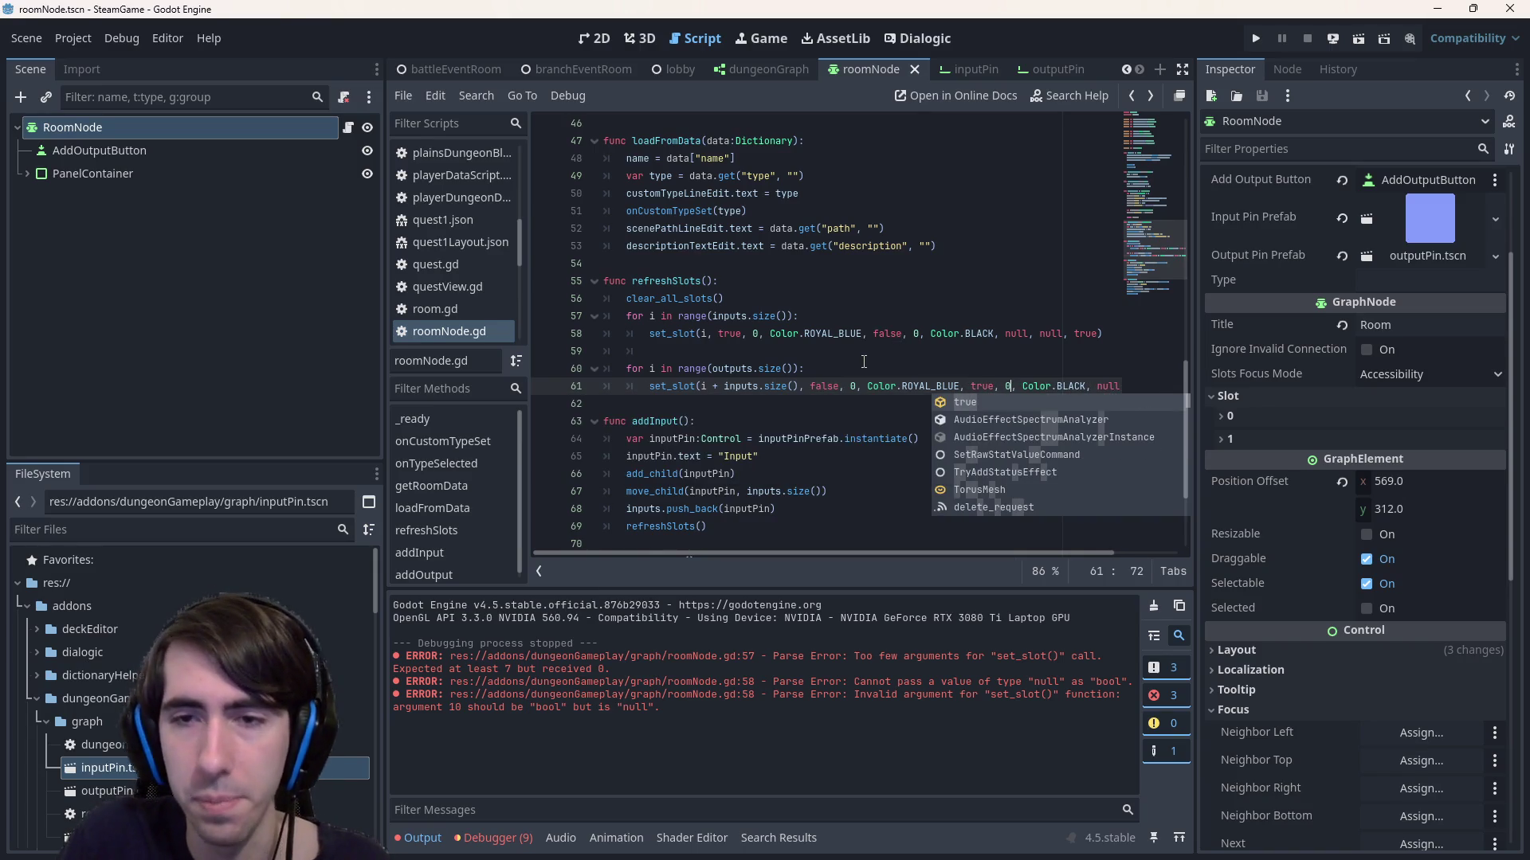
pyautogui.press('Right')
pyautogui.press('Right')
pyautogui.press('Right')
# - Set line 61's port colours to BLACK on the left and ROYAL_BLUE on the right
pyautogui.press('BackSpace')
pyautogui.press('BackSpace')
pyautogui.press('BackSpace')
pyautogui.write('ROYAL_BLUE')
pyautogui.press('Left')
pyautogui.press('Left')
pyautogui.press('Left')
pyautogui.press('BackSpace')
pyautogui.press('BackSpace')
pyautogui.press('BackSpace')
pyautogui.write('BL')
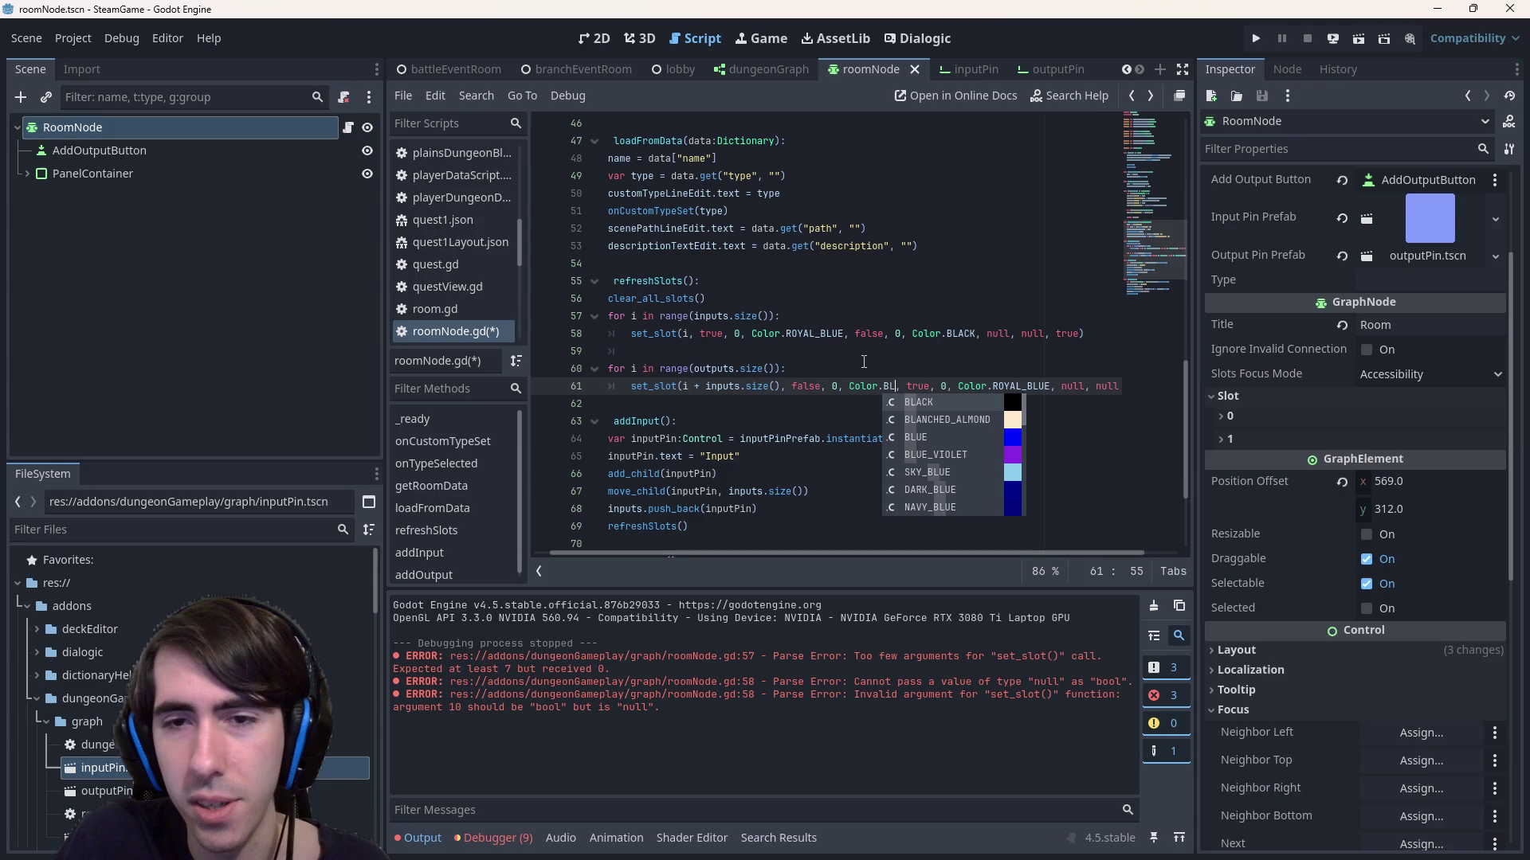
pyautogui.press('Return')
# - Re-enter the right colour as Color.ROYAL_BLUE from autocomplete and save the room node script
pyautogui.press('Up')
pyautogui.press('Up')
pyautogui.press('Up')
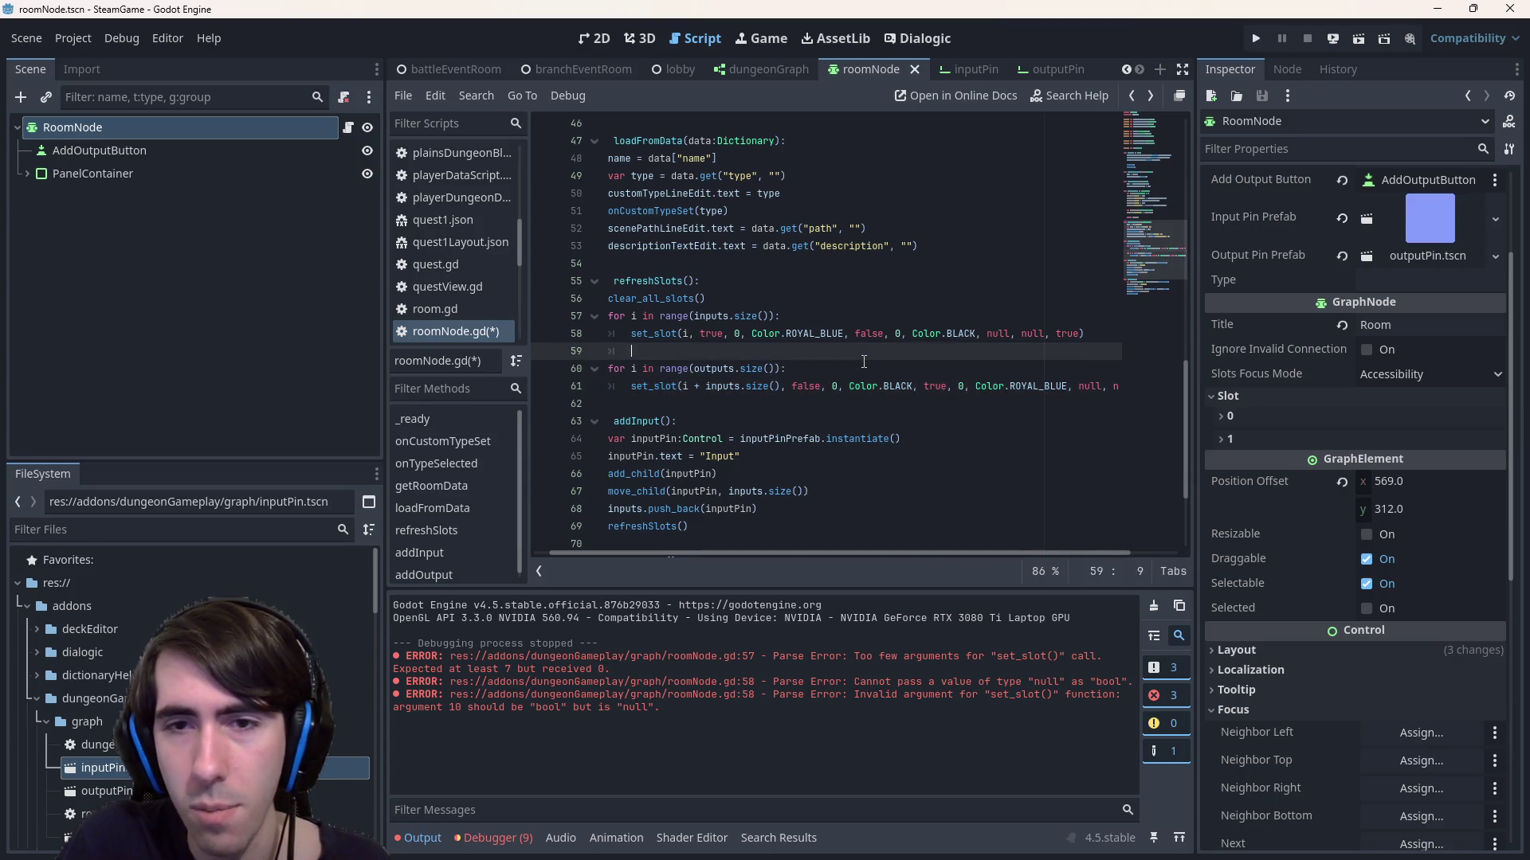
pyautogui.doubleClick(1040, 386)
pyautogui.write('B')
pyautogui.press('BackSpace')
pyautogui.write('ROYAL')
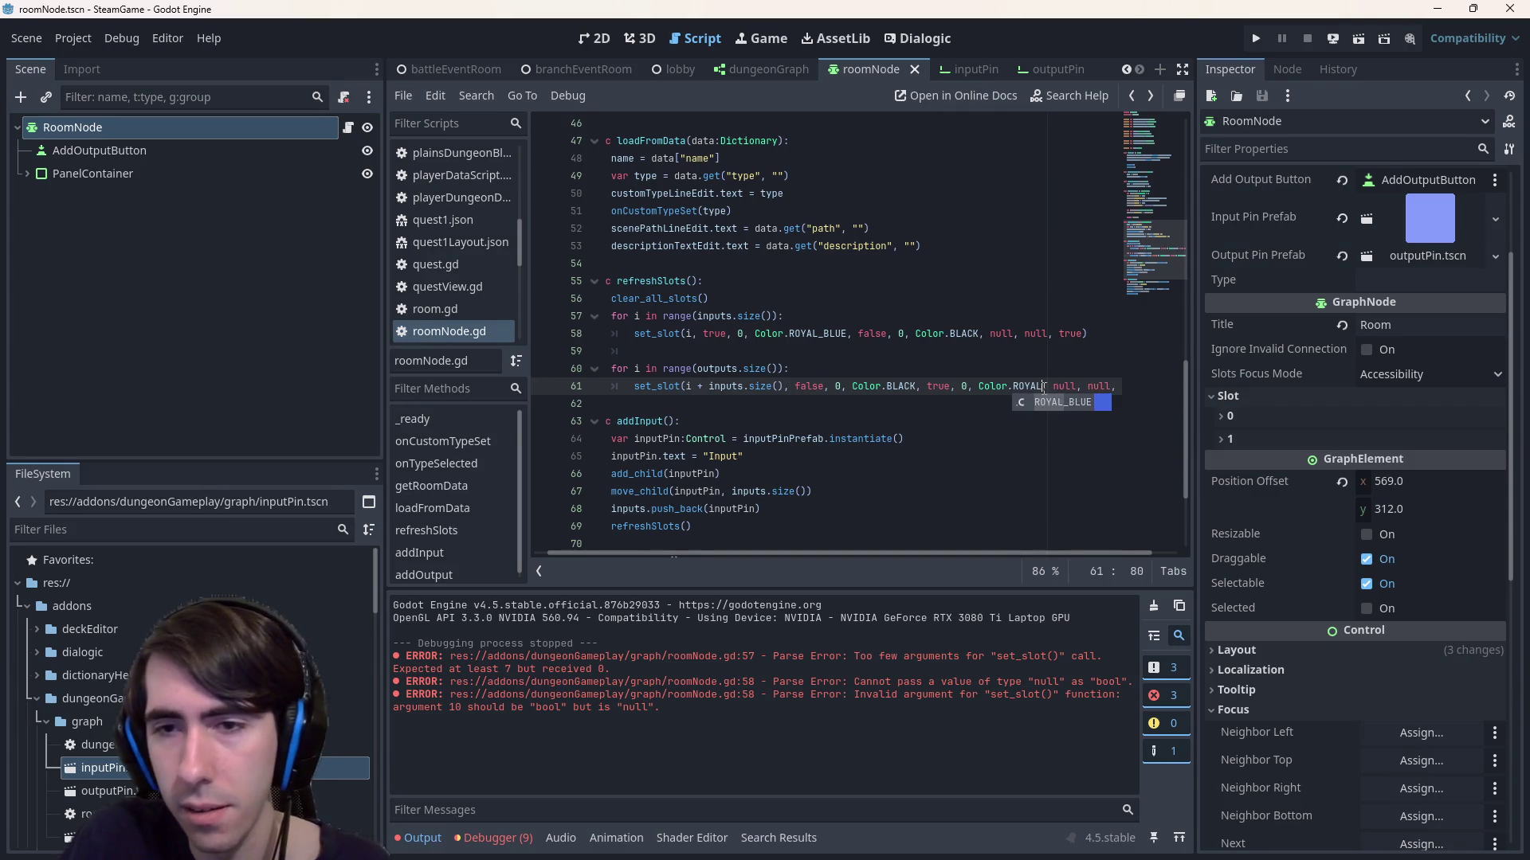
pyautogui.press('Return')
pyautogui.hotkey('ctrl', 's')
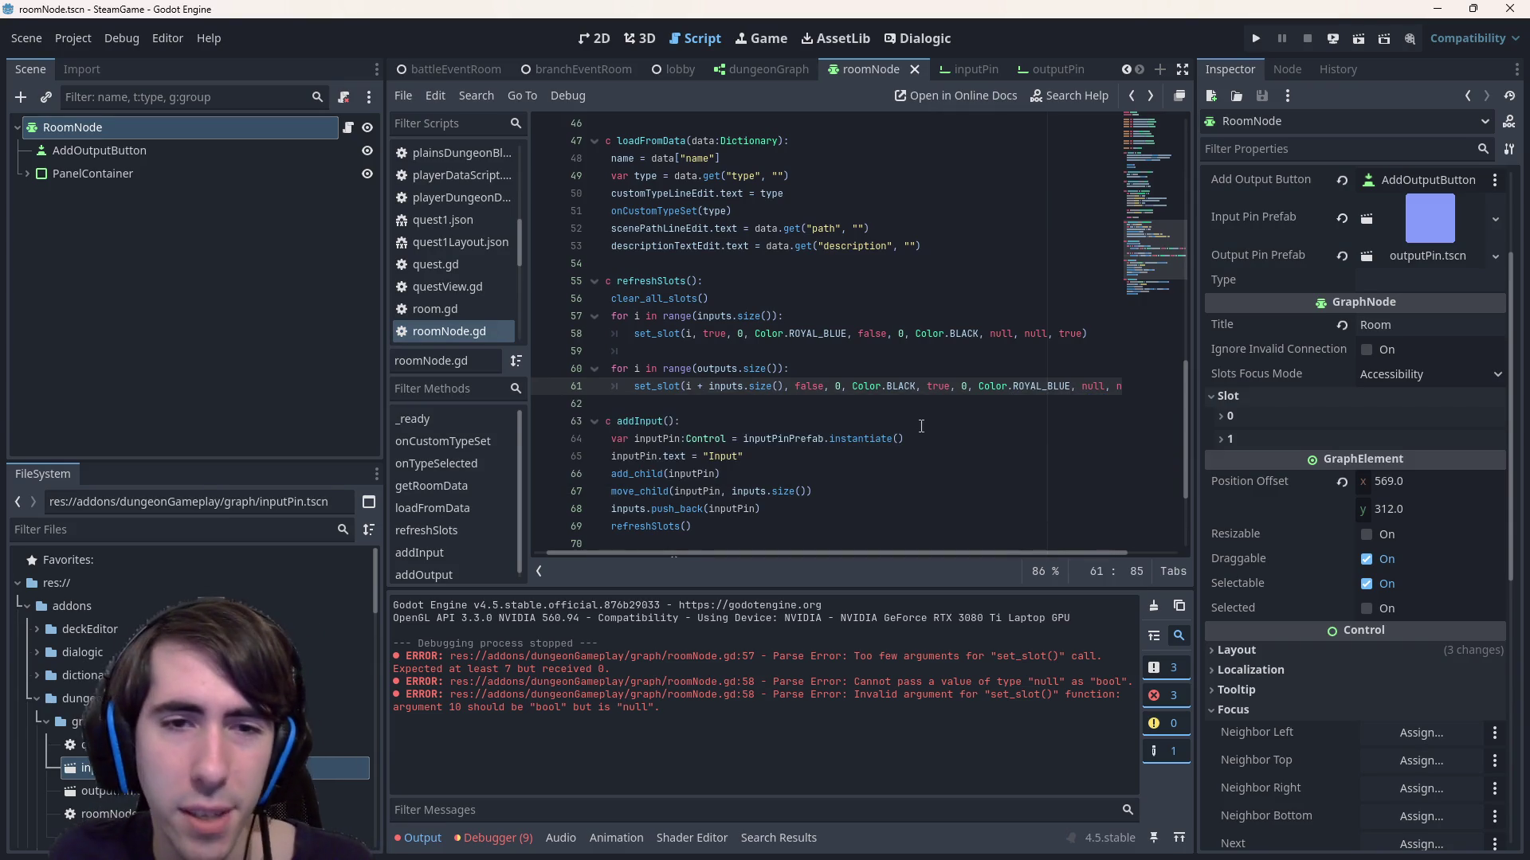
pyautogui.moveTo(701, 421); pyautogui.dragTo(445, 287)
pyautogui.click(777, 386)
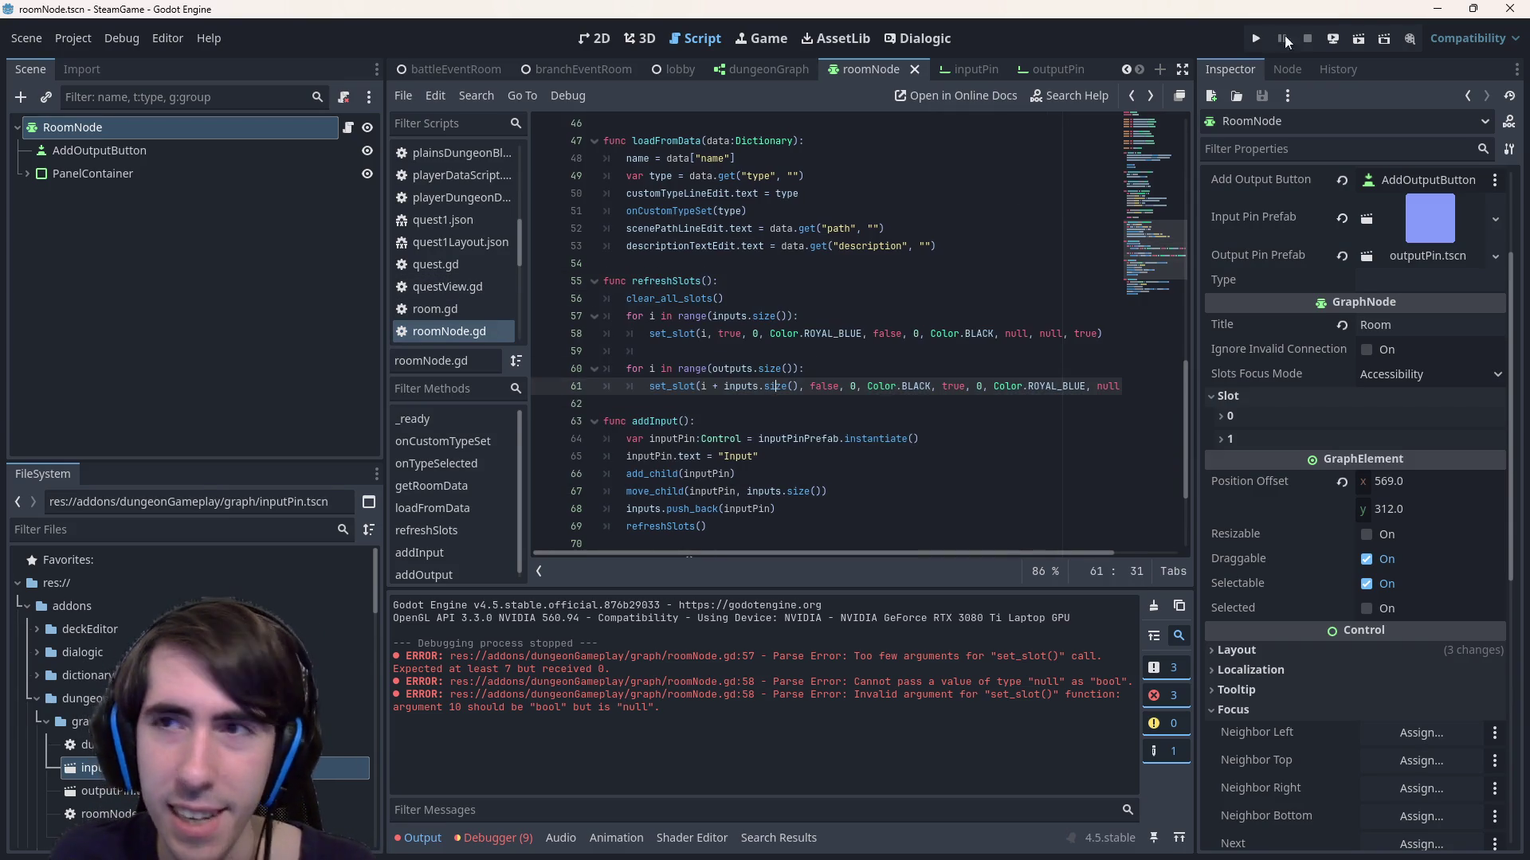
# - Run the room node scene to test its royal blue pins, then close the game window
pyautogui.click(1360, 40)
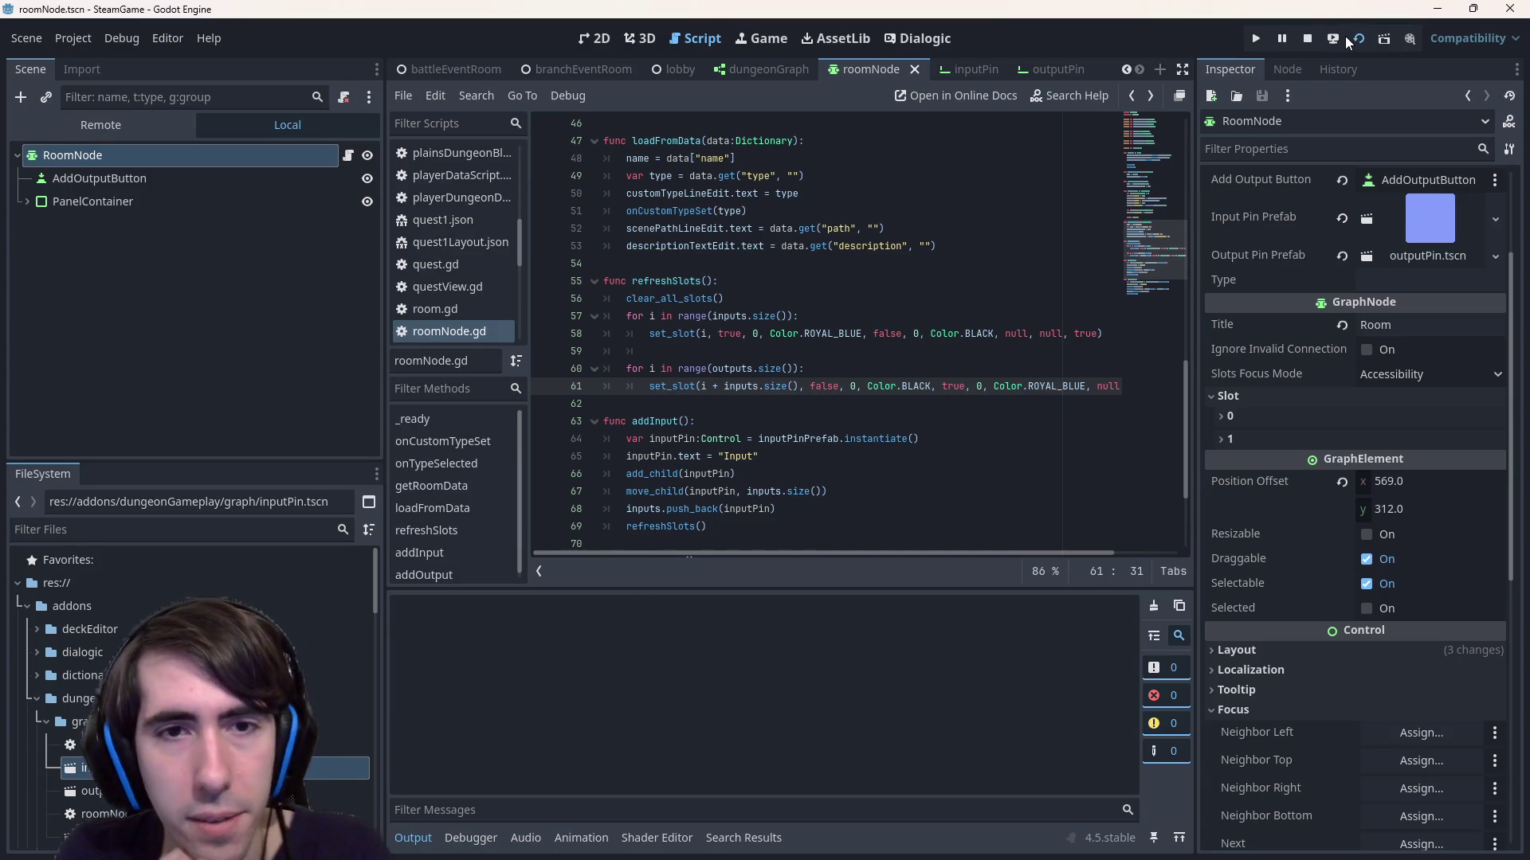
pyautogui.scroll(3, 1179, 119)
pyautogui.click(1315, 36)
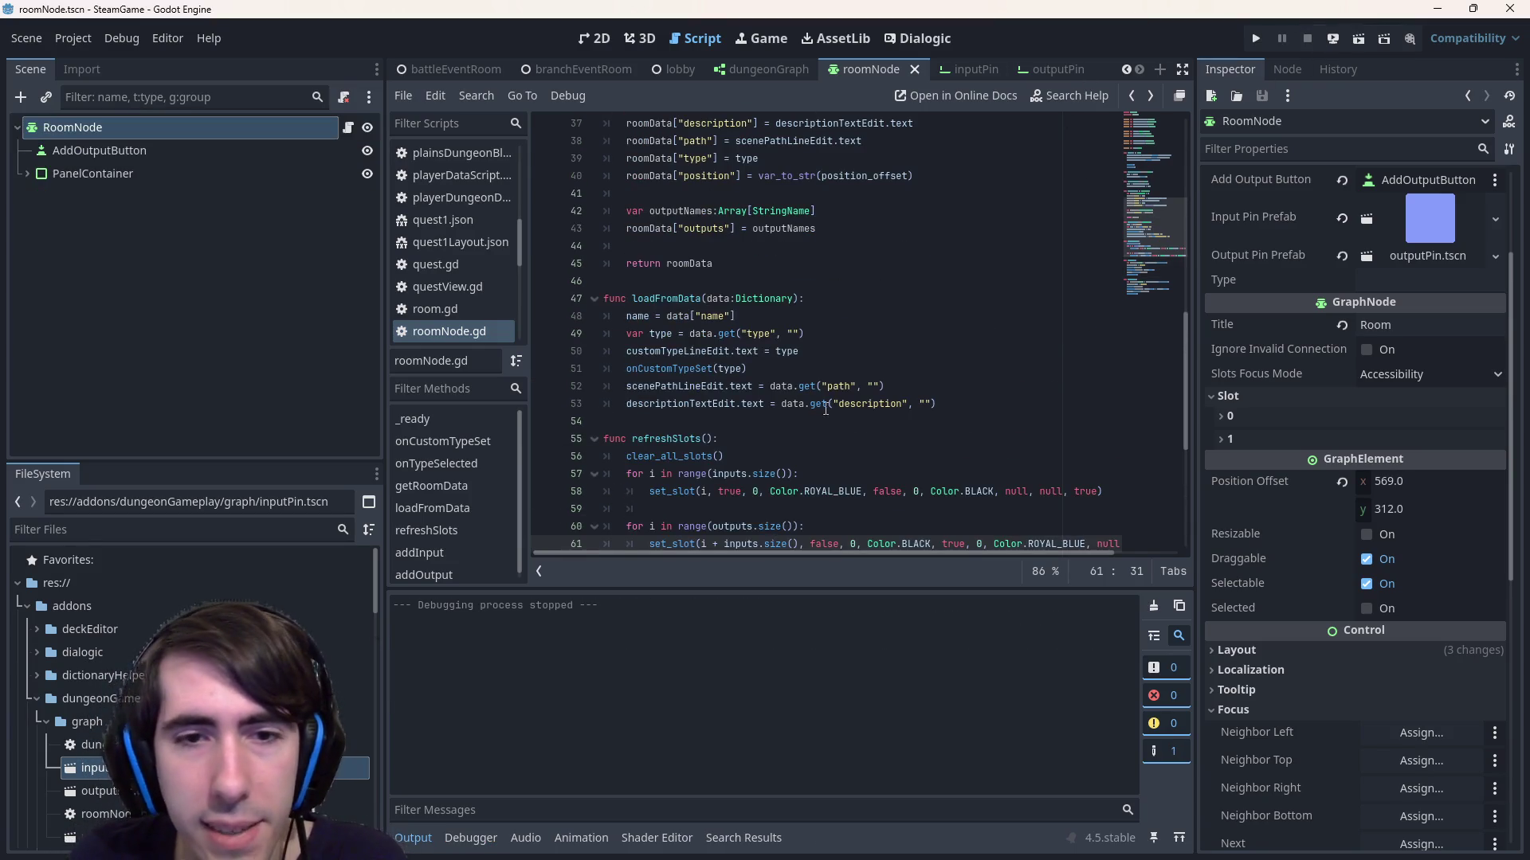
pyautogui.click(1357, 32)
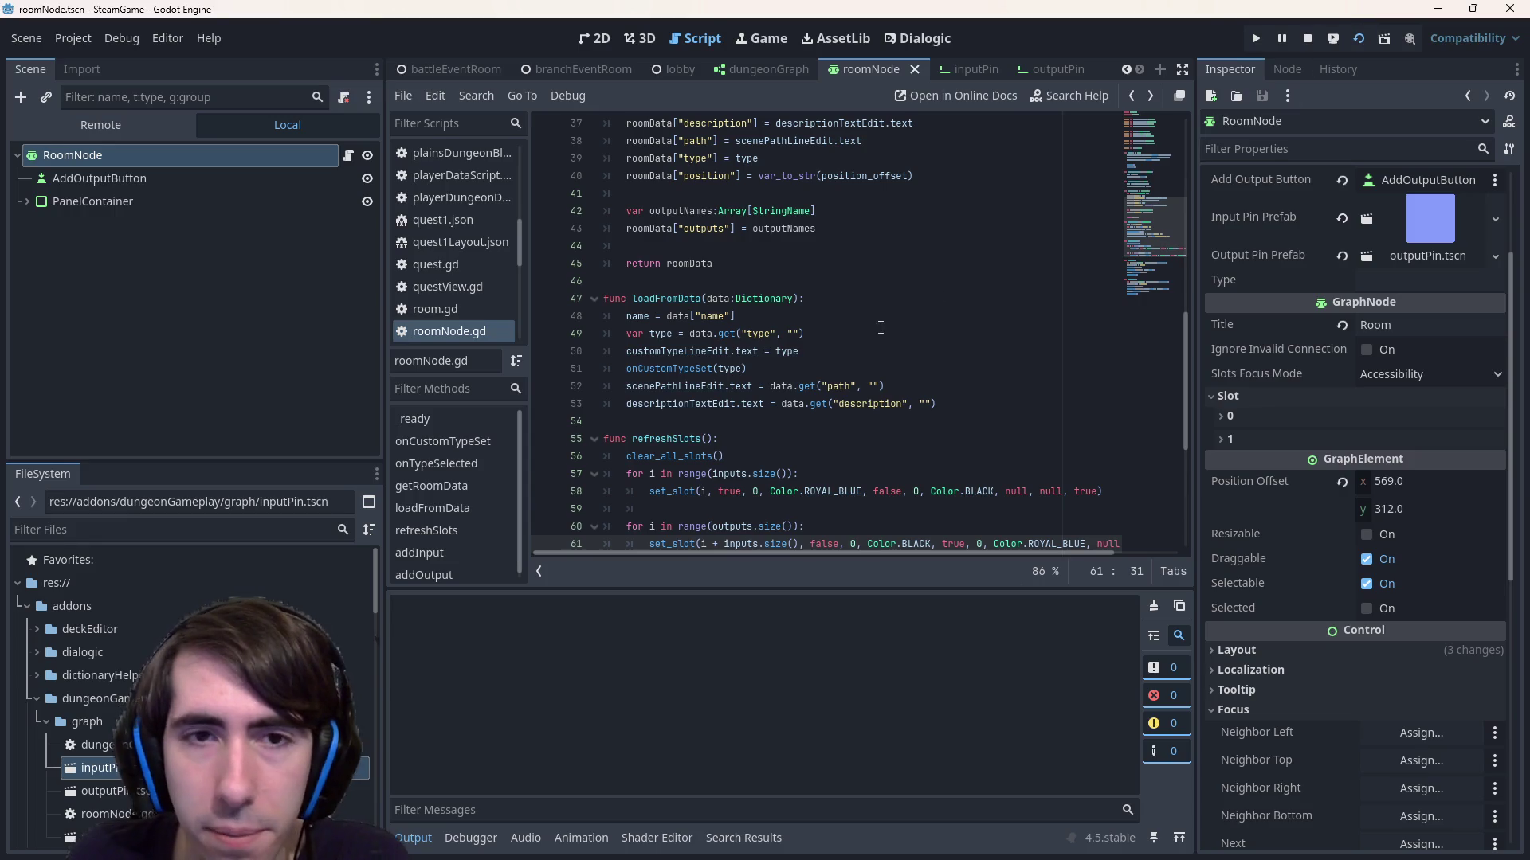
pyautogui.scroll(9, 861, 338)
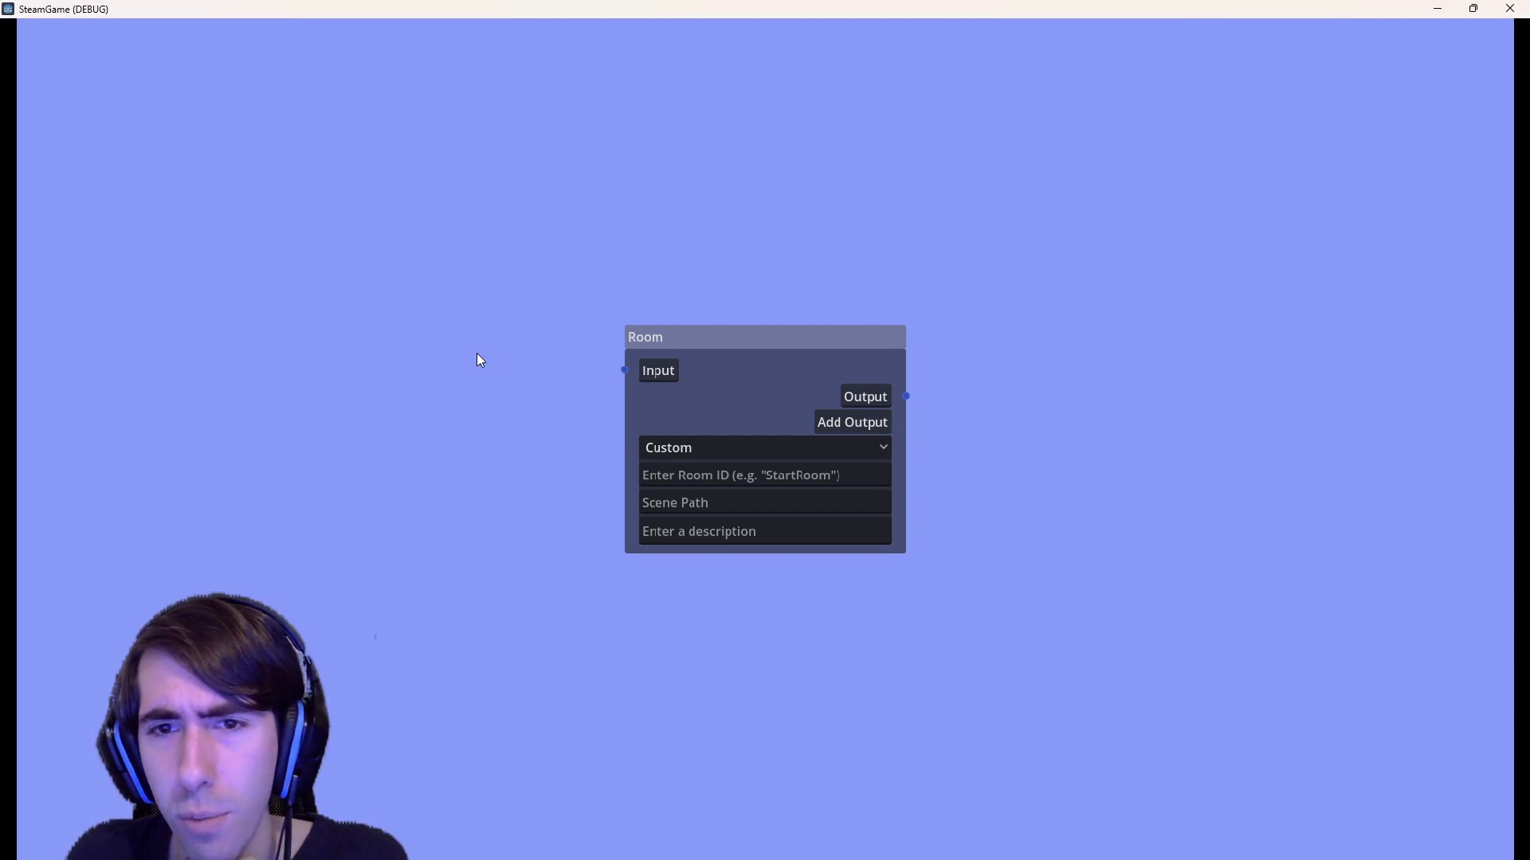
pyautogui.click(1520, 8)
pyautogui.scroll(-10, 903, 413)
pyautogui.scroll(-2, 904, 413)
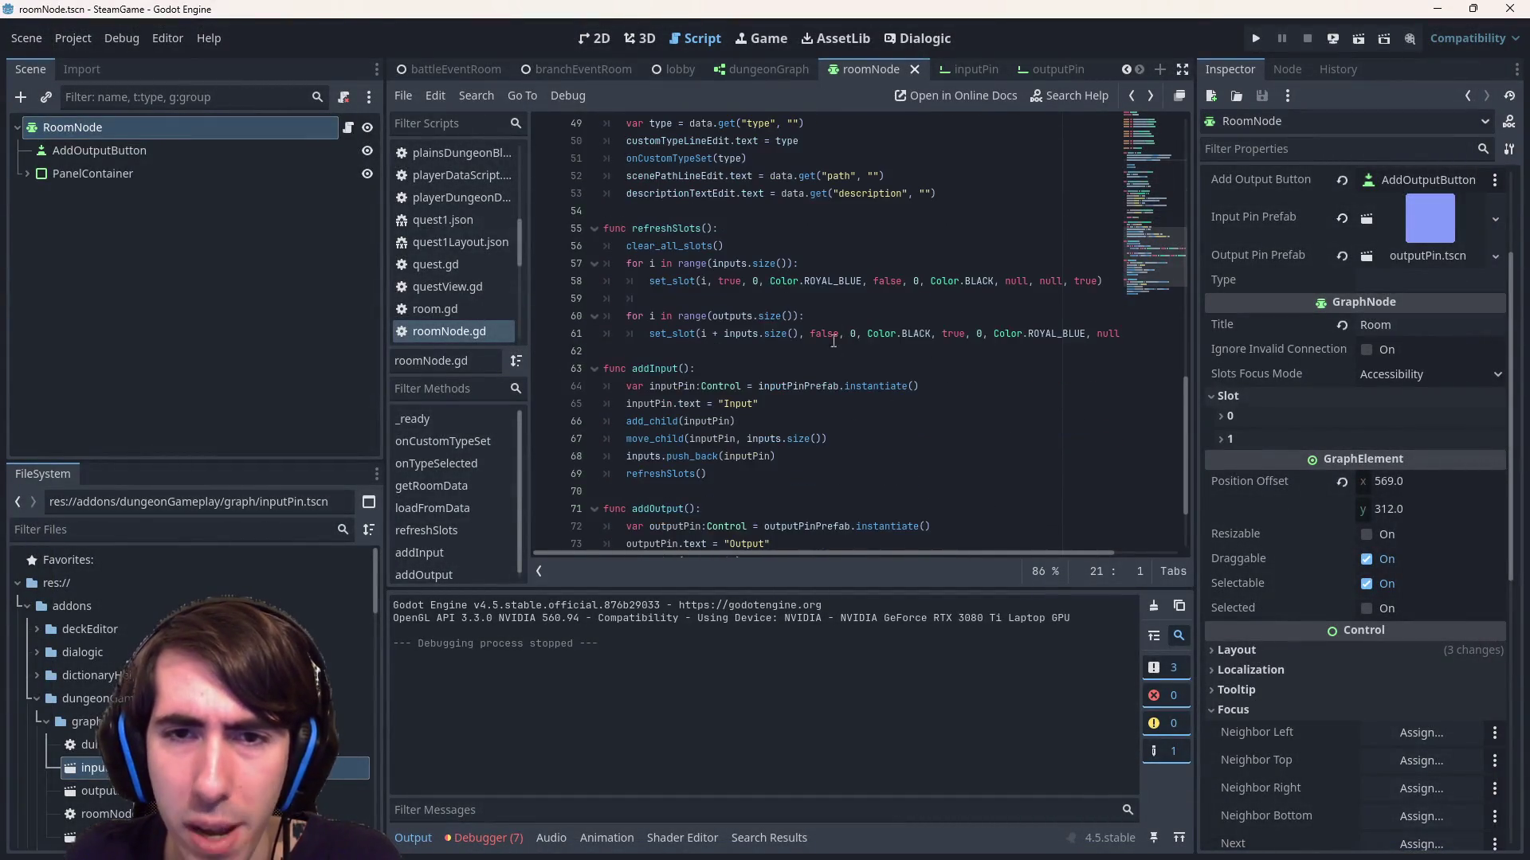
# - Change the set_slot colours on lines 58 and 61 to RED and run the scene again
pyautogui.doubleClick(833, 281)
pyautogui.write('RED')
pyautogui.doubleClick(1050, 334)
pyautogui.write('RED')
pyautogui.click(943, 334)
pyautogui.click(1358, 39)
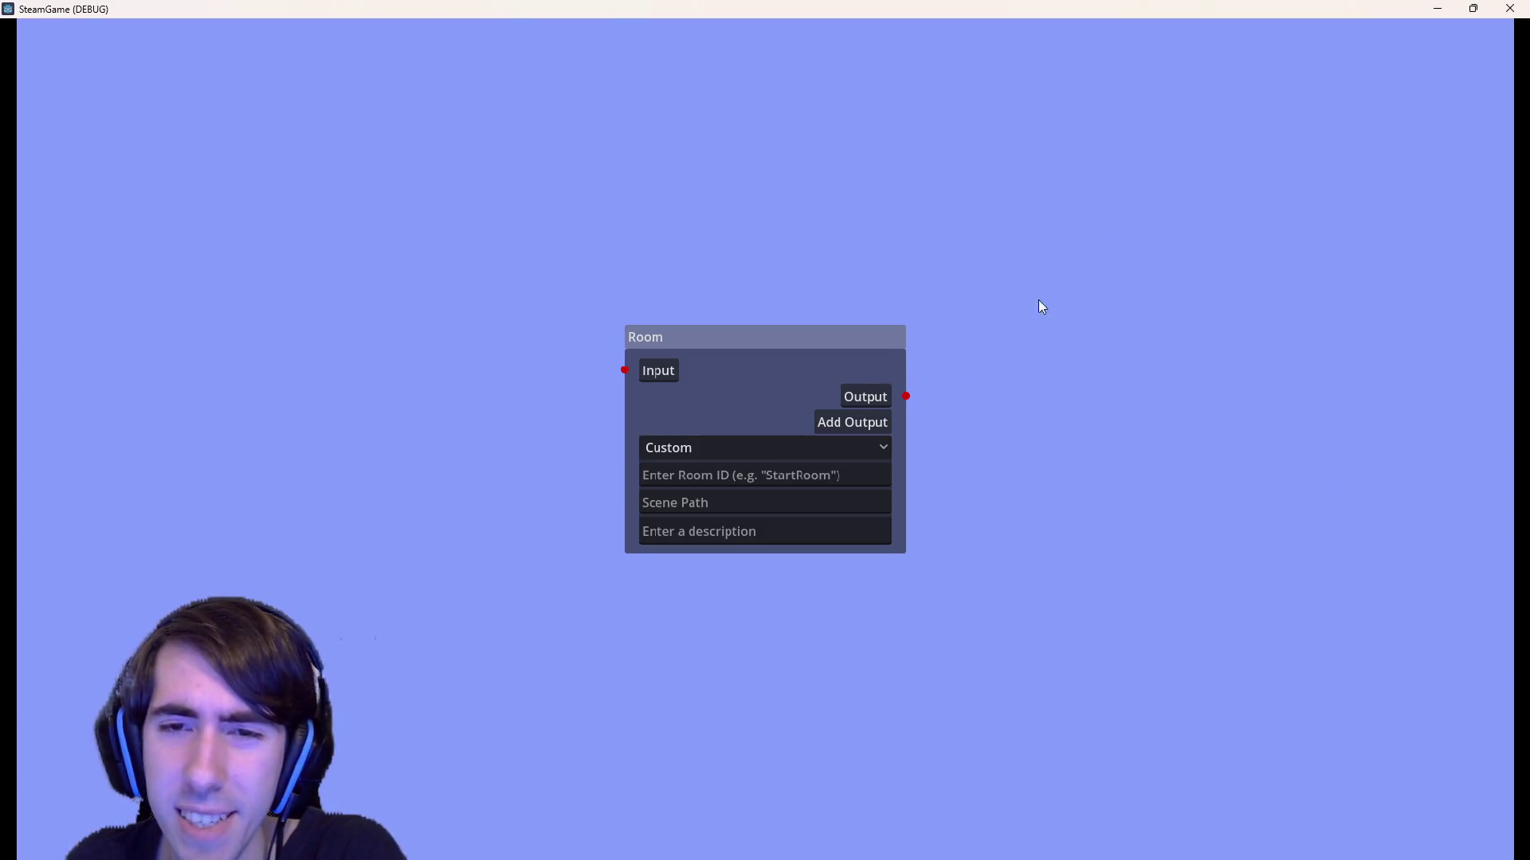
pyautogui.click(1510, 8)
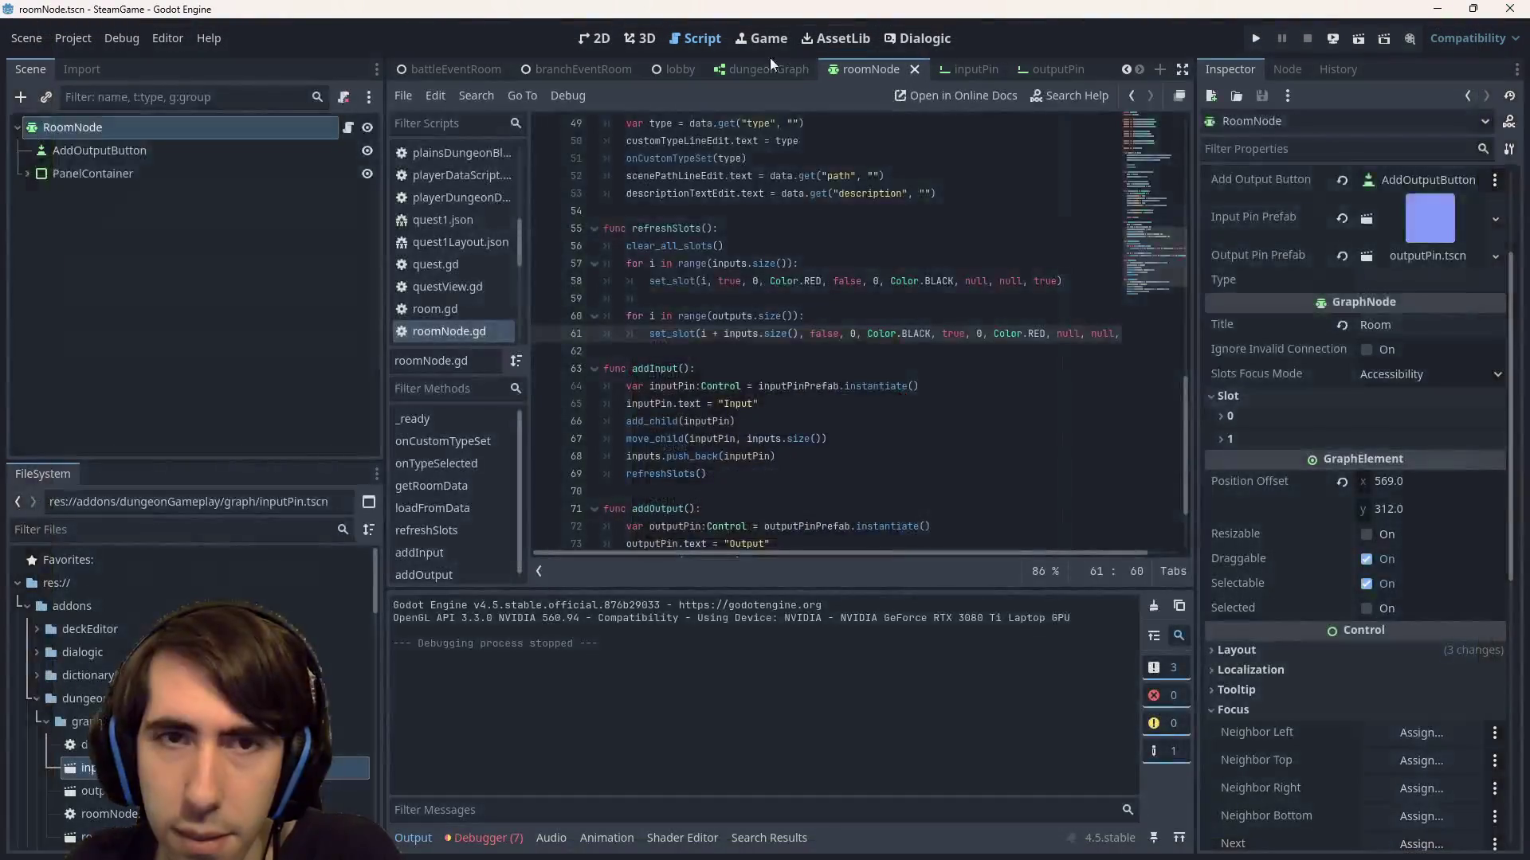
# - Run the dungeonGraph scene and load the quest1Layout.json saved layout
pyautogui.click(723, 70)
pyautogui.click(1356, 27)
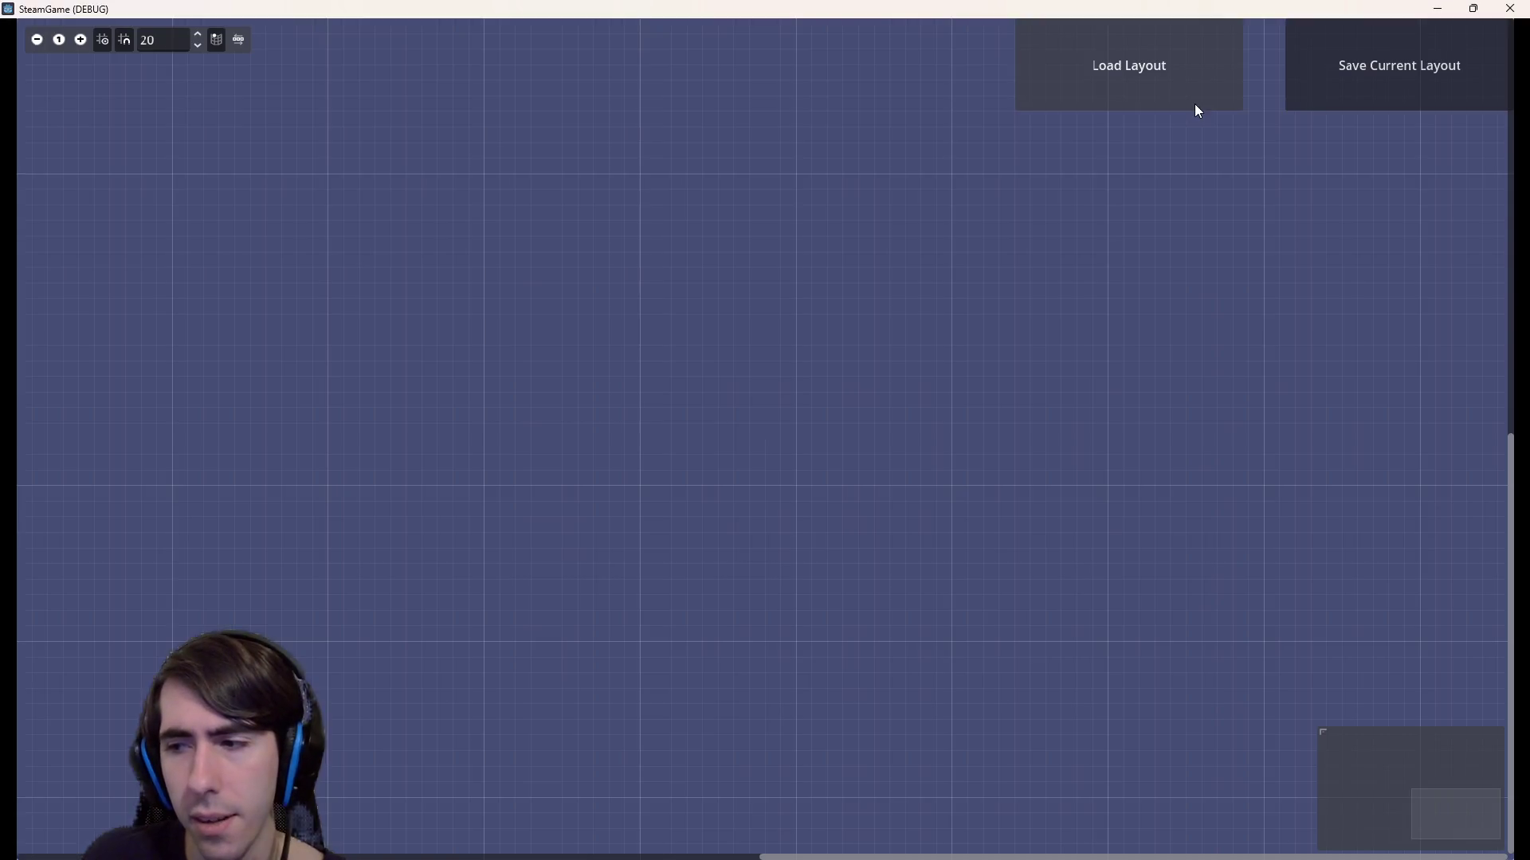
pyautogui.click(1067, 93)
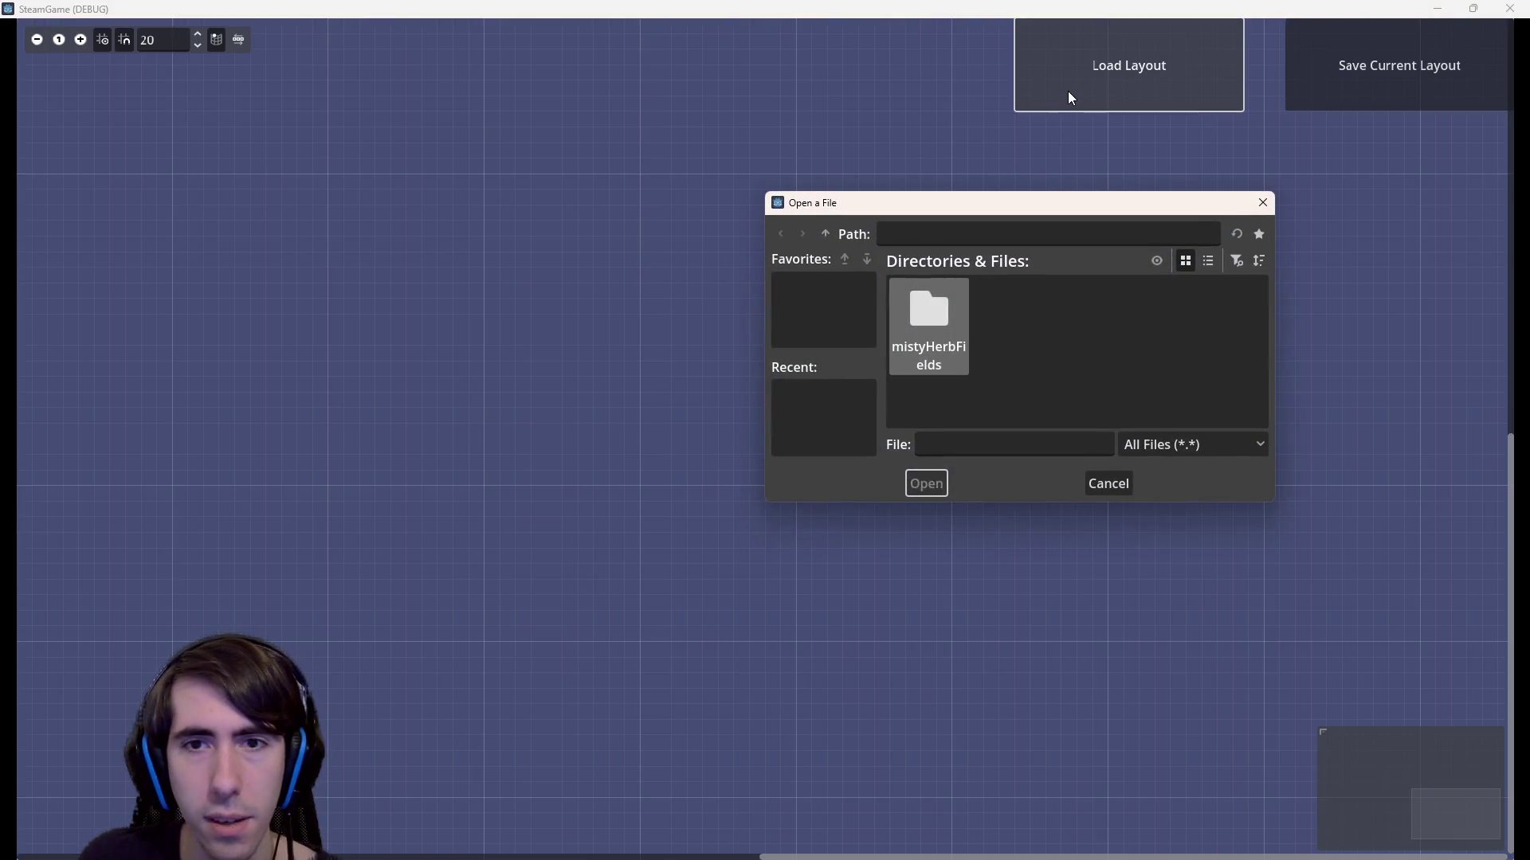
pyautogui.click(942, 335)
pyautogui.doubleClick(939, 329)
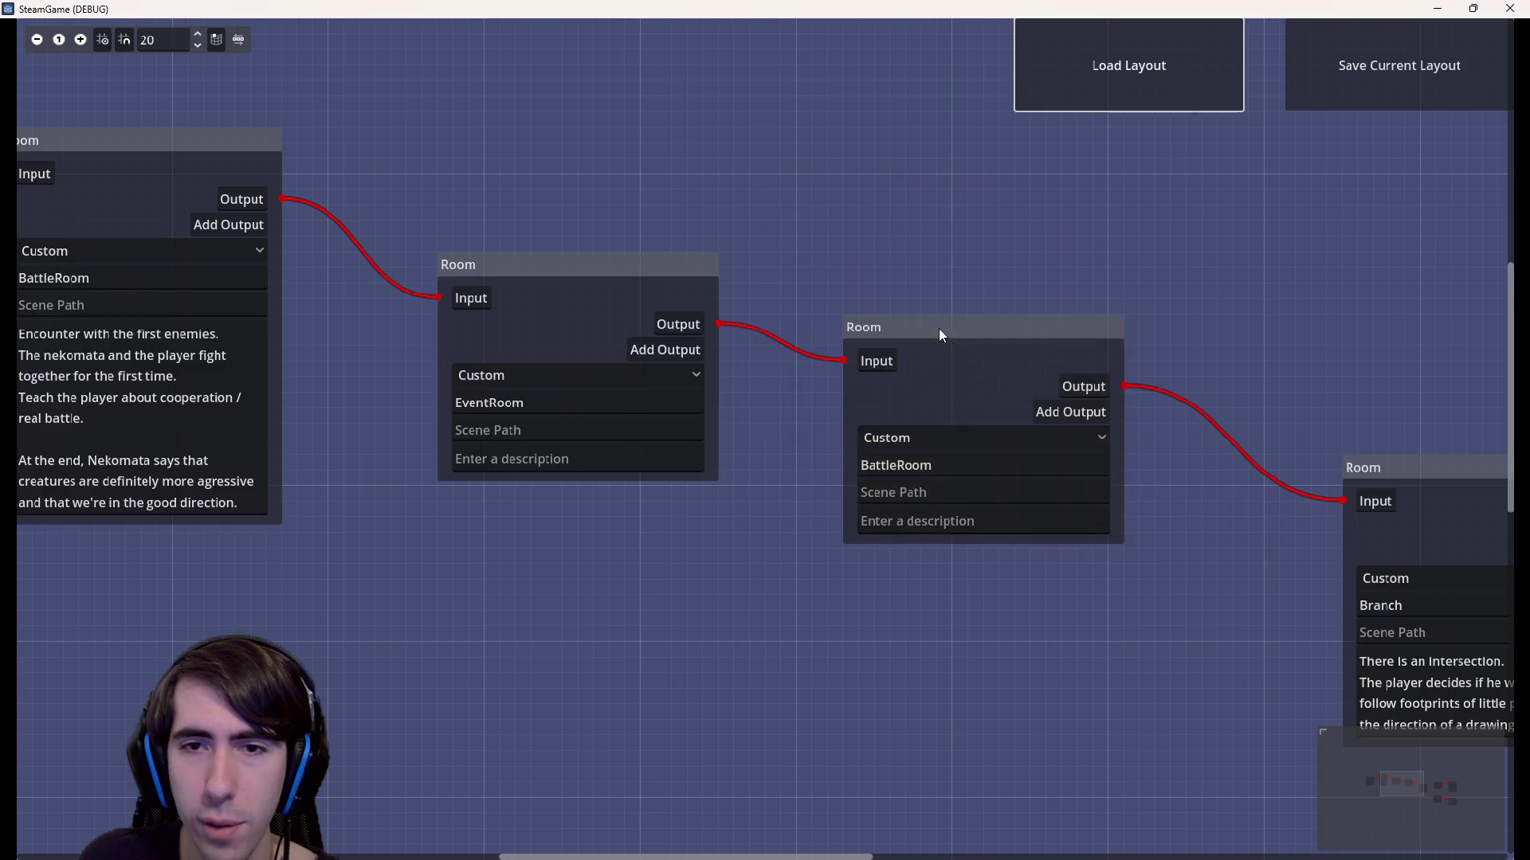
# - Pan the graph to the Branch room and add a second output to it
pyautogui.scroll(-4, 798, 504)
pyautogui.scroll(6, 724, 476)
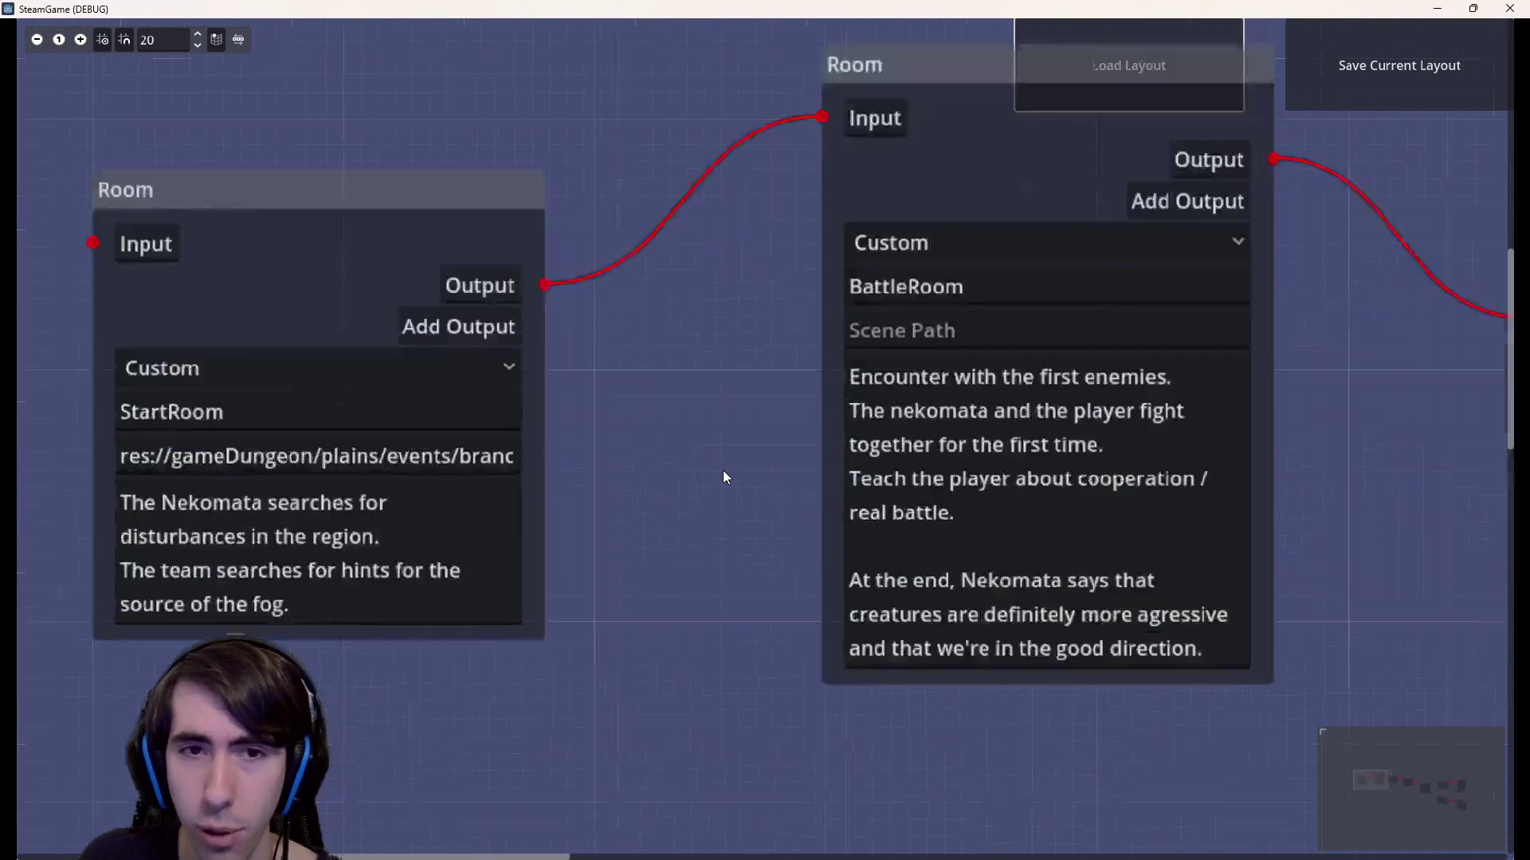
pyautogui.scroll(-1, 707, 477)
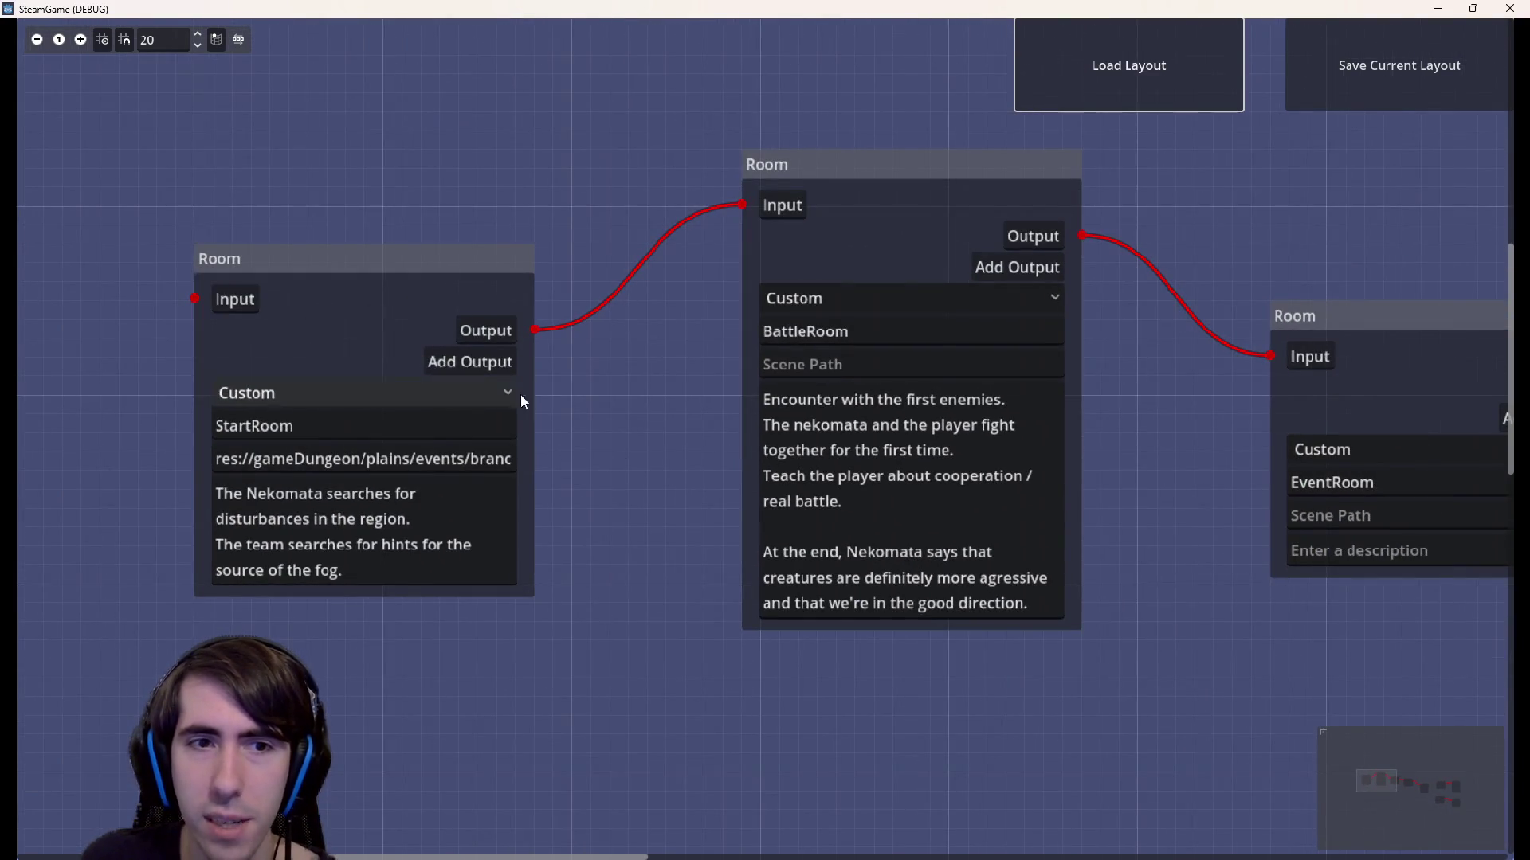
pyautogui.hscroll(10, 580, 443)
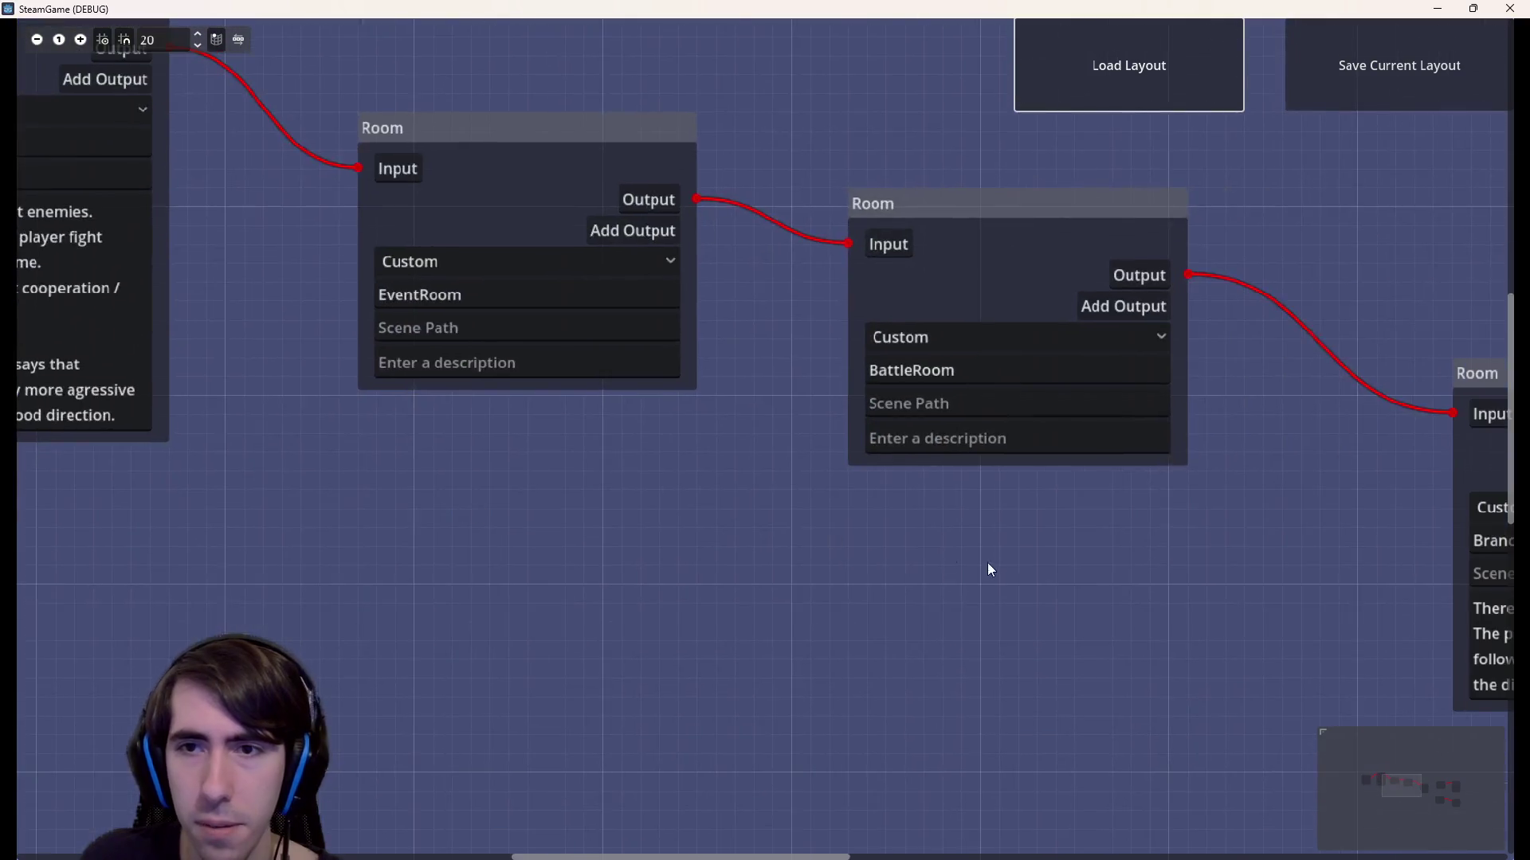
pyautogui.moveTo(990, 569); pyautogui.dragTo(429, 572)
pyautogui.scroll(-1, 577, 581)
pyautogui.scroll(1, 932, 481)
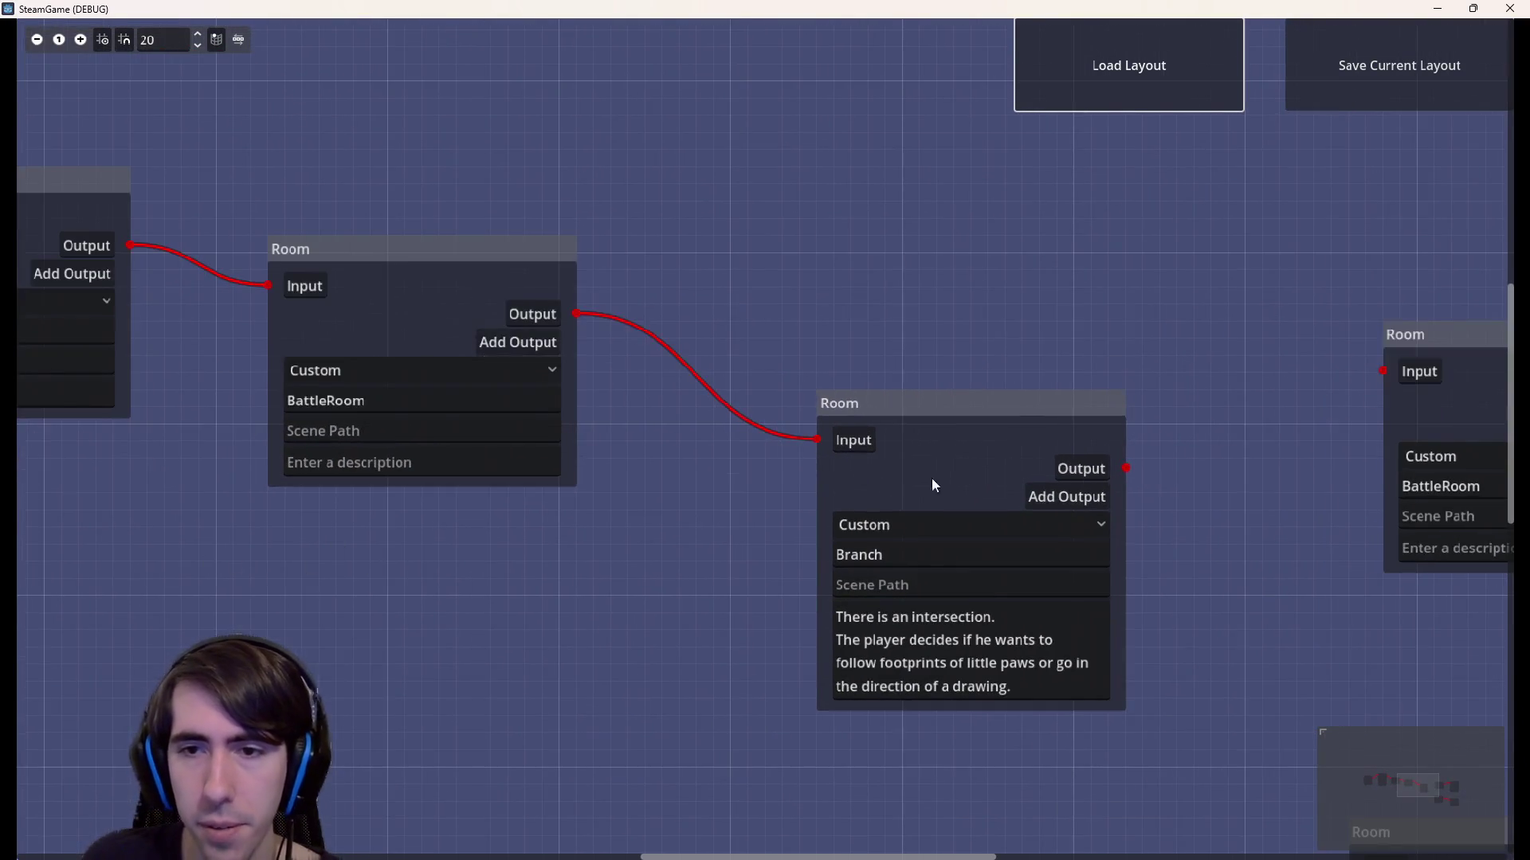
pyautogui.hscroll(3, 990, 495)
pyautogui.moveTo(1004, 410); pyautogui.dragTo(557, 421)
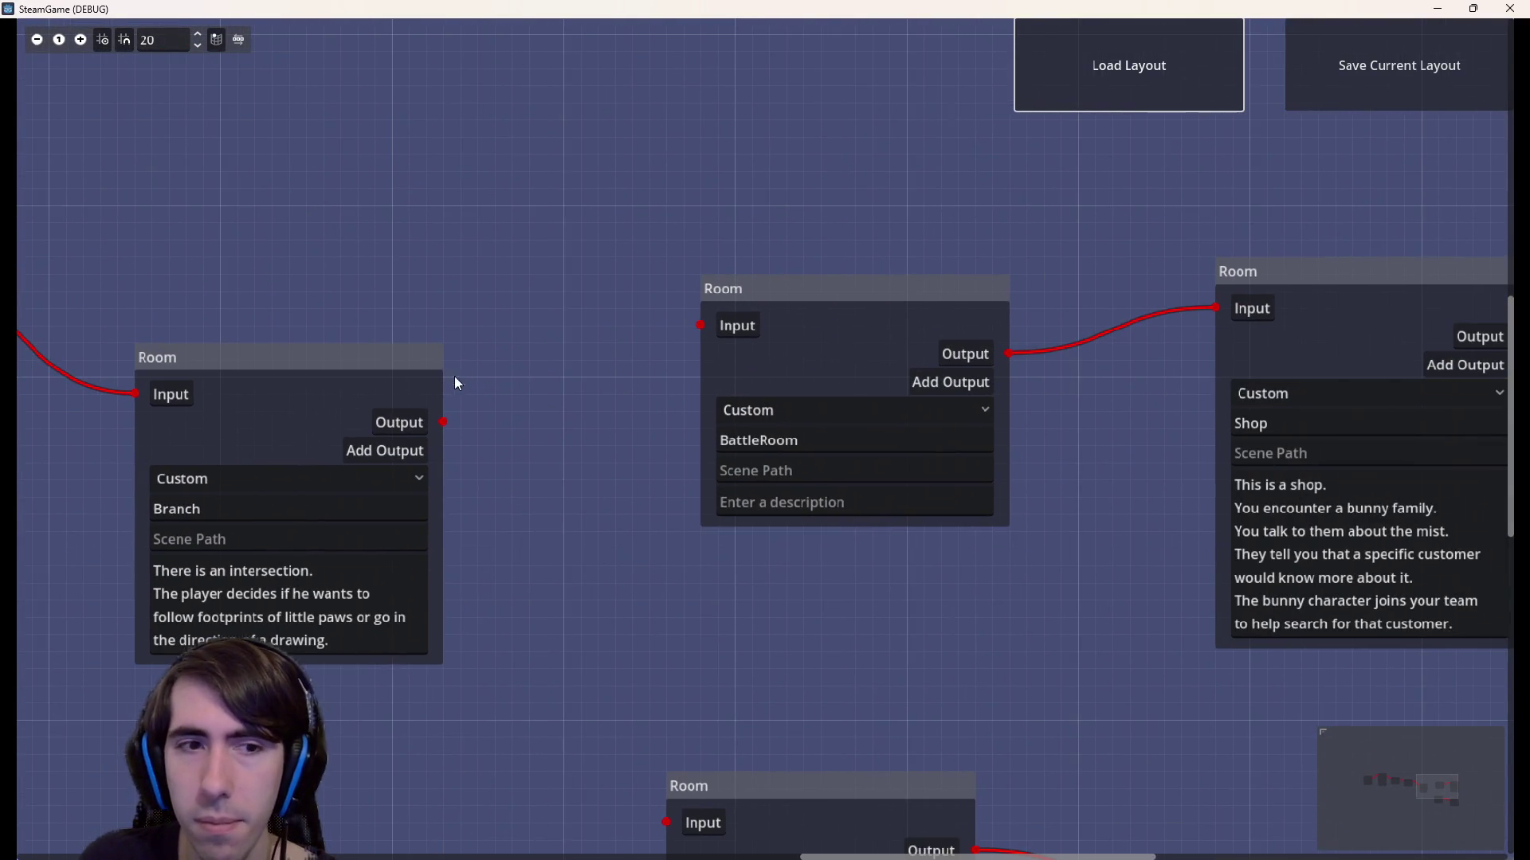
pyautogui.moveTo(559, 604); pyautogui.dragTo(992, 636)
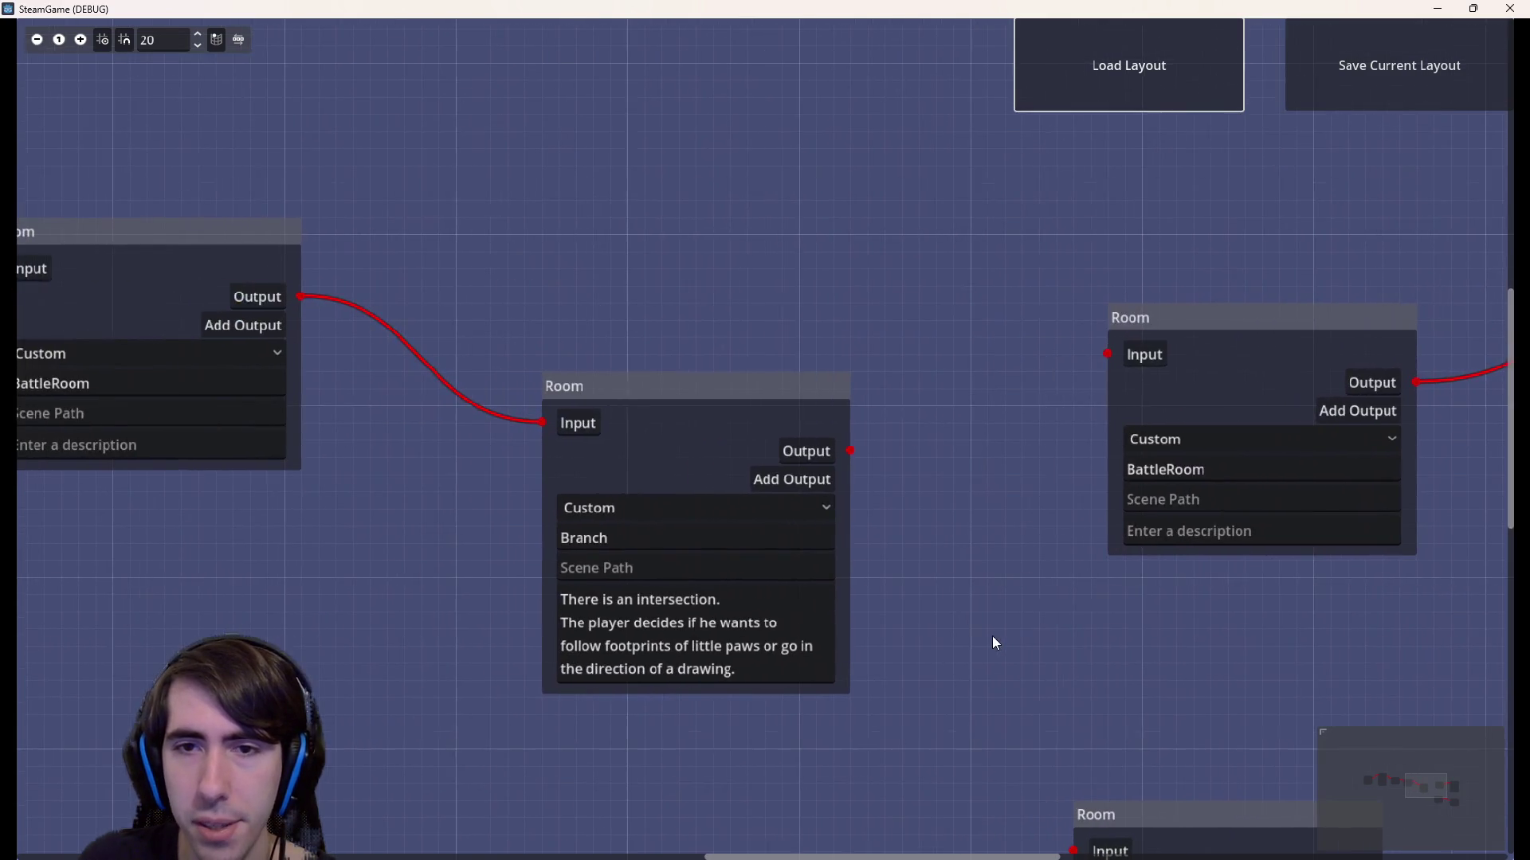
pyautogui.scroll(-2, 906, 352)
pyautogui.click(792, 386)
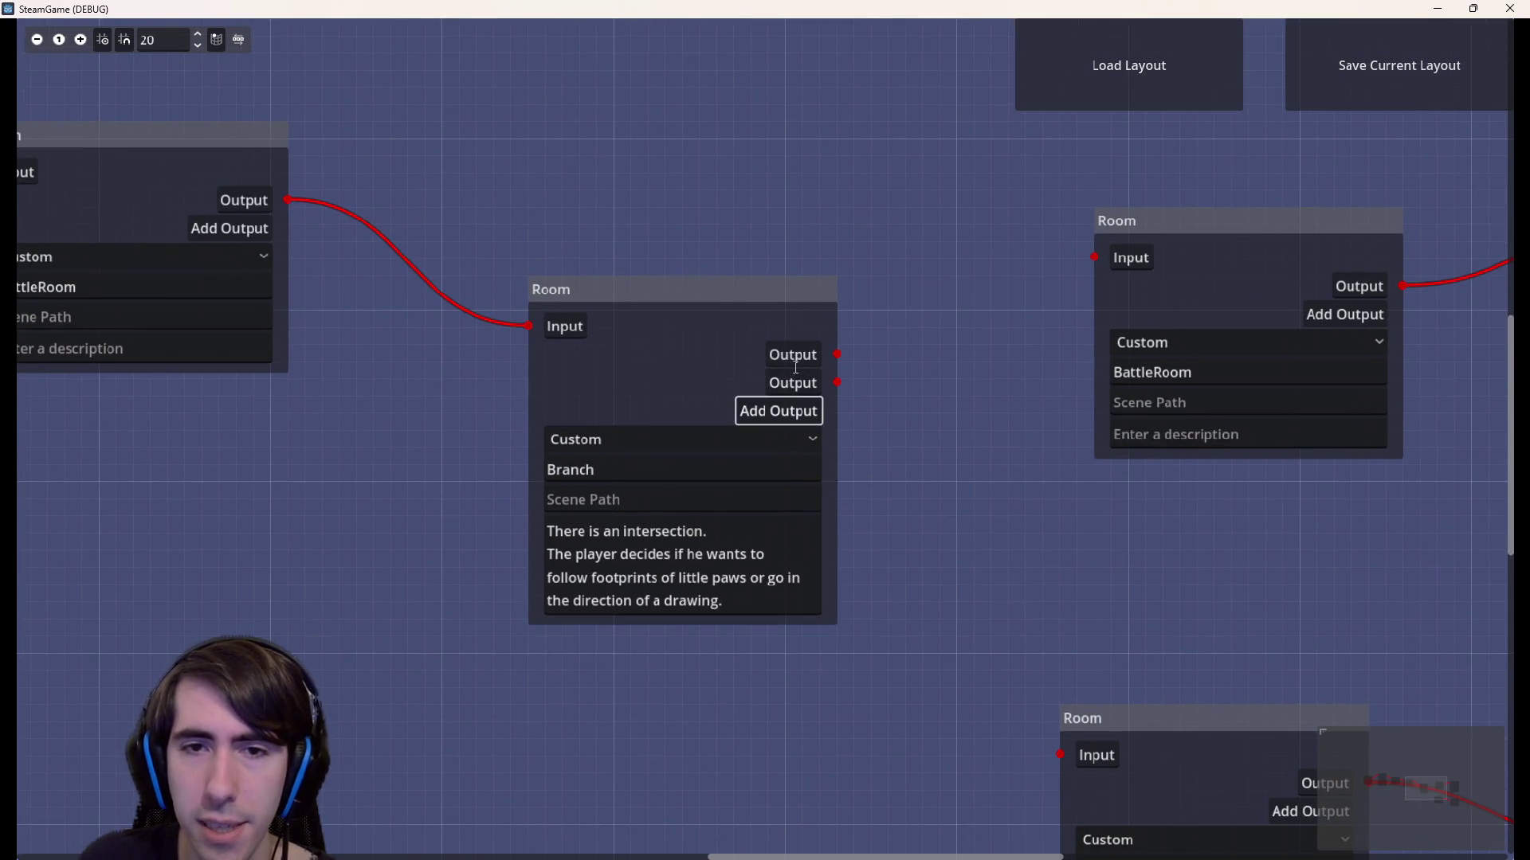
# - Label the Branch room's first output 'left' and its second output 'right'
pyautogui.doubleClick(795, 356)
pyautogui.write('Left')
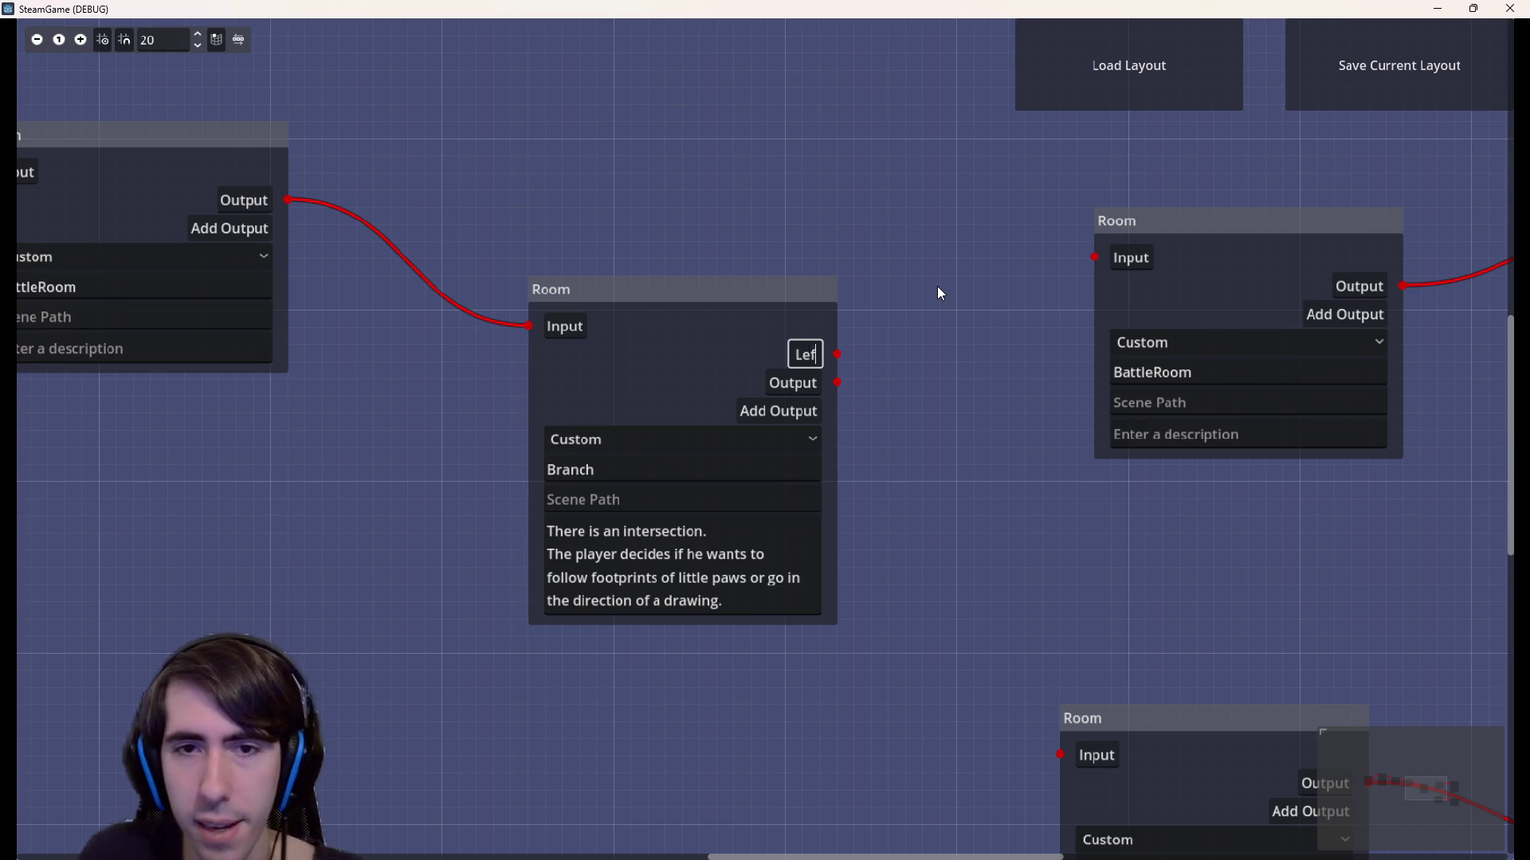
pyautogui.doubleClick(799, 351)
pyautogui.write('left')
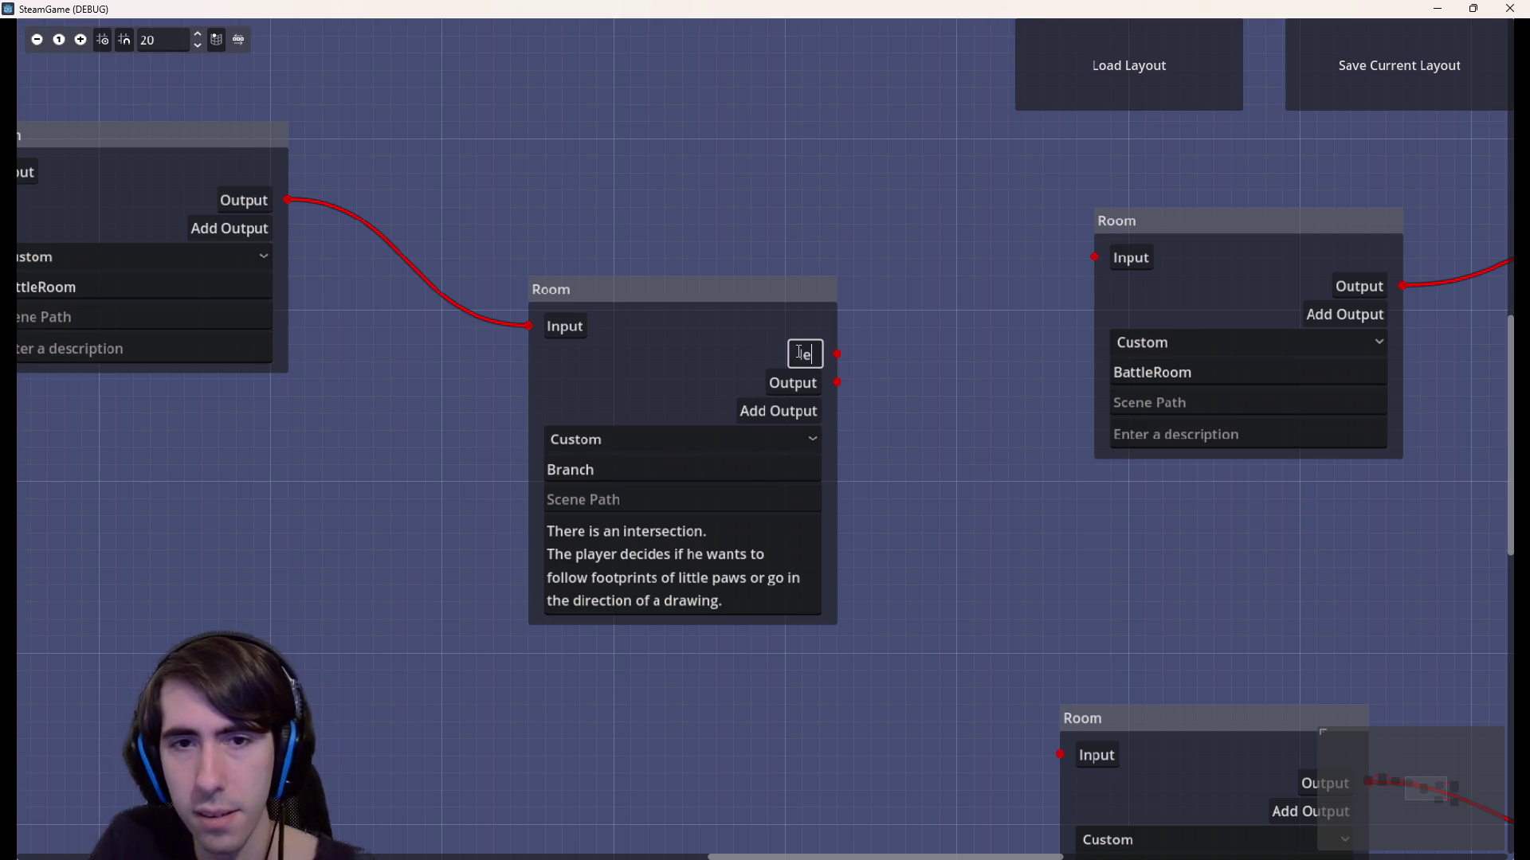
pyautogui.doubleClick(807, 381)
pyautogui.write('right')
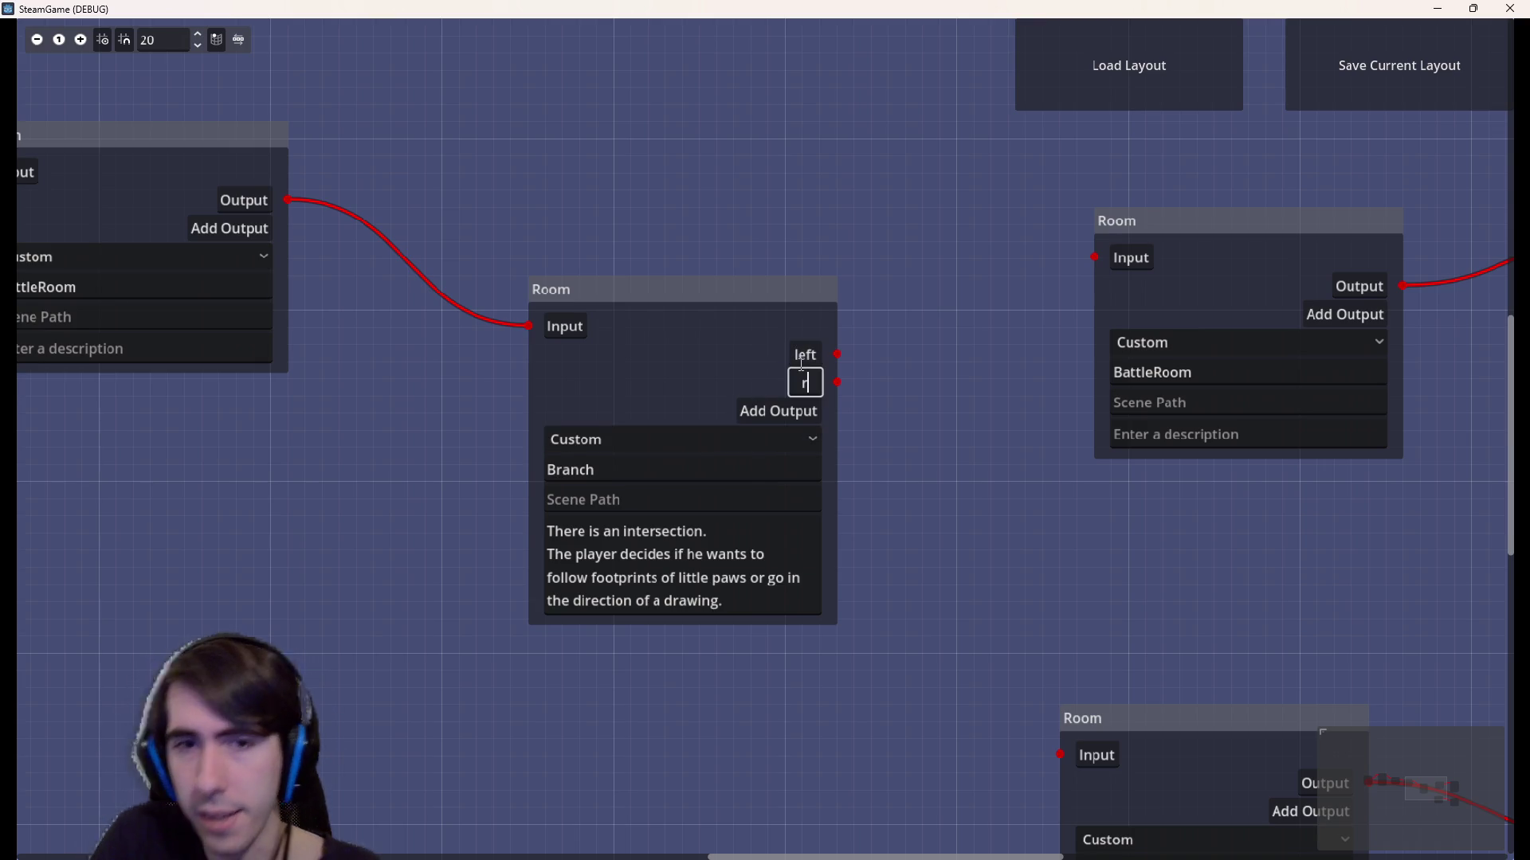
# - Try dragging the left and right outputs toward other rooms
pyautogui.moveTo(838, 354)
pyautogui.mouseDown()
pyautogui.moveTo(1017, 249)
pyautogui.moveTo(915, 287)
pyautogui.mouseUp()
pyautogui.moveTo(842, 383); pyautogui.dragTo(1053, 547)
pyautogui.scroll(-3, 819, 399)
pyautogui.scroll(-2, 744, 440)
pyautogui.scroll(3, 744, 440)
pyautogui.hscroll(-2, 744, 440)
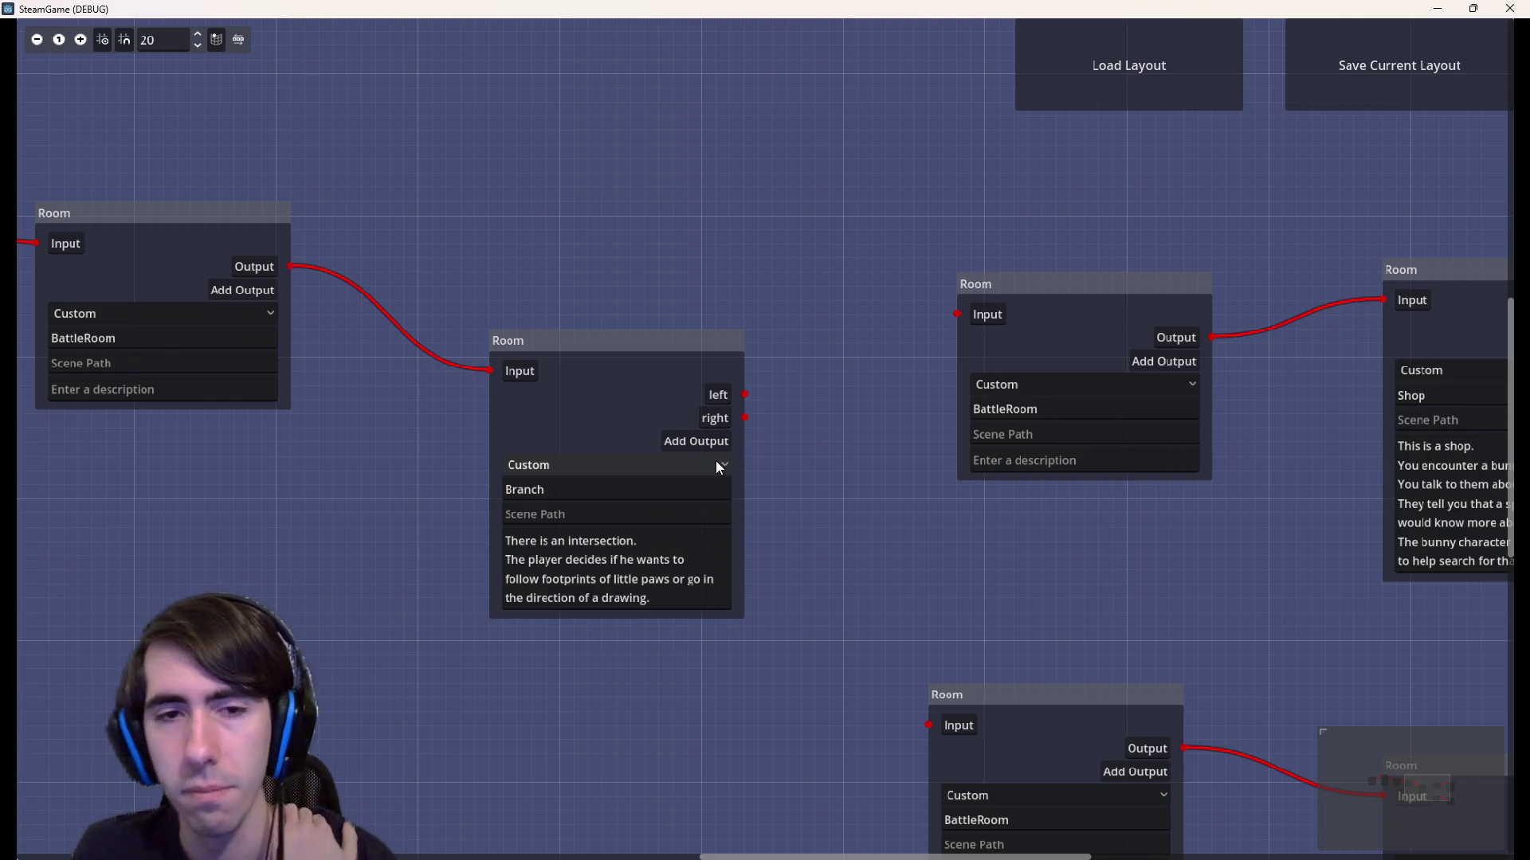
# - Connect the left output to the right BattleRoom and the right output to the lower BattleRoom, then close the game
pyautogui.moveTo(745, 394); pyautogui.dragTo(946, 313)
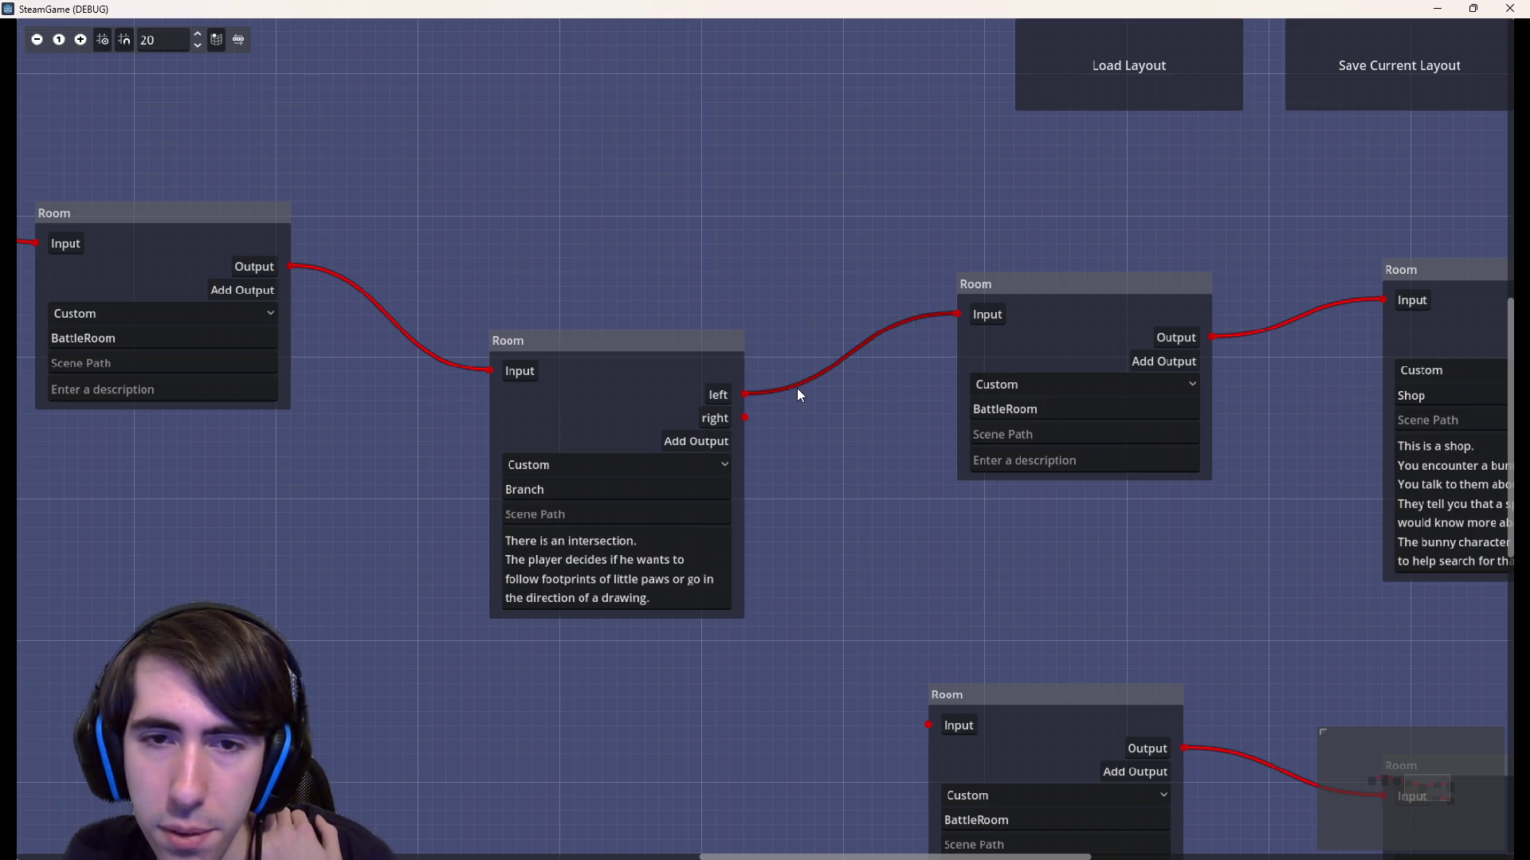
pyautogui.moveTo(960, 309)
pyautogui.mouseDown()
pyautogui.moveTo(886, 323)
pyautogui.moveTo(760, 393)
pyautogui.moveTo(954, 321)
pyautogui.mouseUp()
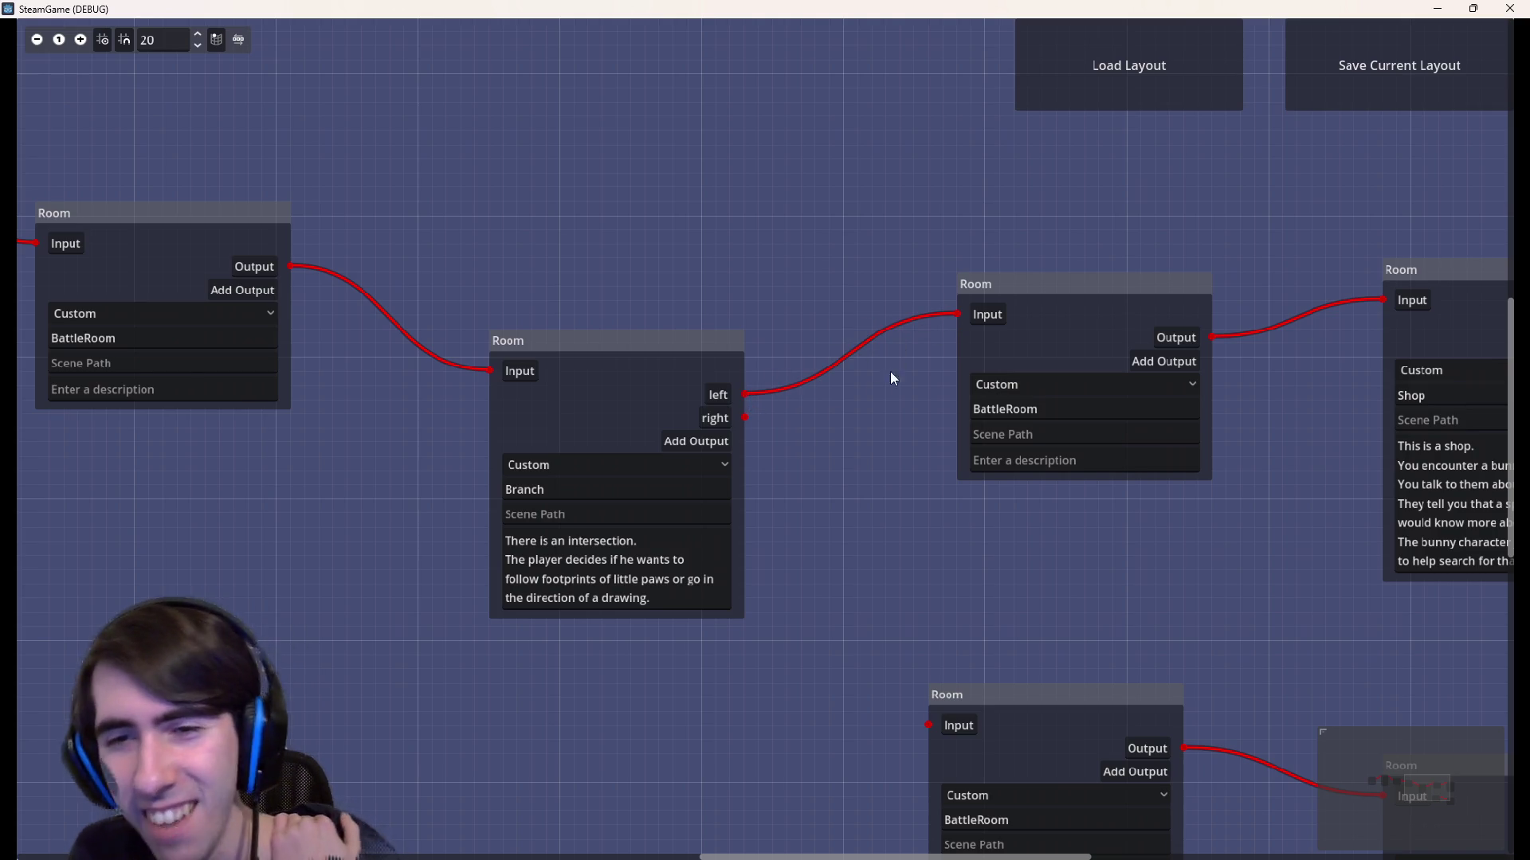
pyautogui.moveTo(746, 417)
pyautogui.mouseDown()
pyautogui.moveTo(899, 552)
pyautogui.moveTo(934, 730)
pyautogui.mouseUp()
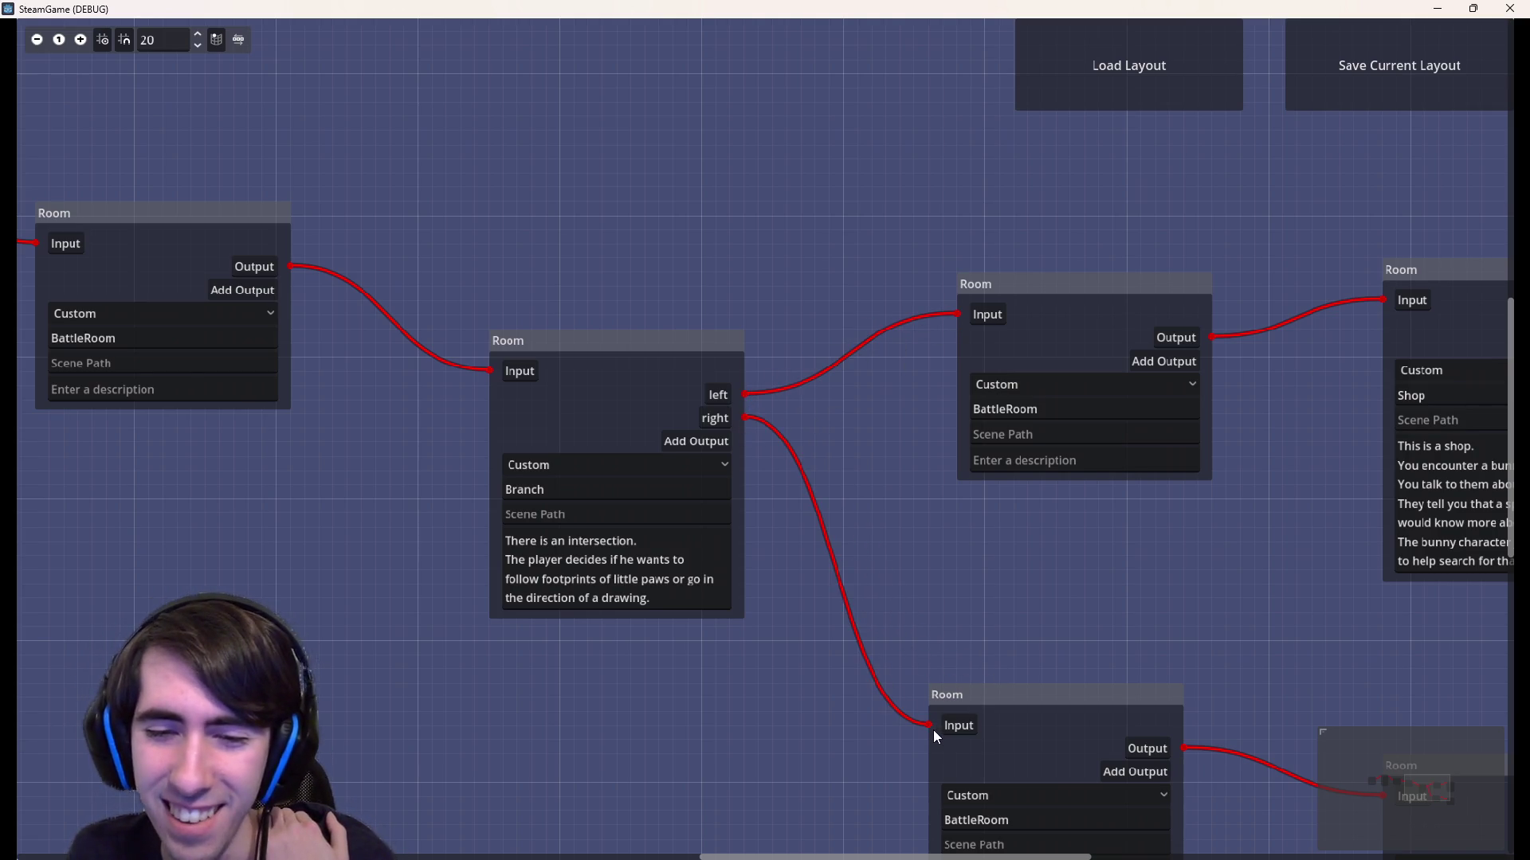
pyautogui.moveTo(963, 571)
pyautogui.mouseDown()
pyautogui.moveTo(637, 450)
pyautogui.moveTo(923, 482)
pyautogui.mouseUp()
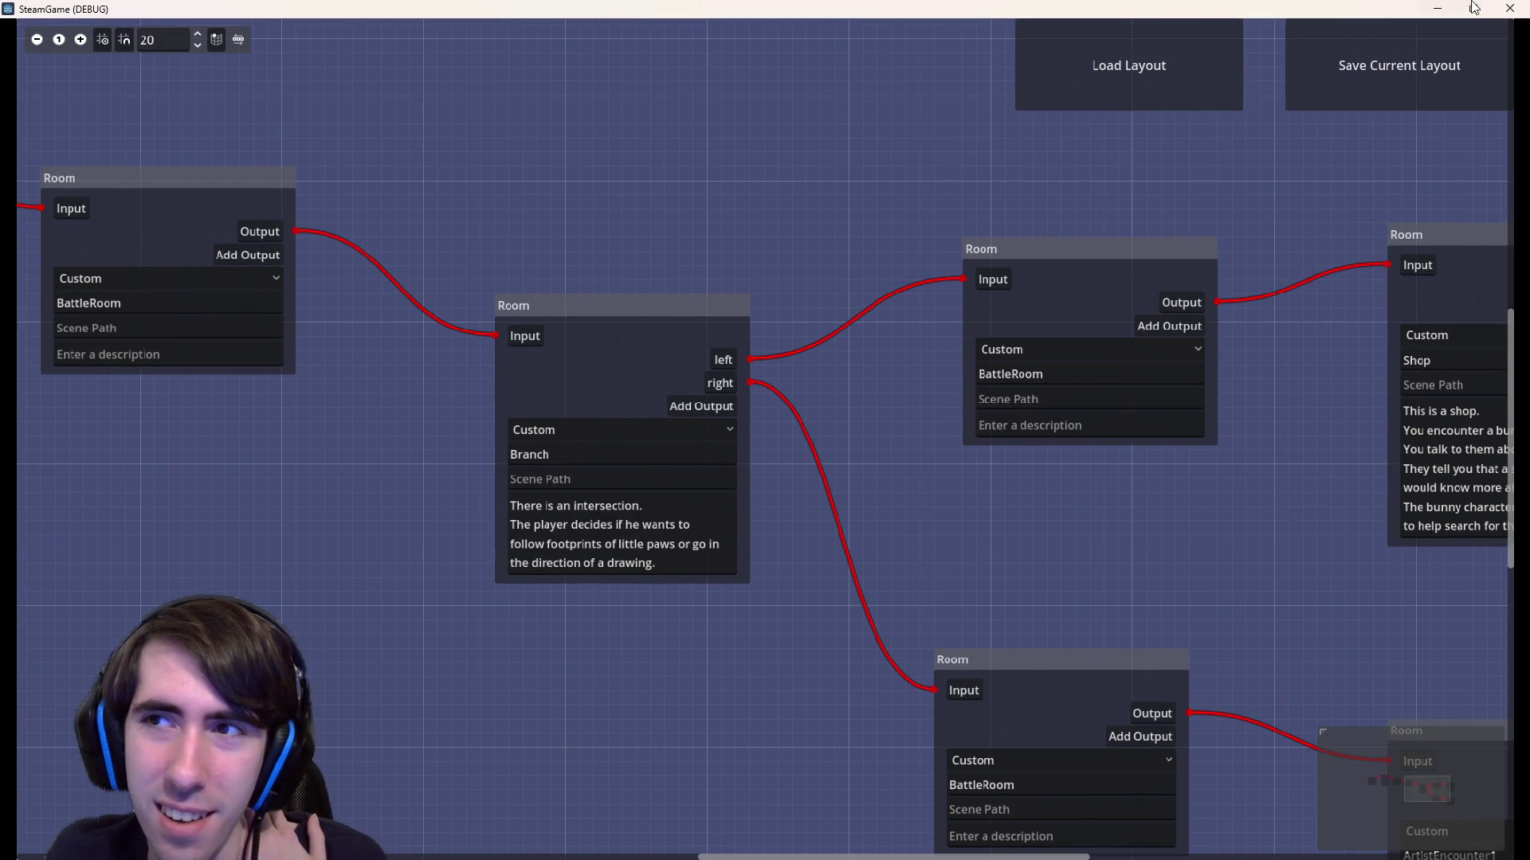
pyautogui.click(1502, 9)
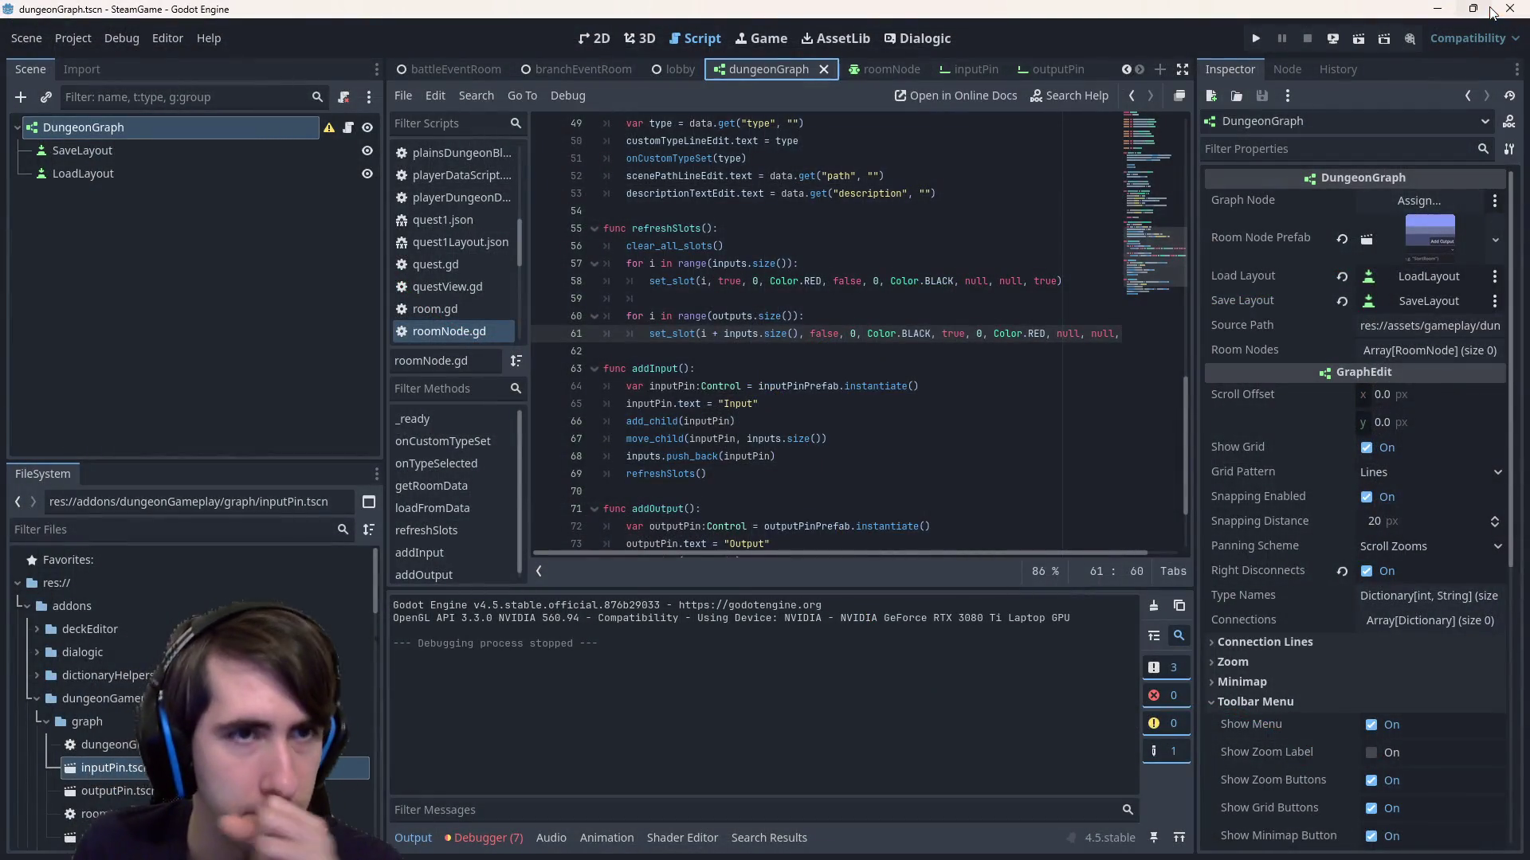
# - Open the Debugger panel and switch from the Errors list to the Stack Trace
pyautogui.scroll(-2, 767, 521)
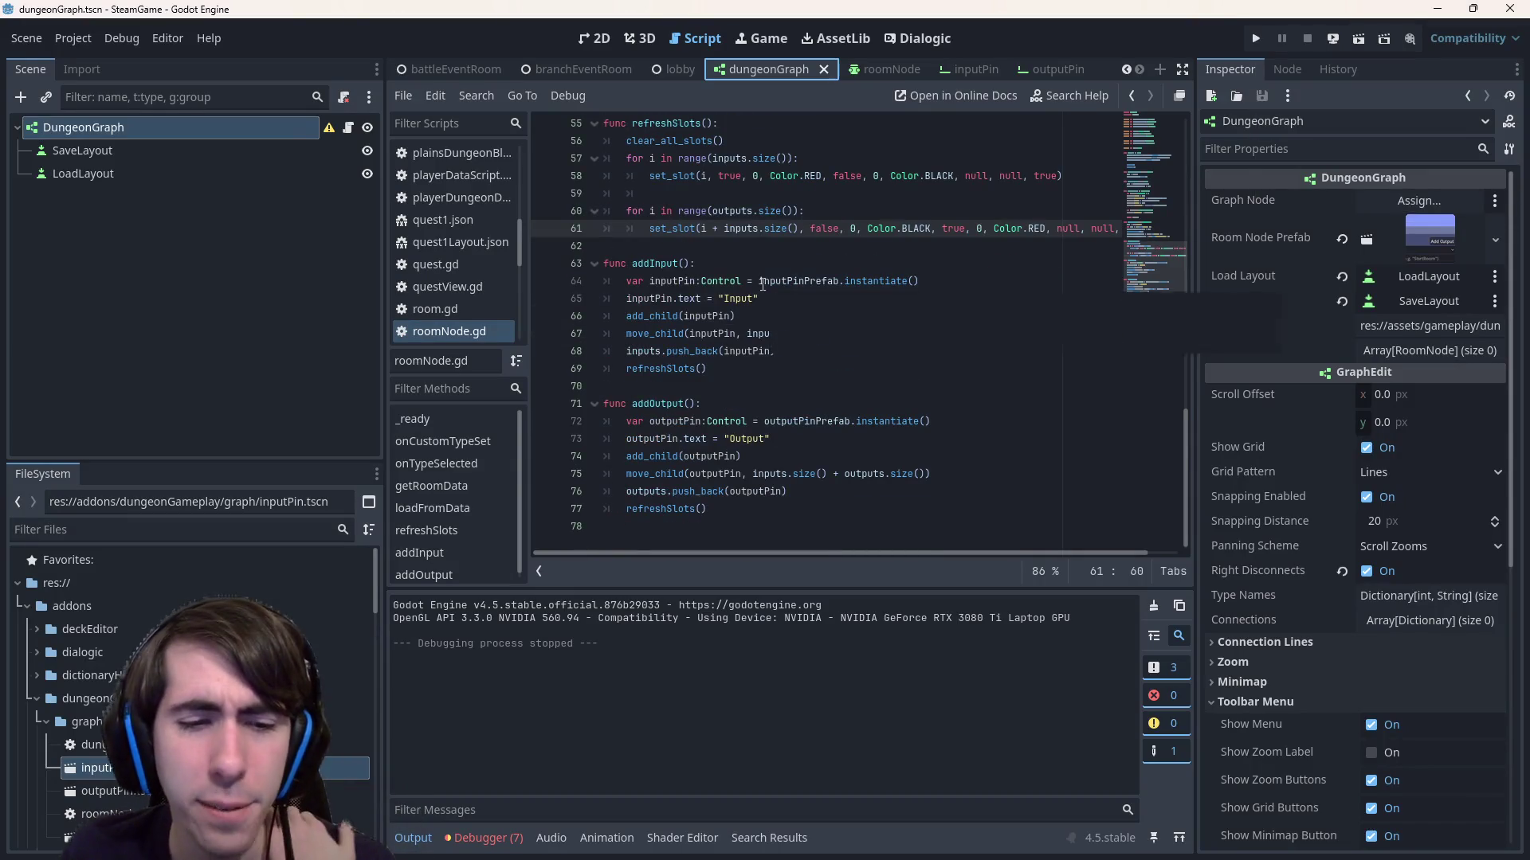
pyautogui.click(484, 838)
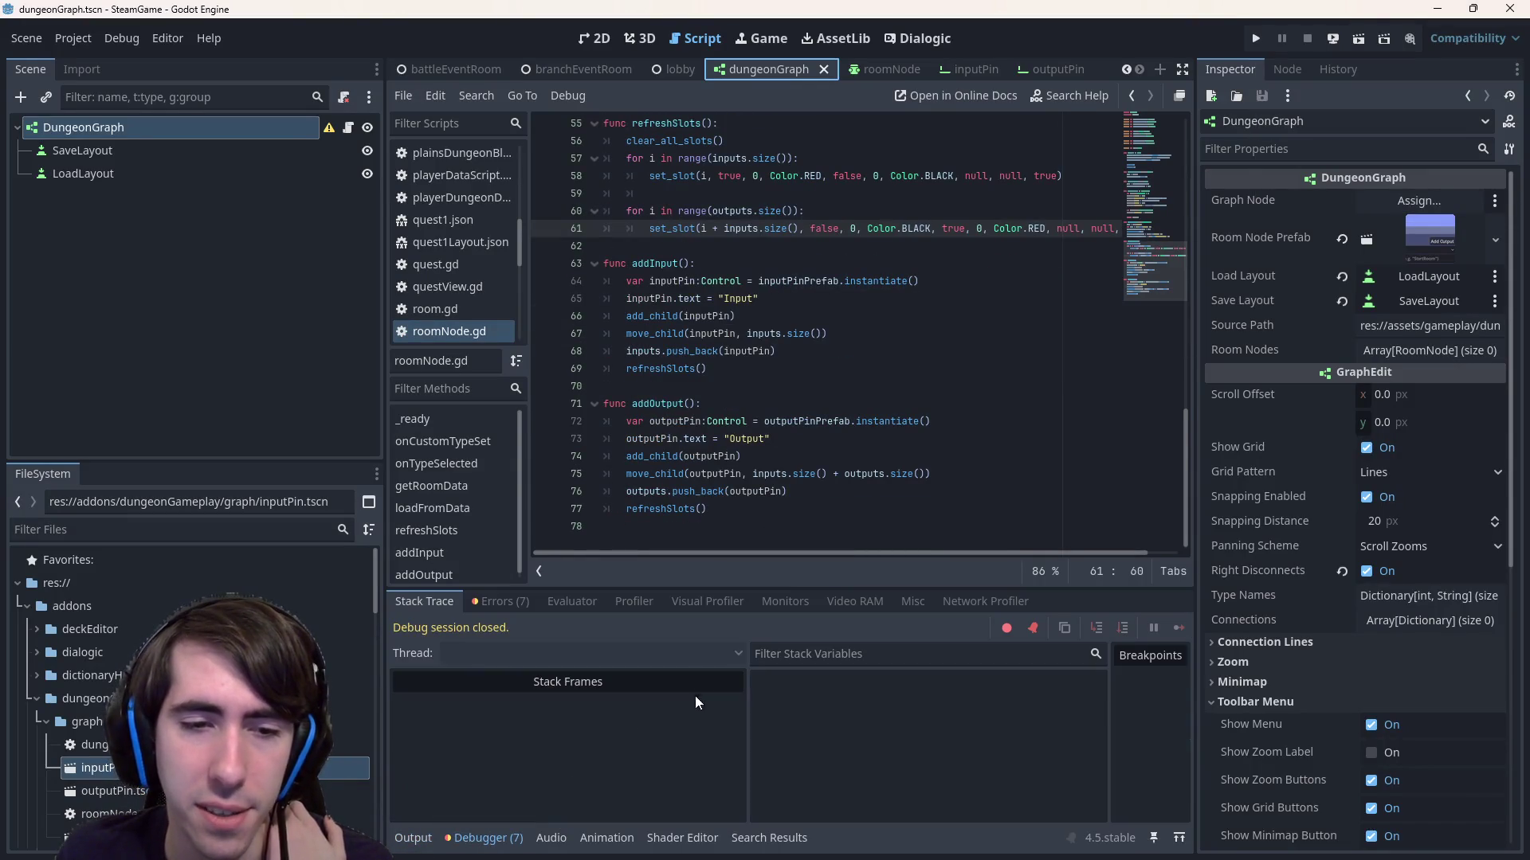
pyautogui.click(503, 603)
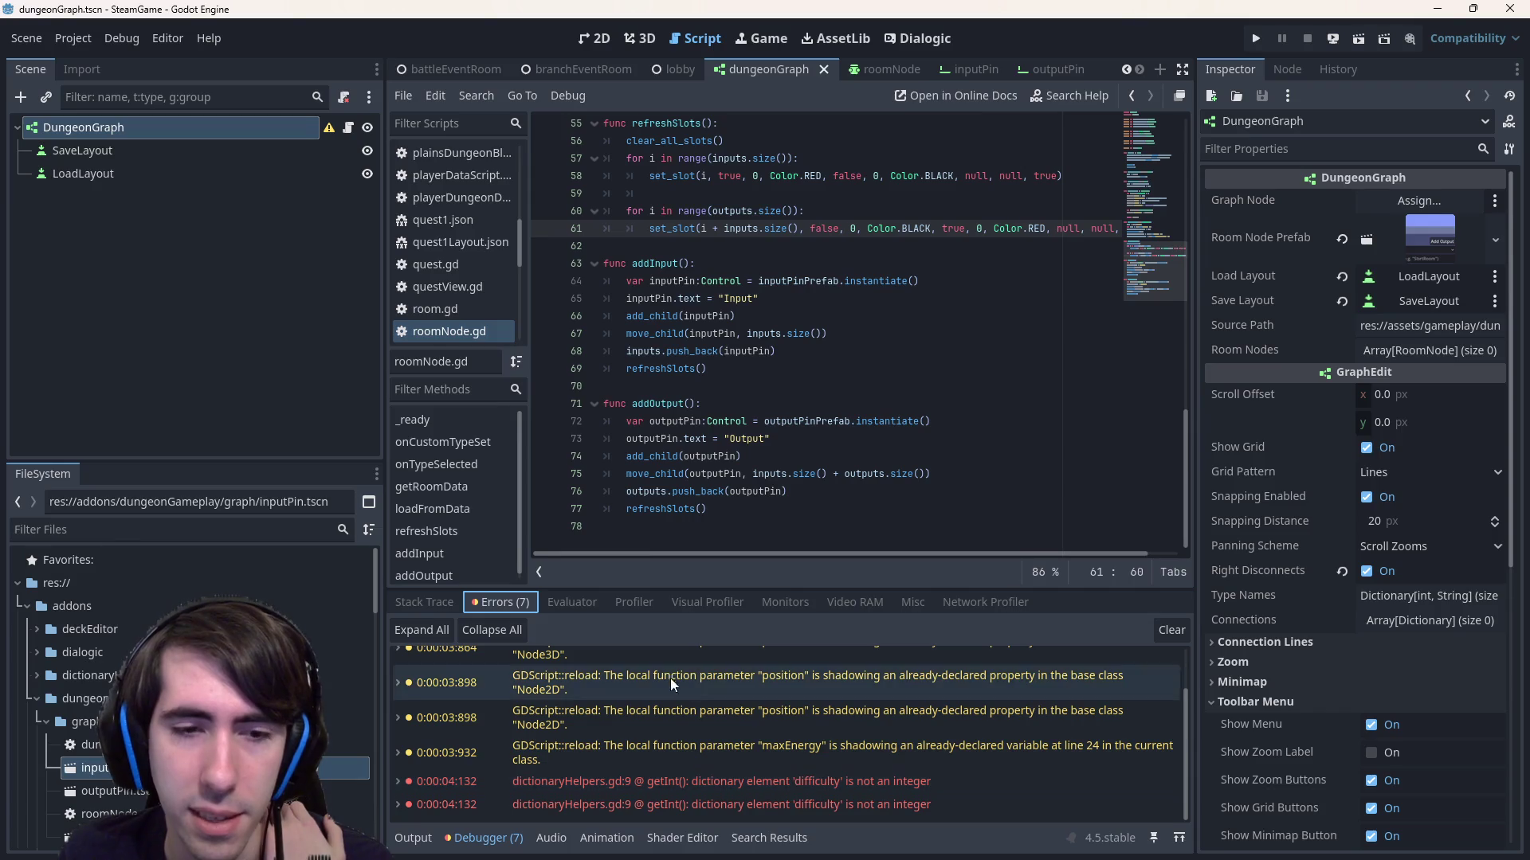
pyautogui.click(453, 605)
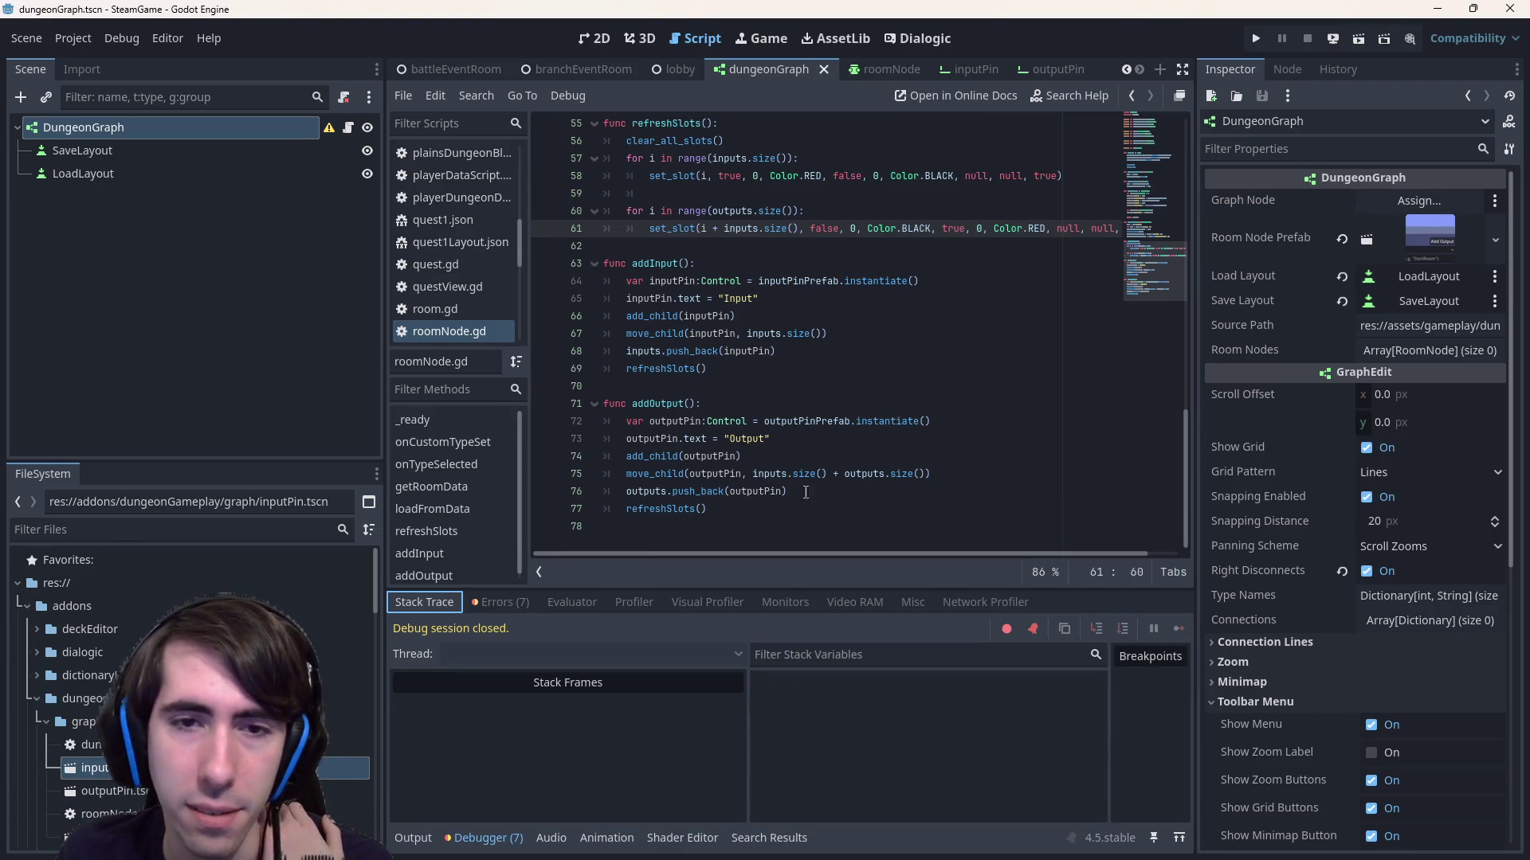
# - Scroll roomNode.gd up to getRoomData to inspect the outputNames lines
pyautogui.click(857, 543)
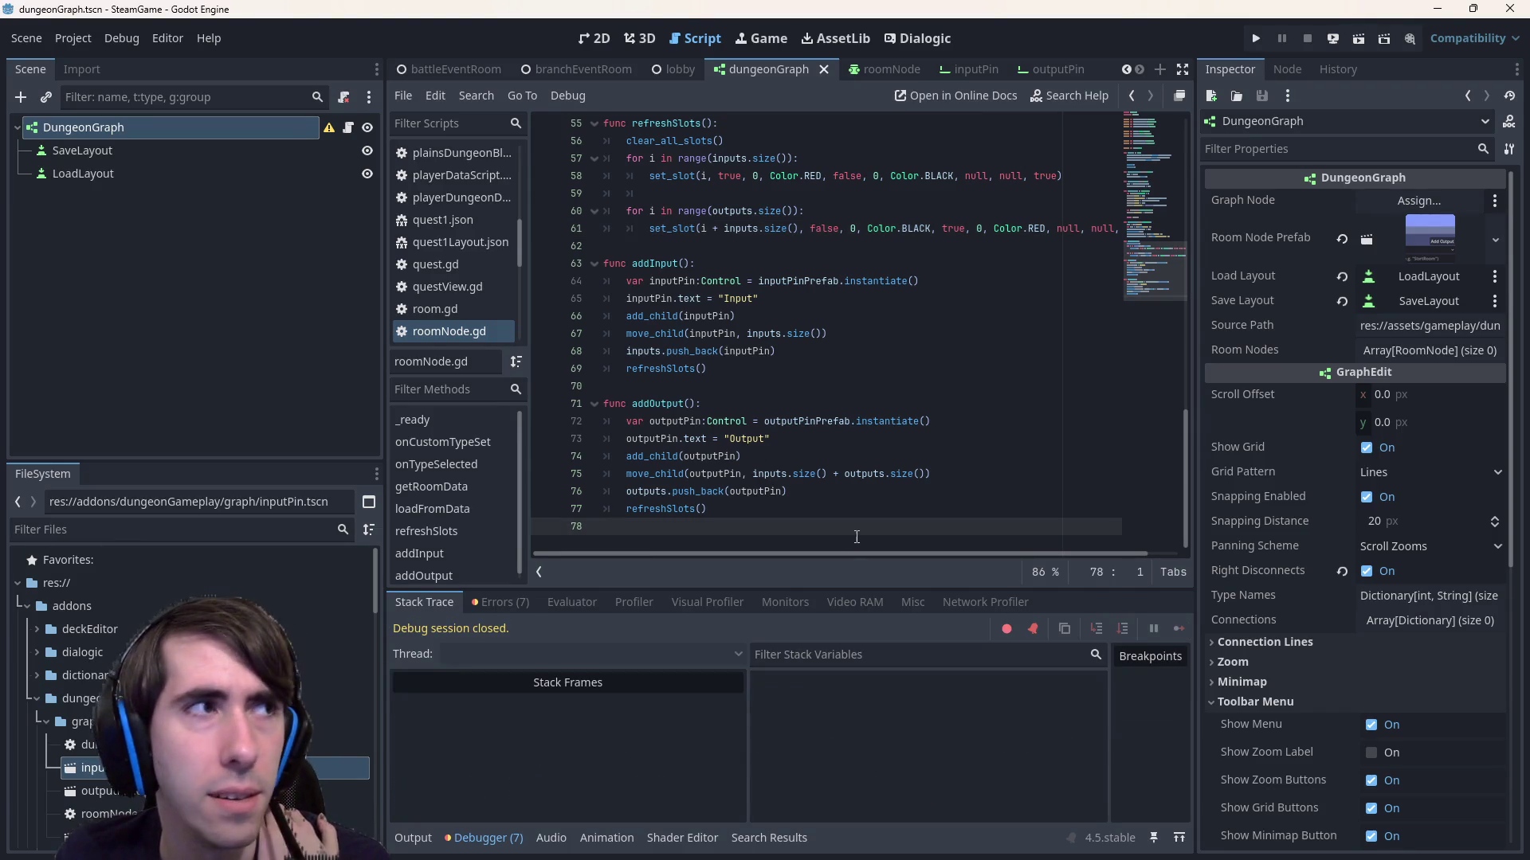
pyautogui.click(780, 436)
pyautogui.scroll(1, 788, 388)
pyautogui.scroll(-1, 788, 387)
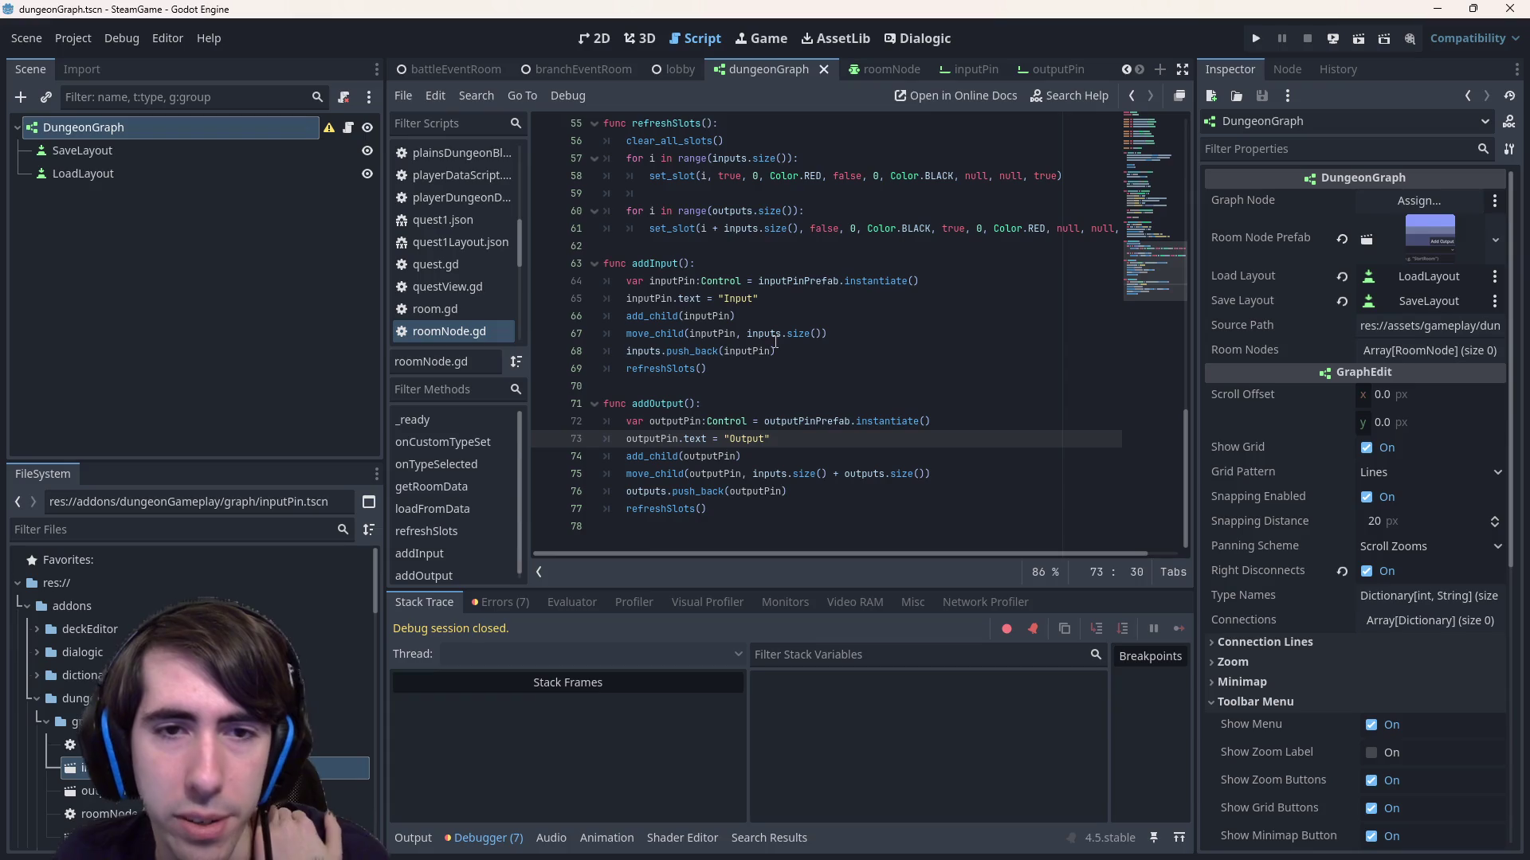
pyautogui.moveTo(775, 341)
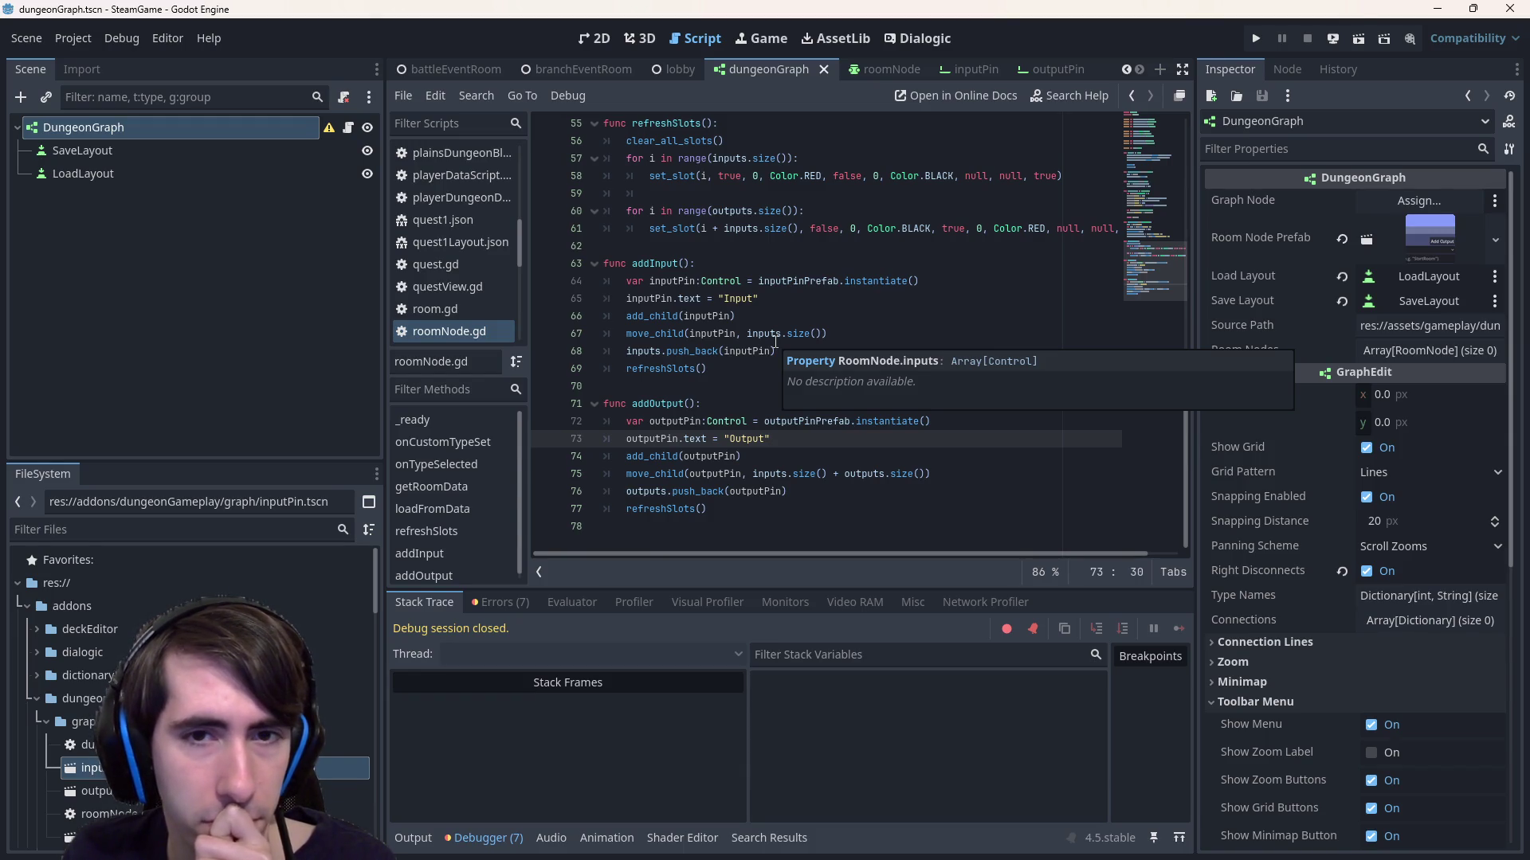
pyautogui.scroll(5, 765, 326)
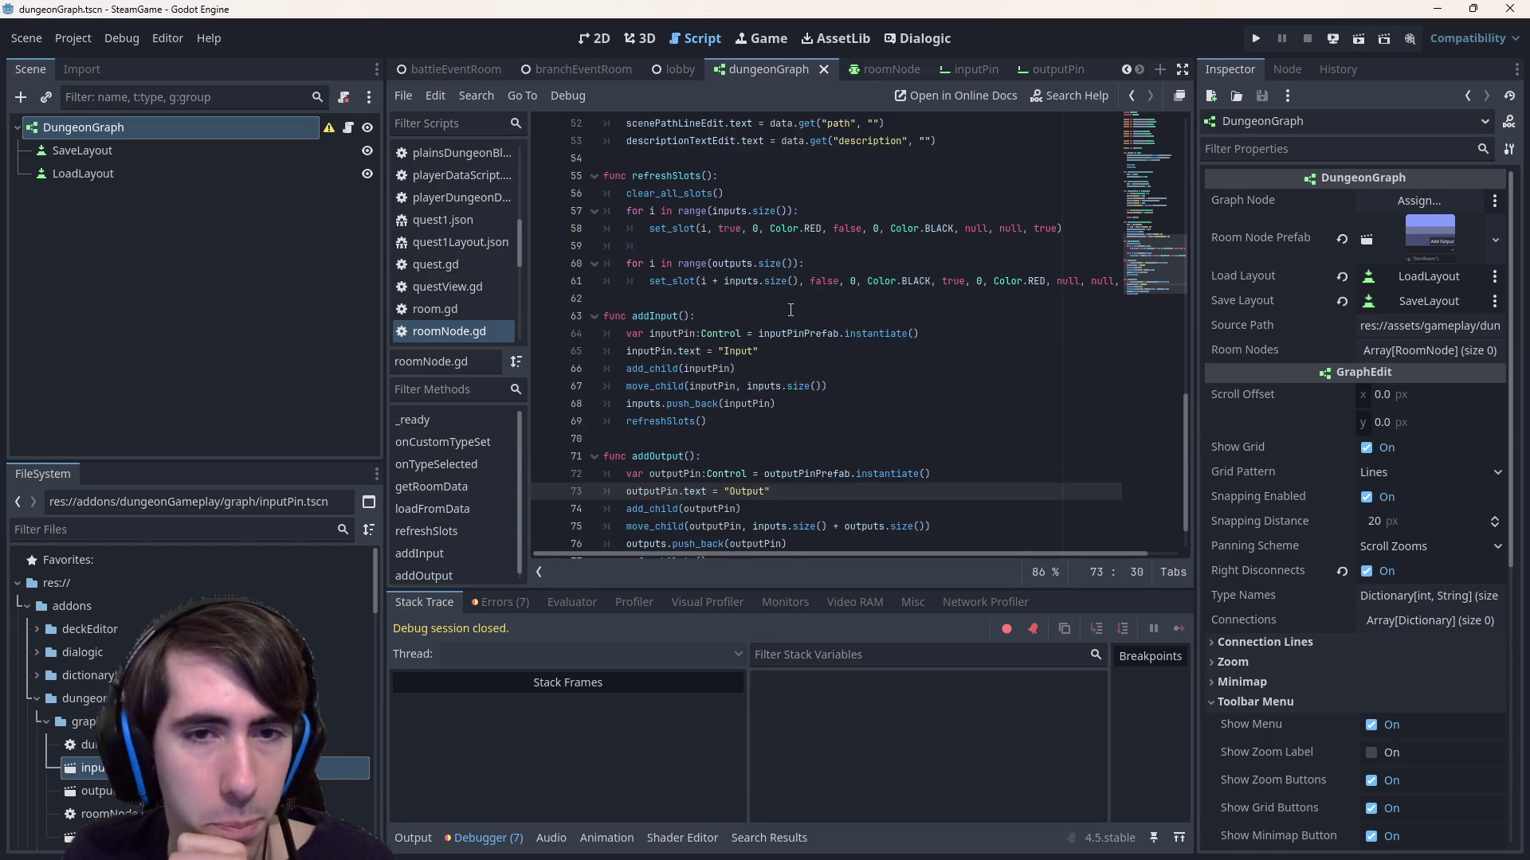
pyautogui.scroll(3, 765, 325)
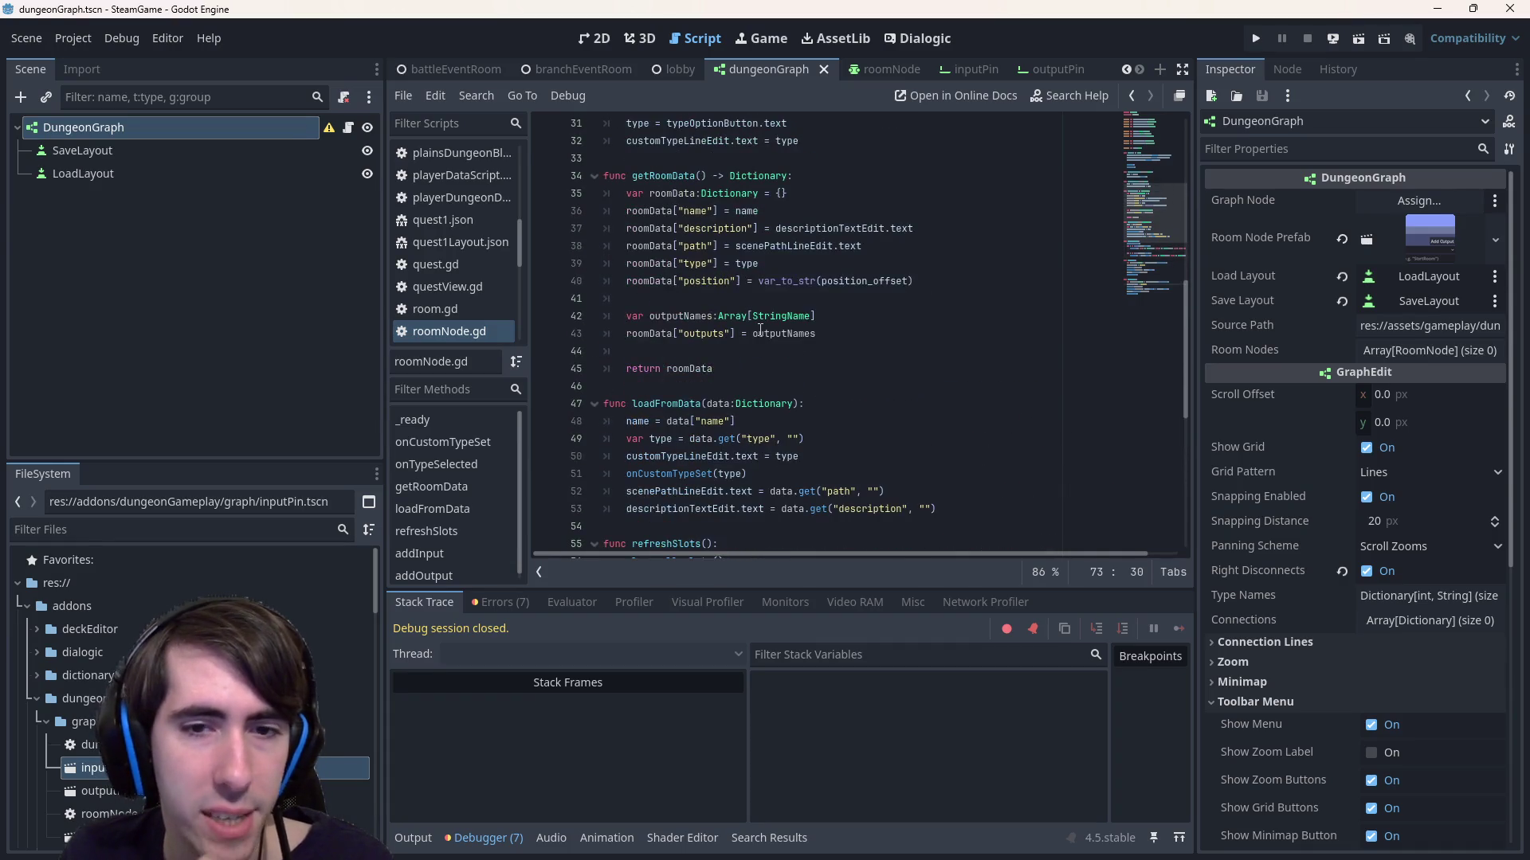
pyautogui.scroll(2, 875, 470)
pyautogui.moveTo(818, 439); pyautogui.dragTo(606, 421)
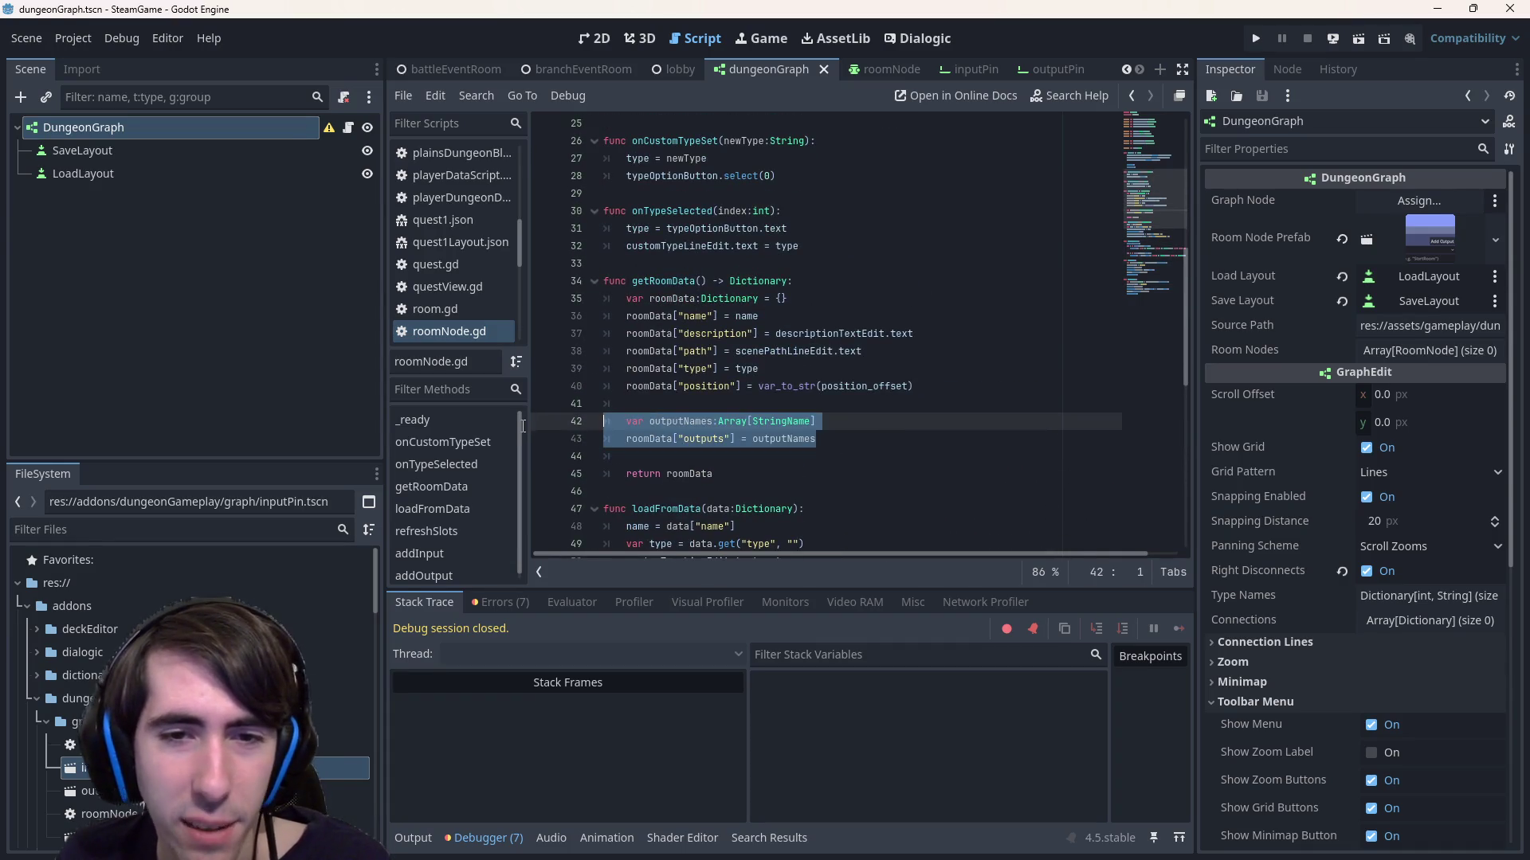
pyautogui.scroll(8, 771, 430)
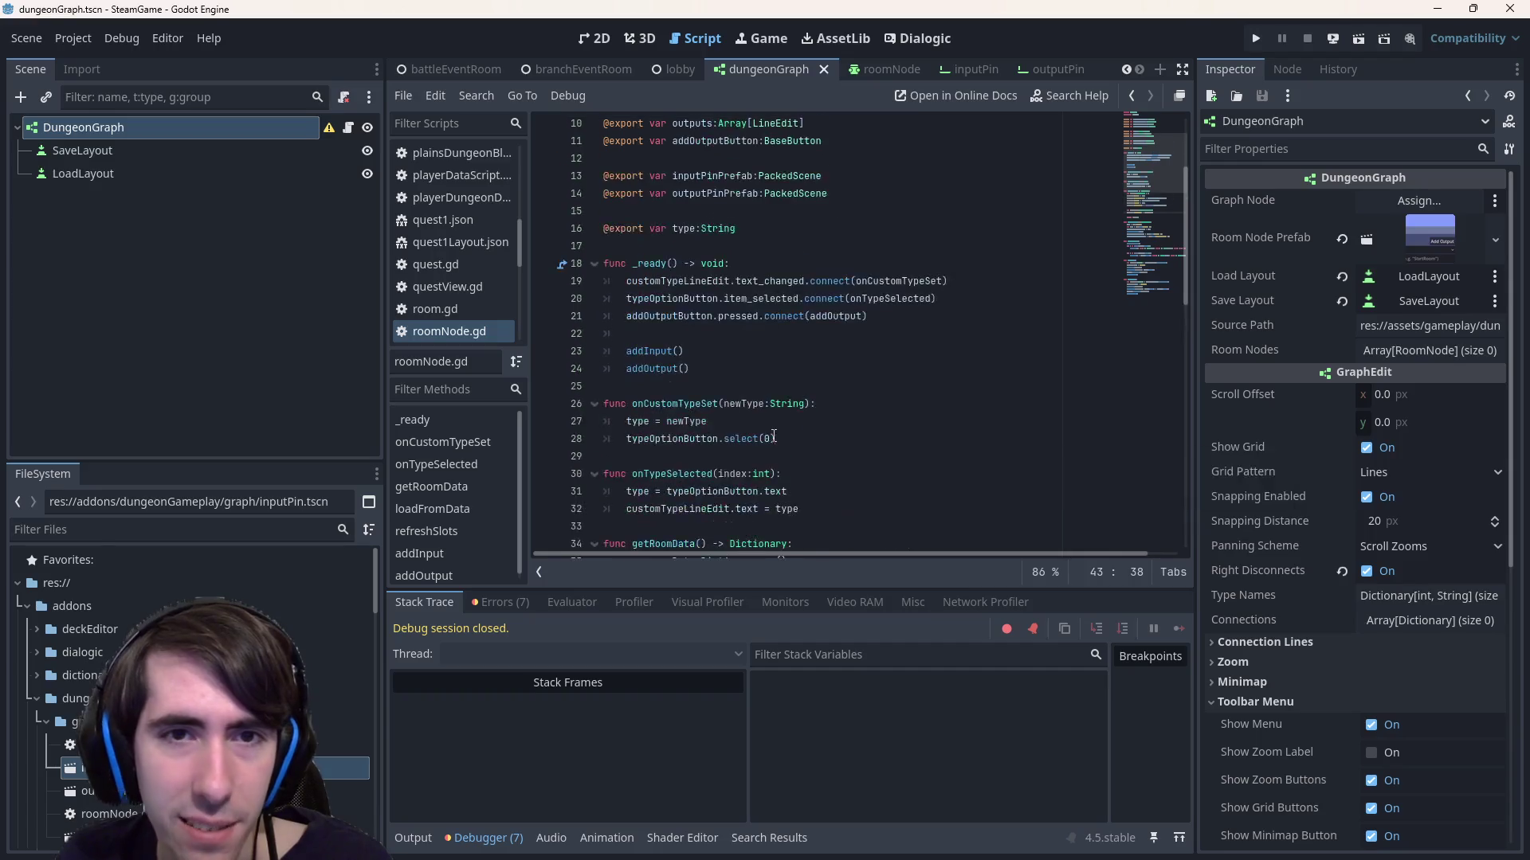
pyautogui.scroll(-7, 771, 430)
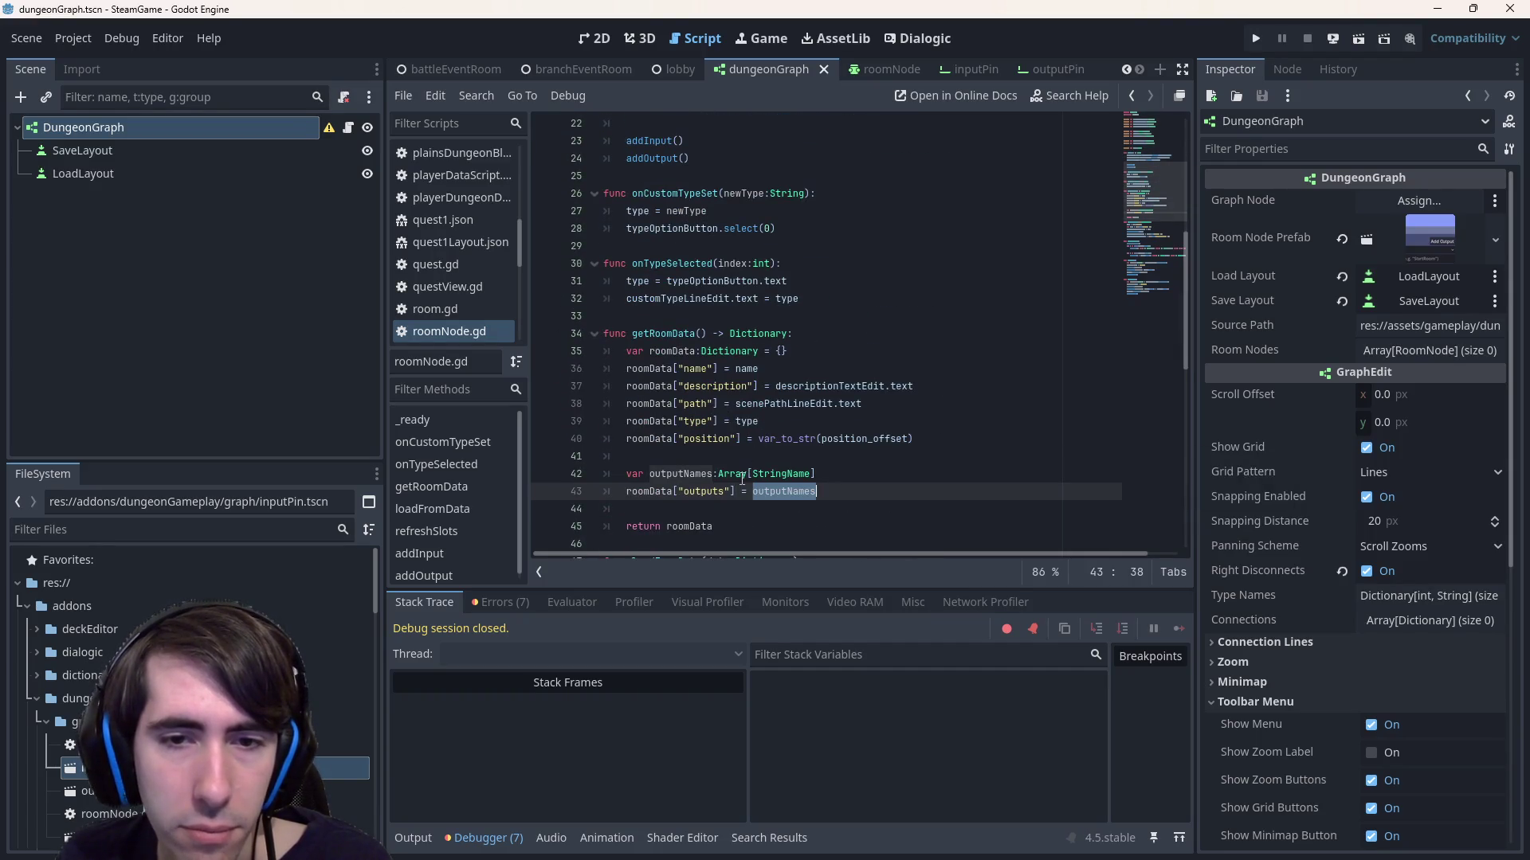
# - Add a for loop header below the outputNames declaration in getRoomData
pyautogui.click(742, 478)
pyautogui.doubleClick(704, 473)
pyautogui.click(829, 471)
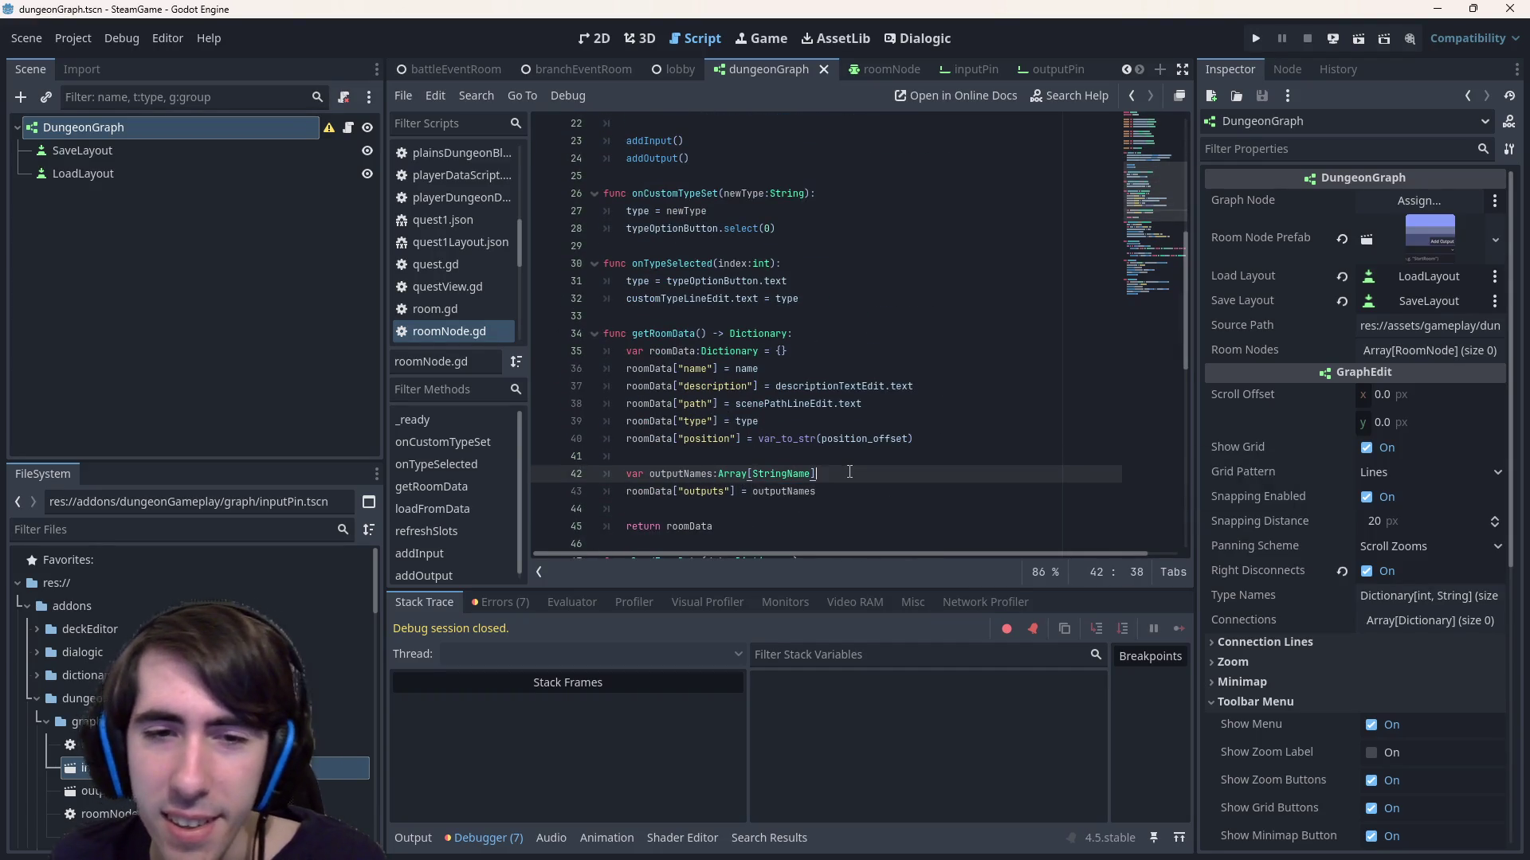
pyautogui.scroll(5, 837, 471)
pyautogui.scroll(-7, 857, 470)
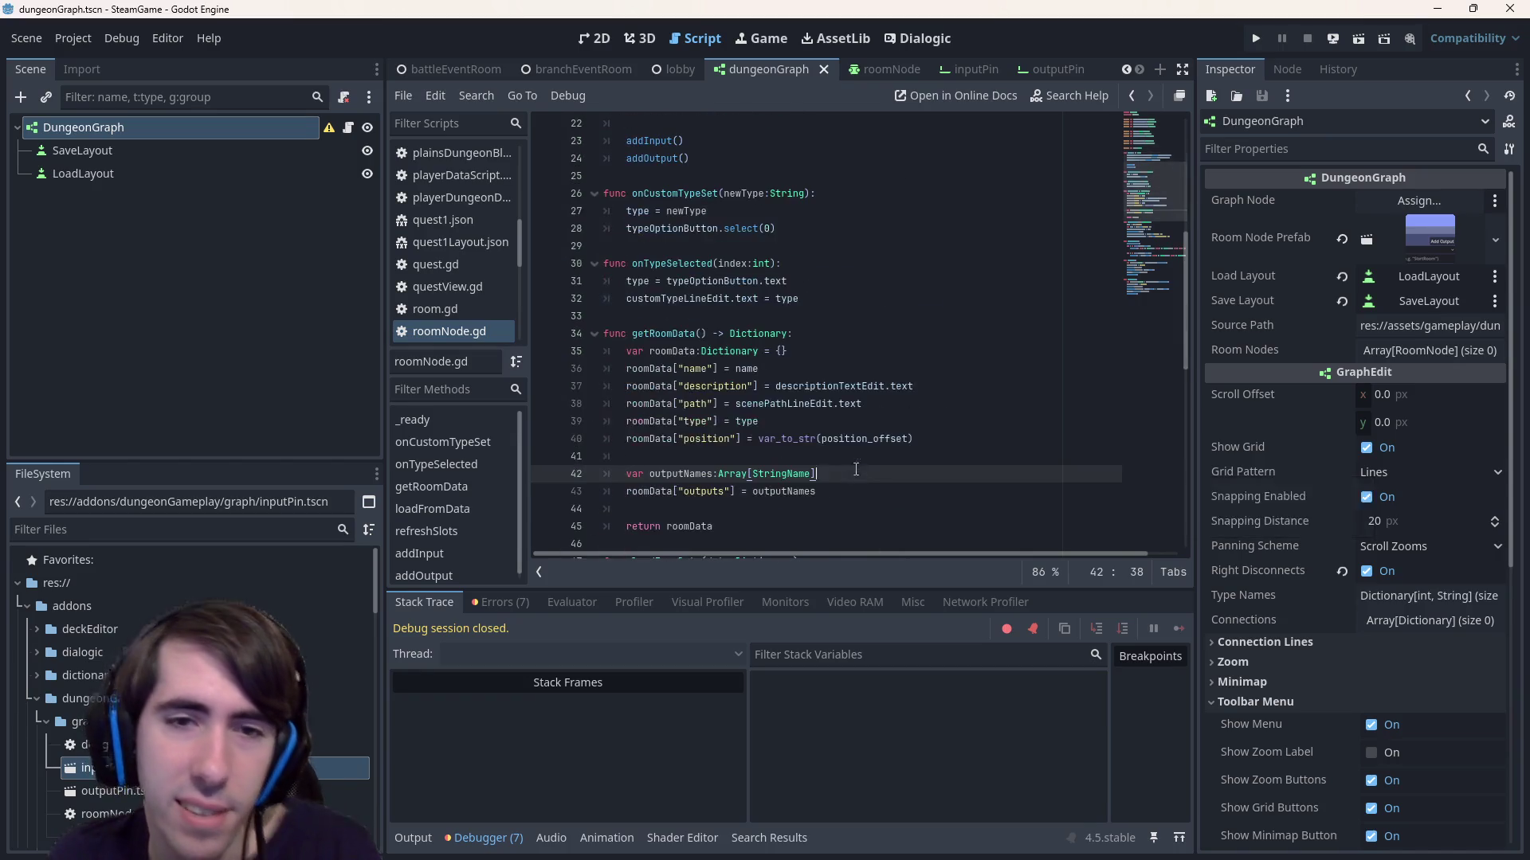
pyautogui.press('Return')
pyautogui.write('for ou')
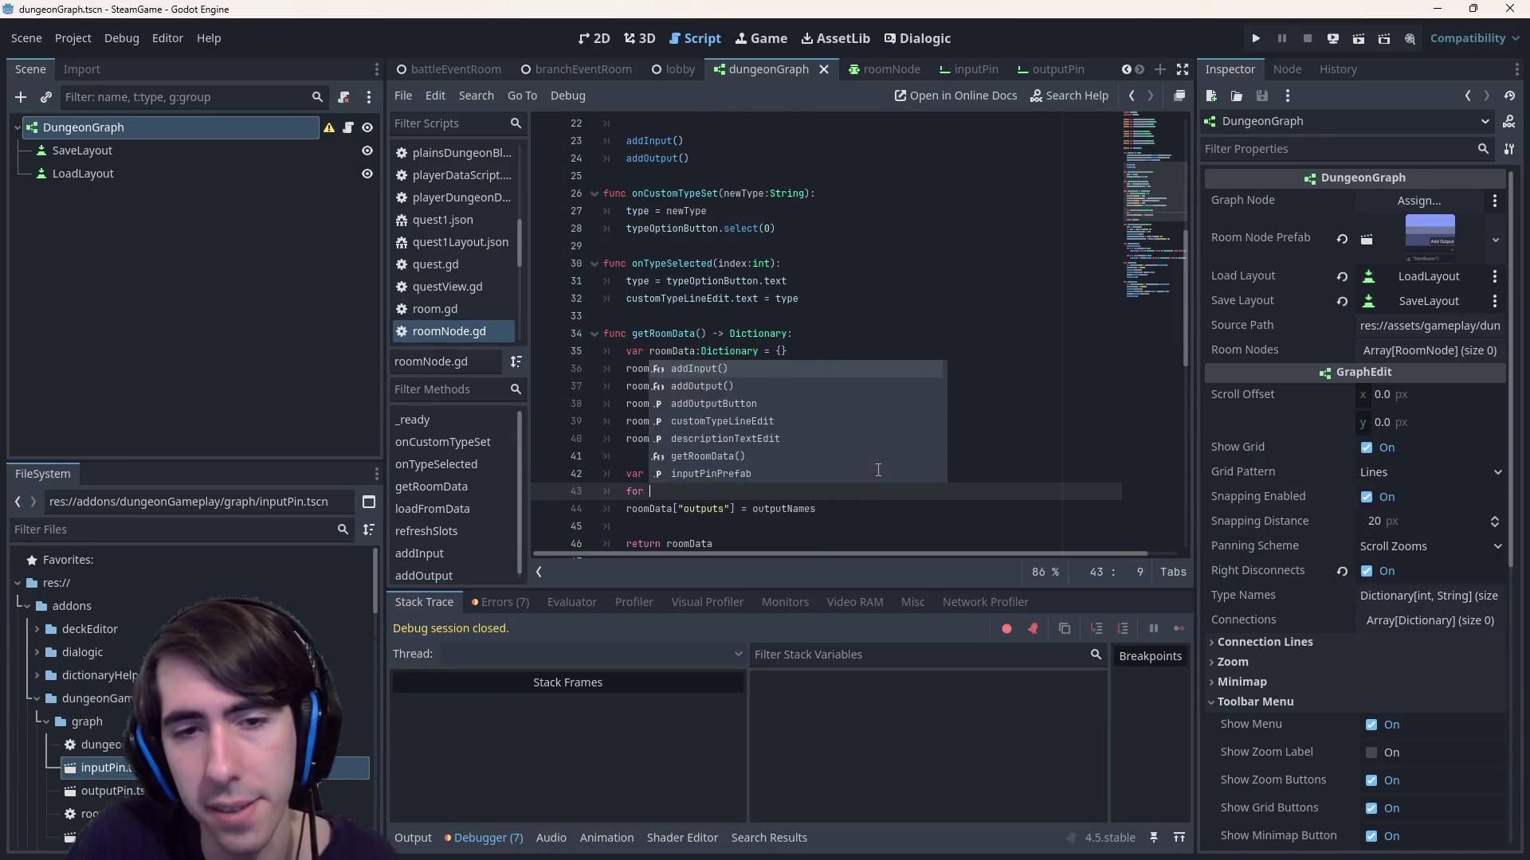
pyautogui.write('tput')
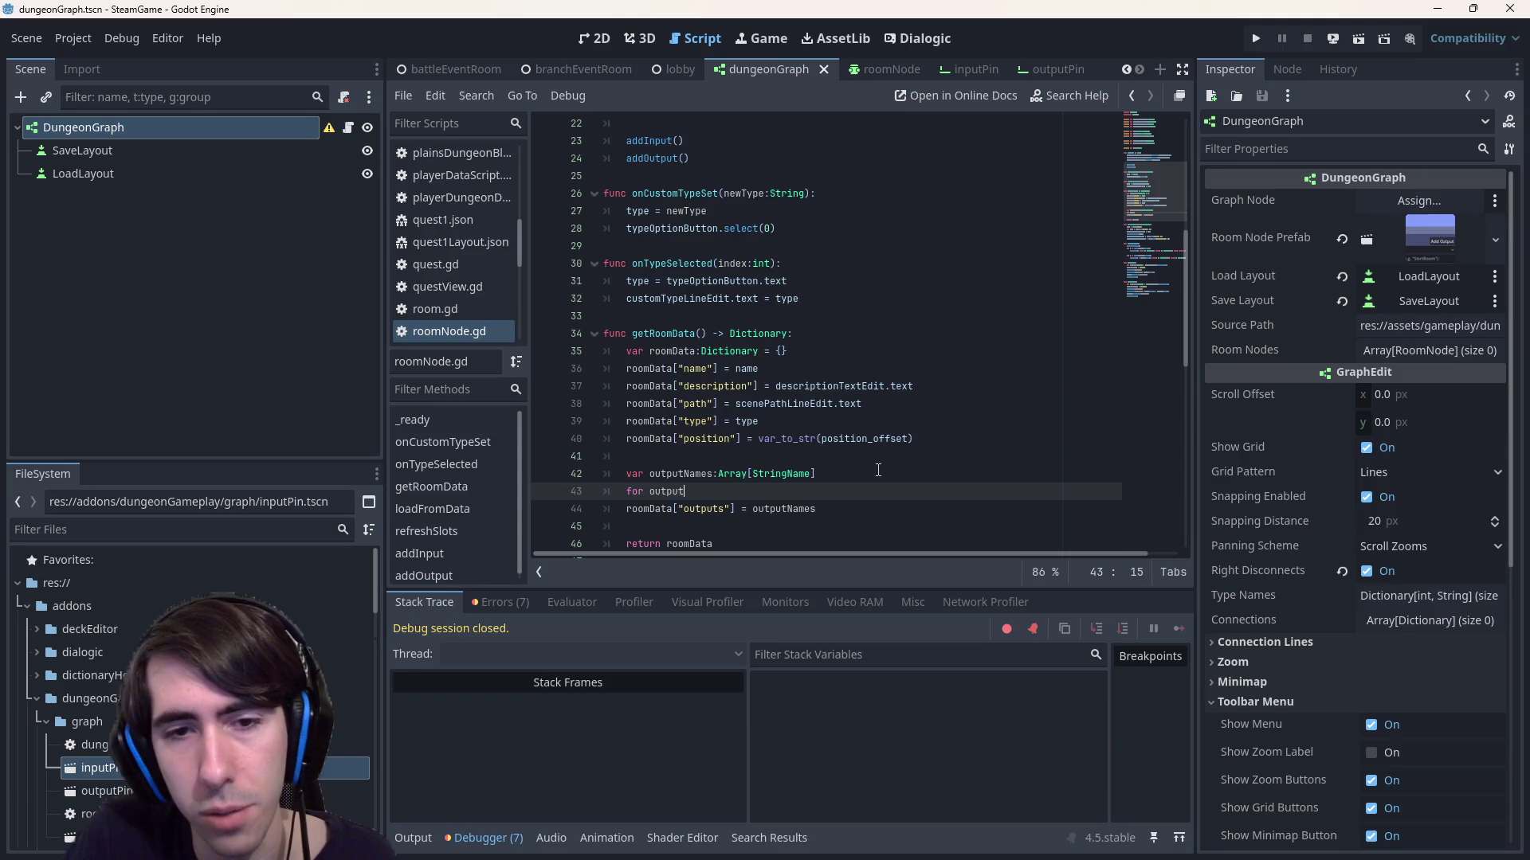
pyautogui.write('Name ')
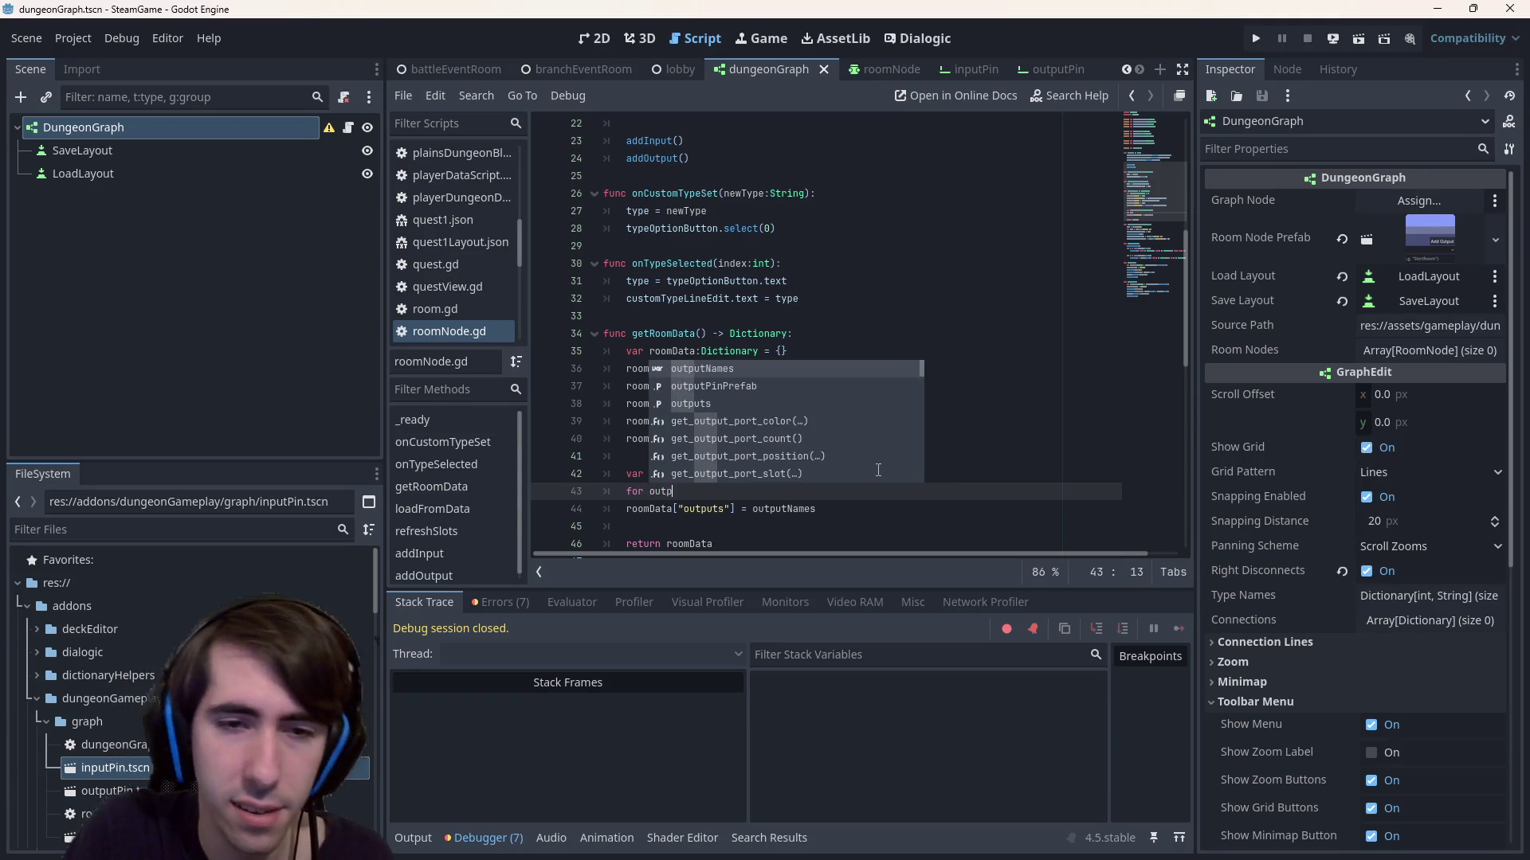
pyautogui.write('in output')
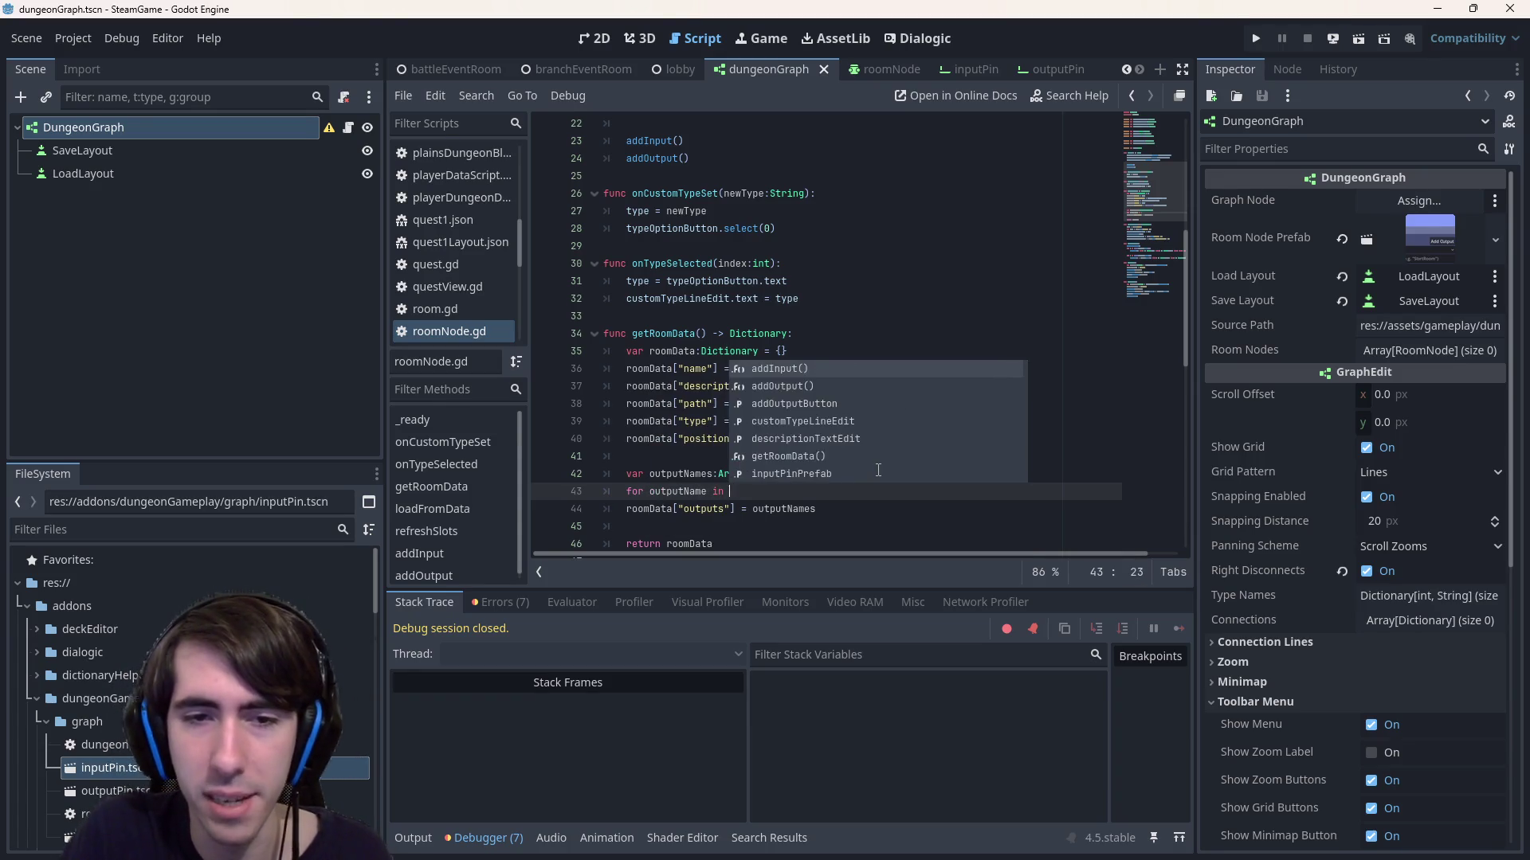
pyautogui.press('Return')
pyautogui.write(':')
pyautogui.press('Return')
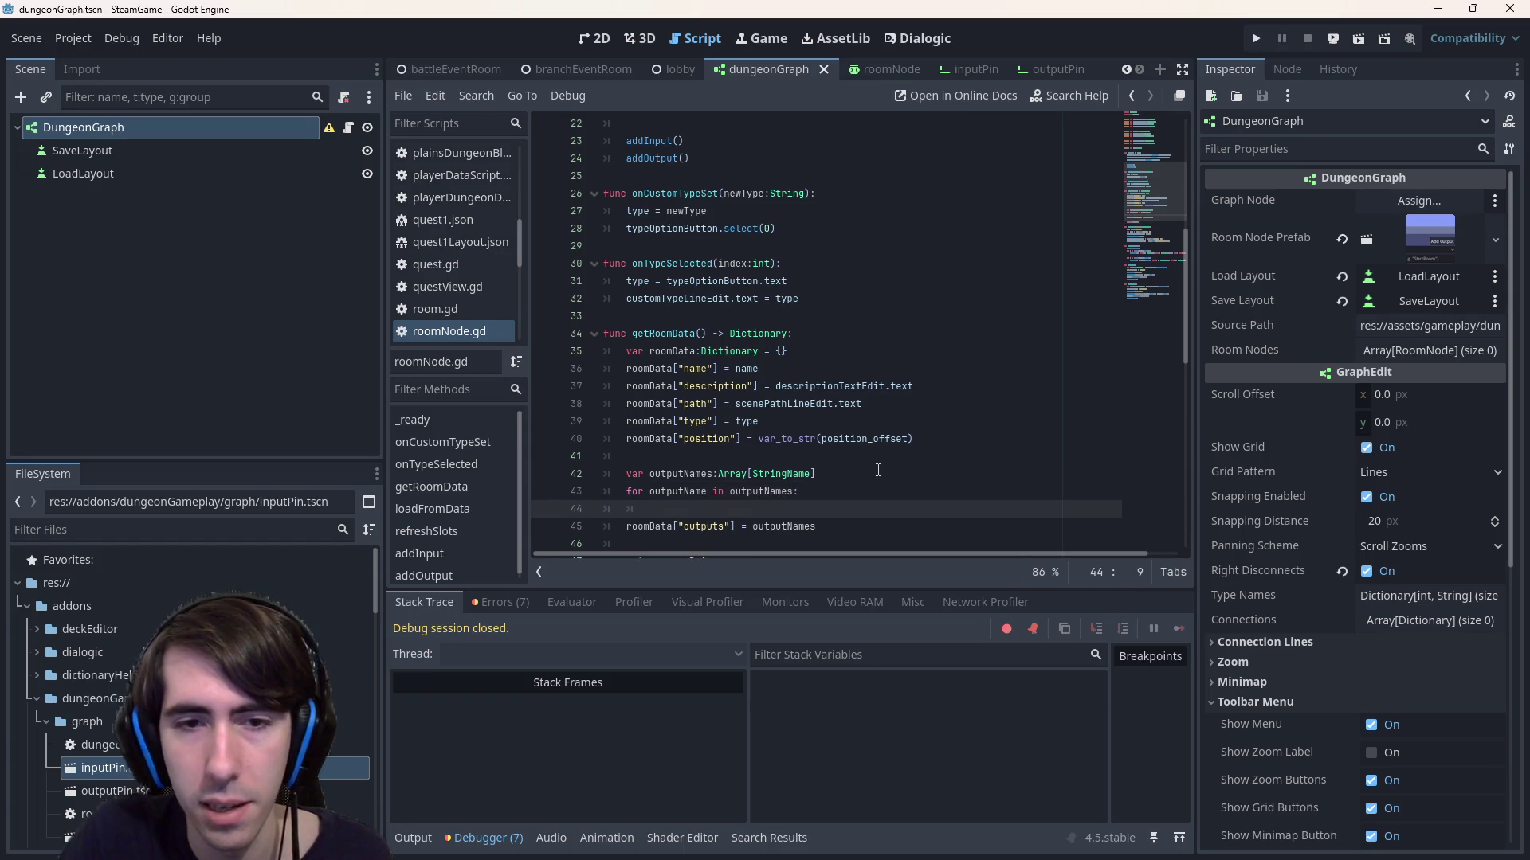
pyautogui.hotkey('ctrl', 'z')
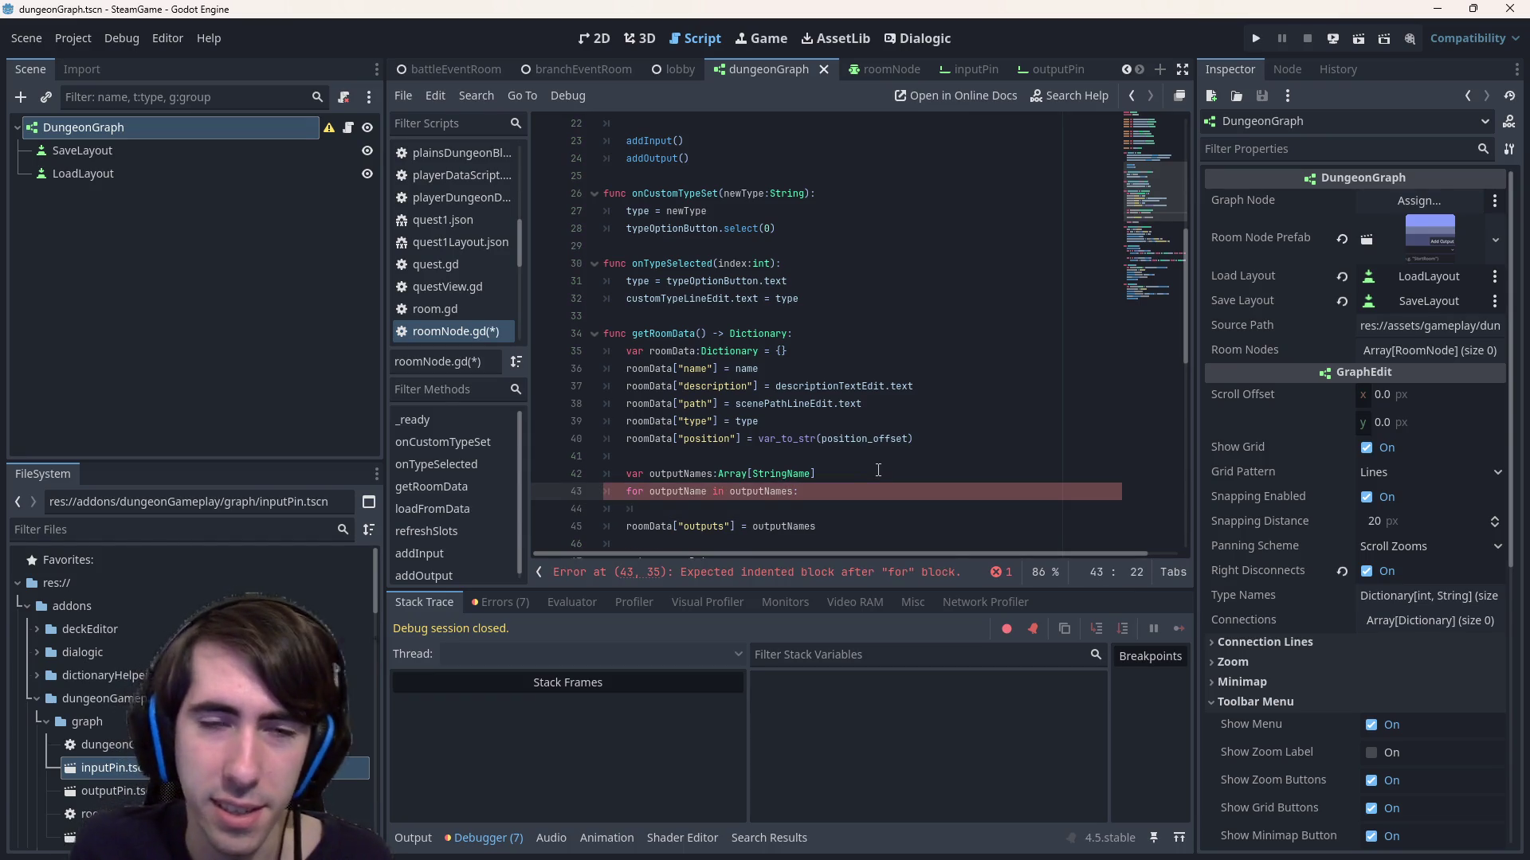
# - Make the loop 'for output in outputs:' and start its body with outputNames.push_back(output
pyautogui.scroll(5, 878, 470)
pyautogui.doubleClick(688, 262)
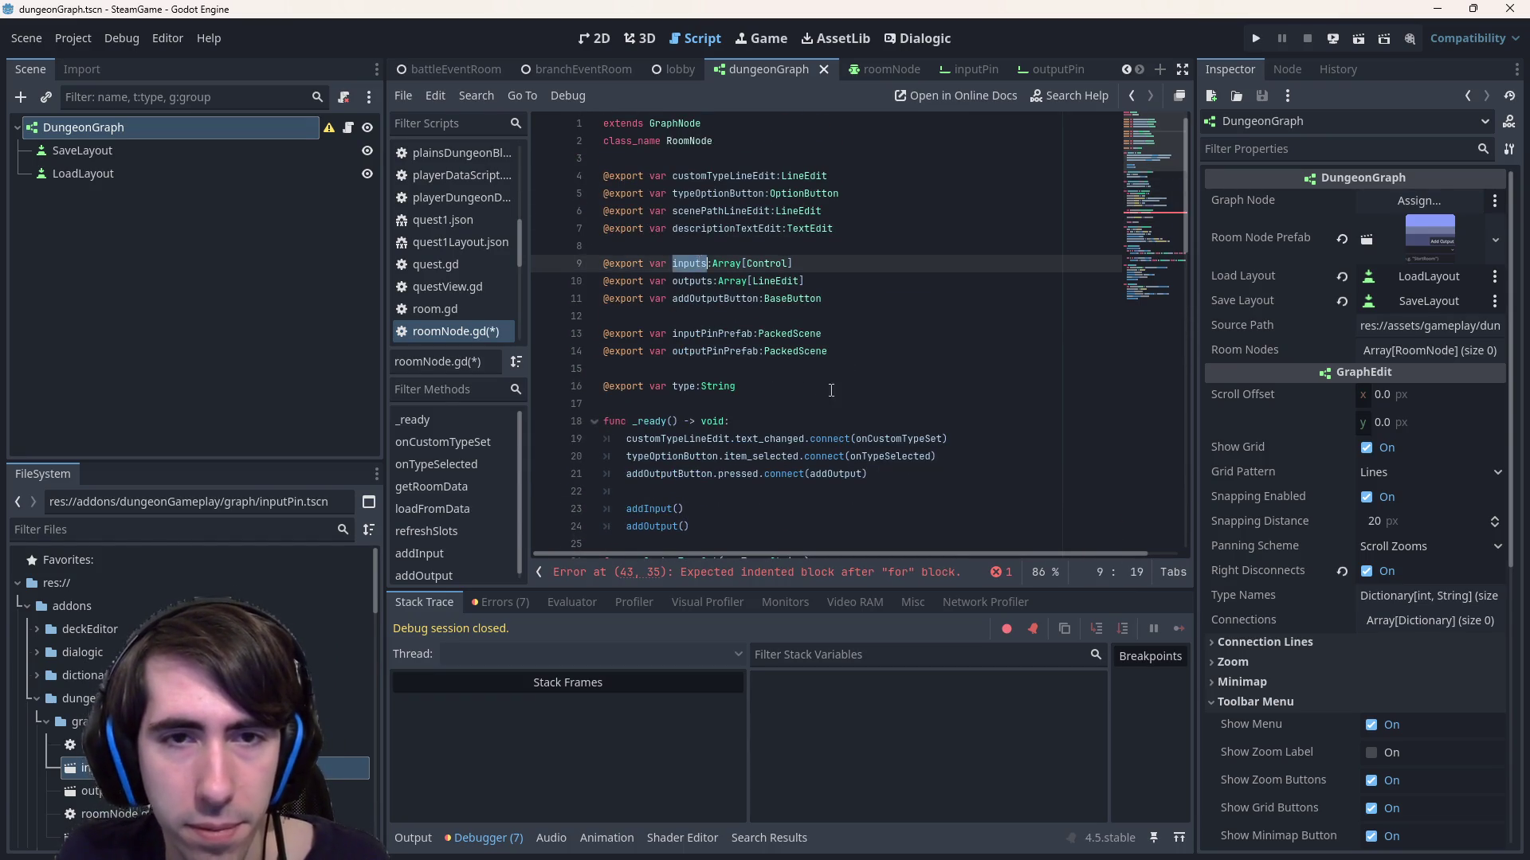
pyautogui.scroll(-8, 771, 430)
pyautogui.doubleClick(765, 438)
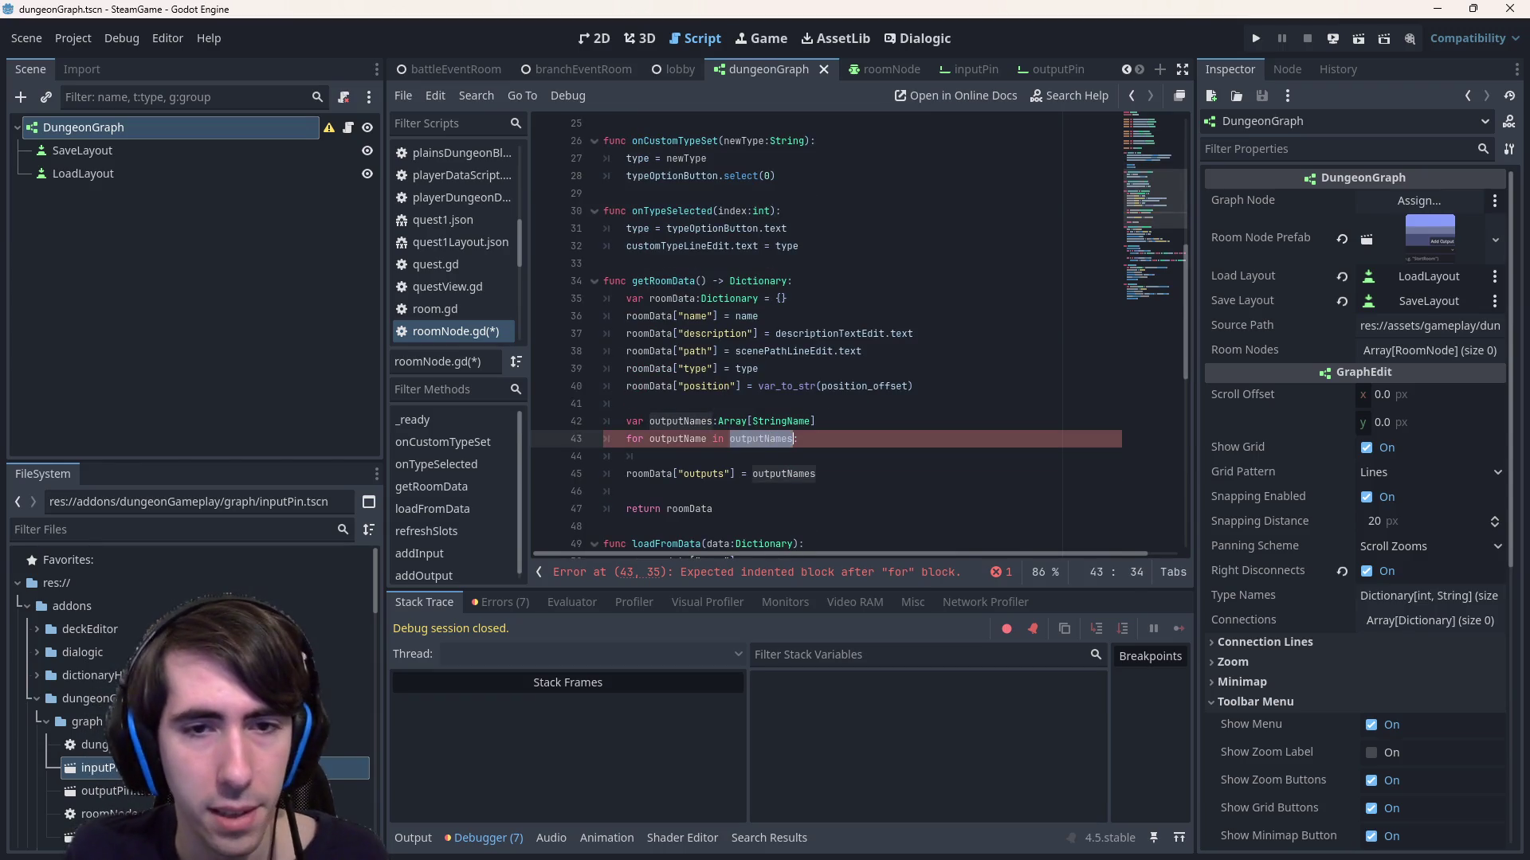
pyautogui.write('outputs')
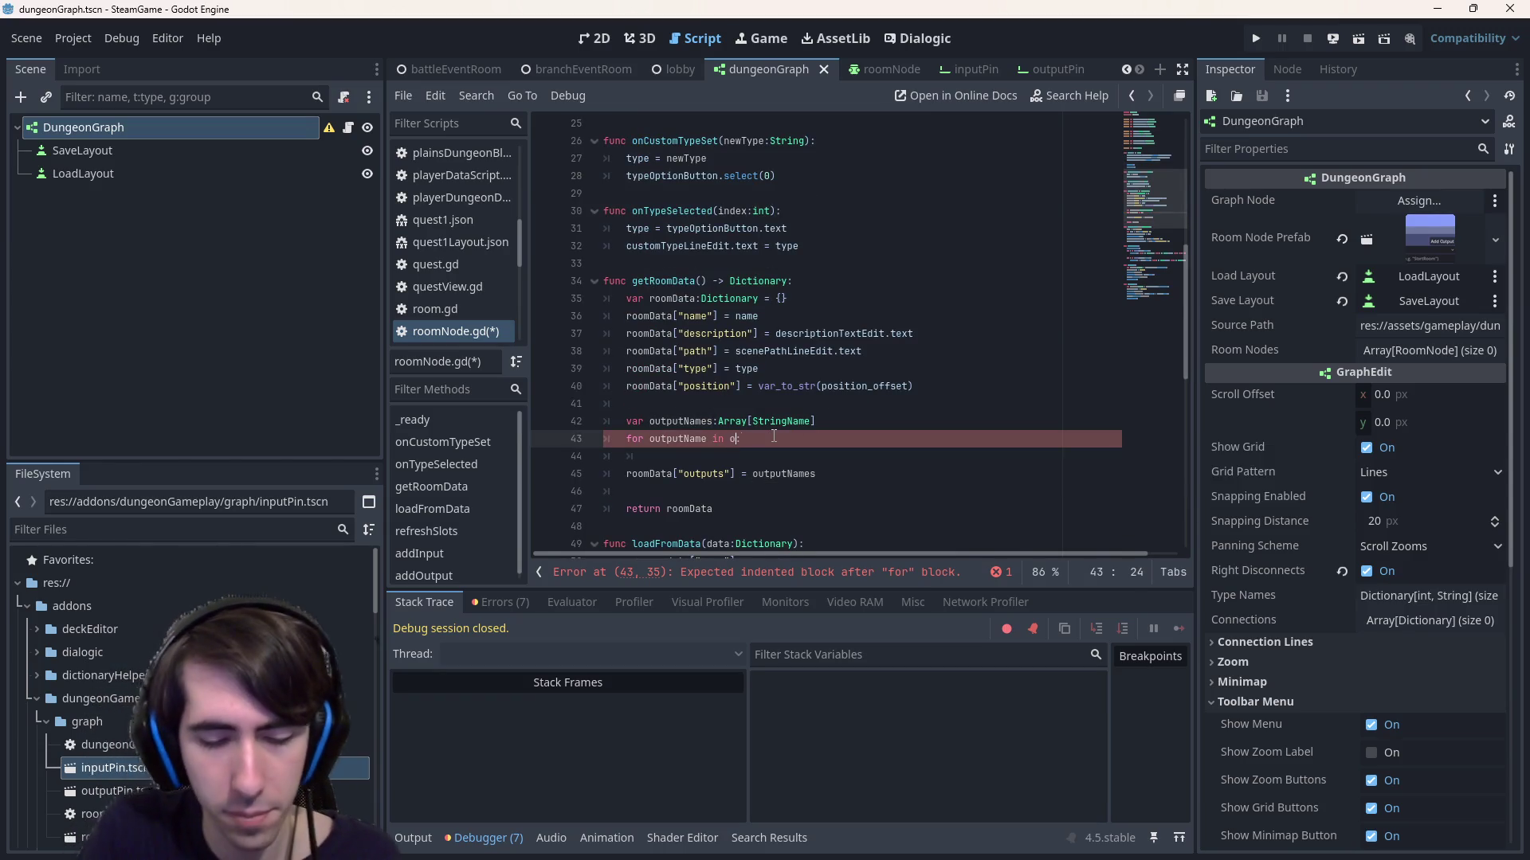
pyautogui.hotkey('ctrl', 'Left')
pyautogui.hotkey('ctrl', 'Left')
pyautogui.press('Left')
pyautogui.hotkey('ctrl', 'shift', 'Left')
pyautogui.write('output')
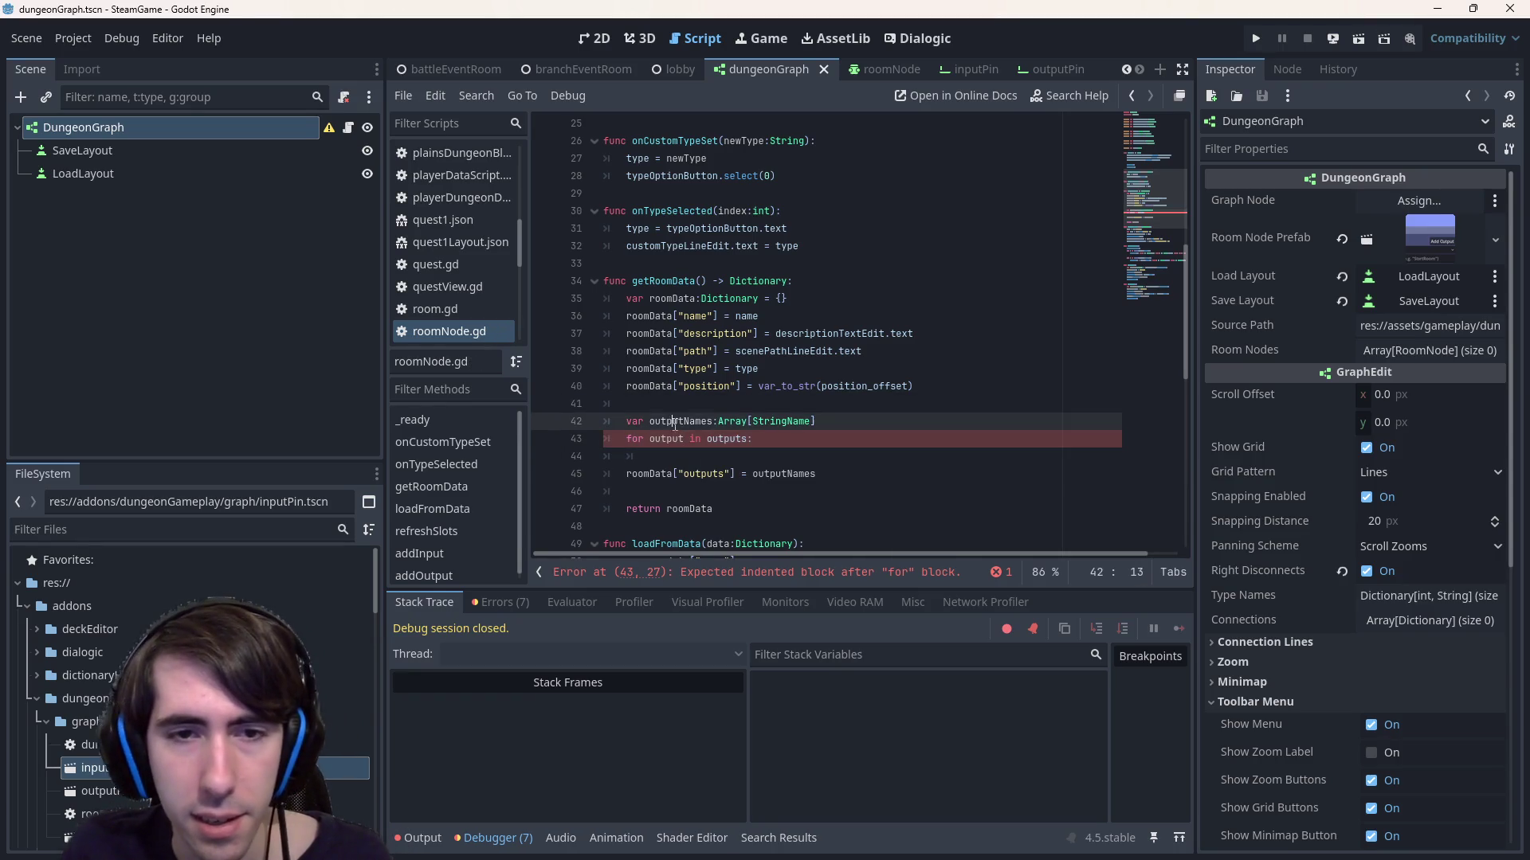
pyautogui.click(801, 464)
pyautogui.write('outputNames.push_back(')
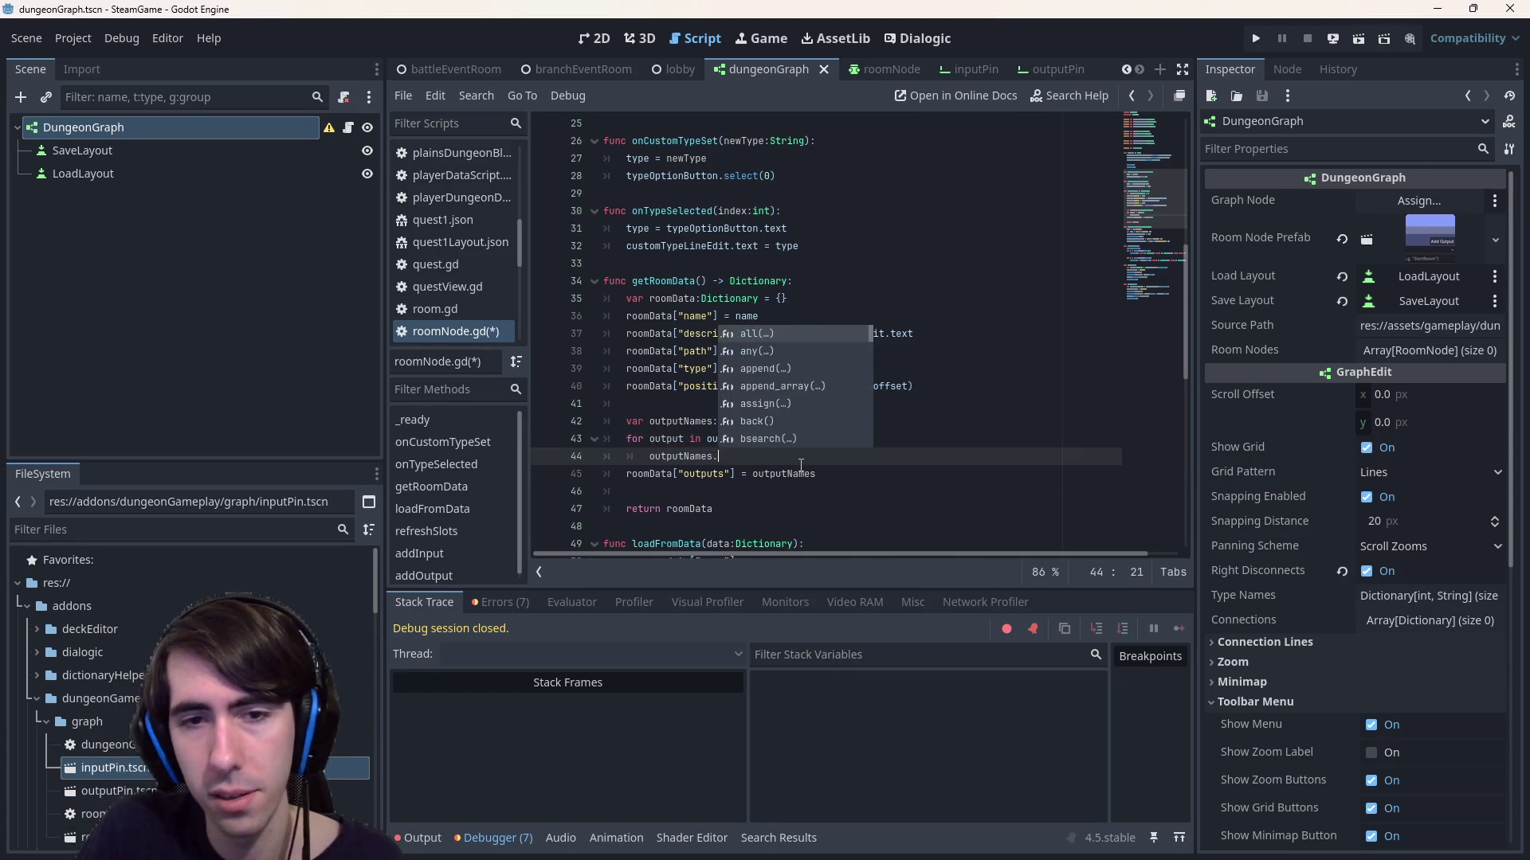
pyautogui.write('output.')
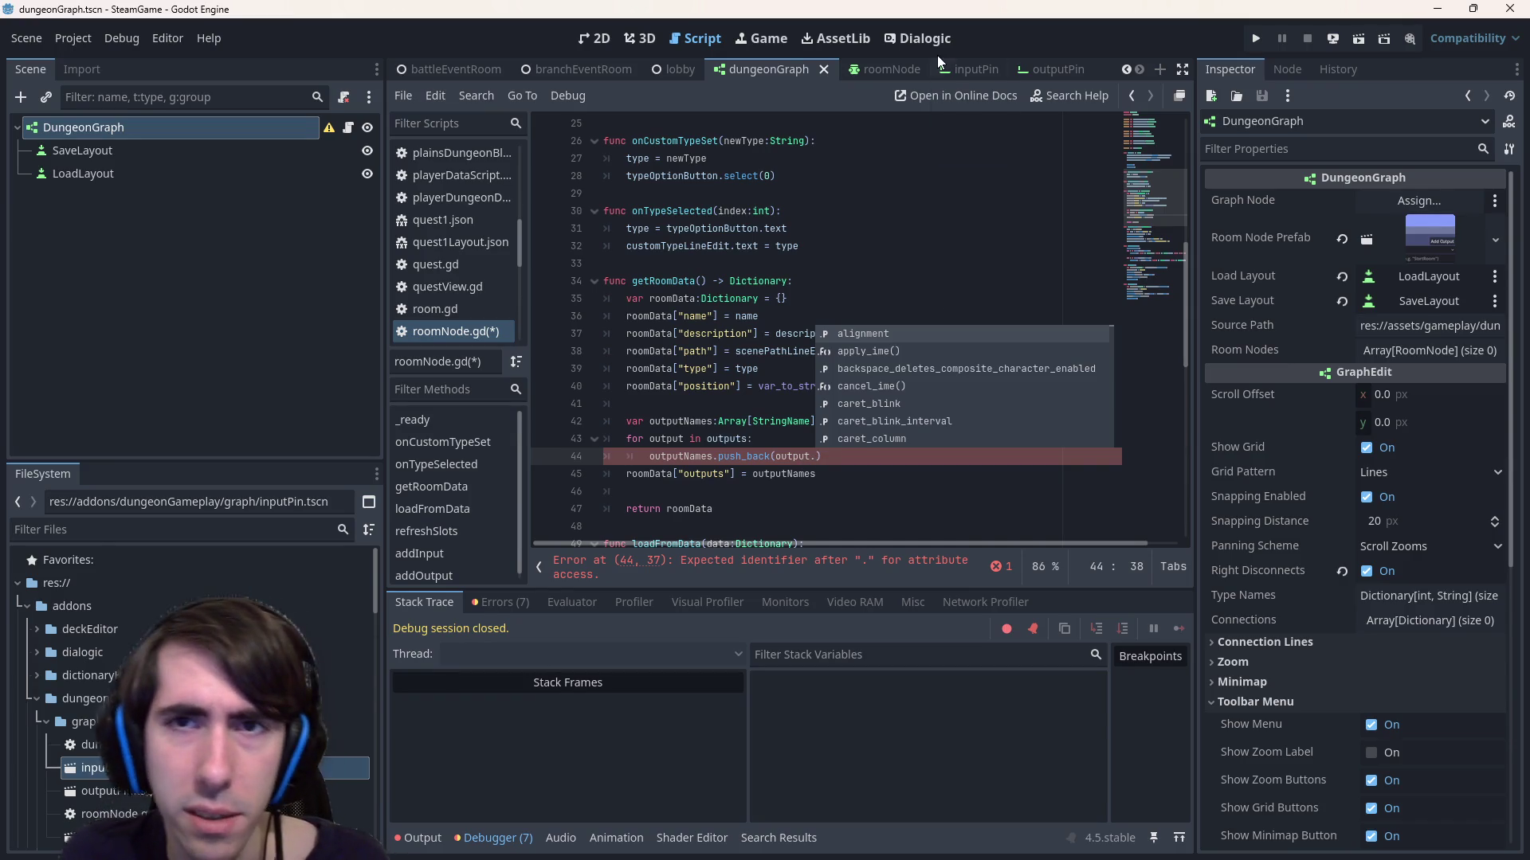
# - Check the inputPin node type and look up the LineEdit class documentation
pyautogui.click(956, 71)
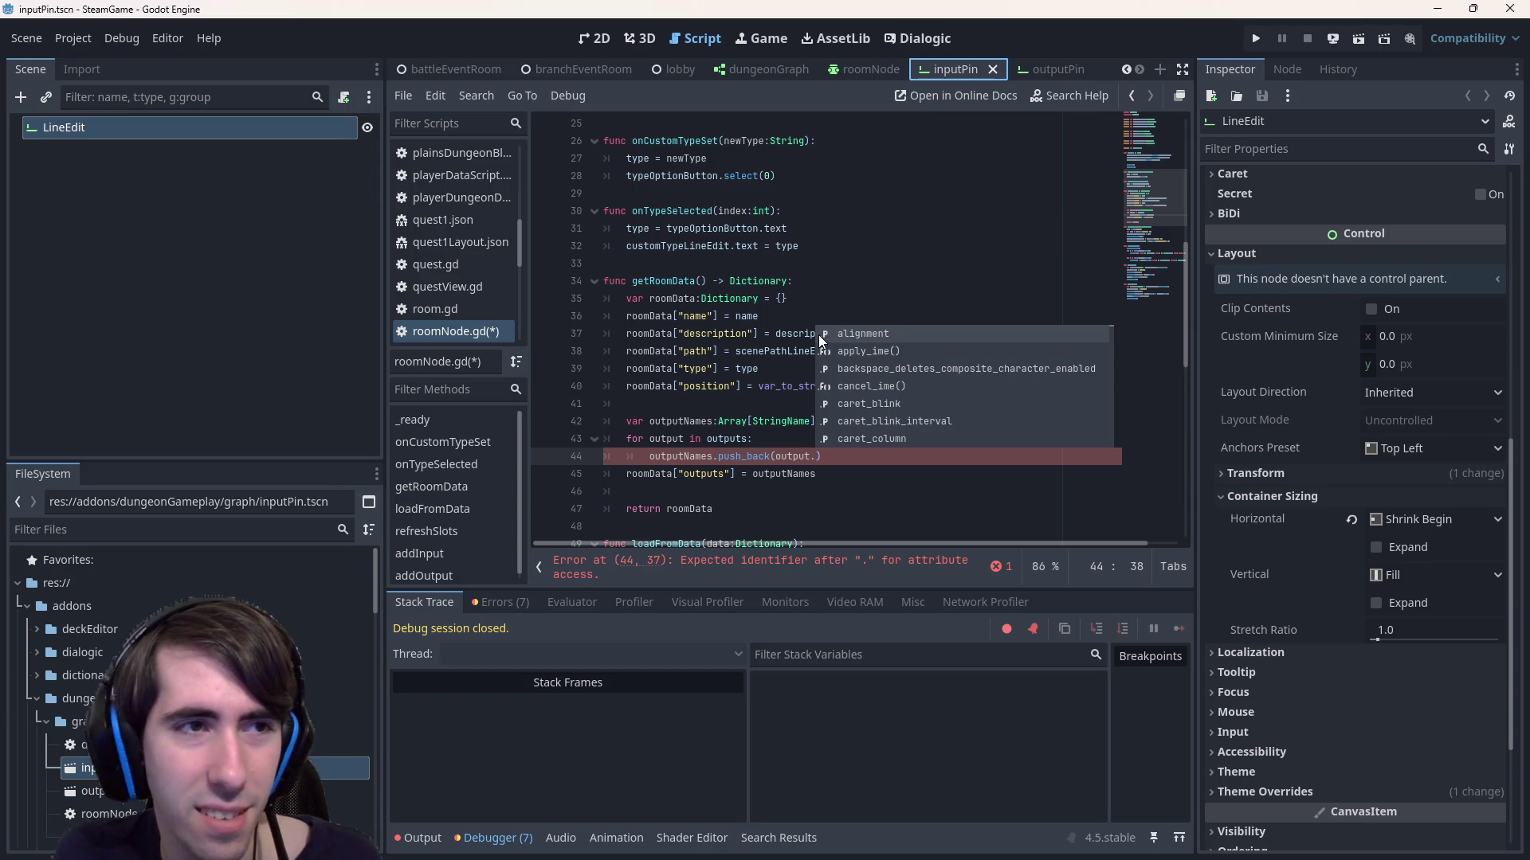
pyautogui.click(778, 441)
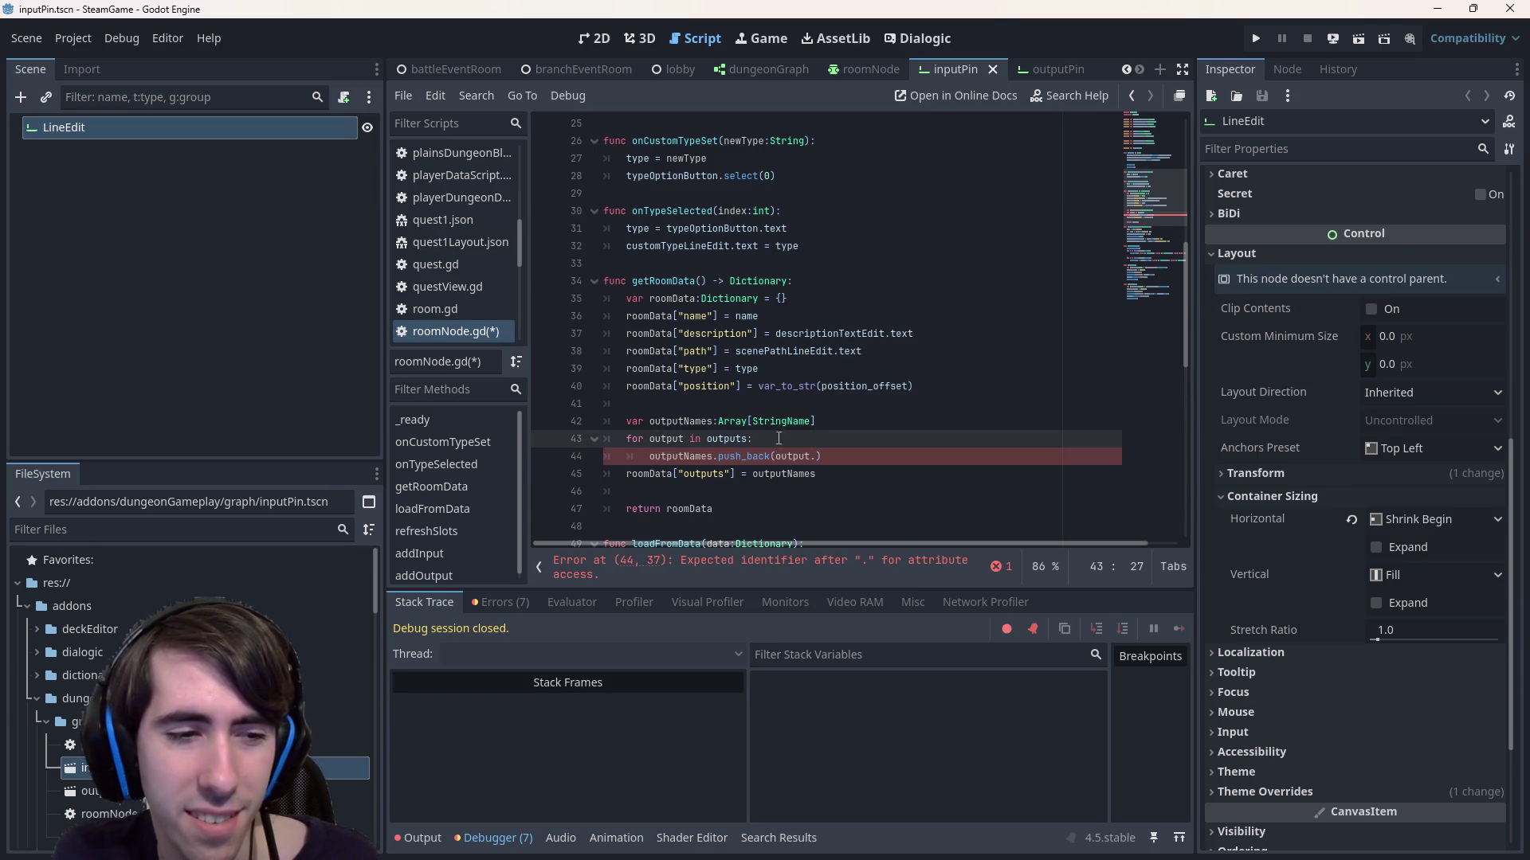
pyautogui.press('Return')
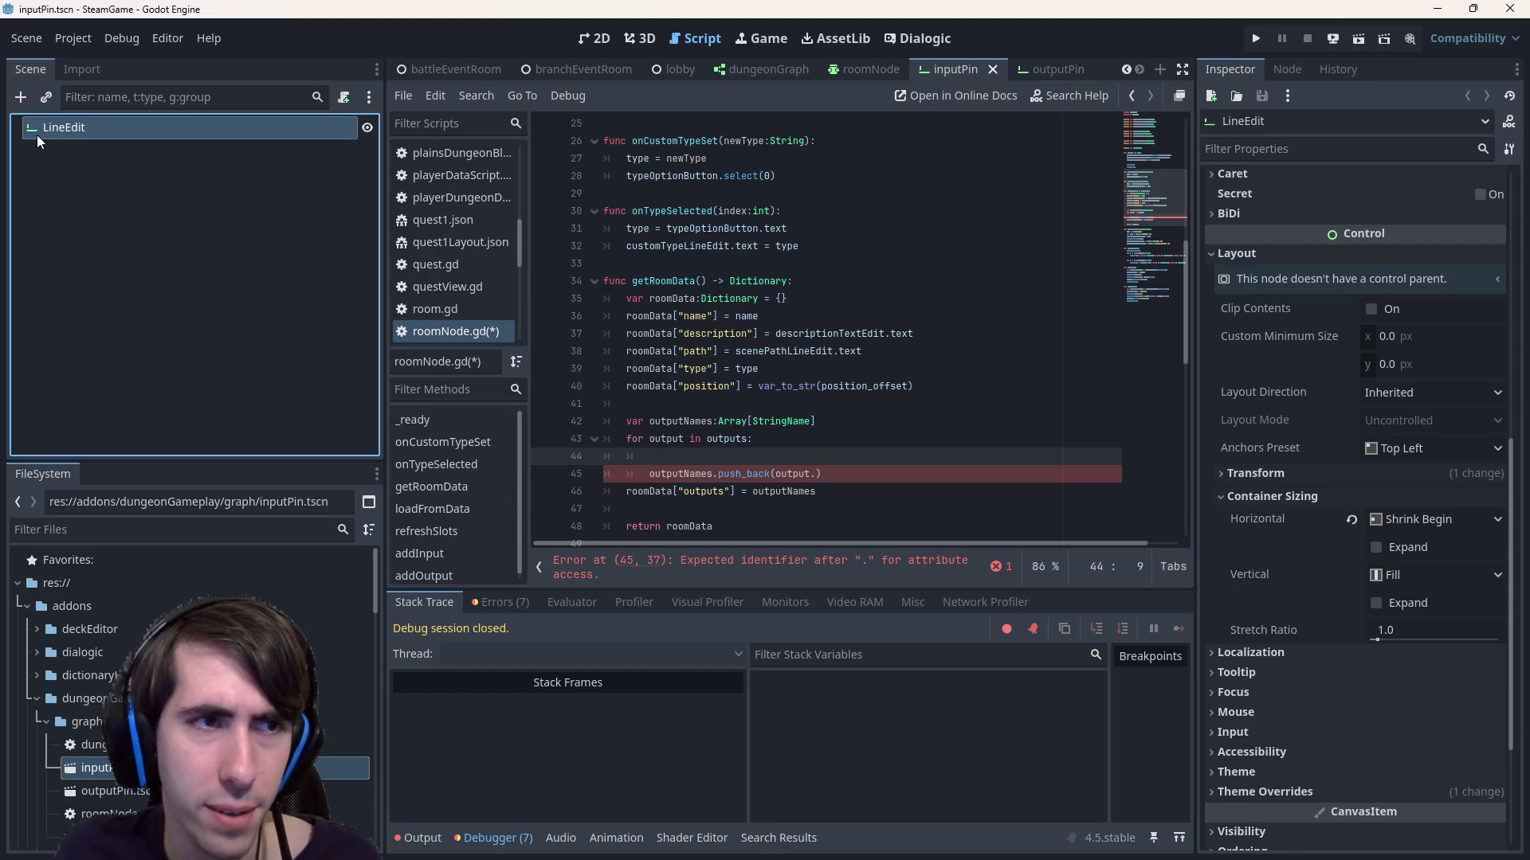
pyautogui.write('LineEdit')
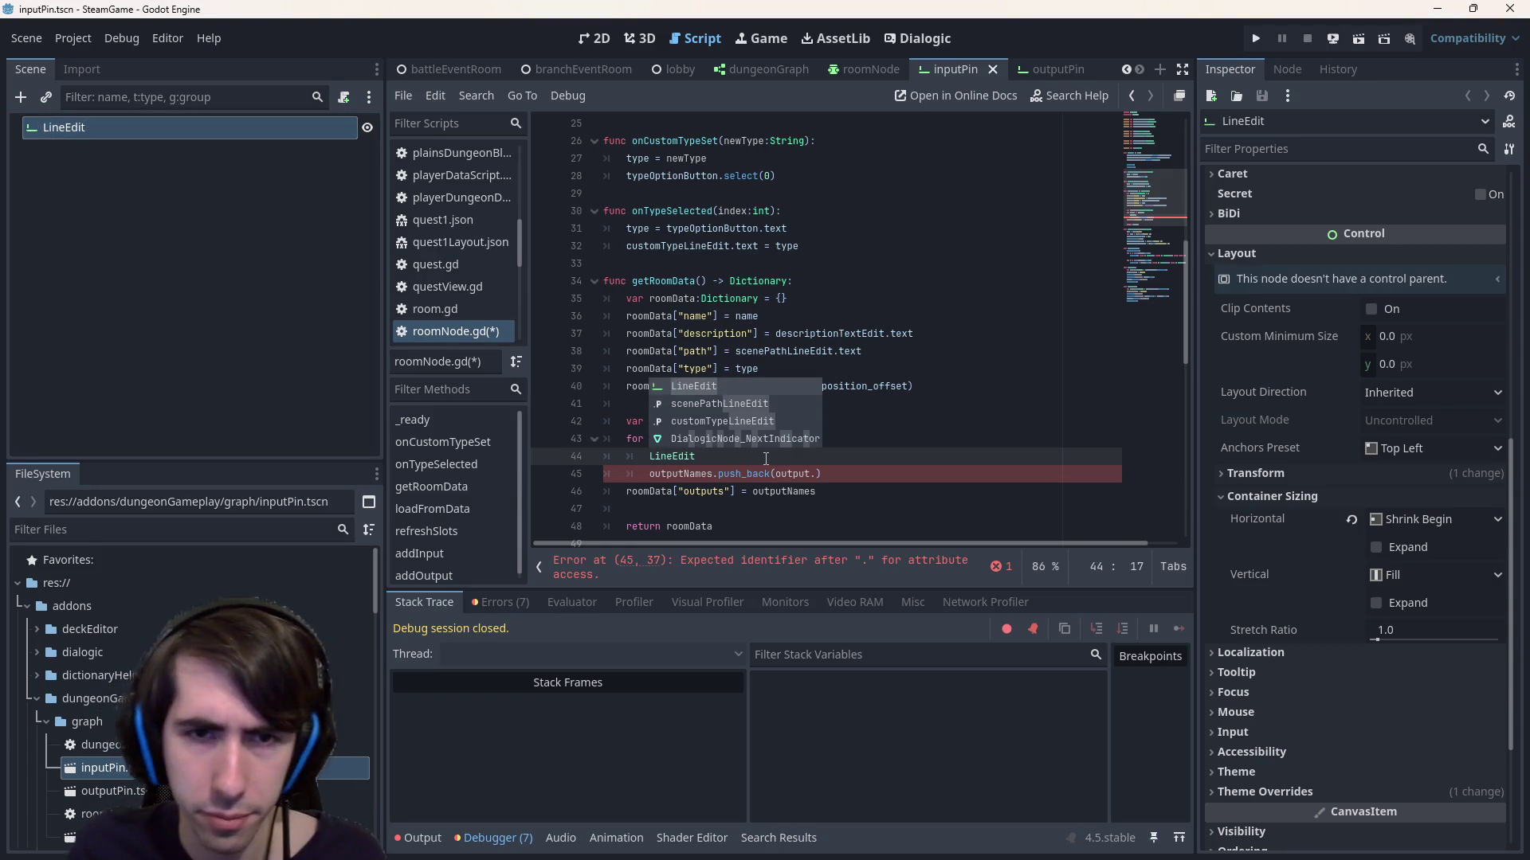
pyautogui.keyDown('ctrl'); pyautogui.click(684, 458); pyautogui.keyUp('ctrl')
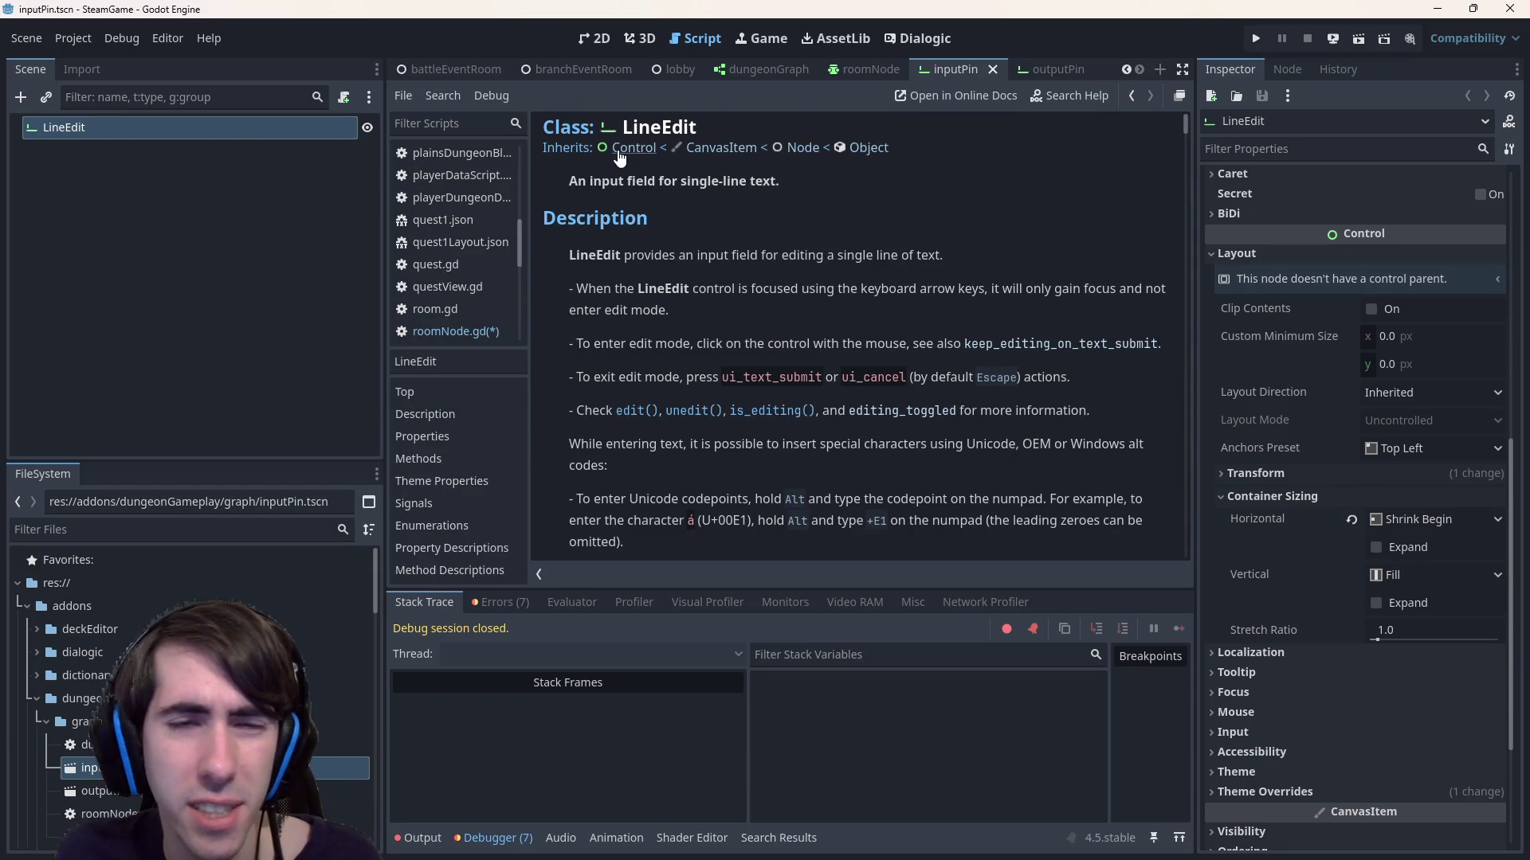
pyautogui.scroll(-1, 693, 213)
pyautogui.scroll(-10, 693, 212)
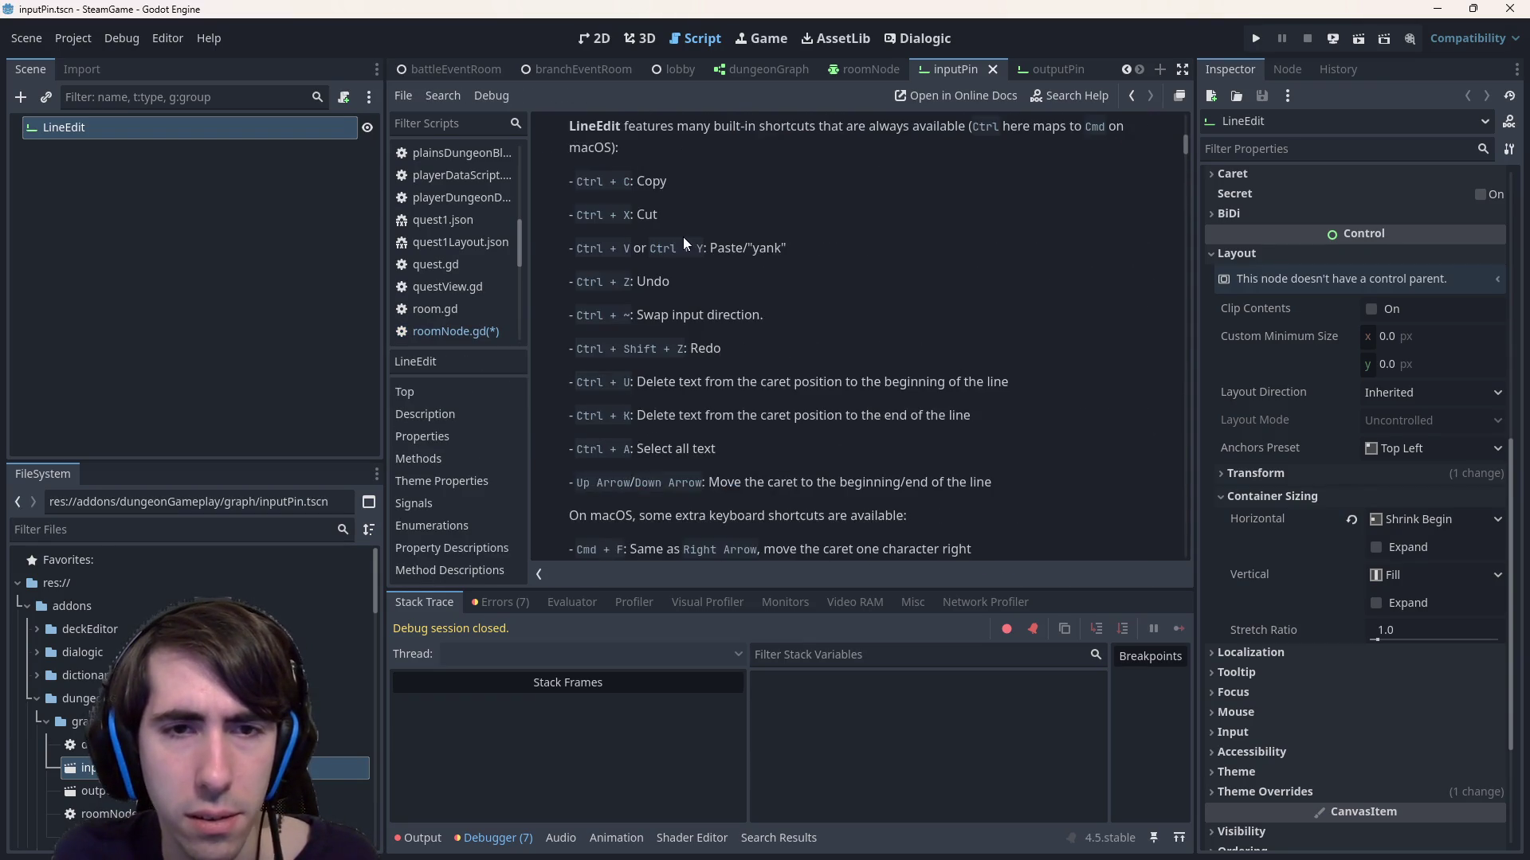
pyautogui.hotkey('alt', 'Left')
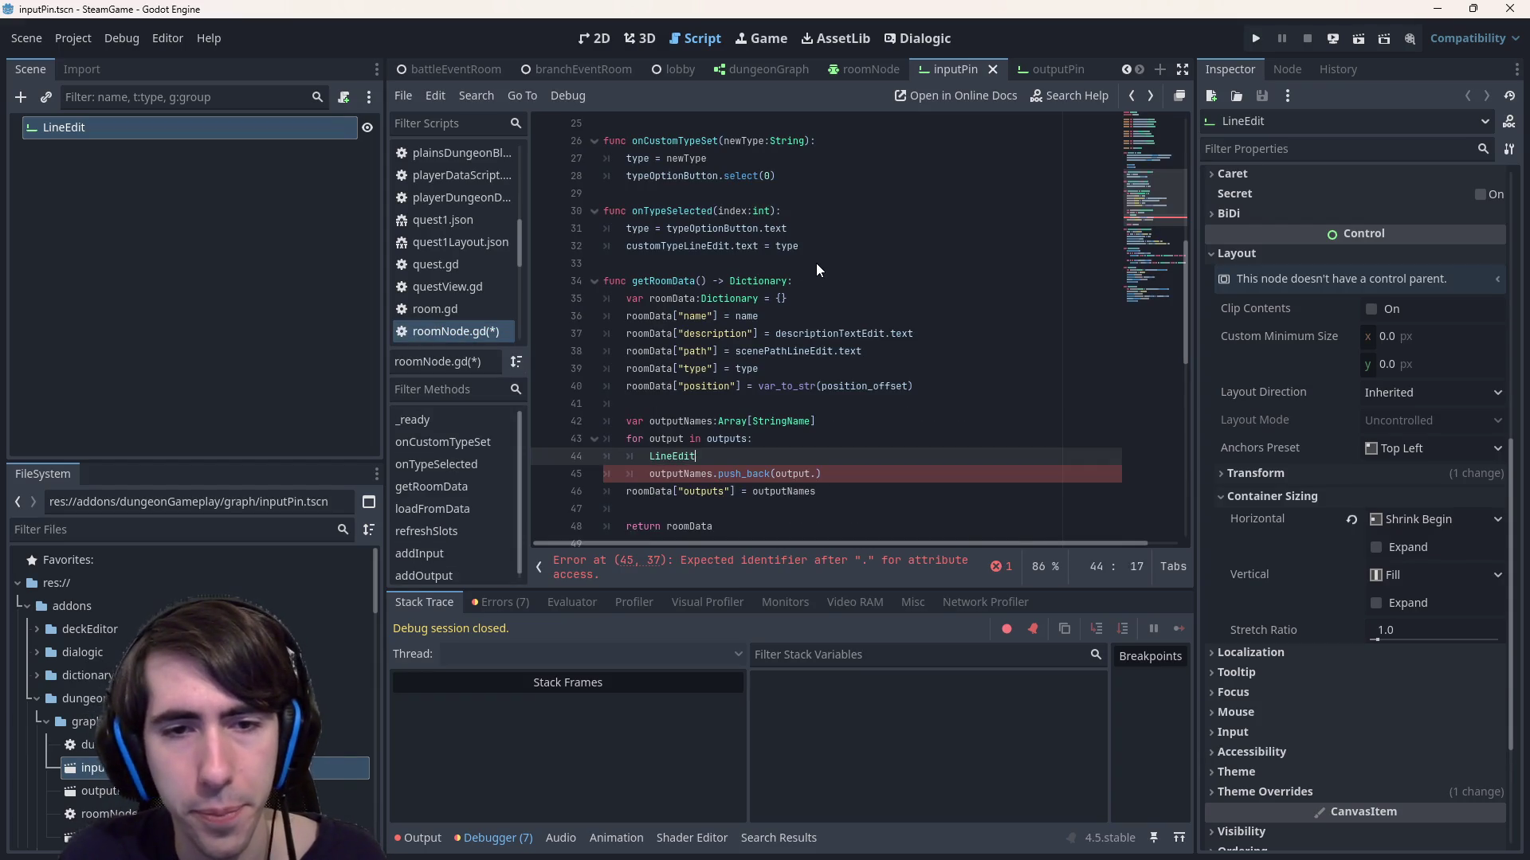
# - Type the outputs loop variable as LineEdit: 'for output:LineEdit in outputs:'
pyautogui.press('Up')
pyautogui.press('End')
pyautogui.press('Up')
pyautogui.write(':')
pyautogui.write('LineEdit')
pyautogui.press('Down')
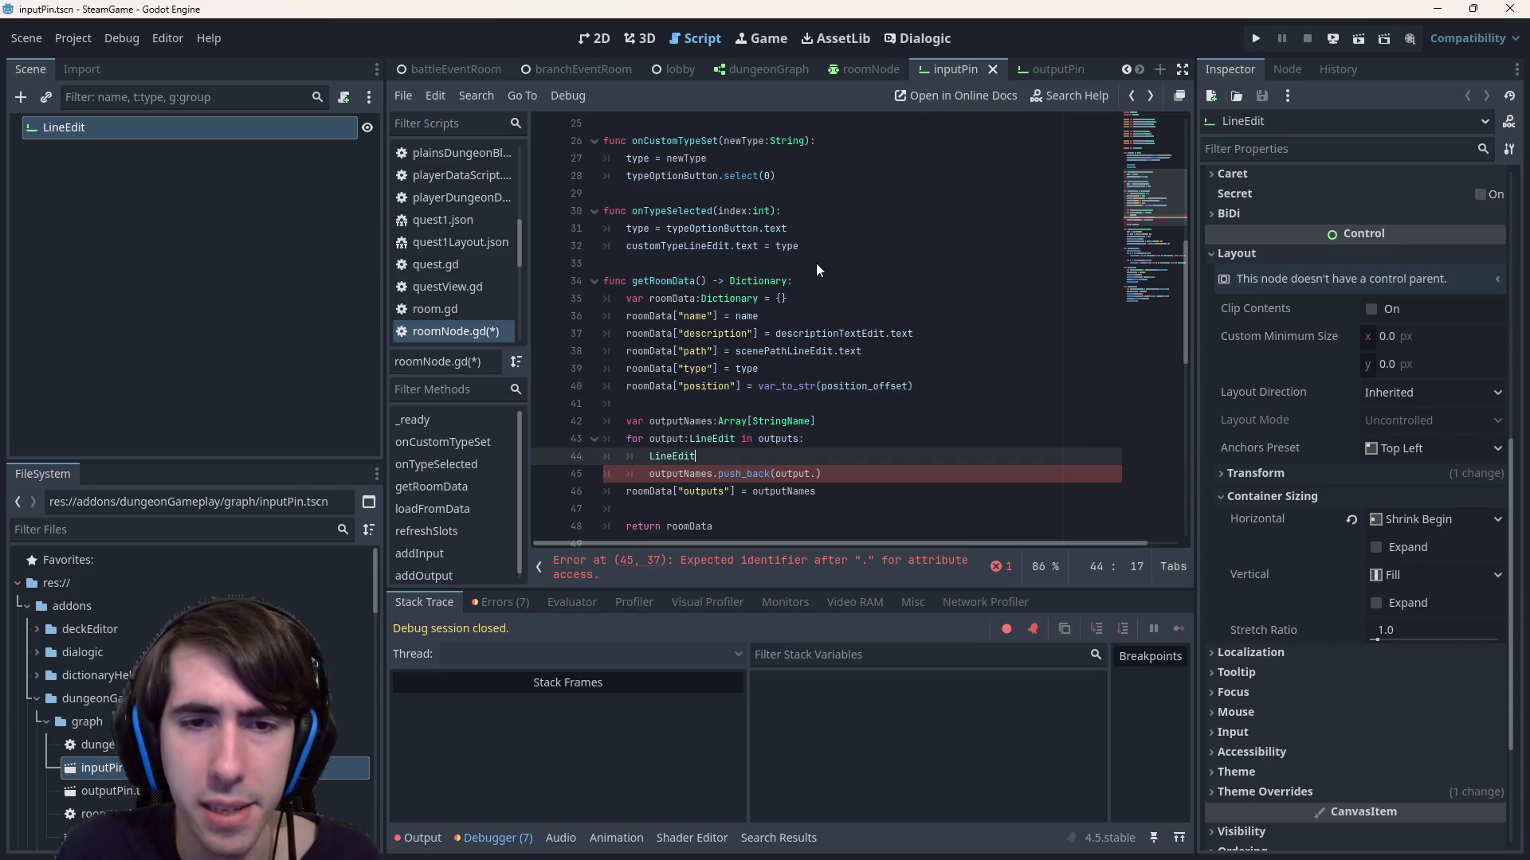
pyautogui.hotkey('shift', 'Home')
pyautogui.press('BackSpace')
pyautogui.press('BackSpace')
pyautogui.press('BackSpace')
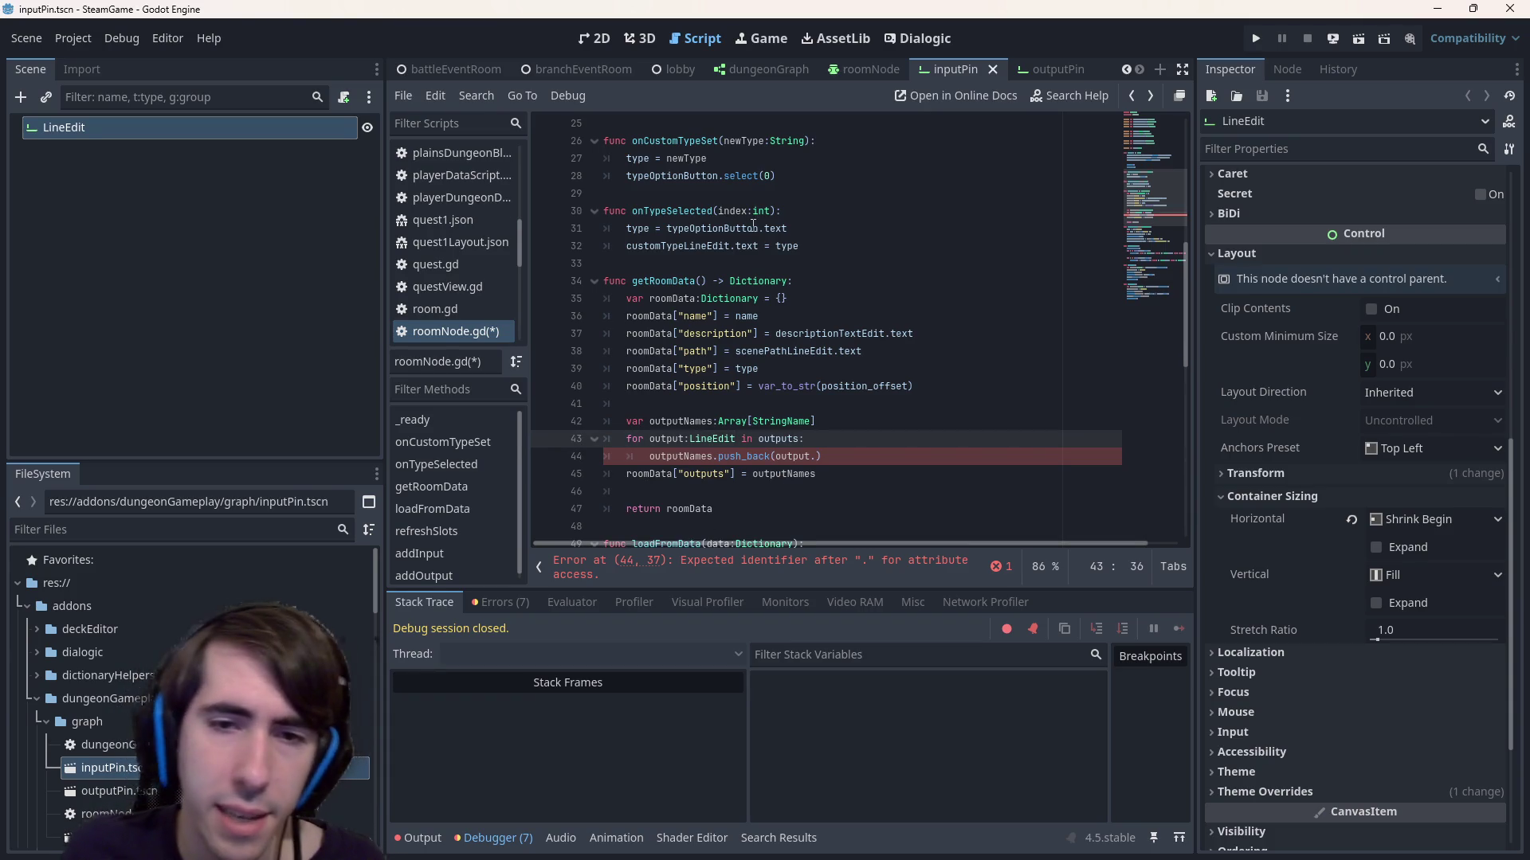
# - Complete the push_back call with output.text and save the script
pyautogui.click(819, 456)
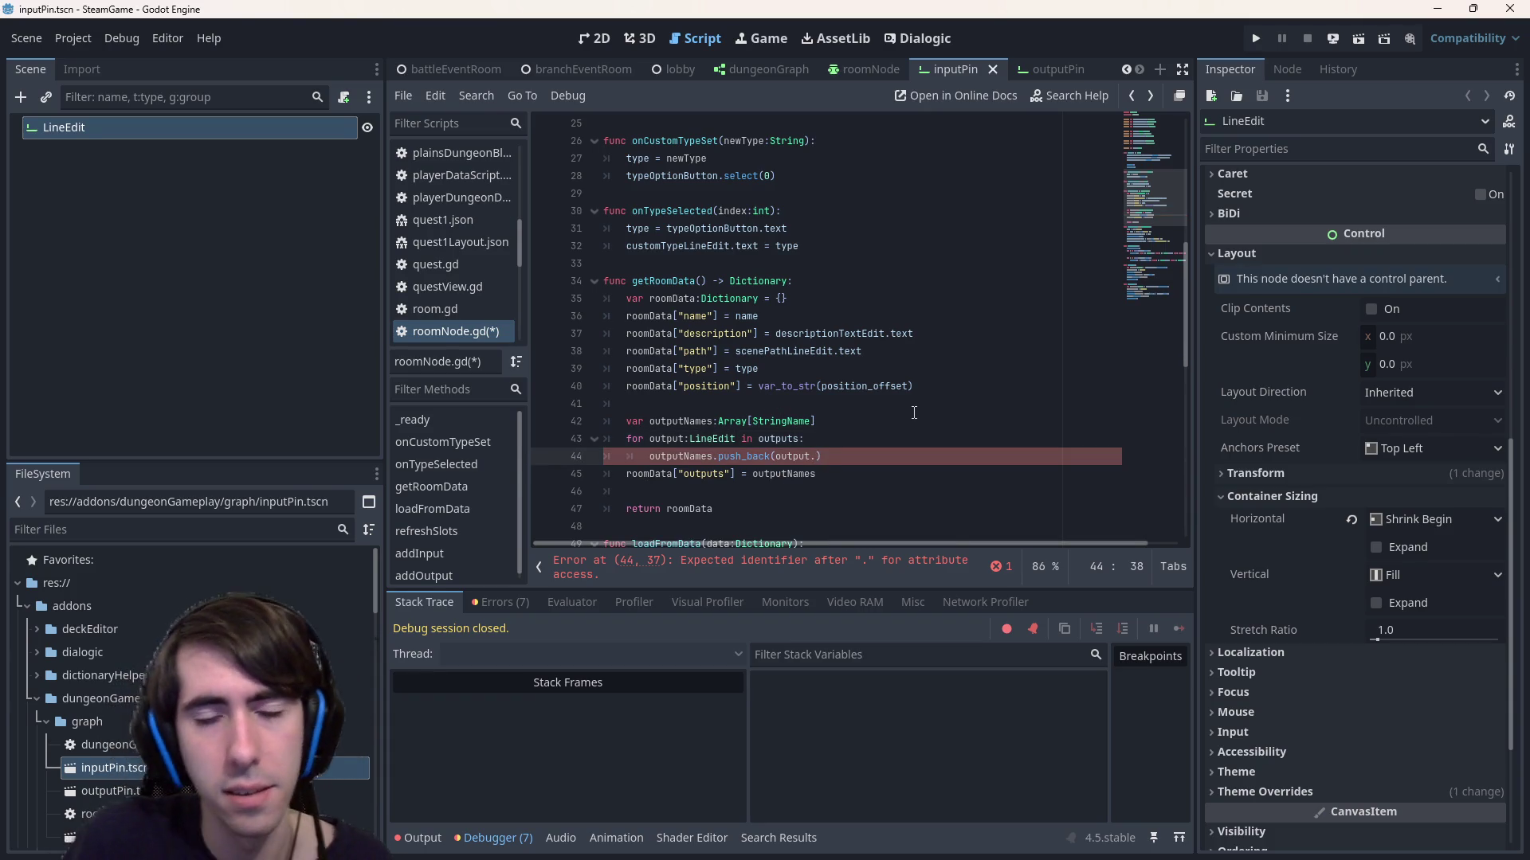
pyautogui.hotkey('ctrl', 'space')
pyautogui.write('text')
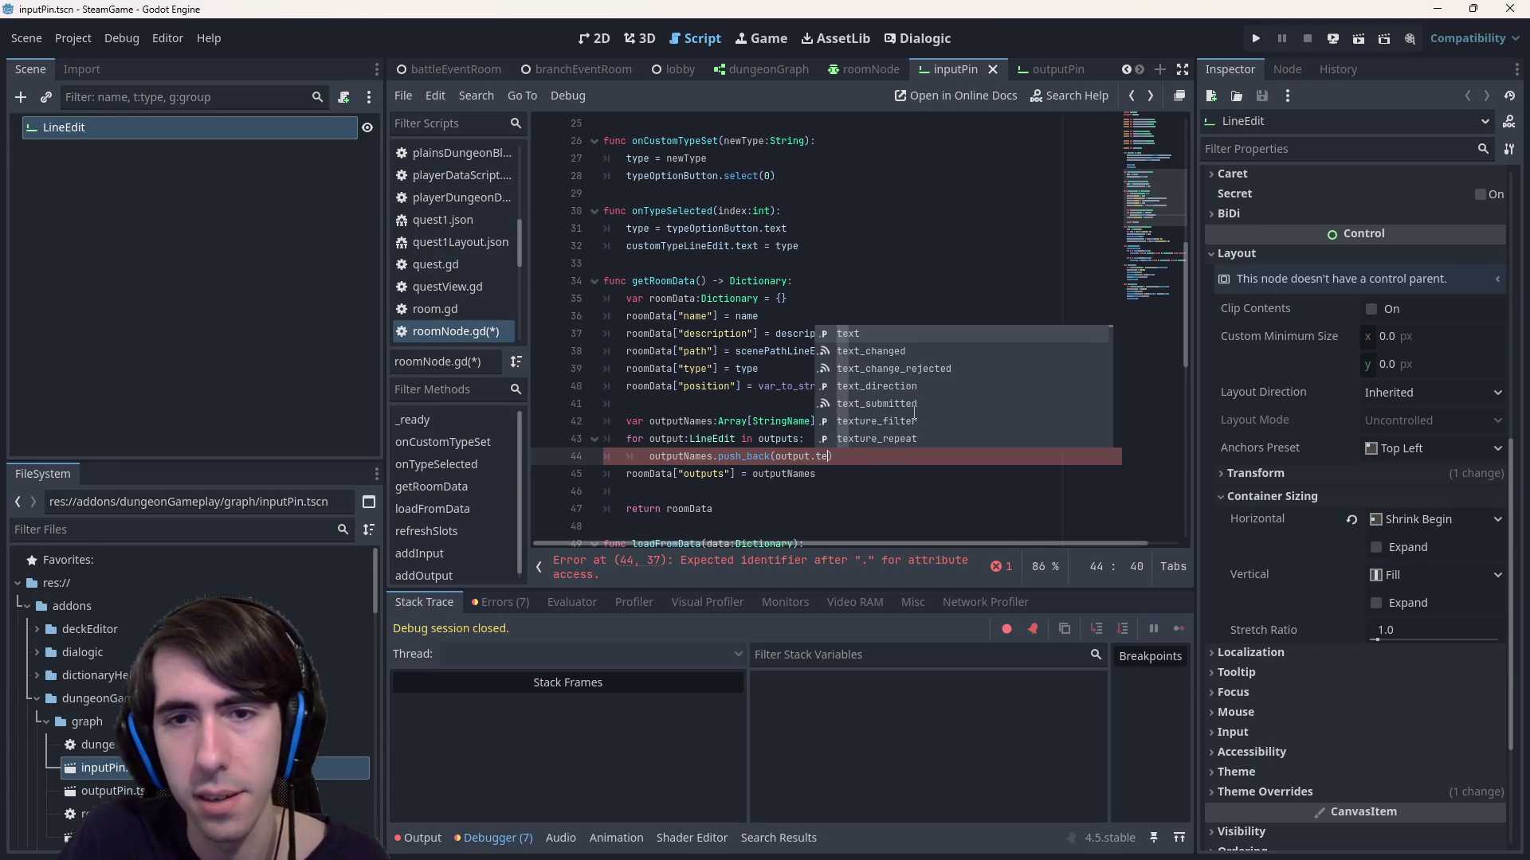
pyautogui.hotkey('ctrl', 's')
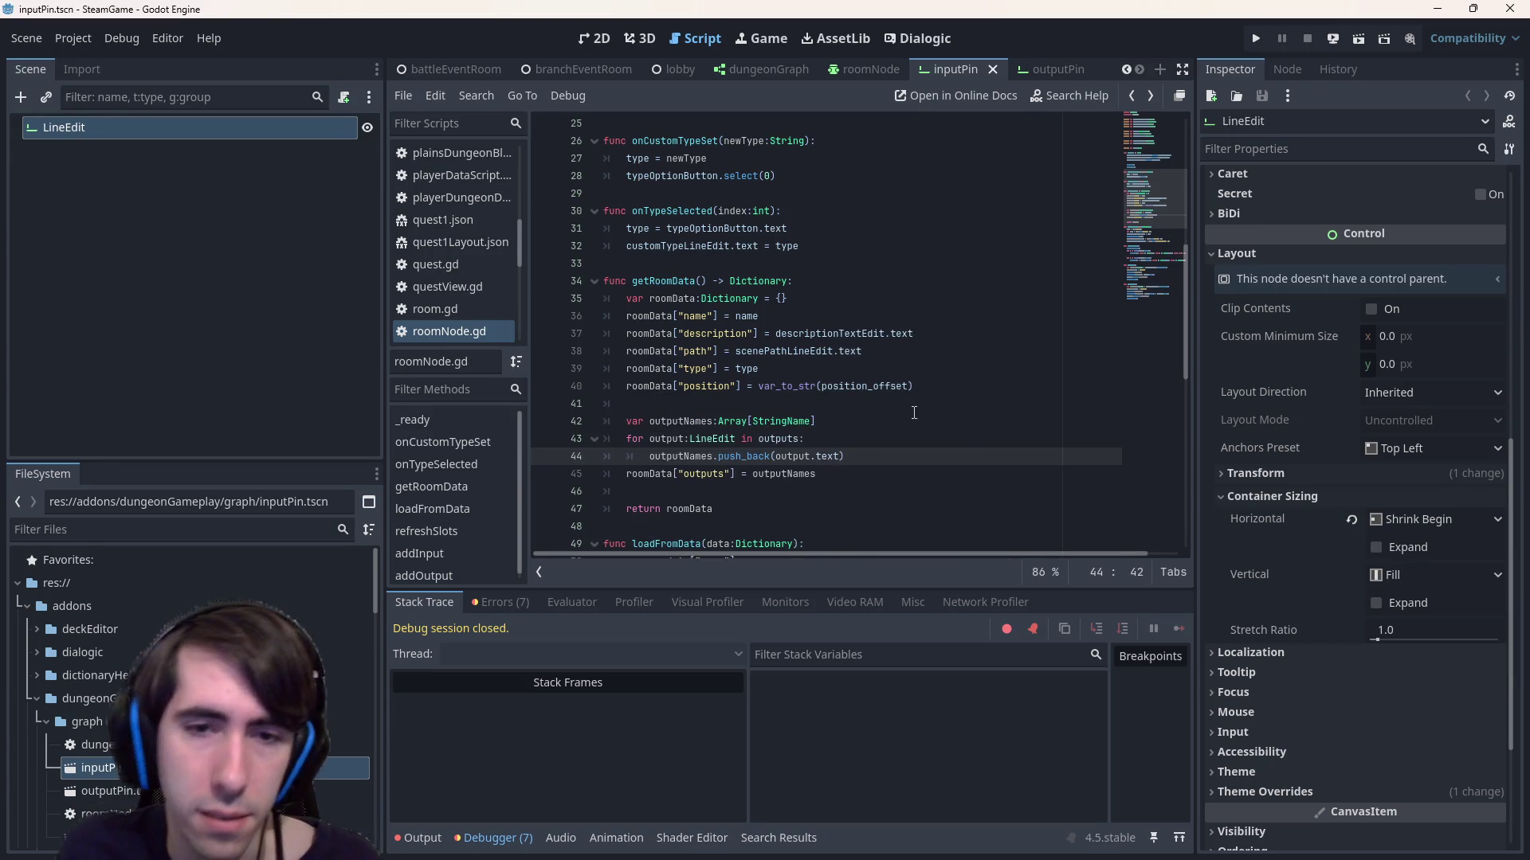
# - Copy the outputNames collection block (lines 42–45) and paste a duplicate below it
pyautogui.moveTo(882, 476); pyautogui.dragTo(436, 419)
pyautogui.hotkey('ctrl', 'c')
pyautogui.press('Up')
pyautogui.press('End')
pyautogui.press('Return')
pyautogui.press('Return')
pyautogui.press('Up')
pyautogui.hotkey('ctrl', 'v')
pyautogui.scroll(-2, 743, 418)
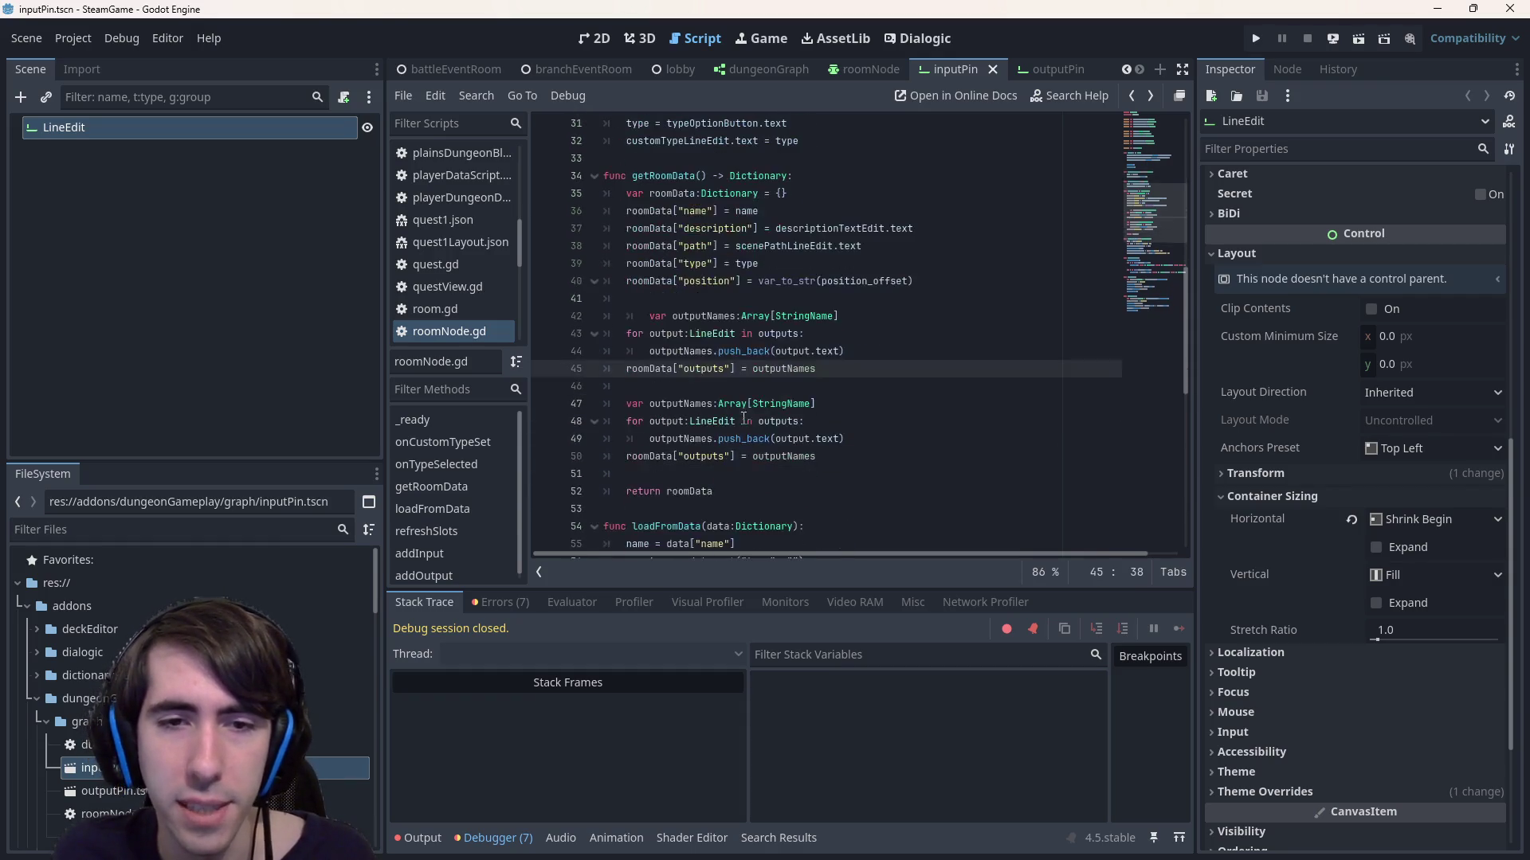
# - Rename every 'output' in the first block to 'input' and save the script
pyautogui.click(656, 321)
pyautogui.hotkey('shift', 'Tab')
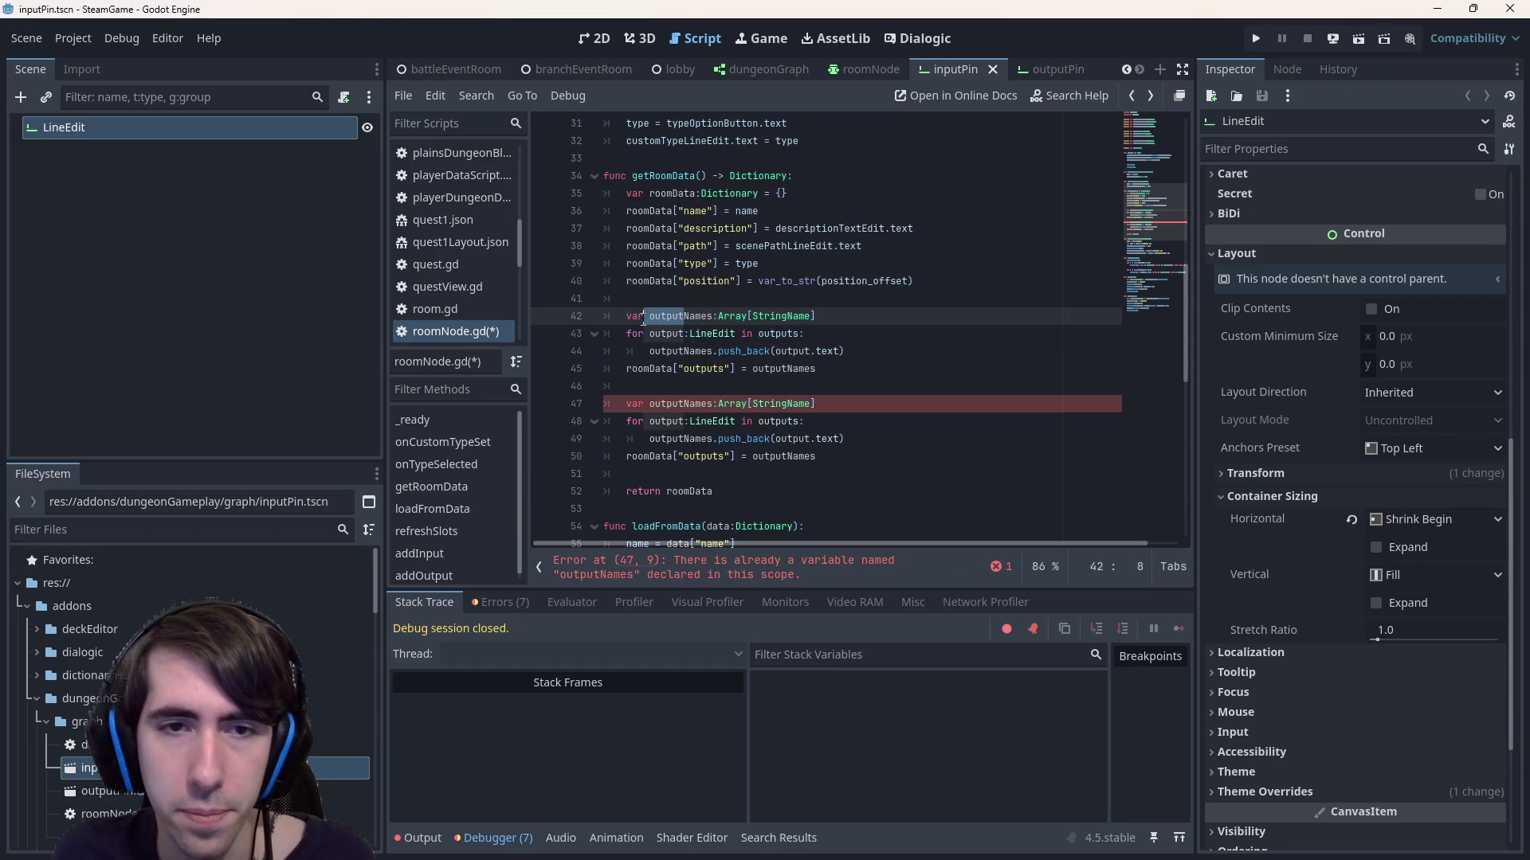
pyautogui.hotkey('ctrl', 'd')
pyautogui.hotkey('ctrl', 'd')
pyautogui.hotkey('ctrl', 'd')
pyautogui.hotkey('ctrl', 'd')
pyautogui.hotkey('ctrl', 'd')
pyautogui.hotkey('ctrl', 'd')
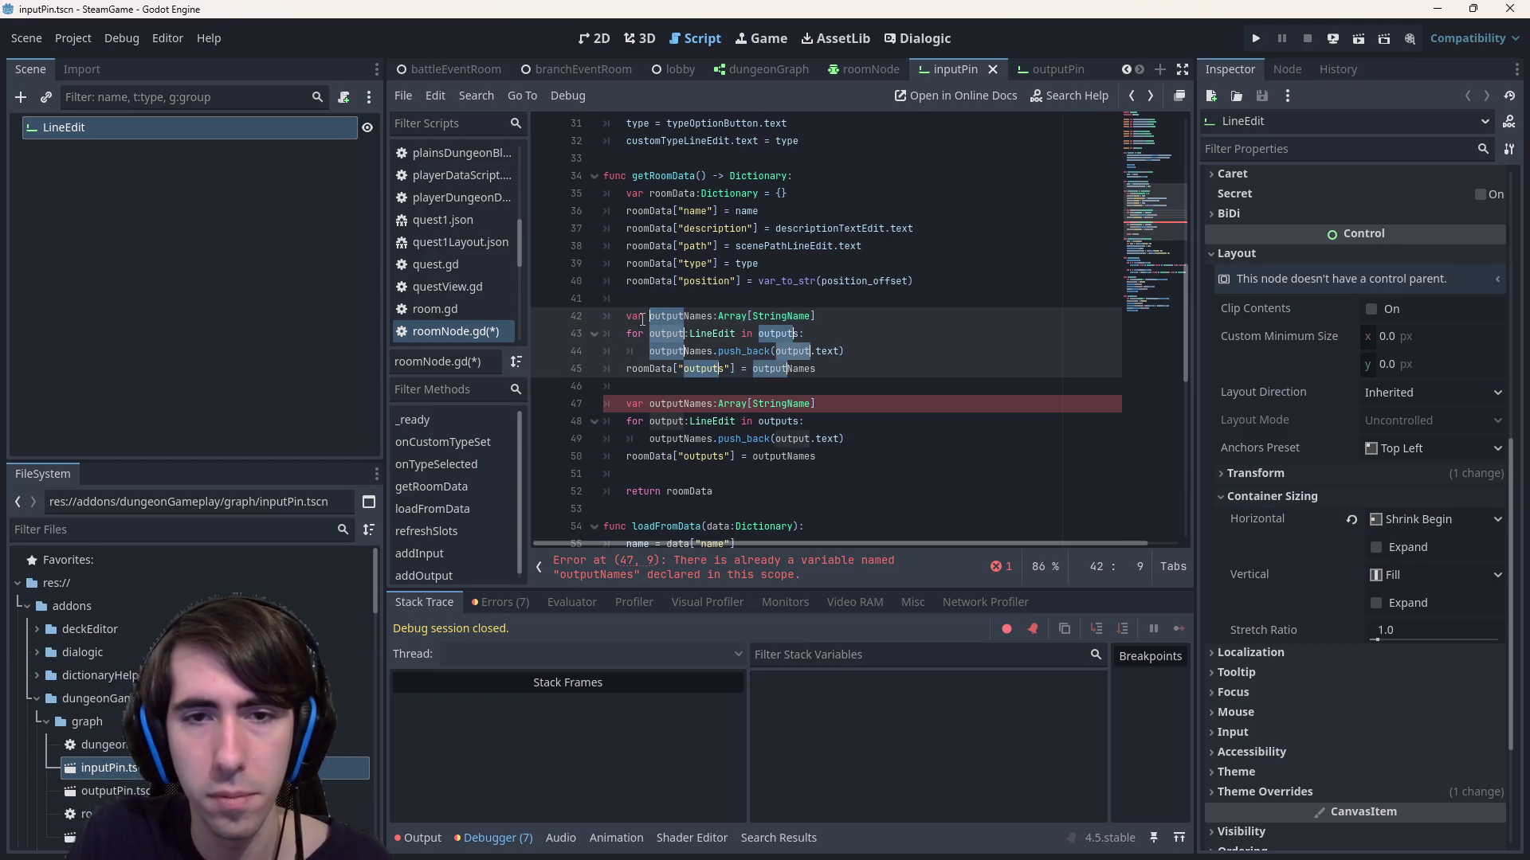
pyautogui.write('input')
pyautogui.click(877, 351)
pyautogui.hotkey('ctrl', 's')
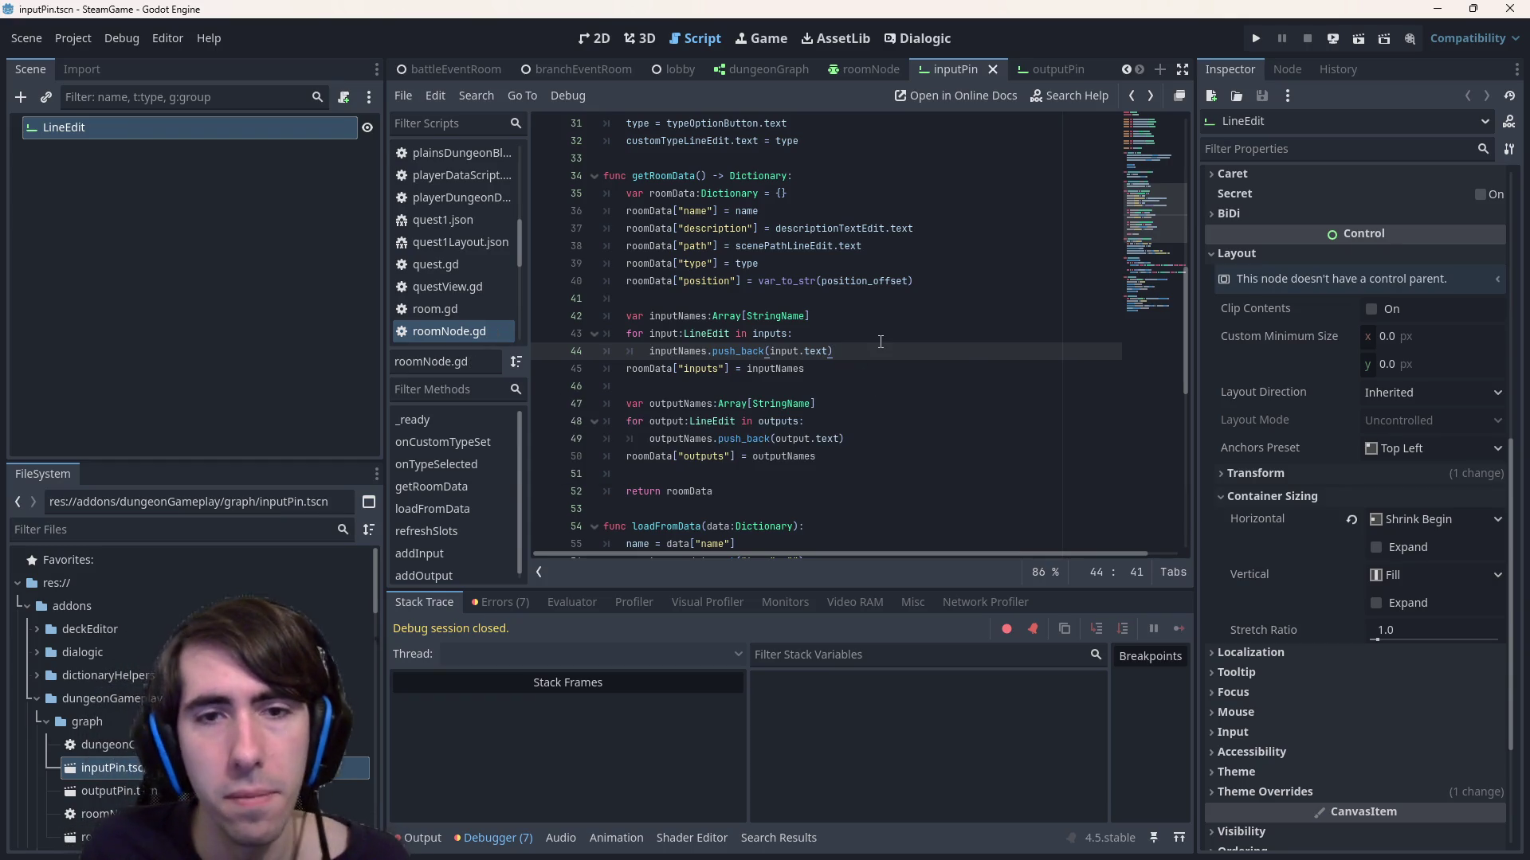
# - Initialise both inputNames and outputNames Array[StringName] declarations with '= []' and save
pyautogui.doubleClick(682, 351)
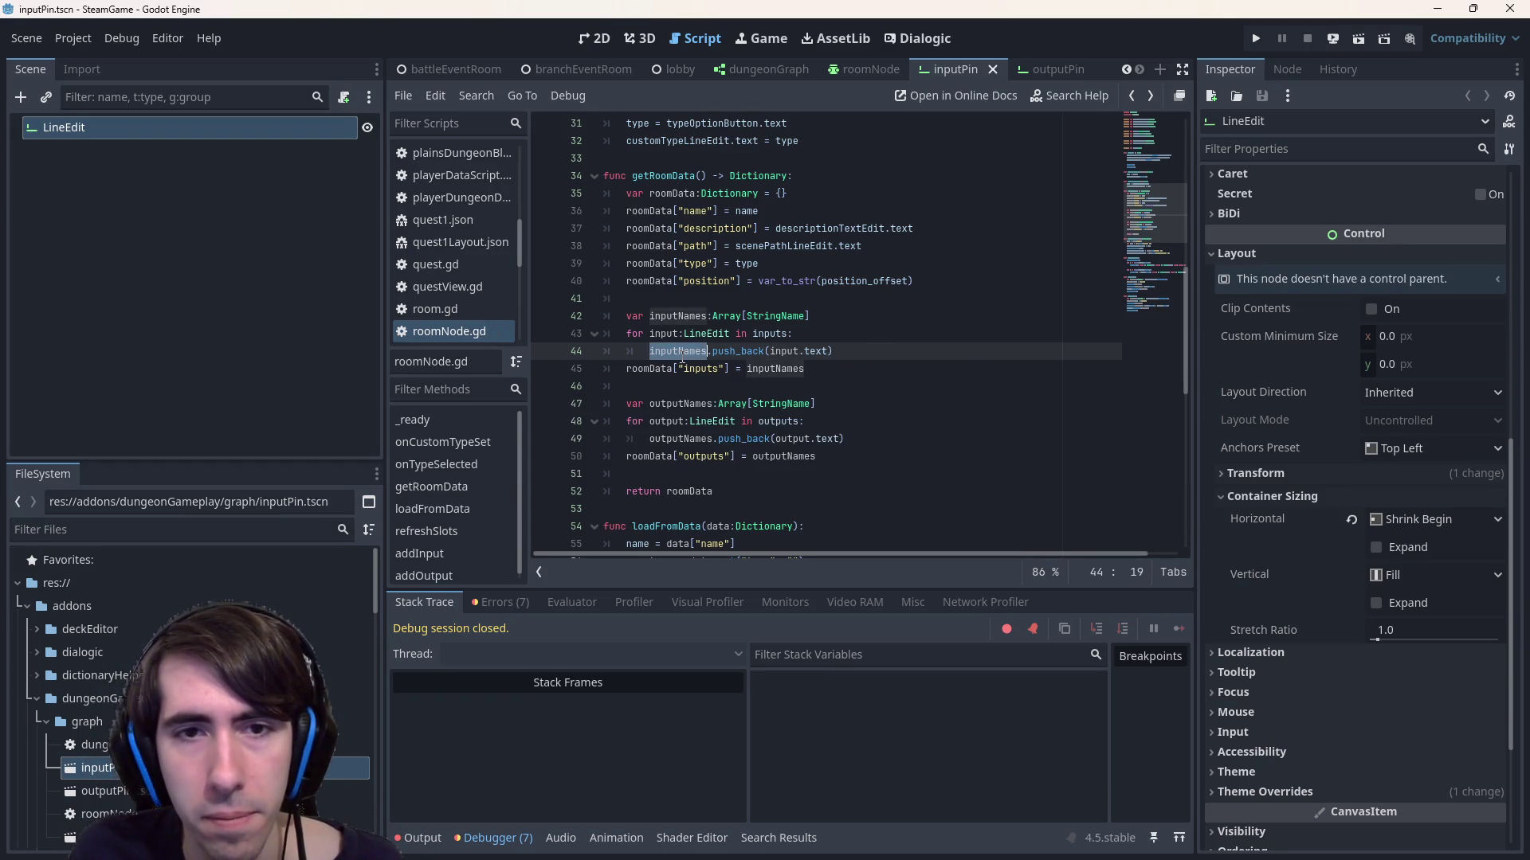
pyautogui.click(857, 309)
pyautogui.write('= []')
pyautogui.hotkey('ctrl', 's')
pyautogui.click(861, 402)
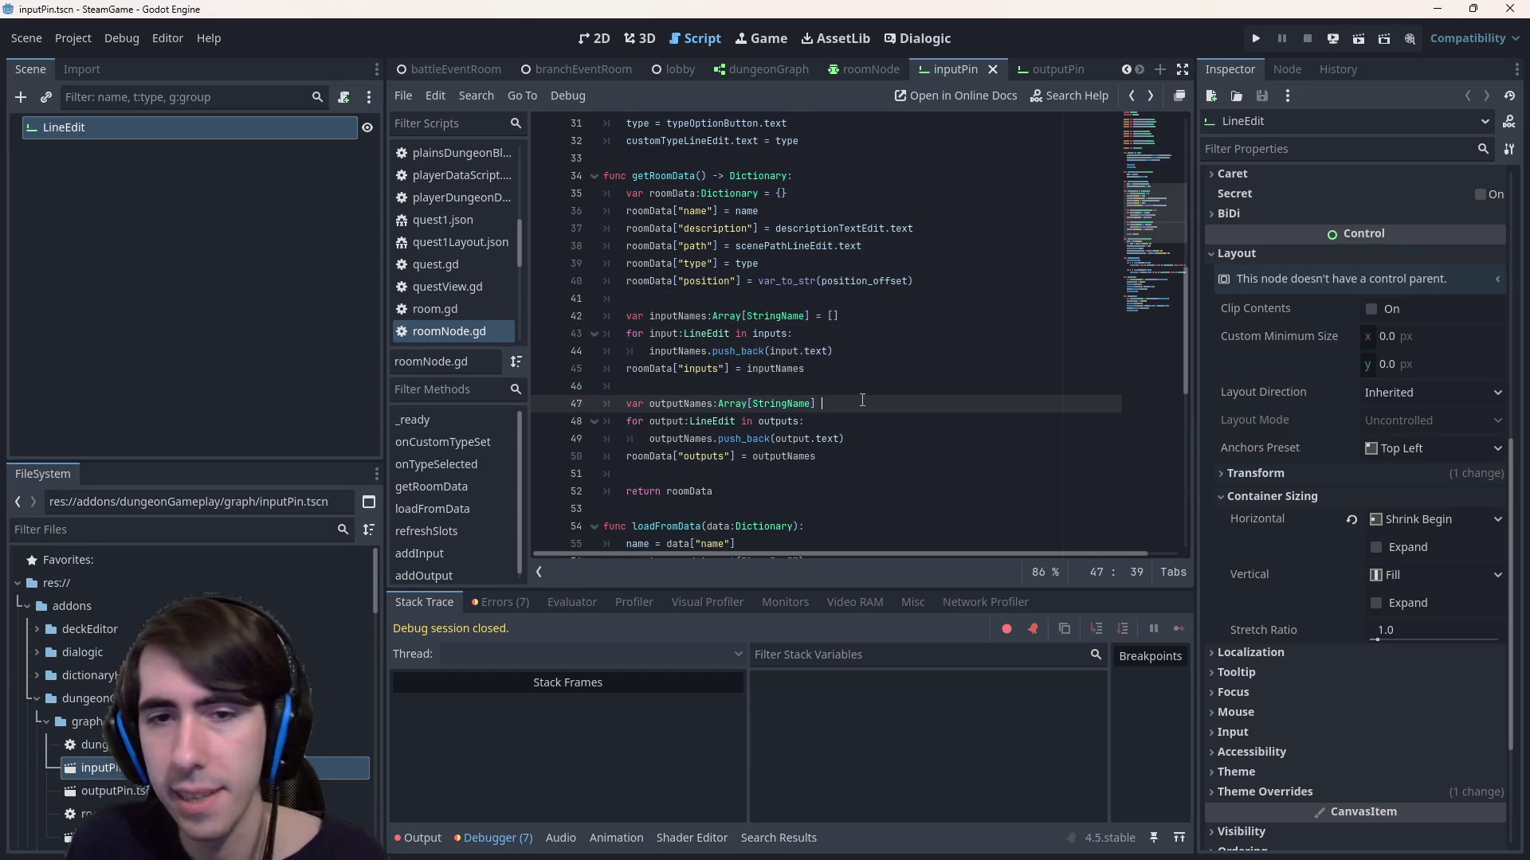
pyautogui.write('= []')
pyautogui.hotkey('ctrl', 's')
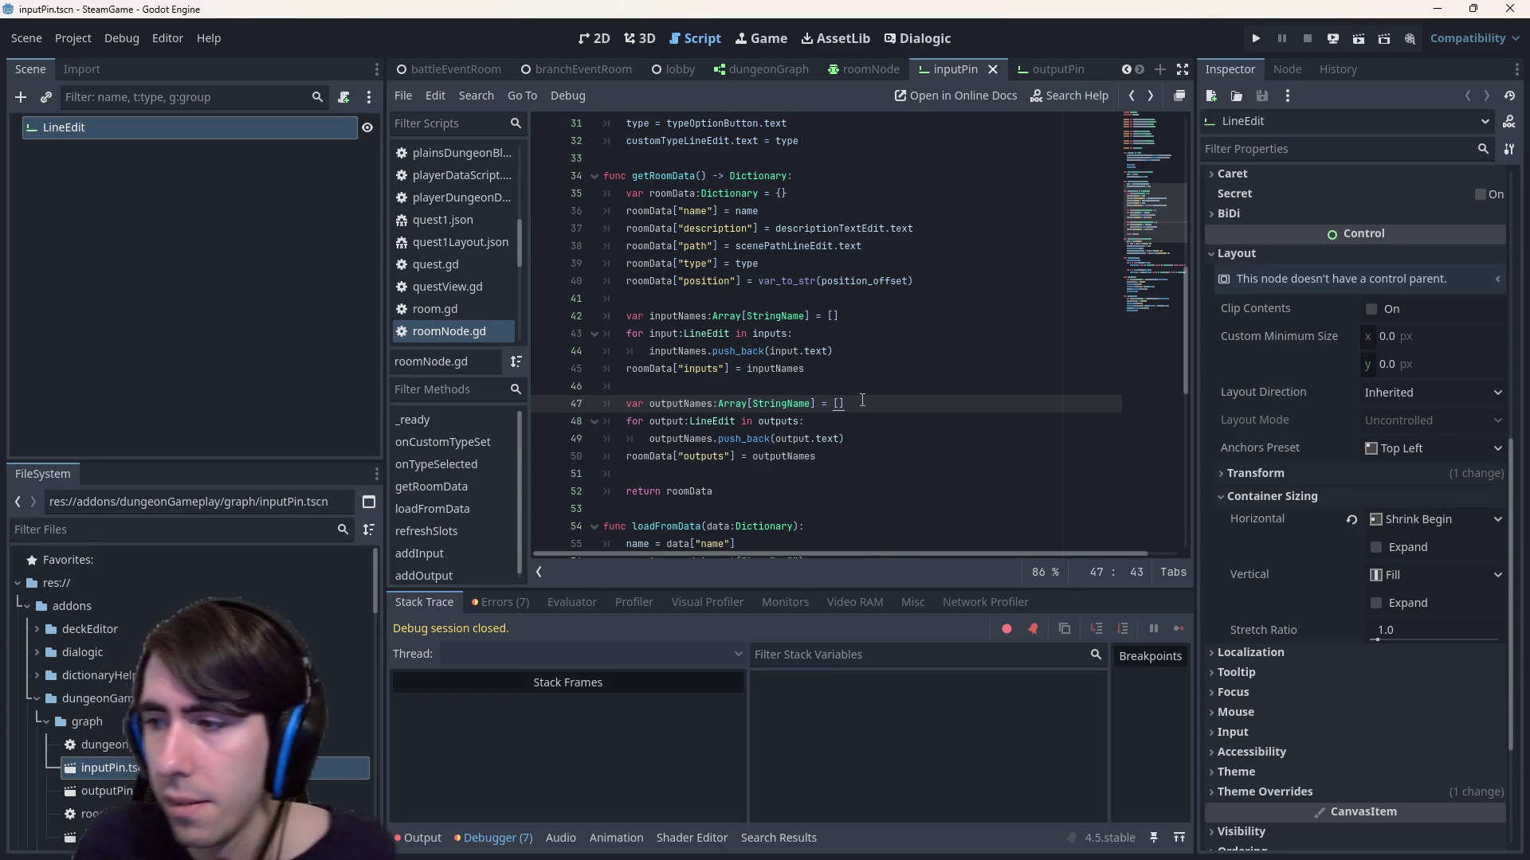
pyautogui.scroll(-1, 820, 418)
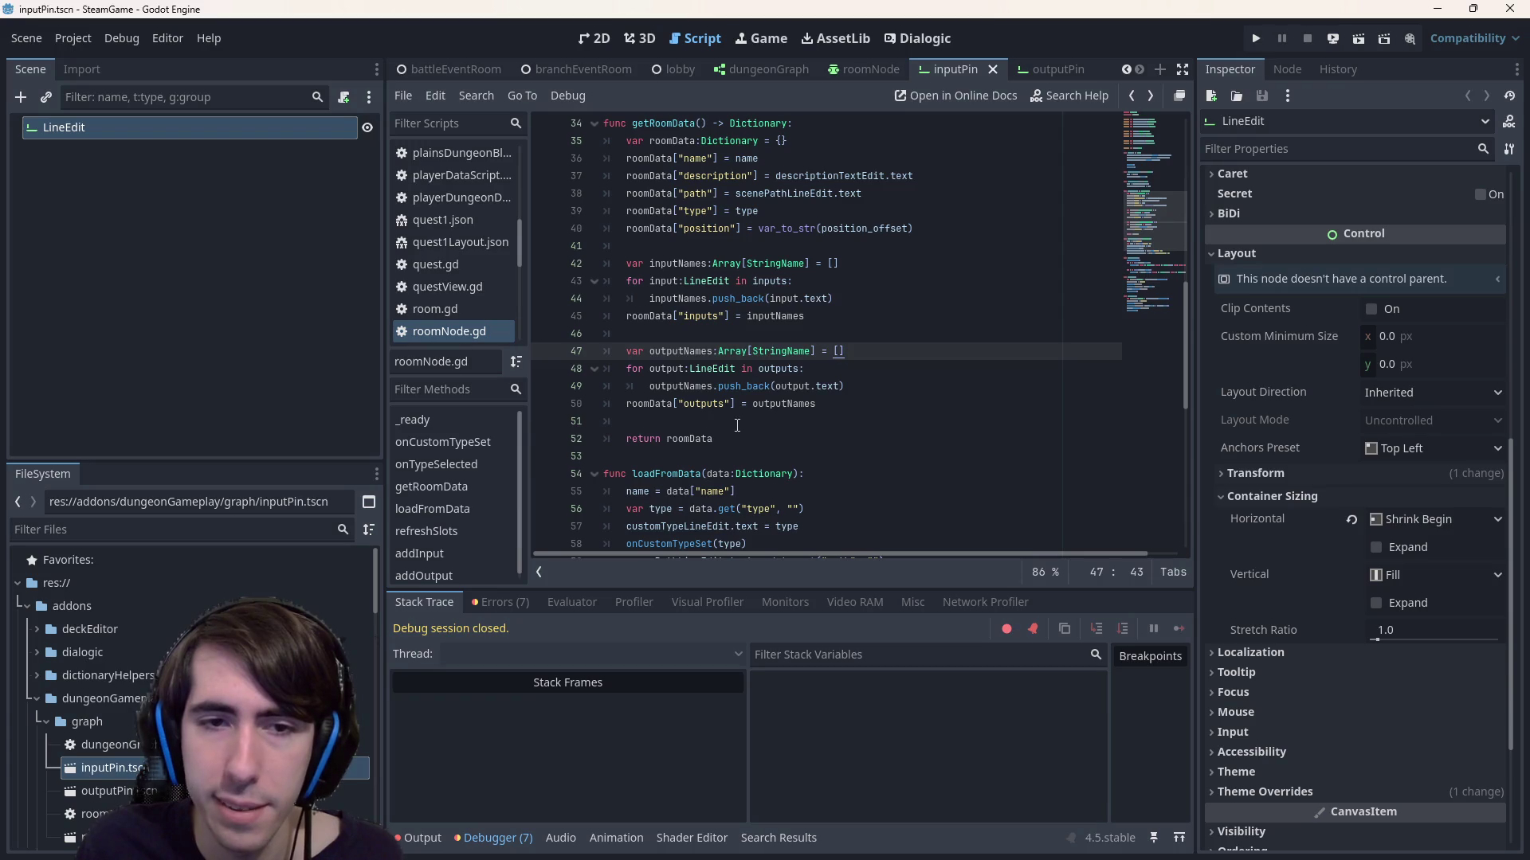
# - Locate loadFromData's description-loading line in roomNode.gd
pyautogui.click(749, 439)
pyautogui.scroll(-5, 752, 434)
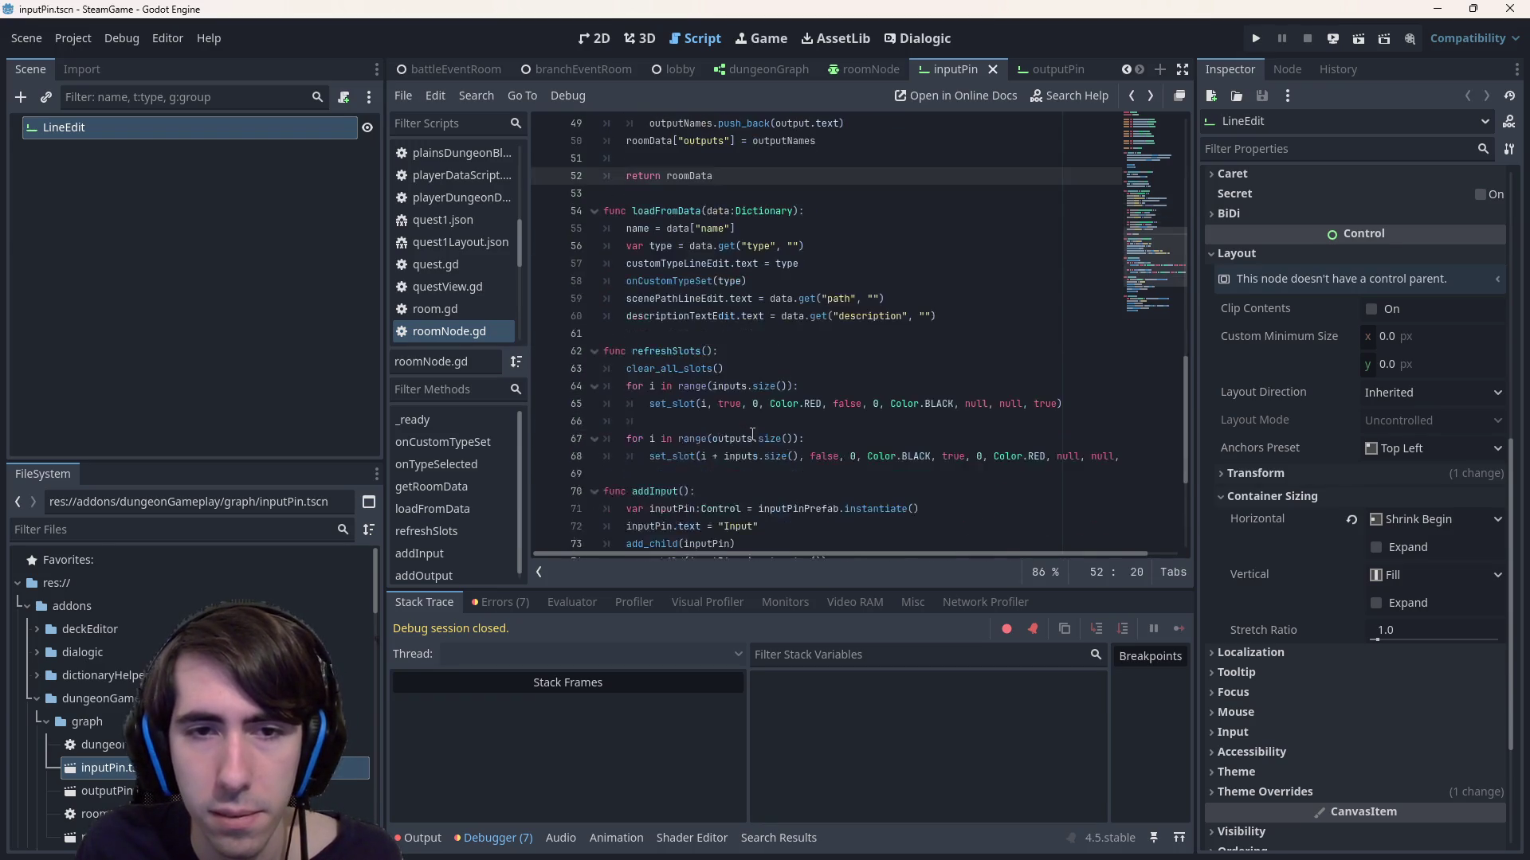
pyautogui.scroll(1, 752, 434)
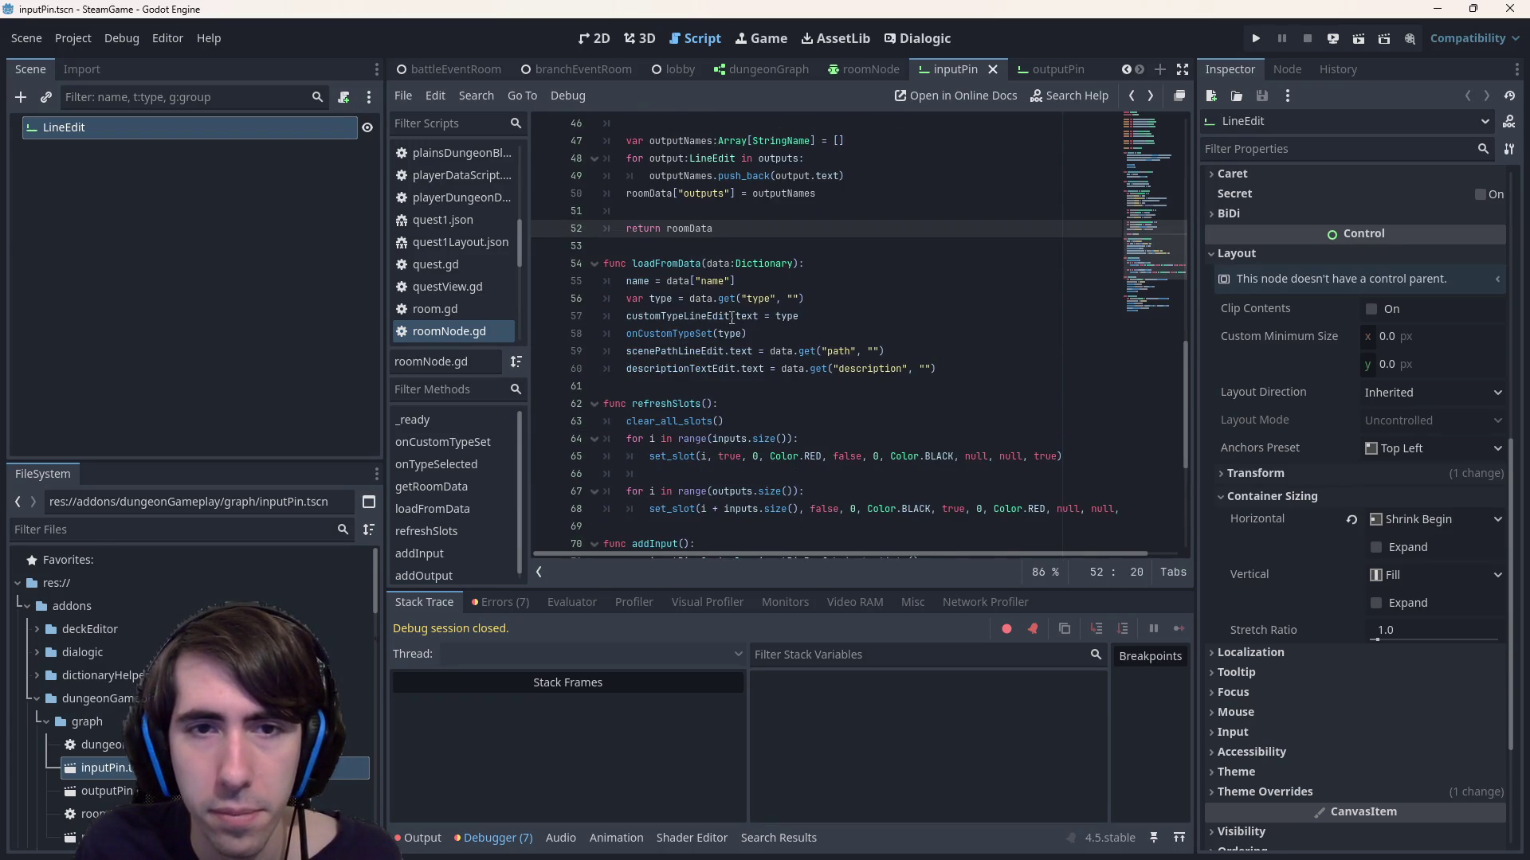
pyautogui.scroll(5, 731, 318)
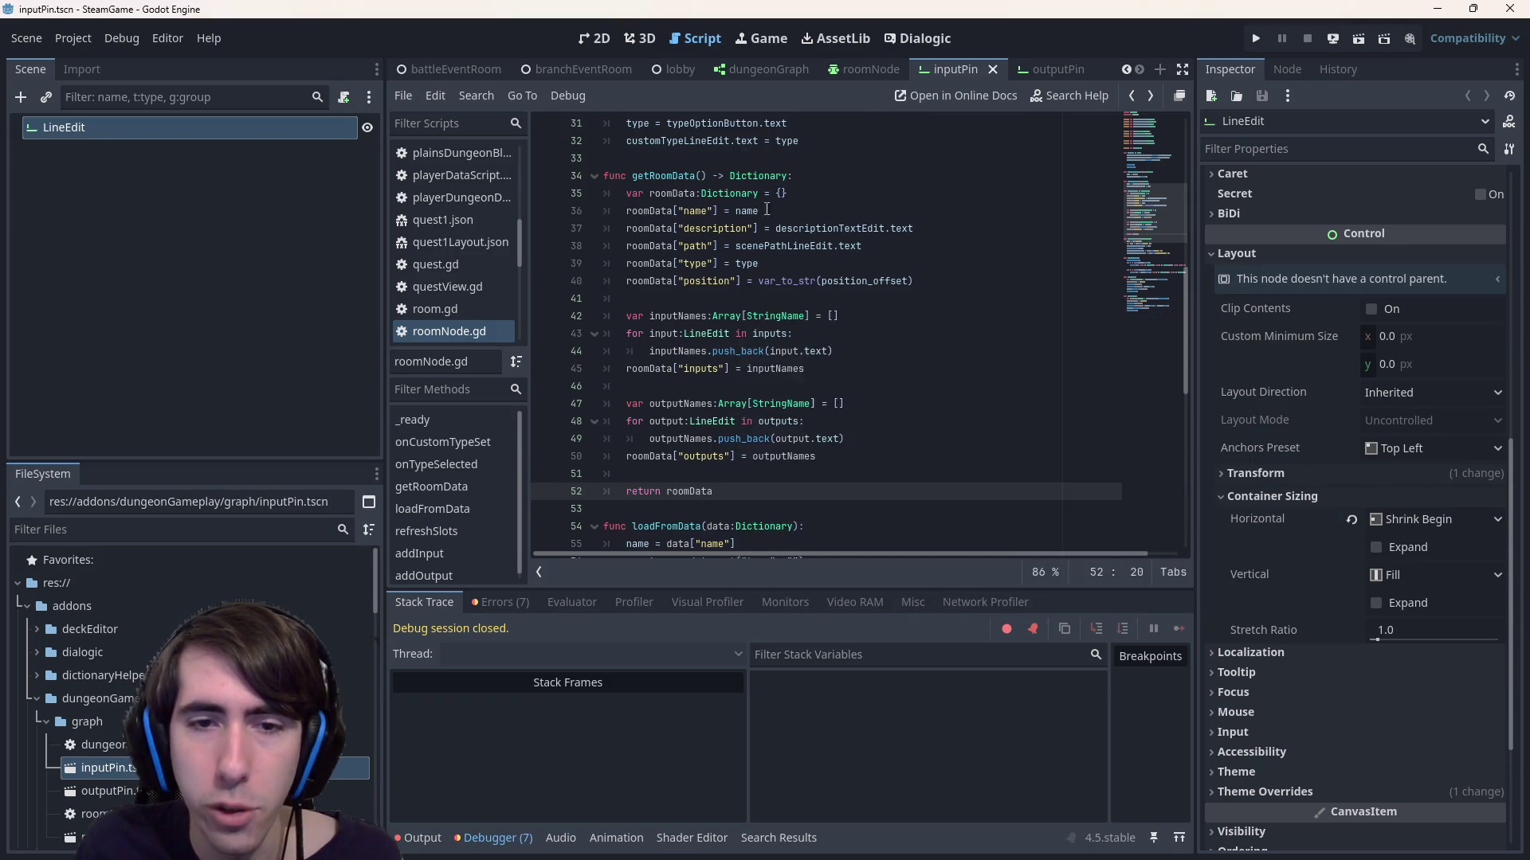
pyautogui.scroll(-1, 767, 209)
pyautogui.scroll(1, 824, 316)
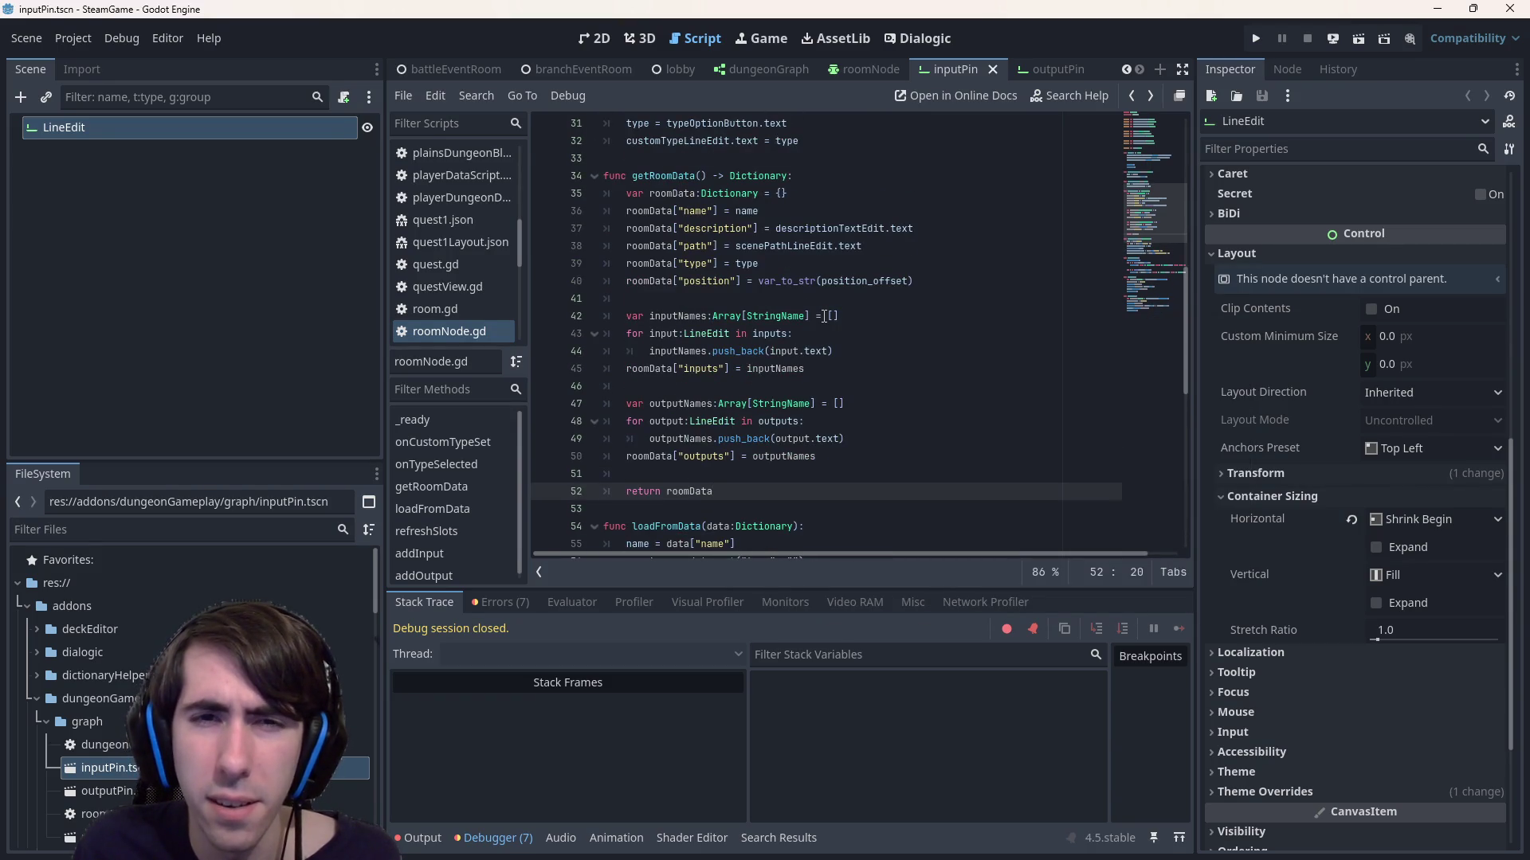
pyautogui.moveTo(948, 487); pyautogui.dragTo(603, 177)
pyautogui.scroll(4, 850, 362)
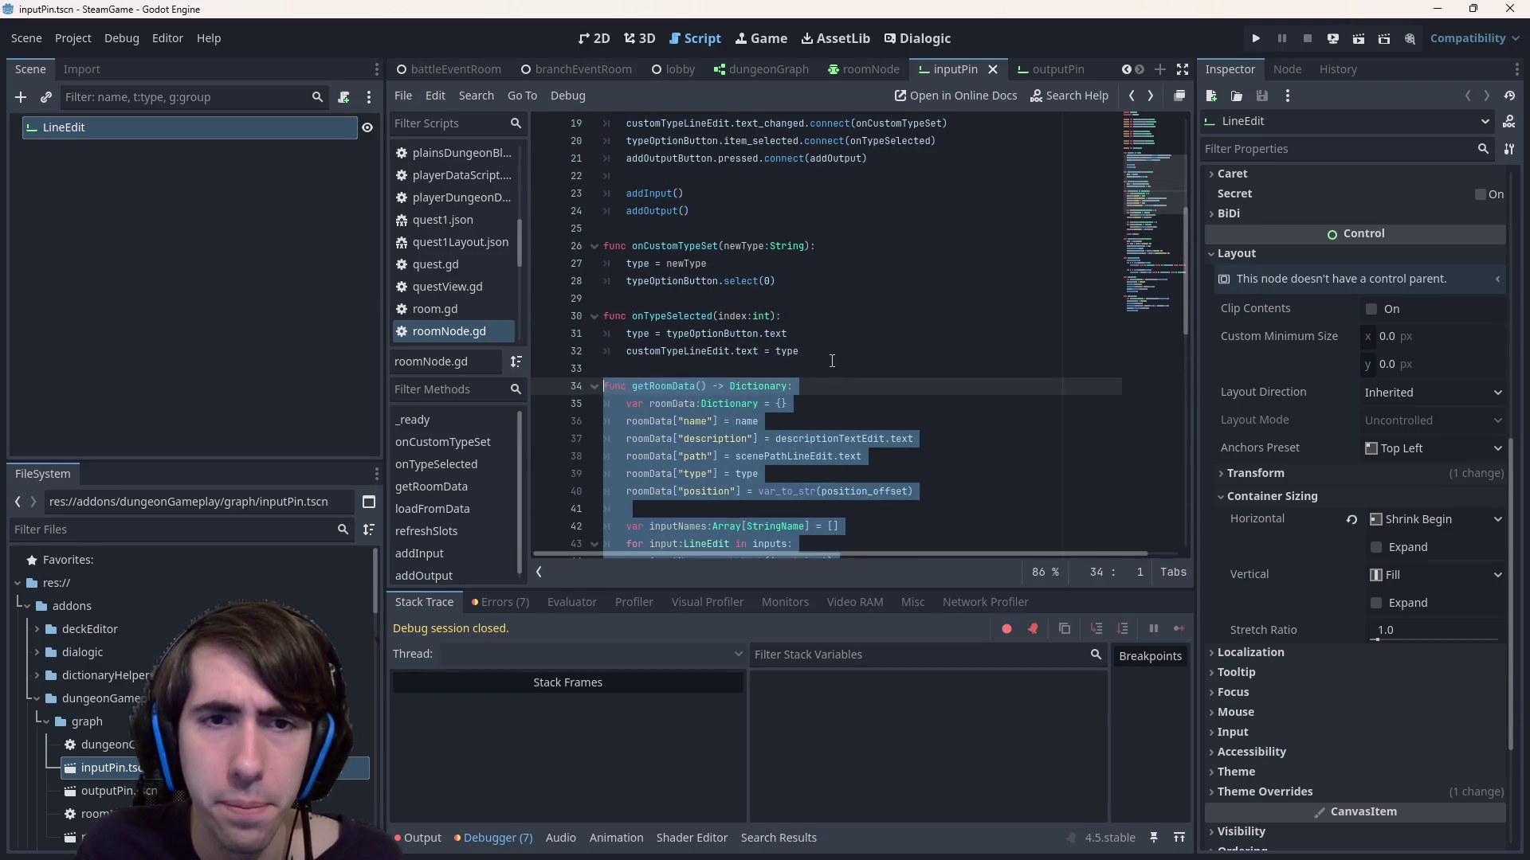
pyautogui.scroll(-12, 831, 361)
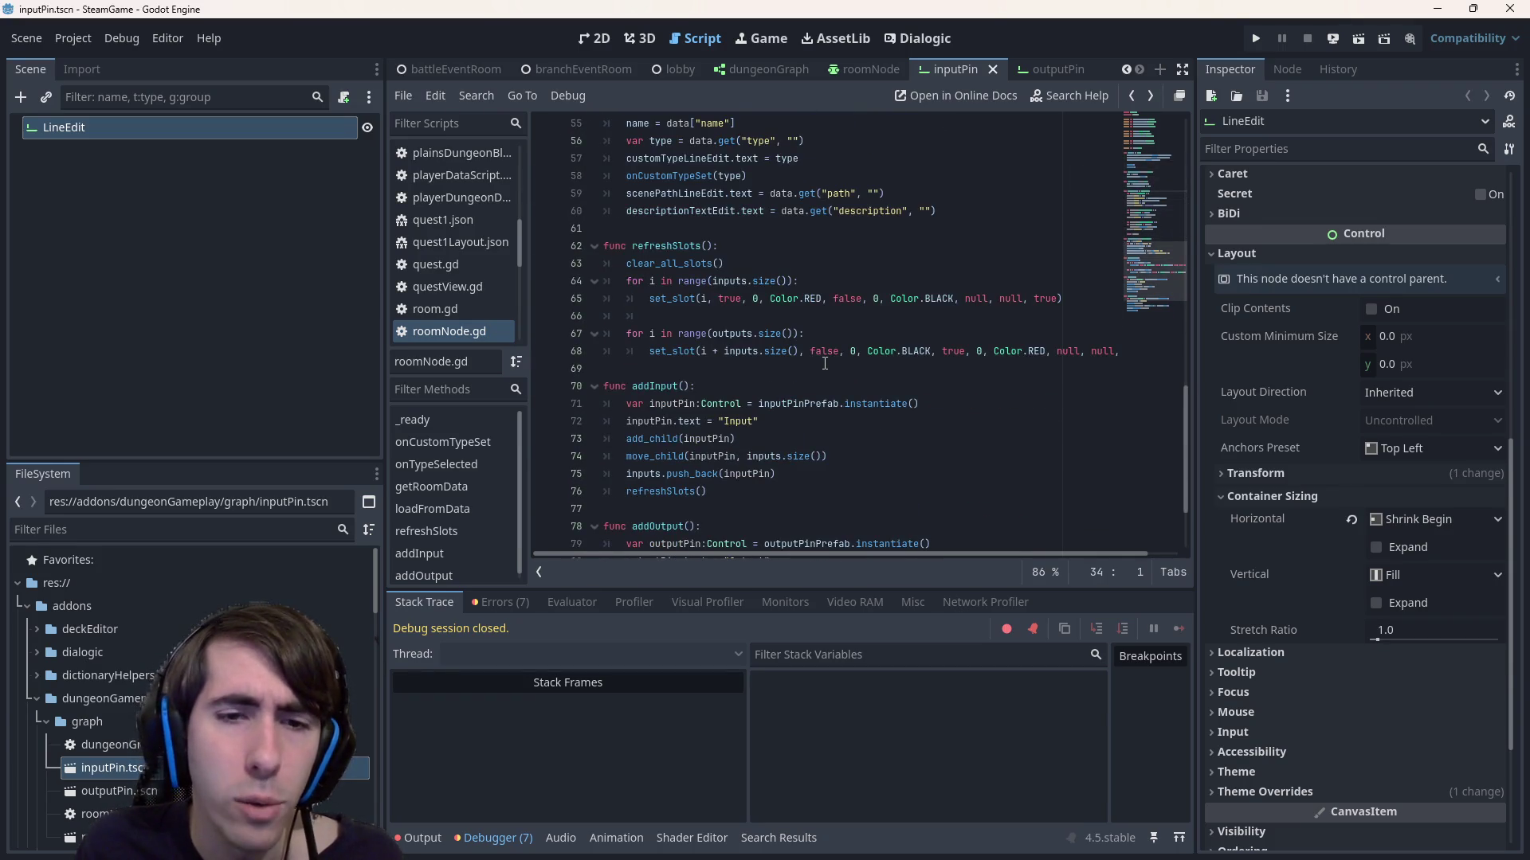
pyautogui.scroll(5, 825, 364)
# - Copy the description line 60 and paste a duplicate on line 62
pyautogui.click(984, 472)
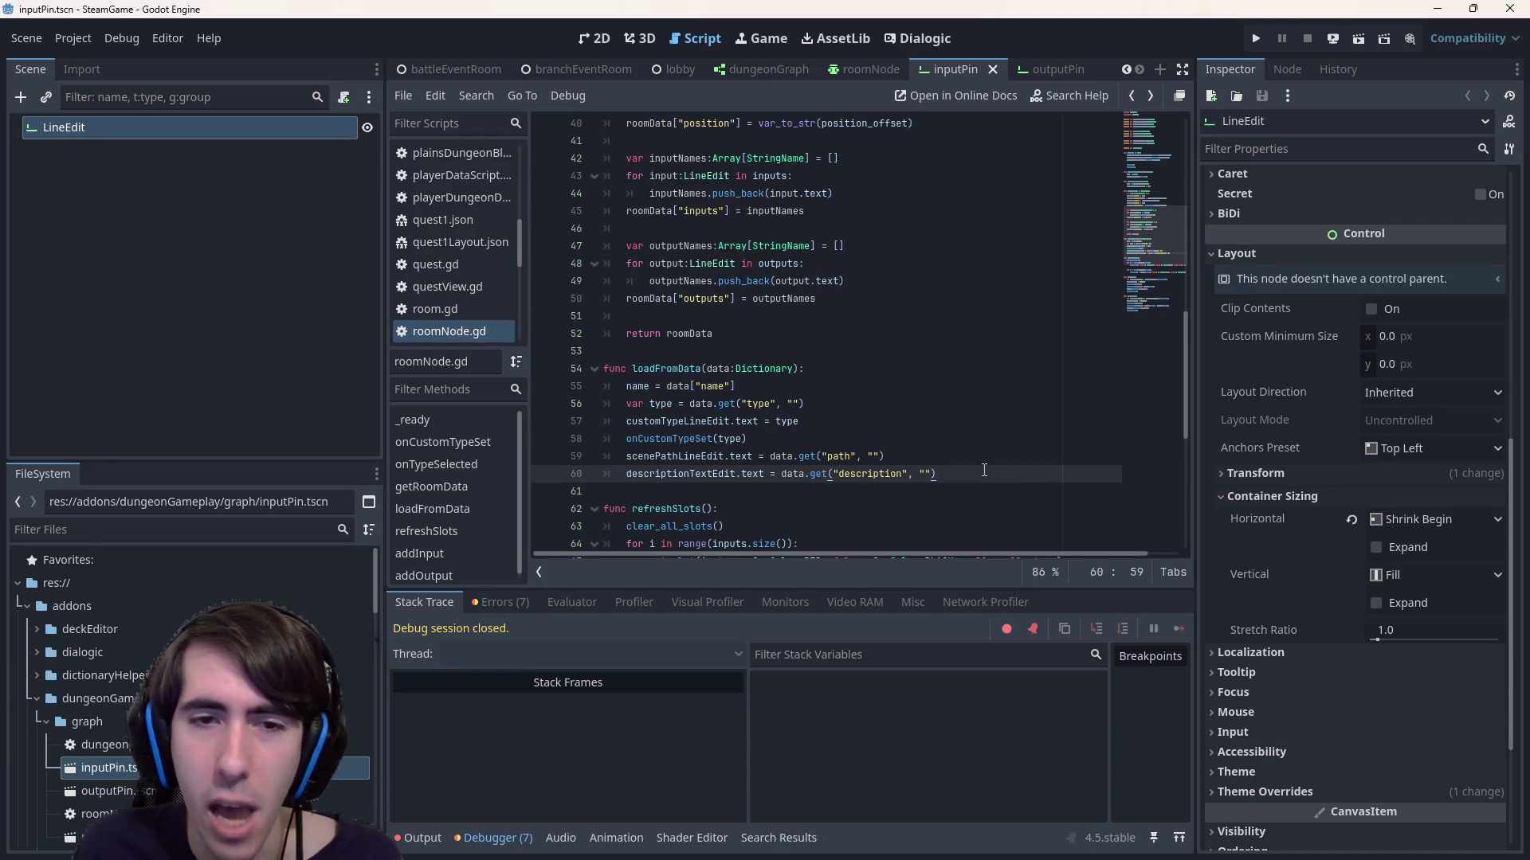
pyautogui.moveTo(987, 472)
pyautogui.mouseDown()
pyautogui.moveTo(622, 458)
pyautogui.moveTo(607, 474)
pyautogui.mouseUp()
pyautogui.hotkey('ctrl', 'c')
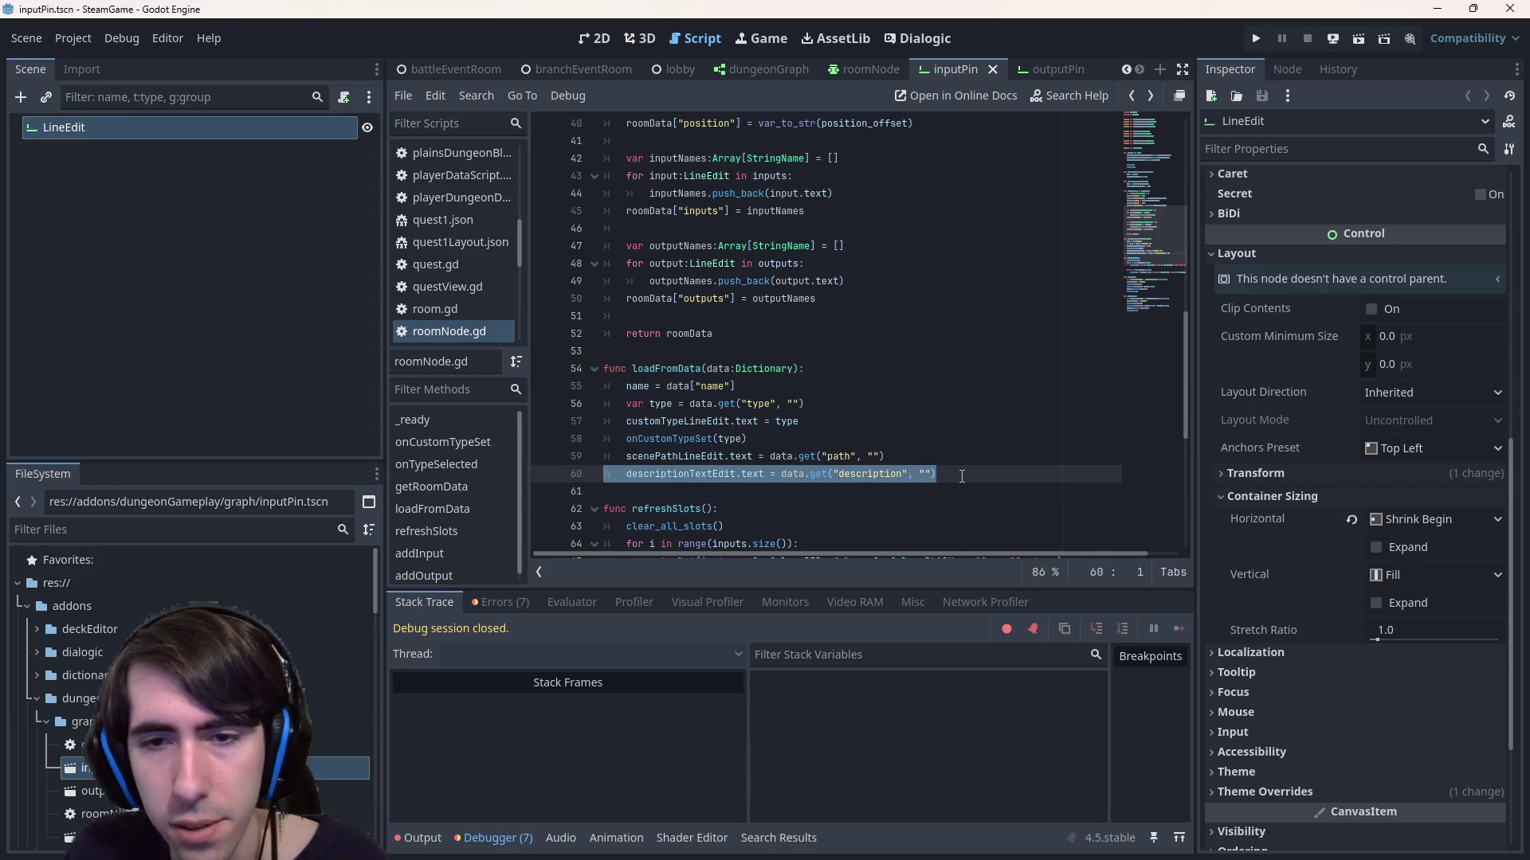
pyautogui.click(962, 476)
pyautogui.press('Return')
pyautogui.press('Return')
pyautogui.hotkey('ctrl', 'v')
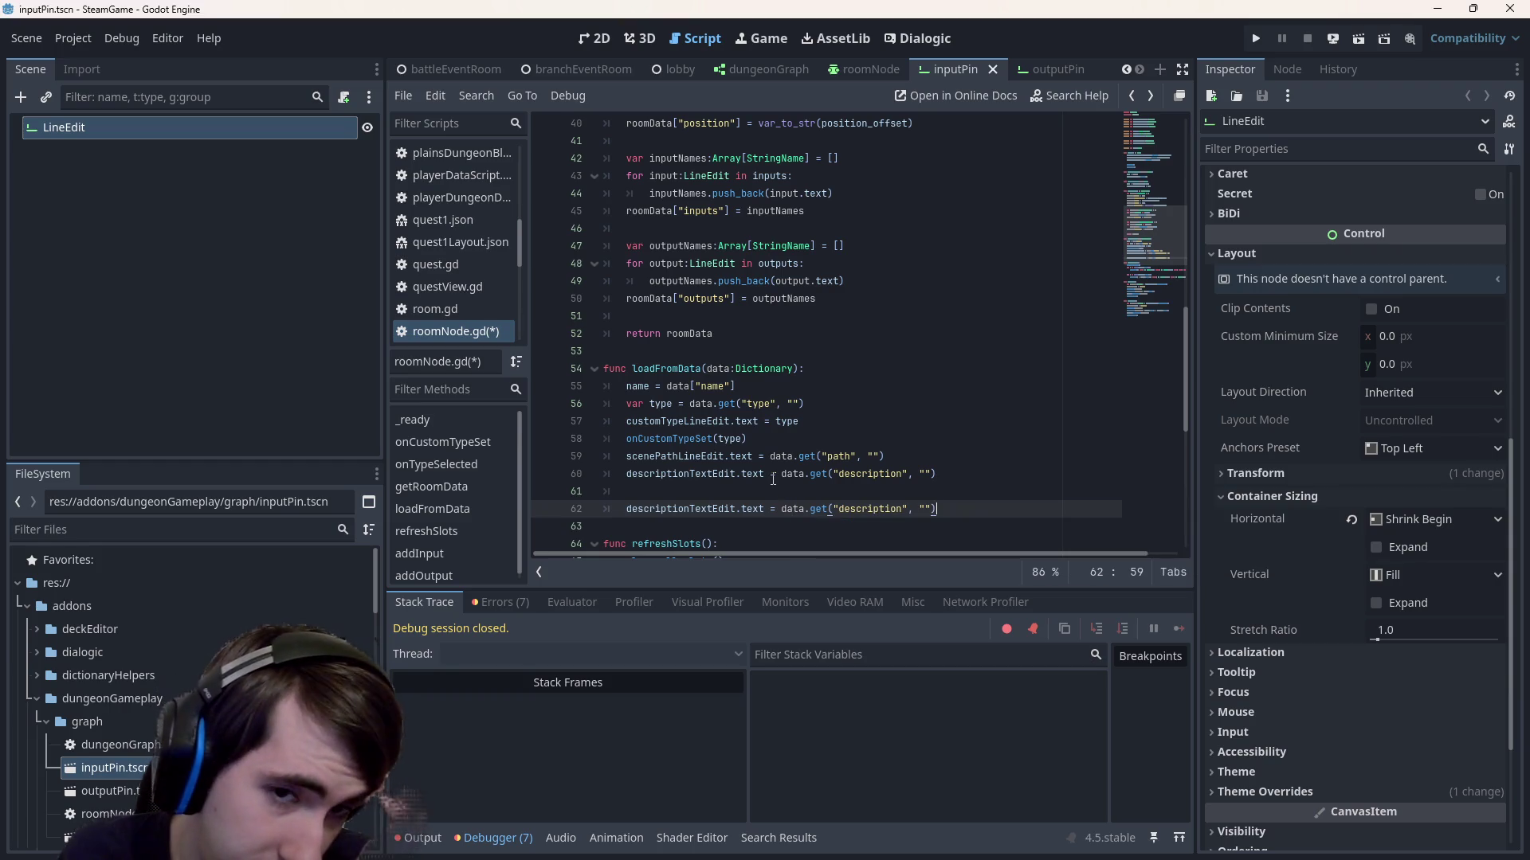
# - Start a DictionaryHelpers.getStr call on the description line, then erase the unfinished attempt
pyautogui.click(910, 489)
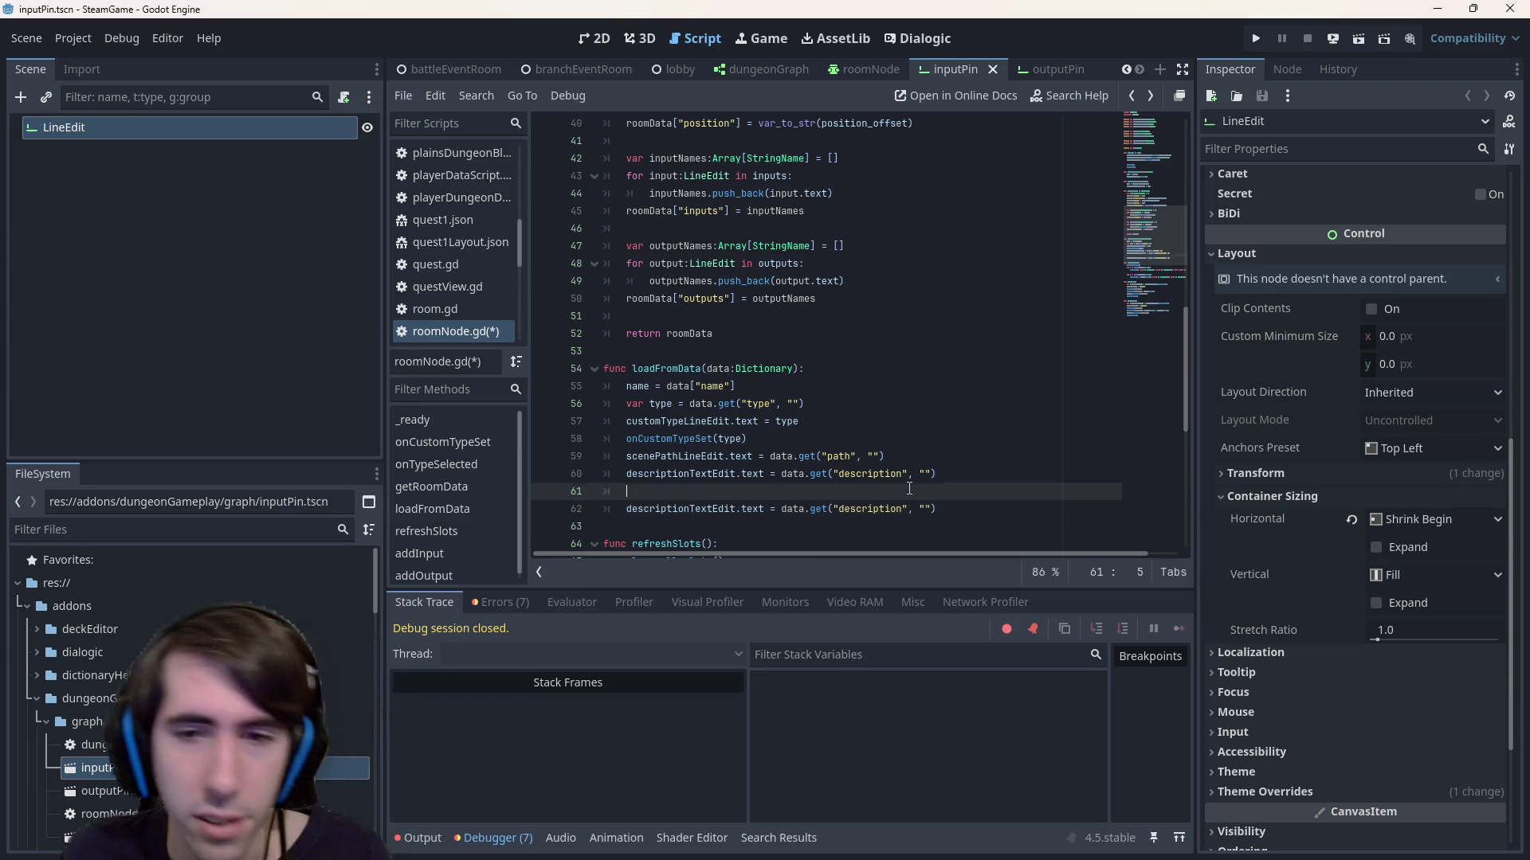
pyautogui.write('DictionaryHelpers.')
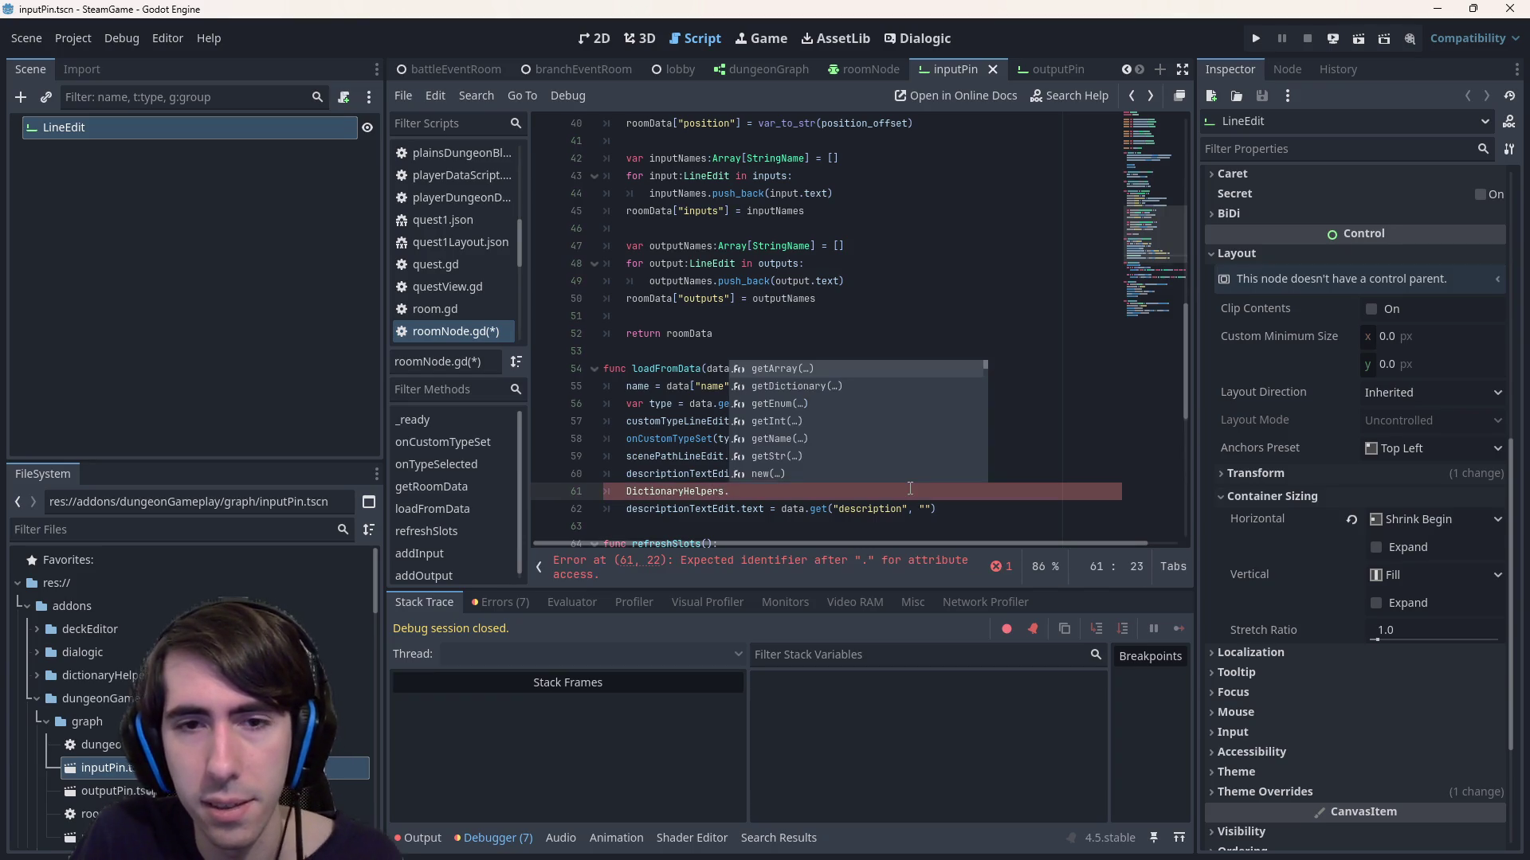
pyautogui.press('Escape')
pyautogui.write('.getStrin')
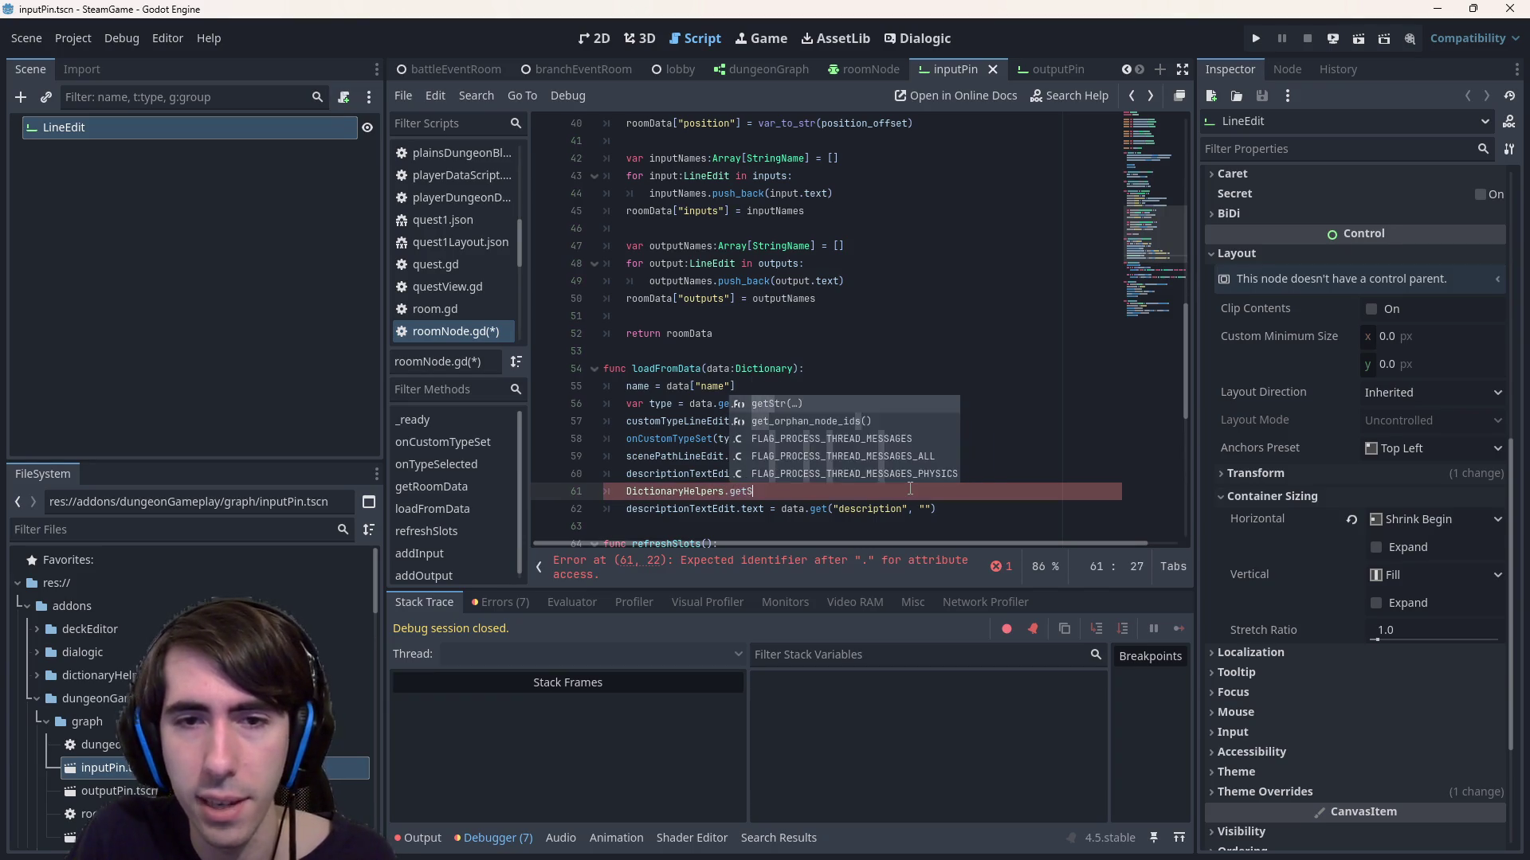
pyautogui.hotkey('ctrl', 'shift', 'Left')
pyautogui.hotkey('ctrl', 'shift', 'Left')
pyautogui.hotkey('ctrl', 'shift', 'Left')
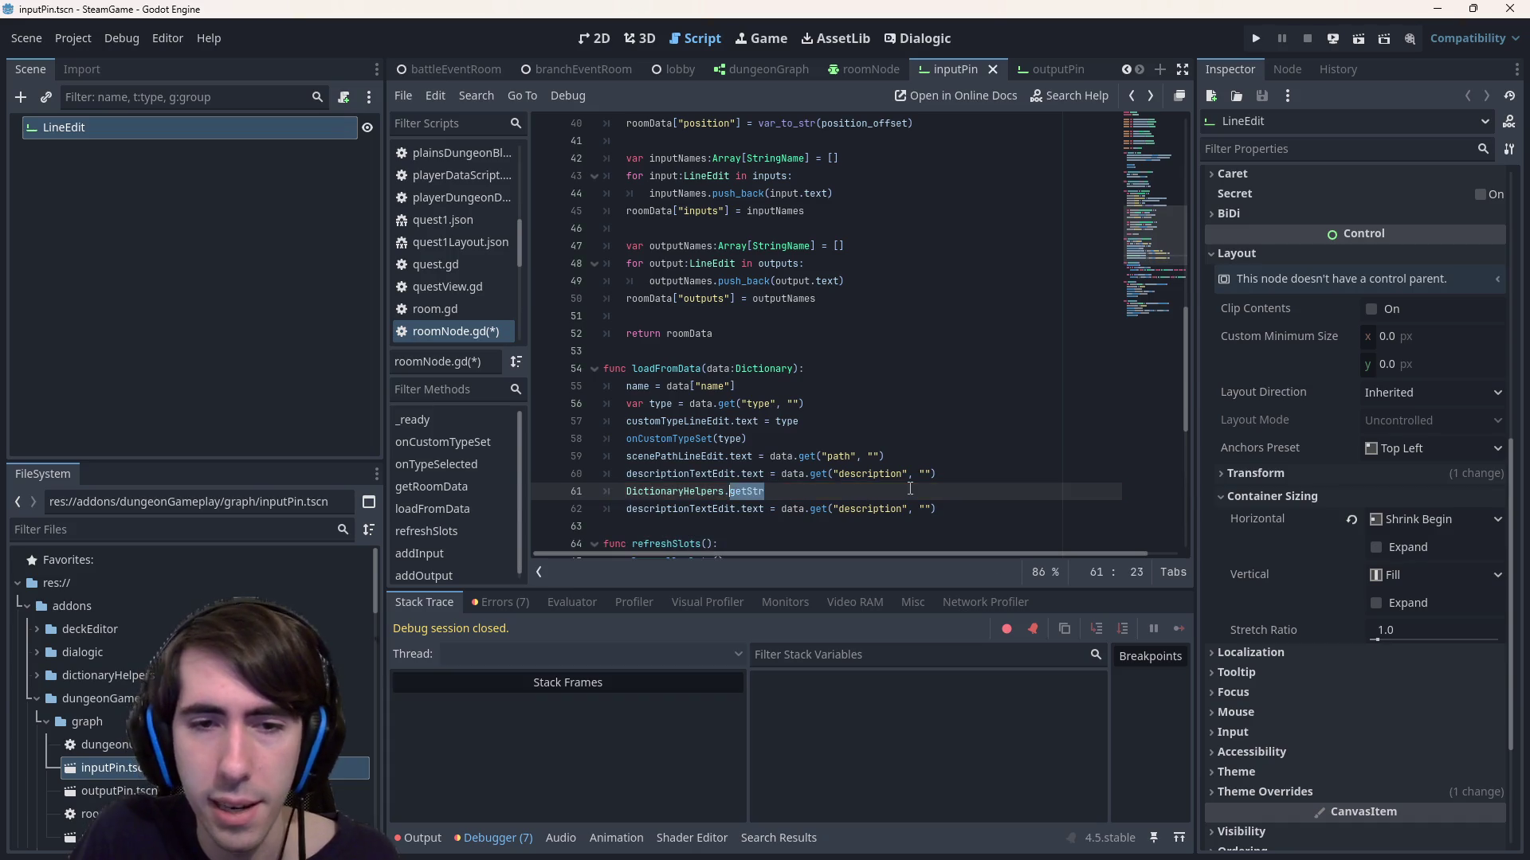
pyautogui.press('BackSpace')
pyautogui.press('BackSpace')
# - Rewrite line 60 as DictionaryHelpers.getStr(data, "description", "") and save the script
pyautogui.write('DictionaryHelpers.getStr(')
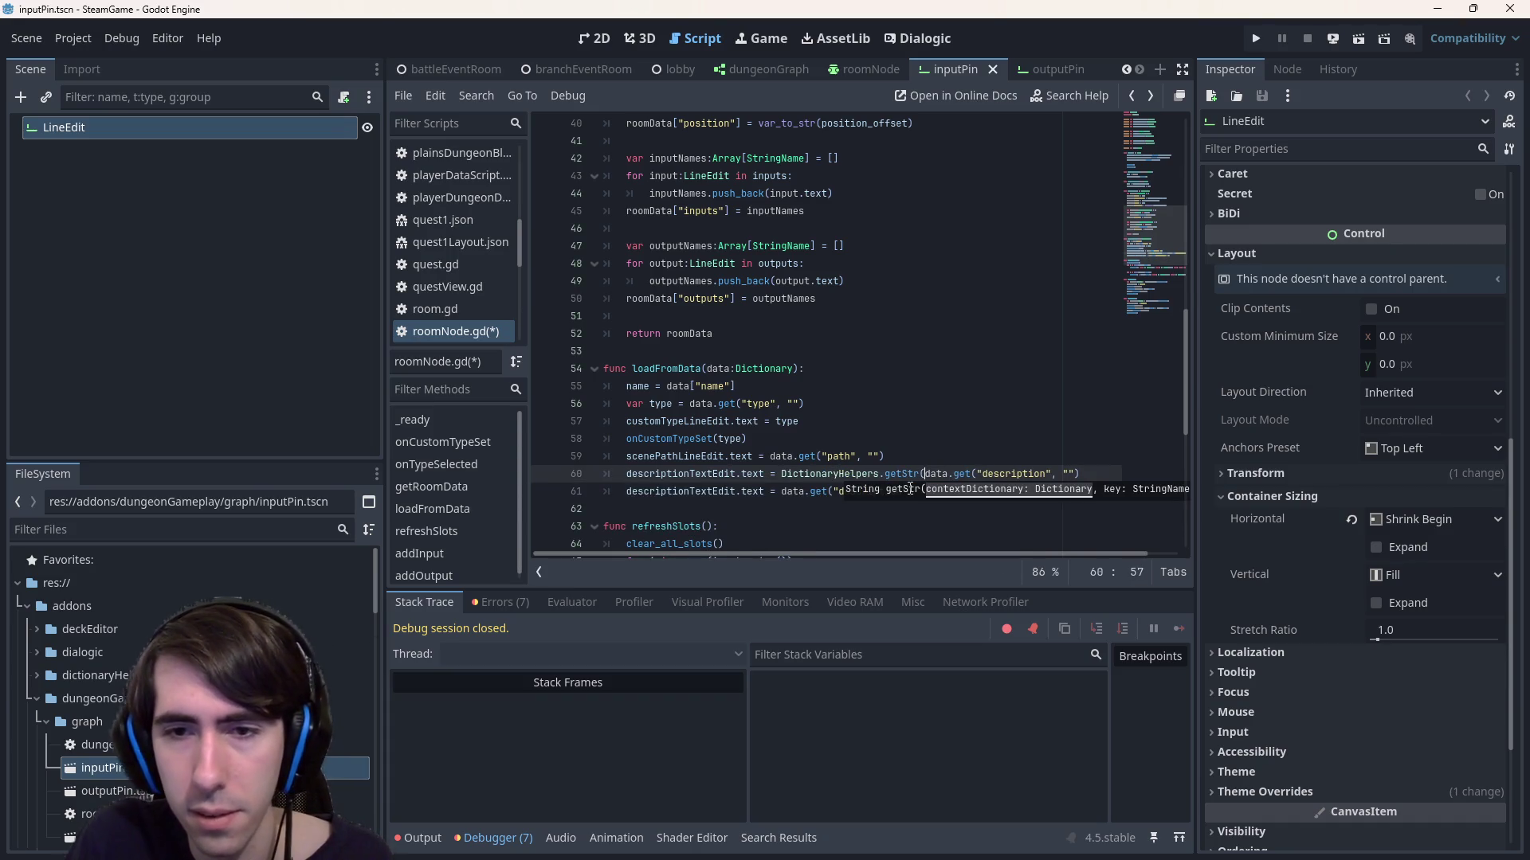
pyautogui.hotkey('ctrl', 'Right')
pyautogui.press('BackSpace')
pyautogui.press('BackSpace')
pyautogui.press('BackSpace')
pyautogui.press('Delete')
pyautogui.write(',')
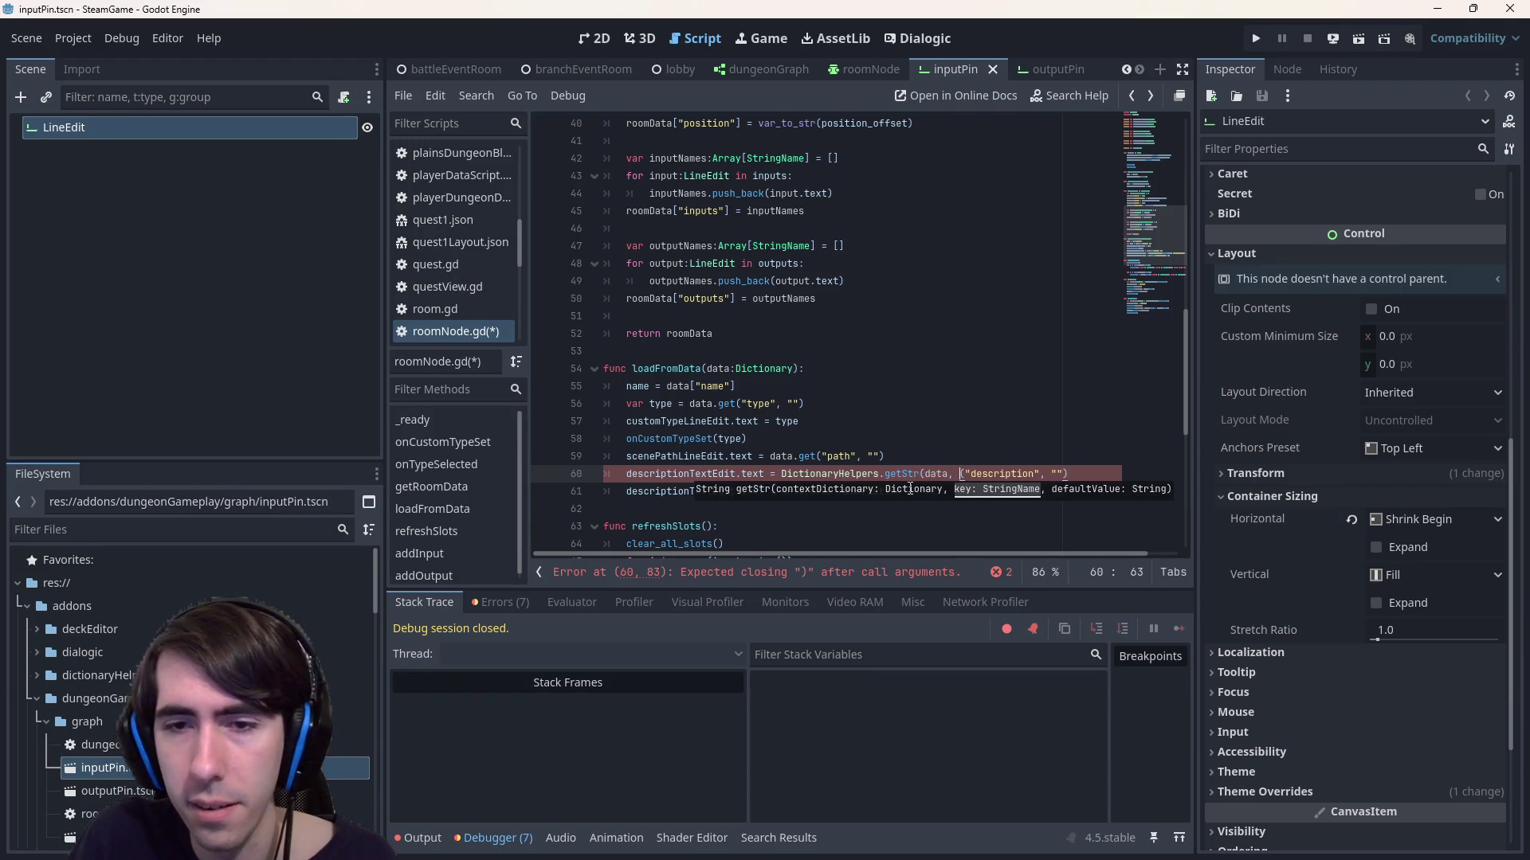
pyautogui.hotkey('ctrl', 's')
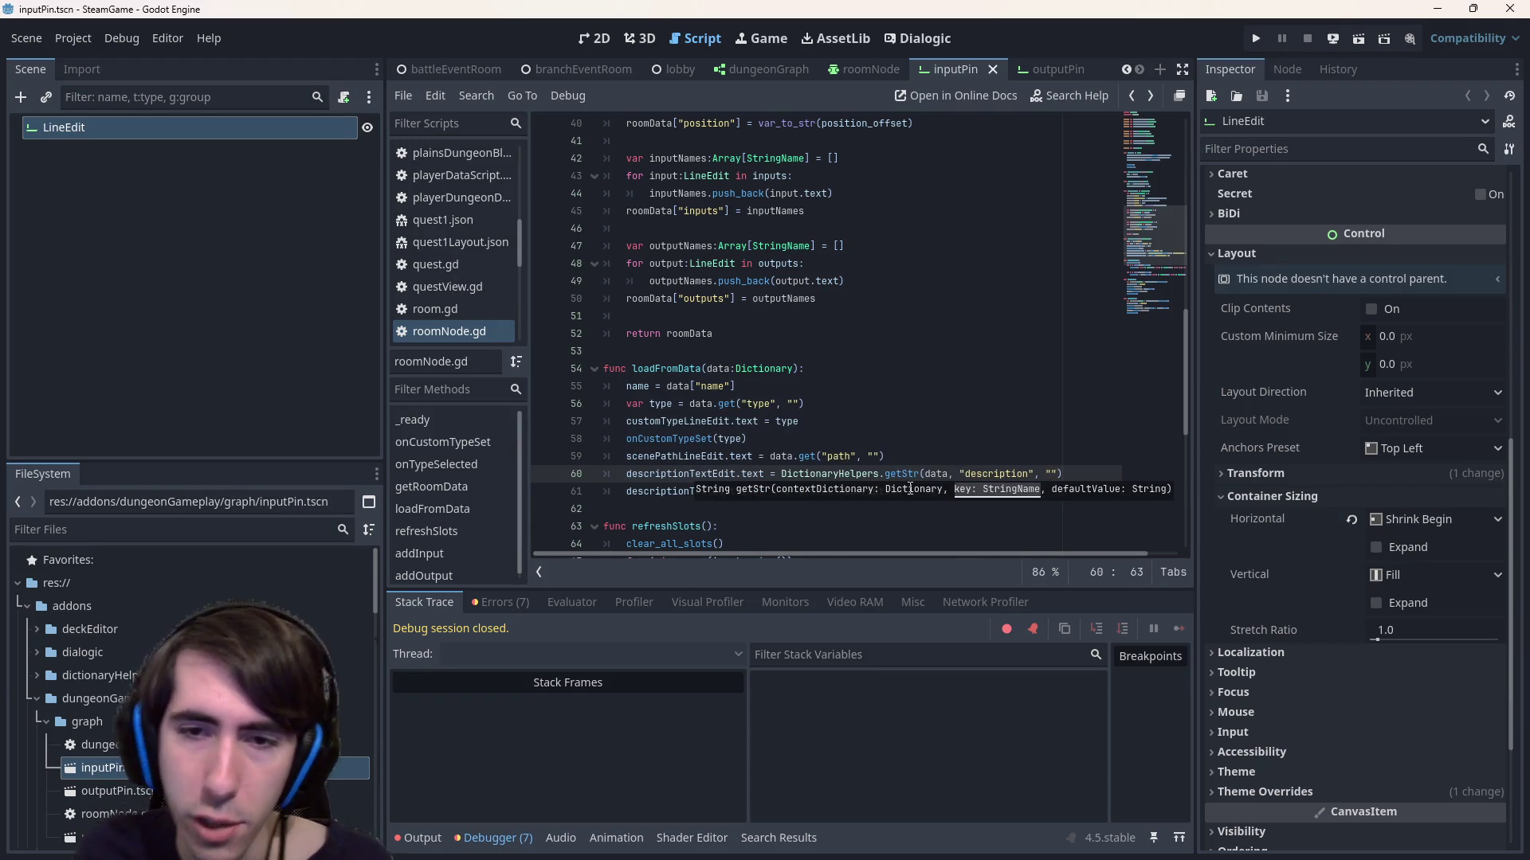
pyautogui.moveTo(780, 474); pyautogui.dragTo(922, 474)
pyautogui.hotkey('ctrl', 'c')
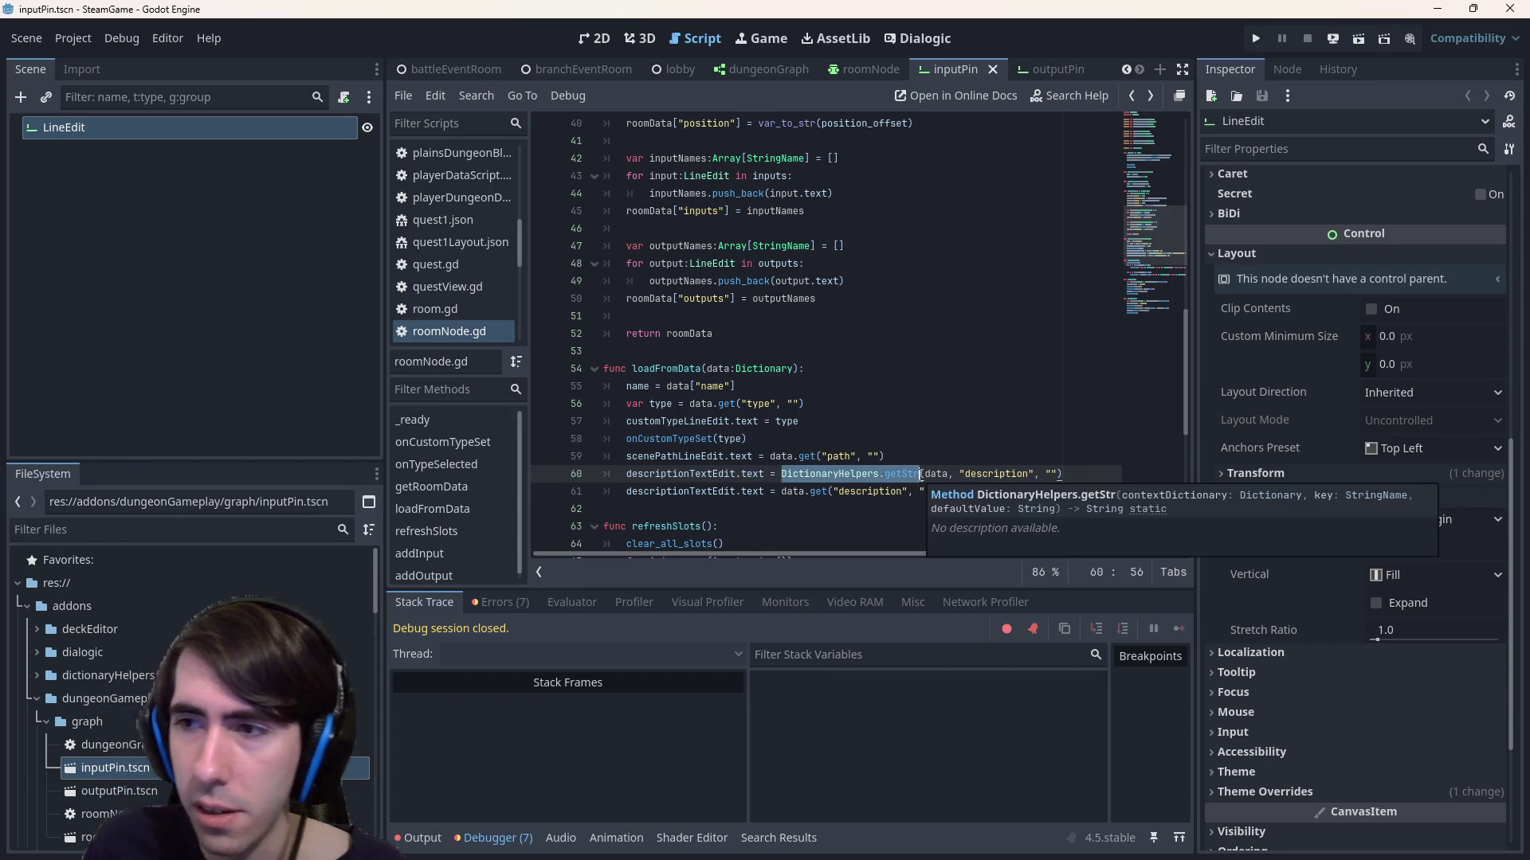
pyautogui.click(769, 456)
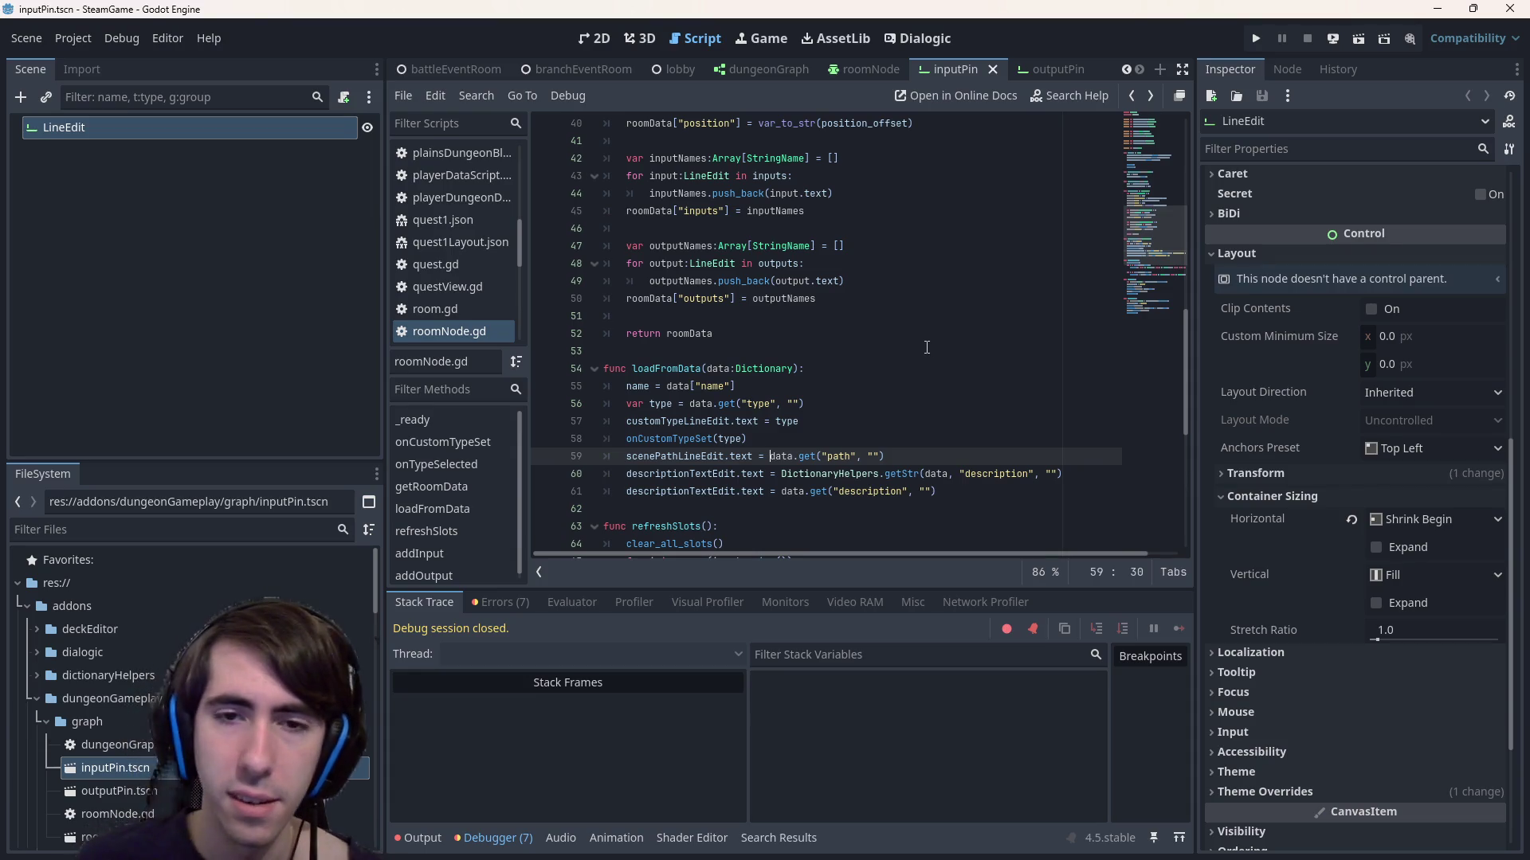
# - Change the path line 59 to read DictionaryHelpers.getStr(data, "path", ...) and save
pyautogui.hotkey('ctrl', 'v')
pyautogui.hotkey('ctrl', 'shift', 'Right')
pyautogui.hotkey('ctrl', 'shift', 'Right')
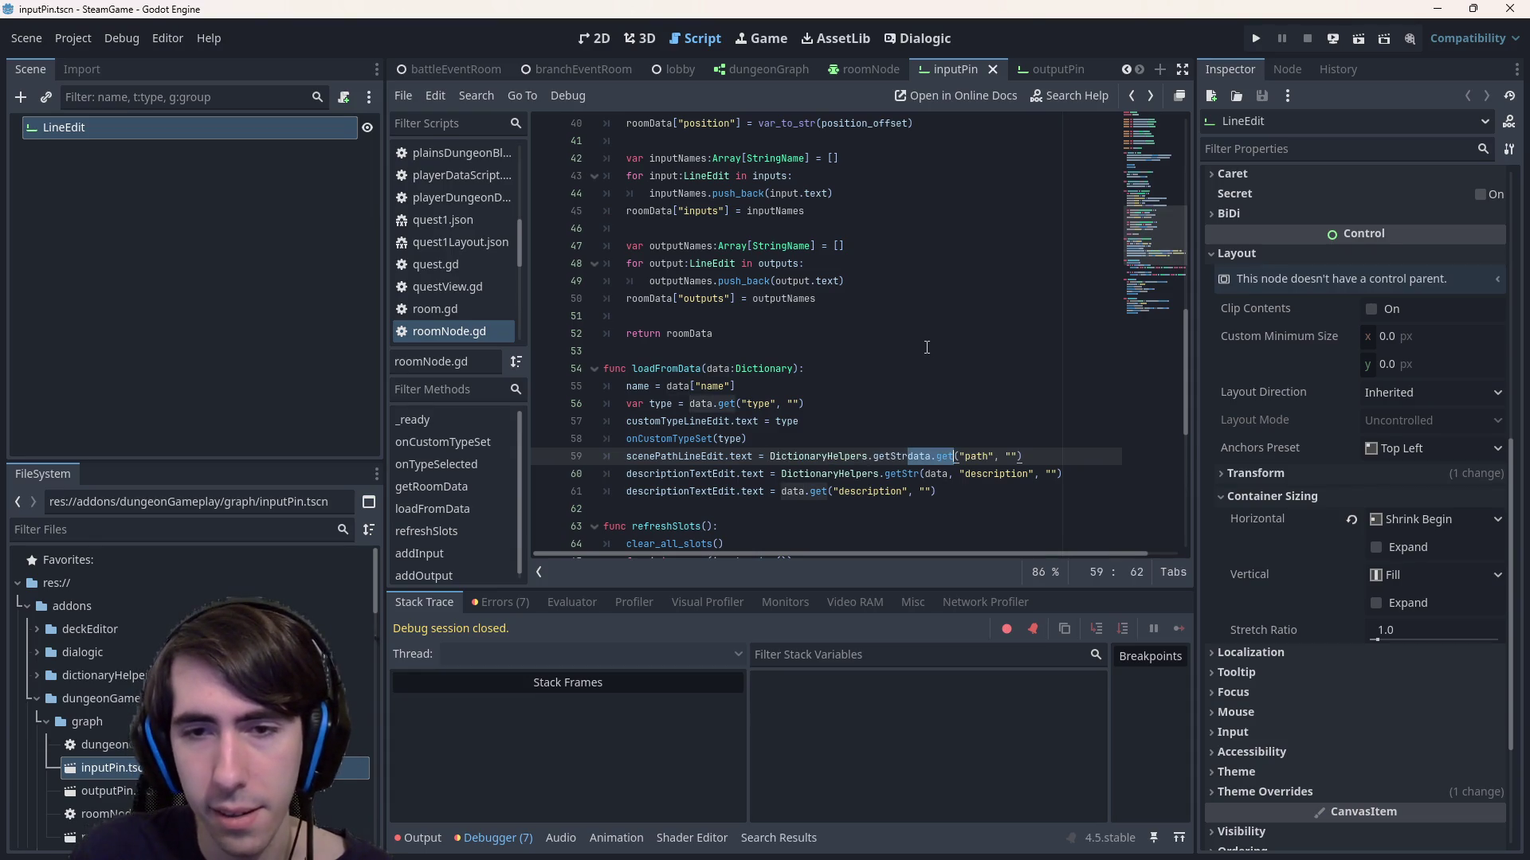
pyautogui.press('Left')
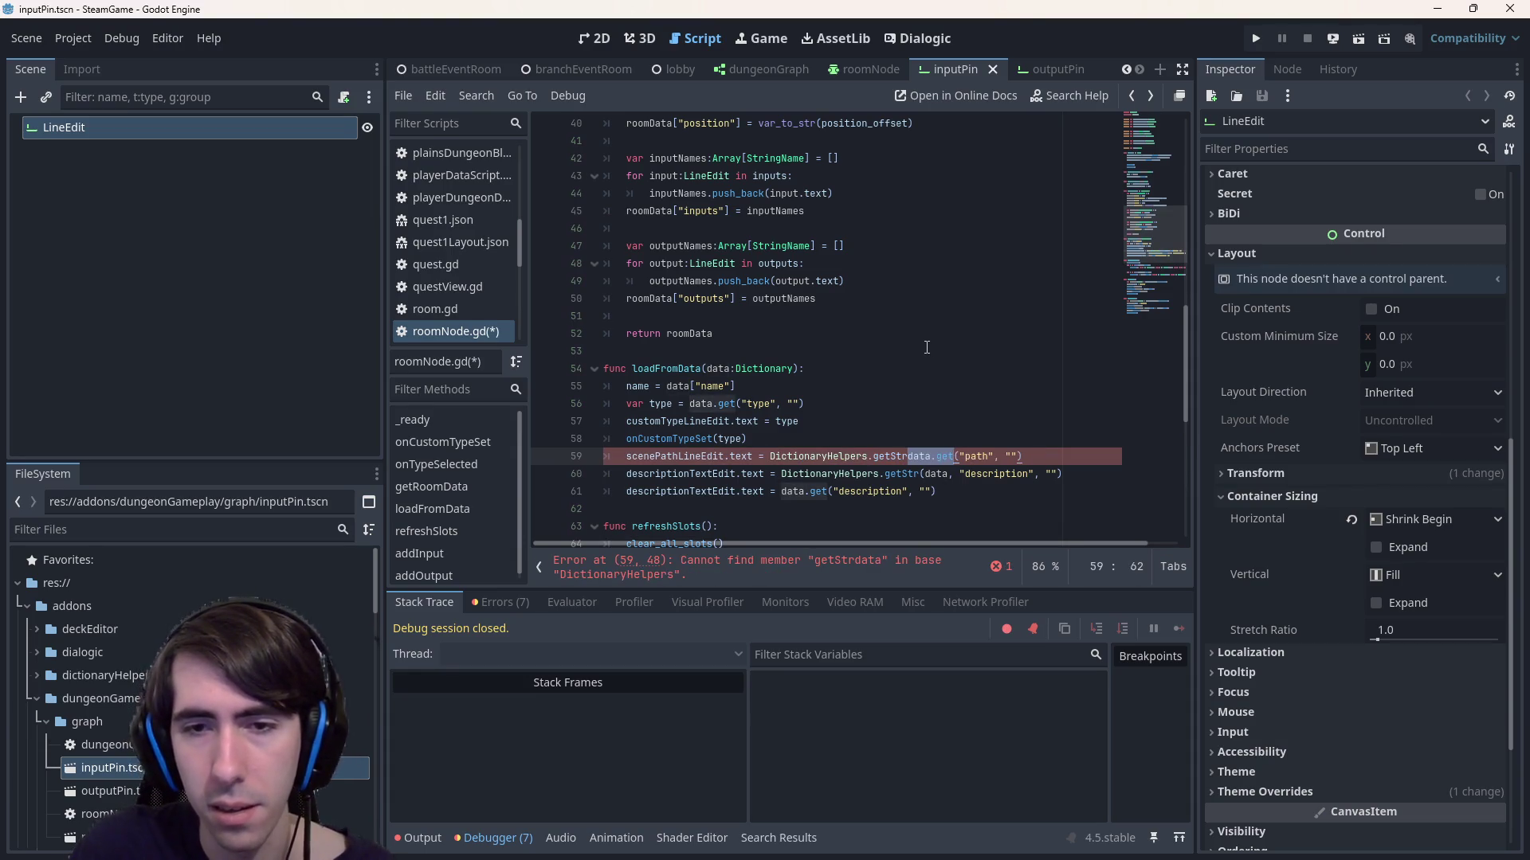
pyautogui.write('(')
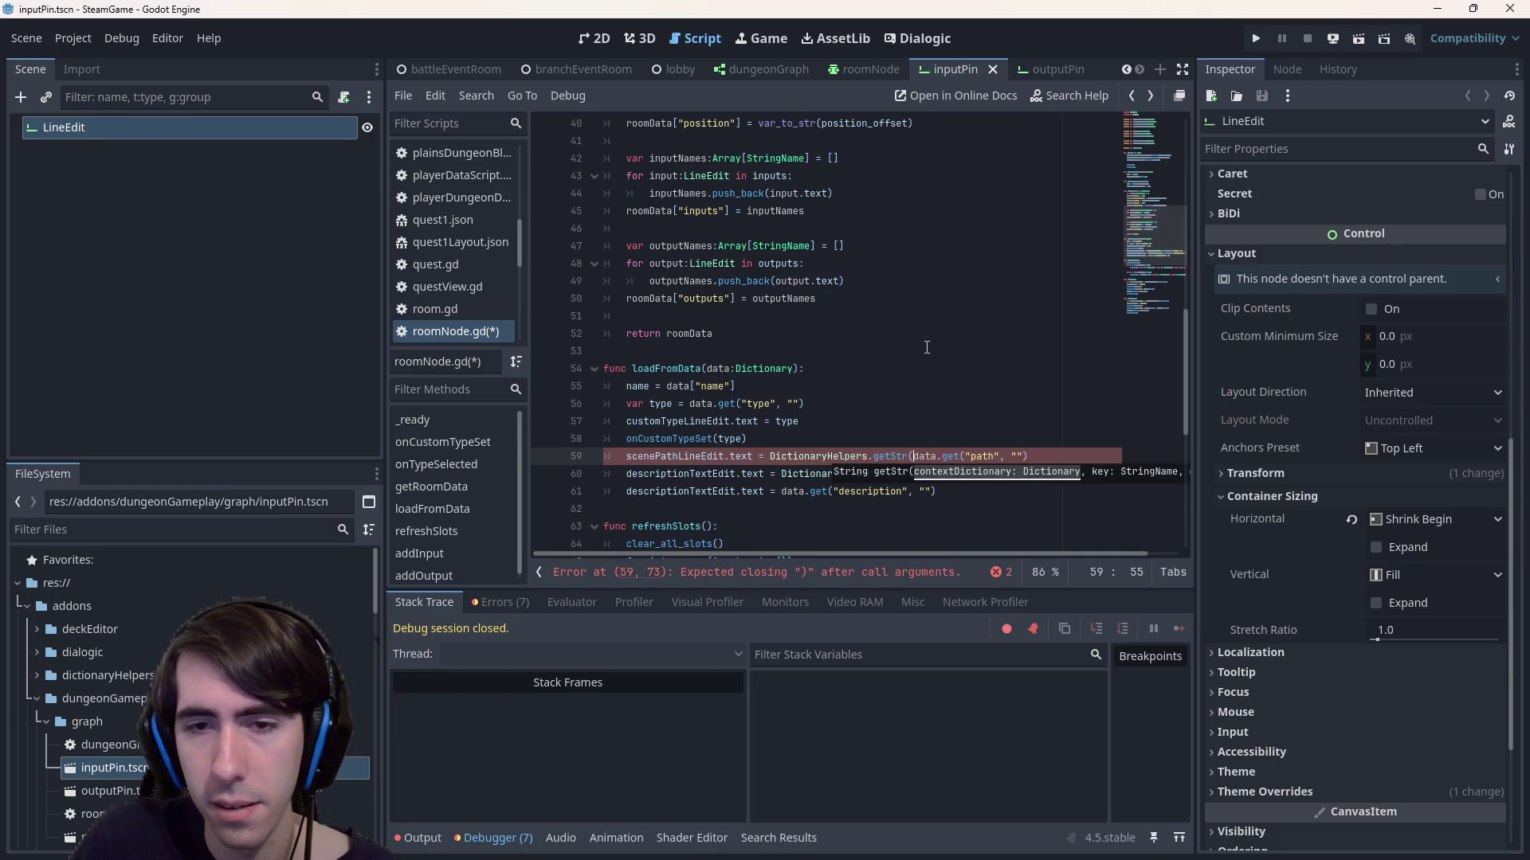
pyautogui.press('Delete')
pyautogui.press('Delete')
pyautogui.press('Delete')
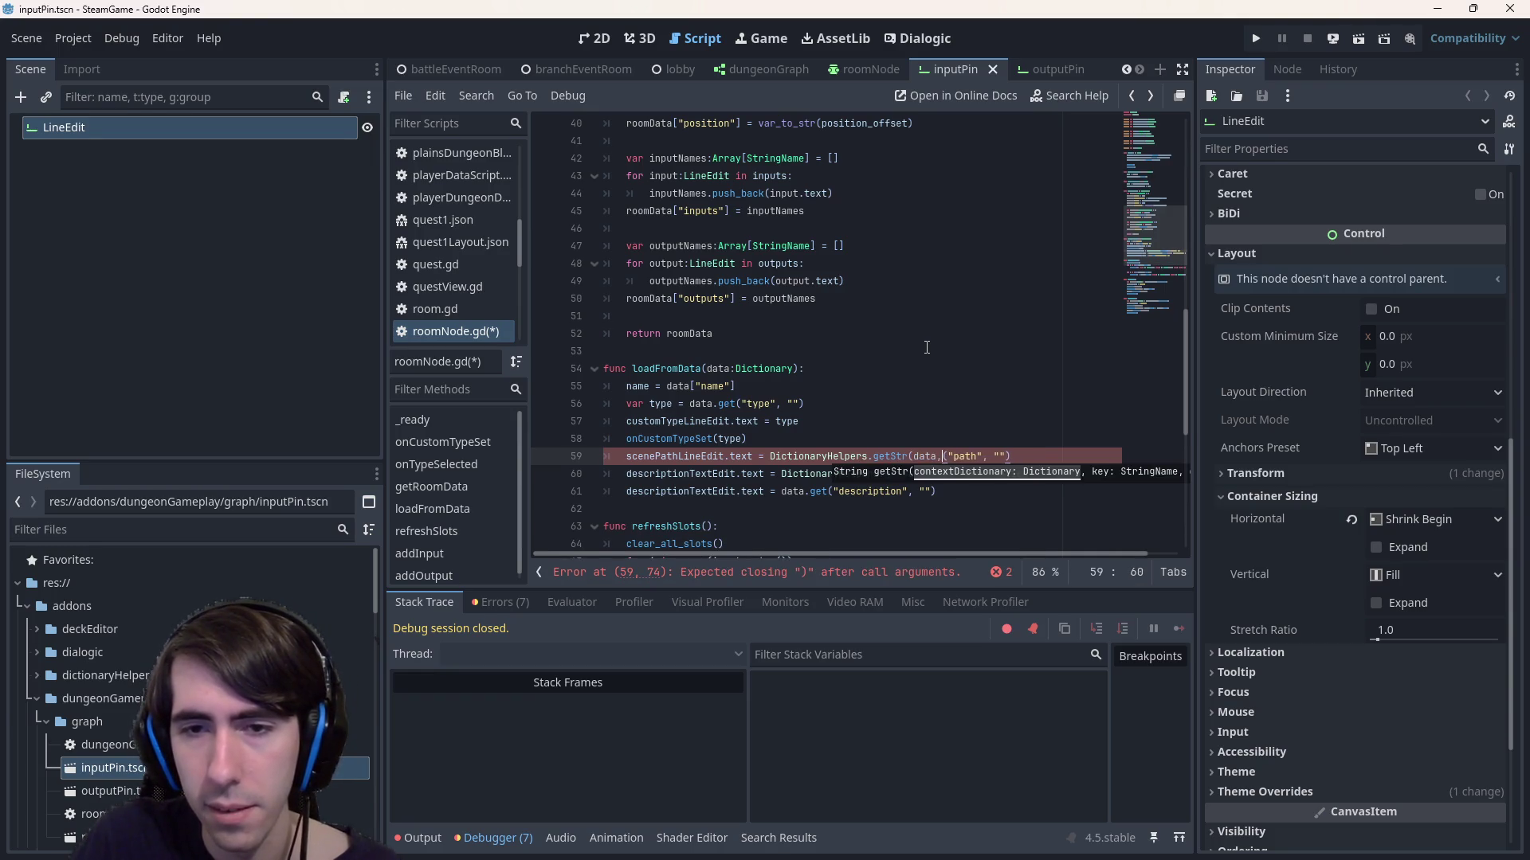
pyautogui.write(',')
pyautogui.hotkey('ctrl', 's')
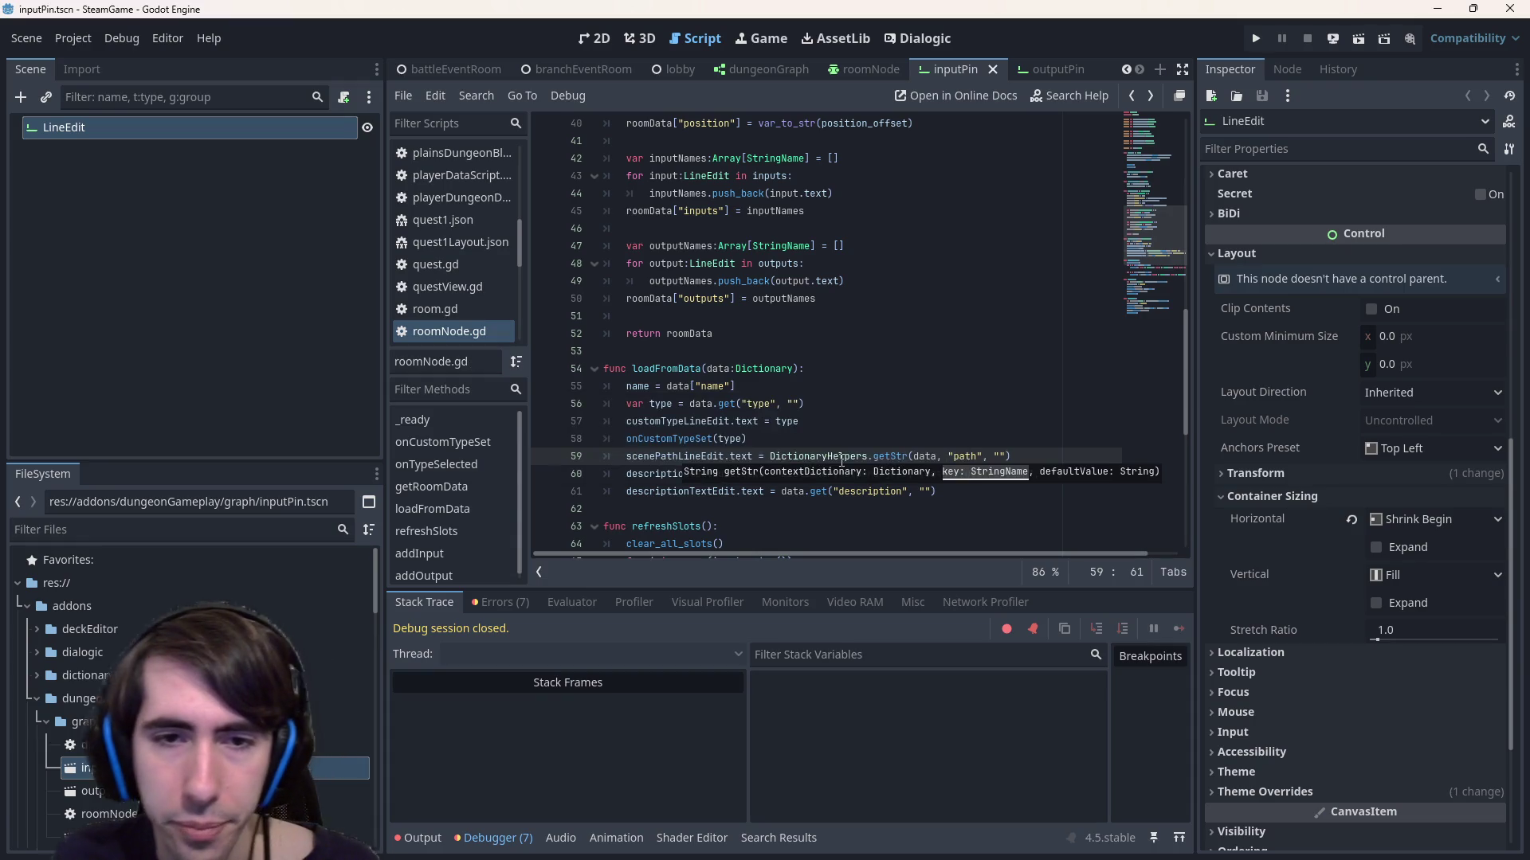
pyautogui.click(842, 457)
# - Change the type line 56 to read through DictionaryHelpers.getStr(data, "type", ...)
pyautogui.click(740, 403)
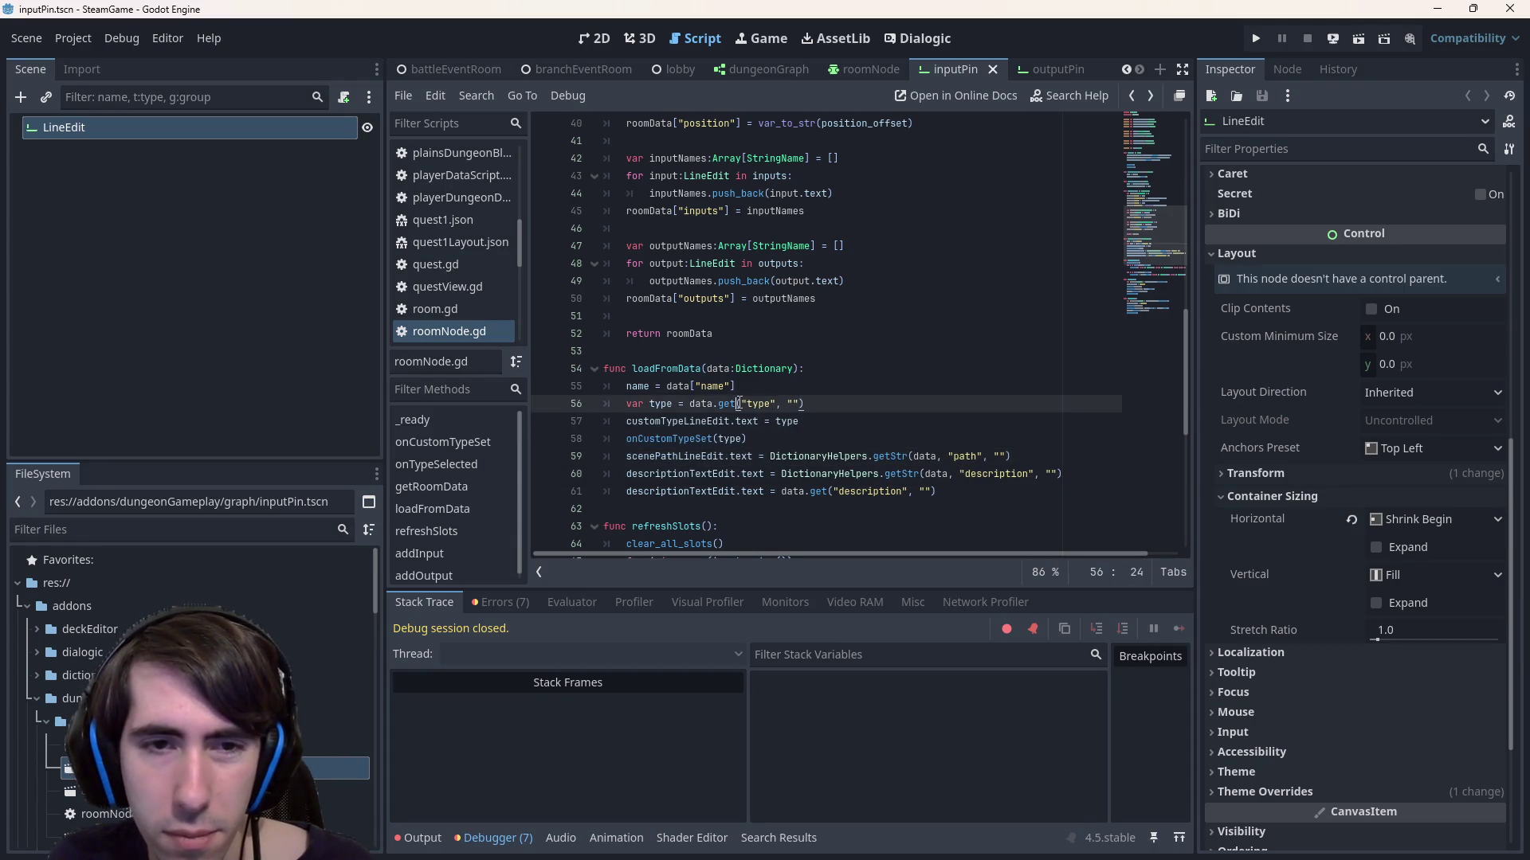
pyautogui.doubleClick(660, 404)
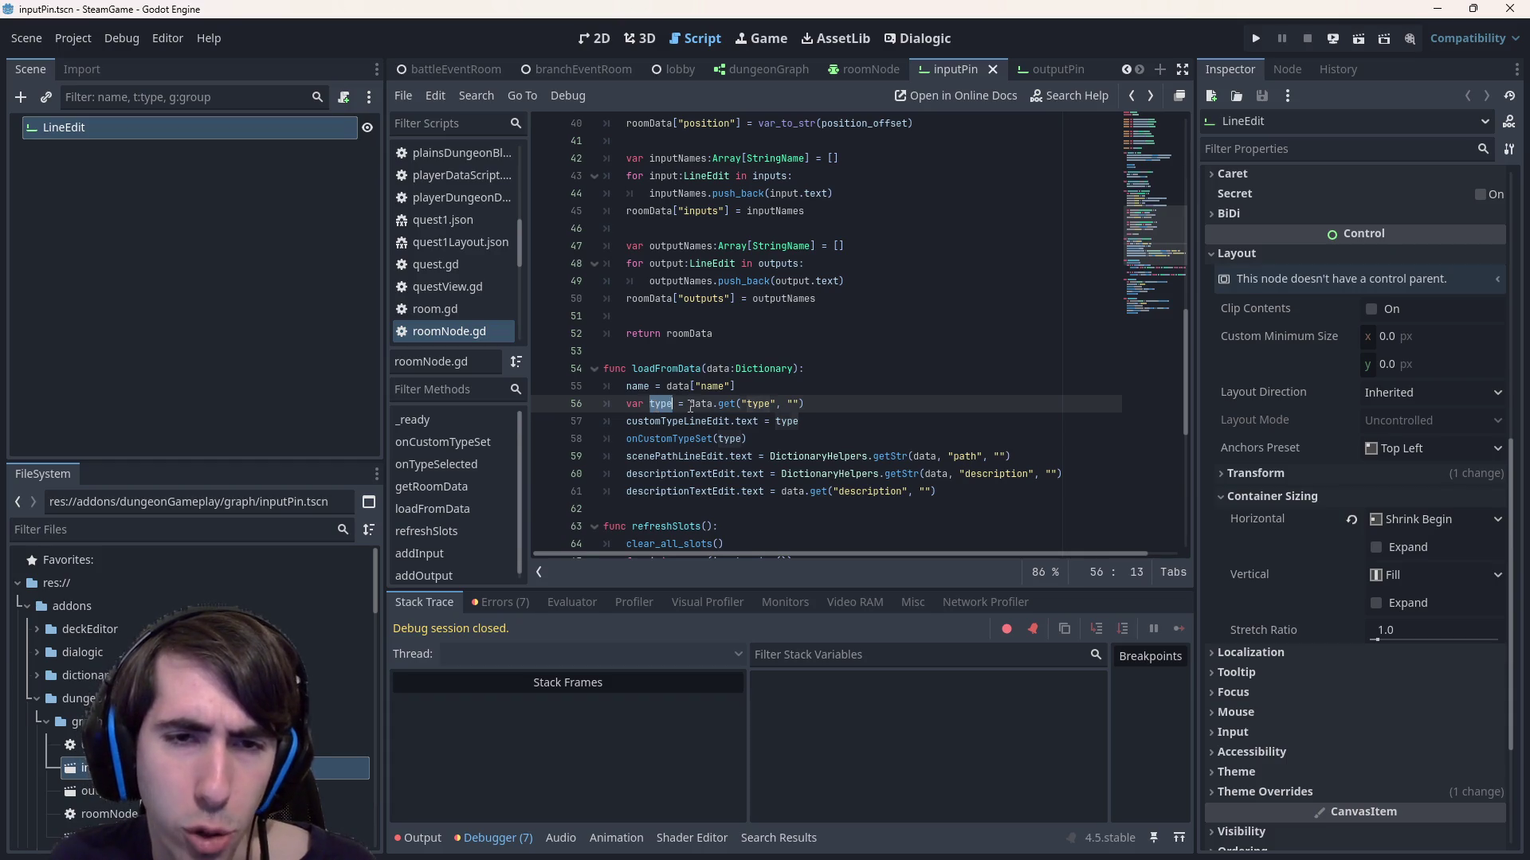
pyautogui.click(685, 404)
pyautogui.write('DictionaryHelpers.getStr')
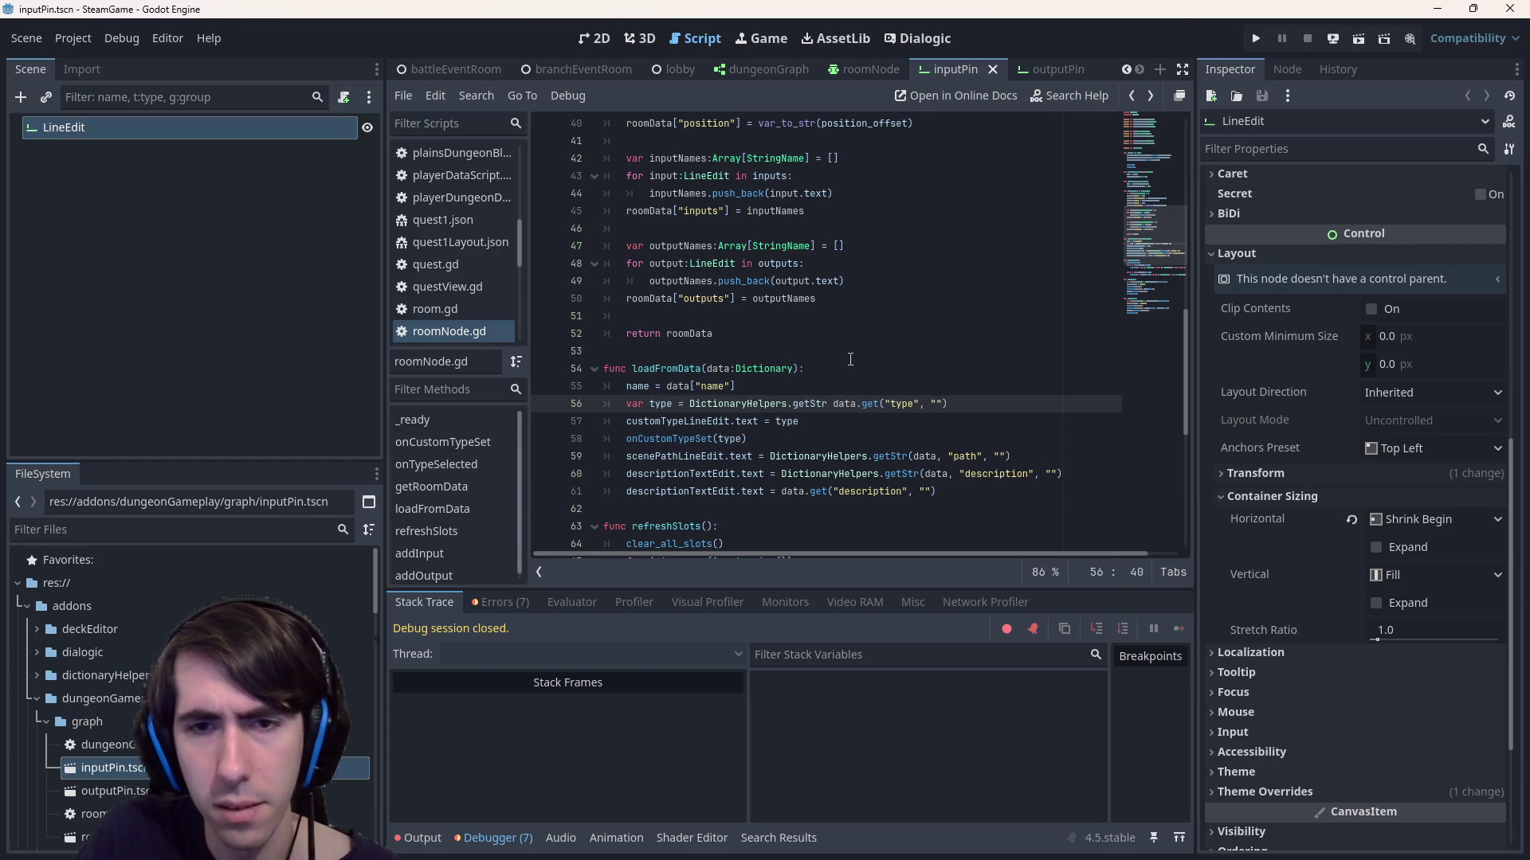
pyautogui.press('Delete')
pyautogui.write('(')
pyautogui.hotkey('ctrl', 'Right')
pyautogui.press('Delete')
pyautogui.press('Delete')
pyautogui.press('Delete')
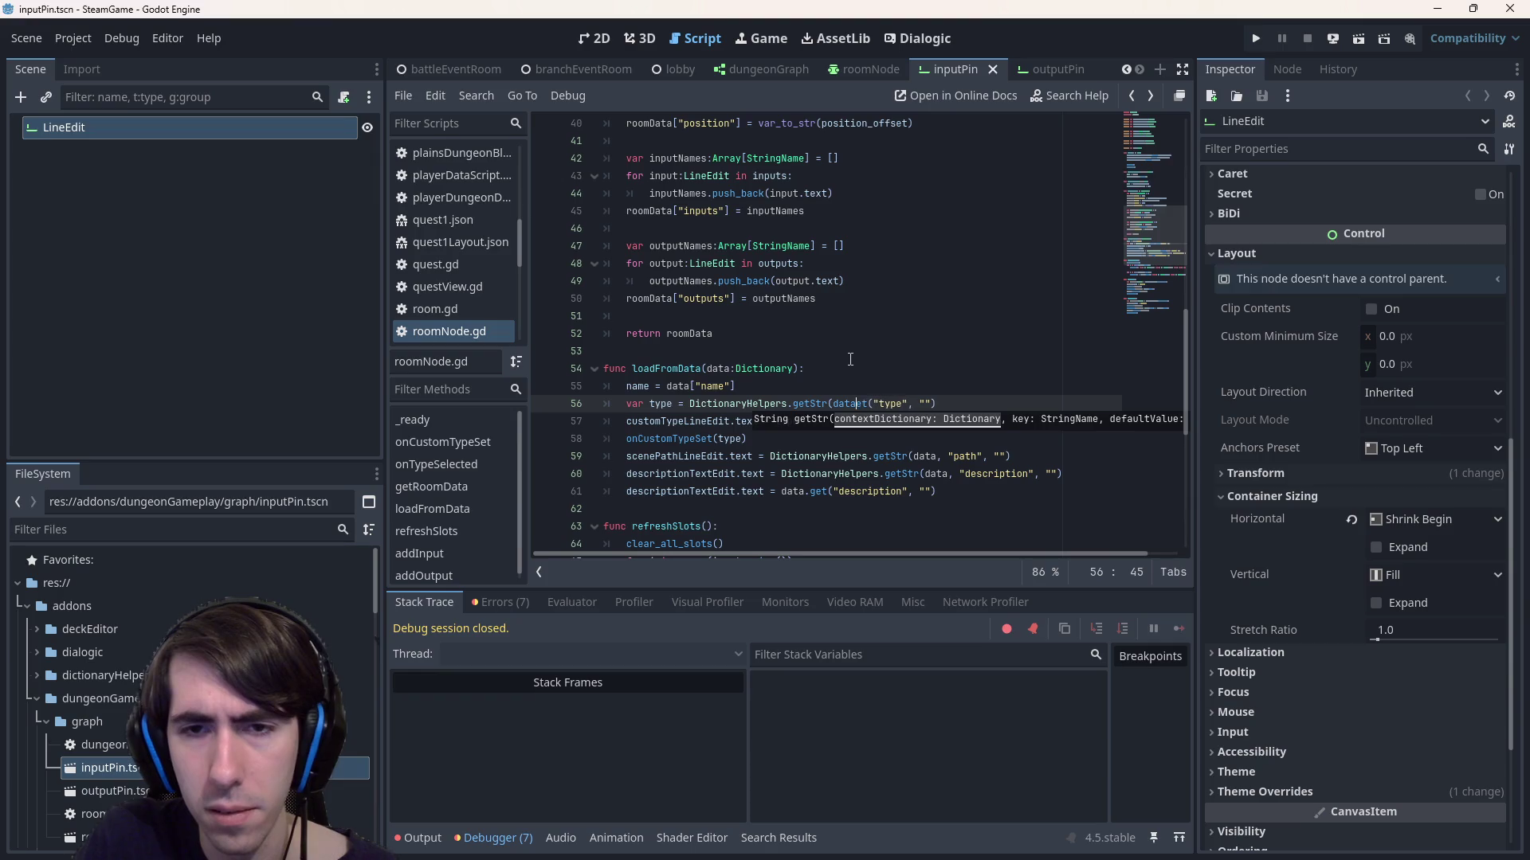
pyautogui.write(',')
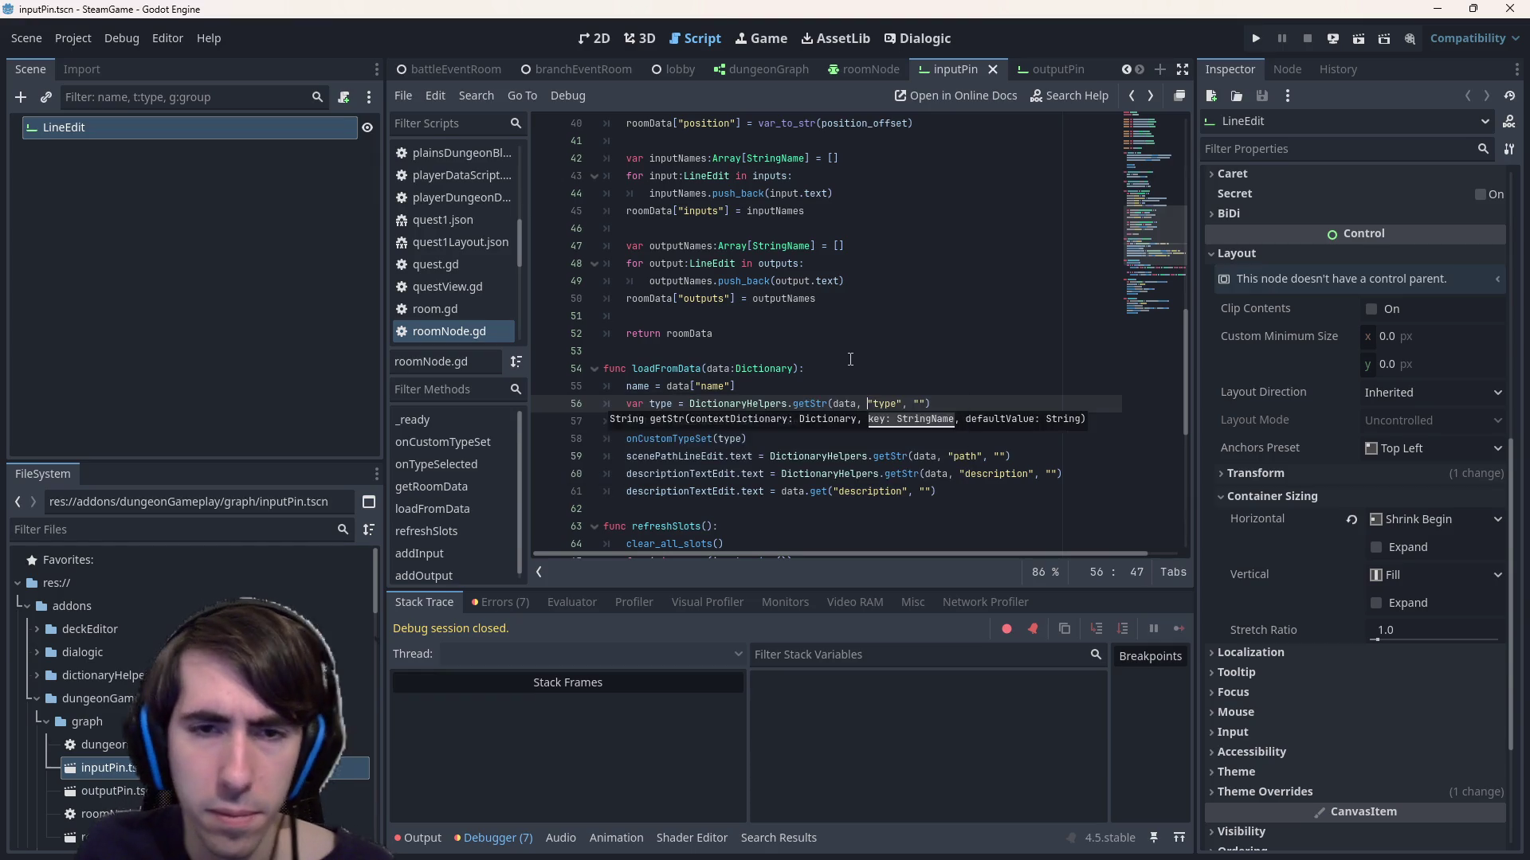
pyautogui.click(848, 357)
# - Make the name line 55 use DictionaryHelpers.getStr(data, "name", "NoName") and save
pyautogui.click(667, 385)
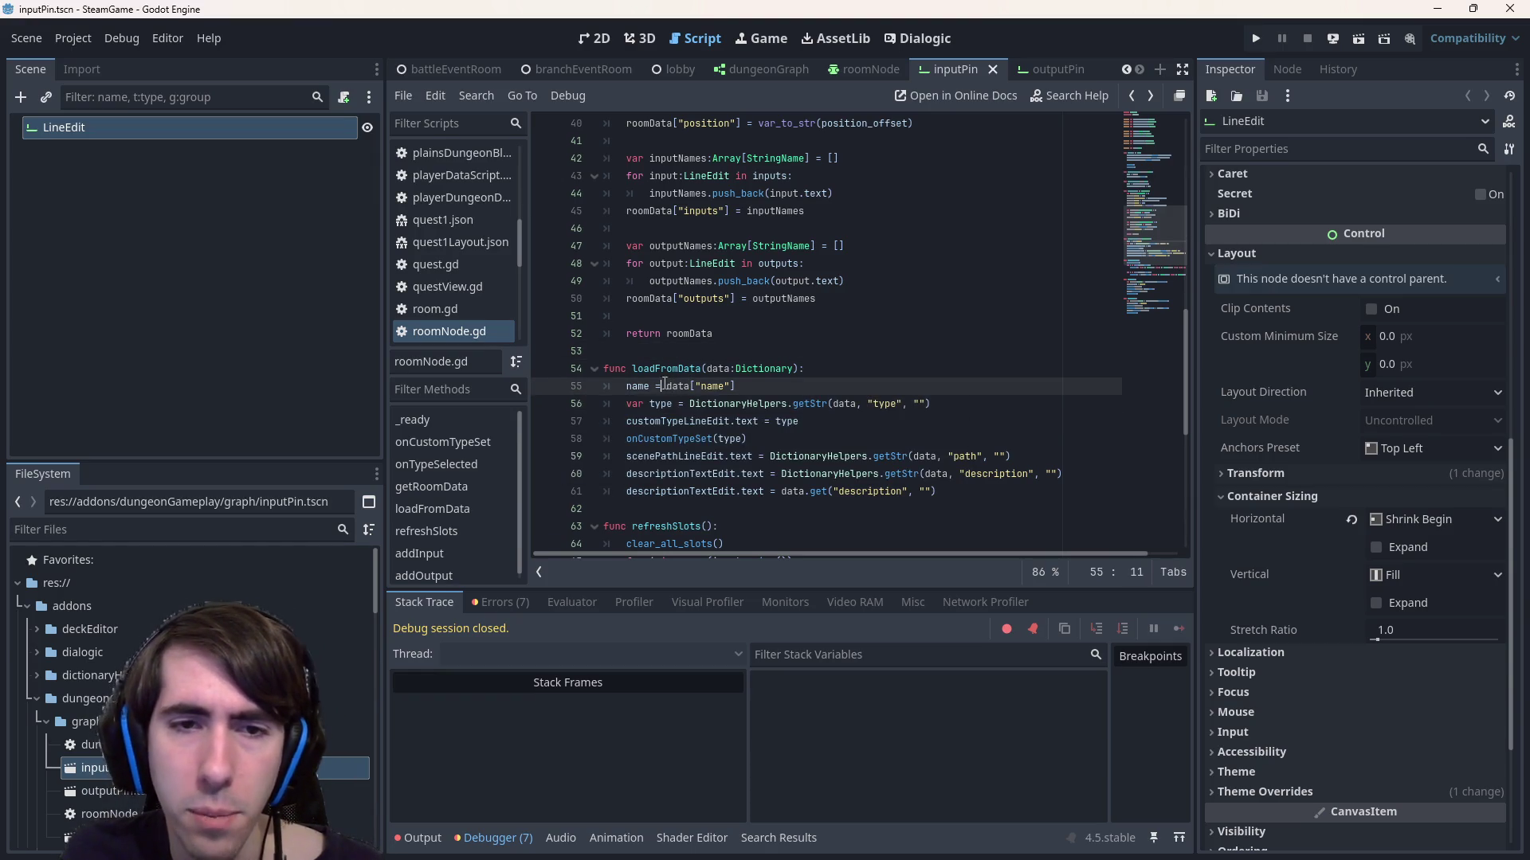
pyautogui.write('DictionaryHelpers.getStr')
pyautogui.write('(')
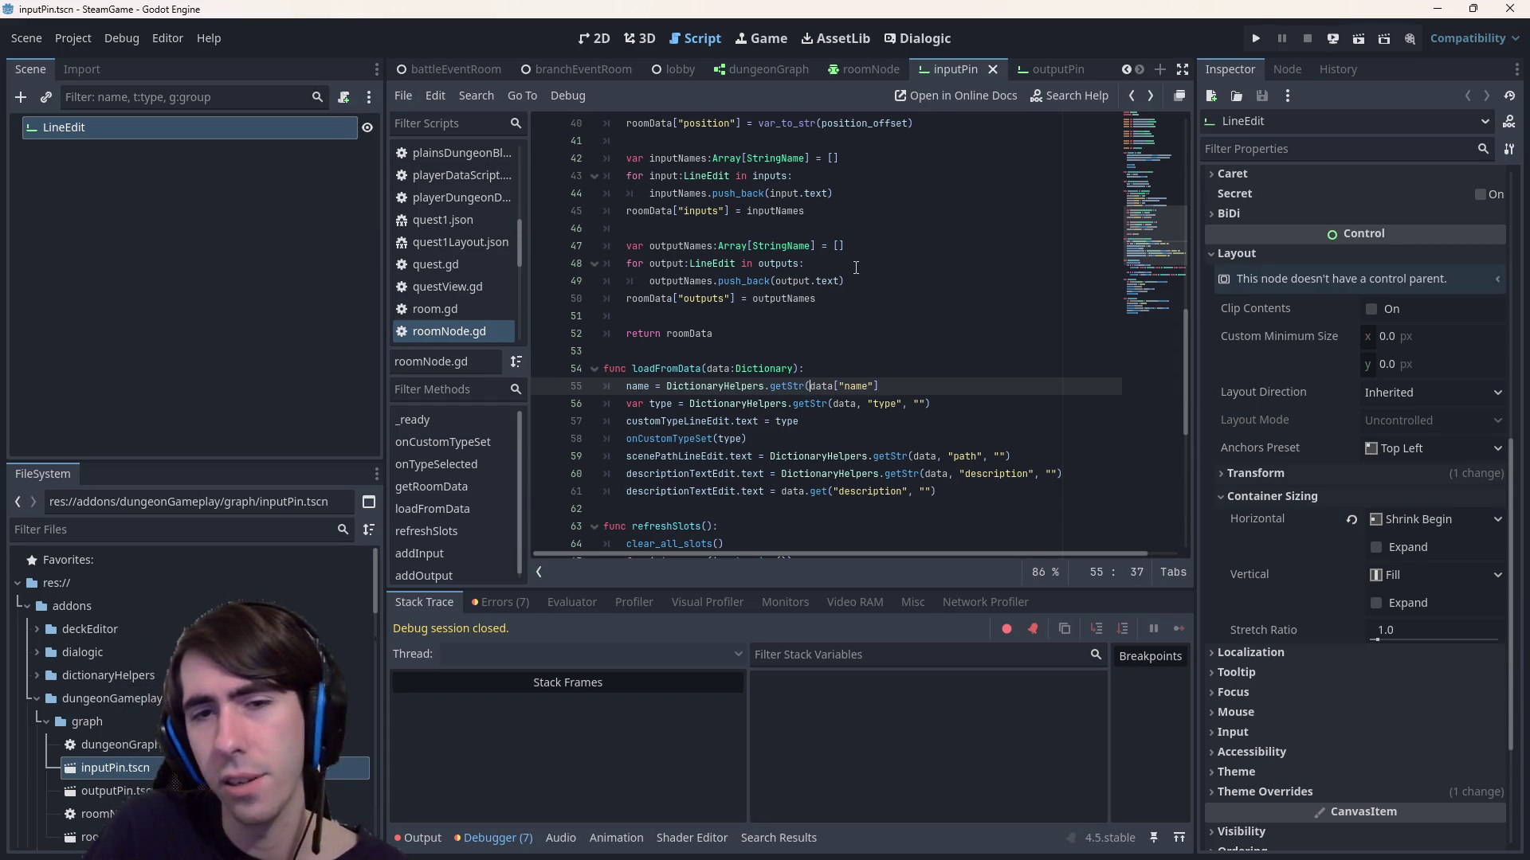
pyautogui.press('Delete')
pyautogui.write(',')
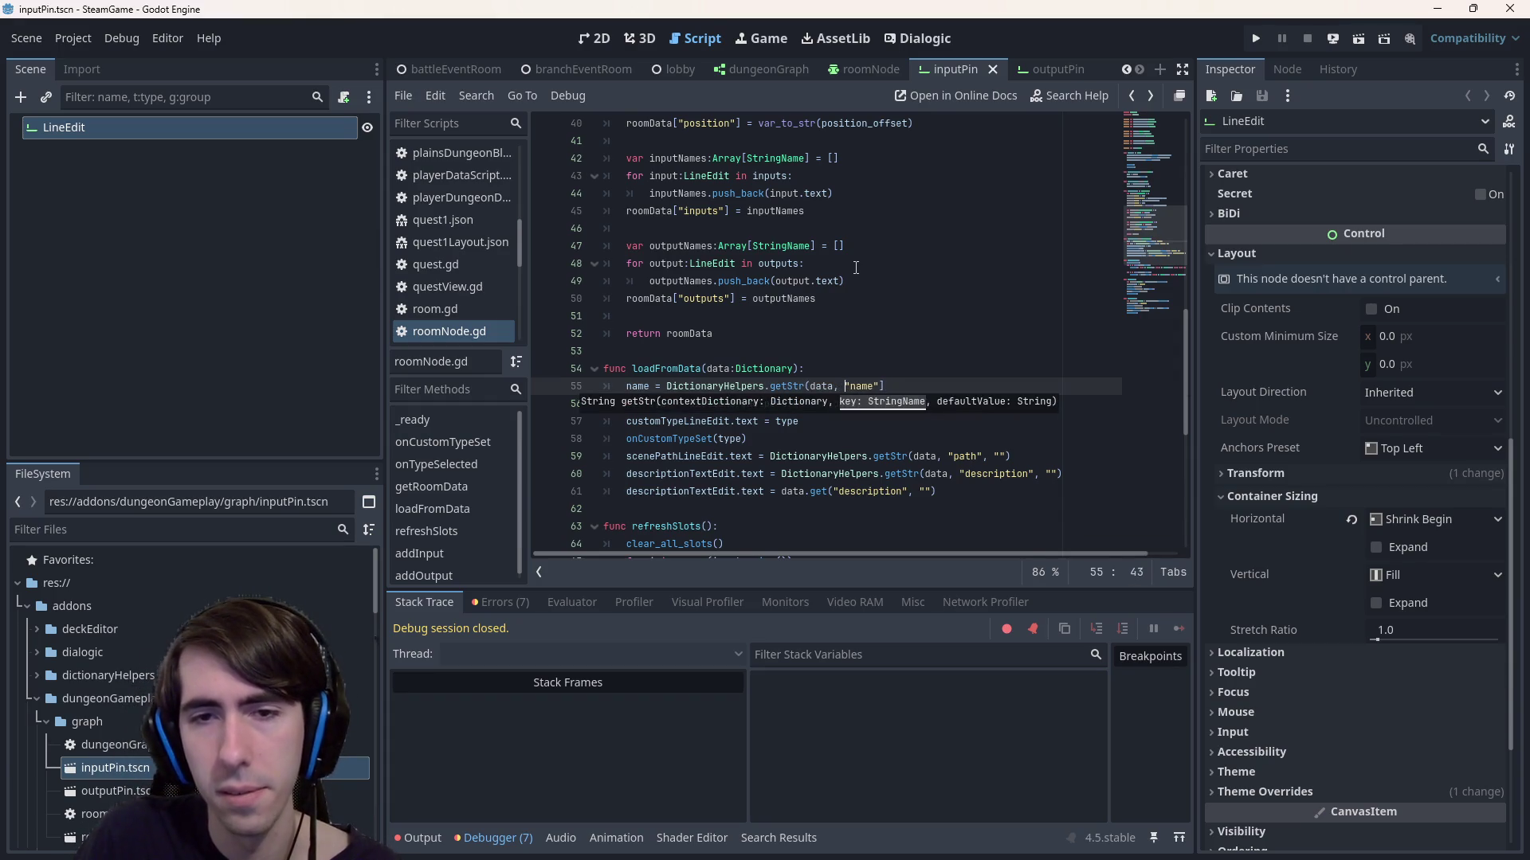
pyautogui.press('BackSpace')
pyautogui.write(',')
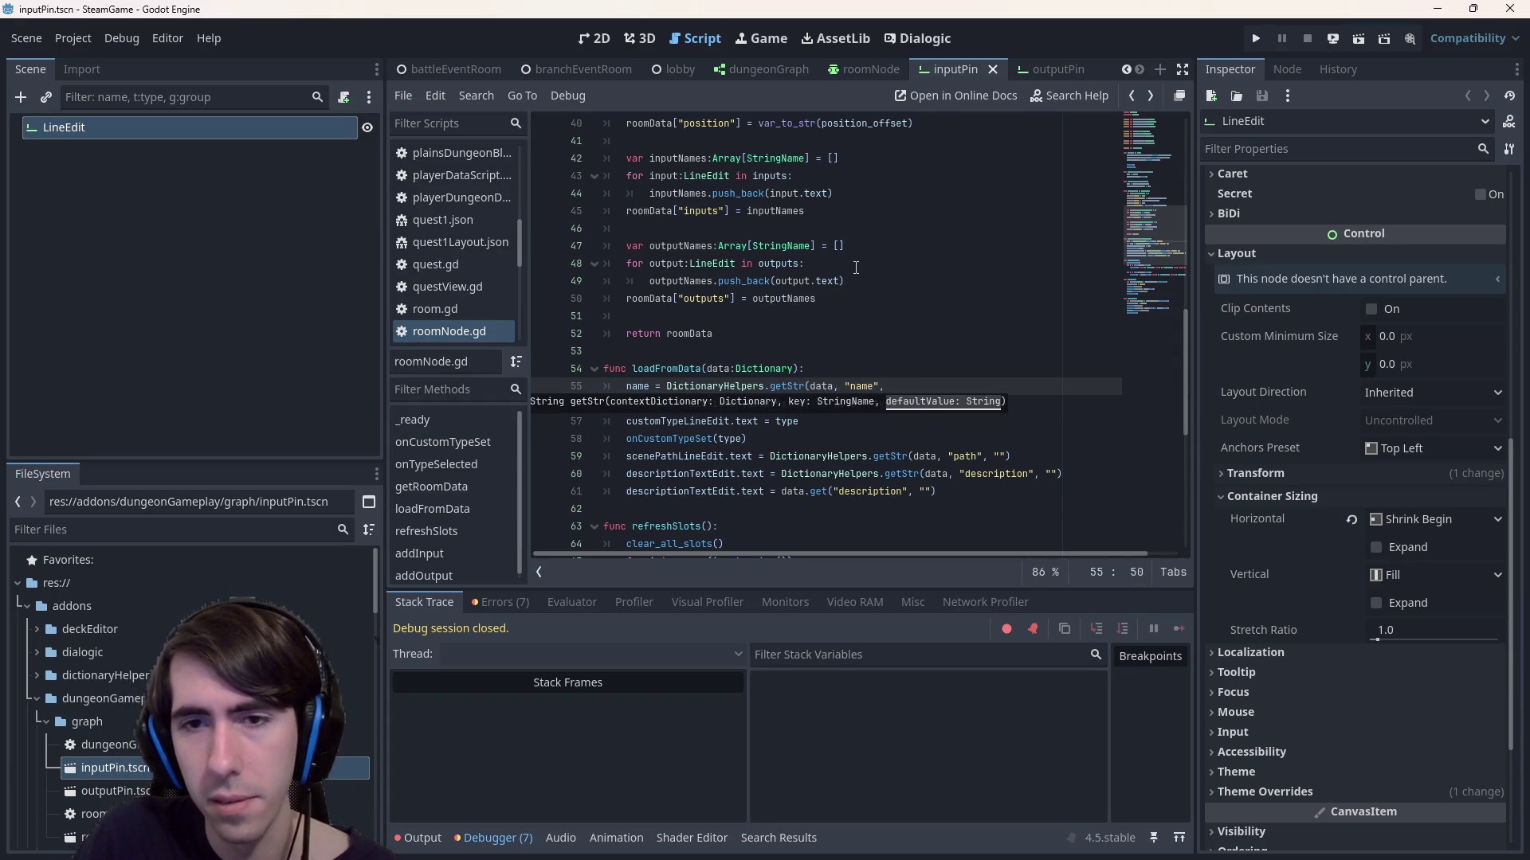
pyautogui.write(' "')
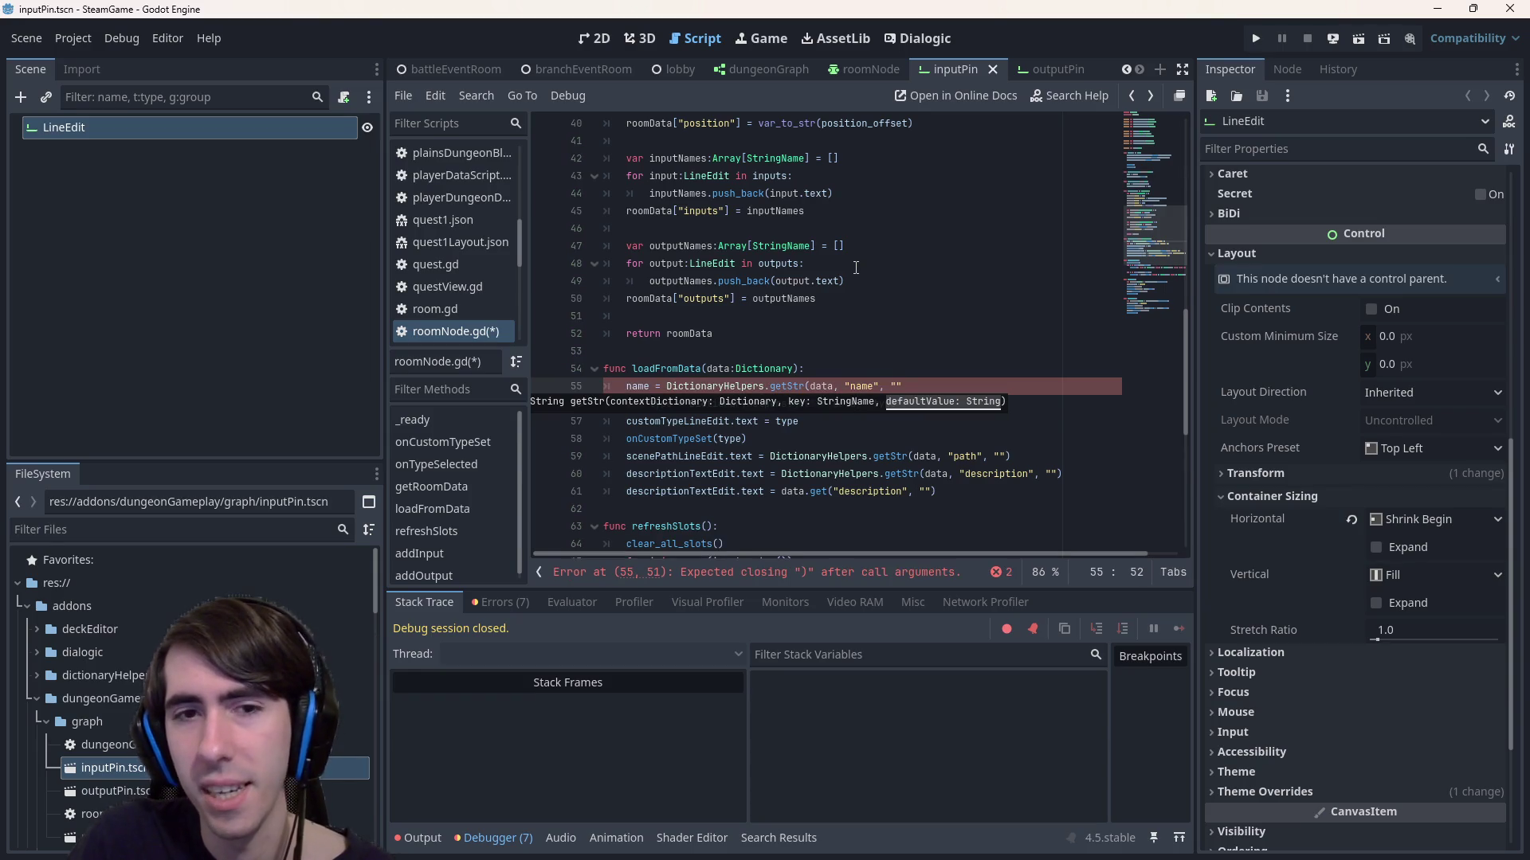
pyautogui.write('D')
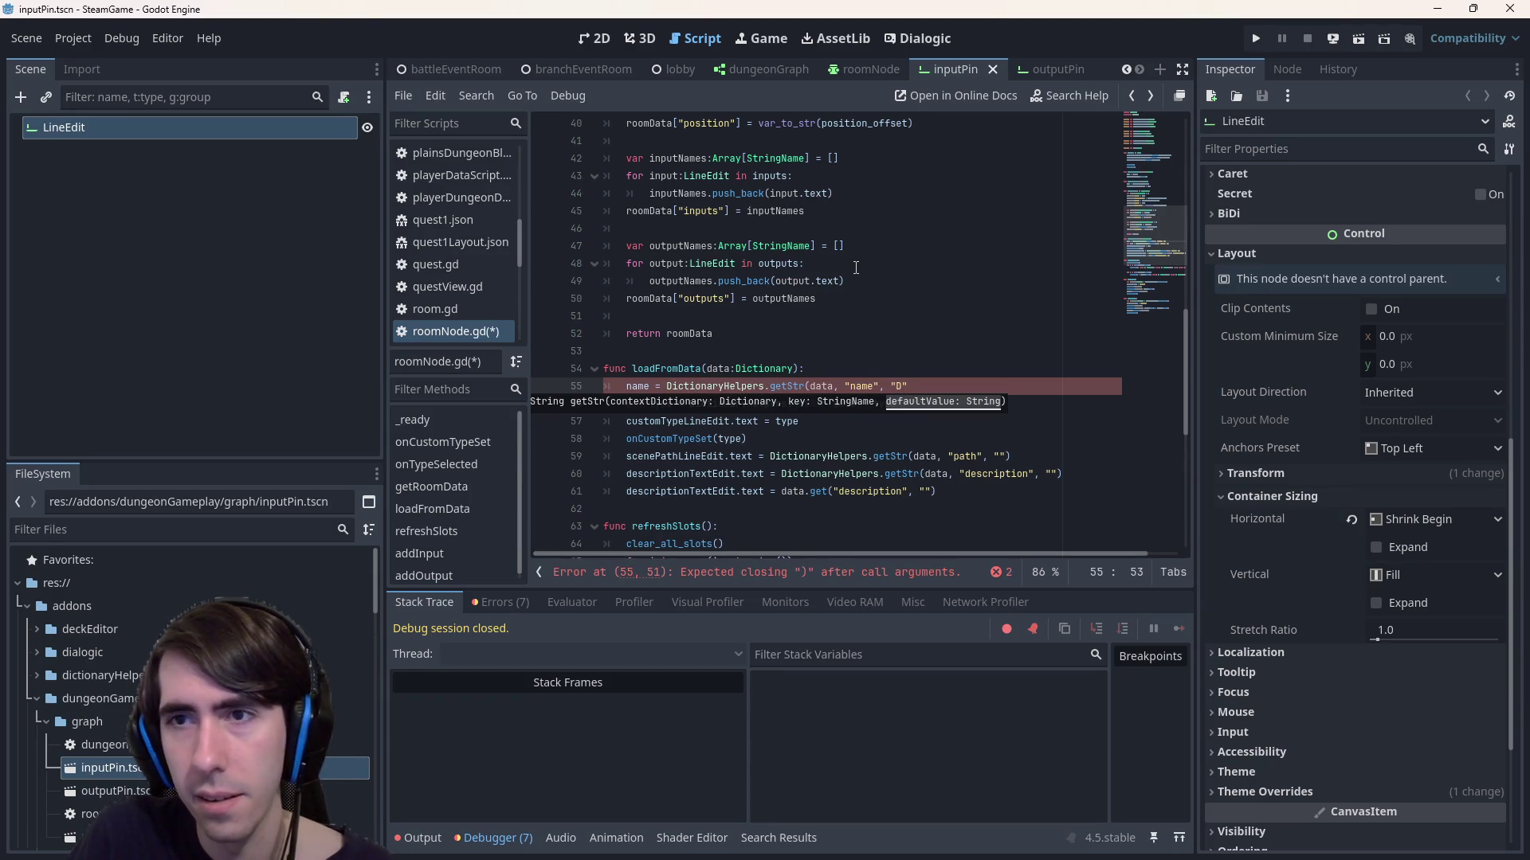
pyautogui.write('NoName")')
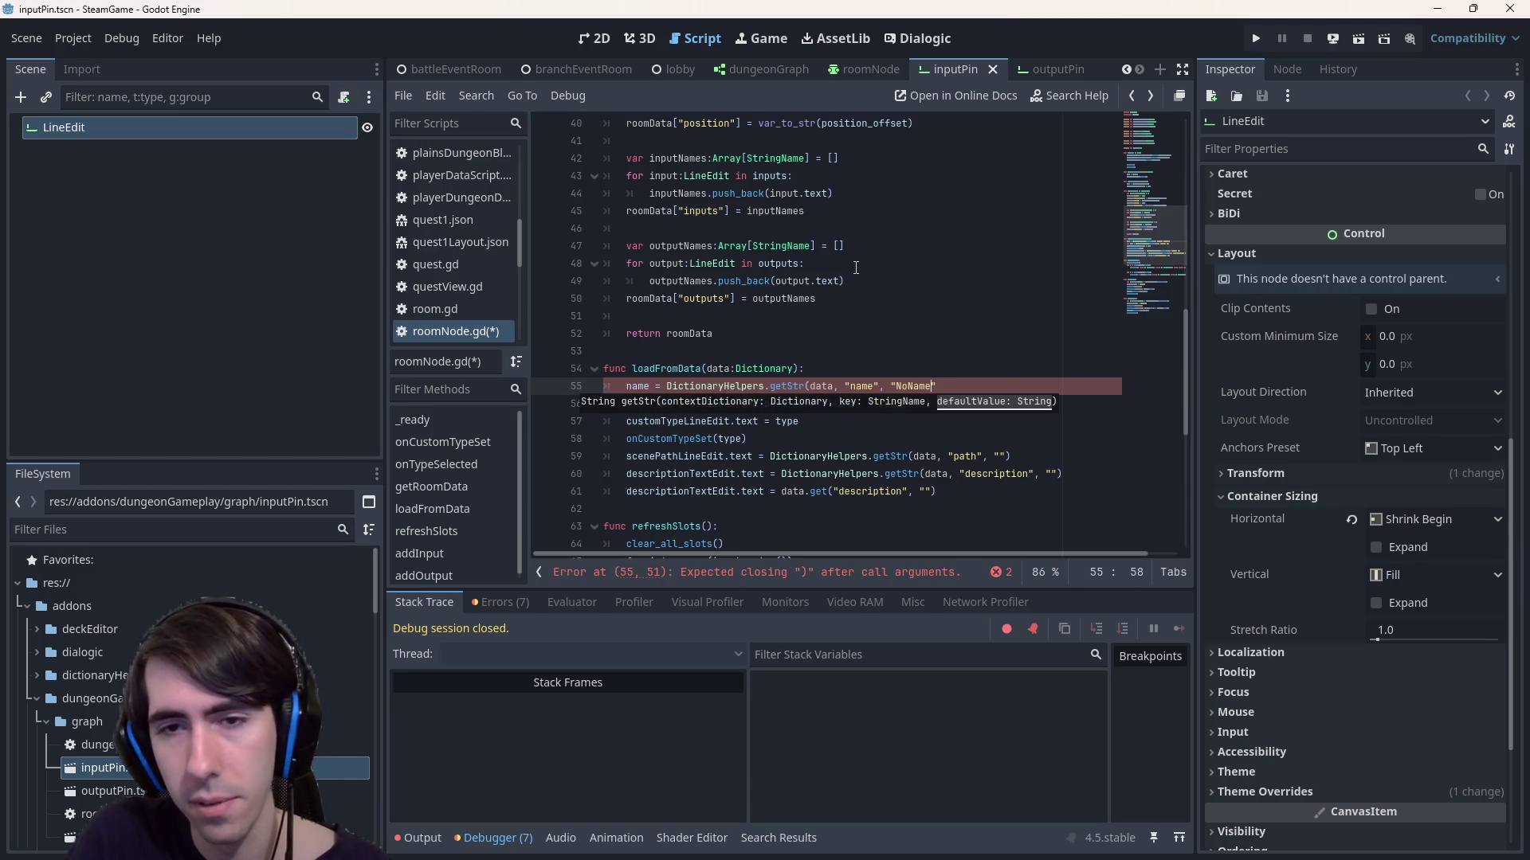
pyautogui.hotkey('ctrl', 's')
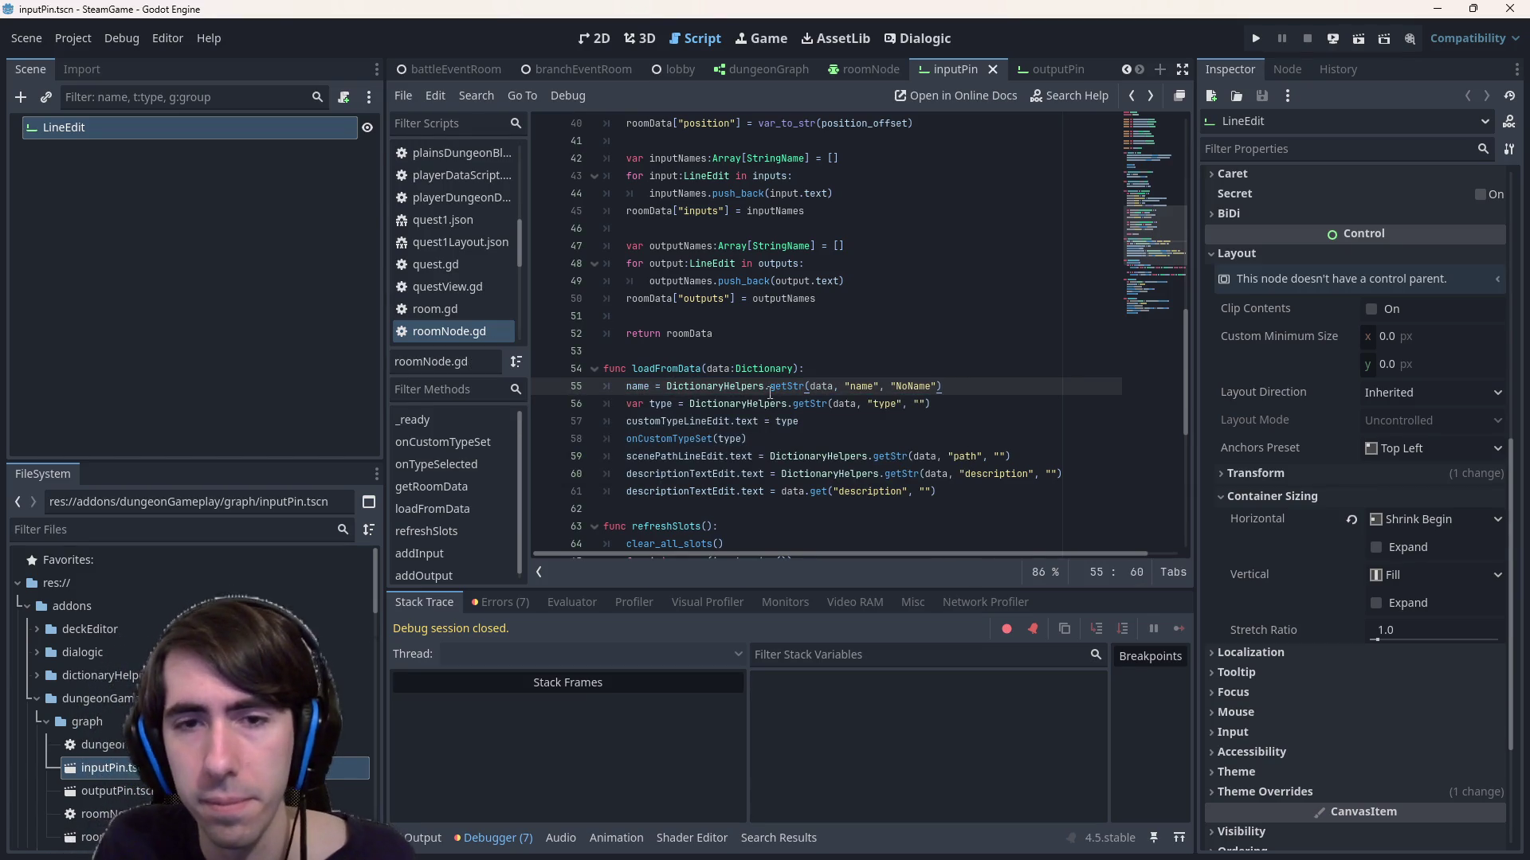
# - Undo the latest edit on the name line 55 and save
pyautogui.doubleClick(799, 385)
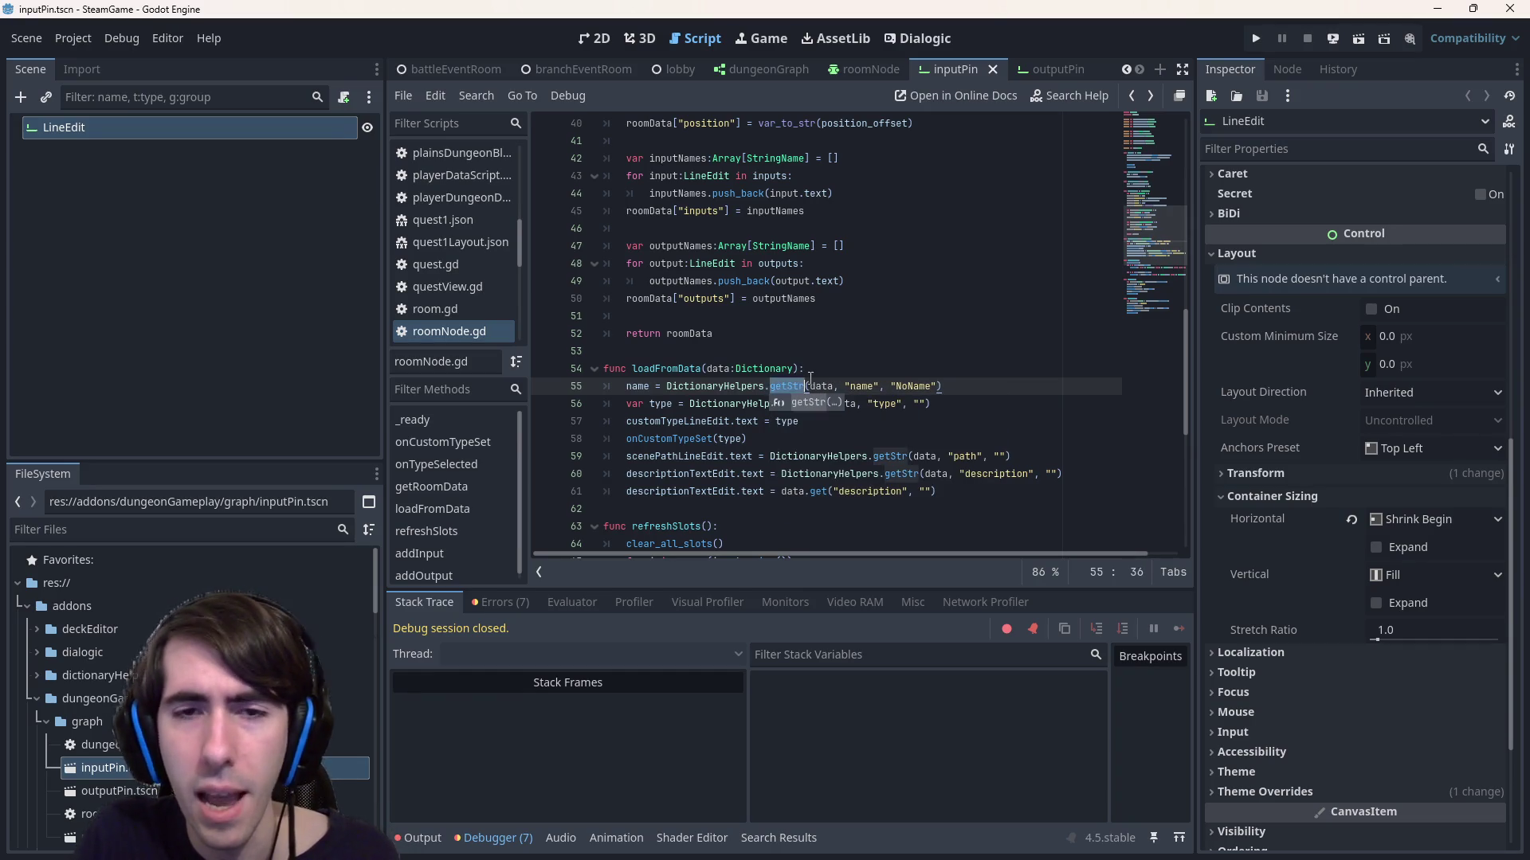
pyautogui.press('End')
pyautogui.press('BackSpace')
pyautogui.press('BackSpace')
pyautogui.press('BackSpace')
pyautogui.write('D')
pyautogui.hotkey('ctrl', 'z')
pyautogui.hotkey('ctrl', 'z')
pyautogui.hotkey('ctrl', 'z')
pyautogui.hotkey('ctrl', 's')
# - Review loadFromData's type and description lines down to the refreshSlots header
pyautogui.click(765, 368)
pyautogui.doubleClick(730, 436)
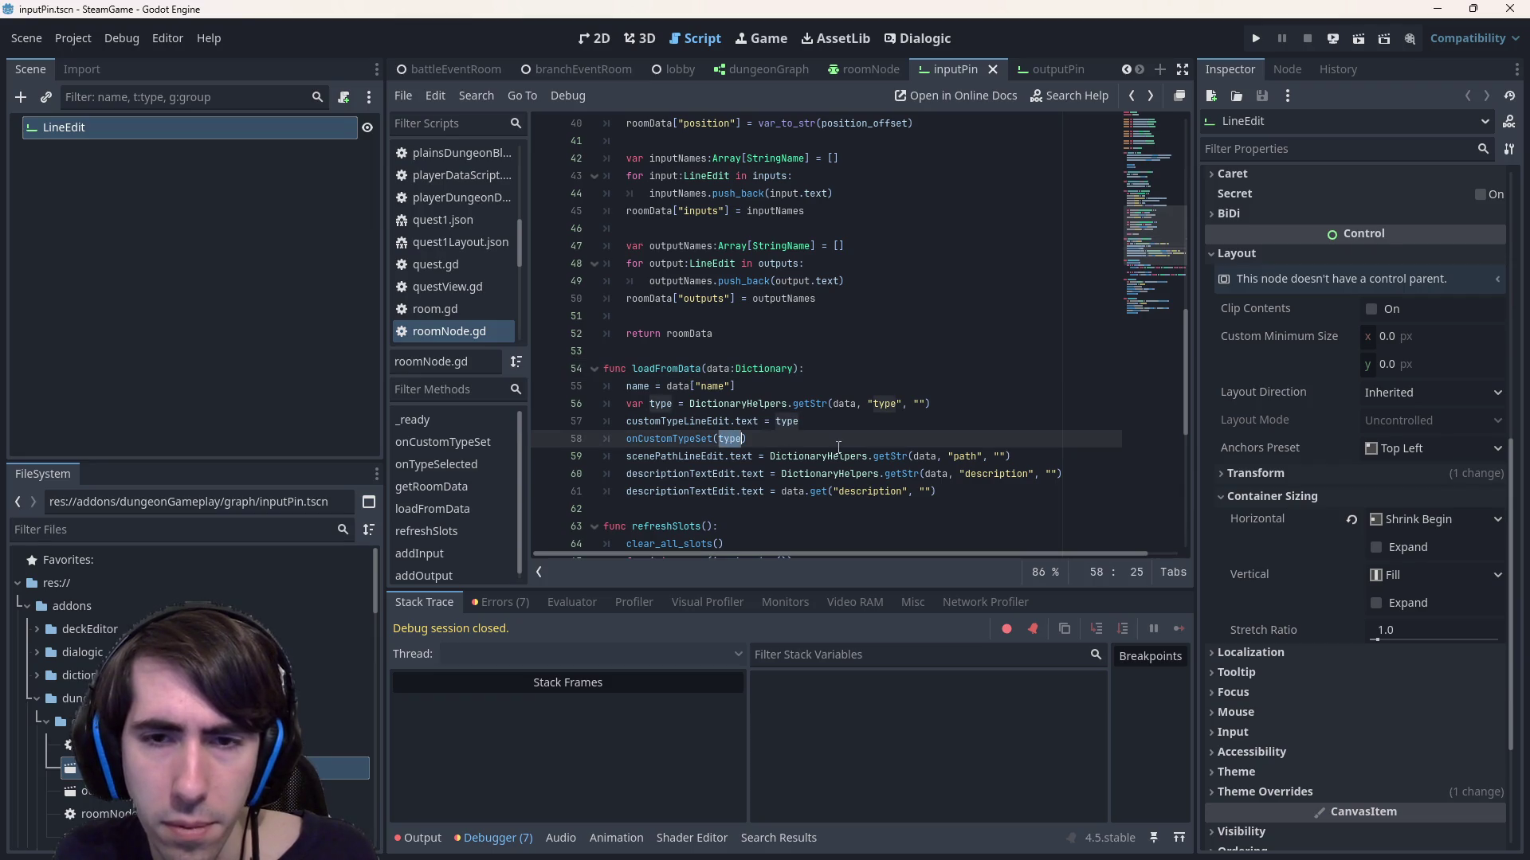
pyautogui.click(975, 486)
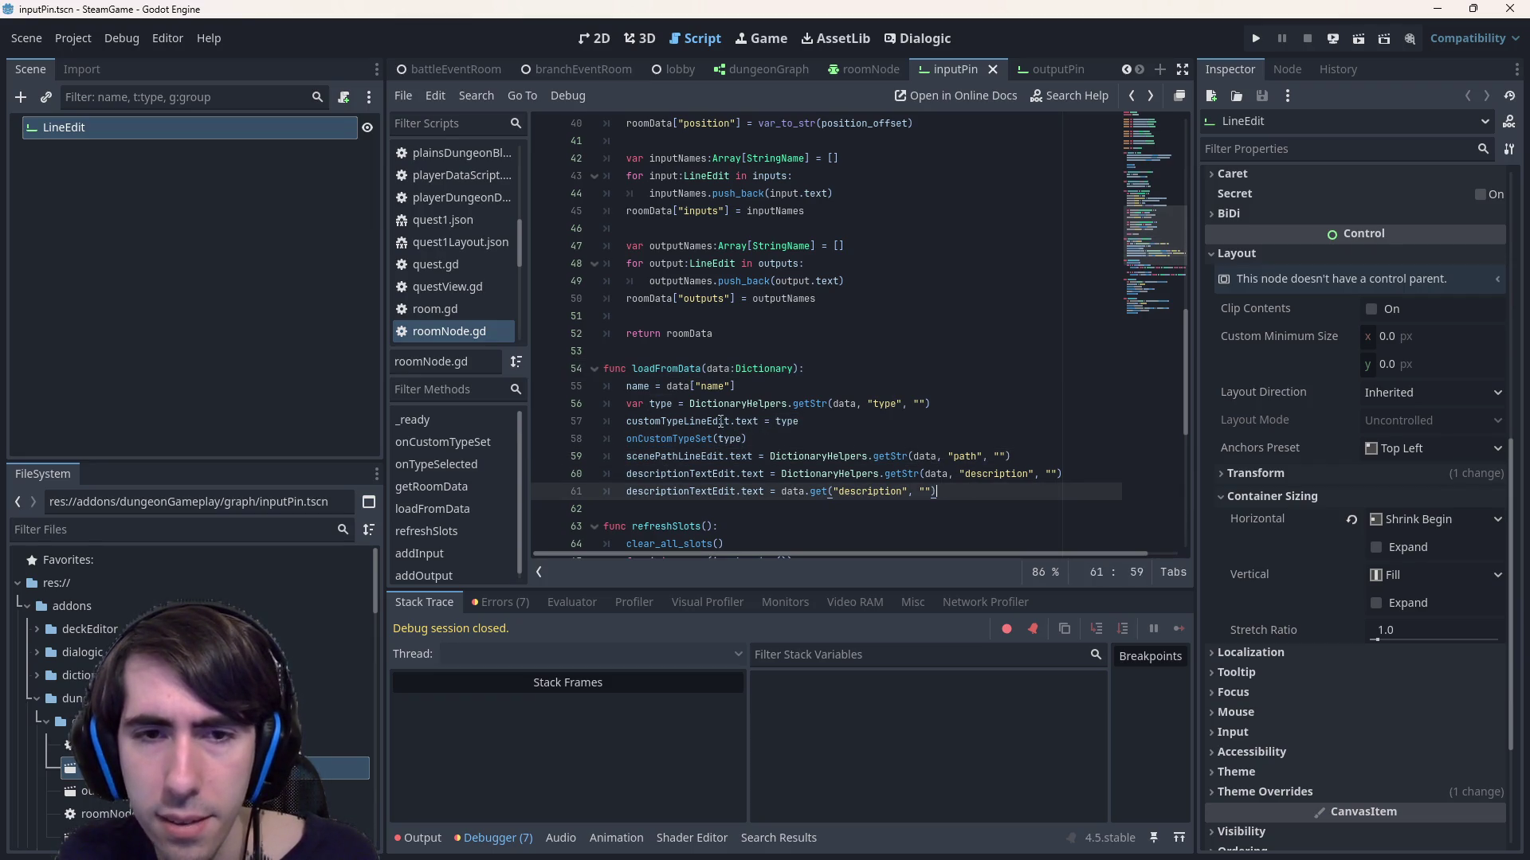
pyautogui.moveTo(782, 476)
pyautogui.mouseDown()
pyautogui.moveTo(948, 479)
pyautogui.moveTo(496, 480)
pyautogui.mouseUp()
pyautogui.click(989, 522)
pyautogui.scroll(-4, 989, 521)
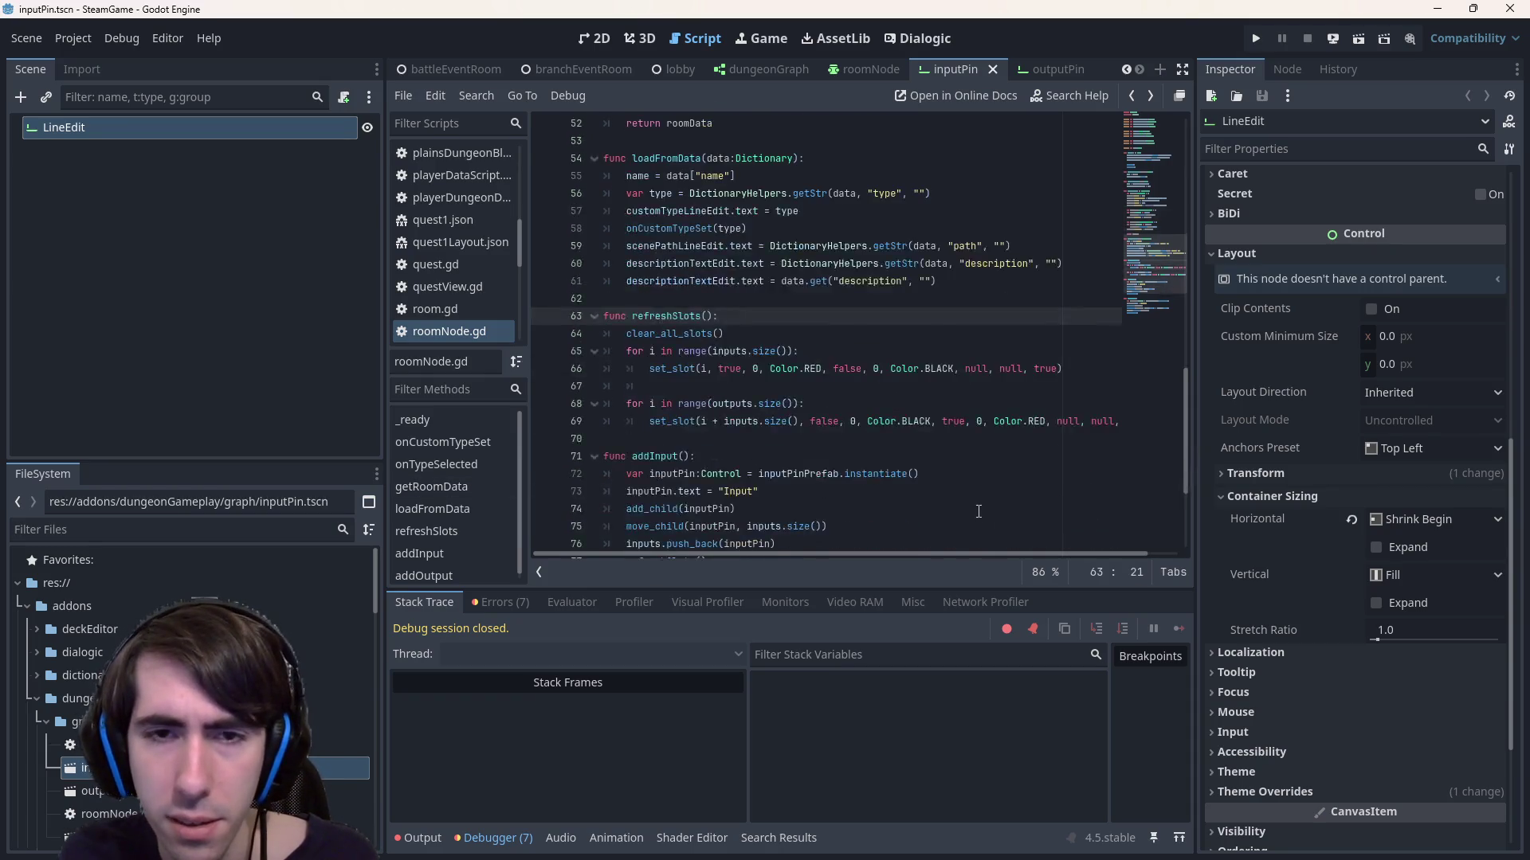
pyautogui.scroll(2, 973, 508)
pyautogui.click(1001, 385)
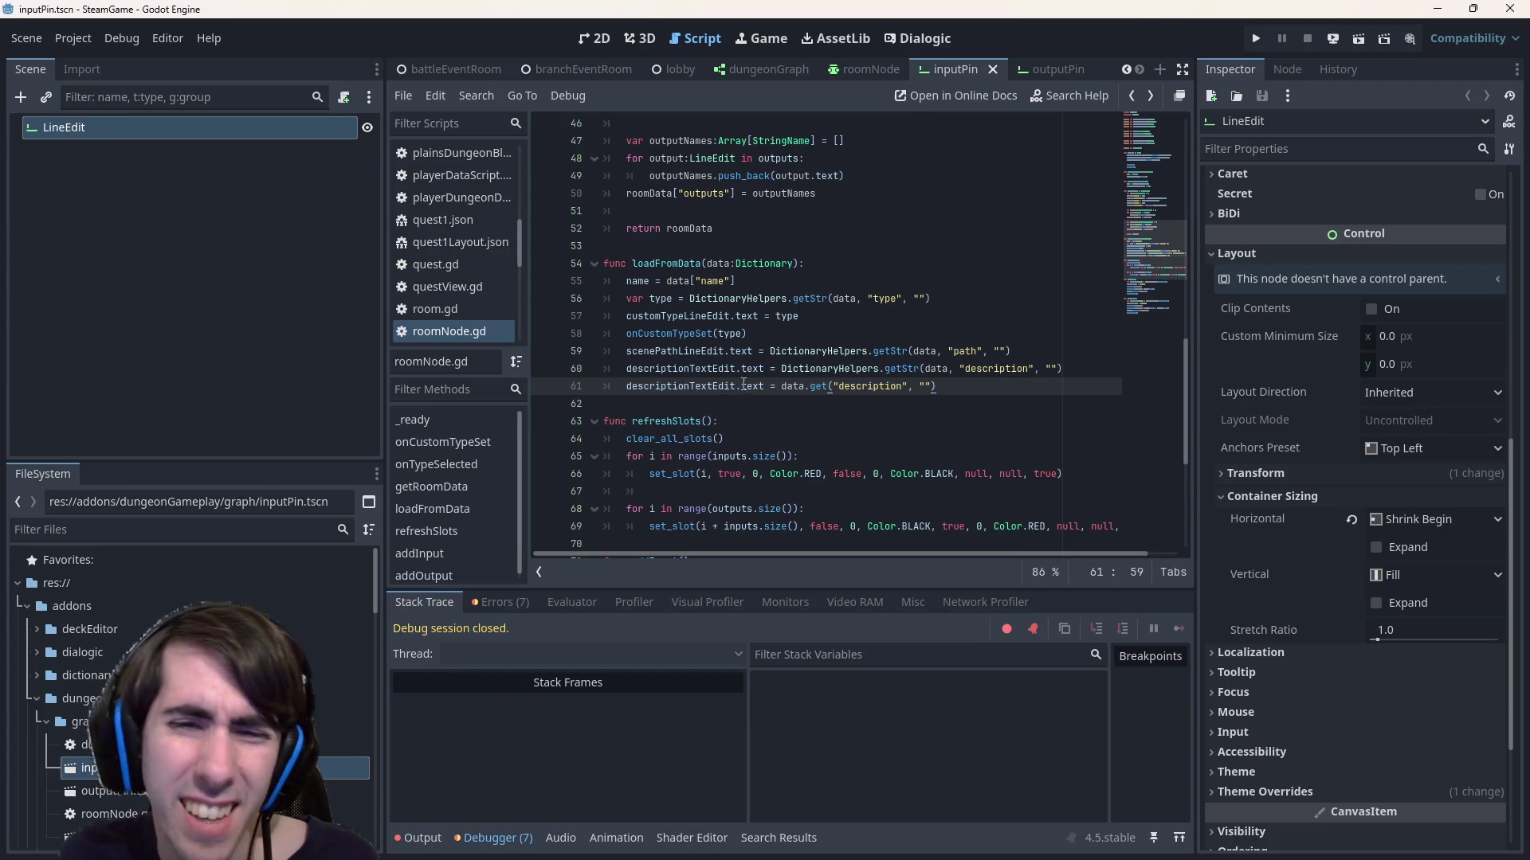
# - Undo and redo the recent getStr edits, then duplicate description line 60 below itself
pyautogui.hotkey('ctrl', 'z')
pyautogui.hotkey('ctrl', 'z')
pyautogui.hotkey('ctrl', 'z')
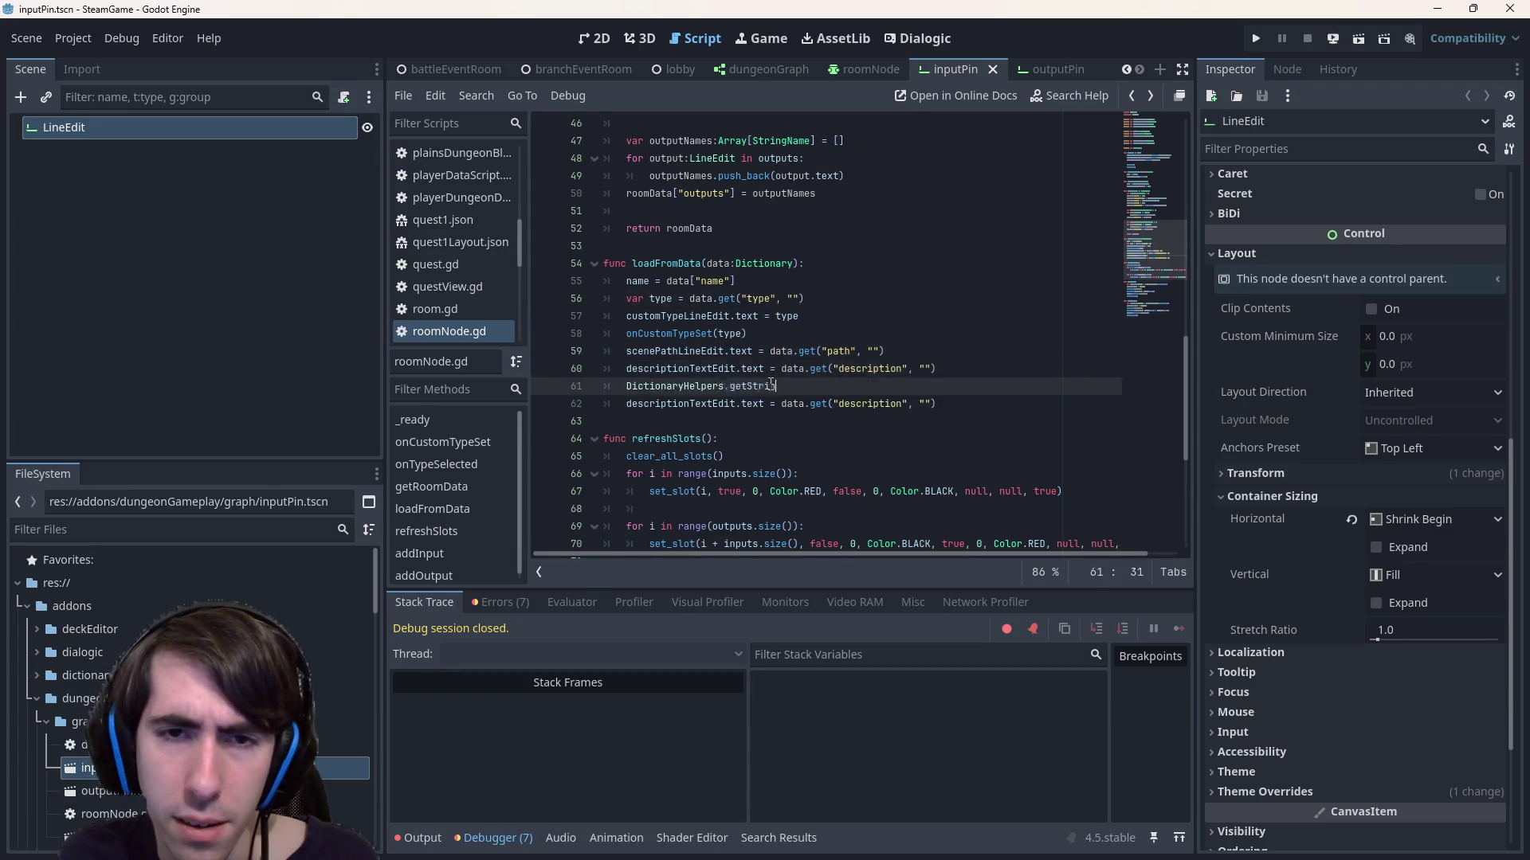
pyautogui.hotkey('ctrl', 'z')
pyautogui.hotkey('ctrl', 'z')
pyautogui.hotkey('ctrl', 'z')
pyautogui.hotkey('ctrl', 'y')
pyautogui.hotkey('ctrl', 'y')
pyautogui.hotkey('ctrl', 'y')
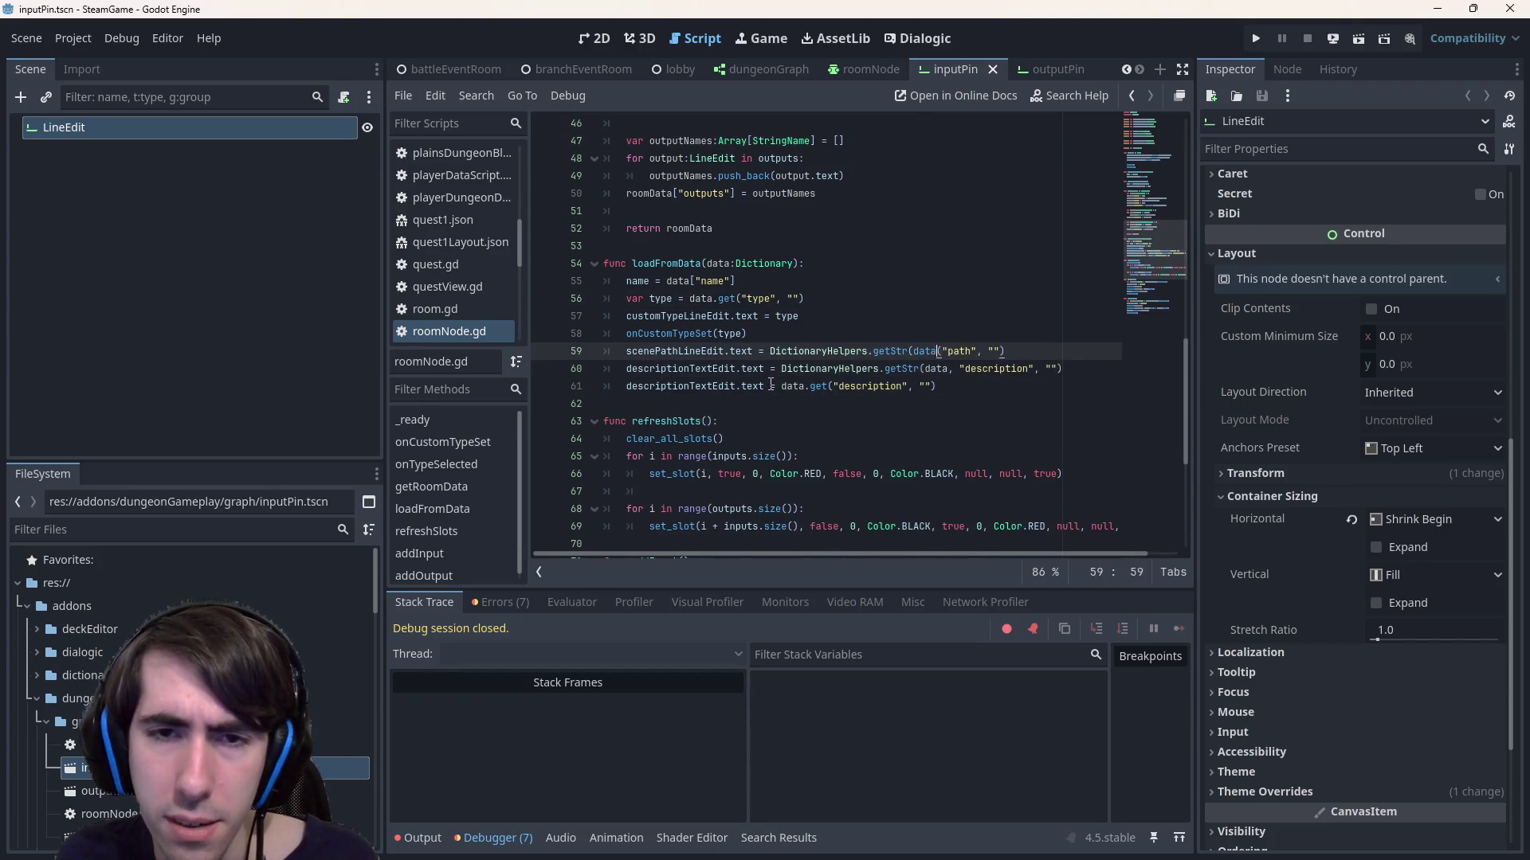
pyautogui.moveTo(1064, 368); pyautogui.dragTo(526, 364)
pyautogui.hotkey('ctrl', 'alt', 'Down')
pyautogui.press('End')
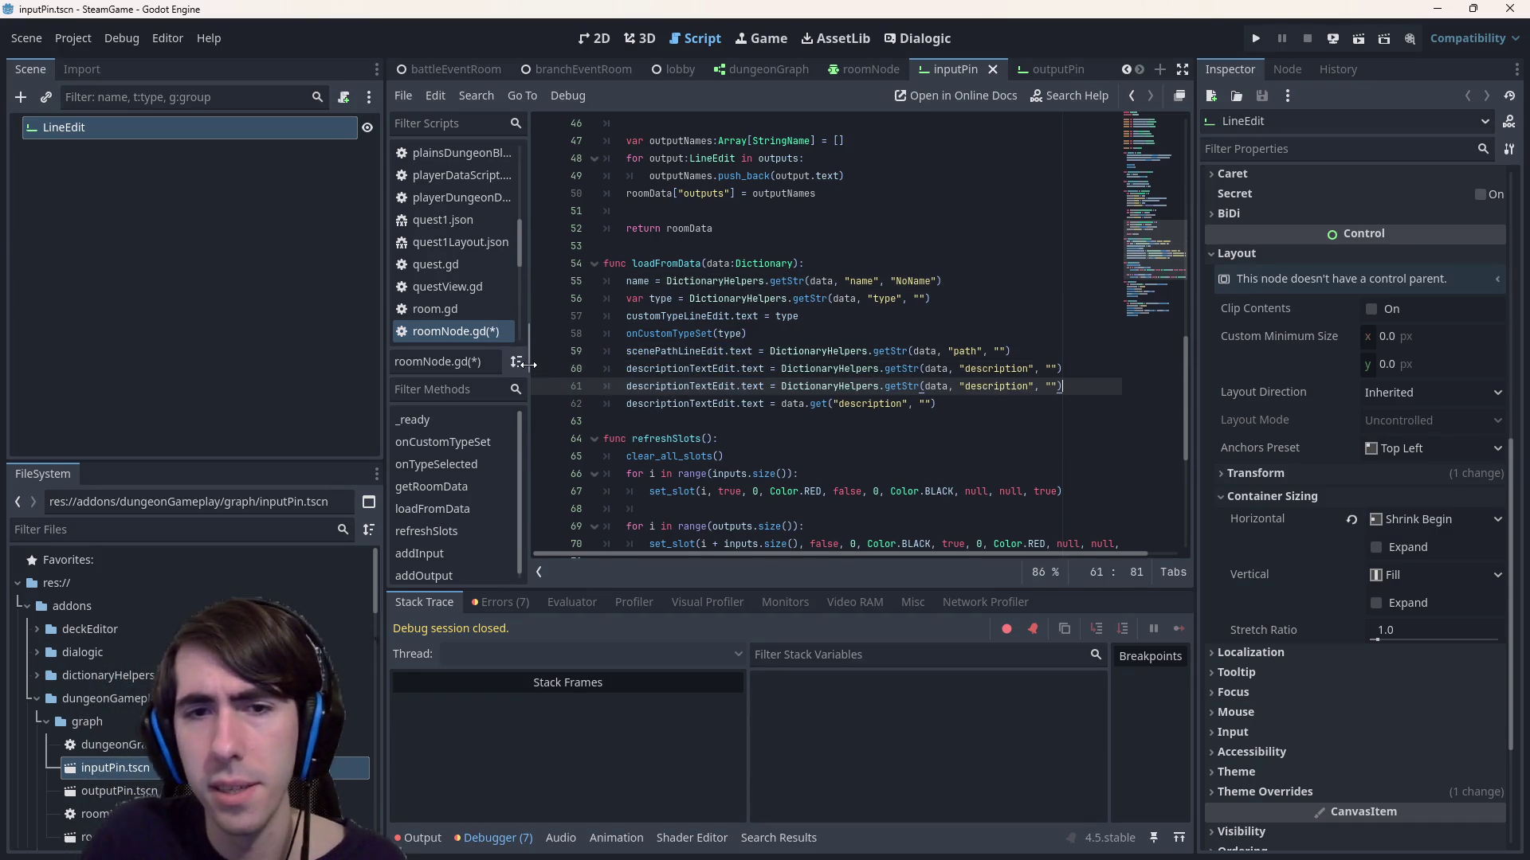
# - Change the copied line to call getArray with the "inputs" key and an empty [] default, then save
pyautogui.doubleClick(893, 385)
pyautogui.write('getA')
pyautogui.press('Return')
pyautogui.doubleClick(1006, 387)
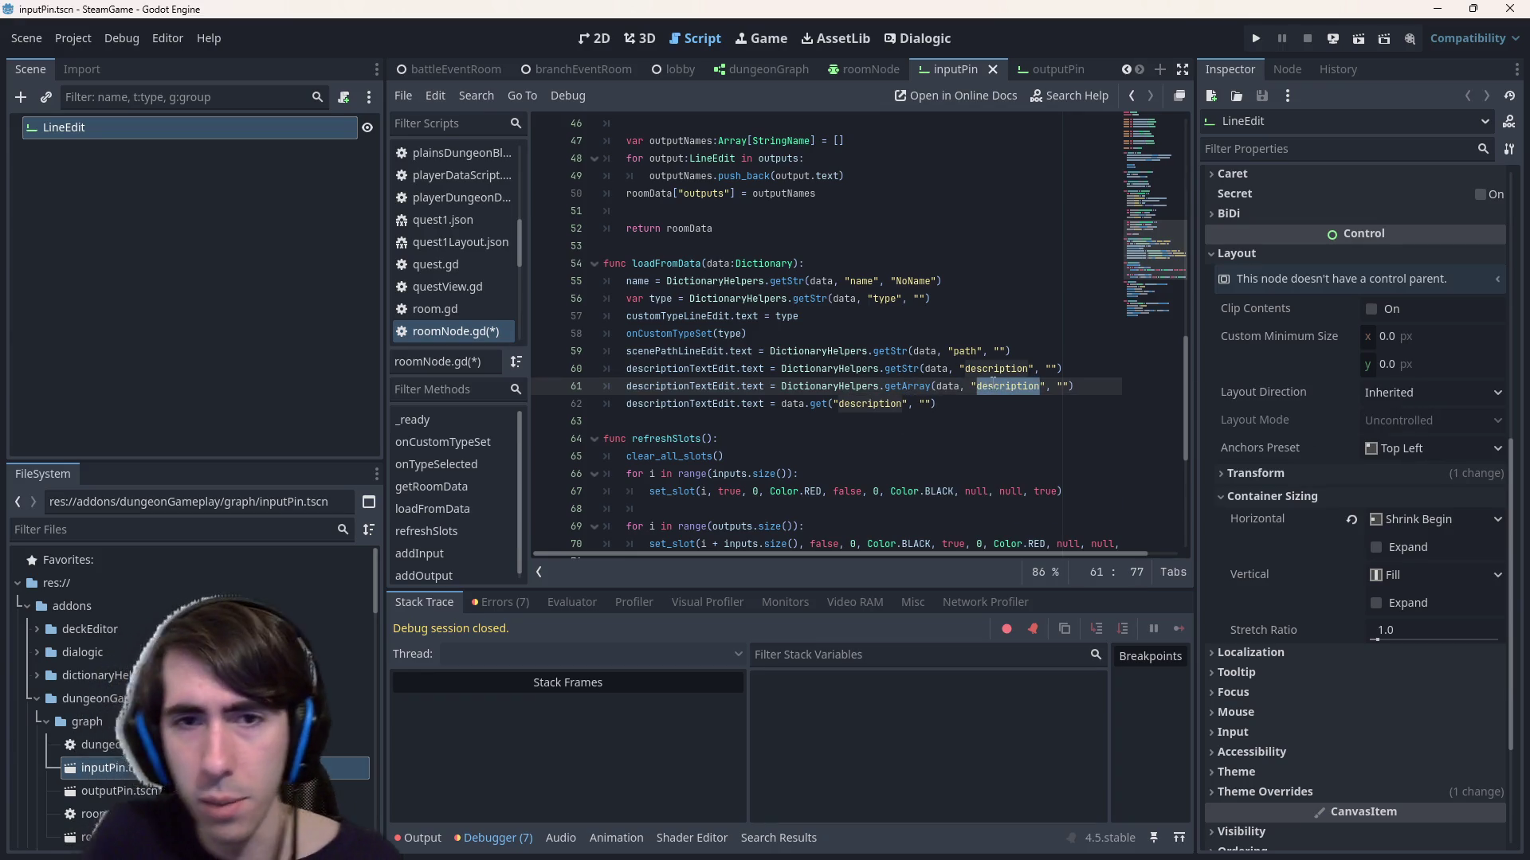
pyautogui.write('inputs')
pyautogui.click(1038, 386)
pyautogui.press('BackSpace')
pyautogui.press('BackSpace')
pyautogui.write('[]')
pyautogui.press('Down')
pyautogui.press('BackSpace')
pyautogui.press('BackSpace')
pyautogui.press('BackSpace')
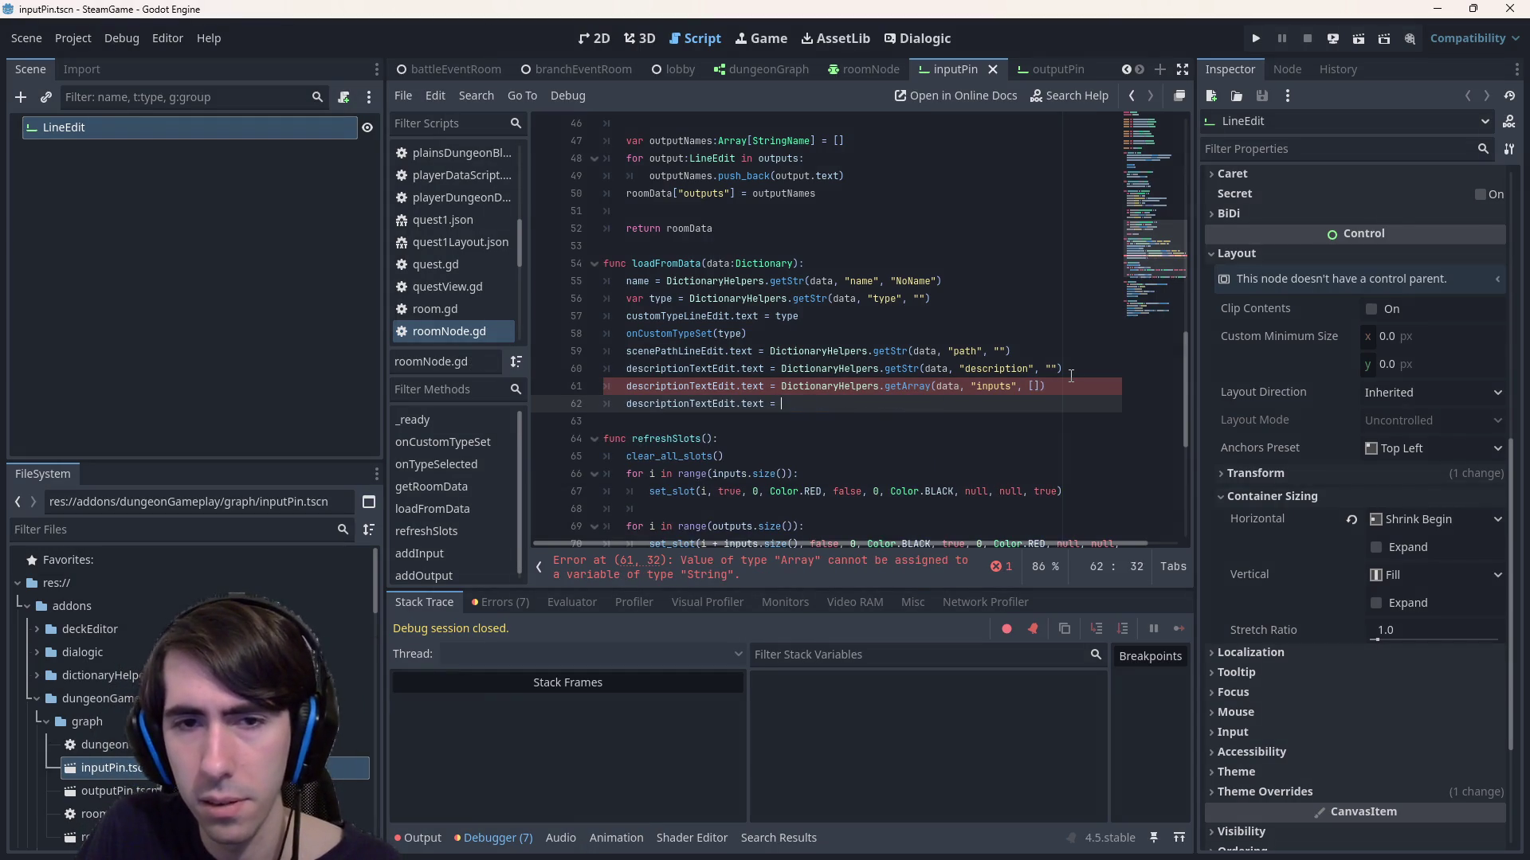
pyautogui.hotkey('ctrl', 's')
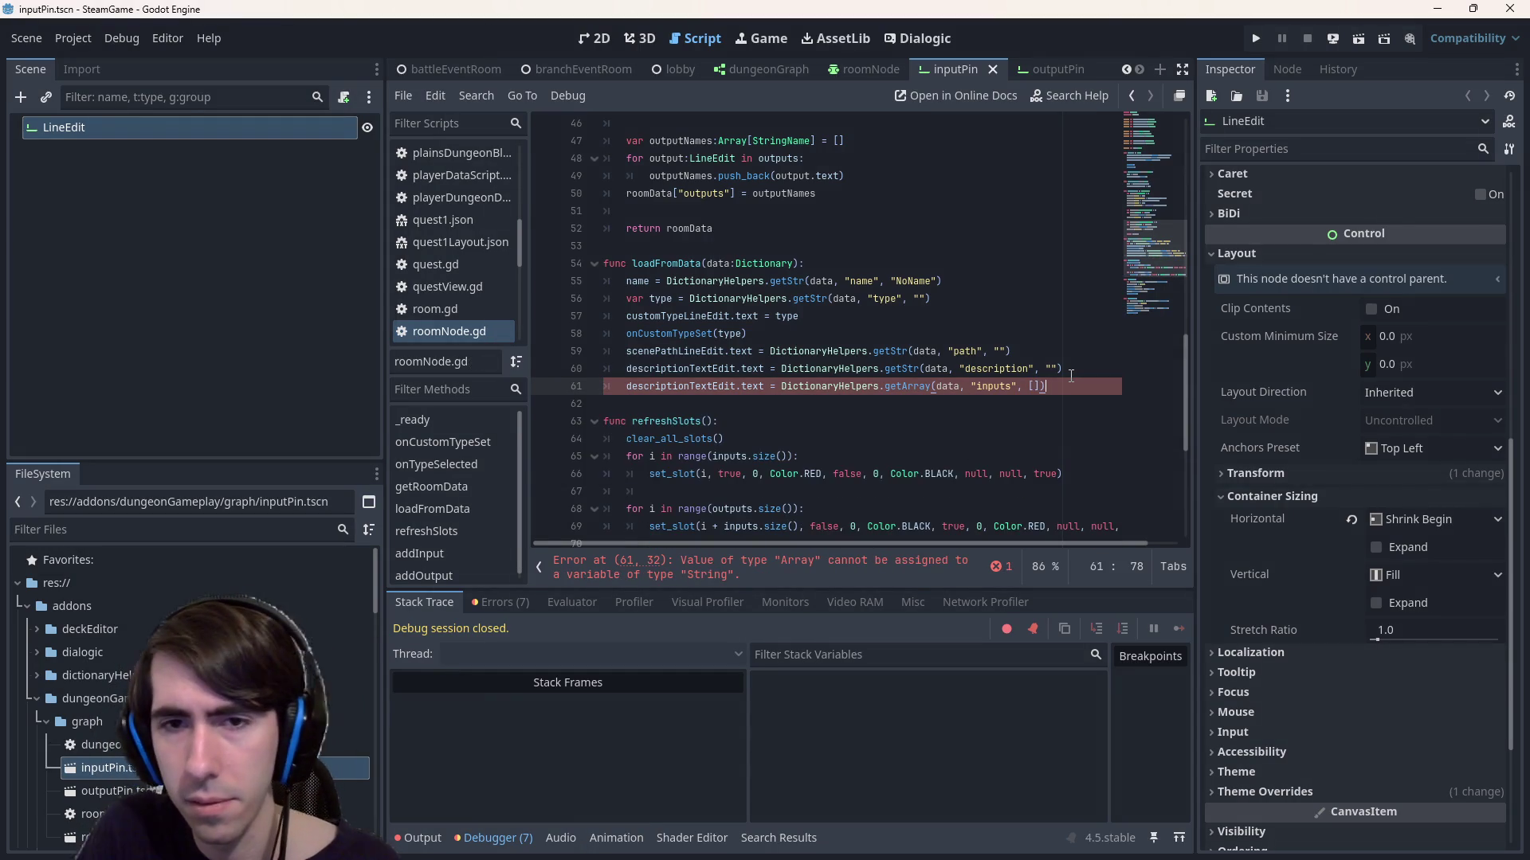
# - Assign the getArray result on line 61 to a new var inputs:Array
pyautogui.scroll(2, 1067, 377)
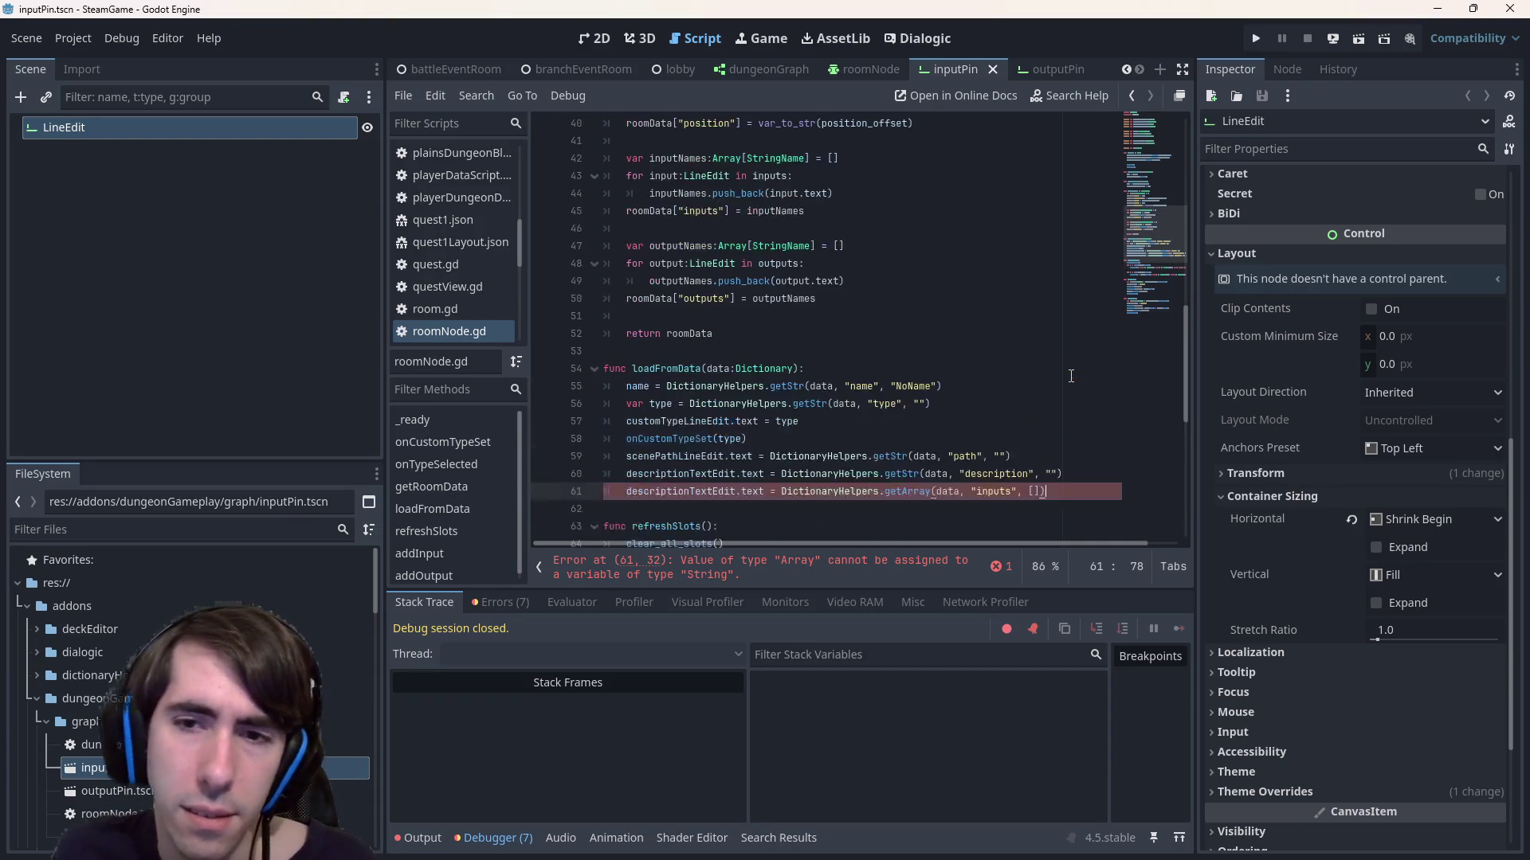
pyautogui.scroll(-1, 1048, 383)
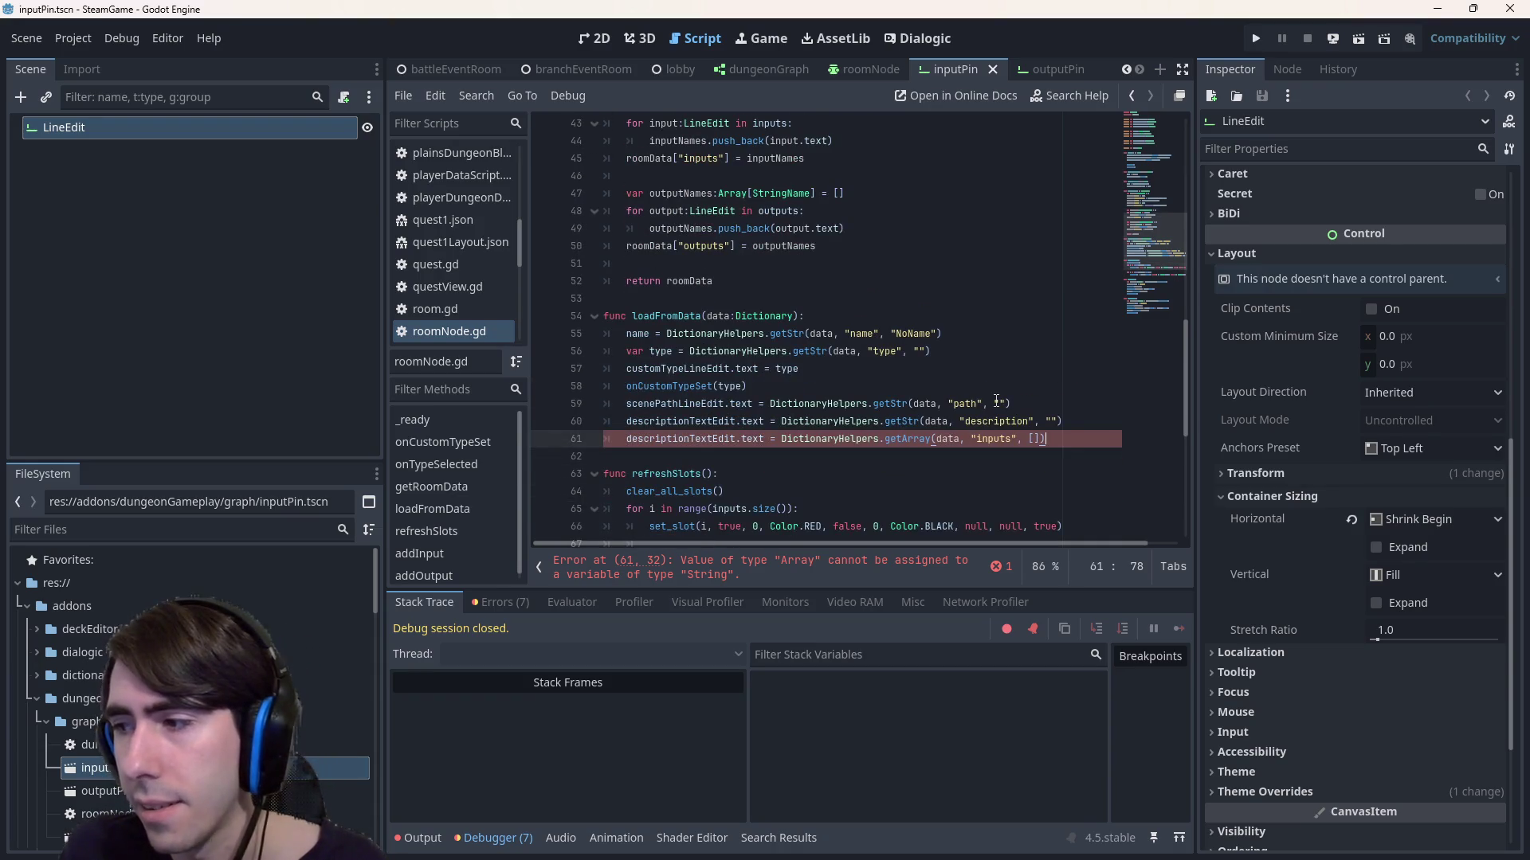
pyautogui.doubleClick(708, 440)
pyautogui.scroll(-2, 758, 380)
pyautogui.scroll(2, 758, 374)
pyautogui.click(759, 430)
pyautogui.hotkey('ctrl', 'BackSpace')
pyautogui.hotkey('ctrl', 'BackSpace')
pyautogui.hotkey('ctrl', 'BackSpace')
pyautogui.write('var inputs')
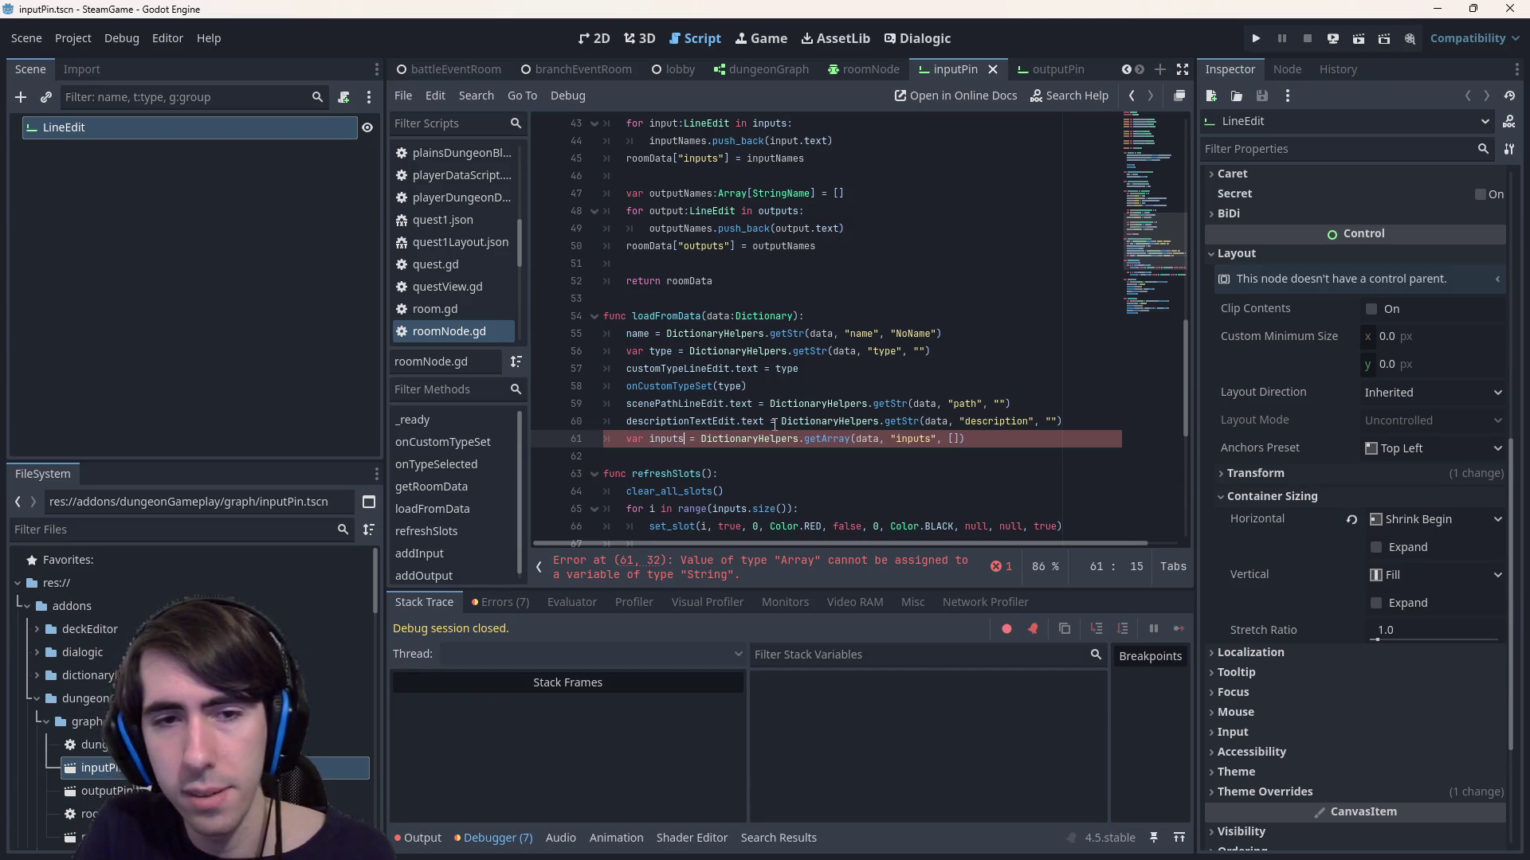
pyautogui.write(':Arra')
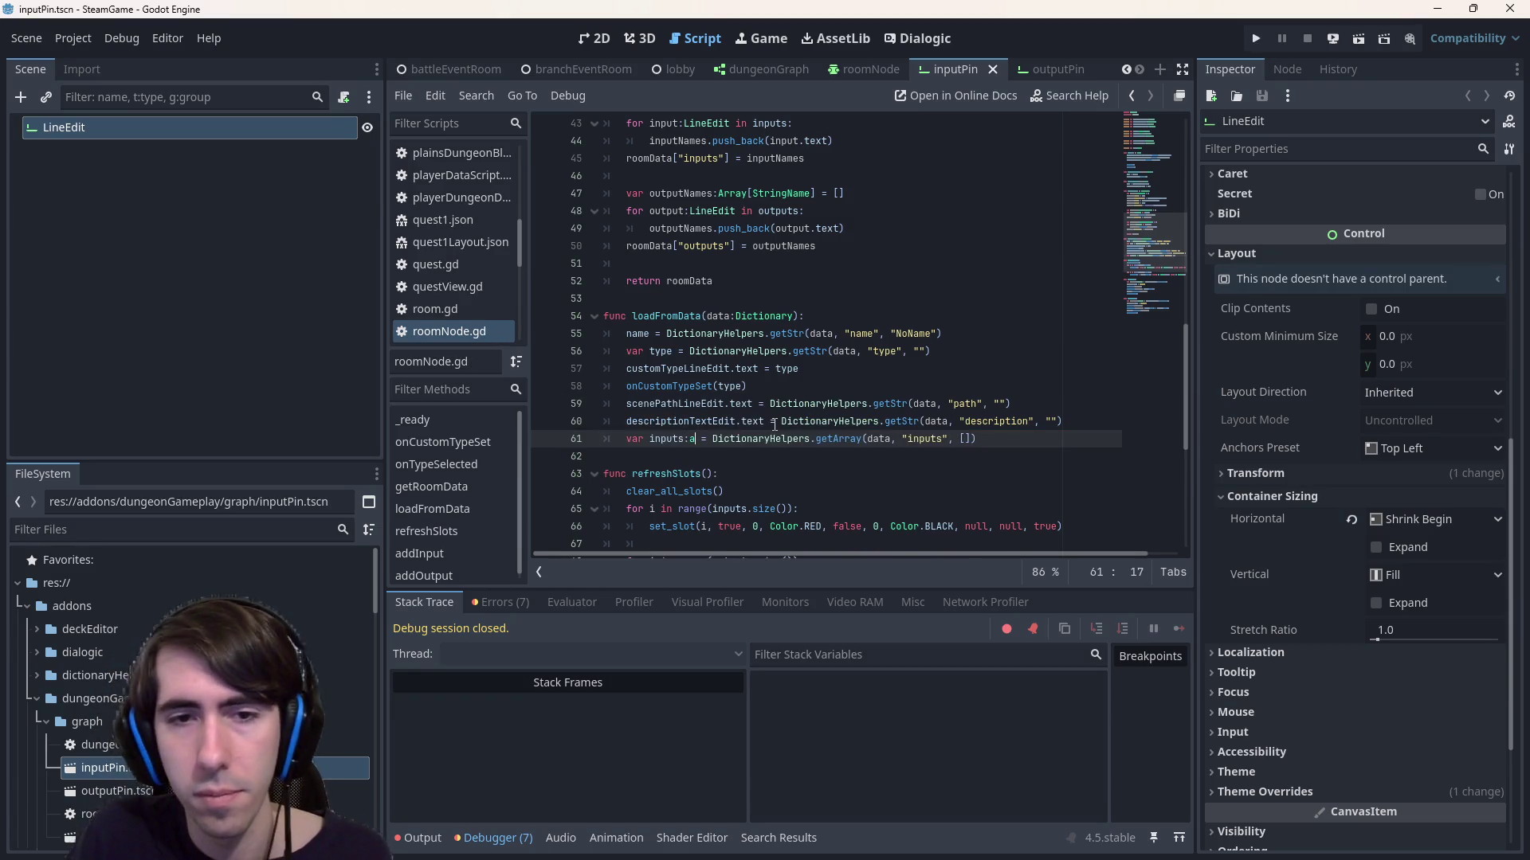
pyautogui.write('y')
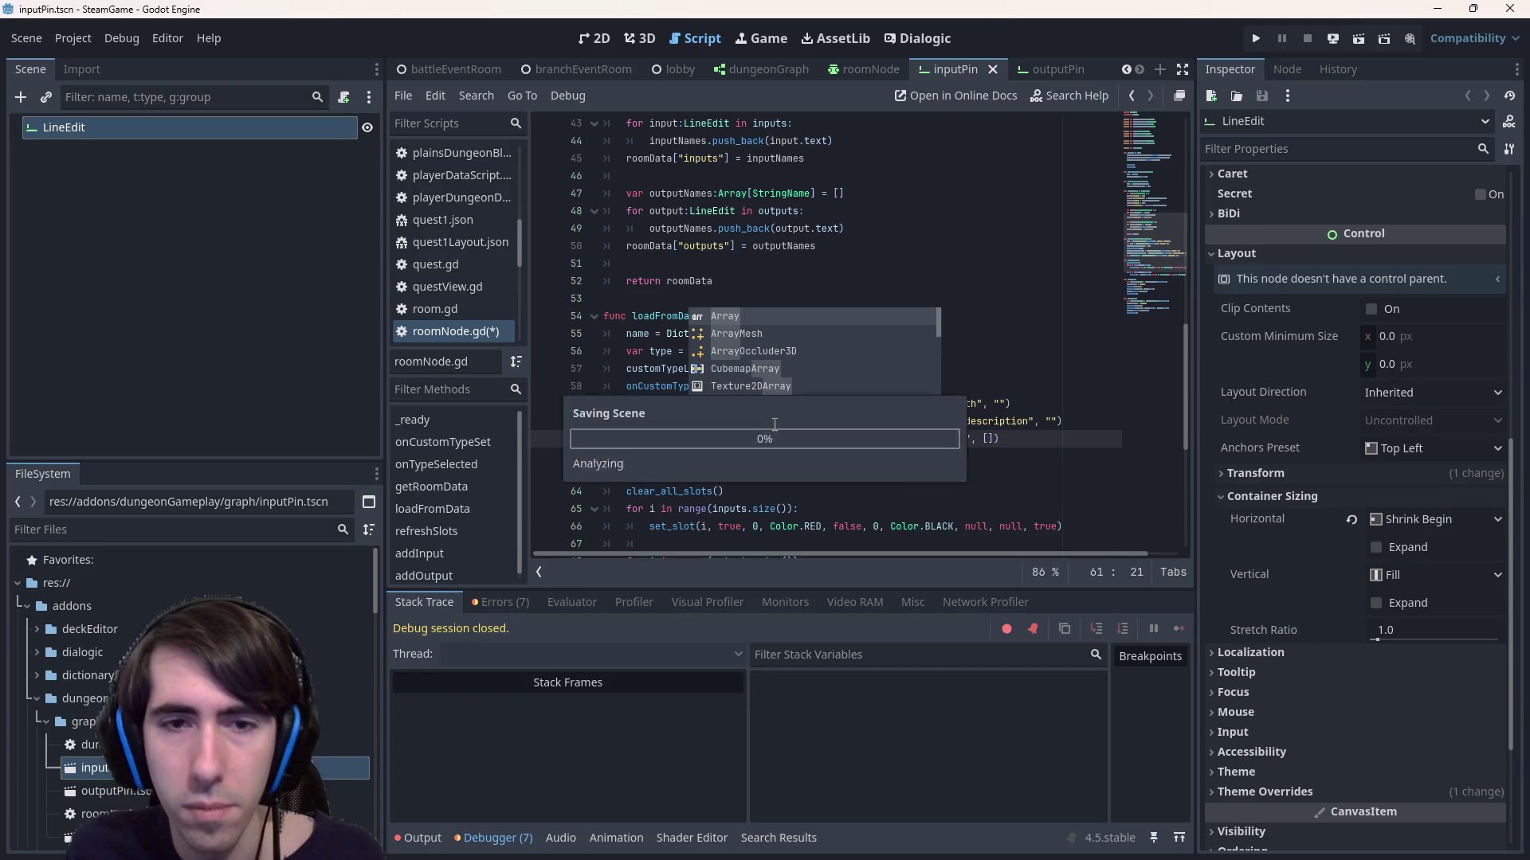
pyautogui.press('Escape')
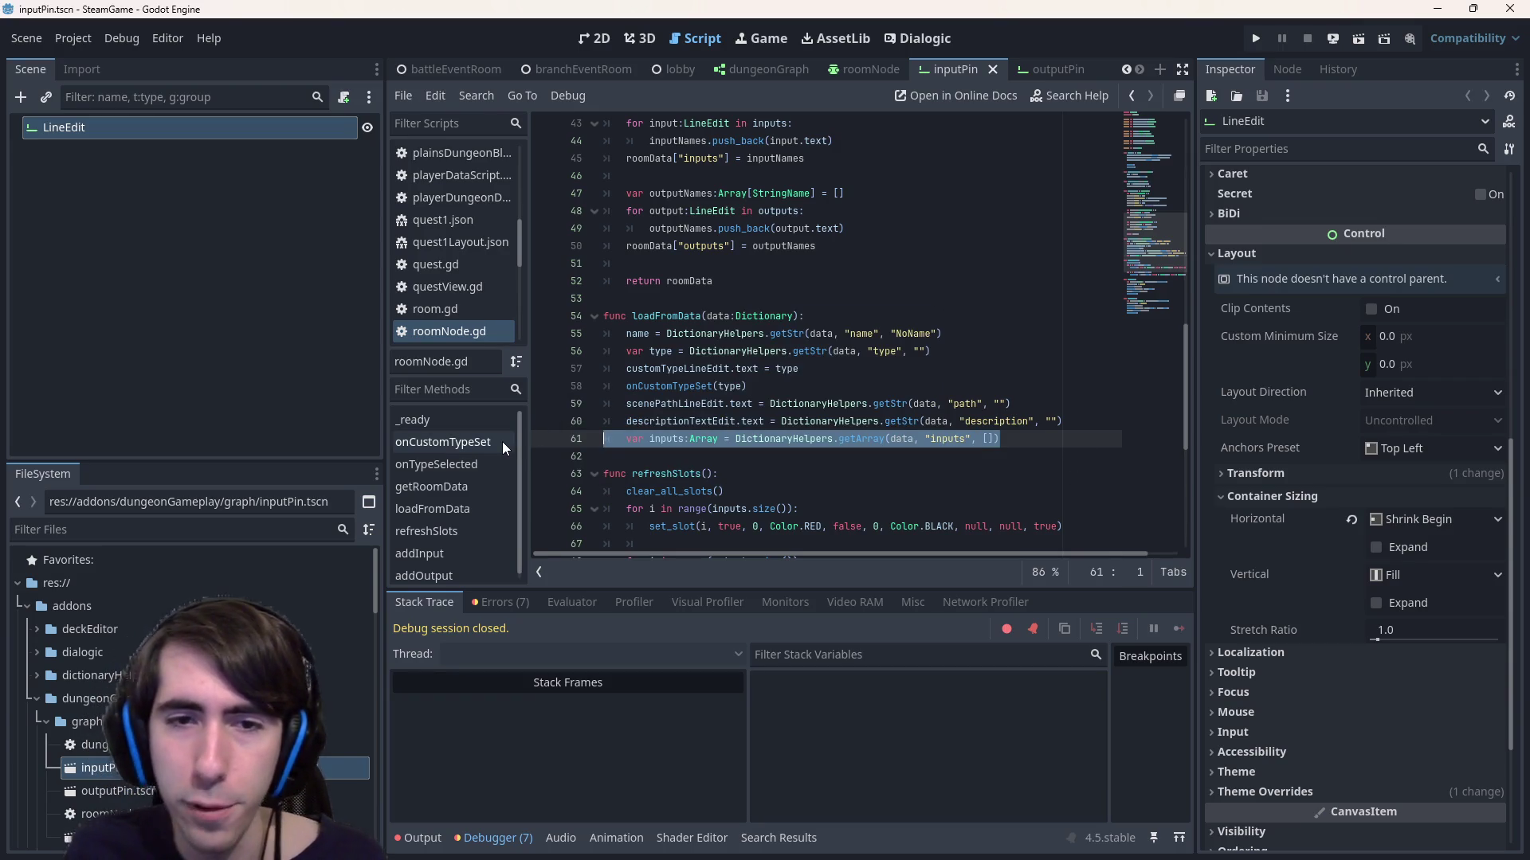
# - Duplicate the inputs declaration as a matching outputs line
pyautogui.press('Return')
pyautogui.write('var inputs:Array = DictionaryHelpers.getArray(data, "inputs", [])')
pyautogui.click(683, 456)
pyautogui.write('outputs')
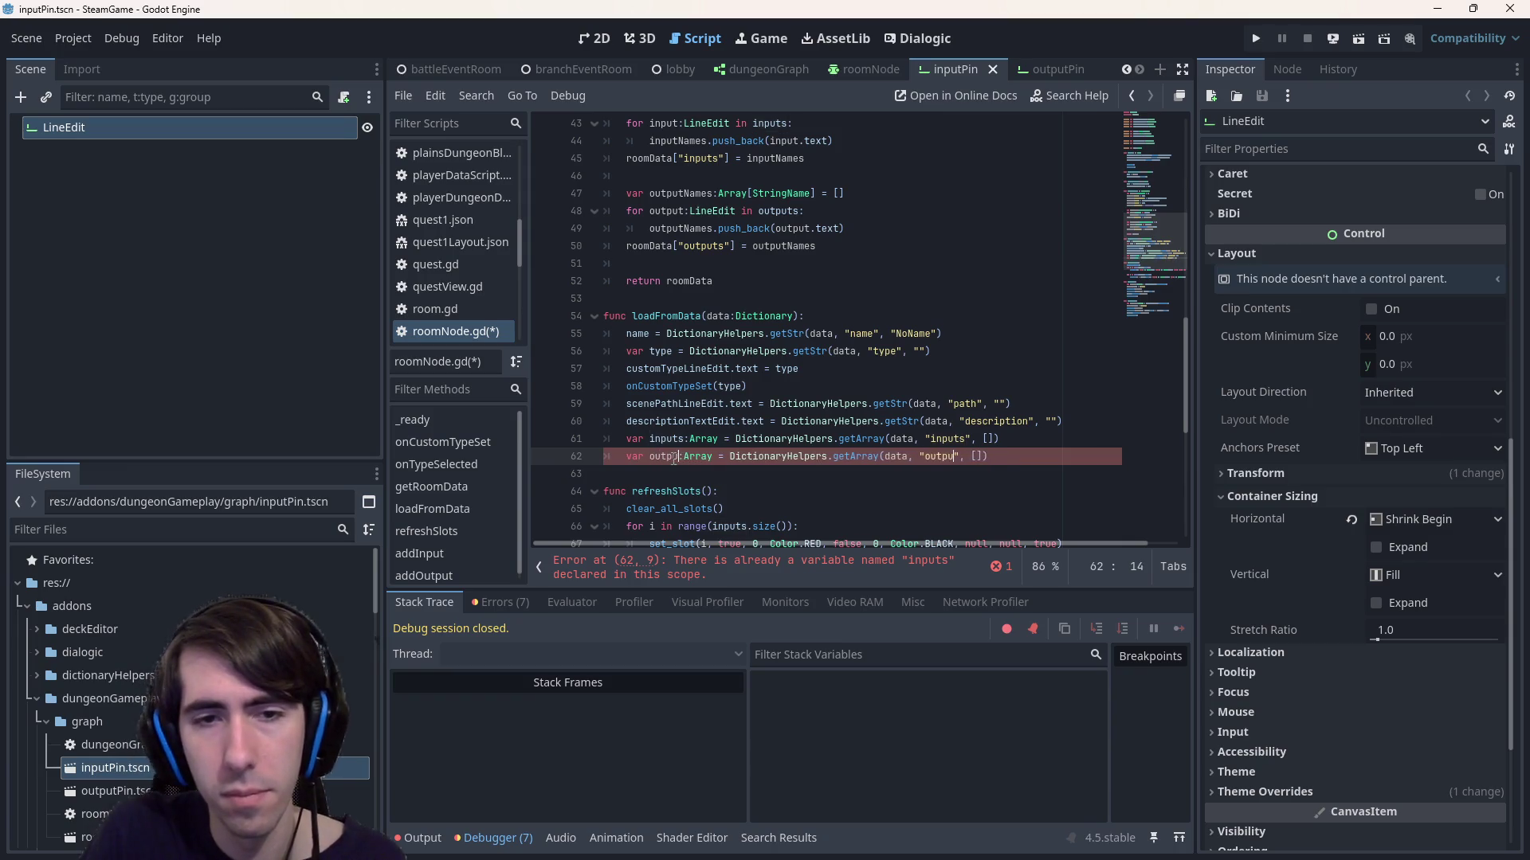
# - Fill in the defaults ["Input"] for inputs and ["Output"] for outputs
pyautogui.click(1017, 435)
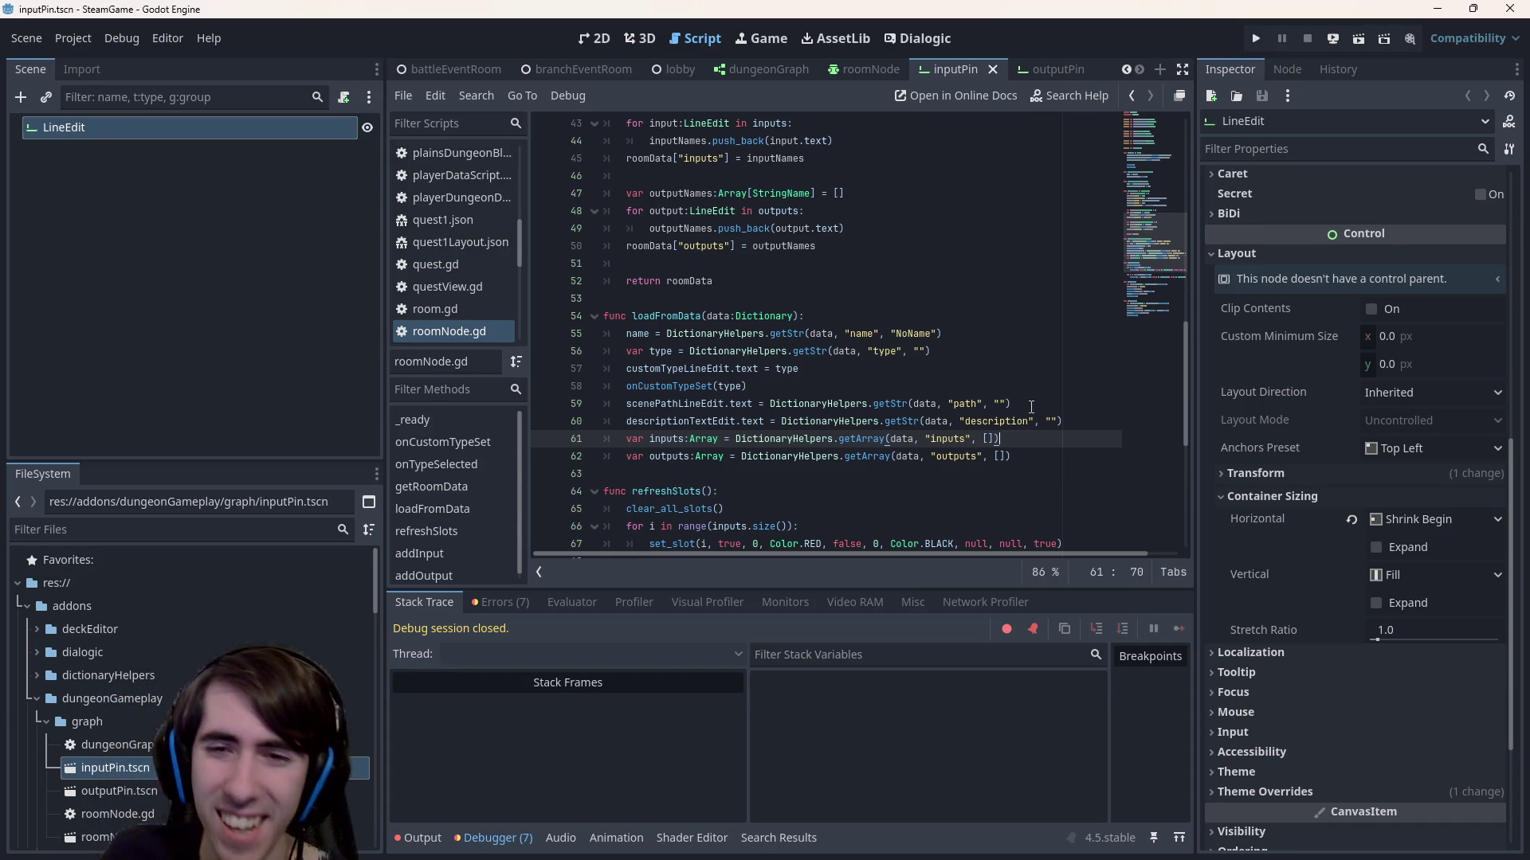
pyautogui.doubleClick(665, 439)
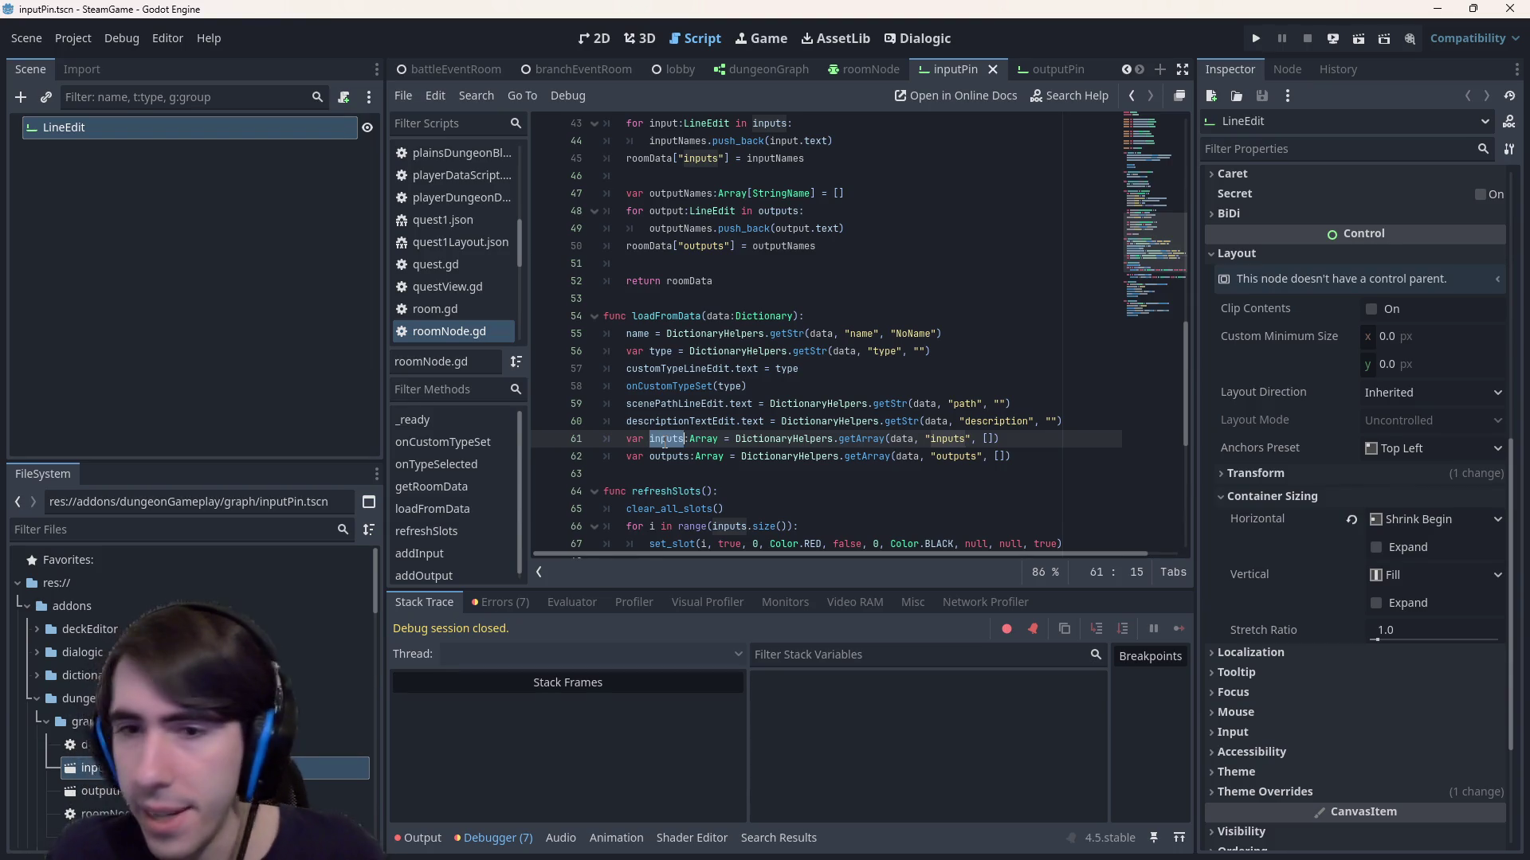
pyautogui.click(990, 439)
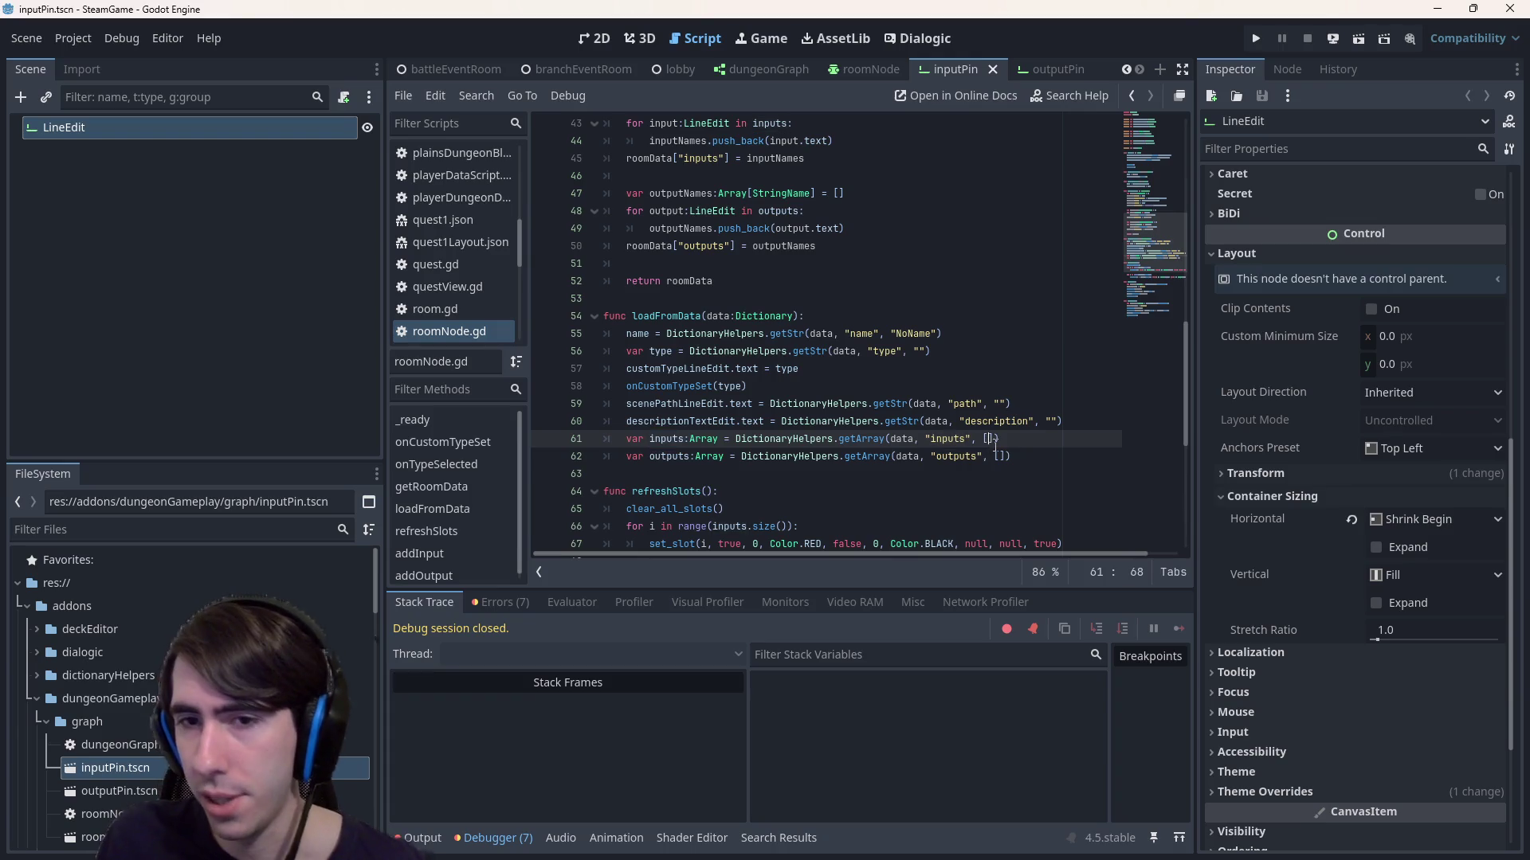
pyautogui.write("'a")
pyautogui.press('BackSpace')
pyautogui.press('BackSpace')
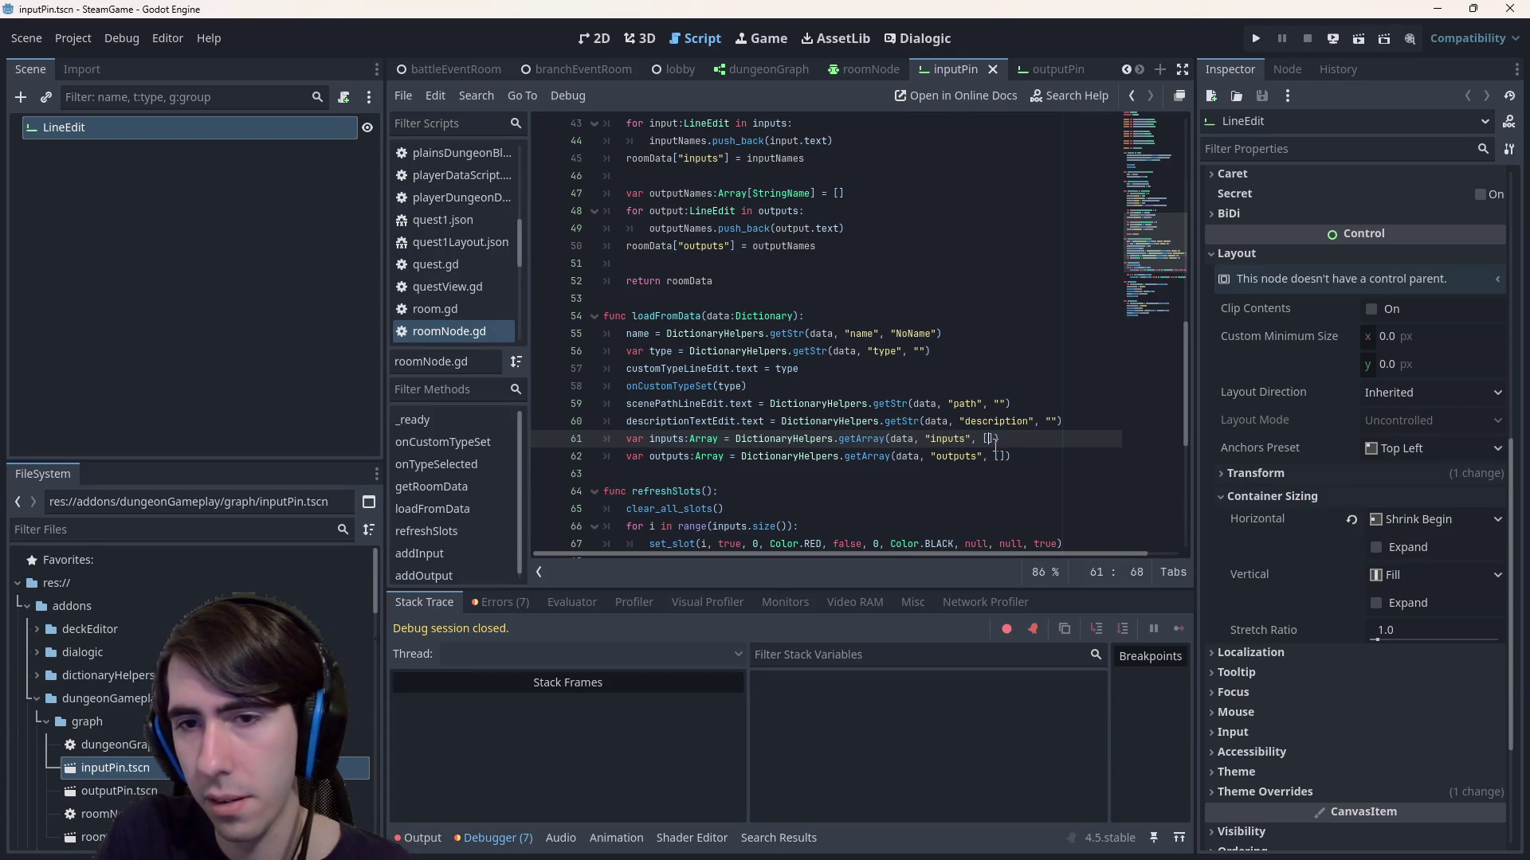
pyautogui.write('"input"')
pyautogui.press('Down')
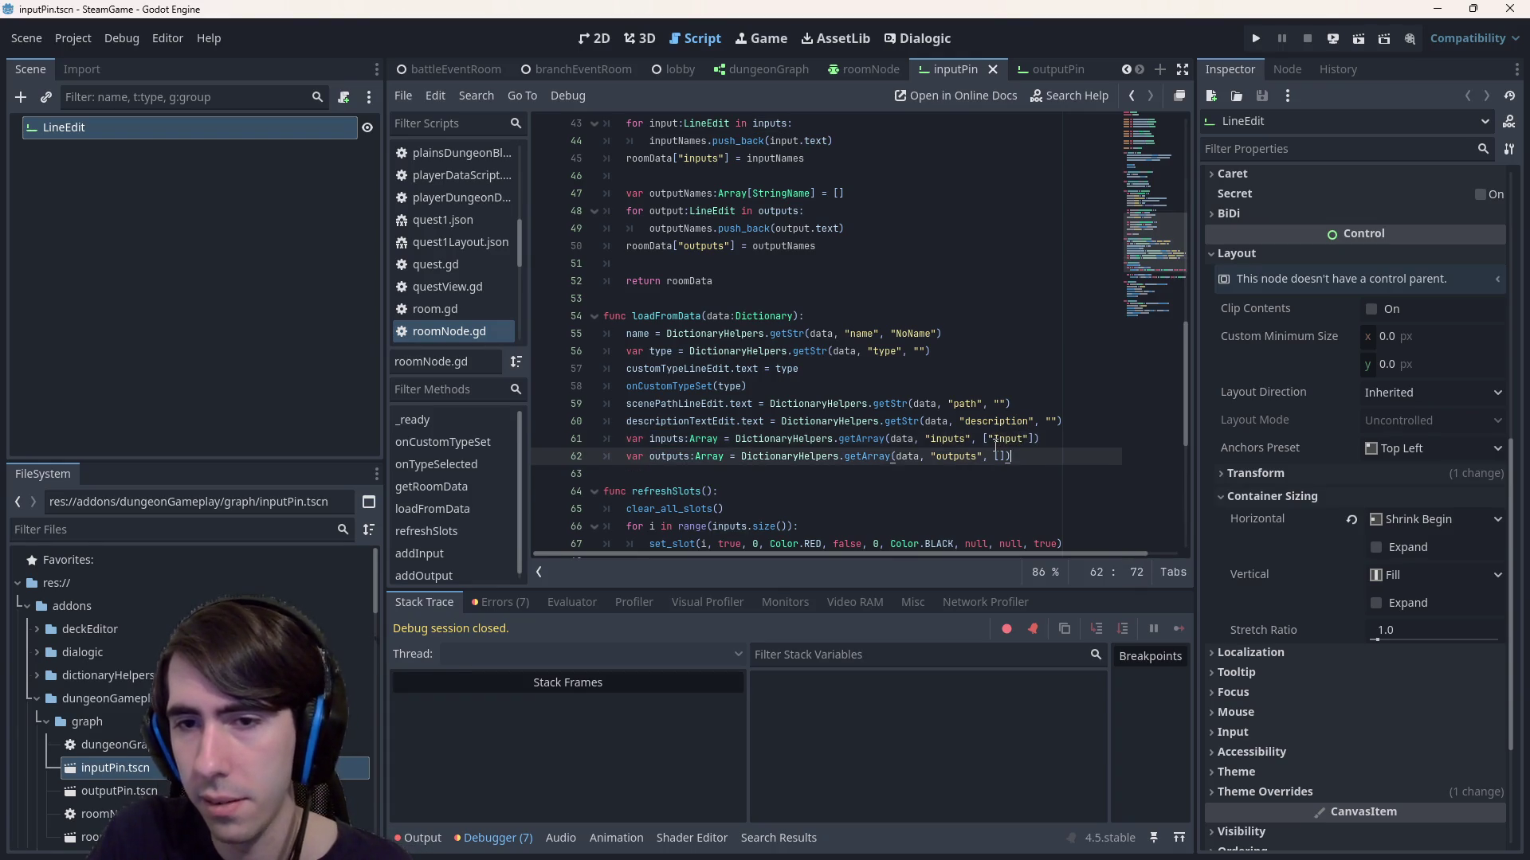
pyautogui.write('"Output')
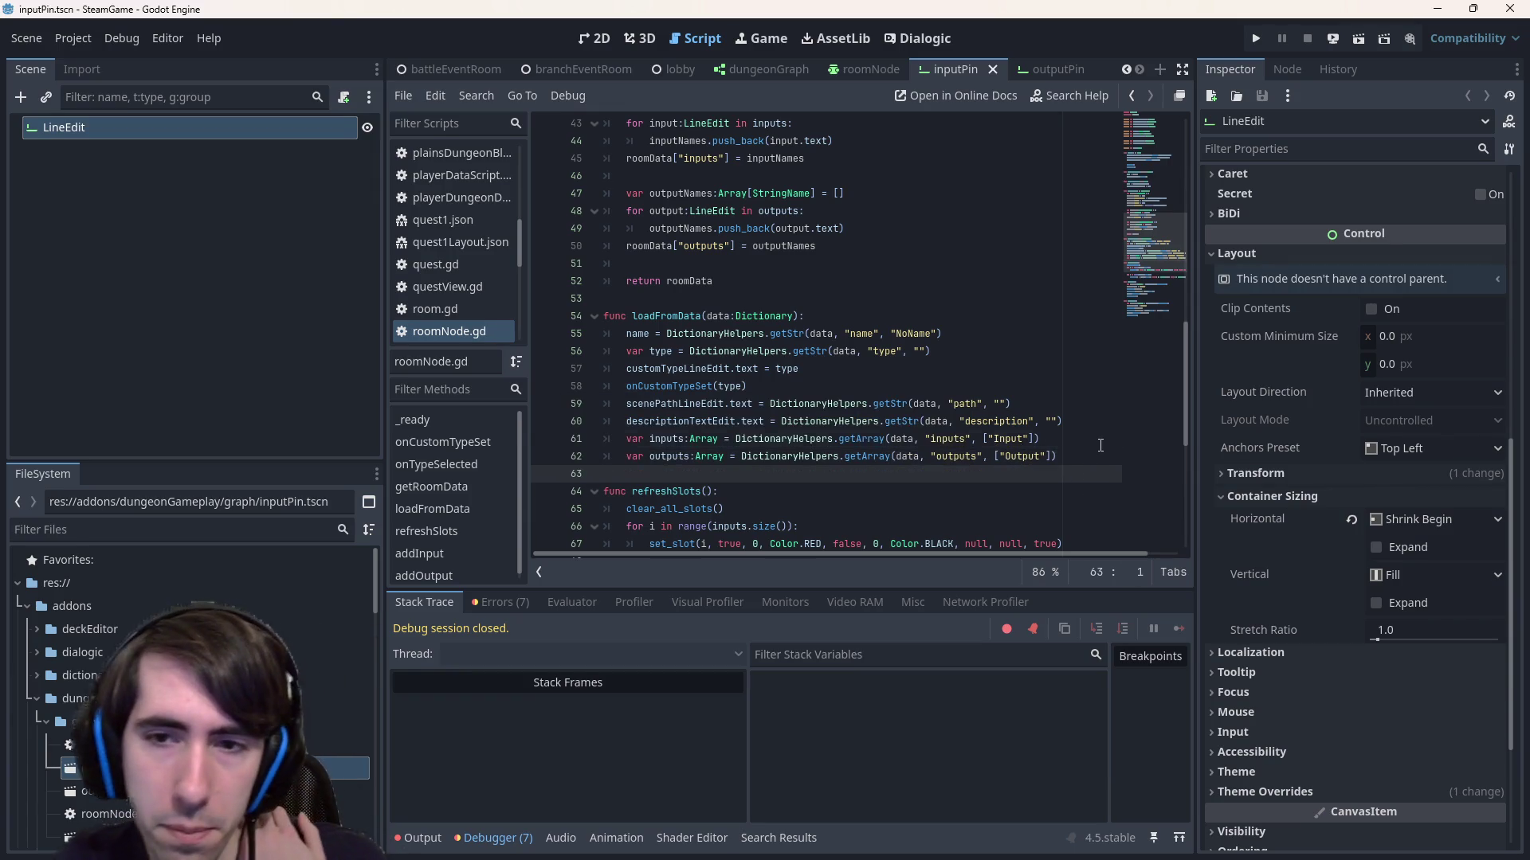
pyautogui.click(1067, 463)
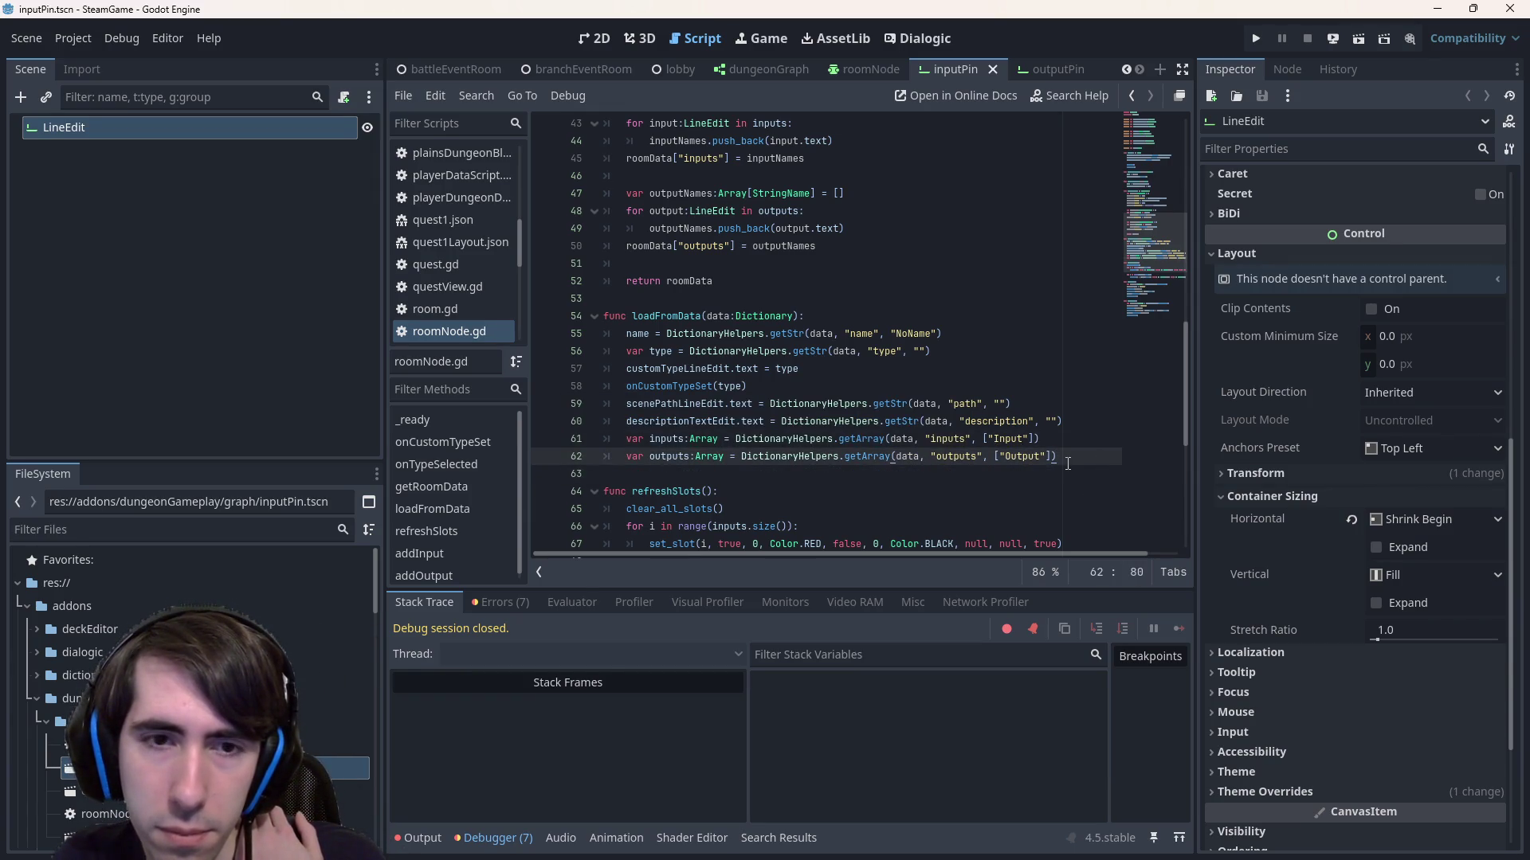
pyautogui.press('Return')
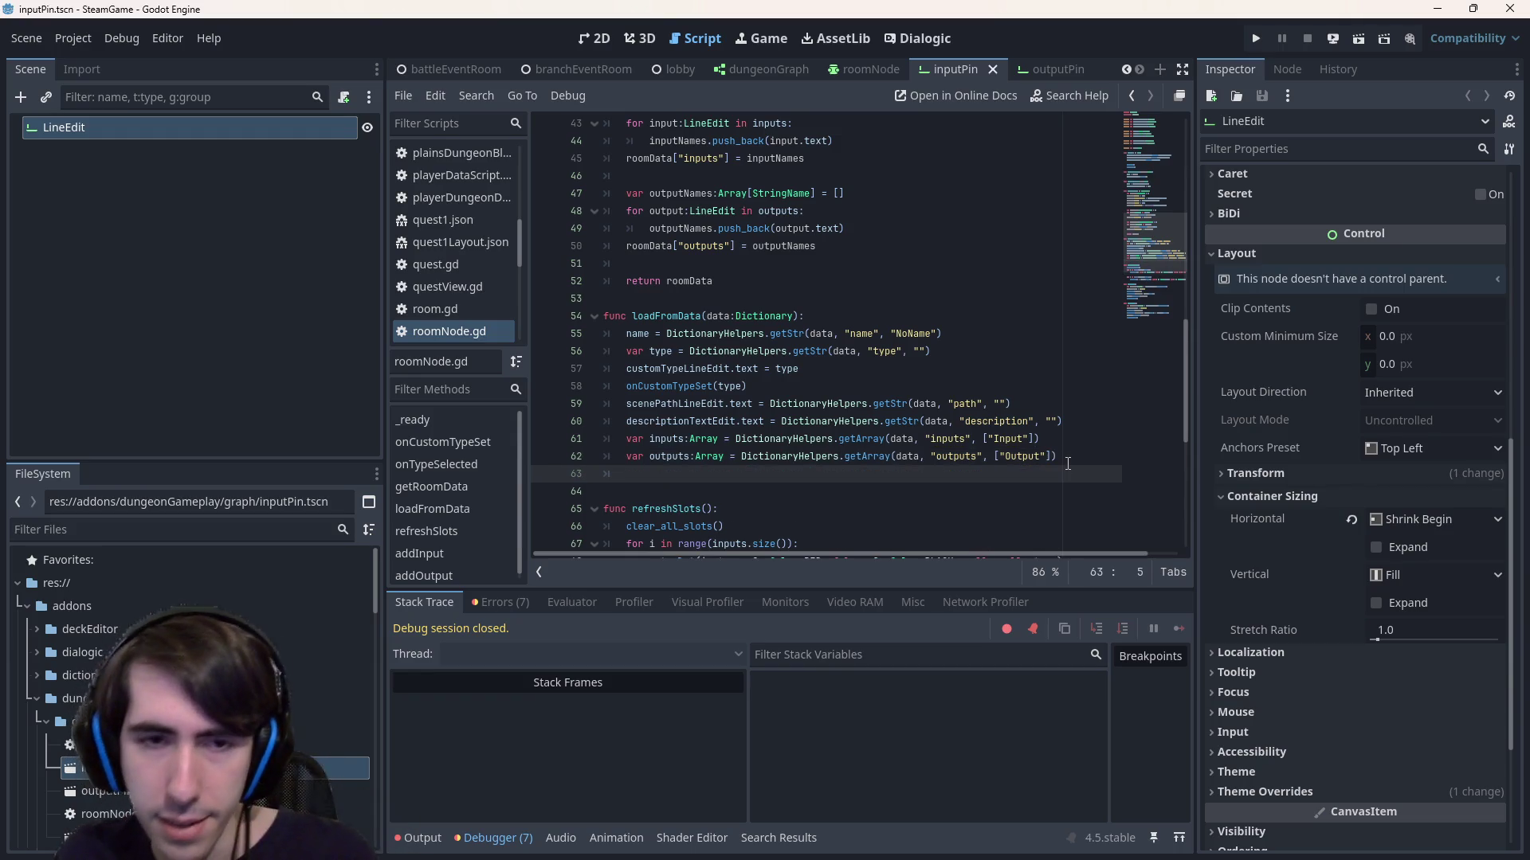
# - Add the loop "for input in inputs: addInput()" below the outputs declaration
pyautogui.write('for input in ')
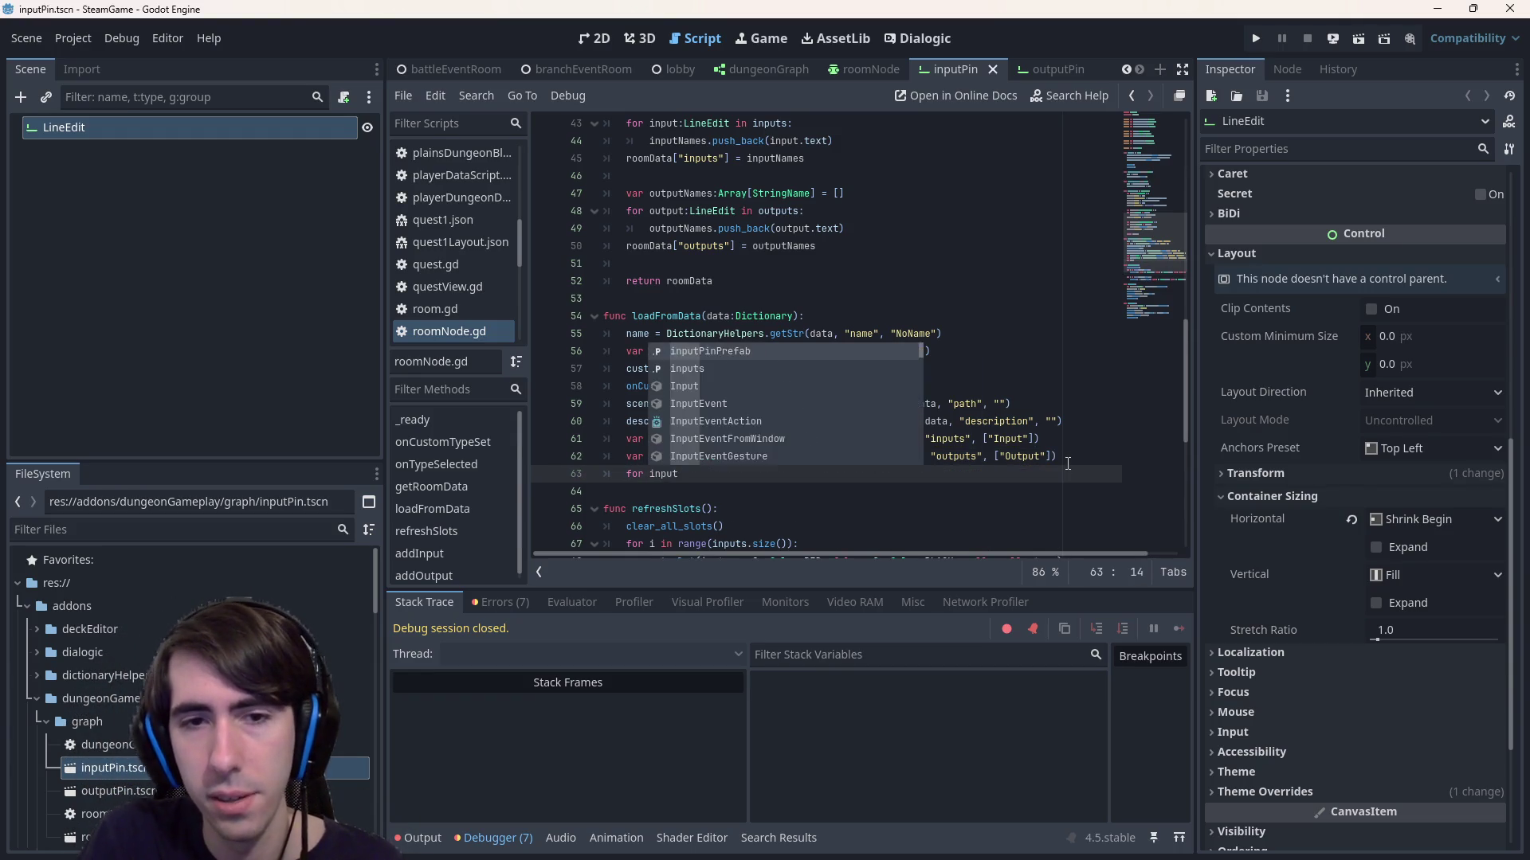
pyautogui.write('inputs:')
pyautogui.press('Return')
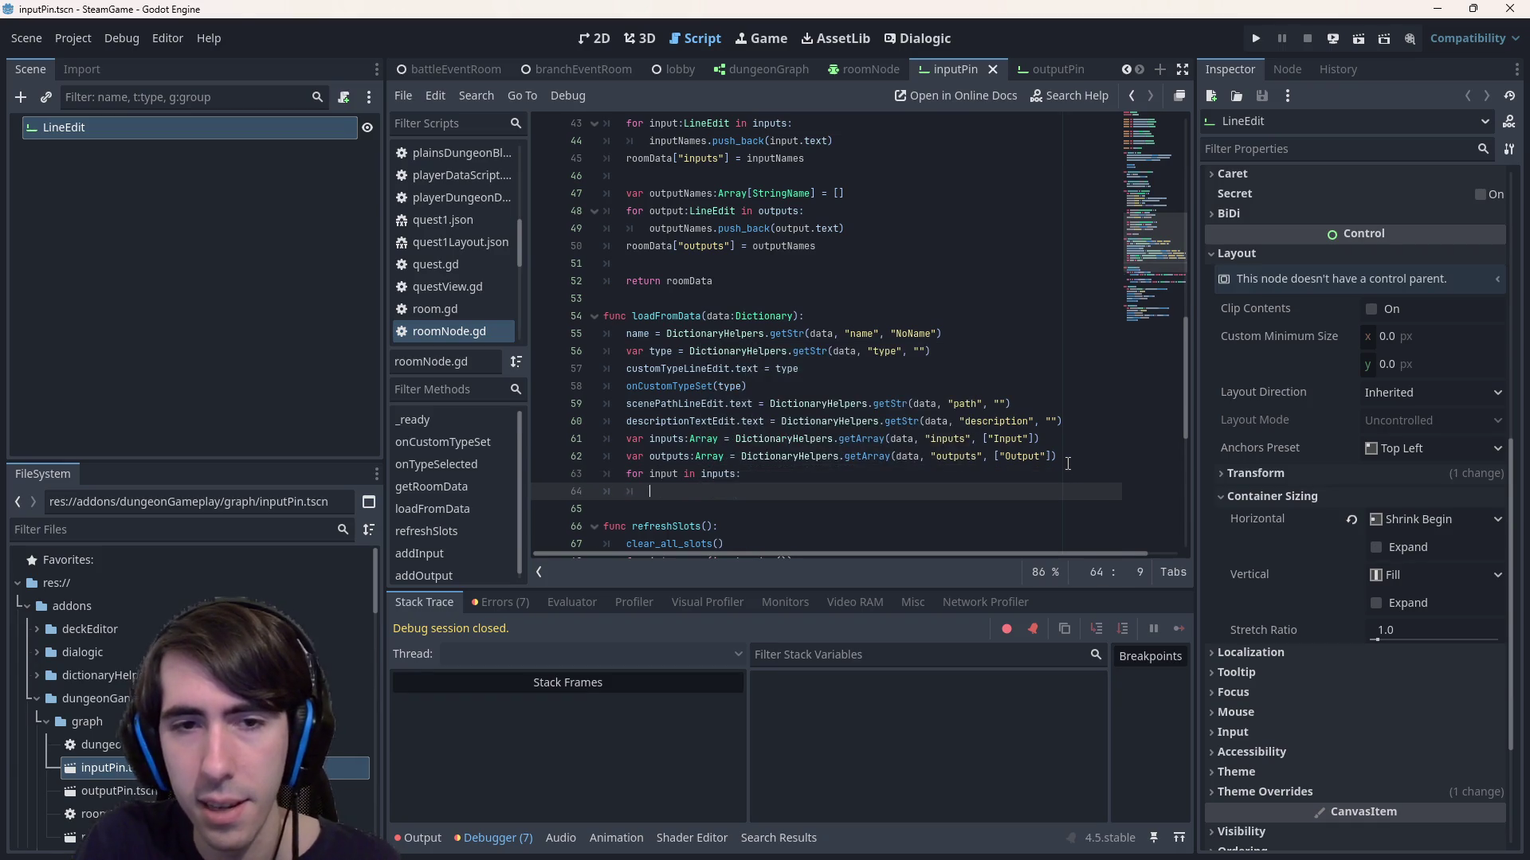
pyautogui.write('addIn')
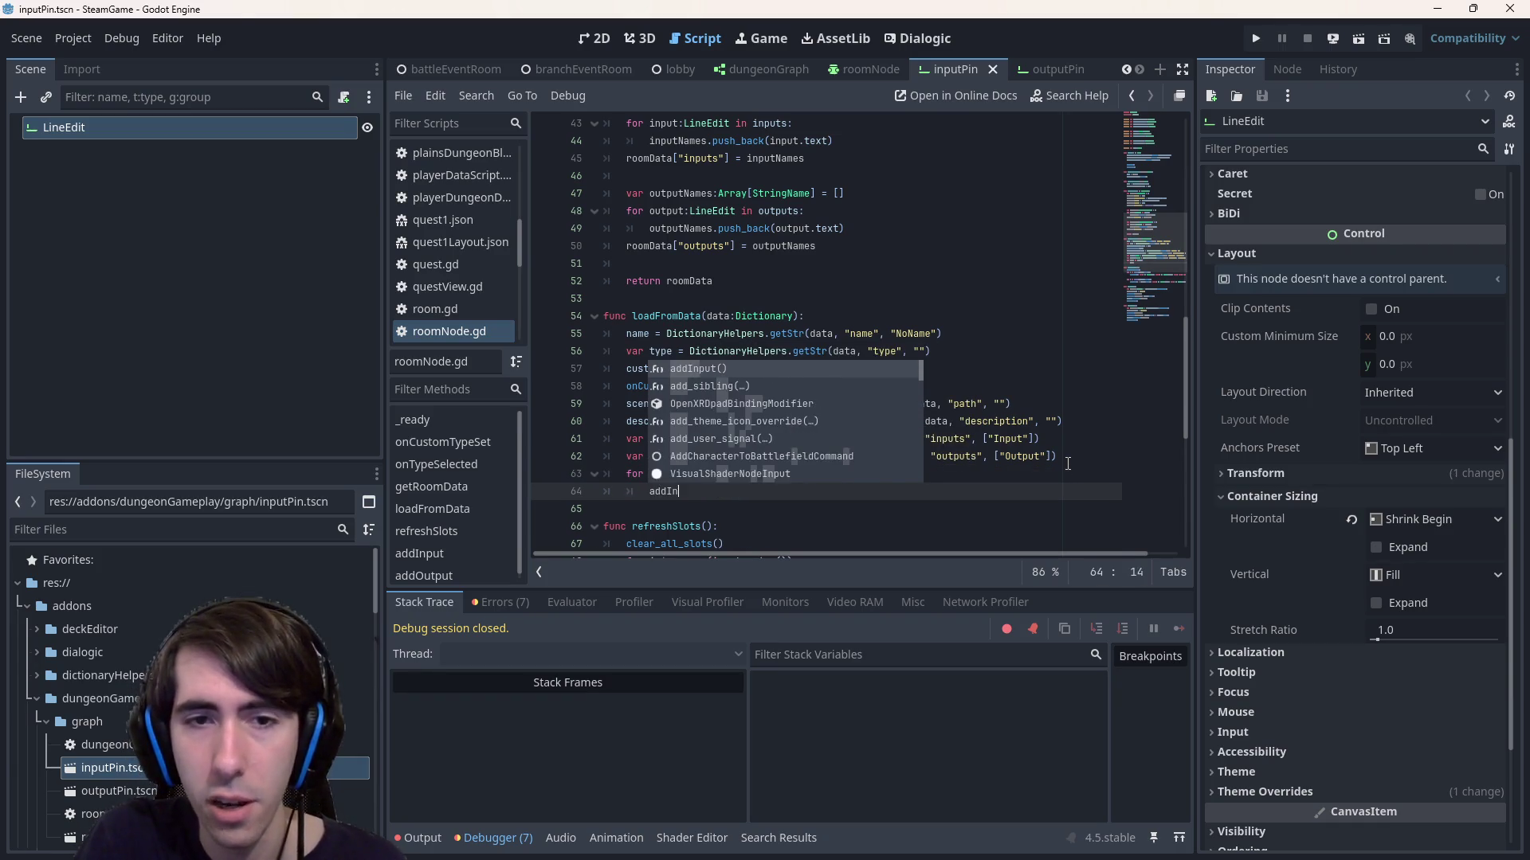
pyautogui.press('Return')
pyautogui.scroll(-7, 1035, 471)
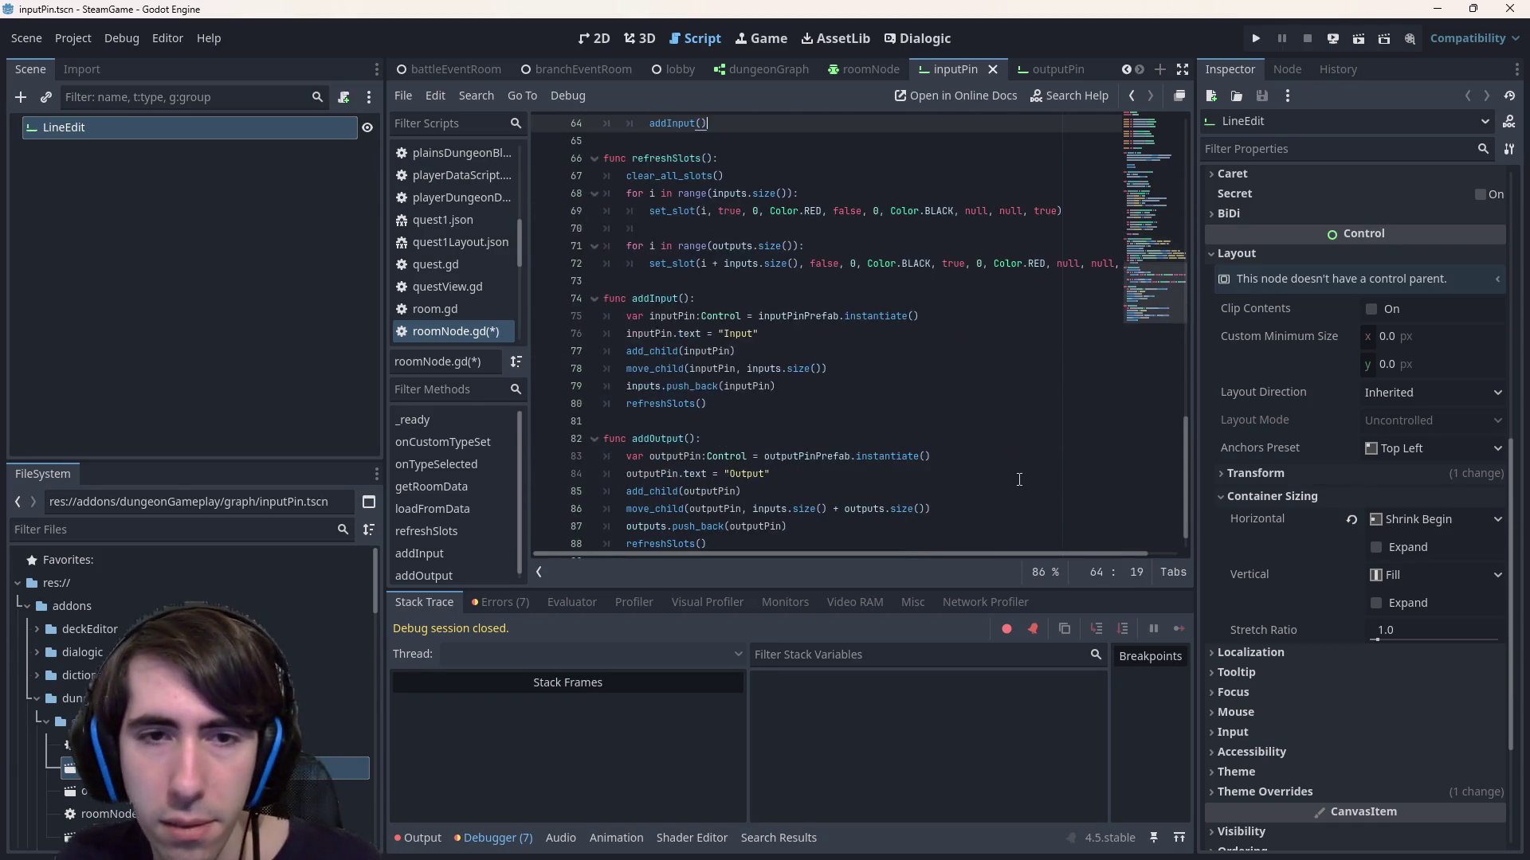
pyautogui.scroll(2, 767, 440)
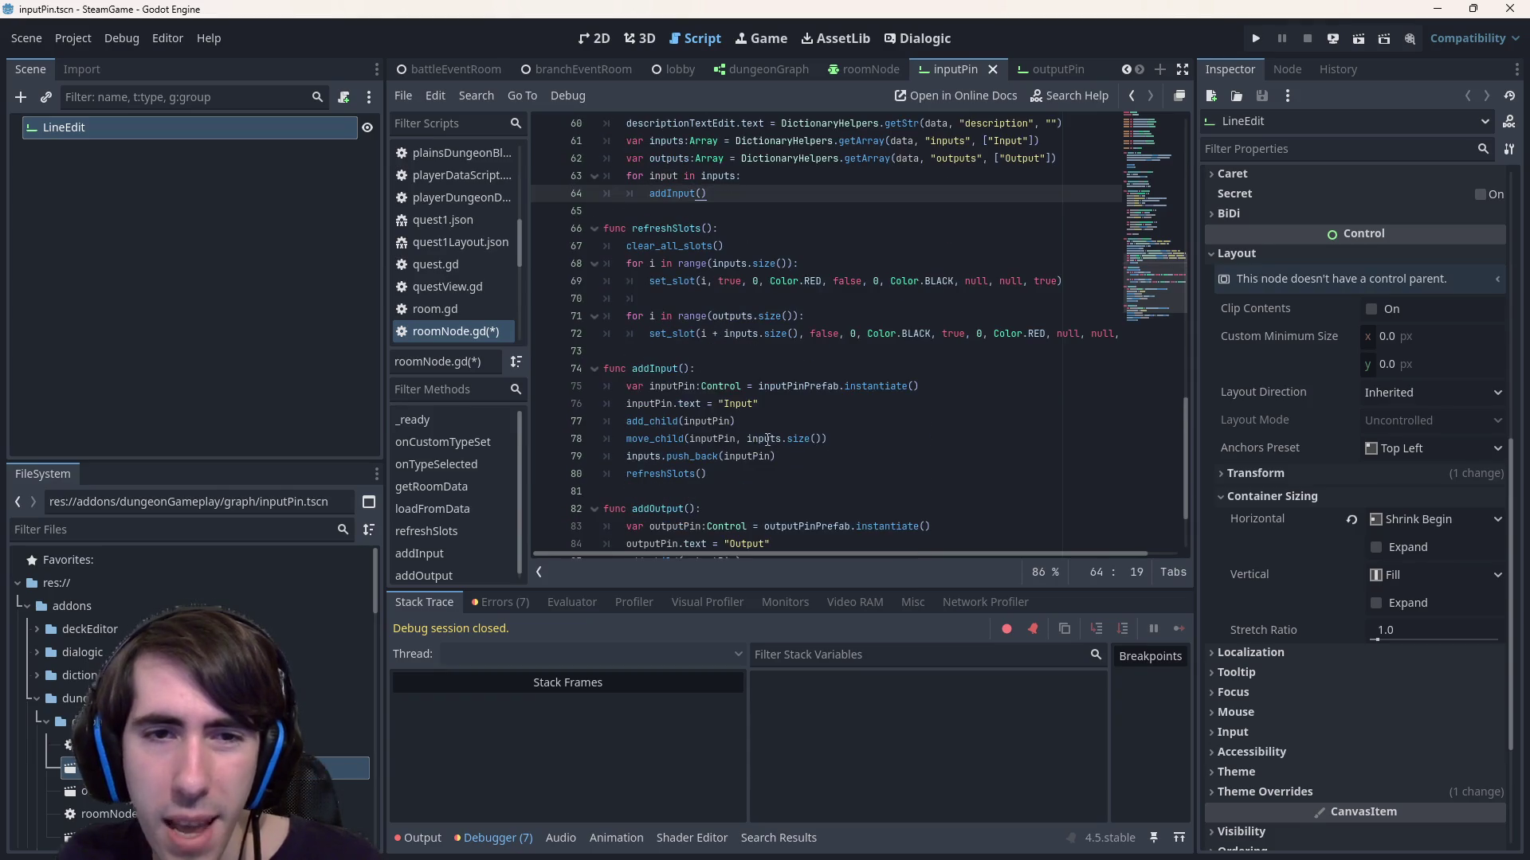
pyautogui.click(684, 369)
pyautogui.scroll(-2, 681, 374)
pyautogui.scroll(1, 678, 388)
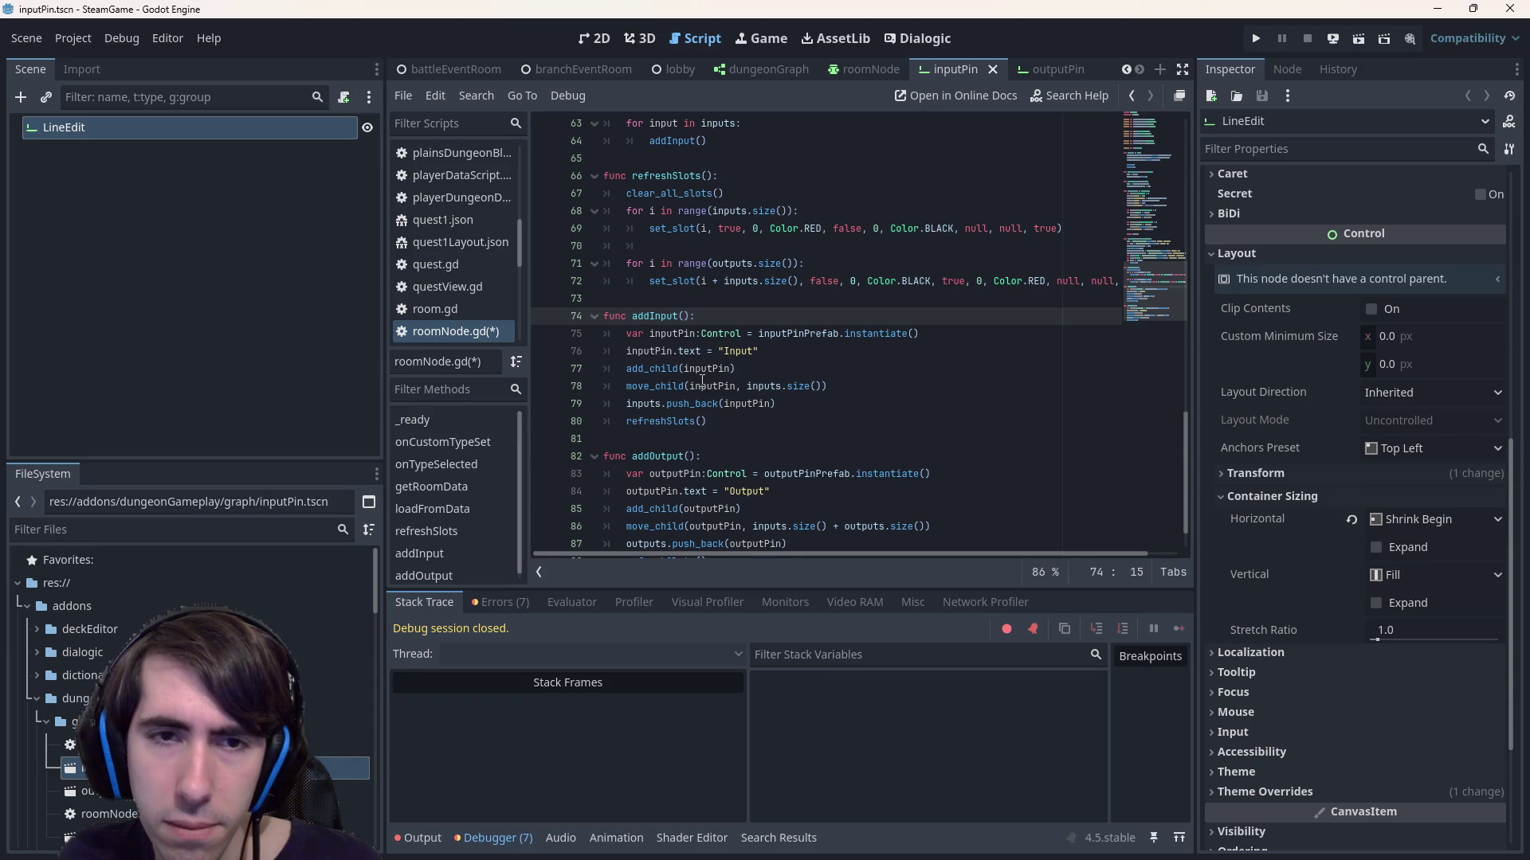
pyautogui.moveTo(702, 381)
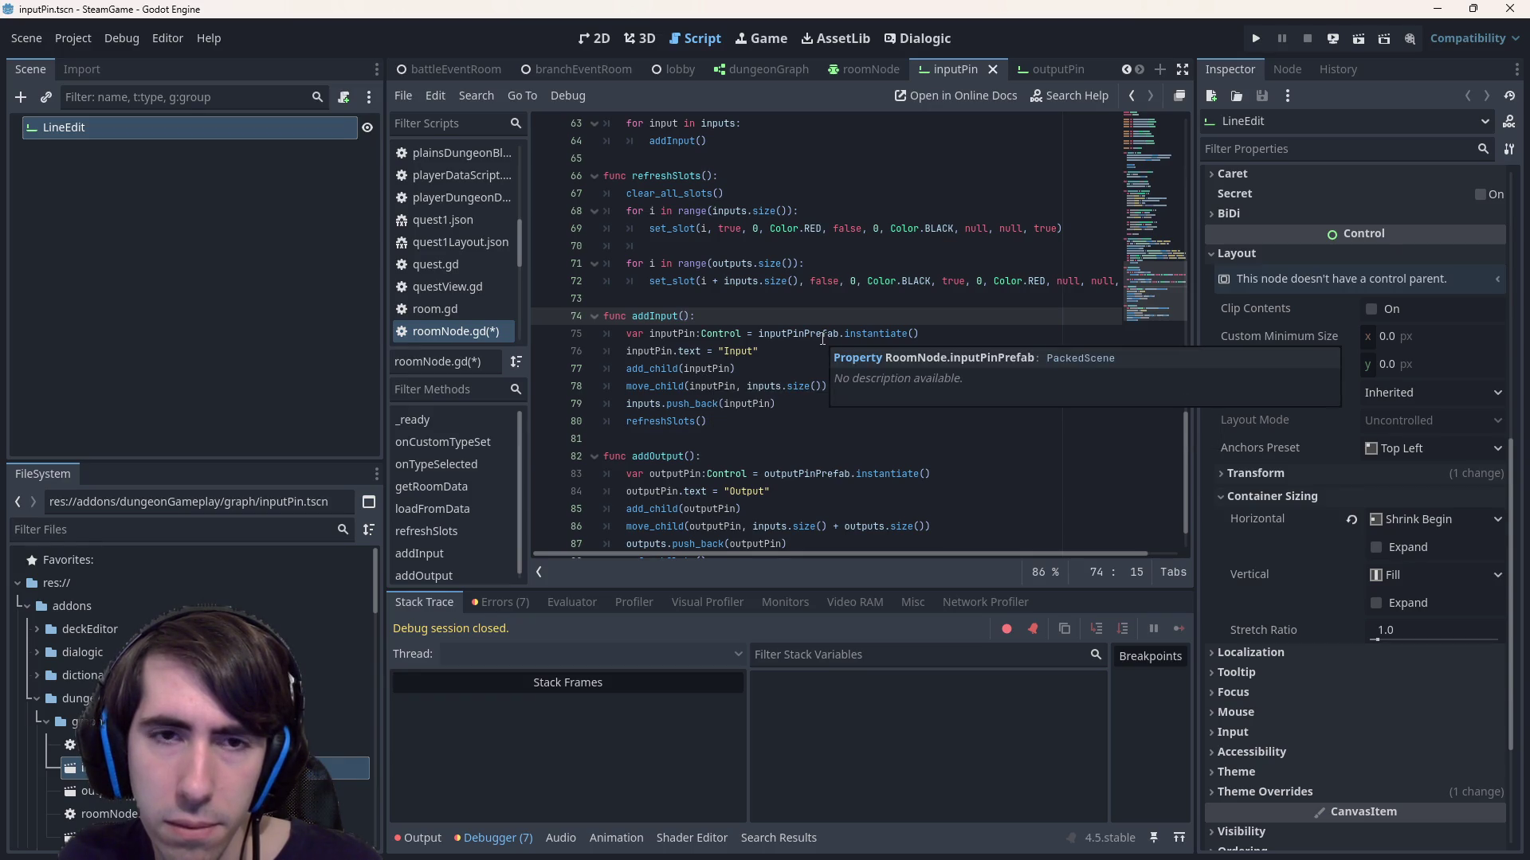
pyautogui.scroll(1, 823, 339)
# - Give addInput an inputName:String parameter and addOutput an outputName:String parameter, then save
pyautogui.write('inputNa')
pyautogui.write('me:Stri')
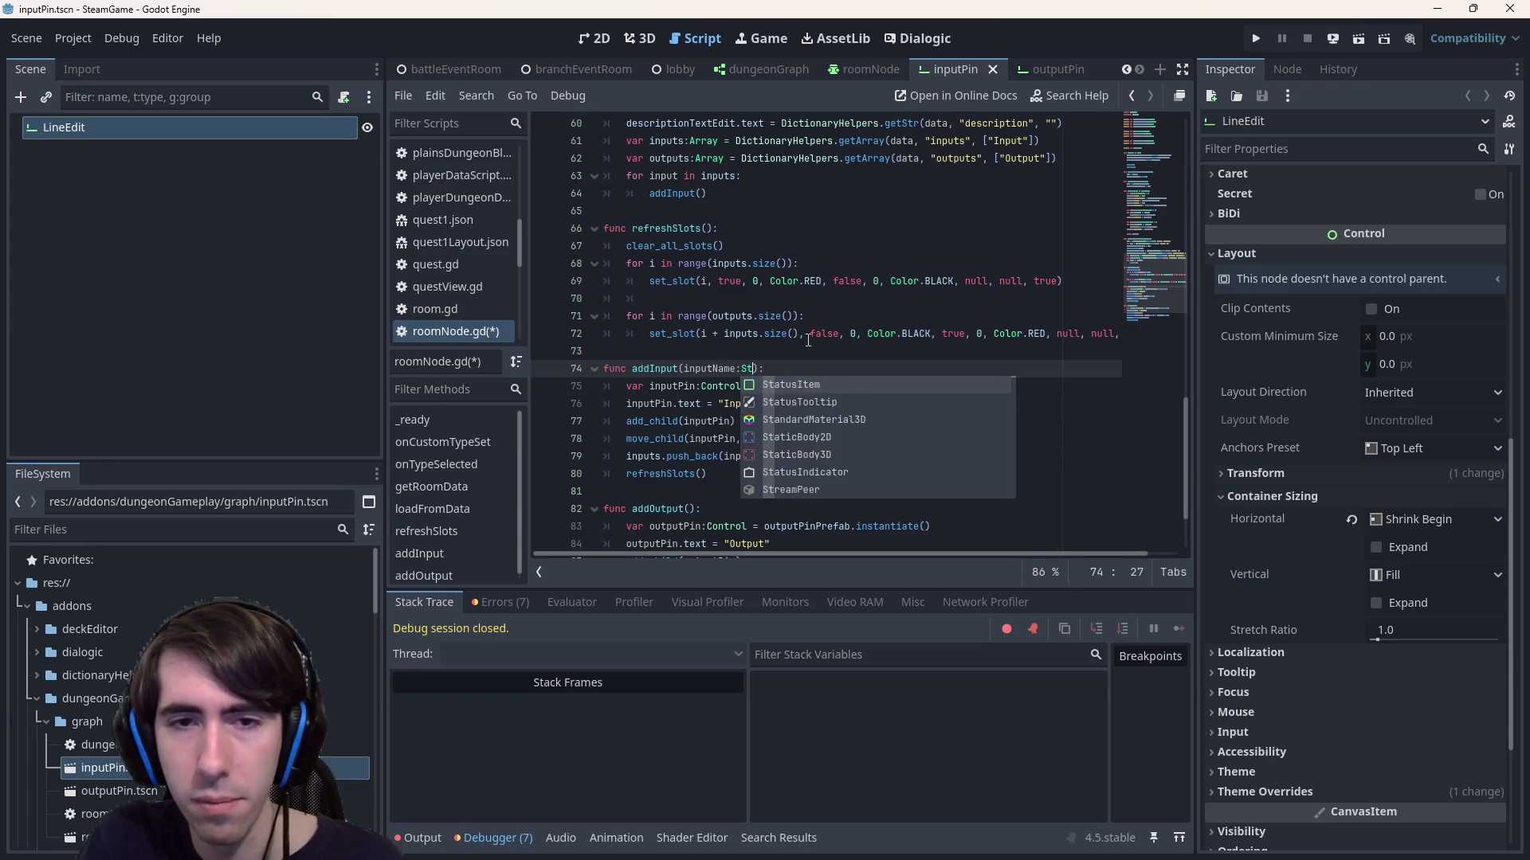
pyautogui.write('ng')
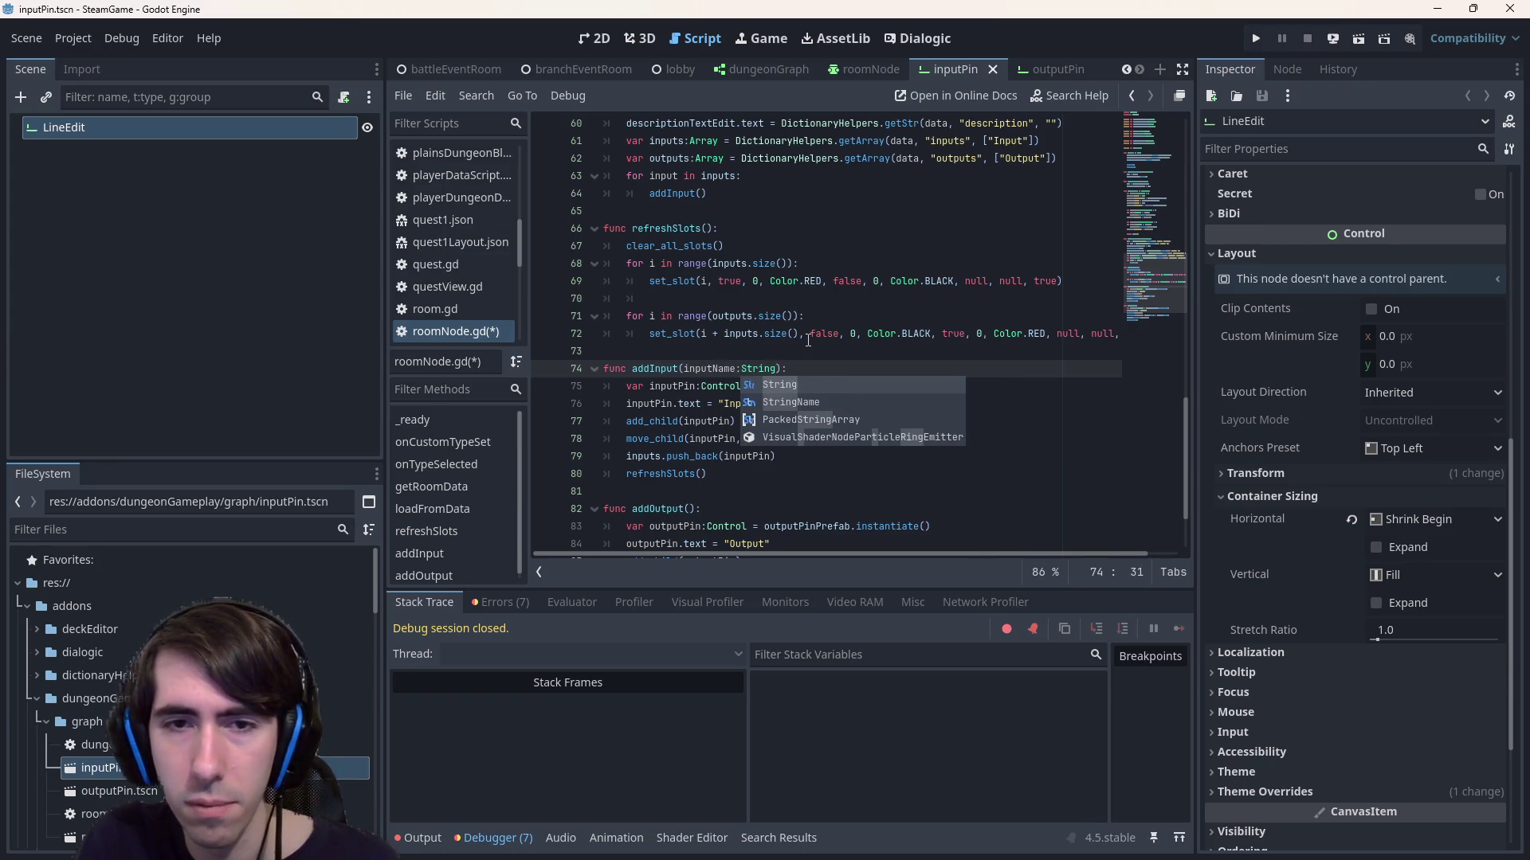
pyautogui.press('Escape')
pyautogui.hotkey('ctrl', 'shift', 'Left')
pyautogui.hotkey('ctrl', 'shift', 'Left')
pyautogui.hotkey('ctrl', 'c')
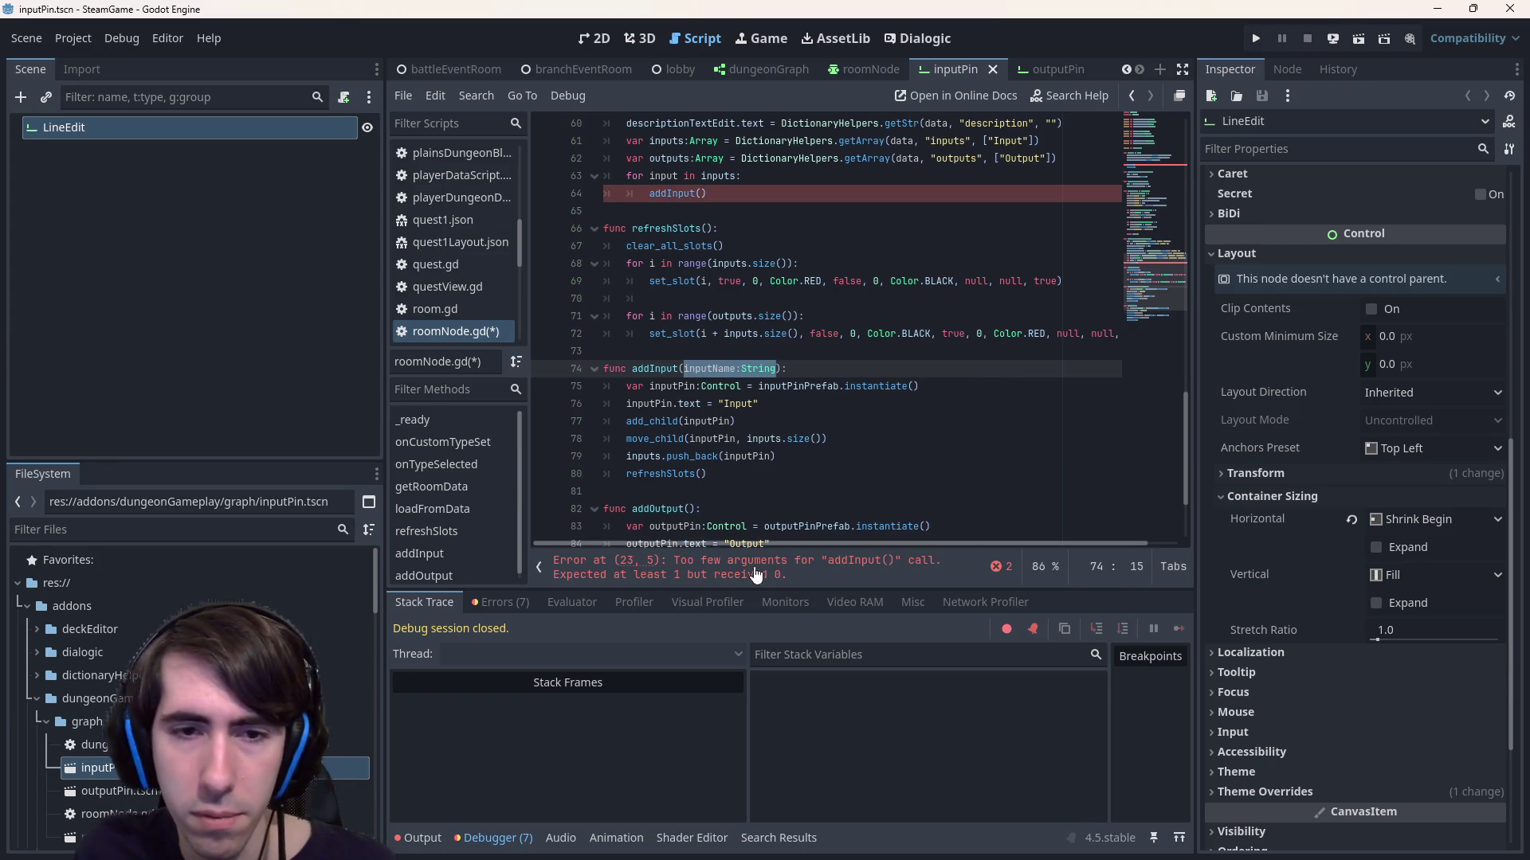
pyautogui.click(690, 509)
pyautogui.hotkey('ctrl', 'v')
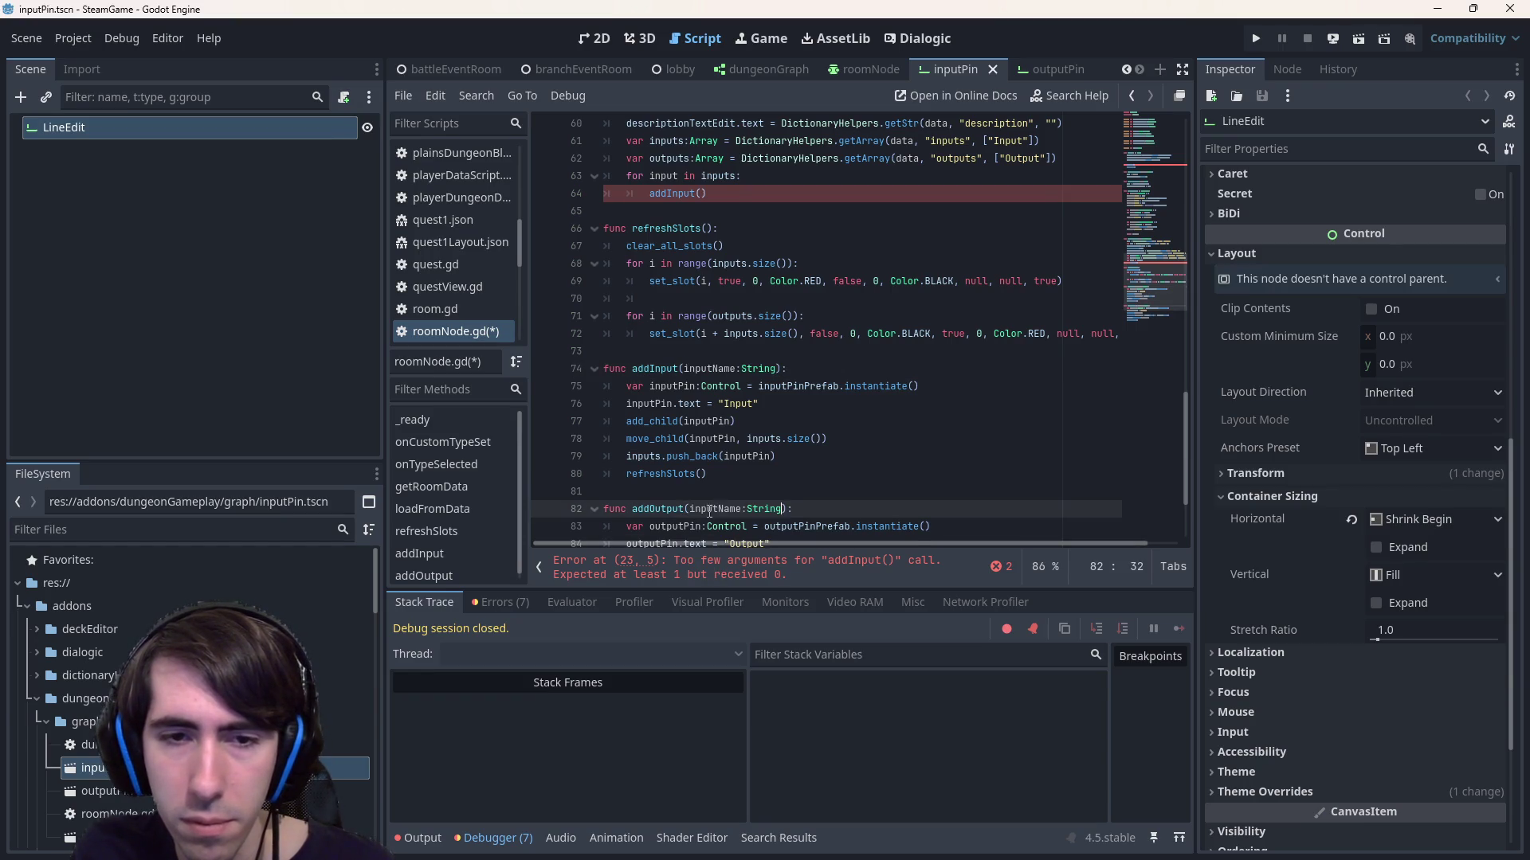
pyautogui.press('BackSpace')
pyautogui.press('BackSpace')
pyautogui.write('out')
pyautogui.hotkey('ctrl', 's')
pyautogui.scroll(-1, 790, 414)
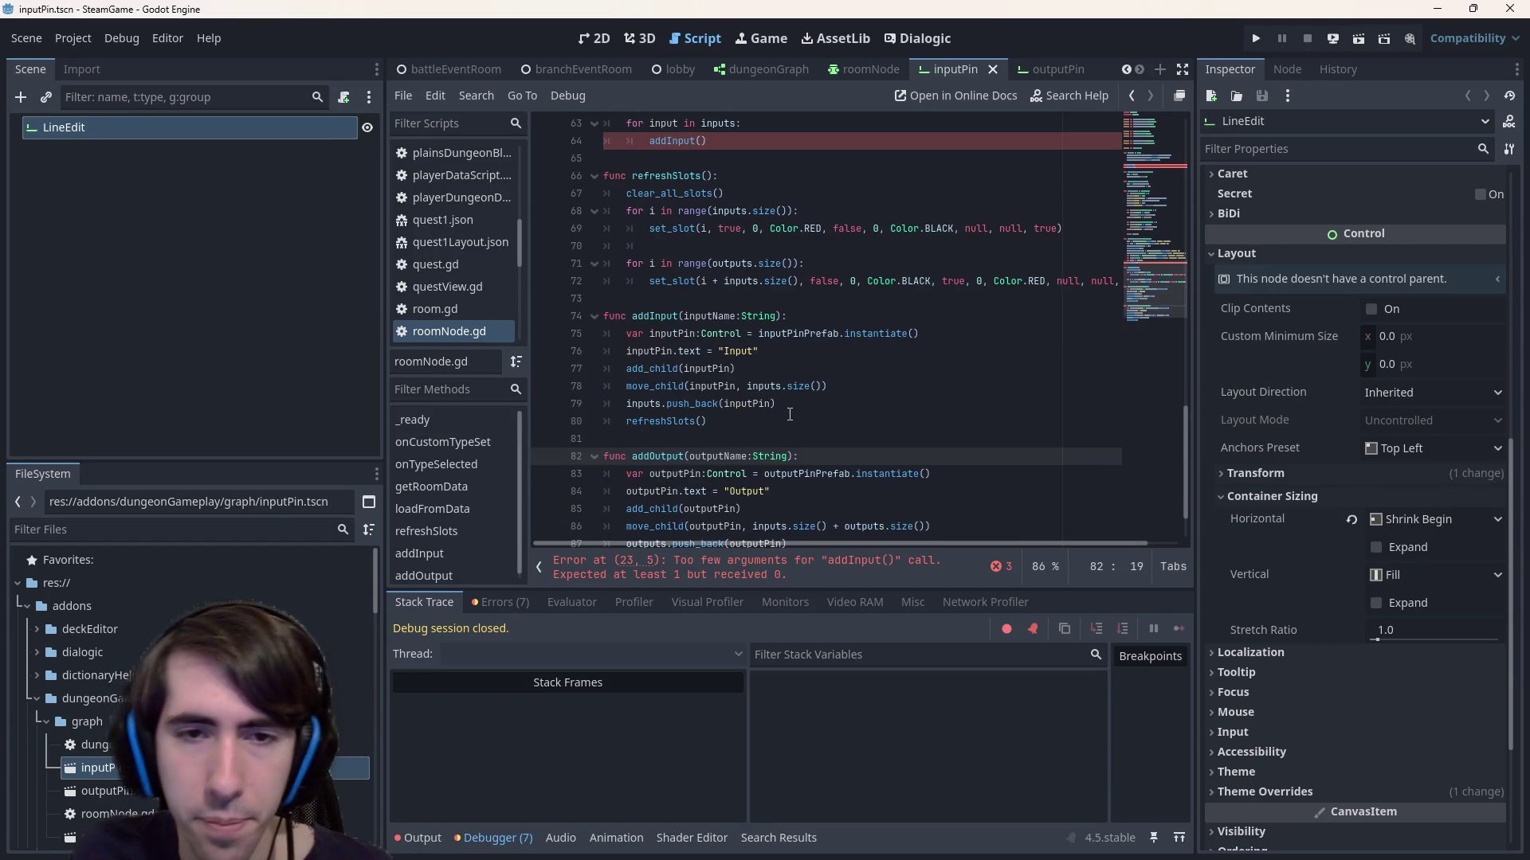
# - Replace the hard-coded "Input" and "Output" pin labels with inputName and outputName, and save
pyautogui.doubleClick(713, 316)
pyautogui.moveTo(718, 351); pyautogui.dragTo(785, 353)
pyautogui.write('inputName')
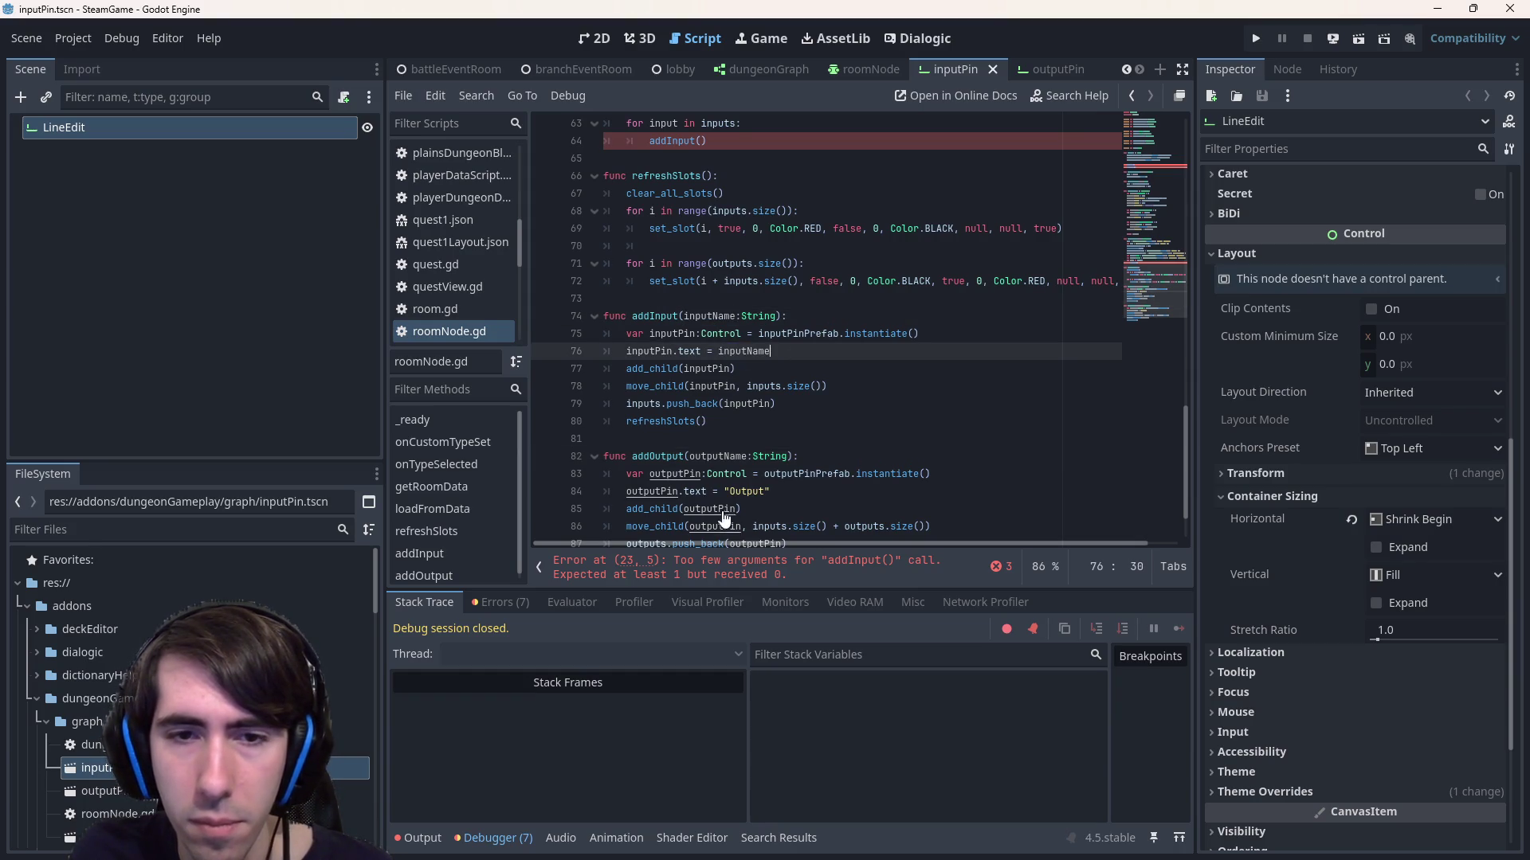
pyautogui.doubleClick(717, 456)
pyautogui.hotkey('ctrl', 'c')
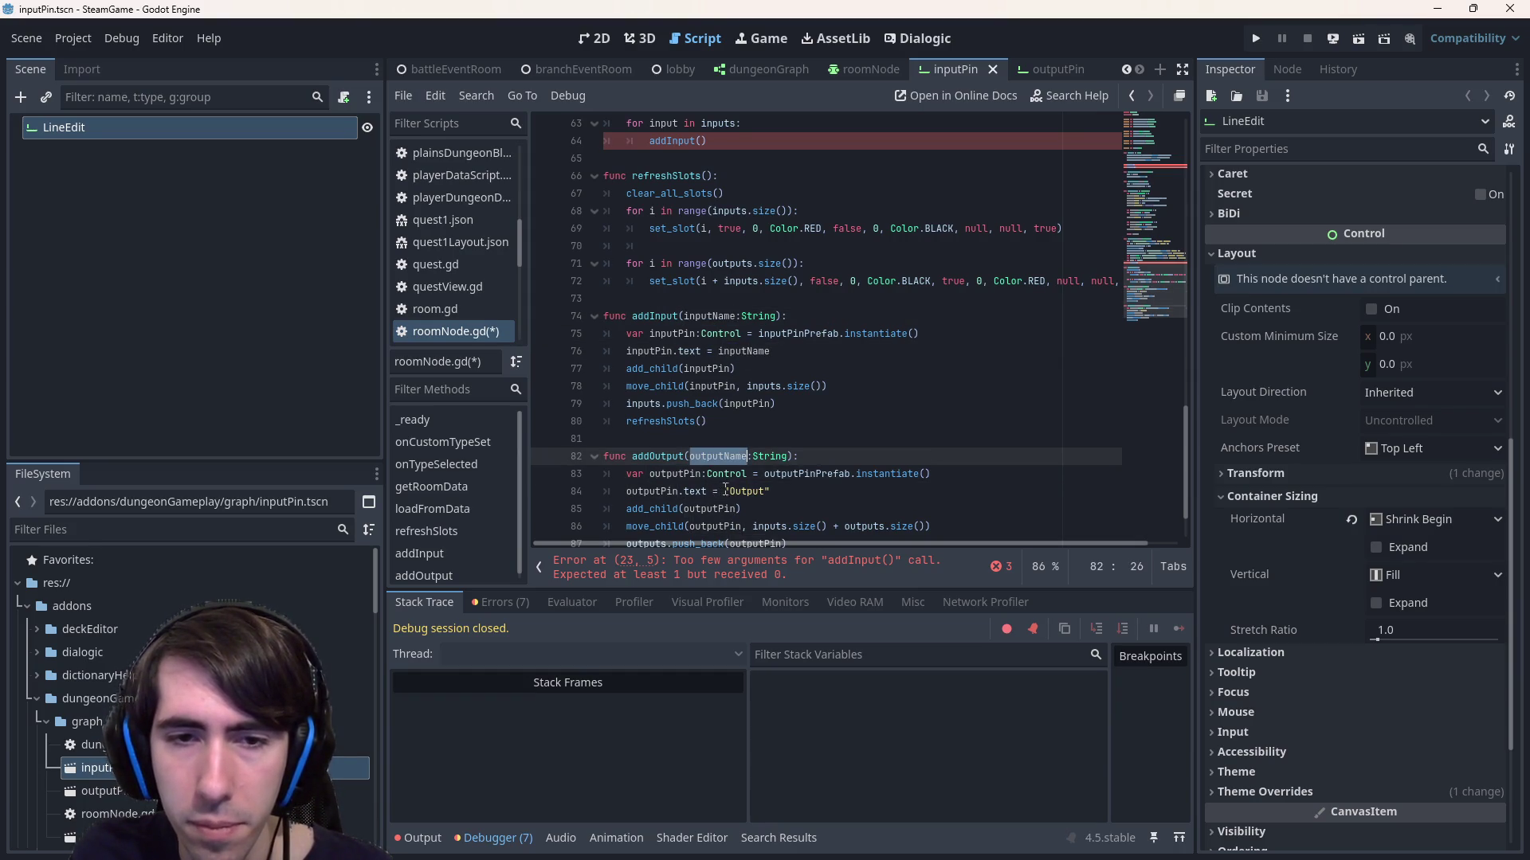
pyautogui.moveTo(711, 491); pyautogui.dragTo(769, 491)
pyautogui.hotkey('ctrl', 'v')
pyautogui.hotkey('ctrl', 's')
# - Look up the addInput definition and return inside the empty addInput() call on line 64
pyautogui.scroll(-1, 754, 413)
pyautogui.scroll(5, 717, 406)
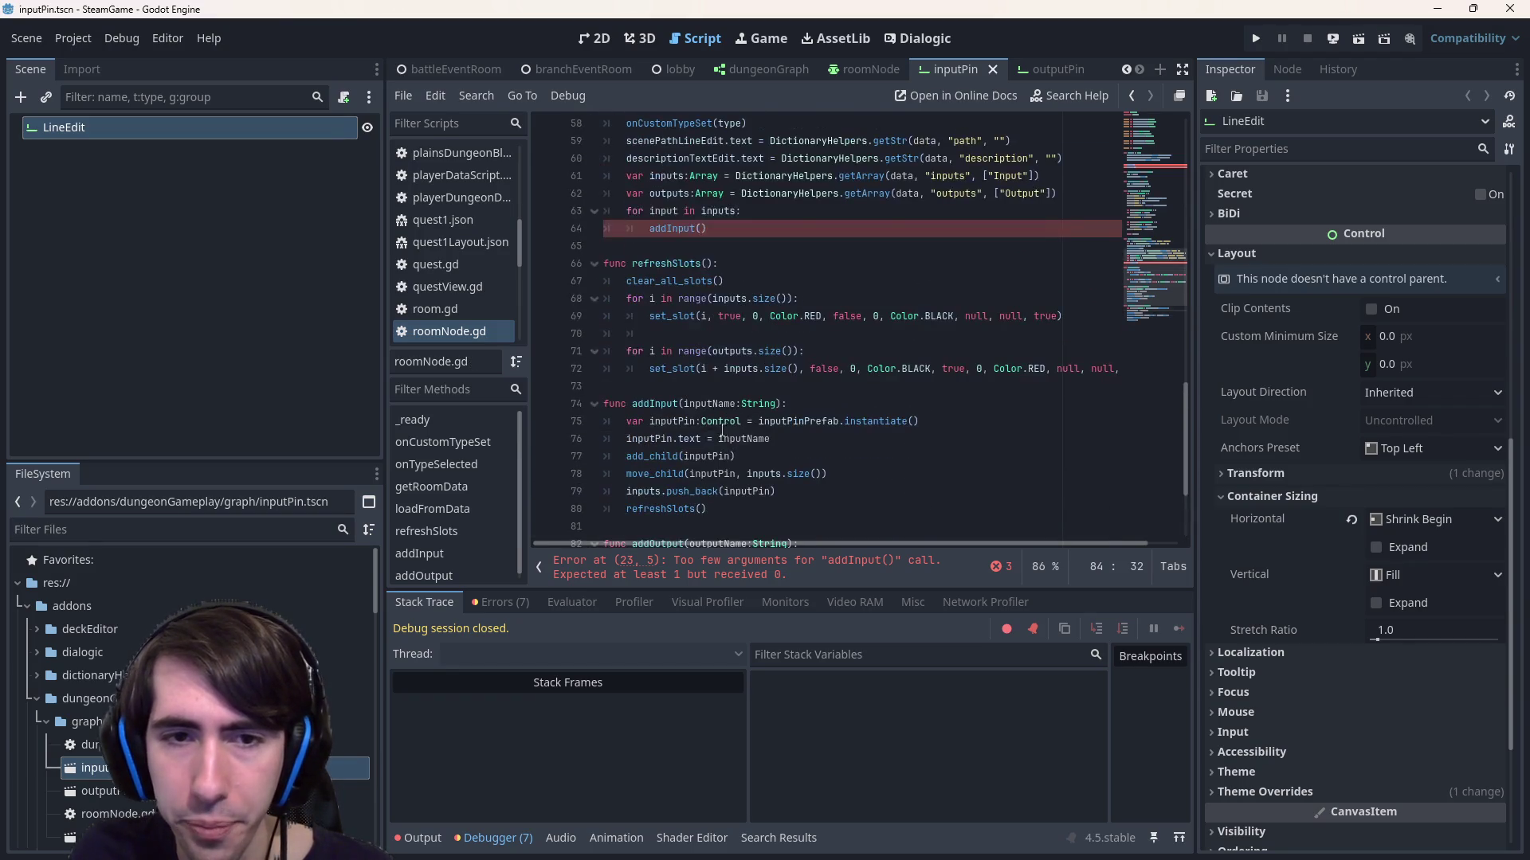
pyautogui.keyDown('ctrl'); pyautogui.click(673, 403); pyautogui.keyUp('ctrl')
pyautogui.click(703, 333)
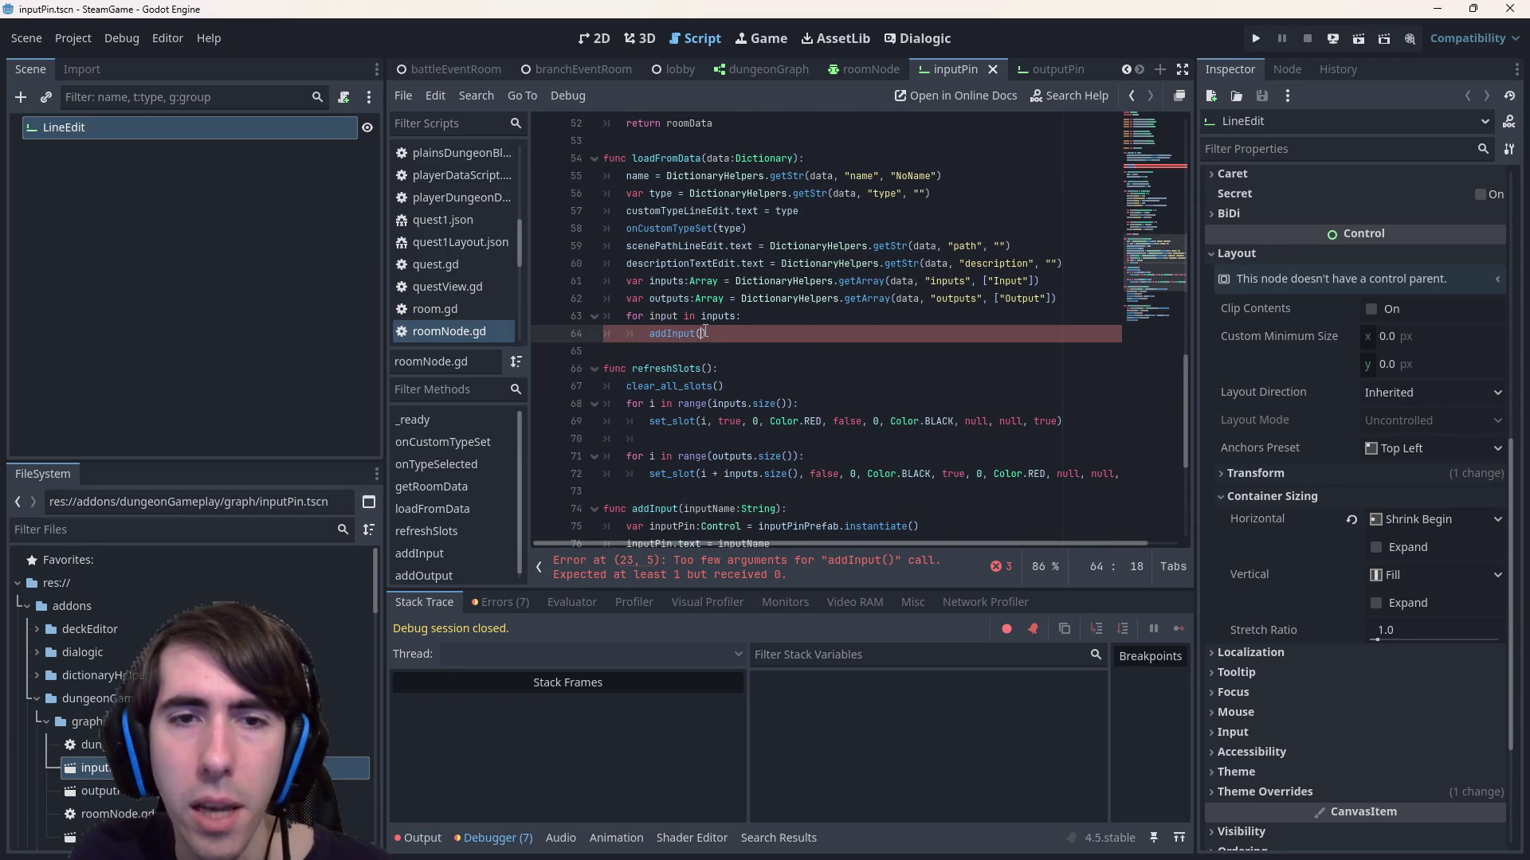
# - Pass input as the argument of the addInput() call on line 64
pyautogui.write('input')
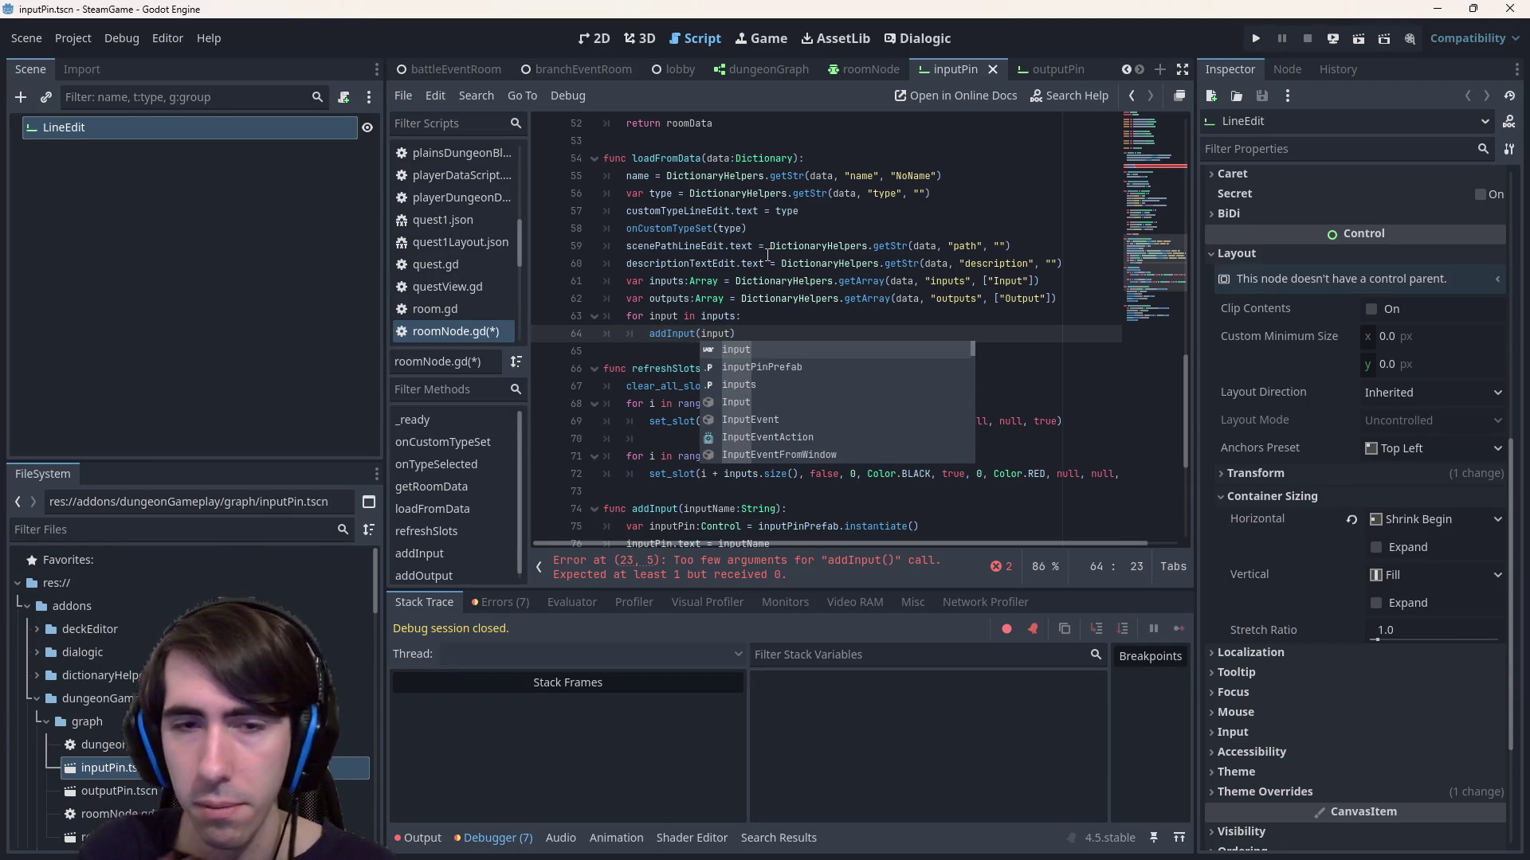
pyautogui.scroll(7, 869, 340)
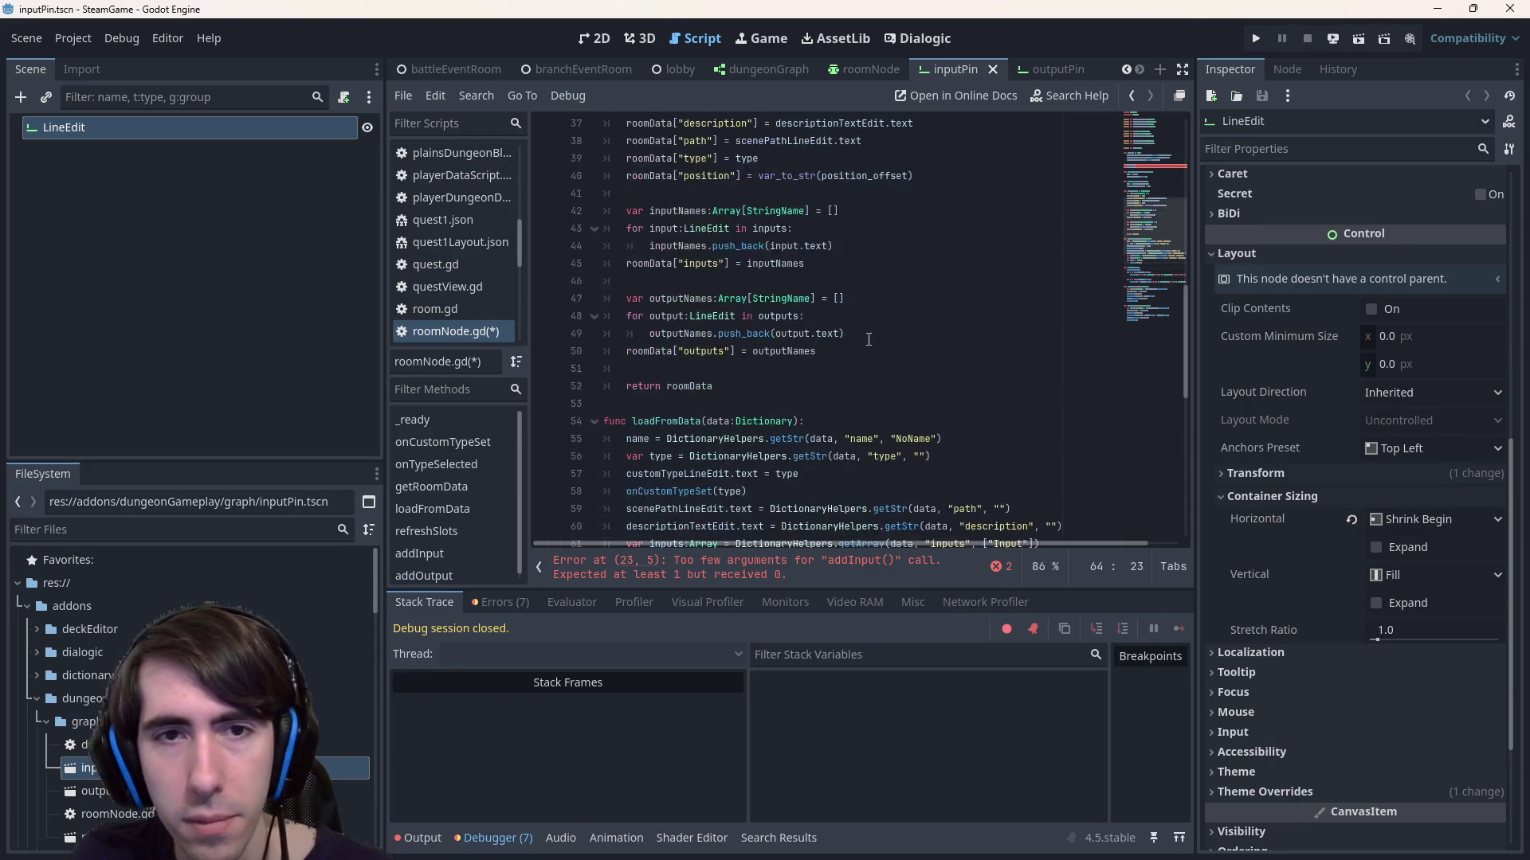
pyautogui.doubleClick(677, 351)
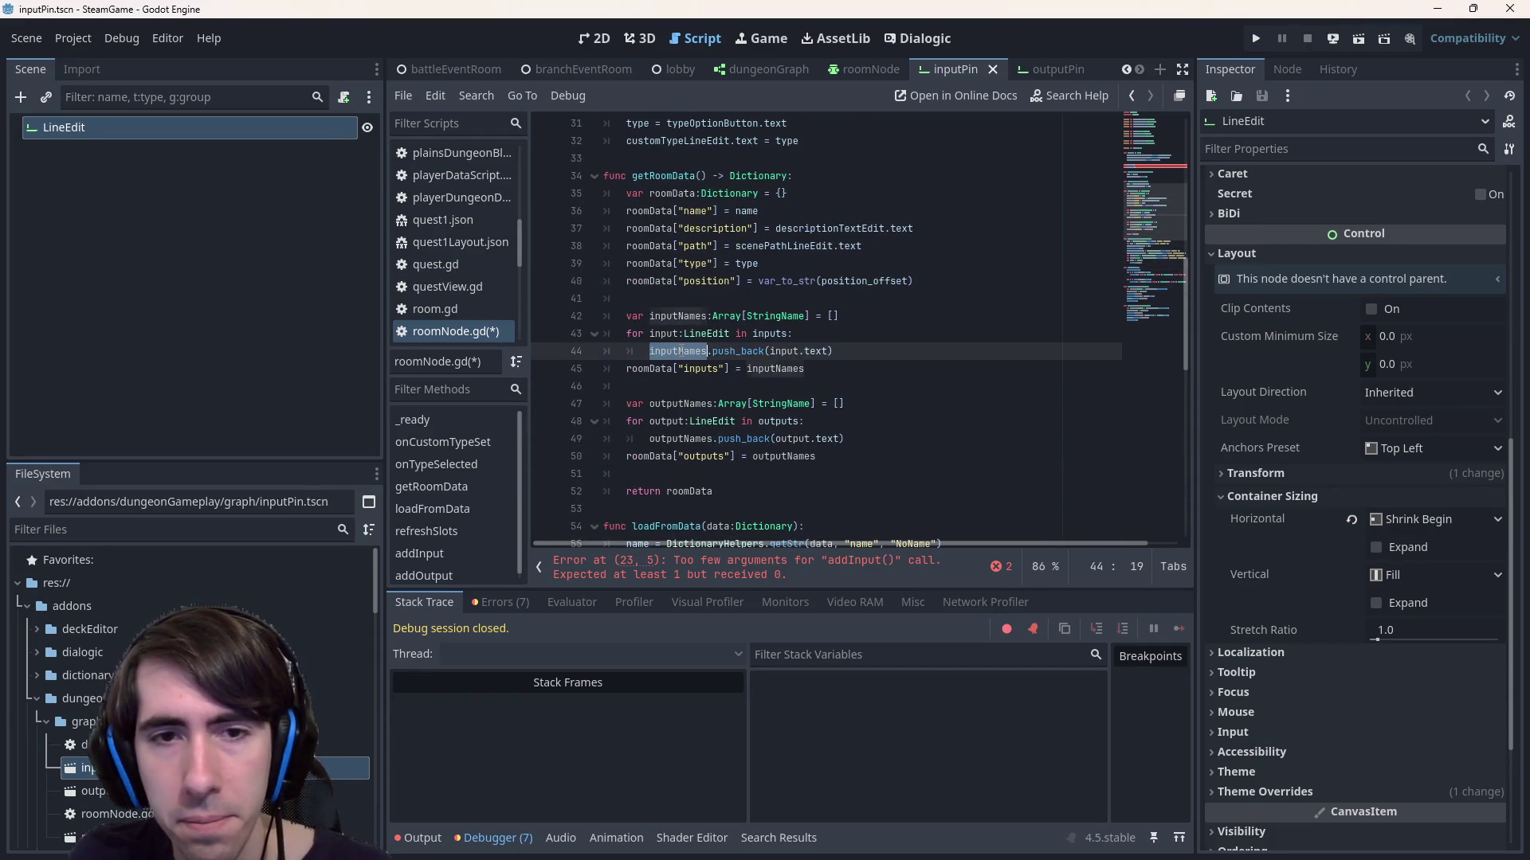
pyautogui.moveTo(692, 351)
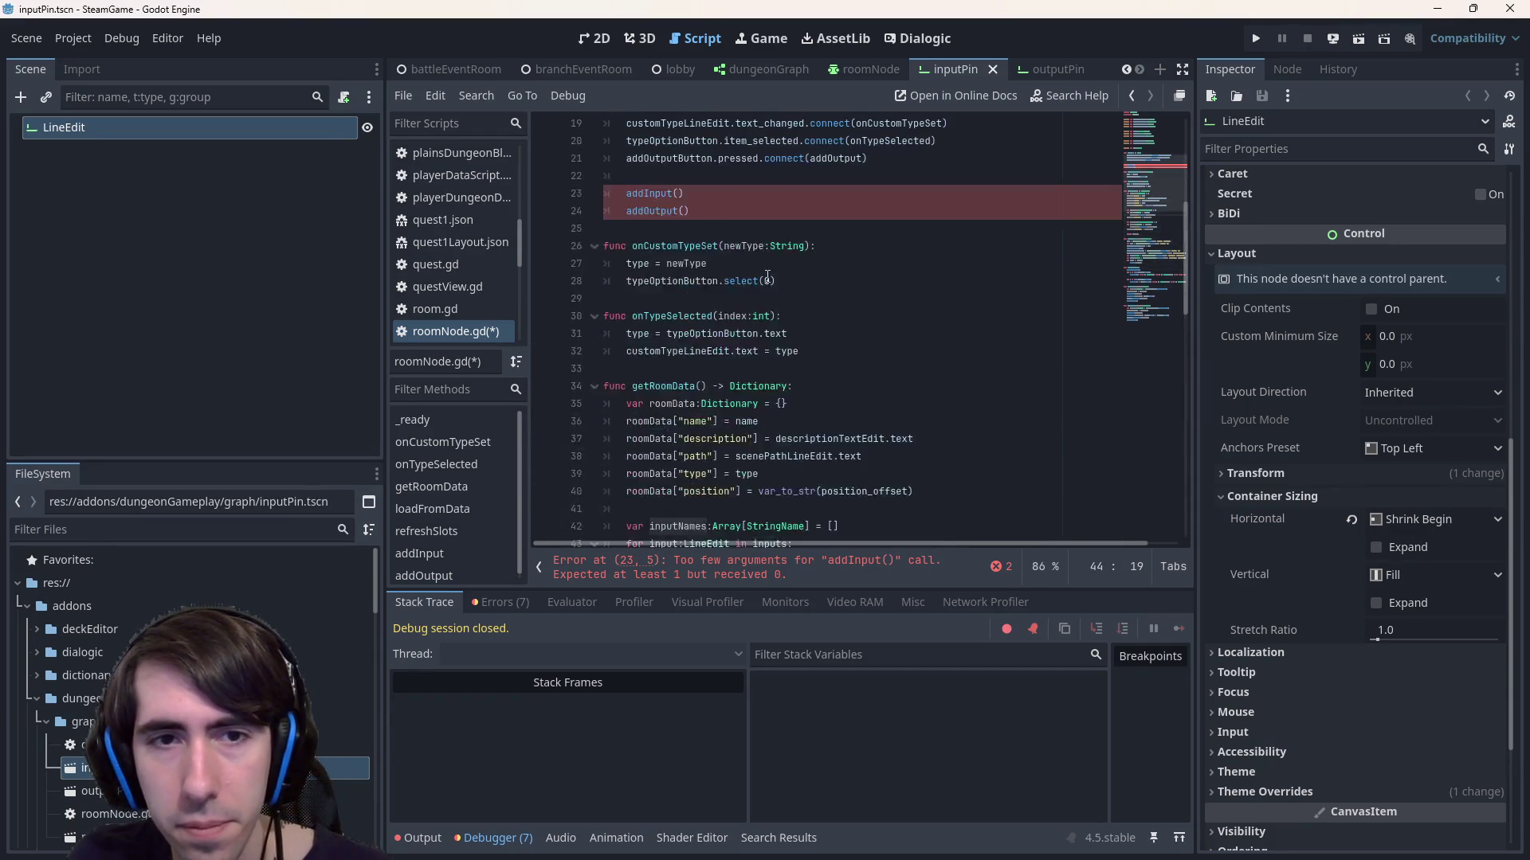
pyautogui.scroll(6, 750, 319)
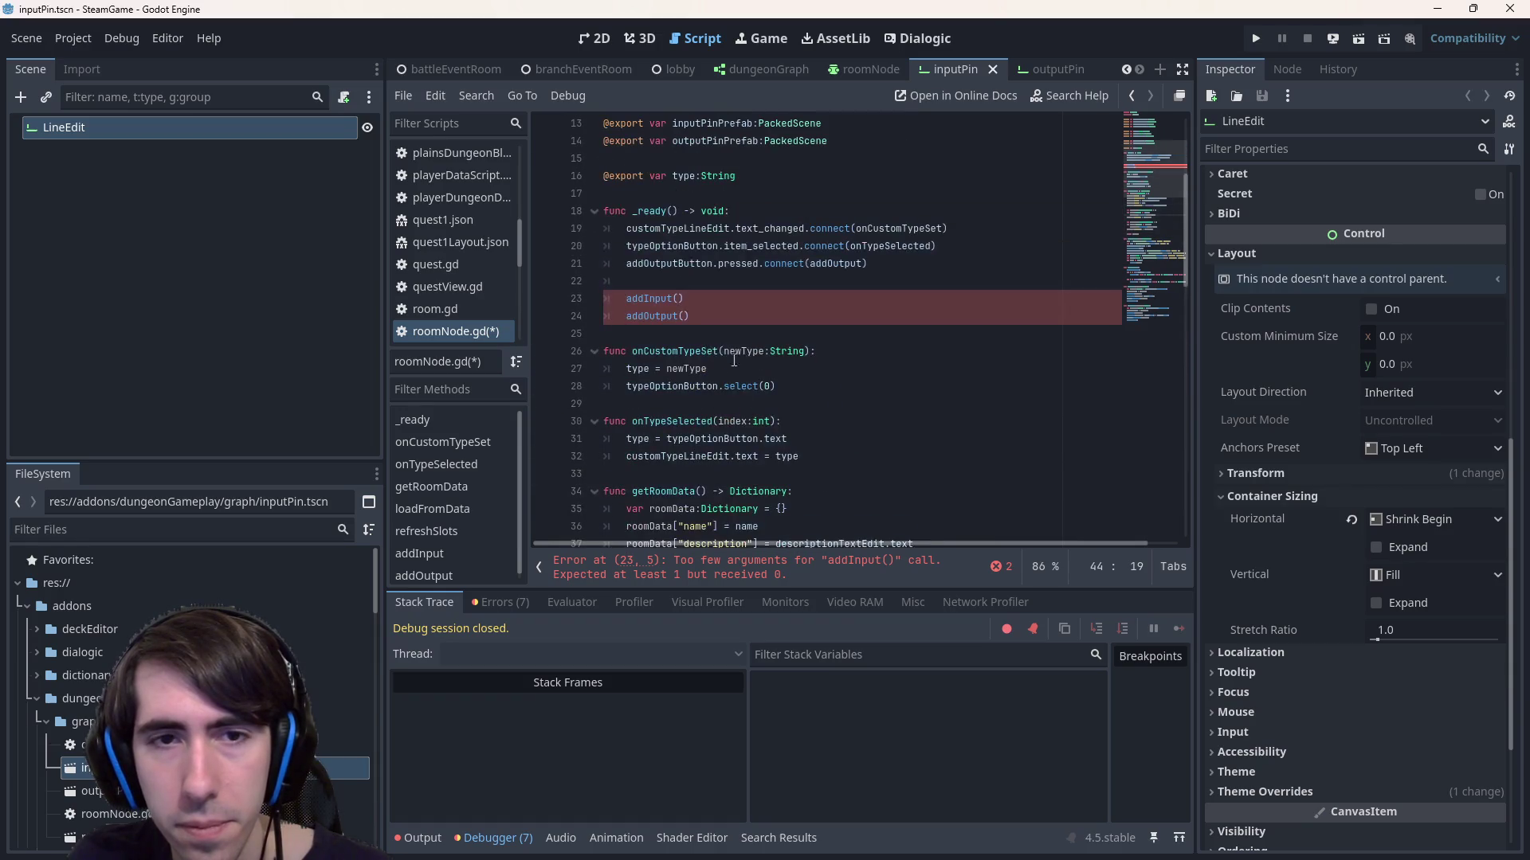
# - Give the _ready calls the arguments "Input" and "Output" and save roomNode.gd
pyautogui.click(678, 302)
pyautogui.write('"Input')
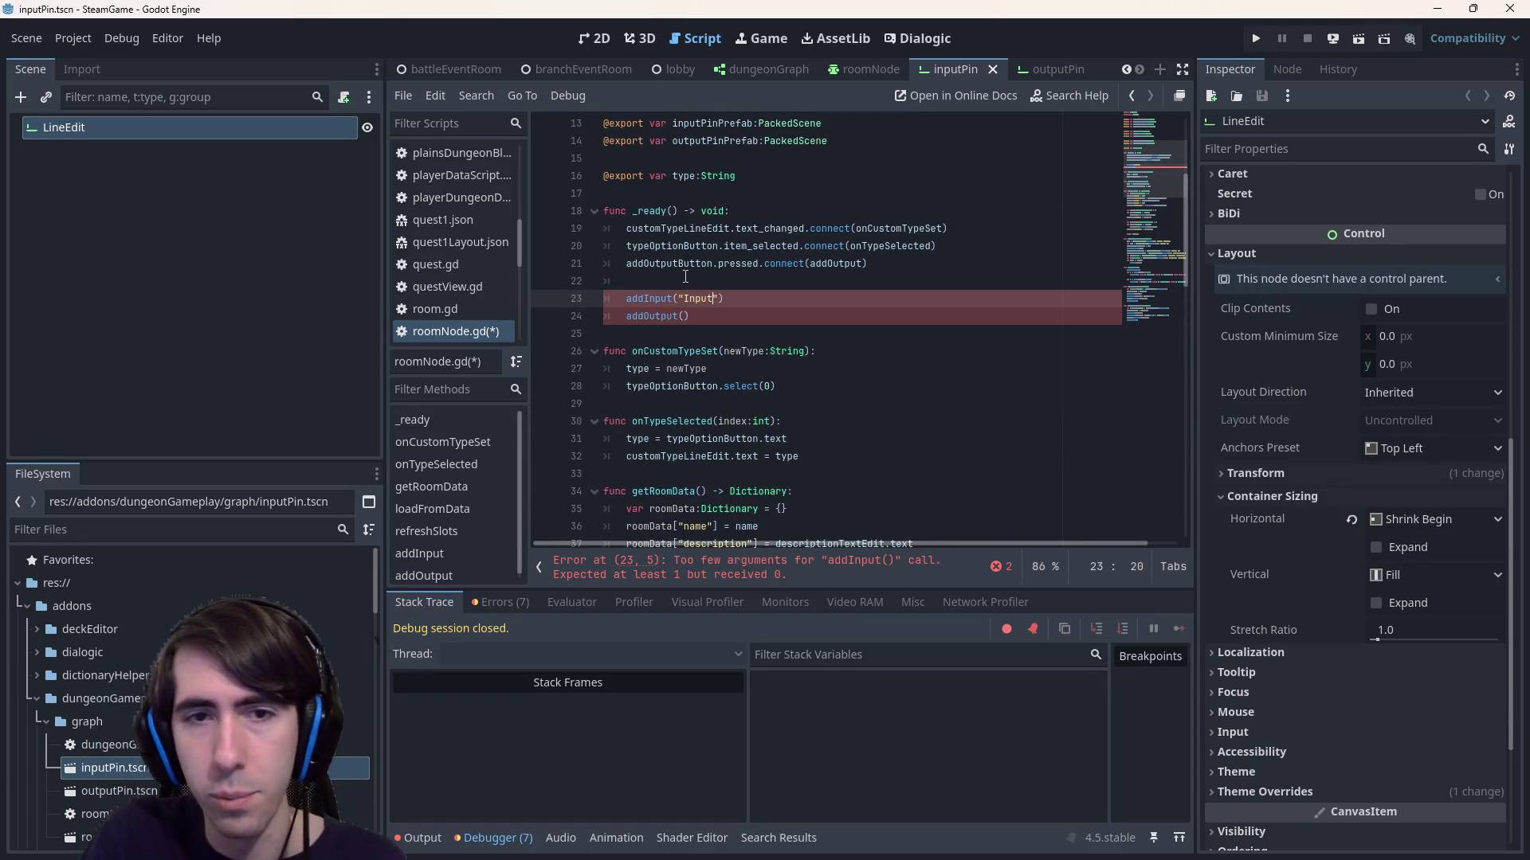
pyautogui.press('Down')
pyautogui.press('Left')
pyautogui.write('"Out')
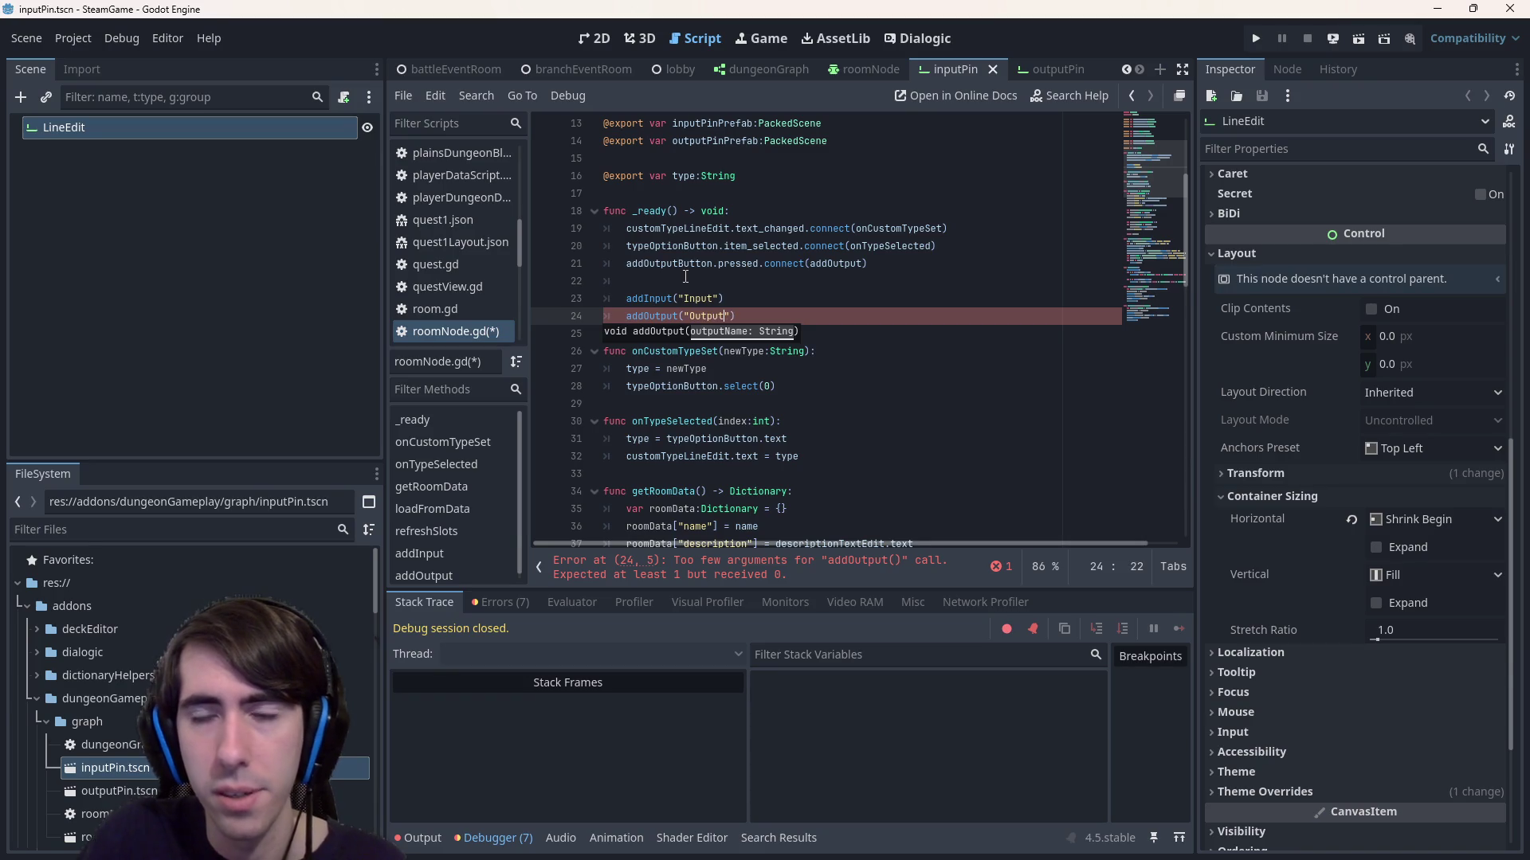
pyautogui.hotkey('ctrl', 's')
pyautogui.scroll(-3, 764, 358)
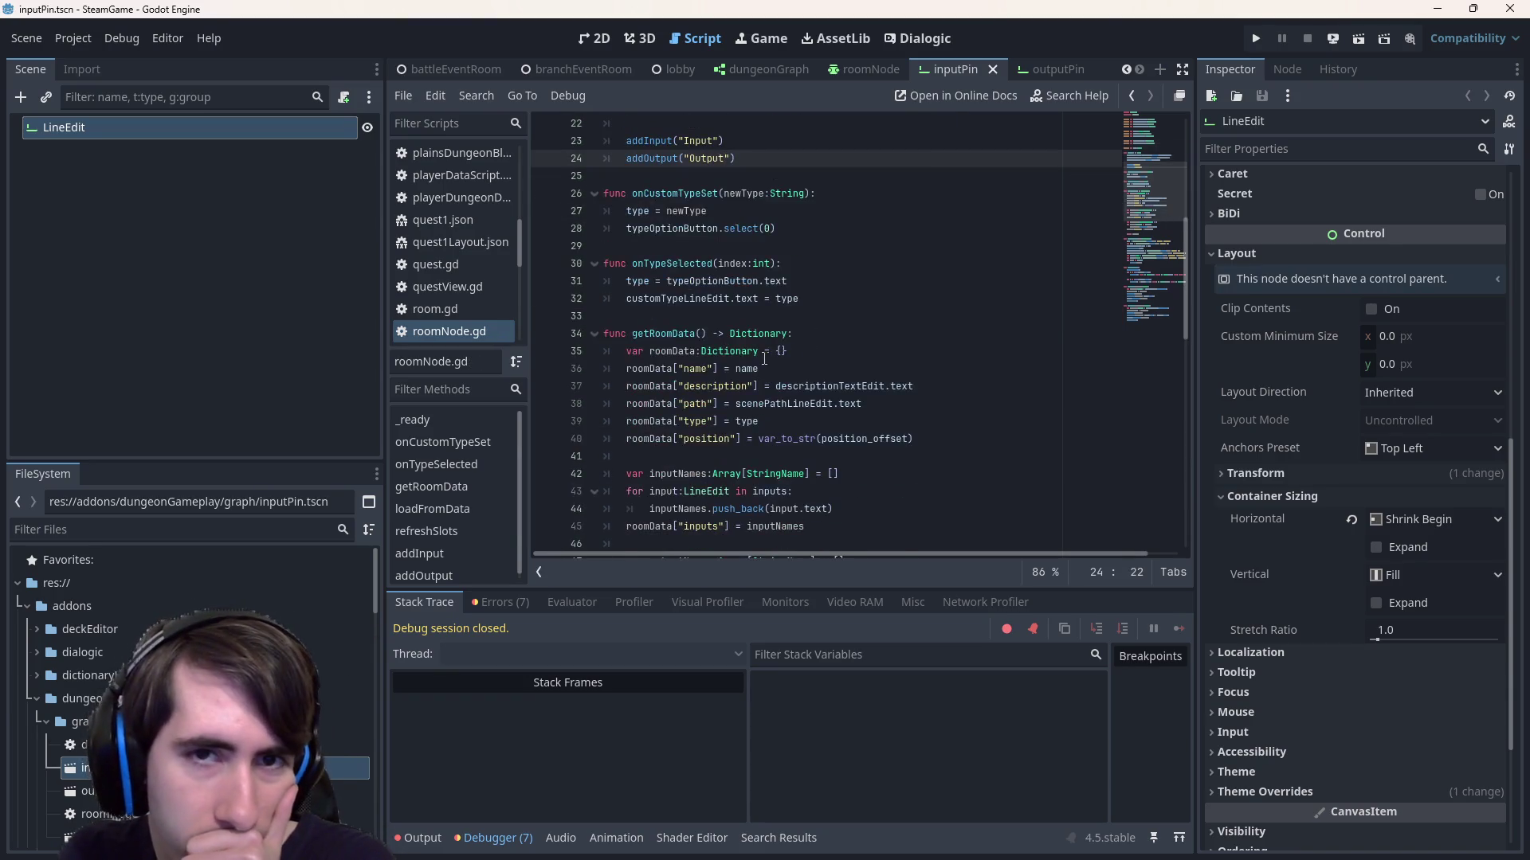
# - Copy the input loop on lines 63–64 and paste a duplicate below it
pyautogui.scroll(2, 764, 359)
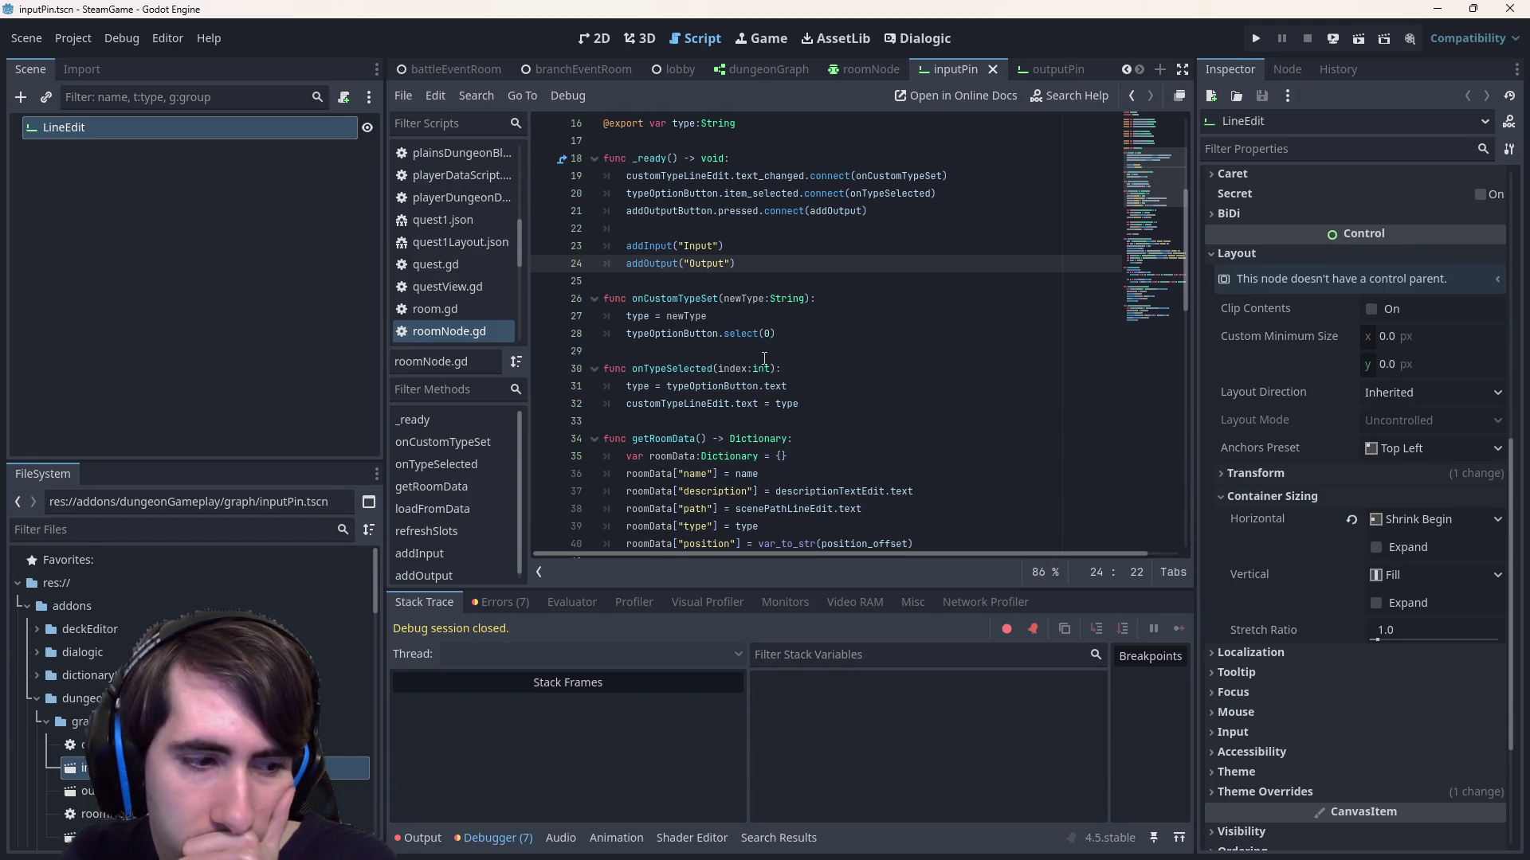
pyautogui.scroll(-12, 764, 358)
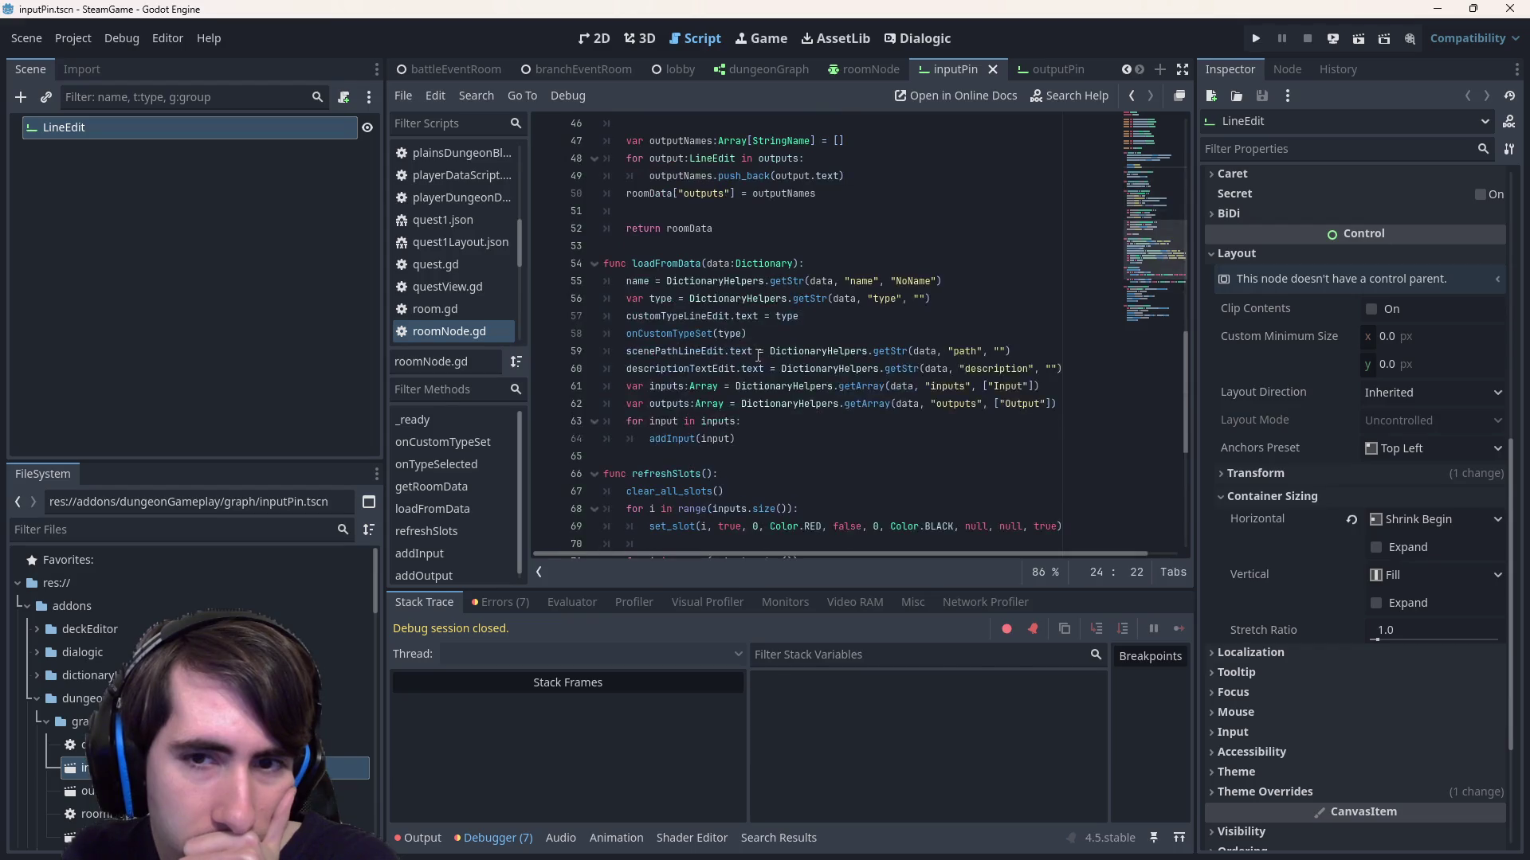
pyautogui.scroll(1, 757, 356)
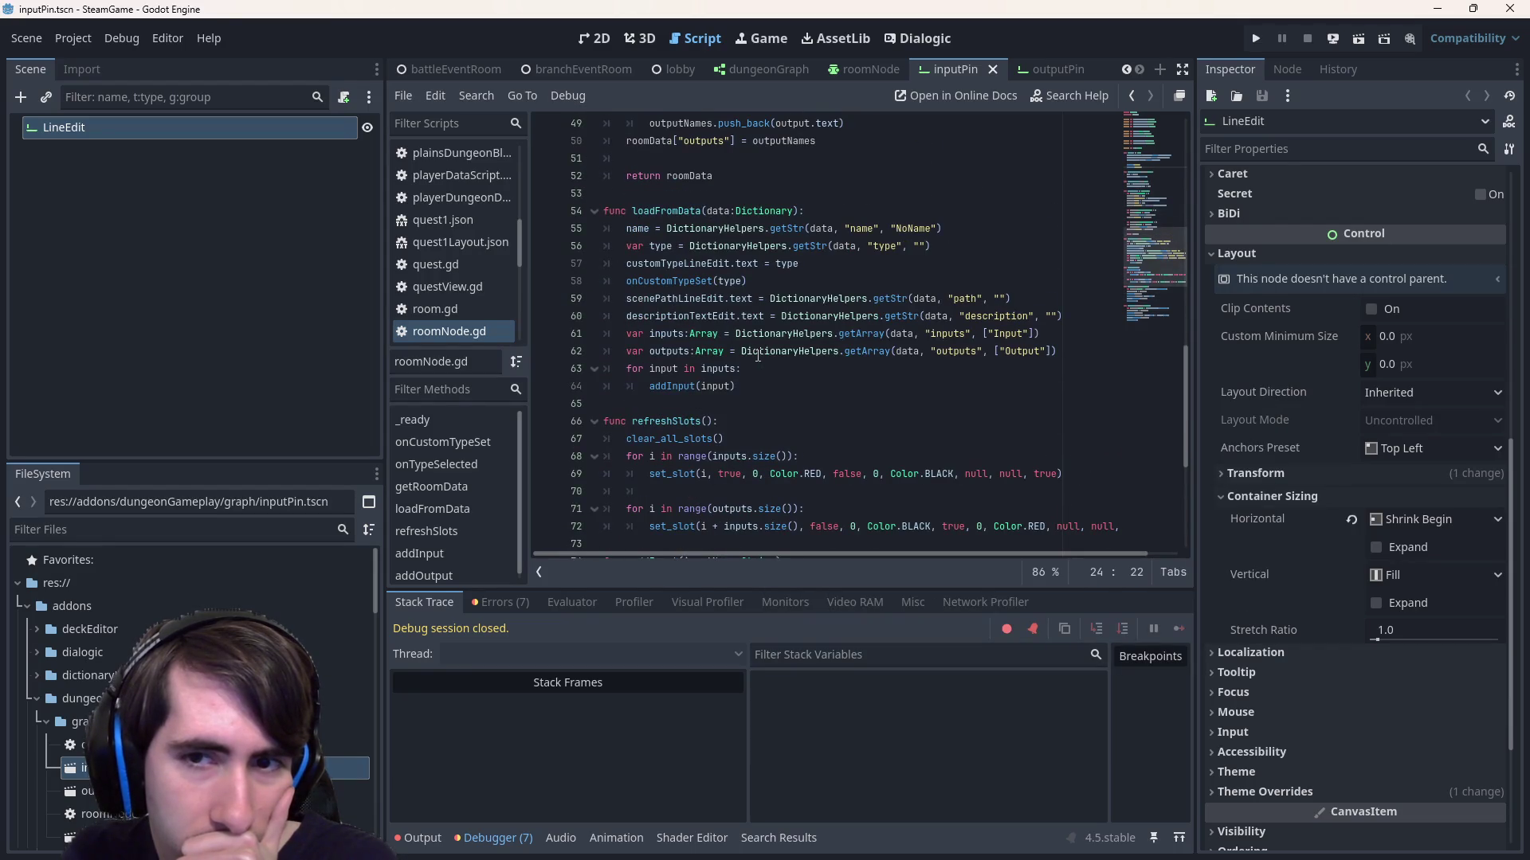
pyautogui.click(984, 334)
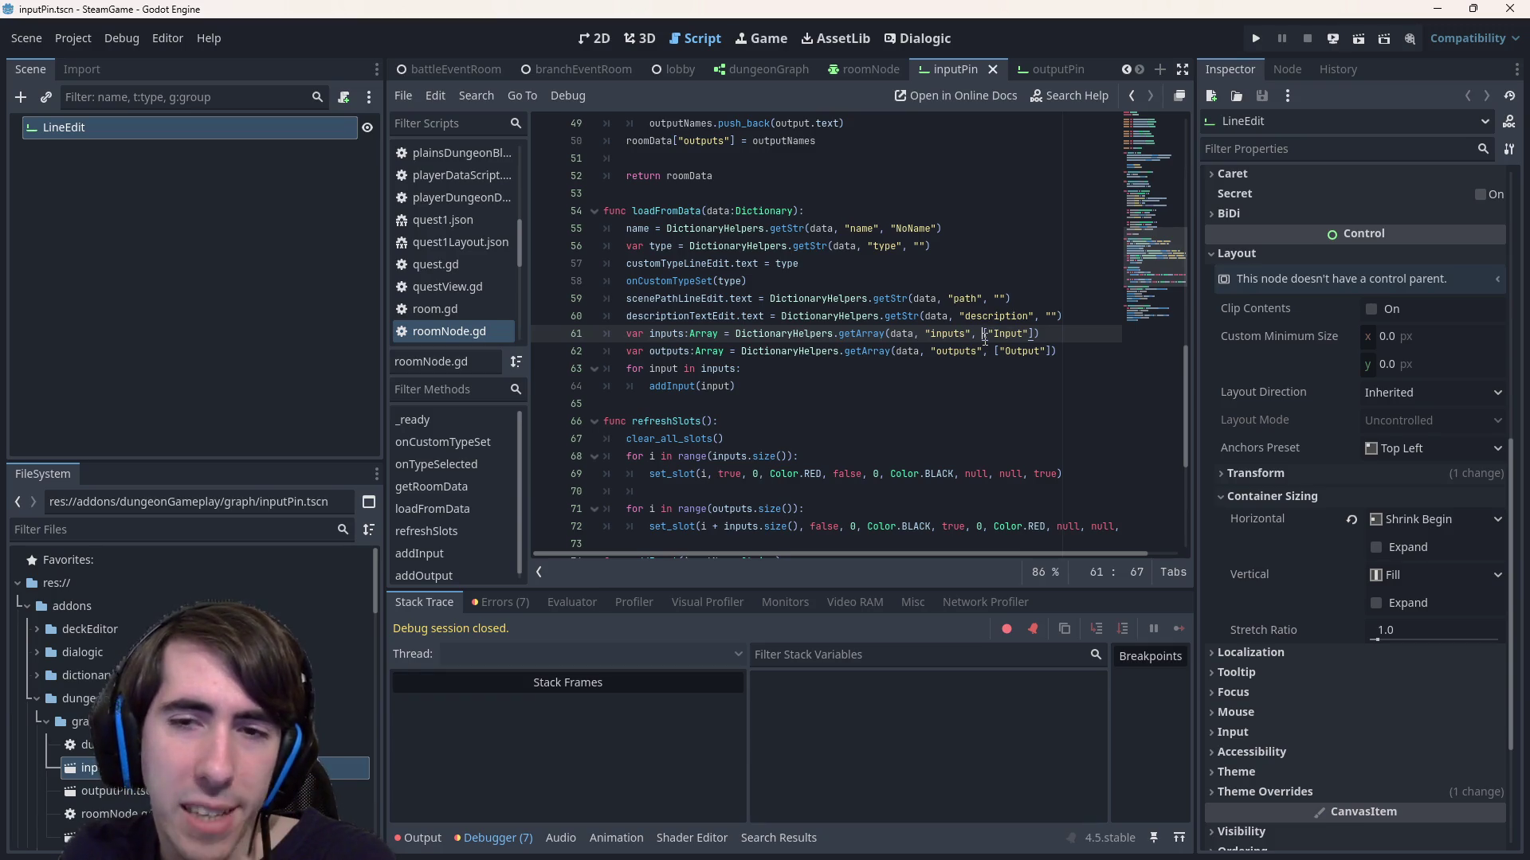
pyautogui.moveTo(984, 337); pyautogui.dragTo(1034, 333)
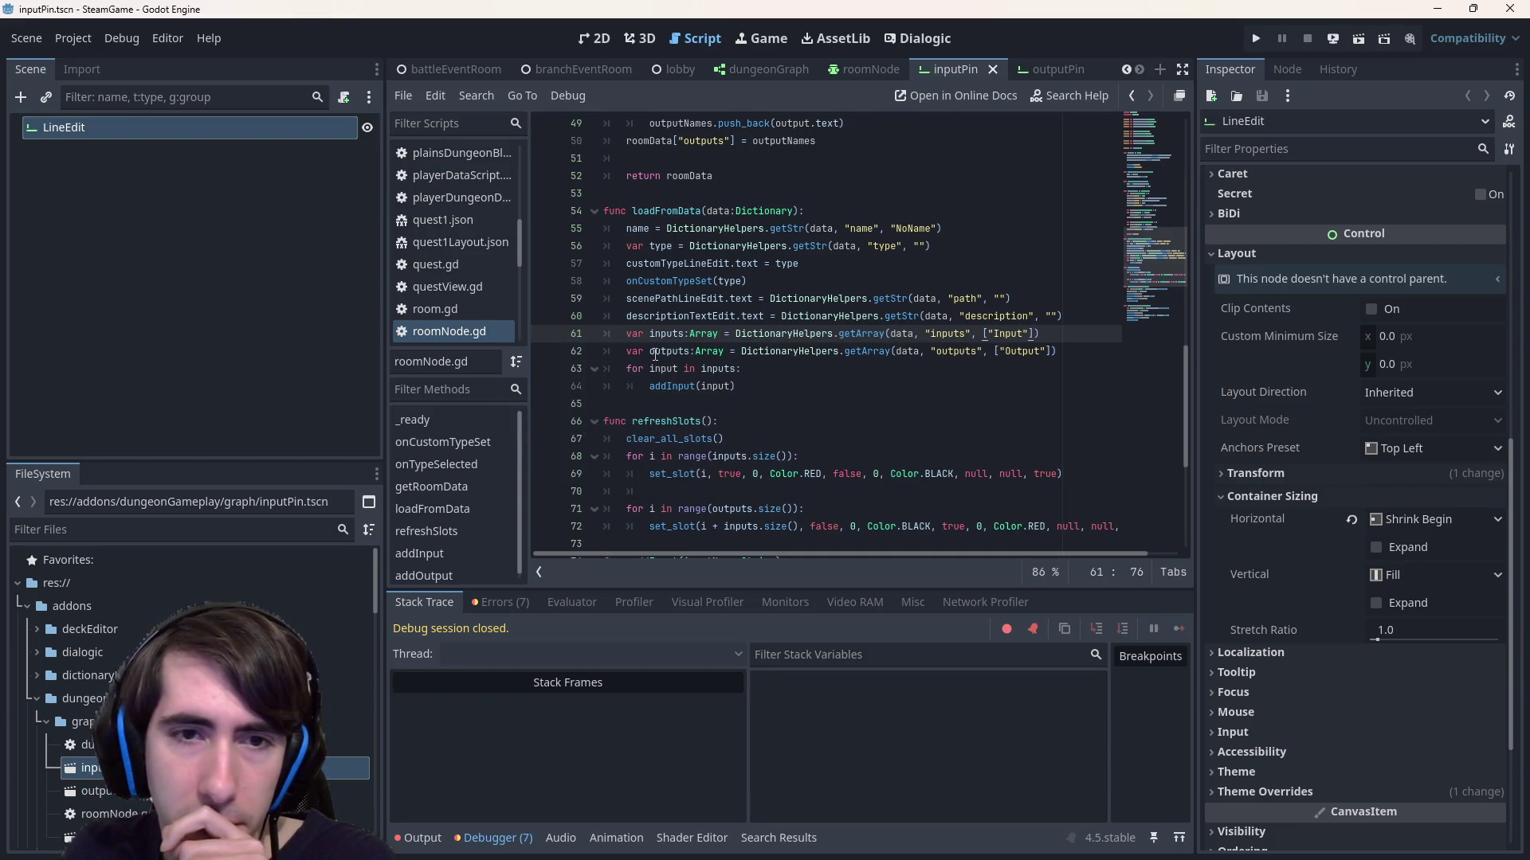
pyautogui.moveTo(737, 382); pyautogui.dragTo(558, 368)
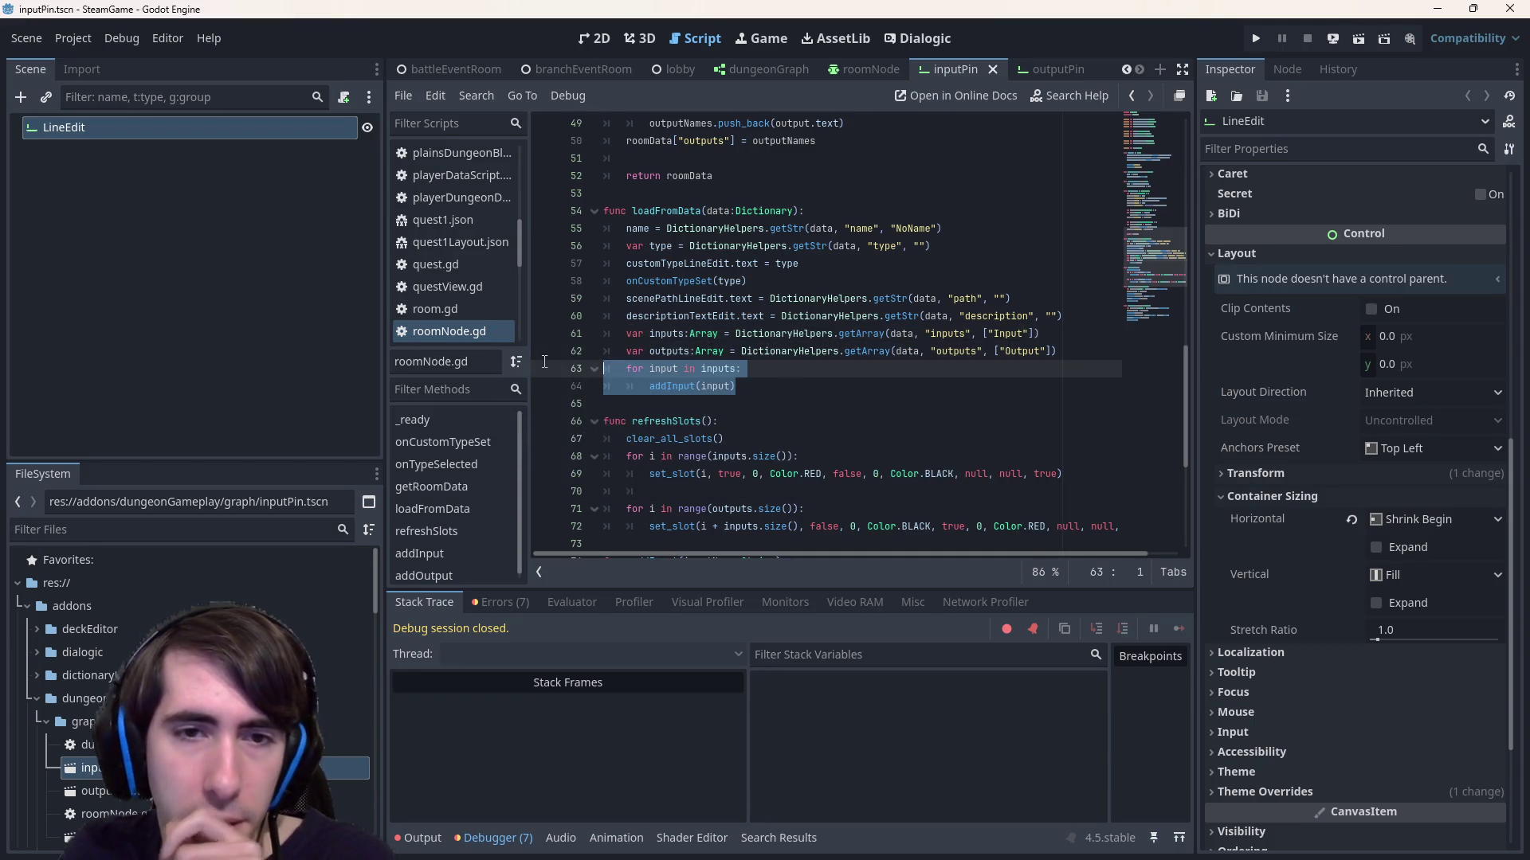
pyautogui.click(765, 355)
pyautogui.moveTo(770, 379); pyautogui.dragTo(482, 372)
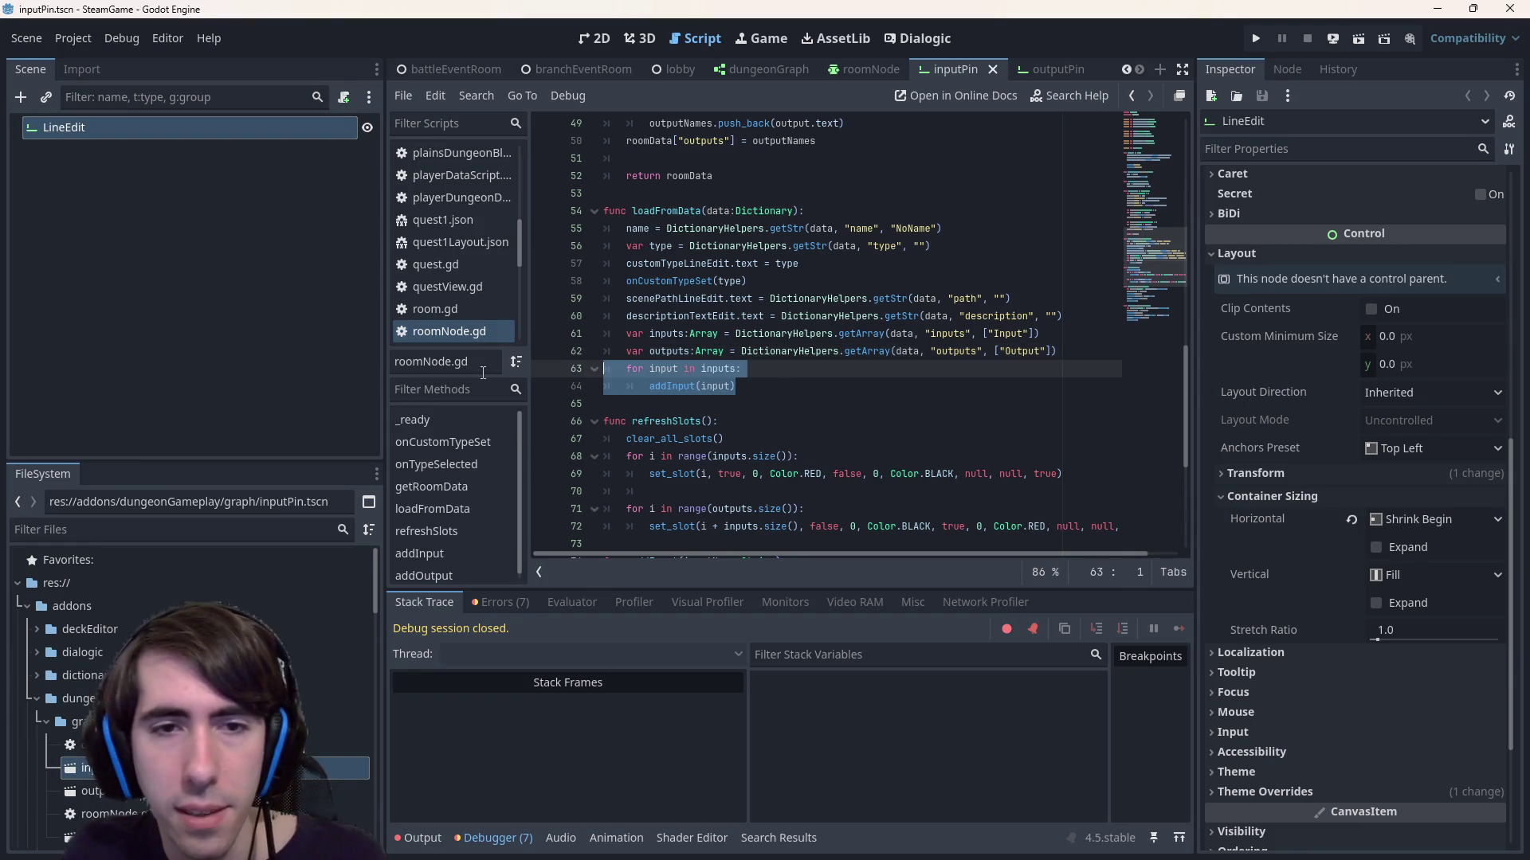
pyautogui.hotkey('ctrl', 'c')
pyautogui.click(743, 387)
pyautogui.press('Return')
pyautogui.hotkey('ctrl', 'v')
# - Turn the copy into "for output in outputs: addOutput(output)" and save
pyautogui.doubleClick(720, 404)
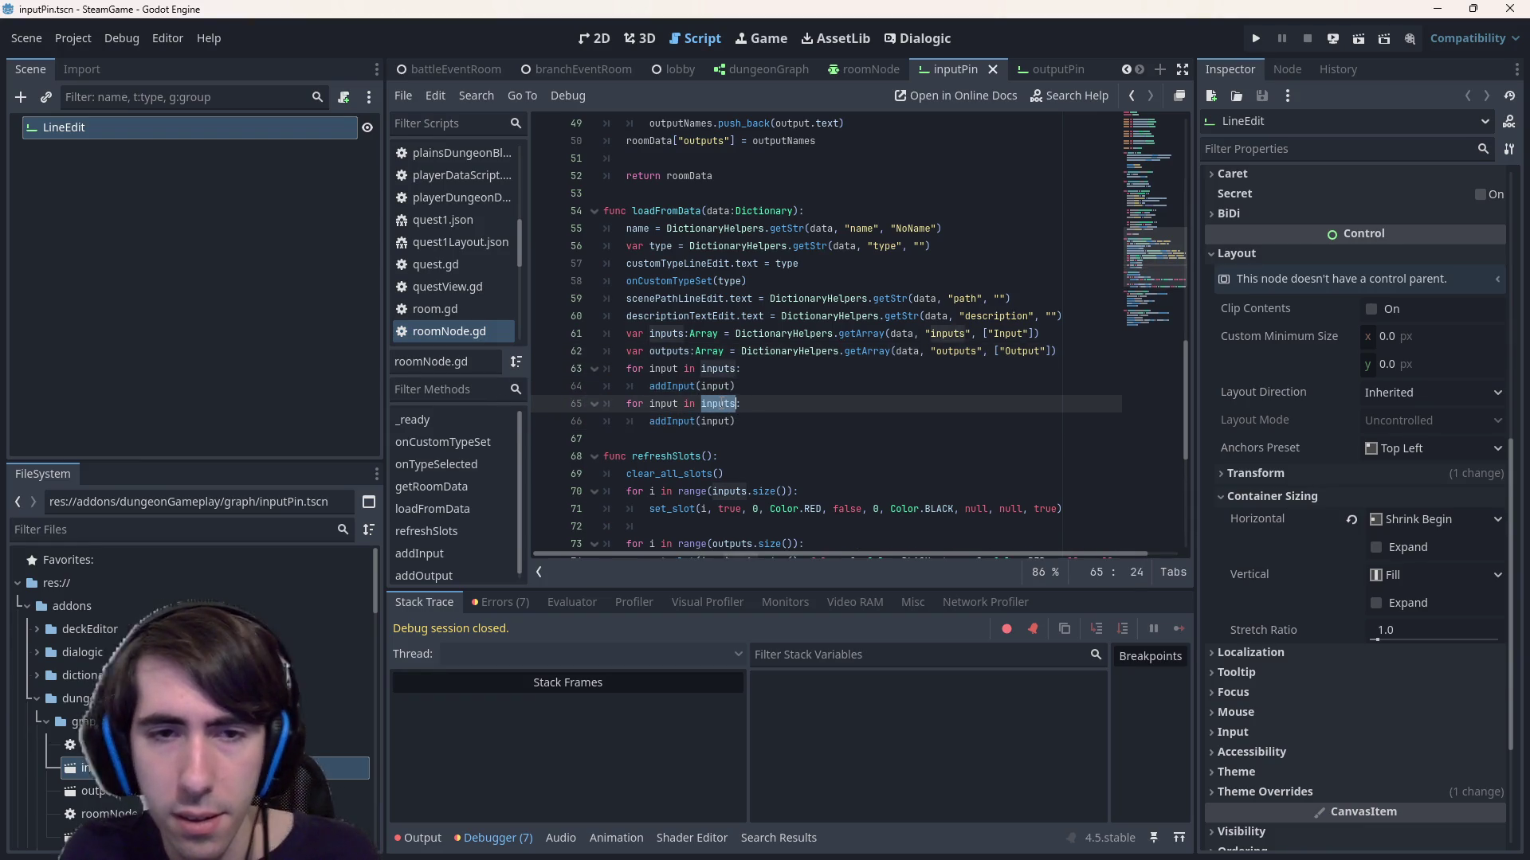
pyautogui.write('outputs')
pyautogui.doubleClick(664, 408)
pyautogui.hotkey('ctrl', 'd')
pyautogui.write('output')
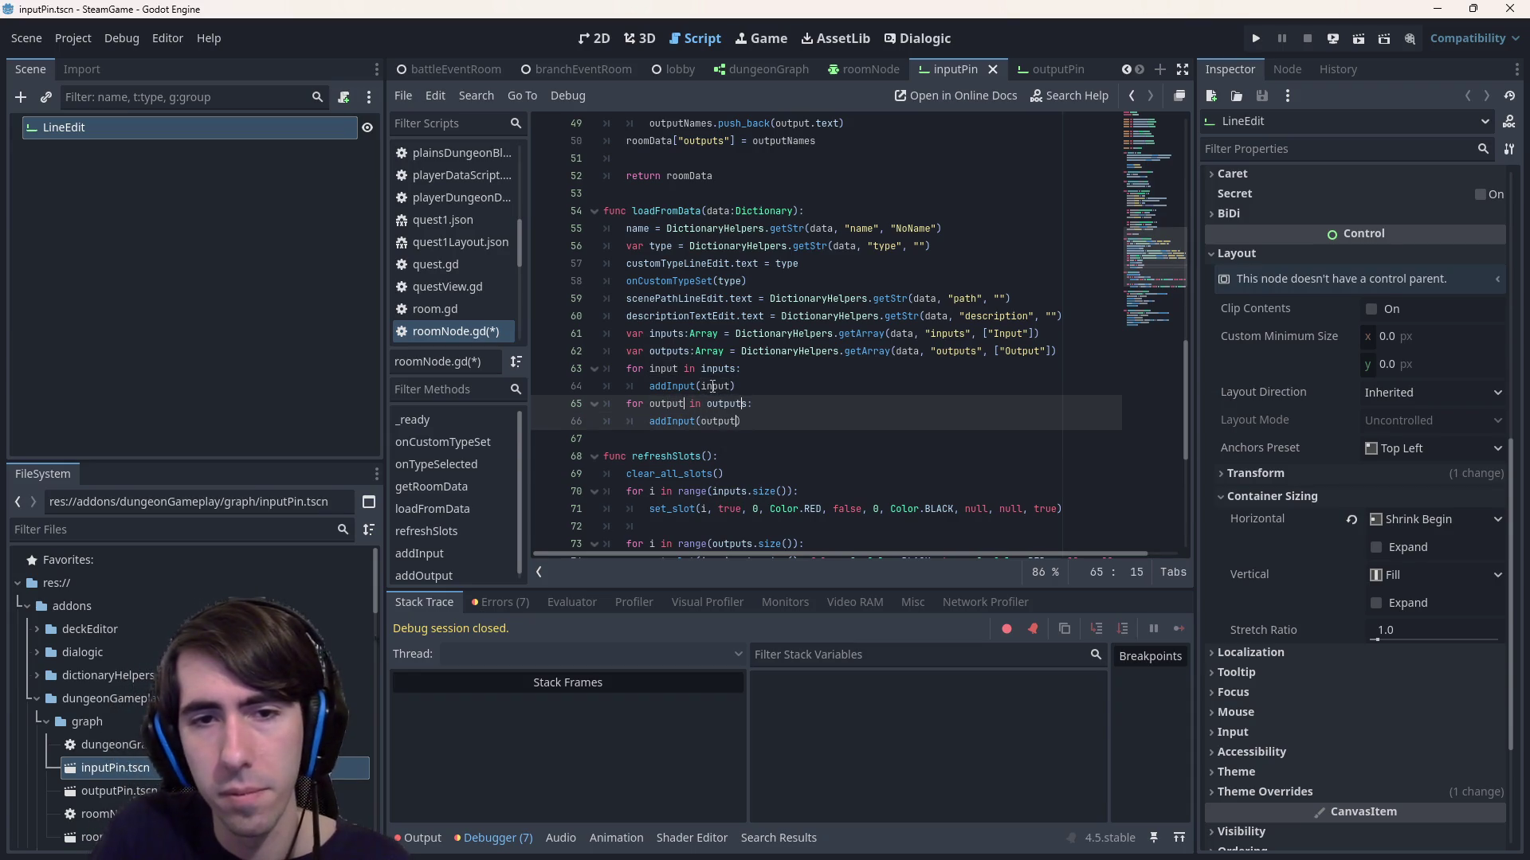
pyautogui.click(713, 386)
pyautogui.click(679, 420)
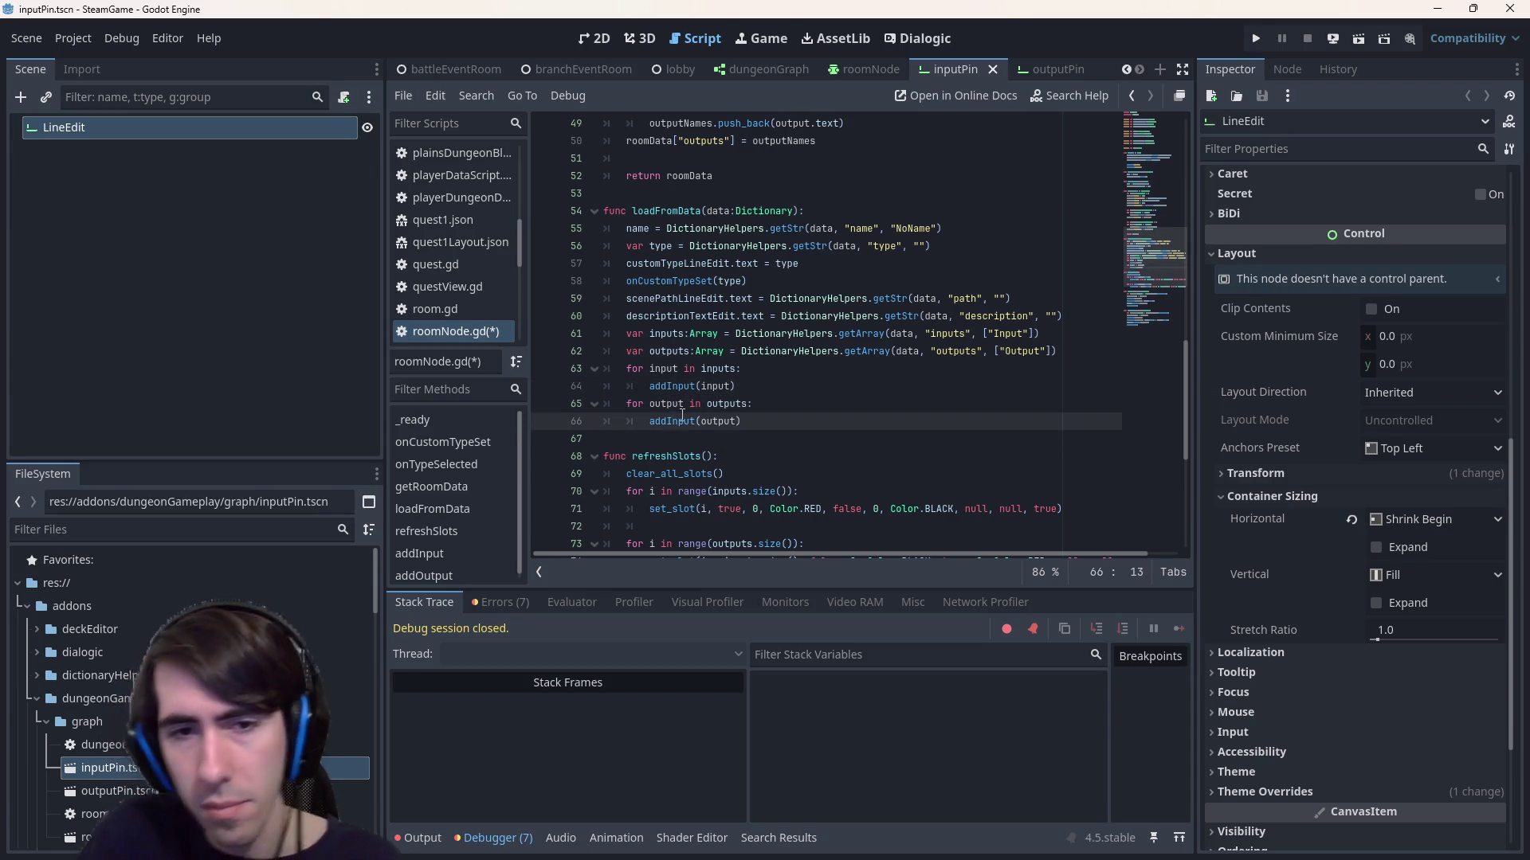
pyautogui.press('BackSpace')
pyautogui.press('BackSpace')
pyautogui.write('Out')
pyautogui.hotkey('ctrl', 's')
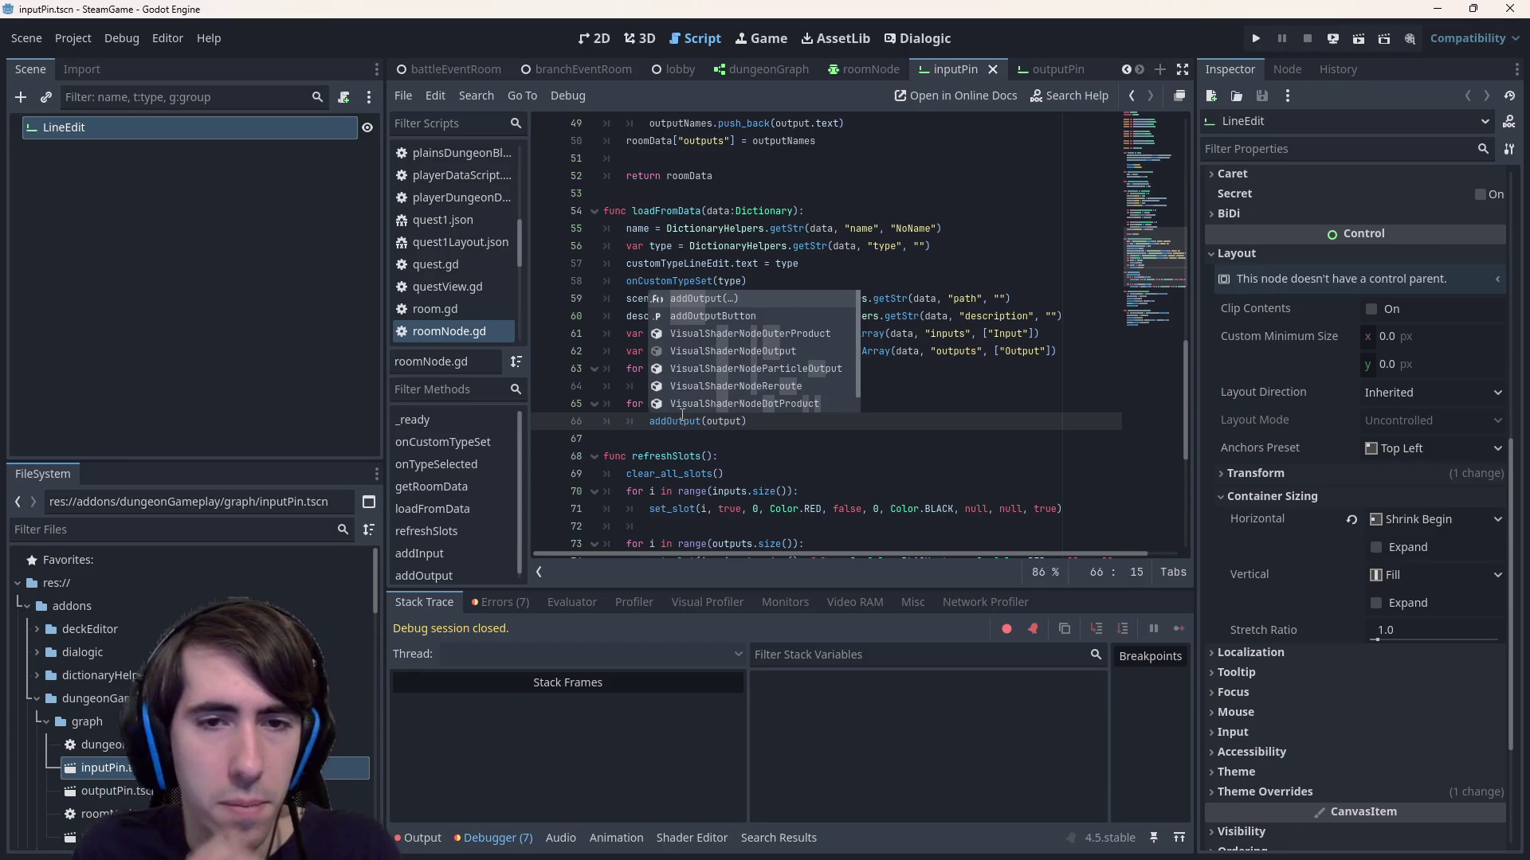
pyautogui.press('Return')
# - Highlight and review every use of inputs throughout the script
pyautogui.scroll(-6, 682, 413)
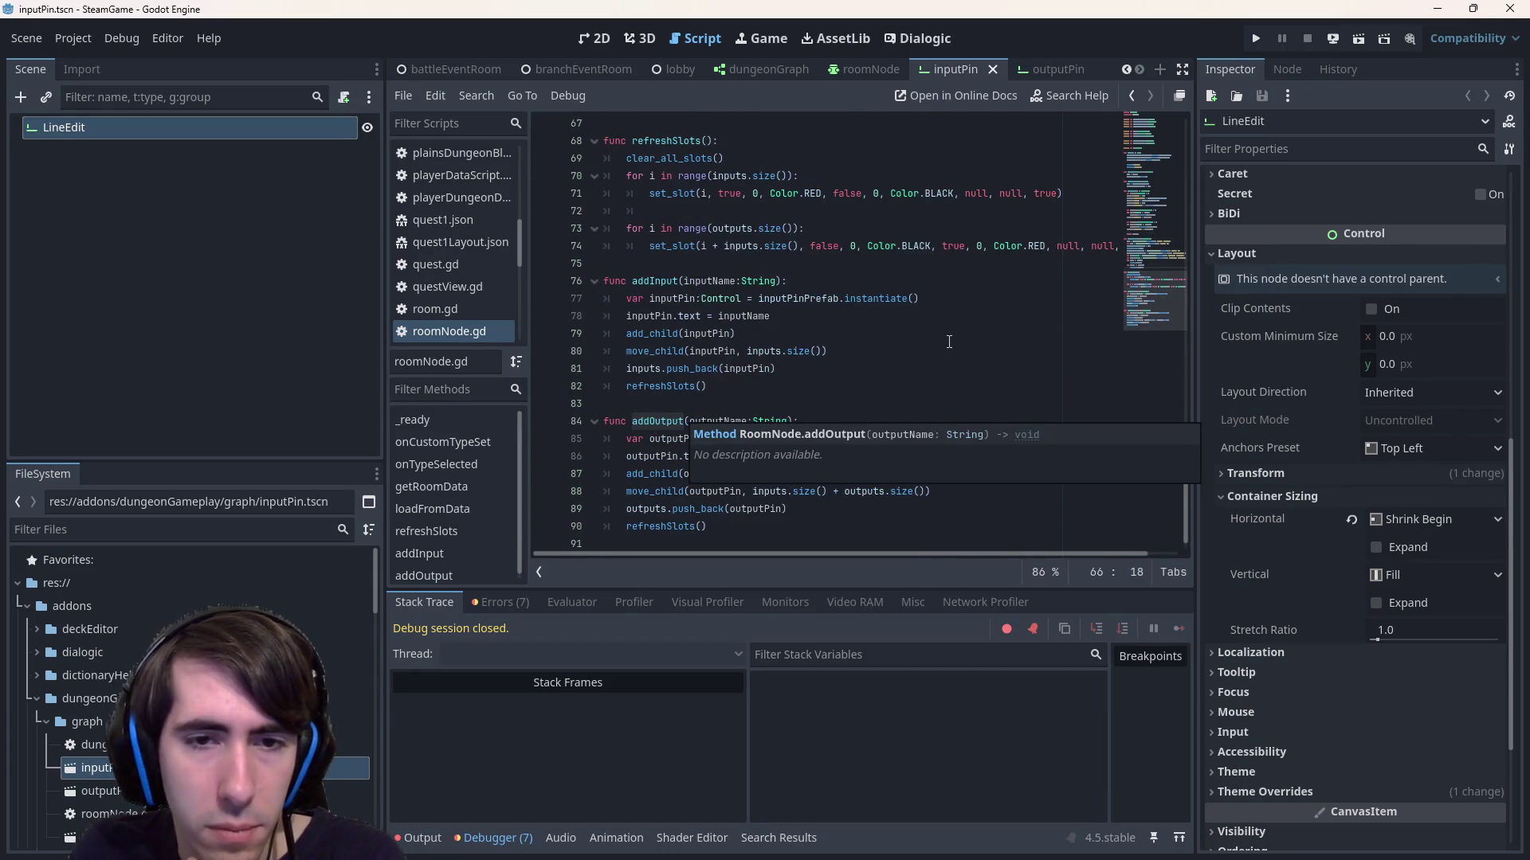
pyautogui.scroll(-1, 949, 340)
pyautogui.scroll(7, 950, 339)
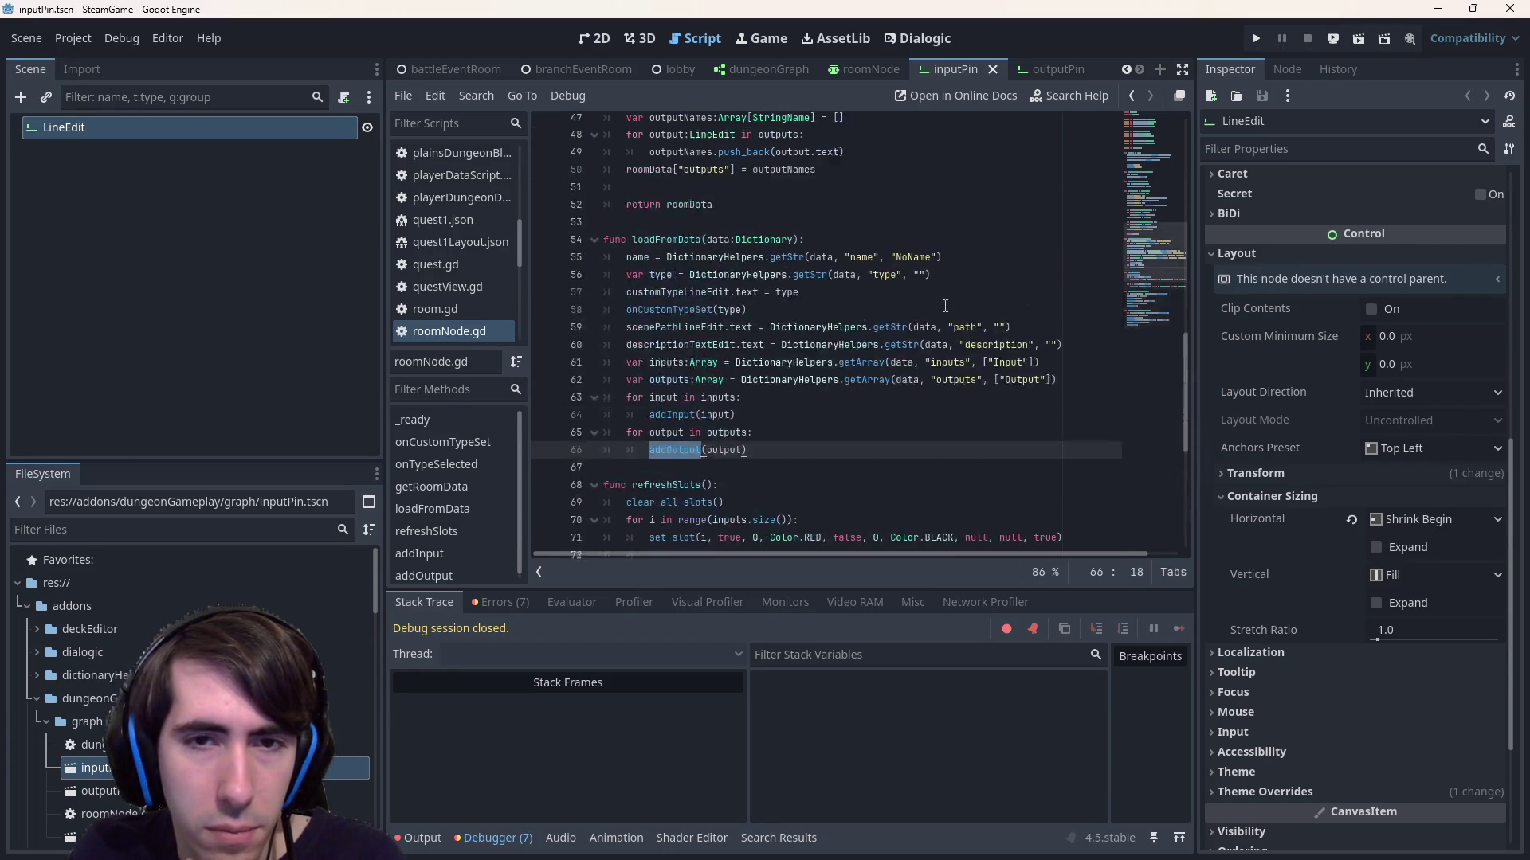
pyautogui.click(839, 462)
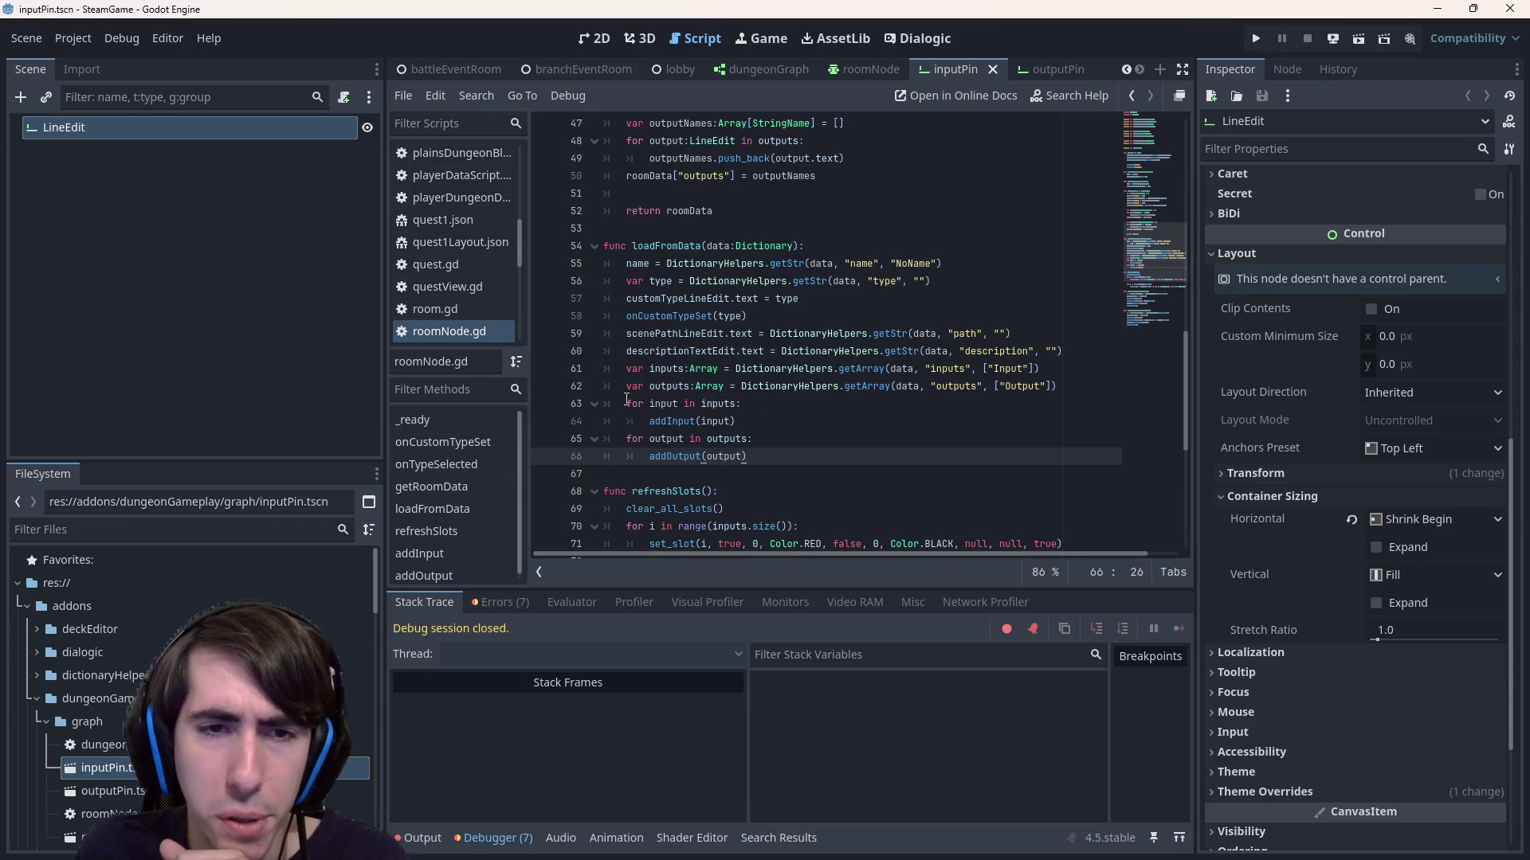
pyautogui.click(691, 403)
pyautogui.doubleClick(734, 403)
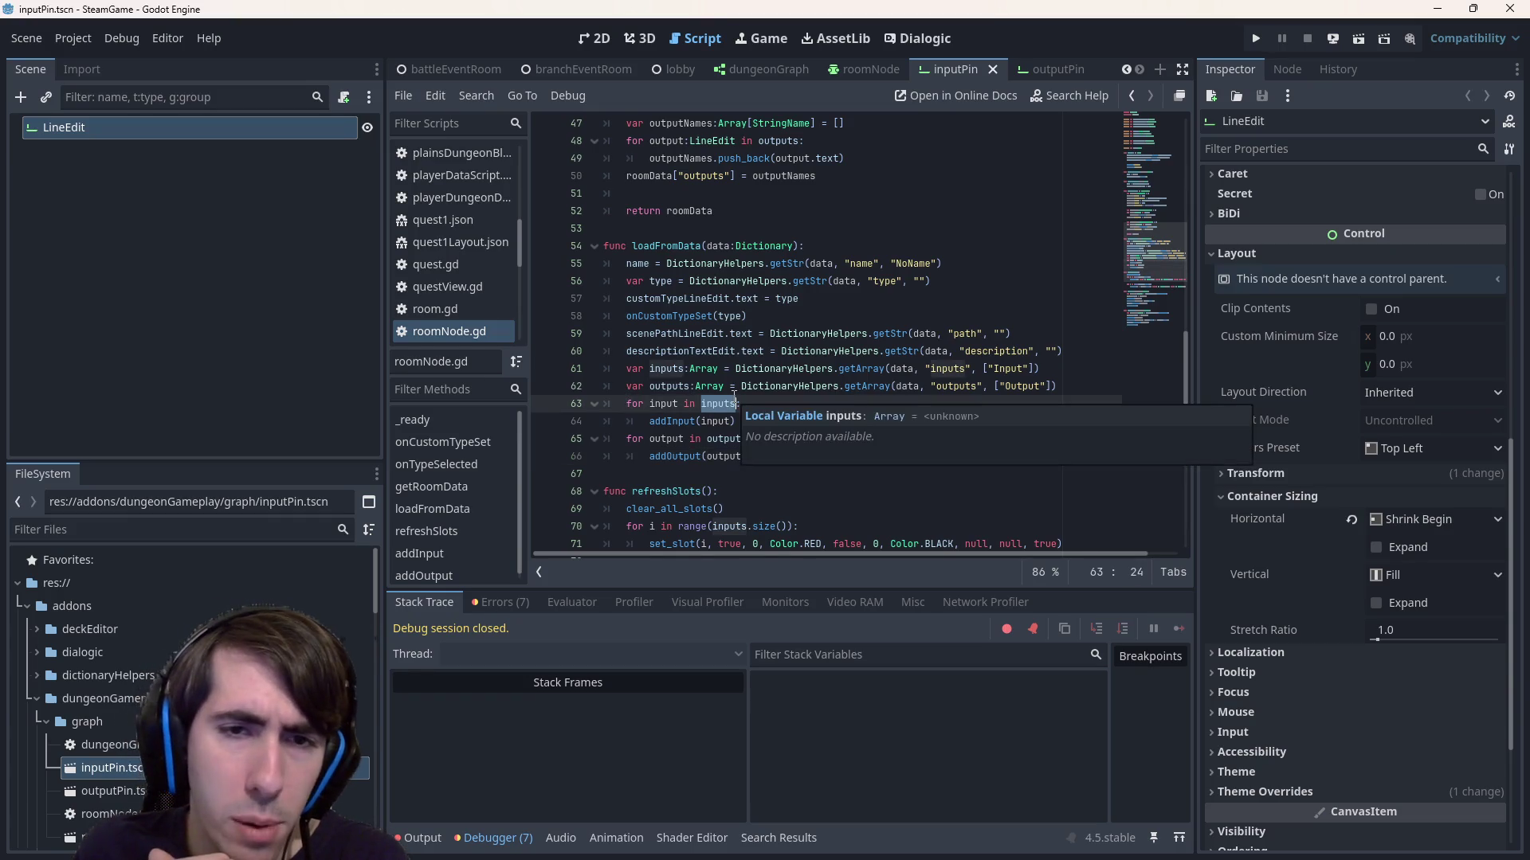
pyautogui.scroll(-3, 734, 396)
pyautogui.scroll(-1, 734, 396)
pyautogui.scroll(-3, 733, 396)
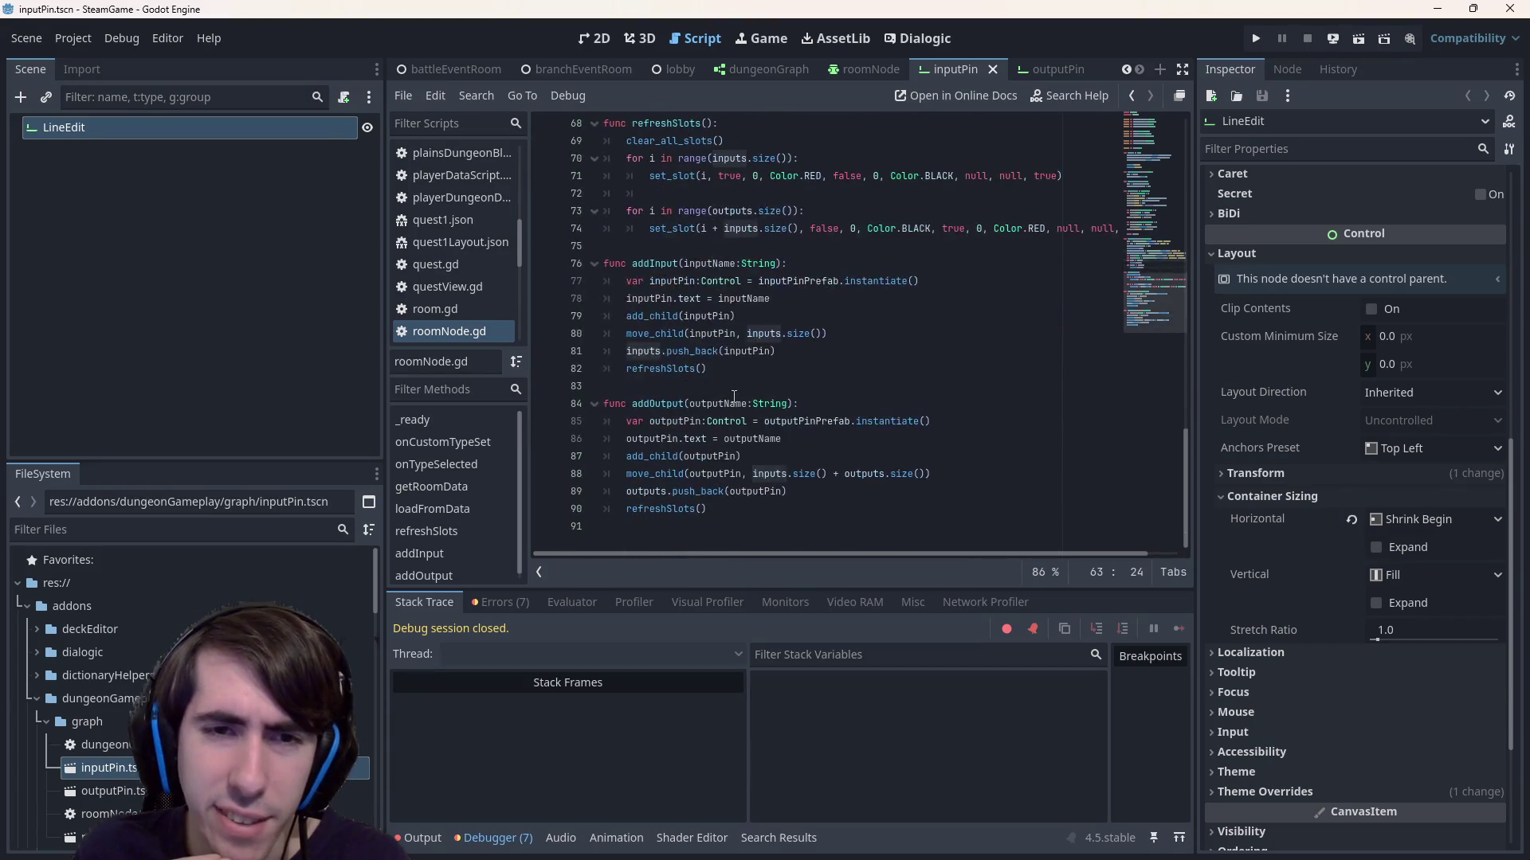
pyautogui.scroll(2, 734, 396)
pyautogui.scroll(-2, 734, 396)
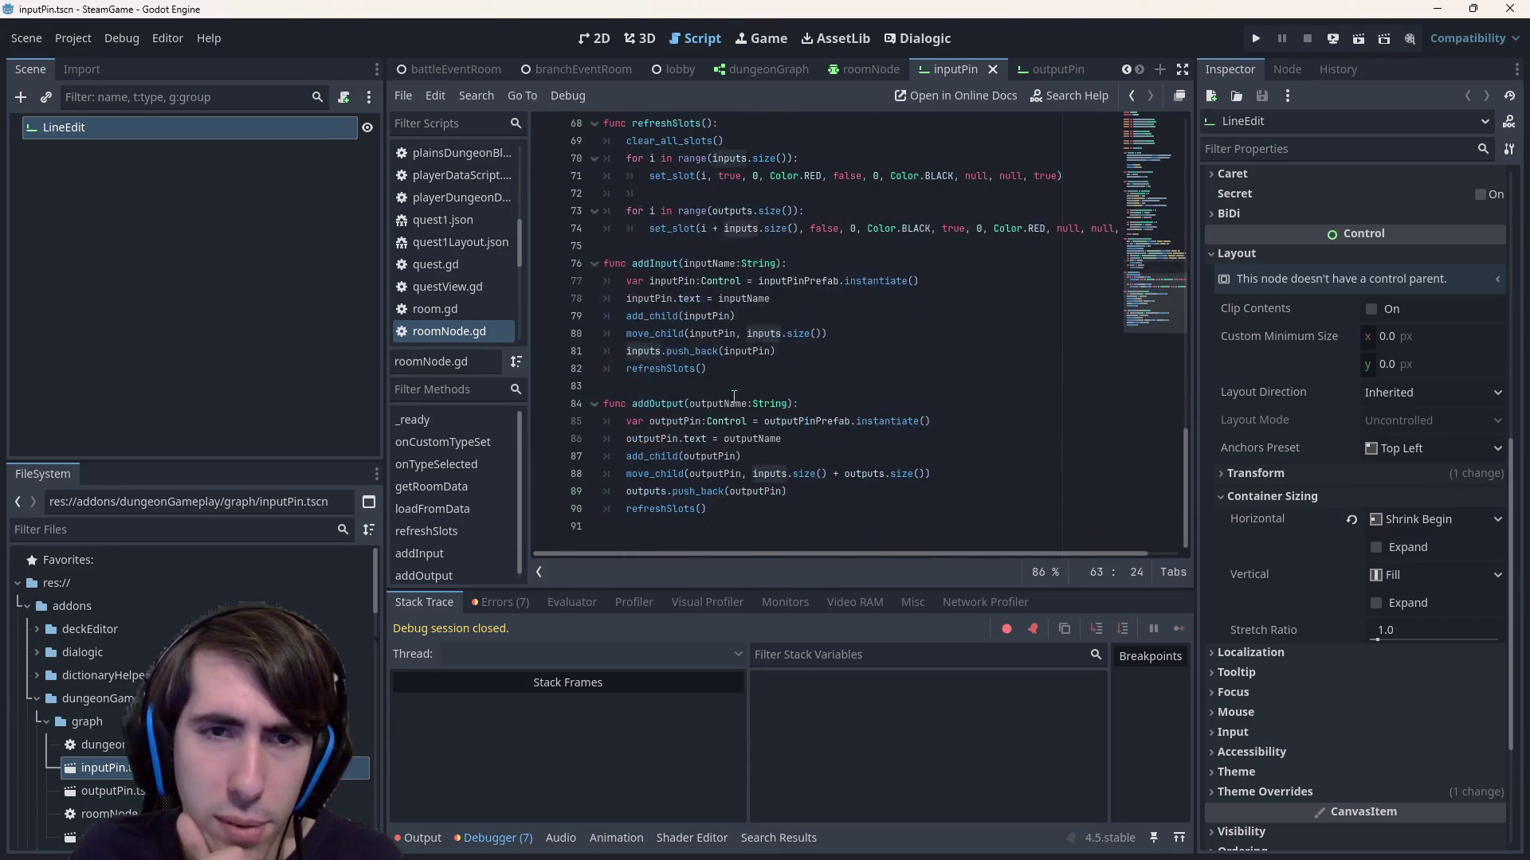
pyautogui.scroll(3, 734, 396)
# - Add the header "func removeAllSlots():" on a fresh line after refreshSlots
pyautogui.click(756, 406)
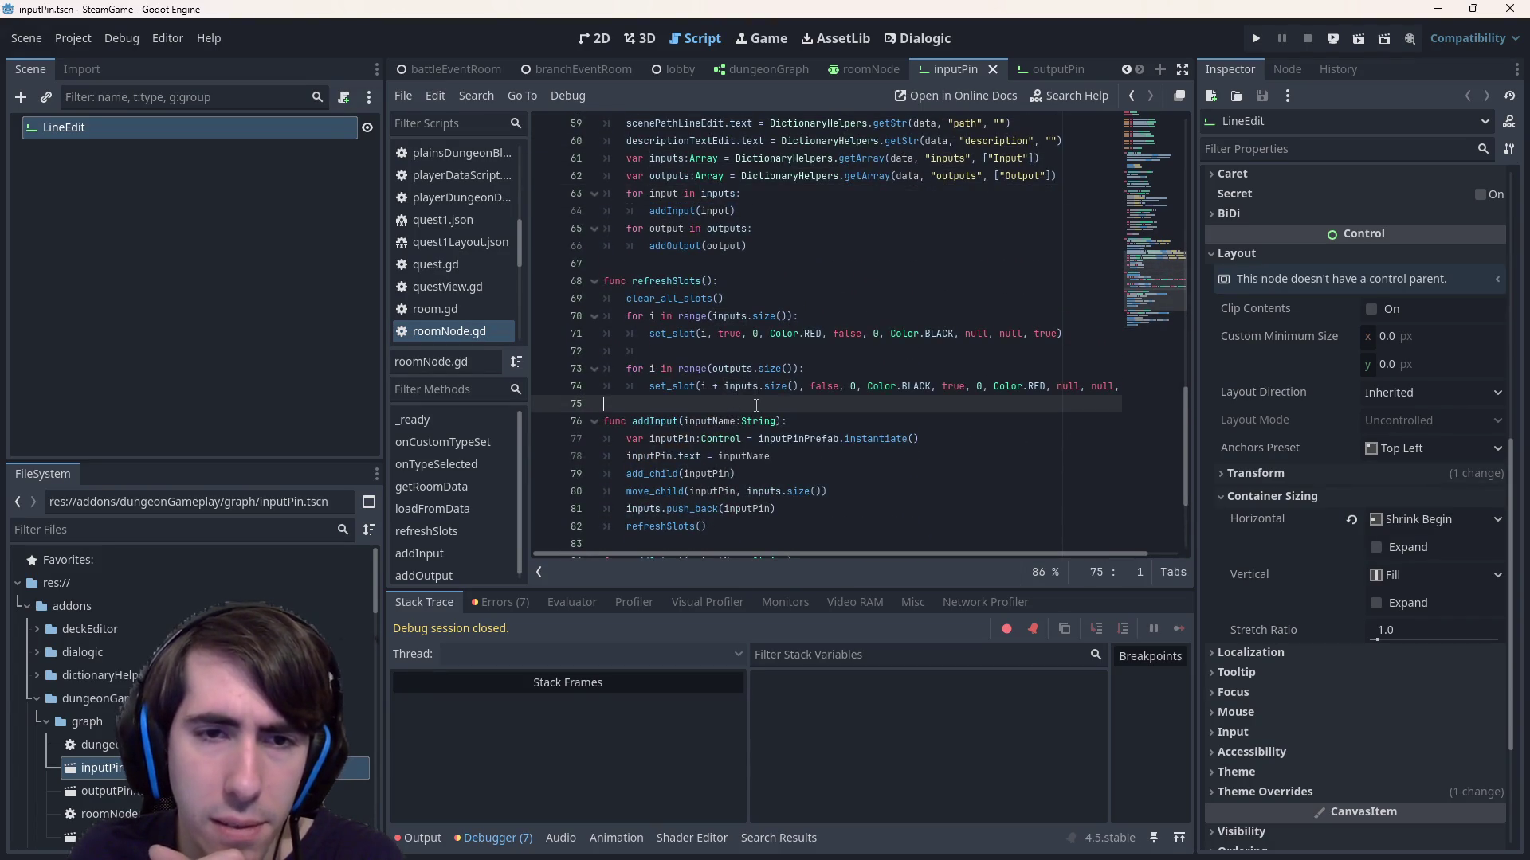
pyautogui.scroll(2, 756, 405)
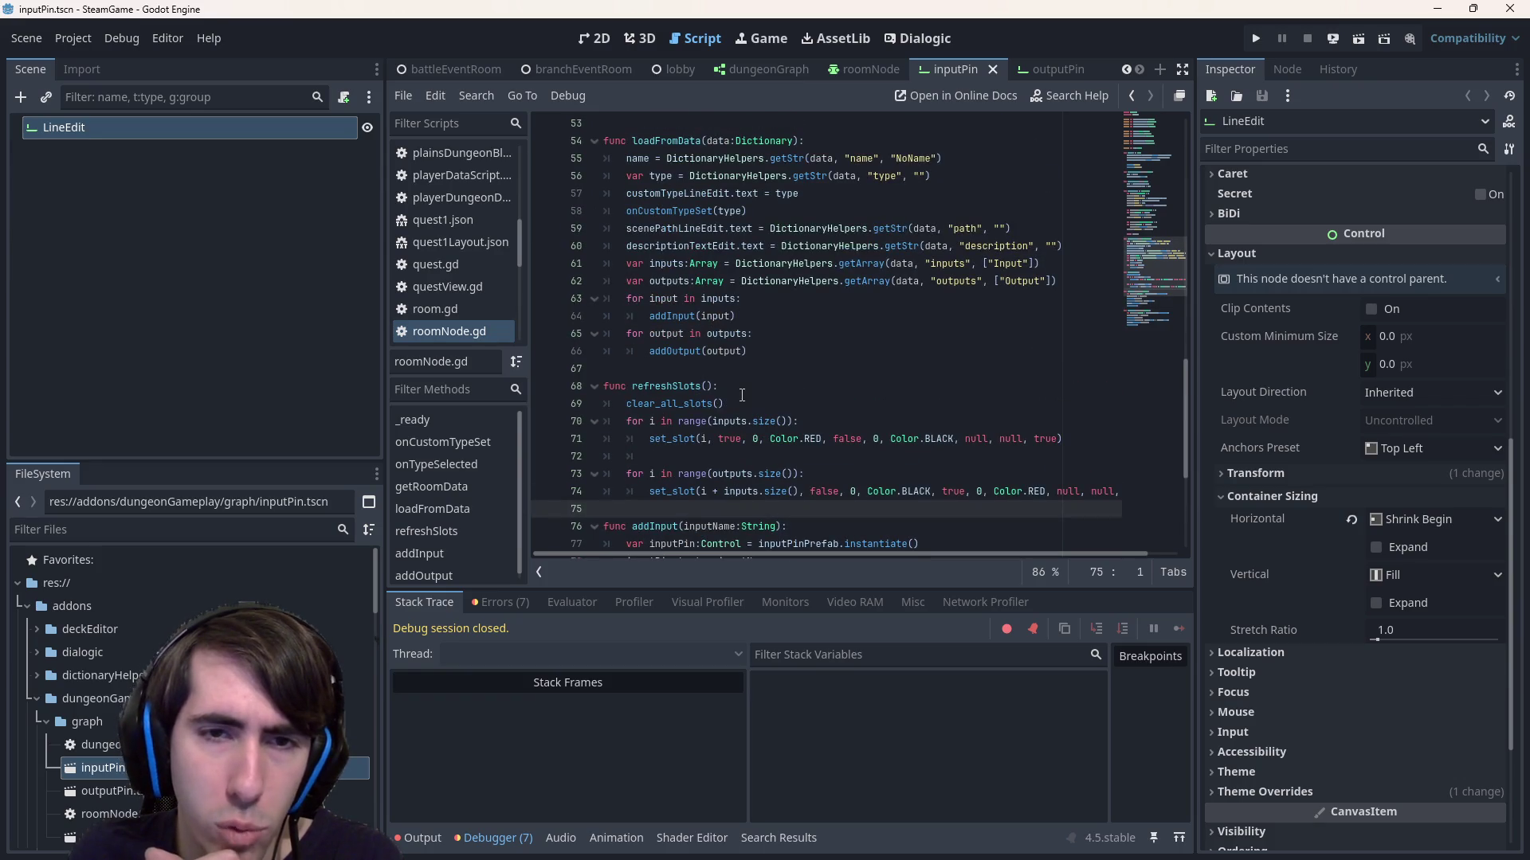
pyautogui.scroll(12, 742, 395)
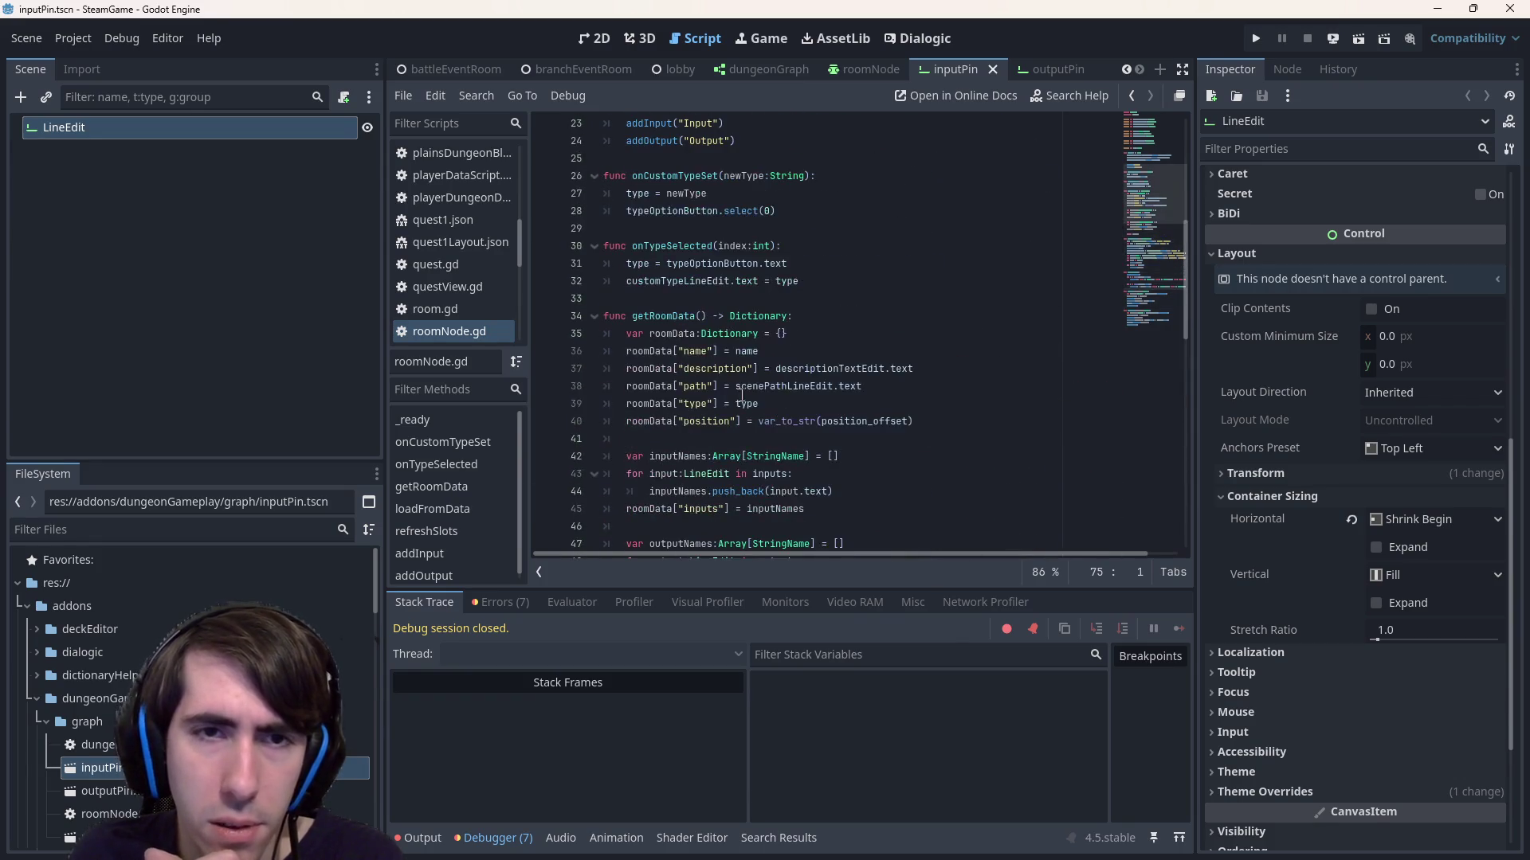
pyautogui.scroll(6, 741, 395)
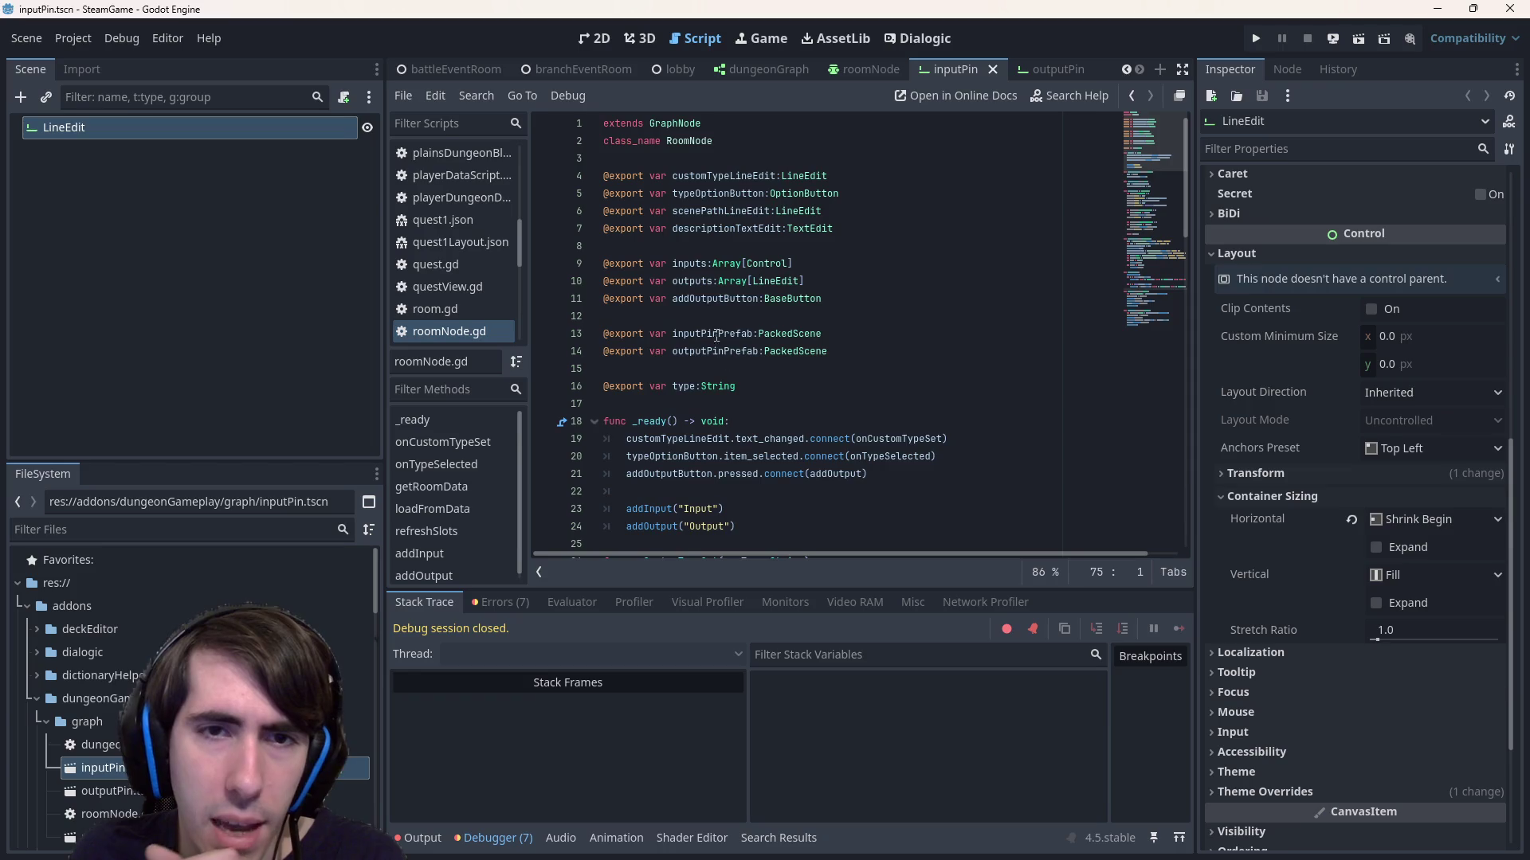
pyautogui.scroll(-19, 699, 290)
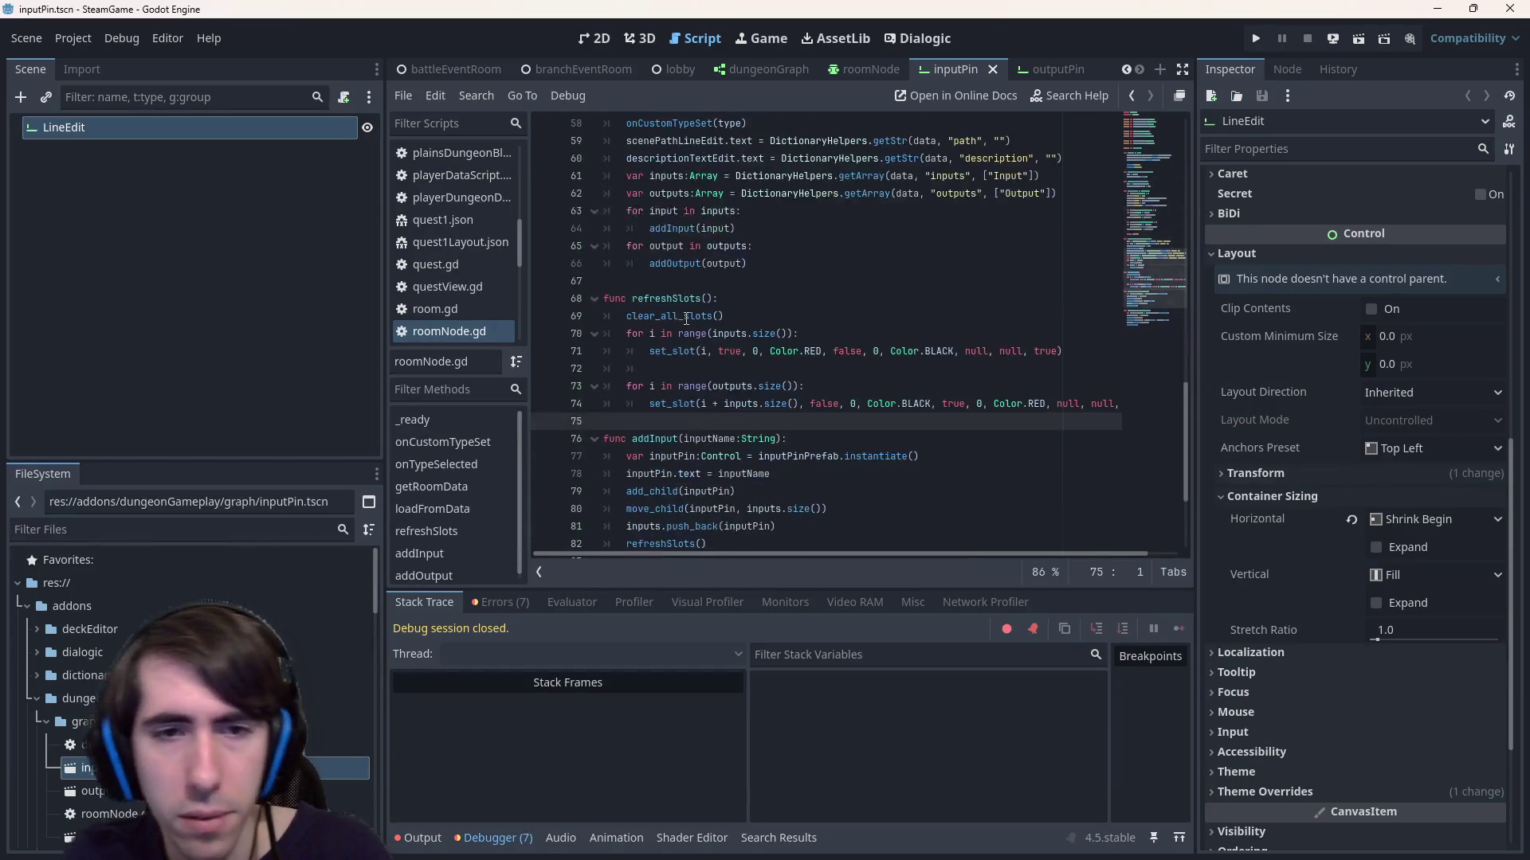
pyautogui.press('Down')
pyautogui.write('func removeAllSlots()')
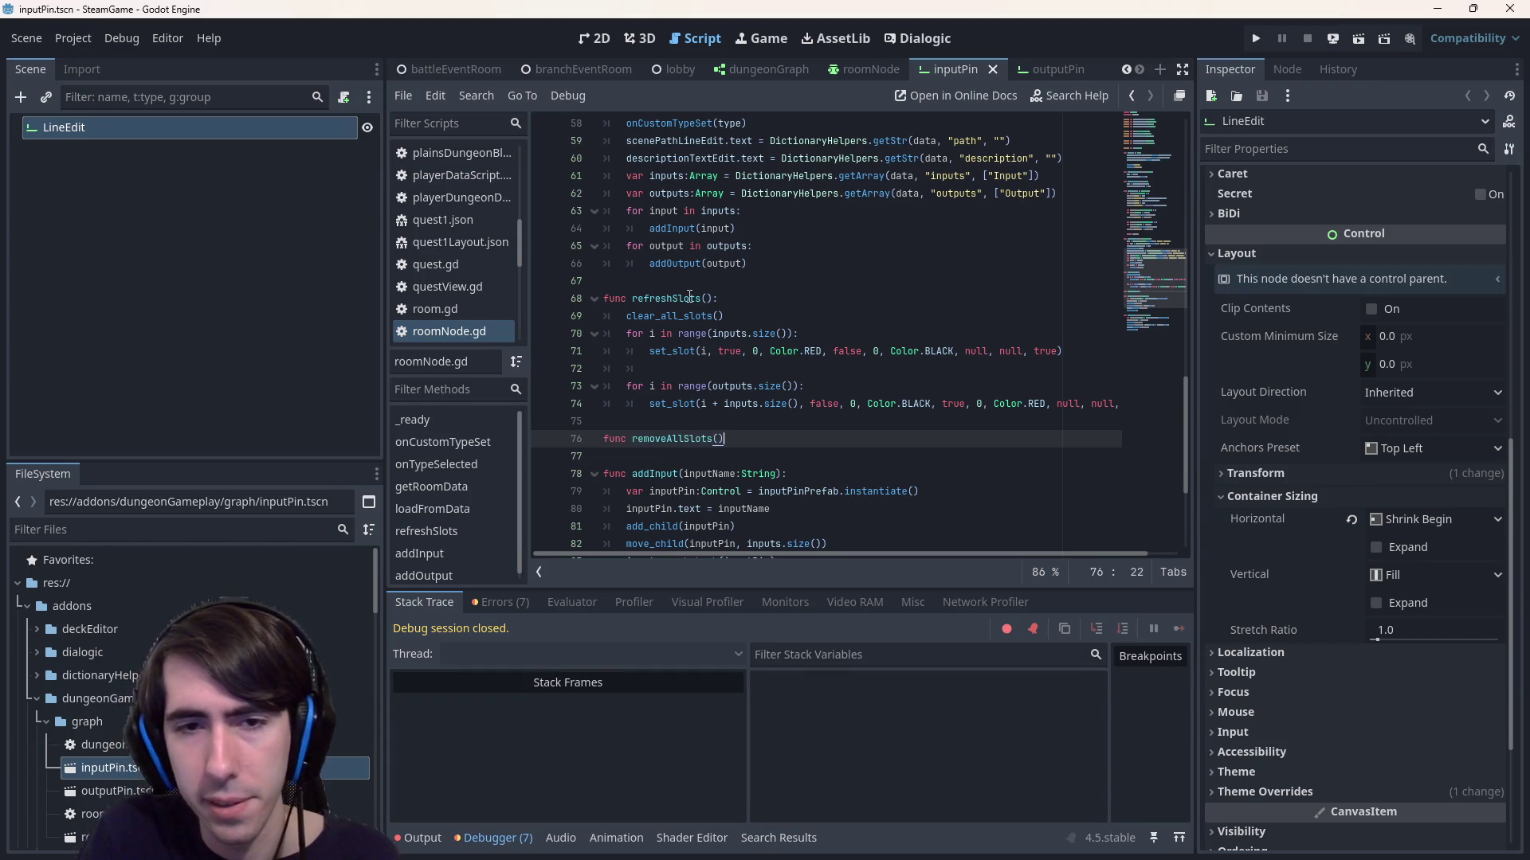
pyautogui.write(':')
# - In removeAllSlots, add a loop that calls queue_free() on every input pin
pyautogui.press('Return')
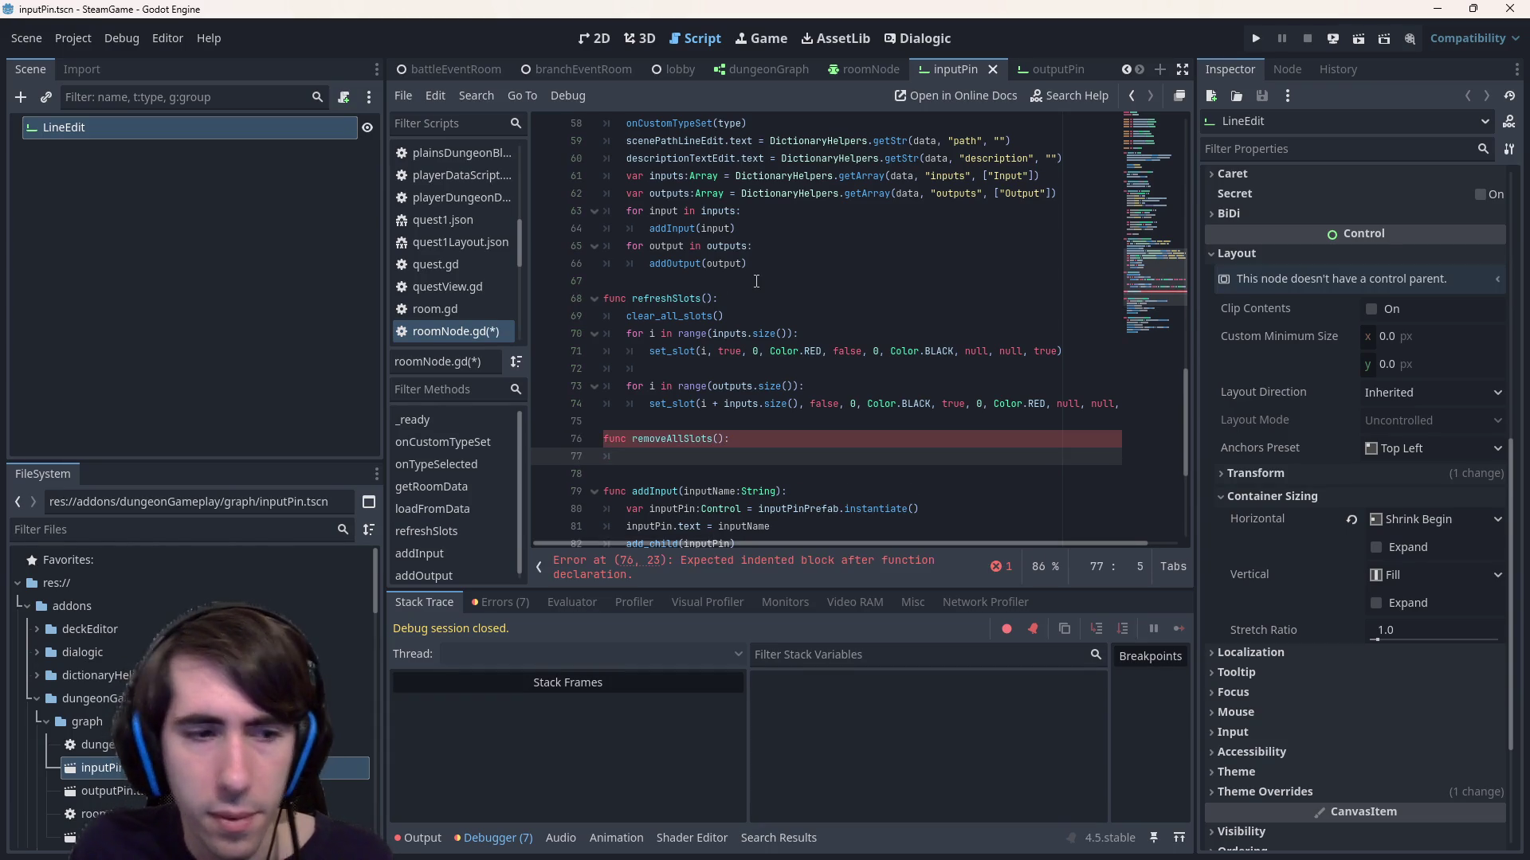
pyautogui.press('BackSpace')
pyautogui.write('for input in p')
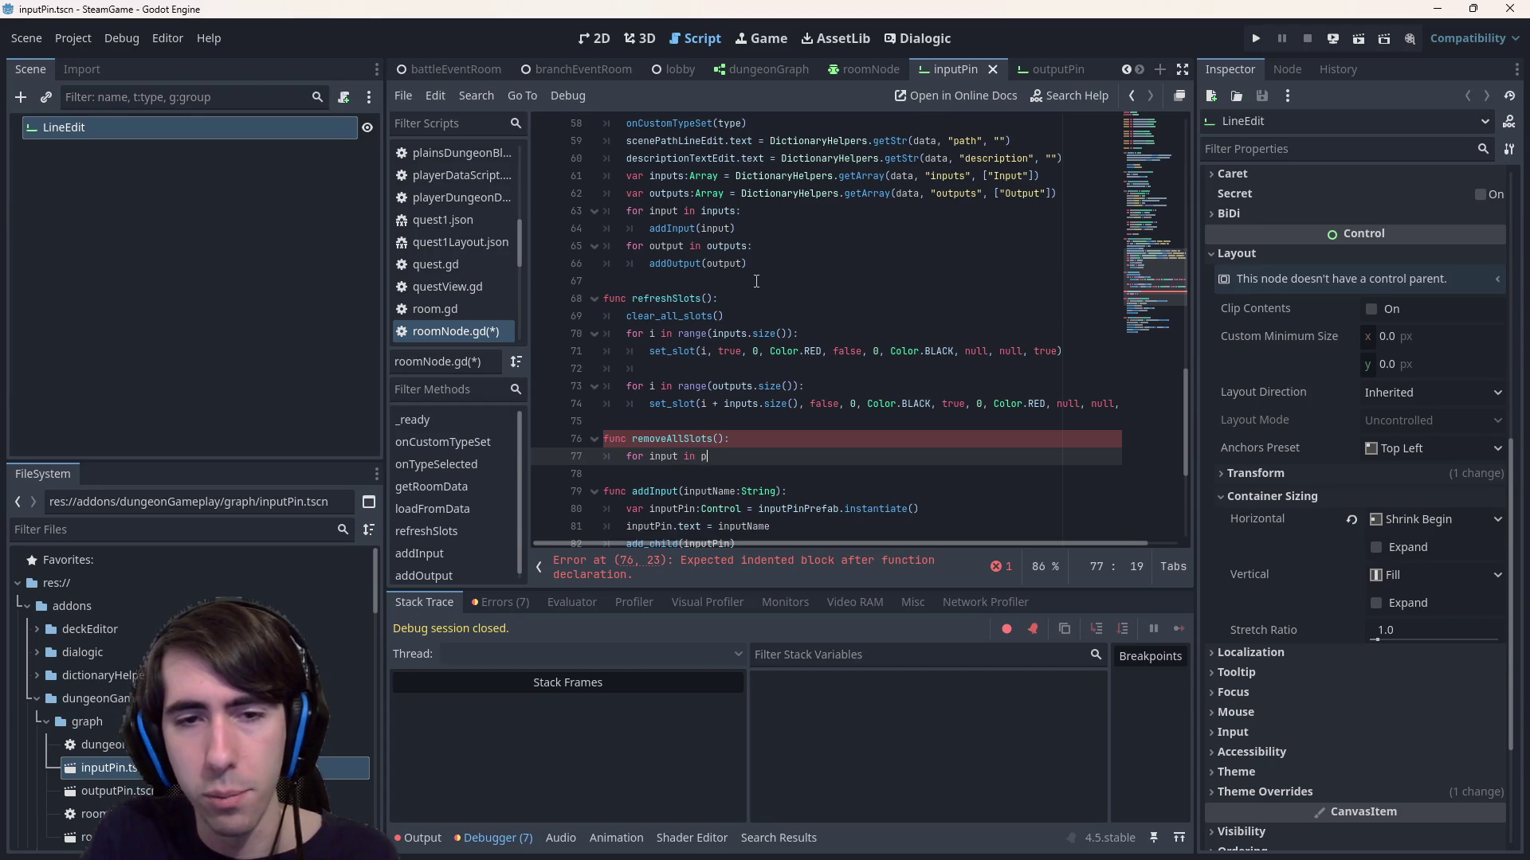
pyautogui.press('BackSpace')
pyautogui.write('inputs:')
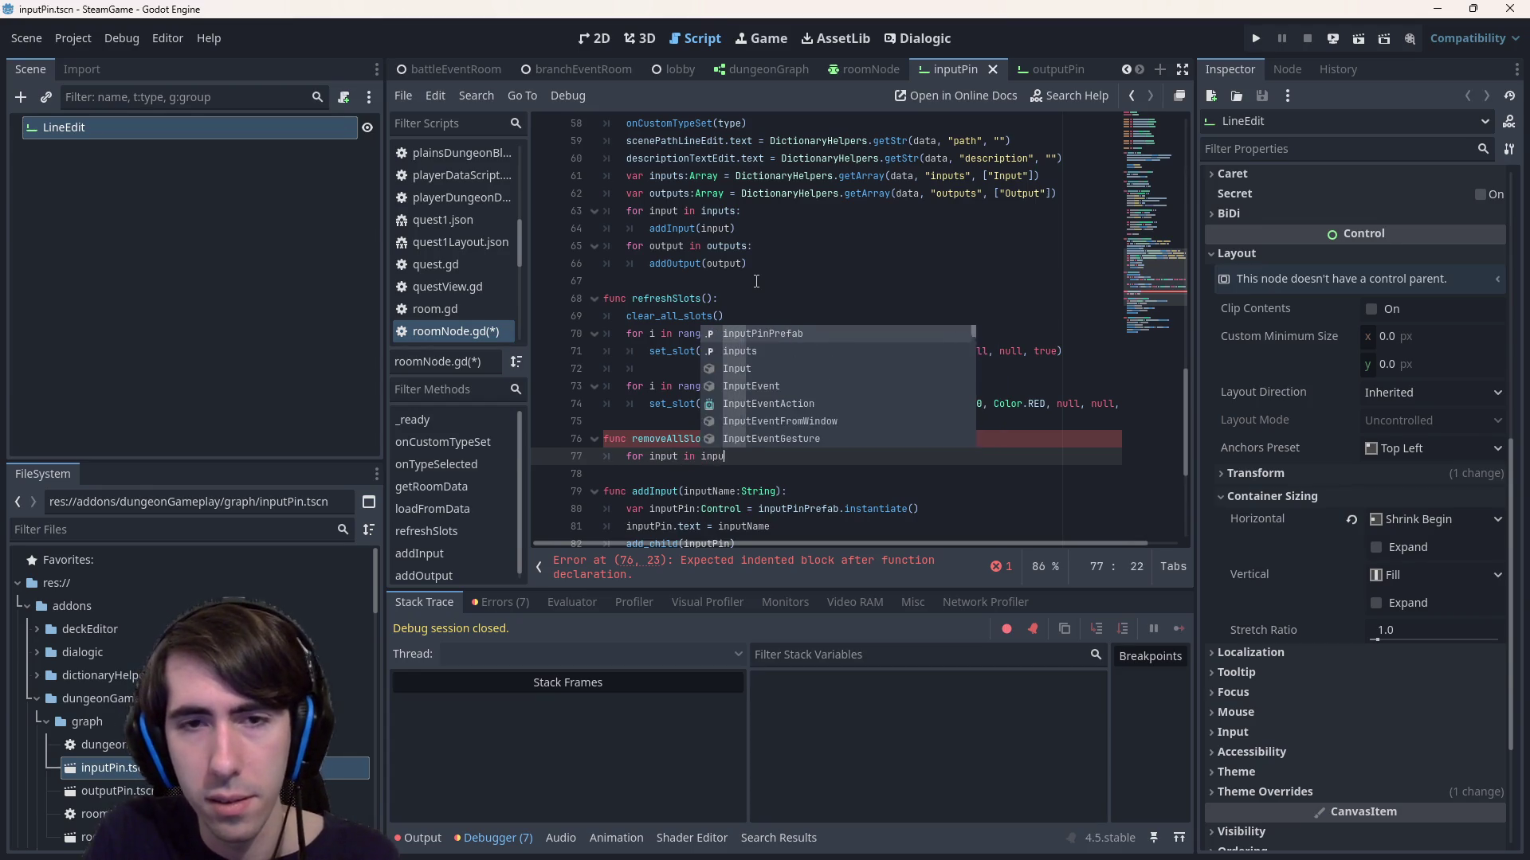
pyautogui.press('Return')
pyautogui.write('input')
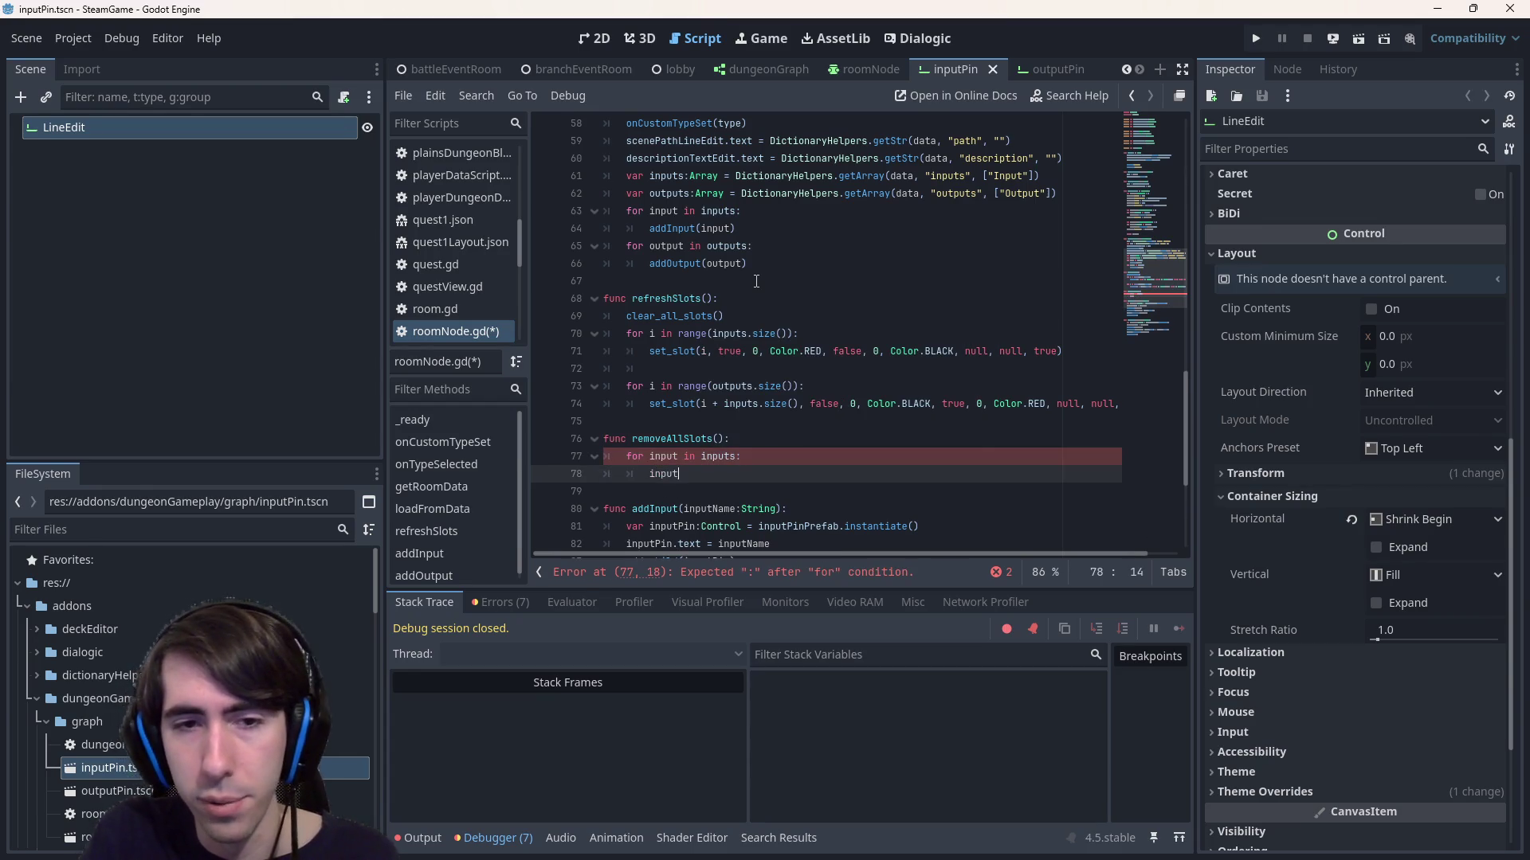
pyautogui.write('.')
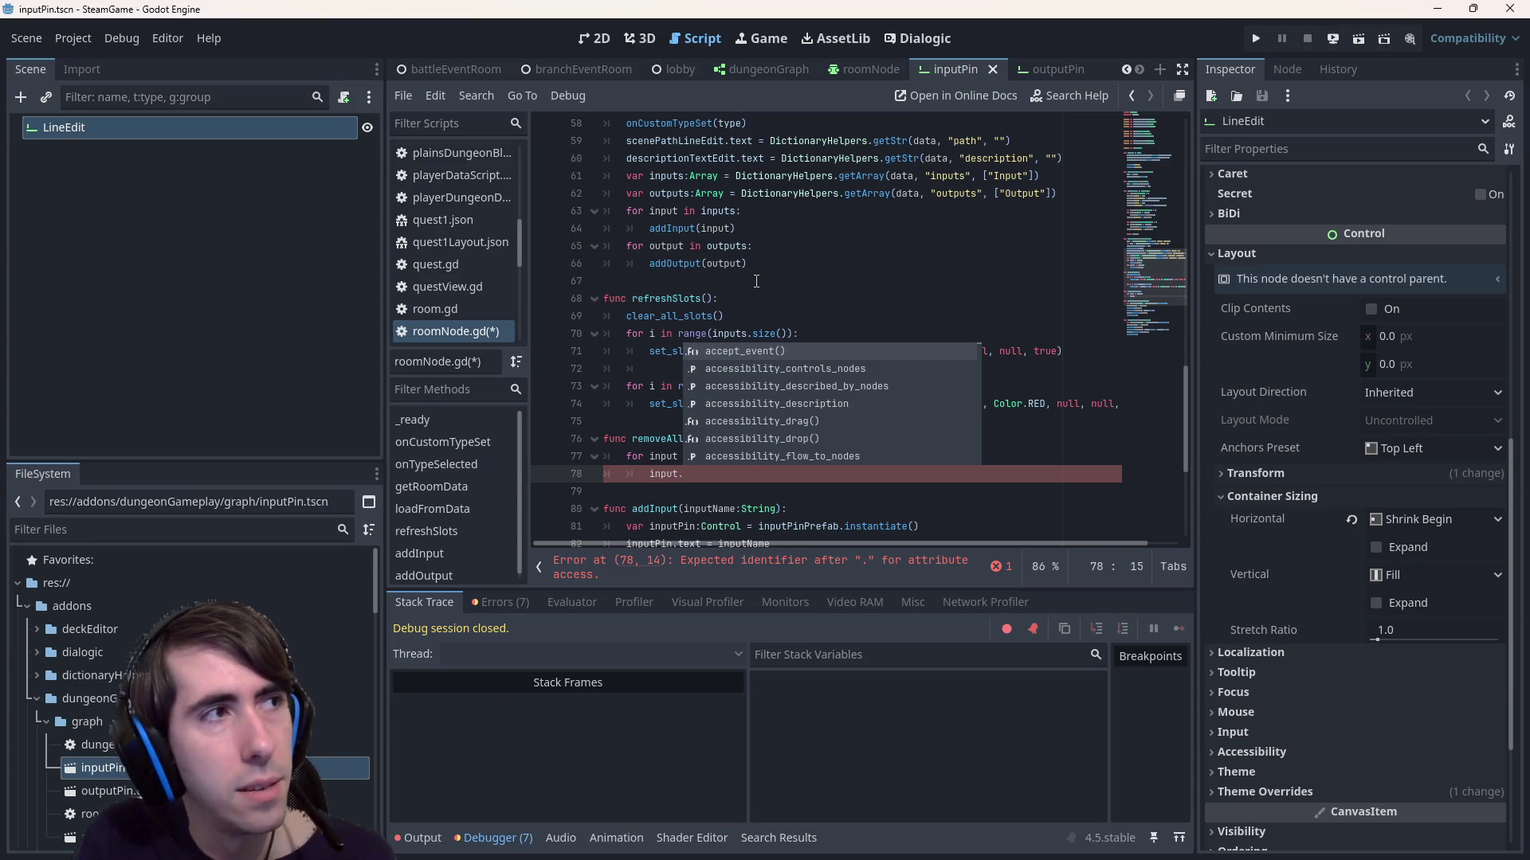
pyautogui.write('queue')
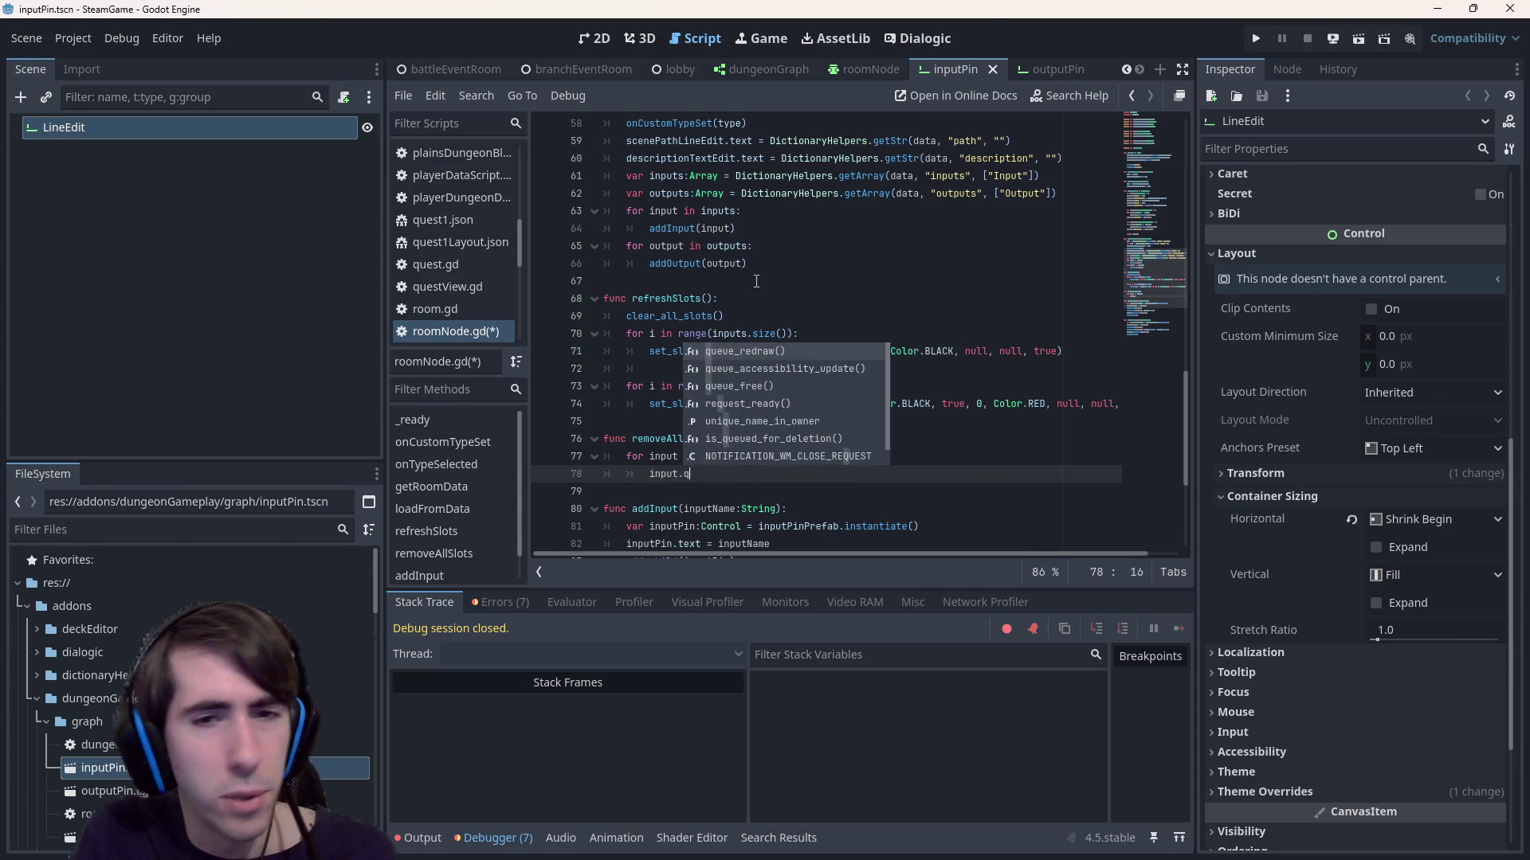
pyautogui.press('Down')
pyautogui.press('Return')
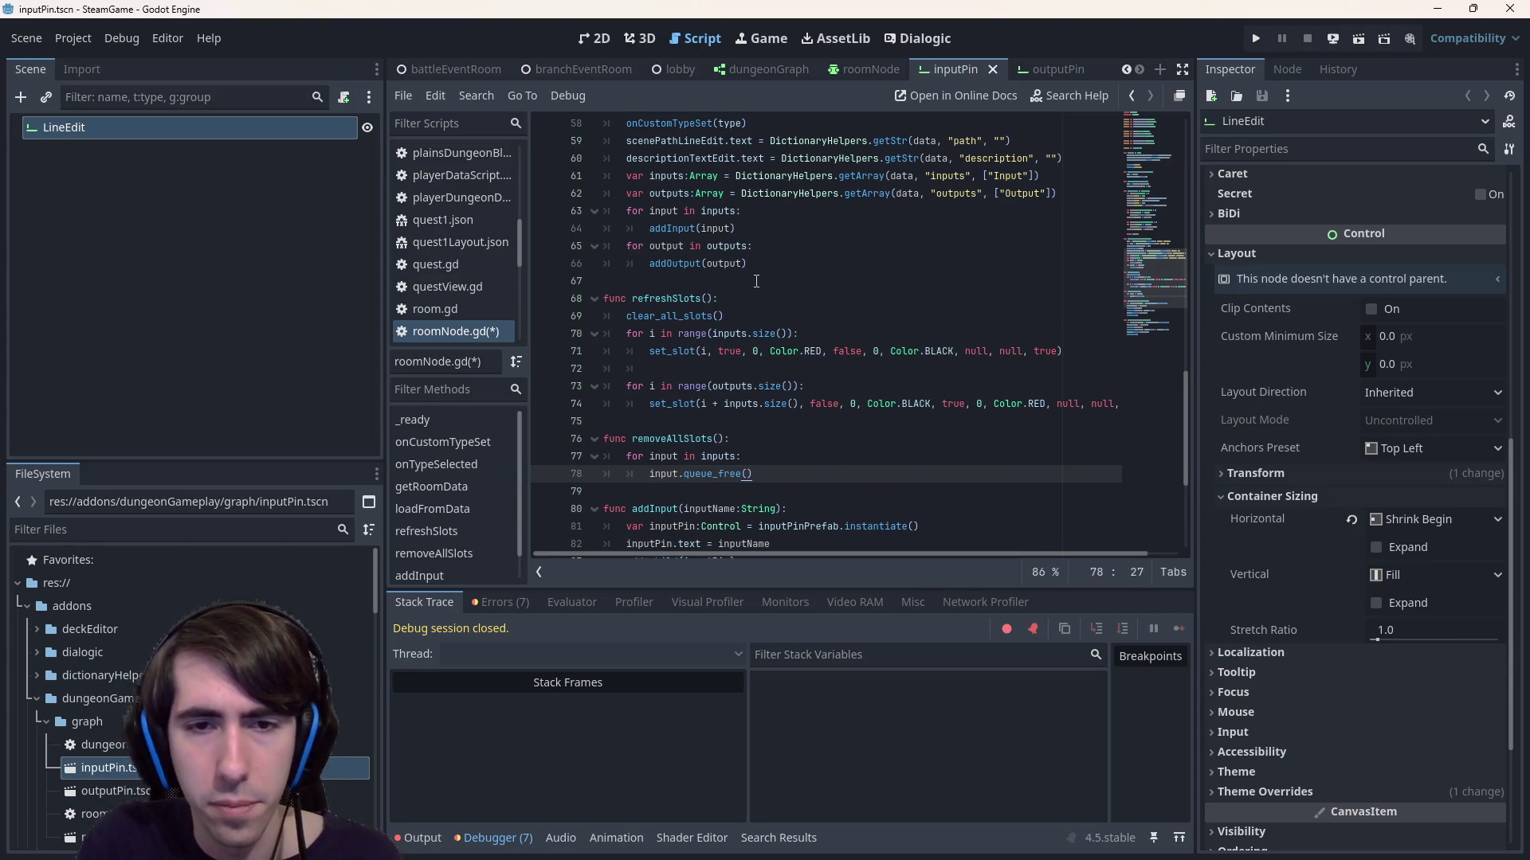
pyautogui.scroll(-2, 729, 405)
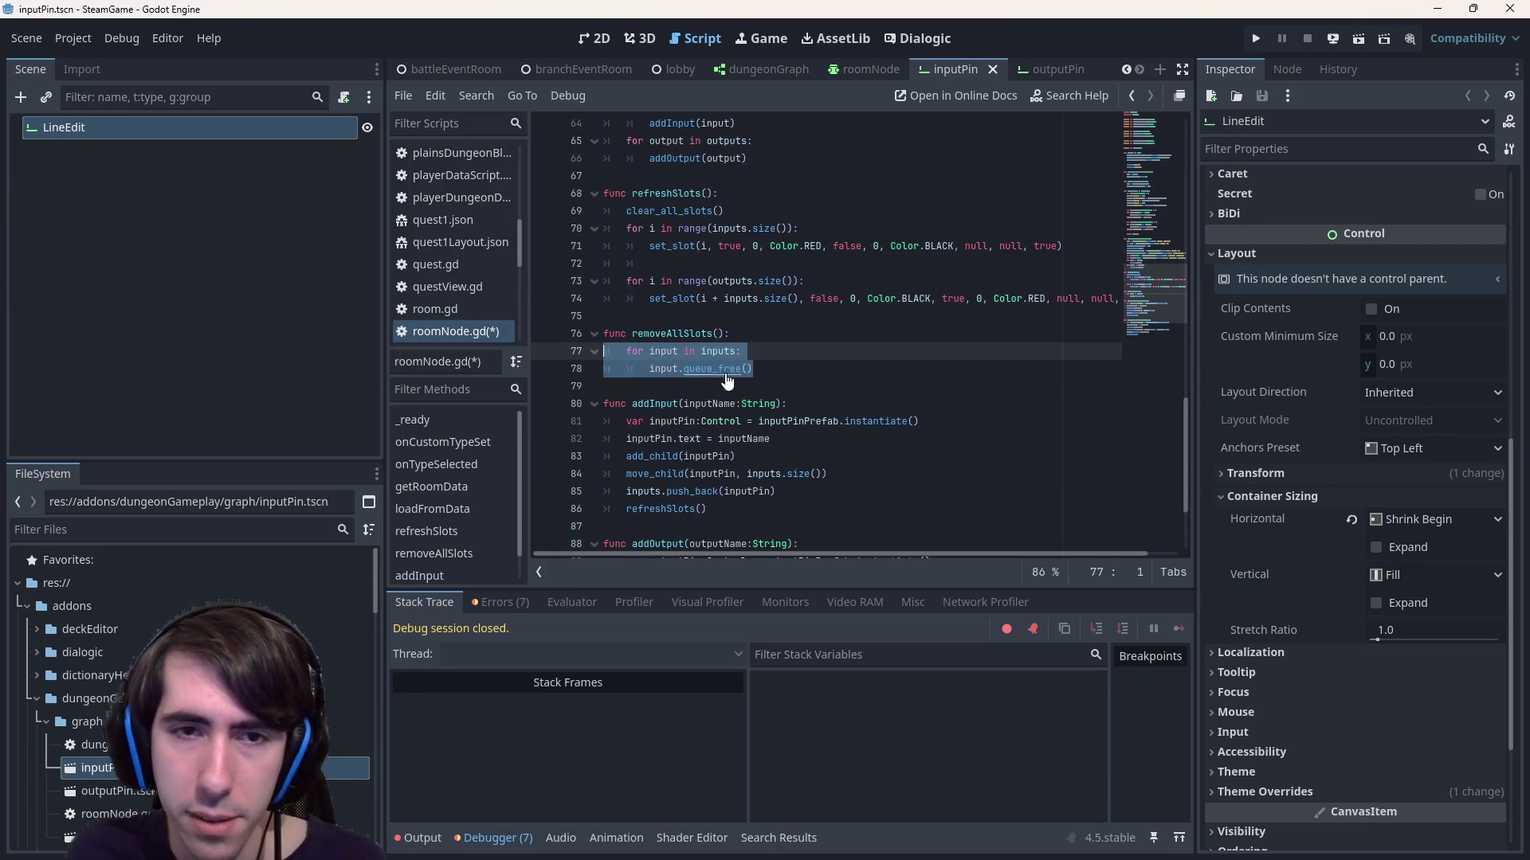
# - Duplicate the loop as an outputs loop freeing every output pin, and save the roomNode script
pyautogui.press('Return')
pyautogui.moveTo(789, 386); pyautogui.dragTo(537, 391)
pyautogui.write('for input in inputs: \t\tinput.queue_free()')
pyautogui.doubleClick(718, 387)
pyautogui.write('p')
pyautogui.hotkey('ctrl', 'z')
pyautogui.hotkey('ctrl', 'z')
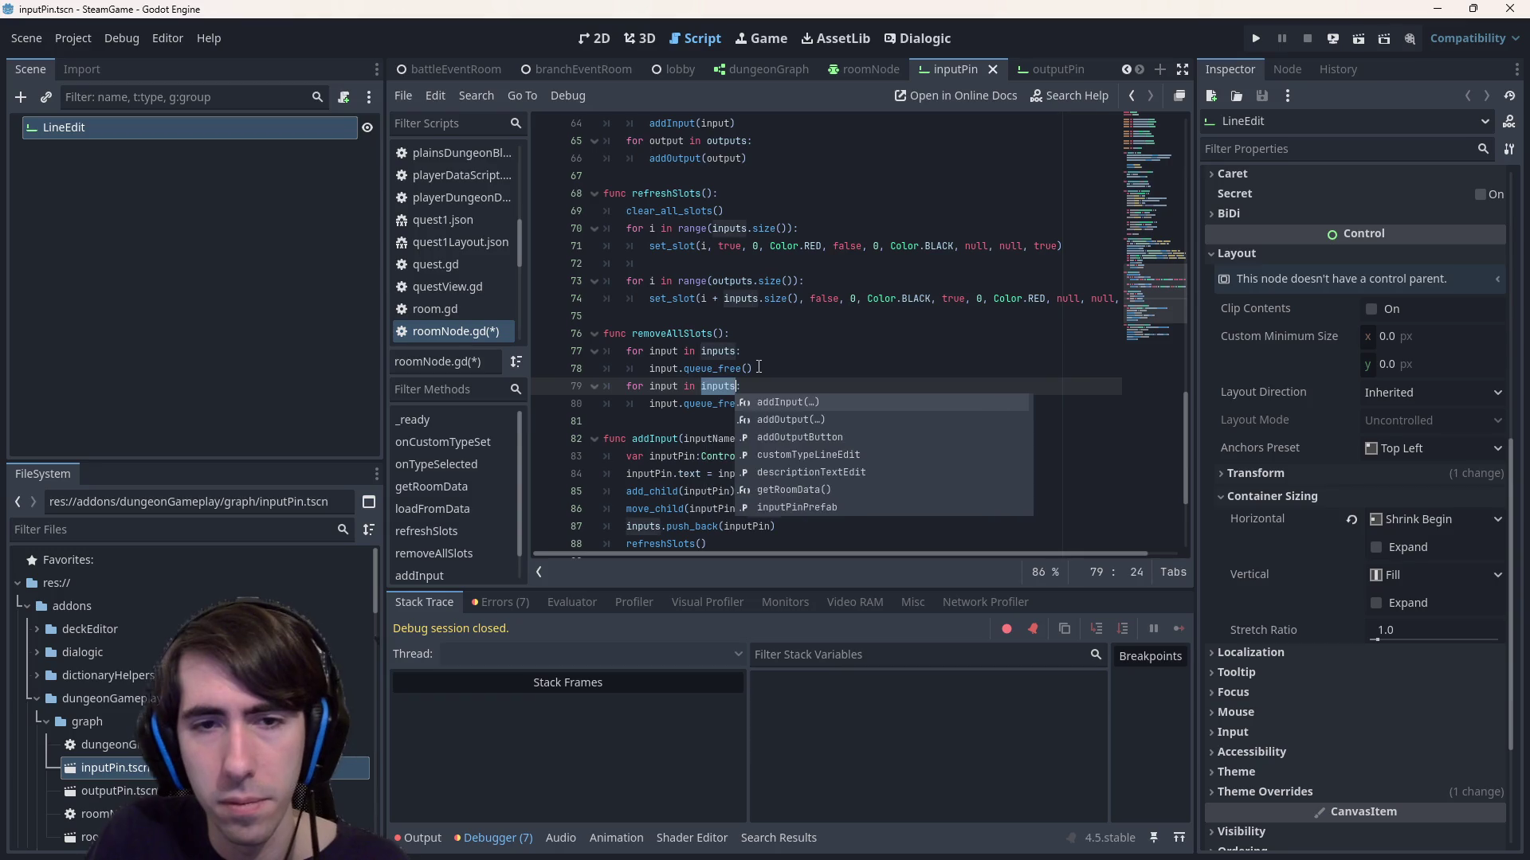
pyautogui.hotkey('ctrl', 'd')
pyautogui.hotkey('ctrl', 'd')
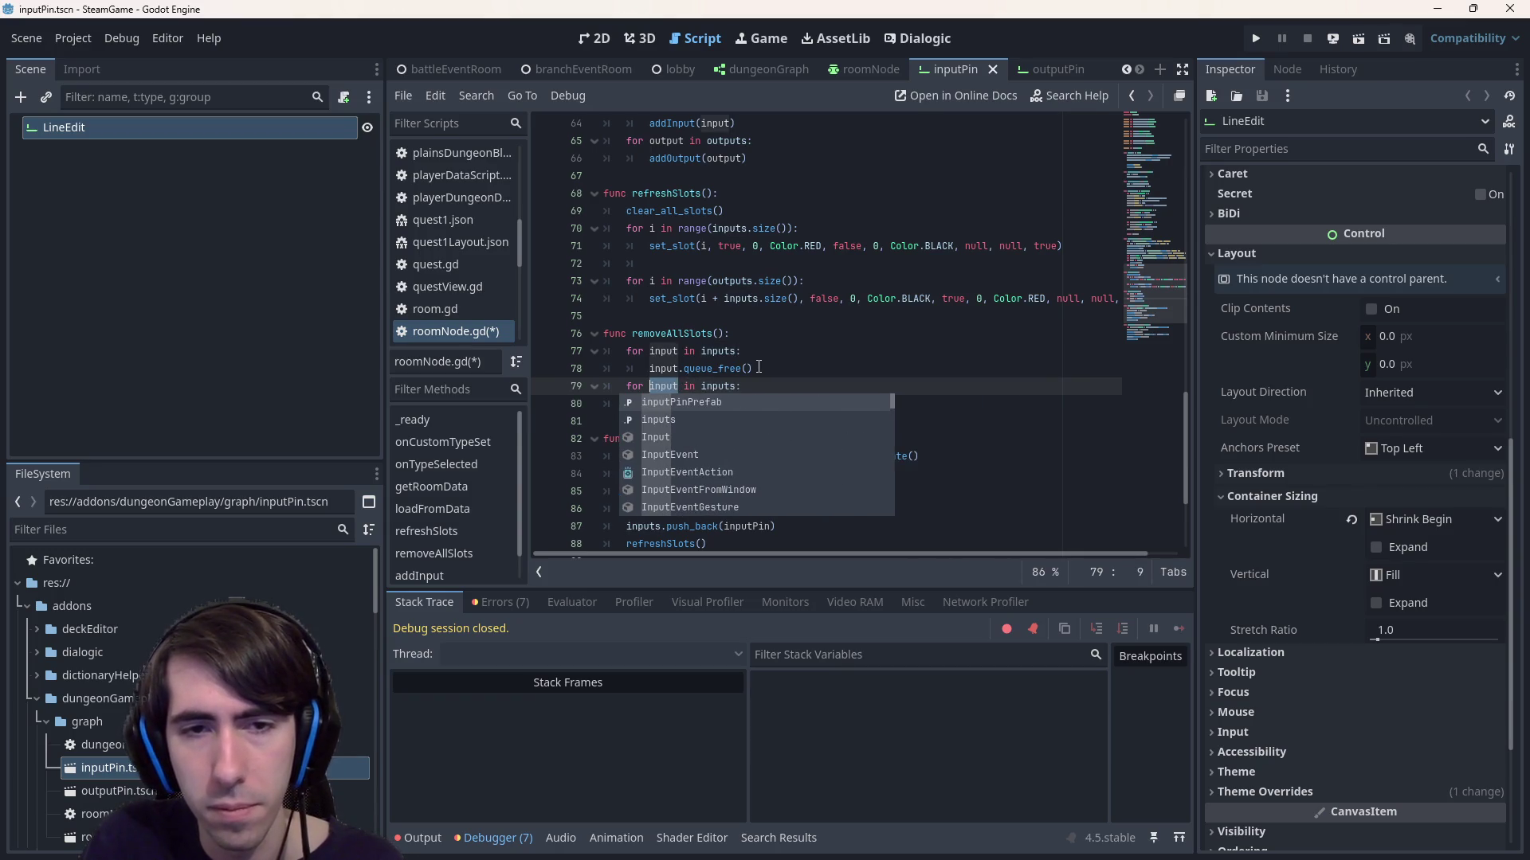
pyautogui.write('output')
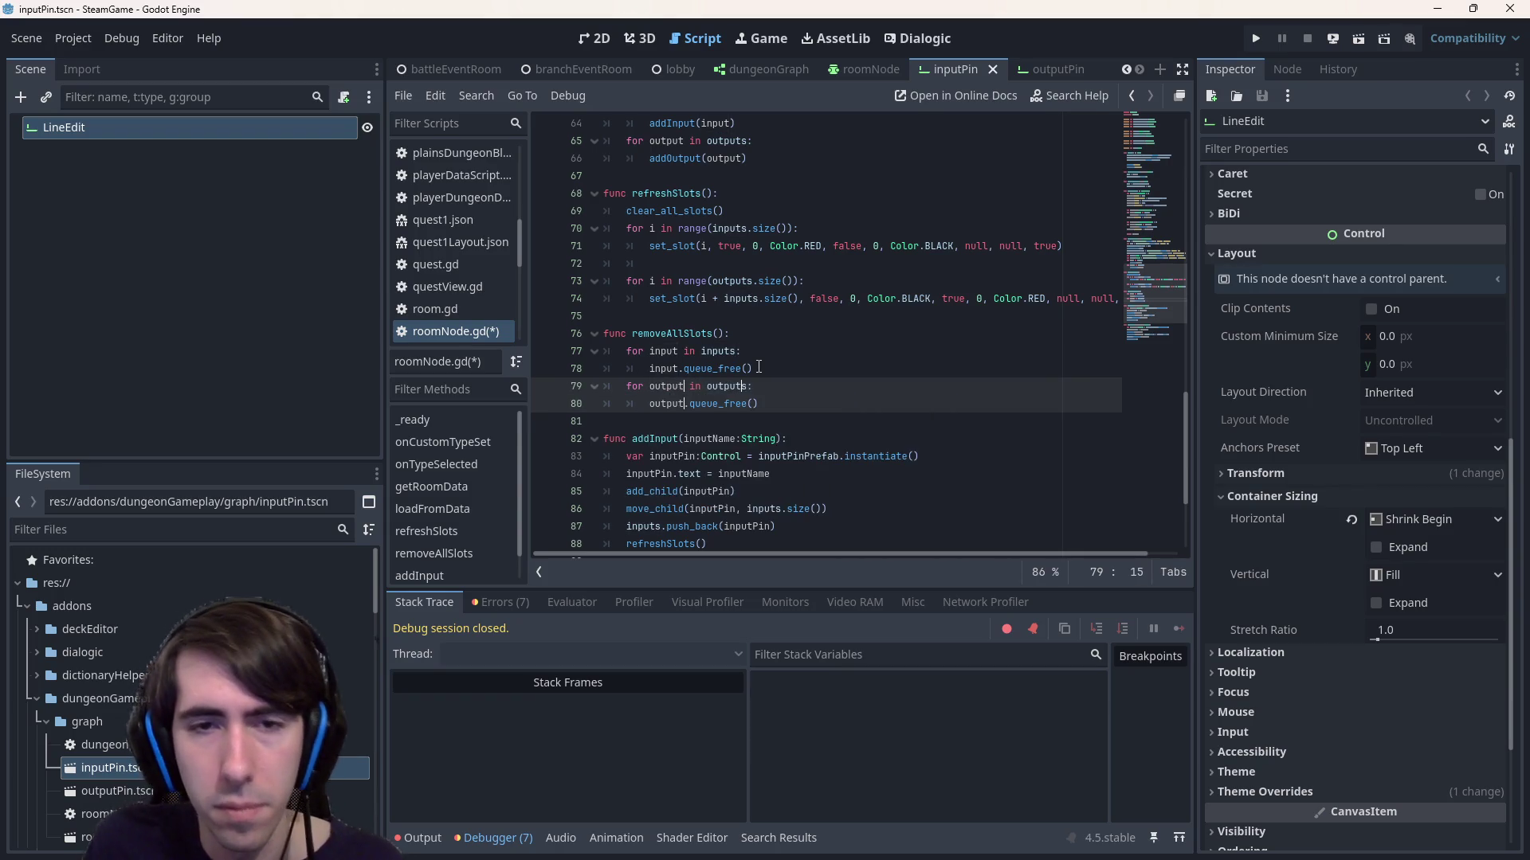
pyautogui.click(798, 407)
pyautogui.hotkey('ctrl', 's')
# - Add inputs.clear() after the loops in removeAllSlots and save
pyautogui.press('Return')
pyautogui.press('Return')
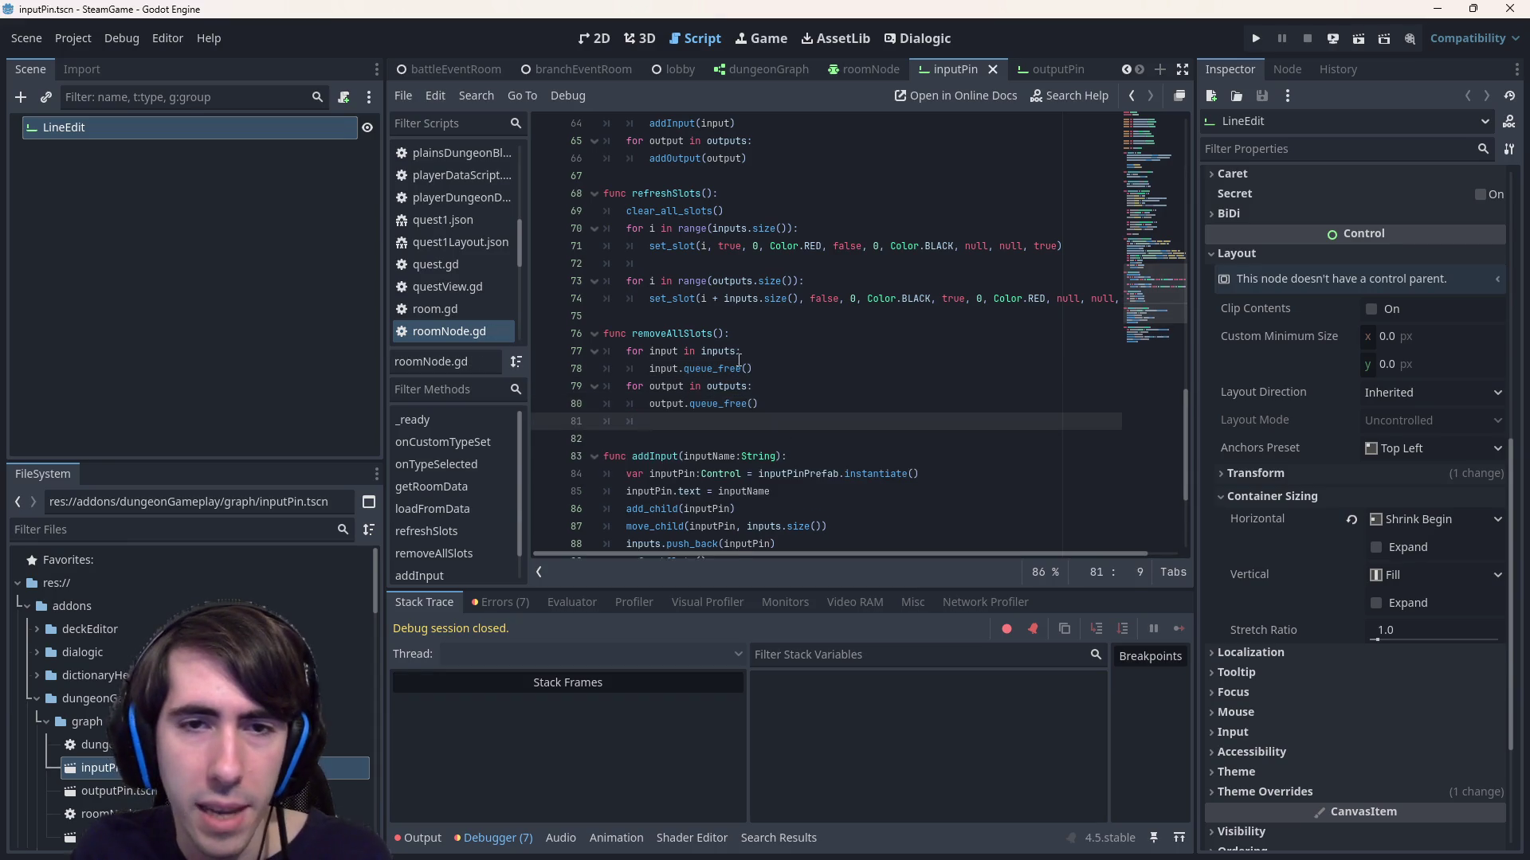
pyautogui.click(699, 422)
pyautogui.doubleClick(709, 352)
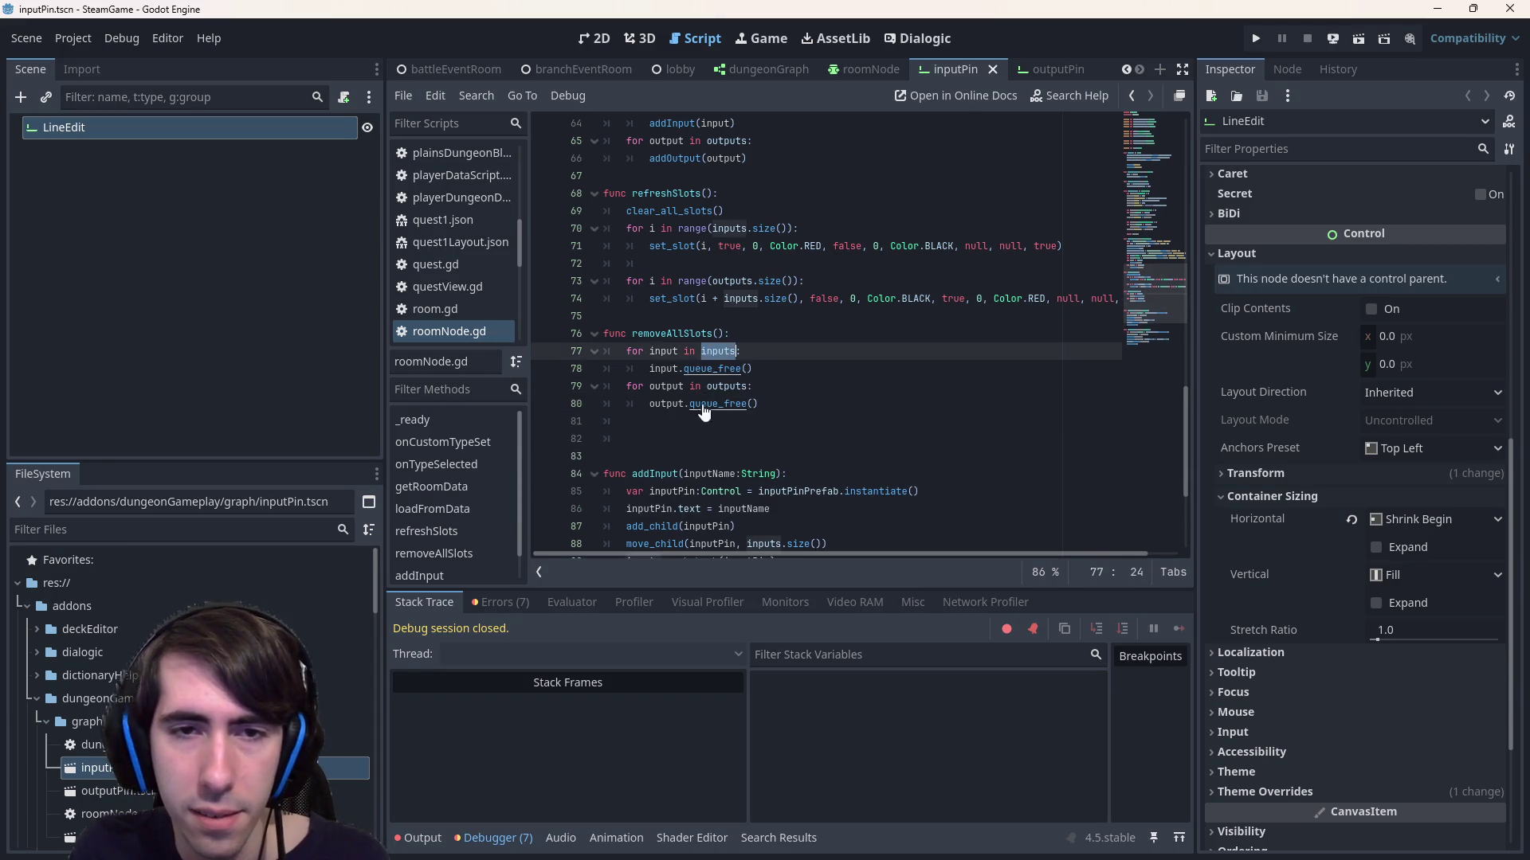
pyautogui.click(713, 431)
pyautogui.write('inputs.clear')
pyautogui.press('Return')
pyautogui.press('BackSpace')
pyautogui.hotkey('ctrl', 's')
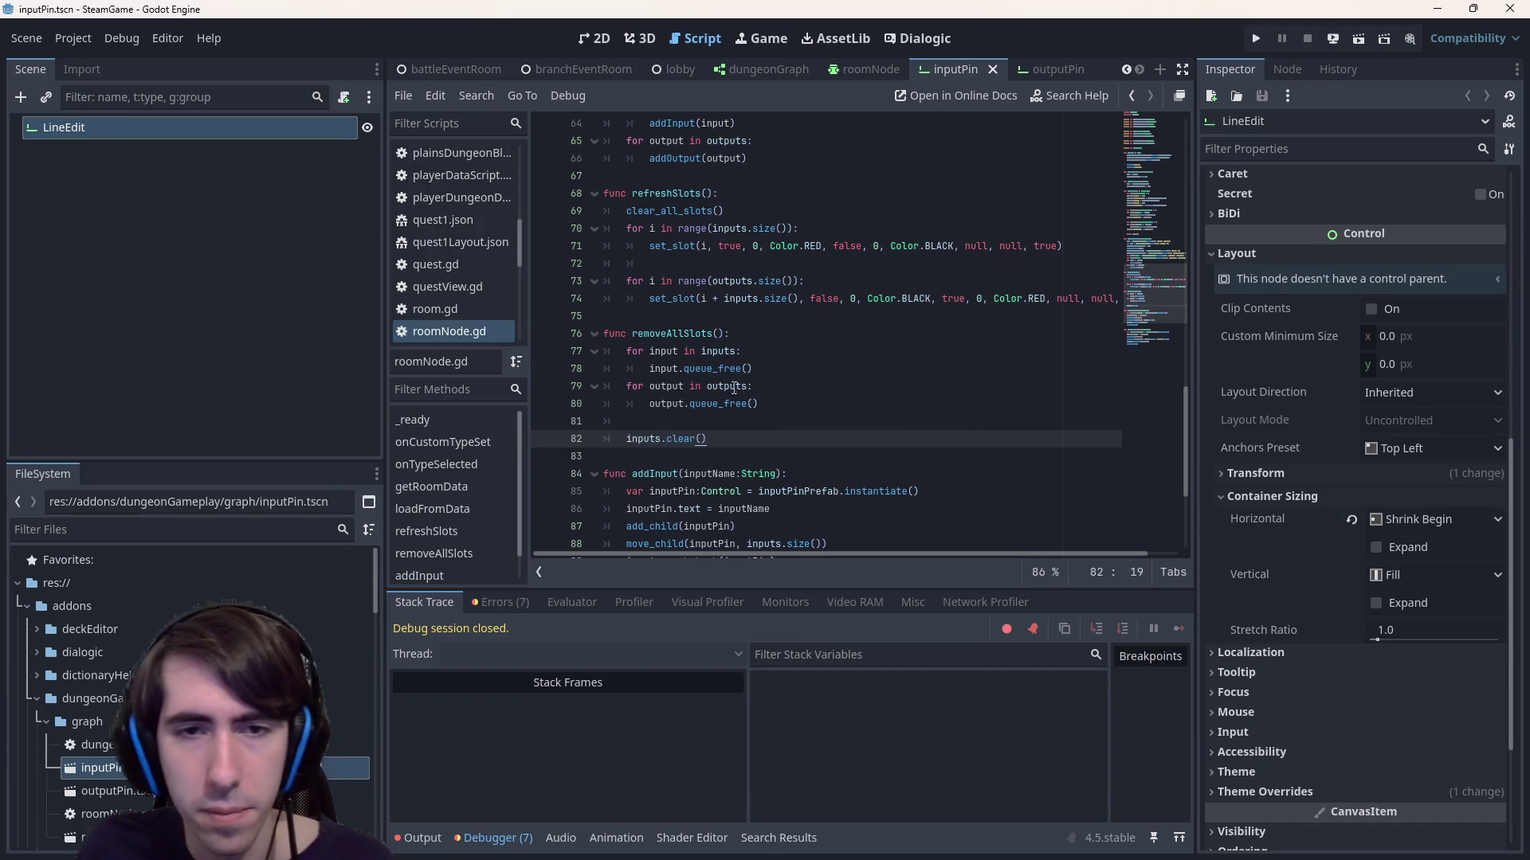
# - Add outputs.clear() on the line below inputs.clear()
pyautogui.press('Down')
pyautogui.press('Return')
pyautogui.press('Return')
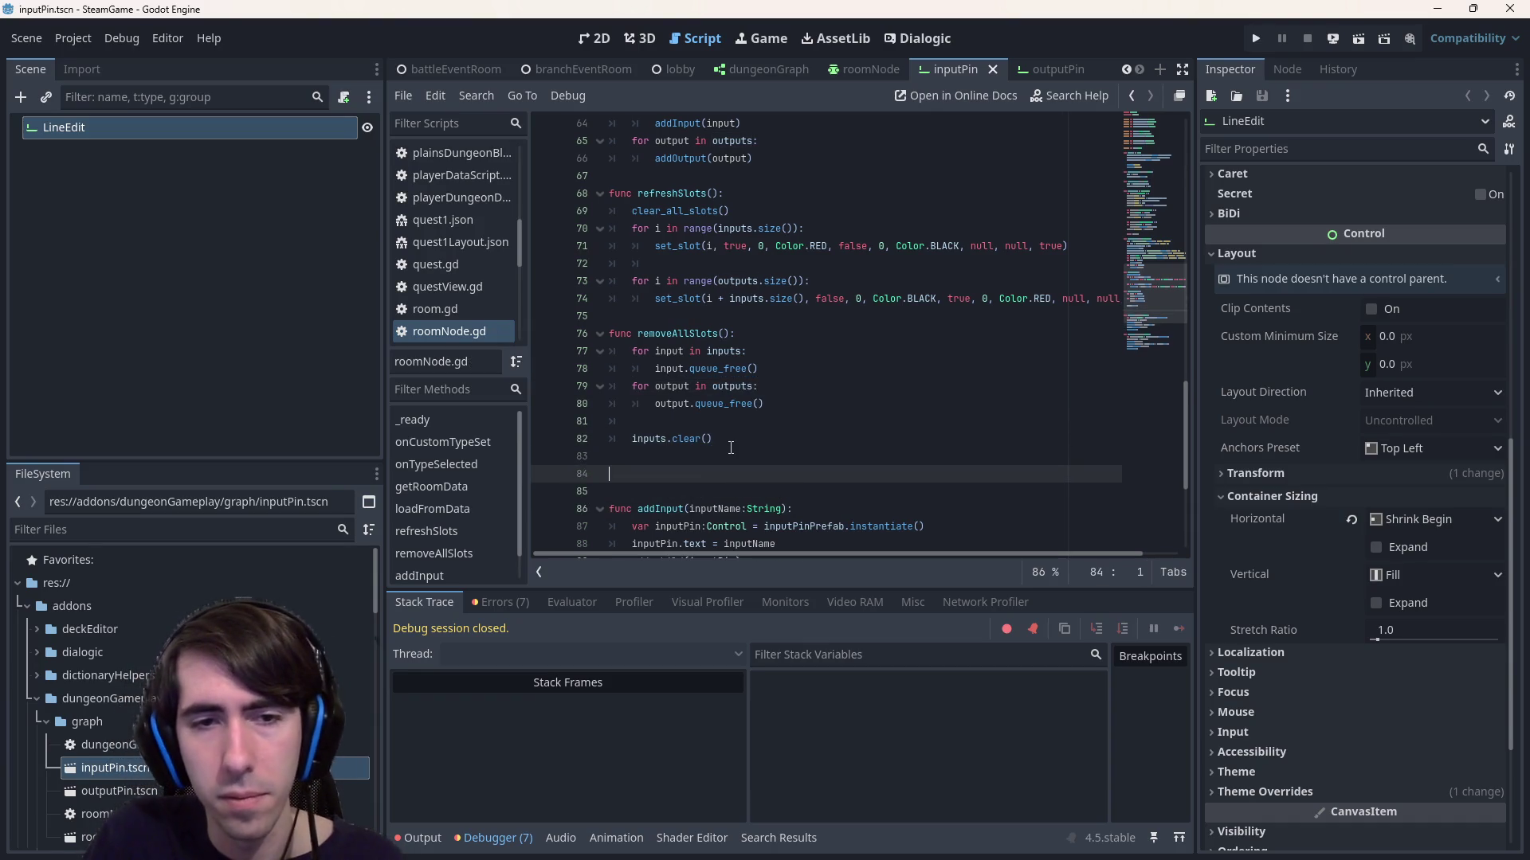
pyautogui.press('Up')
pyautogui.press('Up')
pyautogui.press('Tab')
pyautogui.write('outputs.clear()')
pyautogui.press('Down')
pyautogui.press('BackSpace')
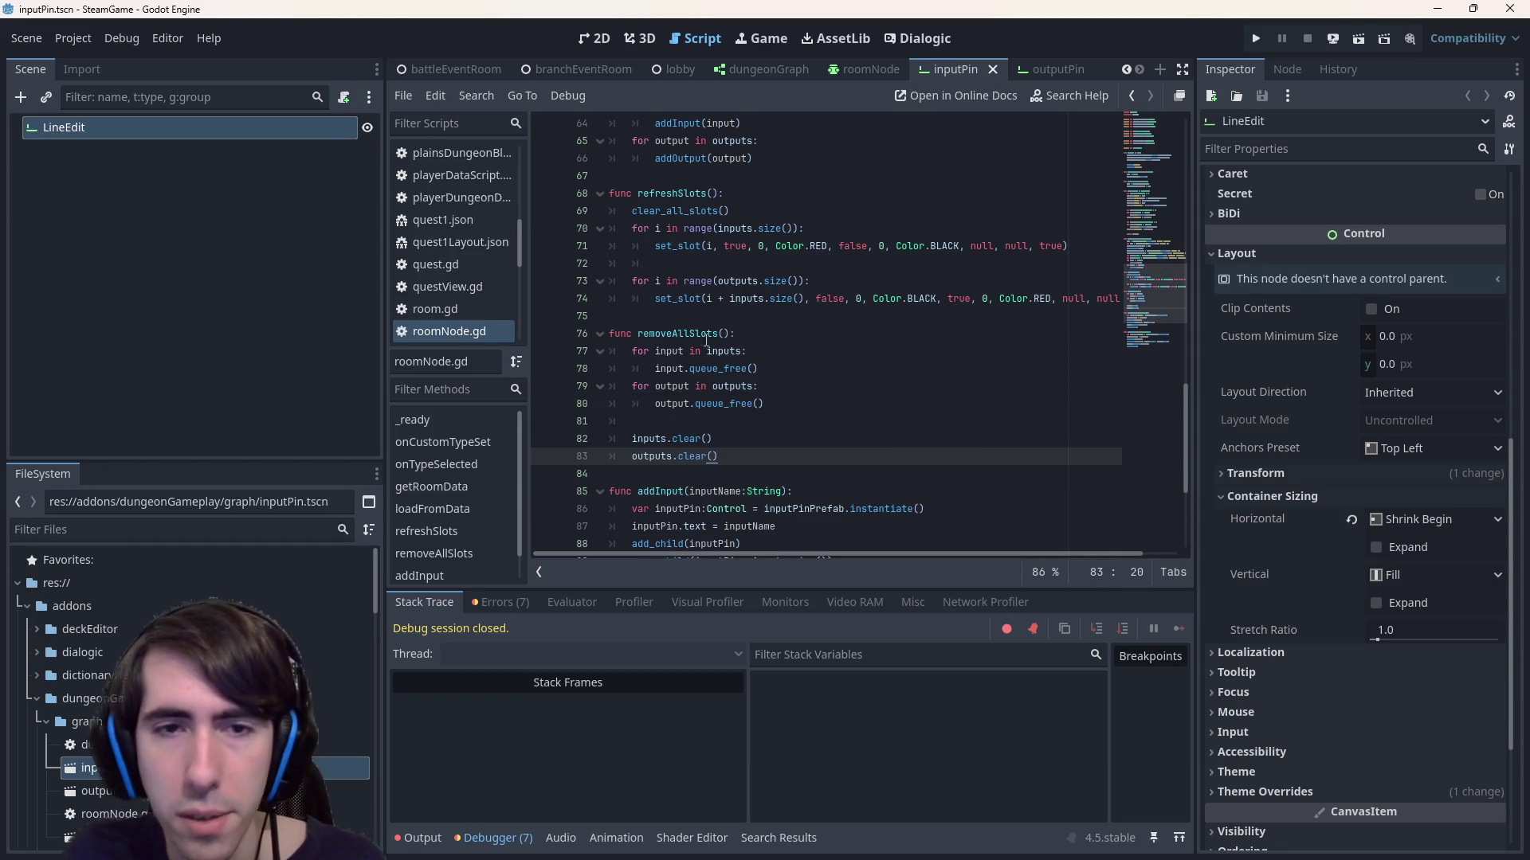
# - Insert a removeAllSlots() call into loadFromData after the description line
pyautogui.doubleClick(706, 338)
pyautogui.hotkey('ctrl', 'c')
pyautogui.scroll(-4, 677, 350)
pyautogui.scroll(7, 693, 359)
pyautogui.scroll(3, 696, 363)
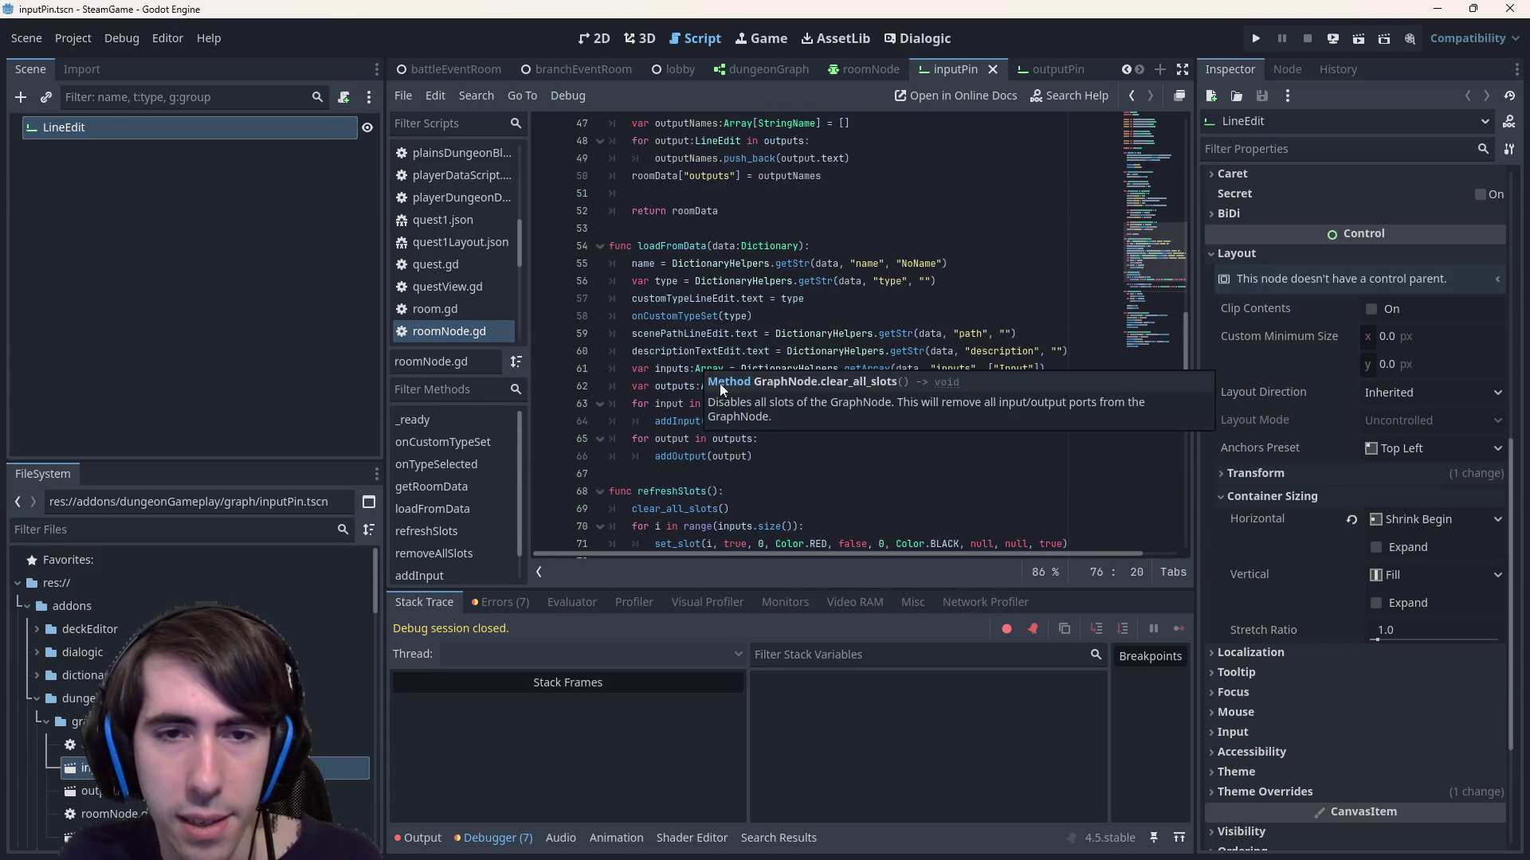
pyautogui.click(1080, 351)
pyautogui.press('Return')
pyautogui.press('Return')
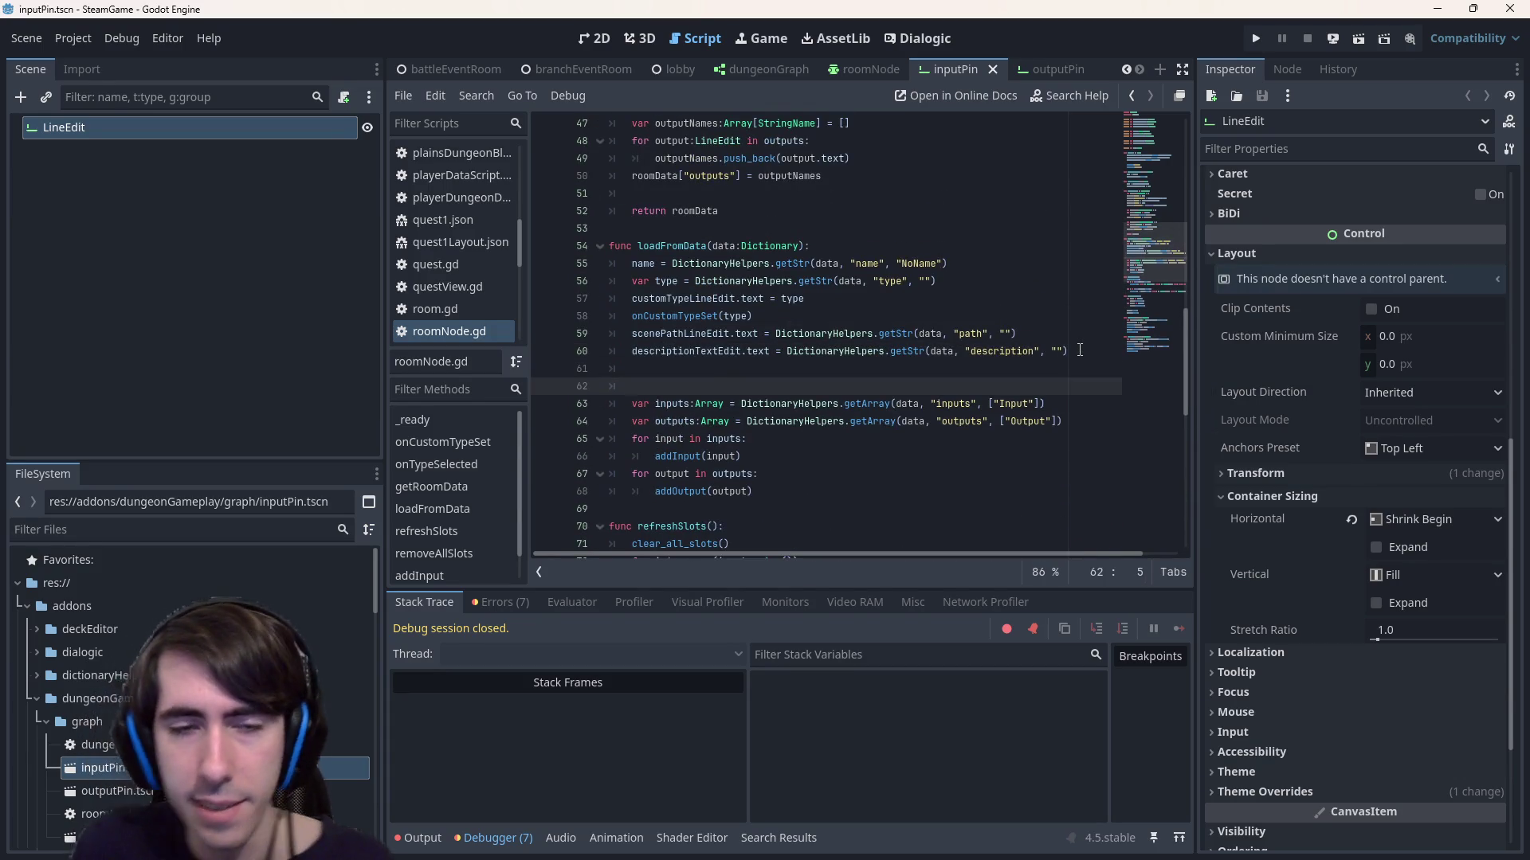
pyautogui.hotkey('ctrl', 'v')
pyautogui.write('()')
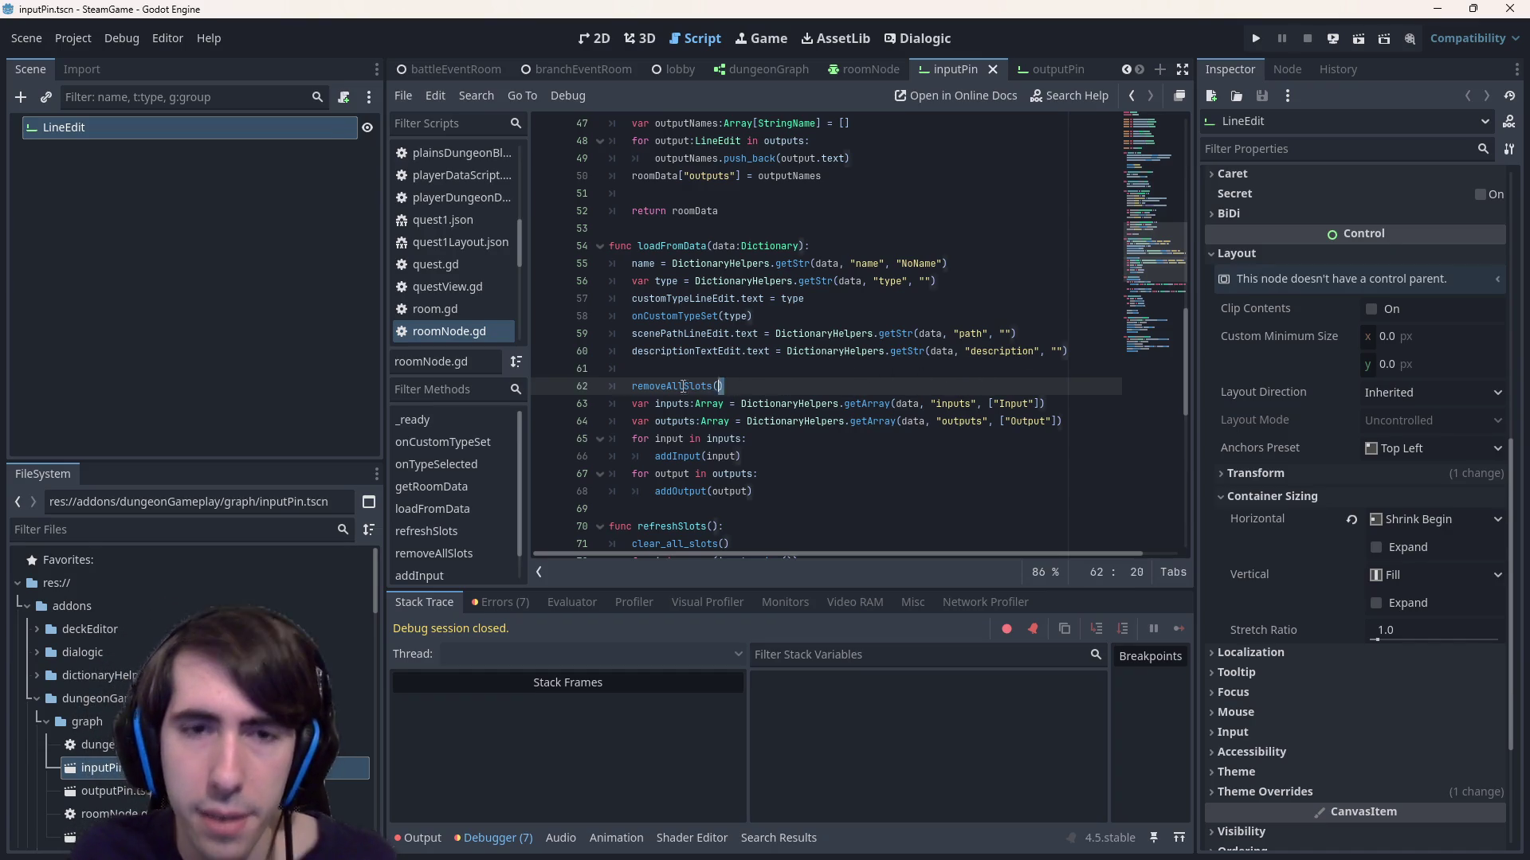
# - Move the removeAllSlots() call below the outputs array line, save, and switch to the dungeonGraph scene
pyautogui.moveTo(765, 387); pyautogui.dragTo(516, 390)
pyautogui.hotkey('ctrl', 'x')
pyautogui.press('BackSpace')
pyautogui.click(1085, 403)
pyautogui.press('Return')
pyautogui.hotkey('ctrl', 'v')
pyautogui.hotkey('ctrl', 's')
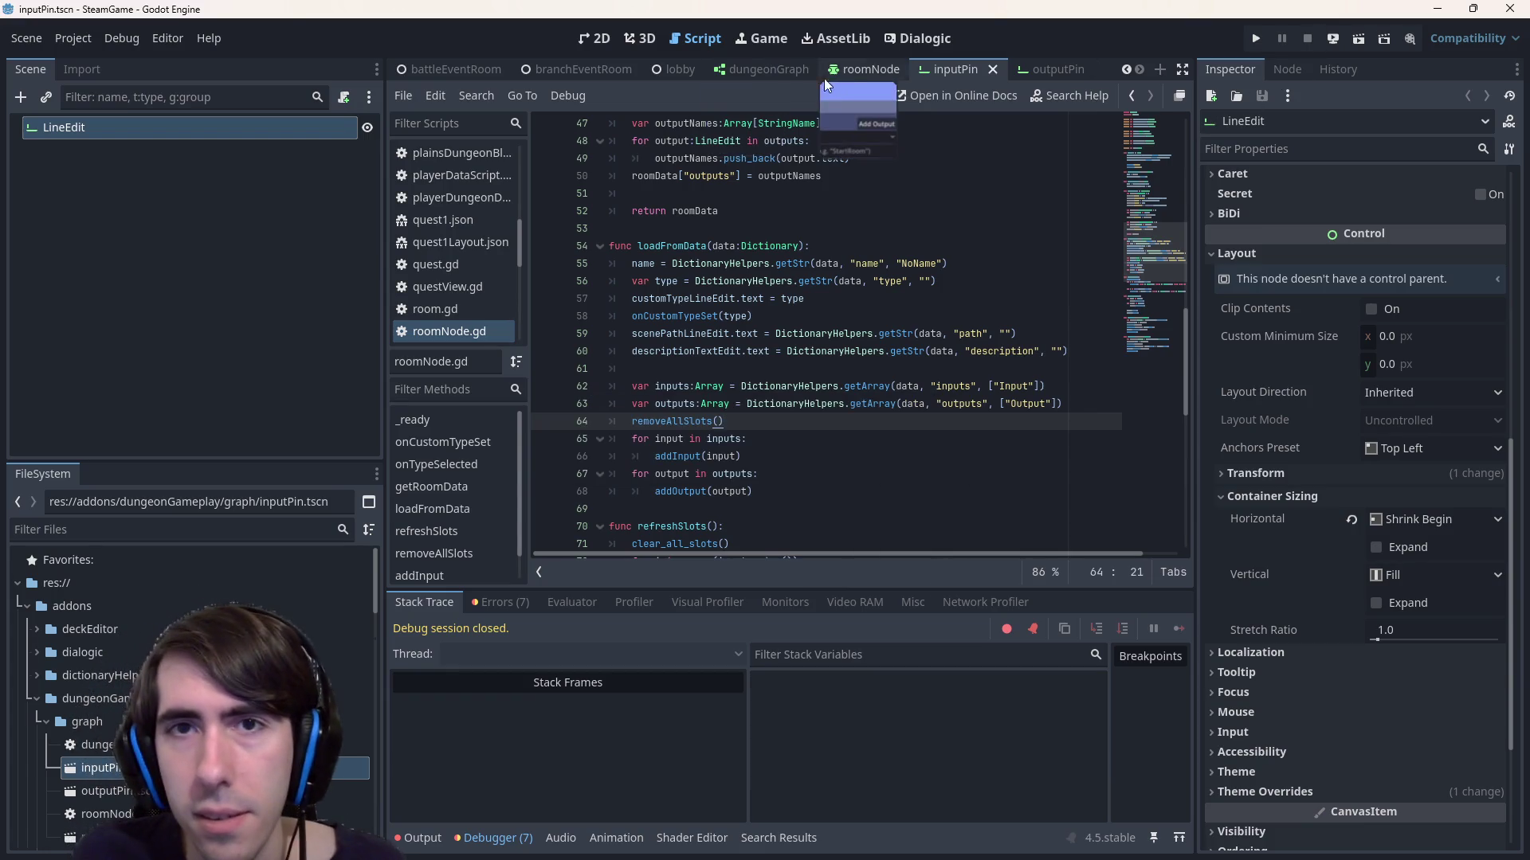
pyautogui.click(783, 71)
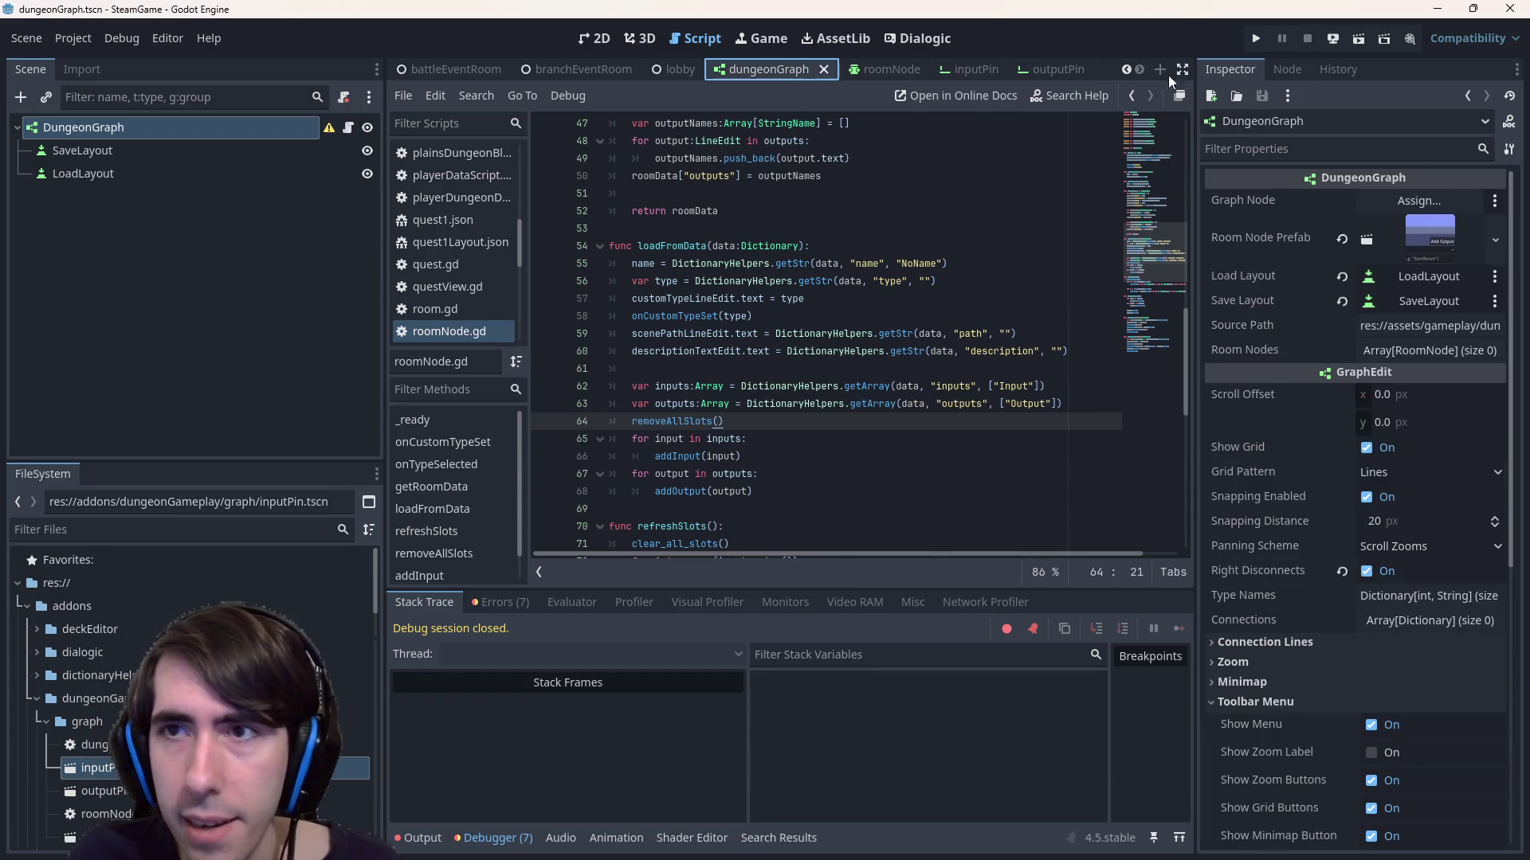
# - Run the scene and load mistyHerbFields/quest1Layout.json, panning to view its rooms
pyautogui.click(1359, 40)
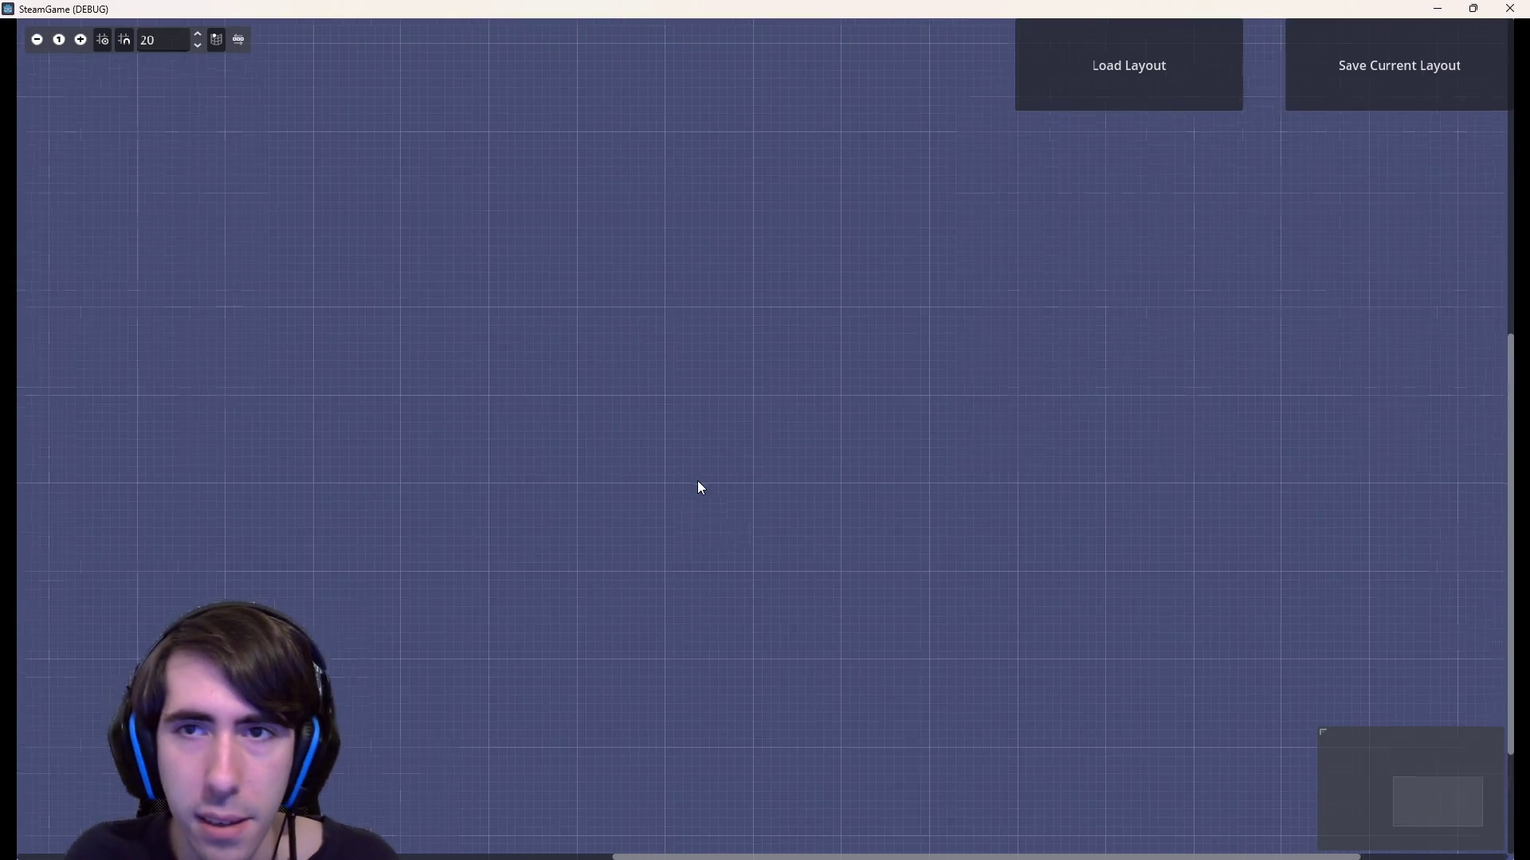
pyautogui.click(1192, 83)
pyautogui.doubleClick(934, 299)
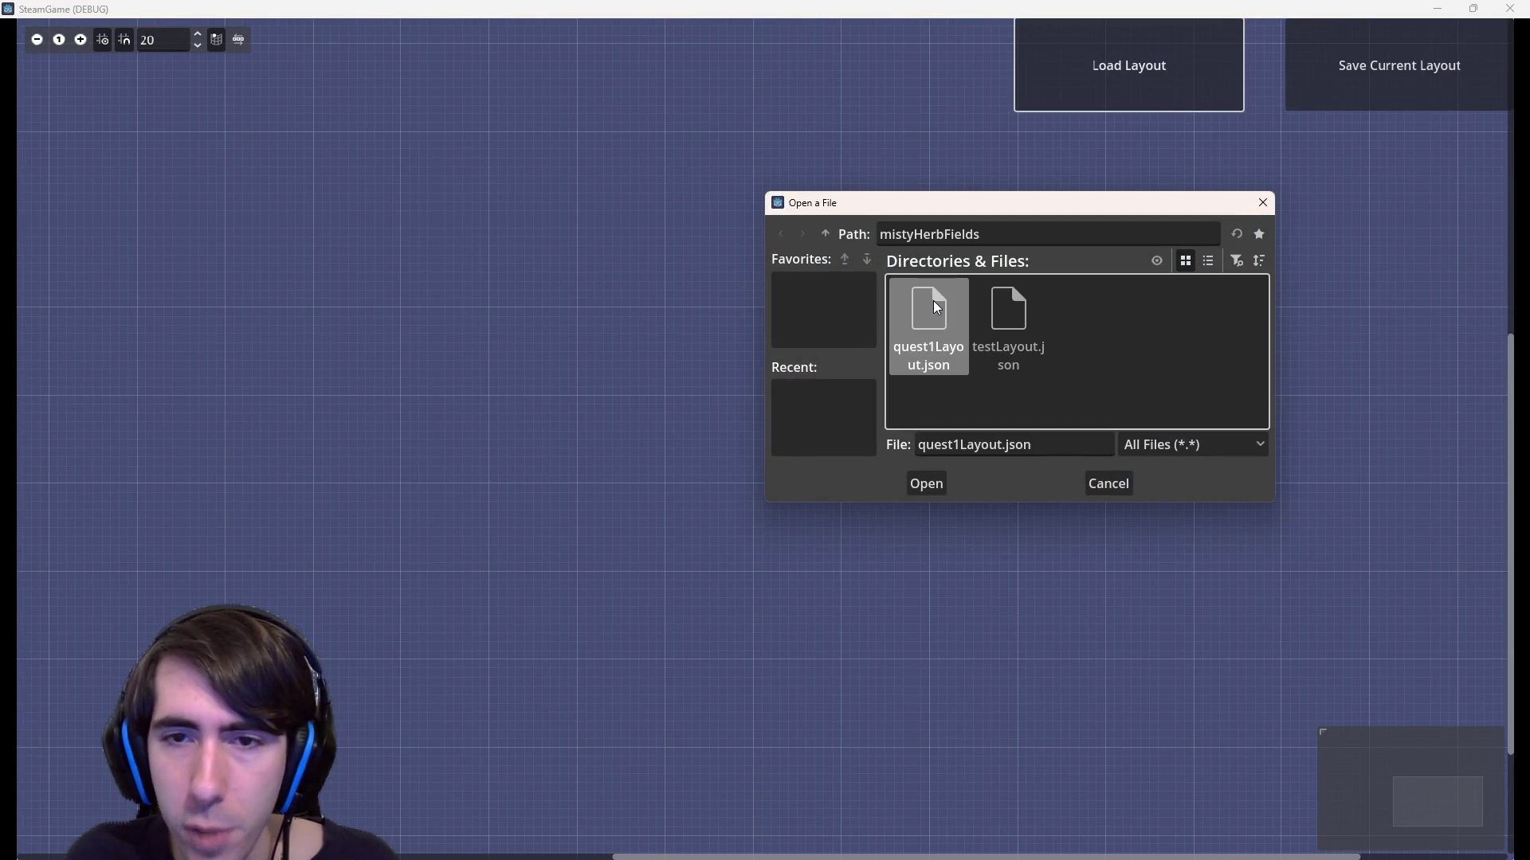
pyautogui.doubleClick(915, 329)
pyautogui.scroll(-3, 913, 326)
pyautogui.hscroll(4, 872, 570)
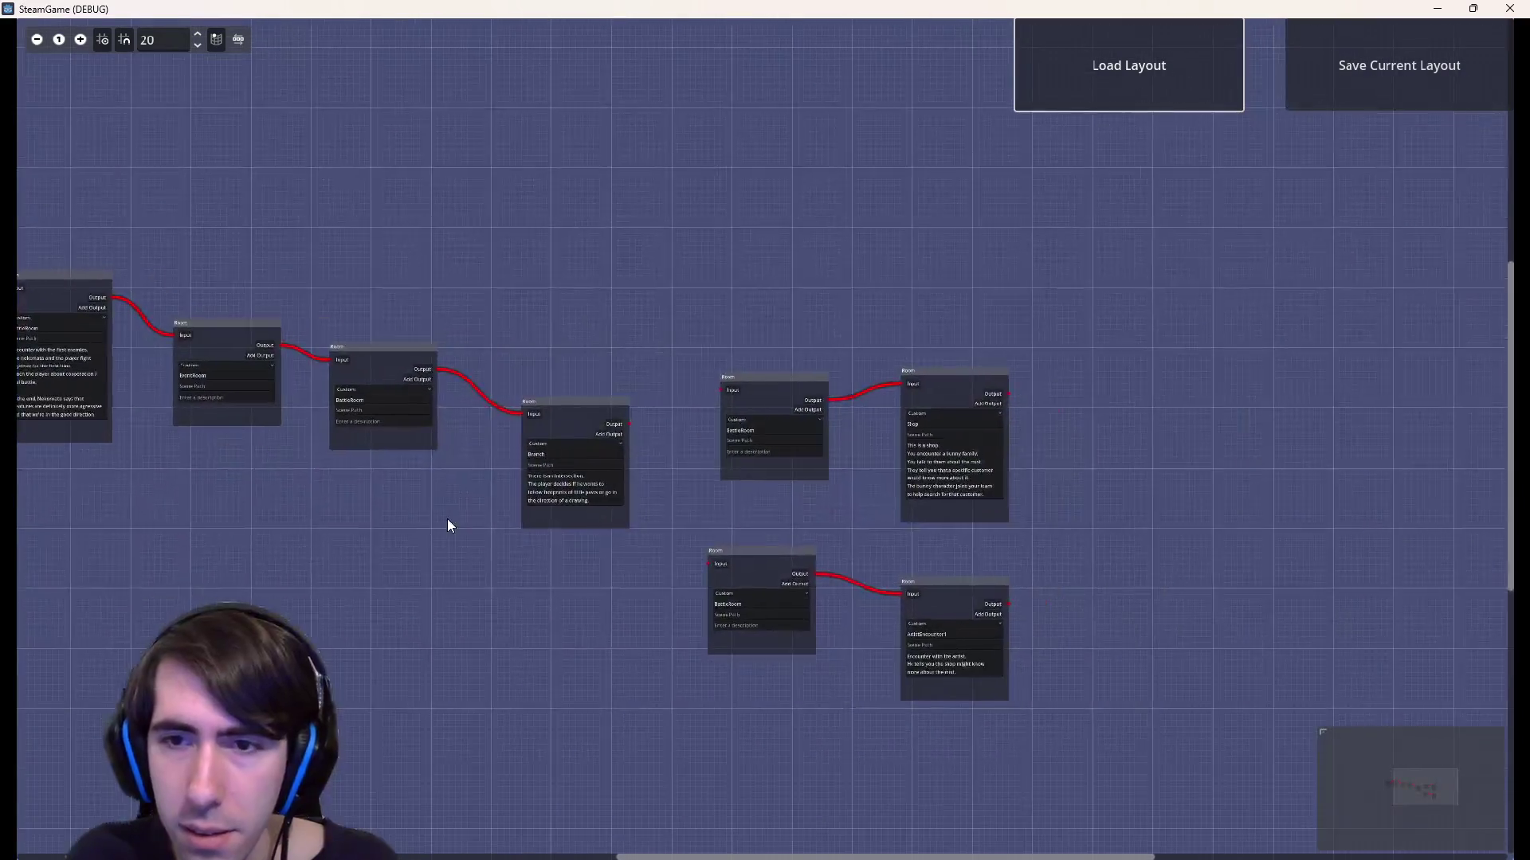
pyautogui.hscroll(-4, 447, 519)
pyautogui.scroll(2, 980, 496)
# - Load mistyHerbFields/testLayout.json instead and pan around the smaller graph
pyautogui.click(1100, 88)
pyautogui.click(940, 328)
pyautogui.doubleClick(940, 326)
pyautogui.doubleClick(998, 327)
pyautogui.scroll(-2, 896, 399)
pyautogui.scroll(2, 813, 442)
pyautogui.scroll(-1, 929, 481)
pyautogui.hscroll(-4, 876, 462)
pyautogui.scroll(1, 844, 444)
pyautogui.scroll(2, 843, 445)
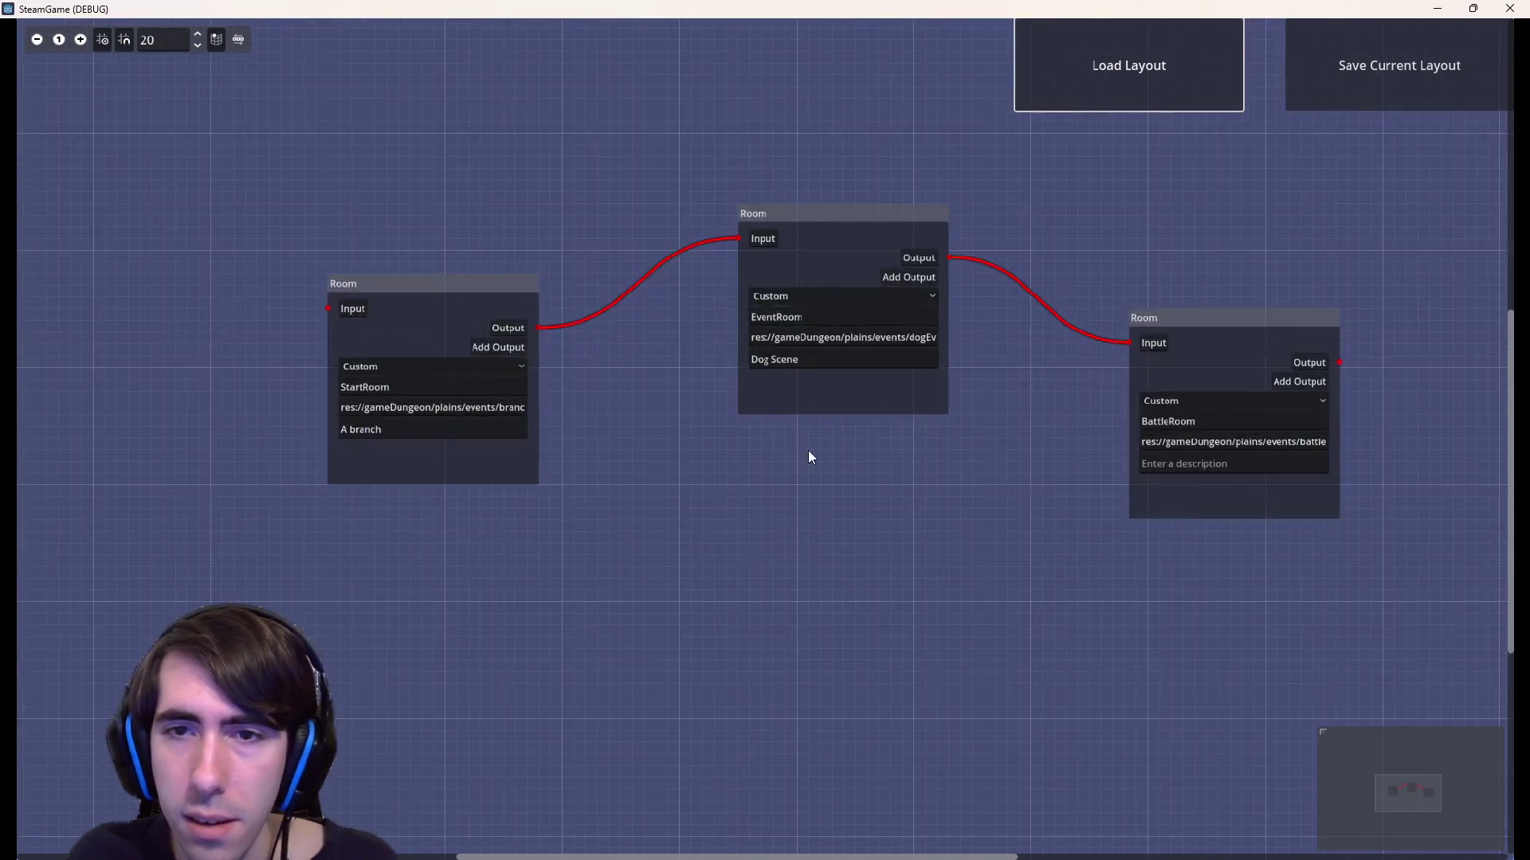
pyautogui.hscroll(-4, 841, 524)
pyautogui.scroll(2, 800, 523)
# - Reload quest1Layout.json from mistyHerbFields to bring back its connected rooms
pyautogui.click(1031, 89)
pyautogui.doubleClick(920, 307)
pyautogui.doubleClick(918, 303)
pyautogui.hscroll(4, 677, 478)
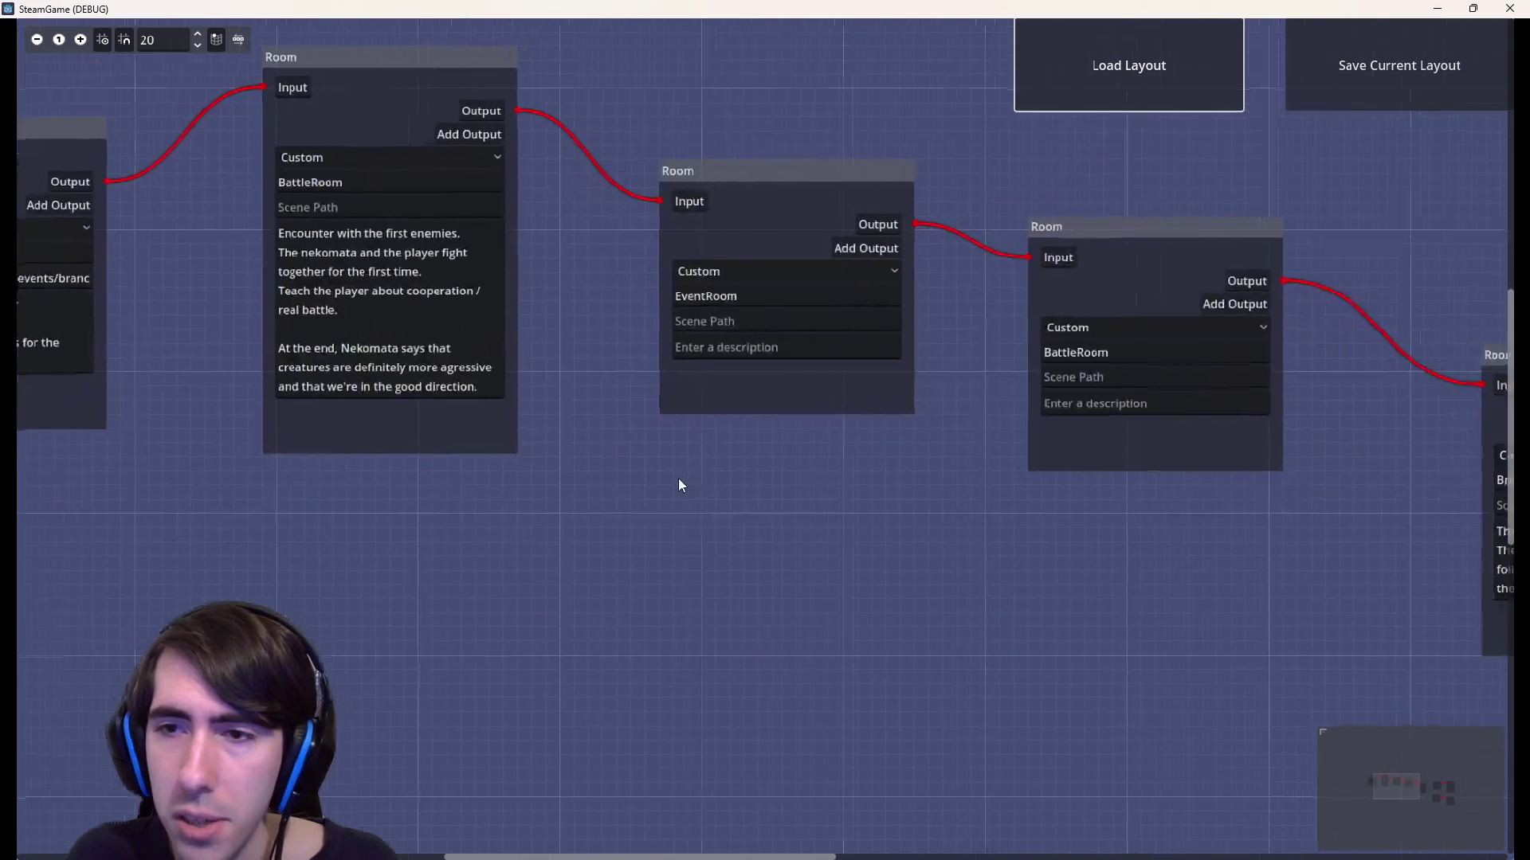
pyautogui.scroll(-1, 667, 484)
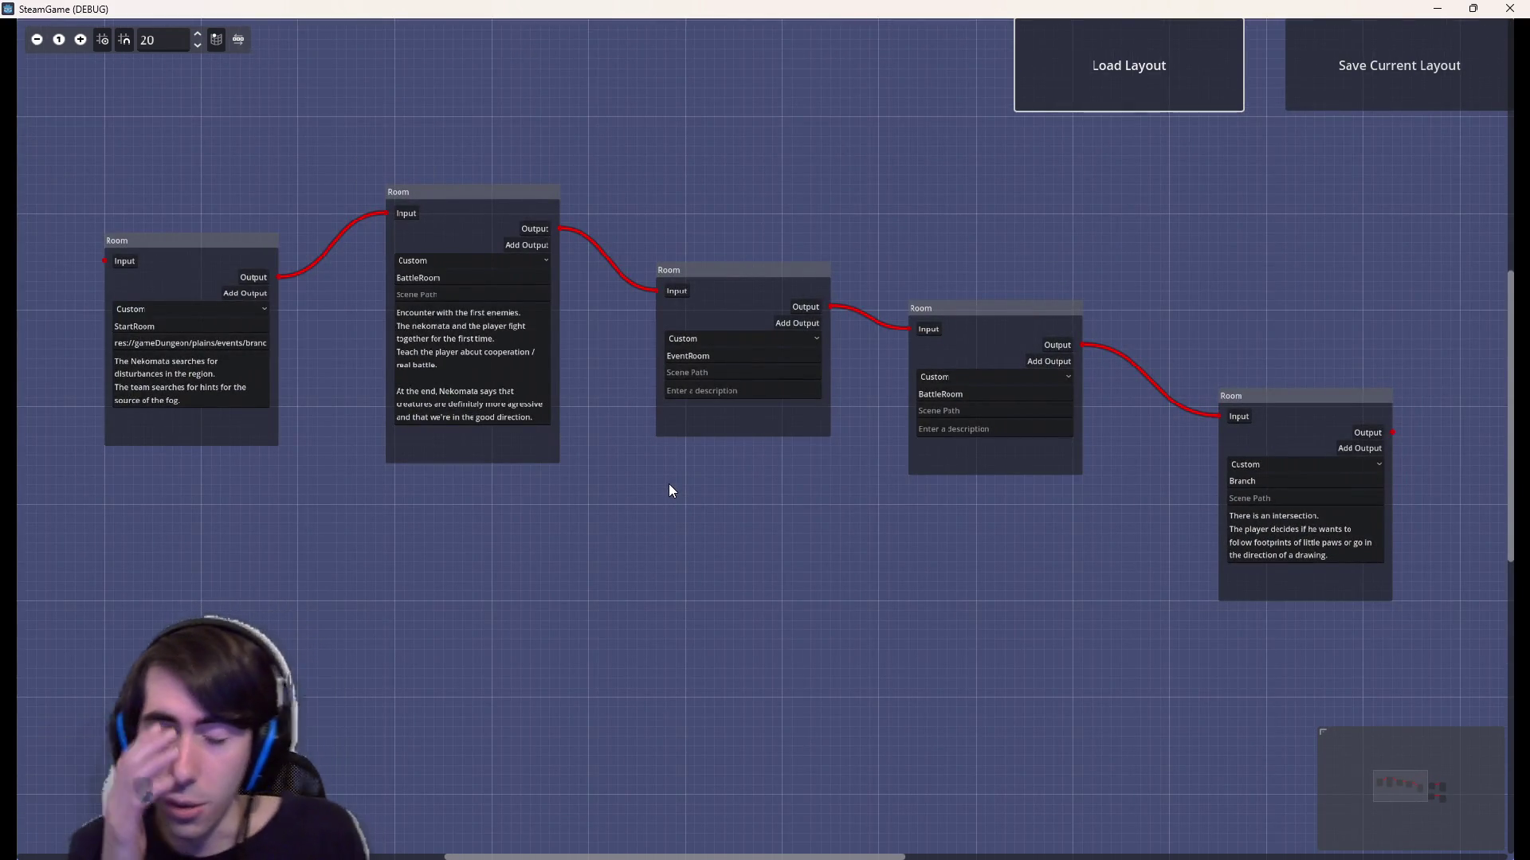
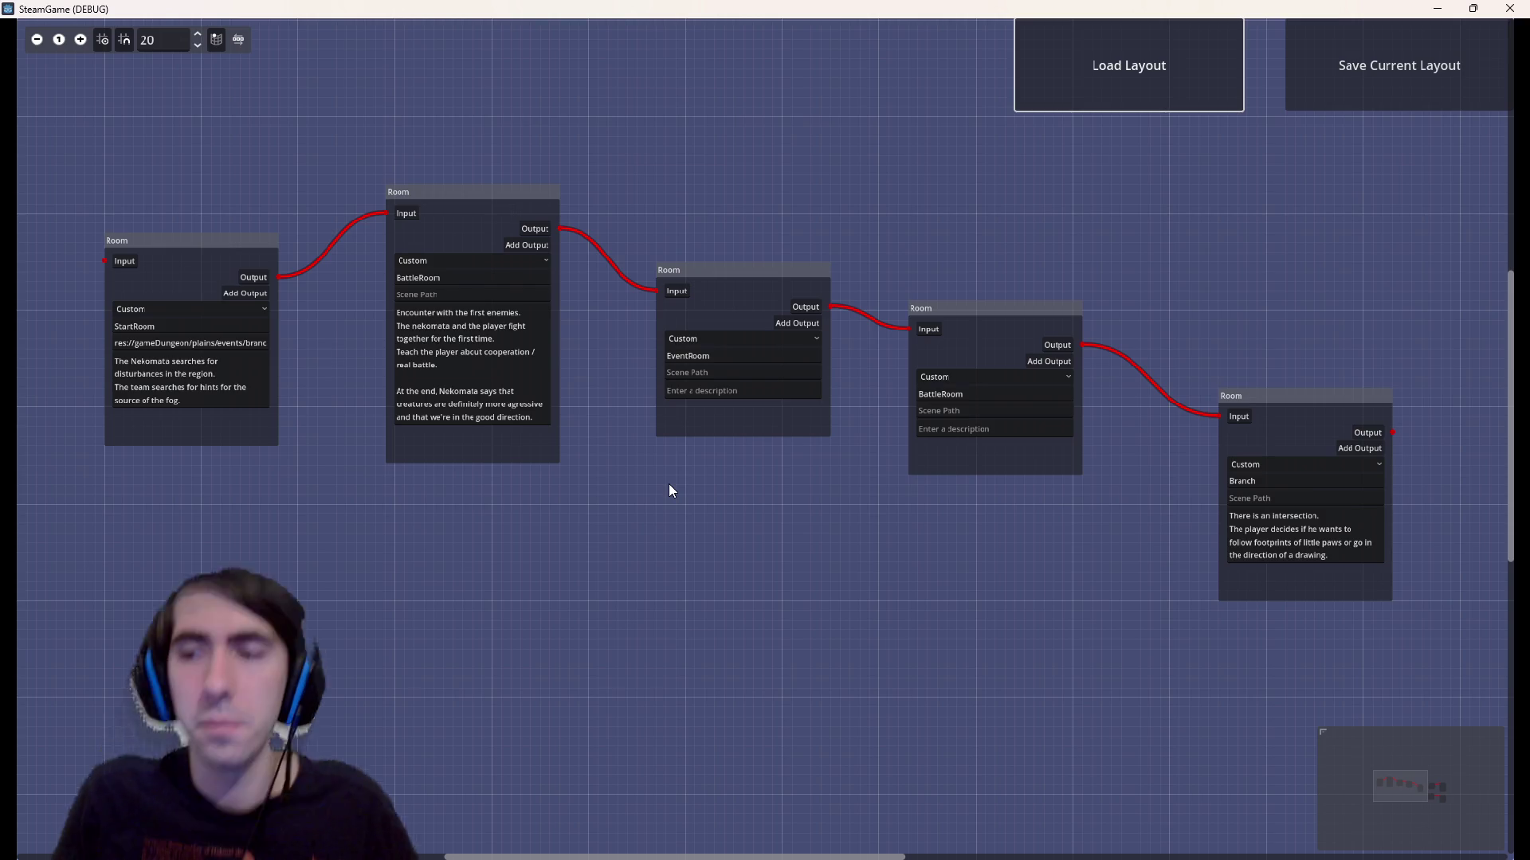
# - Pan to the Branch room, try Add Output on it, then move the game window aside to reveal the editor
pyautogui.moveTo(673, 581)
pyautogui.mouseDown()
pyautogui.moveTo(949, 615)
pyautogui.moveTo(201, 548)
pyautogui.mouseUp()
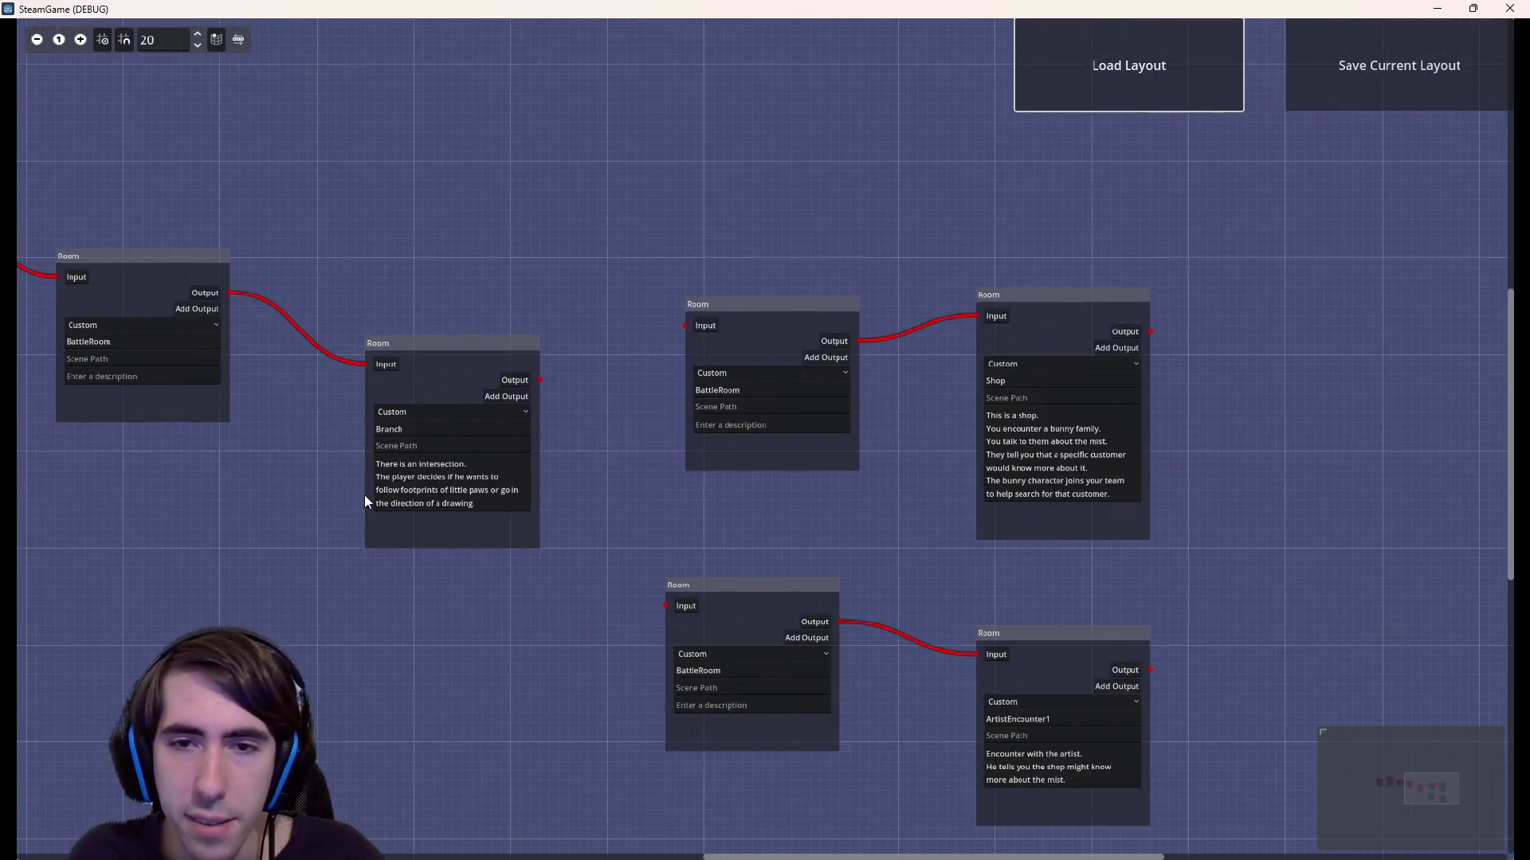
pyautogui.scroll(3, 581, 426)
pyautogui.click(589, 355)
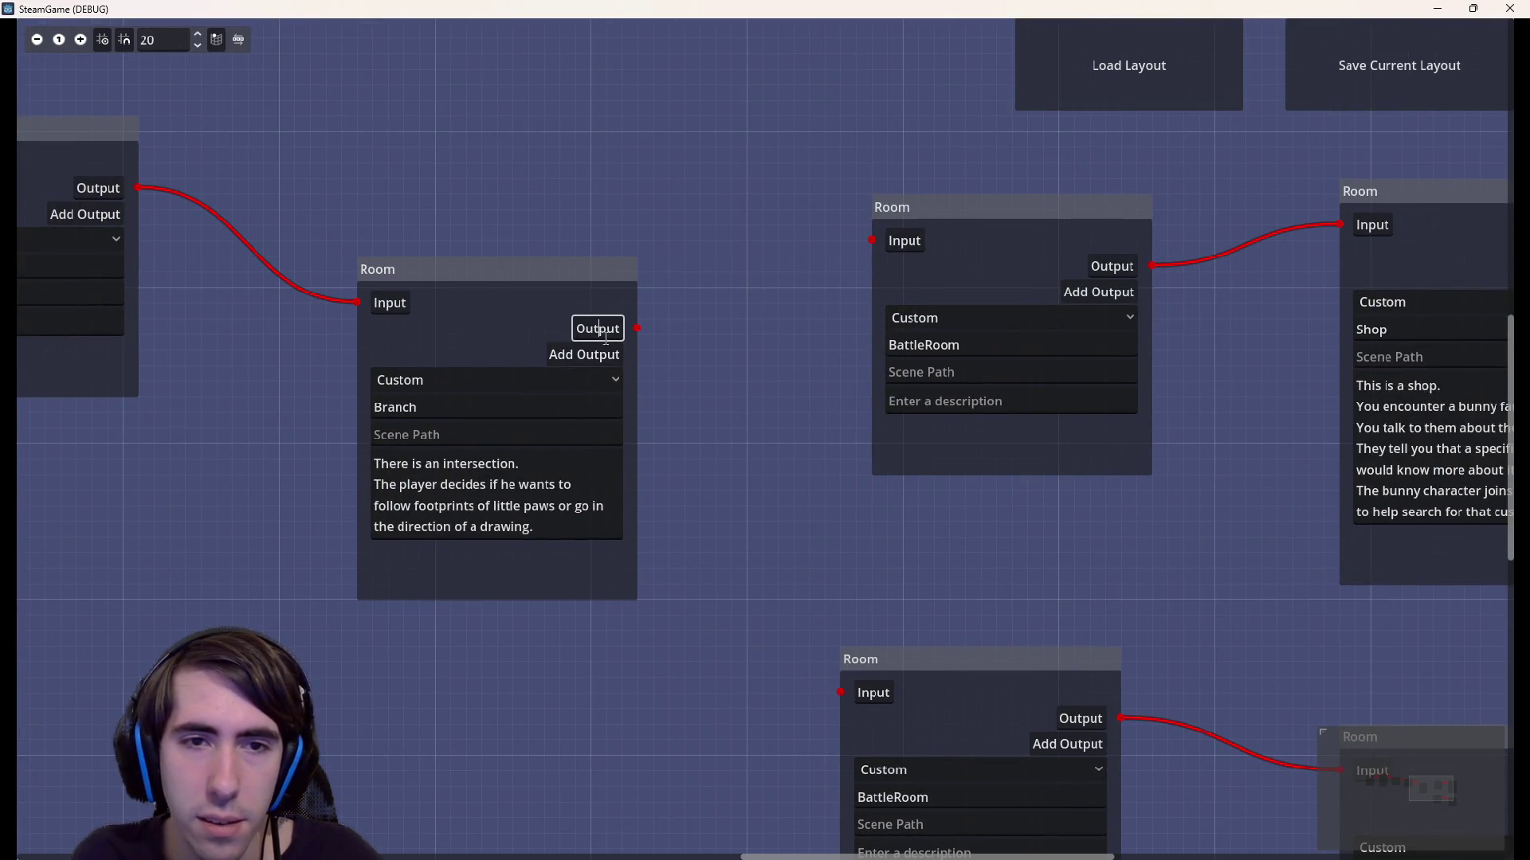
pyautogui.moveTo(729, 9)
pyautogui.mouseDown()
pyautogui.moveTo(797, 239)
pyautogui.moveTo(1529, 518)
pyautogui.mouseUp()
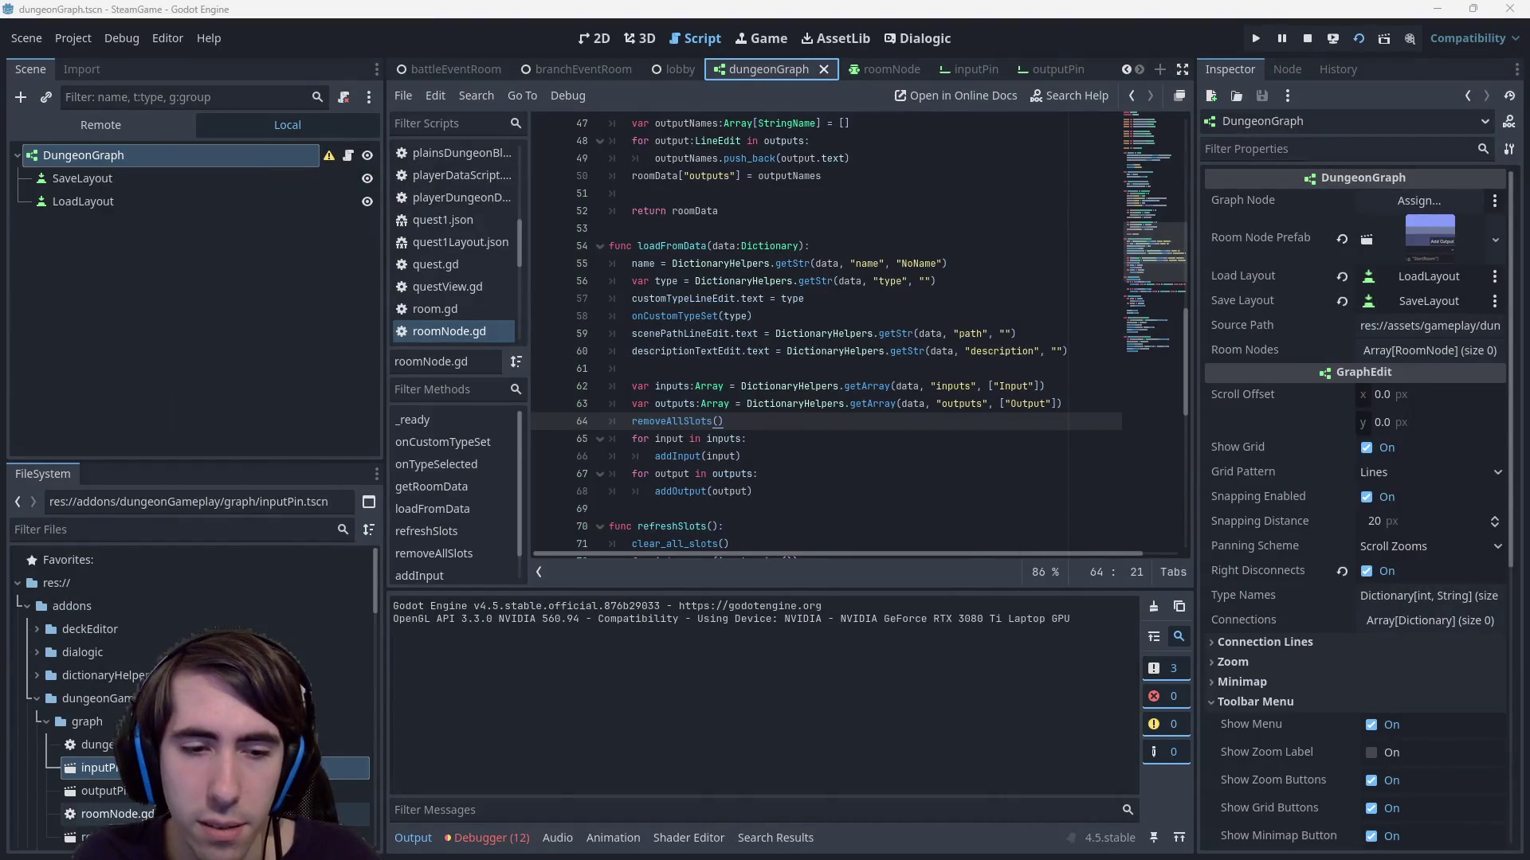
# - Inspect the addOutput signal errors in the Debugger's Errors list
pyautogui.click(488, 838)
pyautogui.click(515, 602)
pyautogui.scroll(-3, 609, 694)
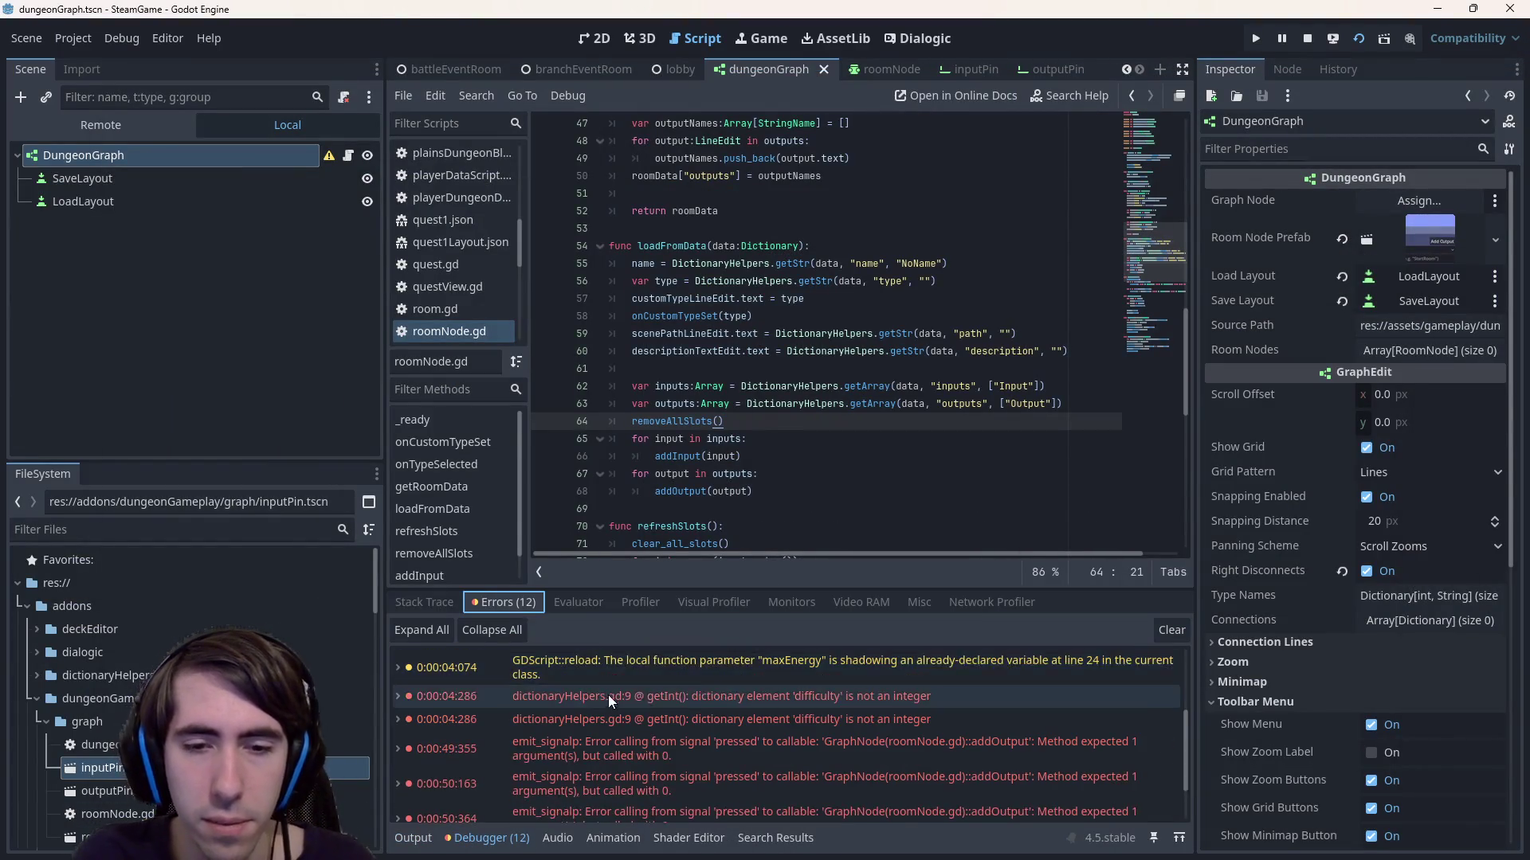
pyautogui.click(763, 742)
pyautogui.doubleClick(813, 757)
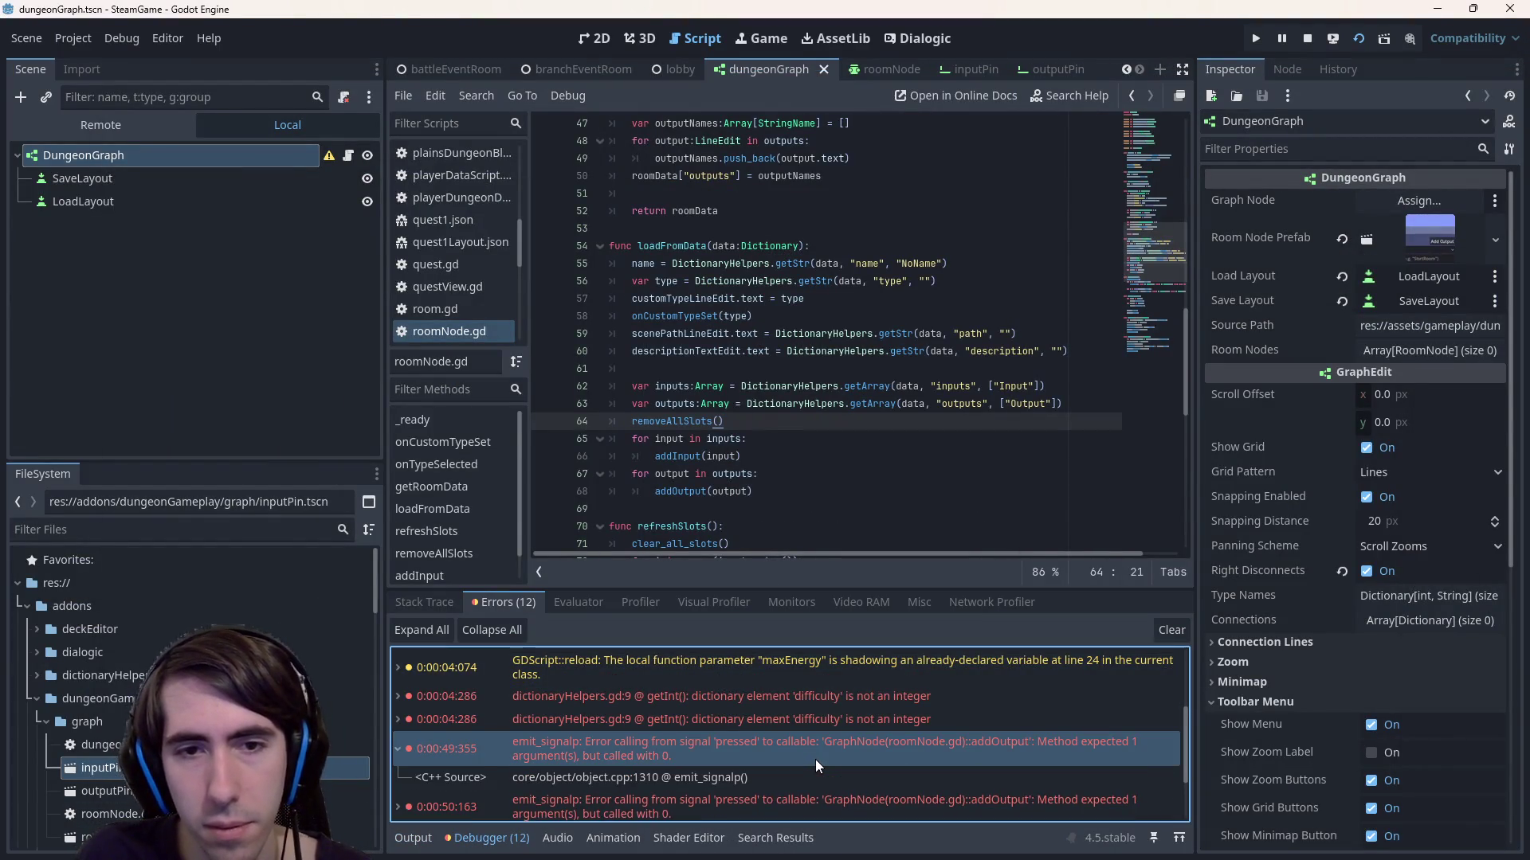
pyautogui.scroll(-2, 803, 761)
pyautogui.click(776, 658)
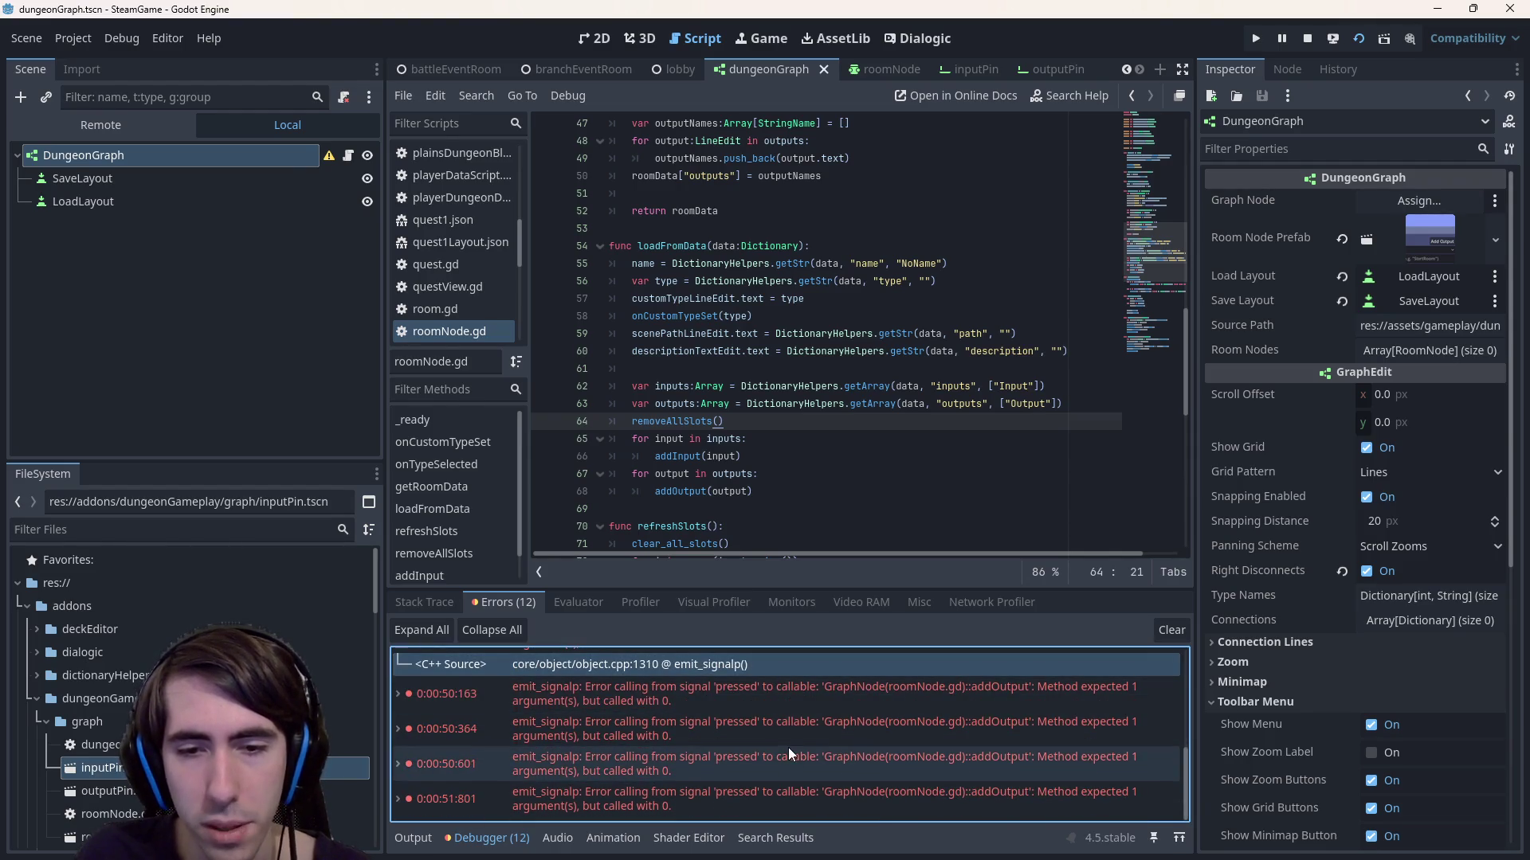
pyautogui.click(774, 725)
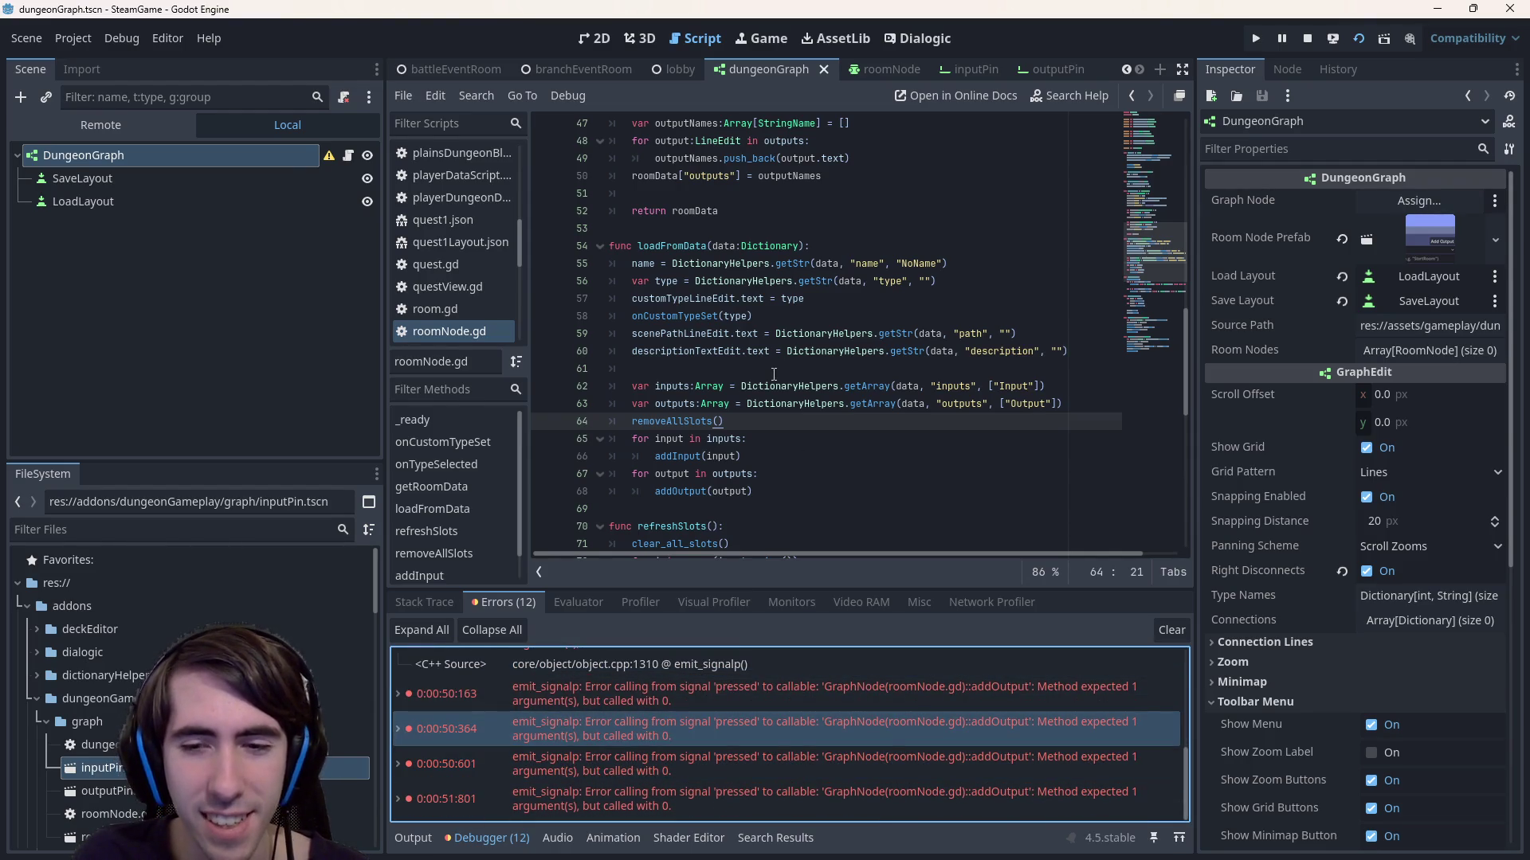
pyautogui.scroll(15, 773, 373)
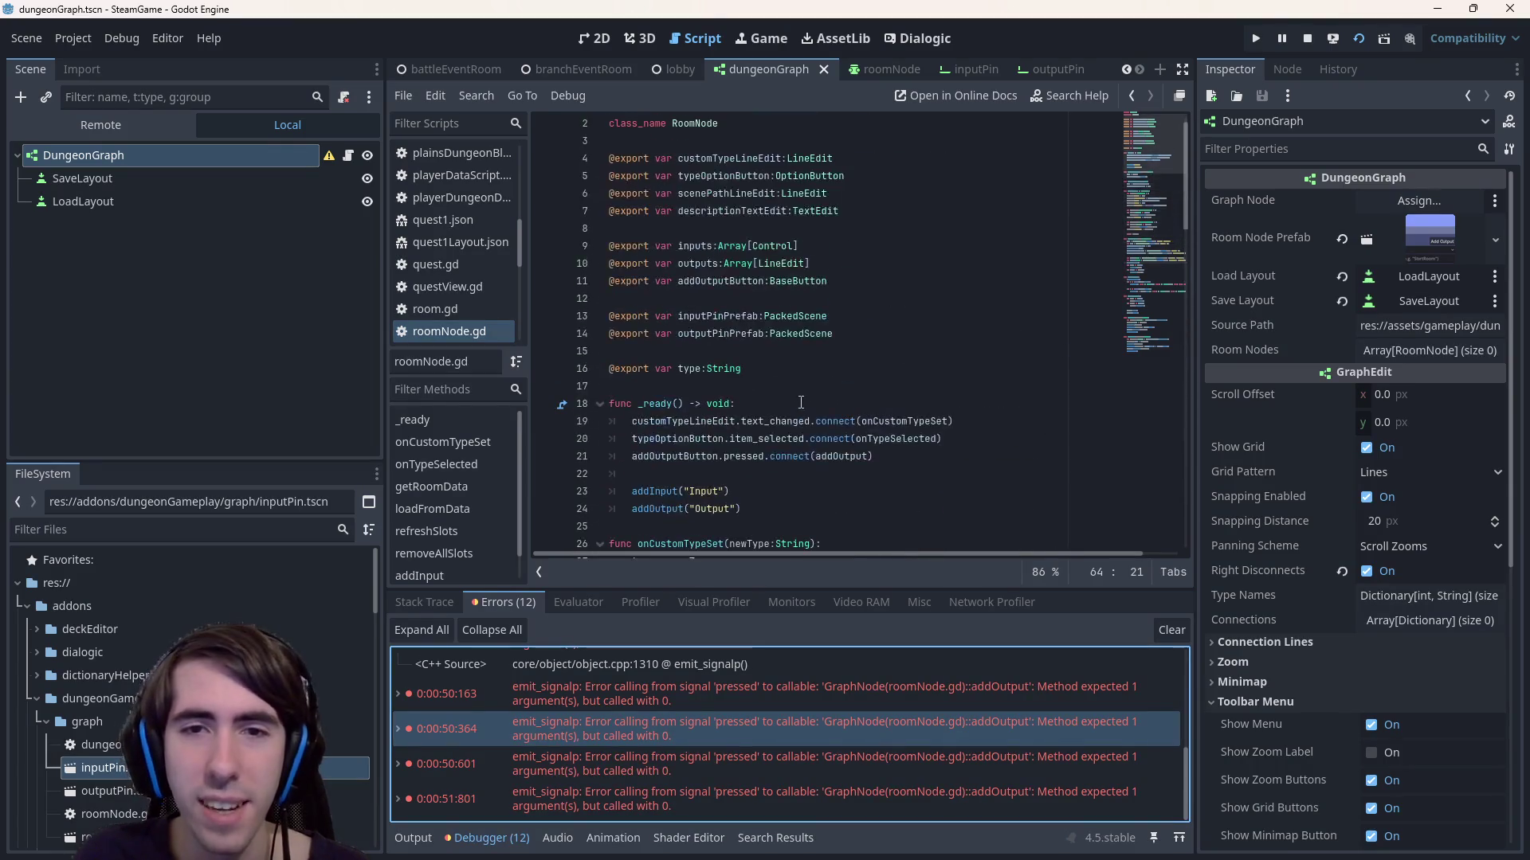
# - Replace the add-output callback with a lambda calling addOutput("Output" + str(outputs.size()))
pyautogui.doubleClick(844, 455)
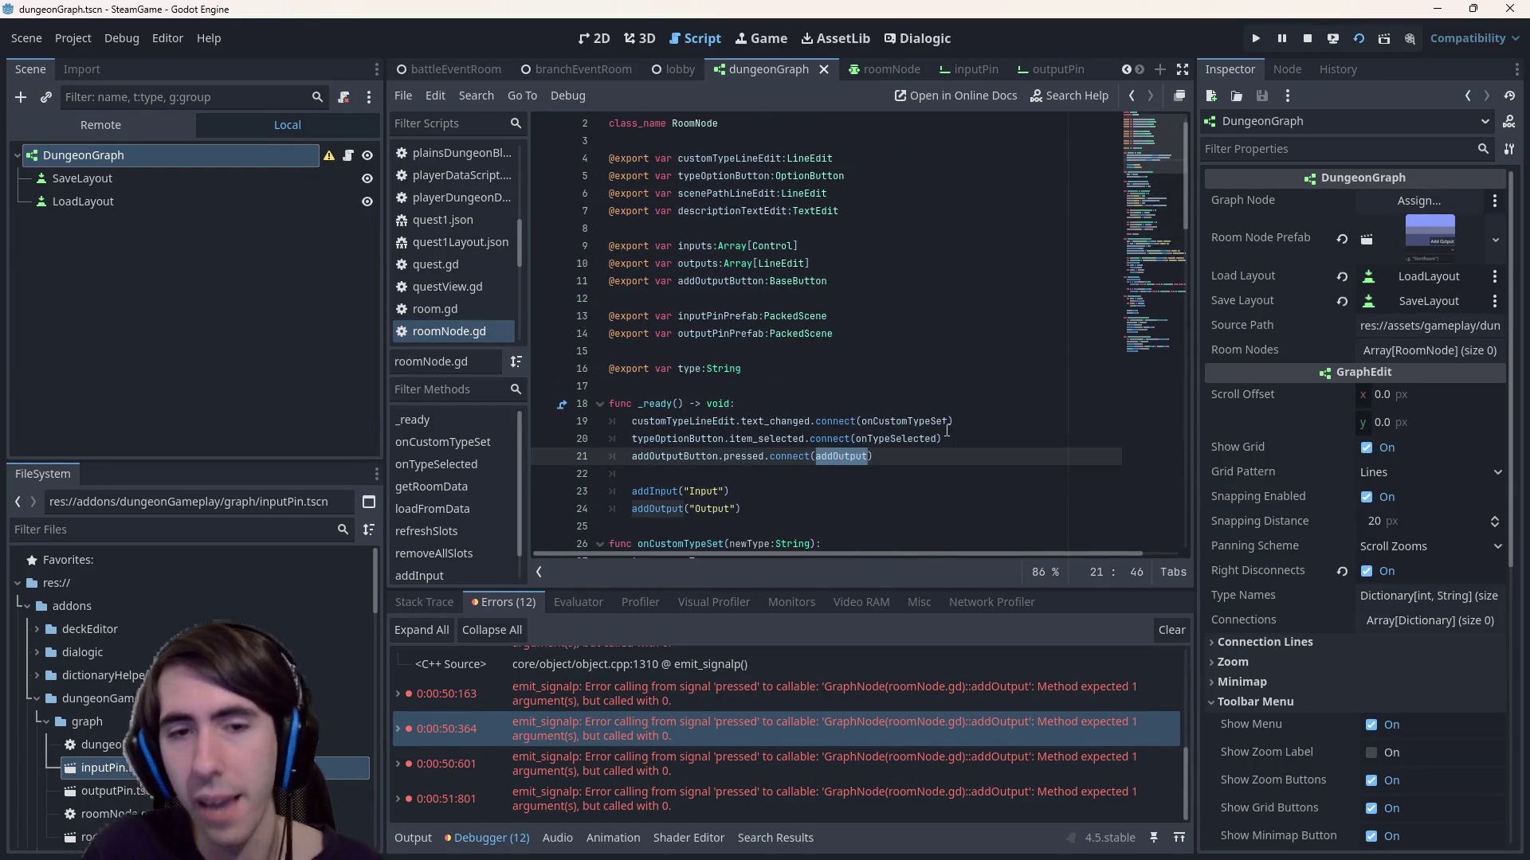
pyautogui.write('func(): addOutput("Output" + outputs.size())')
pyautogui.scroll(-3, 967, 314)
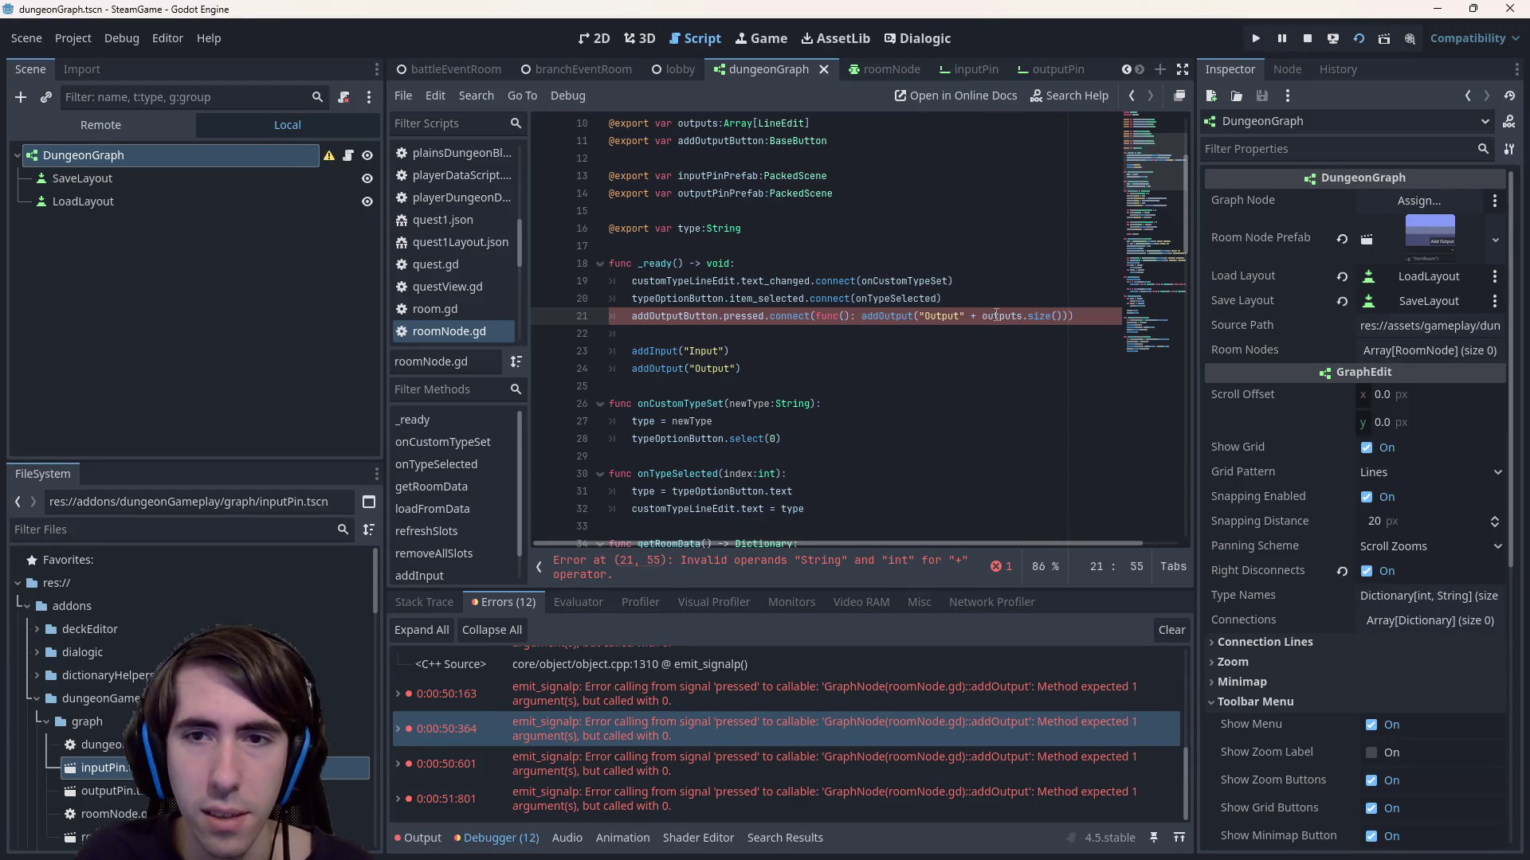
pyautogui.write('str(')
pyautogui.press('Right')
pyautogui.press('Right')
pyautogui.press('Right')
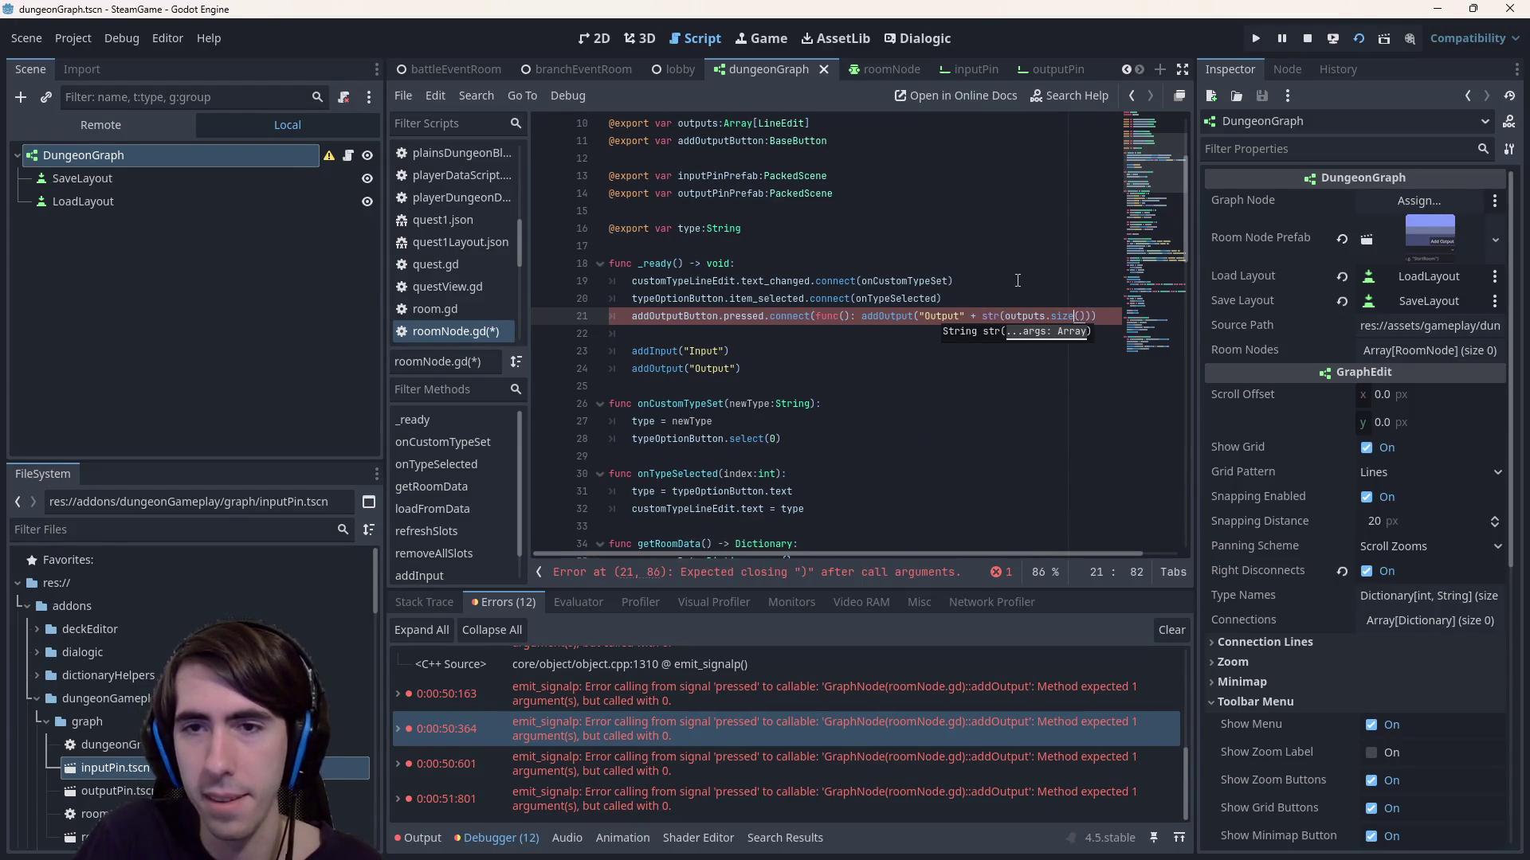
pyautogui.press('Right')
pyautogui.write(')')
# - Save roomNode.gd, stop the running game and run it again
pyautogui.hotkey('ctrl', 's')
pyautogui.moveTo(782, 439); pyautogui.dragTo(610, 351)
pyautogui.click(1306, 38)
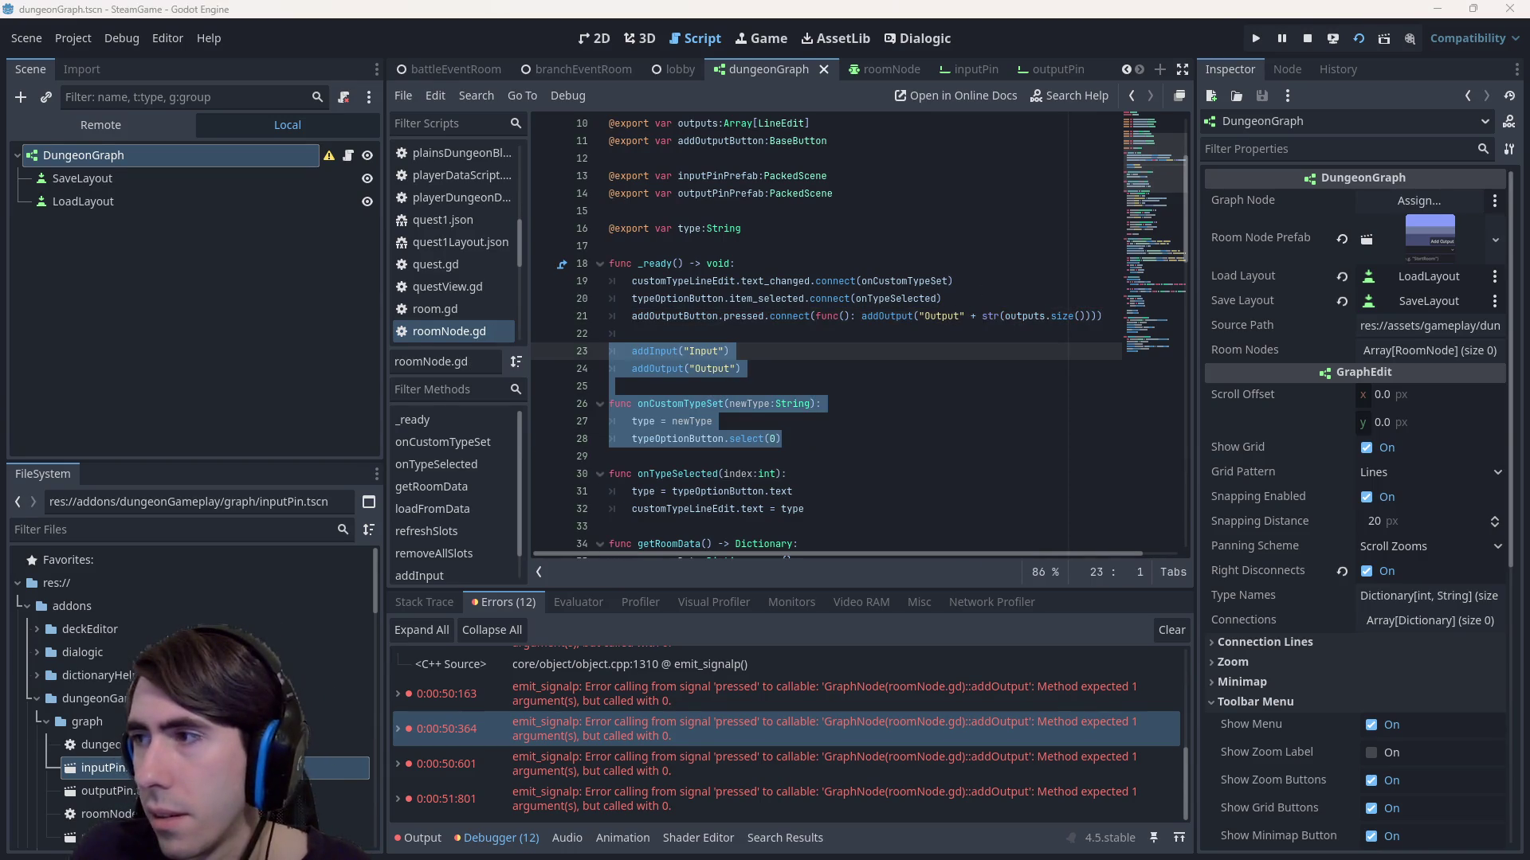
pyautogui.click(1355, 42)
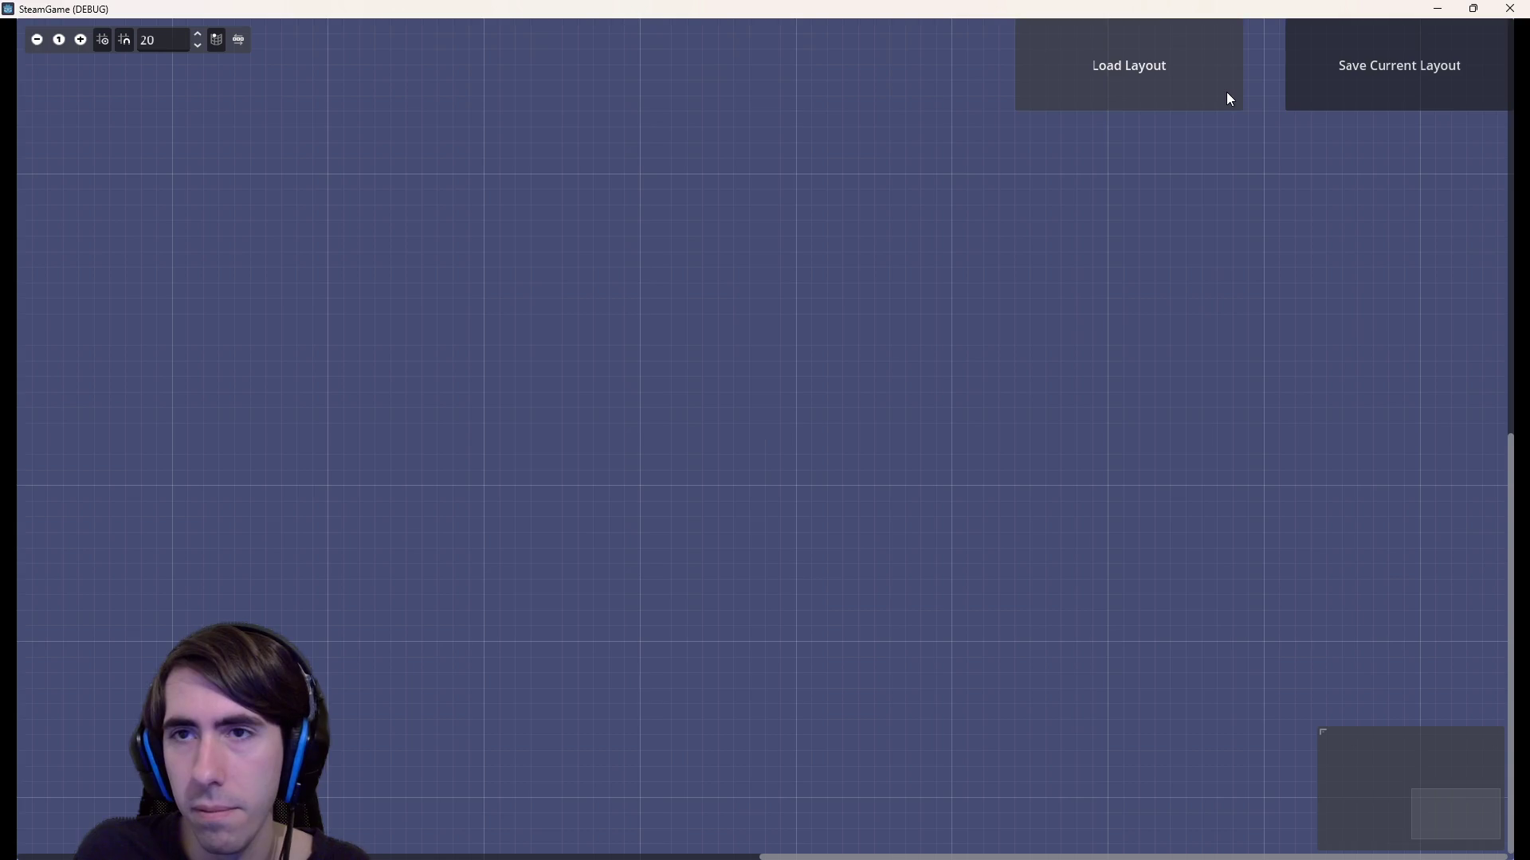
# - Load quest1Layout.json into the room graph
pyautogui.click(1202, 76)
pyautogui.doubleClick(930, 318)
pyautogui.doubleClick(942, 316)
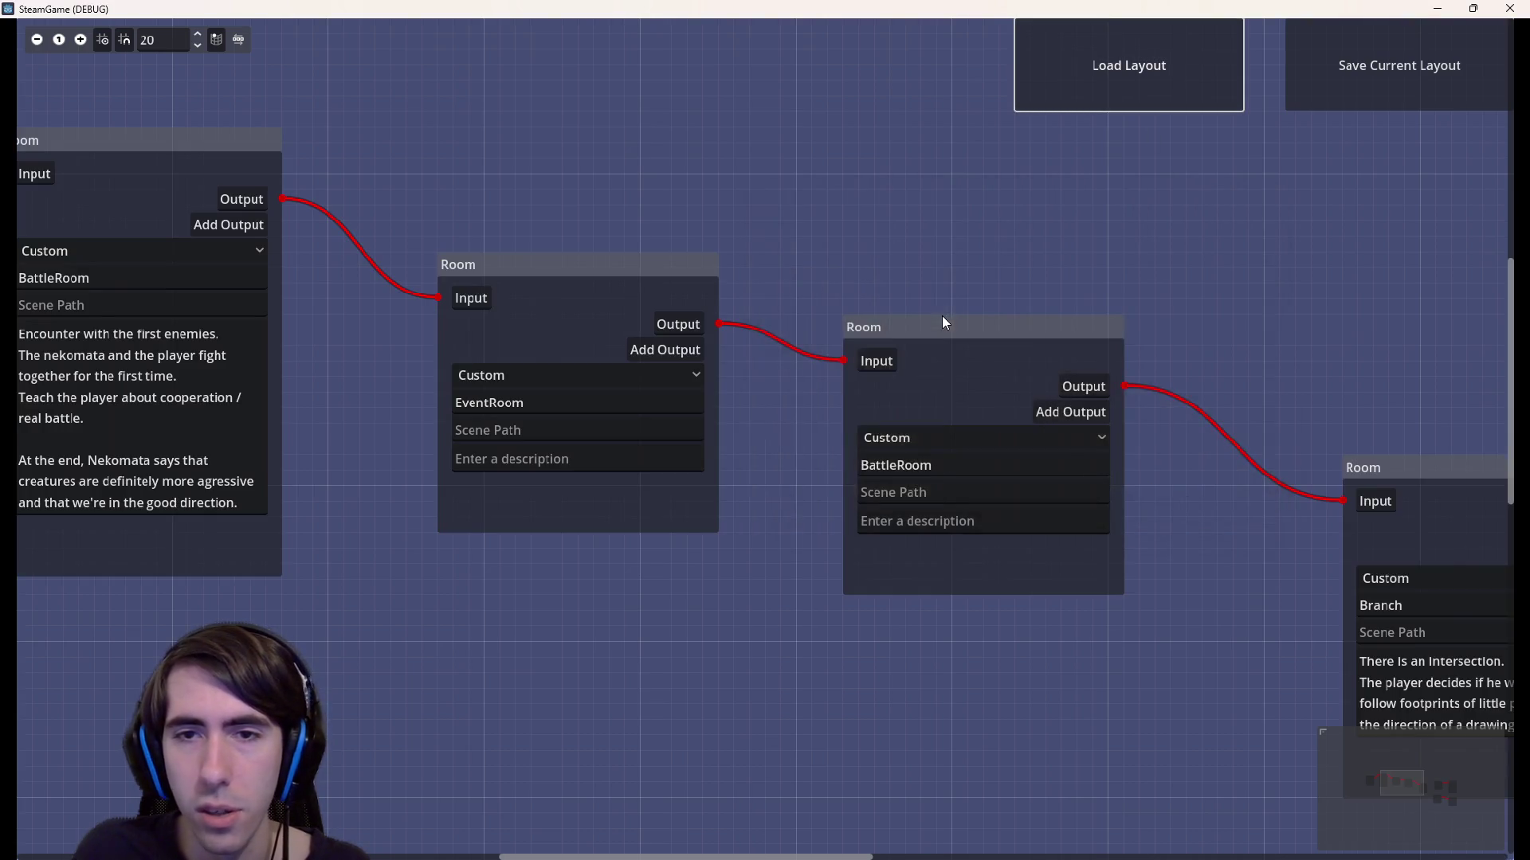
pyautogui.hscroll(5, 199, 511)
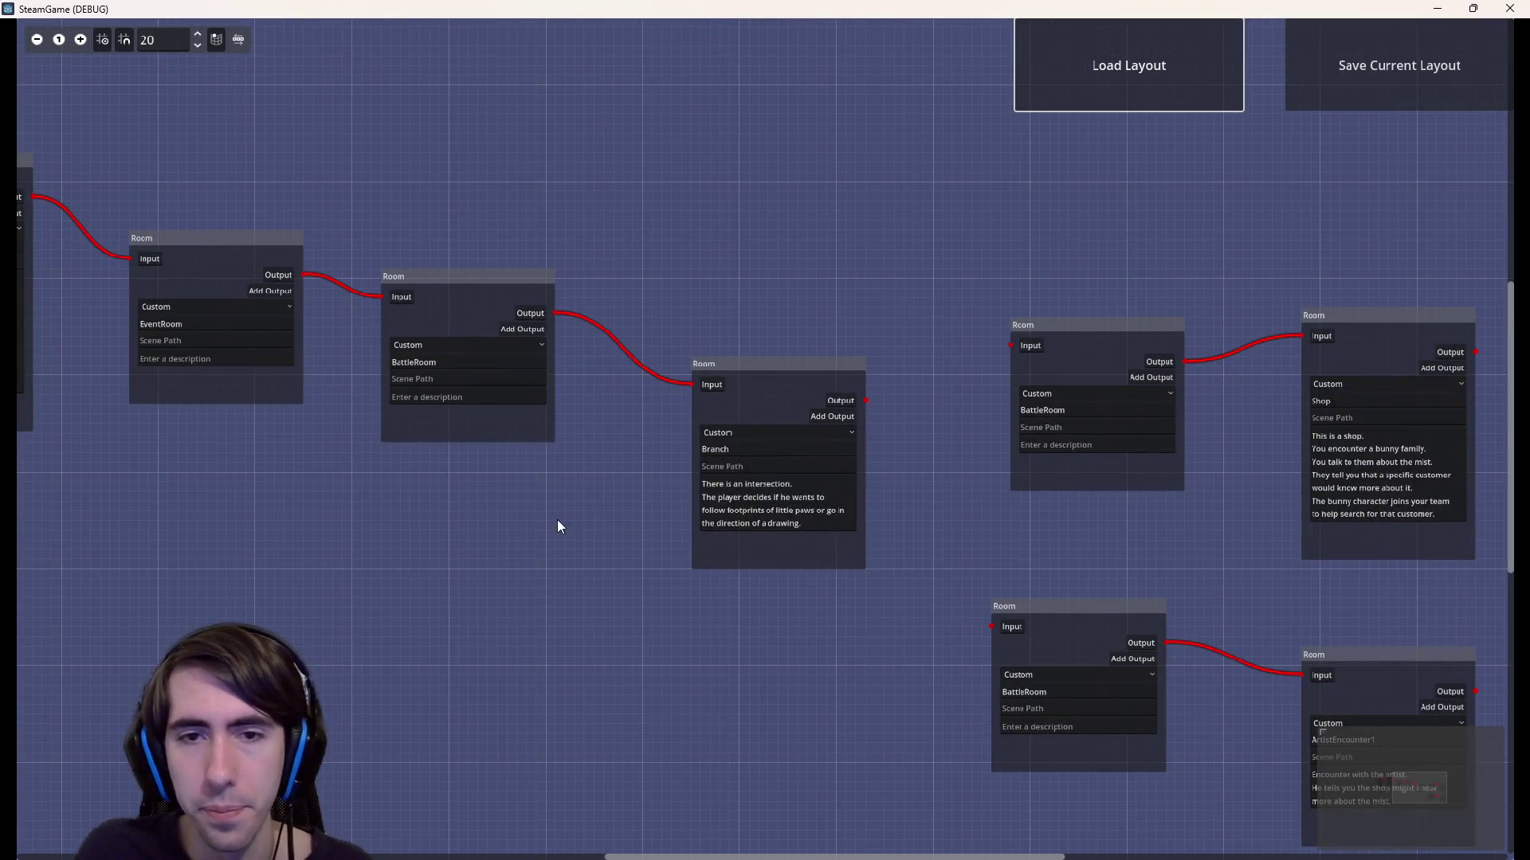
pyautogui.hscroll(2, 705, 505)
pyautogui.scroll(2, 703, 501)
# - Add a second output to the Branch room and name the outputs 'right' and 'left'
pyautogui.click(539, 321)
pyautogui.scroll(3, 848, 448)
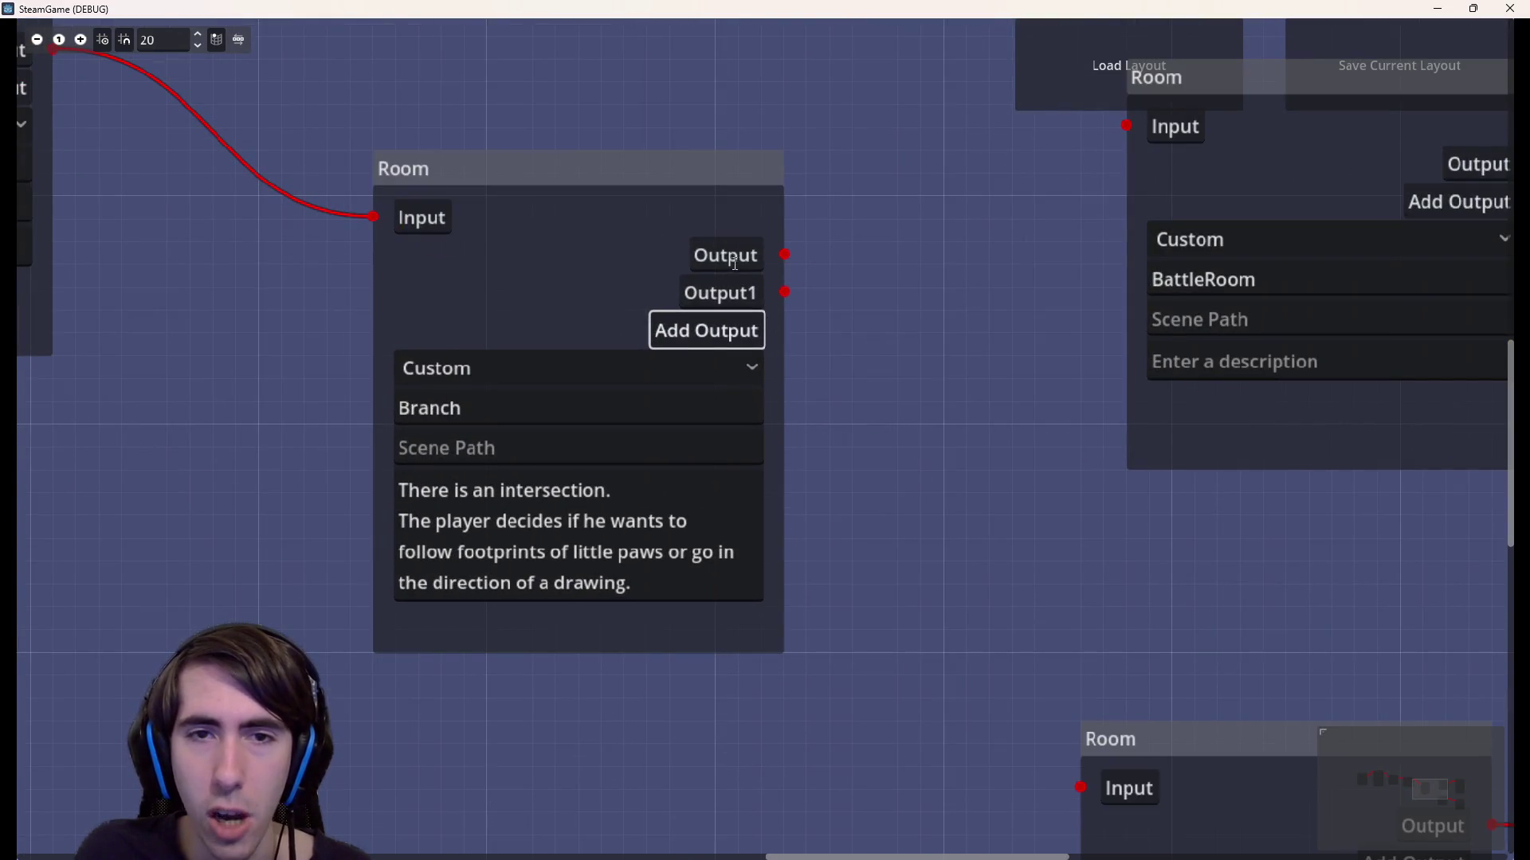
pyautogui.click(734, 263)
pyautogui.hotkey('ctrl', 'a')
pyautogui.write('right')
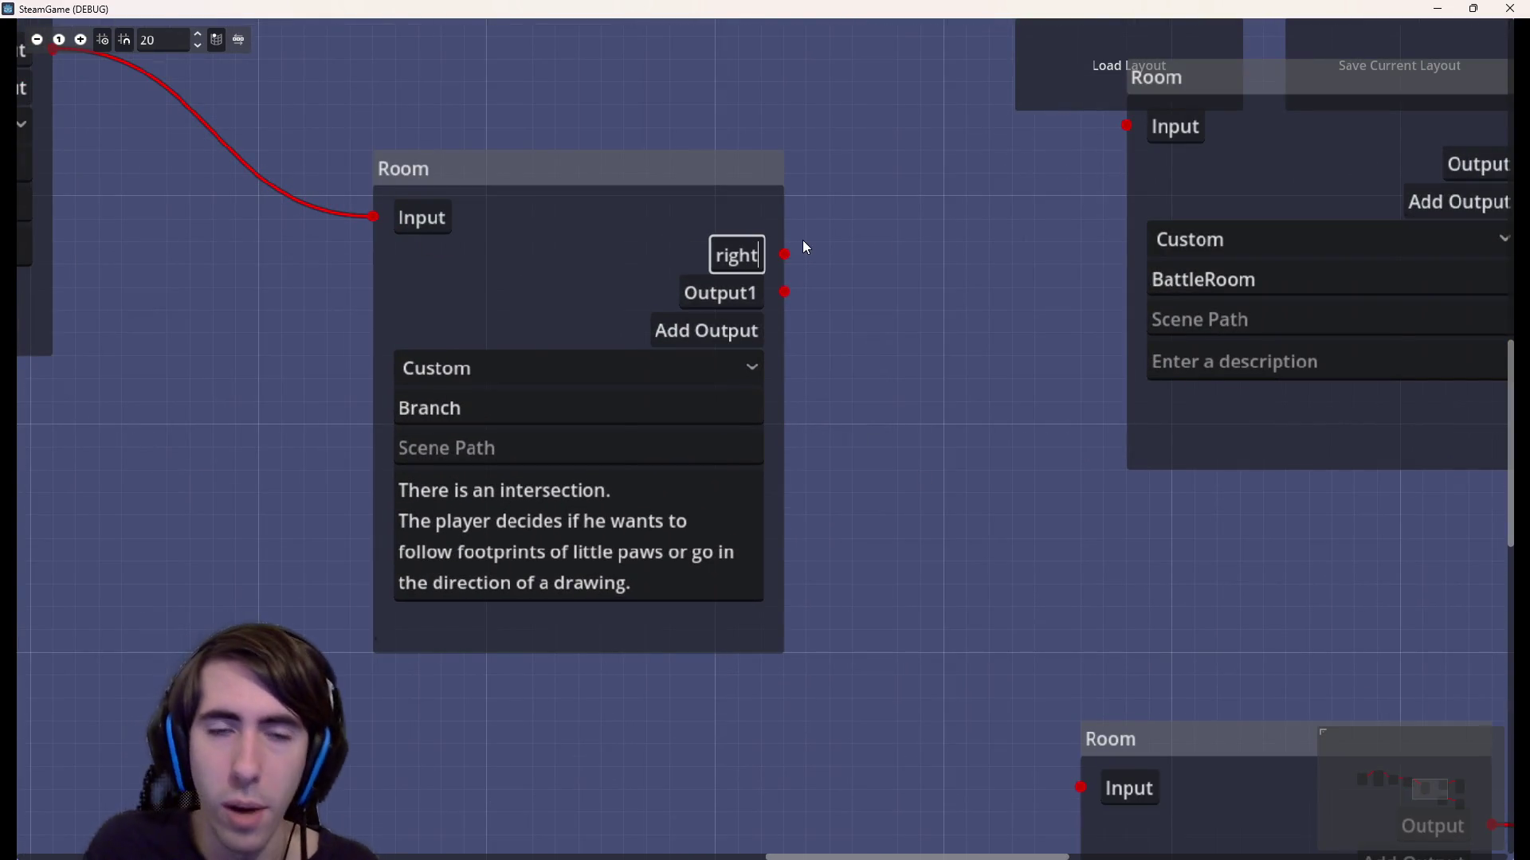
pyautogui.click(717, 292)
pyautogui.hotkey('ctrl', 'a')
pyautogui.write('left')
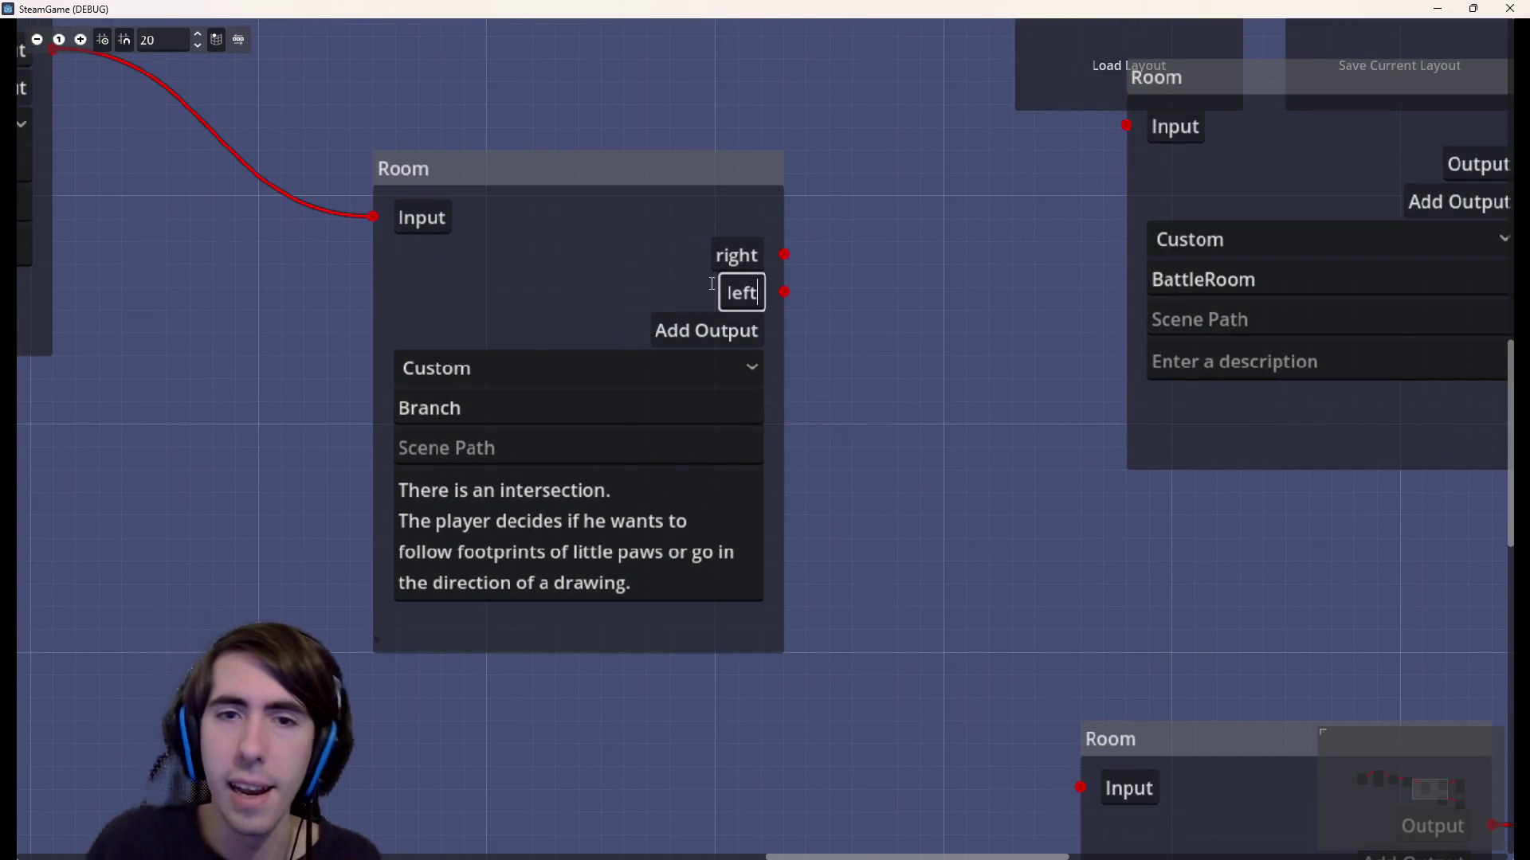
# - Wire the right output to the upper BattleRoom and the left output to the lower one
pyautogui.moveTo(948, 327); pyautogui.dragTo(858, 345)
pyautogui.scroll(-2, 679, 343)
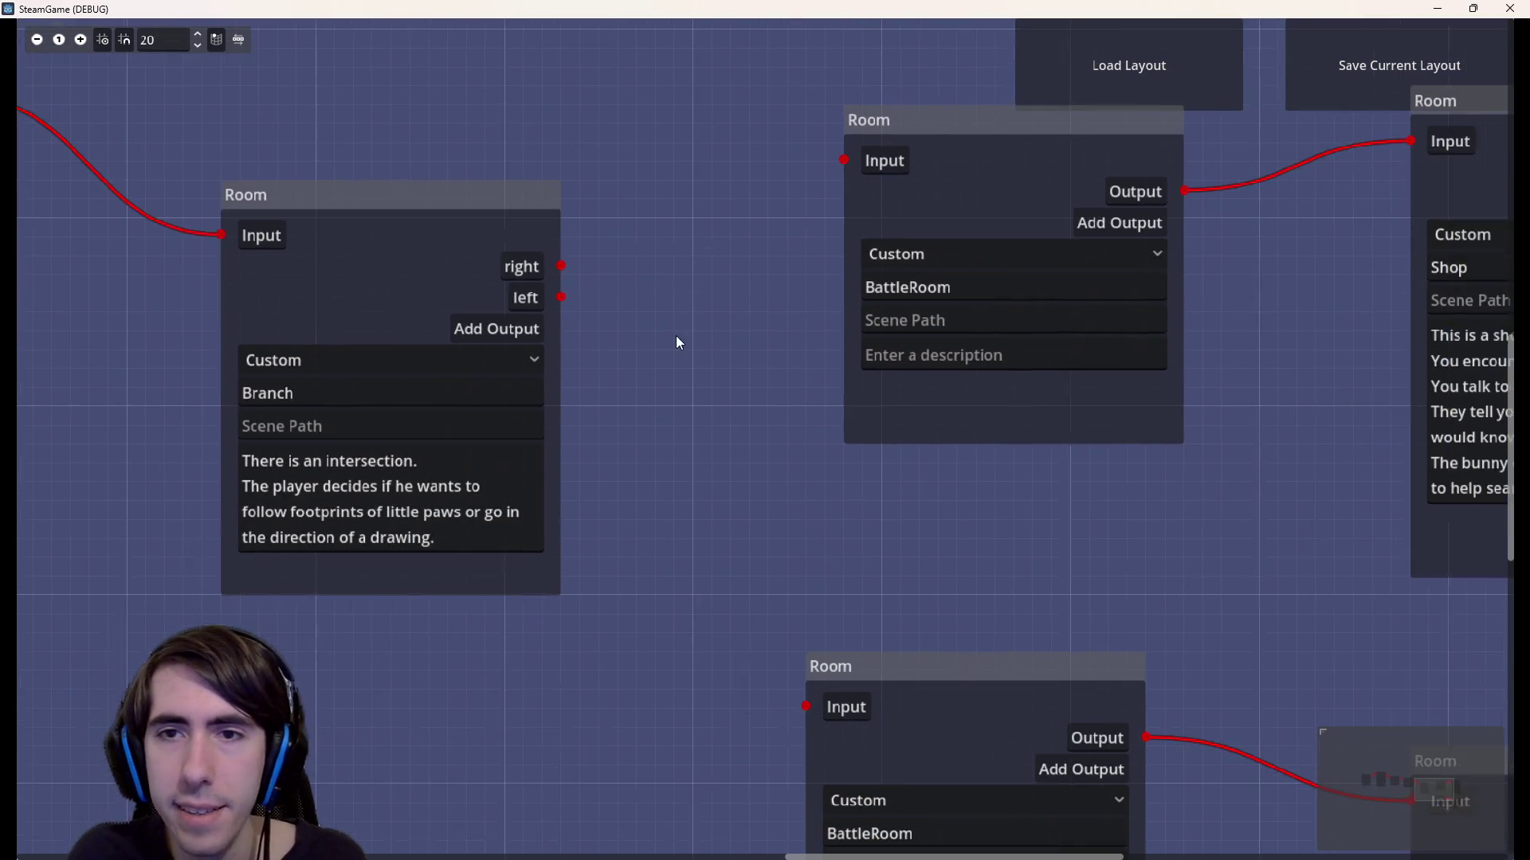
pyautogui.moveTo(561, 266); pyautogui.dragTo(843, 160)
pyautogui.moveTo(556, 296)
pyautogui.mouseDown()
pyautogui.moveTo(701, 437)
pyautogui.moveTo(801, 706)
pyautogui.mouseUp()
pyautogui.scroll(-2, 558, 796)
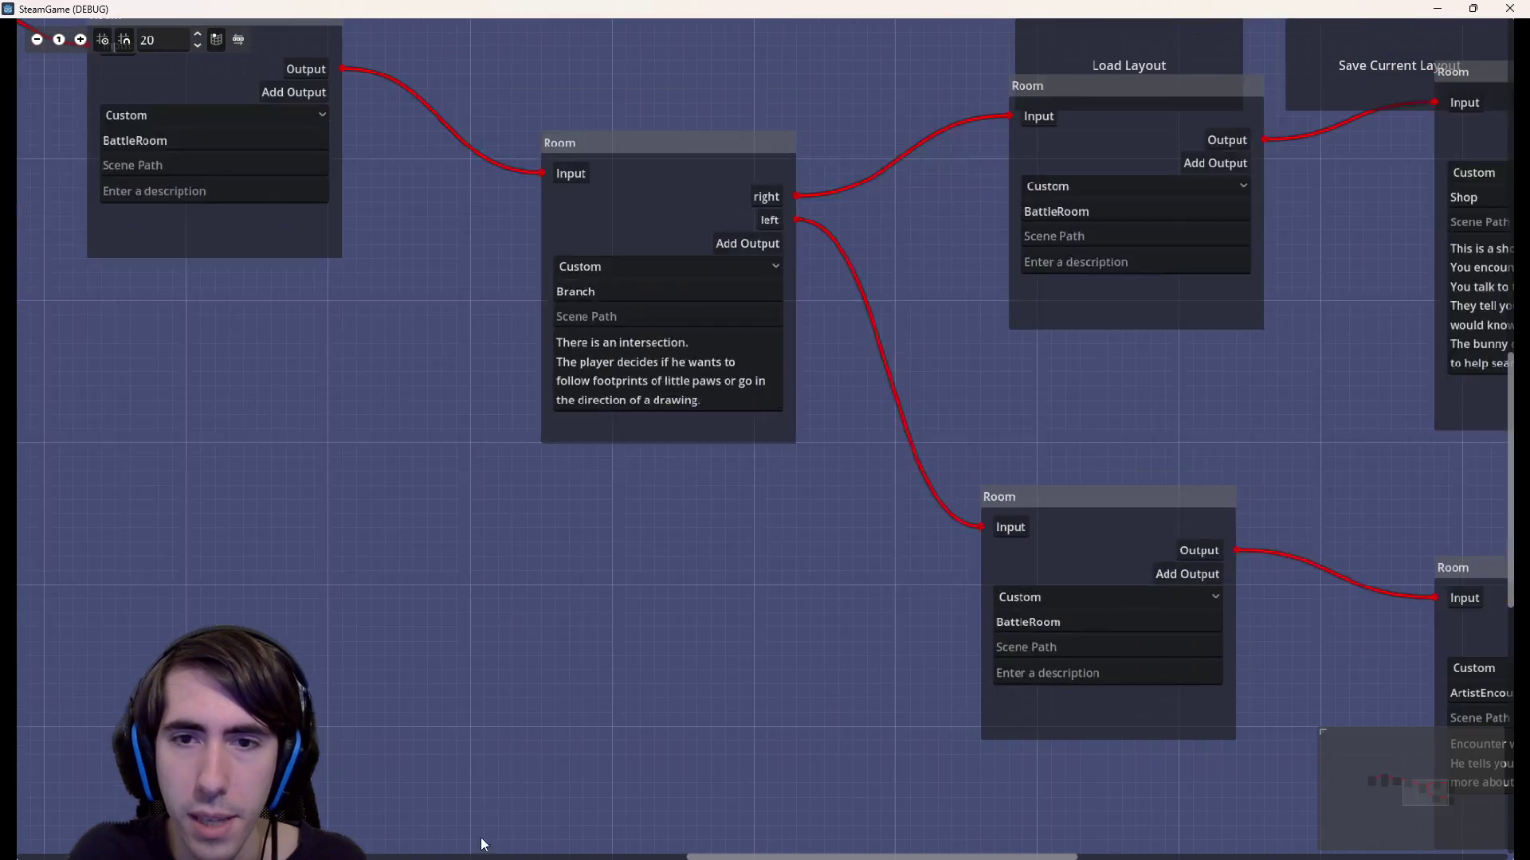
pyautogui.click(1382, 94)
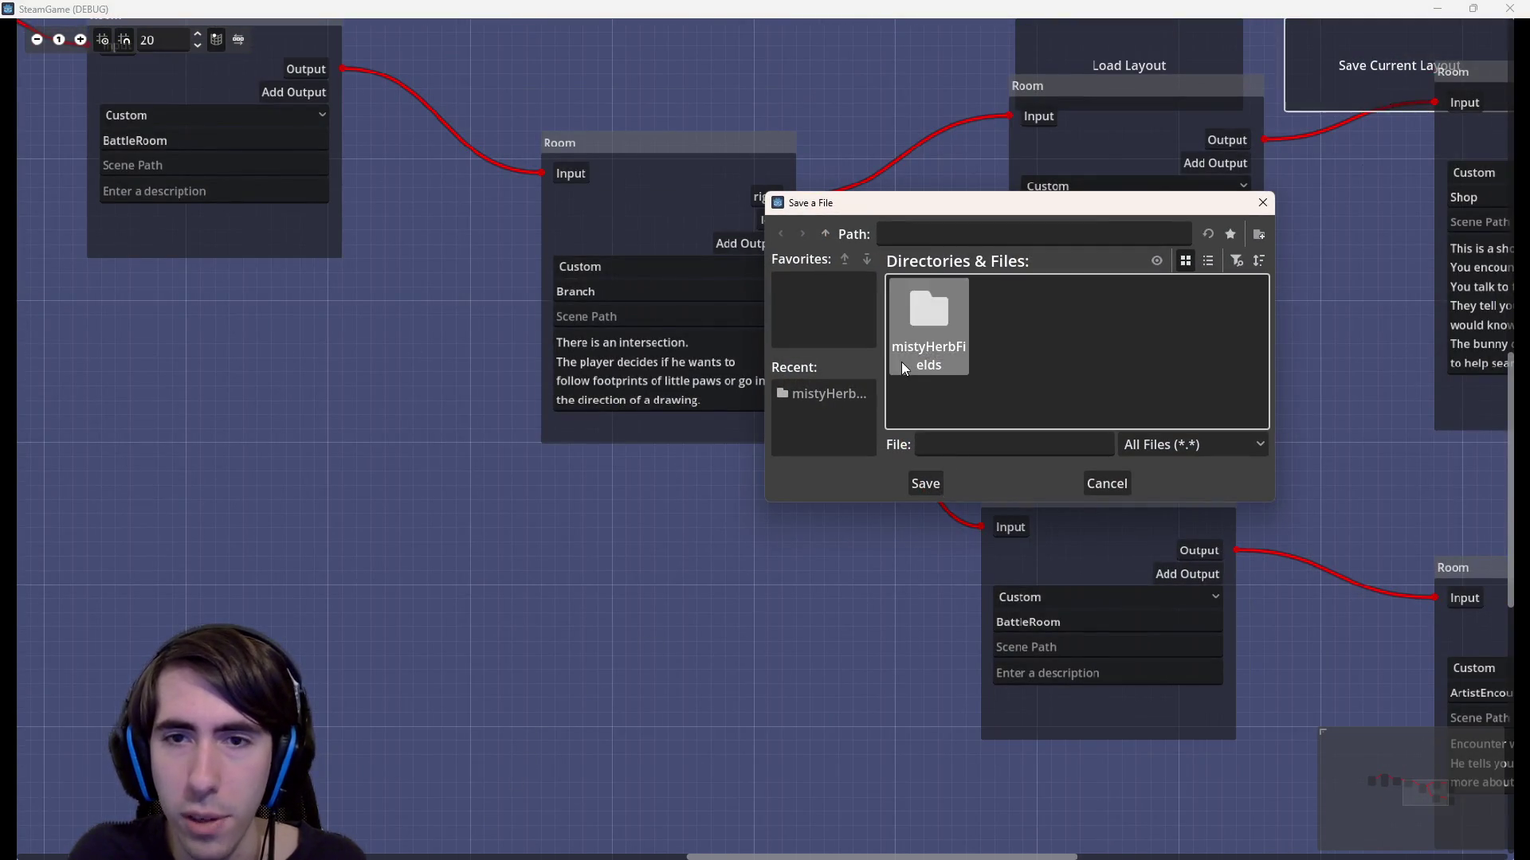
pyautogui.moveTo(918, 204); pyautogui.dragTo(980, 192)
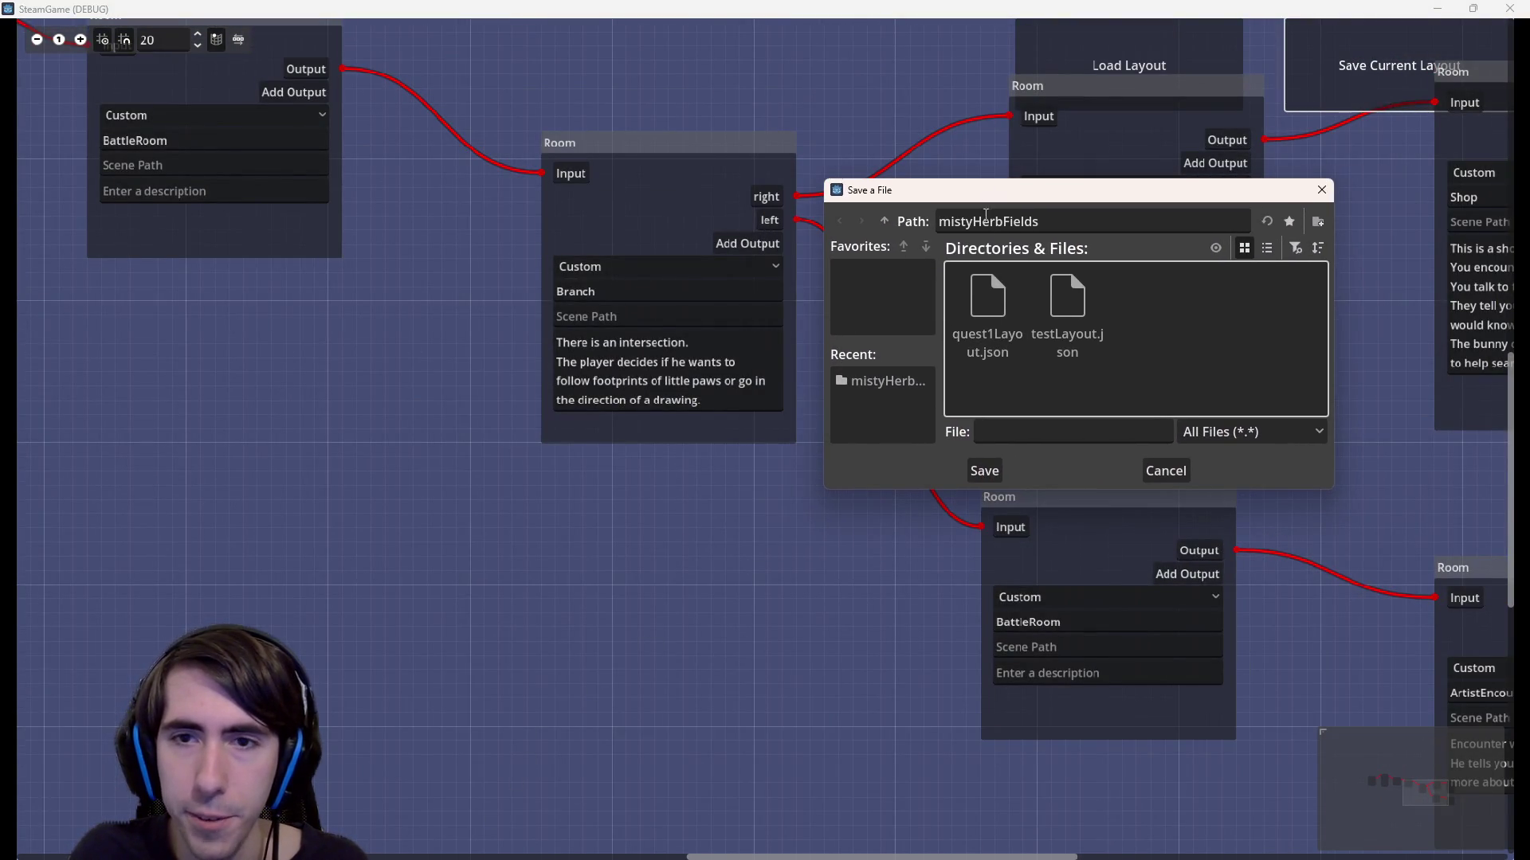
pyautogui.click(975, 335)
pyautogui.click(984, 471)
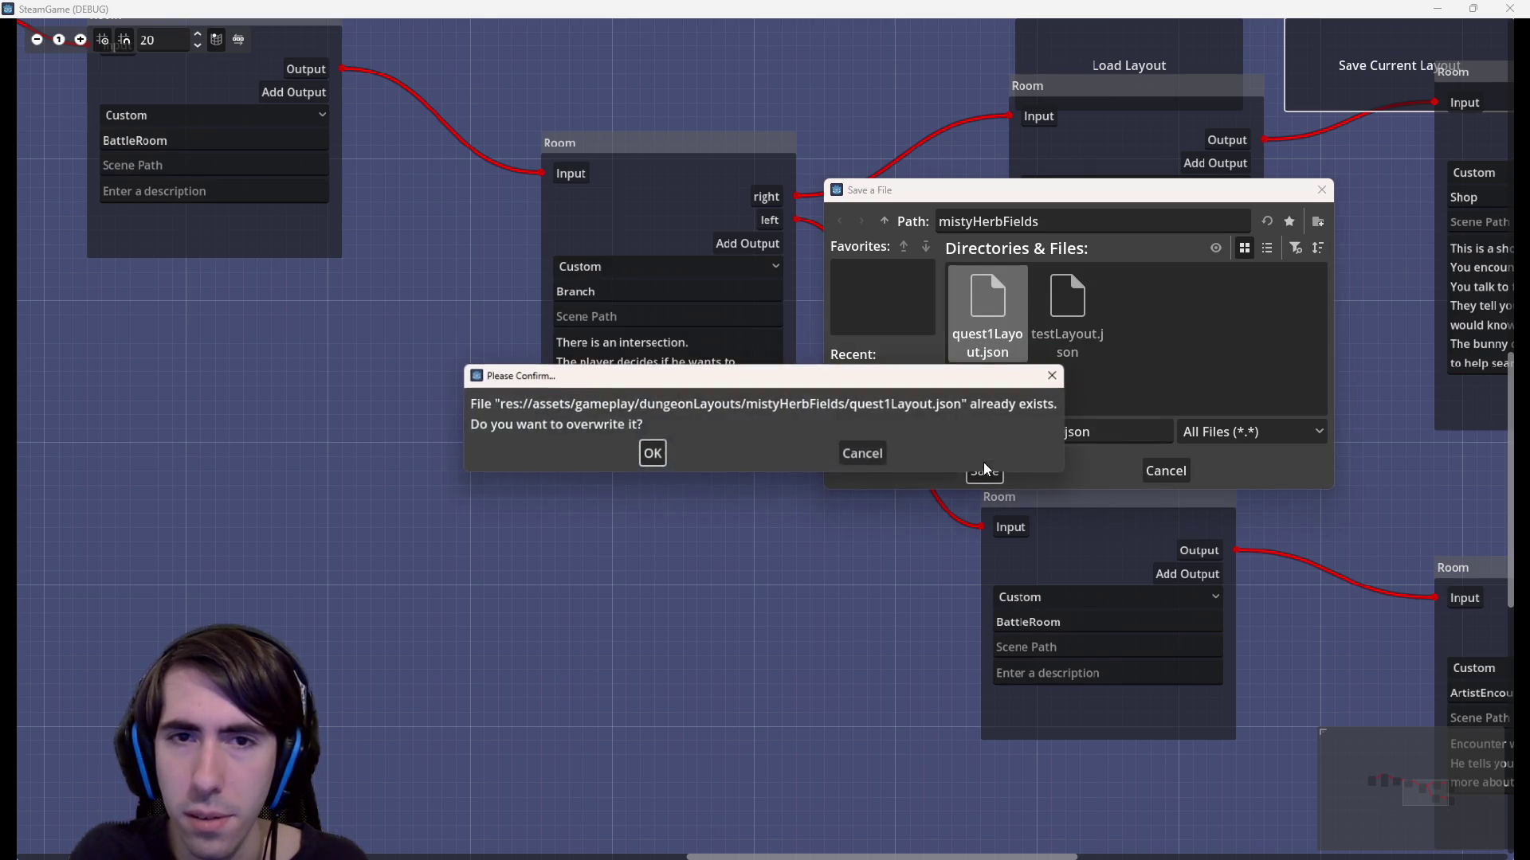
pyautogui.click(651, 453)
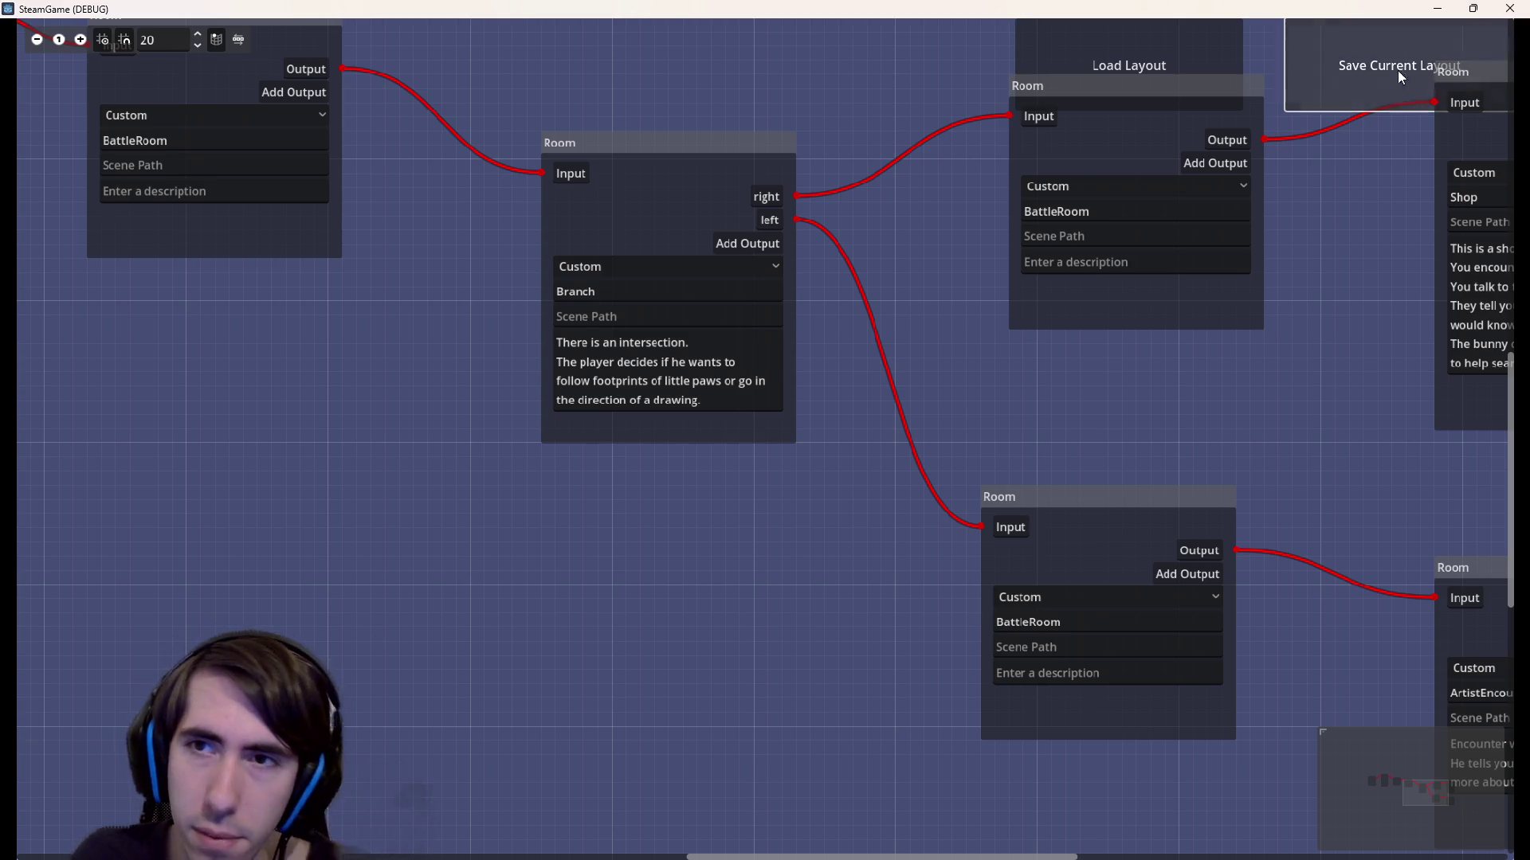
pyautogui.click(1209, 61)
pyautogui.doubleClick(958, 330)
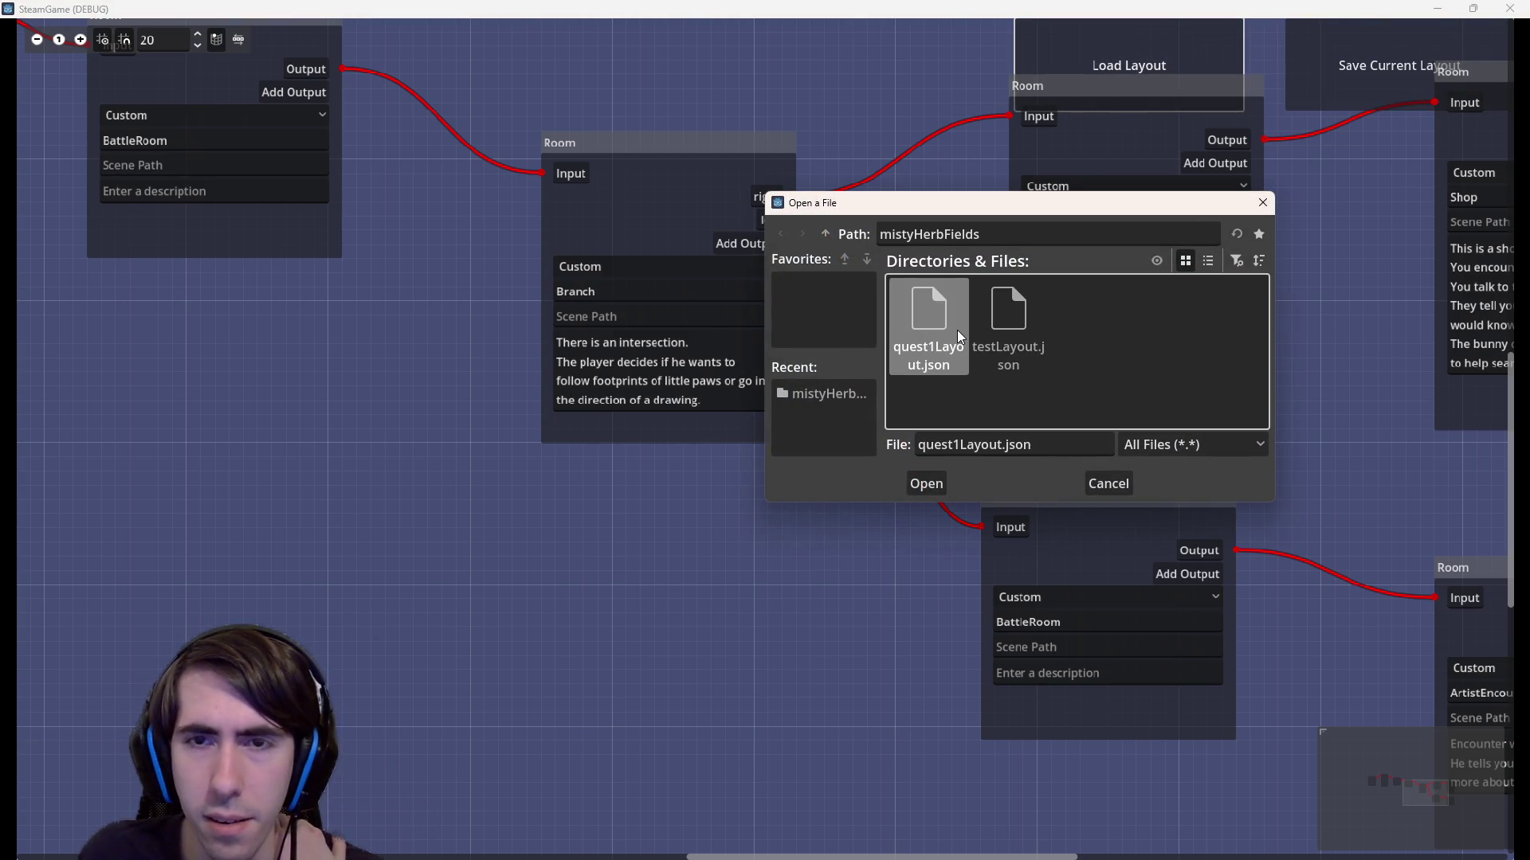
pyautogui.doubleClick(958, 330)
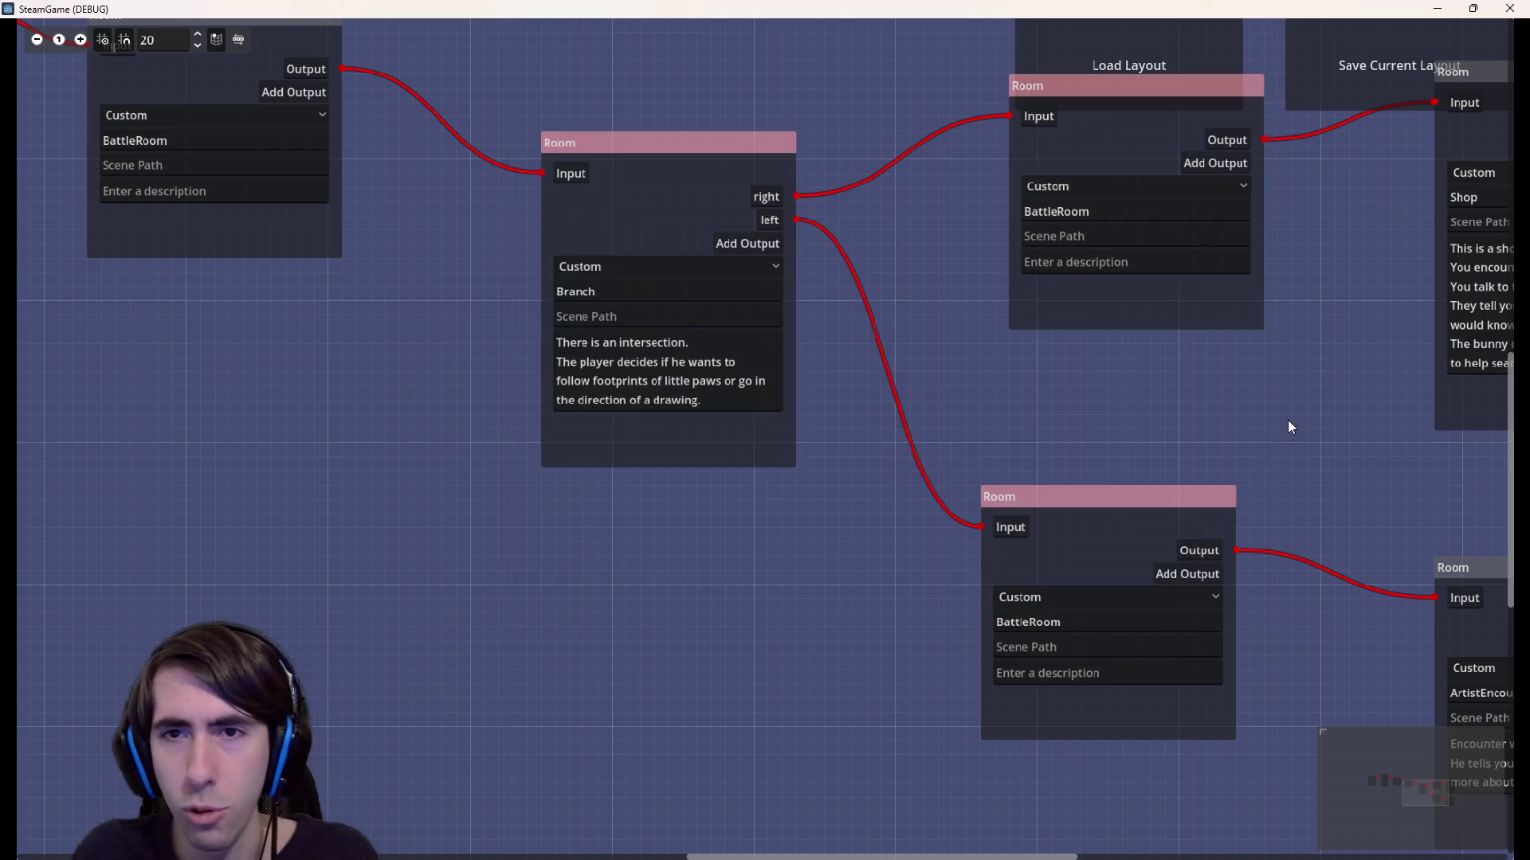
pyautogui.click(1162, 66)
pyautogui.click(941, 332)
pyautogui.doubleClick(940, 332)
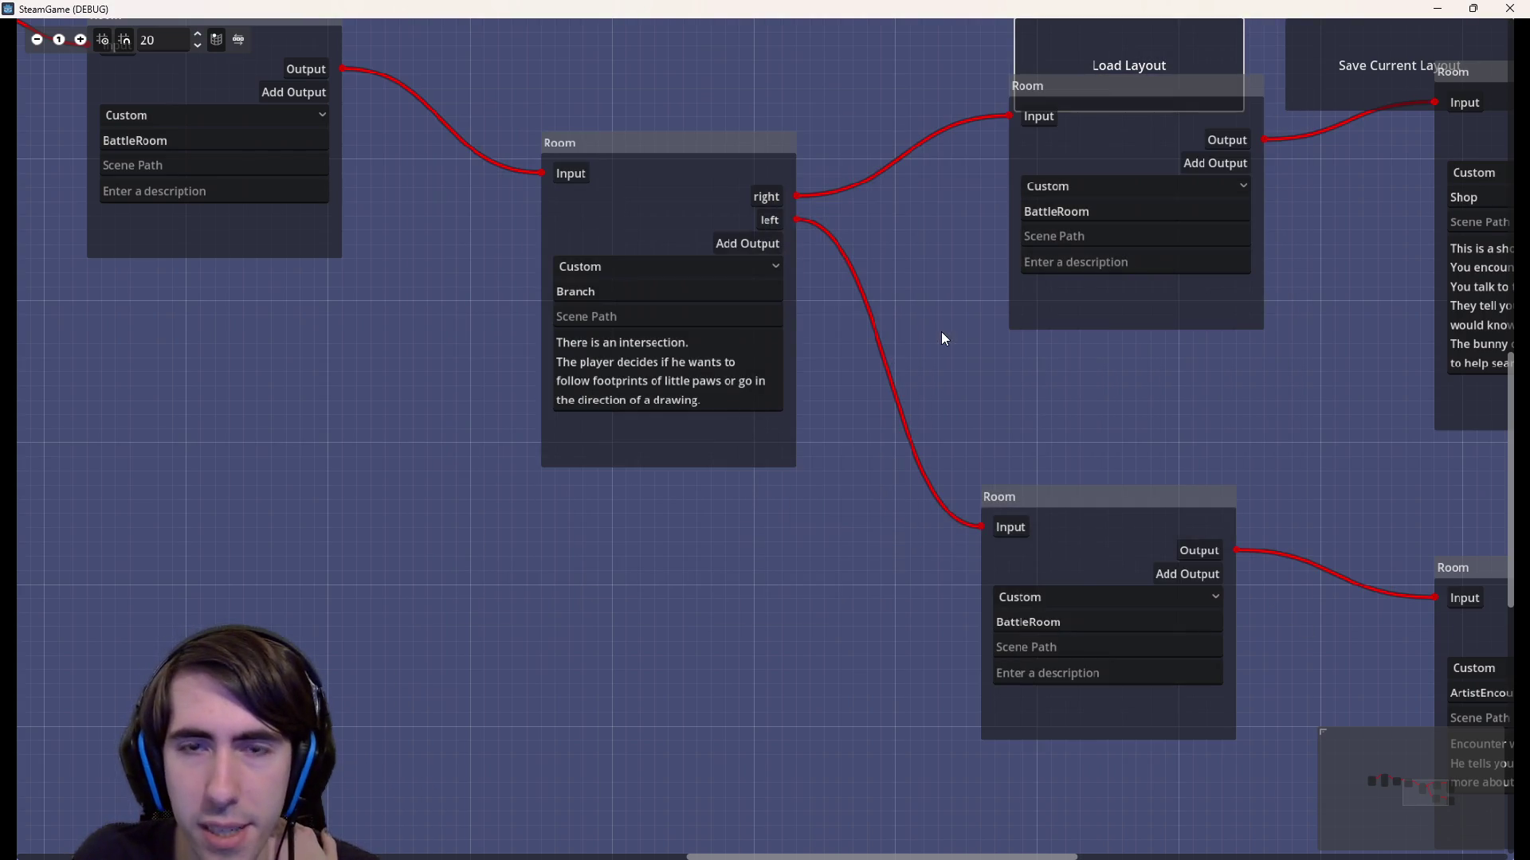
pyautogui.scroll(-3, 864, 501)
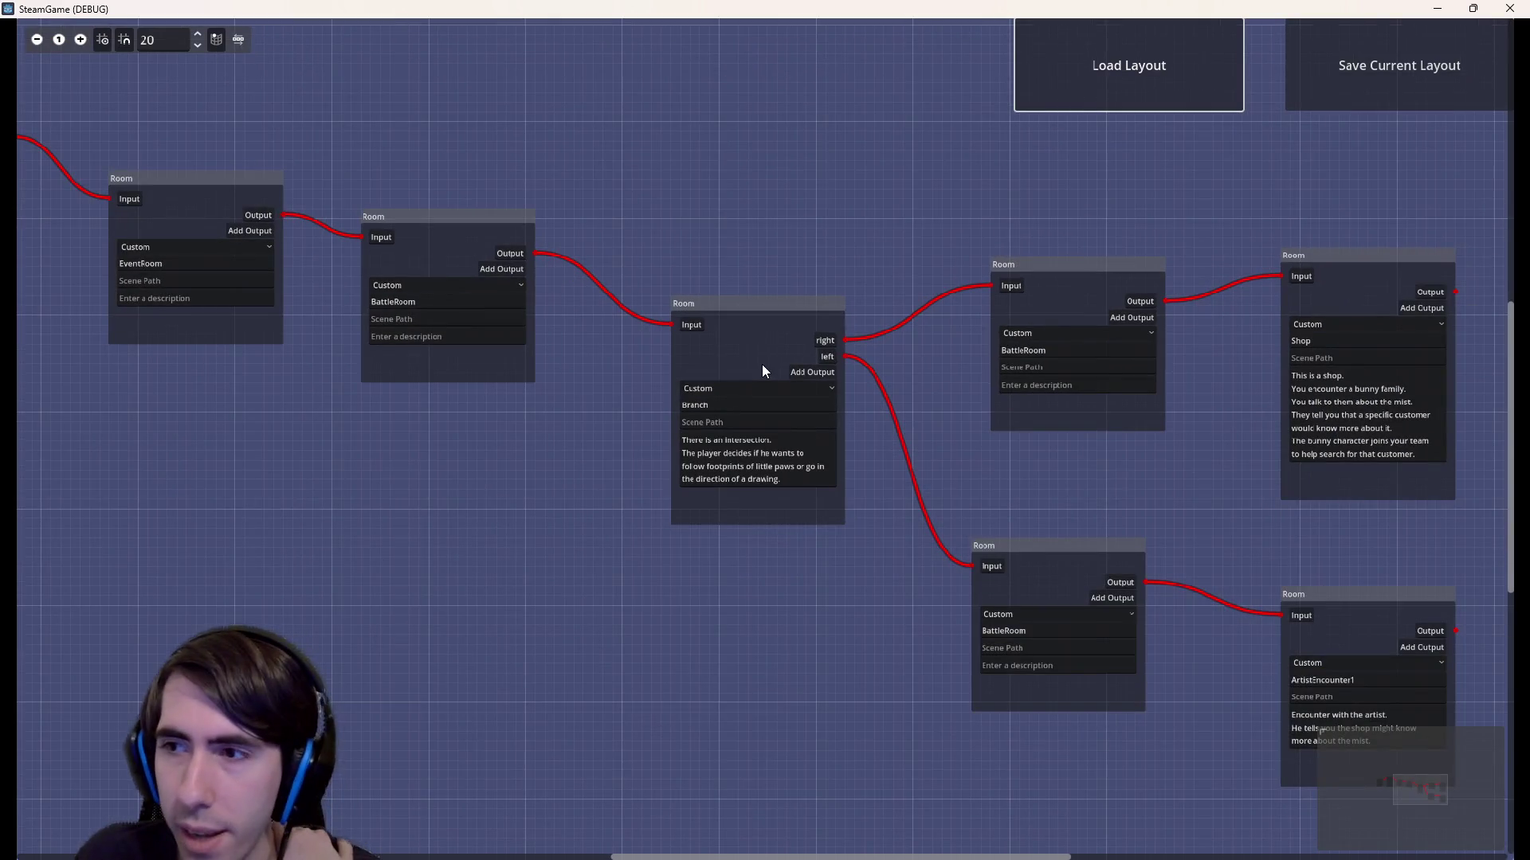
pyautogui.scroll(3, 860, 357)
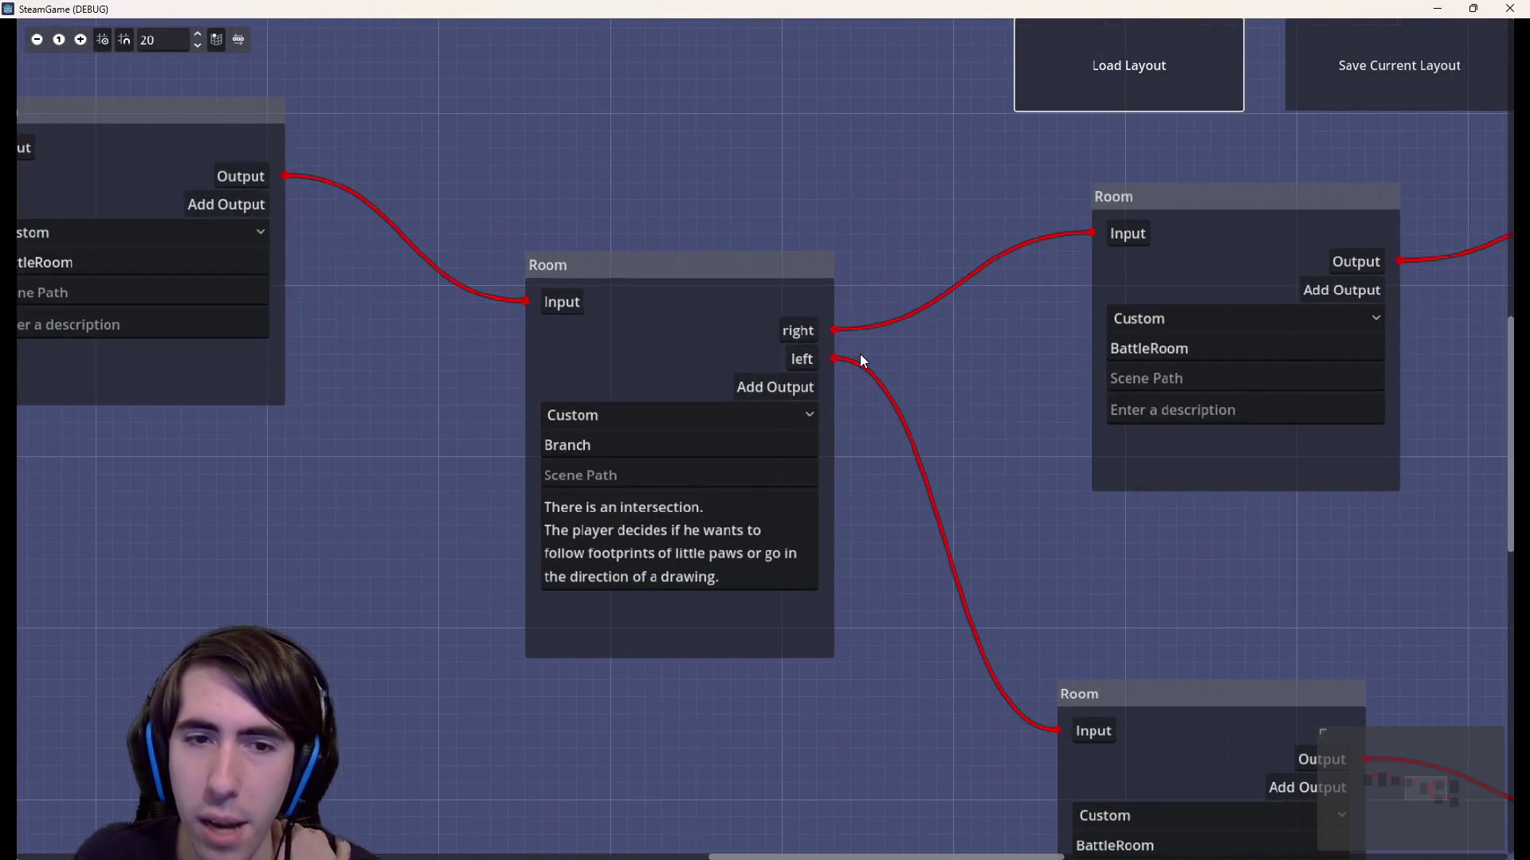
pyautogui.scroll(-2, 835, 438)
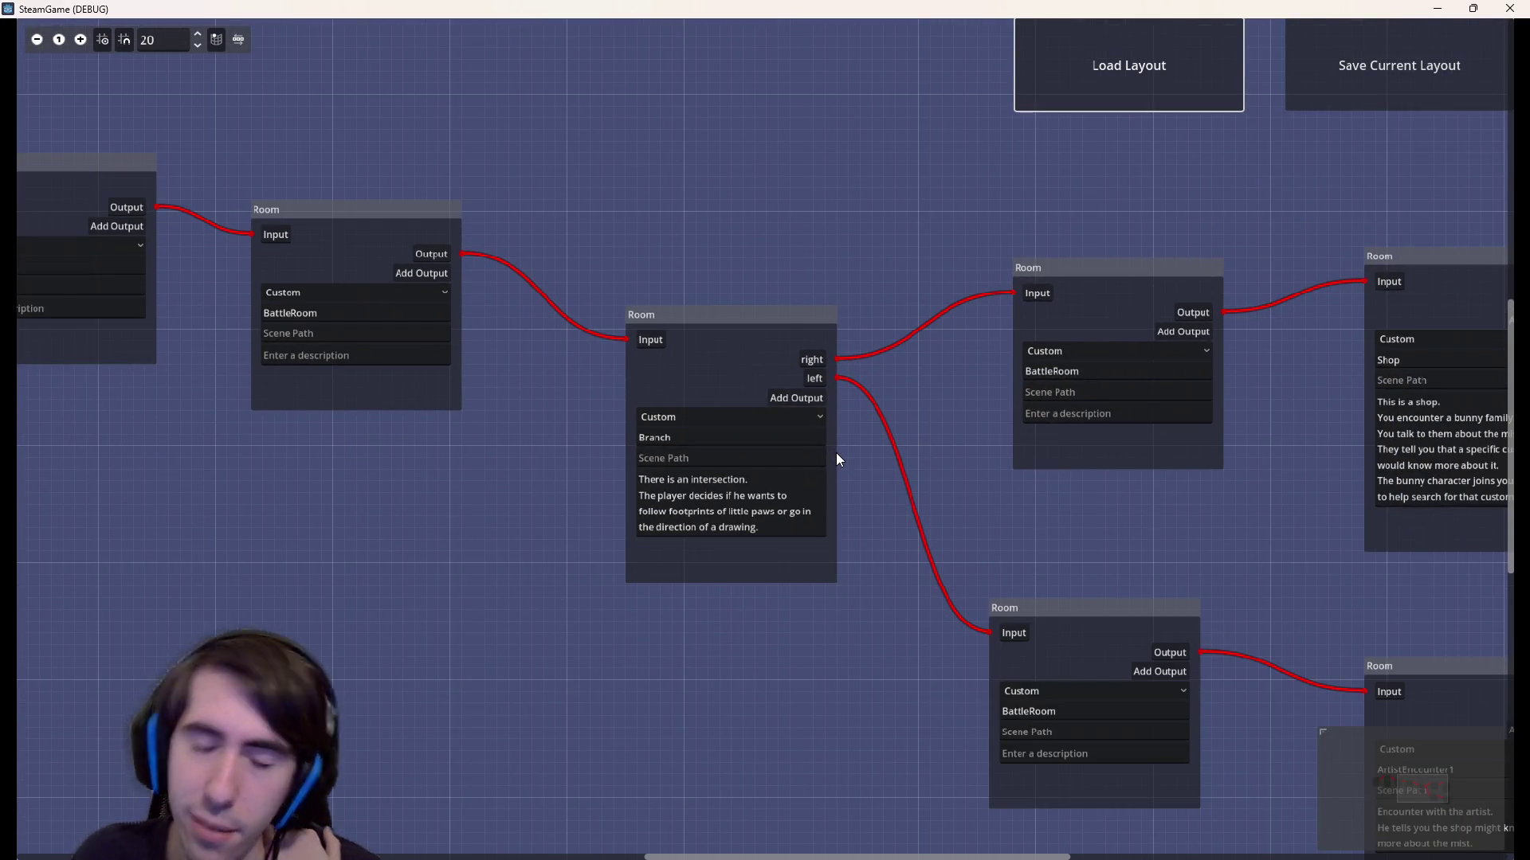
pyautogui.moveTo(496, 486)
pyautogui.mouseDown()
pyautogui.moveTo(1340, 609)
pyautogui.moveTo(204, 509)
pyautogui.mouseUp()
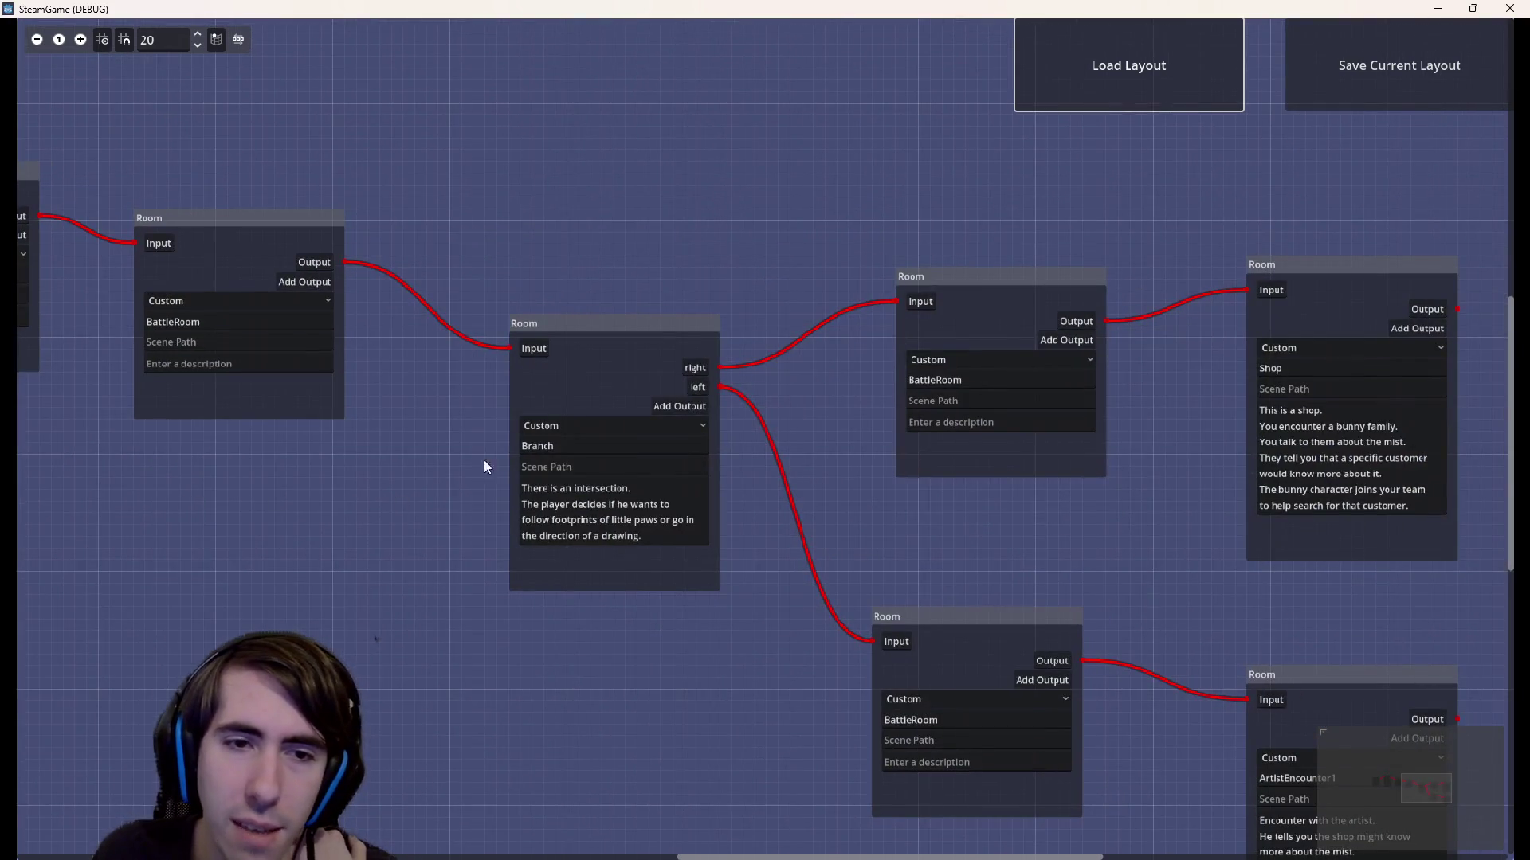
pyautogui.doubleClick(558, 470)
pyautogui.moveTo(430, 505); pyautogui.dragTo(506, 500)
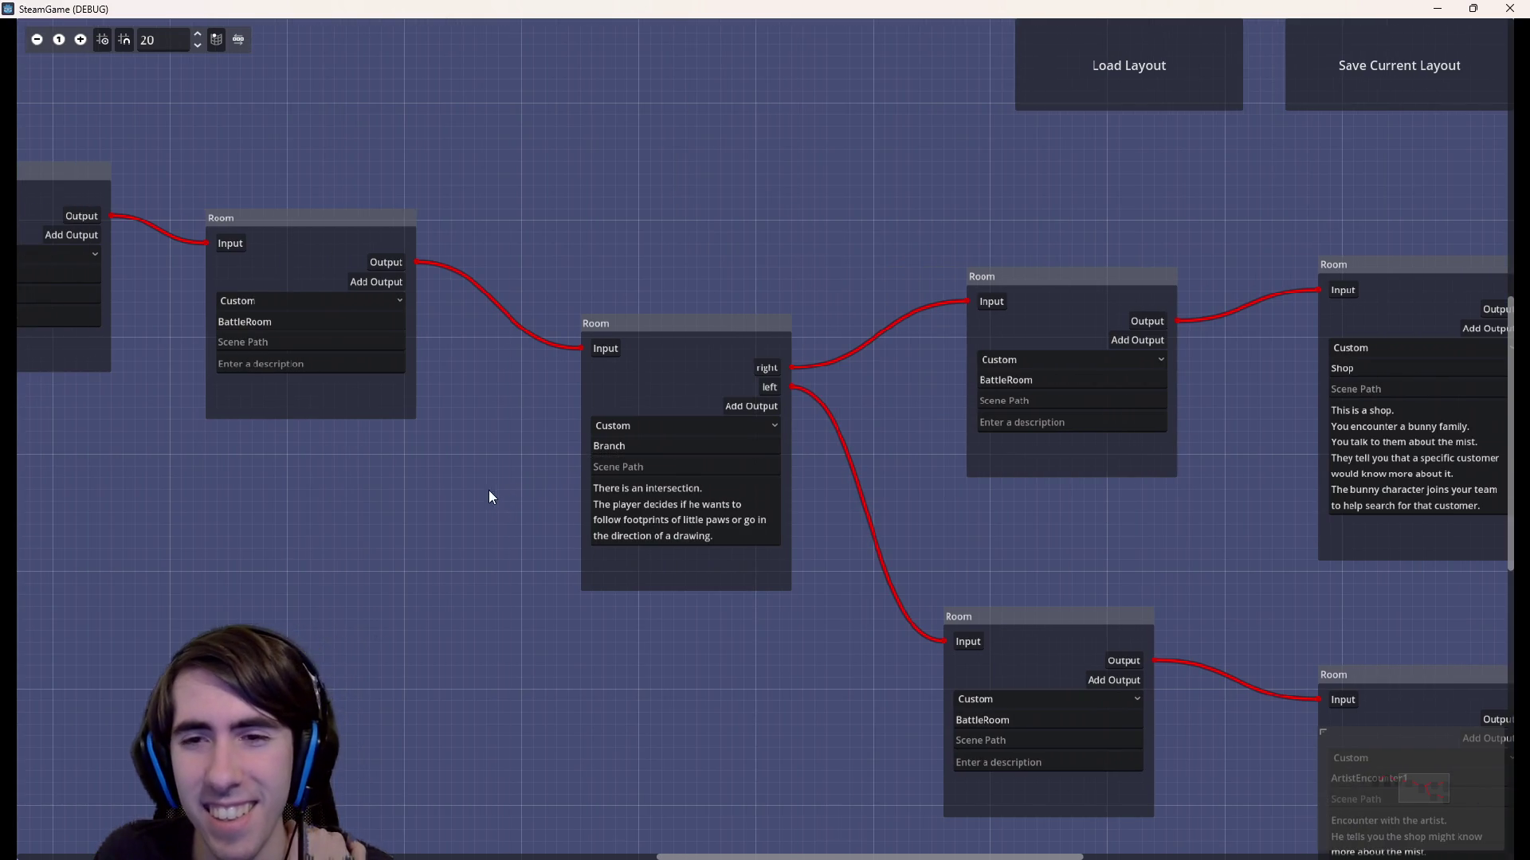
pyautogui.hscroll(-5, 489, 490)
pyautogui.click(1192, 54)
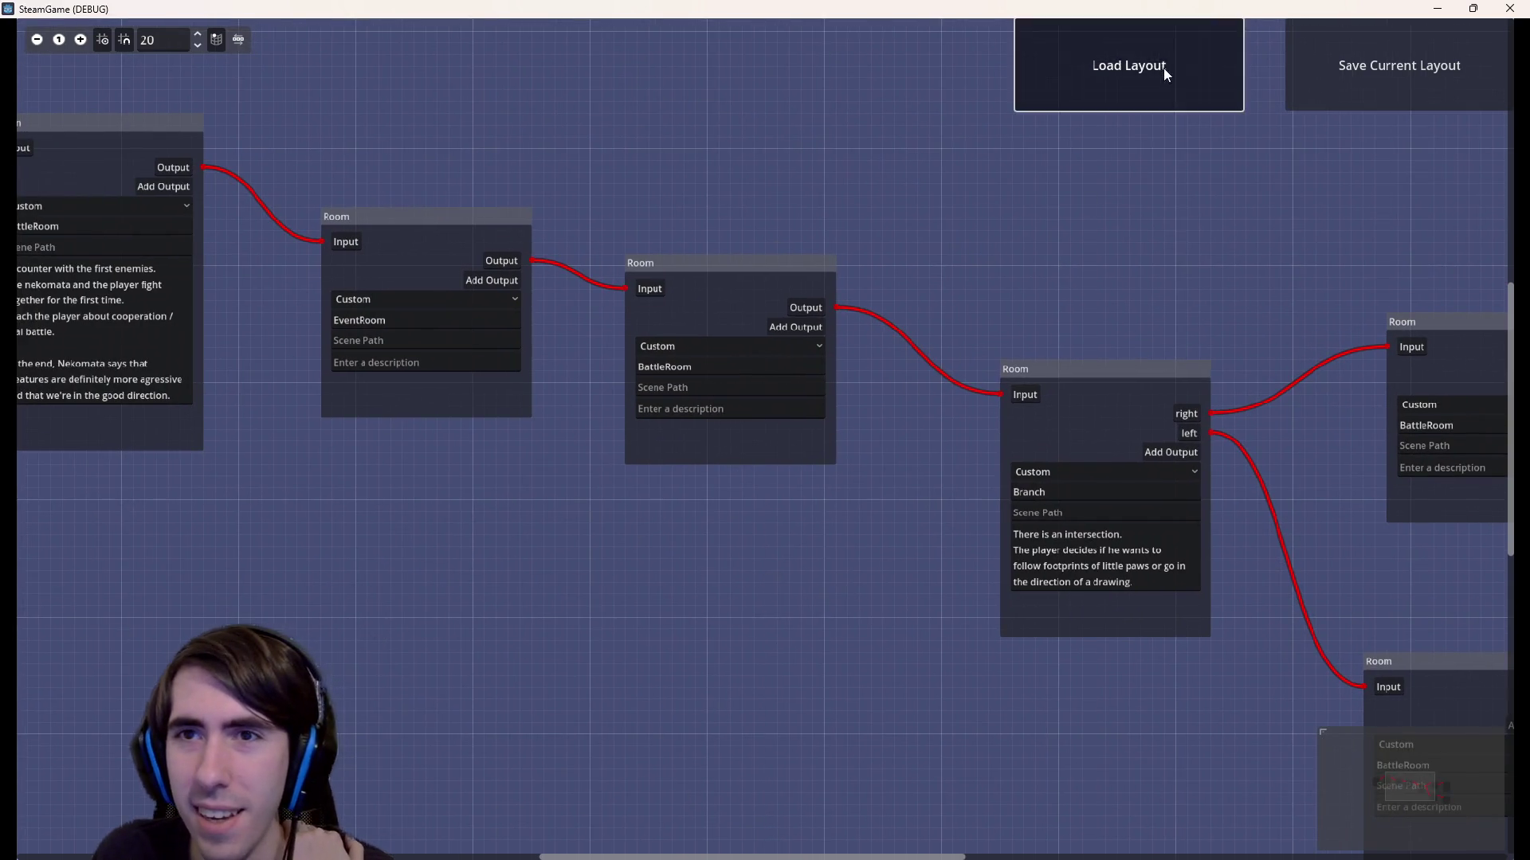
# - Load testLayout.json into the graph and bring it into view
pyautogui.click(990, 322)
pyautogui.doubleClick(990, 322)
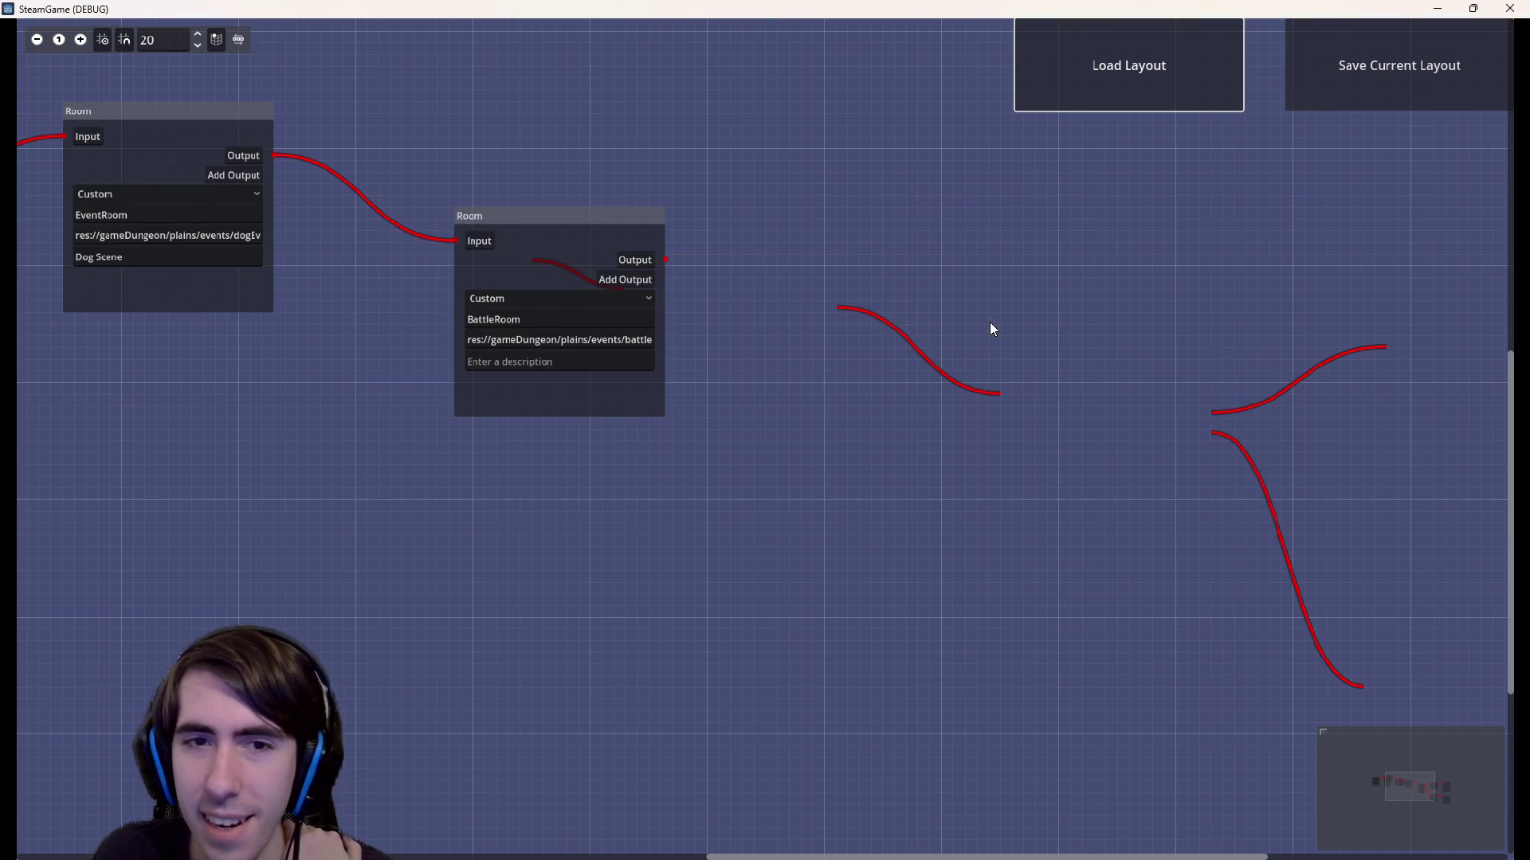
pyautogui.scroll(-3, 859, 461)
pyautogui.moveTo(859, 461); pyautogui.dragTo(1268, 472)
pyautogui.scroll(3, 1000, 332)
pyautogui.scroll(3, 1055, 508)
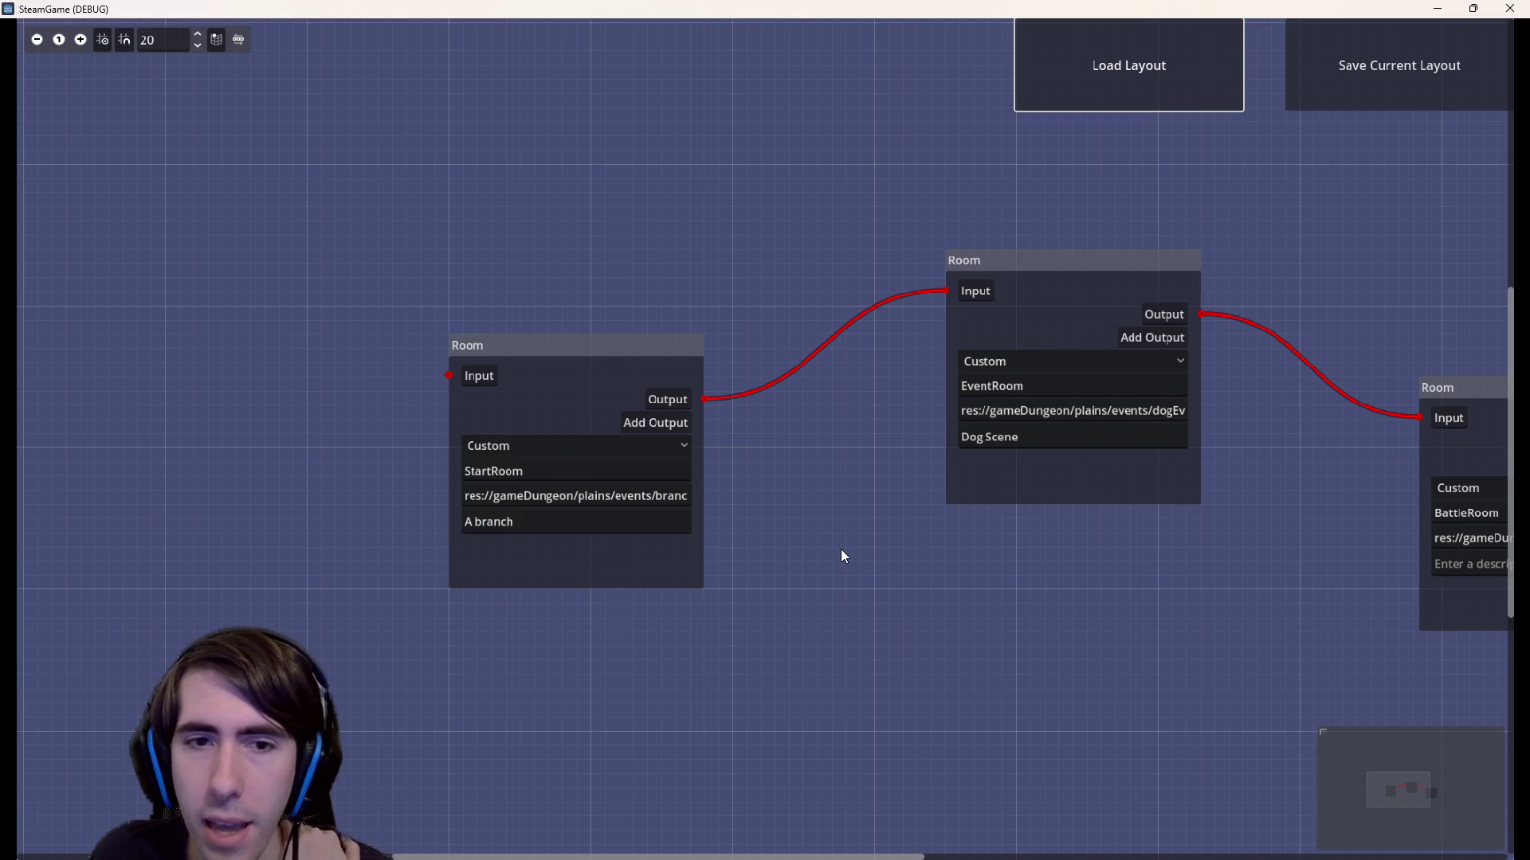
# - Add a second output to StartRoom and name the outputs 'right' and 'left'
pyautogui.tripleClick(607, 490)
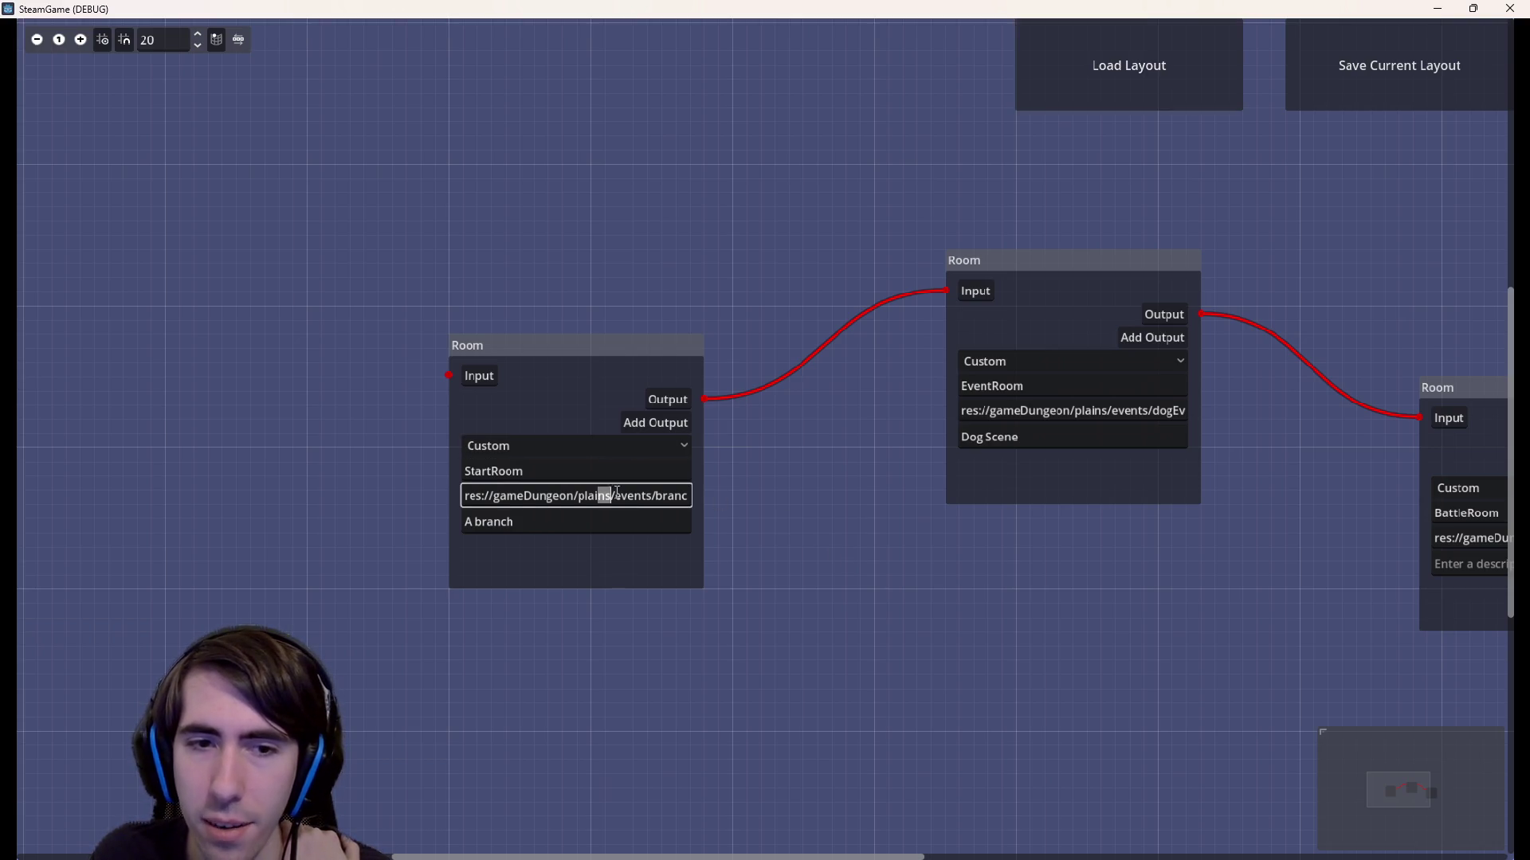
pyautogui.doubleClick(623, 496)
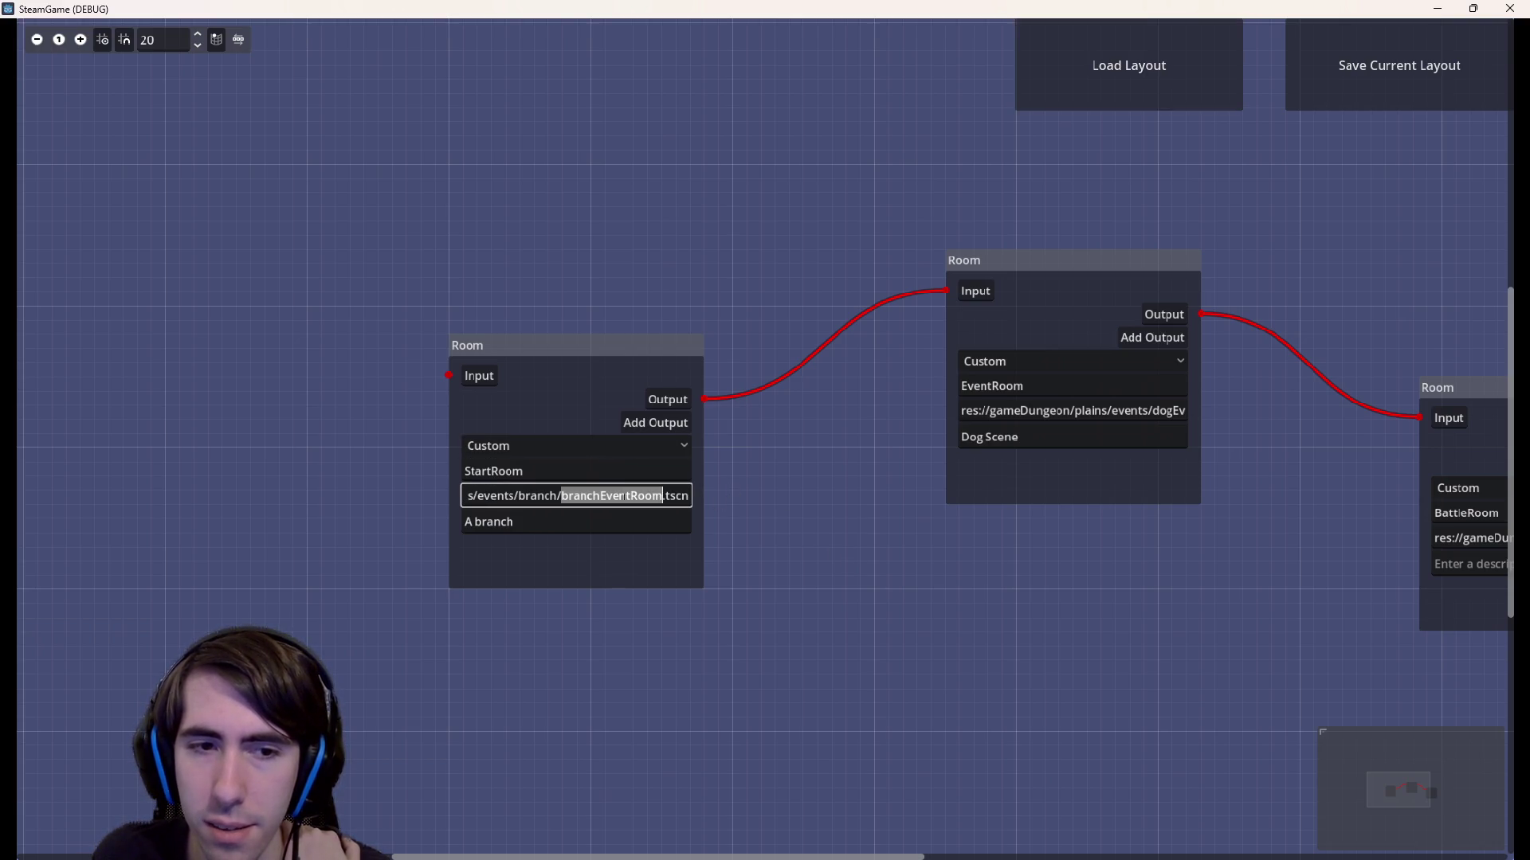
pyautogui.click(614, 394)
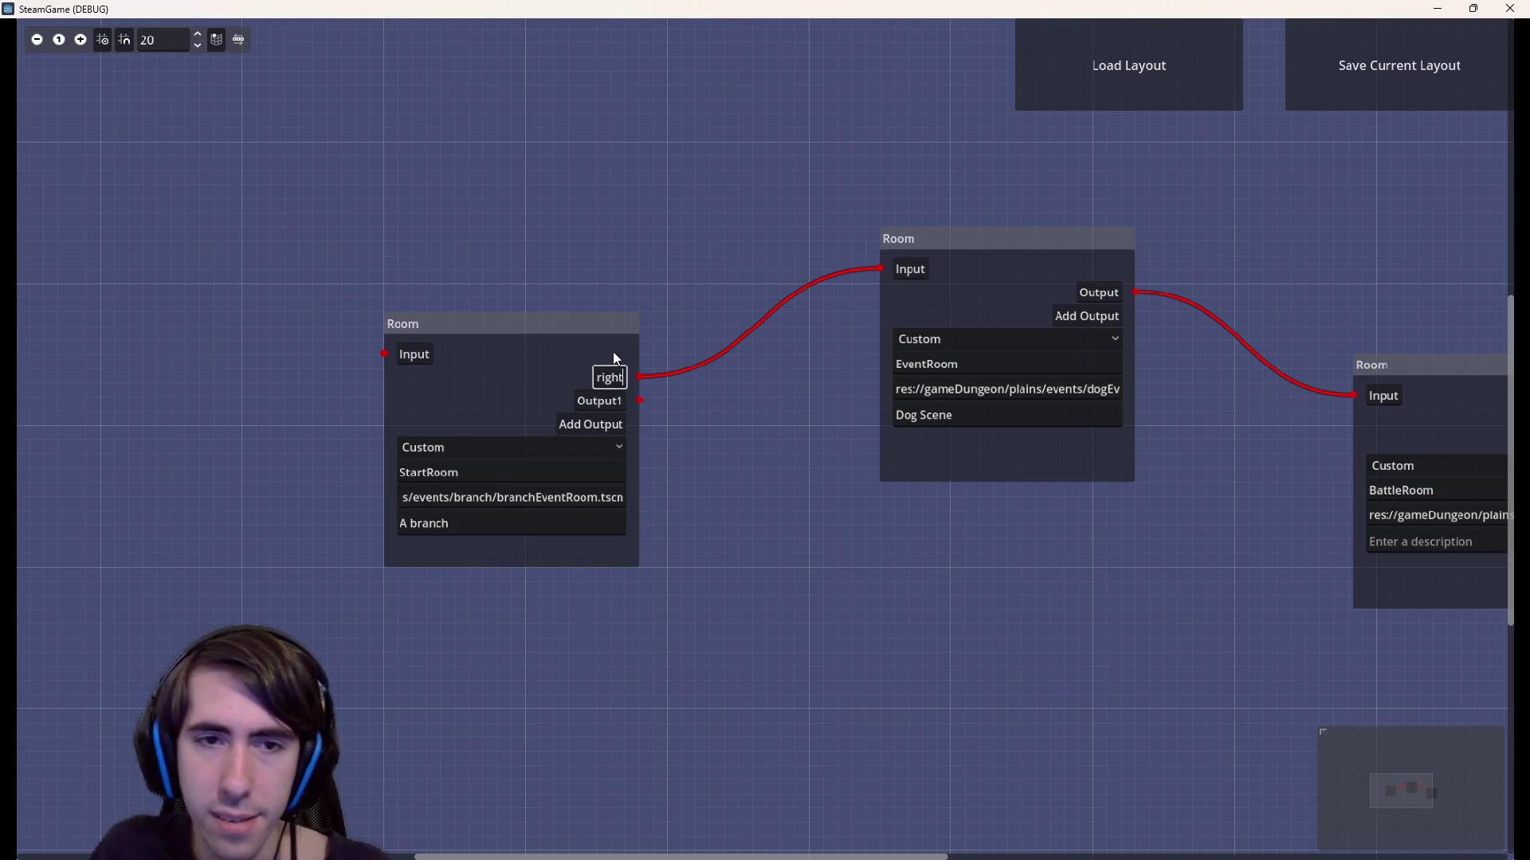
pyautogui.press('Tab')
pyautogui.write('kleft')
pyautogui.hotkey('ctrl', 'a')
pyautogui.write('left')
pyautogui.click(758, 470)
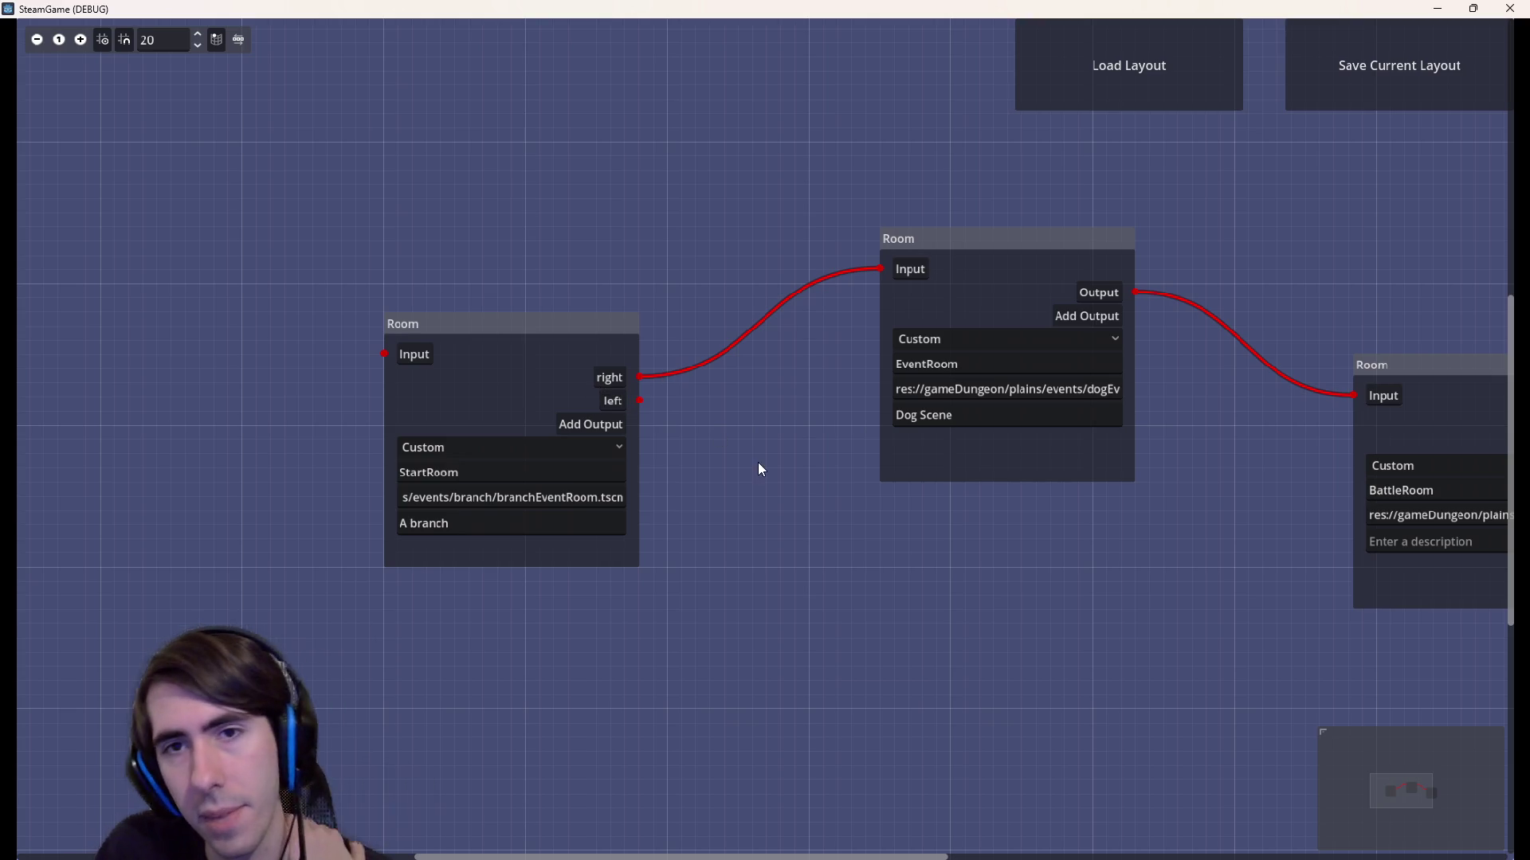
# - Move the EventRoom node higher and pan to the empty rooms on the right
pyautogui.click(960, 255)
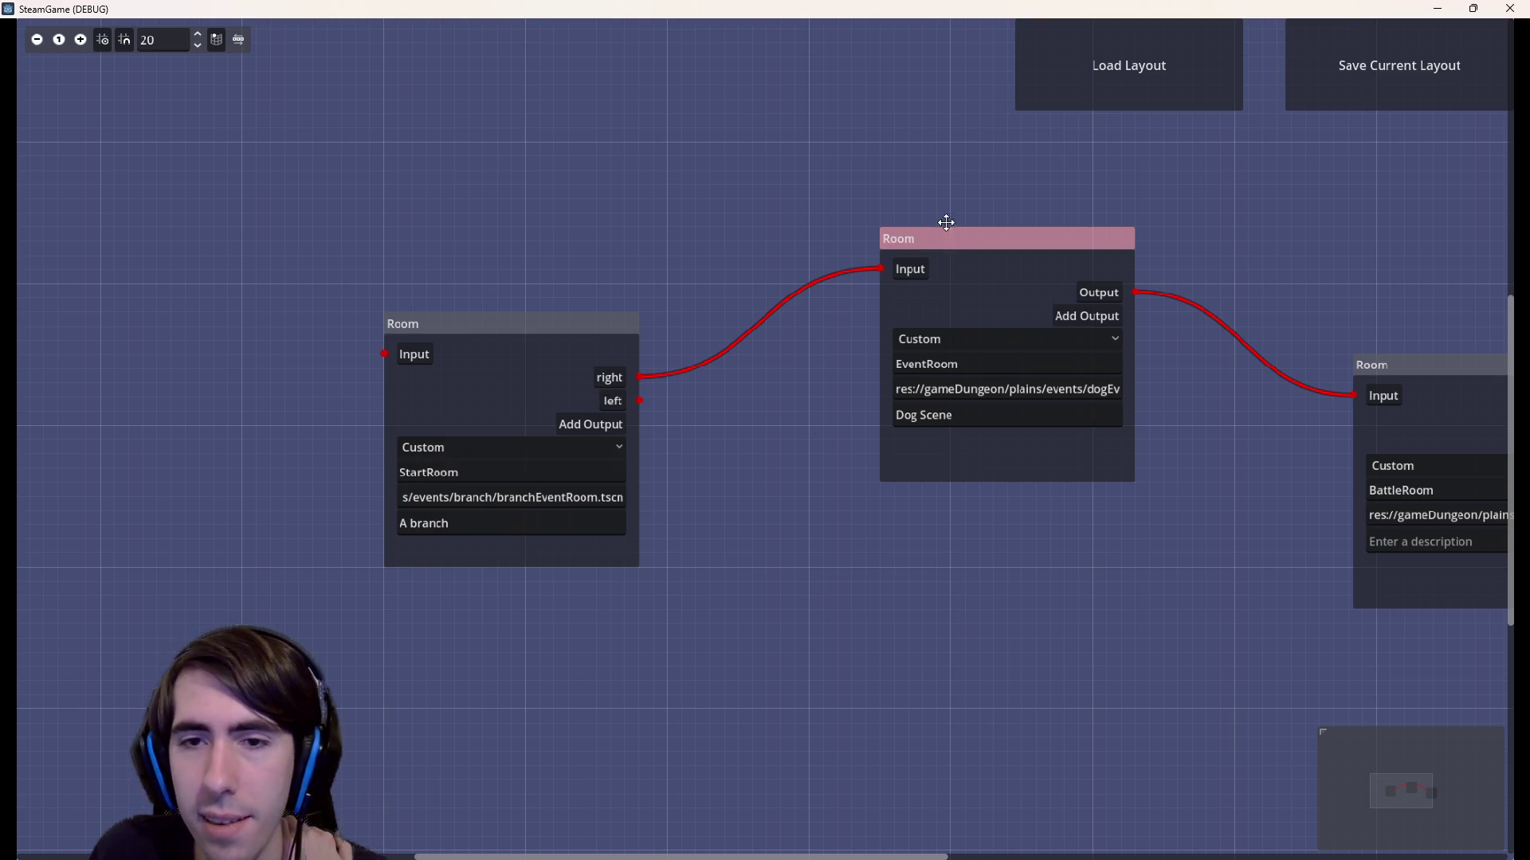
pyautogui.moveTo(948, 237); pyautogui.dragTo(935, 179)
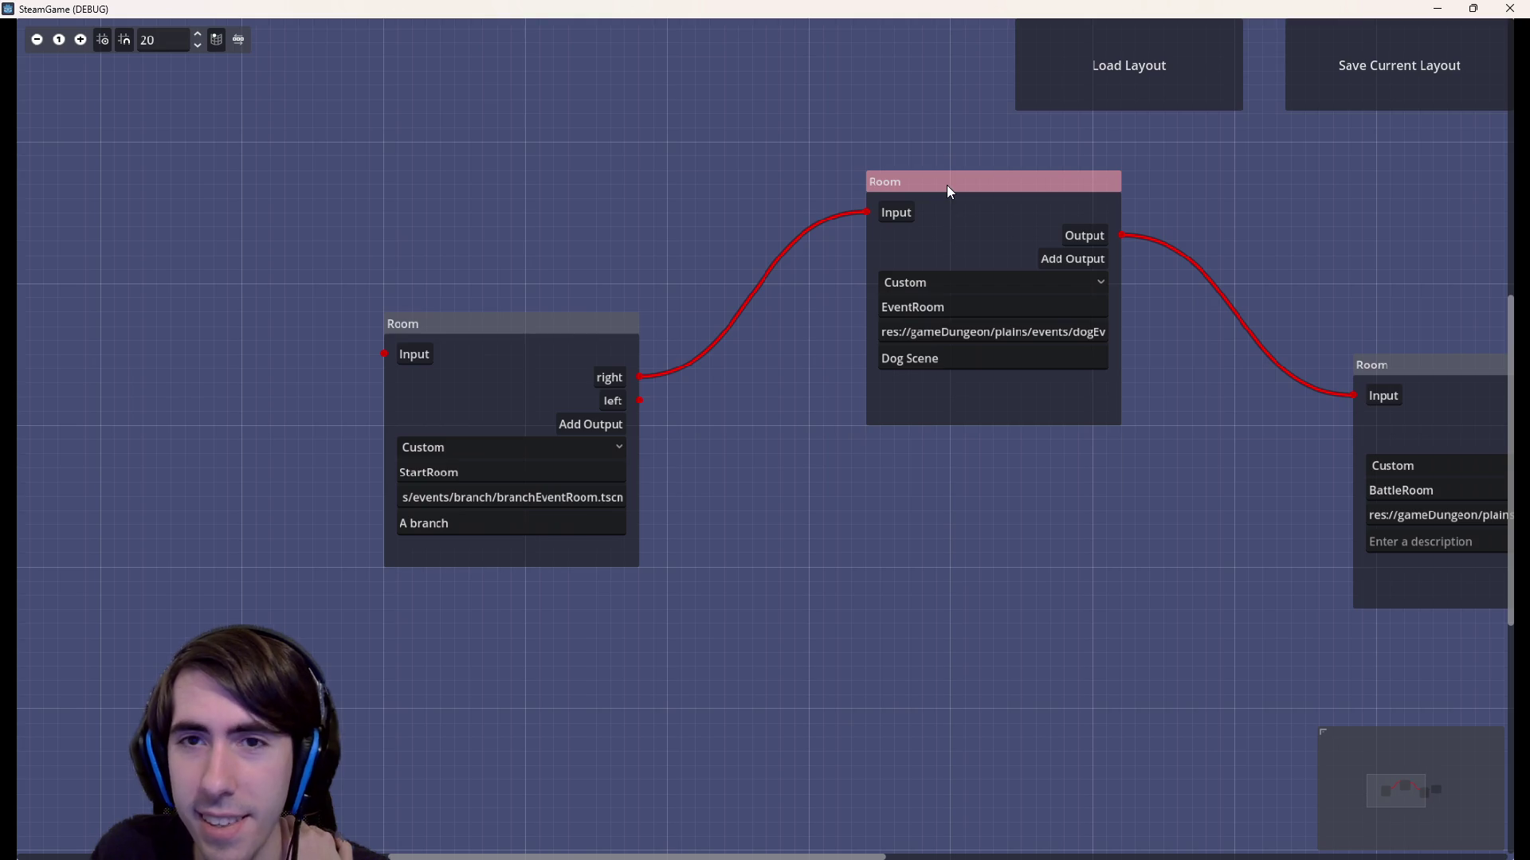
pyautogui.click(930, 671)
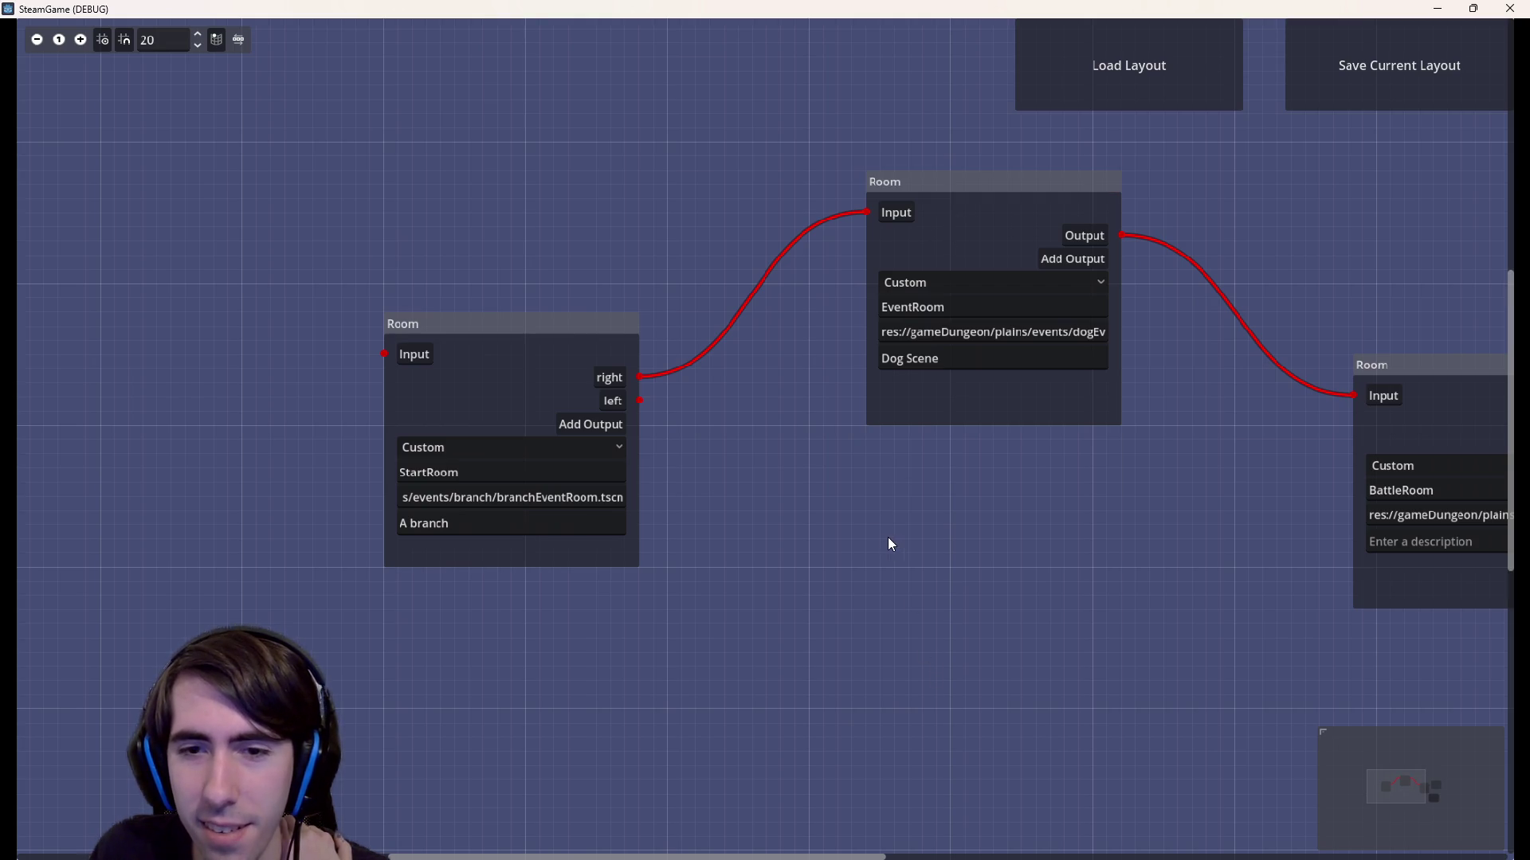
pyautogui.moveTo(888, 537); pyautogui.dragTo(515, 416)
pyautogui.keyDown('ctrl'); pyautogui.scroll(-2, 514, 416); pyautogui.keyUp('ctrl')
# - Delete two stray empty Room nodes and move one empty room under the EventRoom
pyautogui.moveTo(1129, 233); pyautogui.dragTo(1146, 259)
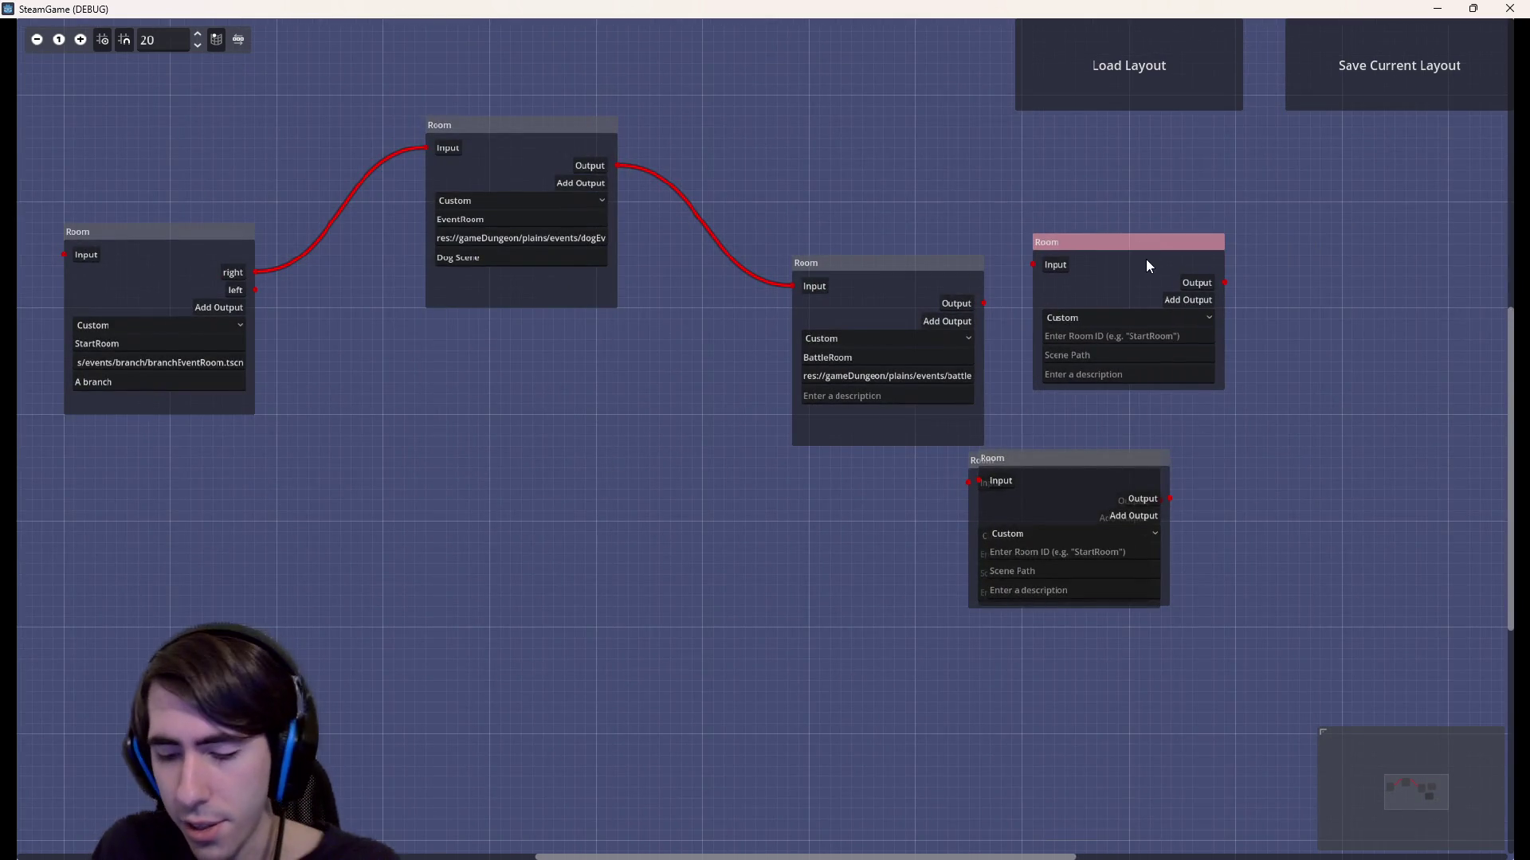
pyautogui.press('Delete')
pyautogui.click(1055, 481)
pyautogui.moveTo(1055, 481); pyautogui.dragTo(586, 434)
pyautogui.click(1064, 470)
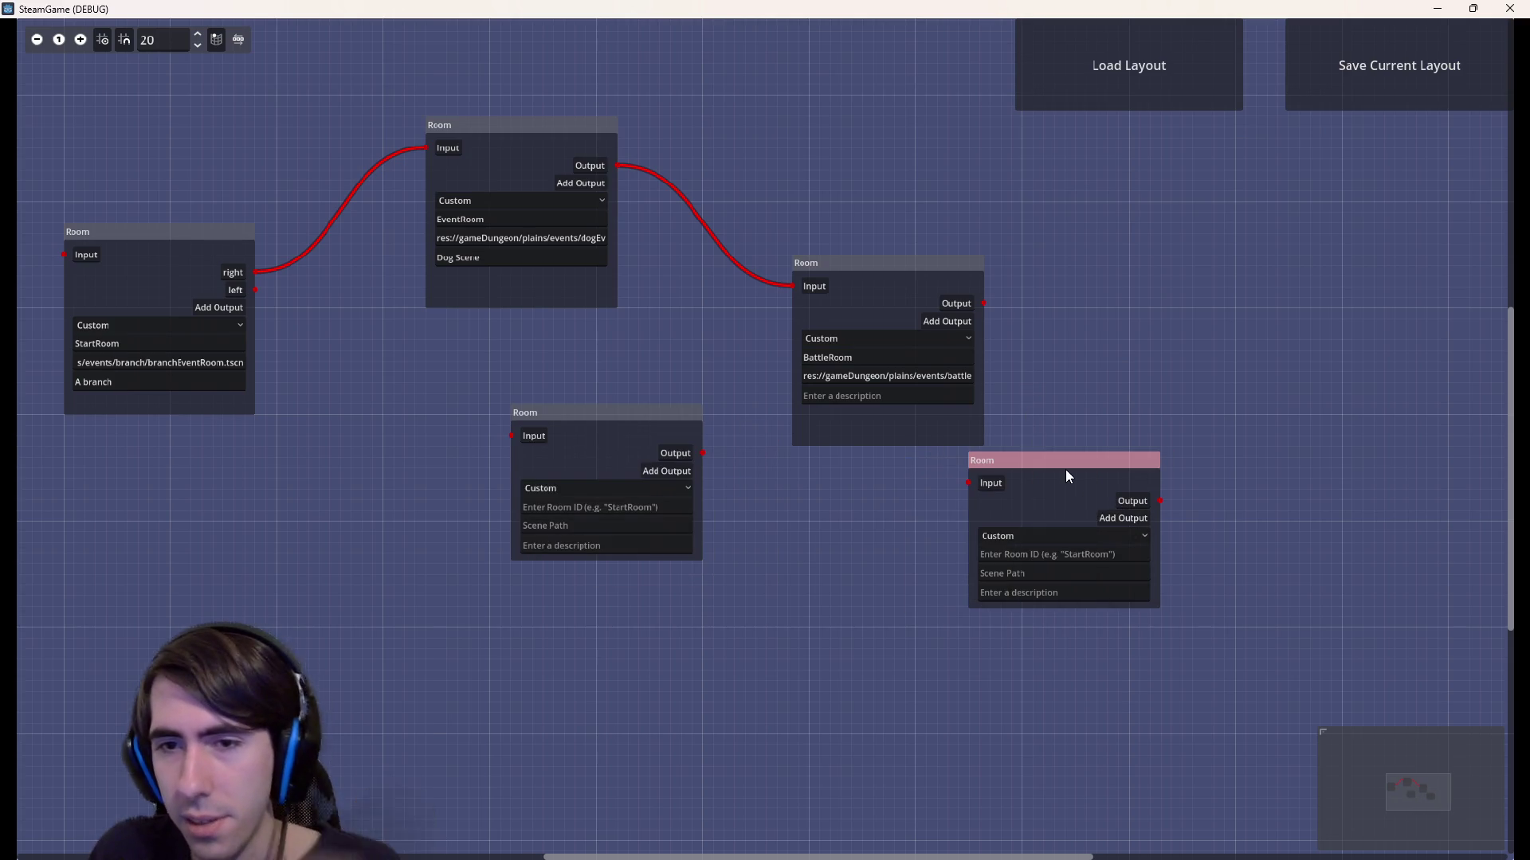
pyautogui.press('Delete')
pyautogui.moveTo(1078, 510); pyautogui.dragTo(832, 465)
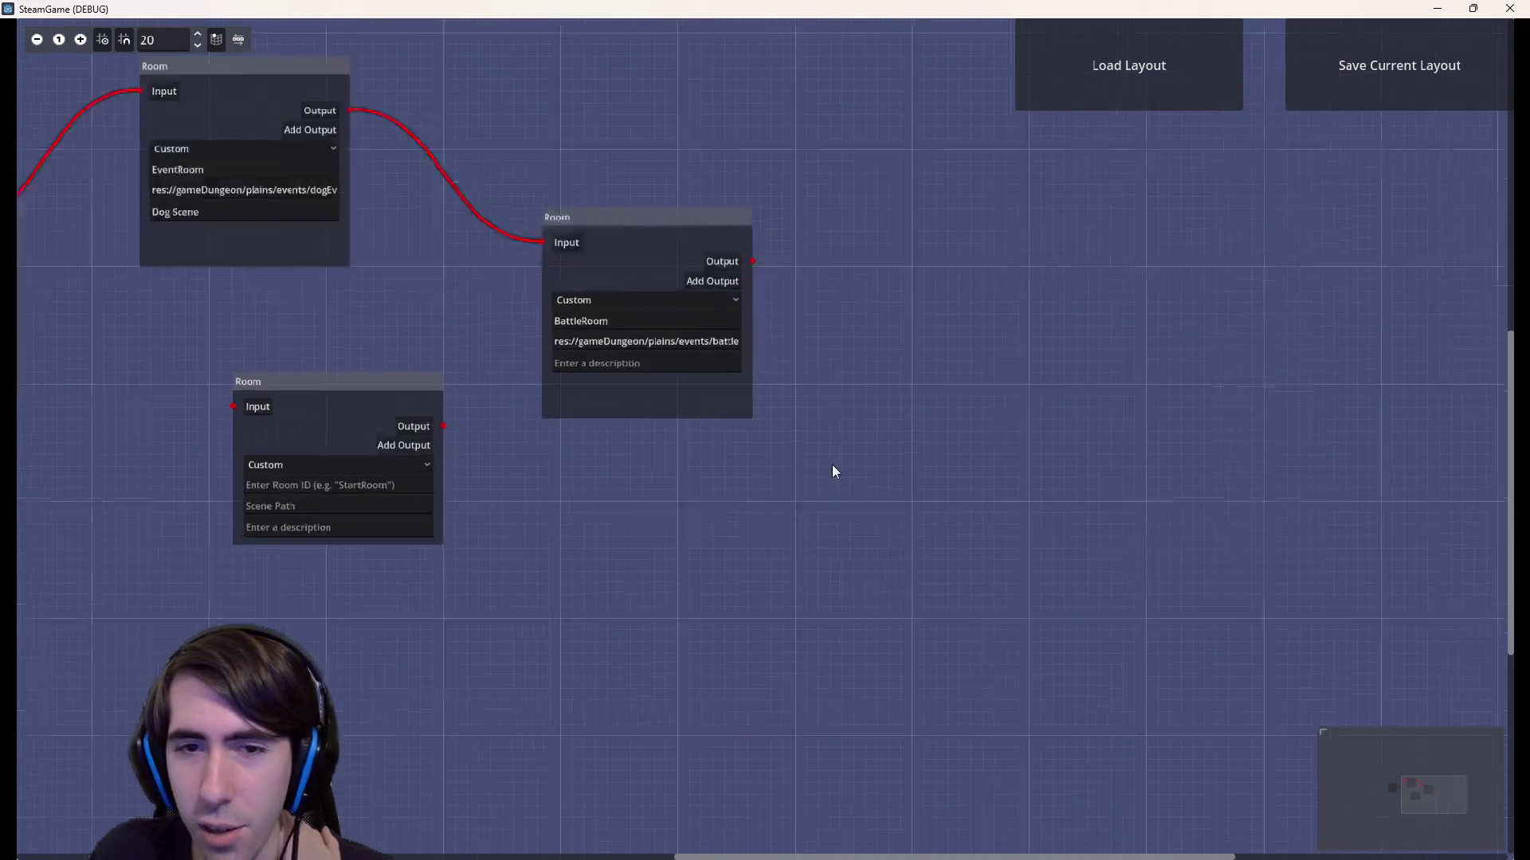
pyautogui.scroll(2, 833, 469)
# - Paste several more empty Room nodes while panning around the graph
pyautogui.hotkey('ctrl', 'v')
pyautogui.hotkey('ctrl', 'v')
pyautogui.hotkey('ctrl', 'v')
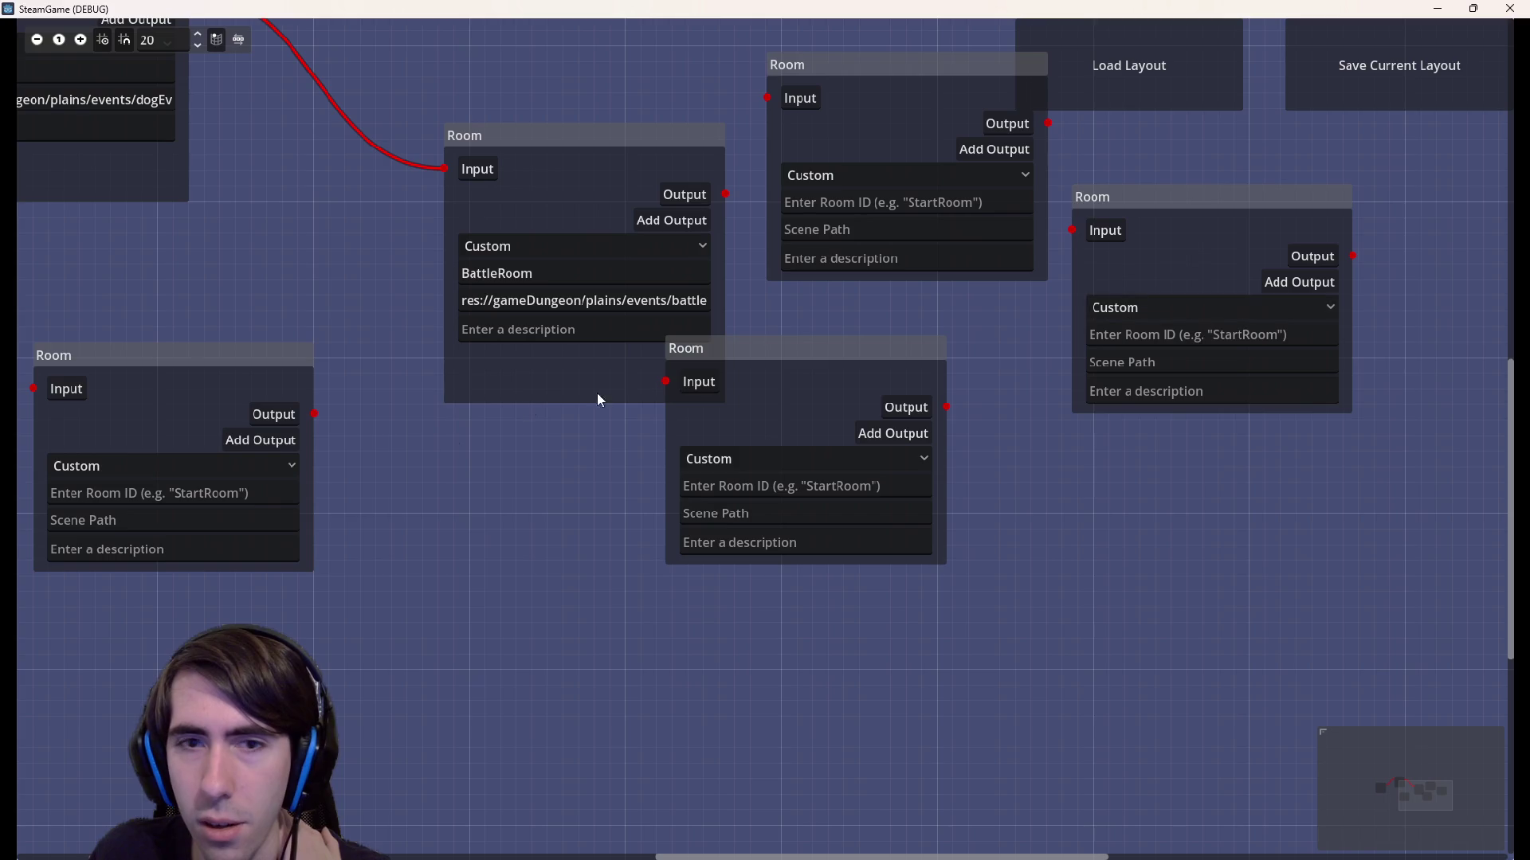
pyautogui.hotkey('ctrl', 'v')
pyautogui.moveTo(365, 391); pyautogui.dragTo(1414, 434)
pyautogui.hotkey('ctrl', 'v')
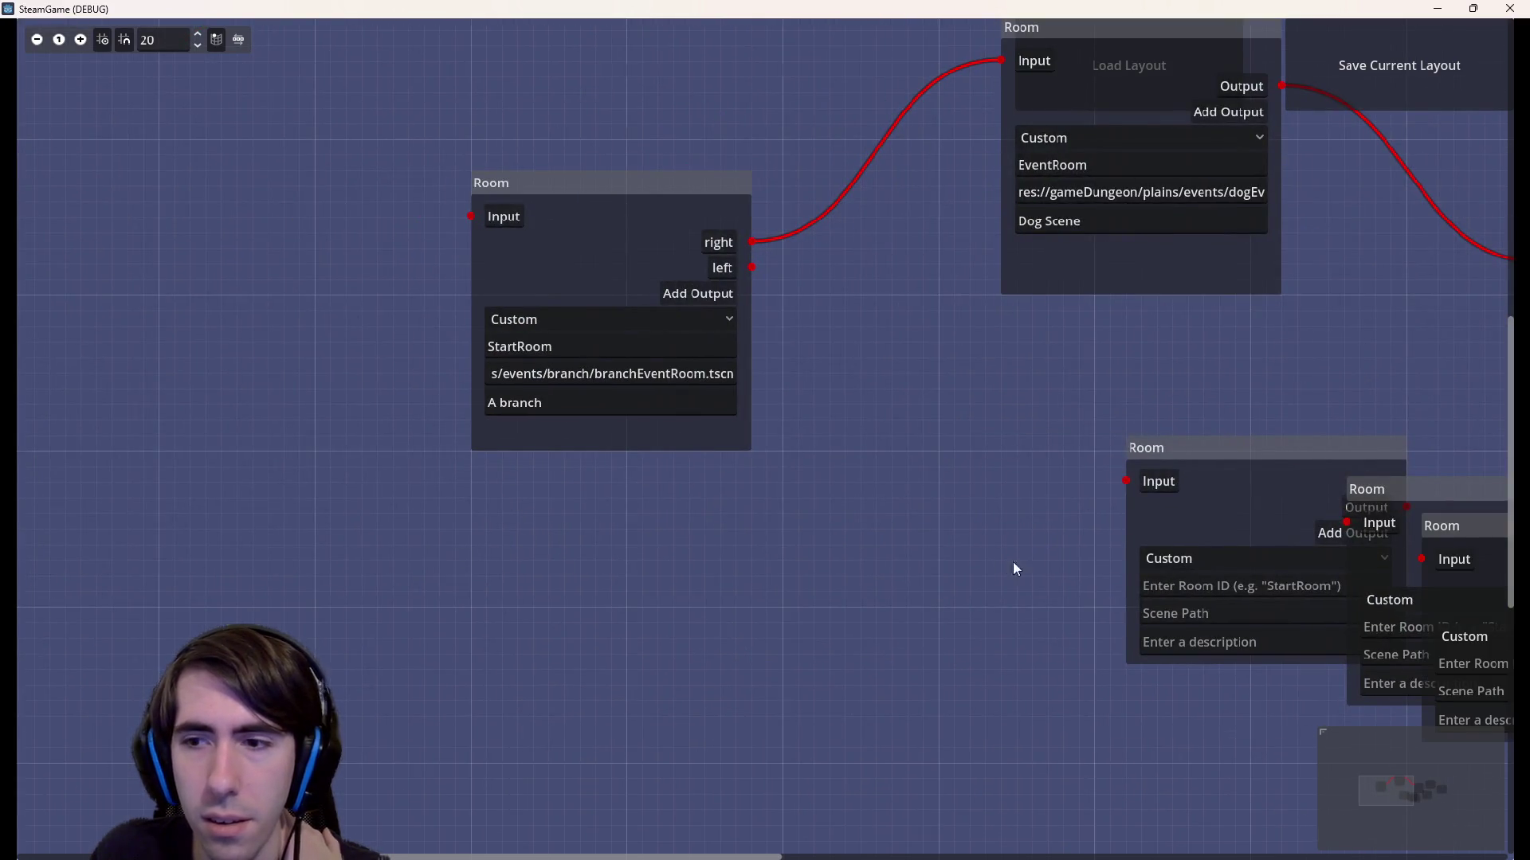
pyautogui.moveTo(1014, 566); pyautogui.dragTo(329, 510)
pyautogui.hotkey('ctrl', 'v')
pyautogui.hotkey('ctrl', 'v')
pyautogui.moveTo(1121, 666); pyautogui.dragTo(639, 530)
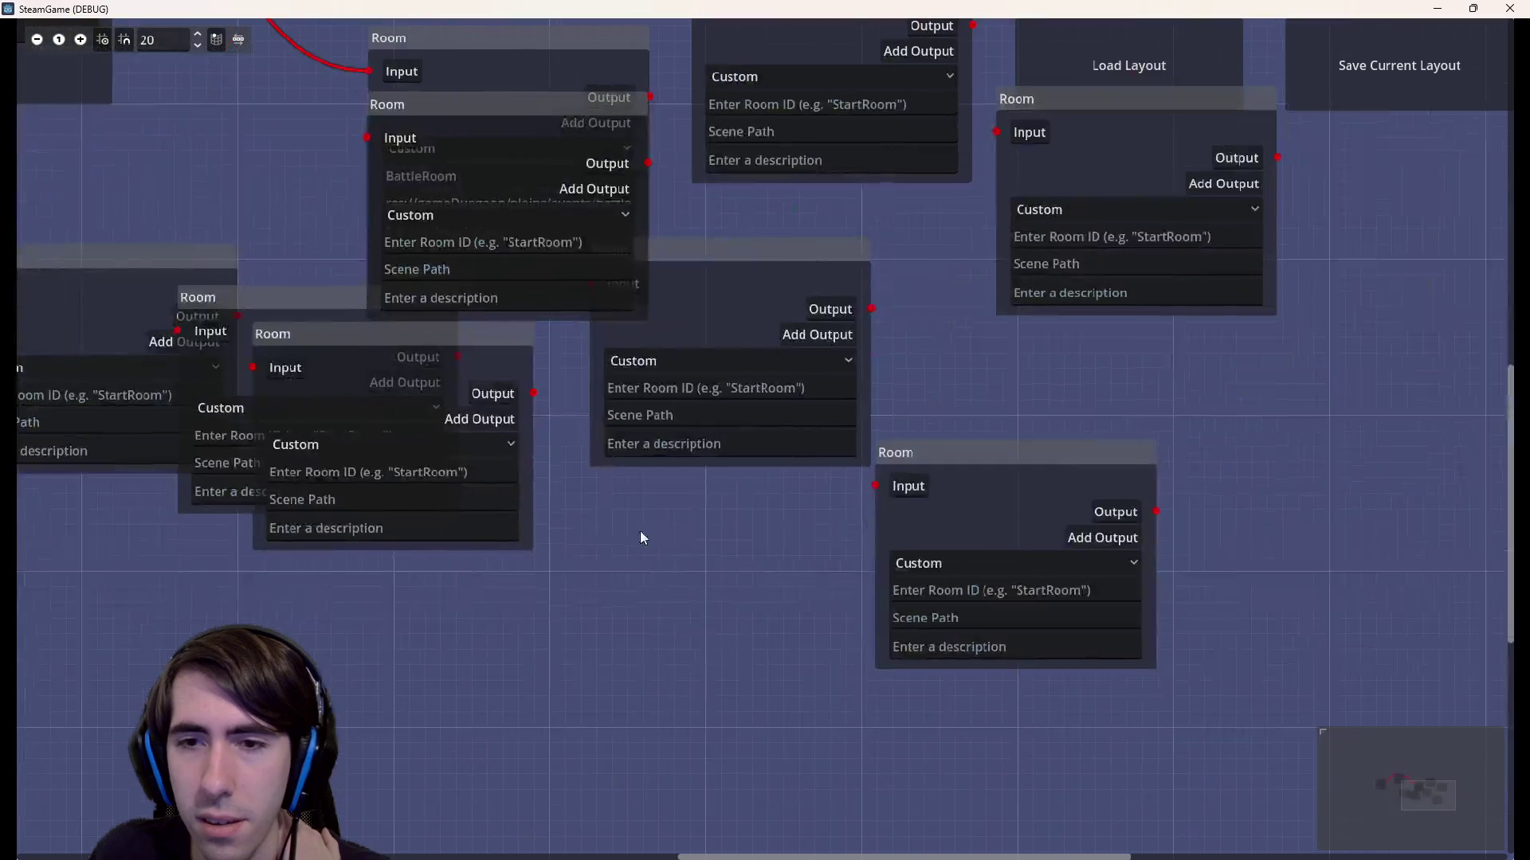
pyautogui.hotkey('ctrl', 'v')
pyautogui.hotkey('ctrl', 'v')
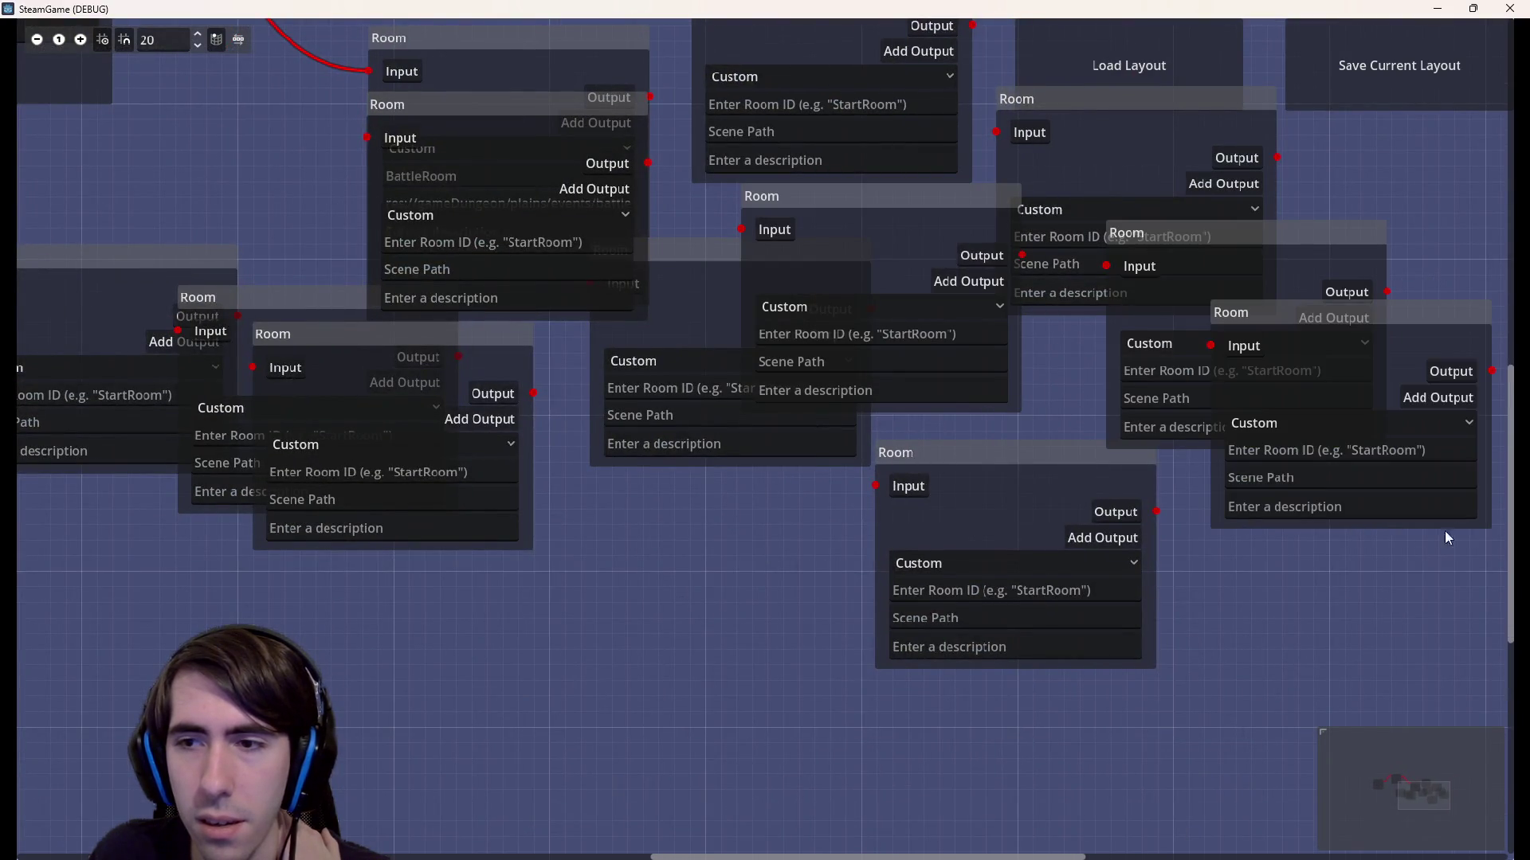
pyautogui.scroll(-2, 1445, 531)
# - Delete all extra empty rooms and place the last one below the EventRoom
pyautogui.moveTo(1287, 658); pyautogui.dragTo(931, 270)
pyautogui.press('Delete')
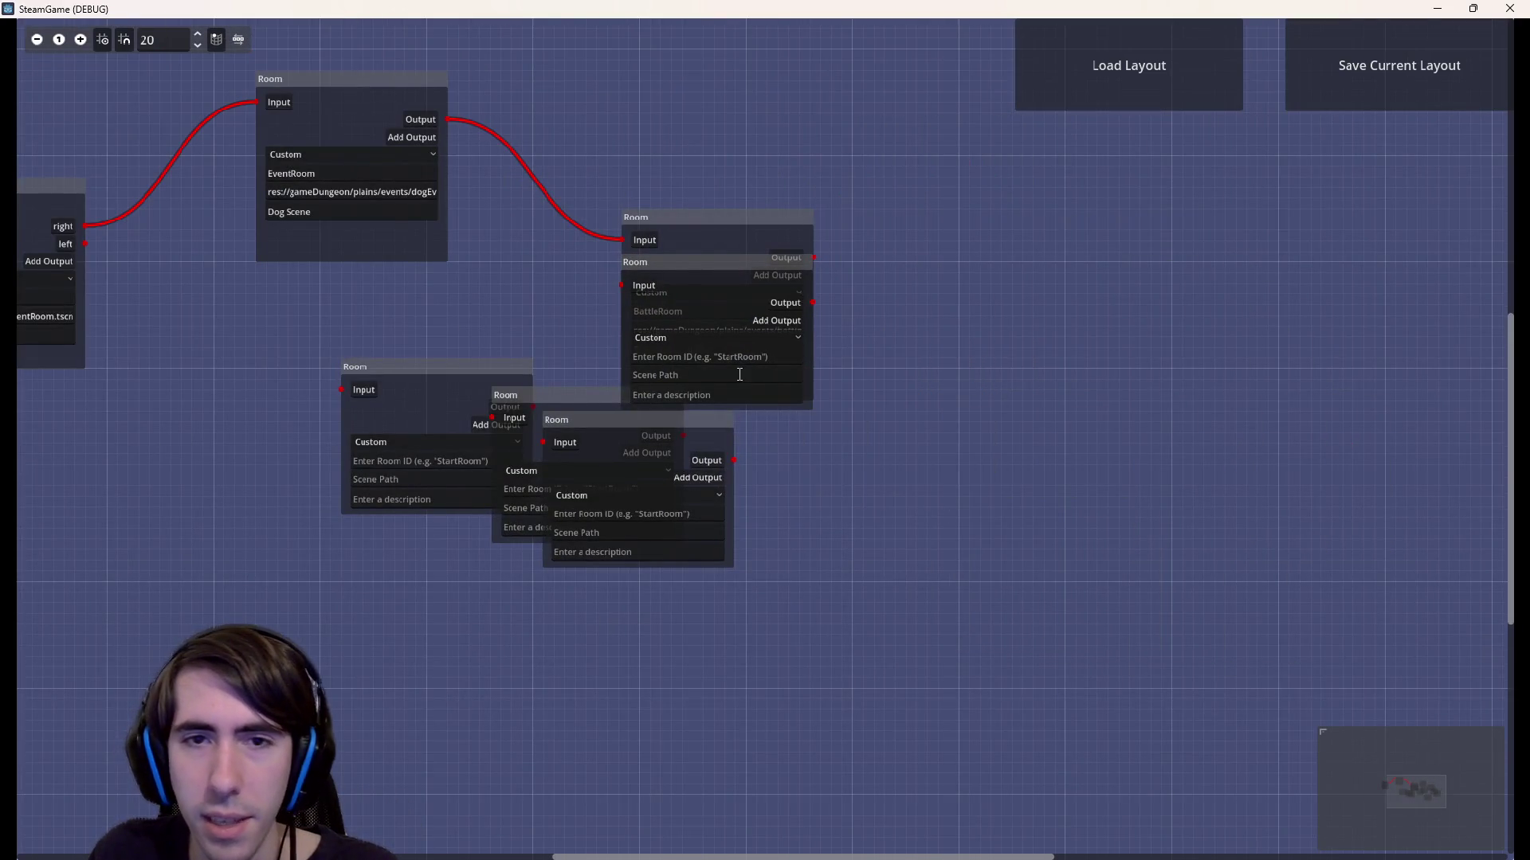
pyautogui.click(730, 266)
pyautogui.press('Delete')
pyautogui.moveTo(594, 624); pyautogui.dragTo(944, 690)
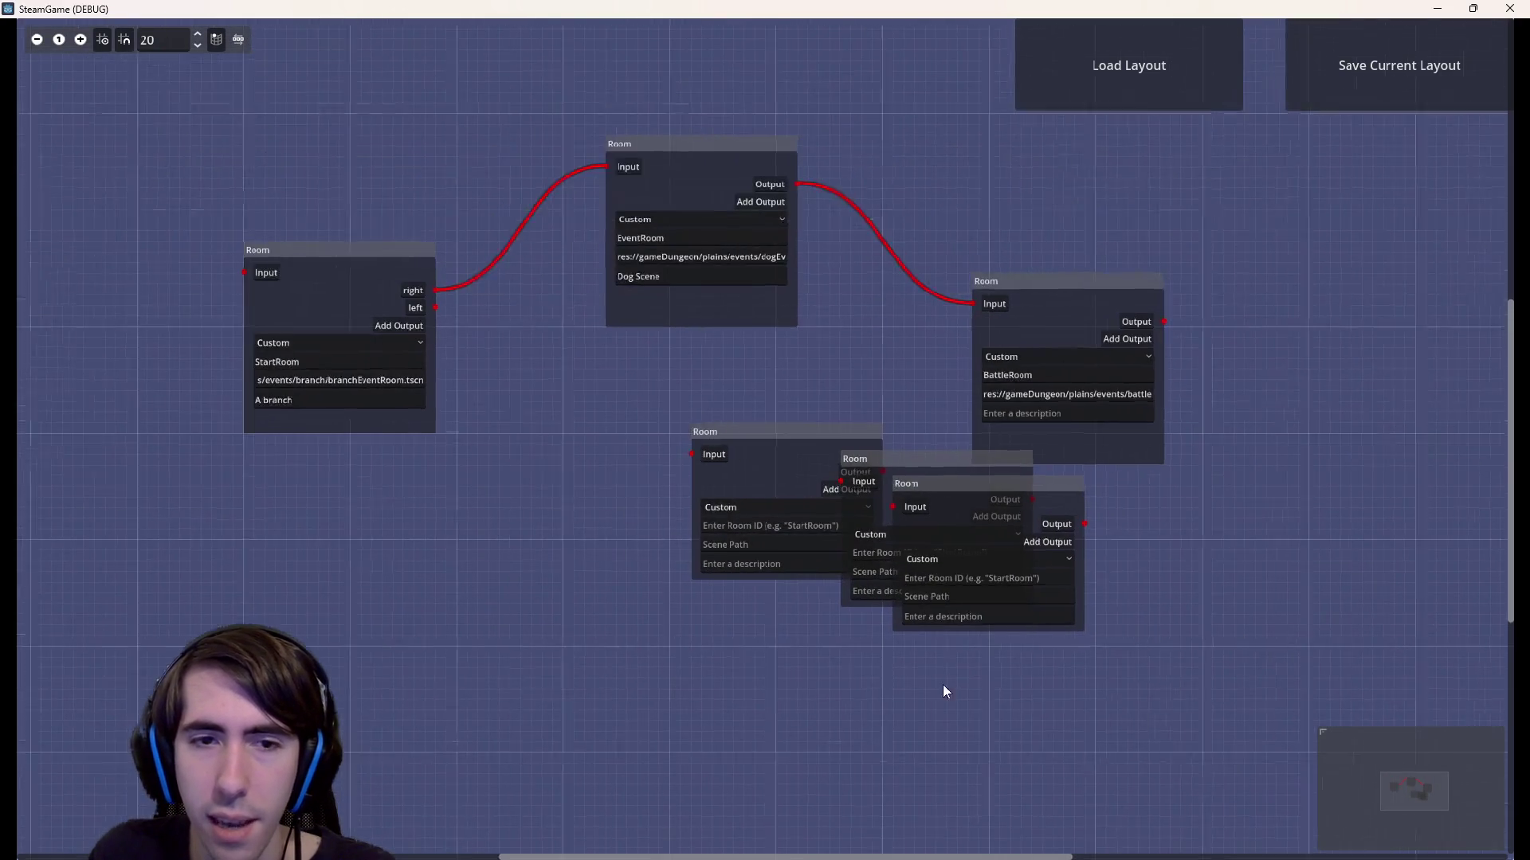
pyautogui.moveTo(1051, 670); pyautogui.dragTo(929, 540)
pyautogui.press('Delete')
pyautogui.moveTo(610, 578); pyautogui.dragTo(809, 667)
pyautogui.moveTo(995, 522); pyautogui.dragTo(899, 449)
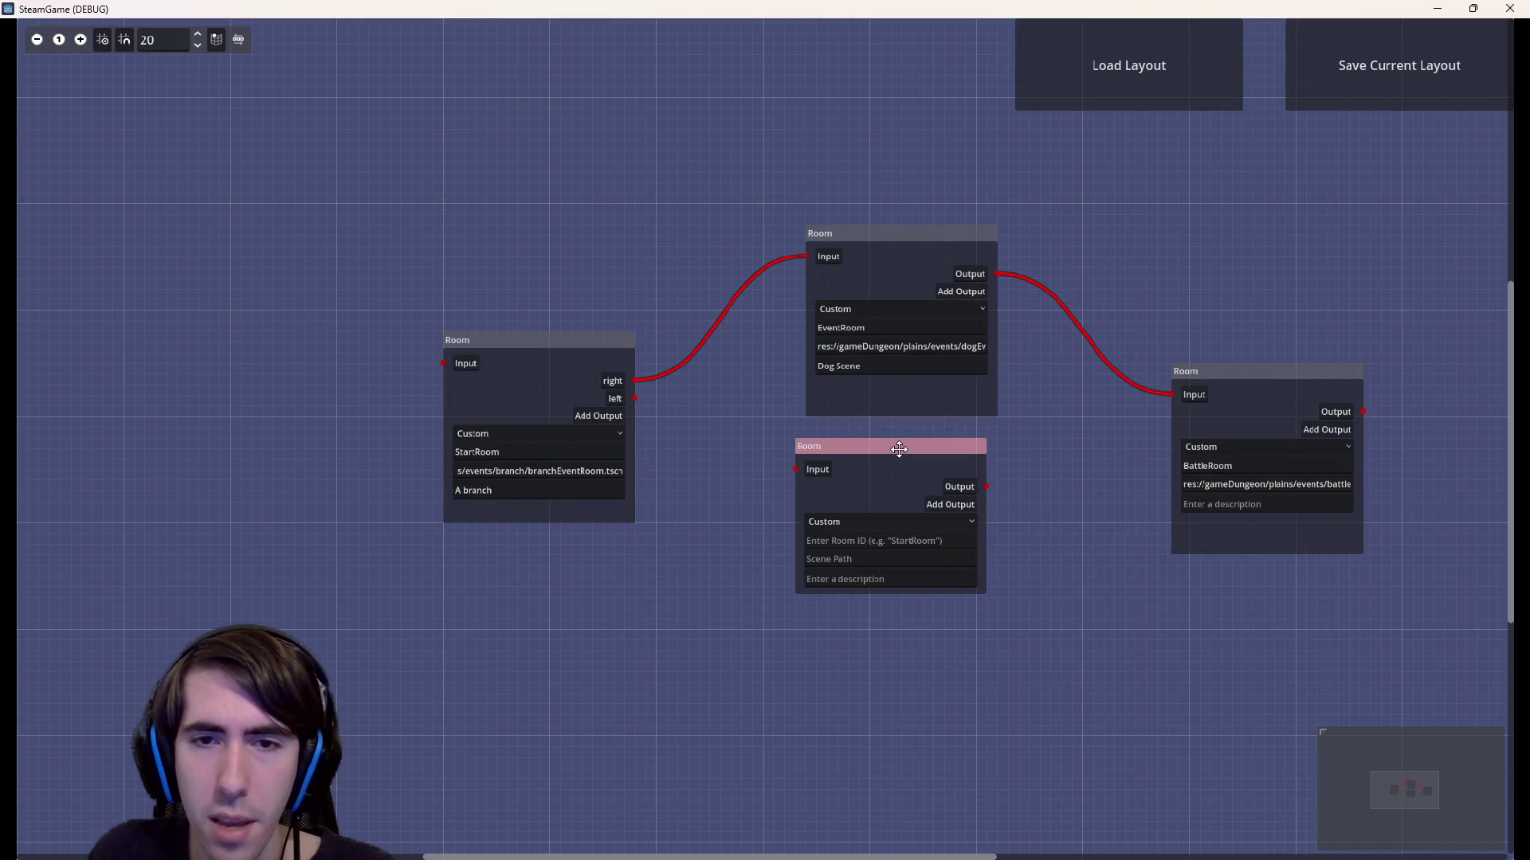
# - Connect StartRoom's left output to the new room and set its type to BattleRoom
pyautogui.moveTo(635, 399); pyautogui.dragTo(797, 471)
pyautogui.scroll(1, 829, 510)
pyautogui.click(867, 514)
pyautogui.click(886, 571)
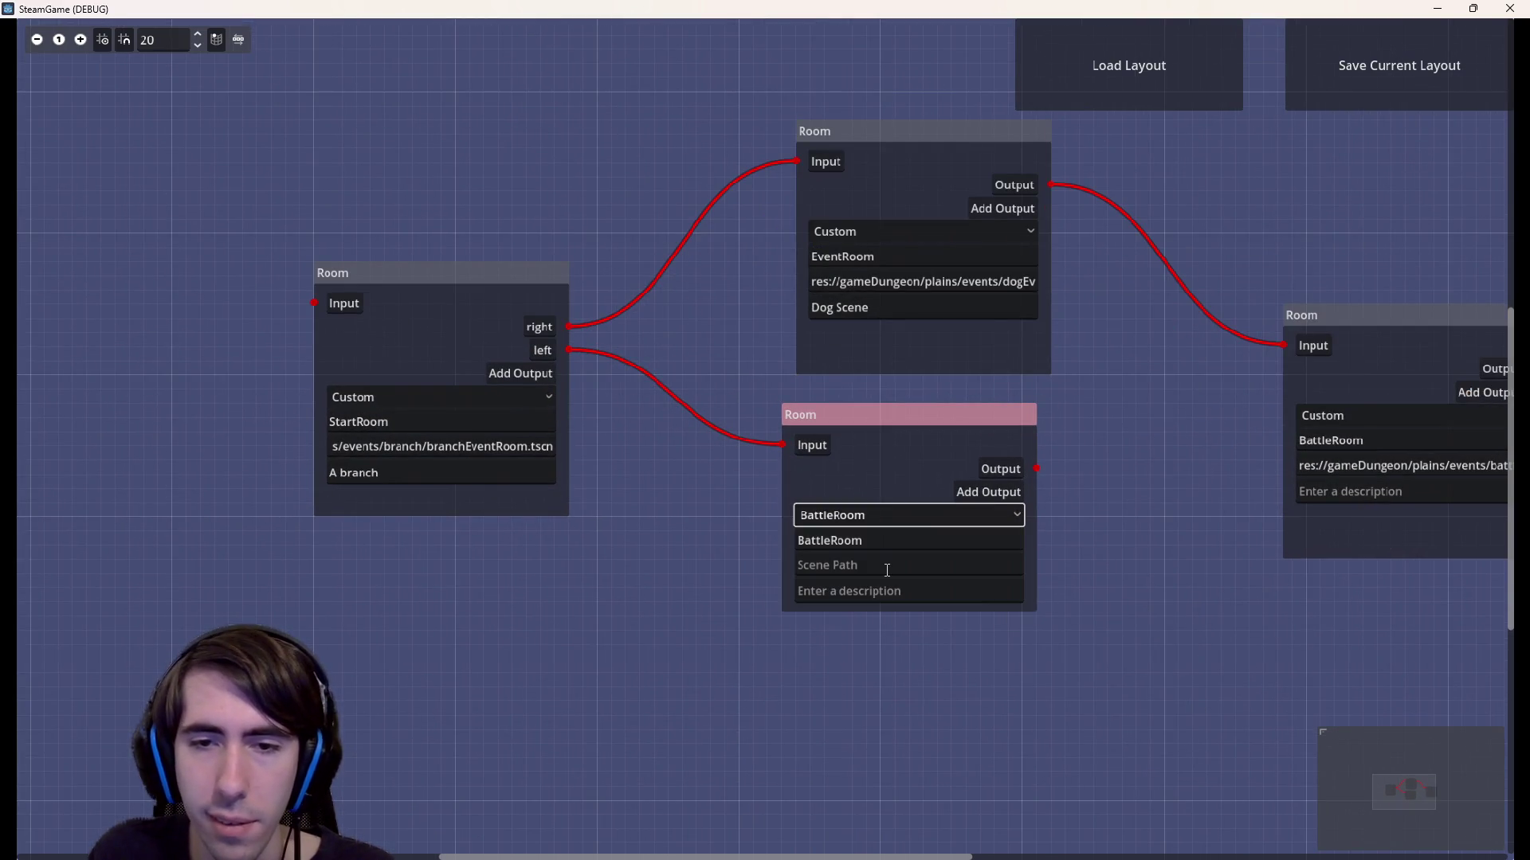
# - Copy the battleEventRoom.tscn scene path into the new room and wire its output to the right room
pyautogui.click(1384, 451)
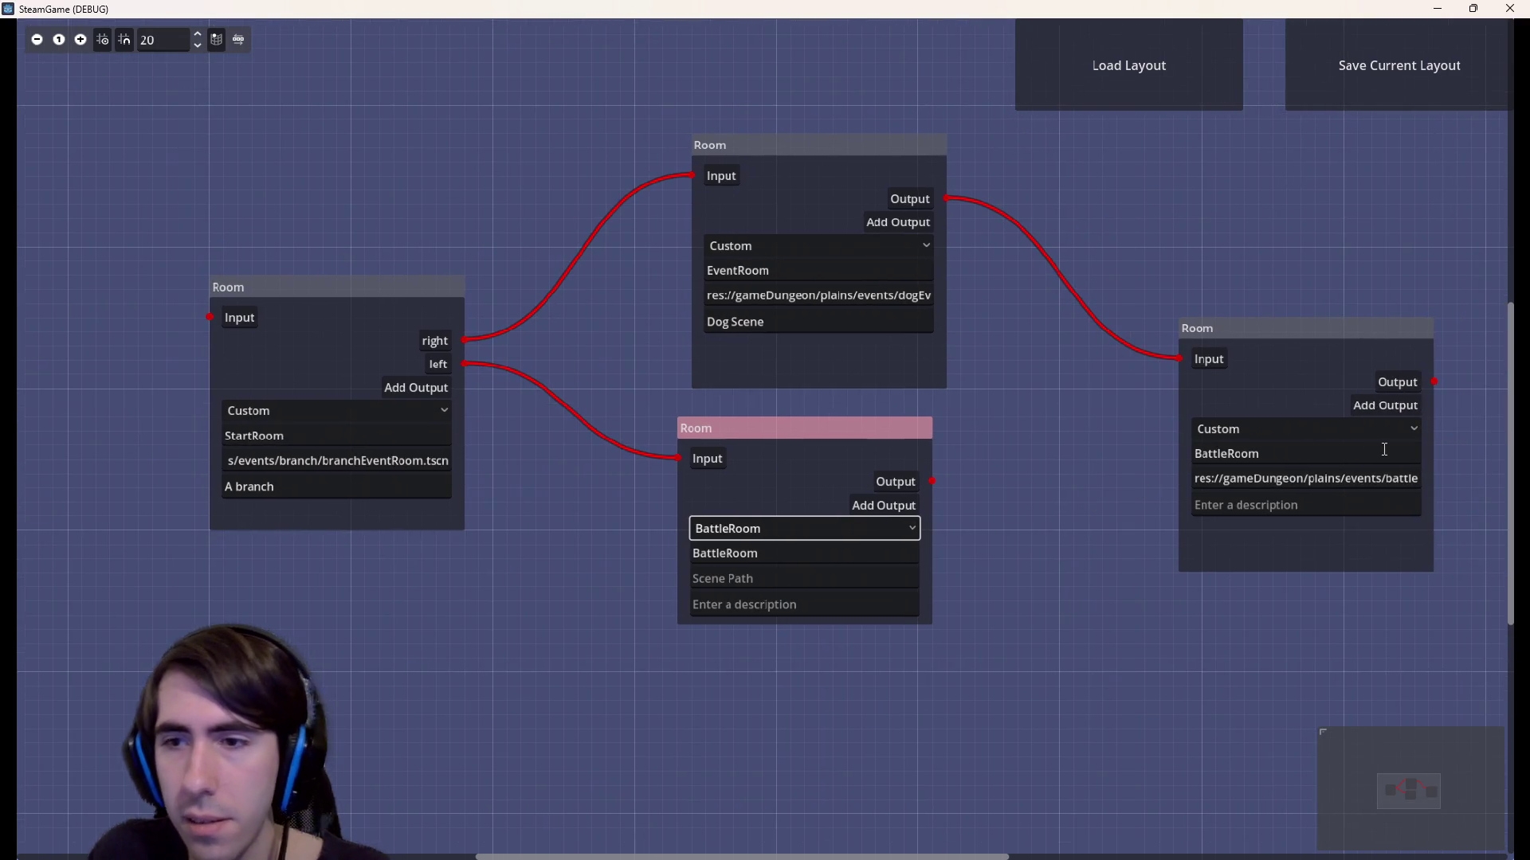
pyautogui.click(1384, 480)
pyautogui.hotkey('ctrl', 'a')
pyautogui.hotkey('ctrl', 'c')
pyautogui.click(777, 579)
pyautogui.hotkey('ctrl', 'v')
pyautogui.click(800, 702)
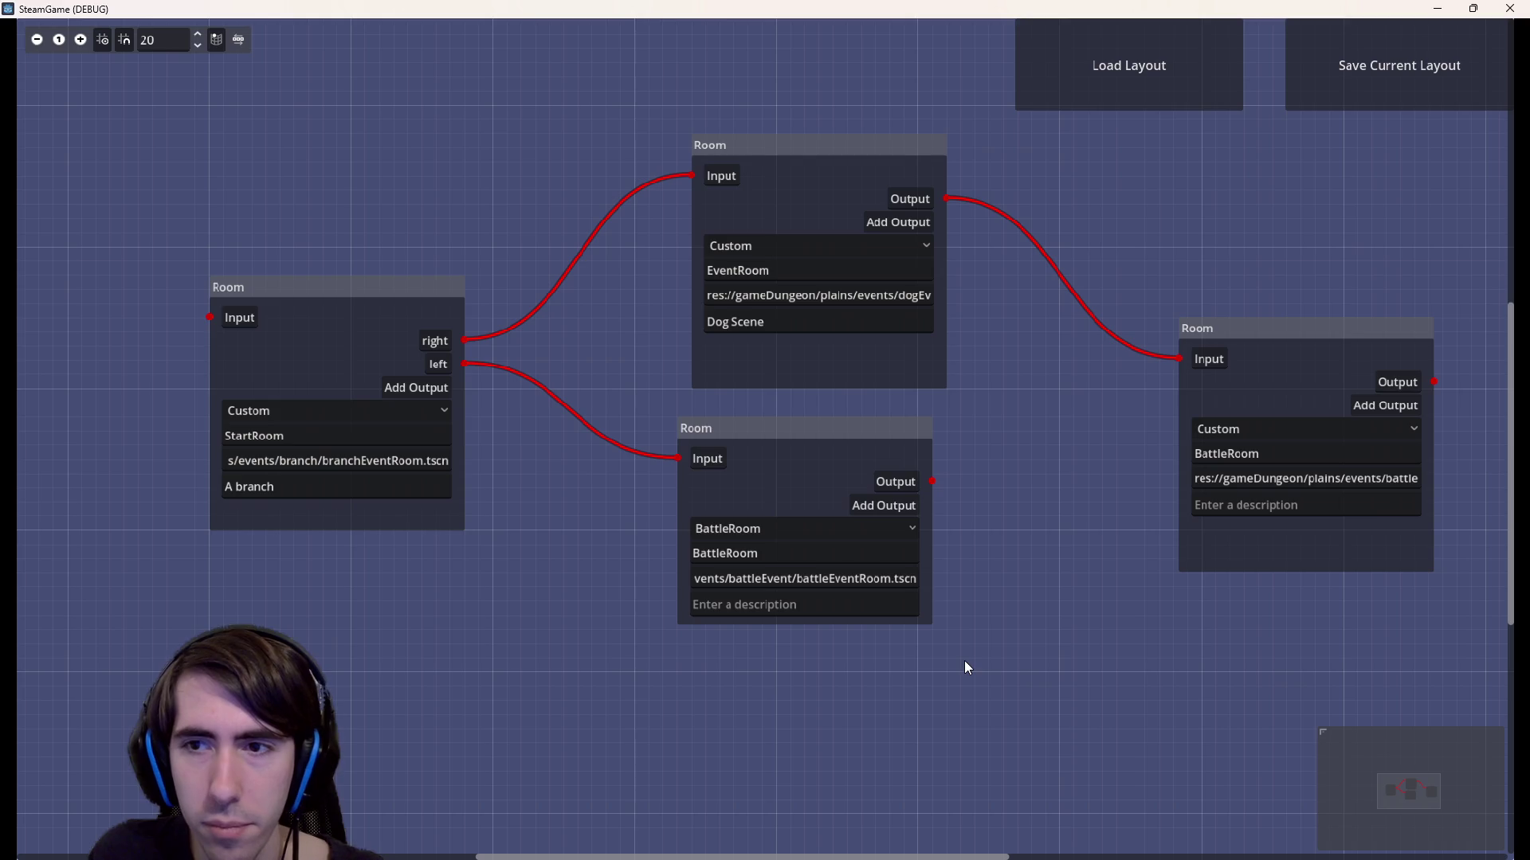
pyautogui.moveTo(929, 484); pyautogui.dragTo(1181, 359)
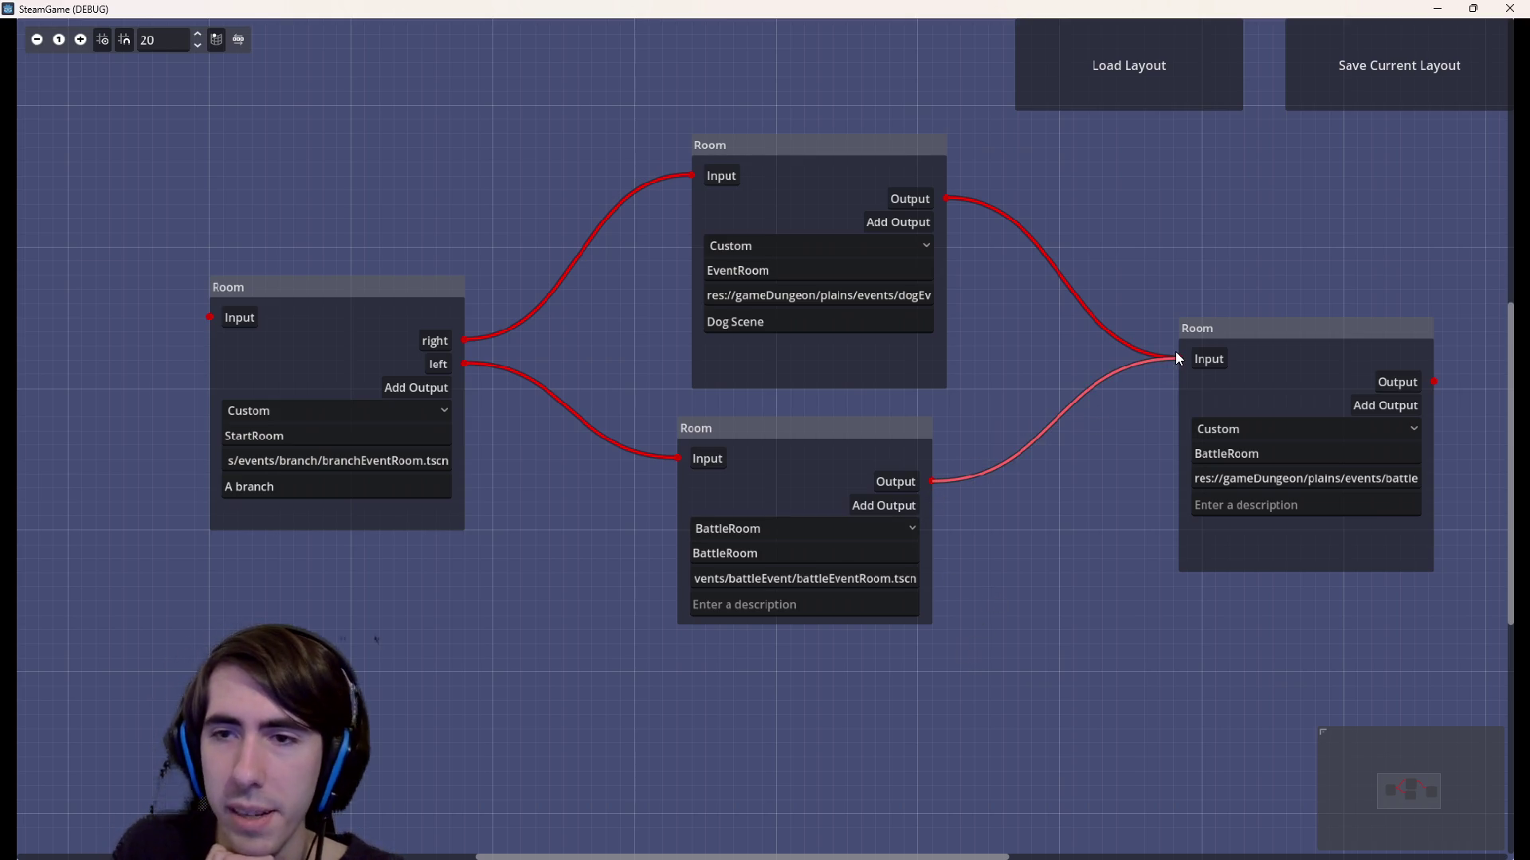
pyautogui.click(1345, 79)
# - Save the layout over mistyHerbFields/testLayout.json, confirming the overwrite
pyautogui.doubleClick(956, 338)
pyautogui.click(1001, 352)
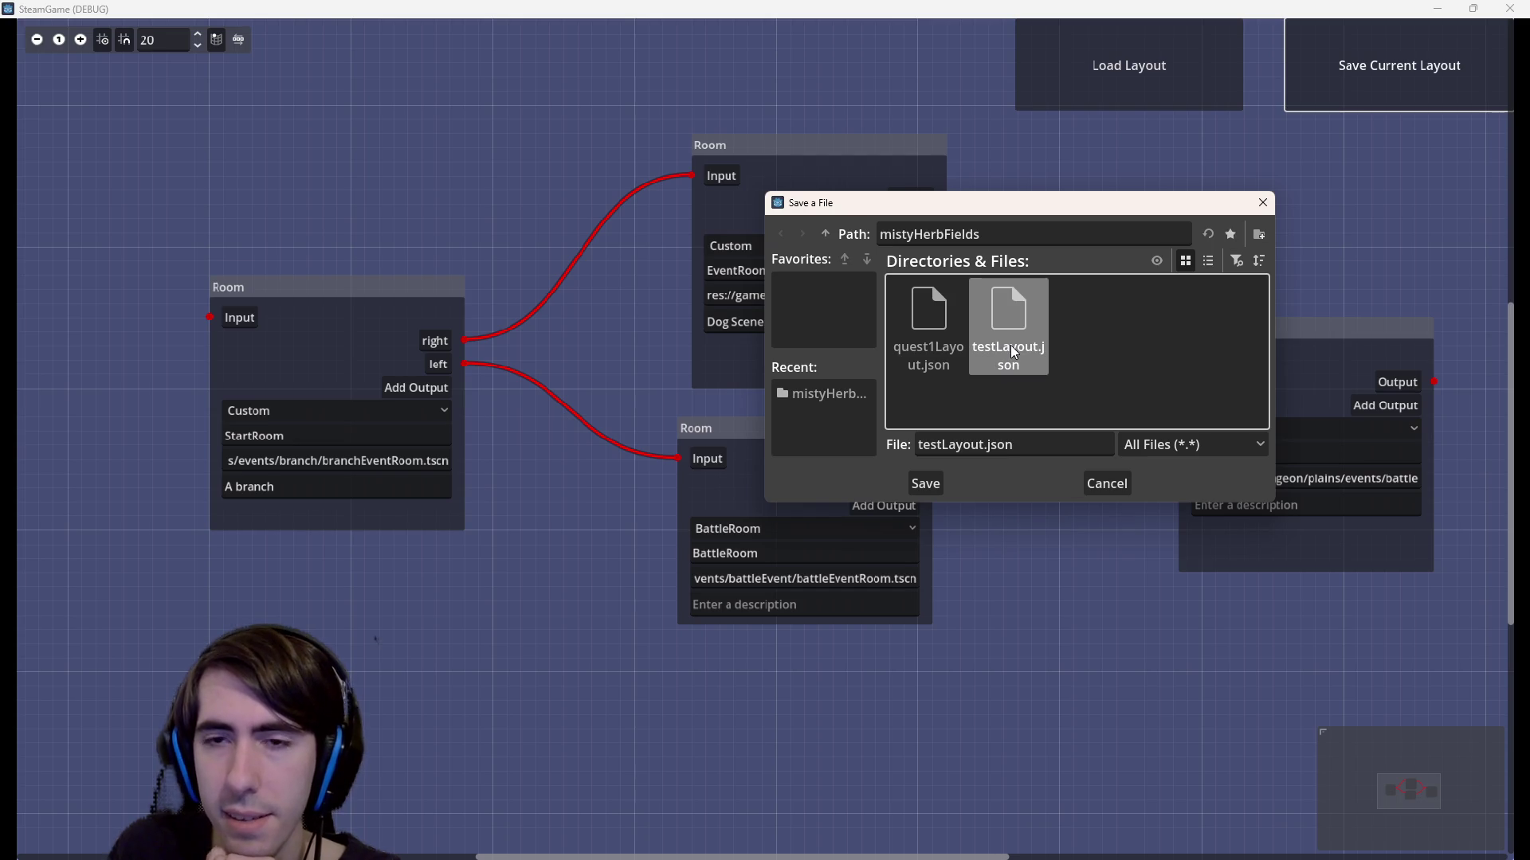
pyautogui.doubleClick(1011, 346)
pyautogui.click(656, 456)
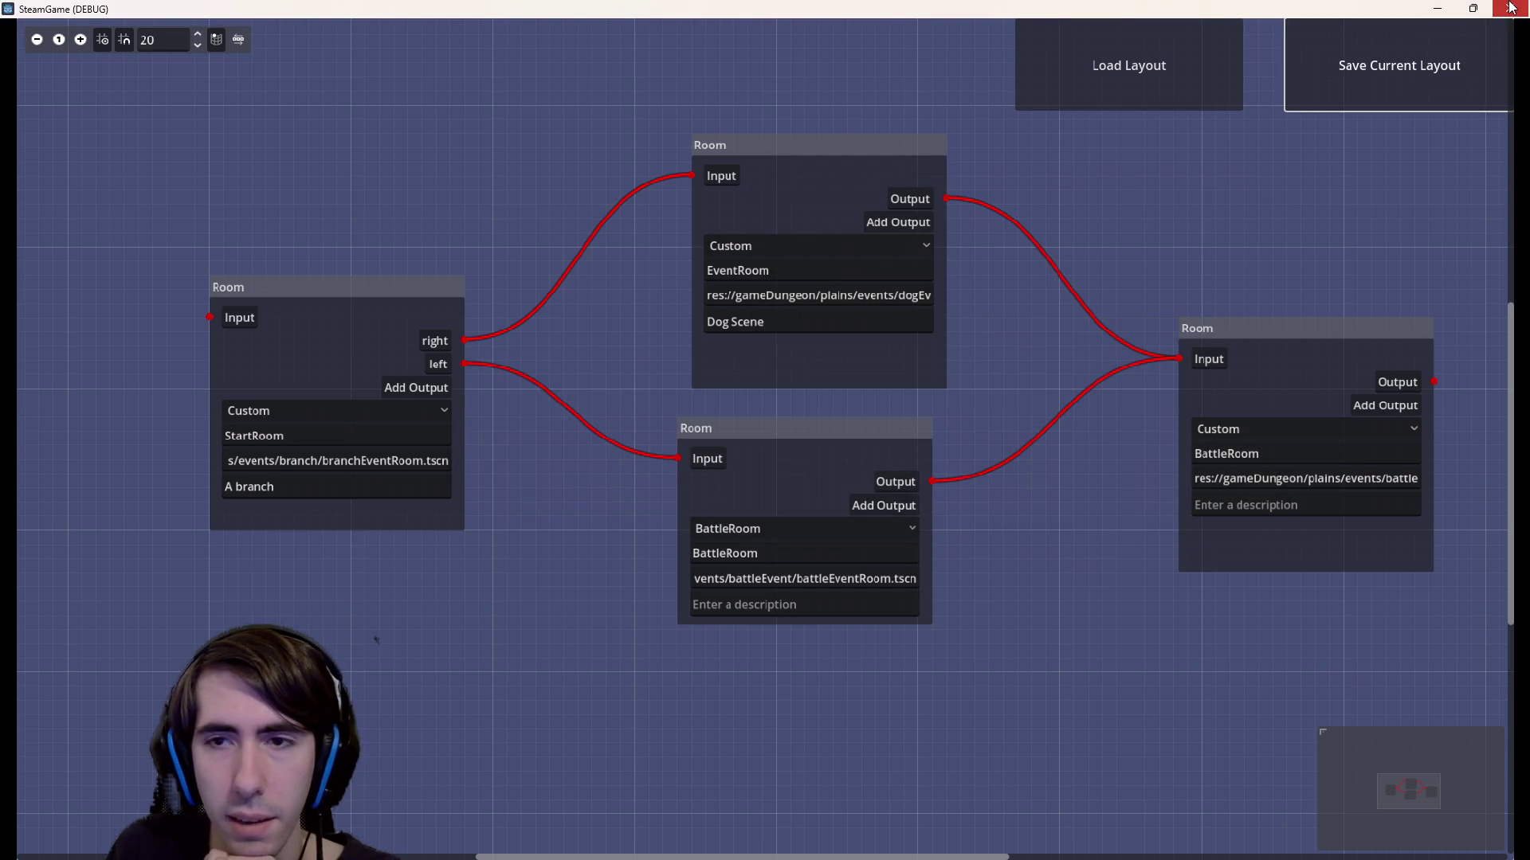
# - Reload testLayout.json and reconnect StartRoom's left branch through the lower BattleRoom to the right room
pyautogui.click(1219, 79)
pyautogui.doubleClick(960, 327)
pyautogui.click(1006, 322)
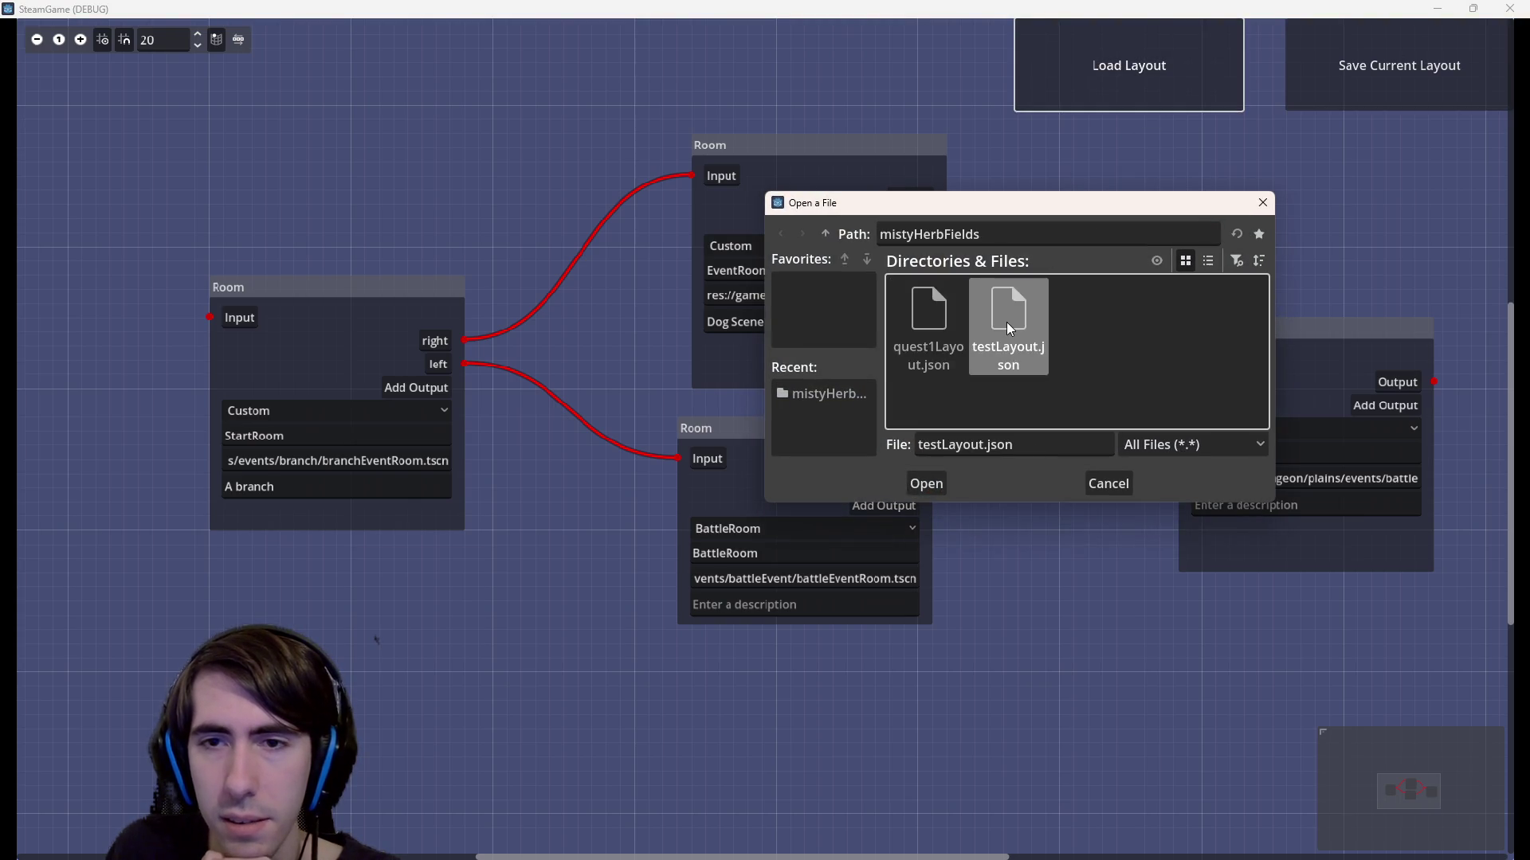
pyautogui.doubleClick(1006, 322)
pyautogui.moveTo(464, 363); pyautogui.dragTo(693, 457)
pyautogui.moveTo(934, 482)
pyautogui.mouseDown()
pyautogui.moveTo(1199, 352)
pyautogui.moveTo(1181, 358)
pyautogui.mouseUp()
# - Save the reconnected layout over testLayout.json again
pyautogui.click(1381, 72)
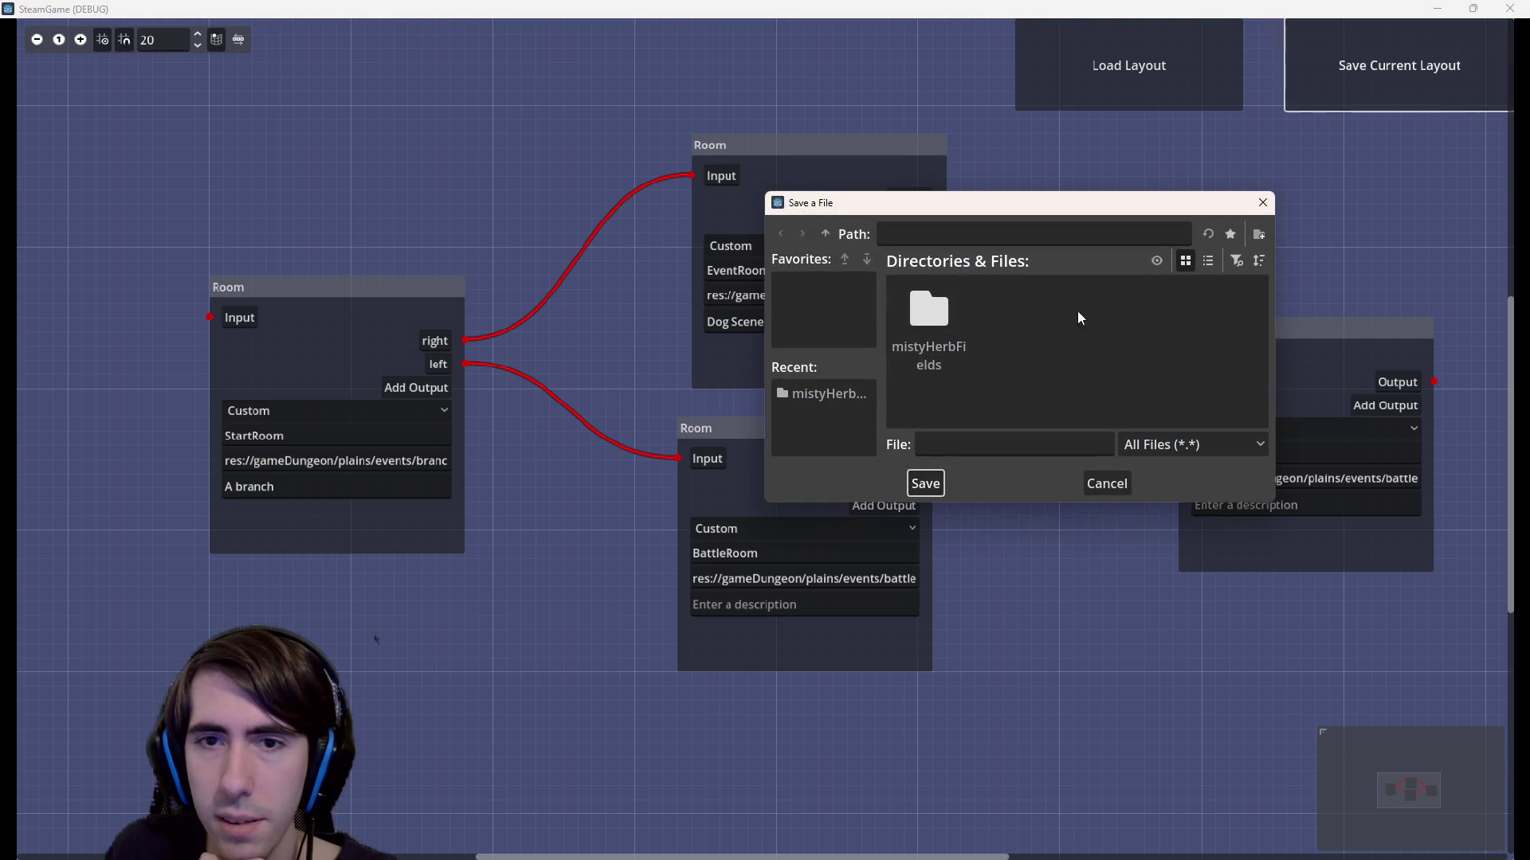
pyautogui.doubleClick(960, 348)
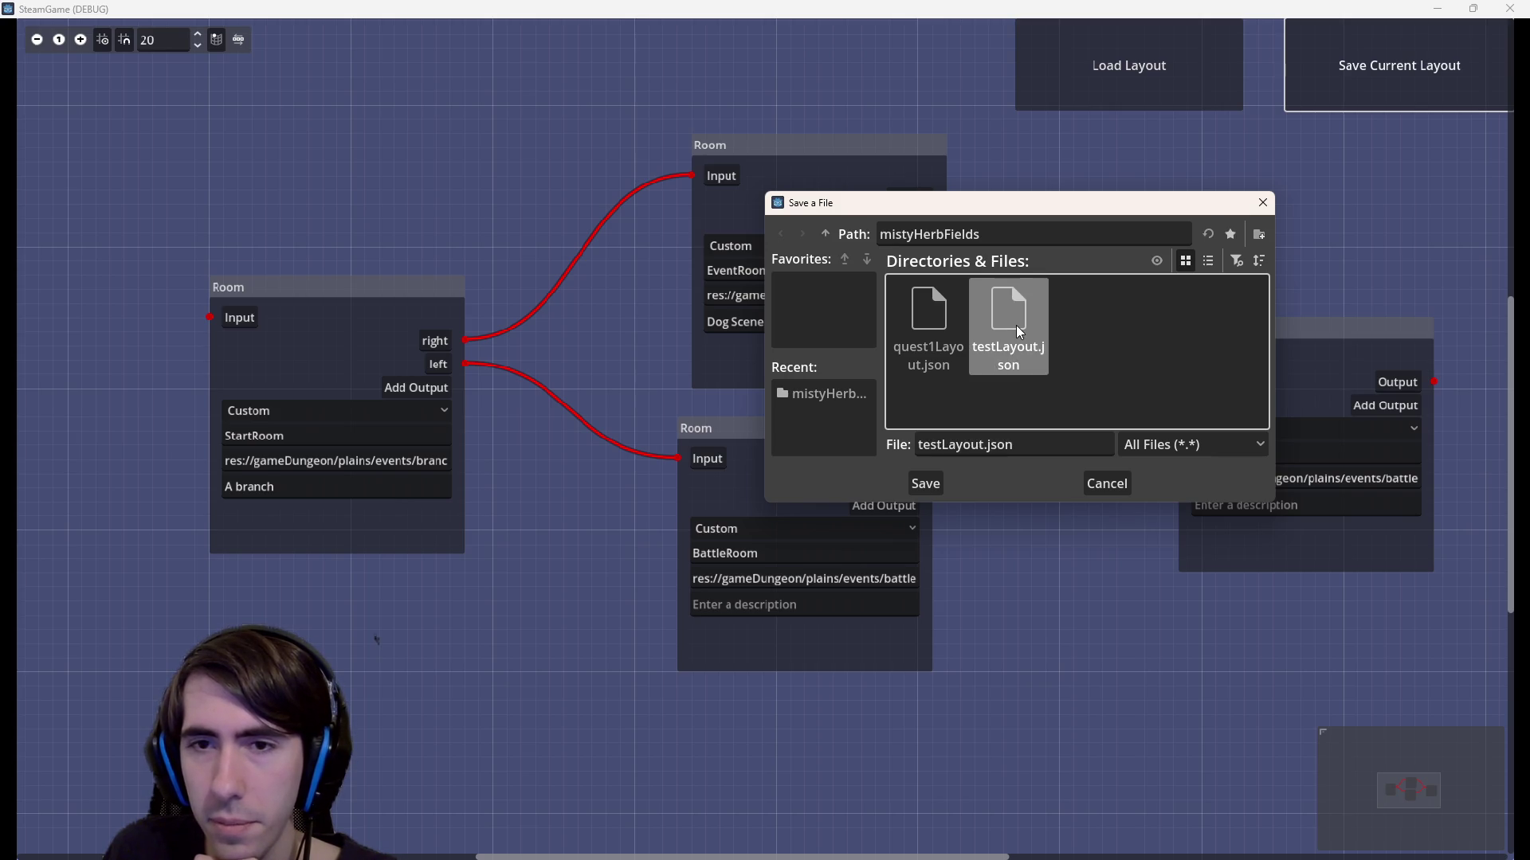
pyautogui.doubleClick(1018, 331)
pyautogui.click(652, 453)
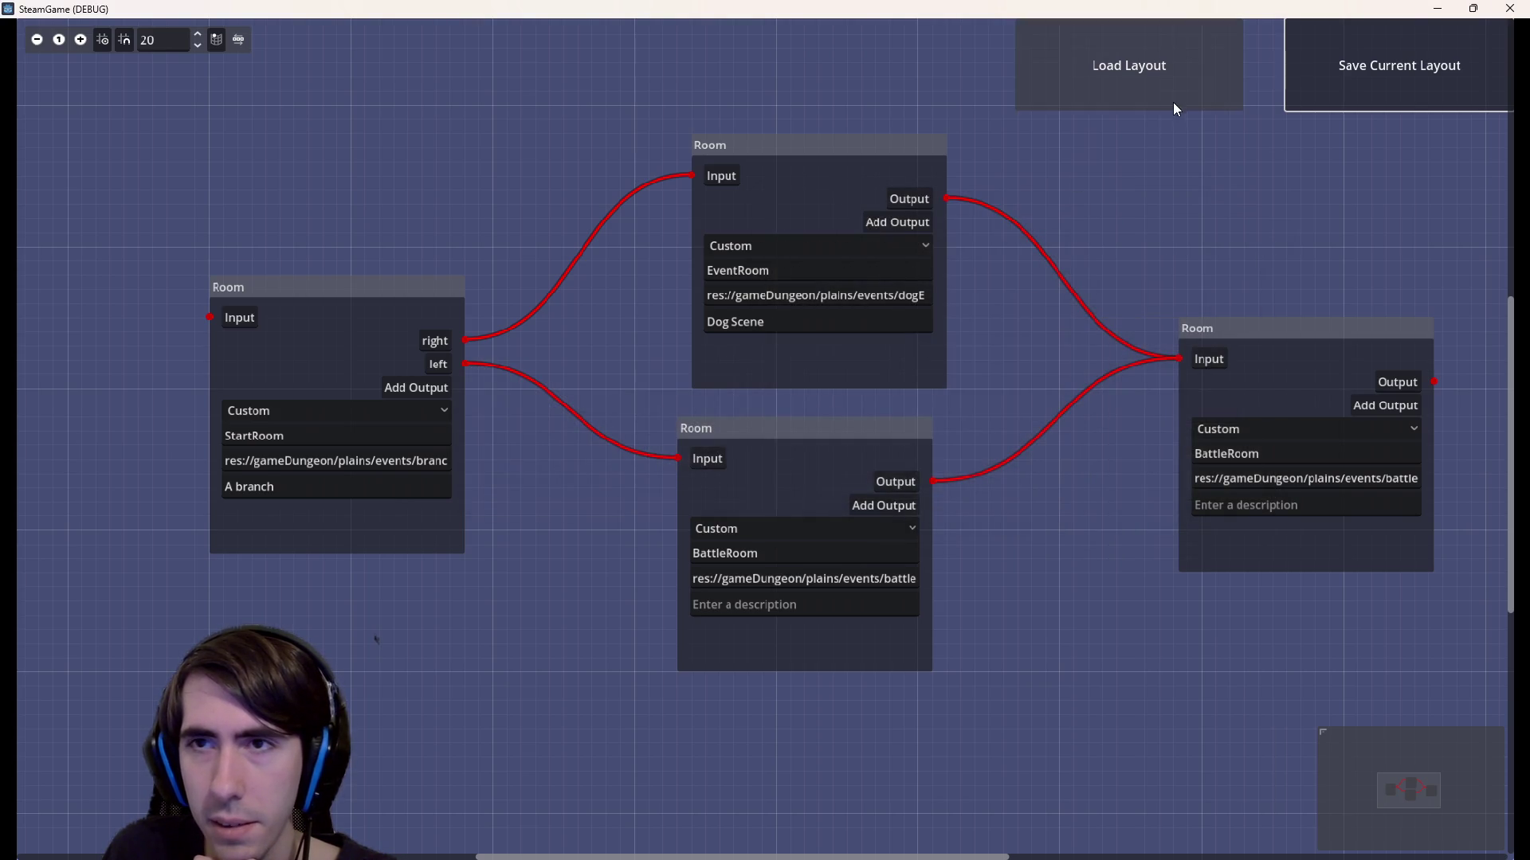
# - Load testLayout.json, then load quest1Layout.json and pan across it
pyautogui.click(1171, 95)
pyautogui.doubleClick(929, 318)
pyautogui.click(999, 338)
pyautogui.doubleClick(998, 336)
pyautogui.click(1136, 60)
pyautogui.doubleClick(953, 292)
pyautogui.click(942, 304)
pyautogui.doubleClick(941, 304)
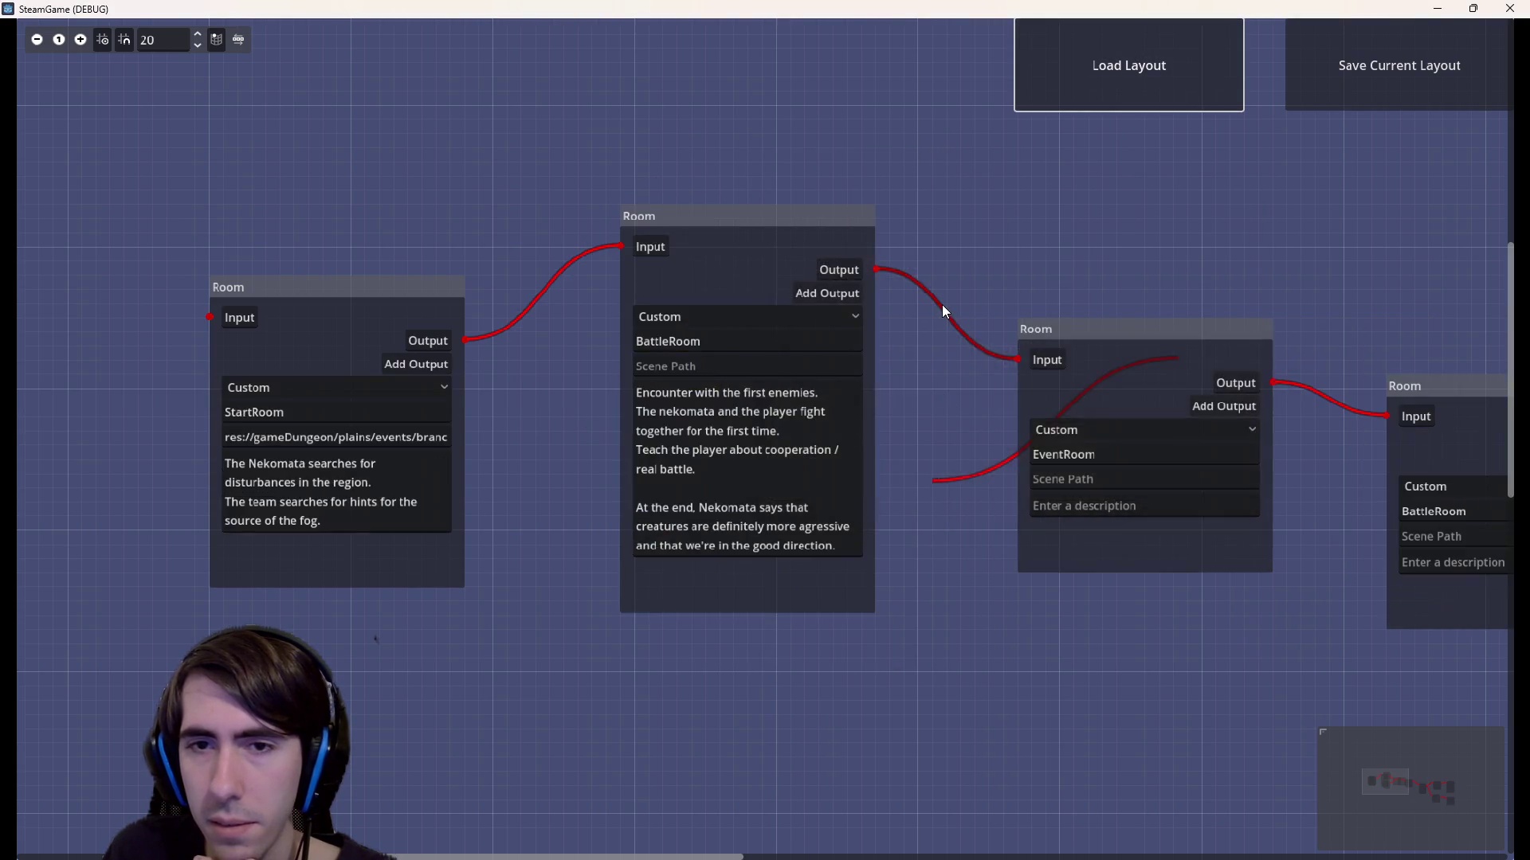
pyautogui.scroll(-1, 1069, 279)
pyautogui.moveTo(1070, 279); pyautogui.dragTo(438, 241)
pyautogui.scroll(-2, 320, 225)
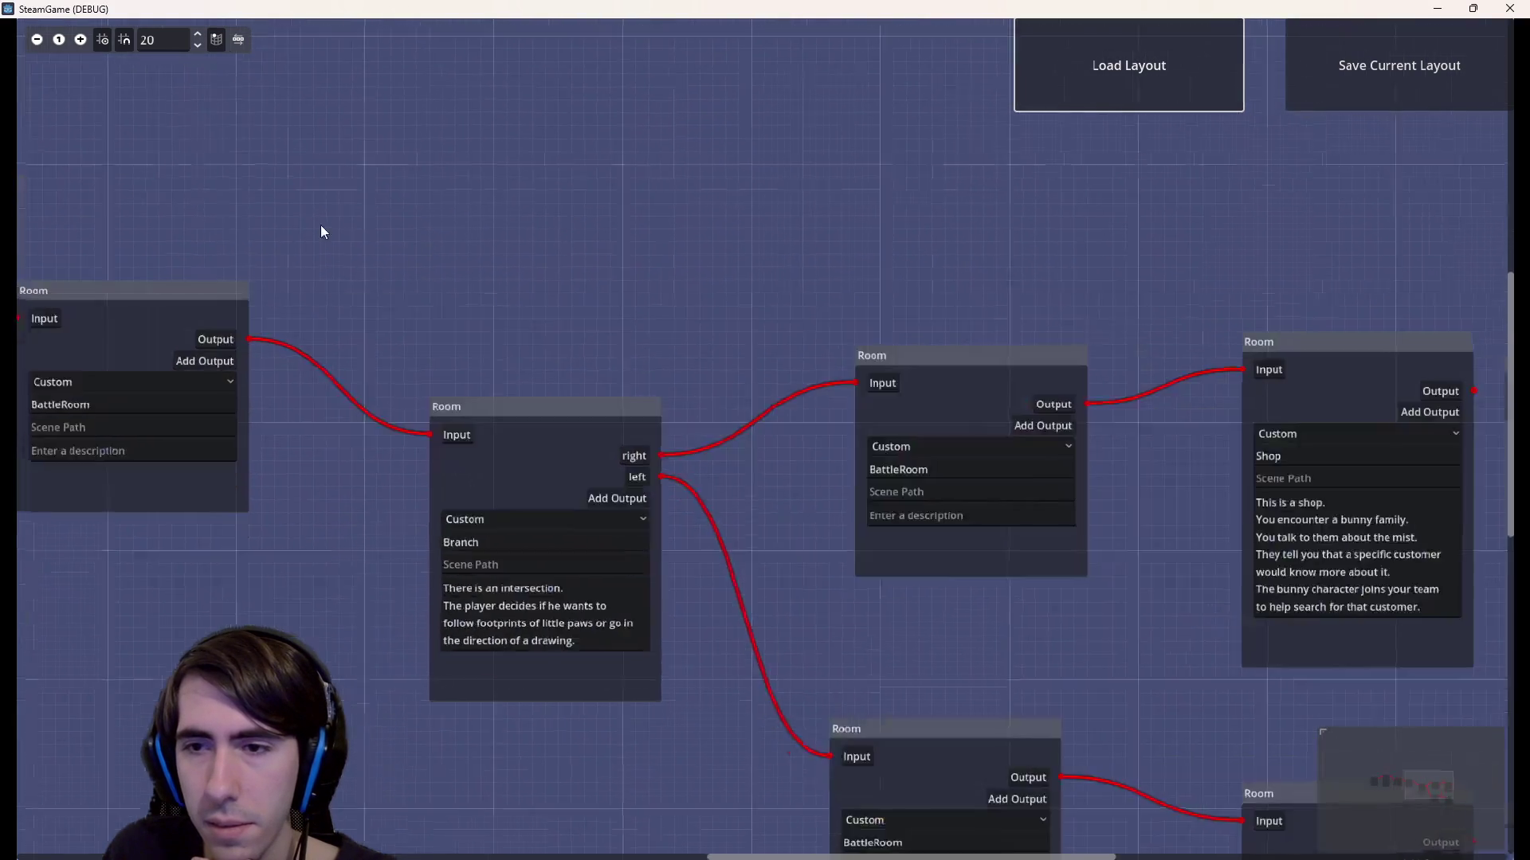
# - Load testLayout.json again and centre its four-room graph
pyautogui.click(1081, 80)
pyautogui.doubleClick(929, 317)
pyautogui.click(1025, 317)
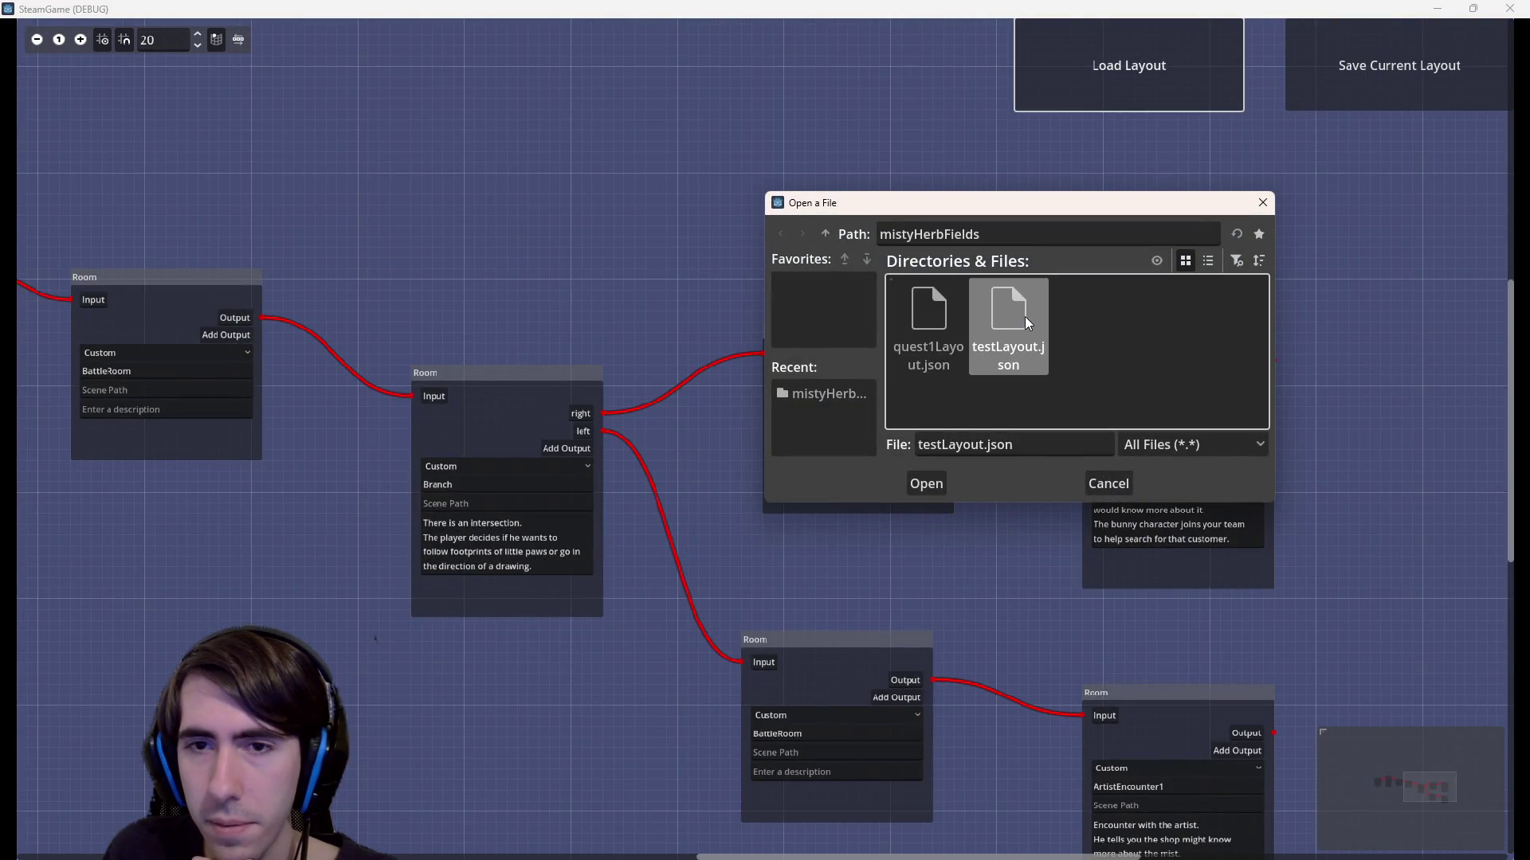
pyautogui.doubleClick(1025, 317)
pyautogui.moveTo(914, 298); pyautogui.dragTo(1199, 401)
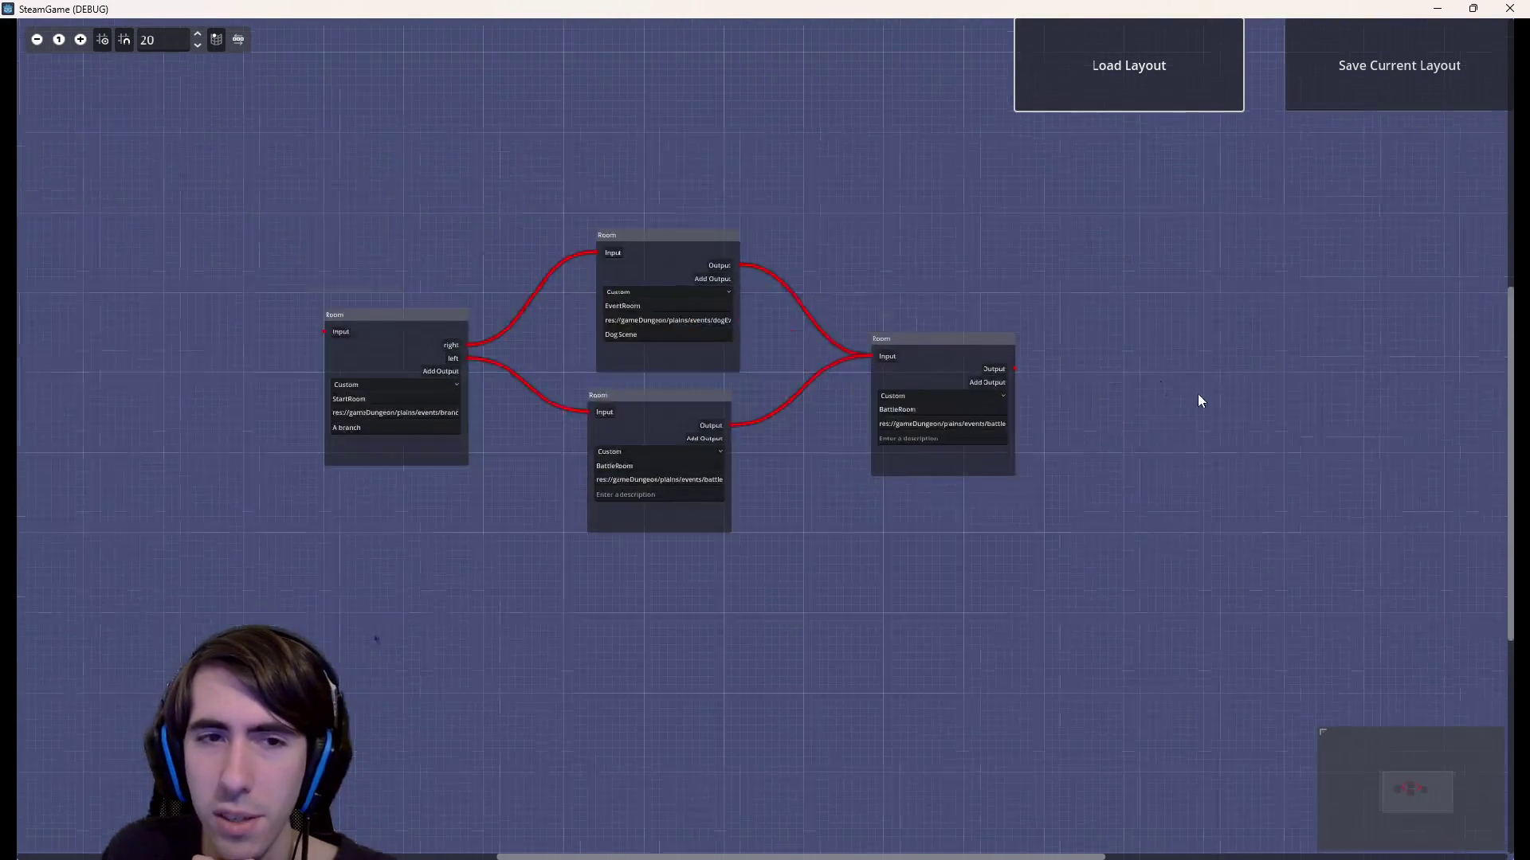
pyautogui.scroll(3, 796, 481)
pyautogui.moveTo(796, 482); pyautogui.dragTo(1044, 624)
pyautogui.scroll(-1, 988, 622)
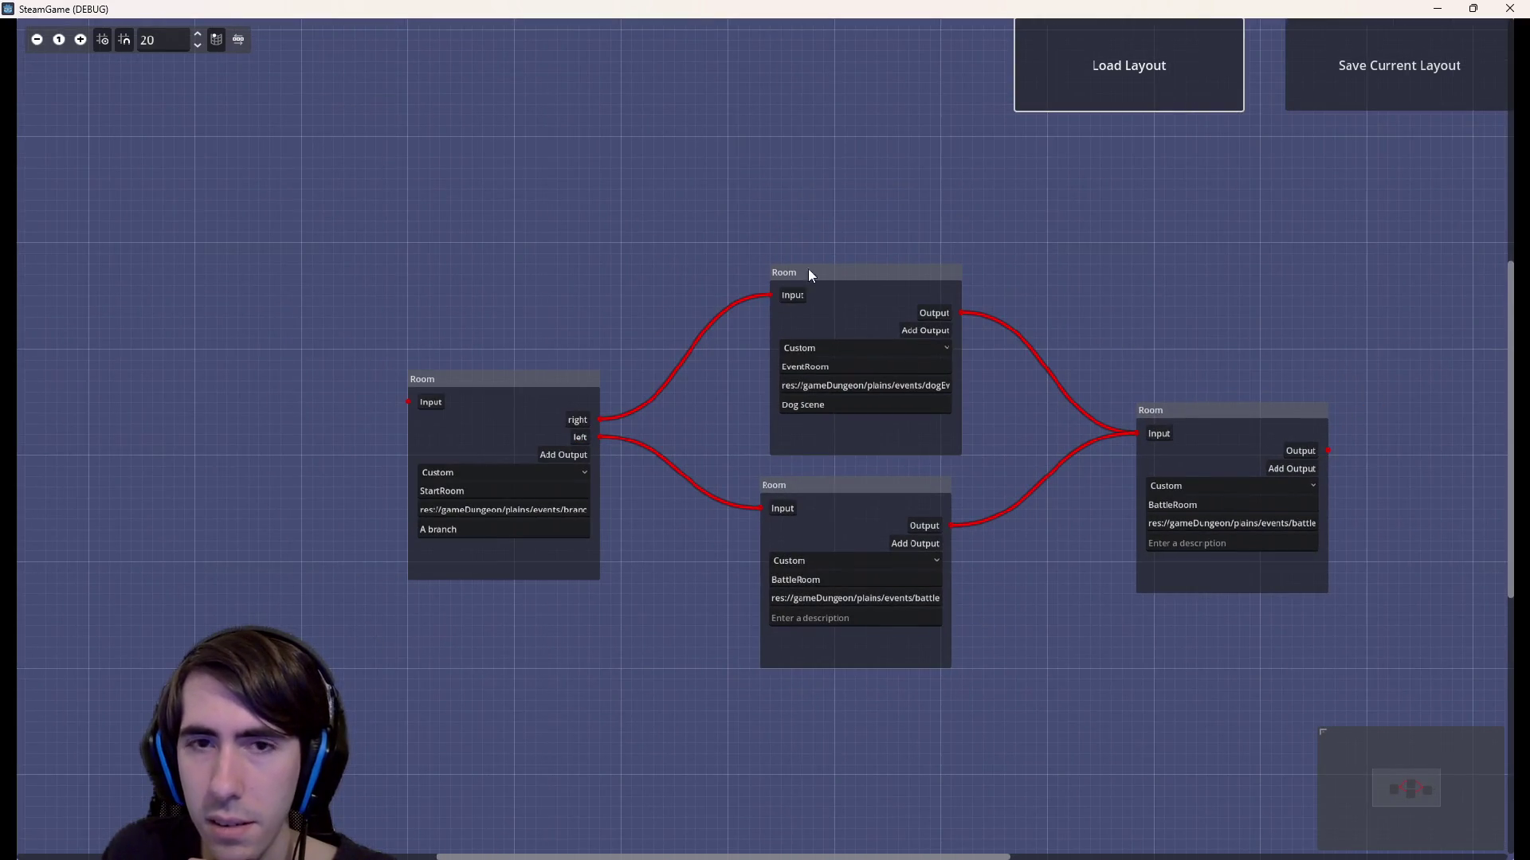
# - Add a blank room node with Ctrl+N, delete it, and close the game window
pyautogui.hotkey('ctrl', 'n')
pyautogui.click(1148, 374)
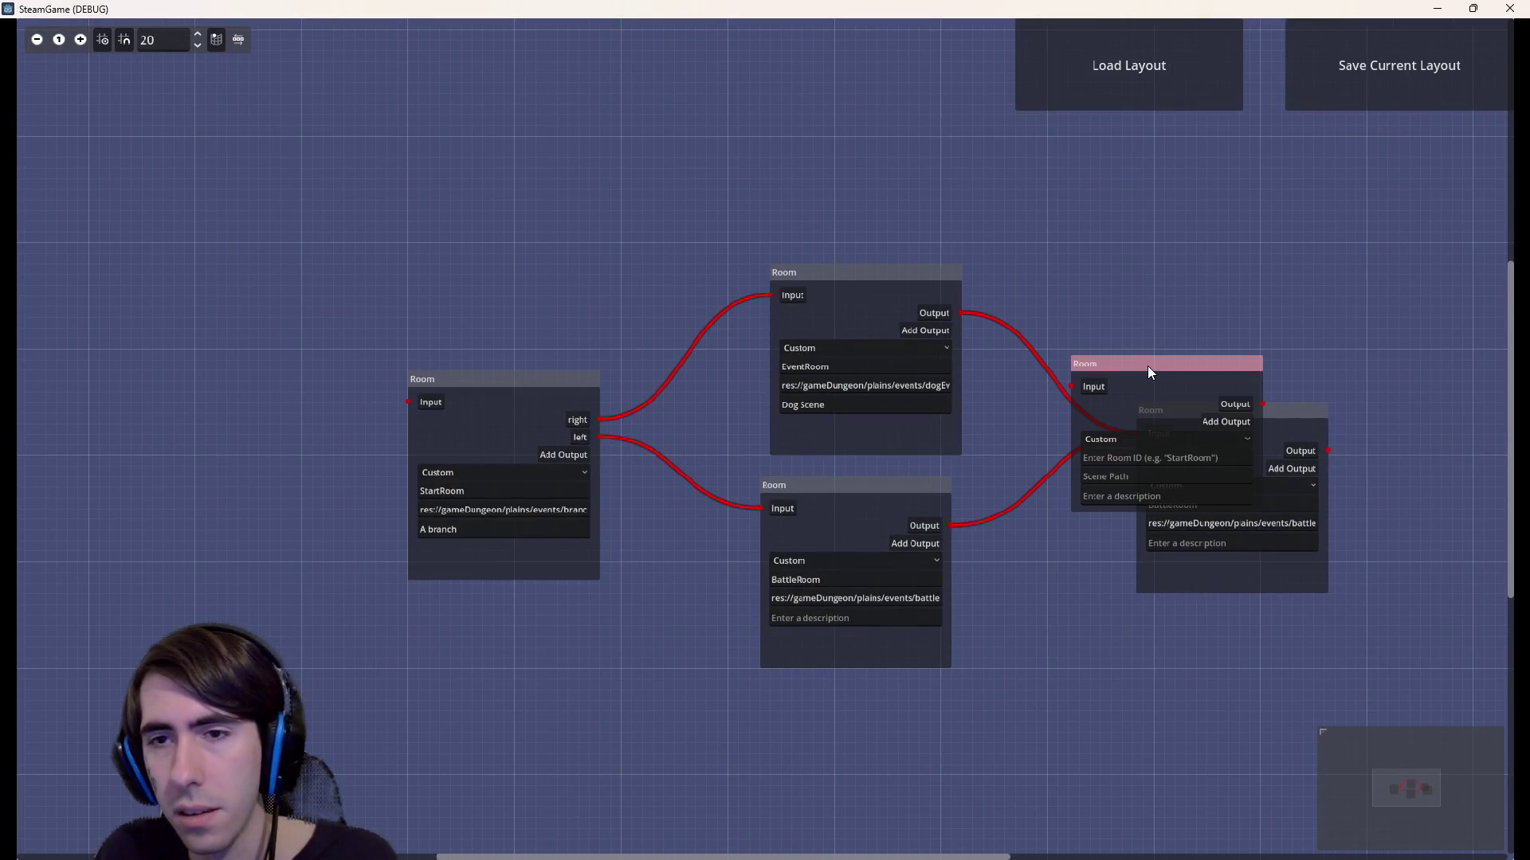
pyautogui.press('Delete')
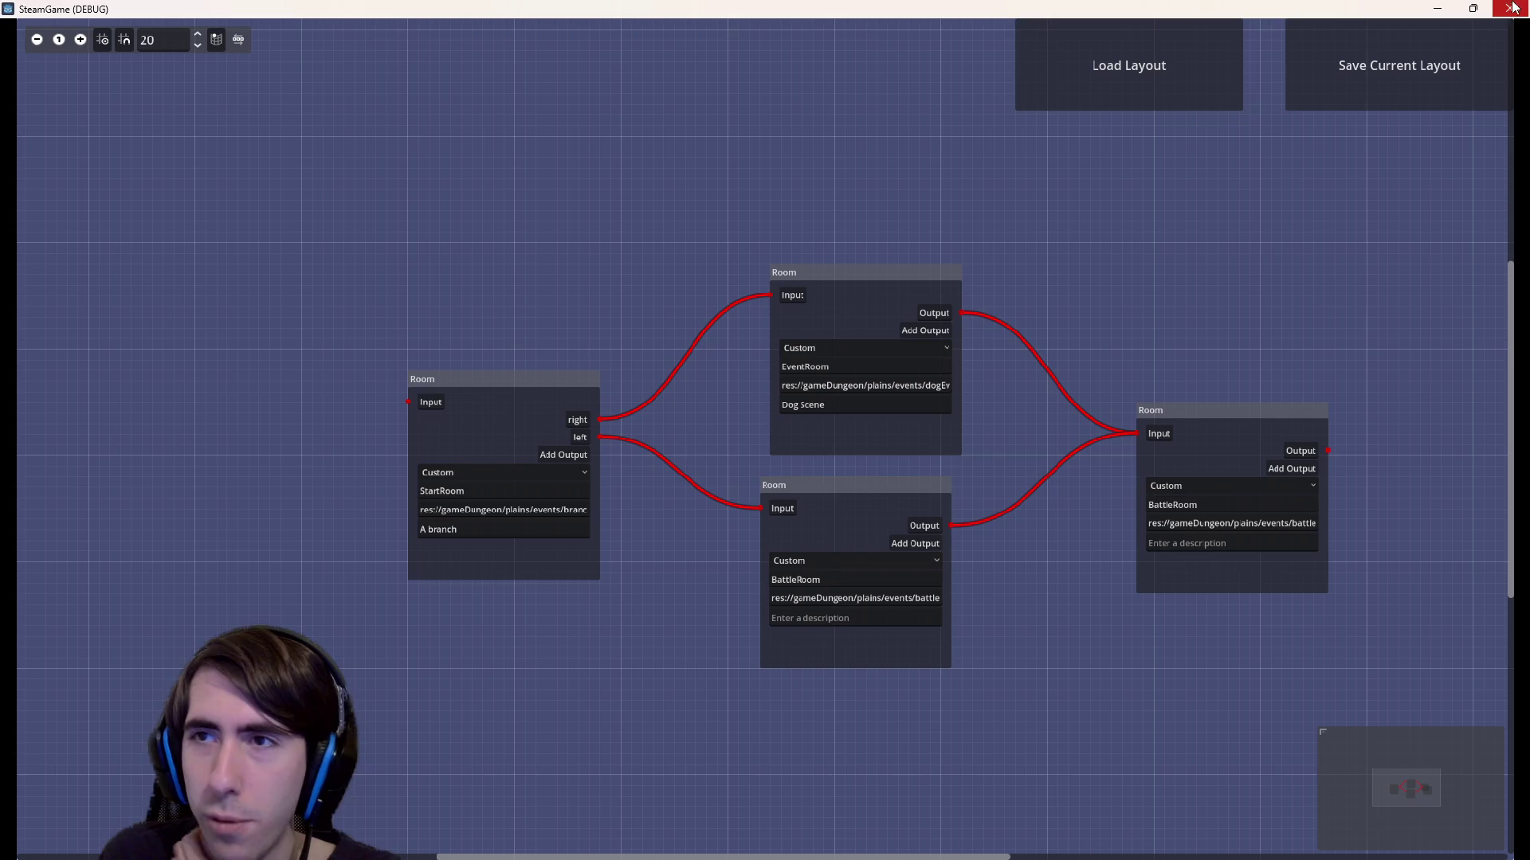
pyautogui.click(1509, 8)
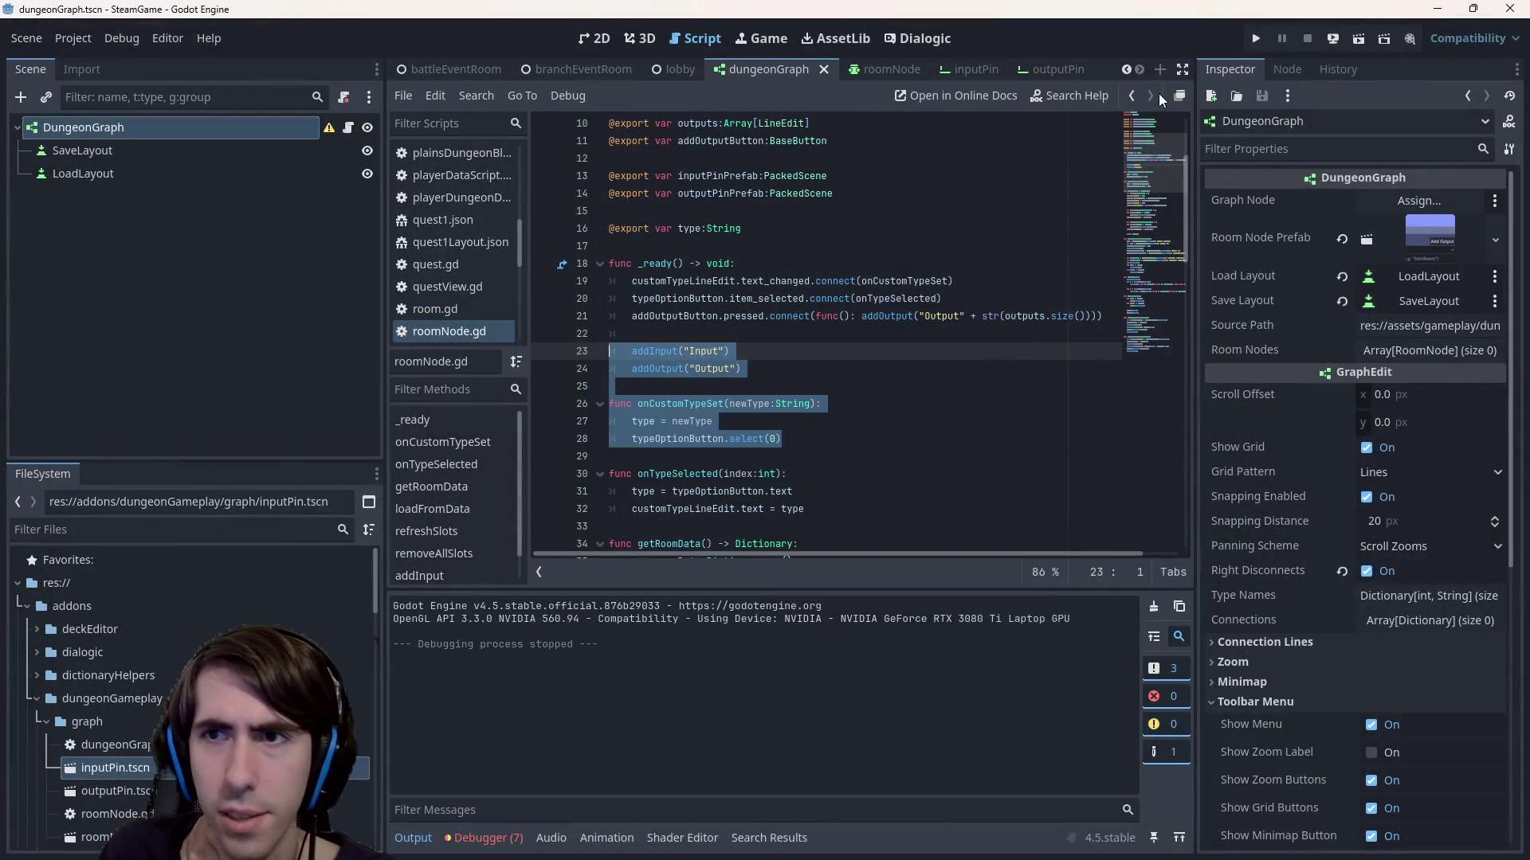
# - Deselect the highlighted lines in roomNode.gd and scroll through the script
pyautogui.click(849, 386)
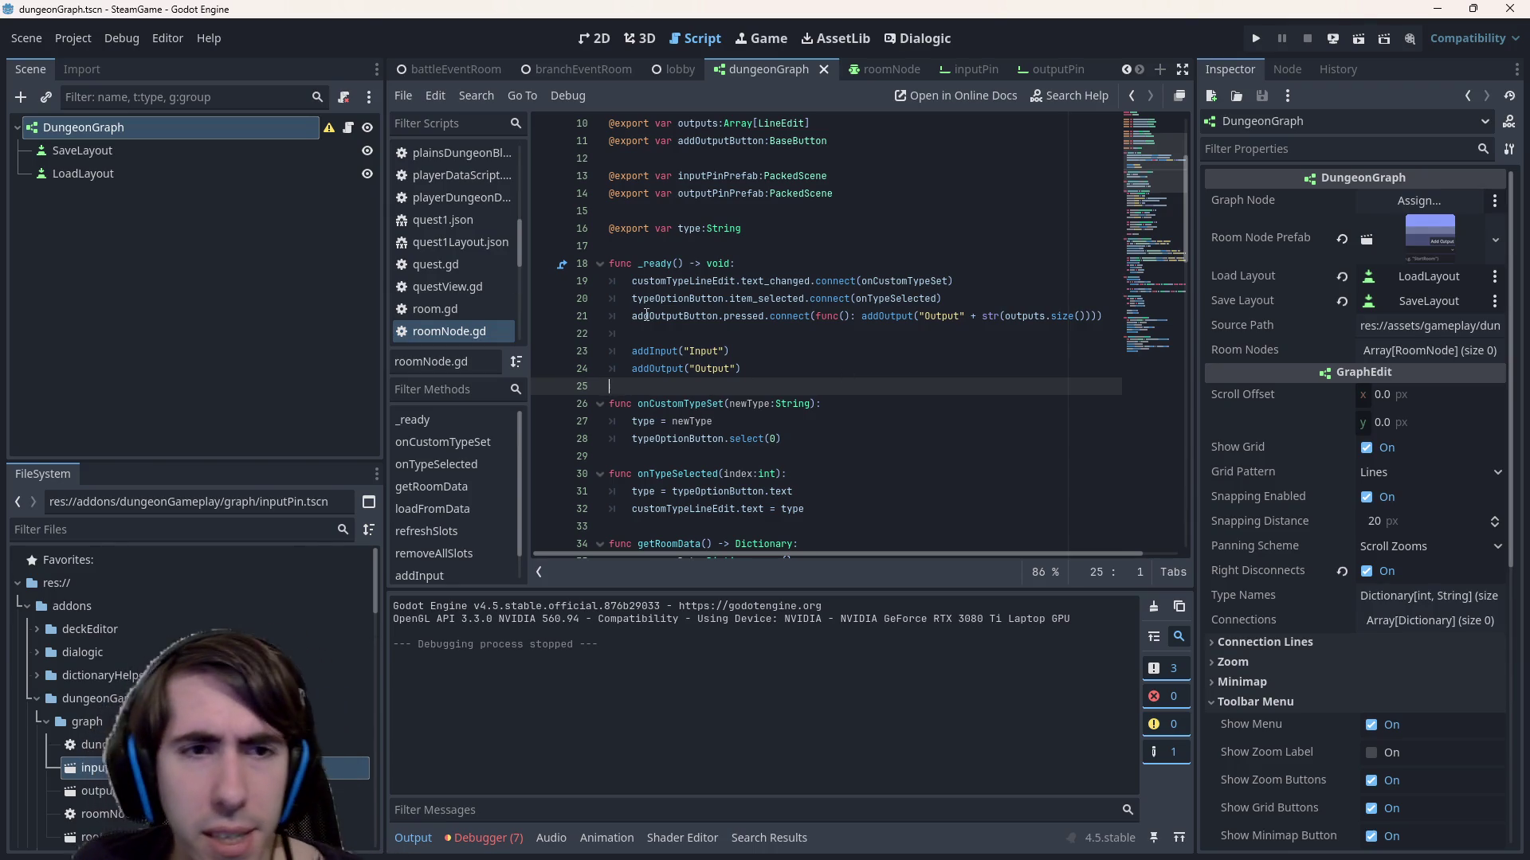
pyautogui.scroll(-5, 505, 283)
pyautogui.scroll(-3, 504, 282)
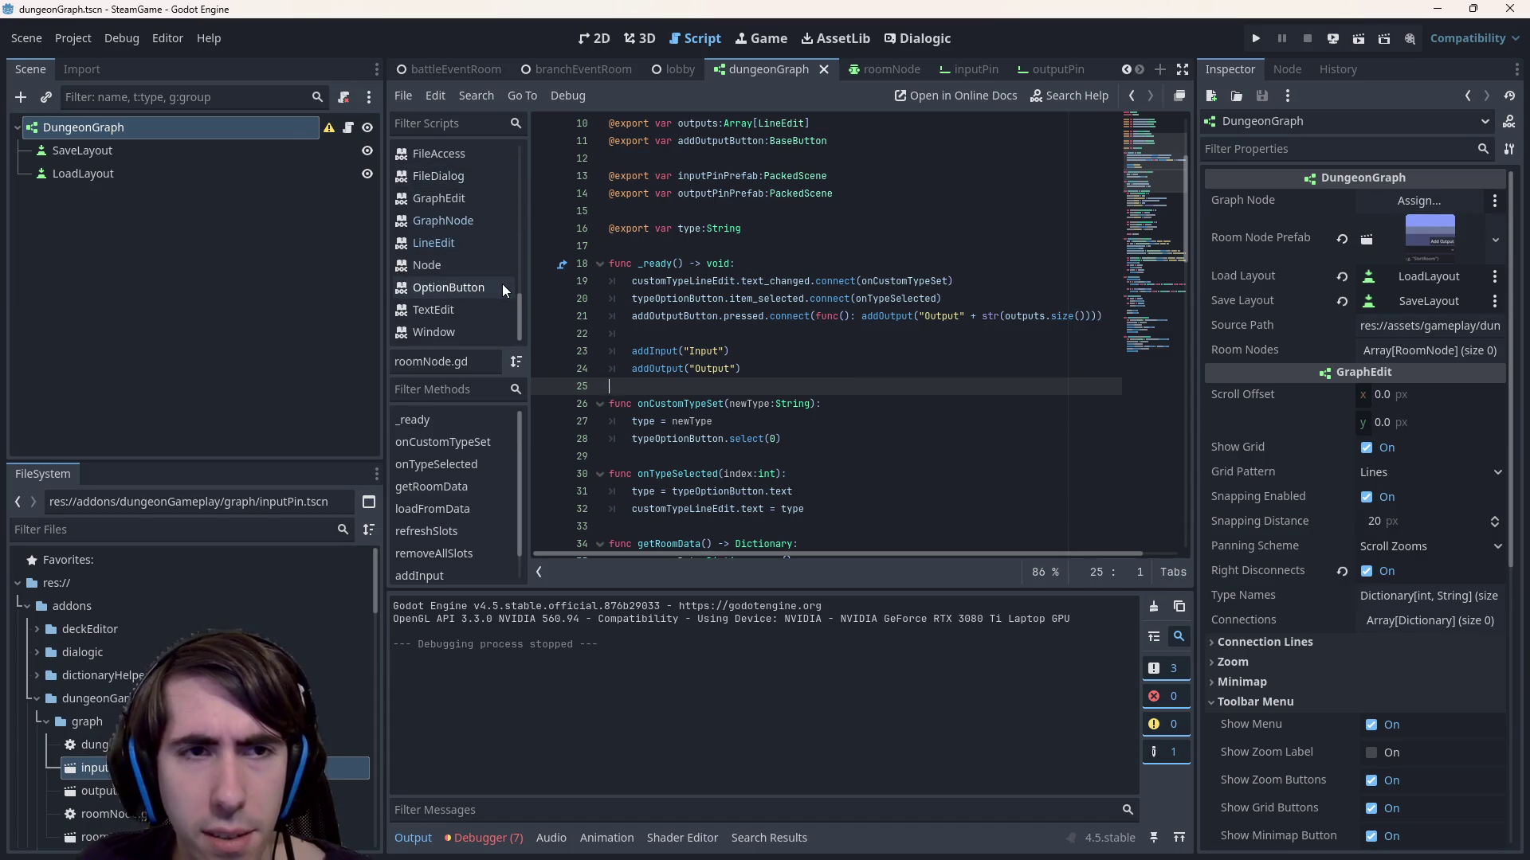
pyautogui.scroll(10, 508, 242)
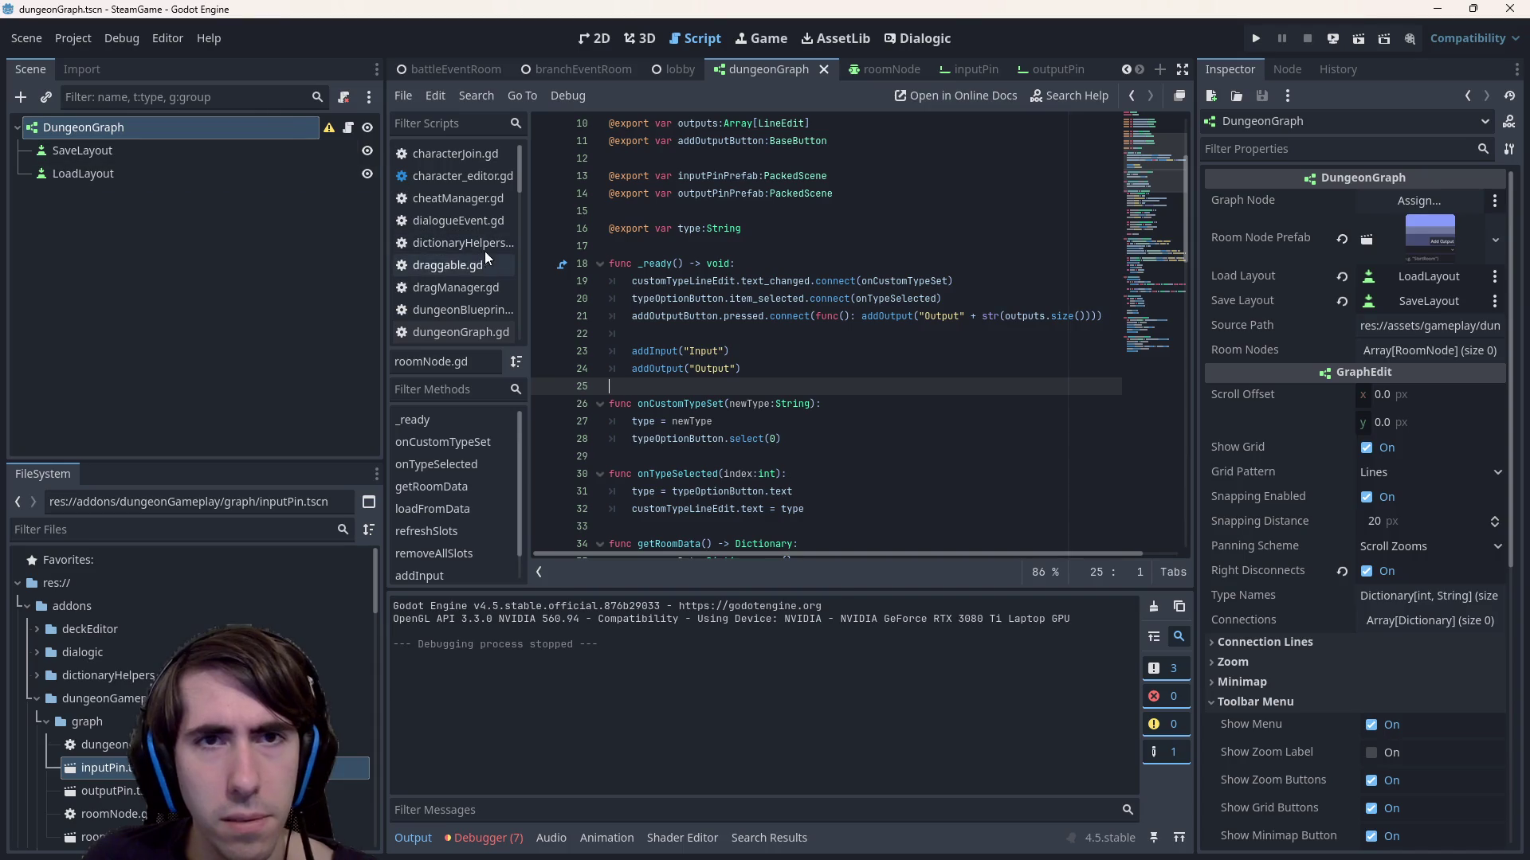
# - Inspect getRoomData and connections in dungeonGraph.gd's save/load code, then rerun the current scene
pyautogui.click(345, 132)
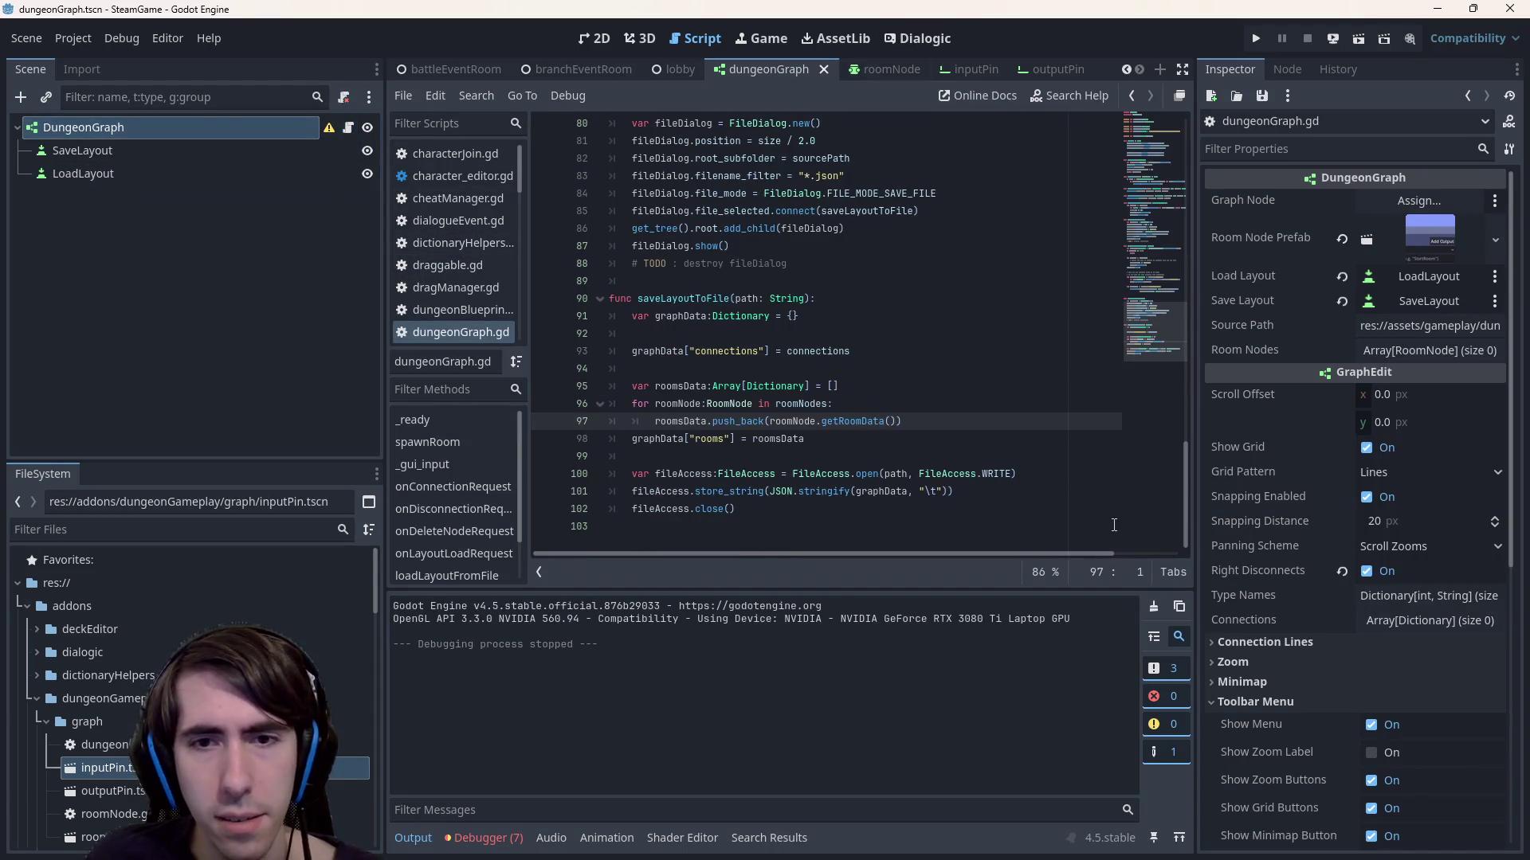
pyautogui.doubleClick(874, 416)
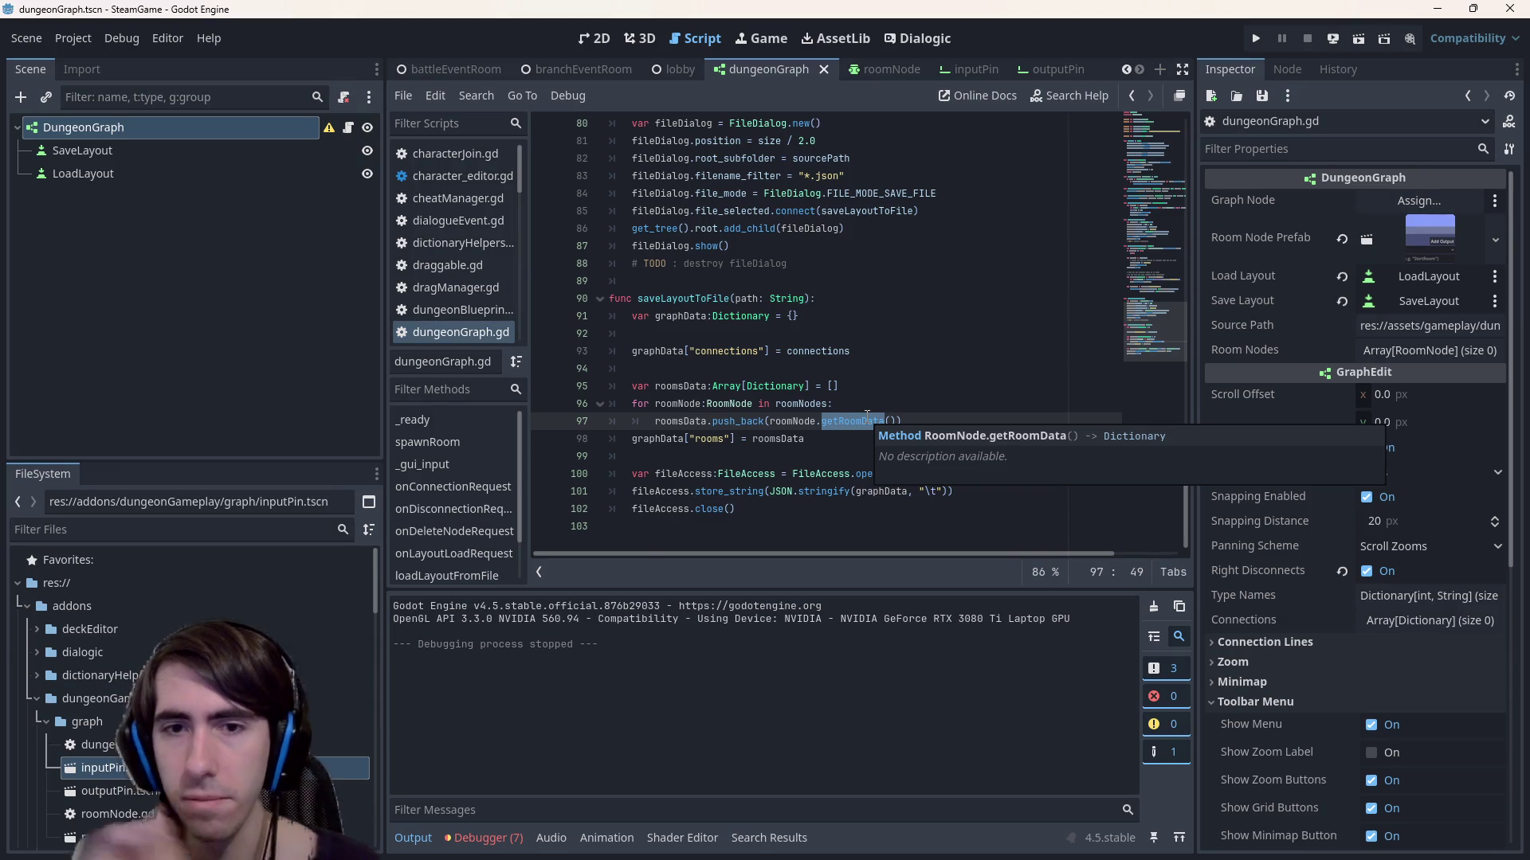
pyautogui.click(716, 354)
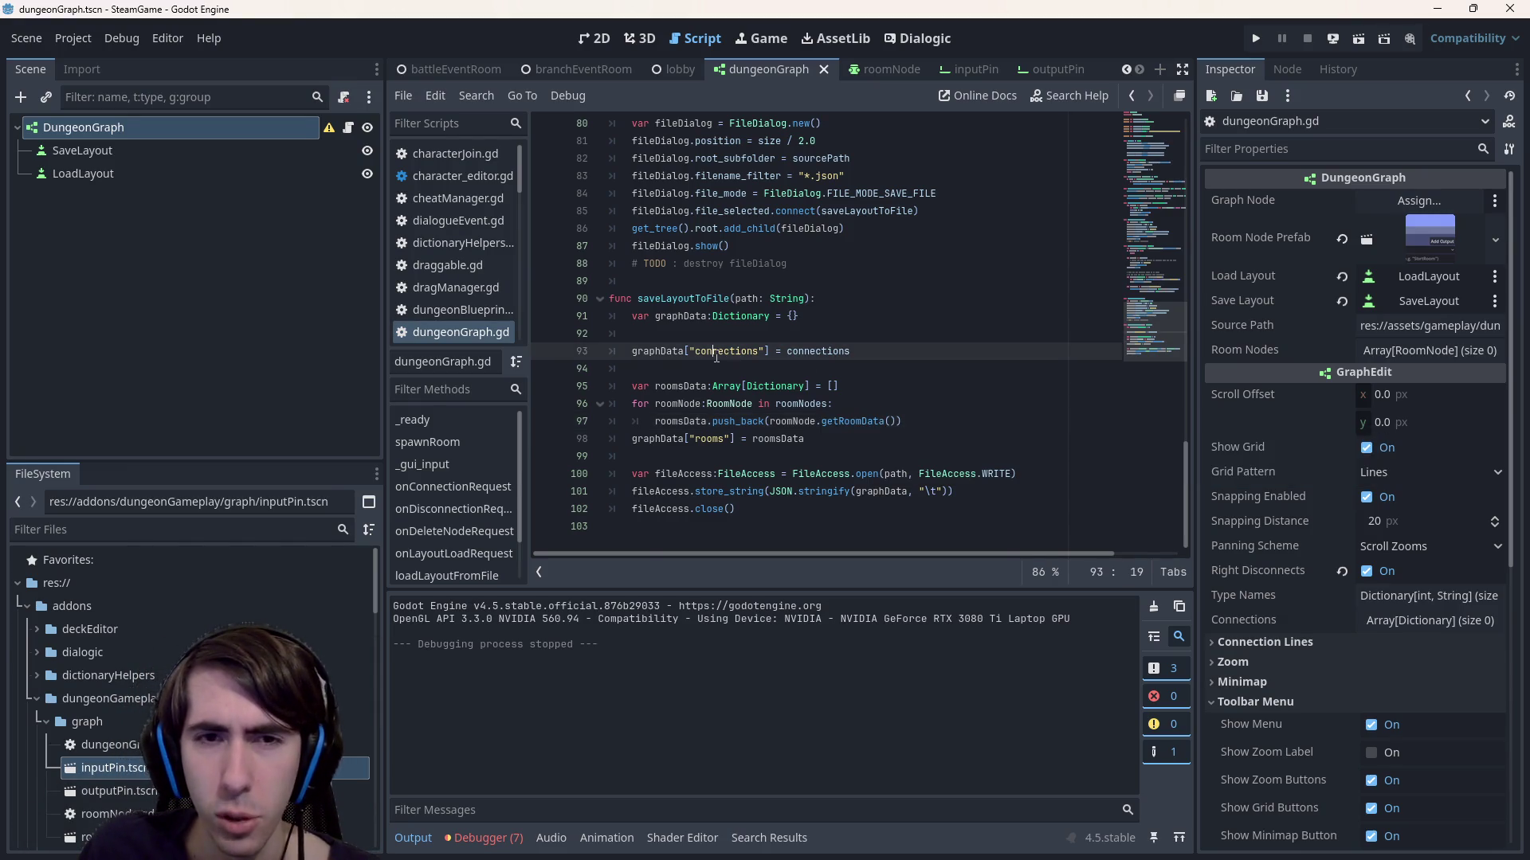
pyautogui.doubleClick(836, 346)
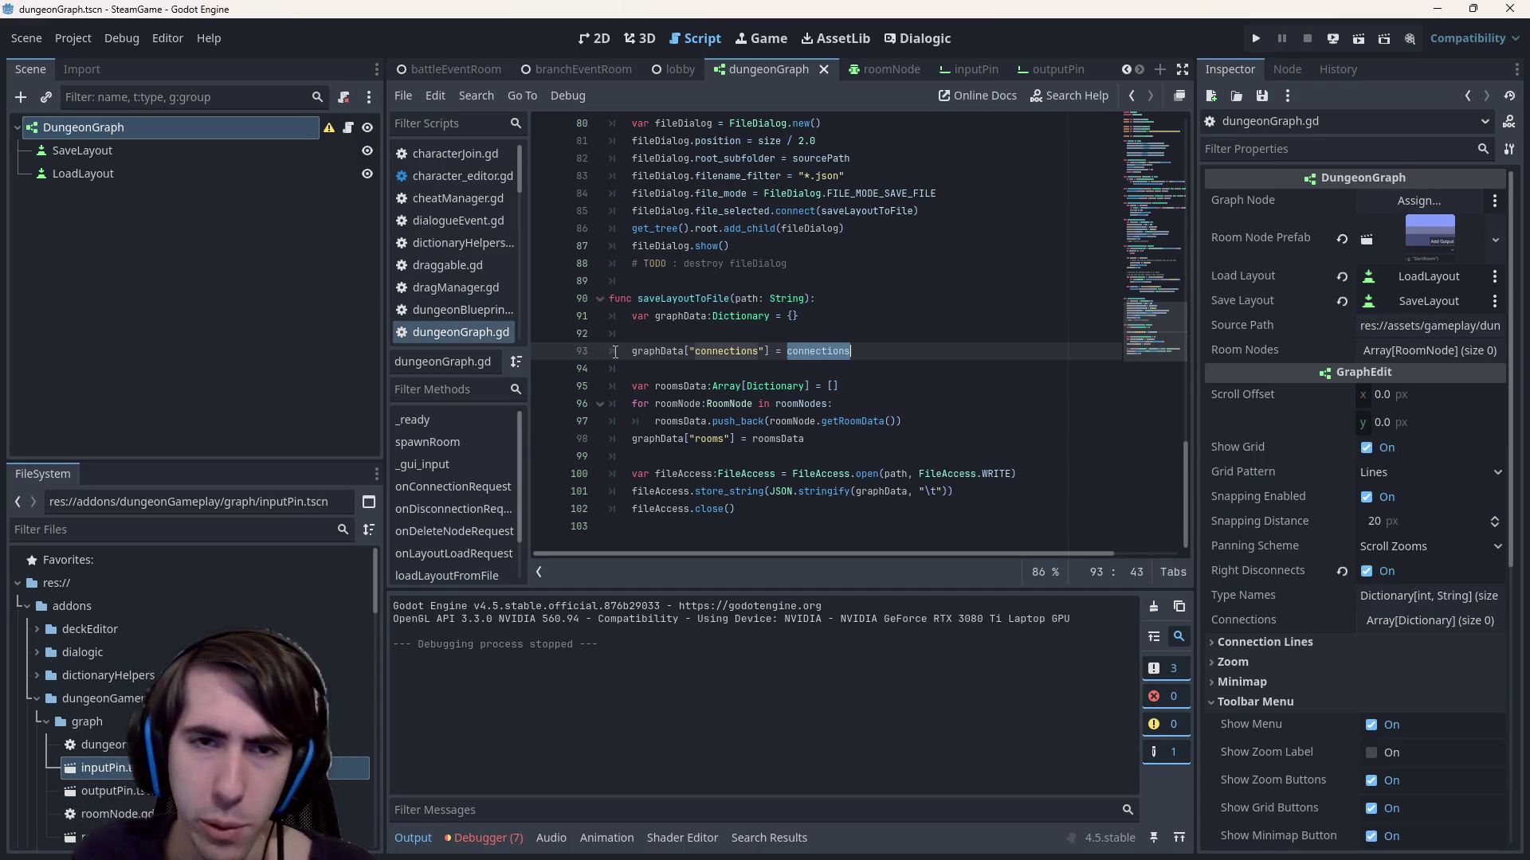
pyautogui.scroll(7, 815, 360)
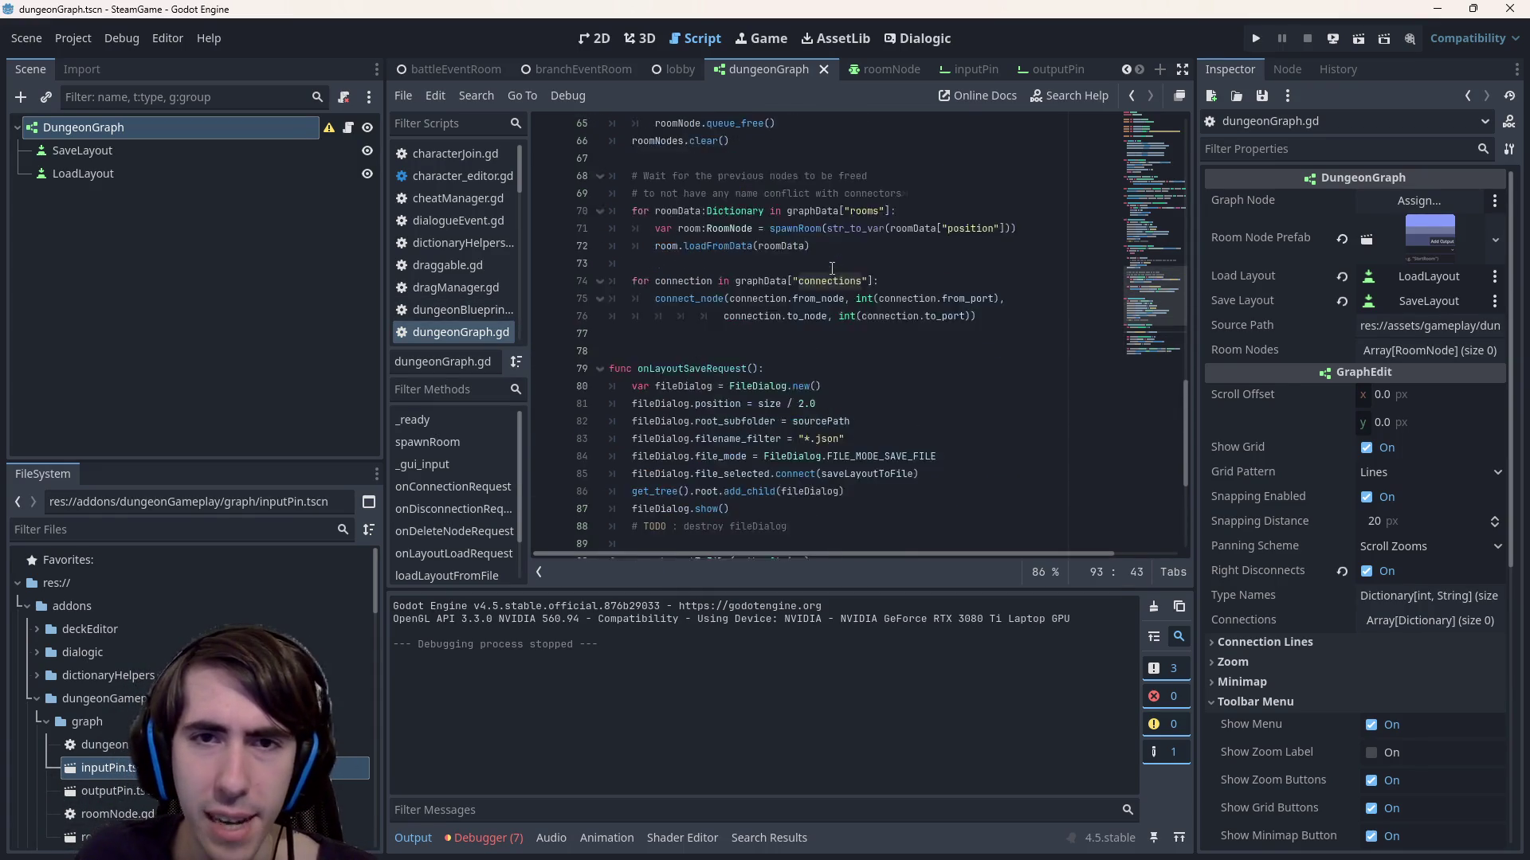
pyautogui.scroll(4, 831, 268)
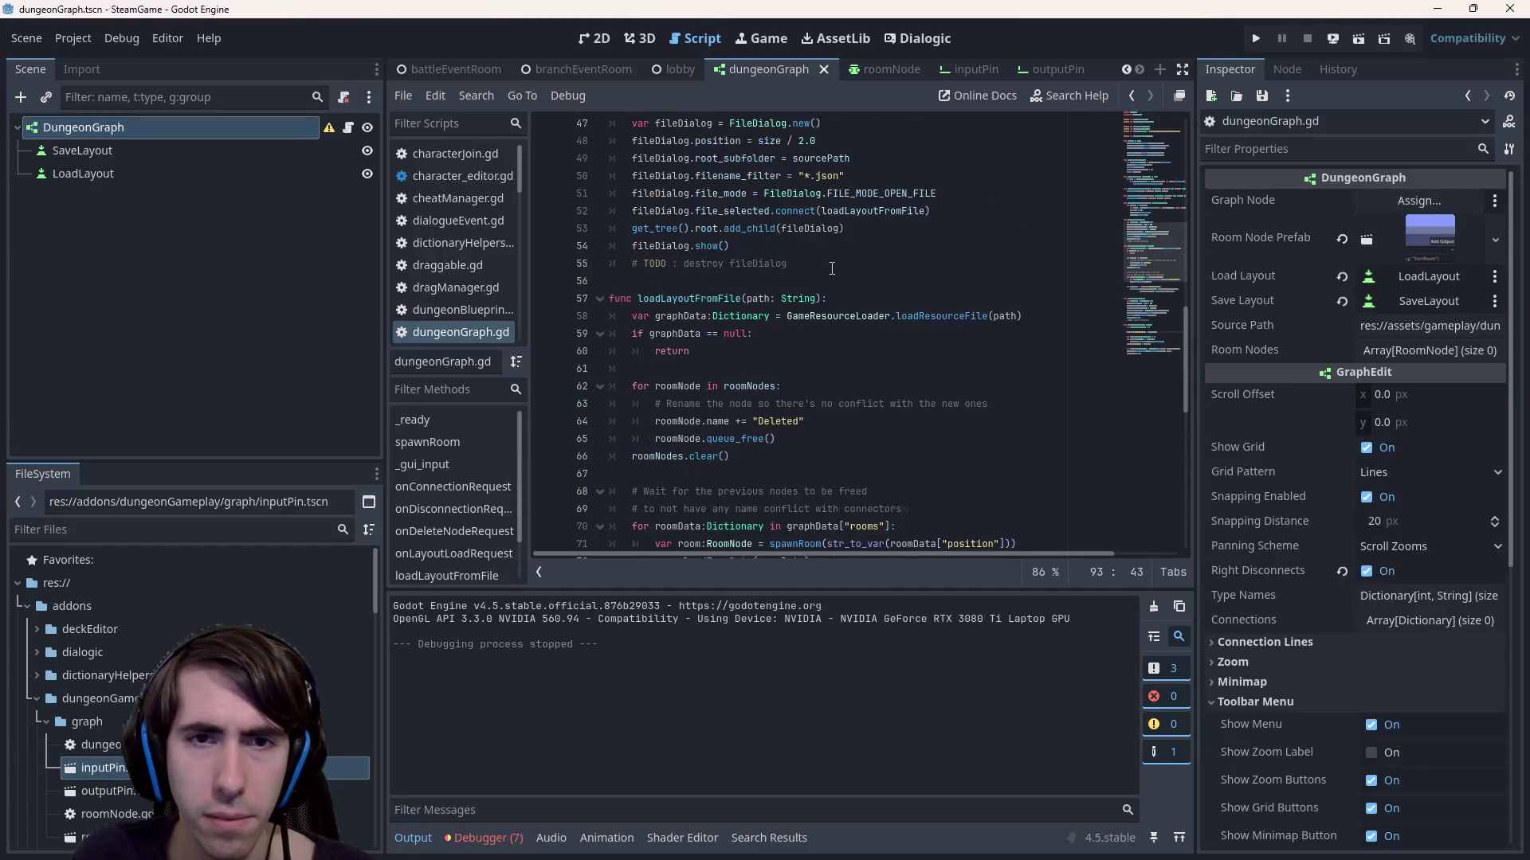
pyautogui.scroll(4, 832, 268)
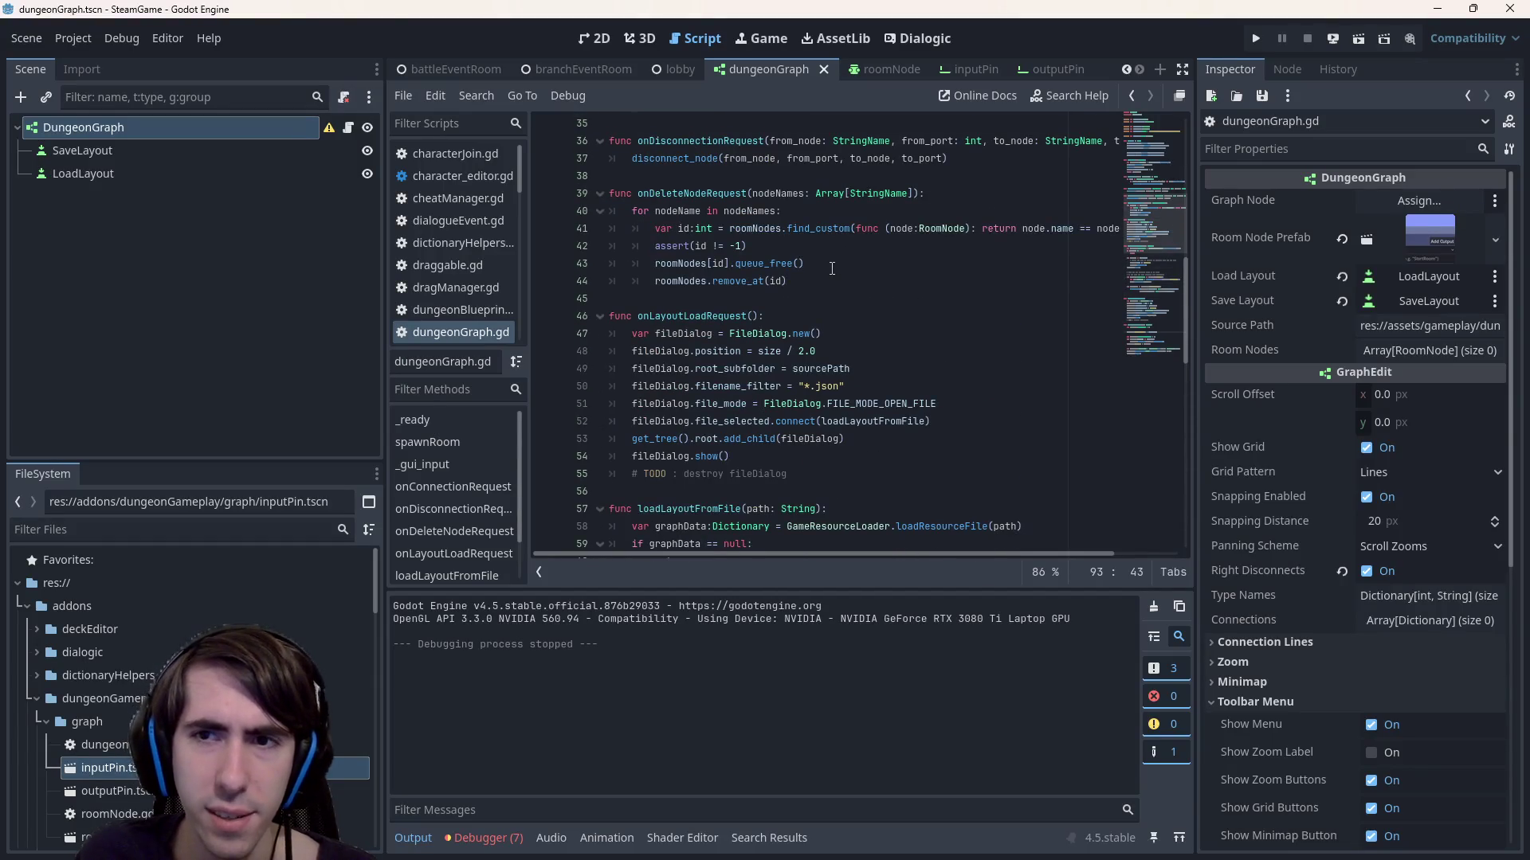
pyautogui.scroll(9, 832, 269)
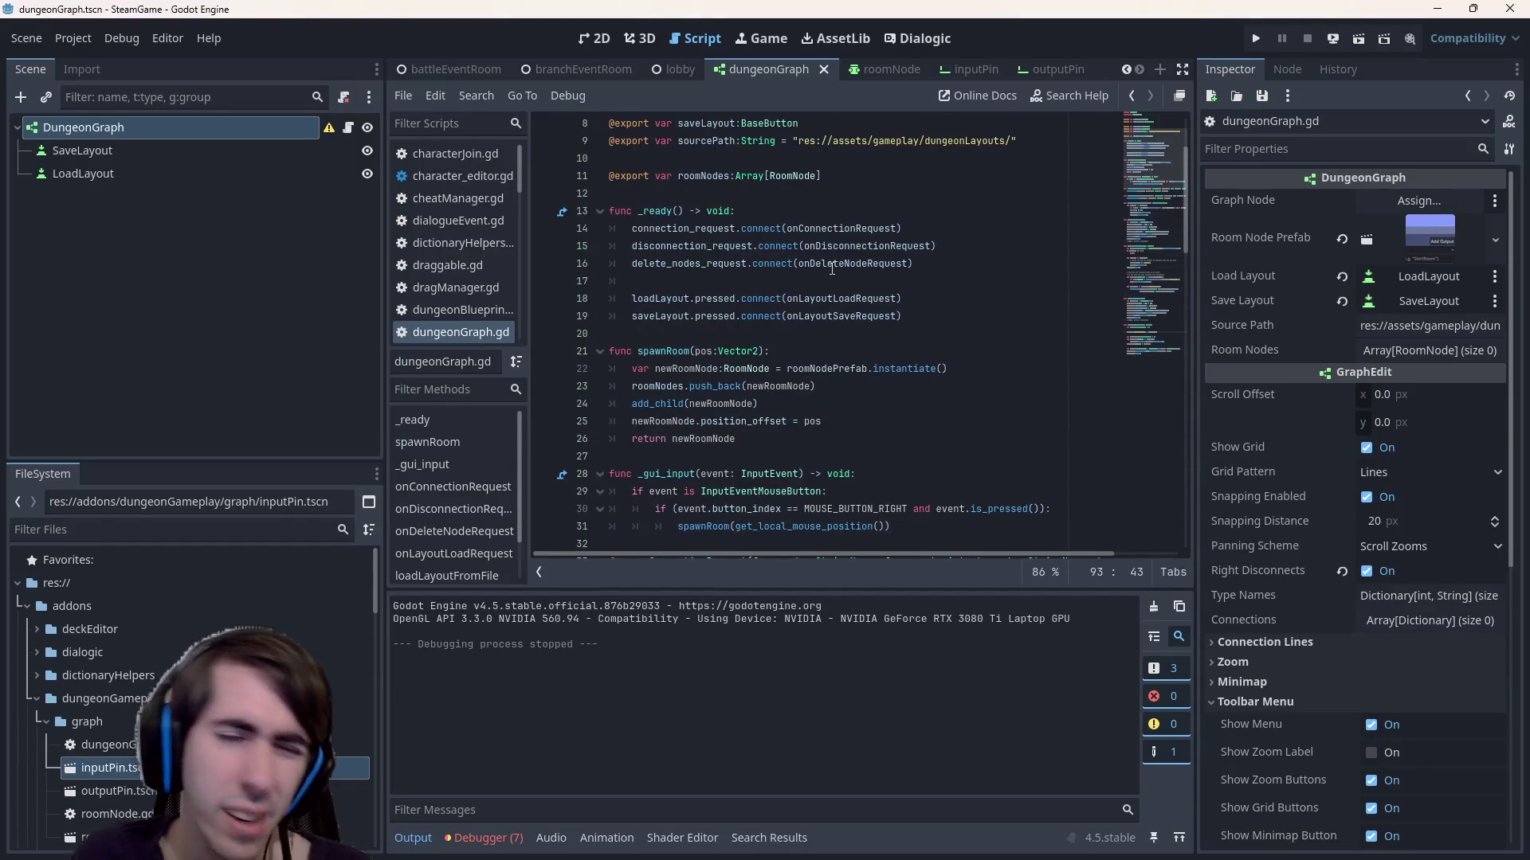
pyautogui.scroll(-11, 831, 269)
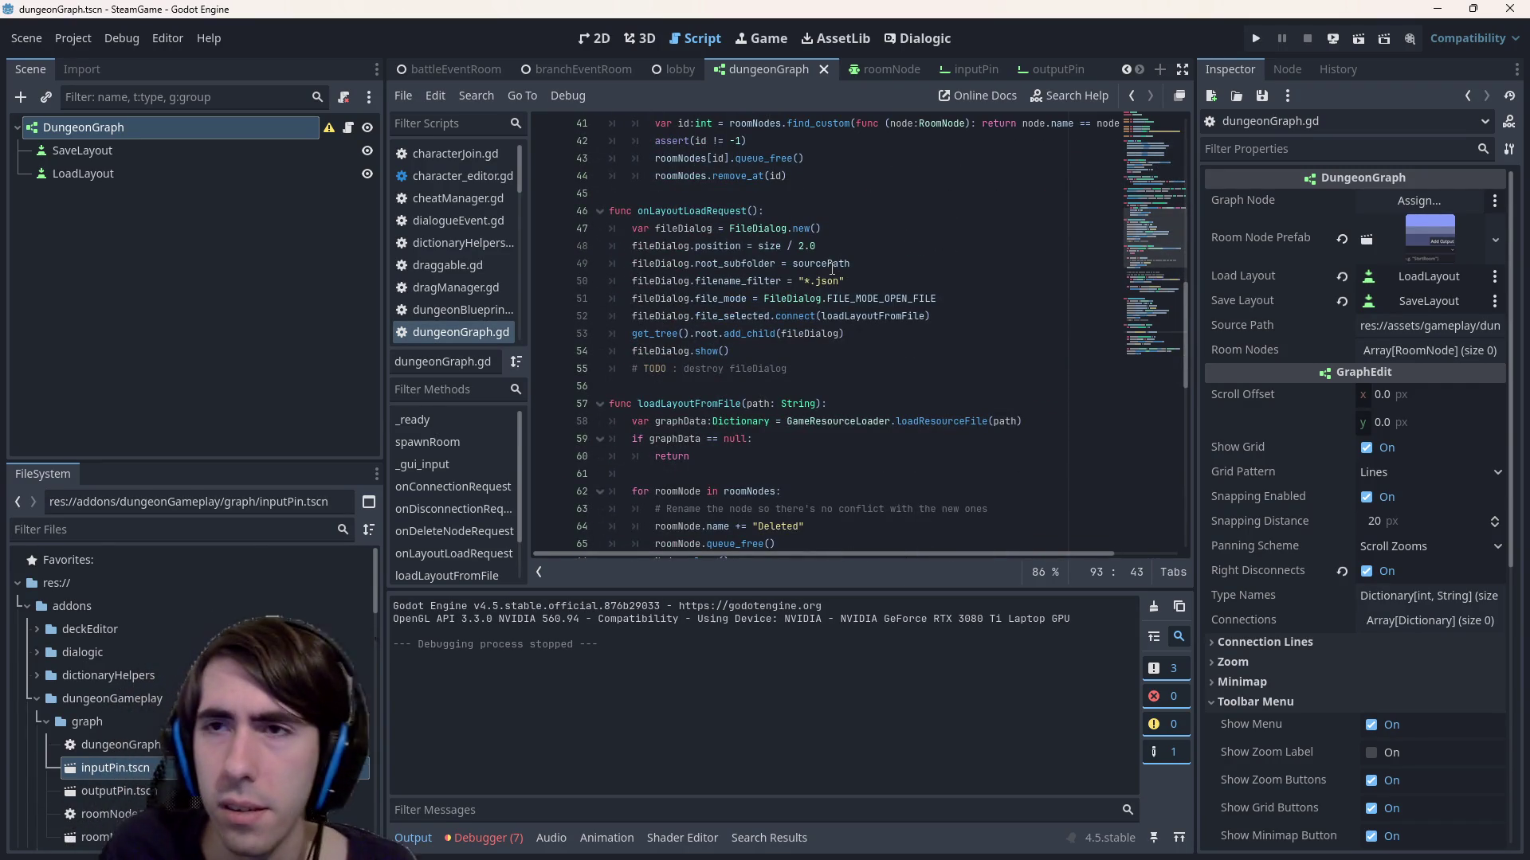
pyautogui.click(1358, 38)
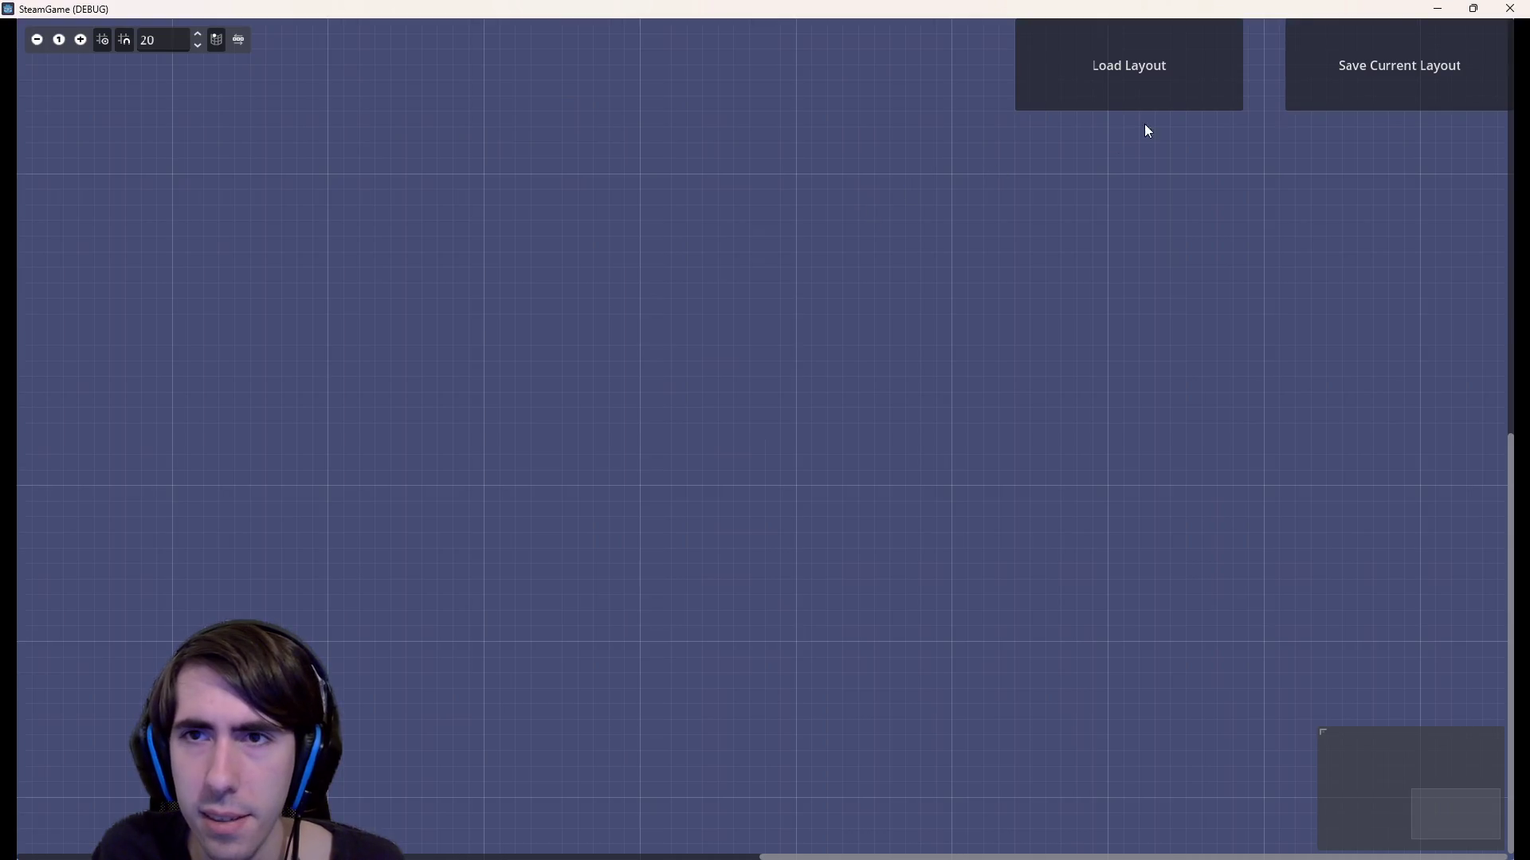
# - In the game, load quest1Layout.json and the small test layout from mistyHerbFields, alternating
pyautogui.click(1146, 104)
pyautogui.doubleClick(893, 351)
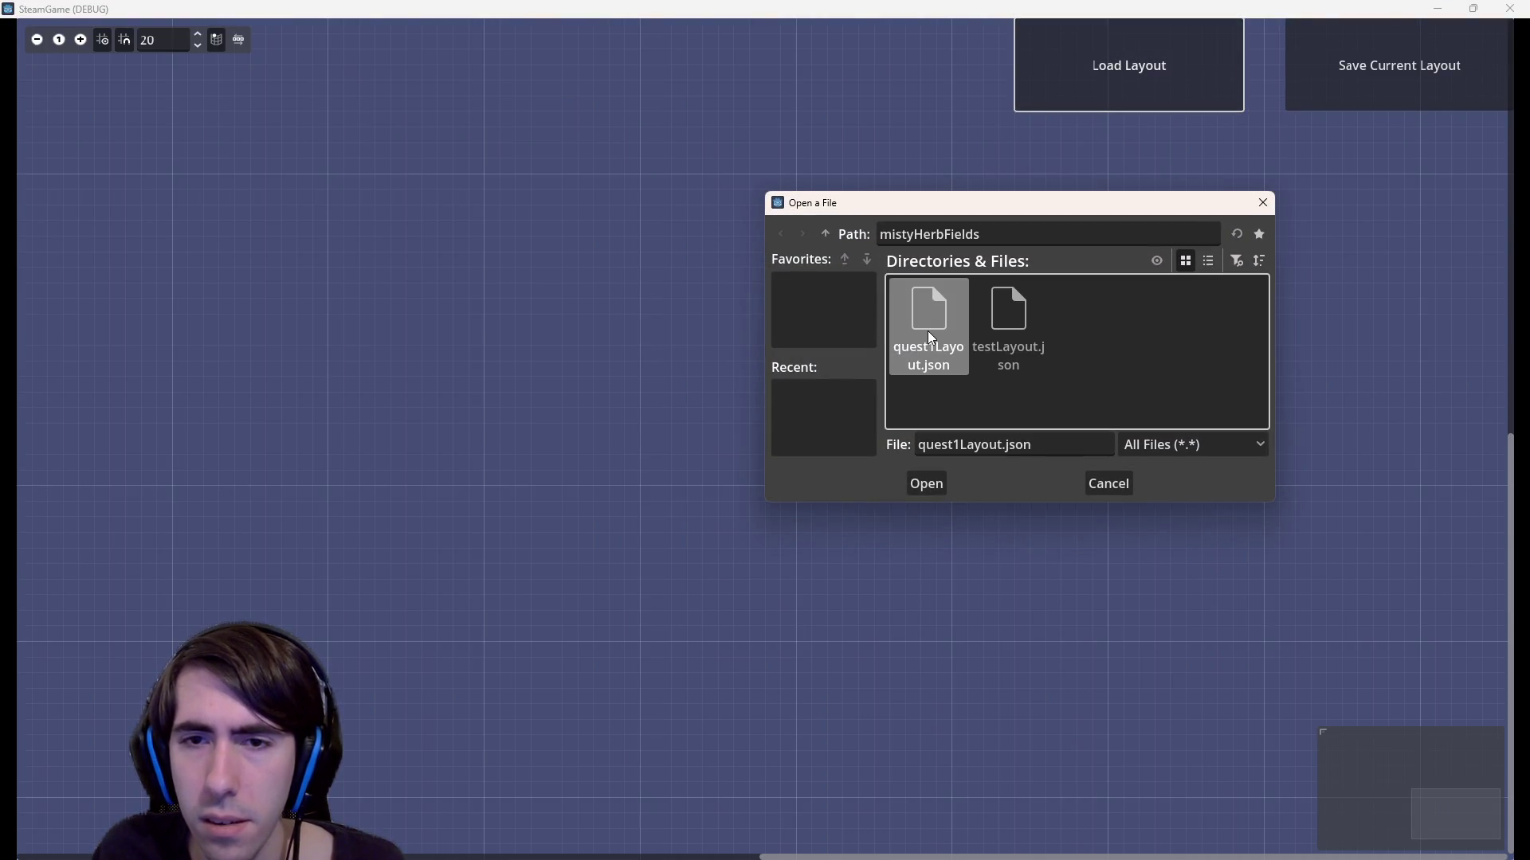
pyautogui.doubleClick(927, 331)
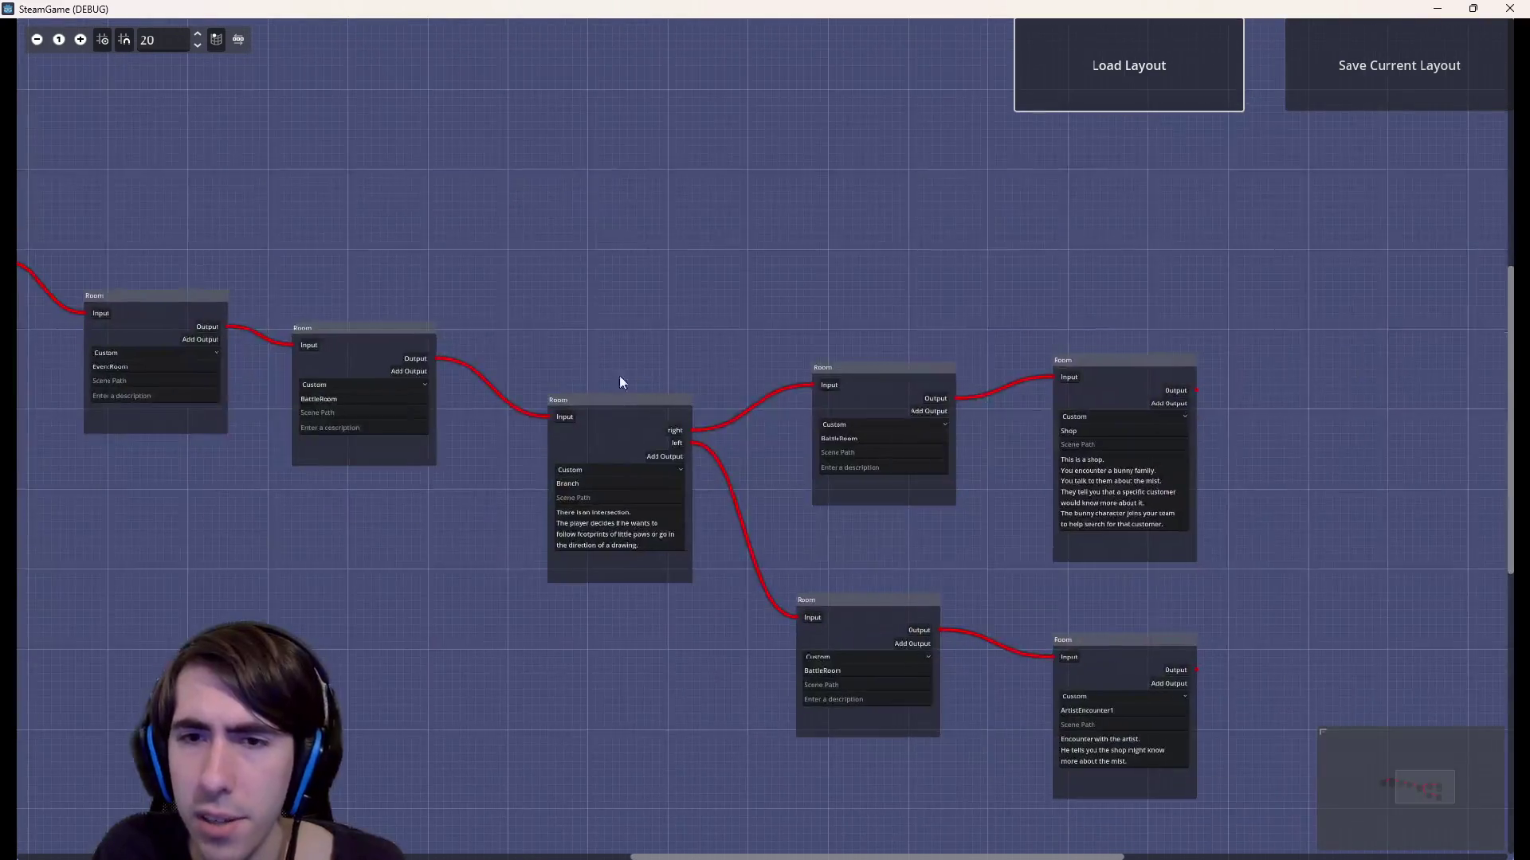
pyautogui.click(1033, 83)
pyautogui.doubleClick(914, 298)
pyautogui.doubleClick(996, 309)
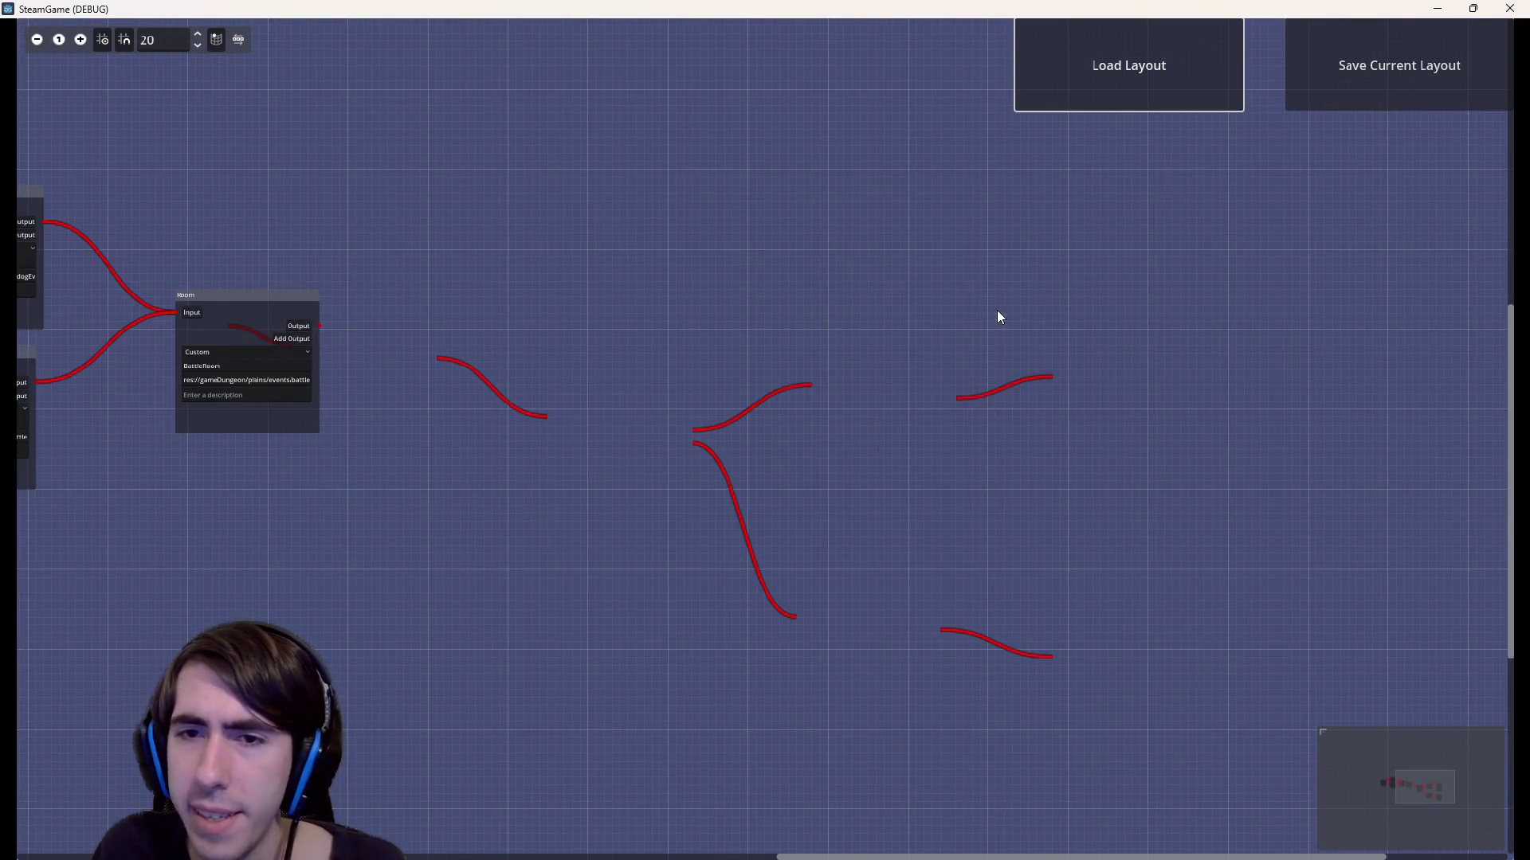
pyautogui.click(1164, 44)
pyautogui.click(948, 302)
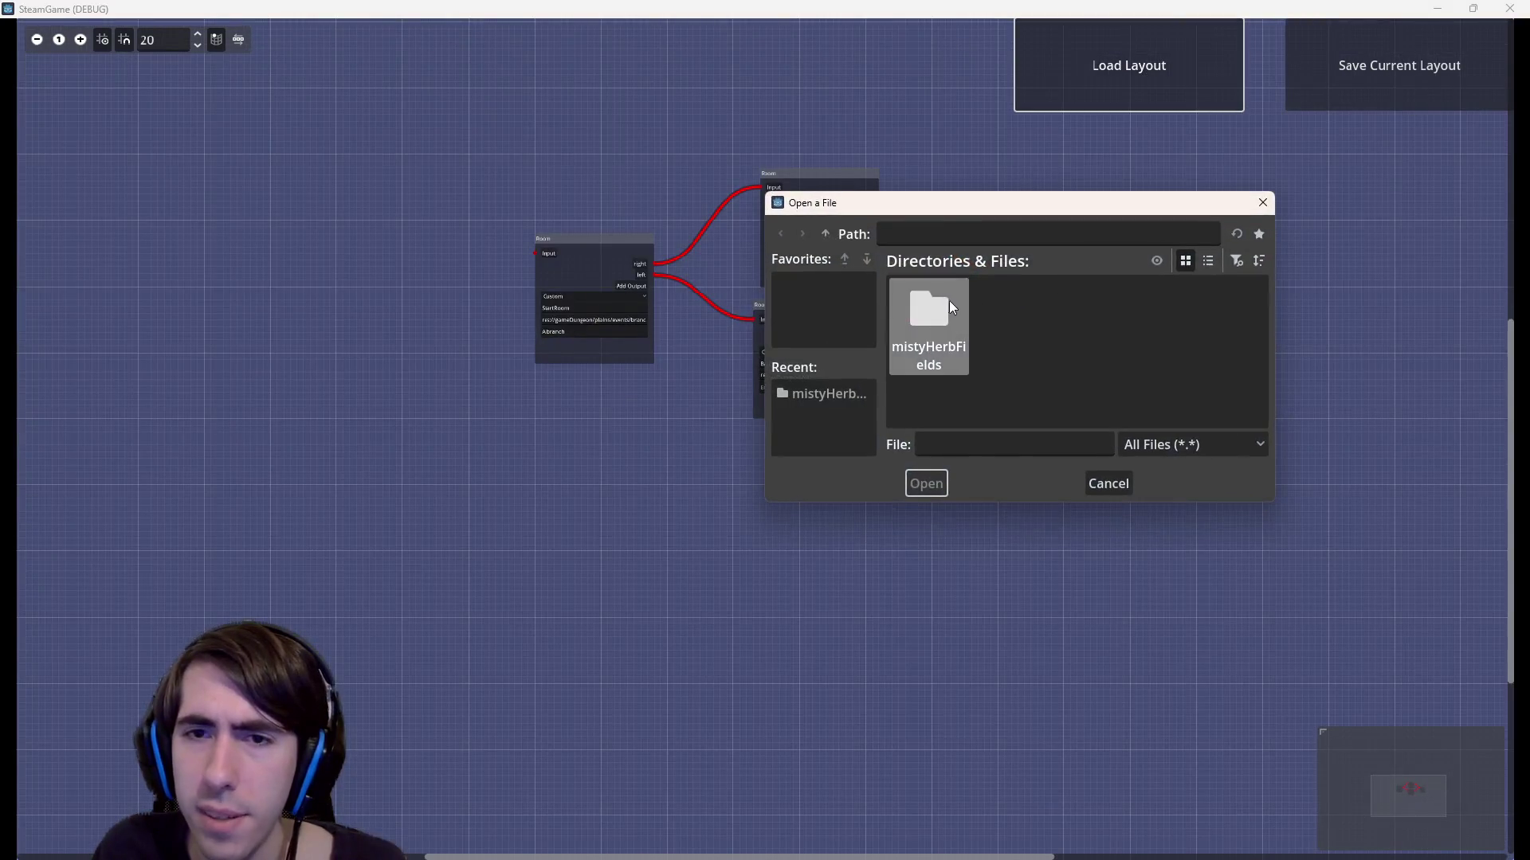
pyautogui.doubleClick(948, 301)
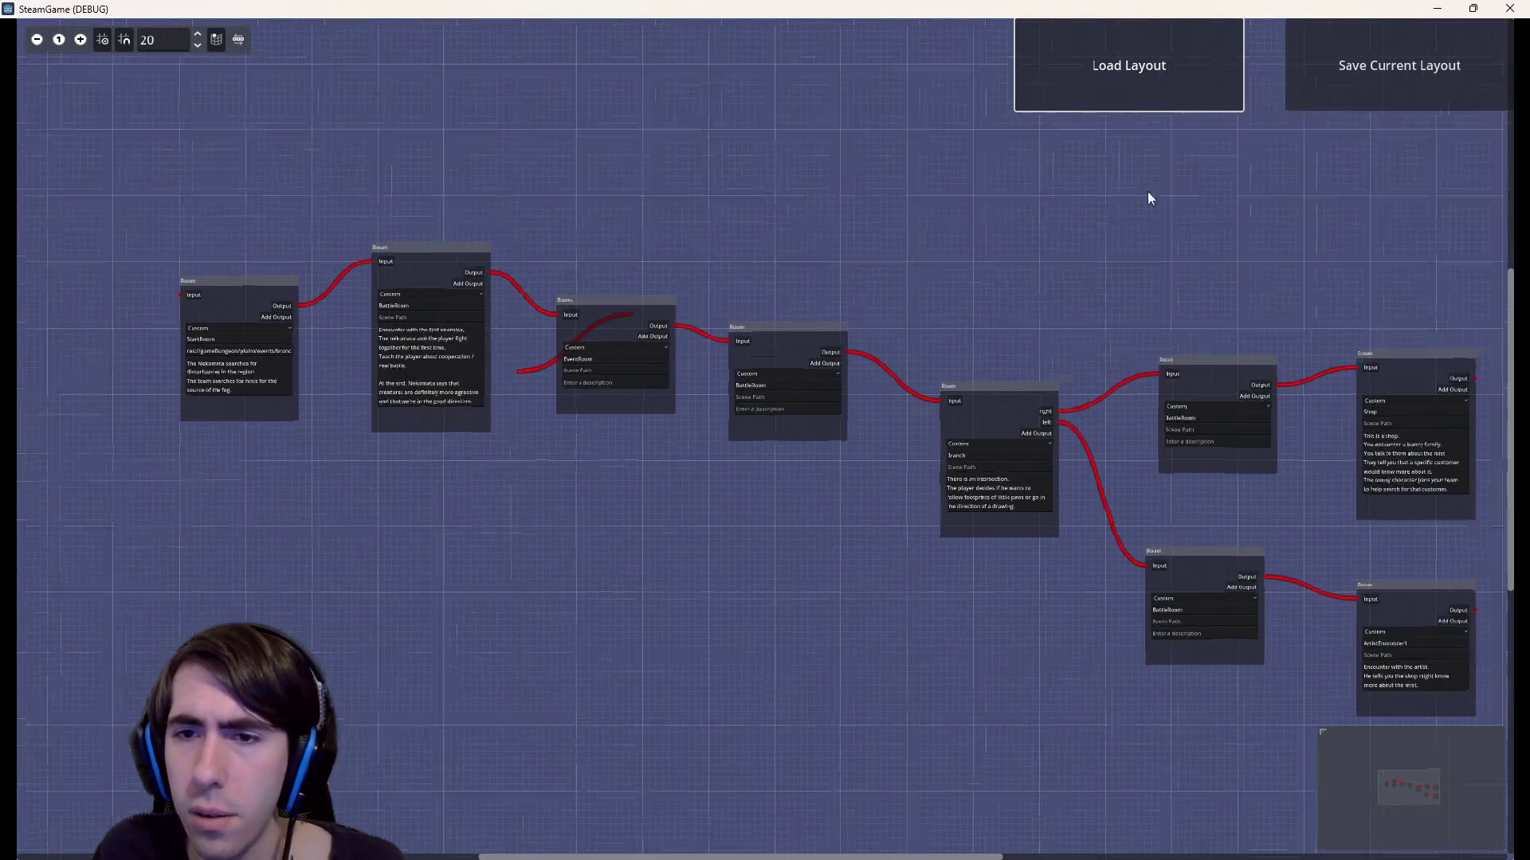
pyautogui.click(1096, 66)
pyautogui.doubleClick(929, 307)
pyautogui.doubleClick(992, 318)
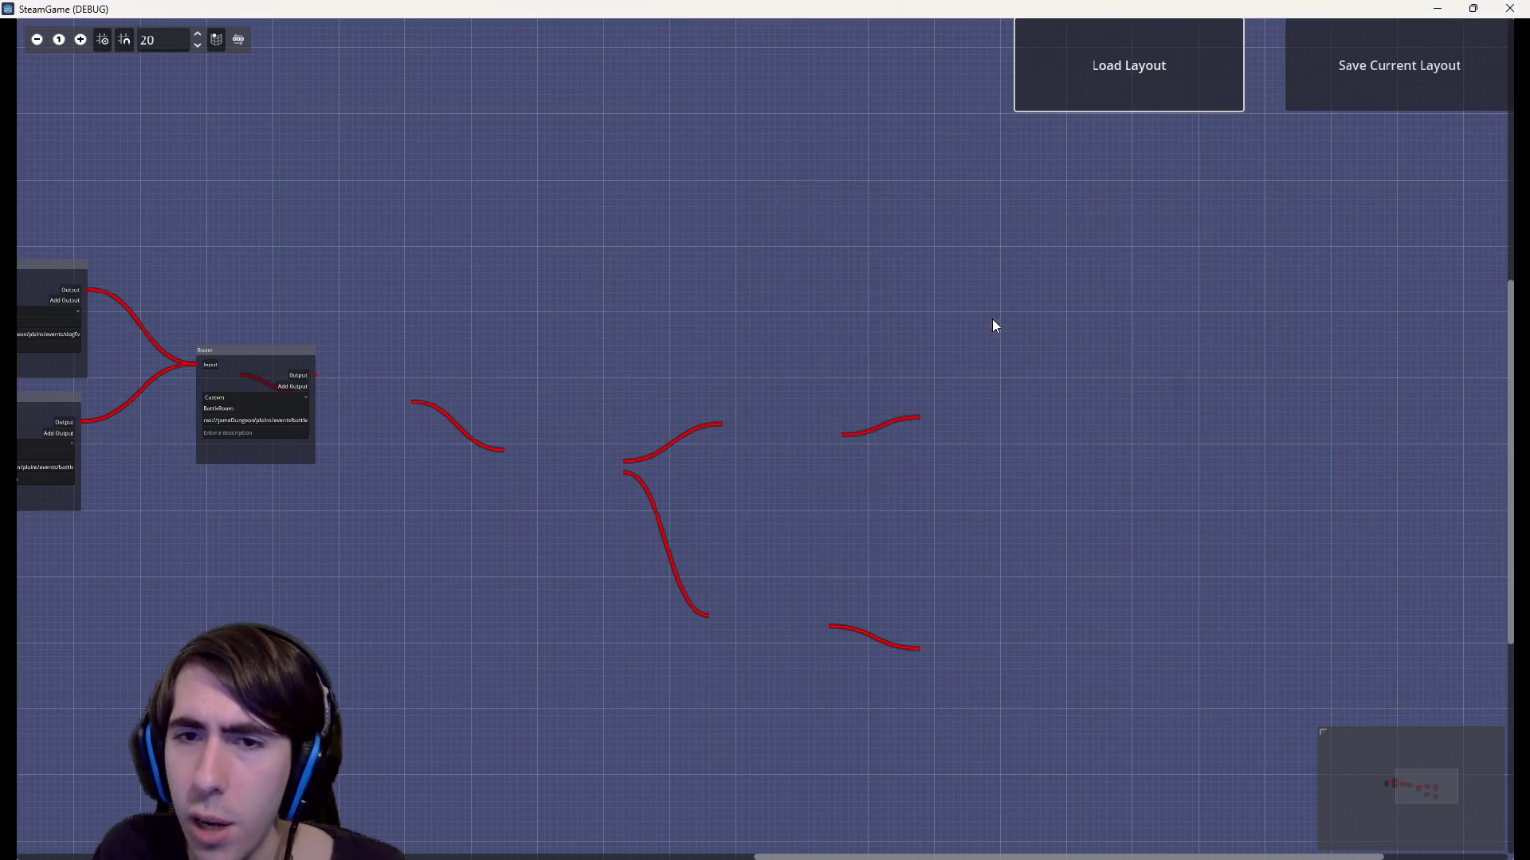
# - Keep alternating loads of quest1Layout.json and the test layout, then close the game window
pyautogui.click(1164, 67)
pyautogui.doubleClick(929, 327)
pyautogui.doubleClick(926, 326)
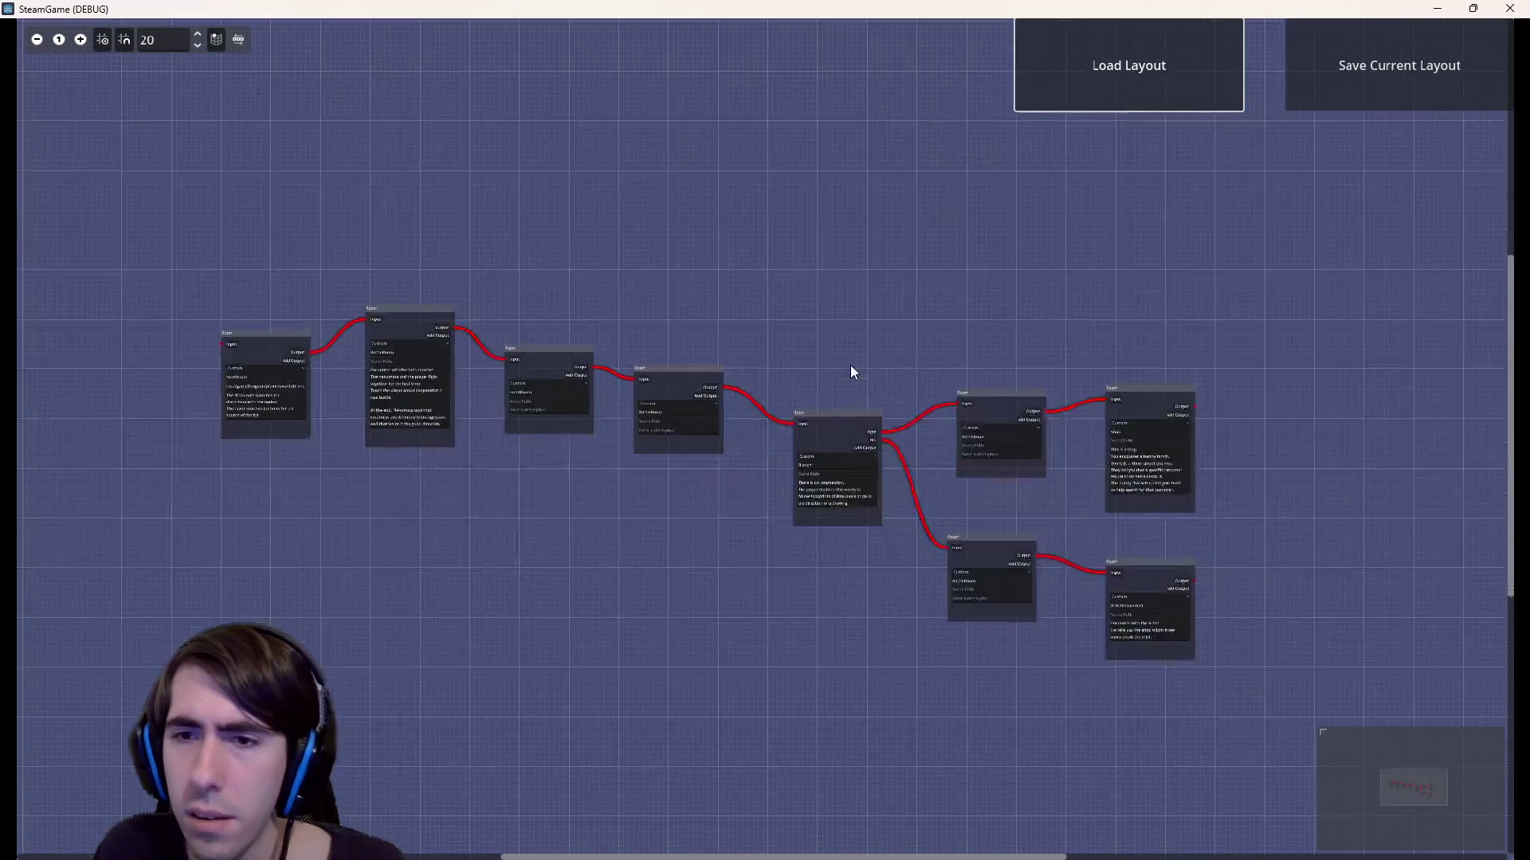
pyautogui.click(1090, 68)
pyautogui.doubleClick(932, 320)
pyautogui.doubleClick(986, 314)
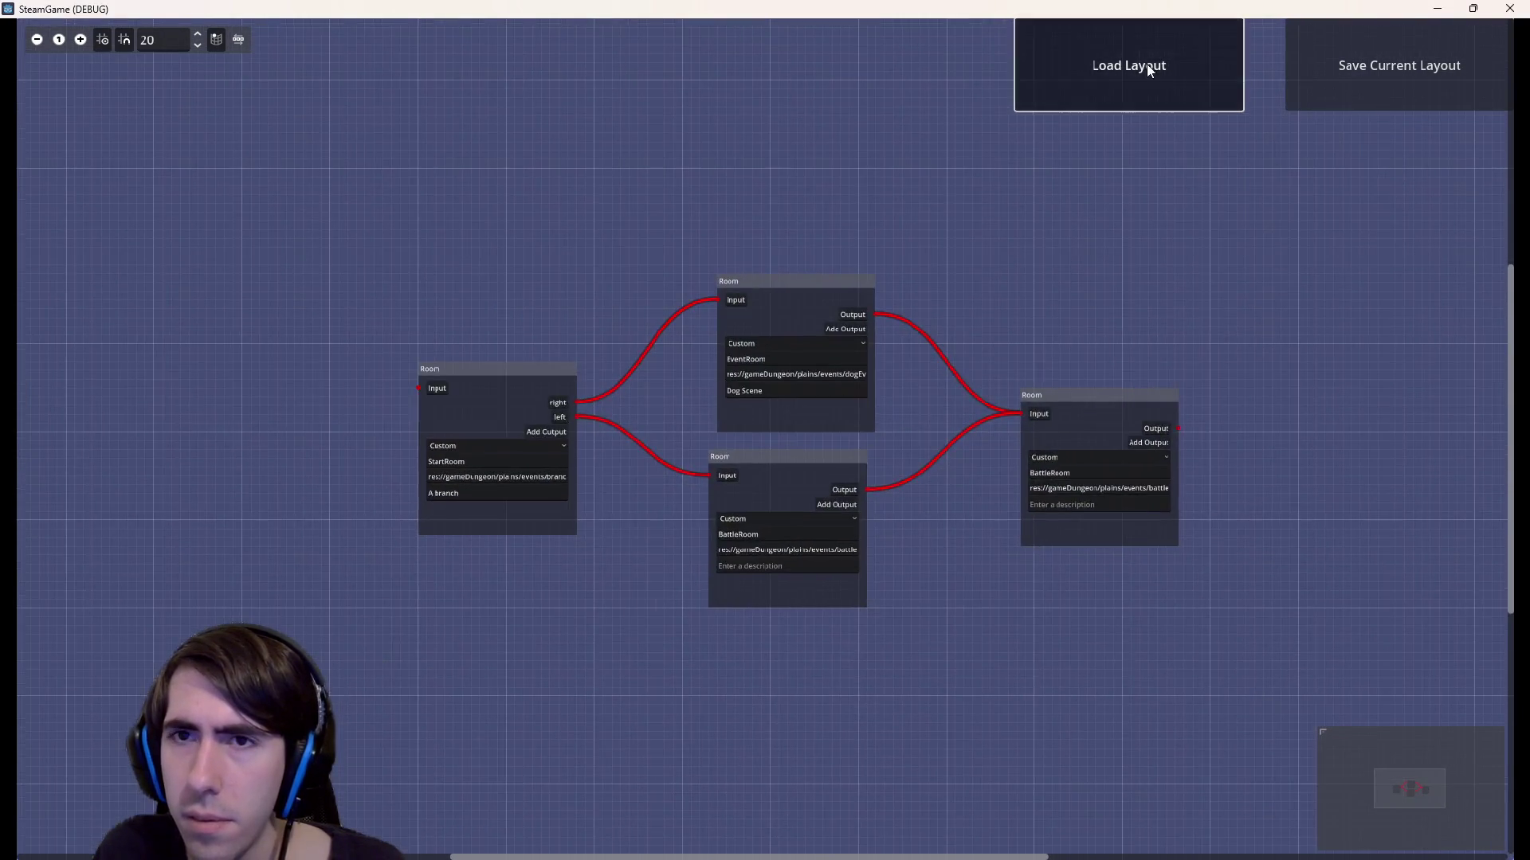
pyautogui.click(1147, 62)
pyautogui.doubleClick(945, 322)
pyautogui.doubleClick(945, 322)
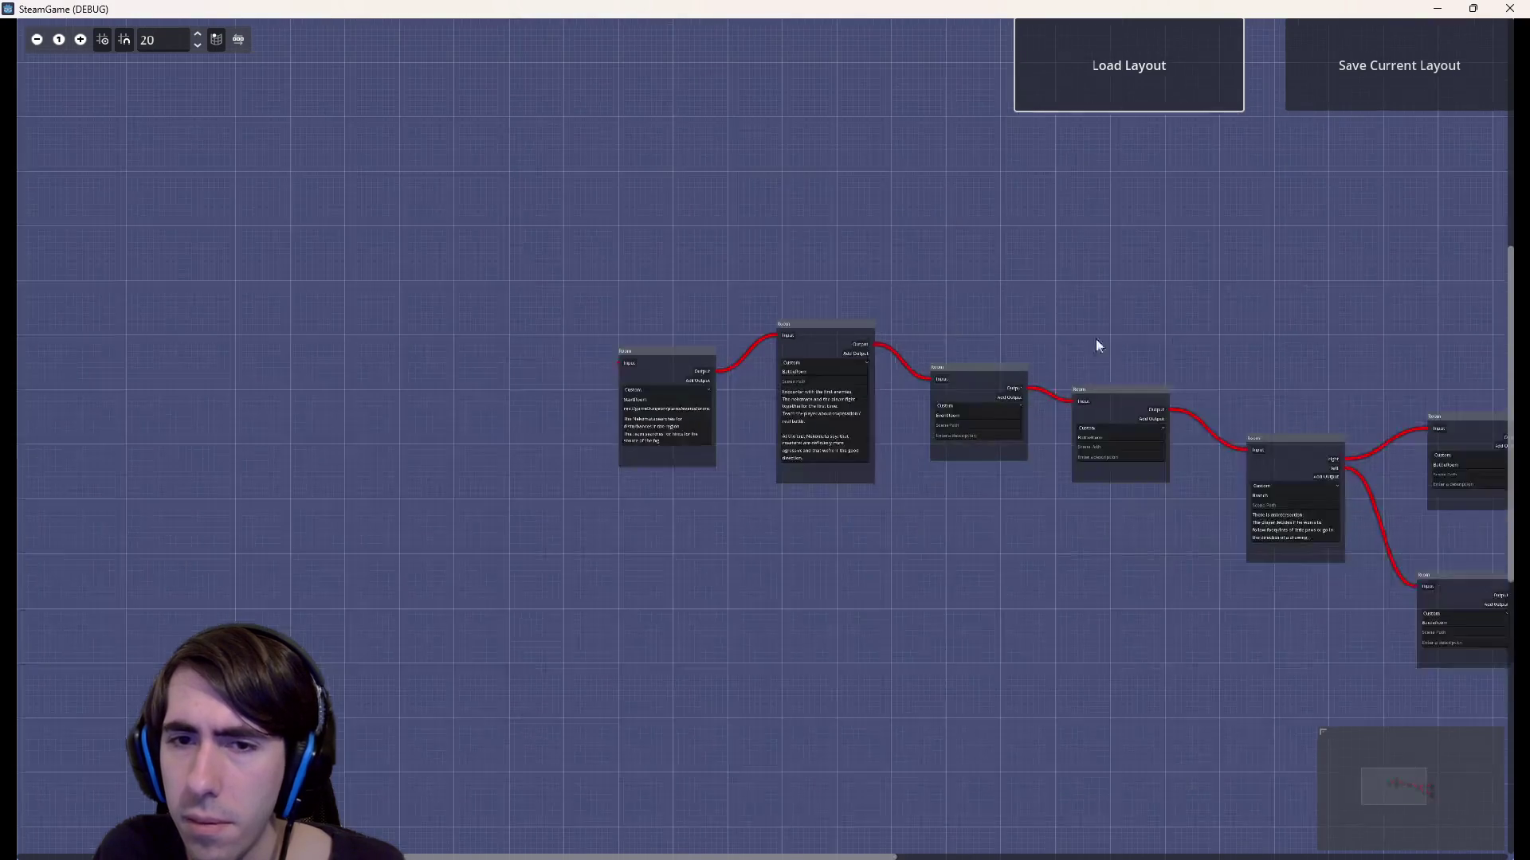
pyautogui.scroll(2, 759, 329)
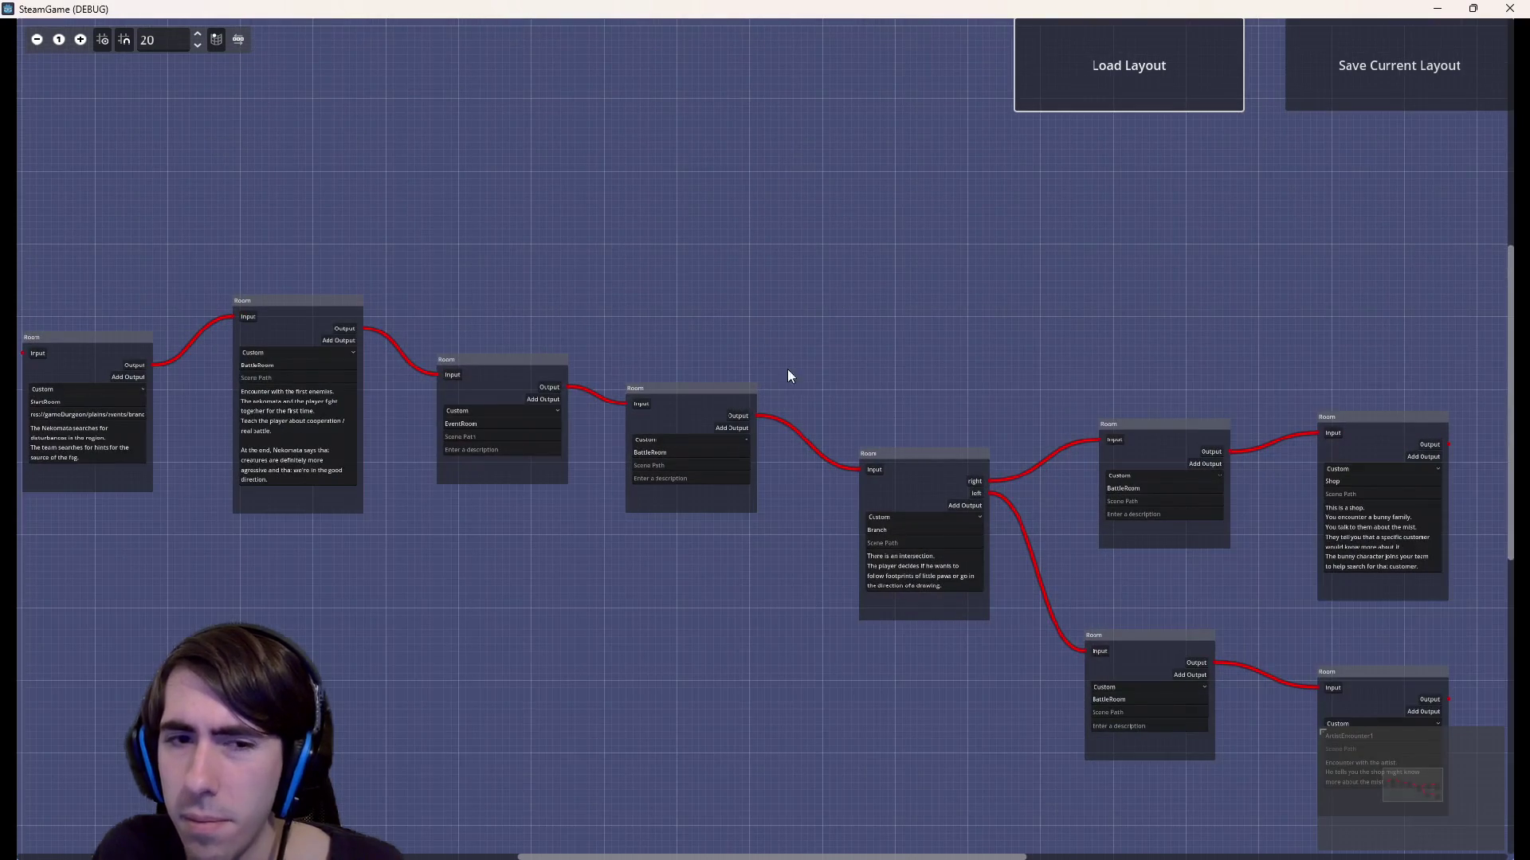
pyautogui.click(1034, 83)
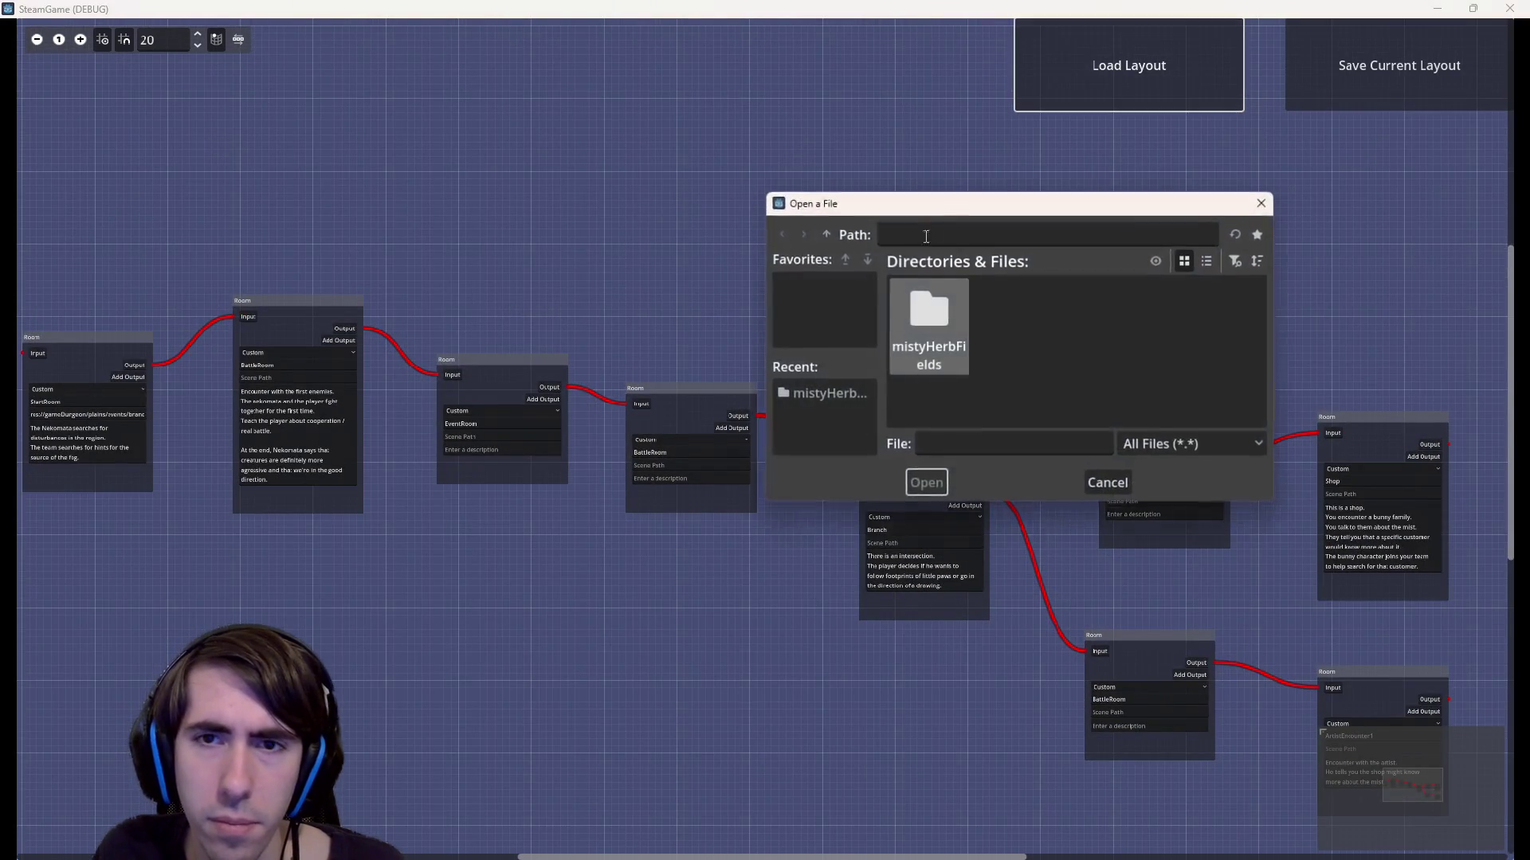
pyautogui.doubleClick(929, 324)
pyautogui.doubleClick(996, 313)
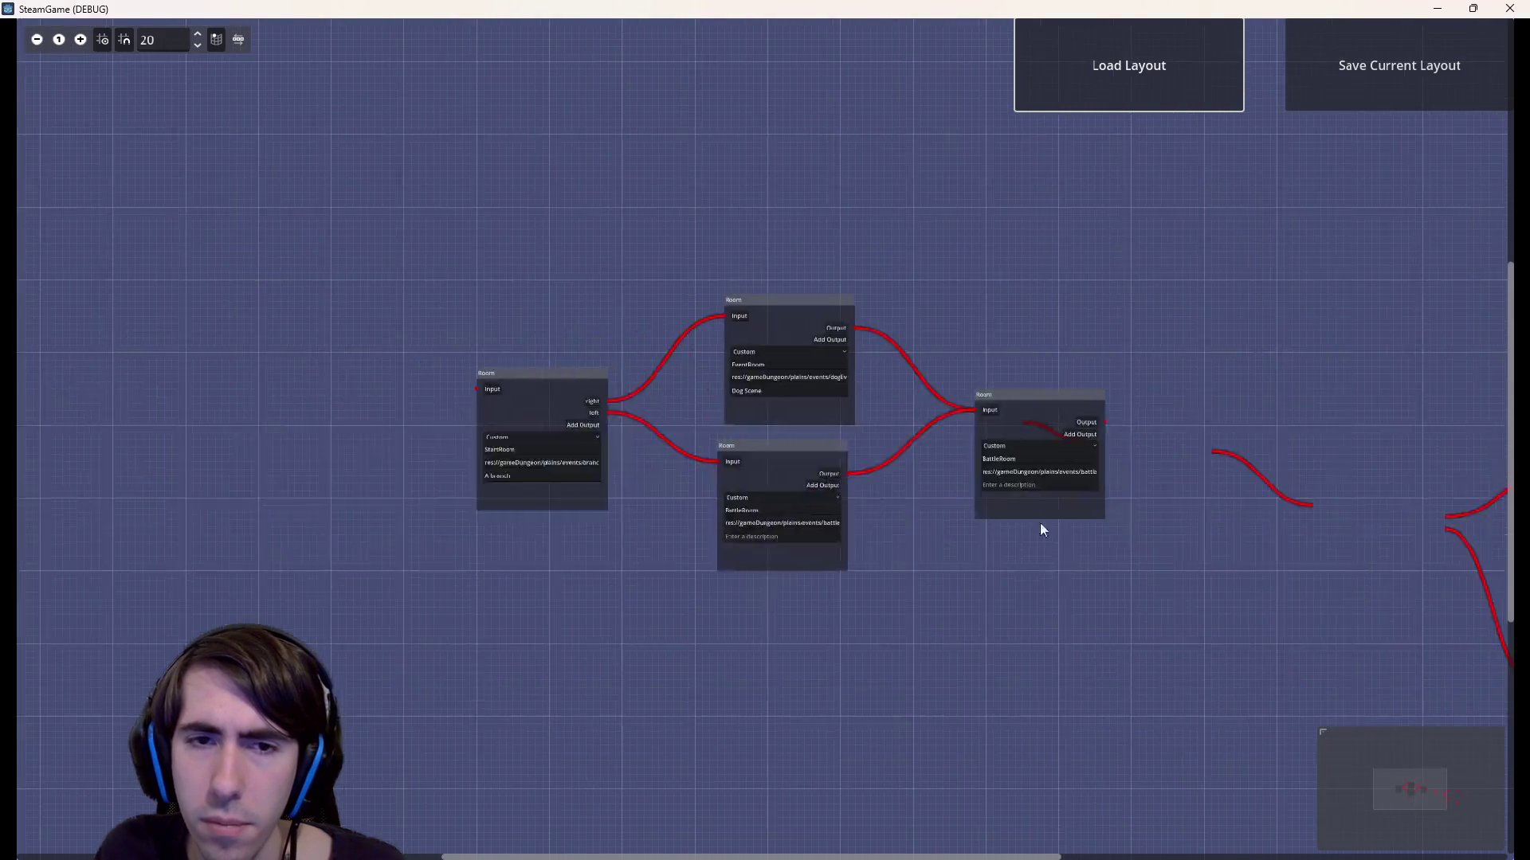
pyautogui.scroll(3, 749, 552)
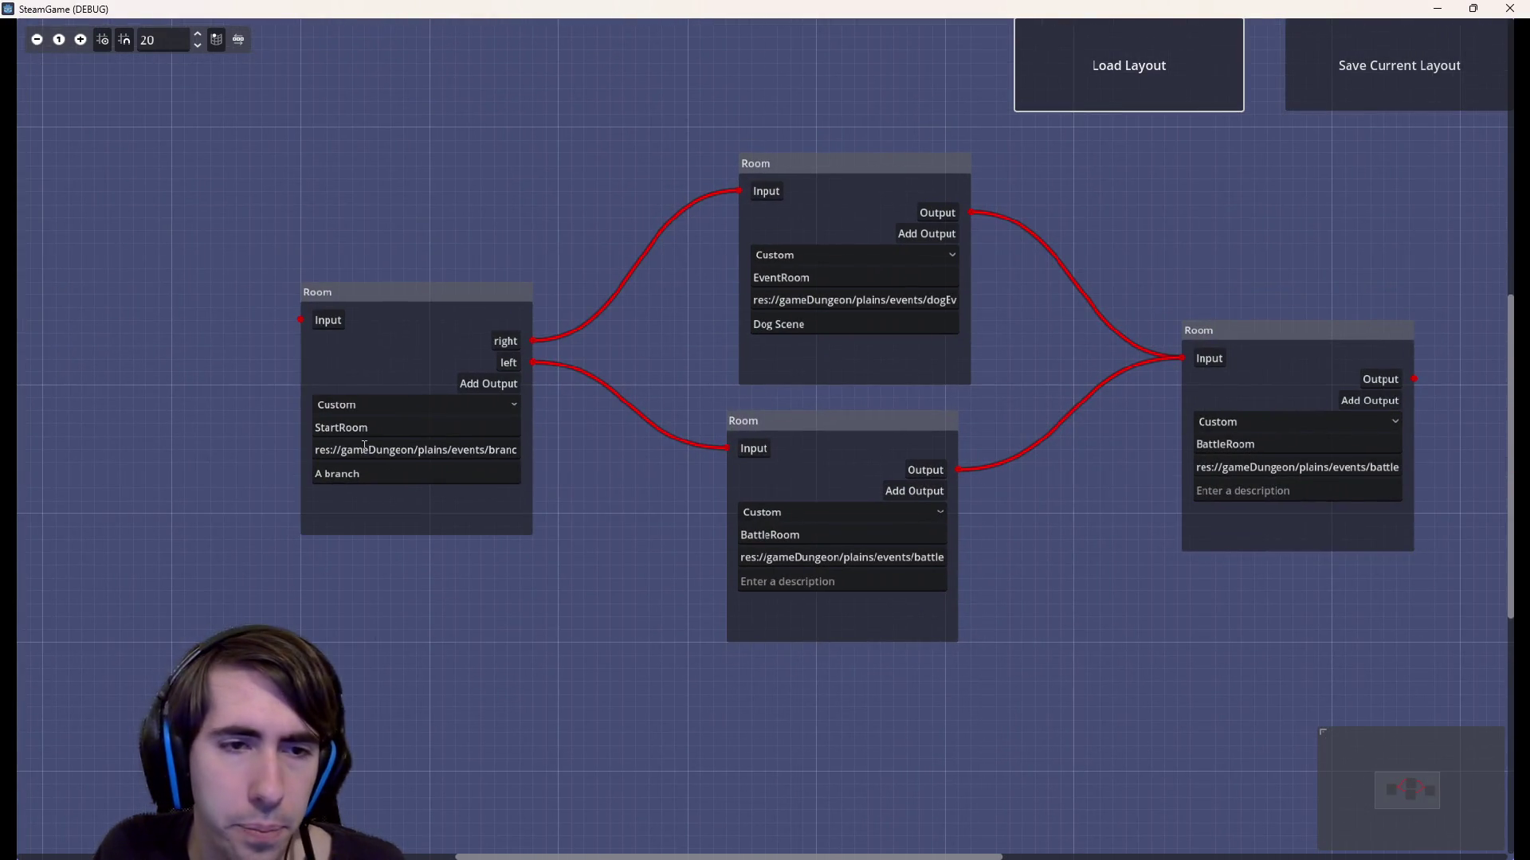
pyautogui.click(1500, 9)
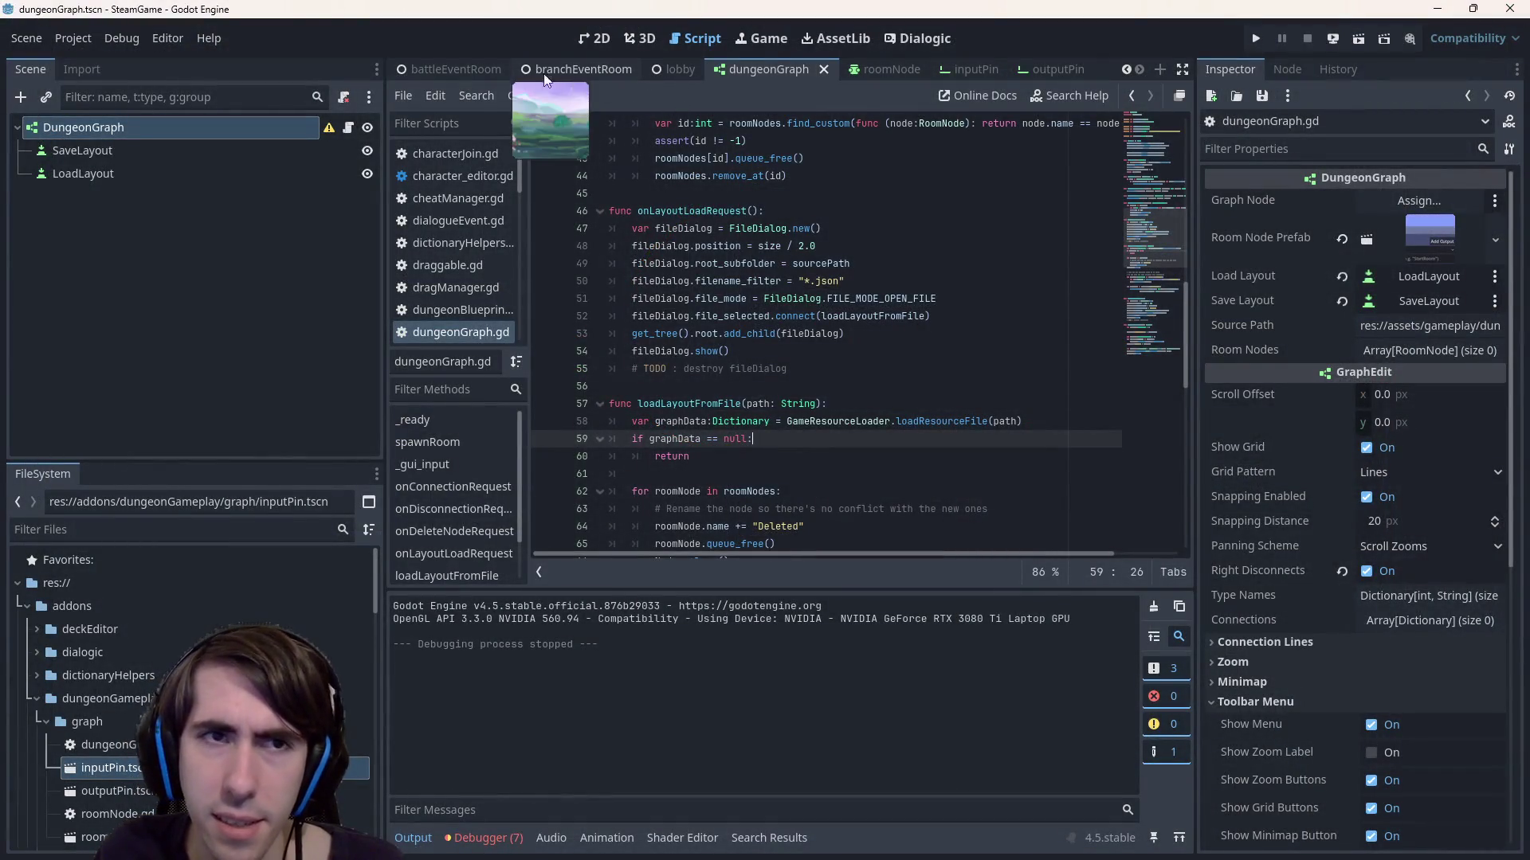
pyautogui.moveTo(462, 68)
pyautogui.mouseDown()
pyautogui.moveTo(921, 71)
pyautogui.moveTo(747, 73)
pyautogui.mouseUp()
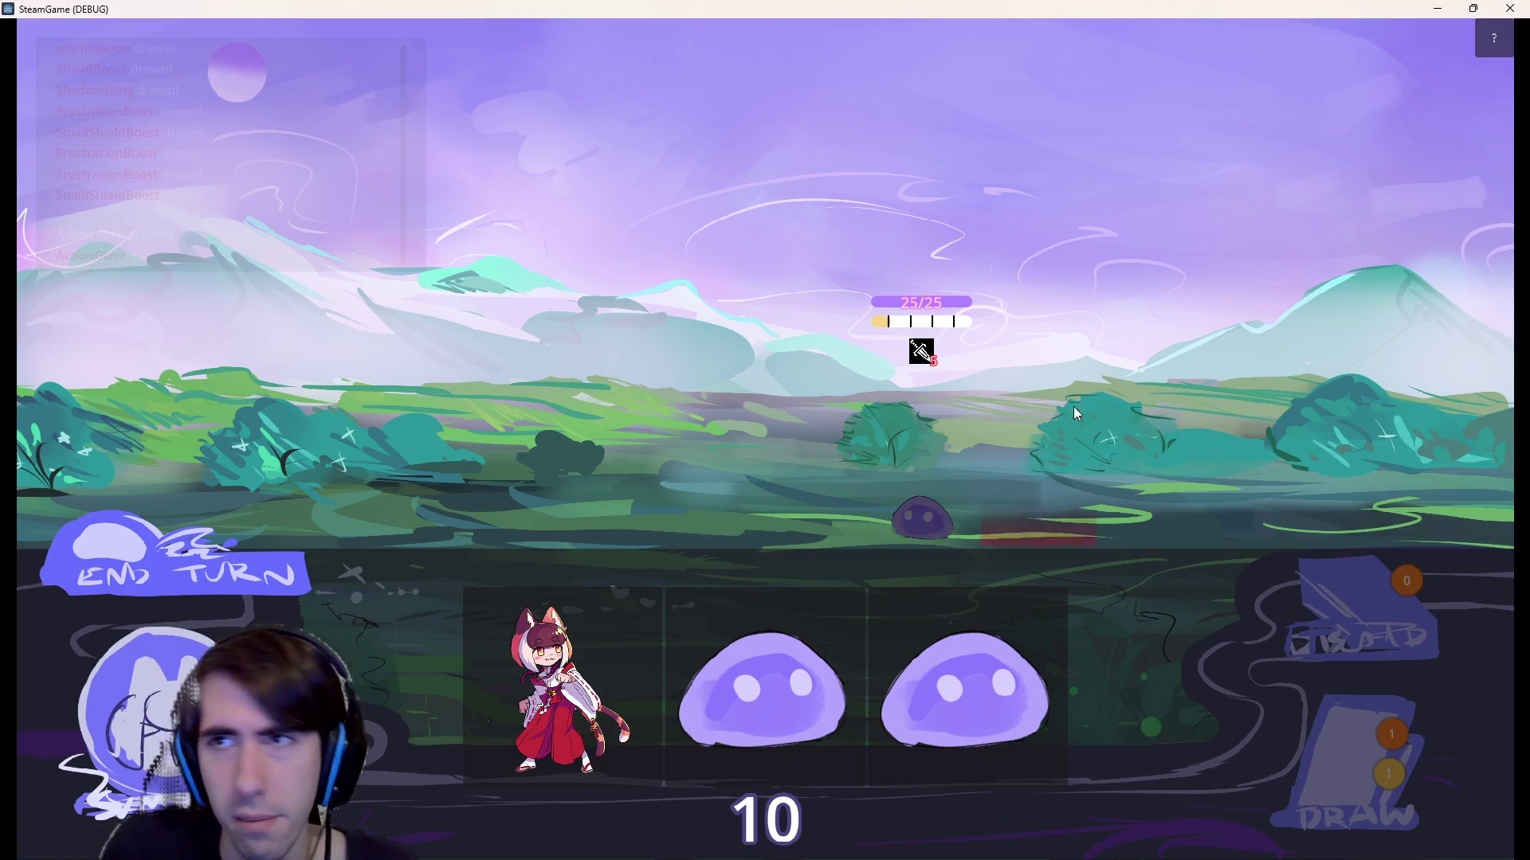
# - Close the SteamGame window after testing the battle
pyautogui.click(1510, 8)
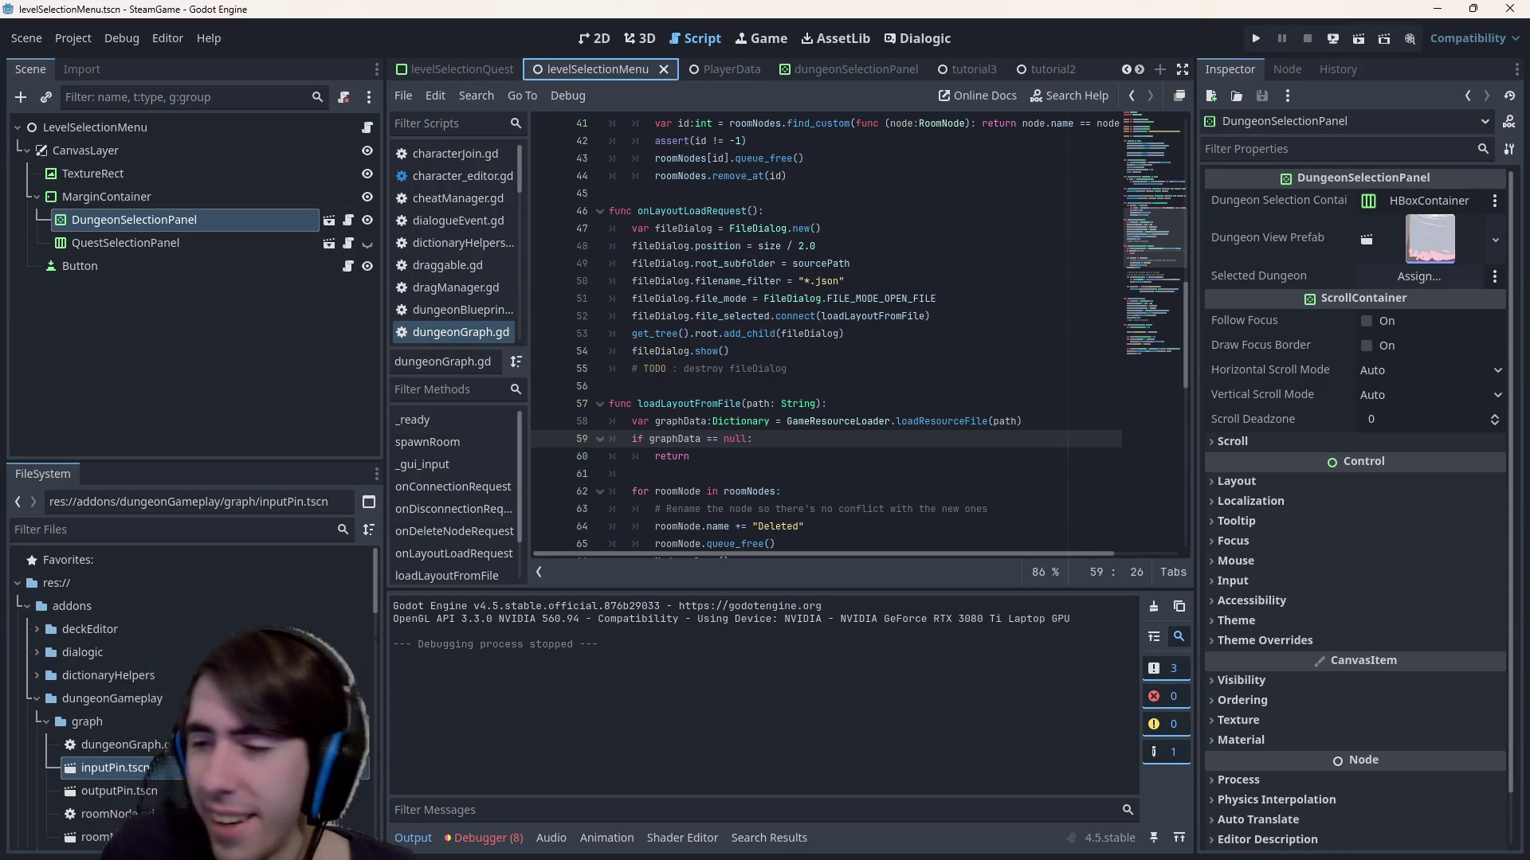
# - Stage the addons/dungeonGameplay/graph folder with git add and confirm with git status
pyautogui.hotkey('alt', 'Tab')
pyautogui.write('git status')
pyautogui.press('Return')
pyautogui.write('git add')
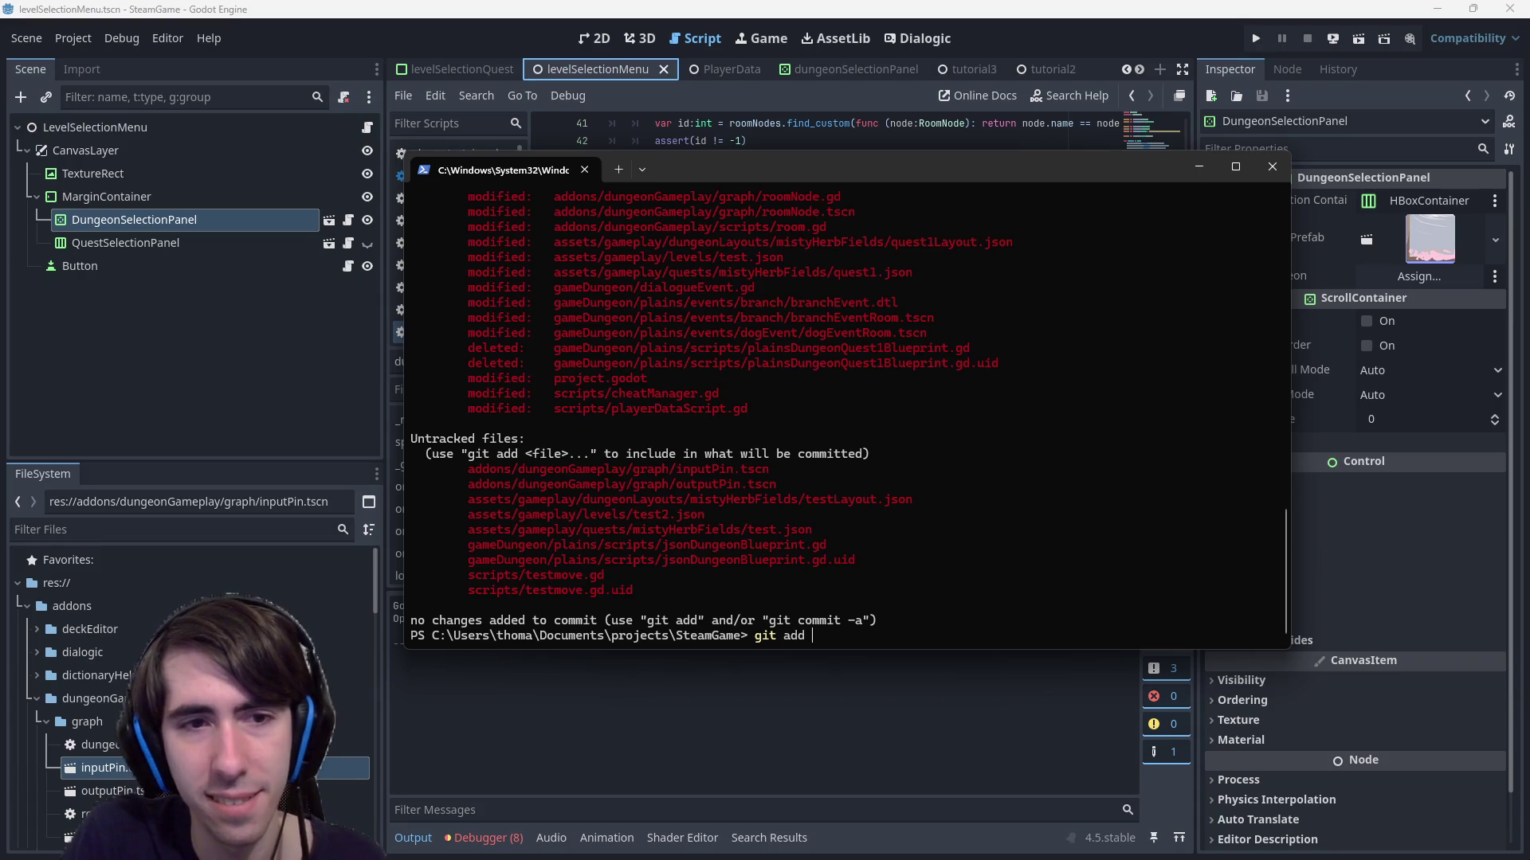
pyautogui.scroll(3, 589, 251)
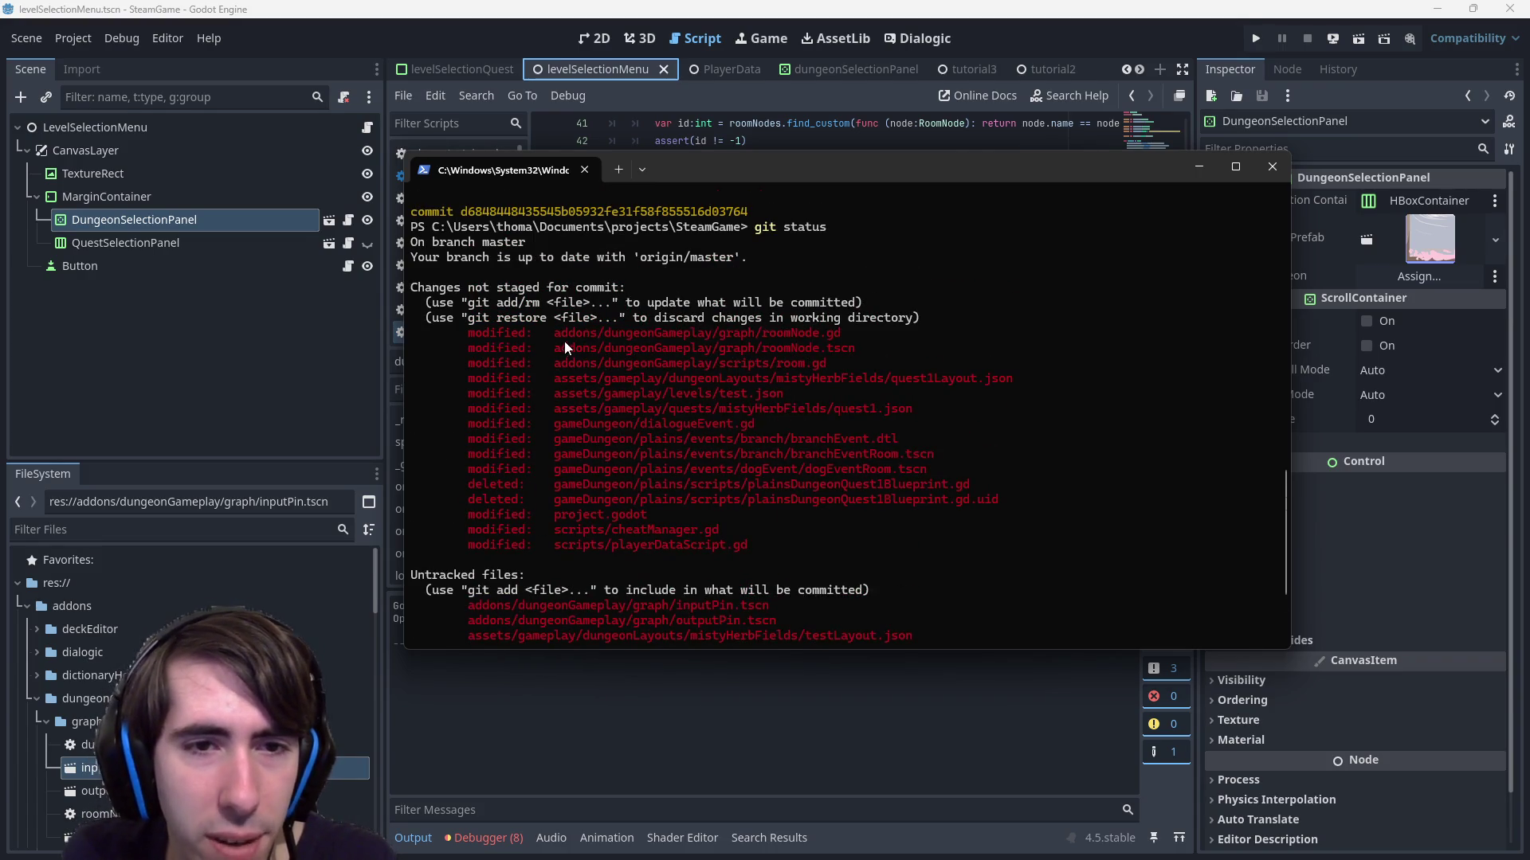
pyautogui.moveTo(548, 328)
pyautogui.mouseDown()
pyautogui.moveTo(717, 317)
pyautogui.moveTo(703, 337)
pyautogui.moveTo(755, 329)
pyautogui.mouseUp()
pyautogui.hotkey('ctrl', 'c')
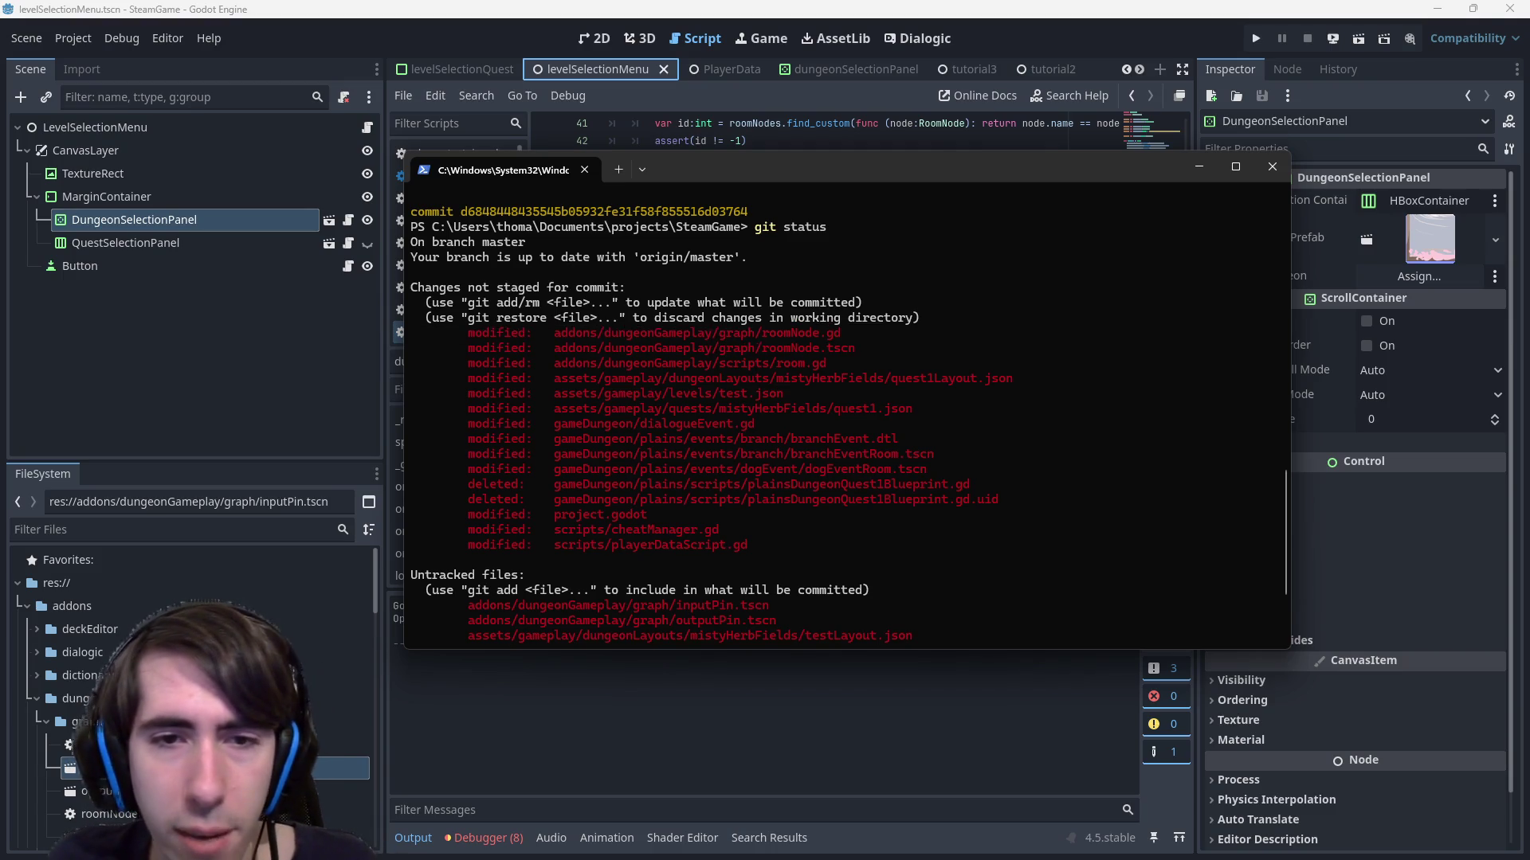
pyautogui.write('git add')
pyautogui.hotkey('ctrl', 'v')
pyautogui.press('Return')
pyautogui.write('git status')
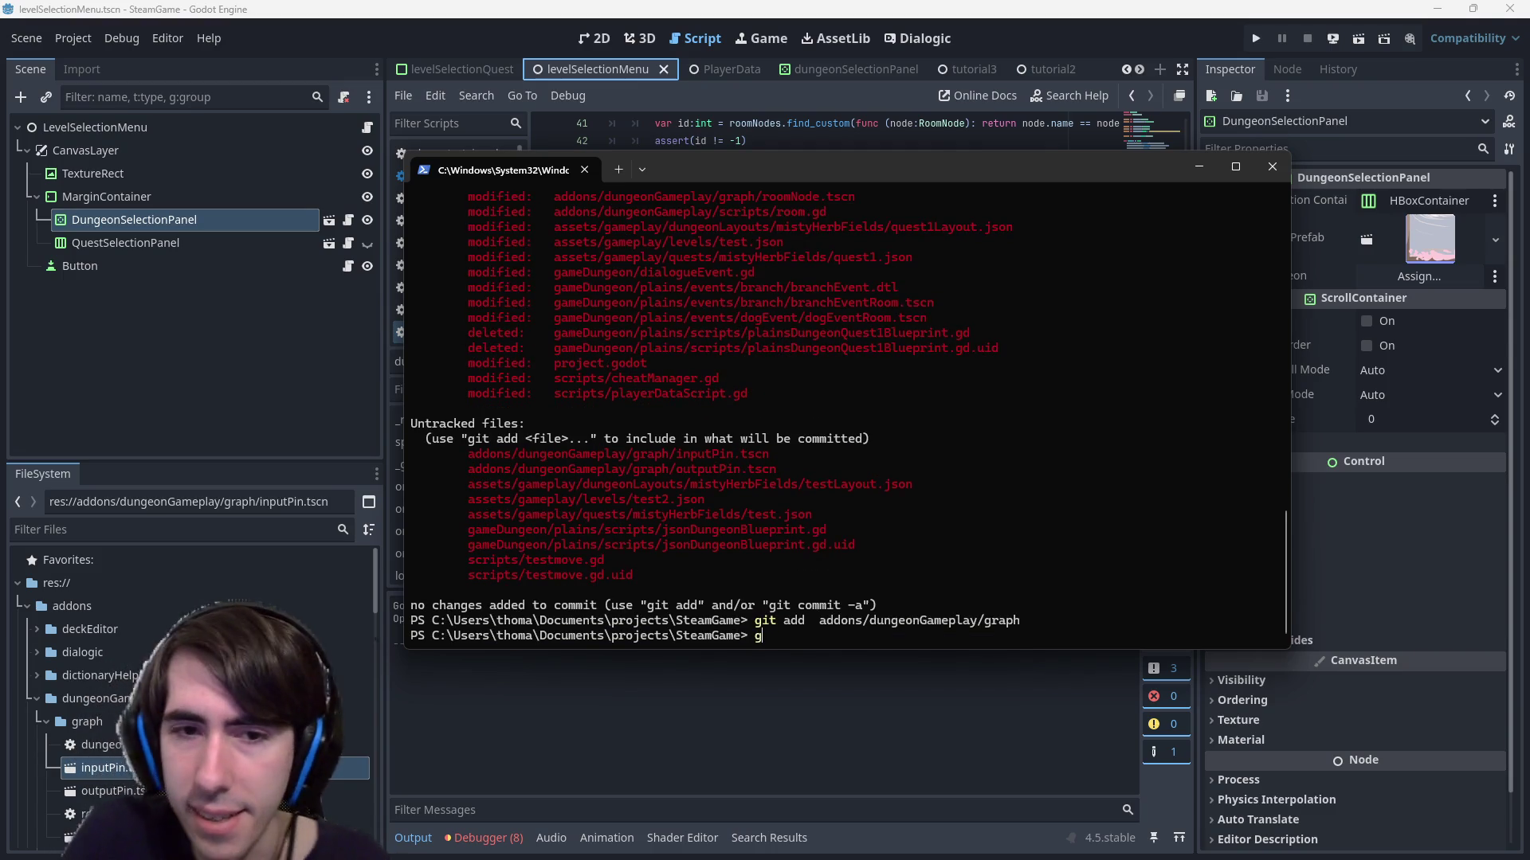
pyautogui.press('Return')
# - Stage the mistyHerbFields dungeon layouts folder, recheck git status, and select project.godot
pyautogui.write('git add')
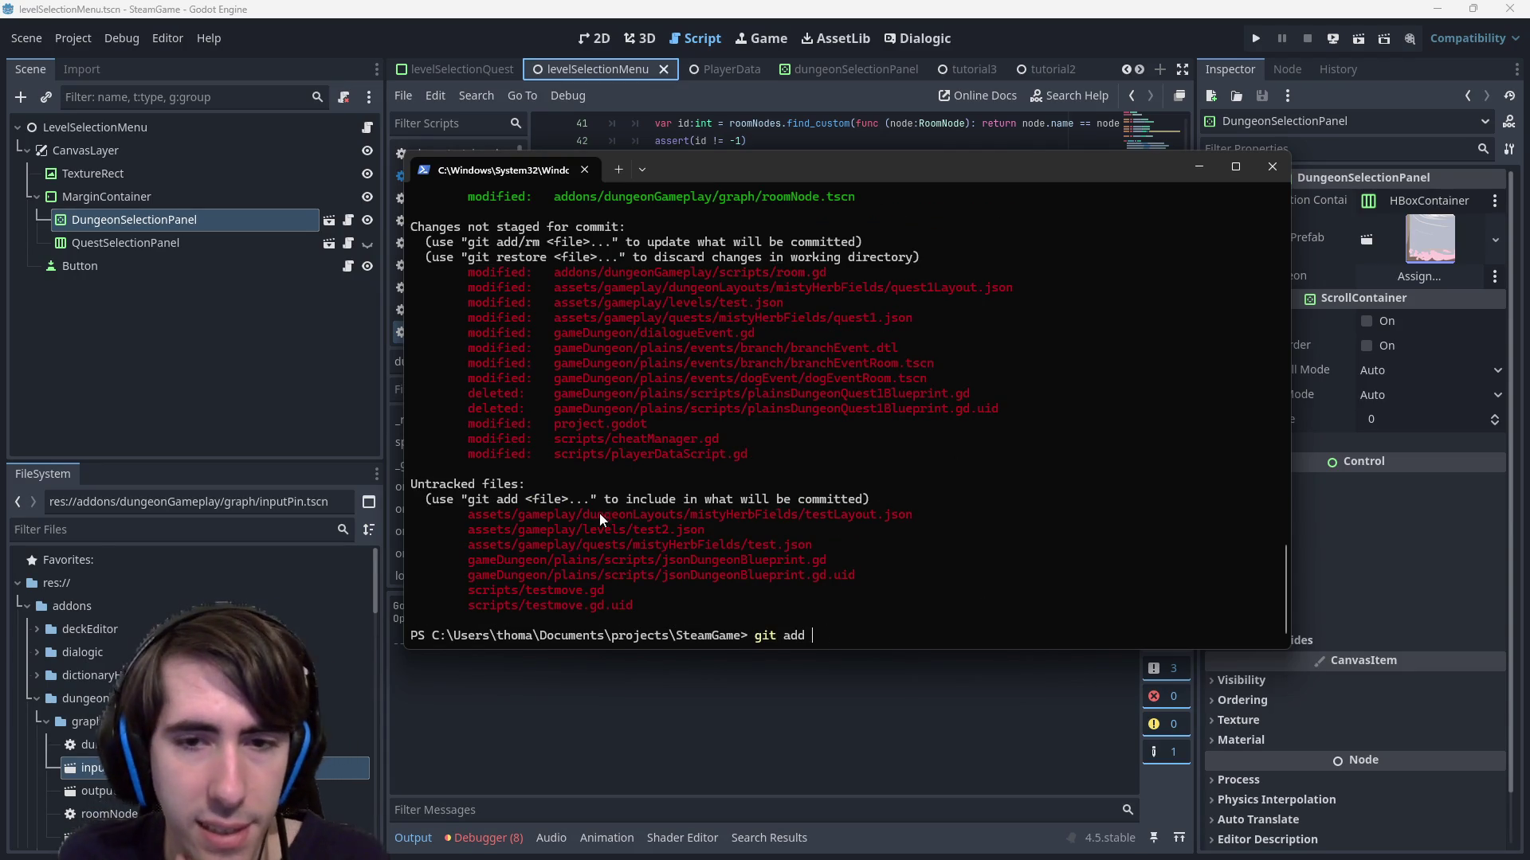
pyautogui.moveTo(468, 519)
pyautogui.mouseDown()
pyautogui.moveTo(757, 548)
pyautogui.moveTo(789, 517)
pyautogui.mouseUp()
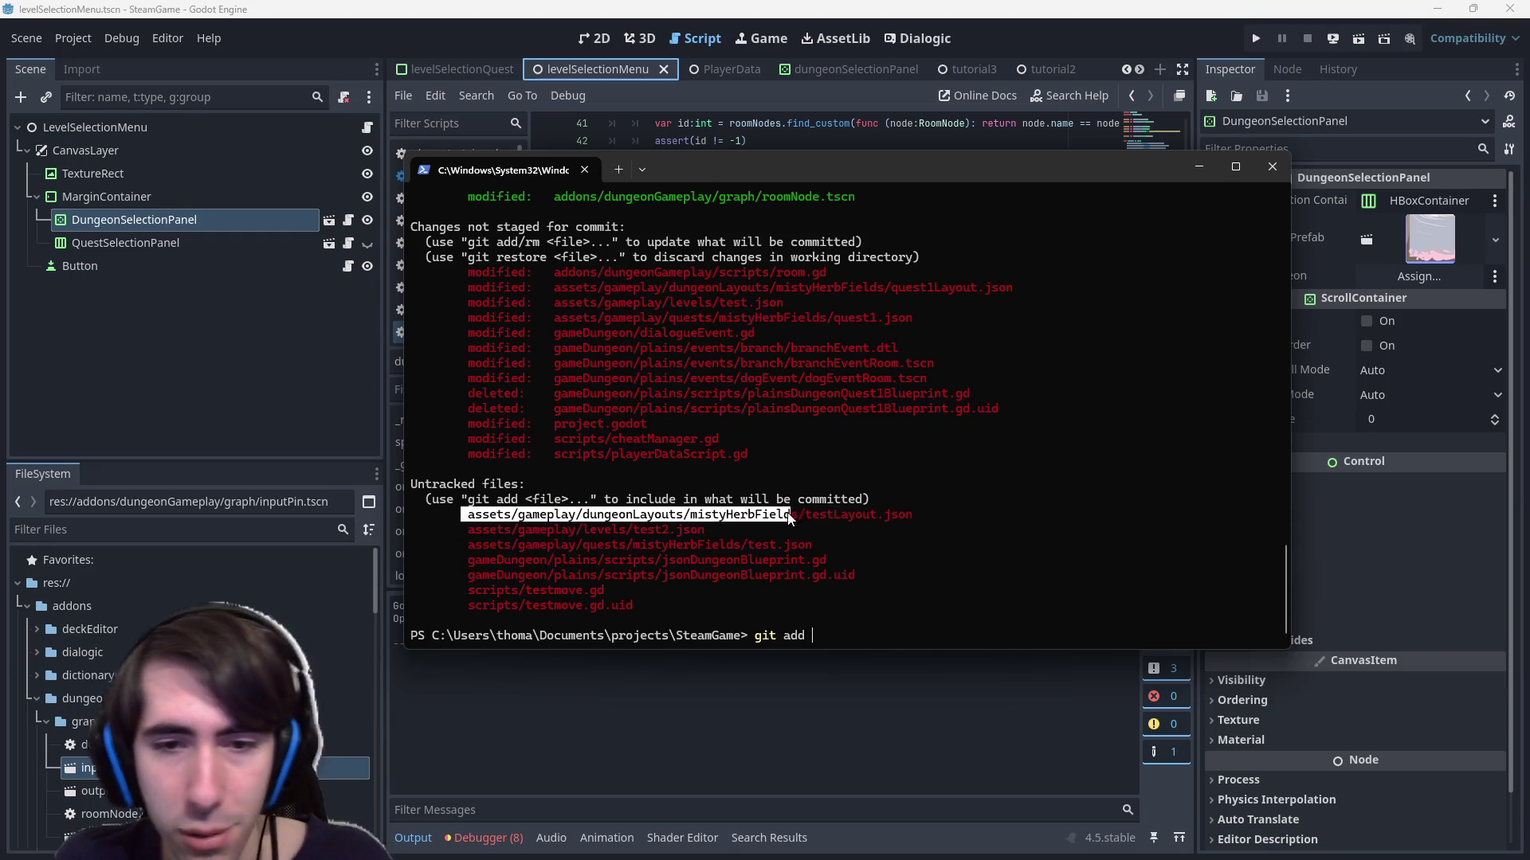
pyautogui.rightClick(798, 513)
pyautogui.rightClick(890, 468)
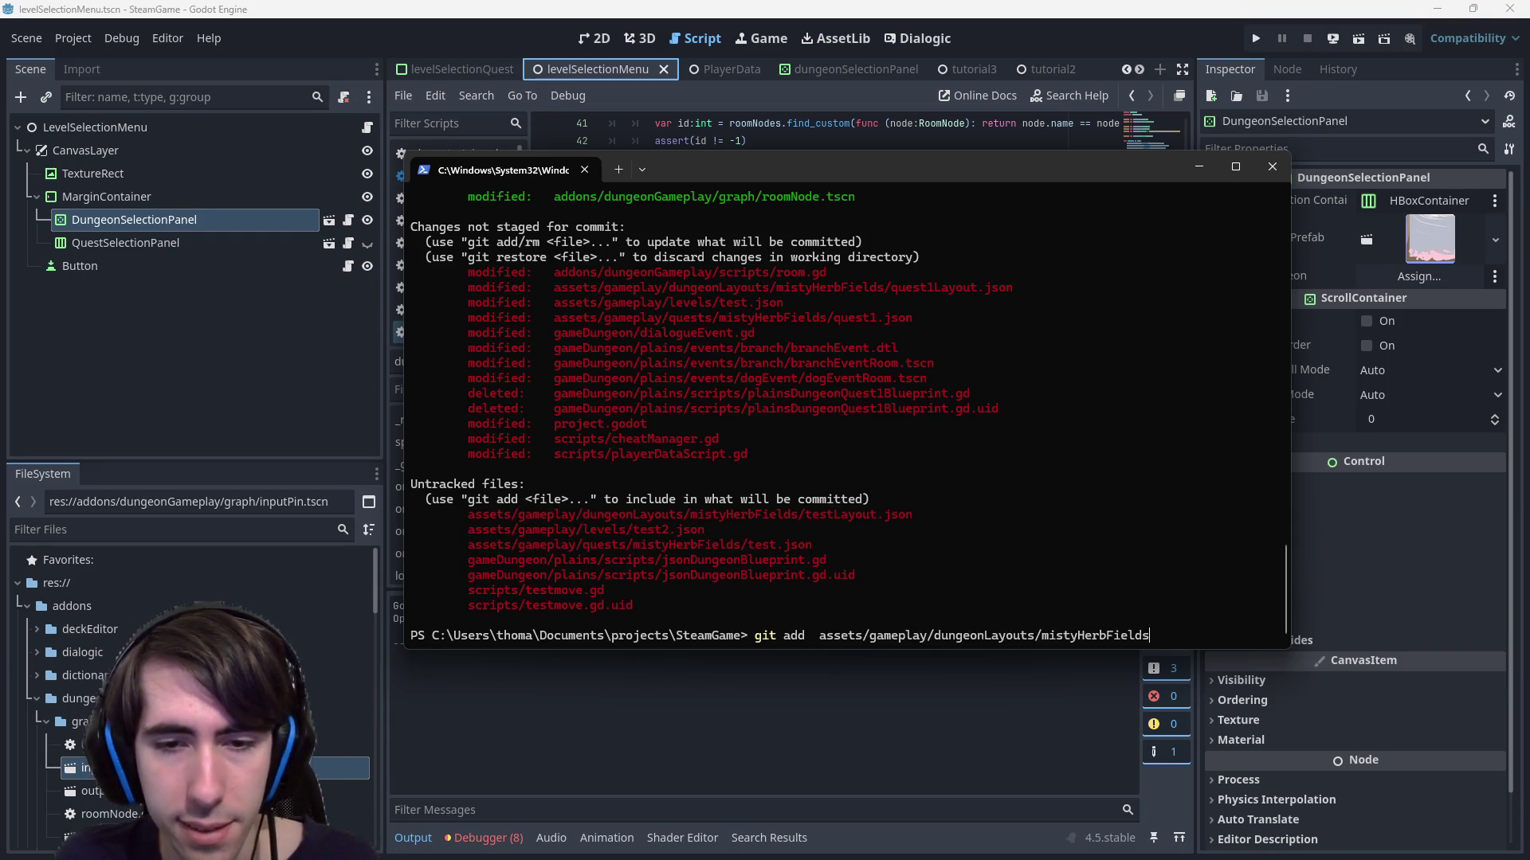
pyautogui.press('Return')
pyautogui.write('git status')
pyautogui.press('Return')
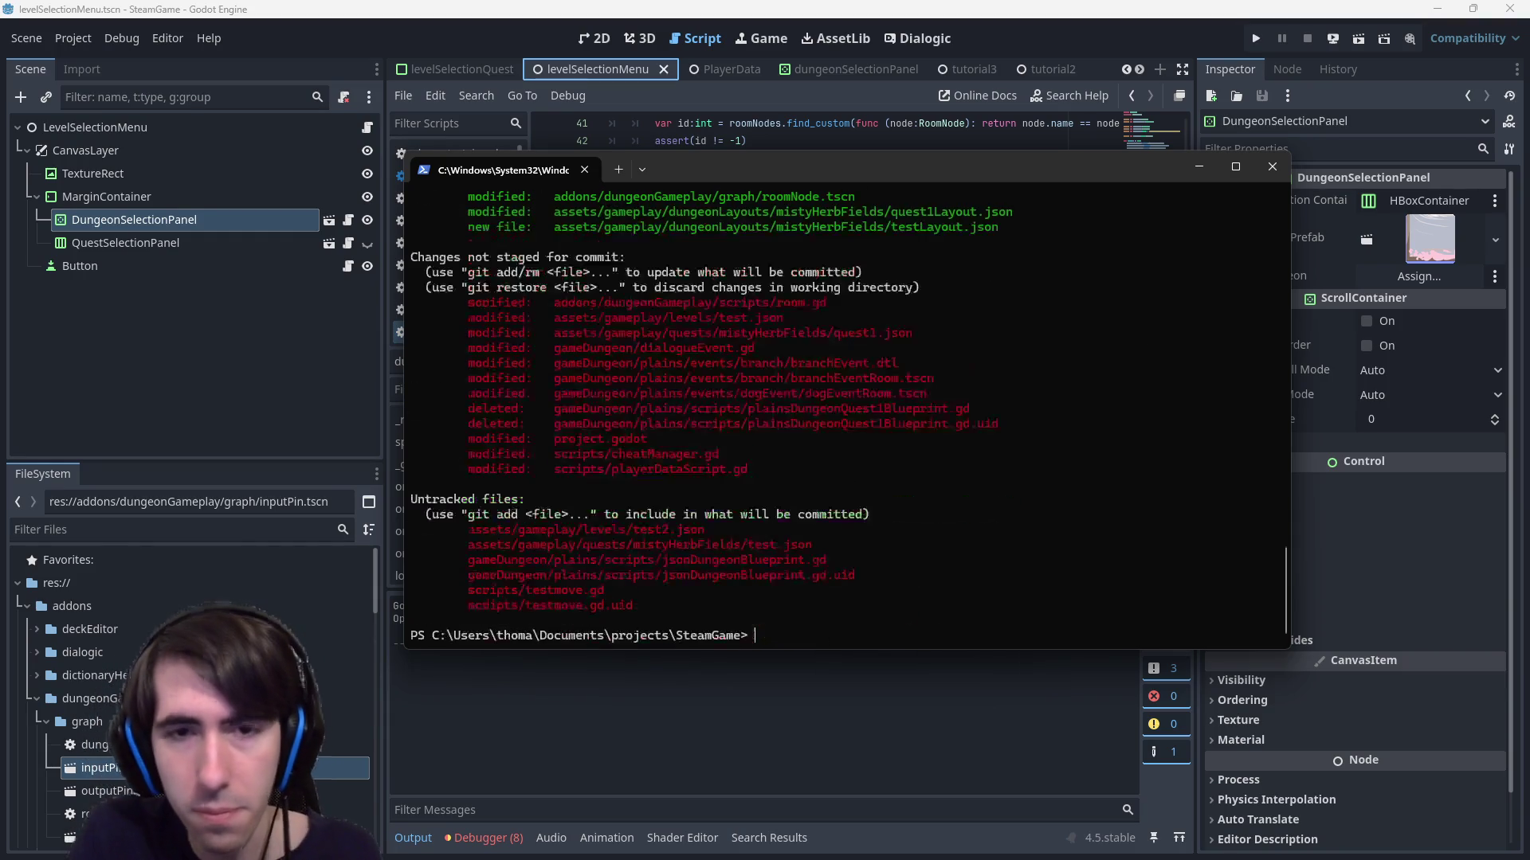
pyautogui.scroll(4, 889, 462)
pyautogui.scroll(-4, 877, 465)
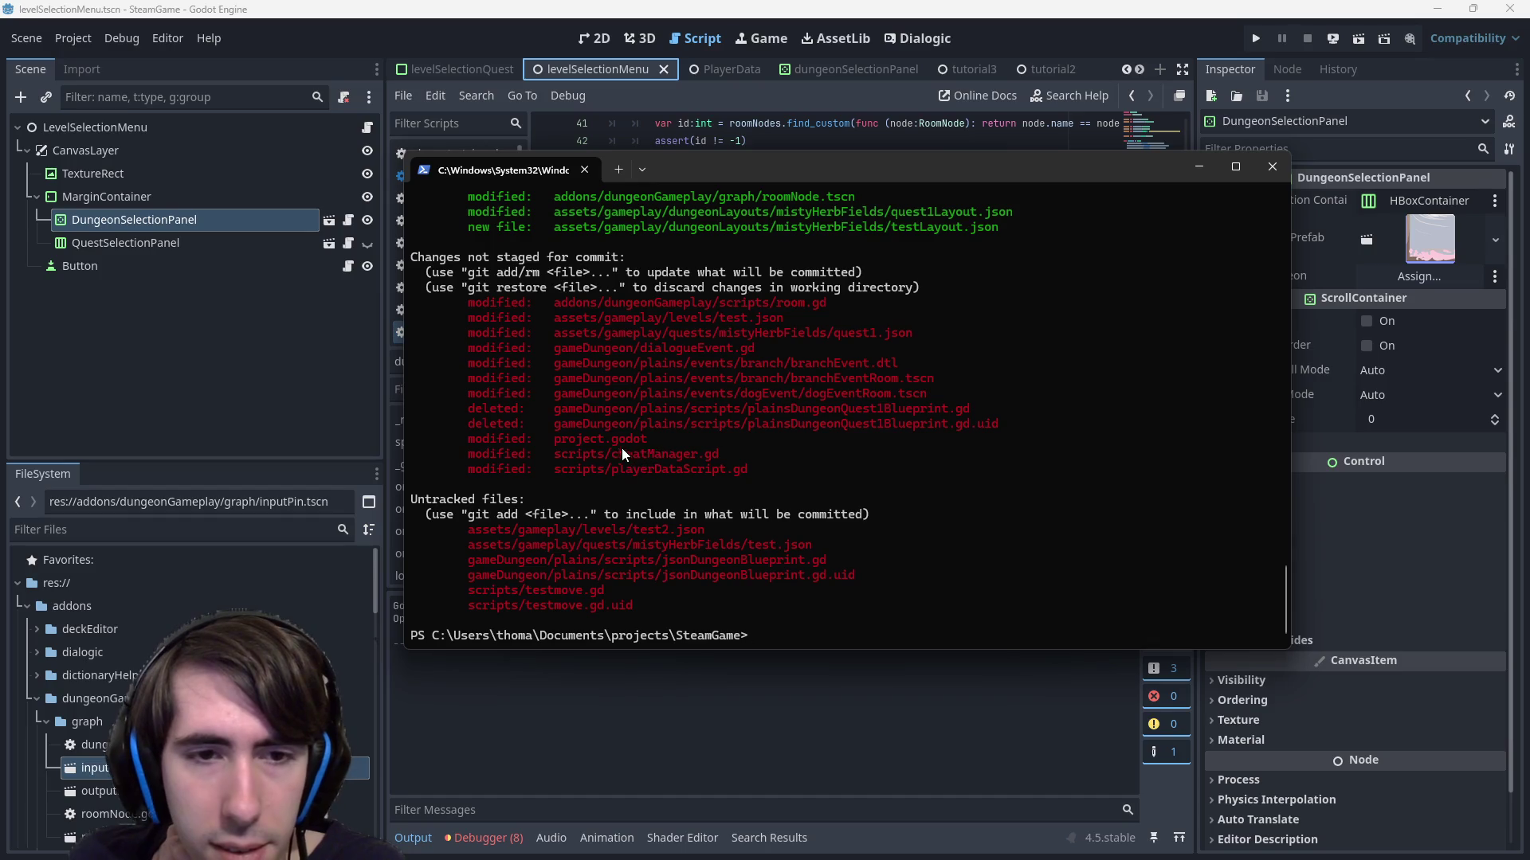
pyautogui.moveTo(548, 443); pyautogui.dragTo(667, 443)
pyautogui.hotkey('ctrl', 'c')
pyautogui.write('git diff')
pyautogui.hotkey('ctrl', 'v')
pyautogui.press('Return')
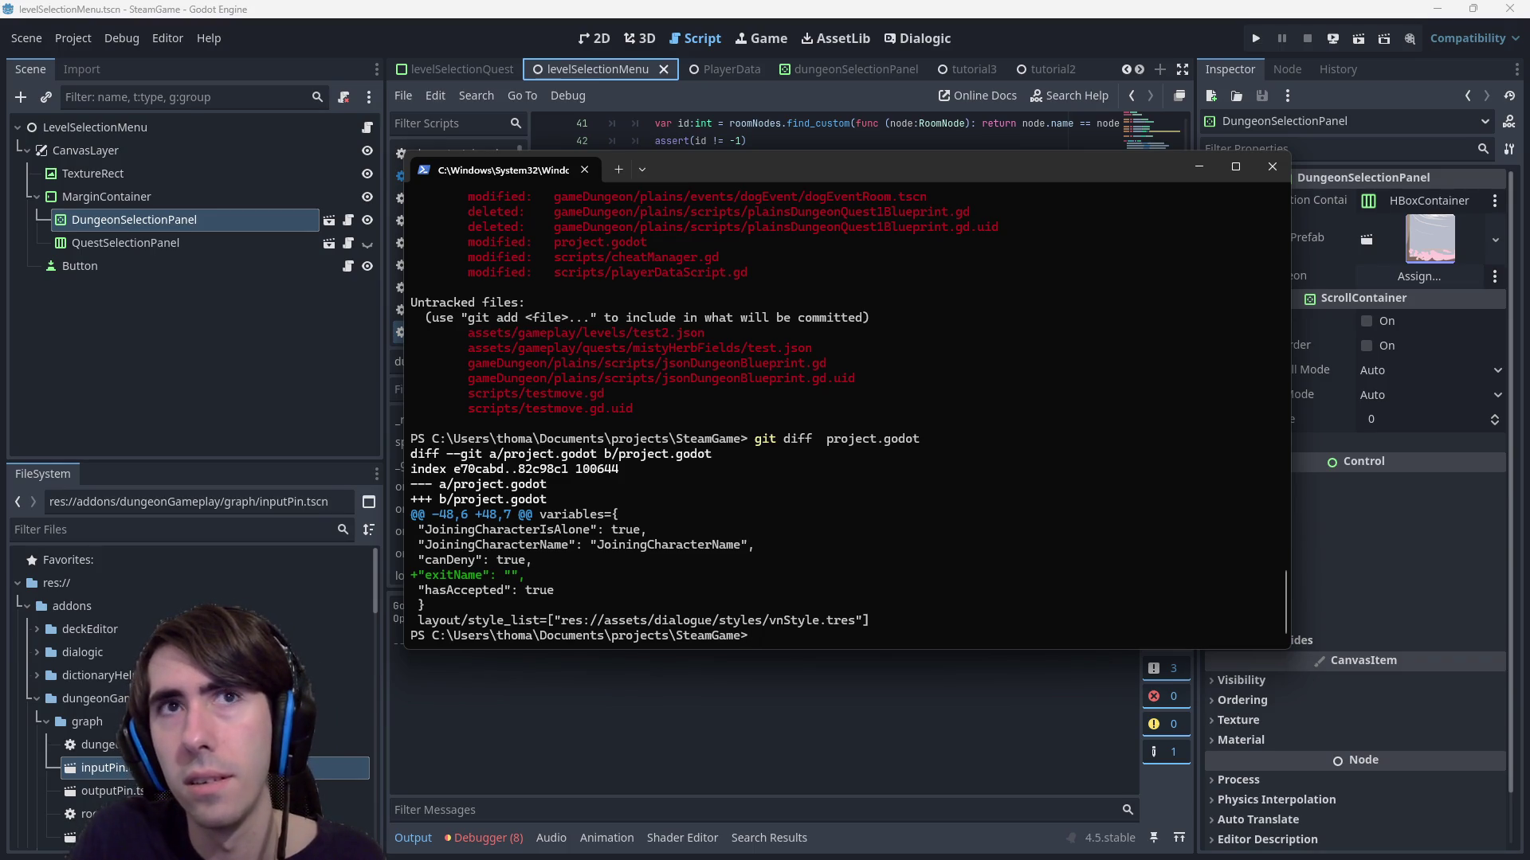
pyautogui.write('git status')
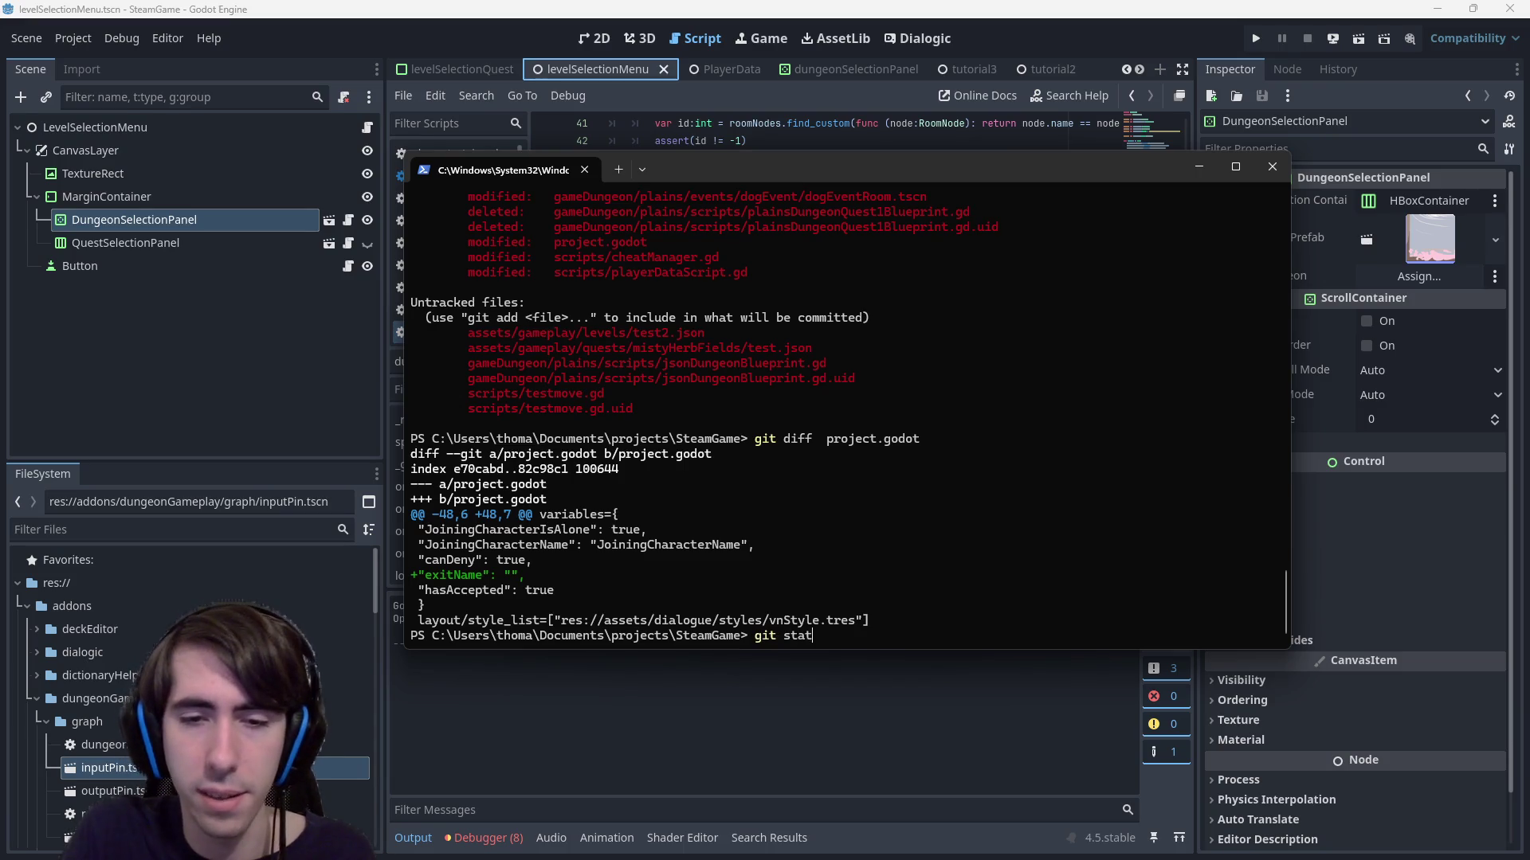
pyautogui.press('Return')
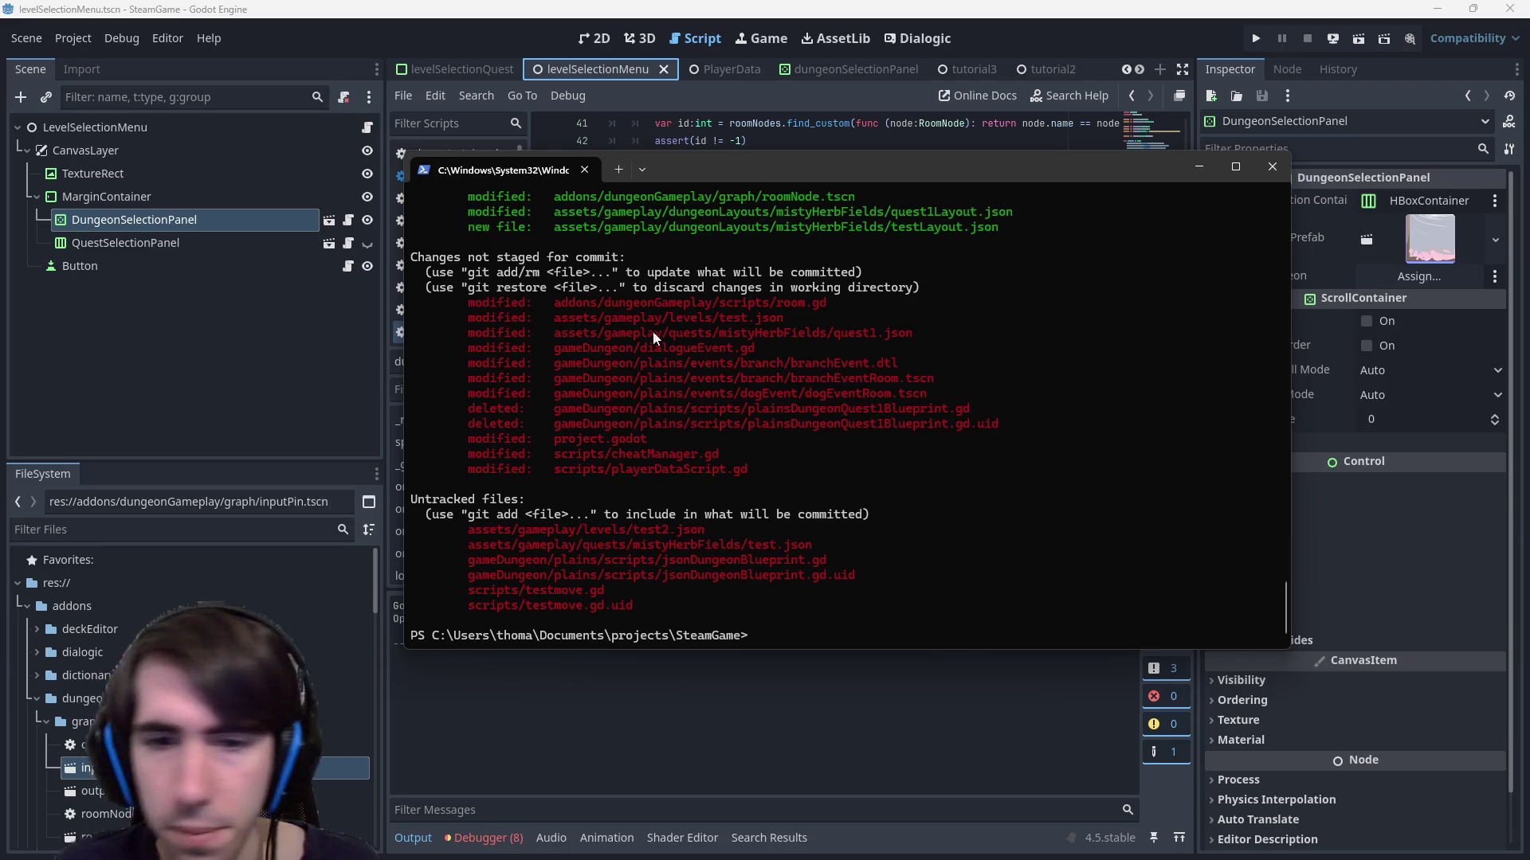
# - Commit the staged changes as "[MAD-123] DungeonLayout graph now supports multiple outputs"
pyautogui.write('git commit -m "[MAD]"')
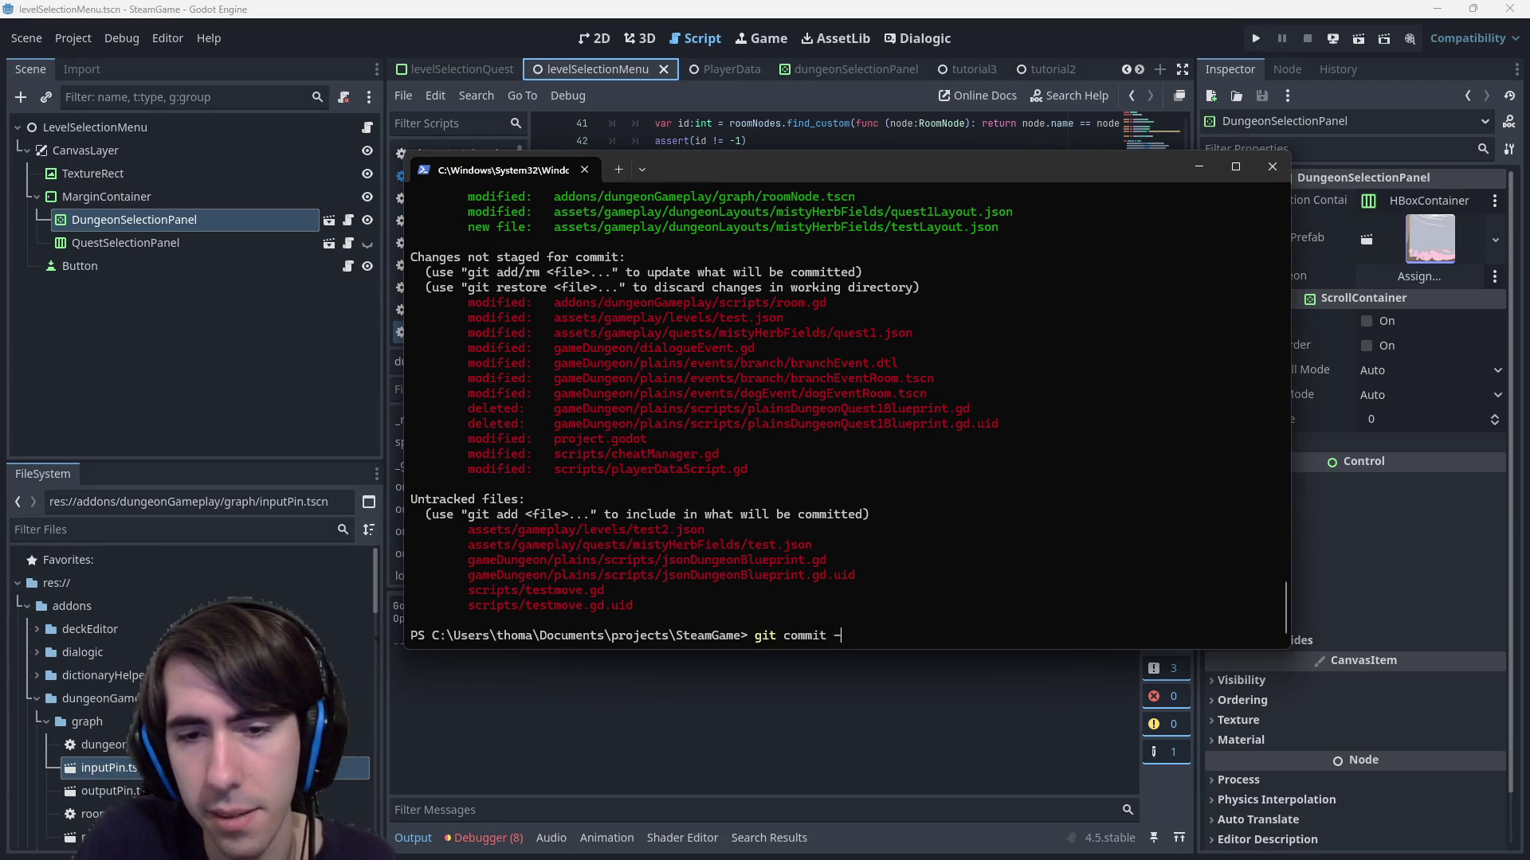
pyautogui.press('Left')
pyautogui.press('Left')
pyautogui.write('MAD-')
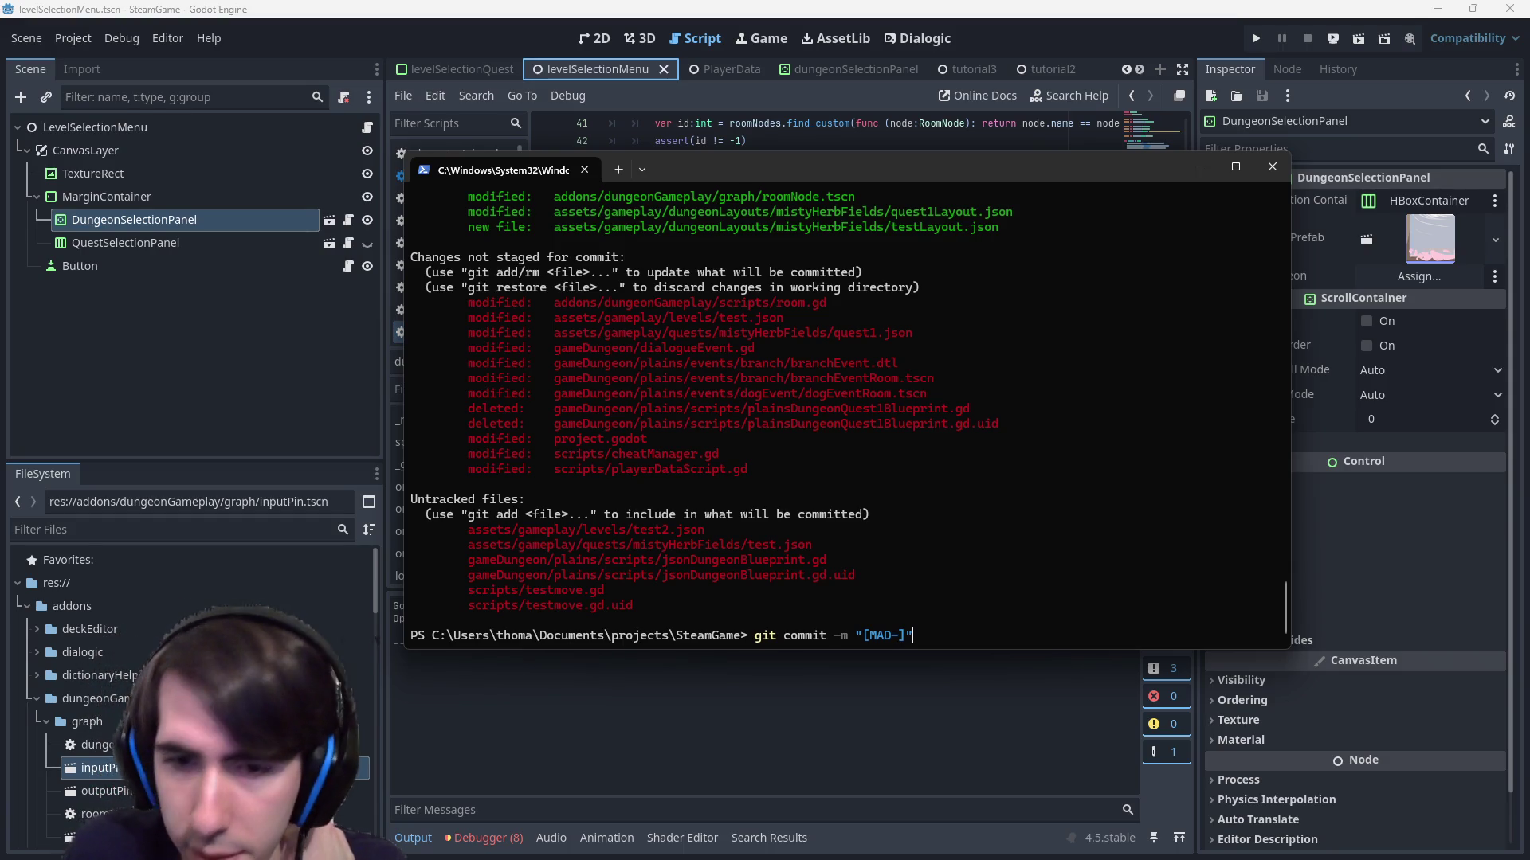
pyautogui.write('123')
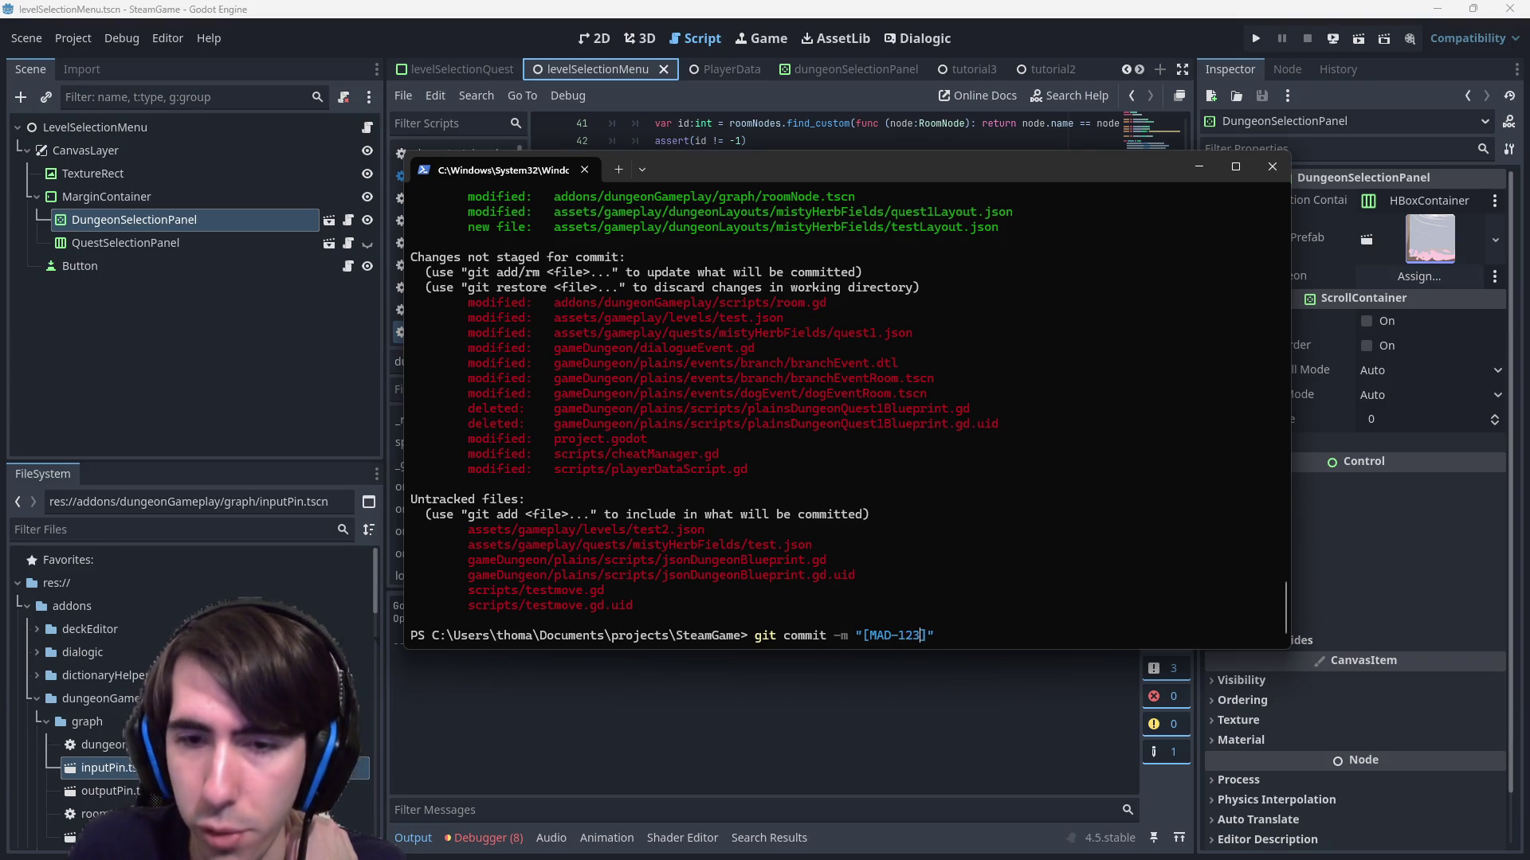
pyautogui.write(' Grap')
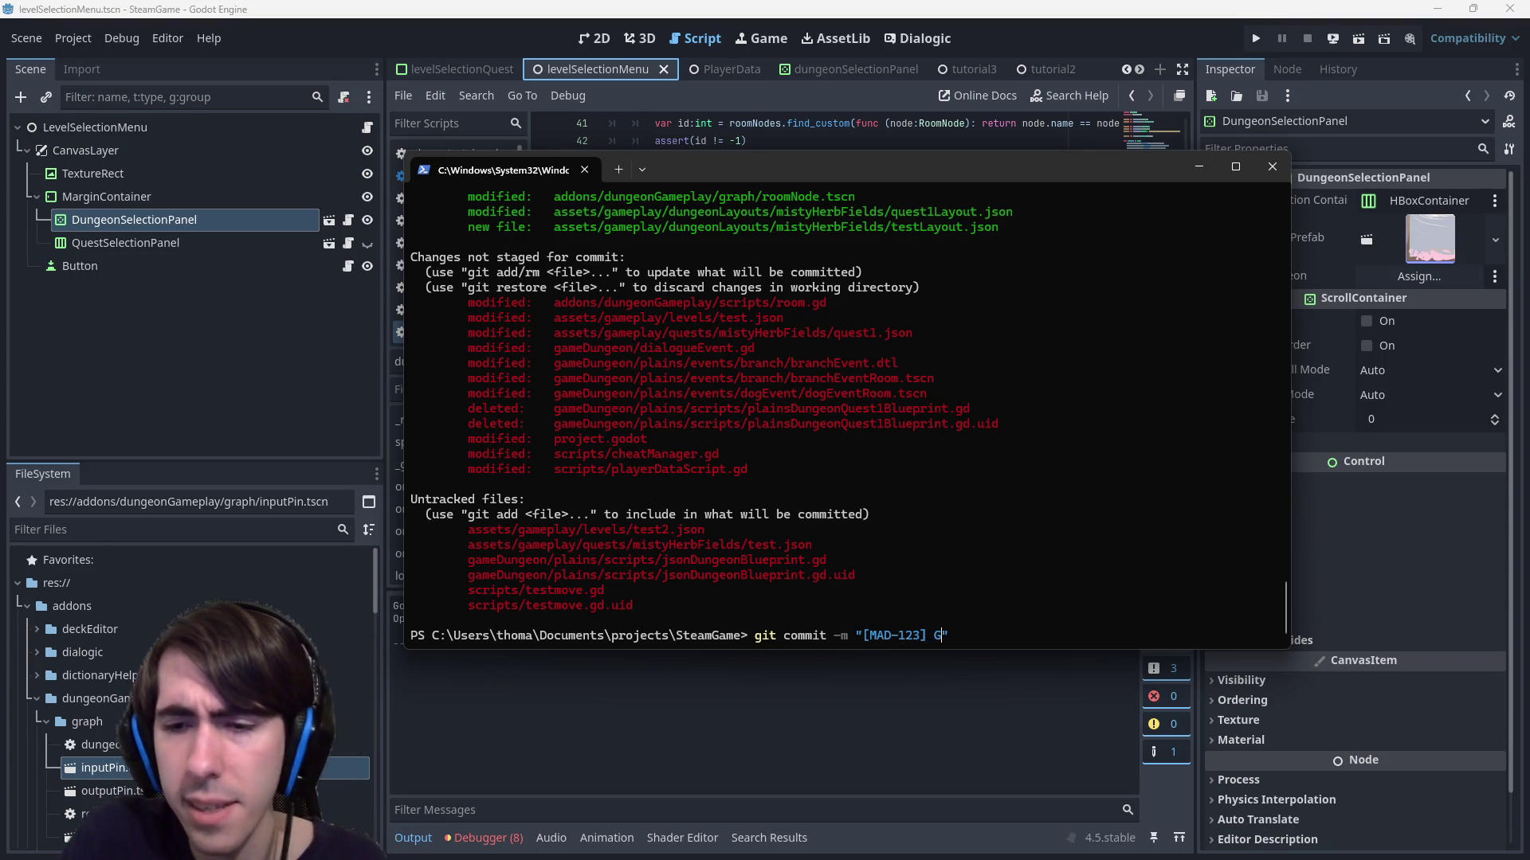
pyautogui.write('h')
pyautogui.write(' node ed')
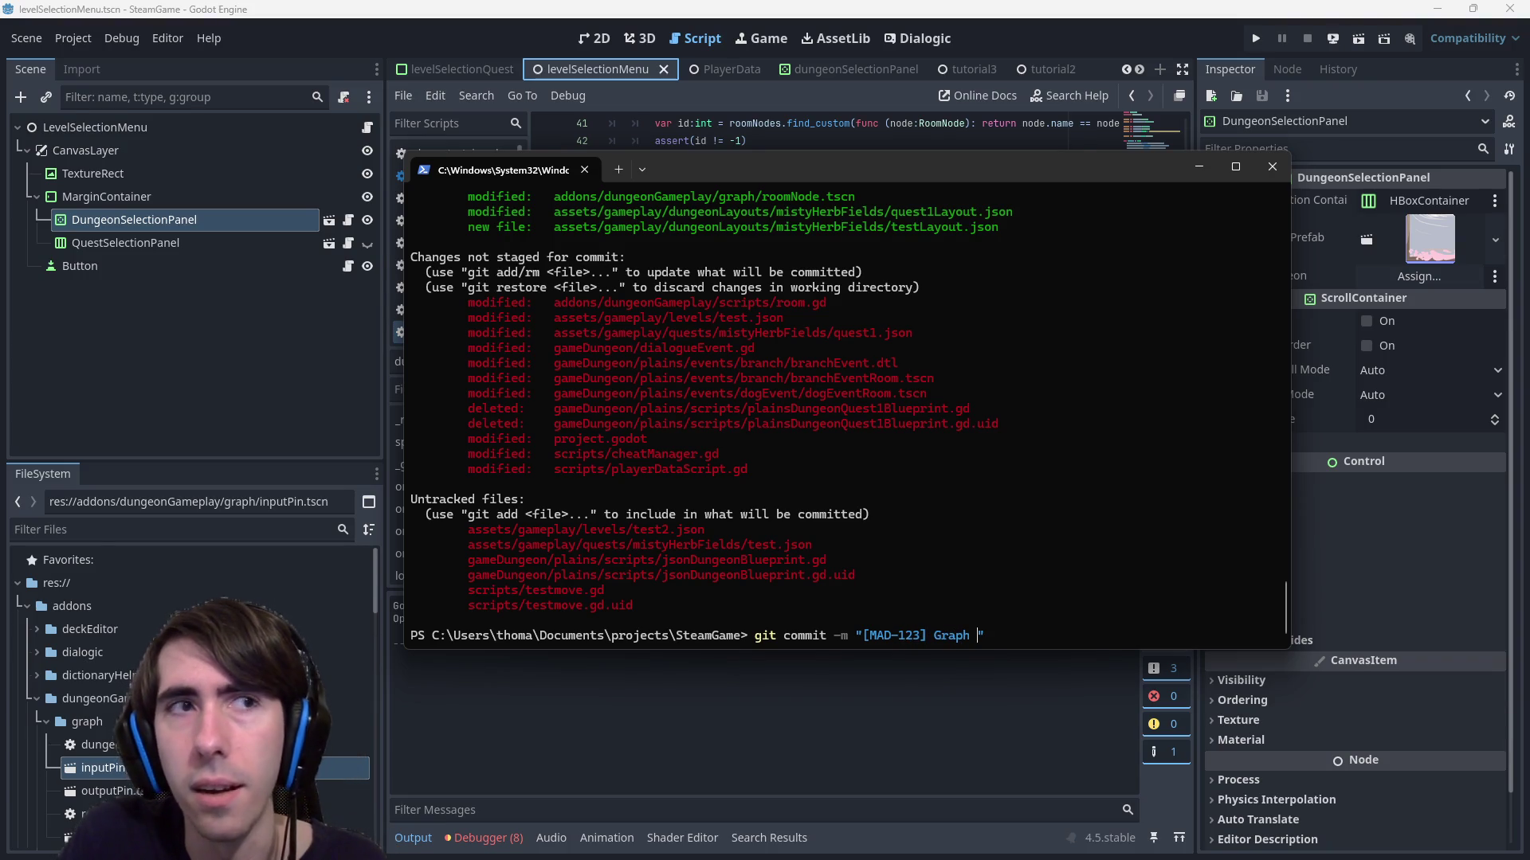
pyautogui.hotkey('ctrl', 'BackSpace')
pyautogui.hotkey('ctrl', 'BackSpace')
pyautogui.hotkey('ctrl', 'BackSpace')
pyautogui.write('DungeonLayout ')
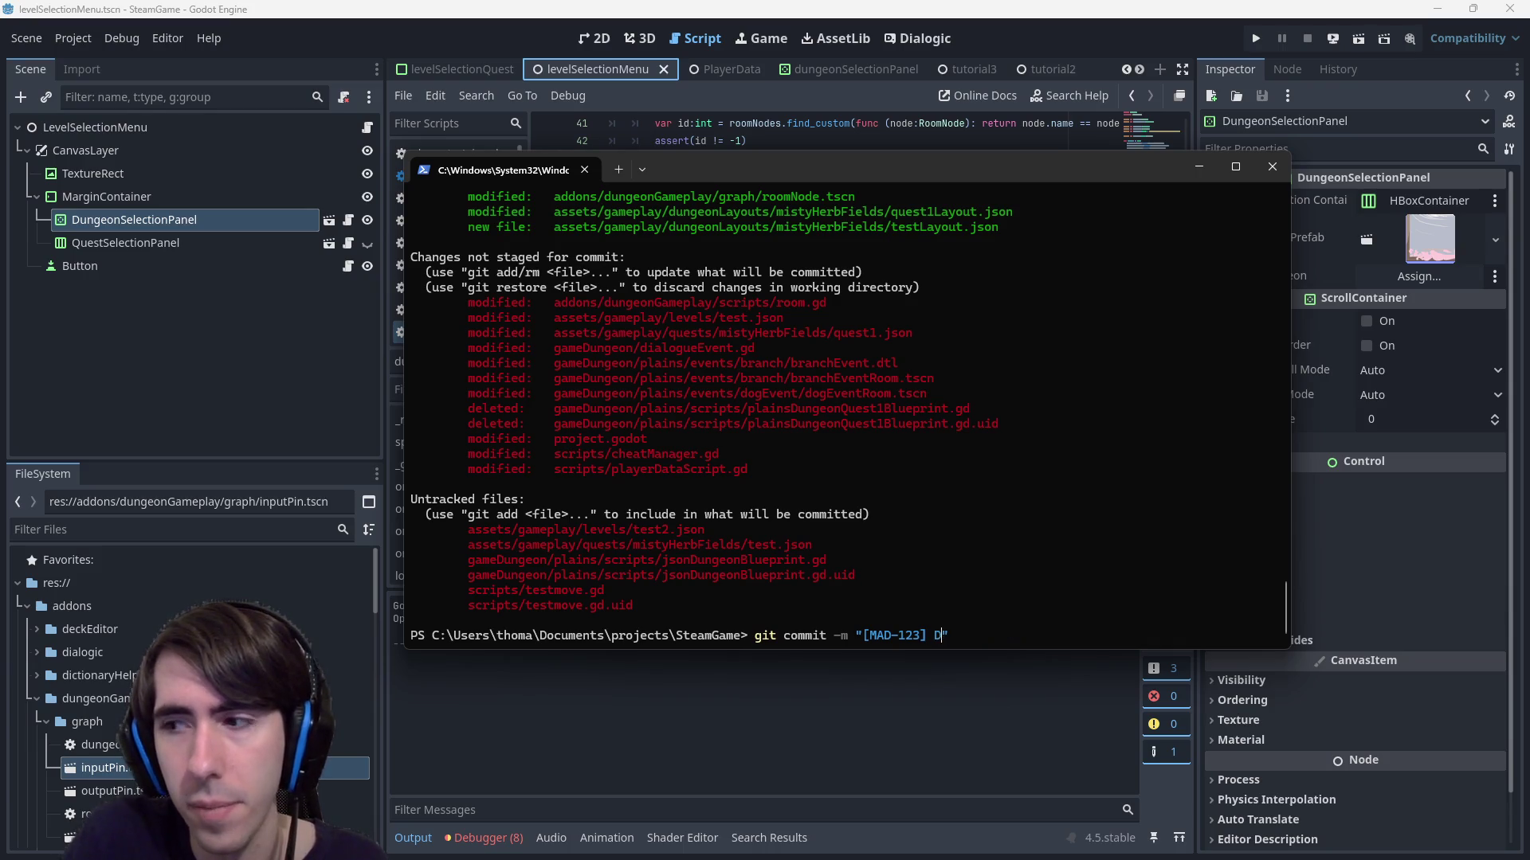
pyautogui.write('graph now support')
pyautogui.write('s ')
pyautogui.write('multiple outpu')
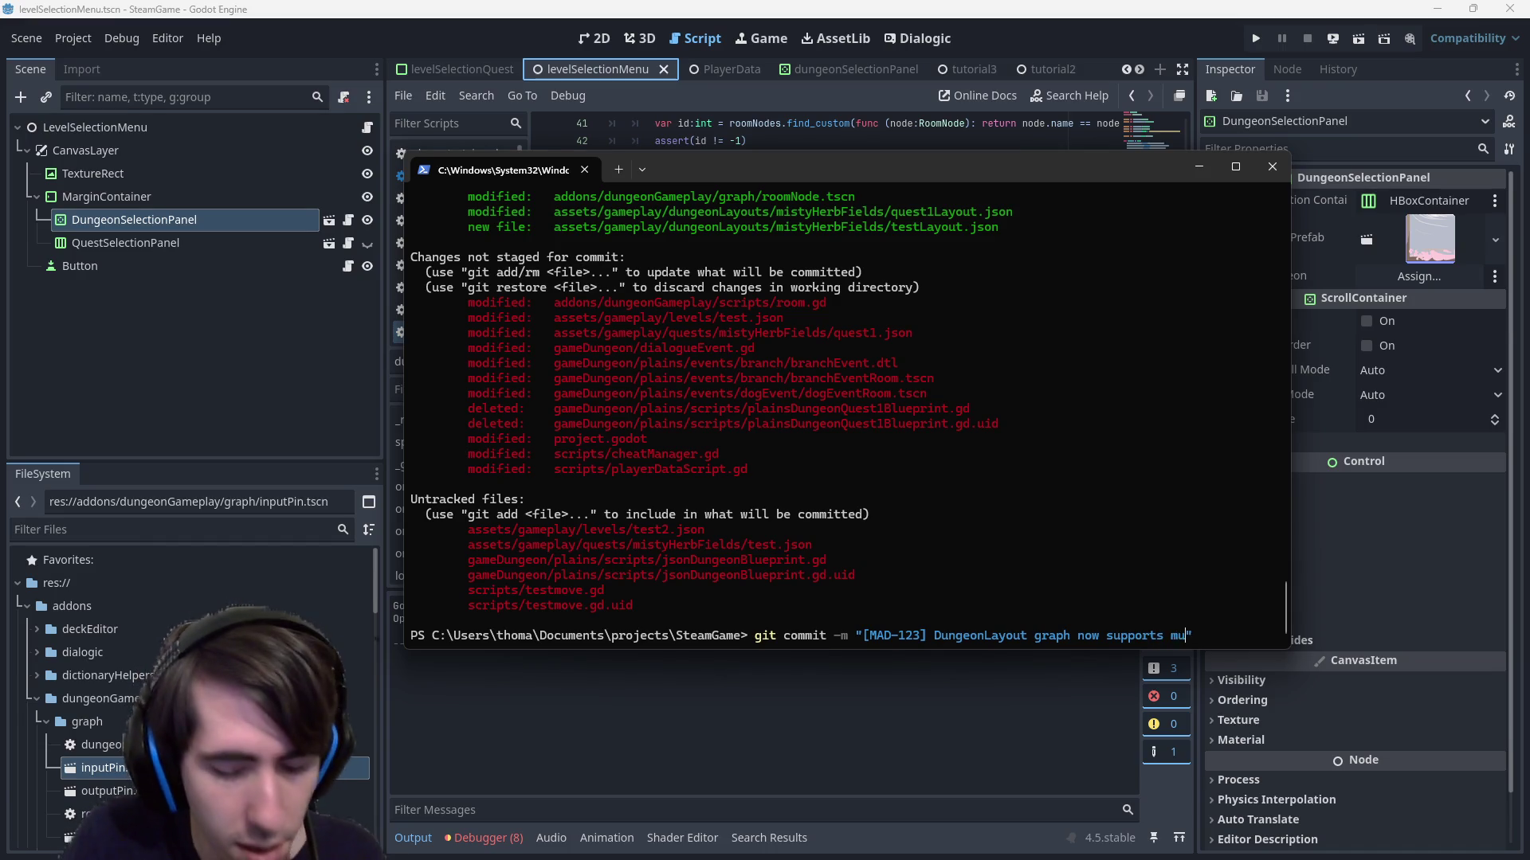
pyautogui.write('ts')
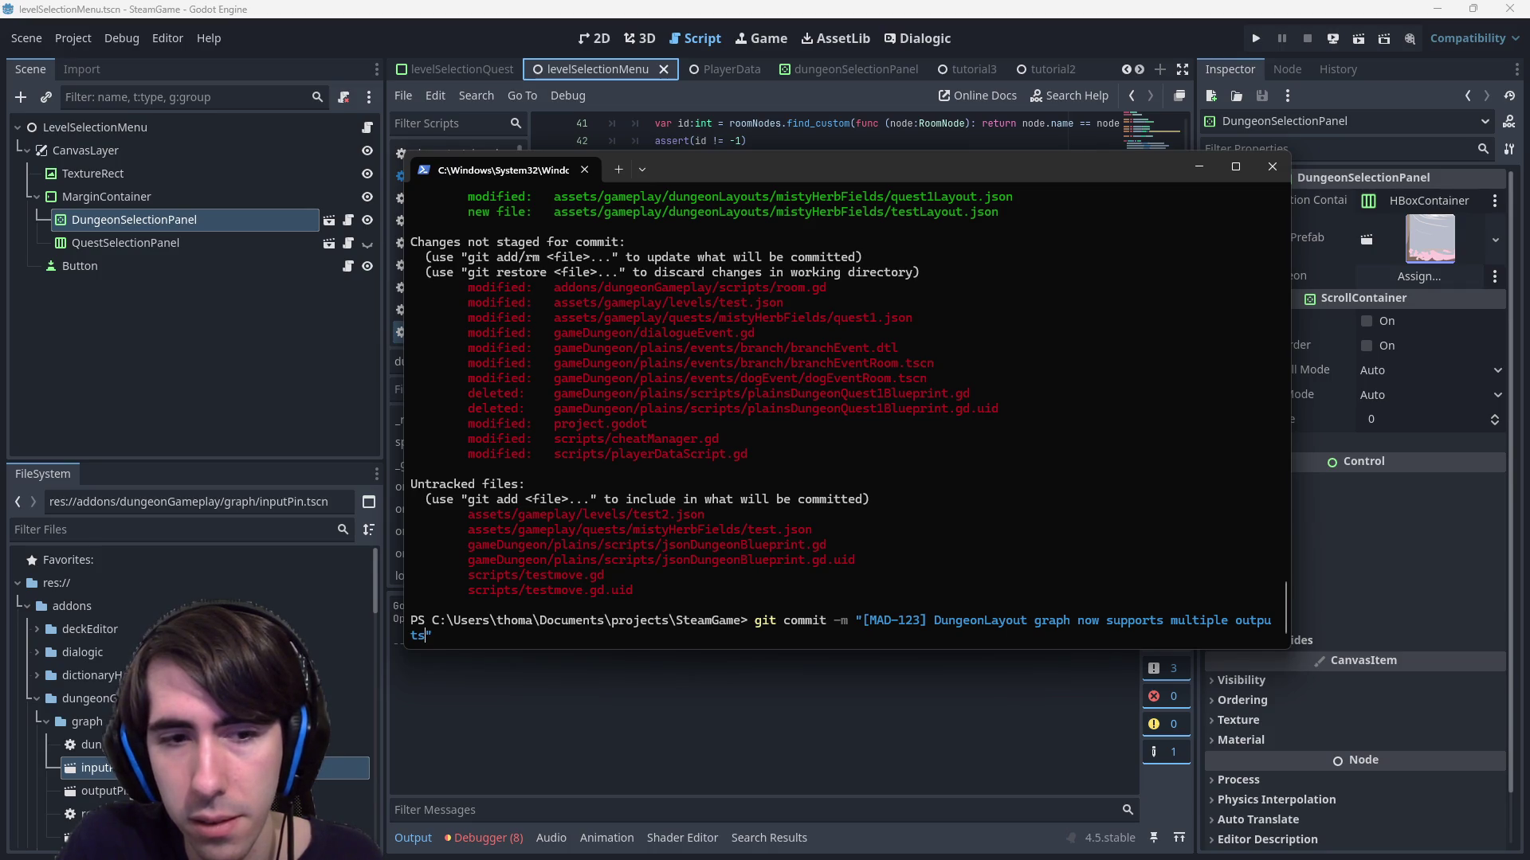
pyautogui.press('Return')
# - Push the commit to origin and check git status
pyautogui.write('git push')
pyautogui.press('Return')
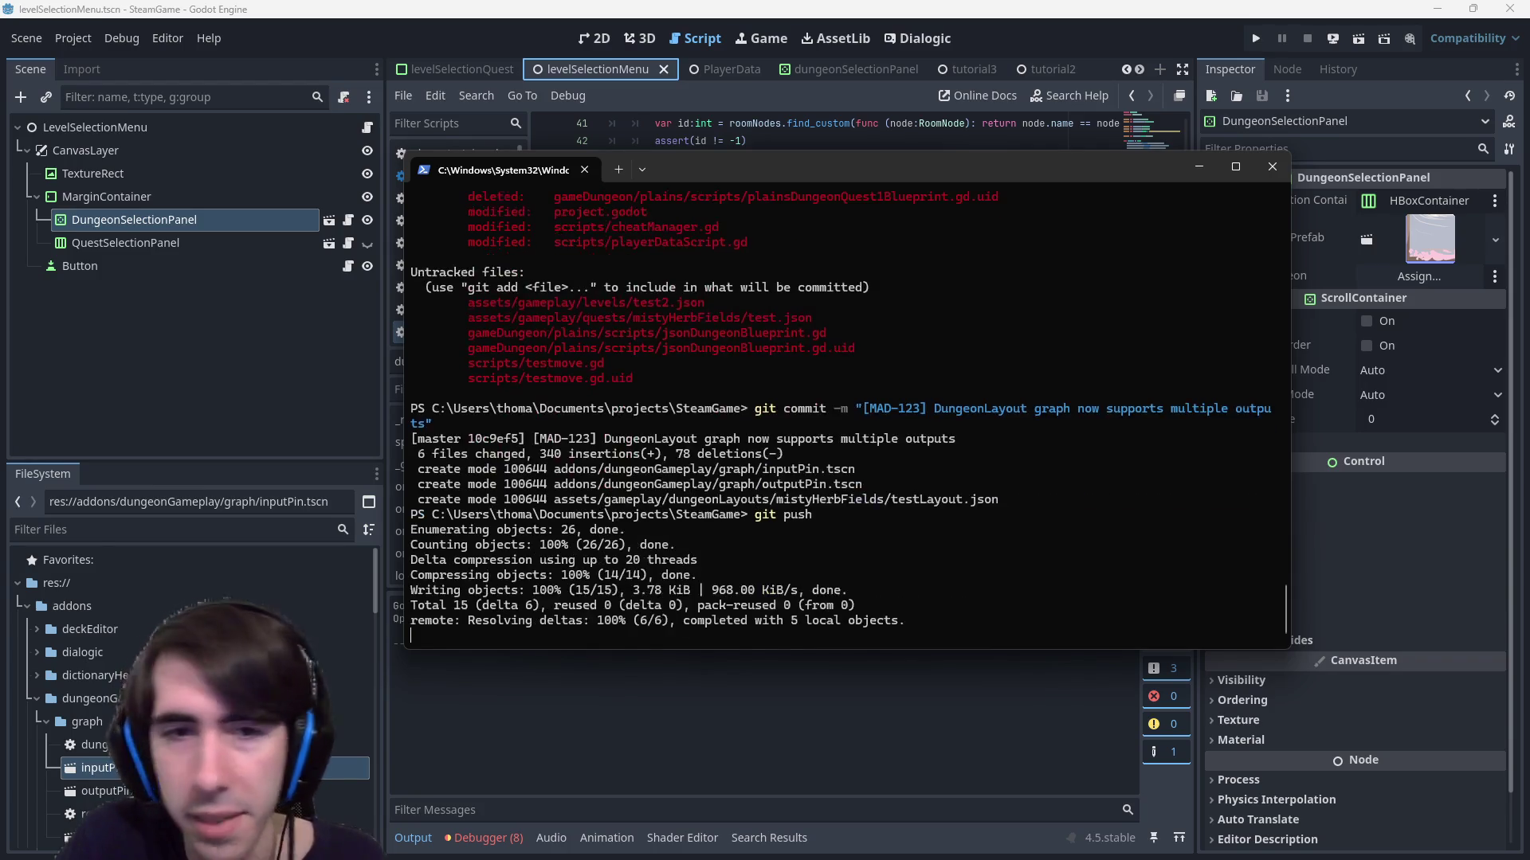
pyautogui.write('git status')
pyautogui.press('Return')
pyautogui.write('git add')
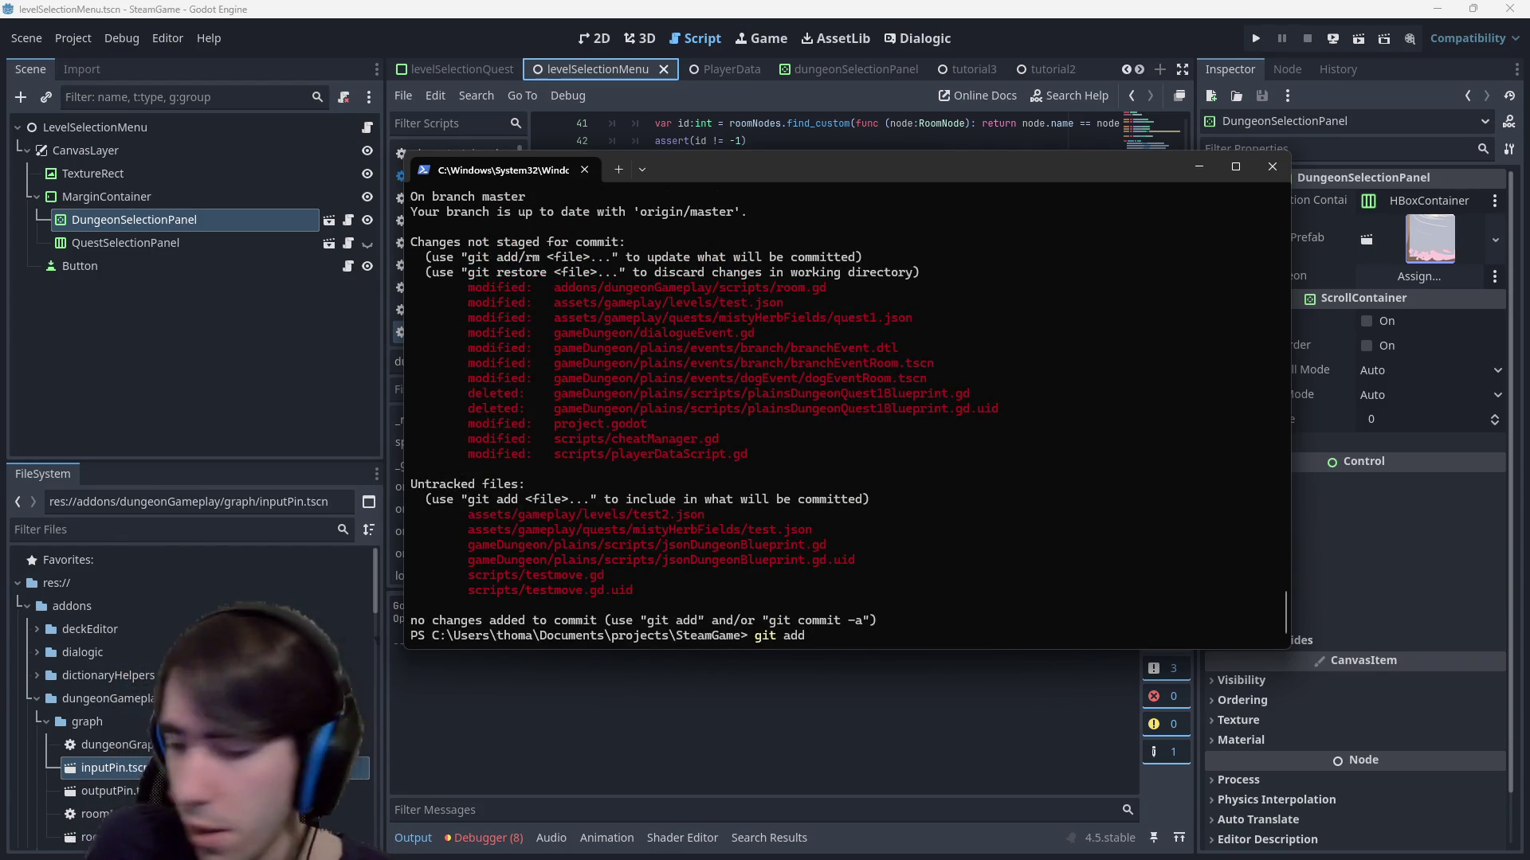
# - Stage cheatManager.gd by copying its path from the git status list
pyautogui.moveTo(548, 438); pyautogui.dragTo(743, 437)
pyautogui.rightClick(742, 437)
pyautogui.rightClick(815, 448)
pyautogui.press('Return')
# - Commit it as "[hotfix] cheatmanager doesnt crash anymore when pressing 1", push, and run git status
pyautogui.write('git commit -m "')
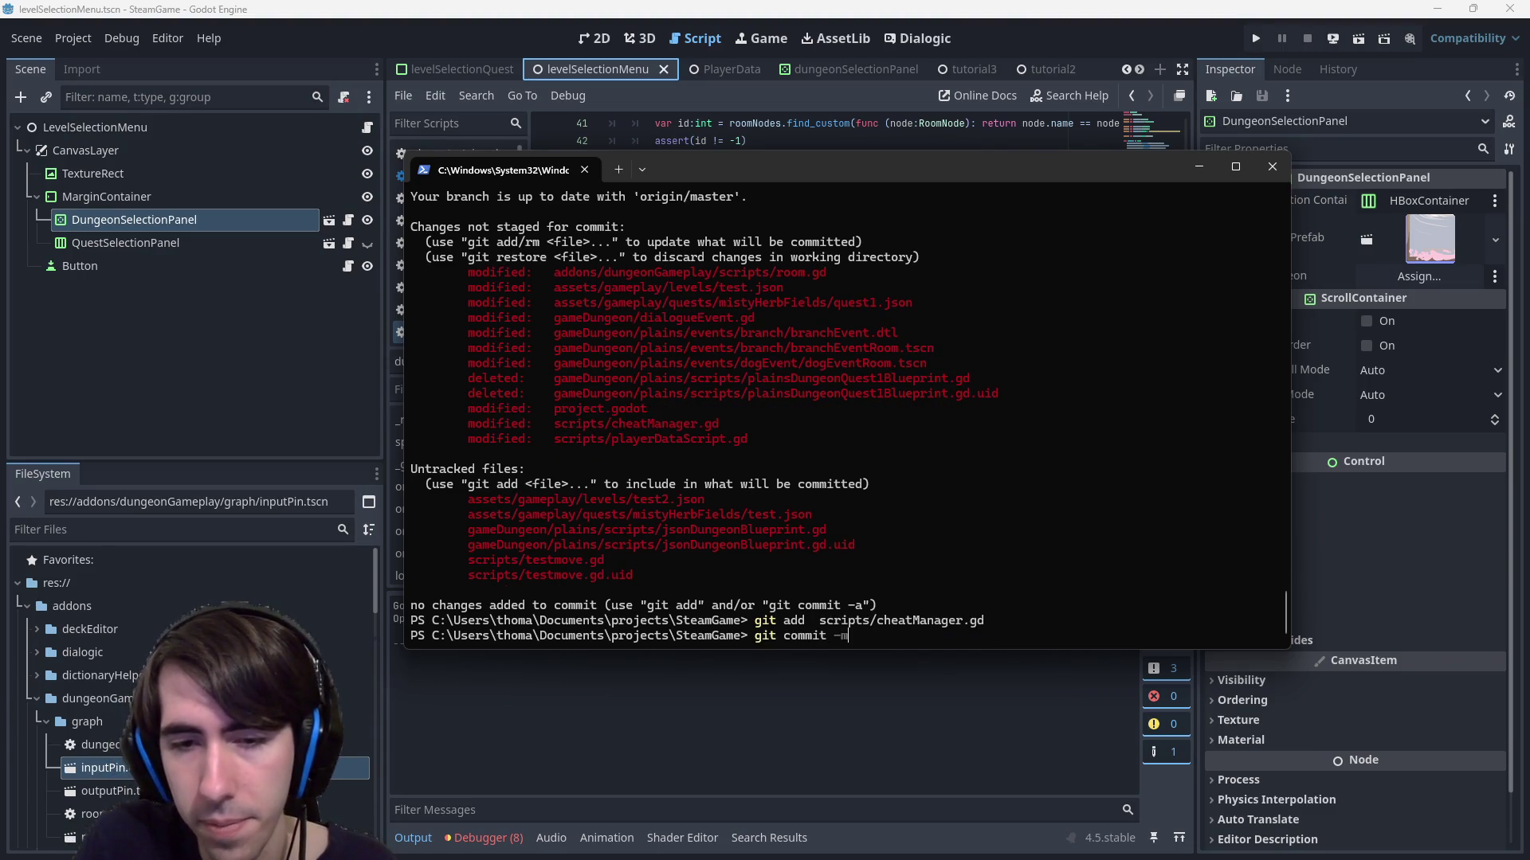
pyautogui.write('[hotfix] ')
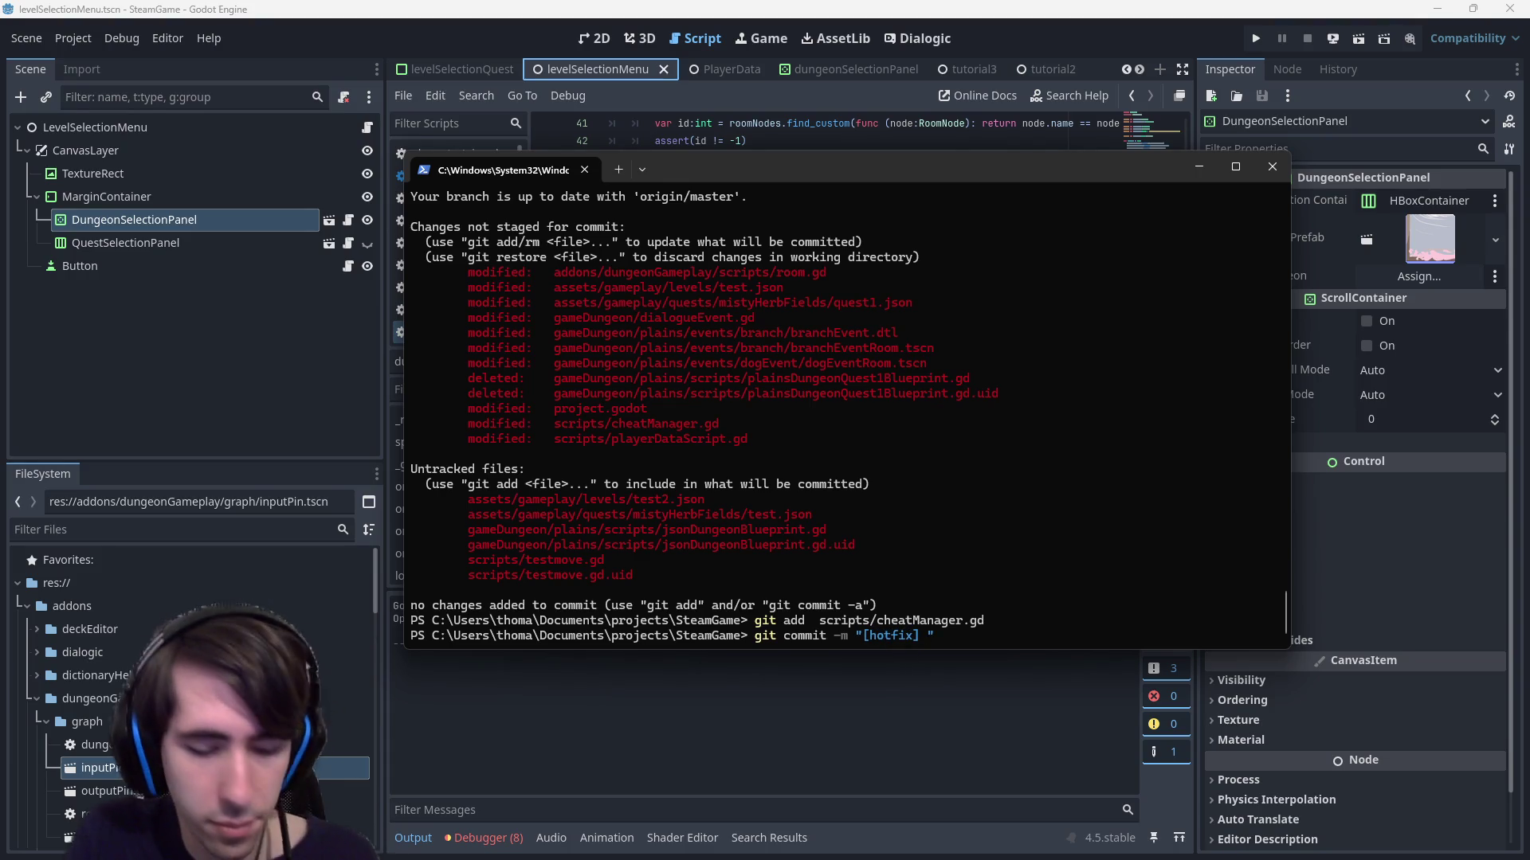
pyautogui.write('cheatmanager doe')
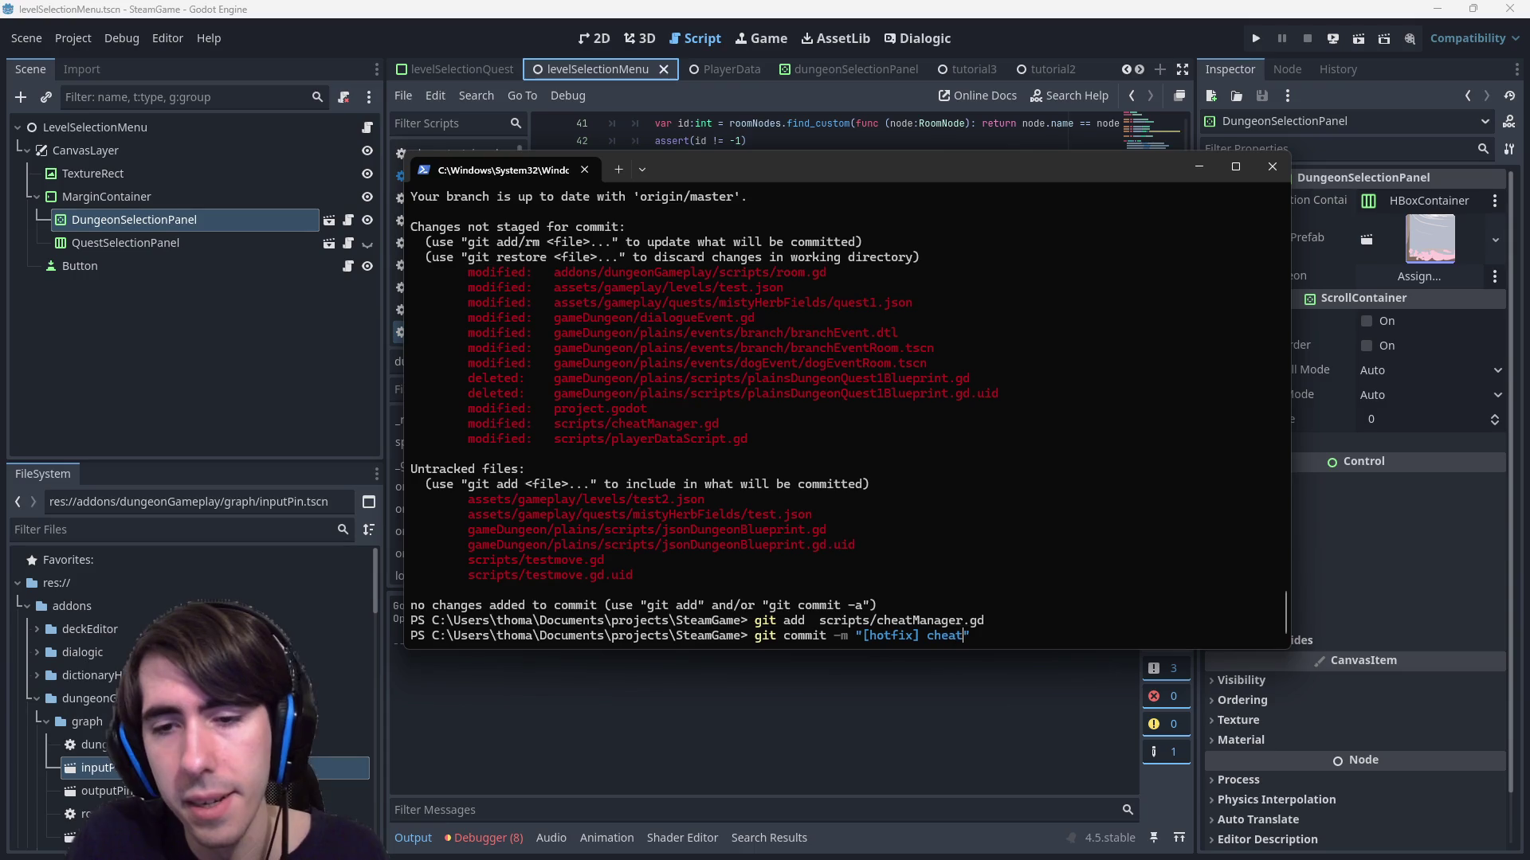
pyautogui.write('snt crash anymore ')
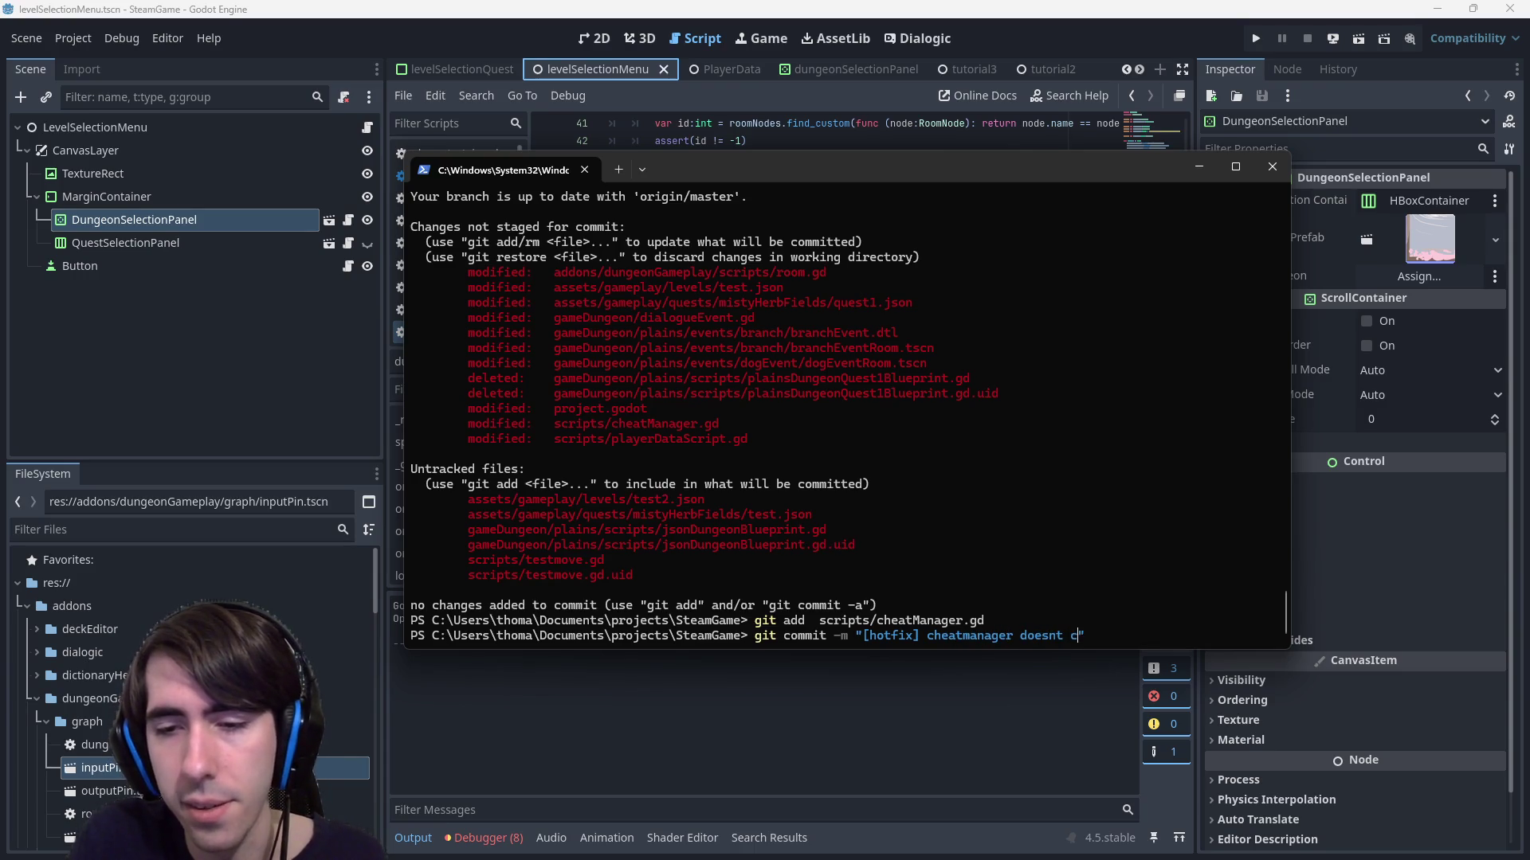
pyautogui.write('when ')
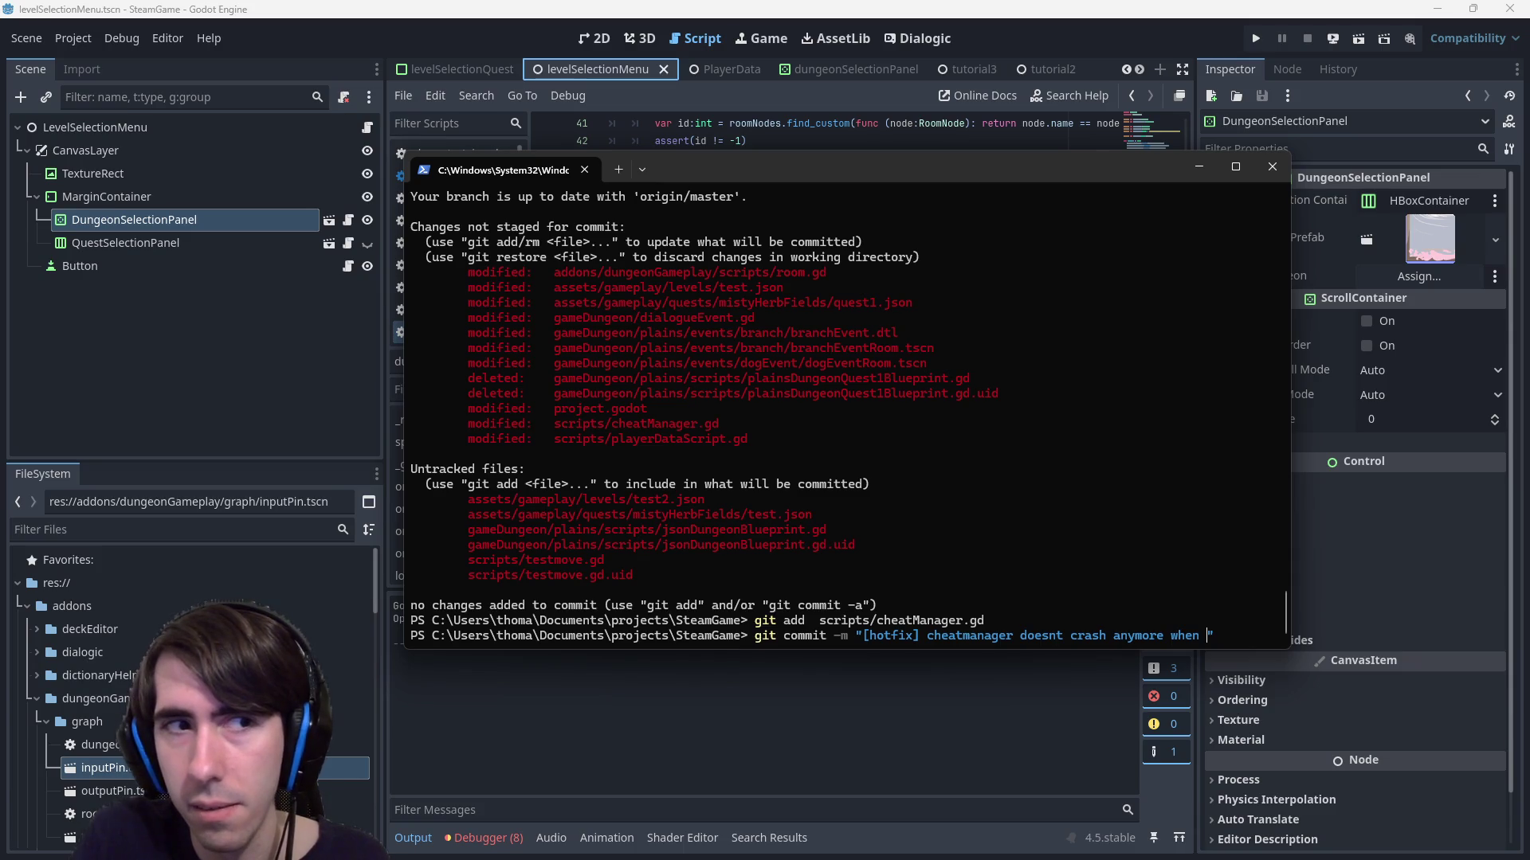
pyautogui.write('pressing 1')
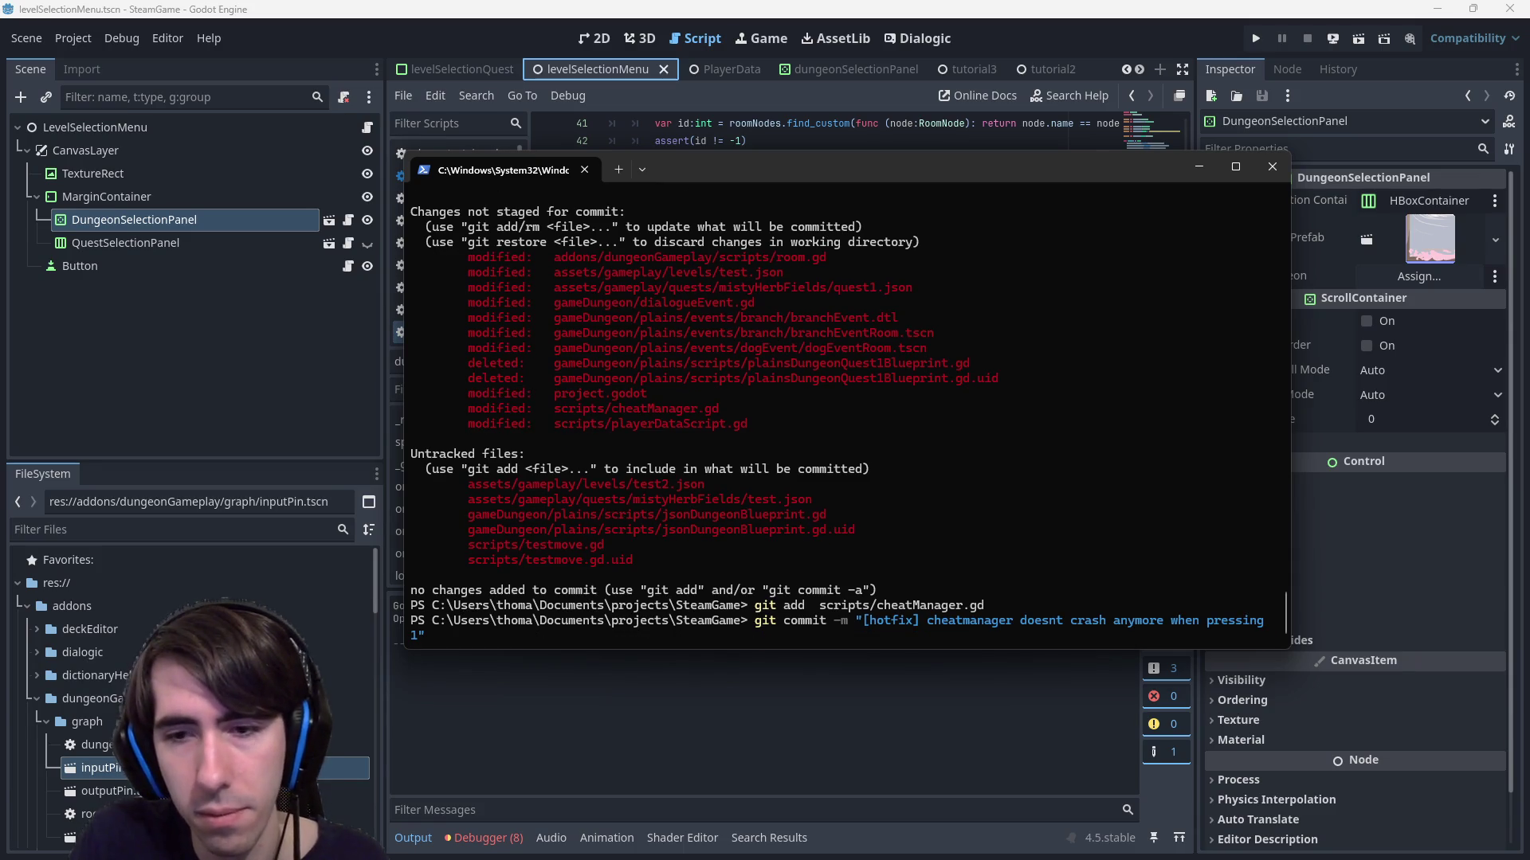
pyautogui.press('Return')
pyautogui.write('git push')
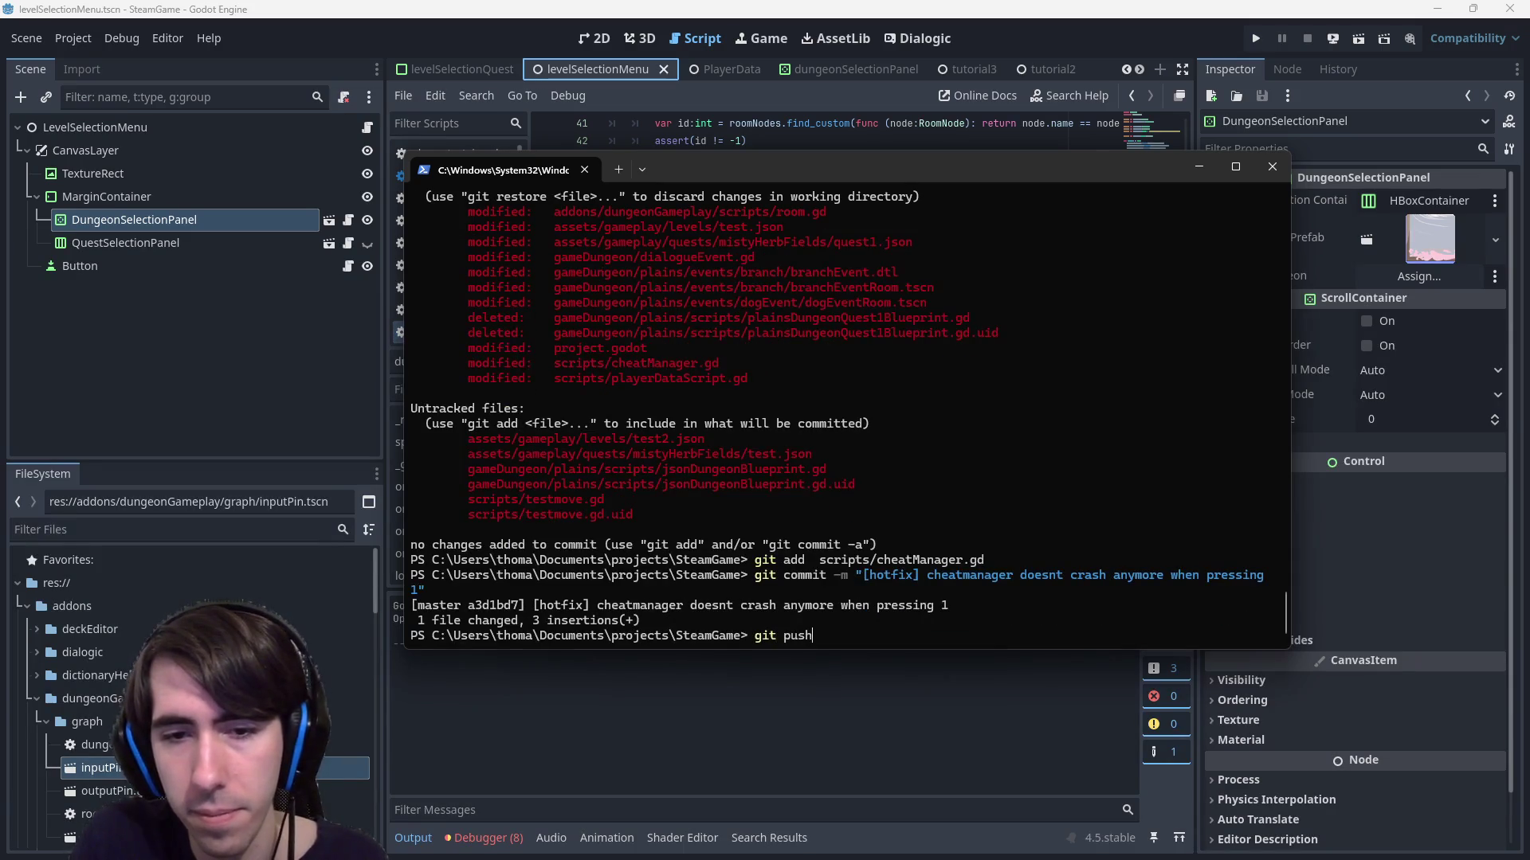
pyautogui.press('Return')
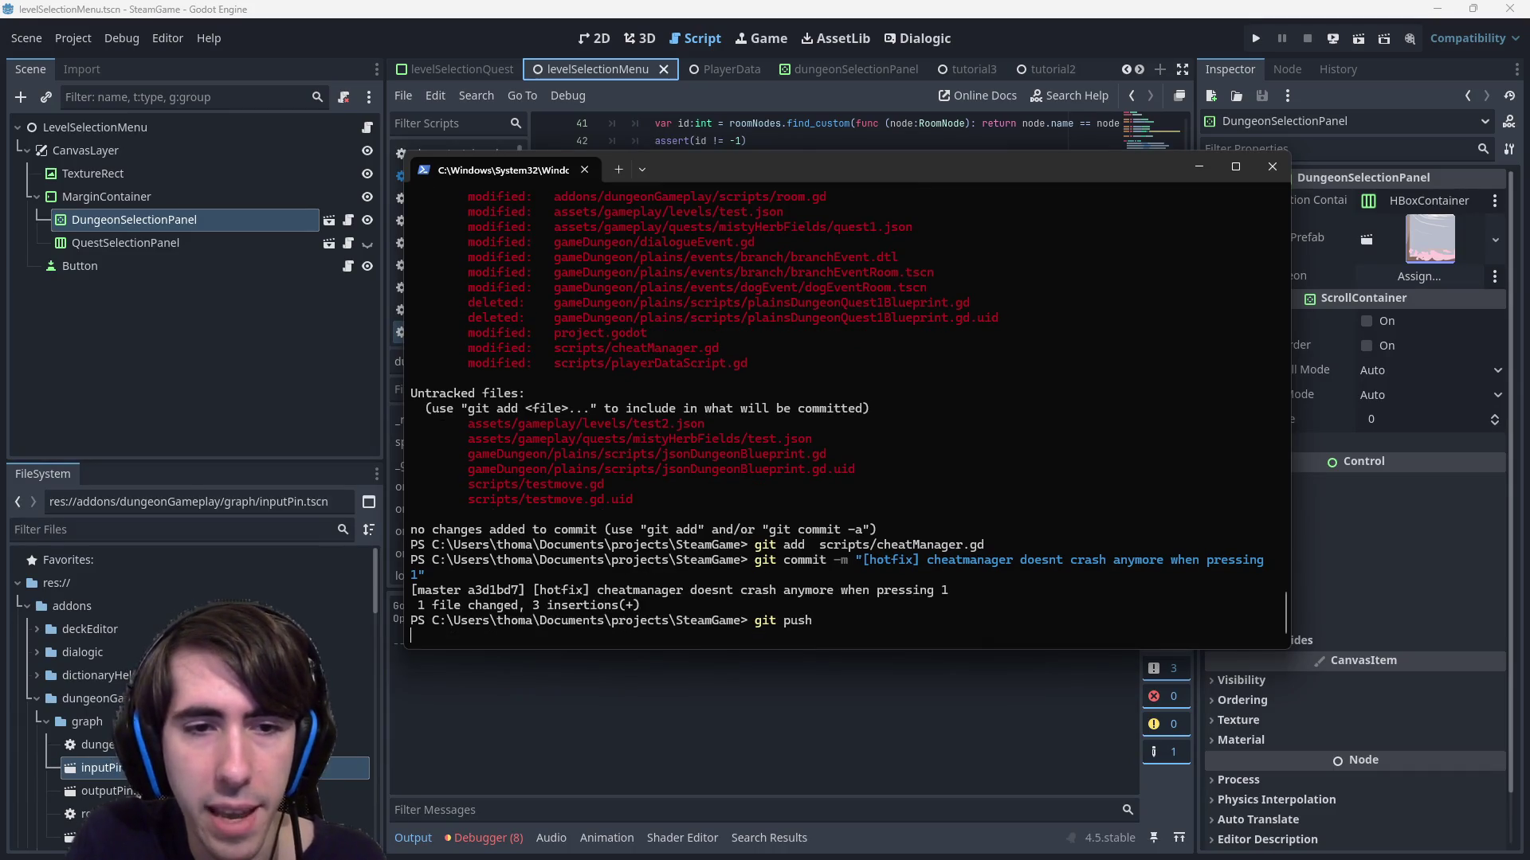
pyautogui.write('git status')
pyautogui.press('Return')
pyautogui.write('git add')
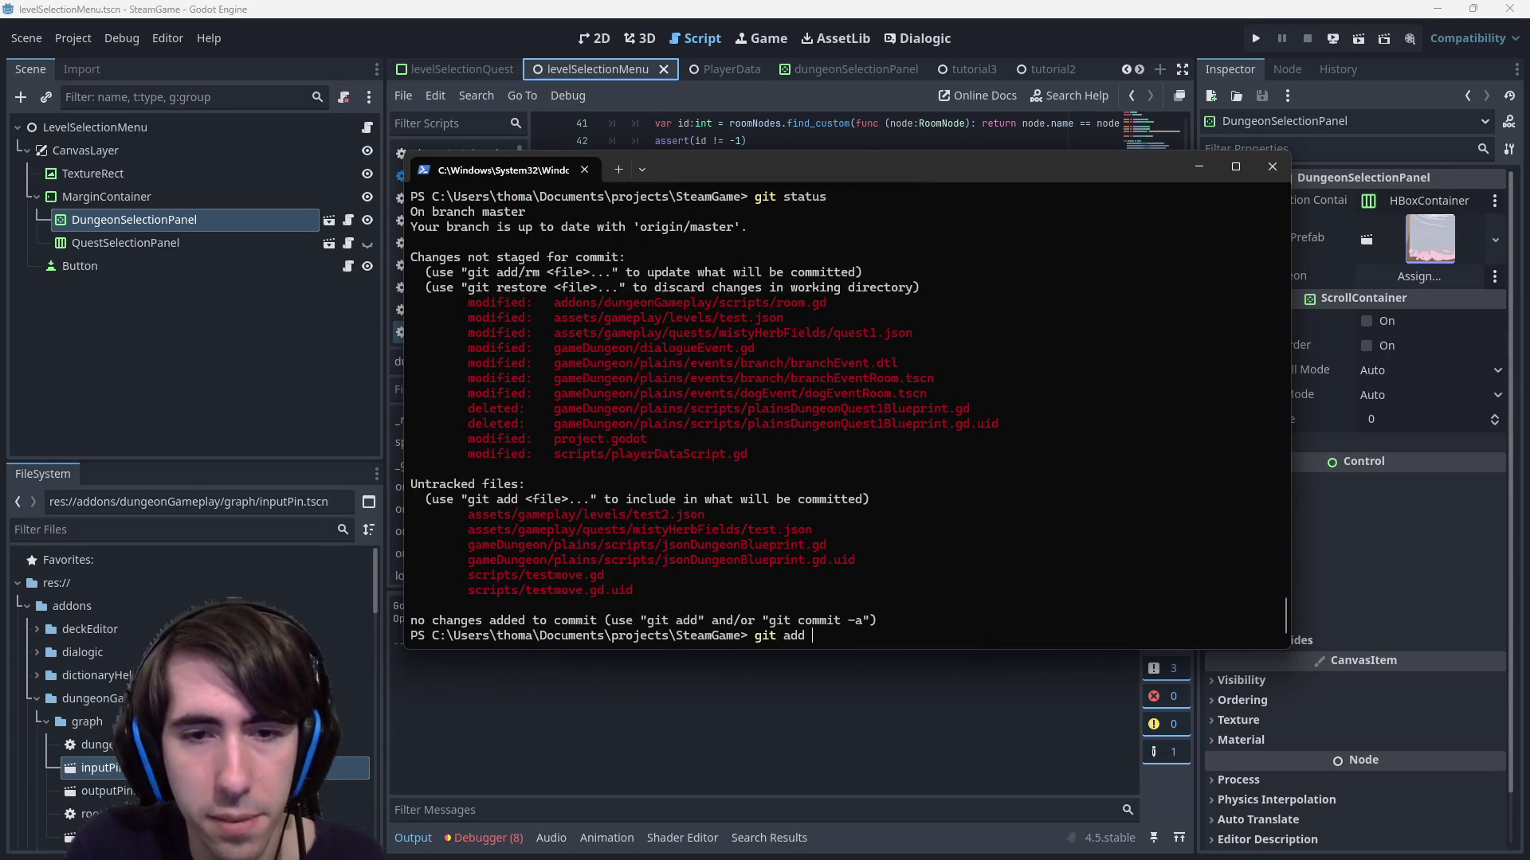
# - Stage the renamed jsonDungeonBlueprint scripts folder and refresh git status
pyautogui.moveTo(467, 544)
pyautogui.mouseDown()
pyautogui.moveTo(810, 530)
pyautogui.moveTo(848, 560)
pyautogui.moveTo(662, 549)
pyautogui.mouseUp()
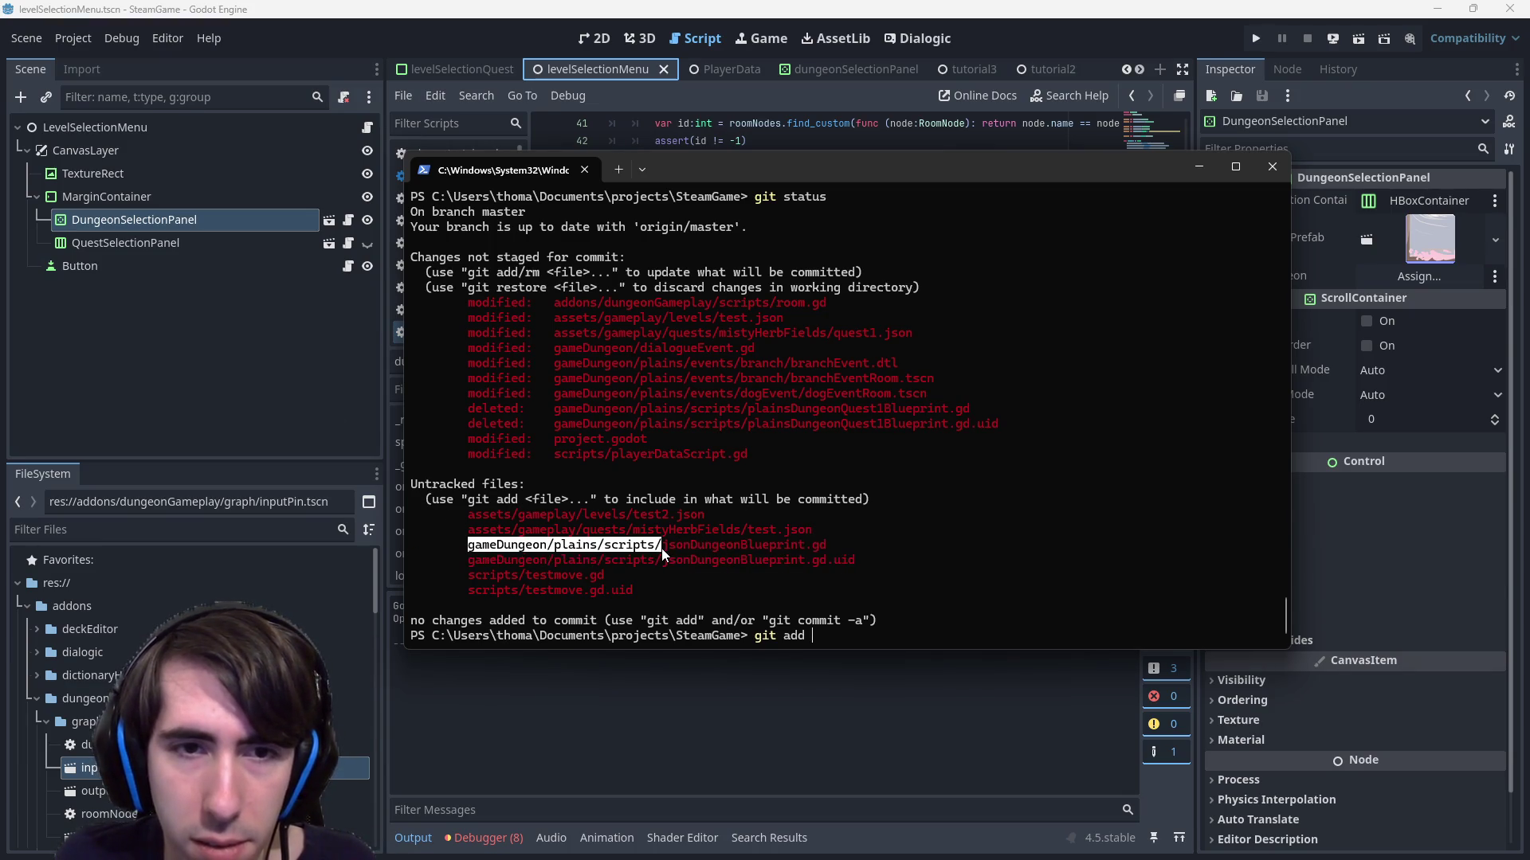
pyautogui.rightClick(662, 555)
pyautogui.rightClick(806, 433)
pyautogui.press('Return')
pyautogui.write('git status')
pyautogui.press('Return')
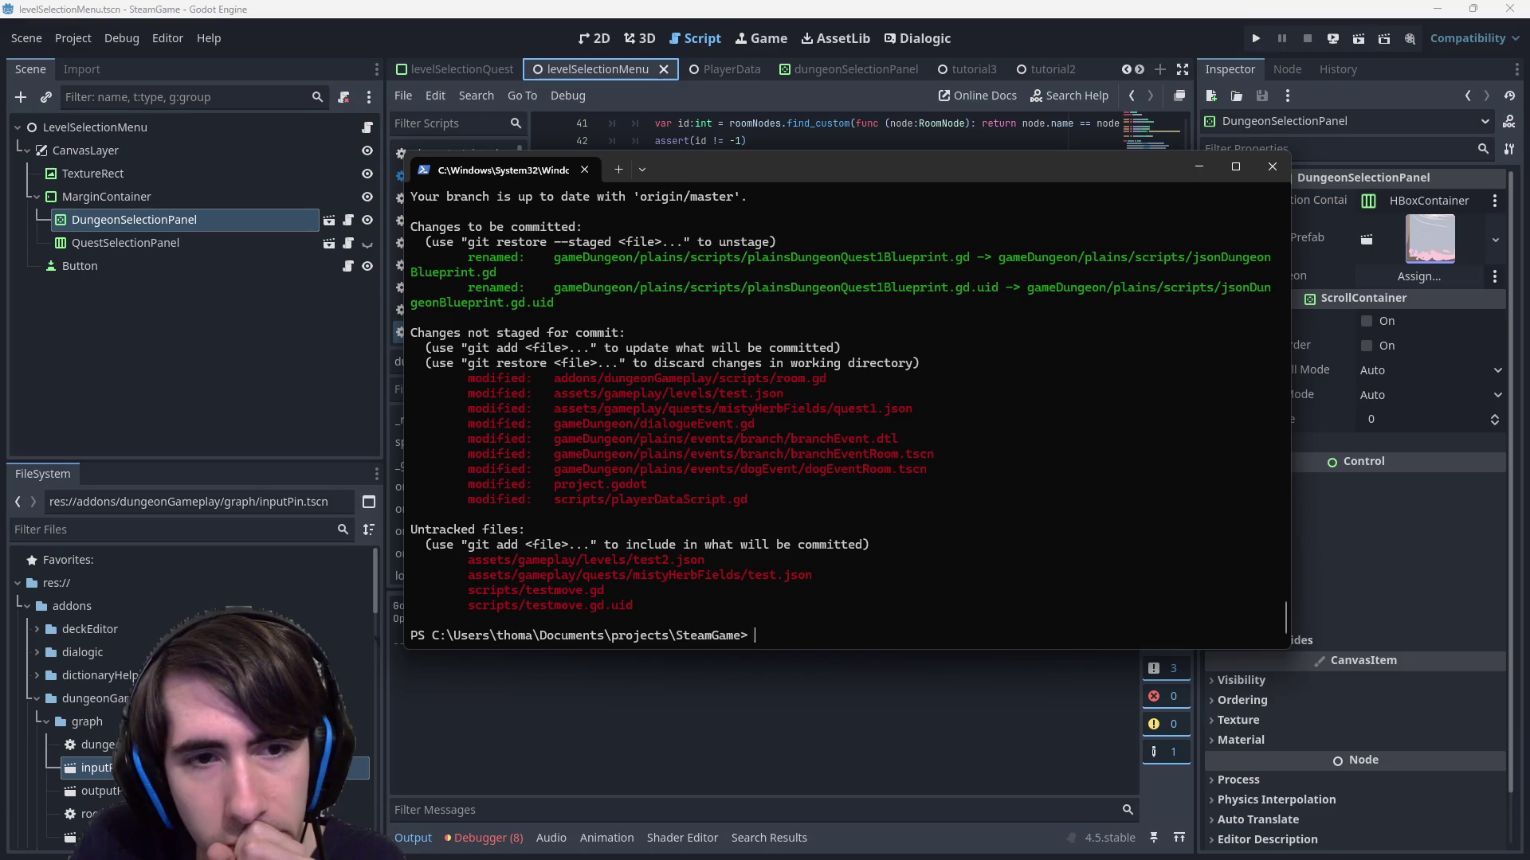
# - Stage quest1.json with git add
pyautogui.moveTo(553, 409); pyautogui.dragTo(913, 406)
pyautogui.write('git ')
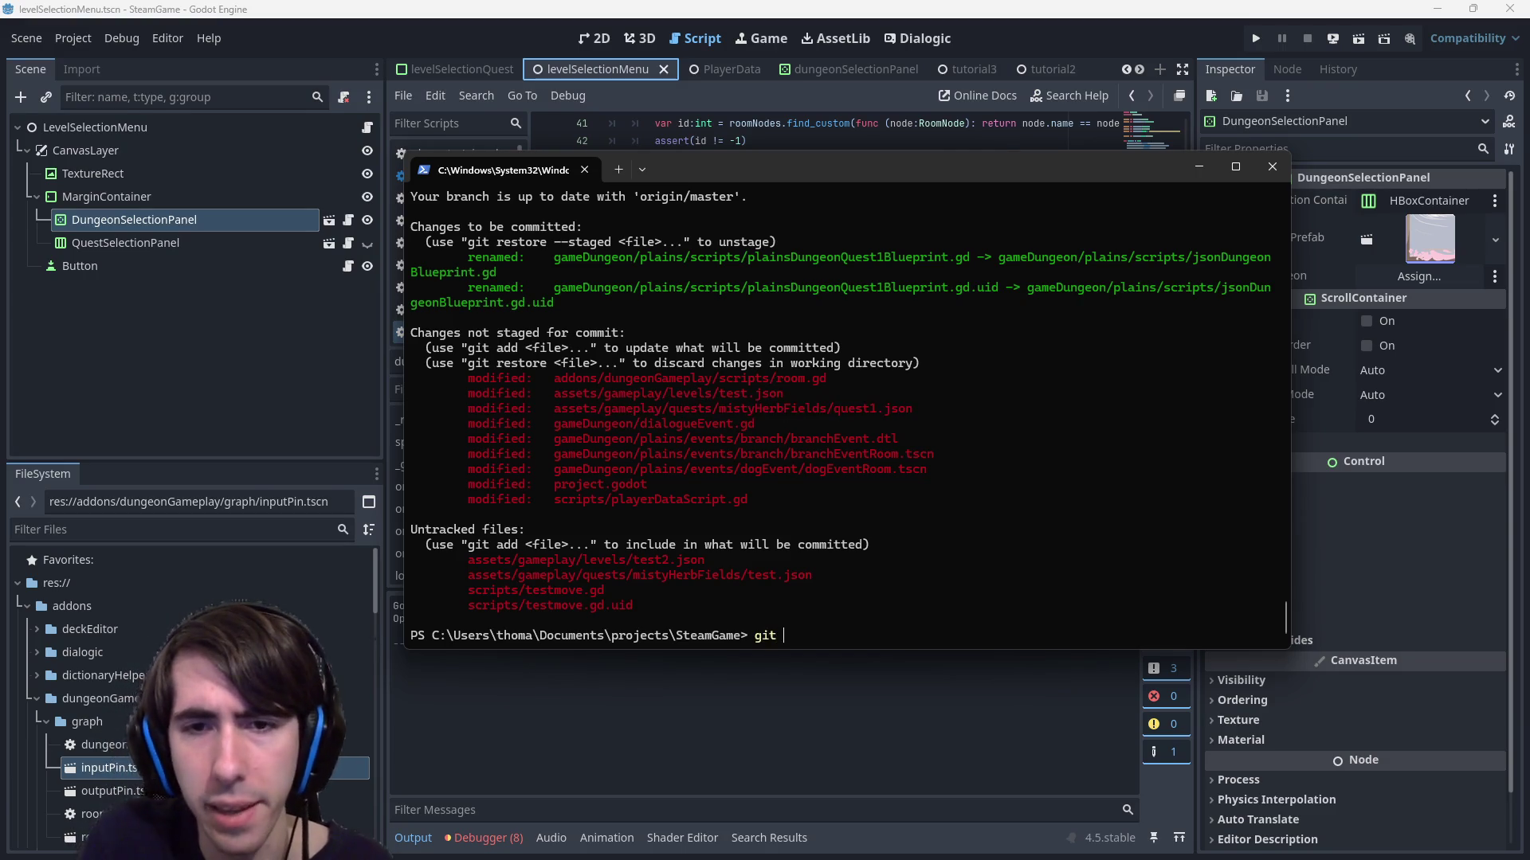
pyautogui.write('add')
pyautogui.write('assets/gameplay/quests/mistyHerbFields/quest1.json')
pyautogui.press('Return')
pyautogui.write('git add')
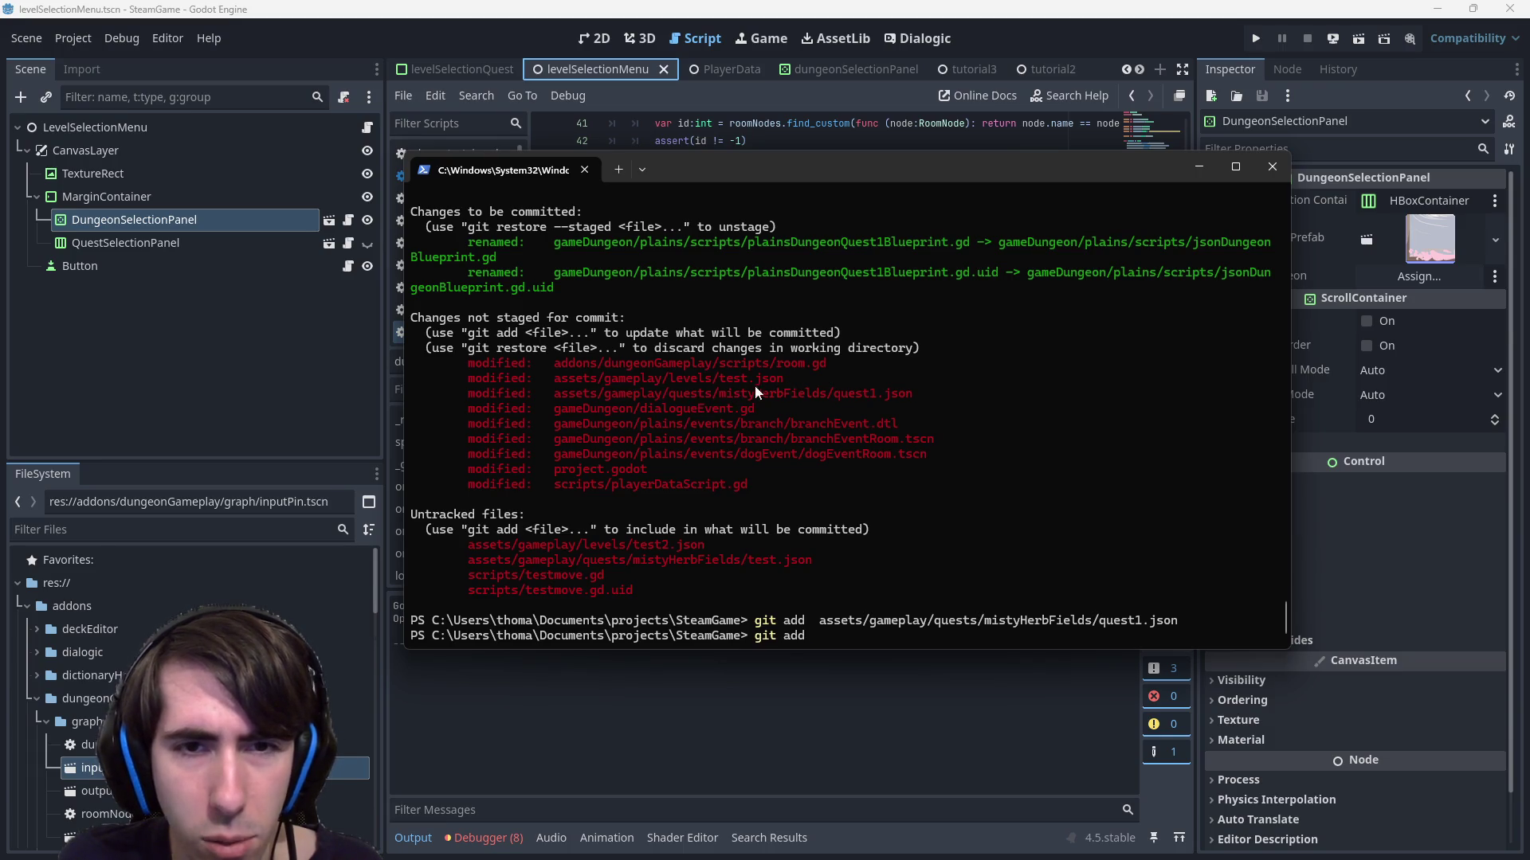
# - Search Godot's FileSystem for test.json, then clear the filter
pyautogui.click(168, 534)
pyautogui.write('test.json')
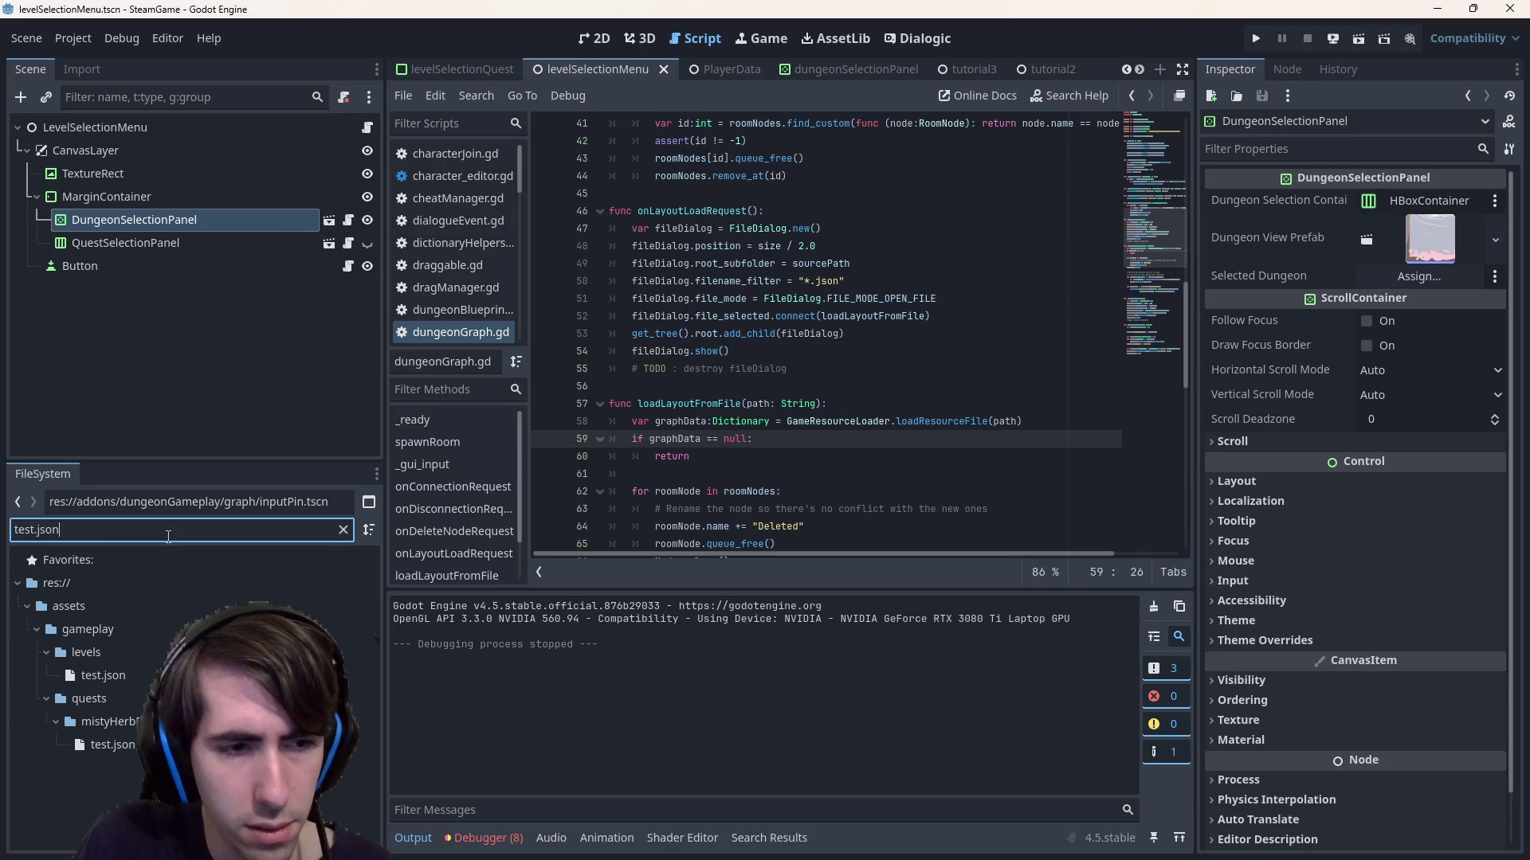
pyautogui.hotkey('ctrl', 'a')
pyautogui.press('BackSpace')
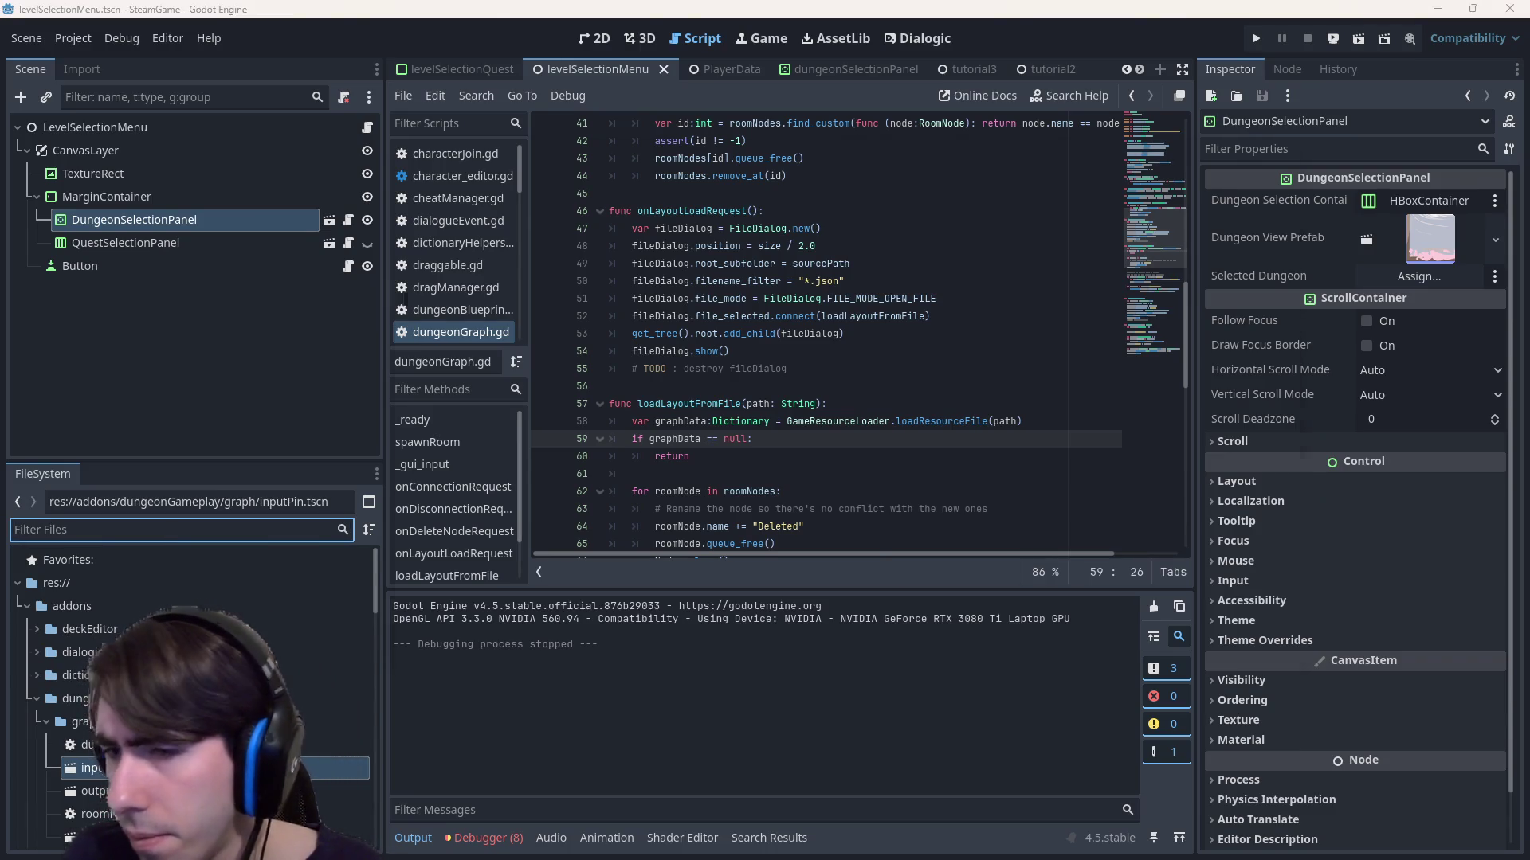
# - Stage the mistyHerbFields test.json and recheck git status
pyautogui.hotkey('alt', 'Tab')
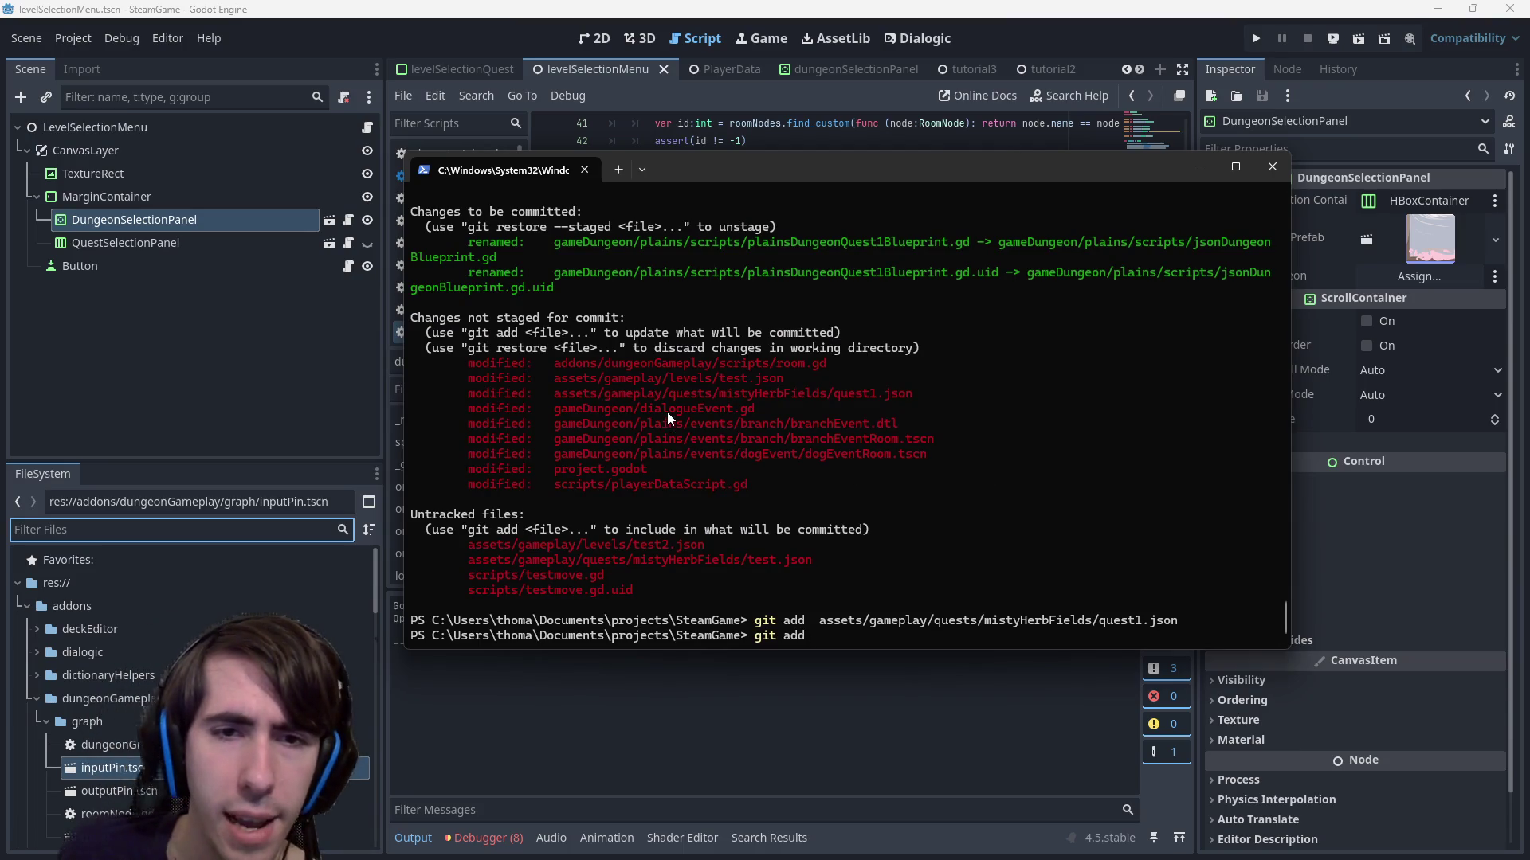
pyautogui.moveTo(719, 379); pyautogui.dragTo(792, 376)
pyautogui.hotkey('ctrl', 'c')
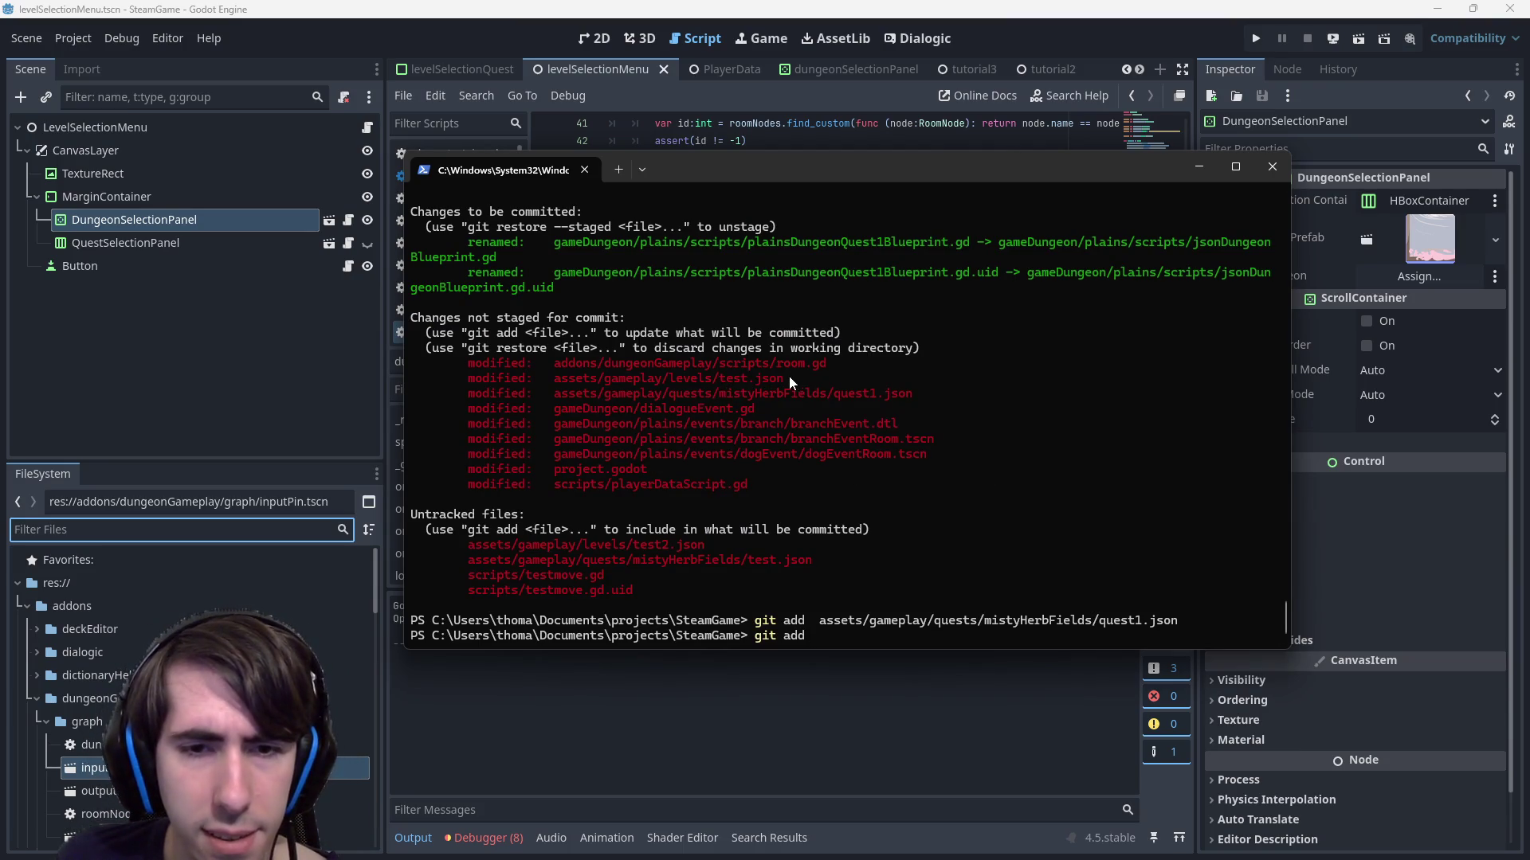
pyautogui.moveTo(467, 565); pyautogui.dragTo(700, 562)
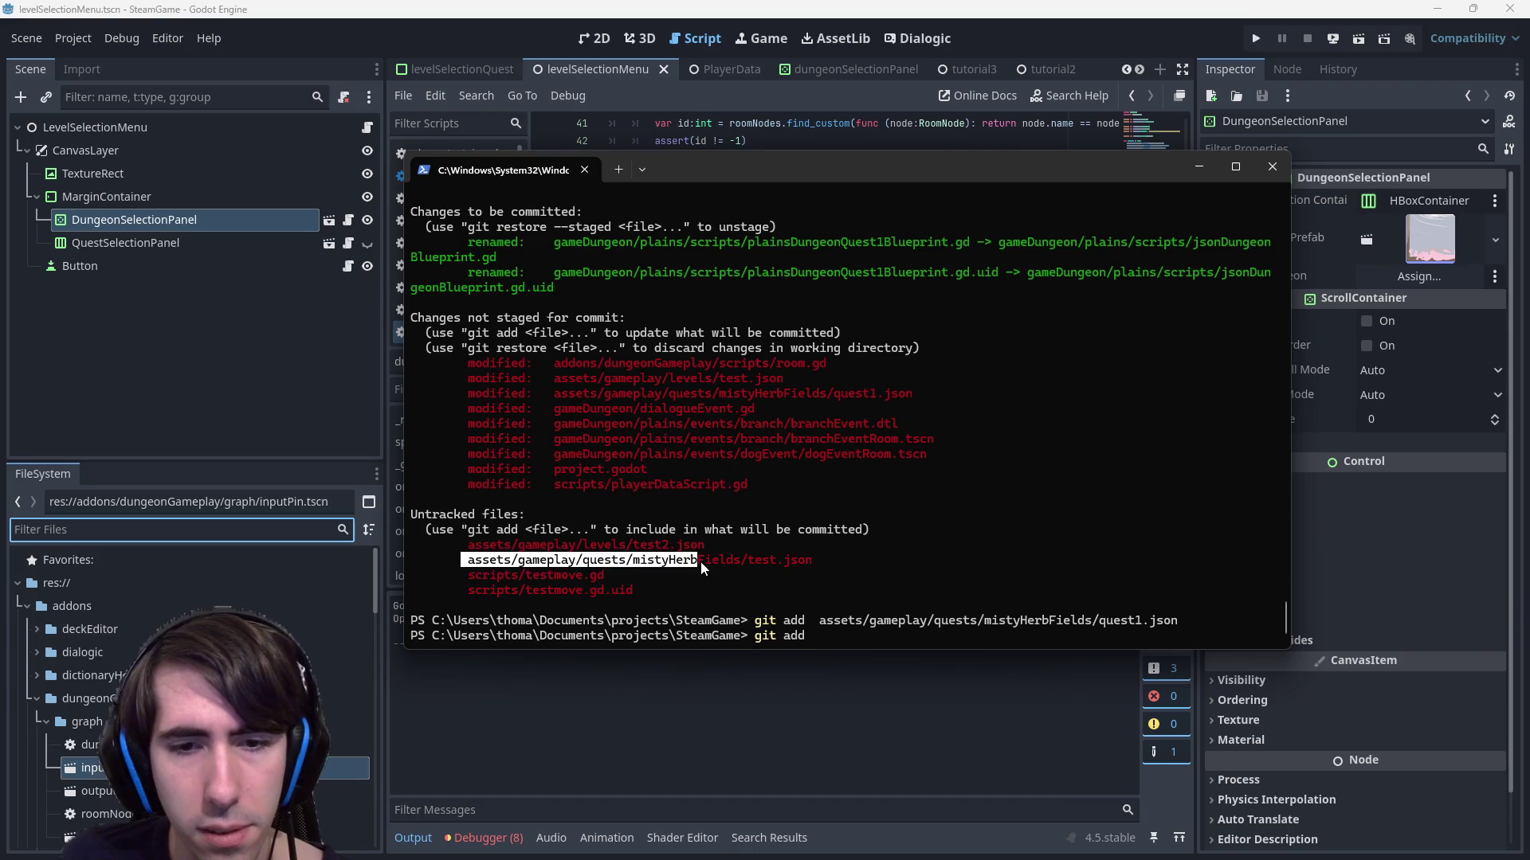
pyautogui.hotkey('ctrl', 'c')
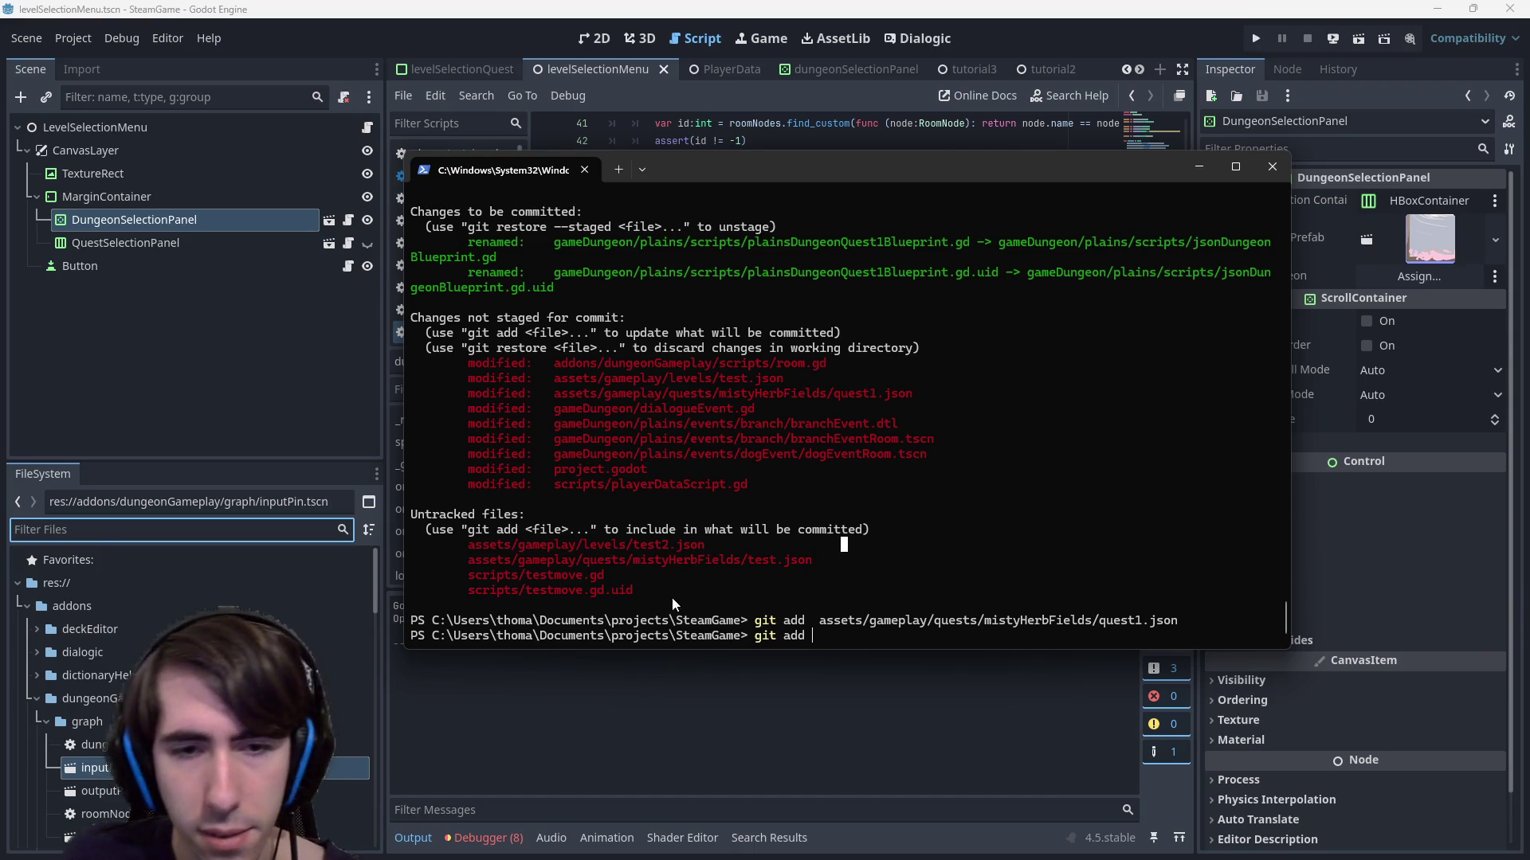
pyautogui.moveTo(882, 560); pyautogui.dragTo(698, 574)
pyautogui.hotkey('ctrl', 'c')
pyautogui.hotkey('ctrl', 'v')
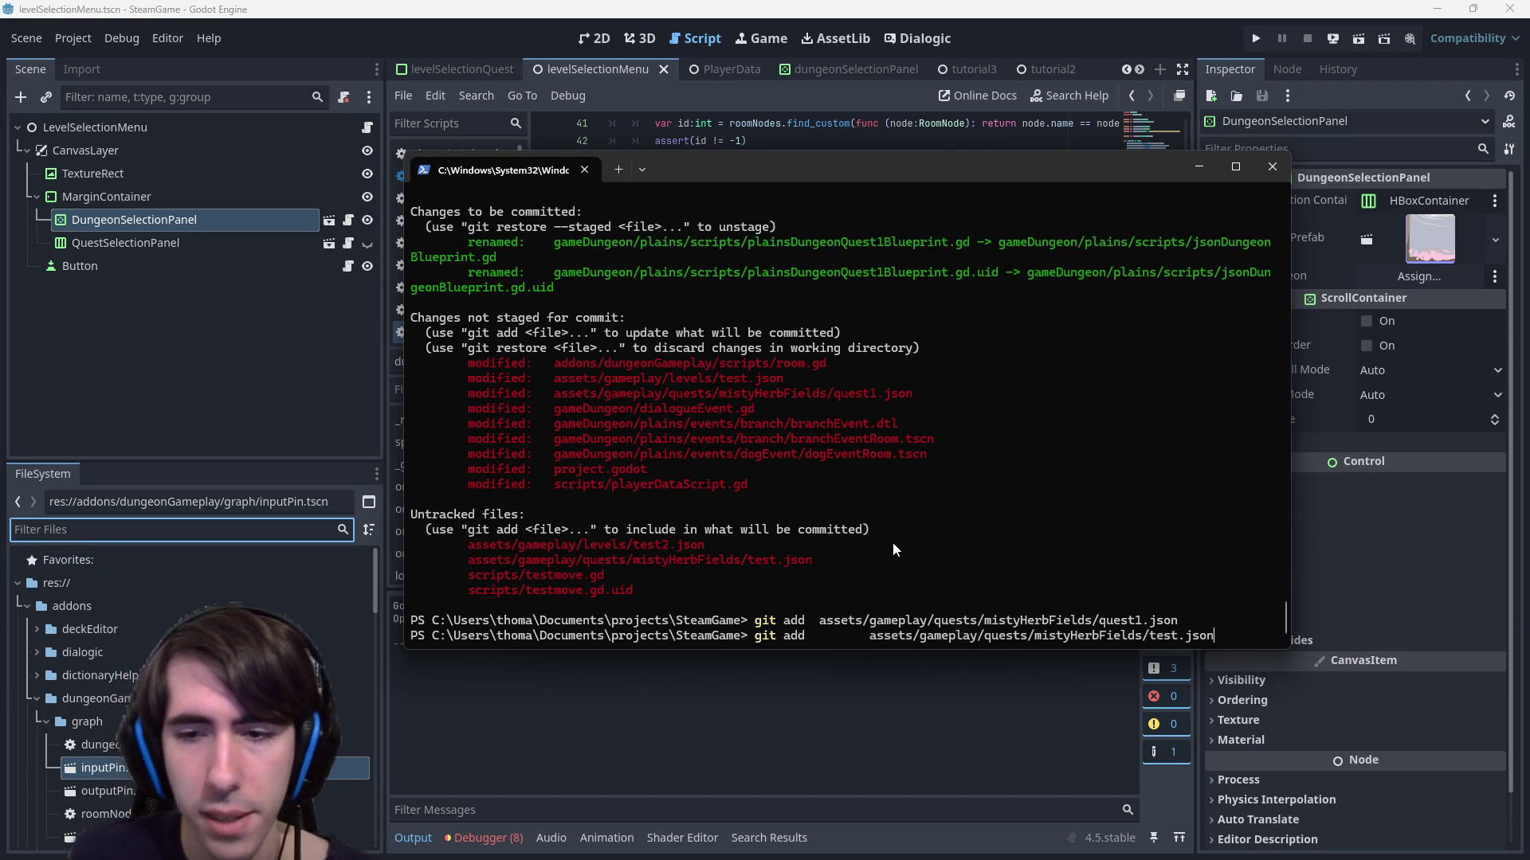
pyautogui.press('Return')
pyautogui.write('git status')
pyautogui.press('Return')
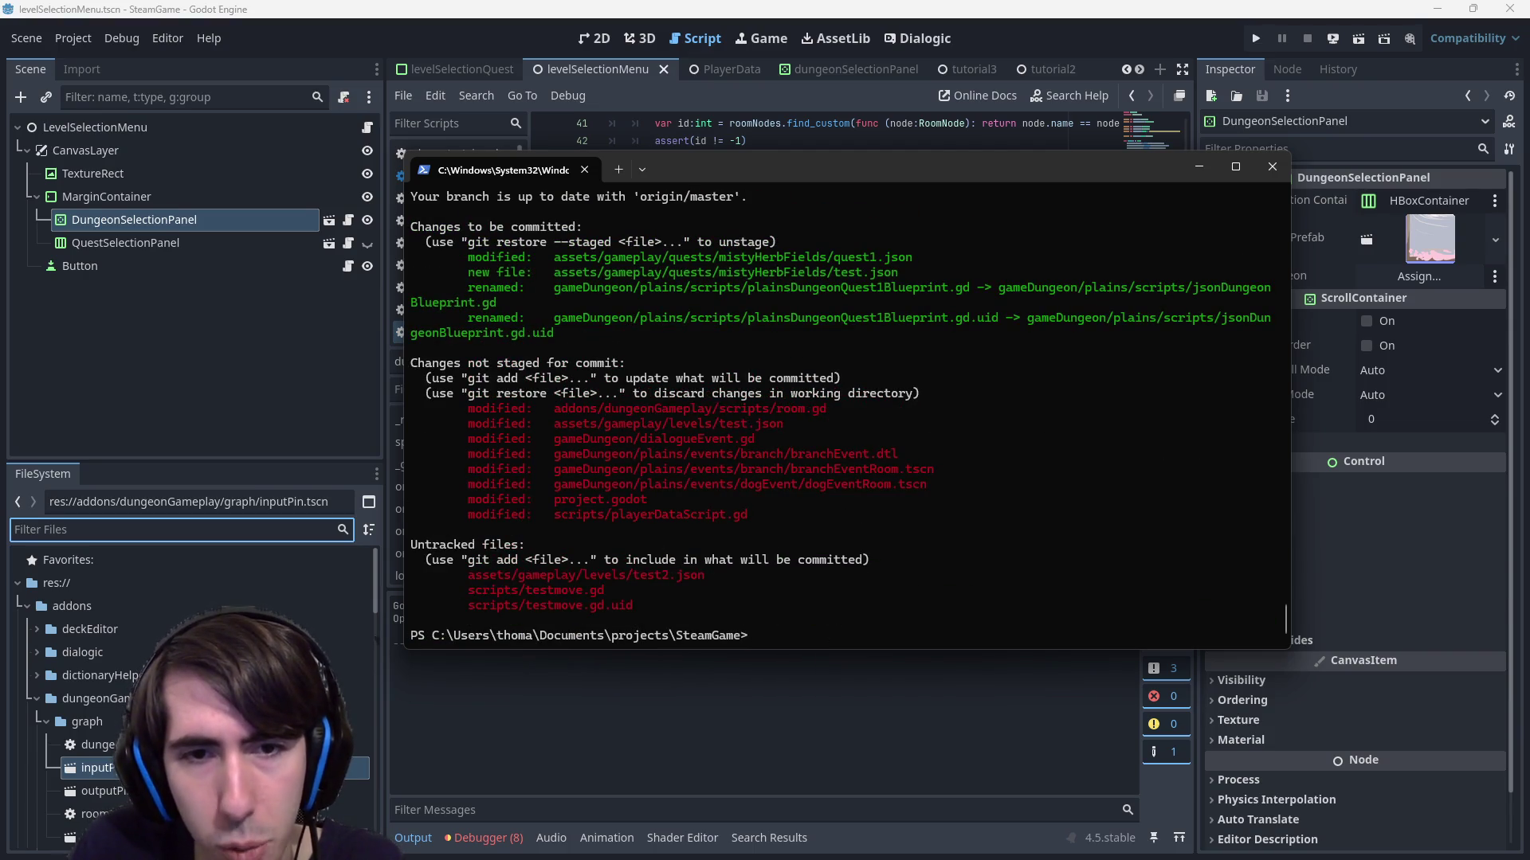
# - Review the git diff of room.gd, queue git add for it, and open Godot's error list
pyautogui.write('git add')
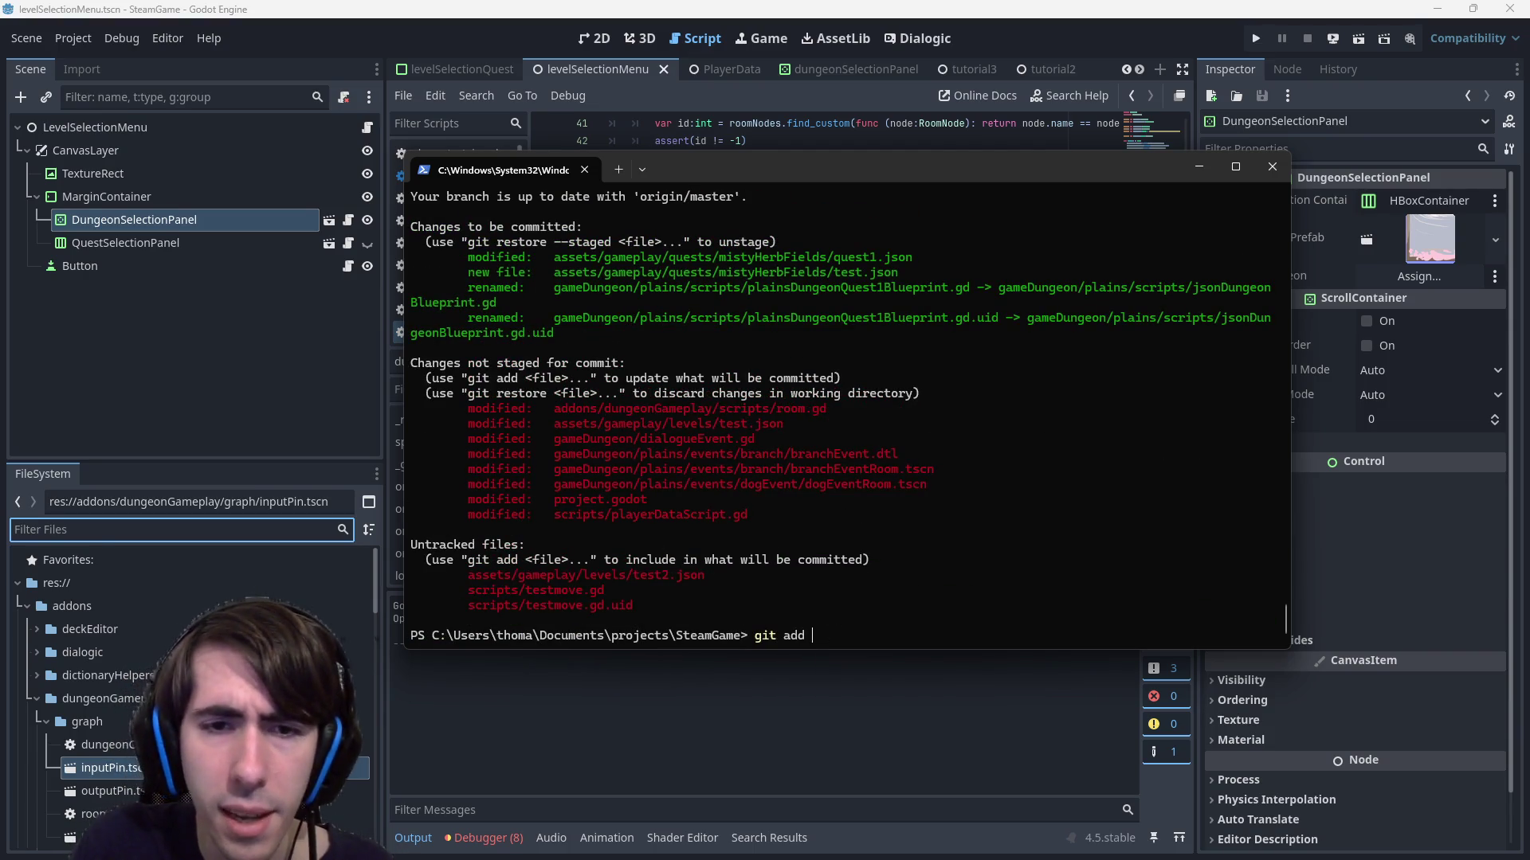
pyautogui.moveTo(555, 424); pyautogui.dragTo(771, 429)
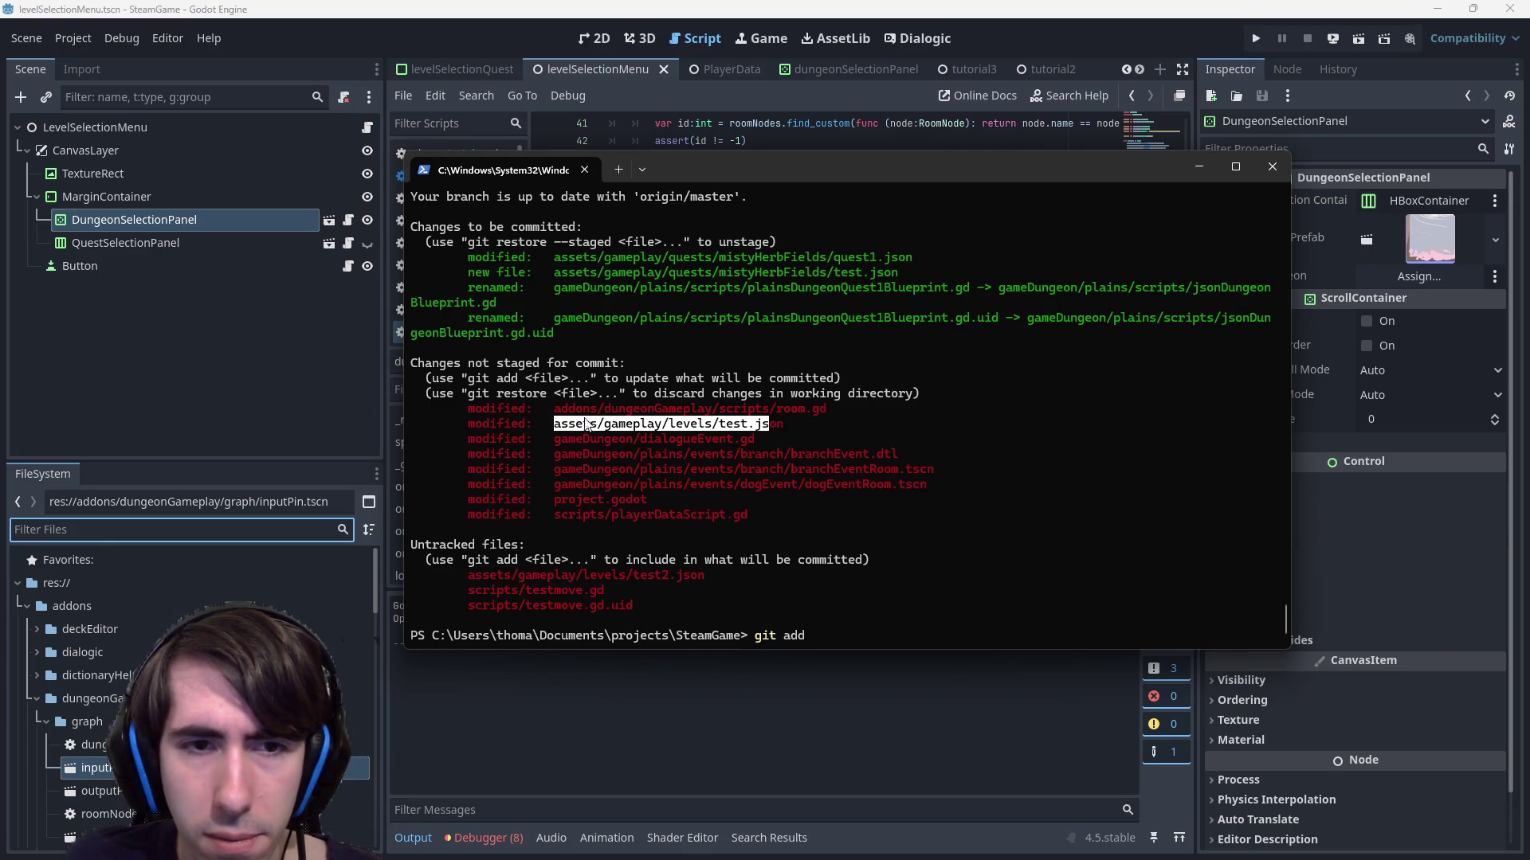
pyautogui.moveTo(552, 406); pyautogui.dragTo(856, 408)
pyautogui.rightClick(856, 405)
pyautogui.press('BackSpace')
pyautogui.press('BackSpace')
pyautogui.press('BackSpace')
pyautogui.write('diff')
pyautogui.hotkey('ctrl', 'v')
pyautogui.press('Return')
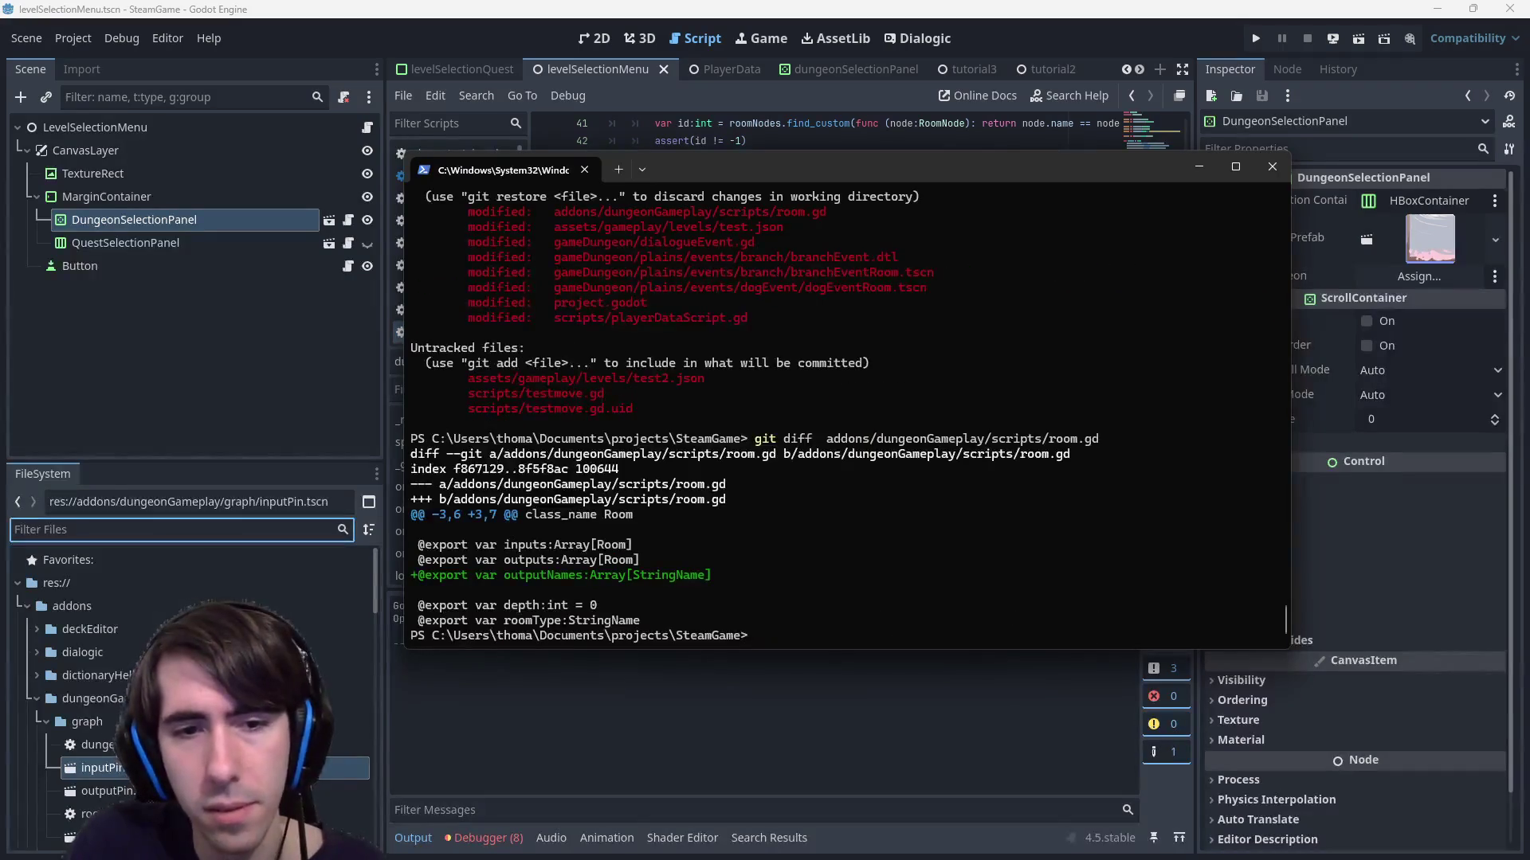
pyautogui.write('git add')
pyautogui.hotkey('ctrl', 'v')
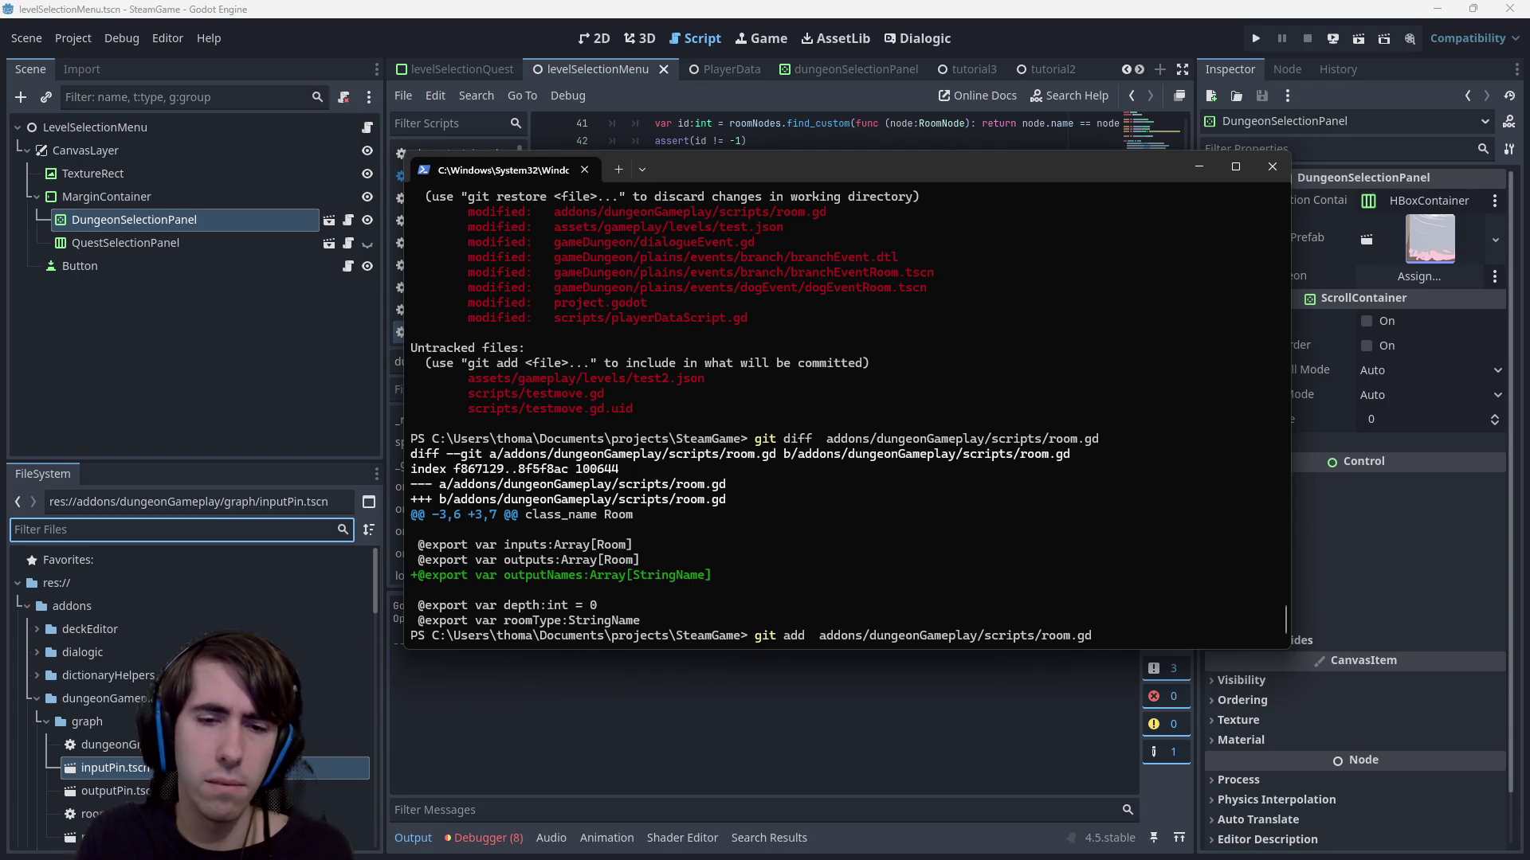
pyautogui.click(484, 838)
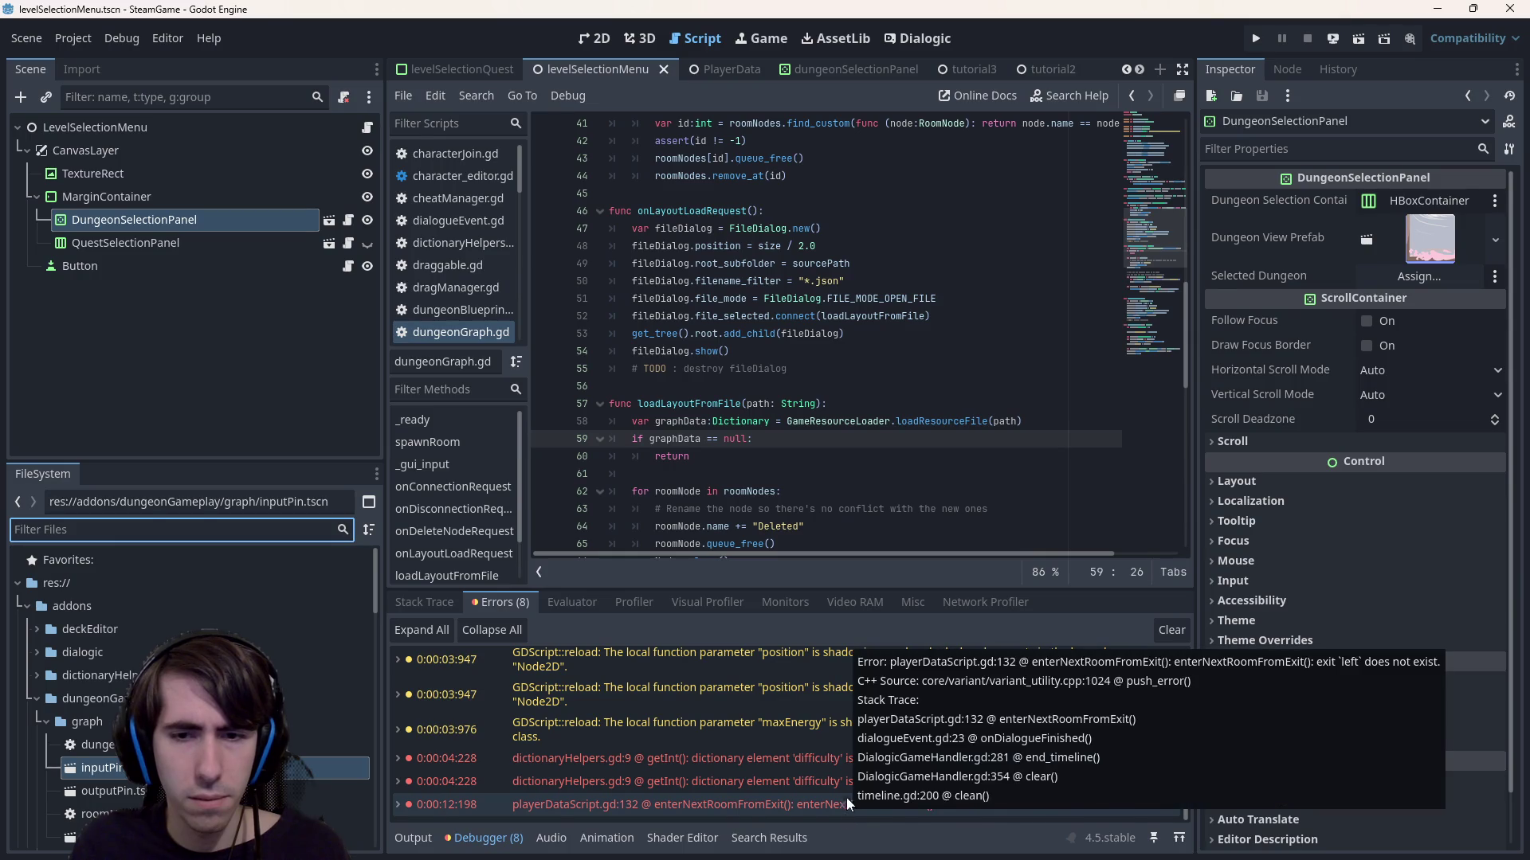
# - Jump to playerDataScript.gd's exit-not-found error, then run levelSelectionQuest and close the game
pyautogui.doubleClick(892, 801)
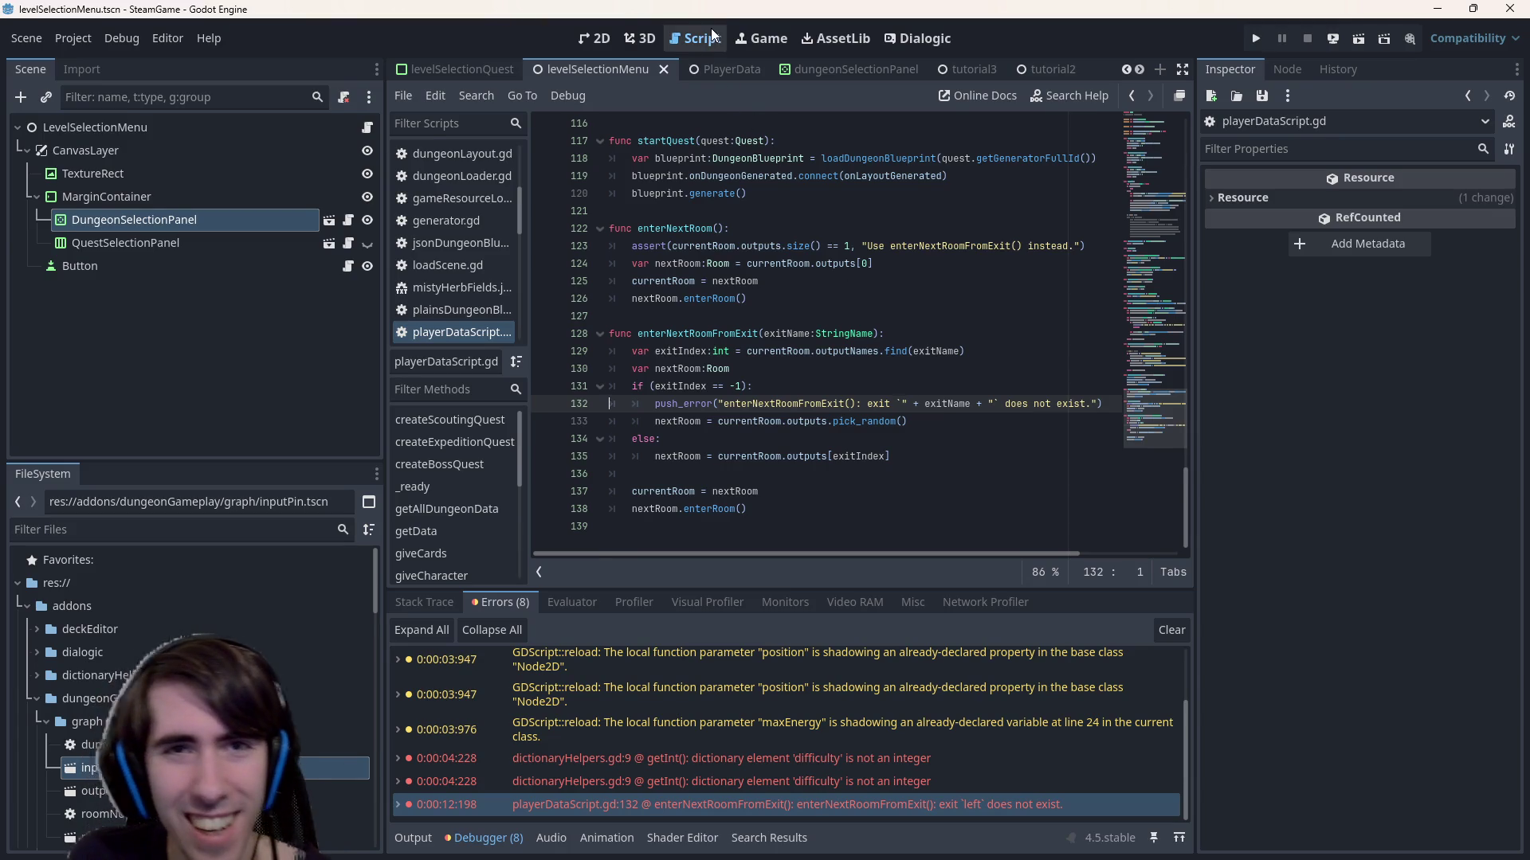
pyautogui.moveTo(780, 86)
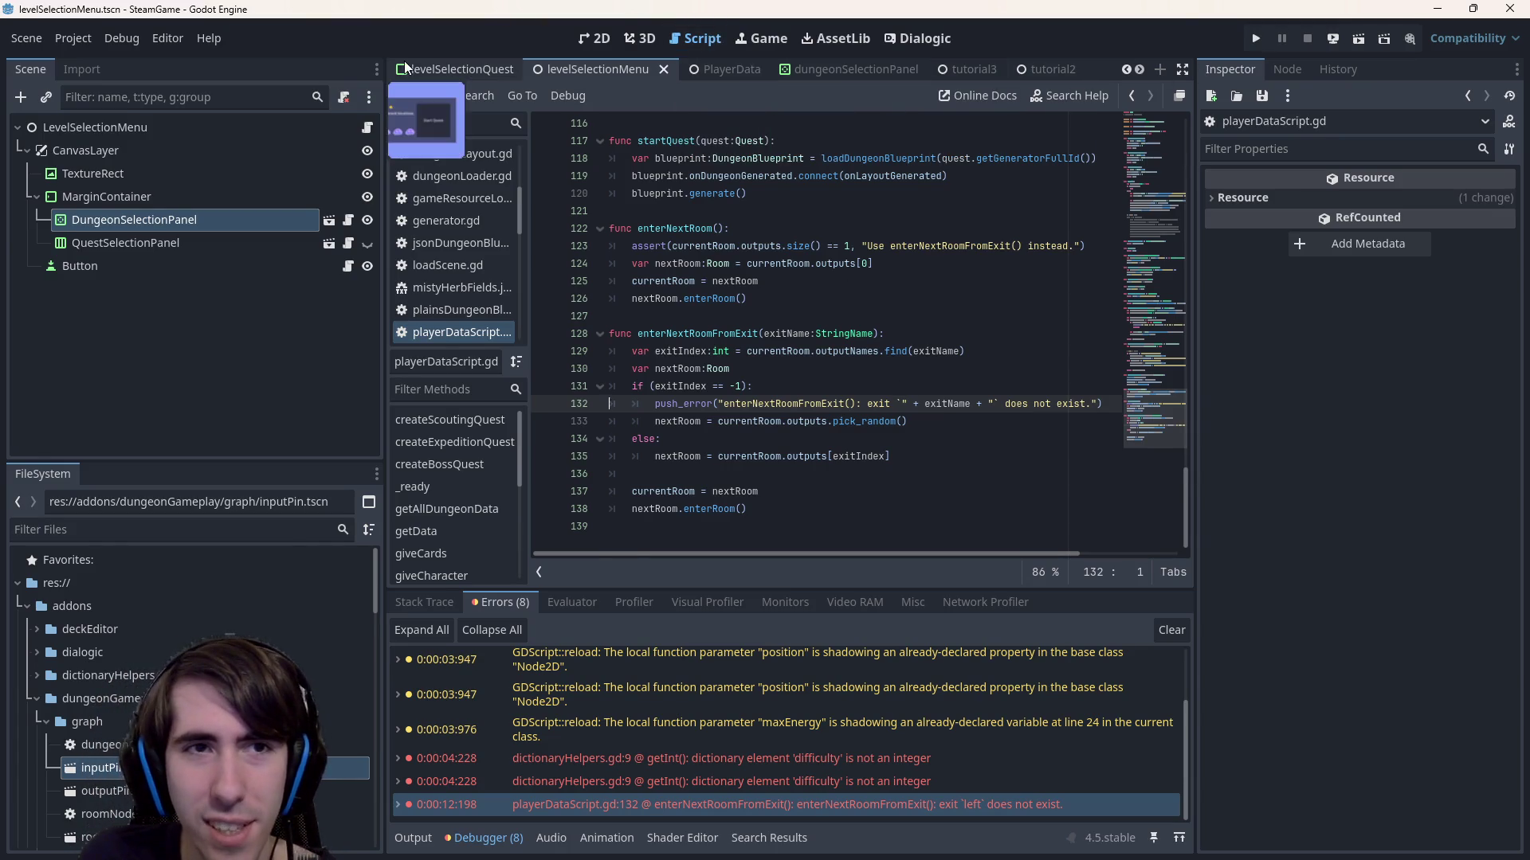
pyautogui.click(470, 70)
pyautogui.click(1354, 40)
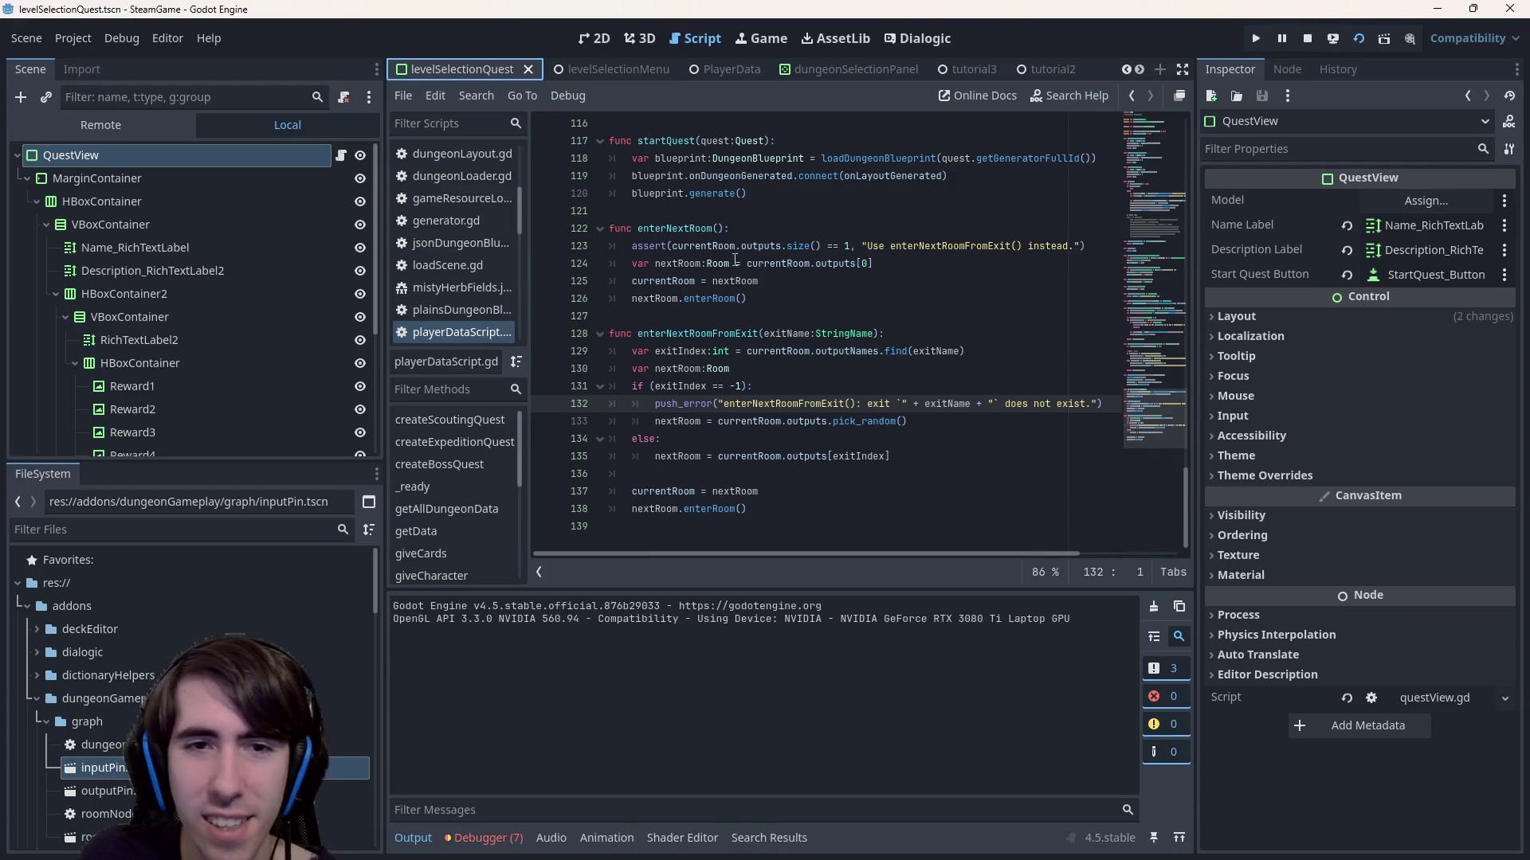
pyautogui.scroll(5, 741, 335)
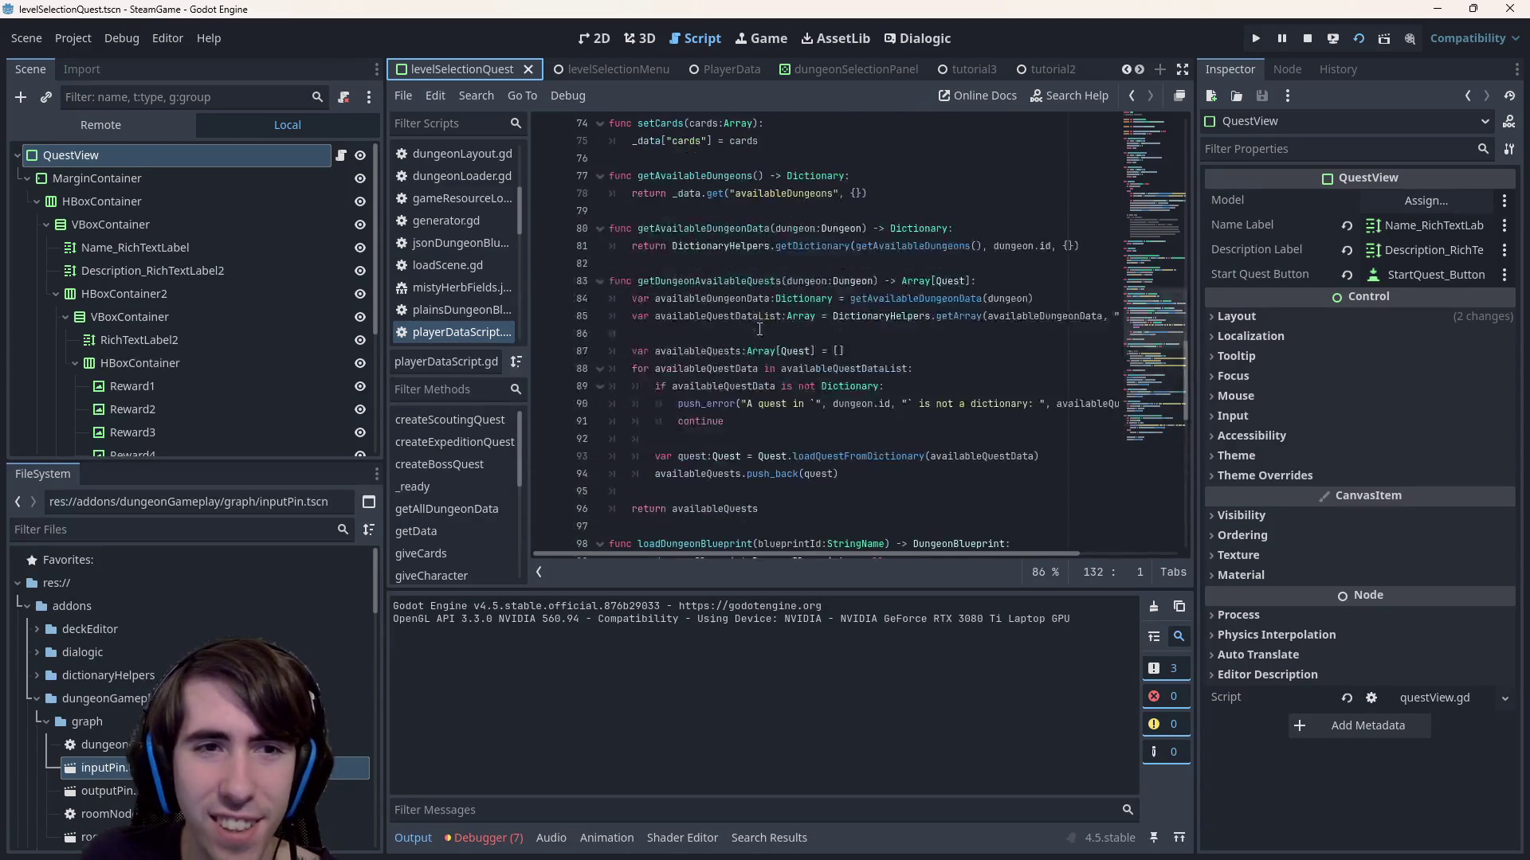
pyautogui.scroll(-5, 741, 334)
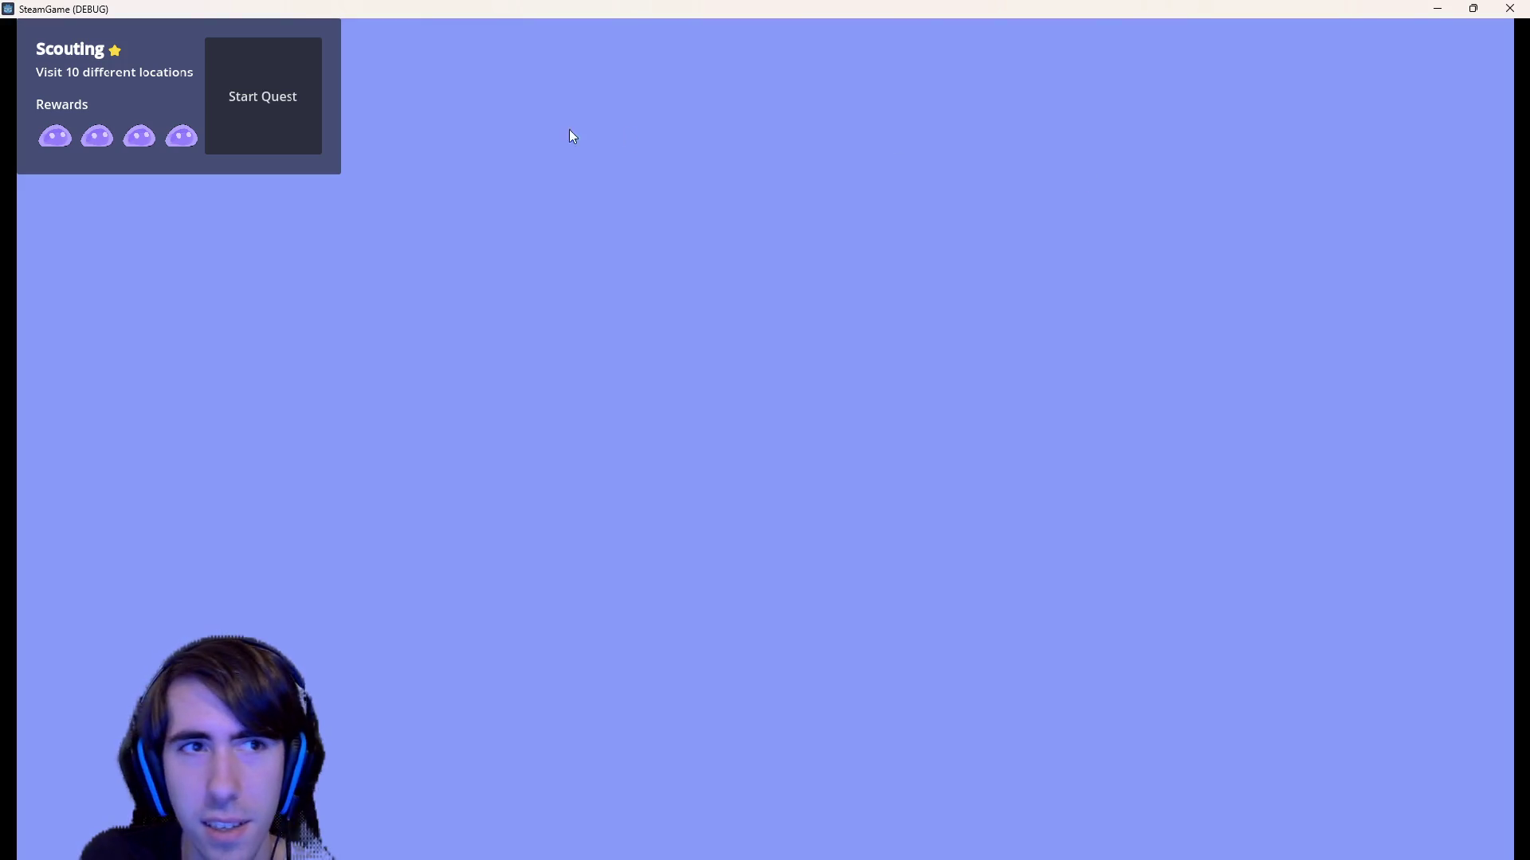
pyautogui.click(1502, 9)
# - Glance at room.gd, then return to playerDataScript.gd
pyautogui.scroll(10, 733, 418)
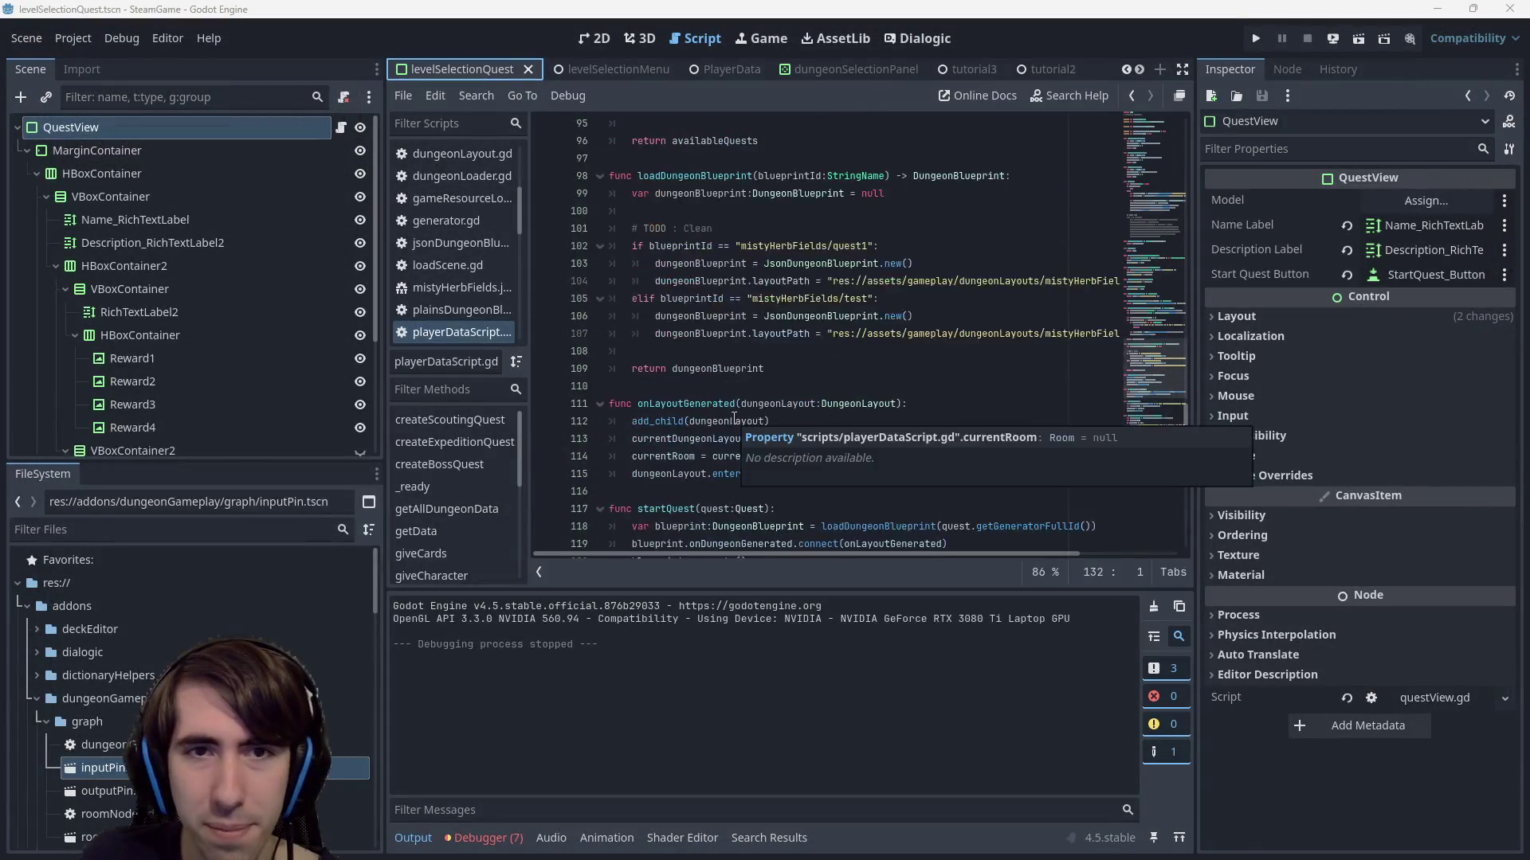
pyautogui.scroll(15, 733, 418)
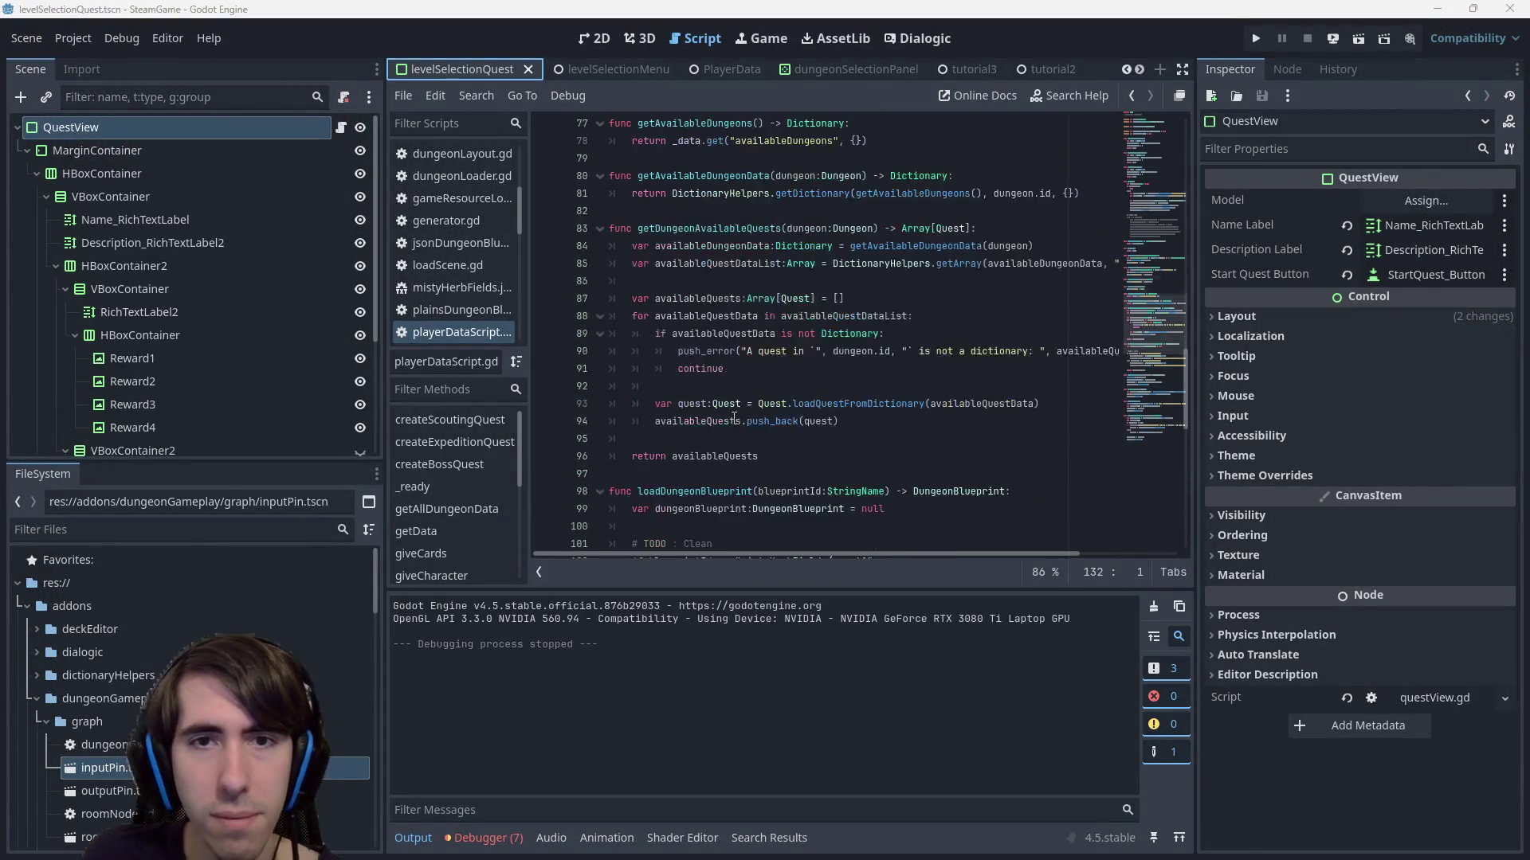
pyautogui.scroll(-20, 734, 418)
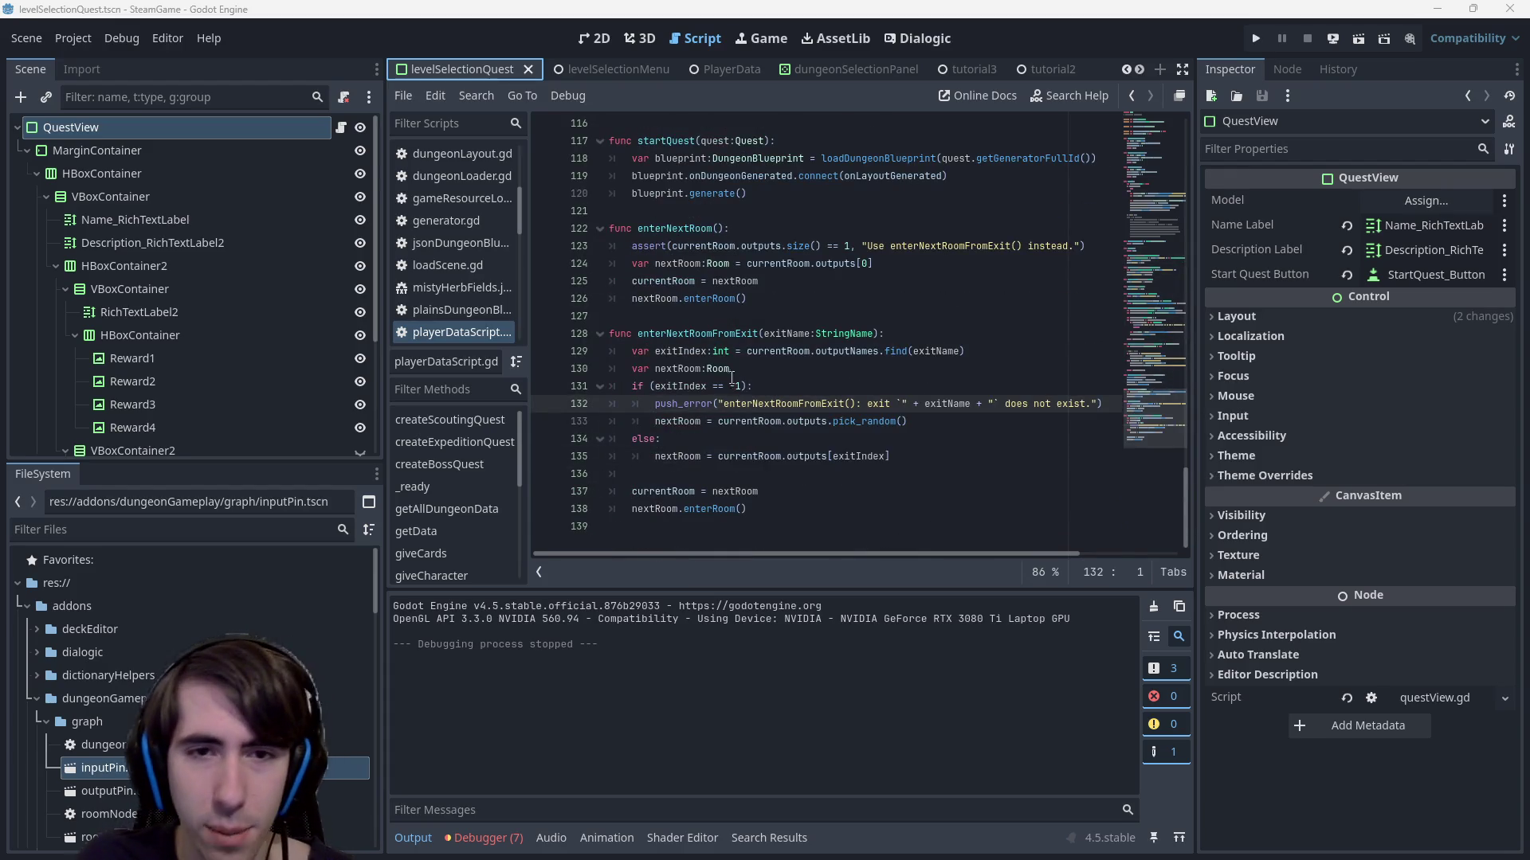
pyautogui.keyDown('ctrl'); pyautogui.click(714, 368); pyautogui.keyUp('ctrl')
pyautogui.click(832, 346)
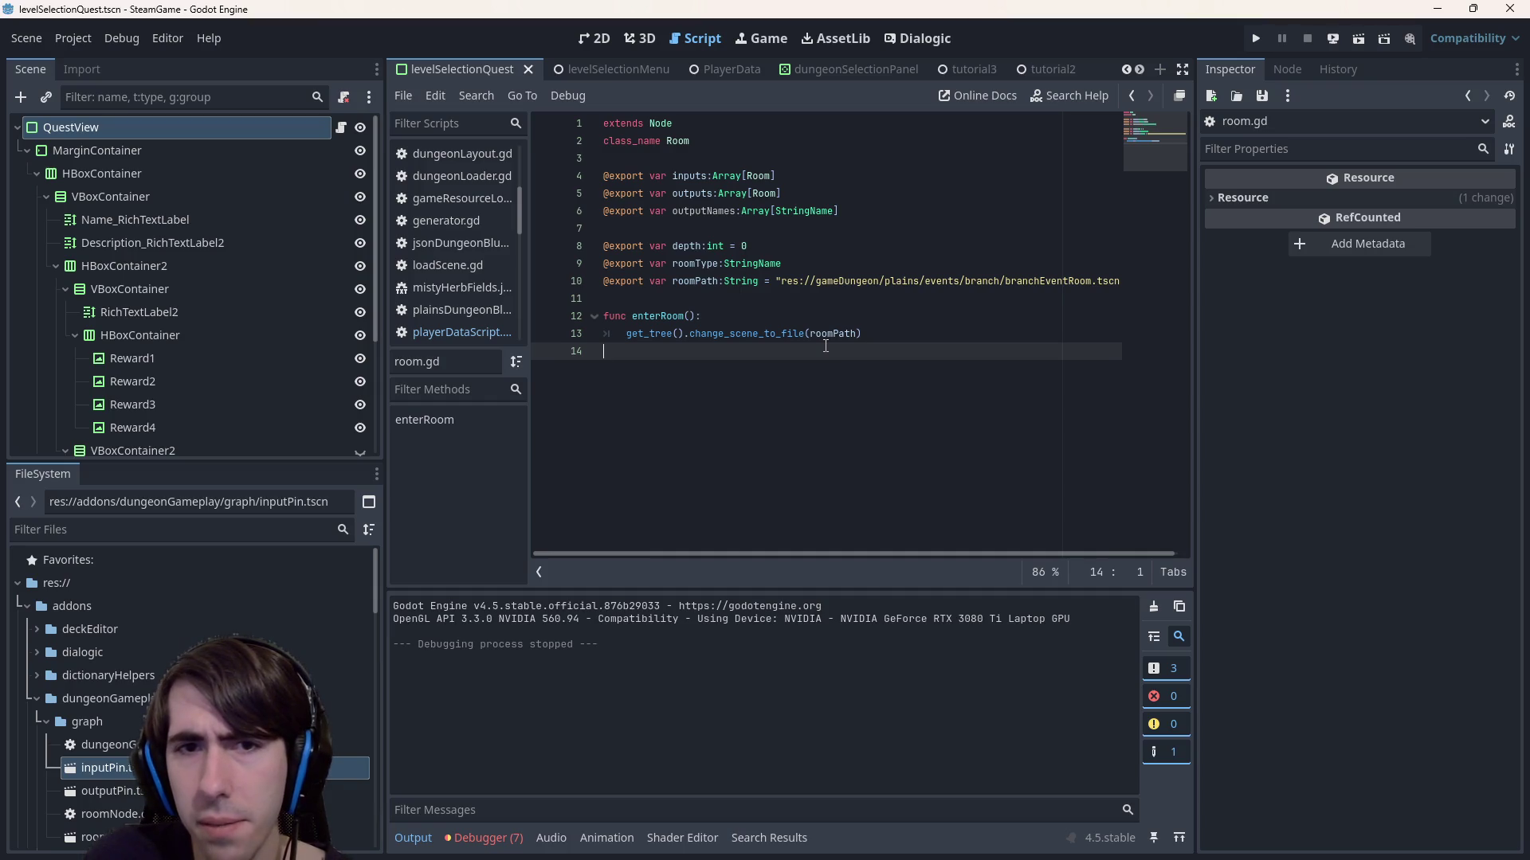
pyautogui.hotkey('alt', 'Left')
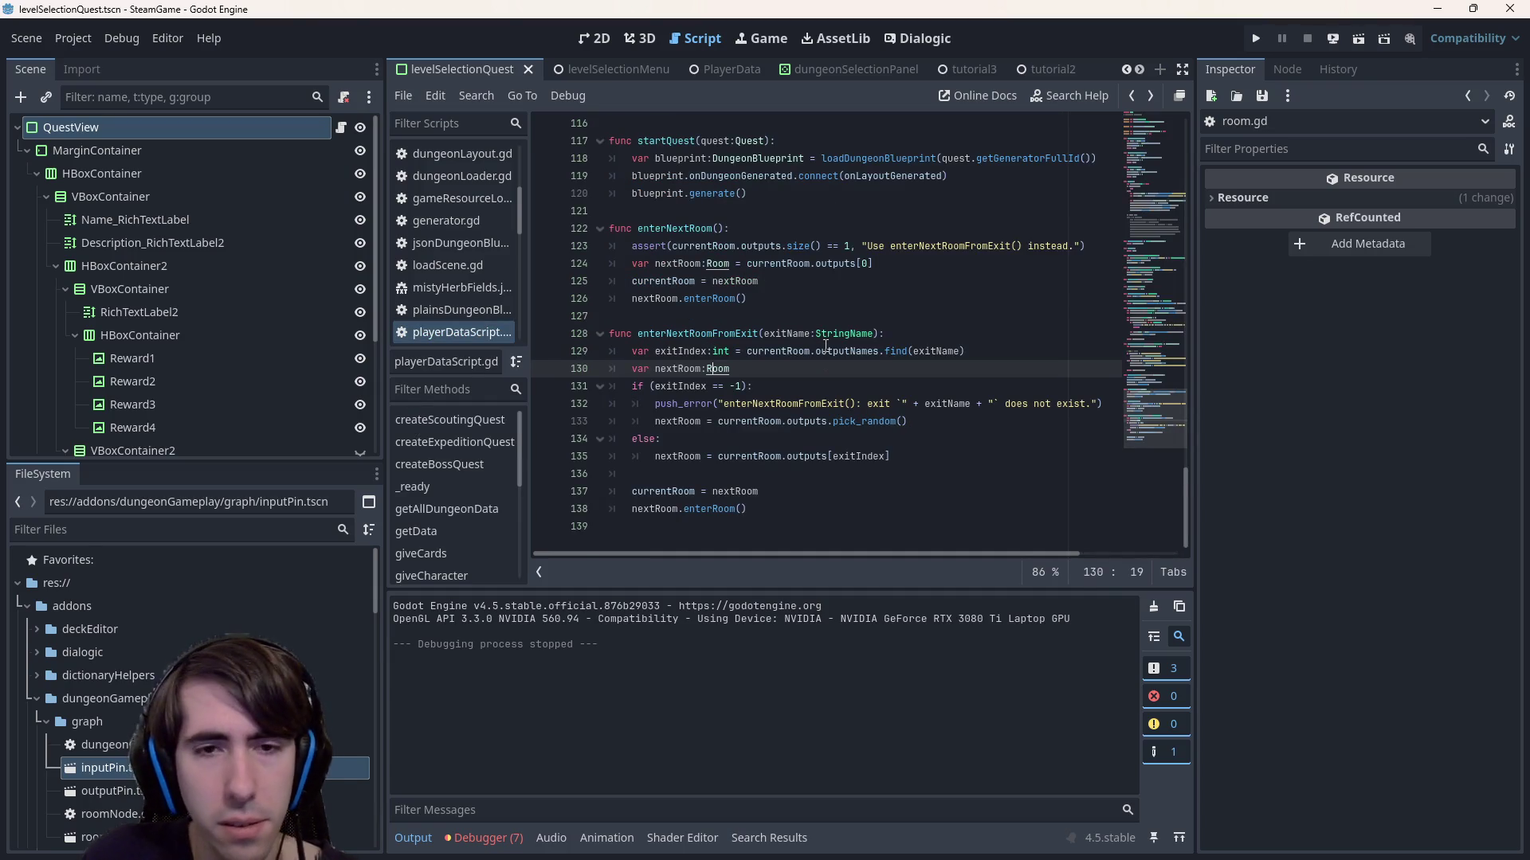
# - Search playerDataScript.gd for enterNextRoom and inspect the JsonDungeonBlueprint type on line 103
pyautogui.hotkey('ctrl', 'f')
pyautogui.write('enterNextRoom')
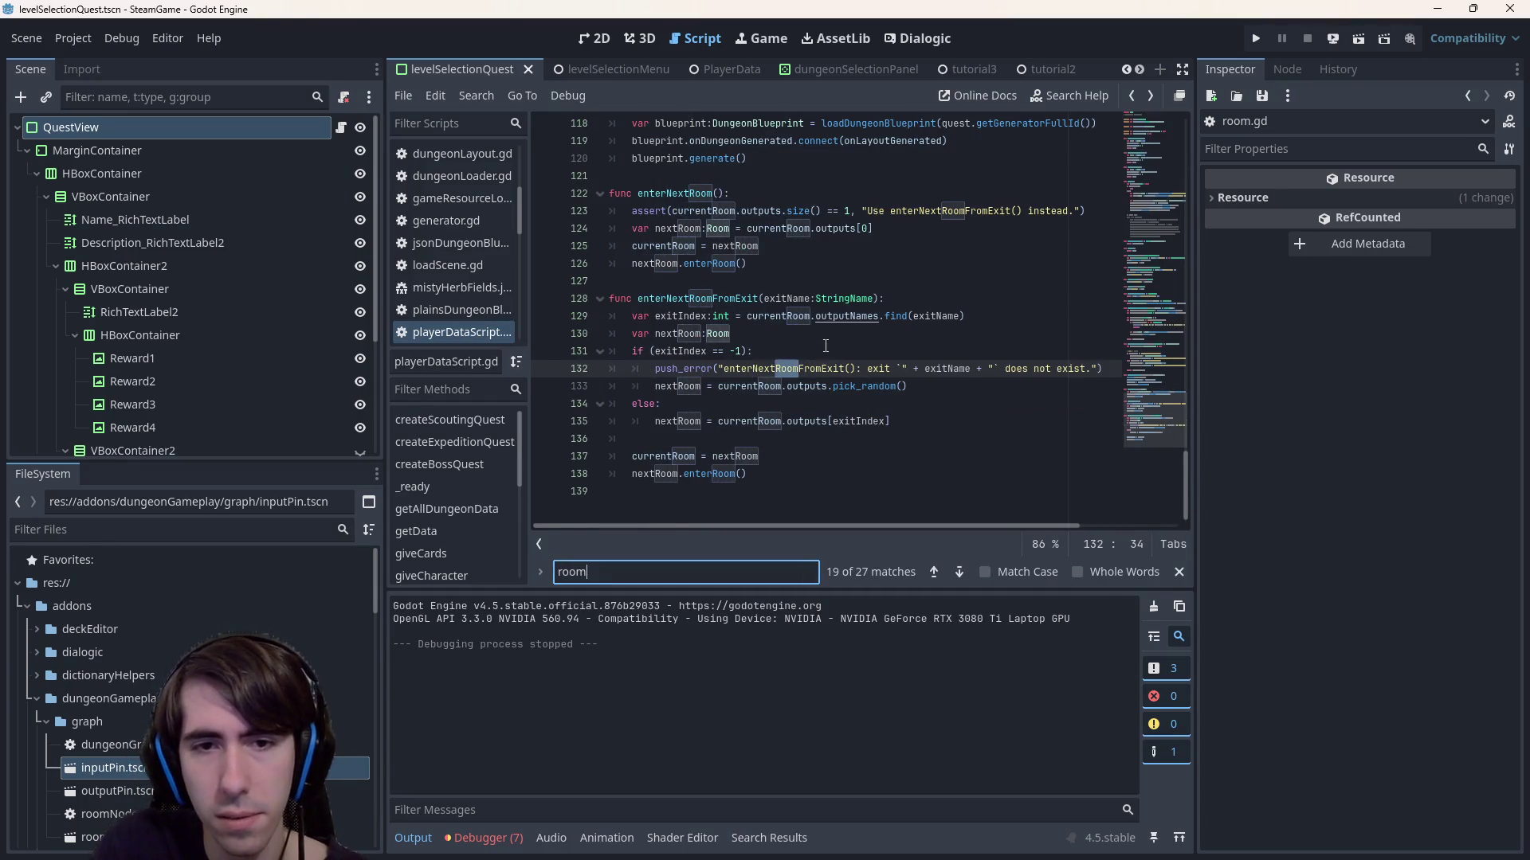
pyautogui.press('Escape')
pyautogui.scroll(7, 827, 348)
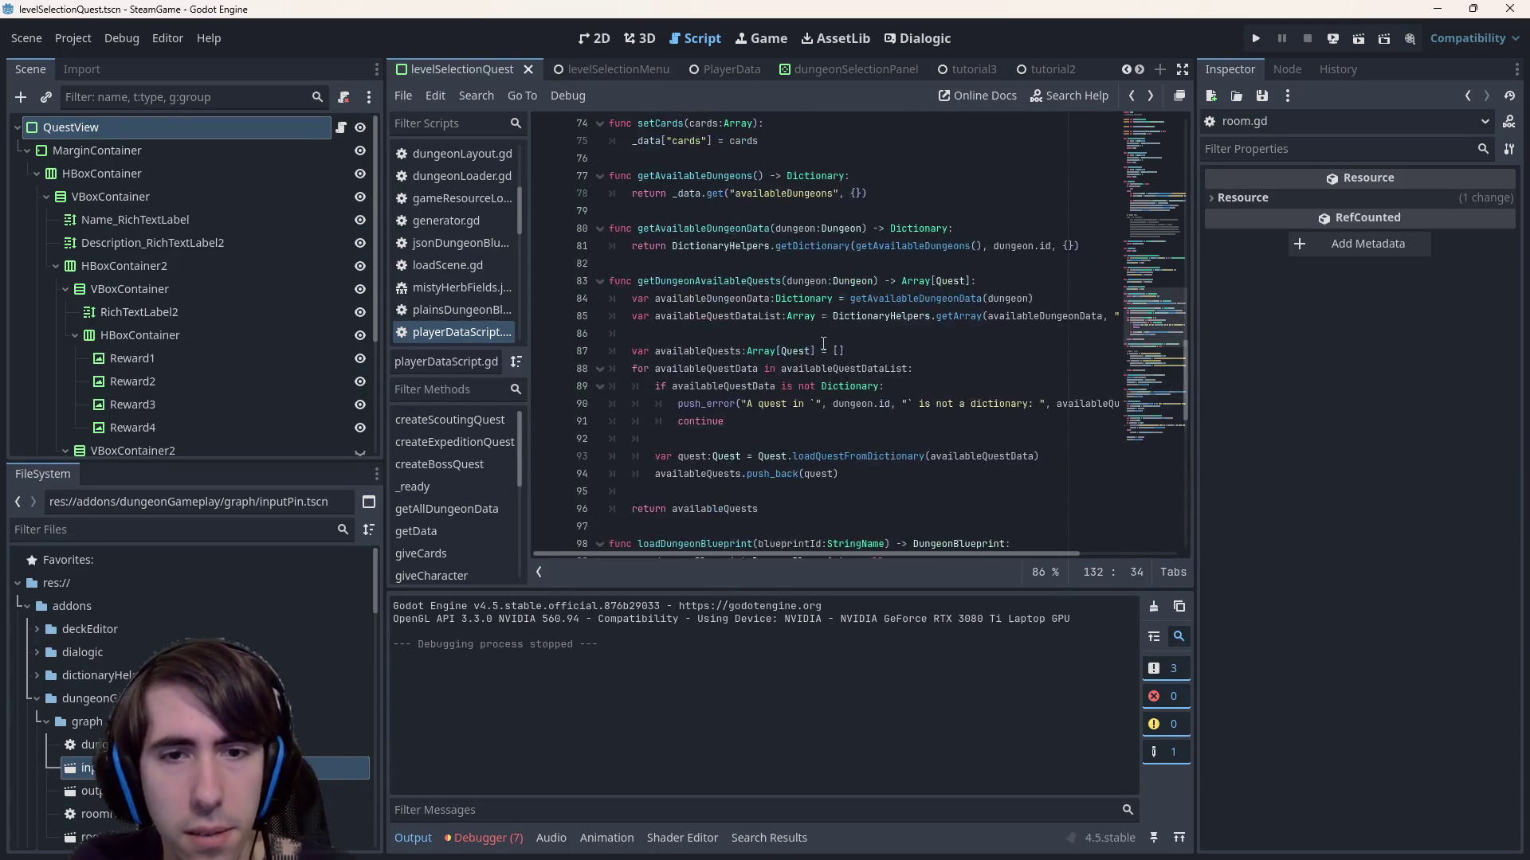
pyautogui.click(831, 339)
pyautogui.click(847, 368)
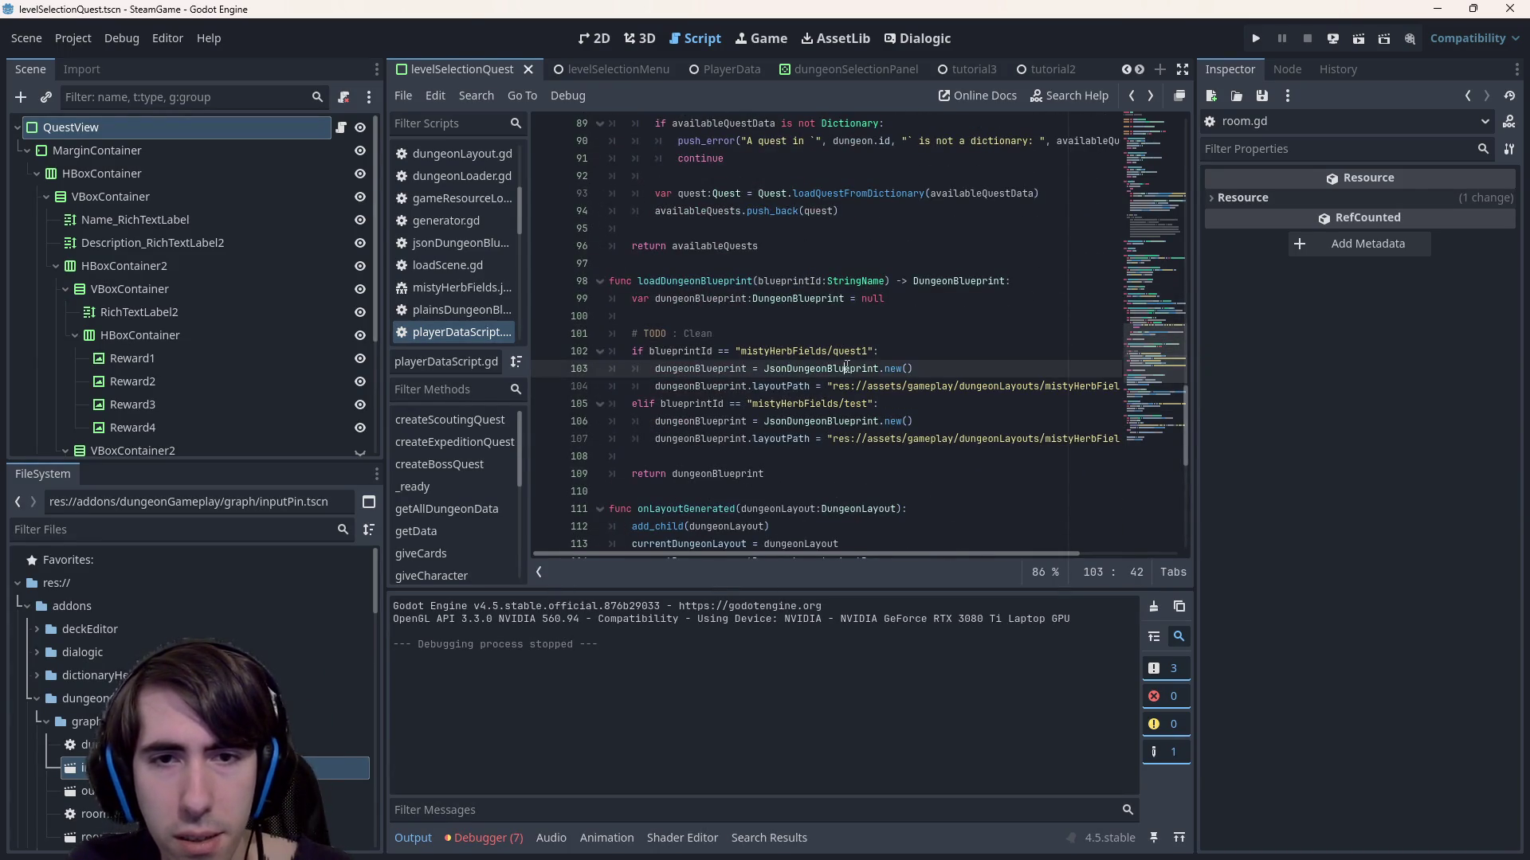
# - Inspect the onLayoutGenerated declaration and its DungeonLayout parameter on line 111
pyautogui.scroll(-2, 847, 368)
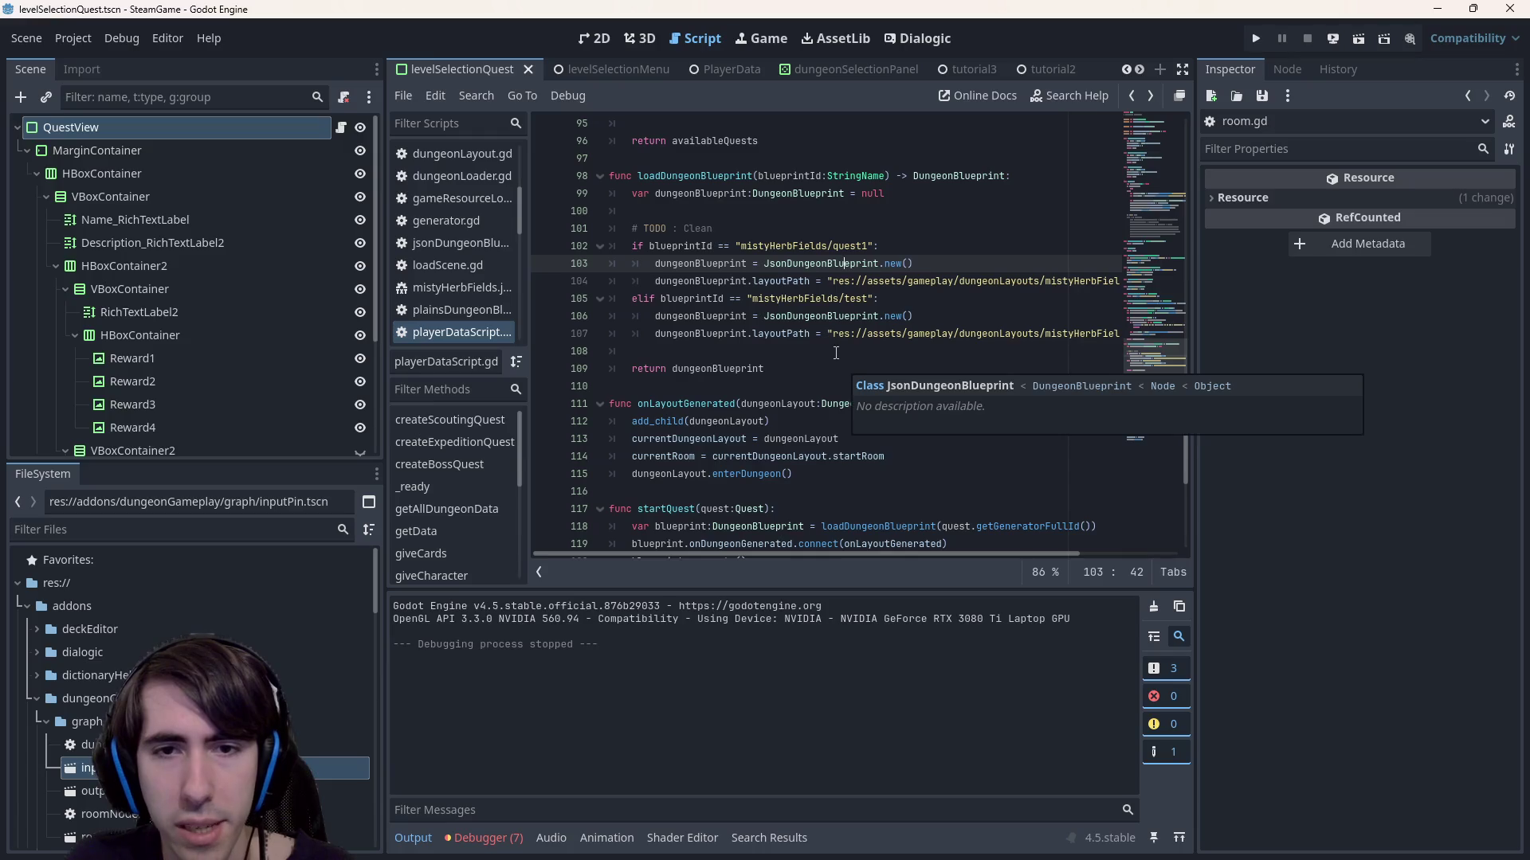
pyautogui.click(827, 402)
pyautogui.doubleClick(827, 401)
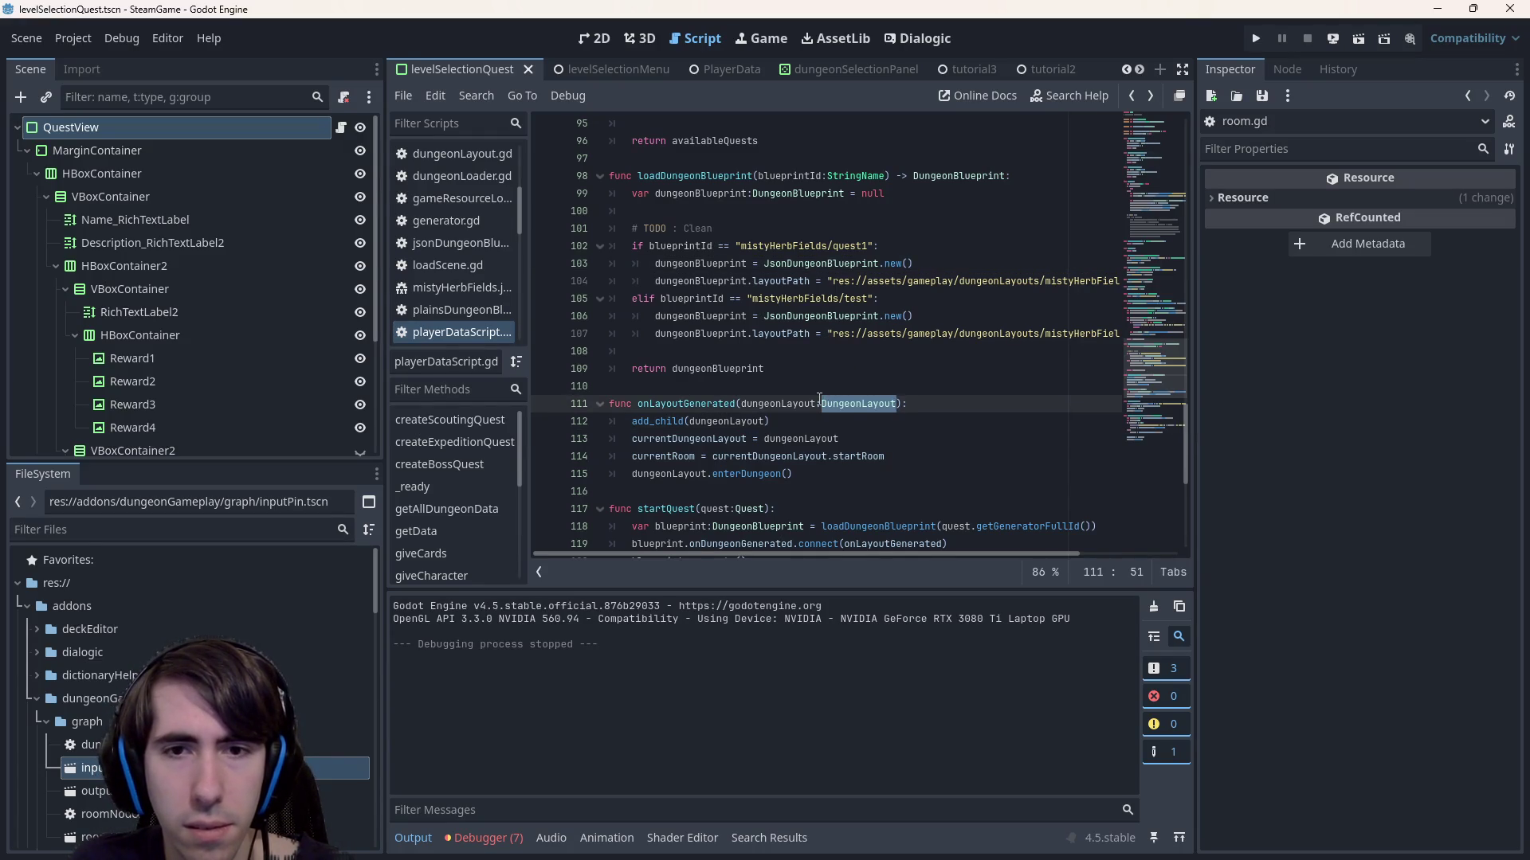
pyautogui.scroll(-1, 816, 397)
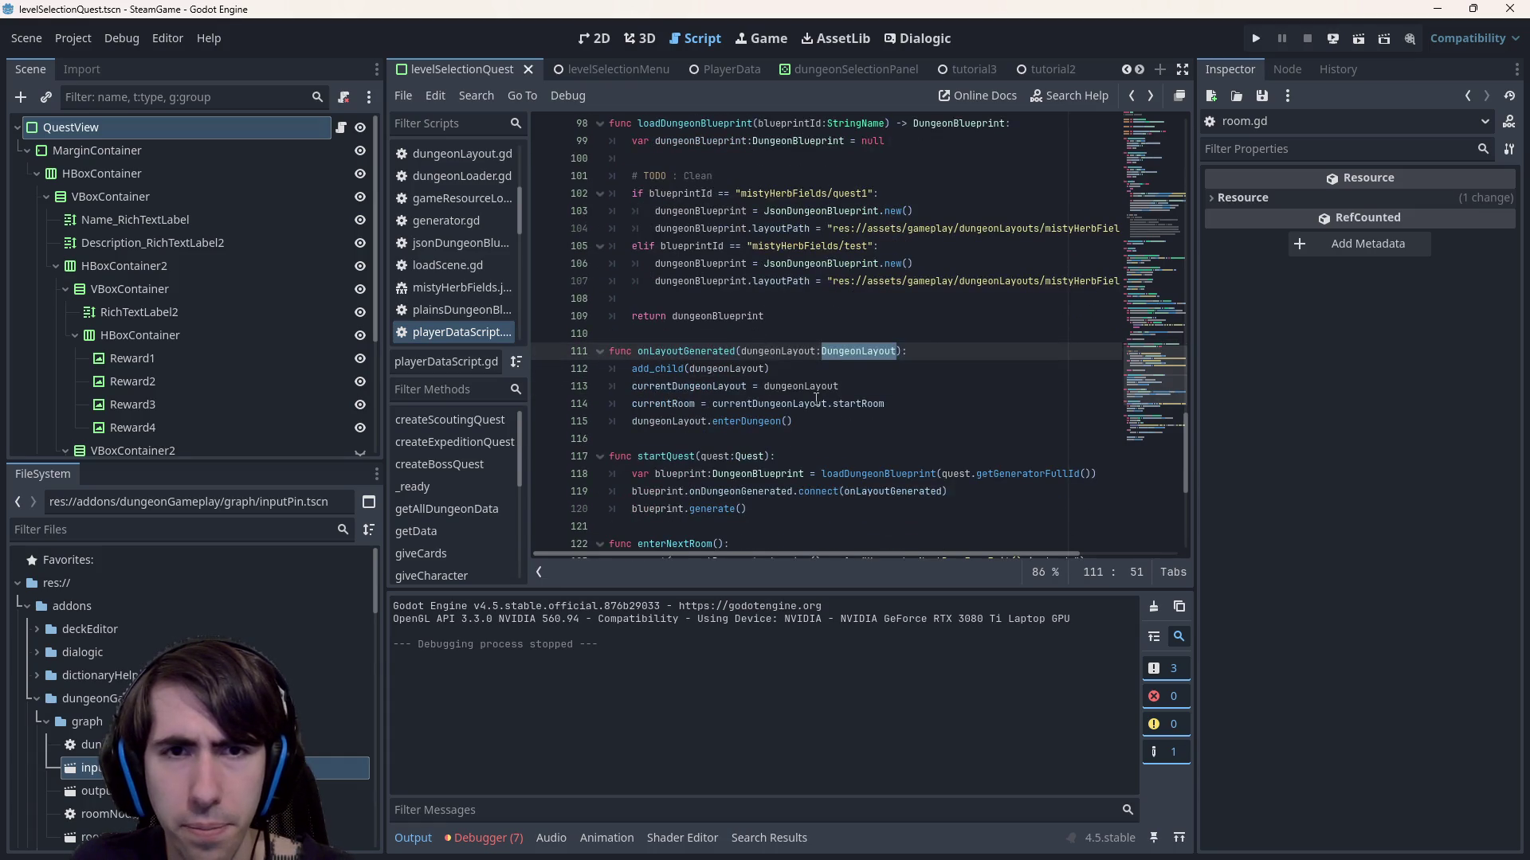
pyautogui.click(671, 363)
pyautogui.doubleClick(670, 351)
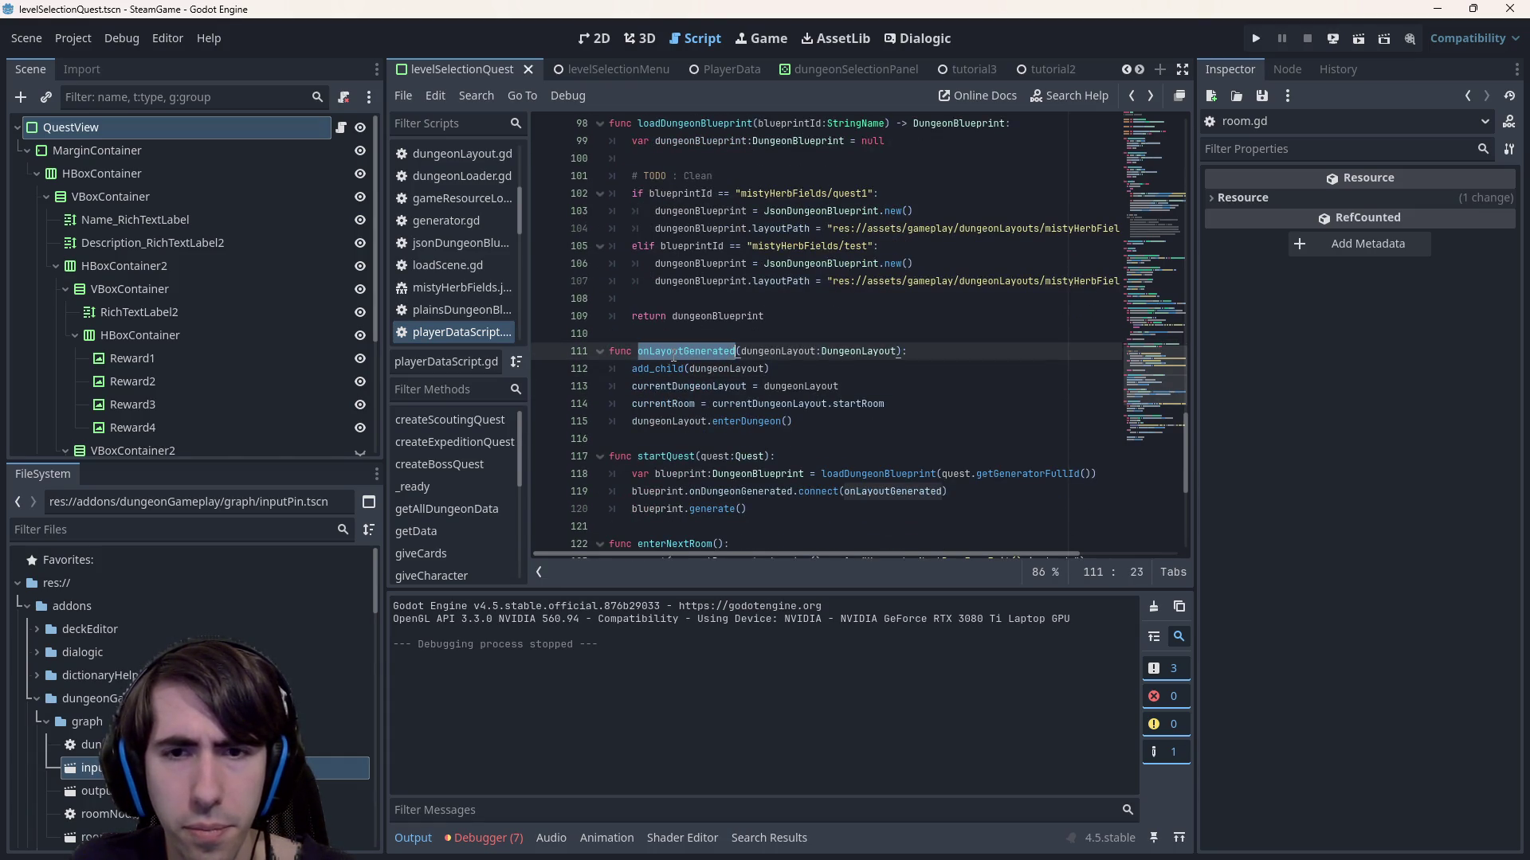
pyautogui.scroll(-1, 673, 357)
# - Trace the loadDungeonBlueprint call on line 118 and the returned dungeonBlueprint on line 109
pyautogui.doubleClick(860, 422)
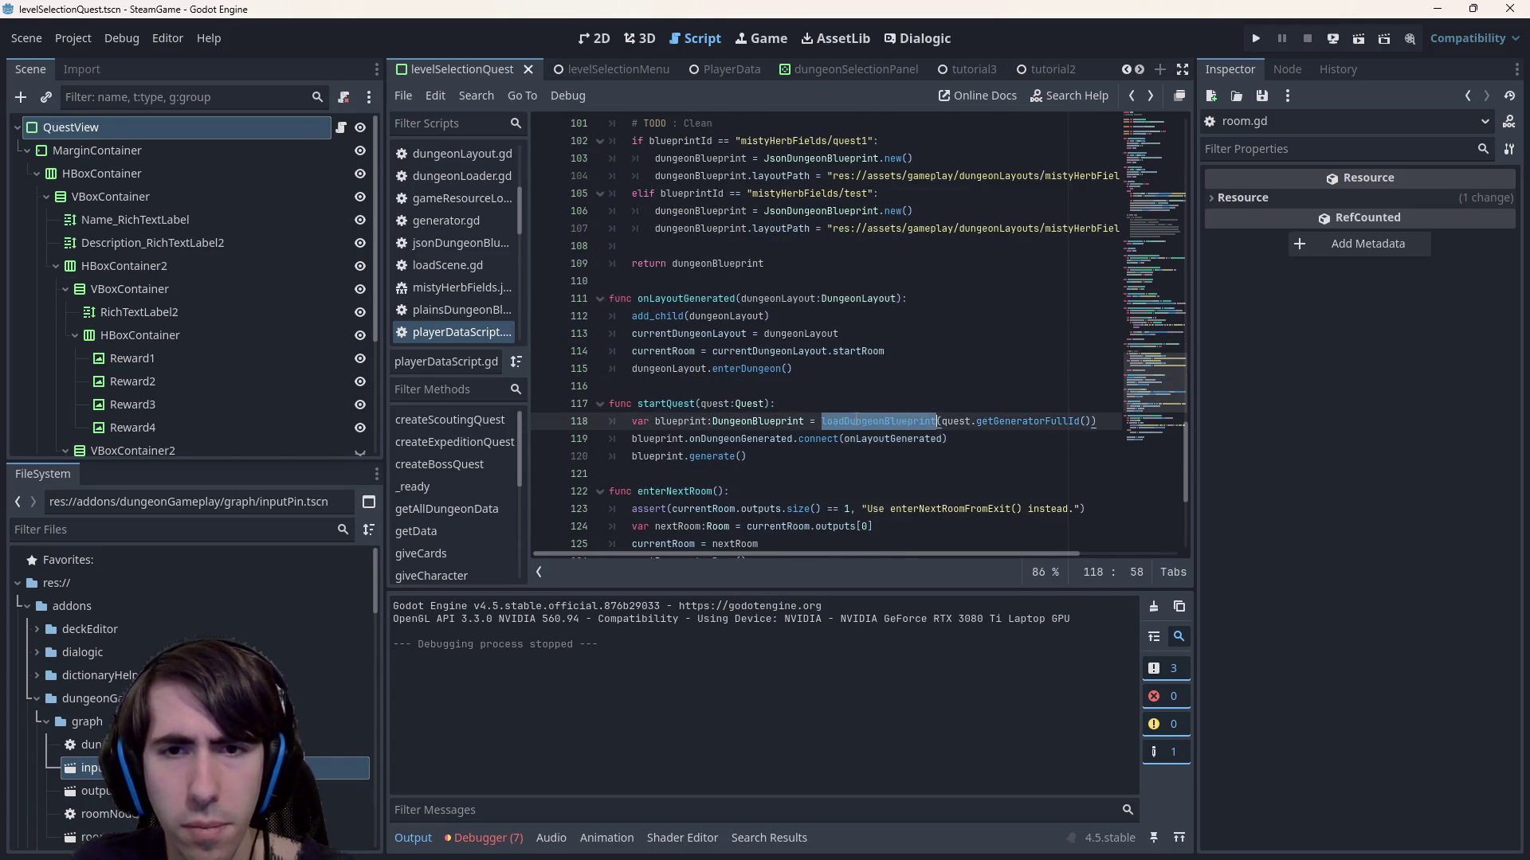
pyautogui.scroll(4, 836, 359)
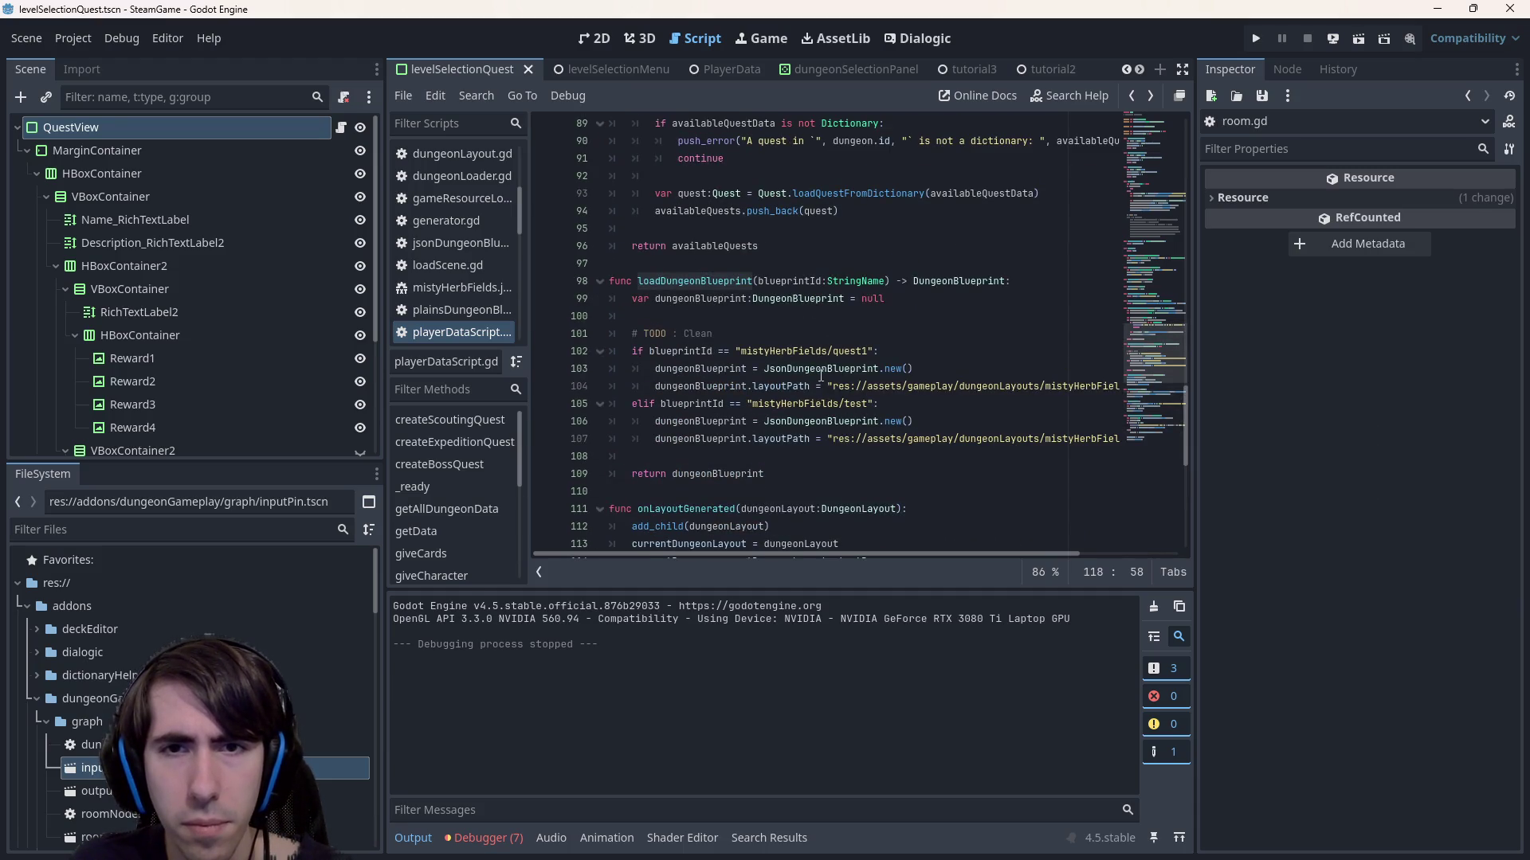
pyautogui.scroll(-1, 822, 374)
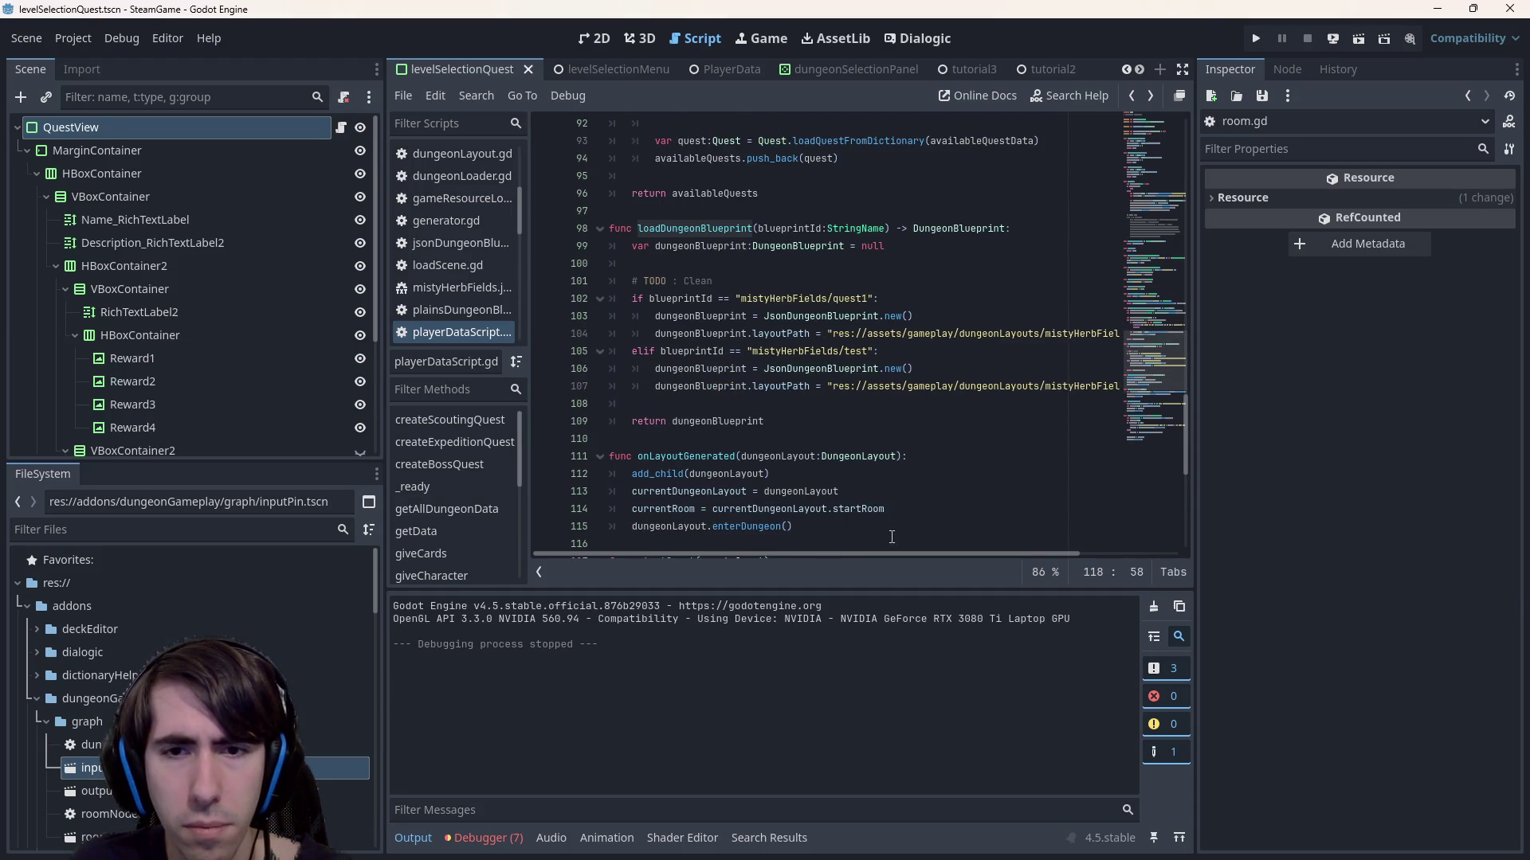
pyautogui.moveTo(915, 552)
pyautogui.mouseDown()
pyautogui.moveTo(1035, 543)
pyautogui.moveTo(940, 527)
pyautogui.moveTo(824, 397)
pyautogui.mouseUp()
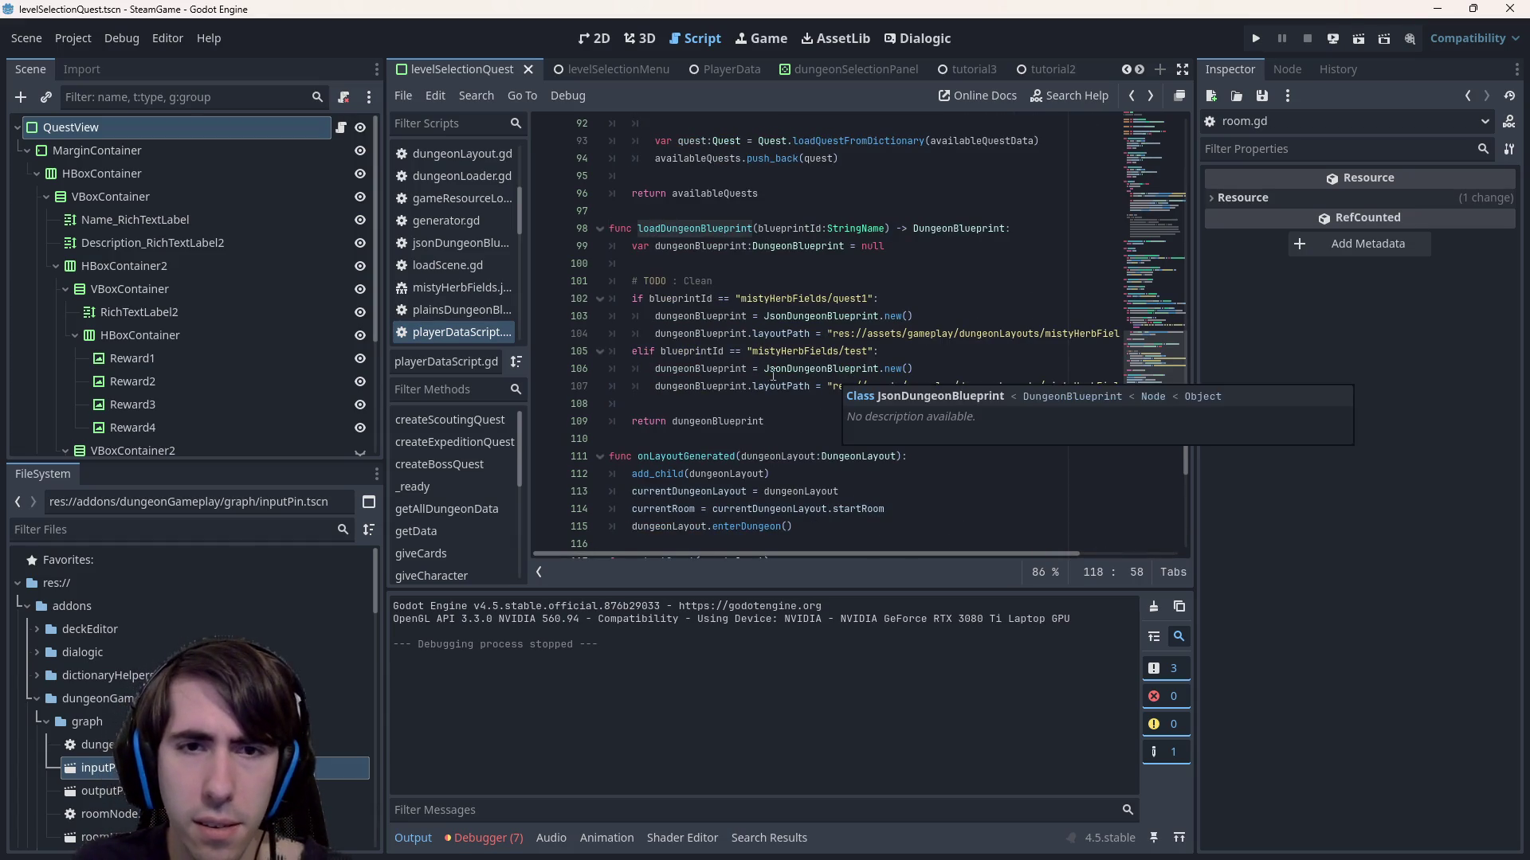
pyautogui.doubleClick(717, 421)
pyautogui.scroll(-2, 797, 380)
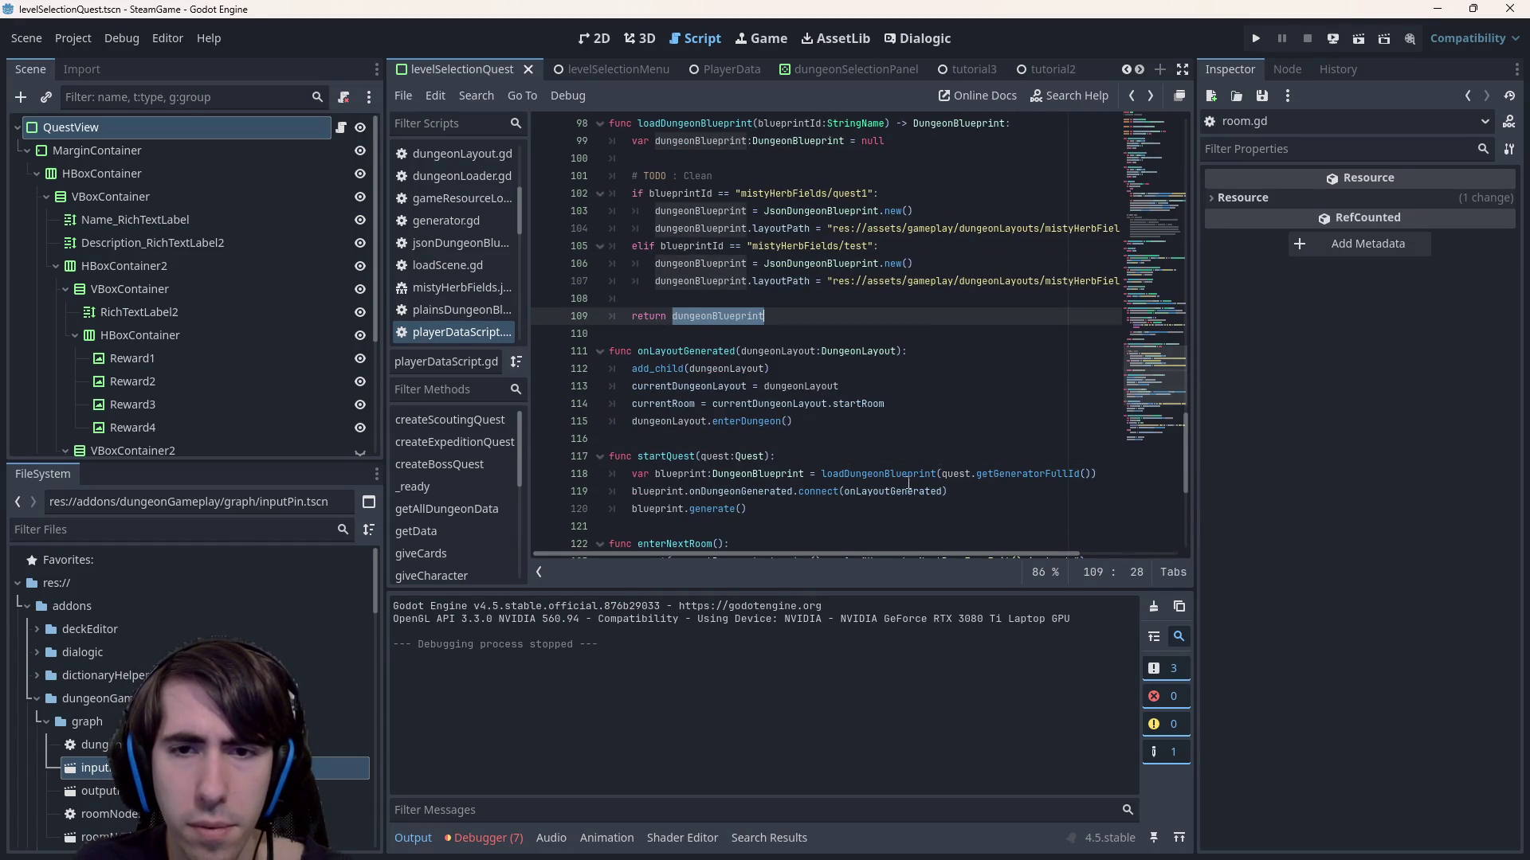
# - Follow the blueprint variable to its generate call, then open jsonDungeonBlueprint.gd's generate function
pyautogui.doubleClick(682, 473)
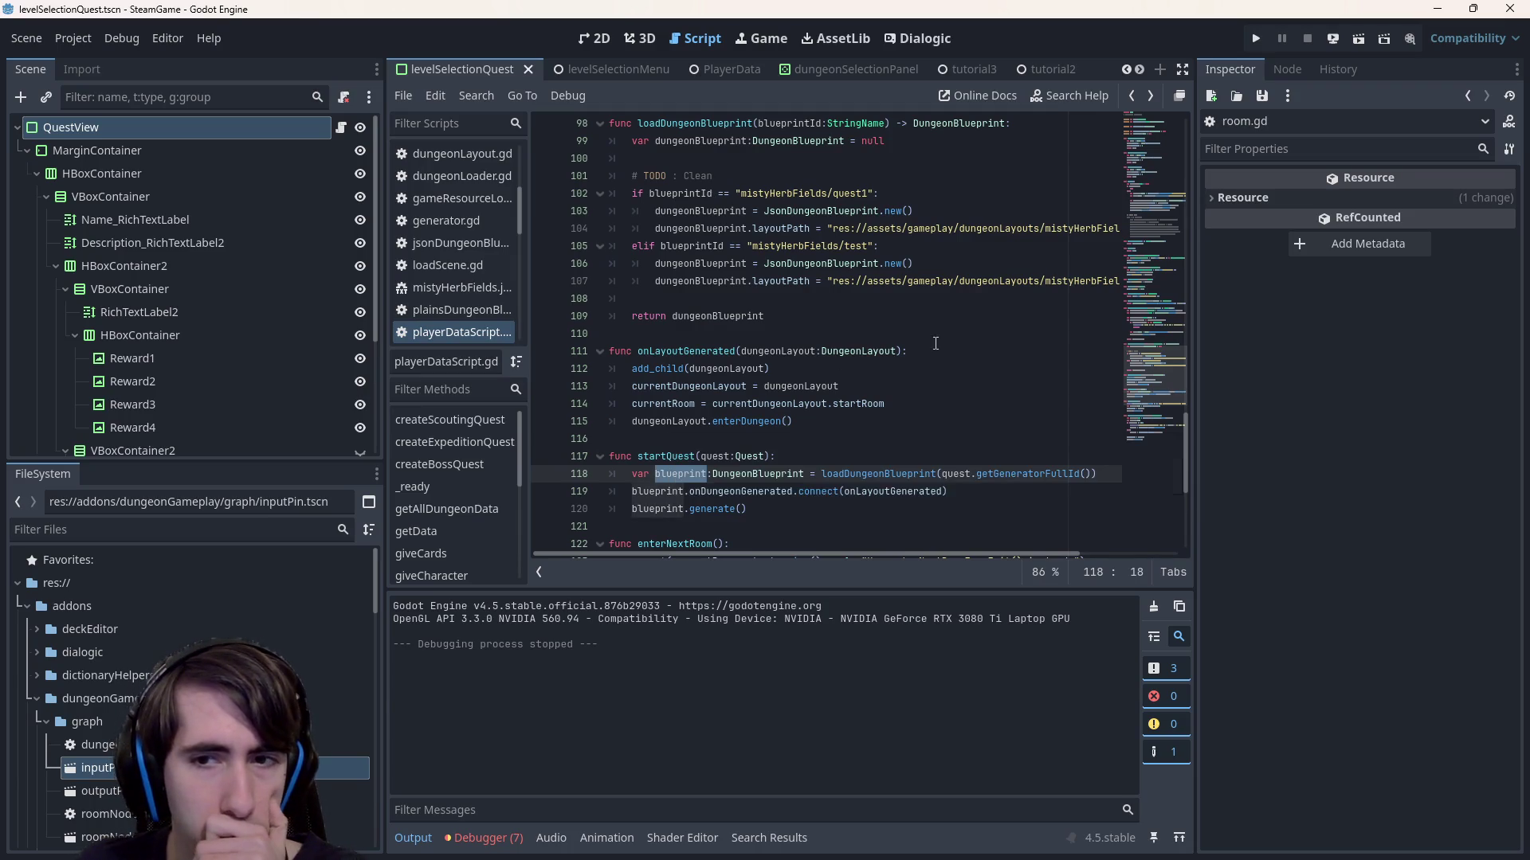
pyautogui.doubleClick(893, 475)
pyautogui.doubleClick(679, 474)
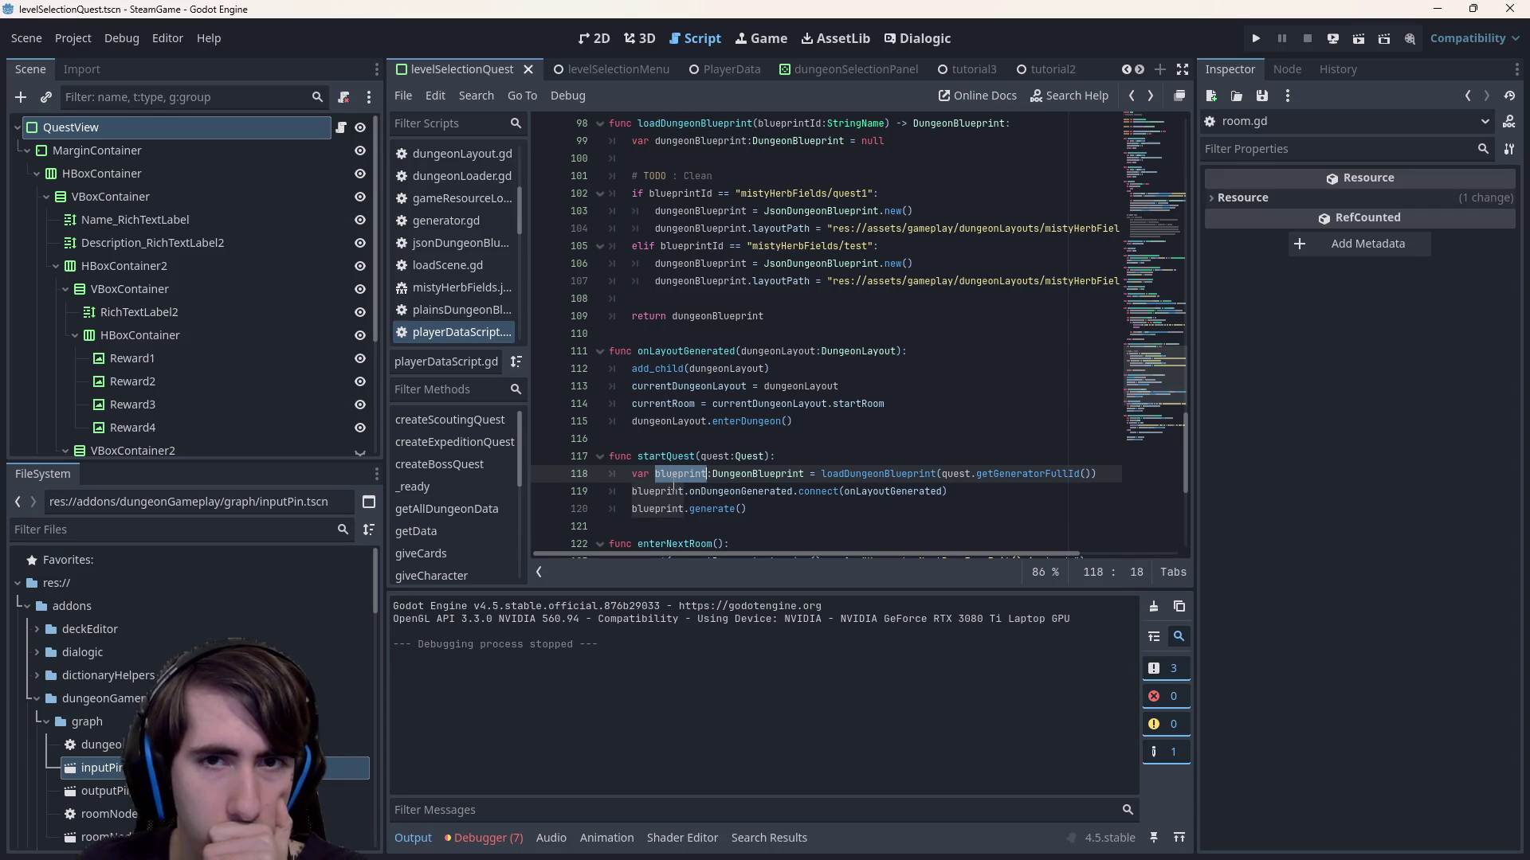
pyautogui.click(790, 475)
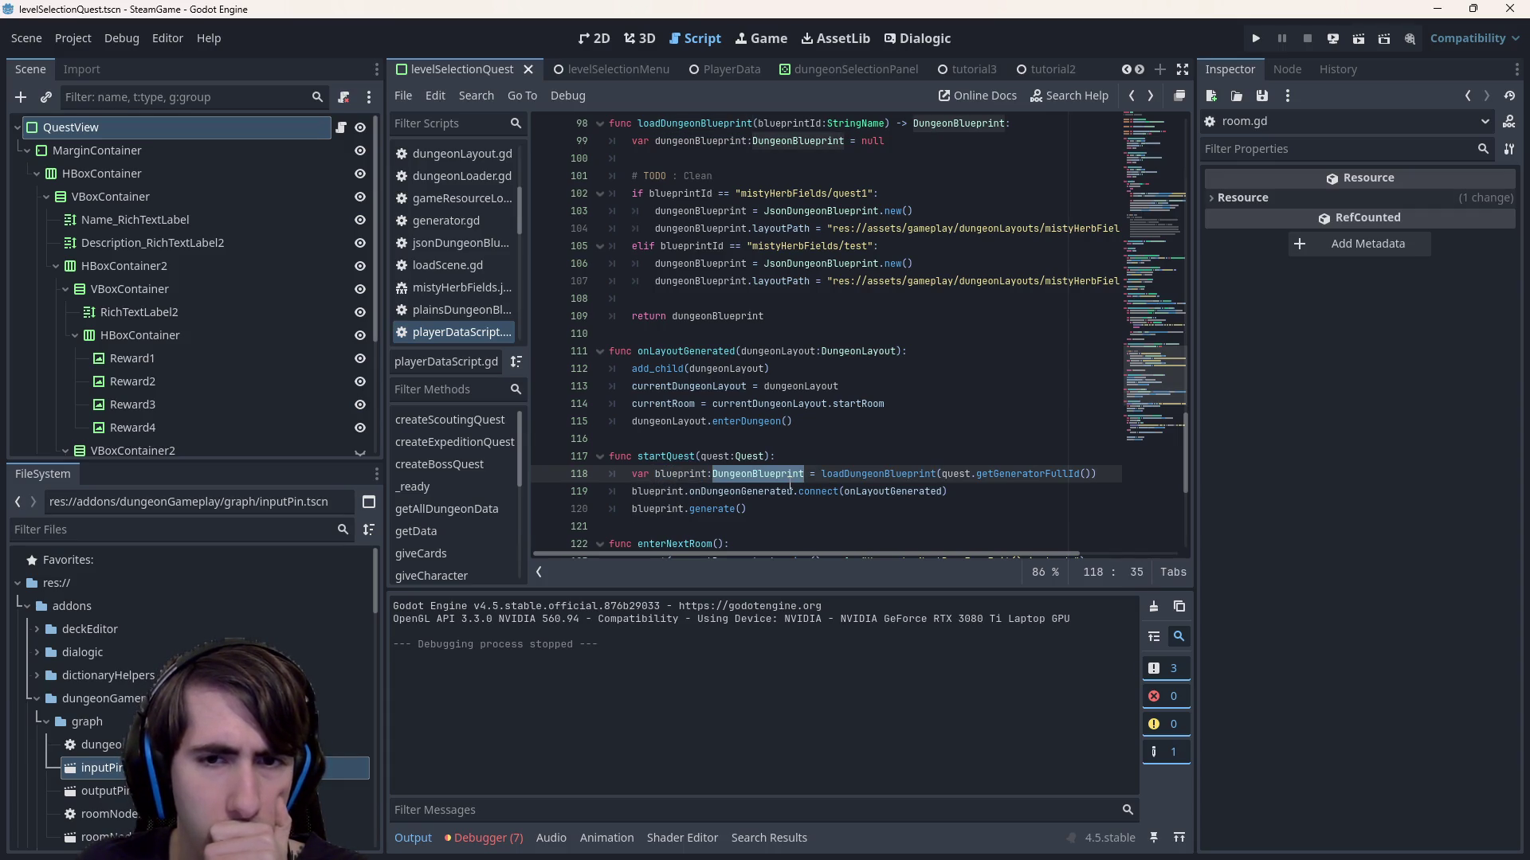
pyautogui.click(711, 508)
pyautogui.press('Left')
pyautogui.press('Left')
pyautogui.press('Left')
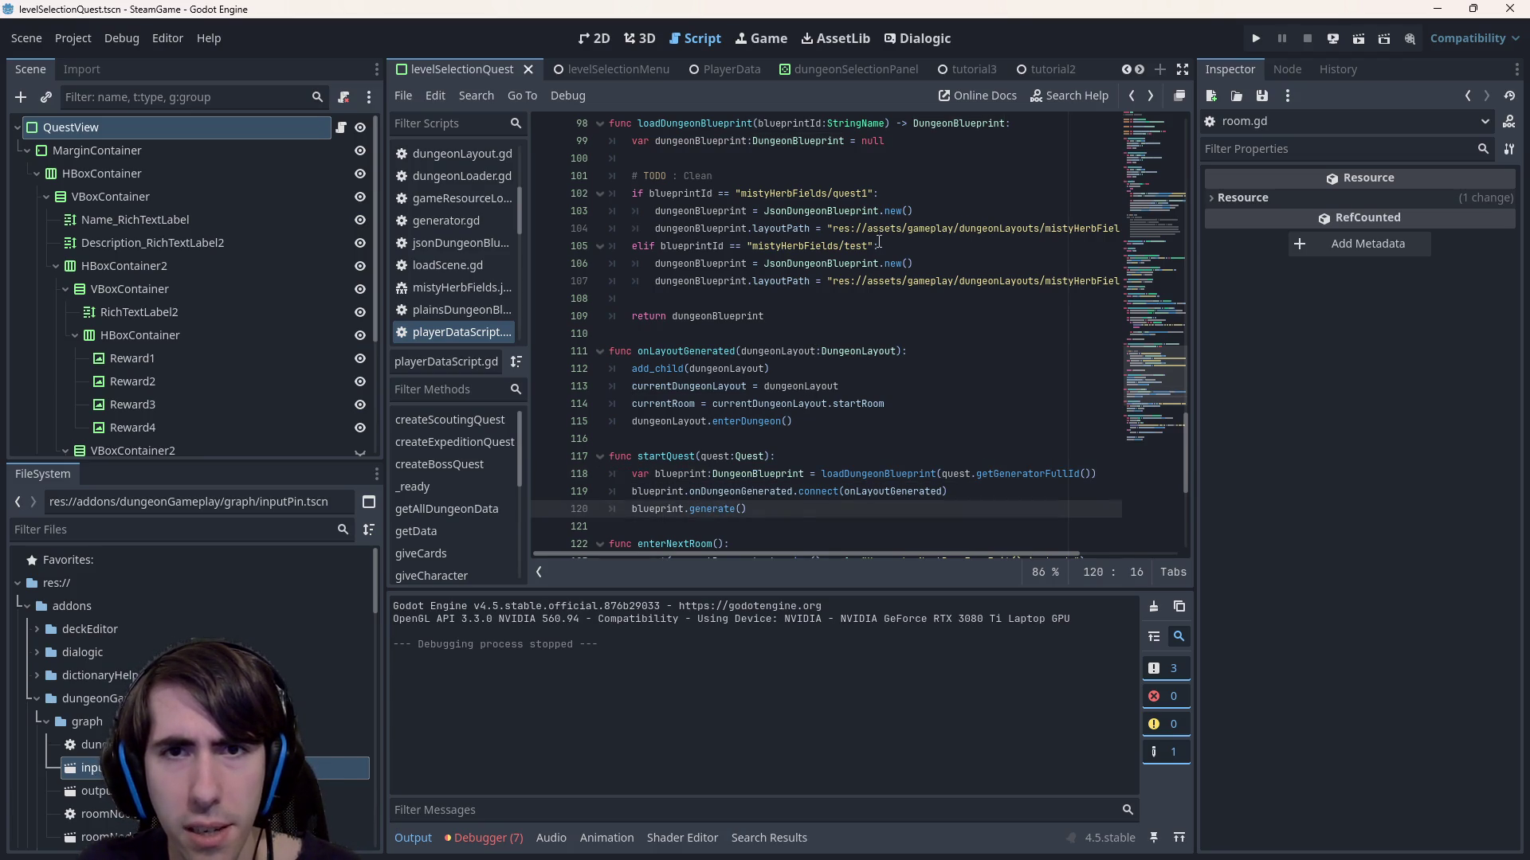
pyautogui.keyDown('ctrl'); pyautogui.click(814, 213); pyautogui.keyUp('ctrl')
pyautogui.moveTo(717, 246); pyautogui.dragTo(389, 229)
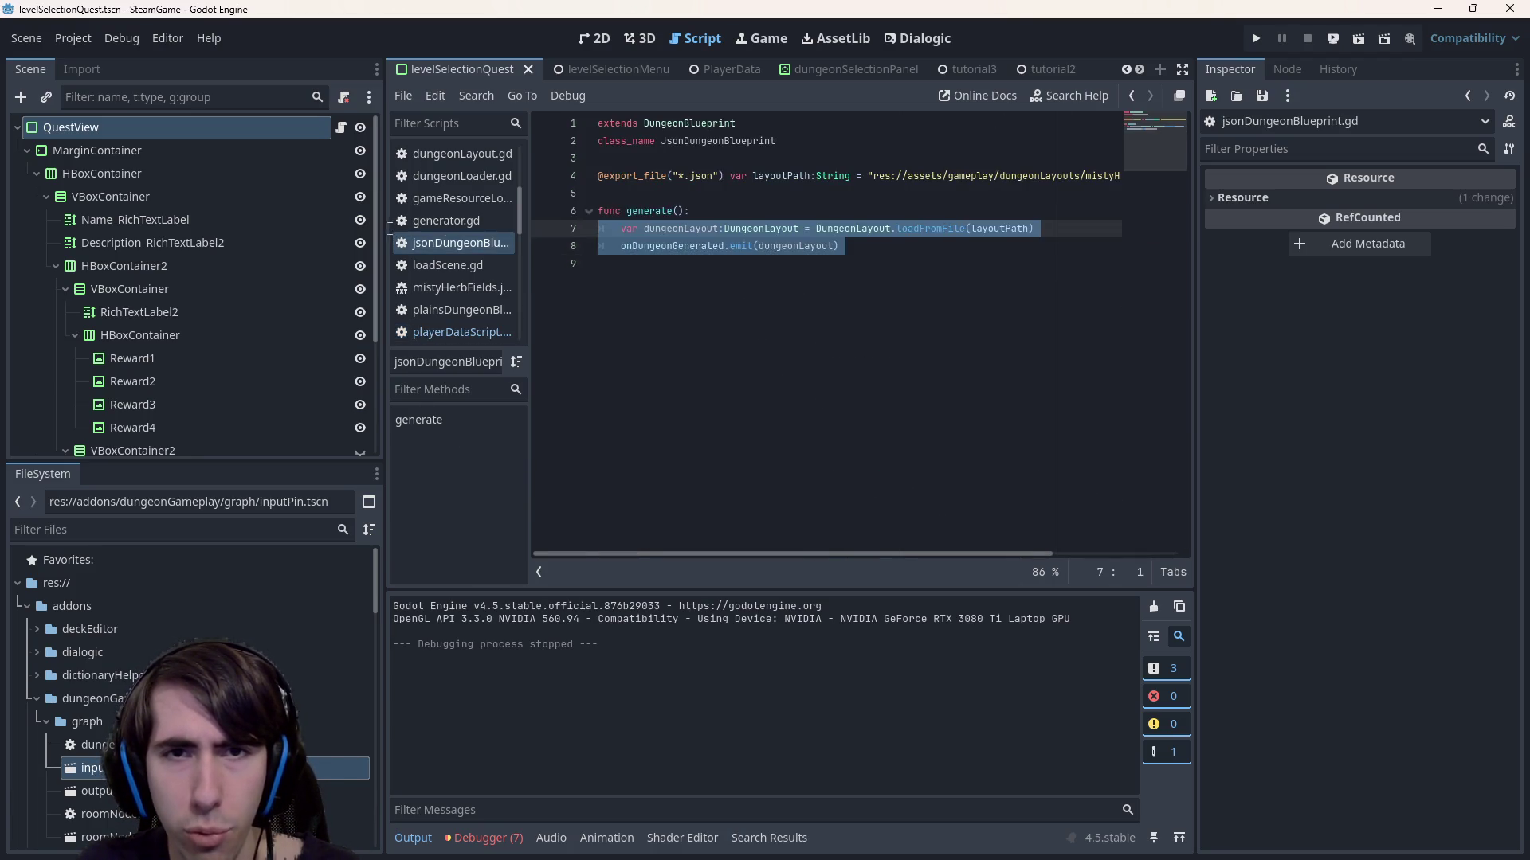
# - Jump to DungeonLayout's loading code in dungeonLayout.gd and scroll to the start-room search
pyautogui.keyDown('ctrl'); pyautogui.click(938, 228); pyautogui.keyUp('ctrl')
pyautogui.scroll(-2, 916, 239)
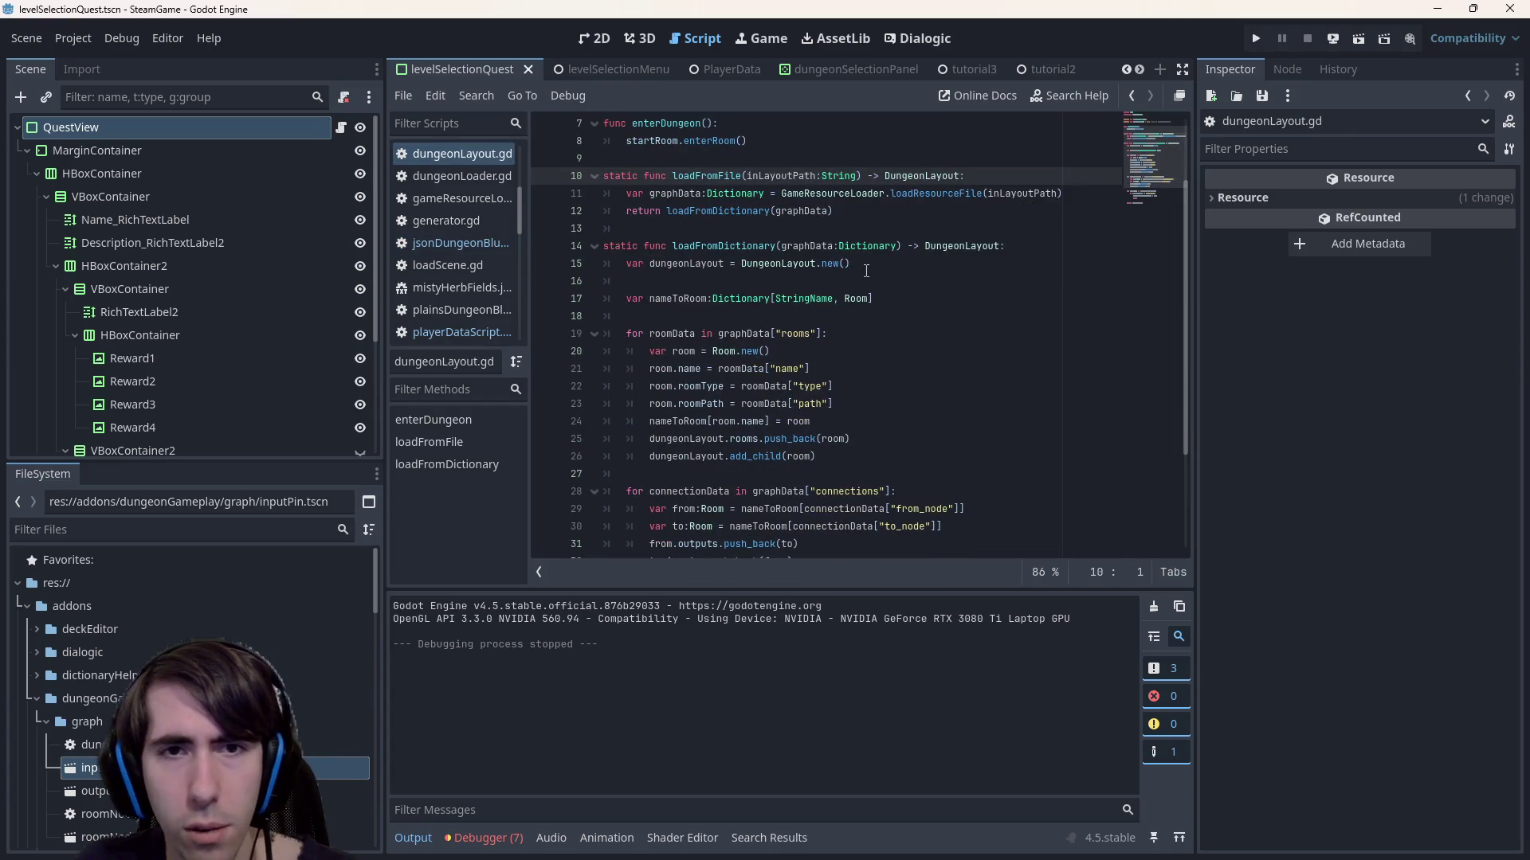
pyautogui.scroll(-1, 810, 289)
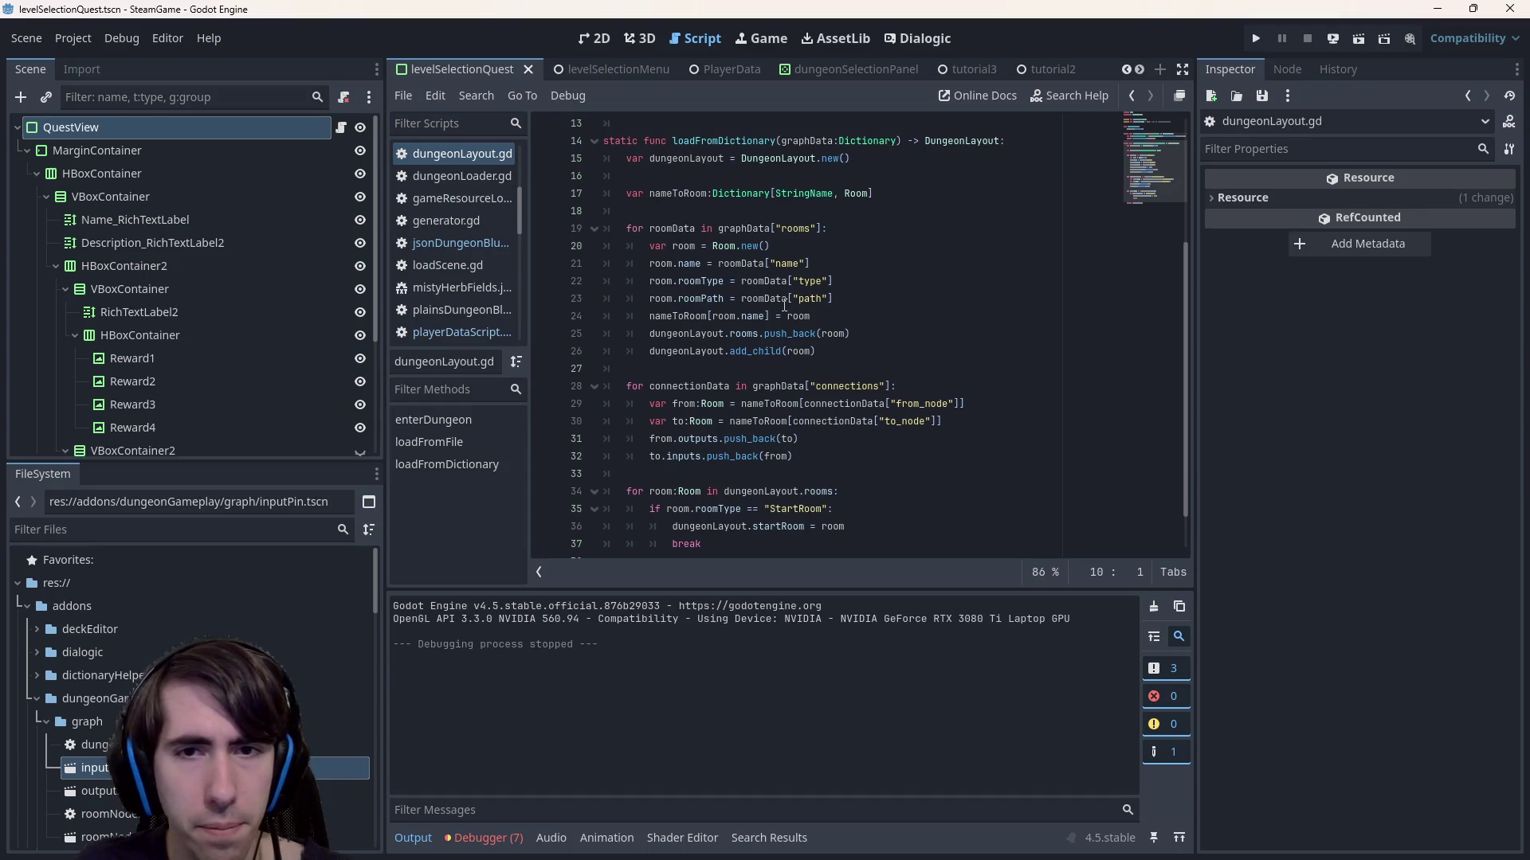
pyautogui.scroll(-2, 782, 306)
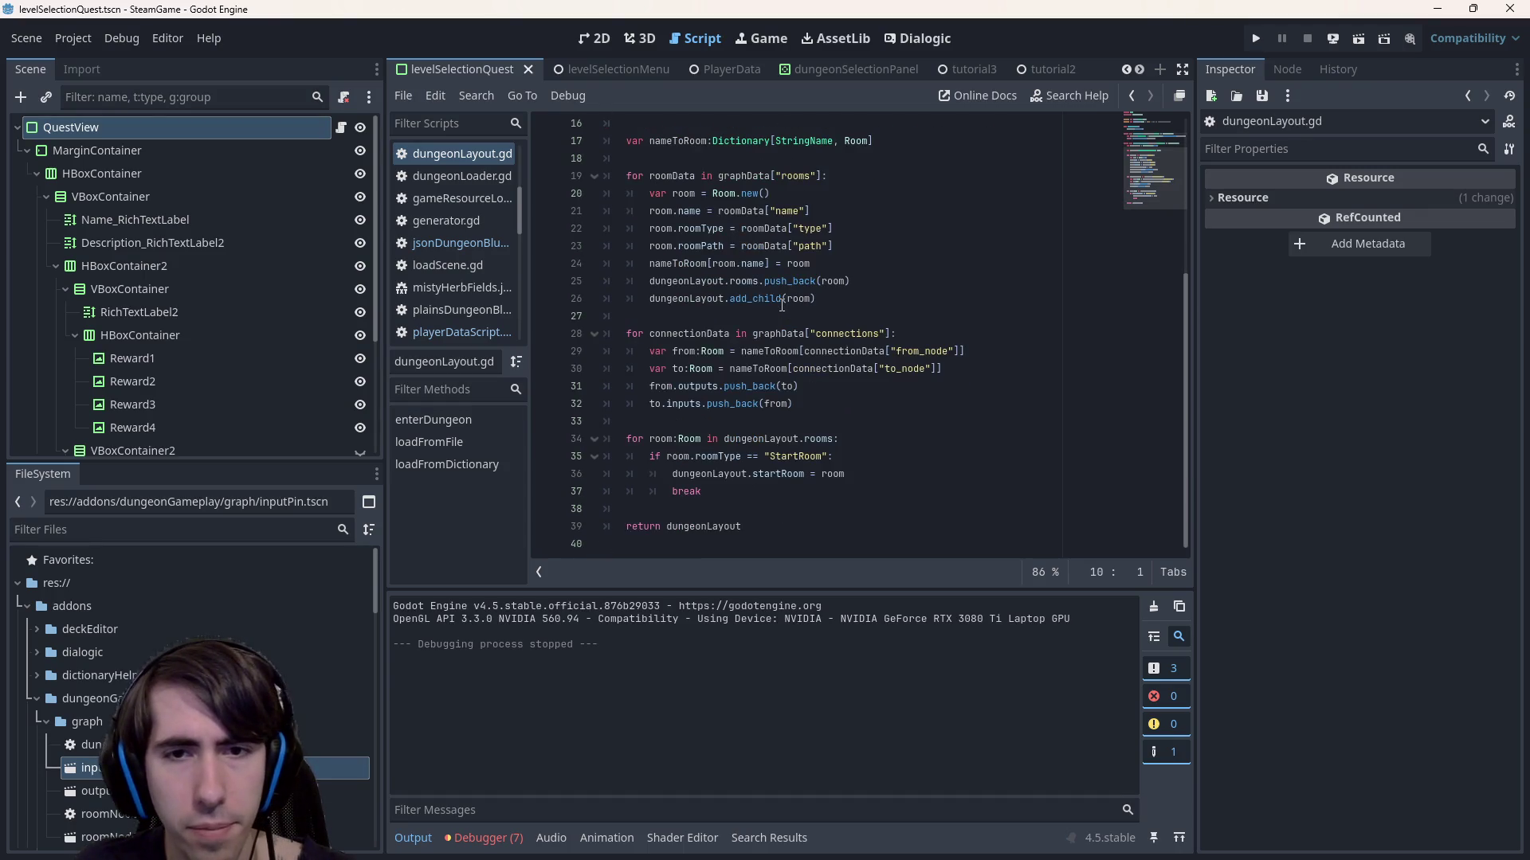
pyautogui.click(767, 494)
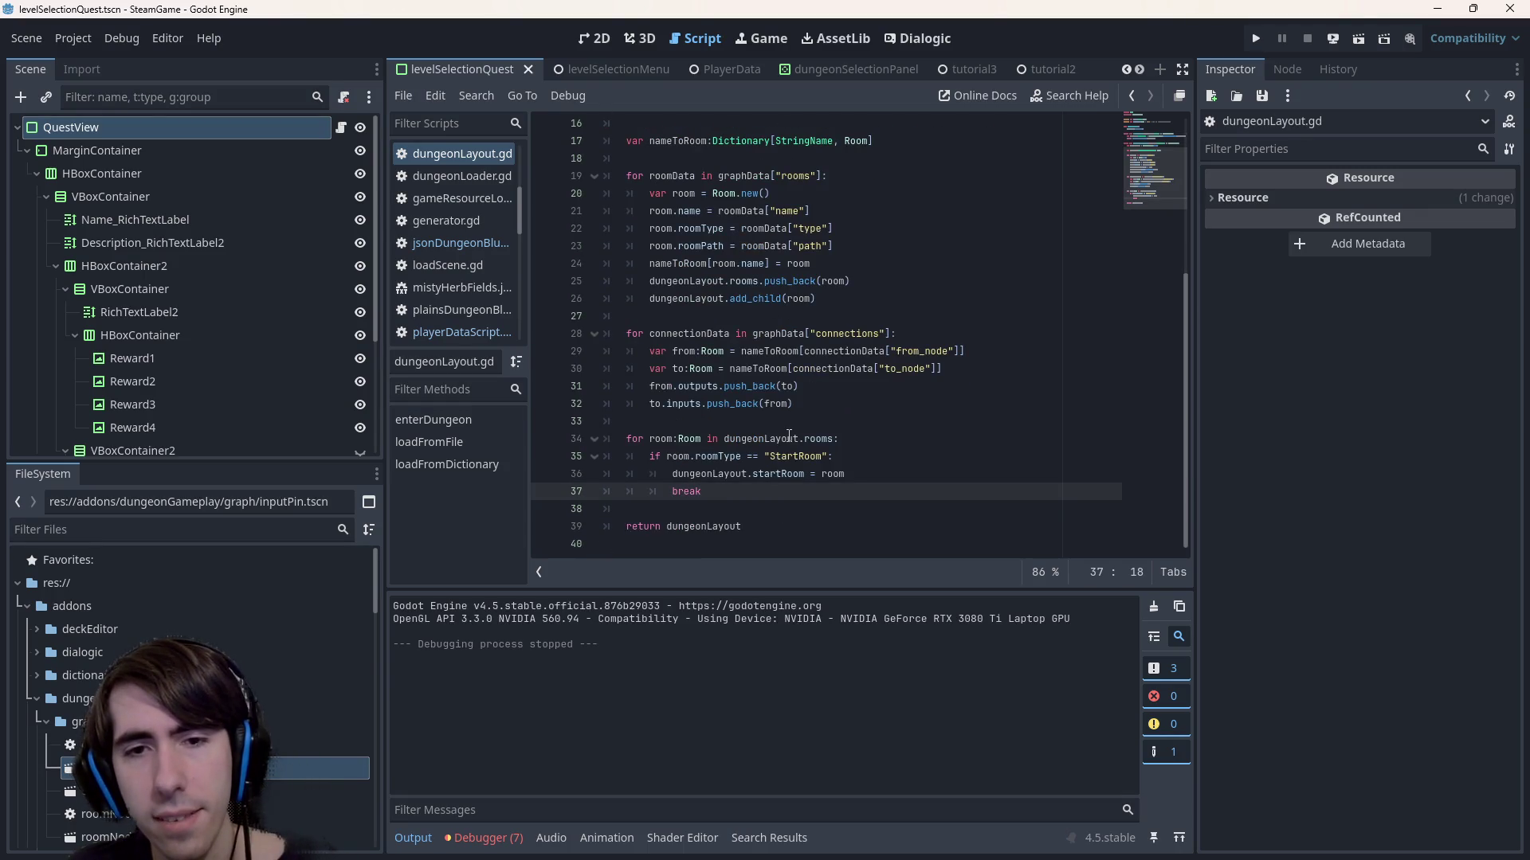
# - Examine the start-room search loop (lines 33–37) and its room variable on line 34
pyautogui.moveTo(791, 433)
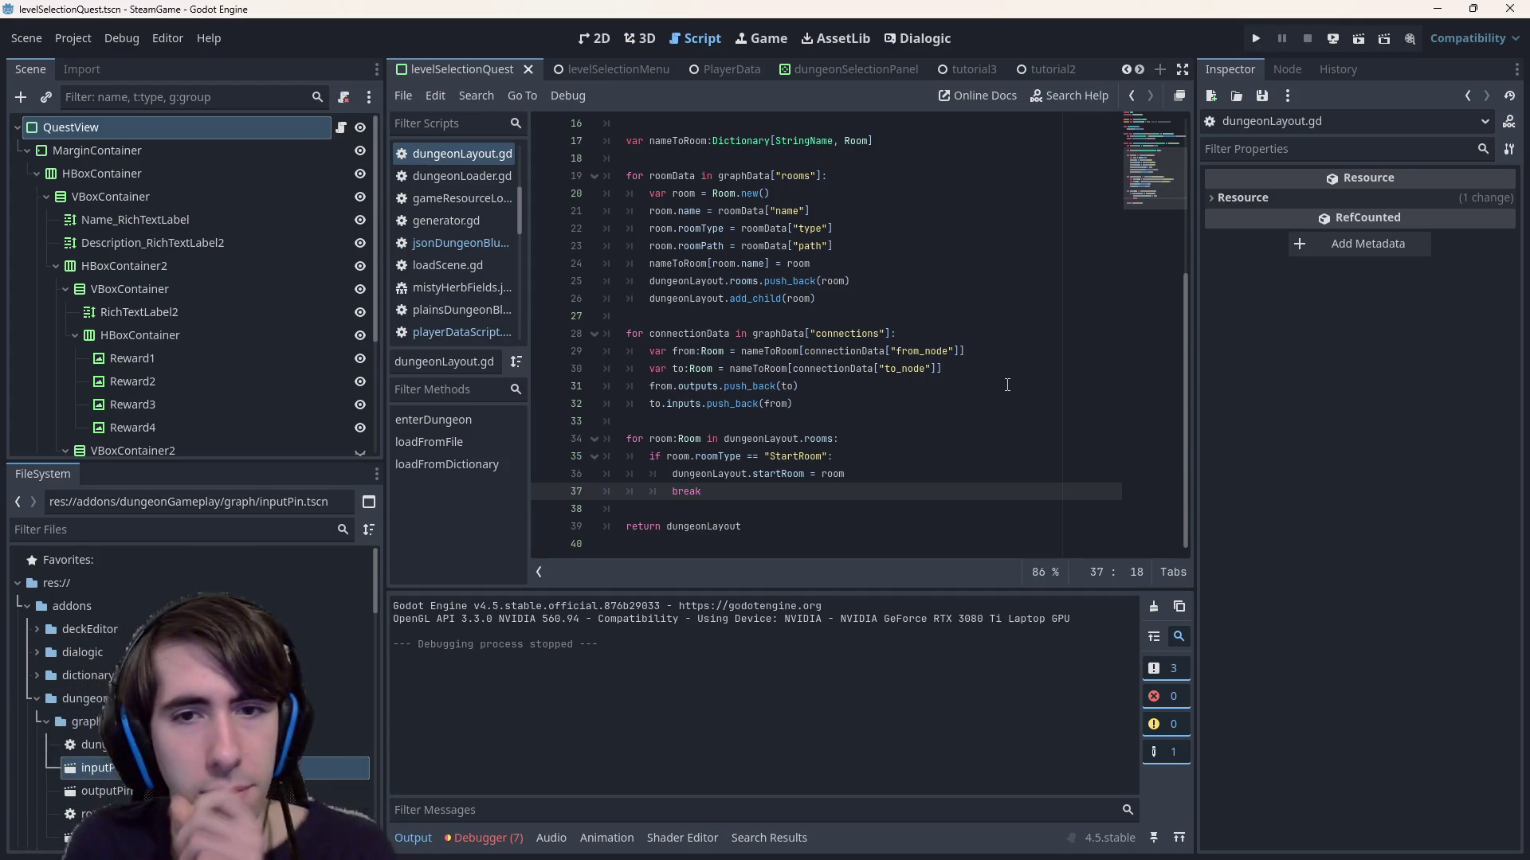
pyautogui.moveTo(891, 494)
pyautogui.mouseDown()
pyautogui.moveTo(573, 458)
pyautogui.moveTo(533, 429)
pyautogui.mouseUp()
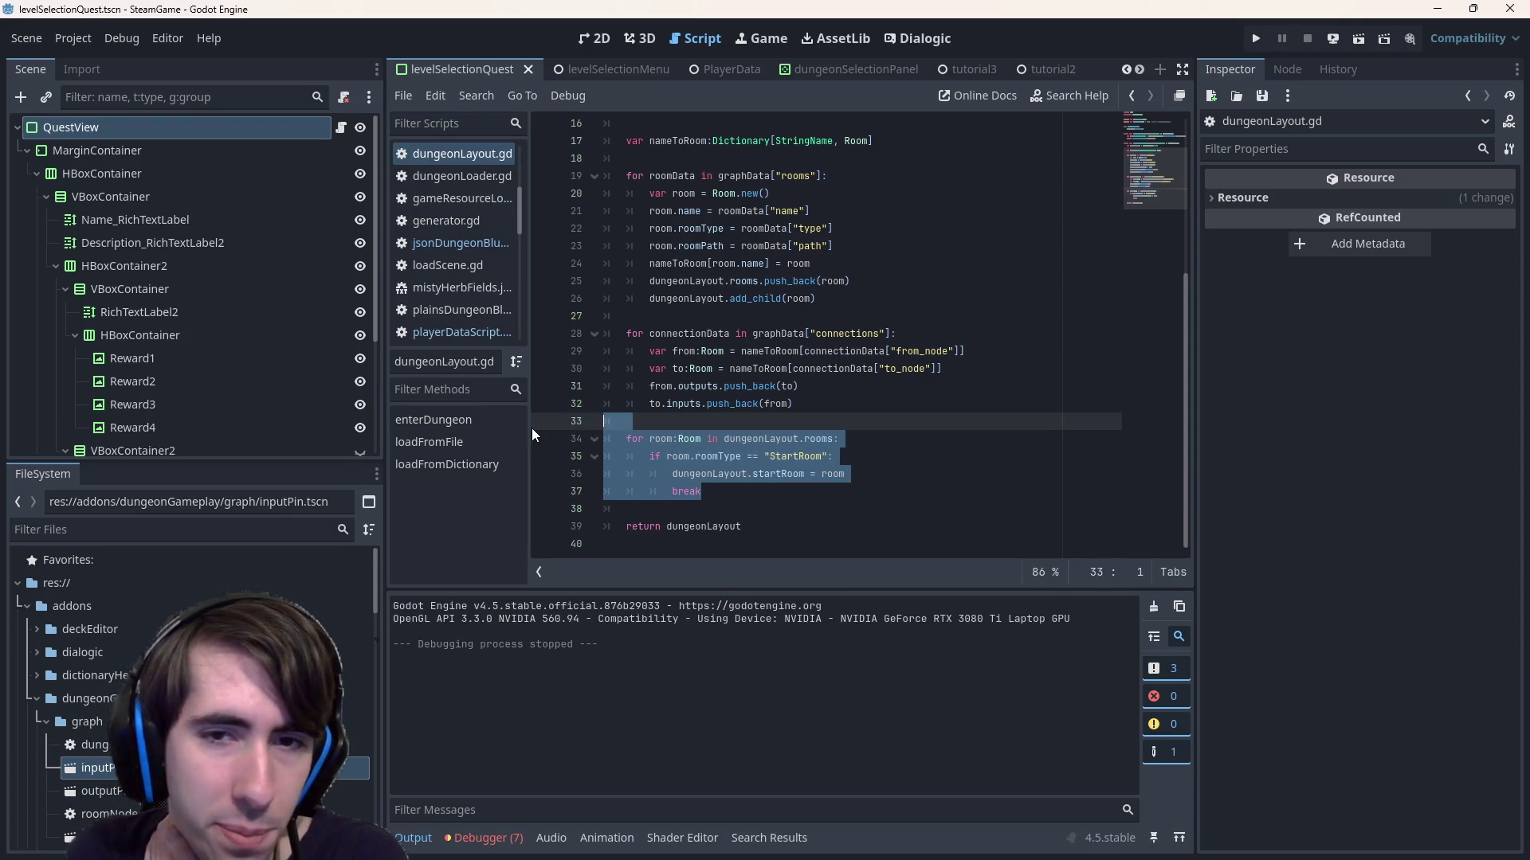
pyautogui.click(733, 494)
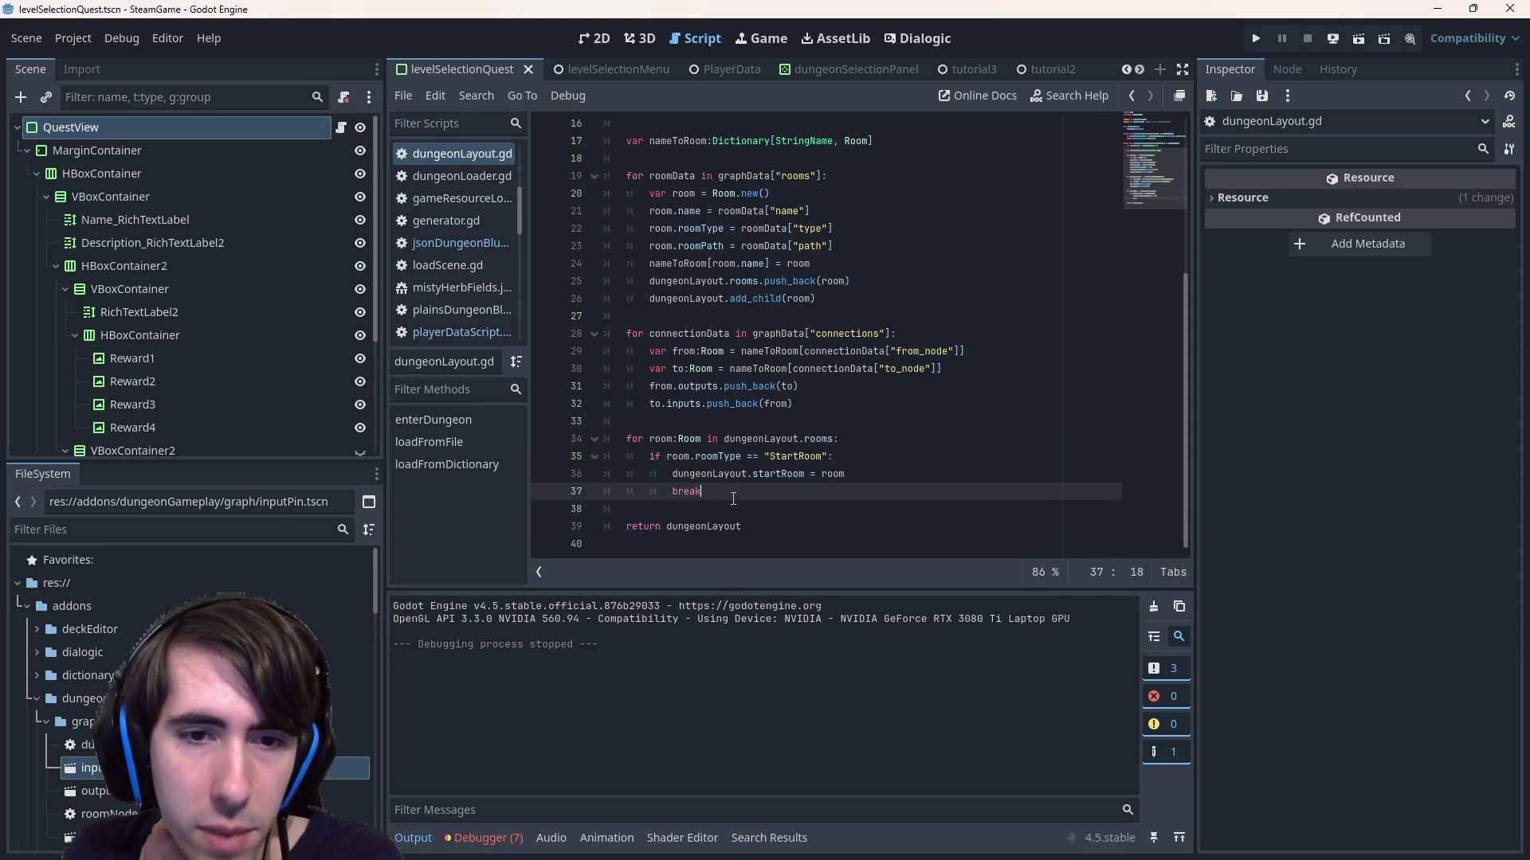
pyautogui.moveTo(733, 494); pyautogui.dragTo(510, 440)
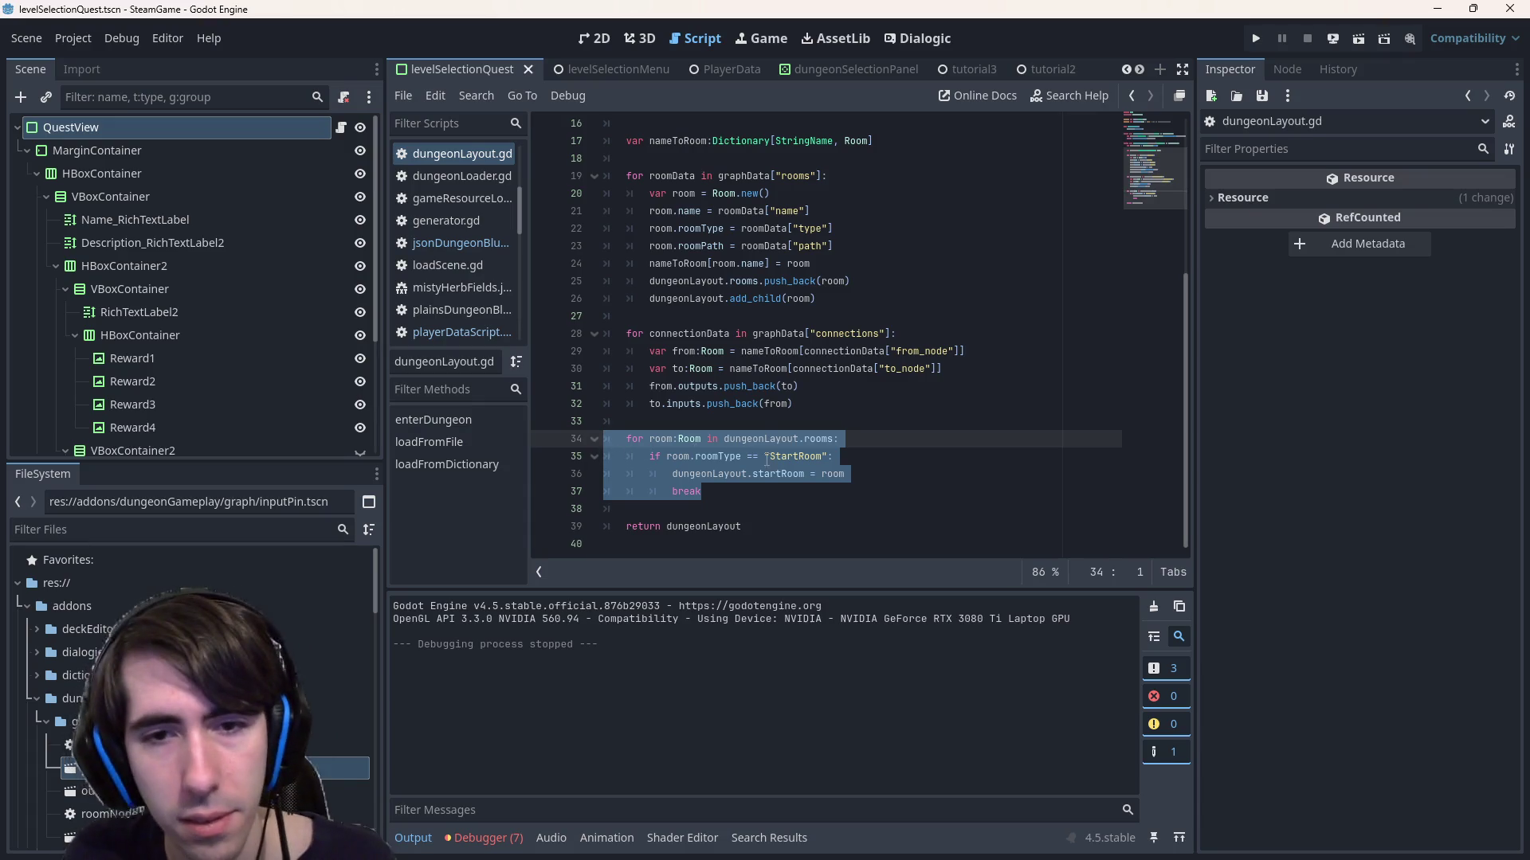
pyautogui.click(829, 509)
pyautogui.click(842, 491)
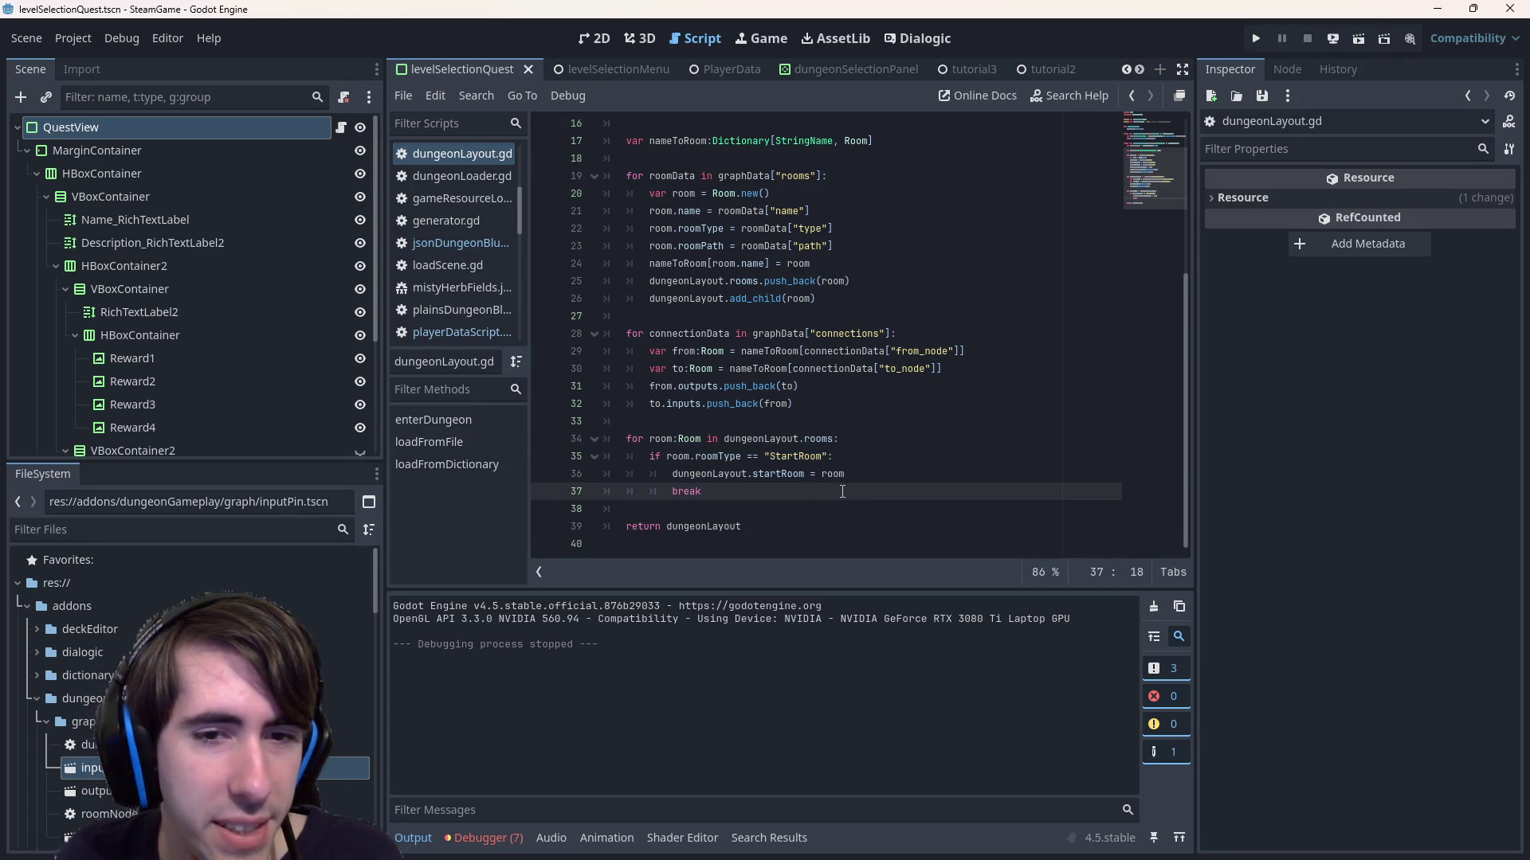
pyautogui.doubleClick(670, 445)
# - Review the room-creation loop (lines 19–26), then jump from Room.new() to room.gd
pyautogui.scroll(2, 660, 442)
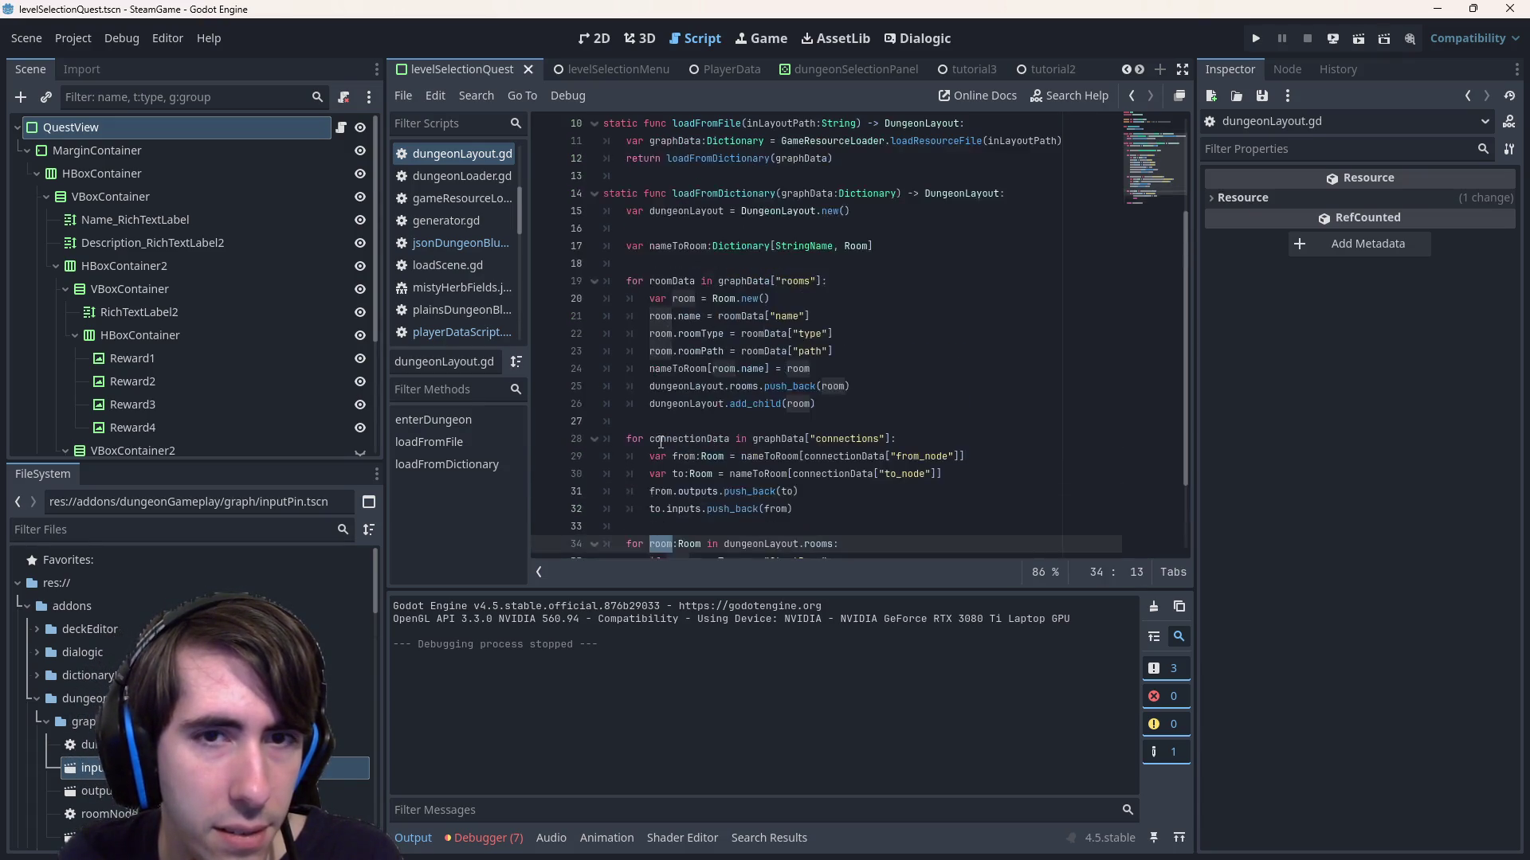
pyautogui.moveTo(860, 399)
pyautogui.mouseDown()
pyautogui.moveTo(557, 301)
pyautogui.moveTo(549, 285)
pyautogui.mouseUp()
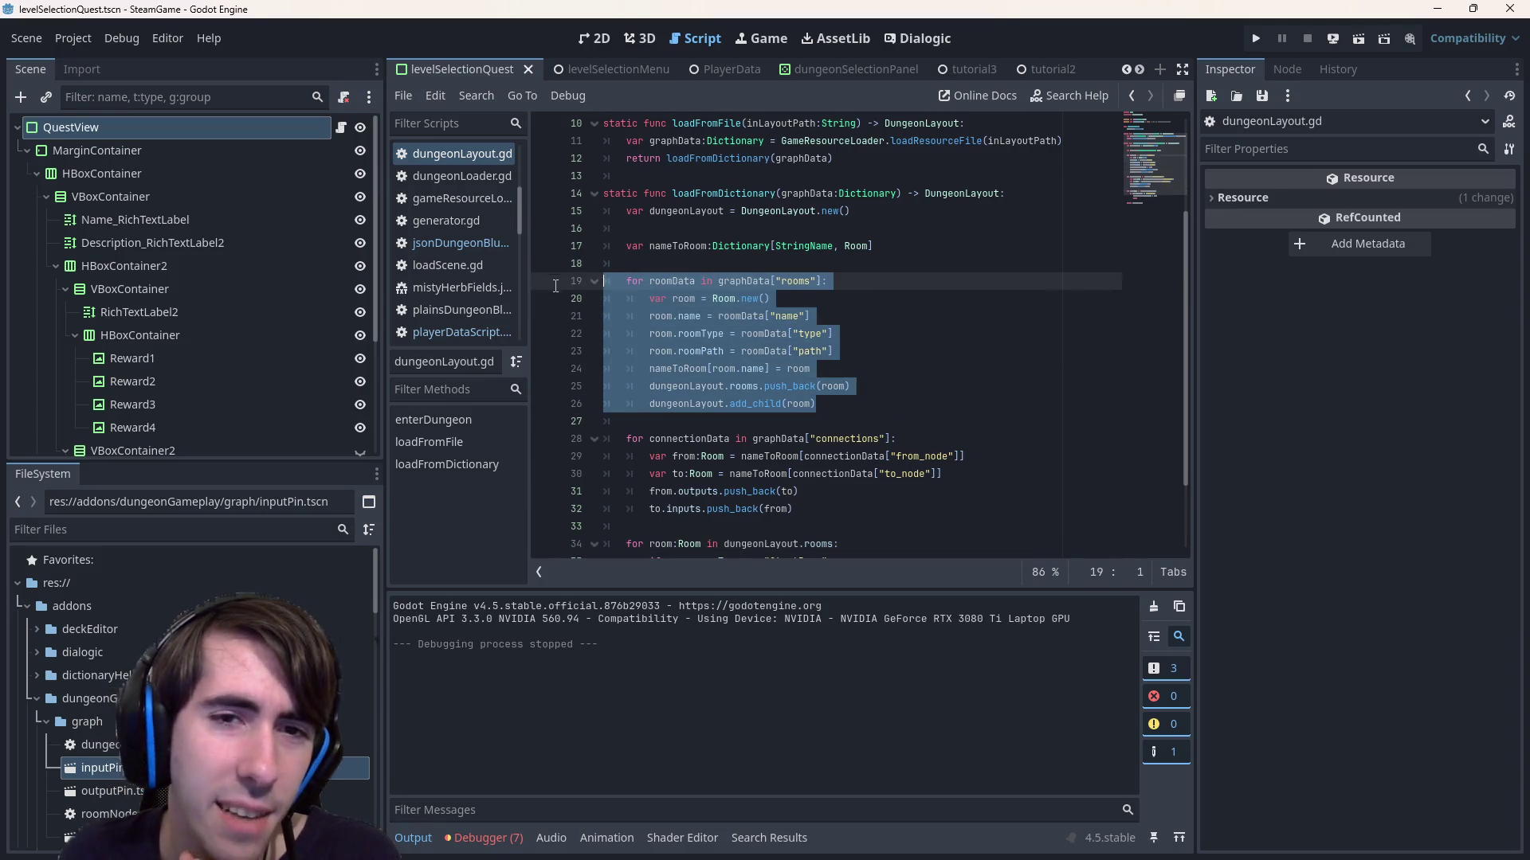
pyautogui.moveTo(916, 355); pyautogui.dragTo(607, 316)
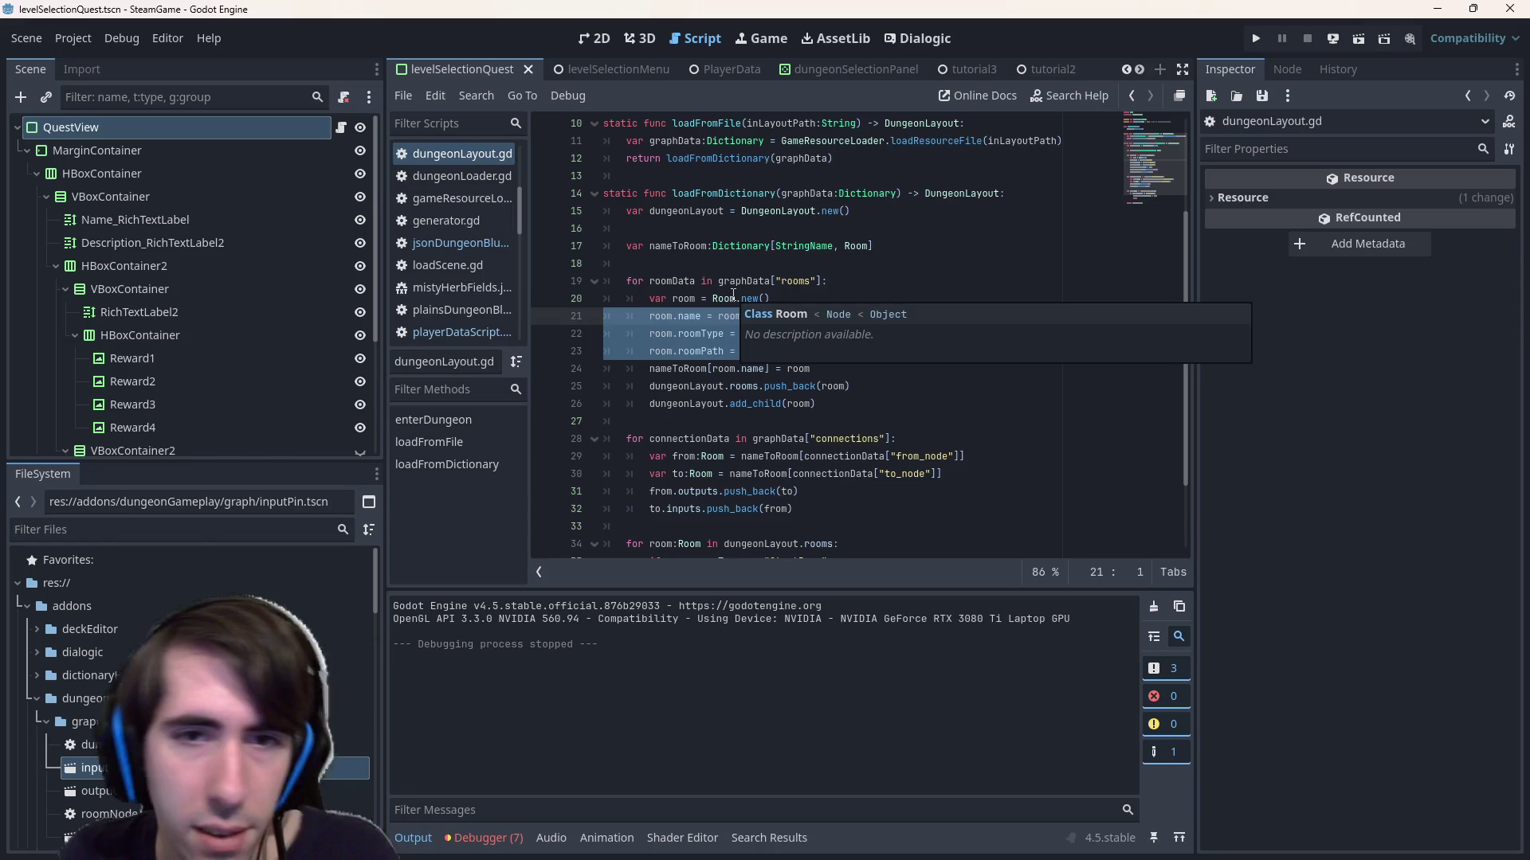
pyautogui.click(729, 300)
pyautogui.keyDown('ctrl'); pyautogui.click(727, 299); pyautogui.keyUp('ctrl')
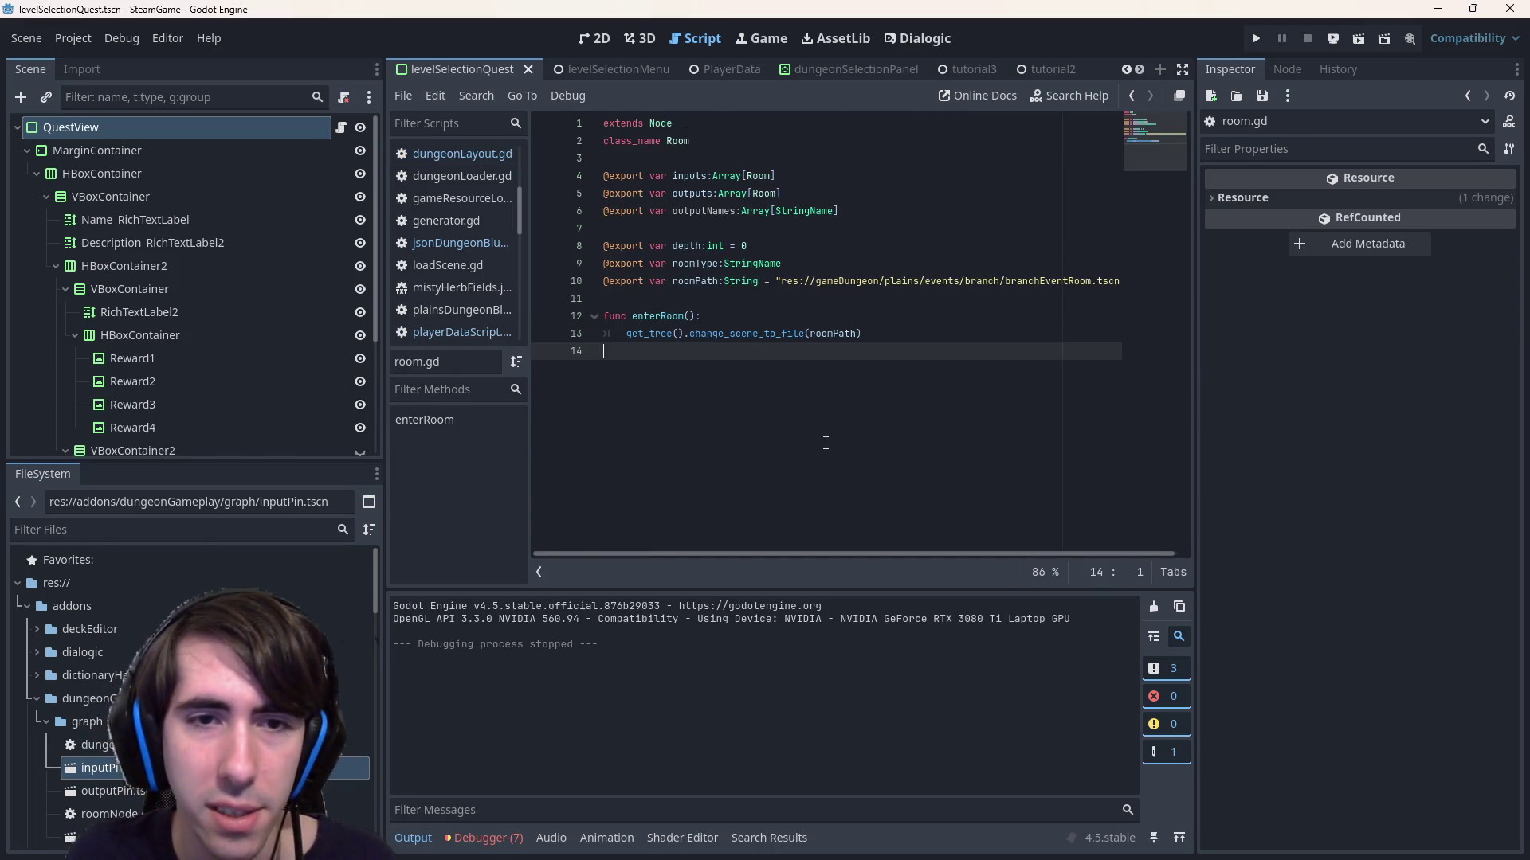
# - Add a static createFromDictionary(data: Dictionary) function header to room.gd
pyautogui.press('Return')
pyautogui.write('static func')
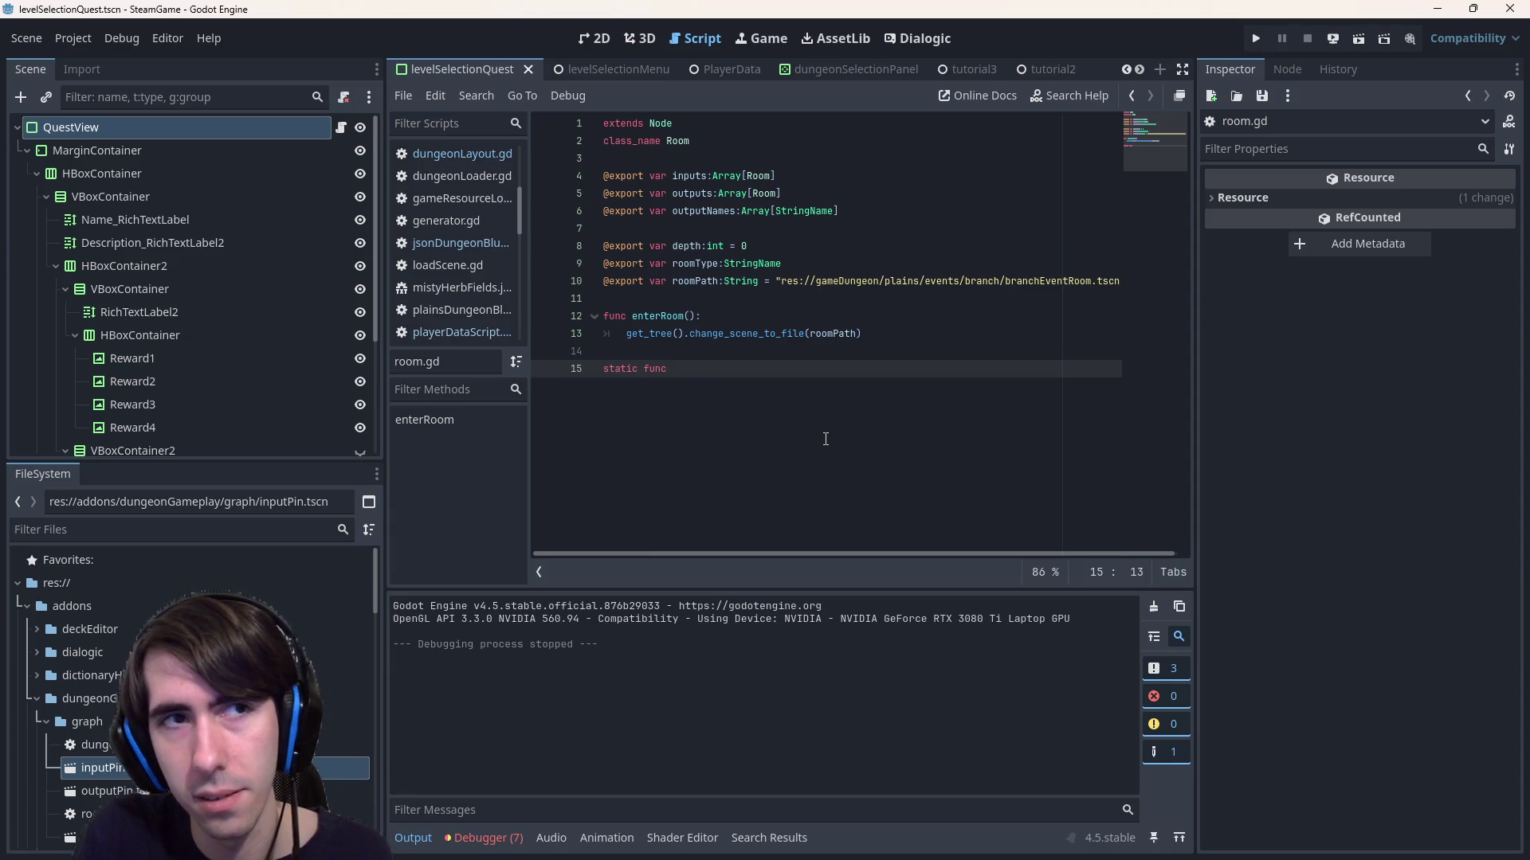
pyautogui.write('createFromJ')
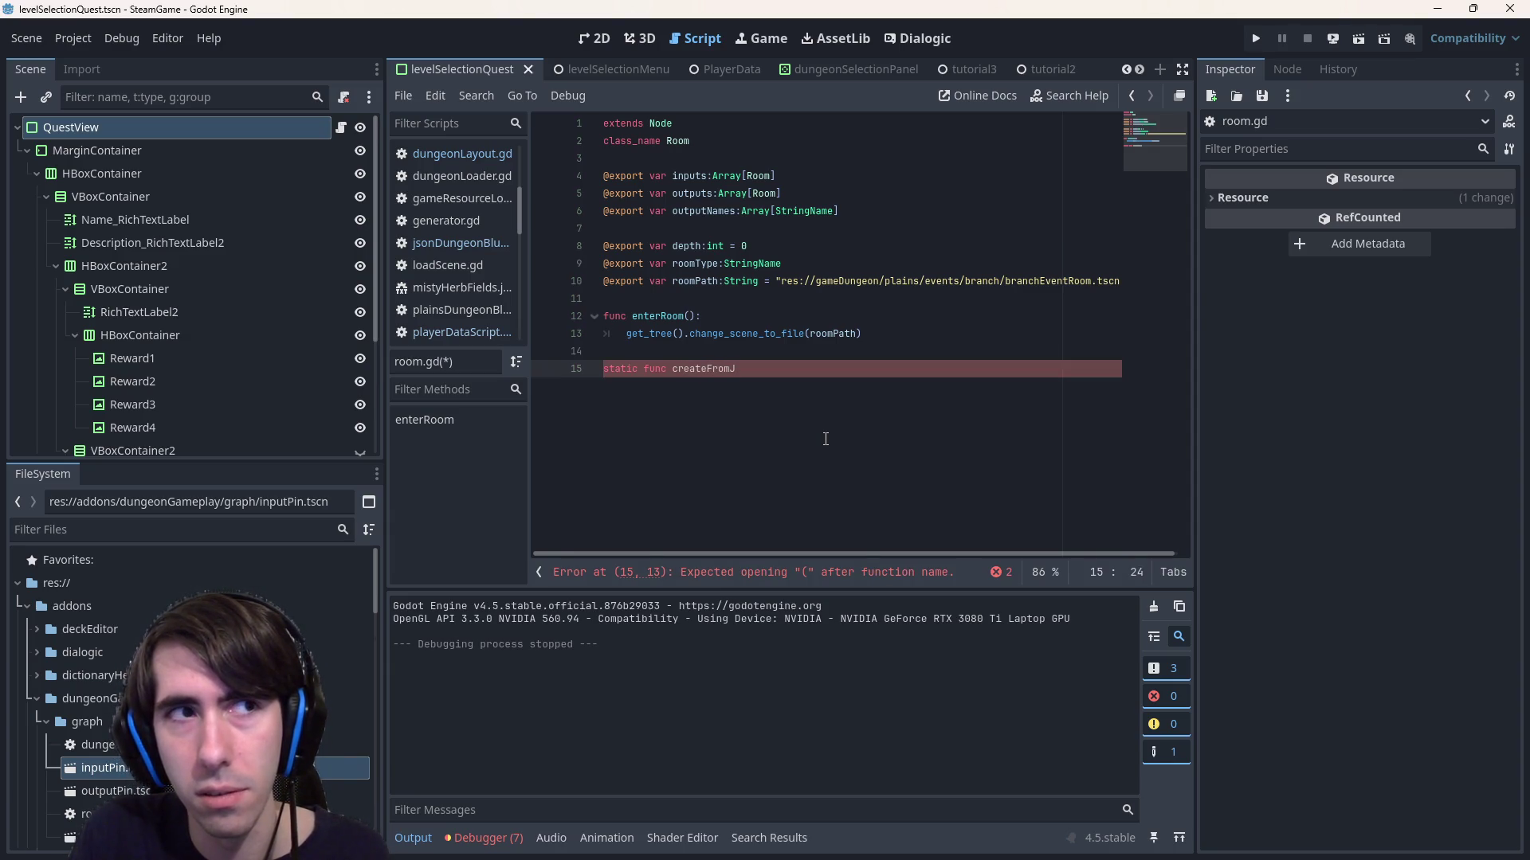
pyautogui.write('Dictionary')
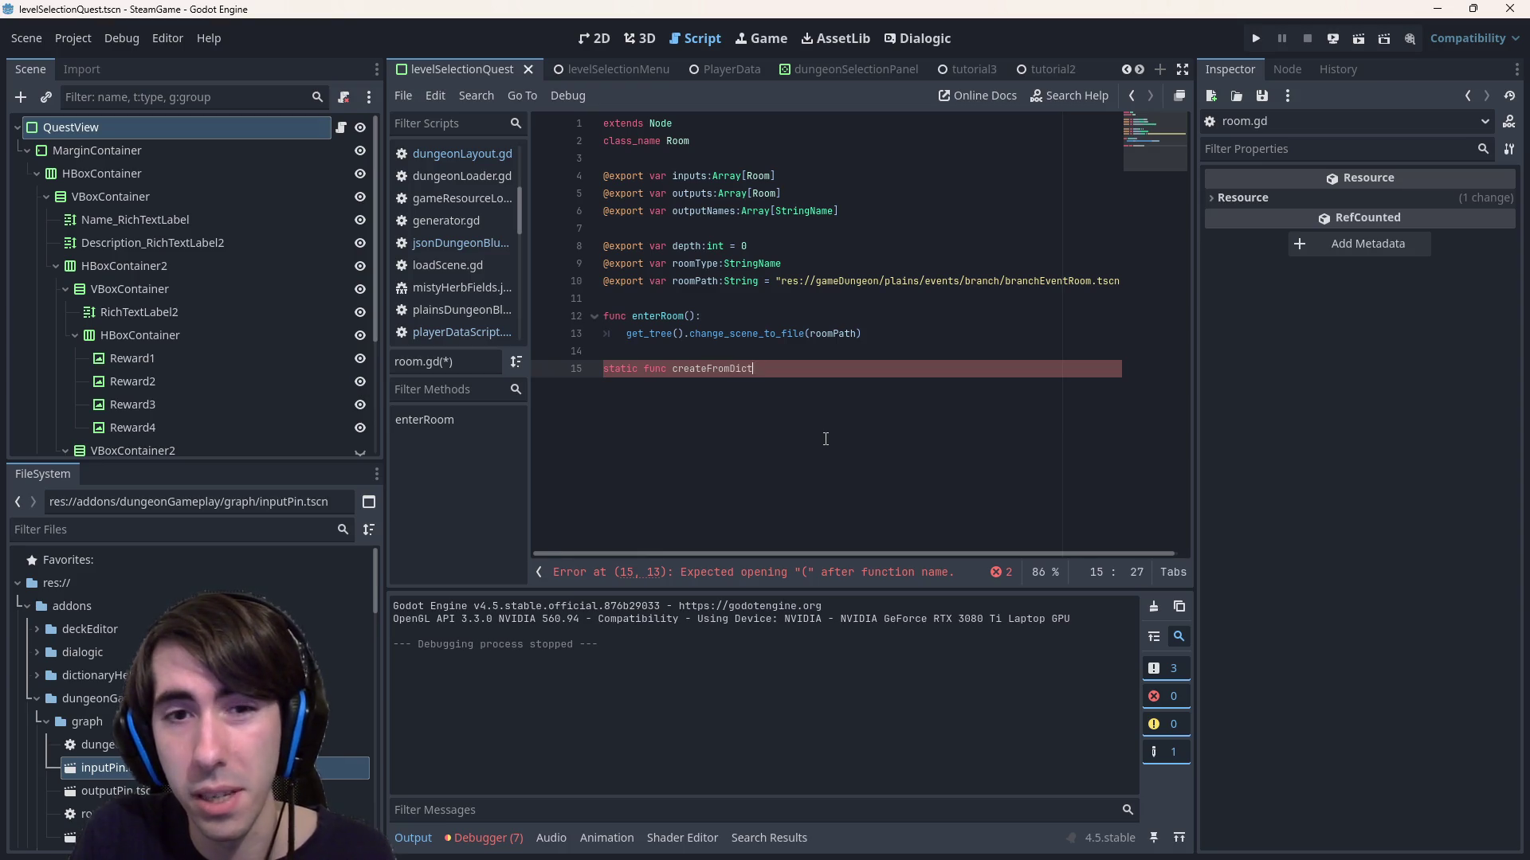
pyautogui.write('():')
pyautogui.press('Return')
pyautogui.press('Up')
pyautogui.press('End')
pyautogui.press('Left')
pyautogui.press('Left')
pyautogui.write('dictionary')
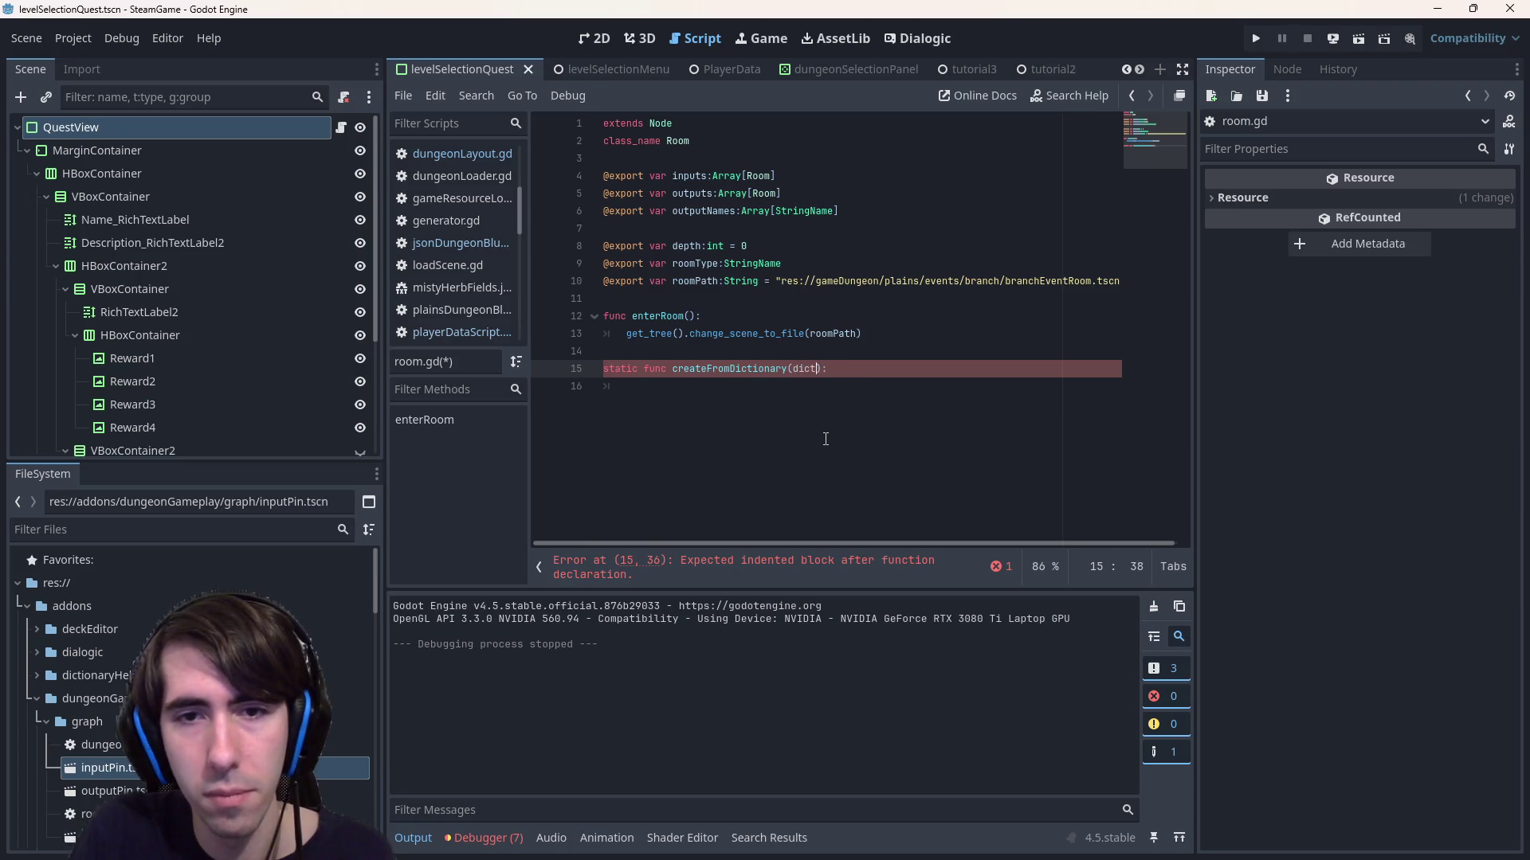
pyautogui.hotkey('ctrl', 'BackSpace')
pyautogui.write('data:')
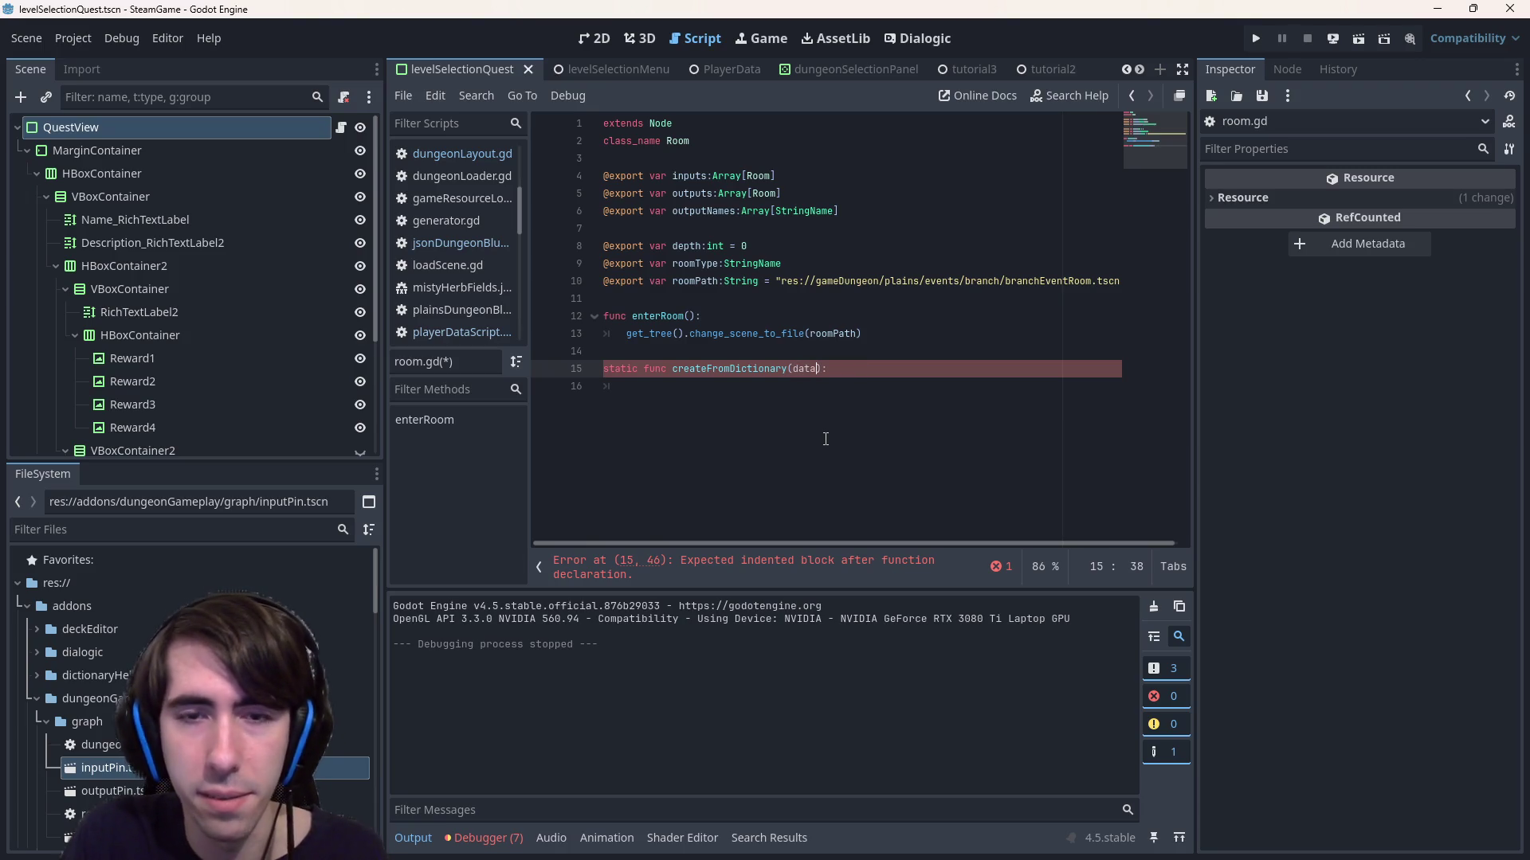
pyautogui.write('Diction')
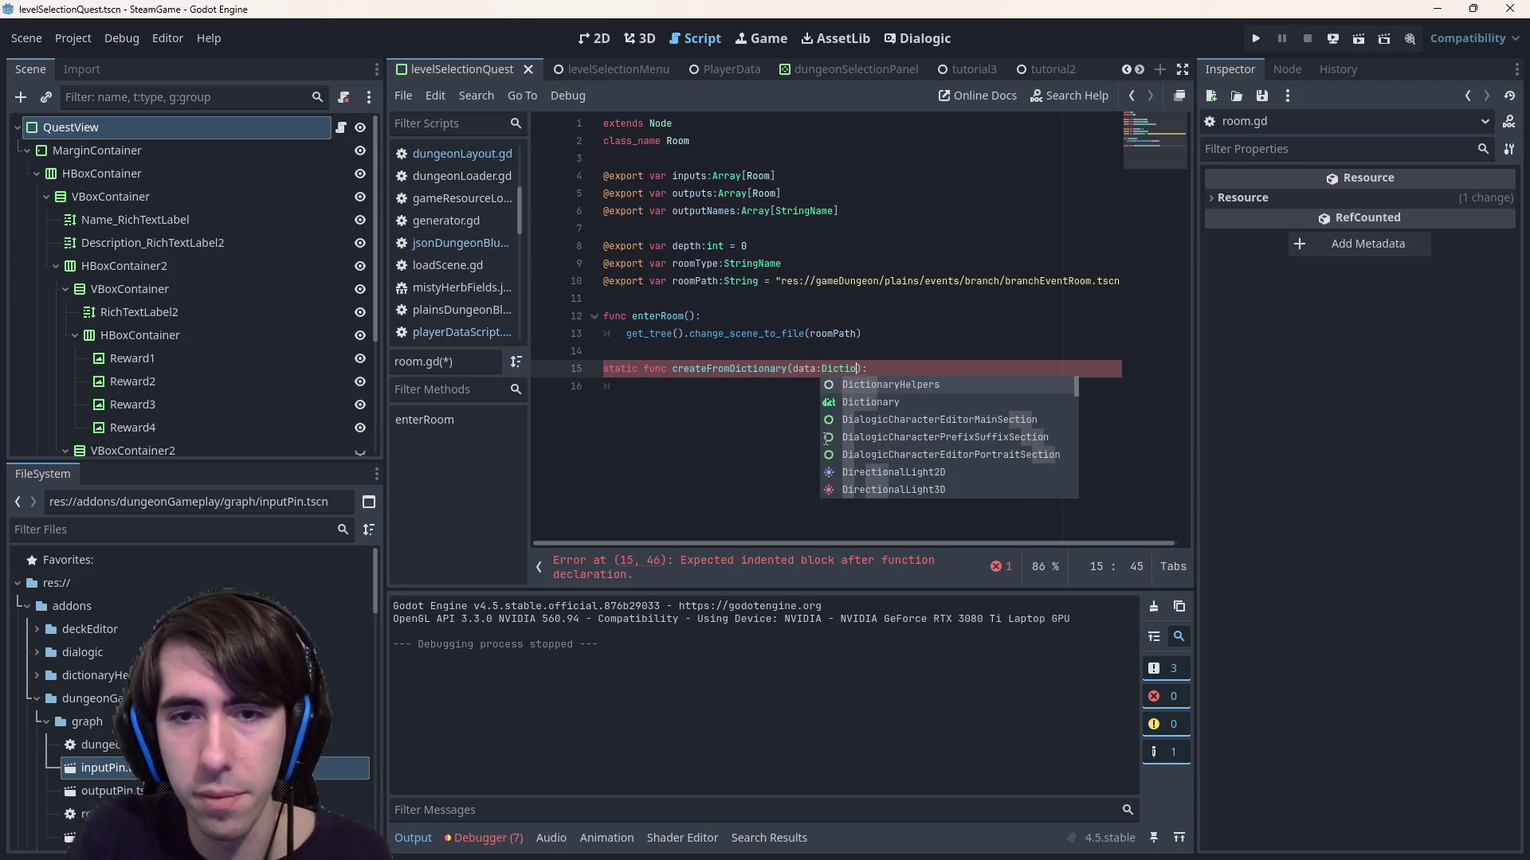
pyautogui.press('Down')
pyautogui.press('Return')
# - Give it a body of 'var newRoom = Room.new()' and 'return newRoom', then save
pyautogui.press('End')
pyautogui.press('Return')
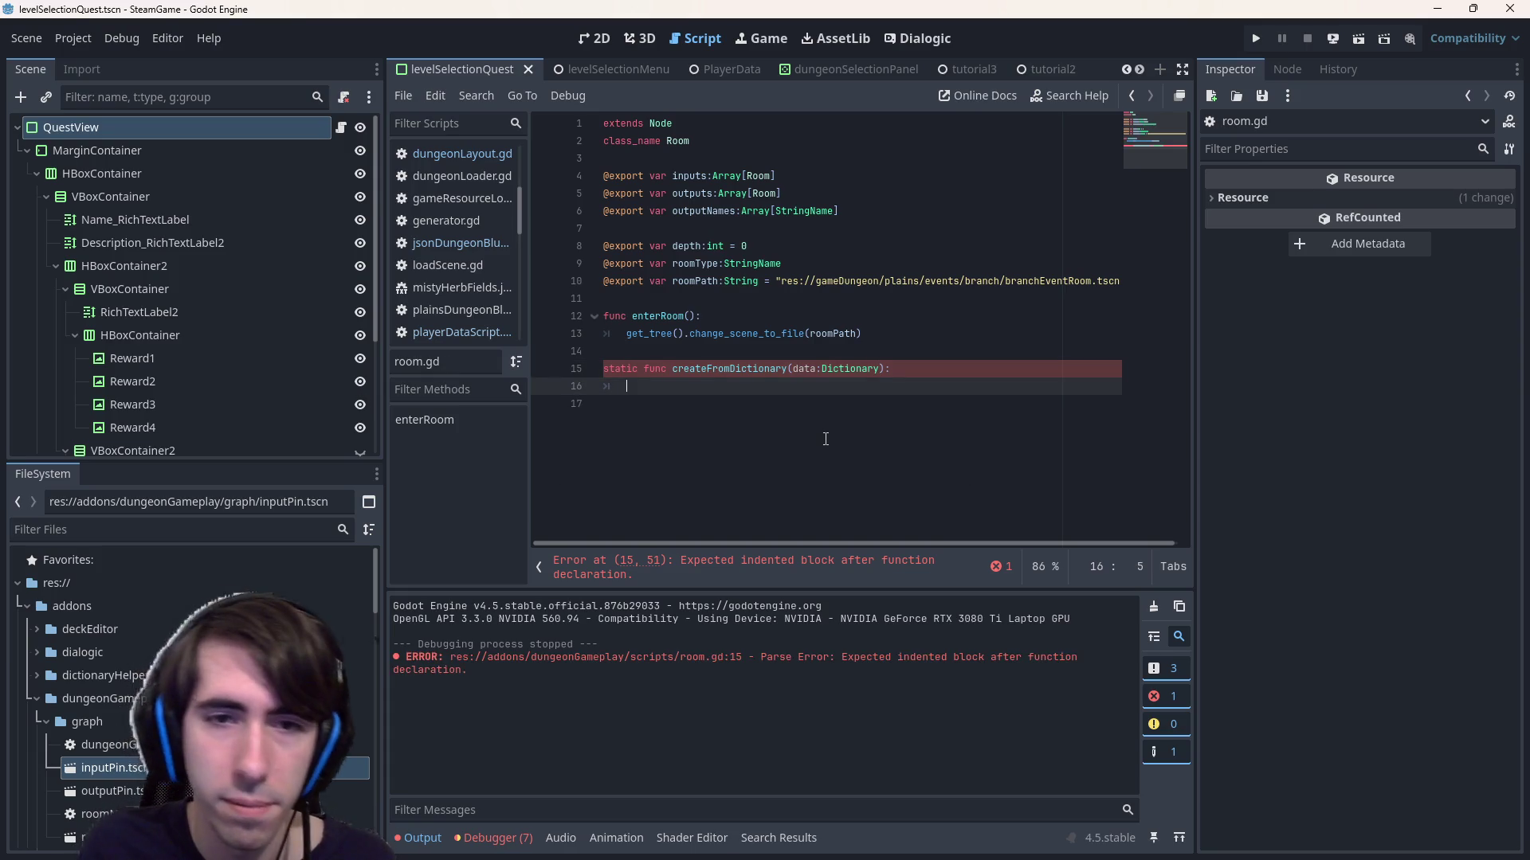
pyautogui.write('var newRoom = ')
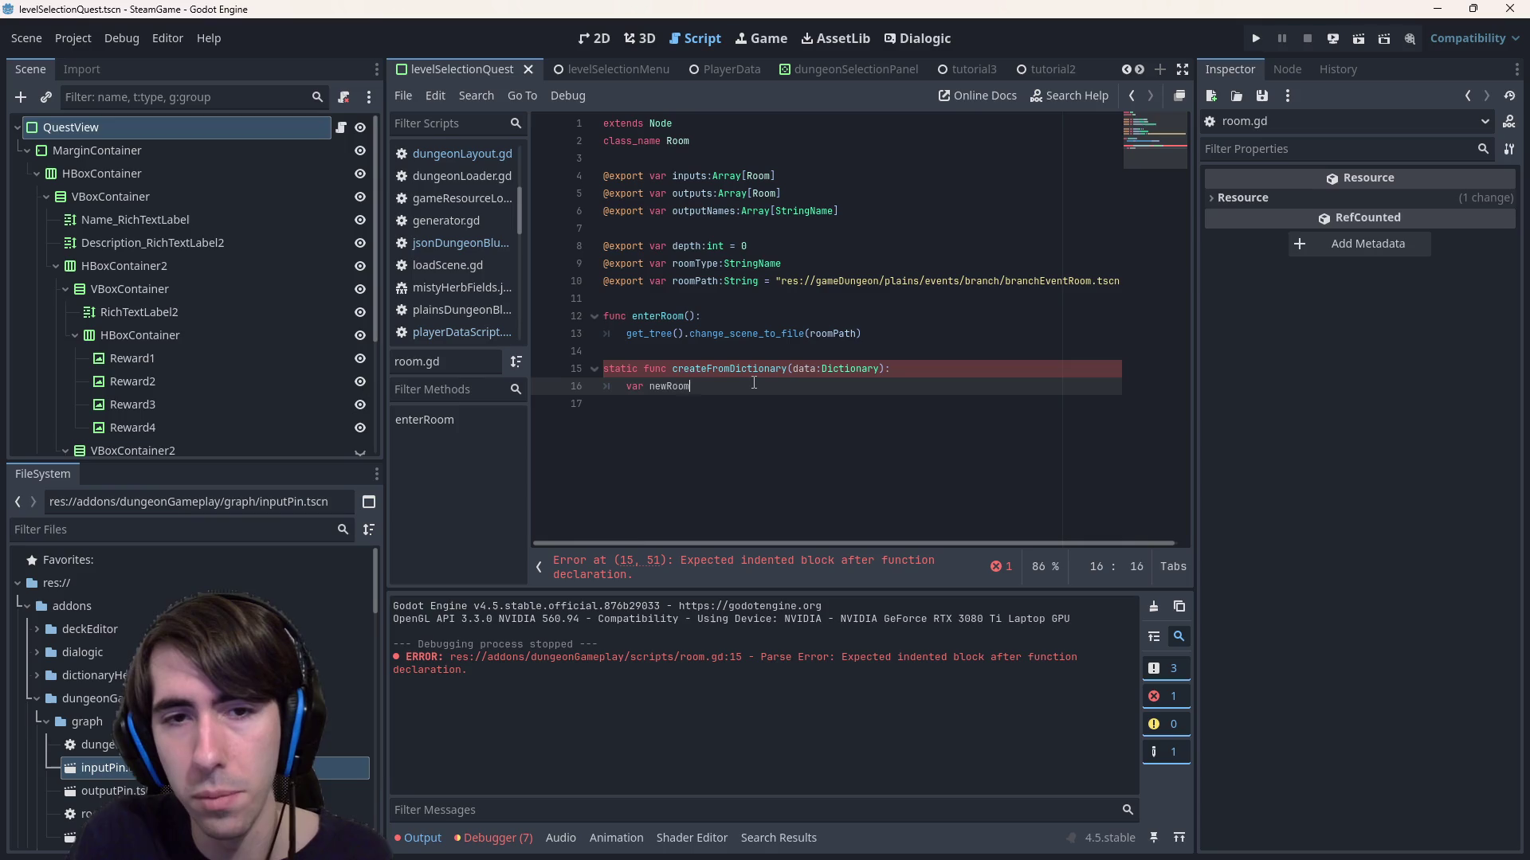
pyautogui.write('Room.new()')
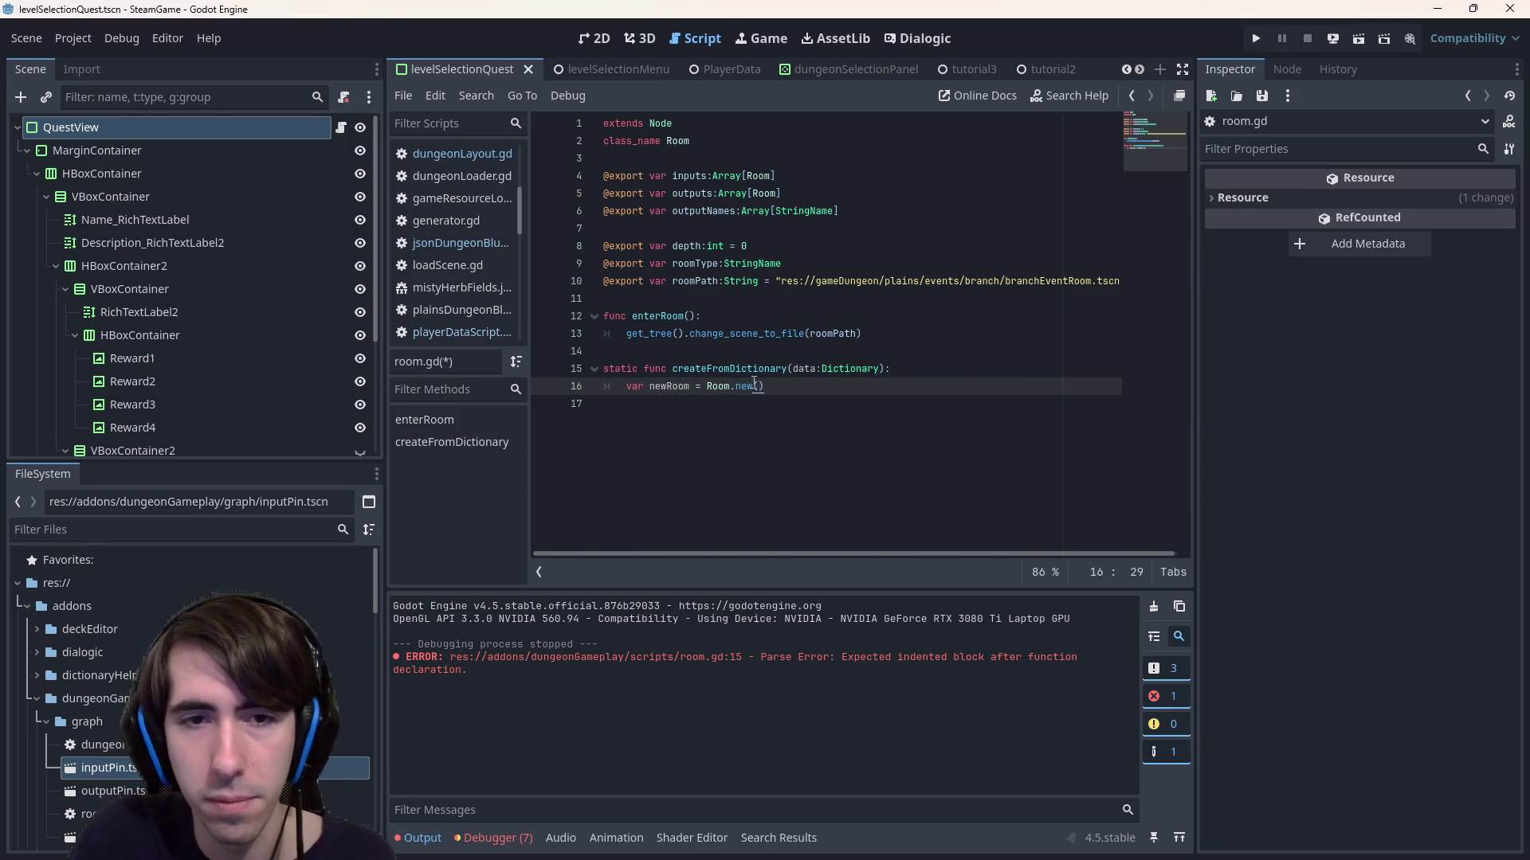
pyautogui.press('Return')
pyautogui.press('Return')
pyautogui.write('return newRoom')
pyautogui.hotkey('ctrl', 's')
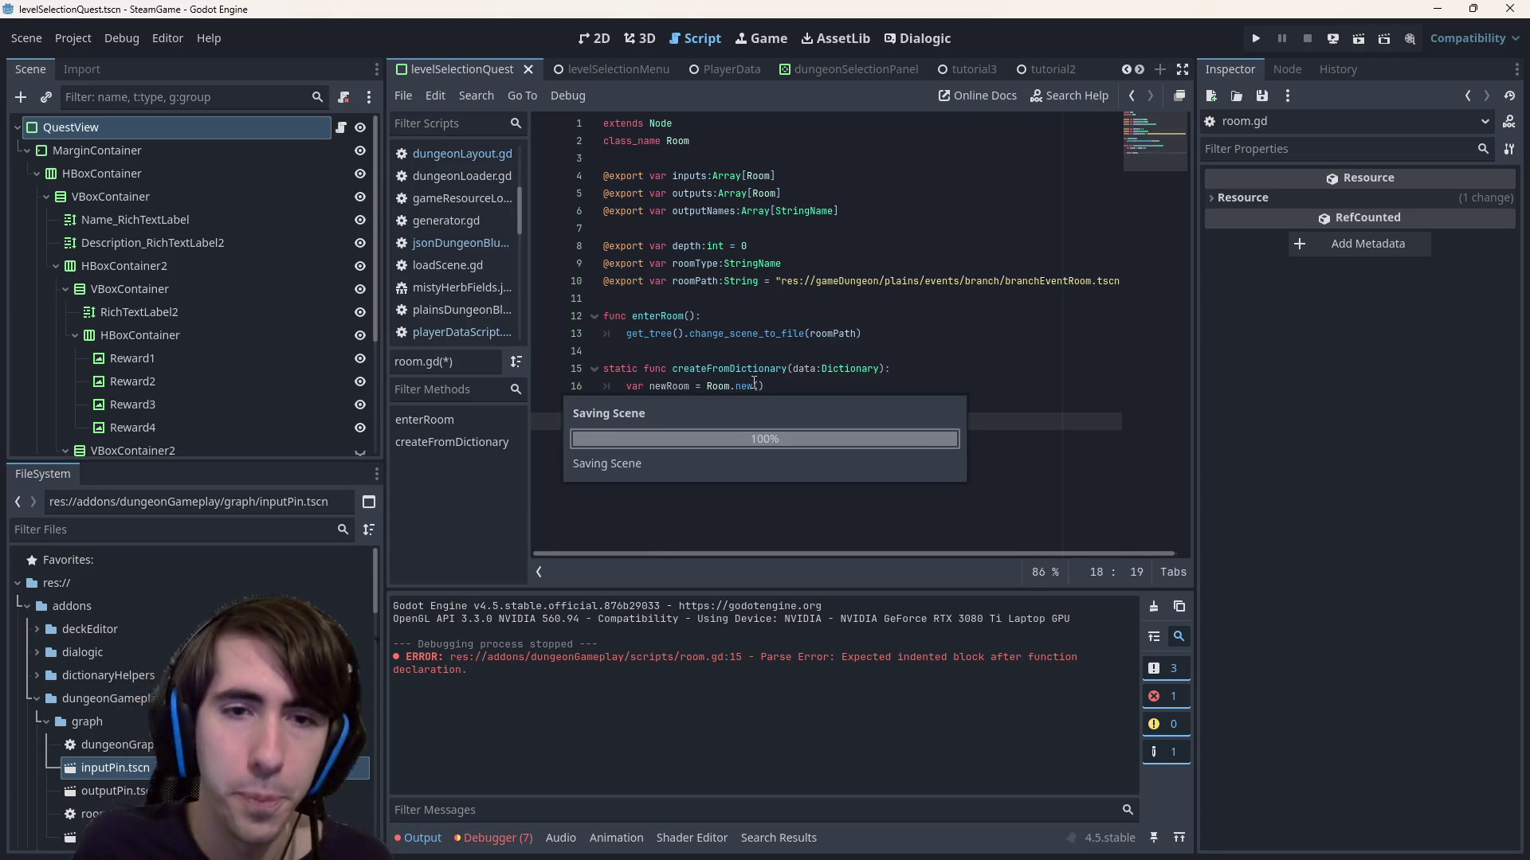
pyautogui.doubleClick(742, 374)
pyautogui.hotkey('alt', 'Left')
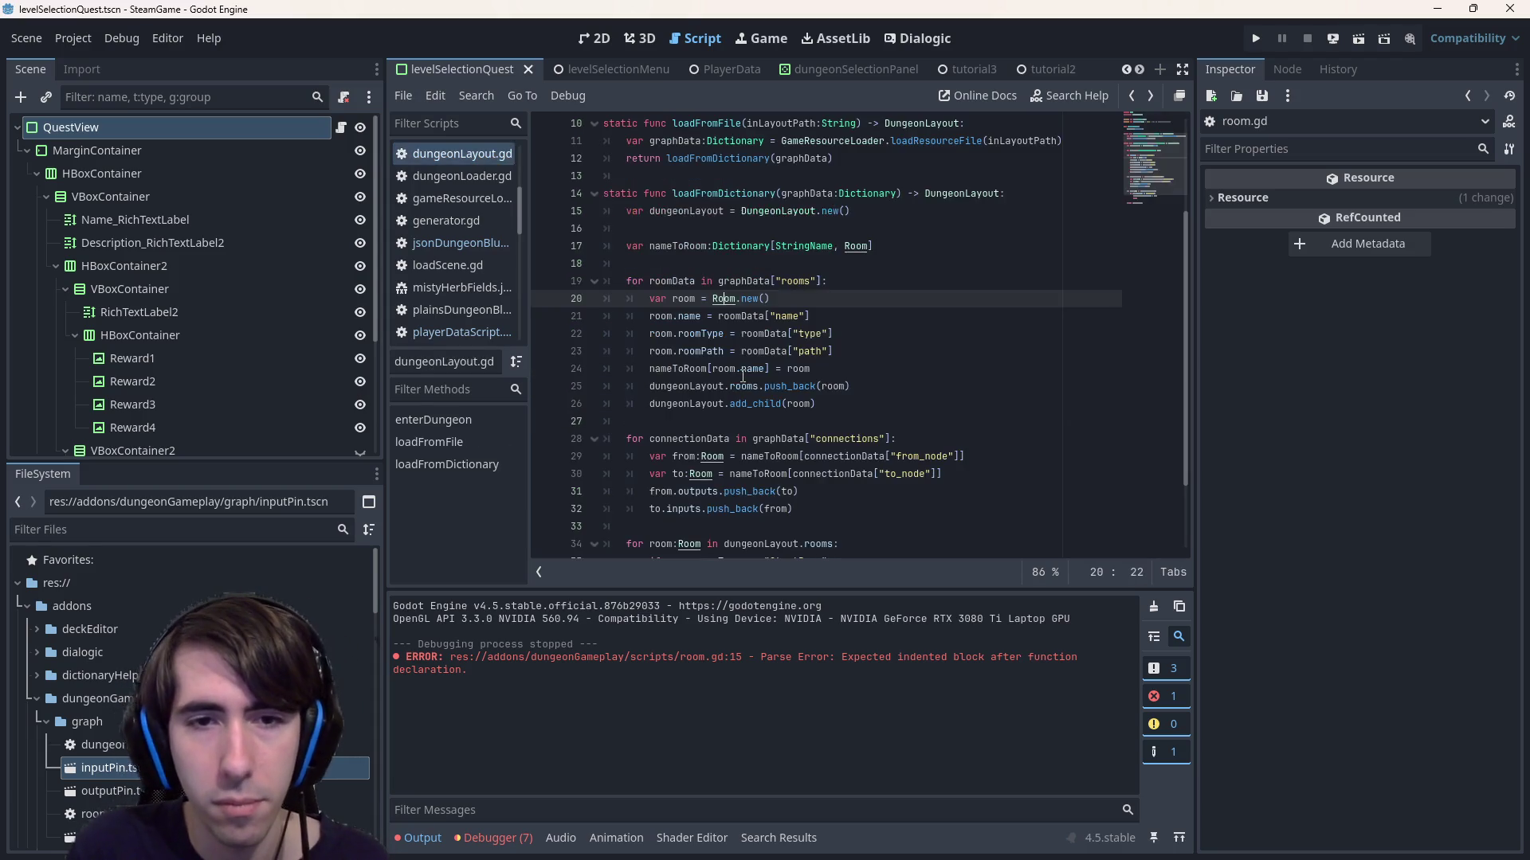
# - Insert 'var room = createFromDictionary()' and cut the old Room.new() and property assignment lines
pyautogui.doubleClick(683, 300)
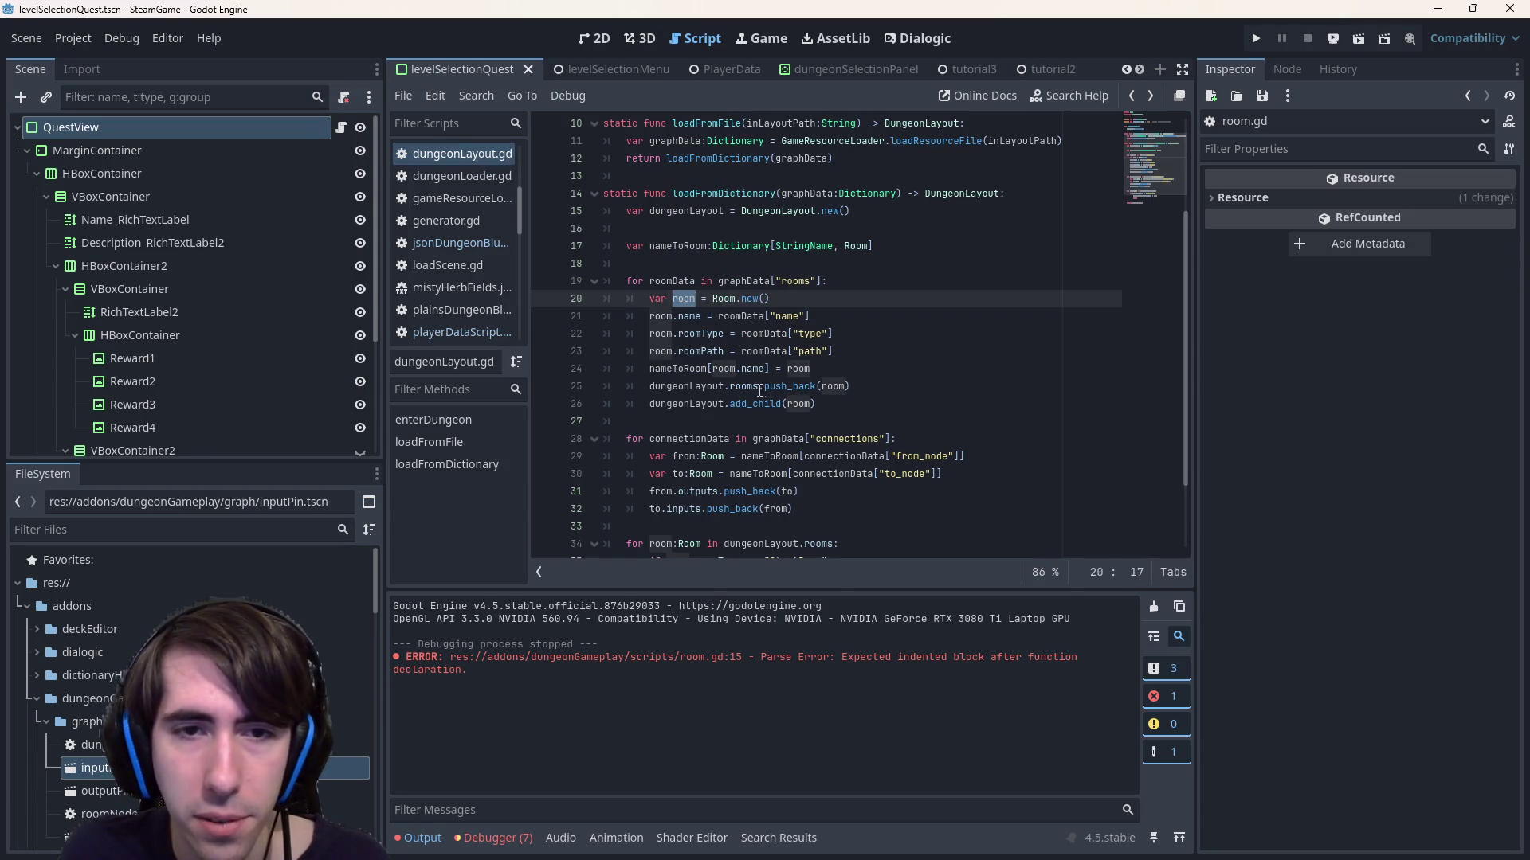
pyautogui.click(847, 351)
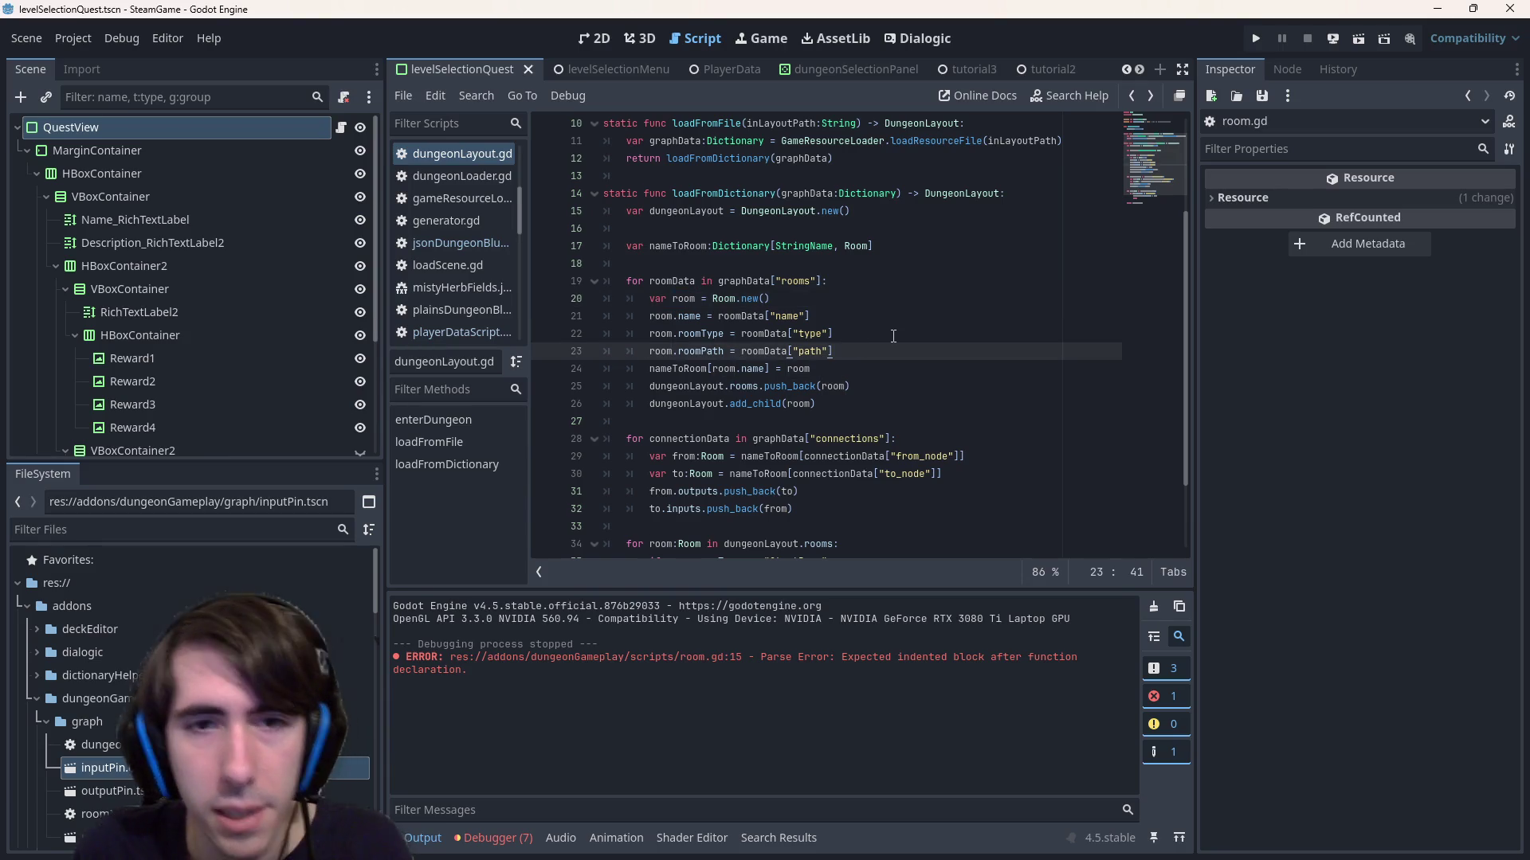
pyautogui.press('Return')
pyautogui.write('var room = ')
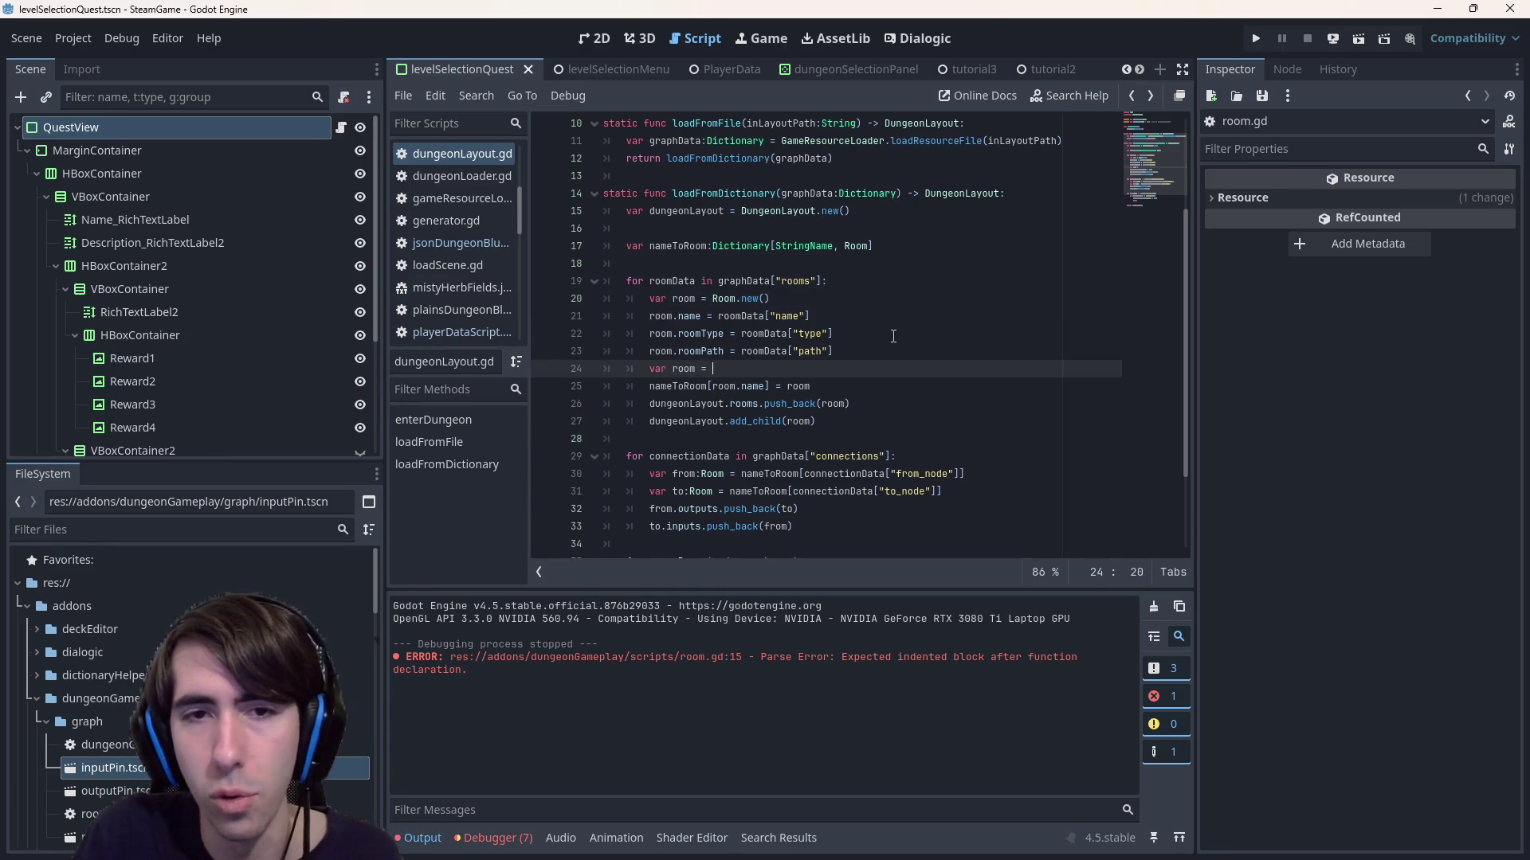
pyautogui.write('createFromDictionary()')
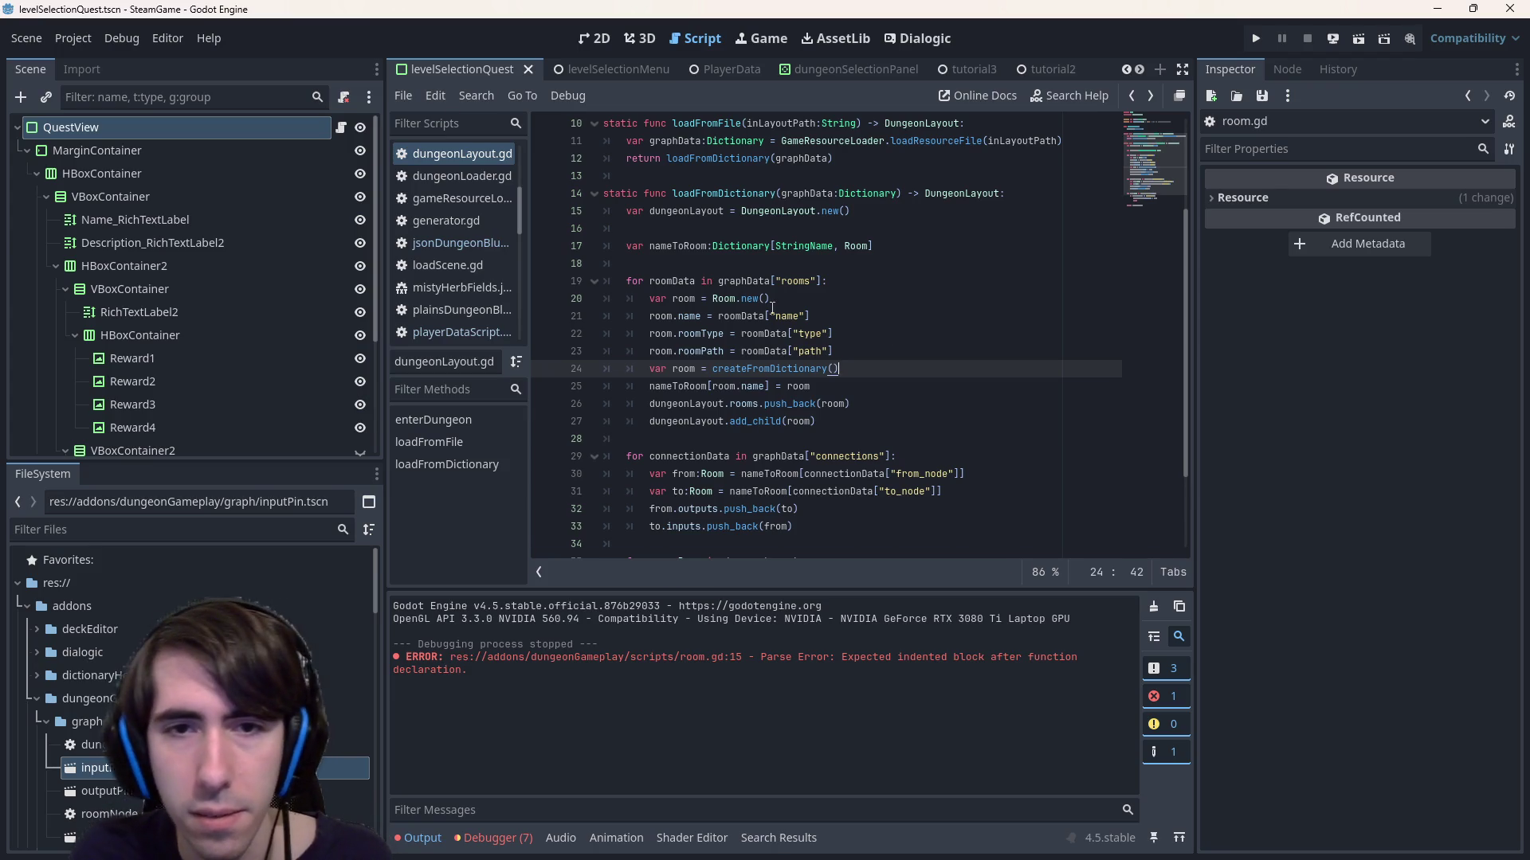
pyautogui.moveTo(835, 352)
pyautogui.mouseDown()
pyautogui.moveTo(603, 351)
pyautogui.moveTo(518, 316)
pyautogui.mouseUp()
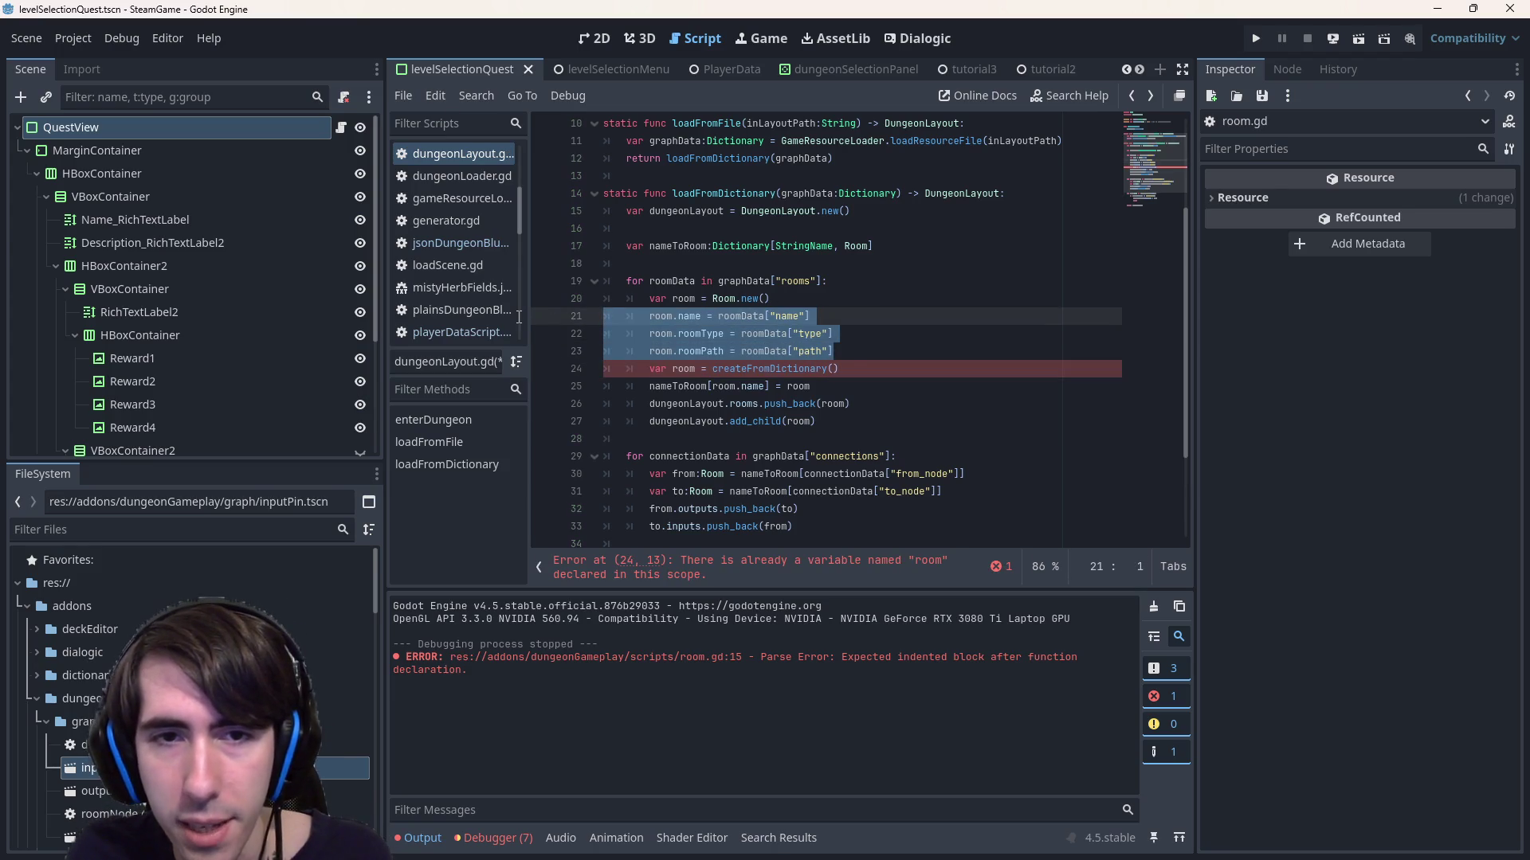
pyautogui.moveTo(836, 351)
pyautogui.mouseDown()
pyautogui.moveTo(558, 319)
pyautogui.moveTo(555, 303)
pyautogui.mouseUp()
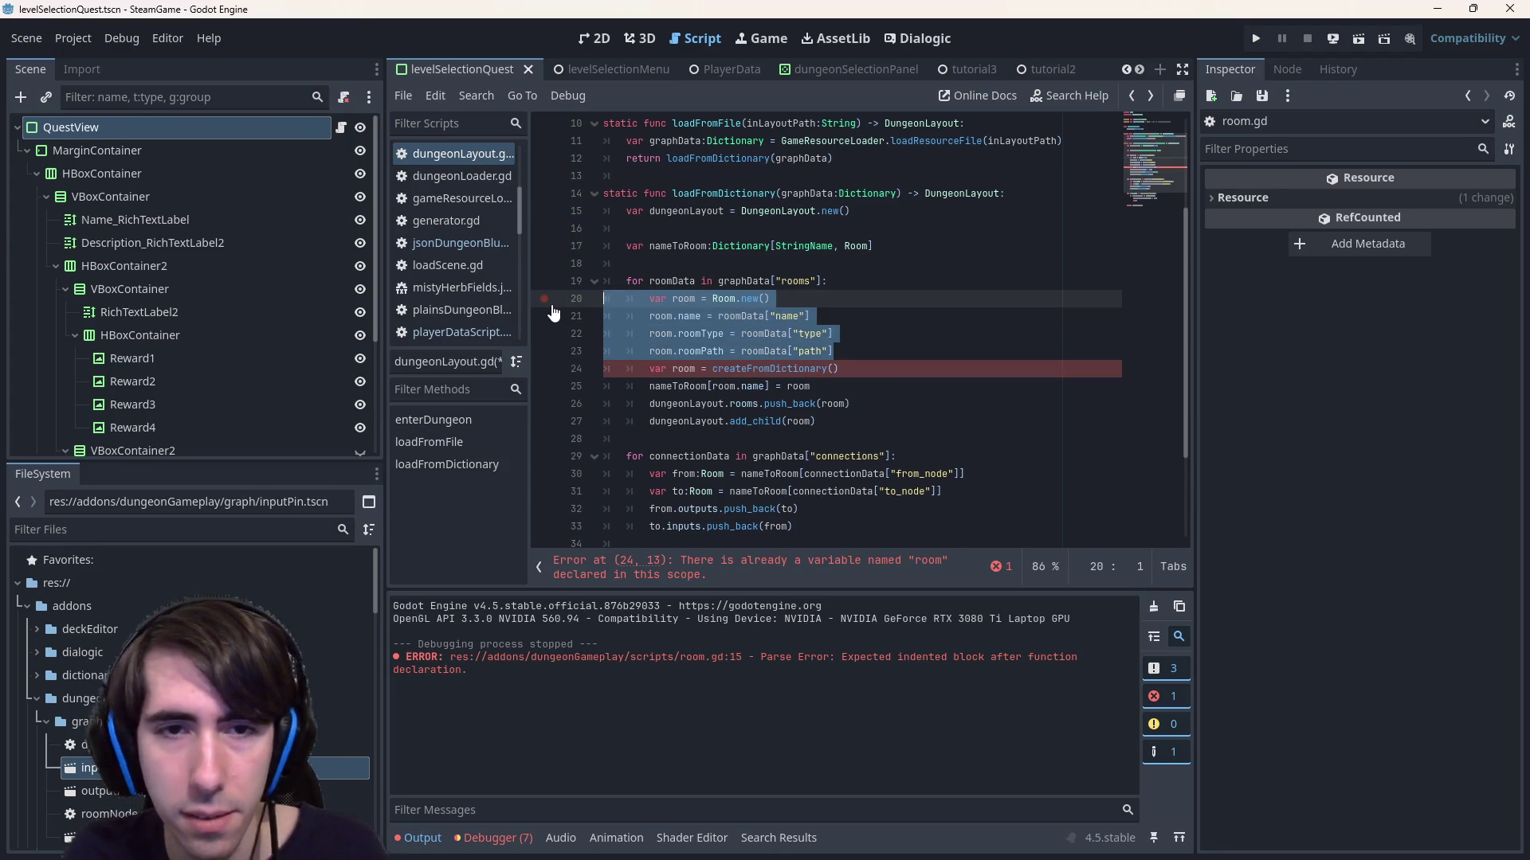
pyautogui.press('BackSpace')
pyautogui.press('BackSpace')
# - Qualify the call as Room.createFromDictionary() and go to its definition in room.gd
pyautogui.doubleClick(788, 299)
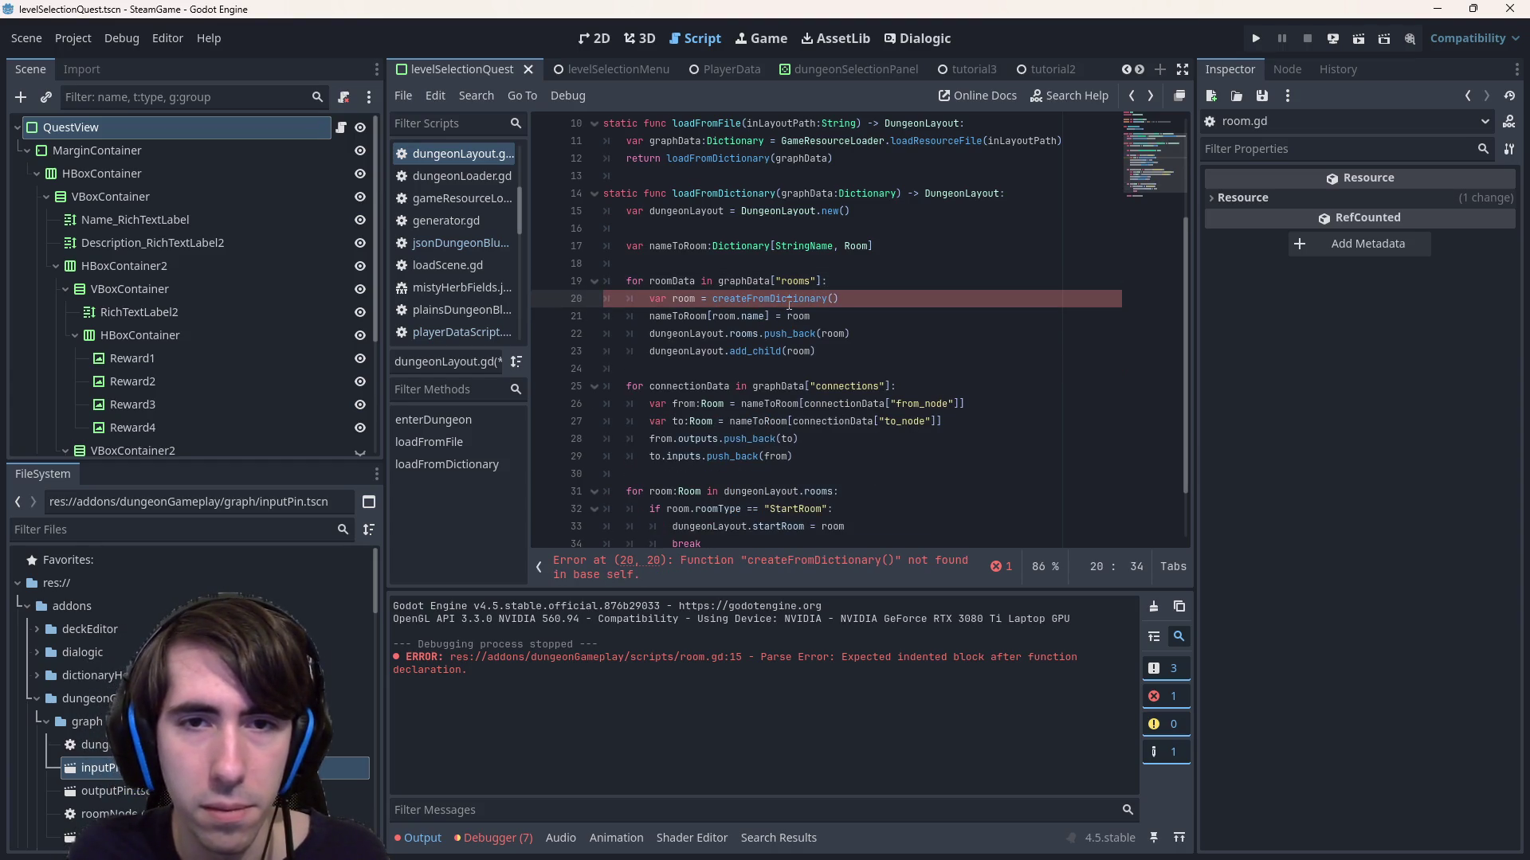
pyautogui.hotkey('ctrl', 'Left')
pyautogui.write('Room.')
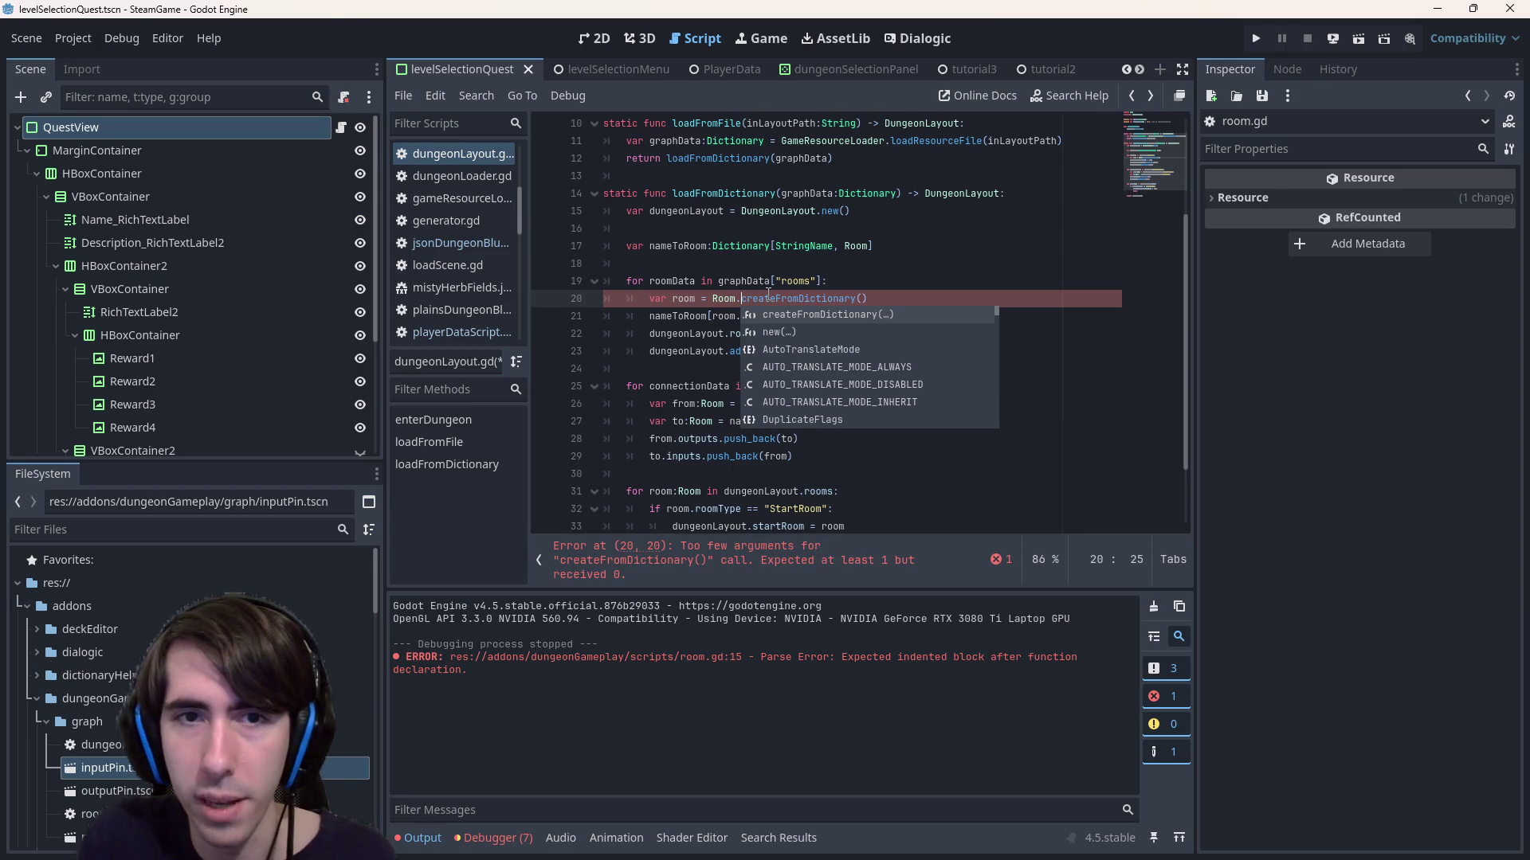
pyautogui.press('Escape')
pyautogui.keyDown('ctrl'); pyautogui.click(793, 299); pyautogui.keyUp('ctrl')
pyautogui.click(739, 404)
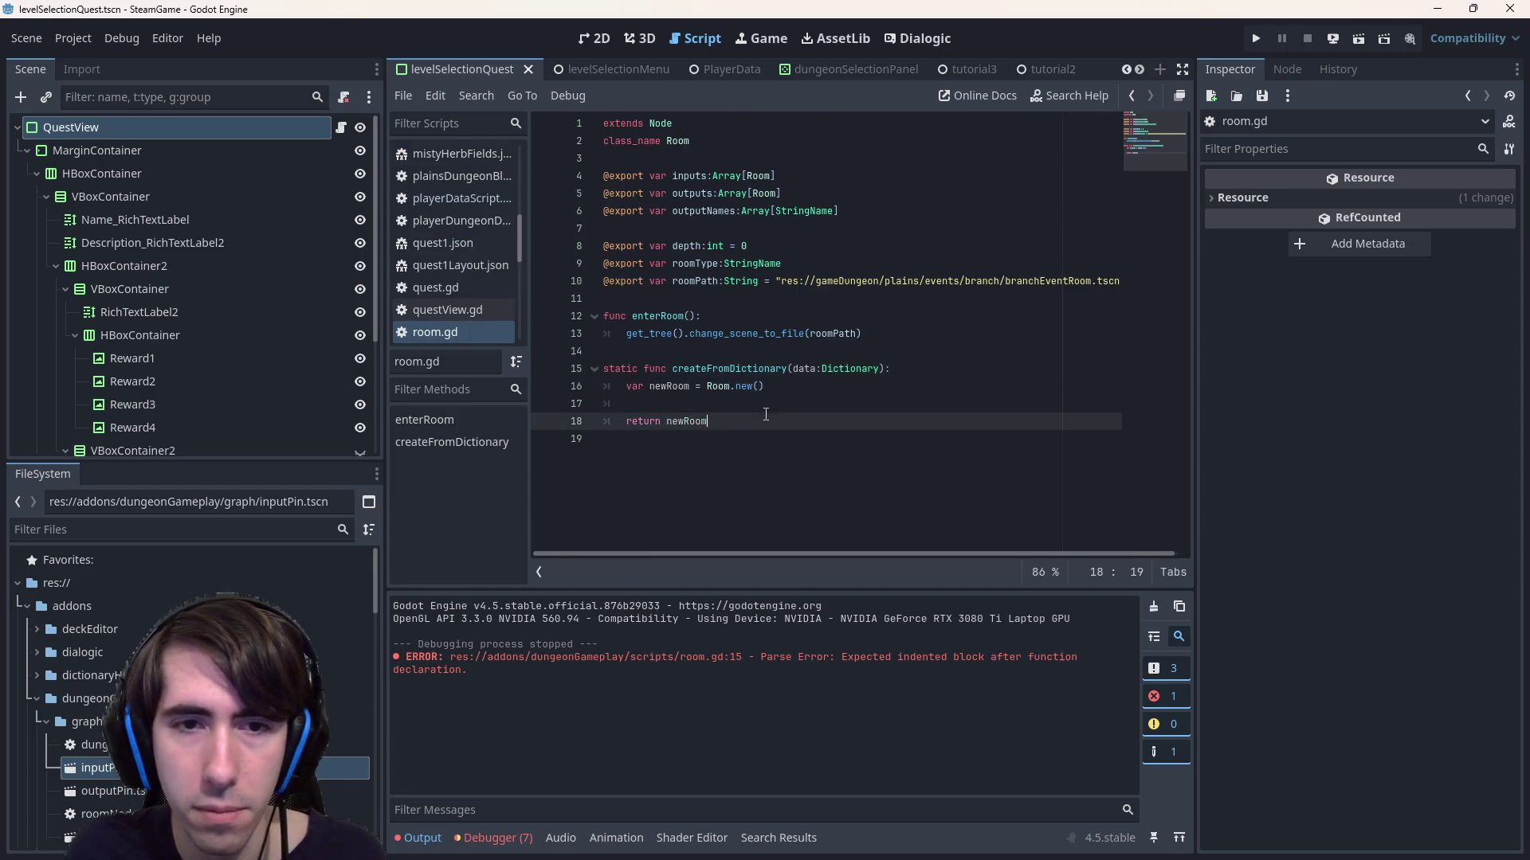
# - Paste the room setup lines into createFromDictionary and pass roomData in dungeonLayout.gd's call
pyautogui.press('Return')
pyautogui.press('Return')
pyautogui.press('Up')
pyautogui.write('var room = Room.new() \t\troom.name = roomData["name"] \t\troom.roomType = roomData["type"] \t\troom.roomPath = roomData["path"]')
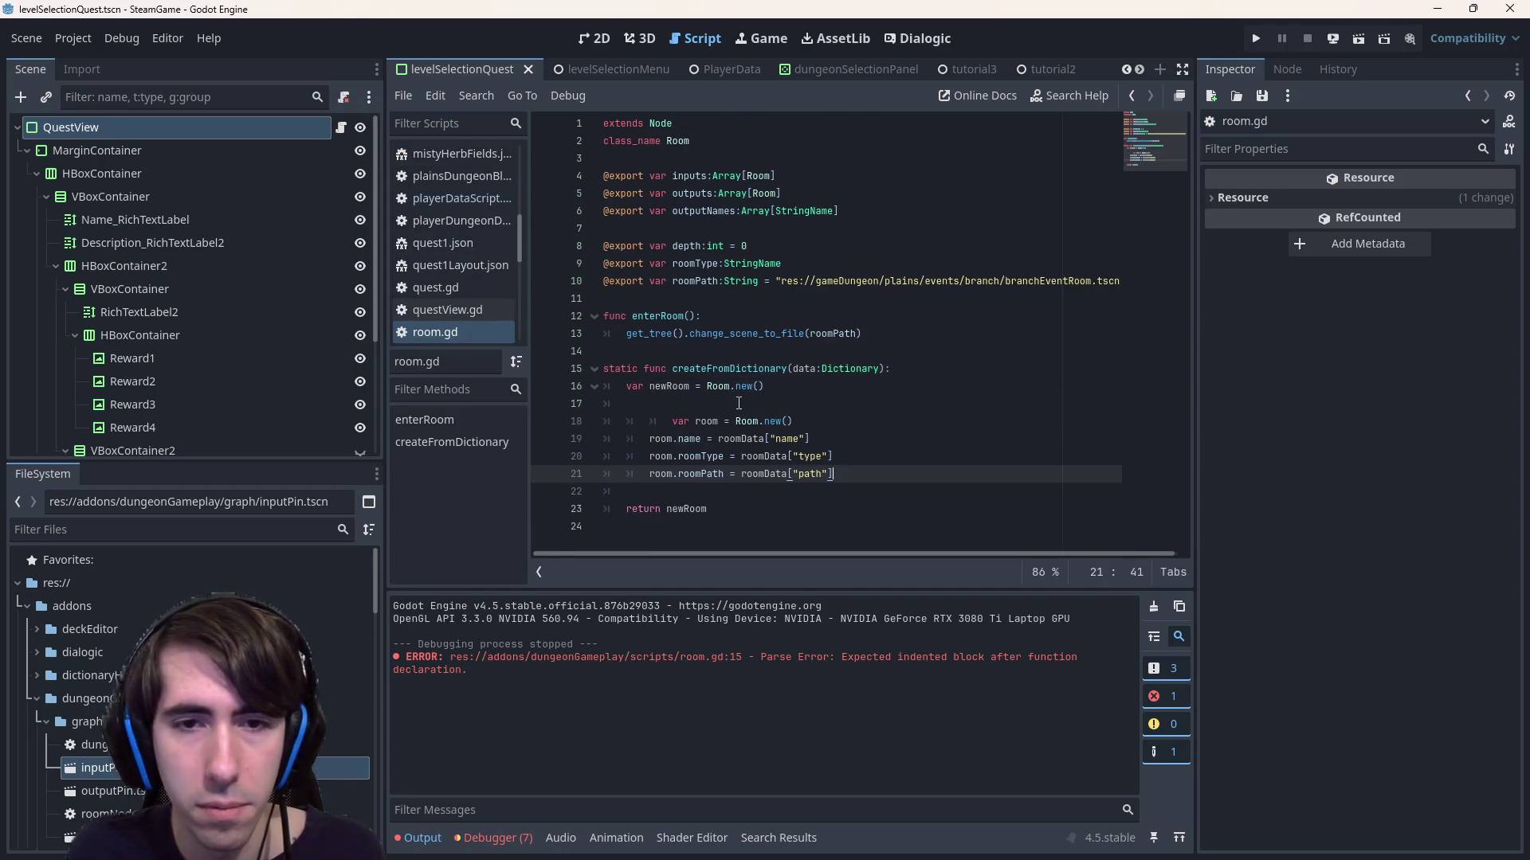
pyautogui.hotkey('alt', 'Left')
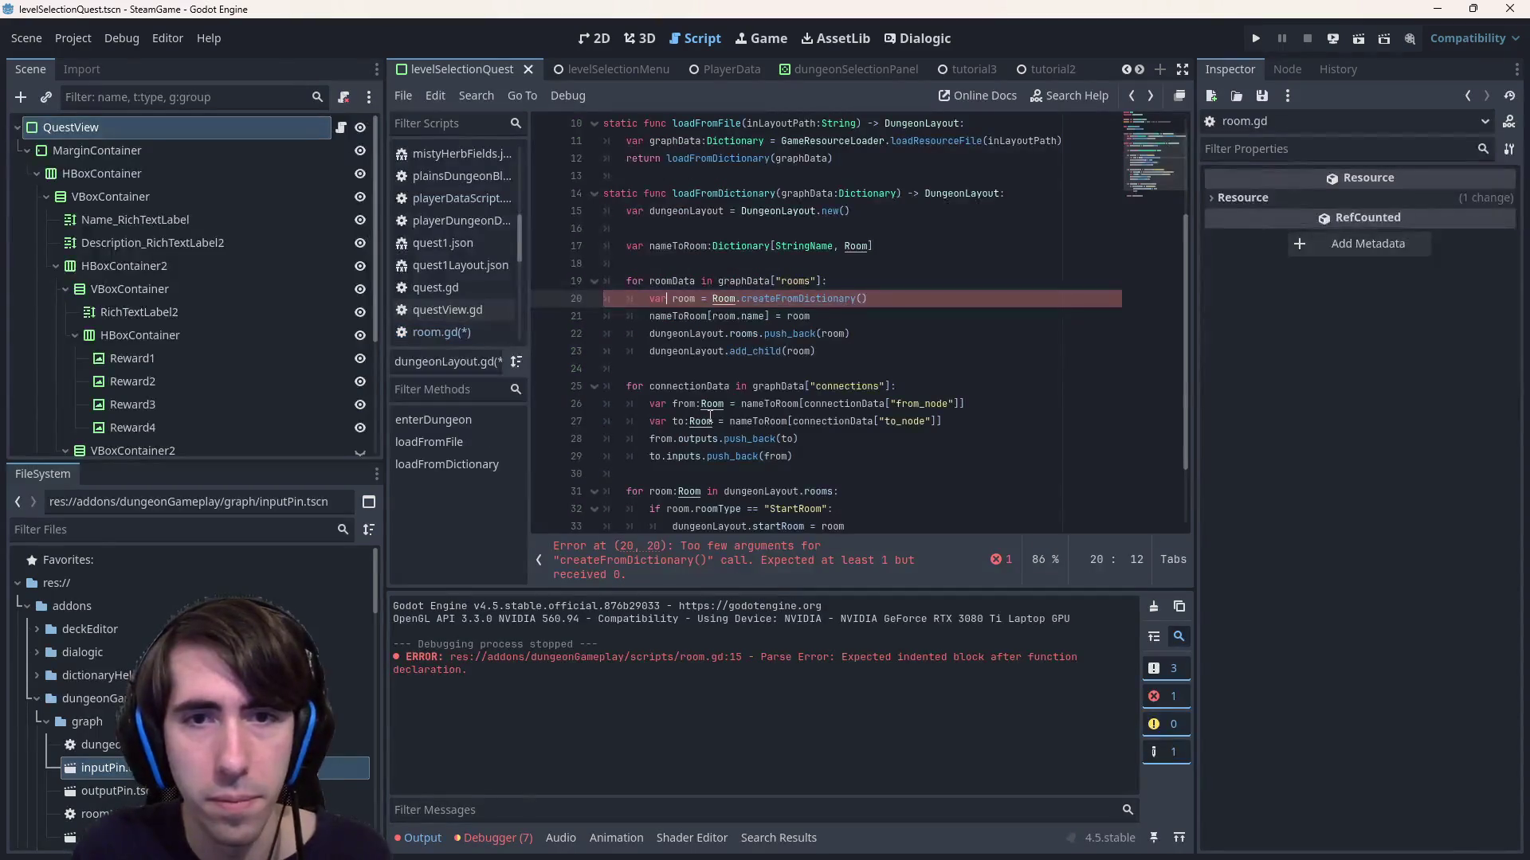
pyautogui.write('roomData')
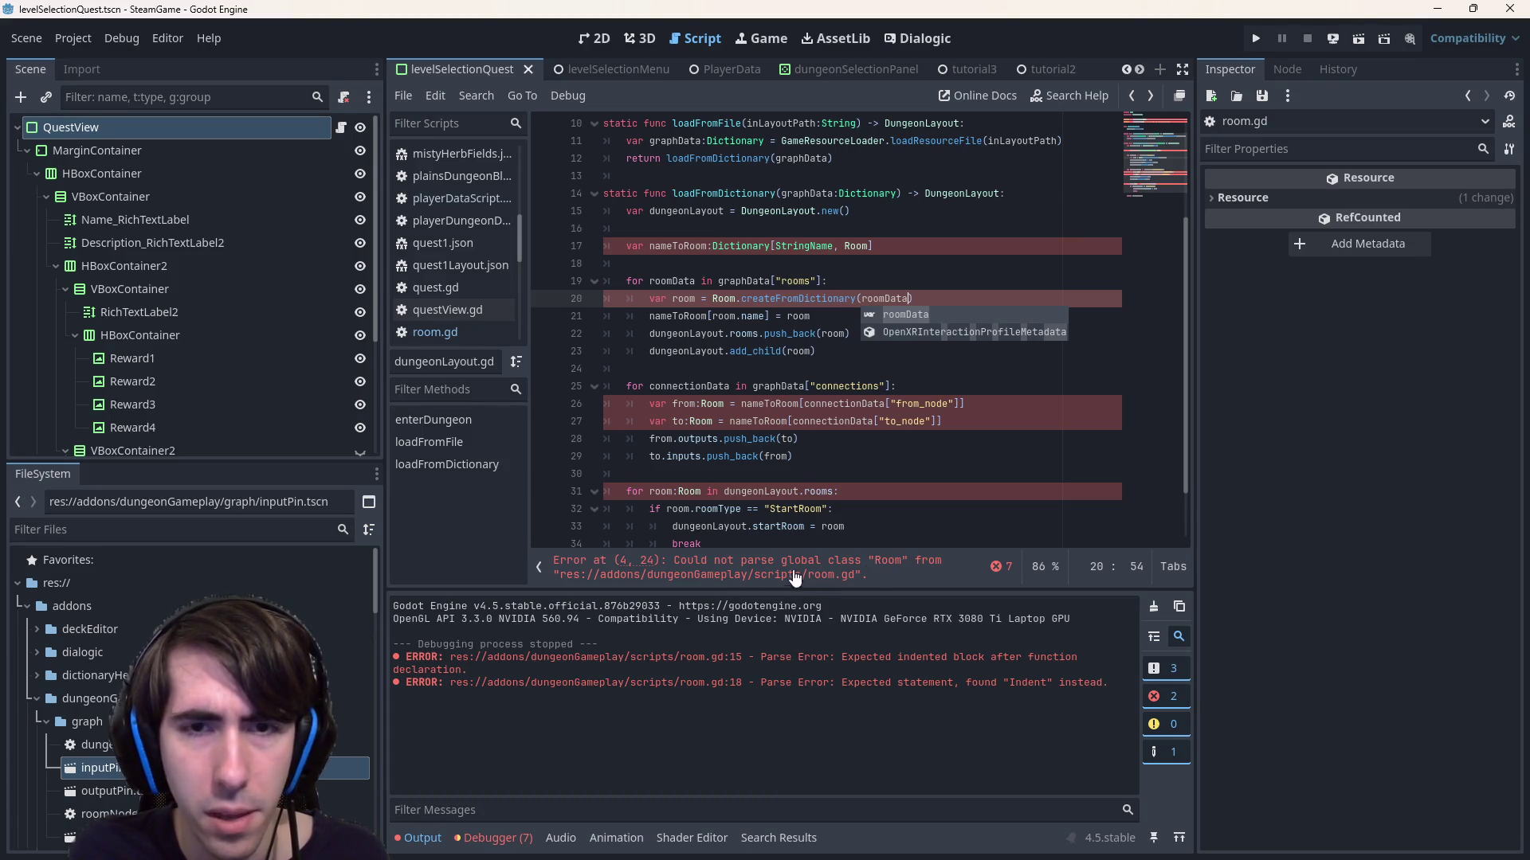
pyautogui.hotkey('ctrl', 's')
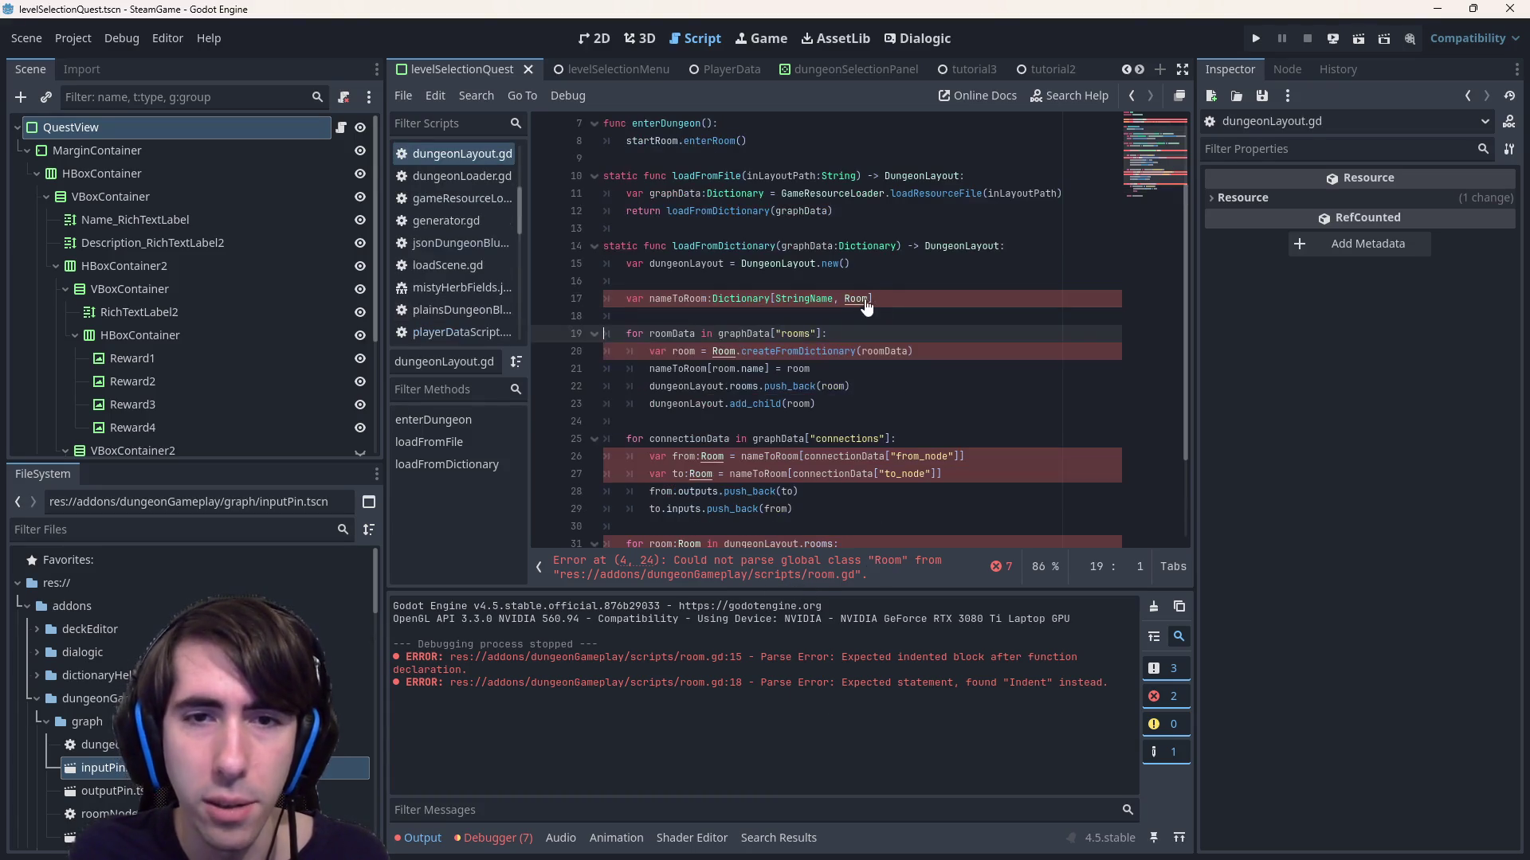
# - In room.gd, delete the redundant Room.new() line and rename room to newRoom in the assignments
pyautogui.keyDown('ctrl'); pyautogui.click(857, 299); pyautogui.keyUp('ctrl')
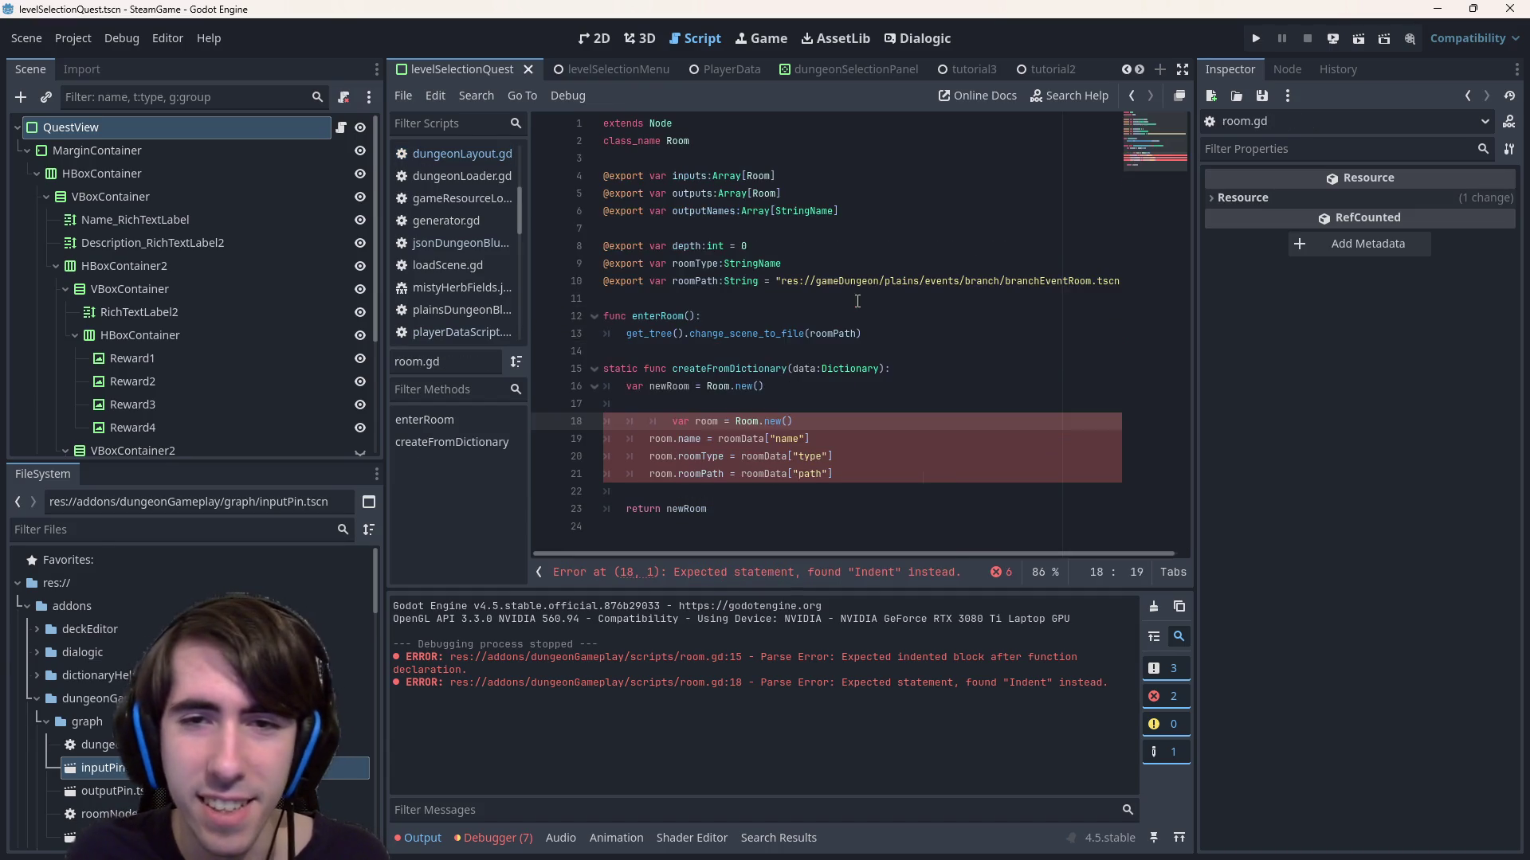
pyautogui.moveTo(729, 420)
pyautogui.mouseDown()
pyautogui.moveTo(606, 374)
pyautogui.moveTo(533, 409)
pyautogui.mouseUp()
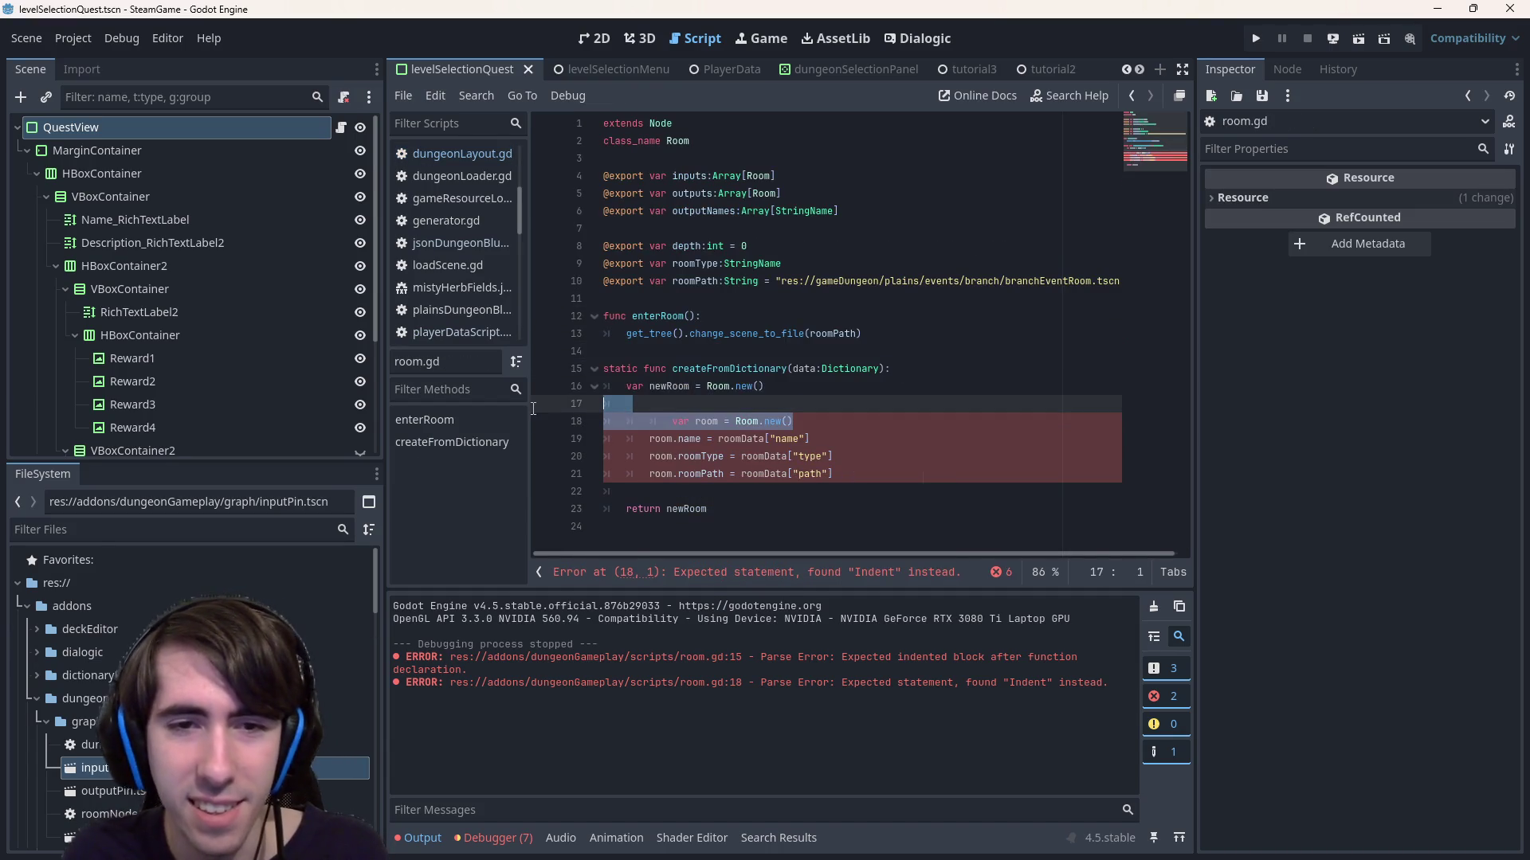
pyautogui.press('BackSpace')
pyautogui.doubleClick(670, 392)
pyautogui.hotkey('ctrl', 'c')
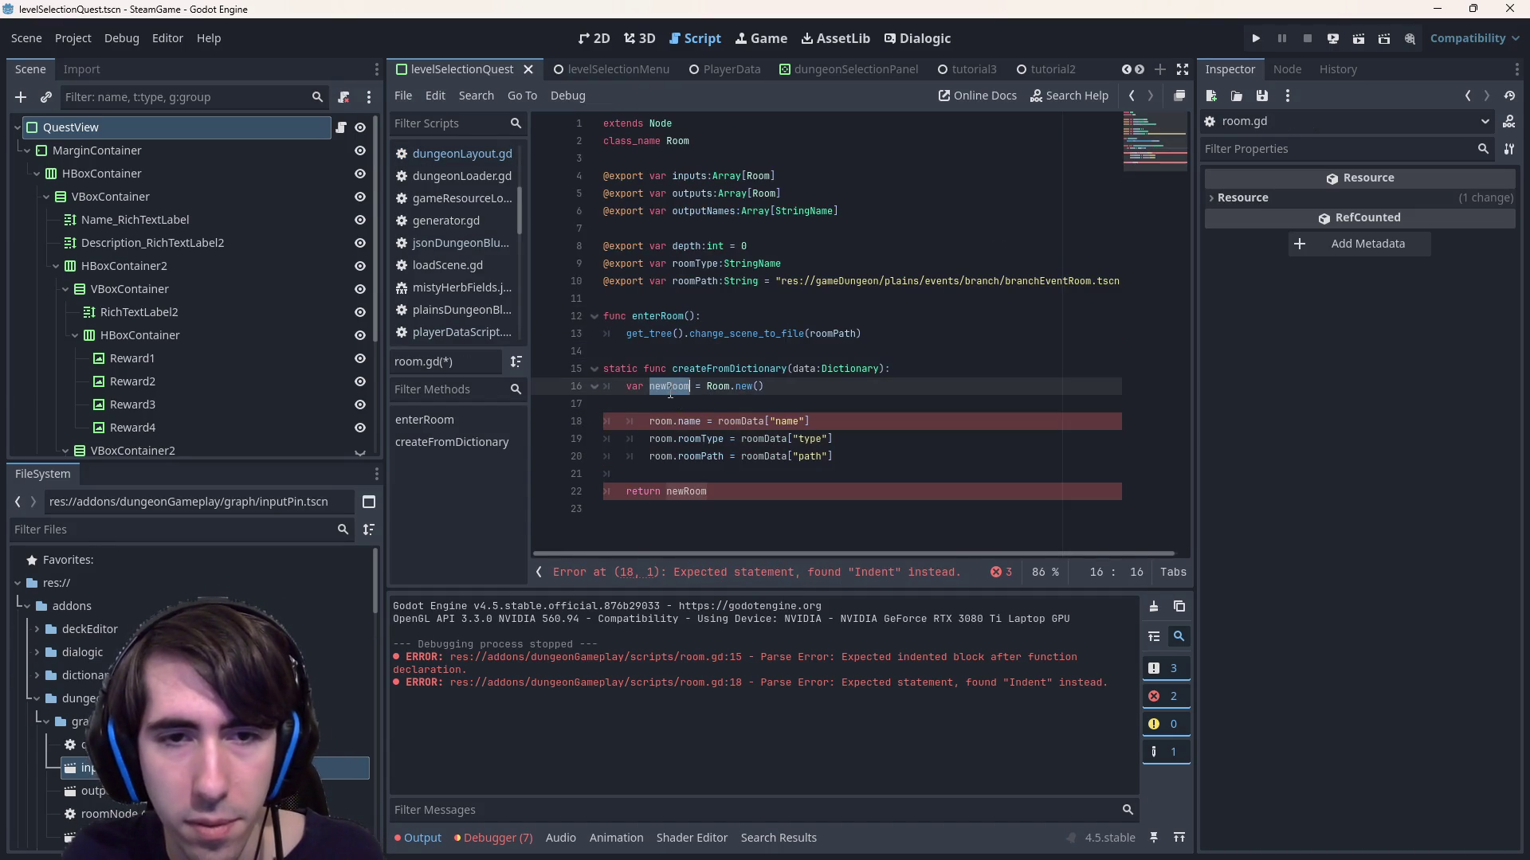
pyautogui.doubleClick(665, 422)
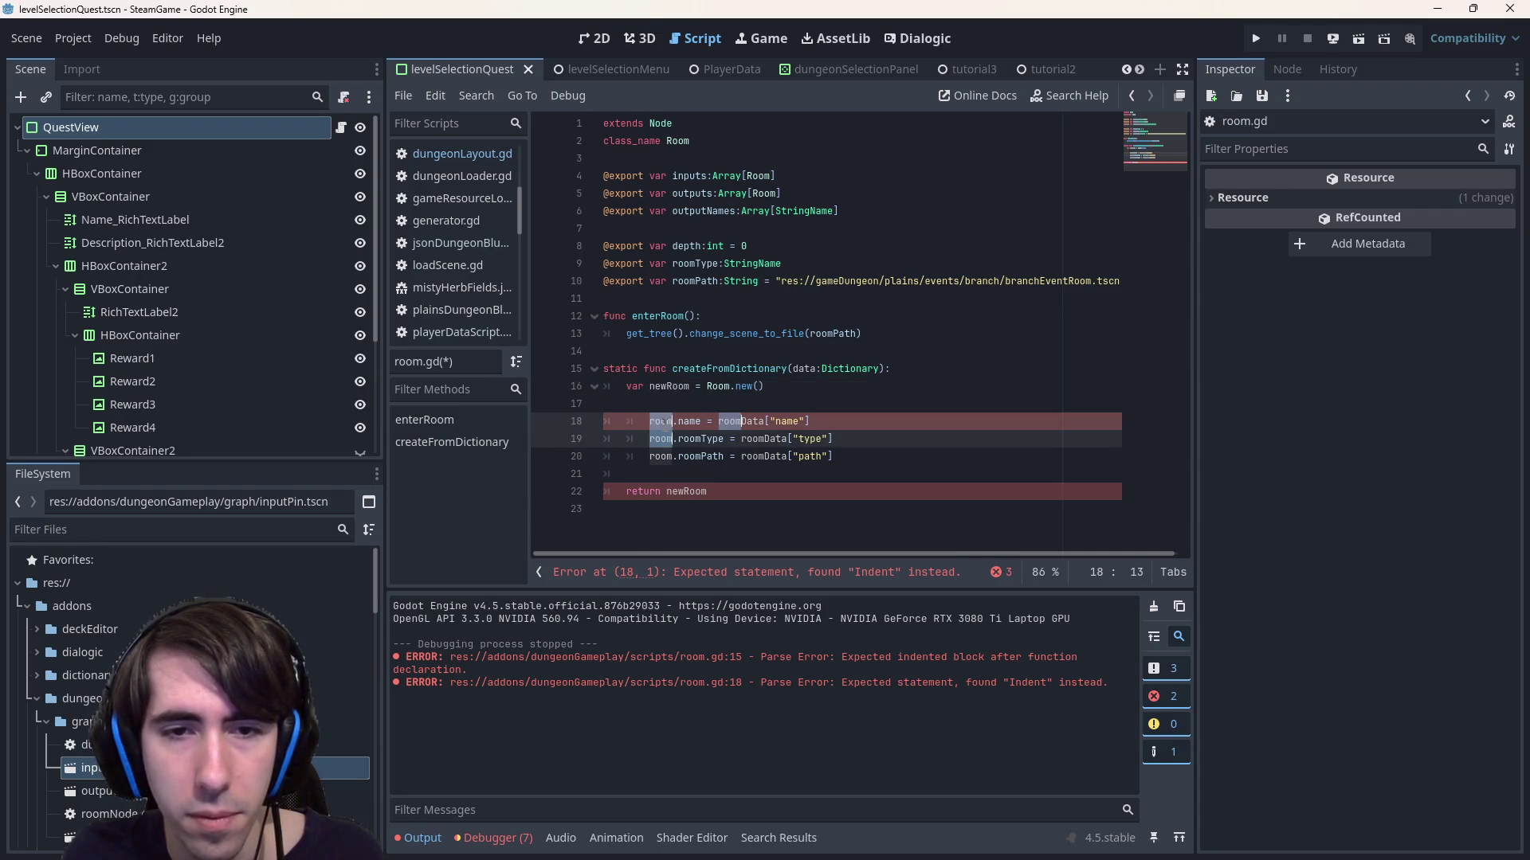
pyautogui.hotkey('ctrl', 'v')
pyautogui.doubleClick(661, 457)
pyautogui.hotkey('ctrl', 'v')
pyautogui.doubleClick(661, 439)
pyautogui.hotkey('ctrl', 'v')
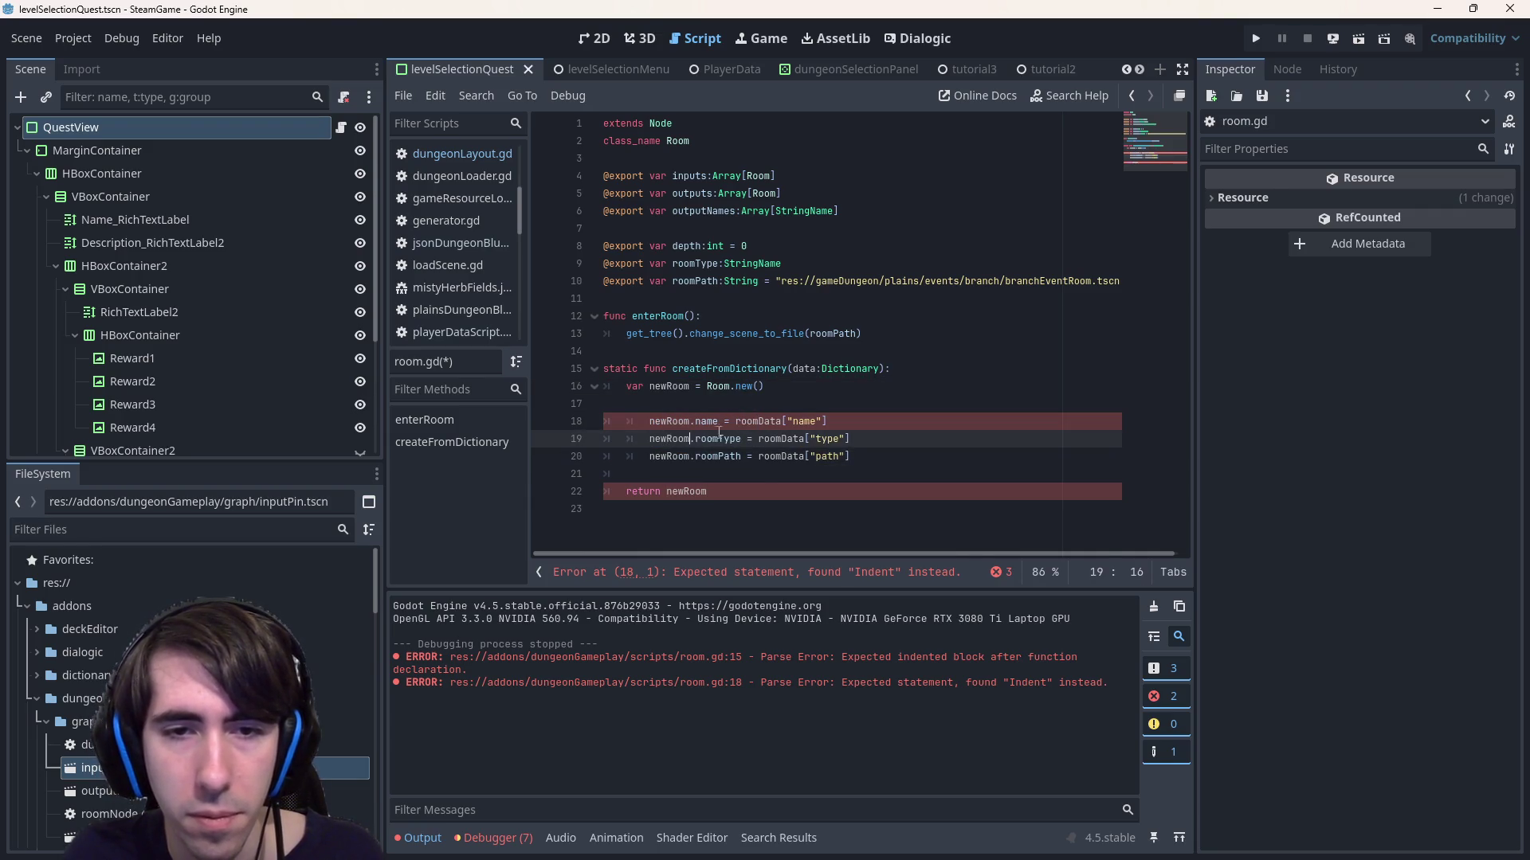
# - Replace roomData with data in the three assignments and dedent them one level
pyautogui.doubleClick(761, 423)
pyautogui.doubleClick(797, 369)
pyautogui.hotkey('ctrl', 'c')
pyautogui.doubleClick(762, 422)
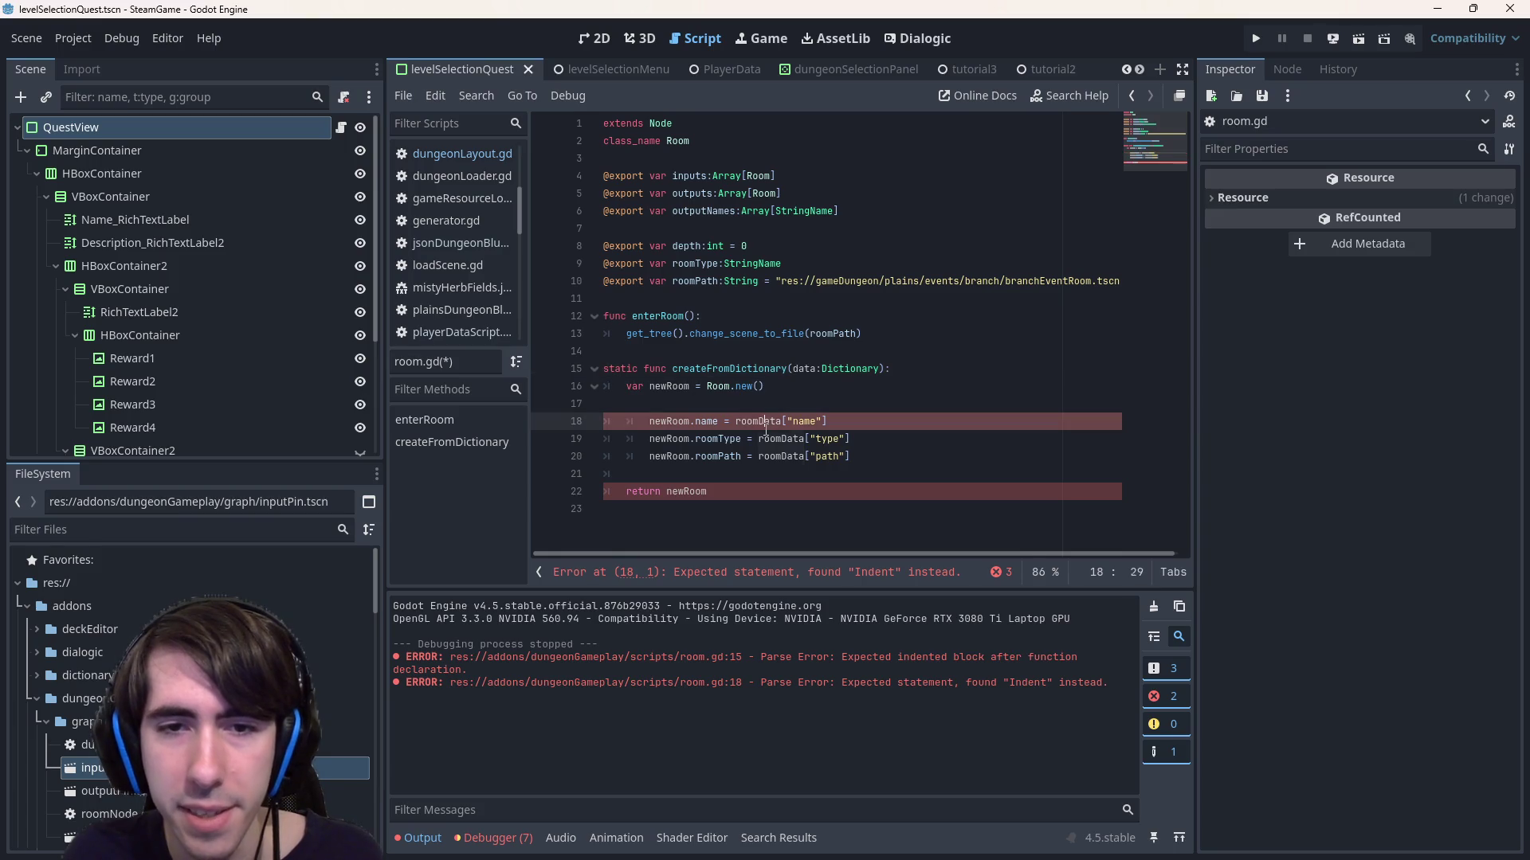
pyautogui.hotkey('ctrl', 'd')
pyautogui.hotkey('ctrl', 'd')
pyautogui.hotkey('ctrl', 'v')
pyautogui.moveTo(828, 457); pyautogui.dragTo(572, 415)
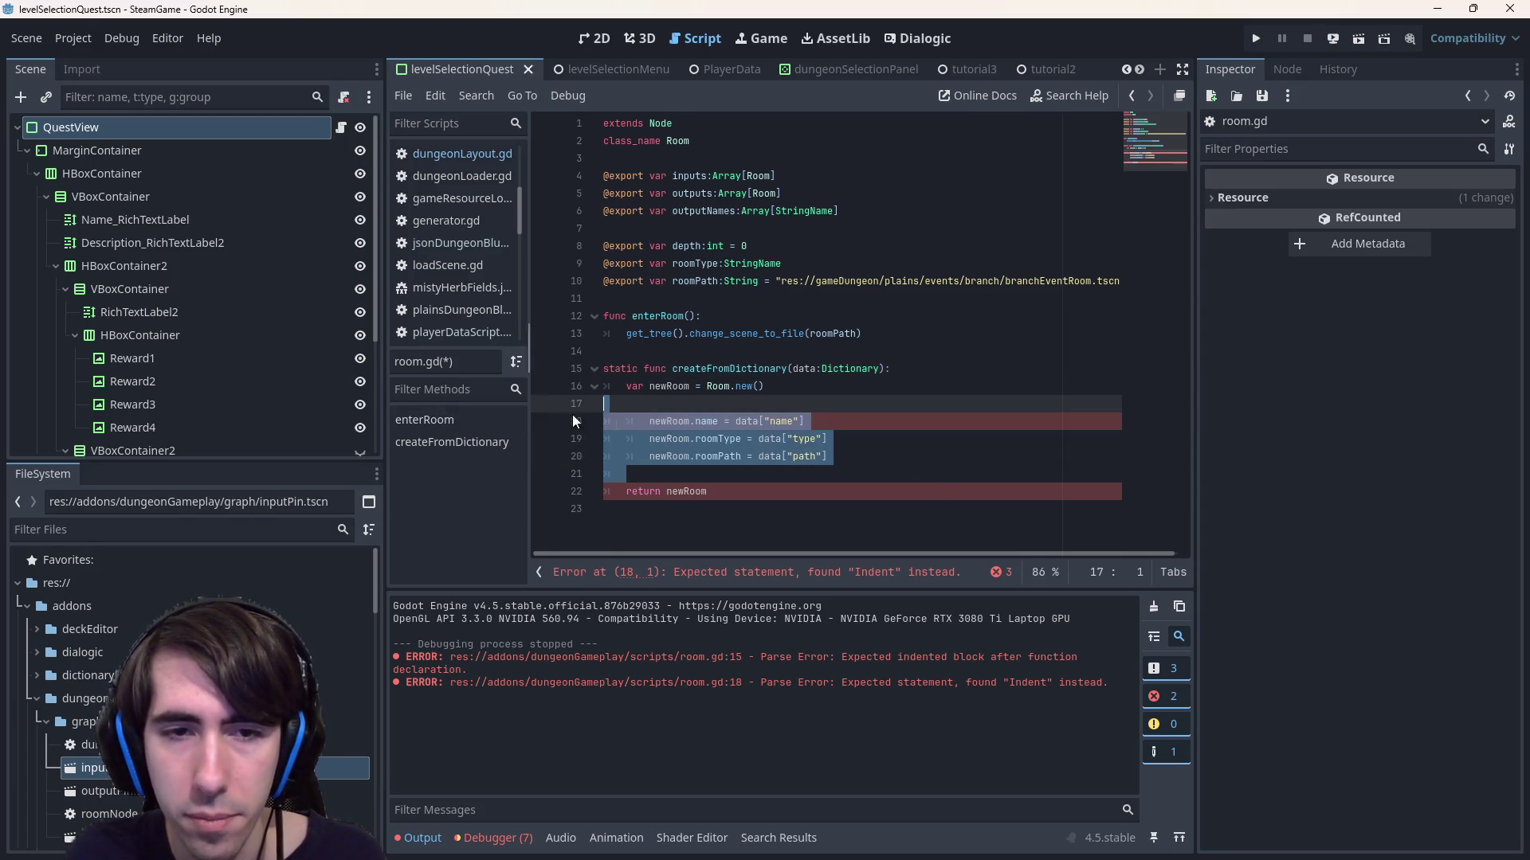
pyautogui.hotkey('shift', 'Tab')
pyautogui.press('Up')
pyautogui.hotkey('alt', 'Left')
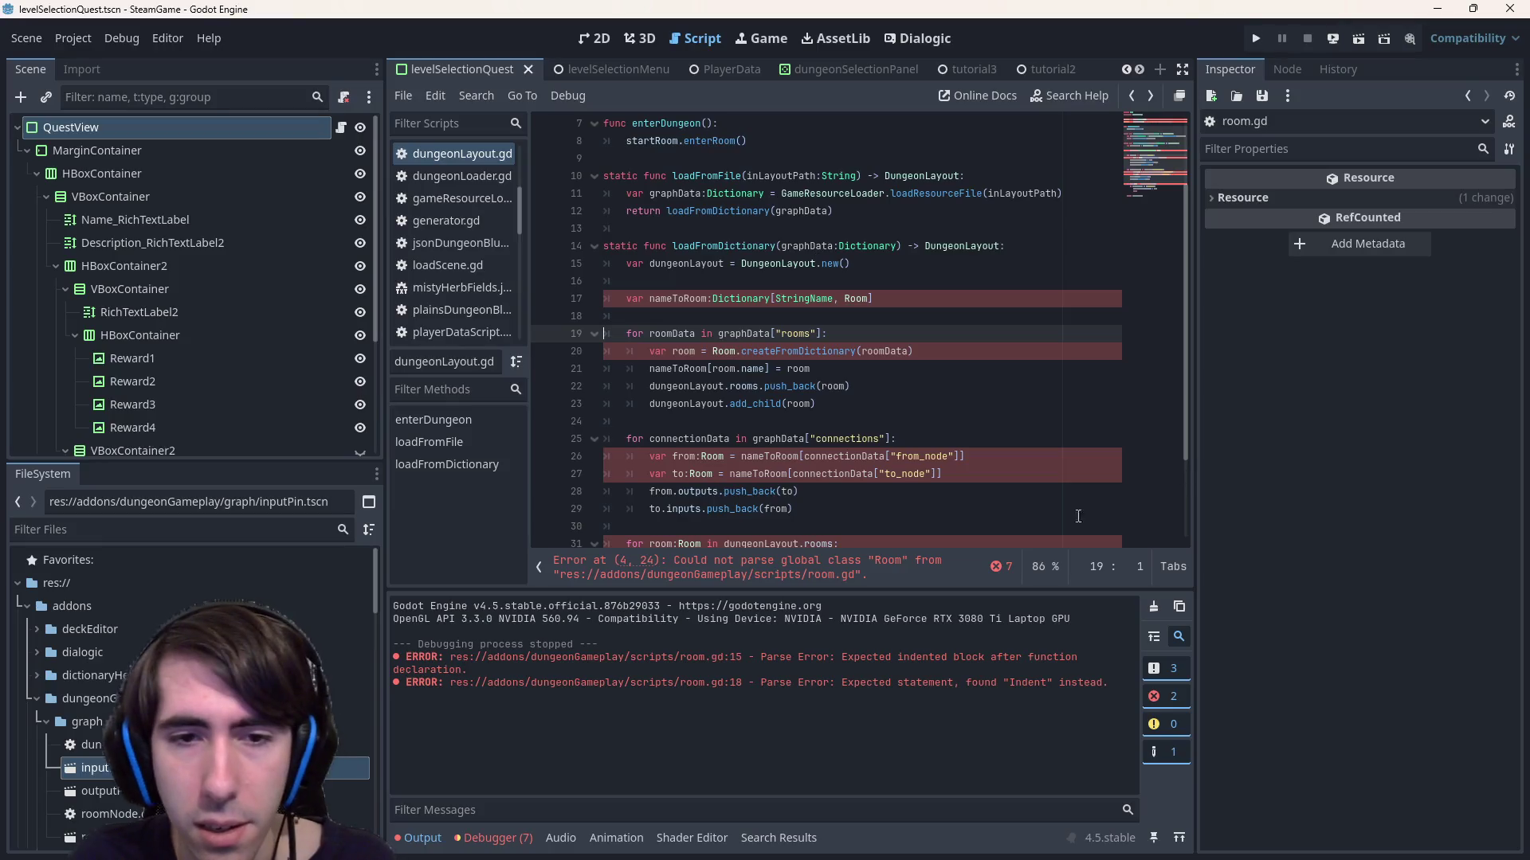
pyautogui.click(668, 492)
pyautogui.doubleClick(747, 491)
pyautogui.click(875, 491)
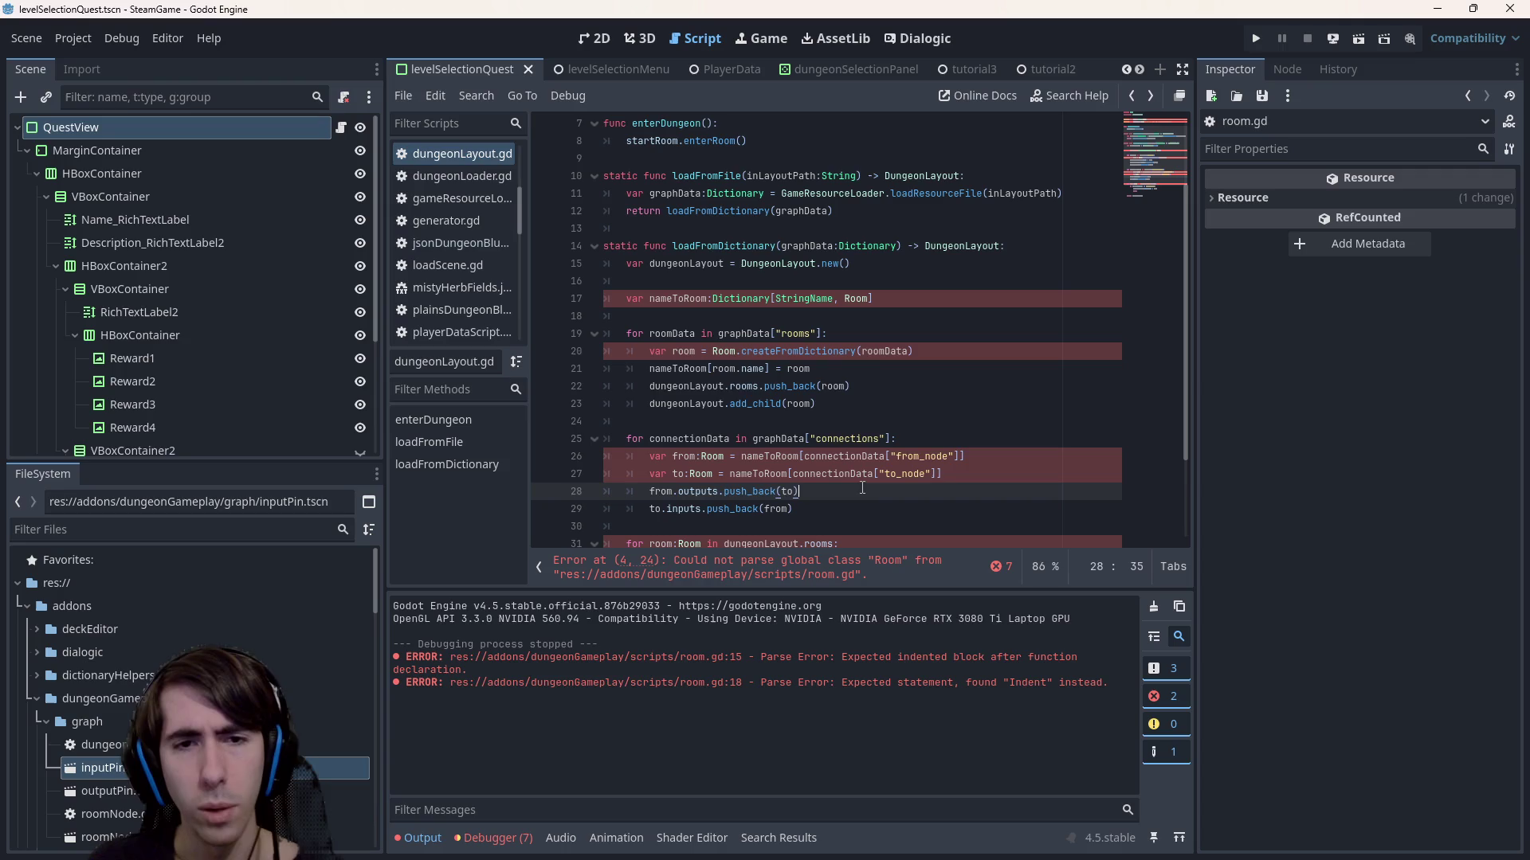
pyautogui.doubleClick(661, 491)
pyautogui.doubleClick(692, 491)
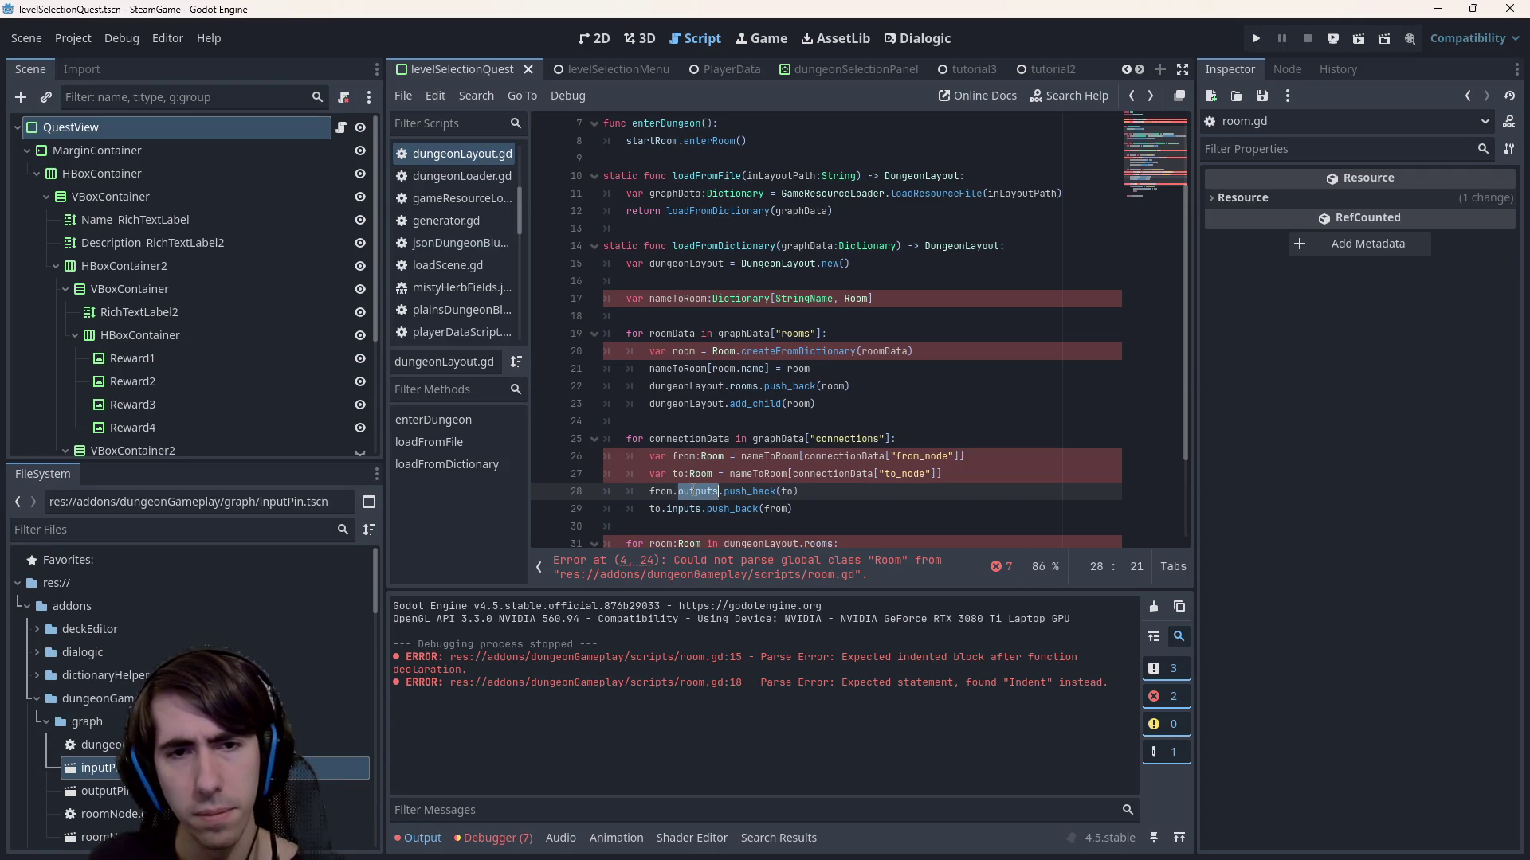
pyautogui.moveTo(692, 490)
pyautogui.moveTo(799, 492)
pyautogui.mouseDown()
pyautogui.moveTo(605, 421)
pyautogui.moveTo(523, 472)
pyautogui.moveTo(532, 462)
pyautogui.mouseUp()
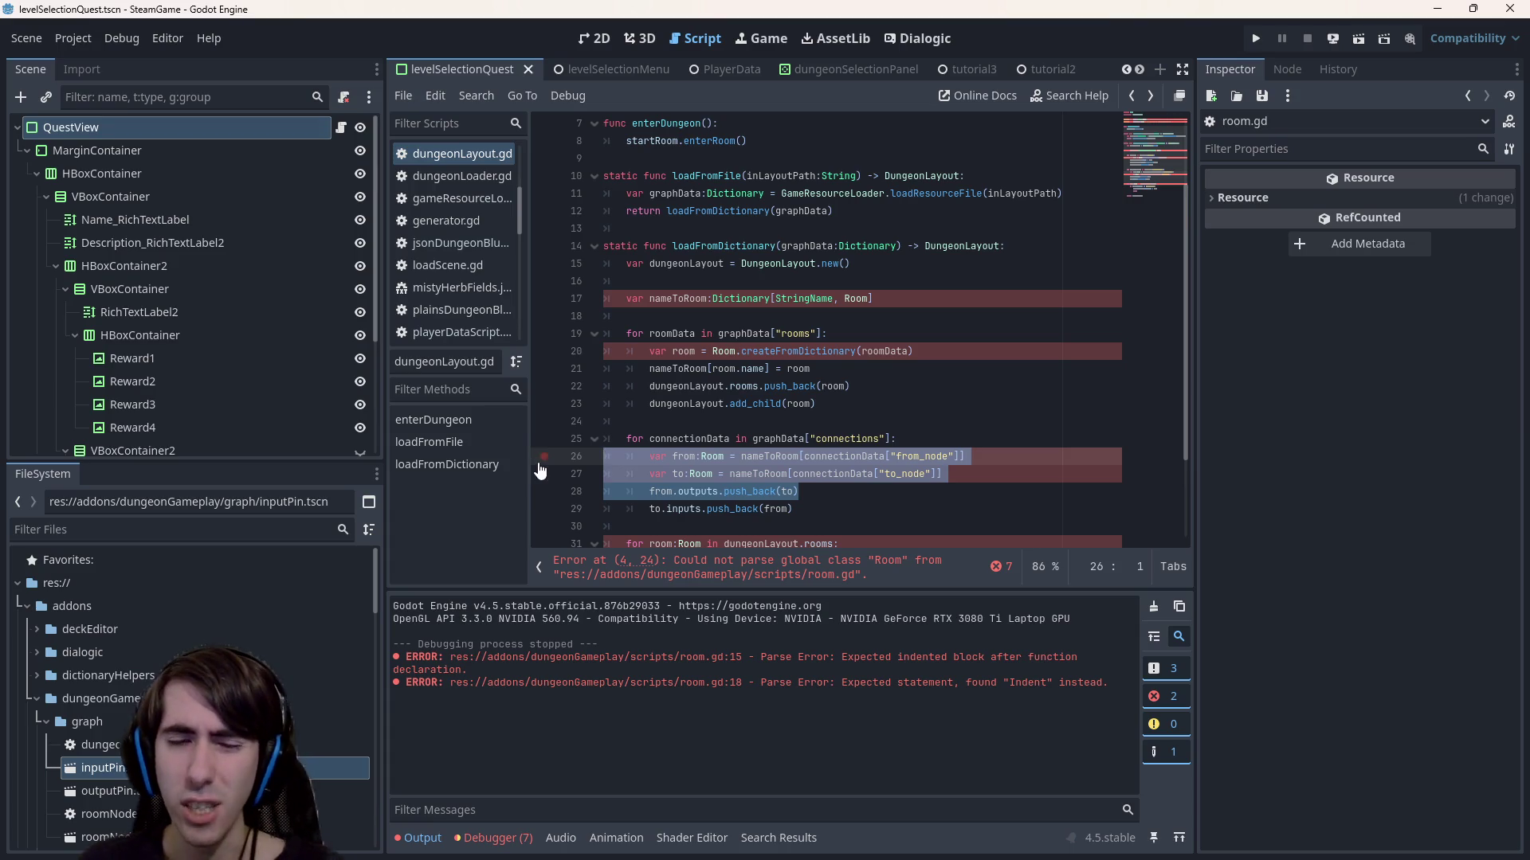
pyautogui.moveTo(754, 439)
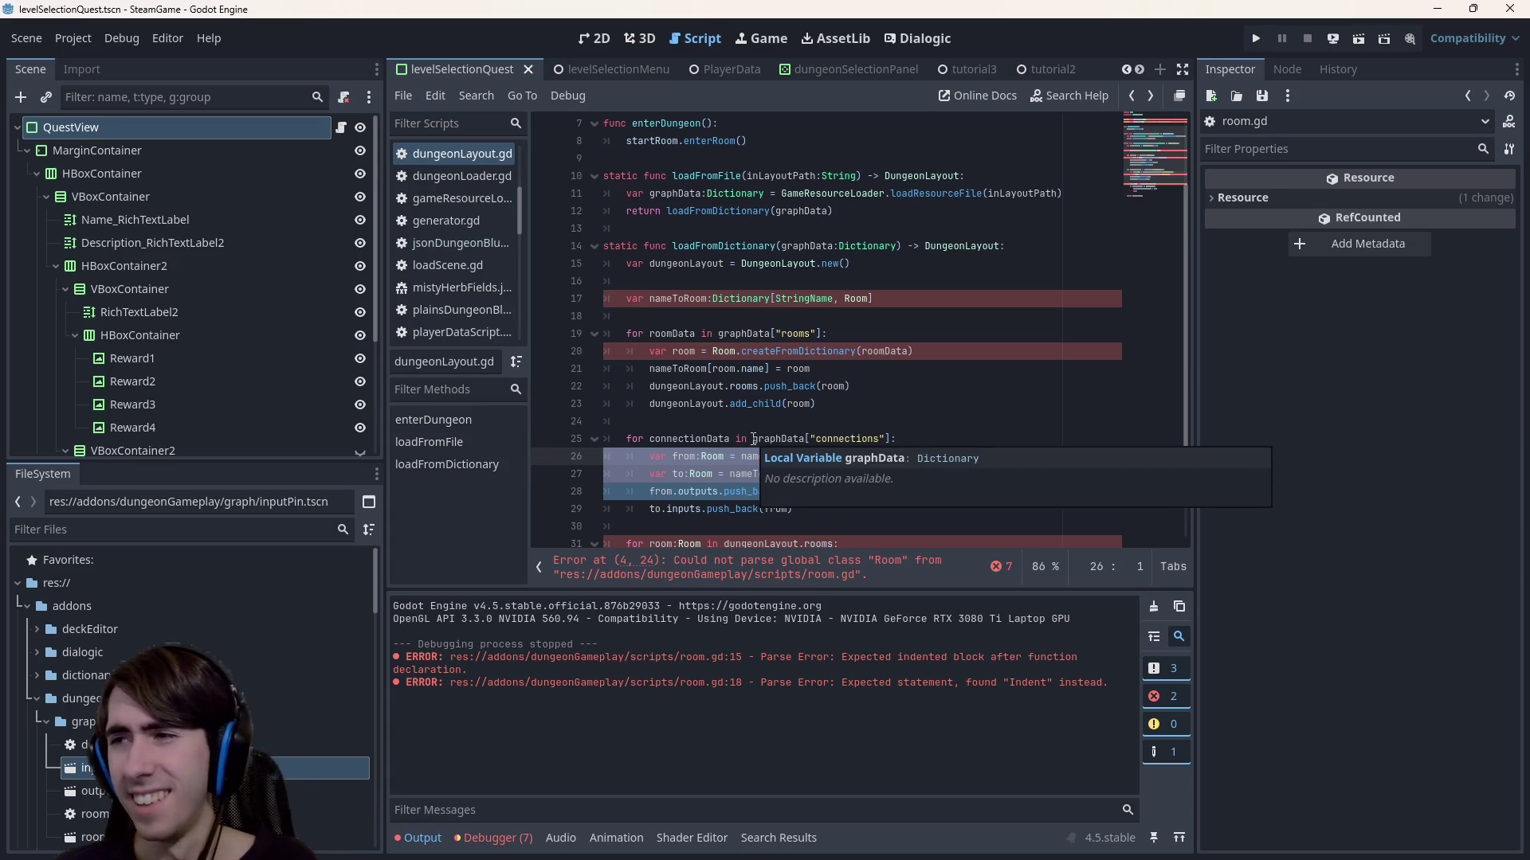
pyautogui.click(764, 474)
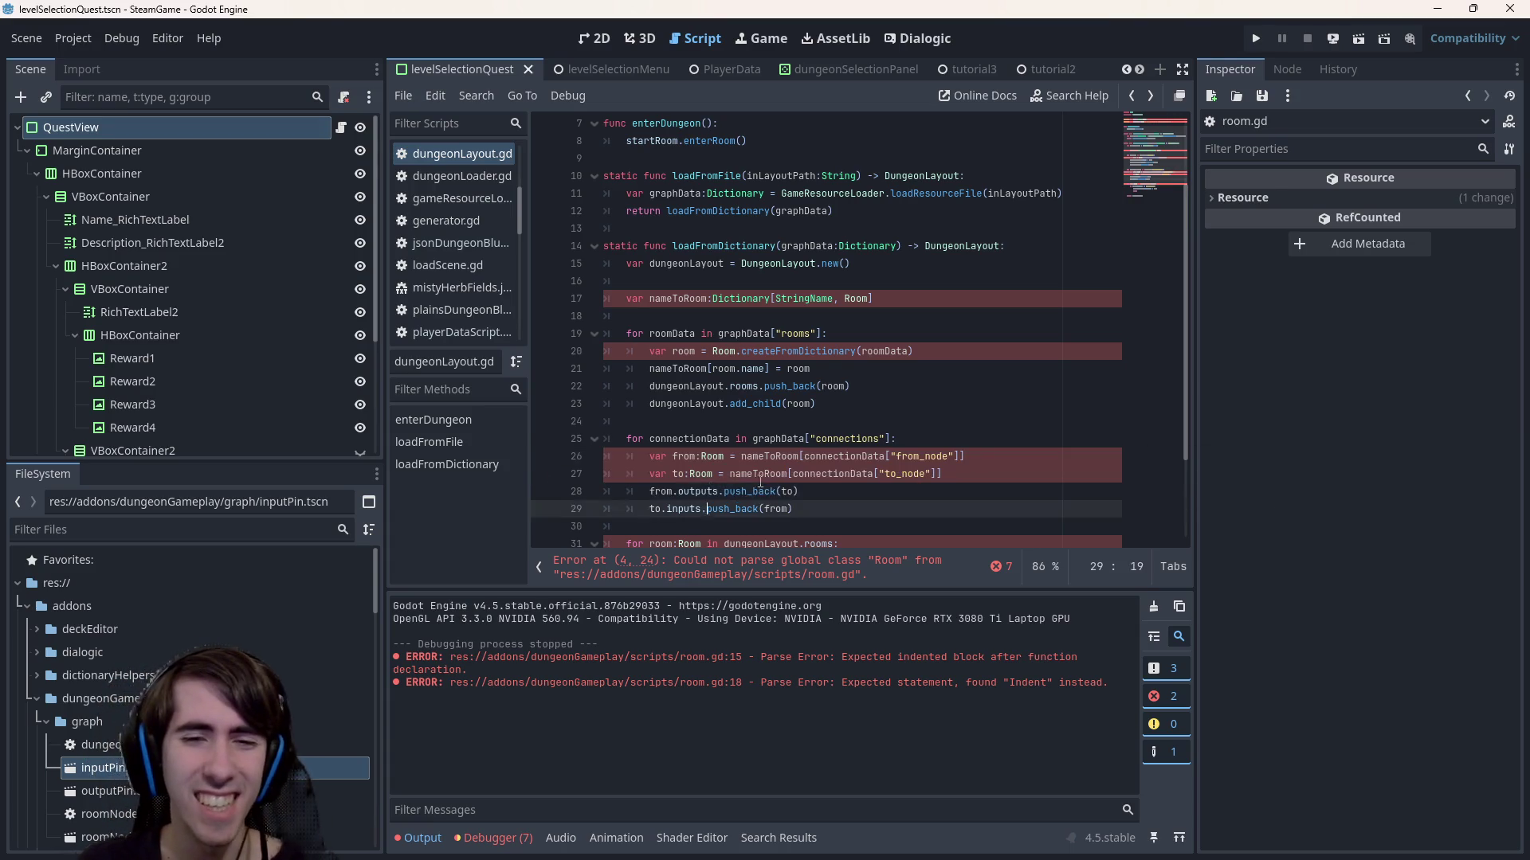
pyautogui.moveTo(781, 480)
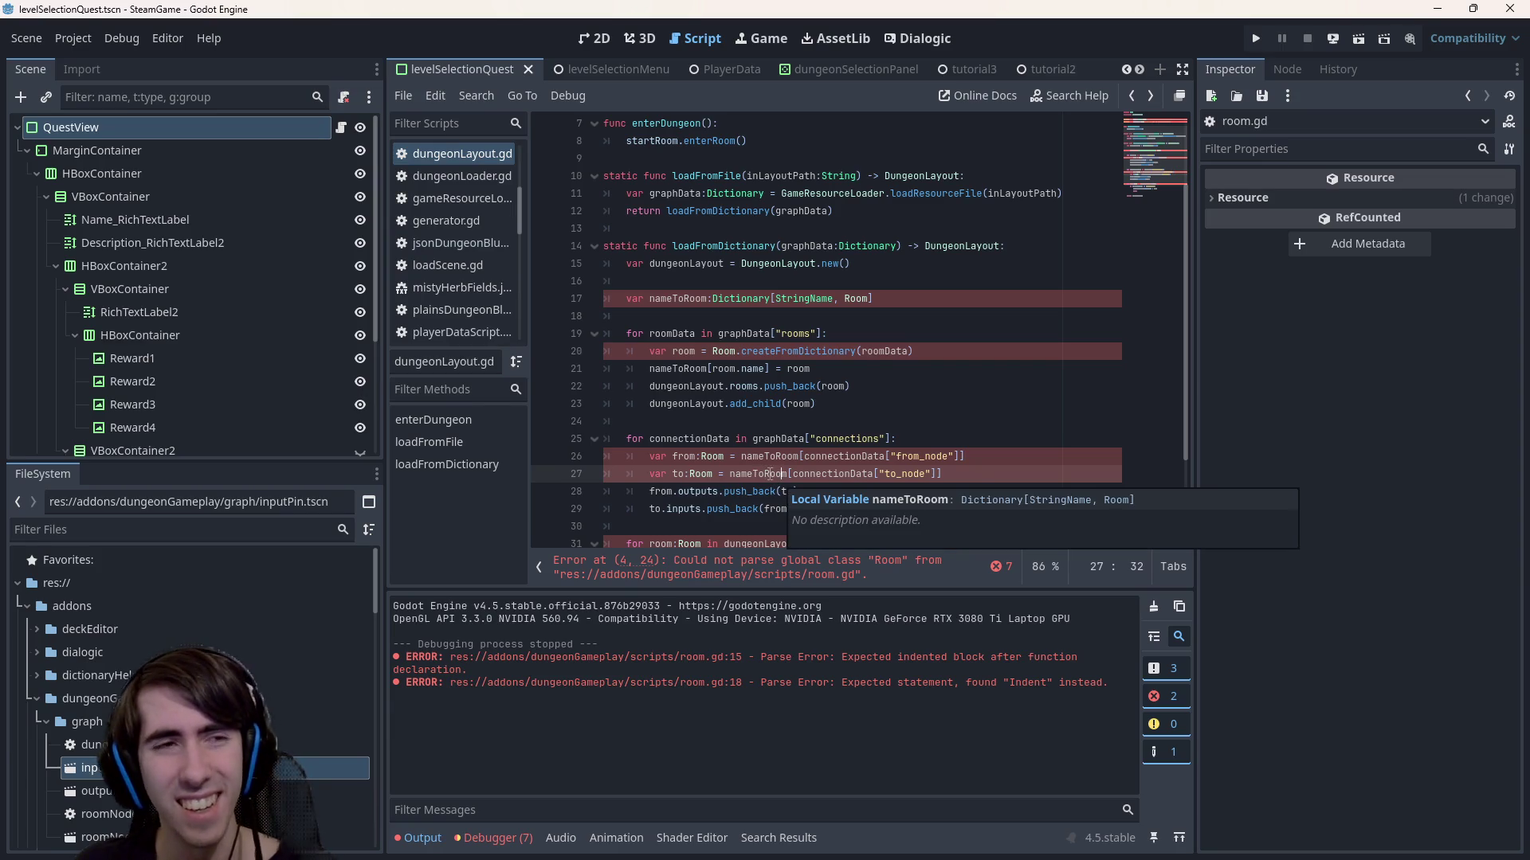
pyautogui.moveTo(744, 450)
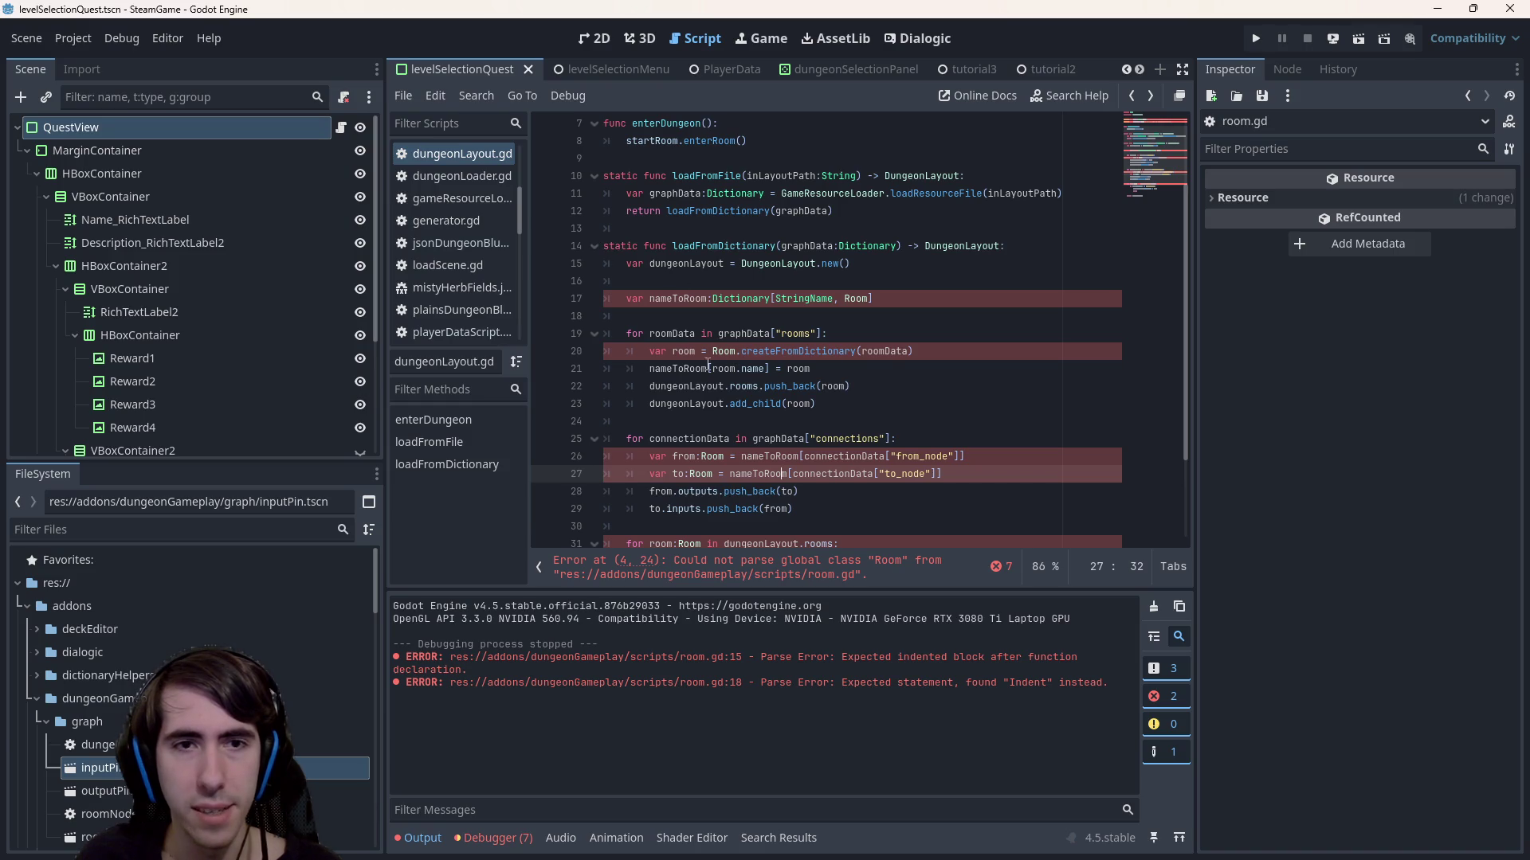
pyautogui.scroll(3, 485, 181)
pyautogui.click(489, 225)
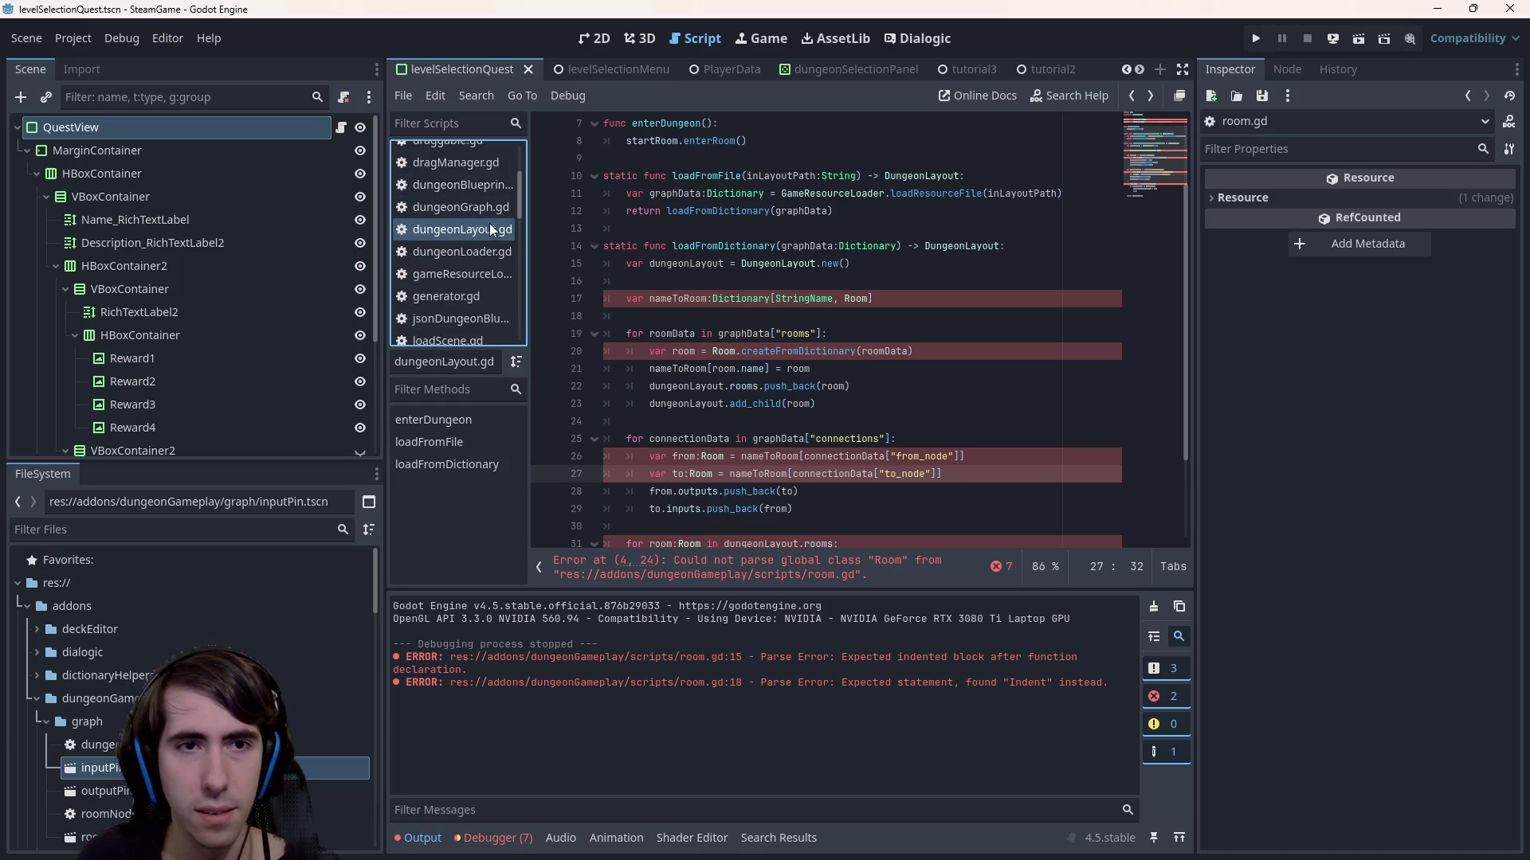
# - Open createFromDictionary in room.gd and duplicate the roomPath assignment line onto line 20
pyautogui.keyDown('ctrl'); pyautogui.click(792, 341); pyautogui.keyUp('ctrl')
pyautogui.click(819, 474)
pyautogui.click(809, 435)
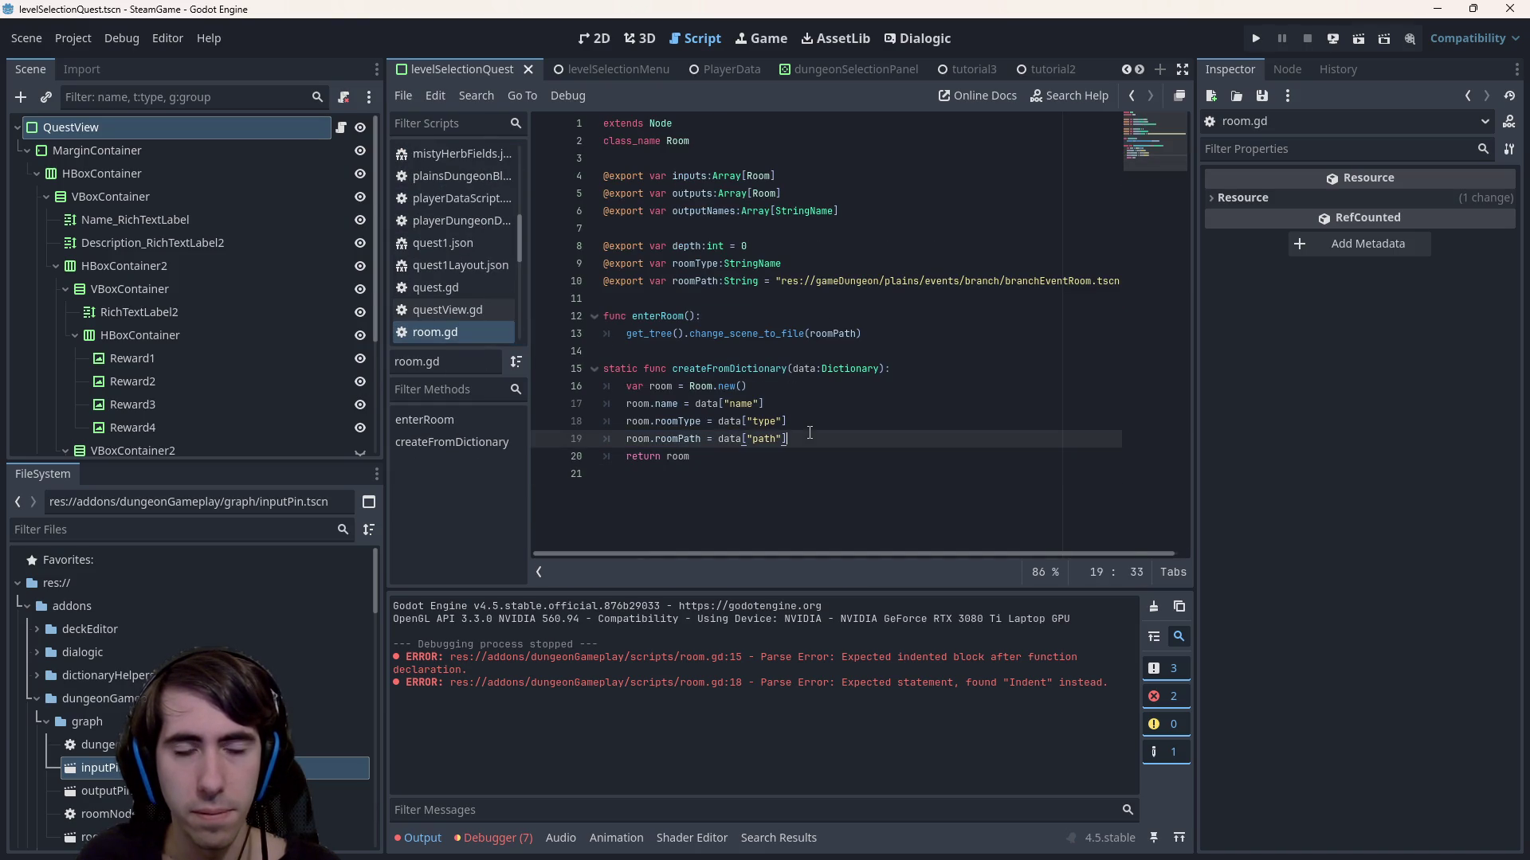
pyautogui.moveTo(835, 433); pyautogui.dragTo(450, 439)
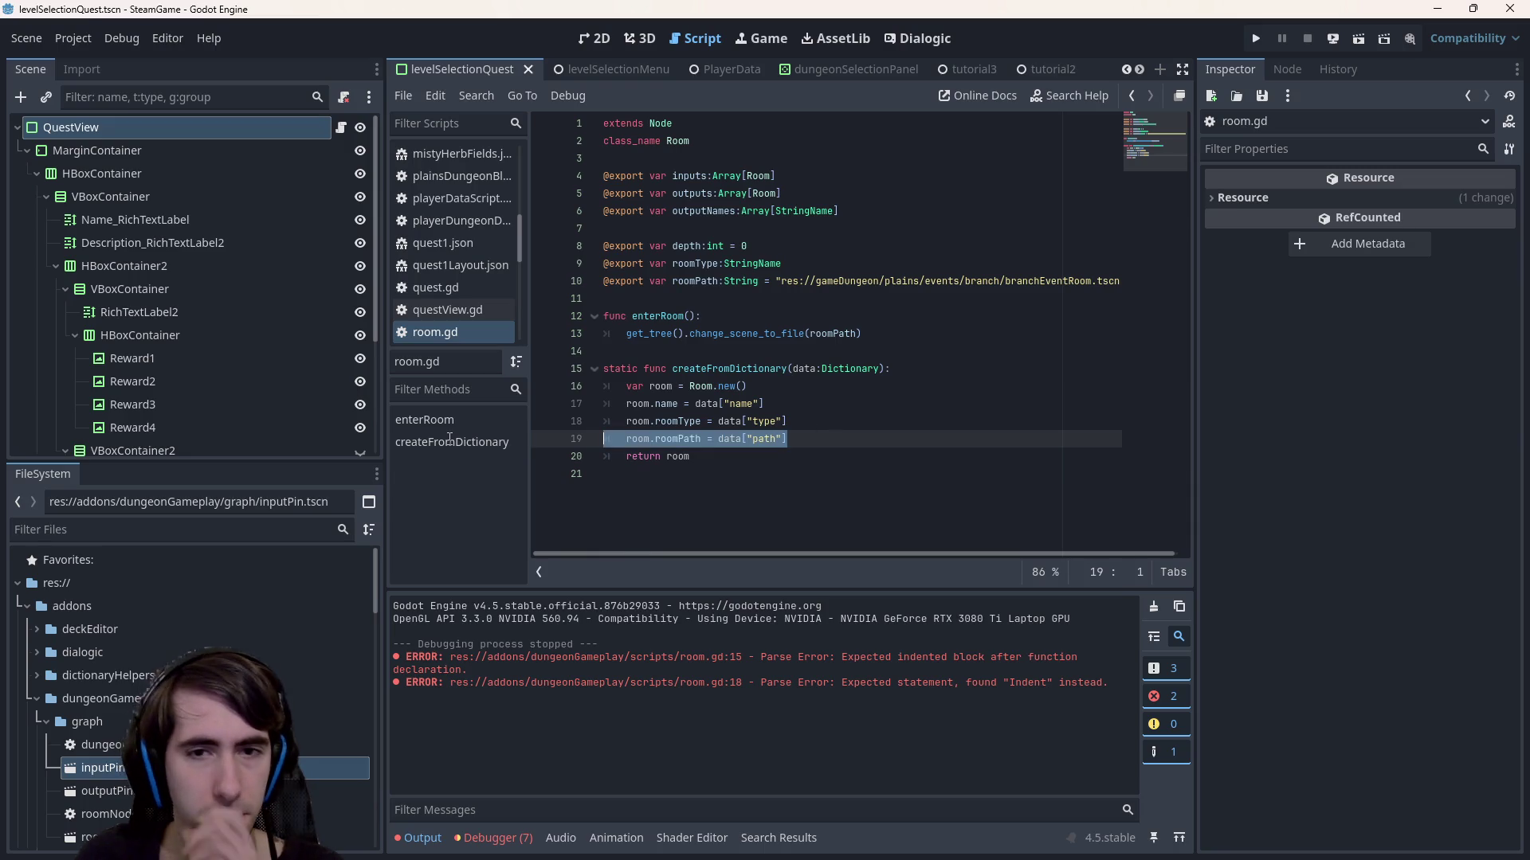
pyautogui.hotkey('ctrl', 'c')
pyautogui.press('End')
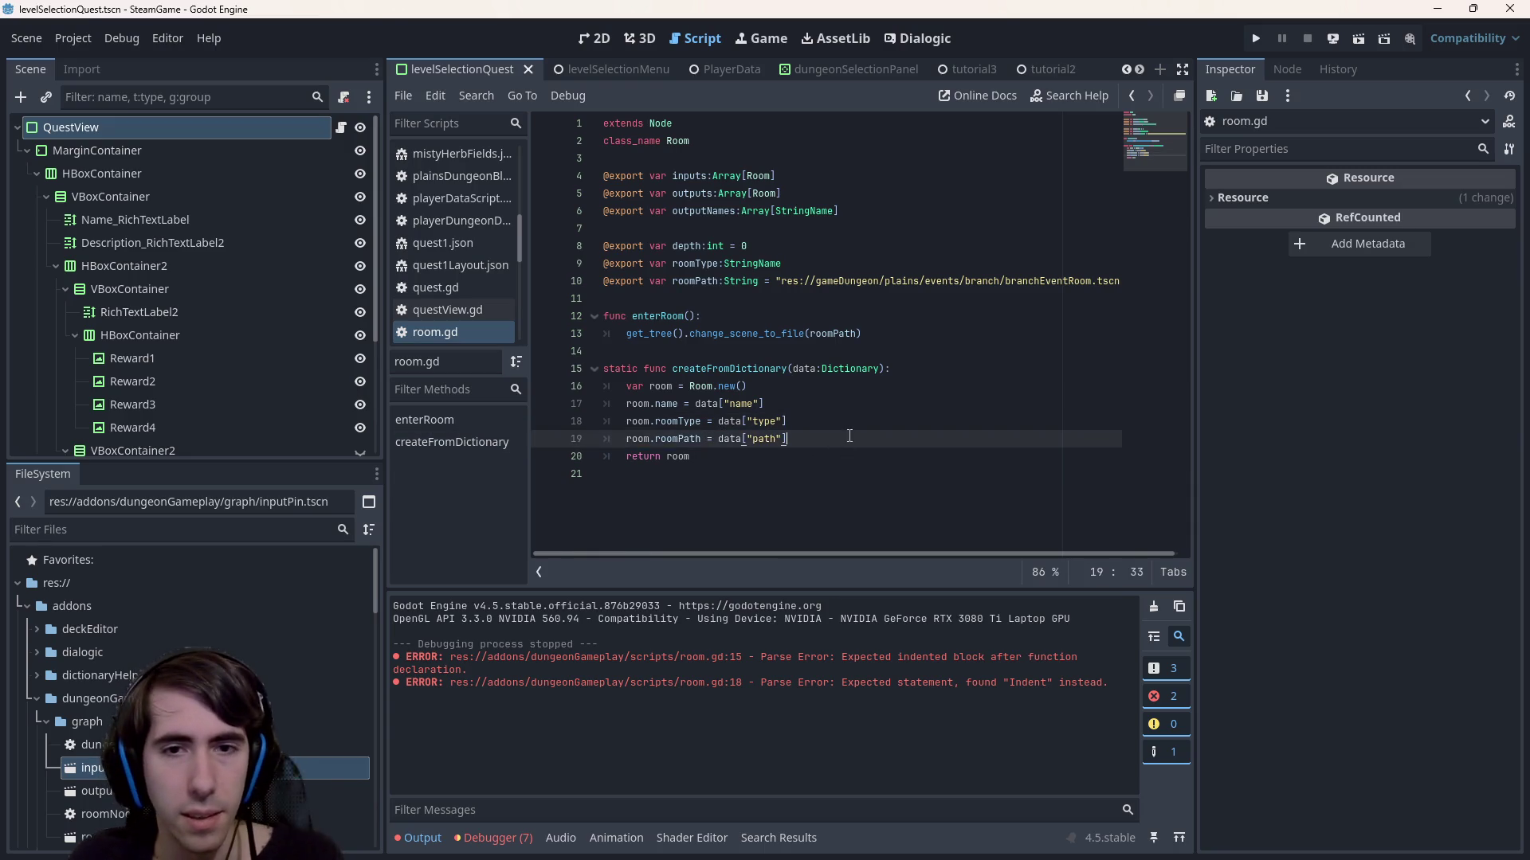
pyautogui.press('Return')
pyautogui.hotkey('ctrl', 'v')
# - Change the copied line's dictionary key to "outputs" and save room.gd
pyautogui.doubleClick(767, 457)
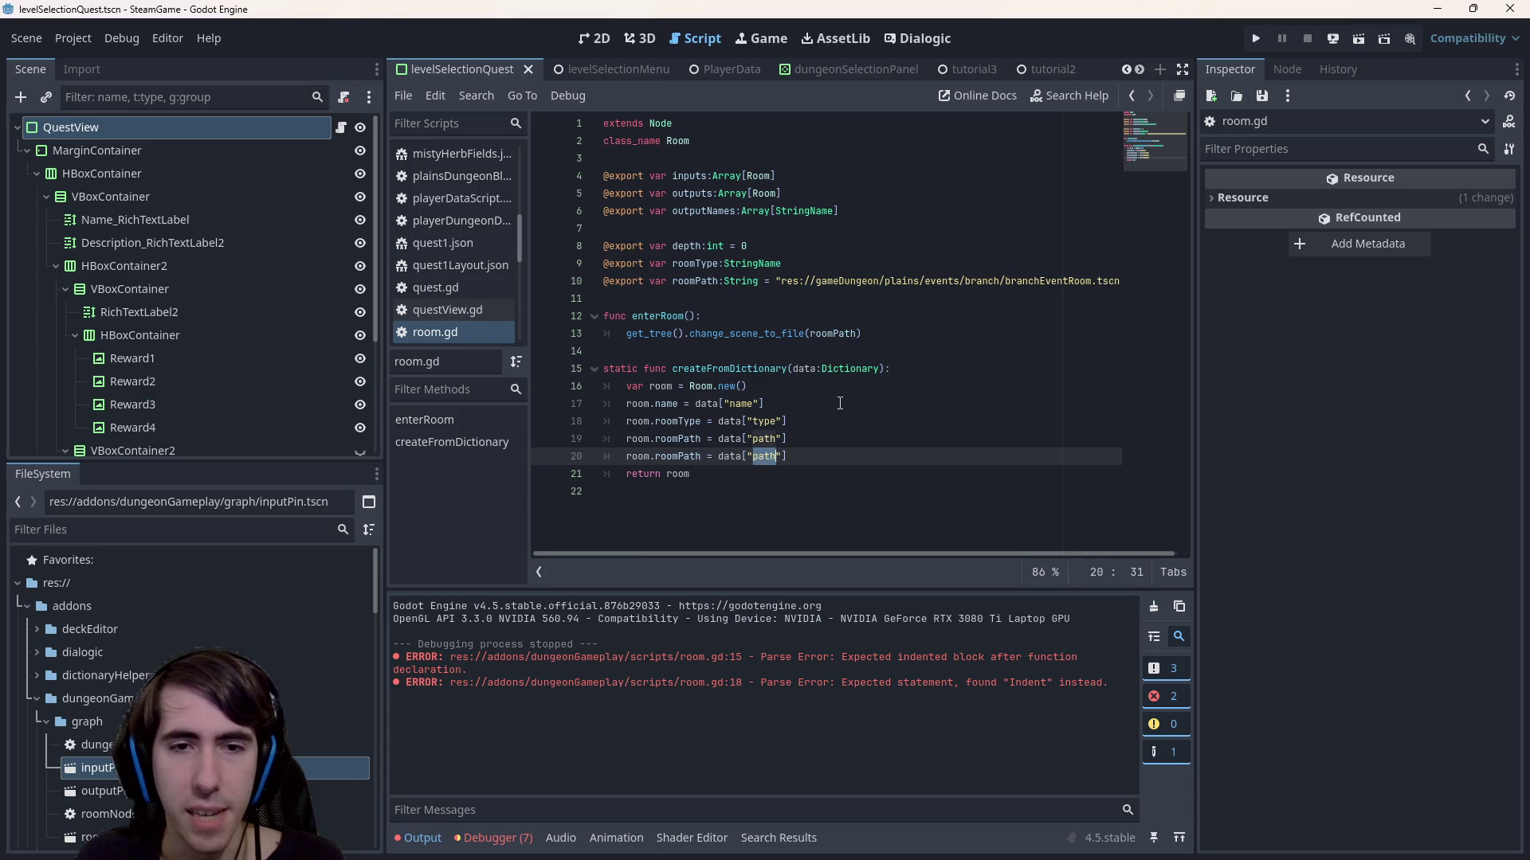
pyautogui.write('inputs')
pyautogui.press('Down')
pyautogui.press('Up')
pyautogui.hotkey('ctrl', 'Left')
pyautogui.hotkey('ctrl', 'Left')
pyautogui.hotkey('ctrl', 'Left')
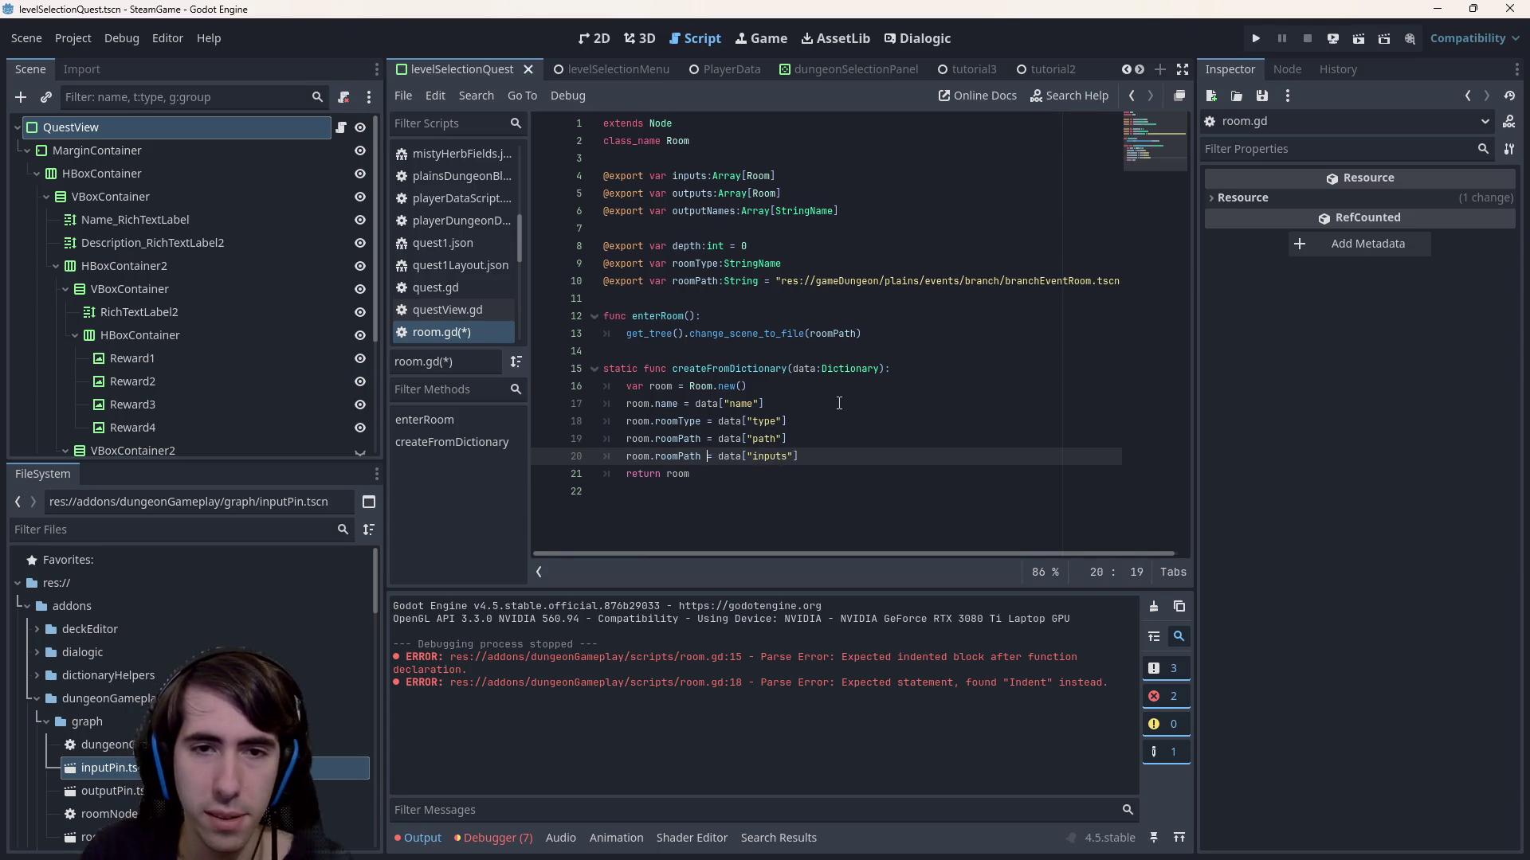
pyautogui.hotkey('ctrl', 'shift', 'Left')
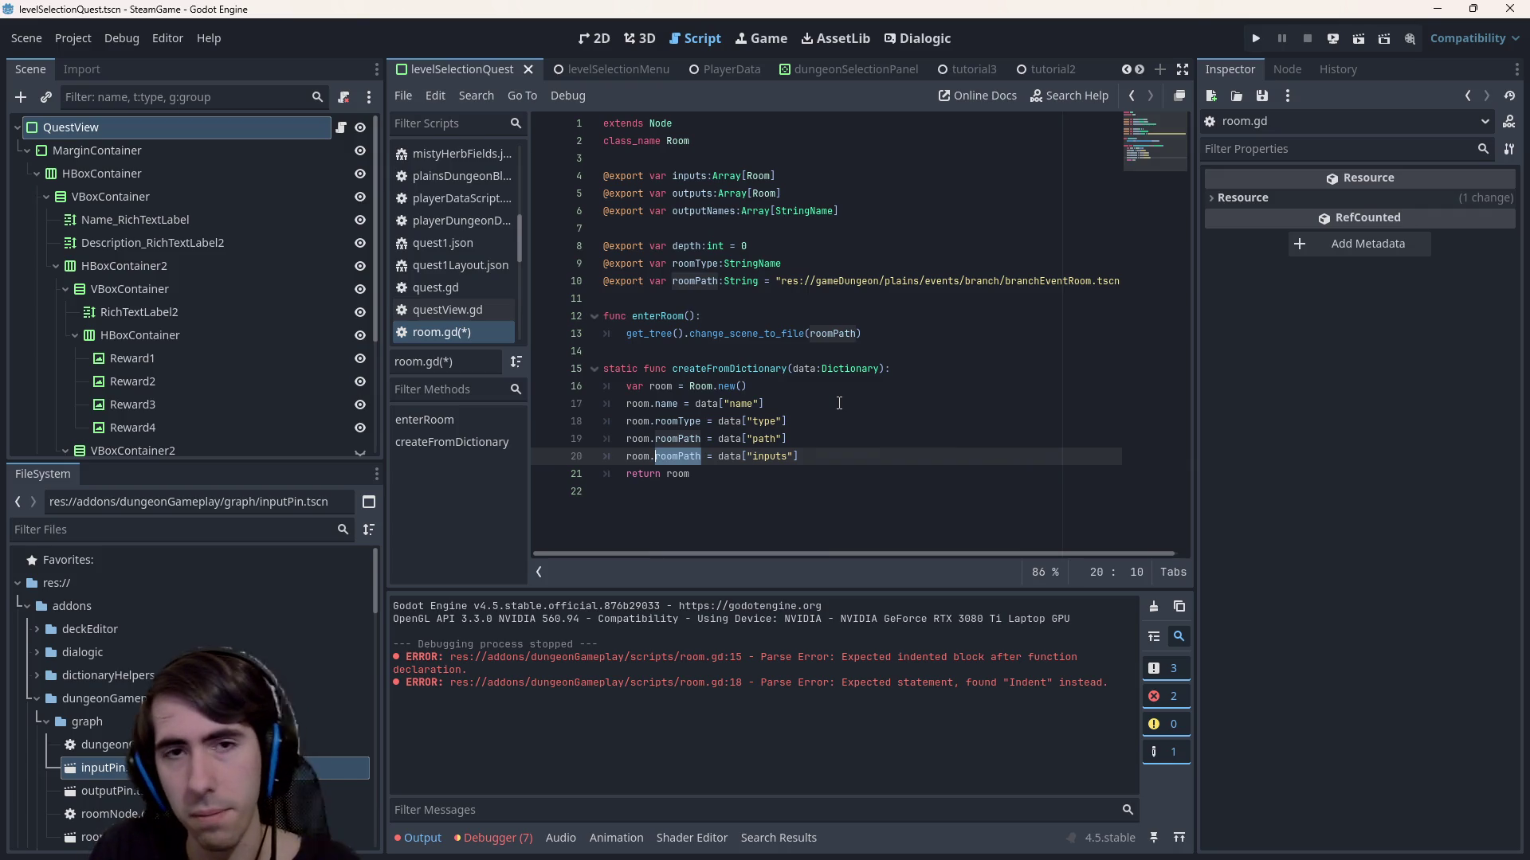
pyautogui.hotkey('ctrl', 'Right')
pyautogui.hotkey('ctrl', 'Right')
pyautogui.hotkey('ctrl', 'Right')
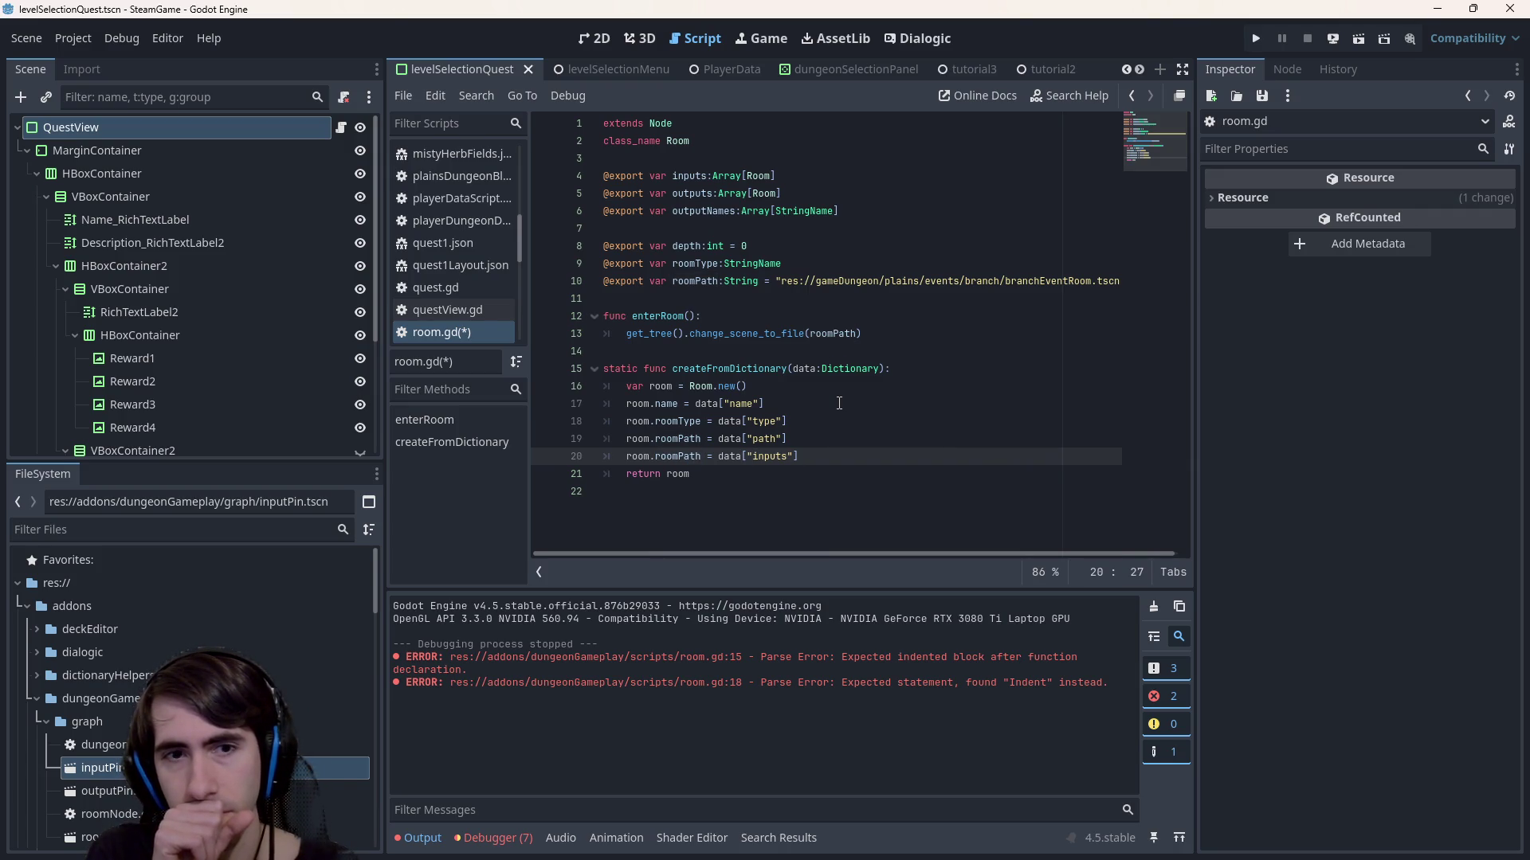
pyautogui.write('utputs')
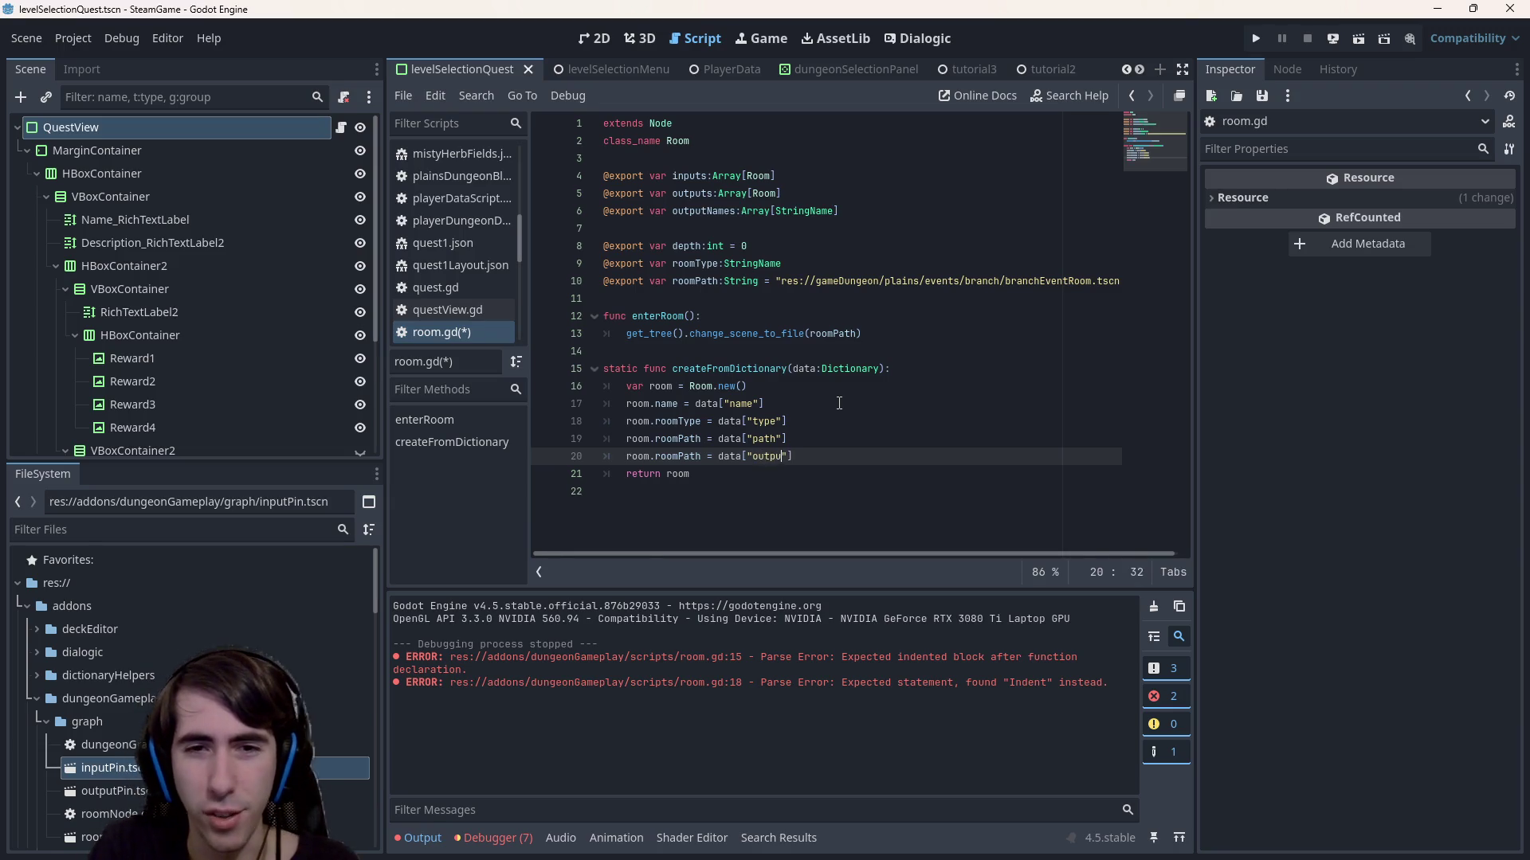
pyautogui.hotkey('ctrl', 's')
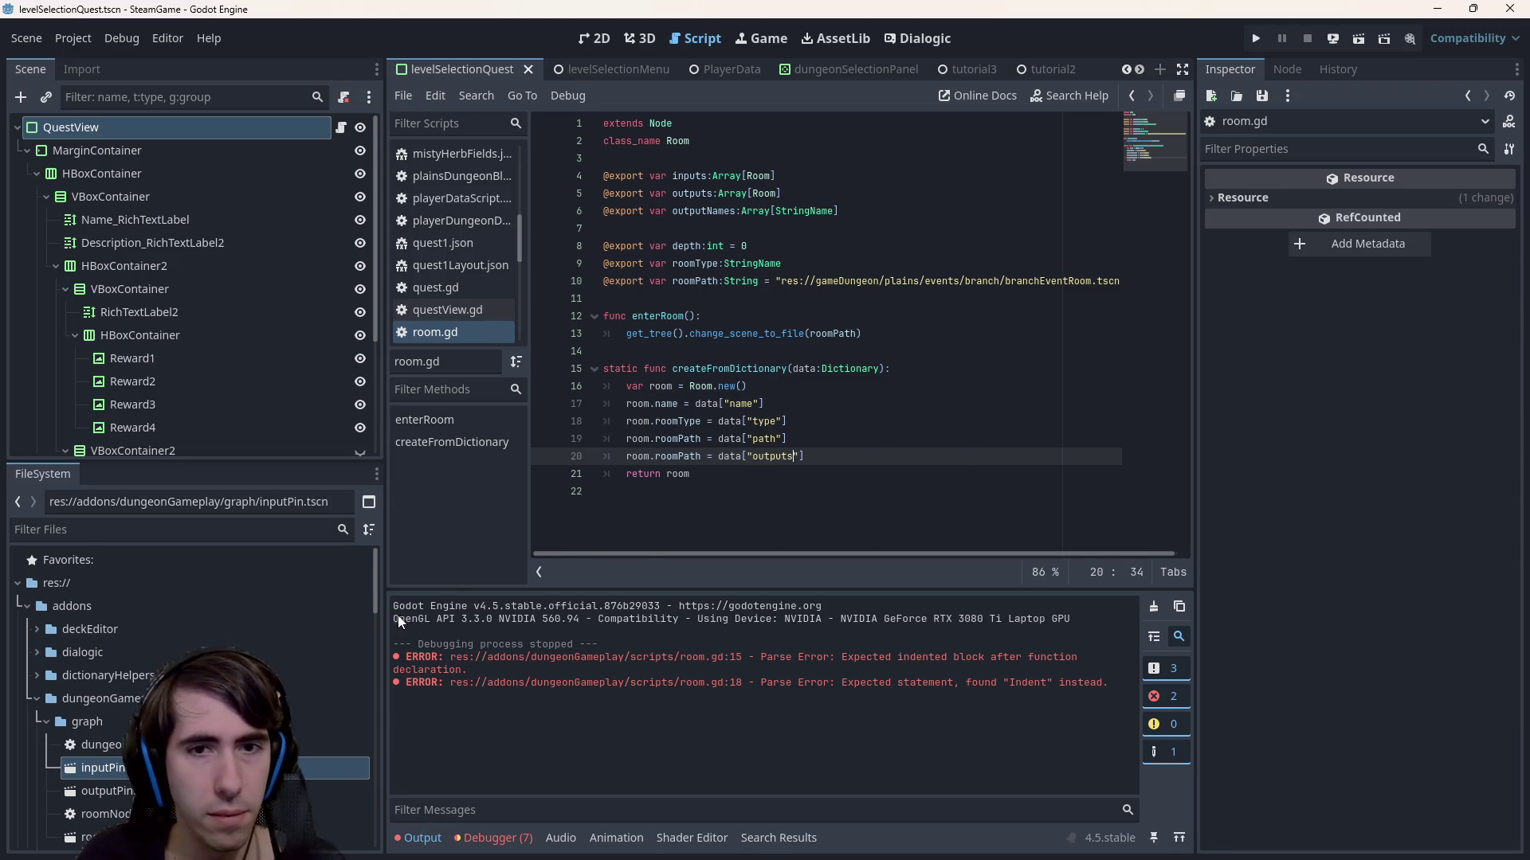
# - Look over roomNode.gd through the quick script search, then return to room.gd
pyautogui.scroll(-1, 499, 237)
pyautogui.click(864, 382)
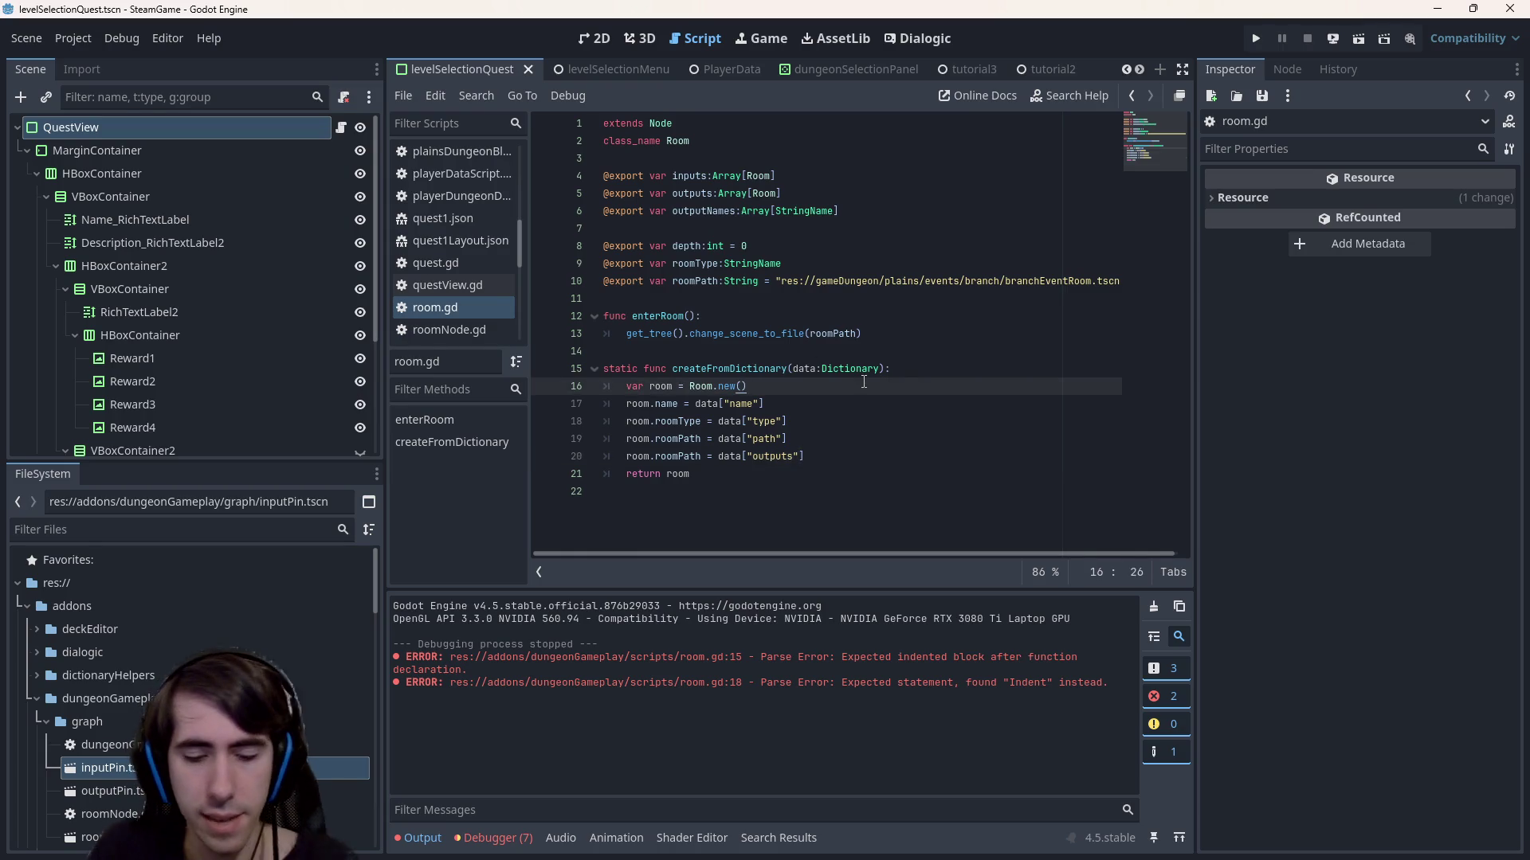
pyautogui.hotkey('ctrl', 'alt', 'o')
pyautogui.write('roomnode')
pyautogui.press('Return')
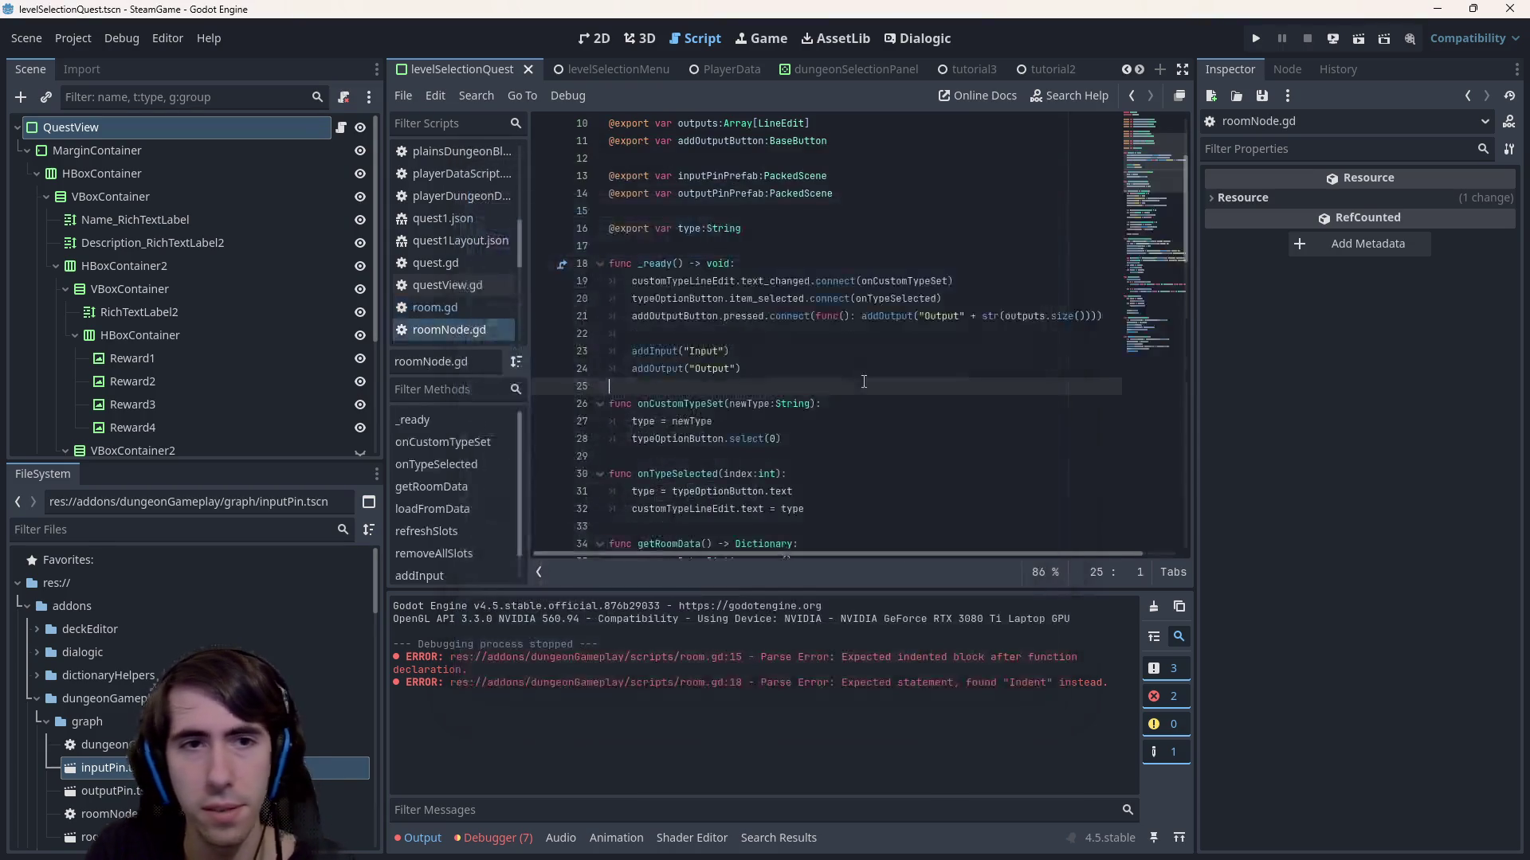
pyautogui.scroll(-6, 845, 392)
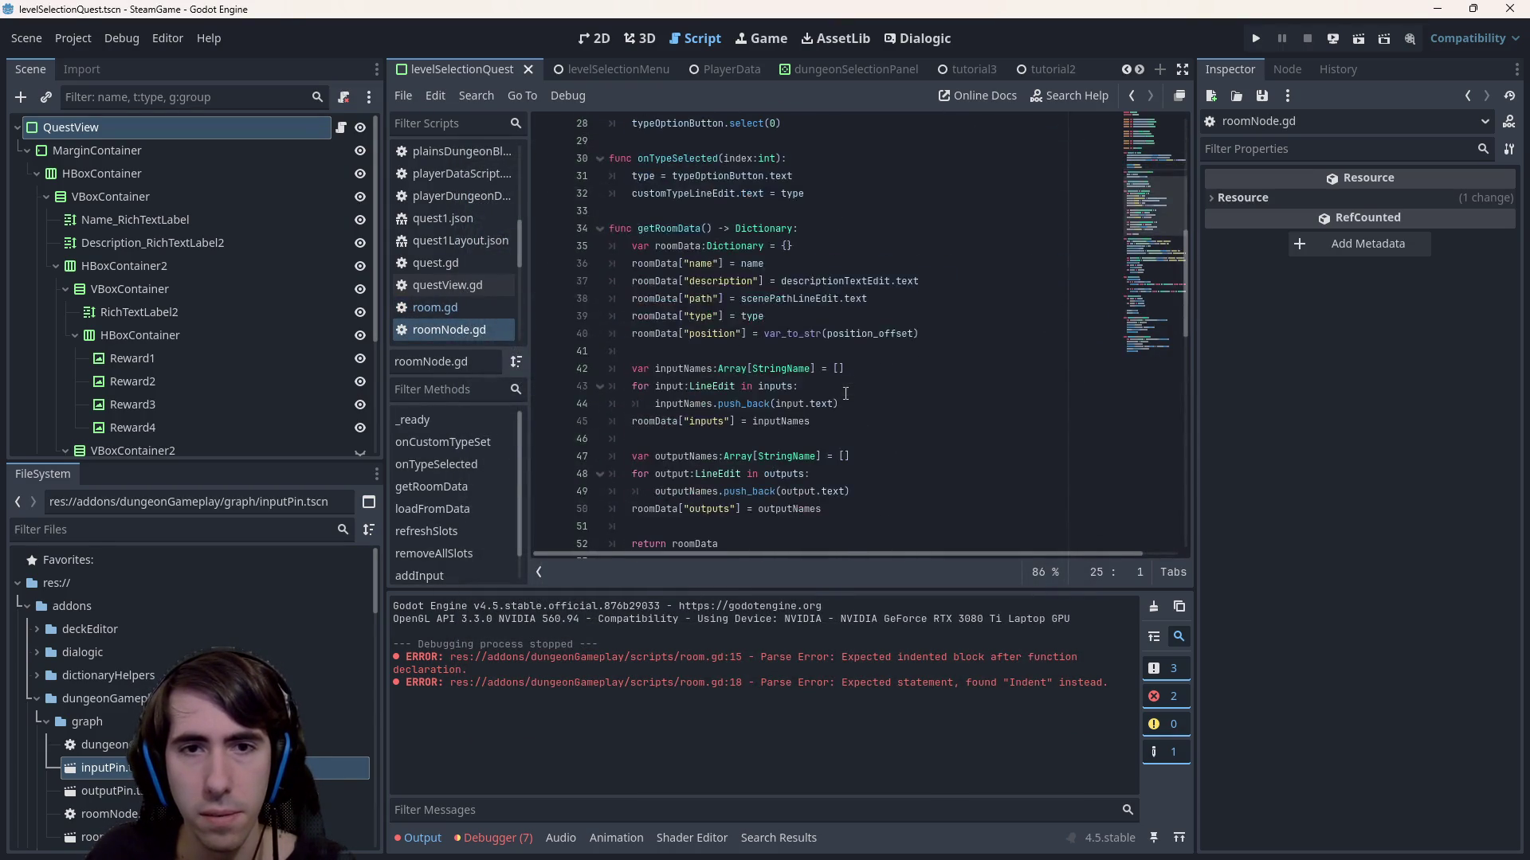
pyautogui.scroll(-1, 845, 393)
pyautogui.scroll(1, 796, 350)
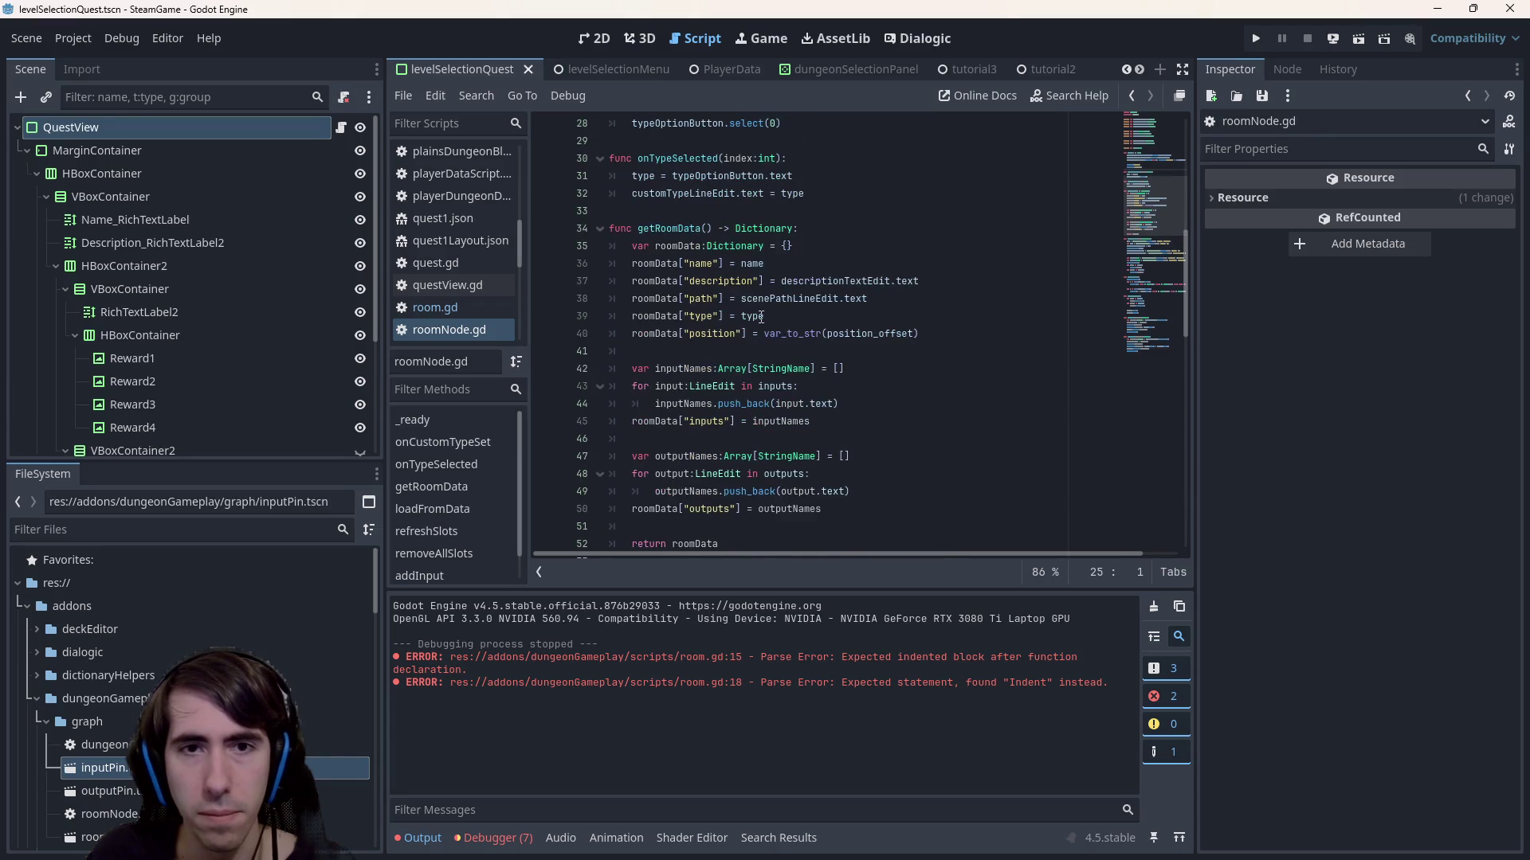
pyautogui.scroll(-1, 761, 317)
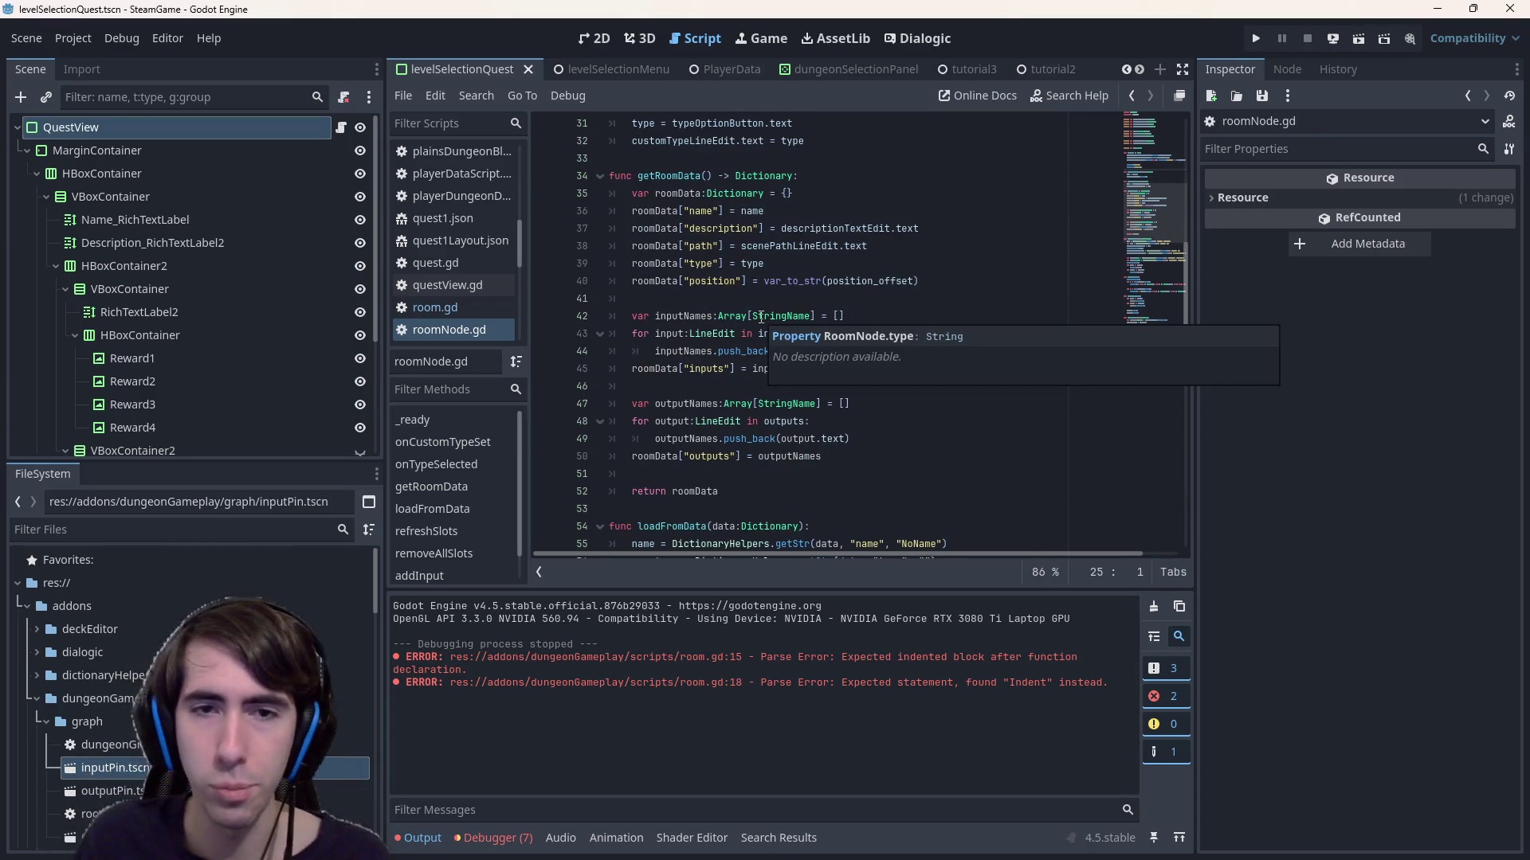
pyautogui.hotkey('alt', 'Left')
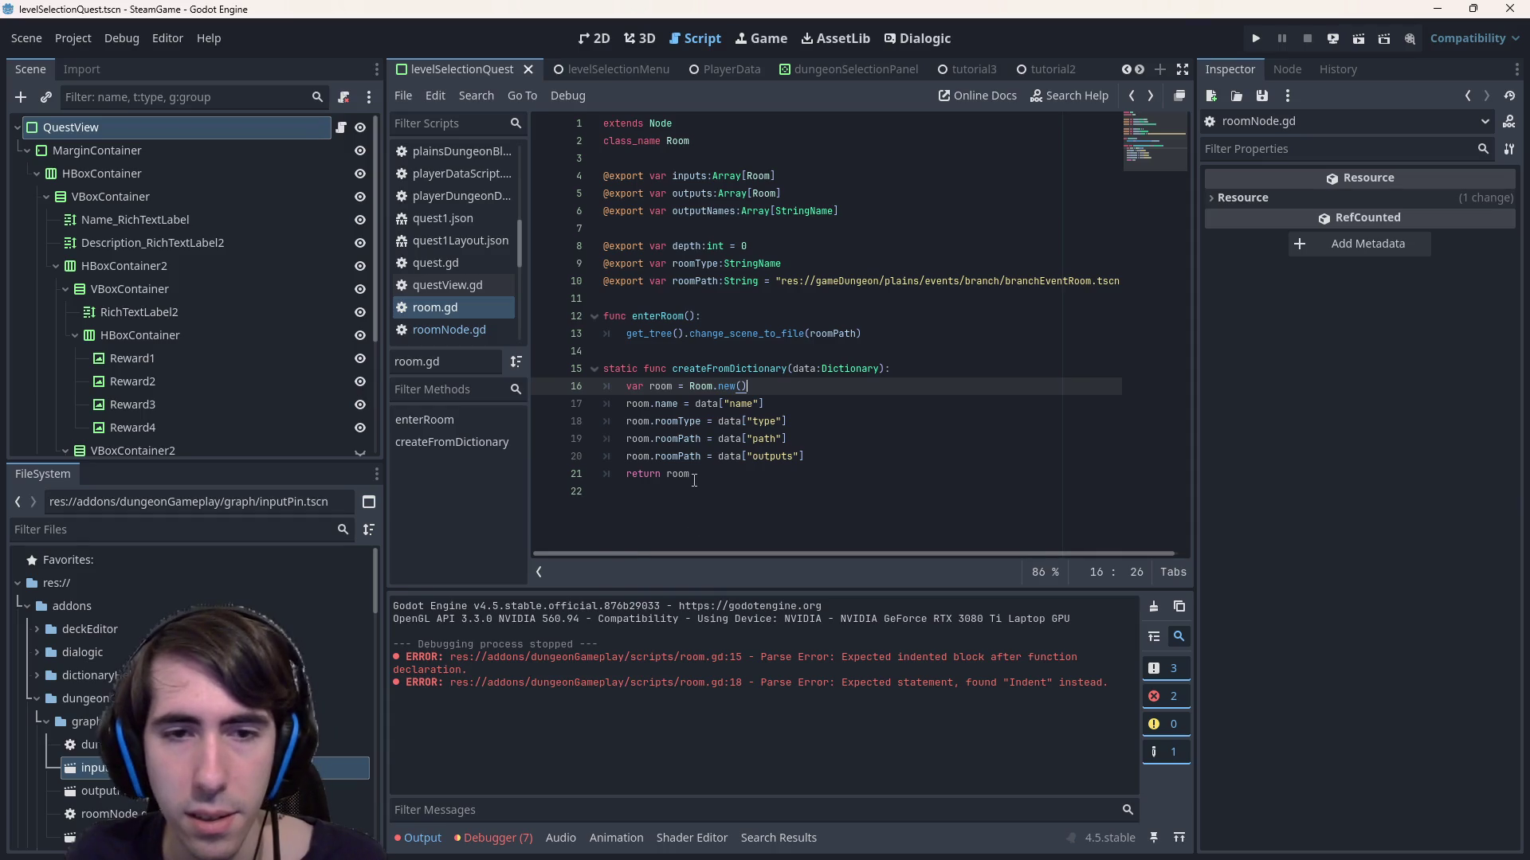
# - Make line 20 declare var outputNames instead of assigning room.roomPath, dropping a trial :Array annotation
pyautogui.click(702, 454)
pyautogui.hotkey('ctrl', 'BackSpace')
pyautogui.hotkey('ctrl', 'BackSpace')
pyautogui.hotkey('ctrl', 'BackSpace')
pyautogui.write('var outputNames')
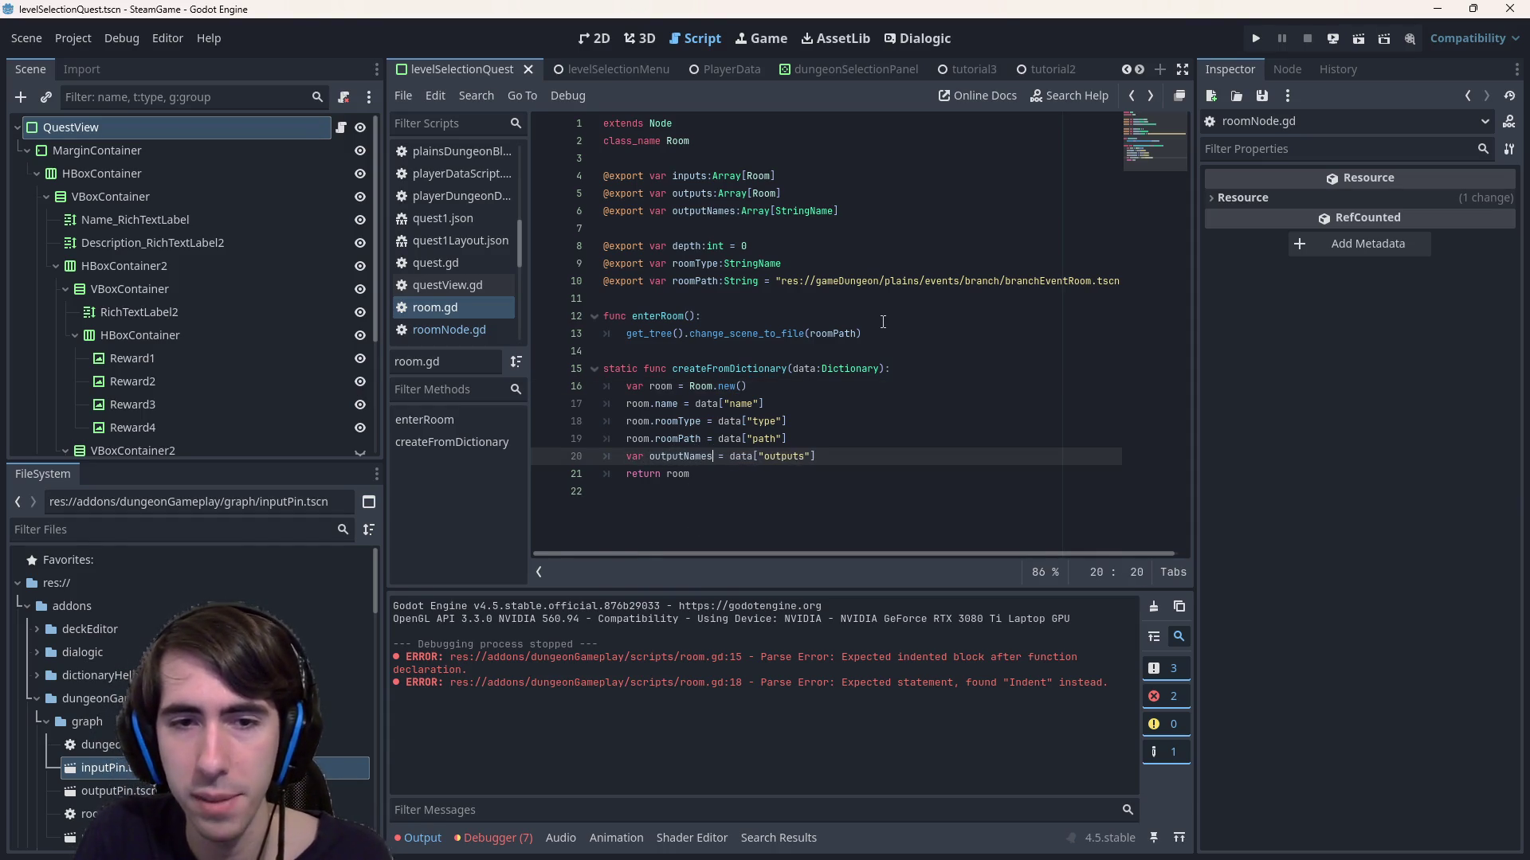
pyautogui.hotkey('ctrl', 's')
pyautogui.write(':Array')
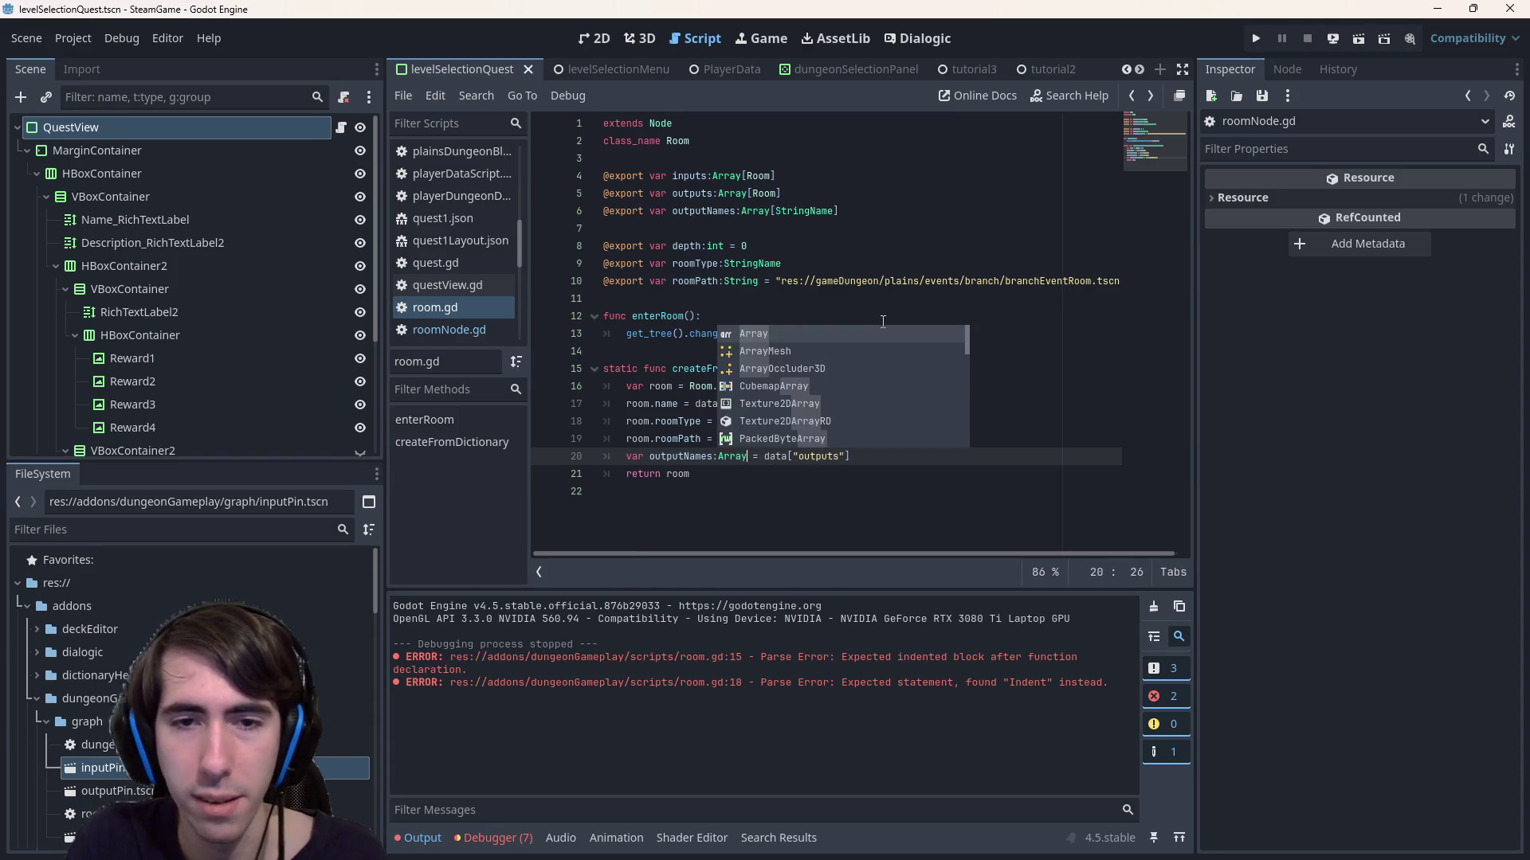
pyautogui.hotkey('ctrl', 'BackSpace')
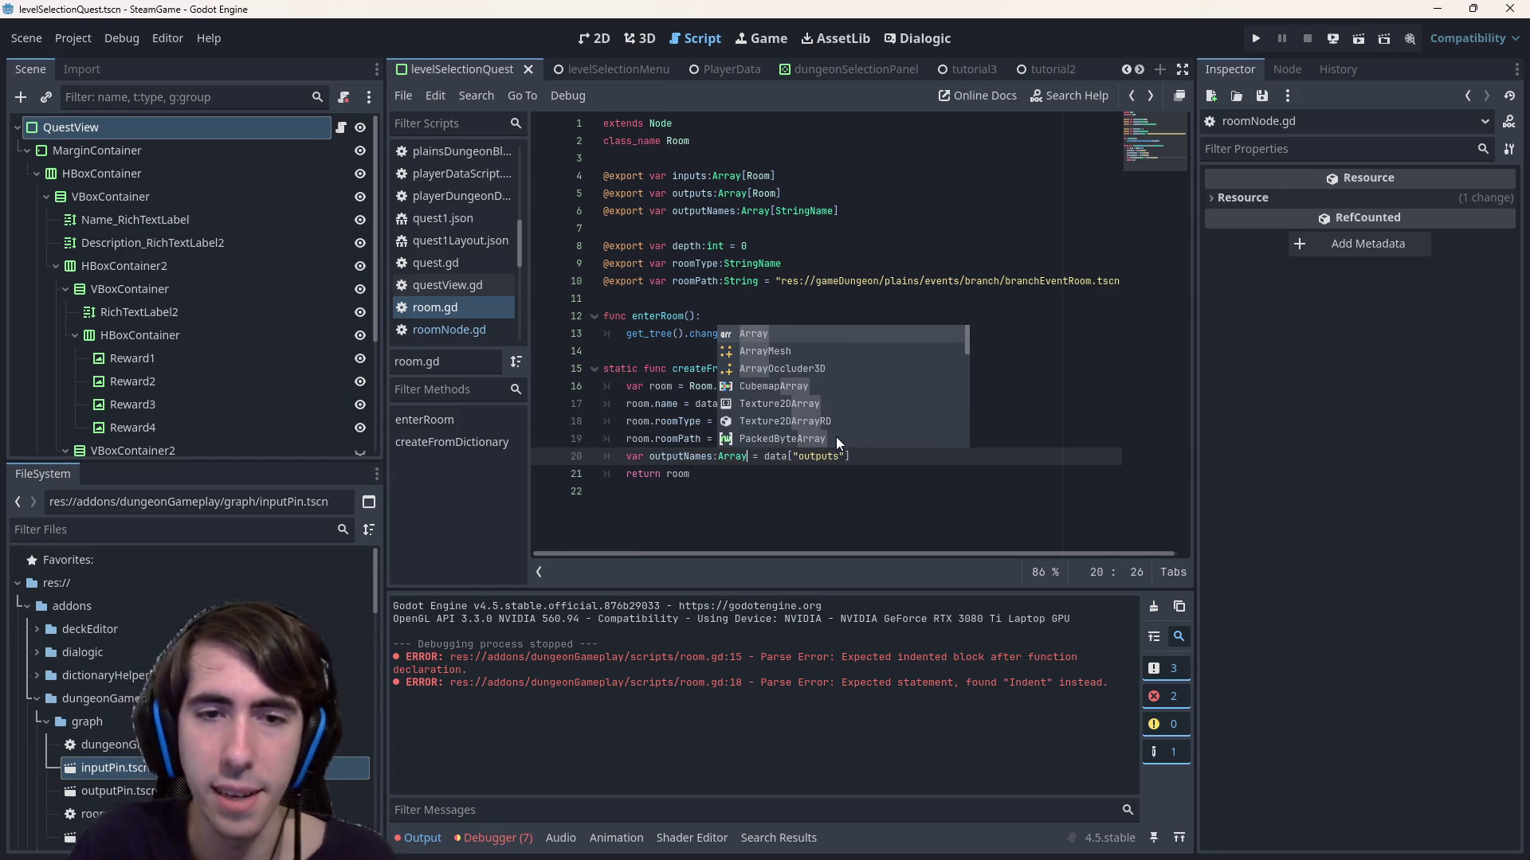
pyautogui.press('BackSpace')
# - Turn the value into DictionaryHelpers.getArray(data, "outputs", []) and save
pyautogui.hotkey('ctrl', 'Left')
pyautogui.write('DictionaryHelpers')
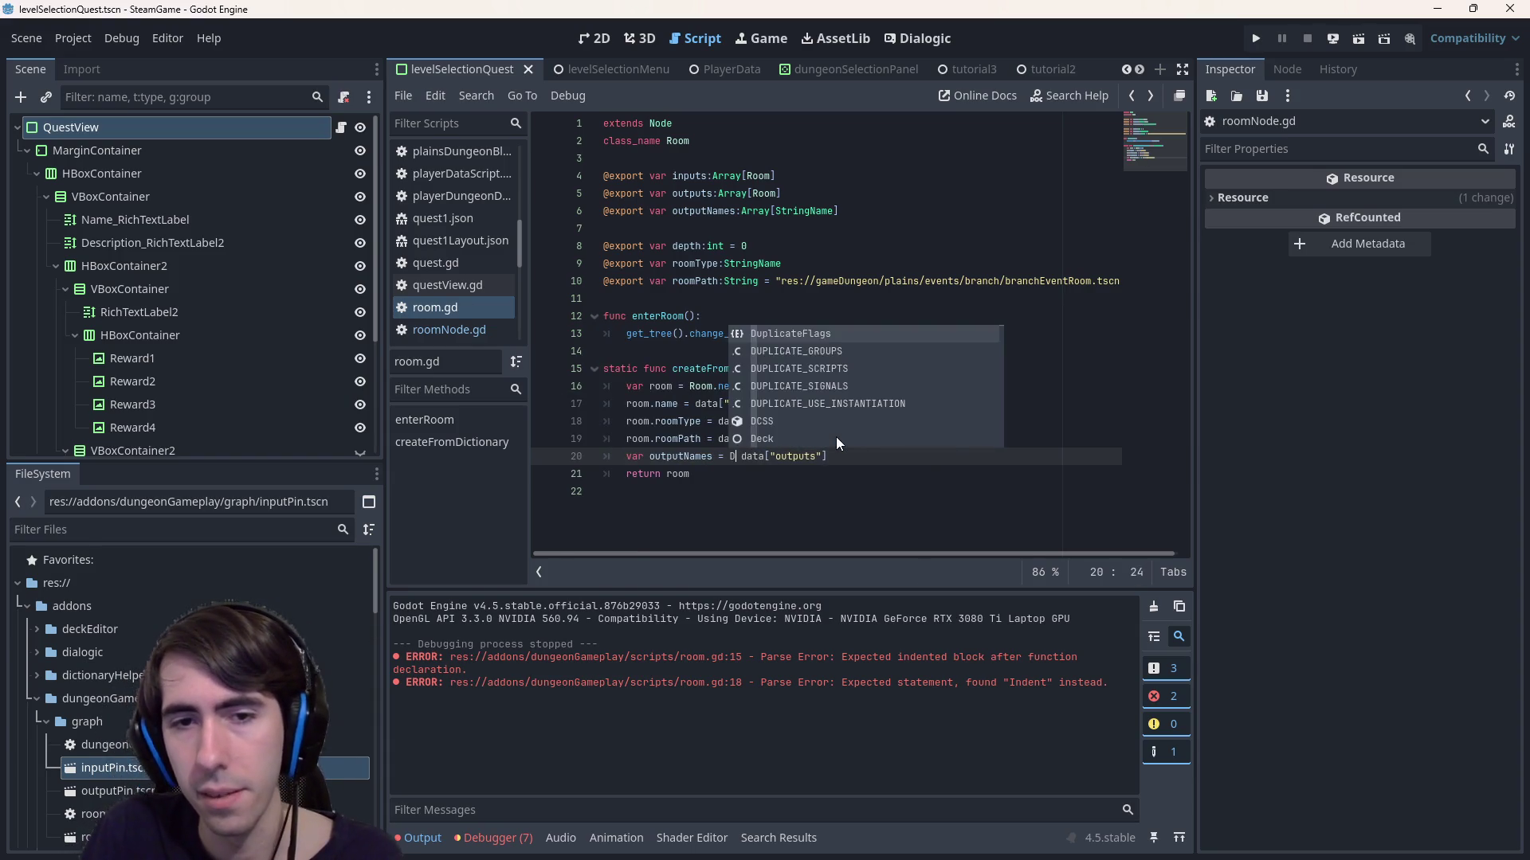
pyautogui.write('.getArray(')
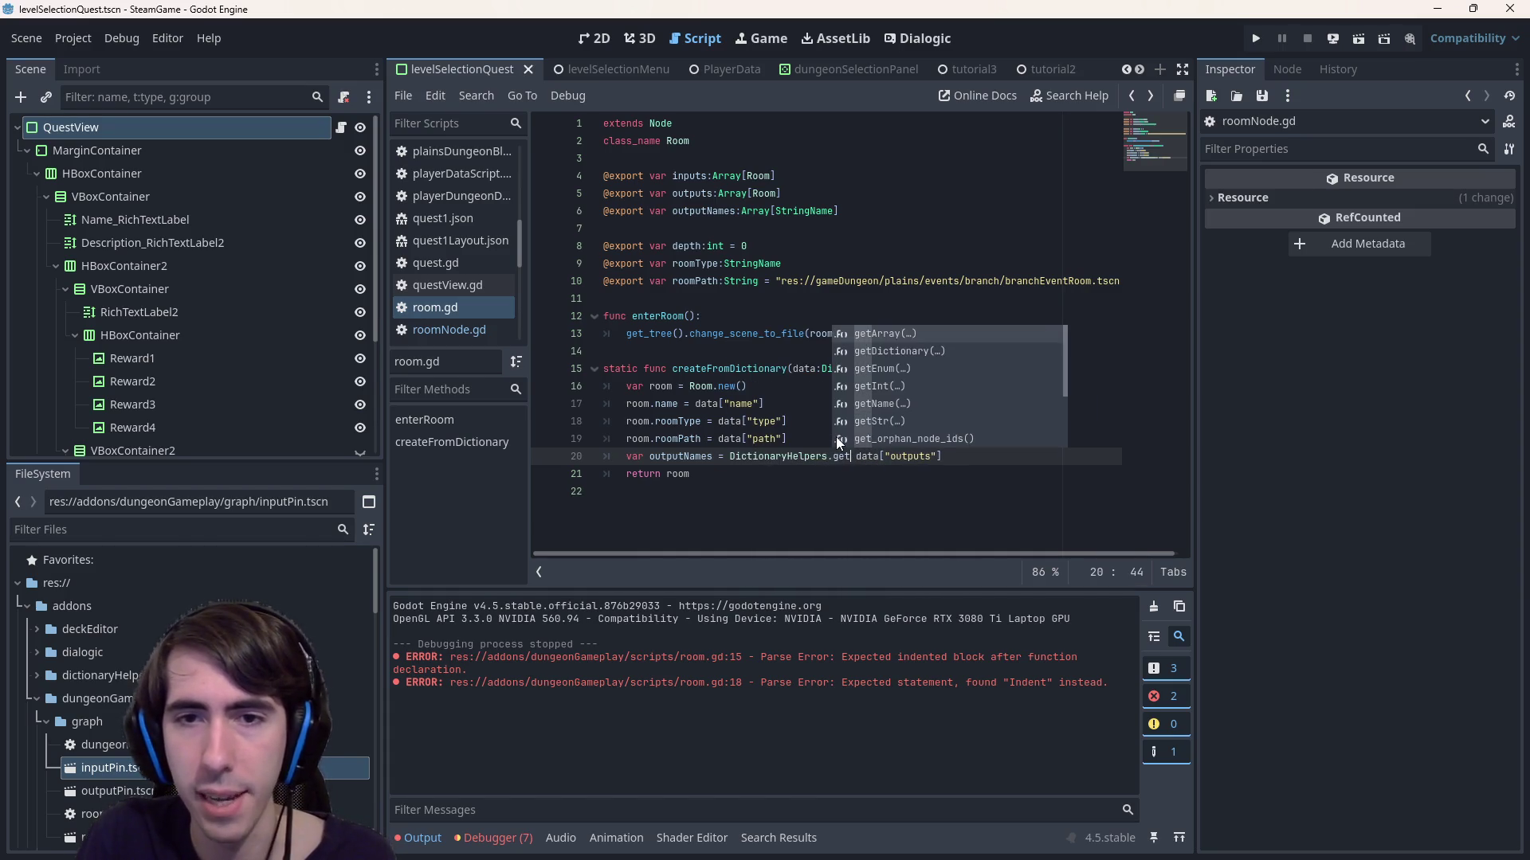
pyautogui.press('End')
pyautogui.write(',')
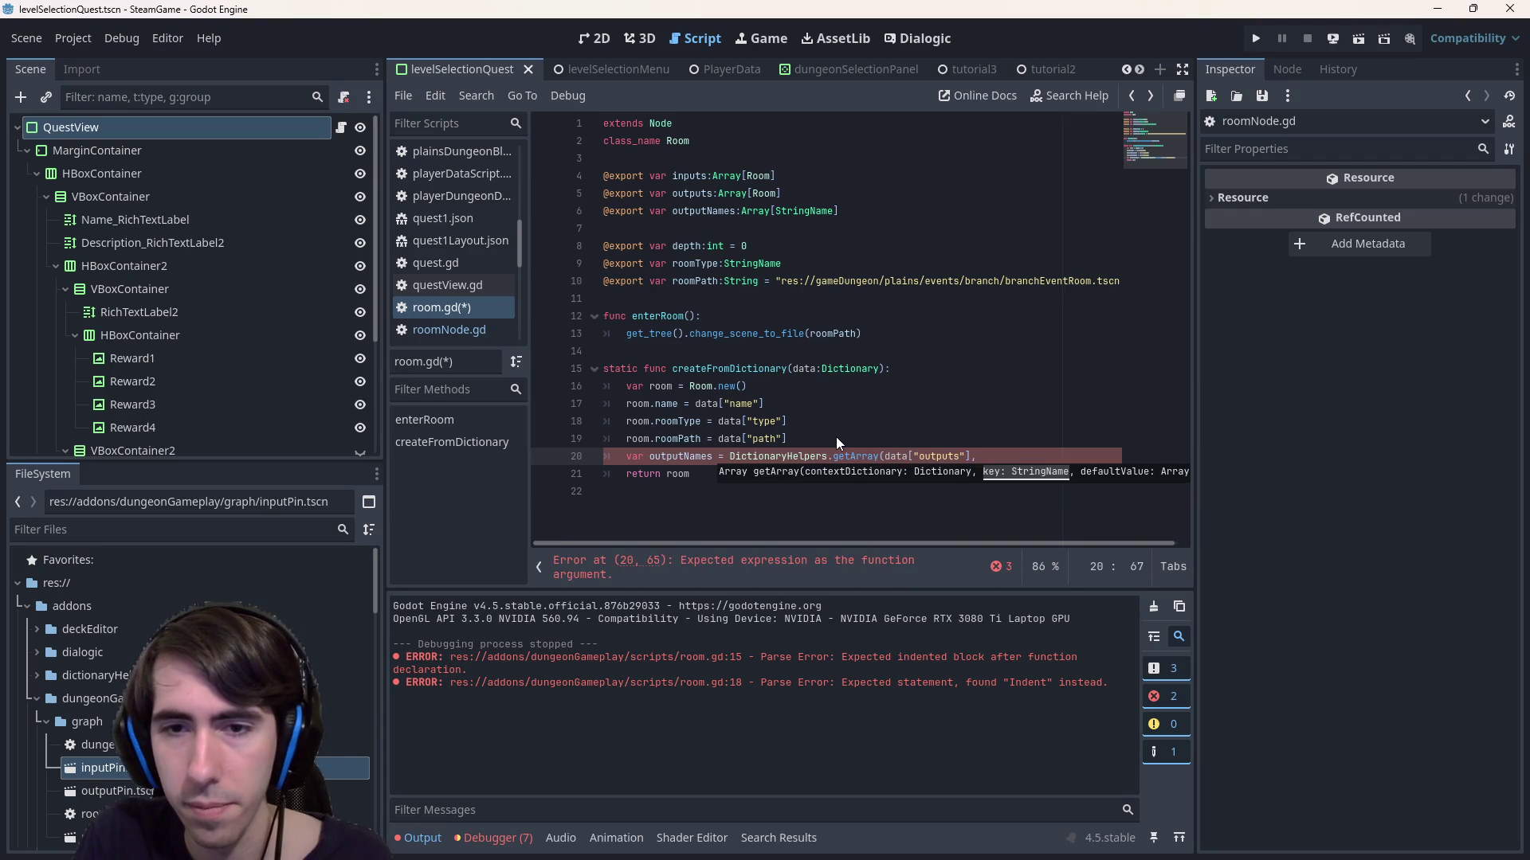
pyautogui.press('Right')
pyautogui.press('Right')
pyautogui.press('Right')
pyautogui.press('Delete')
pyautogui.write(',')
pyautogui.press('End')
pyautogui.press('BackSpace')
pyautogui.write(', [])')
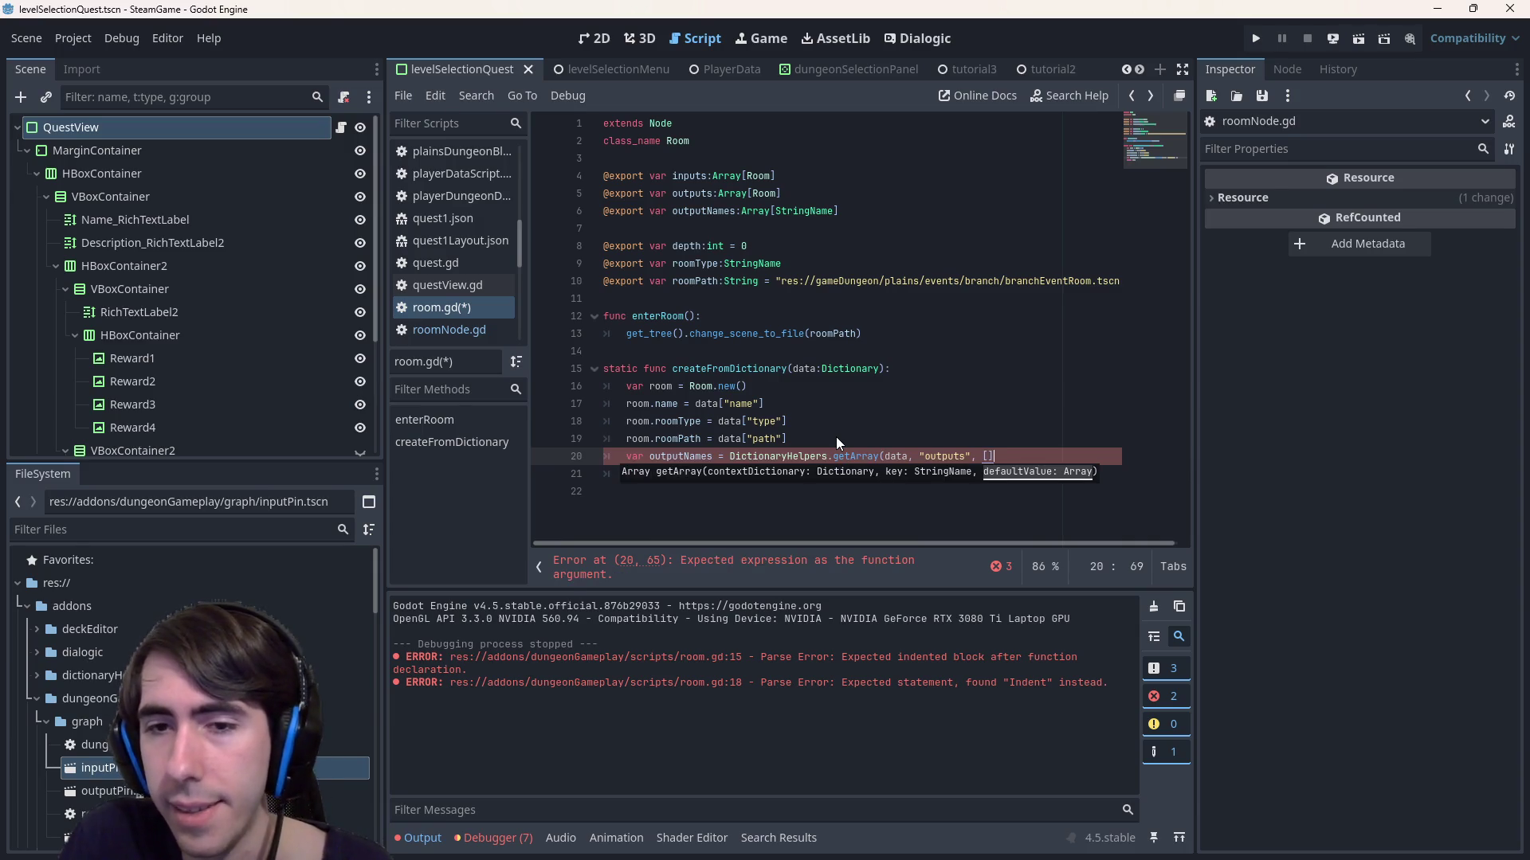
pyautogui.hotkey('ctrl', 's')
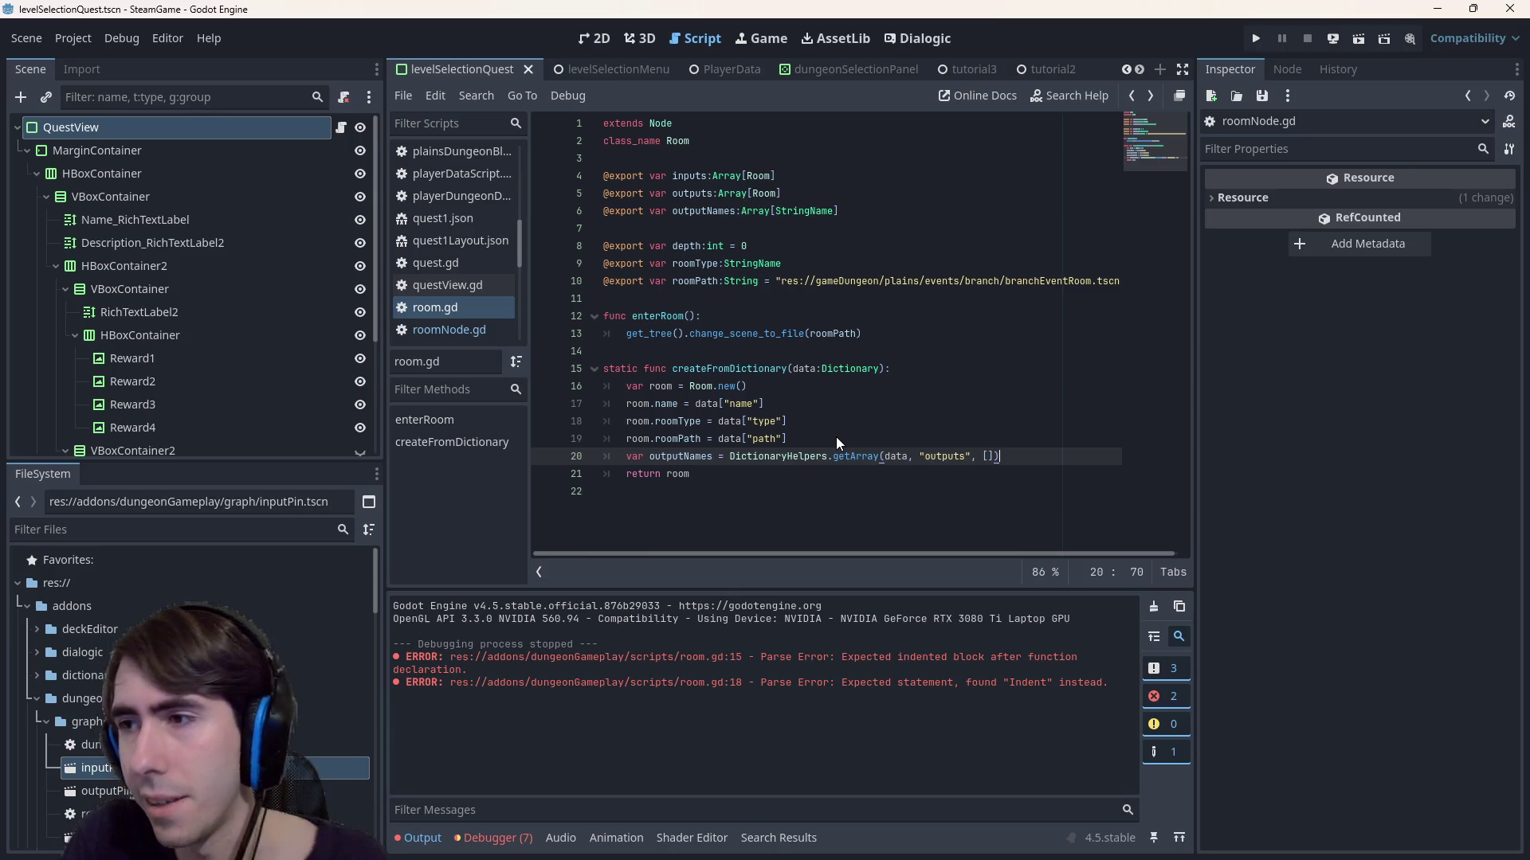
# - Add blank lines below, rename the local variable to newOutputNames to avoid the export clash, and save
pyautogui.press('Return')
pyautogui.press('Up')
pyautogui.press('End')
pyautogui.press('Return')
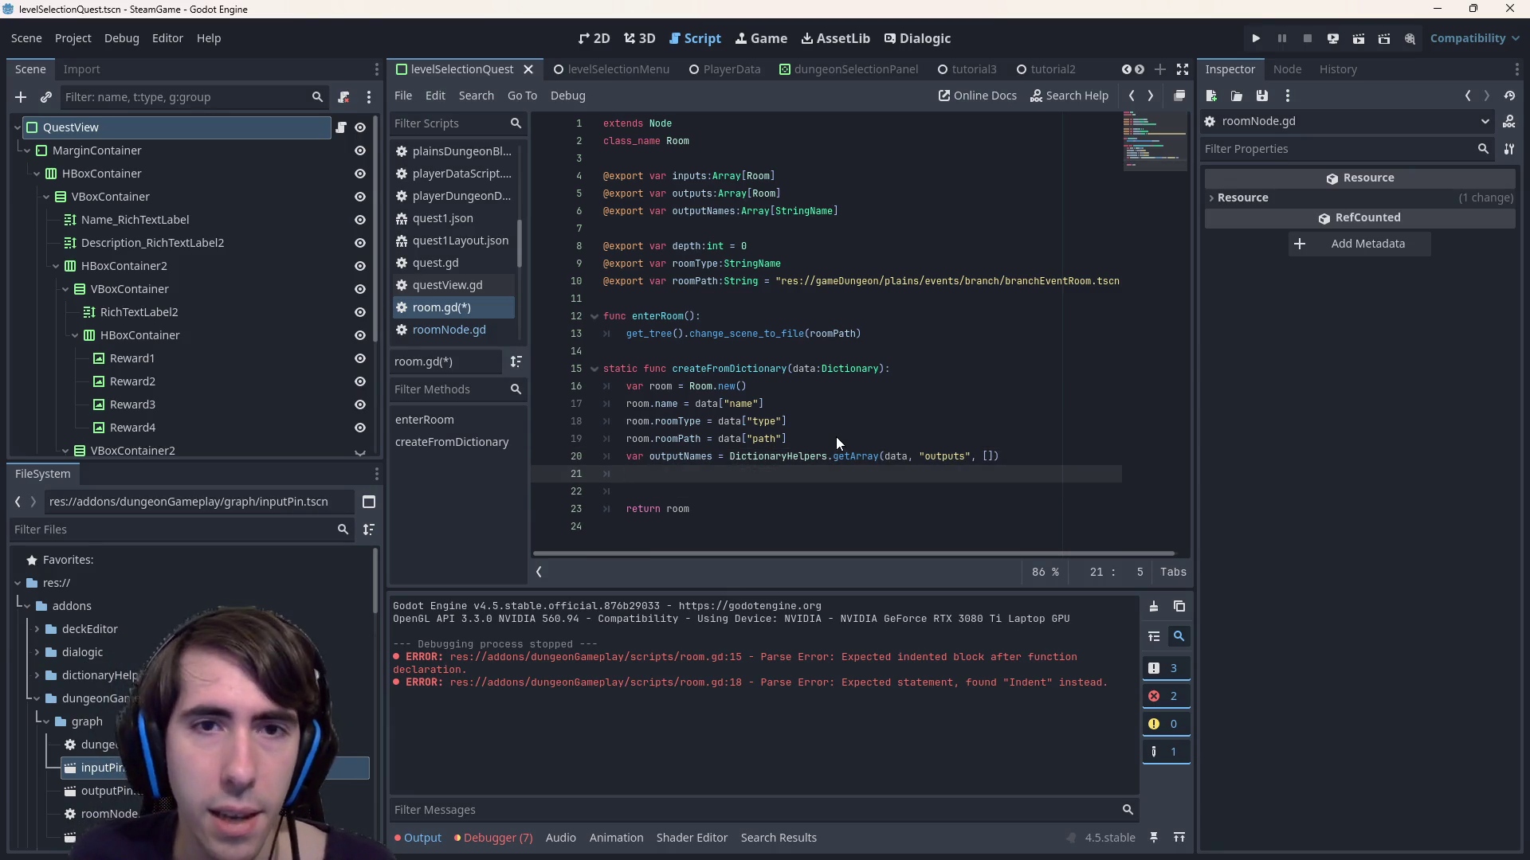
pyautogui.click(741, 193)
pyautogui.doubleClick(701, 211)
pyautogui.click(687, 475)
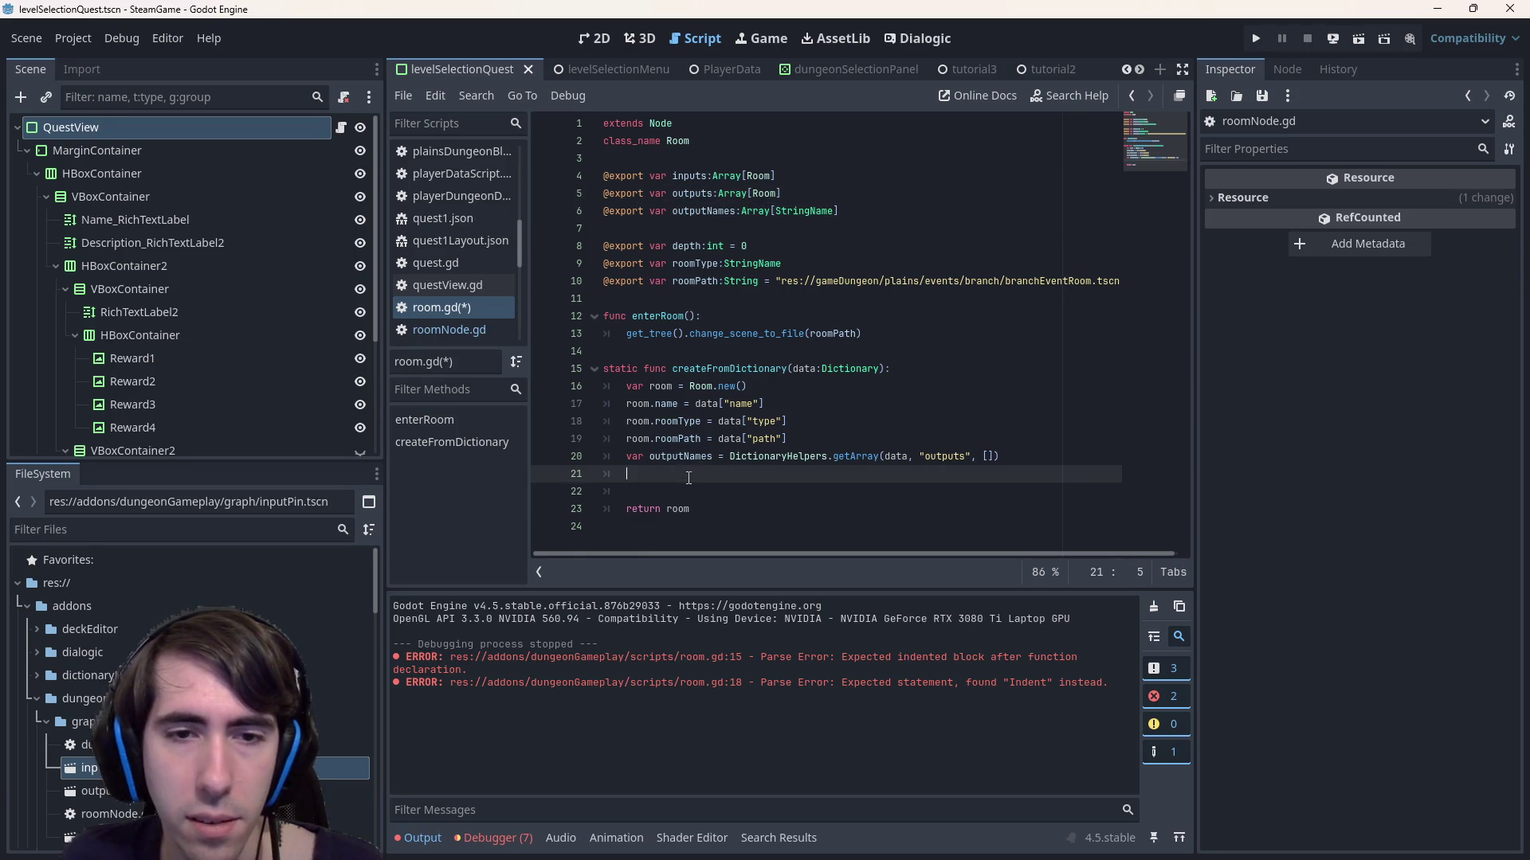
pyautogui.doubleClick(701, 211)
pyautogui.click(650, 457)
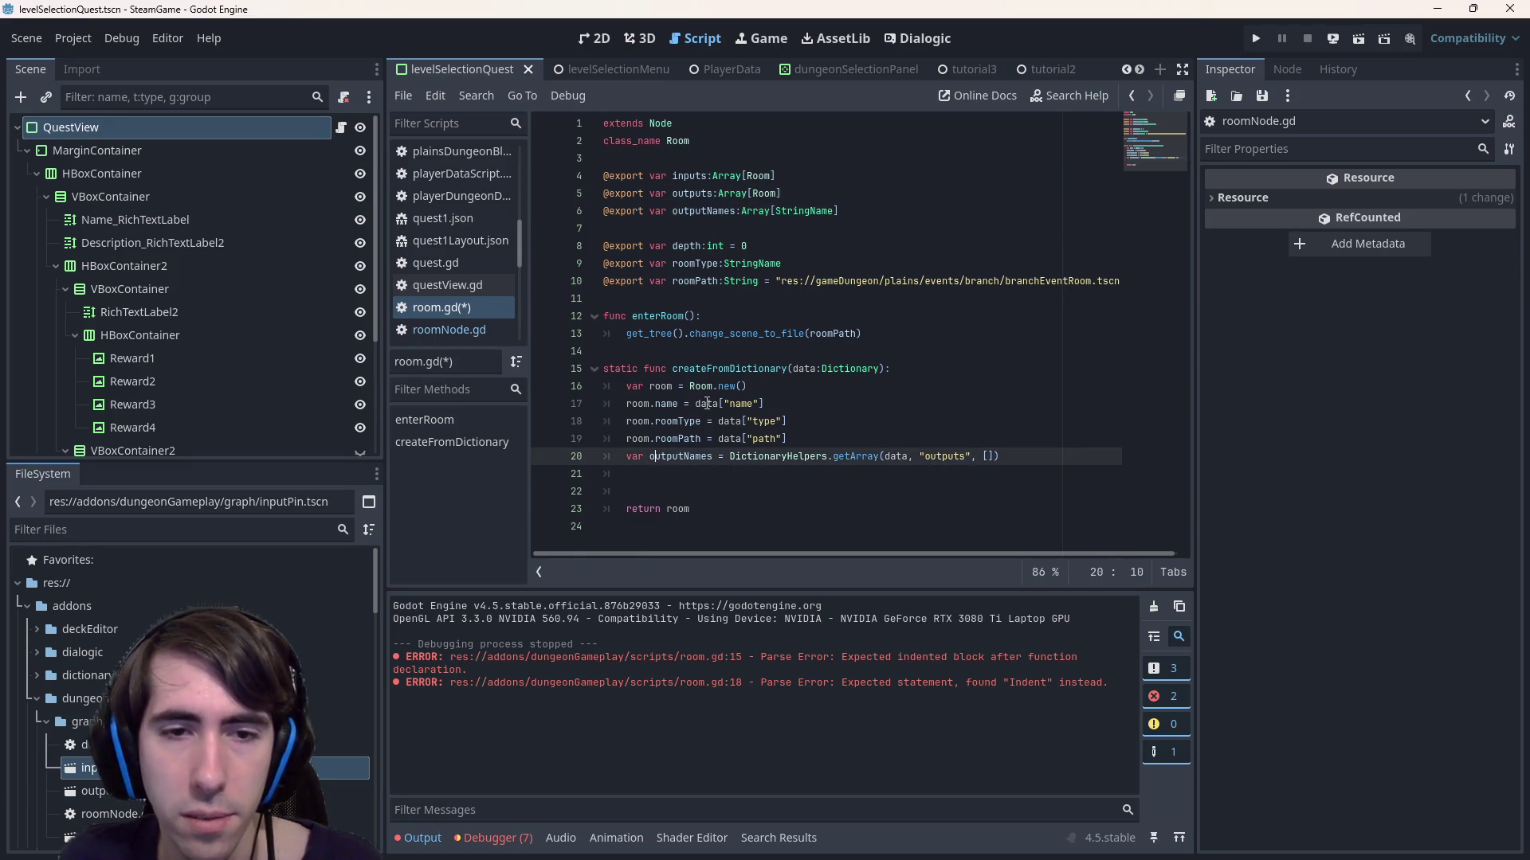
pyautogui.hotkey('ctrl', 'shift', 'Right')
pyautogui.write('newOutputNames')
pyautogui.hotkey('ctrl', 's')
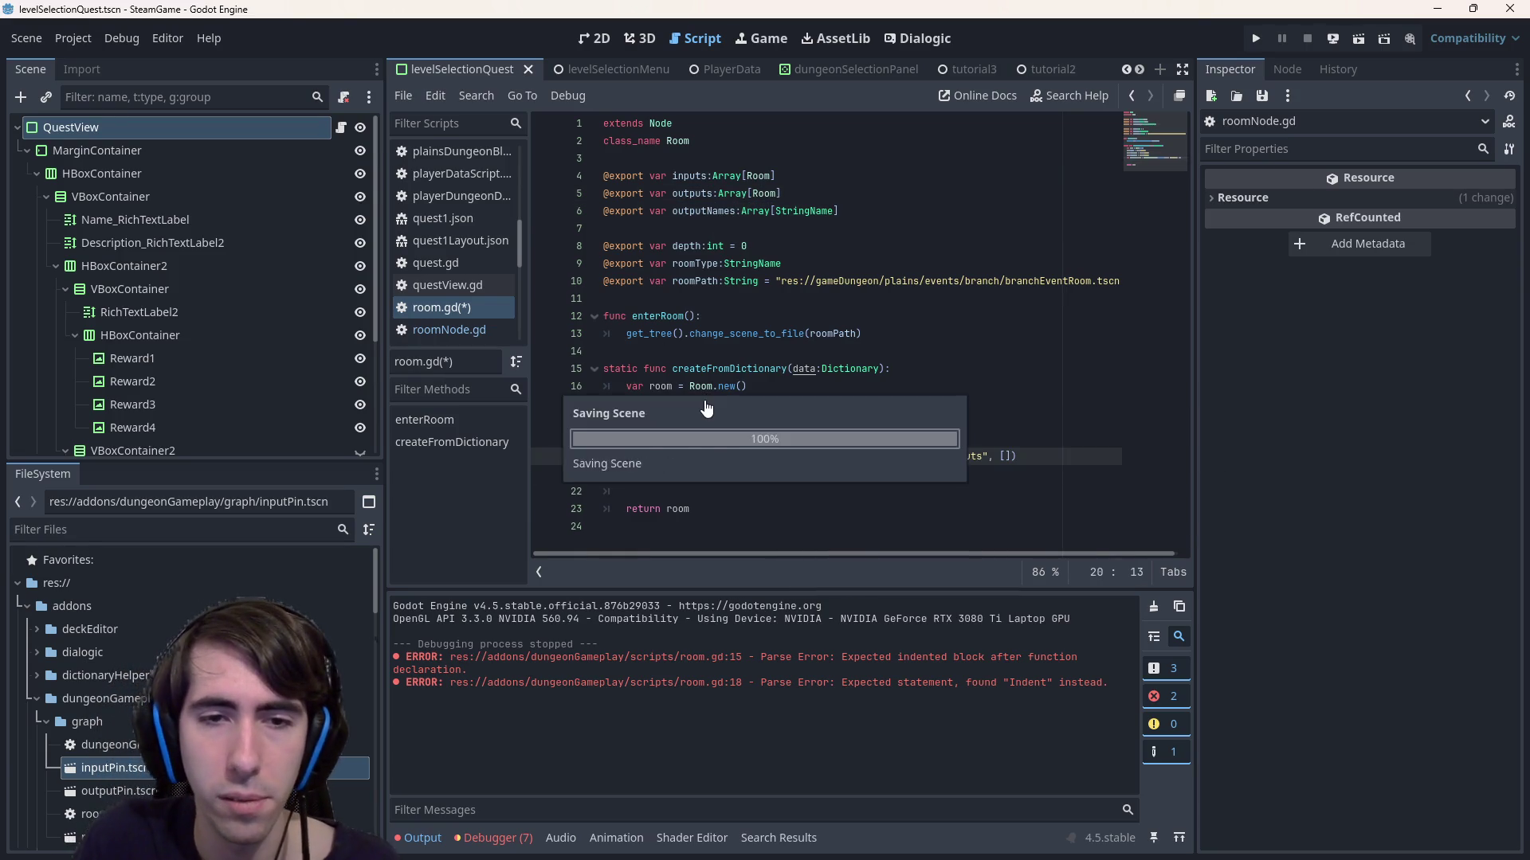
# - Annotate newOutputNames as Array, then start and discard an unfinished for loop over it
pyautogui.press('Down')
pyautogui.press('Up')
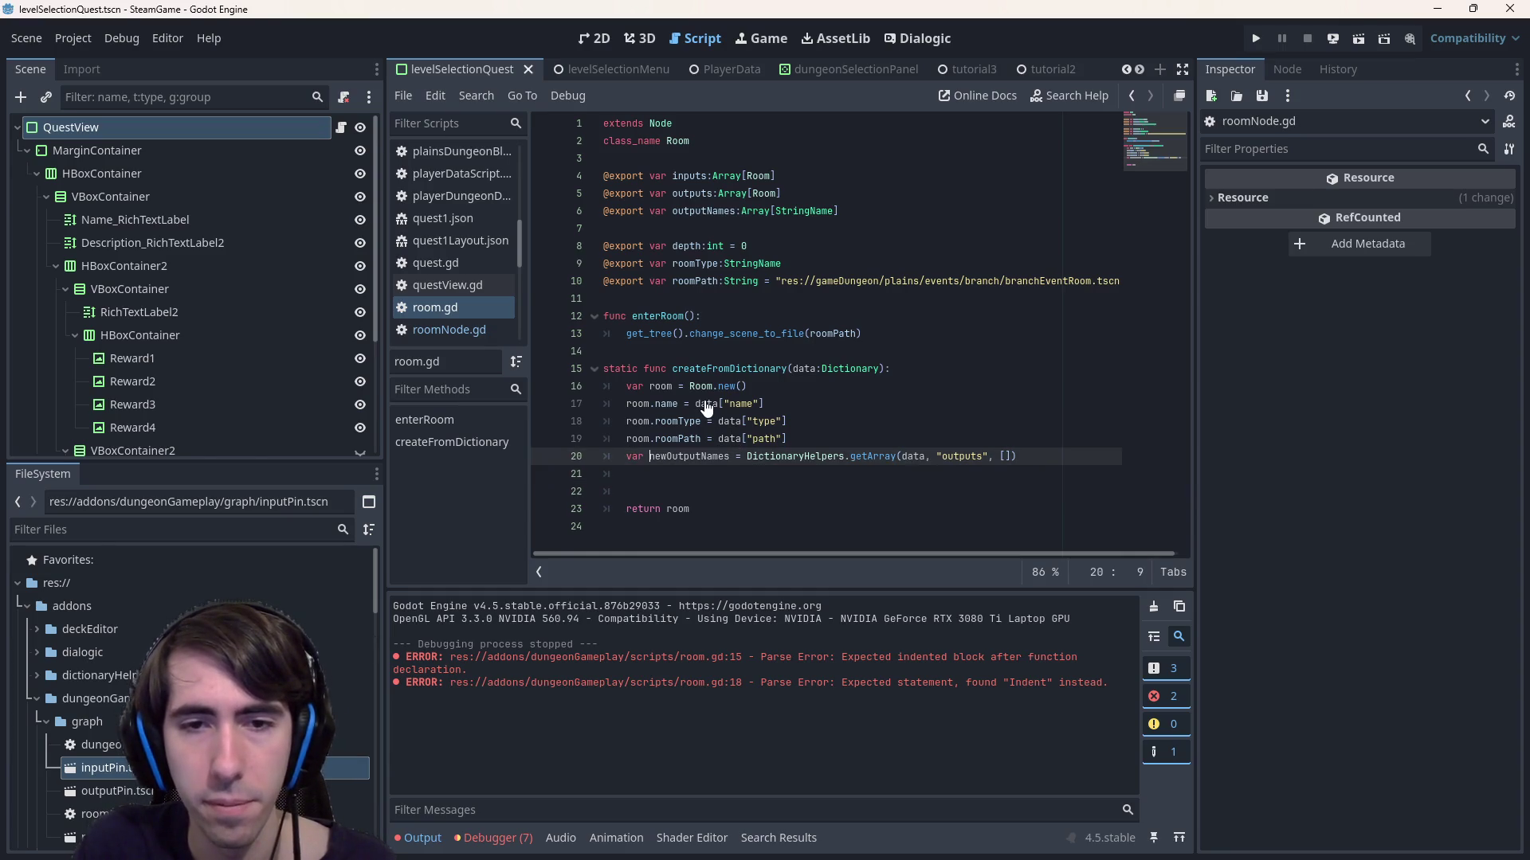
pyautogui.write(':Array')
pyautogui.press('Down')
pyautogui.write('for ')
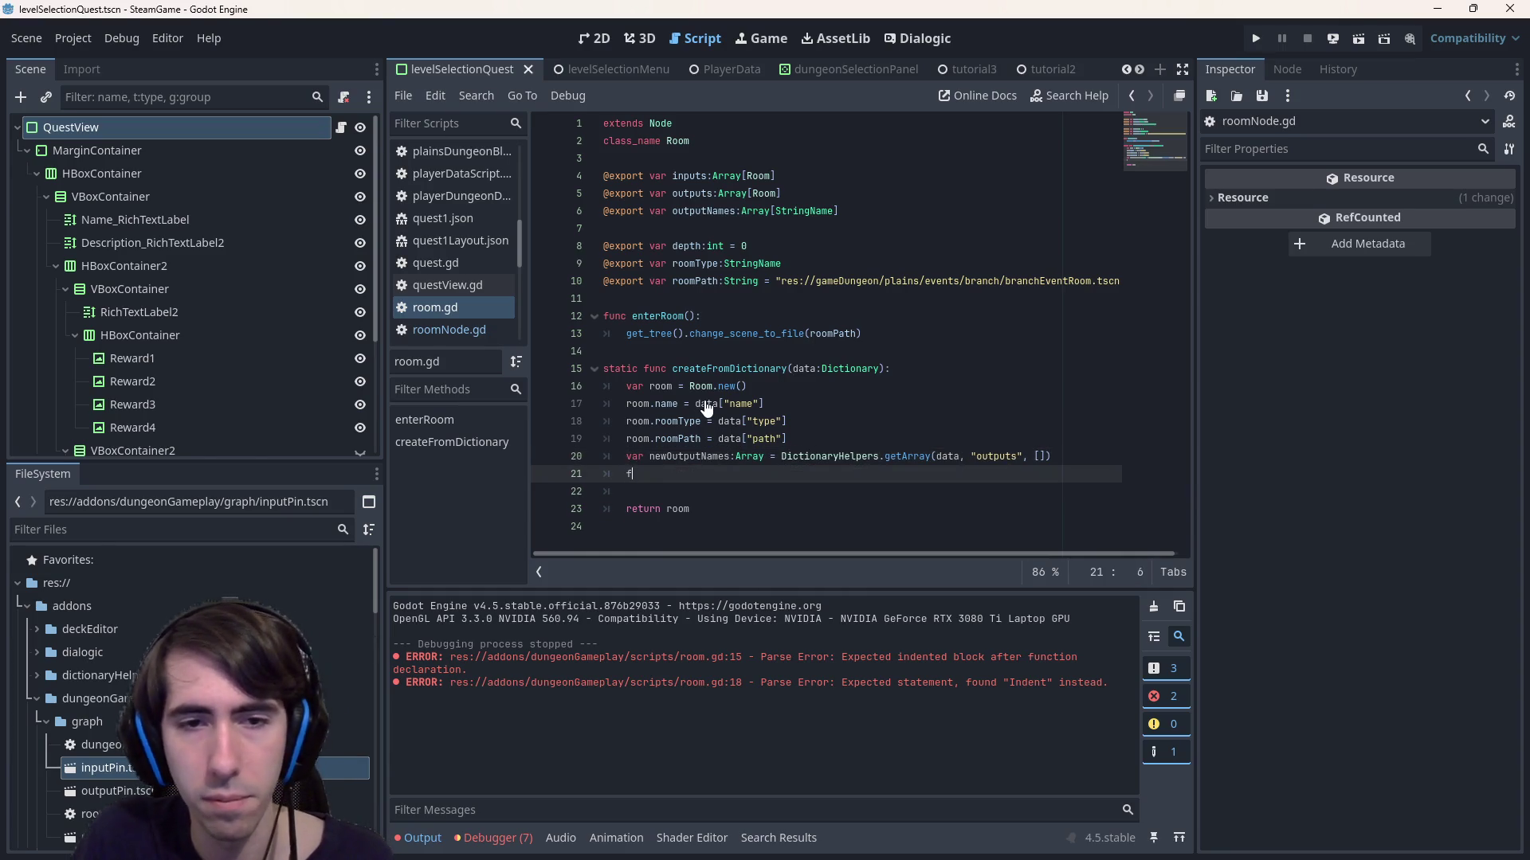
pyautogui.write('newOutputName:')
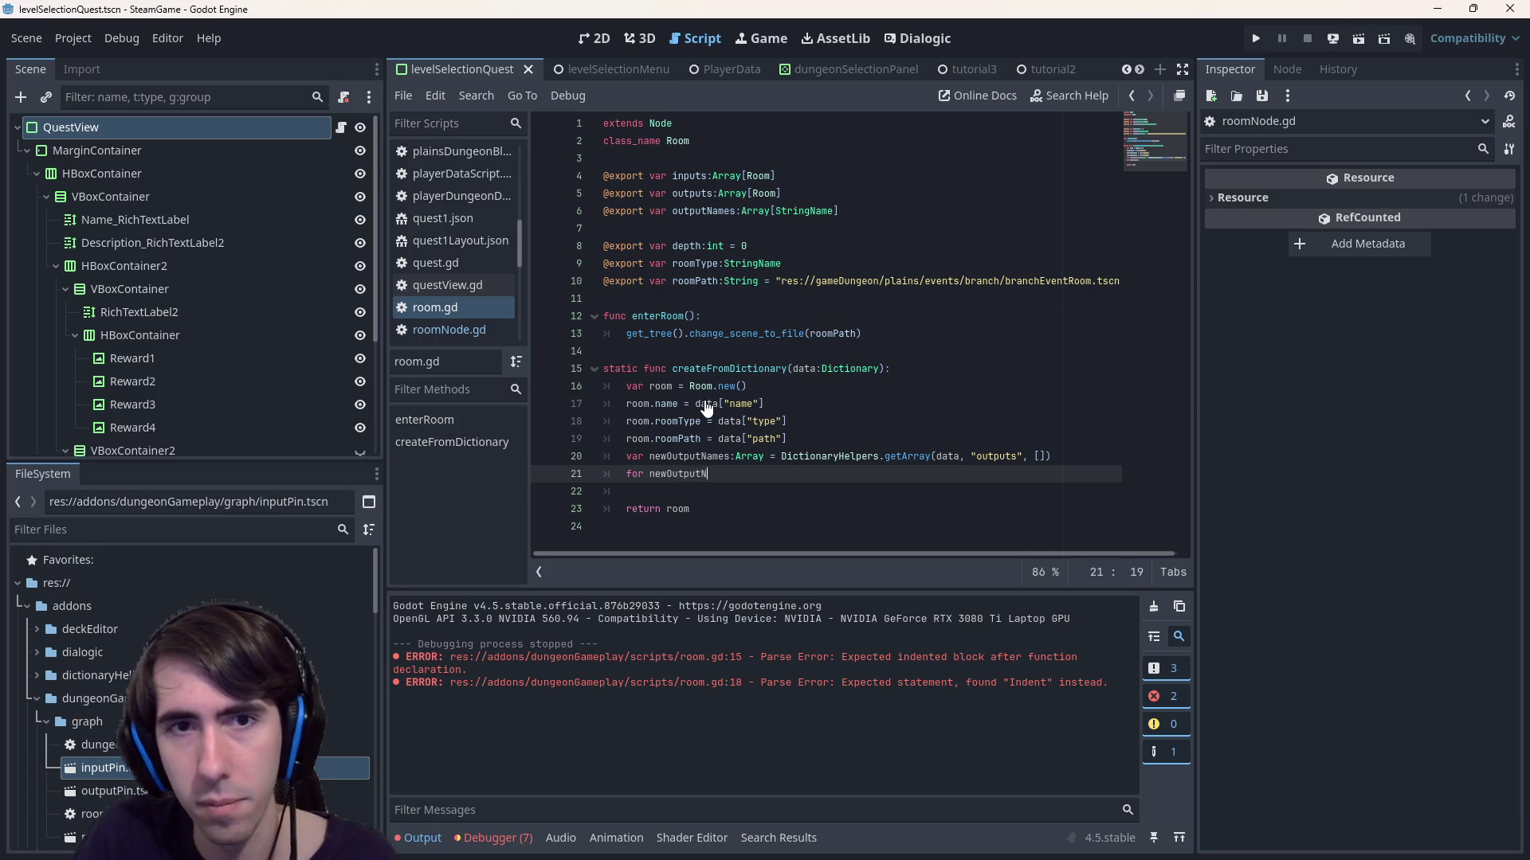
pyautogui.press('Return')
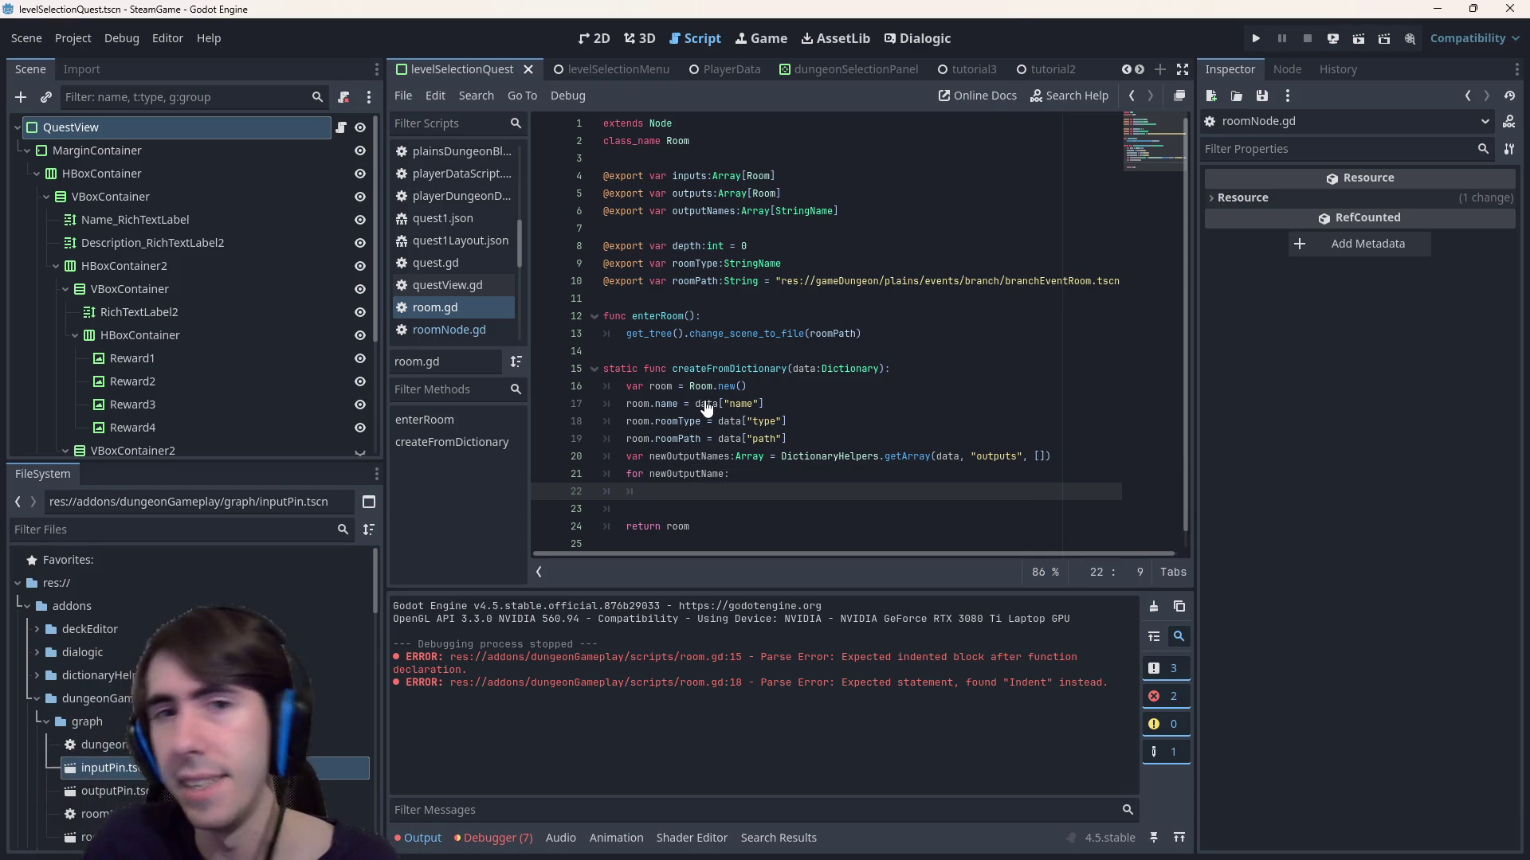
pyautogui.doubleClick(734, 211)
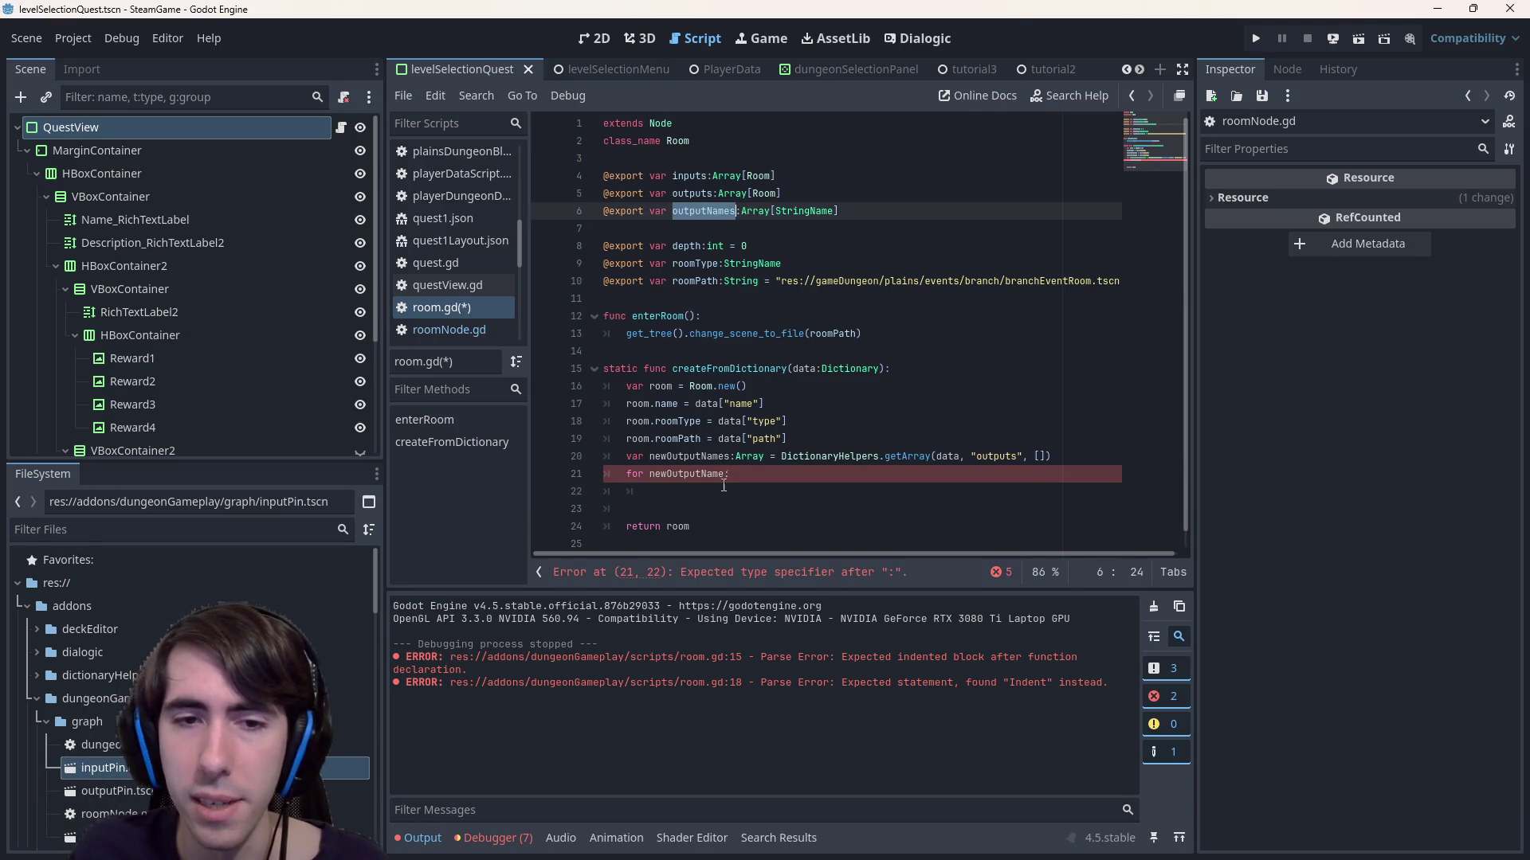
pyautogui.click(723, 486)
pyautogui.press('BackSpace')
pyautogui.press('BackSpace')
pyautogui.press('BackSpace')
# - Write outputNames.assign(newOutputNames) on line 21 via the assign suggestion and save
pyautogui.doubleClick(711, 211)
pyautogui.hotkey('ctrl', 'c')
pyautogui.click(732, 474)
pyautogui.hotkey('ctrl', 'v')
pyautogui.write('.')
pyautogui.press('BackSpace')
pyautogui.press('BackSpace')
pyautogui.press('BackSpace')
pyautogui.write('Array.A')
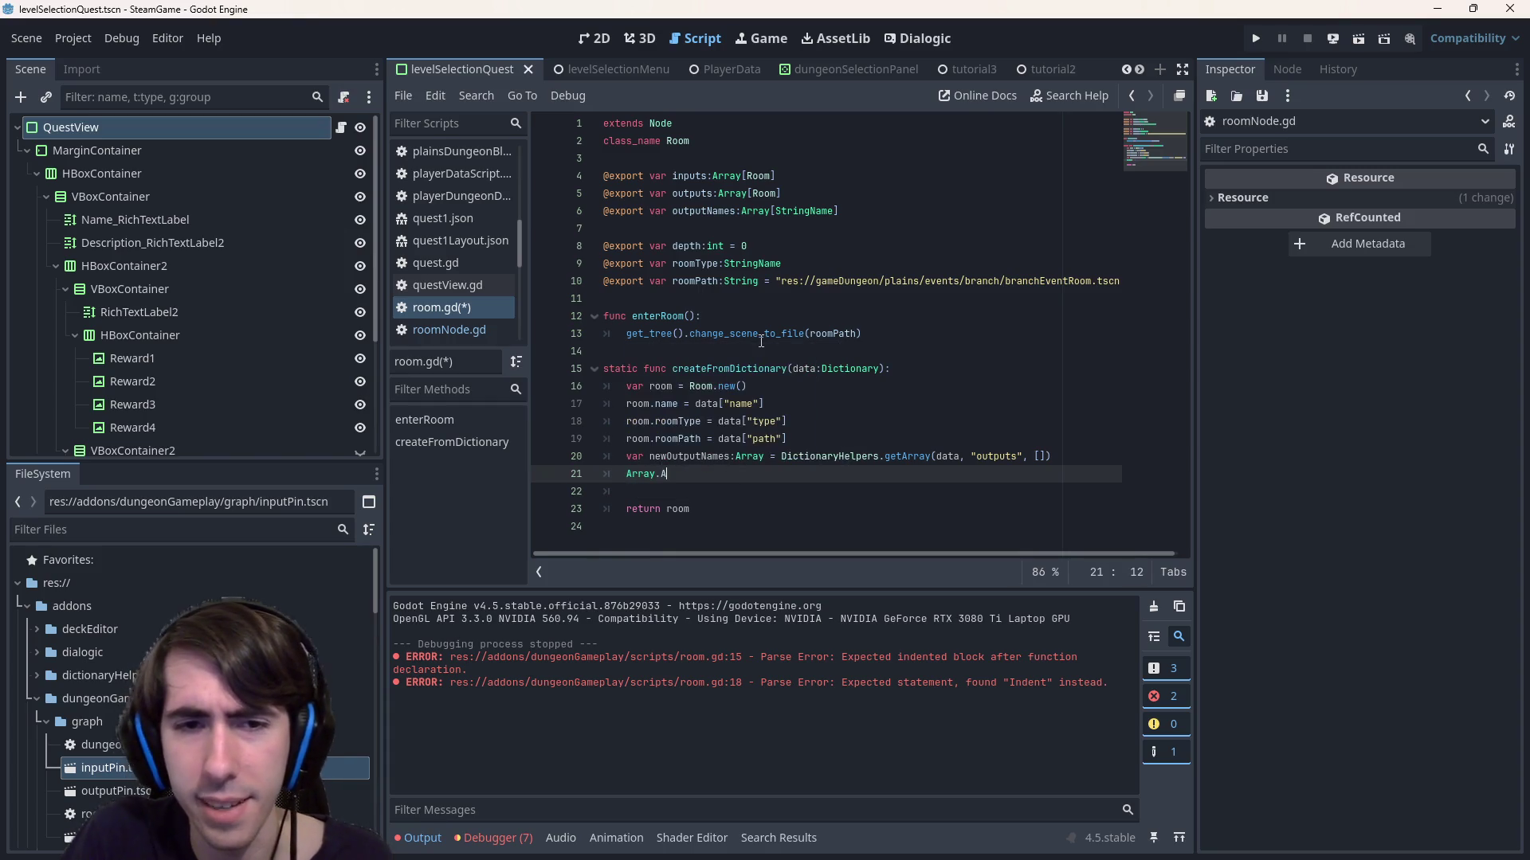
pyautogui.press('BackSpace')
pyautogui.press('BackSpace')
pyautogui.press('BackSpace')
pyautogui.hotkey('ctrl', 'v')
pyautogui.write('.ass')
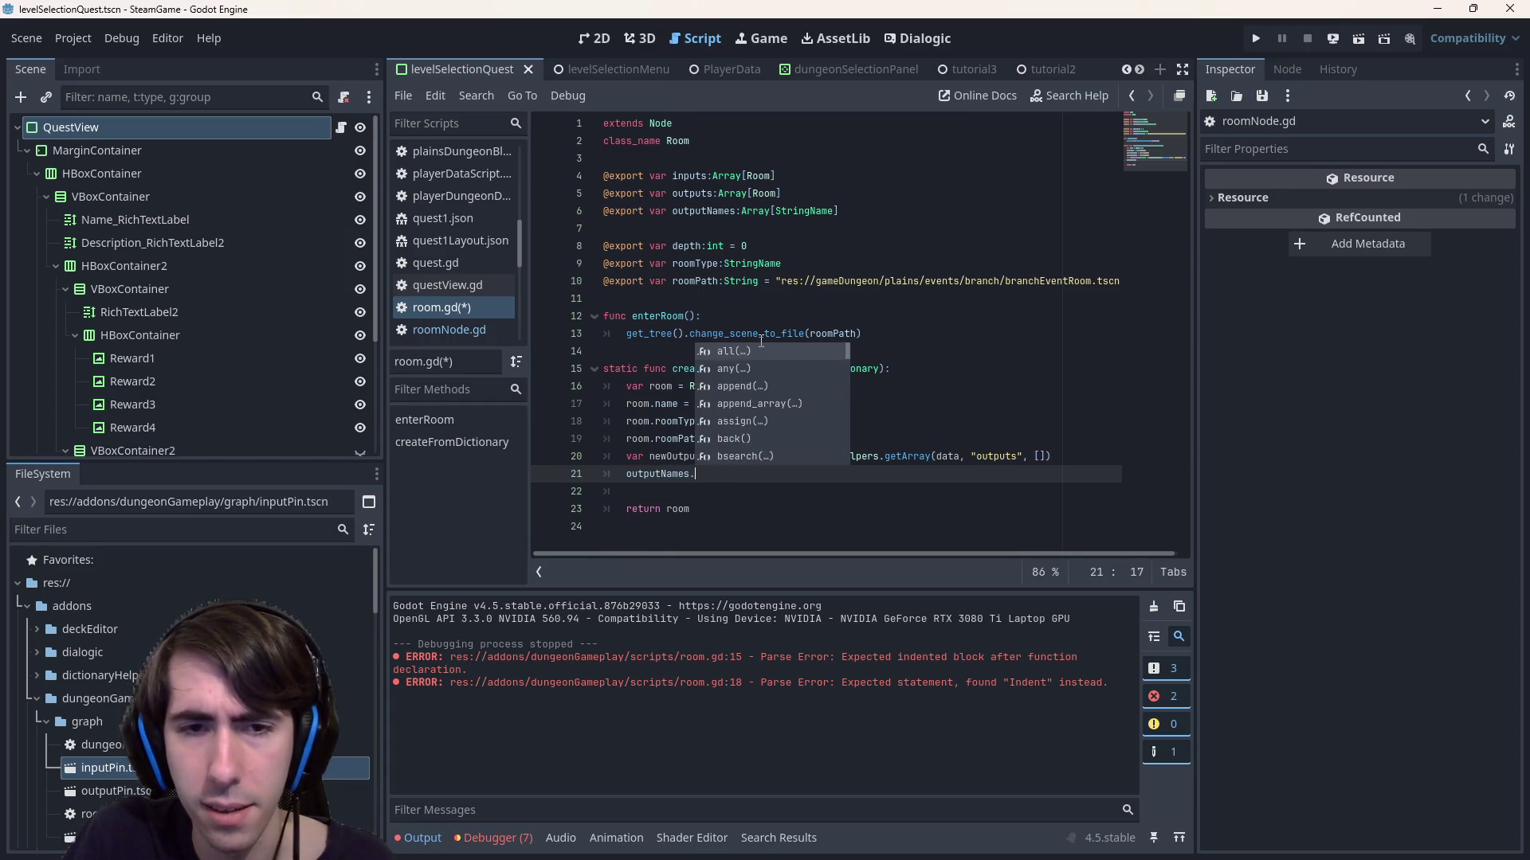
pyautogui.press('Return')
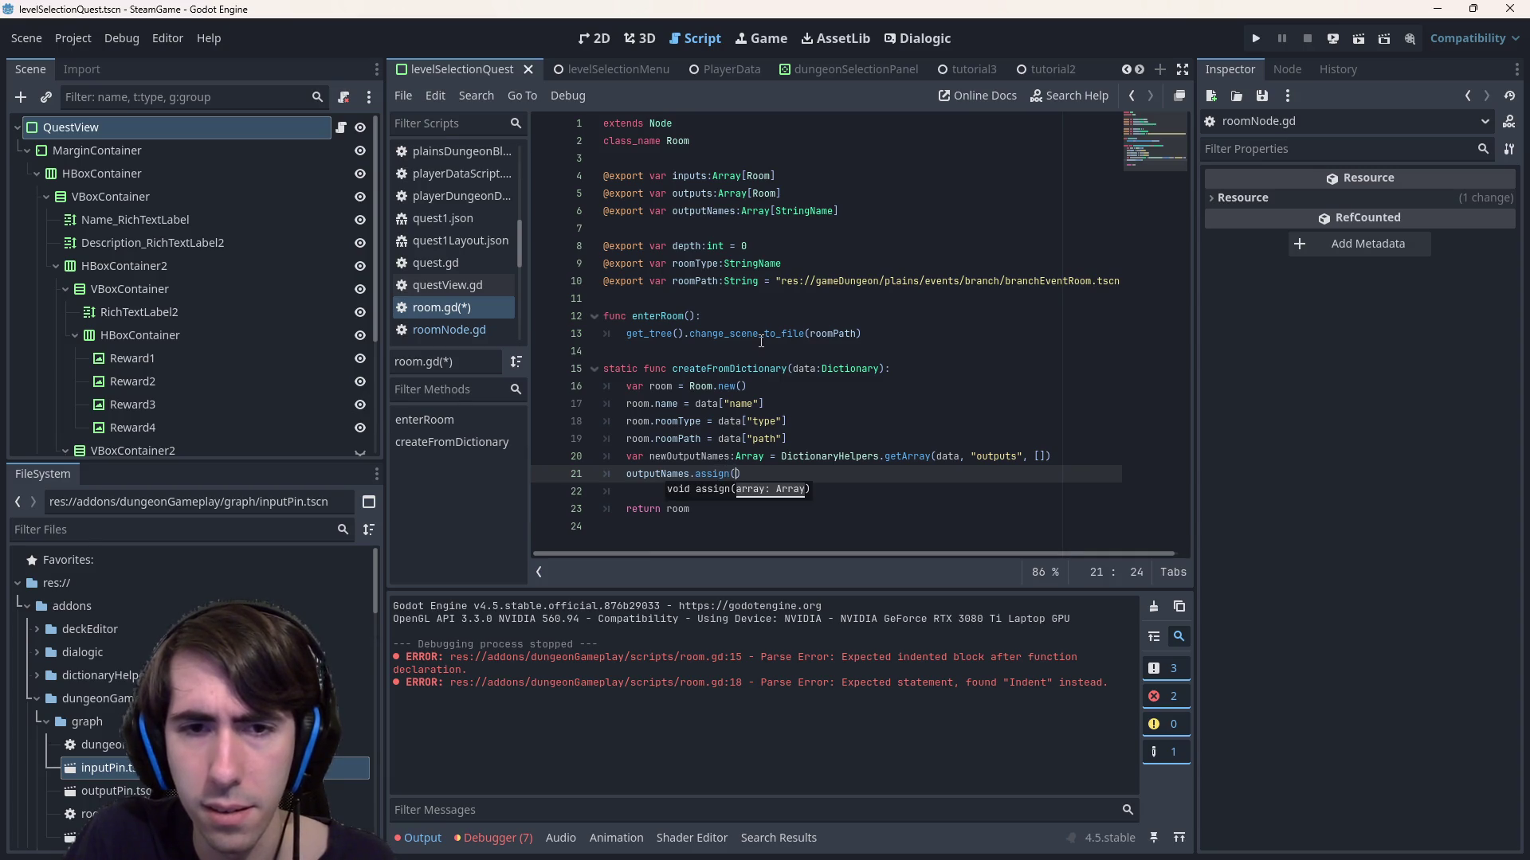
pyautogui.press('Up')
pyautogui.press('Left')
pyautogui.press('Left')
pyautogui.press('Left')
pyautogui.press('Down')
pyautogui.press('End')
pyautogui.press('Left')
pyautogui.write('newOutputNames')
pyautogui.hotkey('ctrl', 's')
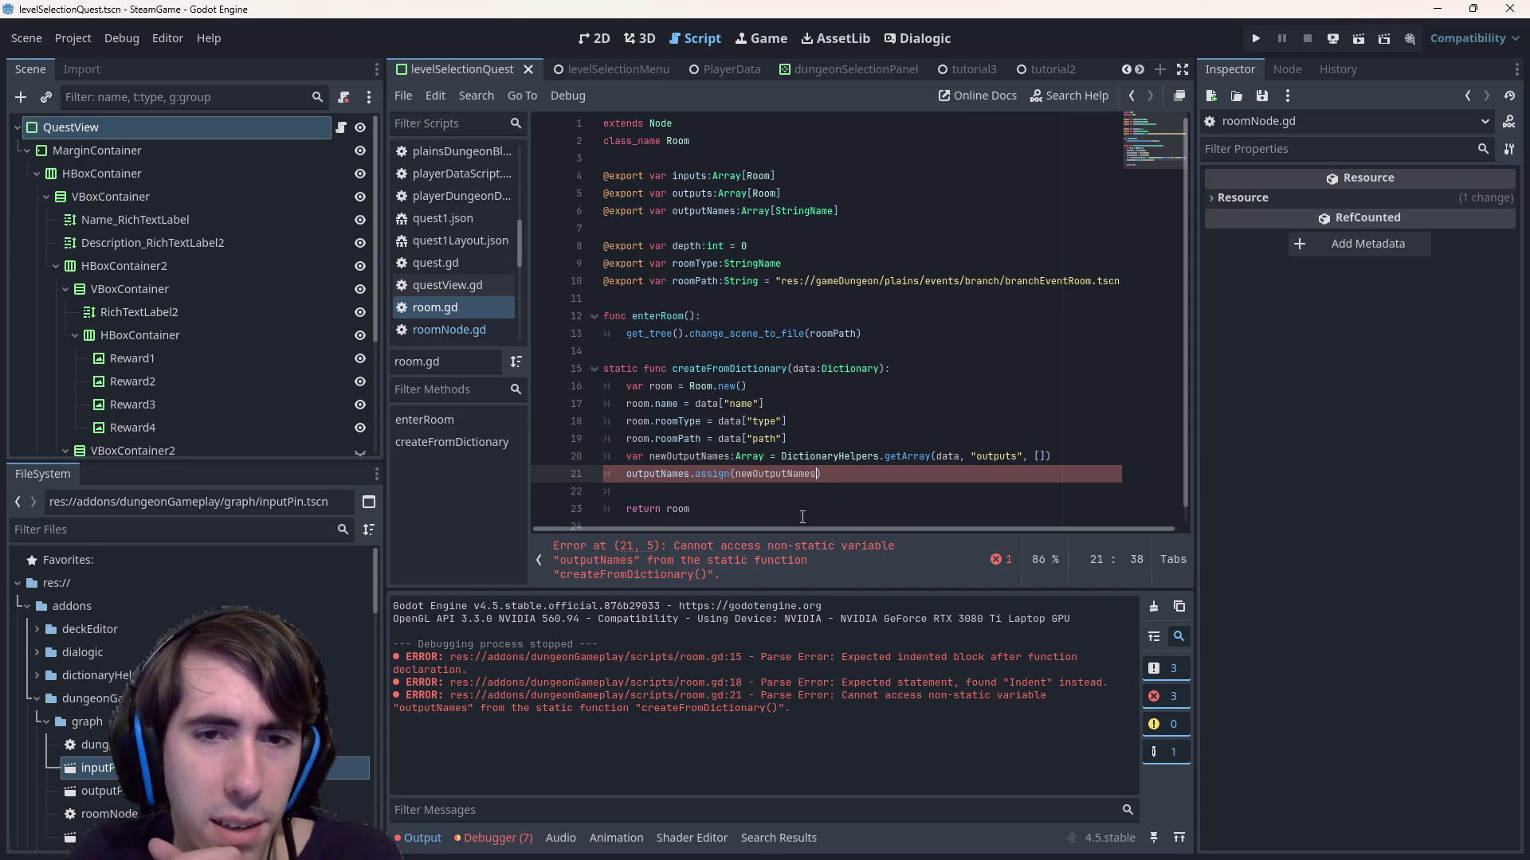
# - Prefix the call with room. so it reads room.outputNames.assign(newOutputNames)
pyautogui.doubleClick(660, 386)
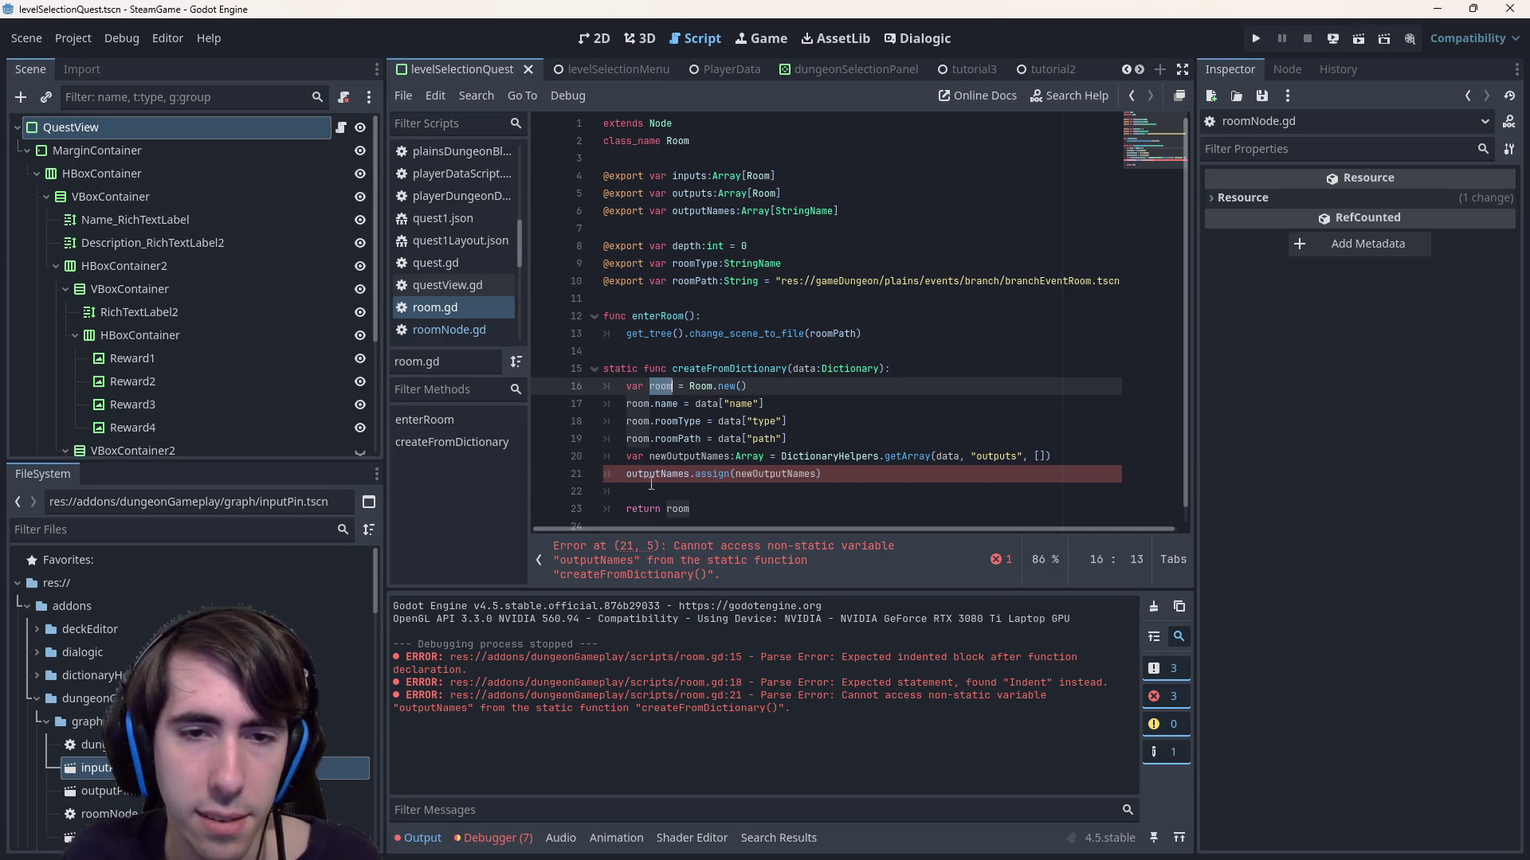
pyautogui.click(622, 473)
pyautogui.write('room.')
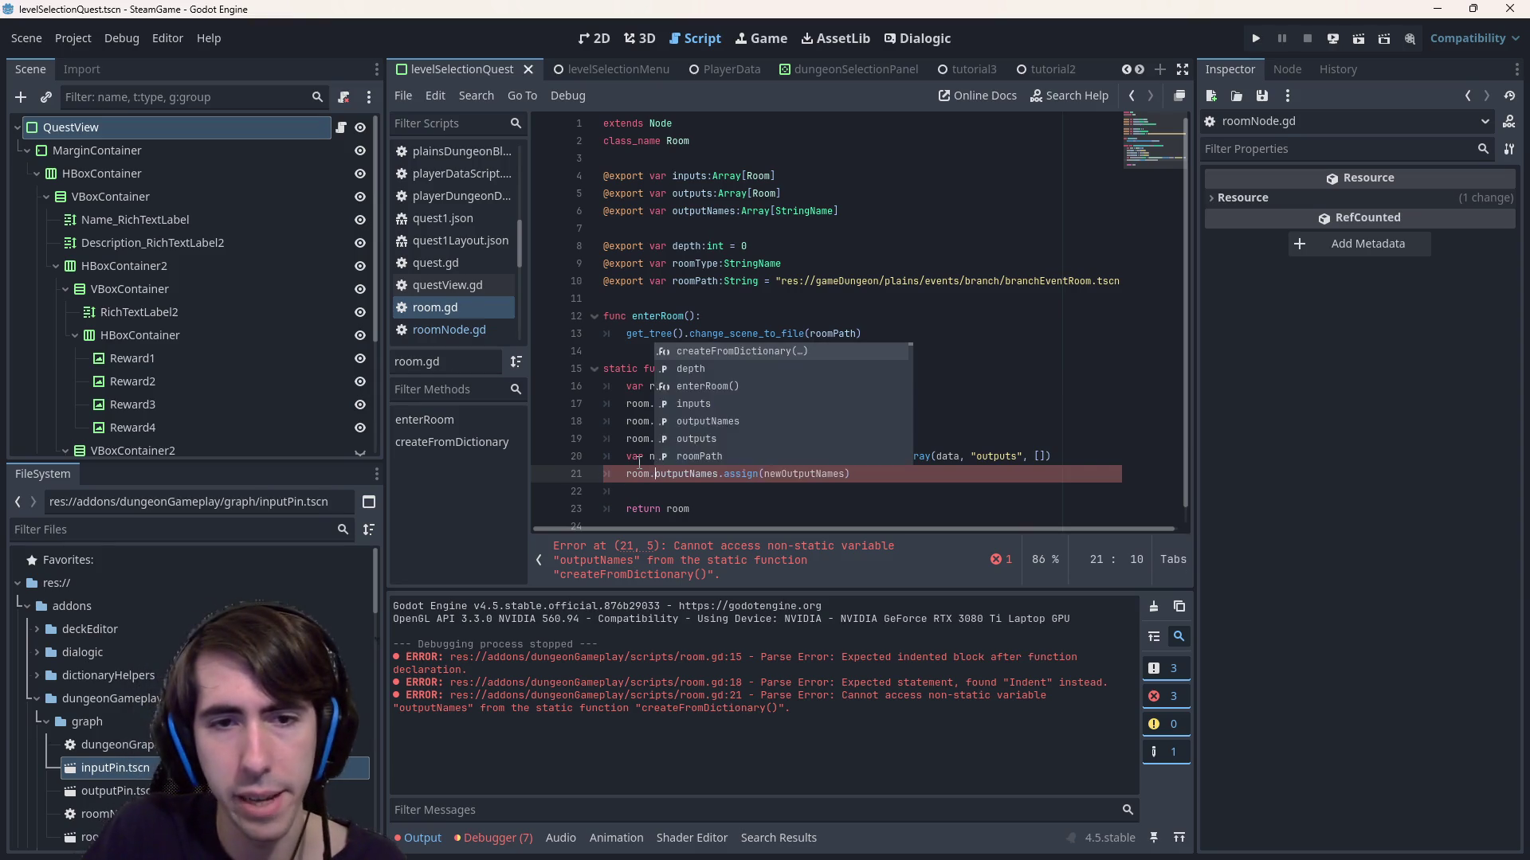
pyautogui.press('Down')
pyautogui.press('Down')
pyautogui.press('Escape')
pyautogui.press('Down')
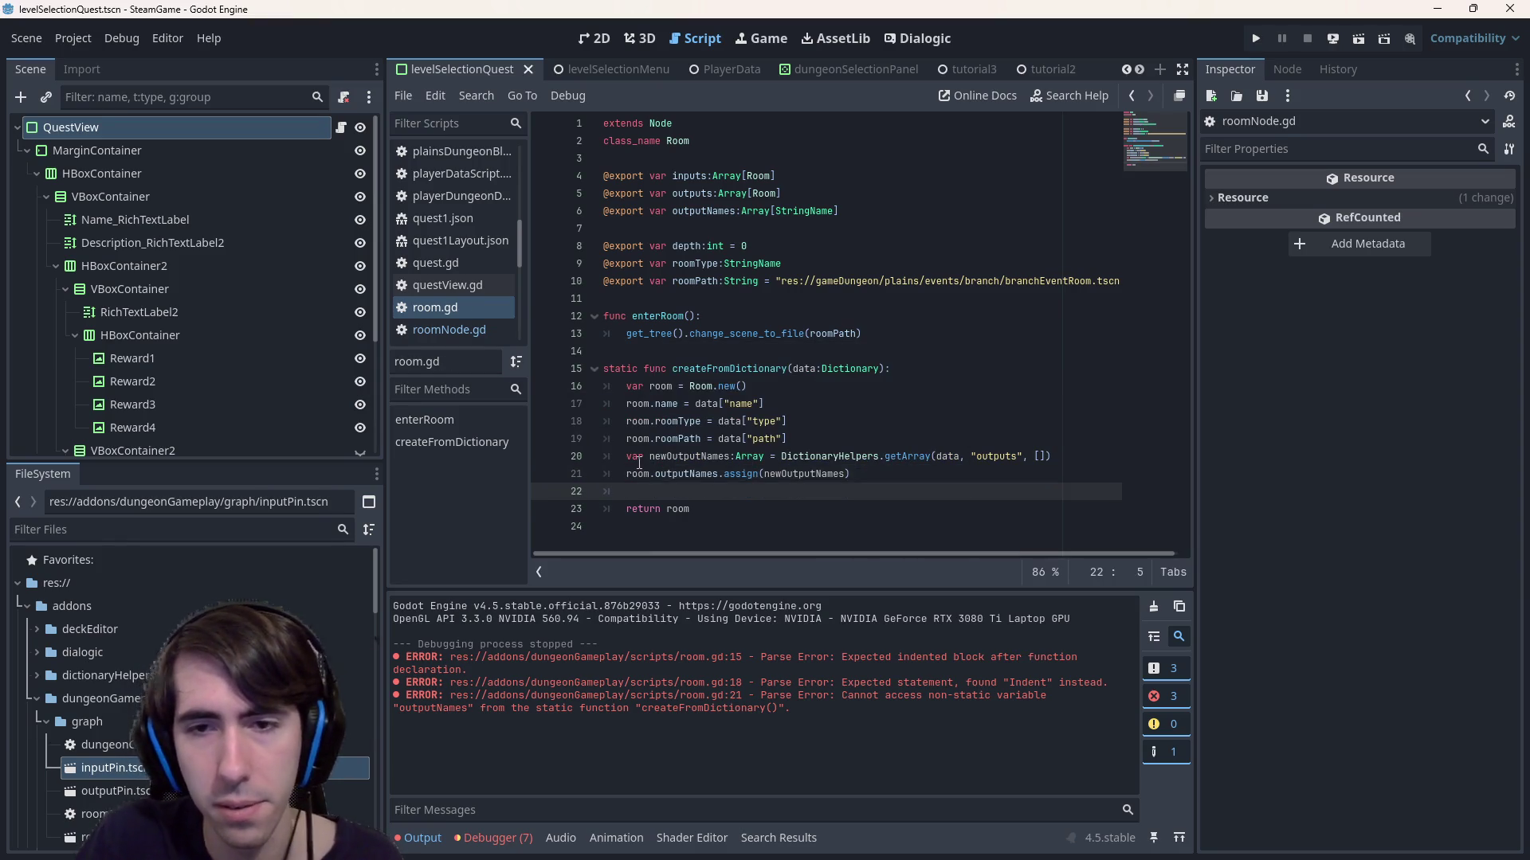
pyautogui.press('Return')
pyautogui.moveTo(913, 476); pyautogui.dragTo(508, 466)
pyautogui.hotkey('ctrl', 'c')
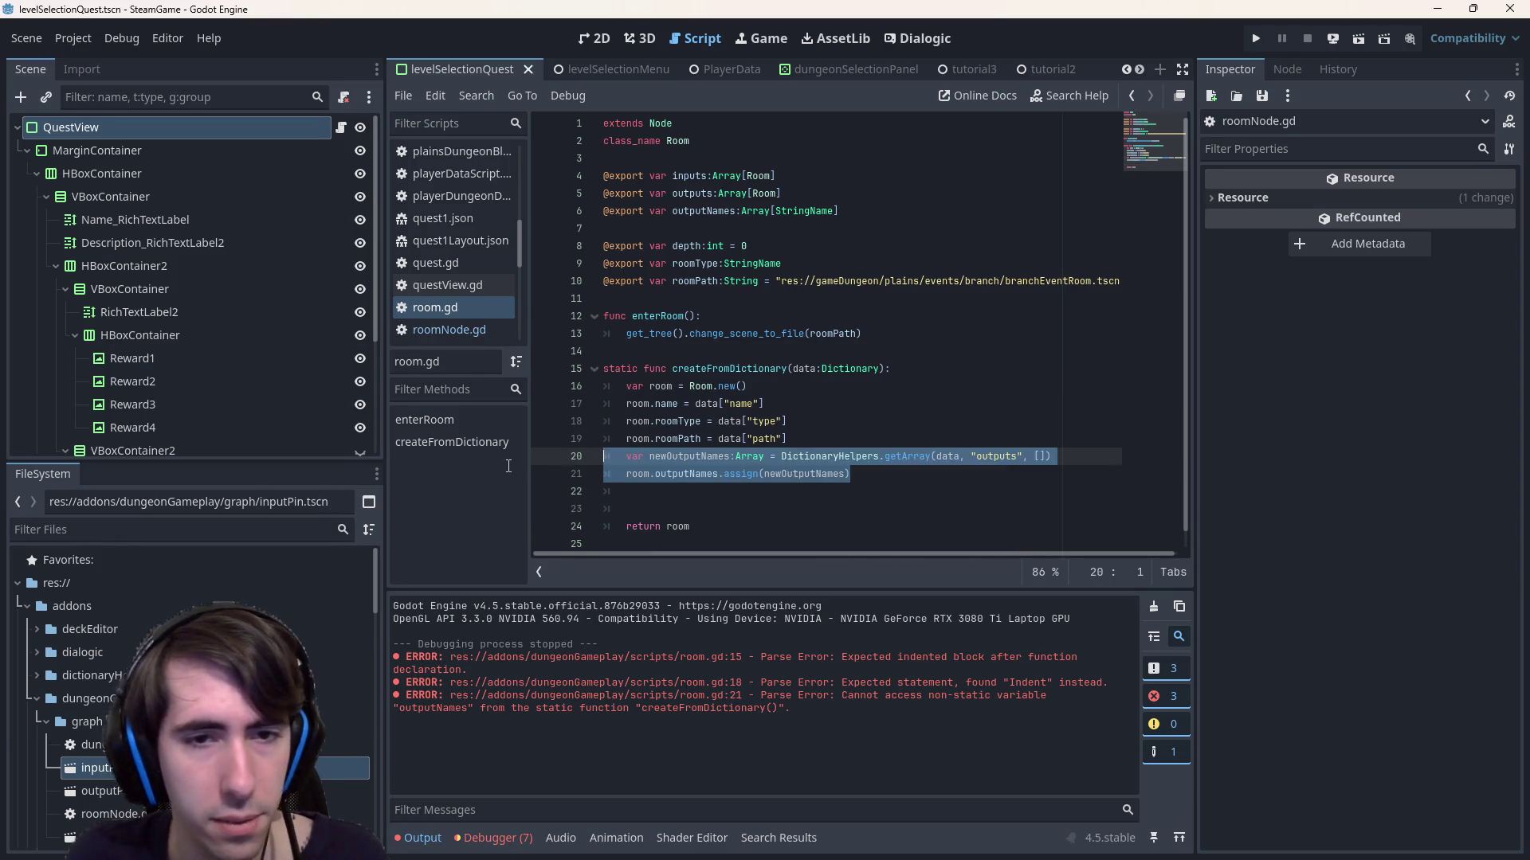
# - Paste a duplicate of the getArray and assign lines below the originals, separated by a blank line
pyautogui.click(529, 489)
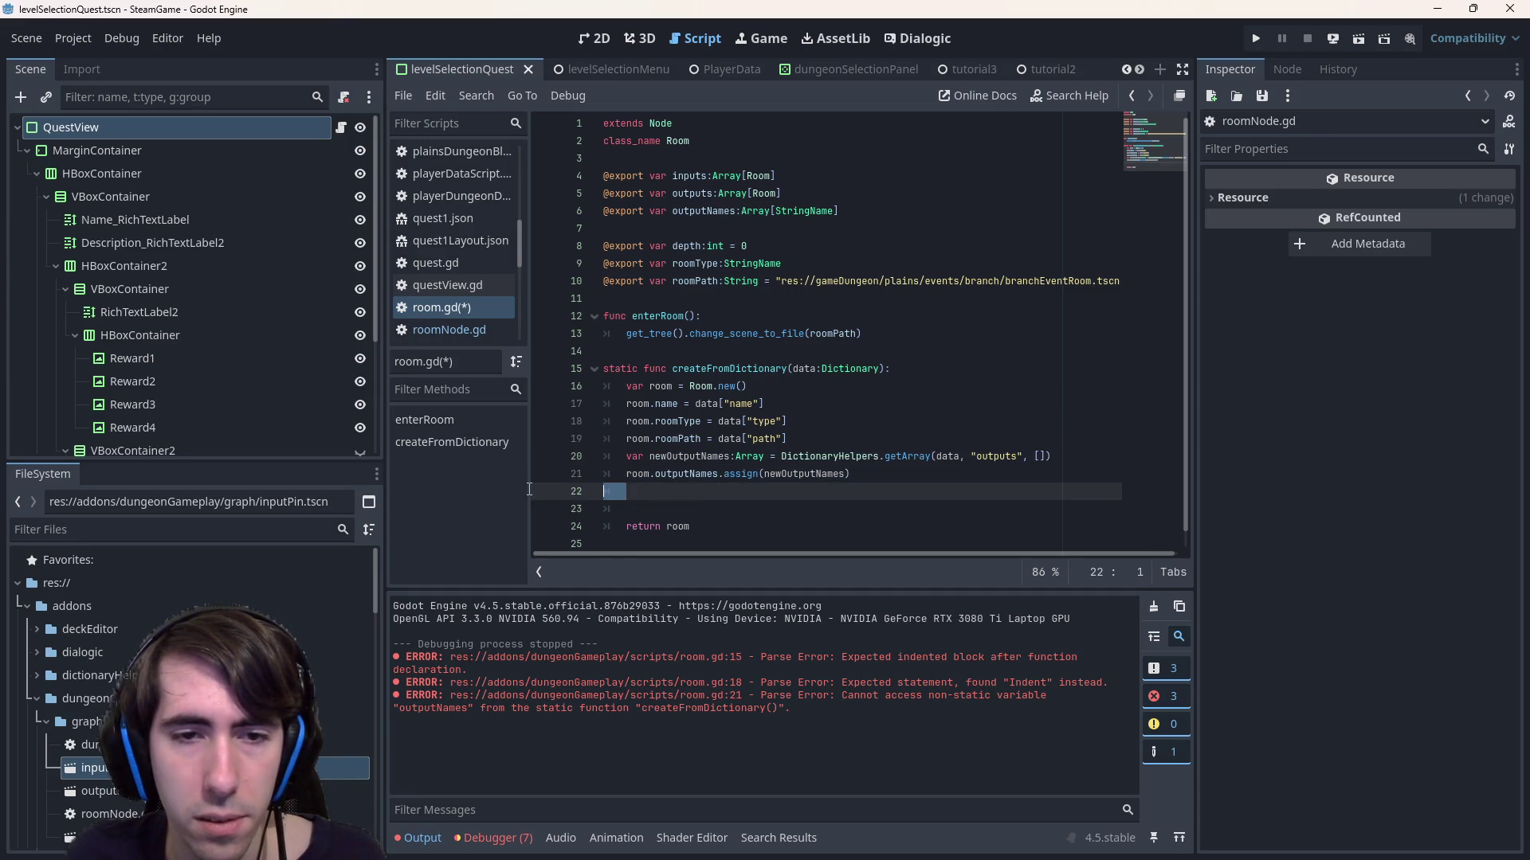
pyautogui.hotkey('ctrl', 'v')
pyautogui.hotkey('ctrl', 's')
pyautogui.press('Up')
pyautogui.press('Up')
pyautogui.press('Return')
pyautogui.scroll(-1, 727, 542)
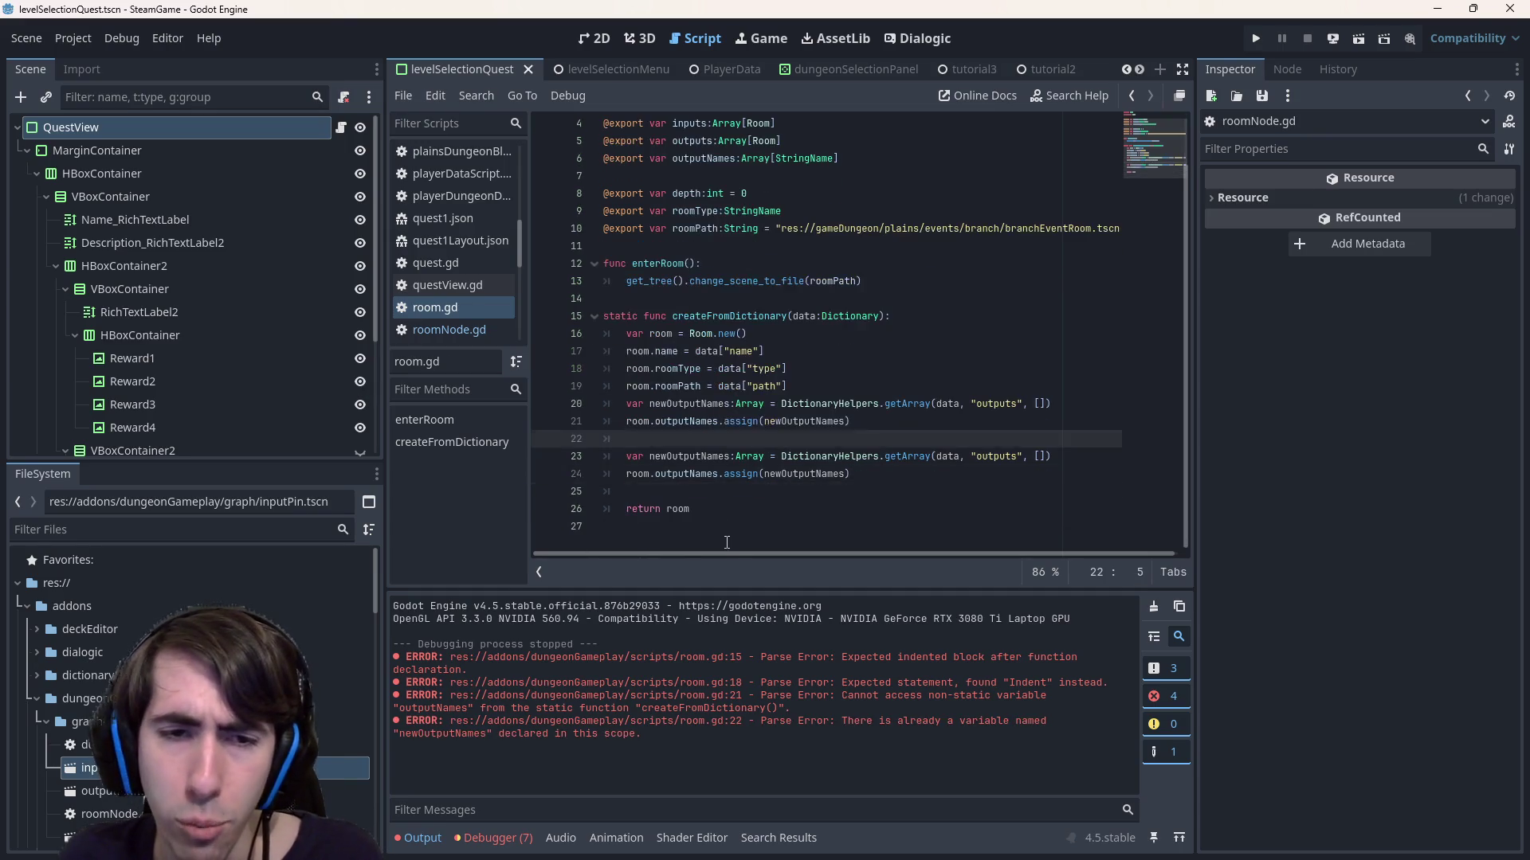
pyautogui.press('Up')
pyautogui.press('Up')
pyautogui.press('Return')
pyautogui.press('Up')
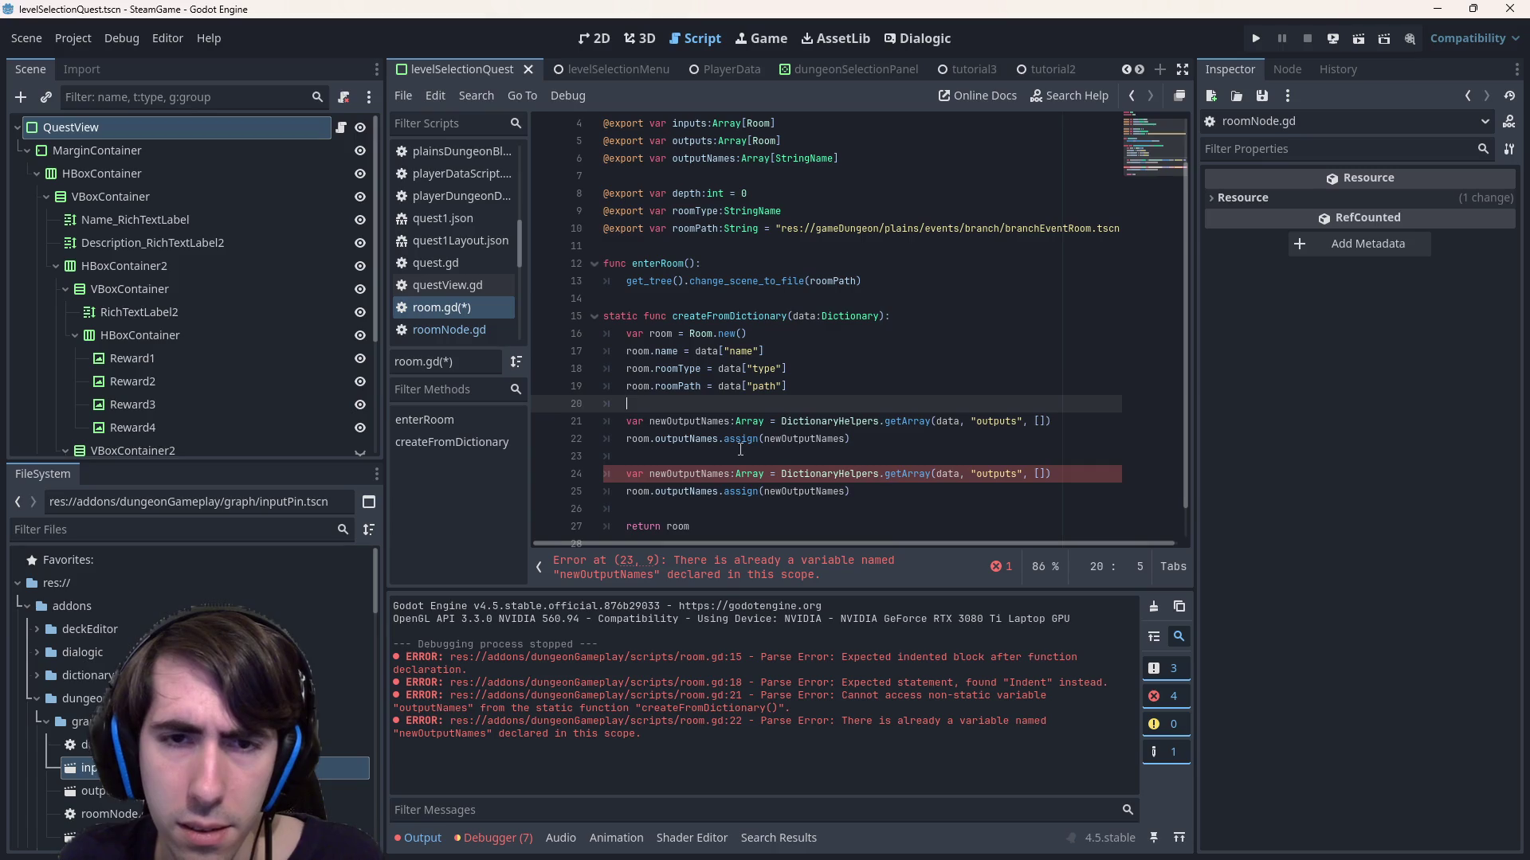
# - Rename the copy to newInputNames, key "inputs" and room.inputNames, and save
pyautogui.moveTo(701, 473); pyautogui.dragTo(667, 474)
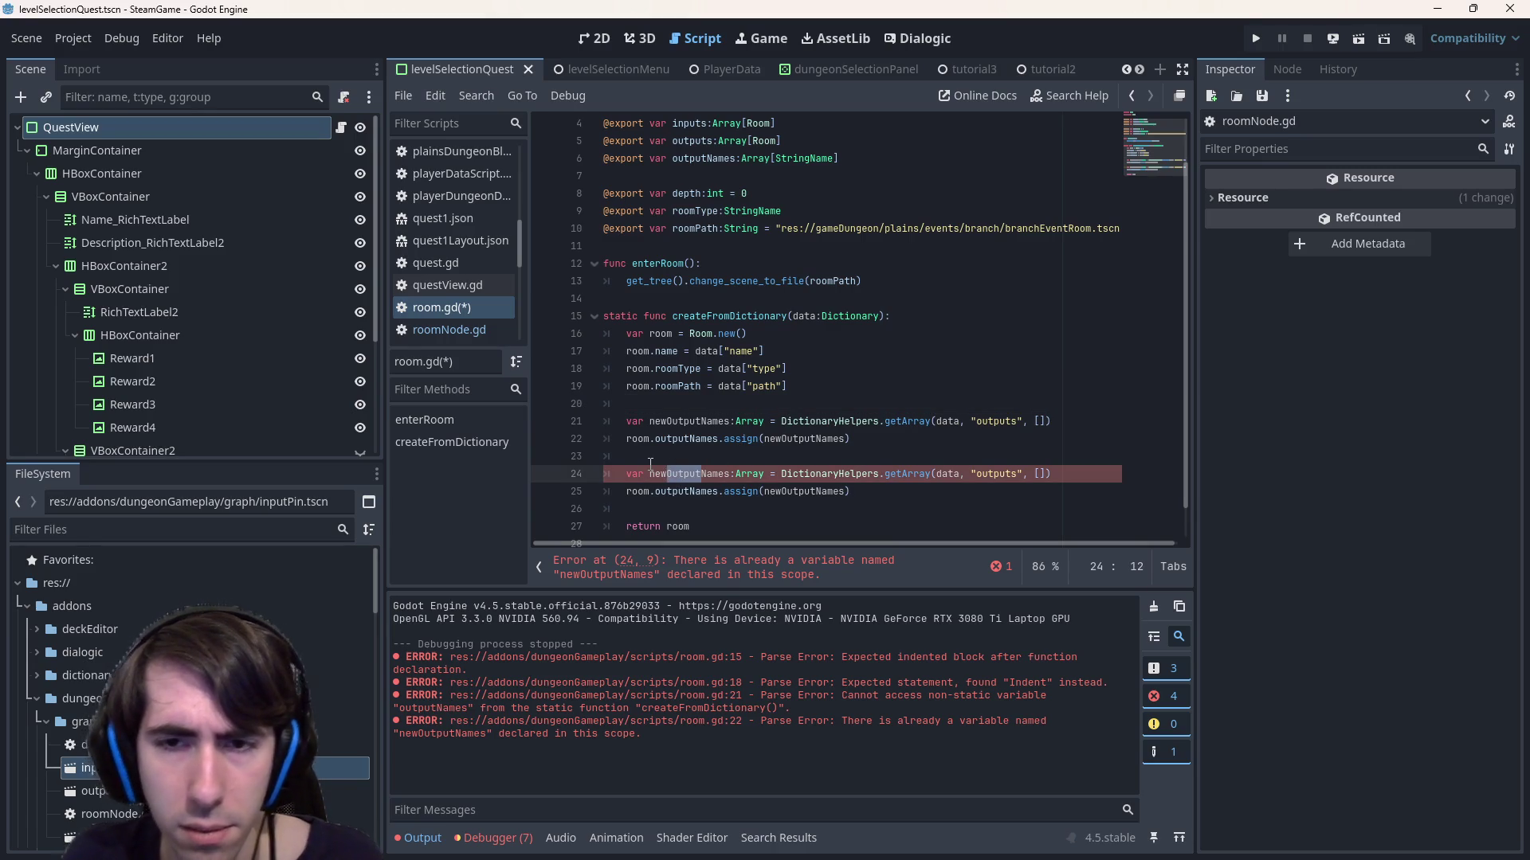
pyautogui.hotkey('ctrl', 'd')
pyautogui.write('Input')
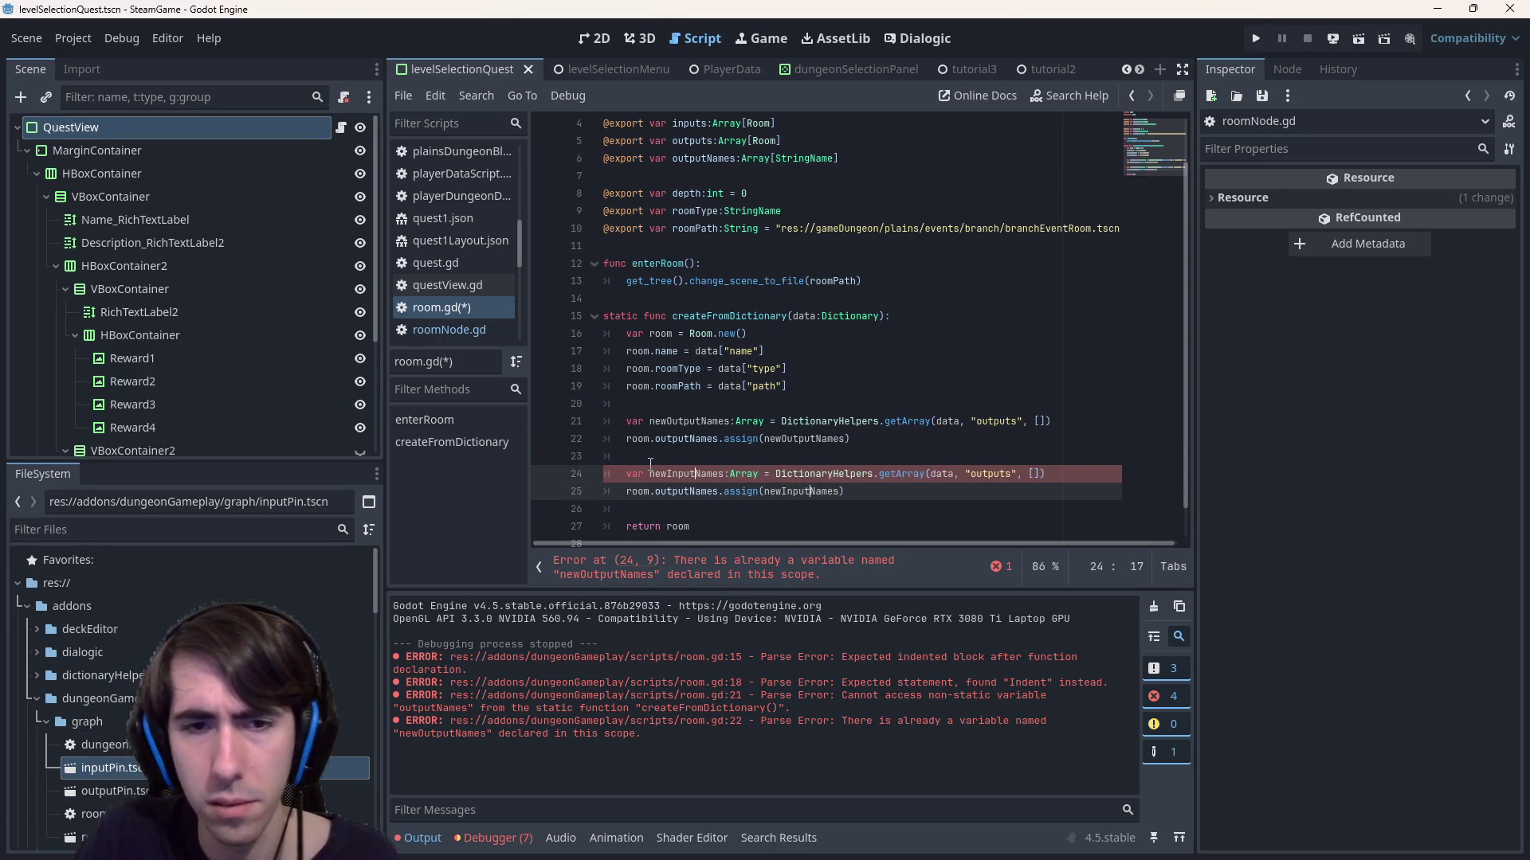
pyautogui.doubleClick(995, 473)
pyautogui.press('Left')
pyautogui.press('Delete')
pyautogui.press('Delete')
pyautogui.press('Delete')
pyautogui.write('in')
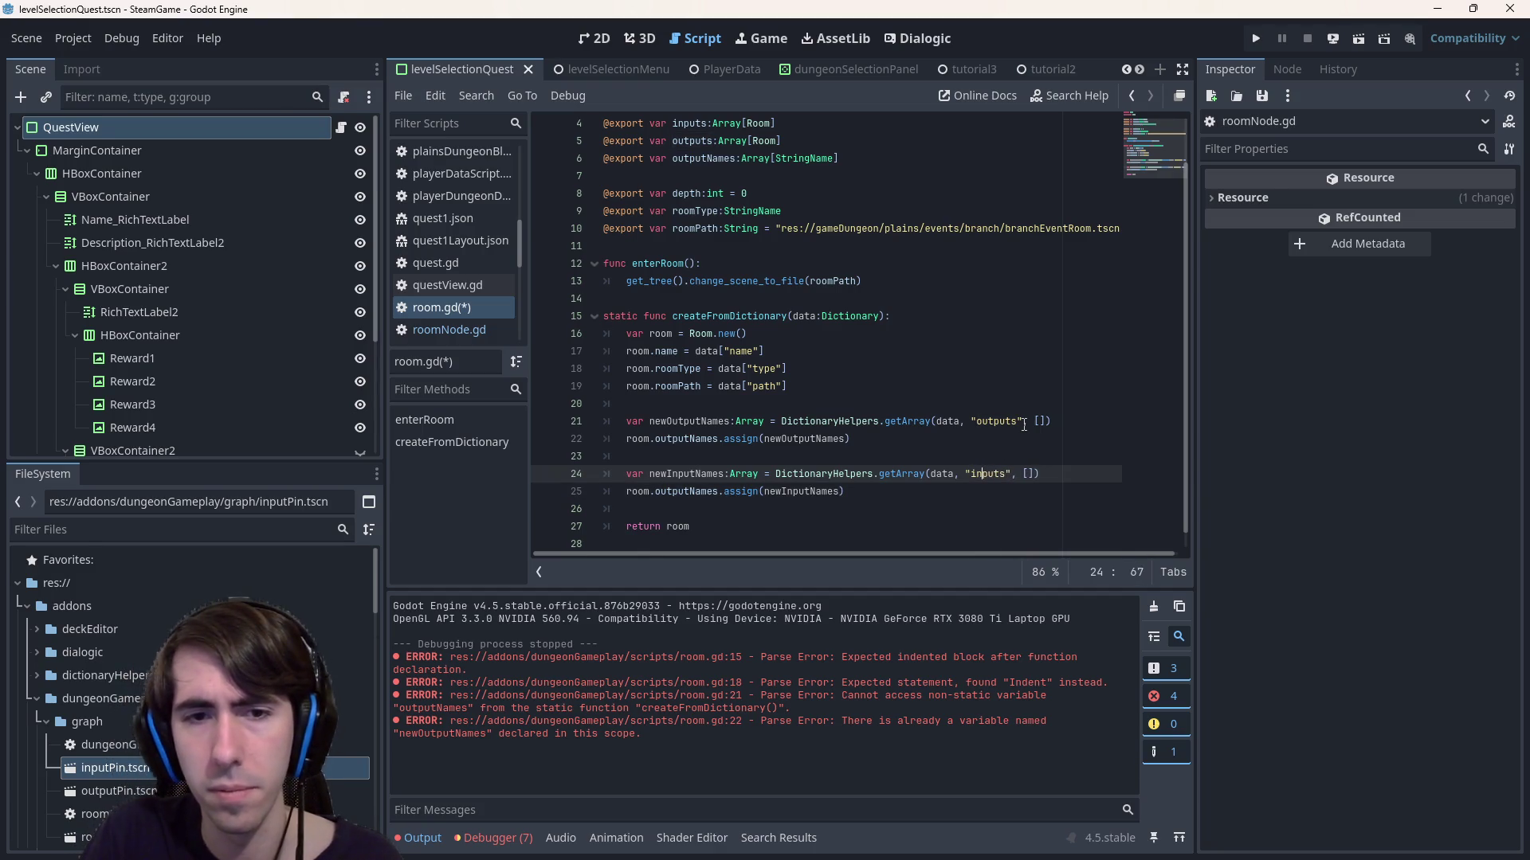
pyautogui.hotkey('ctrl', 's')
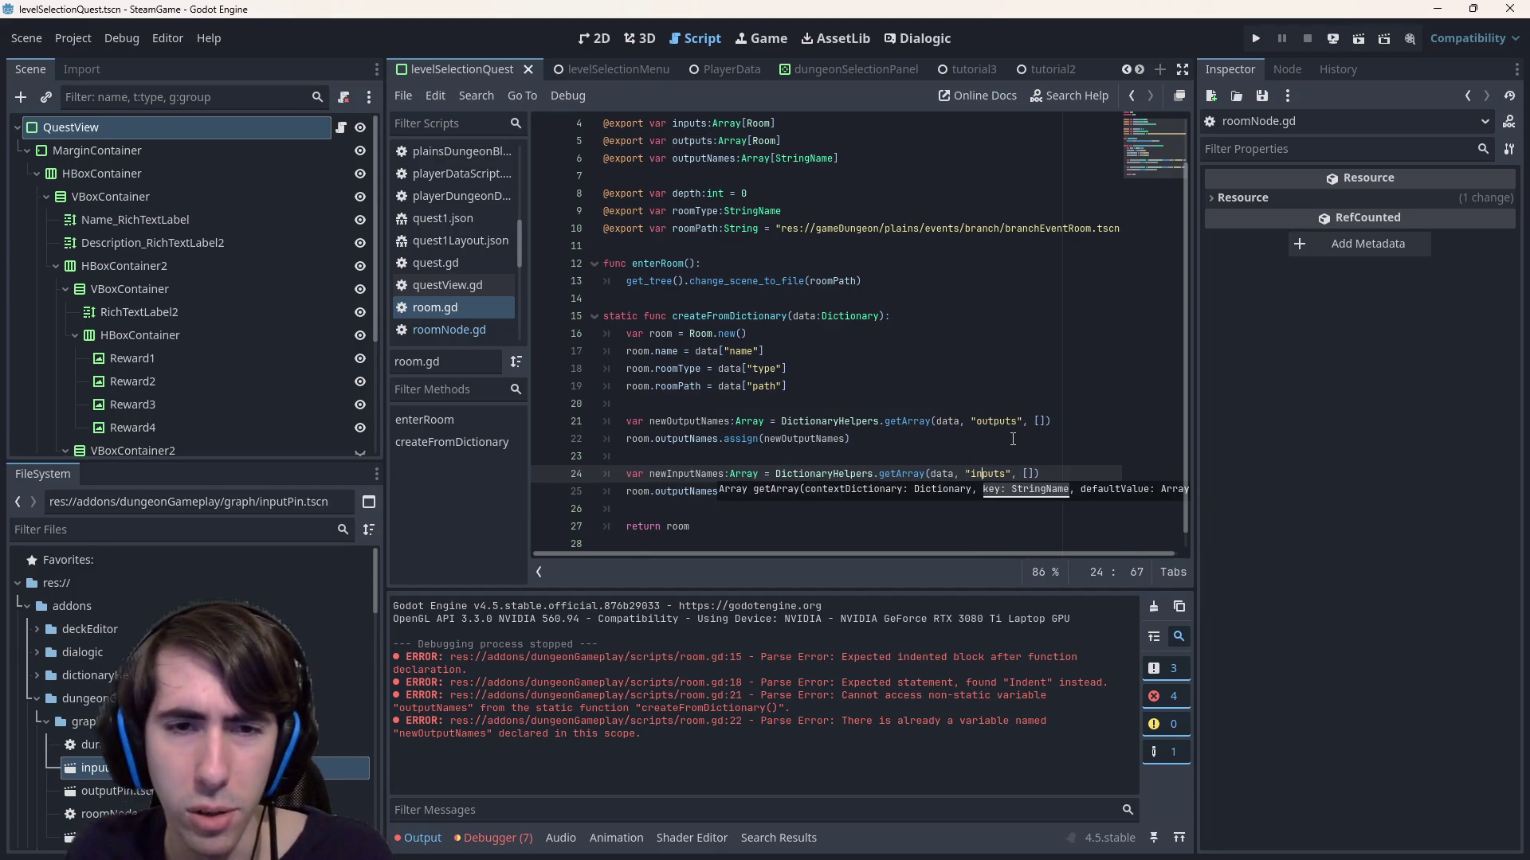
pyautogui.press('Down')
pyautogui.press('Down')
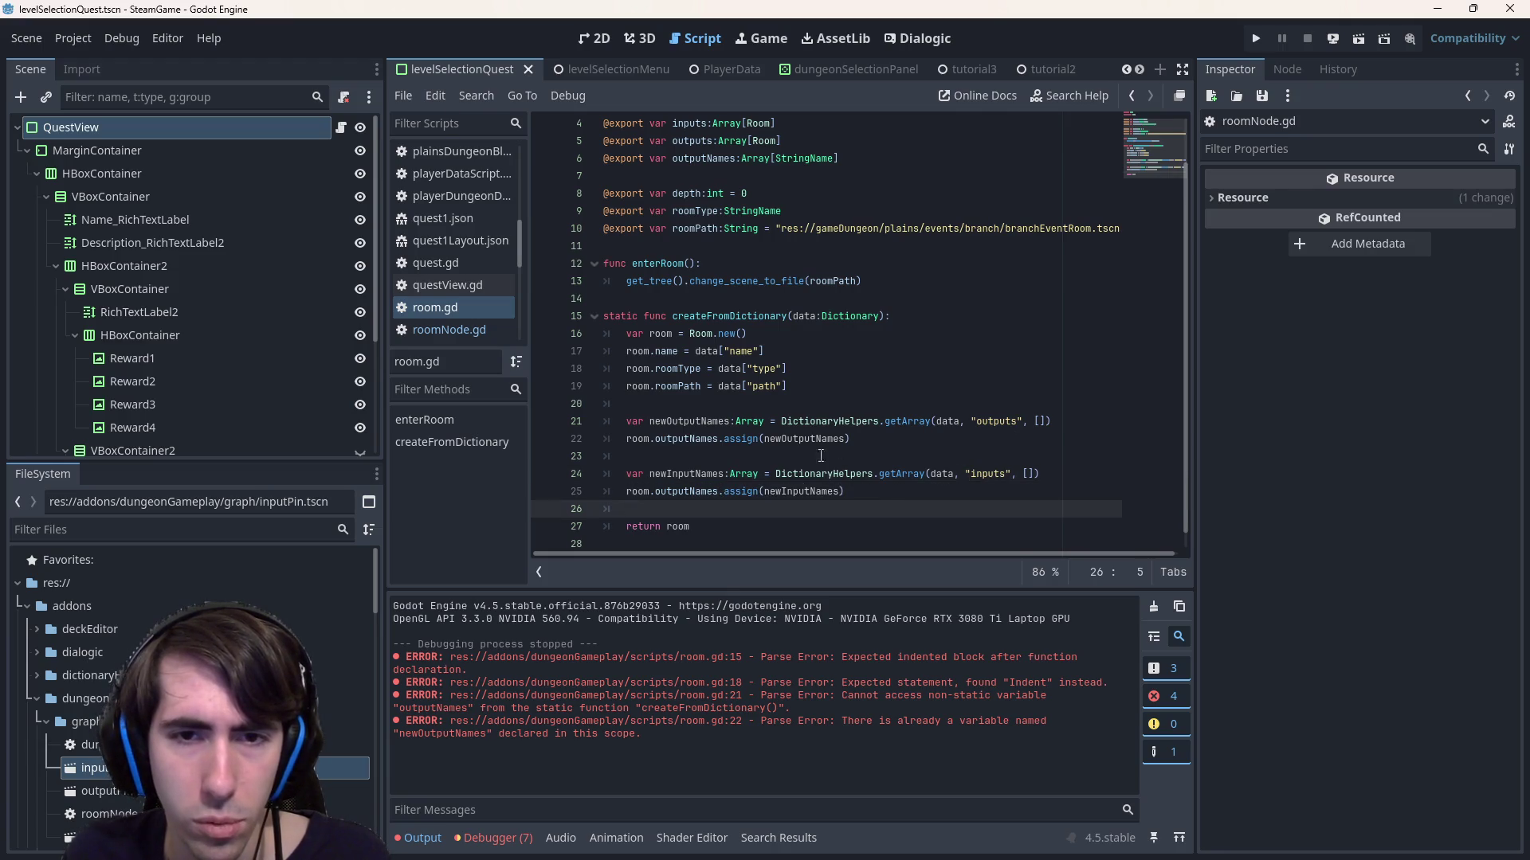
pyautogui.click(857, 489)
pyautogui.click(690, 491)
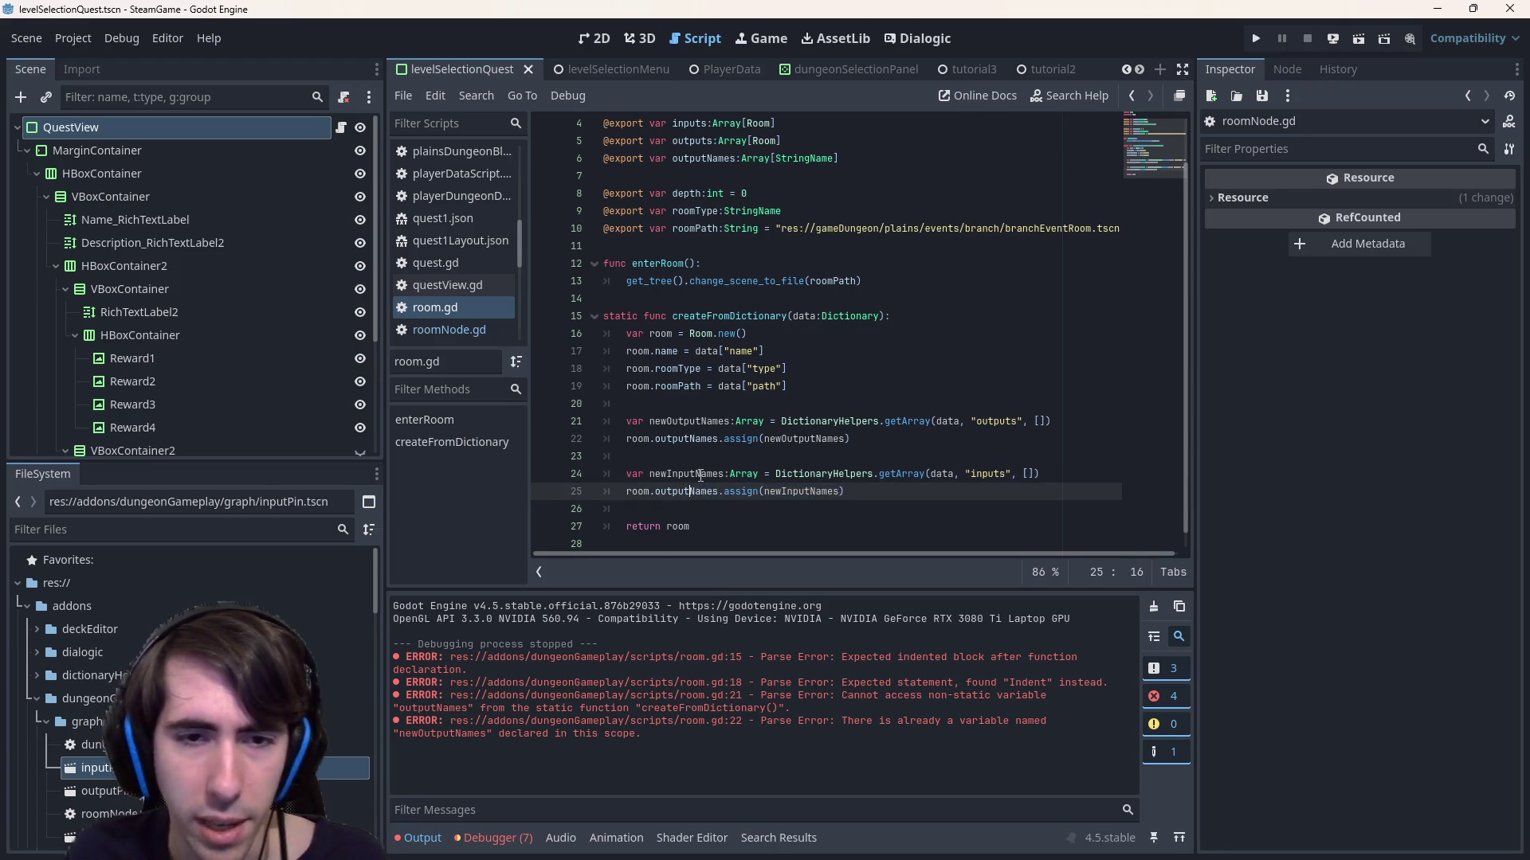
pyautogui.press('BackSpace')
pyautogui.press('BackSpace')
pyautogui.press('BackSpace')
pyautogui.write('input')
pyautogui.hotkey('ctrl', 's')
# - Move the two inputs lines above the outputs block and check the inputNames property
pyautogui.moveTo(839, 491)
pyautogui.mouseDown()
pyautogui.moveTo(559, 491)
pyautogui.moveTo(576, 479)
pyautogui.mouseUp()
pyautogui.hotkey('ctrl', 'c')
pyautogui.press('BackSpace')
pyautogui.press('BackSpace')
pyautogui.press('BackSpace')
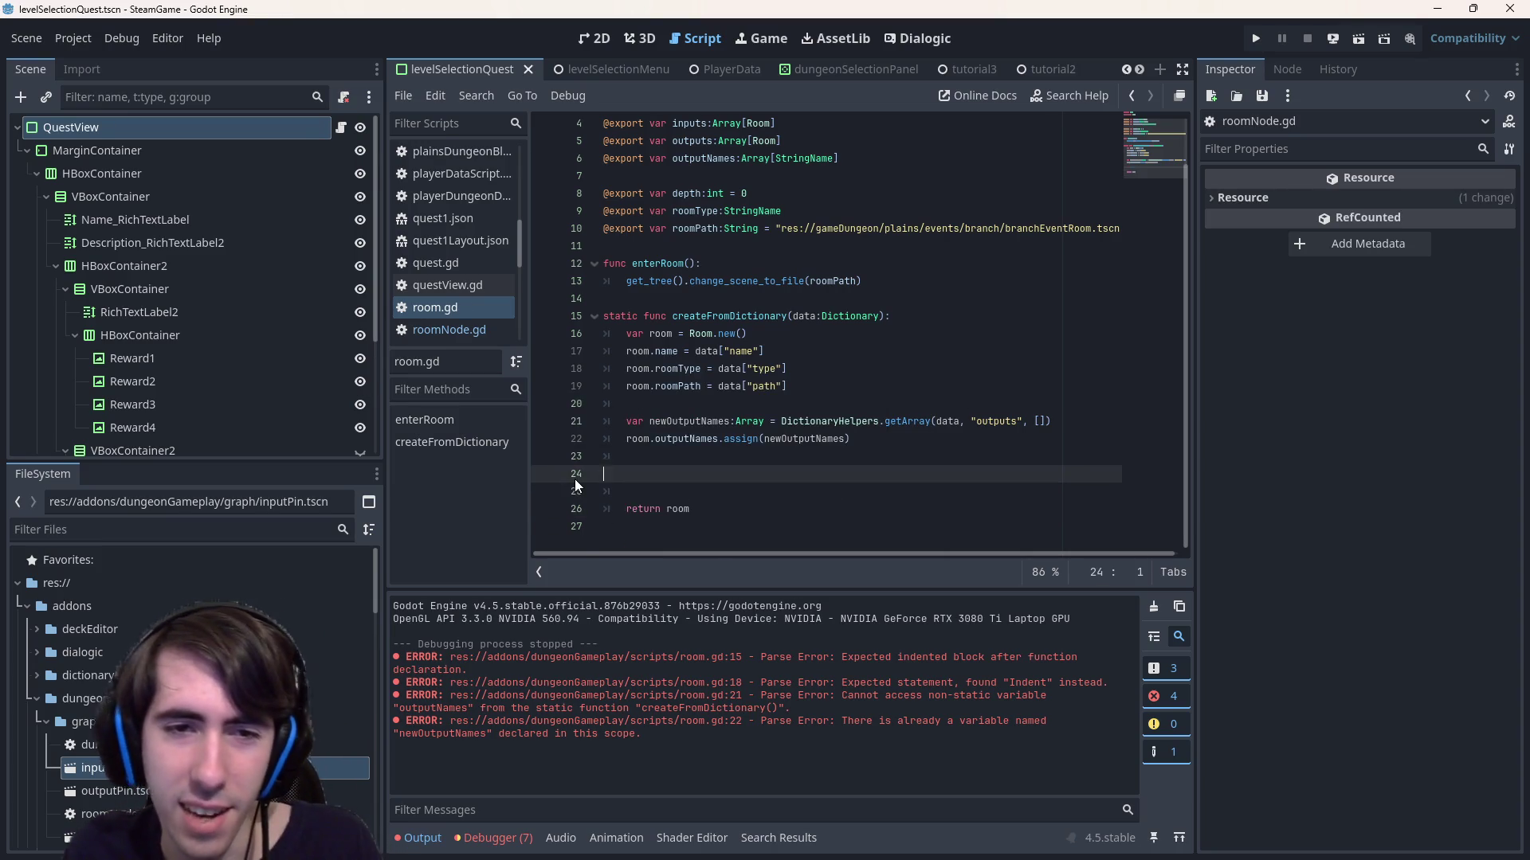
pyautogui.click(716, 405)
pyautogui.press('Return')
pyautogui.press('Return')
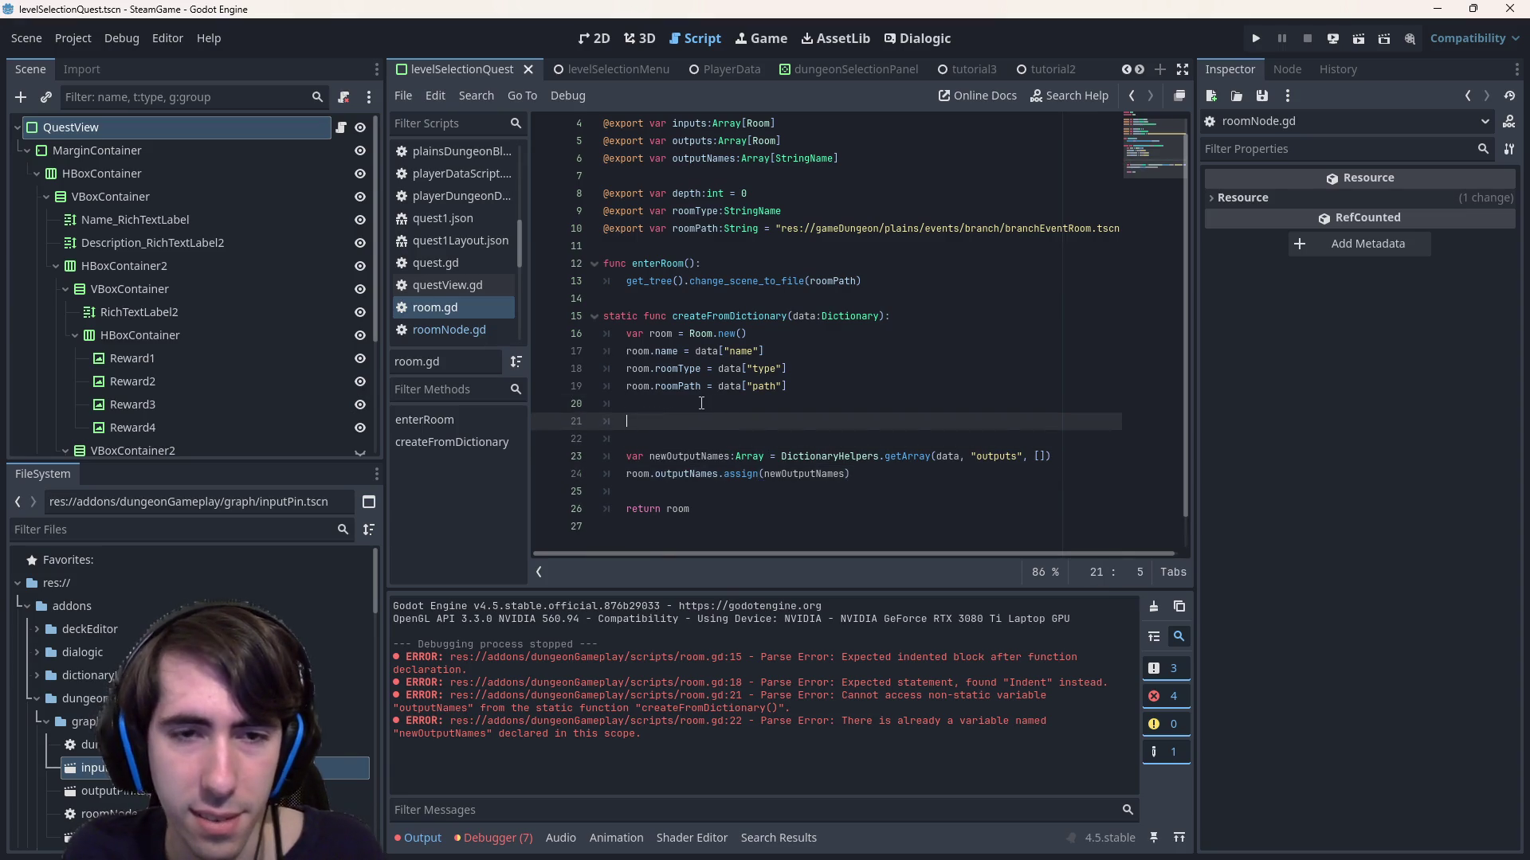
pyautogui.hotkey('ctrl', 'v')
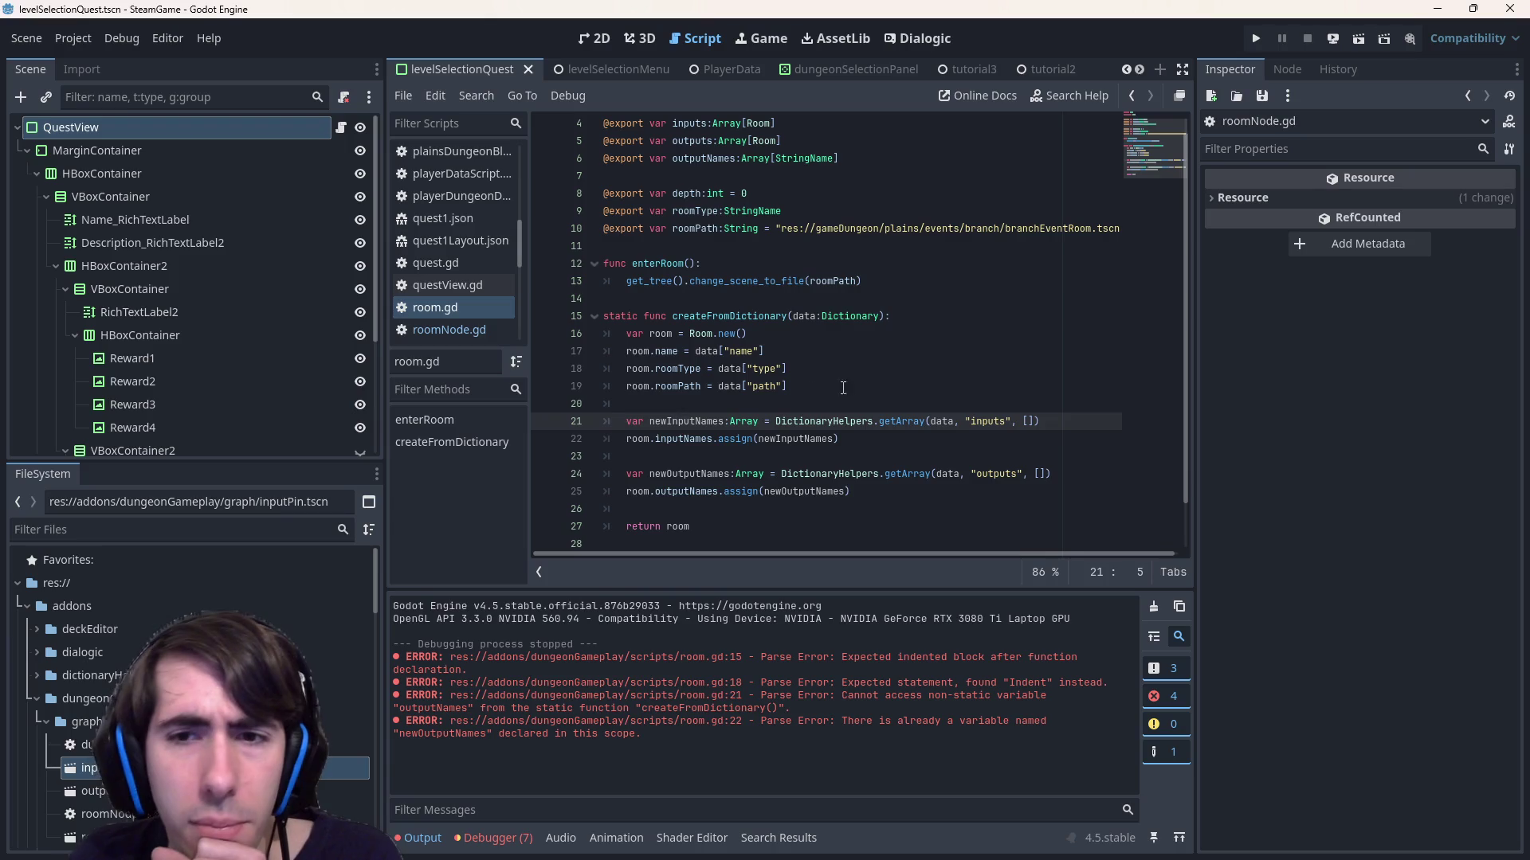
pyautogui.scroll(-1, 854, 388)
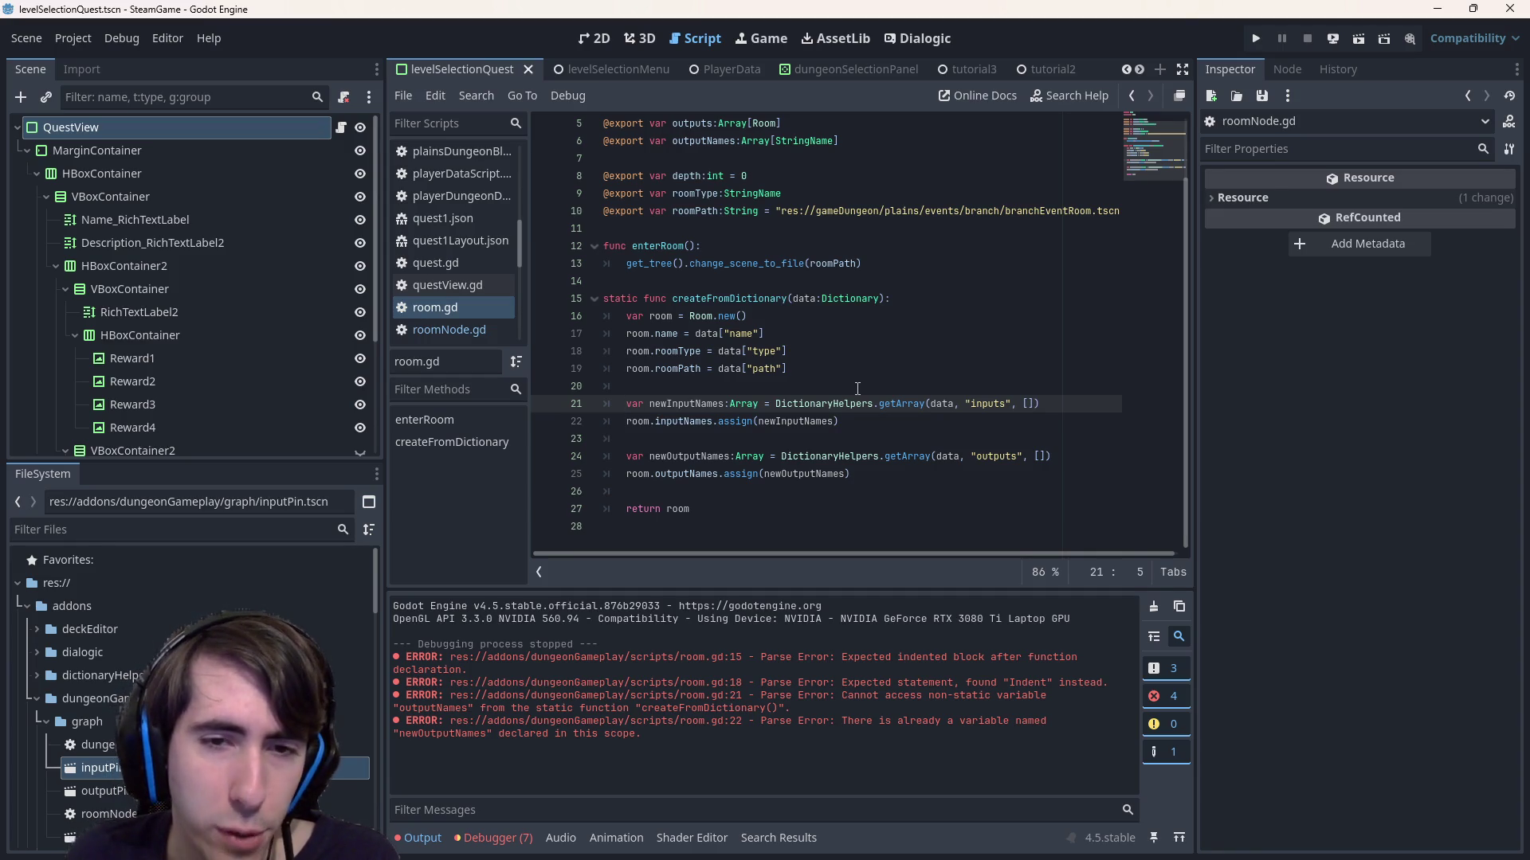
pyautogui.doubleClick(678, 421)
pyautogui.scroll(1, 678, 428)
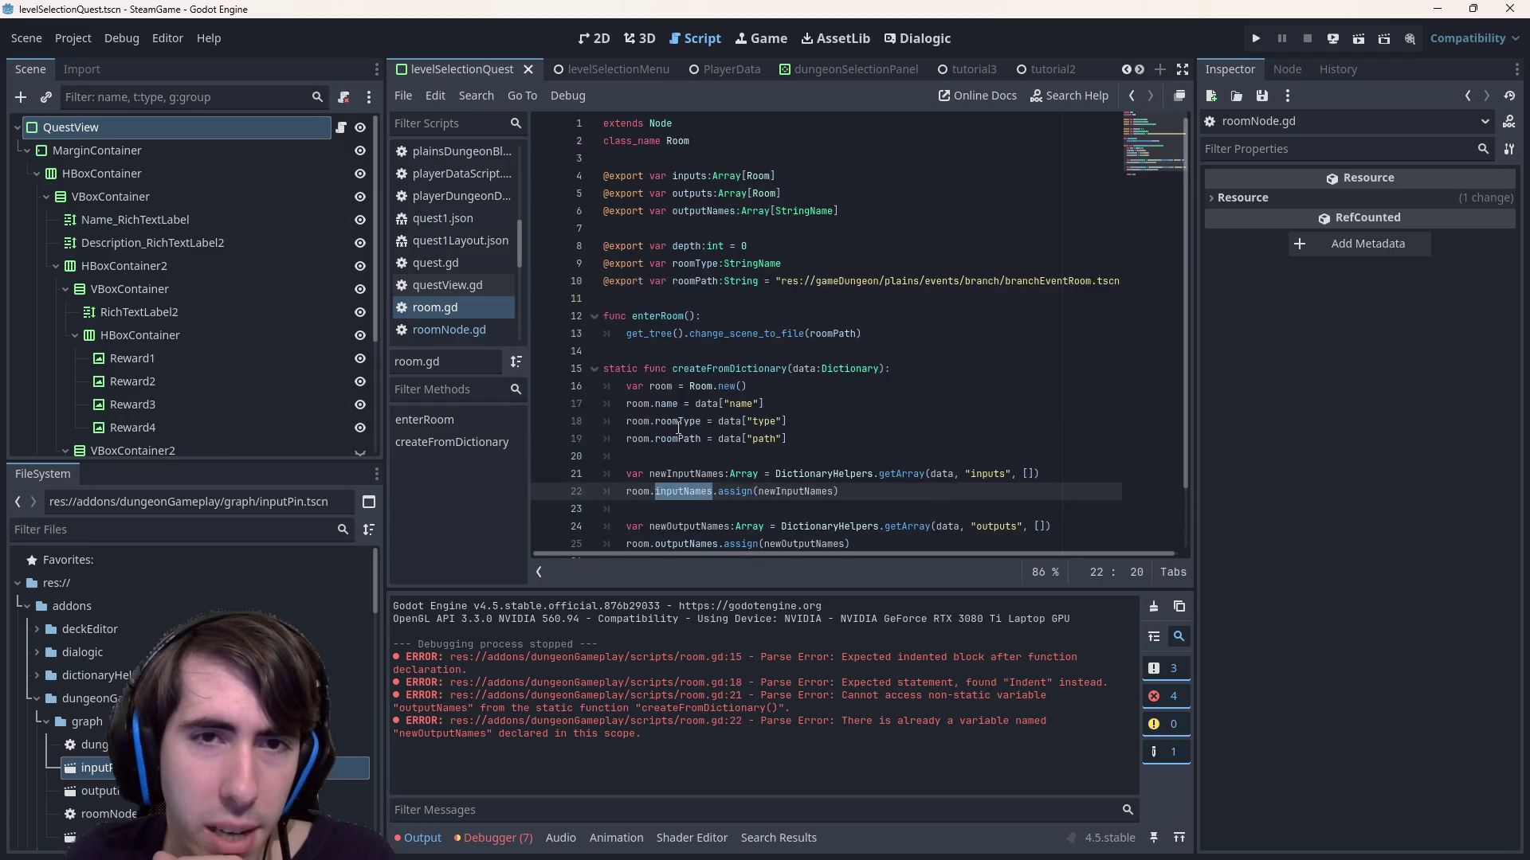
pyautogui.click(763, 194)
# - Copy the outputNames export line above itself as an inputNames Array[StringName] export and save
pyautogui.moveTo(839, 210); pyautogui.dragTo(512, 215)
pyautogui.hotkey('ctrl', 'c')
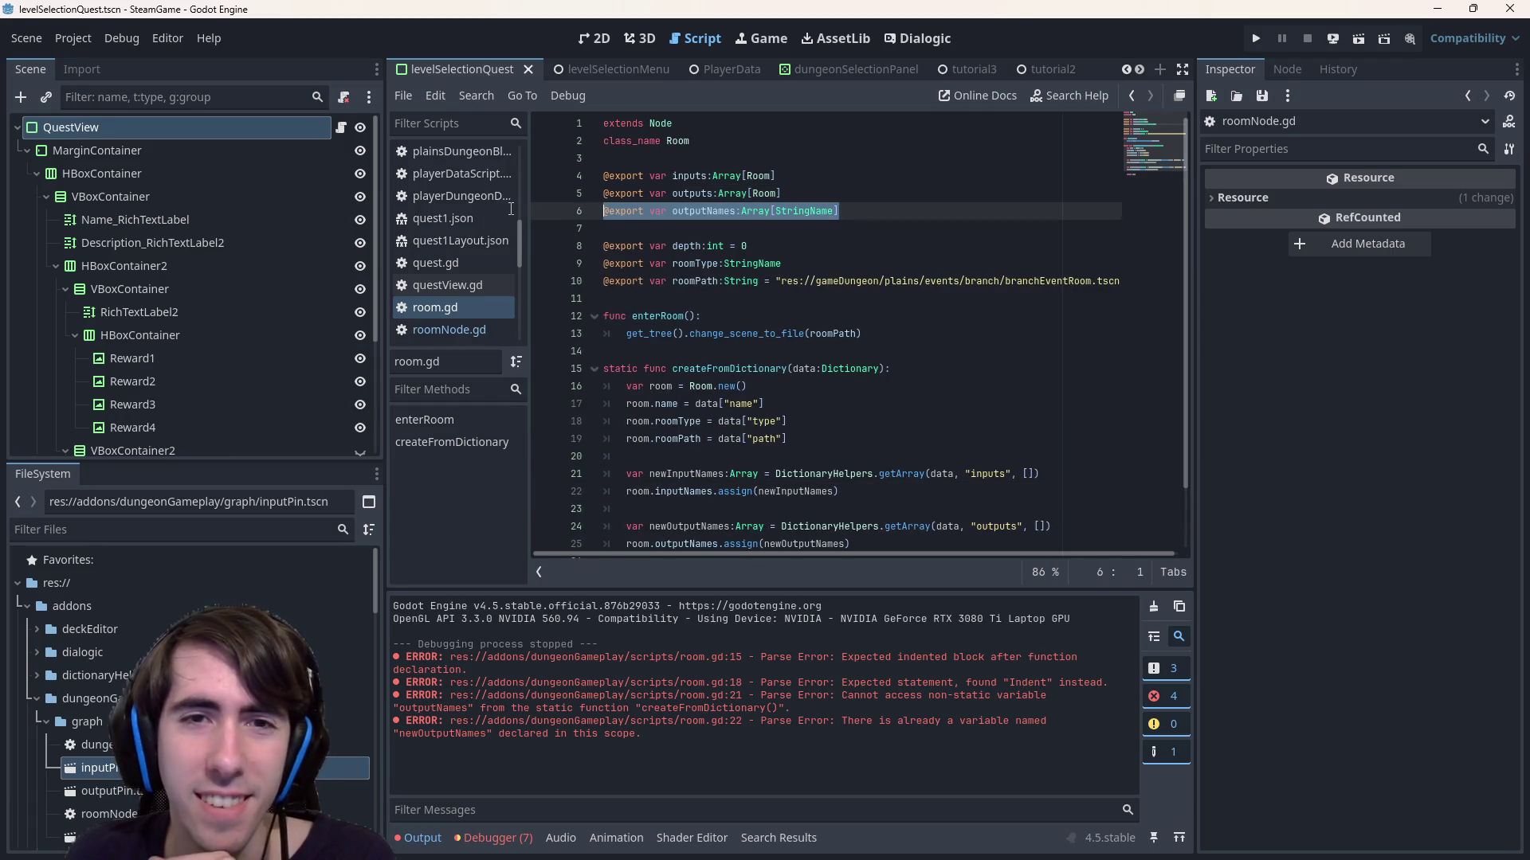
pyautogui.press('Up')
pyautogui.press('End')
pyautogui.press('Return')
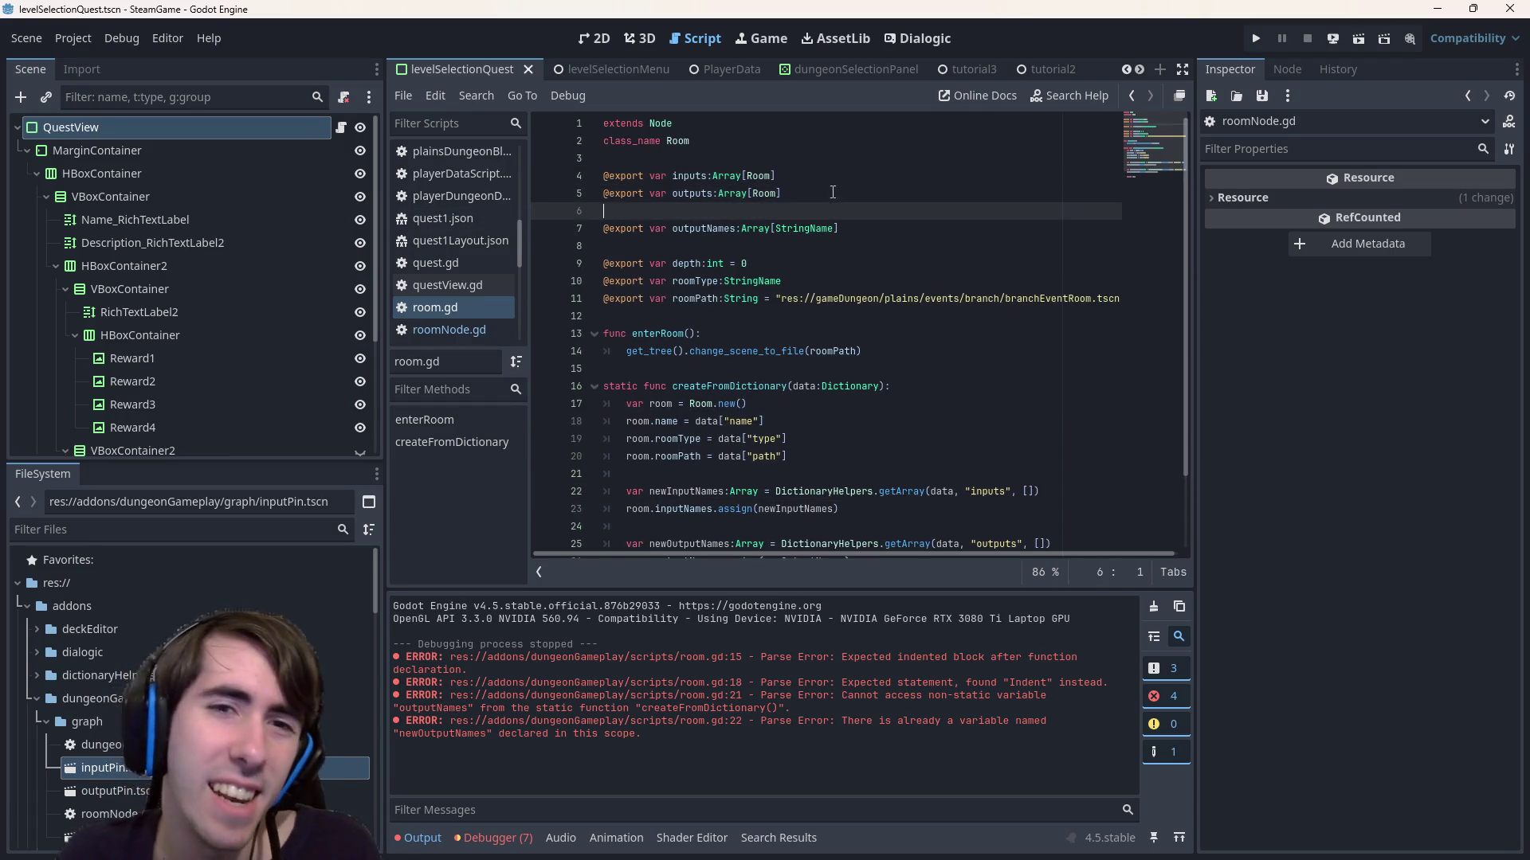
pyautogui.hotkey('ctrl', 'v')
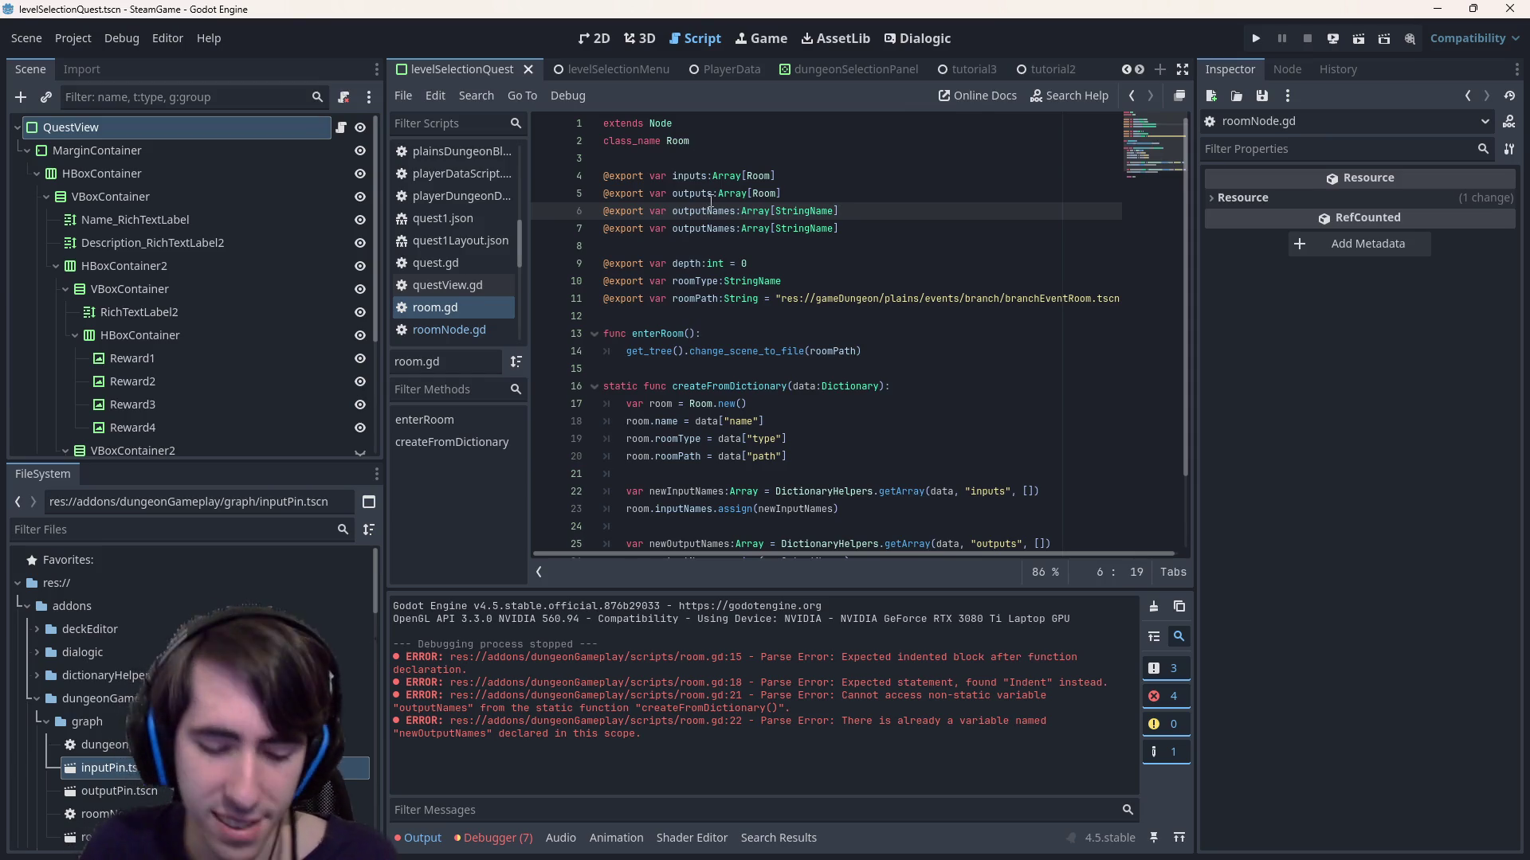
pyautogui.hotkey('ctrl', 'Left')
pyautogui.hotkey('ctrl', 'Left')
pyautogui.hotkey('ctrl', 'Left')
pyautogui.press('Delete')
pyautogui.press('Delete')
pyautogui.press('Delete')
pyautogui.write('input')
pyautogui.hotkey('ctrl', 's')
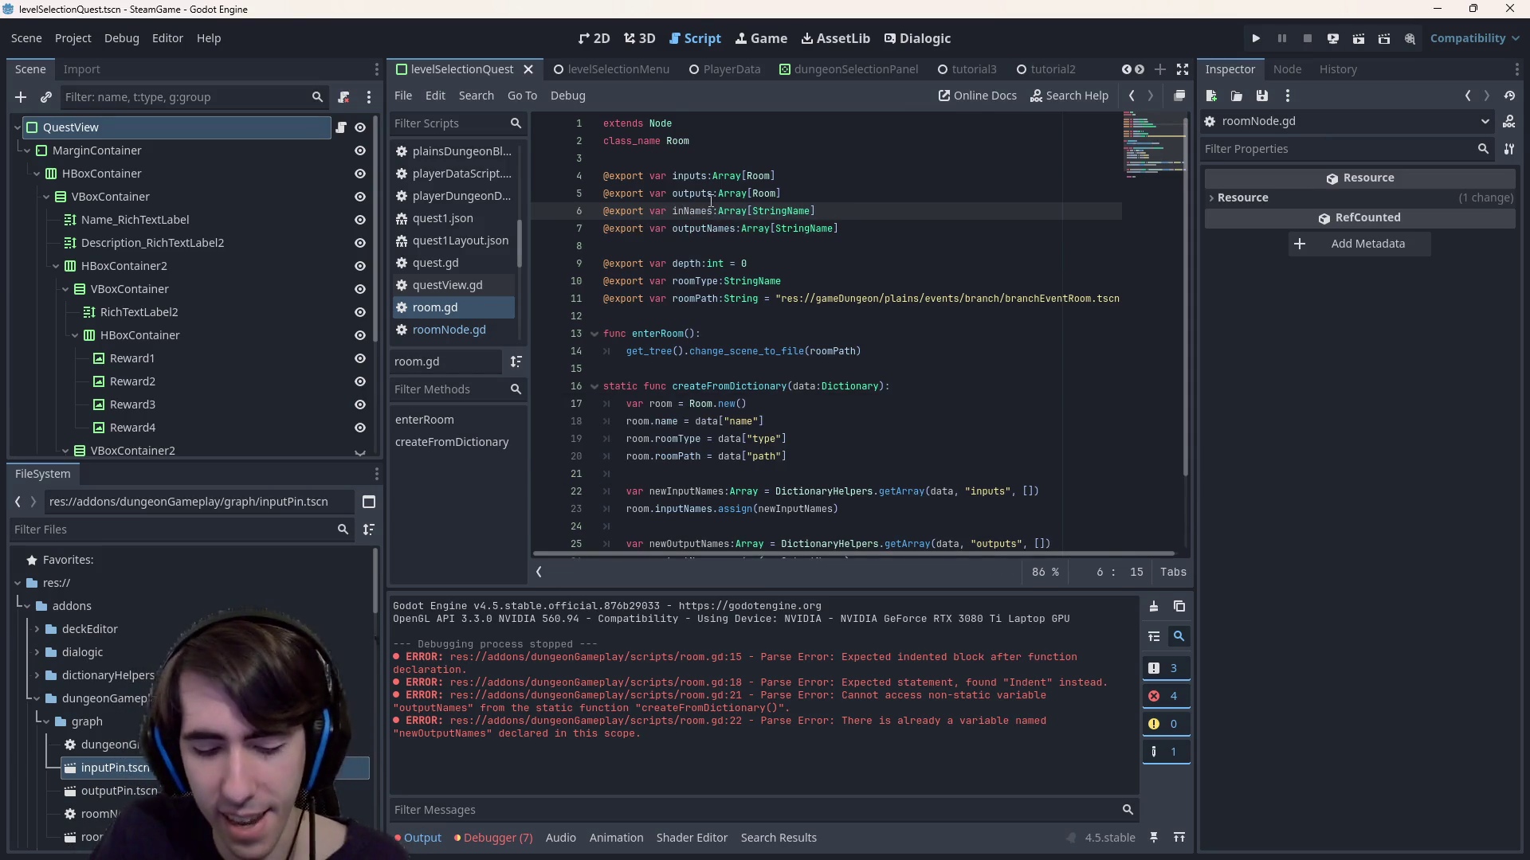
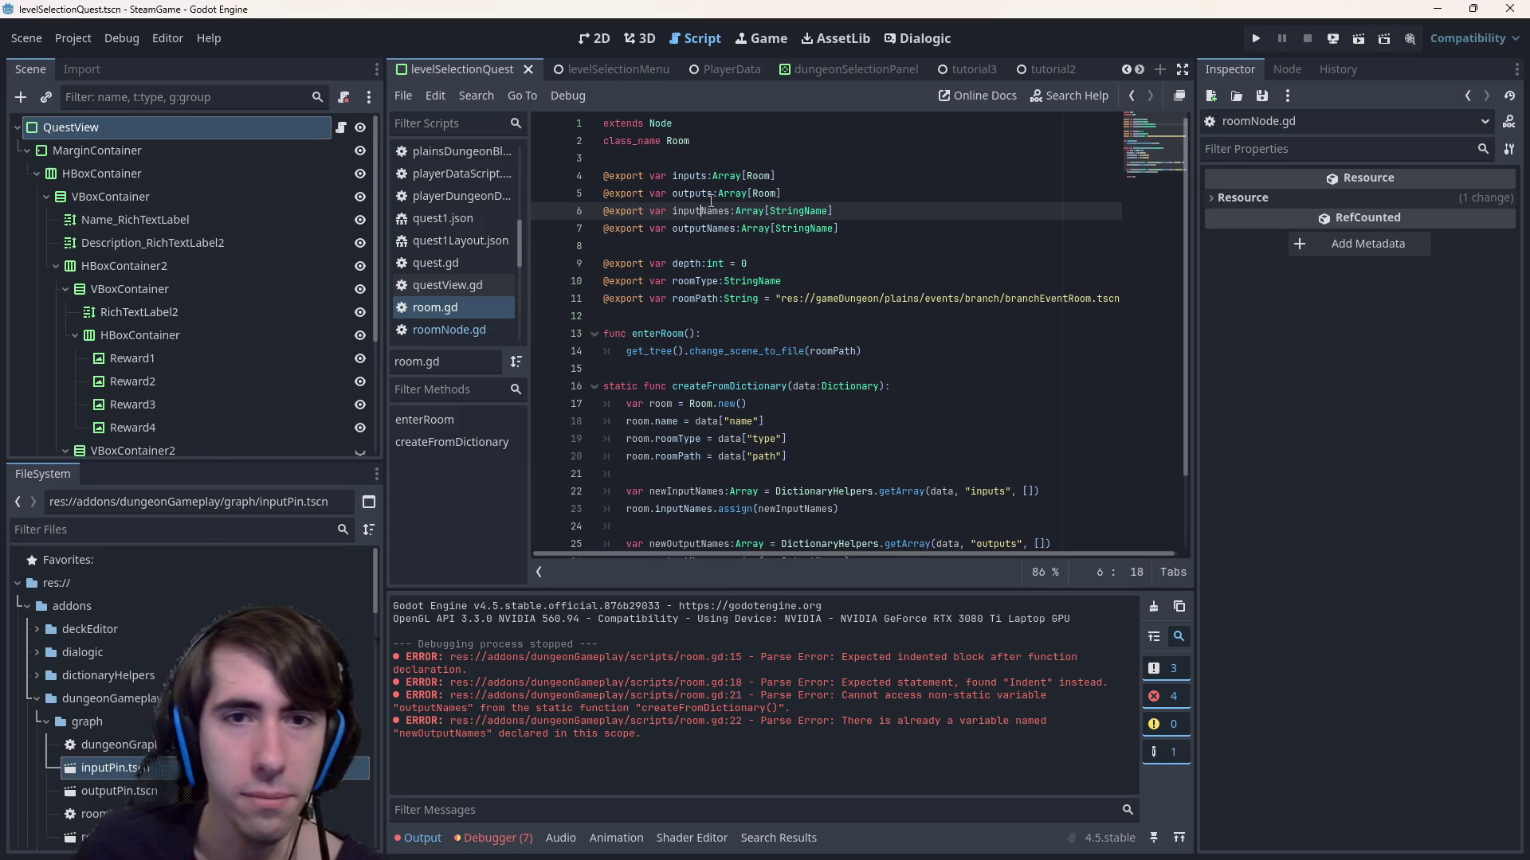
# - In room.gd, highlight every use of newInputNames and newOutputNames in createFromDictionary
pyautogui.scroll(-2, 846, 275)
pyautogui.click(872, 476)
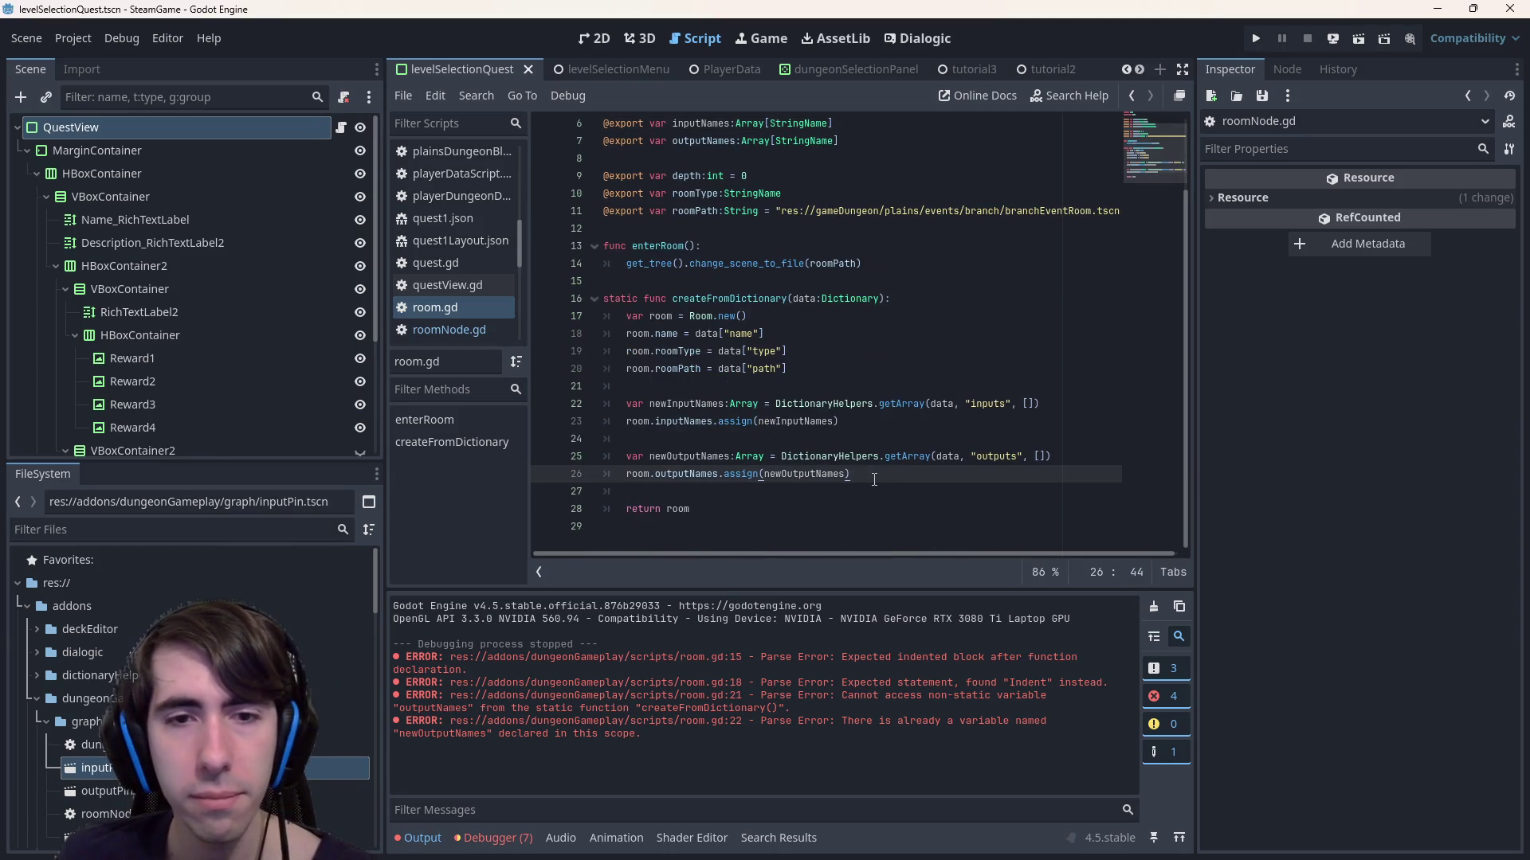
pyautogui.doubleClick(690, 404)
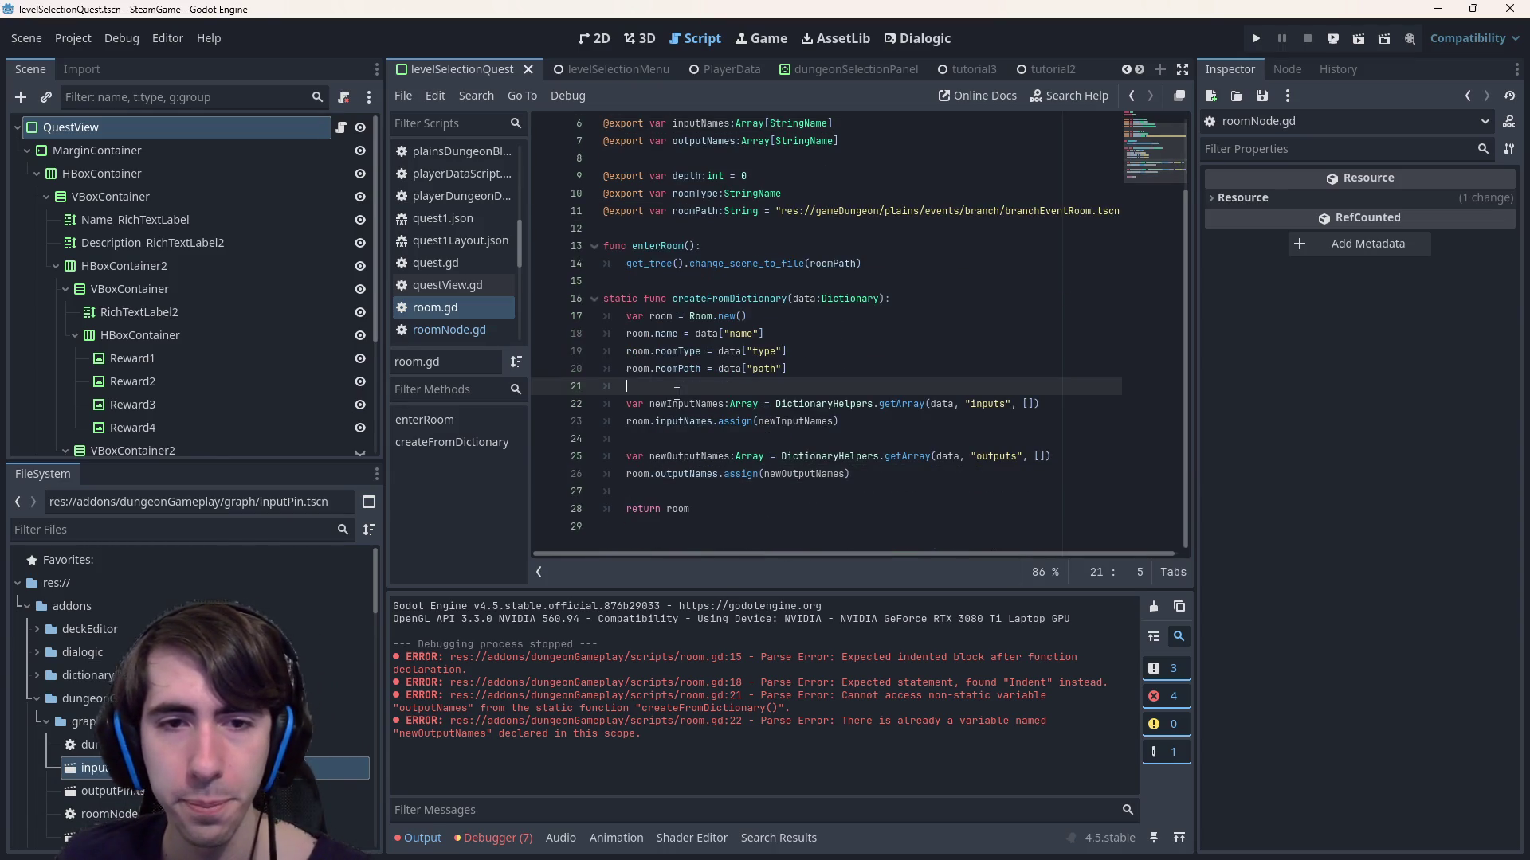
pyautogui.doubleClick(700, 456)
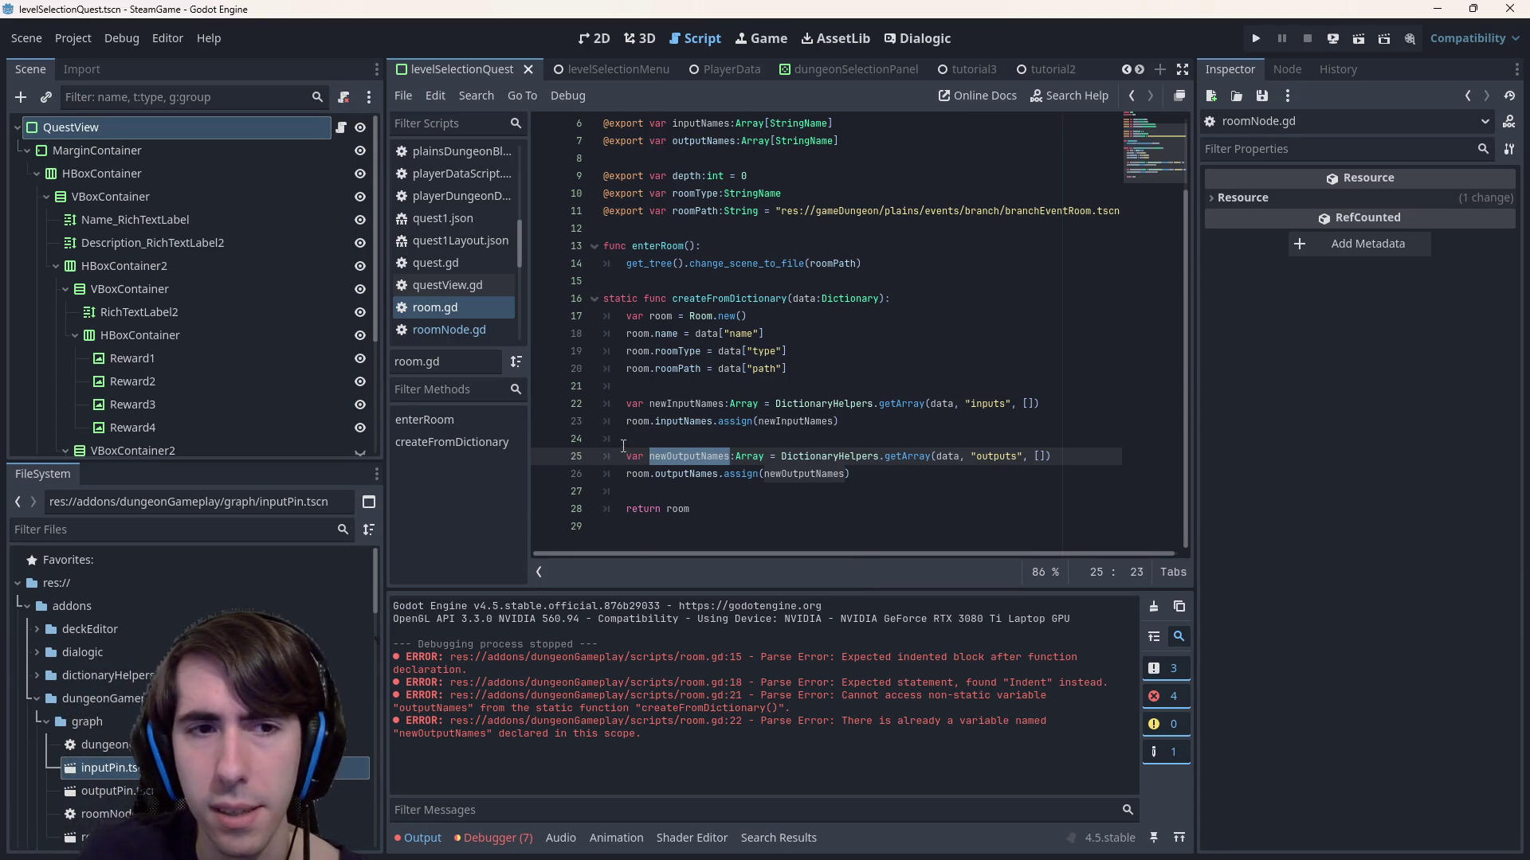
# - Check the inputNames export declaration, then switch to the dungeonLayout.gd script
pyautogui.click(888, 423)
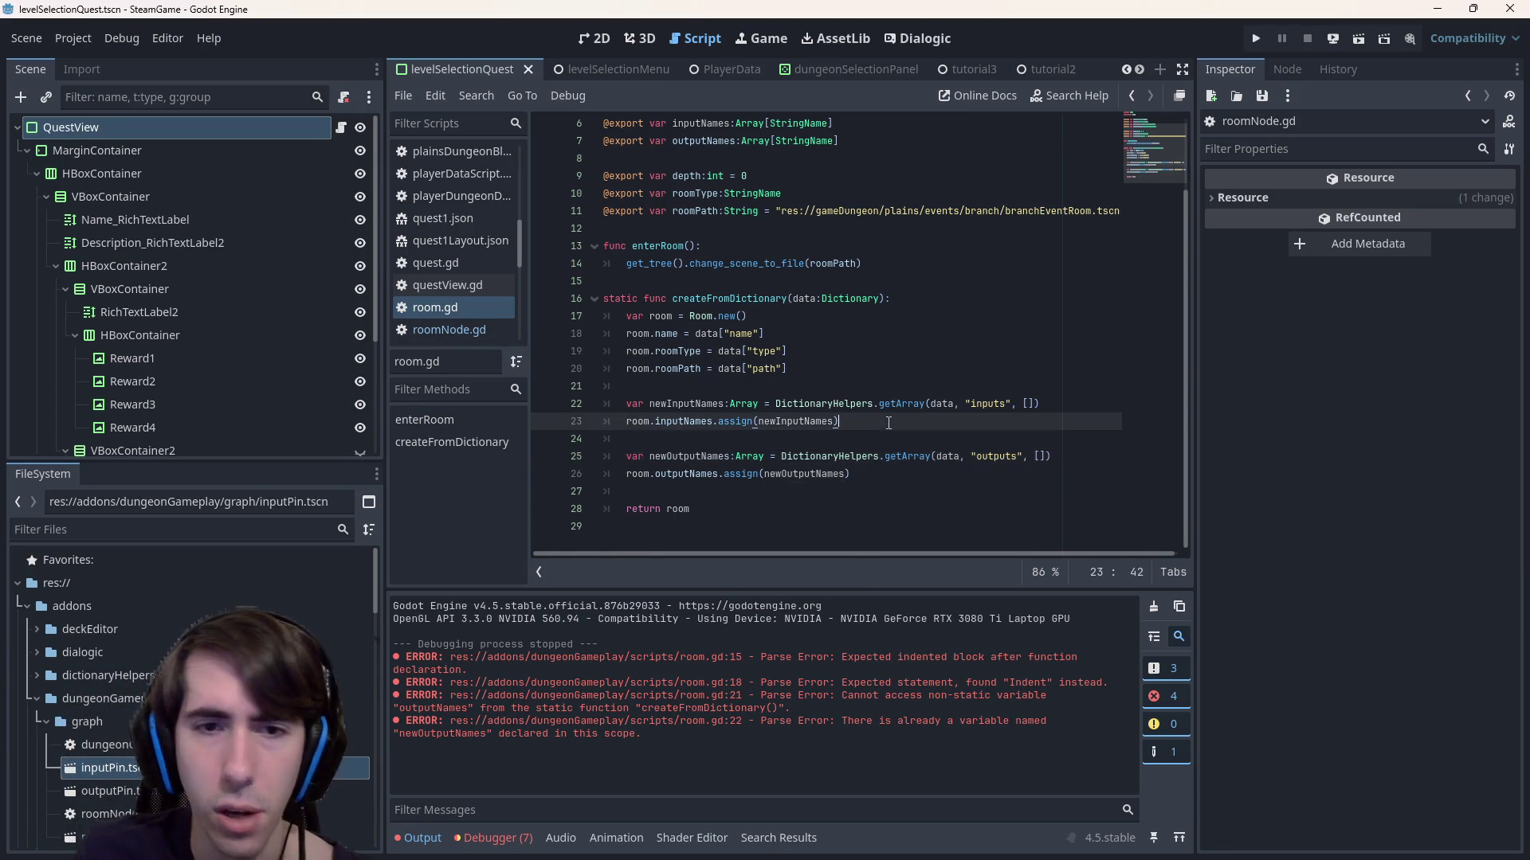
pyautogui.press('Up')
pyautogui.press('Up')
pyautogui.press('Up')
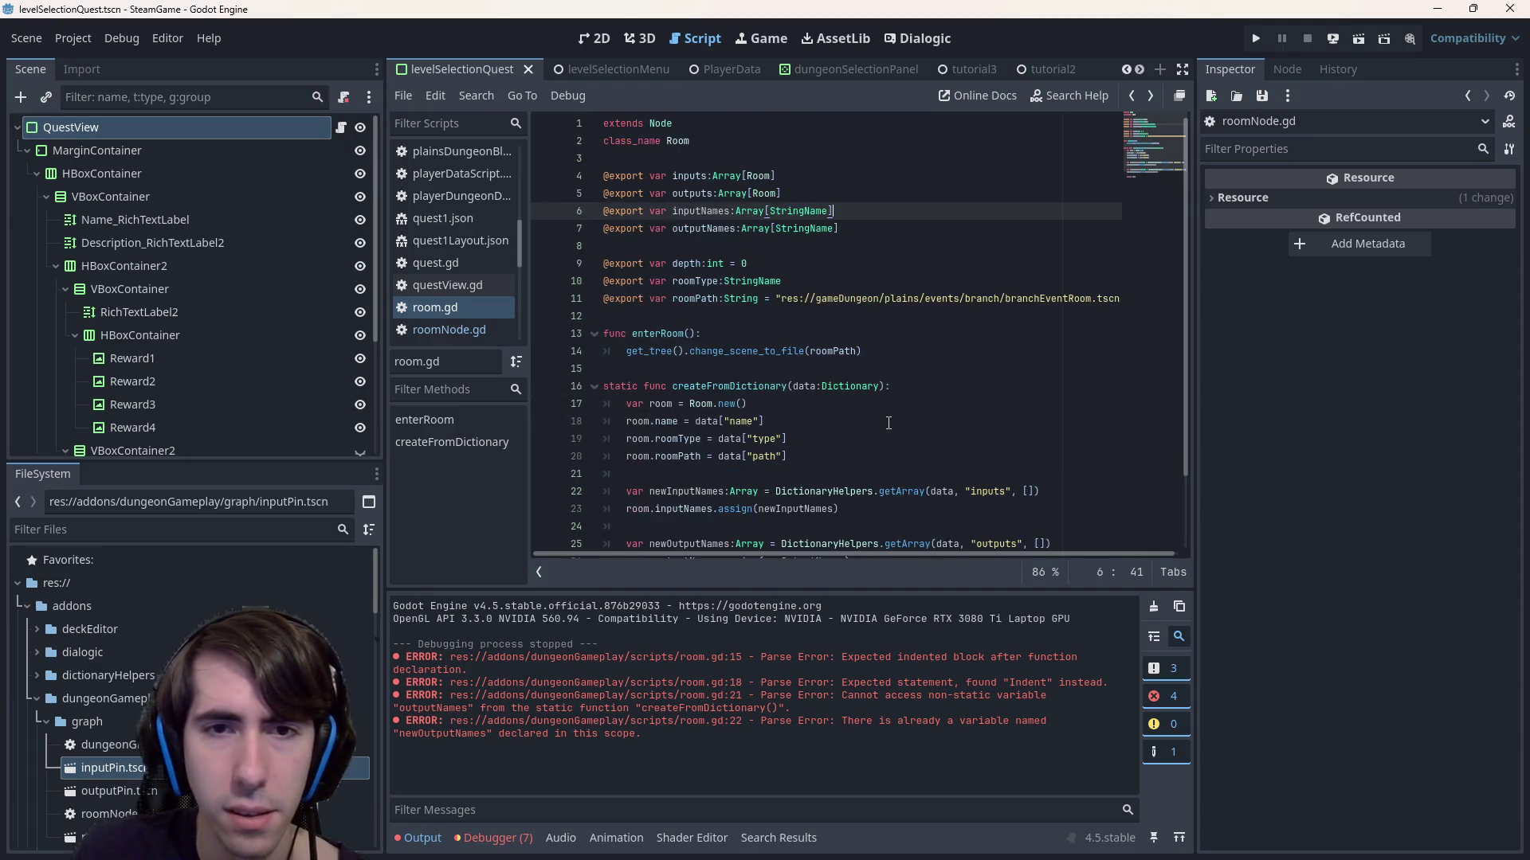
pyautogui.scroll(-2, 850, 424)
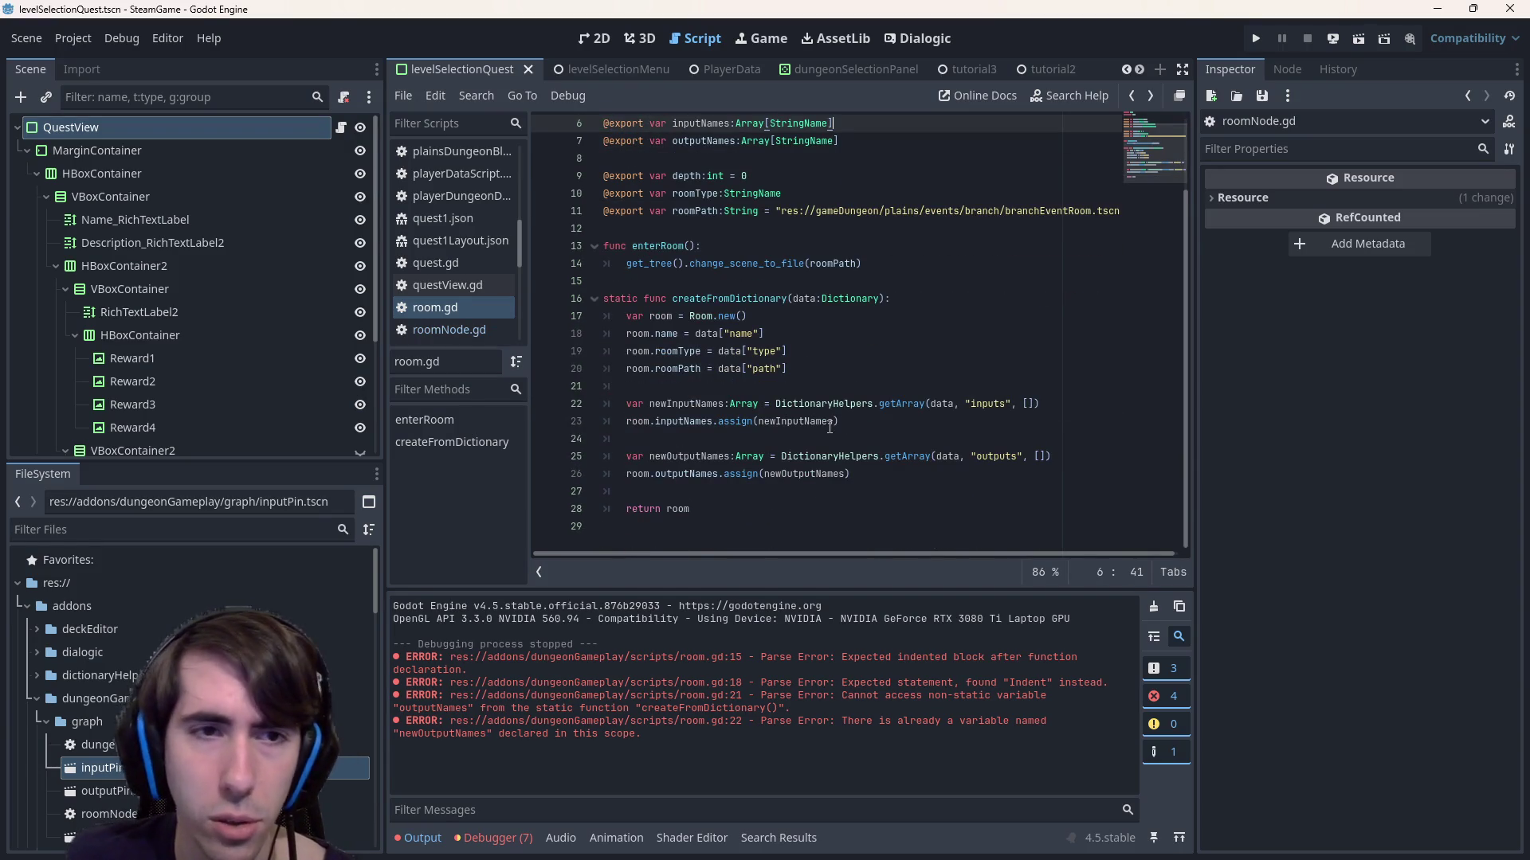
pyautogui.press('Down')
pyautogui.press('Down')
pyautogui.press('Down')
pyautogui.press('Up')
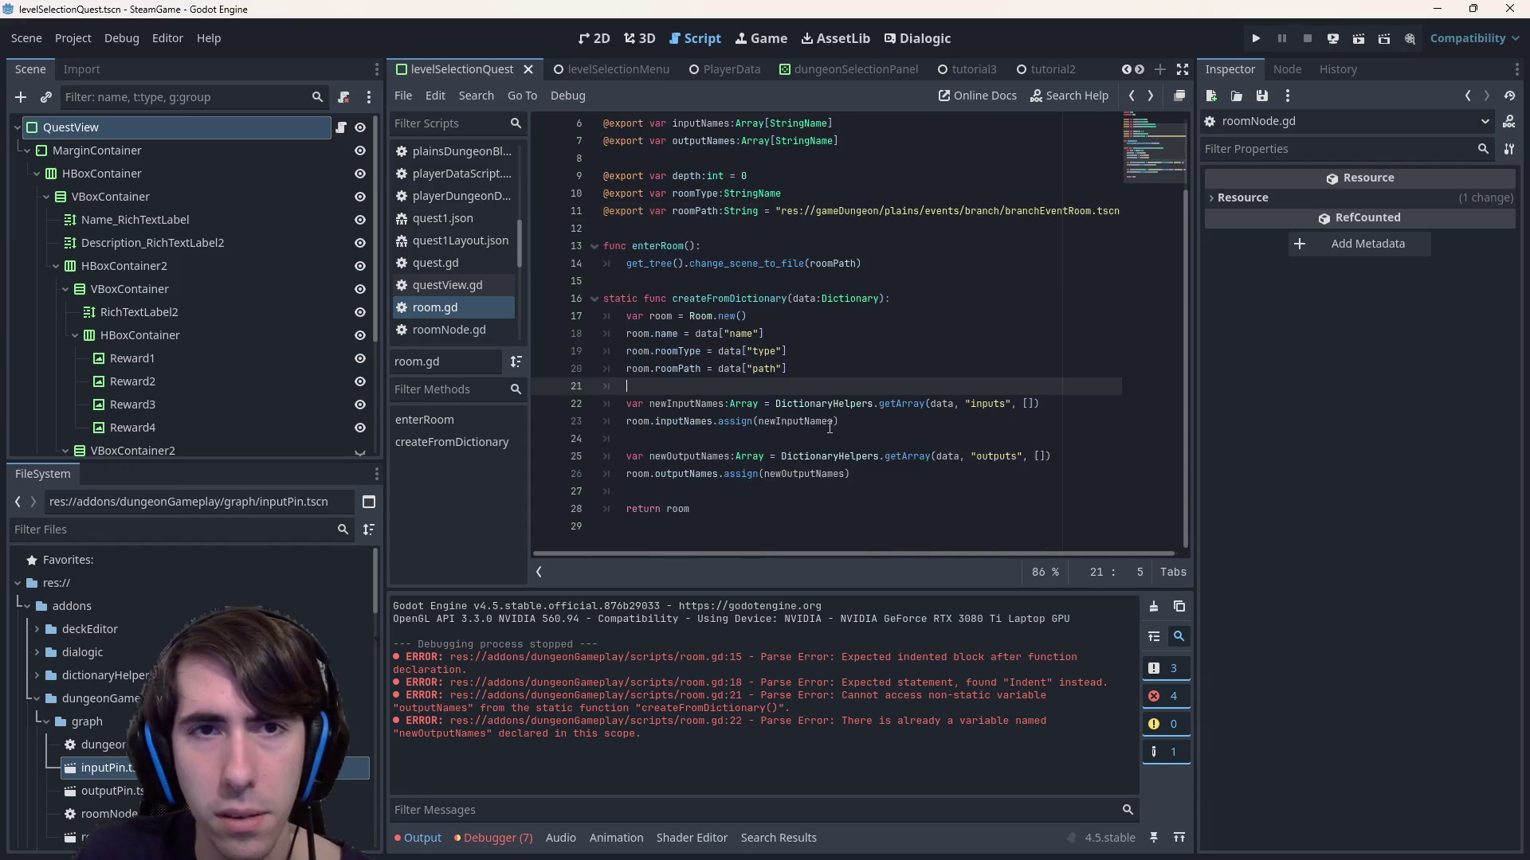
pyautogui.hotkey('alt', 'Left')
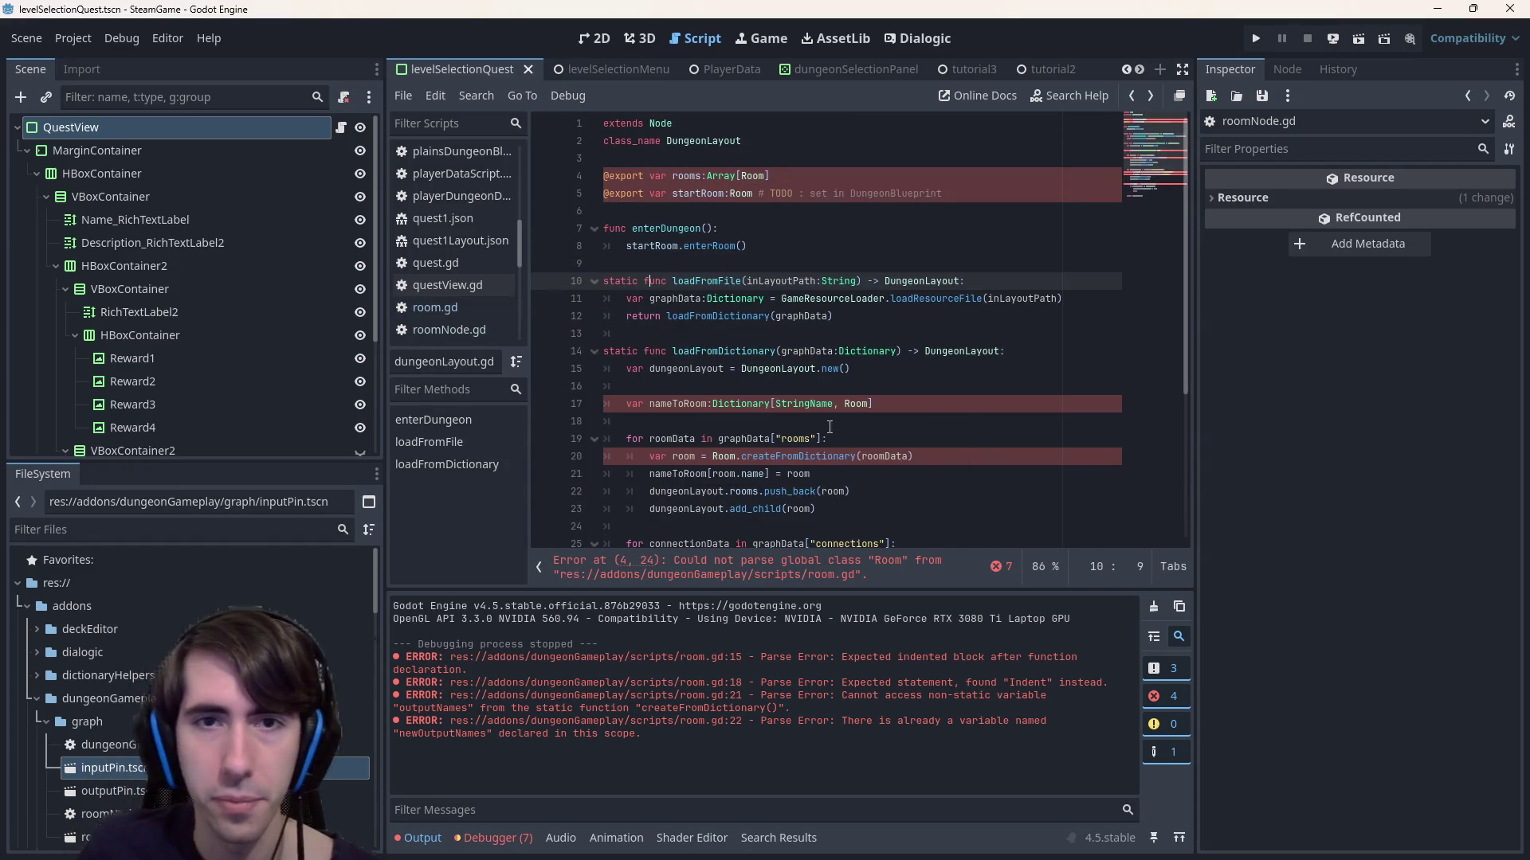
# - Save dungeonLayout.gd and select the for connectionData loop, lines 25–29, inspecting push_back on line 28
pyautogui.click(857, 249)
pyautogui.hotkey('ctrl', 's')
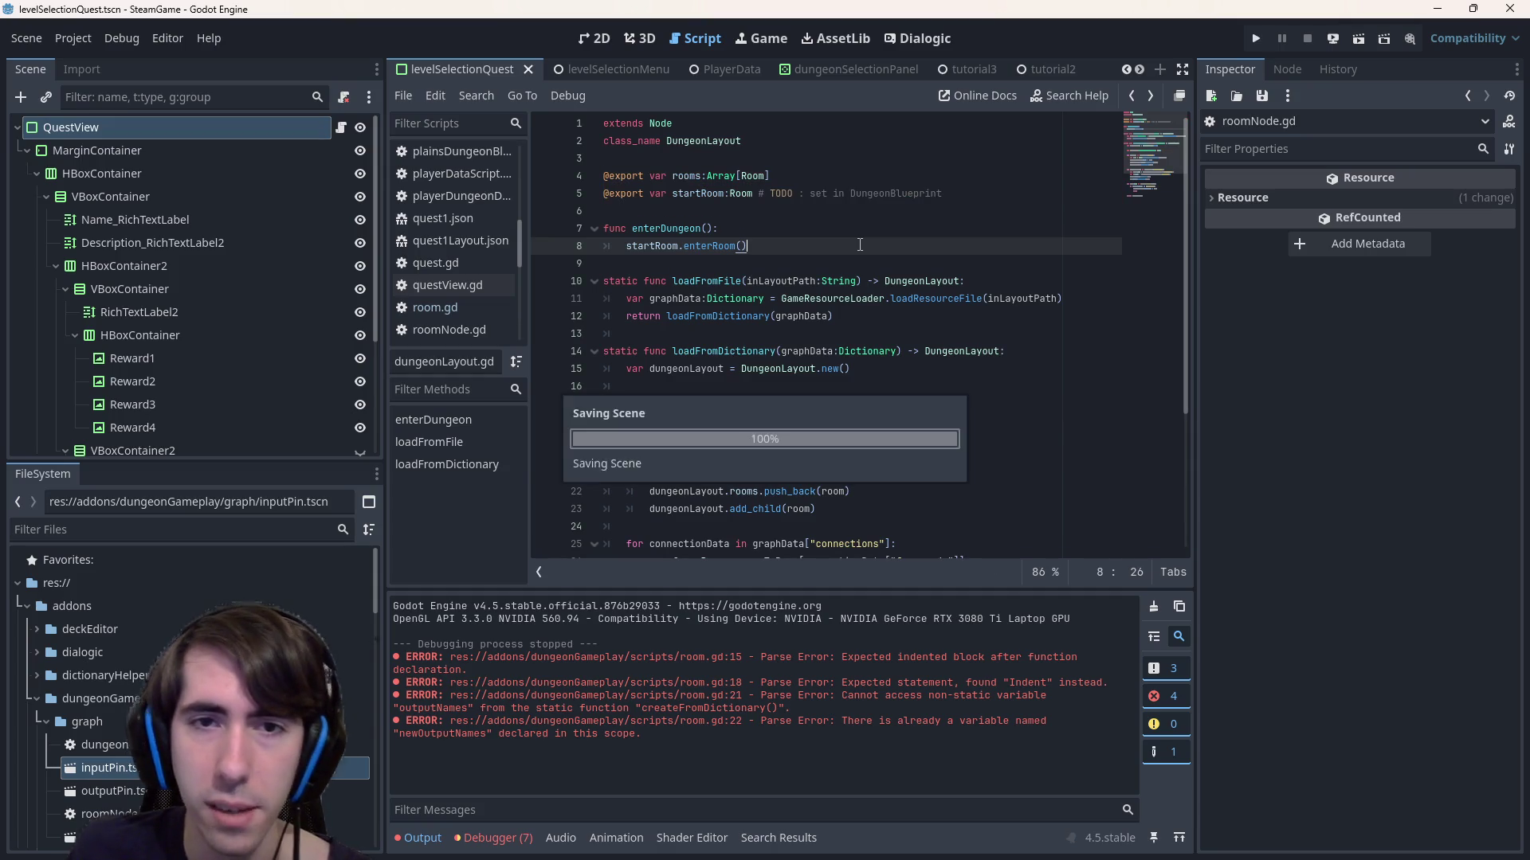
pyautogui.scroll(-4, 874, 414)
pyautogui.moveTo(877, 387); pyautogui.dragTo(579, 335)
pyautogui.moveTo(845, 408); pyautogui.dragTo(538, 336)
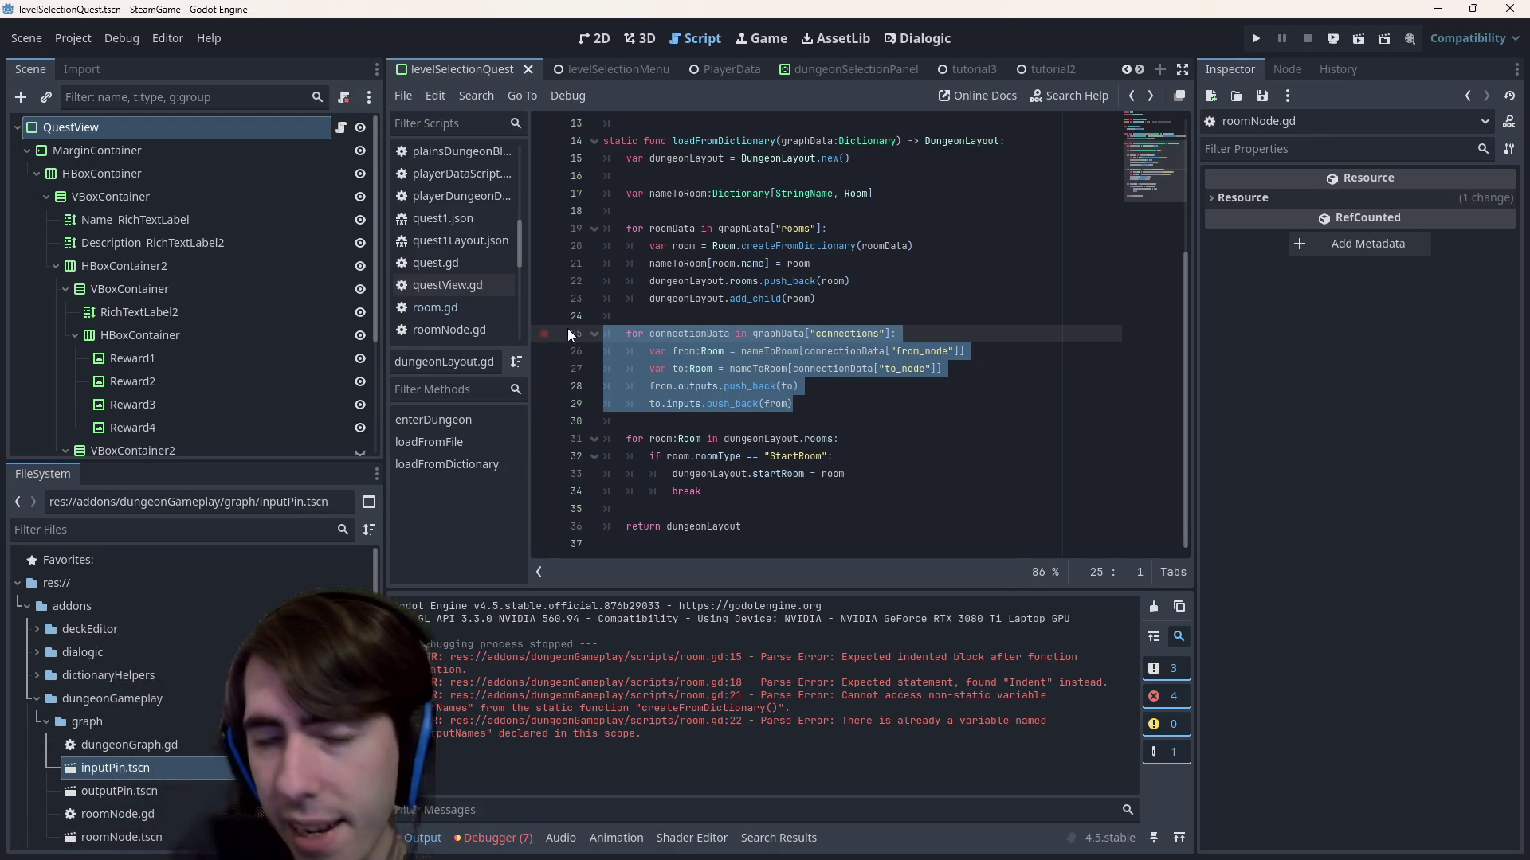
pyautogui.click(787, 371)
pyautogui.doubleClick(745, 387)
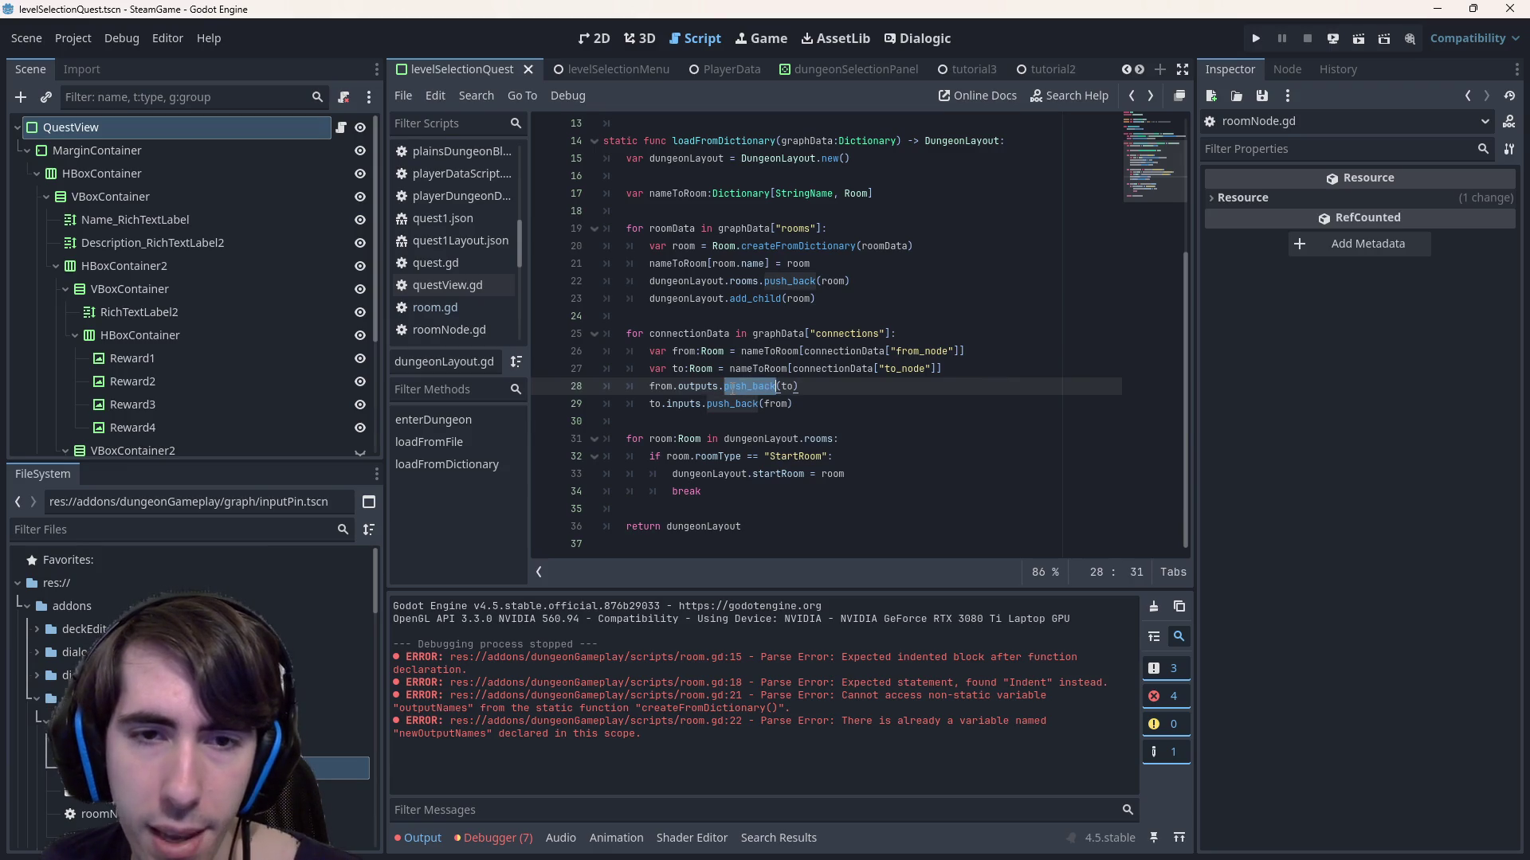
pyautogui.click(967, 391)
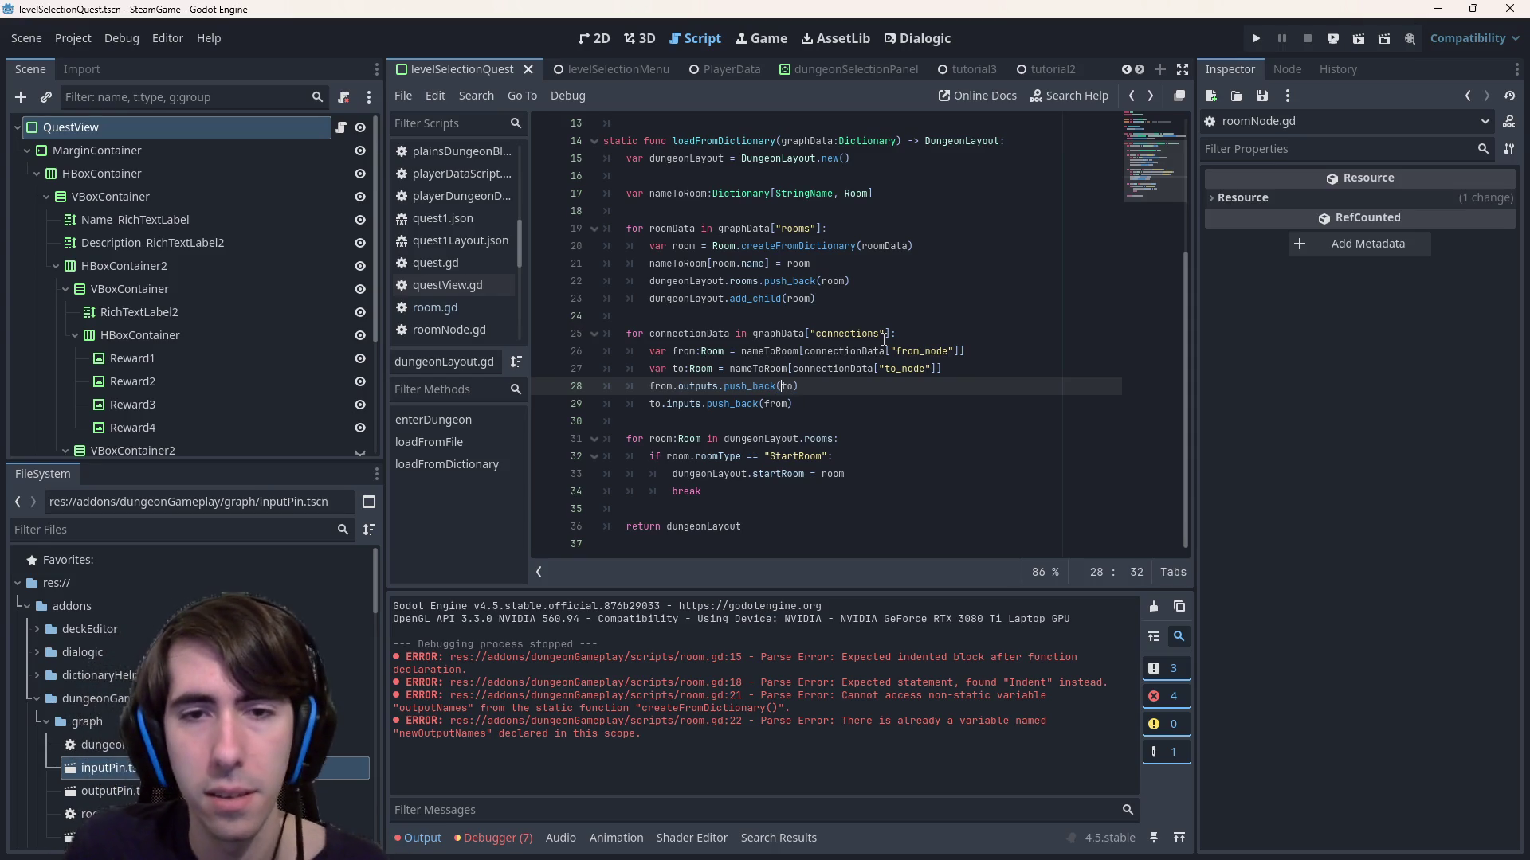
# - Insert a from.outputs.resize() line above from.outputs.push_back(to) using autocomplete
pyautogui.press('Left')
pyautogui.hotkey('ctrl', 'shift', 'Left')
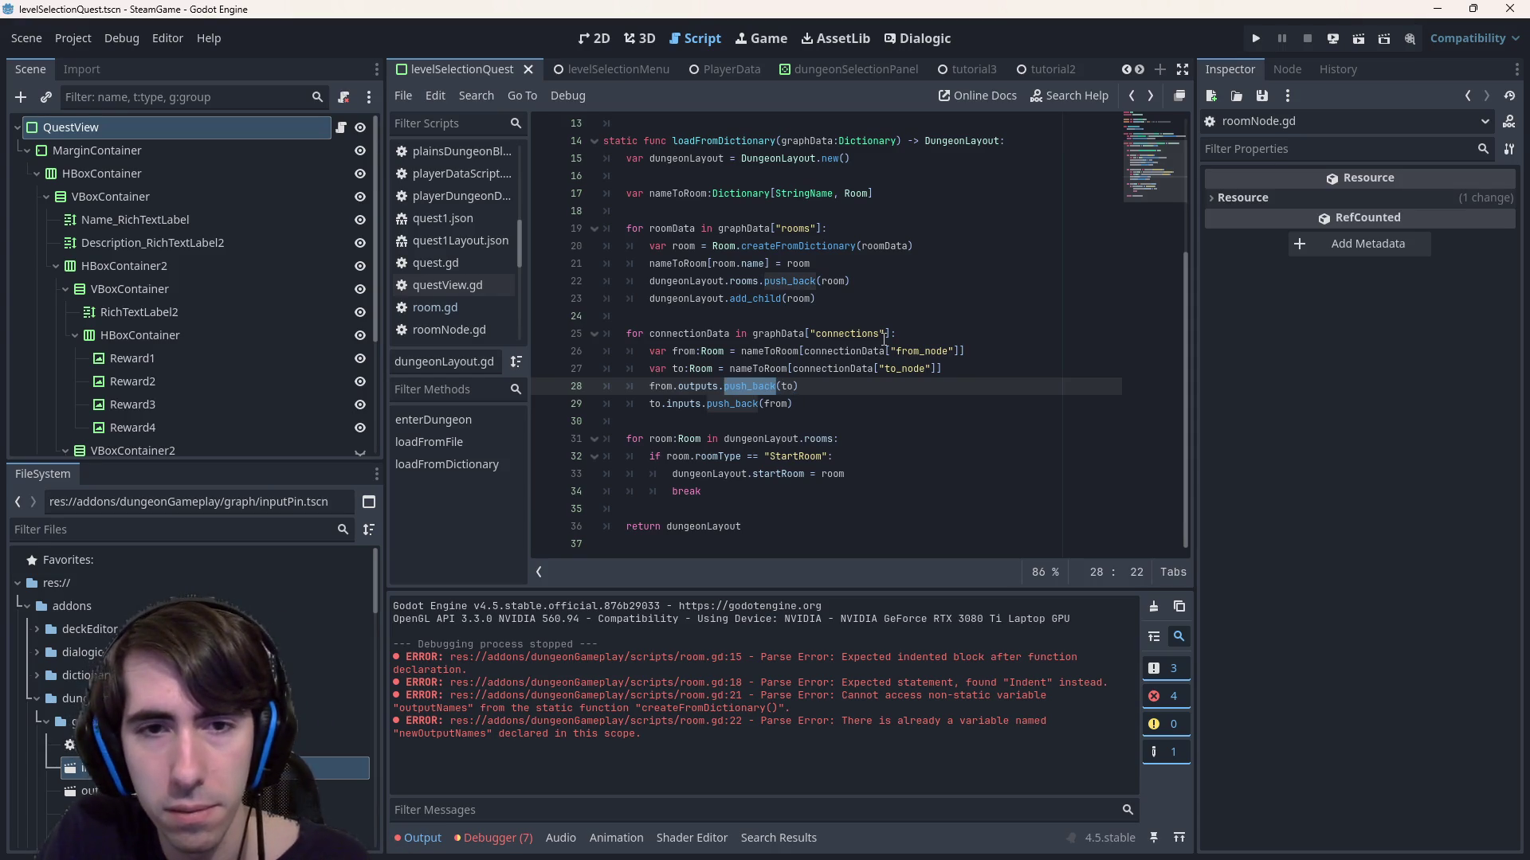
pyautogui.press('Home')
pyautogui.hotkey('ctrl', 'shift', 'Right')
pyautogui.hotkey('ctrl', 'shift', 'Right')
pyautogui.hotkey('ctrl', 'c')
pyautogui.press('Home')
pyautogui.press('Return')
pyautogui.press('Up')
pyautogui.hotkey('ctrl', 'v')
pyautogui.write('.')
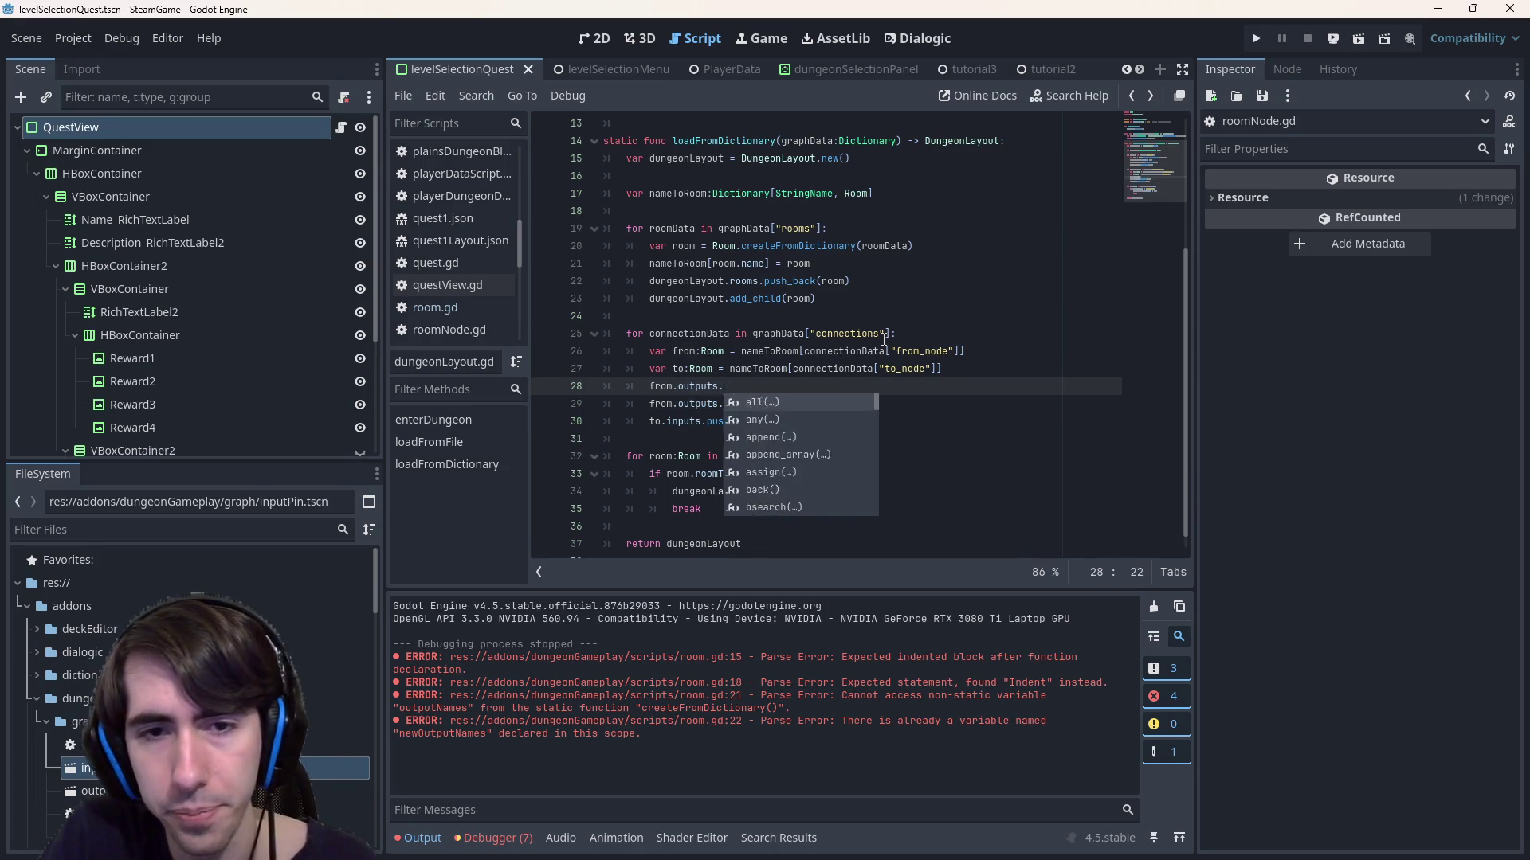
pyautogui.write('res')
pyautogui.press('Return')
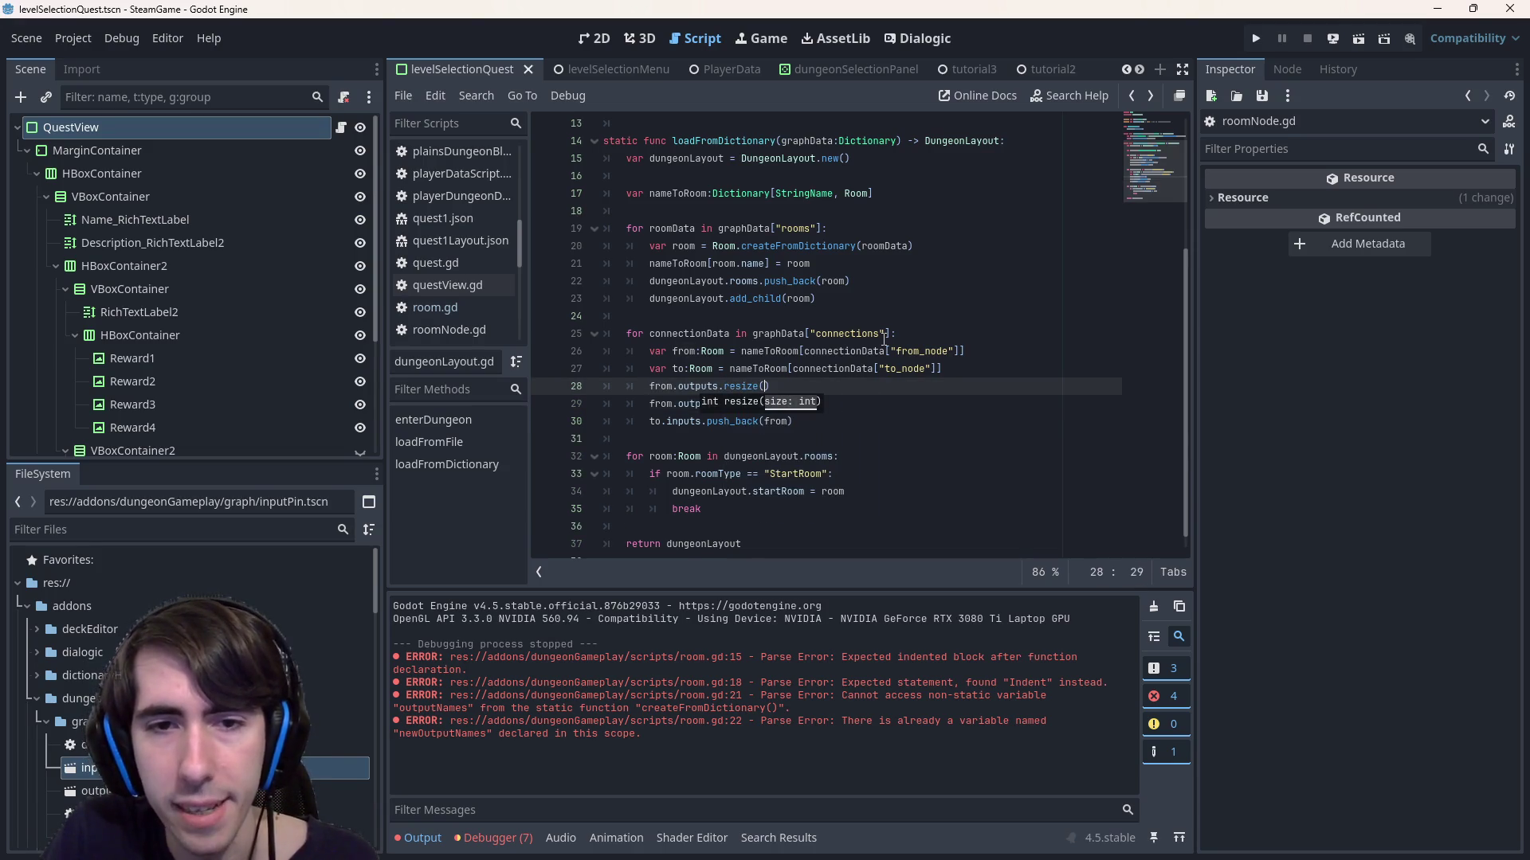
# - Read the Array resize documentation, including the note on calling it once, then return to dungeonLayout.gd
pyautogui.keyDown('ctrl'); pyautogui.click(745, 387); pyautogui.keyUp('ctrl')
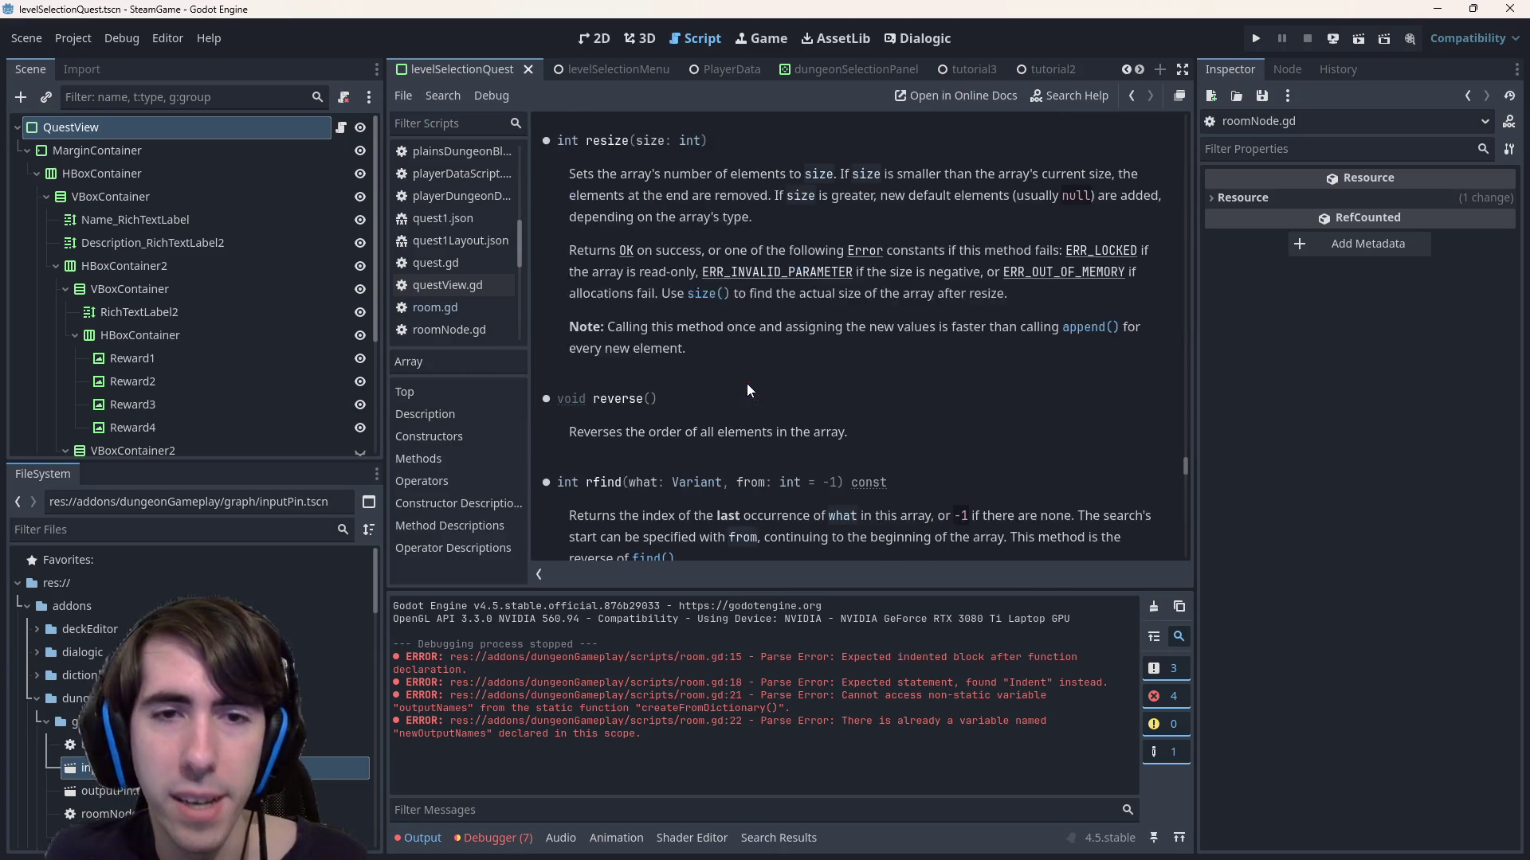
pyautogui.moveTo(681, 169)
pyautogui.mouseDown()
pyautogui.moveTo(569, 174)
pyautogui.moveTo(714, 195)
pyautogui.mouseUp()
pyautogui.click(594, 175)
pyautogui.moveTo(831, 195); pyautogui.dragTo(901, 198)
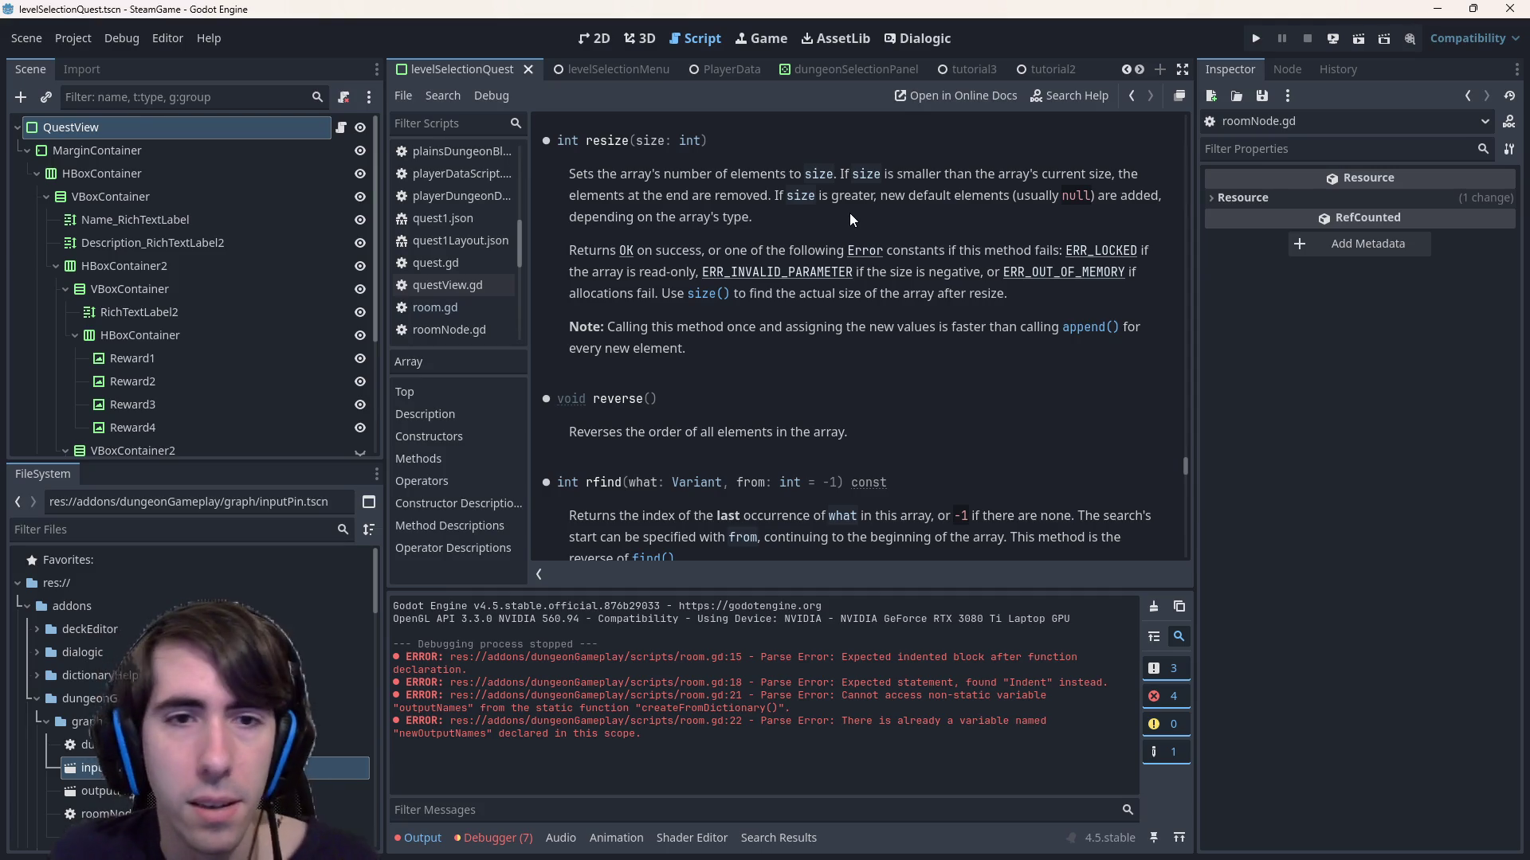
pyautogui.moveTo(570, 327); pyautogui.dragTo(1039, 339)
pyautogui.click(878, 333)
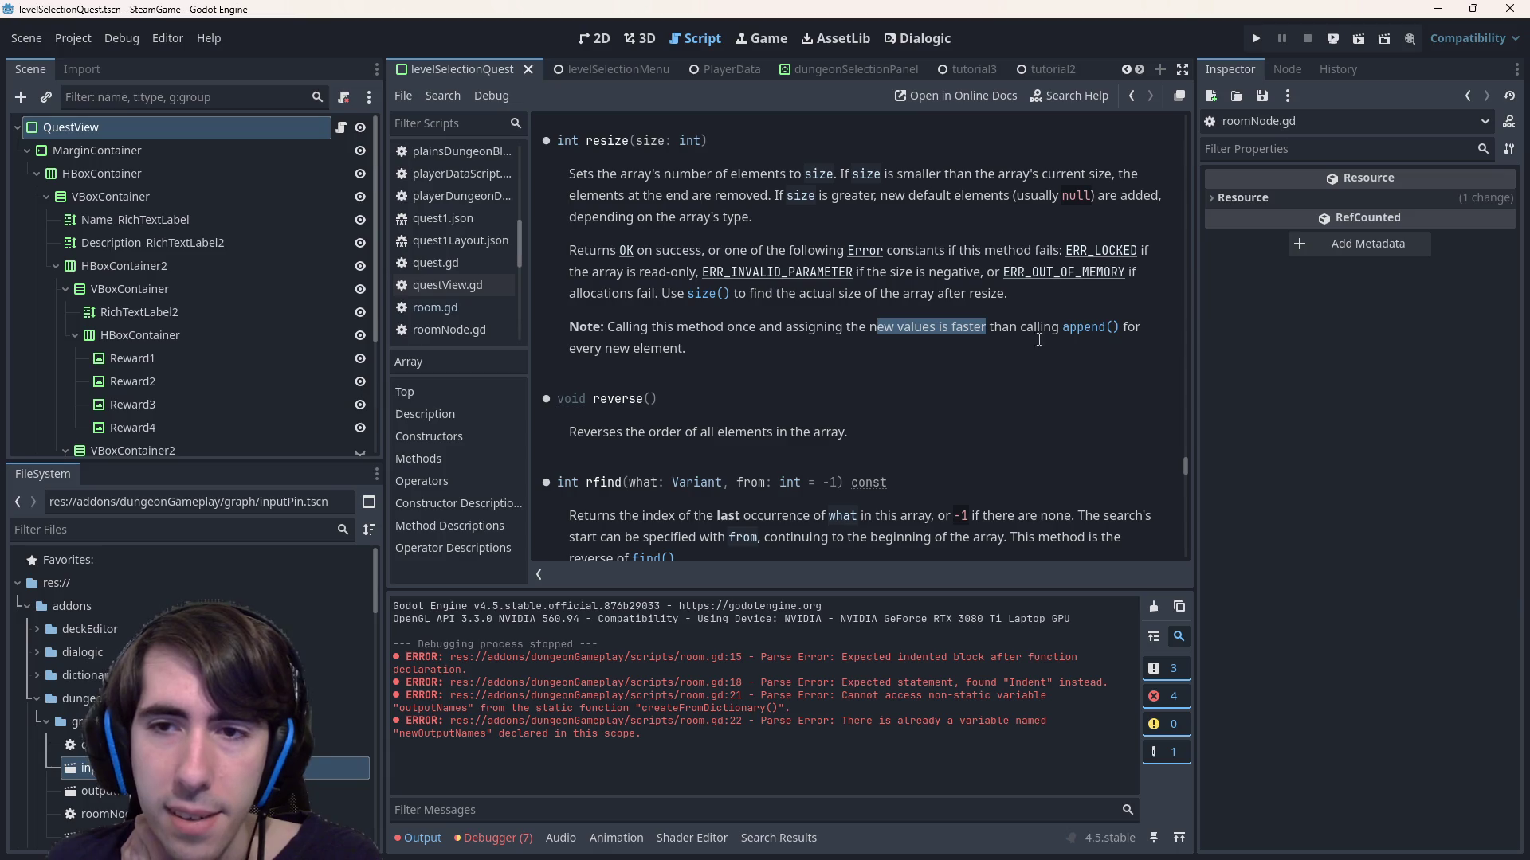
pyautogui.click(901, 379)
pyautogui.hotkey('alt', 'Left')
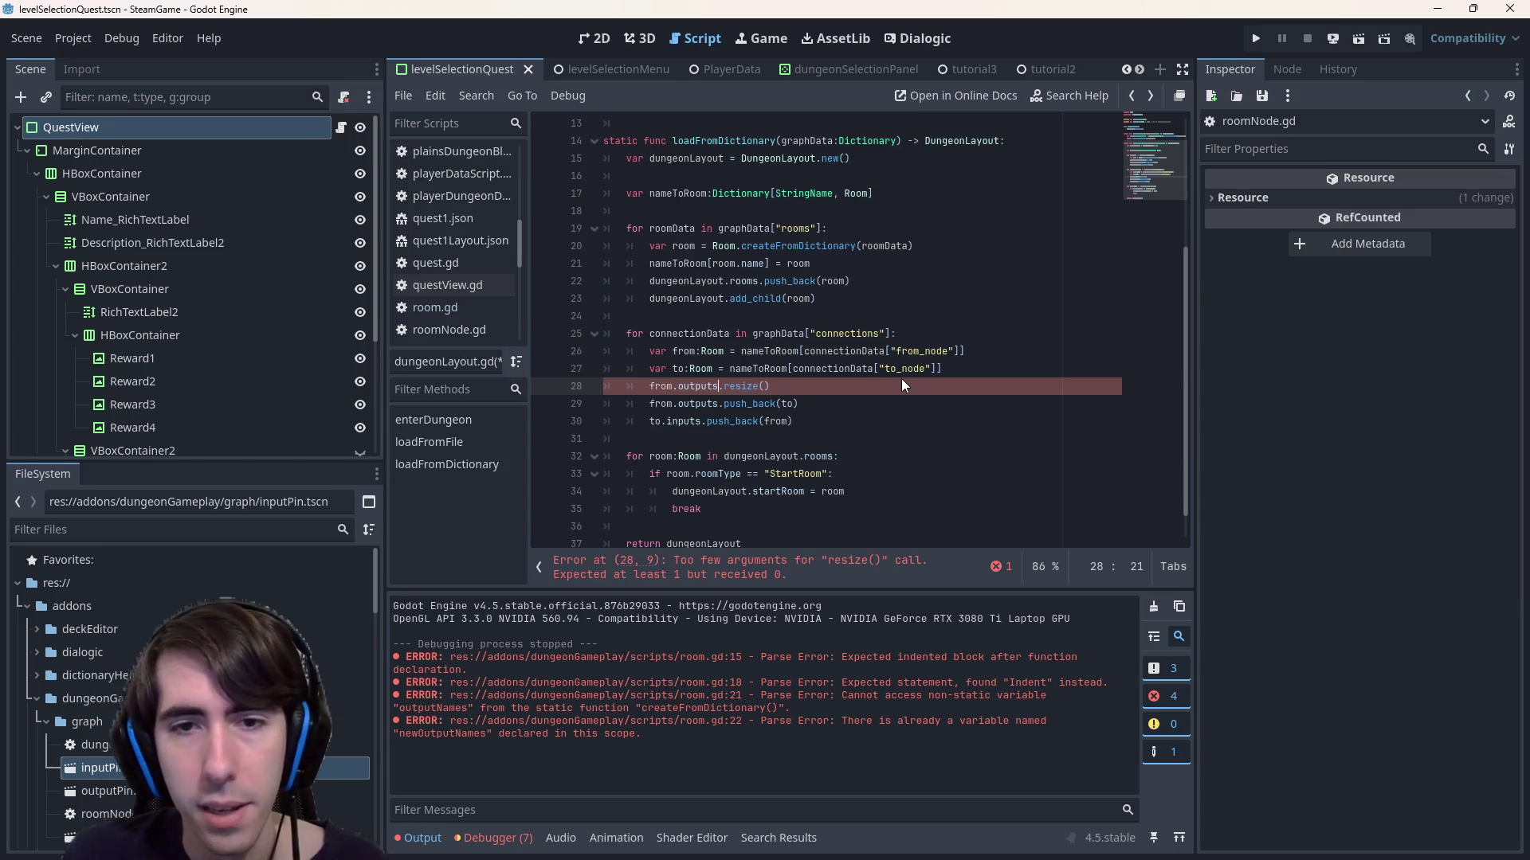
pyautogui.press('End')
pyautogui.press('Left')
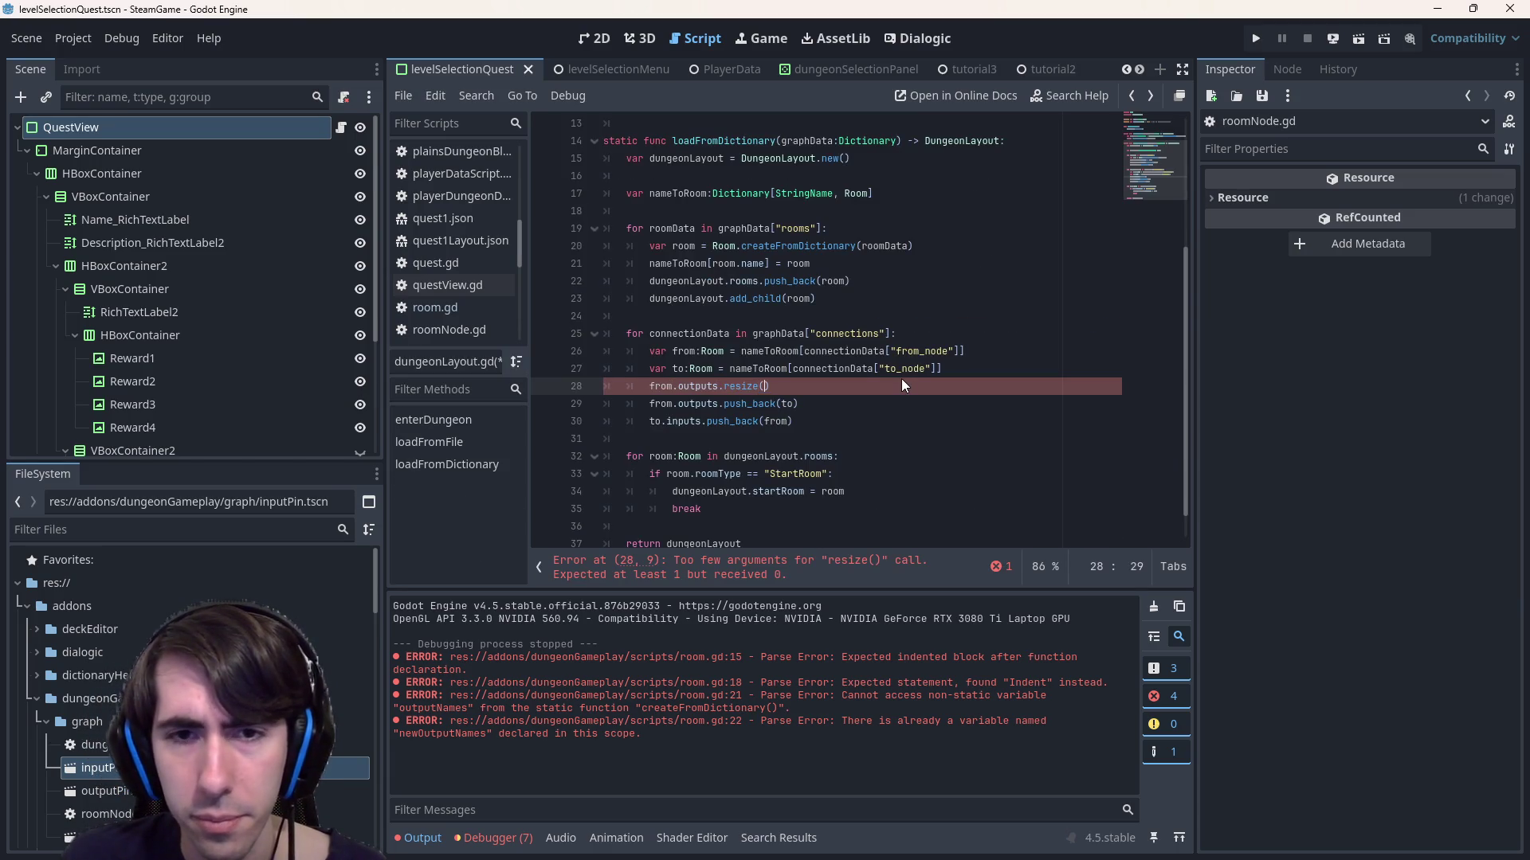
pyautogui.press('Down')
pyautogui.press('Right')
pyautogui.press('Right')
pyautogui.press('Right')
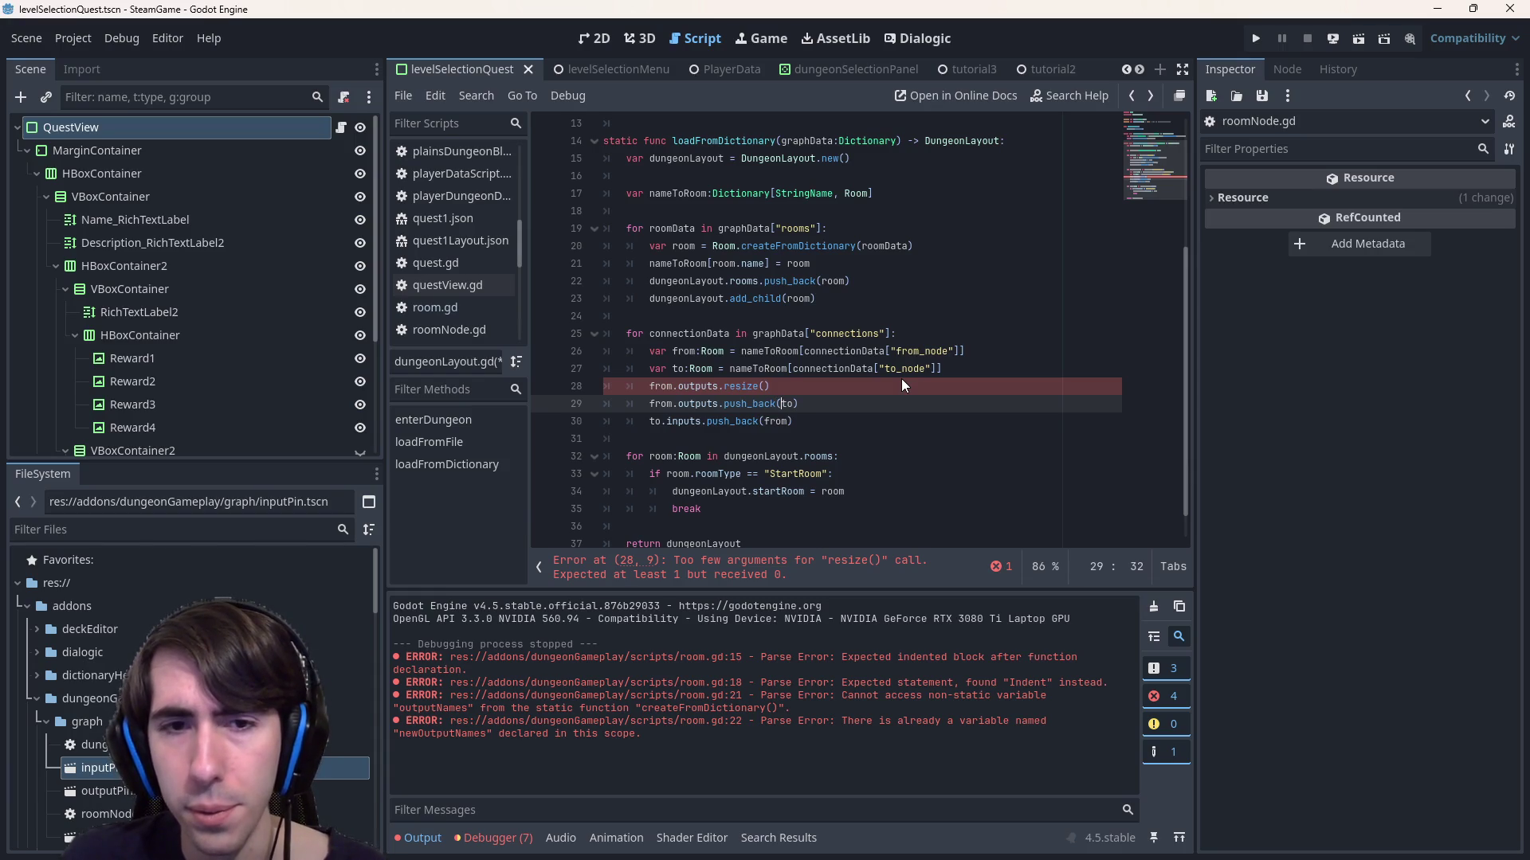
pyautogui.press('Up')
pyautogui.press('Left')
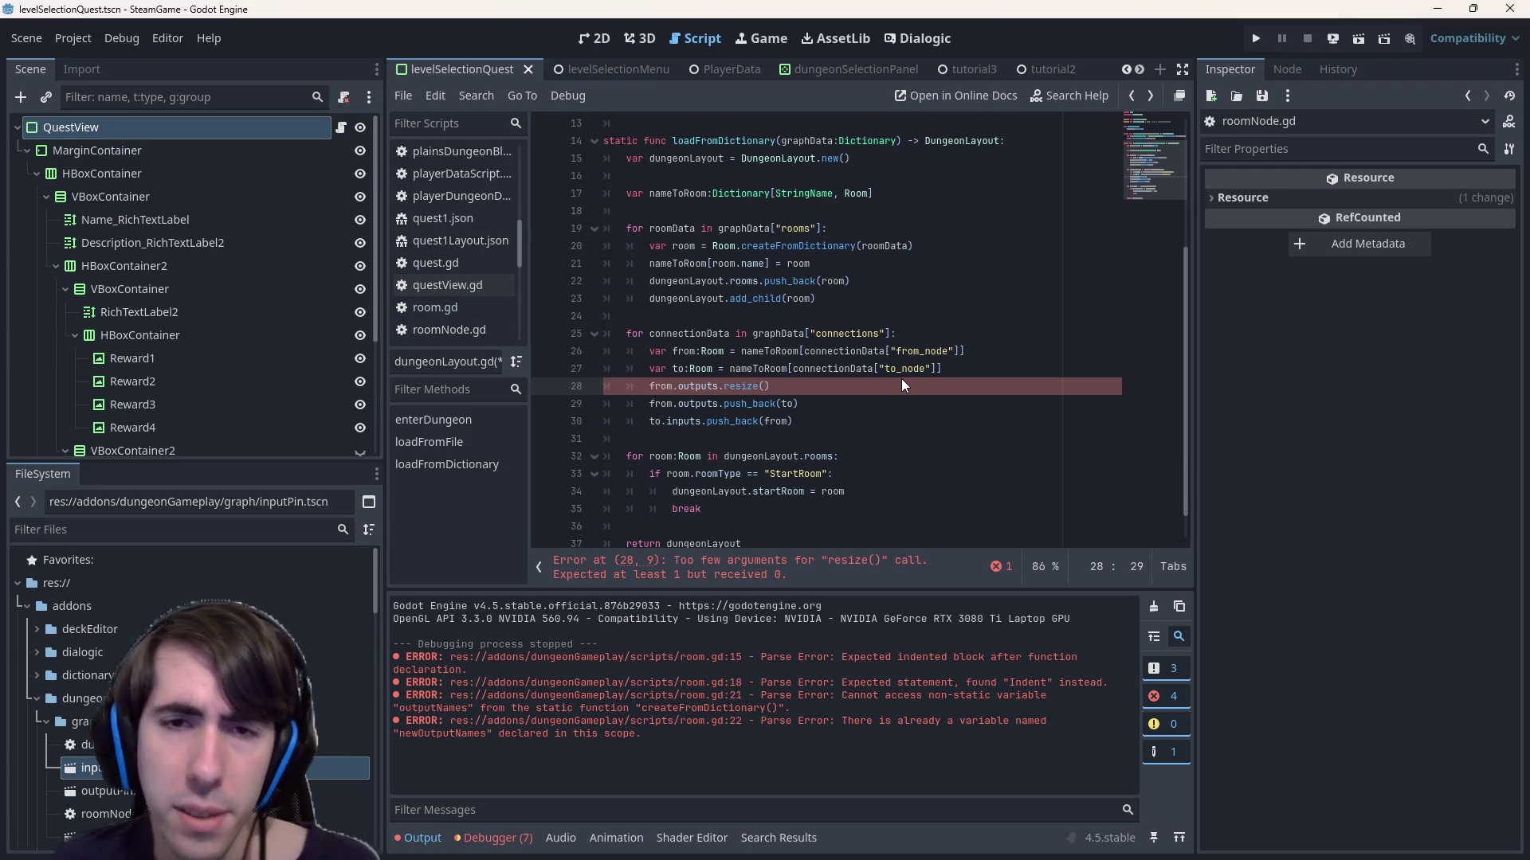
pyautogui.click(871, 369)
pyautogui.moveTo(804, 351); pyautogui.dragTo(964, 351)
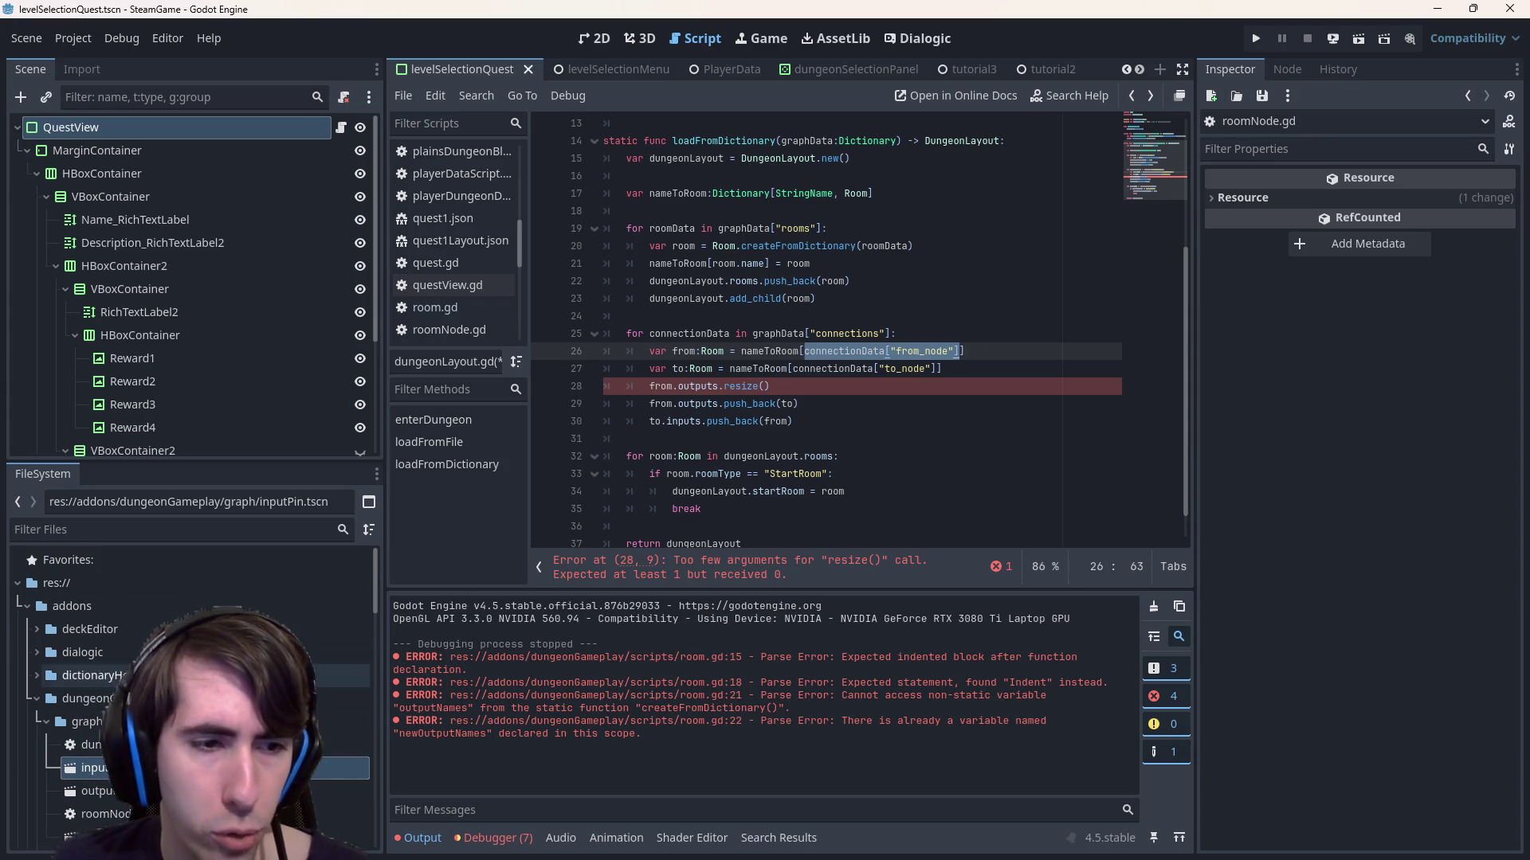
pyautogui.scroll(-5, 192, 683)
pyautogui.scroll(-5, 191, 744)
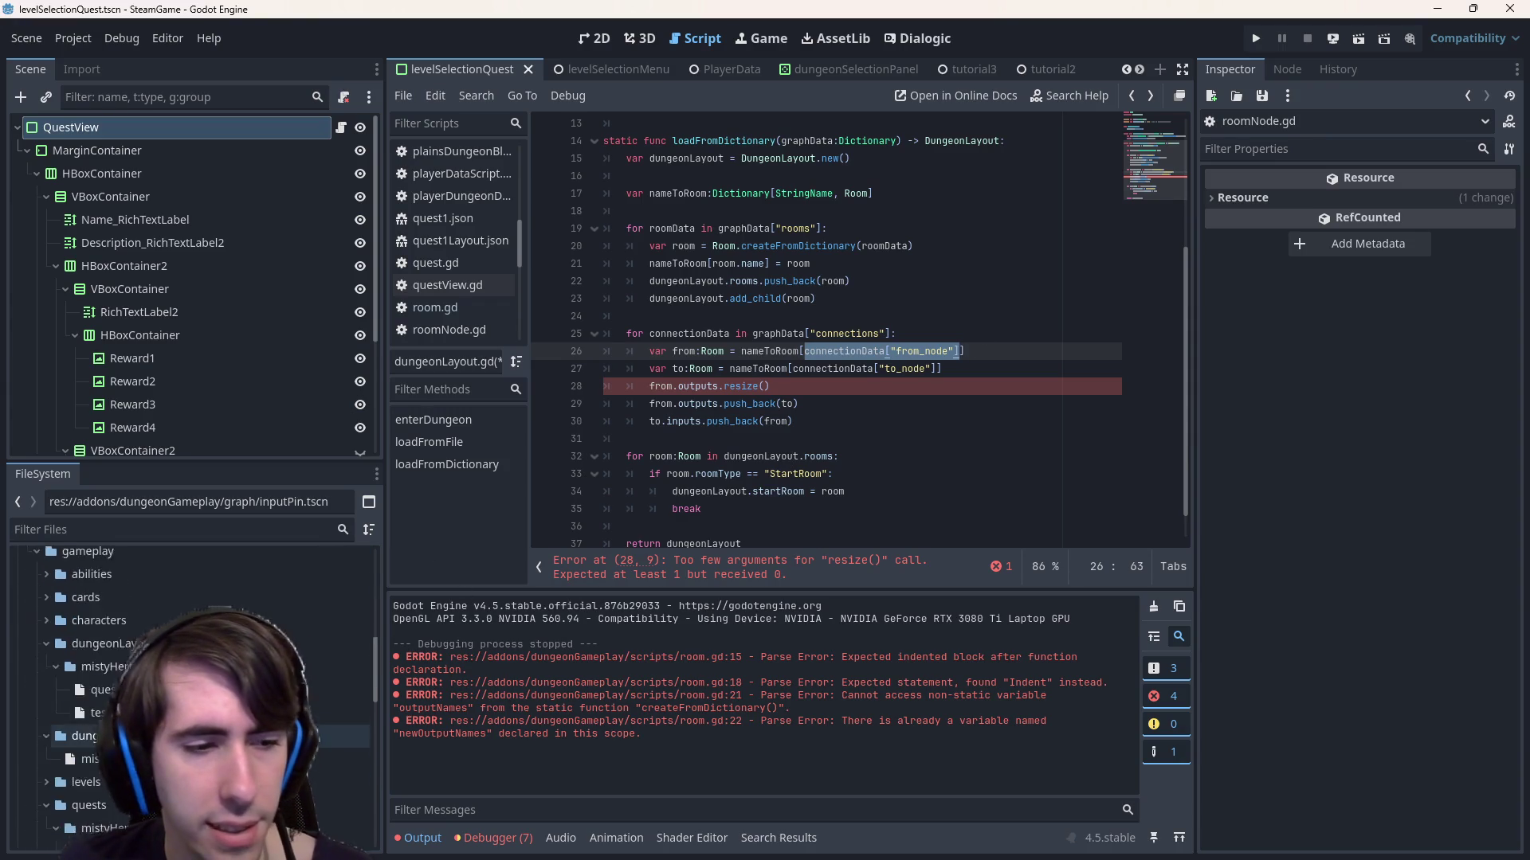
pyautogui.scroll(-5, 191, 693)
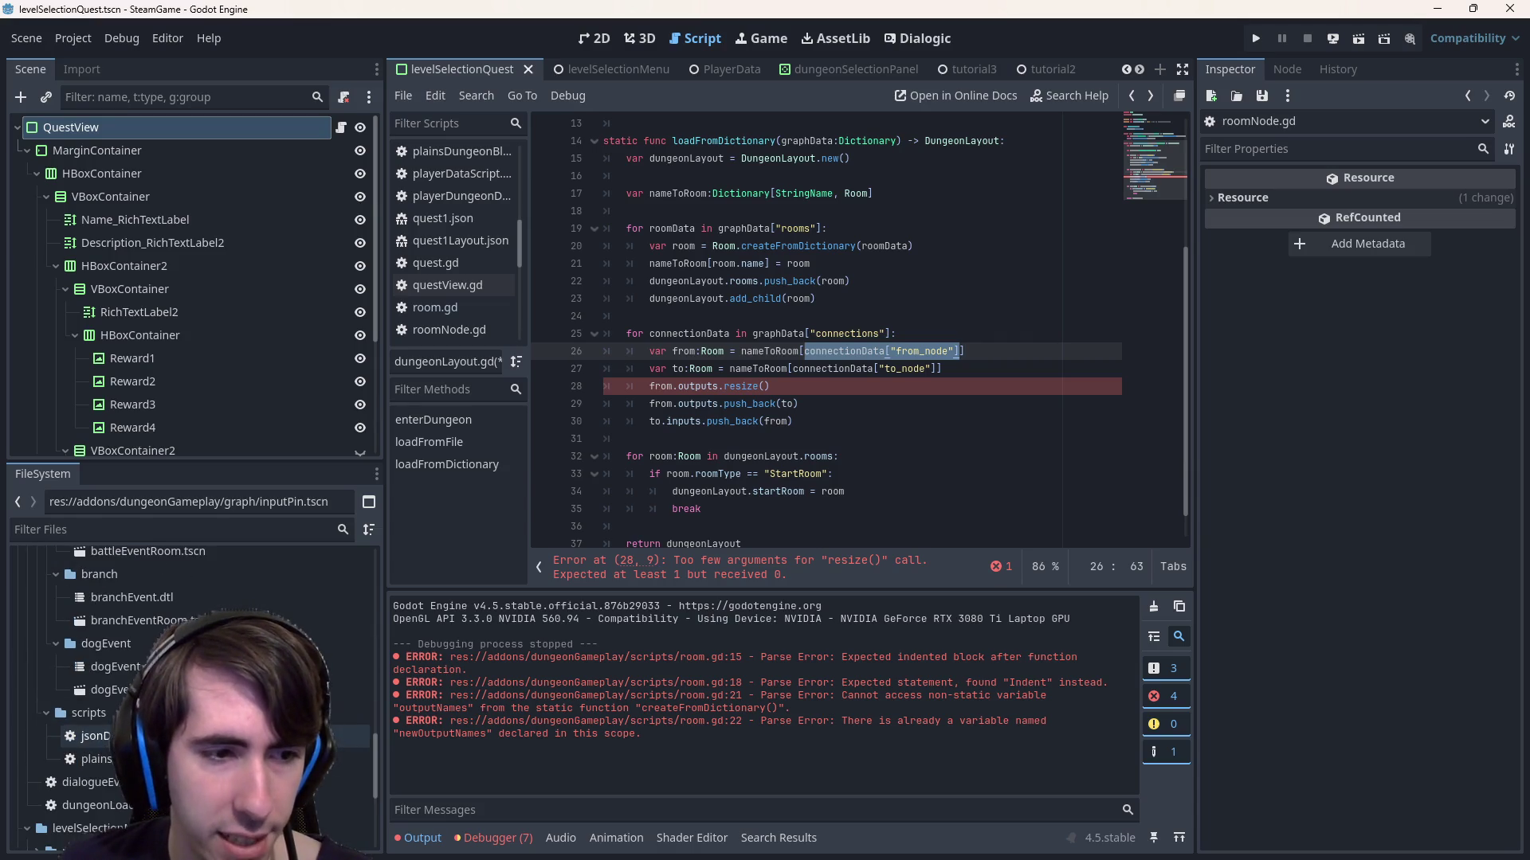
pyautogui.scroll(5, 192, 693)
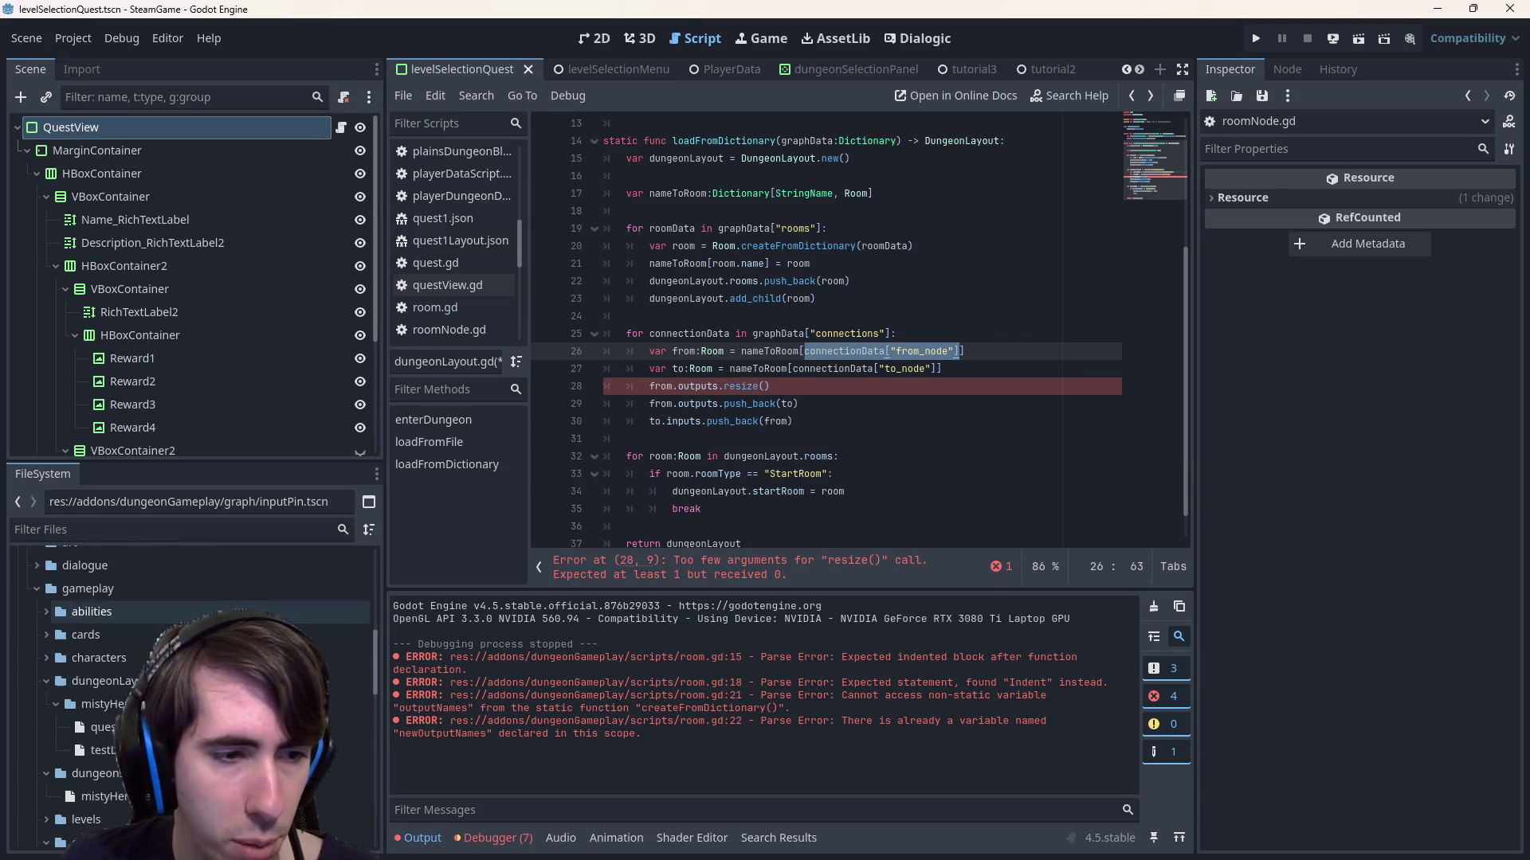
# - Compare quest1Layout.json's first connection entry with dungeonLayout.gd's connections loop around line 27
pyautogui.doubleClick(103, 726)
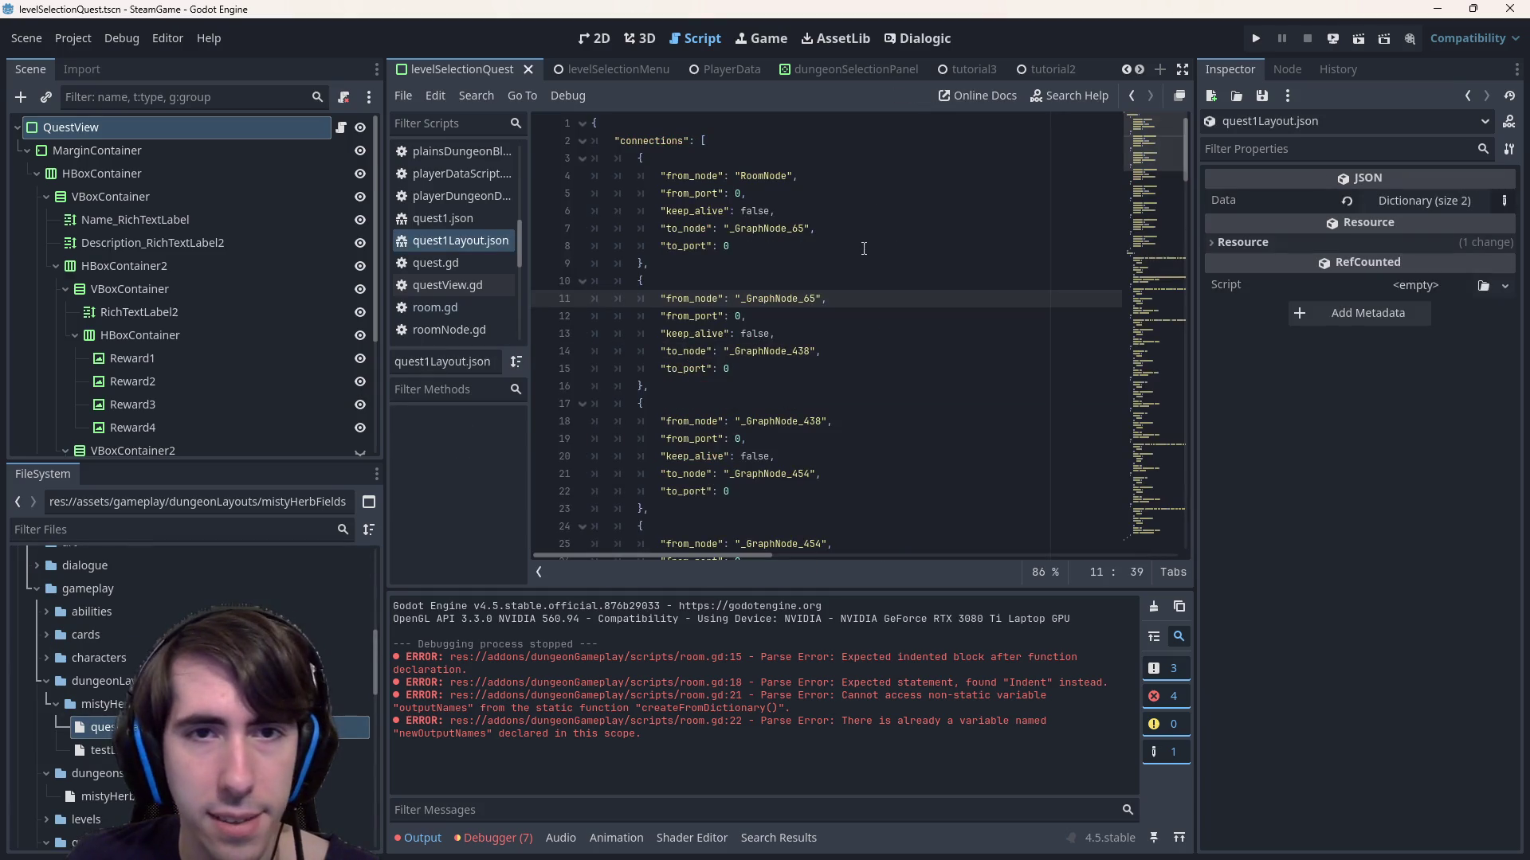
pyautogui.moveTo(745, 245); pyautogui.dragTo(537, 182)
pyautogui.hotkey('ctrl', 'c')
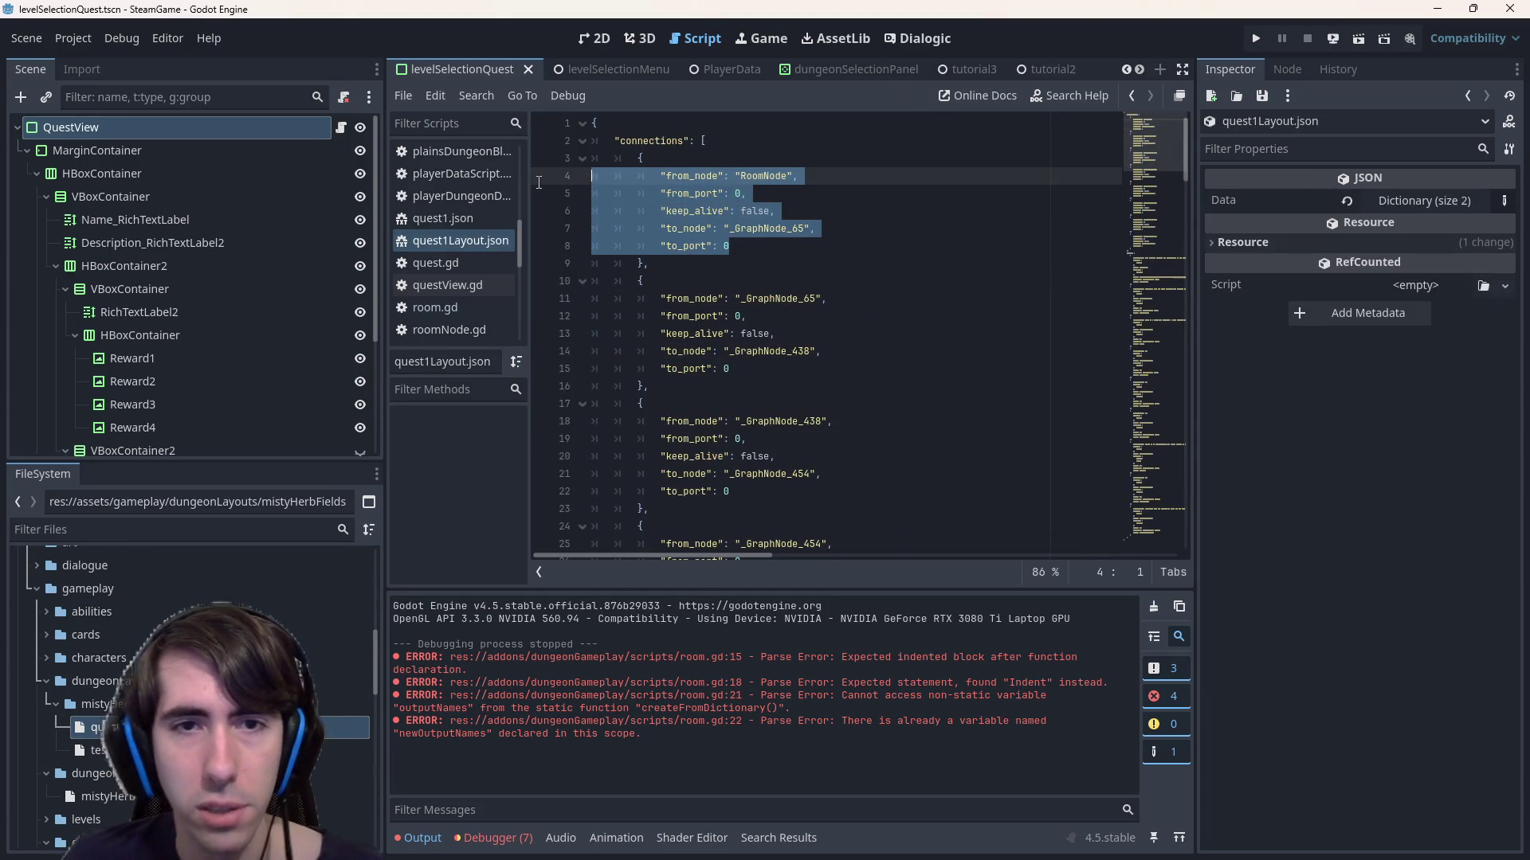
pyautogui.hotkey('alt', 'Left')
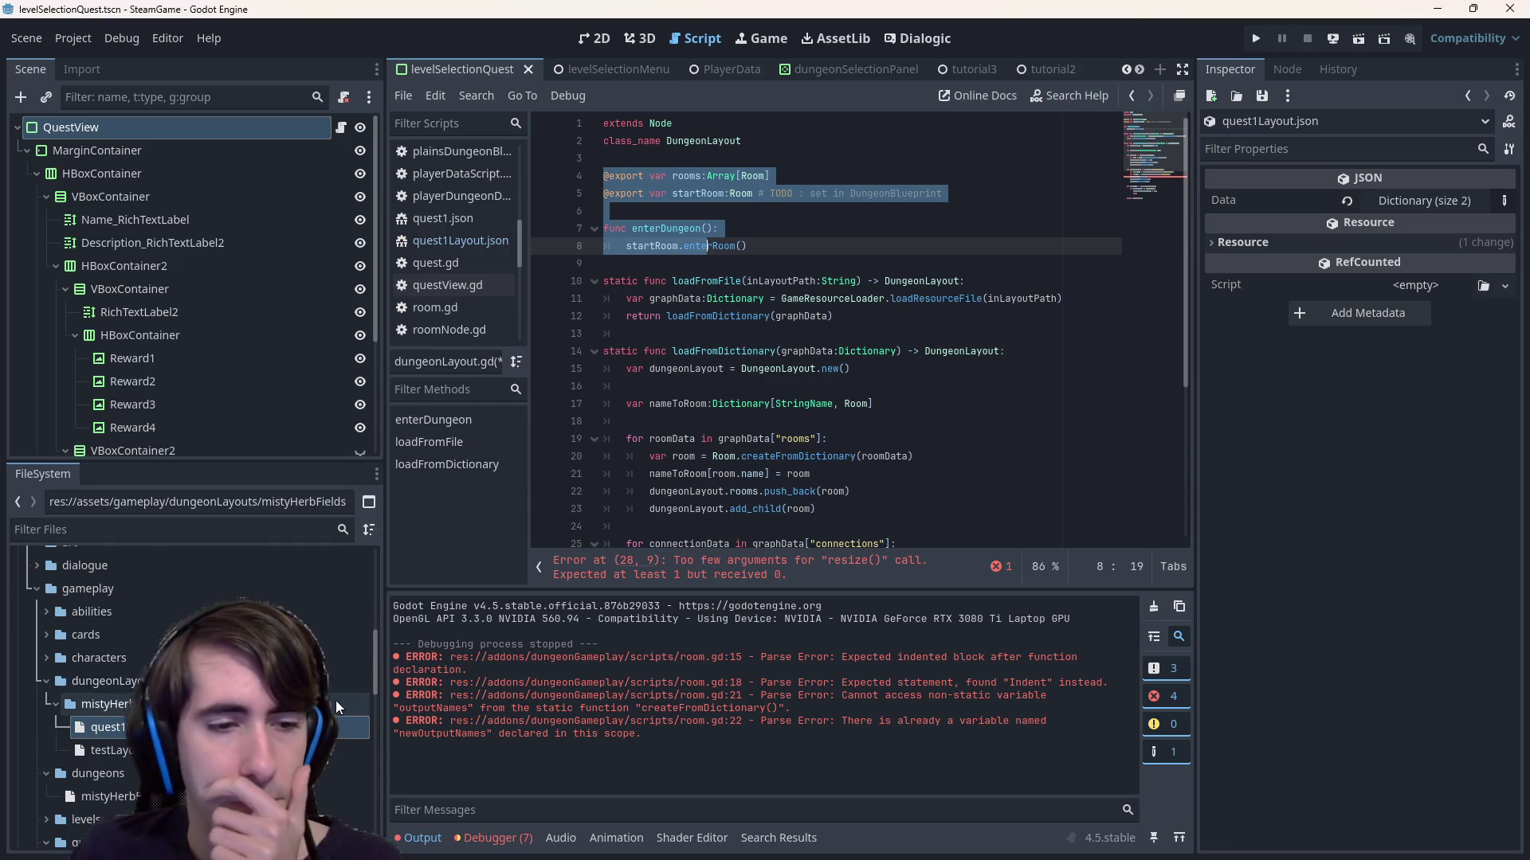
pyautogui.hotkey('alt', 'Right')
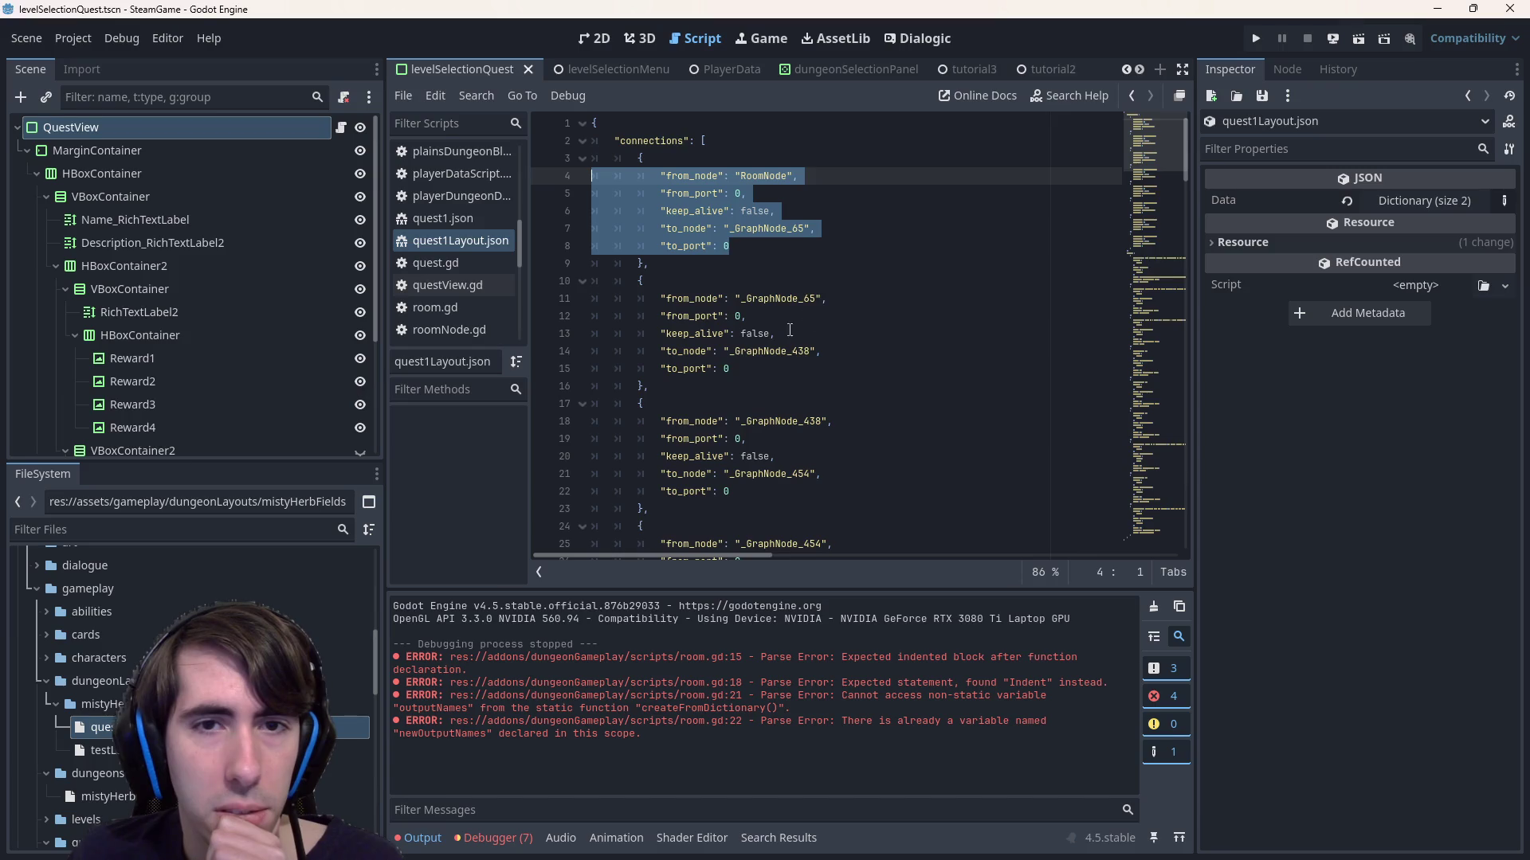
pyautogui.click(842, 232)
pyautogui.hotkey('alt', 'Left')
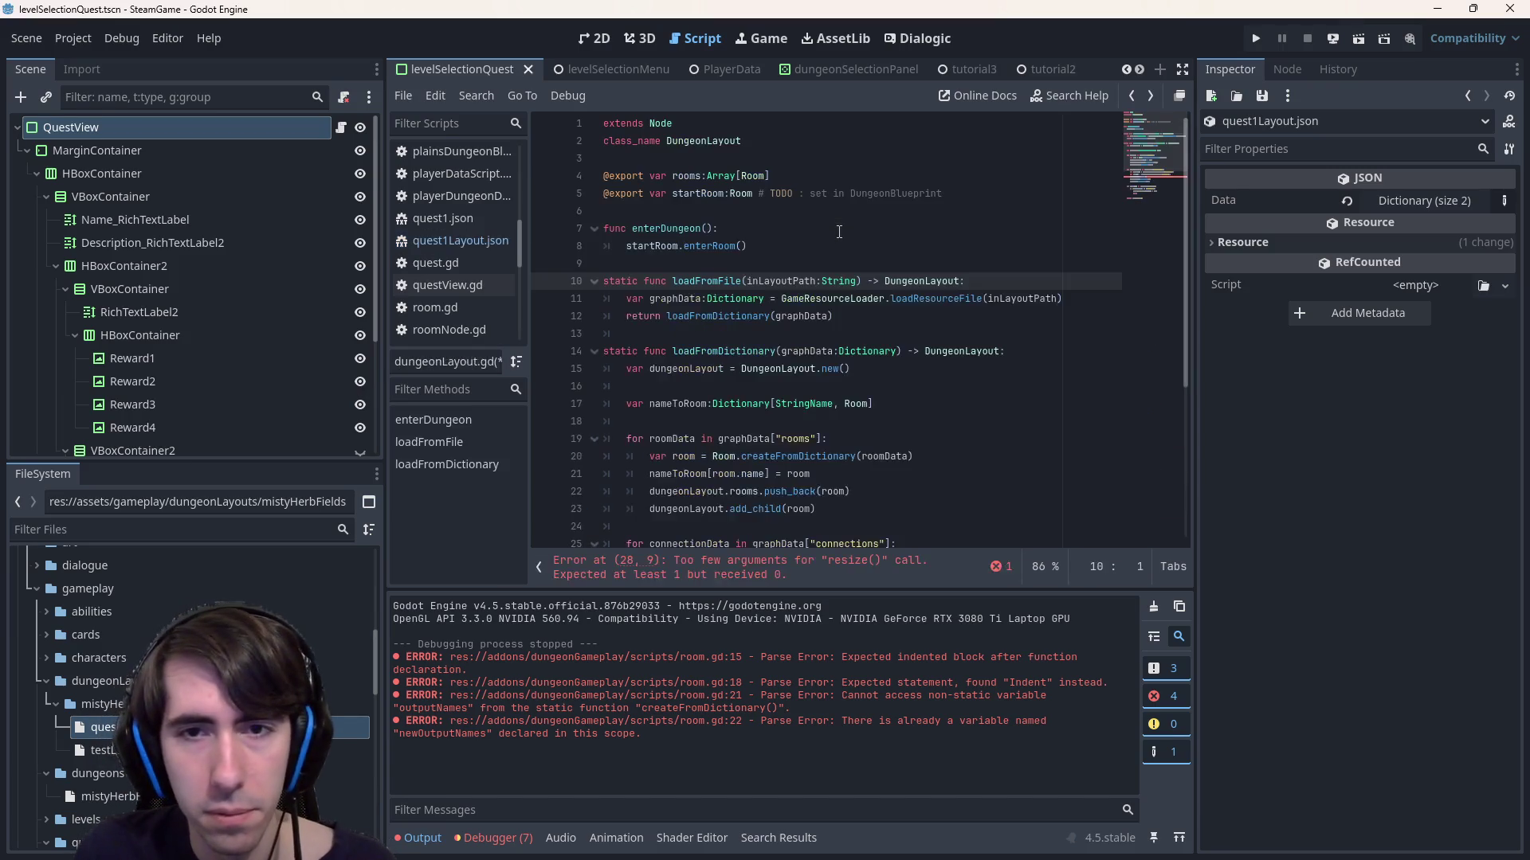
pyautogui.keyDown('ctrl'); pyautogui.click(839, 232); pyautogui.keyUp('ctrl')
pyautogui.scroll(-5, 909, 351)
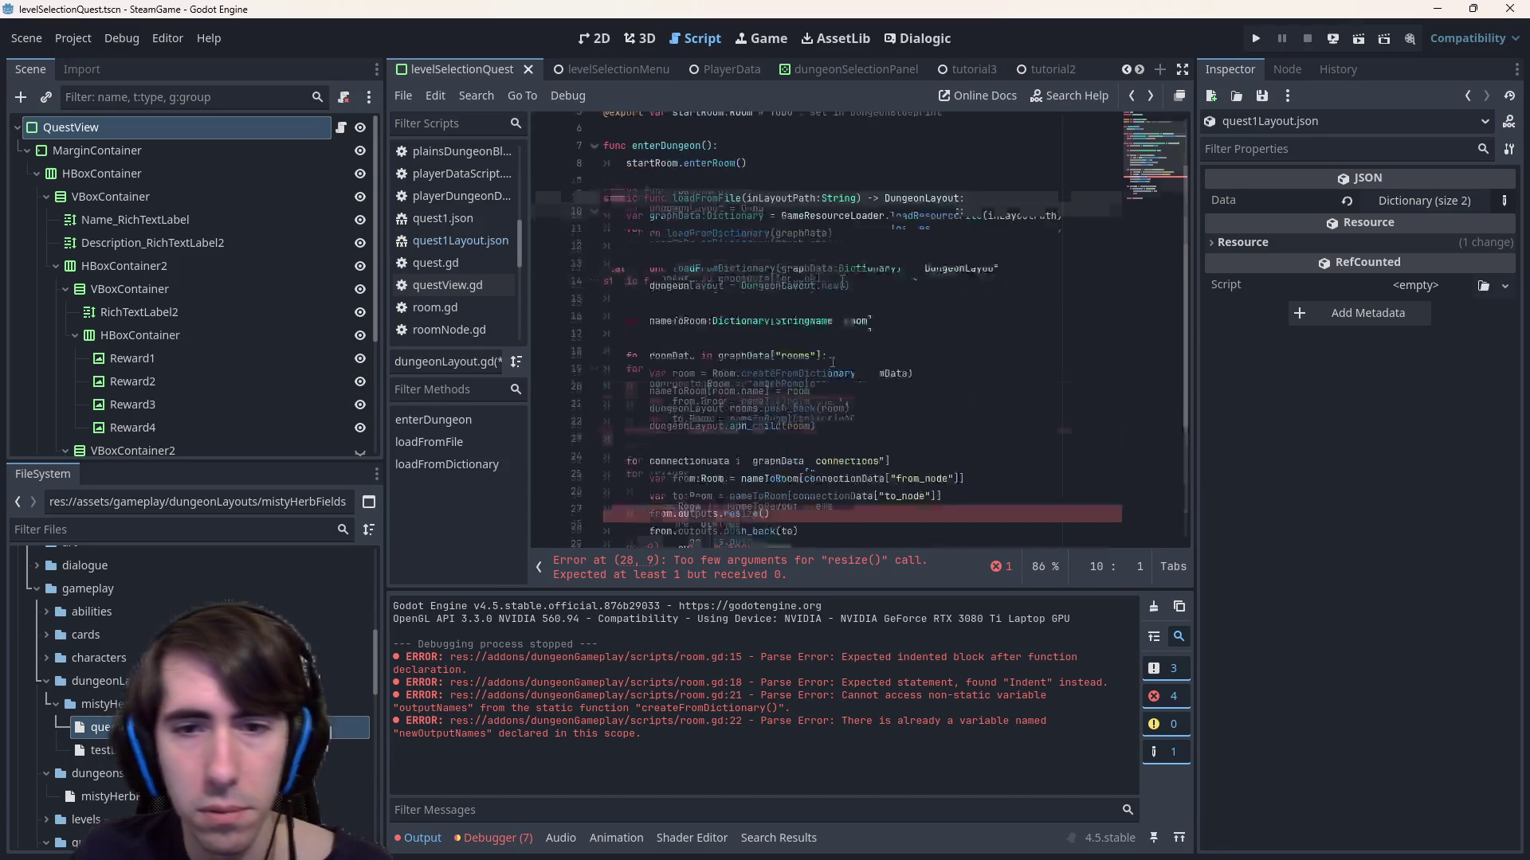
pyautogui.click(869, 333)
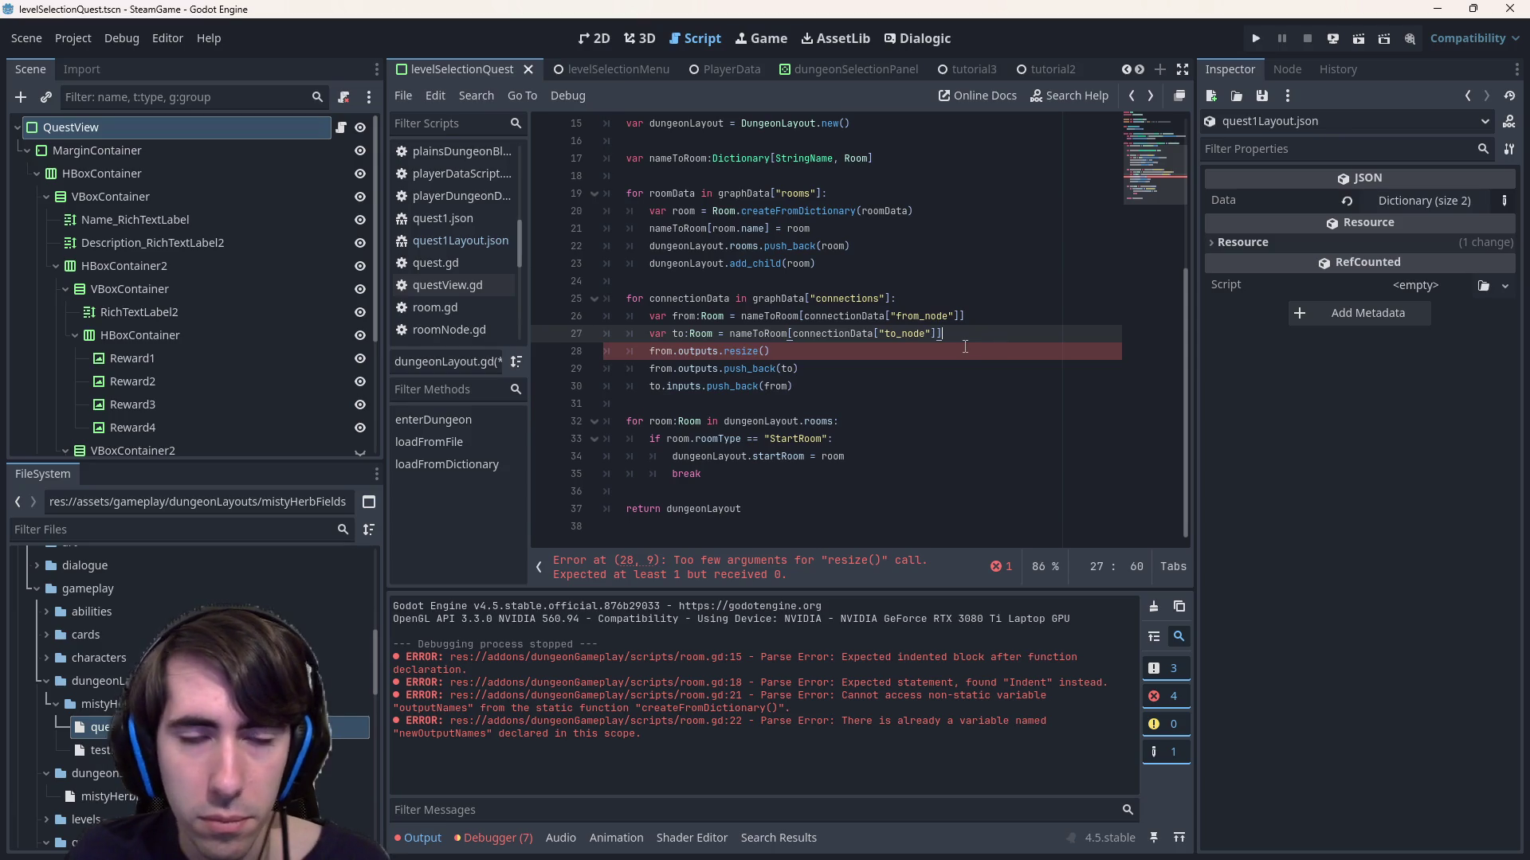
# - Duplicate the from and to Room variable lines below line 27
pyautogui.press('Return')
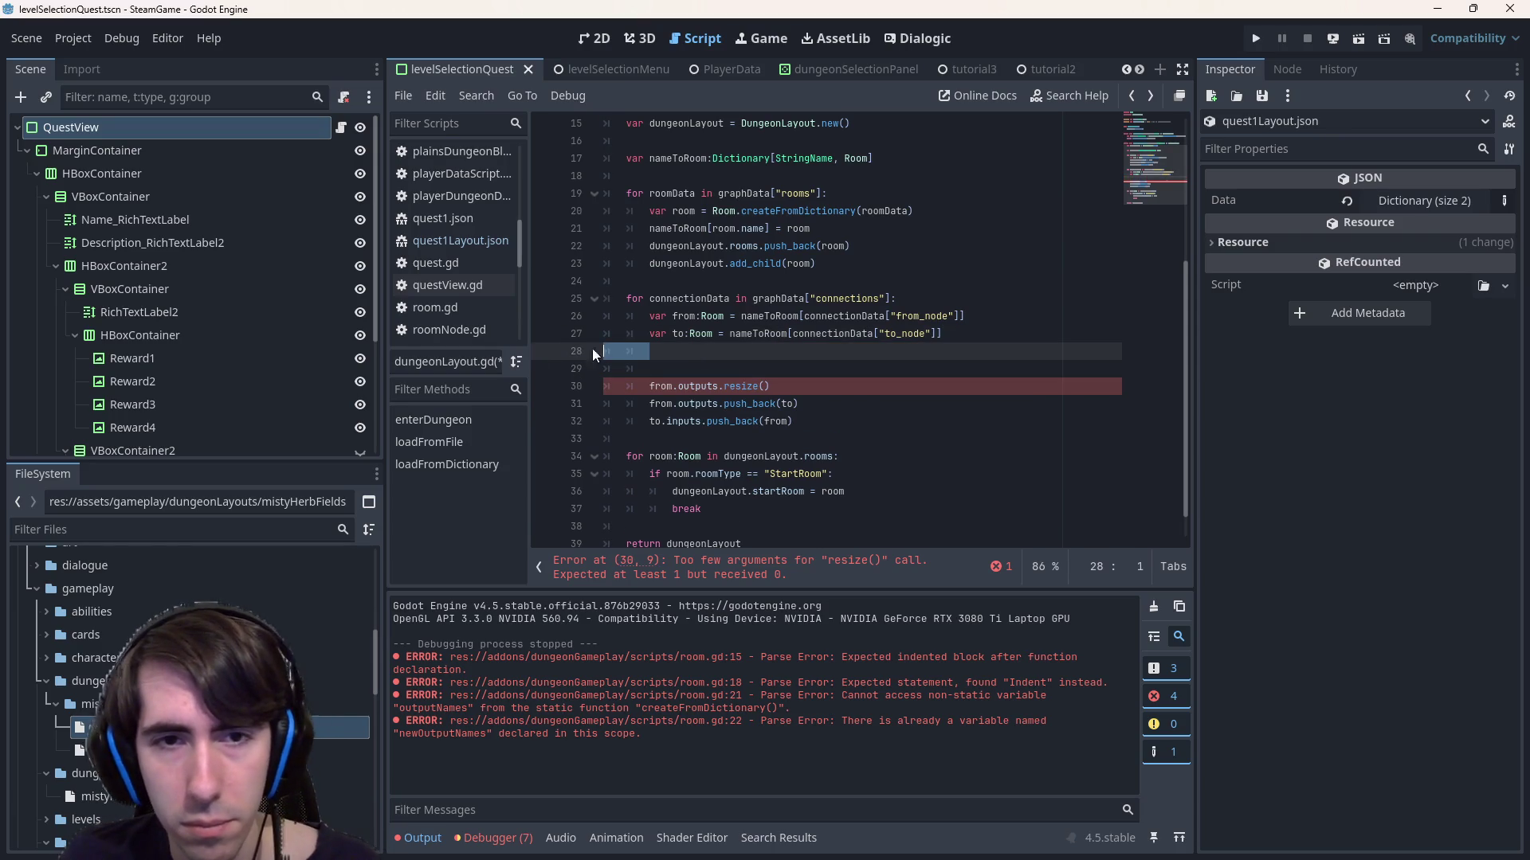
pyautogui.hotkey('ctrl', 'v')
pyautogui.hotkey('ctrl', 'z')
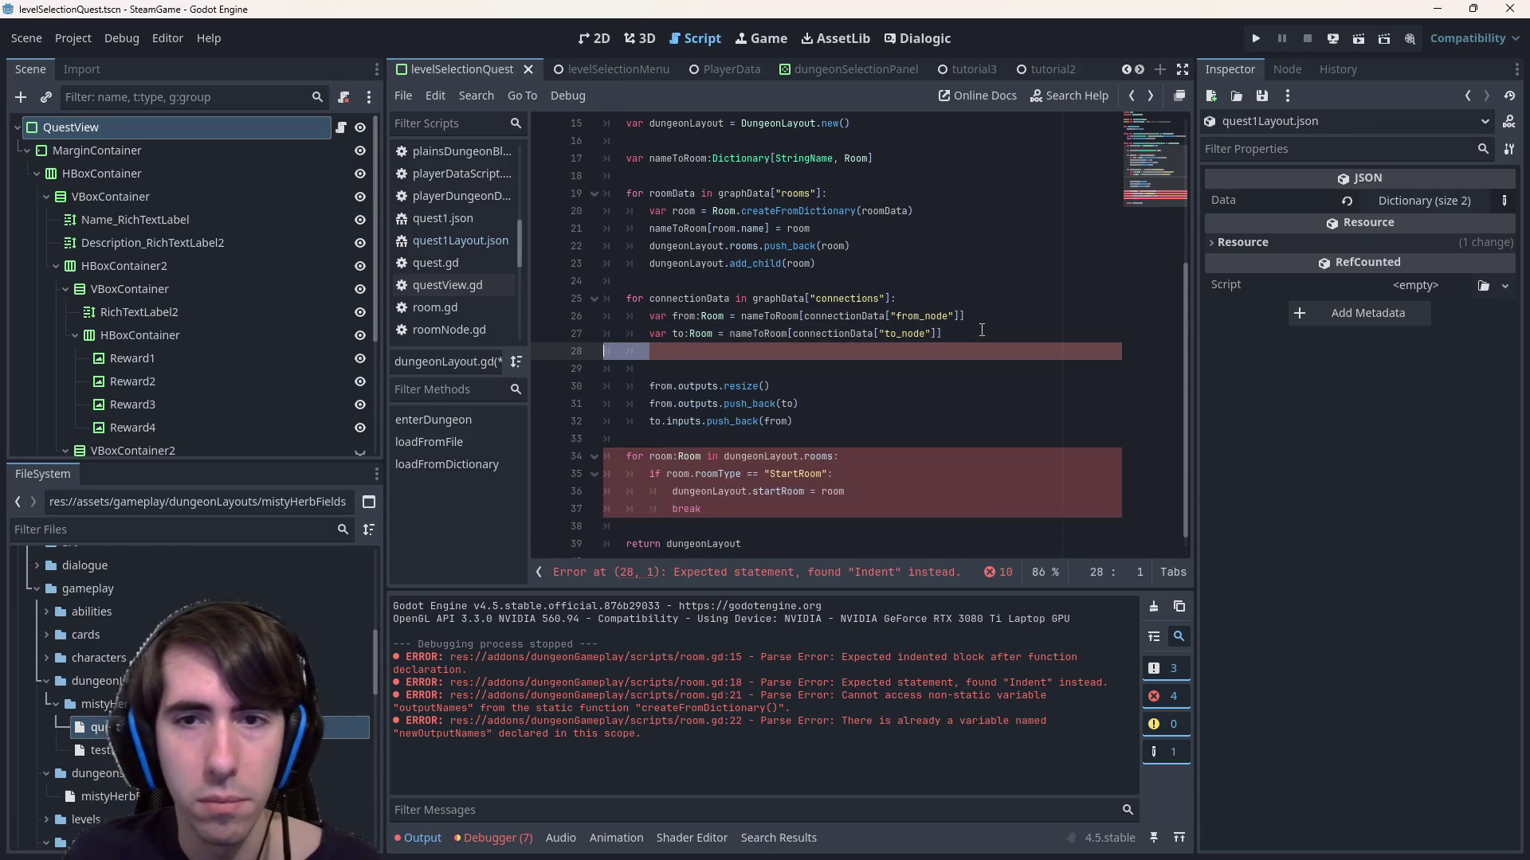
pyautogui.moveTo(605, 316)
pyautogui.mouseDown()
pyautogui.moveTo(629, 339)
pyautogui.moveTo(859, 346)
pyautogui.moveTo(545, 315)
pyautogui.mouseUp()
pyautogui.click(860, 346)
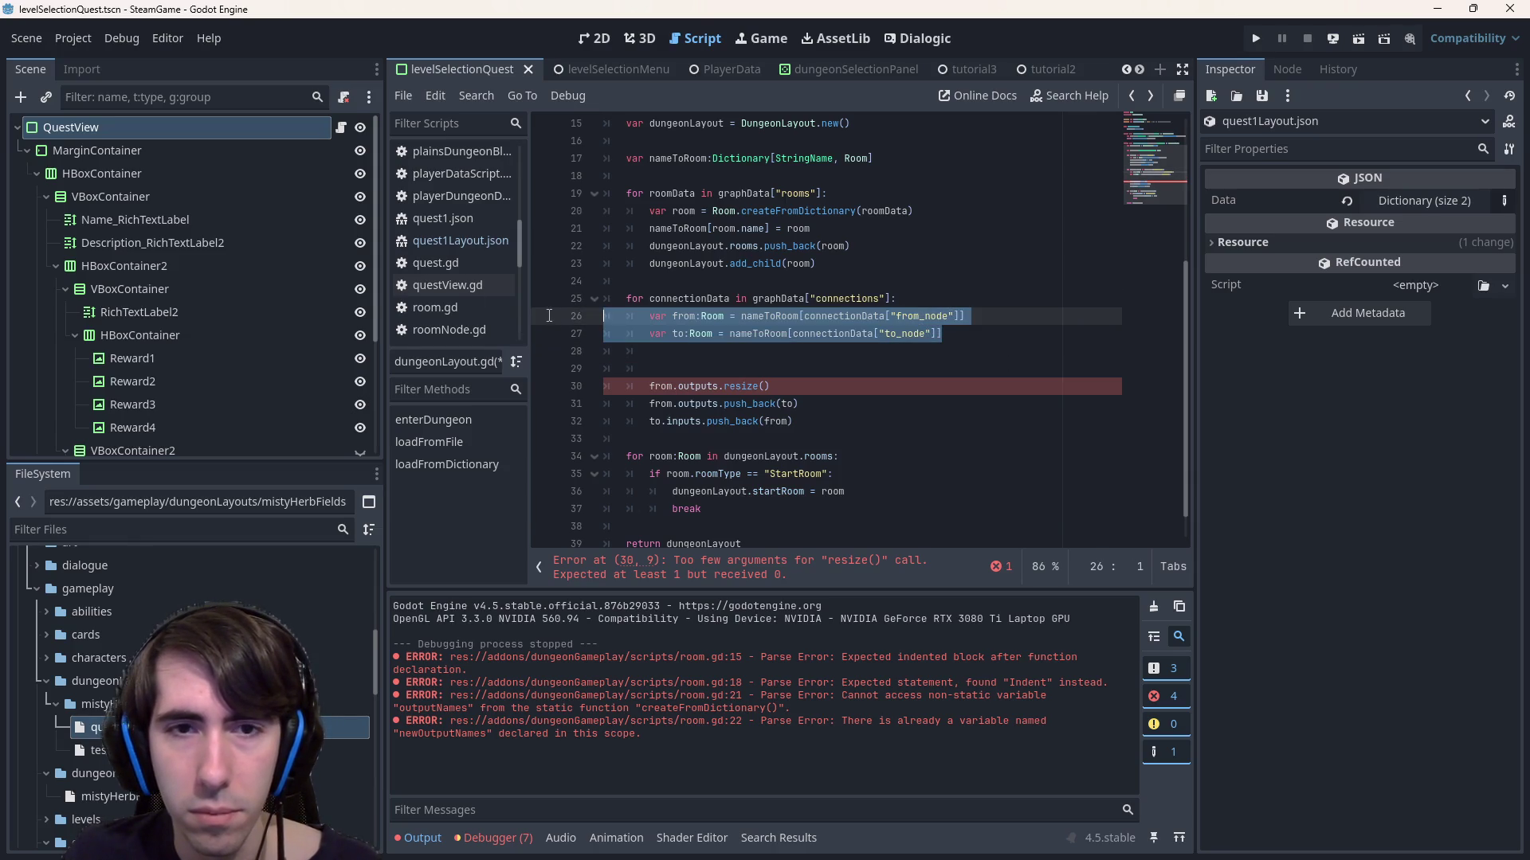
pyautogui.click(830, 357)
pyautogui.write('var from:Room = nameToRoom[connectionData["from_node"]] \t\tvar to:Room = nameToRoom[connectionData["to_node"]]')
# - Rename the copies to outputPinIndex and inputPinIndex, typed as int
pyautogui.doubleClick(684, 368)
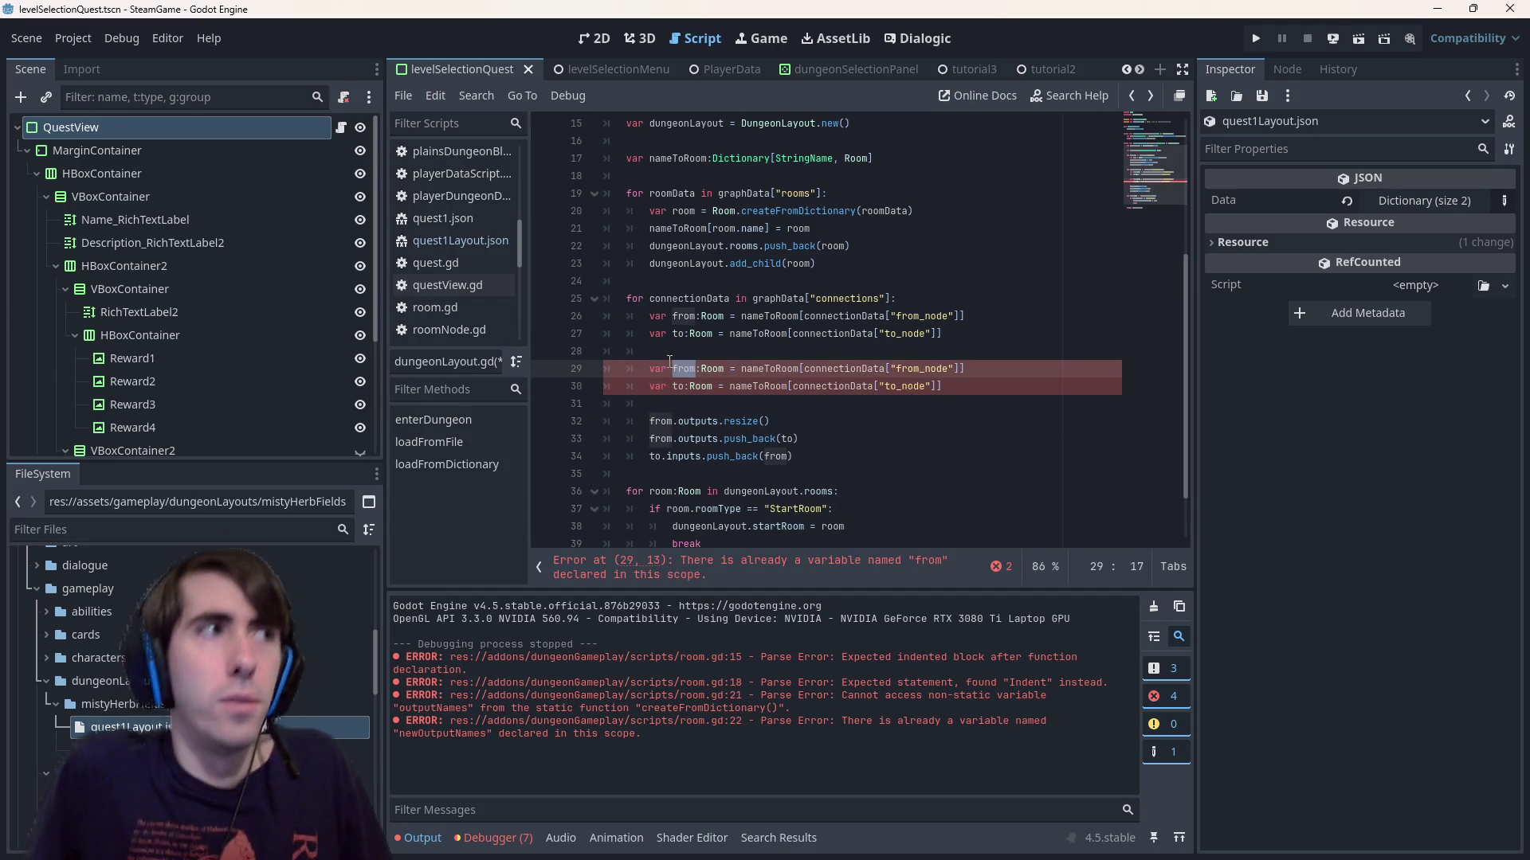
pyautogui.write('outputPin')
pyautogui.hotkey('ctrl', 'Right')
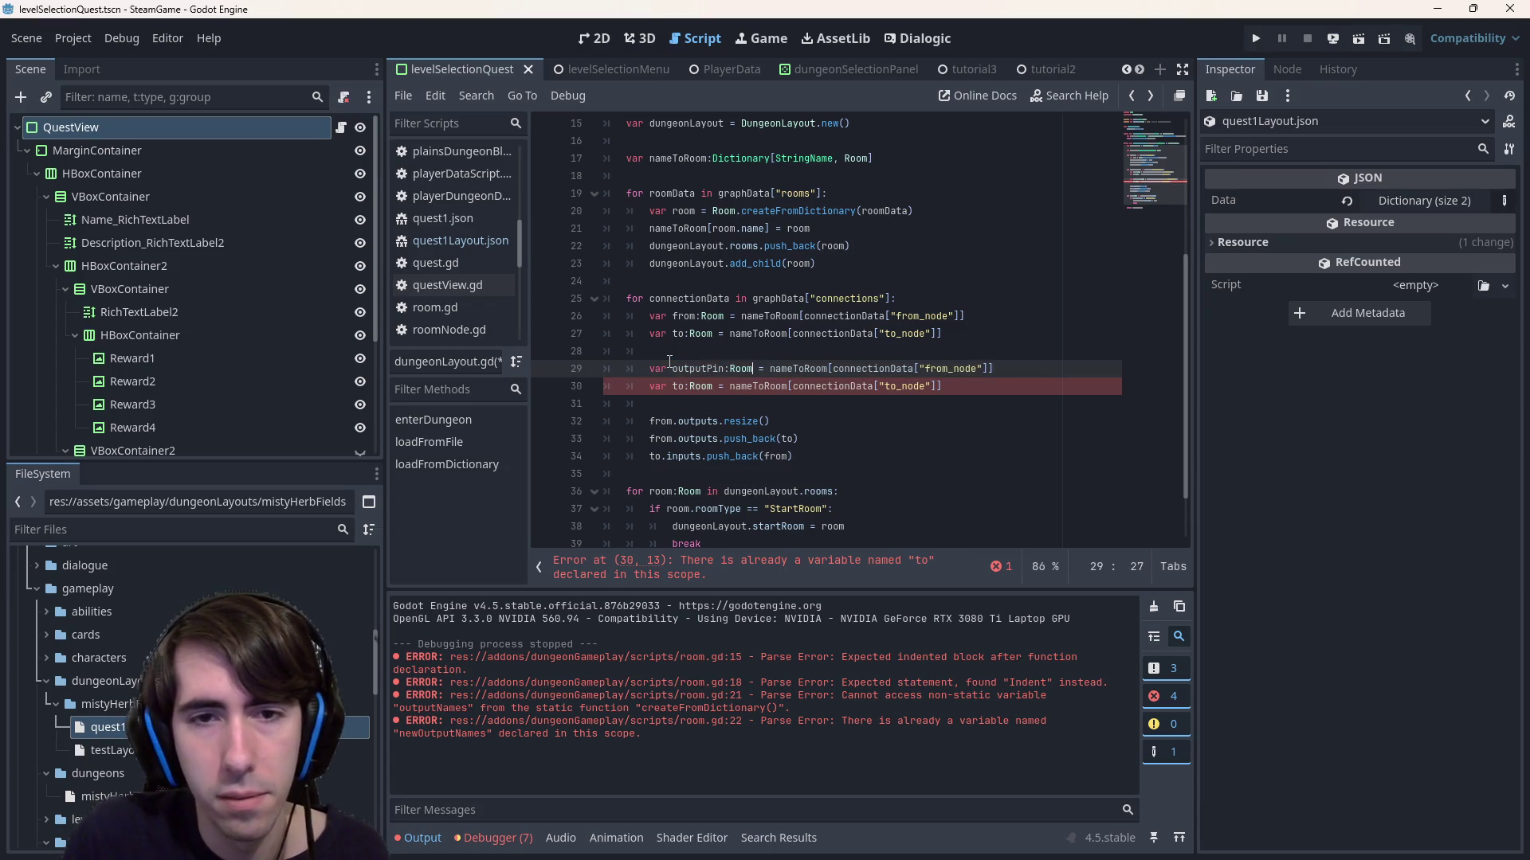
pyautogui.press('BackSpace')
pyautogui.press('BackSpace')
pyautogui.press('BackSpace')
pyautogui.write('int')
pyautogui.press('Left')
pyautogui.press('Left')
pyautogui.press('Left')
pyautogui.write('Index')
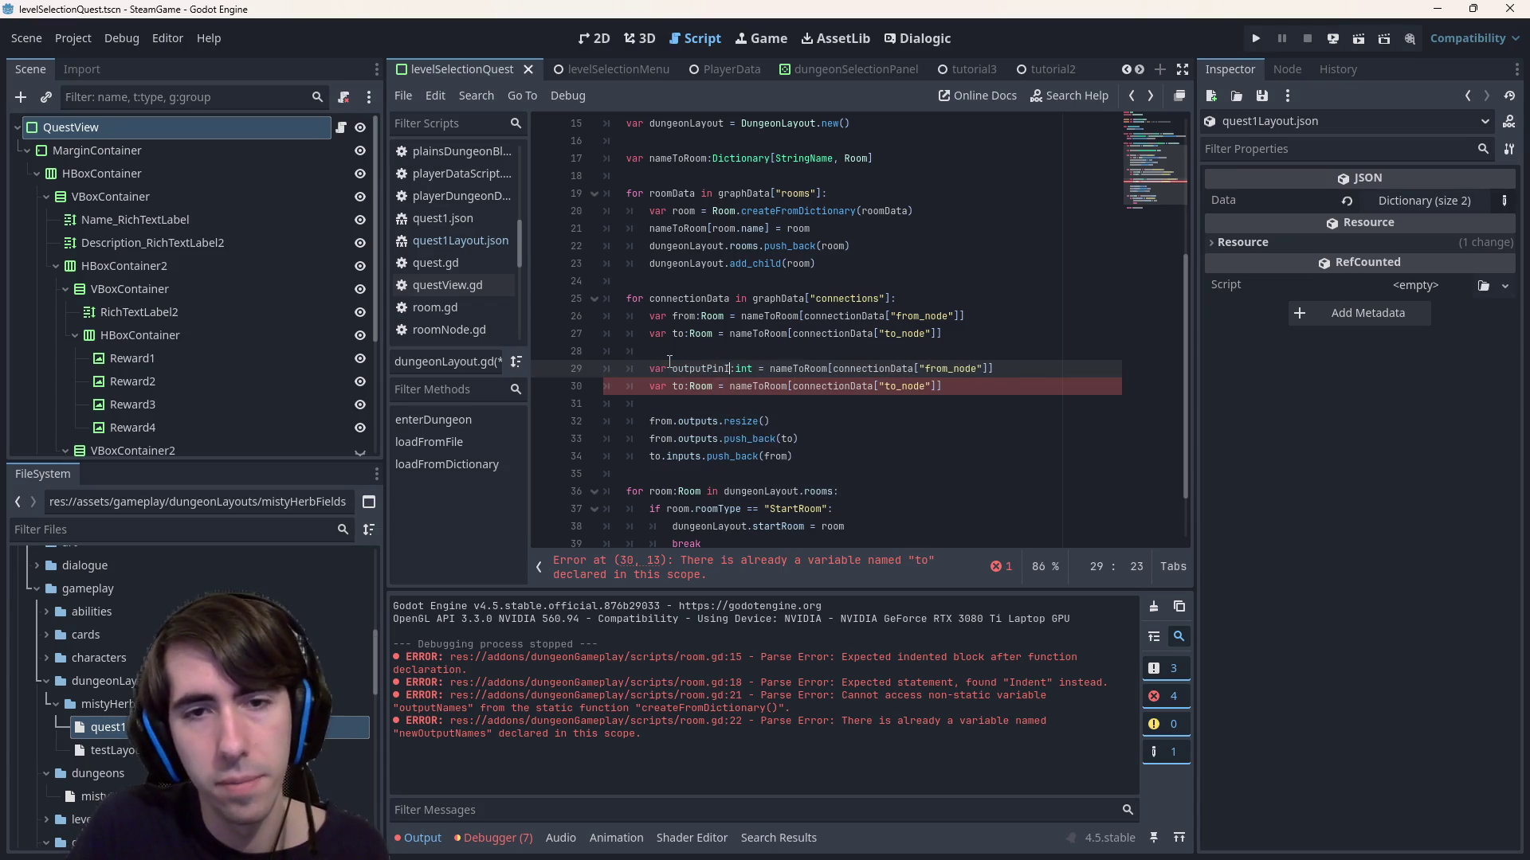
pyautogui.press('Down')
pyautogui.hotkey('ctrl', 'Left')
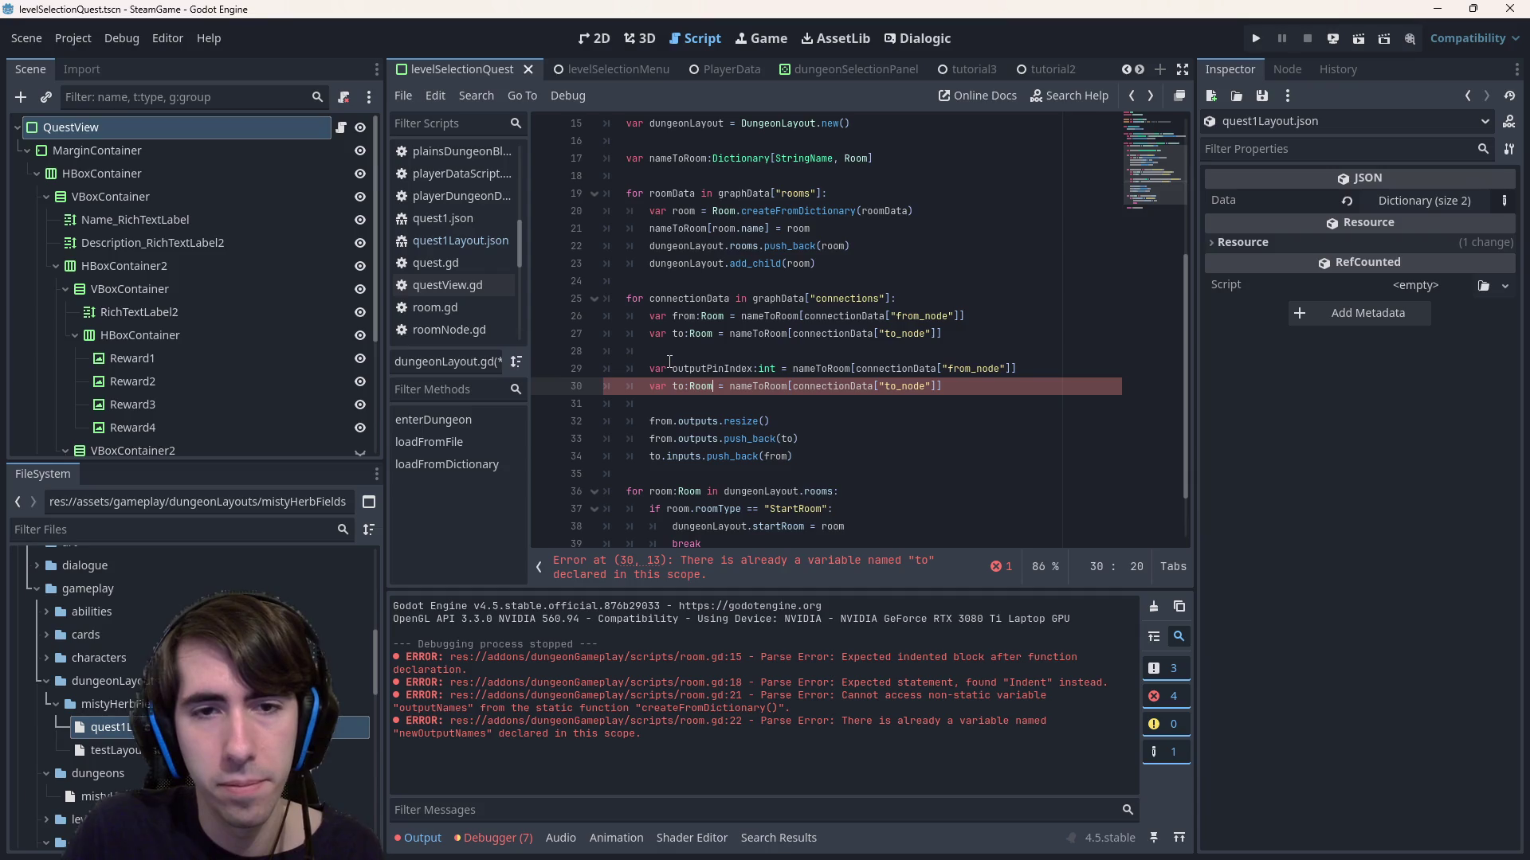
pyautogui.press('BackSpace')
pyautogui.press('BackSpace')
pyautogui.write('inputPinInde')
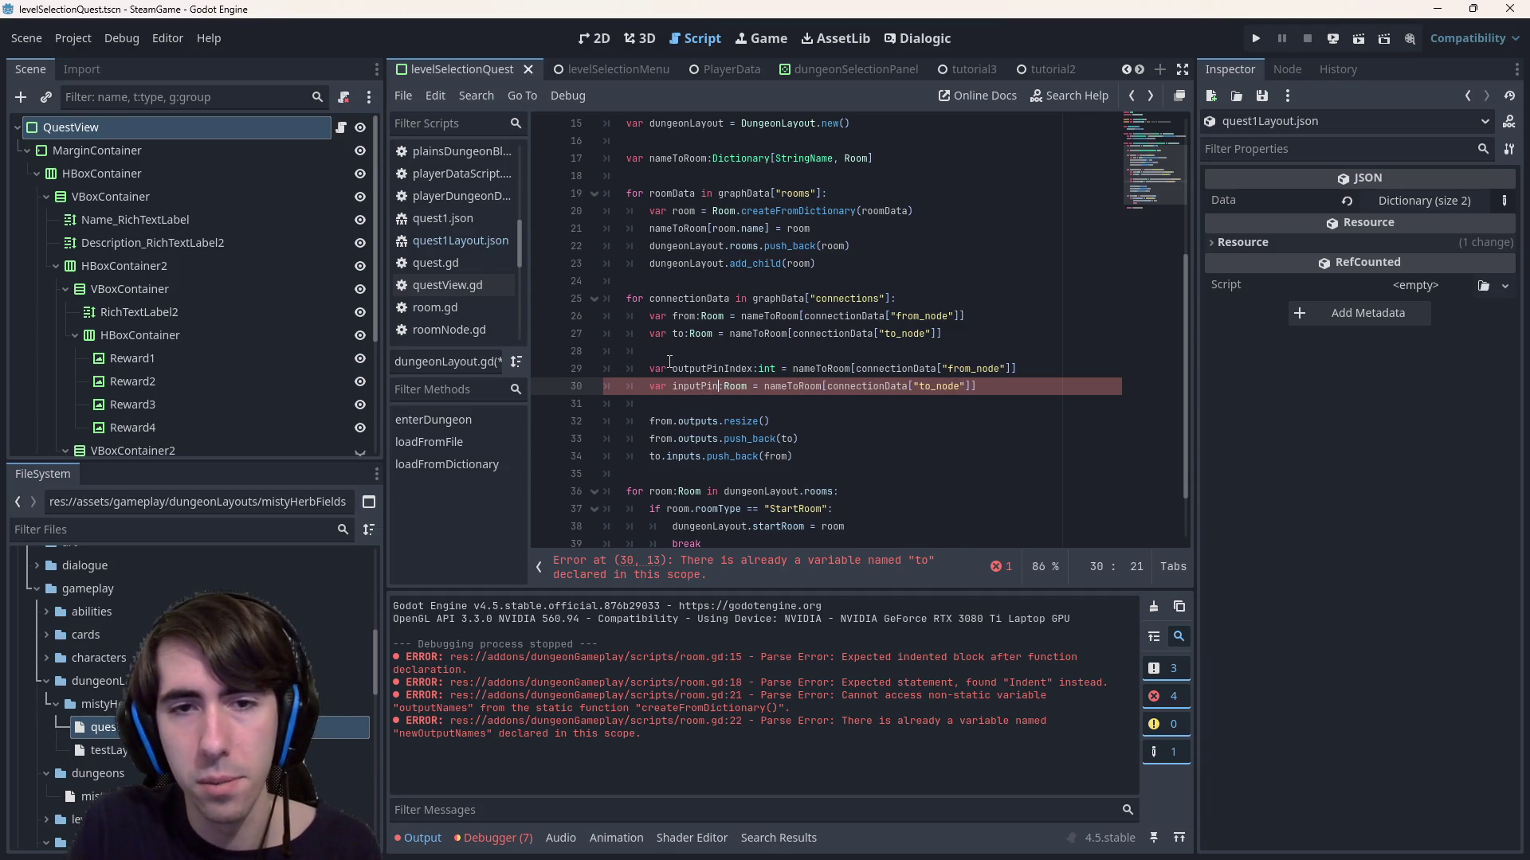
pyautogui.write('x')
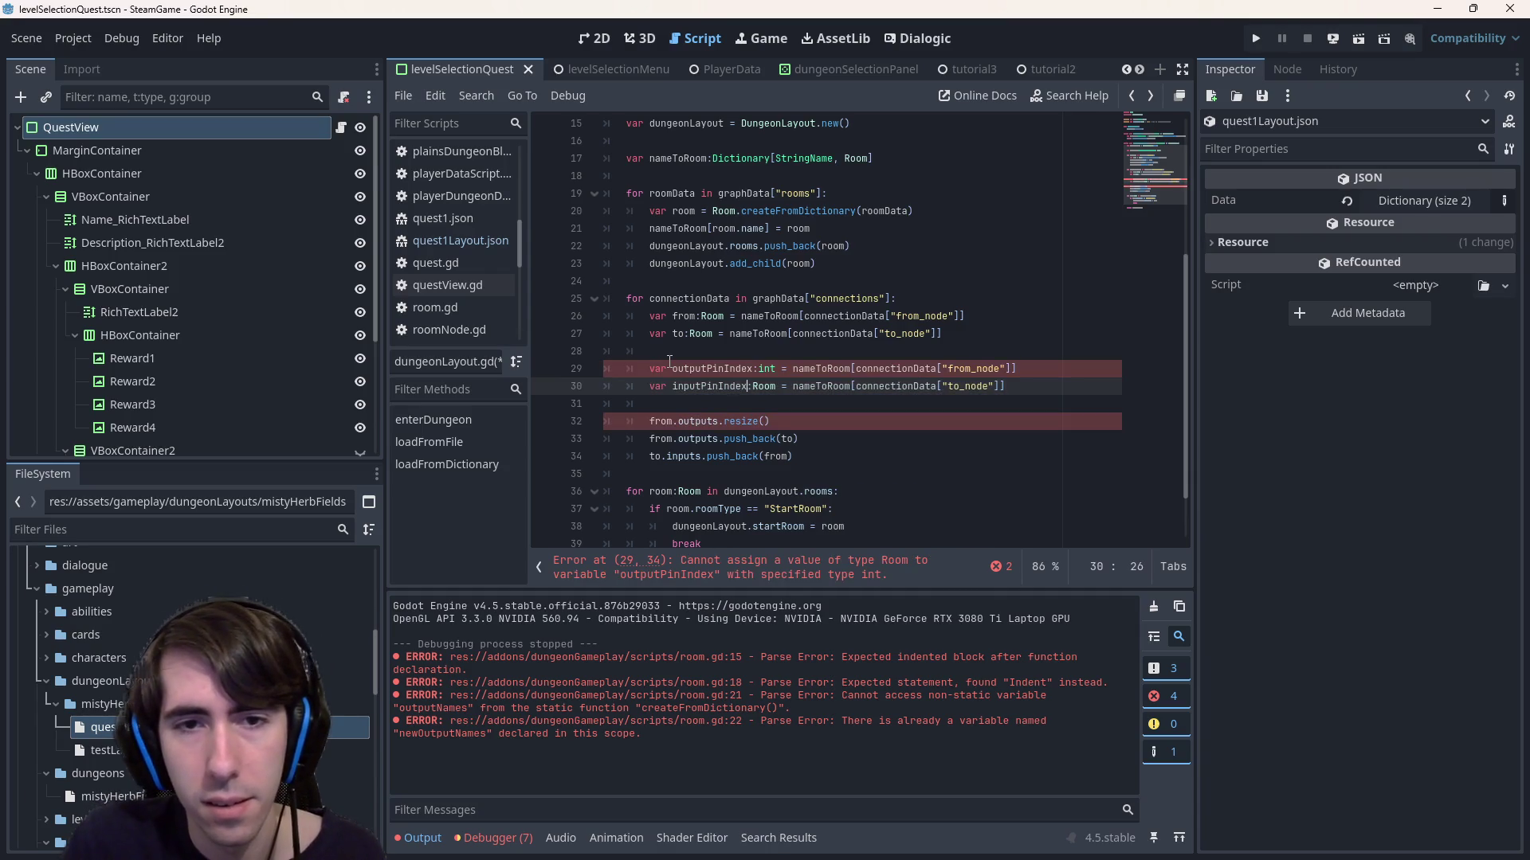
pyautogui.press('BackSpace')
pyautogui.press('BackSpace')
pyautogui.press('BackSpace')
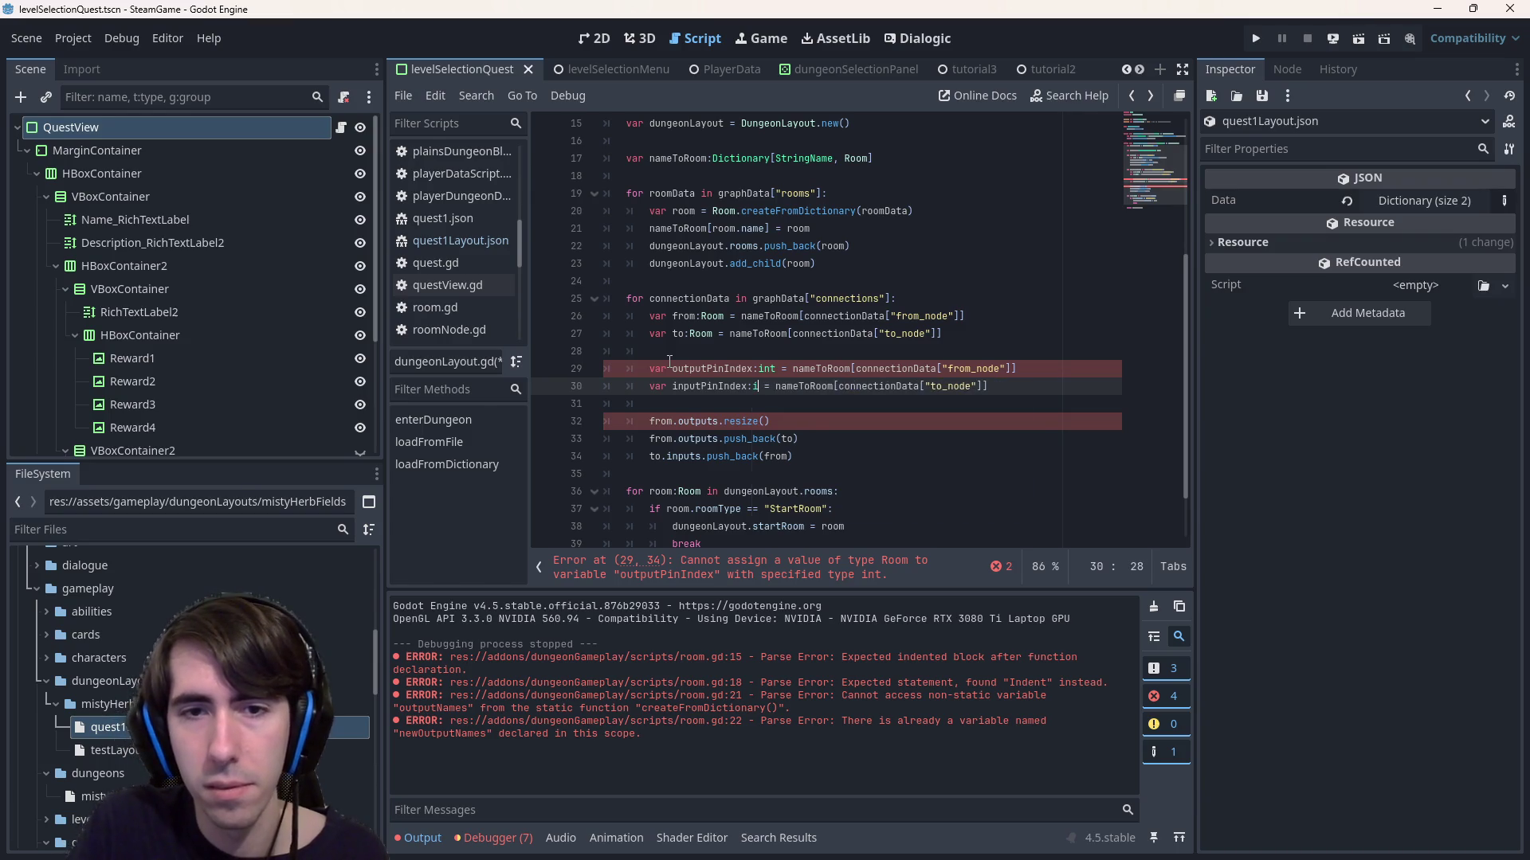
pyautogui.write('int')
pyautogui.press('Up')
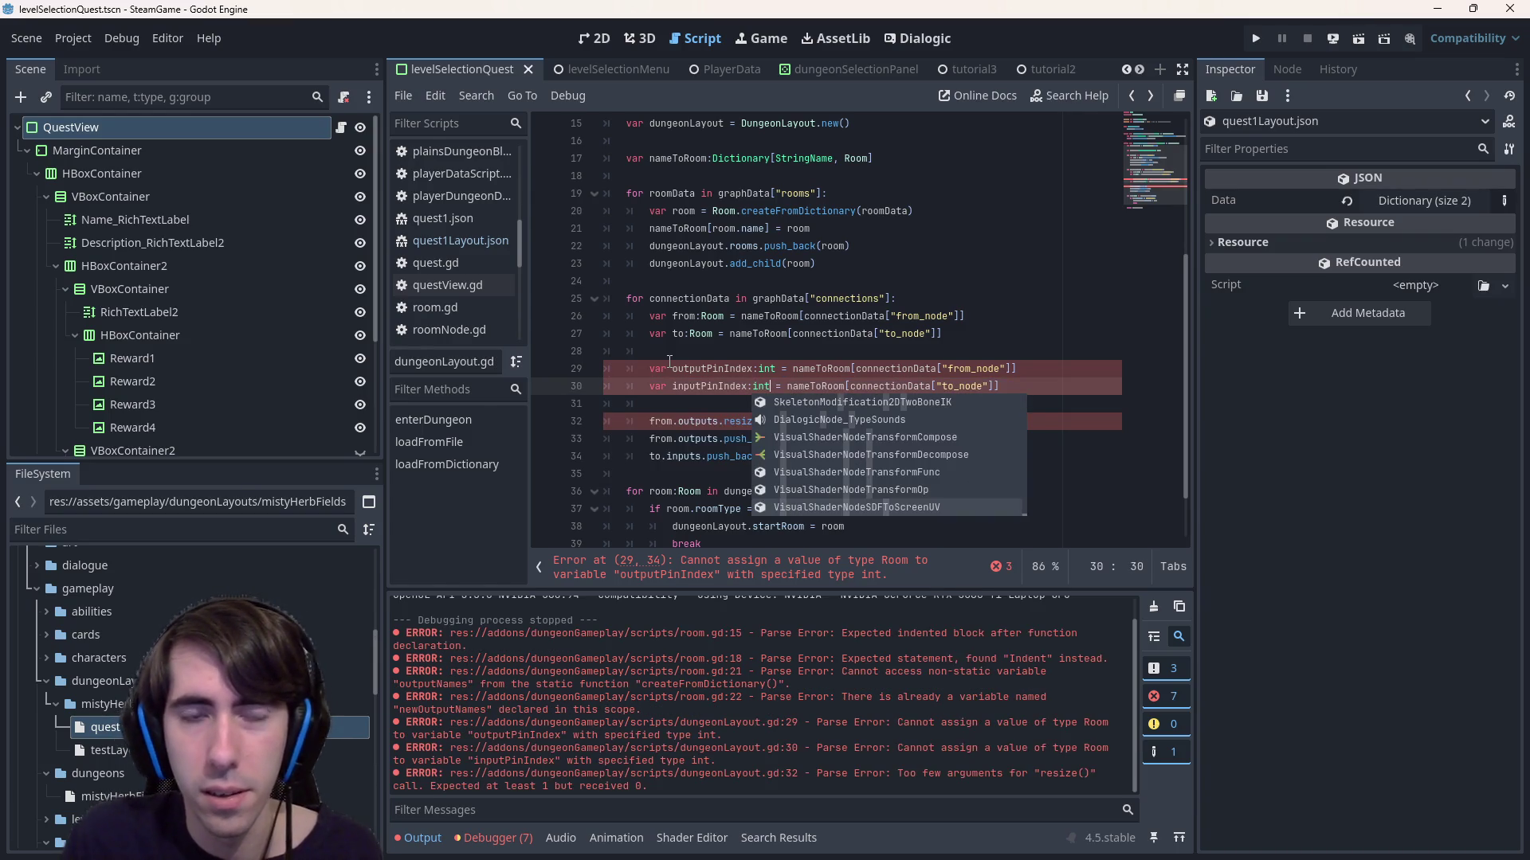
pyautogui.press('Escape')
# - Strip the nameToRoom lookups and stray brackets from both new lines
pyautogui.moveTo(793, 368)
pyautogui.mouseDown()
pyautogui.moveTo(854, 368)
pyautogui.moveTo(847, 386)
pyautogui.mouseUp()
pyautogui.press('BackSpace')
pyautogui.press('BackSpace')
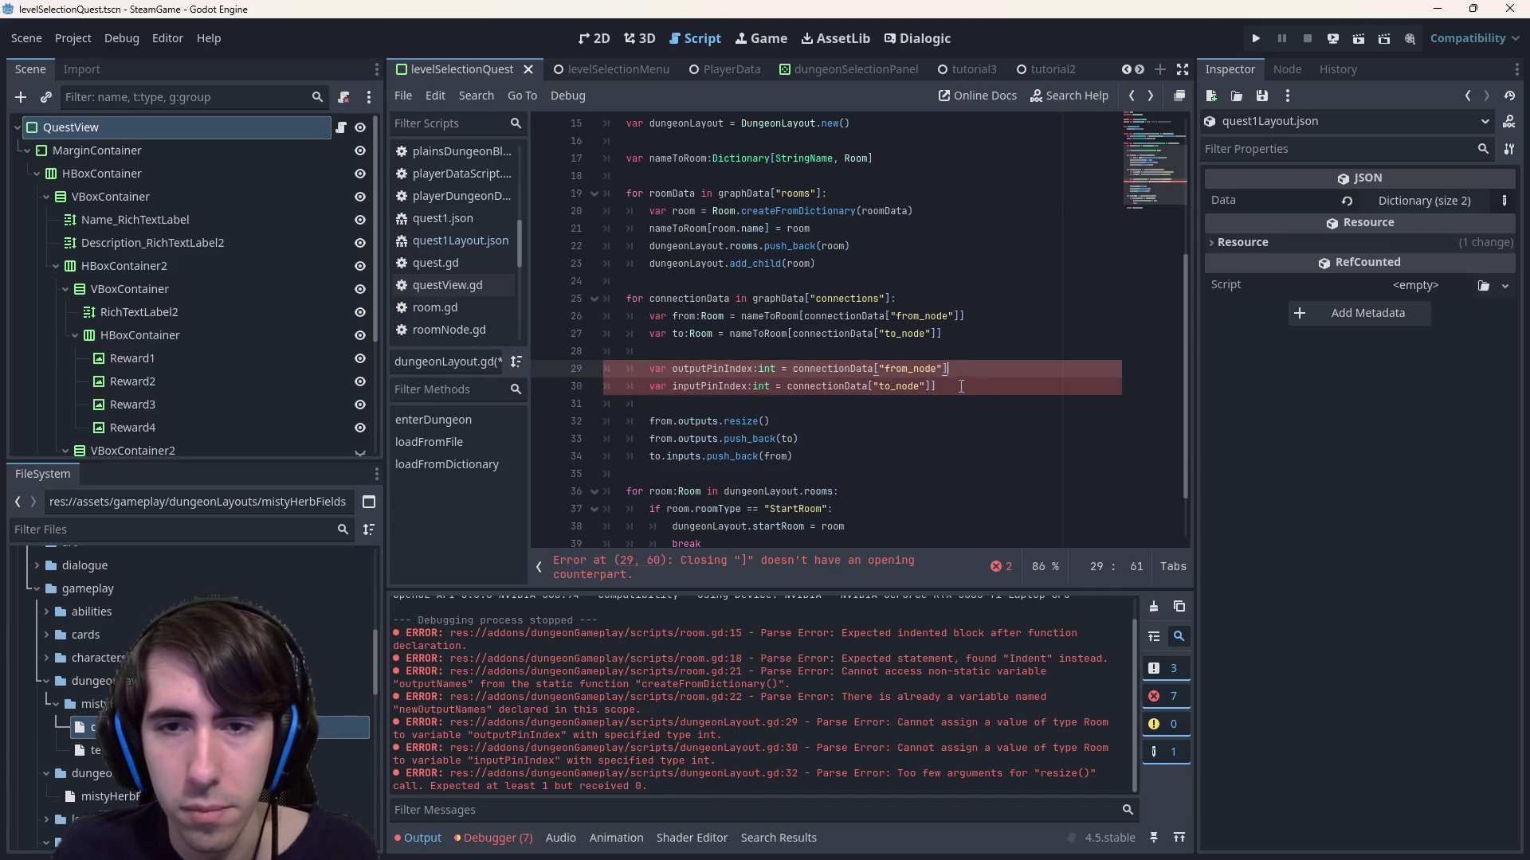
pyautogui.click(937, 386)
pyautogui.press('BackSpace')
pyautogui.click(950, 368)
pyautogui.press('BackSpace')
pyautogui.click(910, 369)
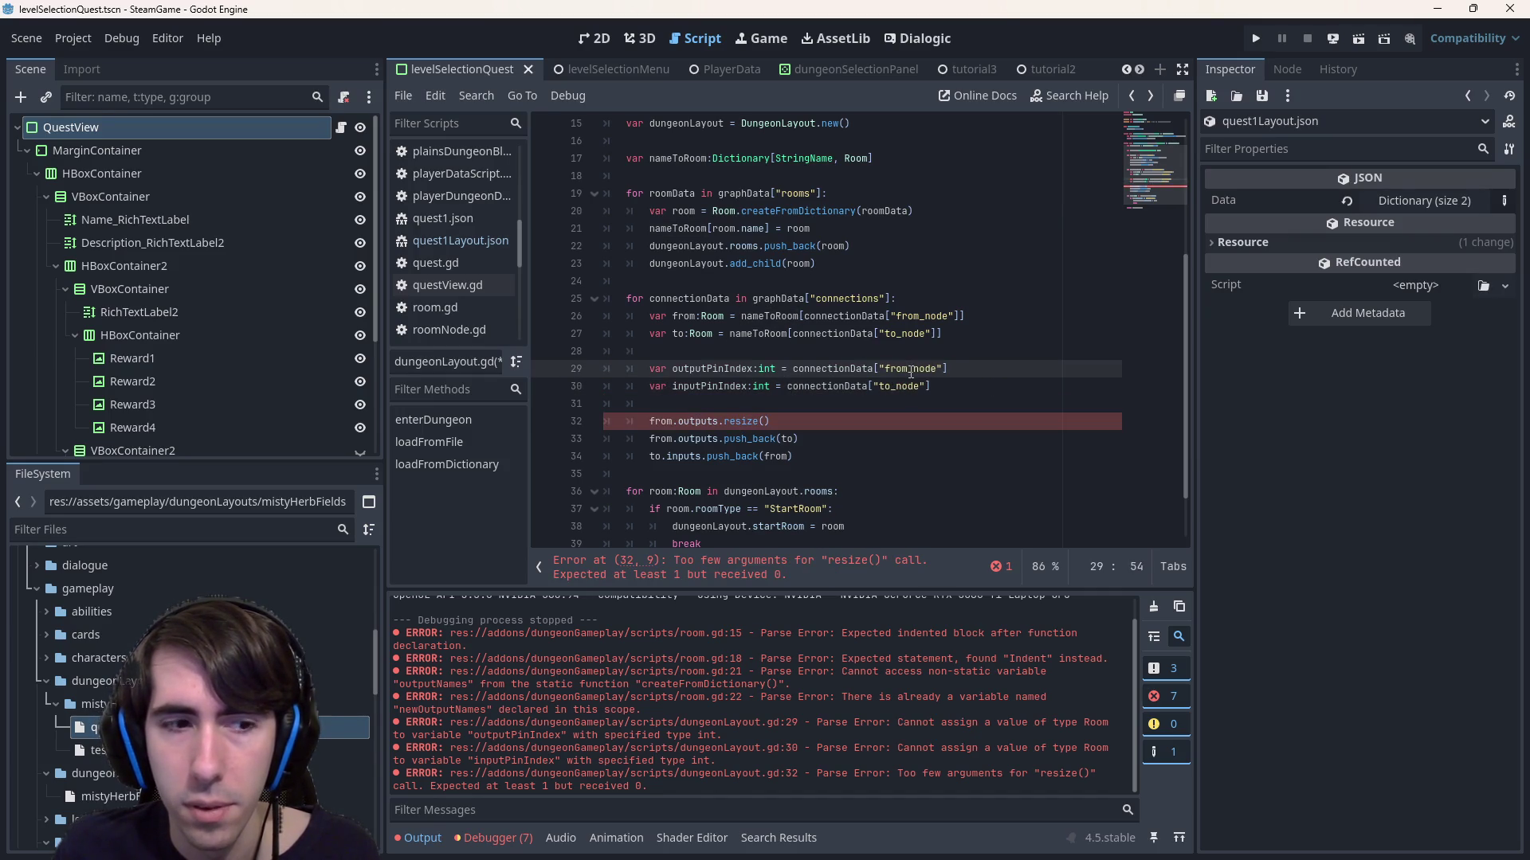
# - Check quest1Layout.json's port key names and change from_node to from_port on line 29
pyautogui.click(112, 728)
pyautogui.doubleClick(112, 728)
pyautogui.click(781, 261)
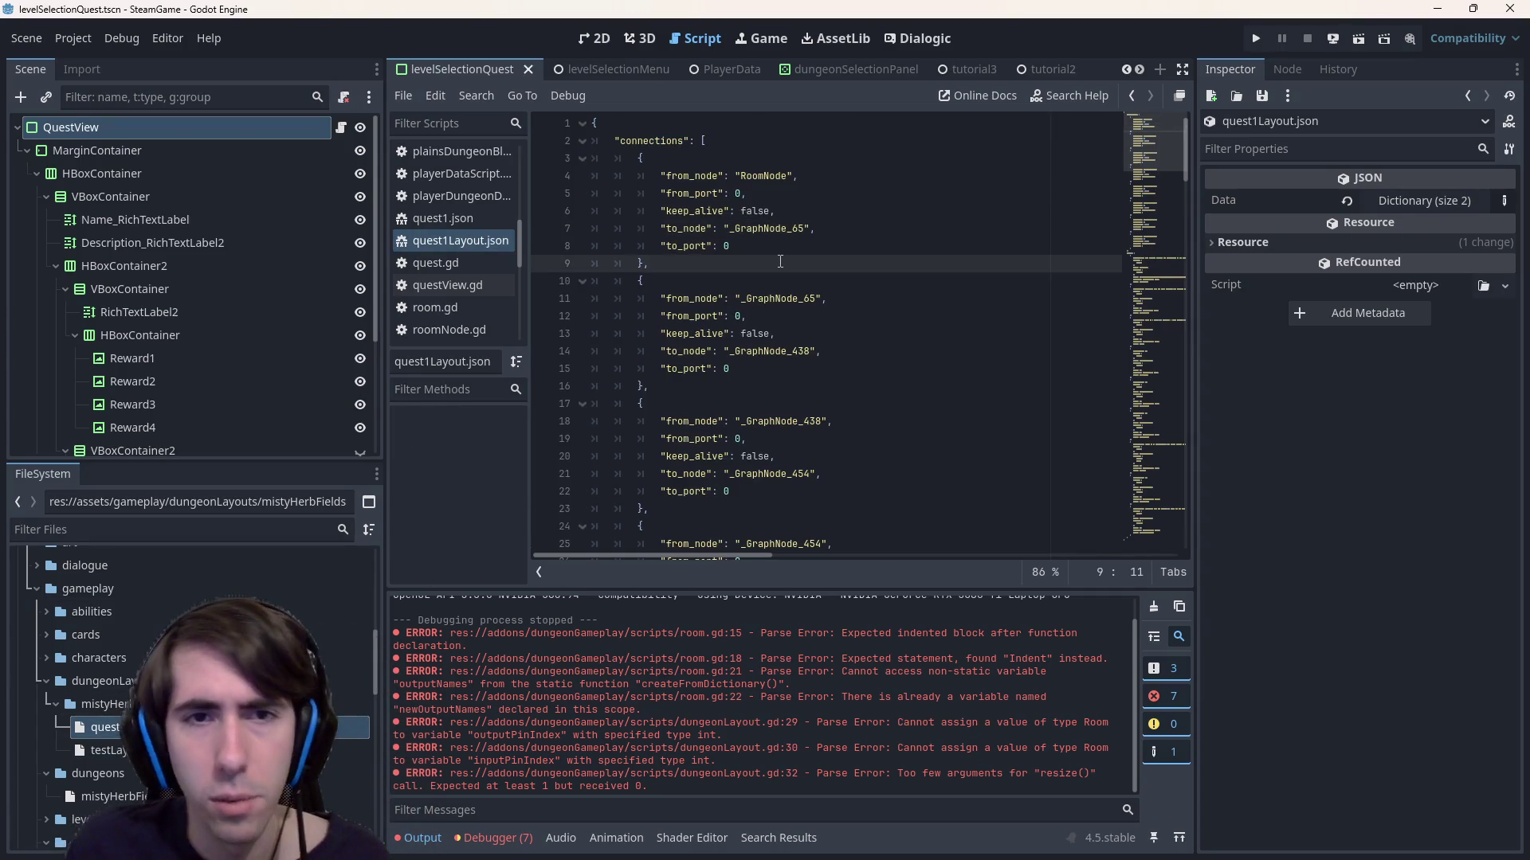
pyautogui.hotkey('alt', 'Left')
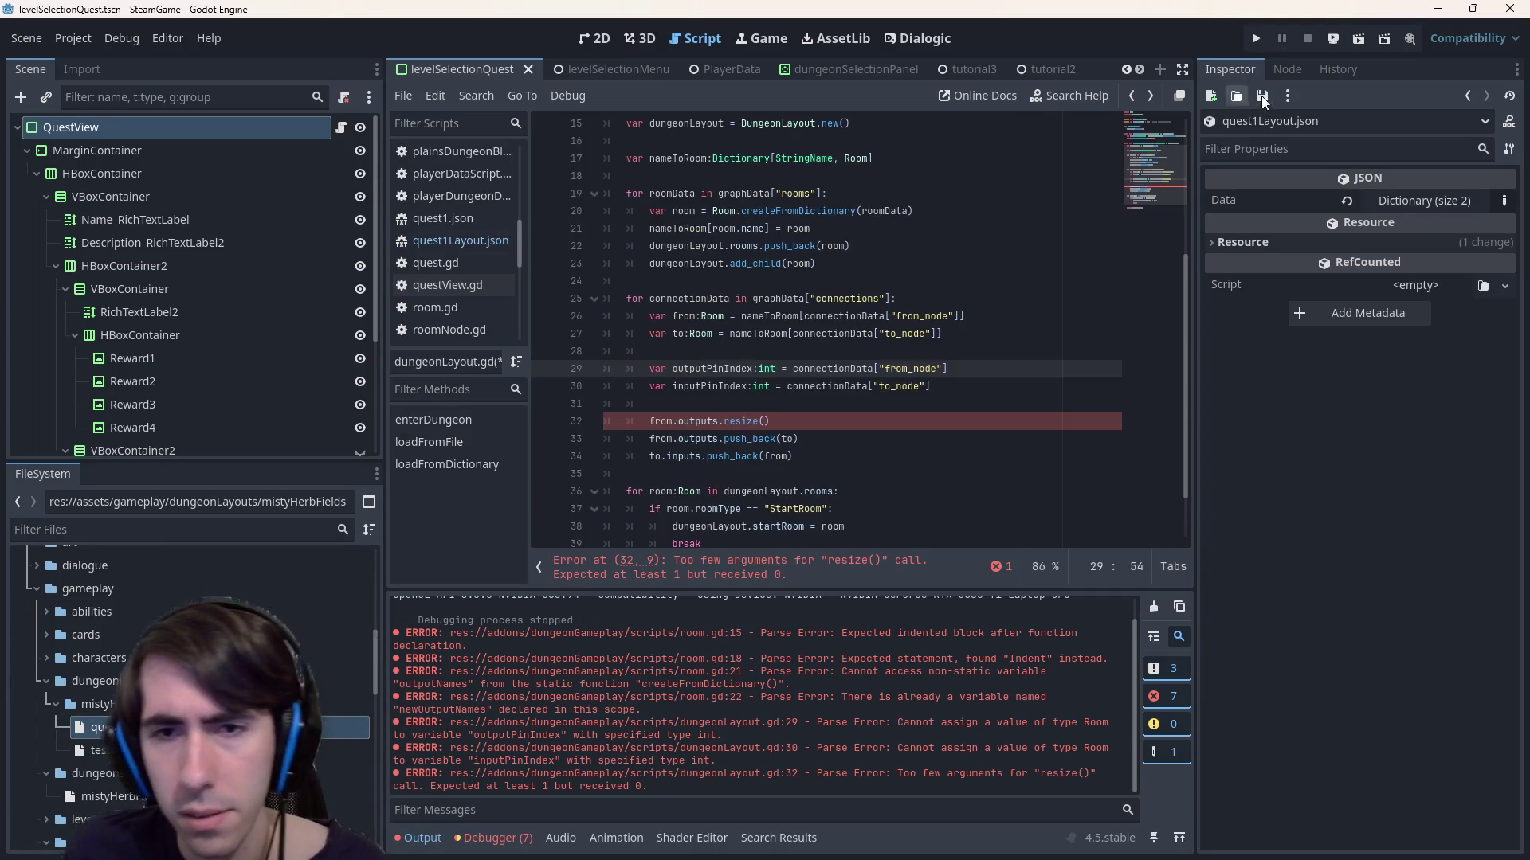
pyautogui.moveTo(914, 369); pyautogui.dragTo(938, 369)
pyautogui.write('port')
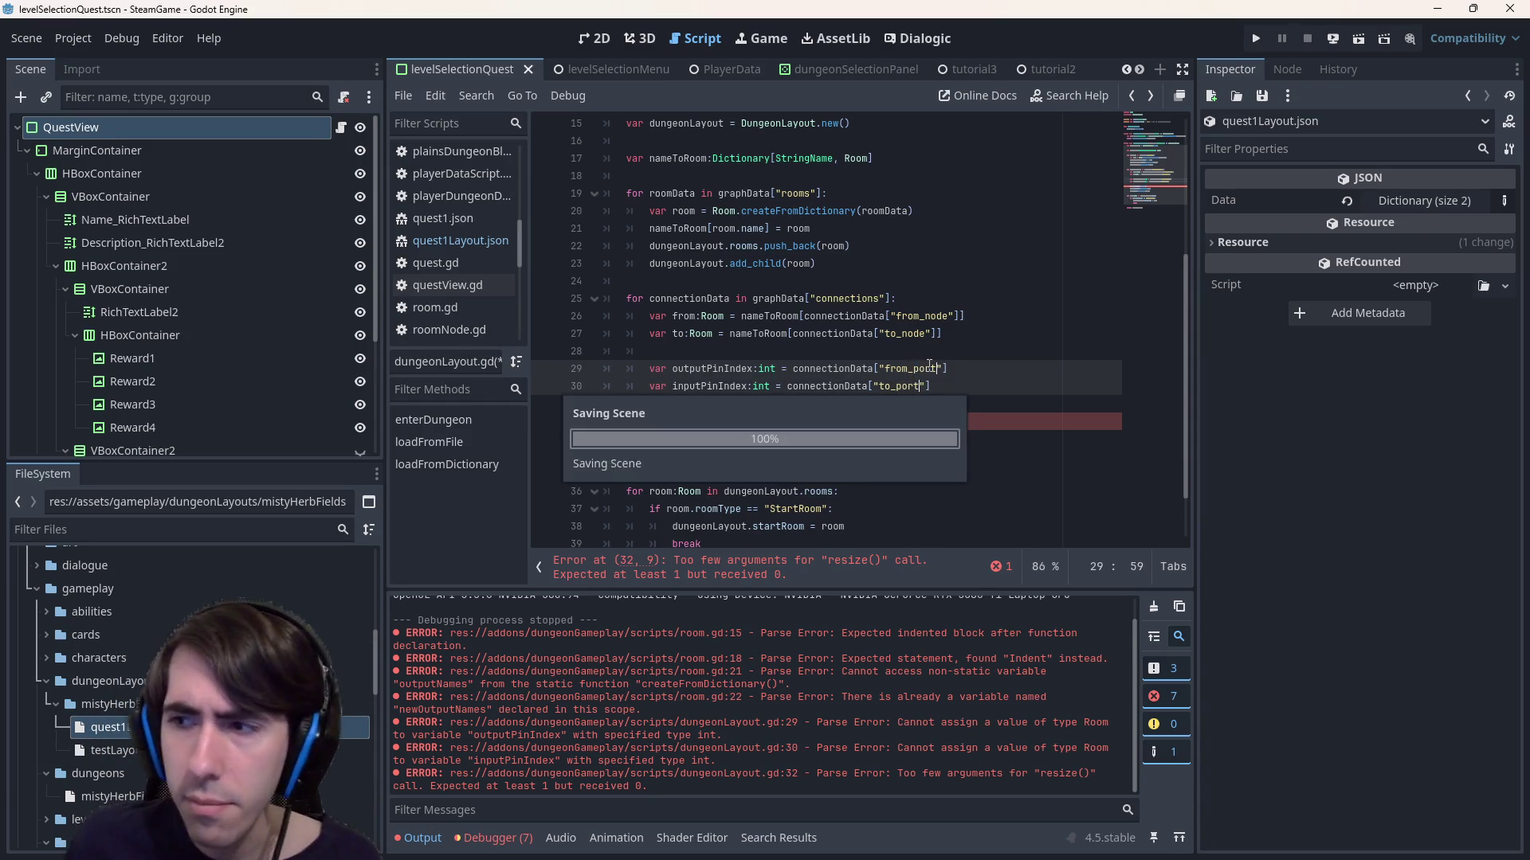
pyautogui.click(929, 368)
# - Wrap line 29 as DictionaryHelpers.getInt(connectionData, "from_port", 0)
pyautogui.click(783, 369)
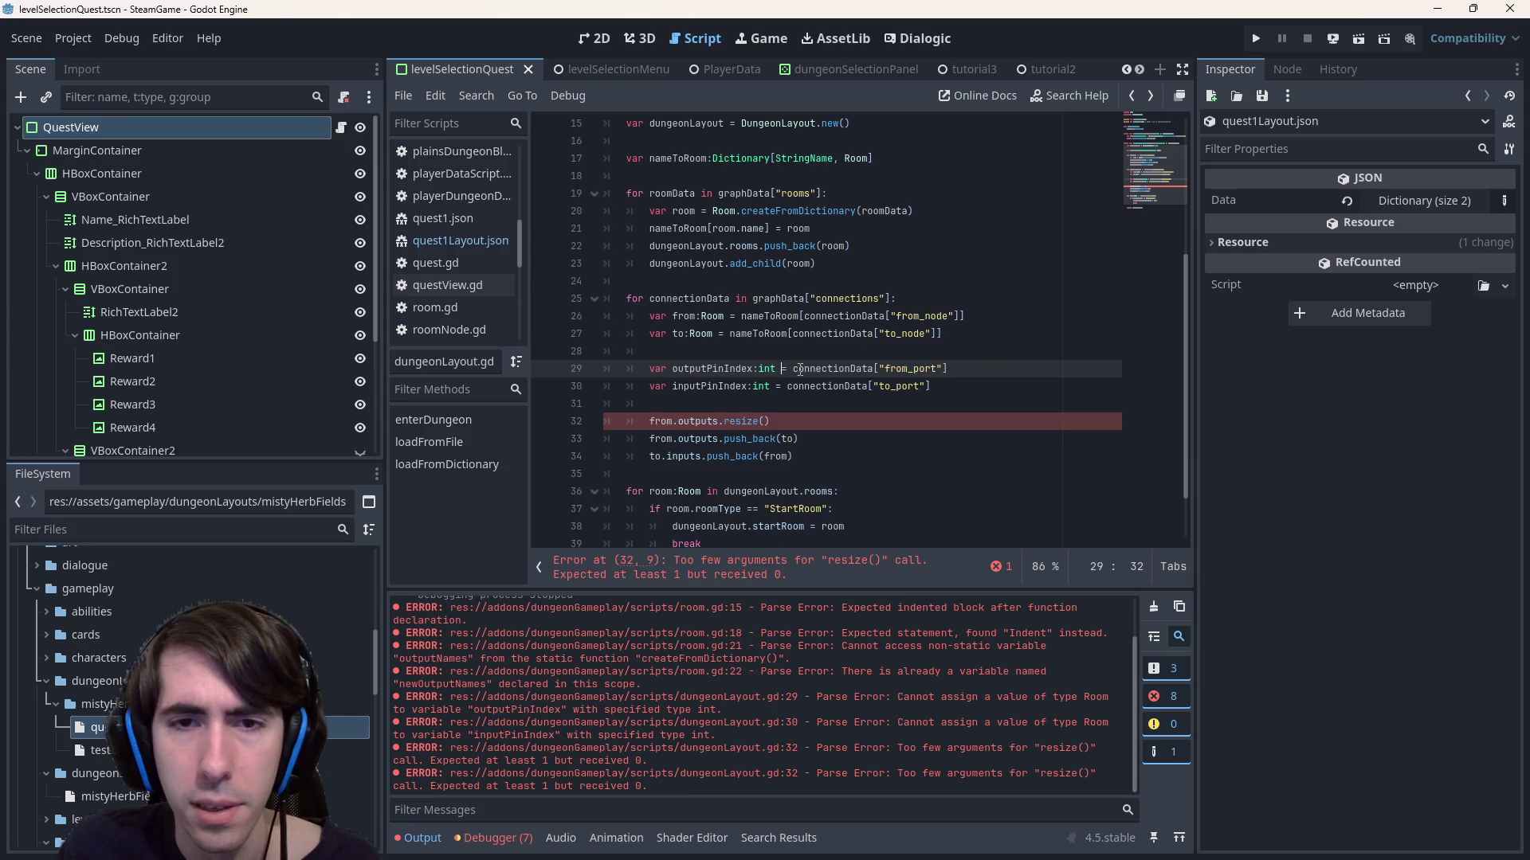
pyautogui.press('Right')
pyautogui.write('Di')
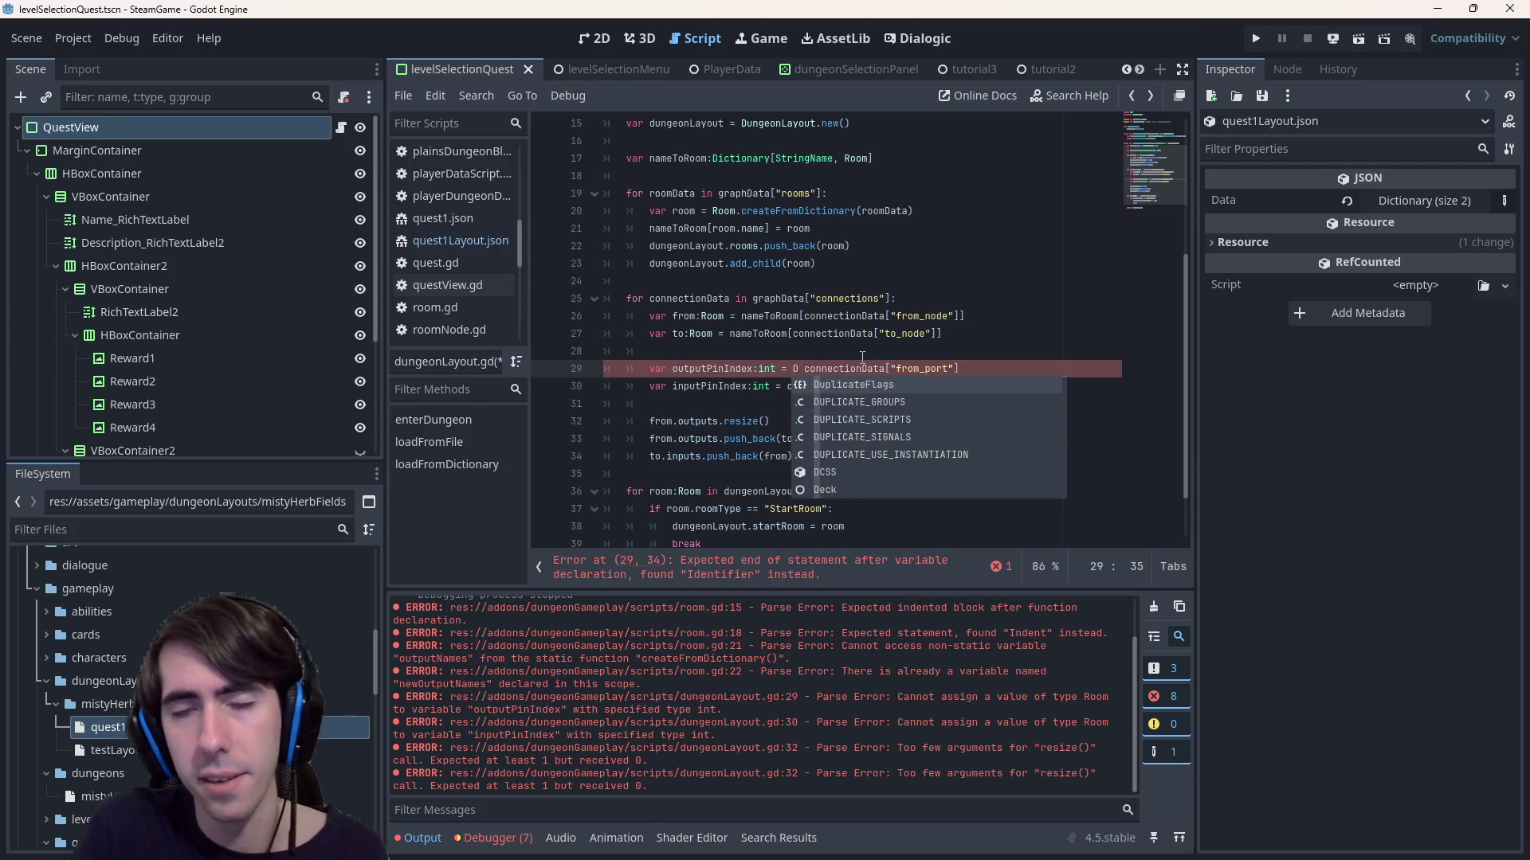
pyautogui.write('ctionaryHelpers.')
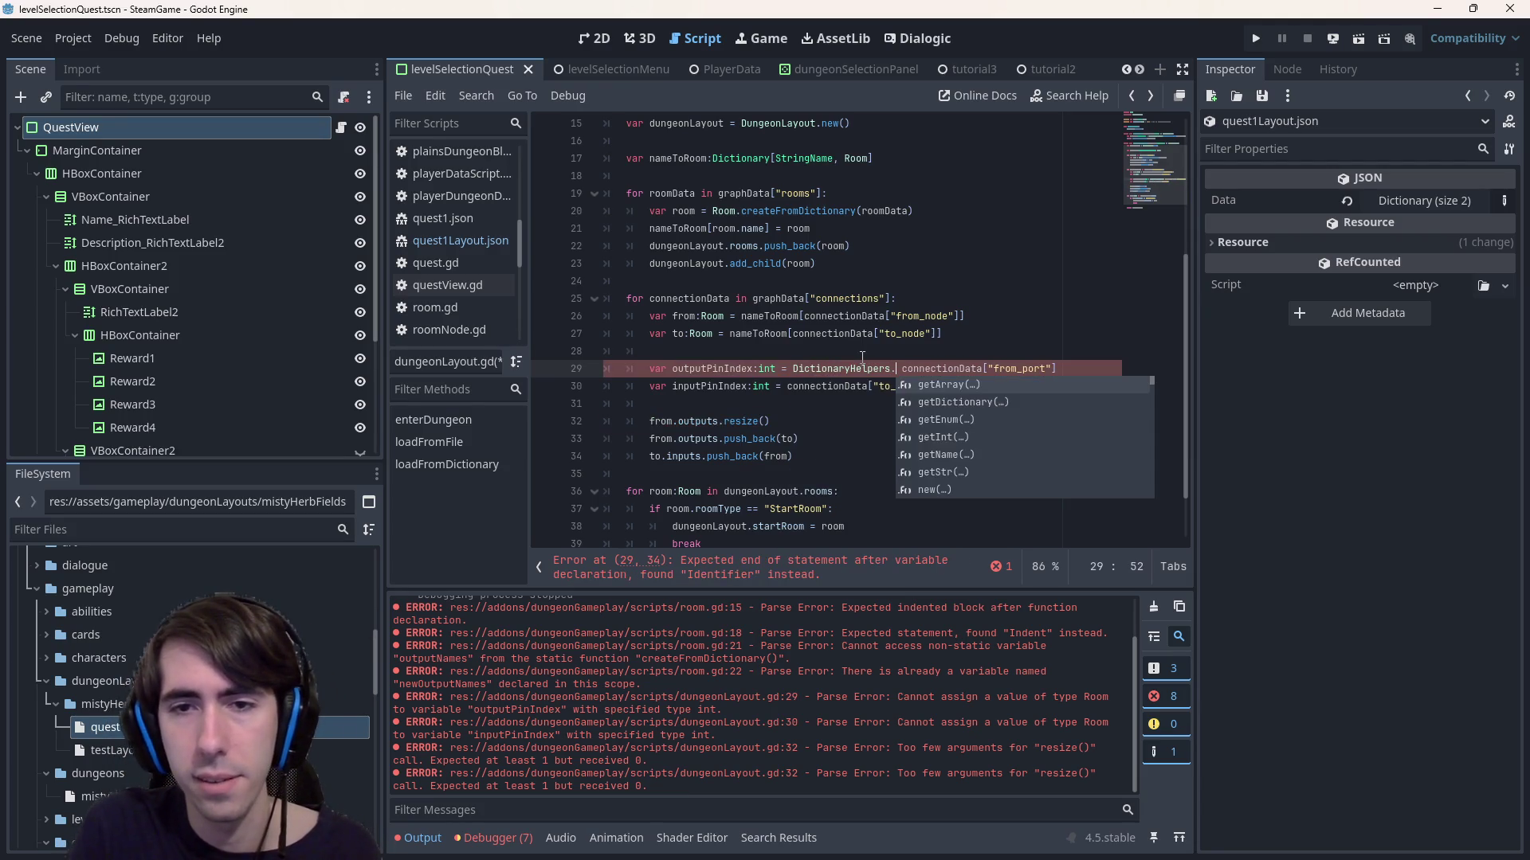
pyautogui.write('getI')
pyautogui.press('Return')
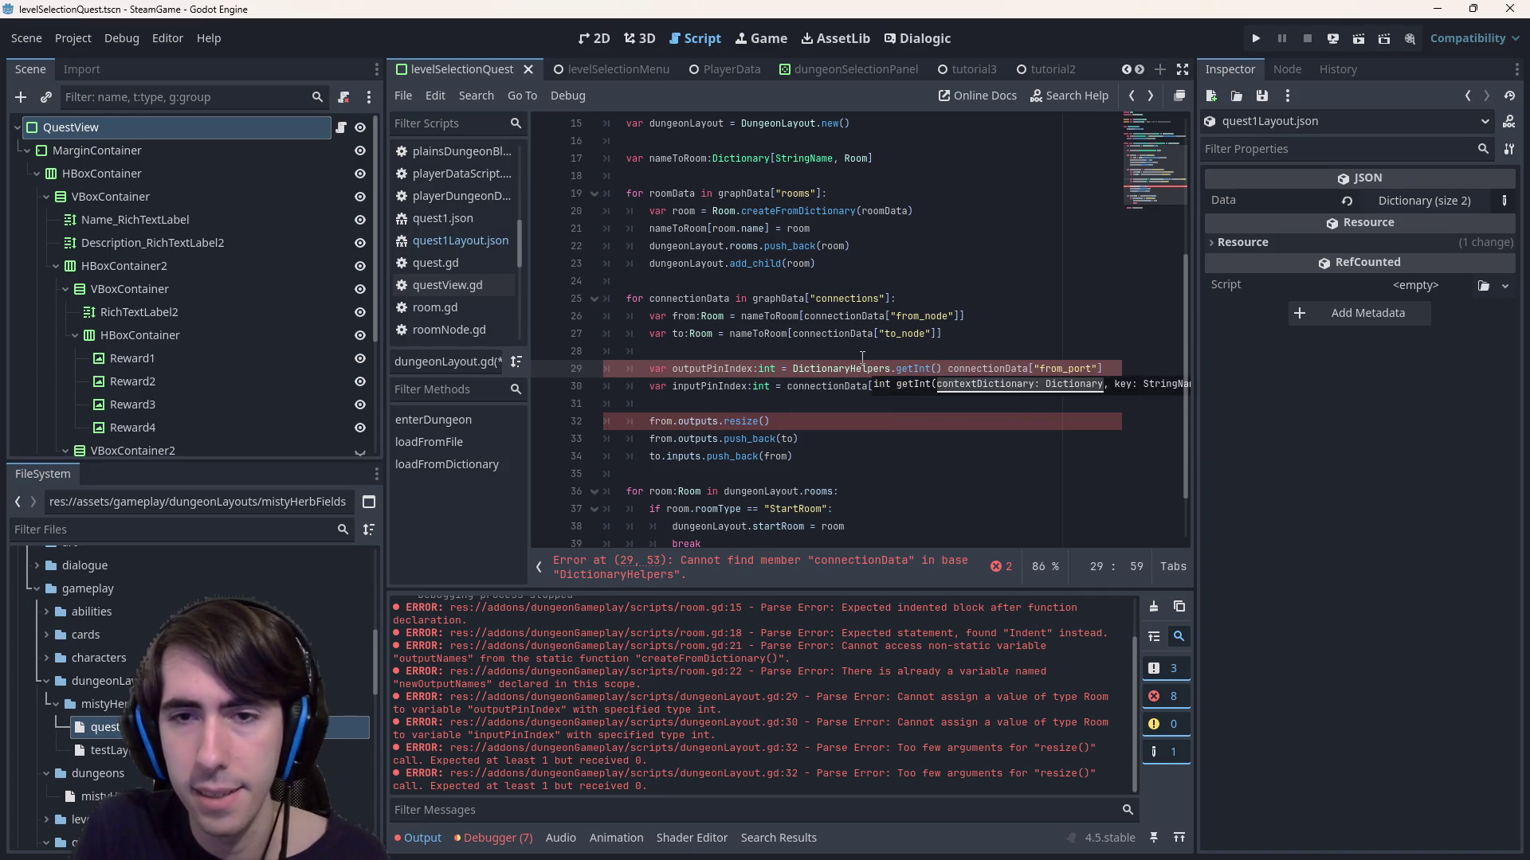
pyautogui.hotkey('ctrl', 'Right')
pyautogui.press('Delete')
pyautogui.write(',')
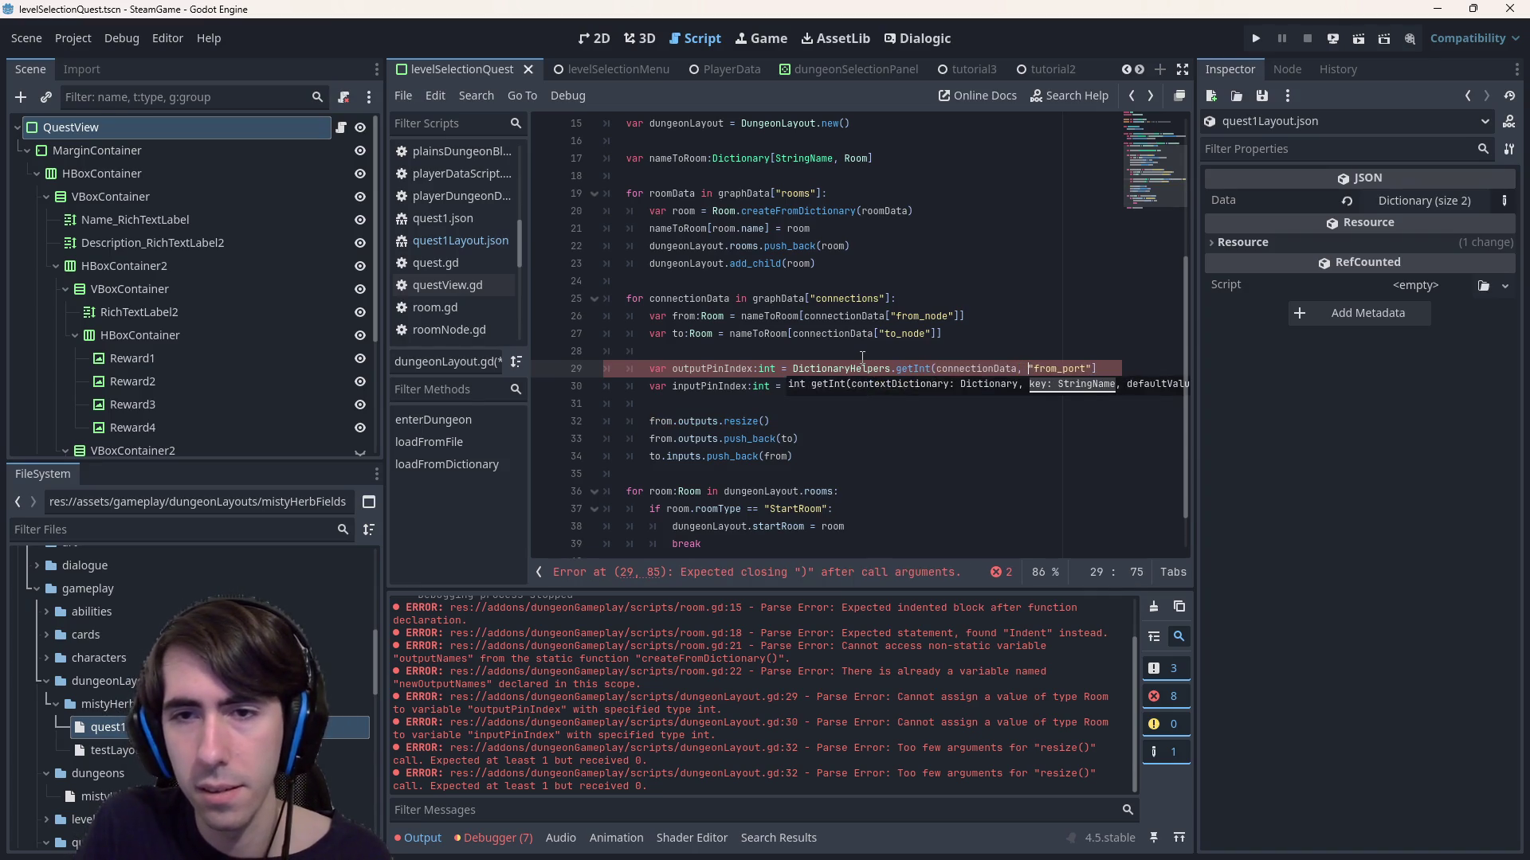
pyautogui.press('End')
pyautogui.press('BackSpace')
pyautogui.write(',')
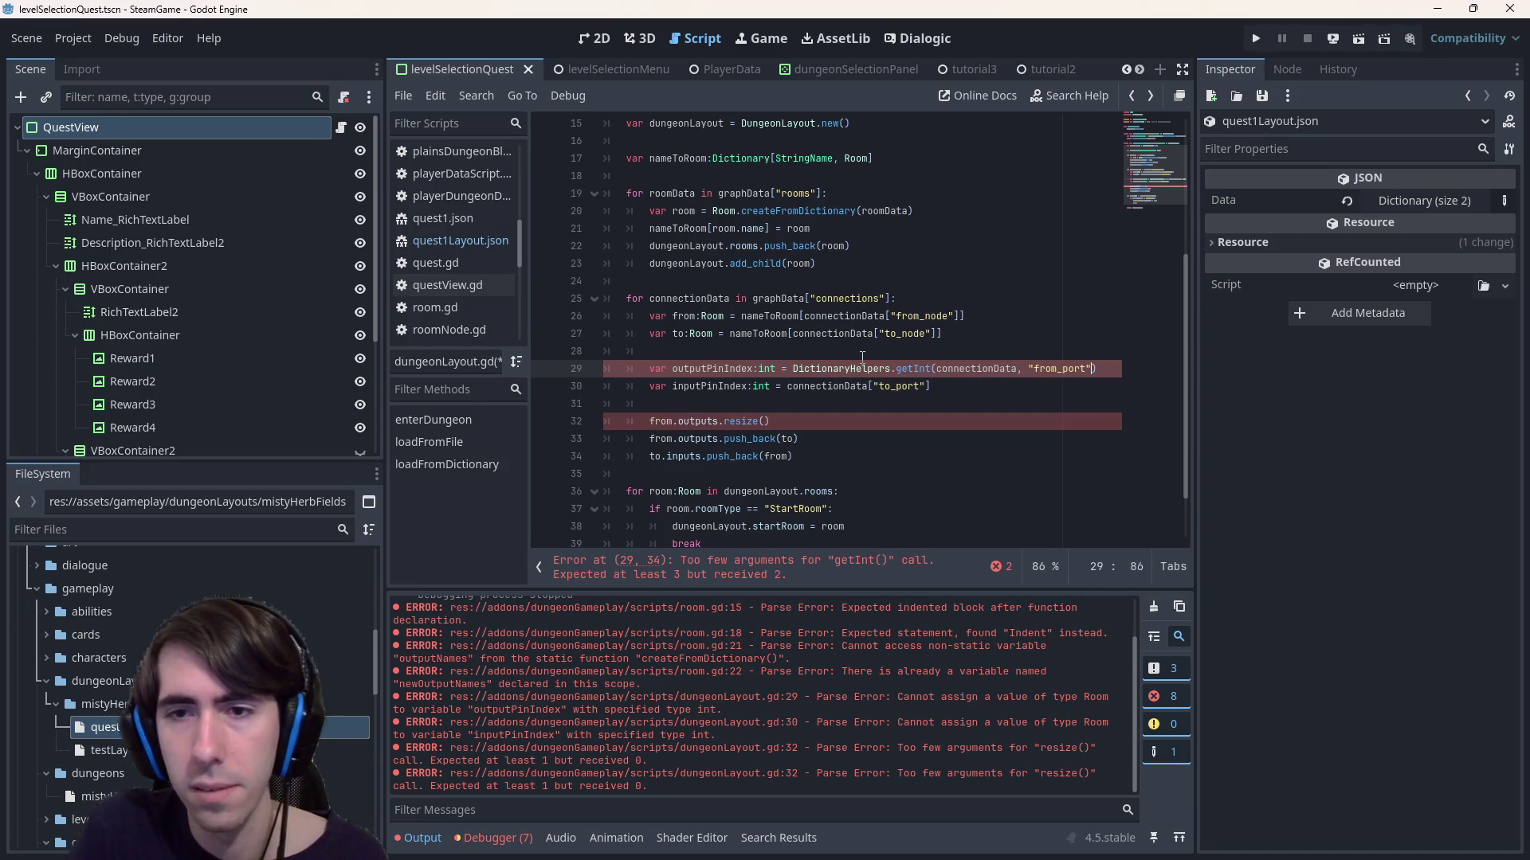
pyautogui.write(' 0')
# - Copy the DictionaryHelpers.getInt call onto line 30 before connectionData
pyautogui.press('Down')
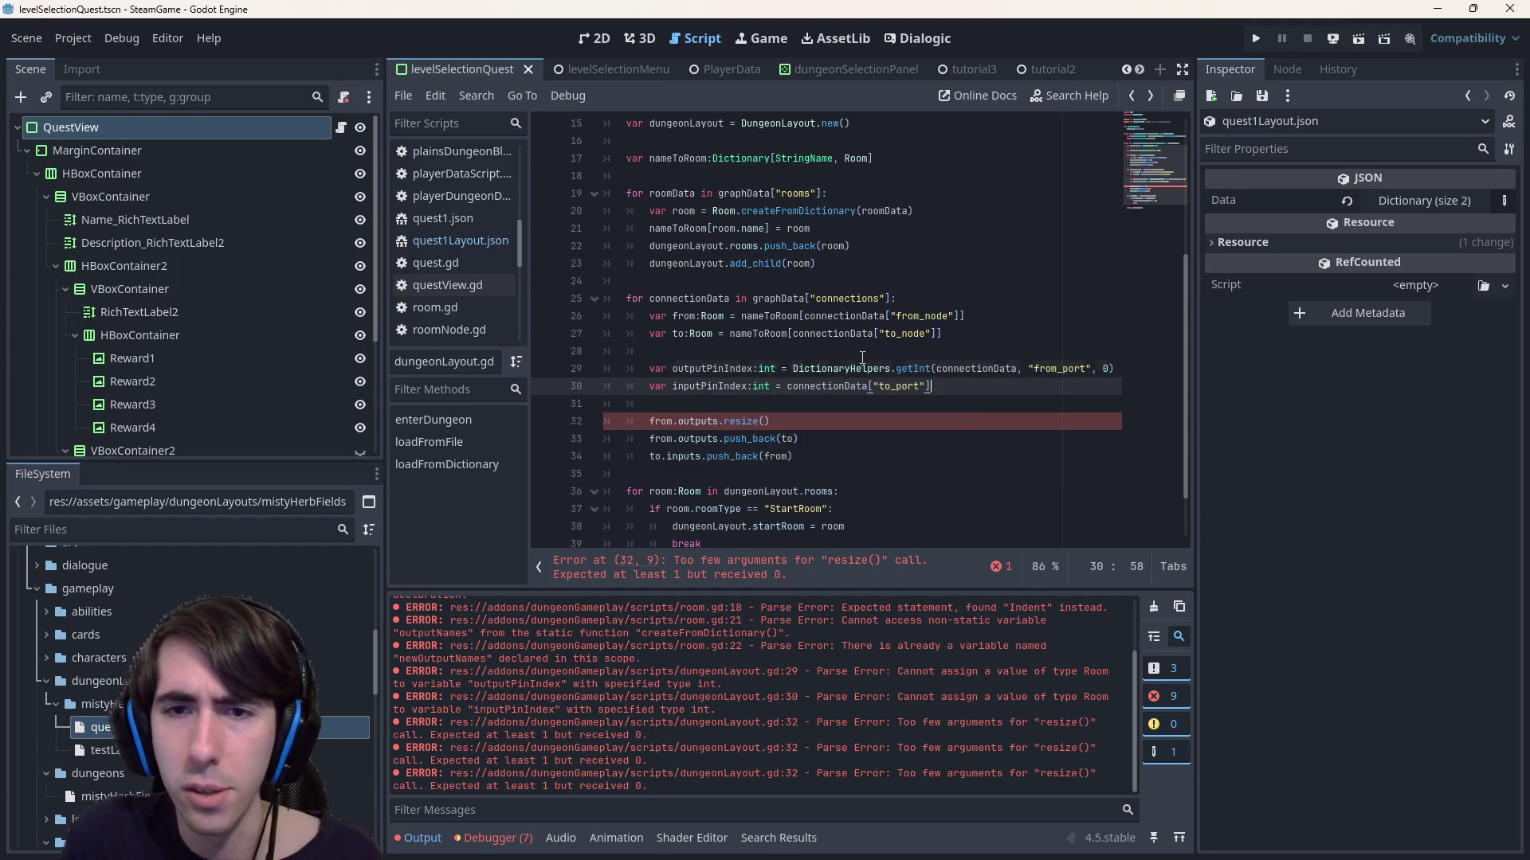
pyautogui.press('Up')
pyautogui.hotkey('ctrl', 'Right')
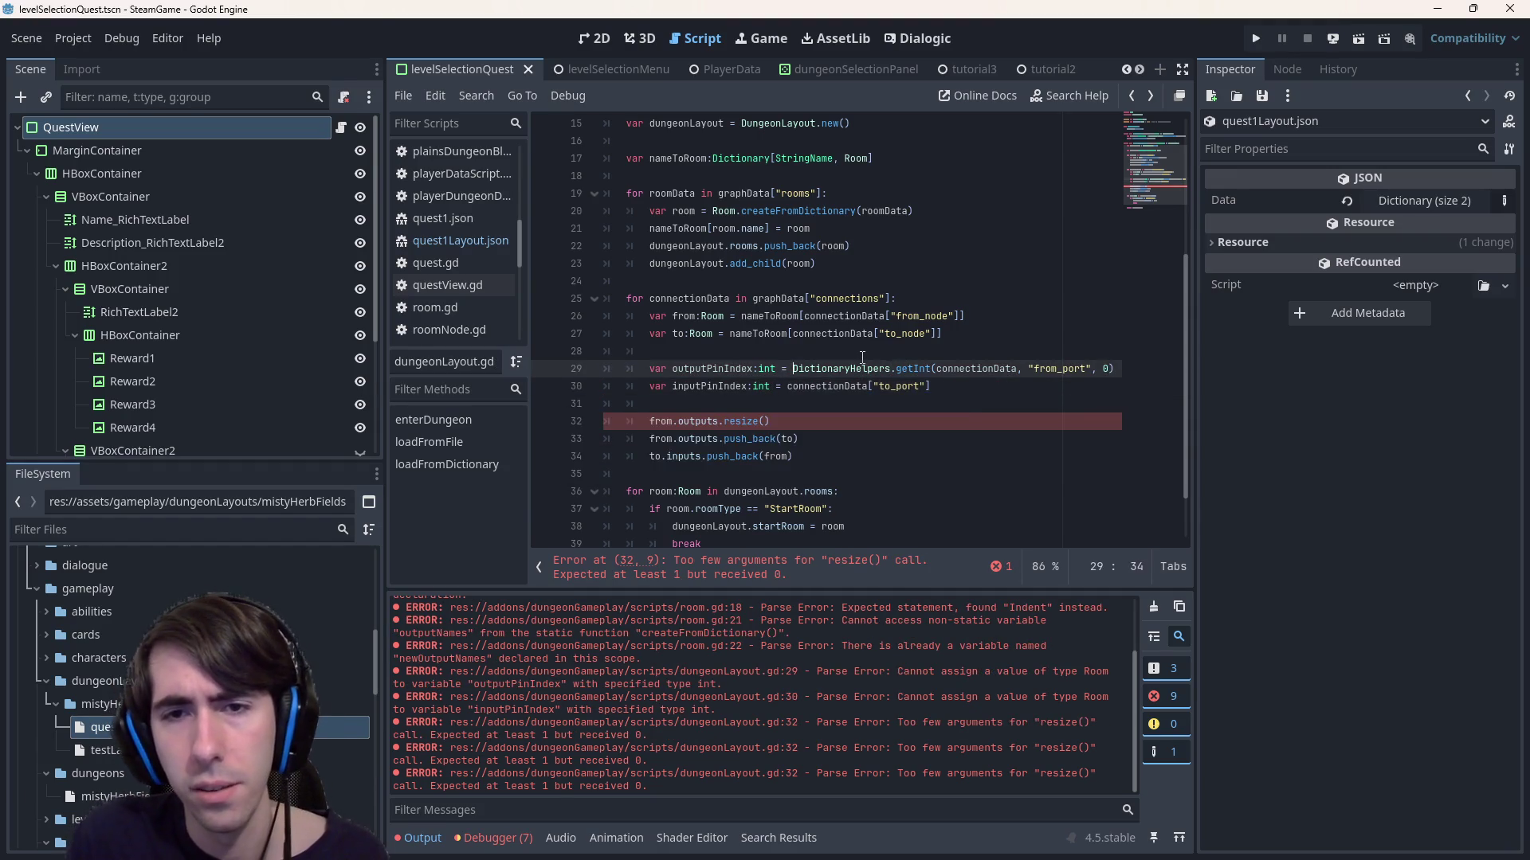
pyautogui.hotkey('ctrl', 'shift', 'Right')
pyautogui.hotkey('ctrl', 'shift', 'Right')
pyautogui.press('End')
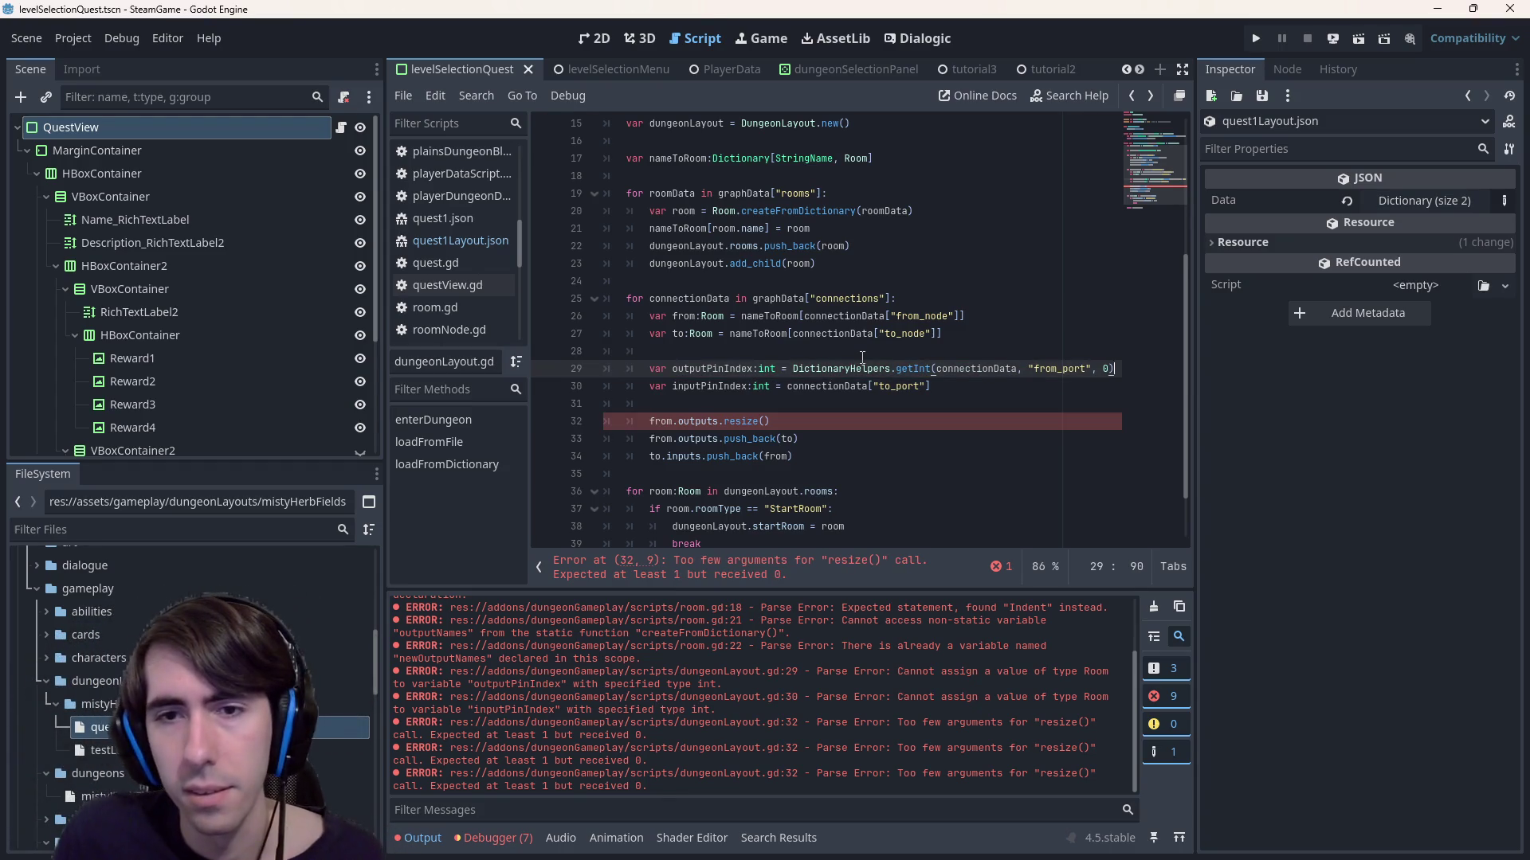
pyautogui.hotkey('ctrl', 'shift', 'Left')
pyautogui.hotkey('ctrl', 'shift', 'Left')
pyautogui.hotkey('ctrl', 'shift', 'Left')
pyautogui.hotkey('ctrl', 'c')
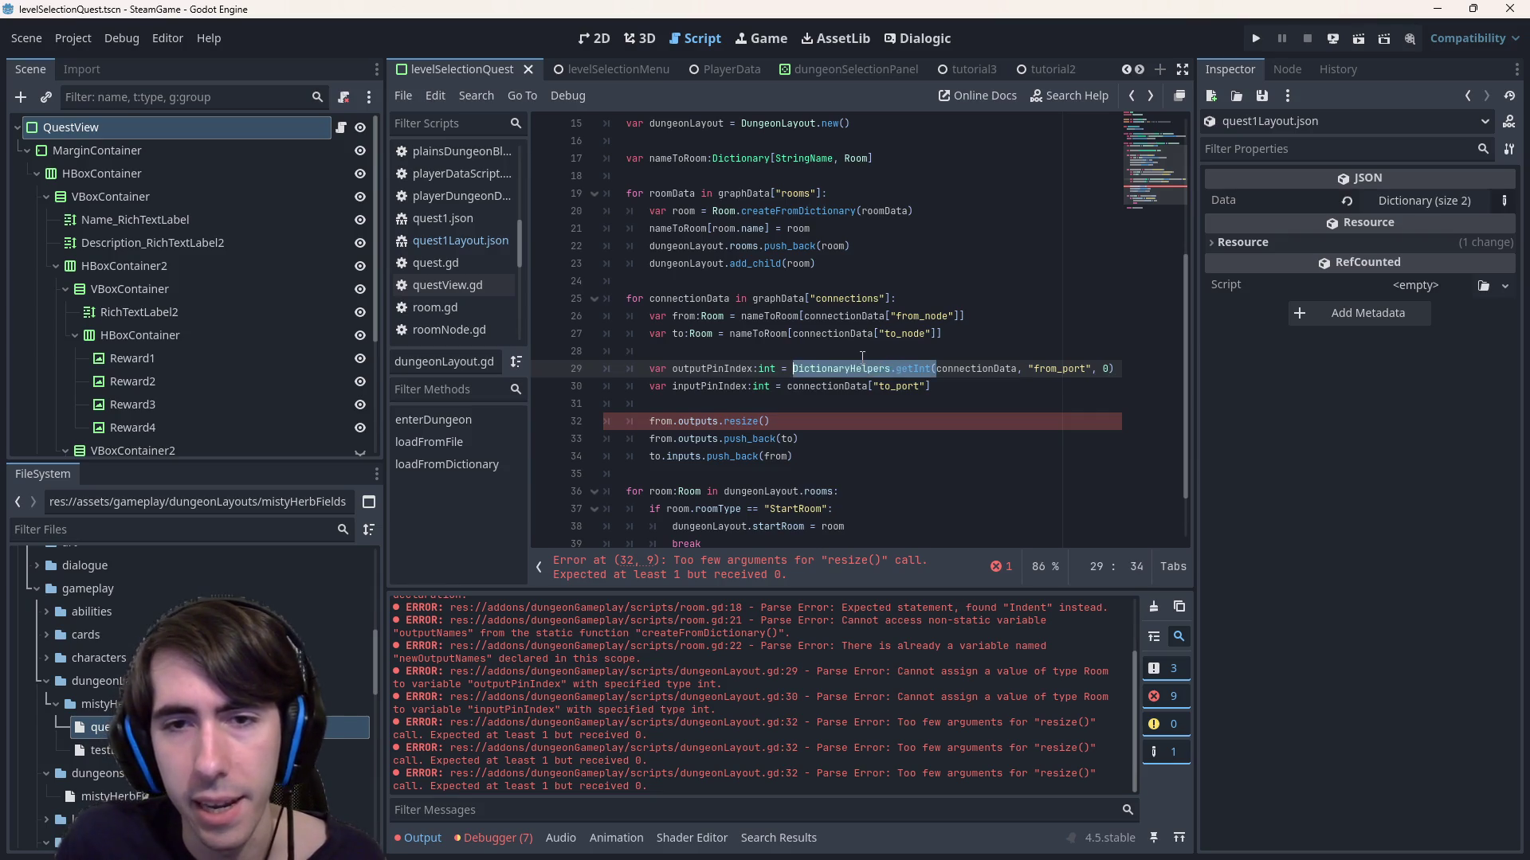
pyautogui.press('Down')
pyautogui.press('Left')
pyautogui.hotkey('ctrl', 'v')
# - Turn line 30 into a getInt call reading "to_port" with a default of 0
pyautogui.write('(')
pyautogui.press('End')
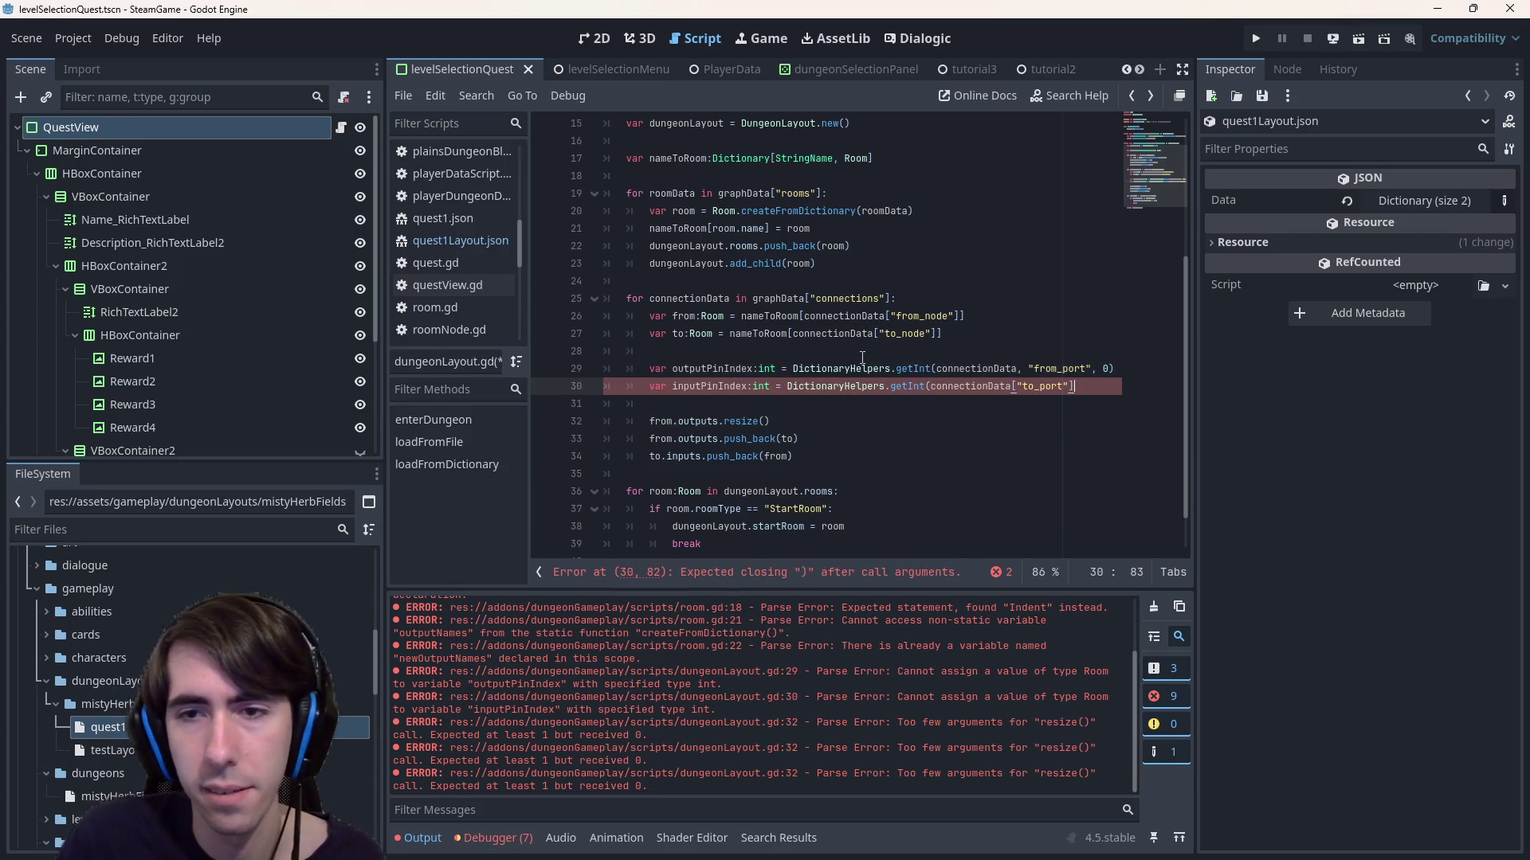
pyautogui.press('Left')
pyautogui.press('Left')
pyautogui.press('Left')
pyautogui.press('BackSpace')
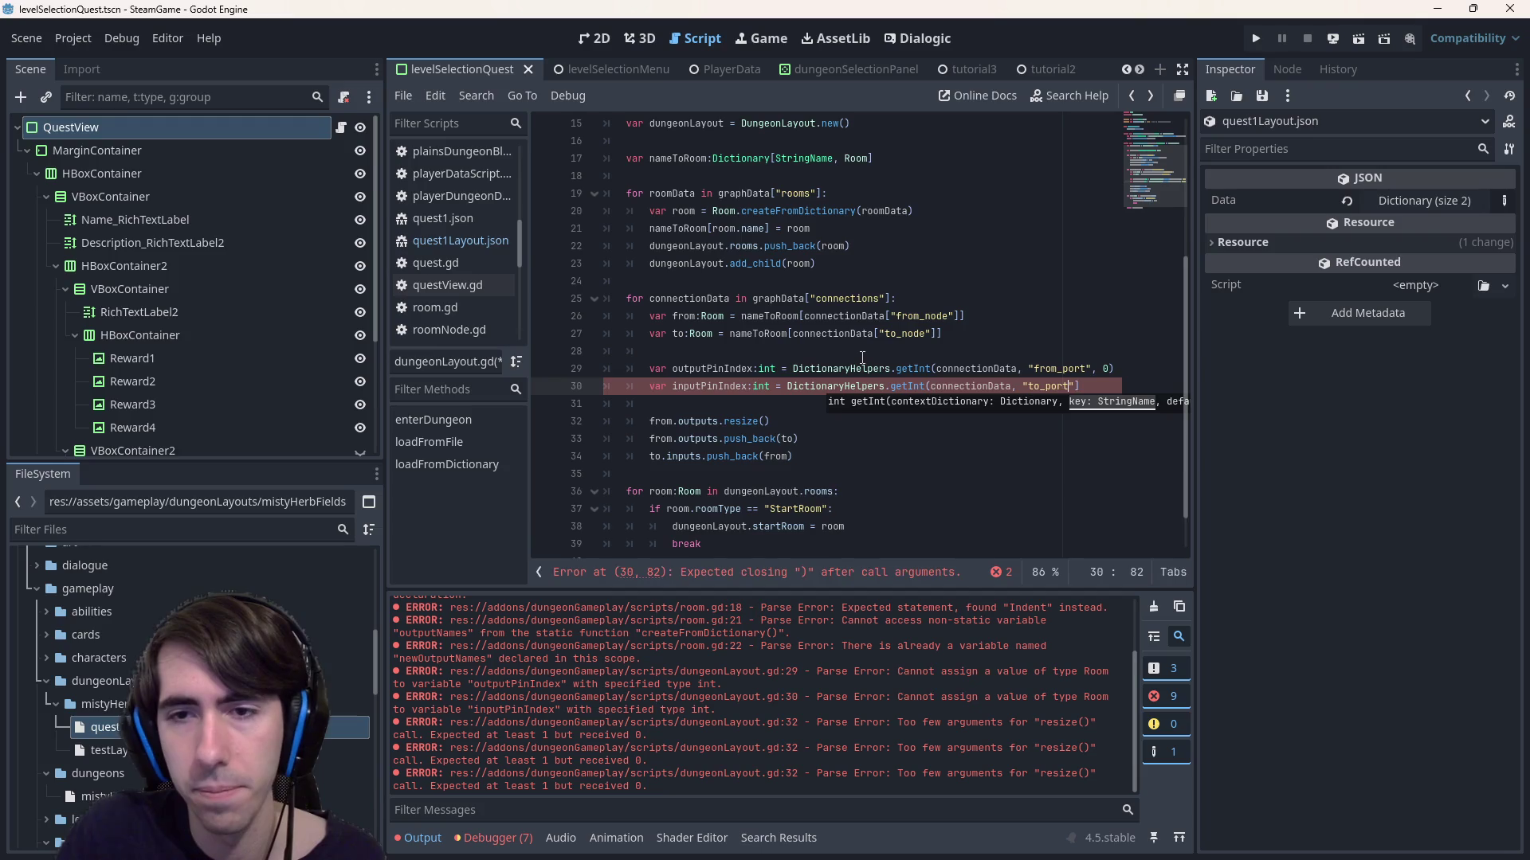
pyautogui.press('End')
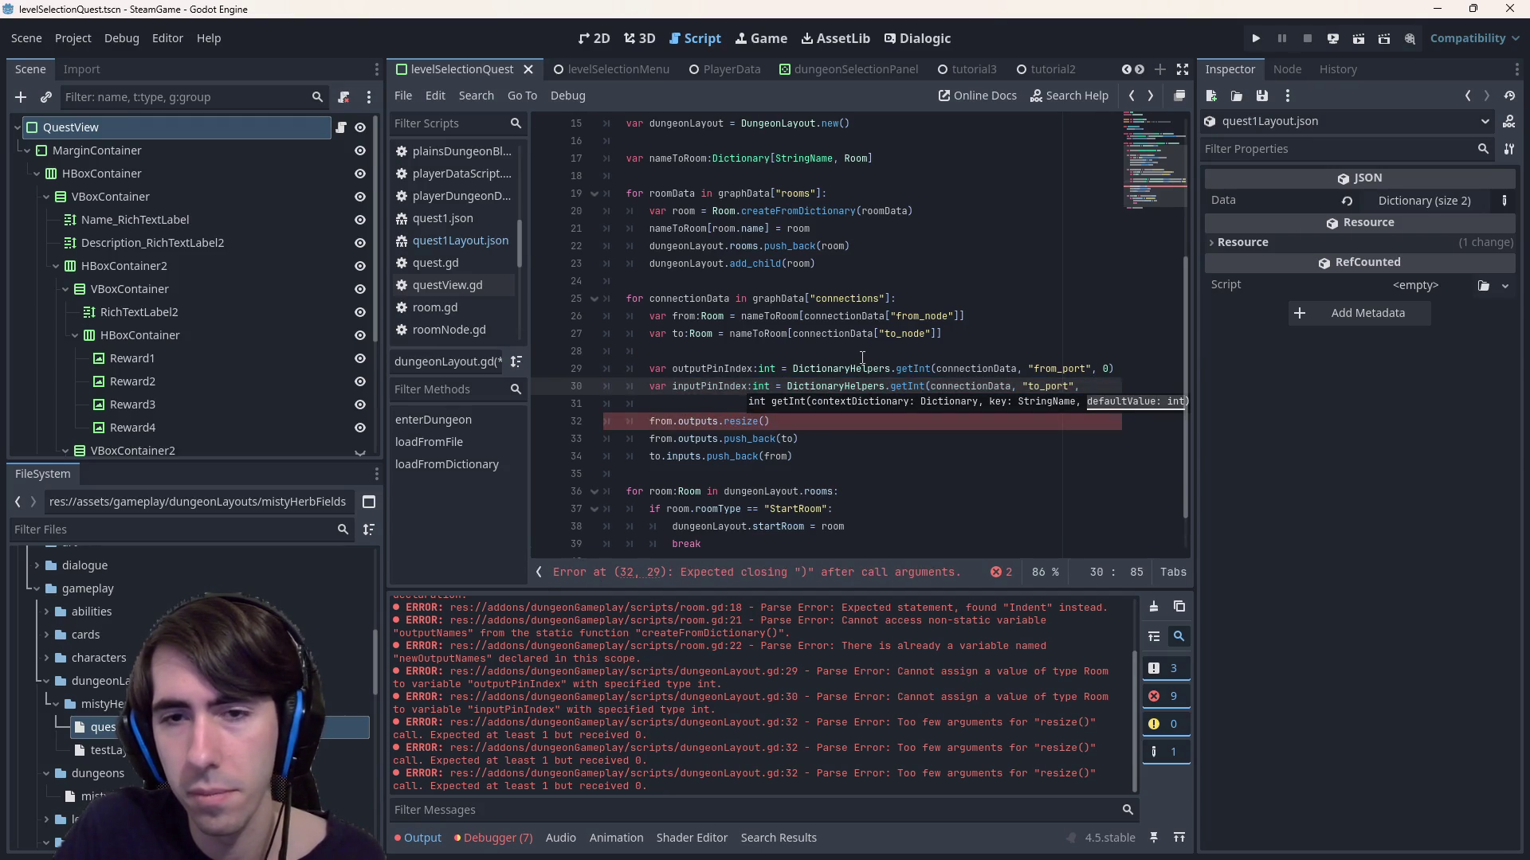
pyautogui.hotkey('ctrl', 'z')
pyautogui.hotkey('ctrl', 'z')
pyautogui.hotkey('ctrl', 'z')
pyautogui.write(', 0')
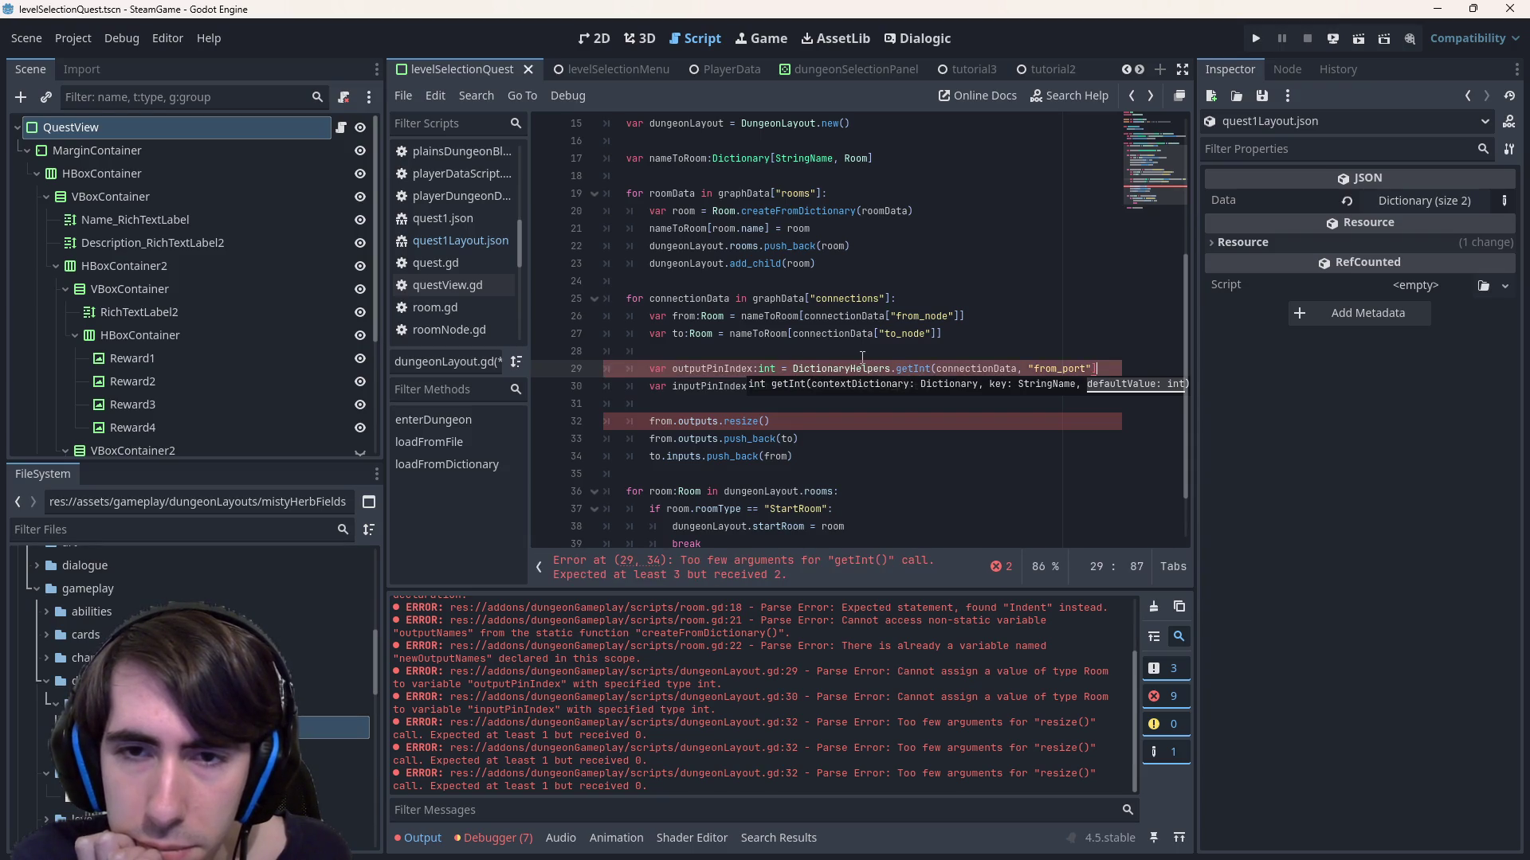
pyautogui.press('Down')
pyautogui.write(', ')
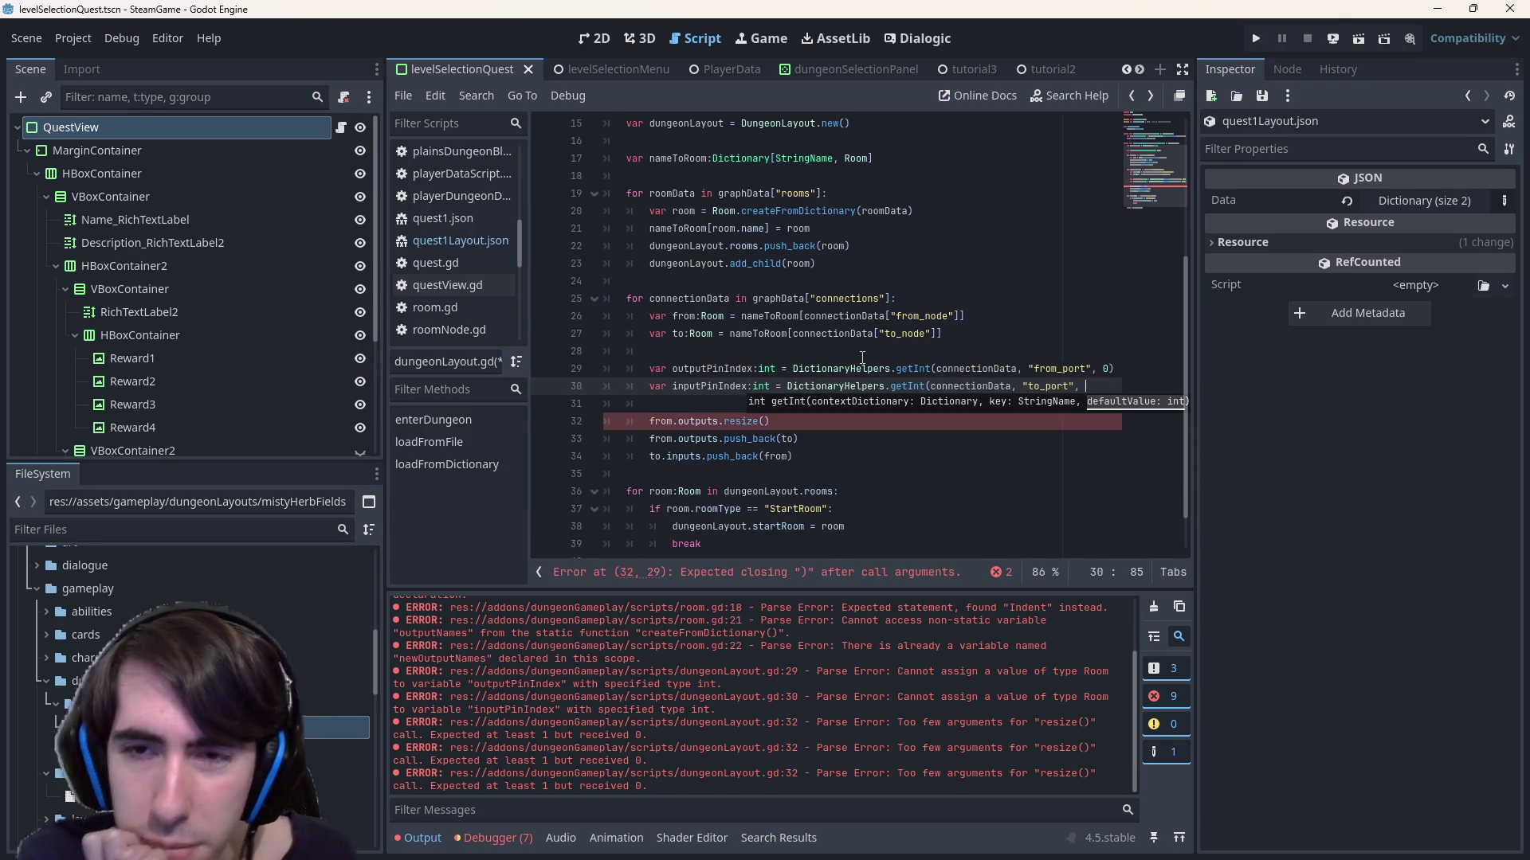
pyautogui.write(' 0)')
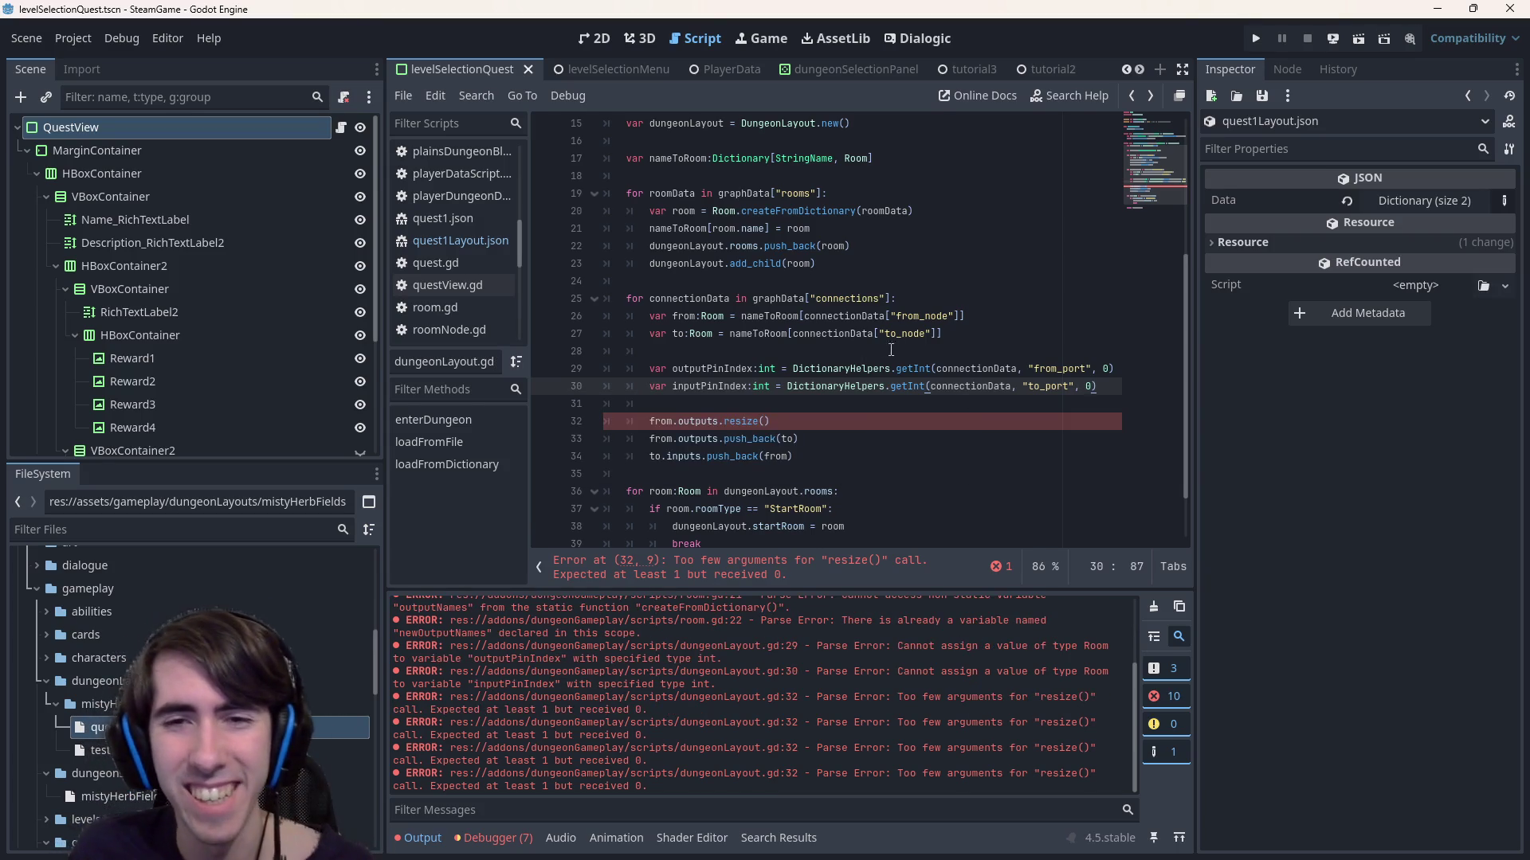
# - Pass outputPinIndex into the from.outputs resize call
pyautogui.doubleClick(713, 382)
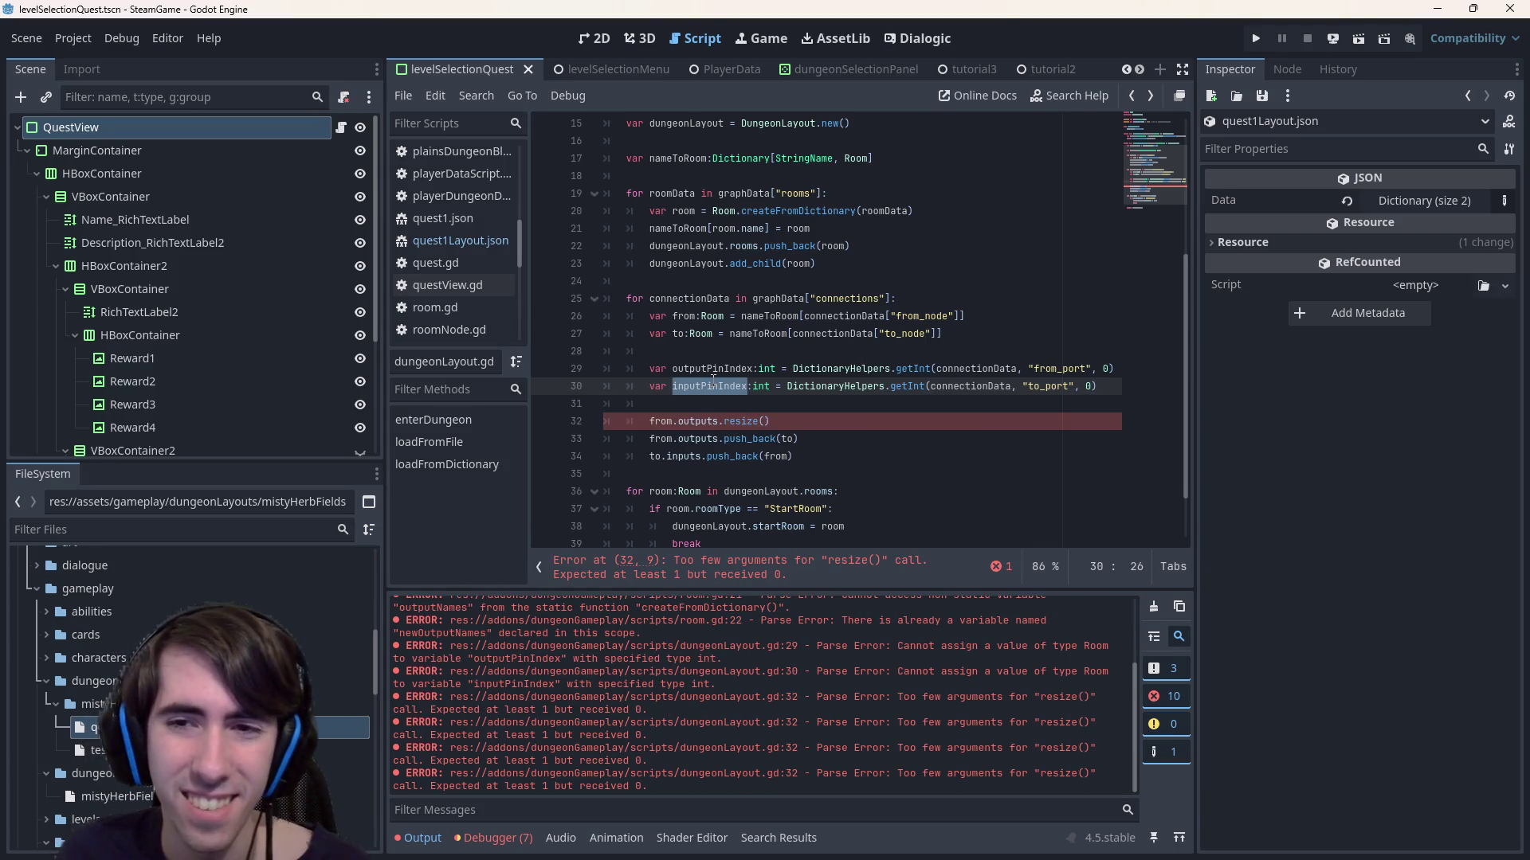
pyautogui.doubleClick(729, 373)
pyautogui.hotkey('ctrl', 'c')
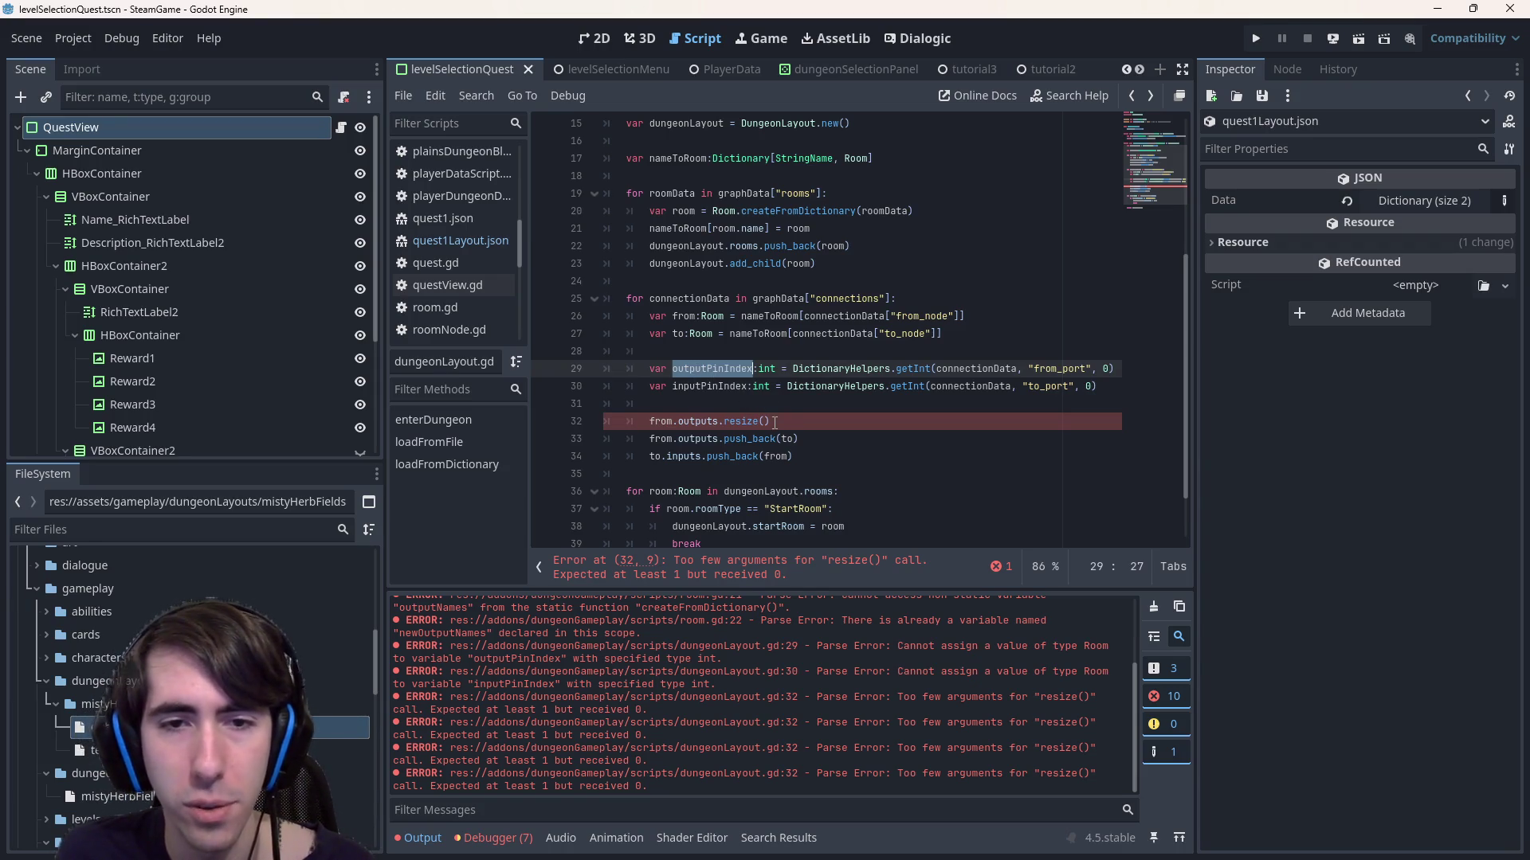
pyautogui.click(765, 421)
pyautogui.hotkey('ctrl', 'v')
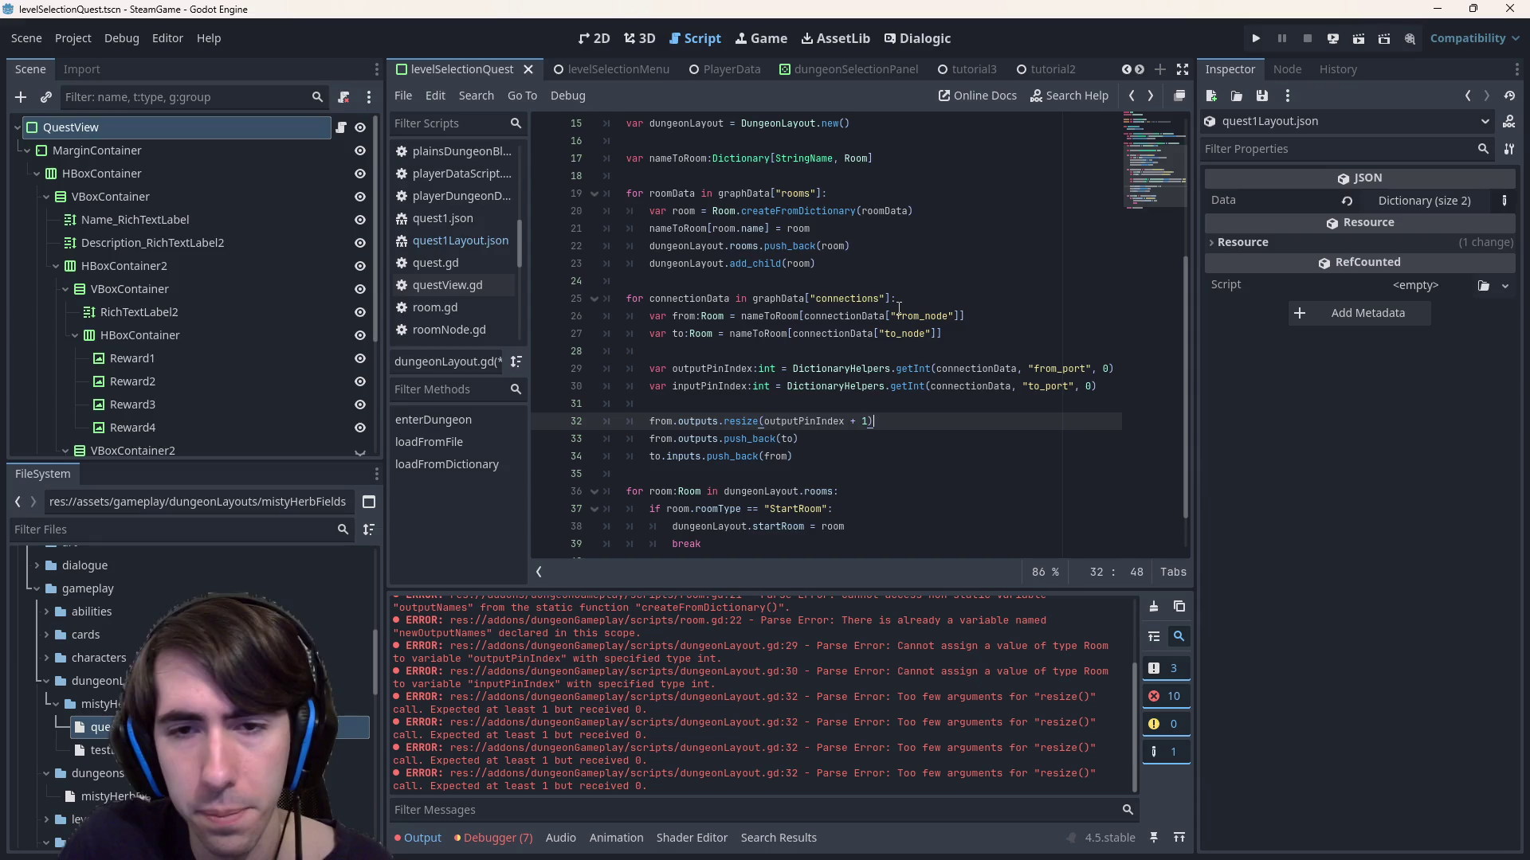
# - Add a matching to.inputs resize line using inputPinIndex, then save the script
pyautogui.hotkey('shift', 'Left')
pyautogui.hotkey('shift', 'Left')
pyautogui.hotkey('shift', 'Left')
pyautogui.press('End')
pyautogui.press('Return')
pyautogui.write('from.outputs.resize(outputPinIndex + 1)')
pyautogui.moveTo(641, 474)
pyautogui.mouseDown()
pyautogui.moveTo(702, 475)
pyautogui.moveTo(677, 439)
pyautogui.moveTo(703, 439)
pyautogui.mouseUp()
pyautogui.hotkey('ctrl', 'c')
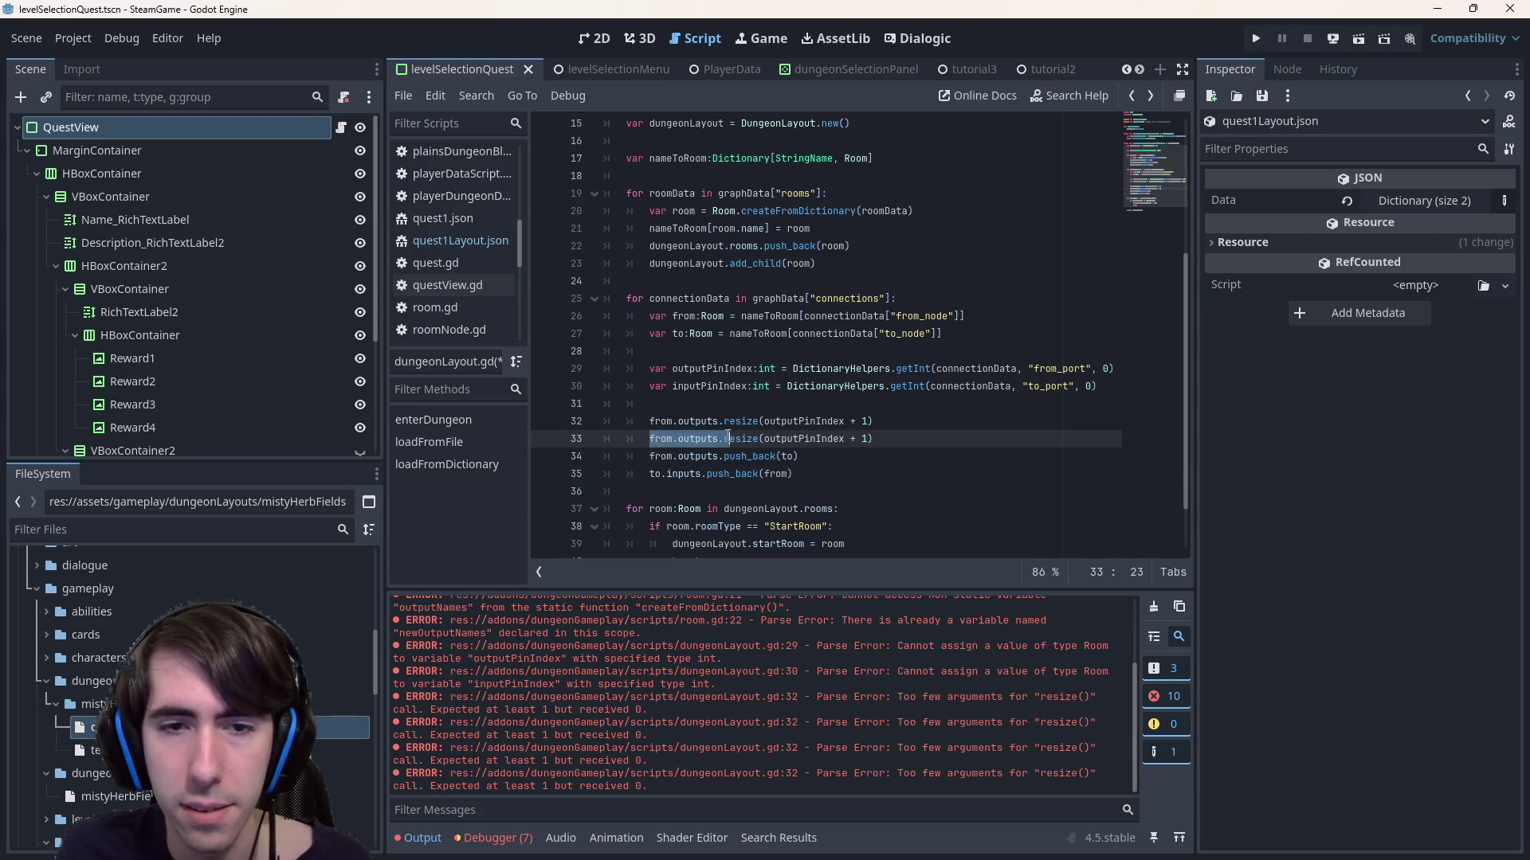
pyautogui.hotkey('ctrl', 'v')
pyautogui.doubleClick(709, 386)
pyautogui.hotkey('ctrl', 'c')
pyautogui.doubleClick(781, 438)
pyautogui.hotkey('ctrl', 'v')
pyautogui.hotkey('ctrl', 's')
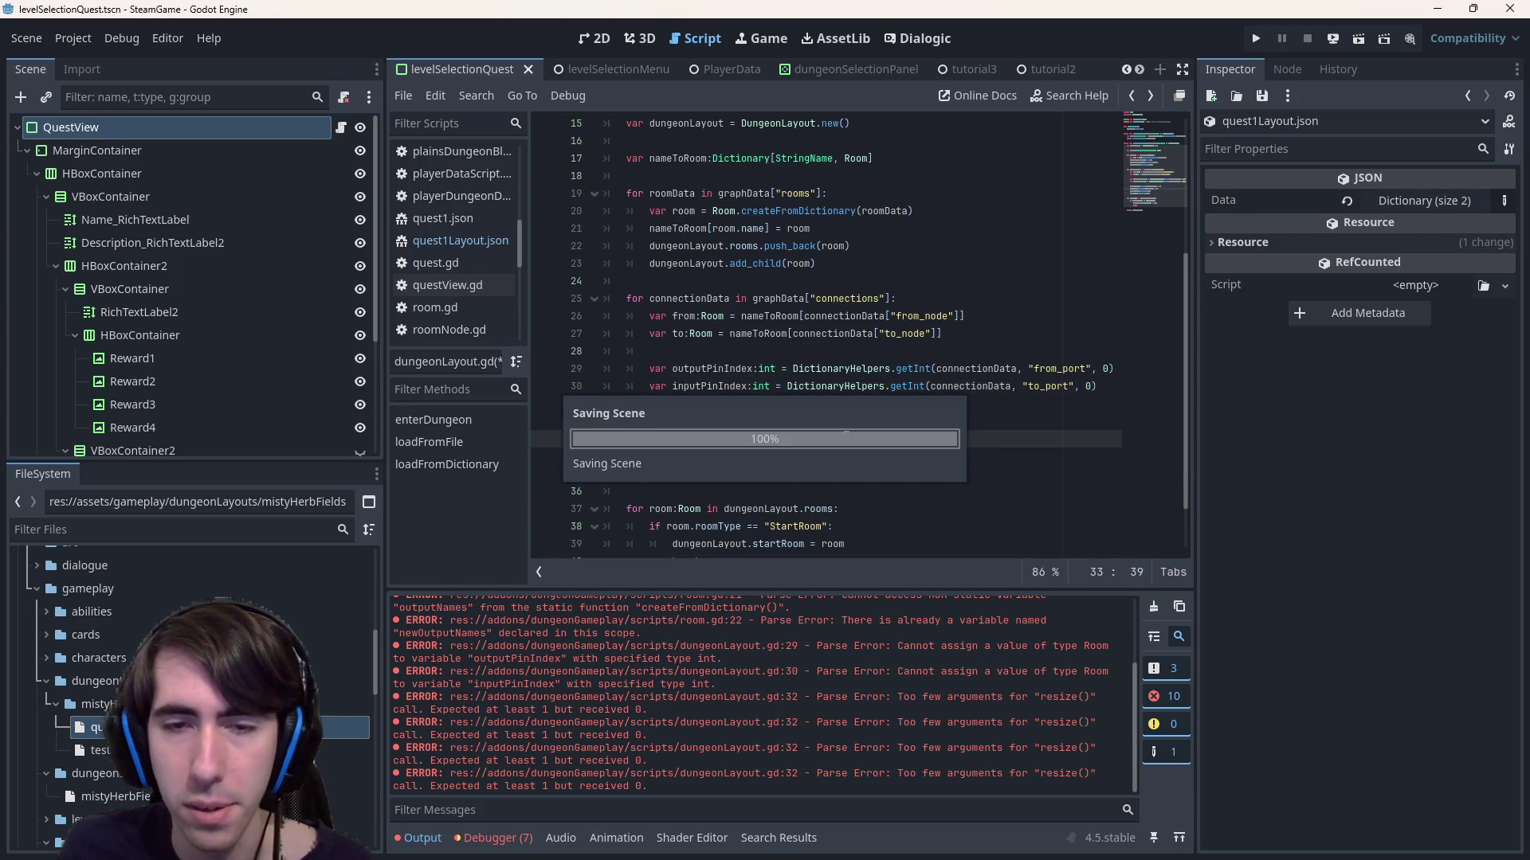
# - Replace the outputs push_back with from.outputs[outputPinIndex] = to
pyautogui.click(927, 433)
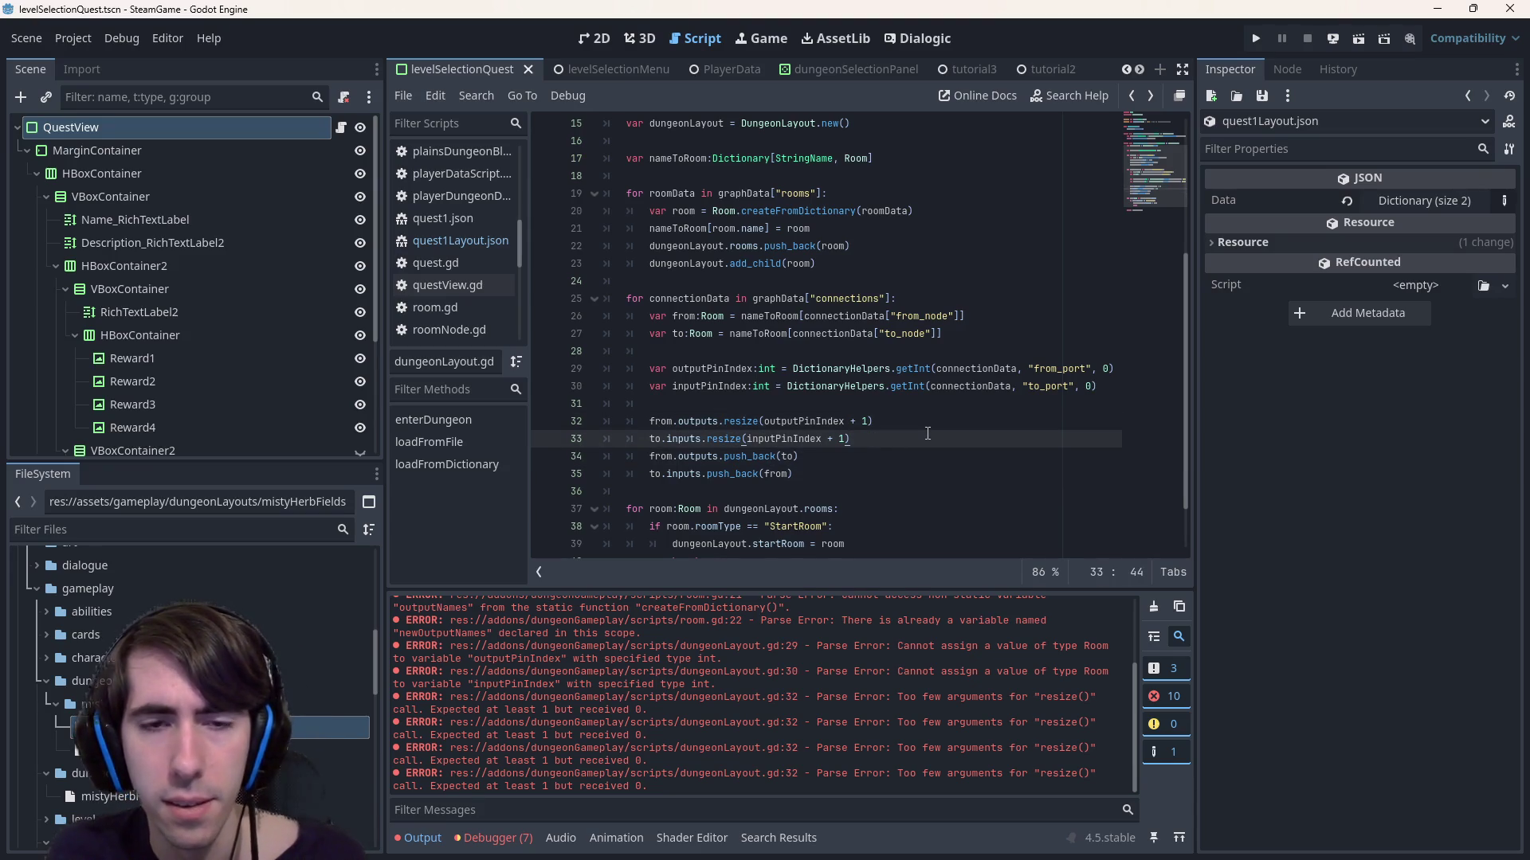
pyautogui.press('Return')
pyautogui.click(722, 473)
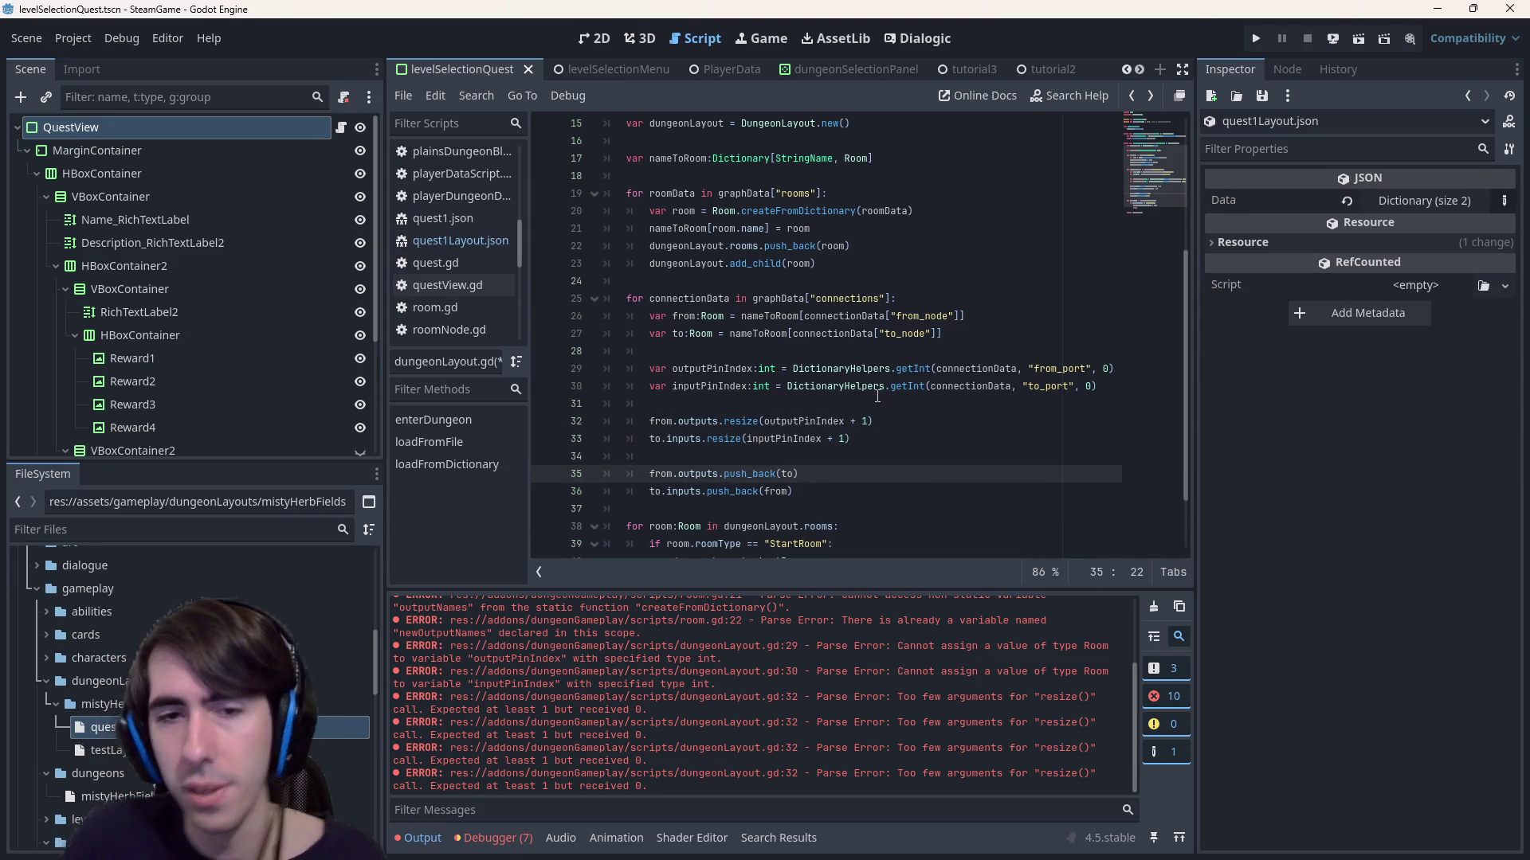
pyautogui.write('[]')
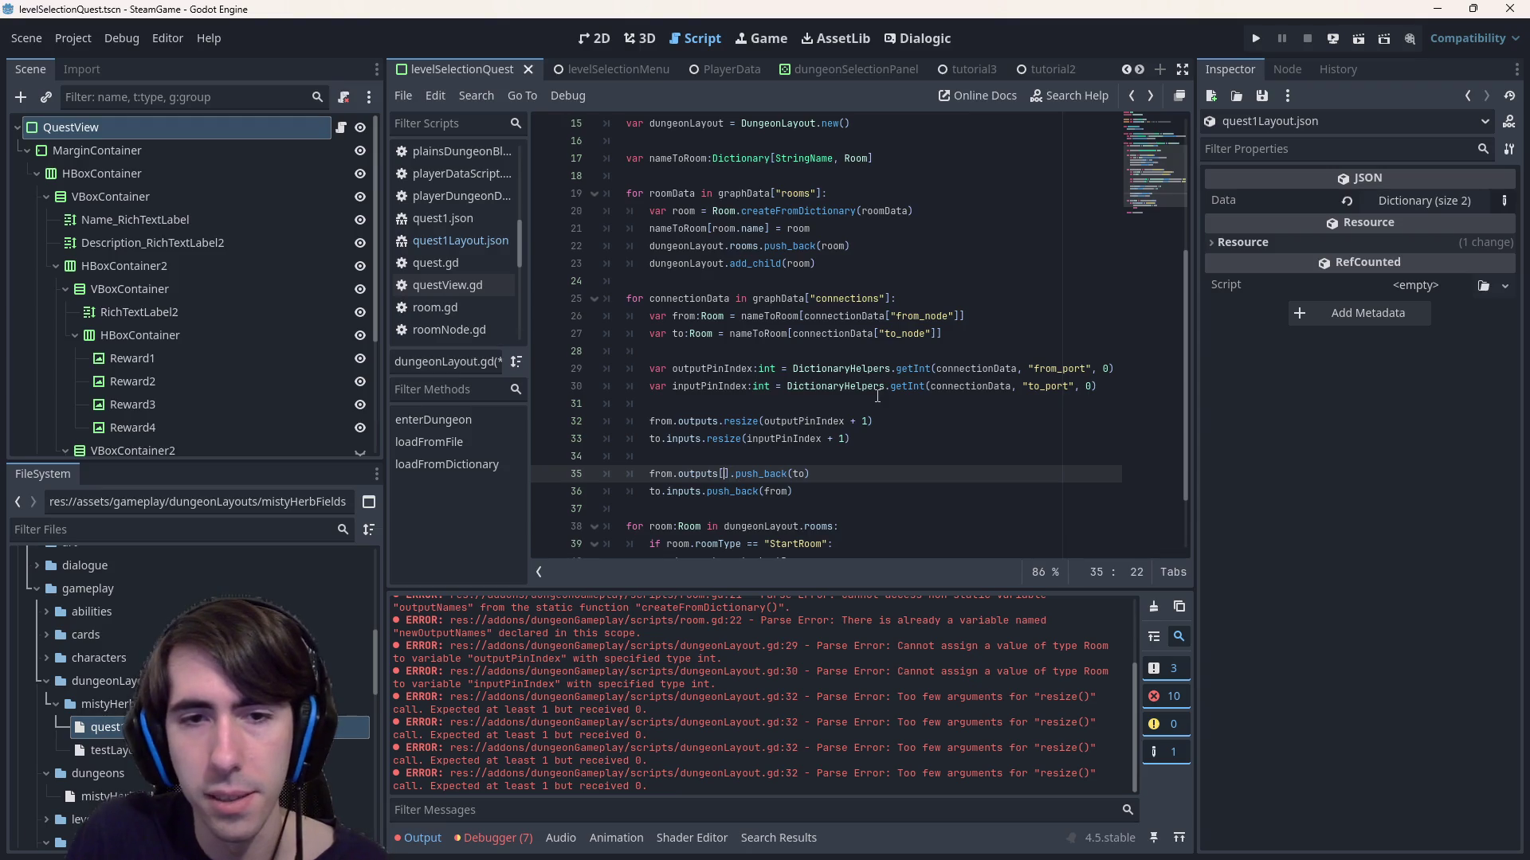
pyautogui.doubleClick(803, 421)
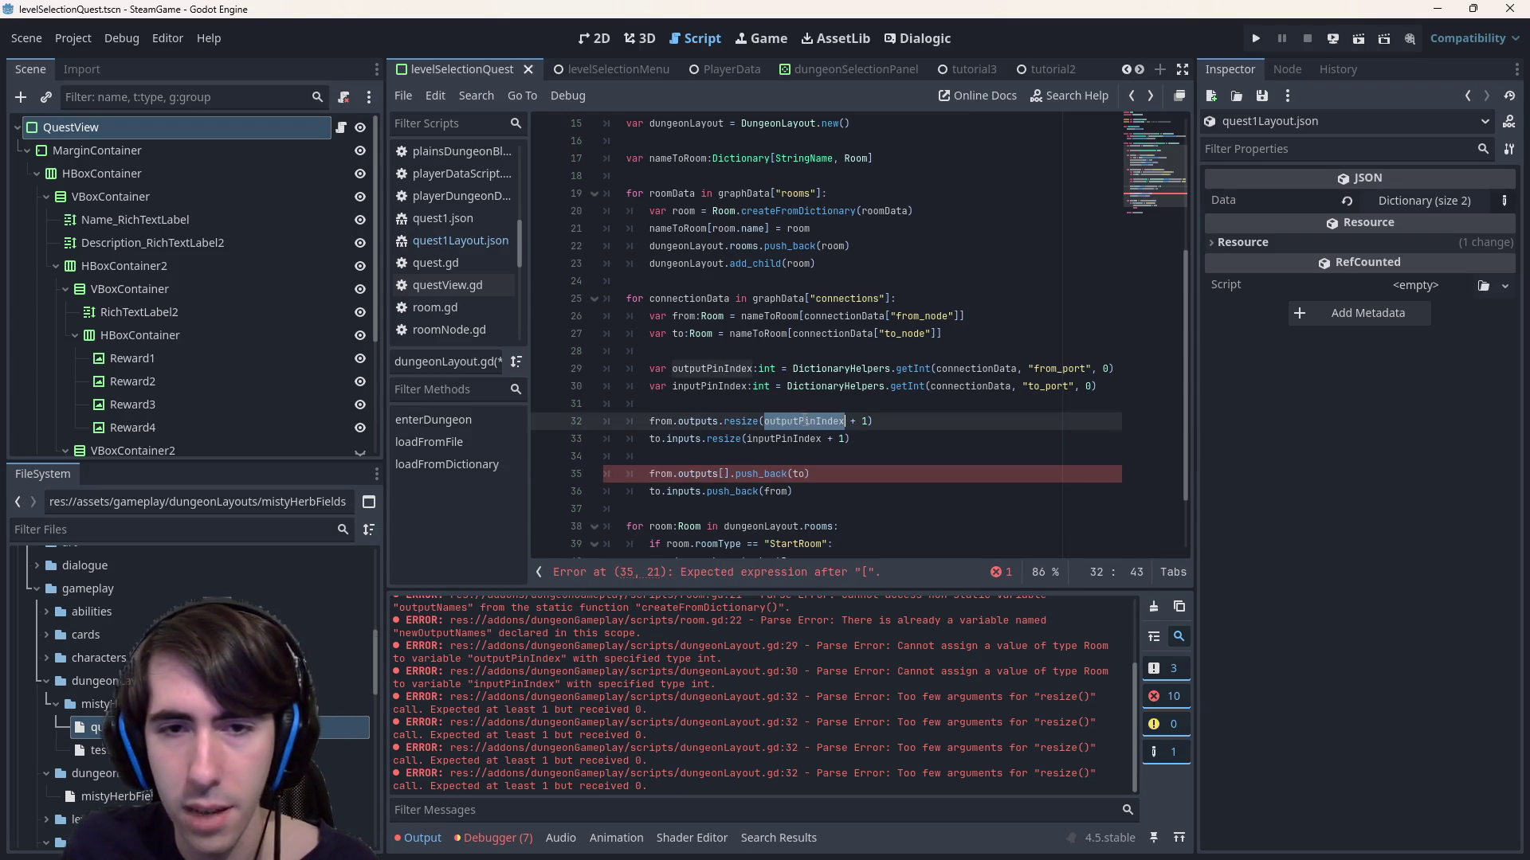
pyautogui.hotkey('ctrl', 'c')
pyautogui.click(724, 474)
pyautogui.hotkey('ctrl', 'v')
pyautogui.hotkey('ctrl', 'shift', 'Right')
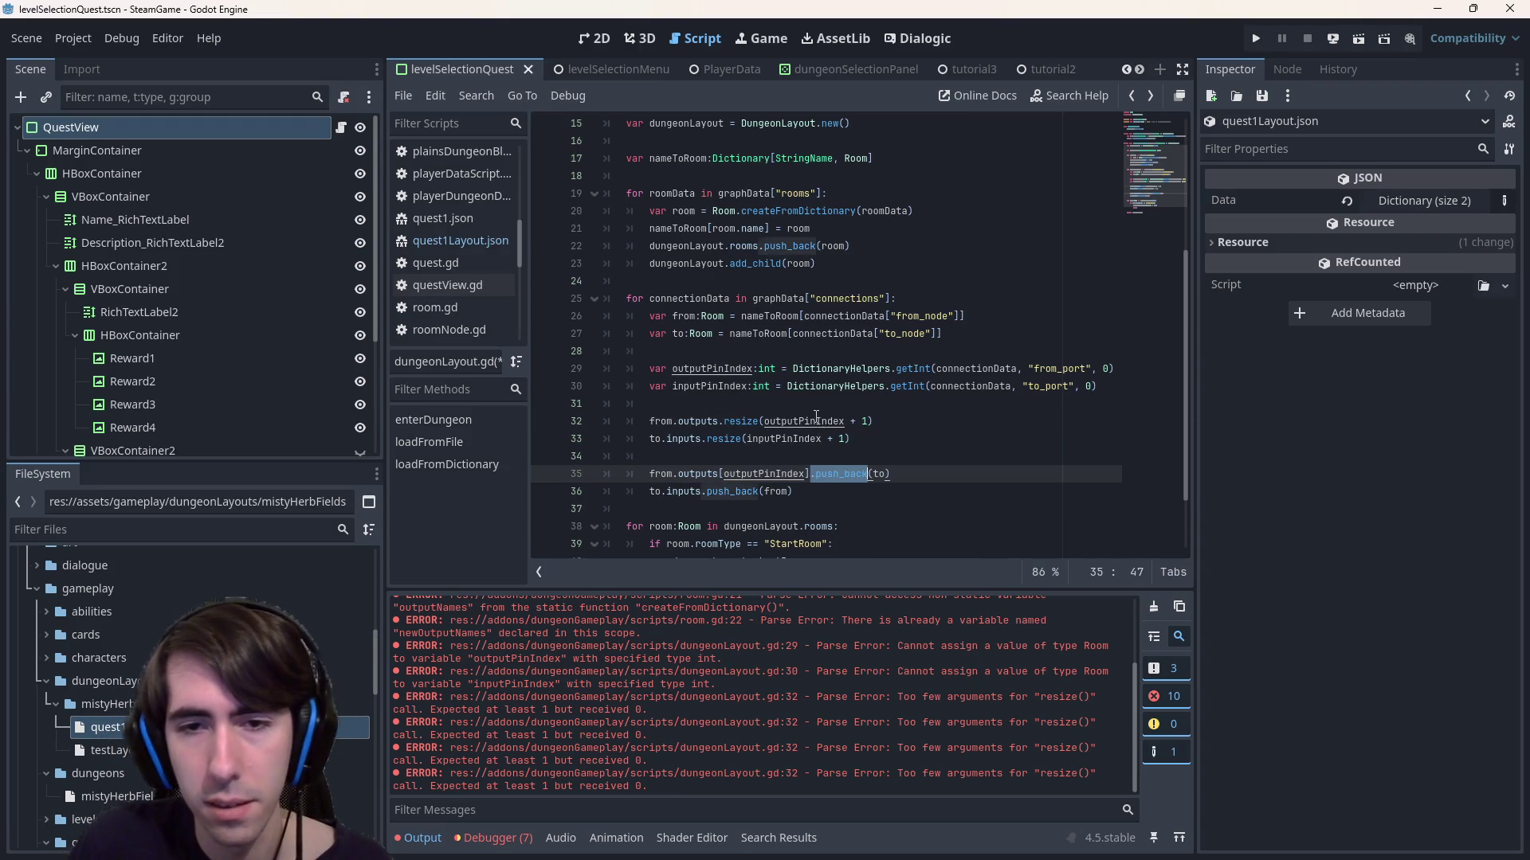
pyautogui.write('=')
pyautogui.press('Delete')
pyautogui.press('End')
pyautogui.press('BackSpace')
# - Group the outputs resize and assignment together, then paste a copy of the assignment below
pyautogui.hotkey('alt', 'Up')
pyautogui.hotkey('alt', 'Up')
pyautogui.press('Down')
pyautogui.hotkey('alt', 'Down')
pyautogui.press('Up')
pyautogui.press('Up')
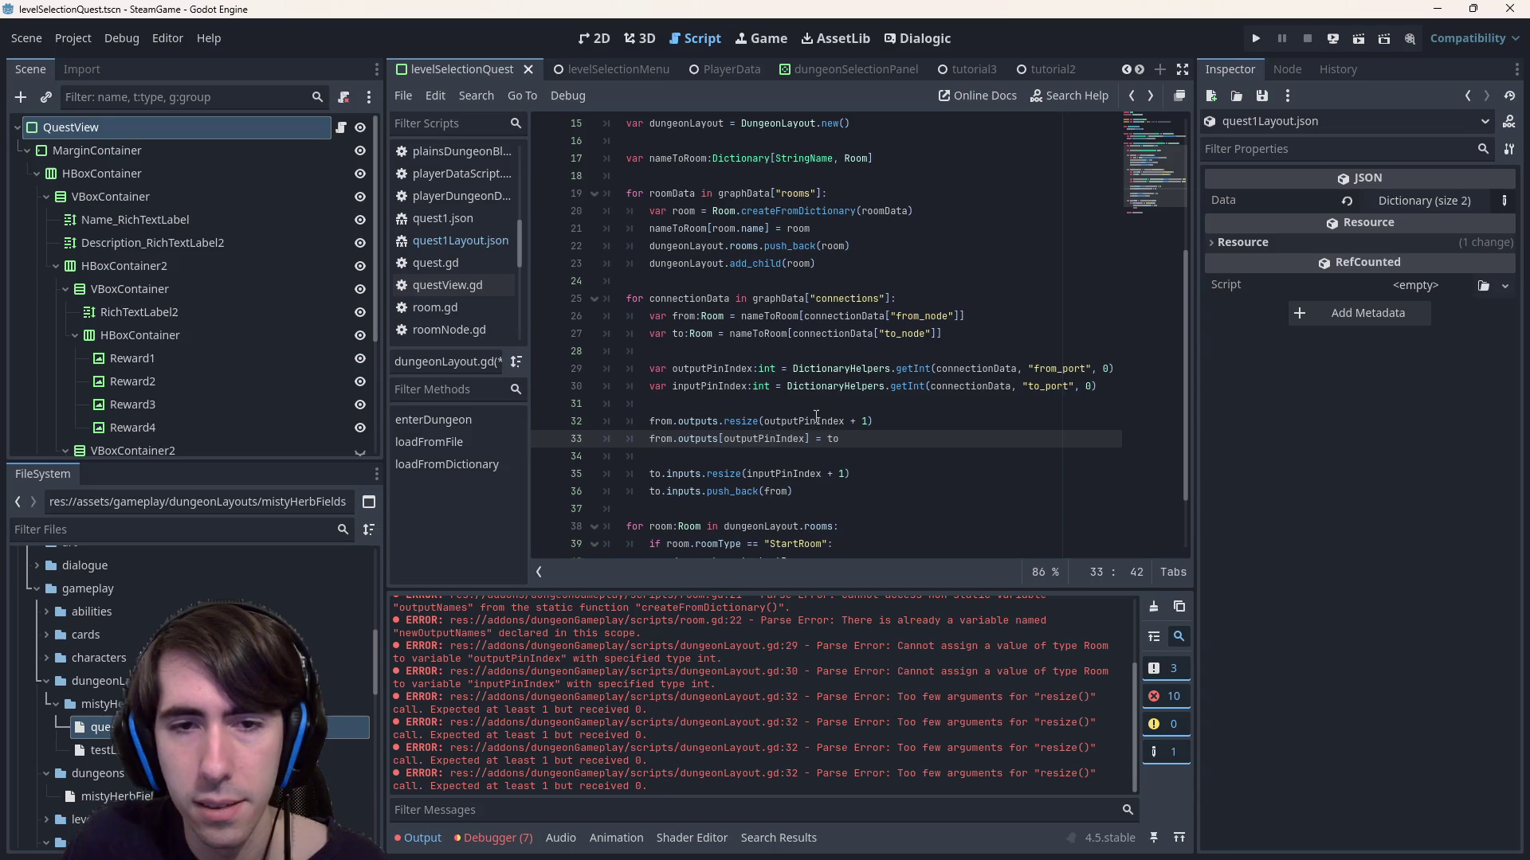
pyautogui.hotkey('ctrl', 'shift', 'Left')
pyautogui.hotkey('ctrl', 'shift', 'Left')
pyautogui.hotkey('ctrl', 'shift', 'Left')
pyautogui.press('Down')
pyautogui.press('Down')
pyautogui.press('Down')
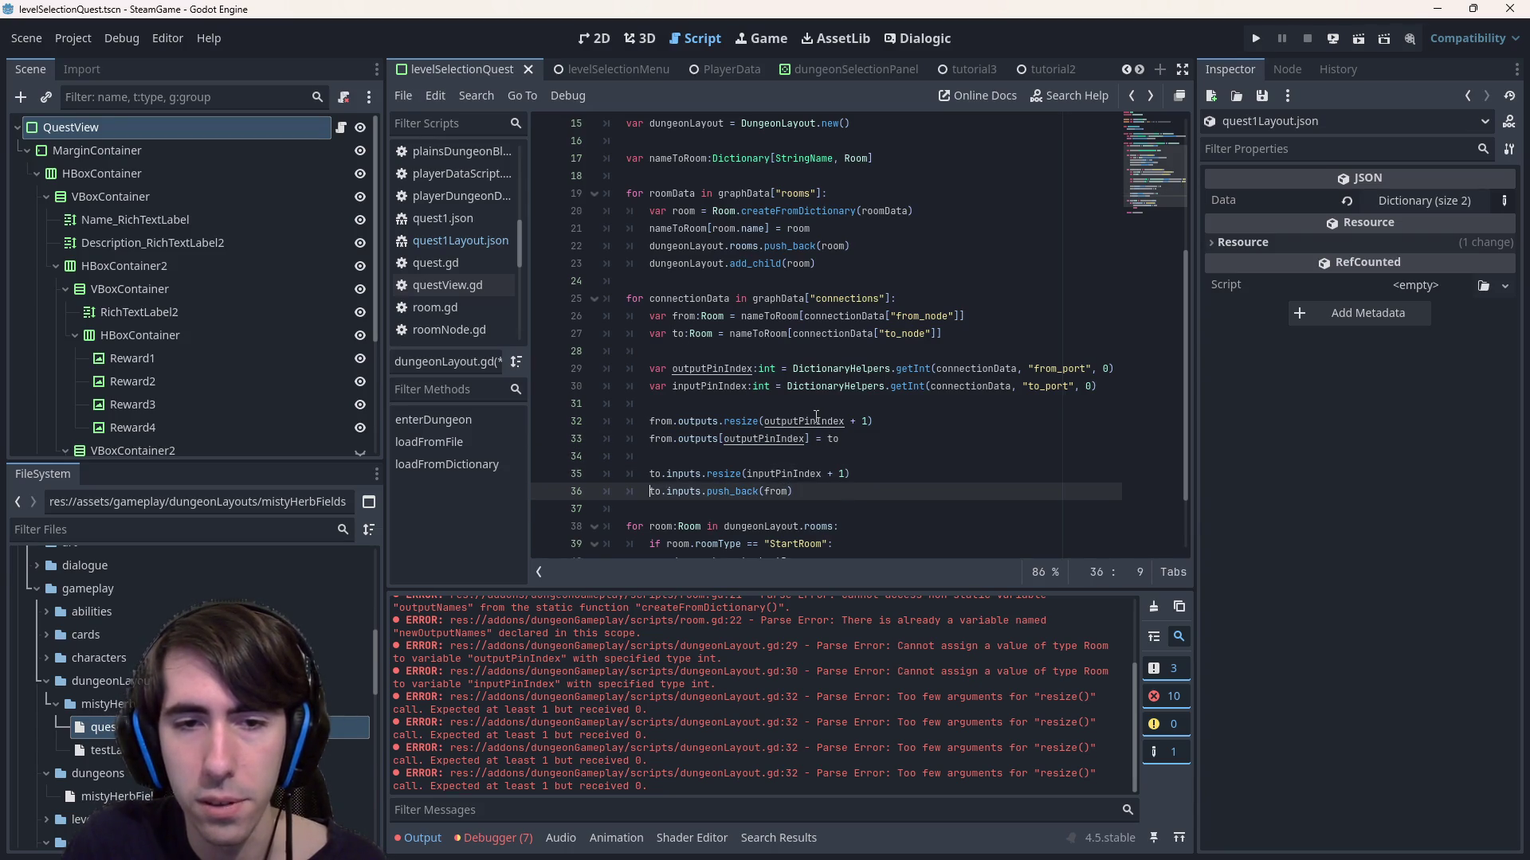
pyautogui.press('Down')
pyautogui.hotkey('ctrl', 'v')
pyautogui.press('Up')
# - Turn the copy into a to.inputs assignment of from and delete the old inputs push_back line
pyautogui.hotkey('ctrl', 'Right')
pyautogui.hotkey('ctrl', 'shift', 'Right')
pyautogui.hotkey('ctrl', 'shift', 'Right')
pyautogui.hotkey('ctrl', 'shift', 'Right')
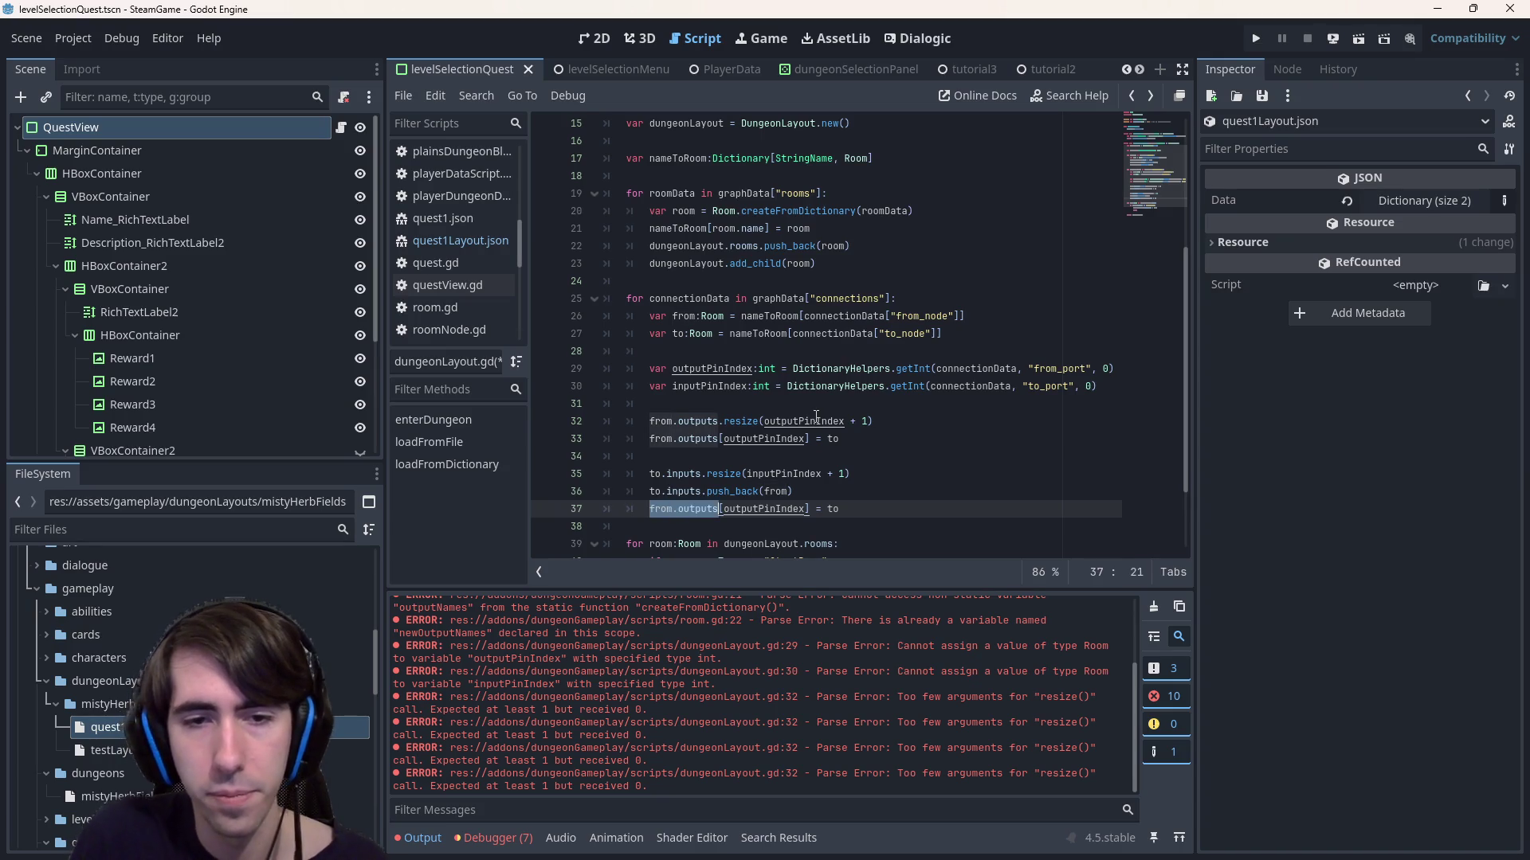
pyautogui.write('to.inputs')
pyautogui.press('Down')
pyautogui.press('Up')
pyautogui.press('End')
pyautogui.press('BackSpace')
pyautogui.press('BackSpace')
pyautogui.write('fr')
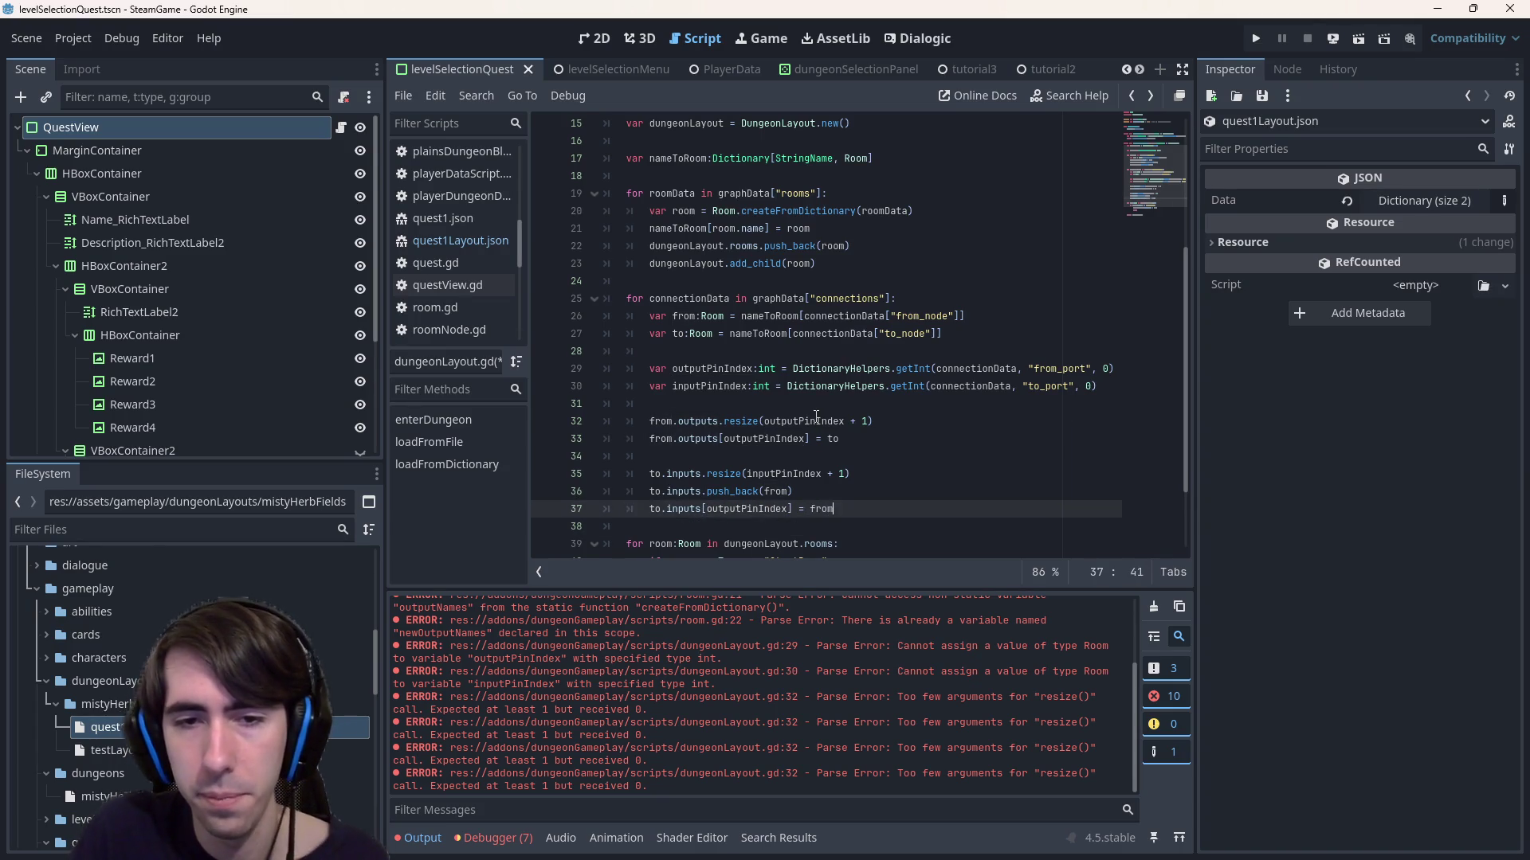
pyautogui.press('Up')
pyautogui.hotkey('ctrl', 'BackSpace')
pyautogui.hotkey('ctrl', 'BackSpace')
pyautogui.hotkey('ctrl', 'BackSpace')
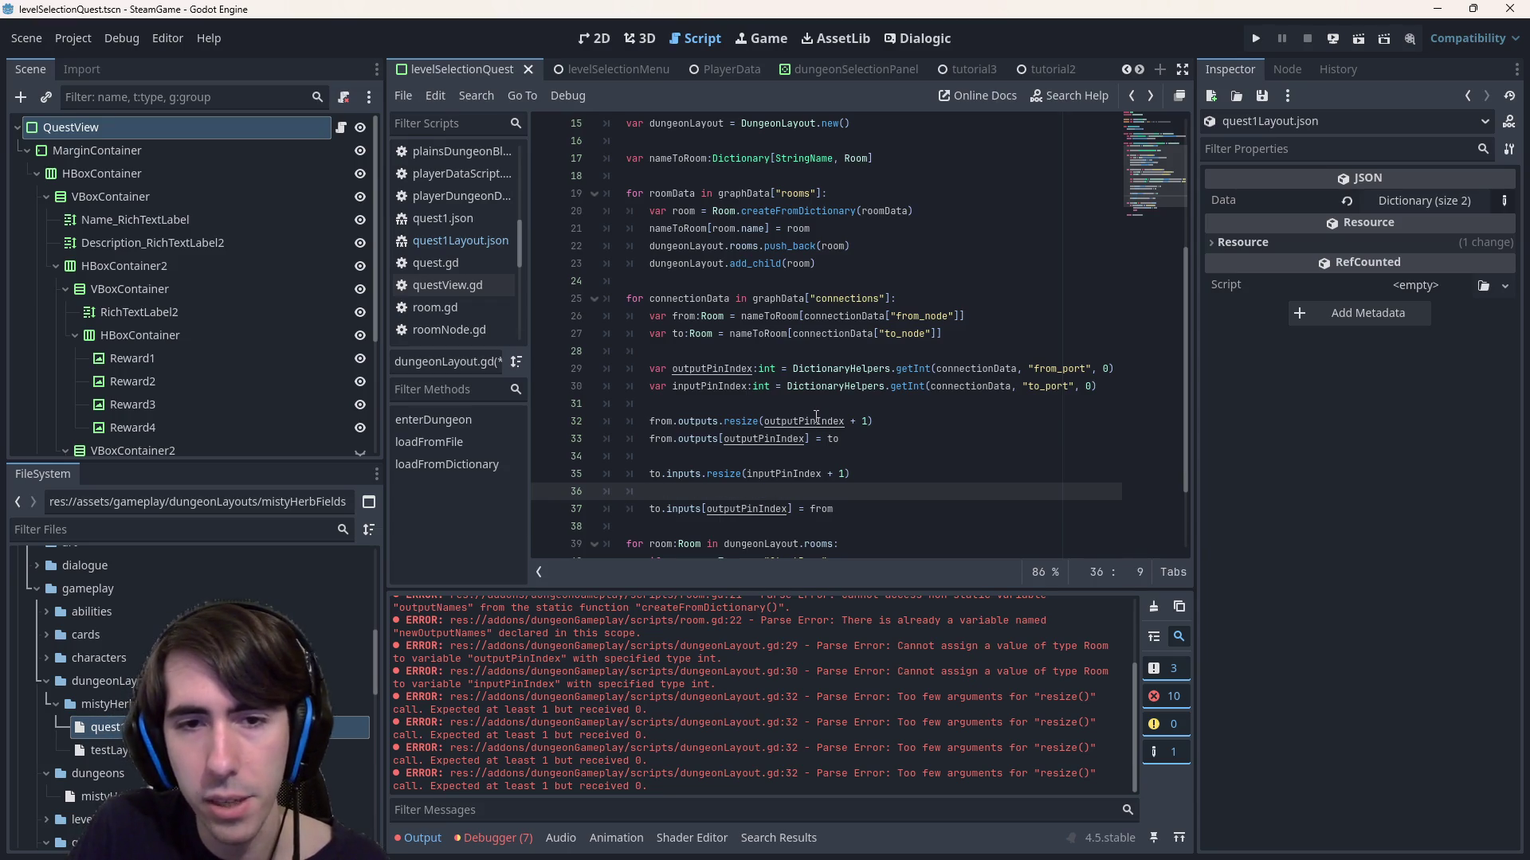
pyautogui.hotkey('ctrl', 'BackSpace')
pyautogui.hotkey('ctrl', 'BackSpace')
# - Correct the to.inputs index to inputPinIndex and save the script
pyautogui.doubleClick(709, 386)
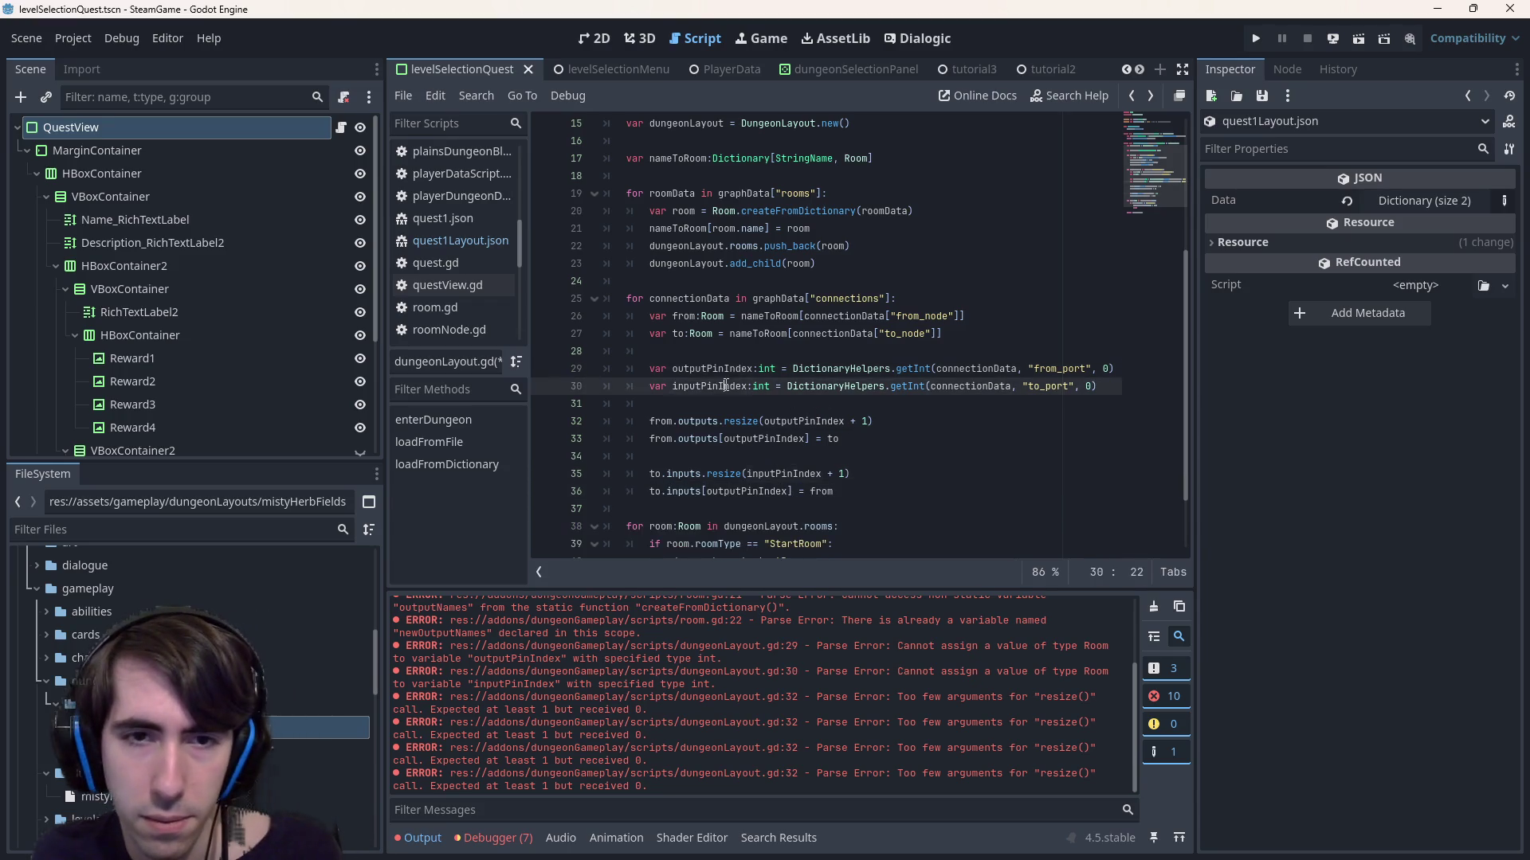
pyautogui.doubleClick(749, 491)
pyautogui.write('inputPinIndex')
pyautogui.hotkey('ctrl', 's')
pyautogui.click(883, 504)
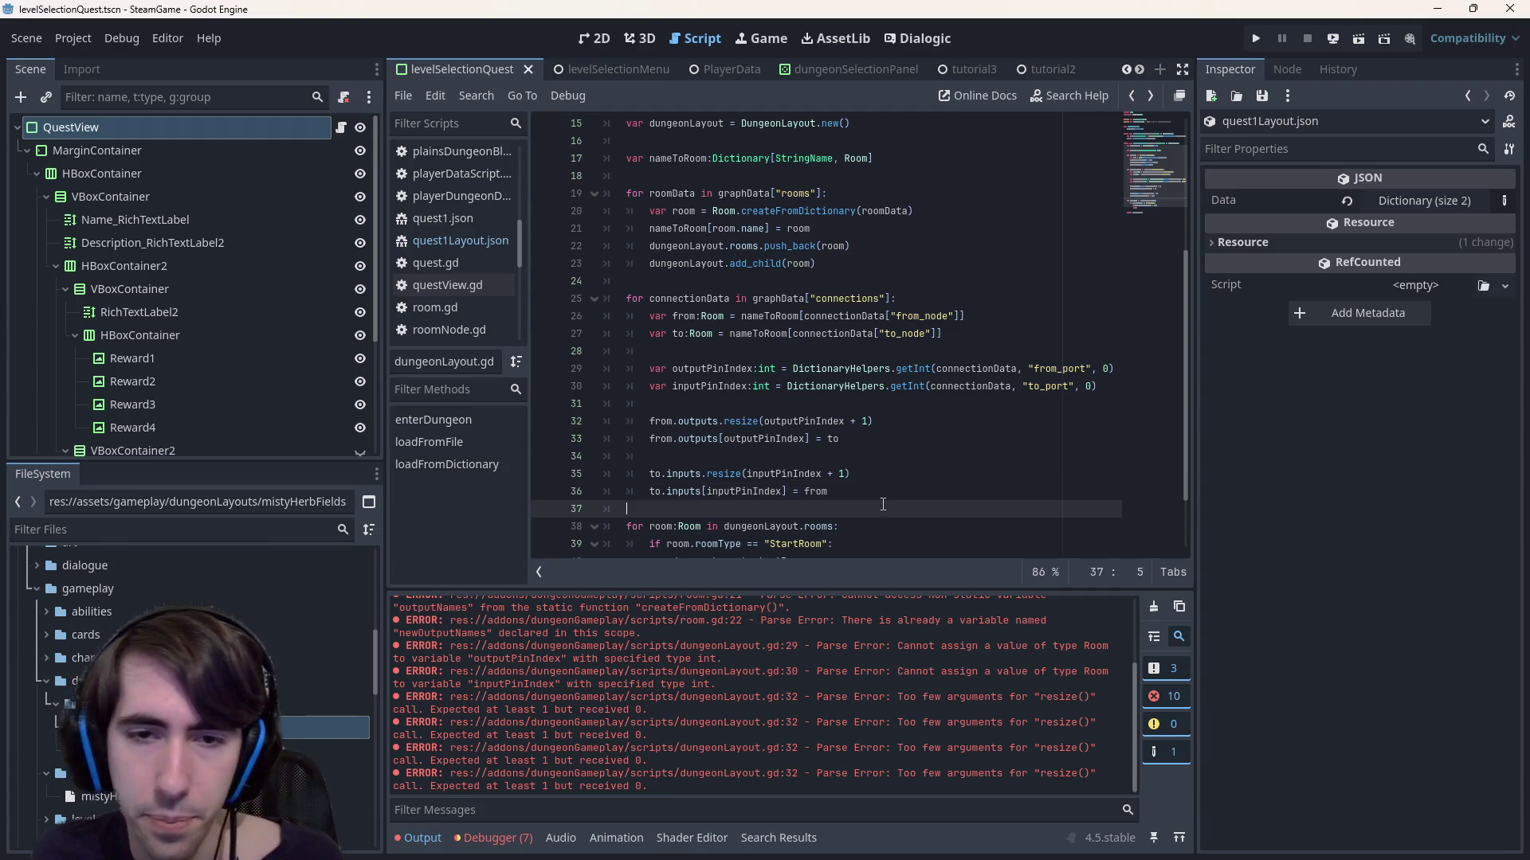
pyautogui.click(870, 492)
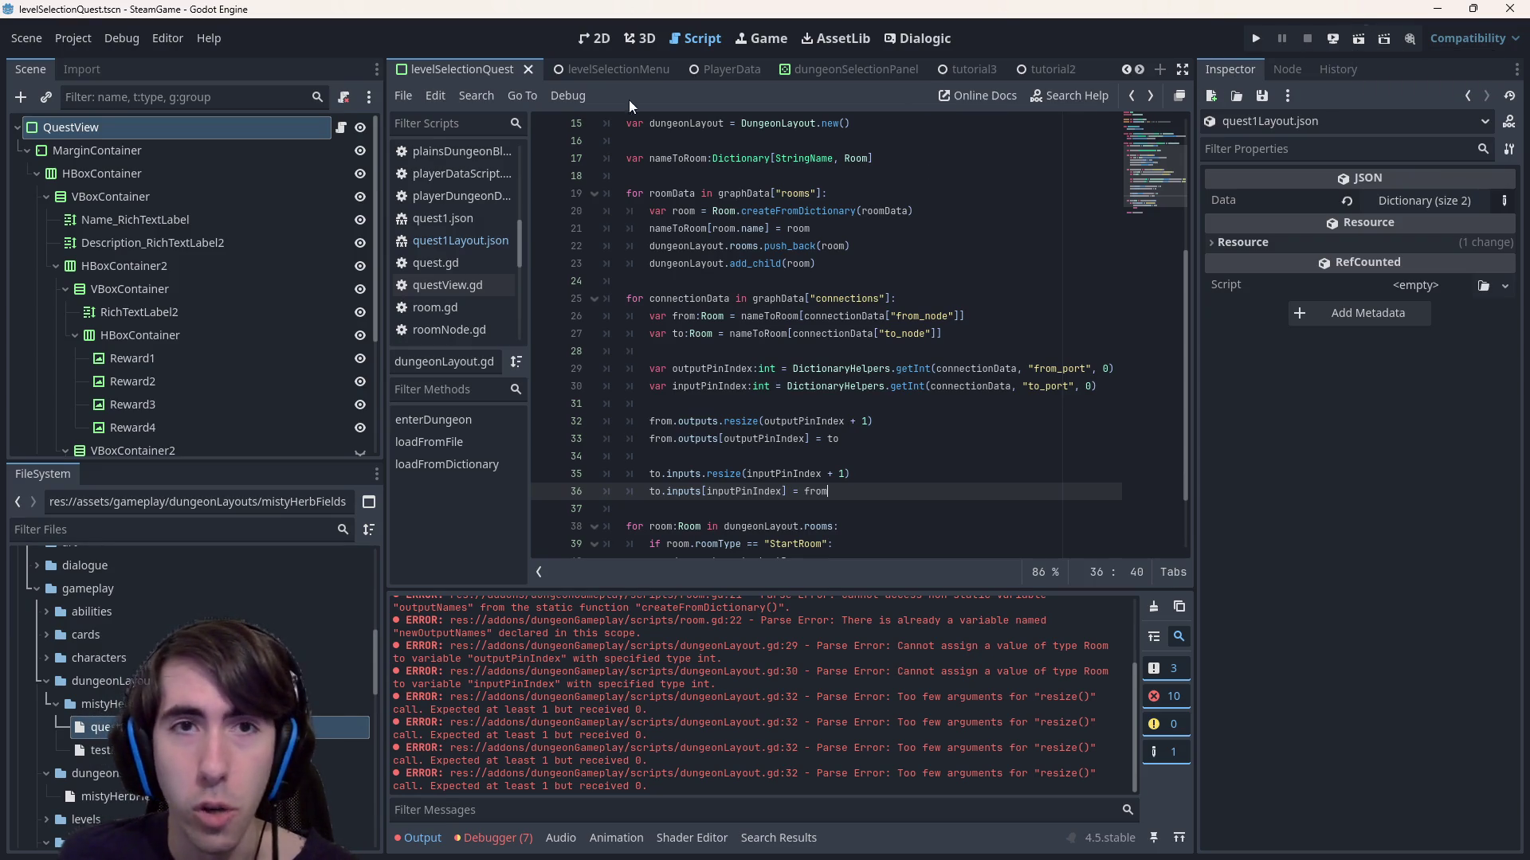
pyautogui.click(588, 70)
# - Run the levelSelectionMenu scene, start the Scouting quest and choose 'The one with ruts'
pyautogui.click(505, 71)
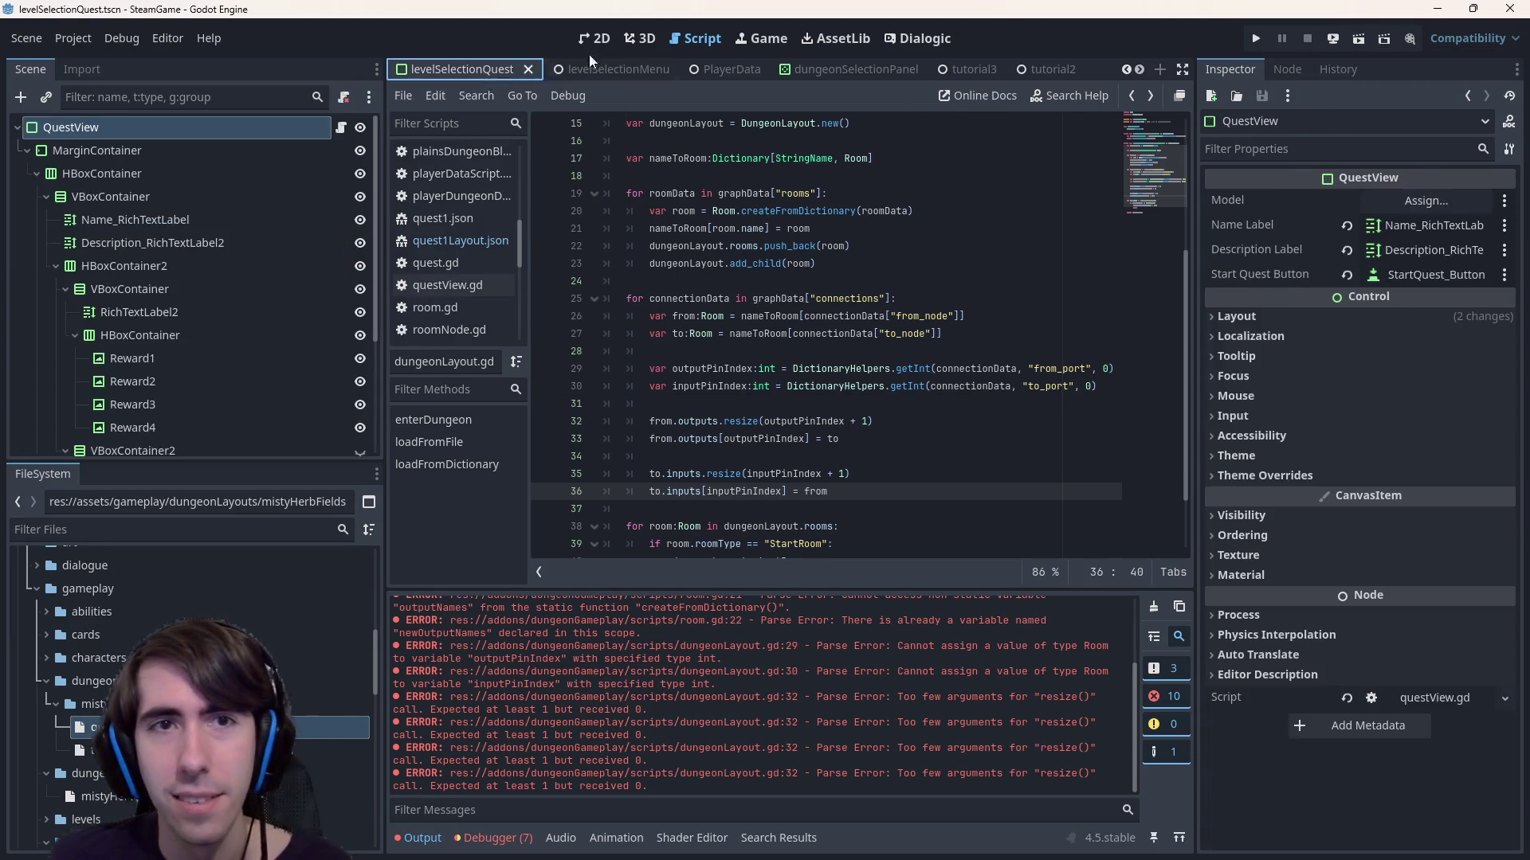
pyautogui.click(596, 41)
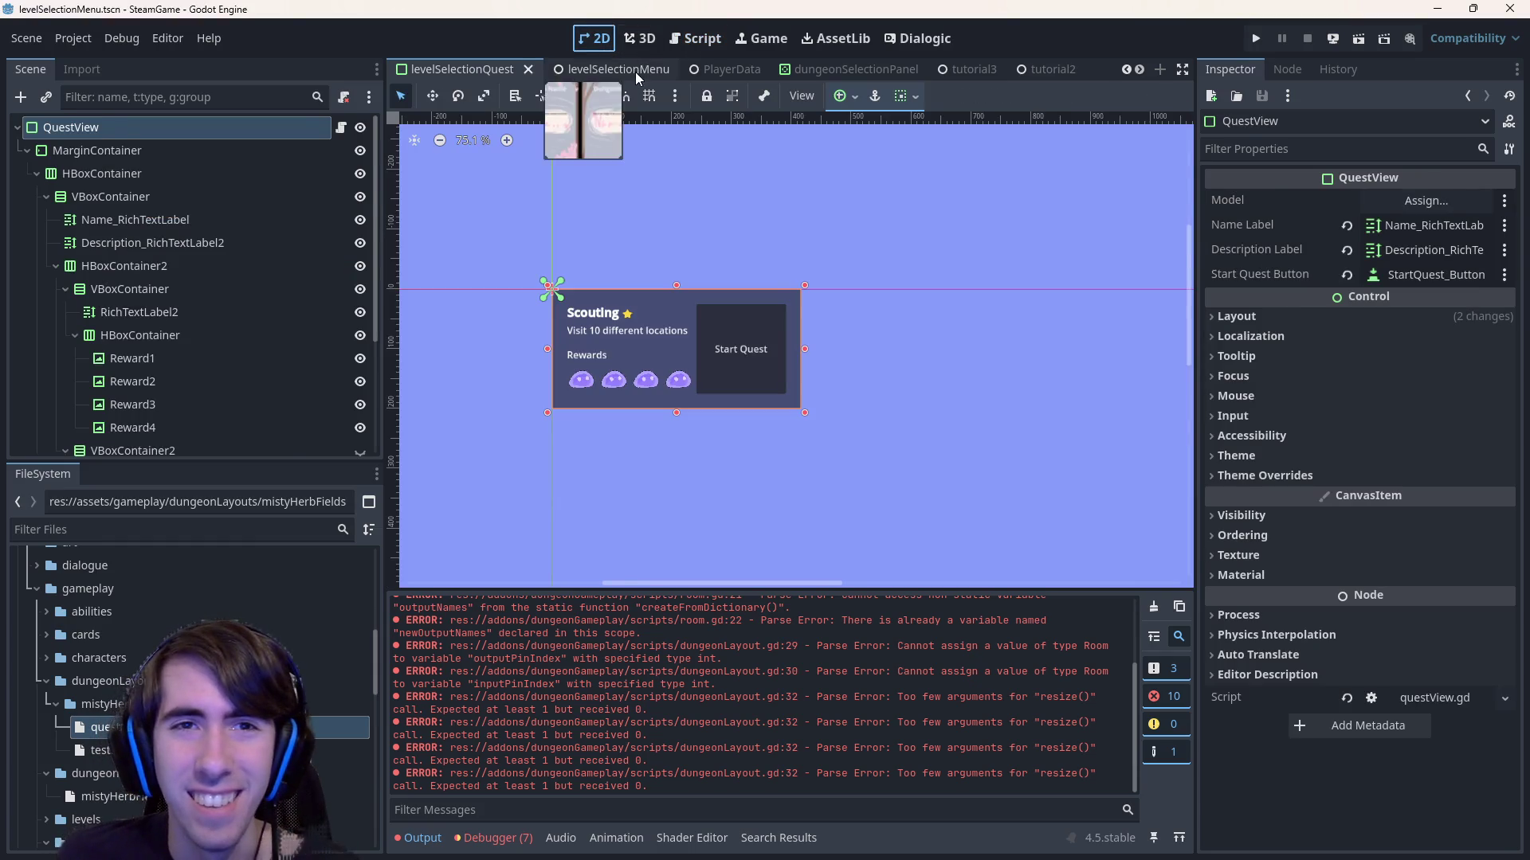
pyautogui.click(634, 72)
pyautogui.click(1359, 43)
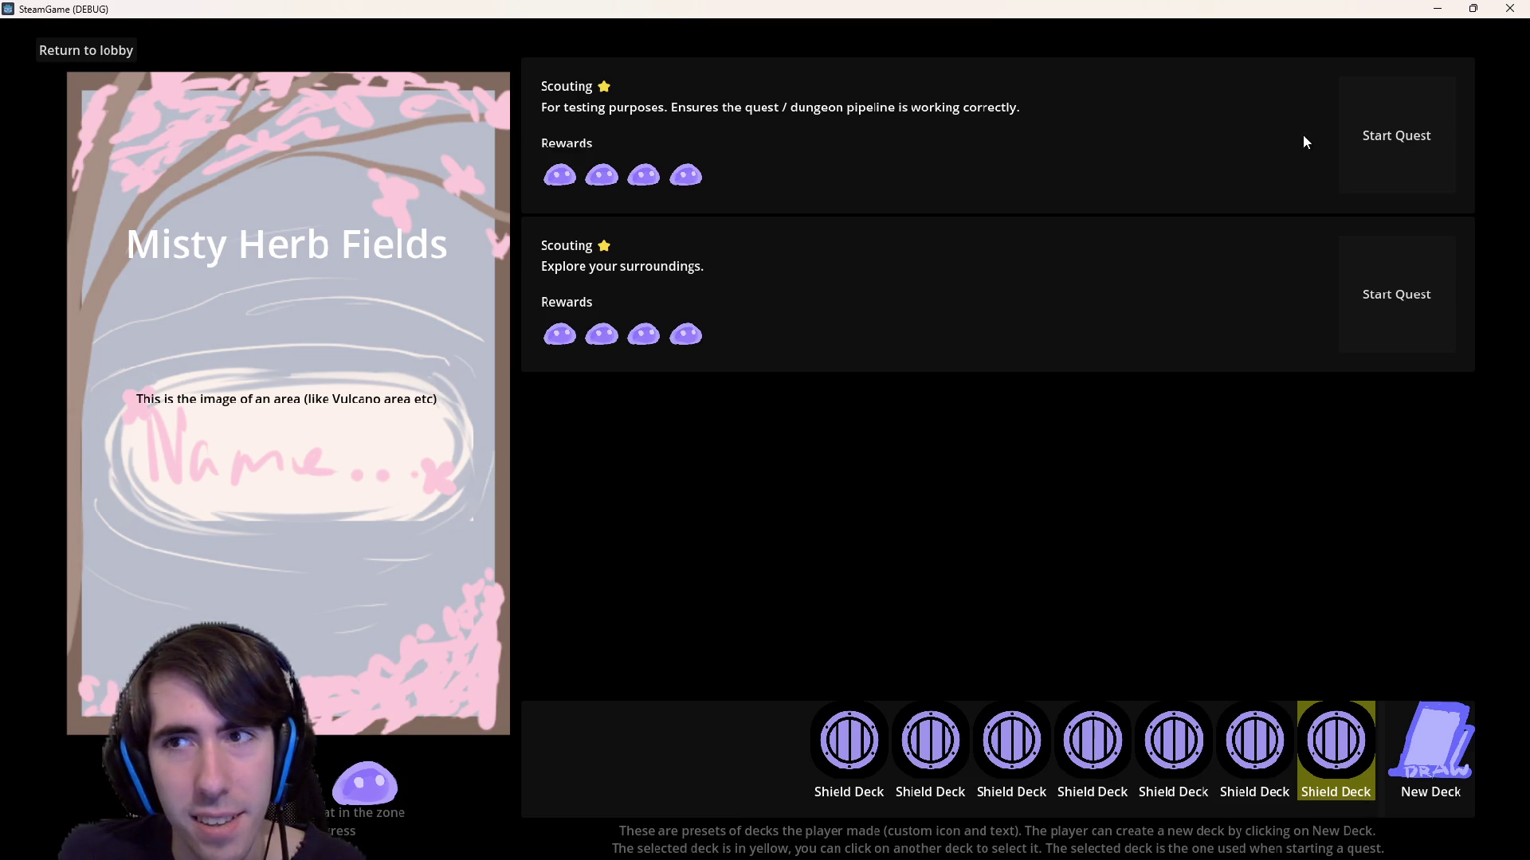
pyautogui.click(1369, 128)
pyautogui.click(930, 539)
pyautogui.click(884, 556)
pyautogui.click(826, 461)
pyautogui.moveTo(637, 8); pyautogui.dragTo(1466, 220)
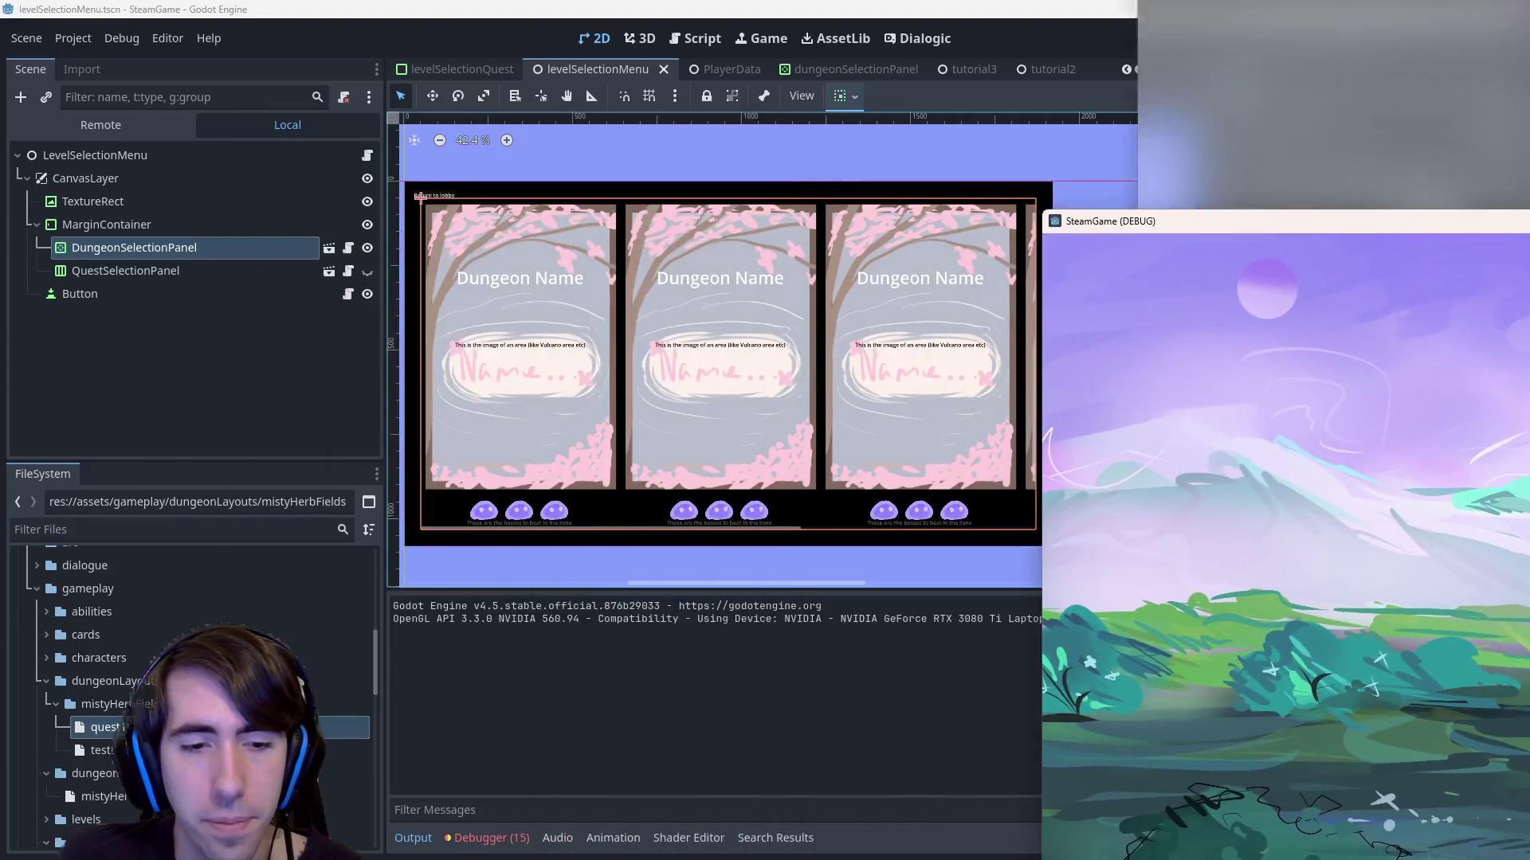
# - Inspect the getInt errors about from_port and to_port in the debugger's Errors list
pyautogui.click(913, 599)
pyautogui.click(488, 838)
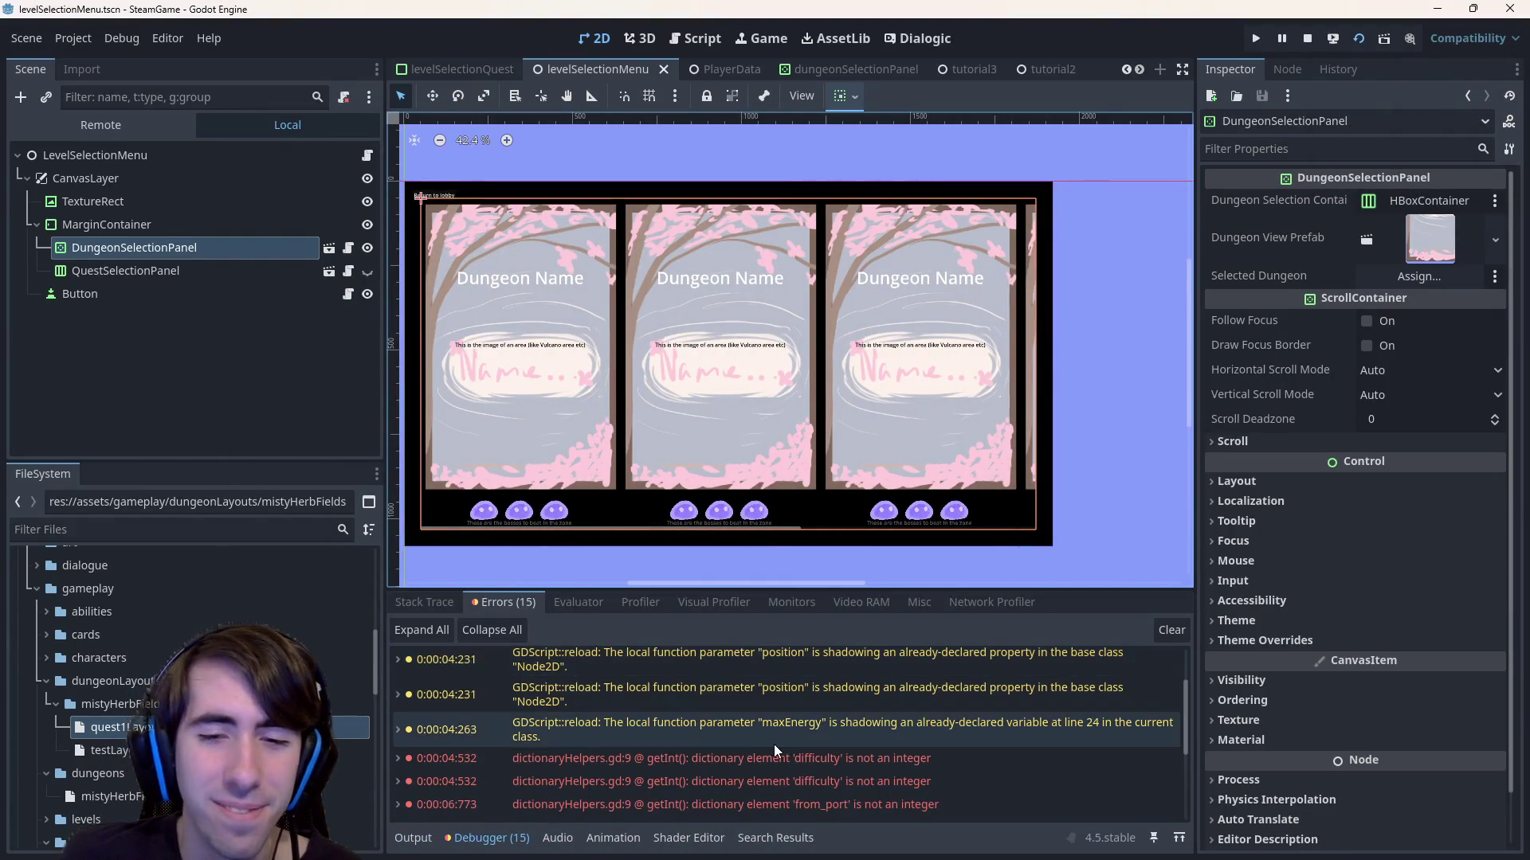
pyautogui.scroll(-5, 773, 744)
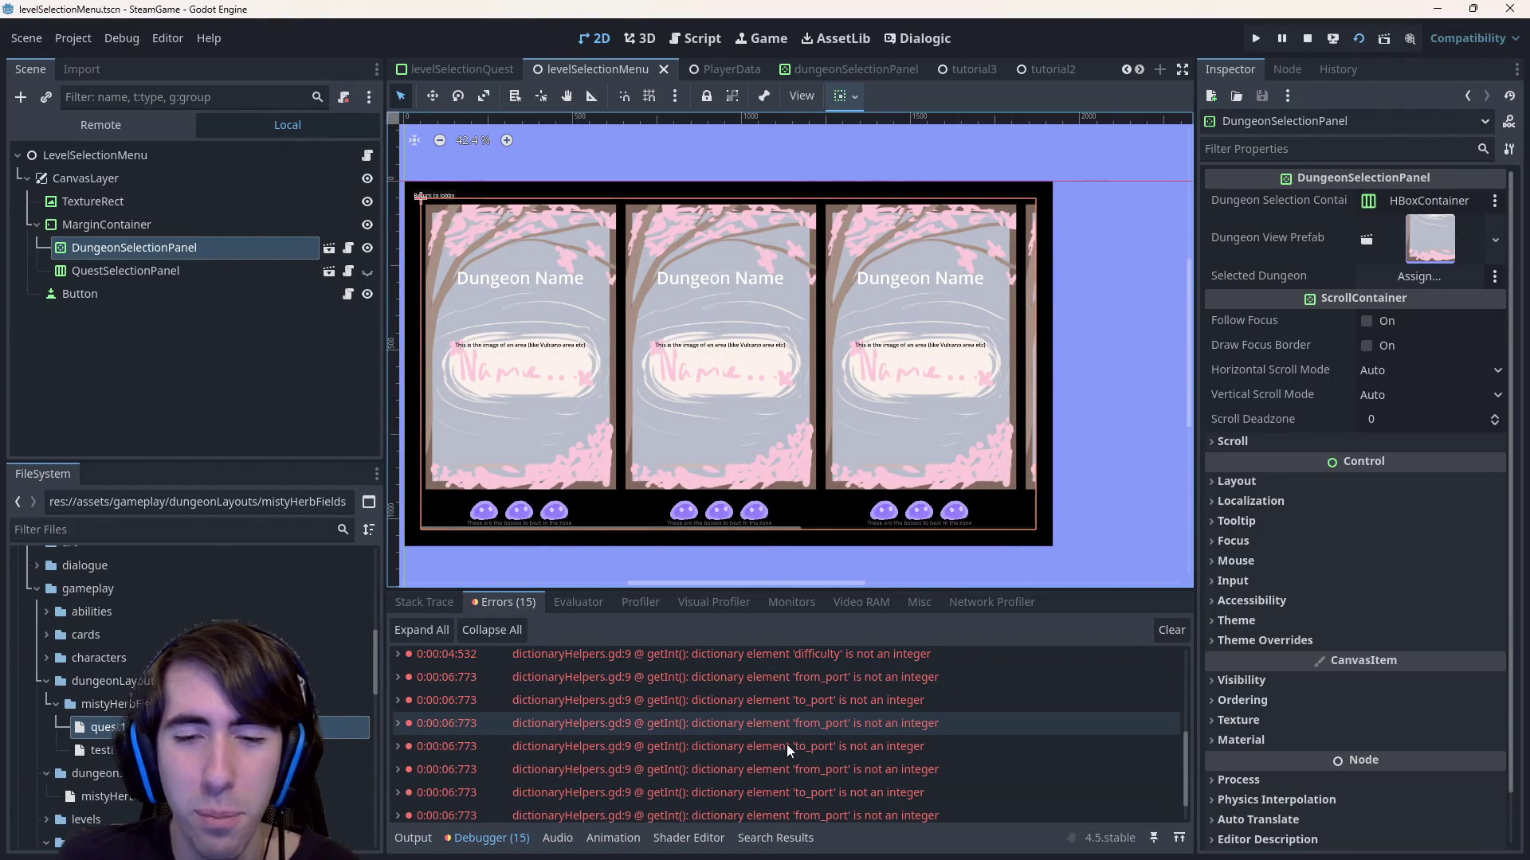
pyautogui.scroll(-1, 786, 744)
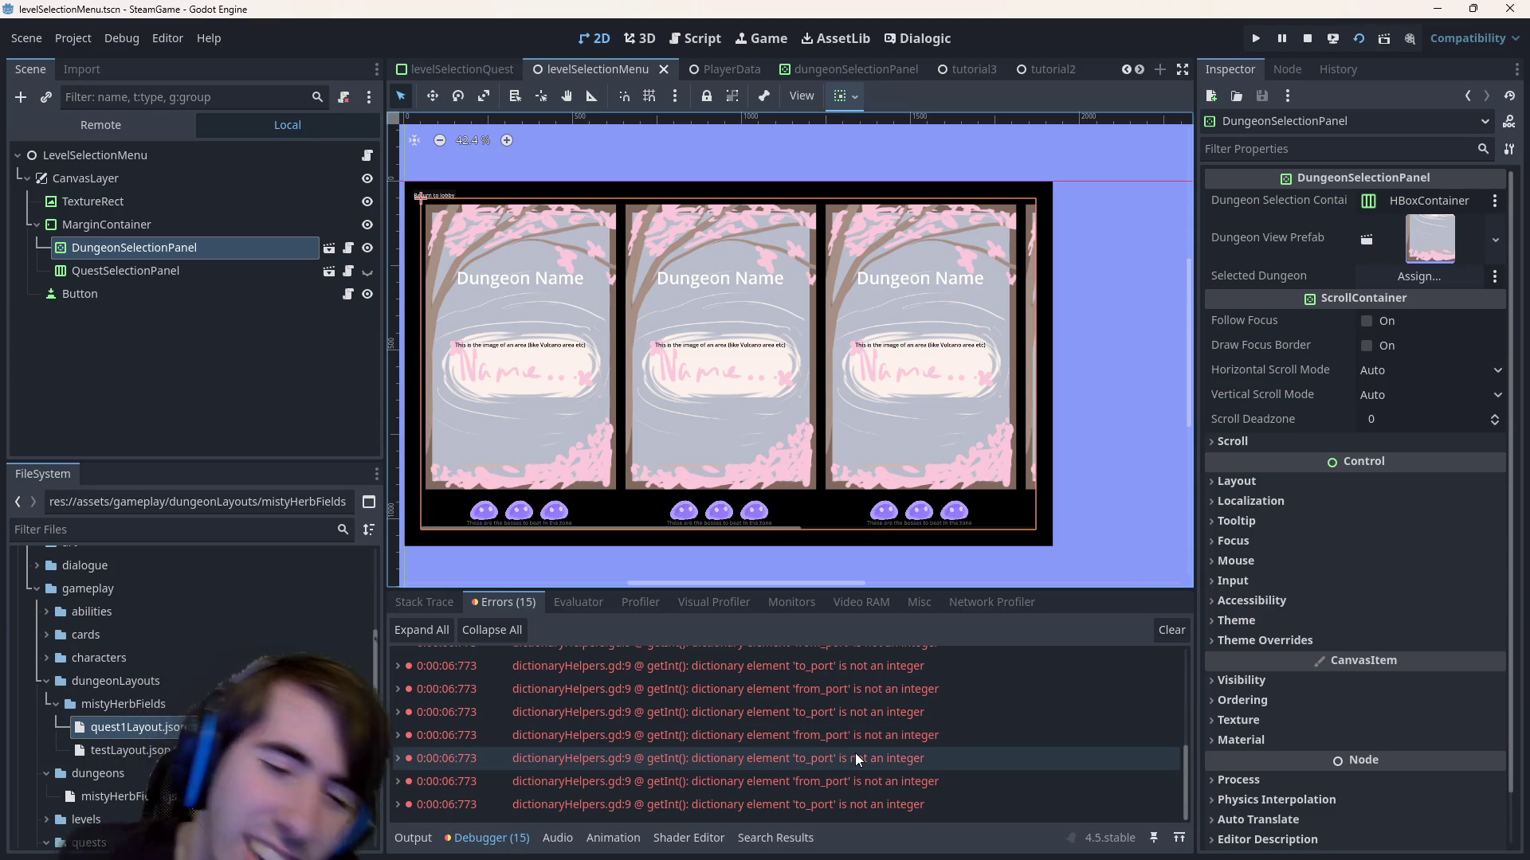
pyautogui.moveTo(854, 753)
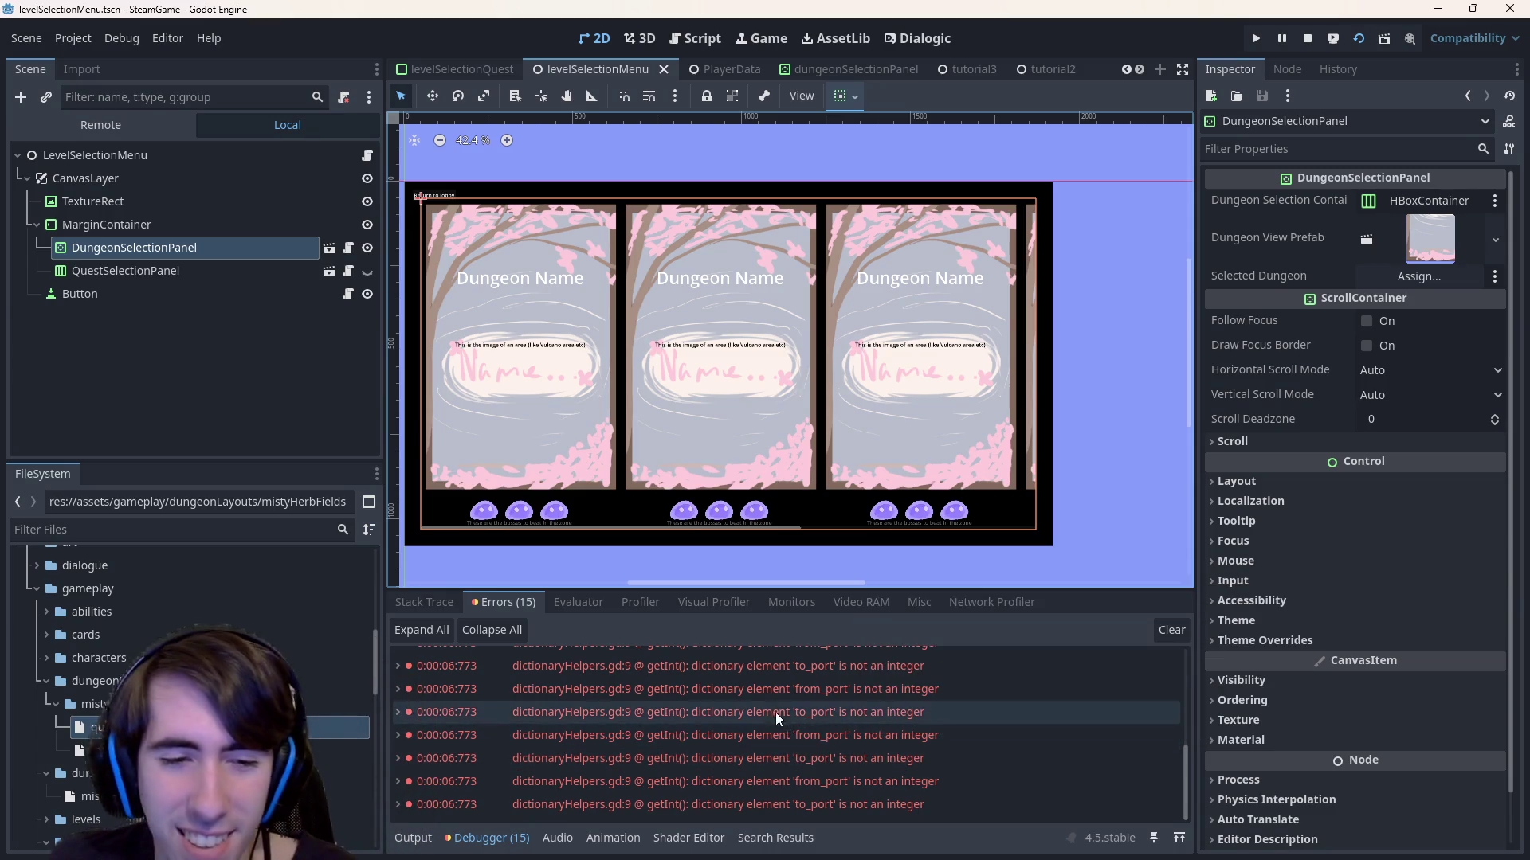
pyautogui.moveTo(773, 700)
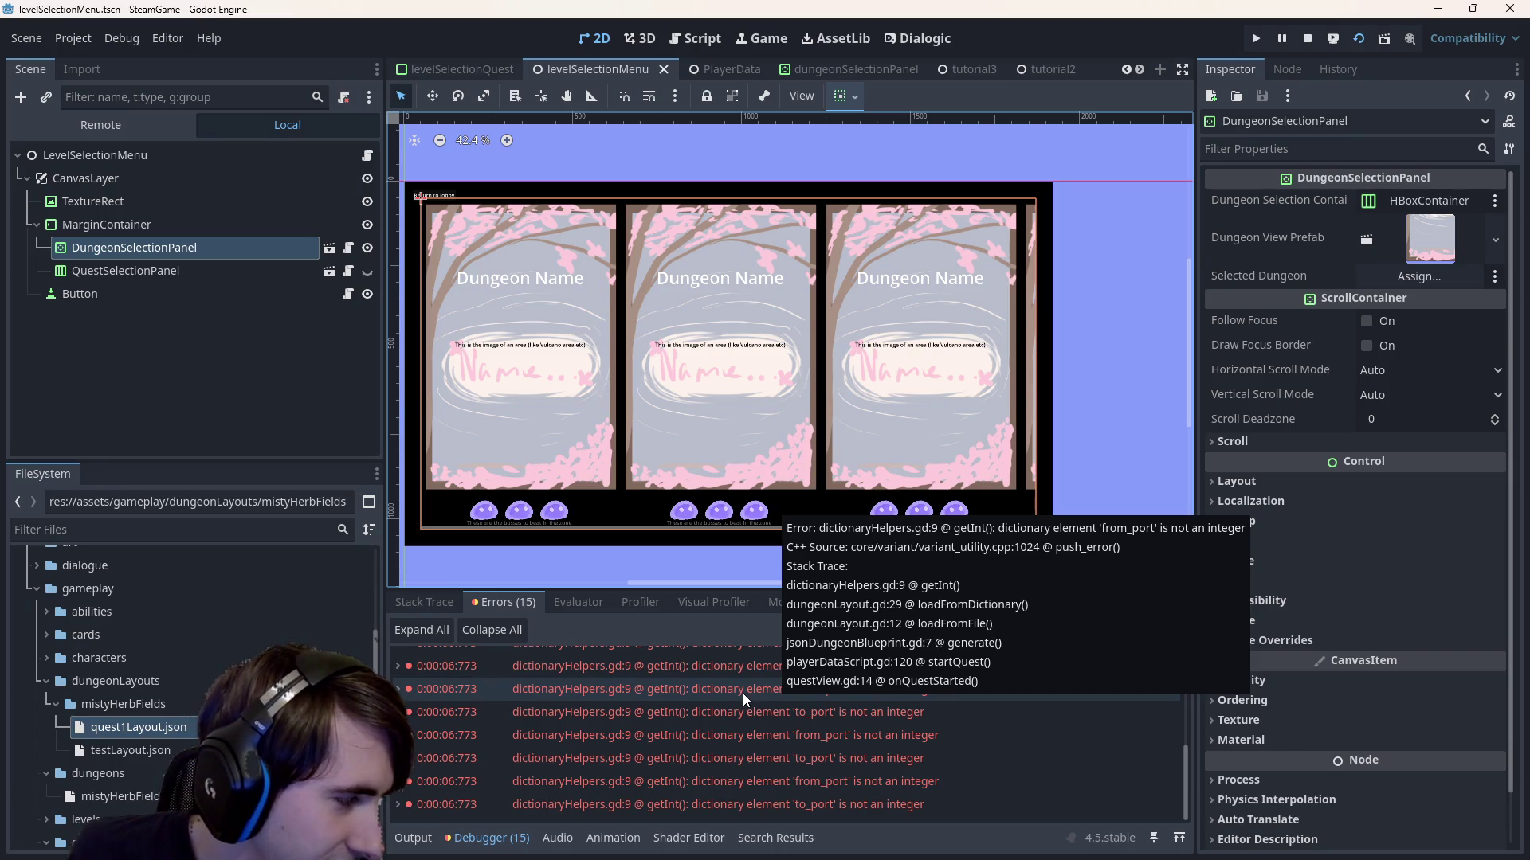
# - Rerun the game with F5 into the battle scene twice, closing it each time
pyautogui.press('F5')
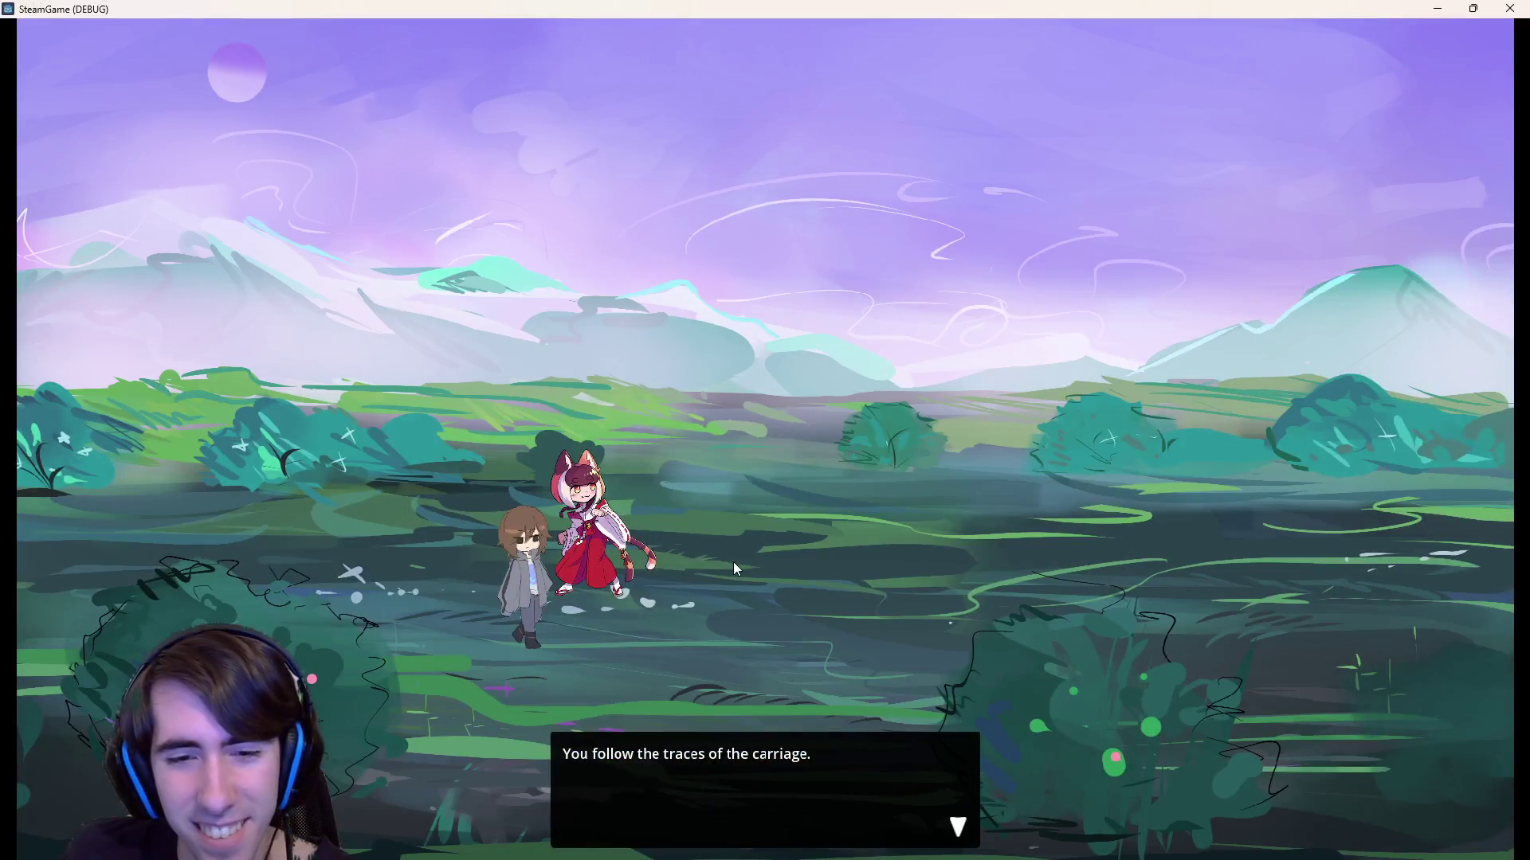
pyautogui.click(802, 499)
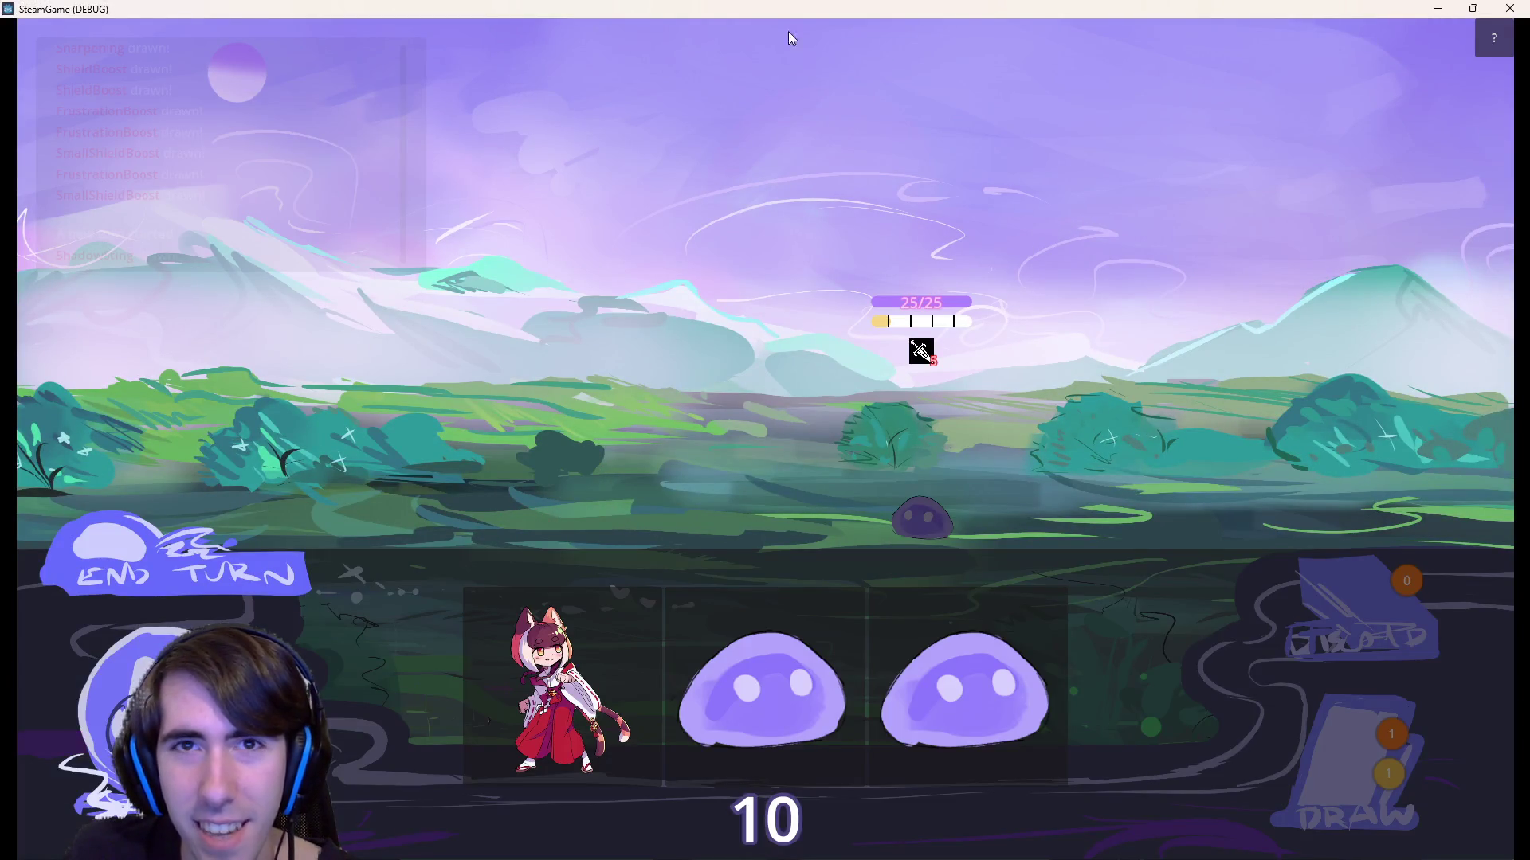
pyautogui.press('F8')
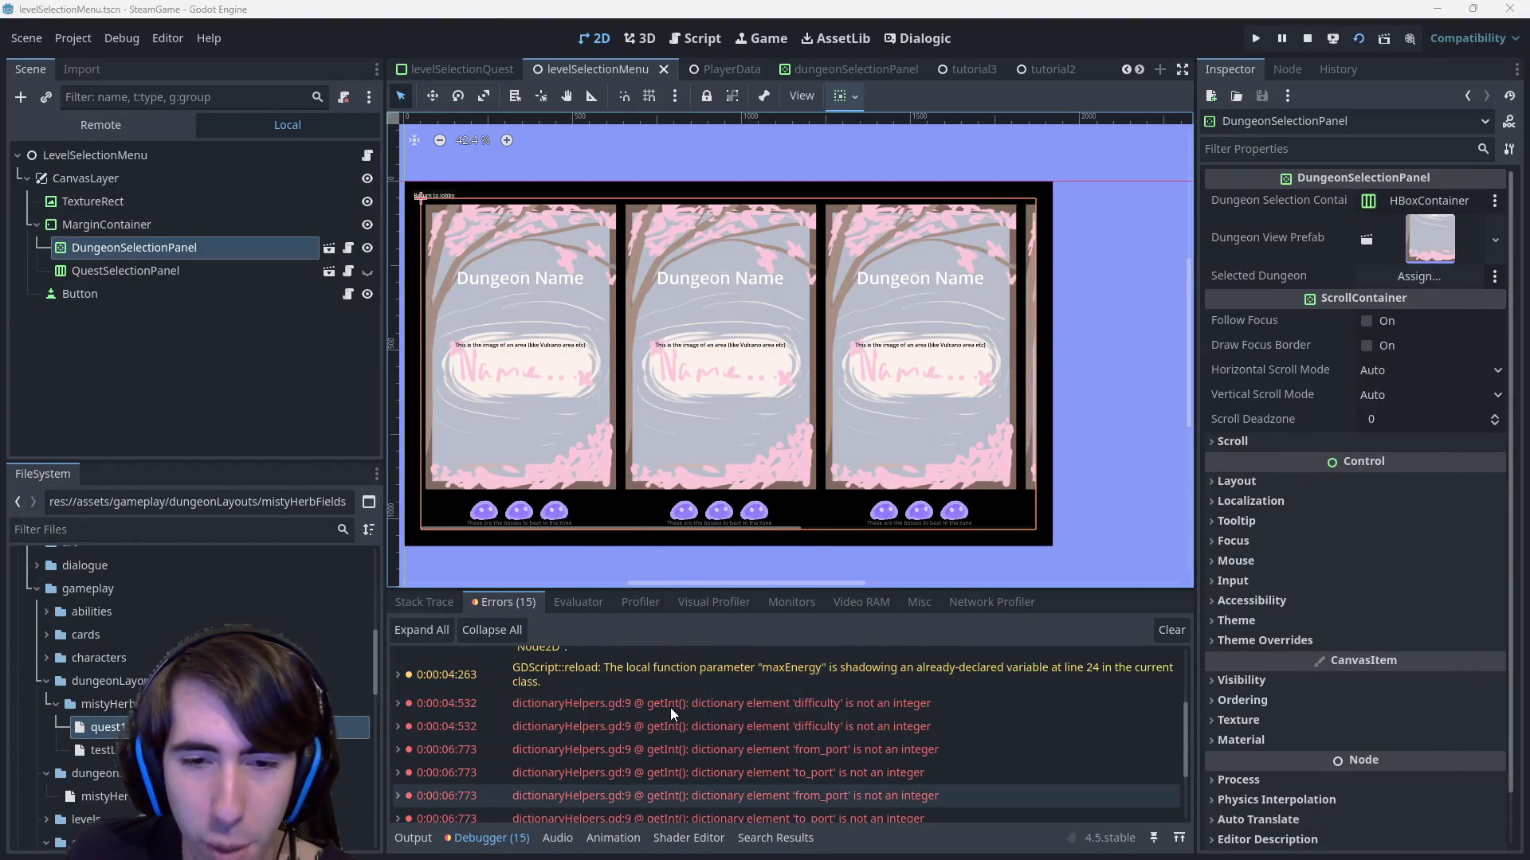
pyautogui.scroll(3, 671, 707)
pyautogui.scroll(-10, 720, 752)
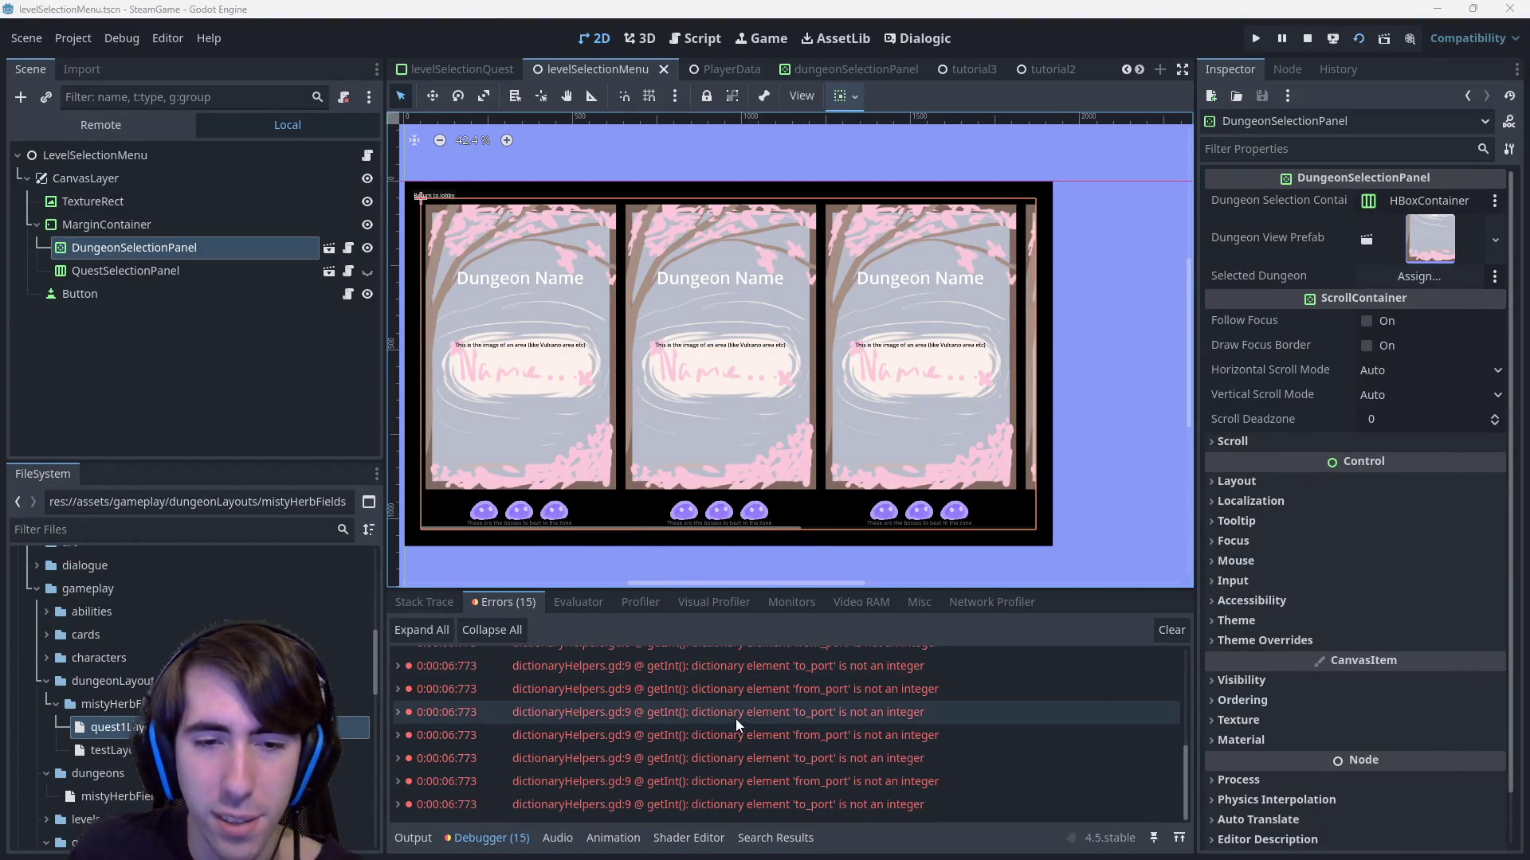
pyautogui.press('F5')
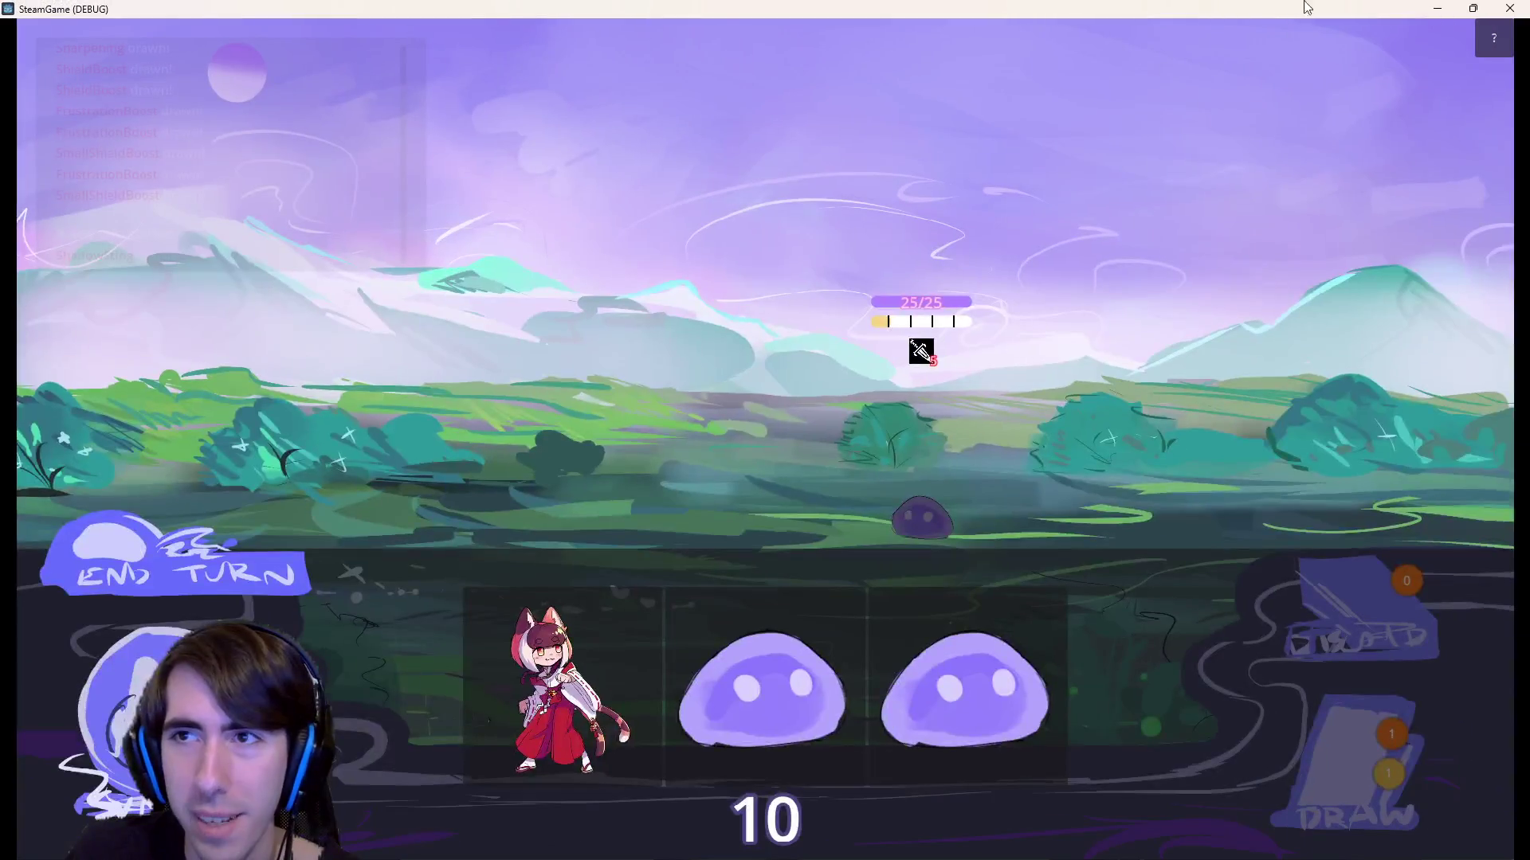
pyautogui.click(1510, 8)
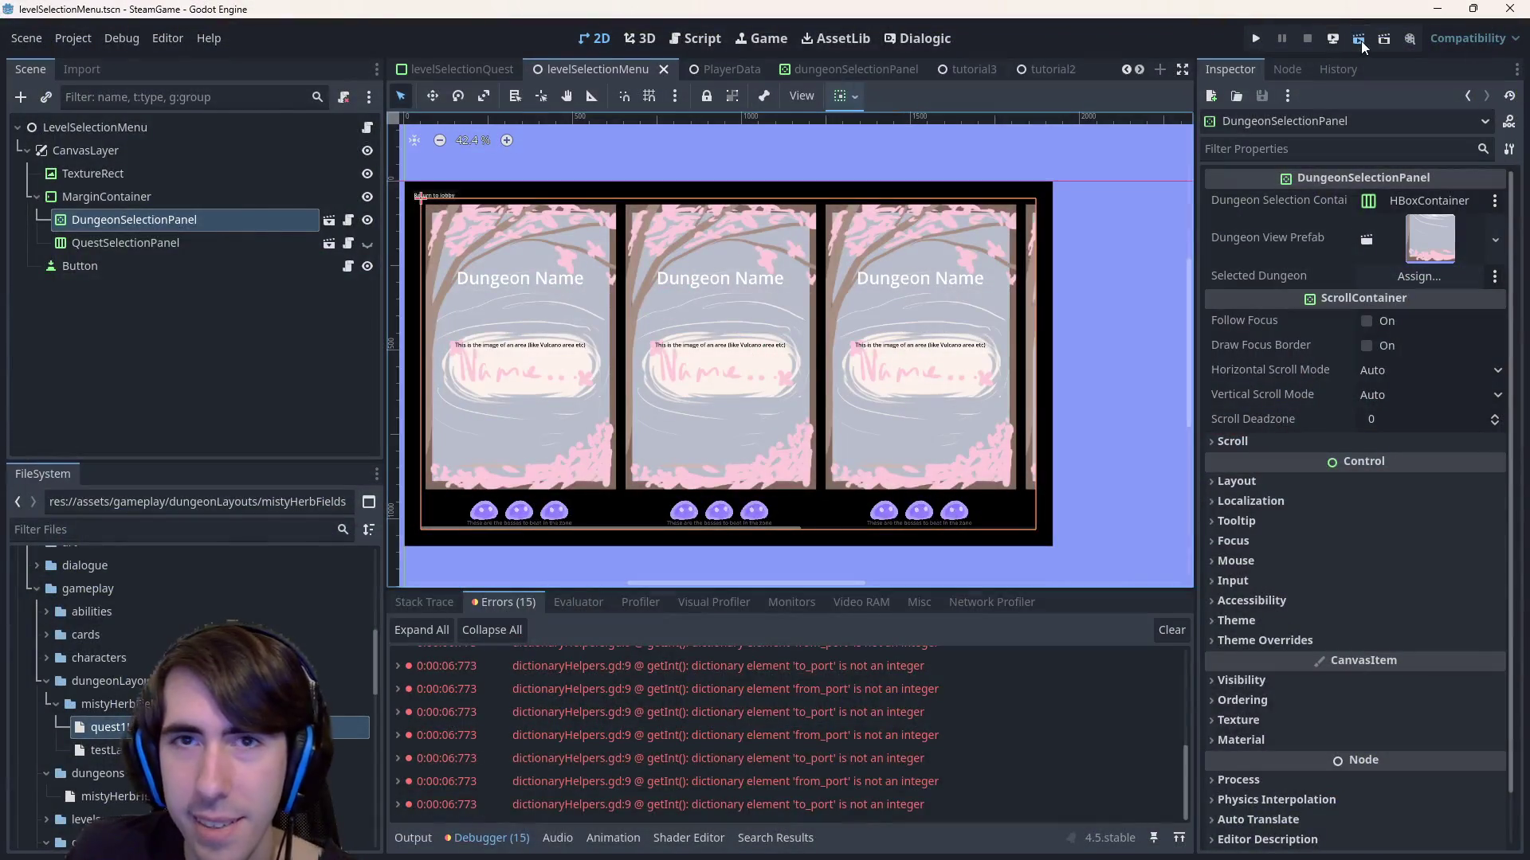
# - Replay the Misty Herb Fields Scouting quest through the path dialogue
pyautogui.click(1360, 42)
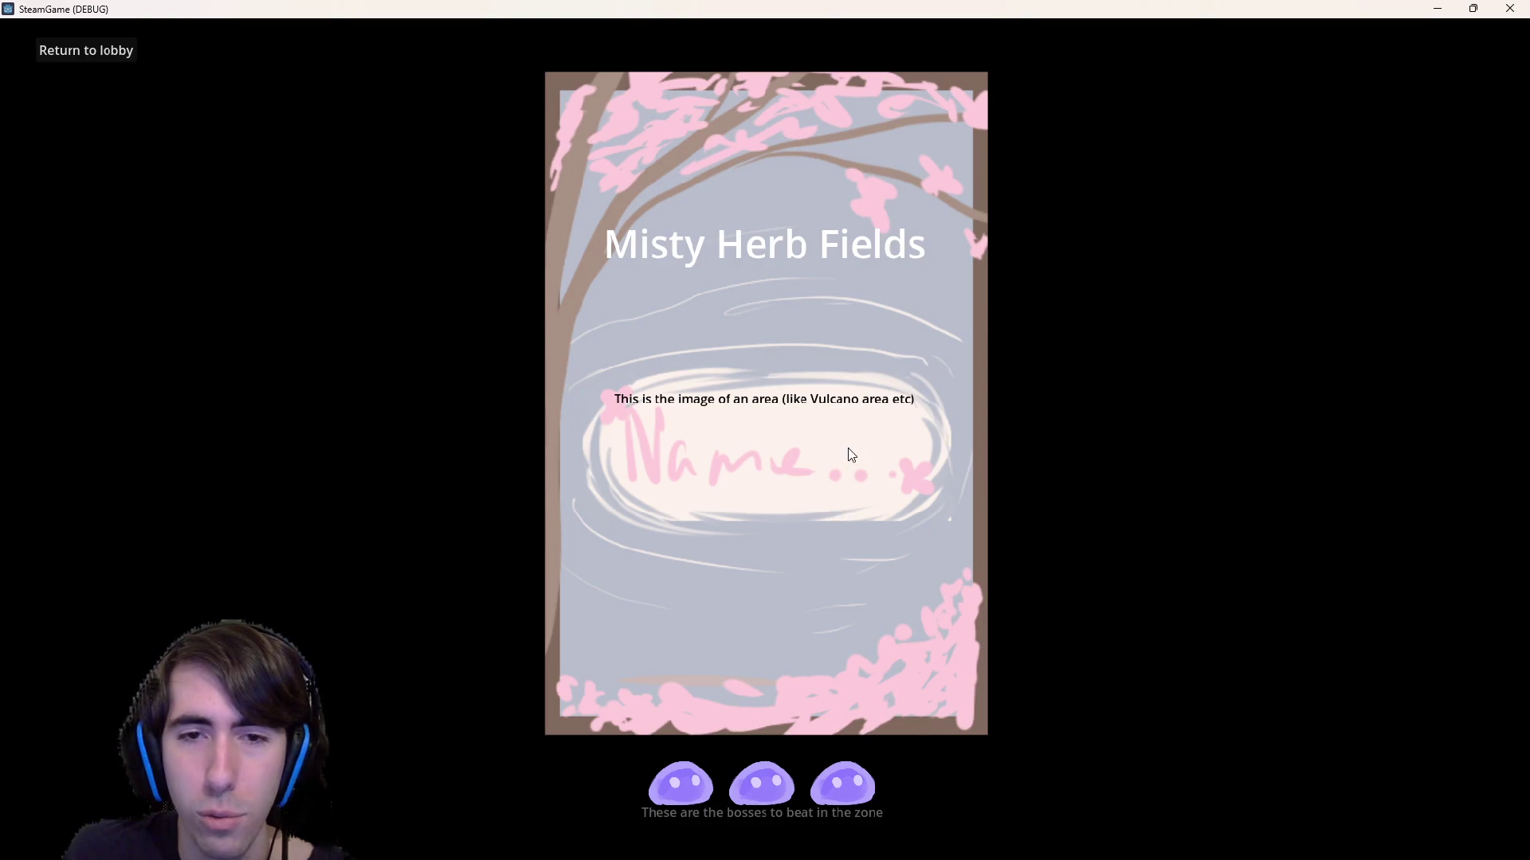
pyautogui.click(850, 454)
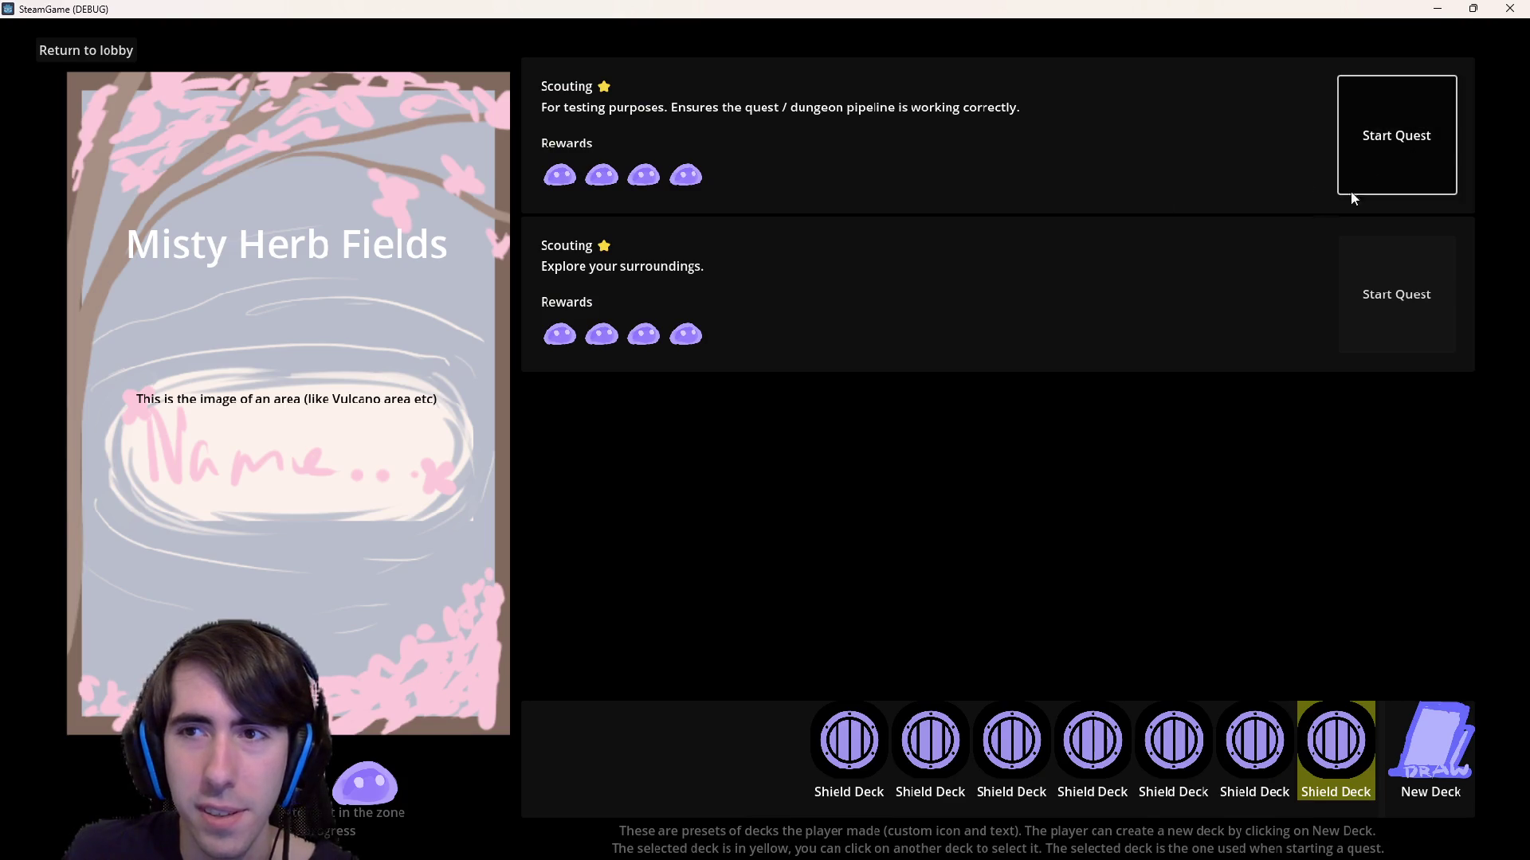
pyautogui.click(1355, 188)
pyautogui.click(848, 462)
pyautogui.click(848, 452)
pyautogui.click(810, 414)
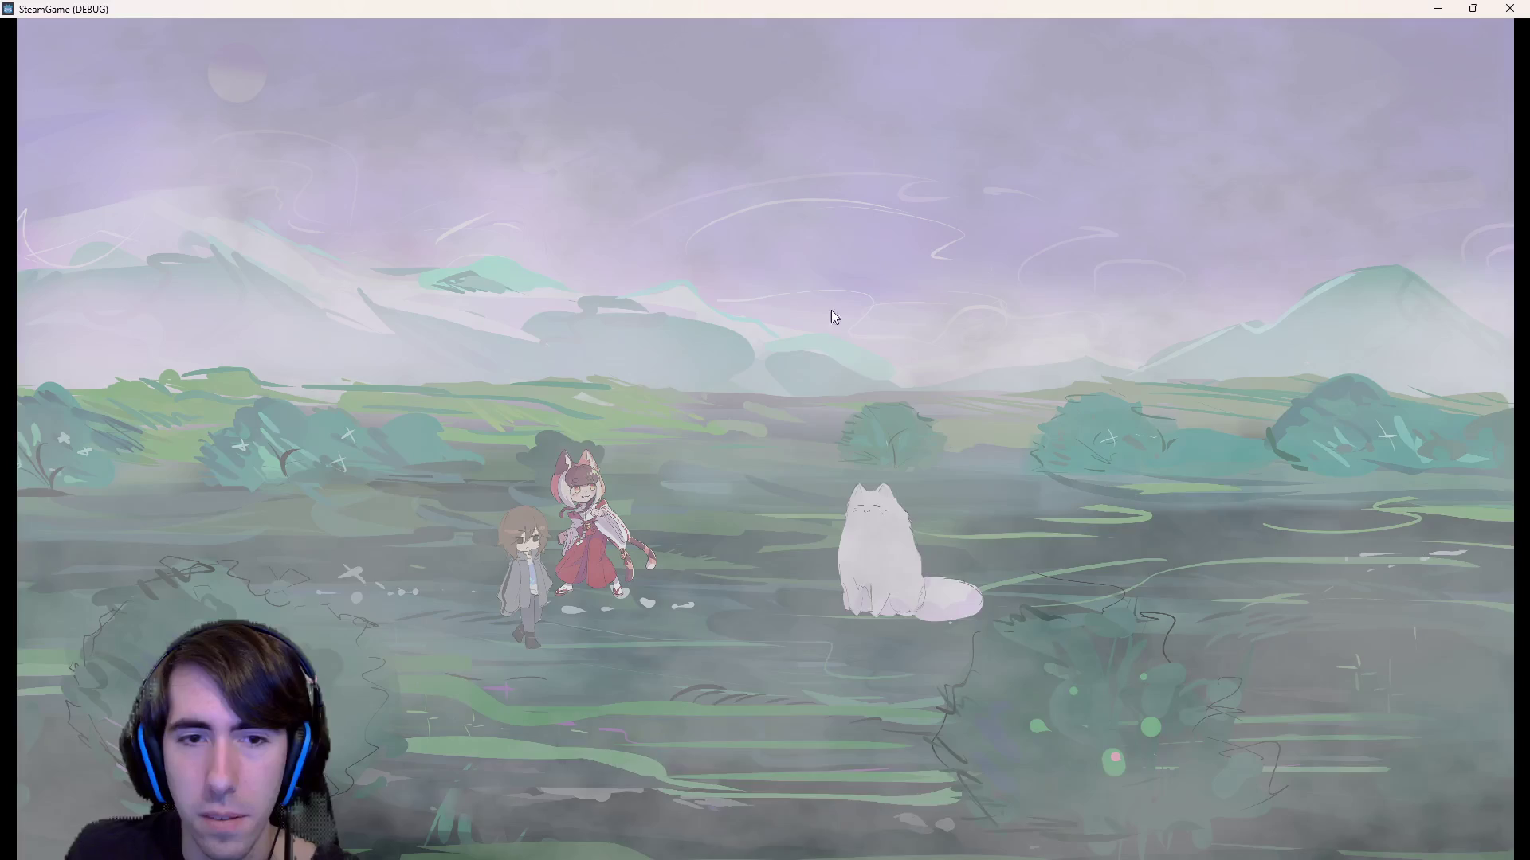
pyautogui.moveTo(797, 8)
pyautogui.mouseDown()
pyautogui.moveTo(794, 22)
pyautogui.moveTo(1529, 376)
pyautogui.mouseUp()
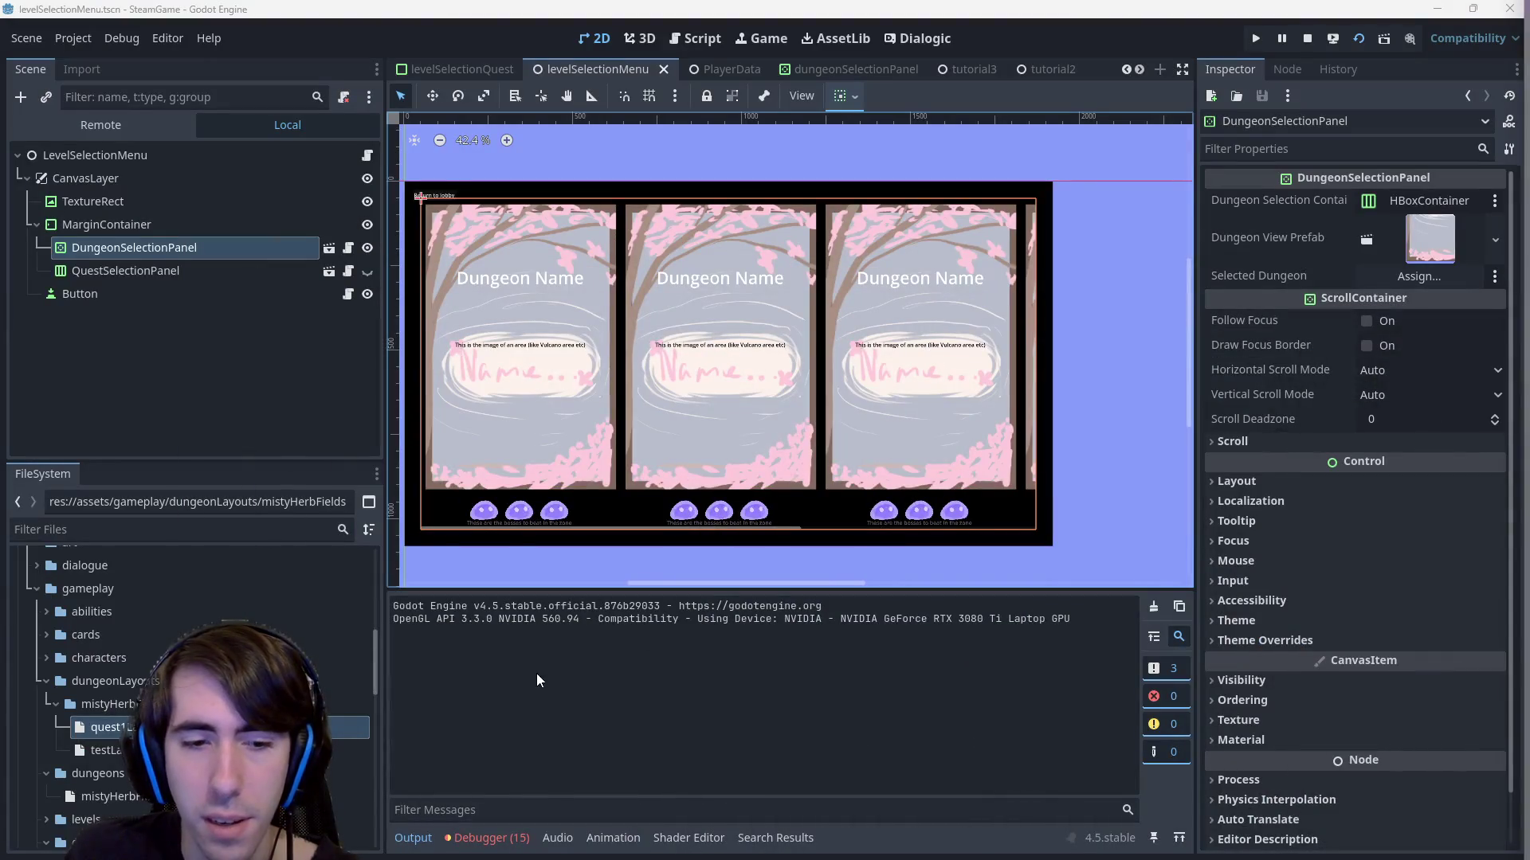
# - Scroll through the remaining 15 getInt errors in the debugger's Errors list
pyautogui.click(514, 835)
pyautogui.scroll(5, 619, 714)
pyautogui.scroll(-5, 619, 712)
pyautogui.scroll(5, 570, 749)
pyautogui.scroll(-1, 692, 689)
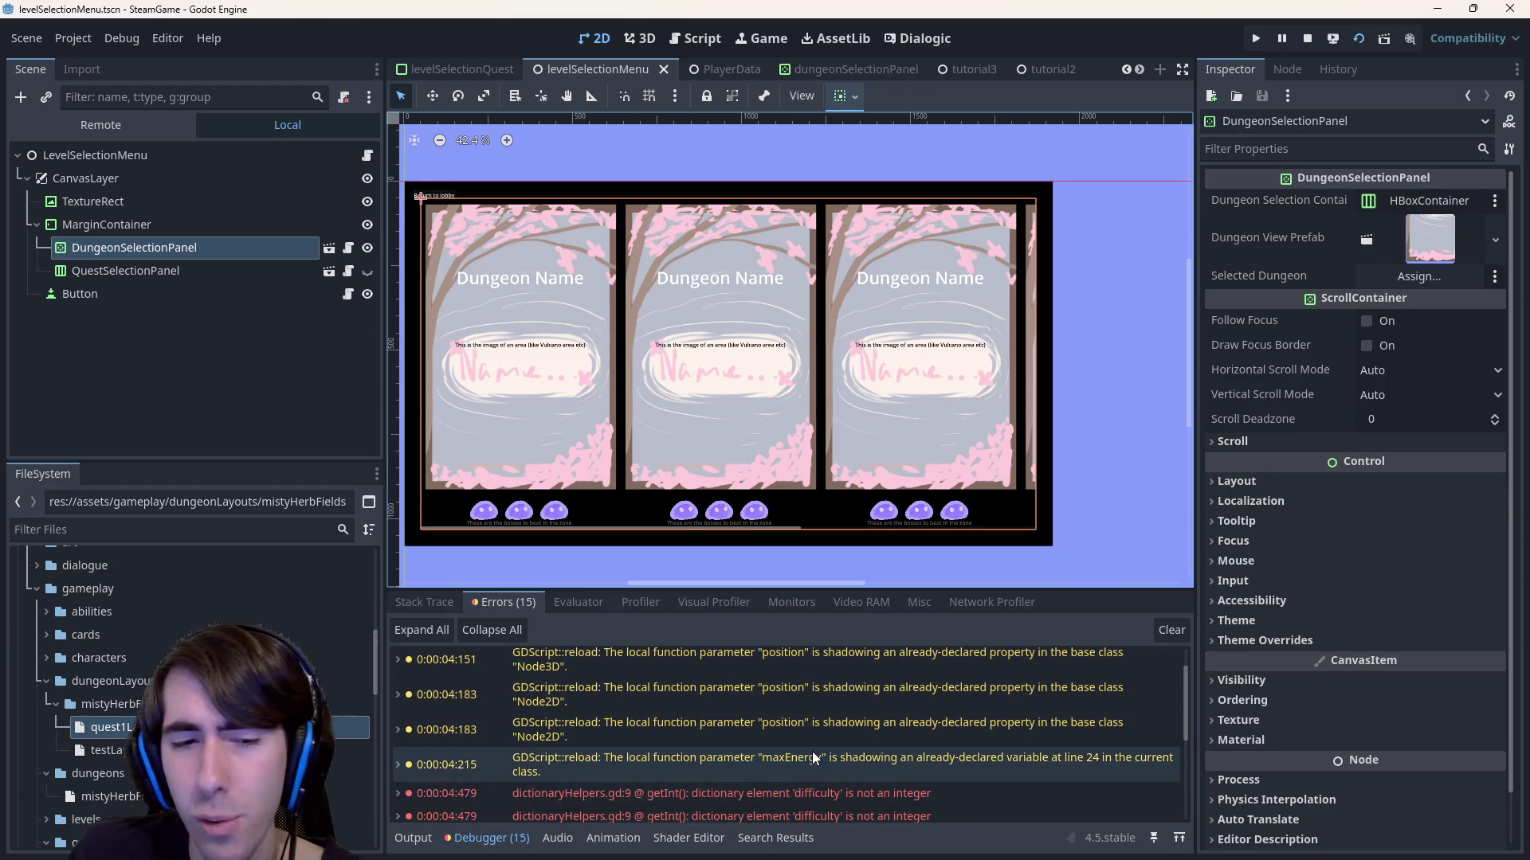
pyautogui.scroll(1, 776, 776)
# - Close the running game and return to the dungeonLayout.gd script
pyautogui.press('F5')
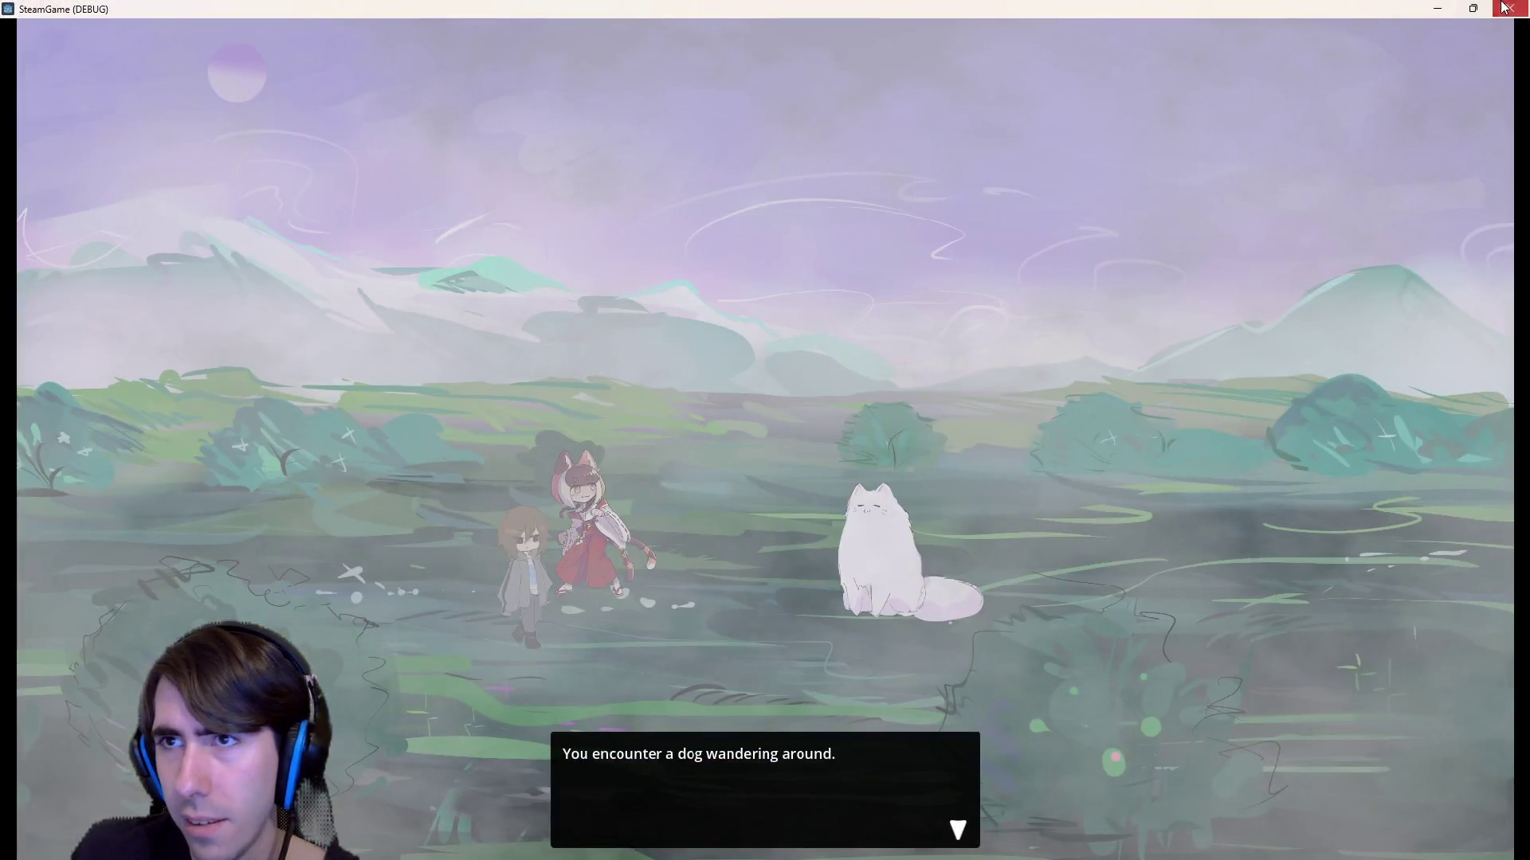
pyautogui.click(1503, 7)
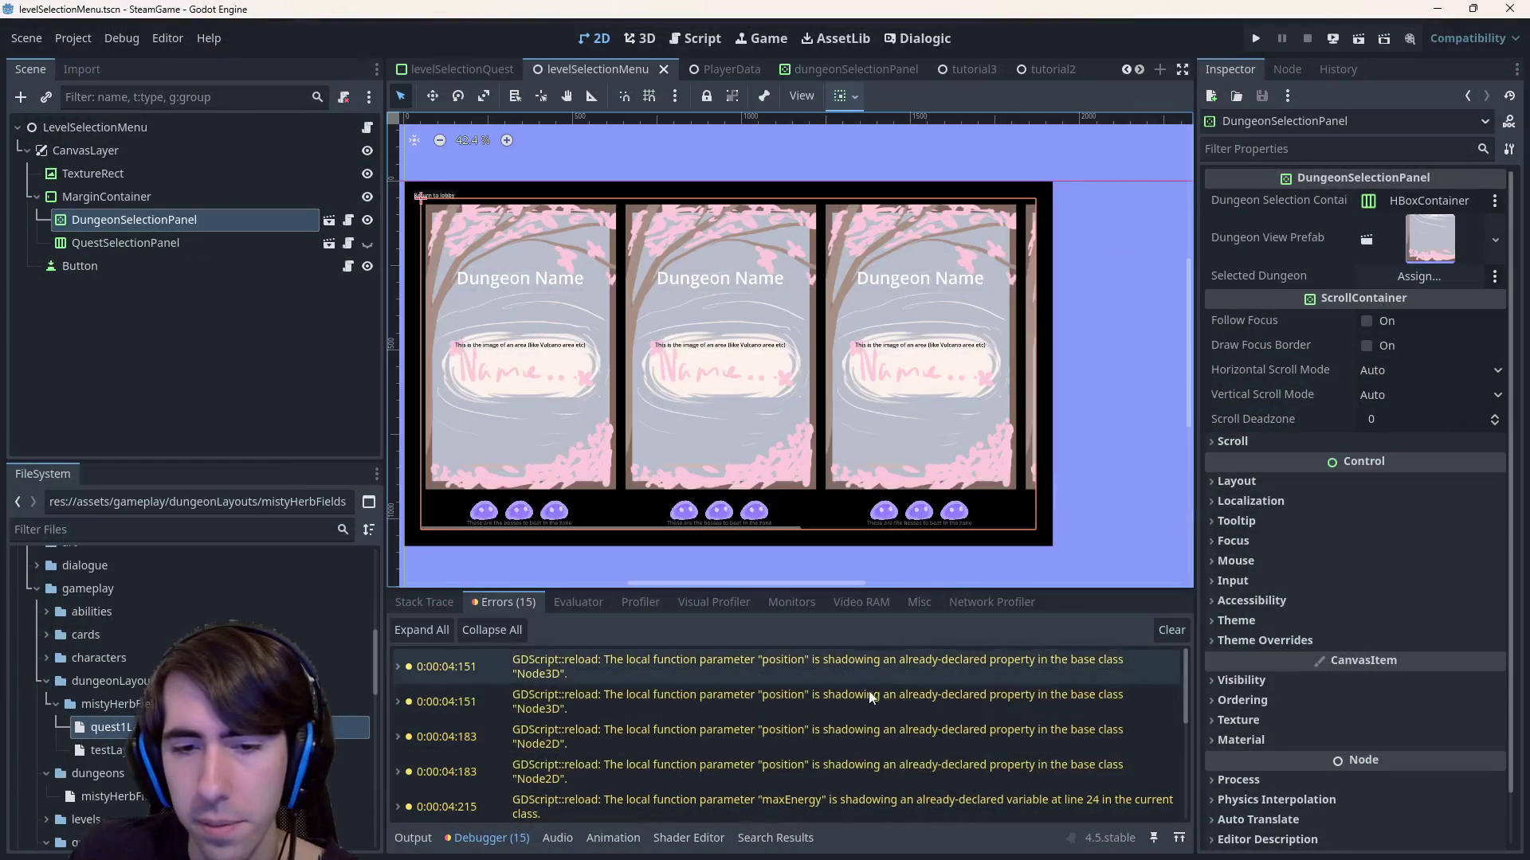
pyautogui.scroll(-2, 825, 788)
pyautogui.scroll(-5, 825, 787)
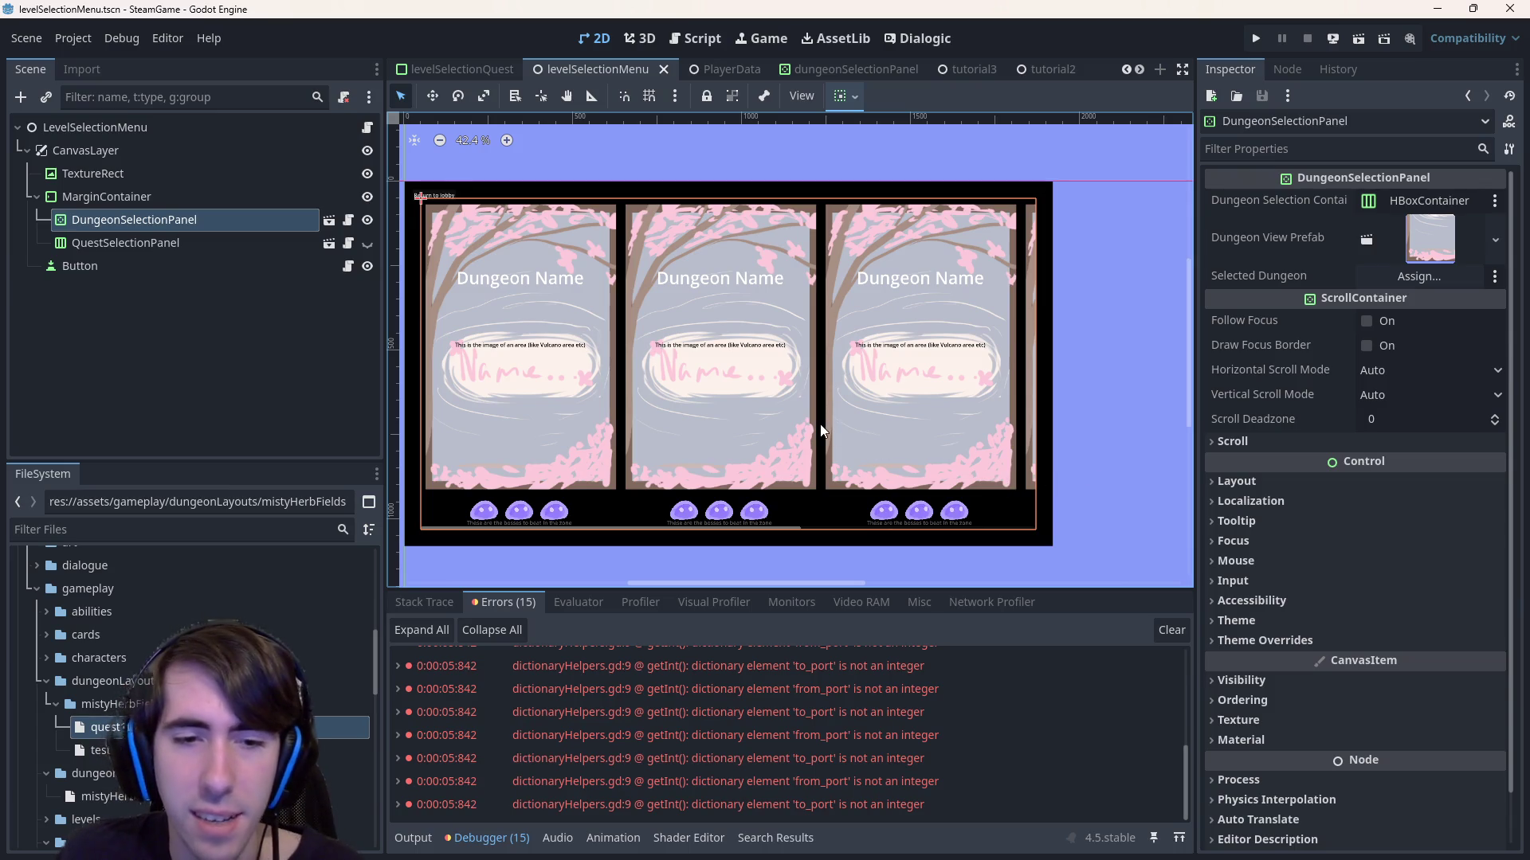
pyautogui.click(701, 39)
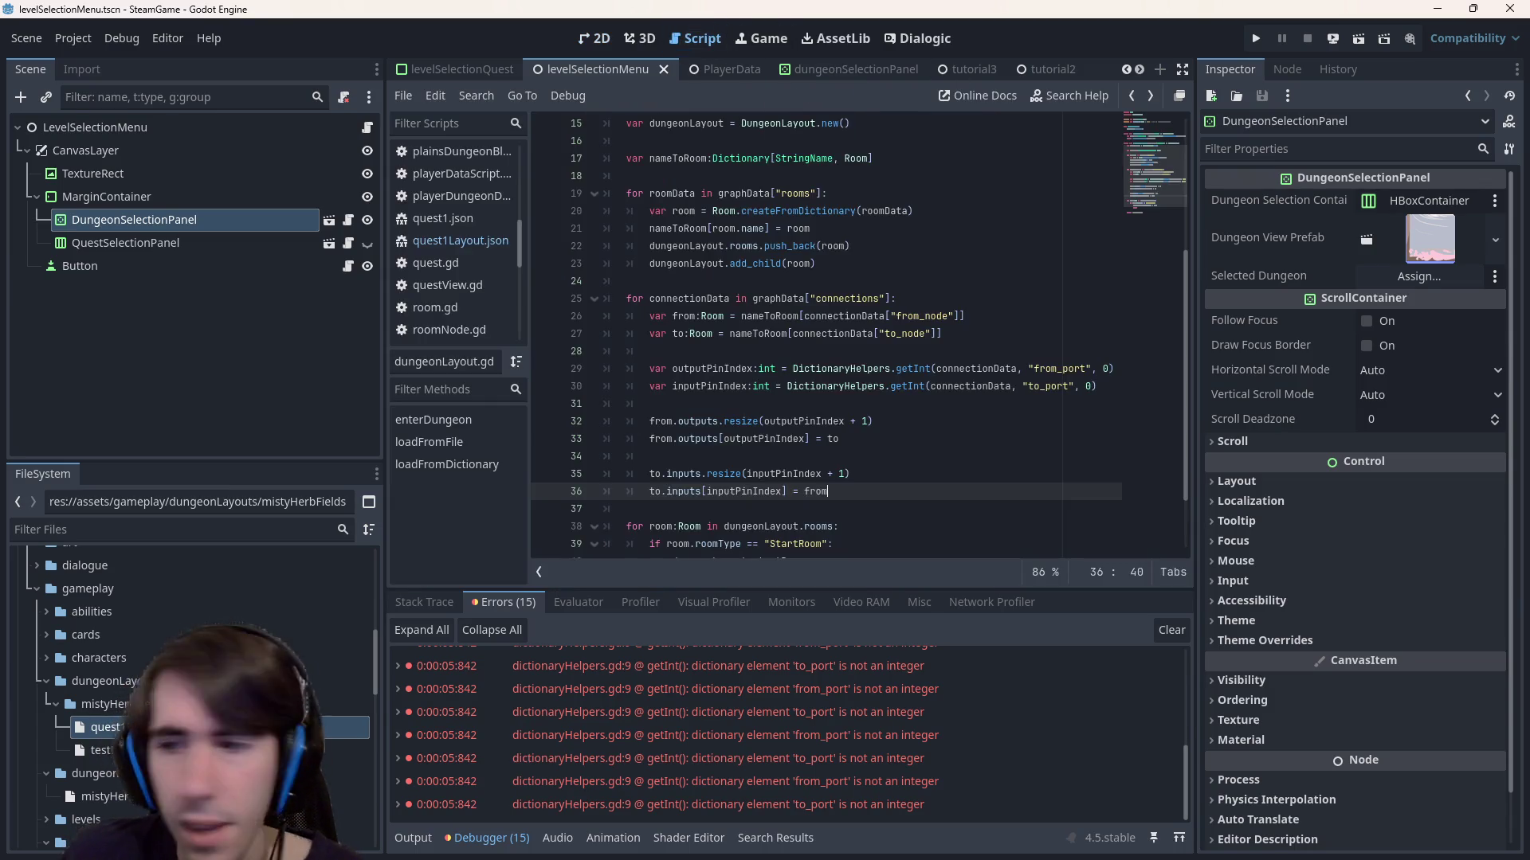
# - Stage room.gd in git and check the status
pyautogui.hotkey('alt', 'Tab')
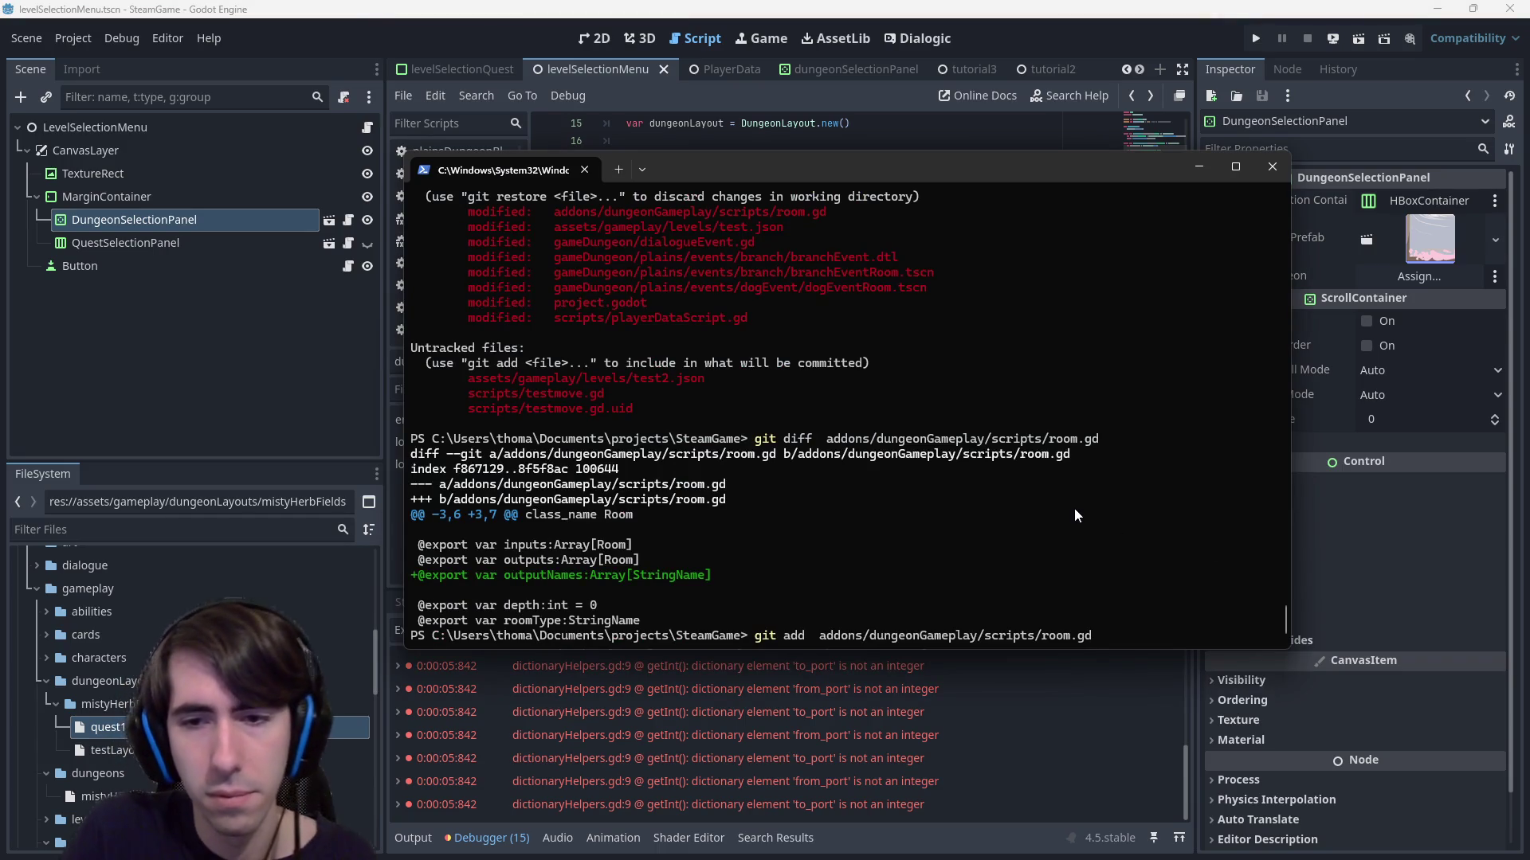
pyautogui.press('Return')
pyautogui.write('git status')
pyautogui.press('Return')
# - Review the git diff of playerDataScript.gd showing its new currentDungeonLayout and currentRoom exports
pyautogui.write('git add')
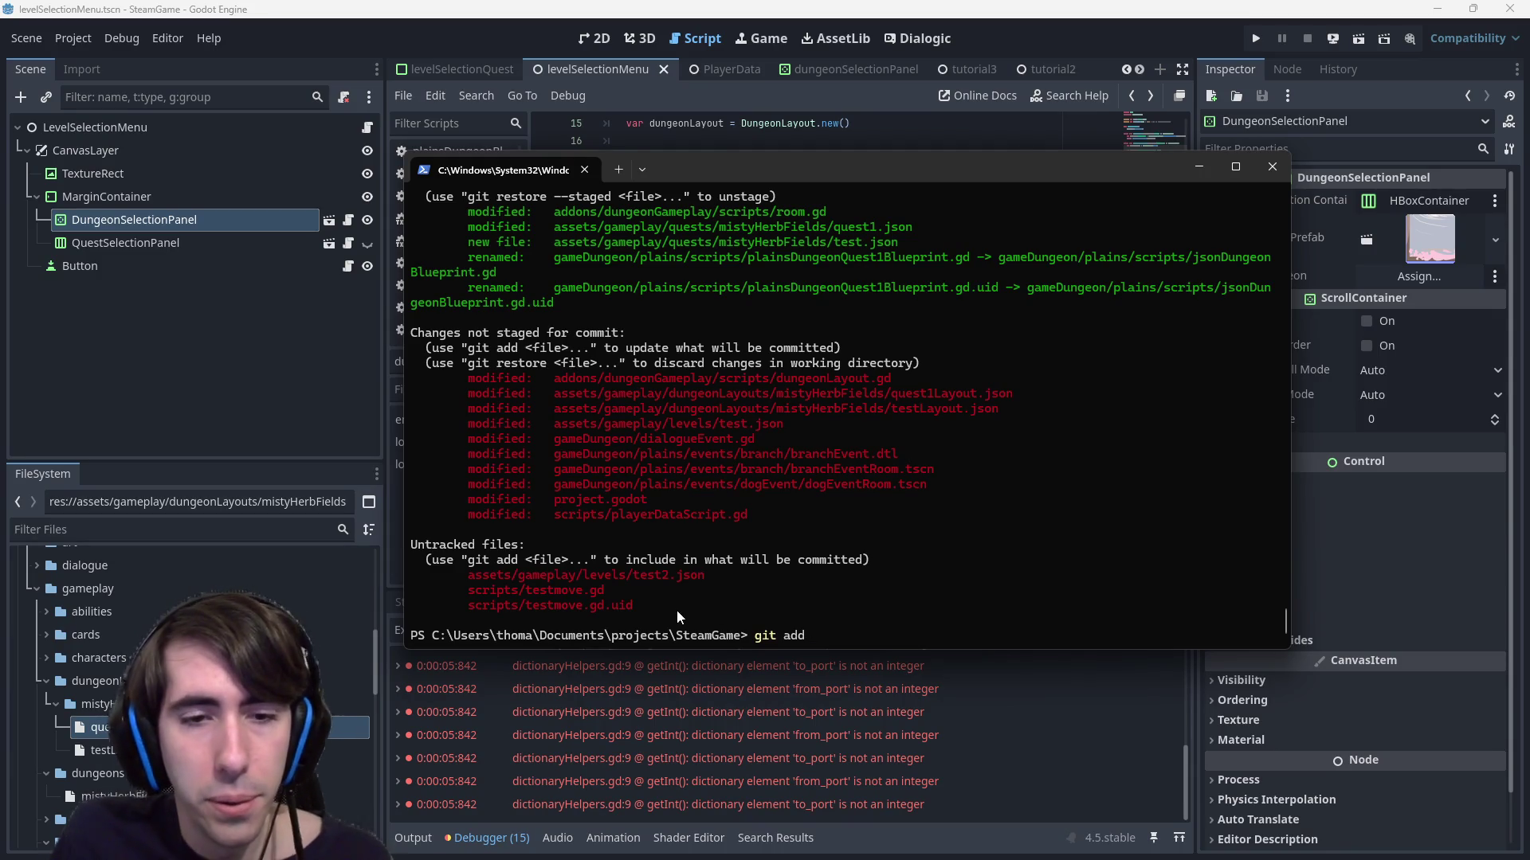
pyautogui.moveTo(548, 510)
pyautogui.mouseDown()
pyautogui.moveTo(788, 502)
pyautogui.moveTo(759, 518)
pyautogui.mouseUp()
pyautogui.hotkey('ctrl', 'c')
pyautogui.press('BackSpace')
pyautogui.press('BackSpace')
pyautogui.press('BackSpace')
pyautogui.write('diff')
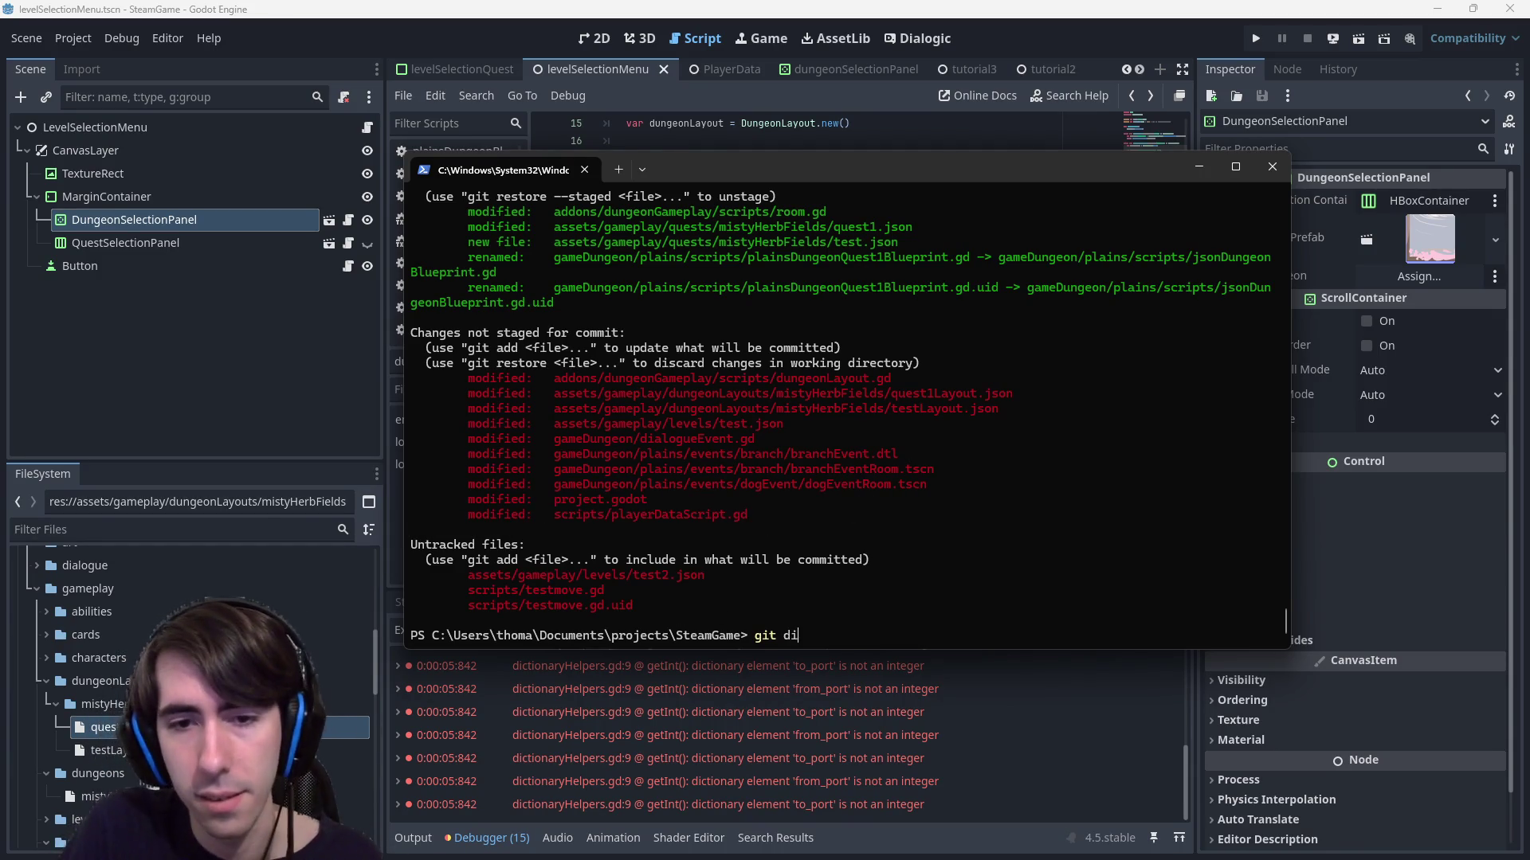
pyautogui.hotkey('ctrl', 'v')
pyautogui.press('Return')
pyautogui.press('q')
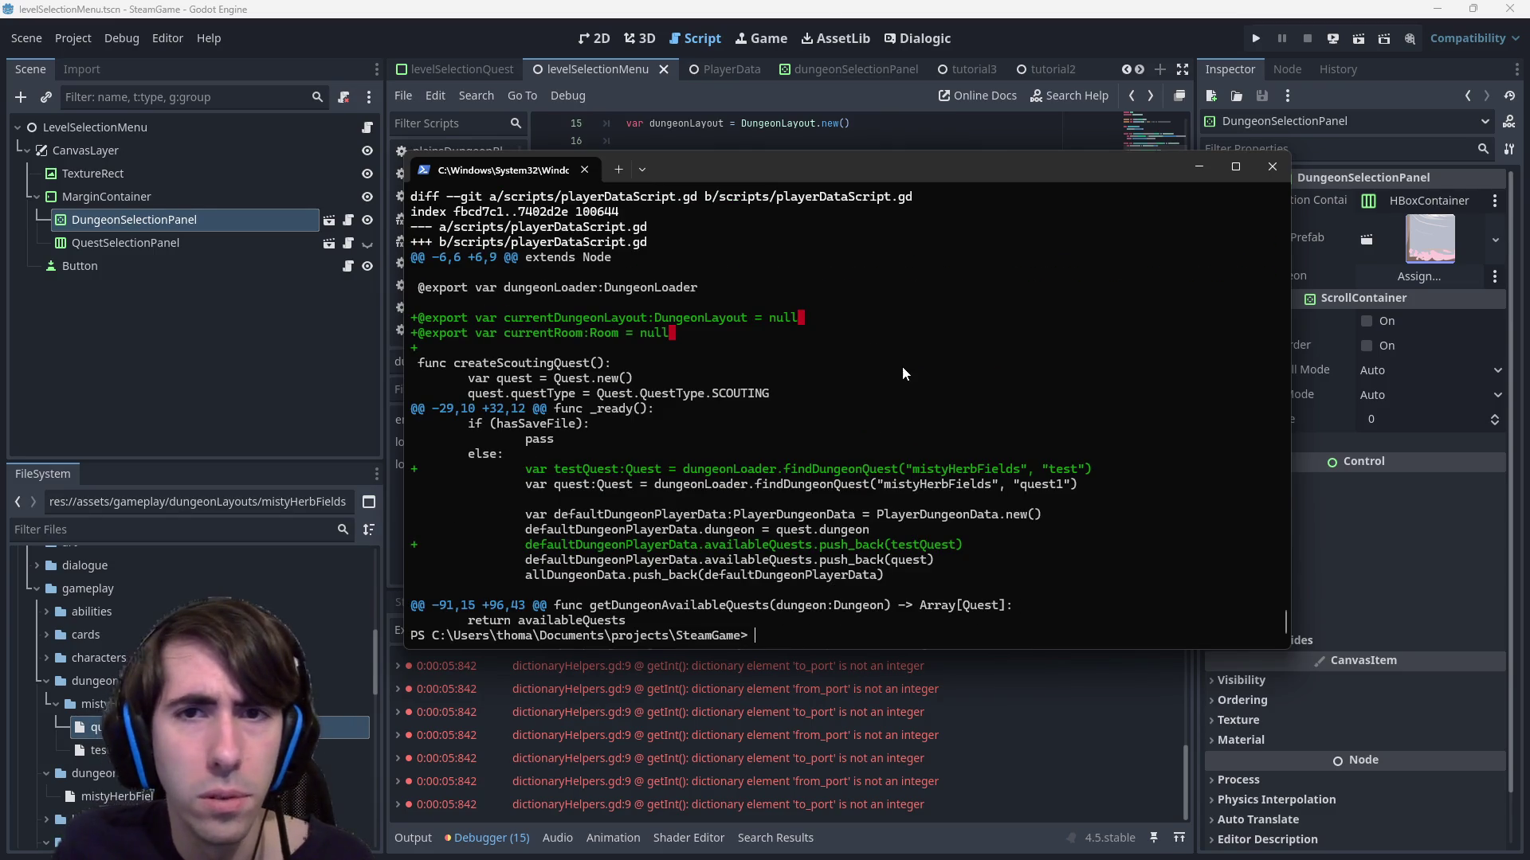
pyautogui.hotkey('alt', 'Tab')
pyautogui.hotkey('shift', 'alt', 'o')
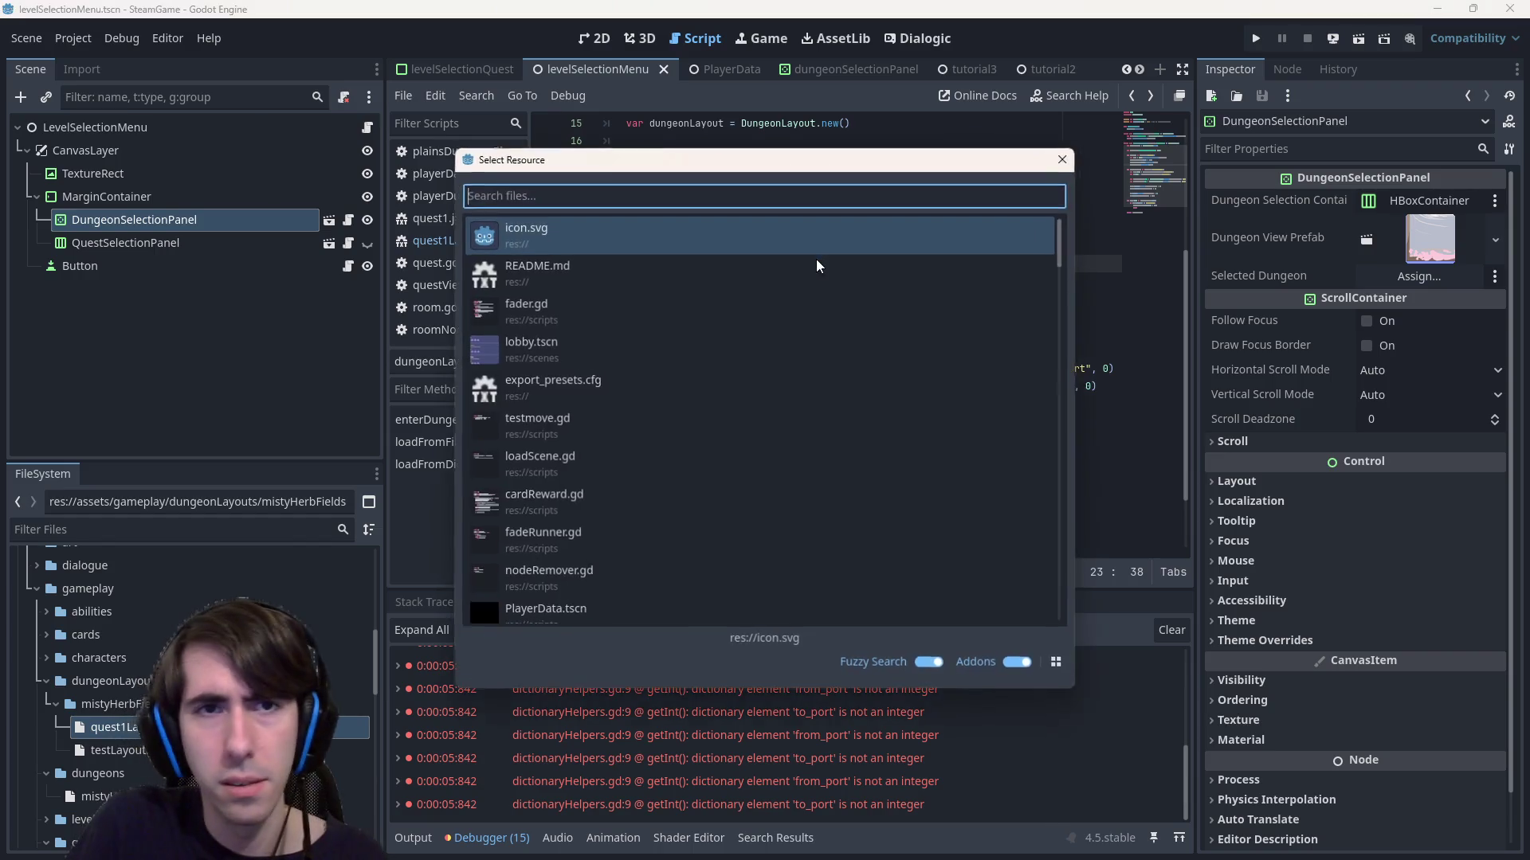
# - Open playerDataScript.gd and scroll up to its currentDungeonLayout export declaration
pyautogui.hotkey('ctrl', 'v')
pyautogui.press('Return')
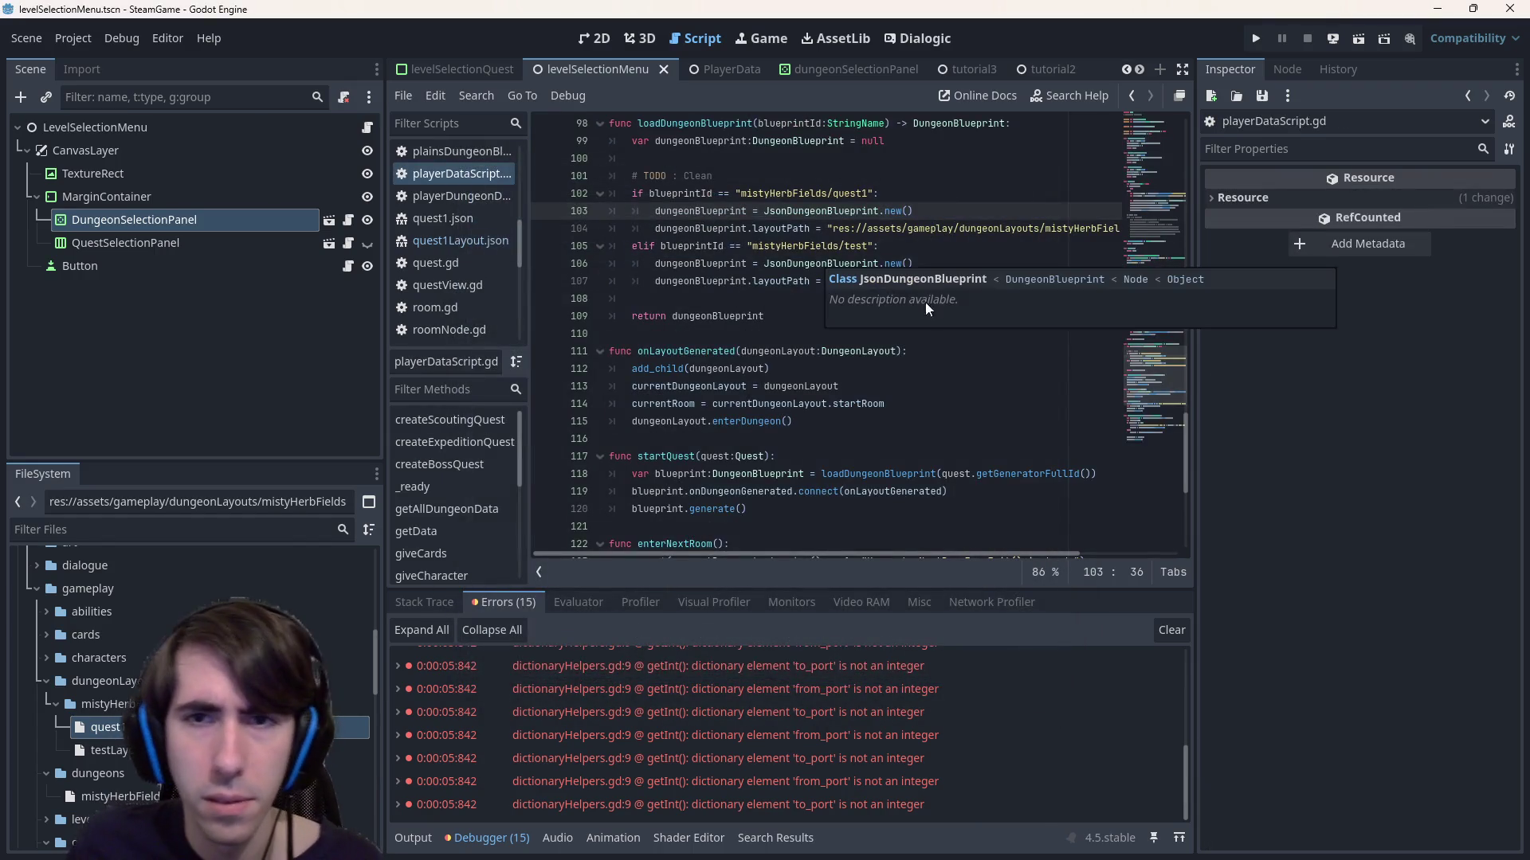
pyautogui.scroll(20, 928, 319)
pyautogui.scroll(4, 914, 366)
pyautogui.click(870, 323)
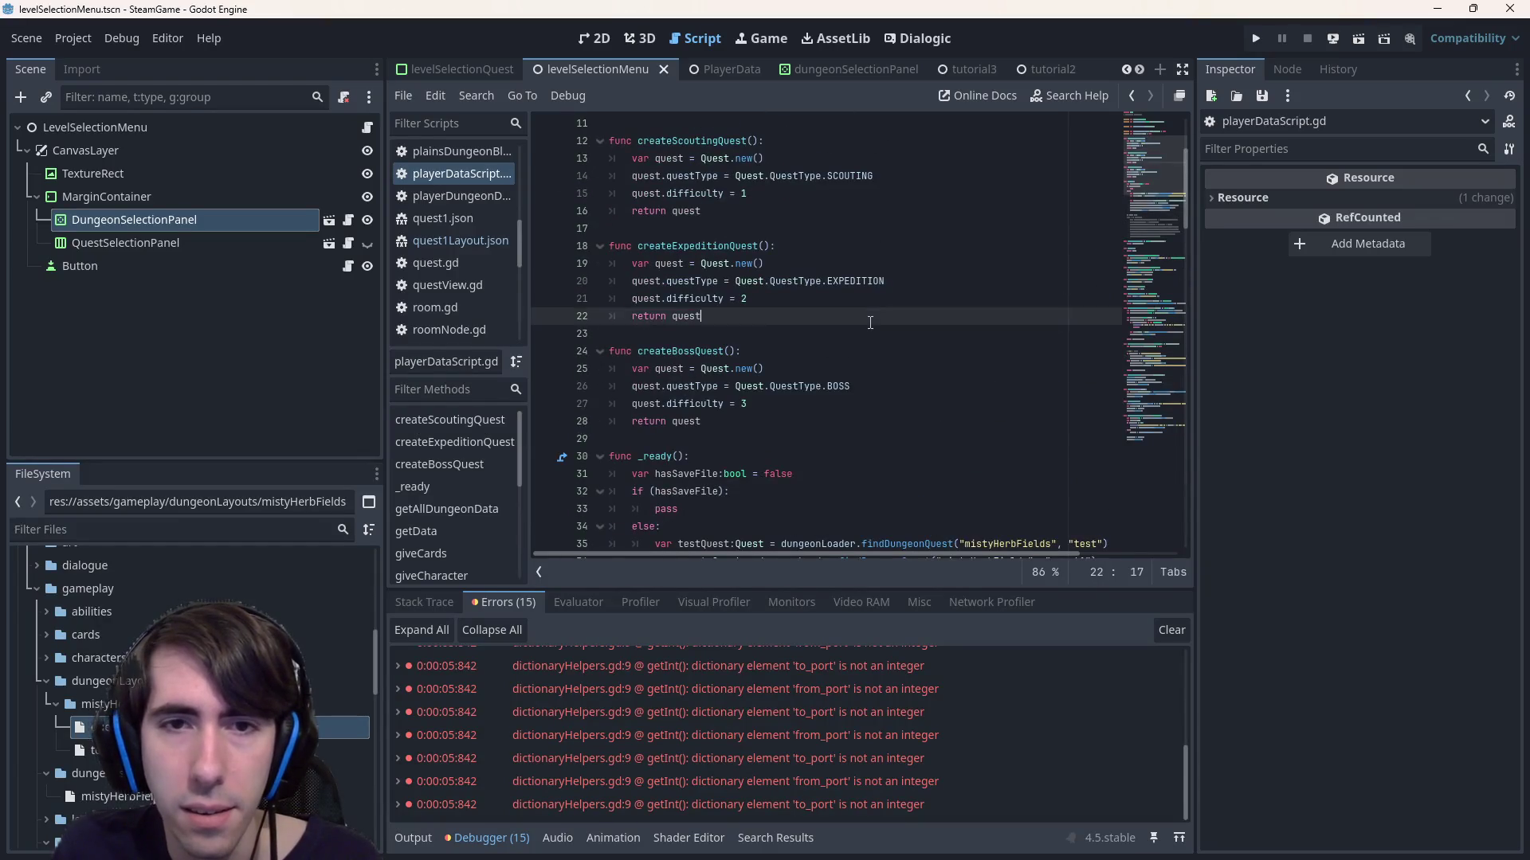
pyautogui.scroll(4, 870, 323)
pyautogui.click(966, 264)
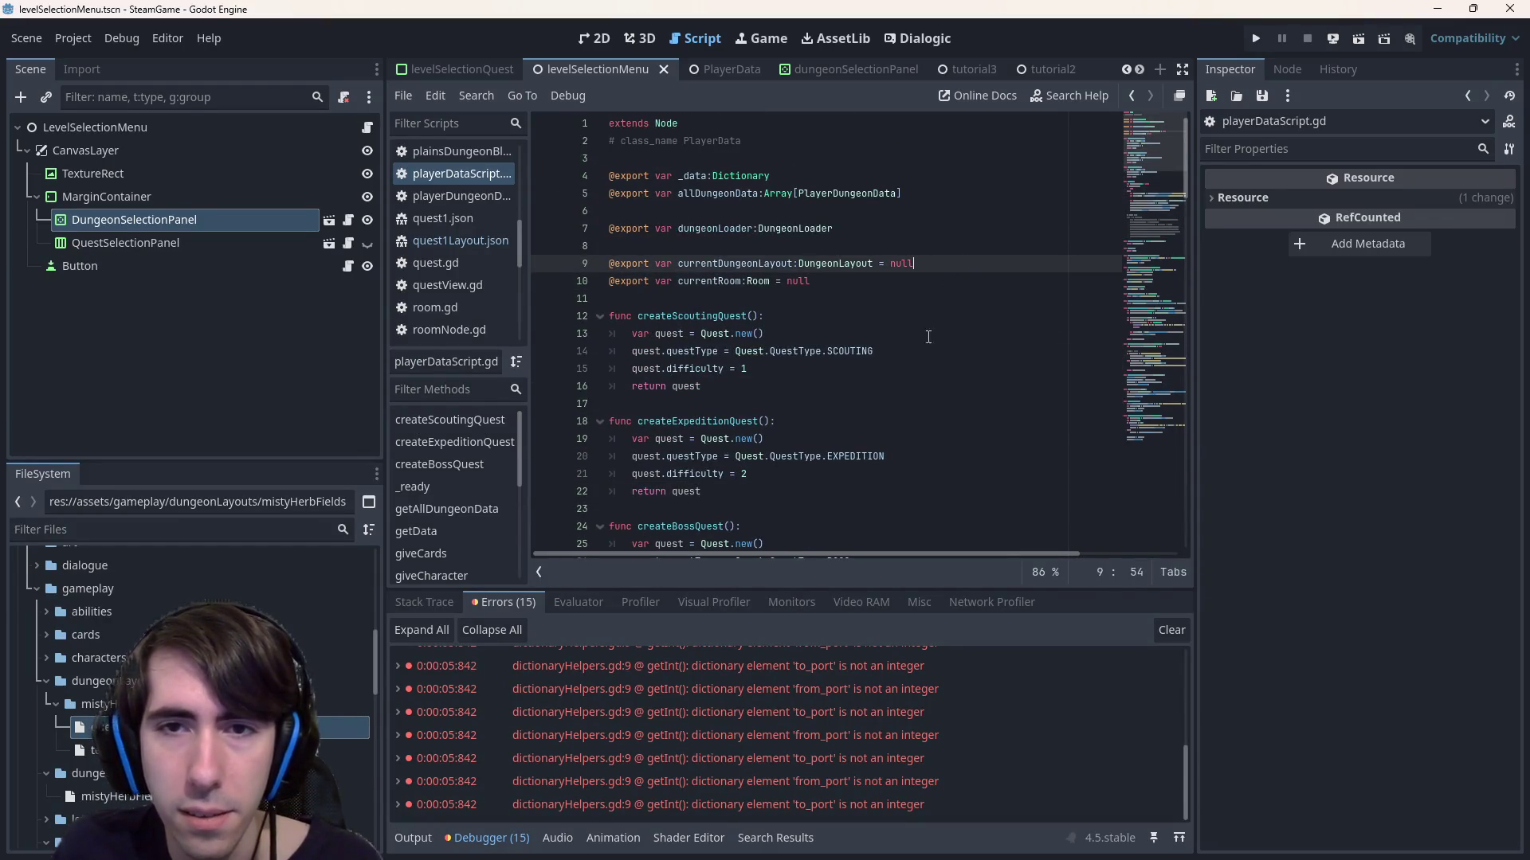
pyautogui.hotkey('alt', 'Tab')
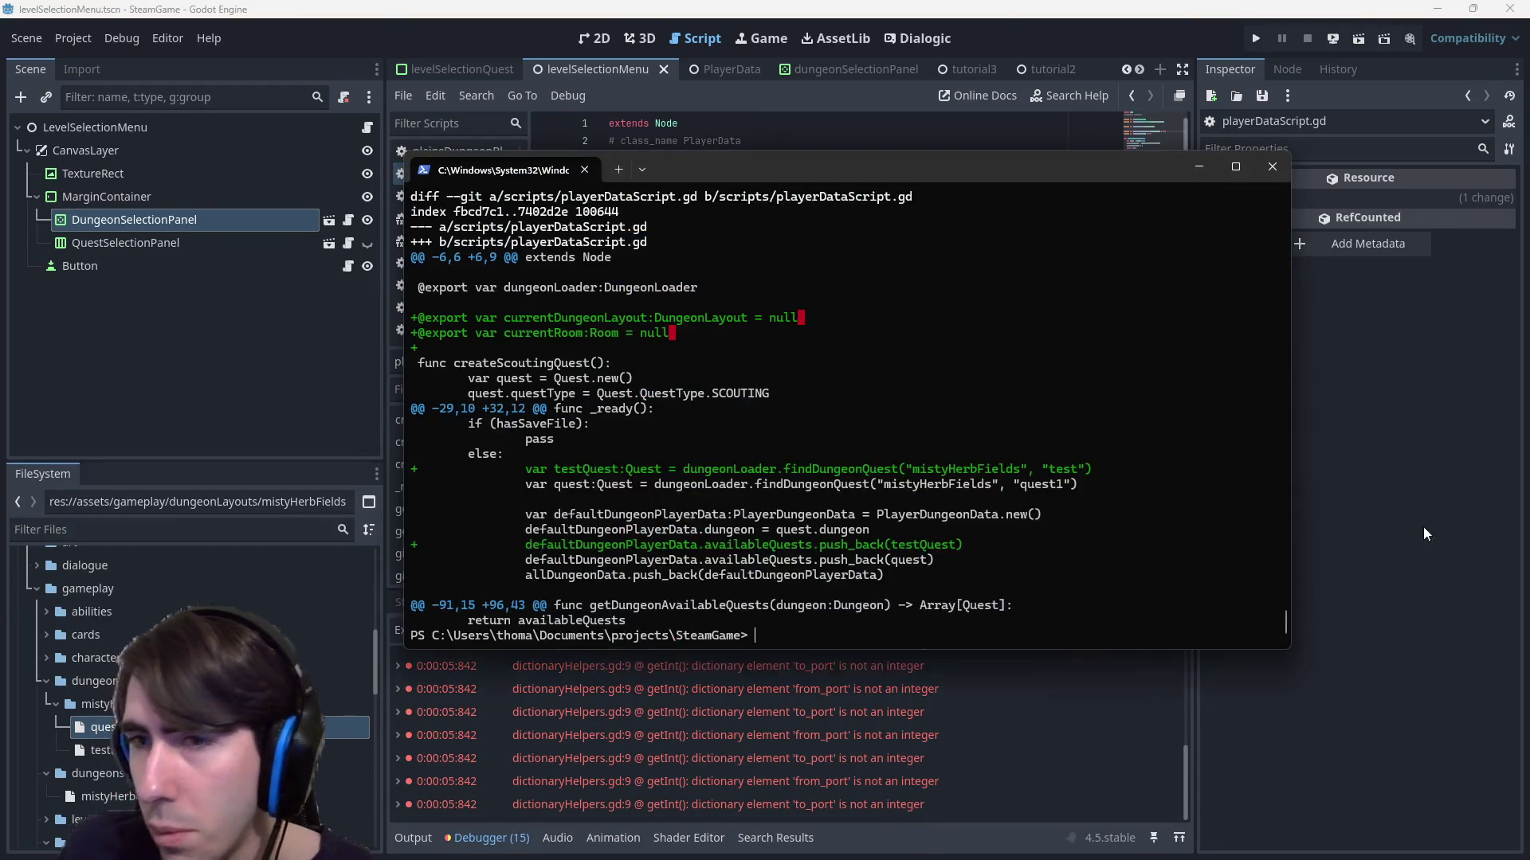
# - Stage scripts/playerDataScript.gd and check the git status
pyautogui.write('git add scripts/playerDataScript.gd')
pyautogui.press('Return')
pyautogui.write('git status')
pyautogui.press('Return')
# - Show the git diff of dungeonLayout.gd
pyautogui.write('git add')
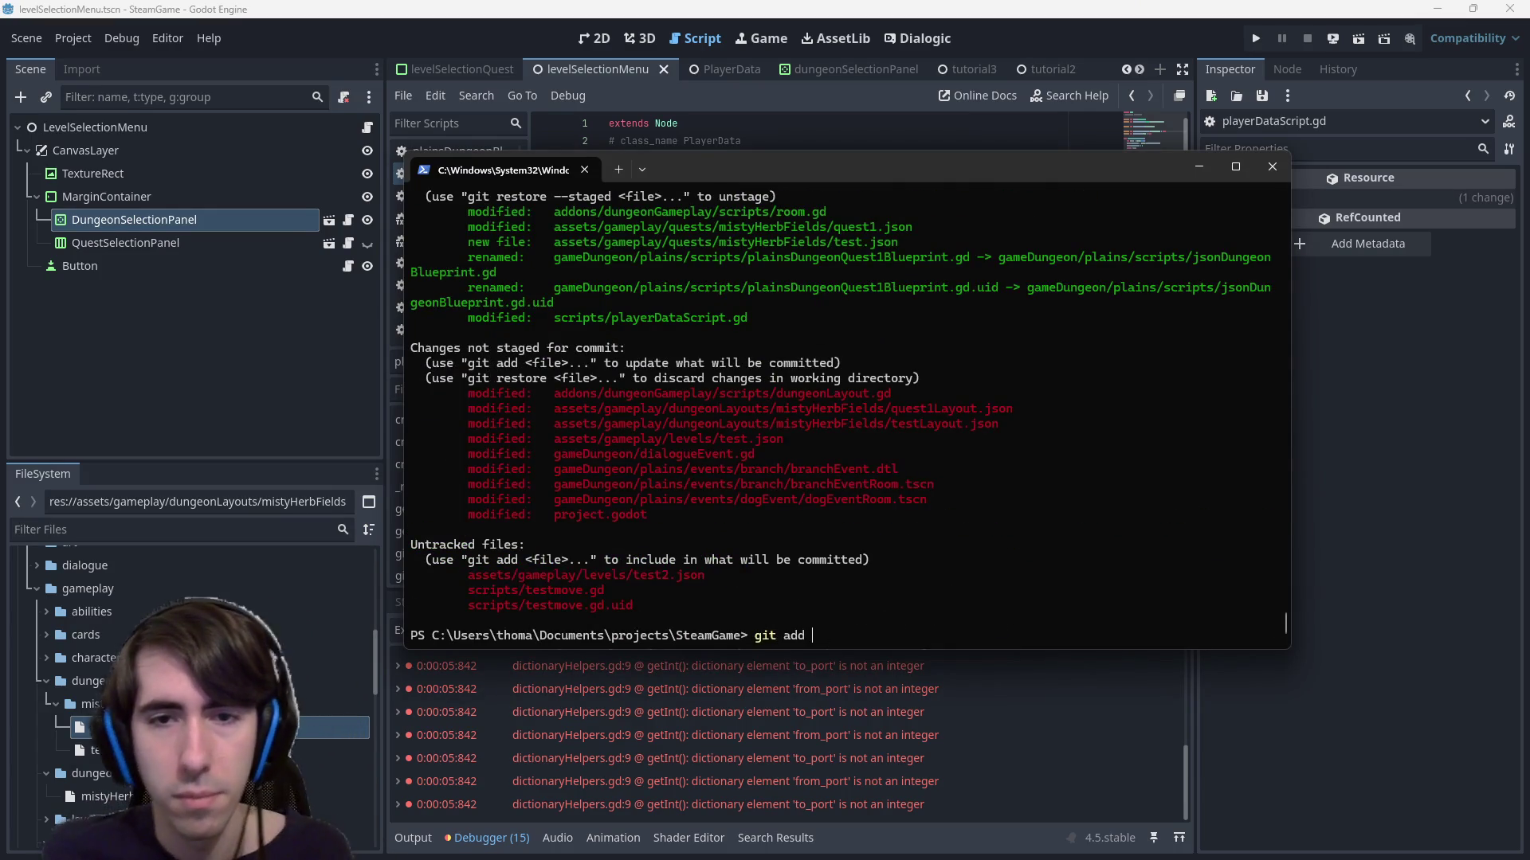
pyautogui.moveTo(549, 394); pyautogui.dragTo(845, 398)
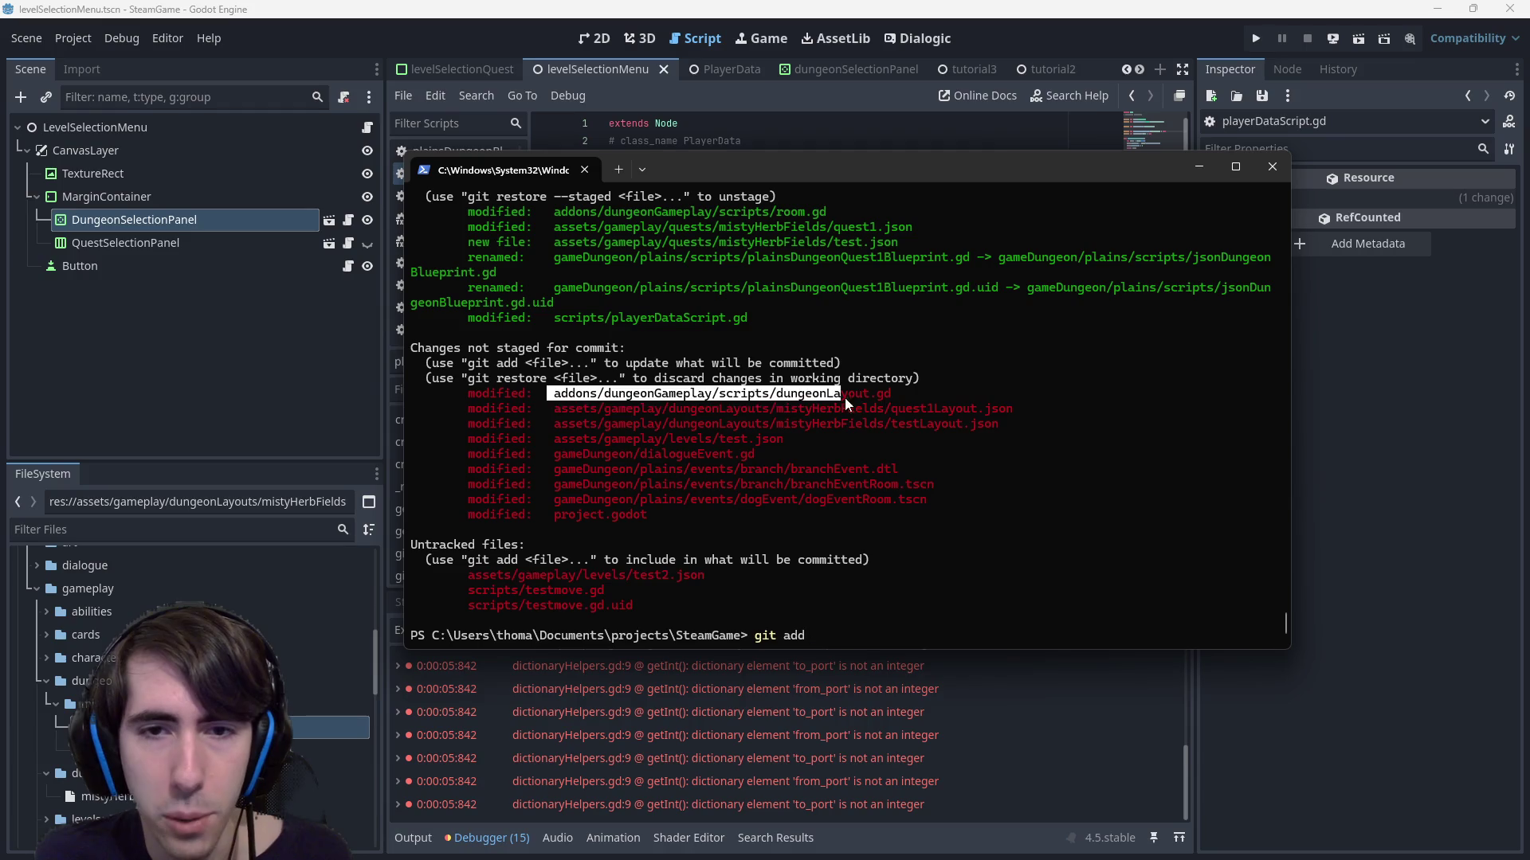
pyautogui.rightClick(892, 391)
pyautogui.press('BackSpace')
pyautogui.press('BackSpace')
pyautogui.press('BackSpace')
pyautogui.write('diff')
pyautogui.press('Return')
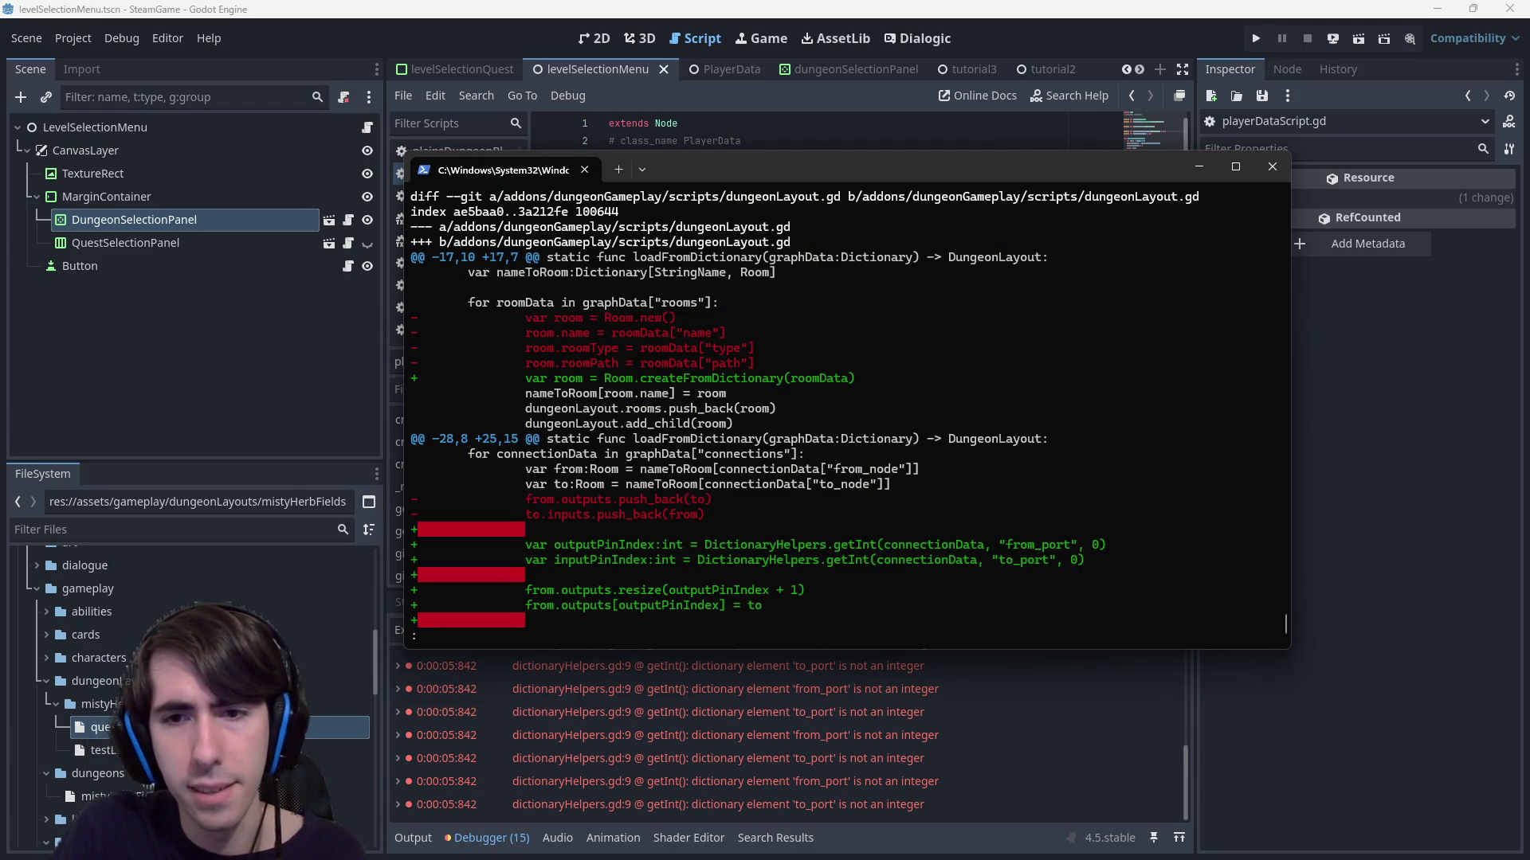
# - Stage dungeonLayout.gd and list the staged and unstaged files
pyautogui.write('qgit add')
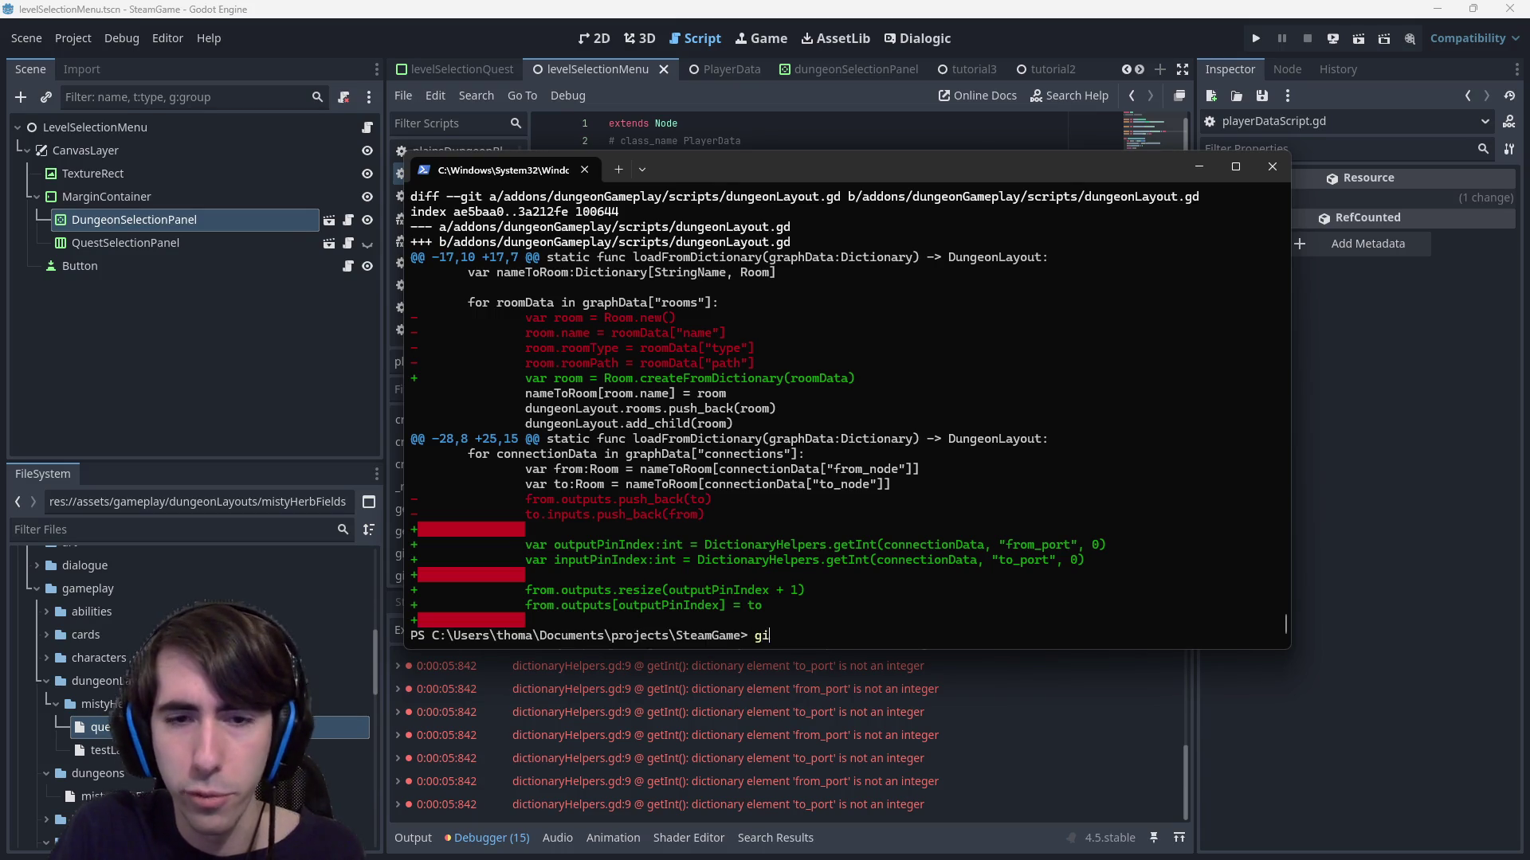
pyautogui.write('addons/dungeonGameplay/scripts/dungeonLayout.gd')
pyautogui.press('Return')
pyautogui.write('it')
pyautogui.press('BackSpace')
pyautogui.press('BackSpace')
pyautogui.press('BackSpace')
pyautogui.write('git status')
pyautogui.press('Return')
# - Begin a git add command for the quest1Layout.json folder path
pyautogui.write('git add')
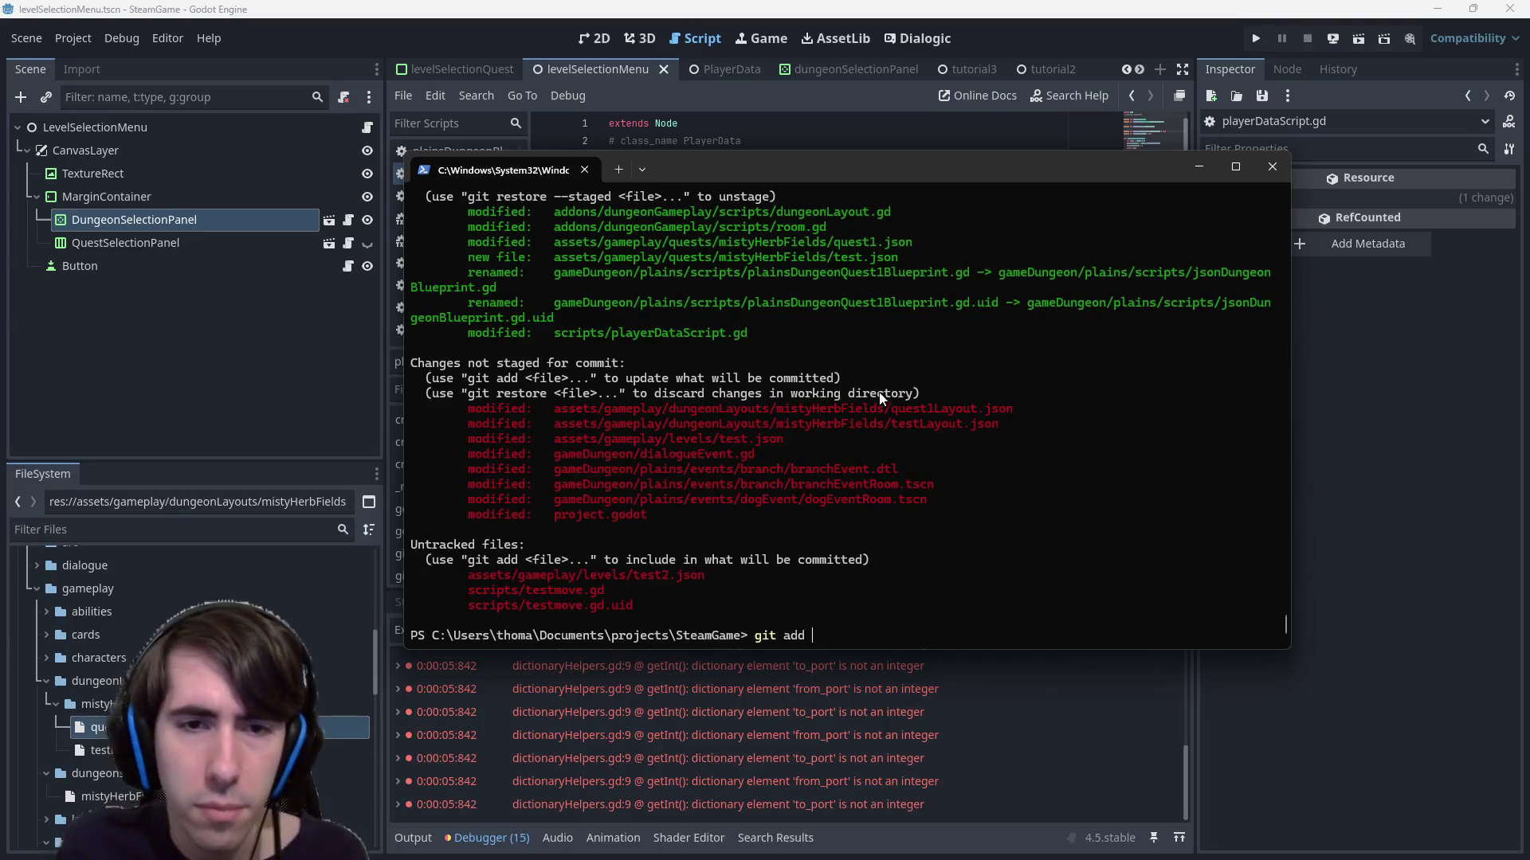
pyautogui.moveTo(553, 408)
pyautogui.mouseDown()
pyautogui.moveTo(996, 409)
pyautogui.moveTo(1051, 395)
pyautogui.moveTo(1029, 408)
pyautogui.mouseUp()
pyautogui.hotkey('ctrl', 'c')
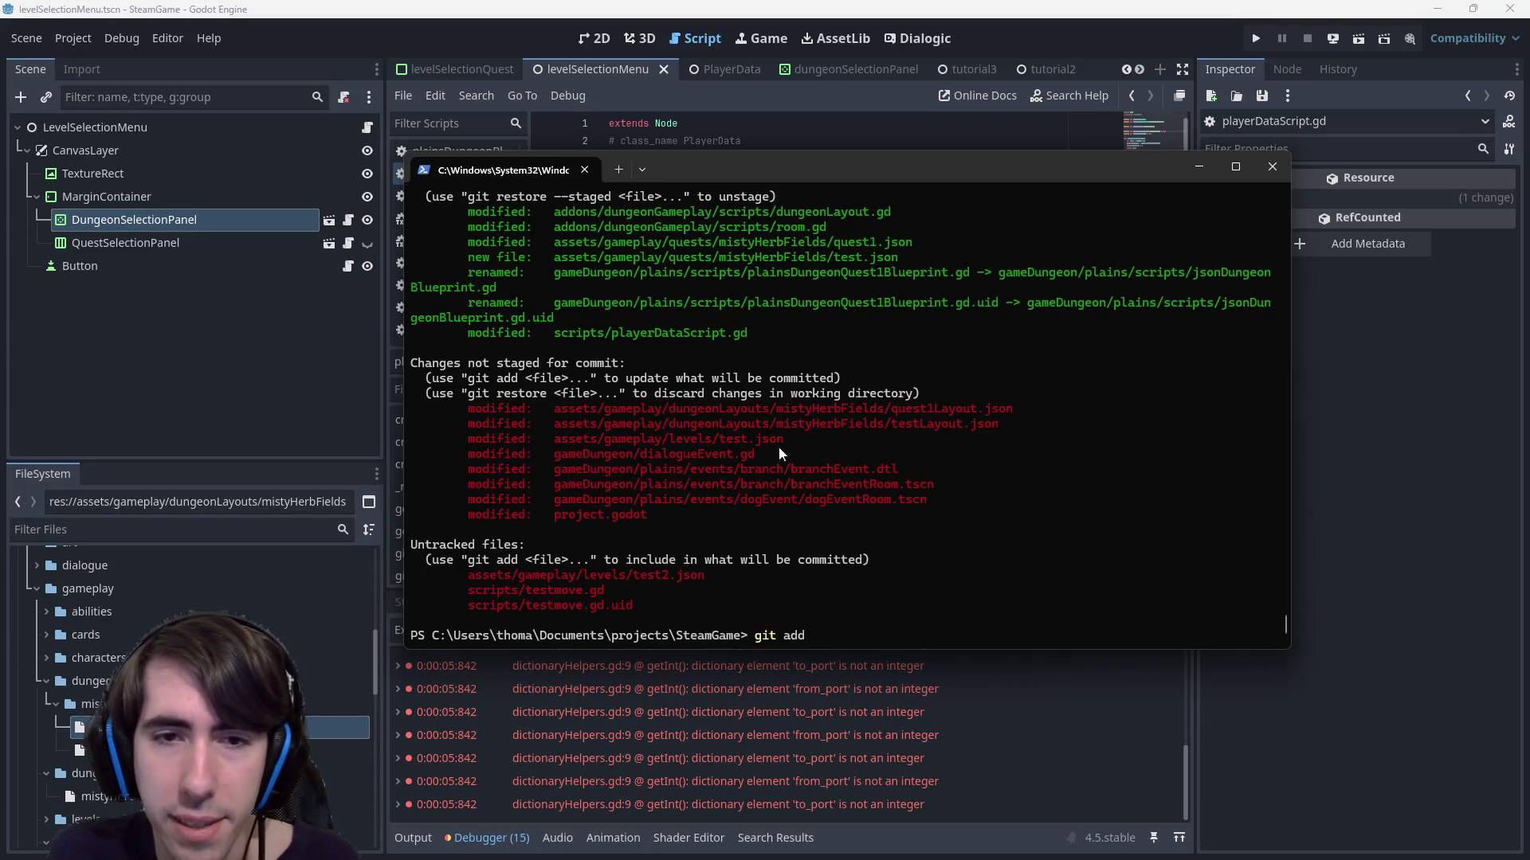
pyautogui.hotkey('ctrl', 'v')
pyautogui.press('BackSpace')
pyautogui.press('BackSpace')
pyautogui.press('BackSpace')
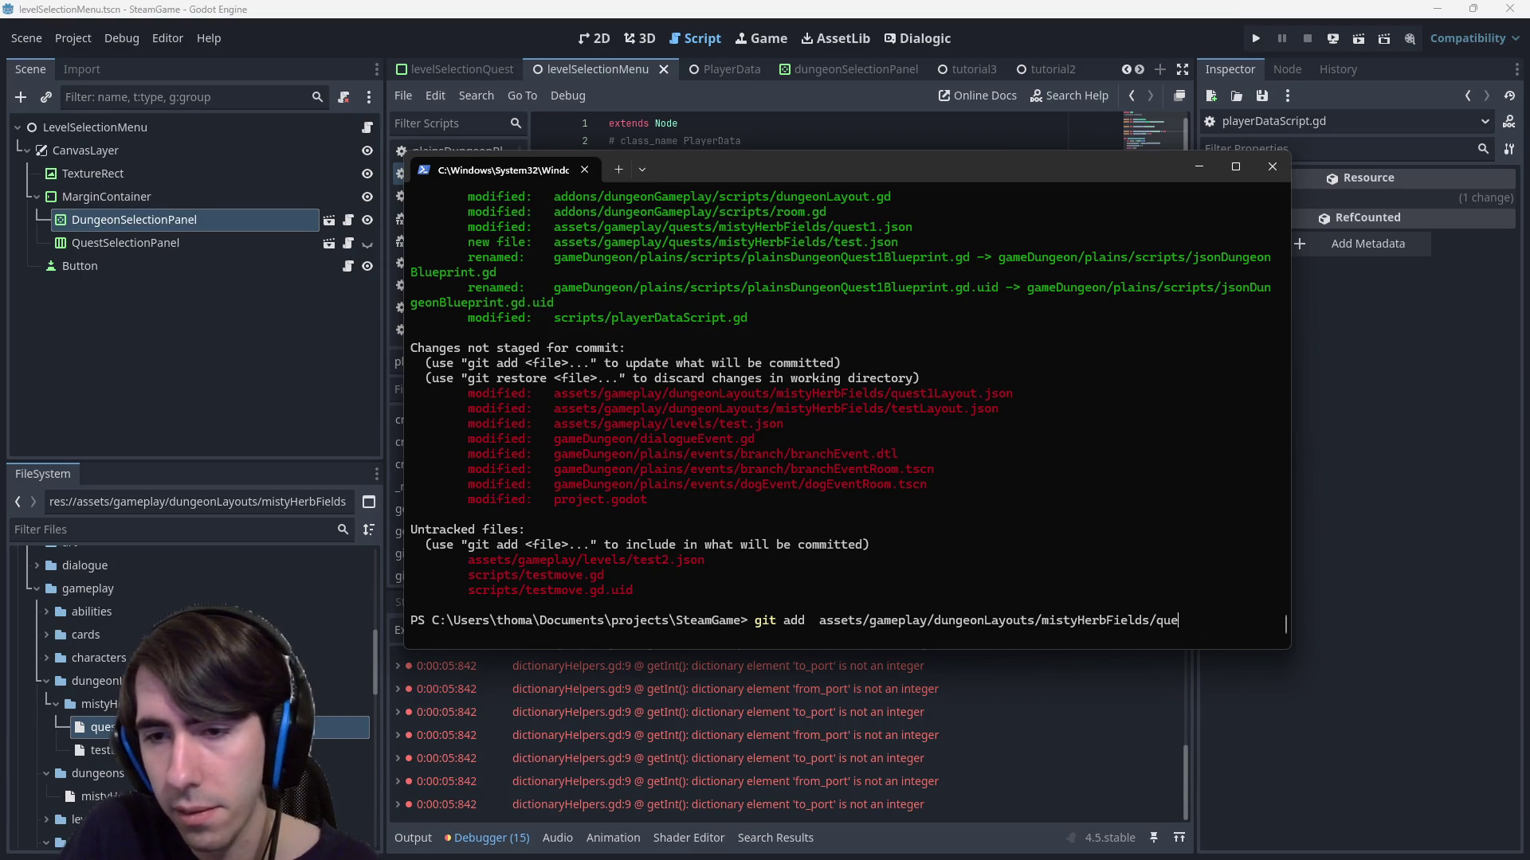
# - Stage the mistyHerbFields folder, then stage dialogueEvent.gd with git add
pyautogui.press('Return')
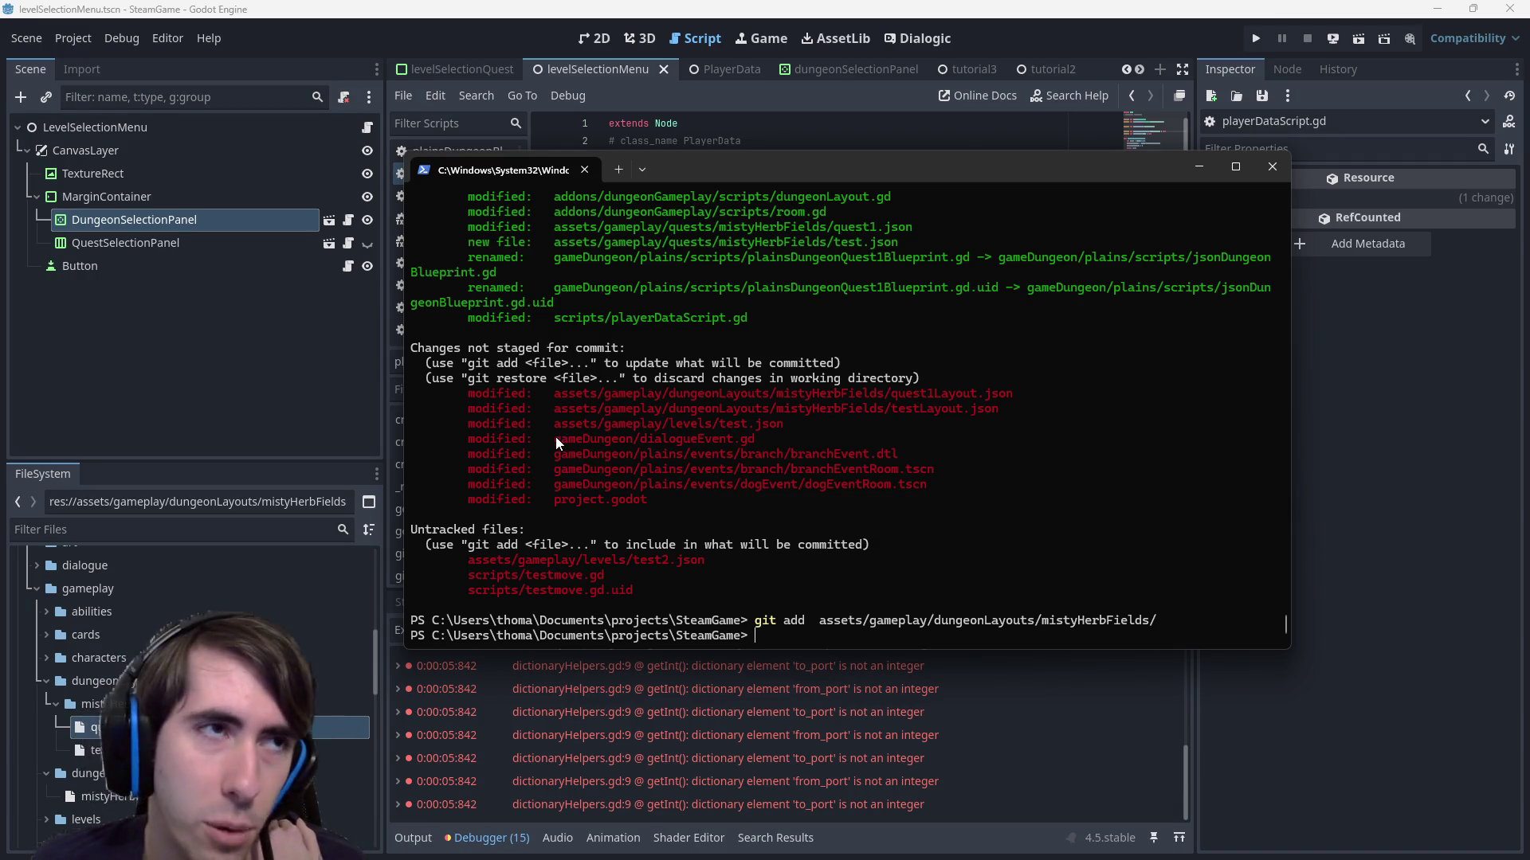
pyautogui.moveTo(555, 439); pyautogui.dragTo(749, 441)
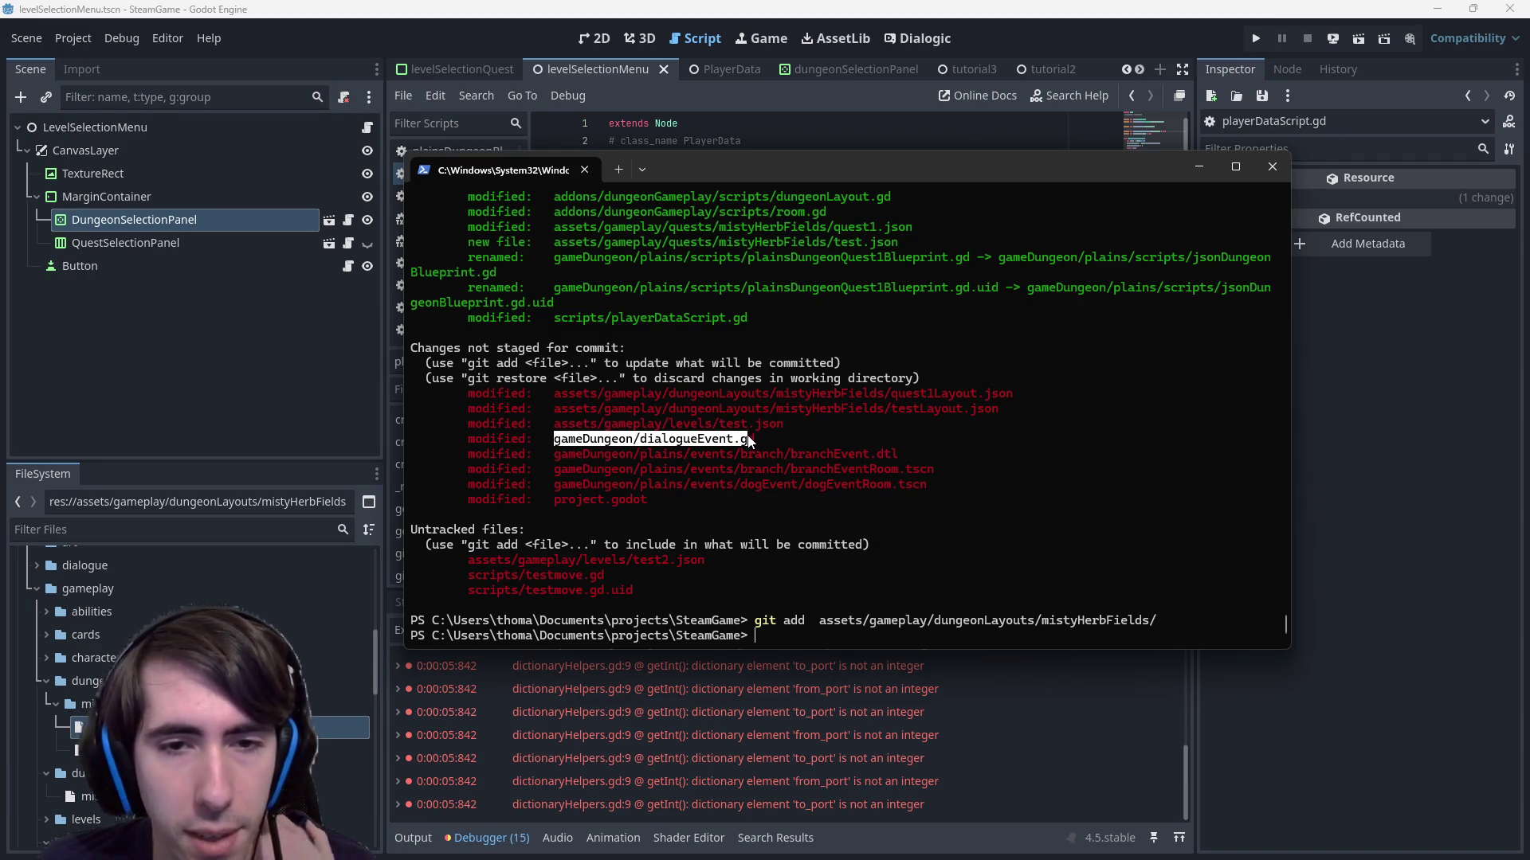
pyautogui.hotkey('ctrl', 'c')
pyautogui.write('got')
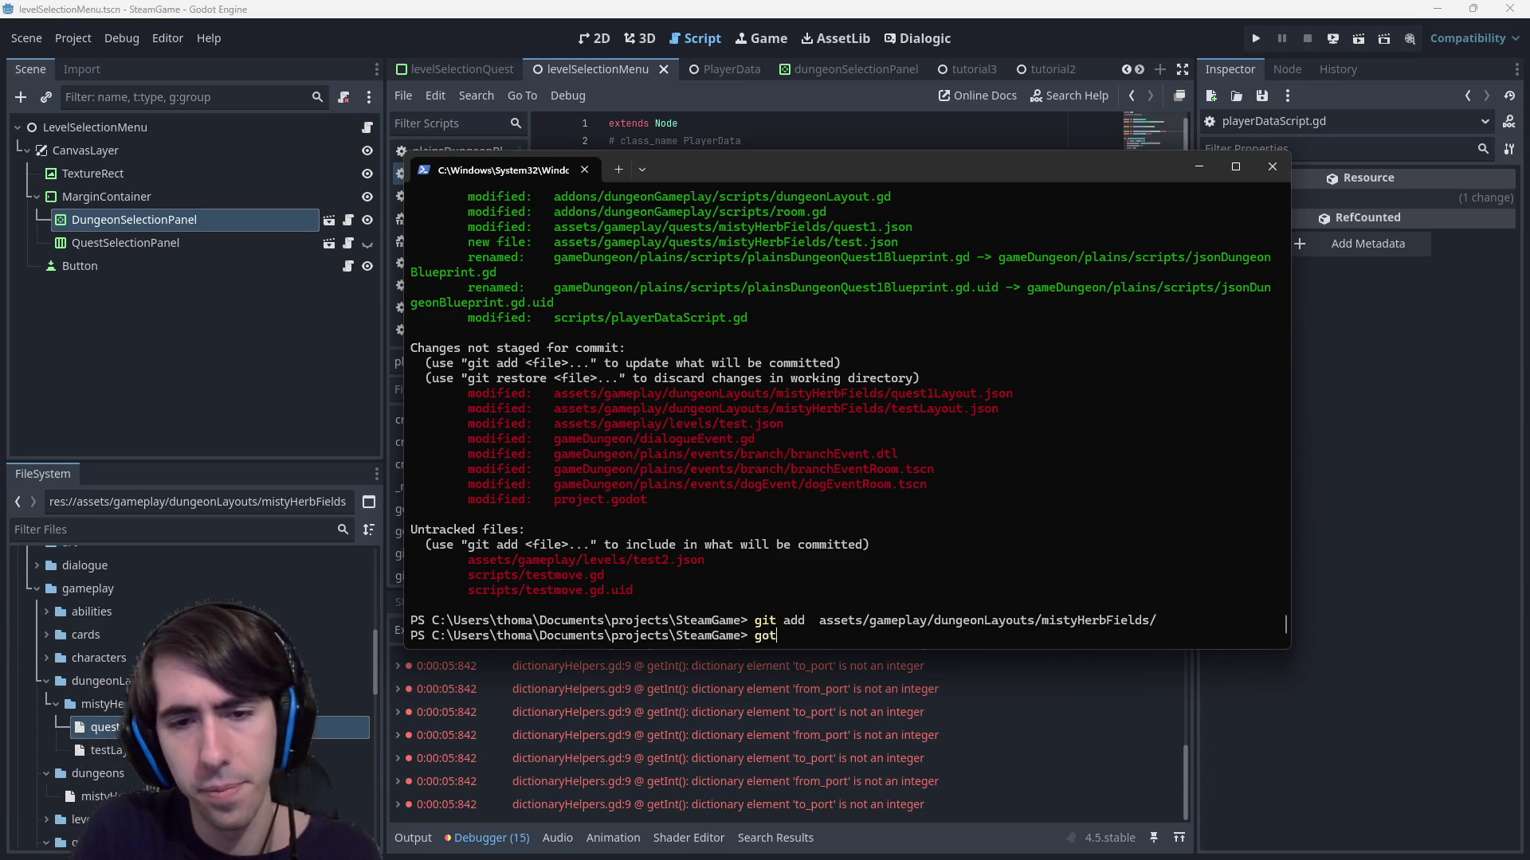
pyautogui.press('BackSpace')
pyautogui.press('BackSpace')
pyautogui.press('BackSpace')
pyautogui.write('it add')
pyautogui.hotkey('ctrl', 'v')
pyautogui.press('Return')
# - Build a git add command listing branchEvent.dtl, branchEventRoom.tscn and dogEventRoom.tscn
pyautogui.write('git add')
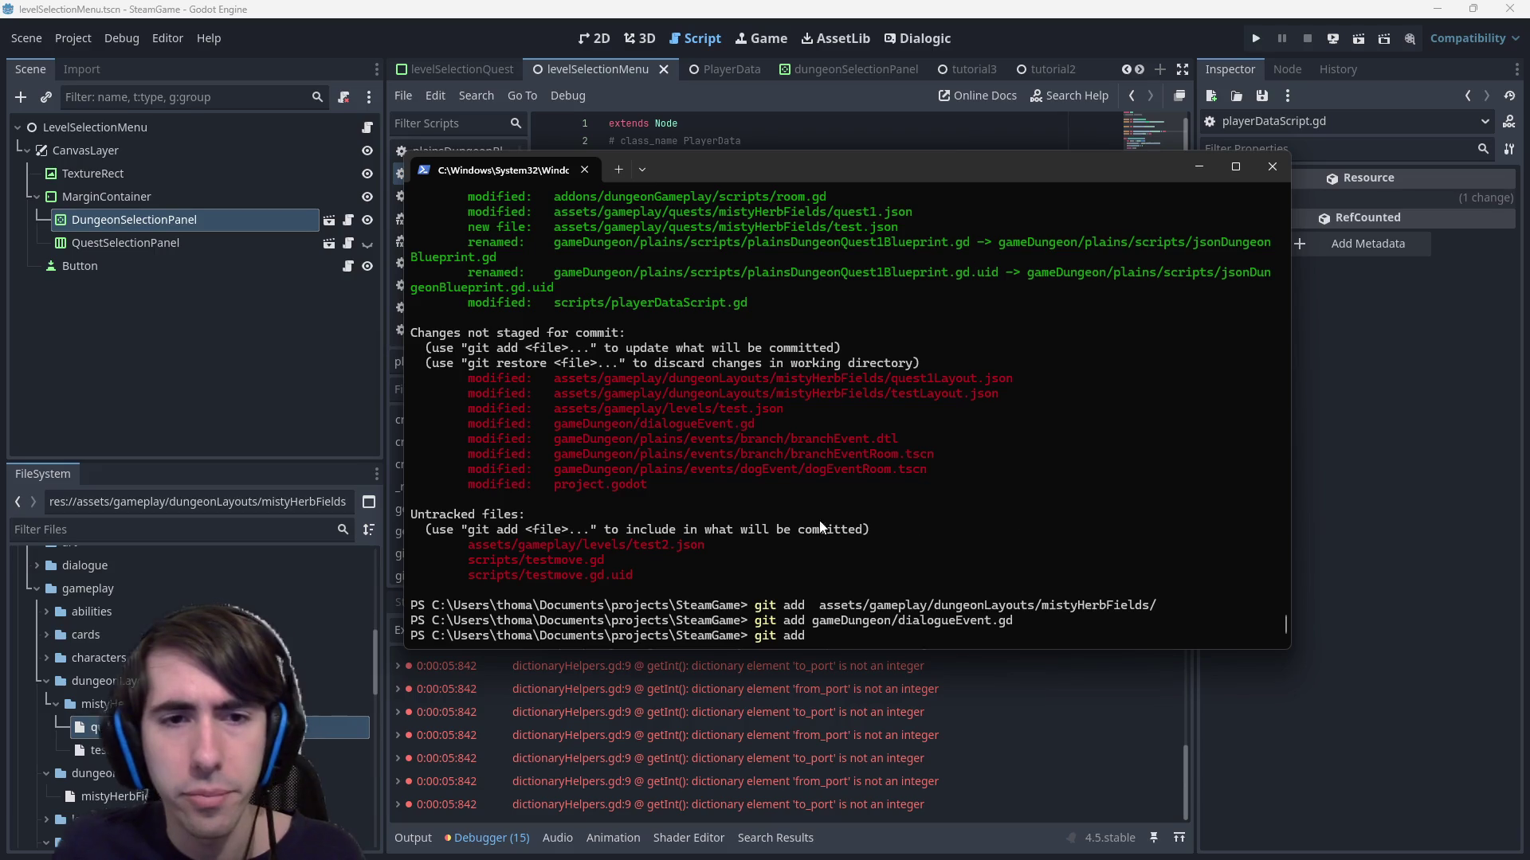
pyautogui.moveTo(558, 438)
pyautogui.mouseDown()
pyautogui.moveTo(659, 454)
pyautogui.moveTo(735, 433)
pyautogui.moveTo(897, 437)
pyautogui.mouseUp()
pyautogui.rightClick(896, 437)
pyautogui.moveTo(556, 442)
pyautogui.mouseDown()
pyautogui.moveTo(900, 455)
pyautogui.moveTo(900, 443)
pyautogui.mouseUp()
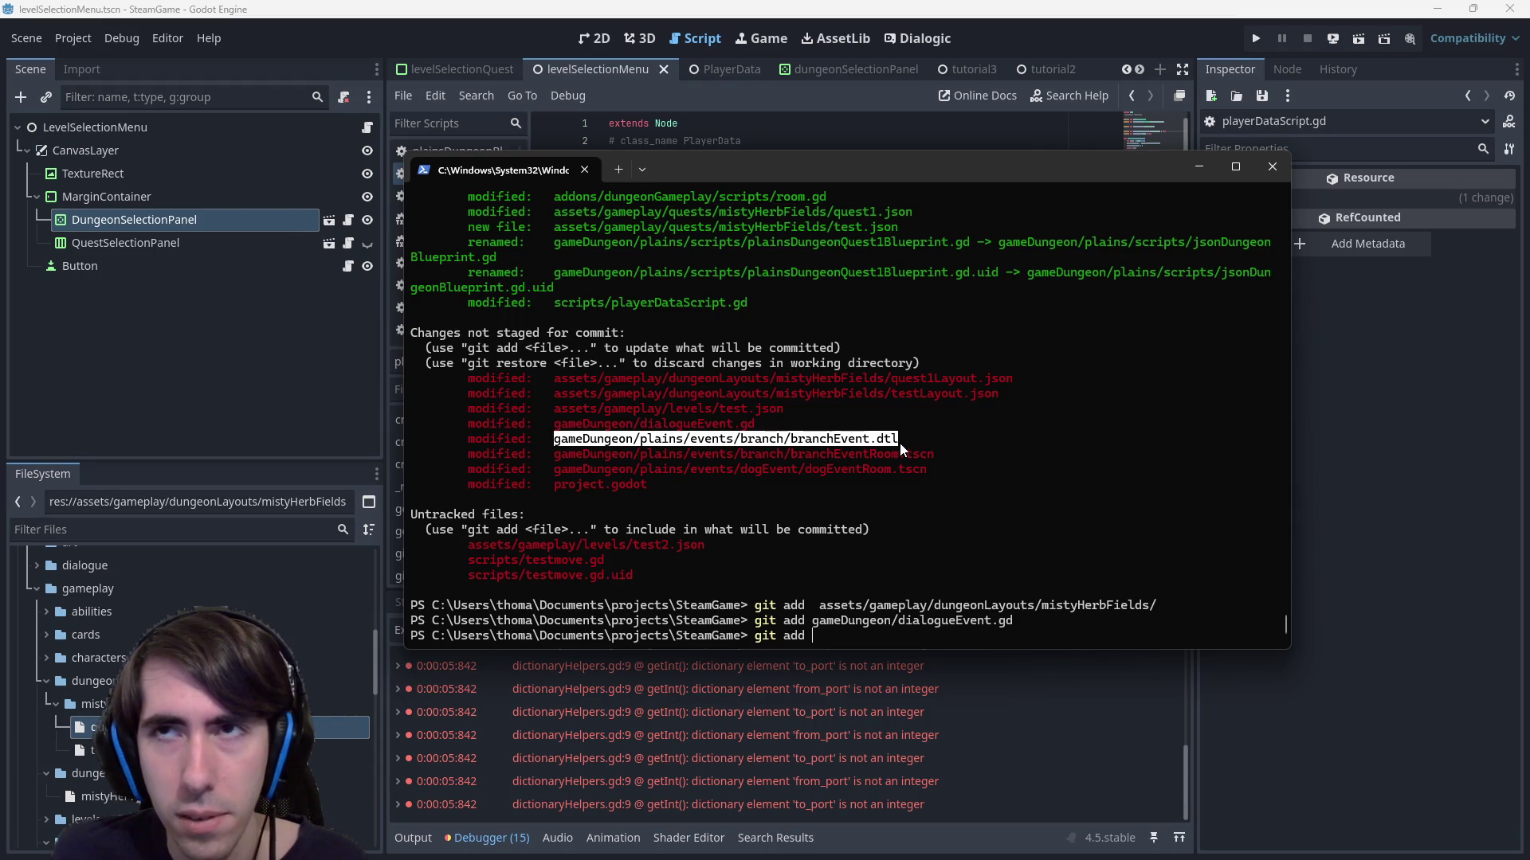
pyautogui.rightClick(900, 443)
pyautogui.rightClick(905, 438)
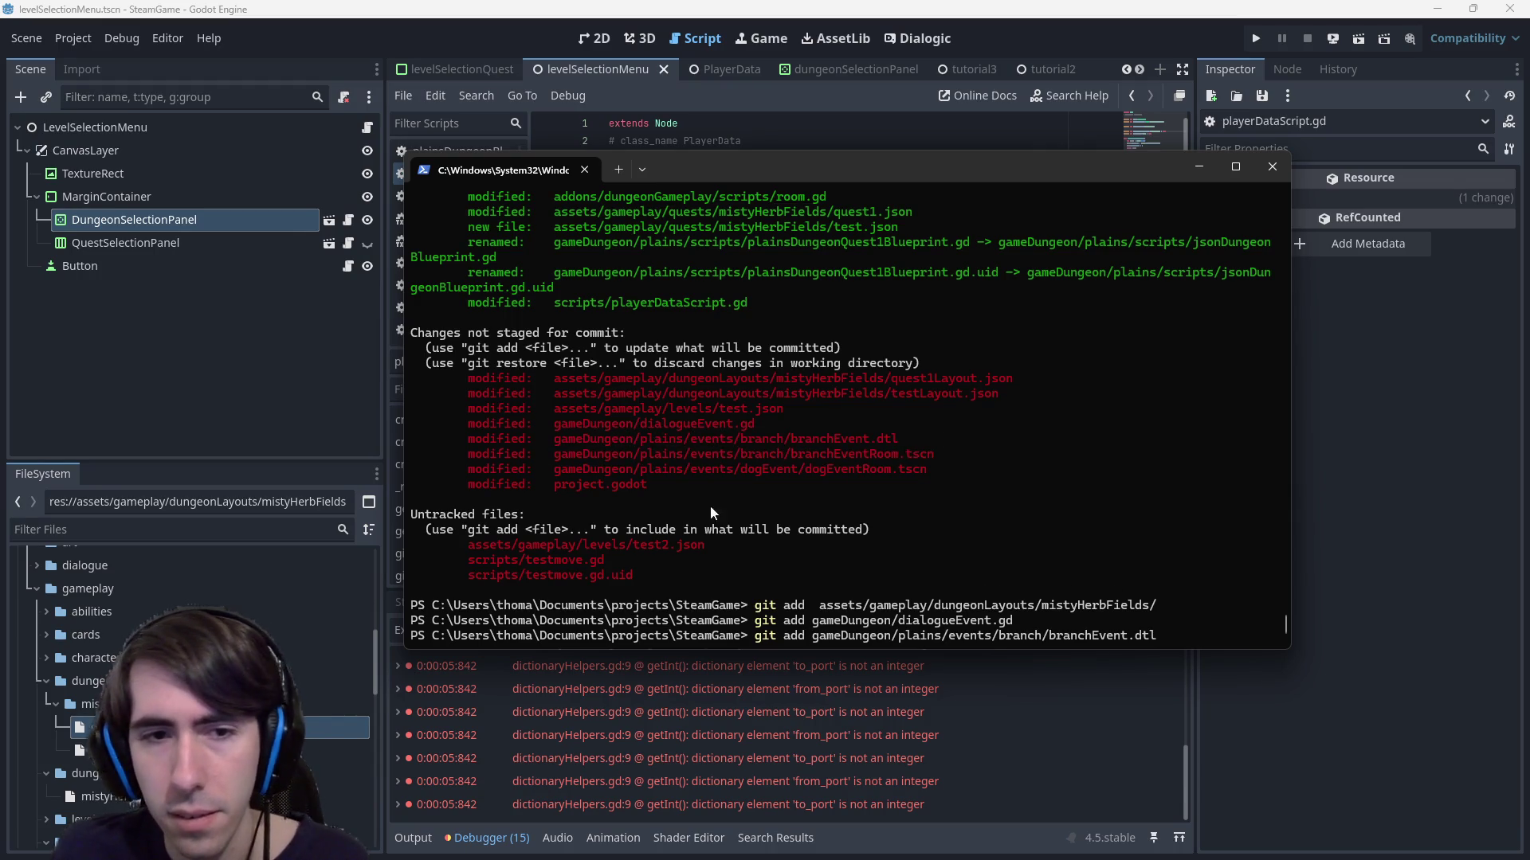
pyautogui.moveTo(555, 456)
pyautogui.mouseDown()
pyautogui.moveTo(803, 438)
pyautogui.moveTo(935, 451)
pyautogui.mouseUp()
pyautogui.rightClick(936, 451)
pyautogui.rightClick(959, 449)
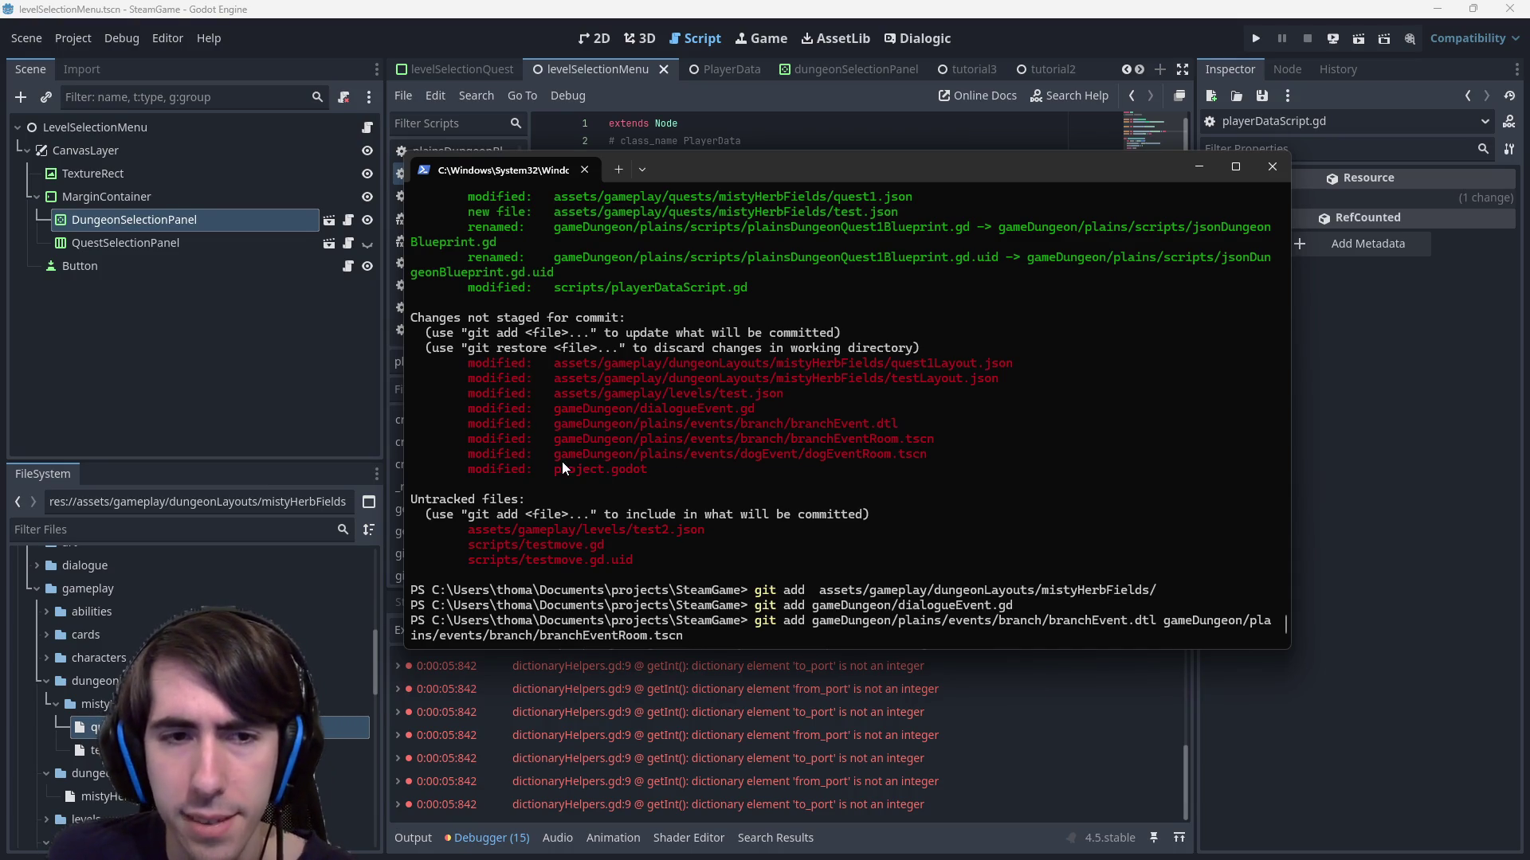
pyautogui.moveTo(551, 457)
pyautogui.mouseDown()
pyautogui.moveTo(677, 438)
pyautogui.moveTo(892, 468)
pyautogui.moveTo(943, 453)
pyautogui.mouseUp()
pyautogui.rightClick(943, 453)
pyautogui.rightClick(943, 452)
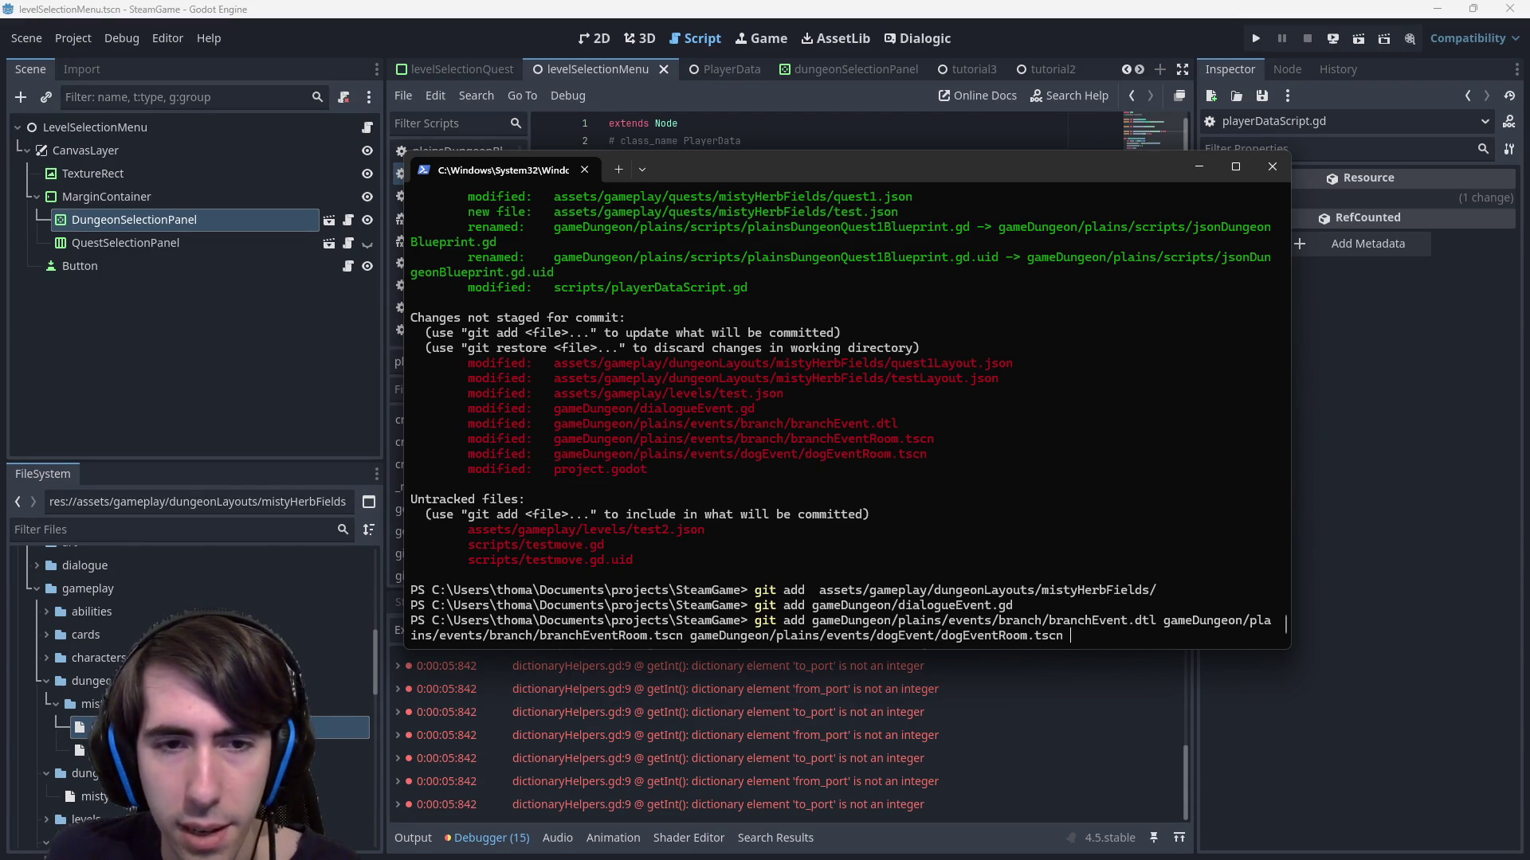
# - Add project.godot, stage the files, and confirm only test.json remains unstaged
pyautogui.rightClick(792, 413)
pyautogui.press('Return')
pyautogui.write('git status')
pyautogui.press('Return')
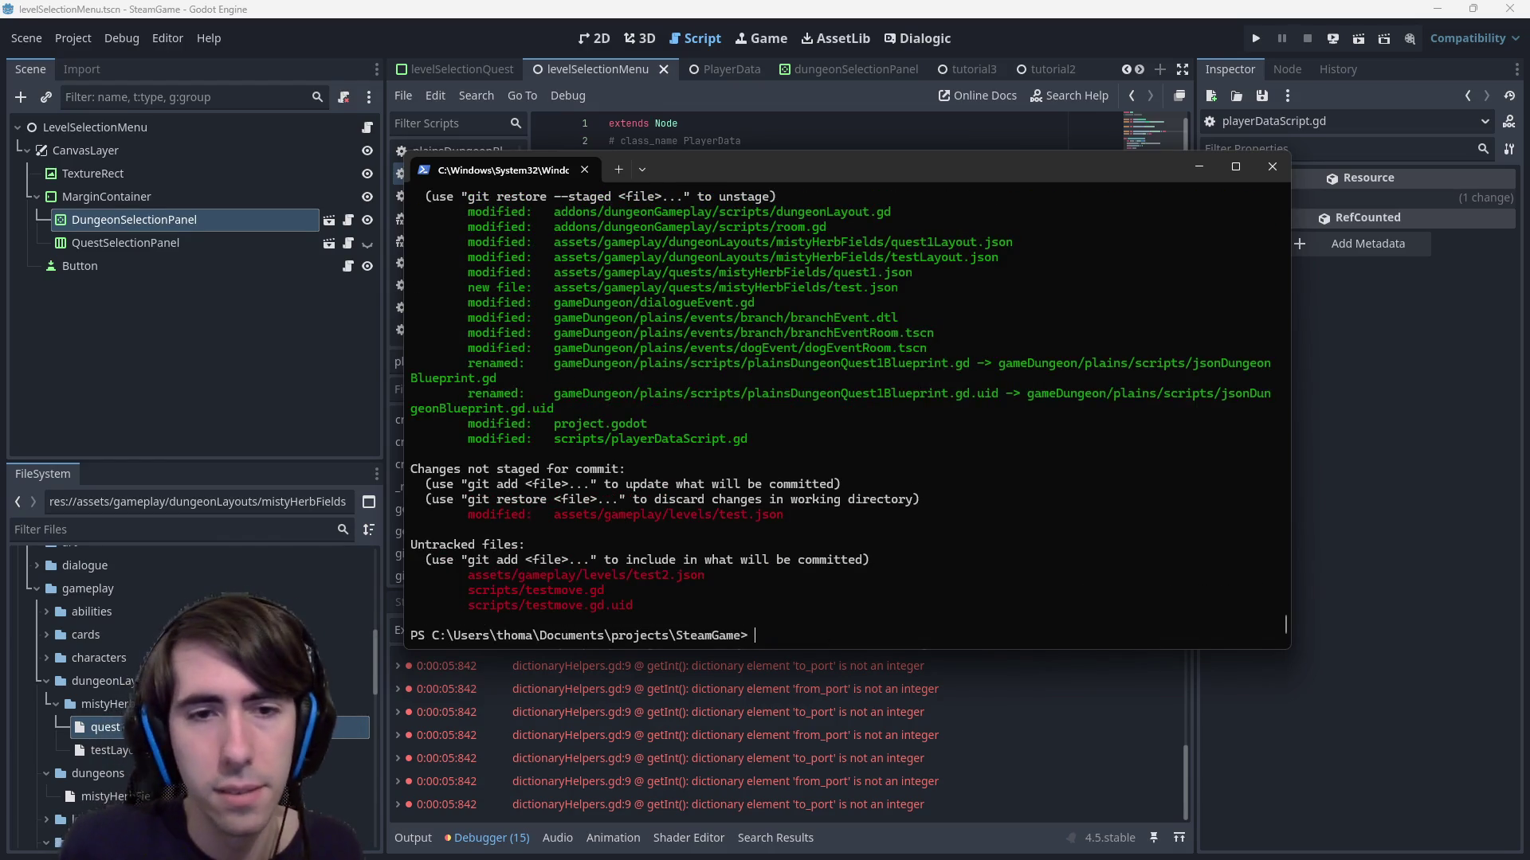
# - Review the git diff of test.json, then recheck git status
pyautogui.moveTo(549, 515)
pyautogui.mouseDown()
pyautogui.moveTo(749, 501)
pyautogui.moveTo(828, 502)
pyautogui.moveTo(835, 518)
pyautogui.mouseUp()
pyautogui.rightClick(834, 518)
pyautogui.write('git diff')
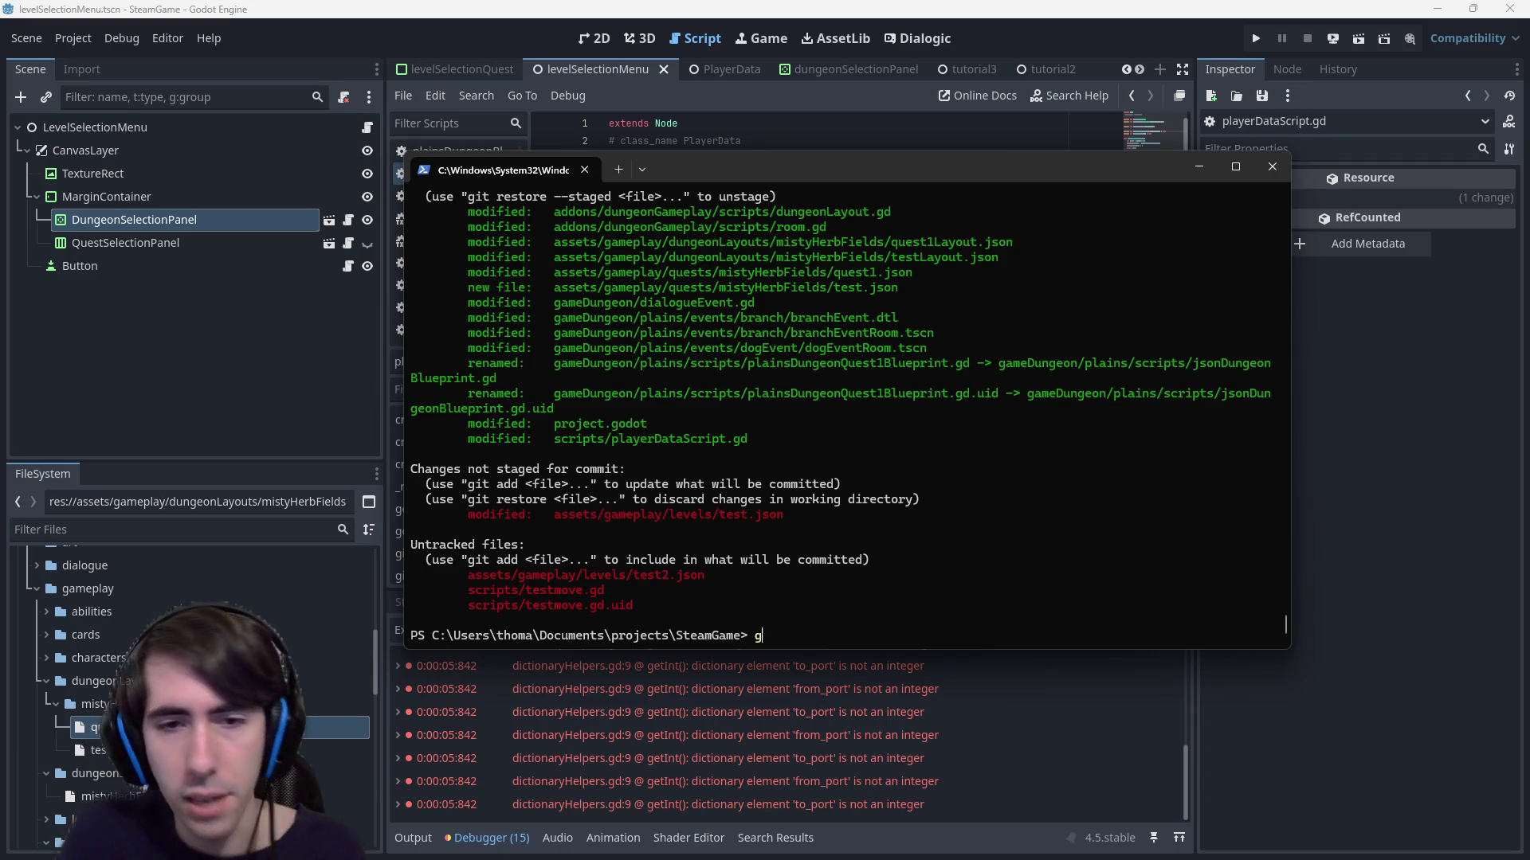
pyautogui.hotkey('ctrl', 'v')
pyautogui.press('Return')
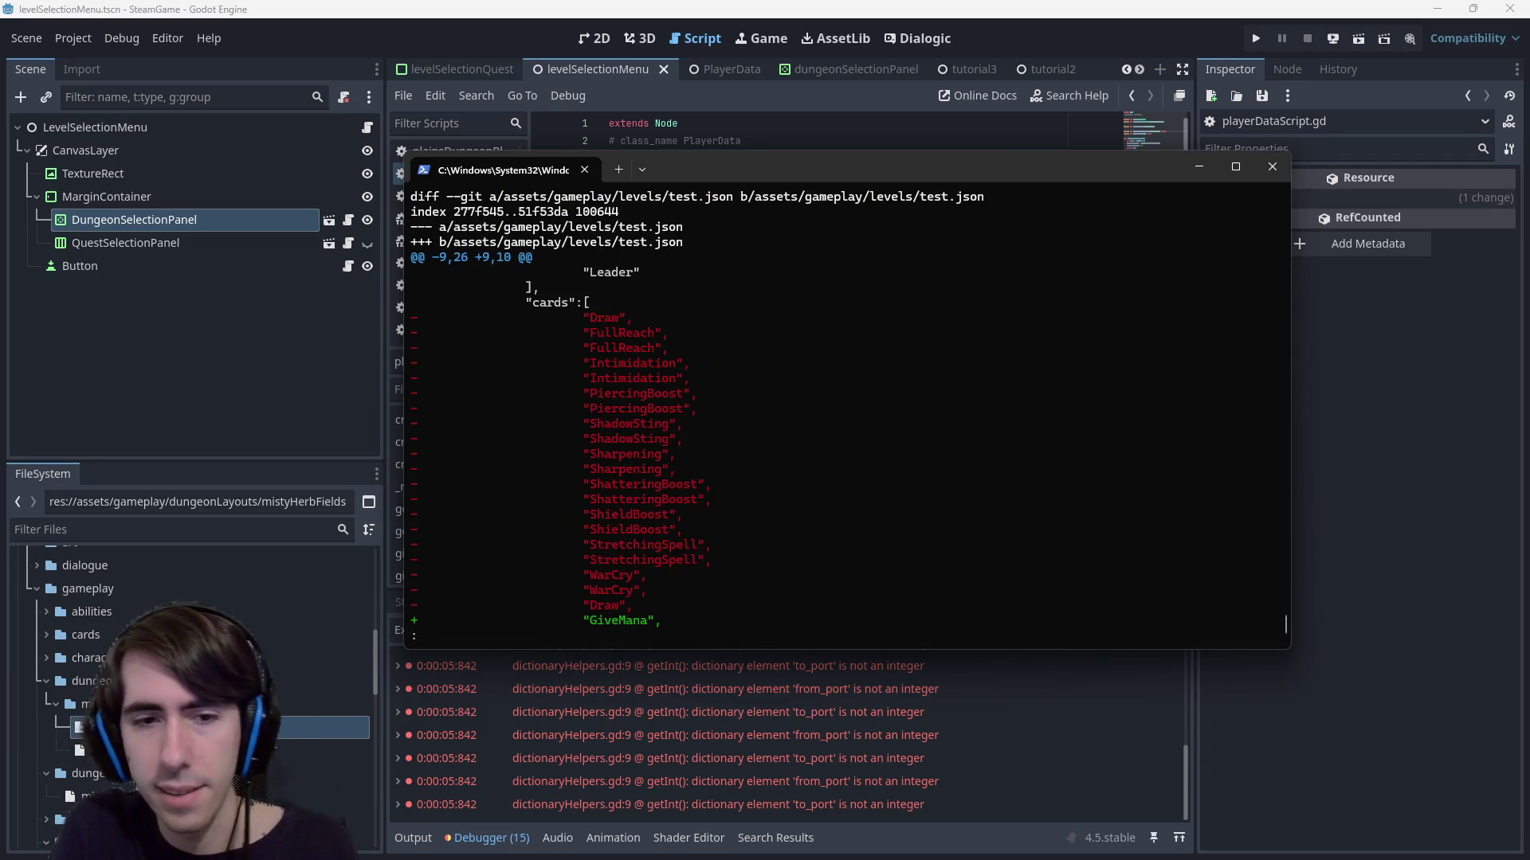
pyautogui.scroll(-2, 1285, 625)
pyautogui.write('qgit status')
pyautogui.press('Return')
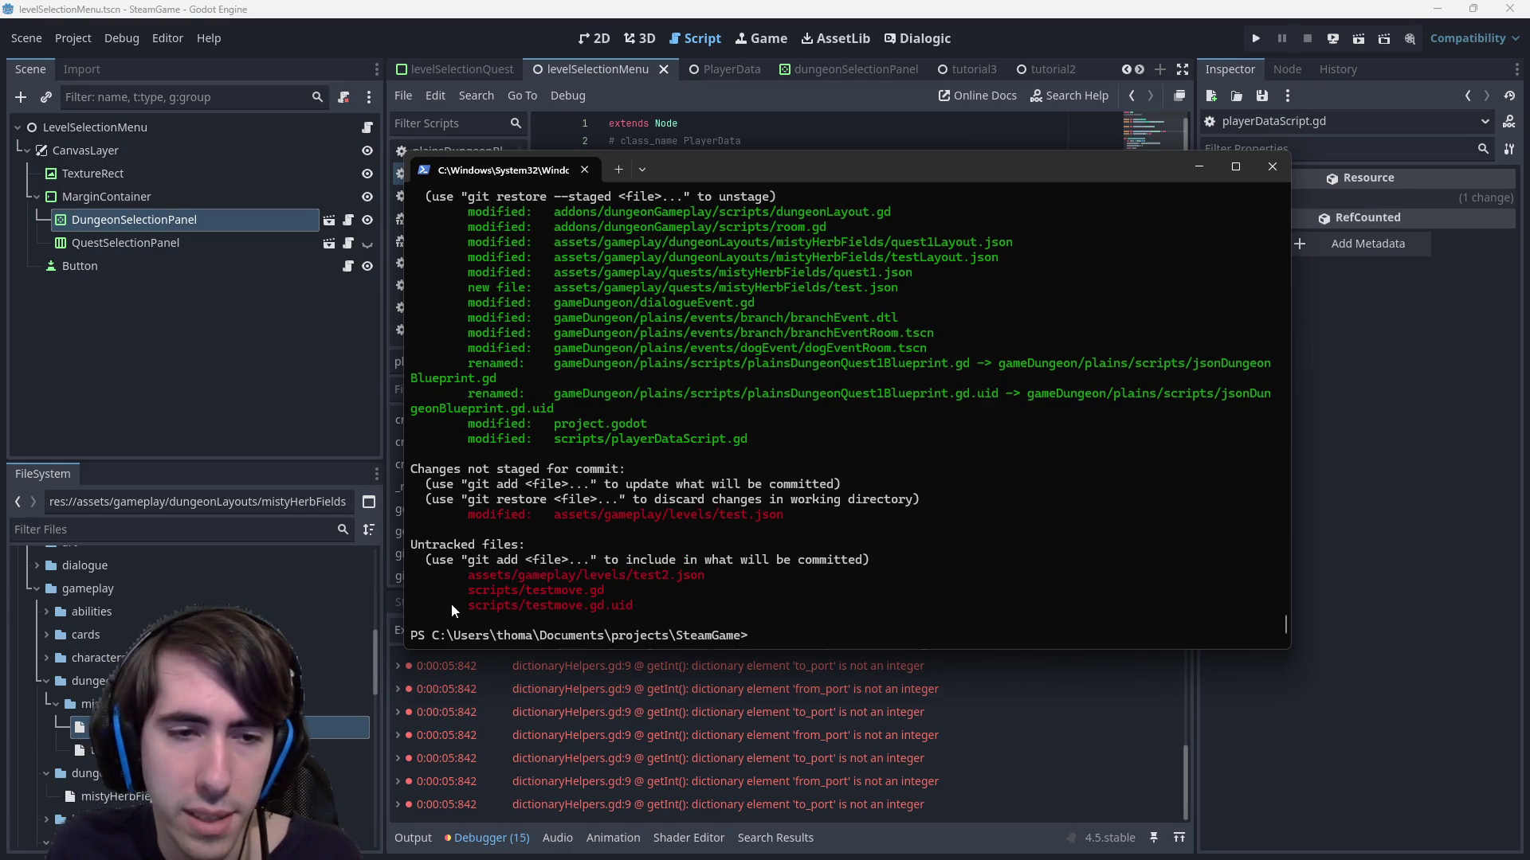
# - Commit as '[MAD-123] When exiting a room, the next one is now selected based on the dungeon layout…'
pyautogui.moveTo(470, 593); pyautogui.dragTo(604, 595)
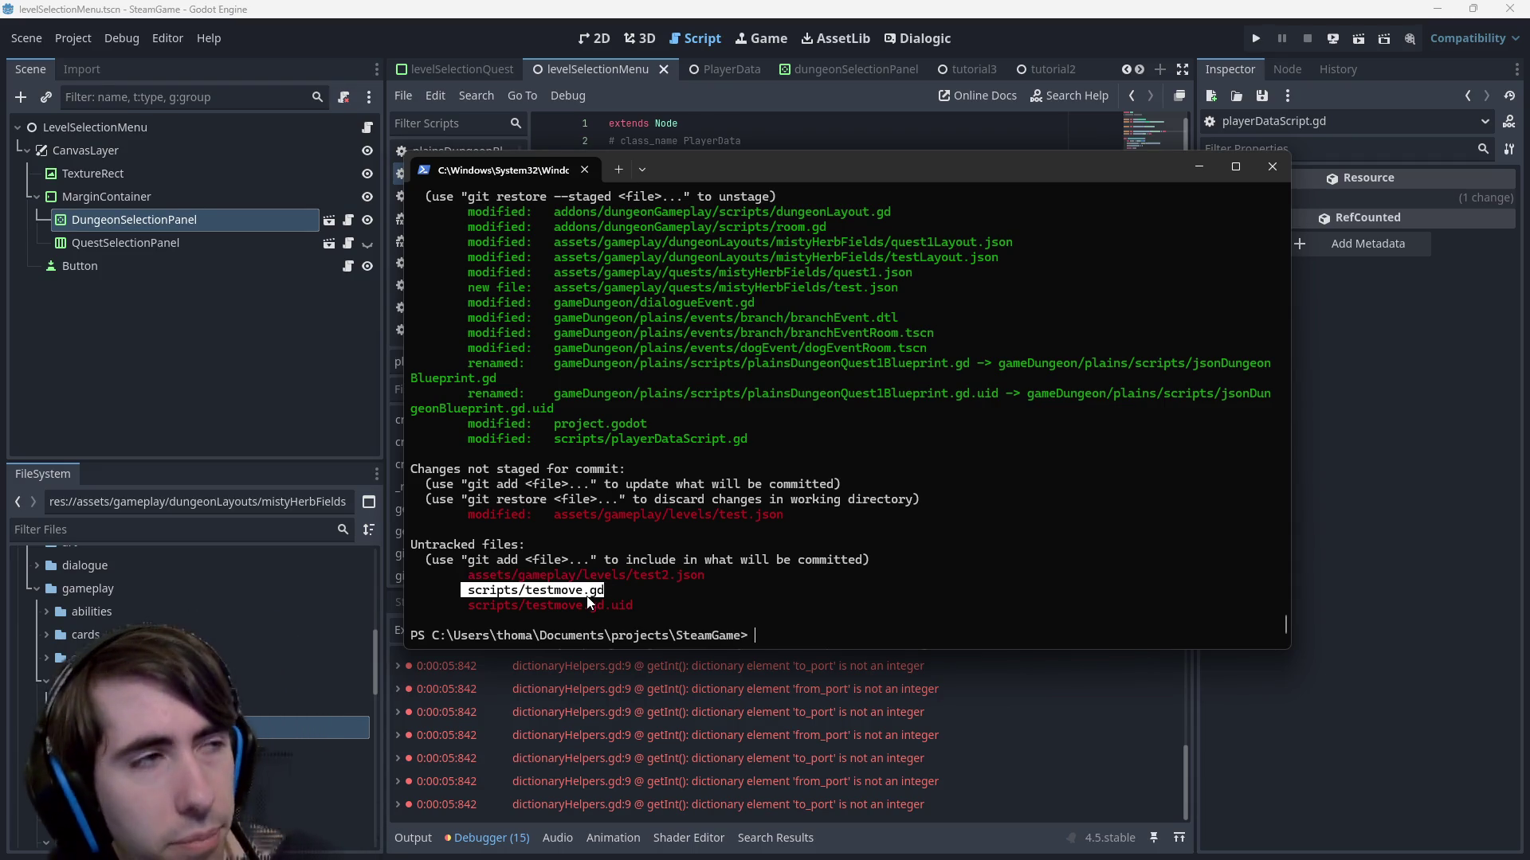
pyautogui.write('git commit -')
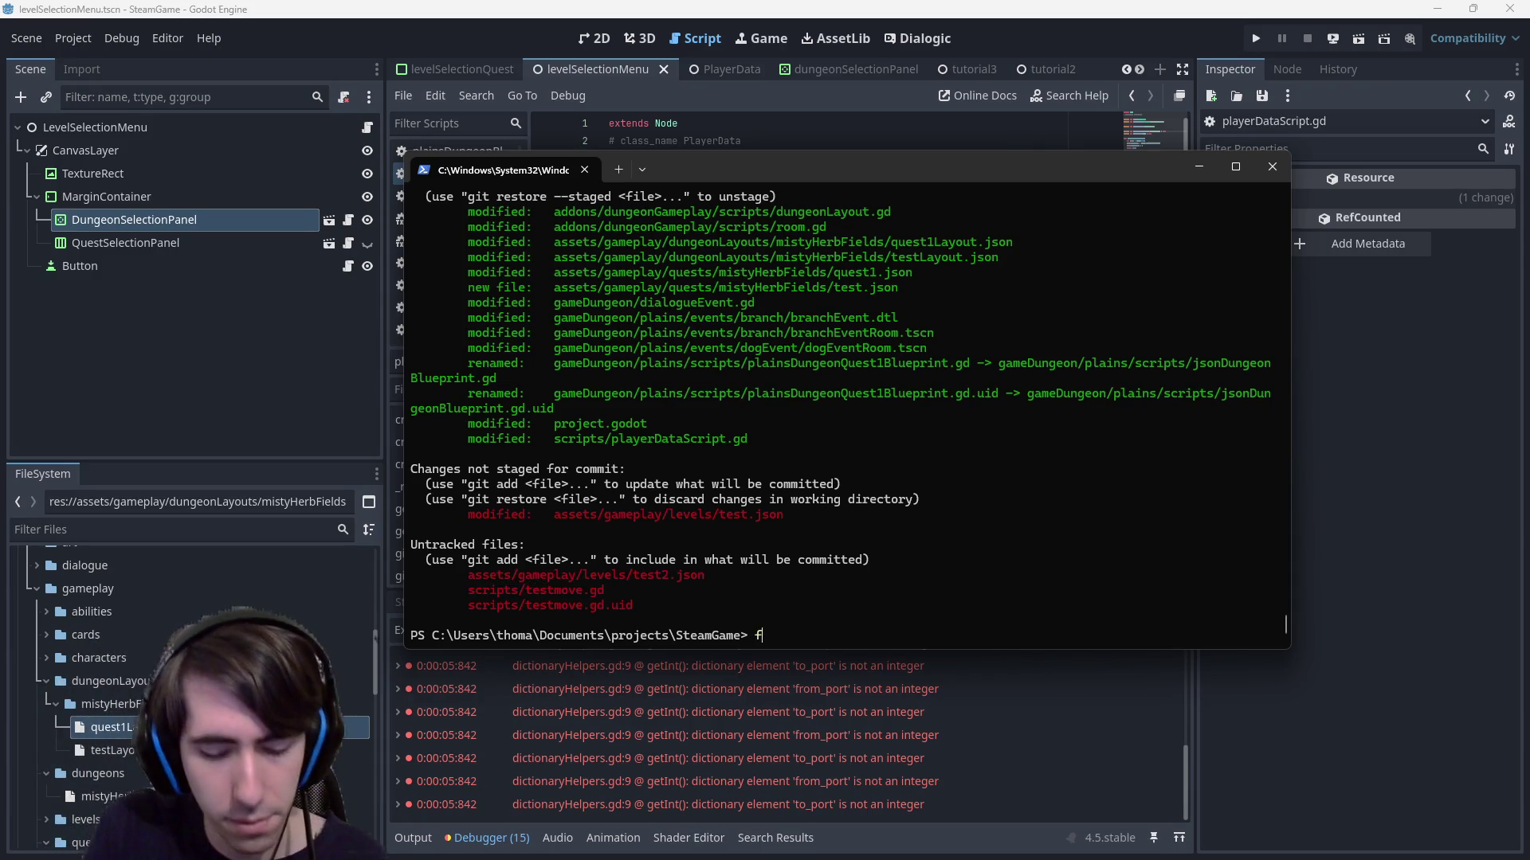
pyautogui.write('m "[')
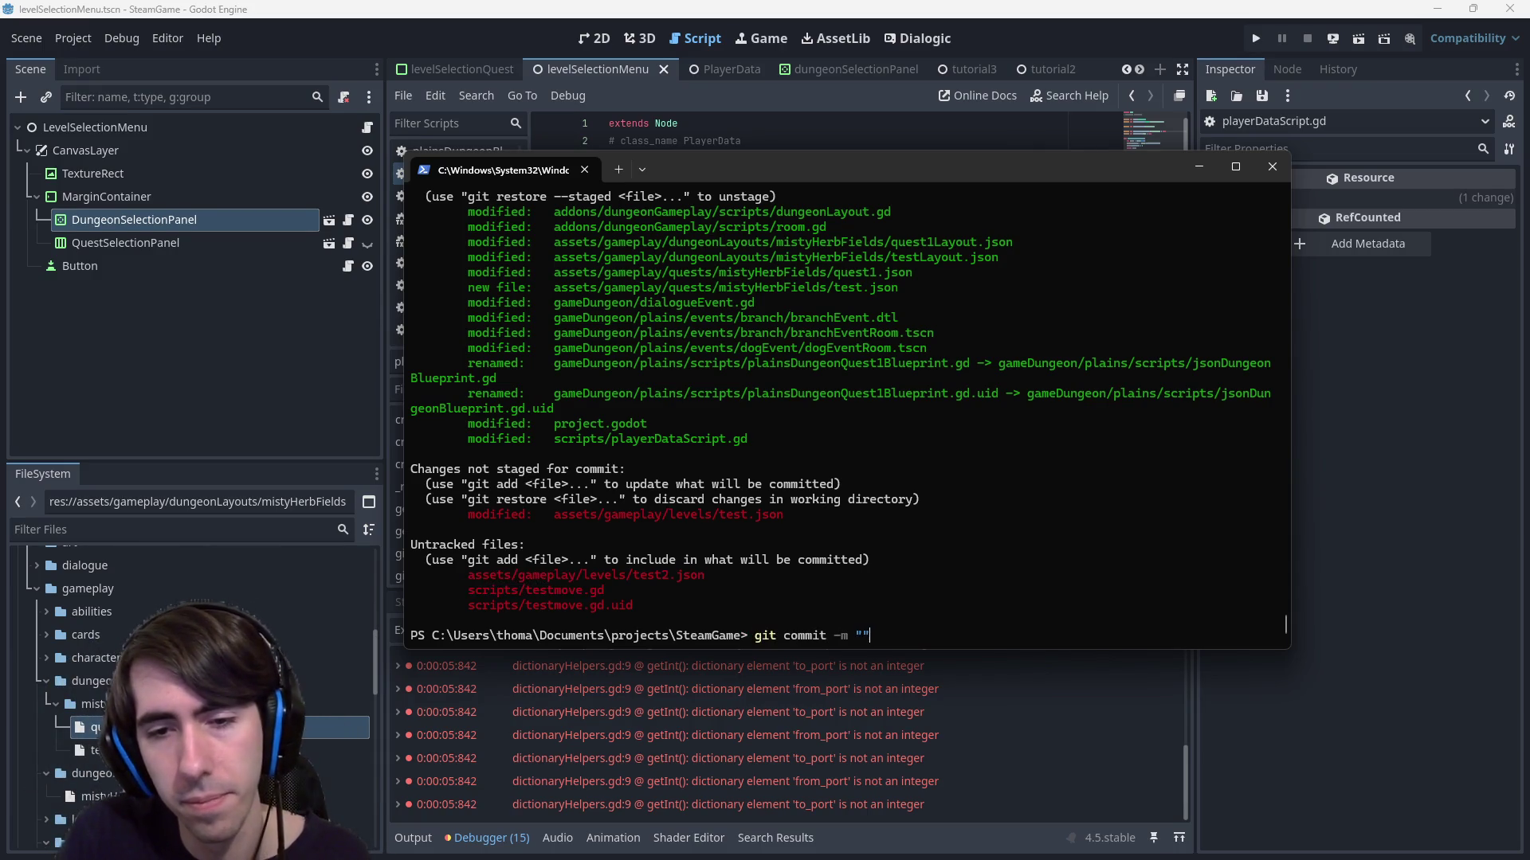
pyautogui.write('MAD-')
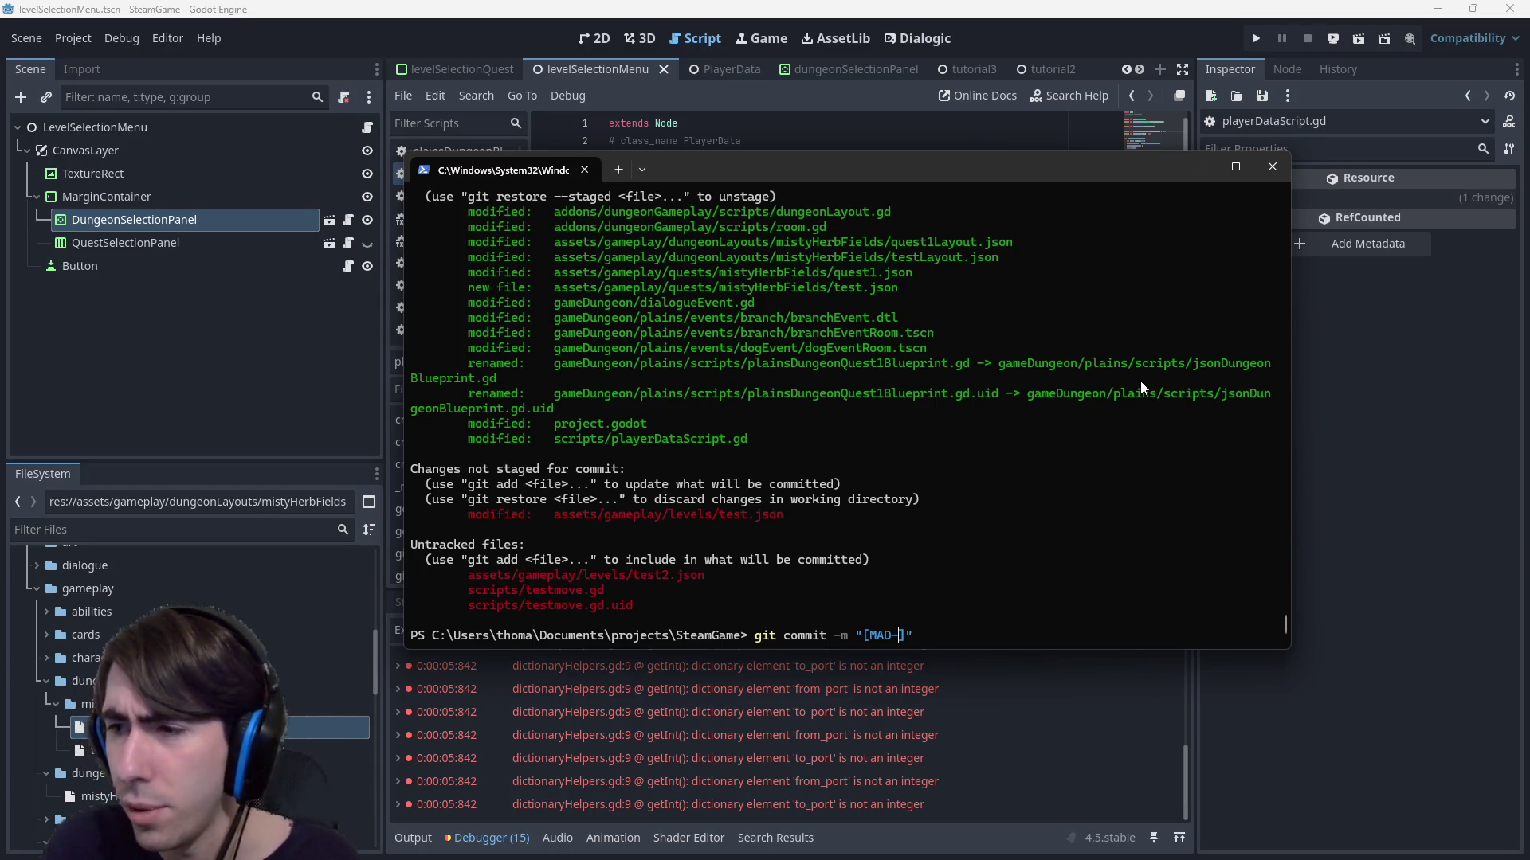
pyautogui.write('123]')
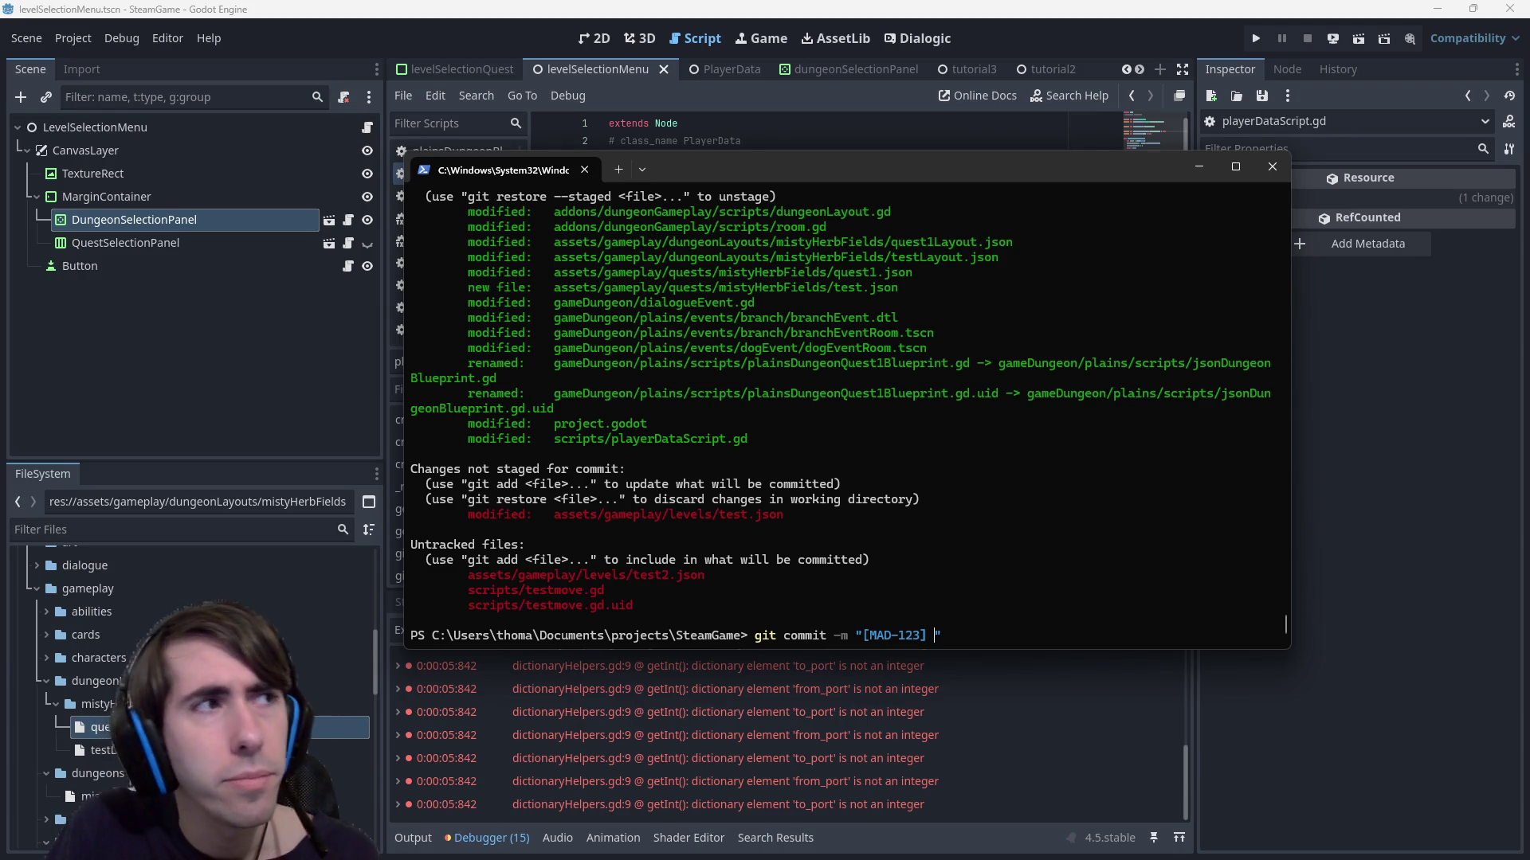
pyautogui.write(' When finishing ')
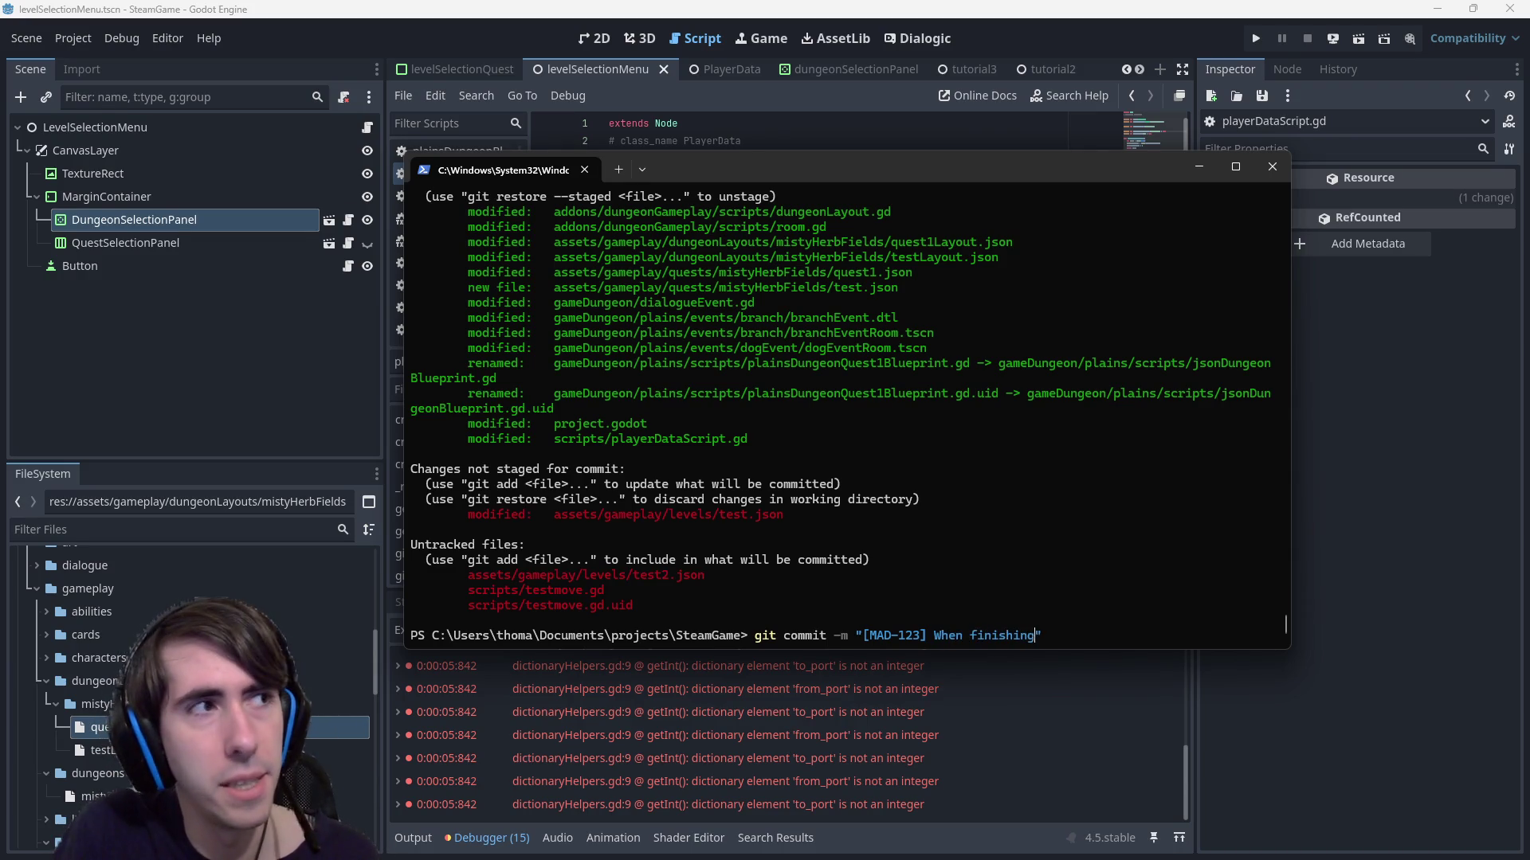
pyautogui.write('a room')
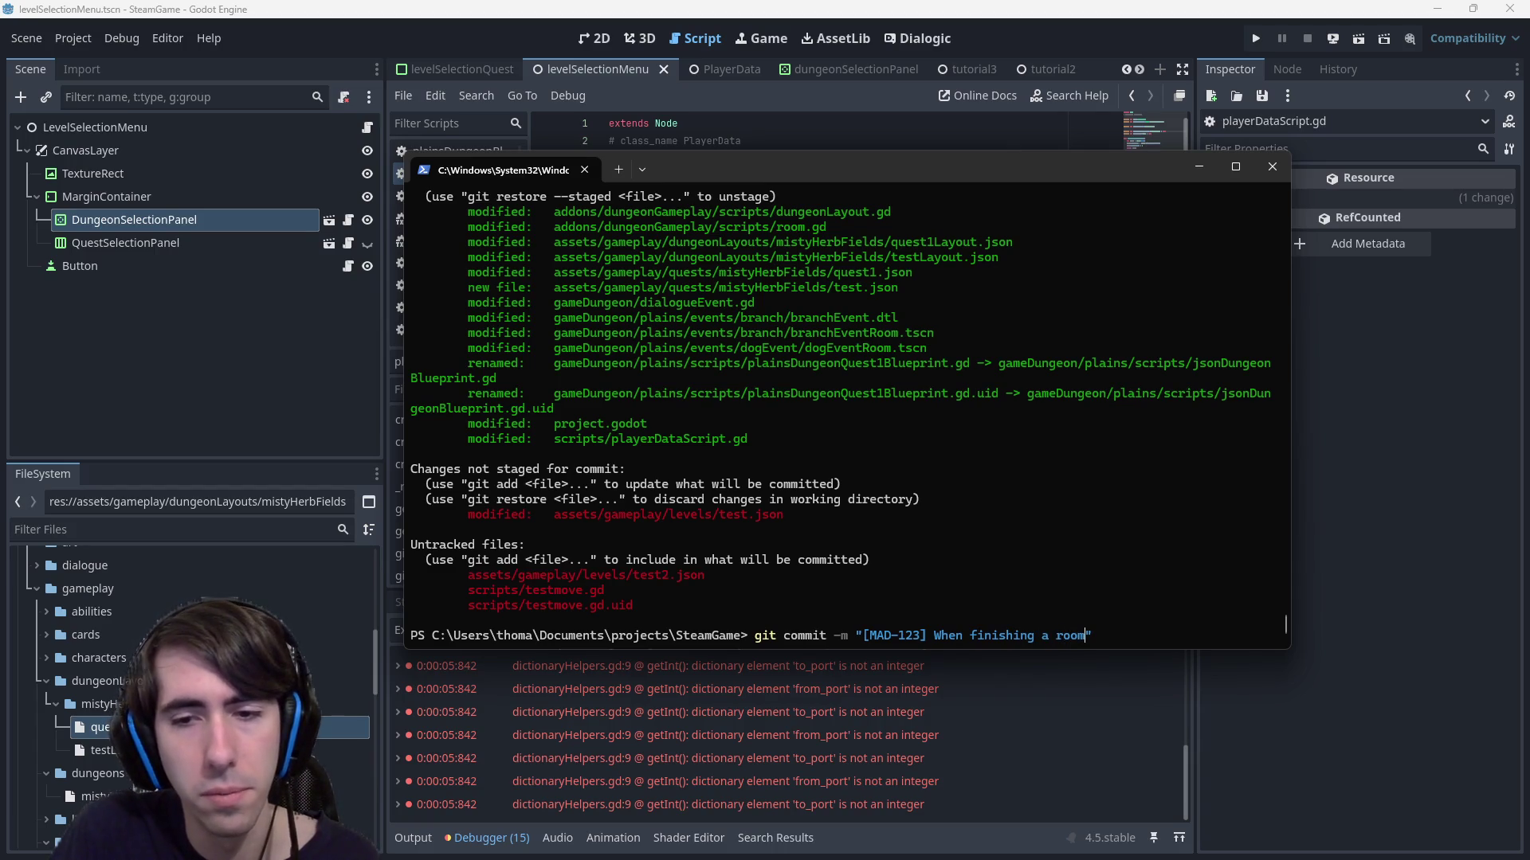
pyautogui.hotkey('ctrl', 'BackSpace')
pyautogui.hotkey('ctrl', 'BackSpace')
pyautogui.hotkey('ctrl', 'BackSpace')
pyautogui.write('exiting a ')
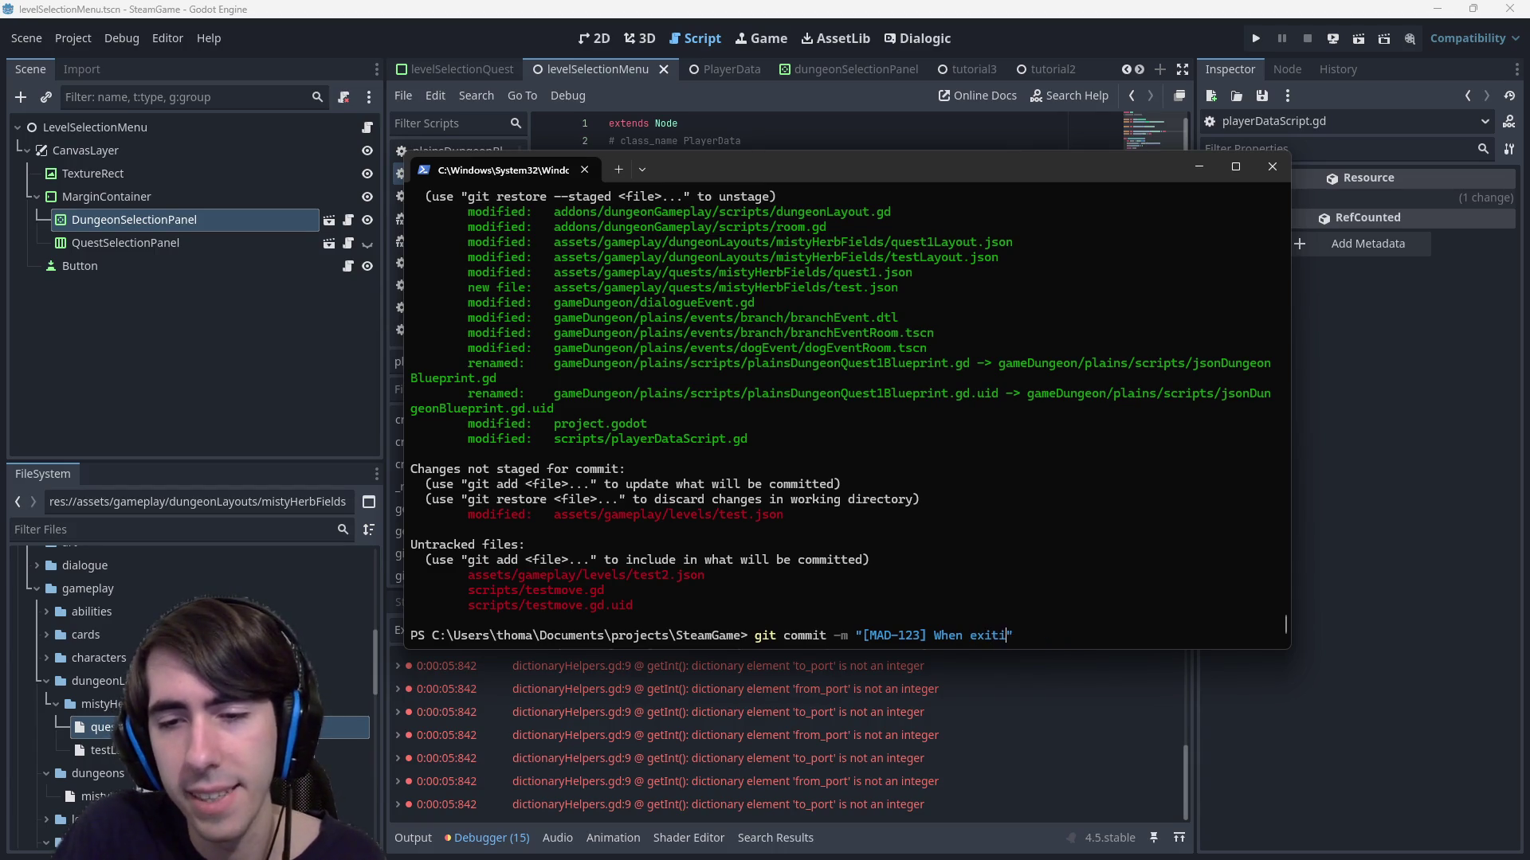
pyautogui.write('room, ')
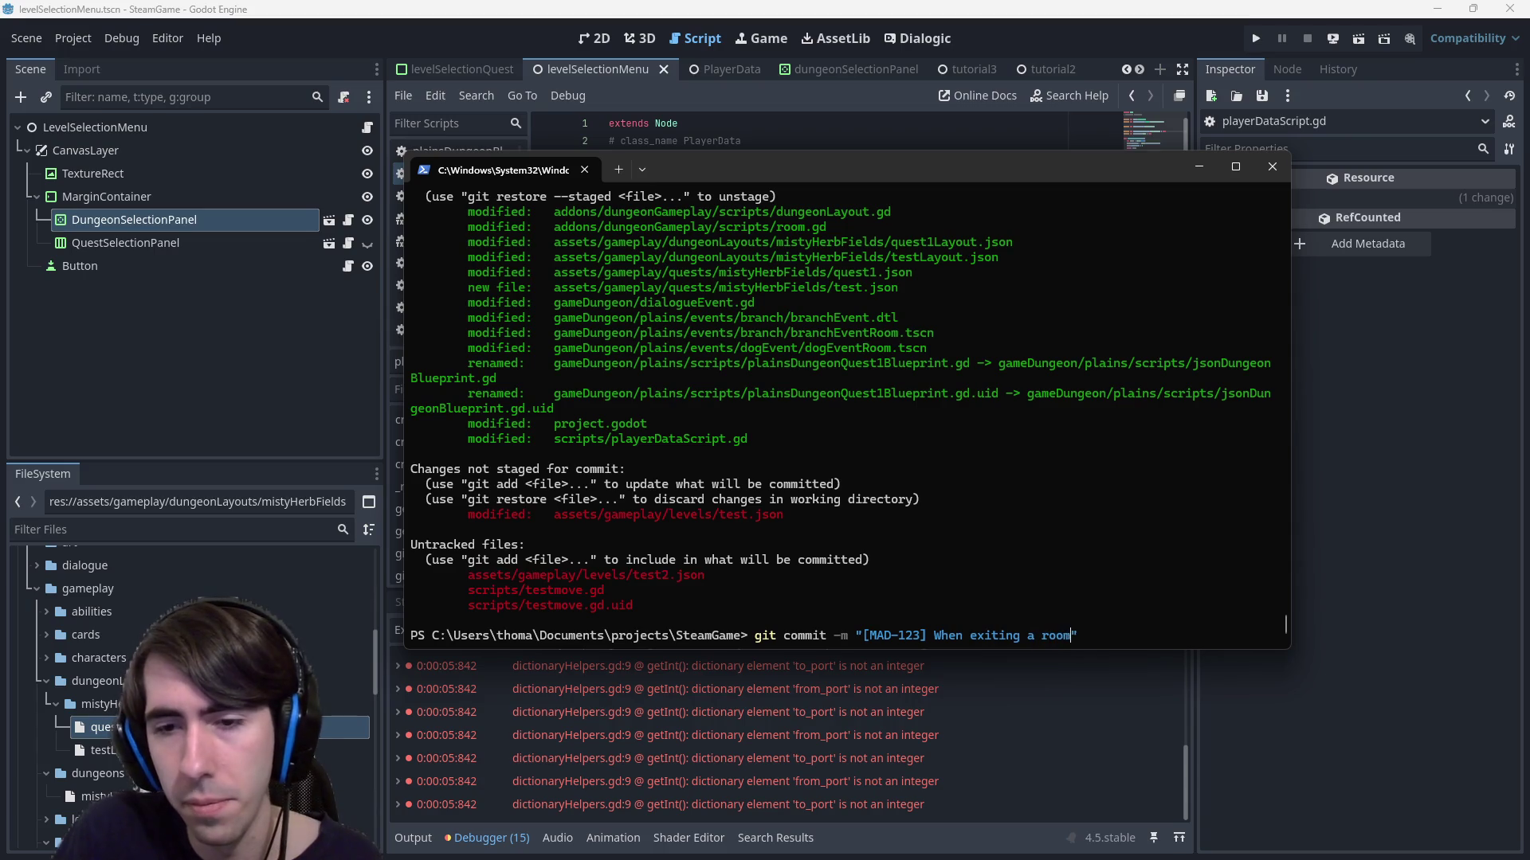
pyautogui.write('the next one ')
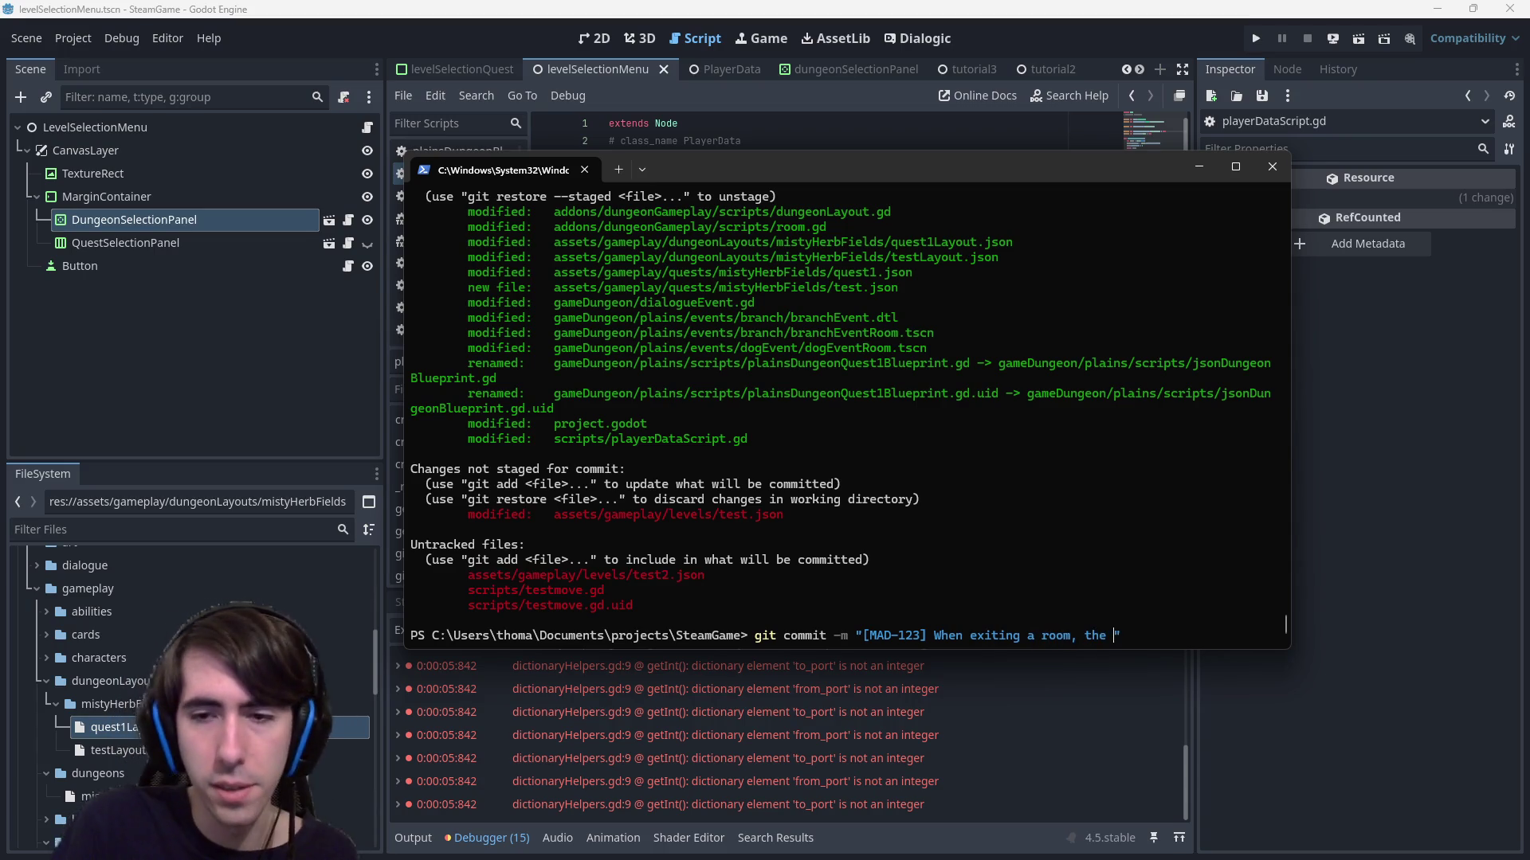
pyautogui.write('is now selected b')
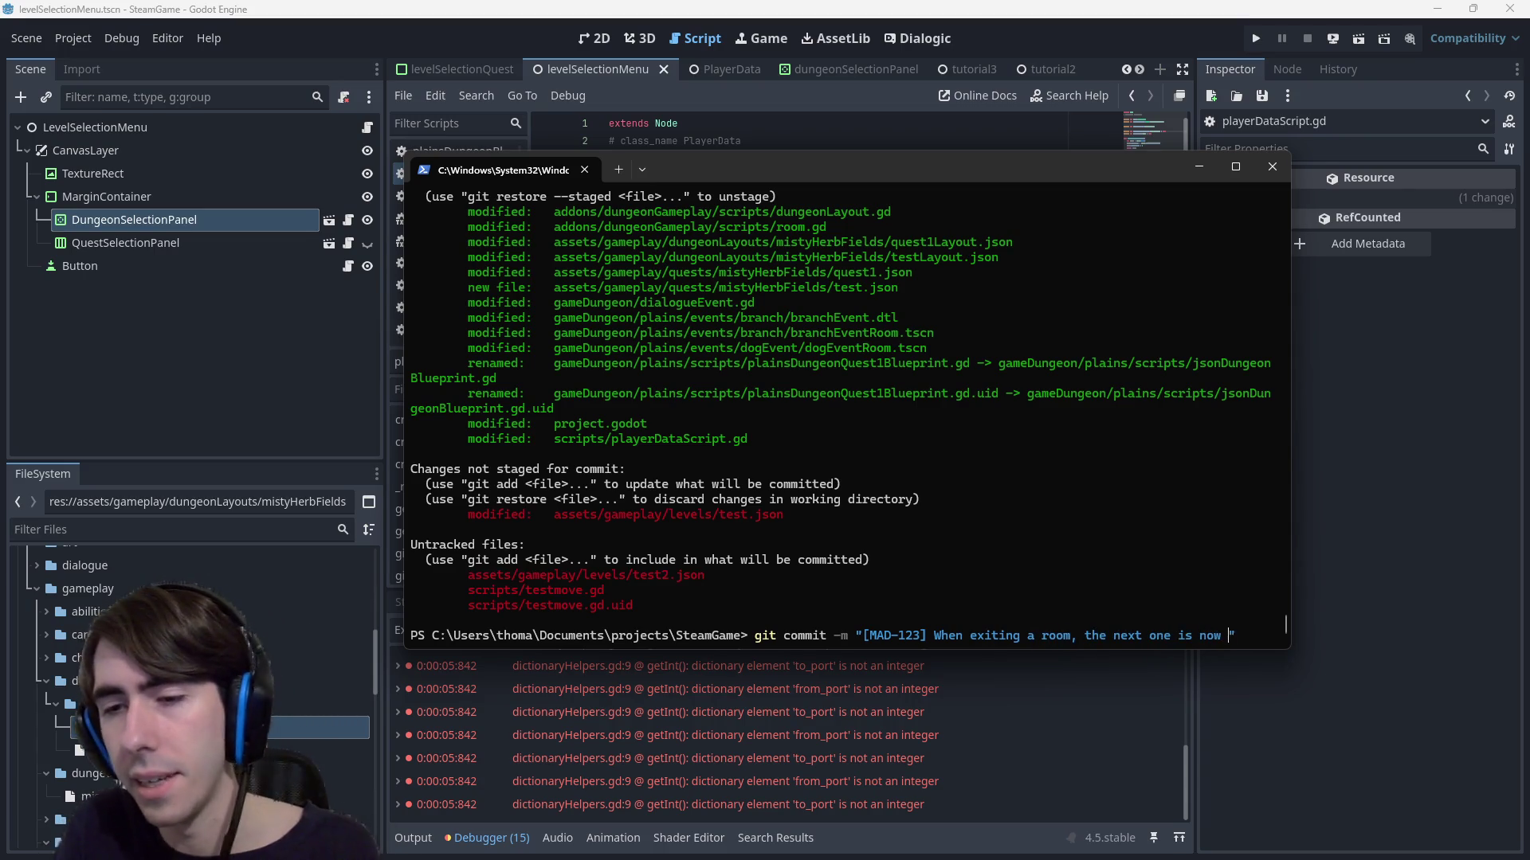
pyautogui.write('ased on the dungeon ')
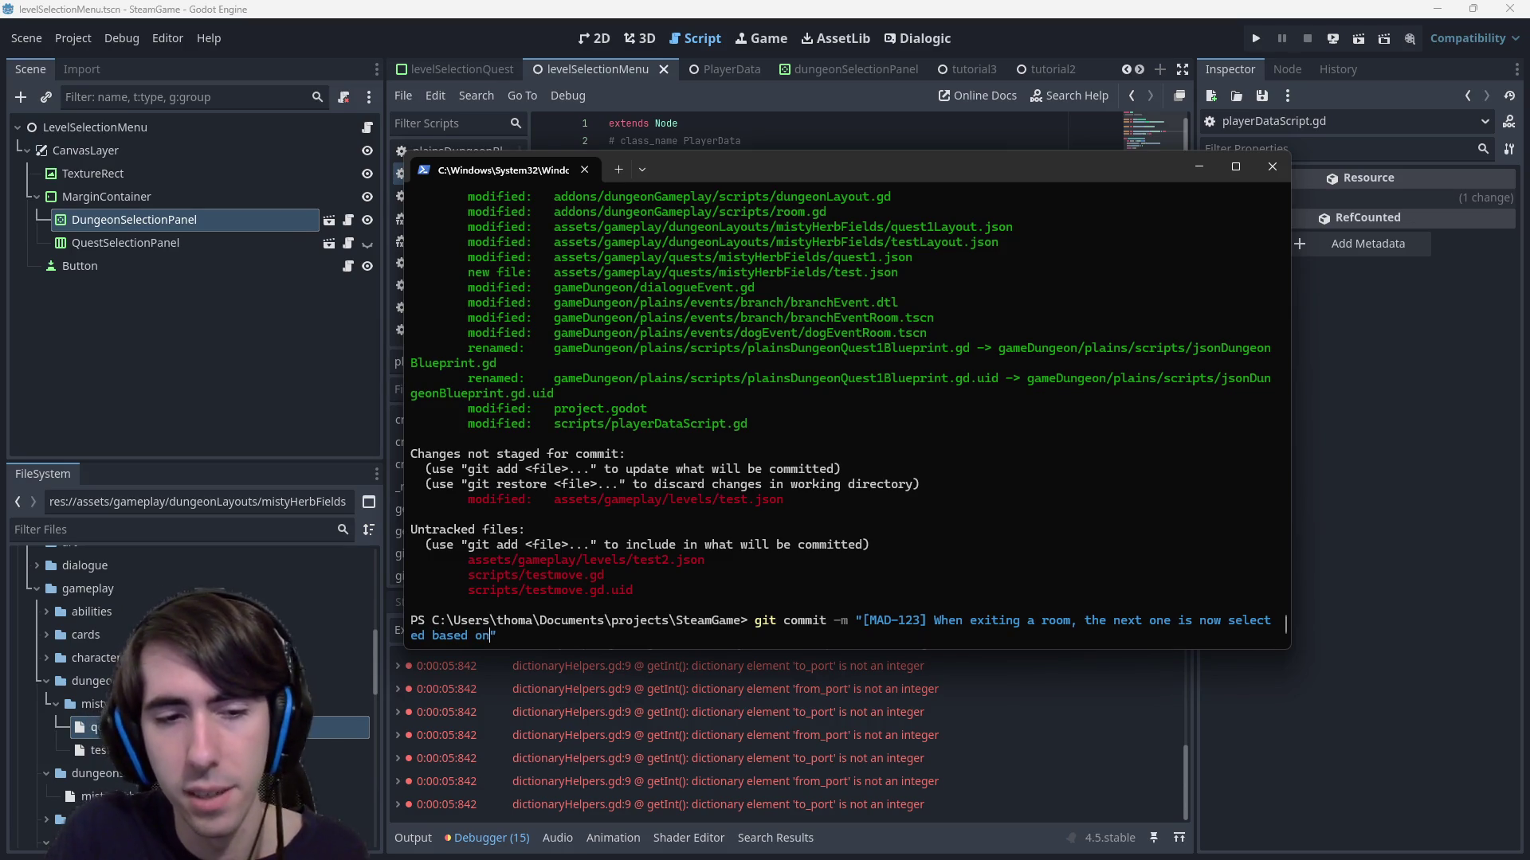
pyautogui.write('layout, and can ')
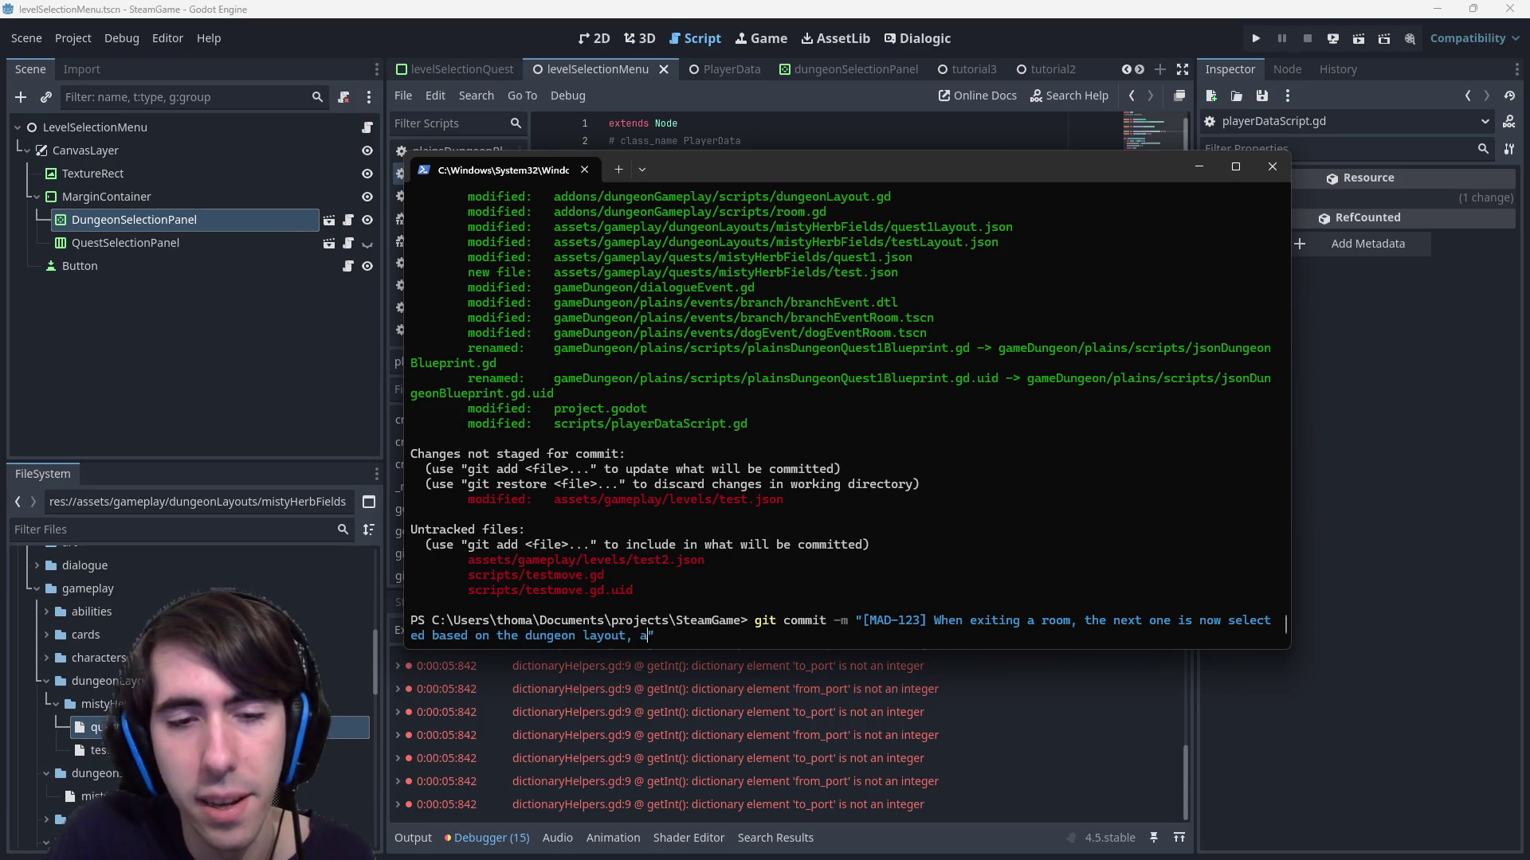
pyautogui.write('be picked ')
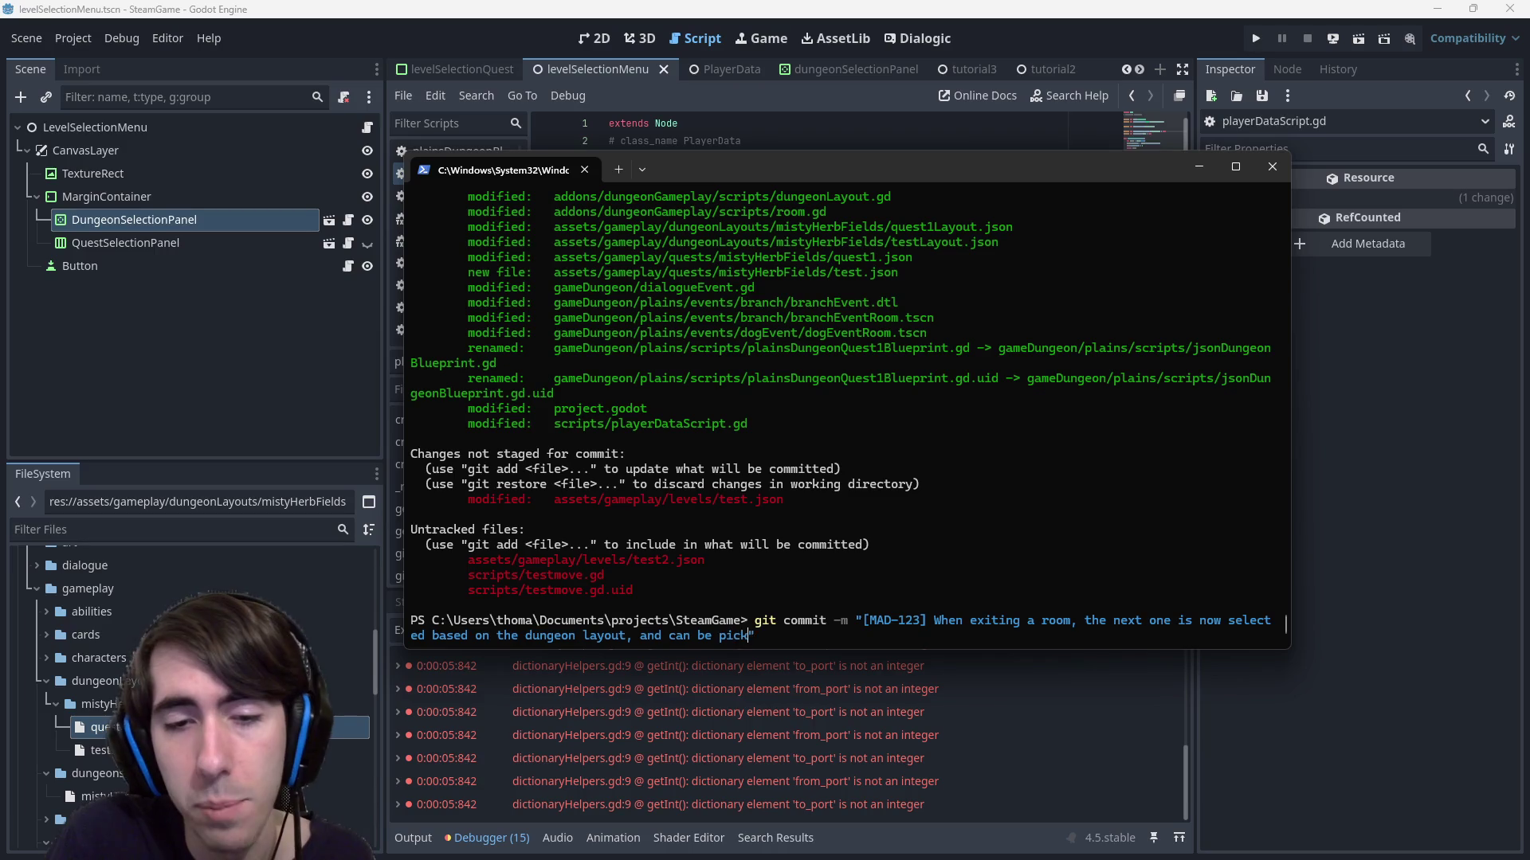
pyautogui.write('from di')
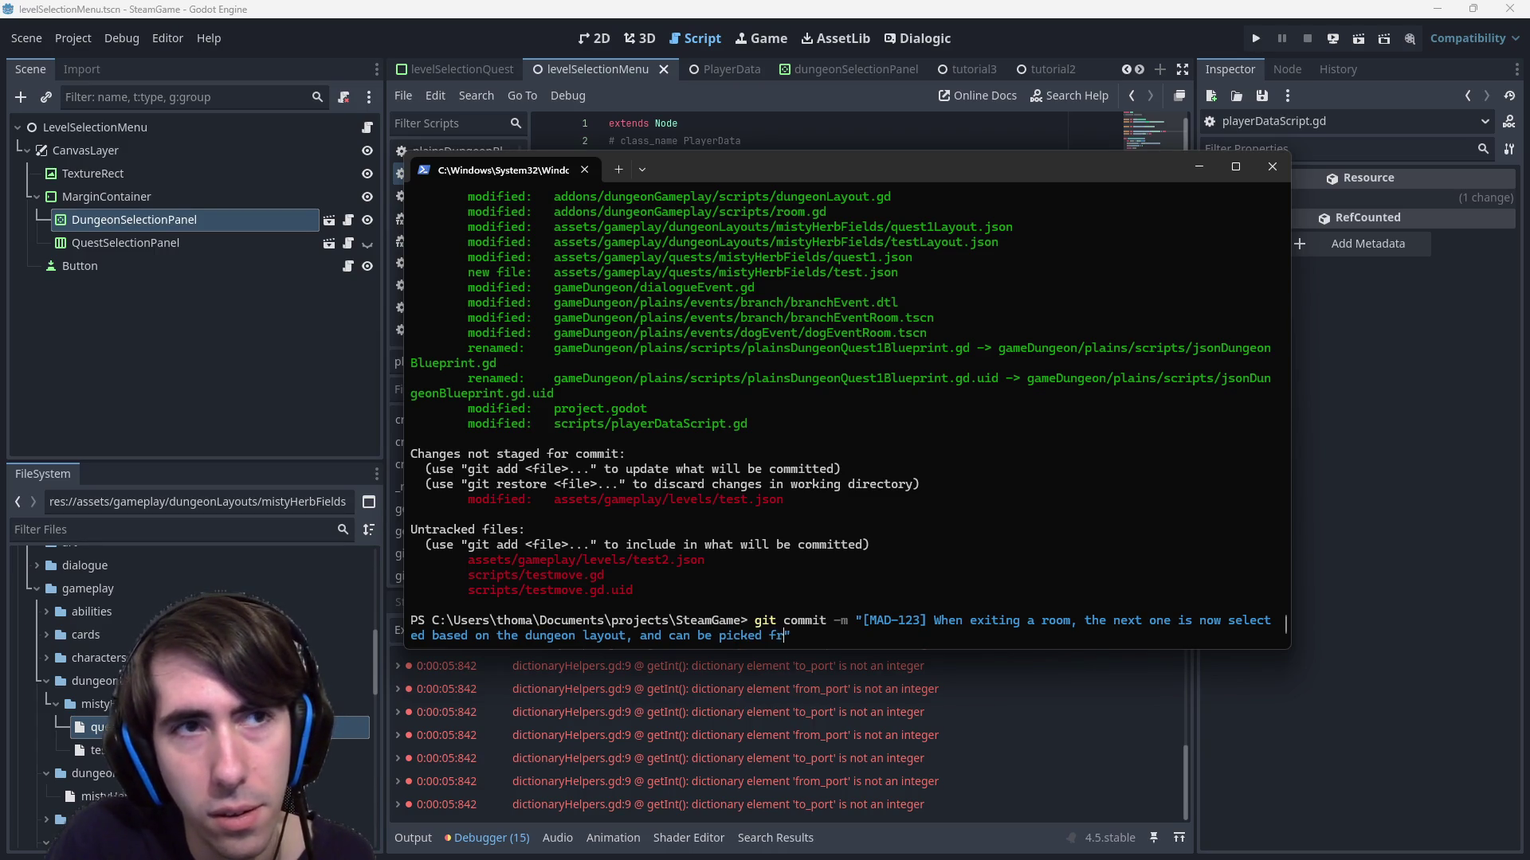
pyautogui.write('alogue')
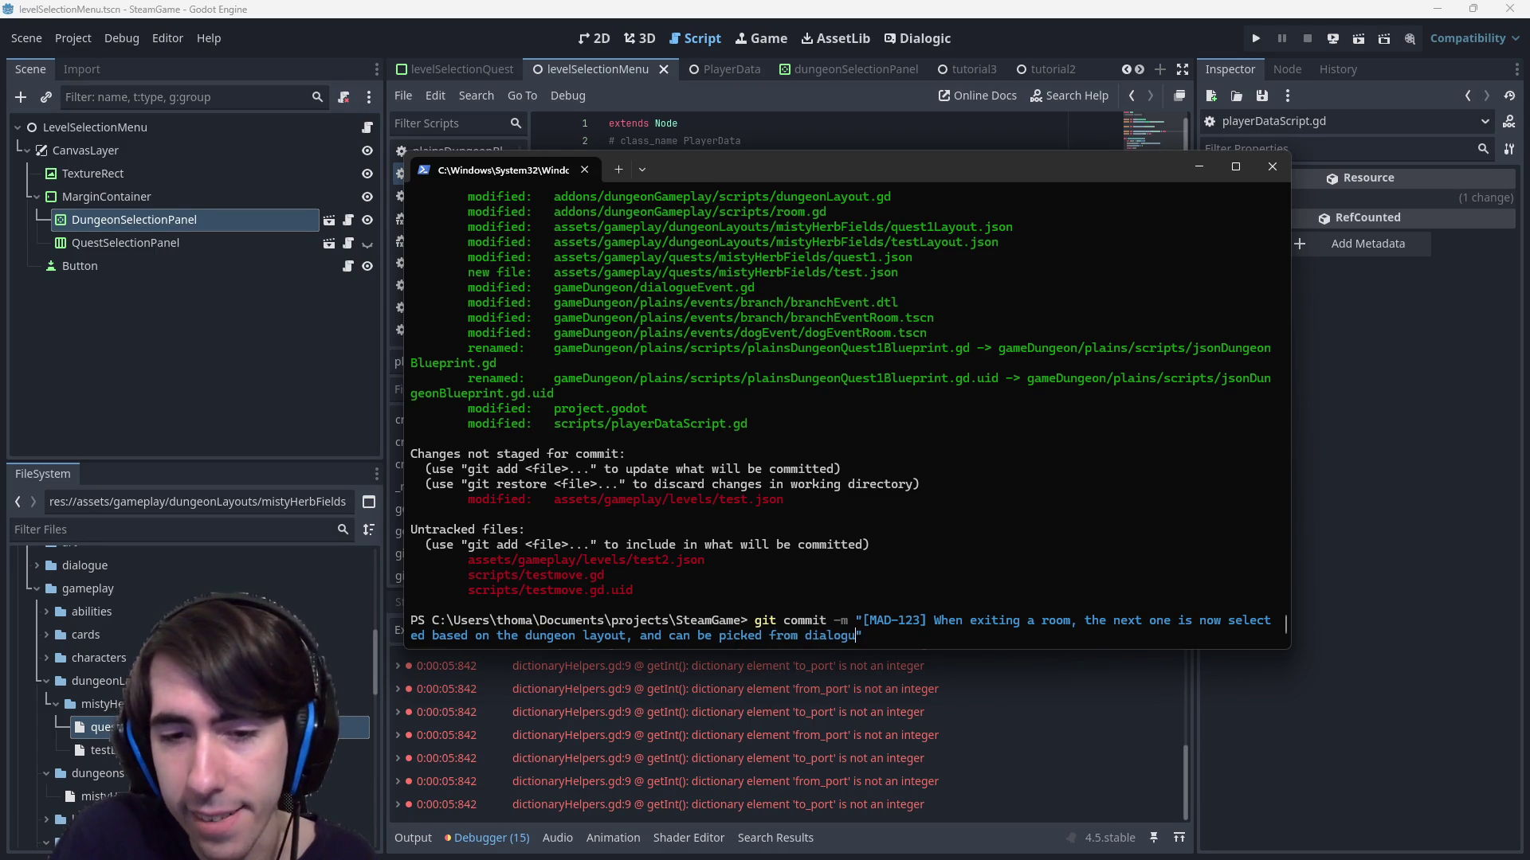
pyautogui.write(' using exit na')
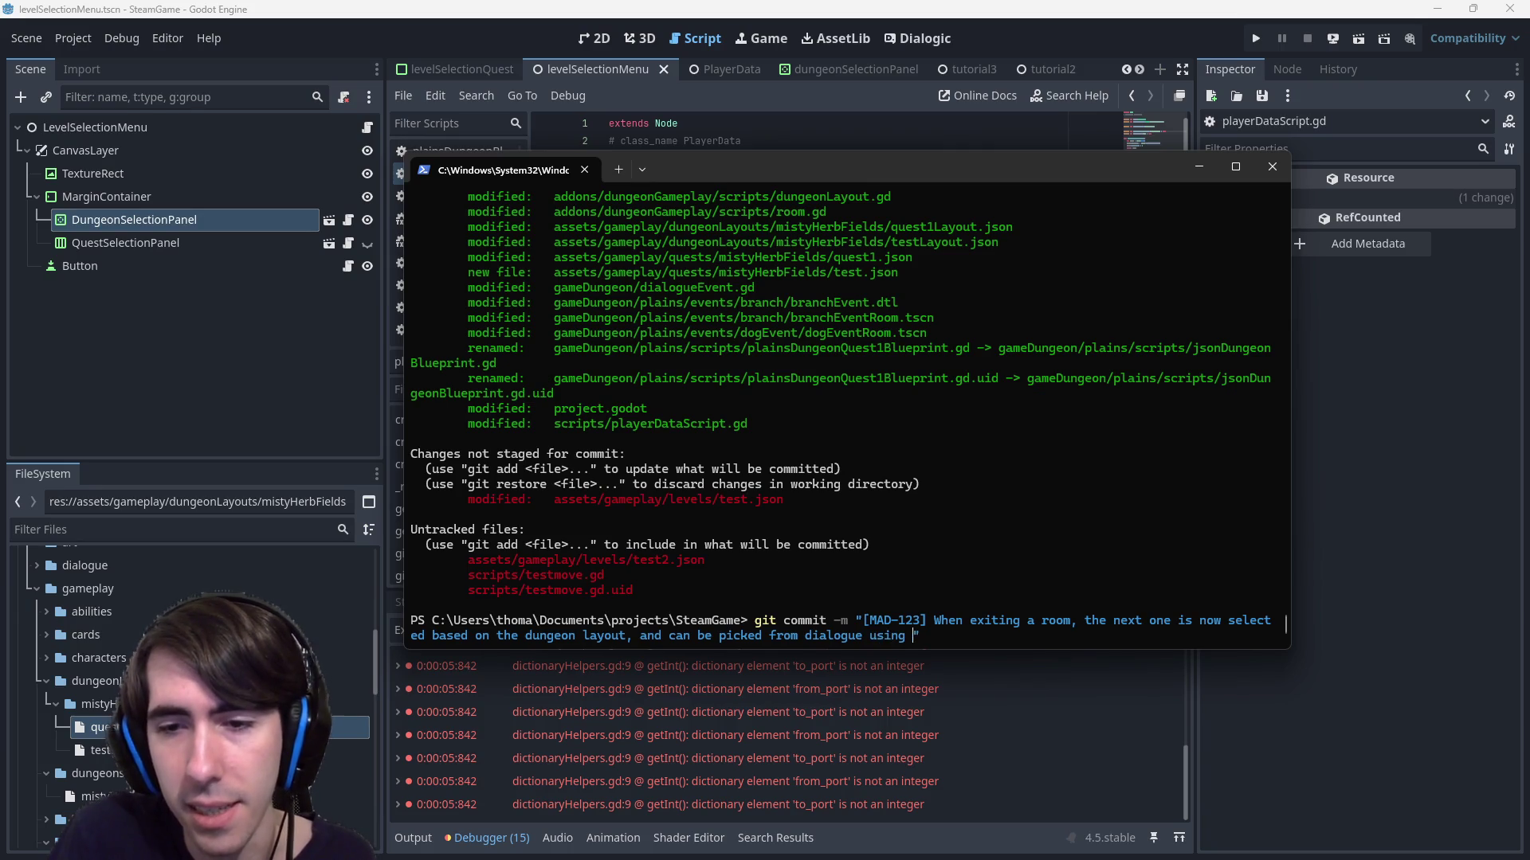
pyautogui.write('mes')
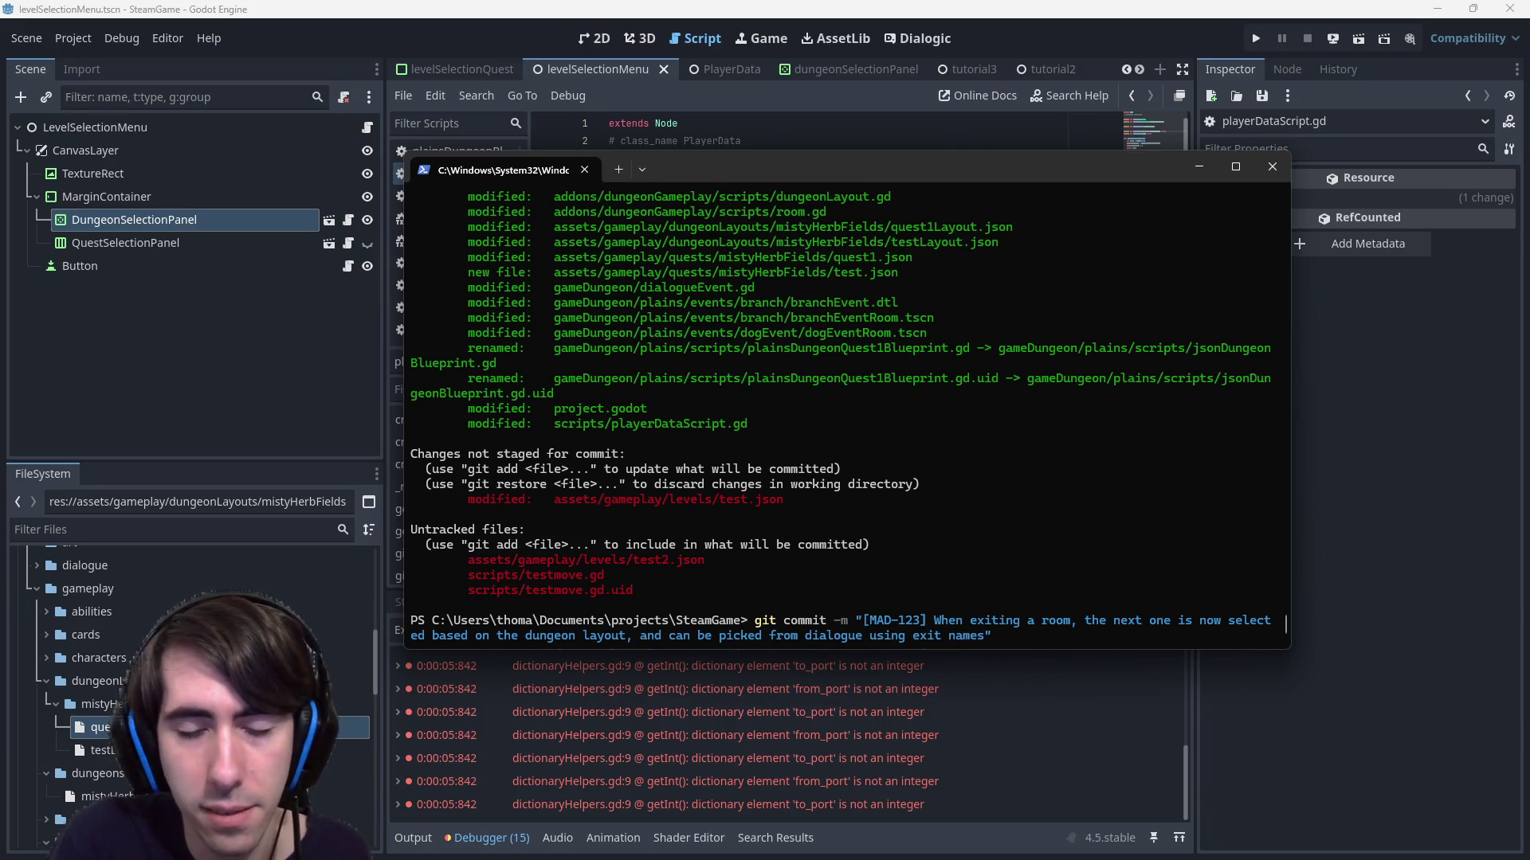
pyautogui.press('Return')
pyautogui.write('git push')
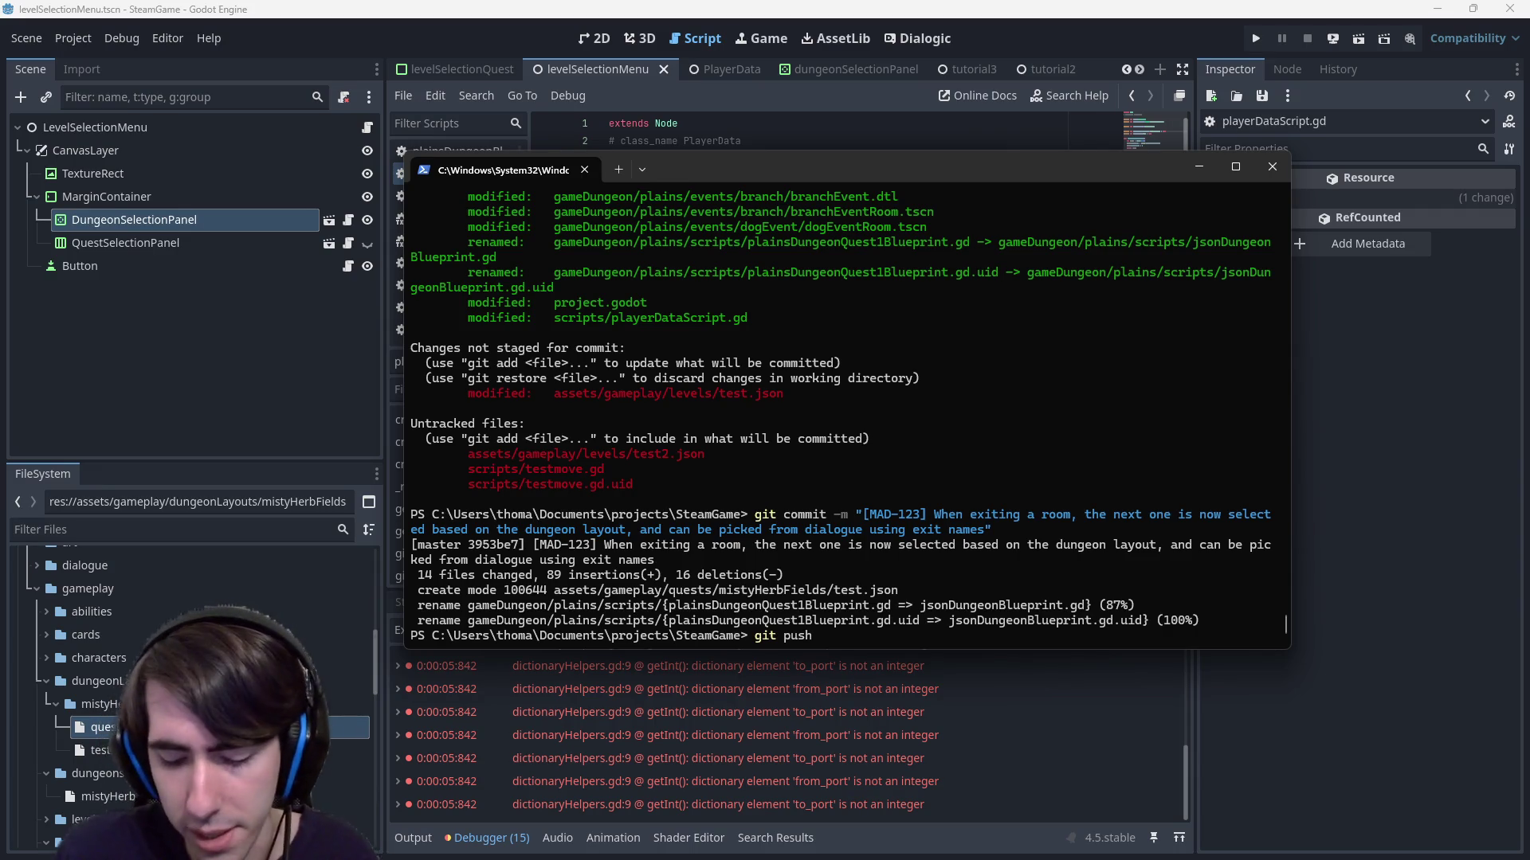
# - Push the MAD-123 commit and minimize the terminal to show playerDataScript.gd again
pyautogui.press('Return')
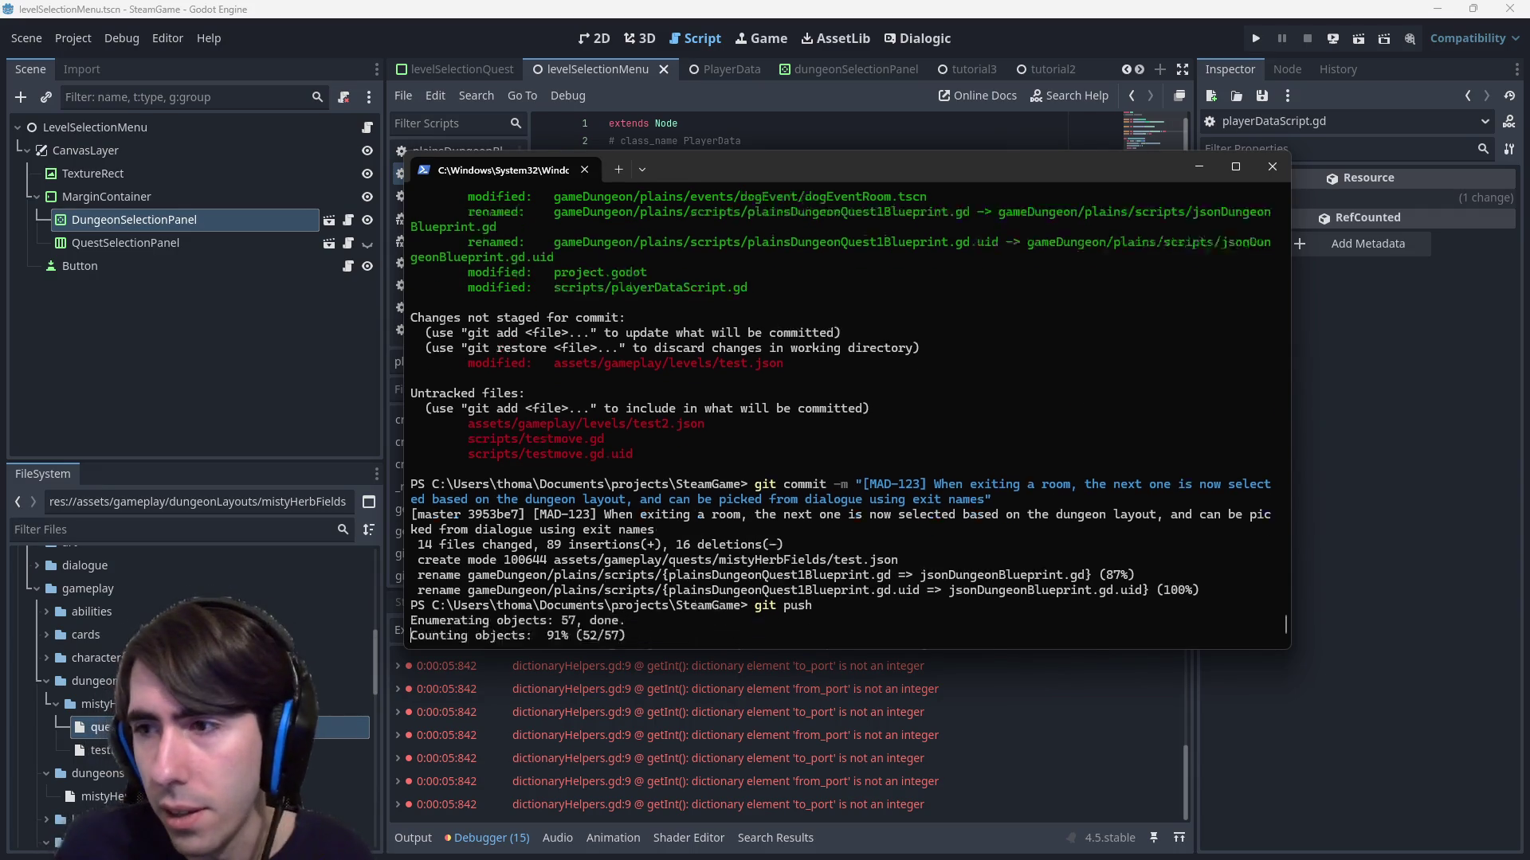
pyautogui.click(1200, 163)
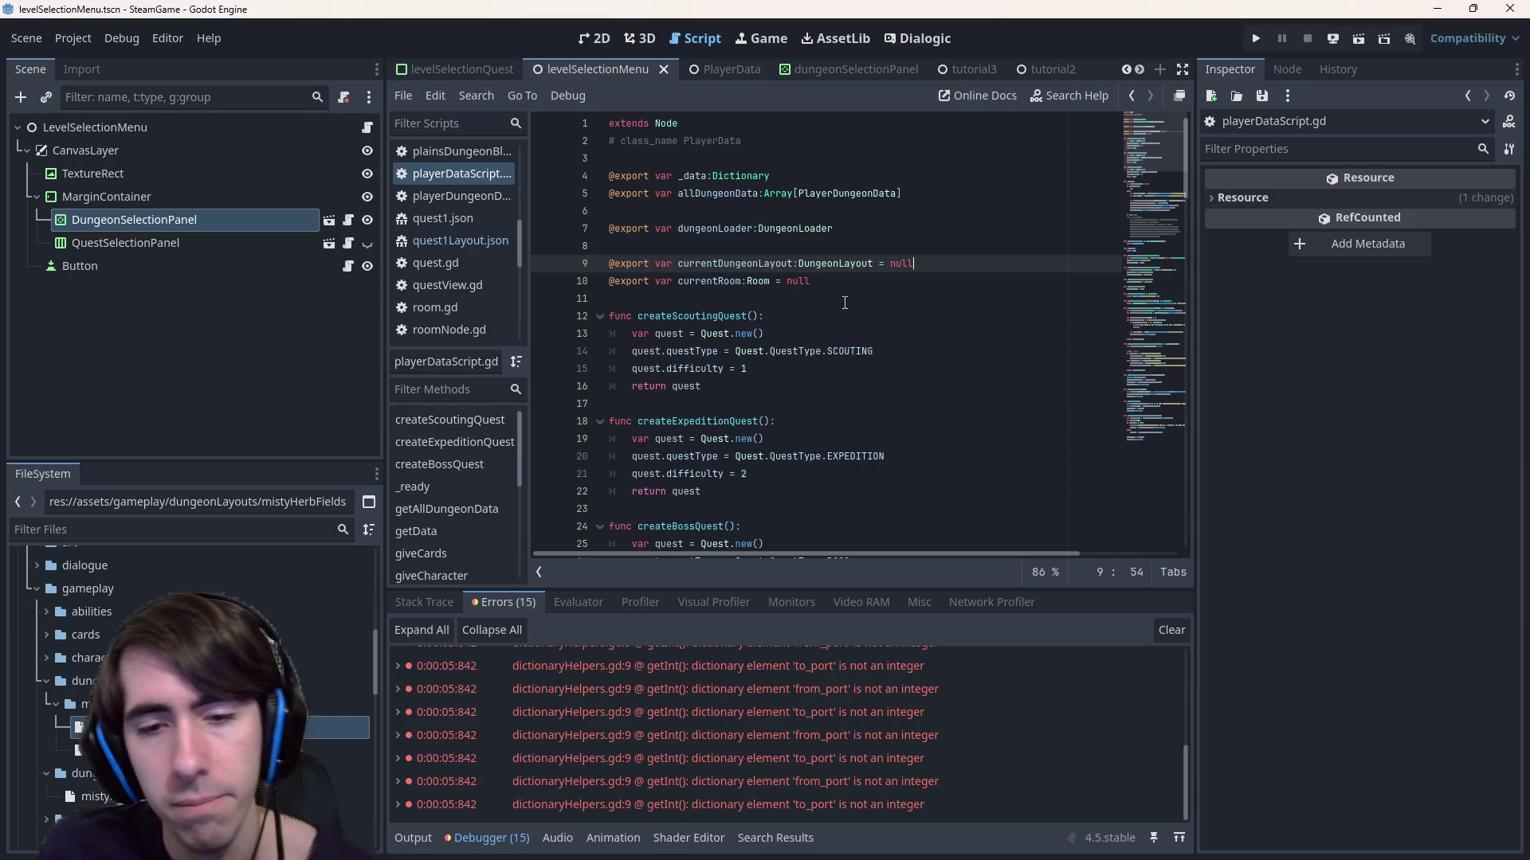
# - In dictionaryHelpers.gd, duplicate the int check into 'elif value is float: # in json, saved as floats'
pyautogui.doubleClick(752, 711)
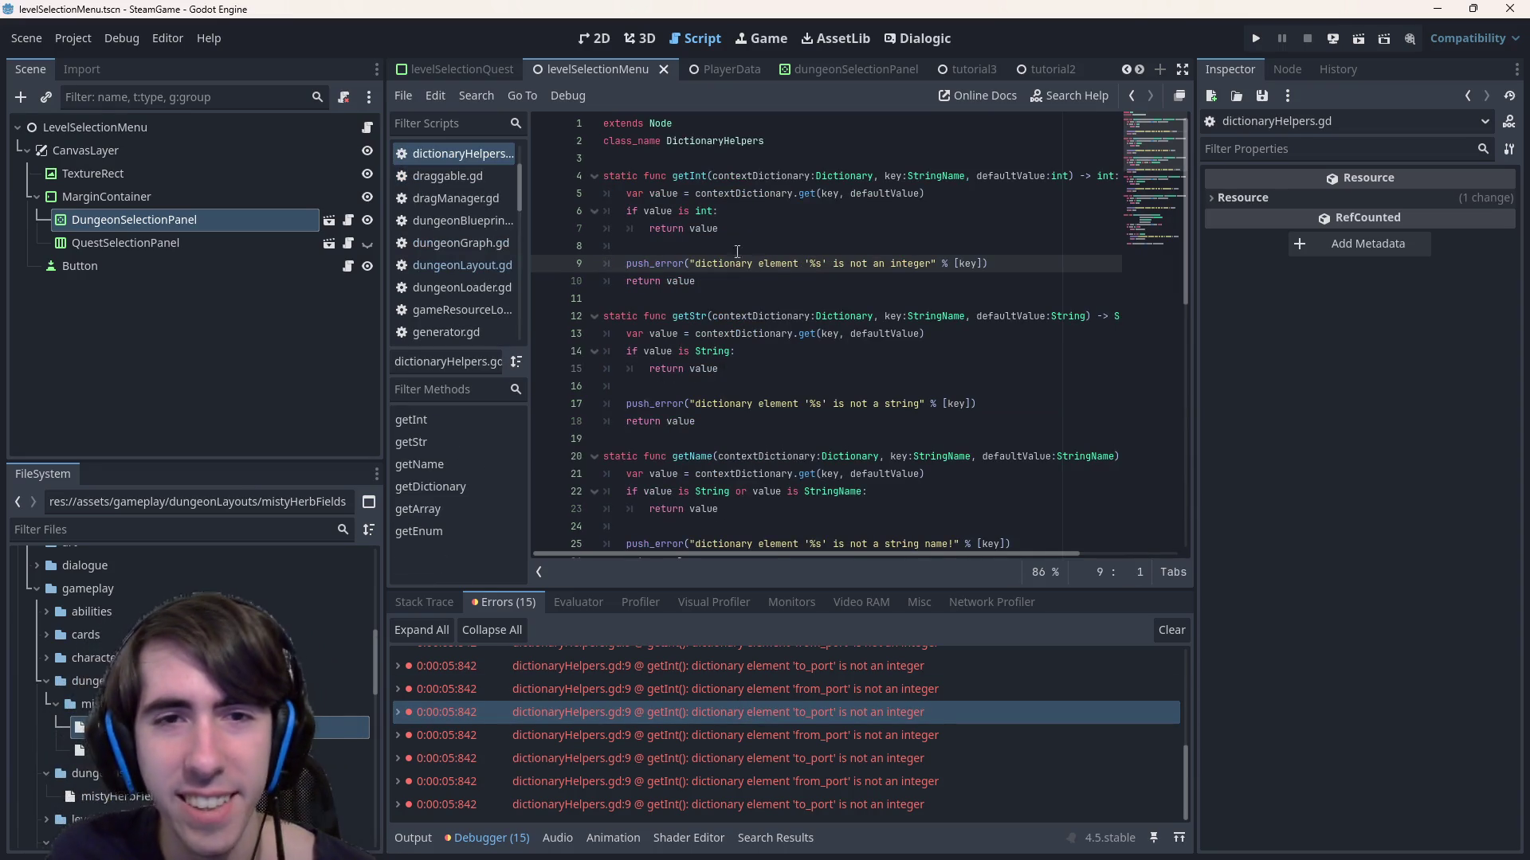
pyautogui.click(770, 212)
pyautogui.moveTo(774, 229); pyautogui.dragTo(533, 217)
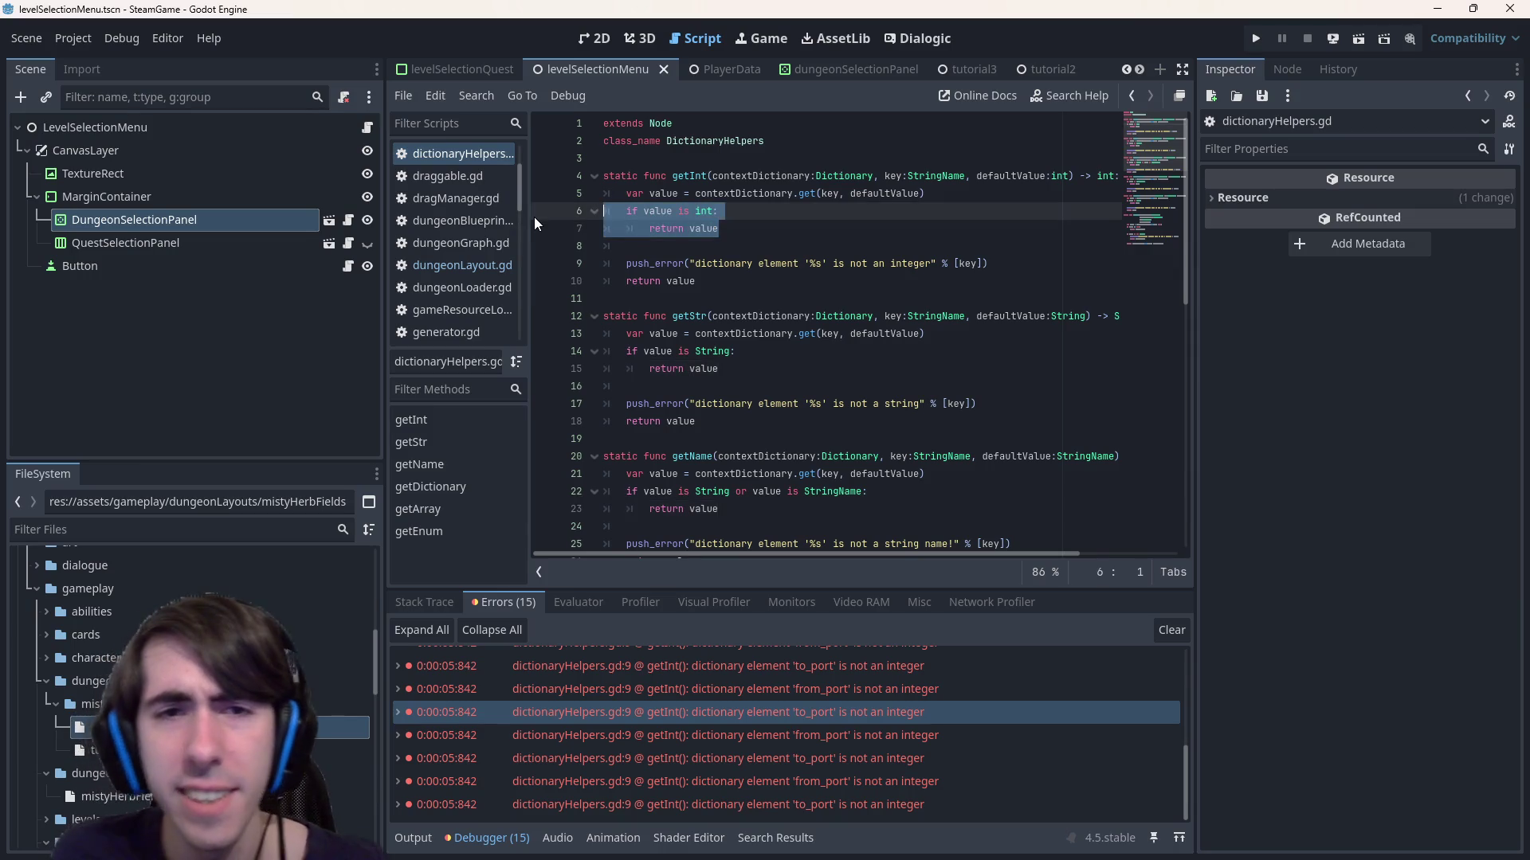
pyautogui.hotkey('ctrl', 'shift', 'd')
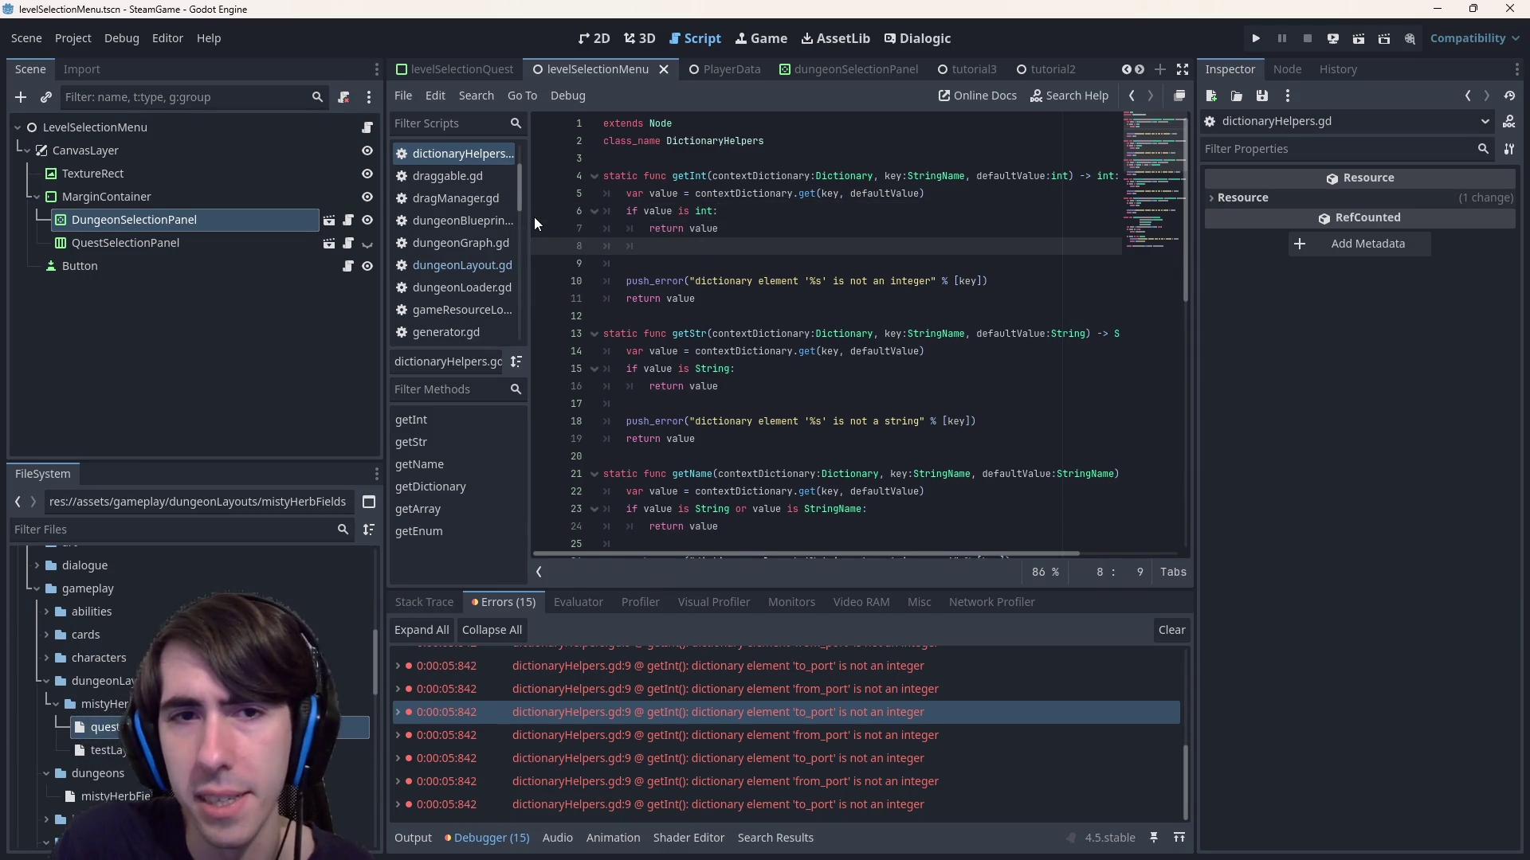
pyautogui.press('Down')
pyautogui.press('Up')
pyautogui.press('Home')
pyautogui.write('el')
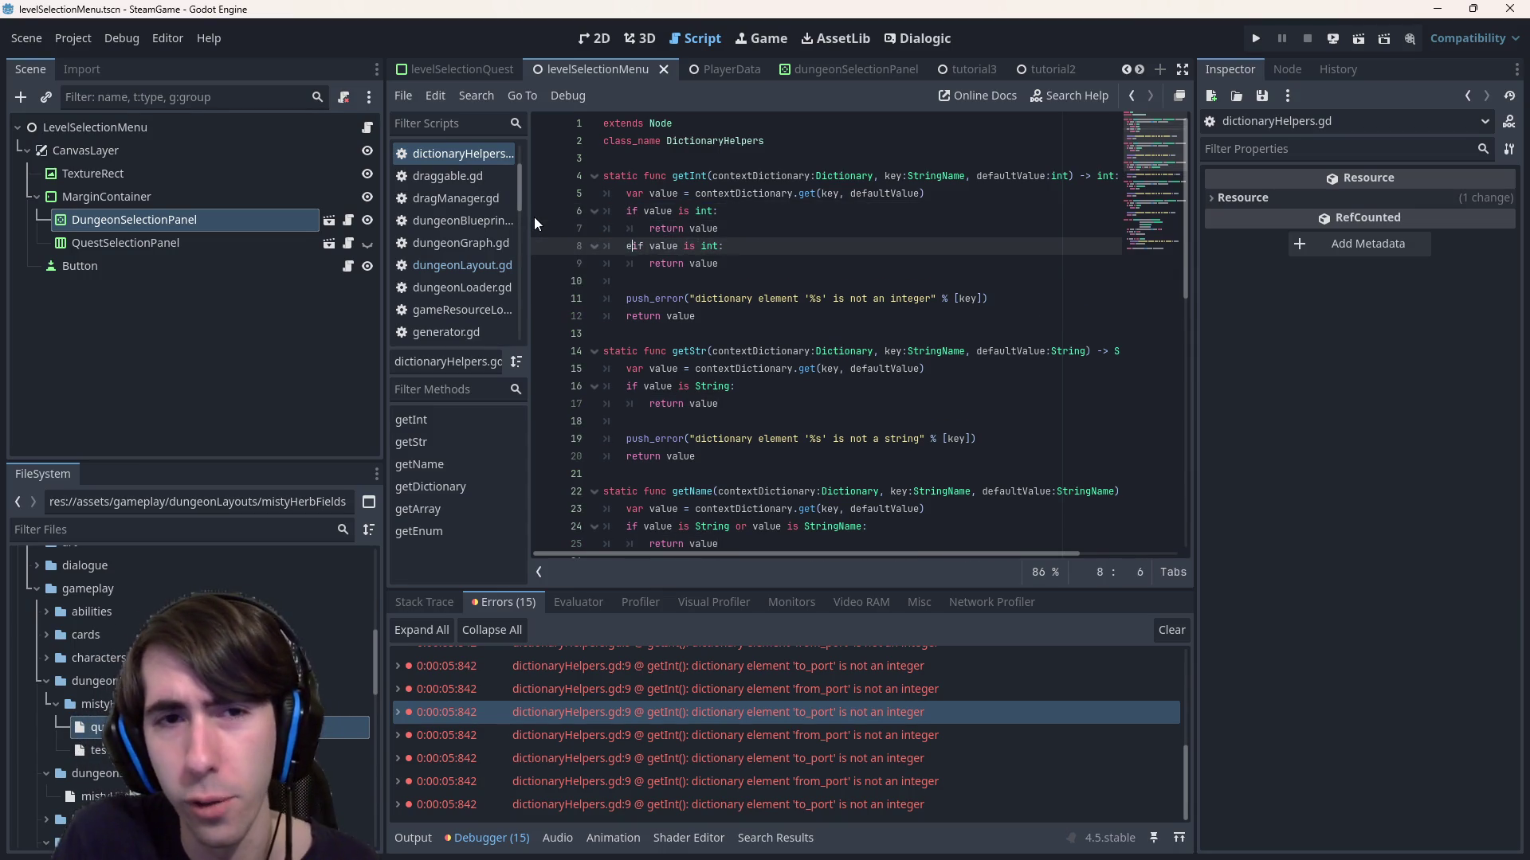
pyautogui.press('BackSpace')
pyautogui.press('BackSpace')
pyautogui.press('BackSpace')
pyautogui.write('float:')
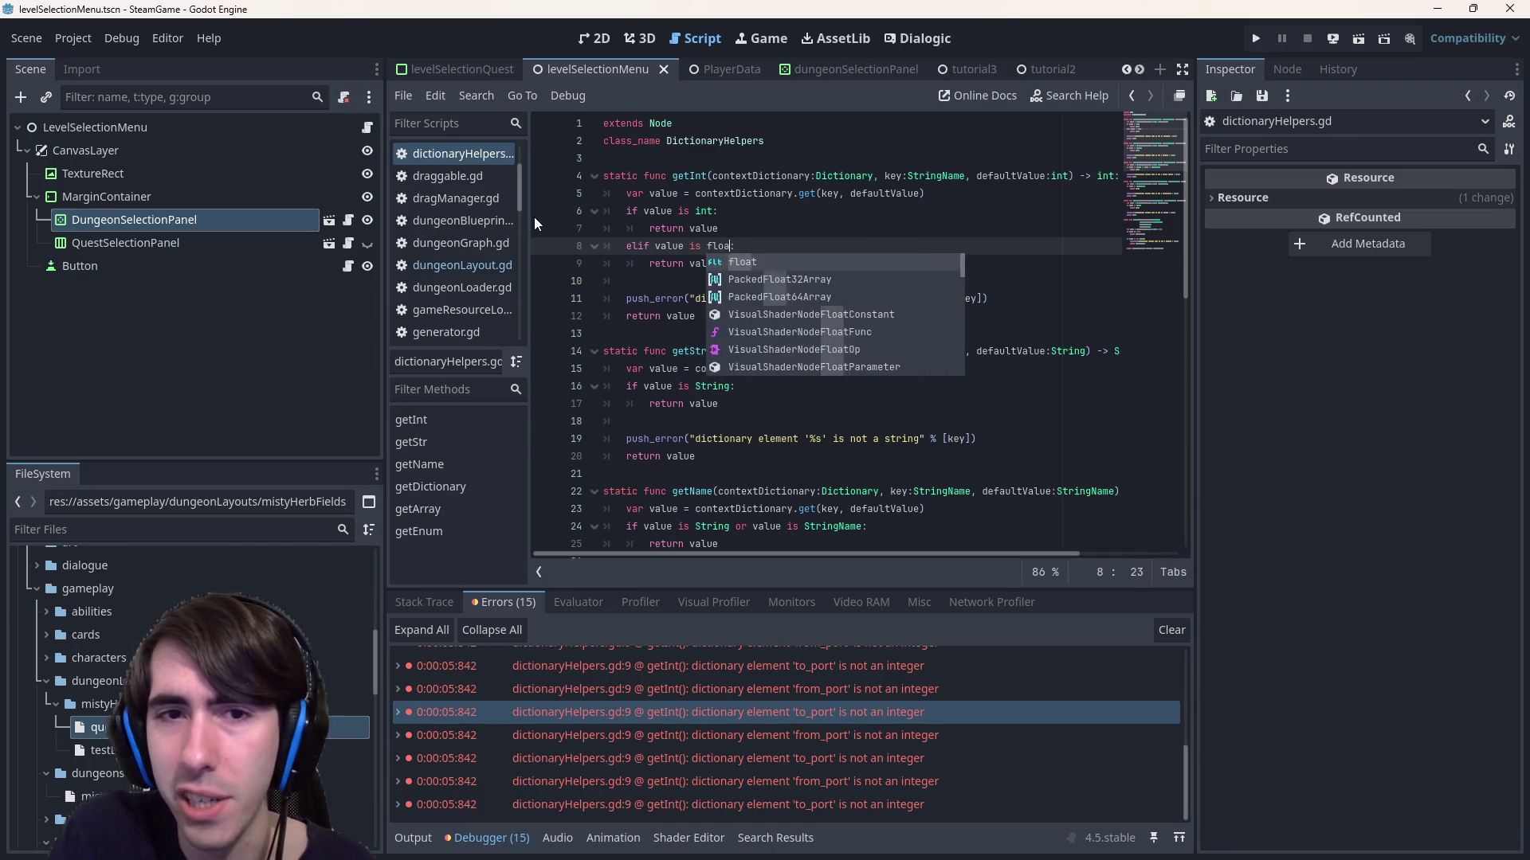
pyautogui.write(' # ')
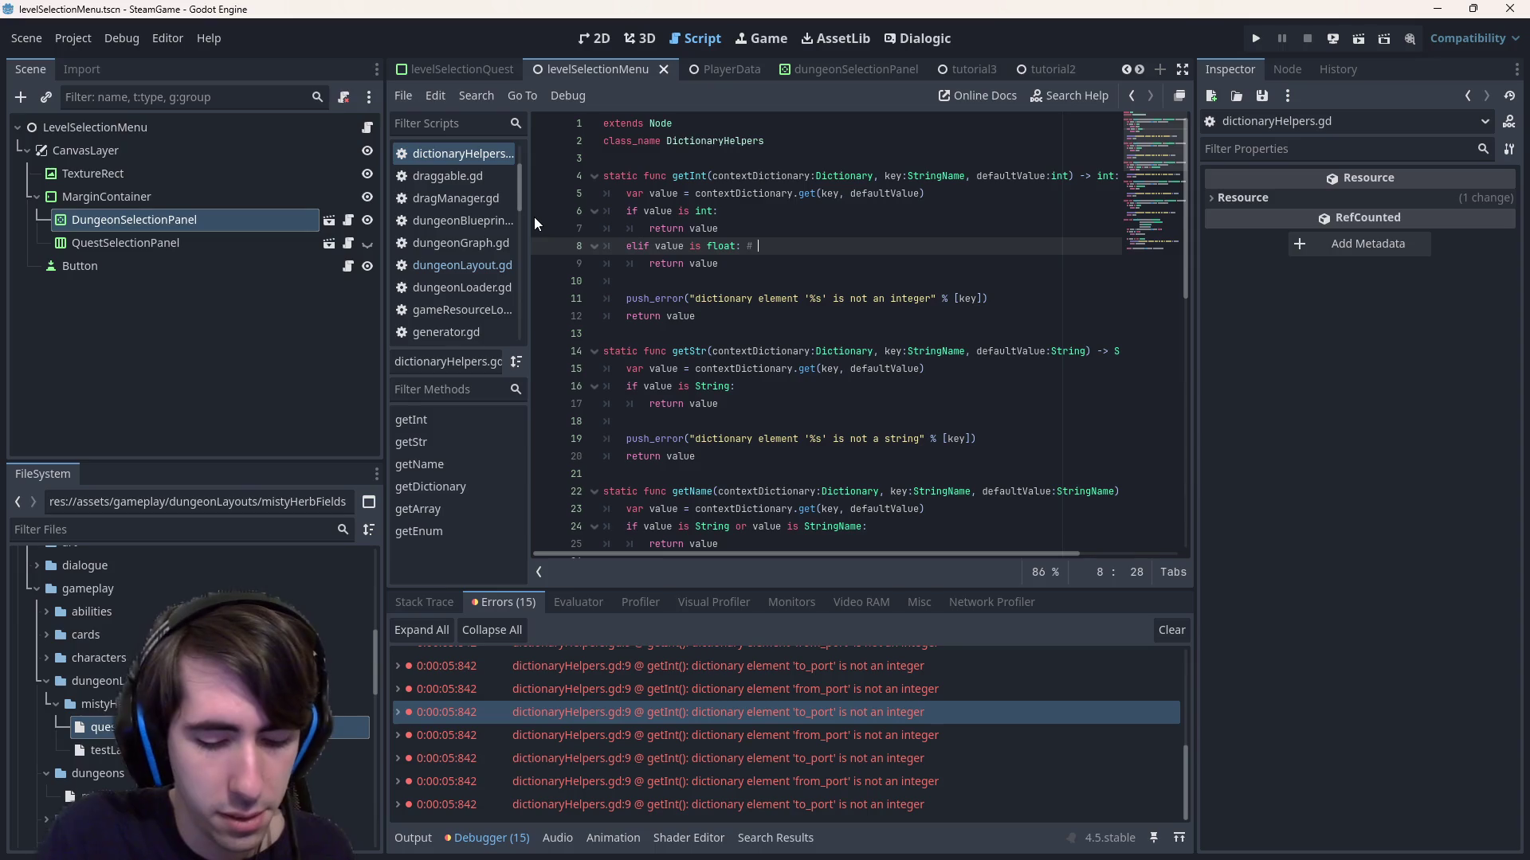
pyautogui.write('in')
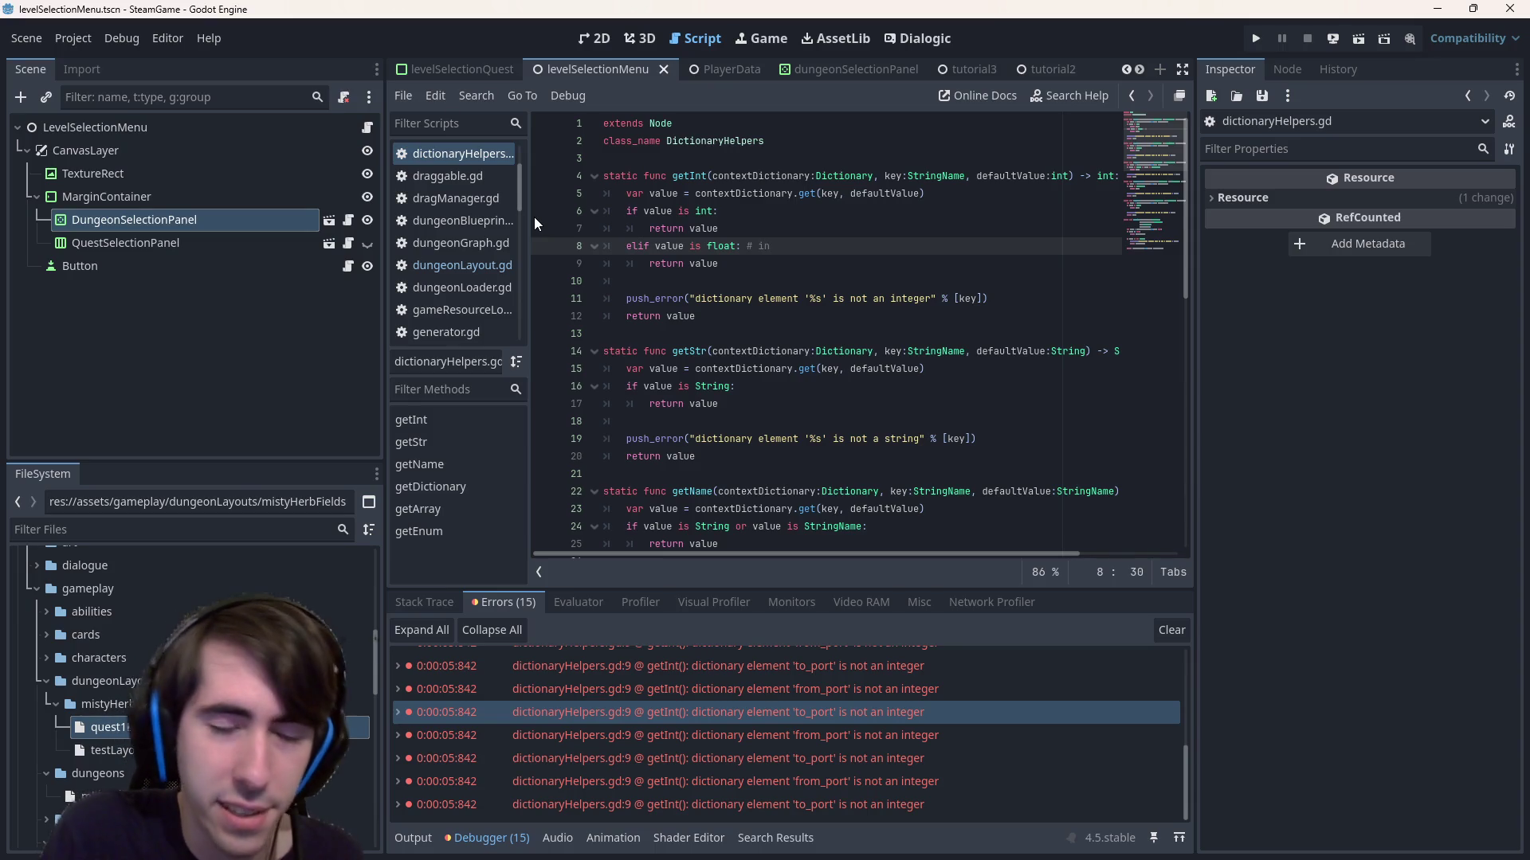
pyautogui.write(' json, saved as floats')
# - Make the float branch's return line return int(value)
pyautogui.press('Down')
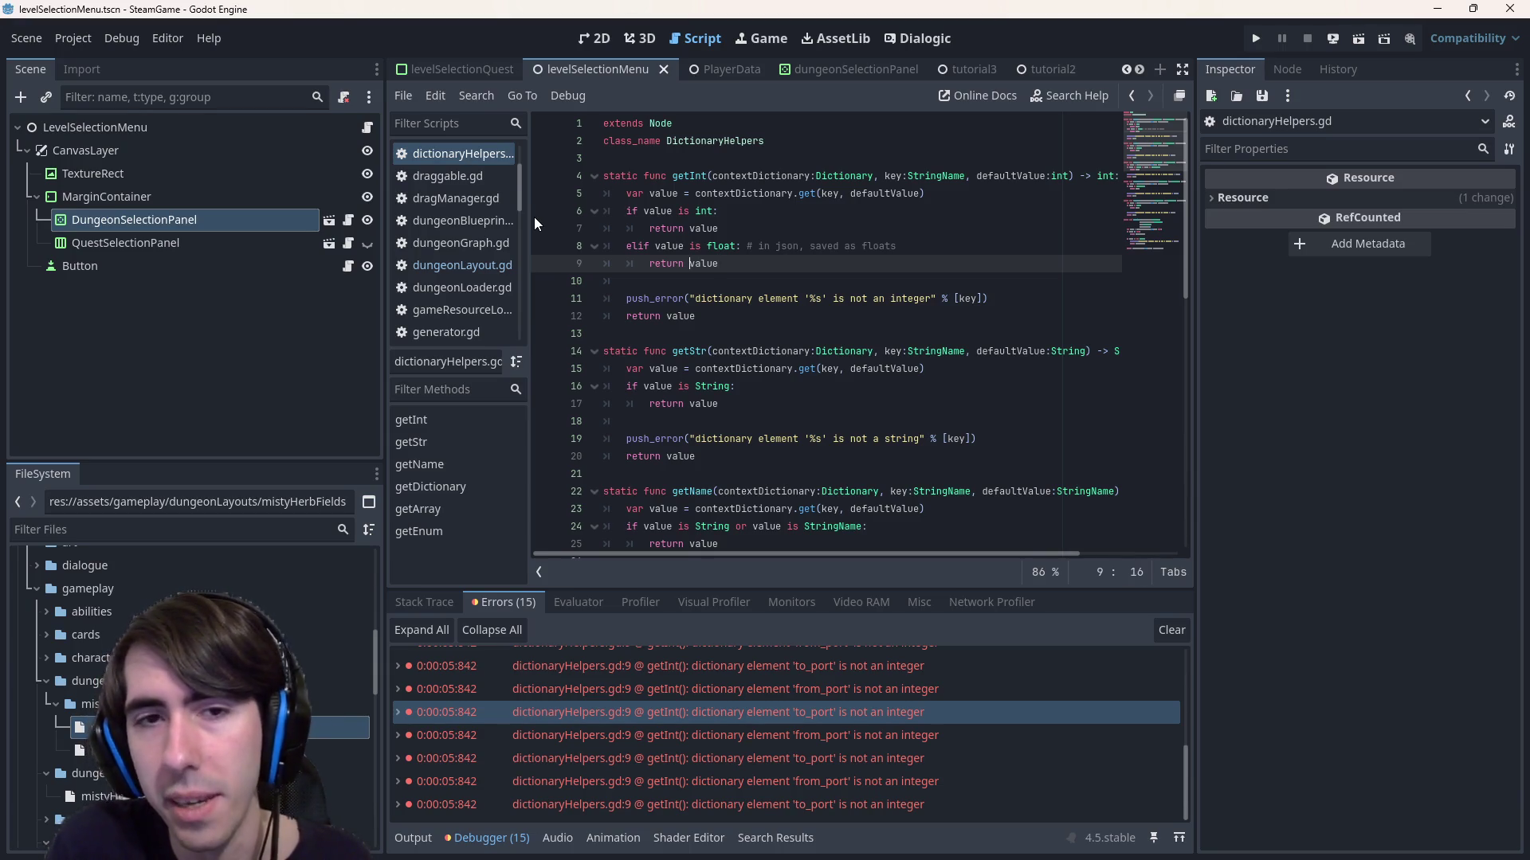
pyautogui.write('(int')
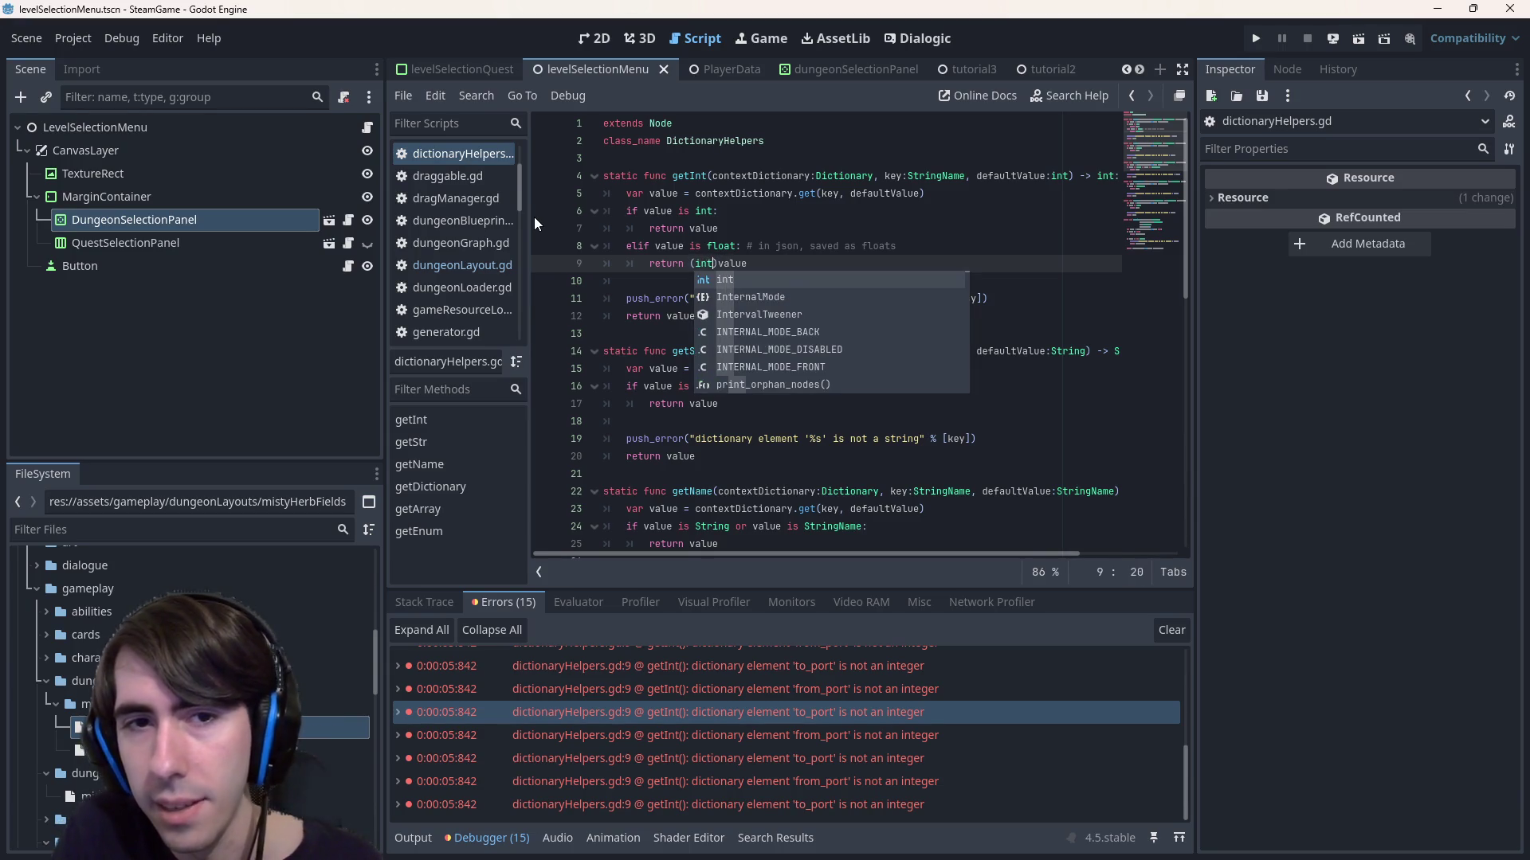
pyautogui.press('BackSpace')
pyautogui.press('BackSpace')
pyautogui.press('BackSpace')
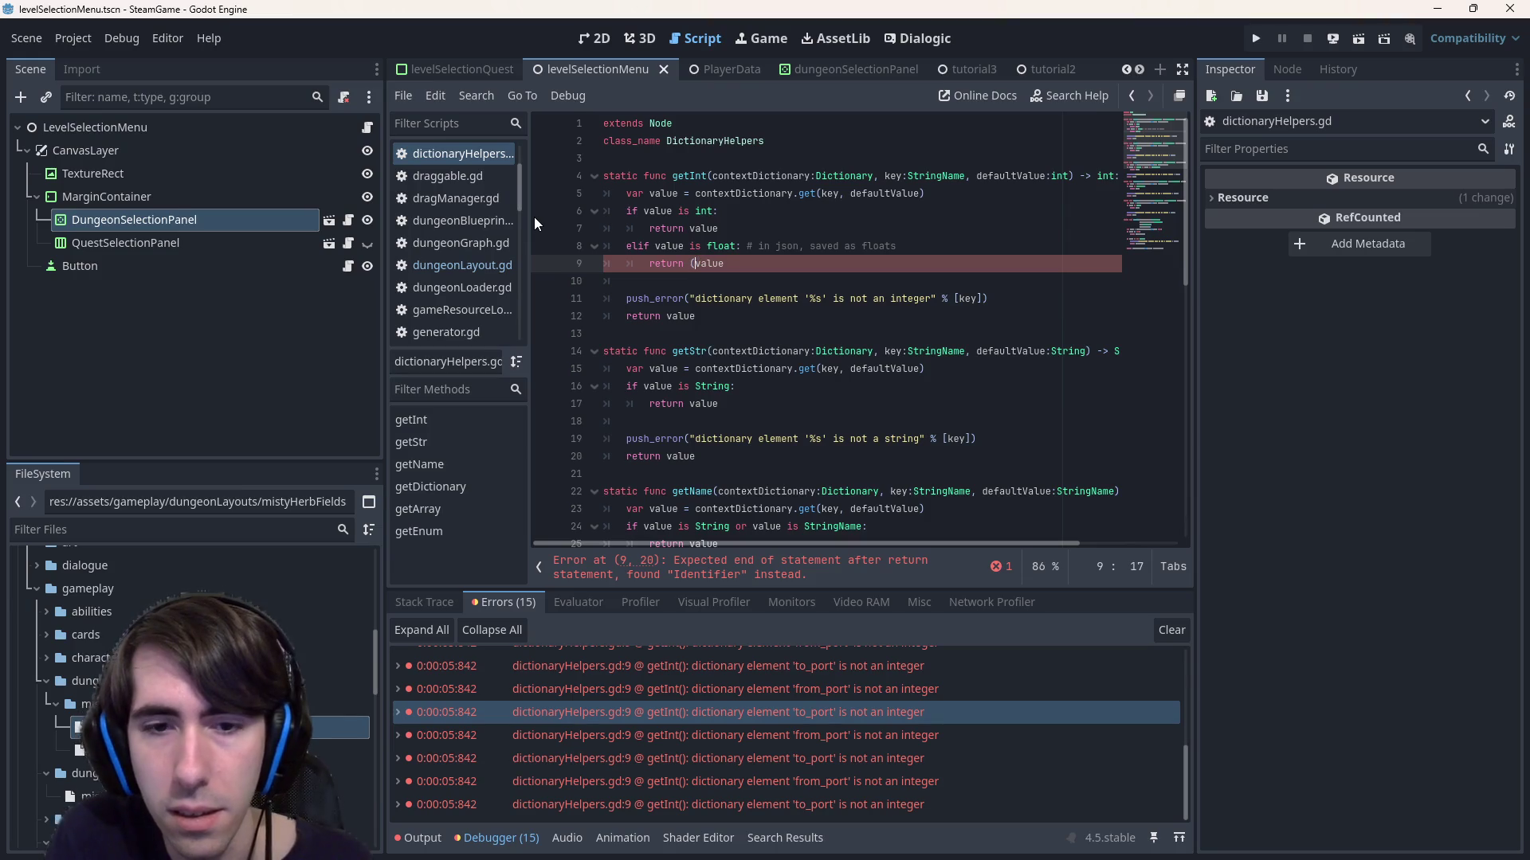
pyautogui.hotkey('ctrl', 'z')
pyautogui.hotkey('ctrl', 'z')
pyautogui.hotkey('ctrl', 'z')
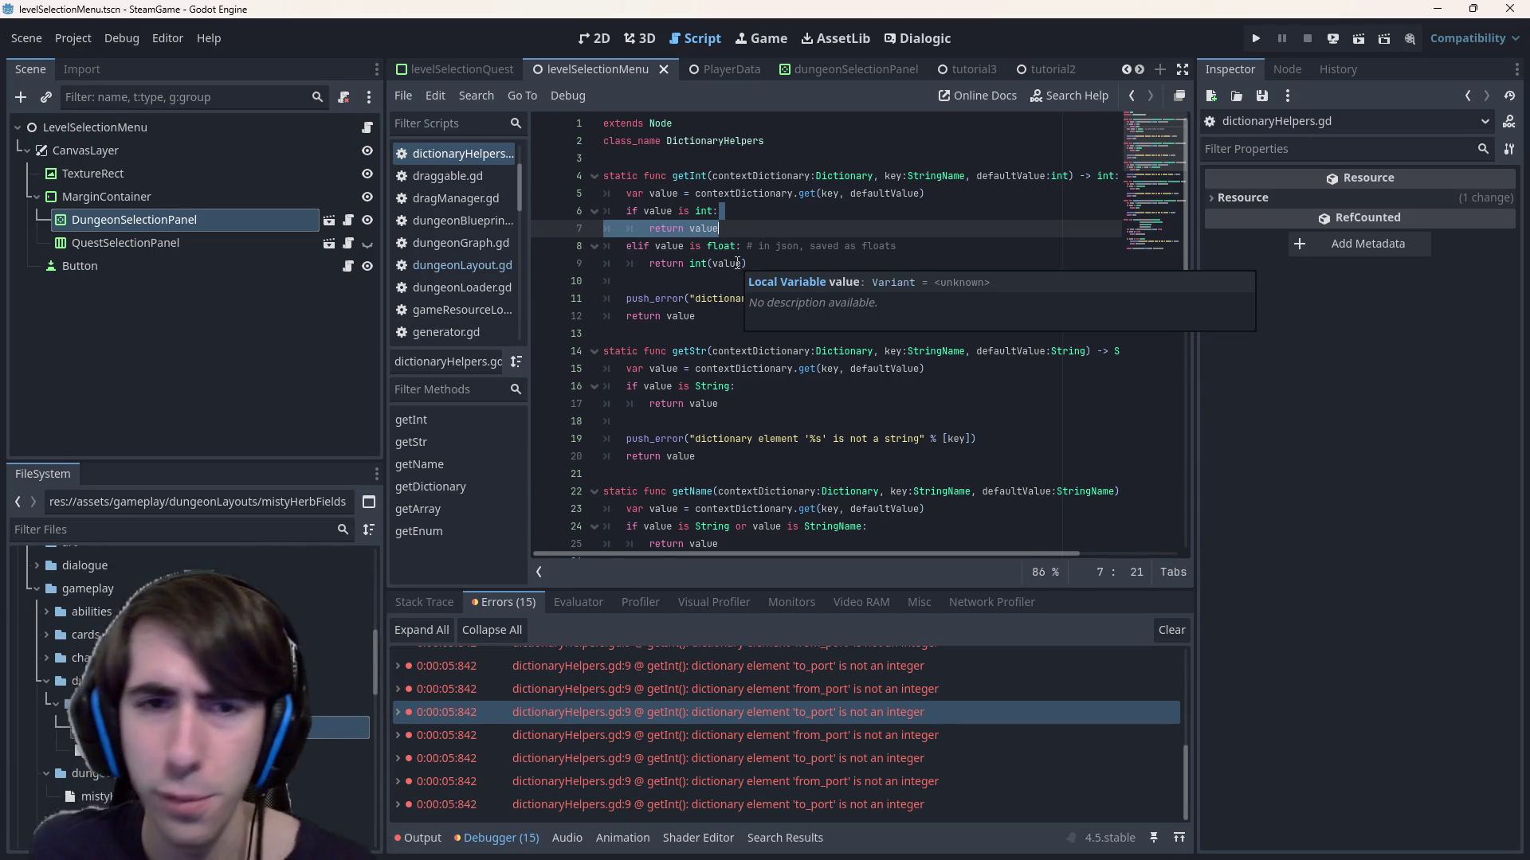
# - Try an extra line under the float check, then remove it so the branch stays clean
pyautogui.doubleClick(721, 246)
pyautogui.hotkey('ctrl', 'c')
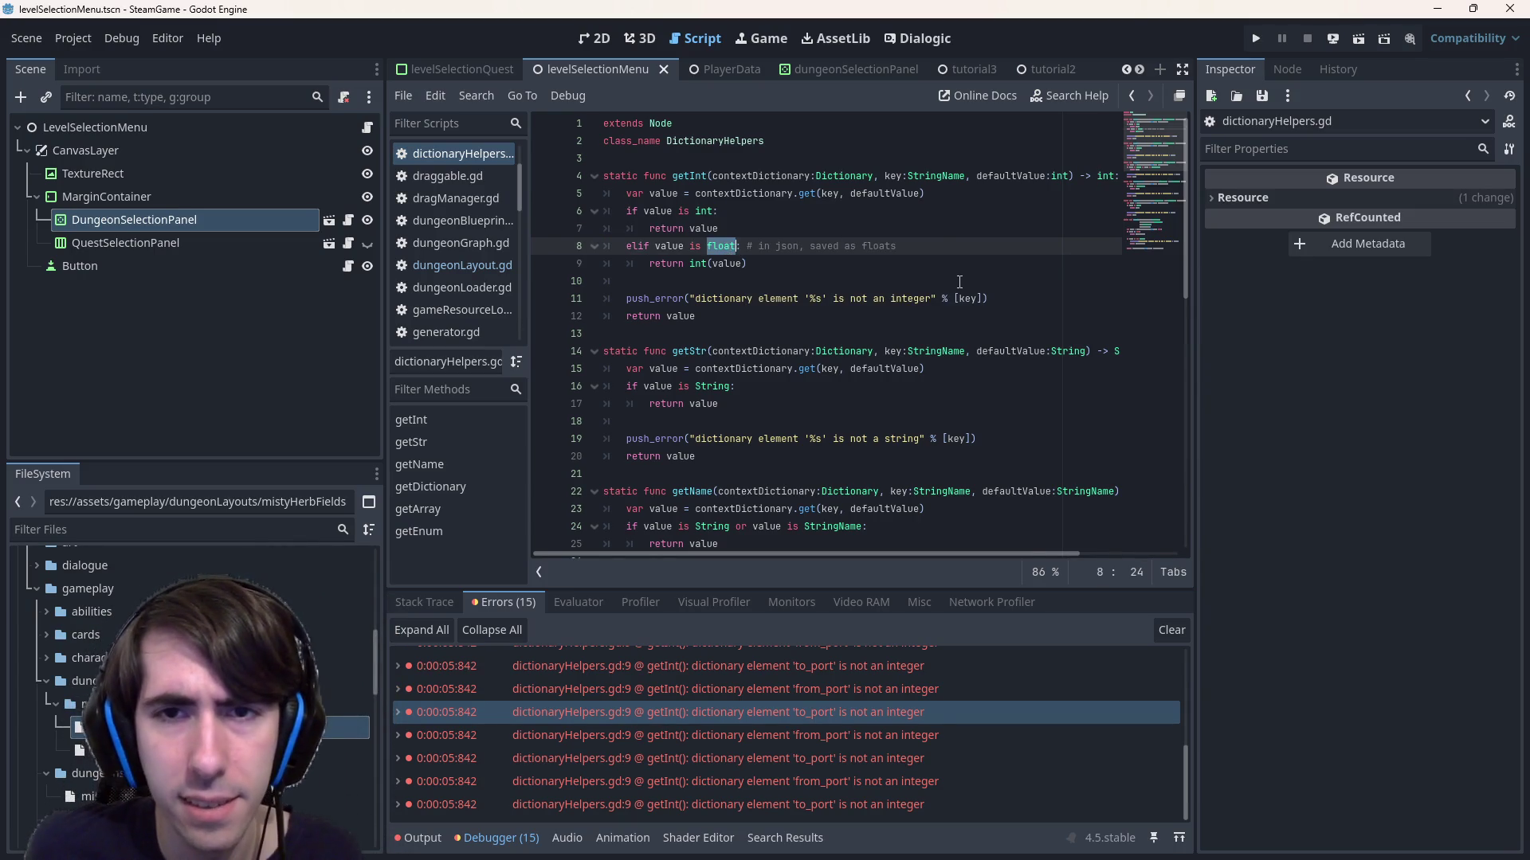
pyautogui.click(933, 246)
pyautogui.press('Return')
pyautogui.hotkey('ctrl', 'v')
pyautogui.write('.')
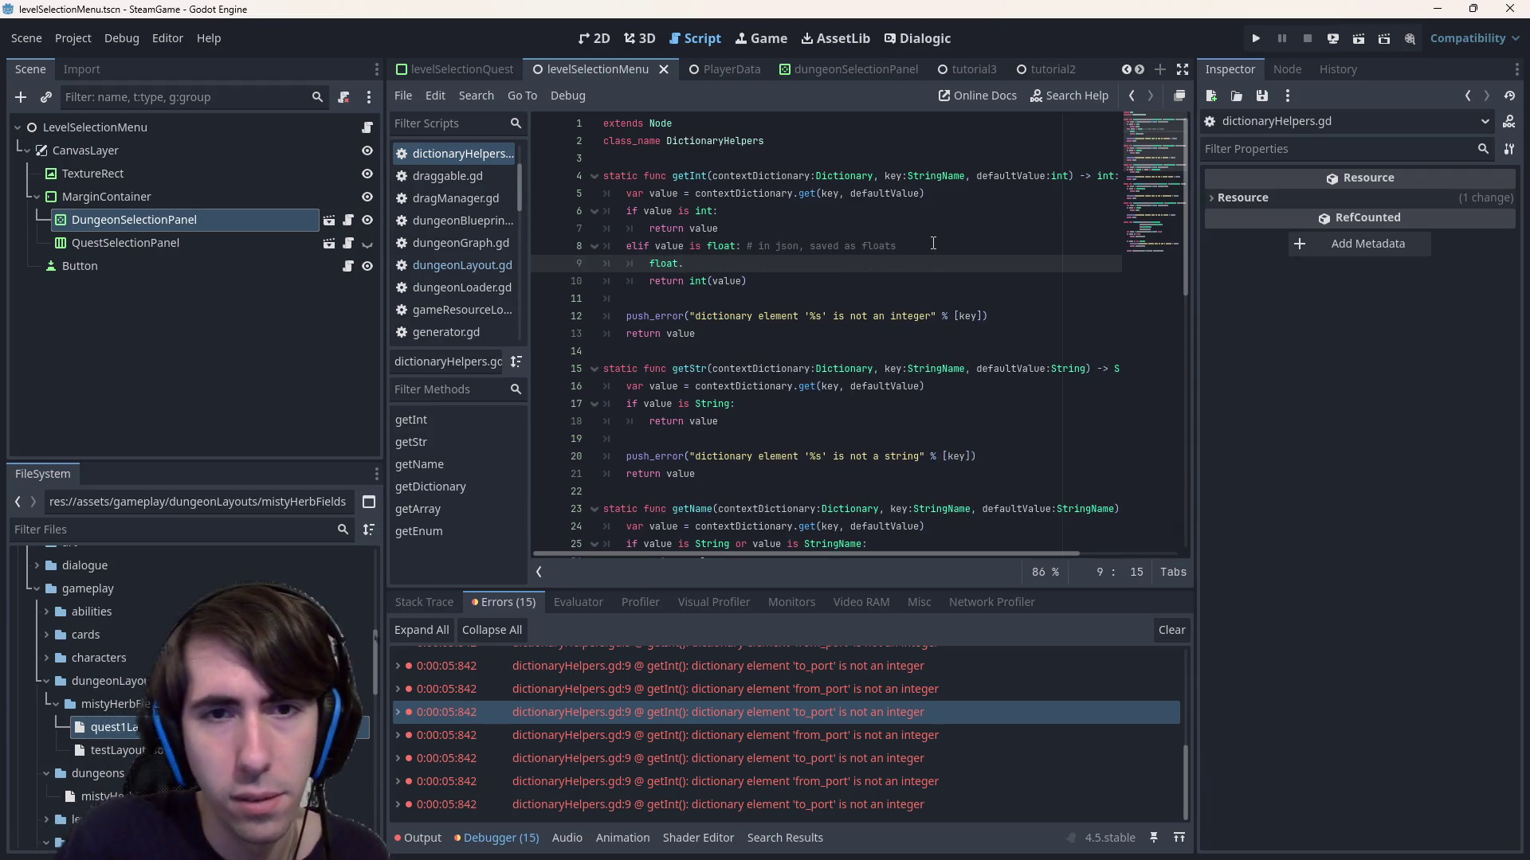
pyautogui.hotkey('ctrl', 'BackSpace')
pyautogui.press('BackSpace')
pyautogui.press('BackSpace')
pyautogui.press('BackSpace')
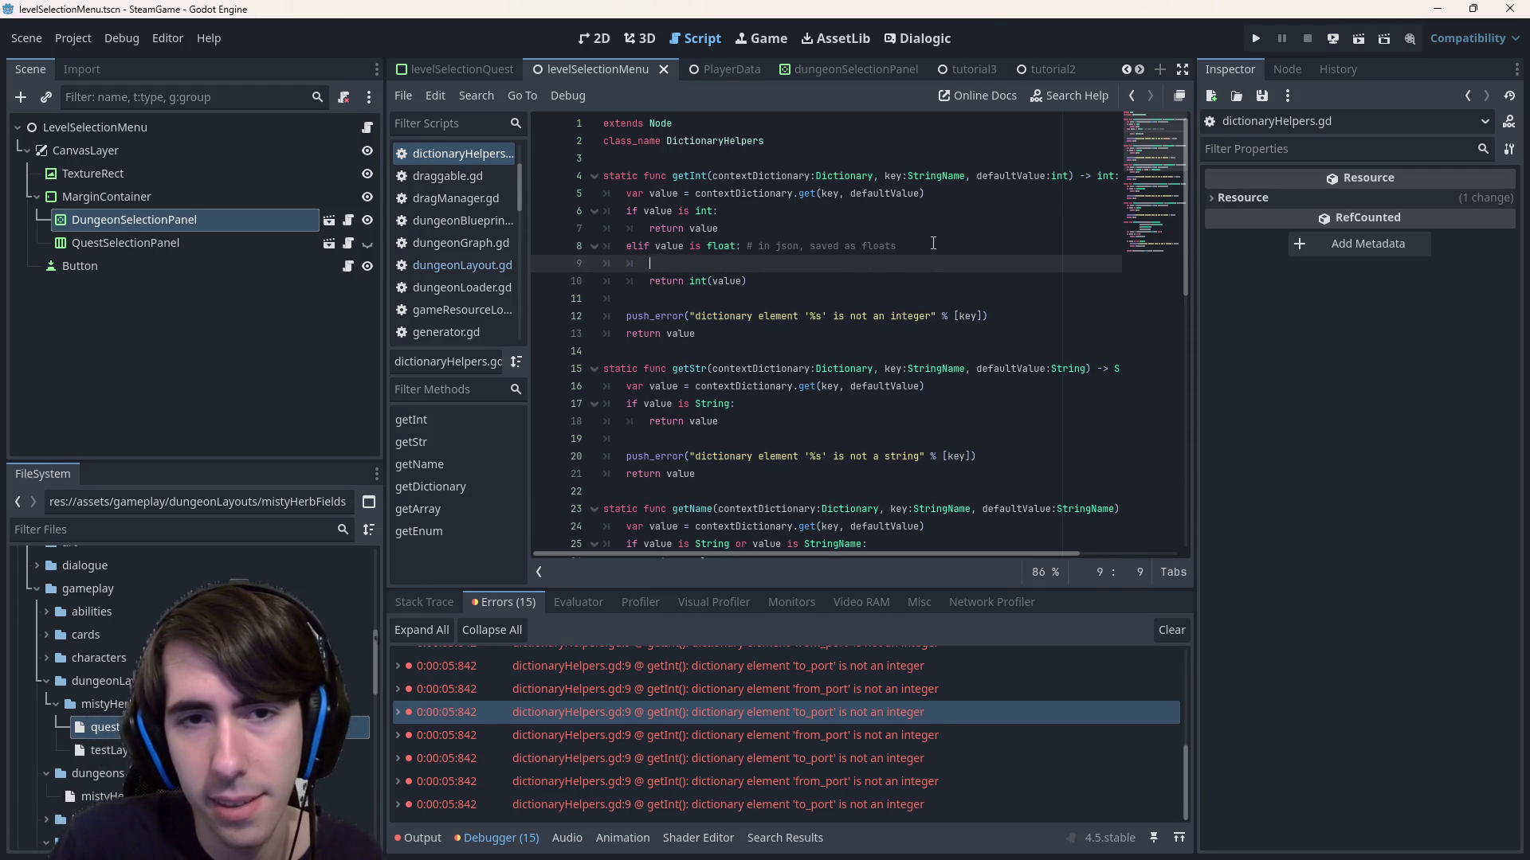
pyautogui.press('Tab')
pyautogui.write('float_')
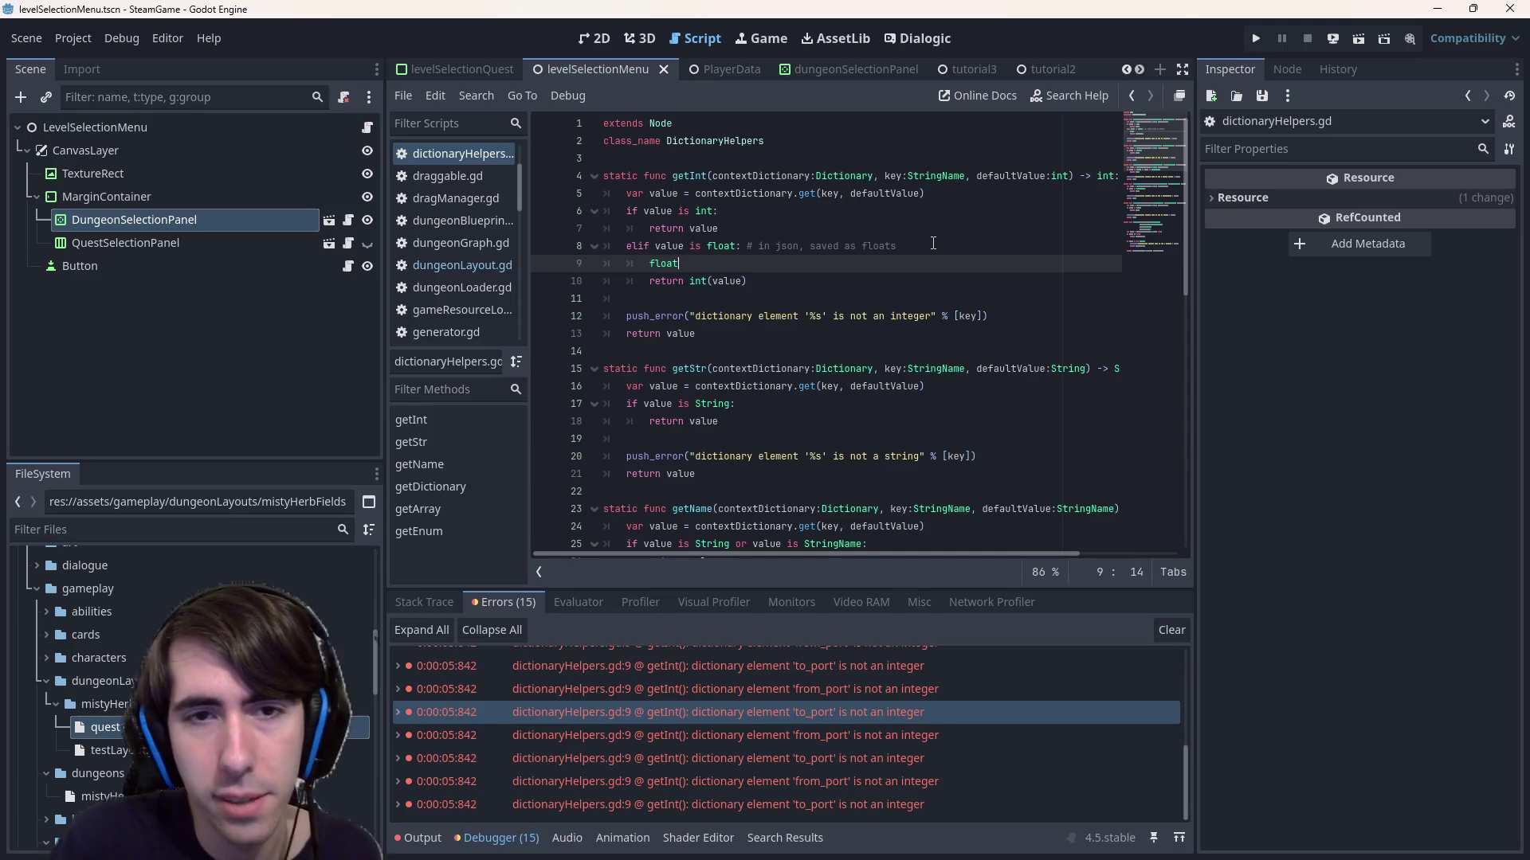
pyautogui.press('BackSpace')
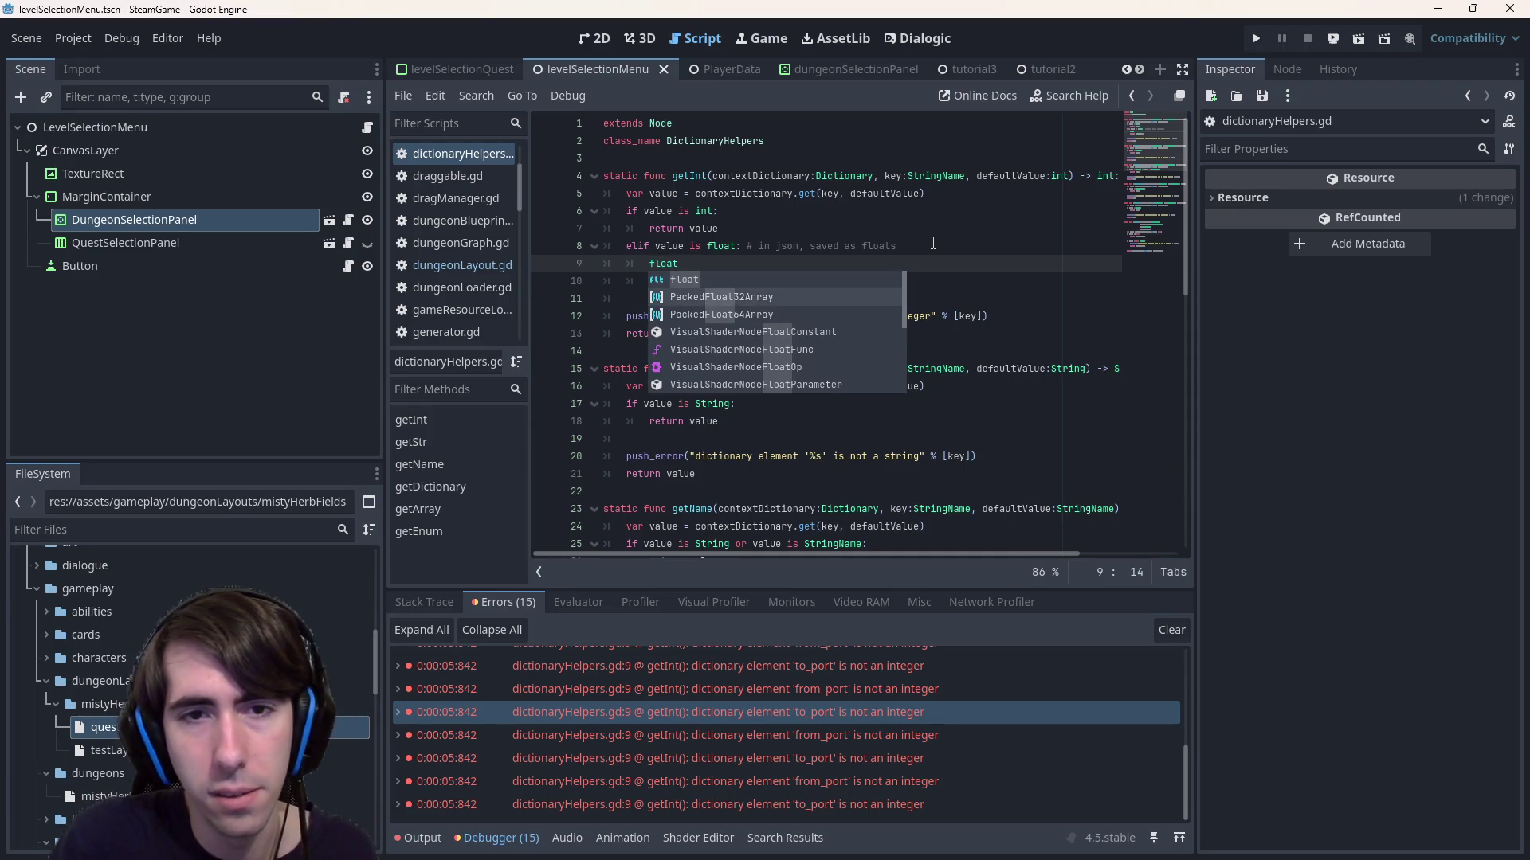
pyautogui.press('BackSpace')
pyautogui.press('BackSpace')
pyautogui.press('BackSpace')
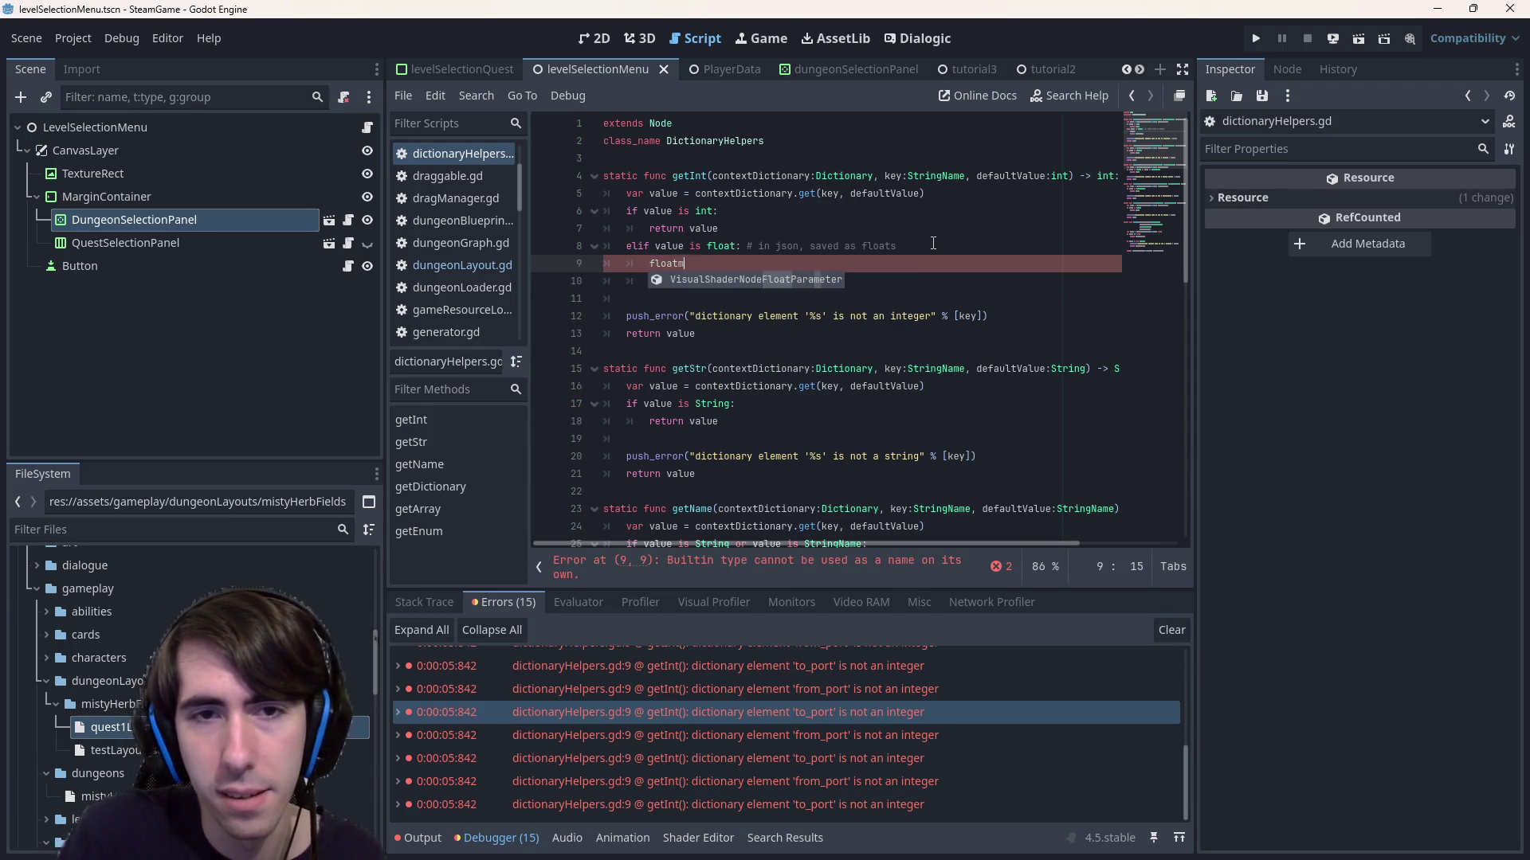
pyautogui.press('BackSpace')
pyautogui.press('BackSpace')
pyautogui.press('BackSpace')
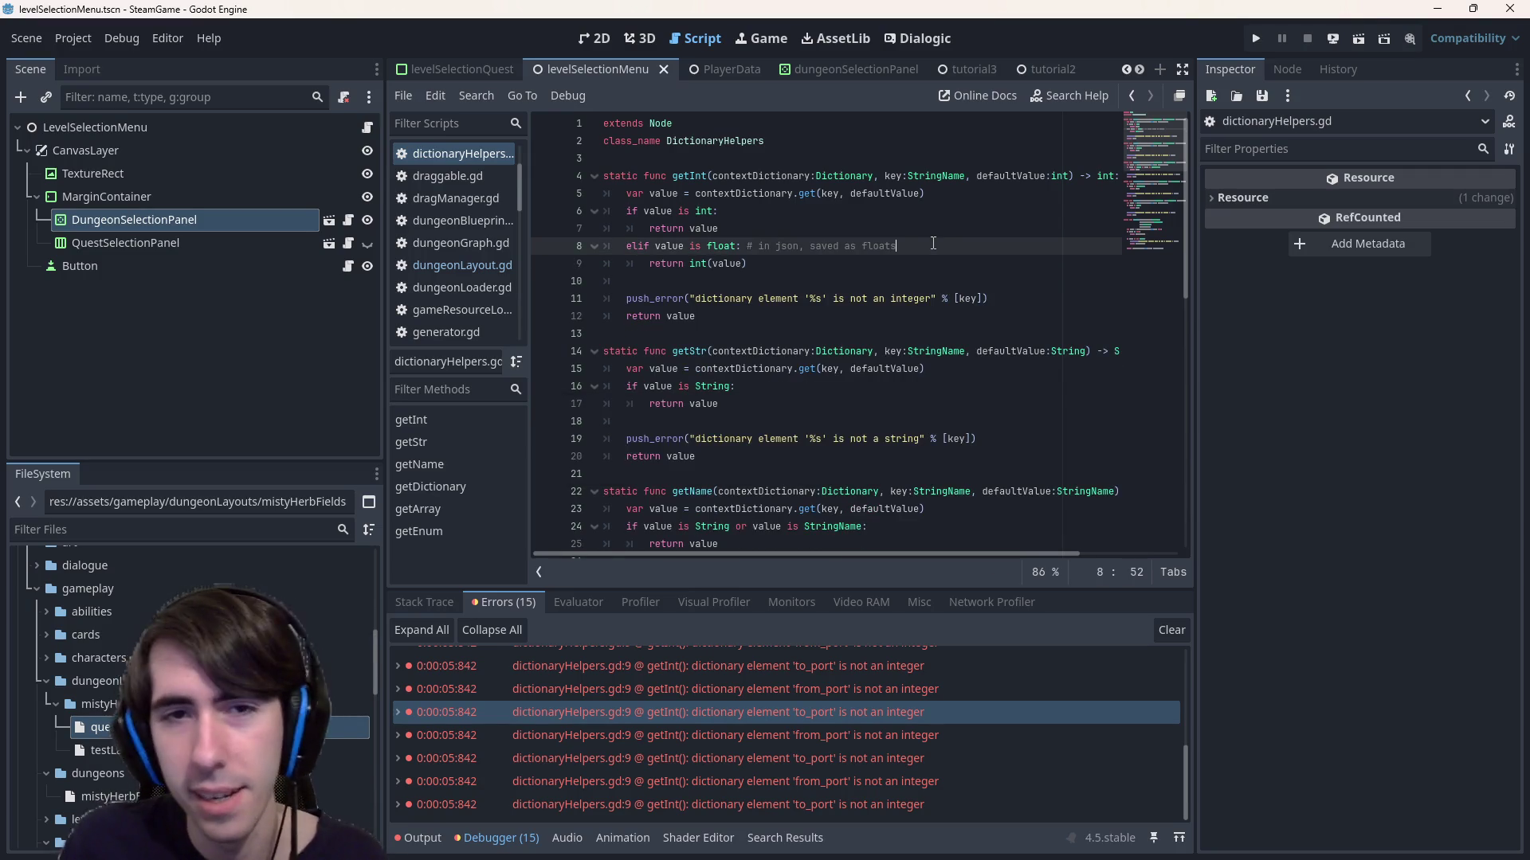
pyautogui.click(742, 747)
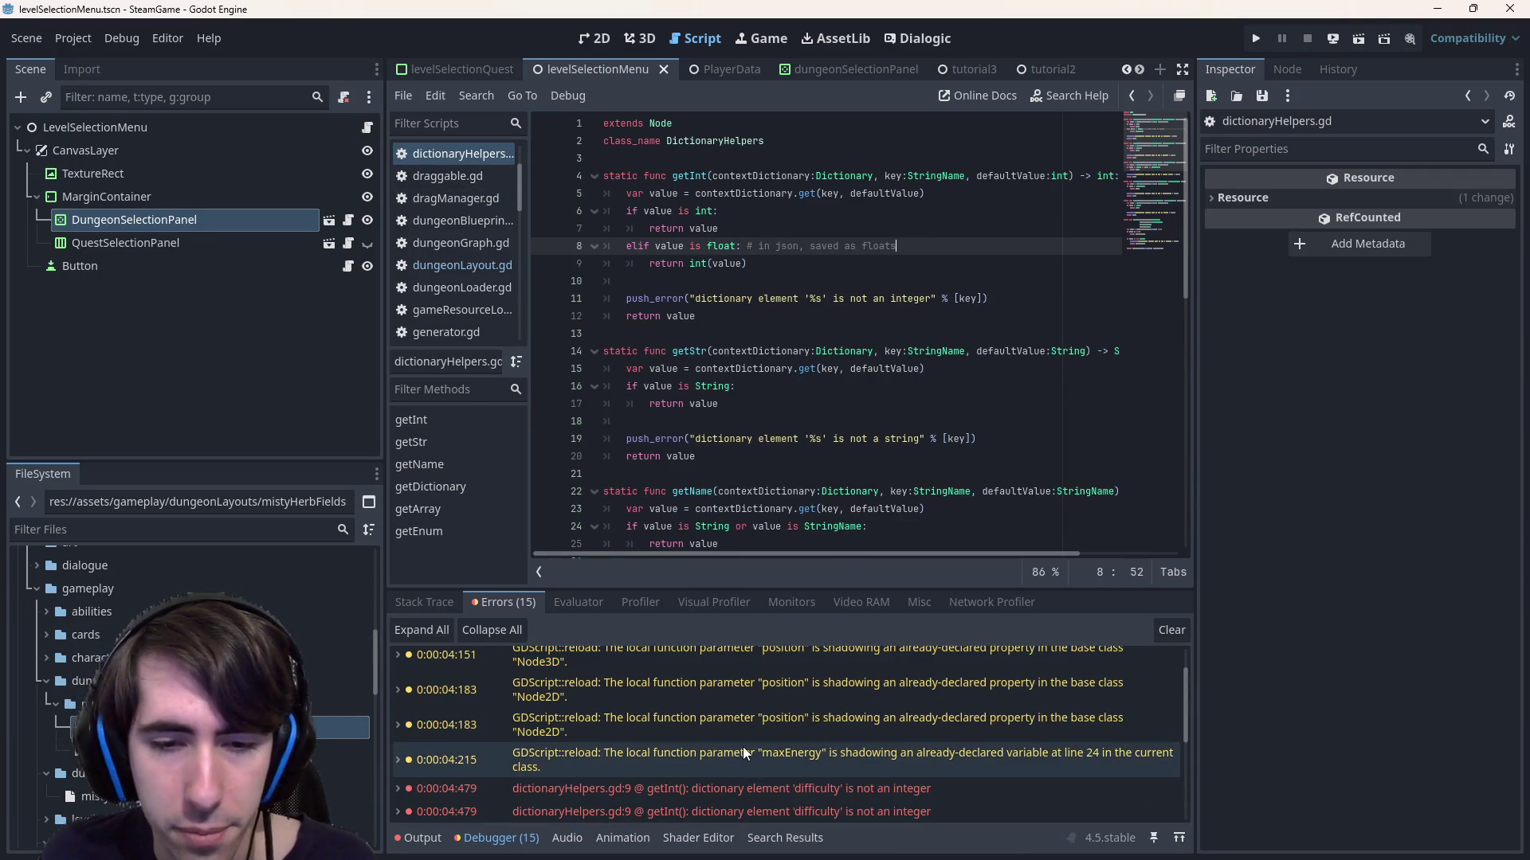
# - Rename setMaxEnergy's parameter and its use to inMaxEnergy and save playerState.gd
pyautogui.doubleClick(738, 386)
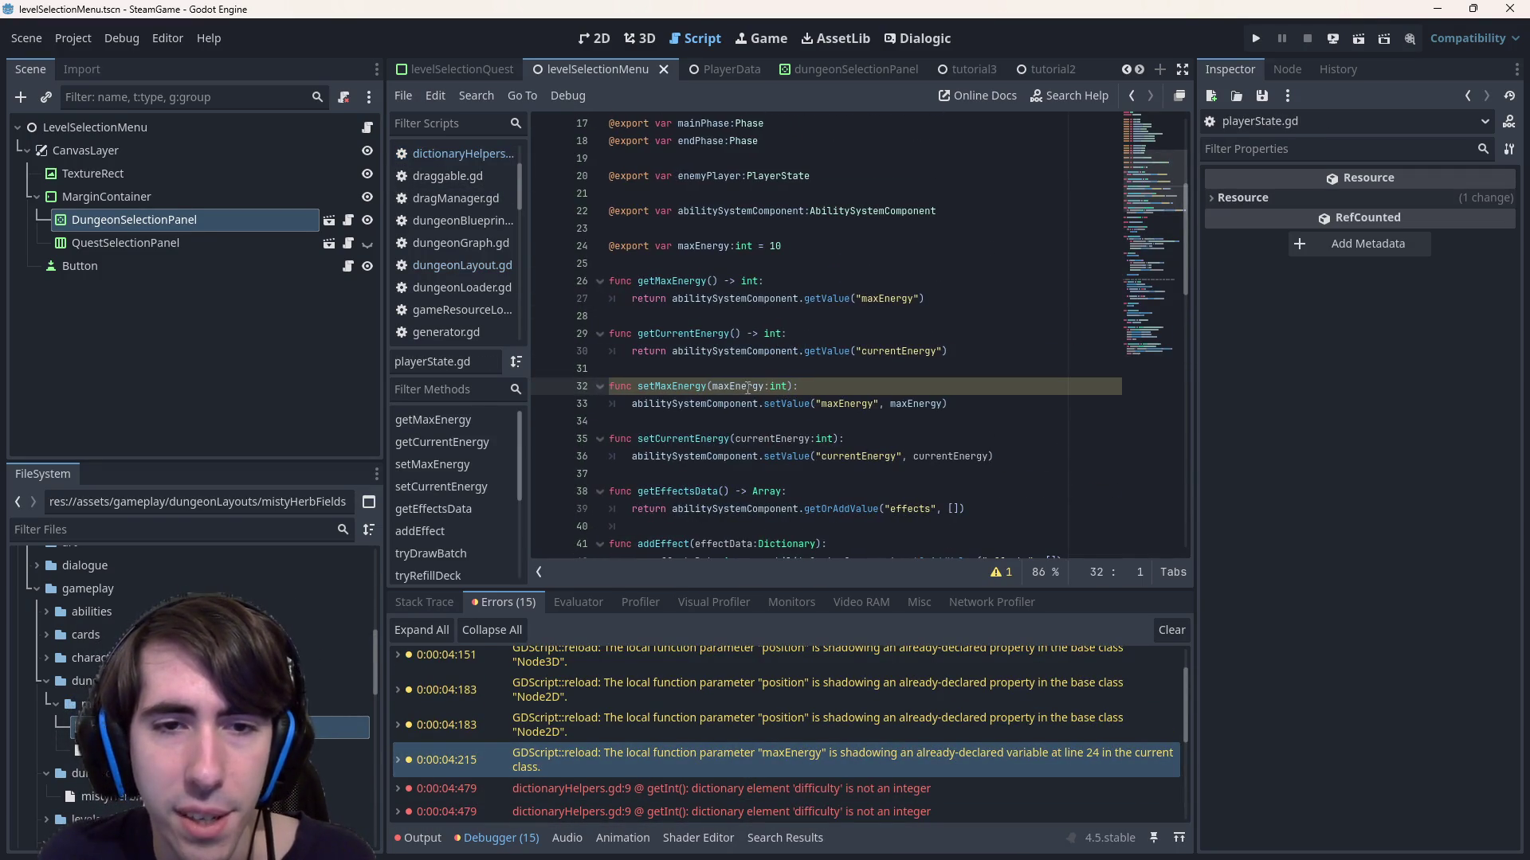
pyautogui.hotkey('ctrl', 'd')
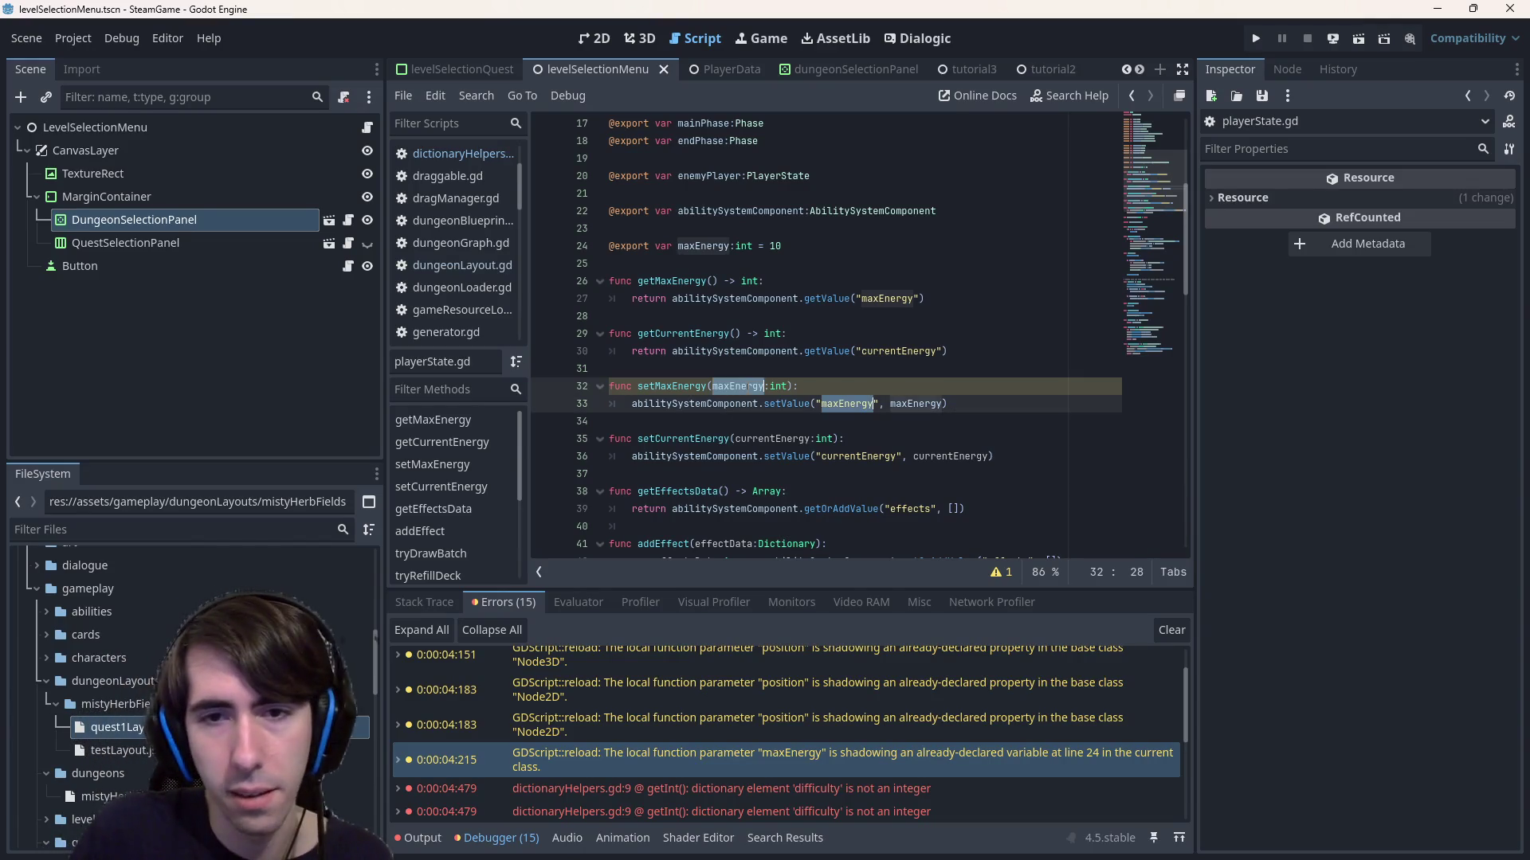
pyautogui.press('Escape')
pyautogui.write('new')
pyautogui.press('Delete')
pyautogui.write('M')
pyautogui.press('Delete')
pyautogui.press('Delete')
pyautogui.press('Left')
pyautogui.write('i')
pyautogui.press('Left')
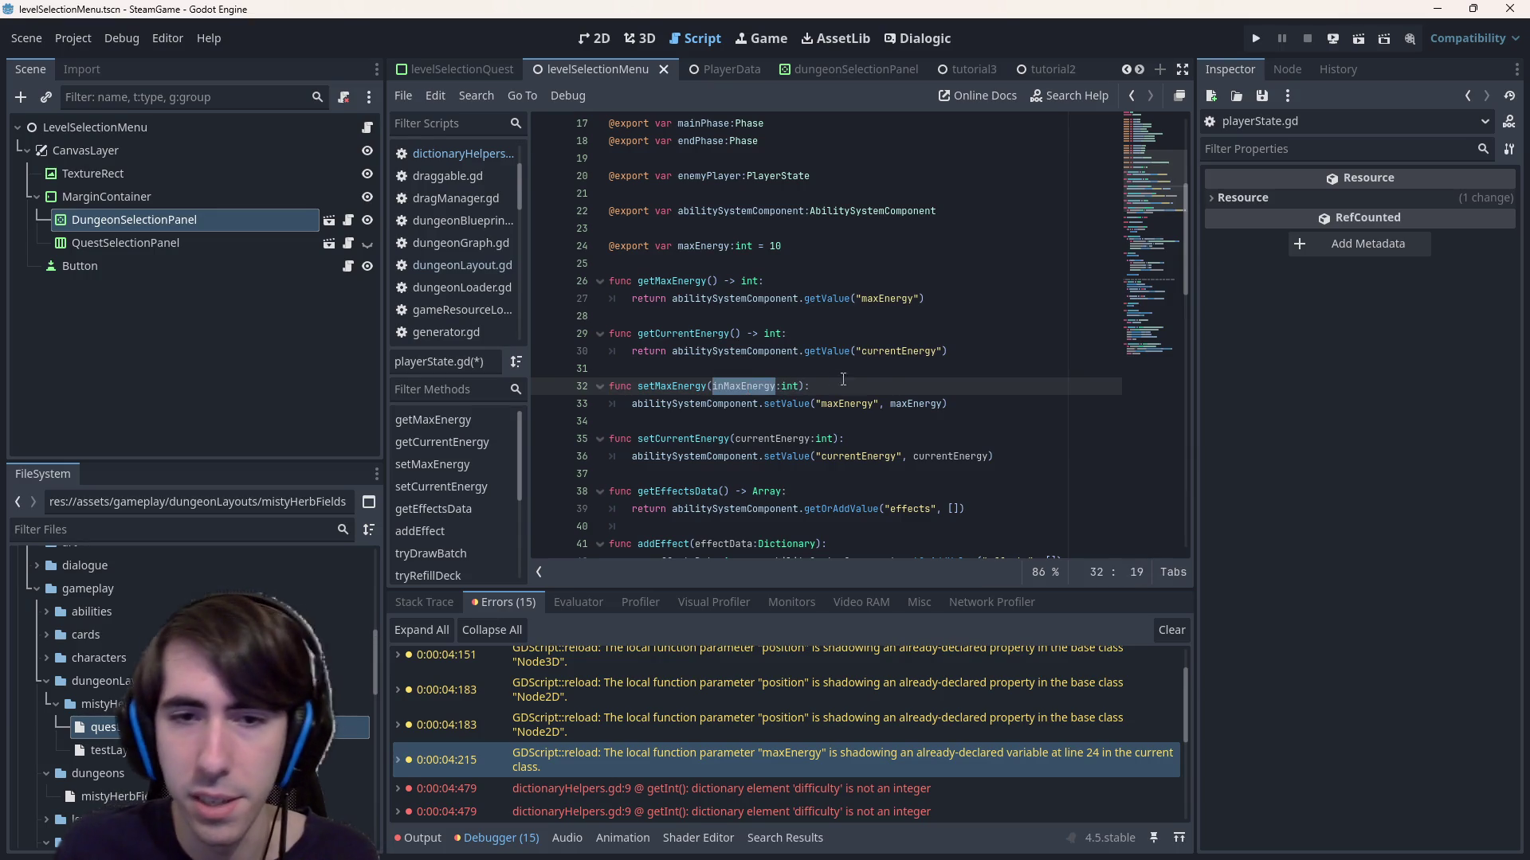
pyautogui.doubleClick(920, 403)
pyautogui.hotkey('ctrl', 'v')
pyautogui.hotkey('ctrl', 's')
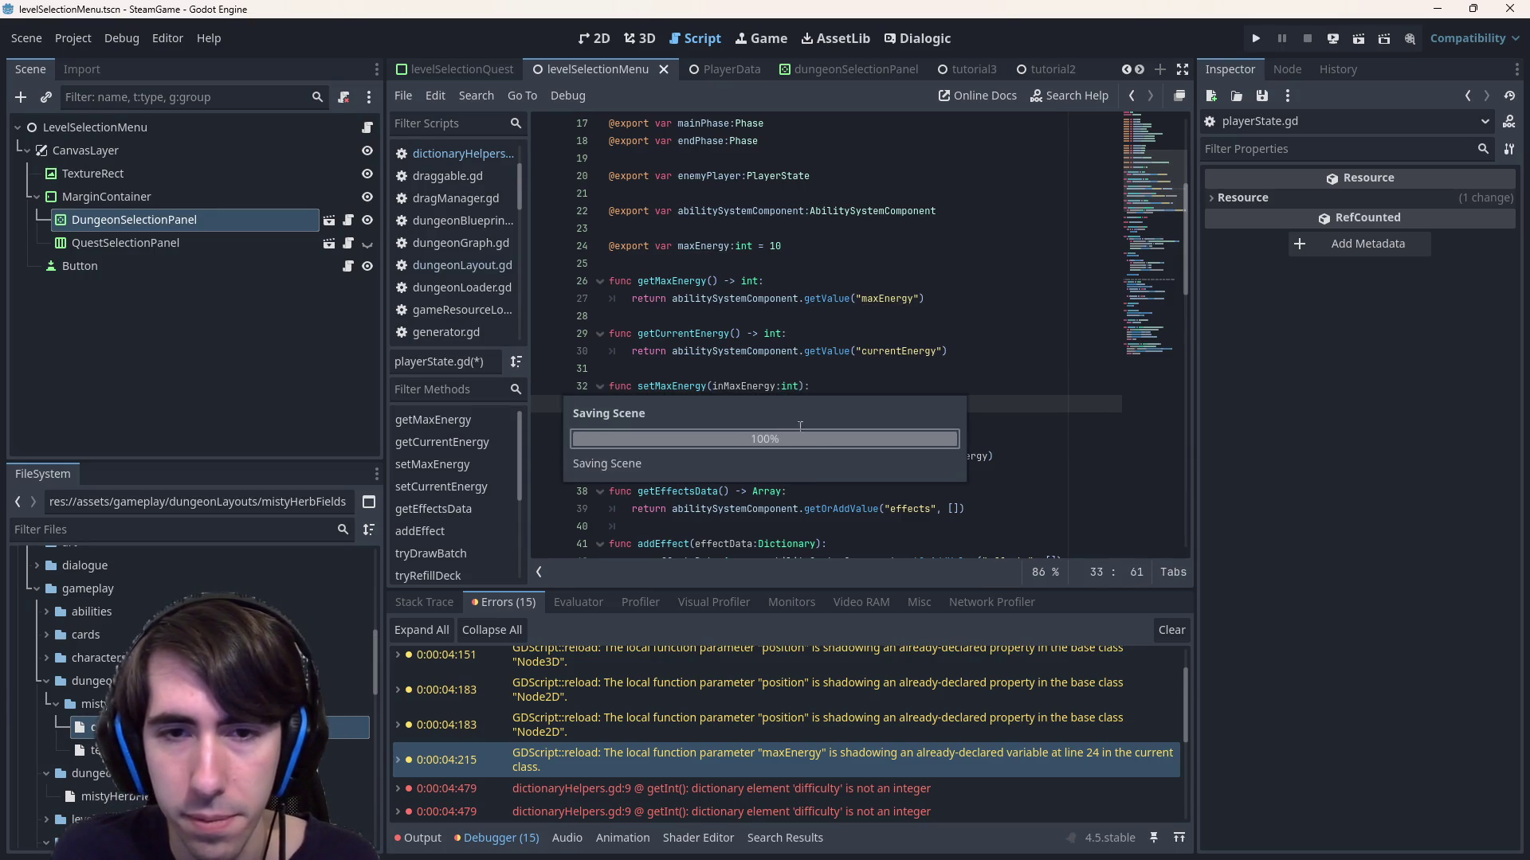
# - Rename setCurrentEnergy's parameter and its use on line 36 to inCurrentEnergy
pyautogui.click(745, 441)
pyautogui.write('inCurrentEnergy:int):')
pyautogui.doubleClick(762, 439)
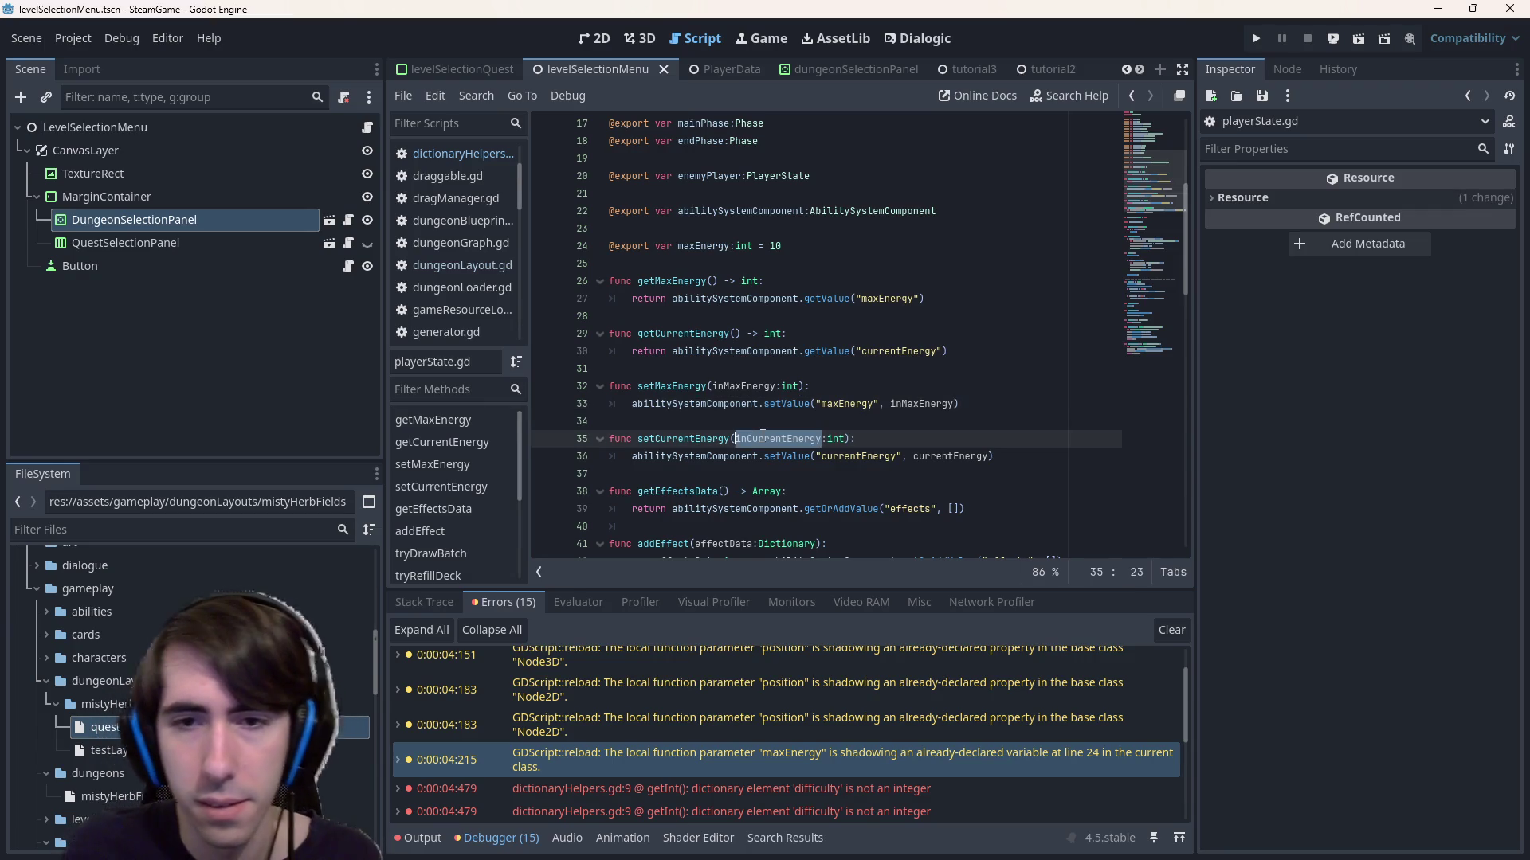
pyautogui.doubleClick(952, 457)
pyautogui.write('in')
pyautogui.press('Return')
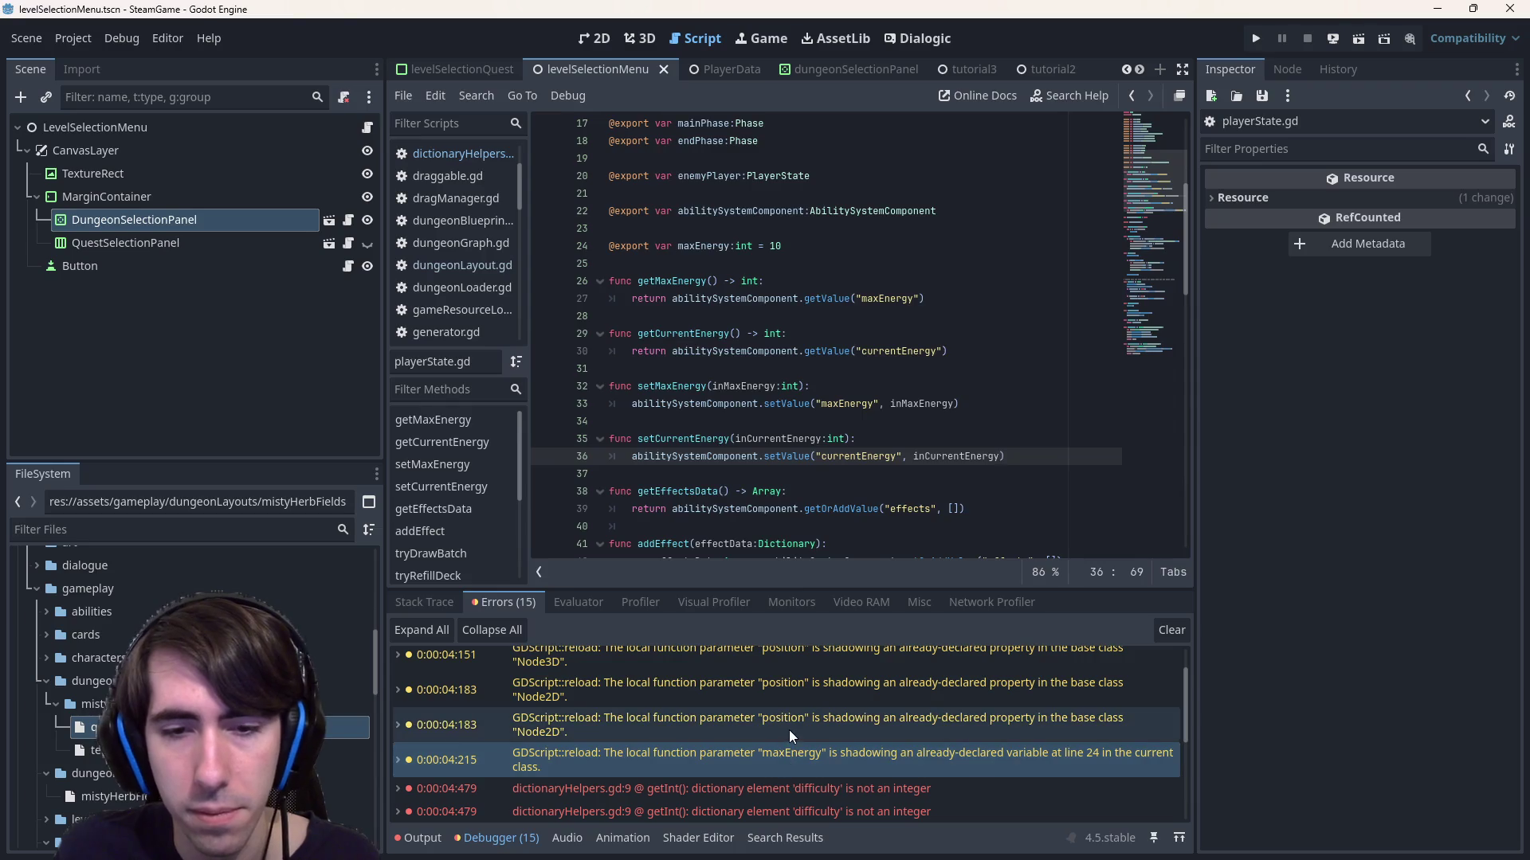
pyautogui.click(789, 729)
pyautogui.doubleClick(864, 386)
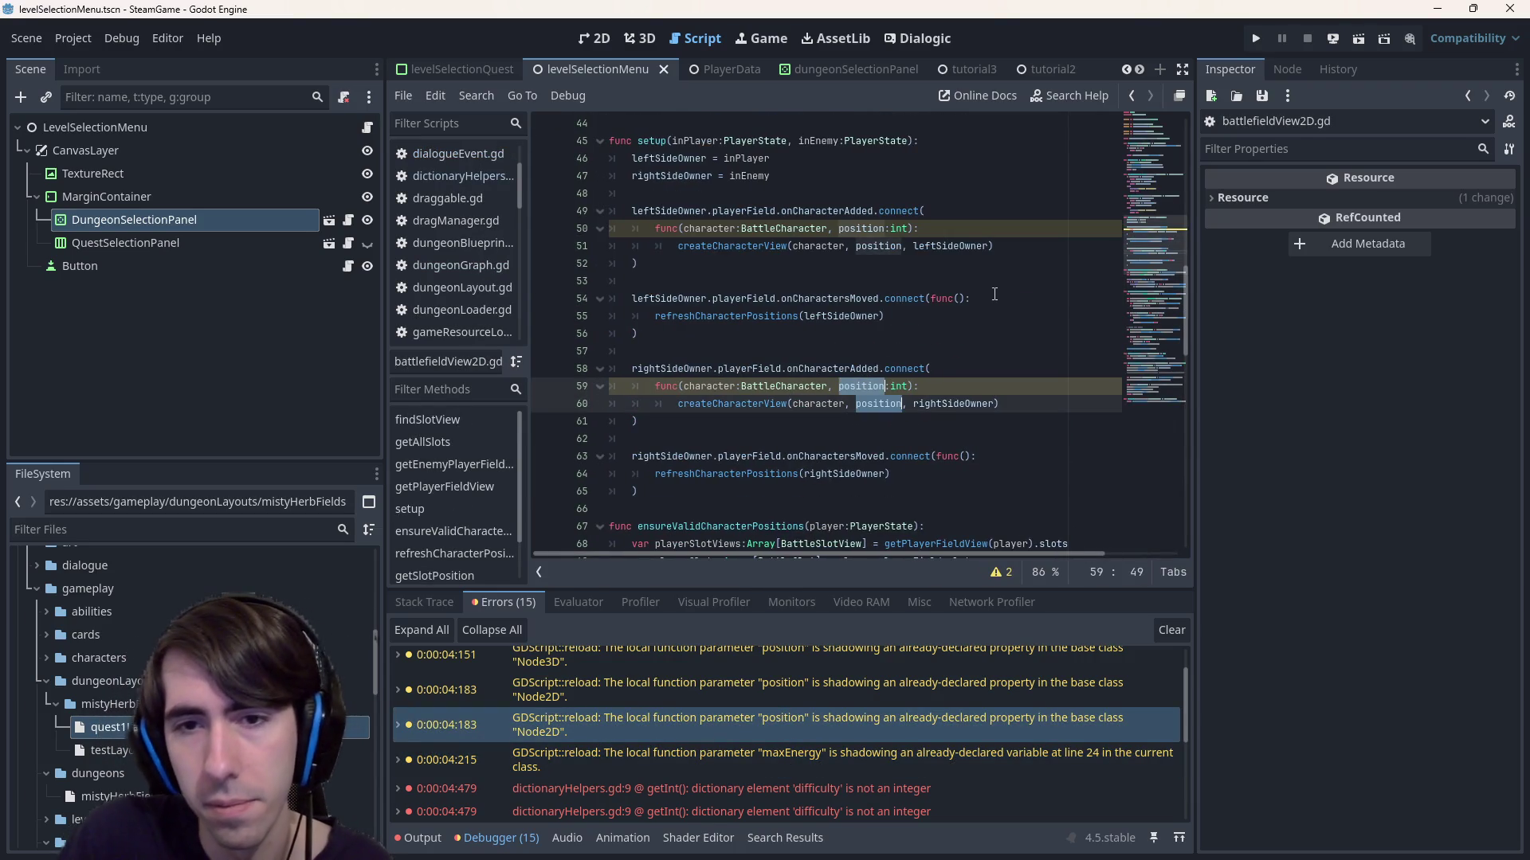
# - Rename position on lines 50–51 of battlefieldView2D.gd to battlePosition and save
pyautogui.write('battle')
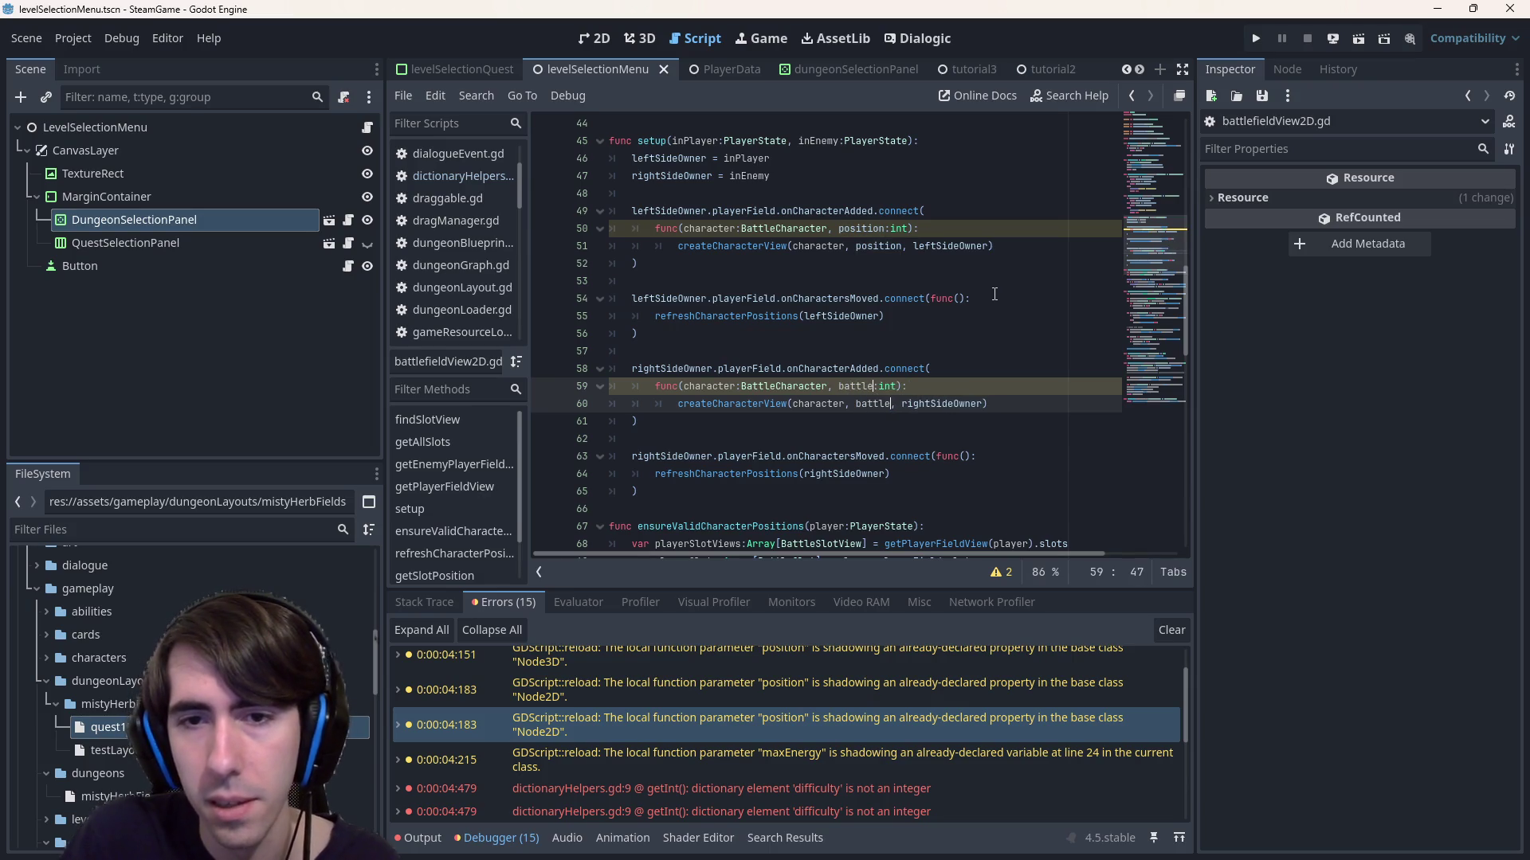
pyautogui.write('Posi')
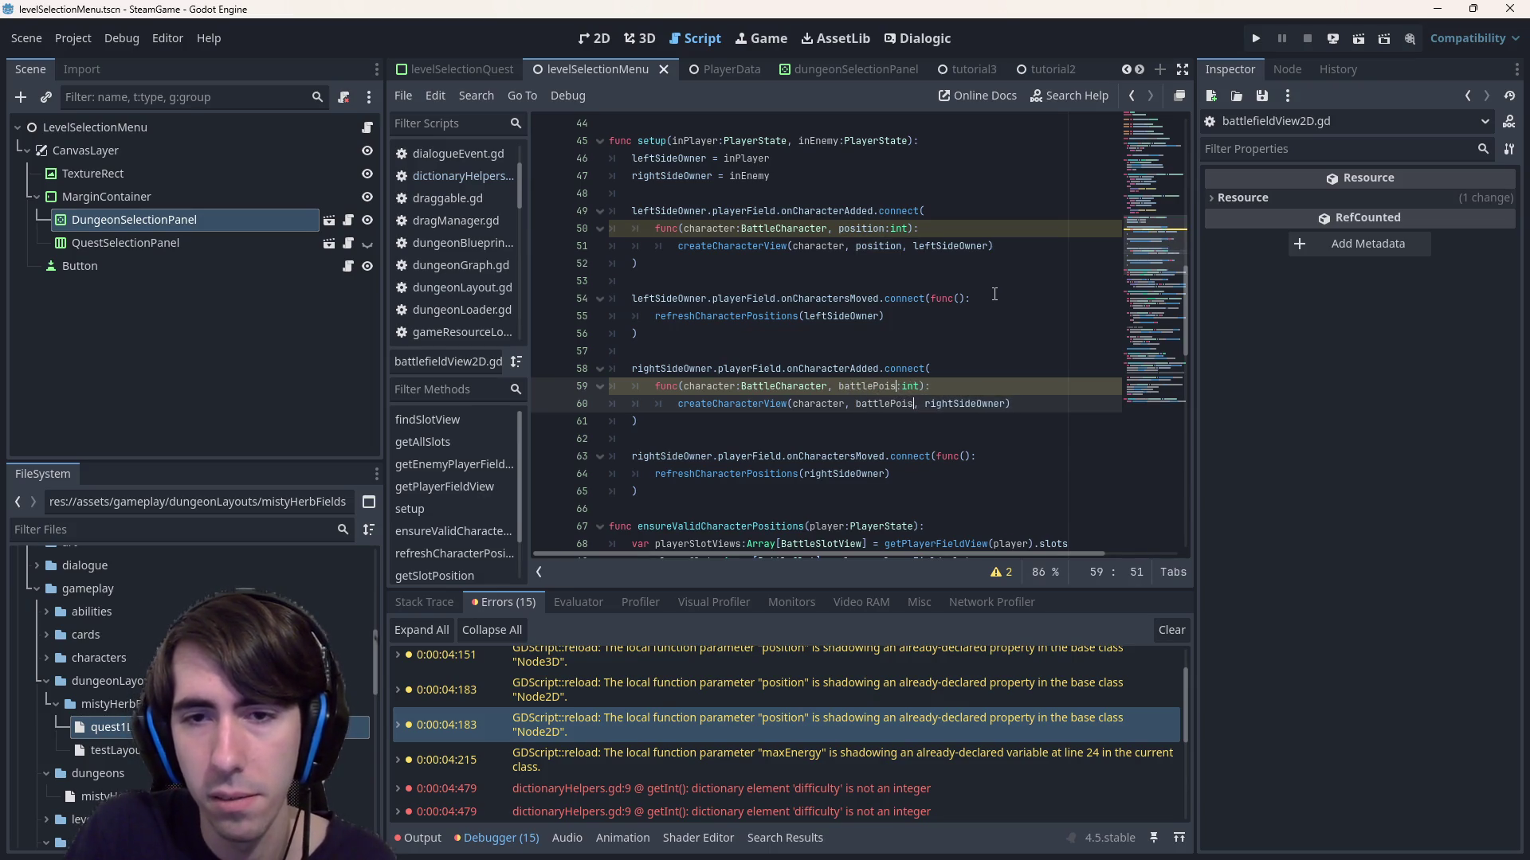
pyautogui.write('tion')
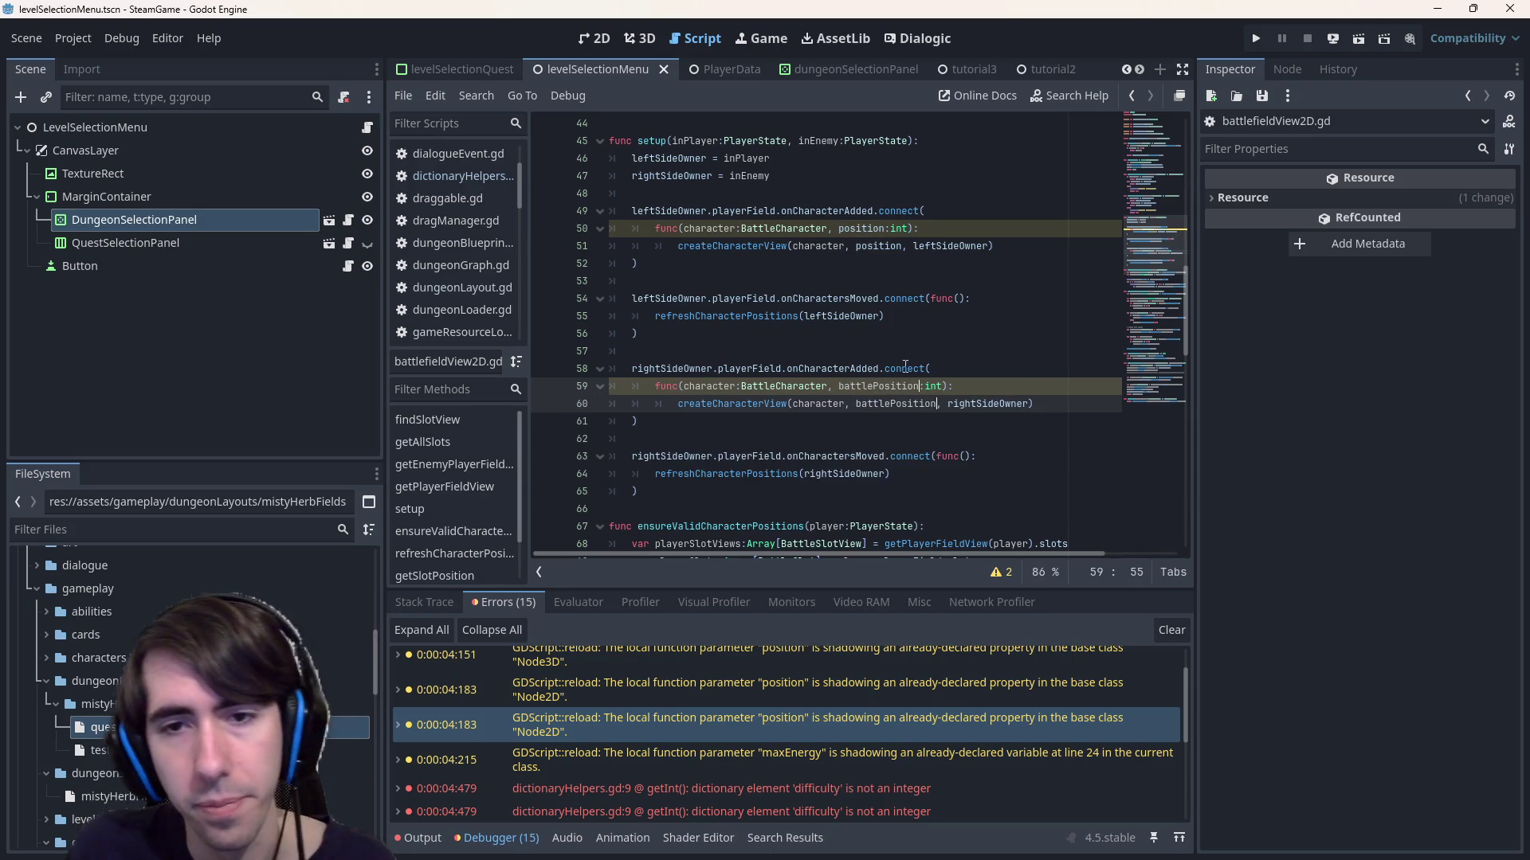
pyautogui.doubleClick(861, 228)
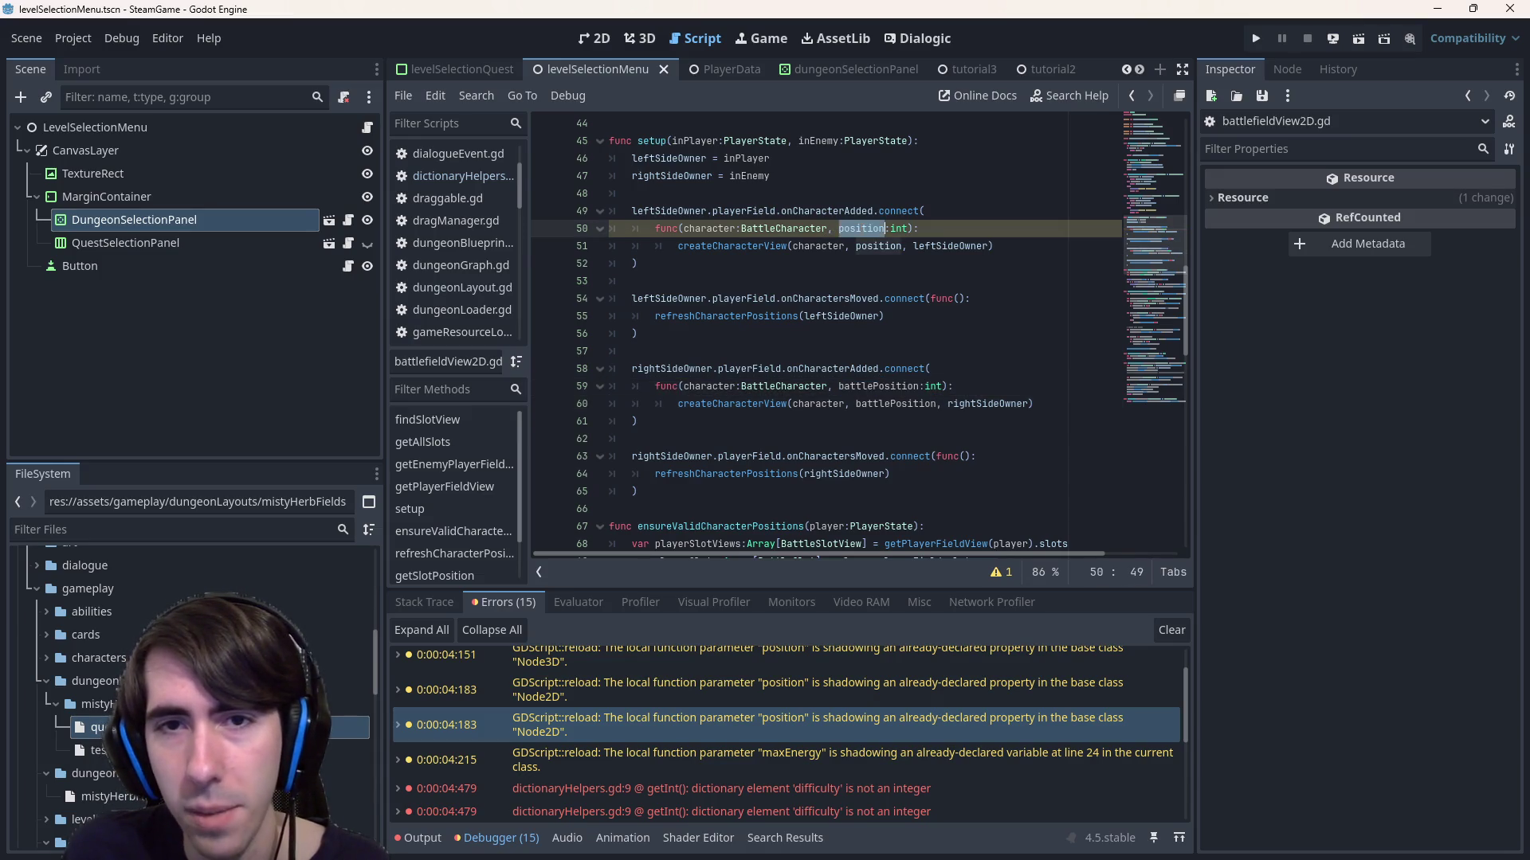
pyautogui.hotkey('ctrl', 'd')
pyautogui.write('battlePosition')
pyautogui.hotkey('ctrl', 's')
pyautogui.scroll(1, 720, 697)
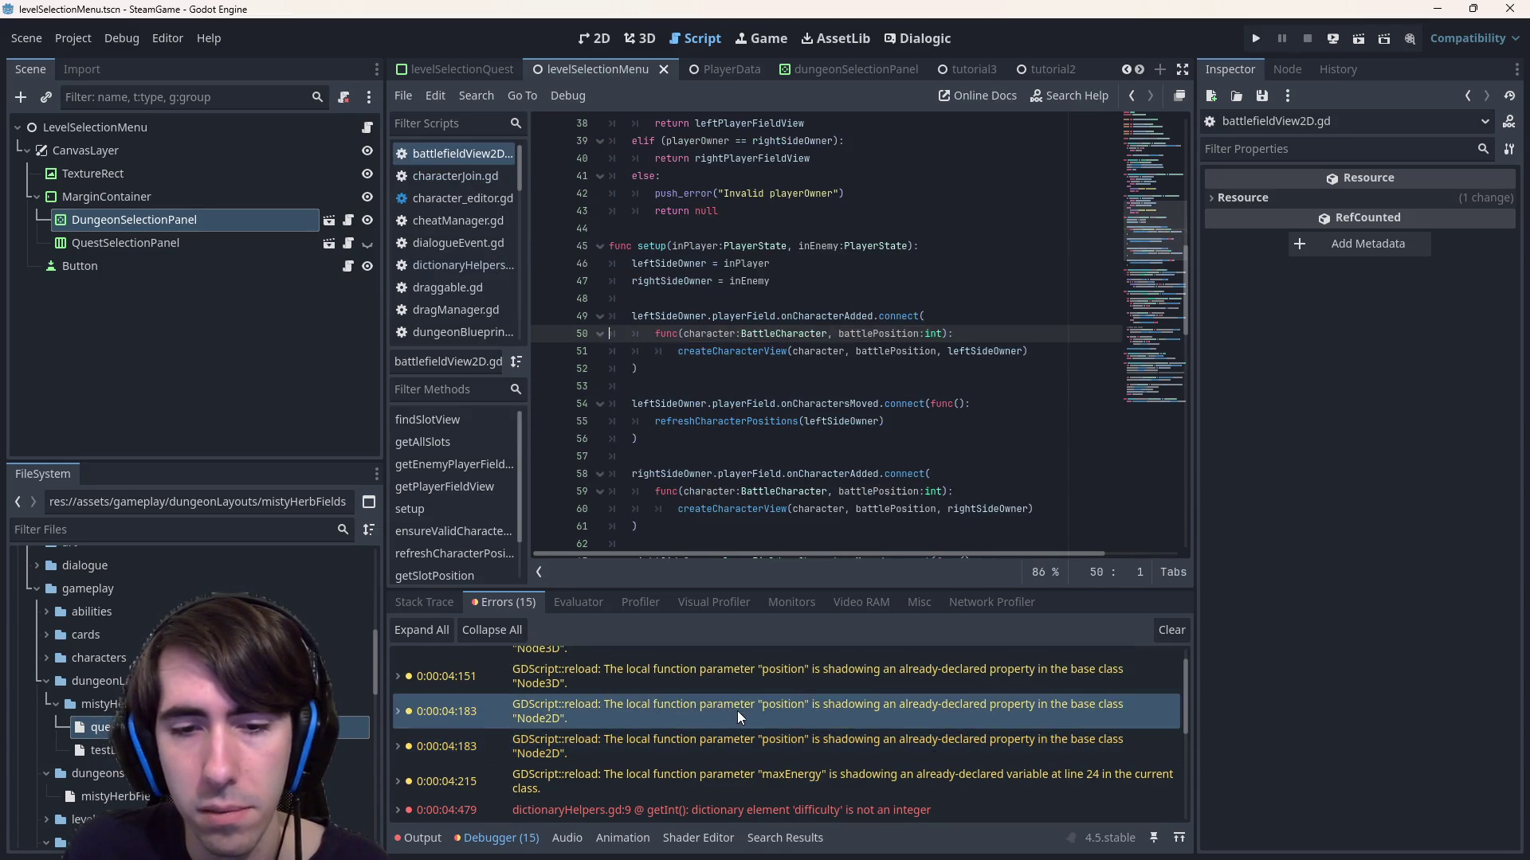
pyautogui.click(754, 765)
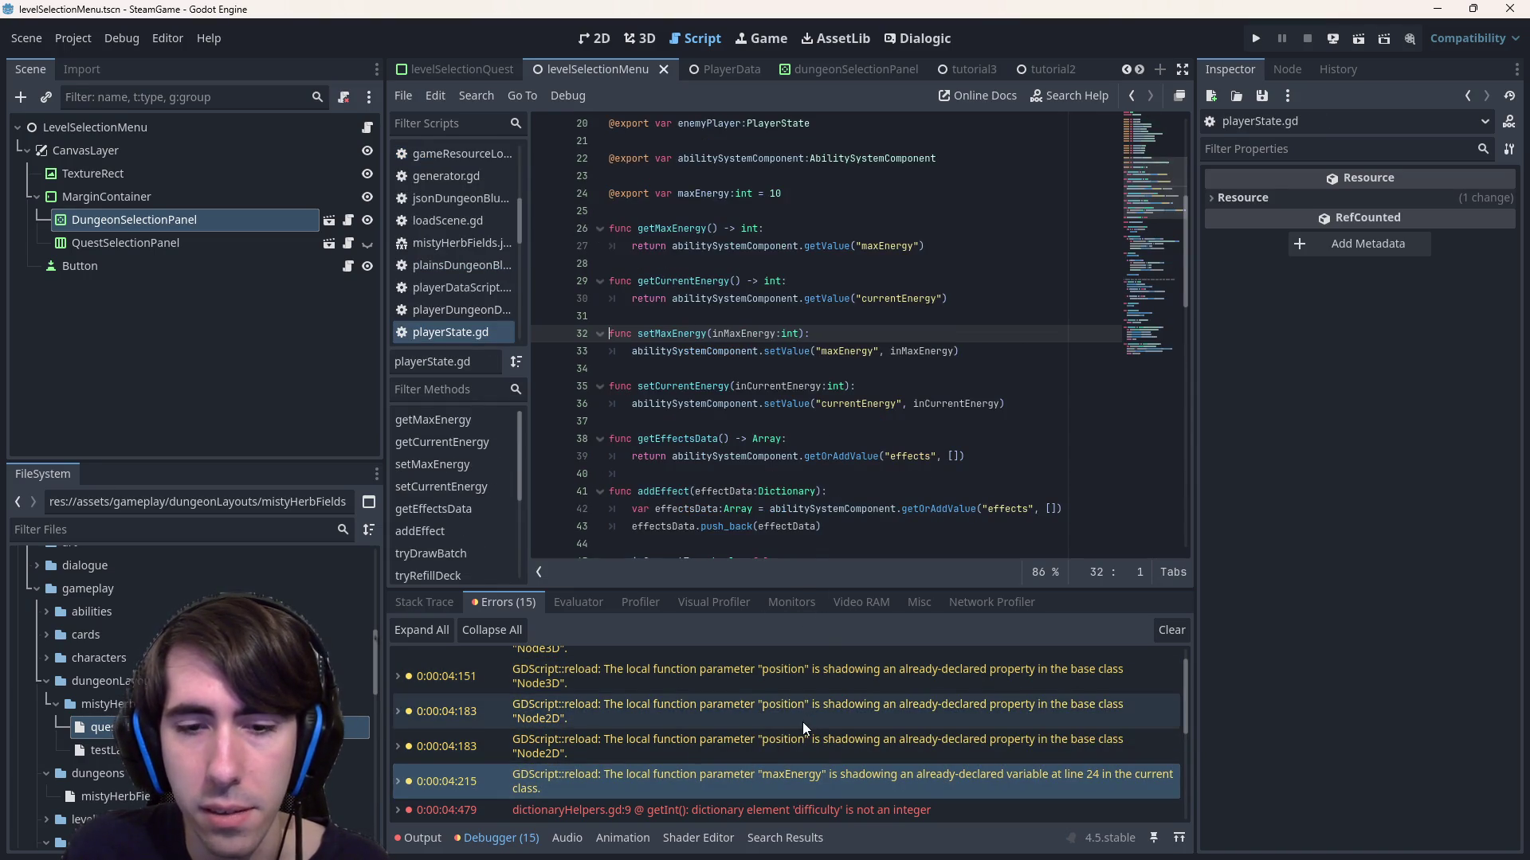
# - Change the names on lines 59–60 and 50–51 to fieldPosition and save battlefieldView2D.gd
pyautogui.click(811, 736)
pyautogui.doubleClick(869, 335)
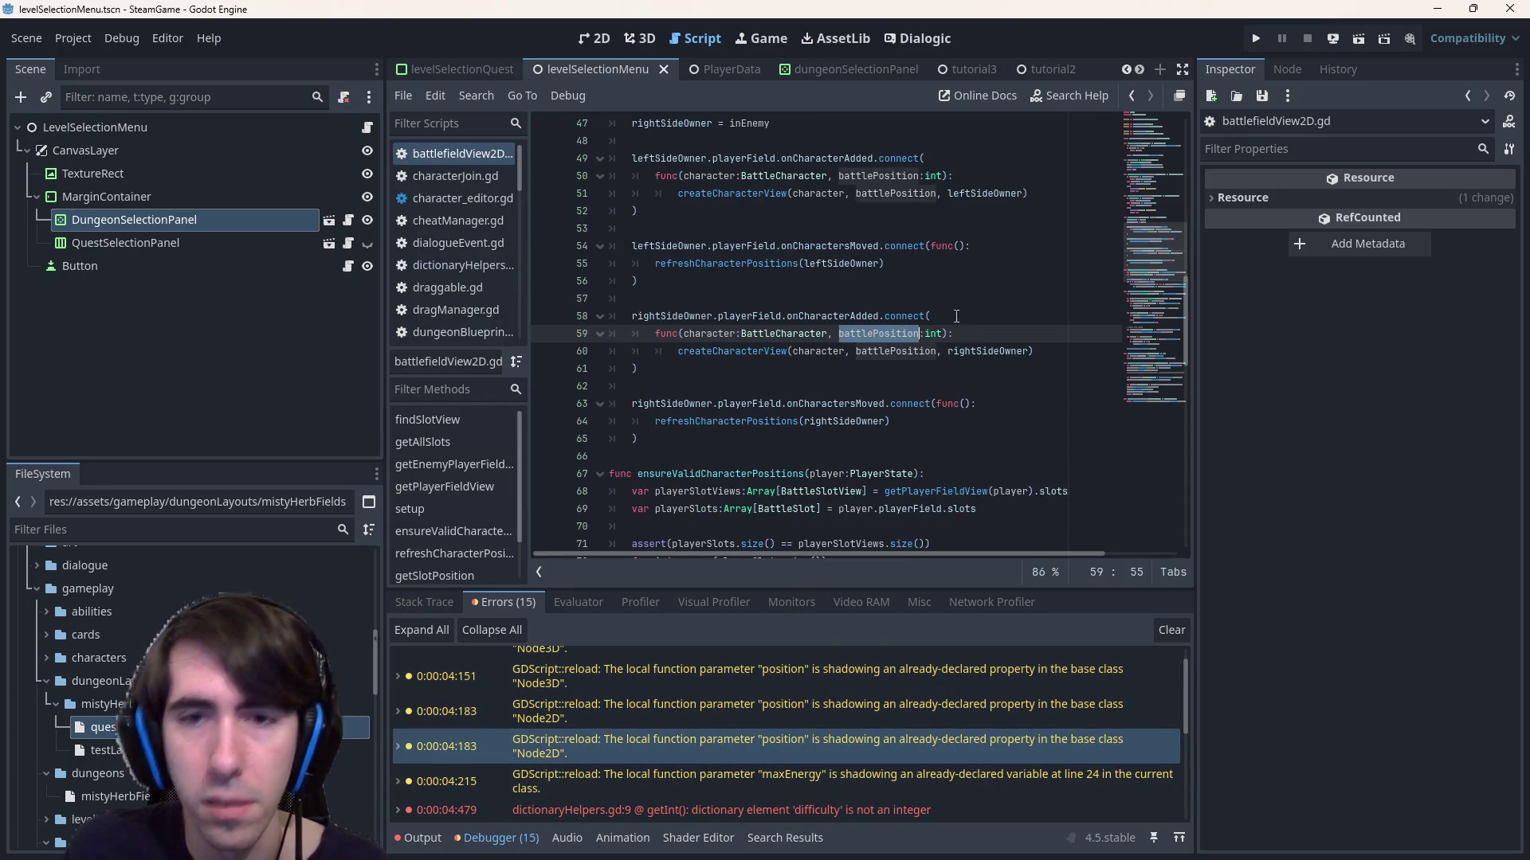
pyautogui.hotkey('ctrl', 'd')
pyautogui.press('Left')
pyautogui.press('Delete')
pyautogui.press('Delete')
pyautogui.press('Delete')
pyautogui.press('Delete')
pyautogui.press('Delete')
pyautogui.write('field')
pyautogui.doubleClick(875, 335)
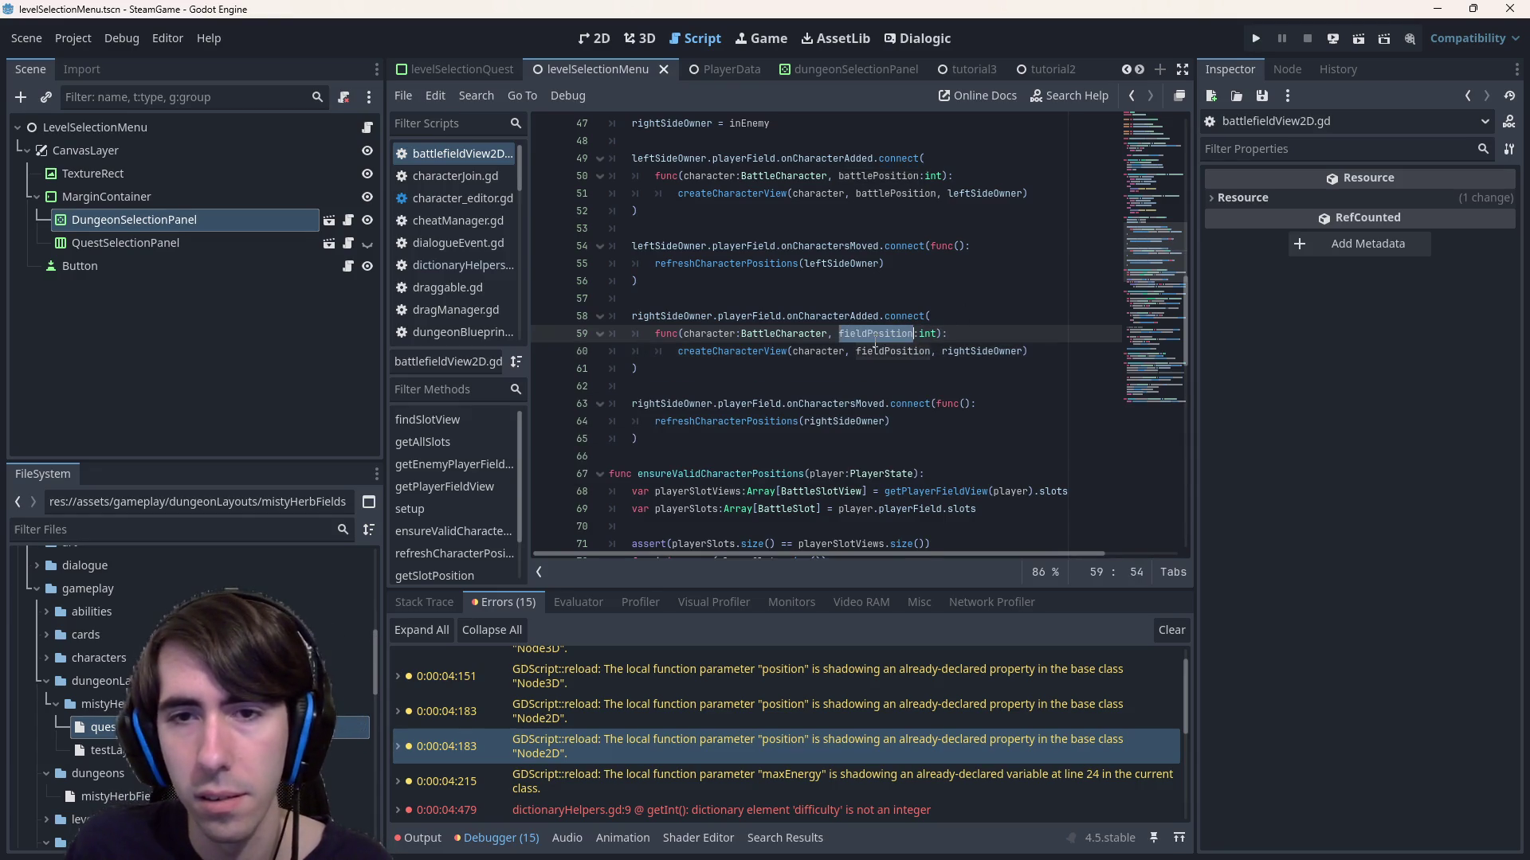
pyautogui.hotkey('ctrl', 'c')
pyautogui.doubleClick(905, 199)
pyautogui.hotkey('ctrl', 'd')
pyautogui.hotkey('ctrl', 'v')
pyautogui.hotkey('ctrl', 's')
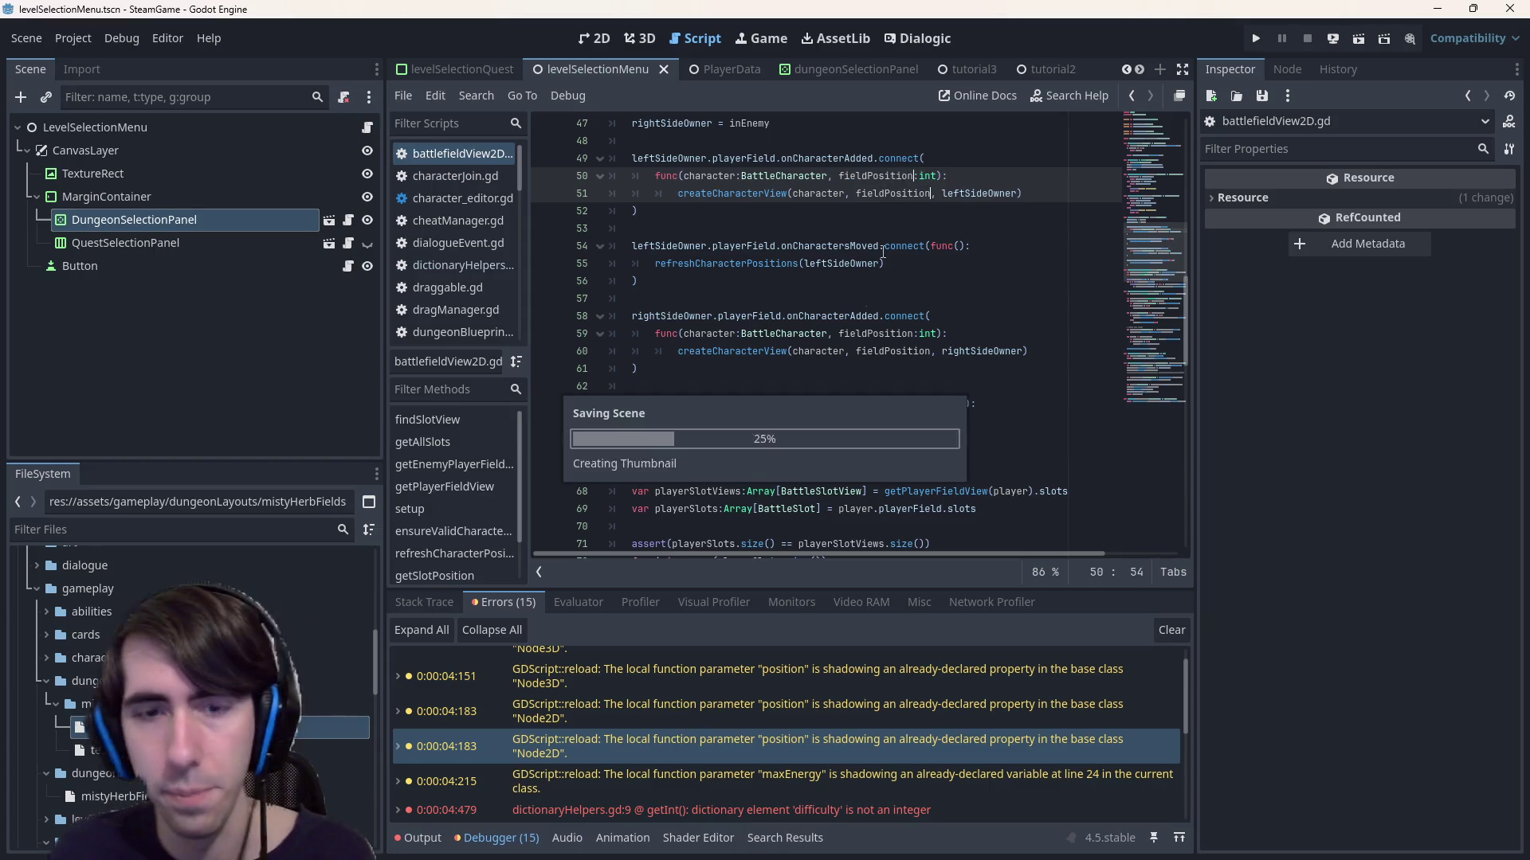
# - Rename position to fieldPosition on lines 27–28 and 22–23 of battlefieldView3D.gd, saving each time
pyautogui.scroll(1, 762, 739)
pyautogui.click(776, 695)
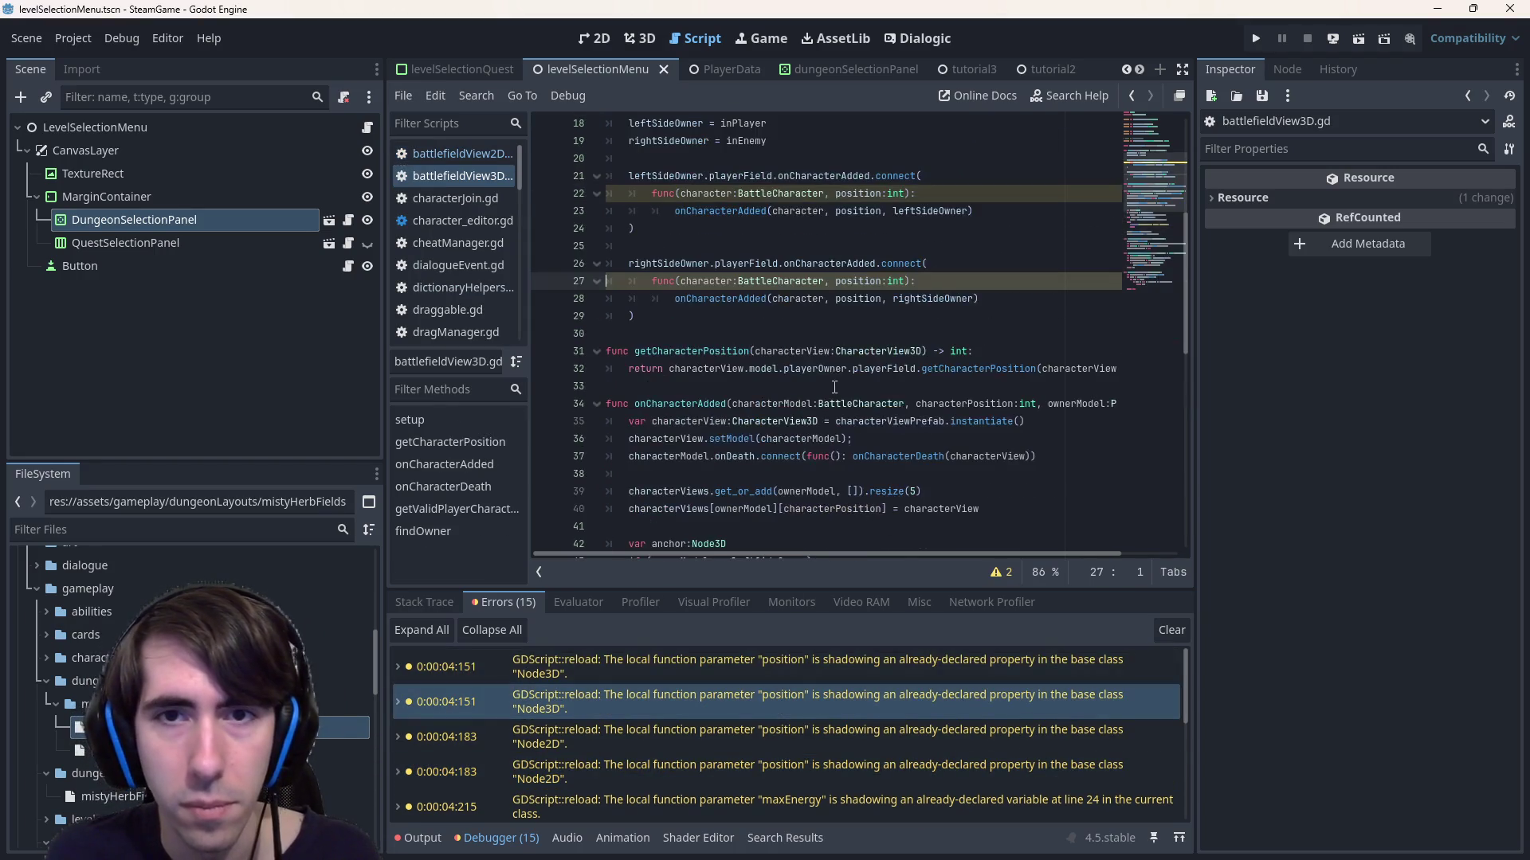
pyautogui.doubleClick(869, 279)
pyautogui.hotkey('ctrl', 'd')
pyautogui.hotkey('ctrl', 'v')
pyautogui.hotkey('ctrl', 's')
pyautogui.doubleClick(855, 193)
pyautogui.hotkey('ctrl', 'd')
pyautogui.hotkey('ctrl', 'v')
pyautogui.hotkey('ctrl', 's')
# - Verify the Node3D and Node2D position warnings in the Errors list are resolved
pyautogui.click(794, 679)
pyautogui.click(811, 758)
pyautogui.scroll(-5, 846, 768)
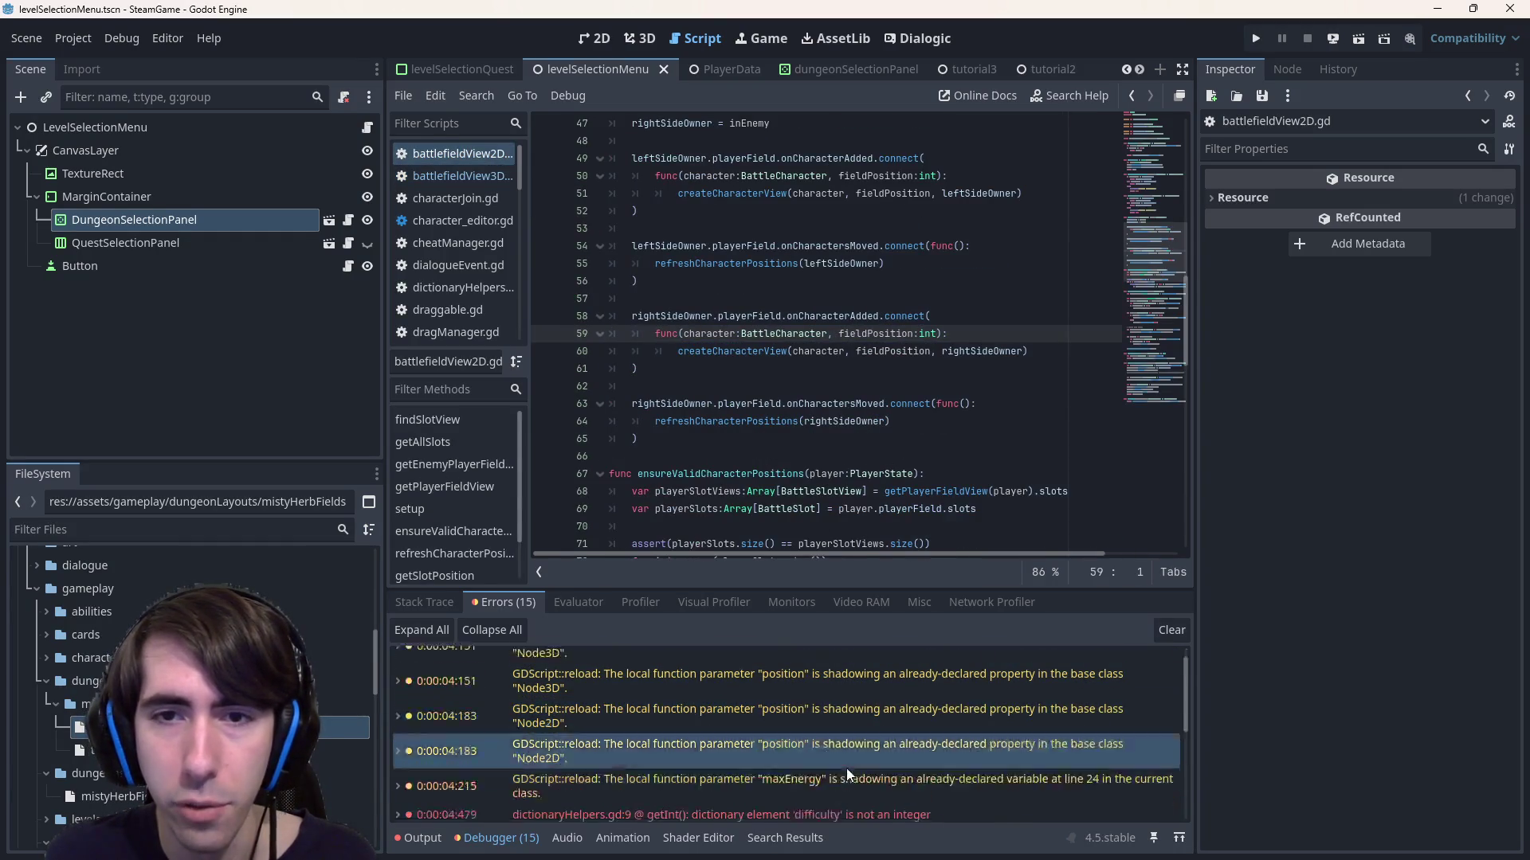
pyautogui.click(834, 690)
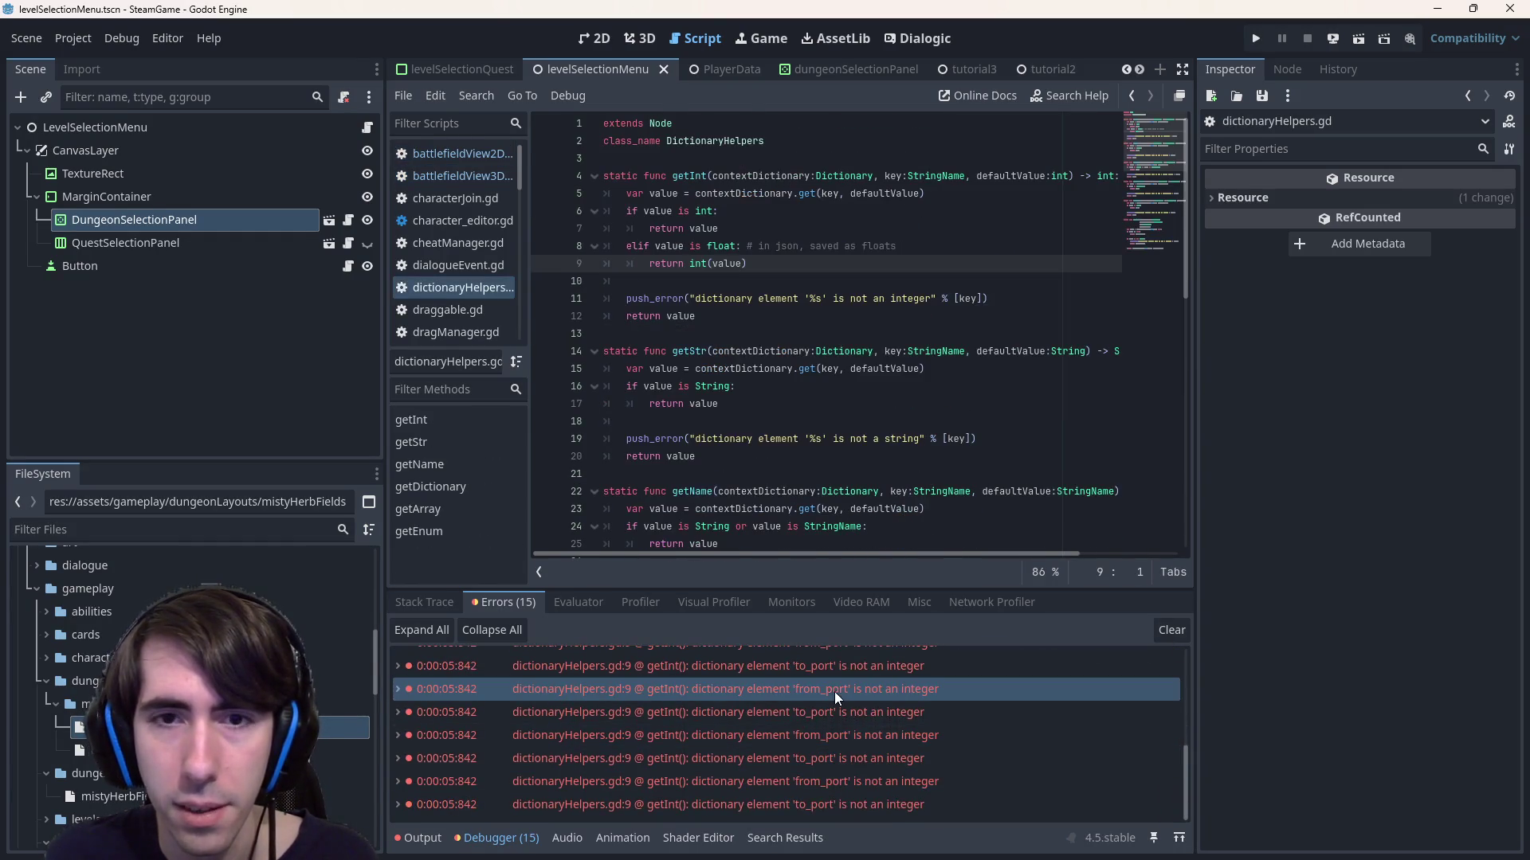
# - Run the level selection scene, start the Misty Herb Fields Scouting quest, and choose a path
pyautogui.click(1356, 41)
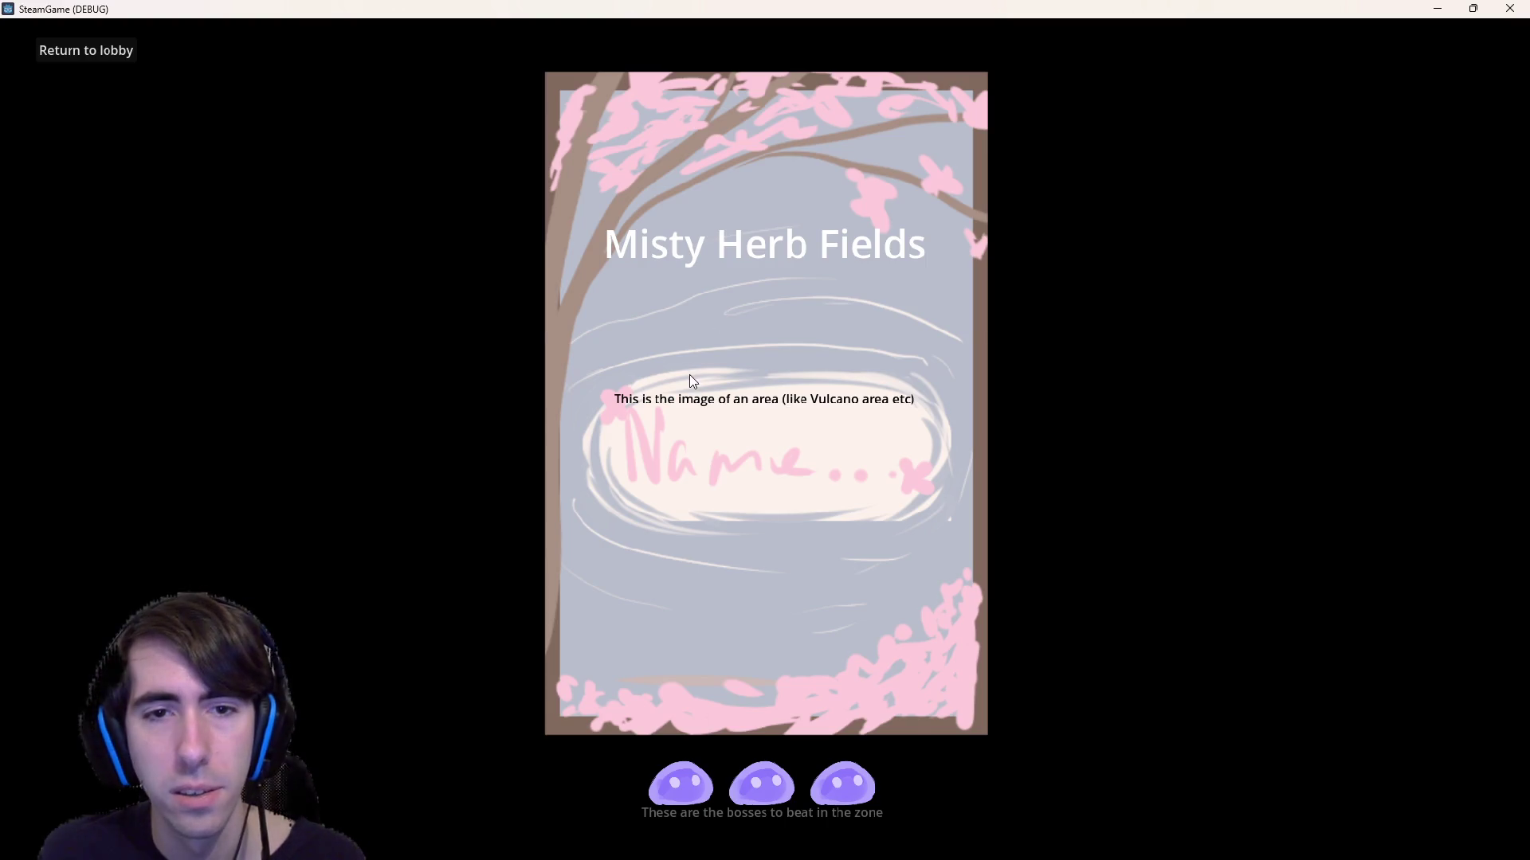
pyautogui.click(689, 375)
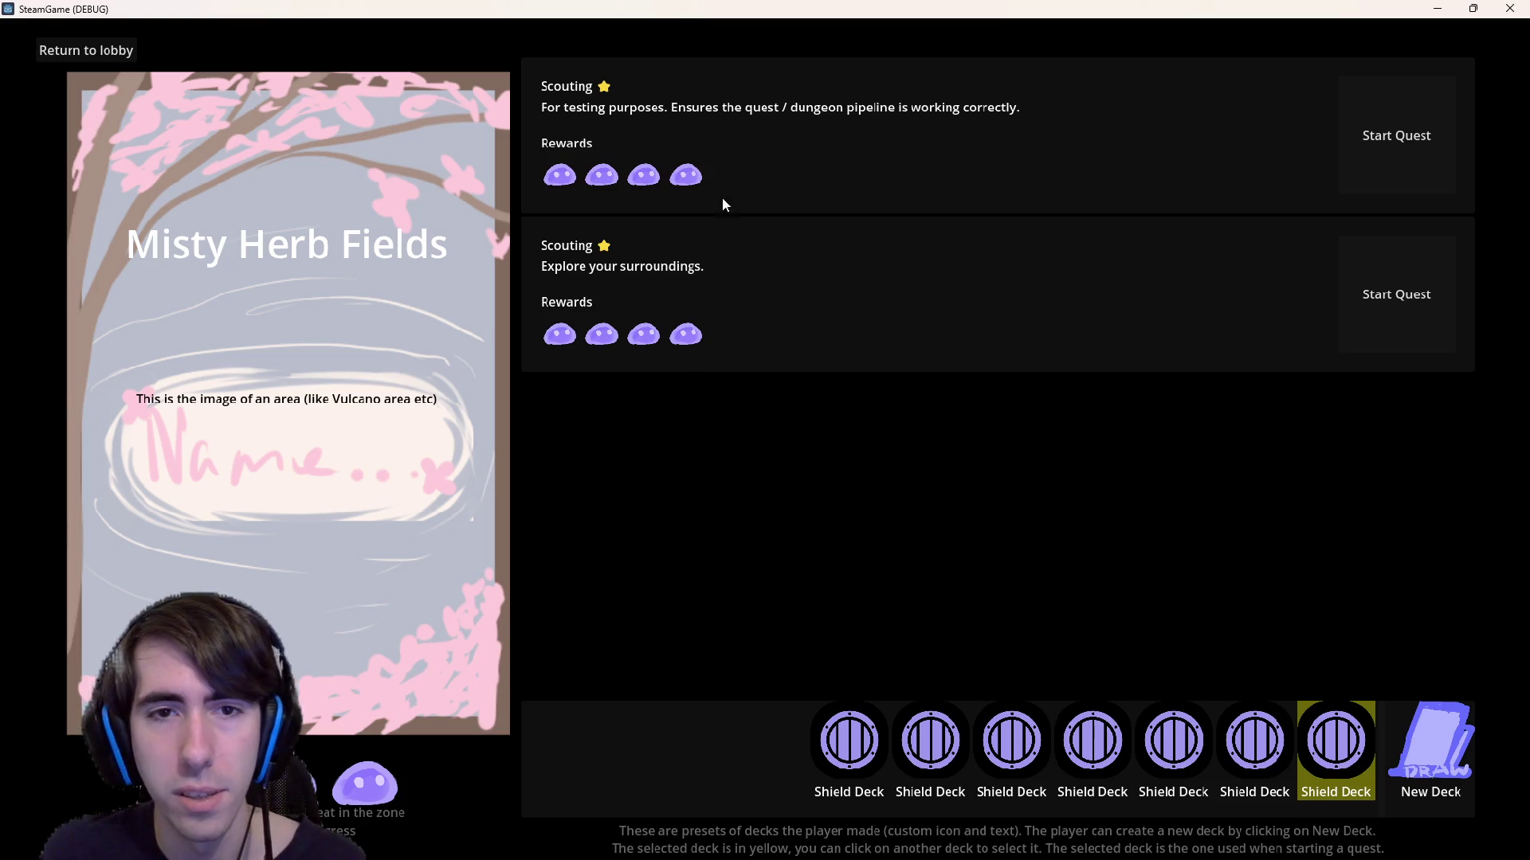
pyautogui.click(1347, 179)
pyautogui.moveTo(673, 8)
pyautogui.mouseDown()
pyautogui.moveTo(1415, 142)
pyautogui.moveTo(1114, 96)
pyautogui.moveTo(1036, 402)
pyautogui.moveTo(898, 38)
pyautogui.mouseUp()
pyautogui.click(920, 168)
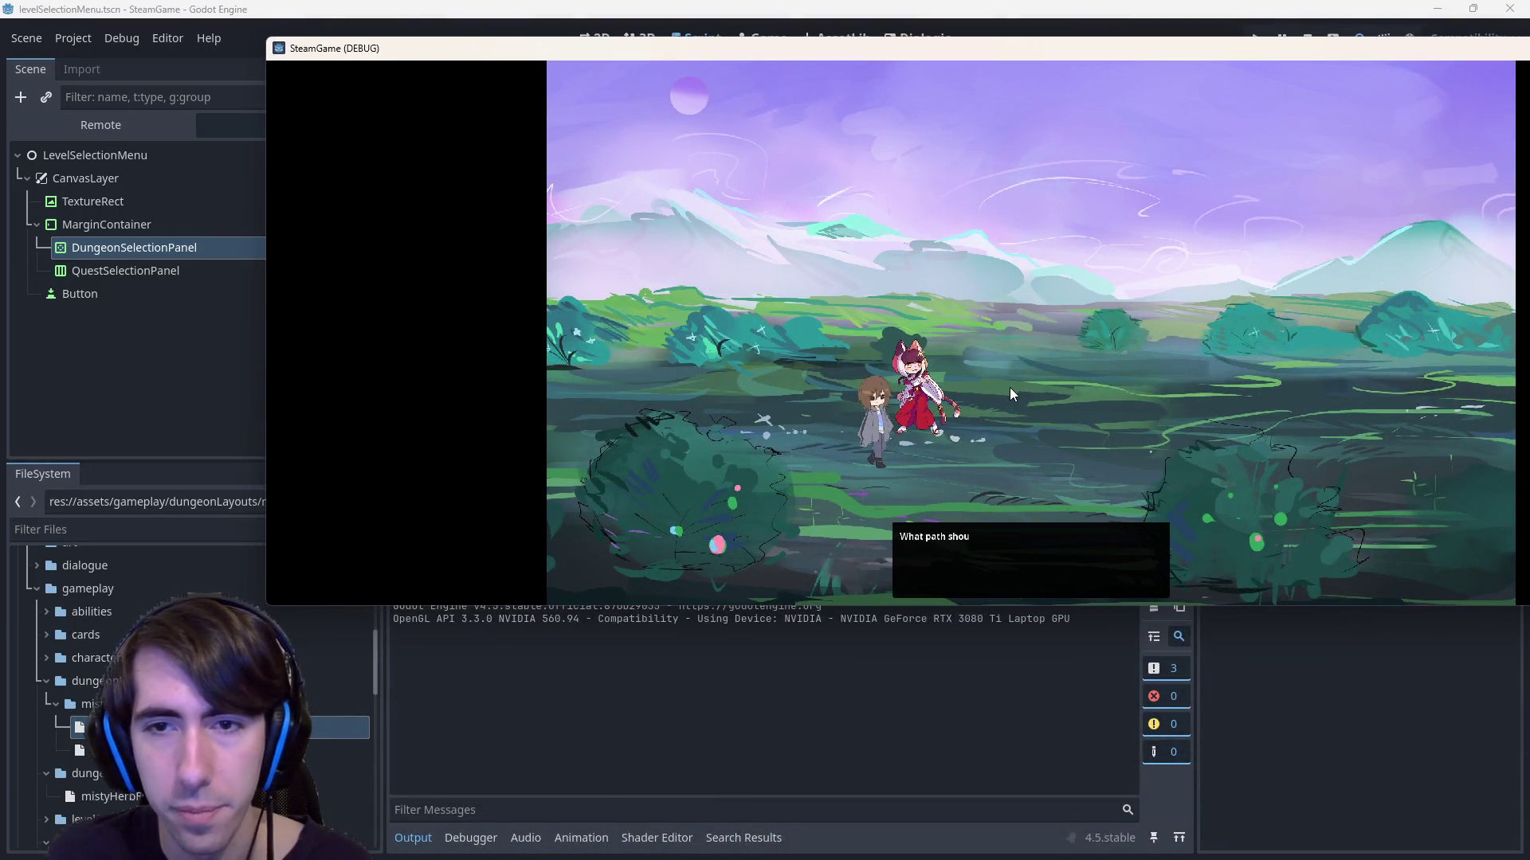
pyautogui.click(1034, 322)
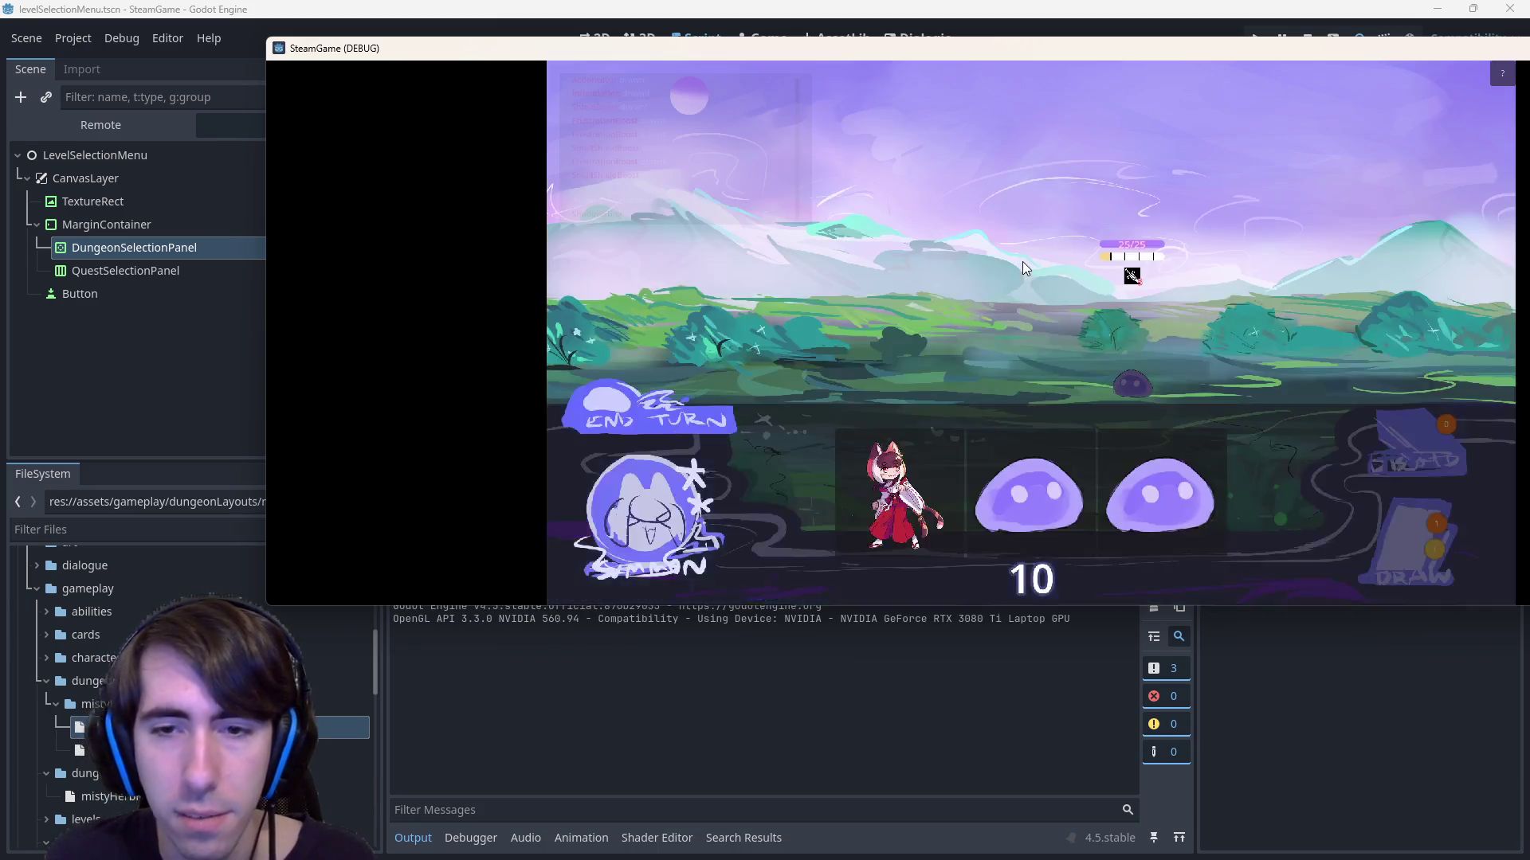
# - Deploy the girl character and a slime card in the battle, then close the game
pyautogui.moveTo(909, 492)
pyautogui.mouseDown()
pyautogui.moveTo(890, 370)
pyautogui.moveTo(913, 422)
pyautogui.mouseUp()
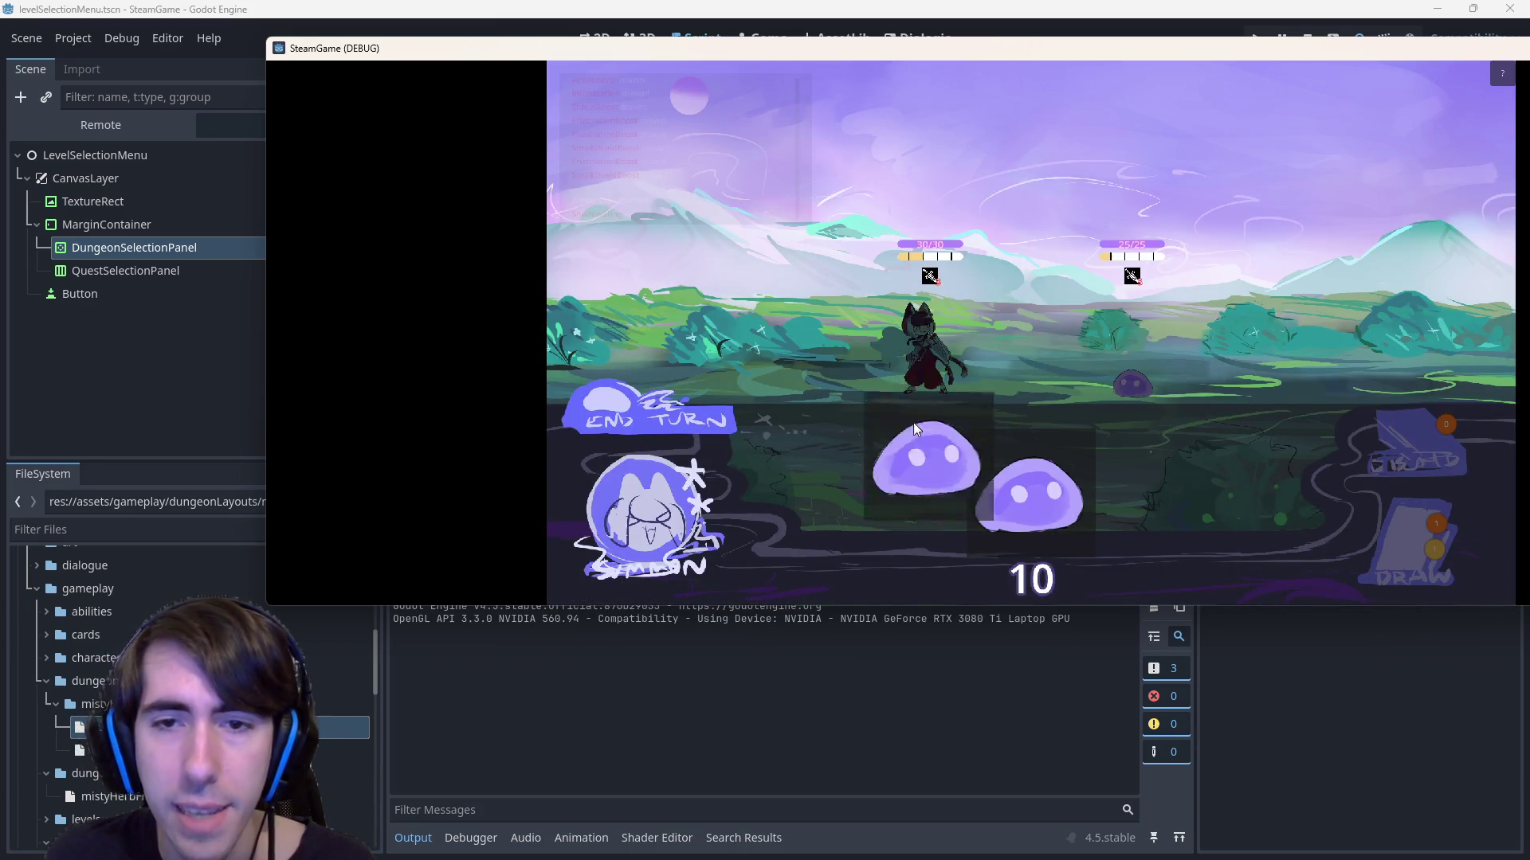
pyautogui.moveTo(1030, 476); pyautogui.dragTo(765, 343)
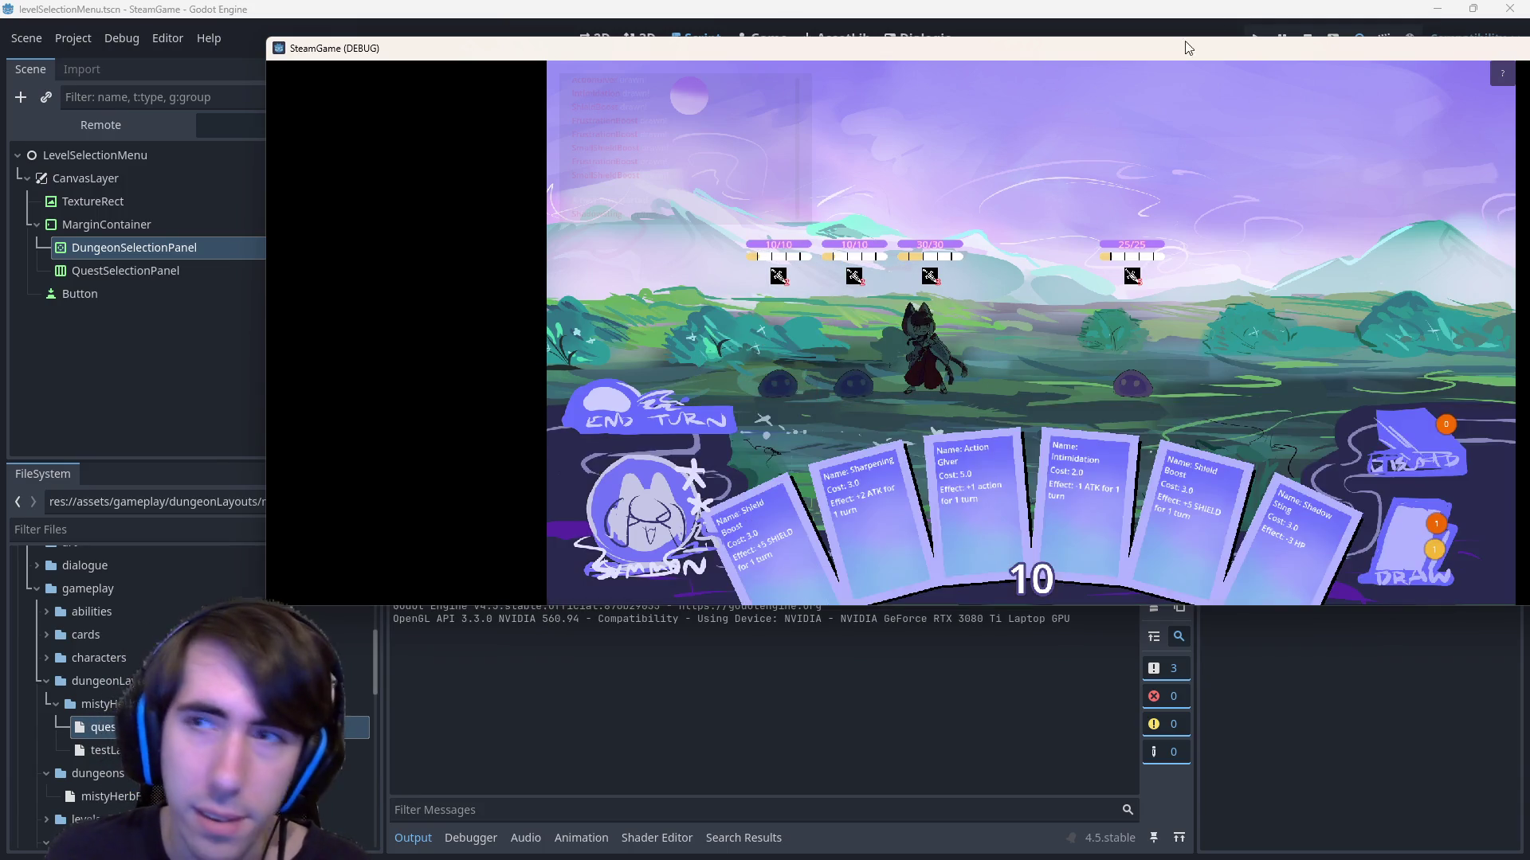
pyautogui.moveTo(1255, 49); pyautogui.dragTo(1248, 3)
pyautogui.click(1515, 8)
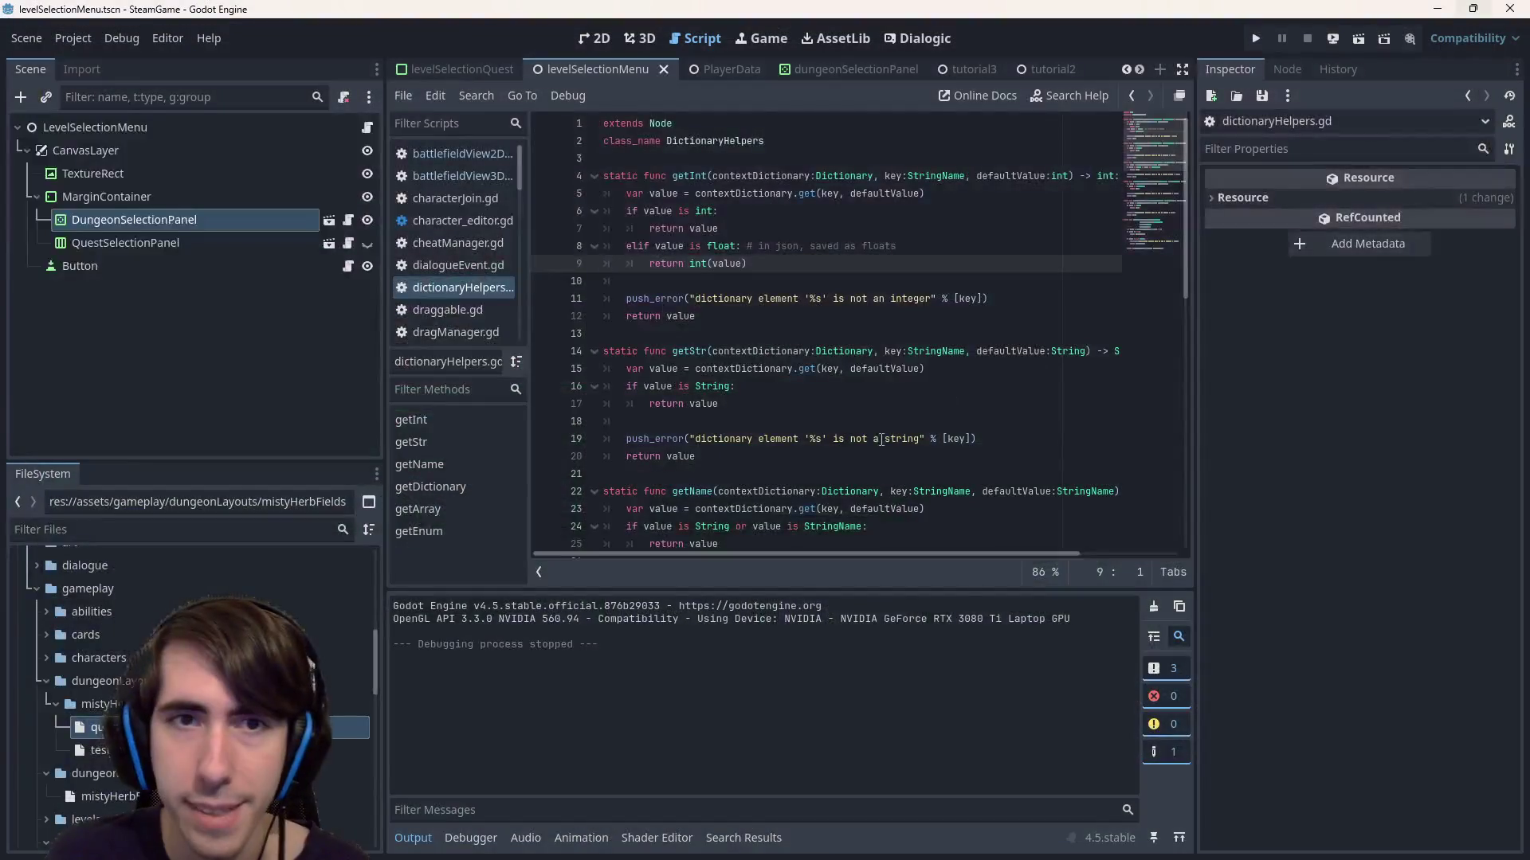
# - Check the repository's pending changes with git status in the terminal
pyautogui.hotkey('alt', 'Tab')
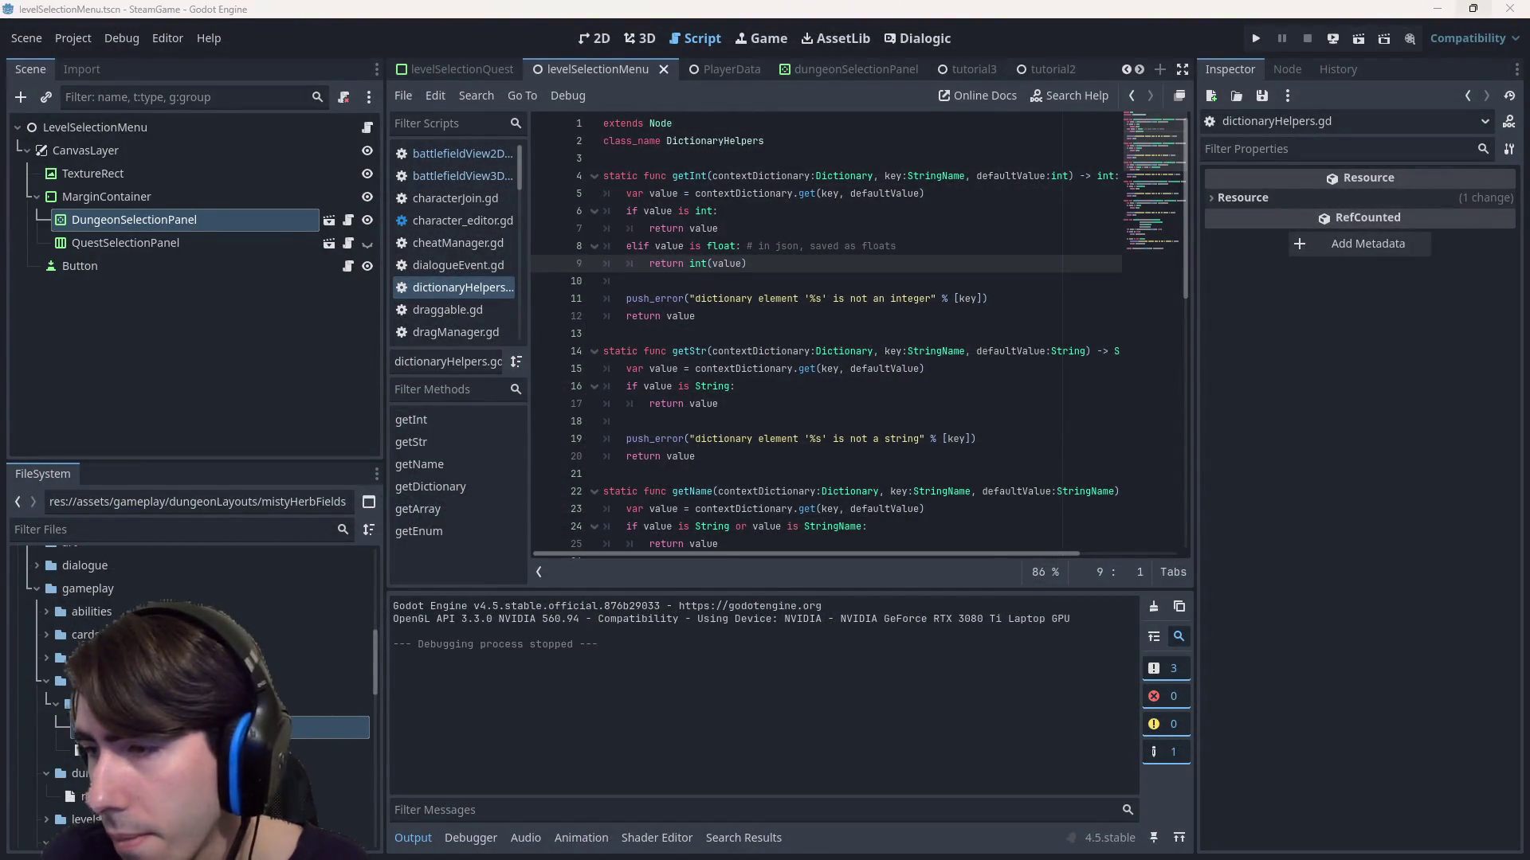
pyautogui.write('gi')
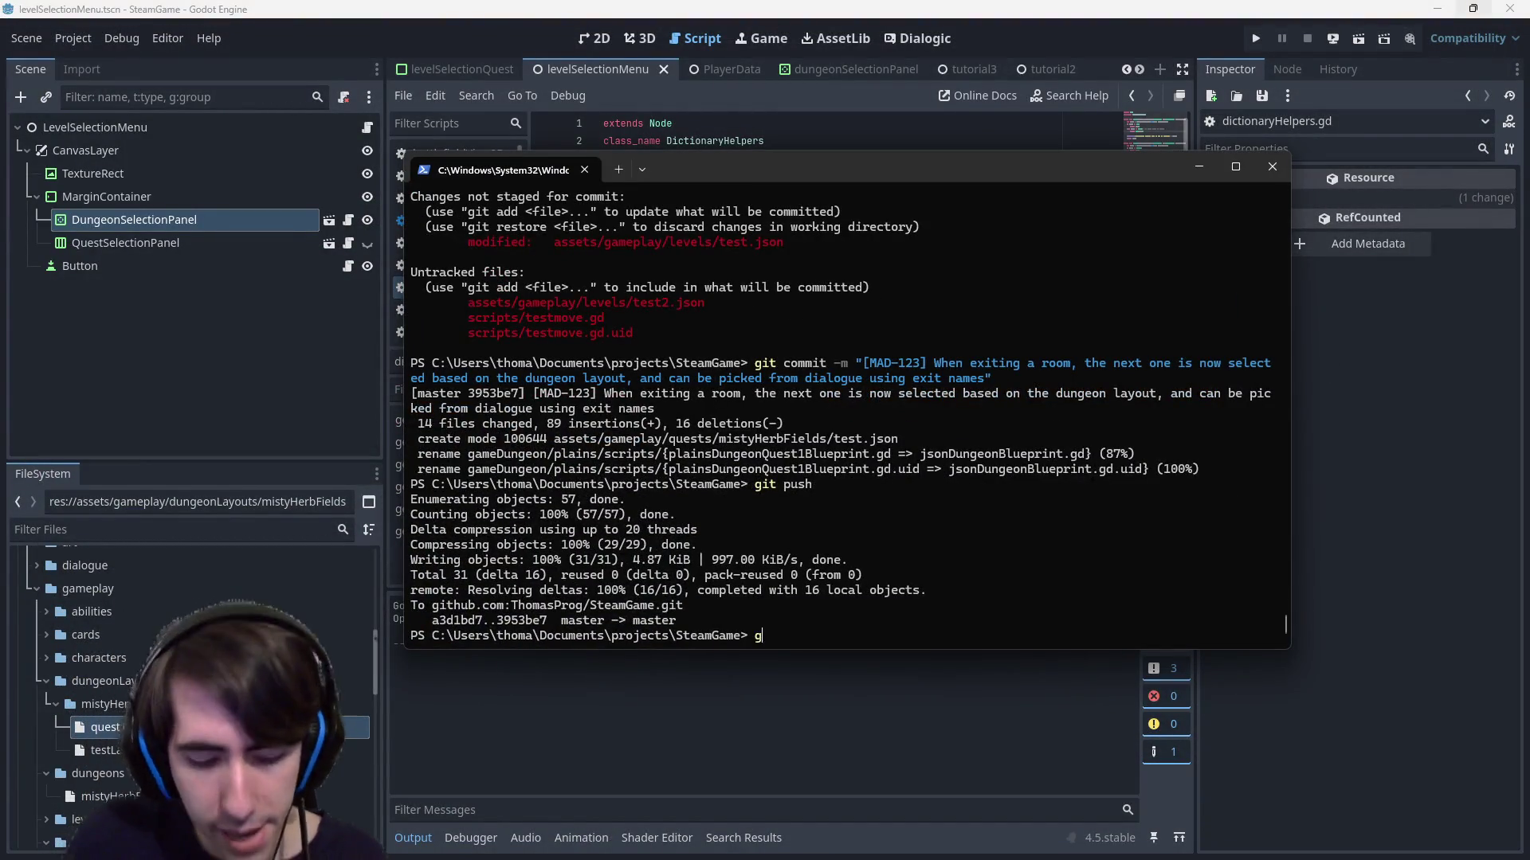
pyautogui.write('t status')
pyautogui.press('Return')
# - Stage the cardGameplay and addons folders, copying the test.json path along the way
pyautogui.write('git add .\\')
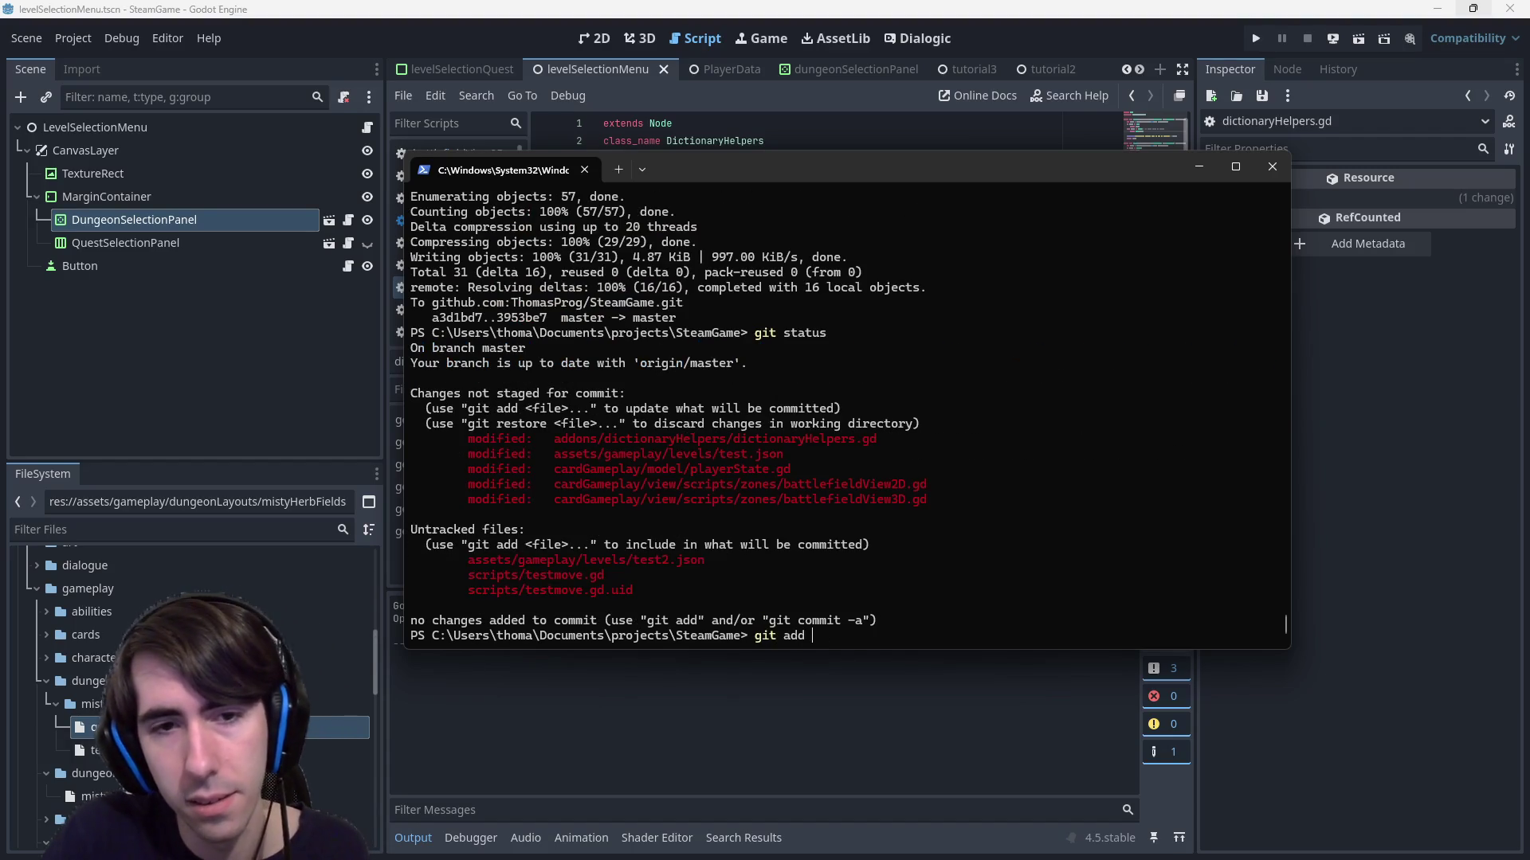
pyautogui.write('cardGa')
pyautogui.press('Tab')
pyautogui.write('asse')
pyautogui.press('BackSpace')
pyautogui.press('BackSpace')
pyautogui.press('BackSpace')
pyautogui.write('ad')
pyautogui.press('Tab')
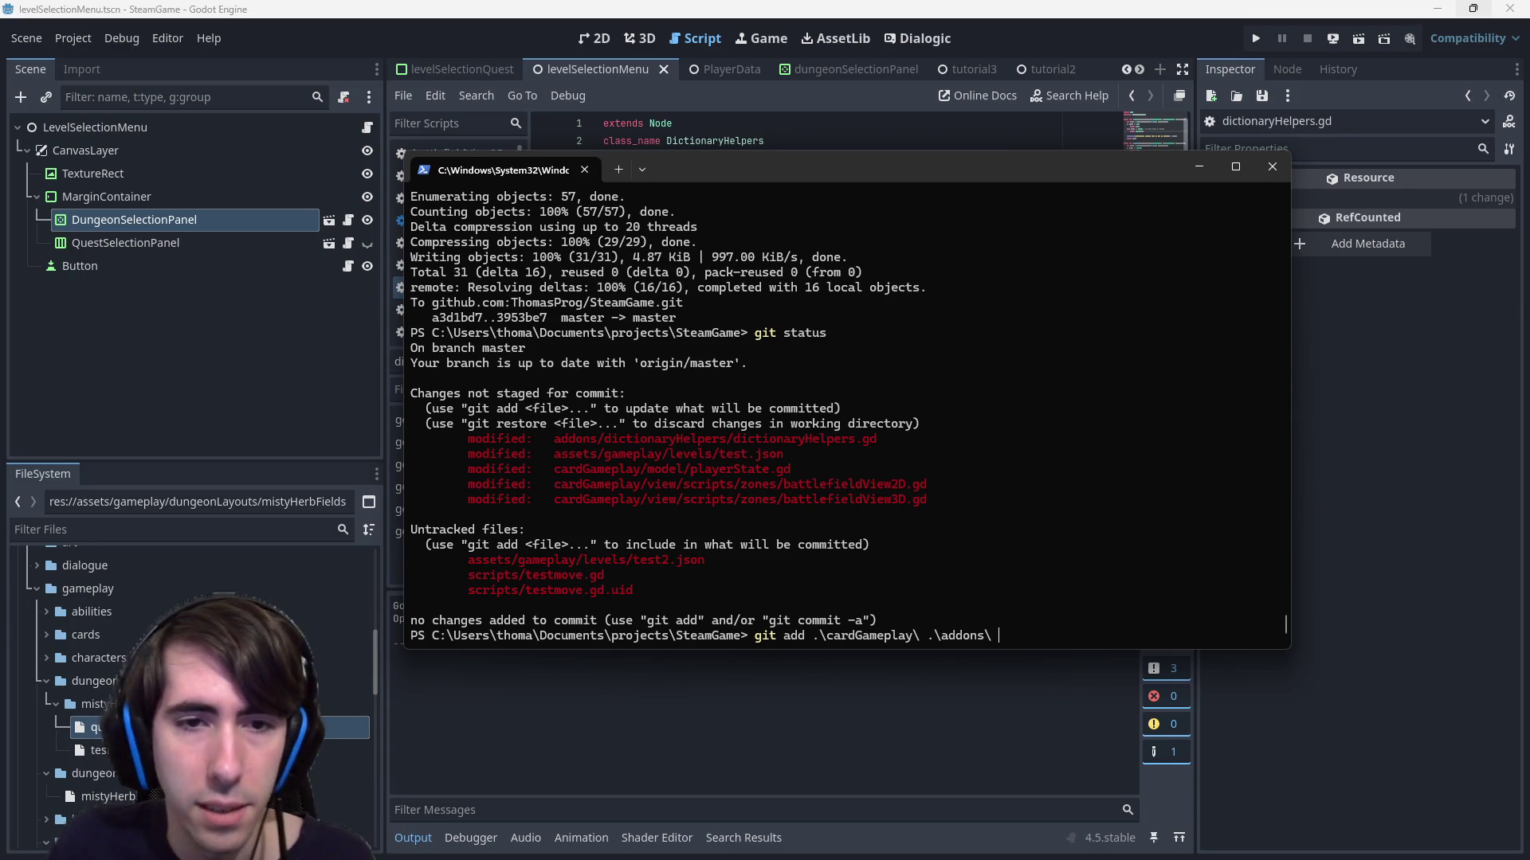
pyautogui.moveTo(548, 455); pyautogui.dragTo(792, 453)
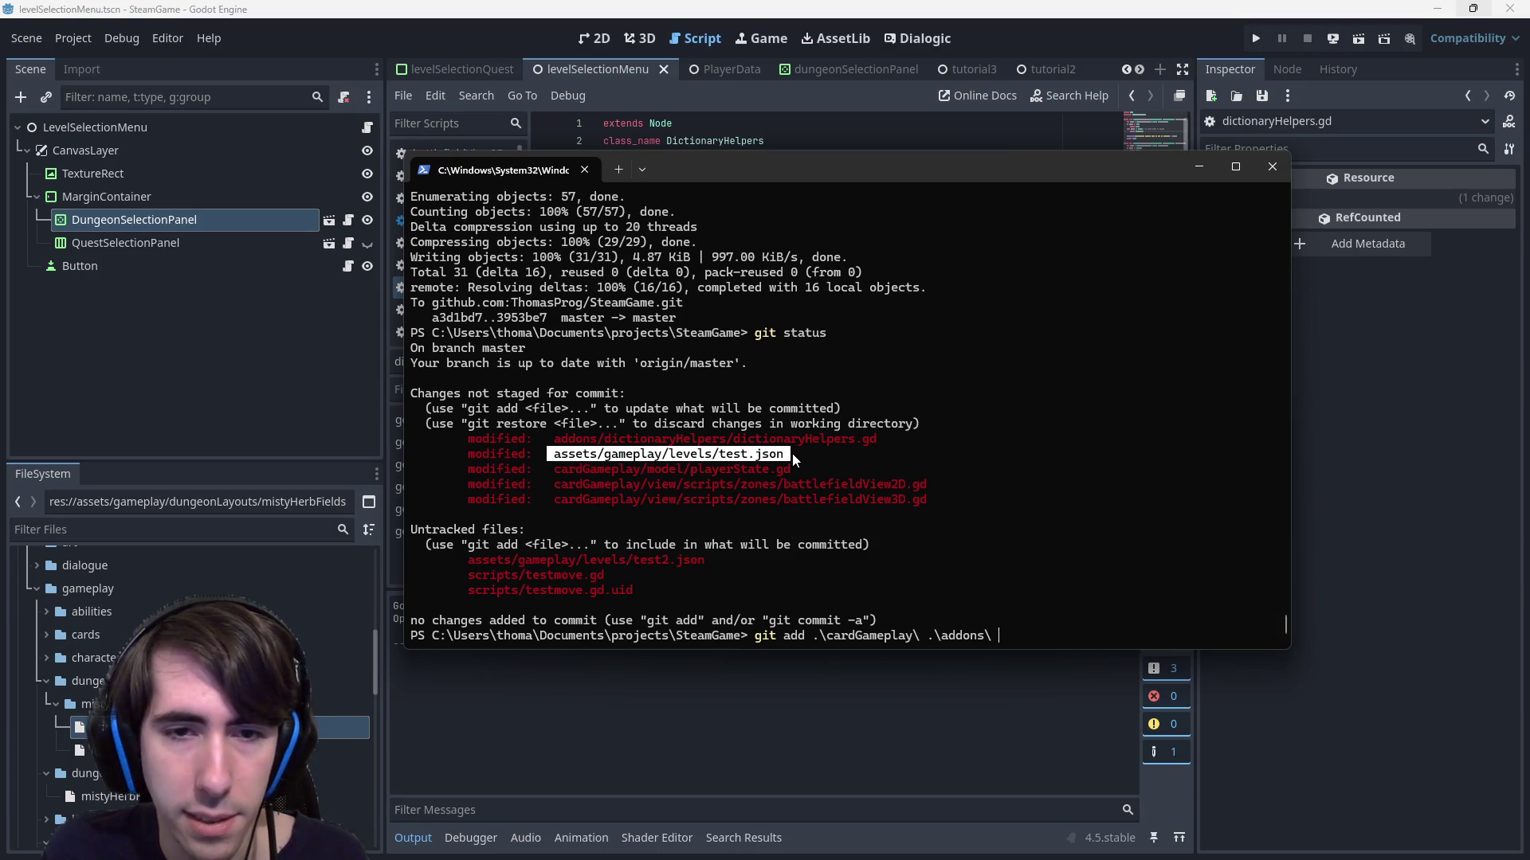
pyautogui.hotkey('ctrl', 'c')
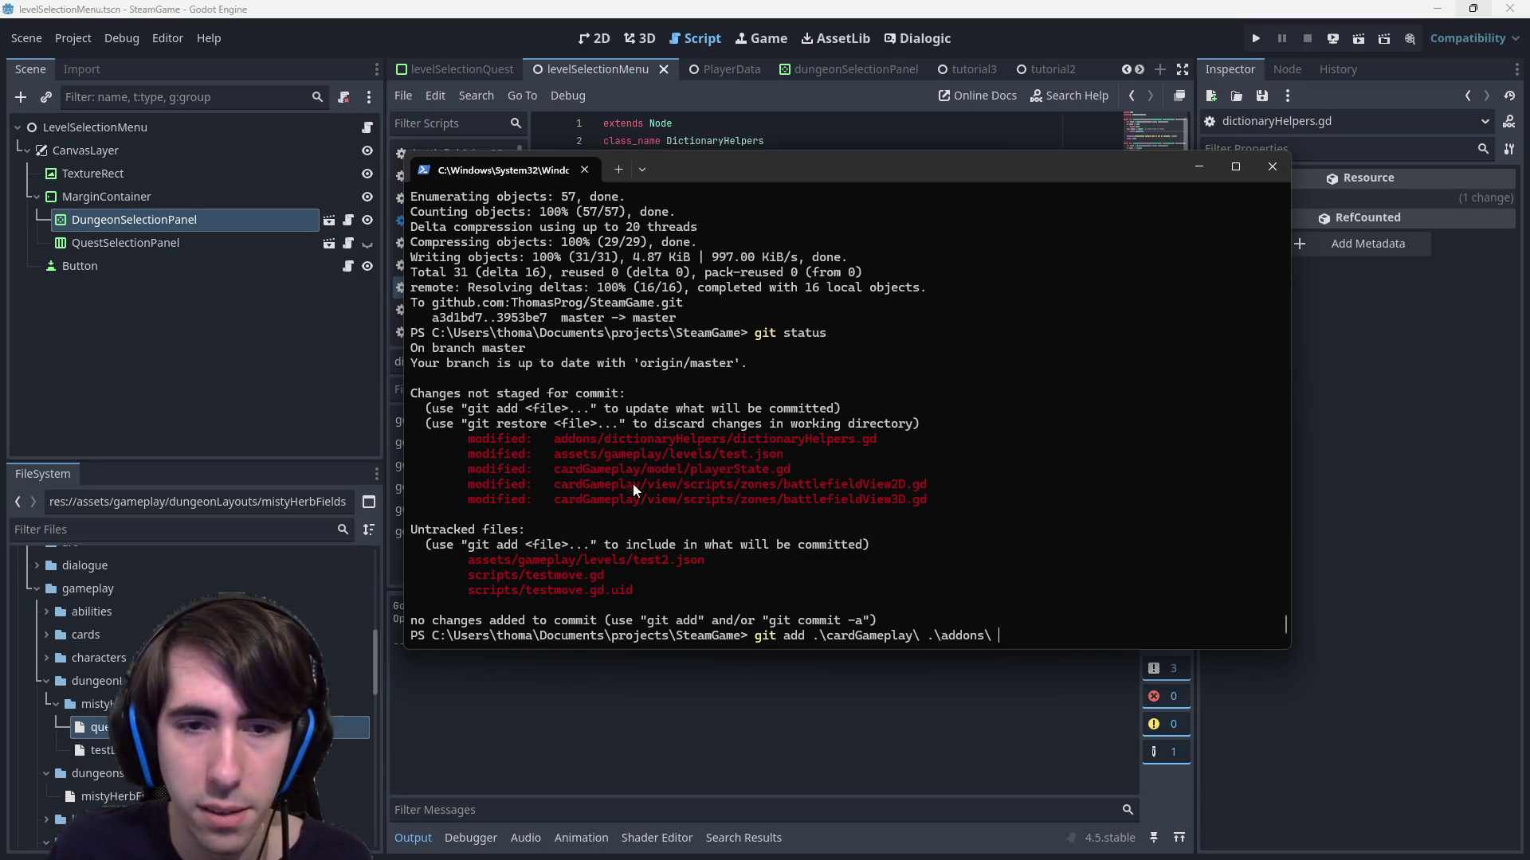
pyautogui.press('Return')
# - Verify the staged files and commit them as "[hotfix] errors and warnings fixed"
pyautogui.write('git status')
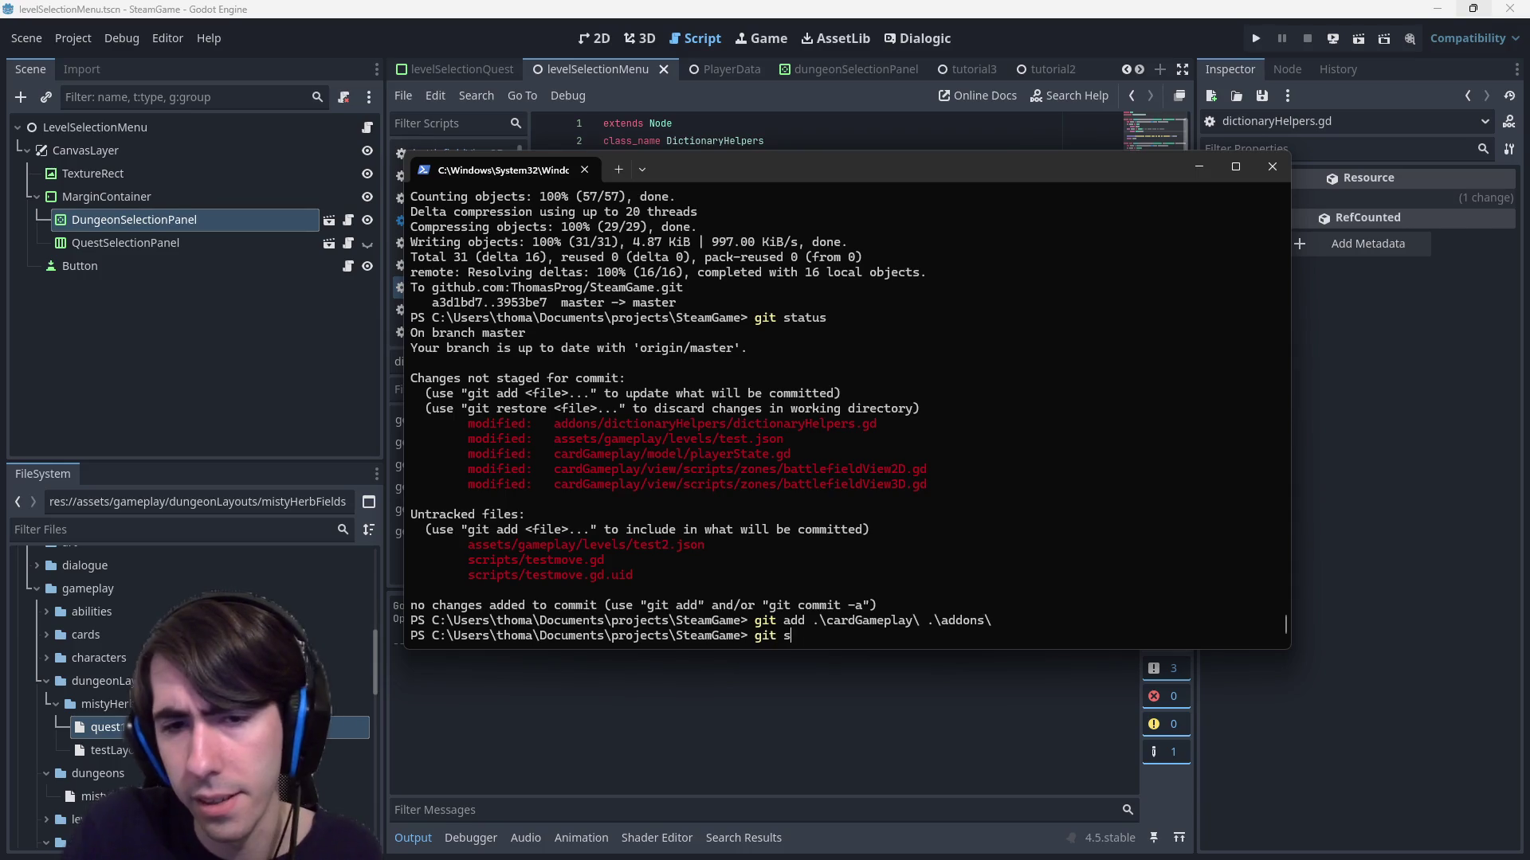
pyautogui.press('Return')
pyautogui.write('git commit -m "')
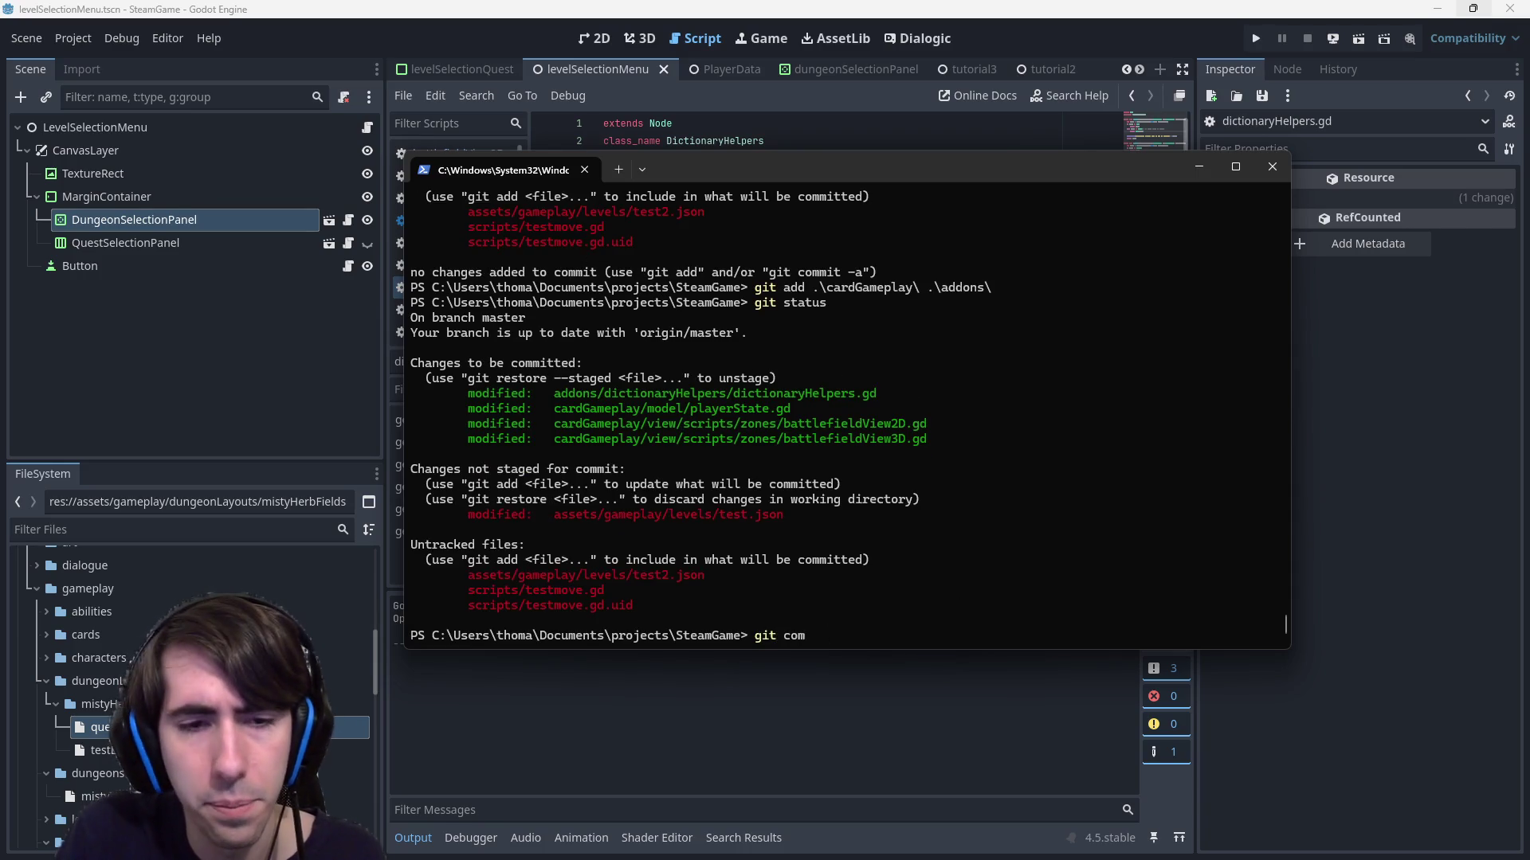
pyautogui.write('[ho')
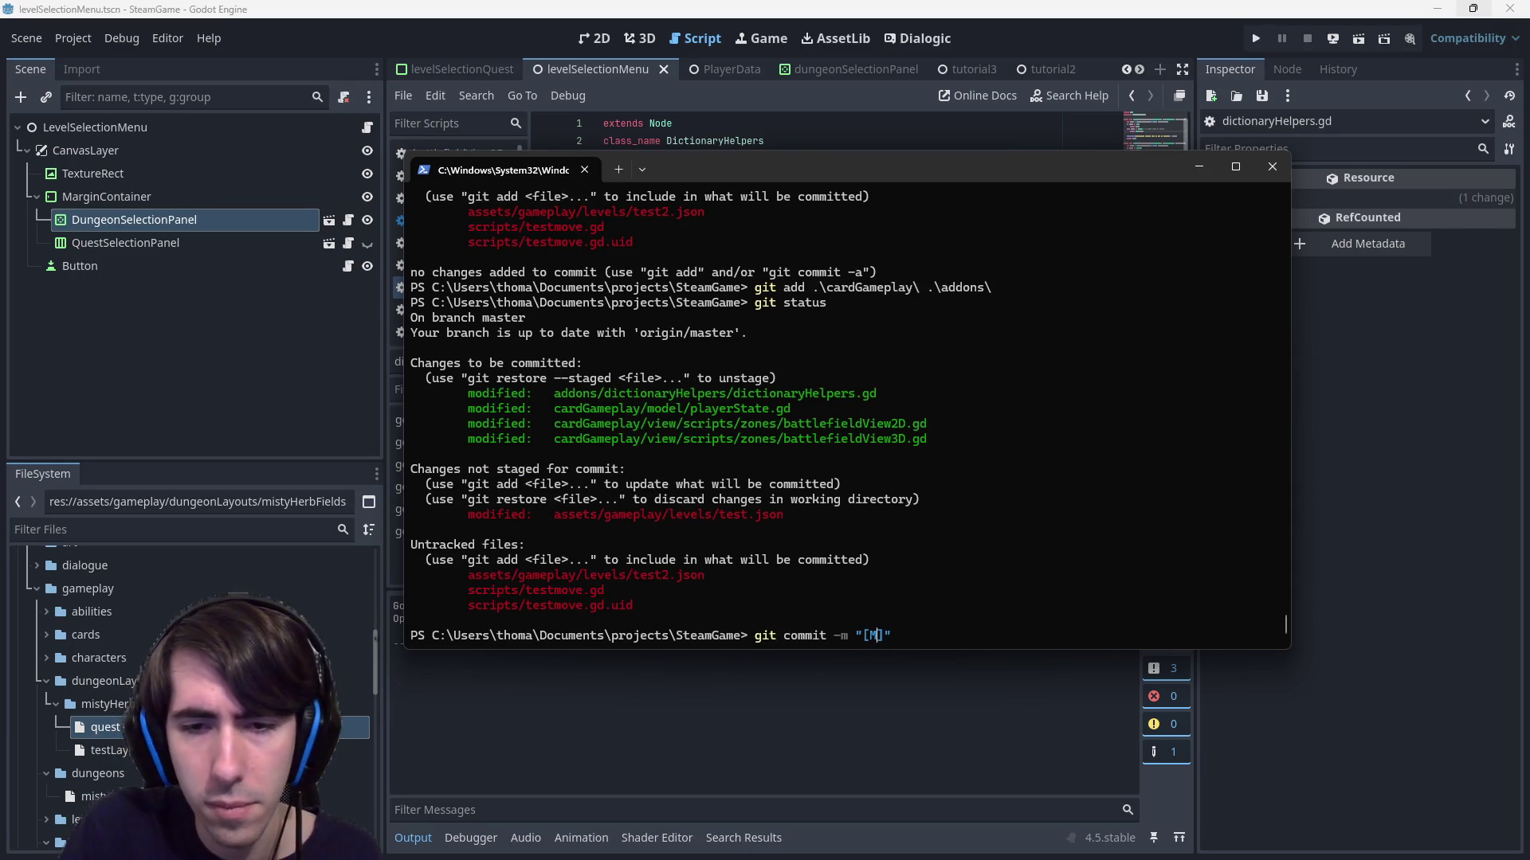
pyautogui.write('tfix] ')
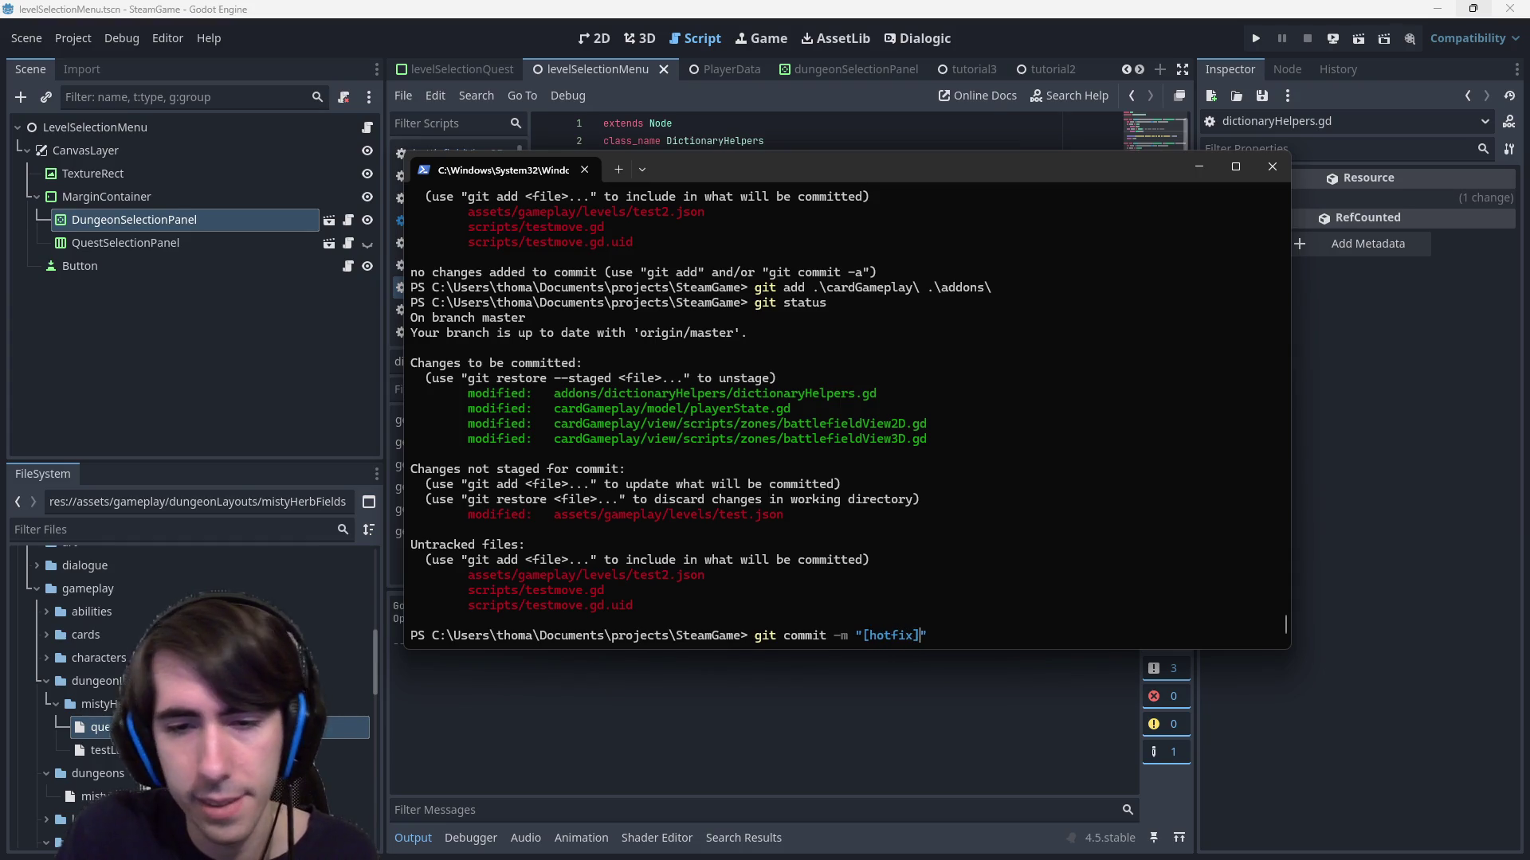
pyautogui.write('errors and')
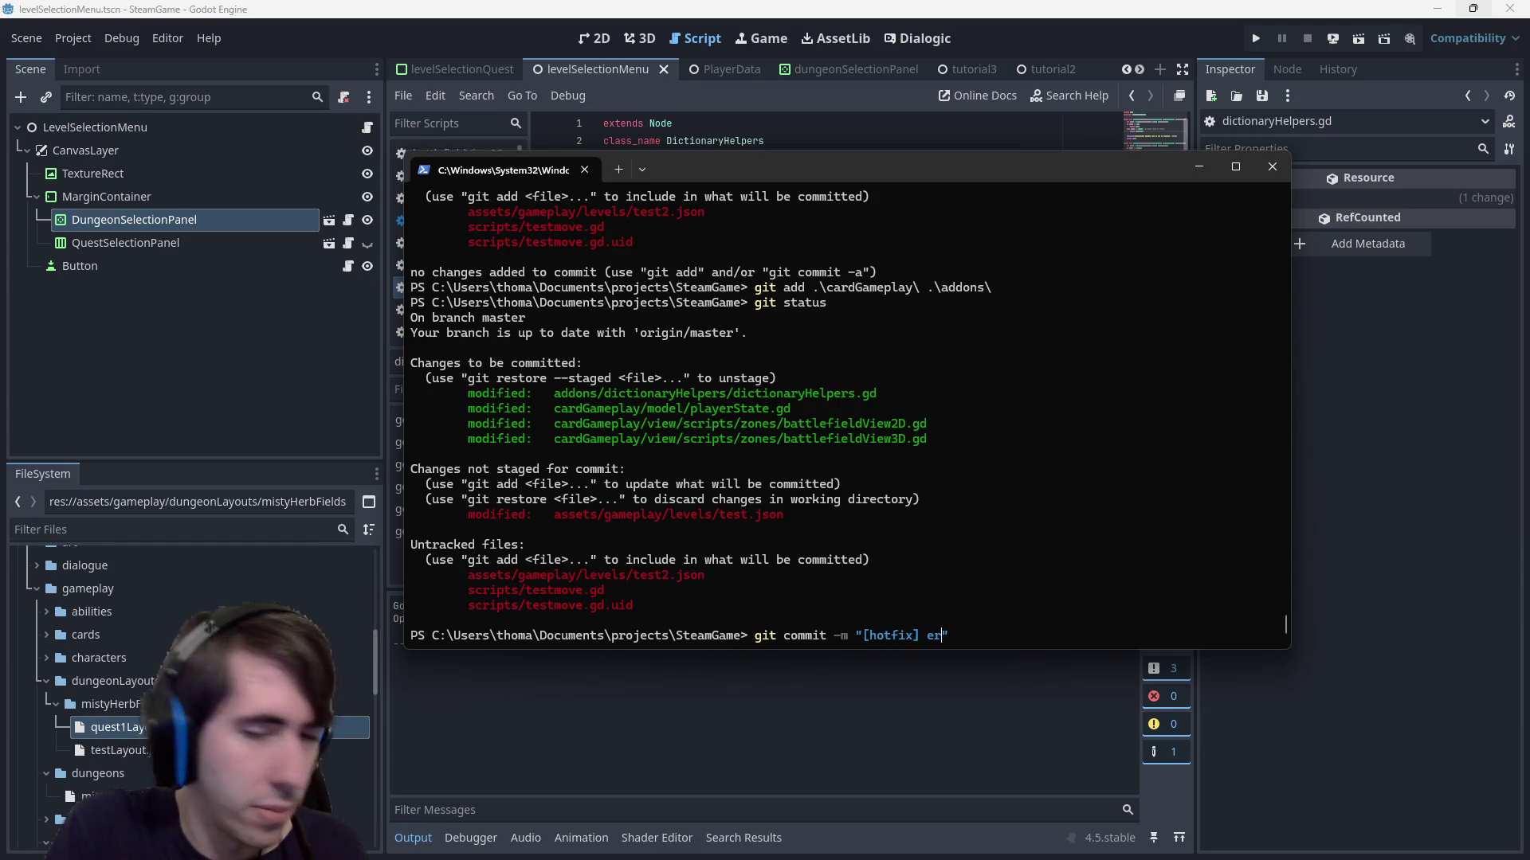
pyautogui.write(' warnings fix')
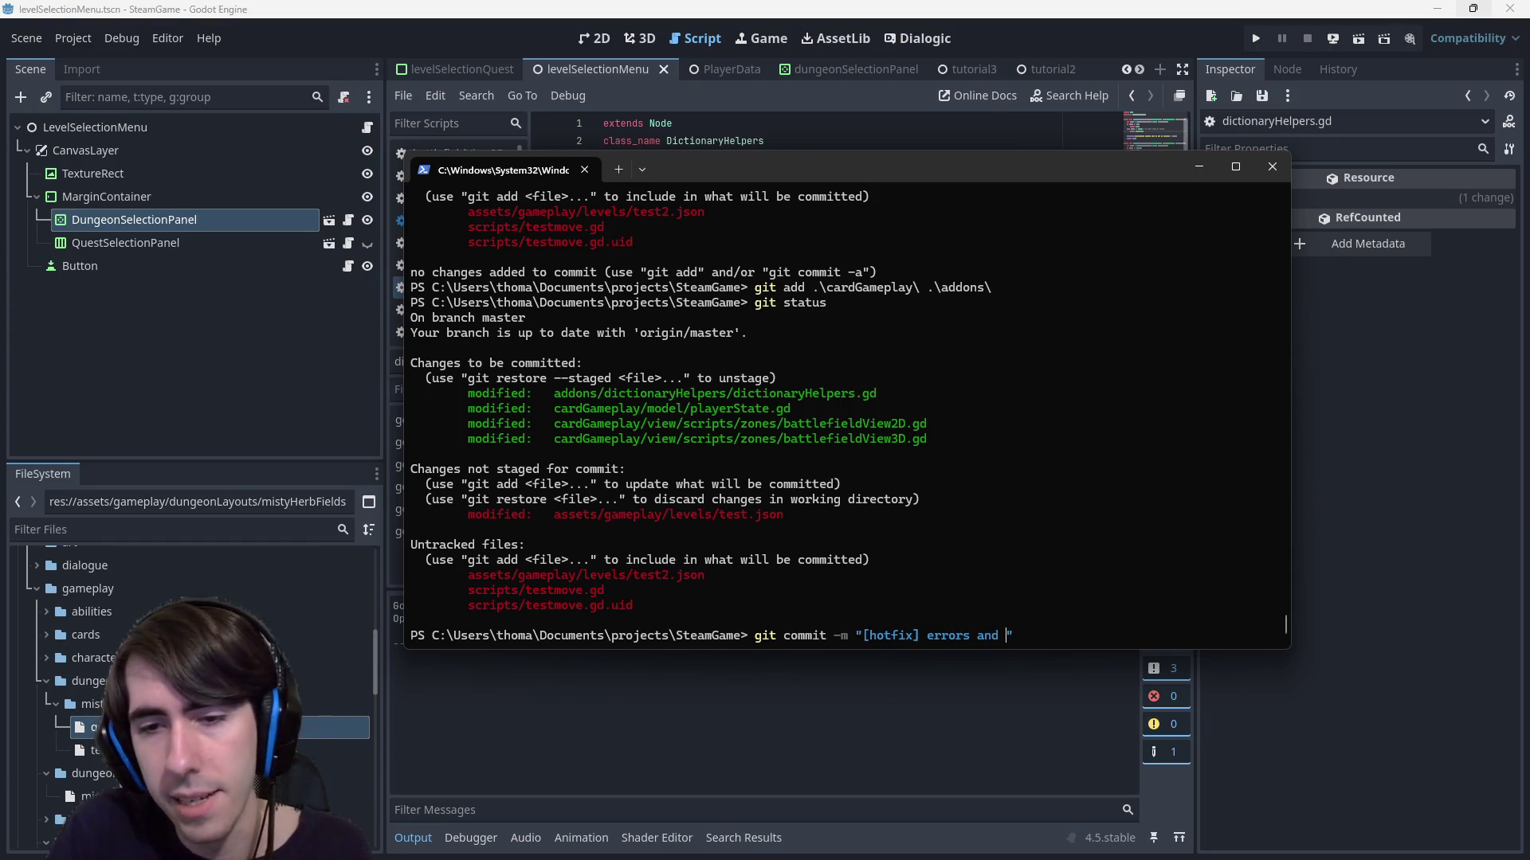
pyautogui.write('ed')
pyautogui.press('Return')
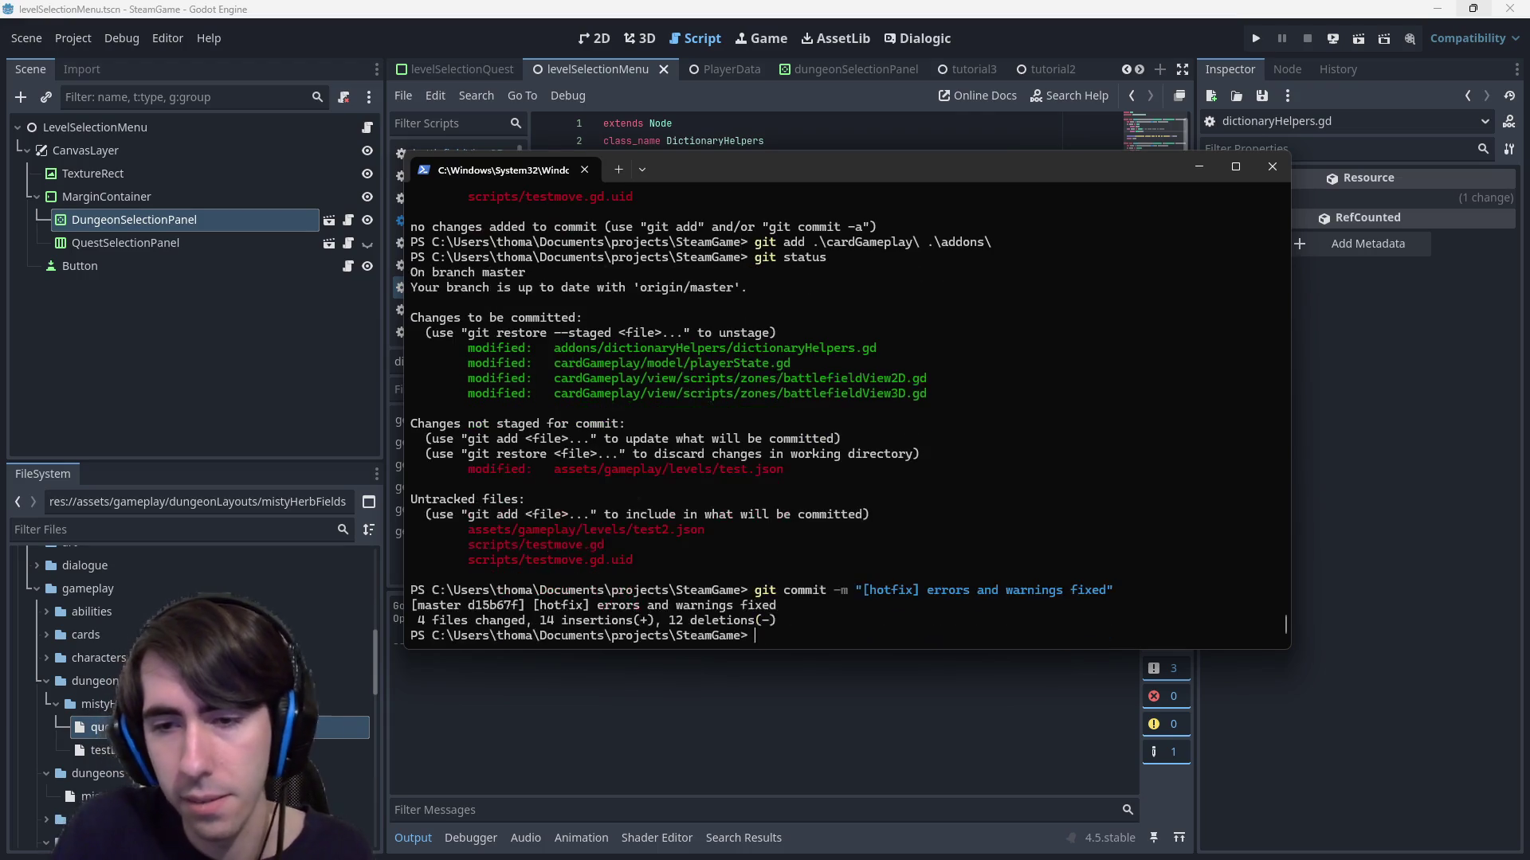
# - Push the hotfix commit to the remote master branch
pyautogui.write('git push')
pyautogui.press('Return')
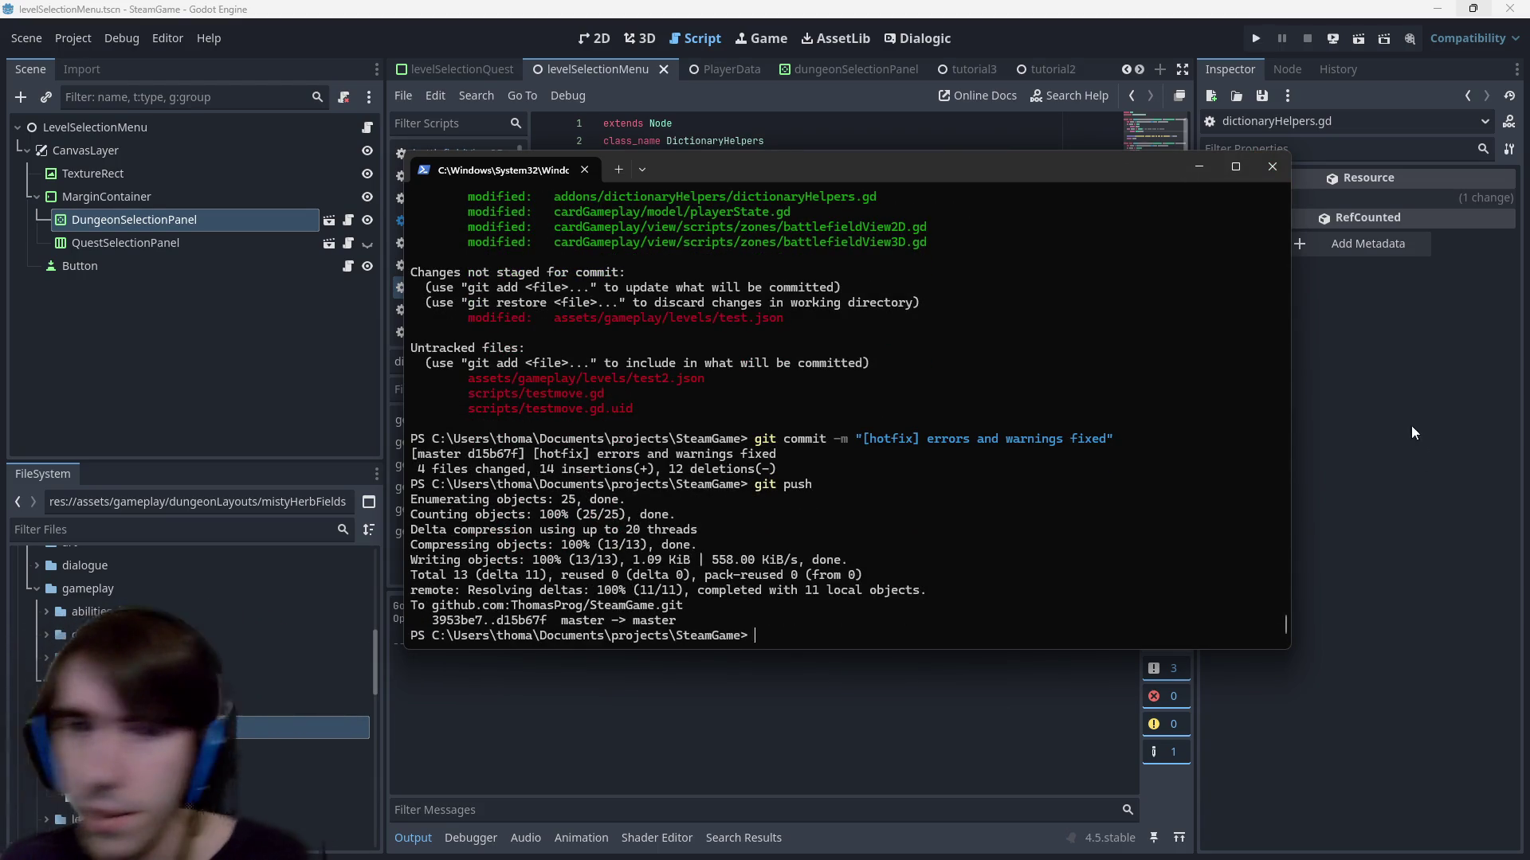
pyautogui.click(751, 8)
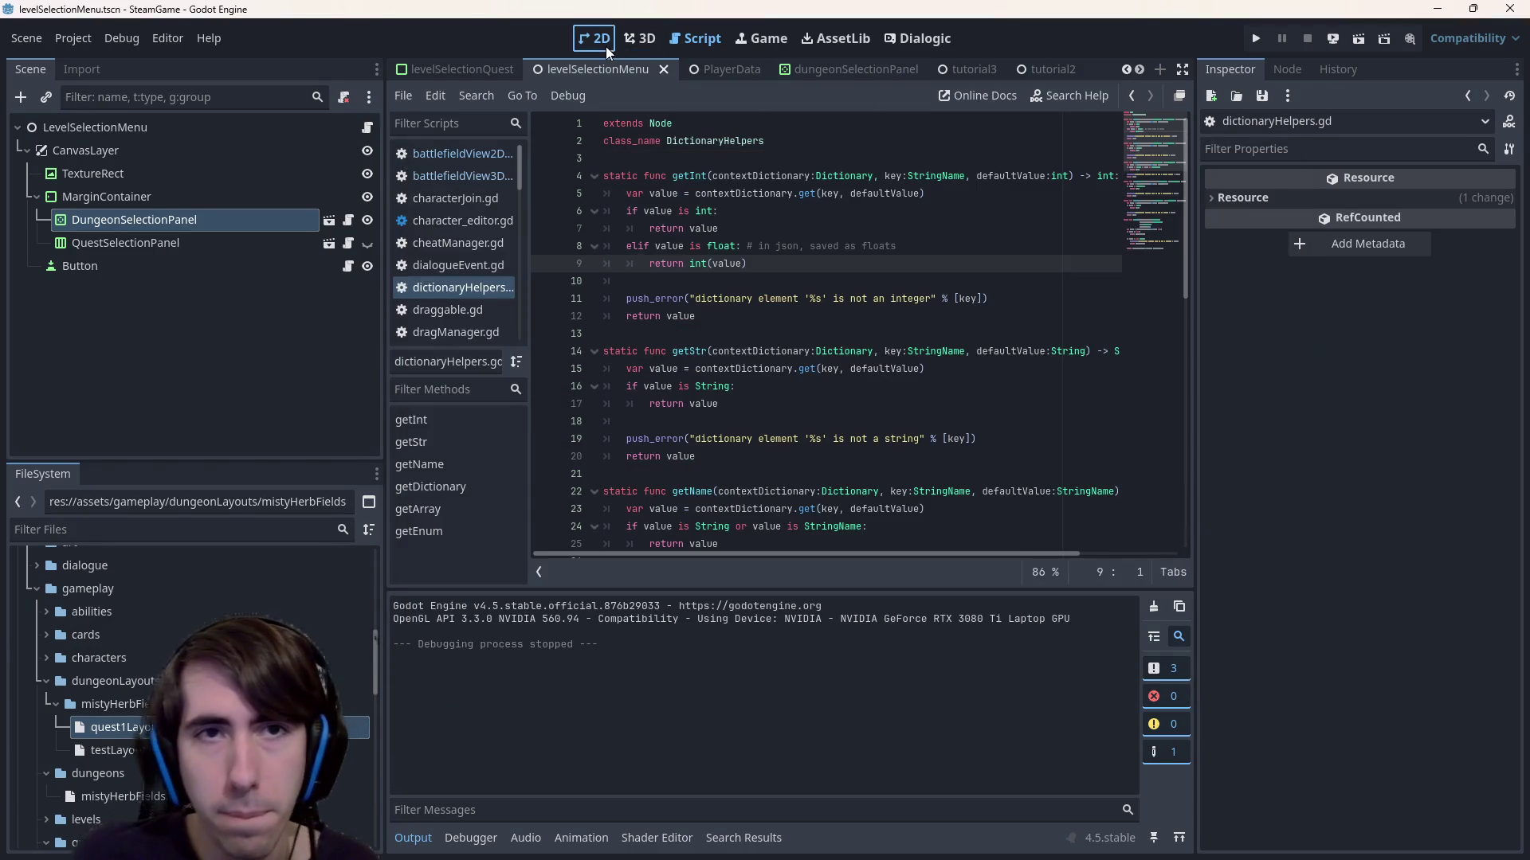
# - Run the level selection scene and check the Misty Herb Fields quest list
pyautogui.click(604, 44)
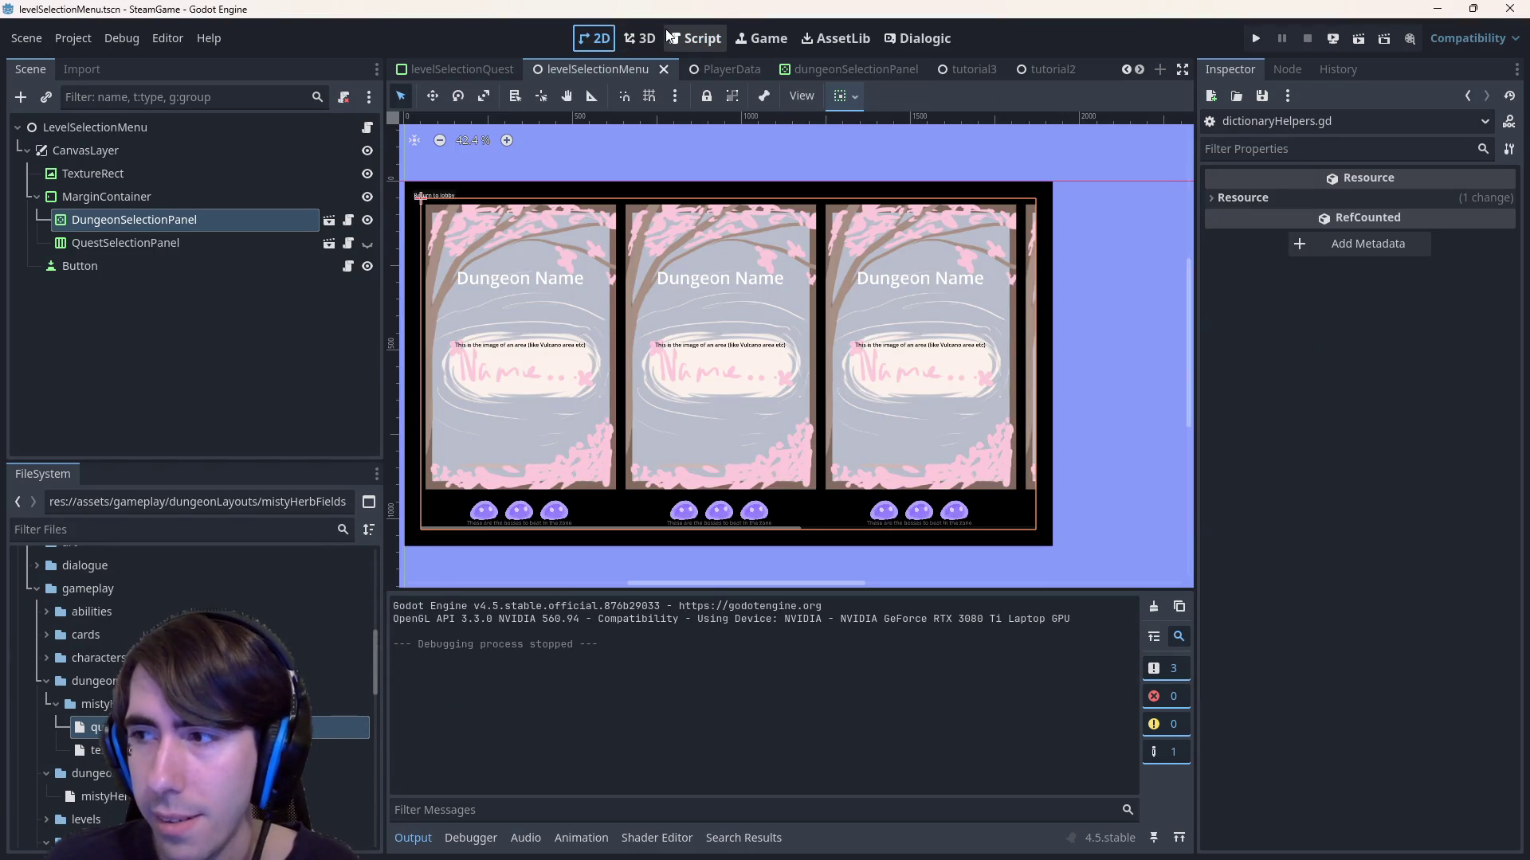
pyautogui.press('f')
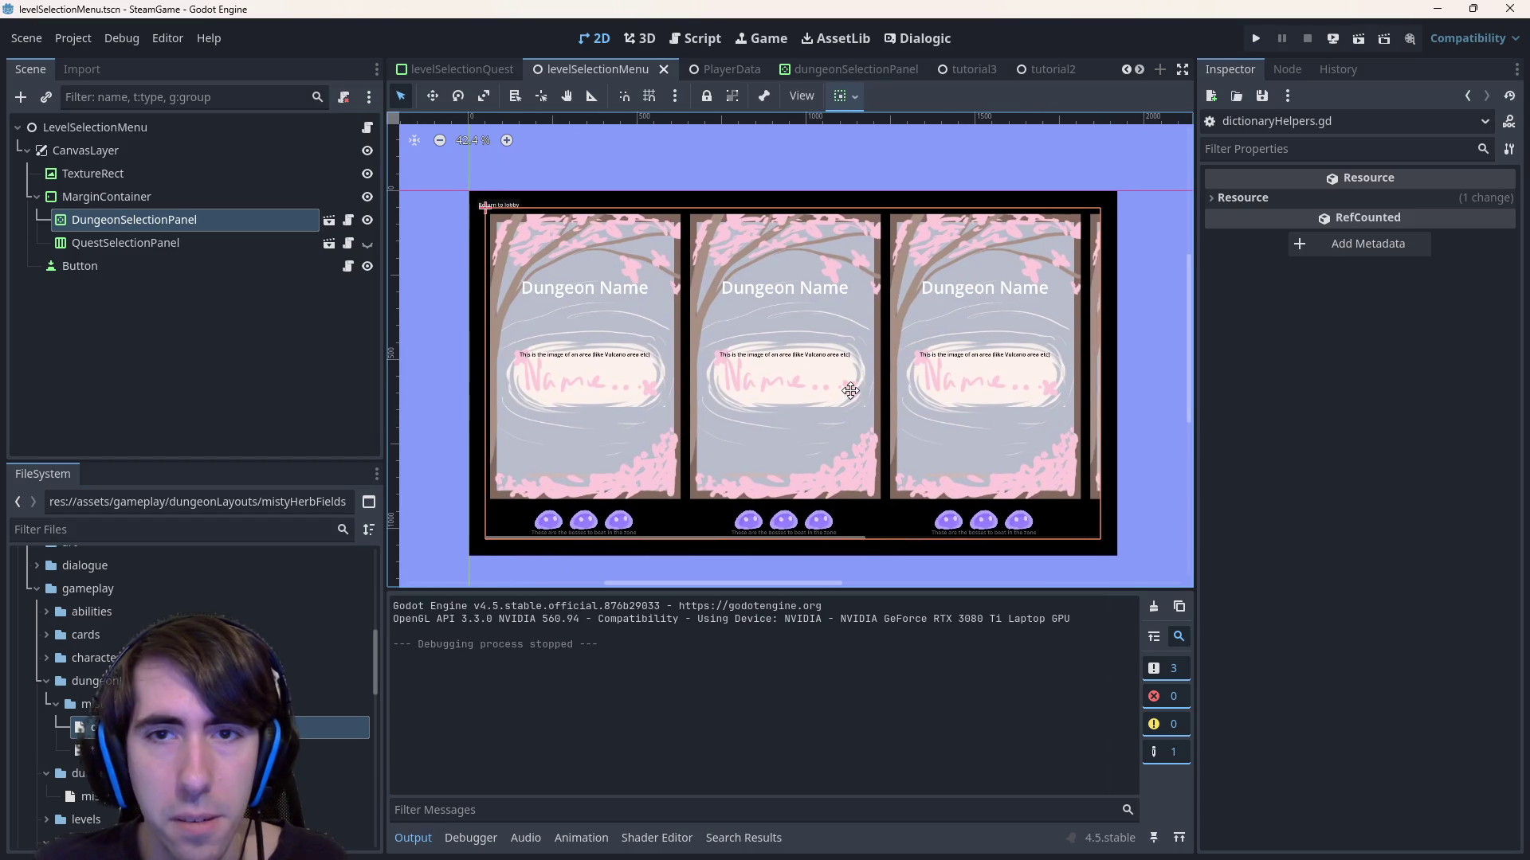
pyautogui.click(1357, 40)
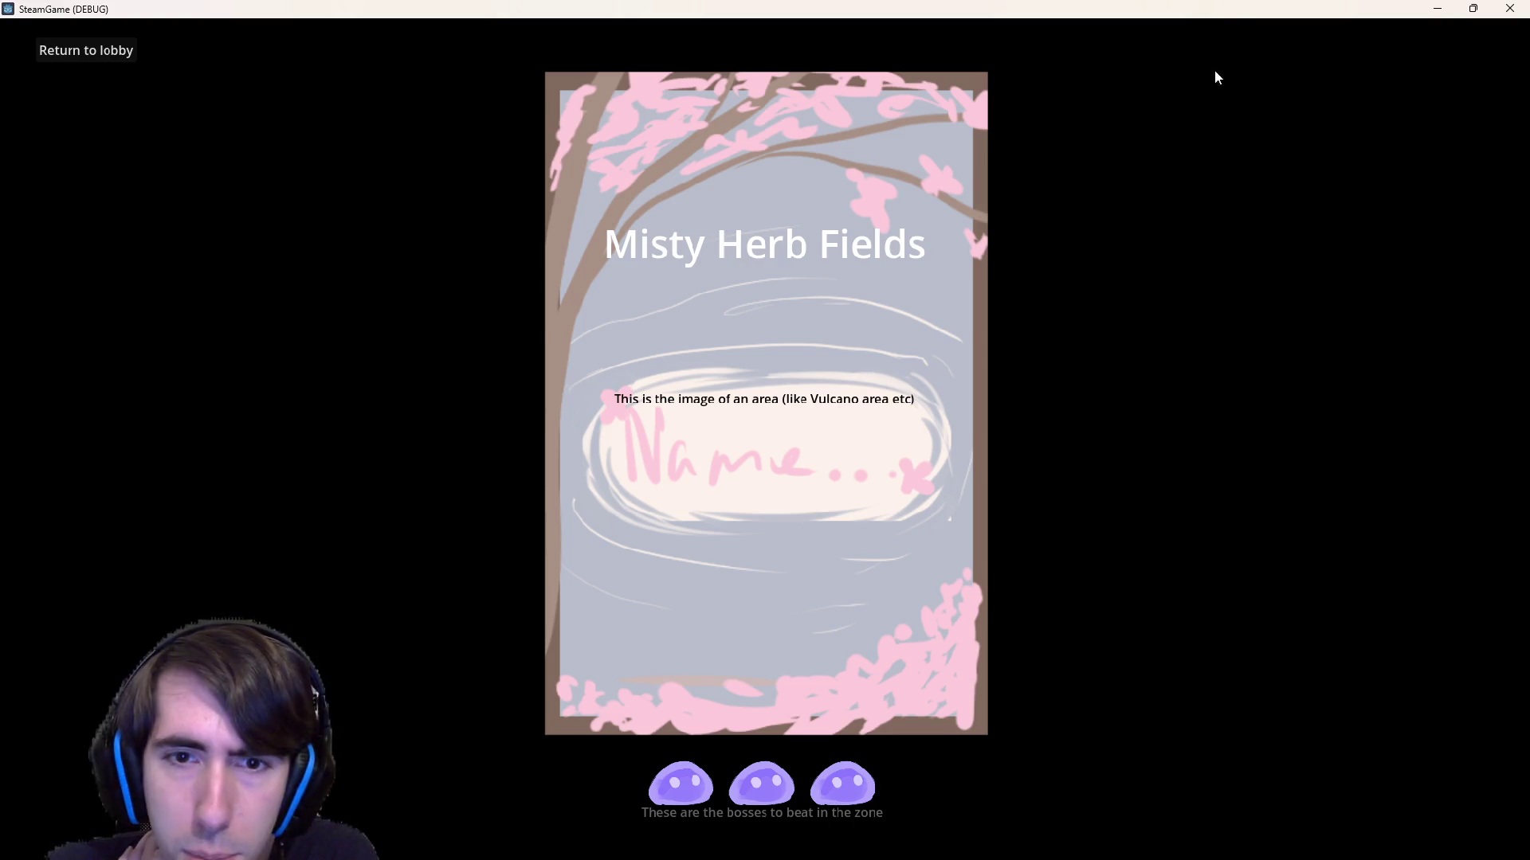
pyautogui.click(881, 226)
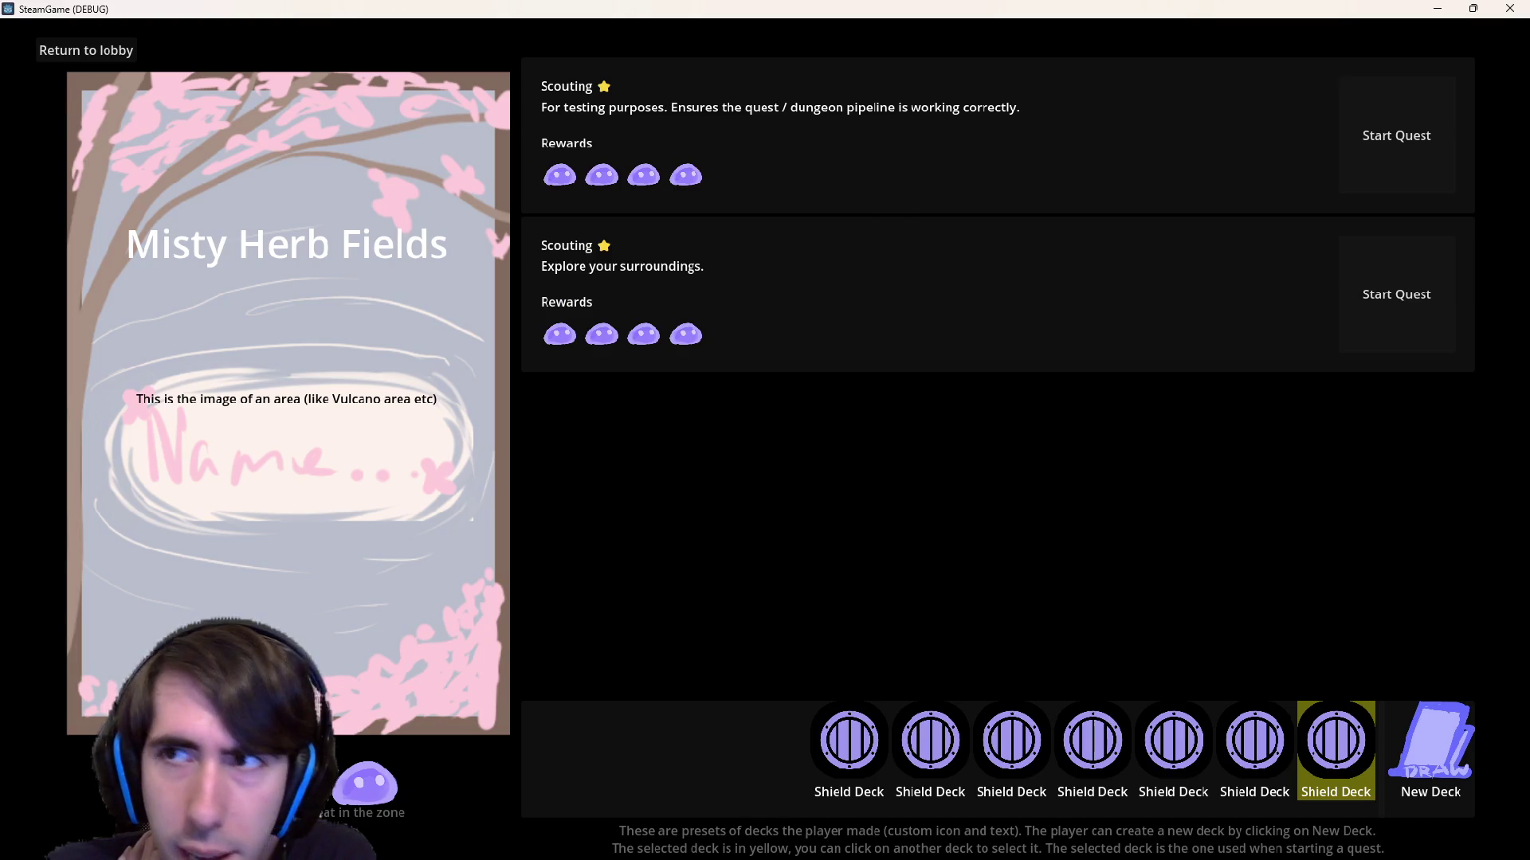
pyautogui.click(1509, 8)
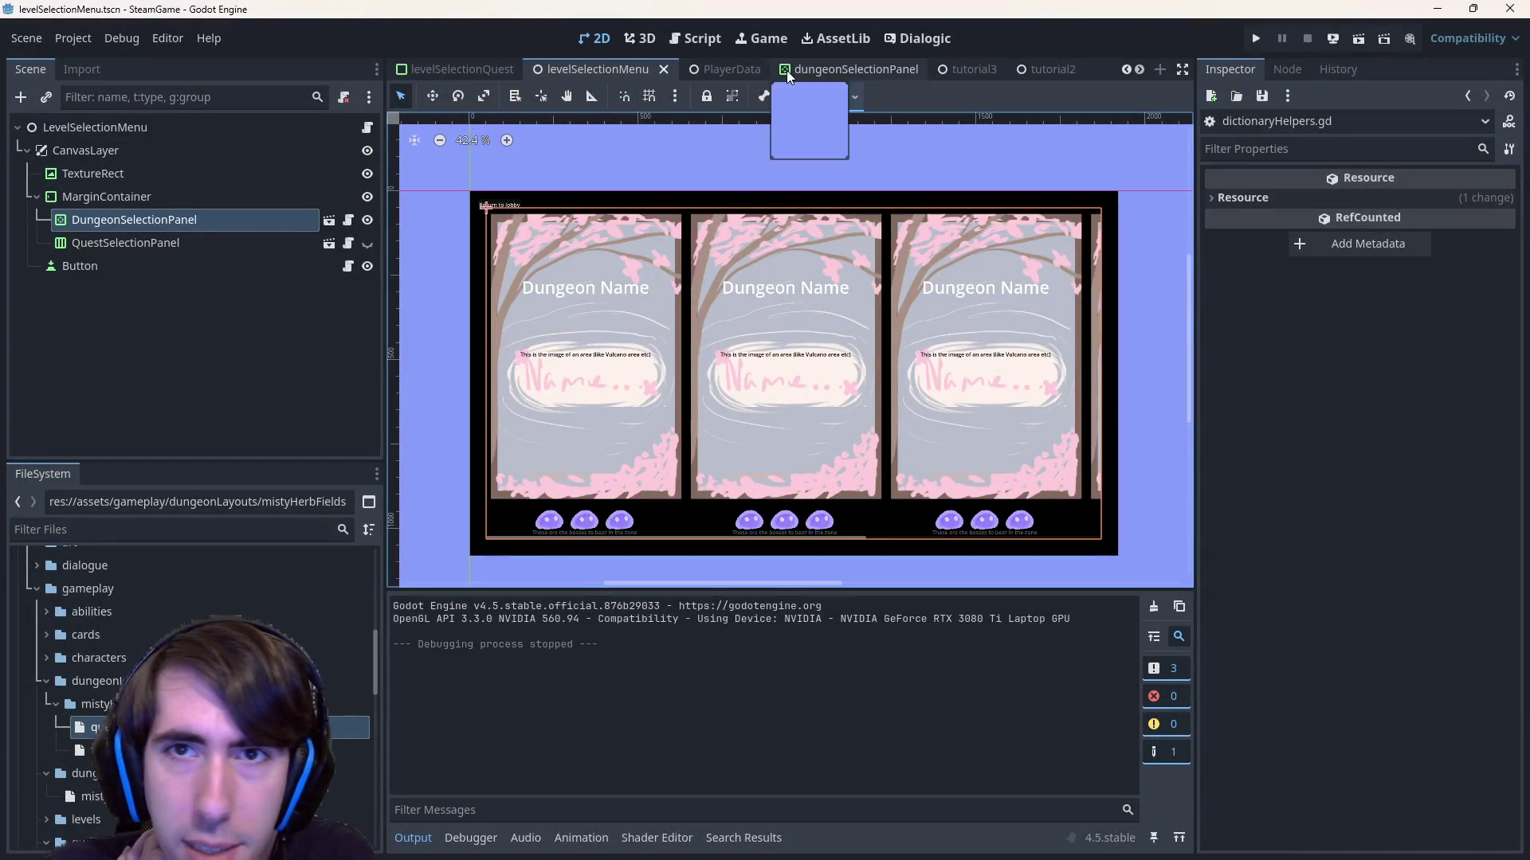
# - Run the dungeonGraph scene and load mistyHerbFields/quest1Layout.json to inspect its Room nodes
pyautogui.scroll(-5, 786, 74)
pyautogui.click(1255, 39)
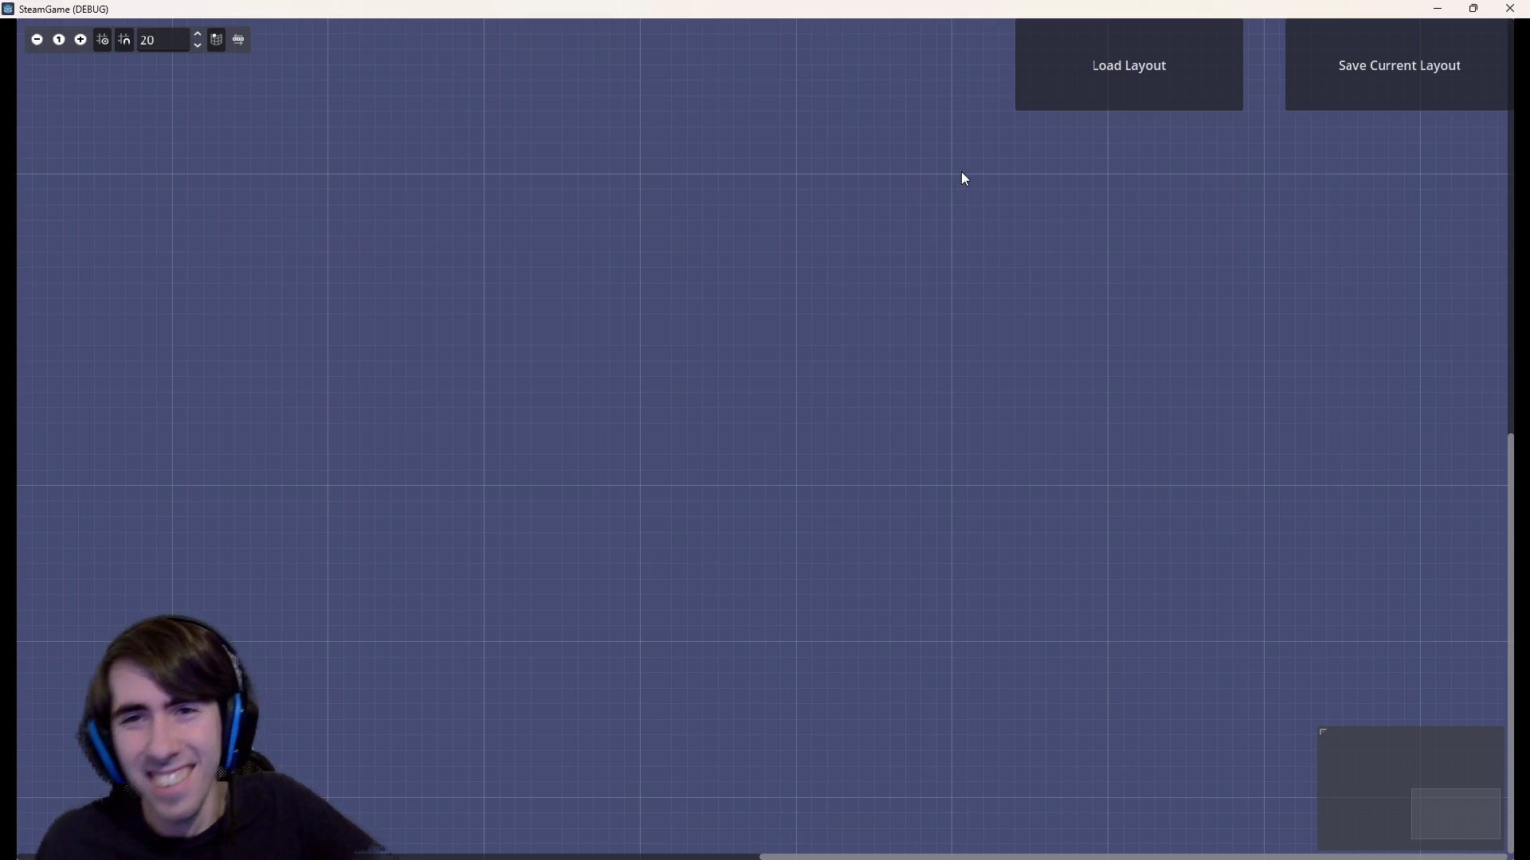
pyautogui.click(1018, 77)
pyautogui.doubleClick(955, 317)
pyautogui.doubleClick(955, 317)
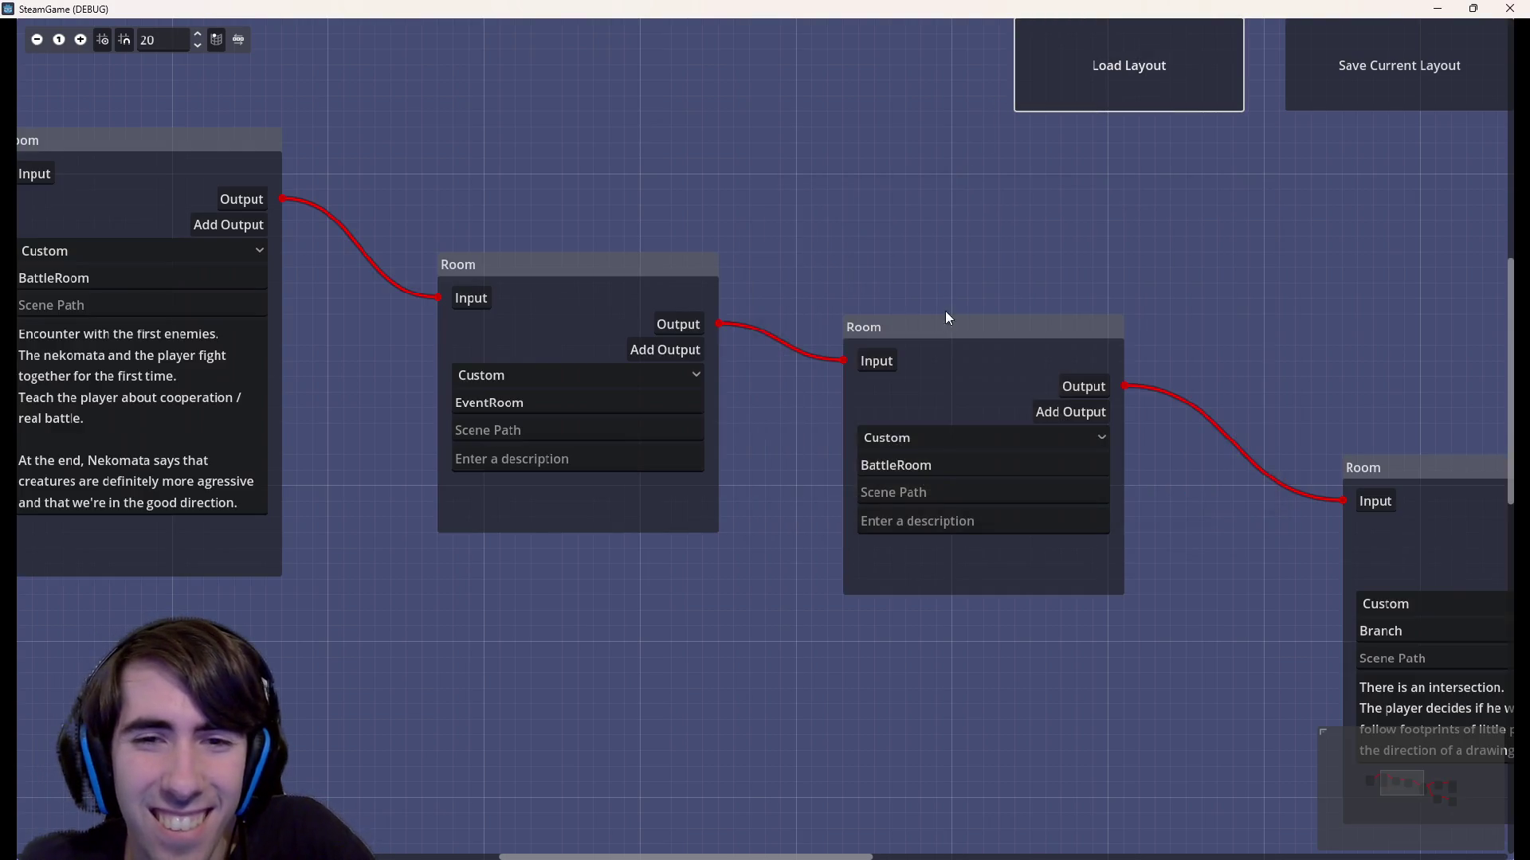
pyautogui.scroll(-3, 852, 518)
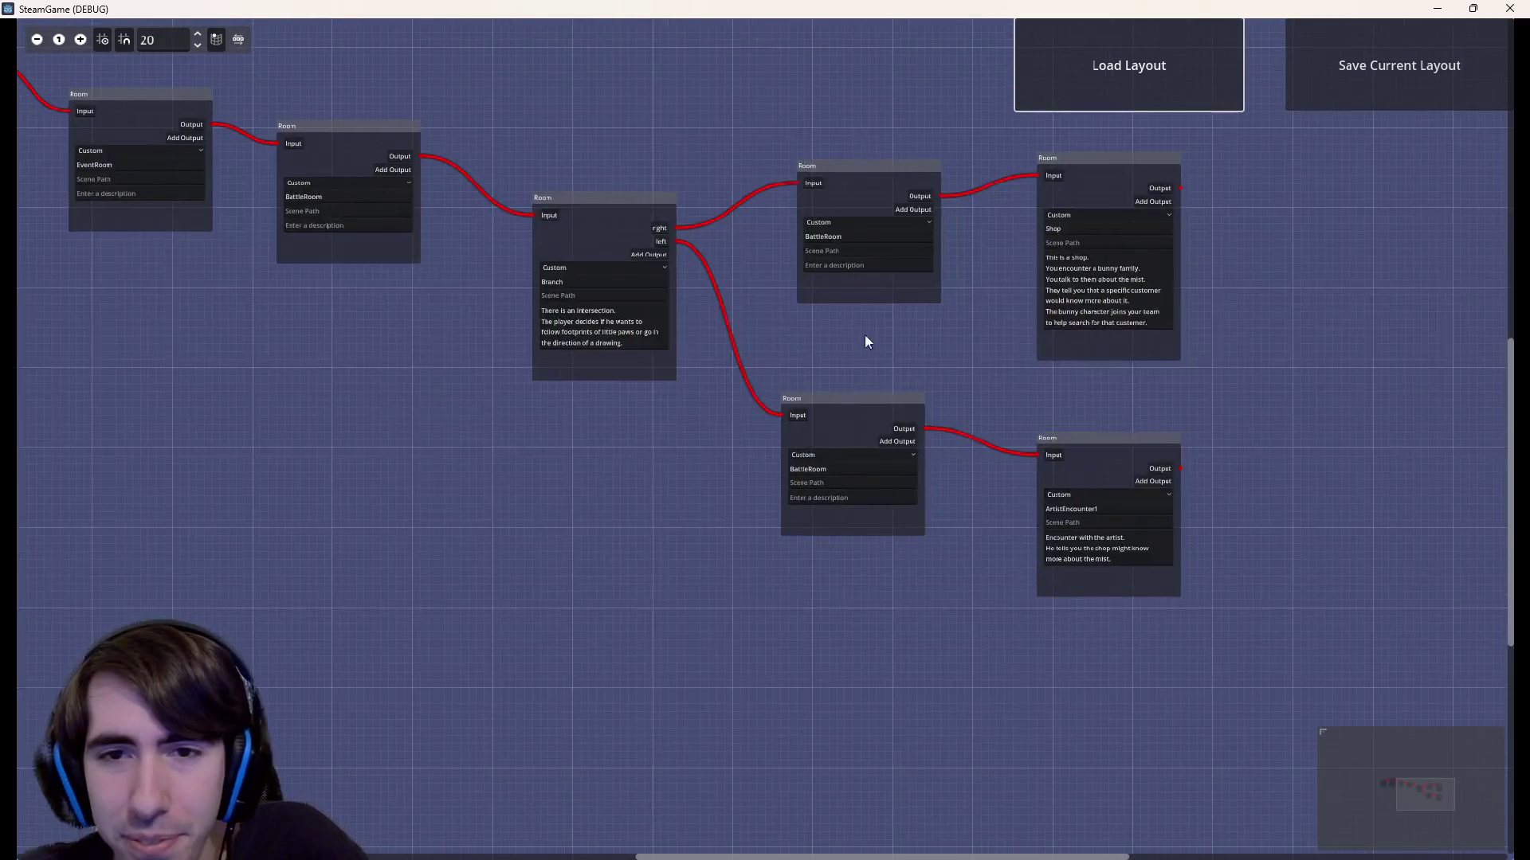
pyautogui.scroll(2, 863, 335)
pyautogui.moveTo(849, 400); pyautogui.dragTo(1119, 476)
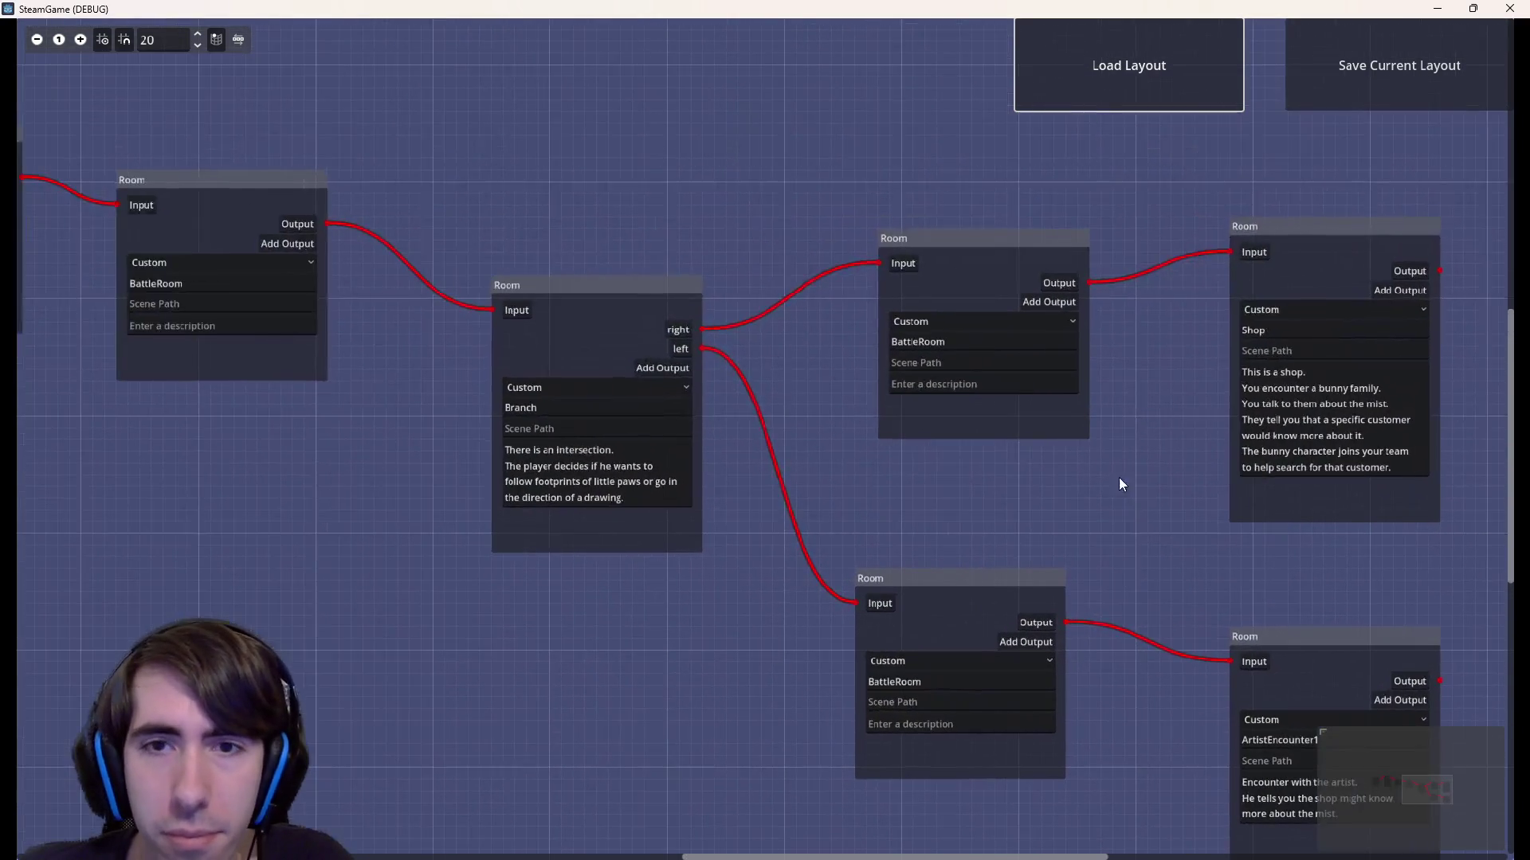
pyautogui.moveTo(820, 523); pyautogui.dragTo(1170, 553)
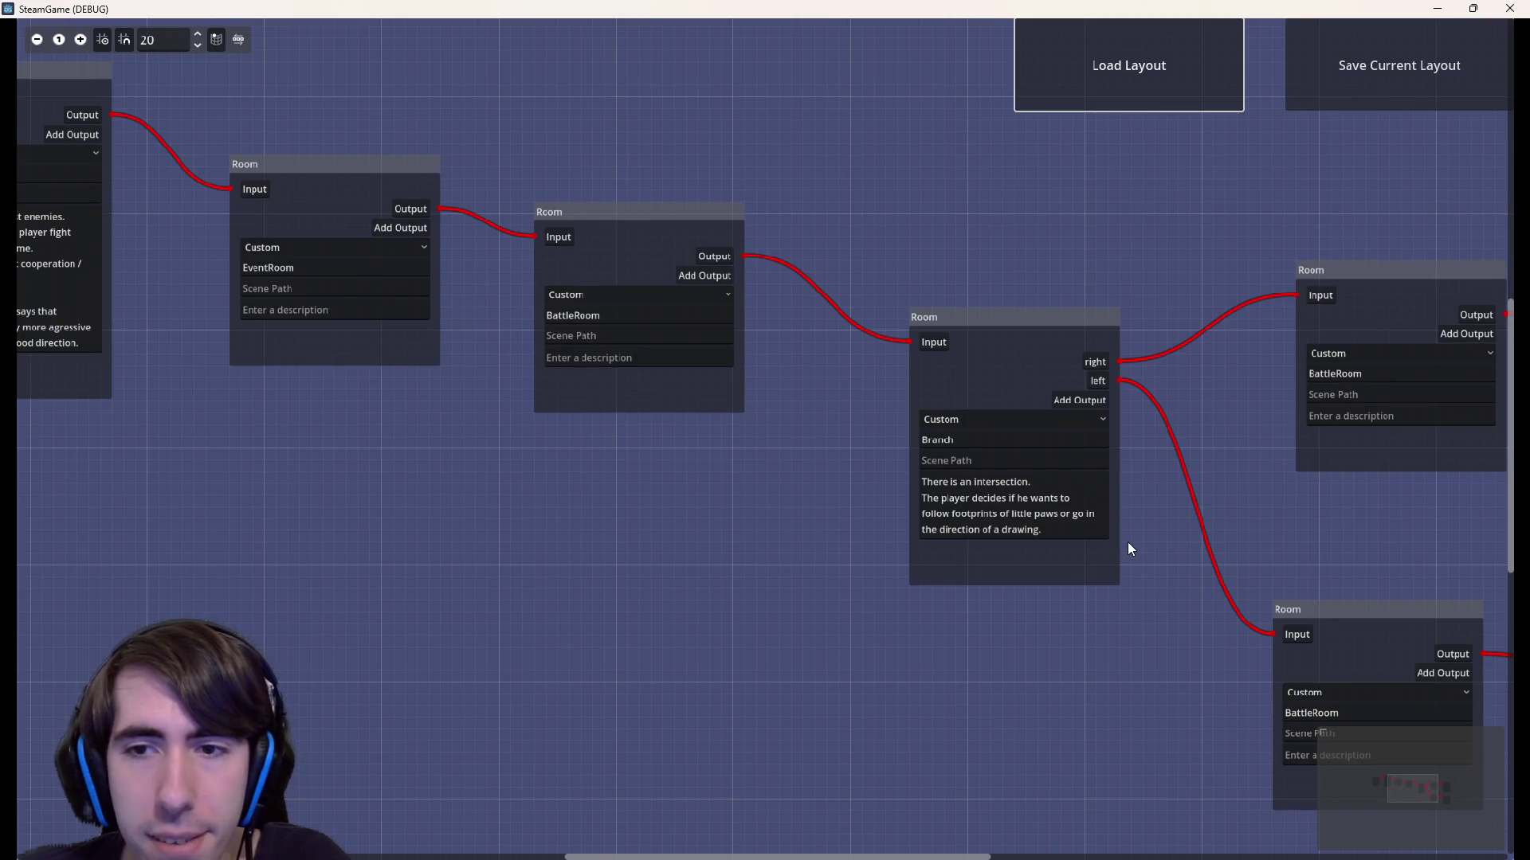
pyautogui.scroll(3, 1236, 457)
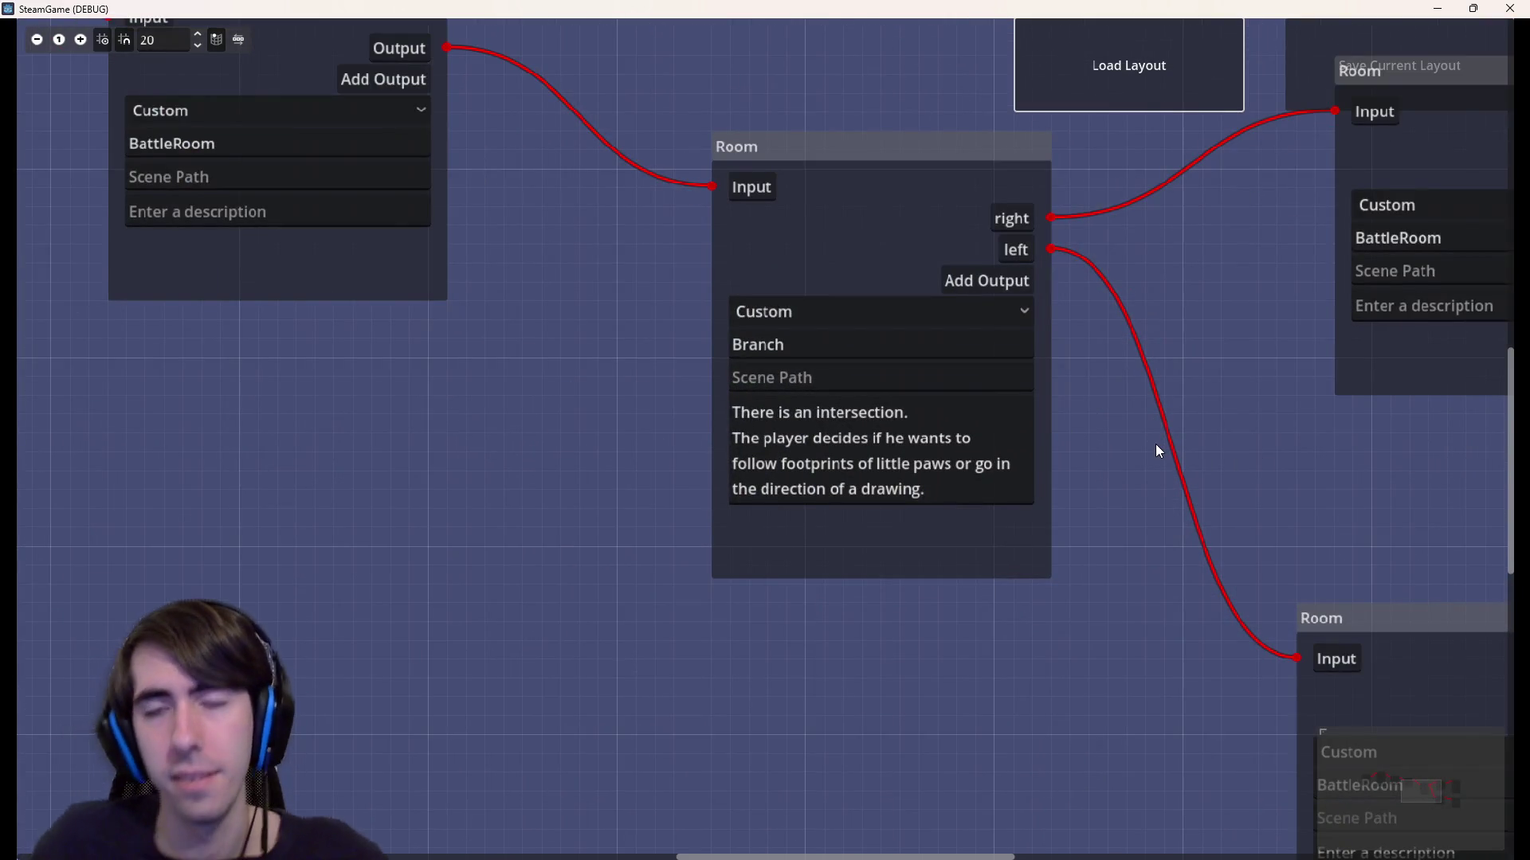
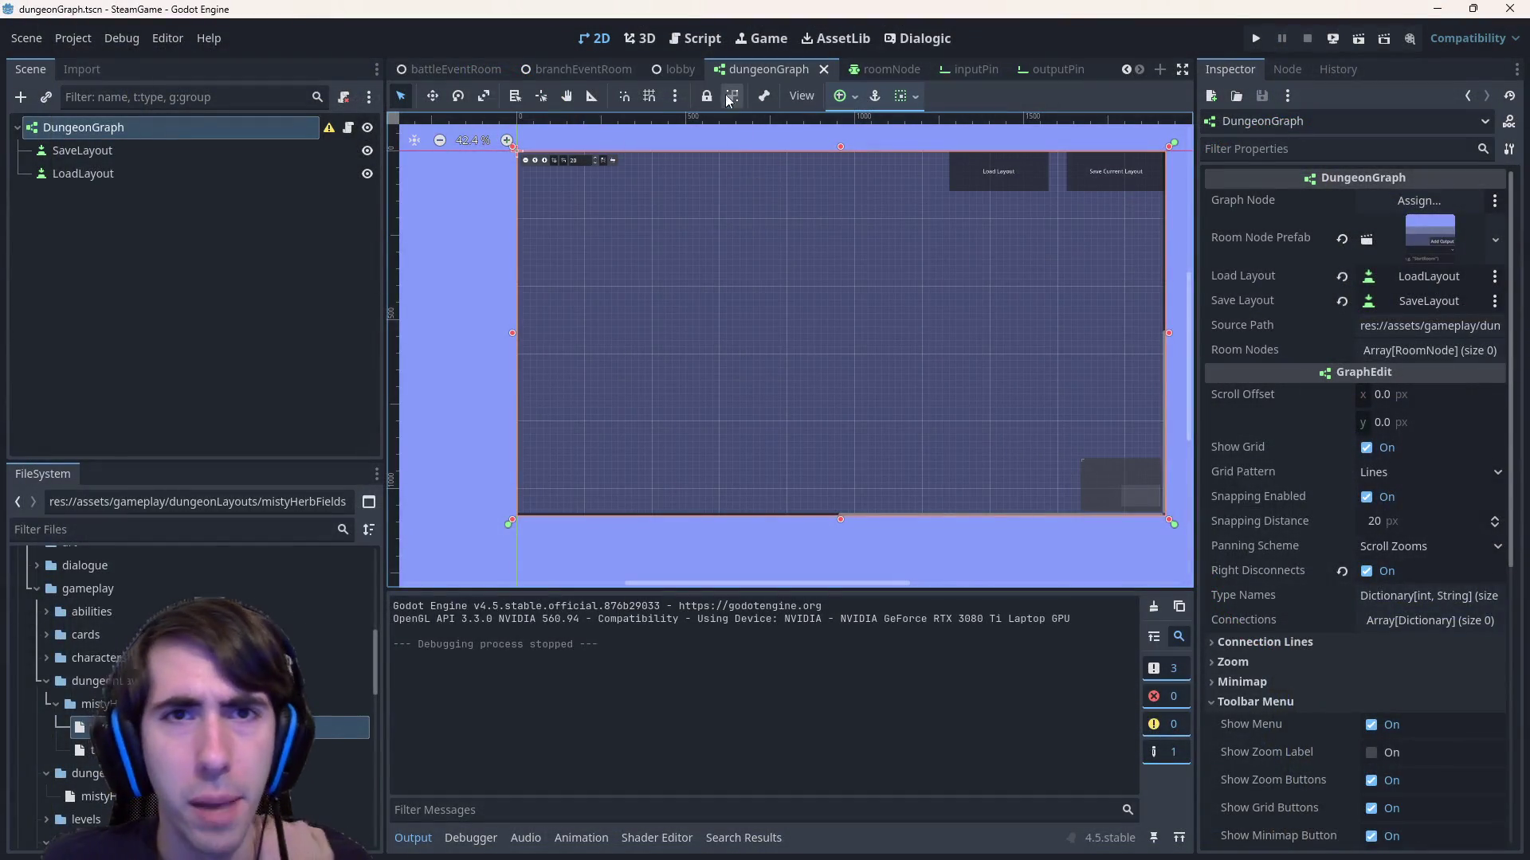
# - Open the DungeonGraph script and search it for 'connection'
pyautogui.click(348, 129)
pyautogui.scroll(5, 866, 436)
pyautogui.scroll(5, 866, 436)
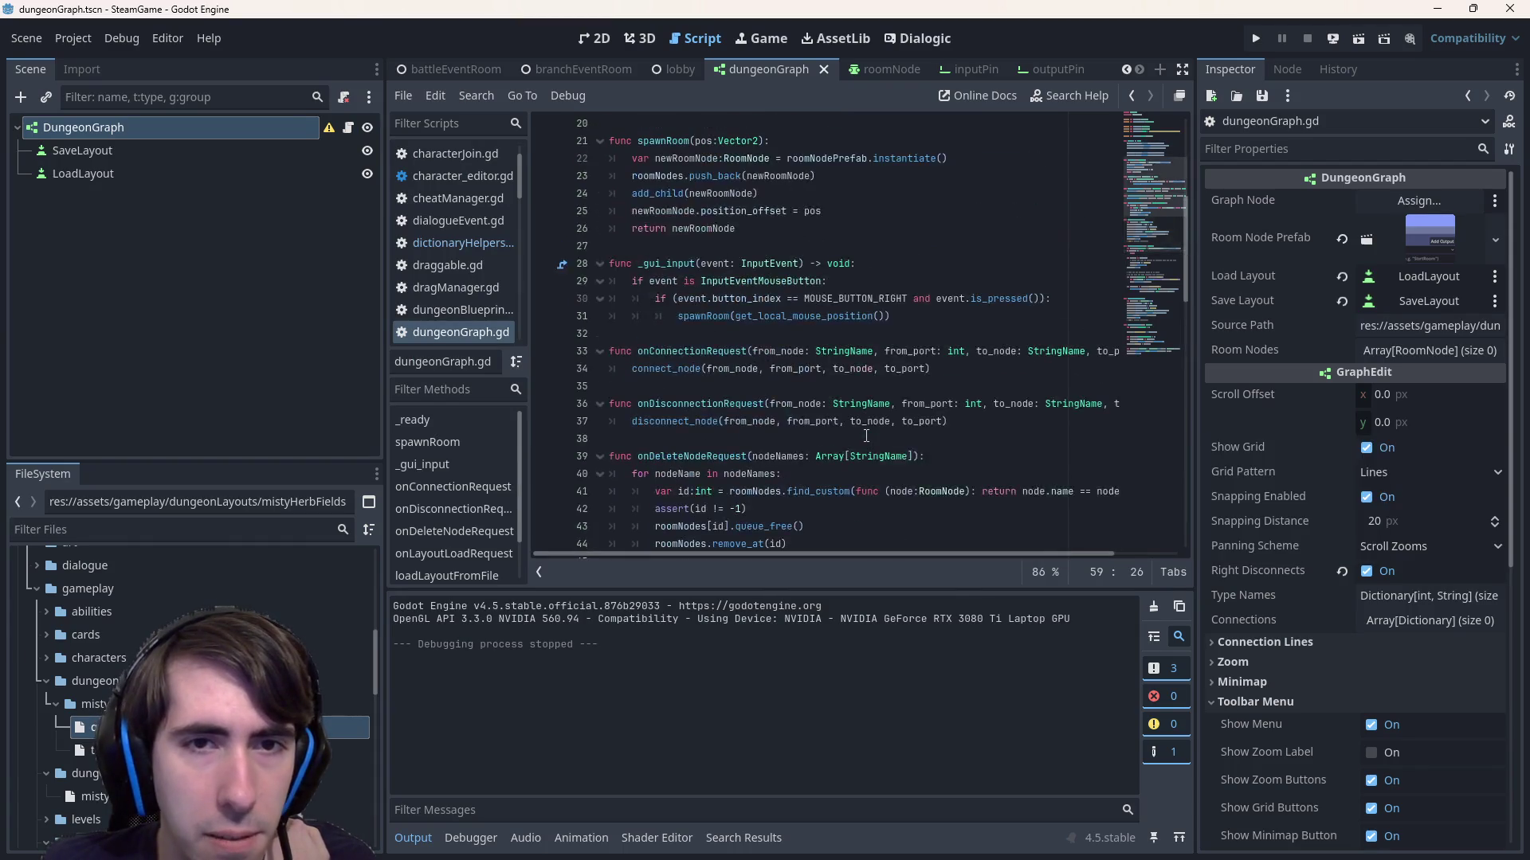
pyautogui.scroll(6, 802, 436)
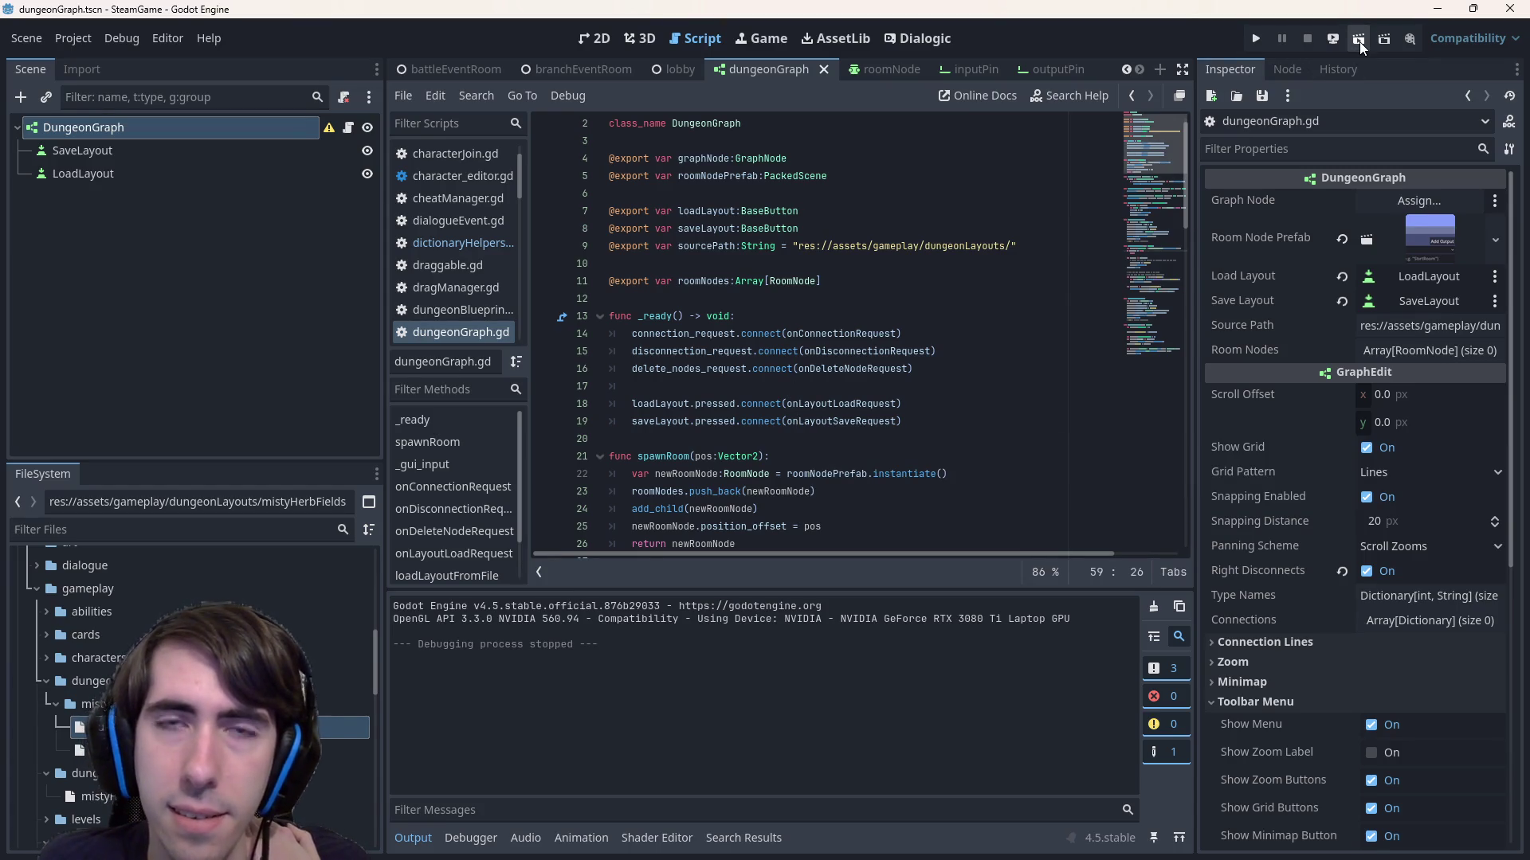
pyautogui.scroll(-10, 863, 385)
pyautogui.click(864, 385)
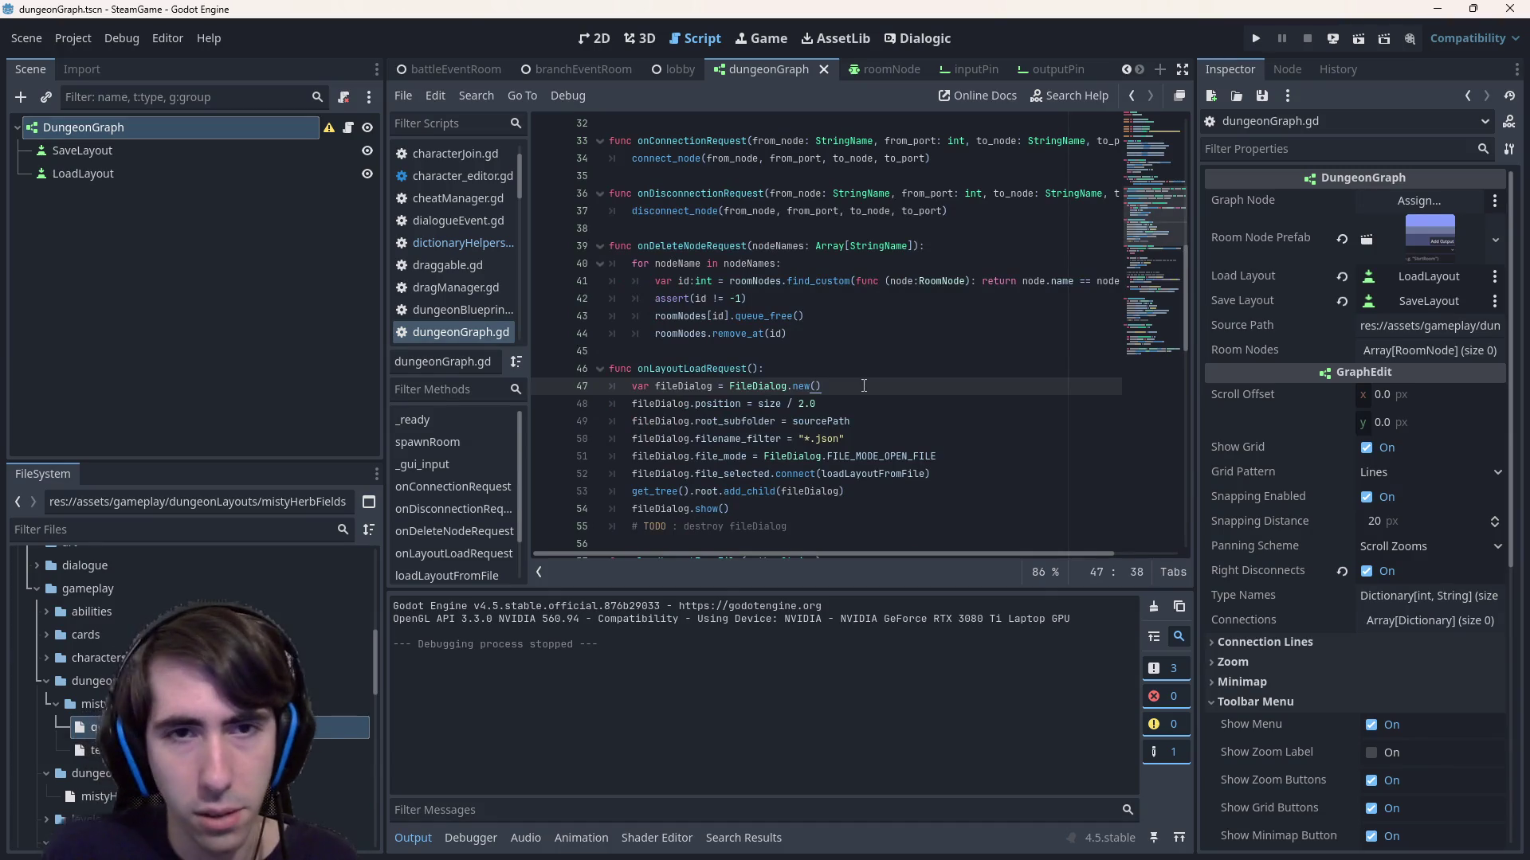
pyautogui.hotkey('ctrl', 'f')
pyautogui.write('connection')
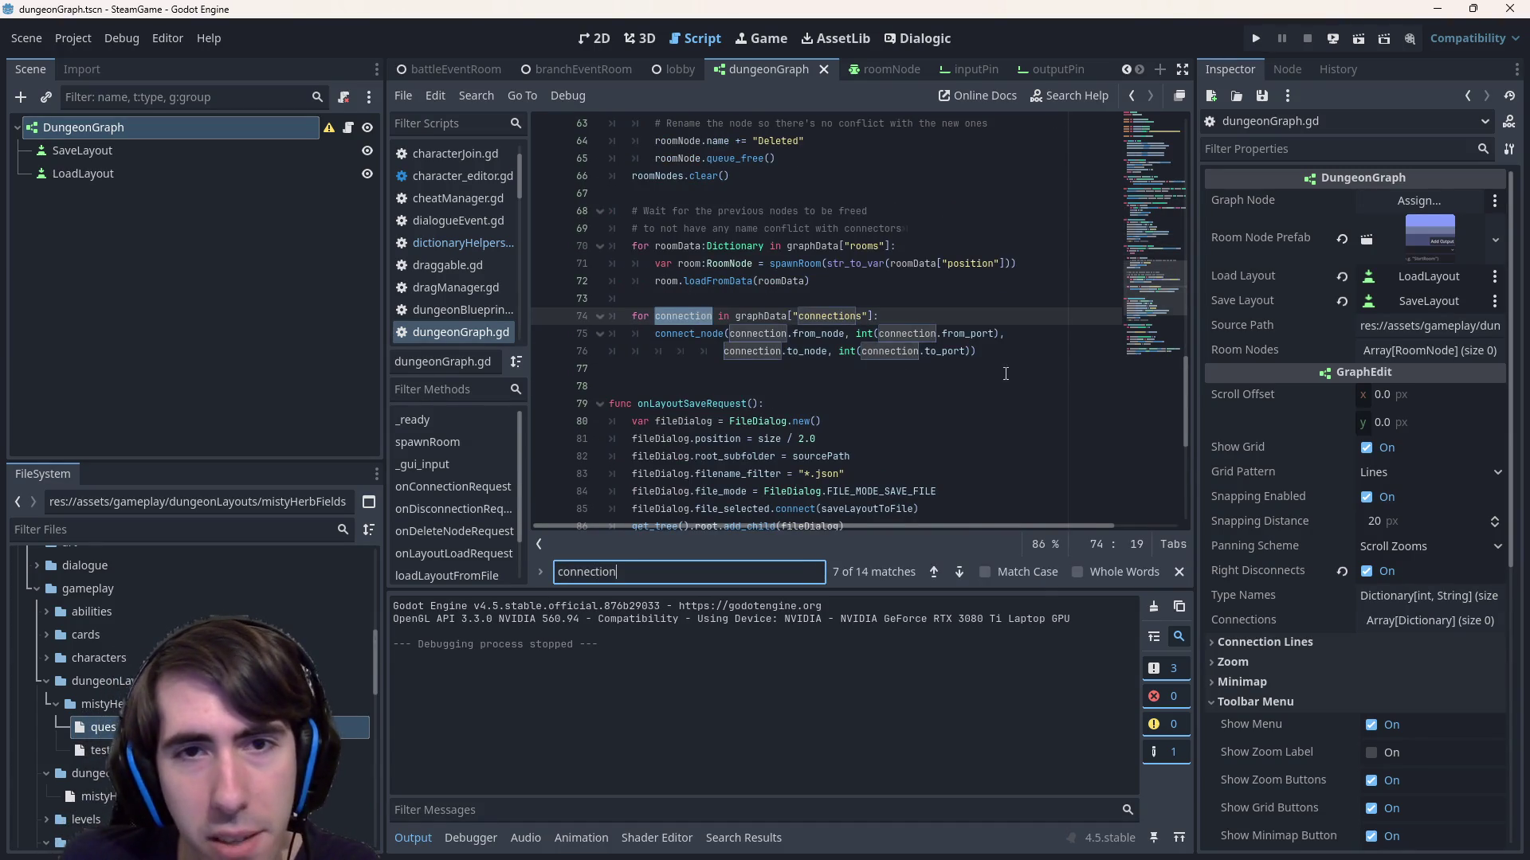
pyautogui.scroll(1, 1005, 373)
# - Review the connection loop, the connect_node call and the onDeleteNodesRequest handler
pyautogui.moveTo(1024, 414); pyautogui.dragTo(567, 371)
pyautogui.scroll(2, 637, 366)
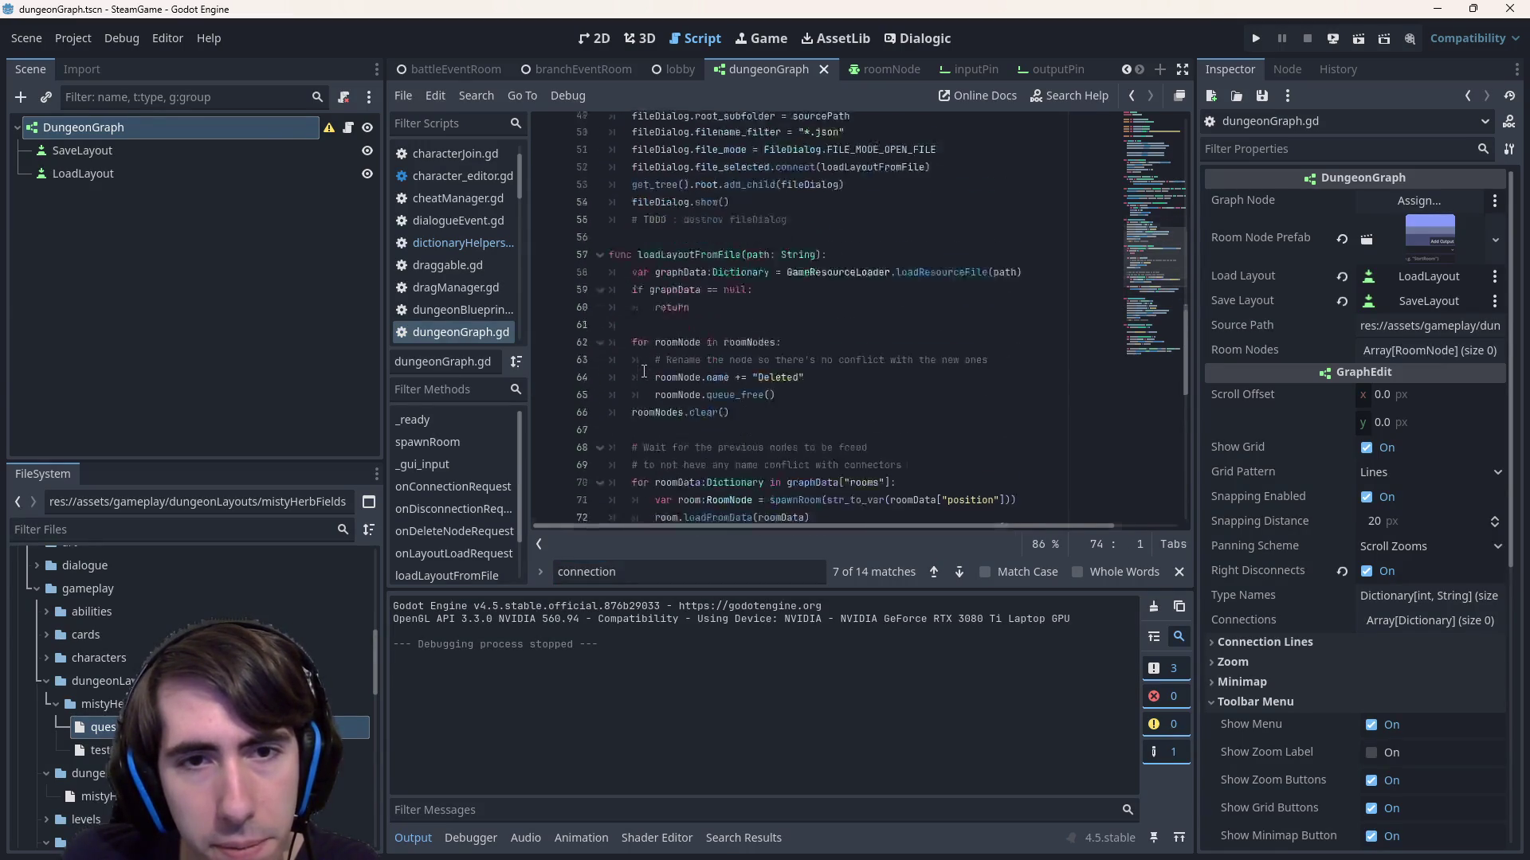
pyautogui.scroll(-8, 644, 357)
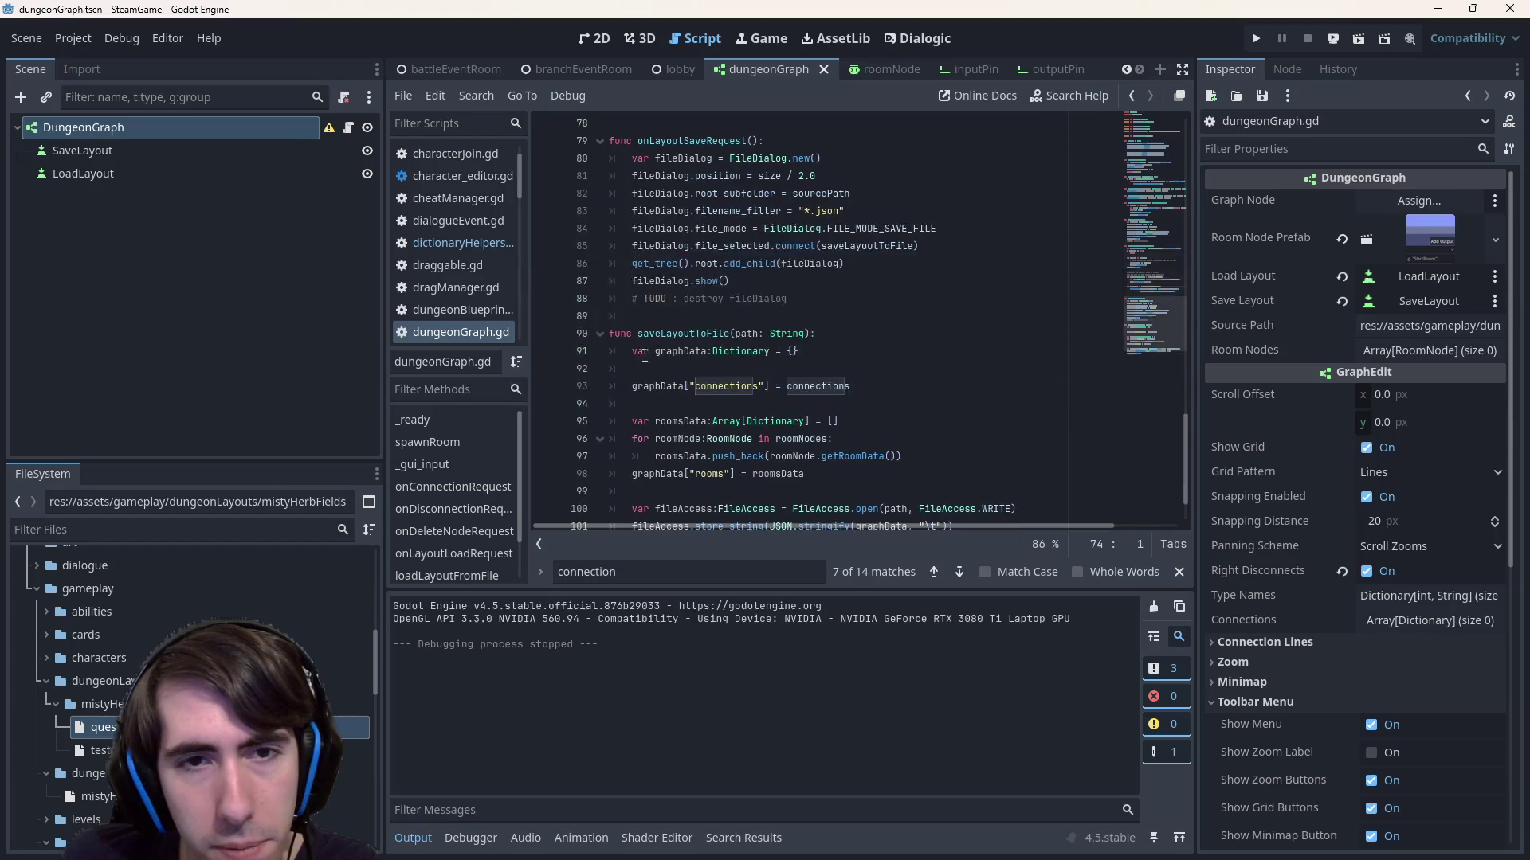
pyautogui.scroll(-2, 645, 352)
pyautogui.scroll(7, 646, 338)
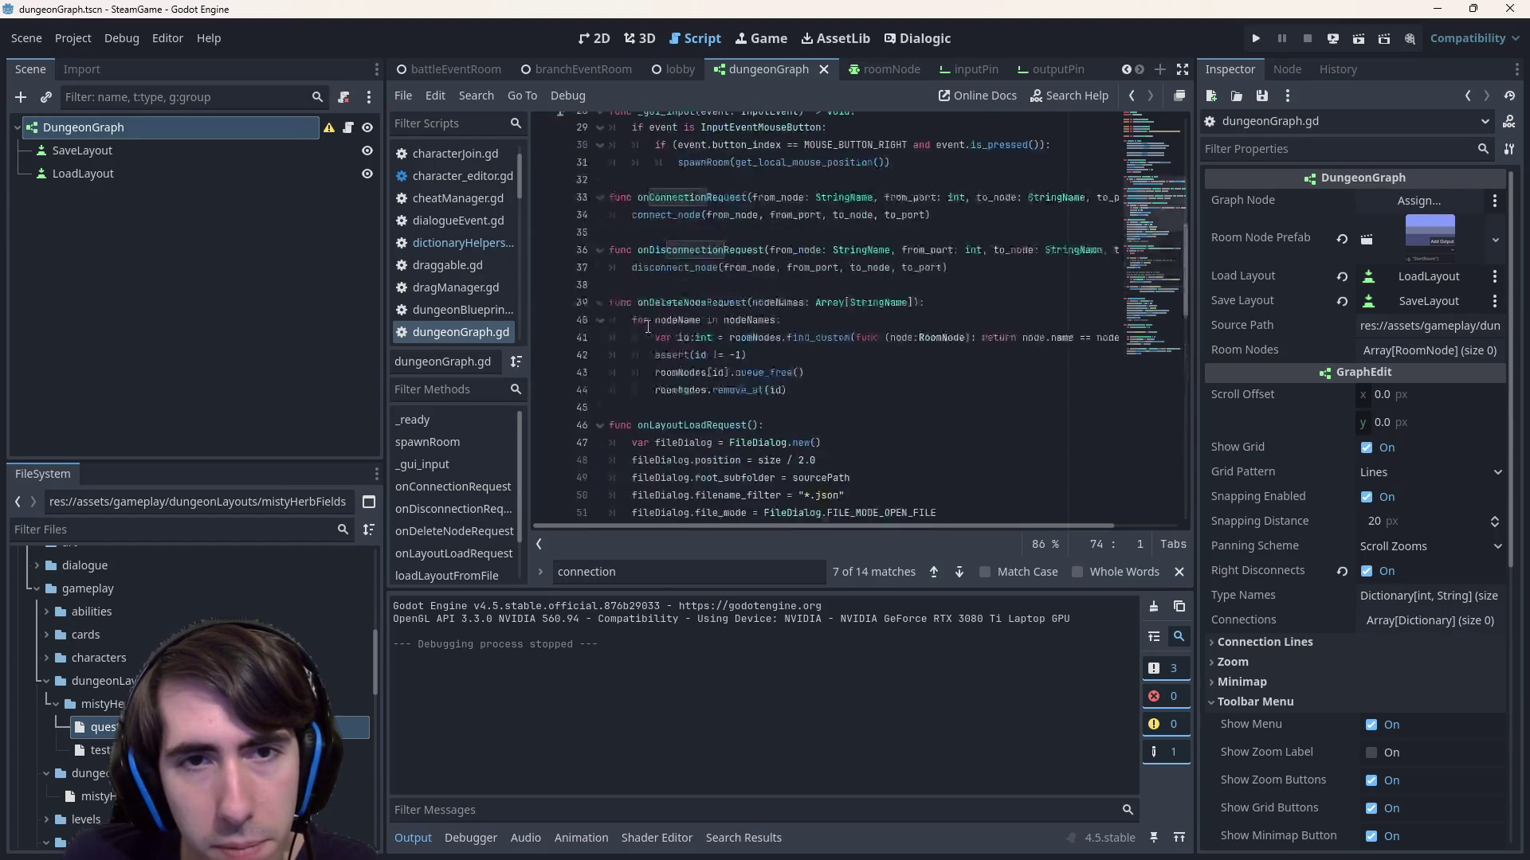
pyautogui.scroll(13, 647, 324)
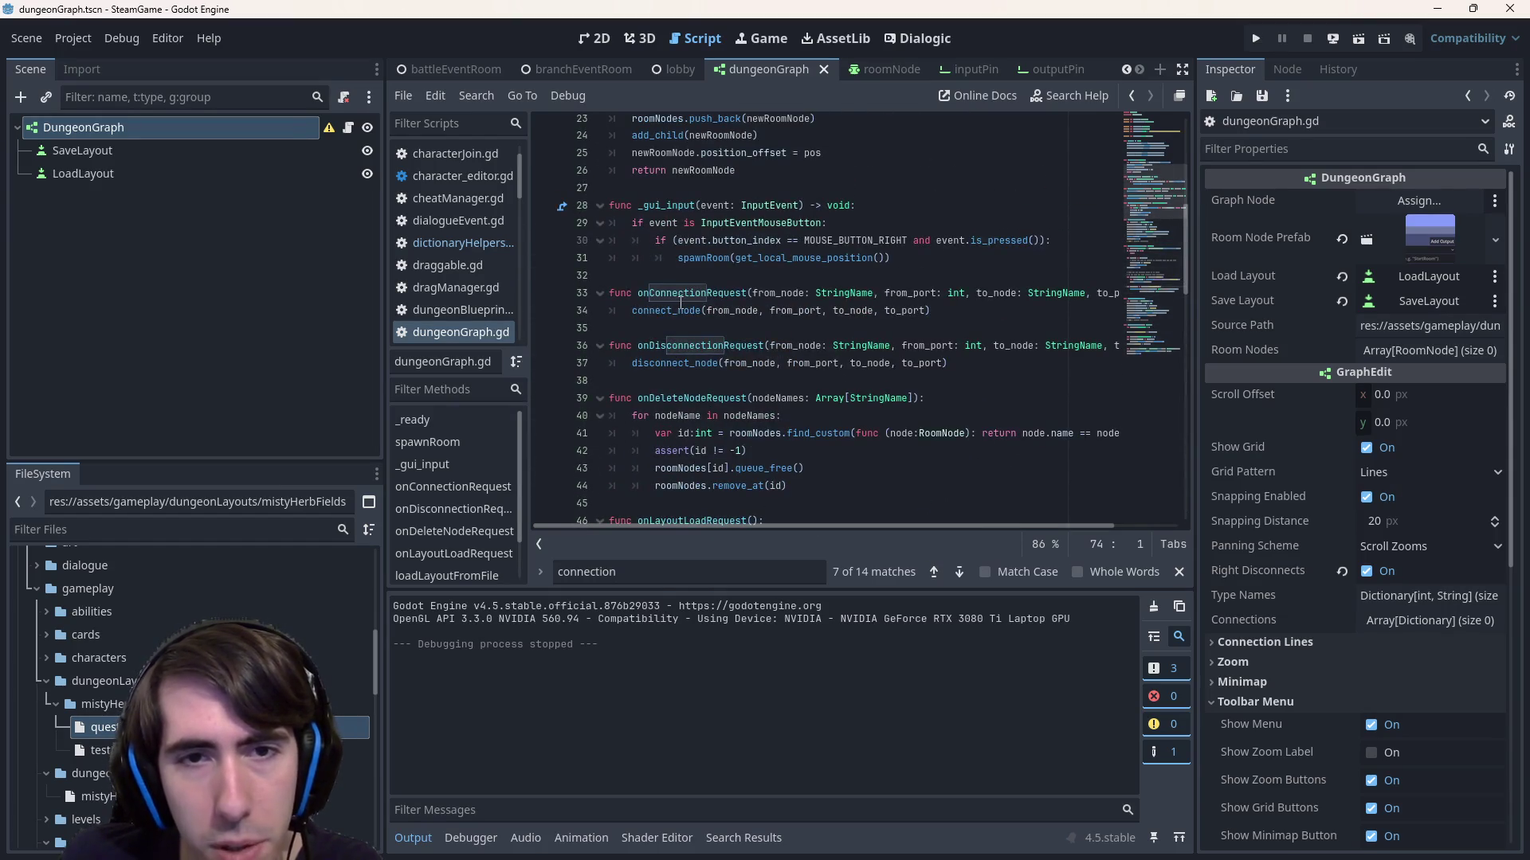
pyautogui.click(674, 310)
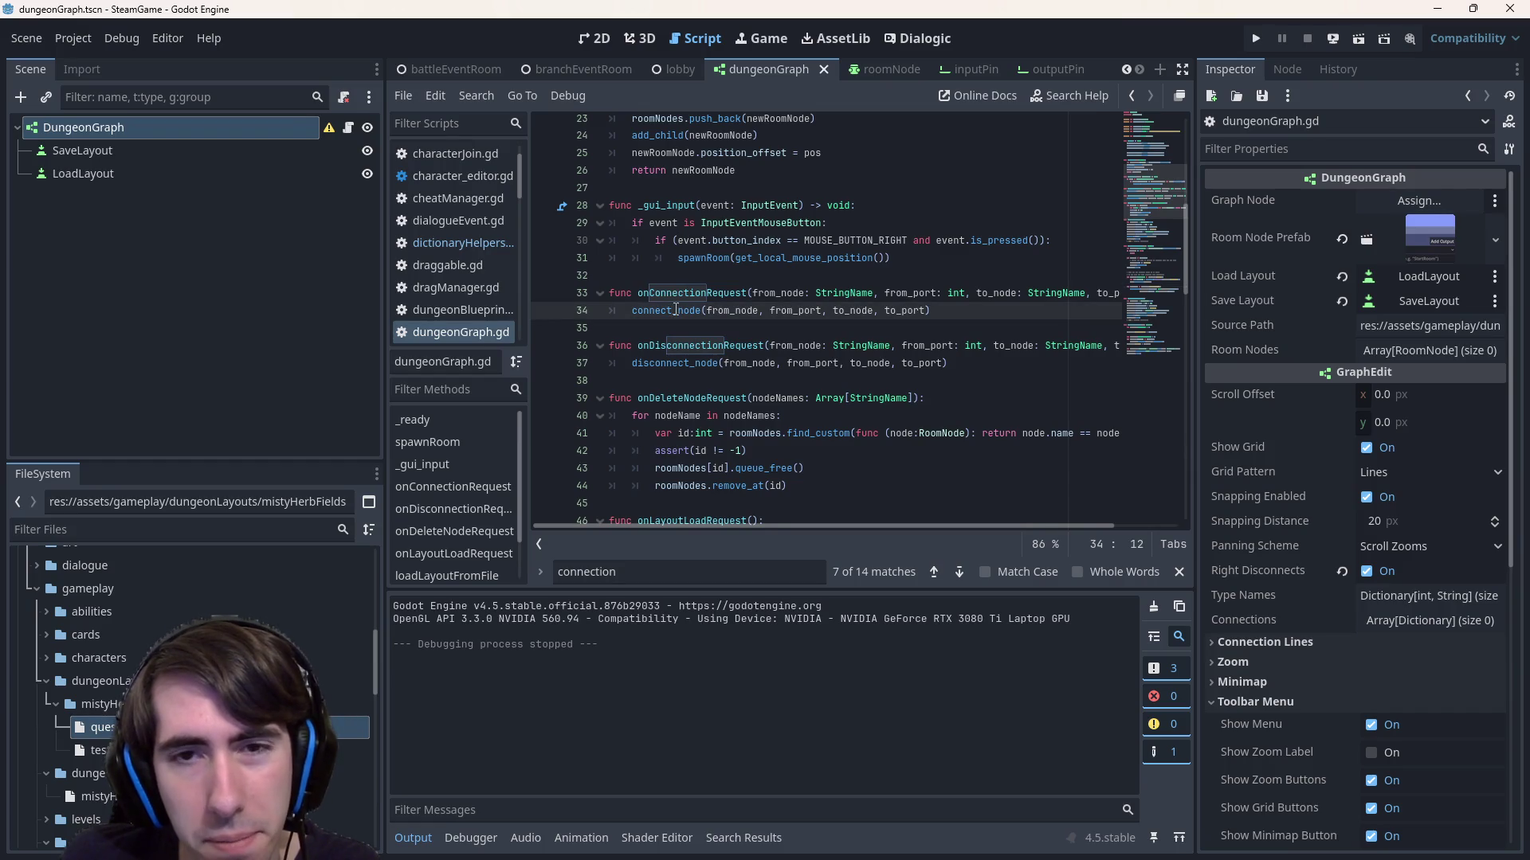
pyautogui.press('Up')
pyautogui.press('Up')
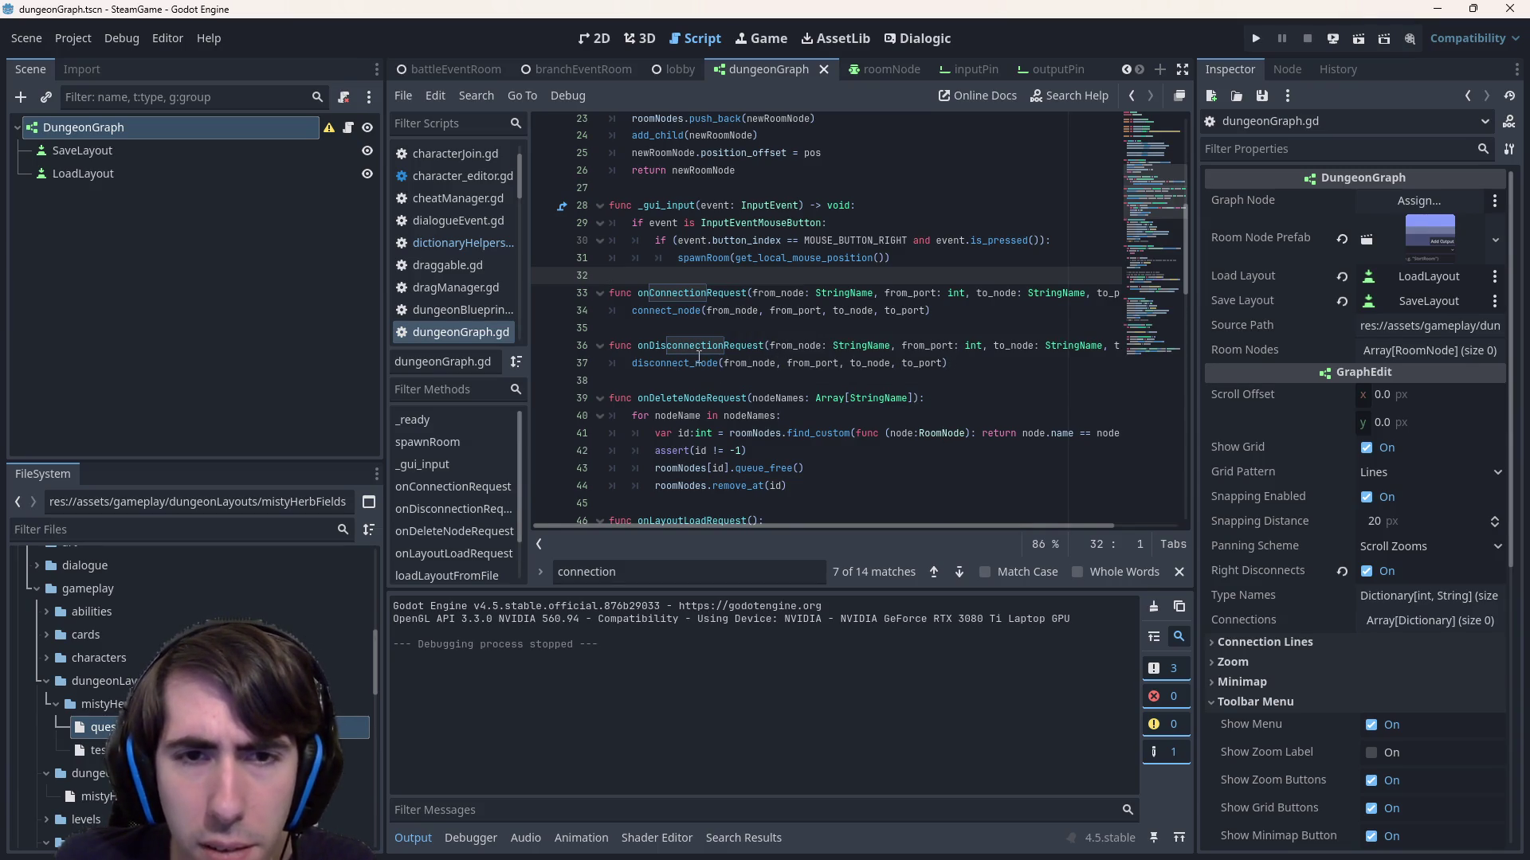
pyautogui.click(1015, 405)
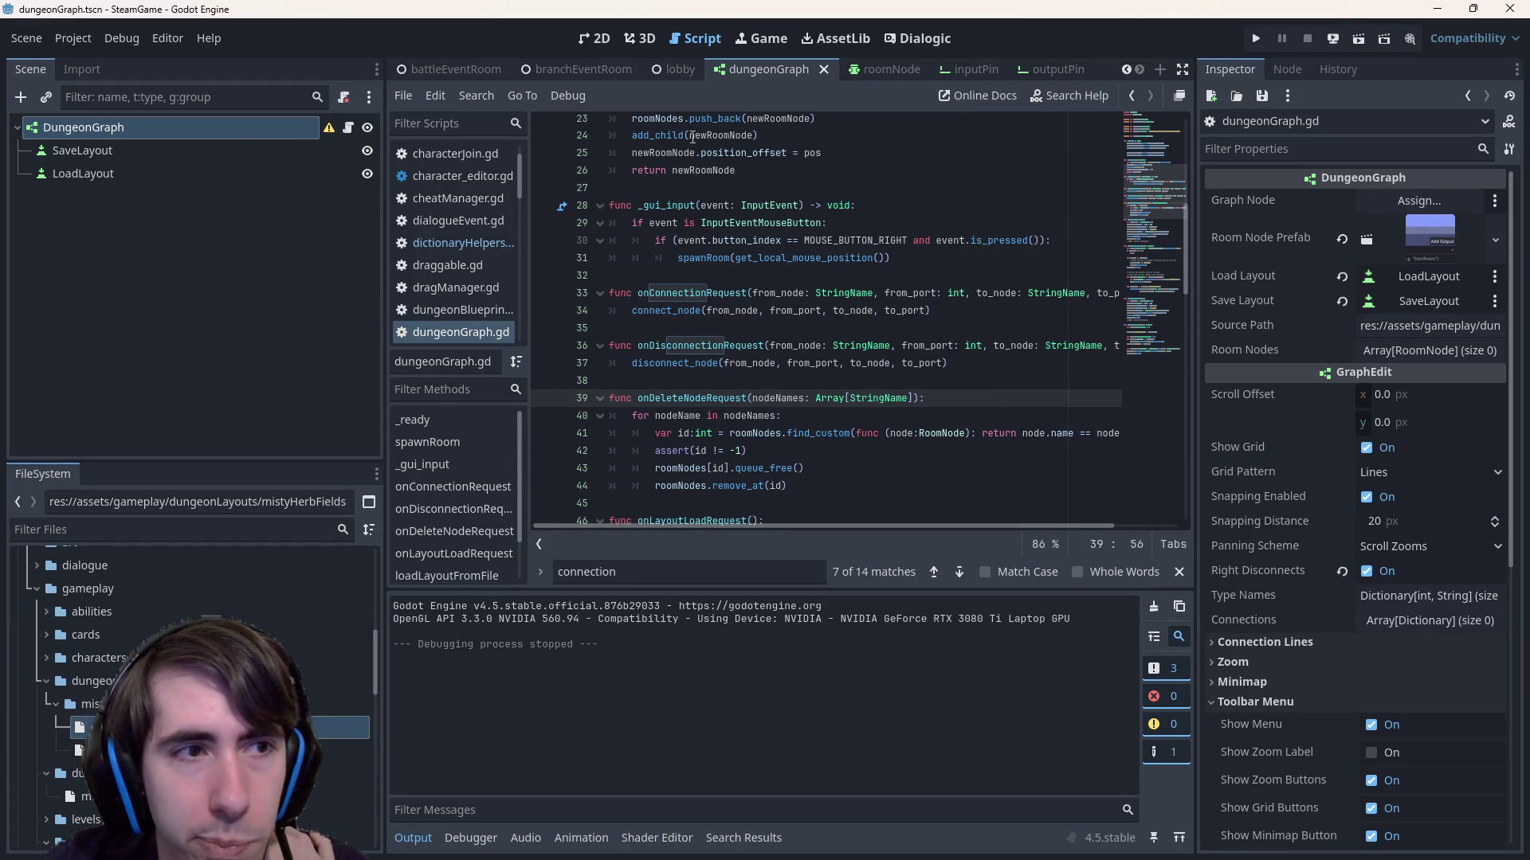
pyautogui.click(593, 38)
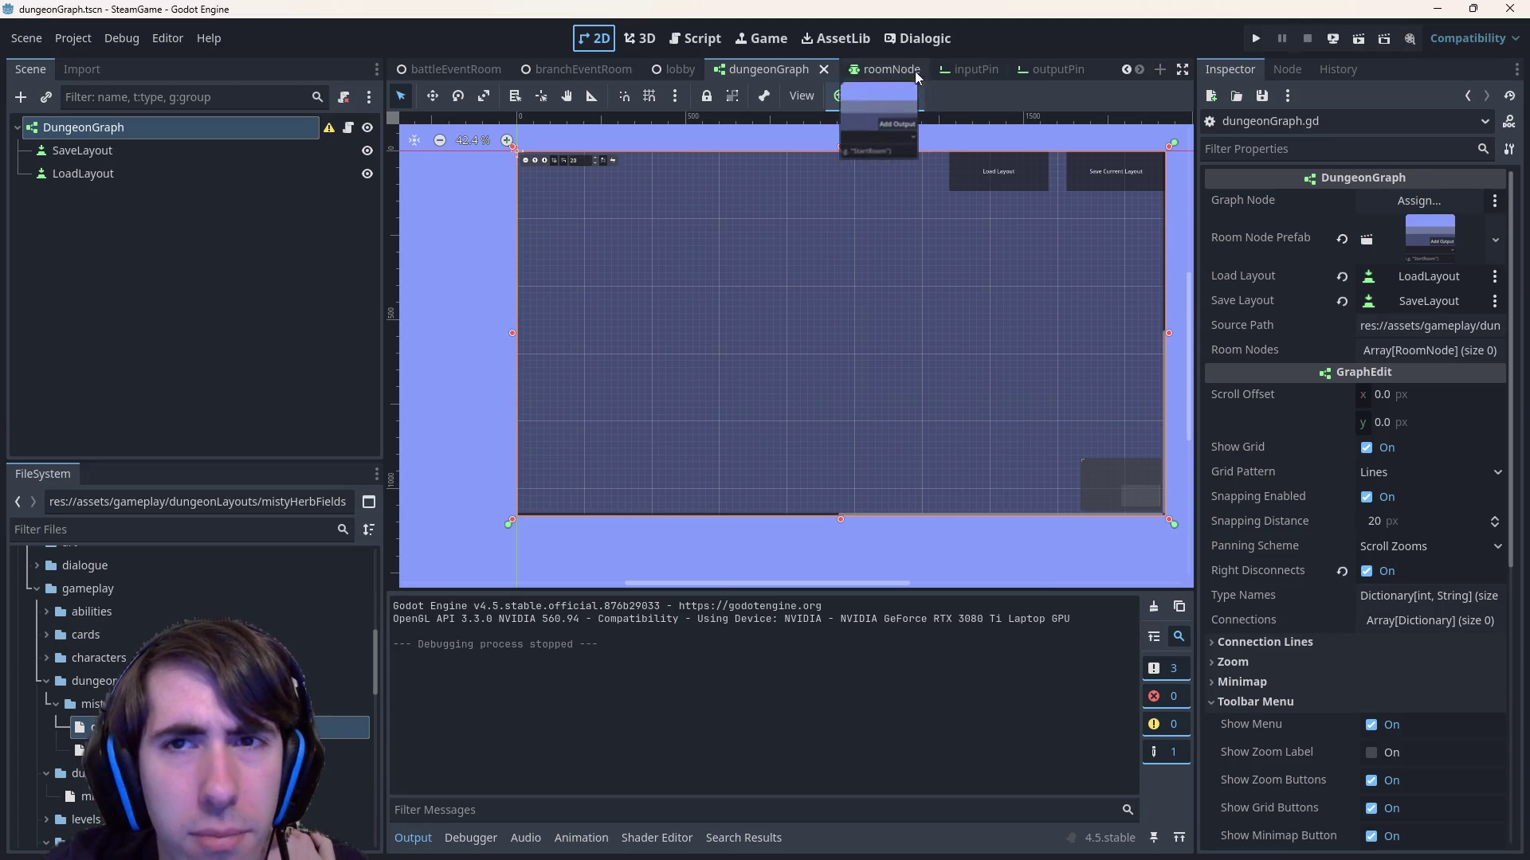
# - In the roomNode scene, add an HBoxContainer child node under RoomNode
pyautogui.scroll(3, 867, 75)
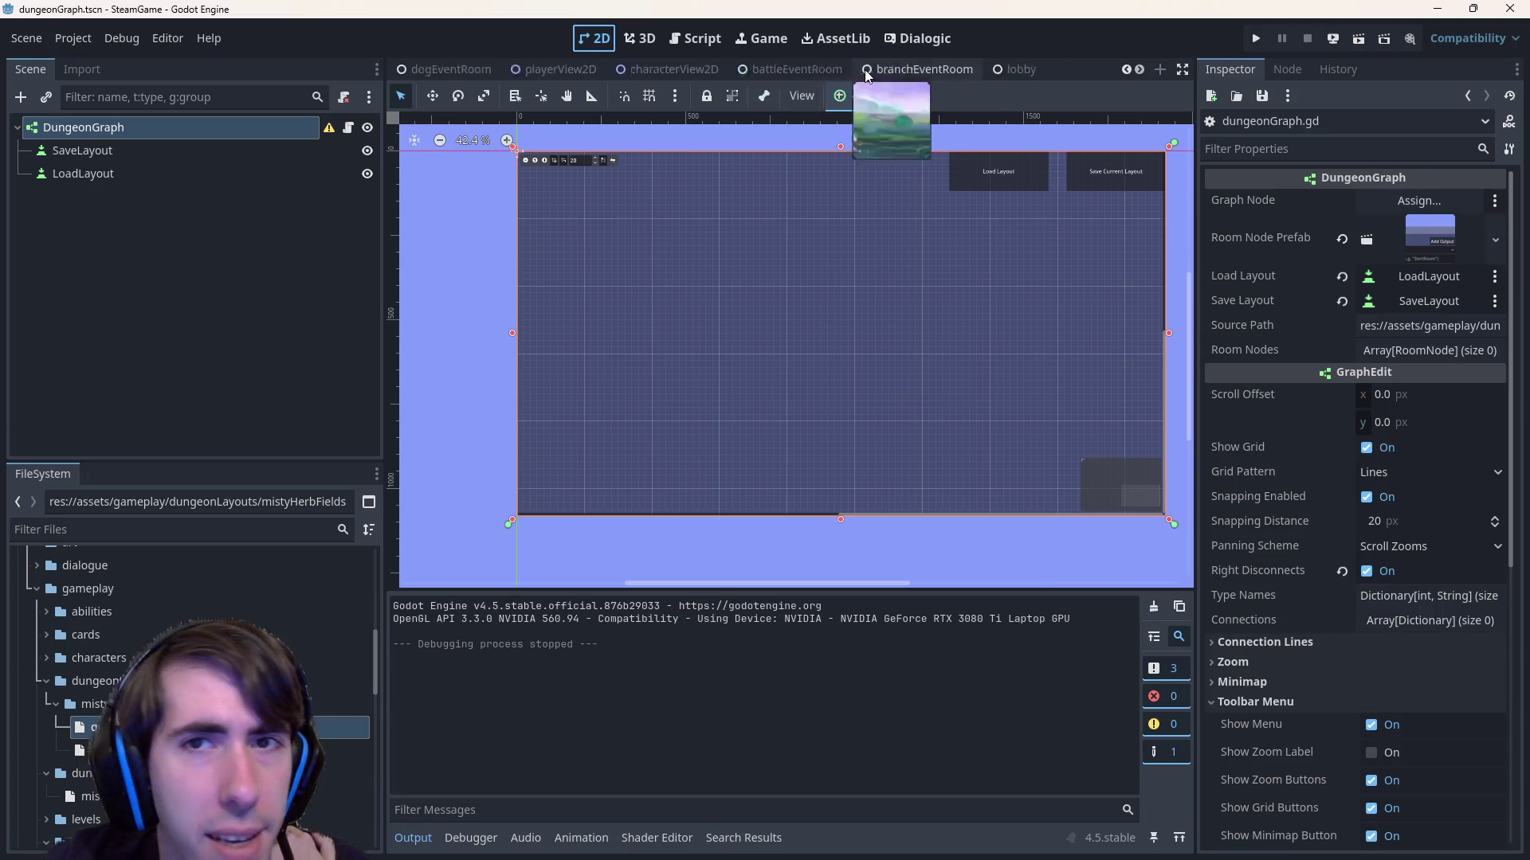
pyautogui.scroll(-3, 867, 75)
pyautogui.click(869, 69)
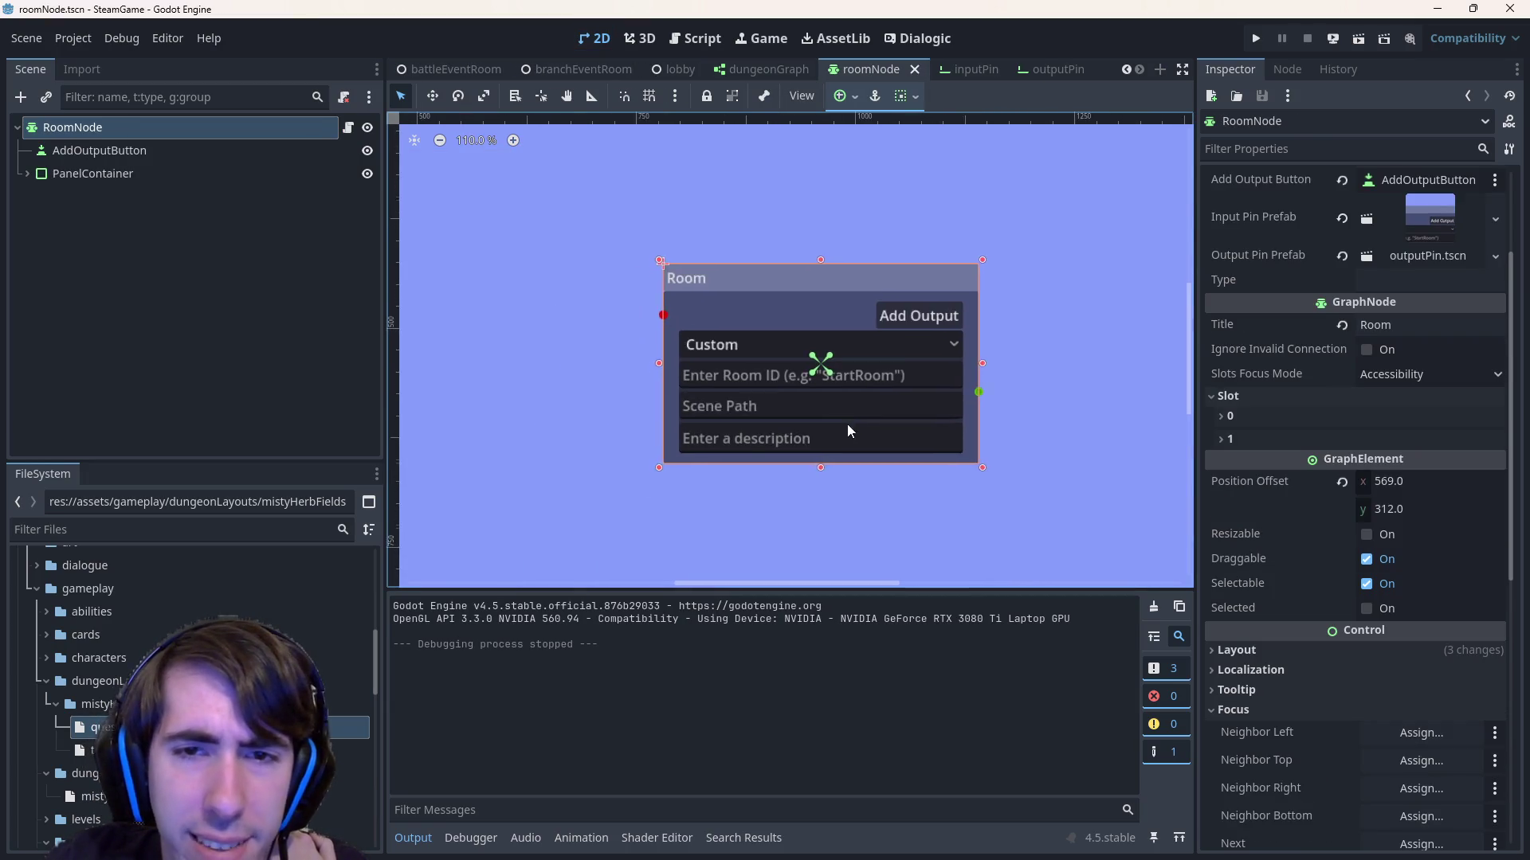
pyautogui.scroll(3, 854, 410)
pyautogui.click(911, 284)
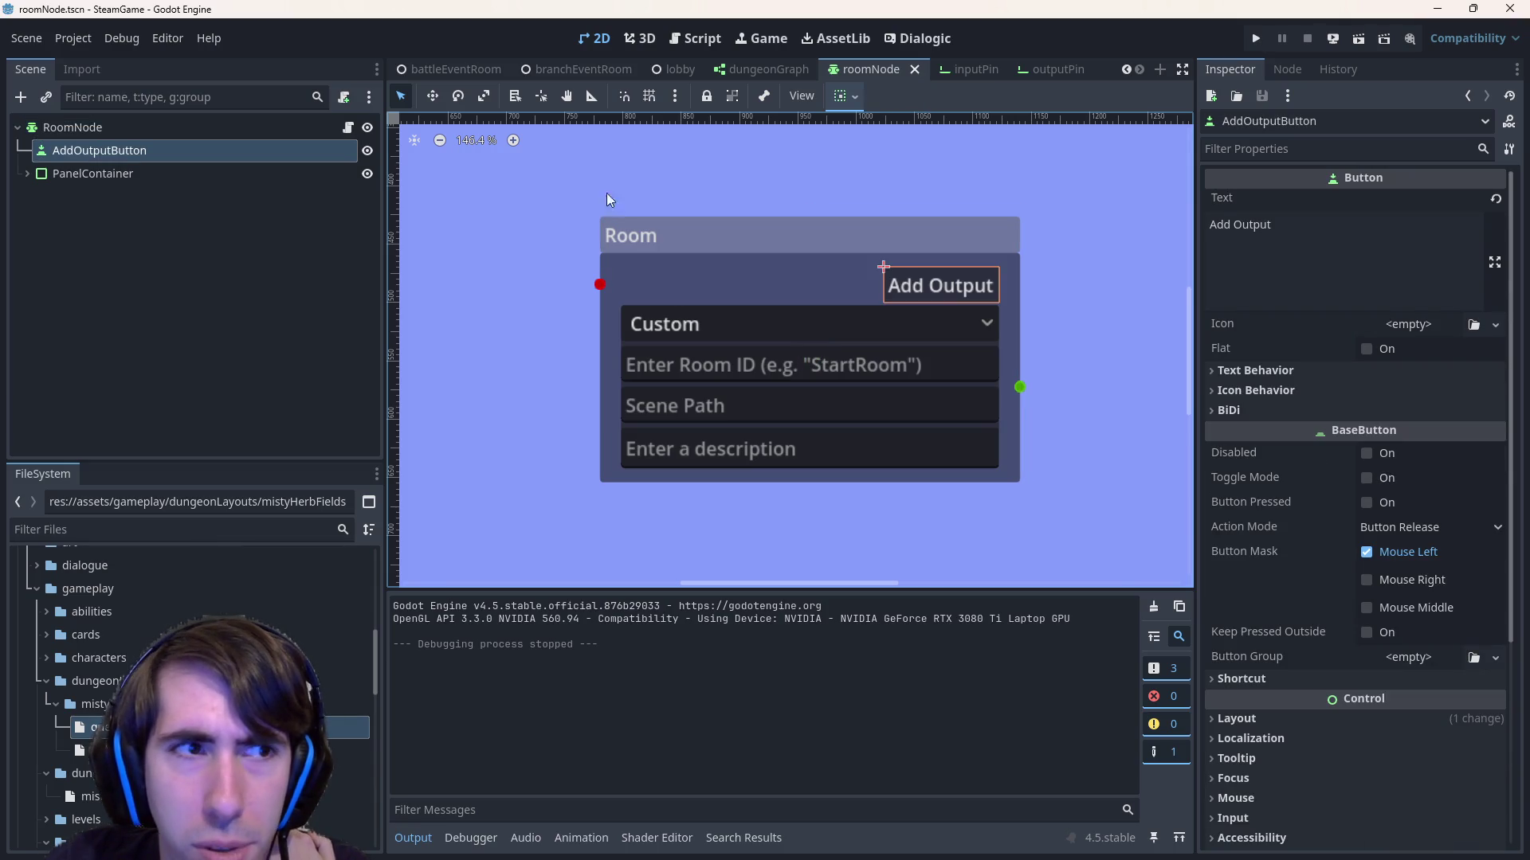
pyautogui.rightClick(107, 132)
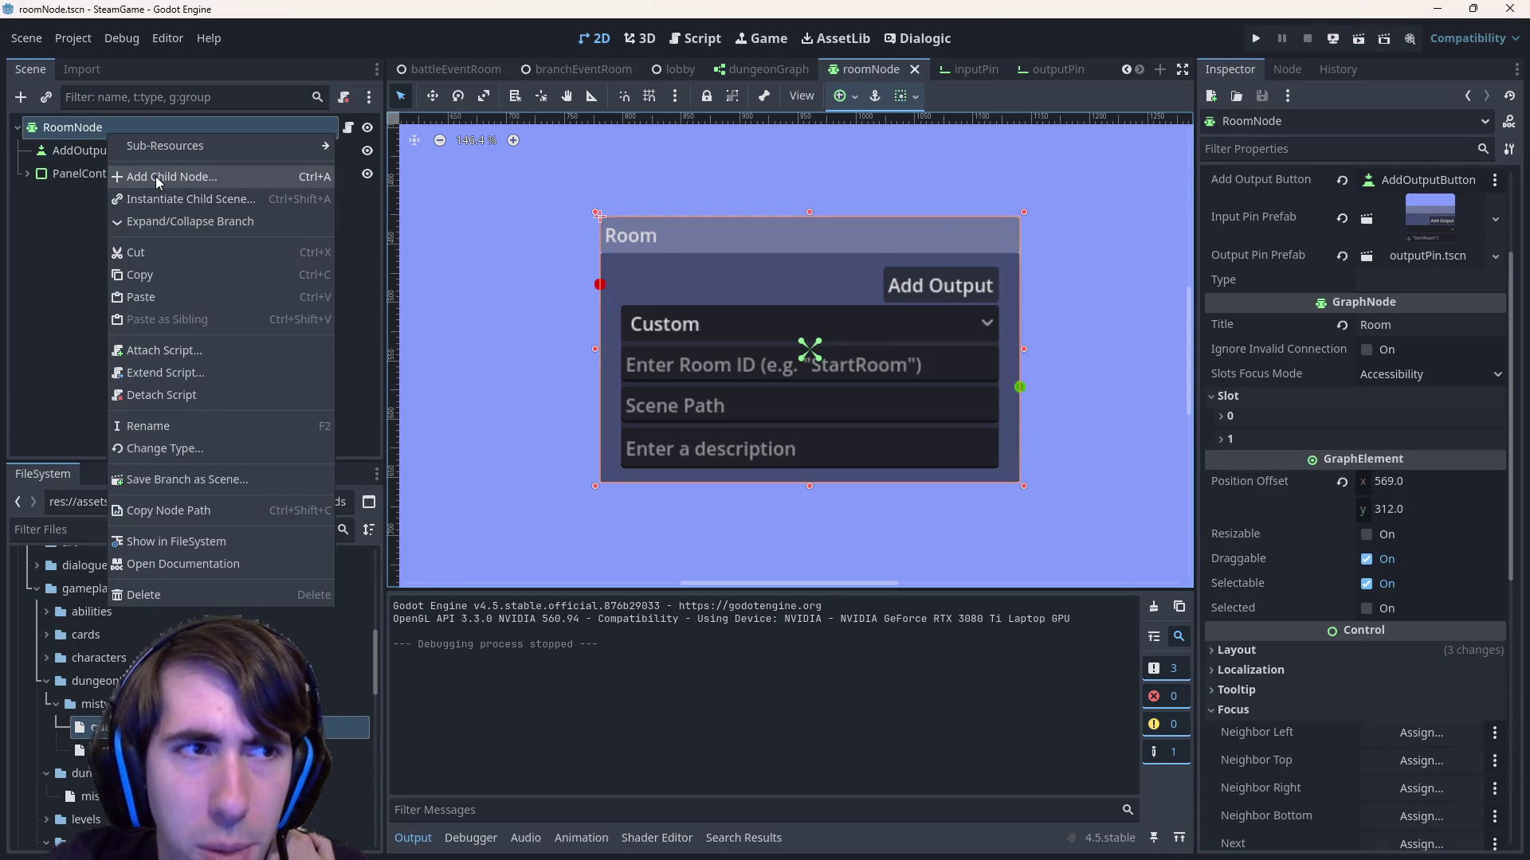
pyautogui.click(156, 175)
pyautogui.write('hori')
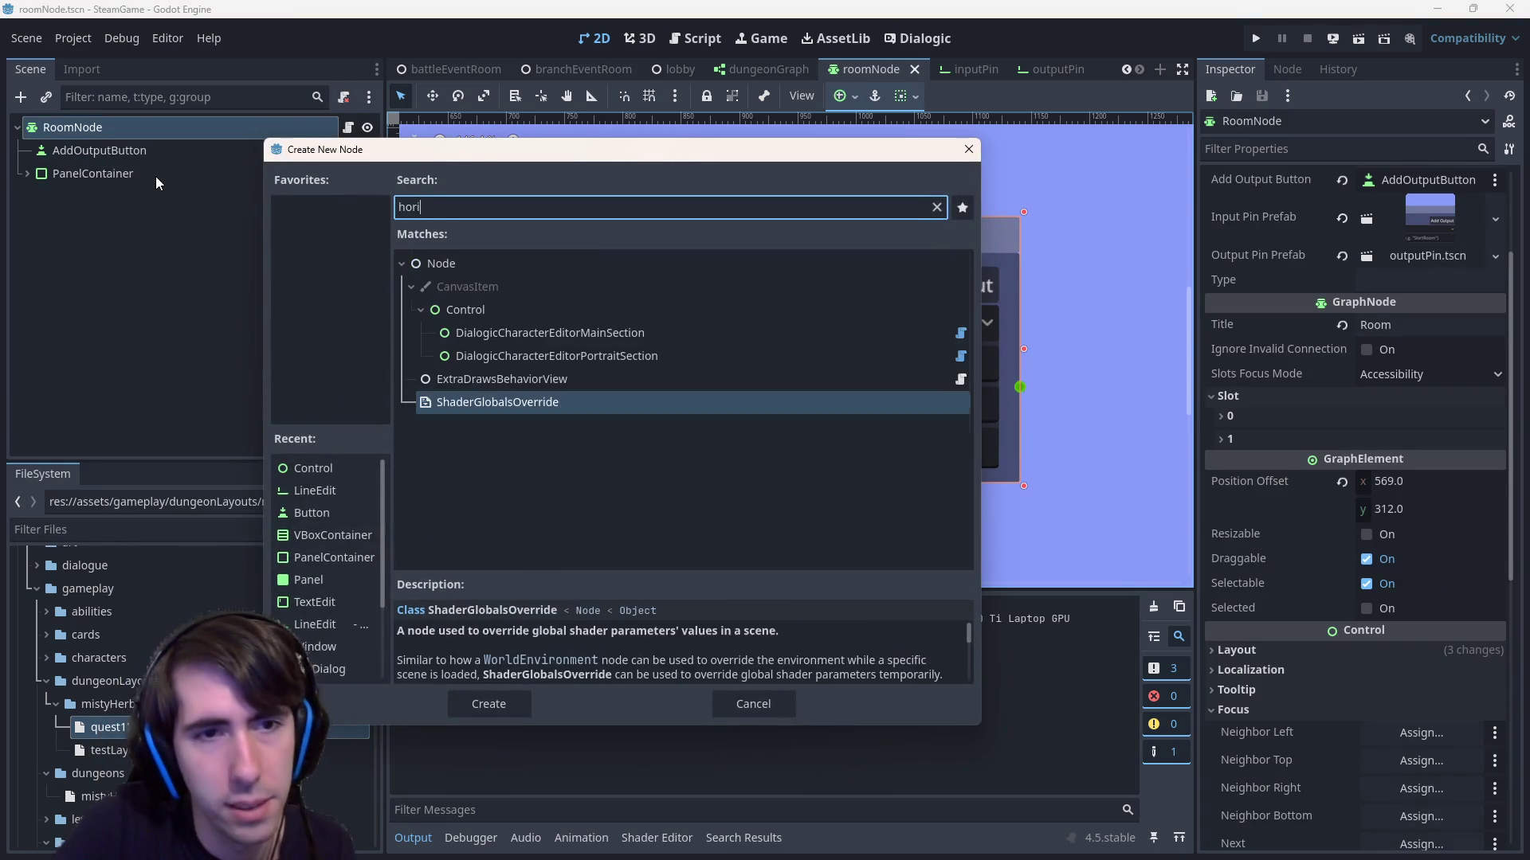
pyautogui.press('BackSpace')
pyautogui.press('BackSpace')
pyautogui.press('BackSpace')
pyautogui.write('hbox')
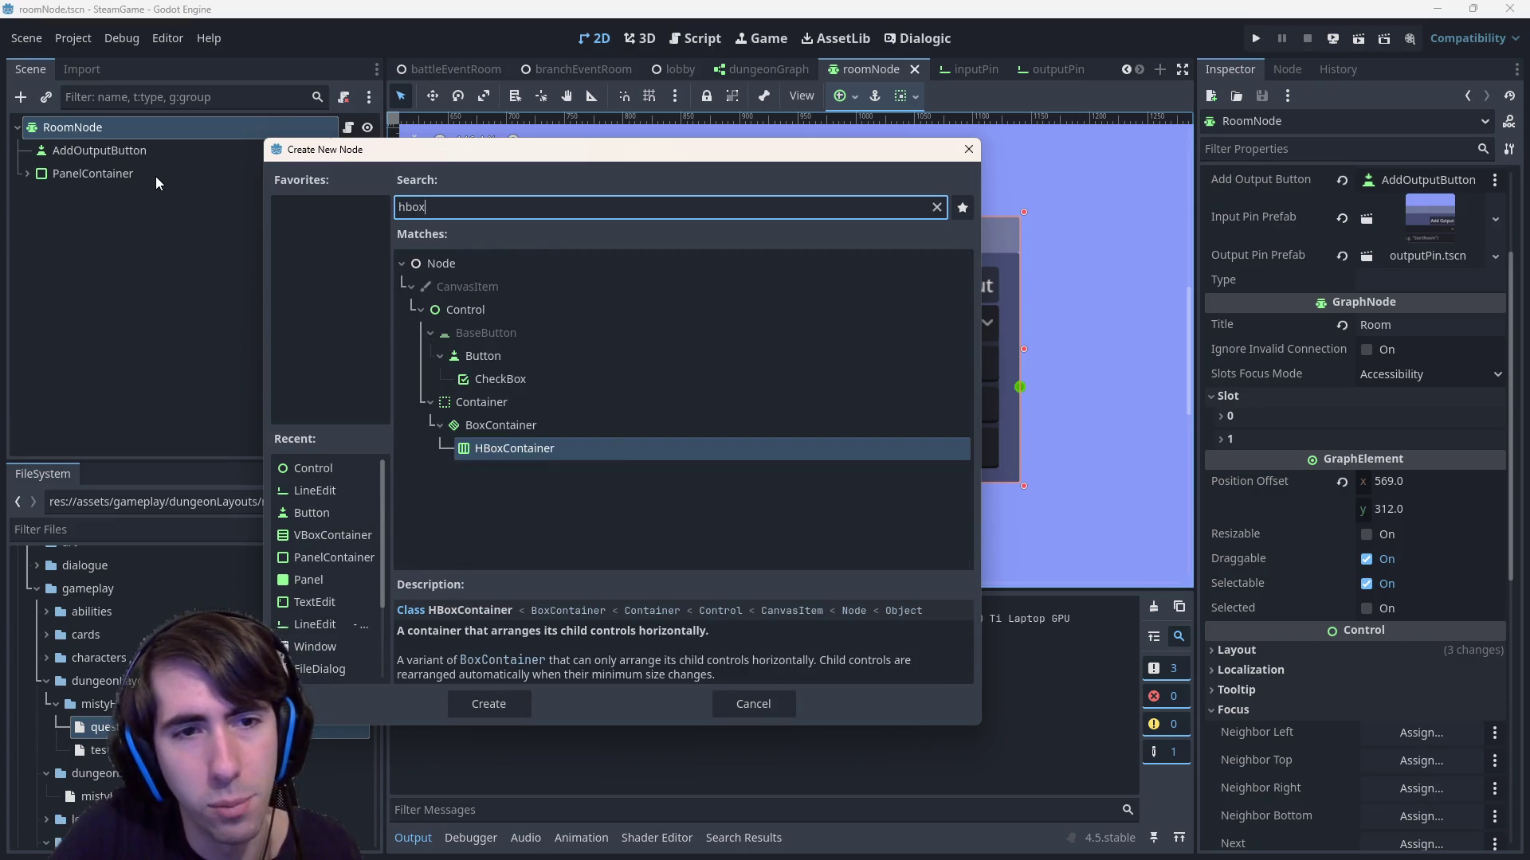
pyautogui.press('Return')
# - Move the HBoxContainer into the PanelContainer's VBoxContainer as its first child
pyautogui.moveTo(147, 197)
pyautogui.mouseDown()
pyautogui.moveTo(97, 151)
pyautogui.moveTo(133, 166)
pyautogui.moveTo(48, 176)
pyautogui.mouseUp()
pyautogui.click(27, 177)
pyautogui.moveTo(109, 313)
pyautogui.mouseDown()
pyautogui.moveTo(97, 183)
pyautogui.moveTo(102, 239)
pyautogui.mouseUp()
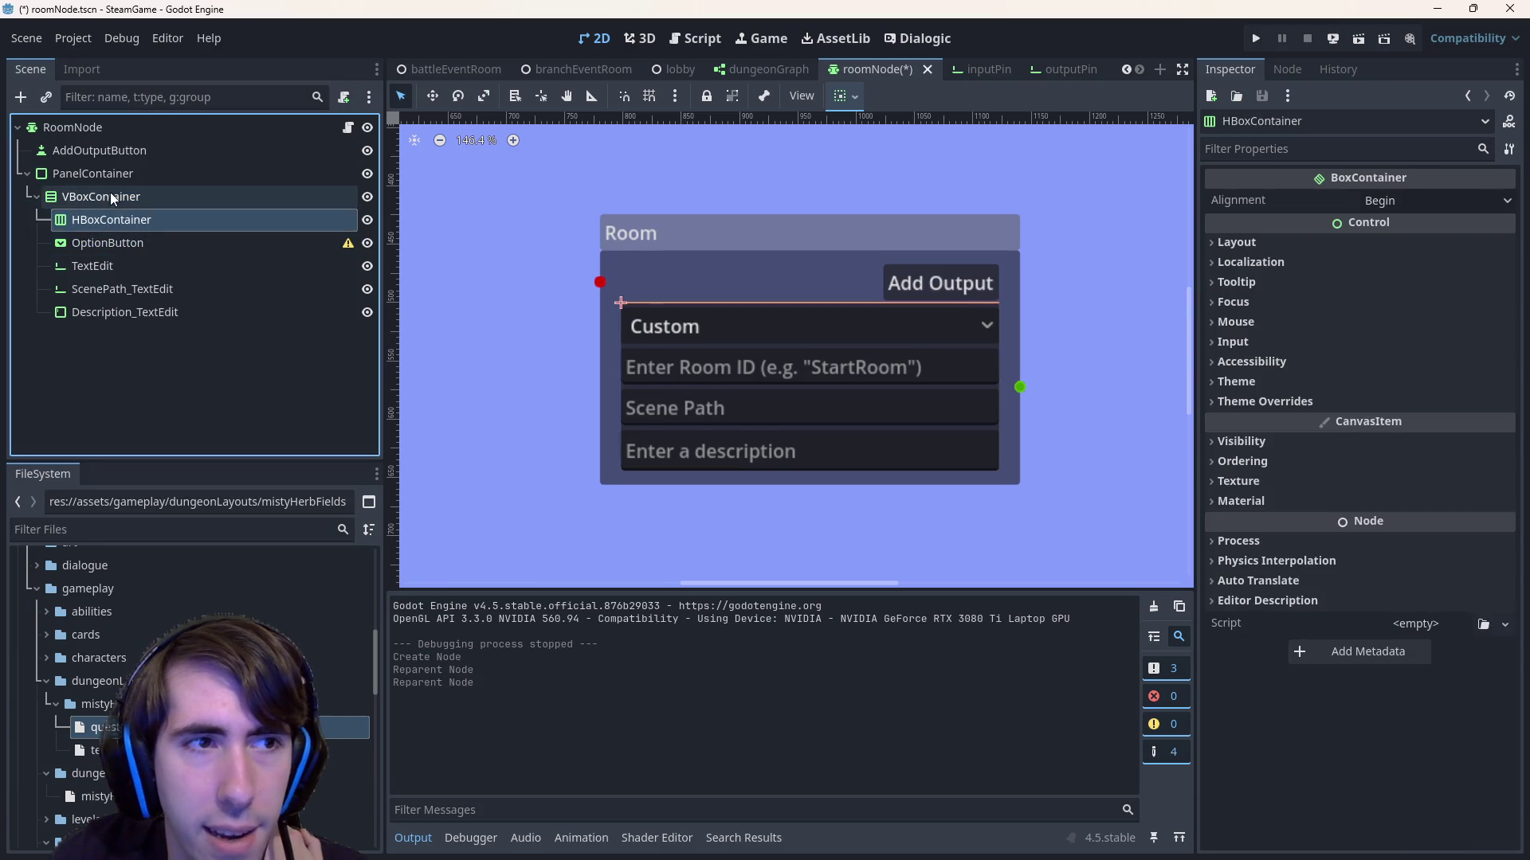
pyautogui.click(99, 150)
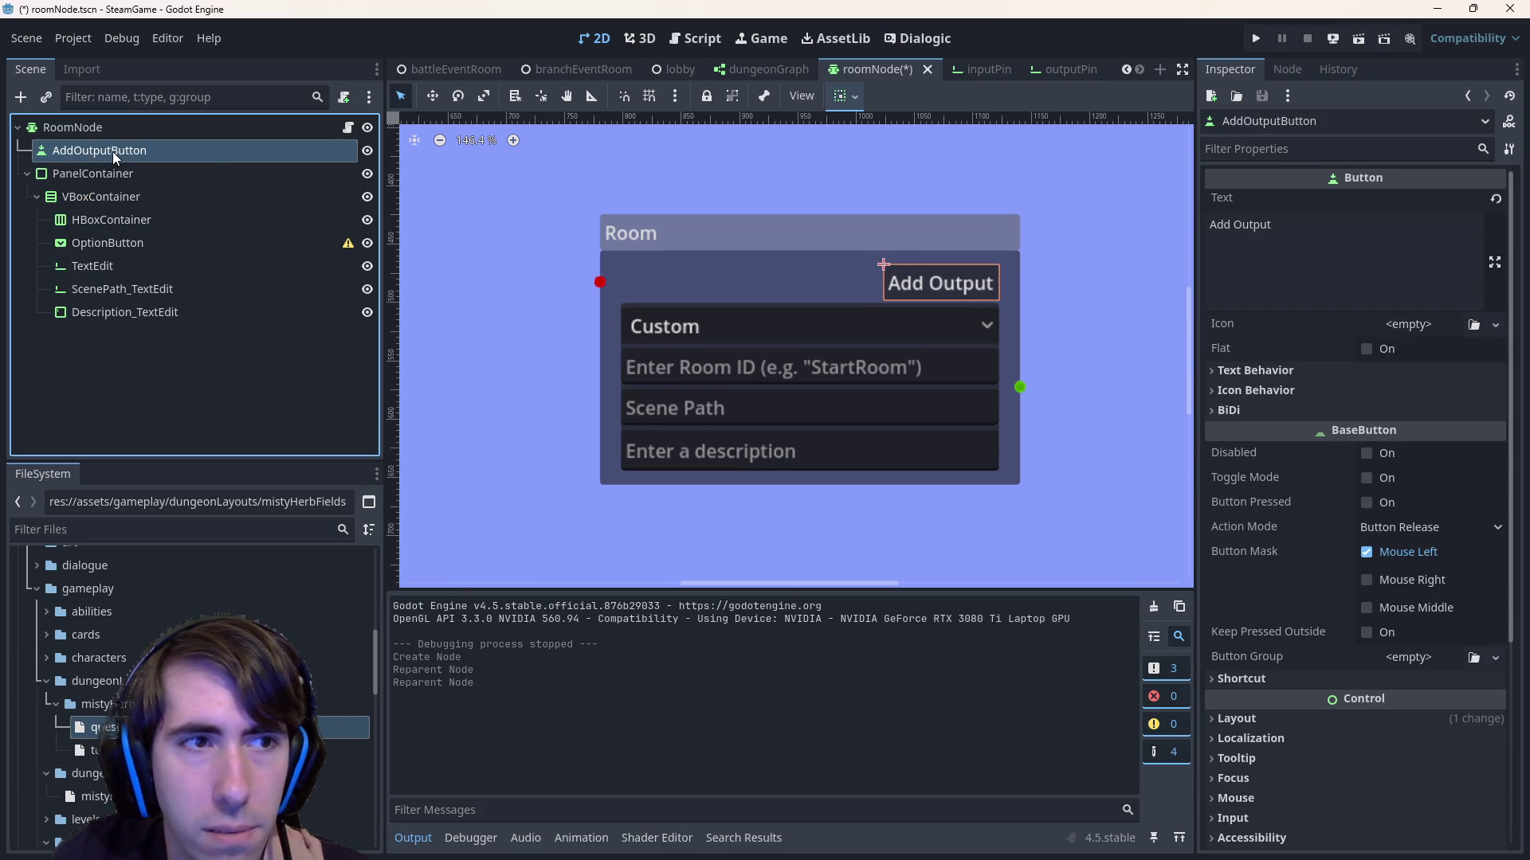
# - Move AddOutputButton into the HBoxContainer and align it to the right
pyautogui.moveTo(112, 152)
pyautogui.mouseDown()
pyautogui.moveTo(112, 239)
pyautogui.moveTo(112, 221)
pyautogui.mouseUp()
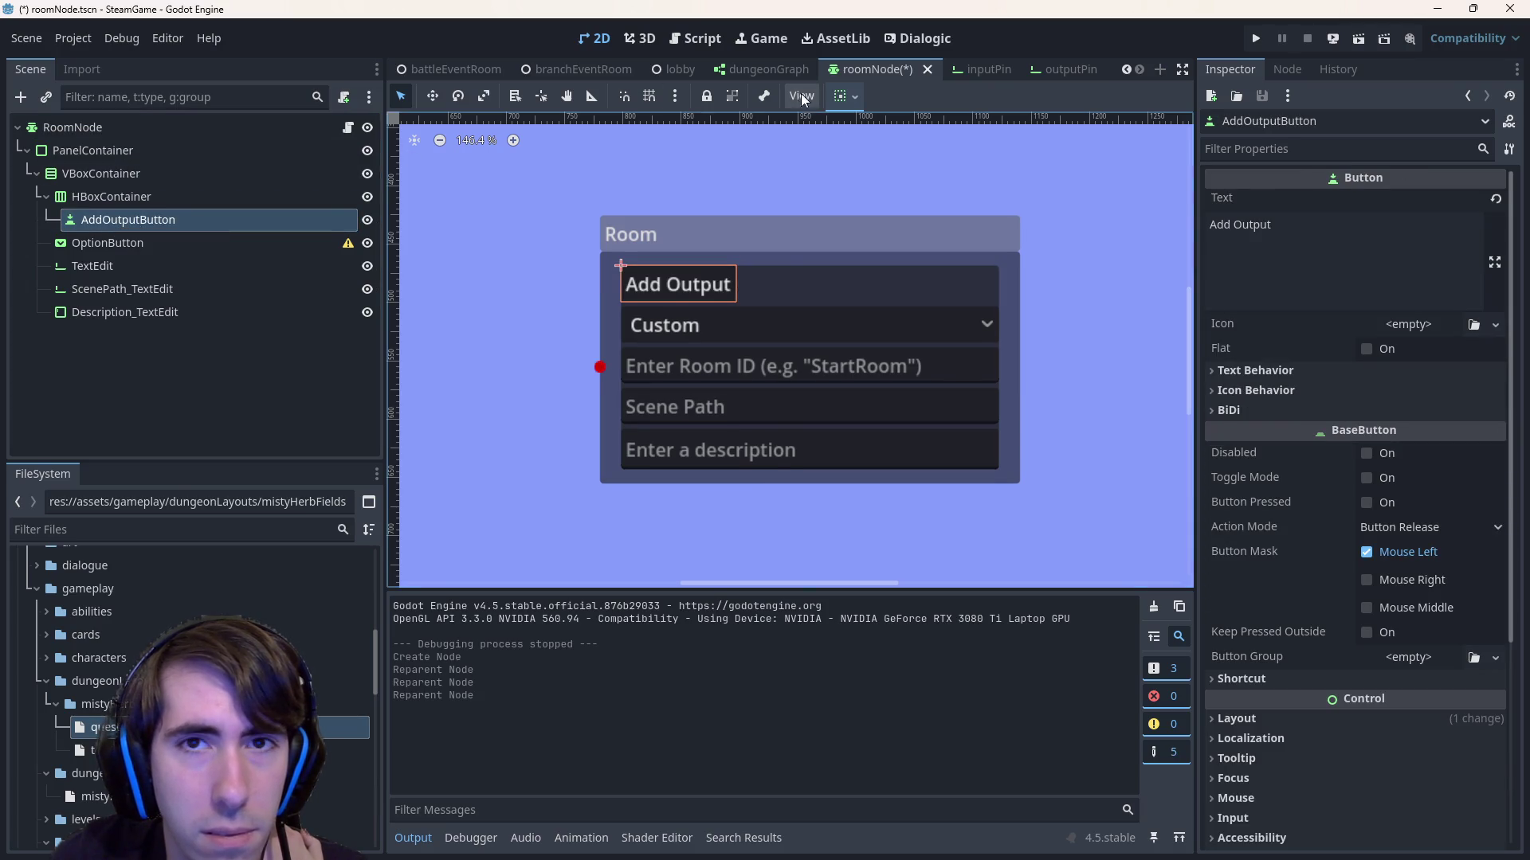
pyautogui.click(844, 95)
pyautogui.click(911, 160)
pyautogui.click(911, 161)
pyautogui.click(932, 186)
pyautogui.click(932, 186)
pyautogui.click(916, 159)
pyautogui.click(918, 160)
pyautogui.click(918, 160)
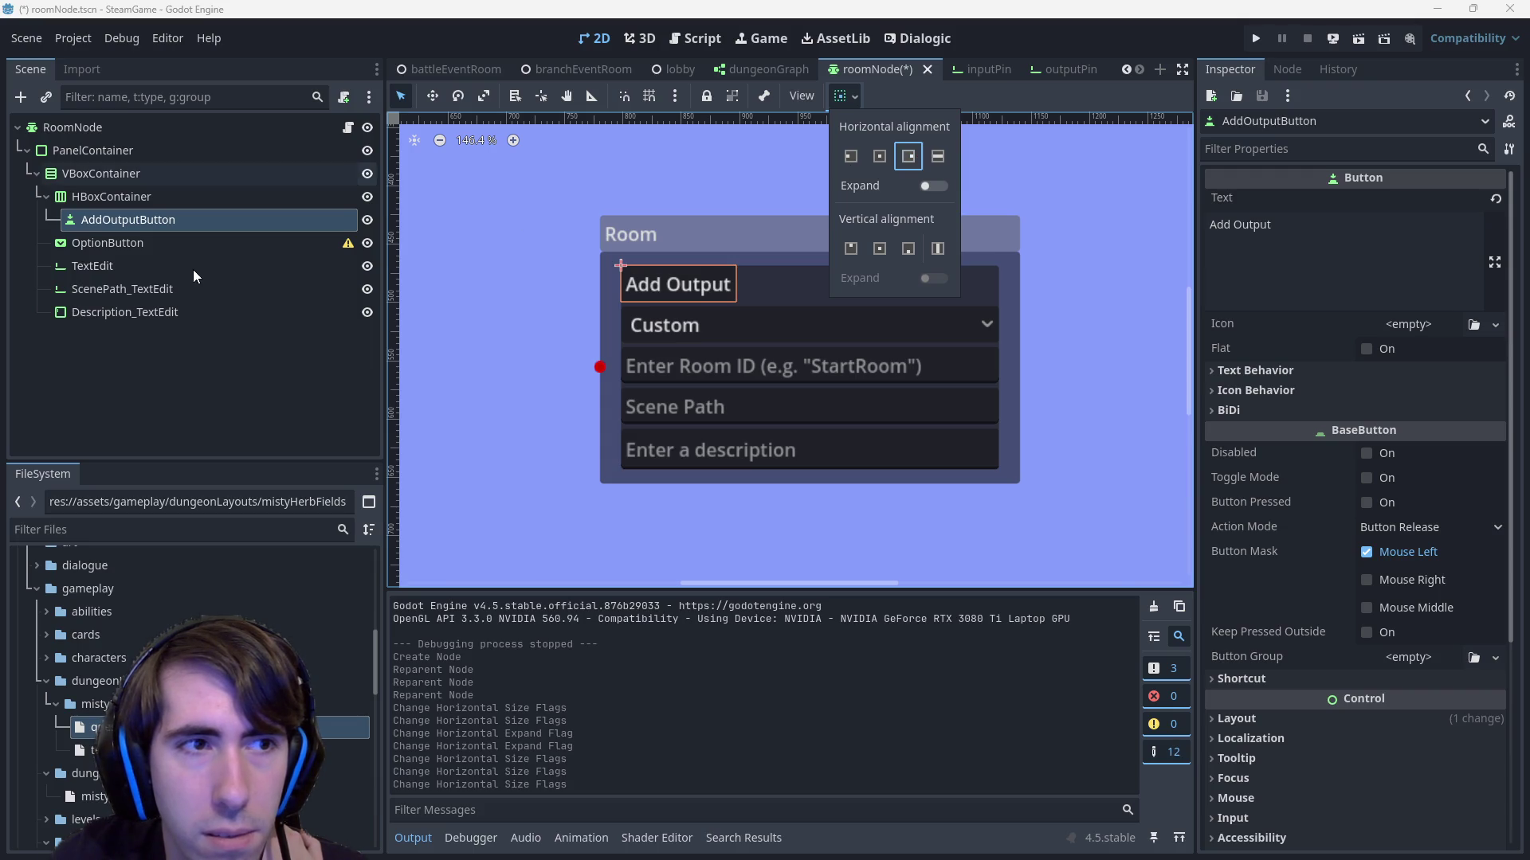
pyautogui.click(217, 221)
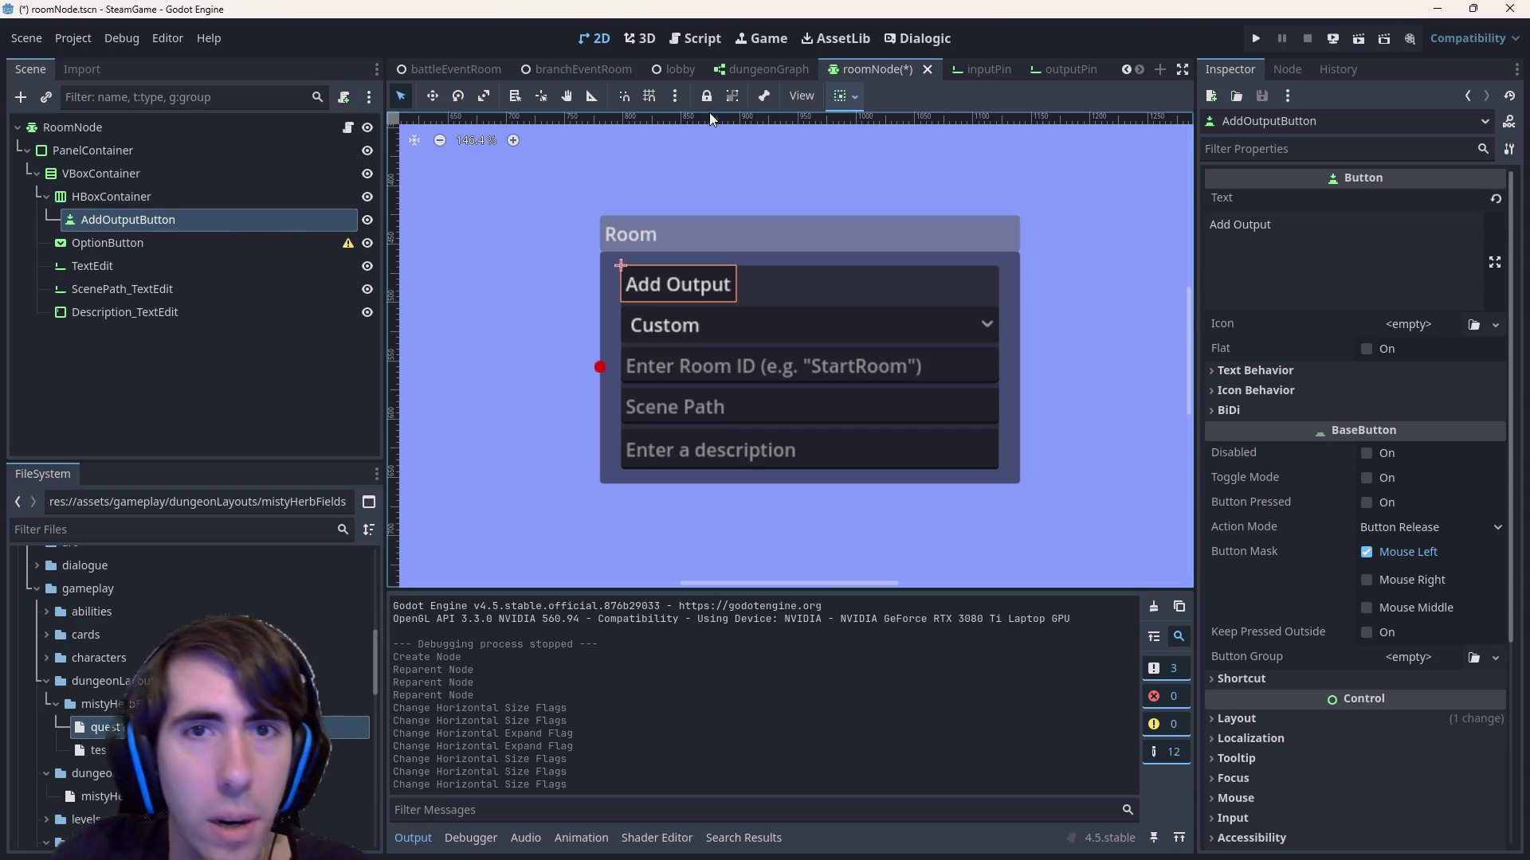
# - Enable horizontal Expand on AddOutputButton, then duplicate it
pyautogui.click(853, 94)
pyautogui.click(940, 188)
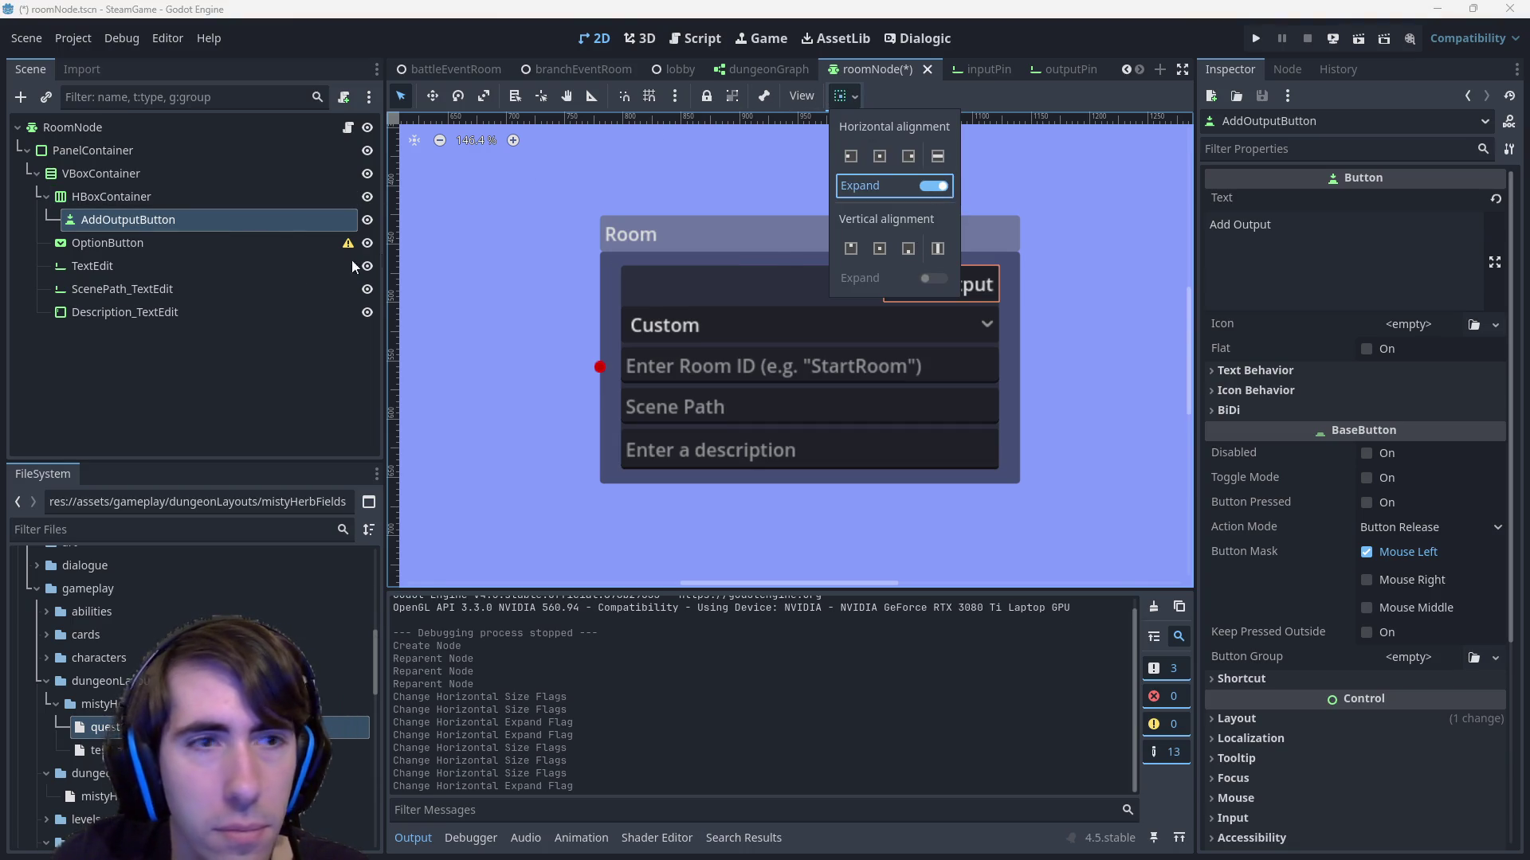
pyautogui.click(148, 218)
pyautogui.hotkey('ctrl', 'd')
# - Place the copied button first, rename it AddInput and align it left
pyautogui.moveTo(161, 246); pyautogui.dragTo(147, 212)
pyautogui.doubleClick(155, 221)
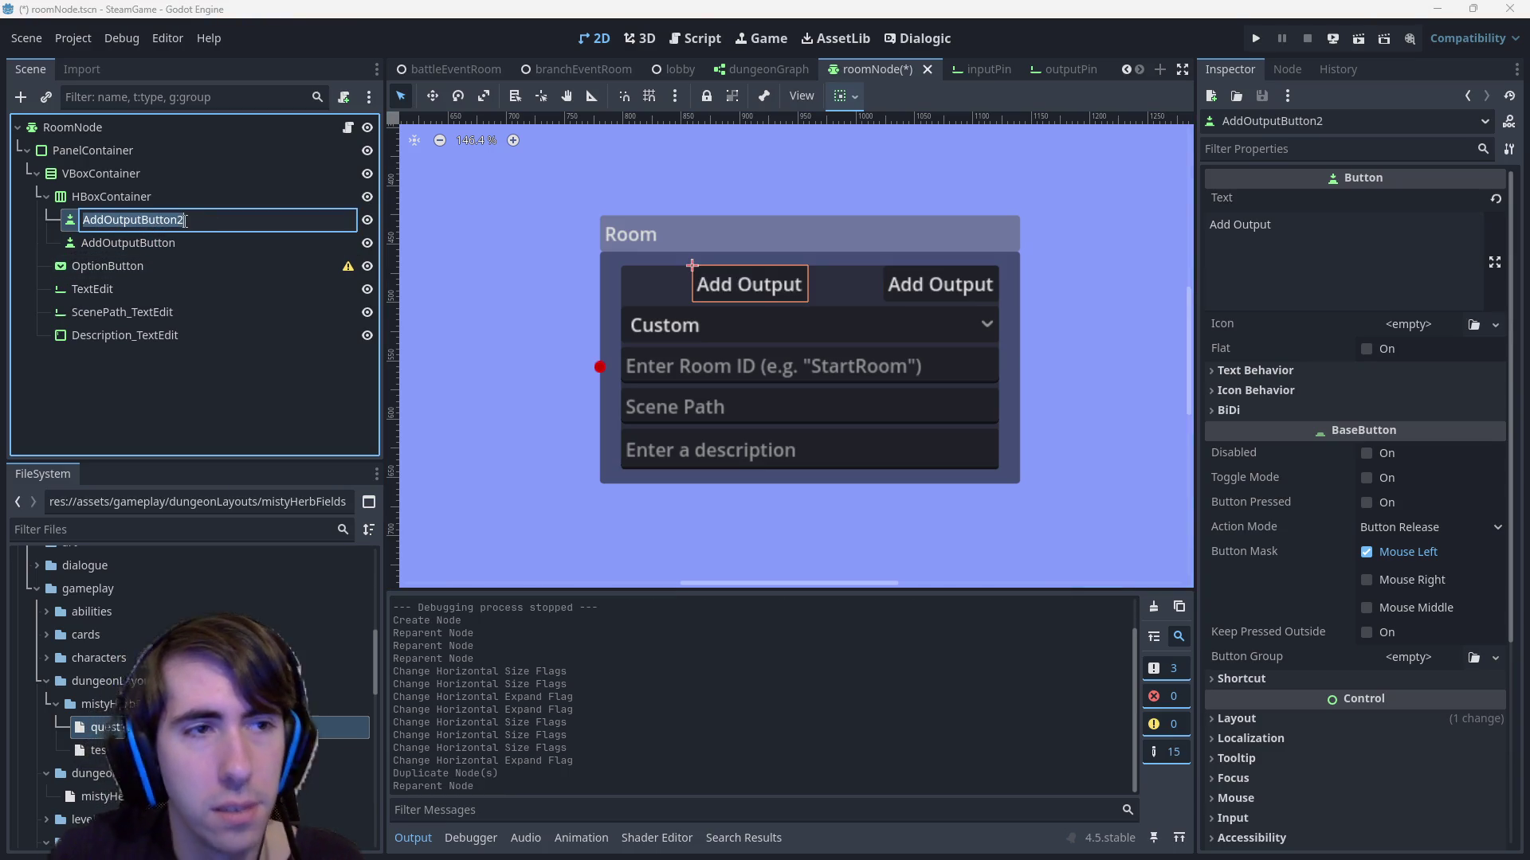
pyautogui.write('AddInput')
pyautogui.press('Return')
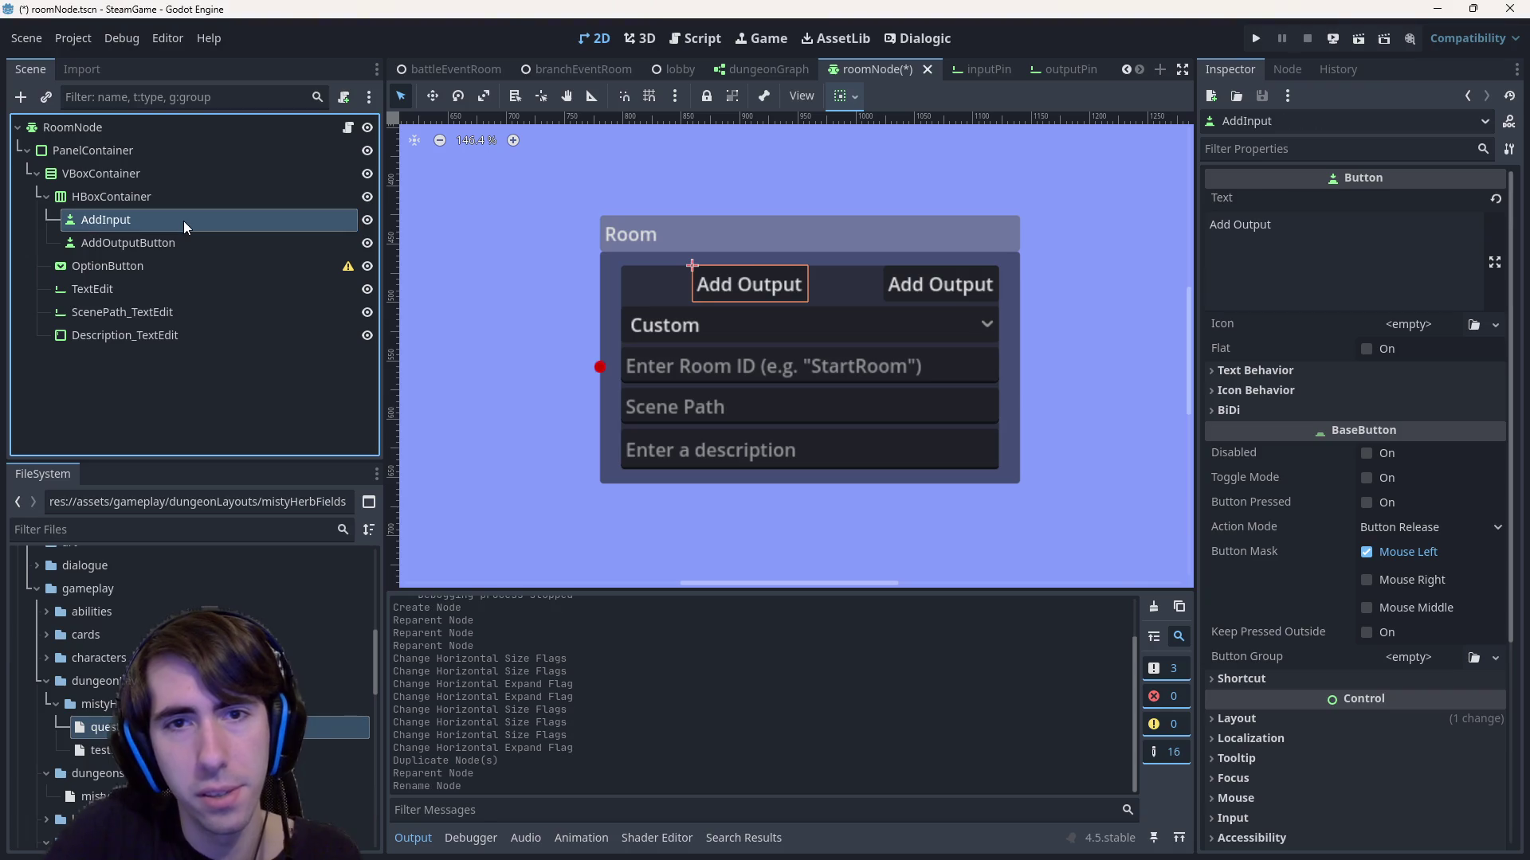
pyautogui.click(852, 96)
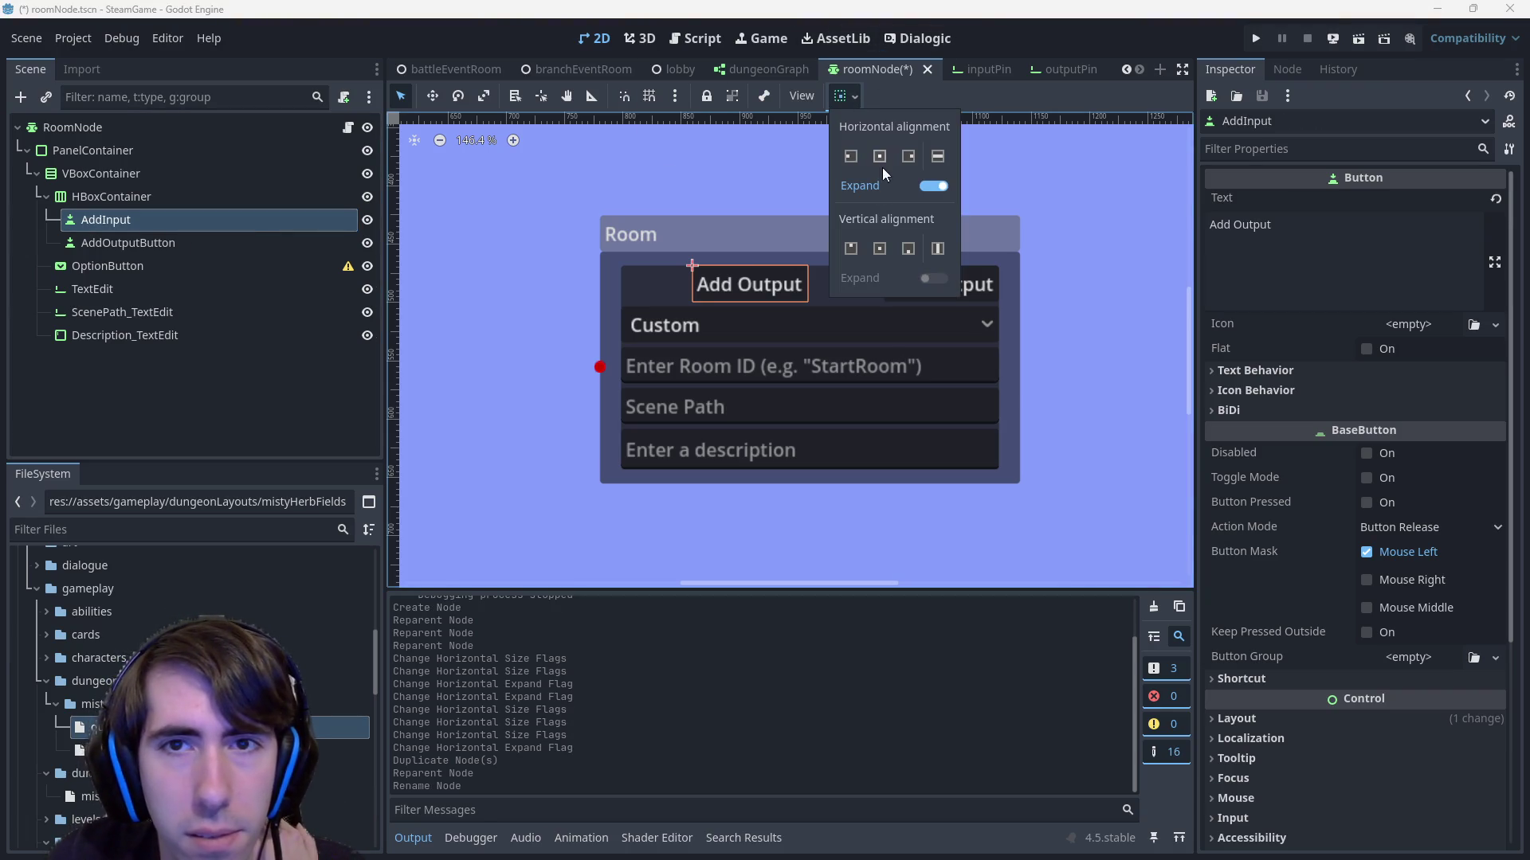
pyautogui.click(853, 157)
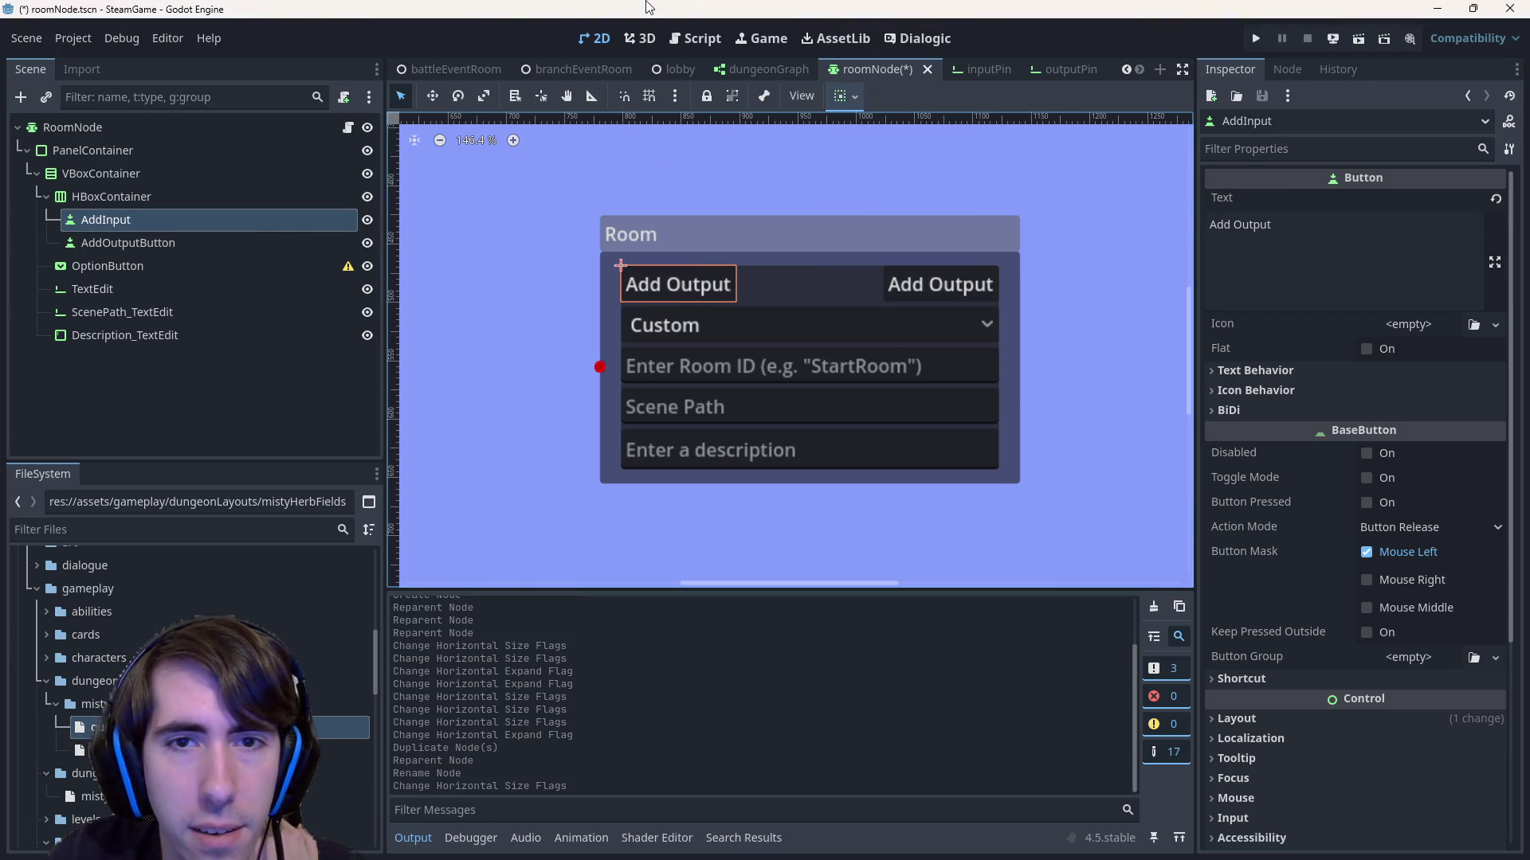
# - Add a RemoveOutputButton copy before AddOutputButton with its text set to 'X'
pyautogui.click(154, 241)
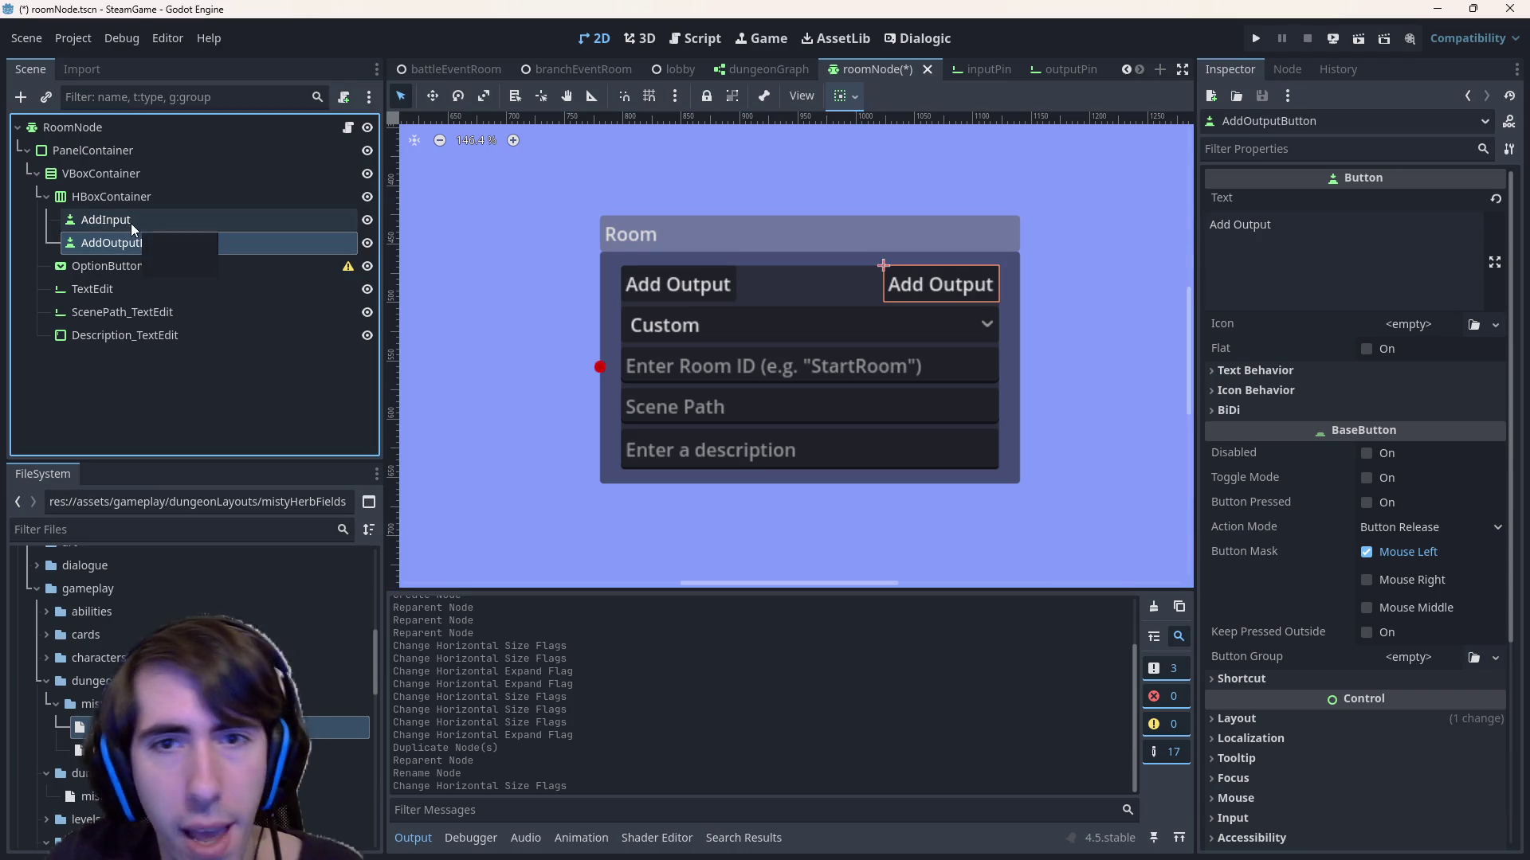
pyautogui.hotkey('ctrl', 'd')
pyautogui.moveTo(176, 265); pyautogui.dragTo(166, 233)
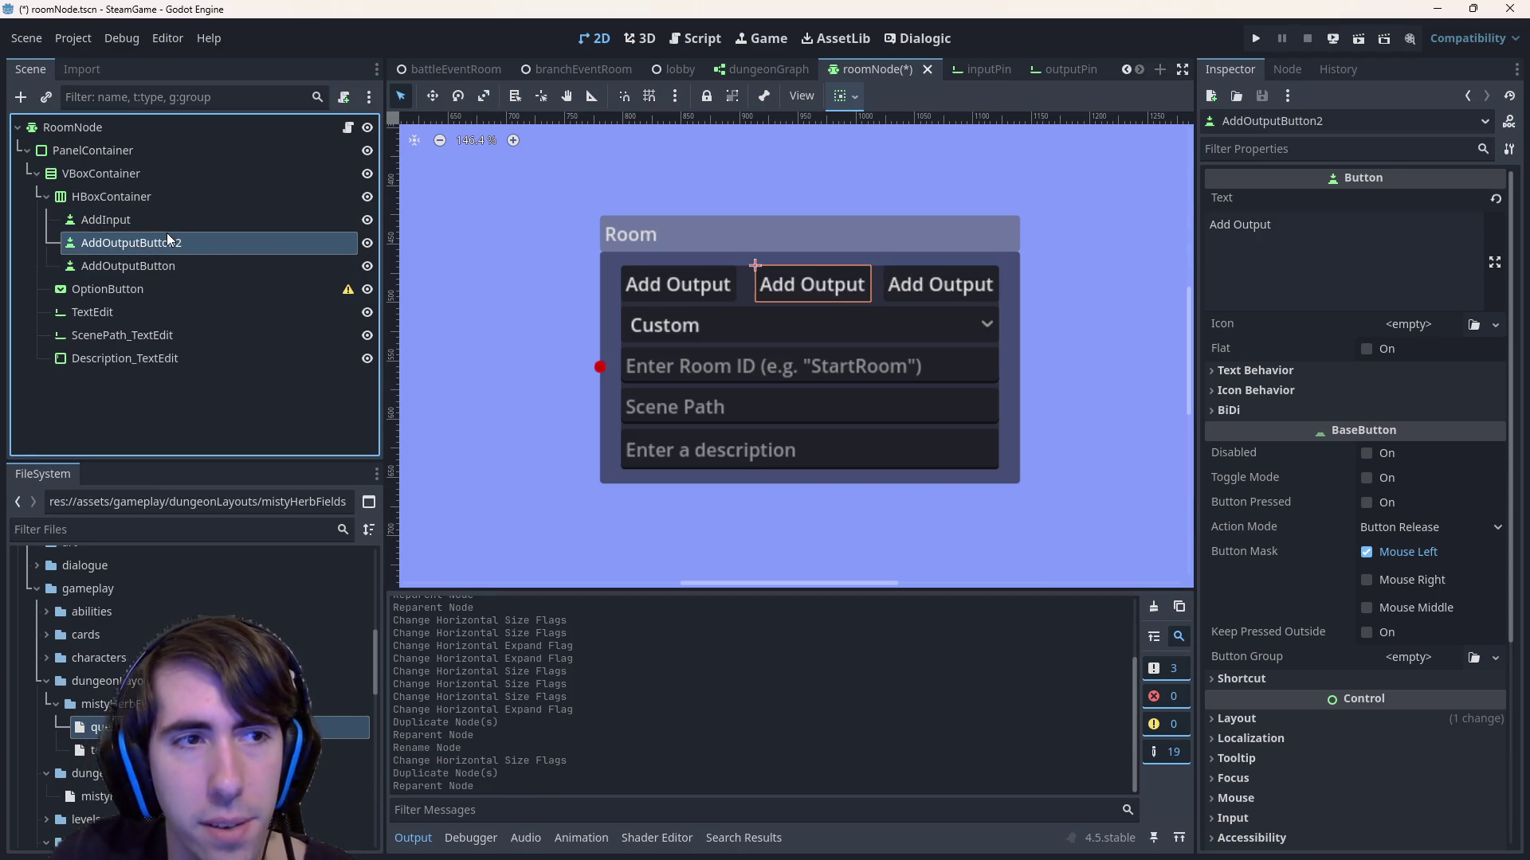
pyautogui.doubleClick(207, 243)
pyautogui.press('BackSpace')
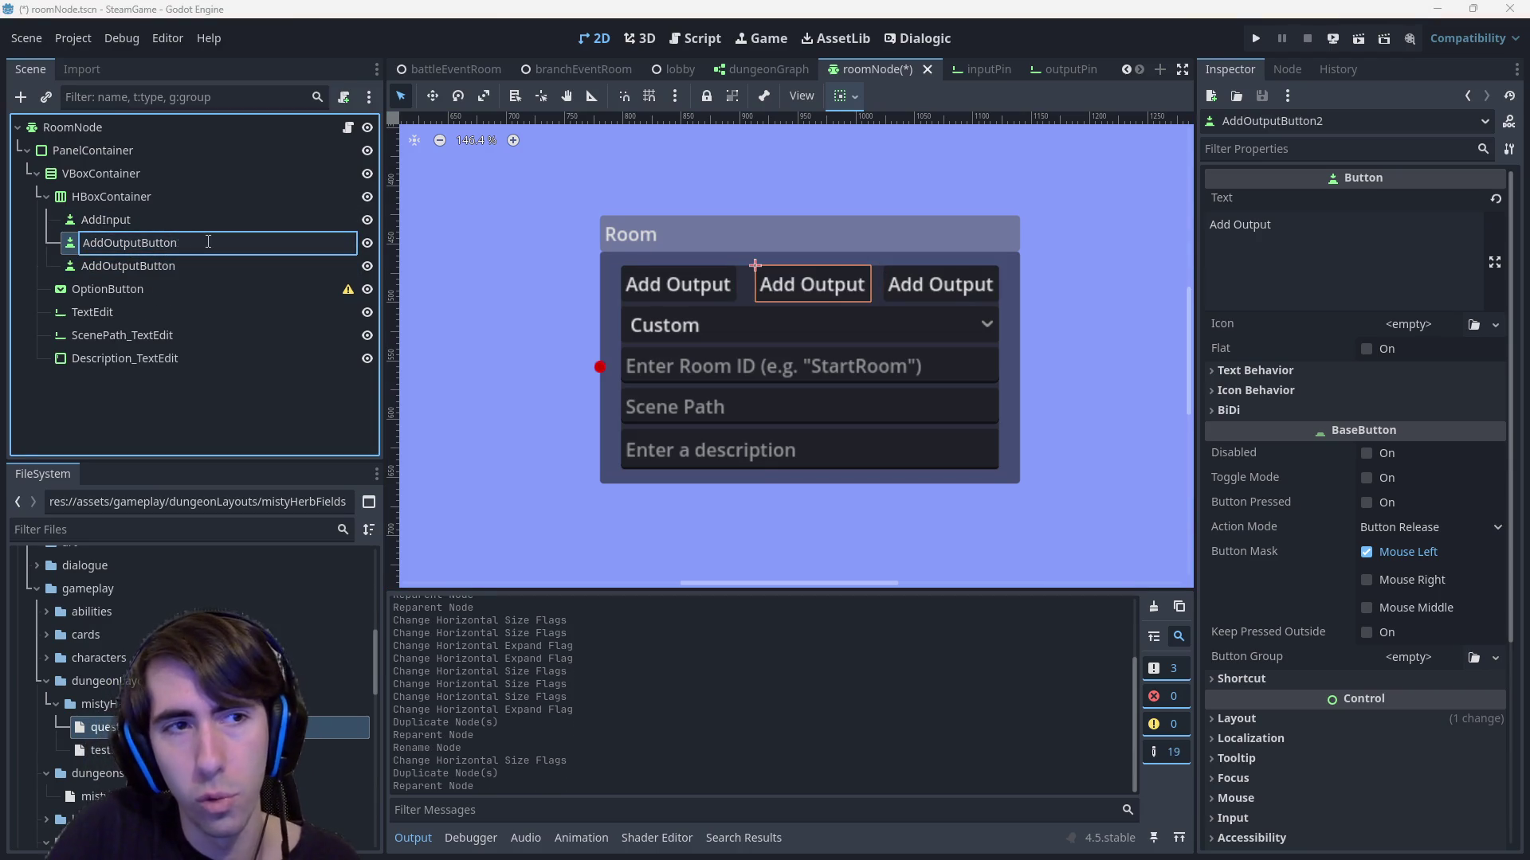
pyautogui.press('BackSpace')
pyautogui.press('BackSpace')
pyautogui.press('BackSpace')
pyautogui.write('Remove')
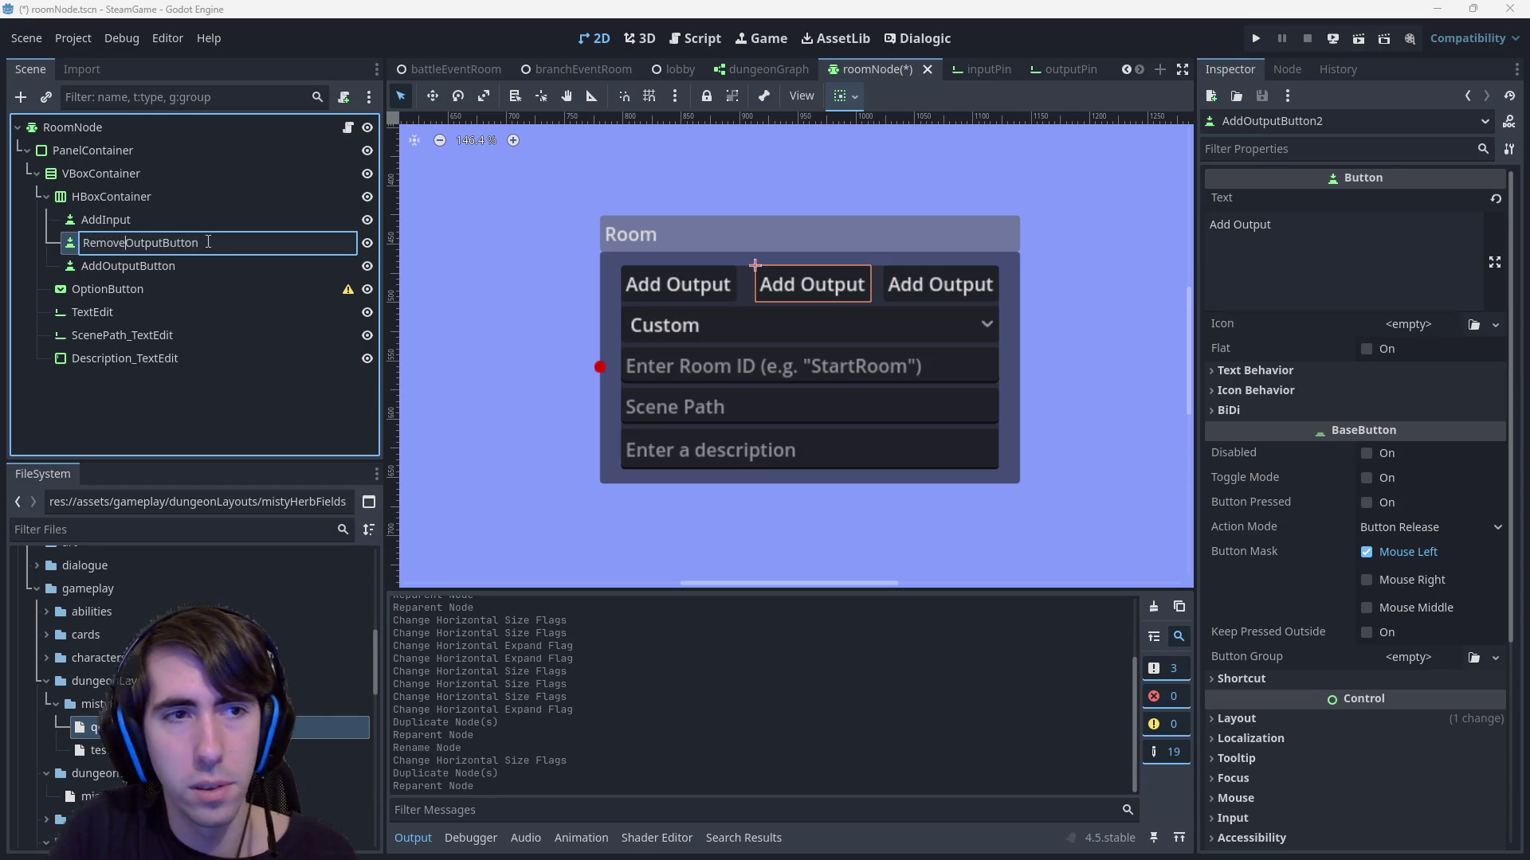
pyautogui.press('Return')
pyautogui.tripleClick(1235, 225)
pyautogui.write('X')
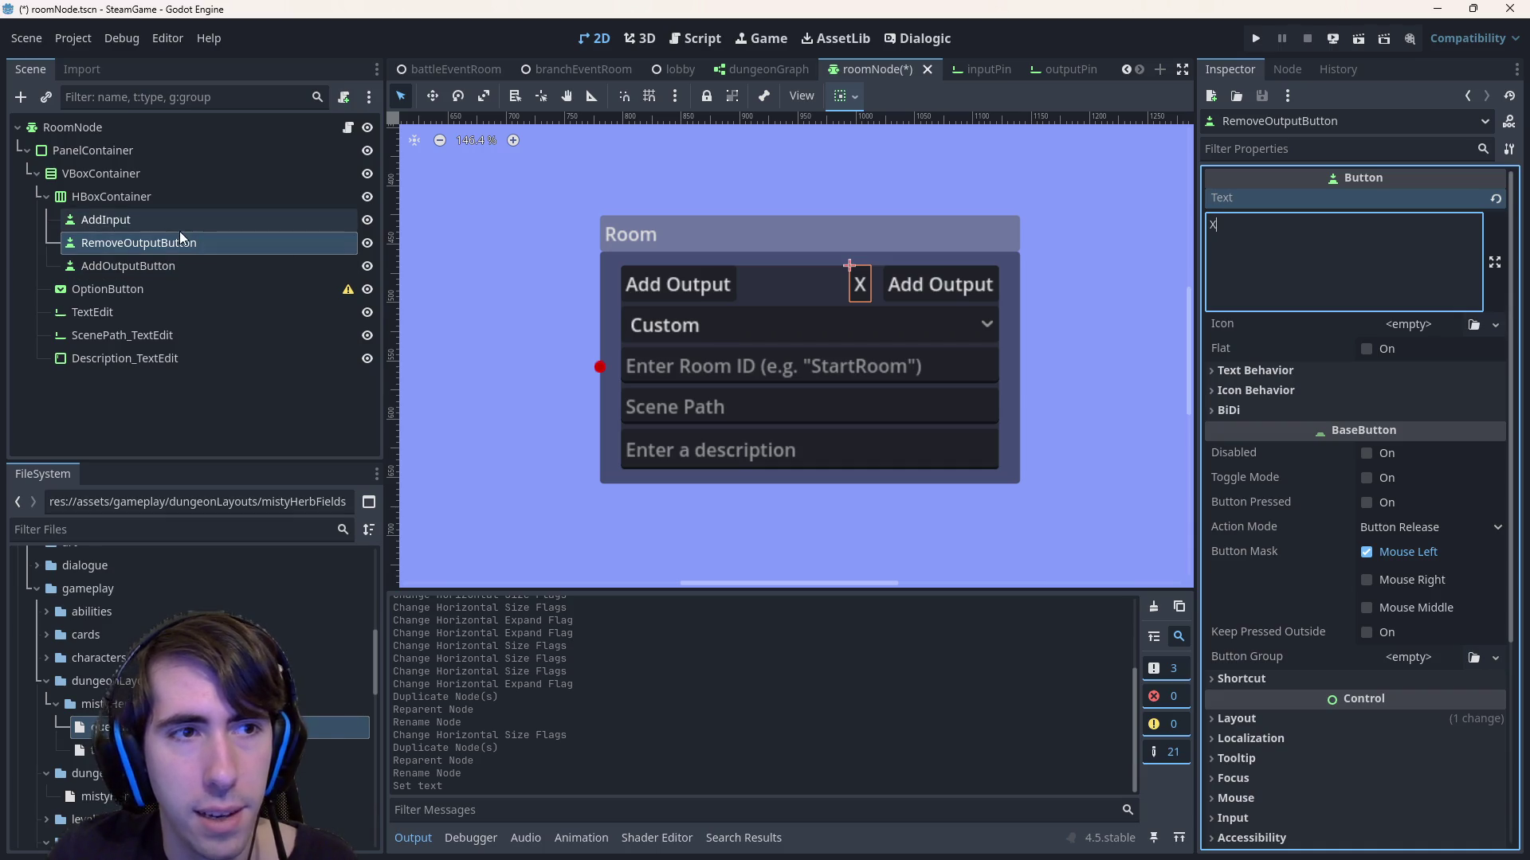
# - Duplicate RemoveOutputButton, place the copy before it and begin renaming it
pyautogui.click(199, 243)
pyautogui.hotkey('ctrl', 'd')
pyautogui.moveTo(203, 267); pyautogui.dragTo(184, 239)
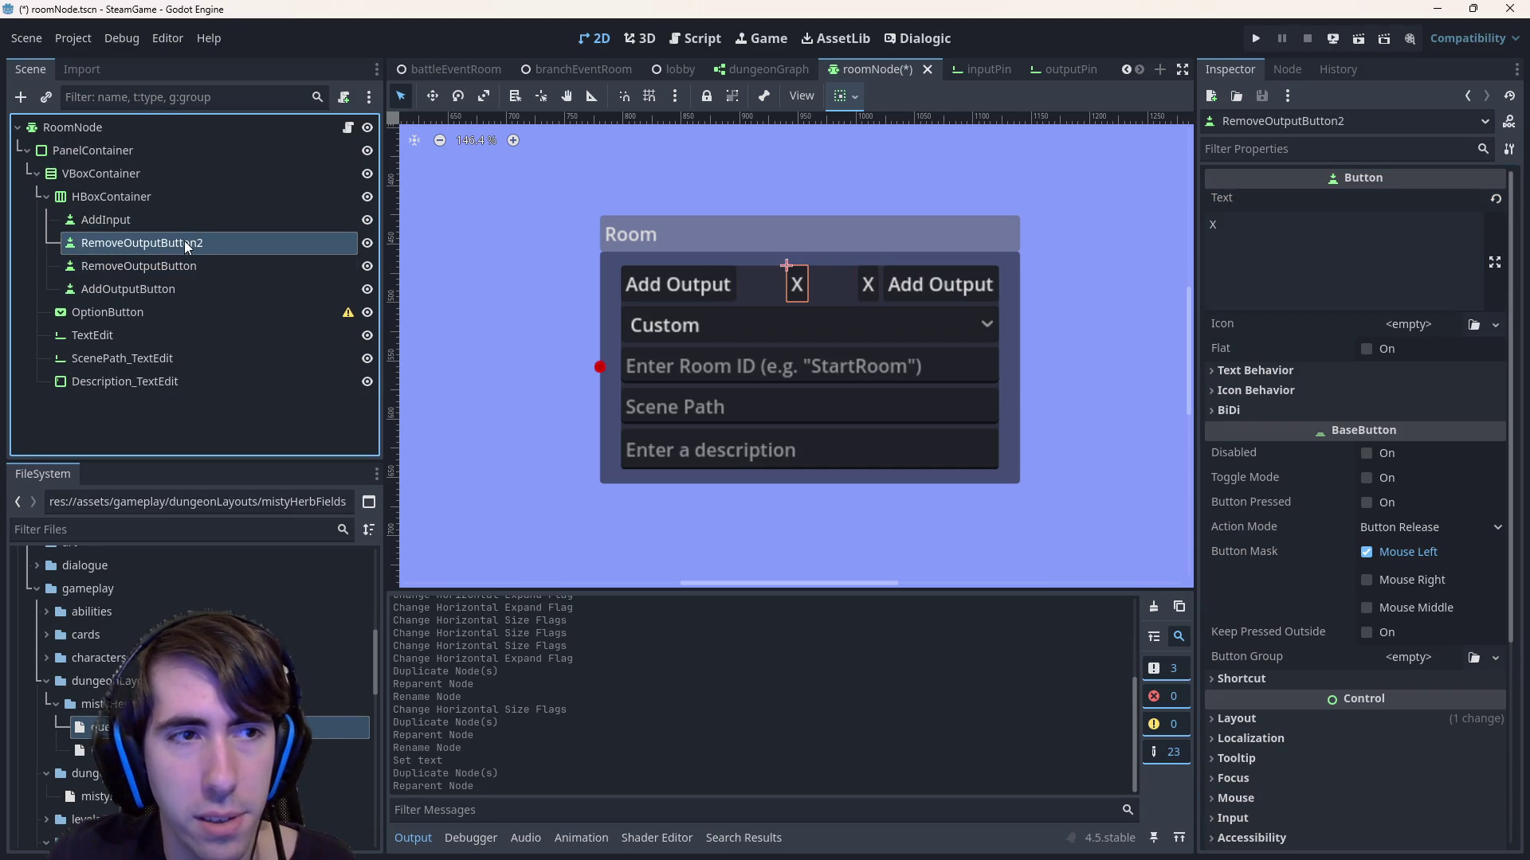
pyautogui.click(233, 242)
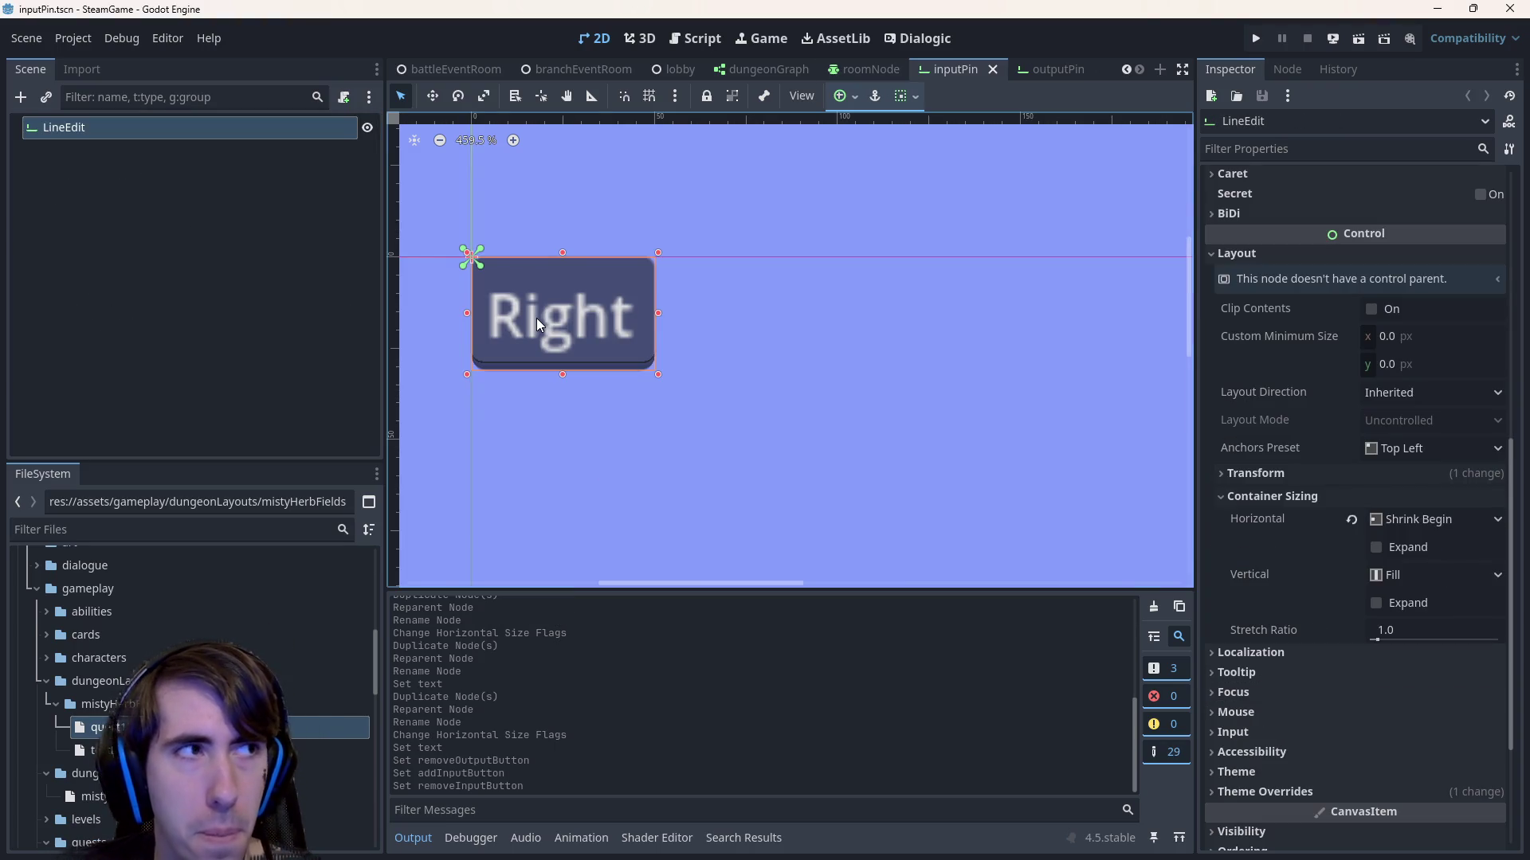
# - Run the roomNode scene as a test, briefly checking roomNode.gd before returning to 2D
pyautogui.click(840, 74)
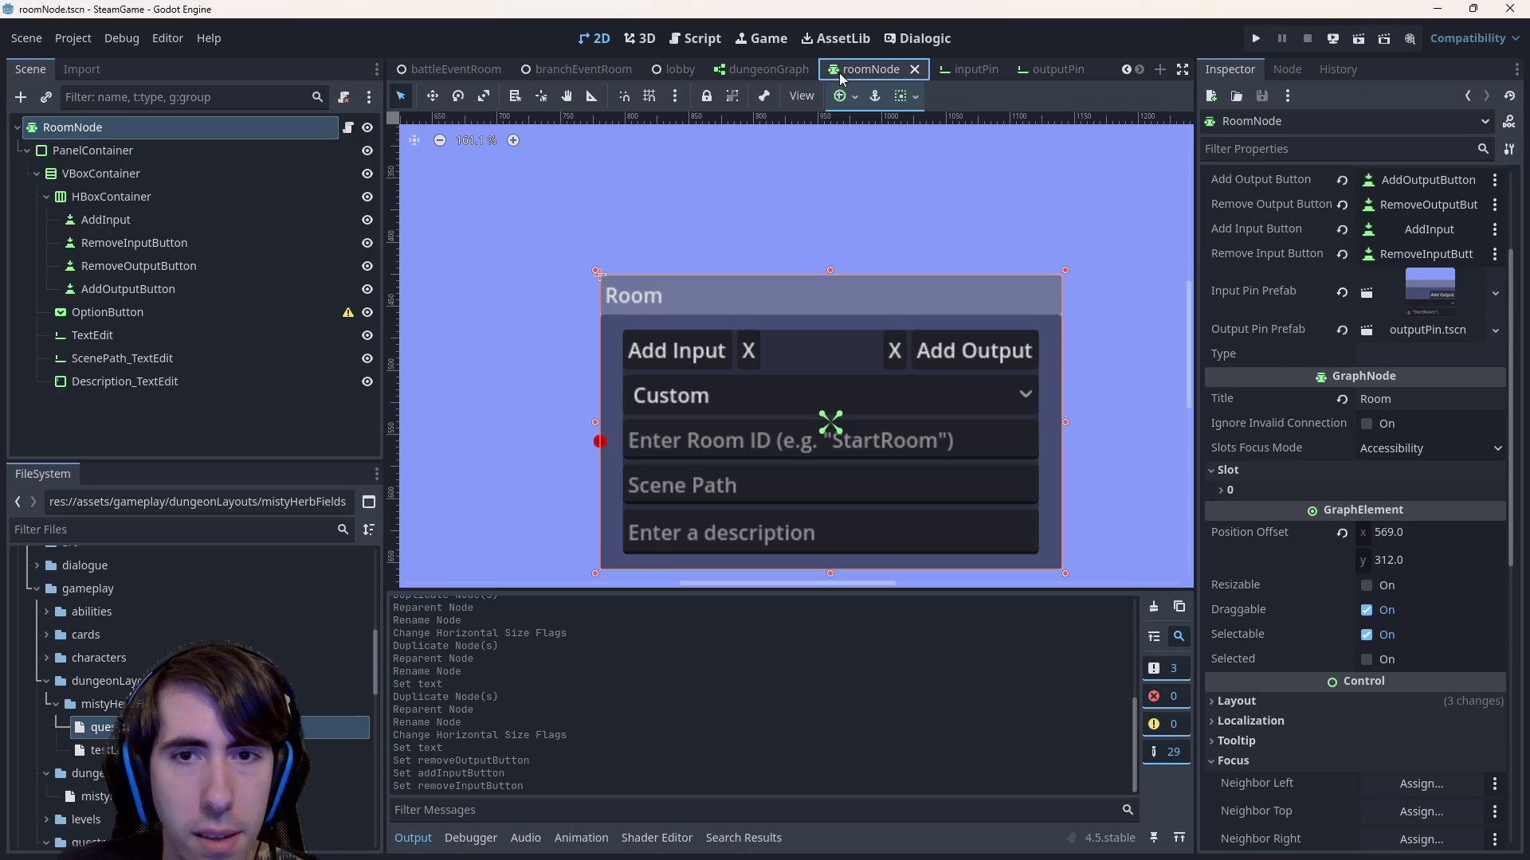
pyautogui.click(1359, 39)
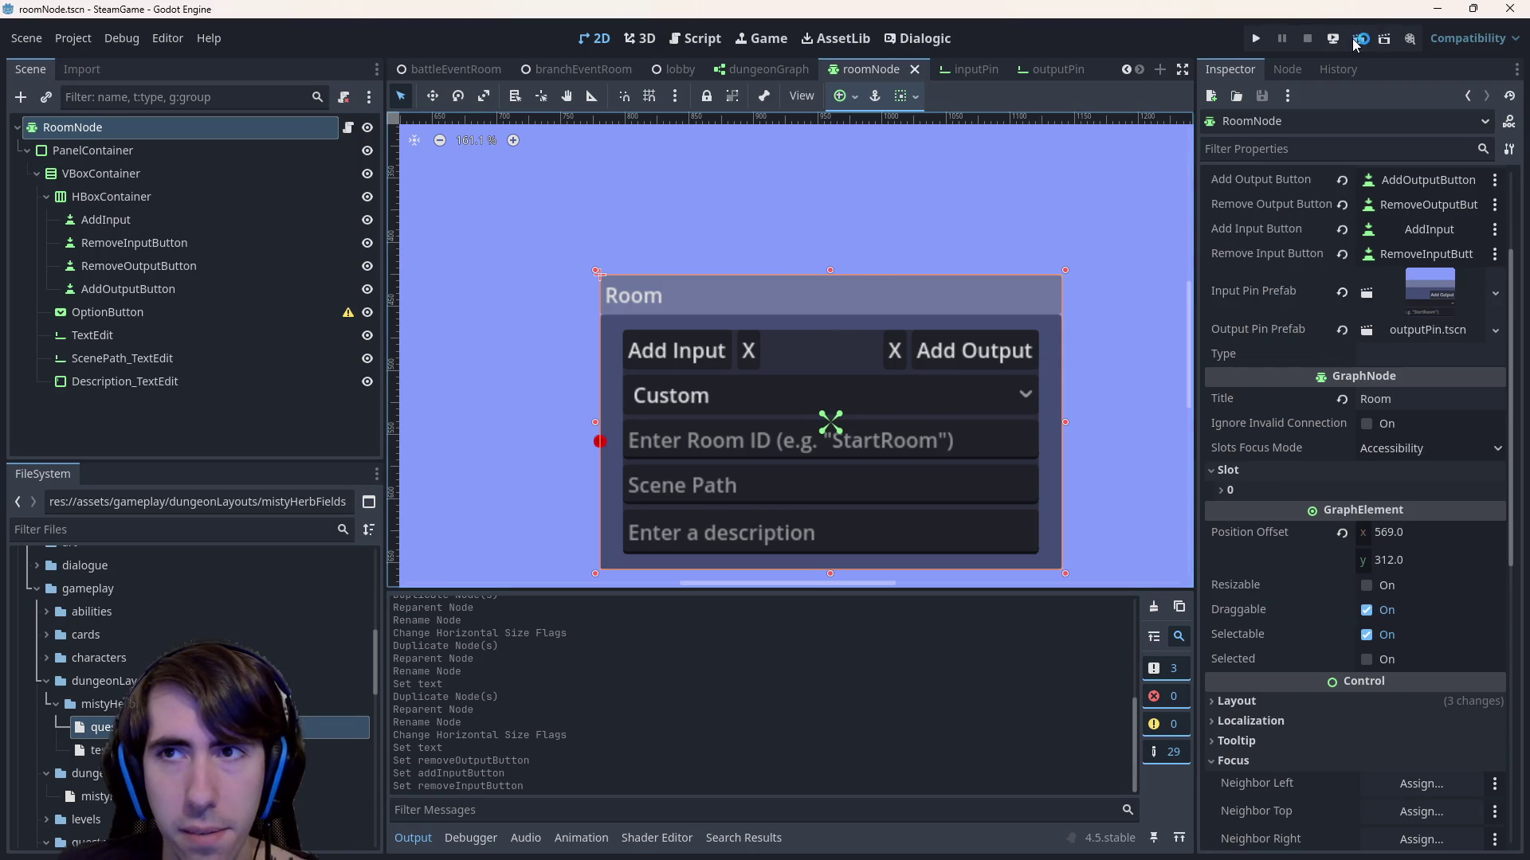
pyautogui.click(739, 45)
pyautogui.click(714, 44)
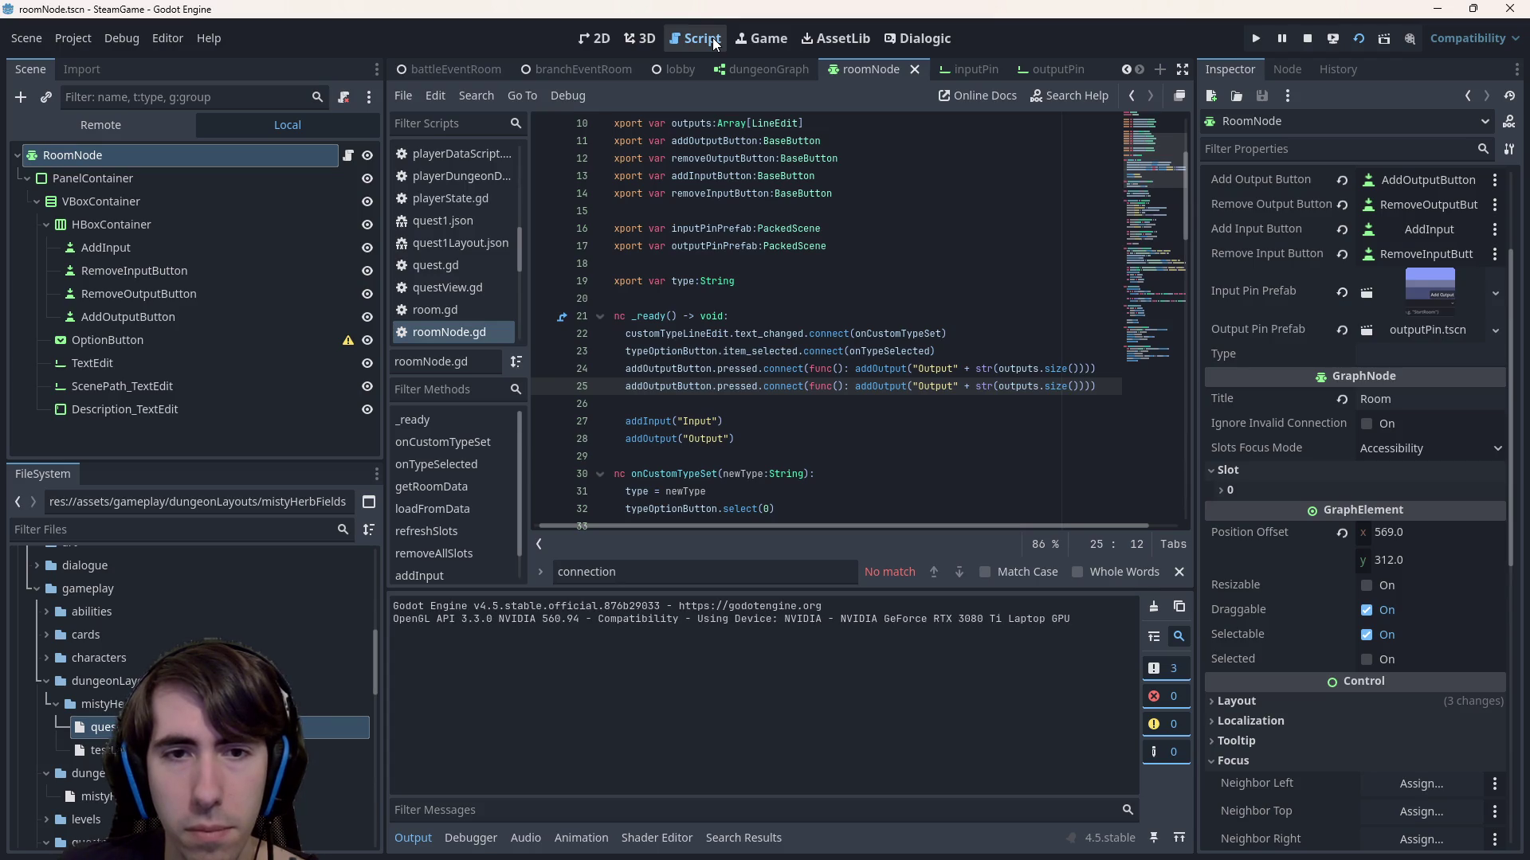
pyautogui.moveTo(733, 407); pyautogui.dragTo(610, 387)
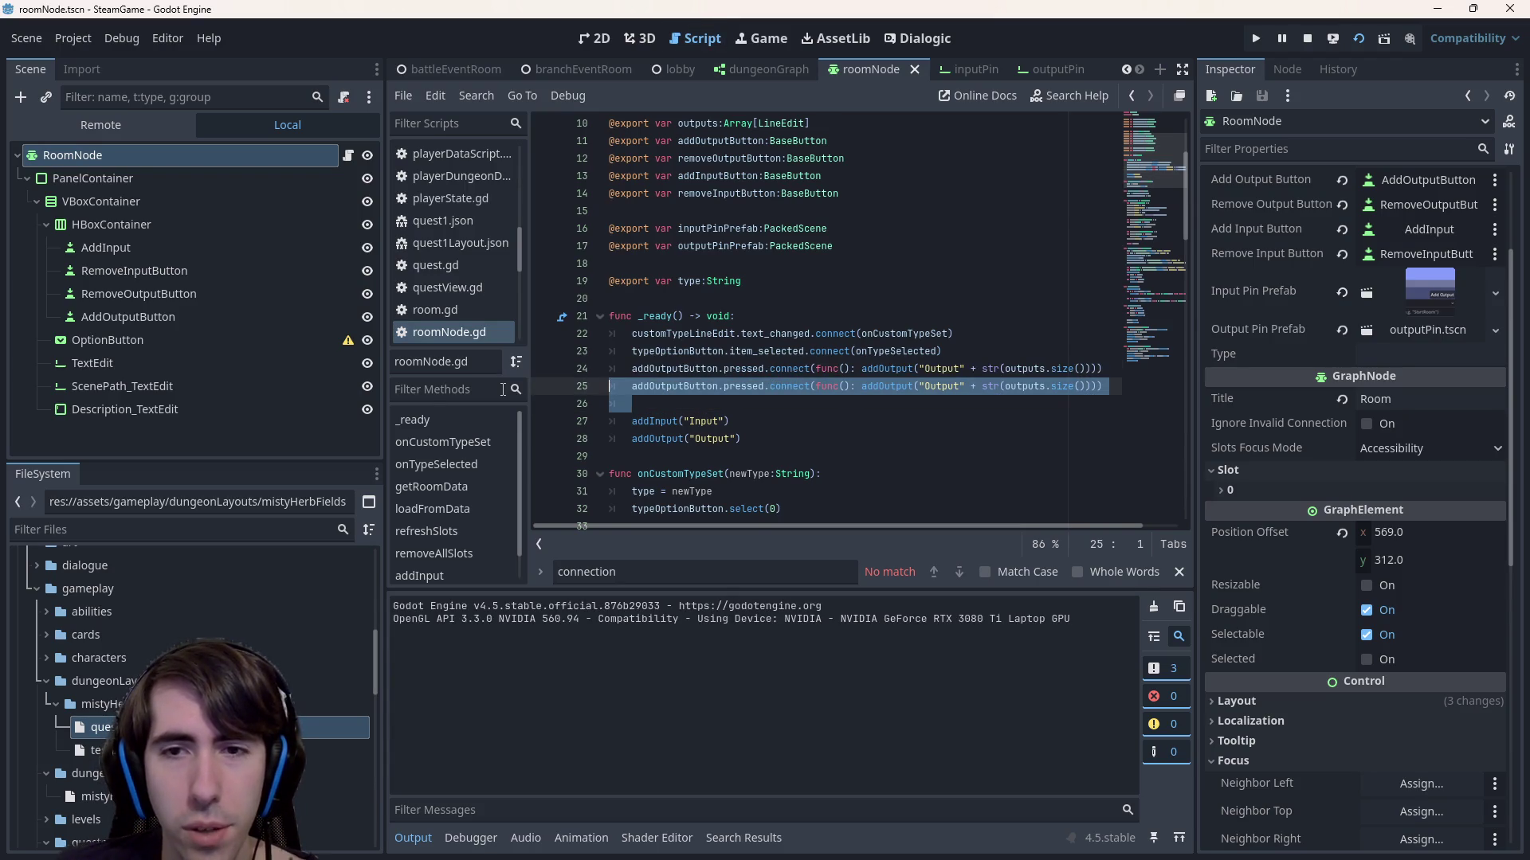
pyautogui.click(594, 38)
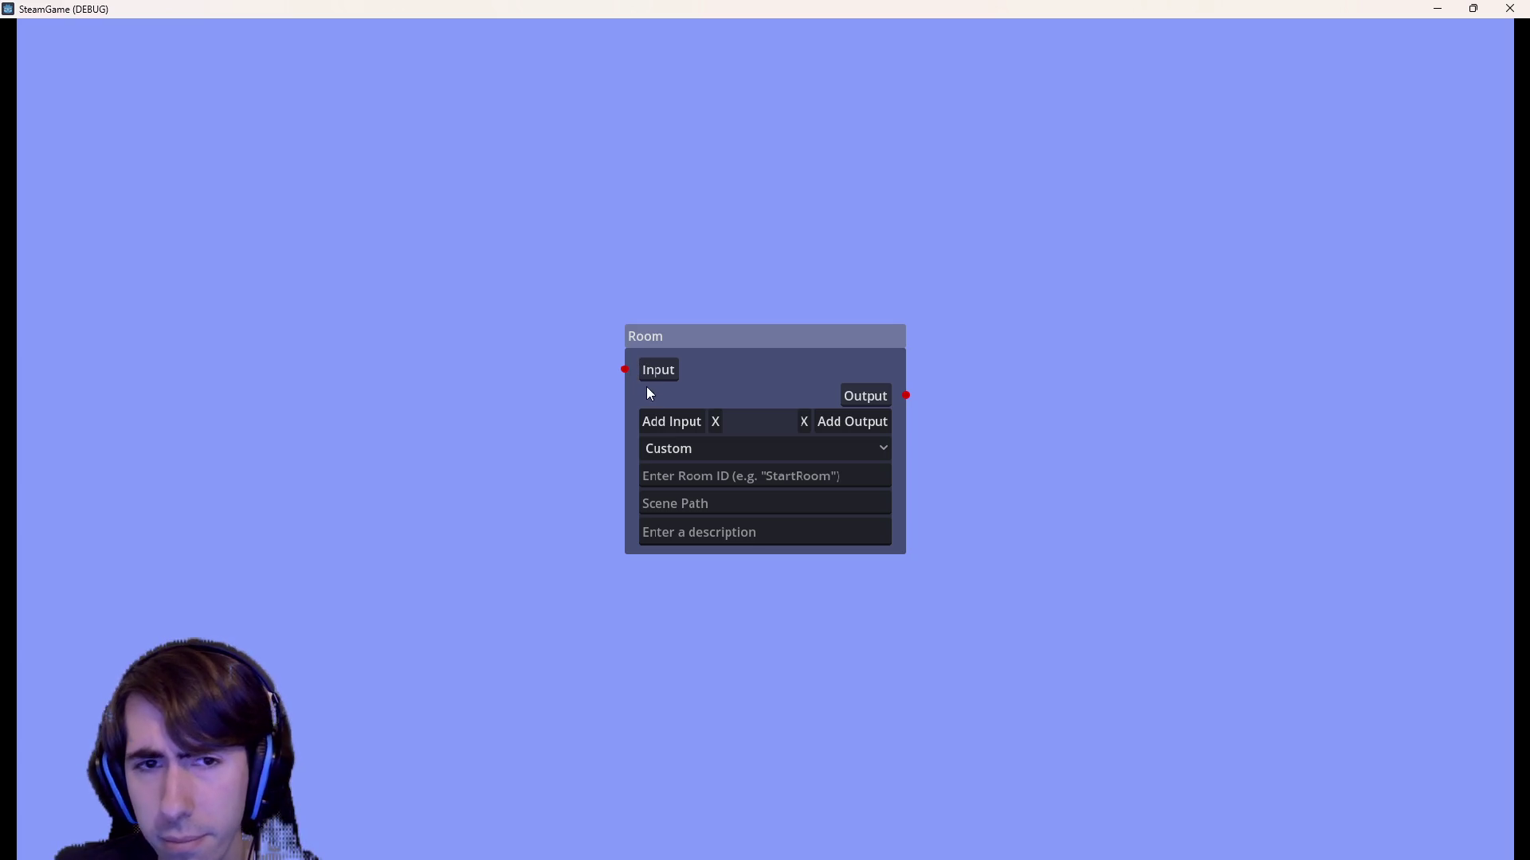
# - Try the running Room node's Input and Output fields, then close the SteamGame window
pyautogui.click(658, 370)
pyautogui.click(869, 393)
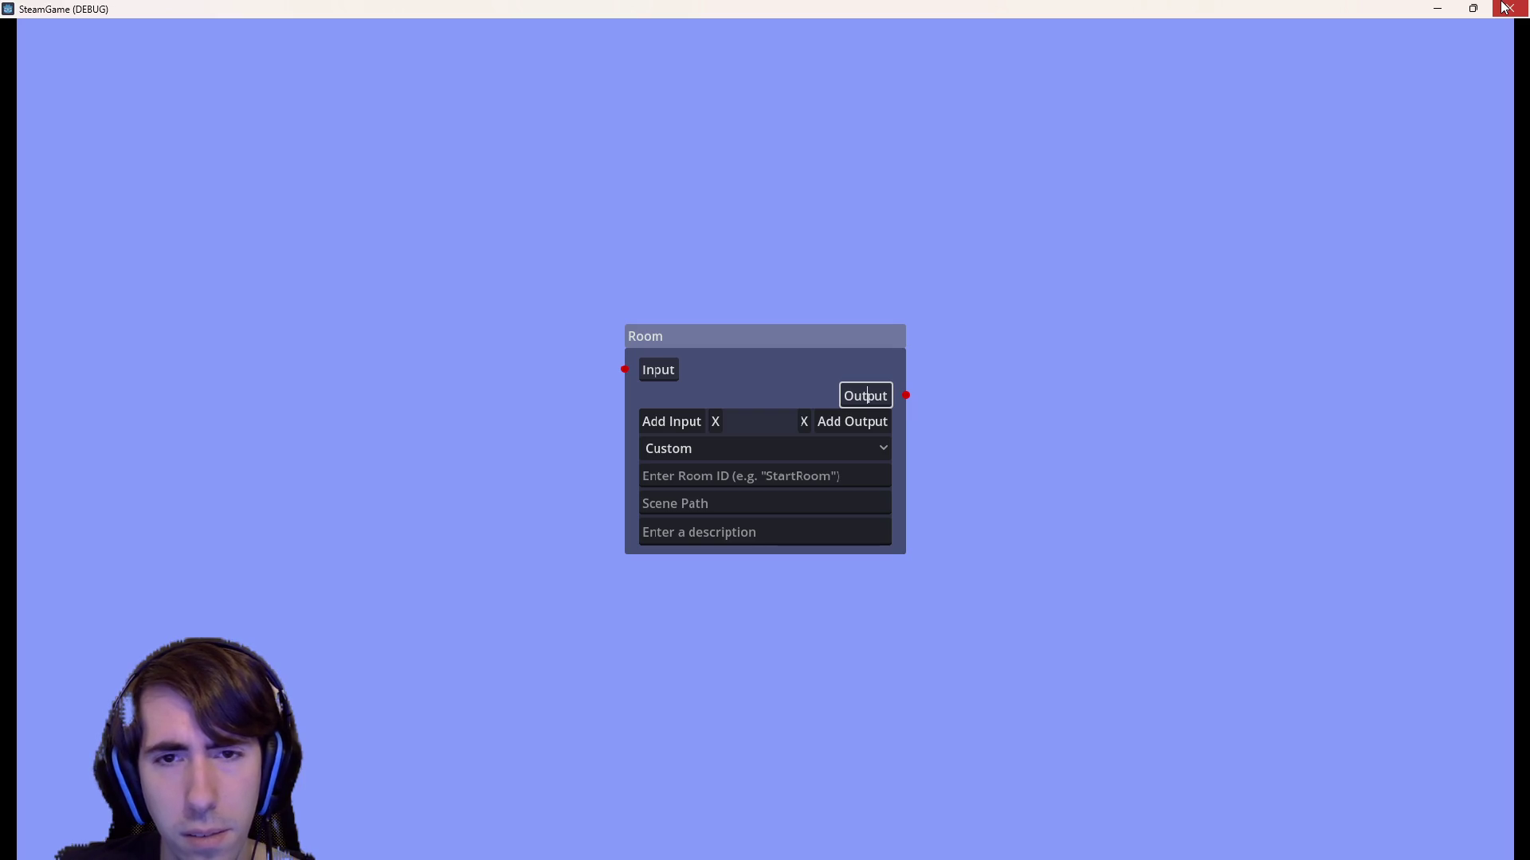
pyautogui.click(1505, 7)
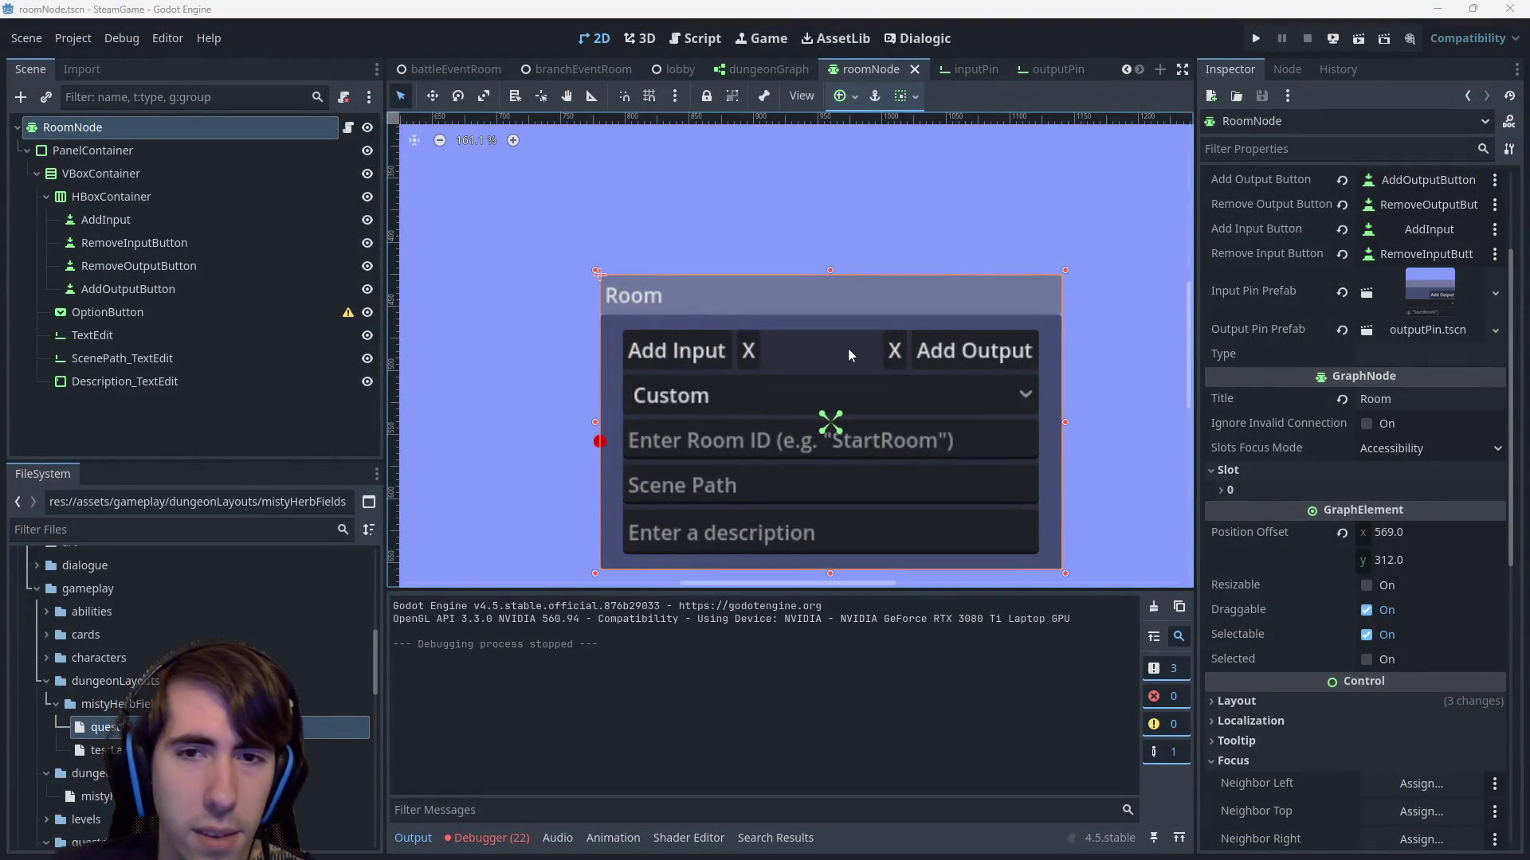
pyautogui.click(893, 343)
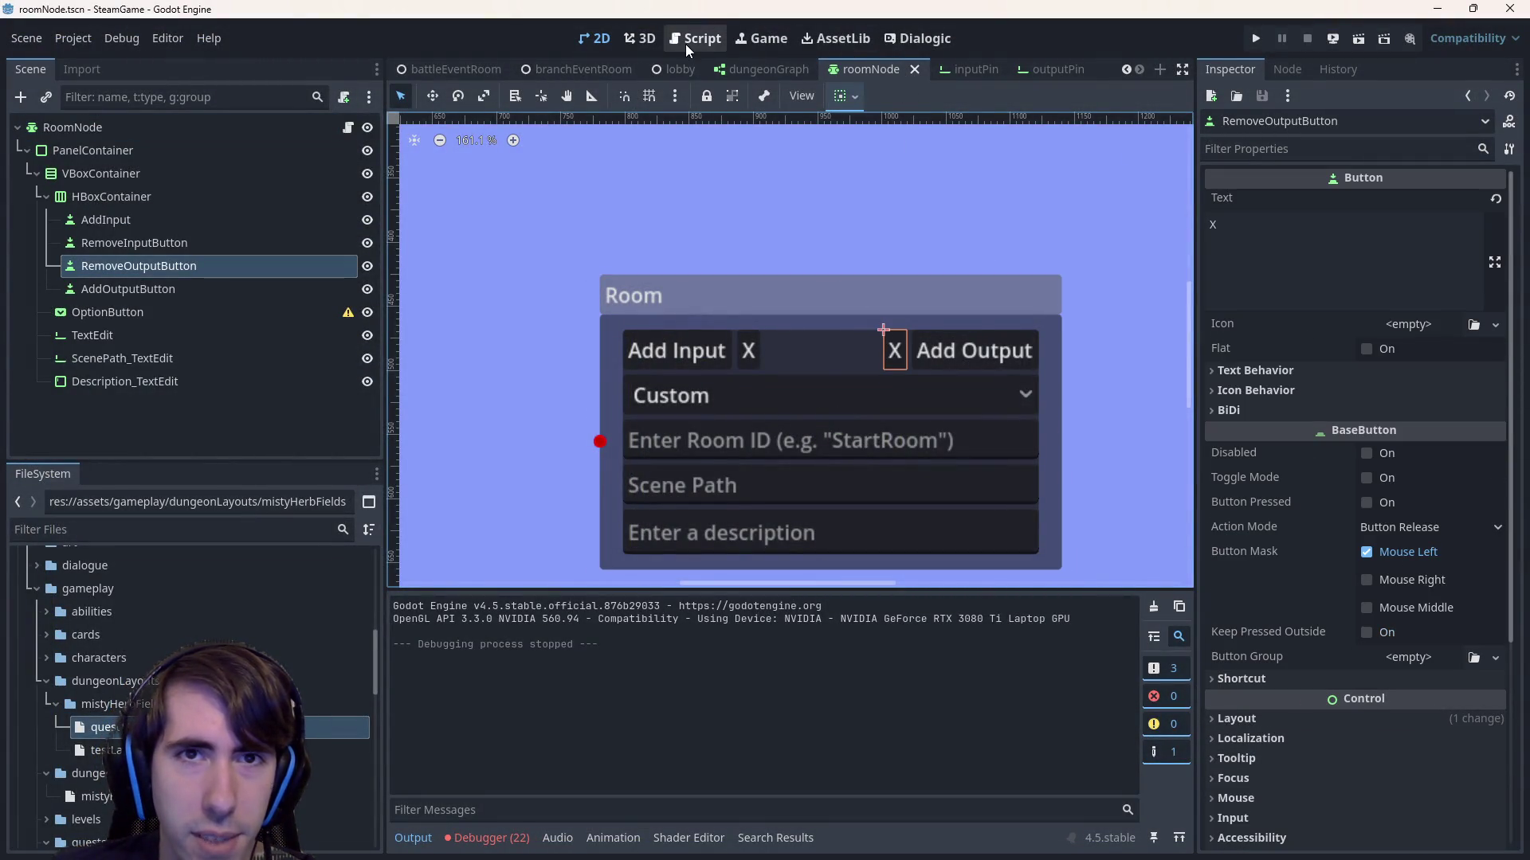
# - Delete the RemoveOutputButton node from the Room node's scene tree
pyautogui.click(685, 45)
pyautogui.hotkey('ctrl', 'F1')
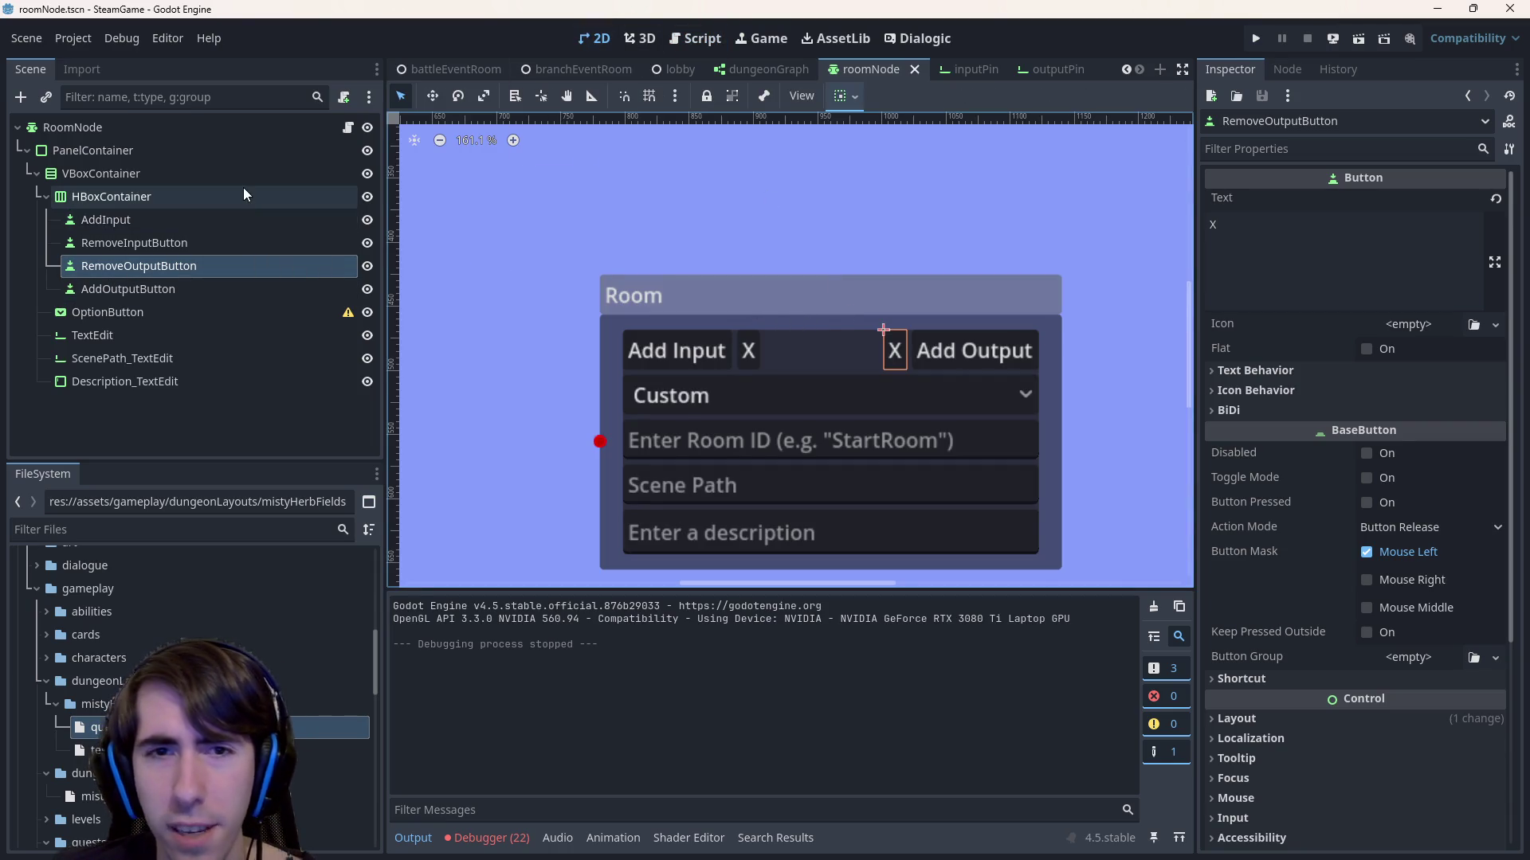
pyautogui.click(198, 284)
pyautogui.click(192, 263)
pyautogui.click(186, 245)
pyautogui.click(192, 260)
pyautogui.press('Delete')
pyautogui.press('Return')
# - Delete the RemoveInputButton node and open roomNode.gd
pyautogui.click(189, 243)
pyautogui.press('Delete')
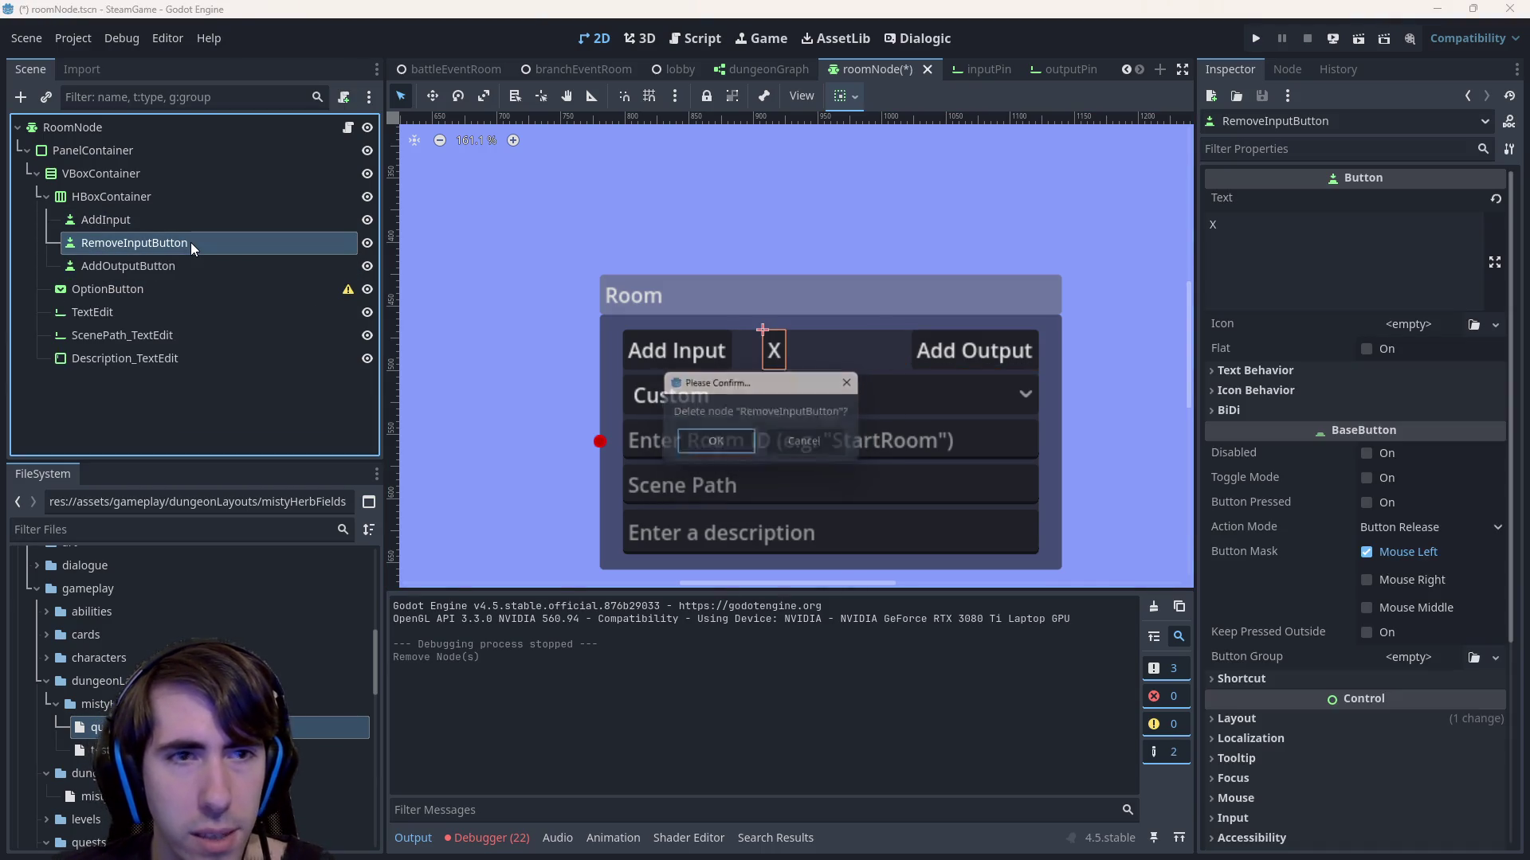
pyautogui.press('Return')
pyautogui.click(199, 222)
pyautogui.click(204, 238)
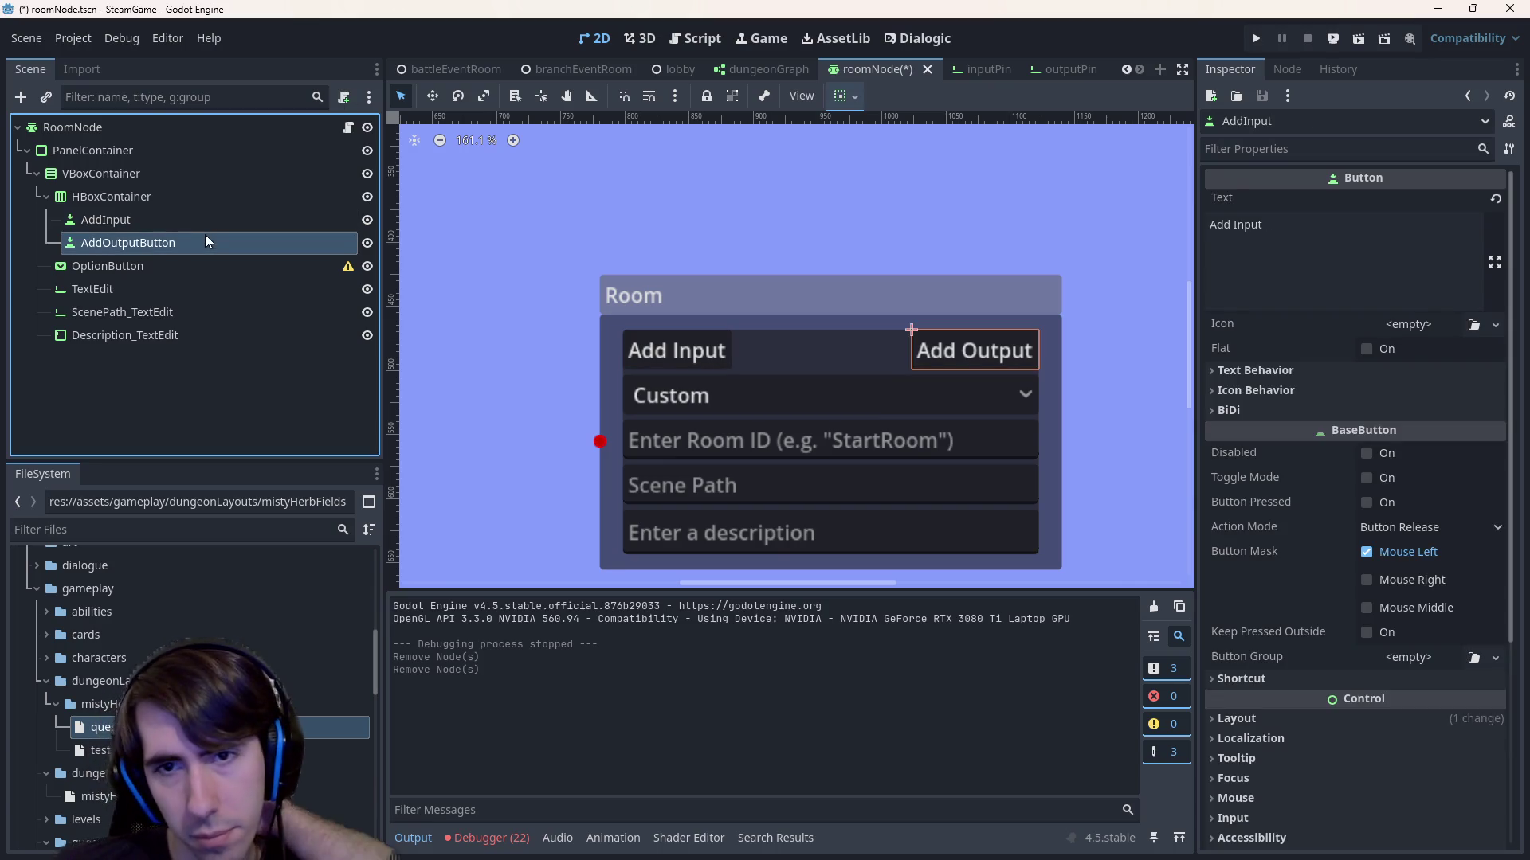
pyautogui.click(695, 38)
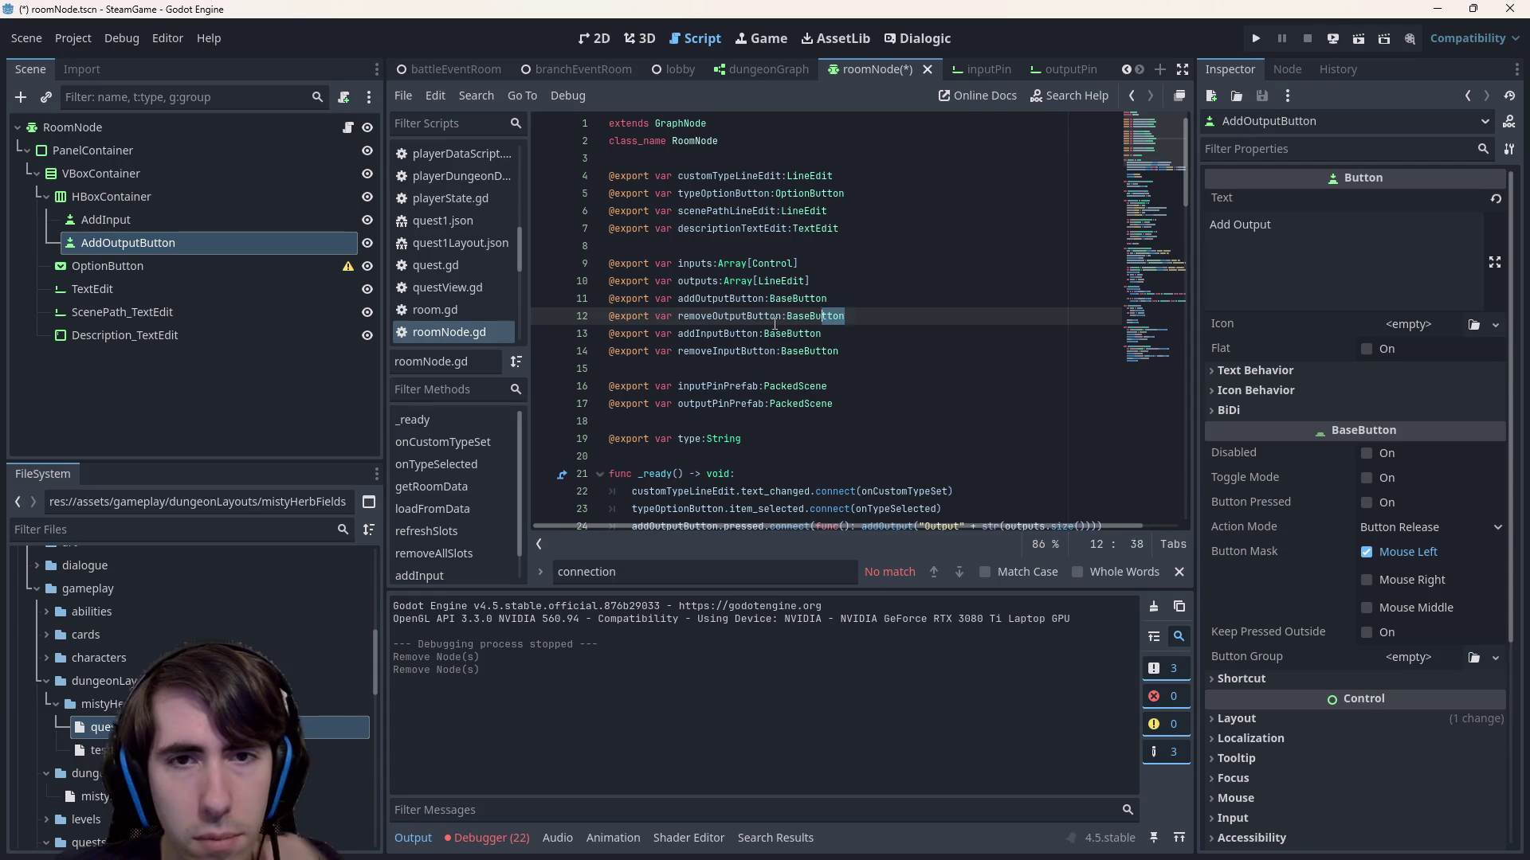
# - Remove the removeOutputButton and removeInputButton export lines and save the script
pyautogui.moveTo(844, 317); pyautogui.dragTo(526, 316)
pyautogui.press('BackSpace')
pyautogui.press('BackSpace')
pyautogui.moveTo(838, 334); pyautogui.dragTo(615, 333)
pyautogui.press('BackSpace')
pyautogui.press('BackSpace')
pyautogui.scroll(-2, 921, 391)
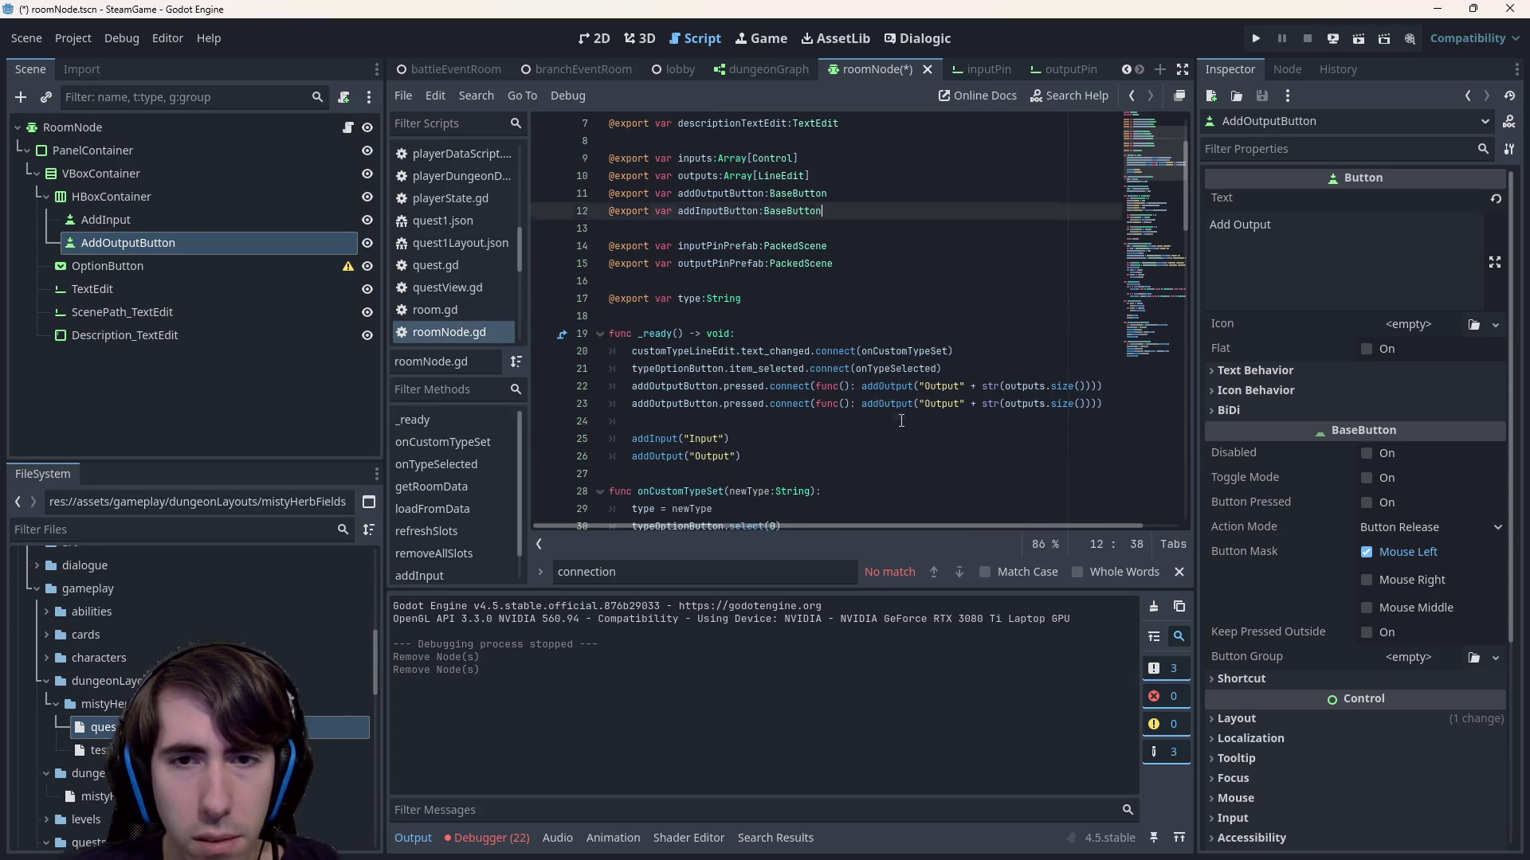
pyautogui.moveTo(900, 420); pyautogui.dragTo(528, 398)
pyautogui.press('BackSpace')
pyautogui.hotkey('ctrl', 's')
pyautogui.hotkey('ctrl', 'z')
pyautogui.hotkey('ctrl', 's')
# - Change line 23 to call addInput with "Input" + str(inputs.size())
pyautogui.doubleClick(941, 404)
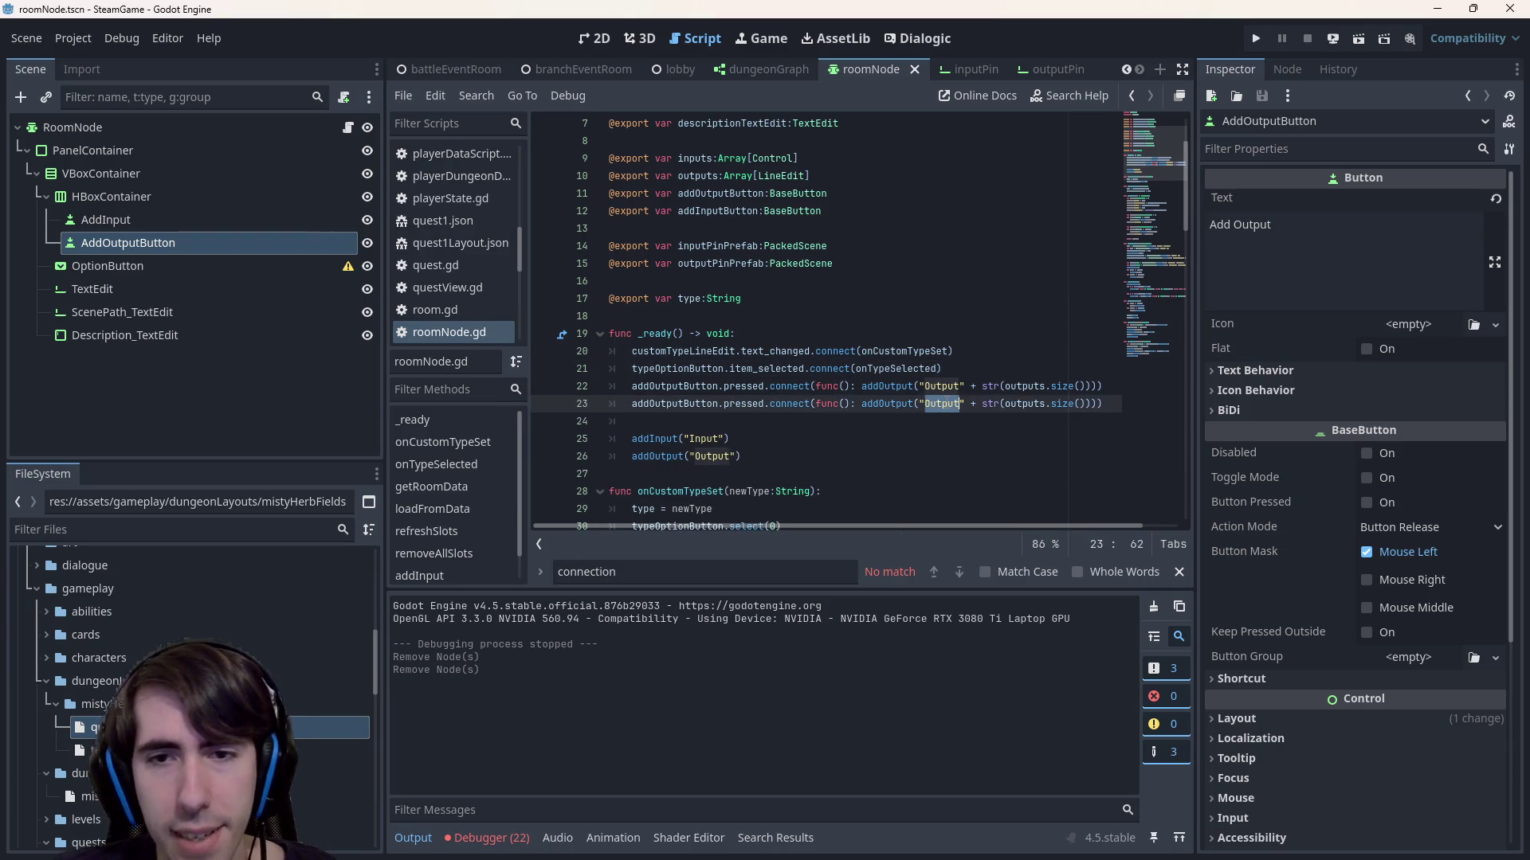
pyautogui.write('Input')
pyautogui.hotkey('ctrl', 'Left')
pyautogui.hotkey('ctrl', 'Left')
pyautogui.hotkey('ctrl', 'Left')
pyautogui.press('BackSpace')
pyautogui.press('BackSpace')
pyautogui.press('BackSpace')
pyautogui.write('Input')
pyautogui.hotkey('ctrl', 's')
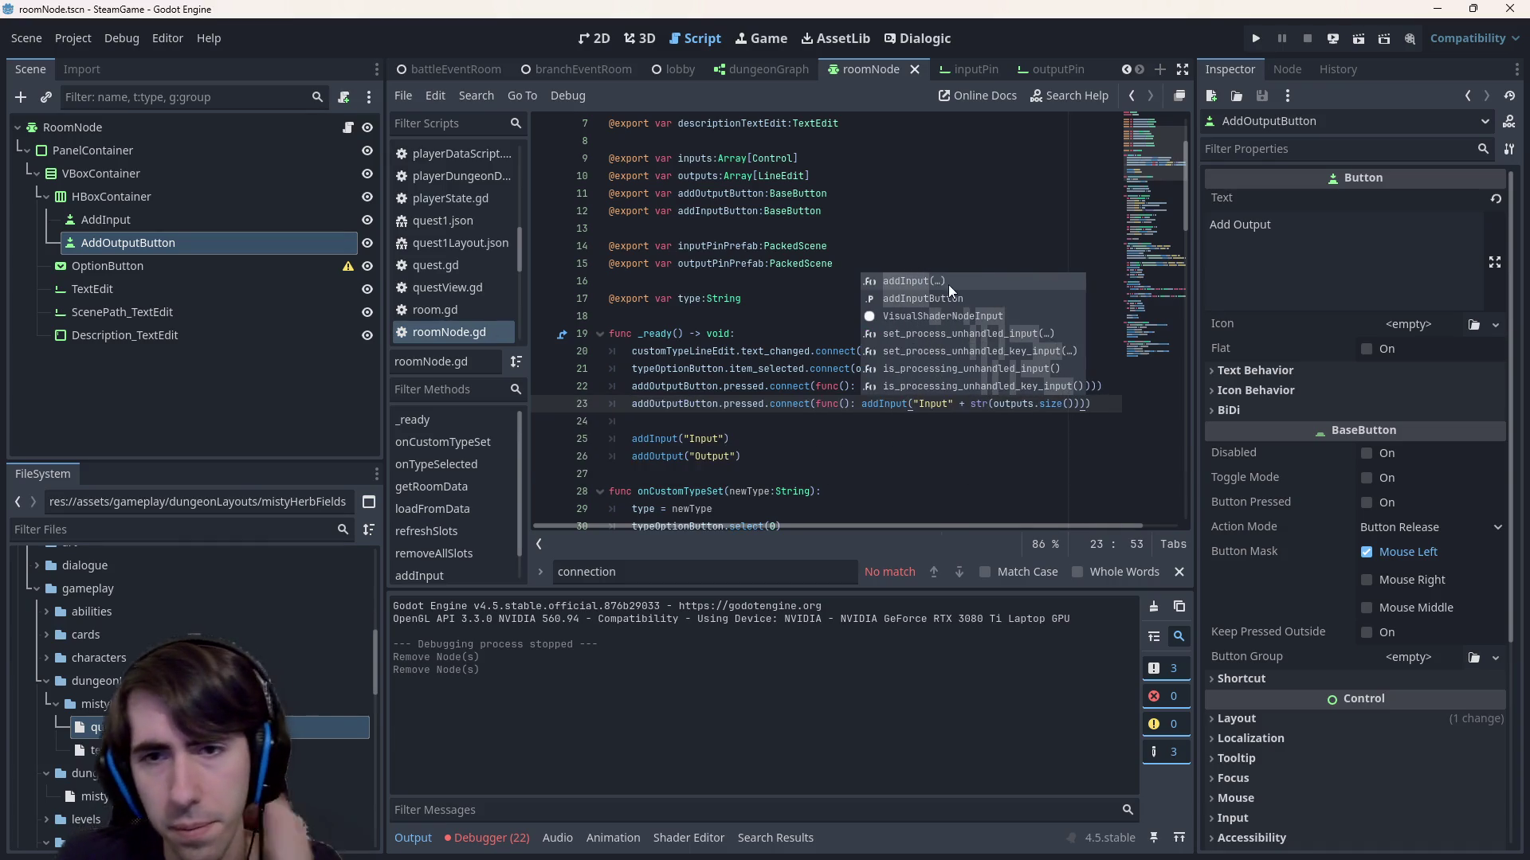
pyautogui.click(1094, 446)
pyautogui.doubleClick(1013, 403)
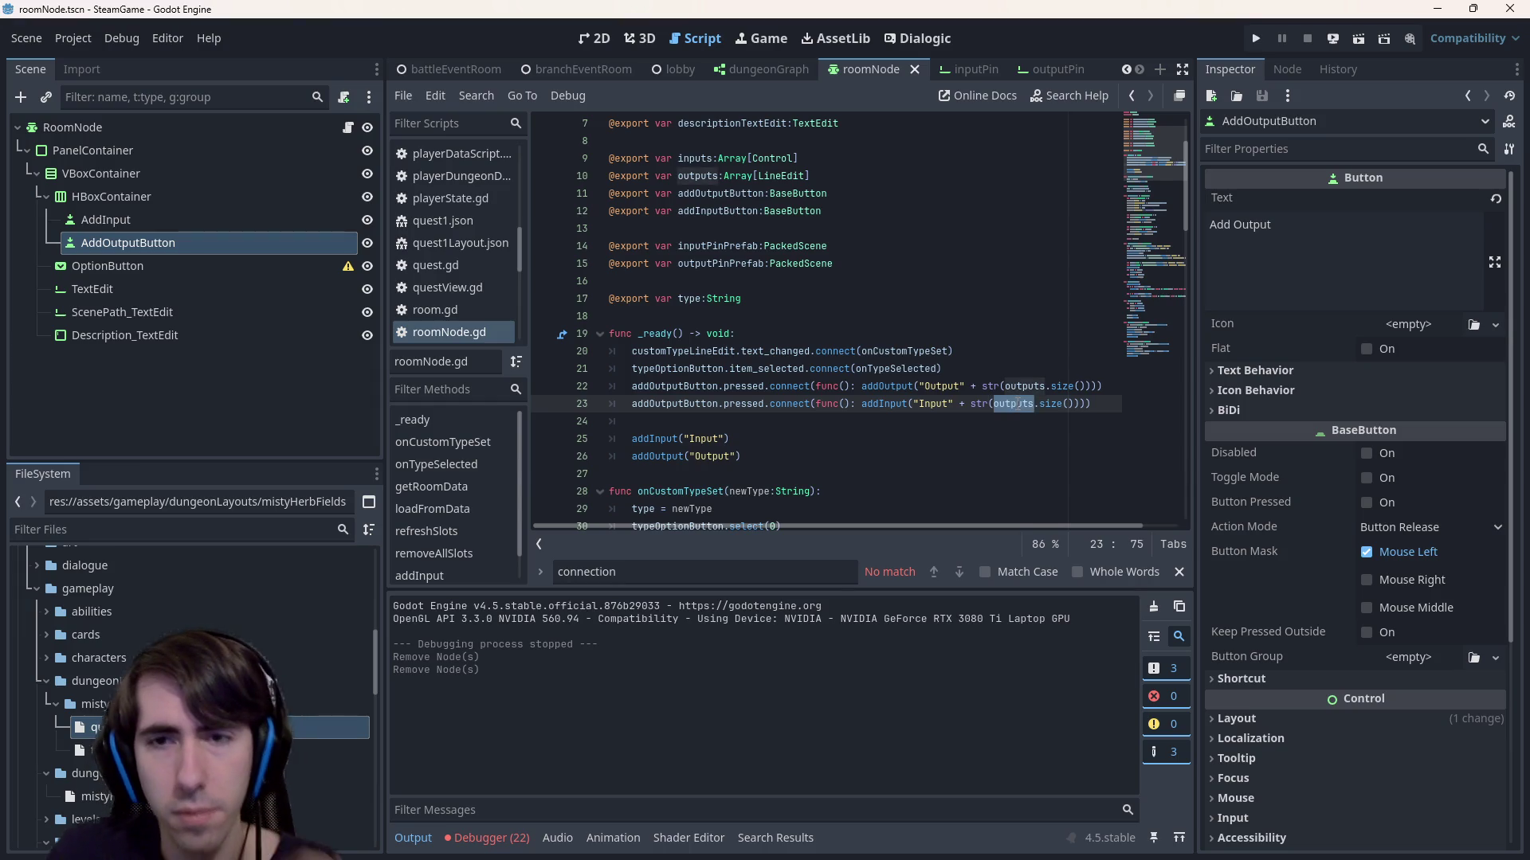
pyautogui.write('inputs')
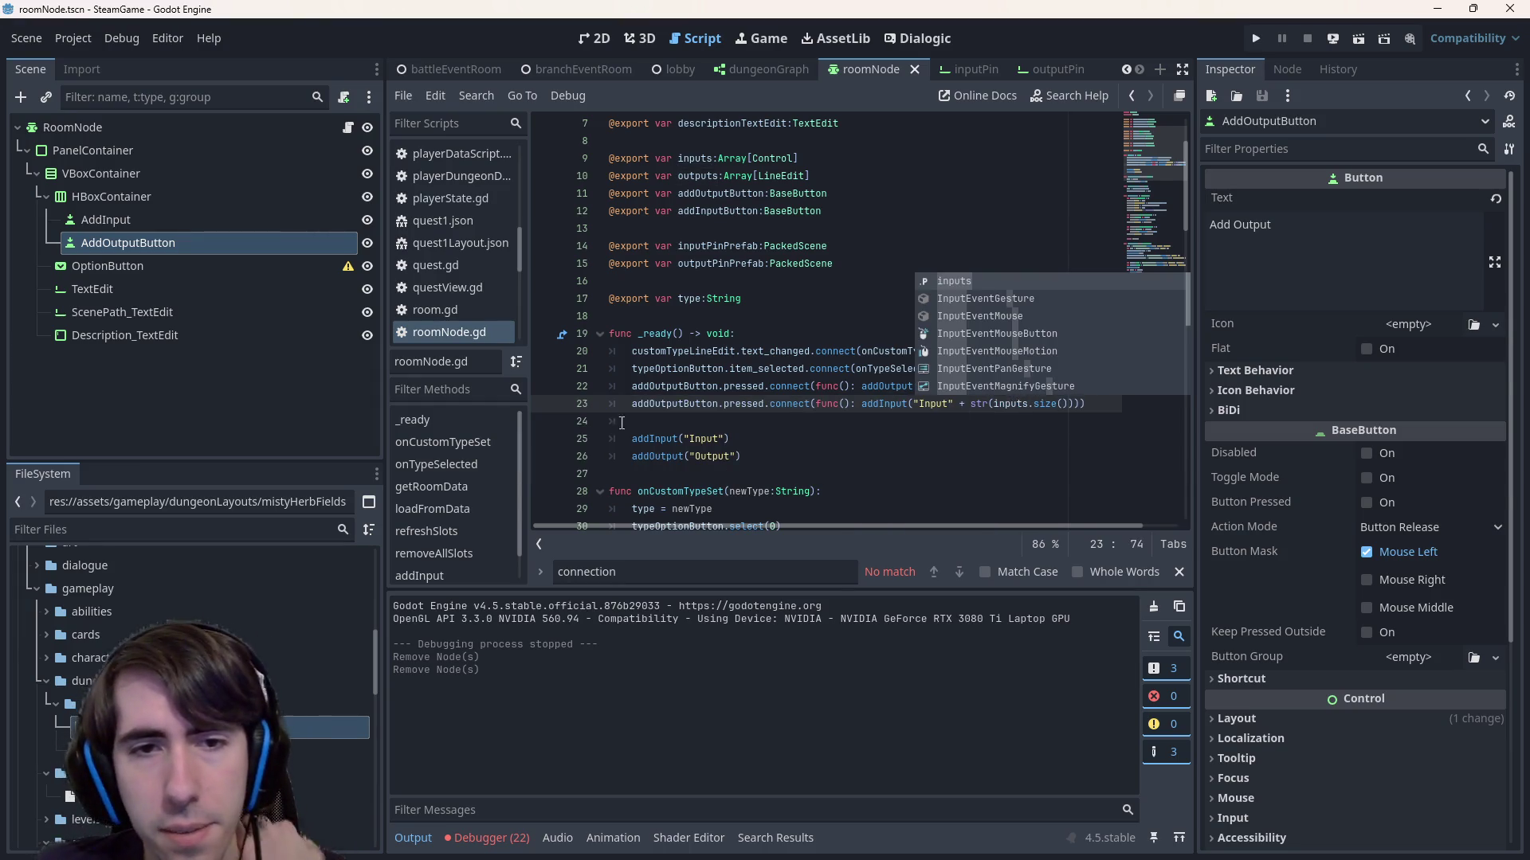
# - Make line 23 connect addInputButton.pressed instead of addOutputButton.pressed
pyautogui.doubleClick(685, 404)
pyautogui.scroll(1, 685, 403)
pyautogui.doubleClick(717, 263)
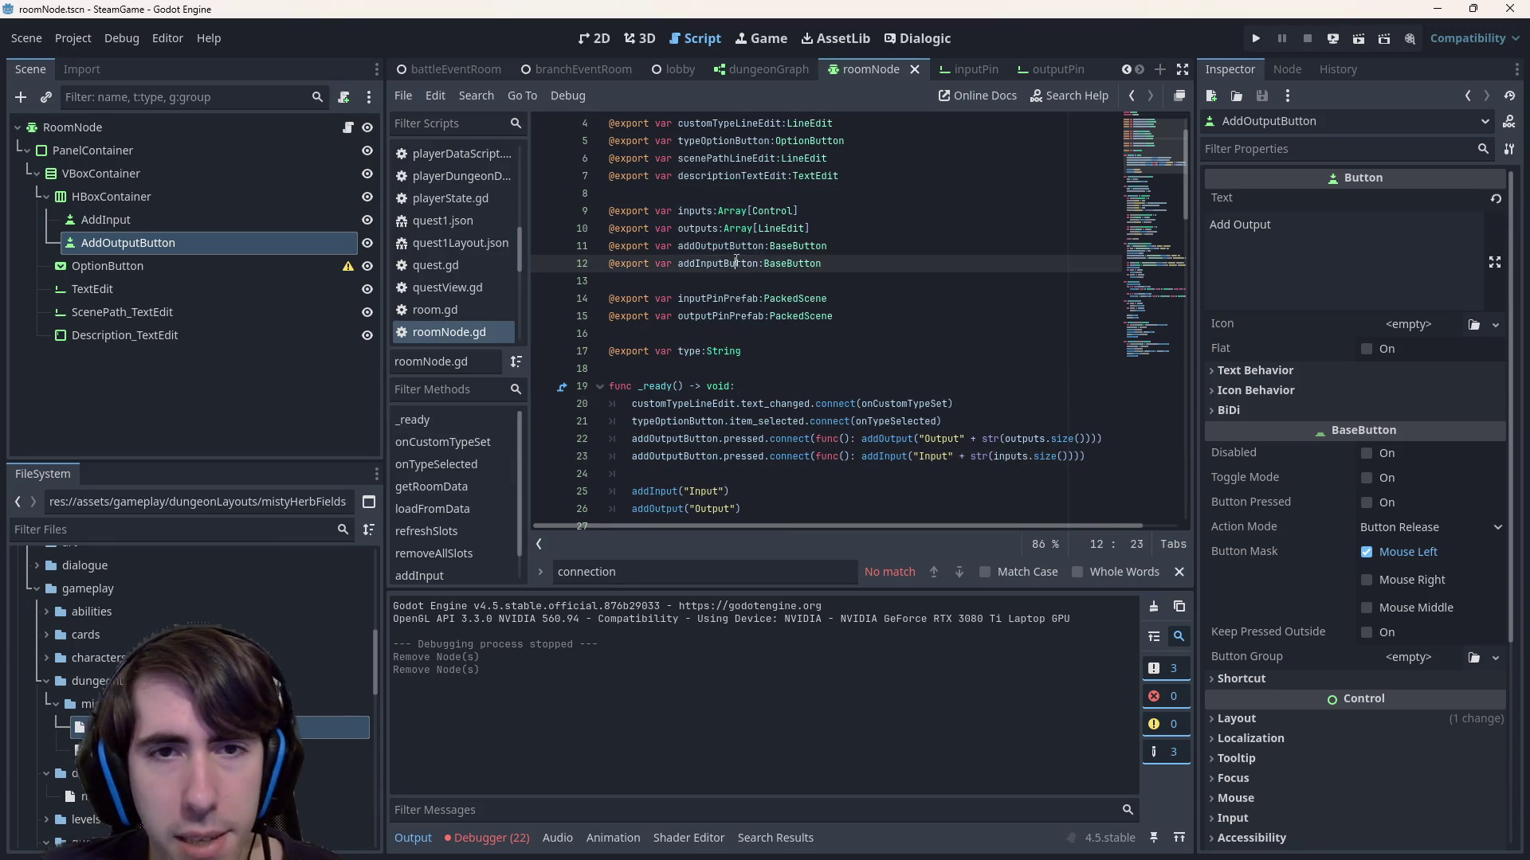
pyautogui.hotkey('ctrl', 'c')
pyautogui.doubleClick(685, 457)
pyautogui.hotkey('ctrl', 'v')
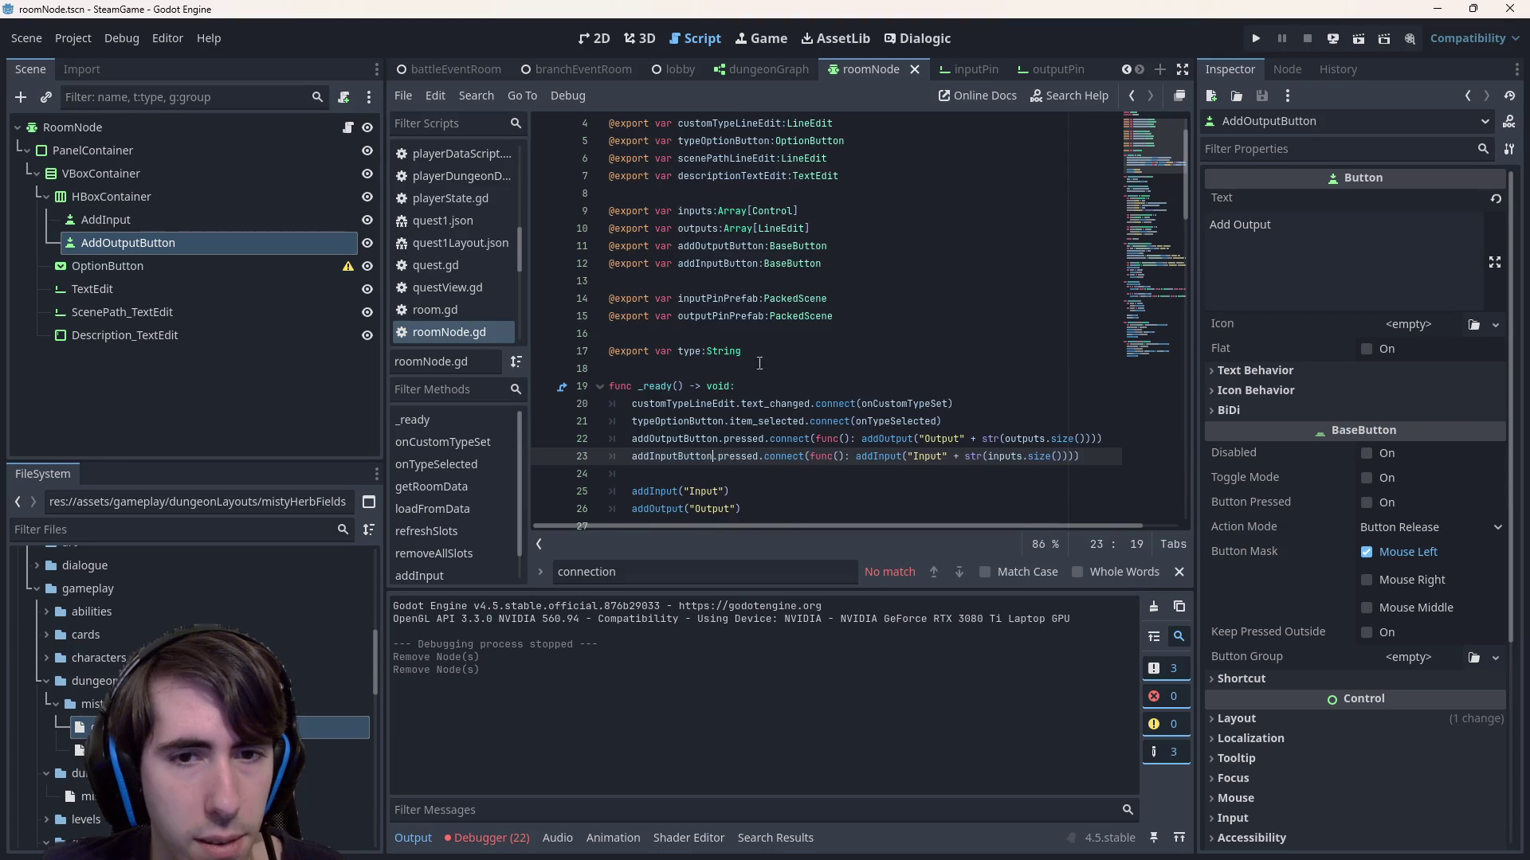
pyautogui.scroll(-2, 685, 462)
pyautogui.scroll(-2, 284, 614)
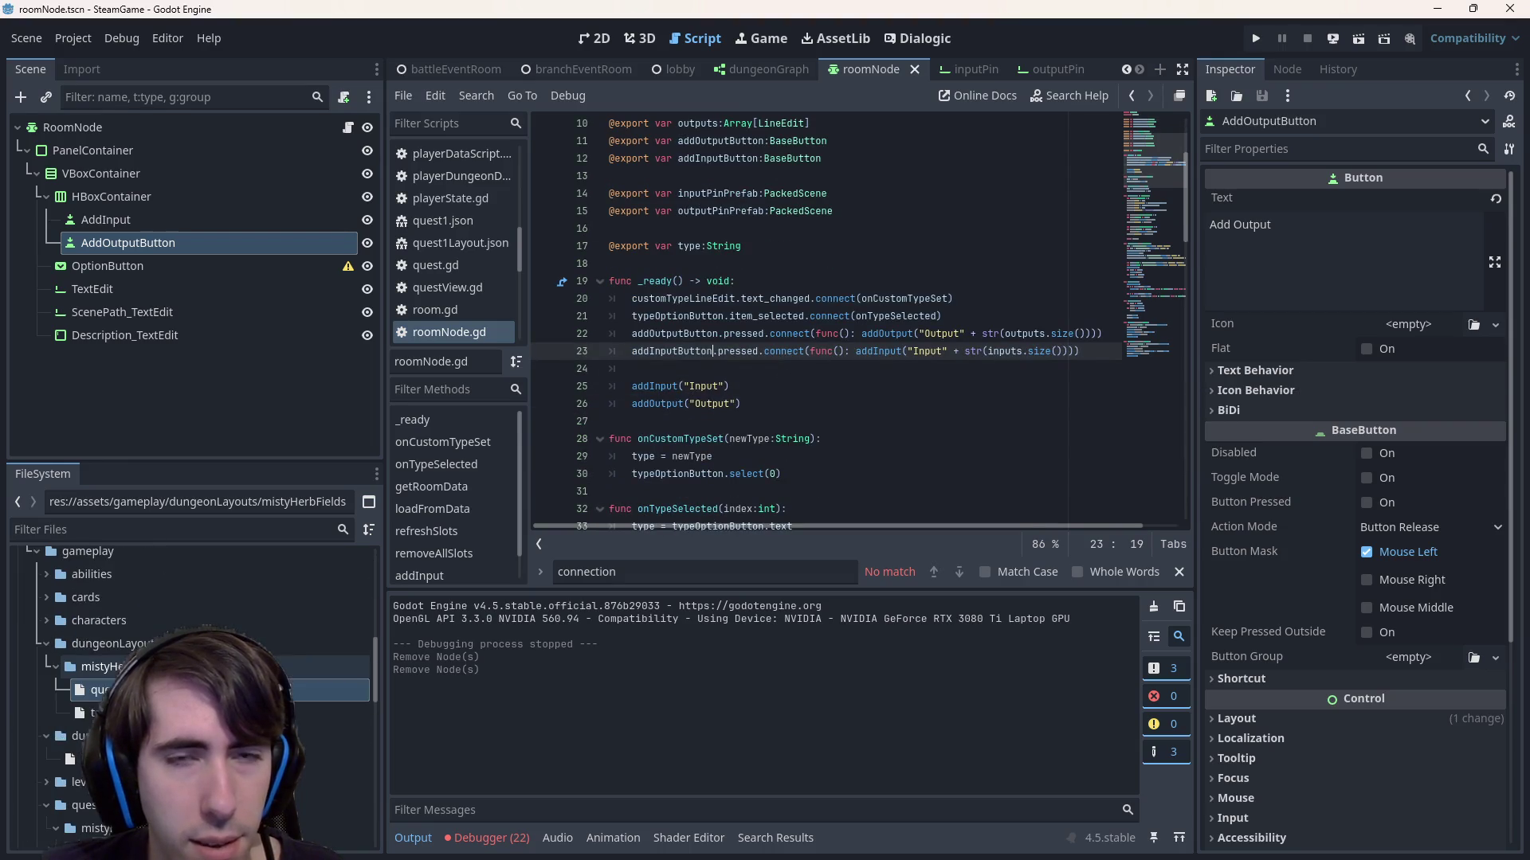
pyautogui.click(965, 74)
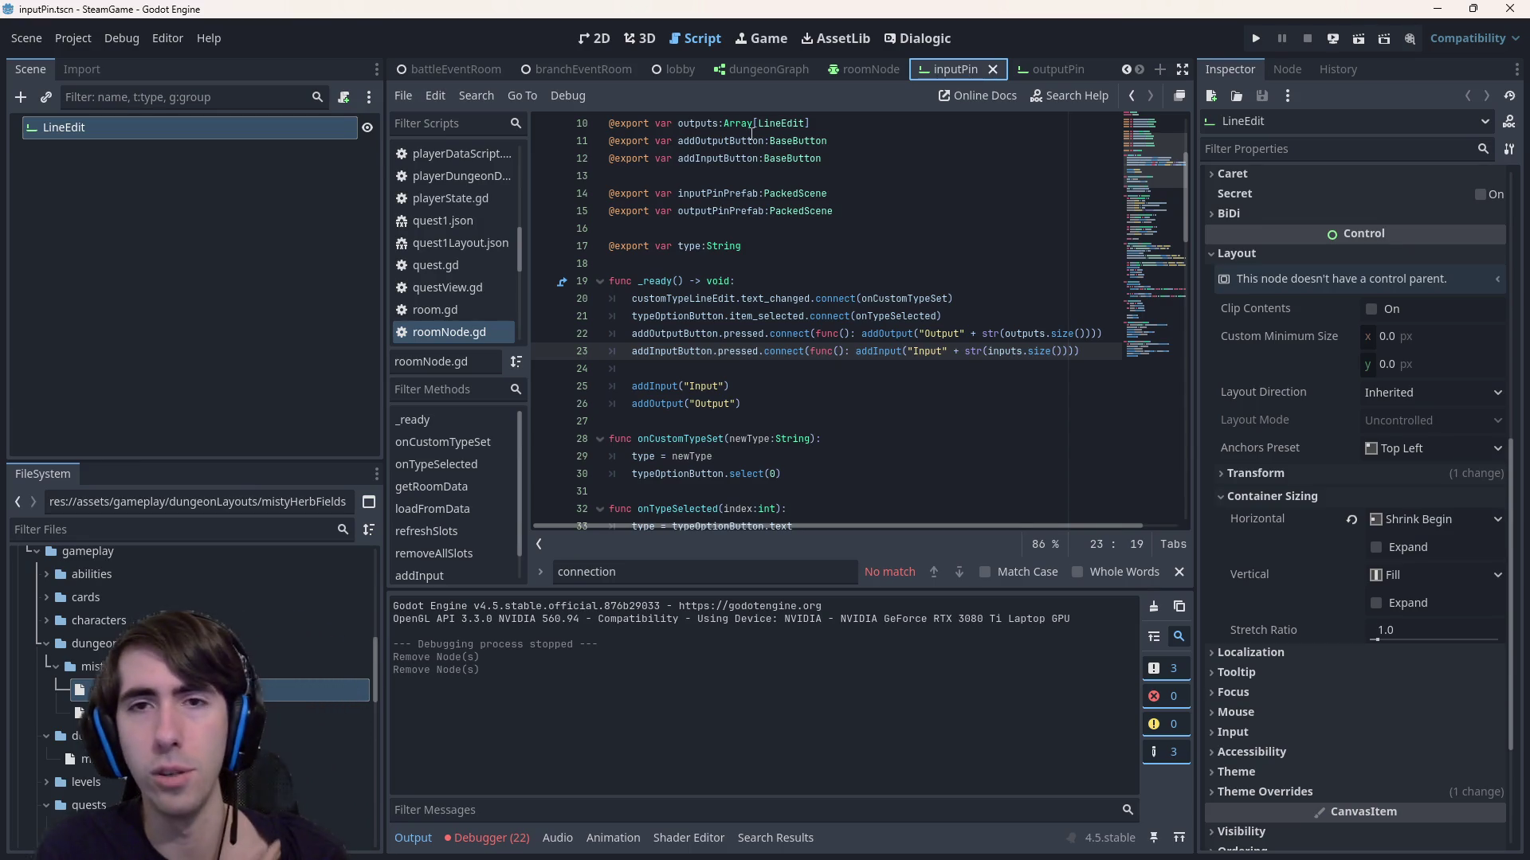
# - Add an HBoxContainer child node under the inputPin's LineEdit
pyautogui.click(21, 96)
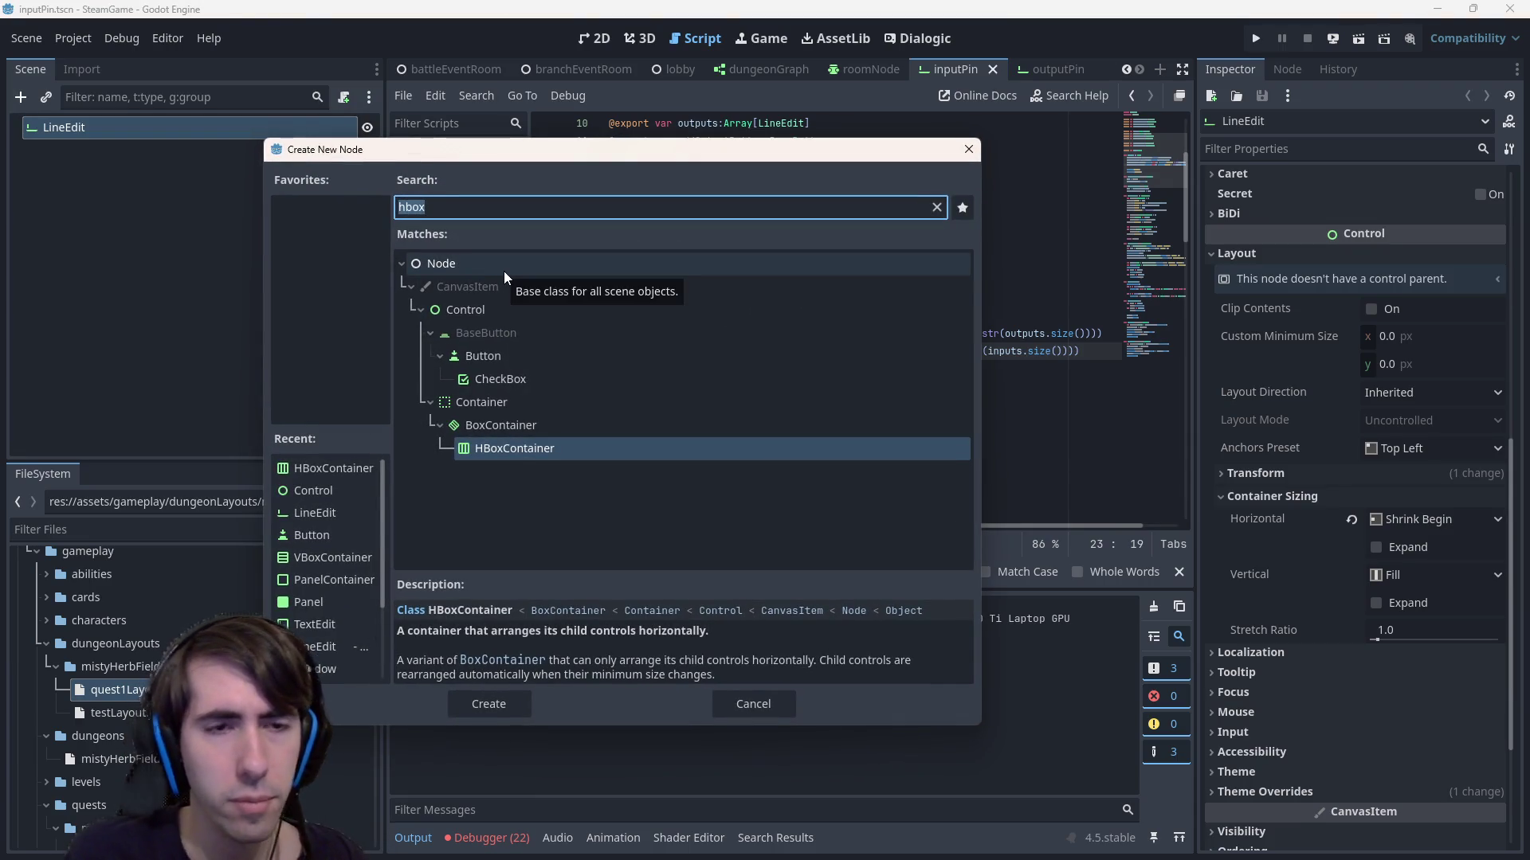
pyautogui.press('Escape')
pyautogui.rightClick(200, 126)
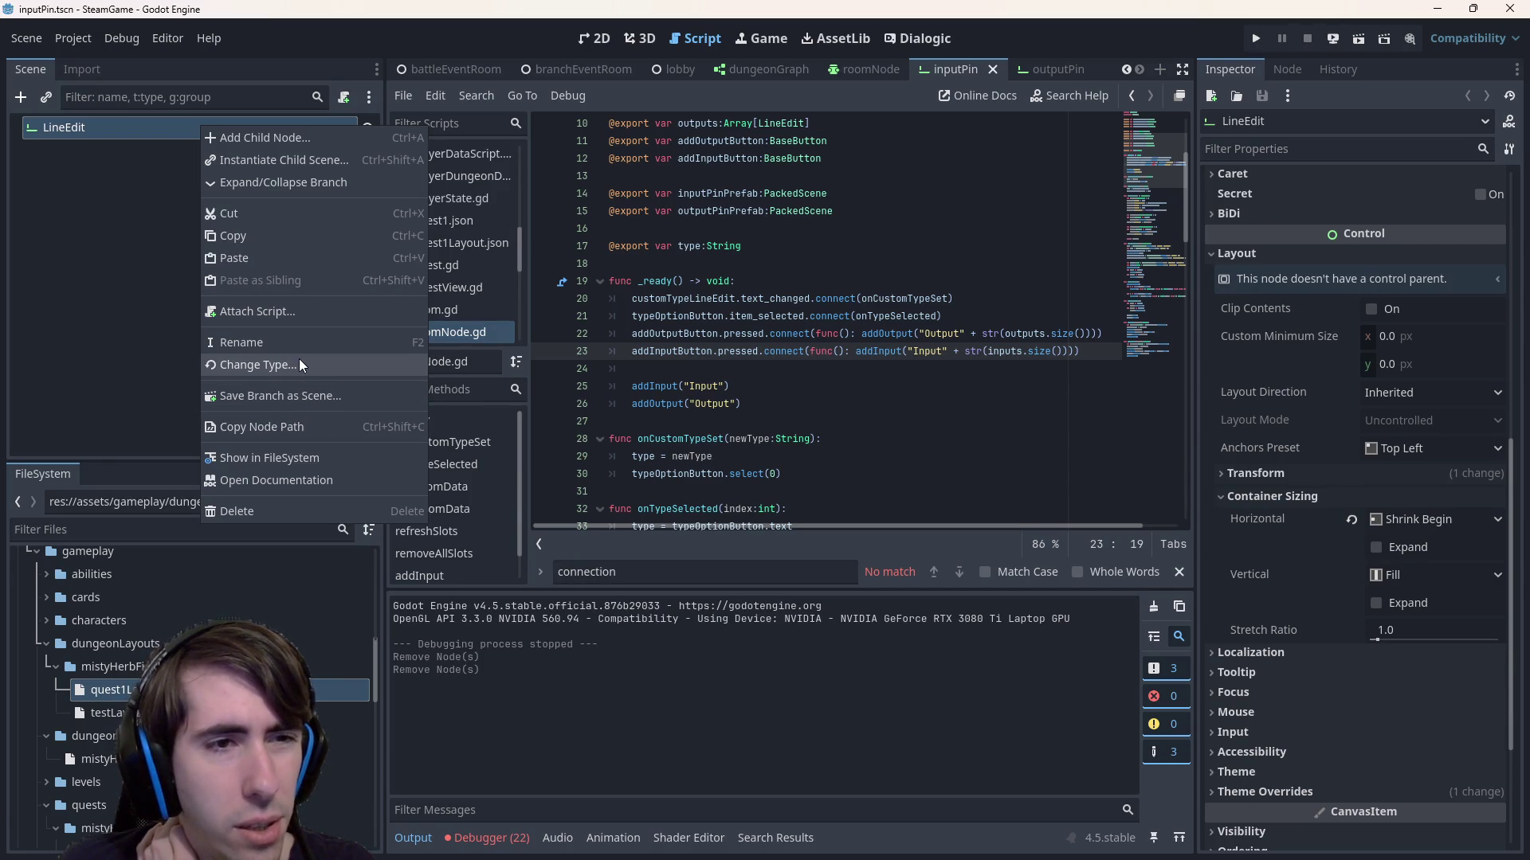
pyautogui.click(282, 240)
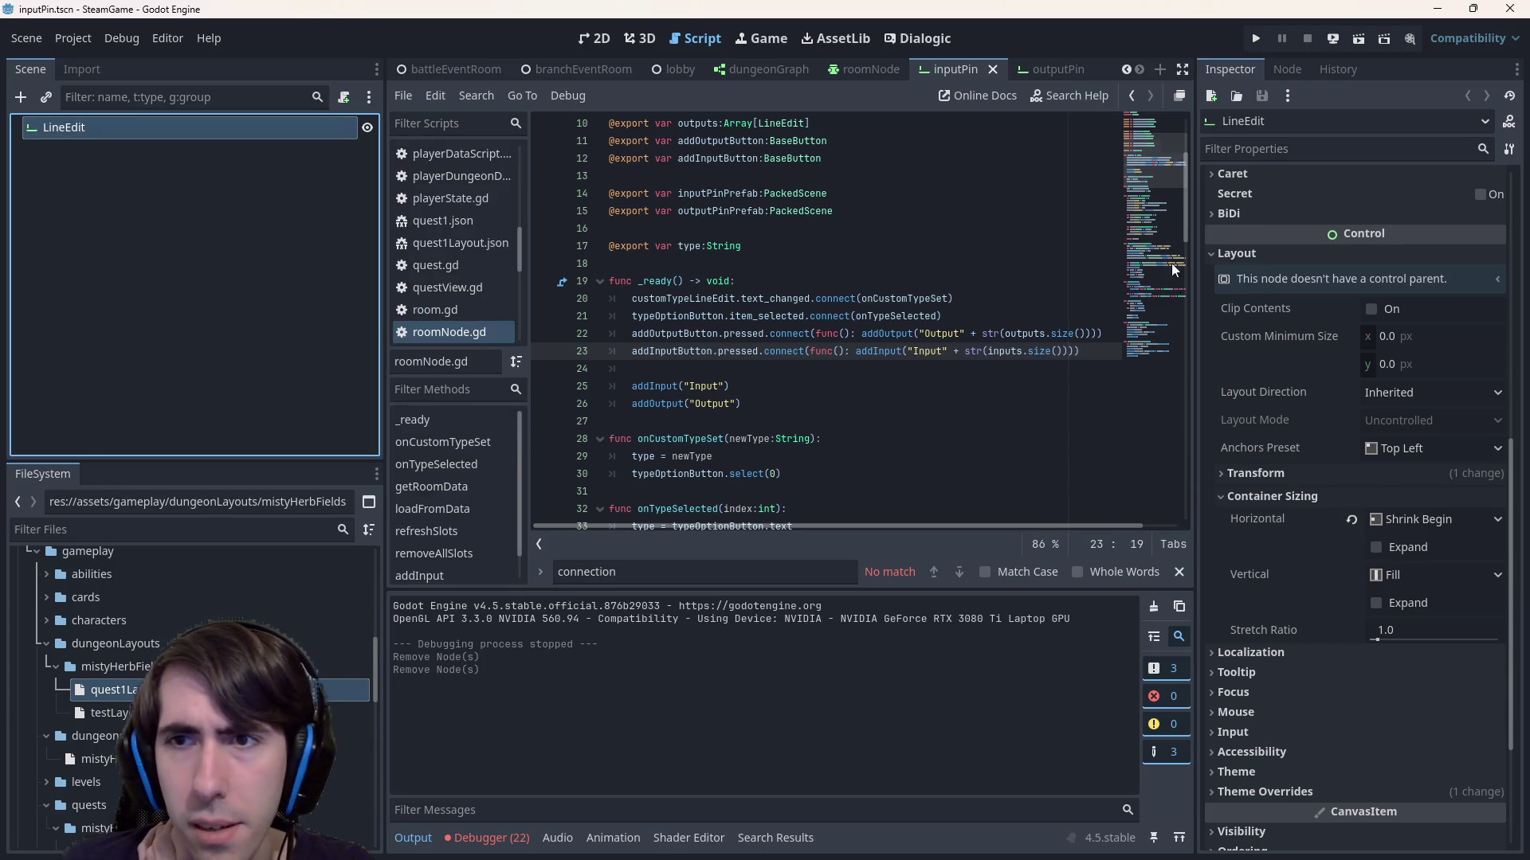
pyautogui.scroll(5, 1318, 356)
pyautogui.rightClick(149, 125)
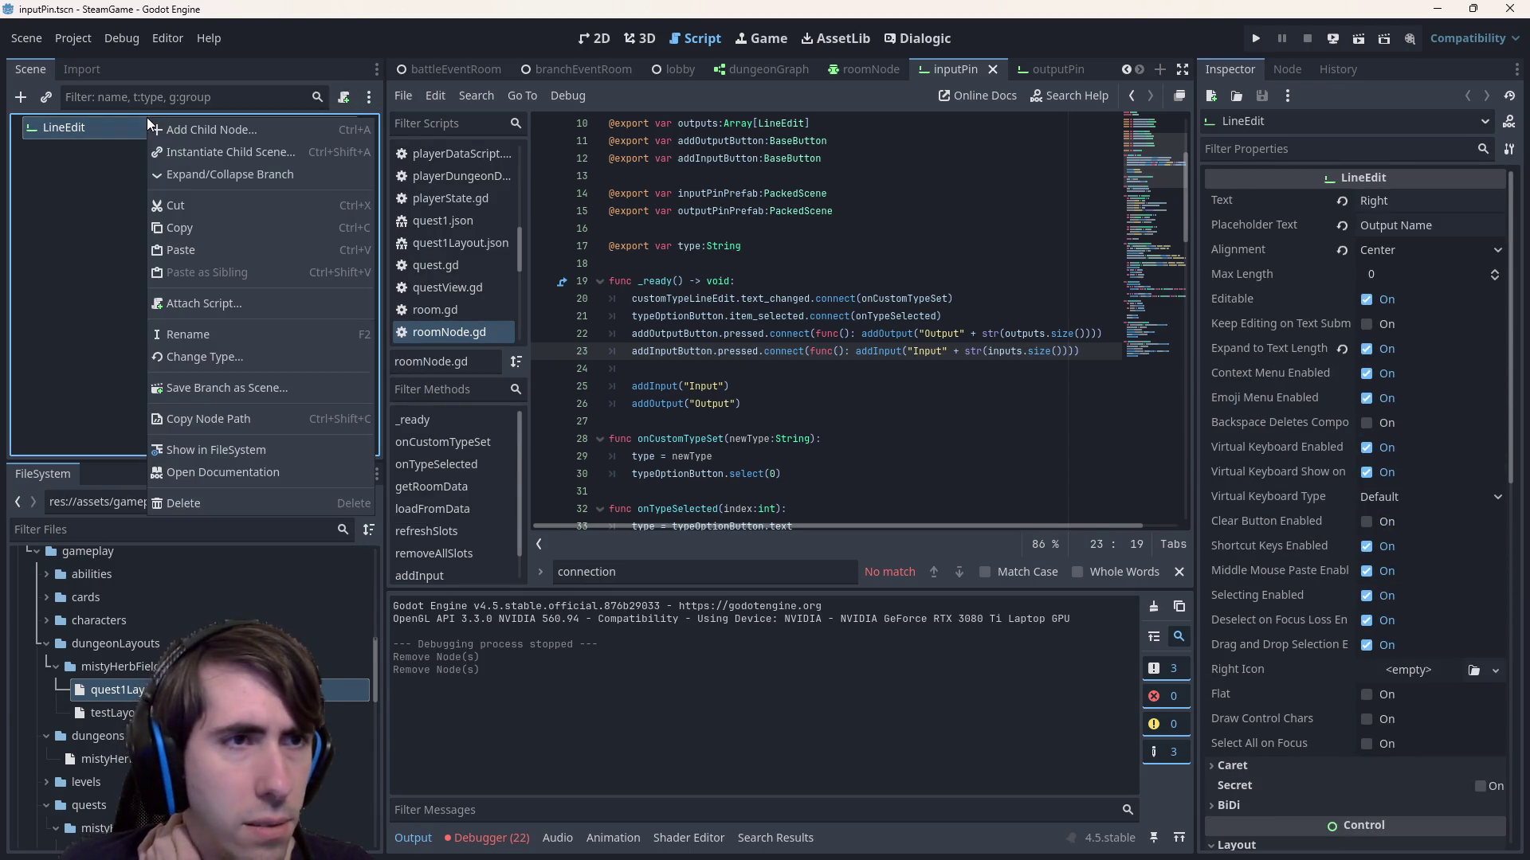
pyautogui.click(246, 131)
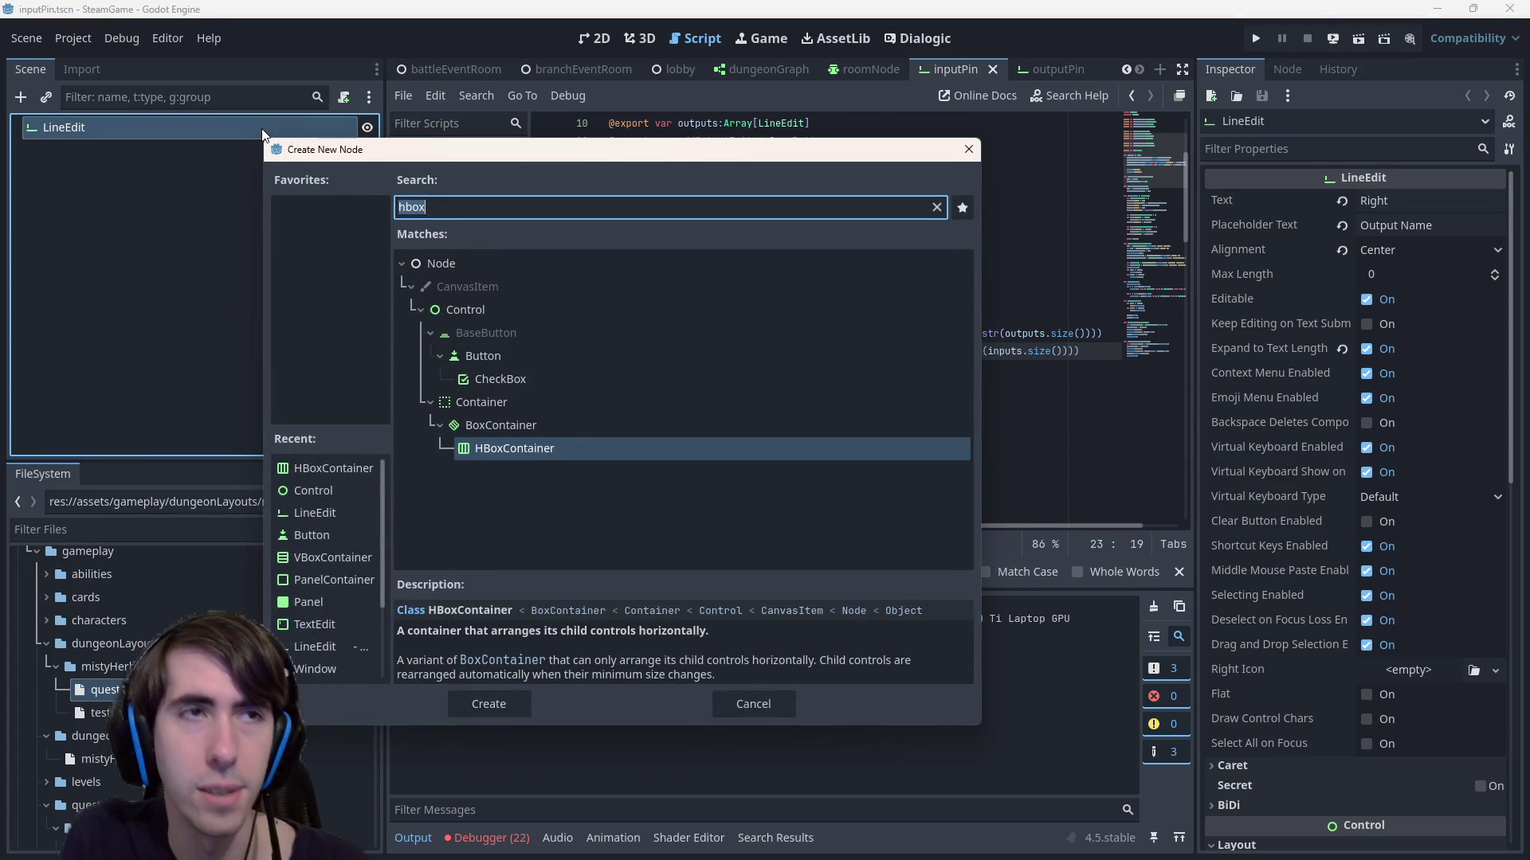
pyautogui.write('h')
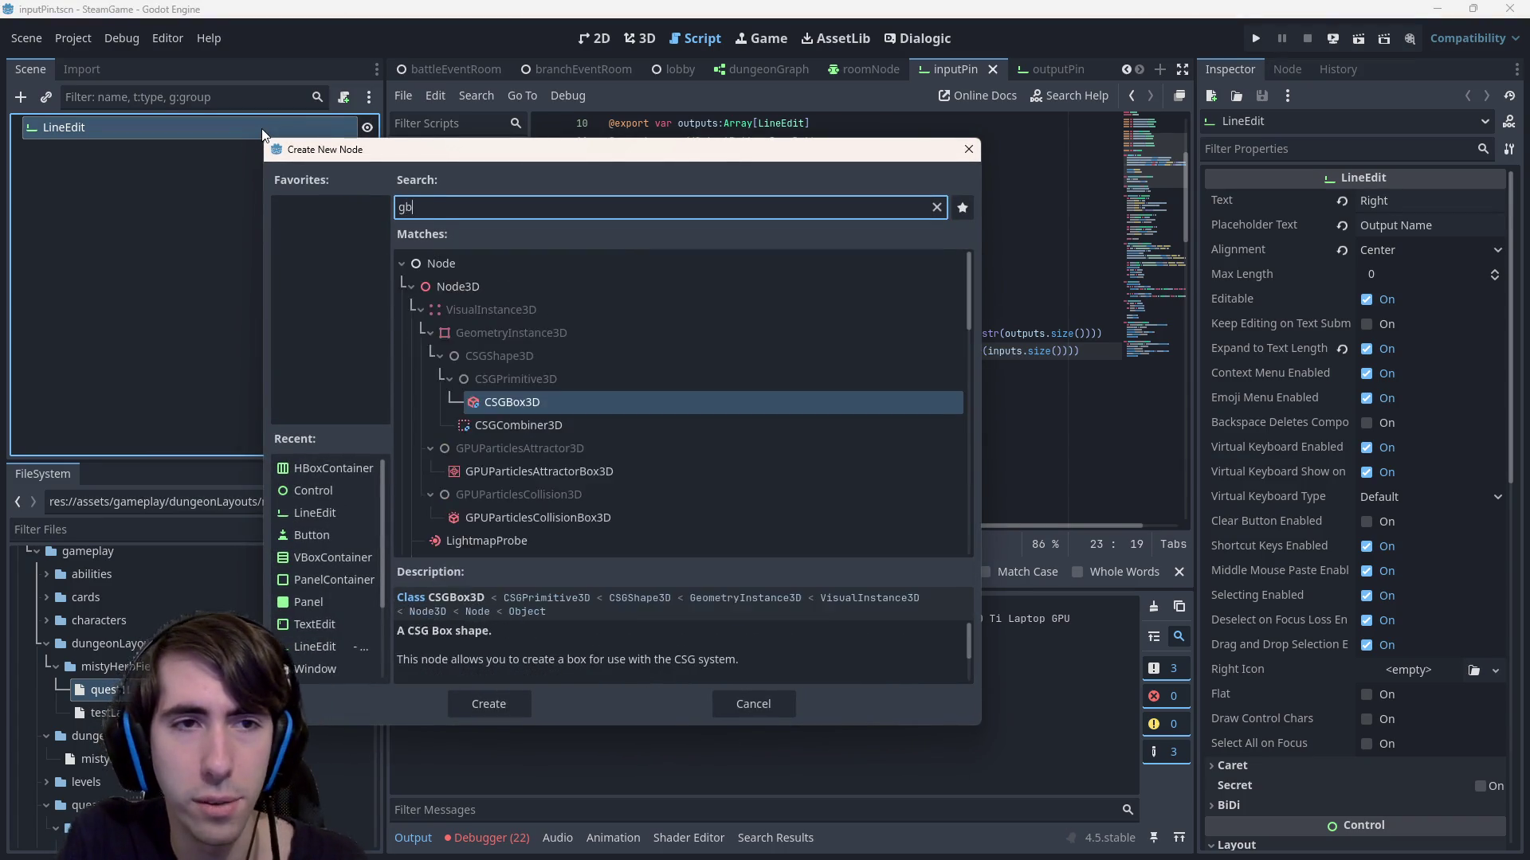
pyautogui.write('box')
pyautogui.press('Return')
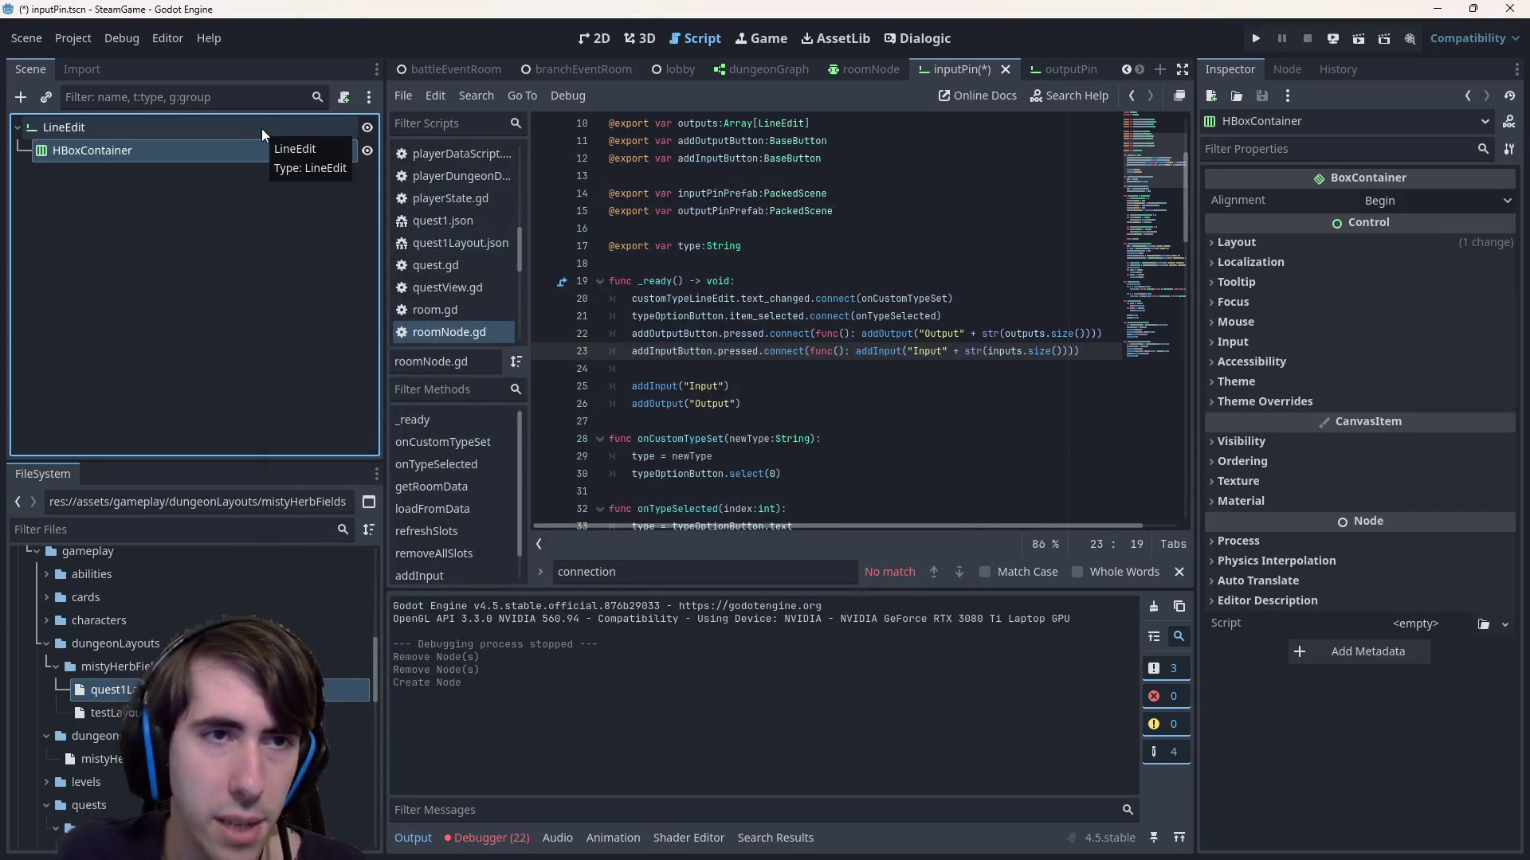
# - Make the HBoxContainer the inputPin scene root and save the scene
pyautogui.rightClick(184, 148)
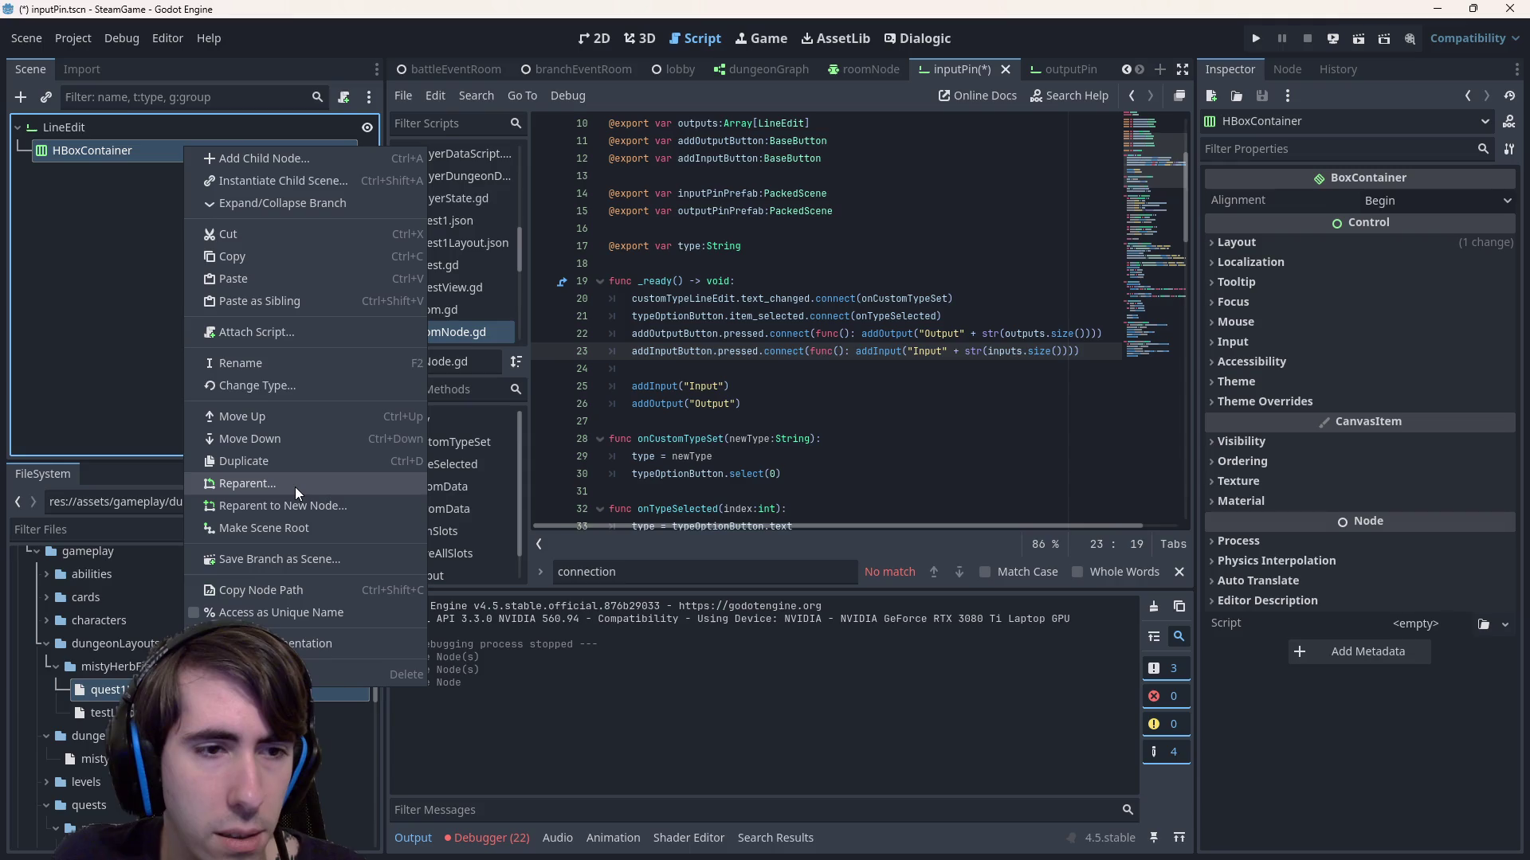
pyautogui.click(321, 523)
pyautogui.click(88, 127)
pyautogui.click(73, 150)
pyautogui.click(594, 39)
pyautogui.scroll(-2, 680, 231)
pyautogui.hotkey('ctrl', 'z')
pyautogui.hotkey('ctrl', 'shift', 'z')
pyautogui.hotkey('ctrl', 's')
pyautogui.click(626, 341)
pyautogui.scroll(-3, 614, 304)
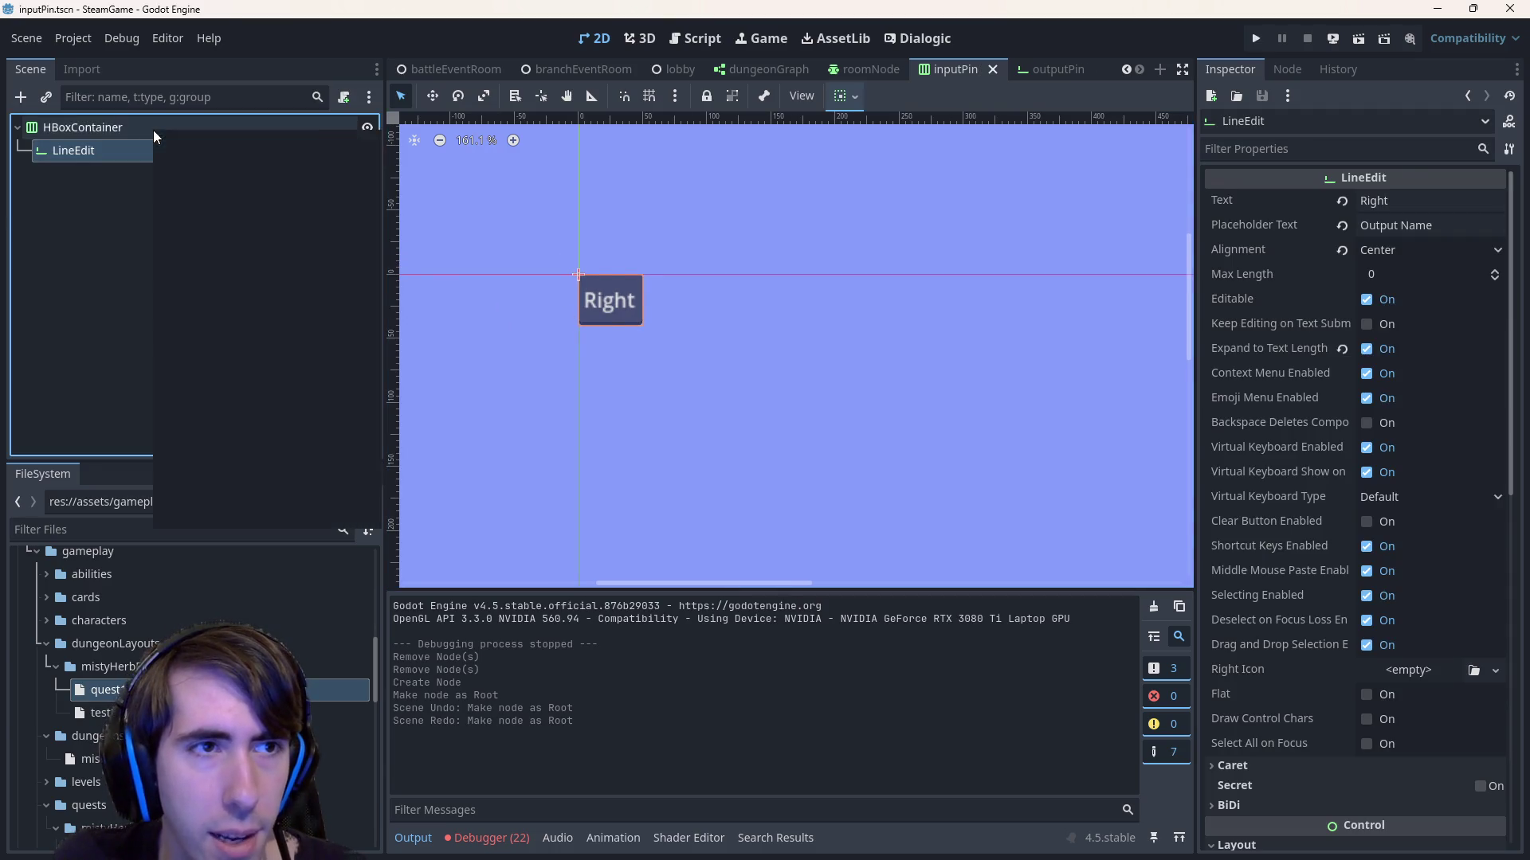
pyautogui.click(189, 152)
# - Add a Button under HBoxContainer, set the LineEdit text to Output and the button text to X
pyautogui.write('button')
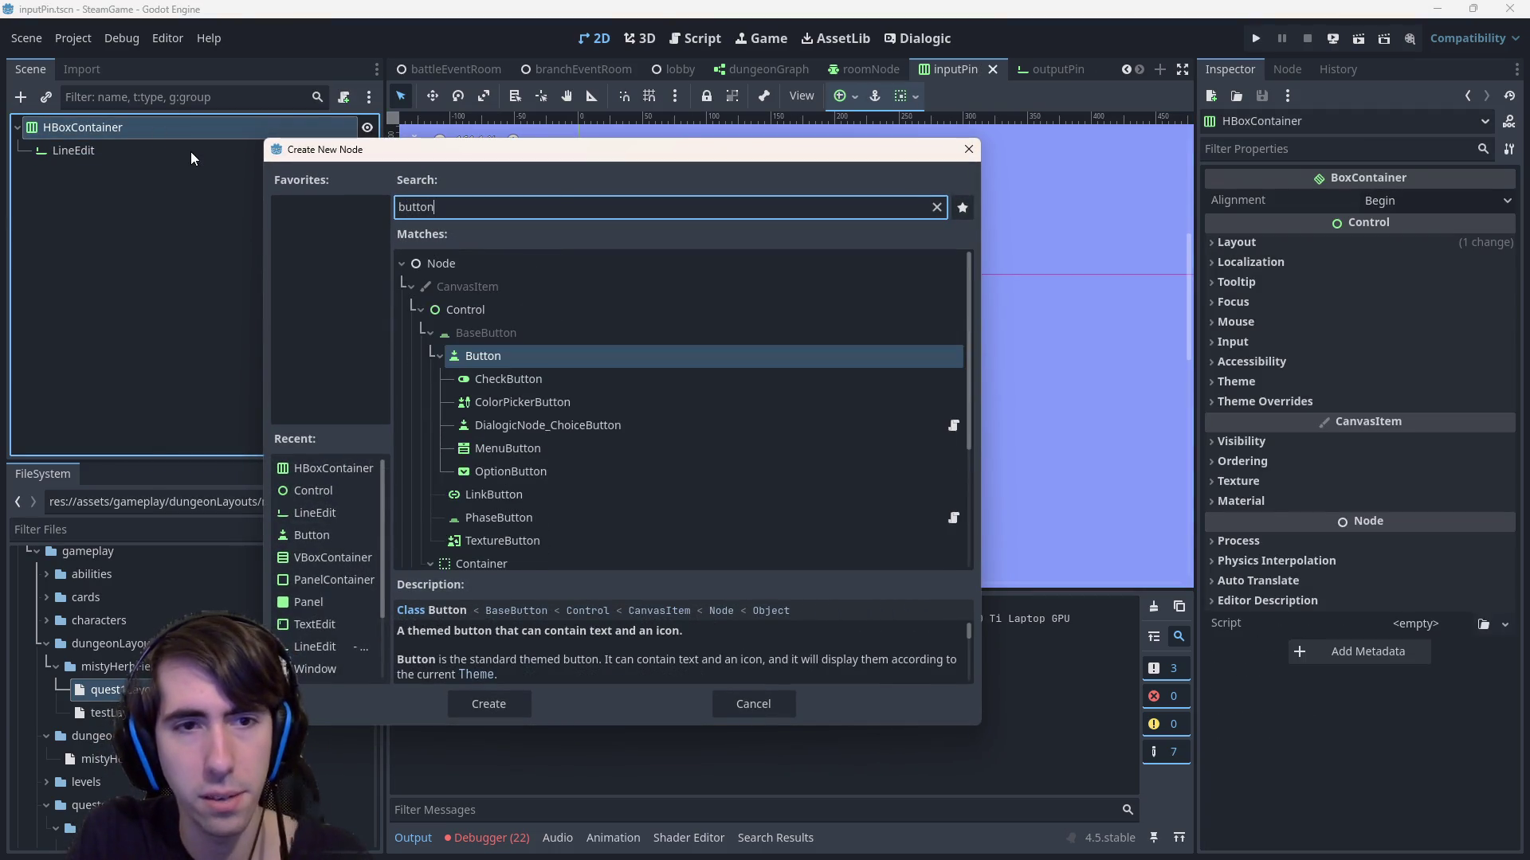
pyautogui.press('Return')
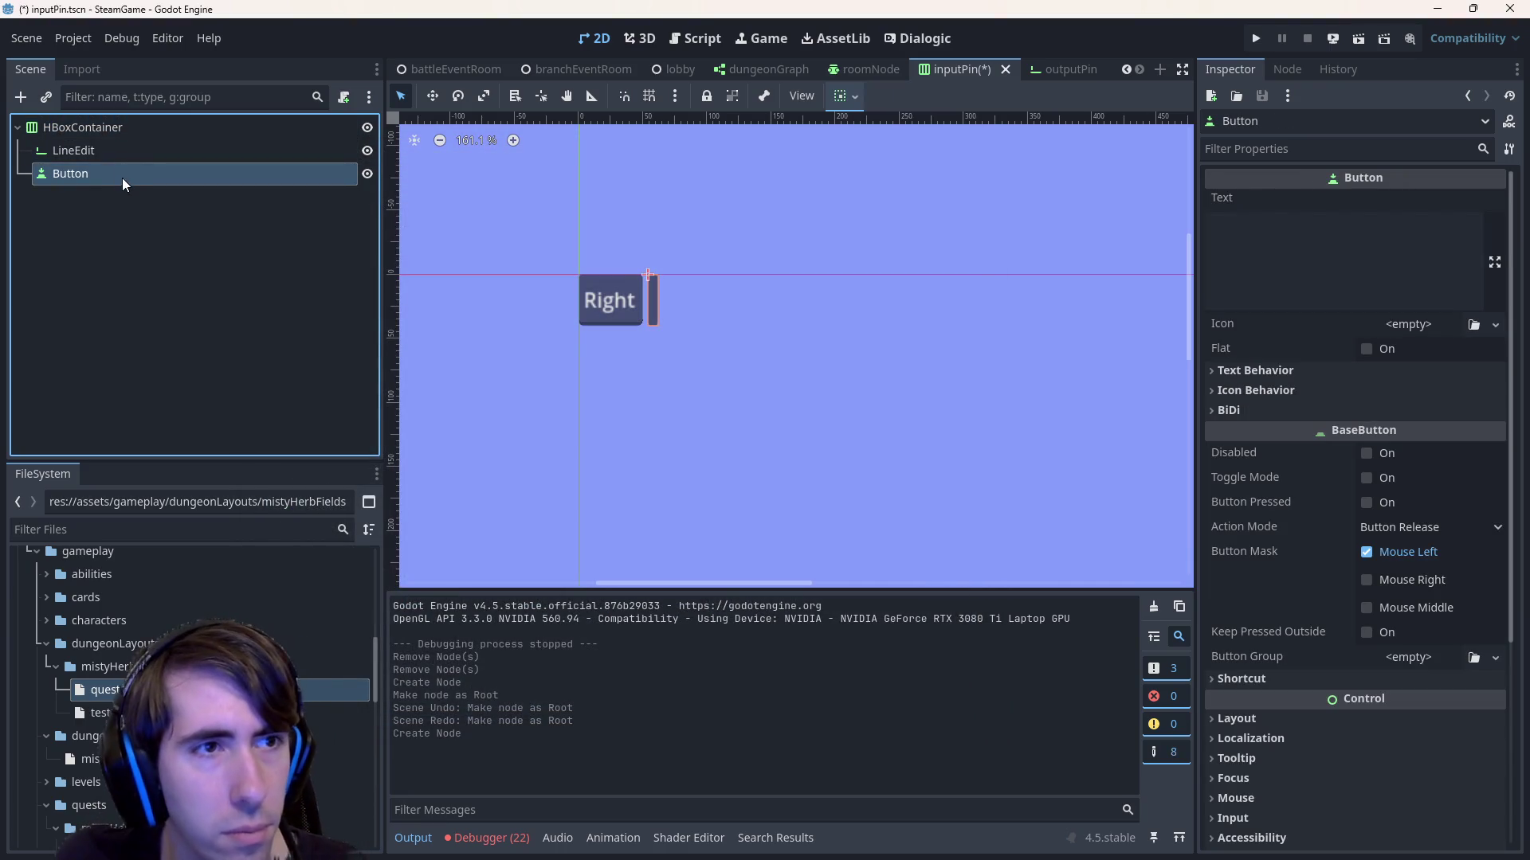
pyautogui.click(121, 179)
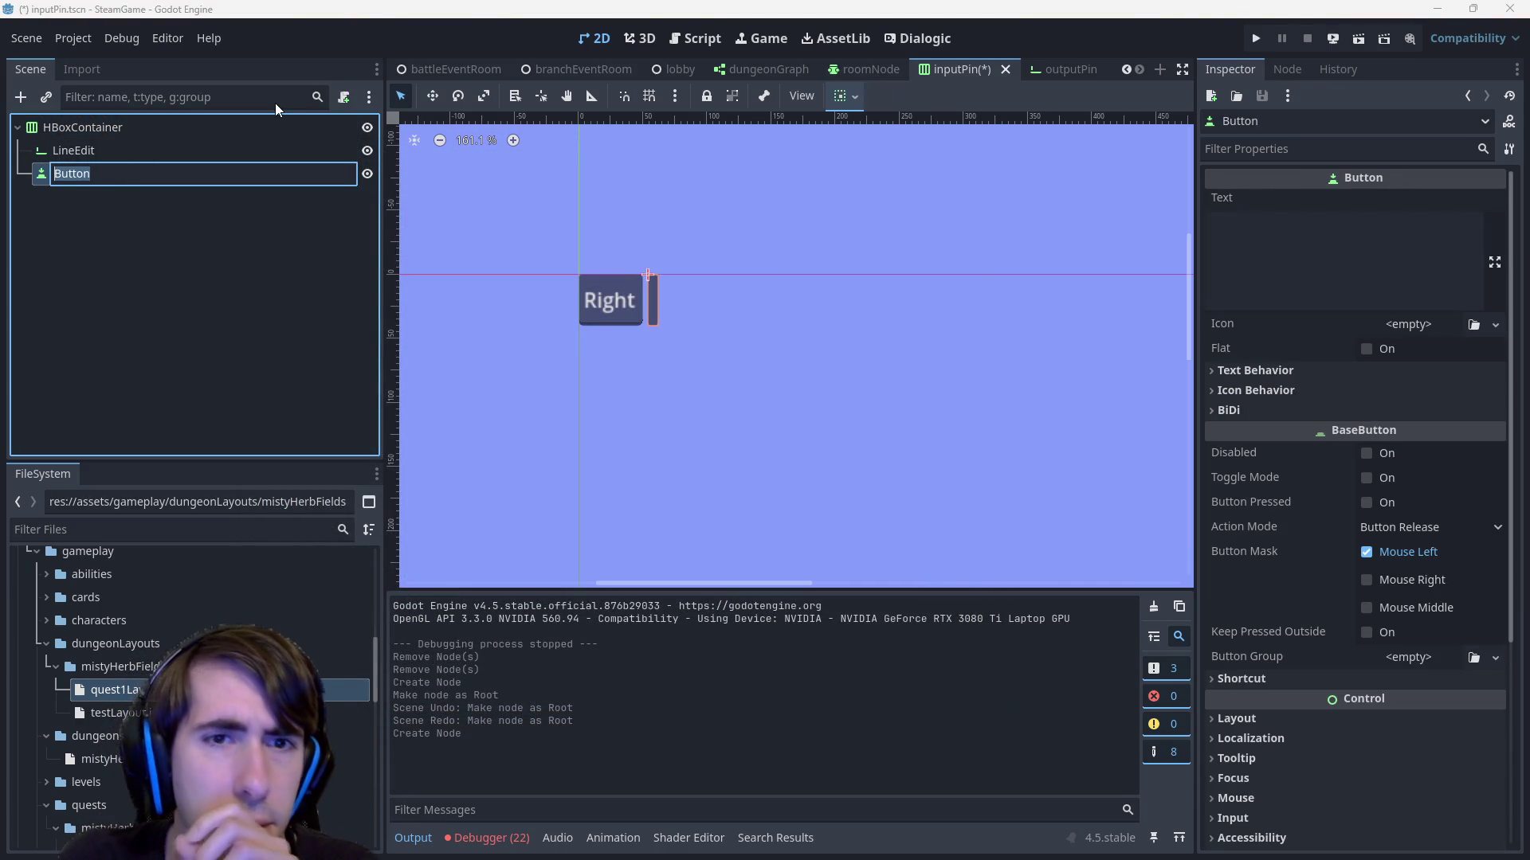
pyautogui.click(108, 143)
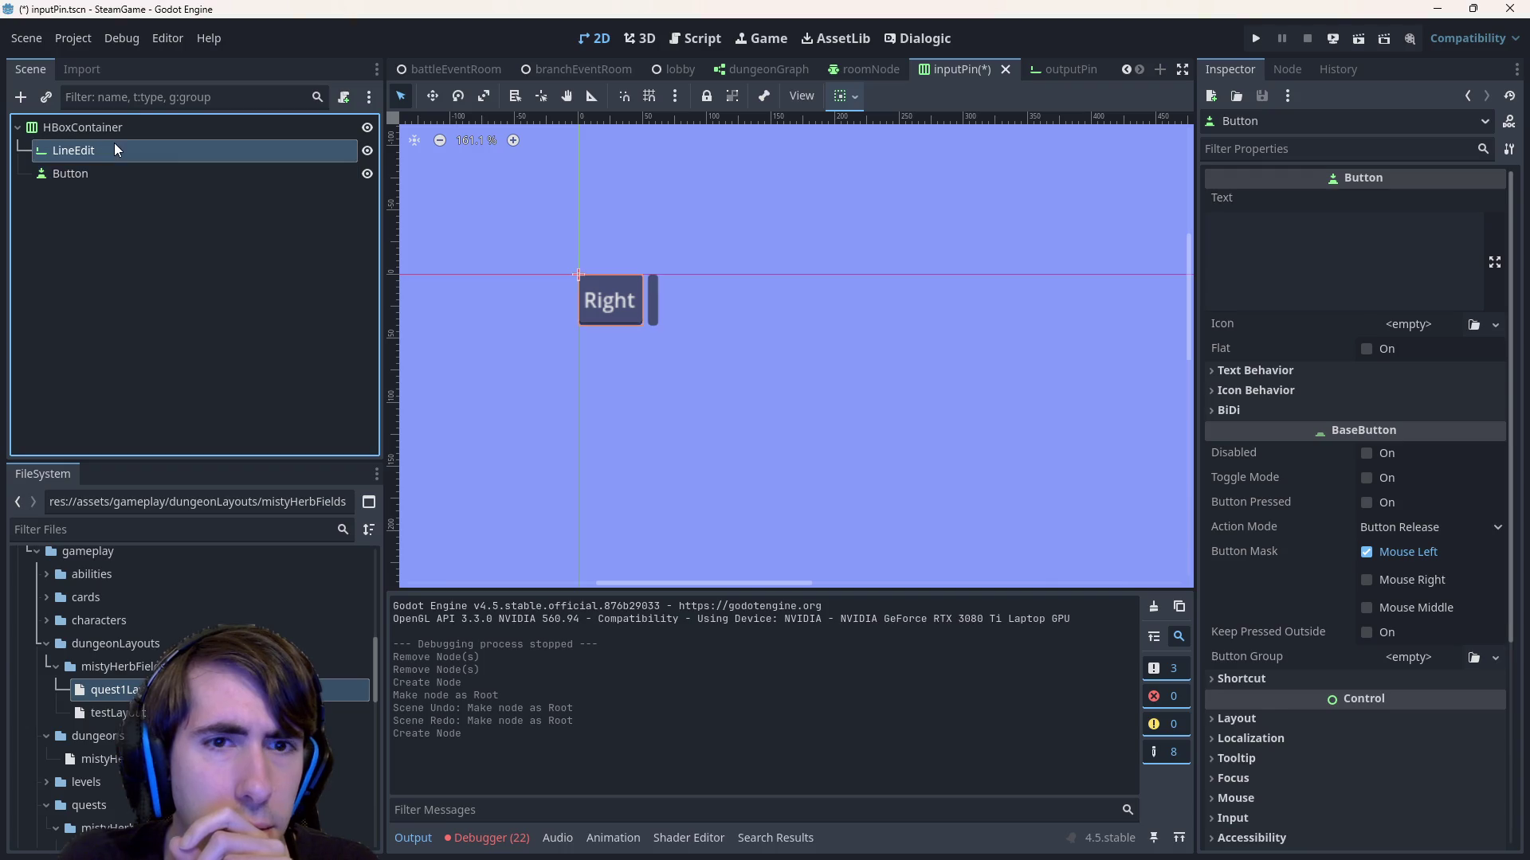
pyautogui.click(1426, 201)
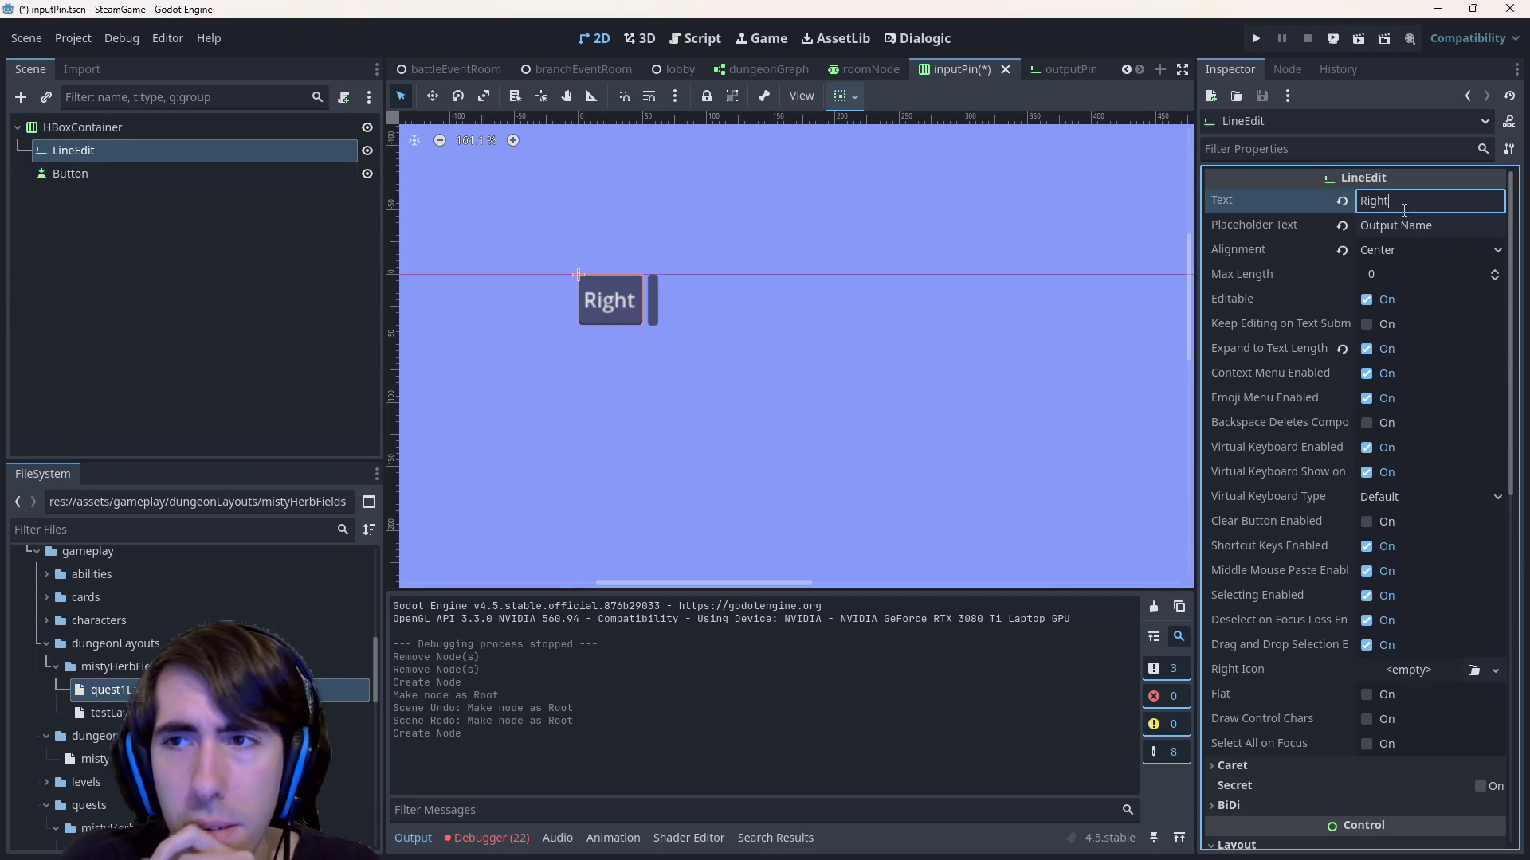
pyautogui.write('Output')
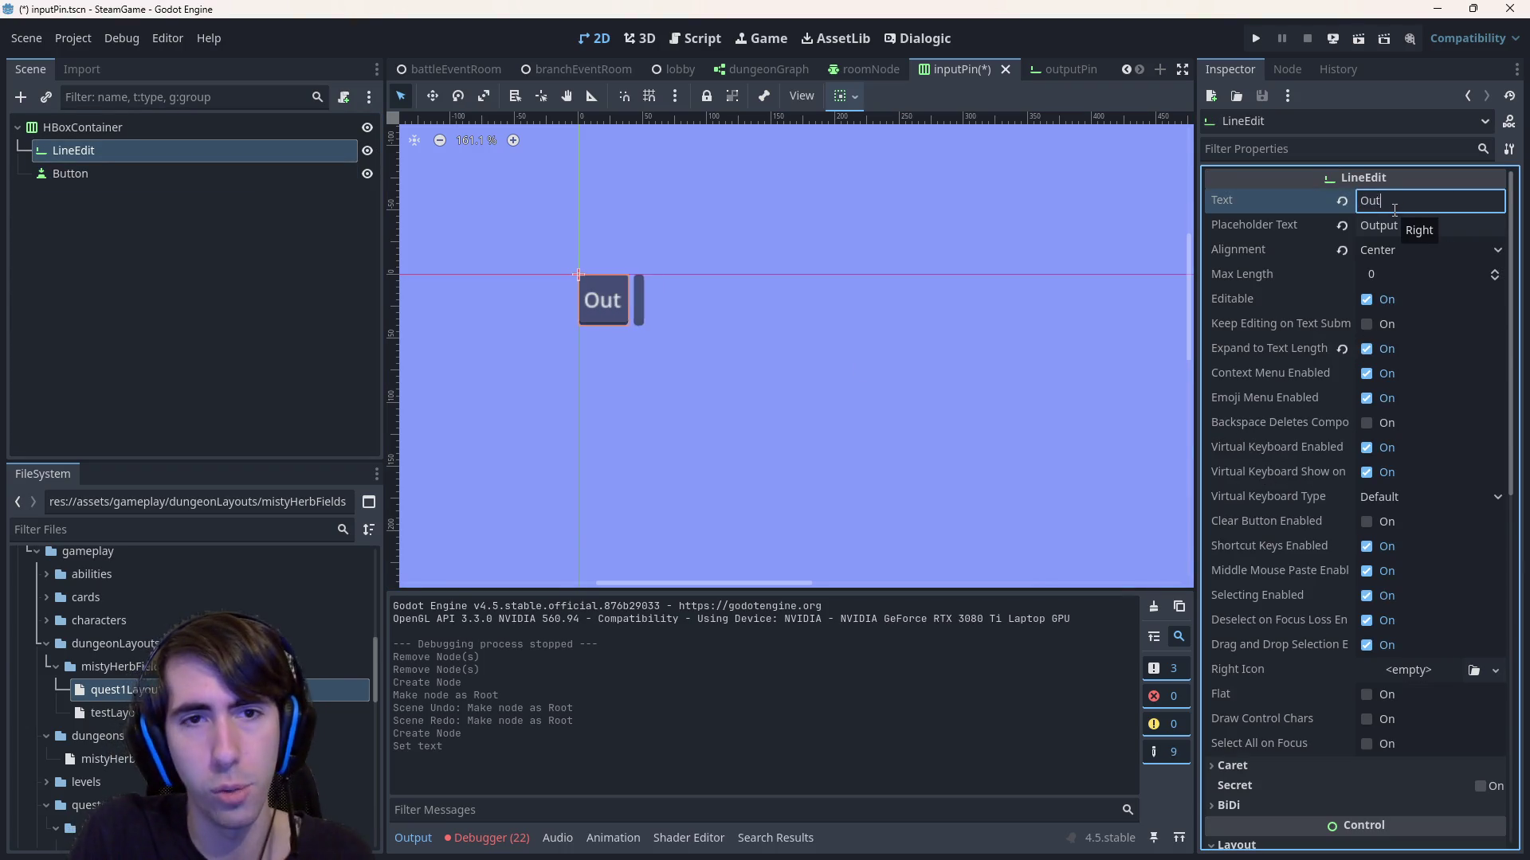
pyautogui.click(112, 173)
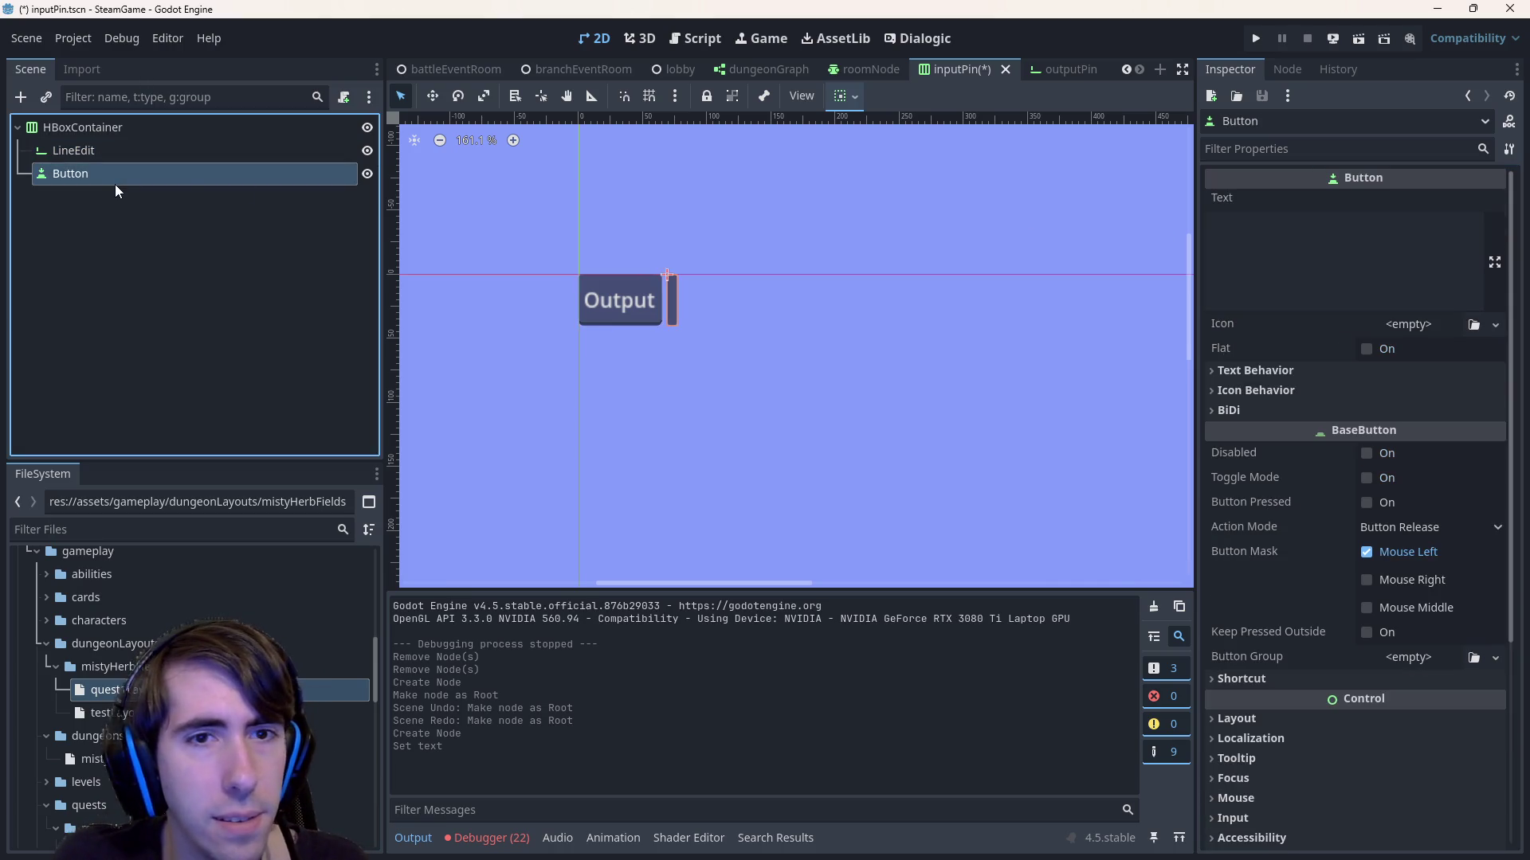
pyautogui.click(1284, 222)
pyautogui.write('X')
# - Move the X button above the LineEdit, rename it RemoveButton, and save the inputPin scene
pyautogui.moveTo(120, 173); pyautogui.dragTo(64, 144)
pyautogui.click(114, 242)
pyautogui.hotkey('ctrl', 's')
pyautogui.click(131, 153)
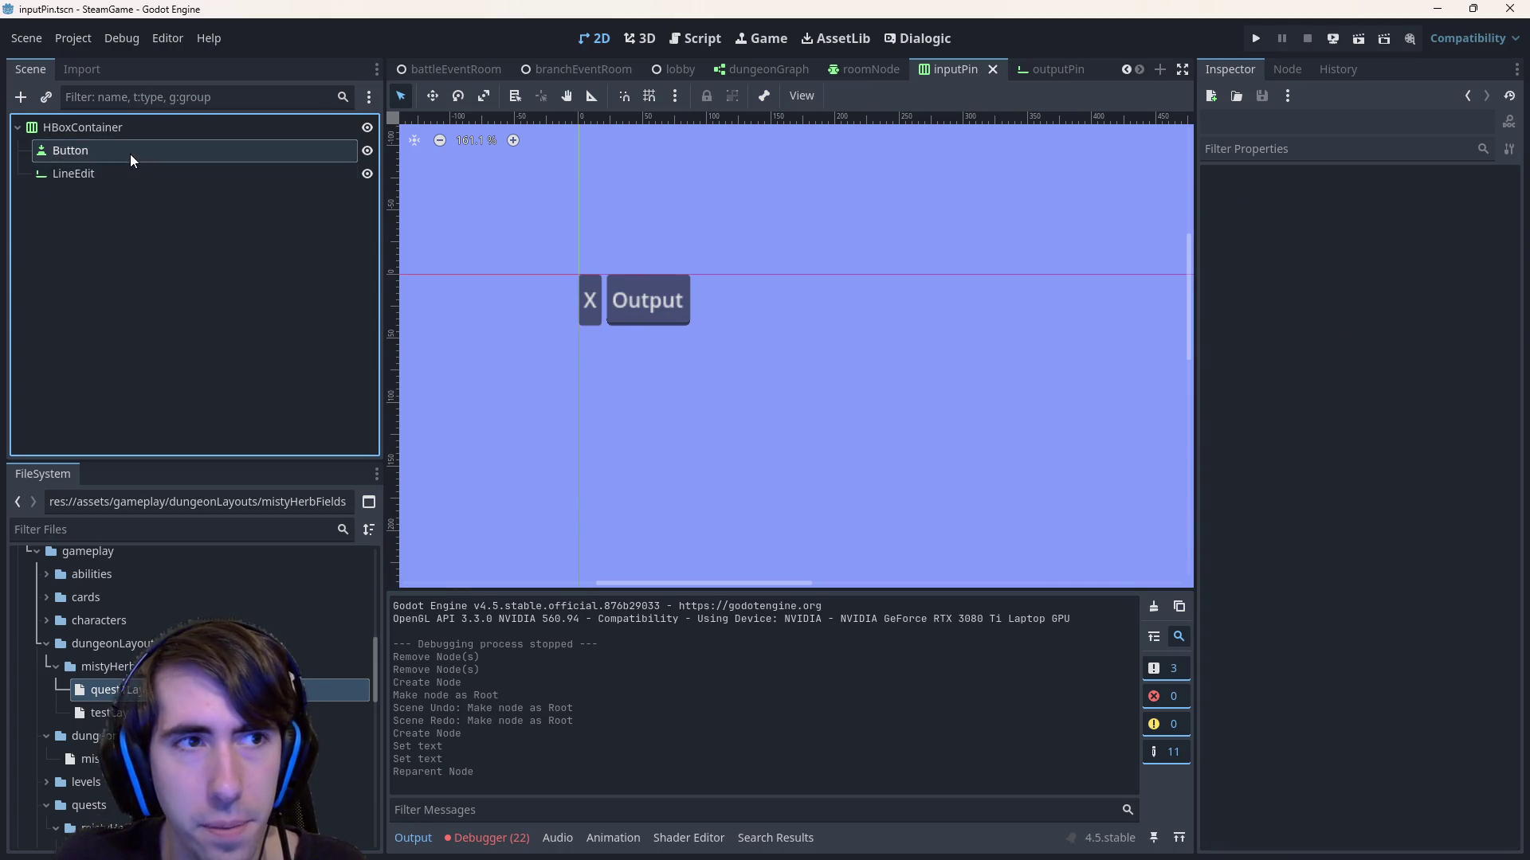
pyautogui.doubleClick(127, 150)
pyautogui.write('RemoveButton')
pyautogui.press('Return')
pyautogui.hotkey('ctrl', 's')
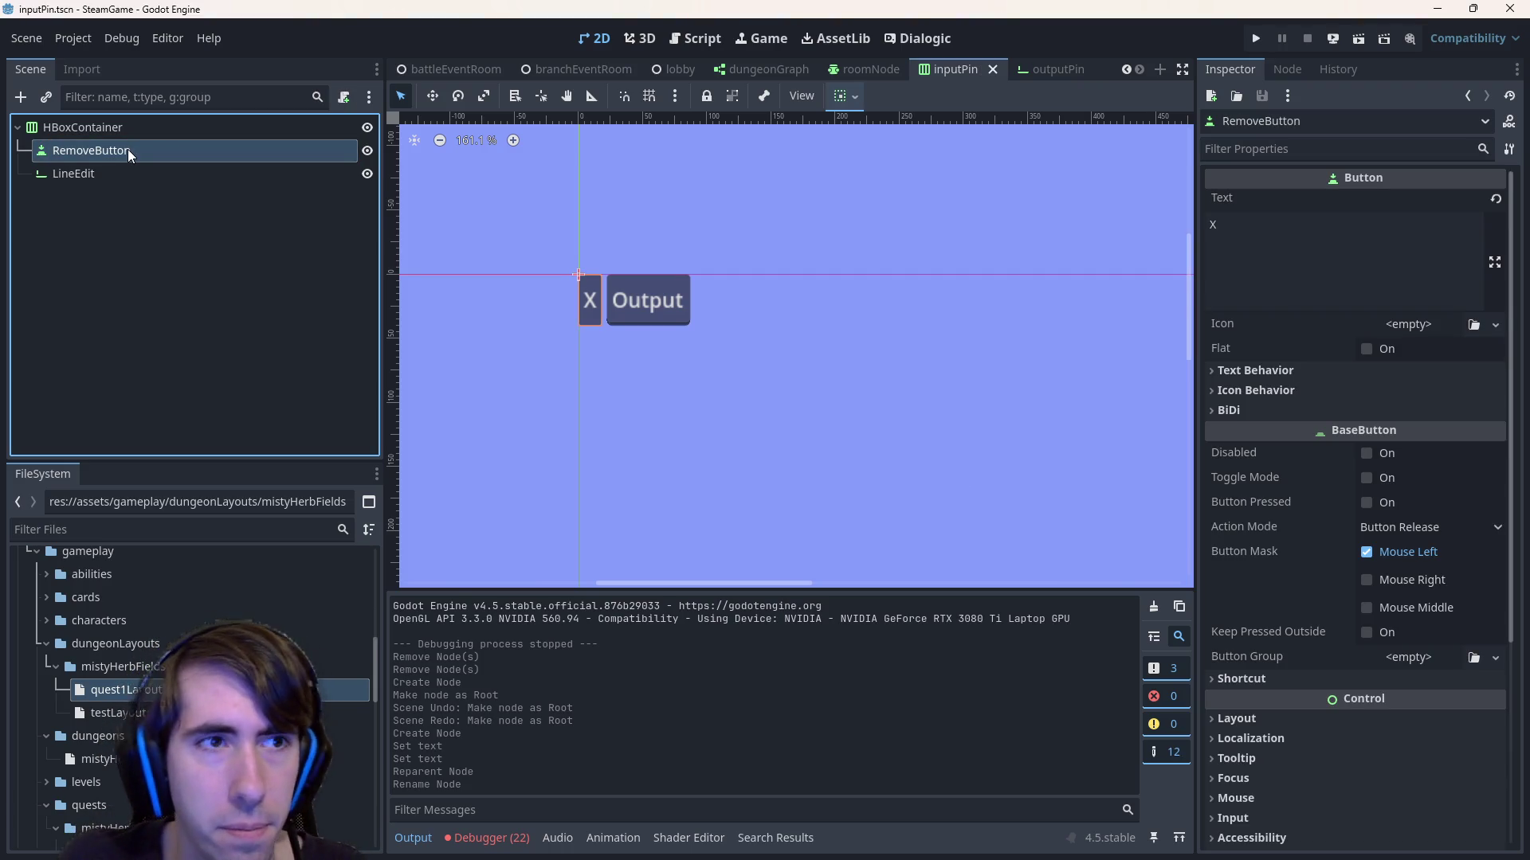
pyautogui.click(127, 129)
pyautogui.click(344, 100)
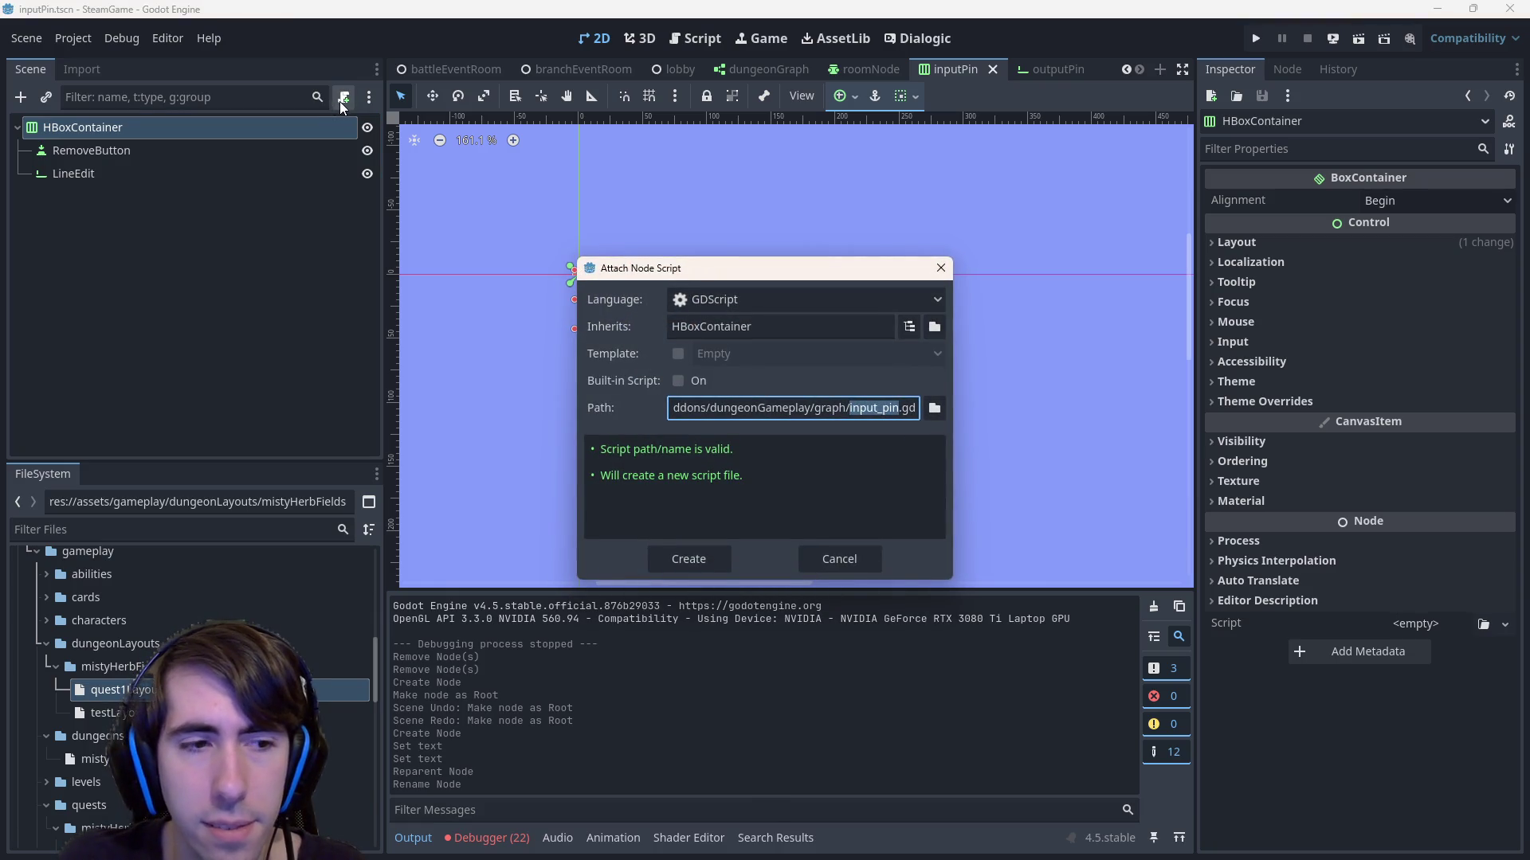
# - Create the script at graph/dynamicPin.gd extending HBoxContainer, and show the debugger's Errors list
pyautogui.write('connector')
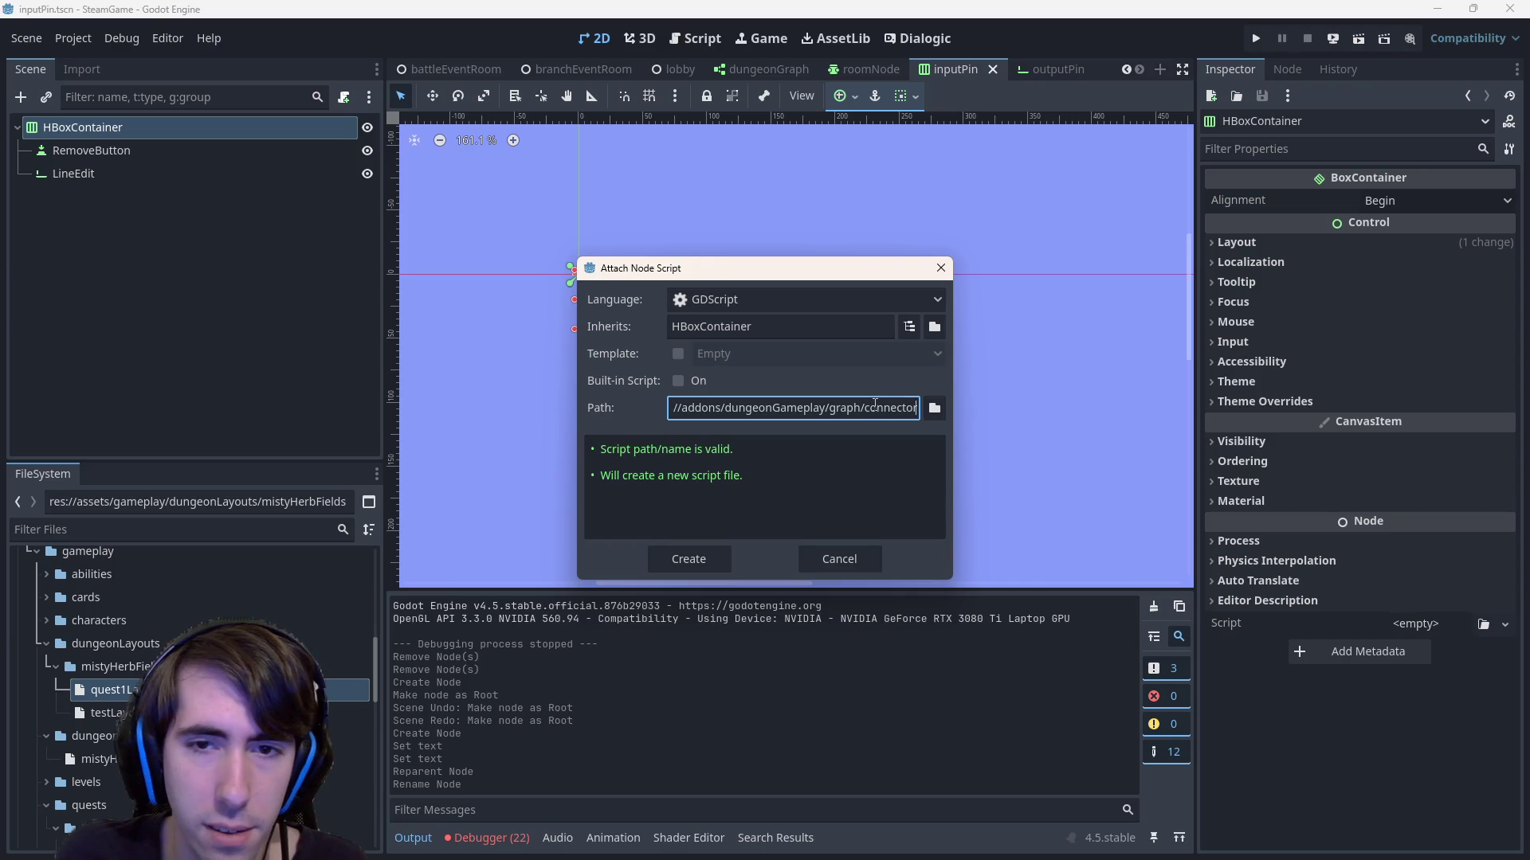
pyautogui.click(935, 407)
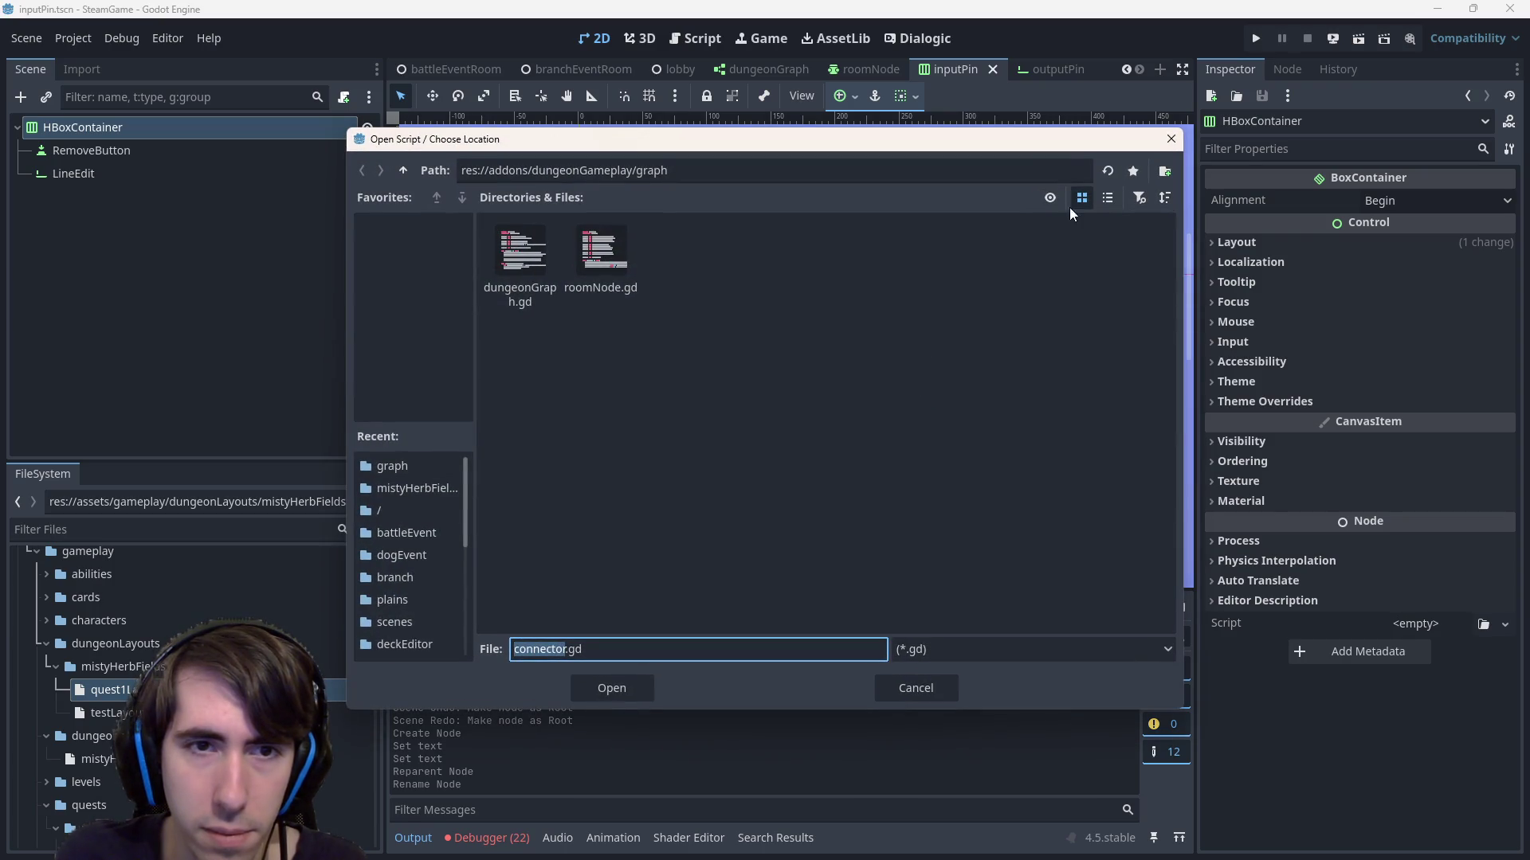
pyautogui.click(1173, 143)
pyautogui.click(865, 407)
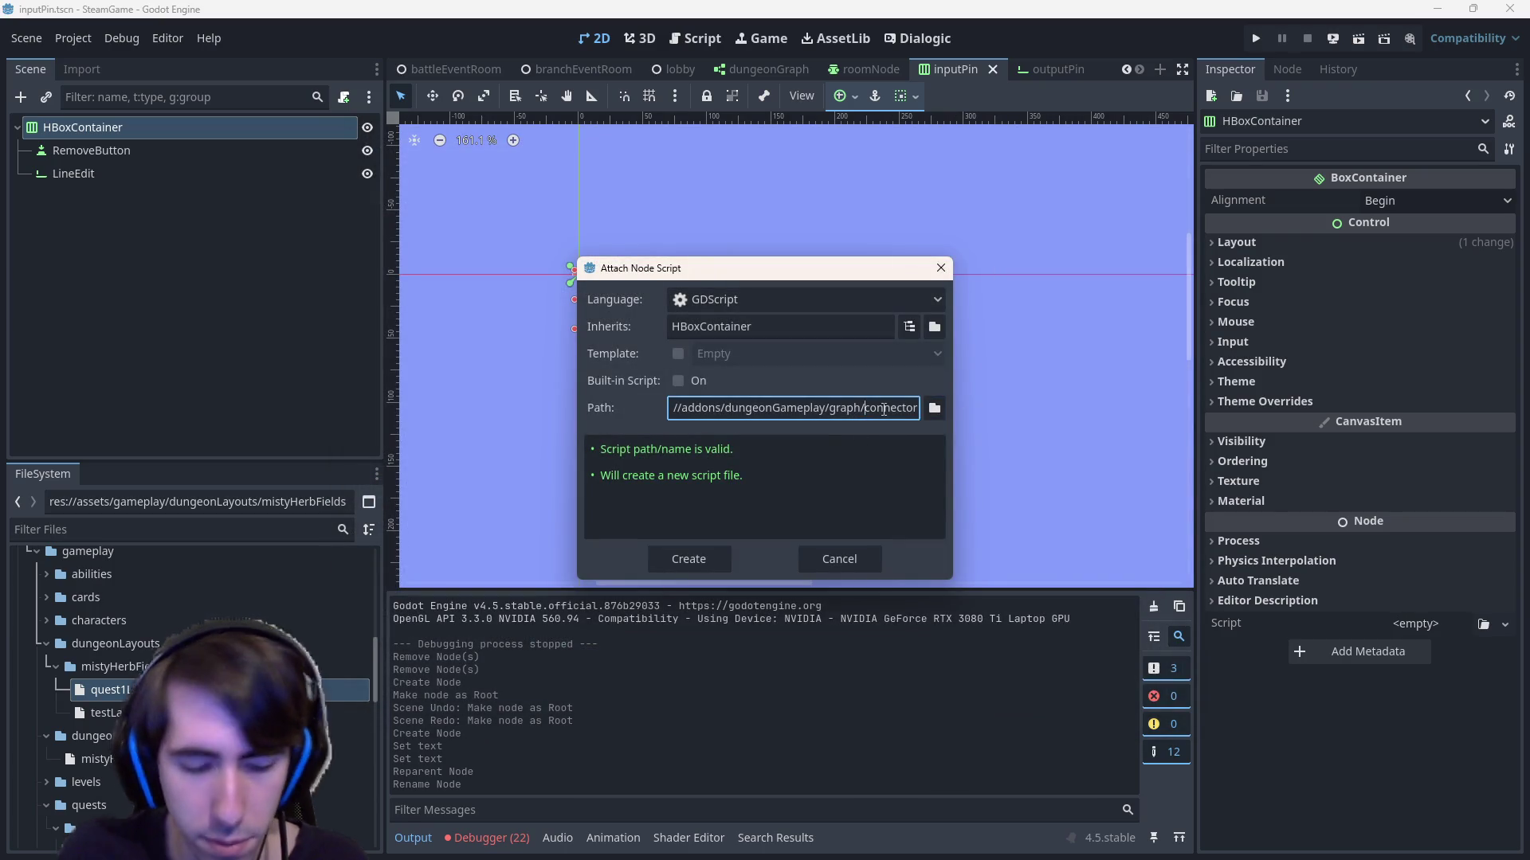
pyautogui.write('roomC')
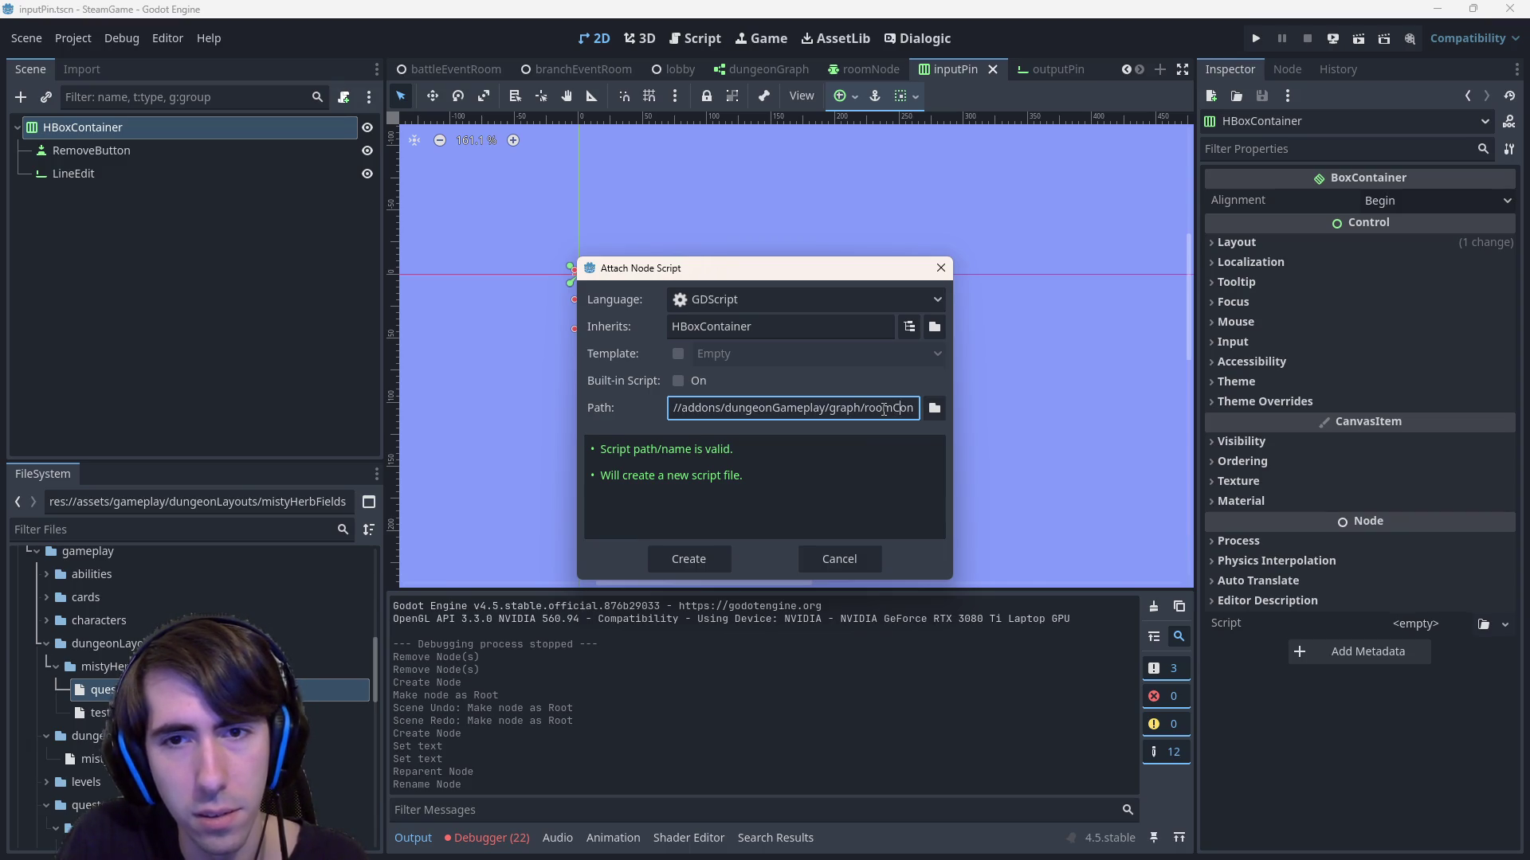
pyautogui.press('BackSpace')
pyautogui.press('BackSpace')
pyautogui.press('BackSpace')
pyautogui.write('dynamicC')
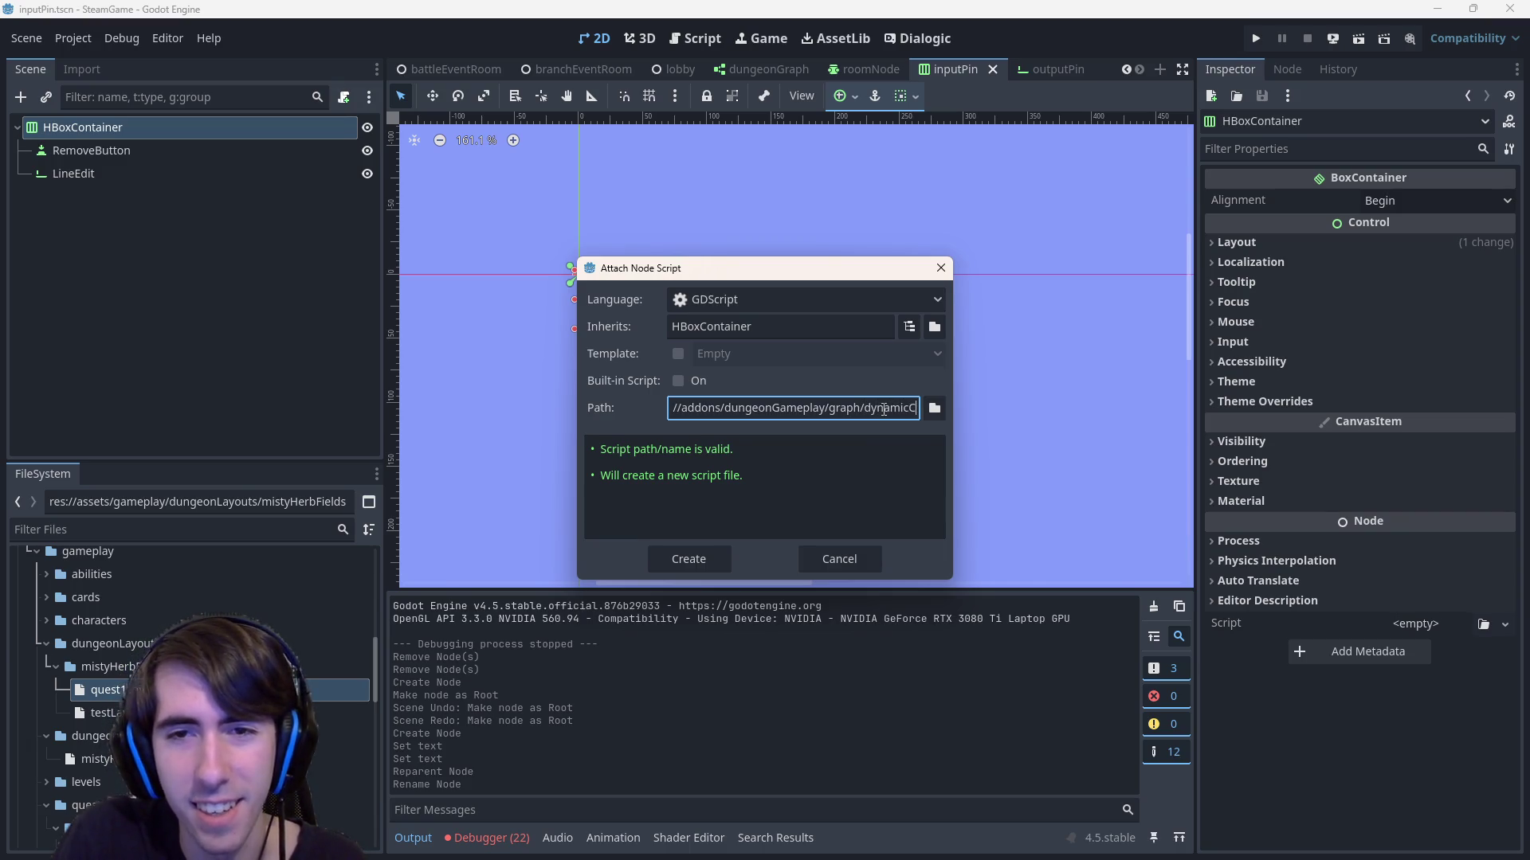
pyautogui.moveTo(884, 410); pyautogui.dragTo(917, 409)
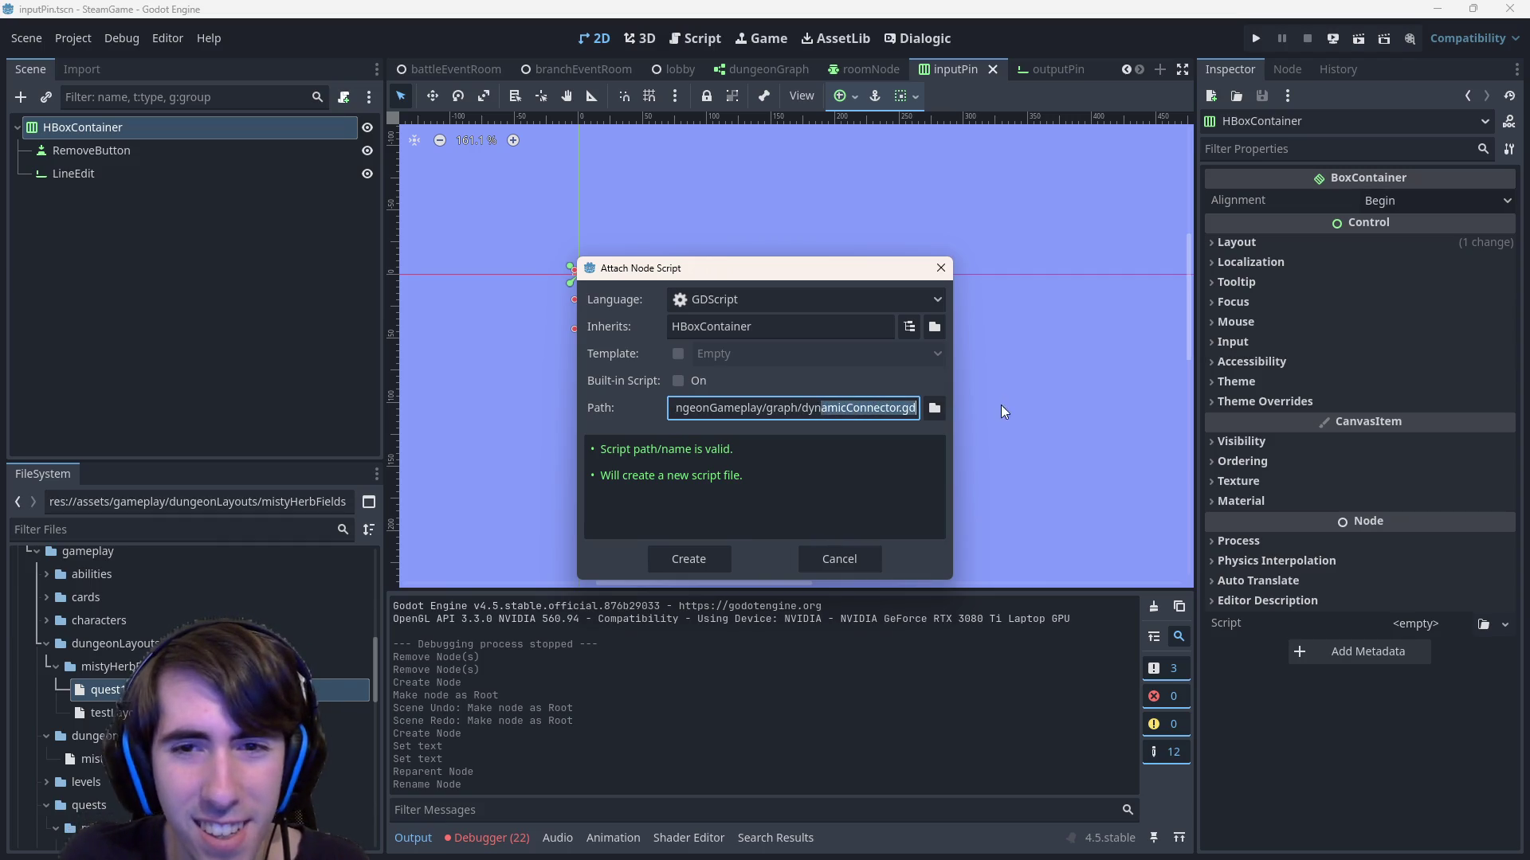
pyautogui.click(887, 408)
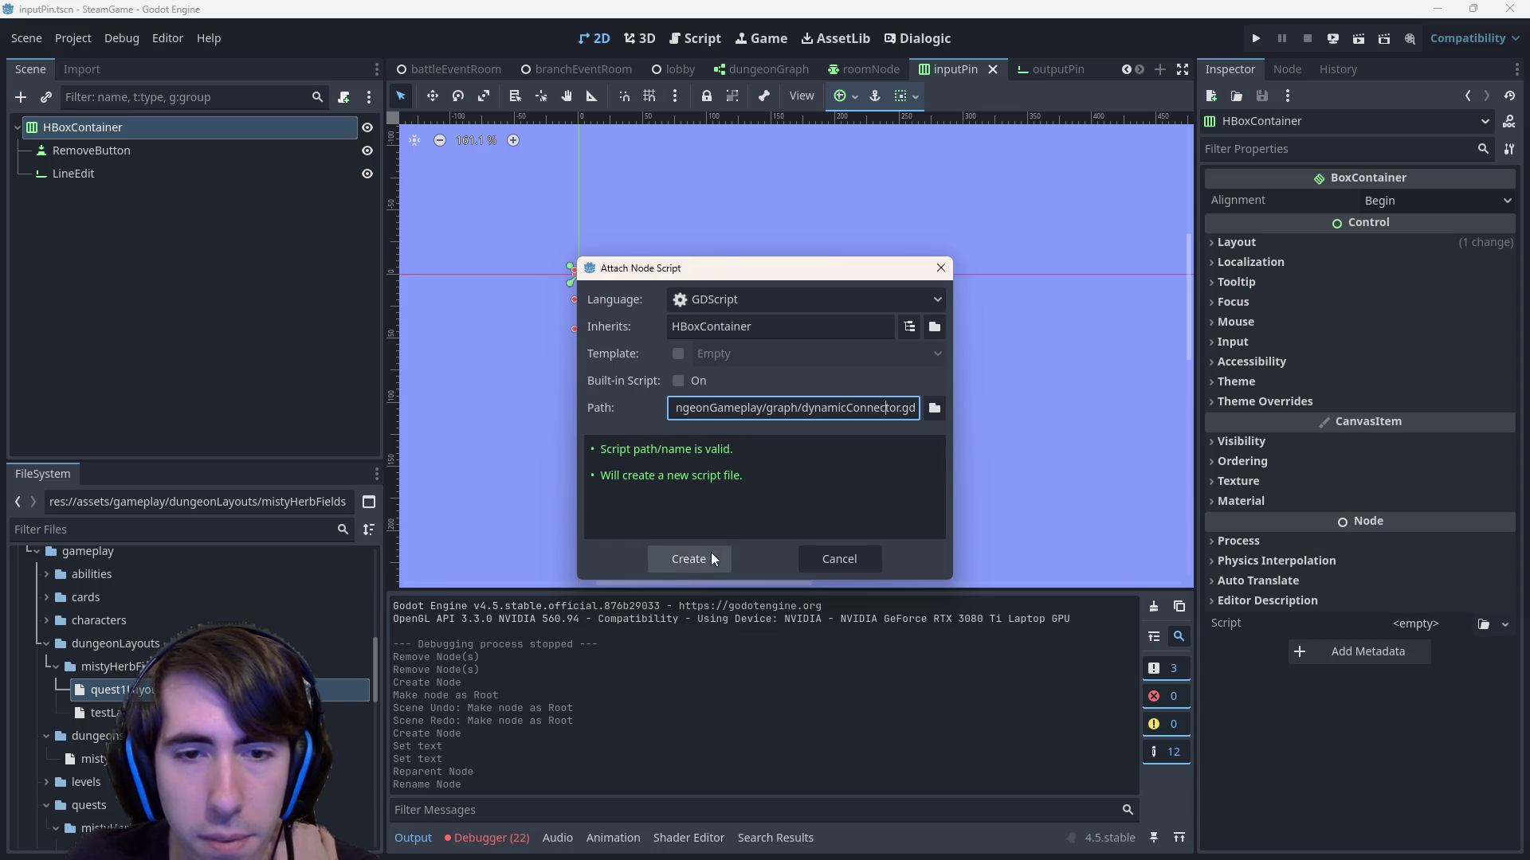
pyautogui.moveTo(853, 408); pyautogui.dragTo(902, 407)
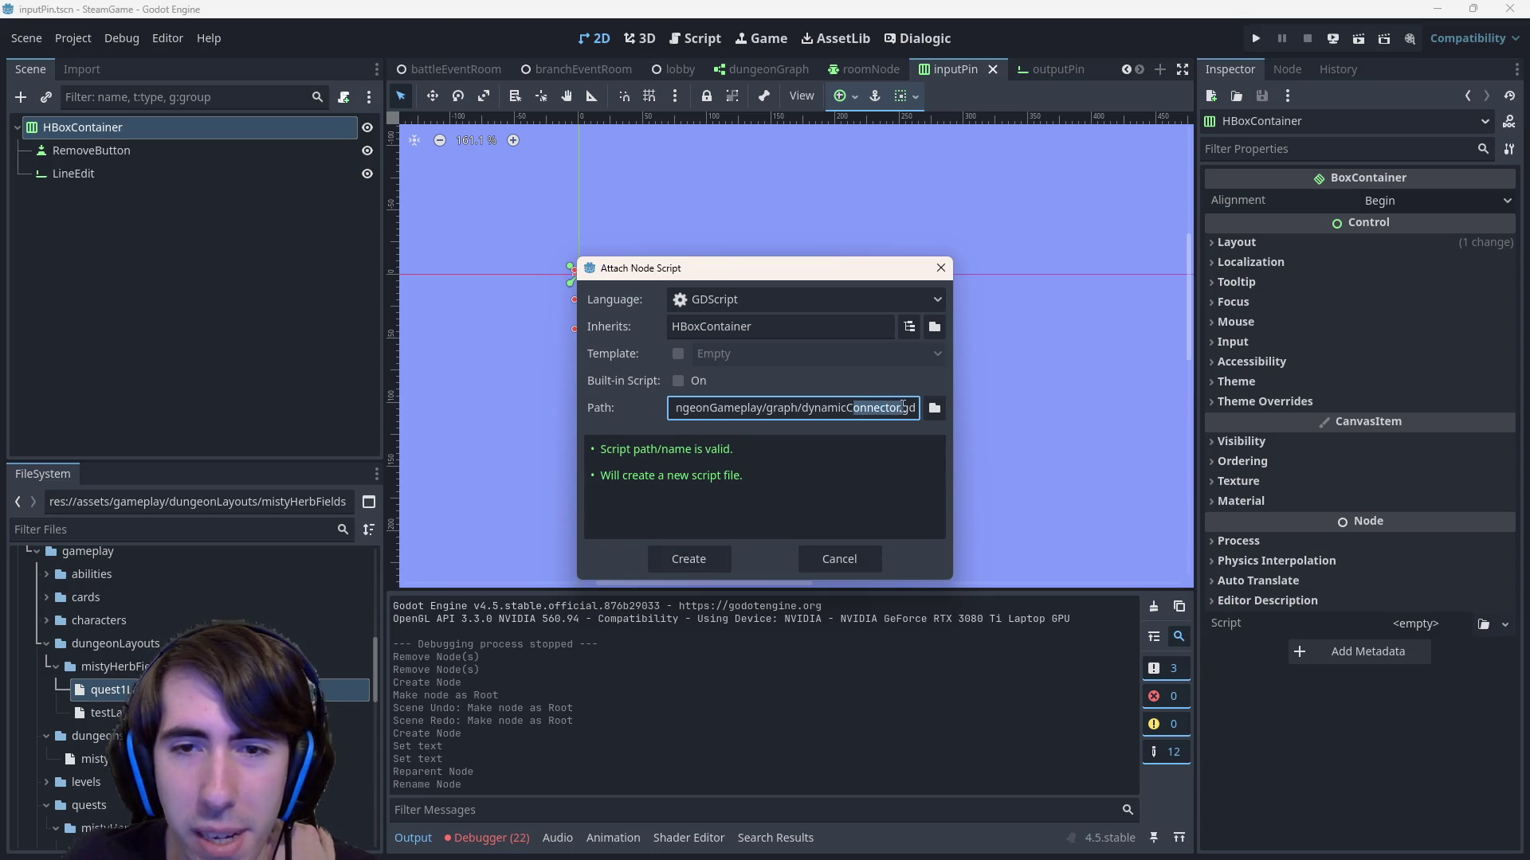
pyautogui.press('BackSpace')
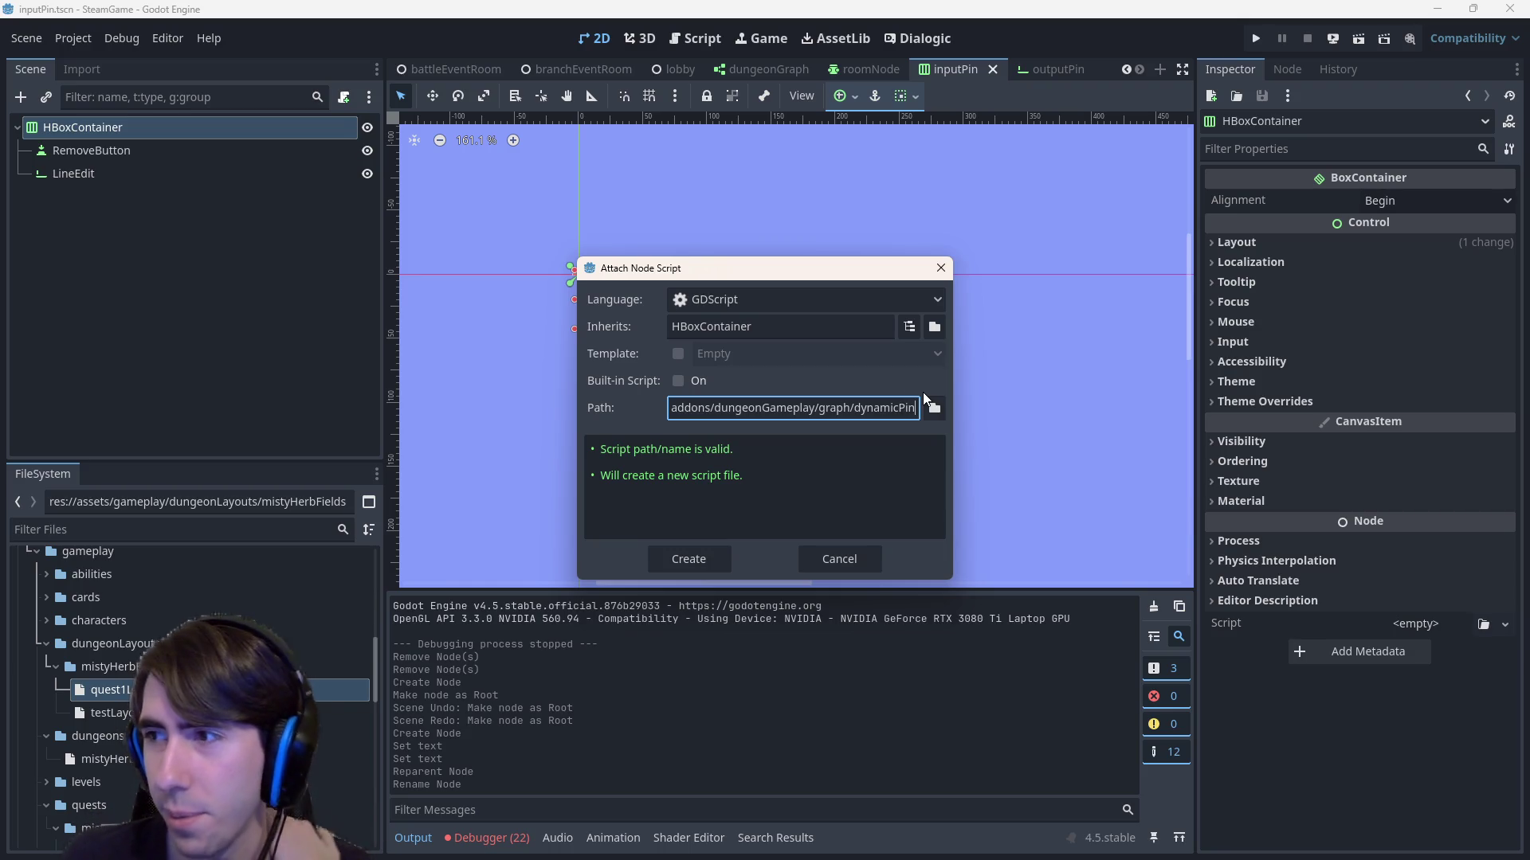
pyautogui.click(728, 550)
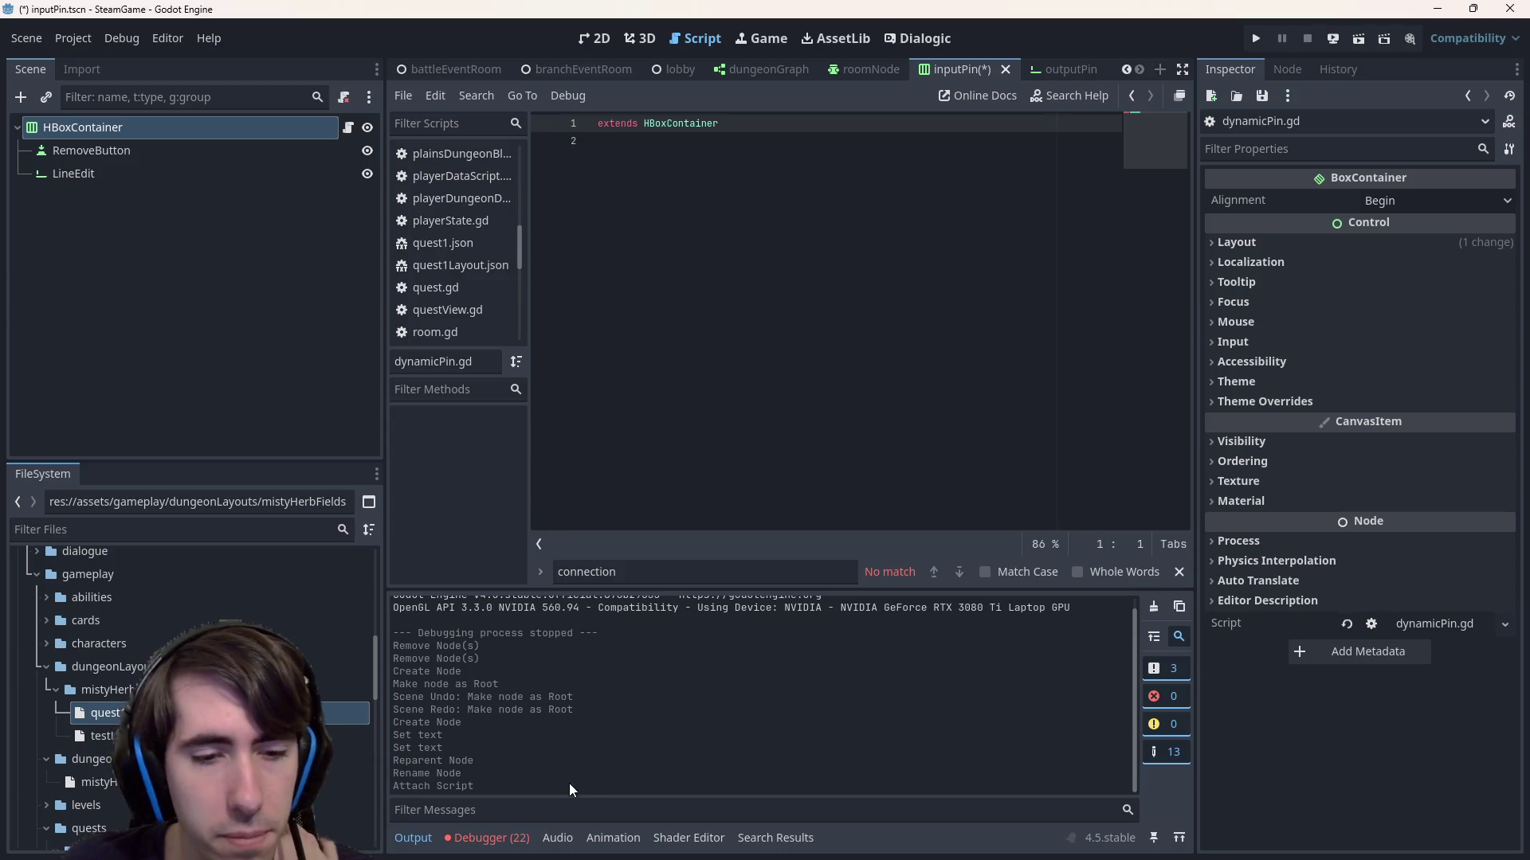
pyautogui.click(487, 838)
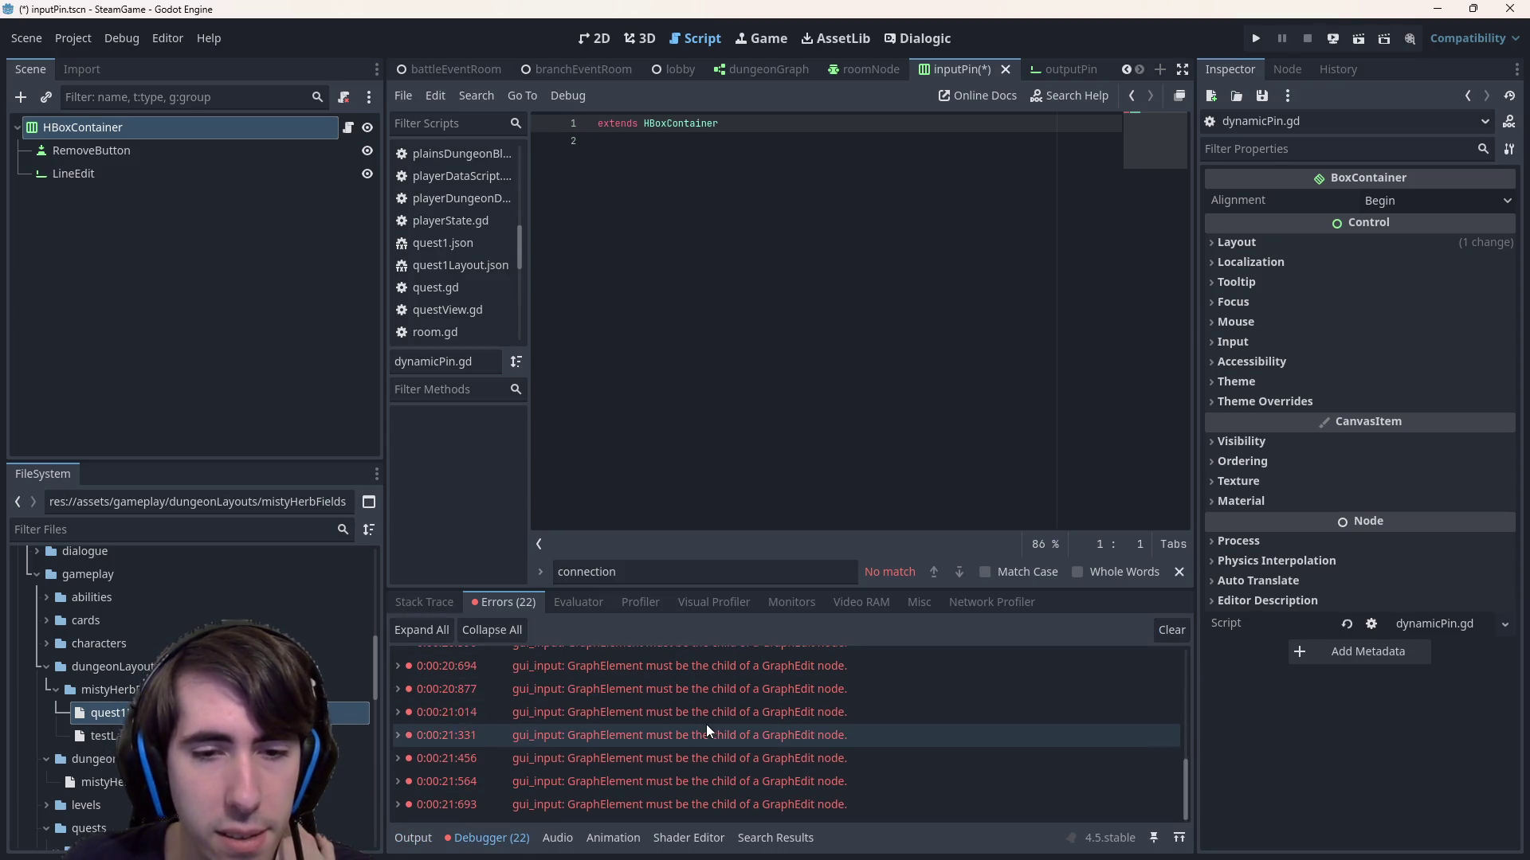
# - Check the 0:00:18:338 error details, then start a class_name IRoomPin line in dynamicPin.gd
pyautogui.scroll(5, 708, 715)
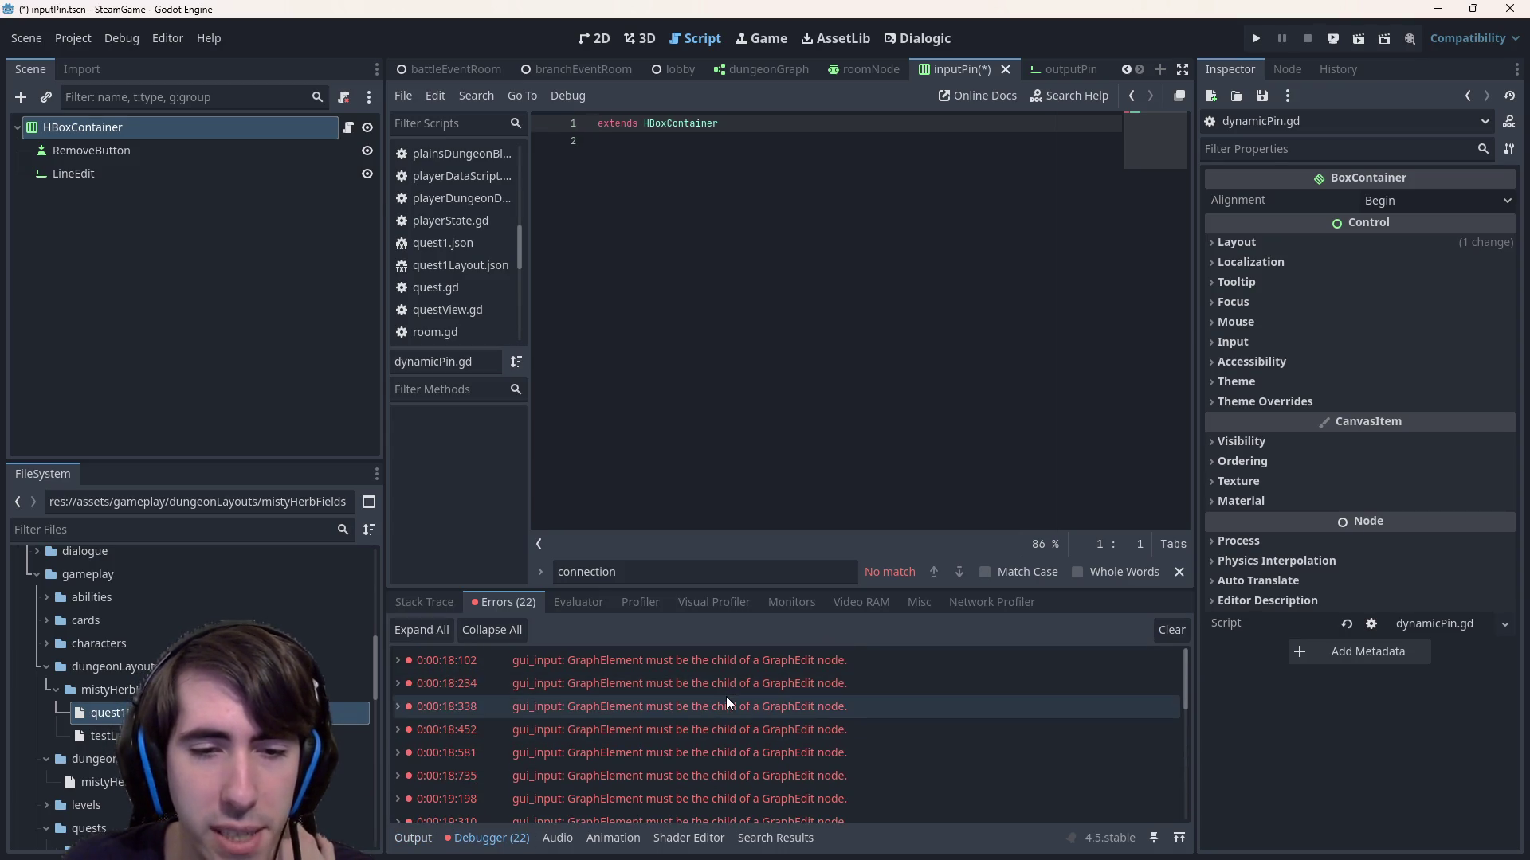
pyautogui.doubleClick(730, 709)
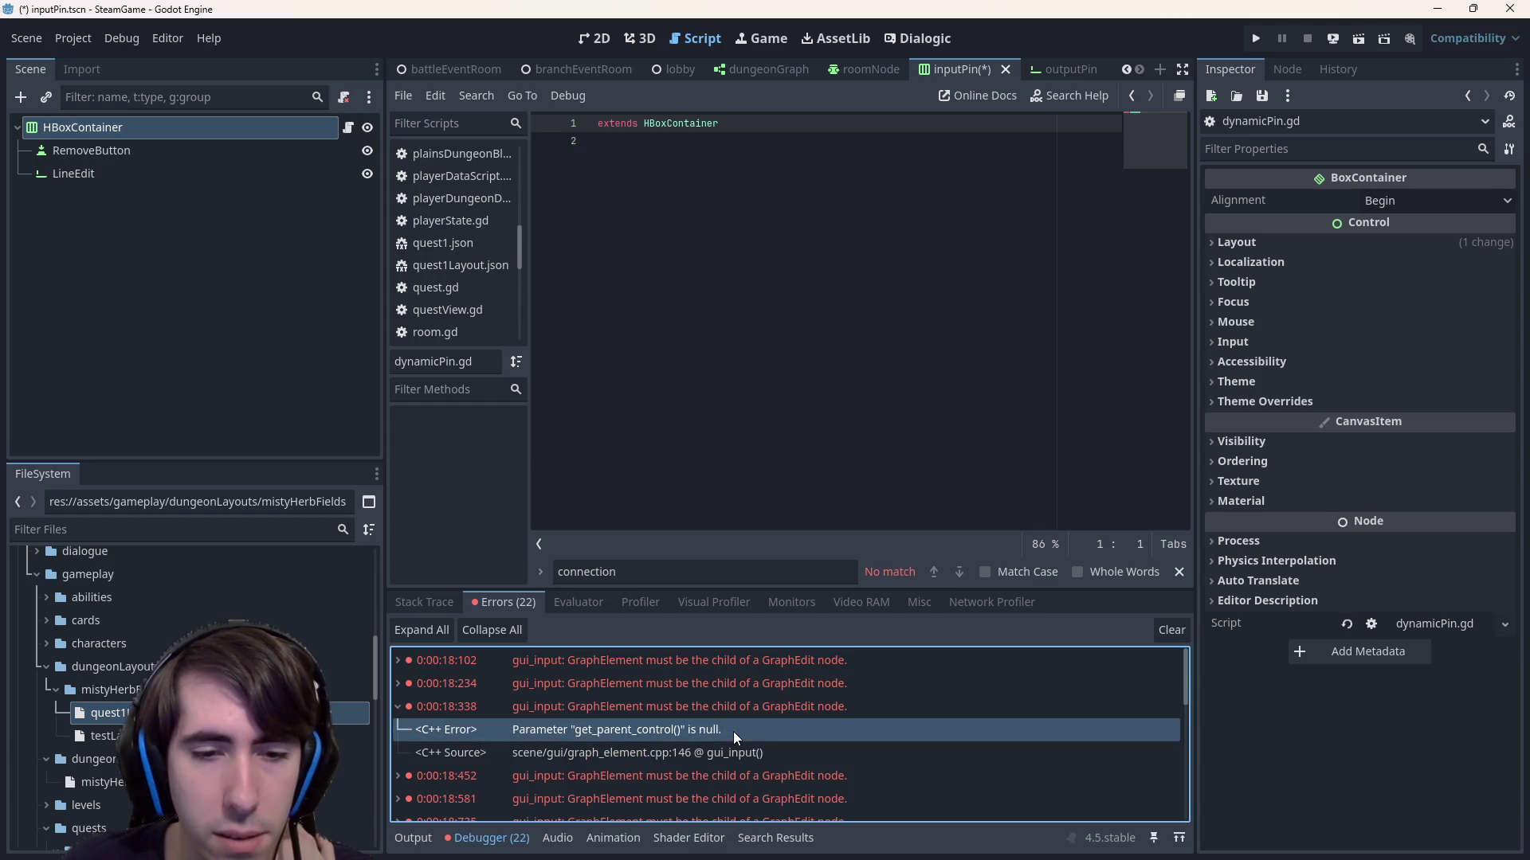
pyautogui.doubleClick(732, 706)
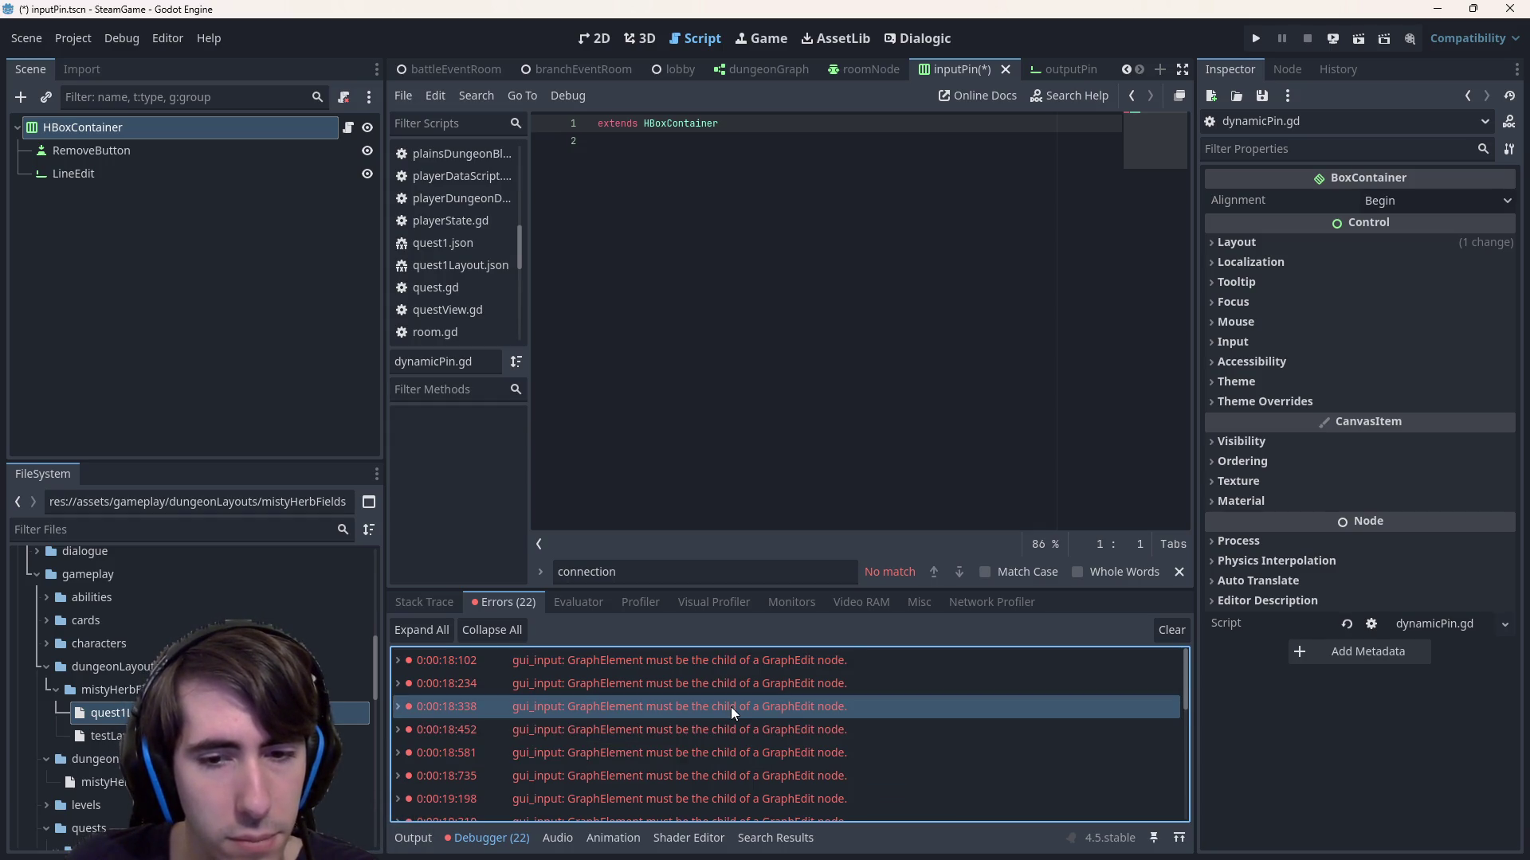
pyautogui.click(640, 140)
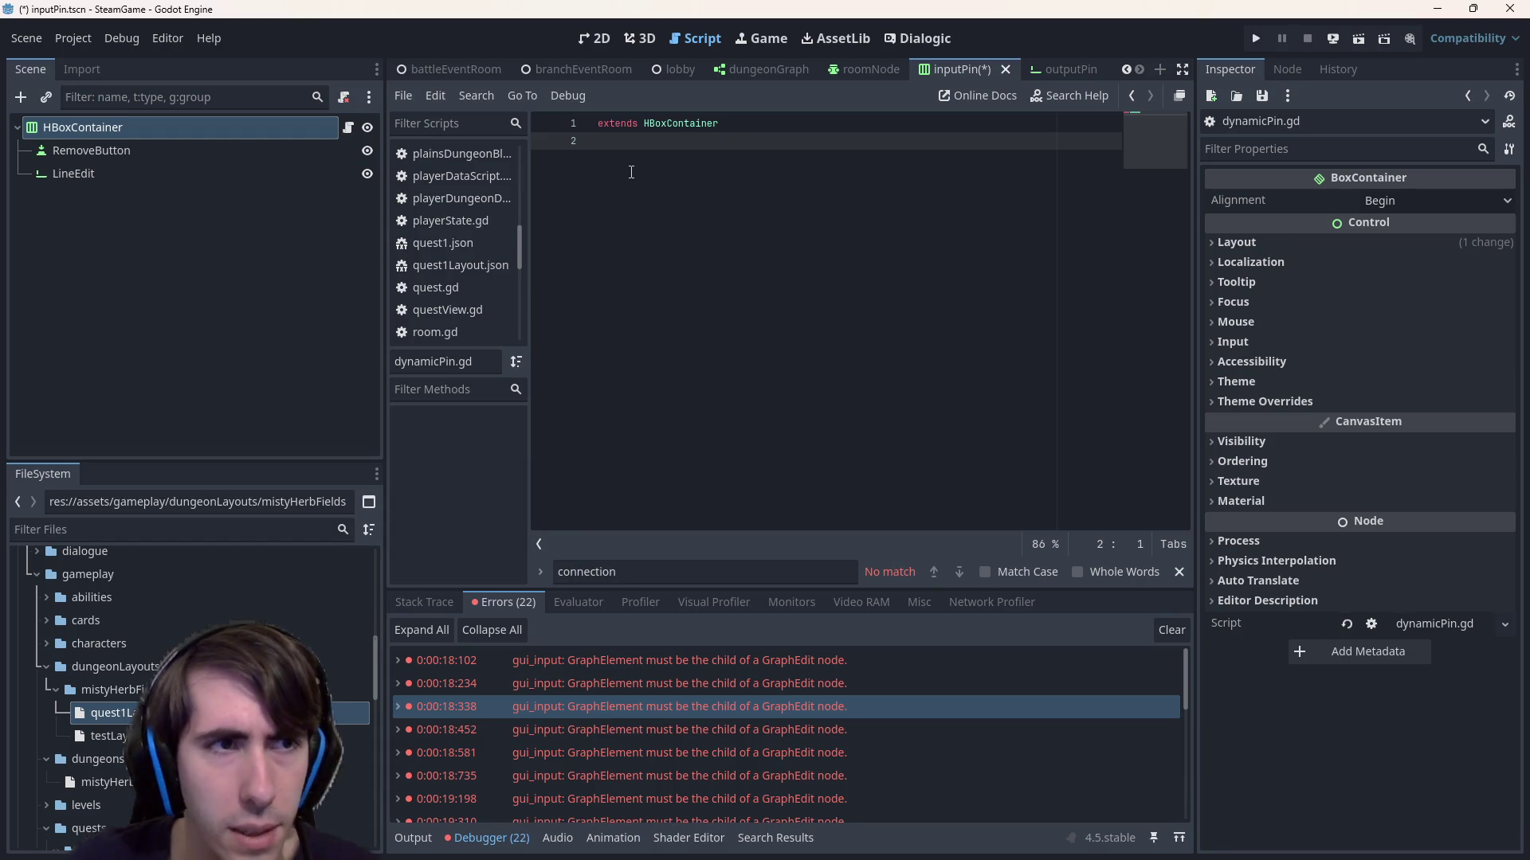
pyautogui.write('class_name')
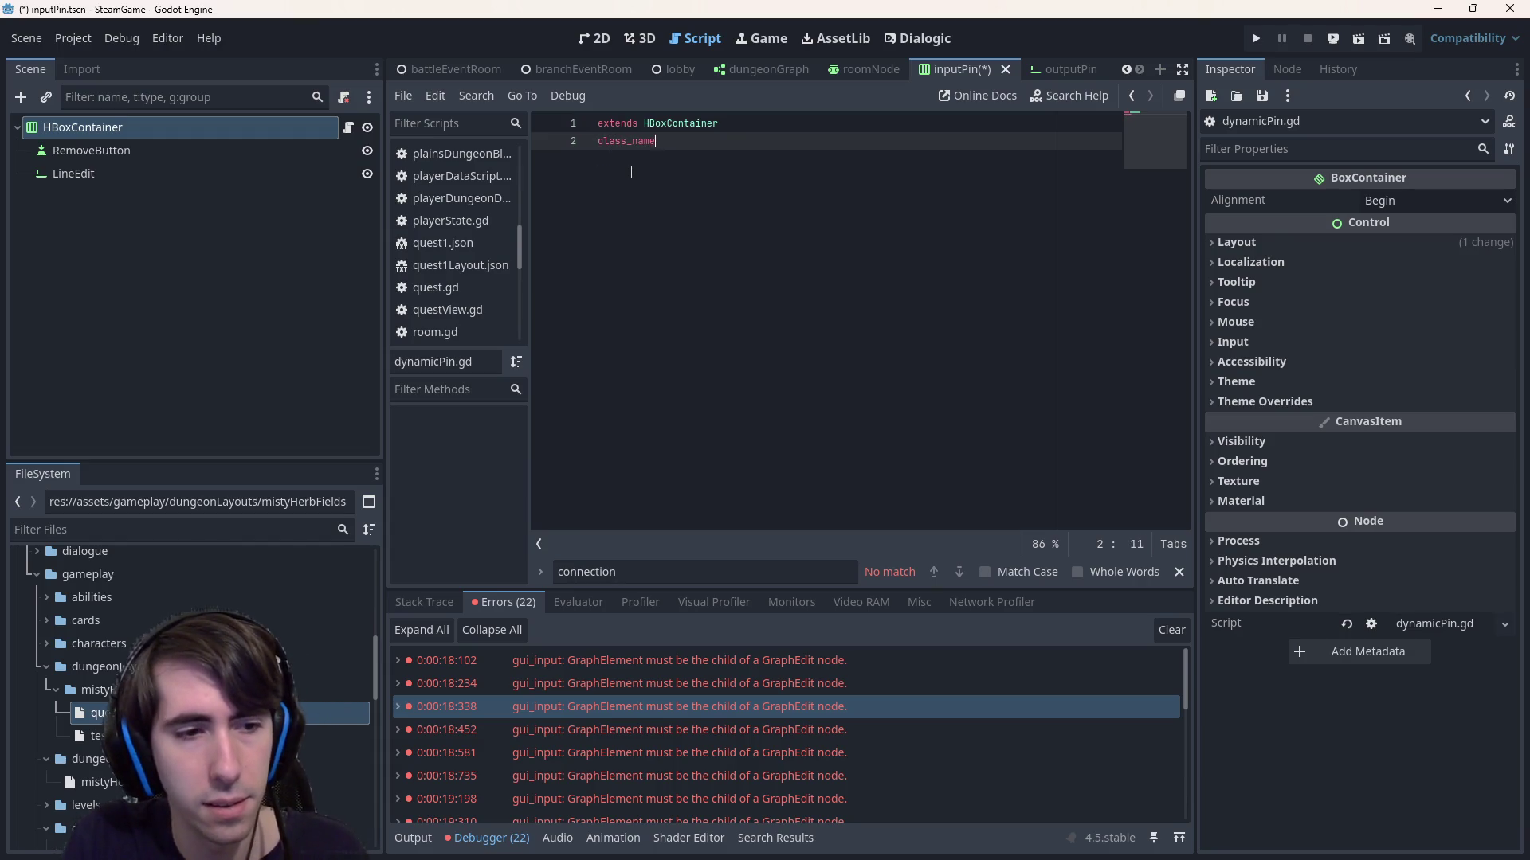
pyautogui.write('I')
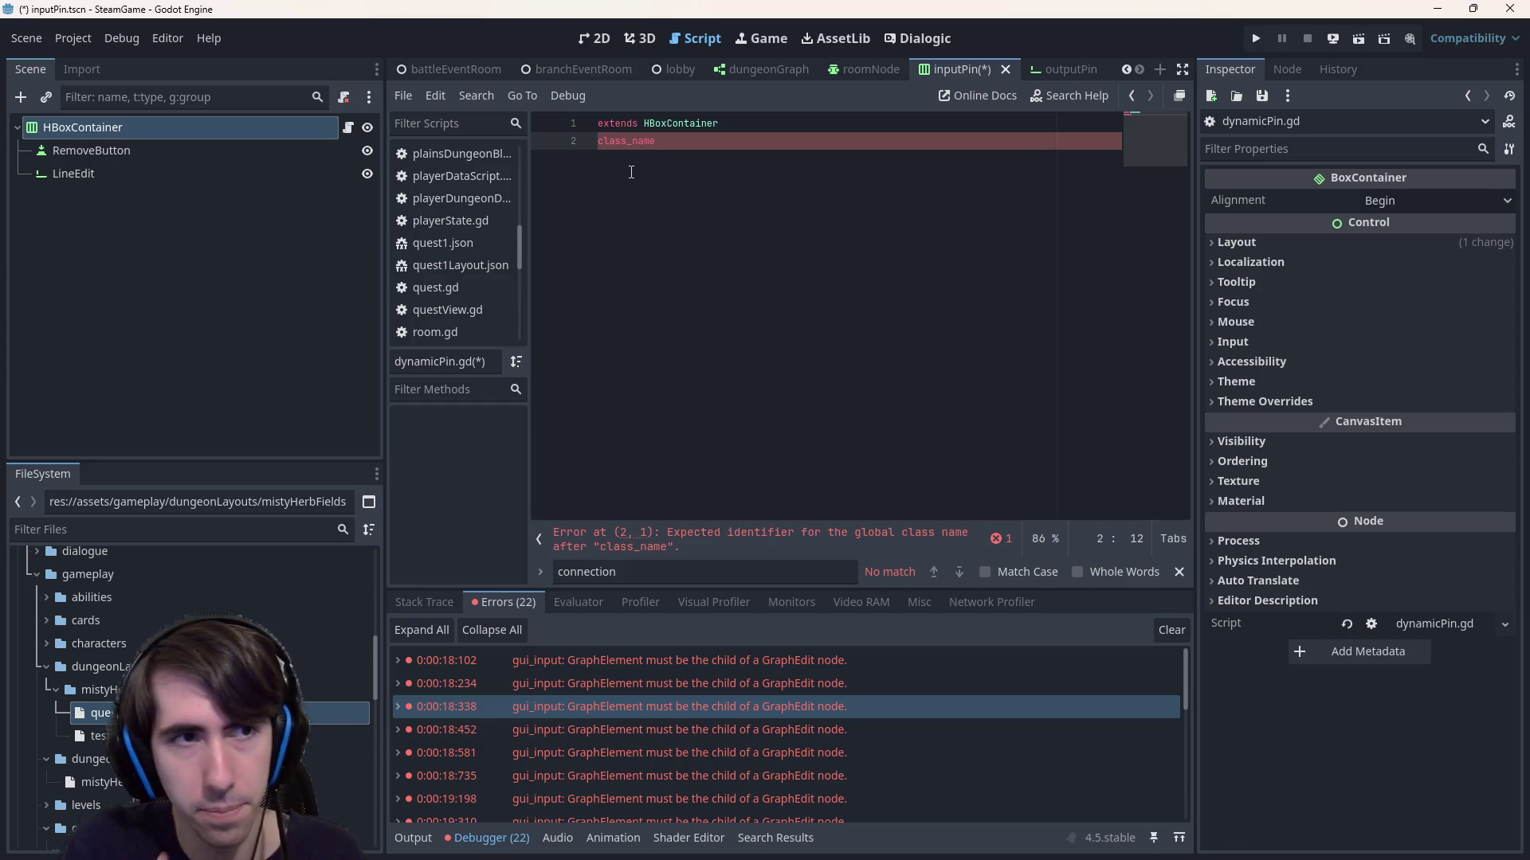
pyautogui.write('RoomP')
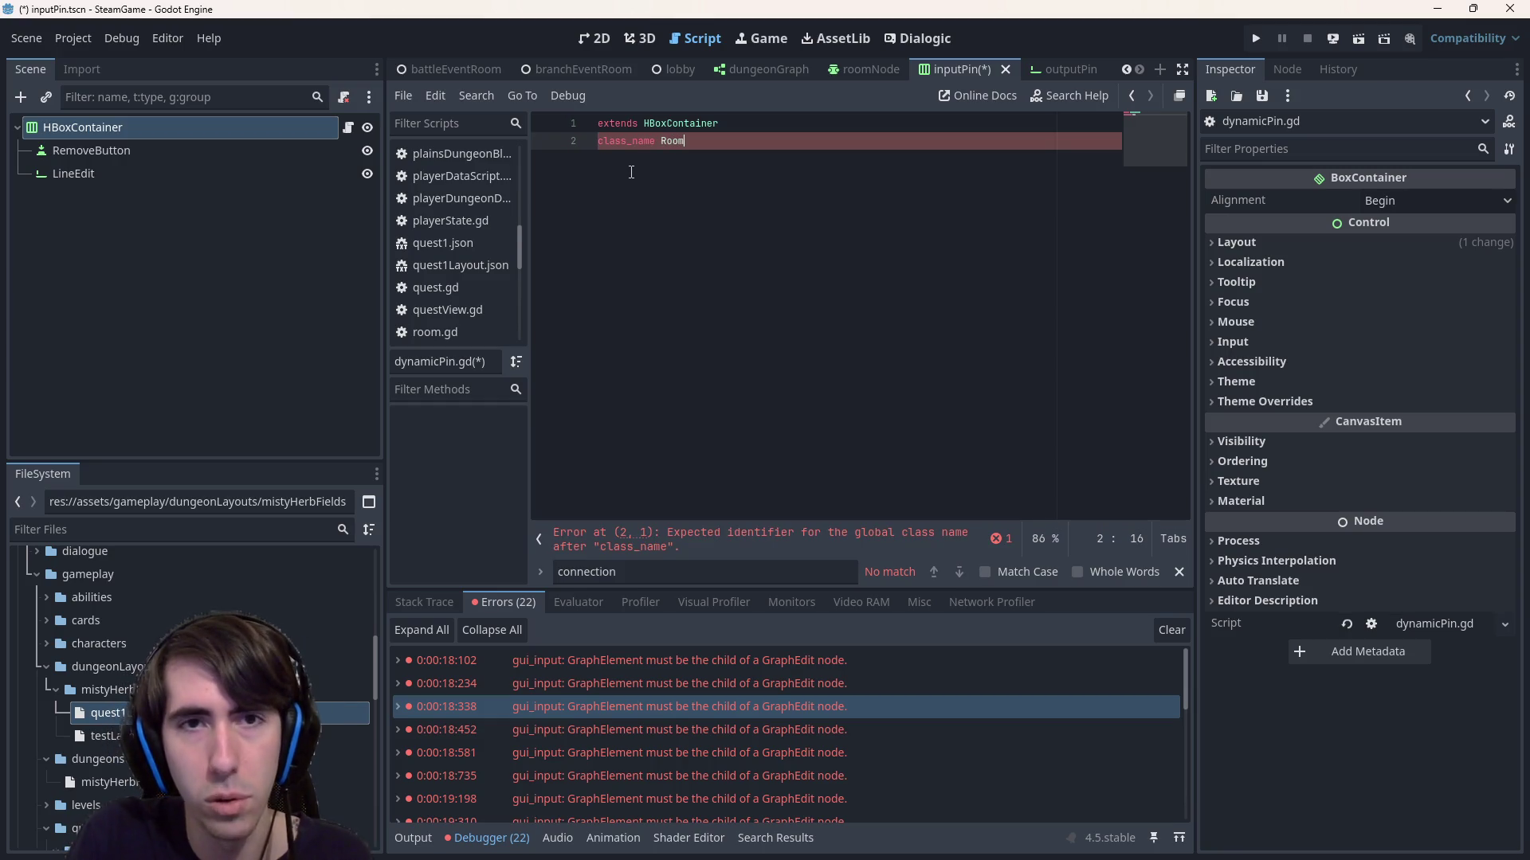
pyautogui.write('in')
# - Name the script's class DynamicPin and save it
pyautogui.hotkey('ctrl', 's')
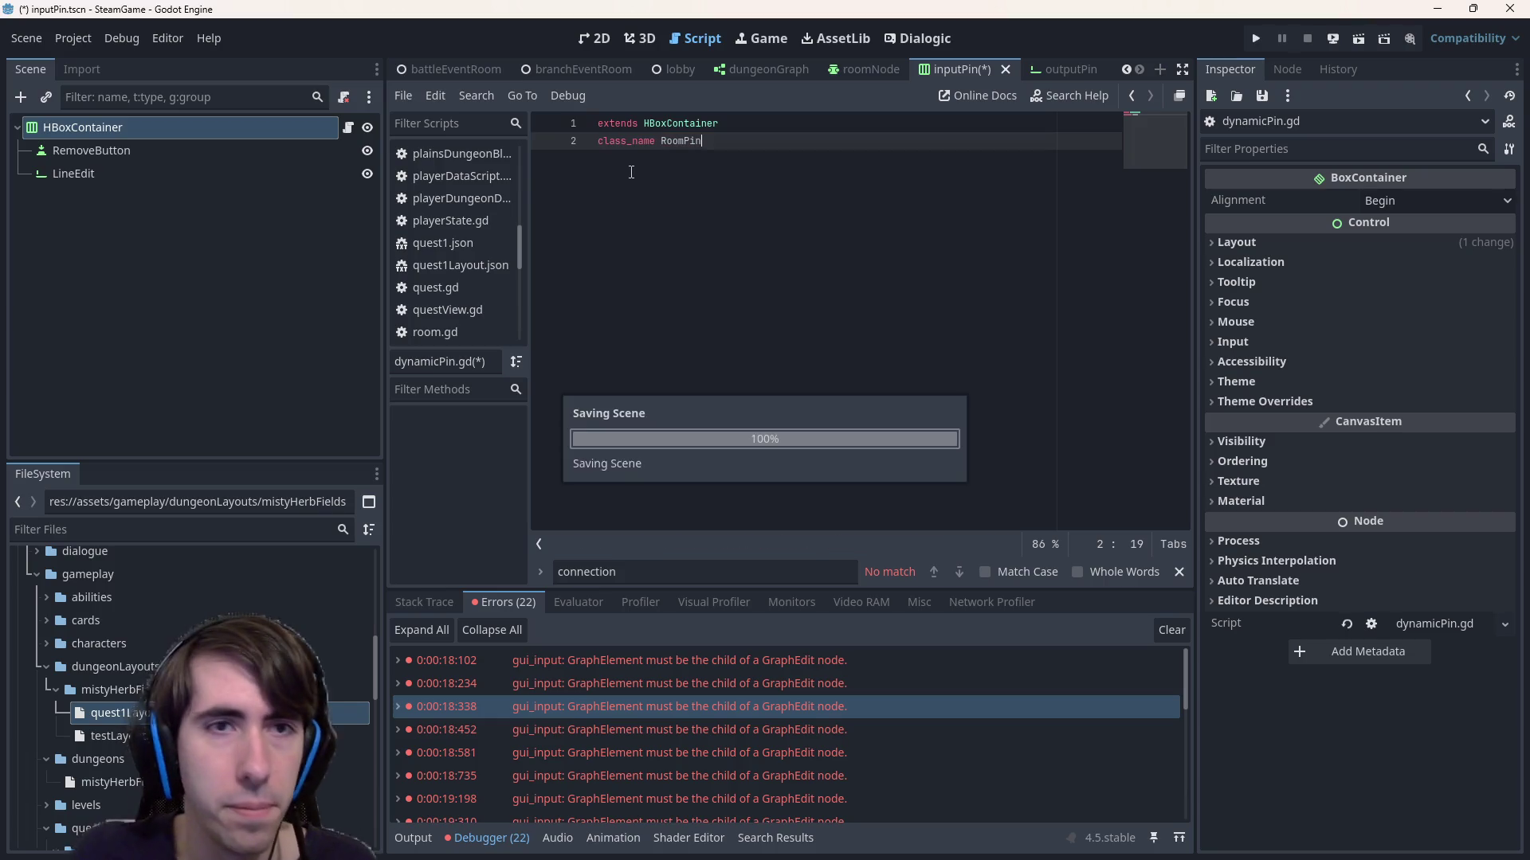
pyautogui.press('Return')
pyautogui.press('Return')
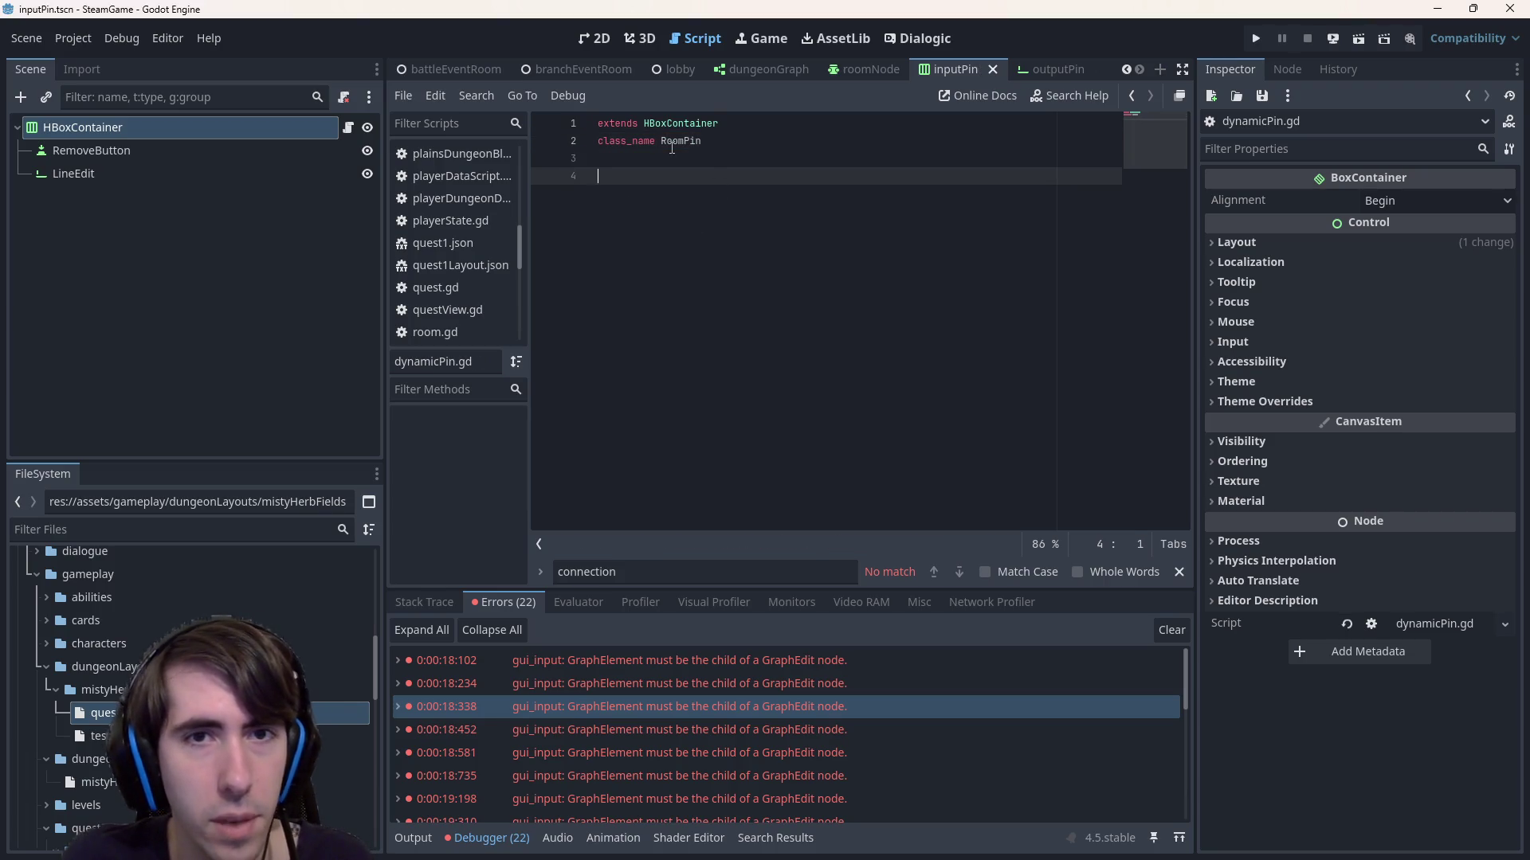
pyautogui.doubleClick(672, 141)
pyautogui.write('Dyna')
pyautogui.press('BackSpace')
pyautogui.press('BackSpace')
pyautogui.press('BackSpace')
pyautogui.write('DynamicPin')
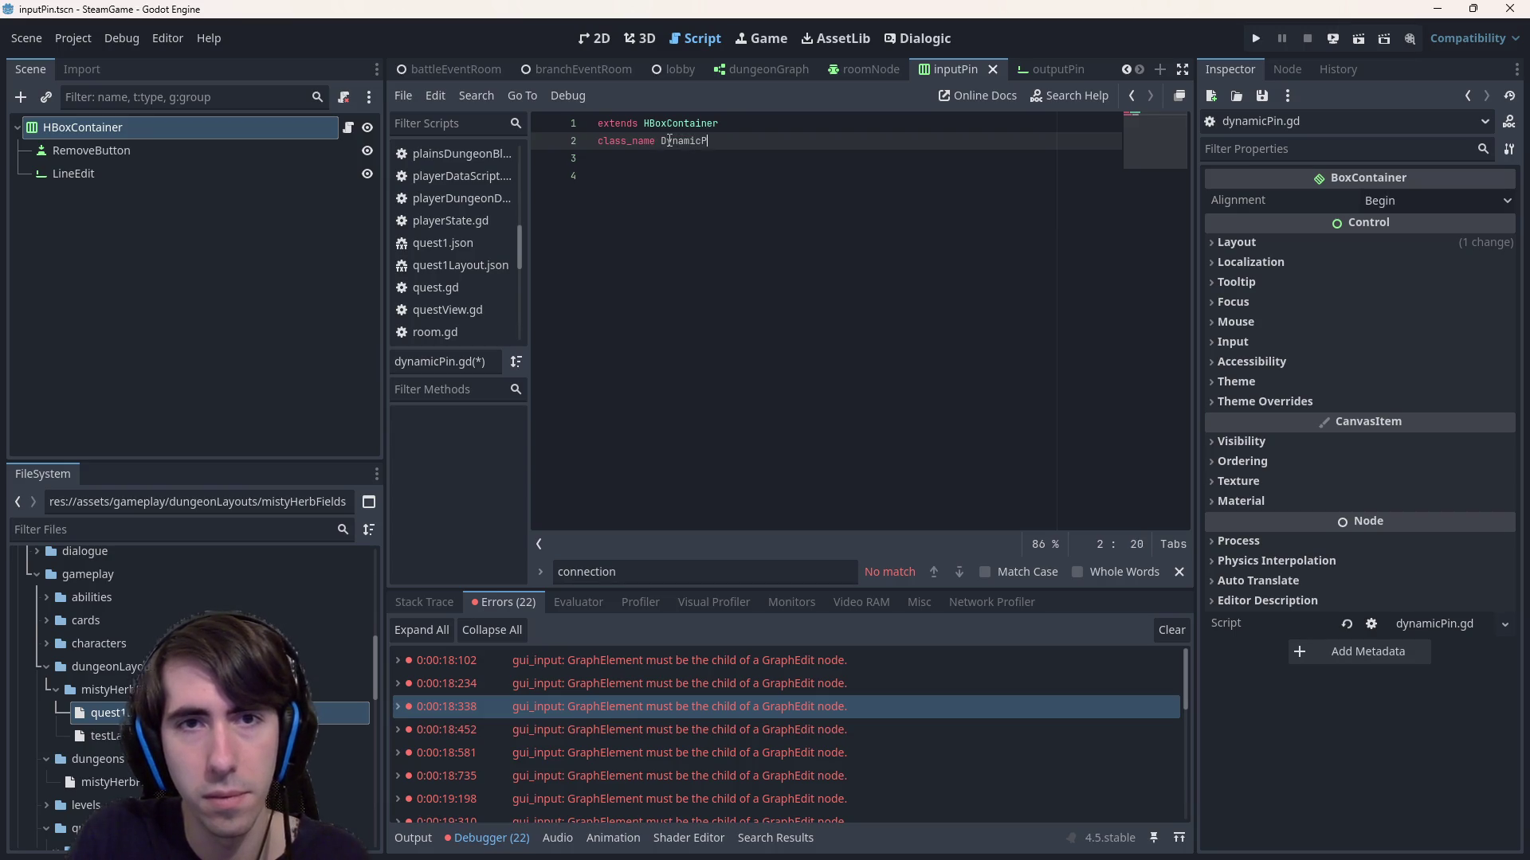
pyautogui.hotkey('ctrl', 's')
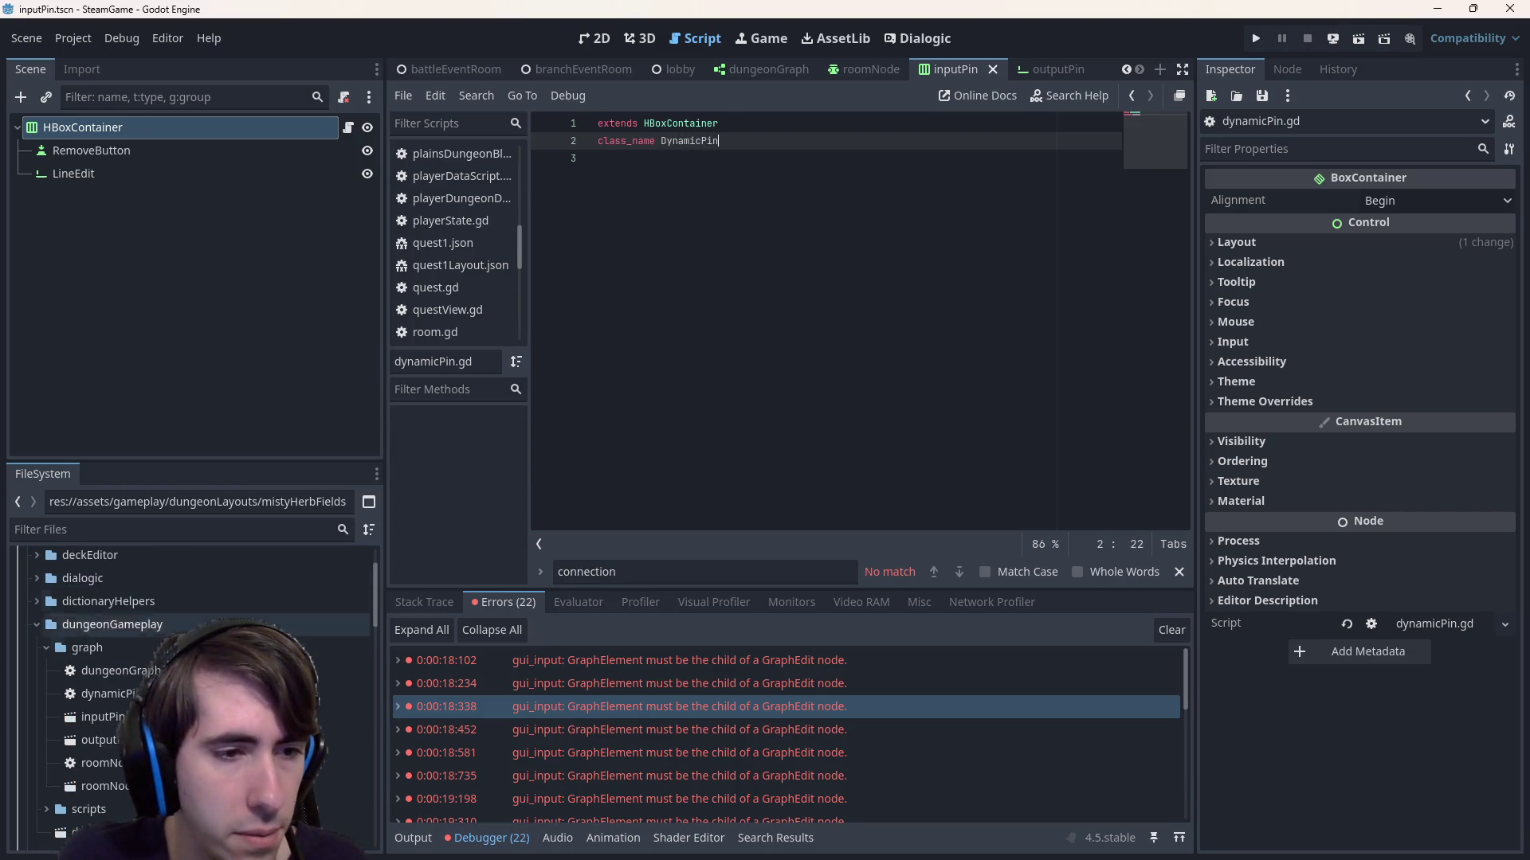
# - Add an exported variable field of type LineEdit
pyautogui.click(722, 319)
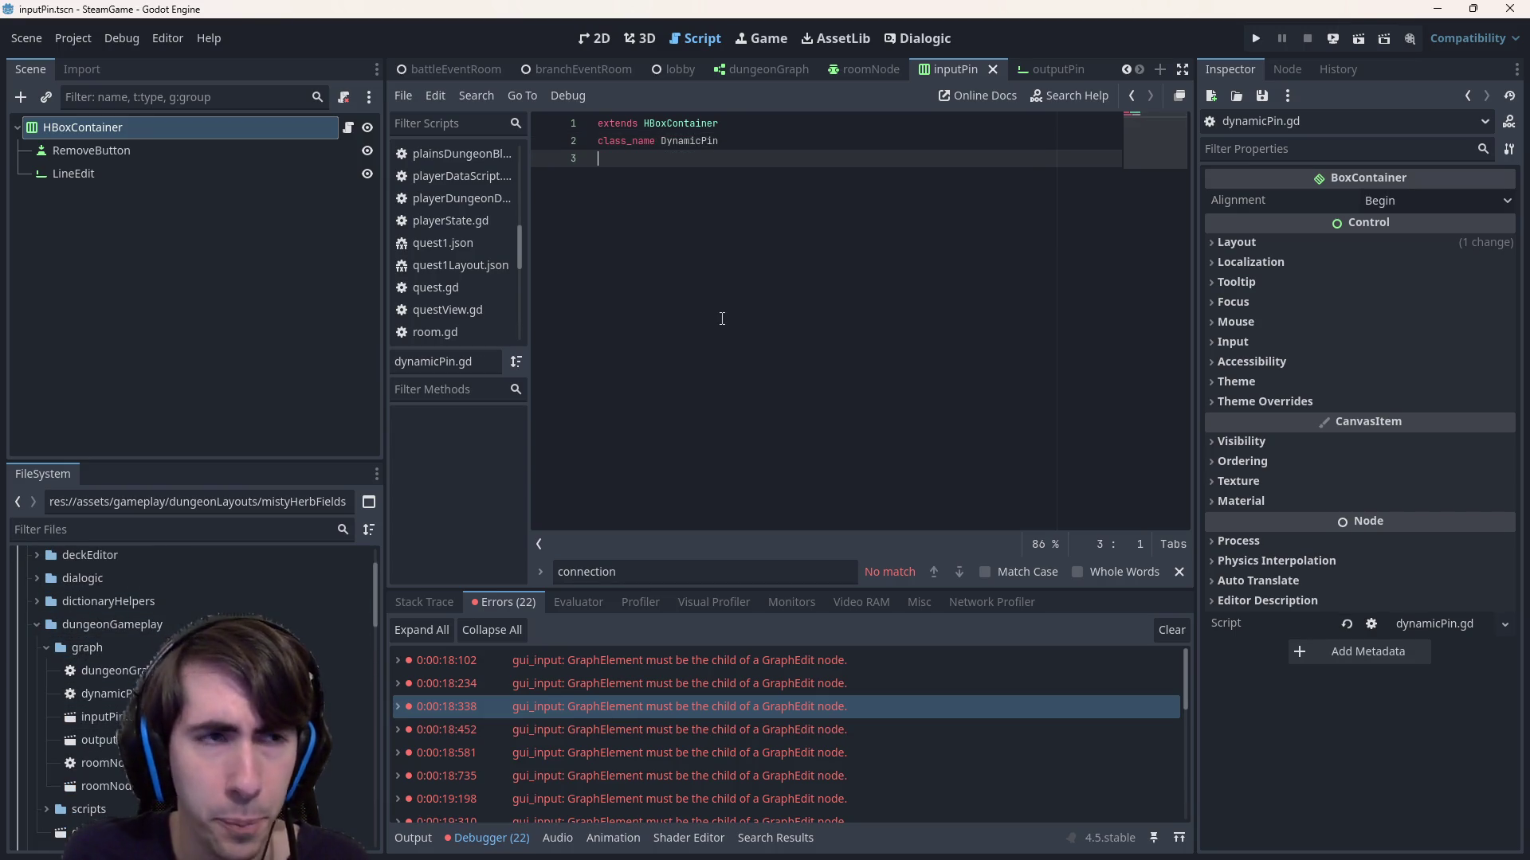
pyautogui.press('Return')
pyautogui.write('@export var ')
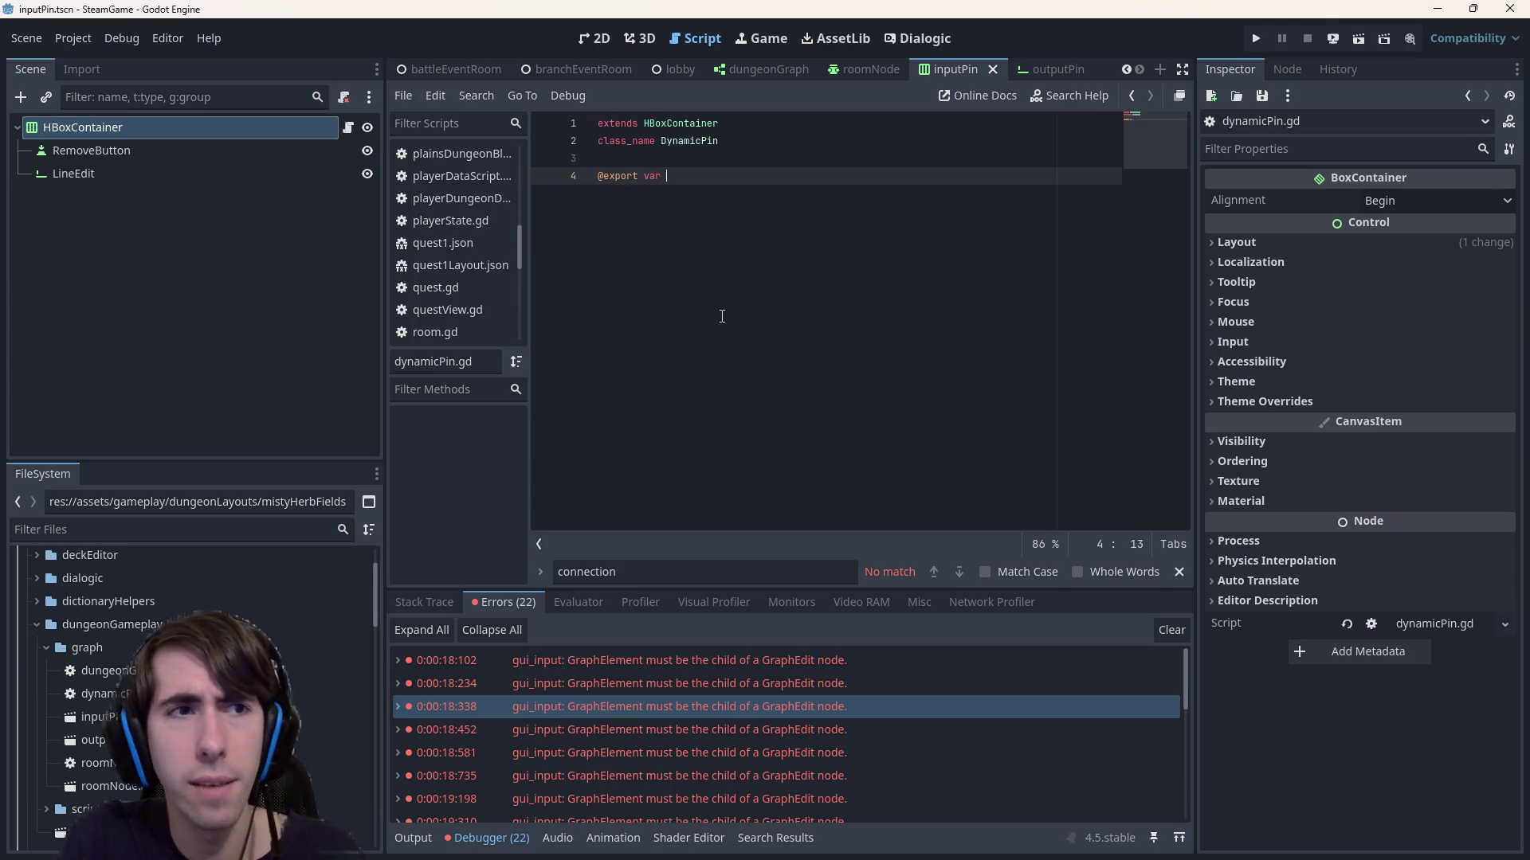
pyautogui.write('field:')
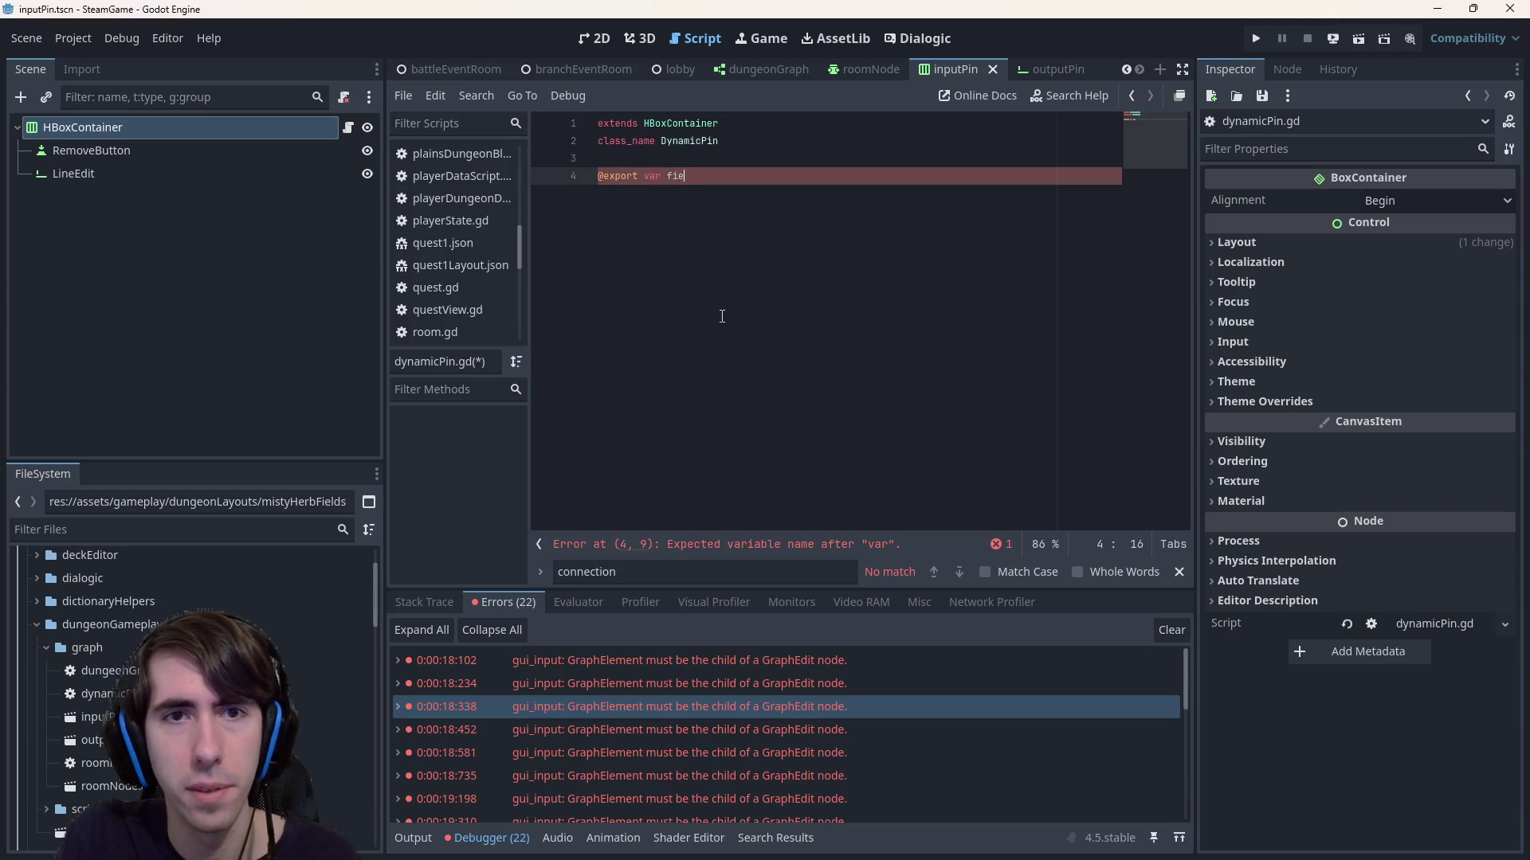
pyautogui.write('LineEdit')
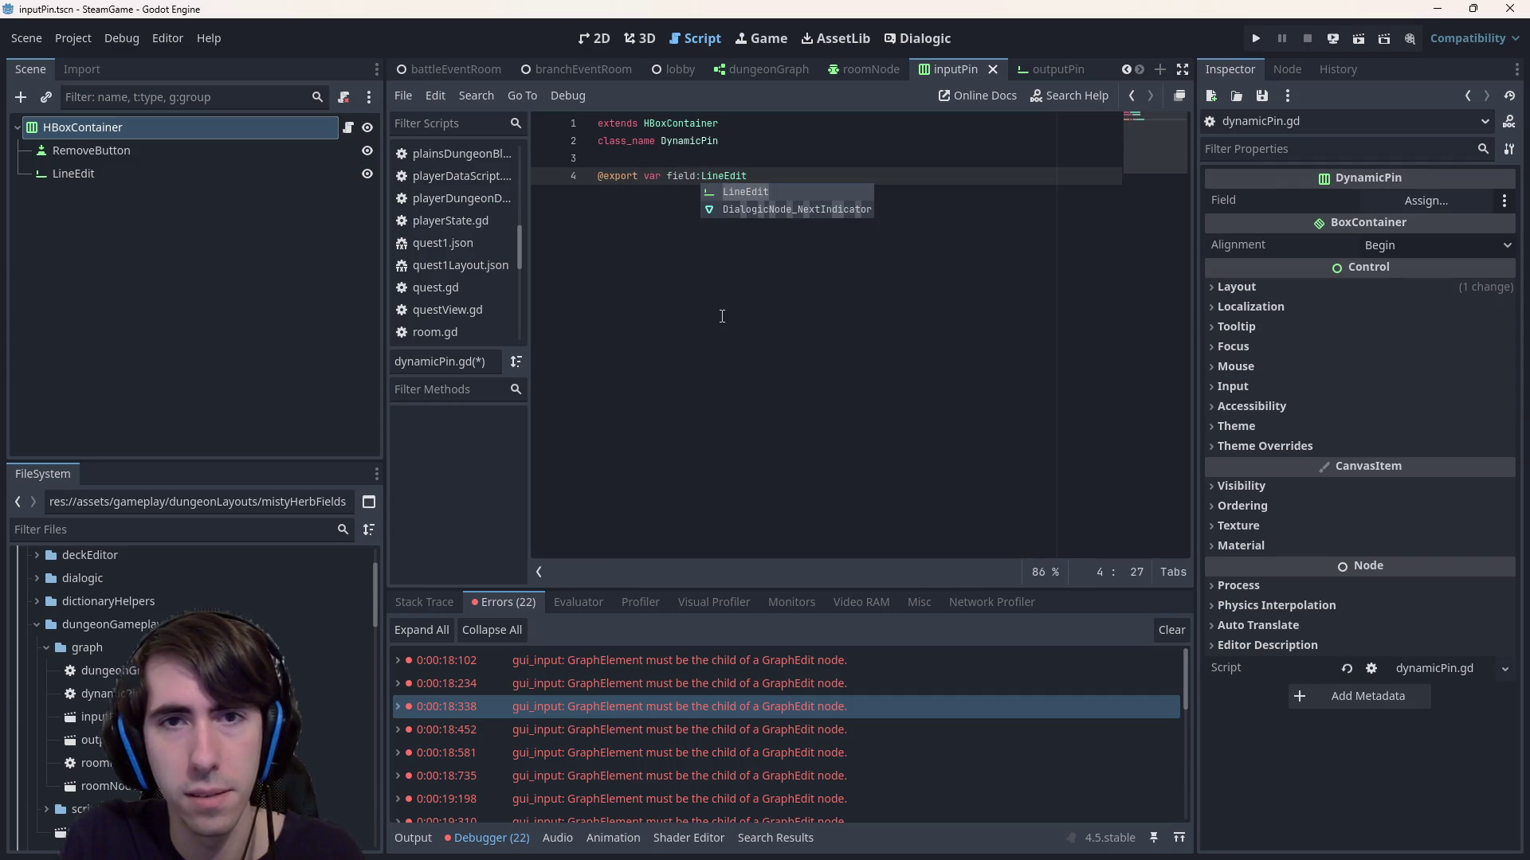
pyautogui.press('Escape')
# - Duplicate the export as removeButton typed BaseButton and save the script
pyautogui.hotkey('ctrl', 'shift', 'Left')
pyautogui.hotkey('ctrl', 'shift', 'Left')
pyautogui.hotkey('ctrl', 'shift', 'Left')
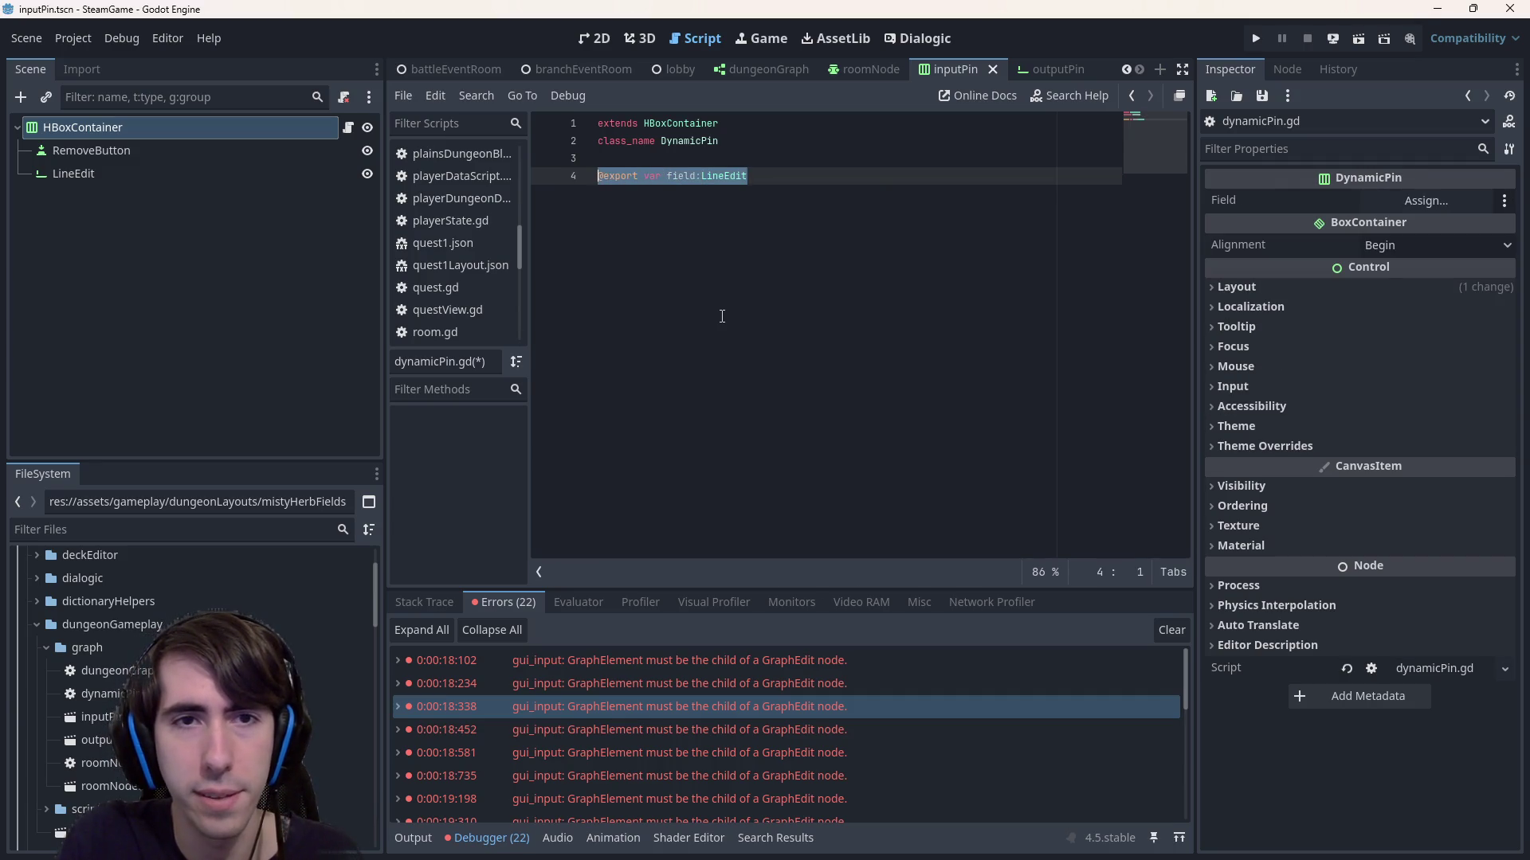
pyautogui.hotkey('ctrl', 'alt', 'Down')
pyautogui.hotkey('ctrl', 'shift', 'Right')
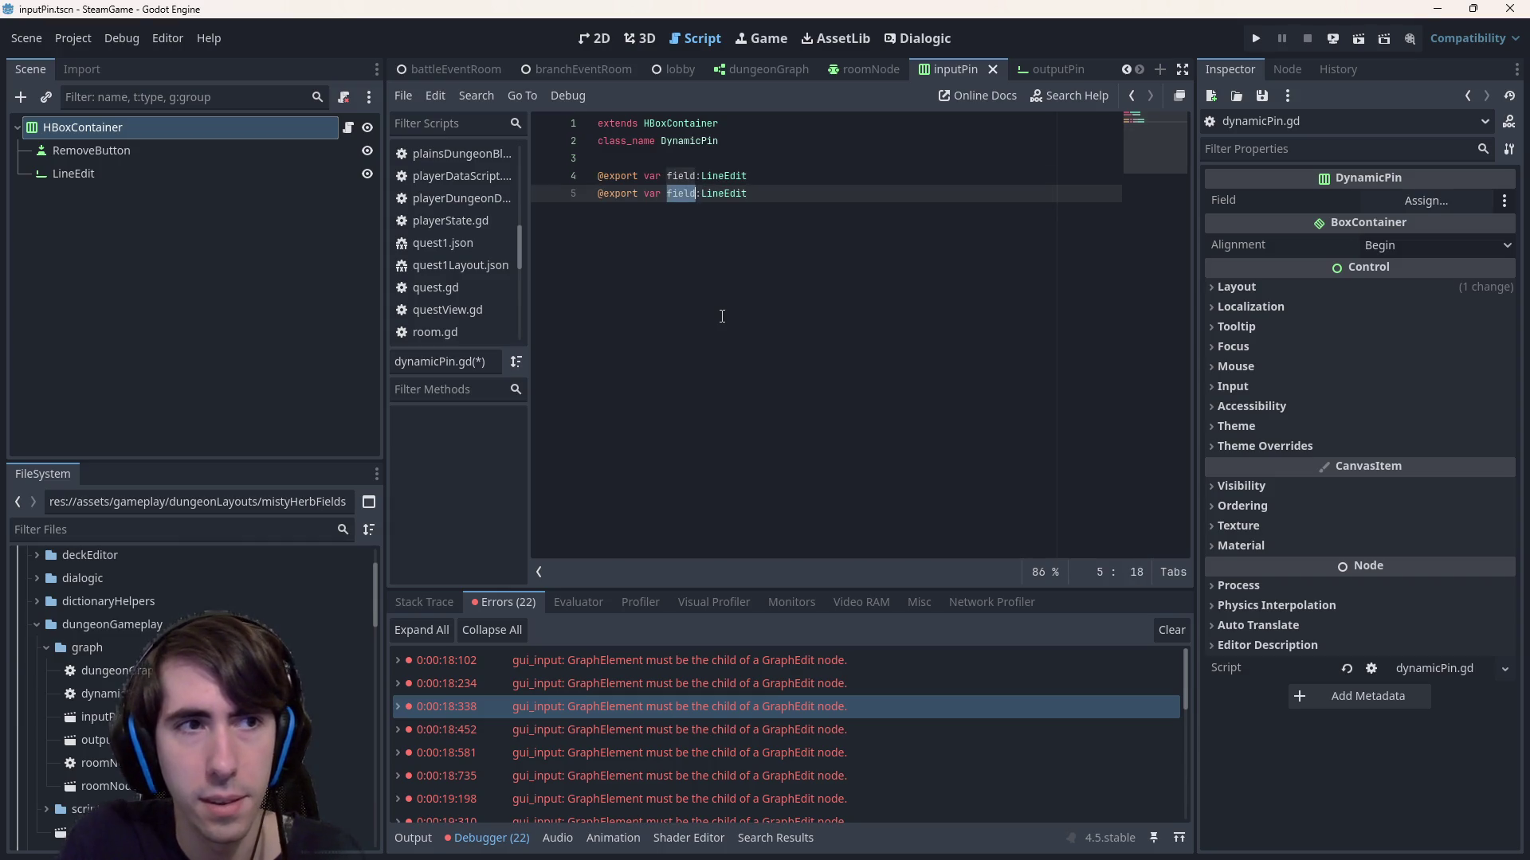
pyautogui.write('removeButton')
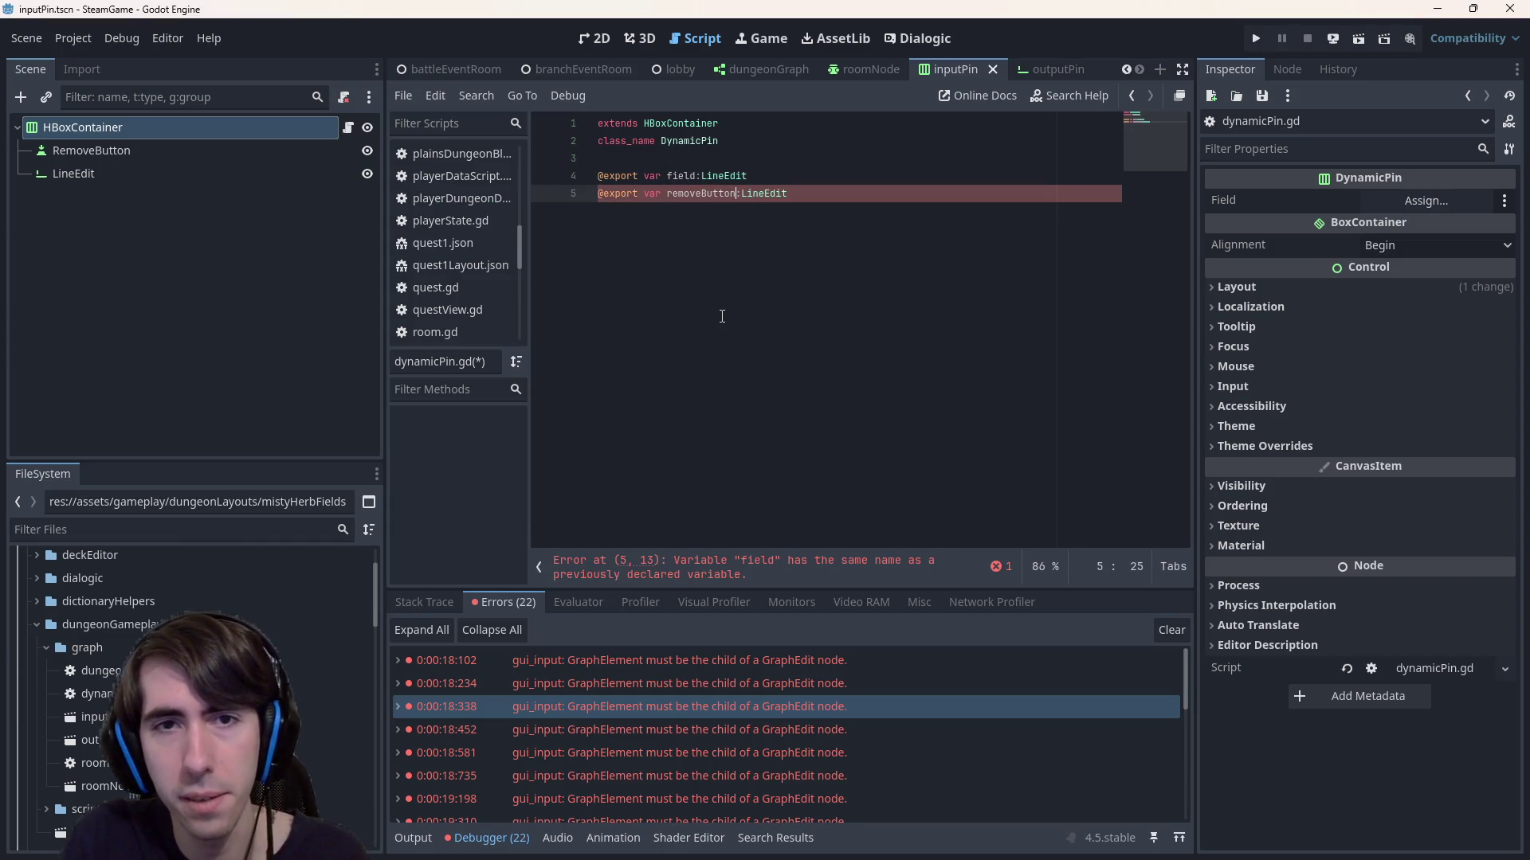
pyautogui.hotkey('ctrl', 'shift', 'Right')
pyautogui.press('BackSpace')
pyautogui.write('Base')
pyautogui.press('Return')
pyautogui.hotkey('ctrl', 's')
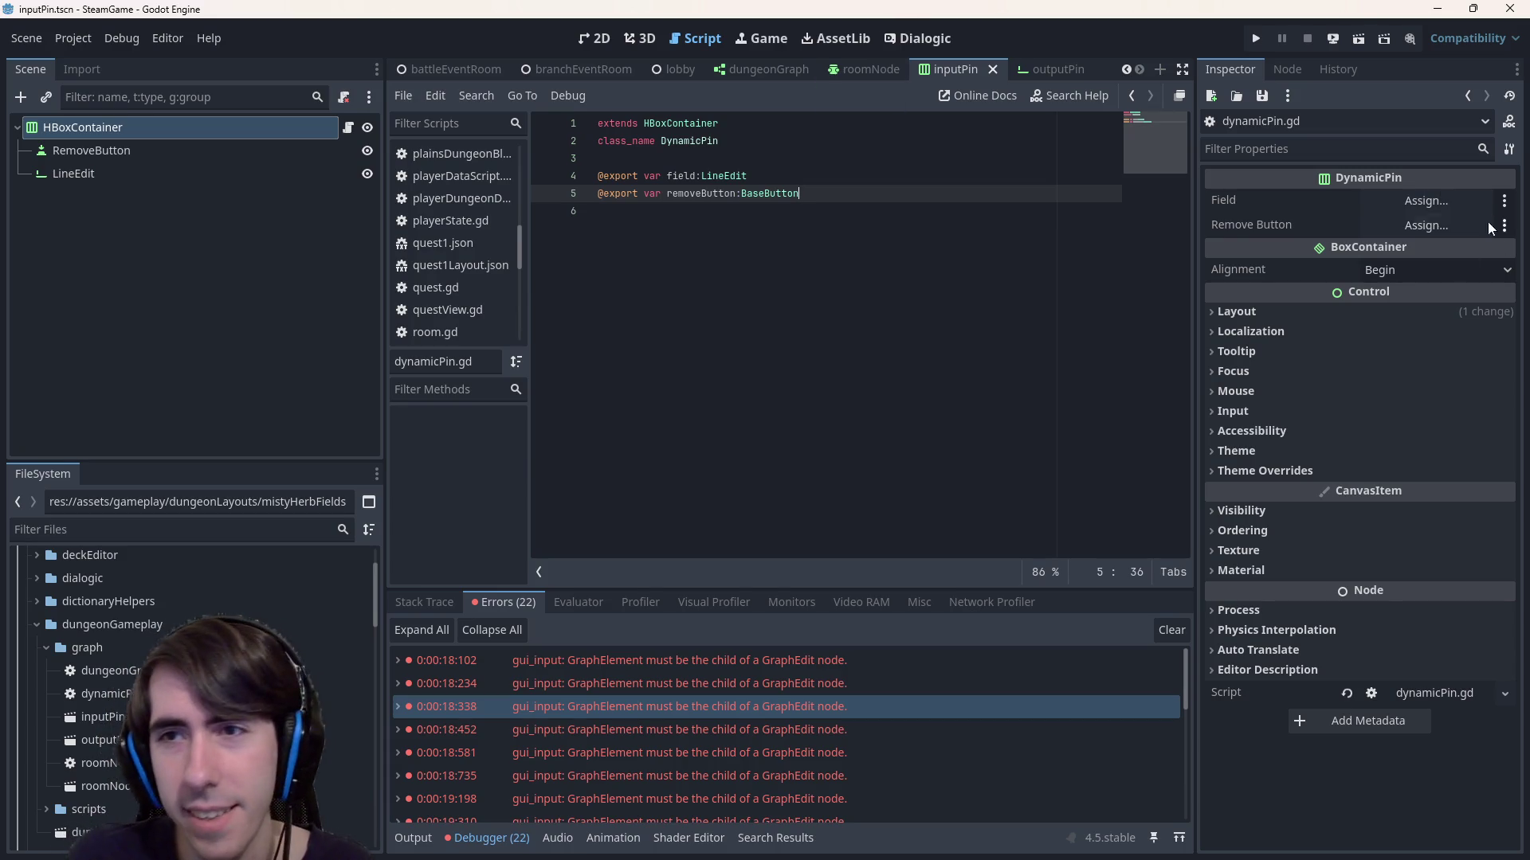
pyautogui.click(1418, 204)
# - Assign LineEdit to the Field export and RemoveButton to the Remove Button export
pyautogui.doubleClick(749, 275)
pyautogui.click(1426, 226)
pyautogui.doubleClick(710, 252)
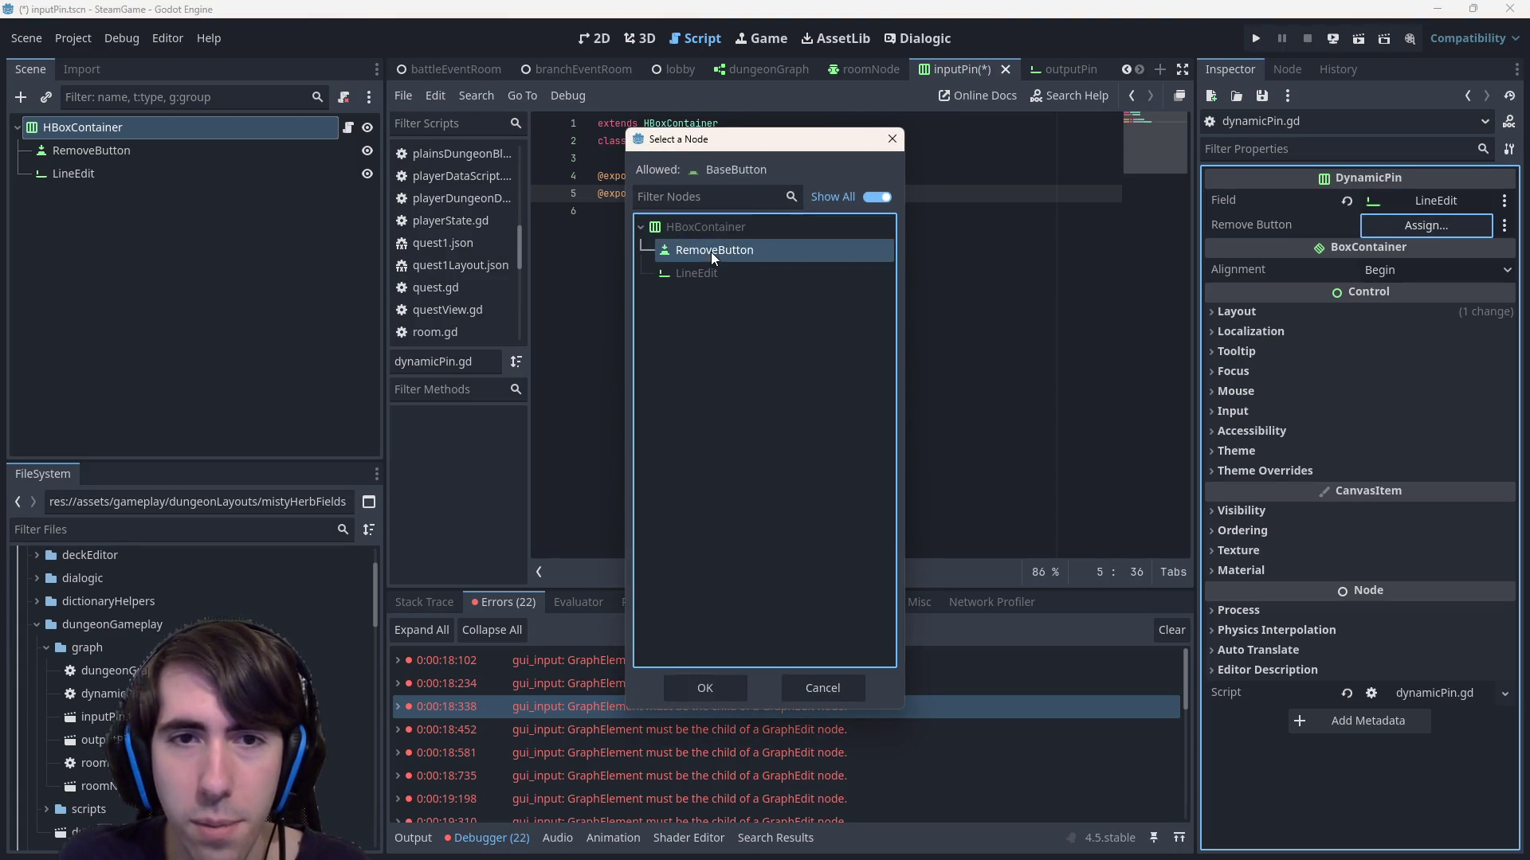
# - Write func setText(inStr:String) that sets field.text = inStr, and save
pyautogui.press('Return')
pyautogui.write('func setTex')
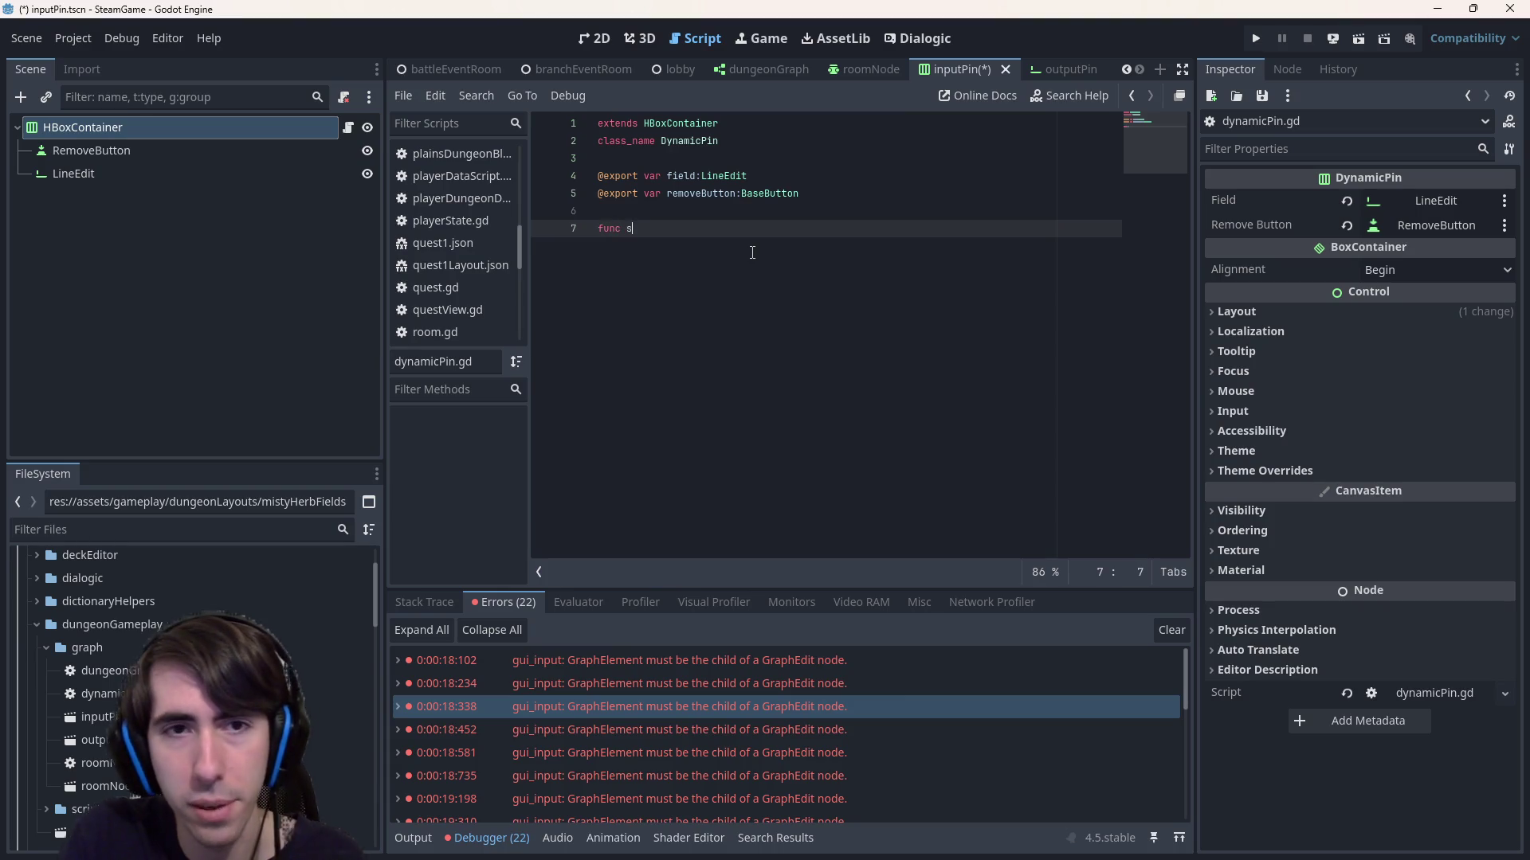
pyautogui.write('t()')
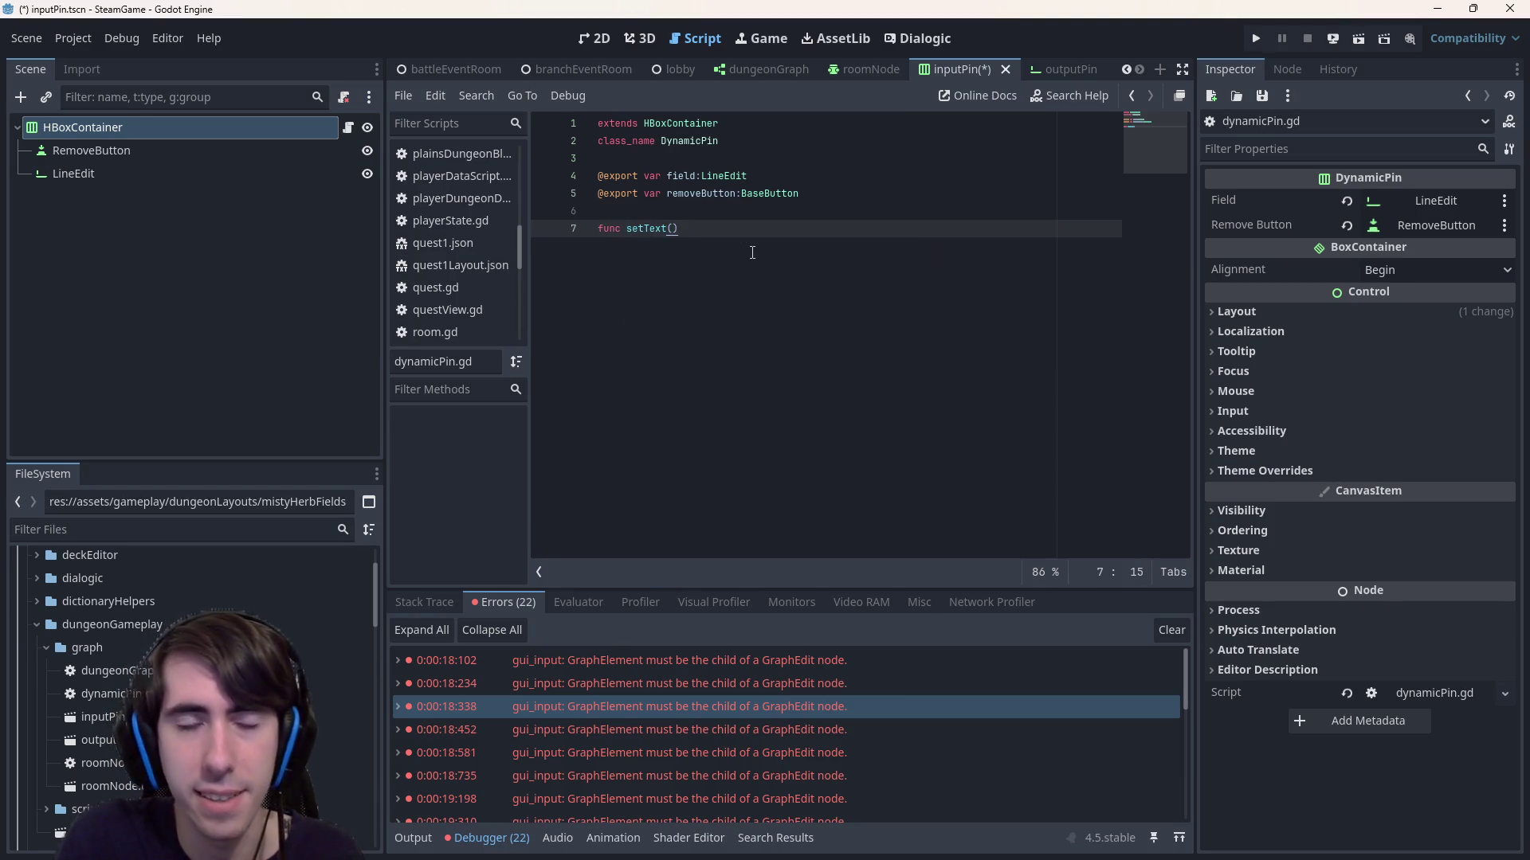
pyautogui.write(':')
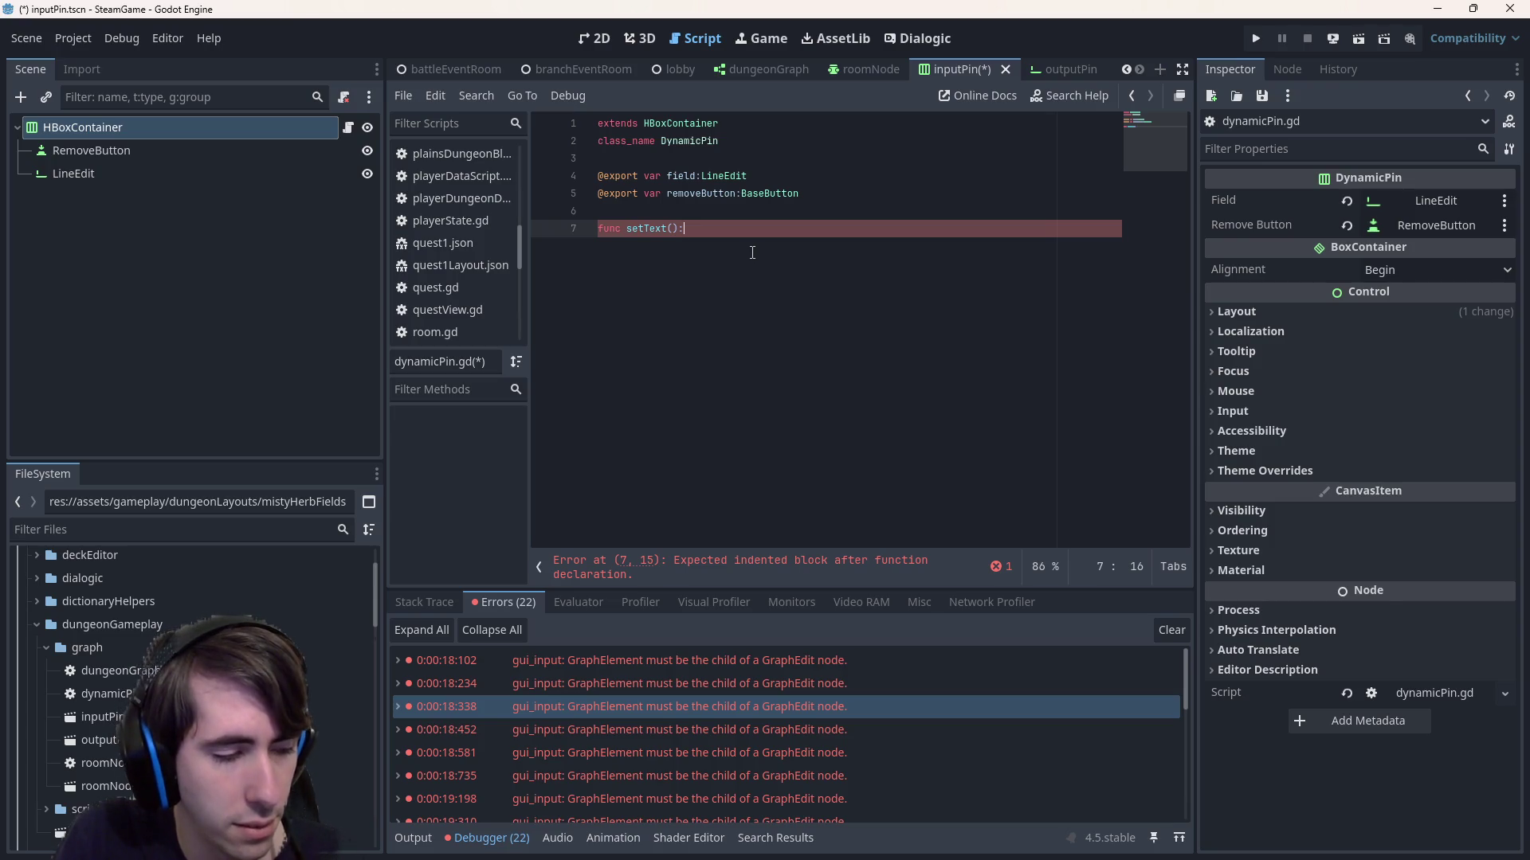
pyautogui.press('Left')
pyautogui.press('Left')
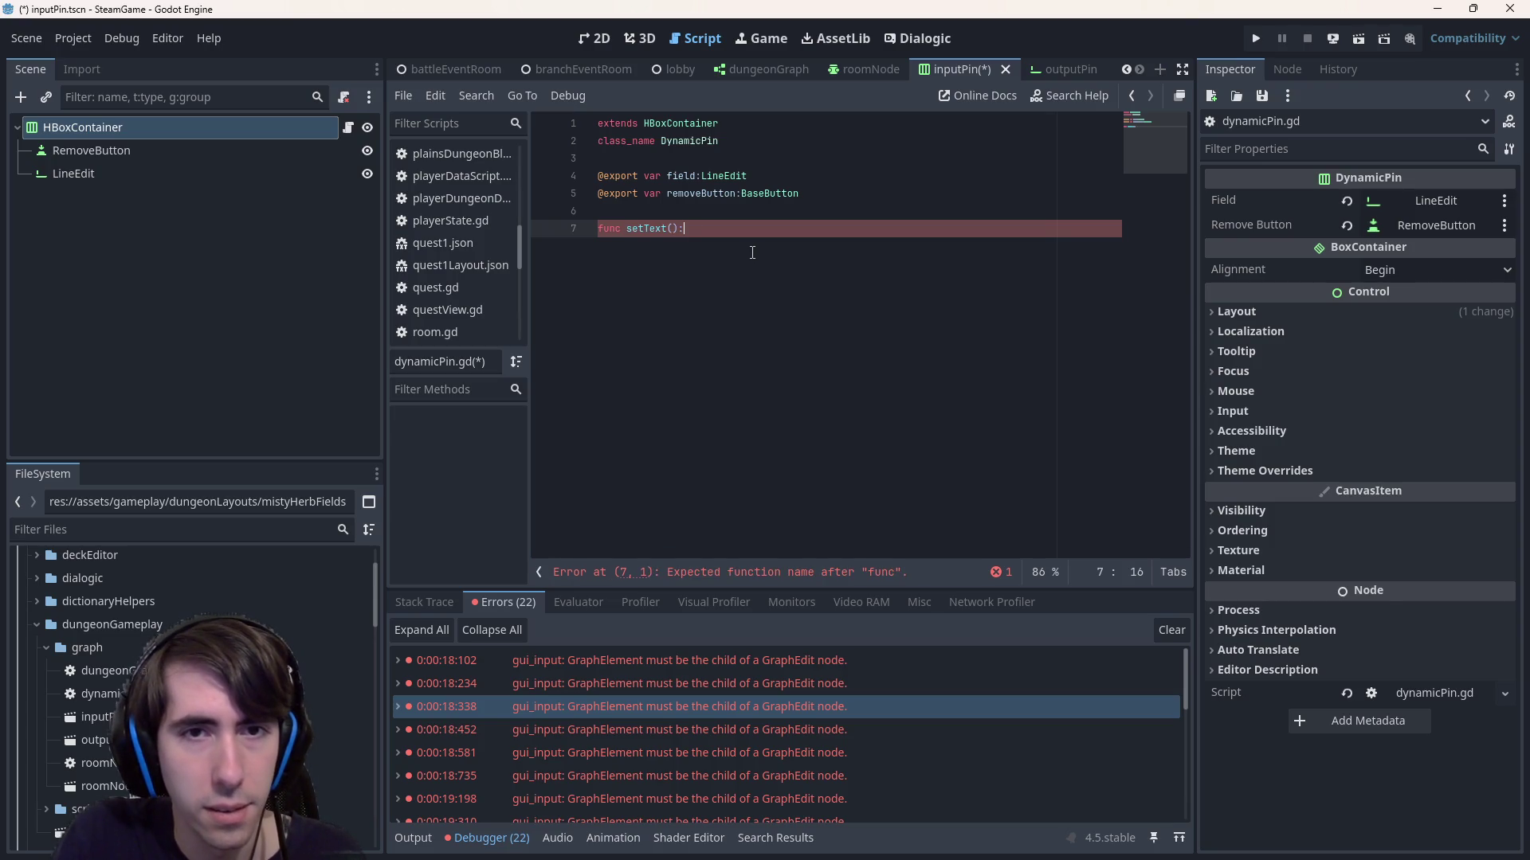
pyautogui.write('in')
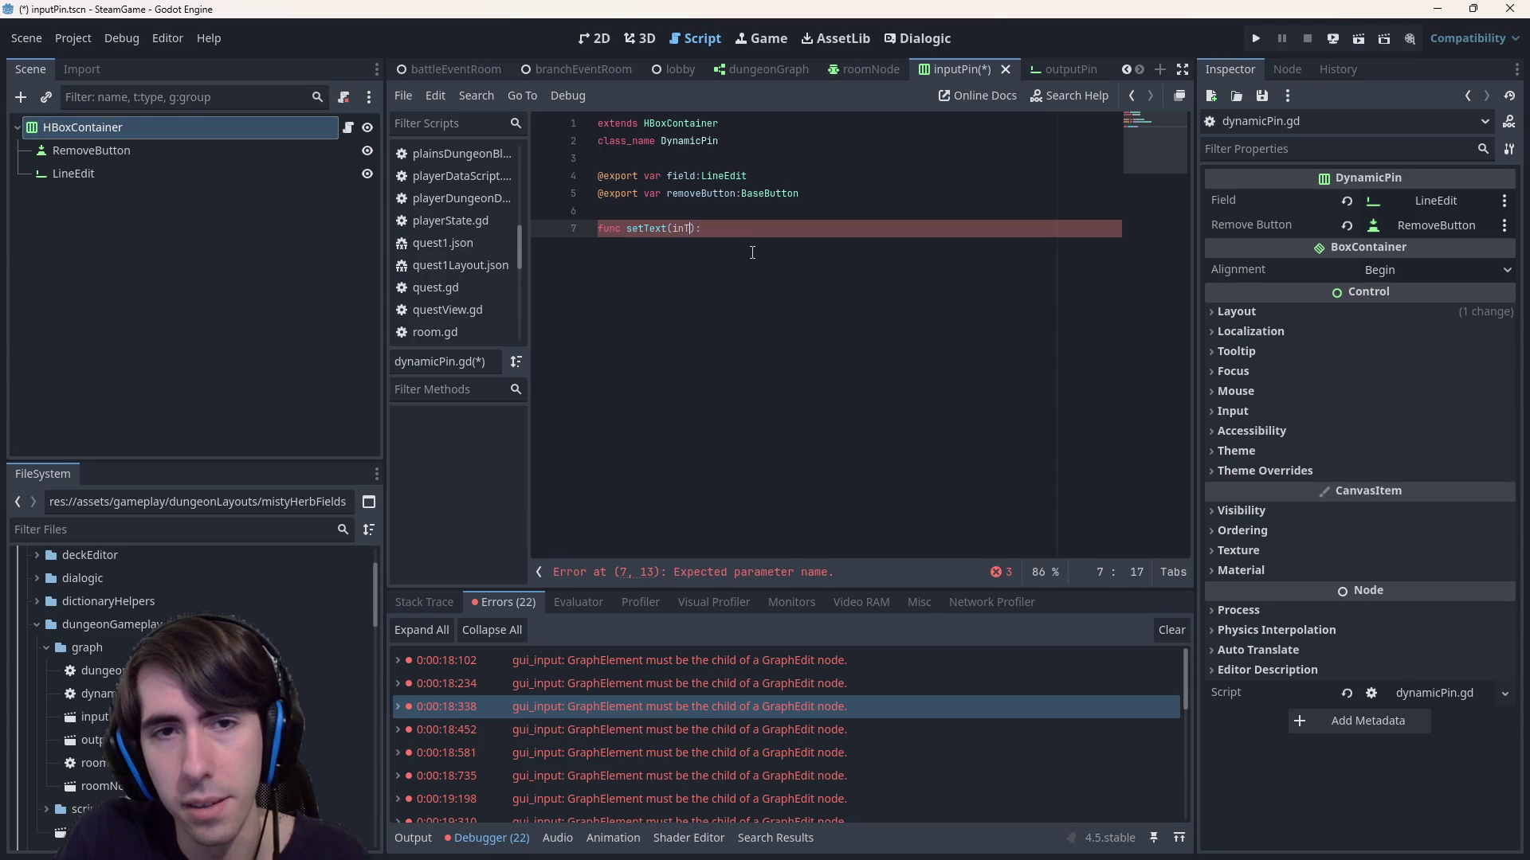
pyautogui.write('Str:String')
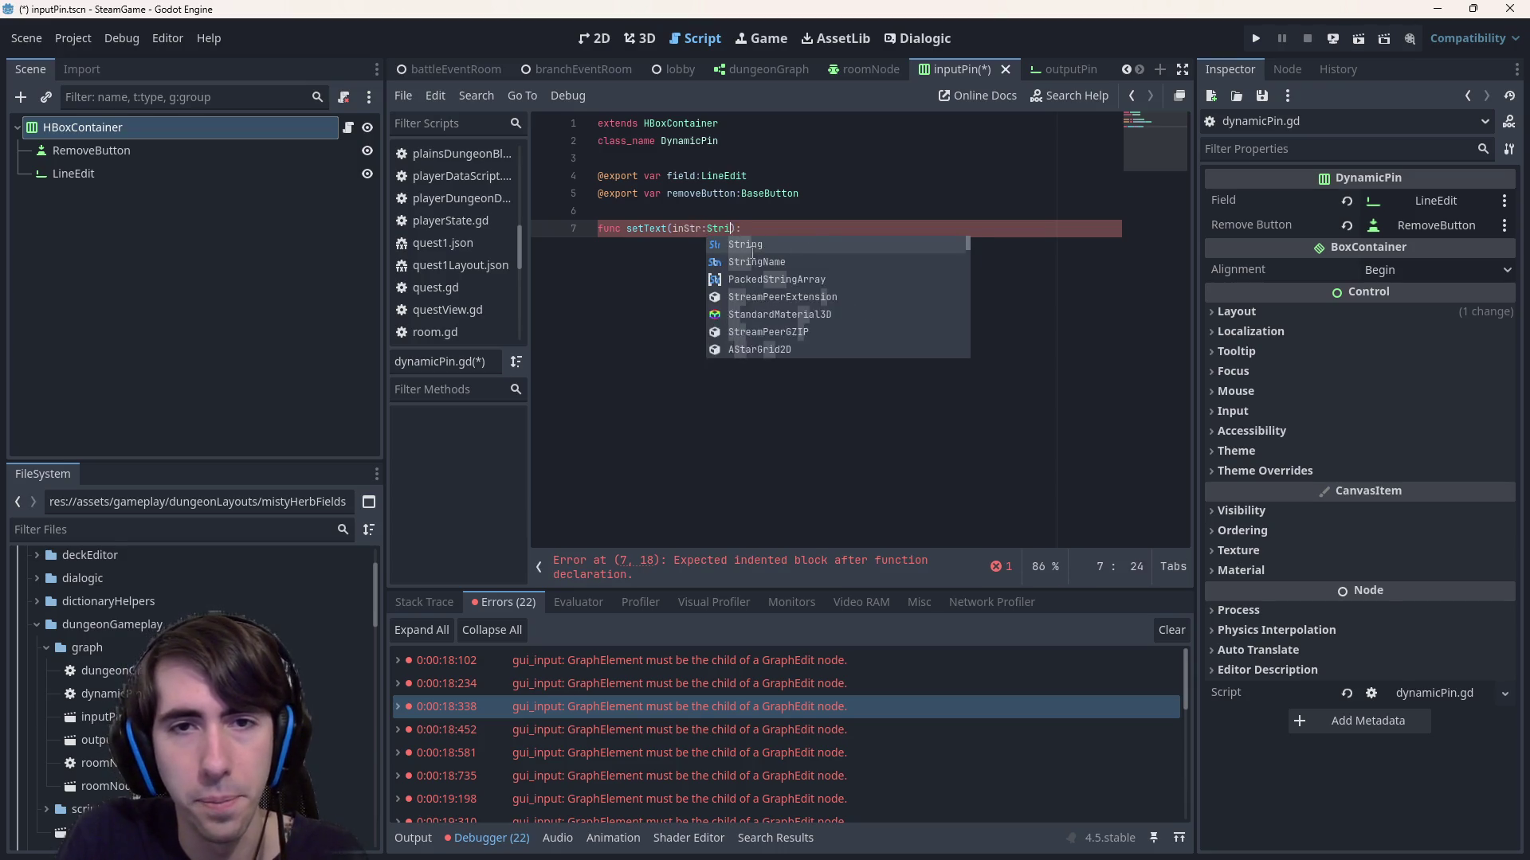
pyautogui.press('End')
pyautogui.press('Return')
pyautogui.write('field.te')
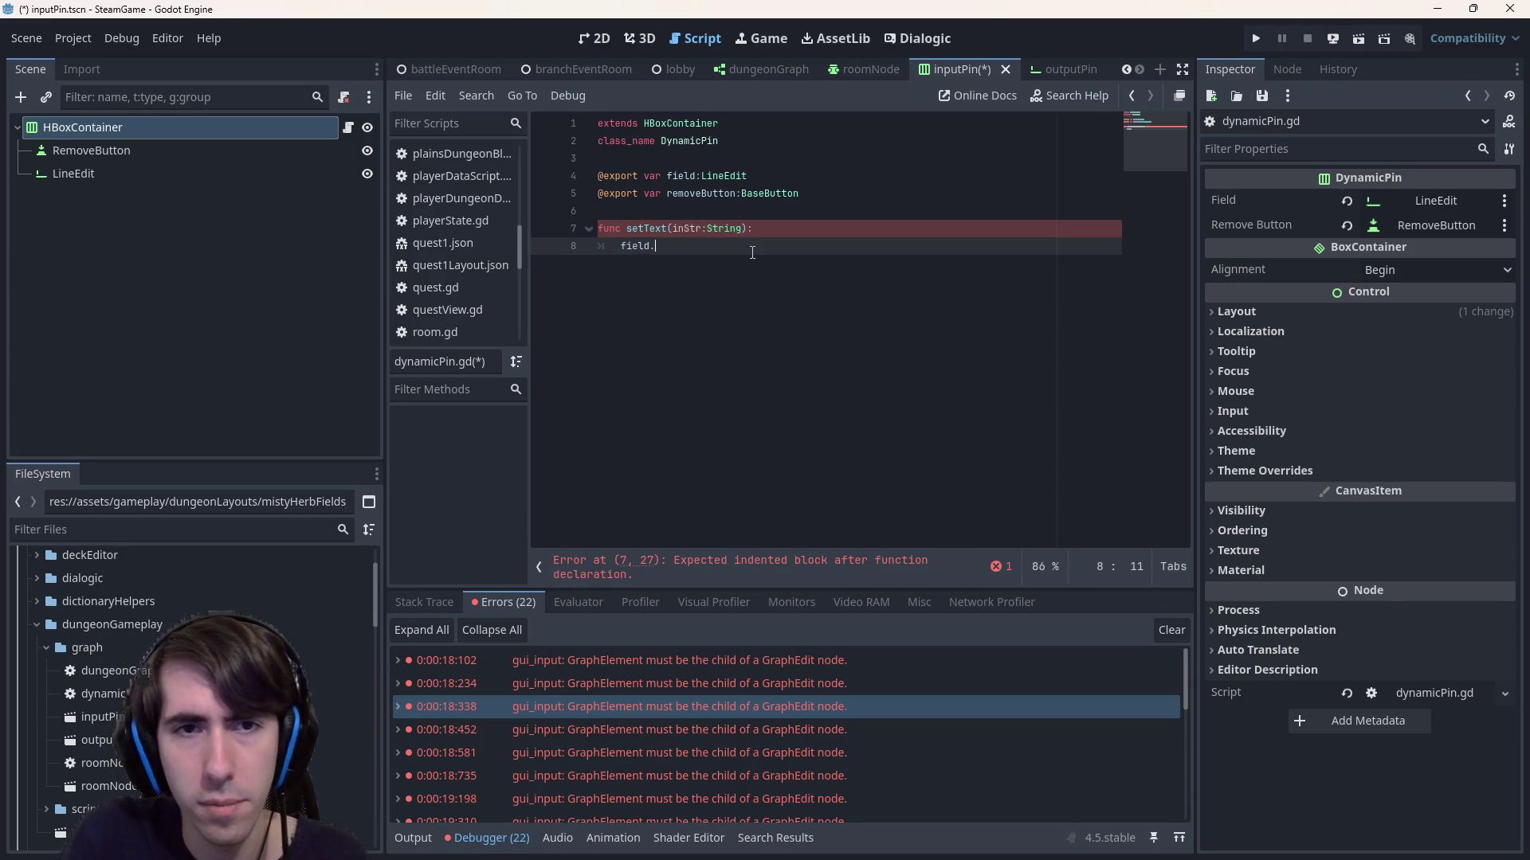
pyautogui.write('xt = inStr')
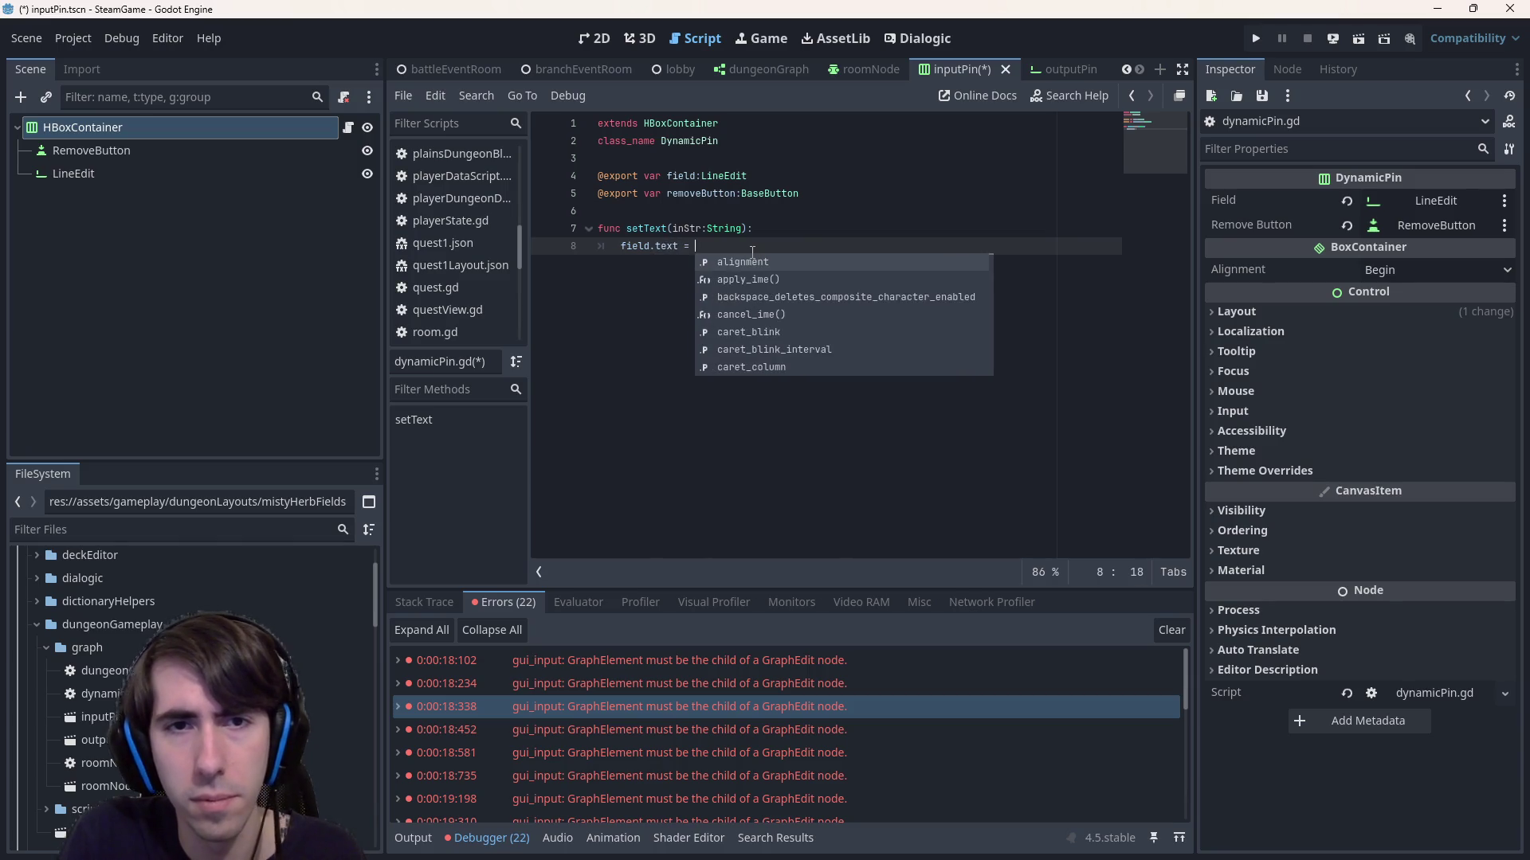
pyautogui.hotkey('ctrl', 's')
pyautogui.press('Escape')
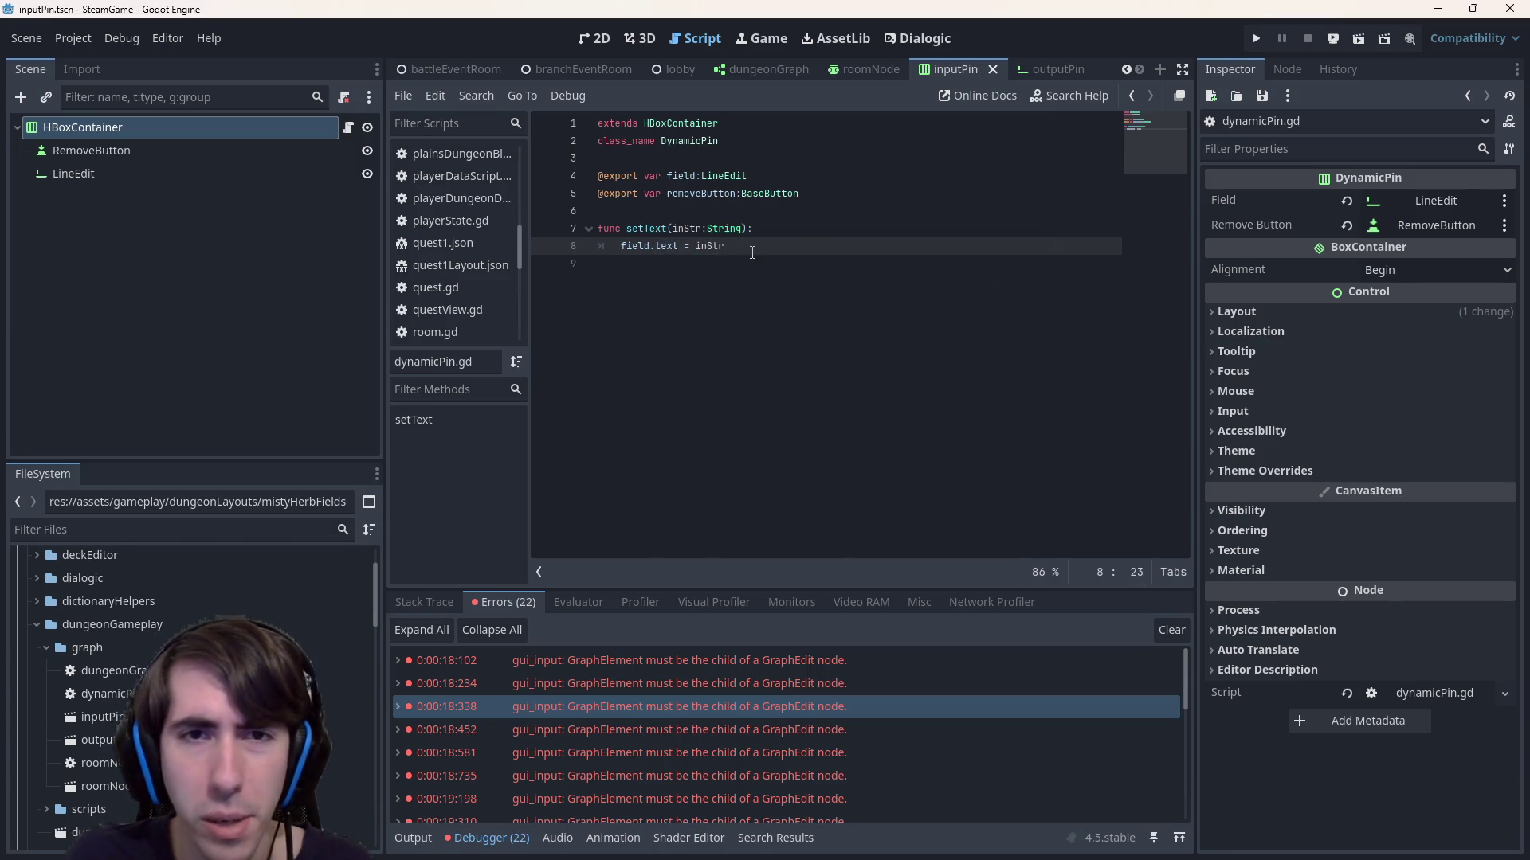
pyautogui.press('Return')
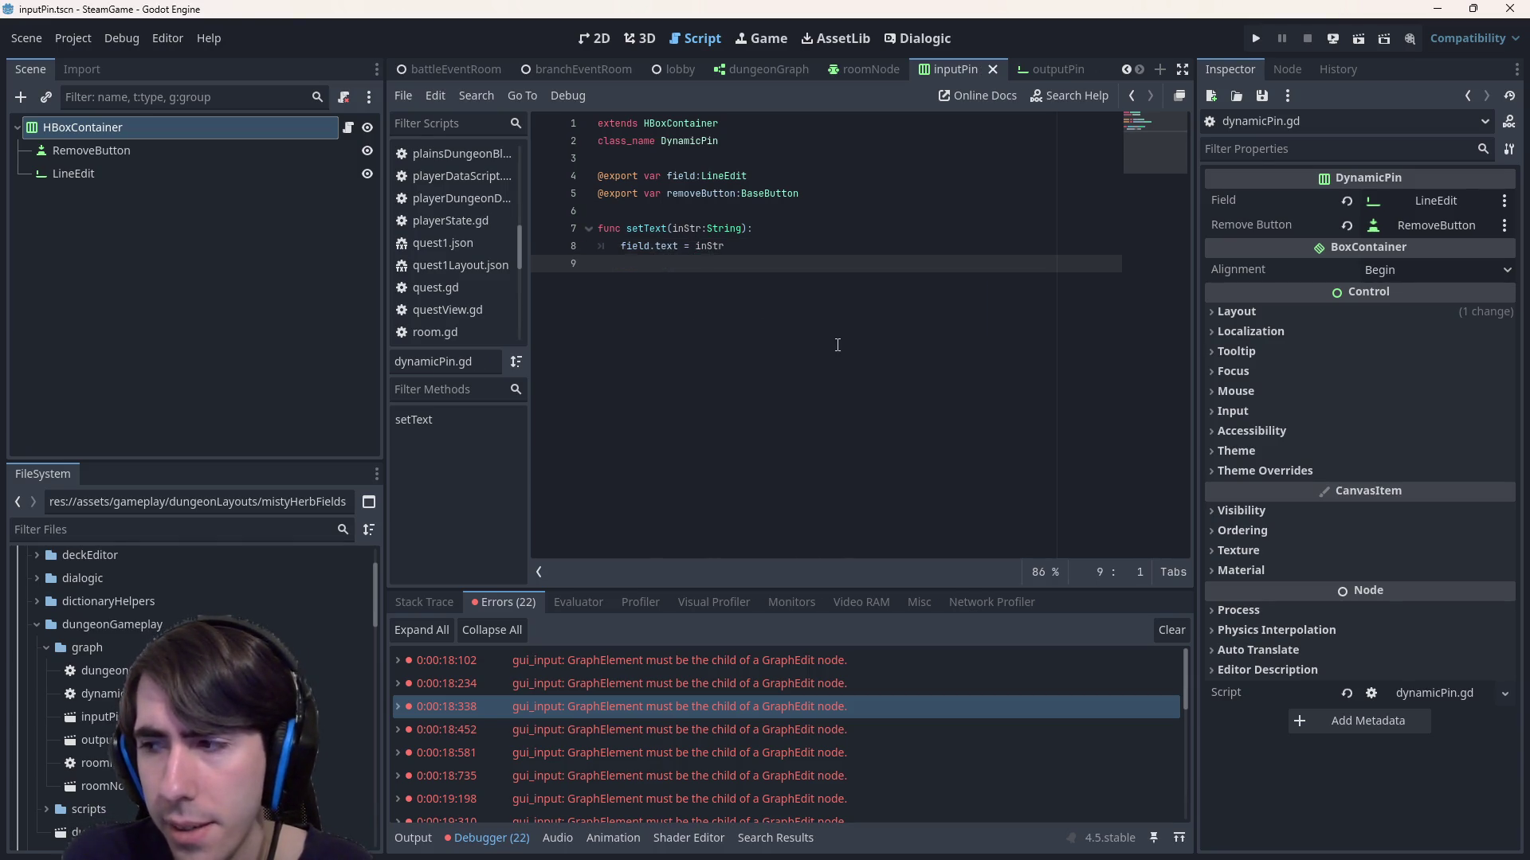
# - Select the DynamicPin class name and switch to the dungeonGraph scene
pyautogui.click(668, 141)
pyautogui.doubleClick(669, 141)
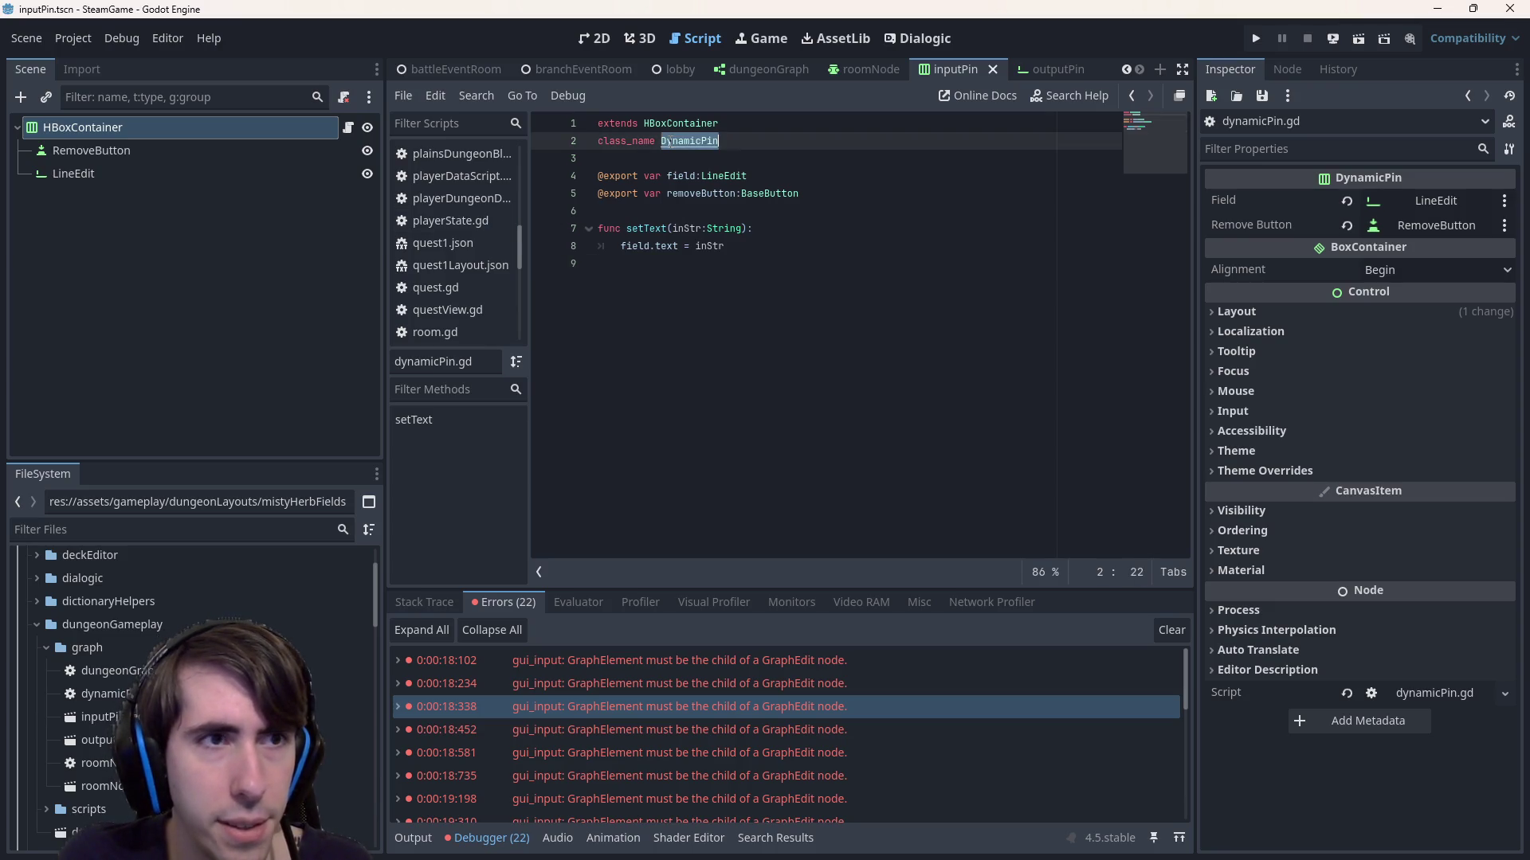
pyautogui.click(871, 273)
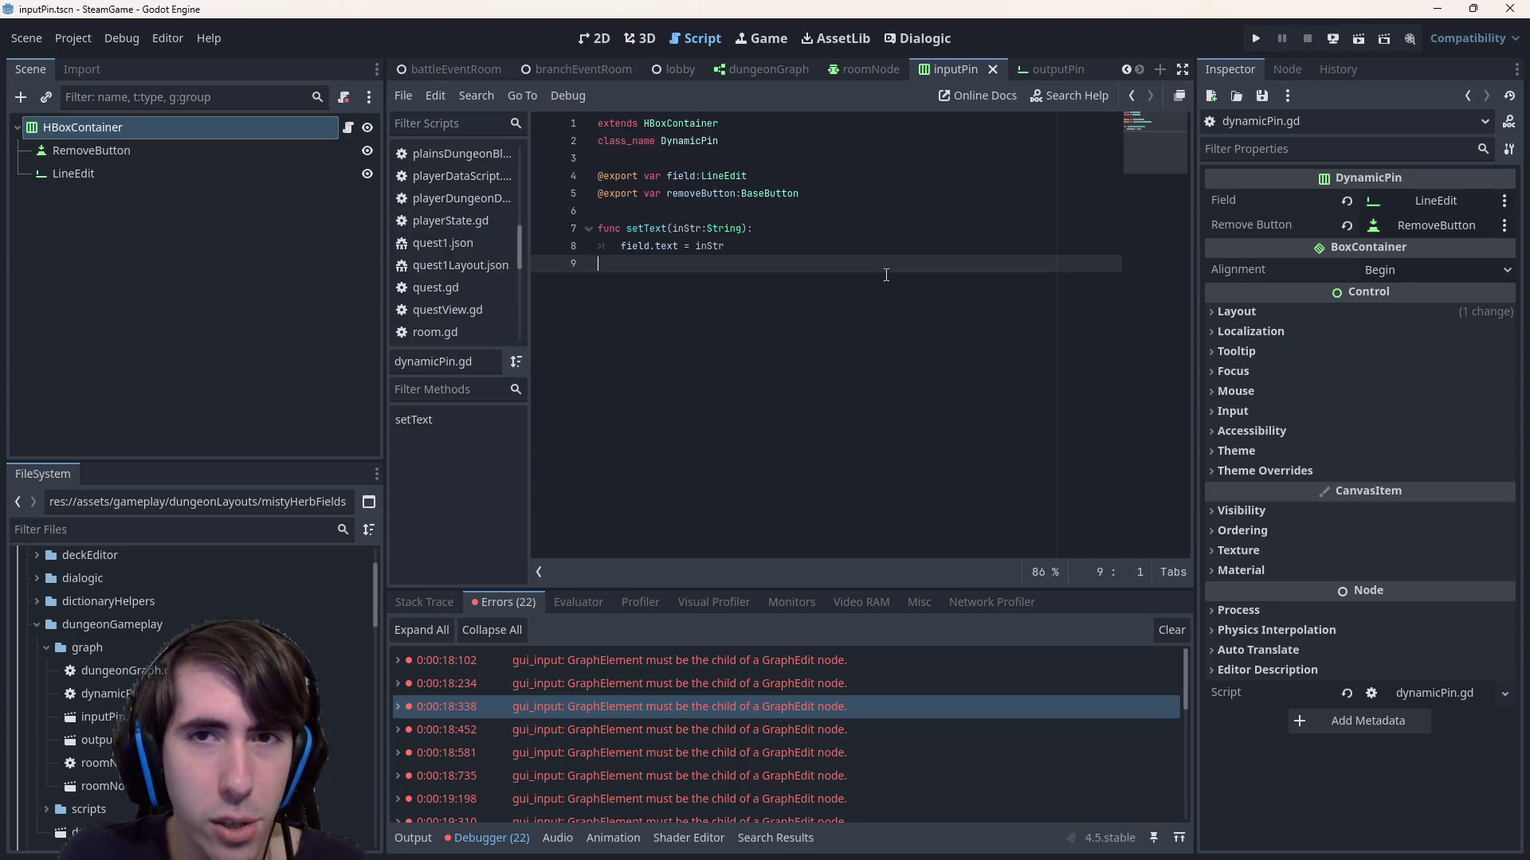
pyautogui.click(783, 70)
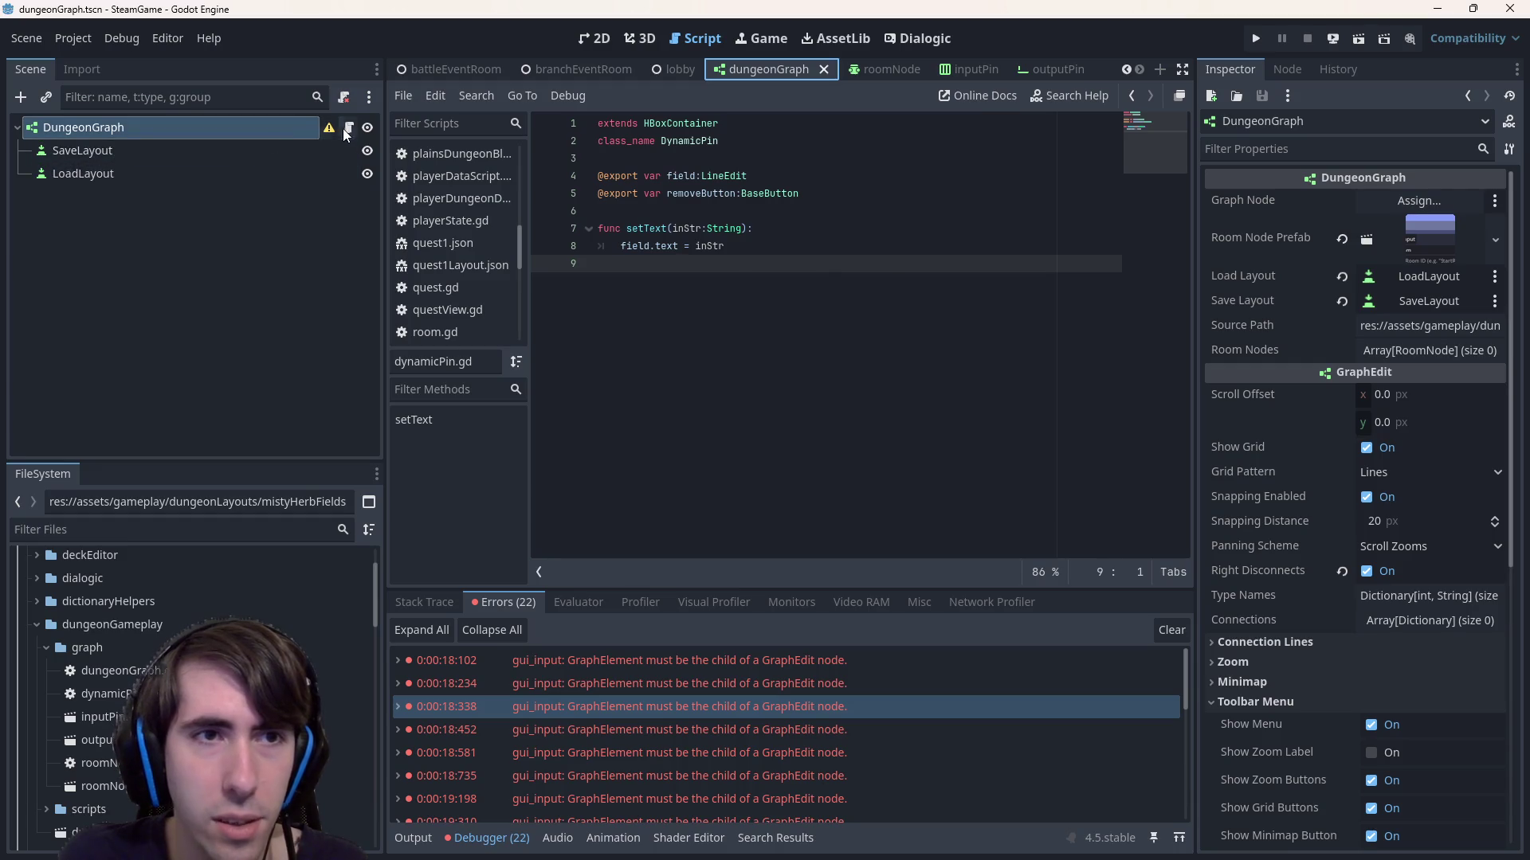
# - Open roomNode.gd and search it for LineEdit
pyautogui.click(348, 127)
pyautogui.click(858, 420)
pyautogui.hotkey('ctrl', 'f')
pyautogui.write('Line')
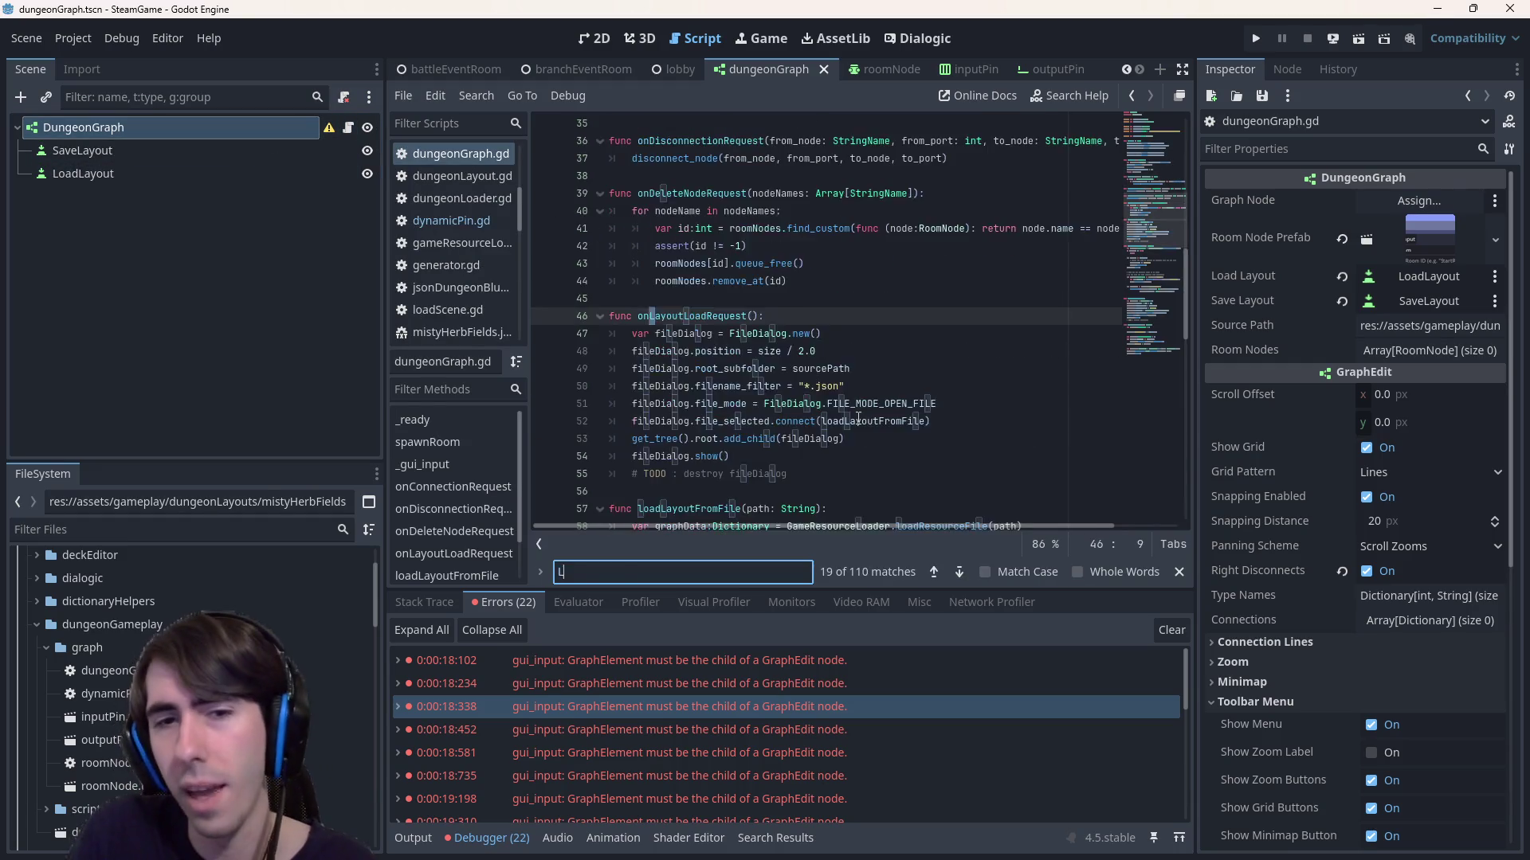
pyautogui.write('Ed')
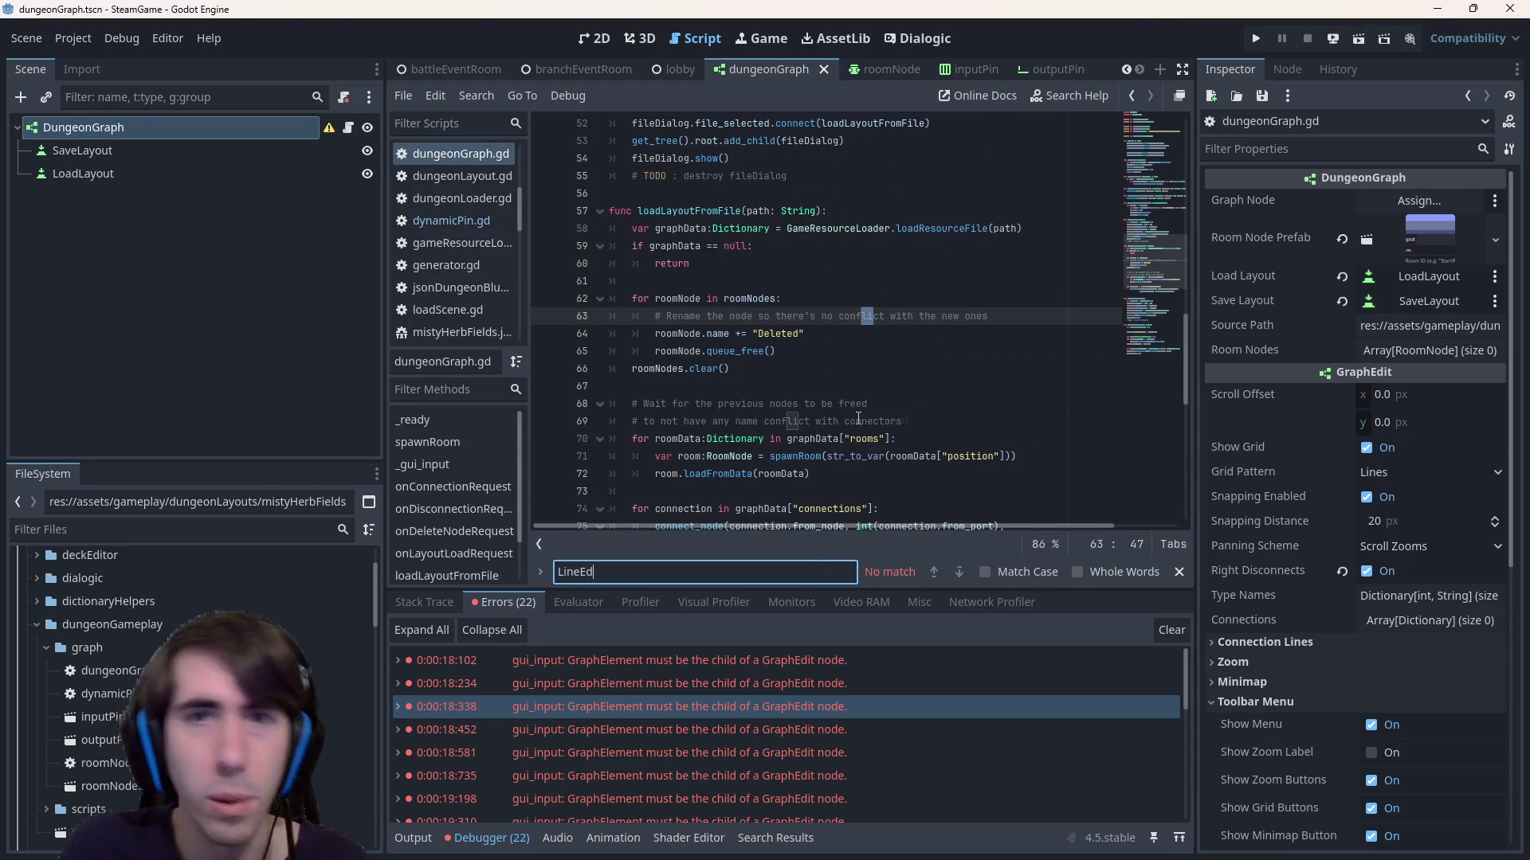
pyautogui.click(906, 75)
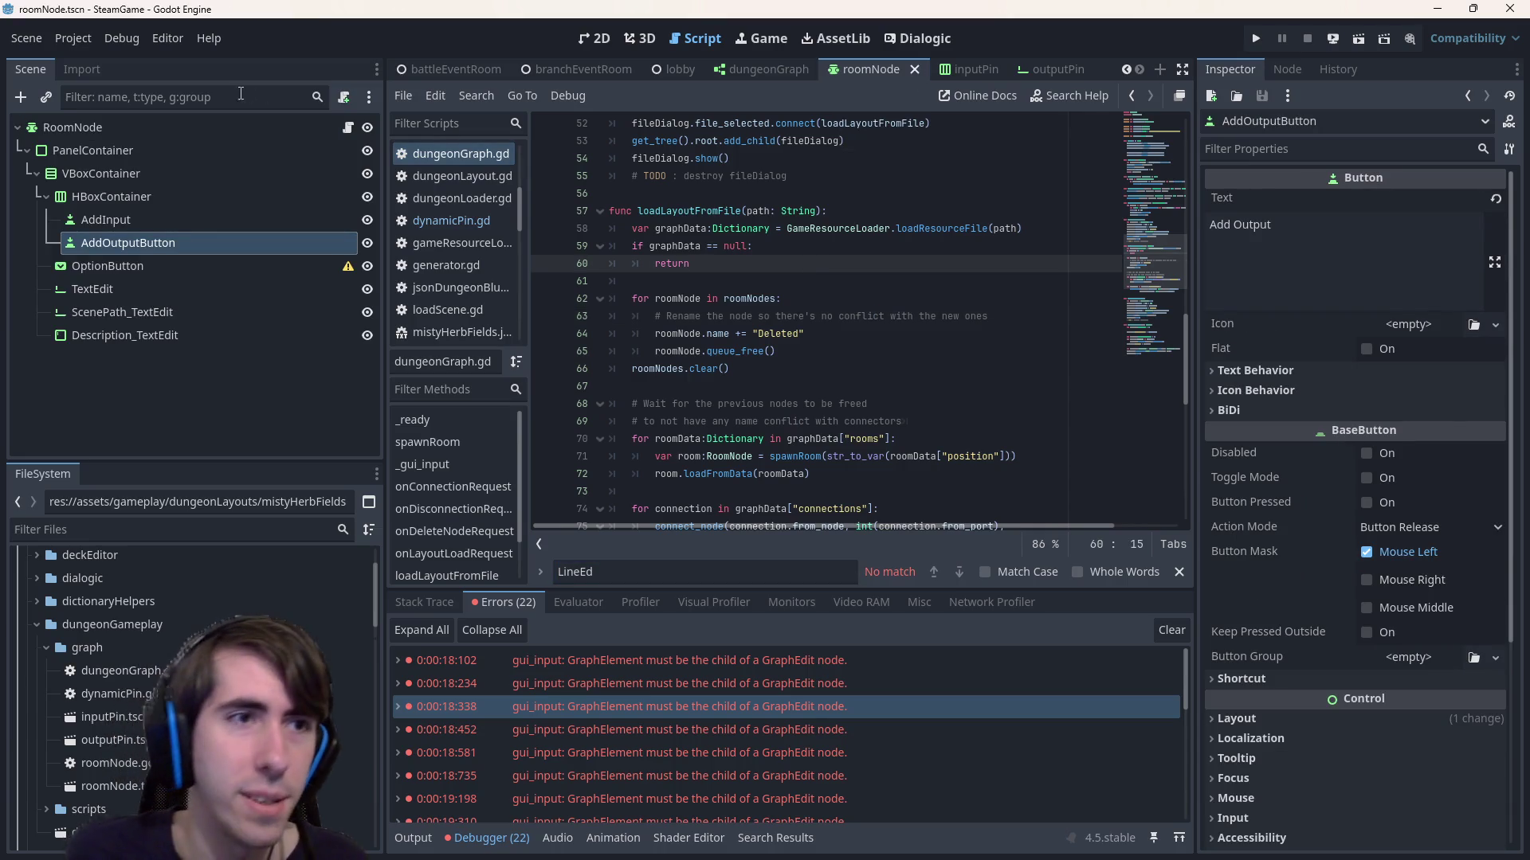
pyautogui.click(349, 128)
pyautogui.hotkey('ctrl', 'f')
pyautogui.write('i')
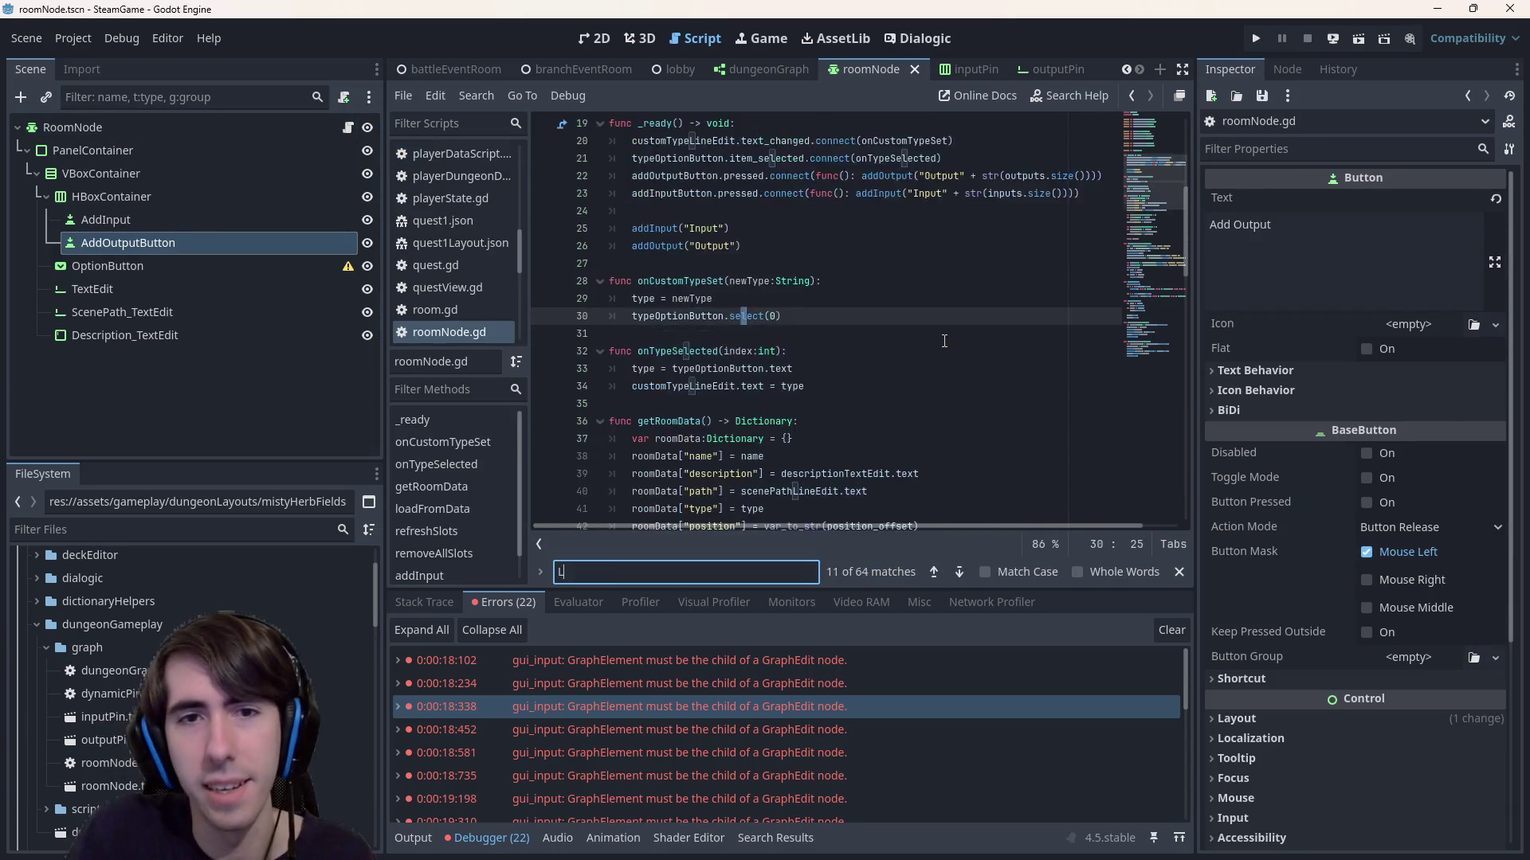
pyautogui.write('t')
pyautogui.scroll(5, 738, 269)
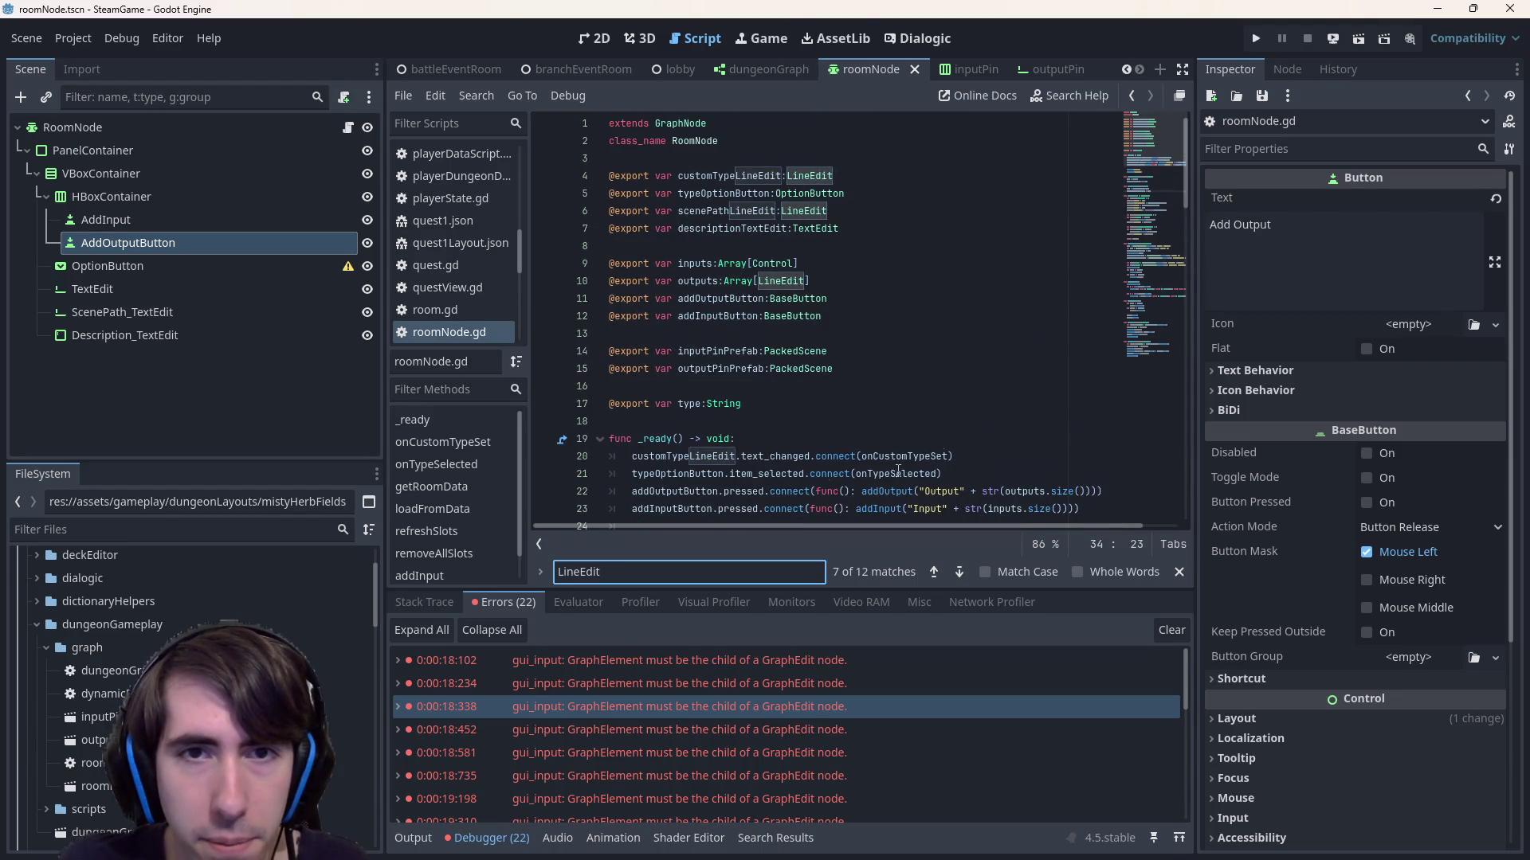
# - Change the inputs and outputs array types from Control and LineEdit to DynamicPin
pyautogui.doubleClick(772, 263)
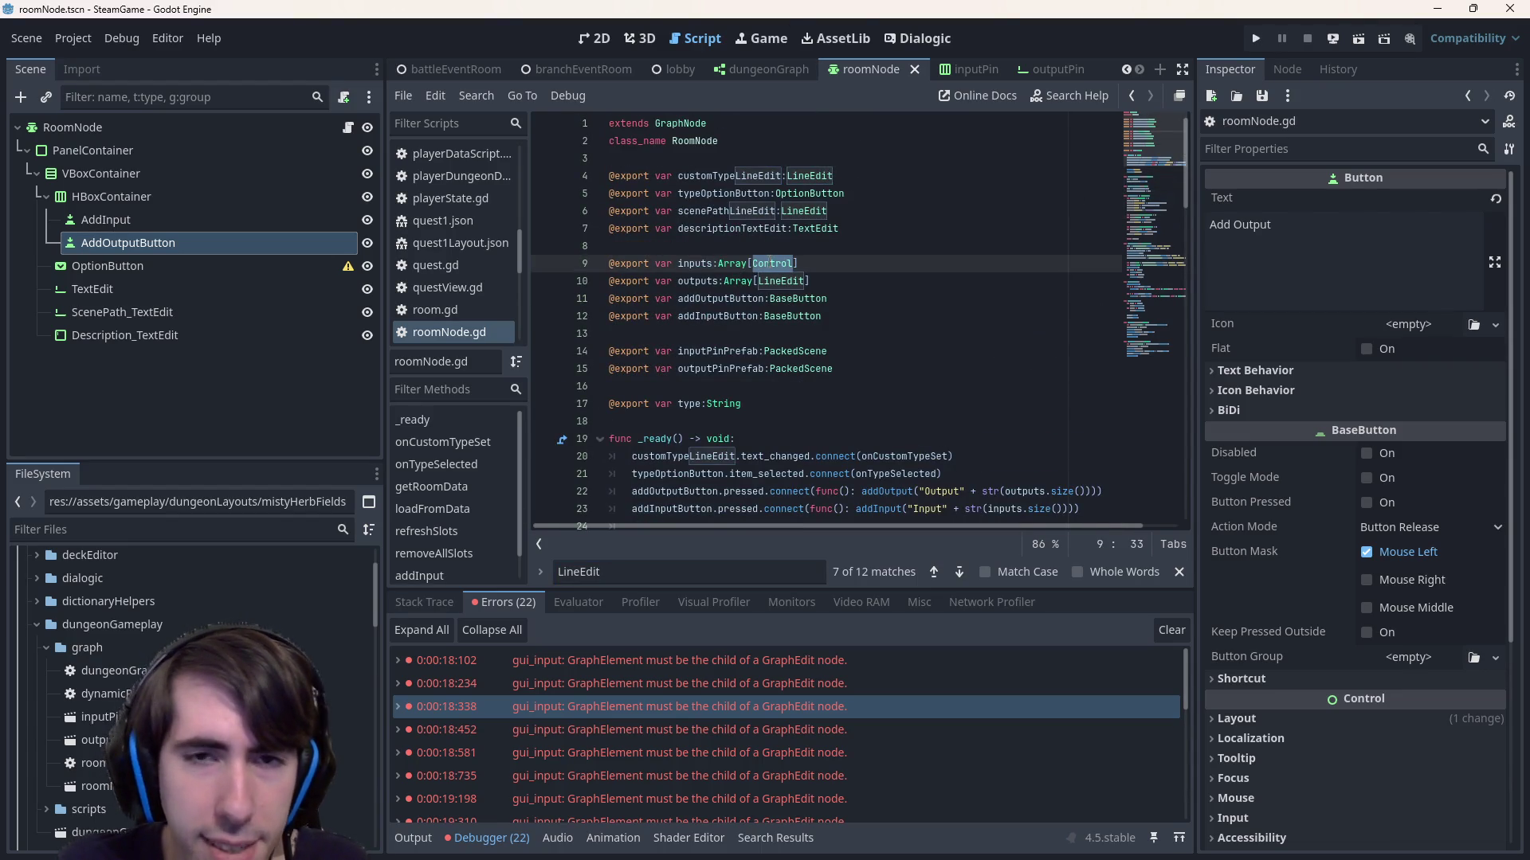
pyautogui.write('DynamicPin')
pyautogui.doubleClick(785, 281)
pyautogui.write('DynamicPin')
pyautogui.keyDown('shift'); pyautogui.click(538, 280); pyautogui.keyUp('shift')
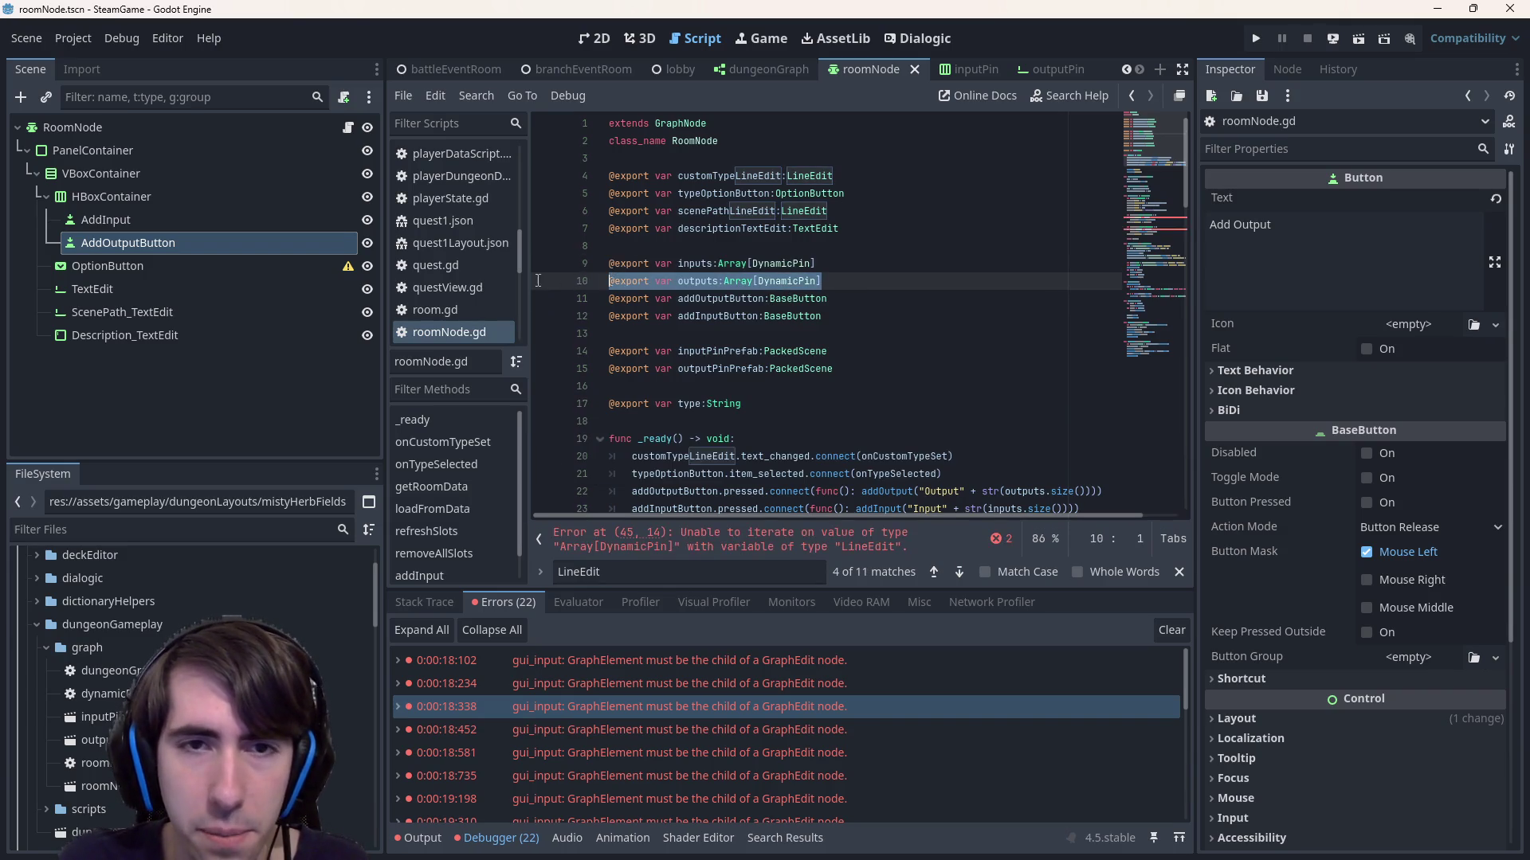
pyautogui.press('Up')
# - Retype the inputs and outputs loop variables in getRoomData as DynamicPin
pyautogui.scroll(-10, 963, 449)
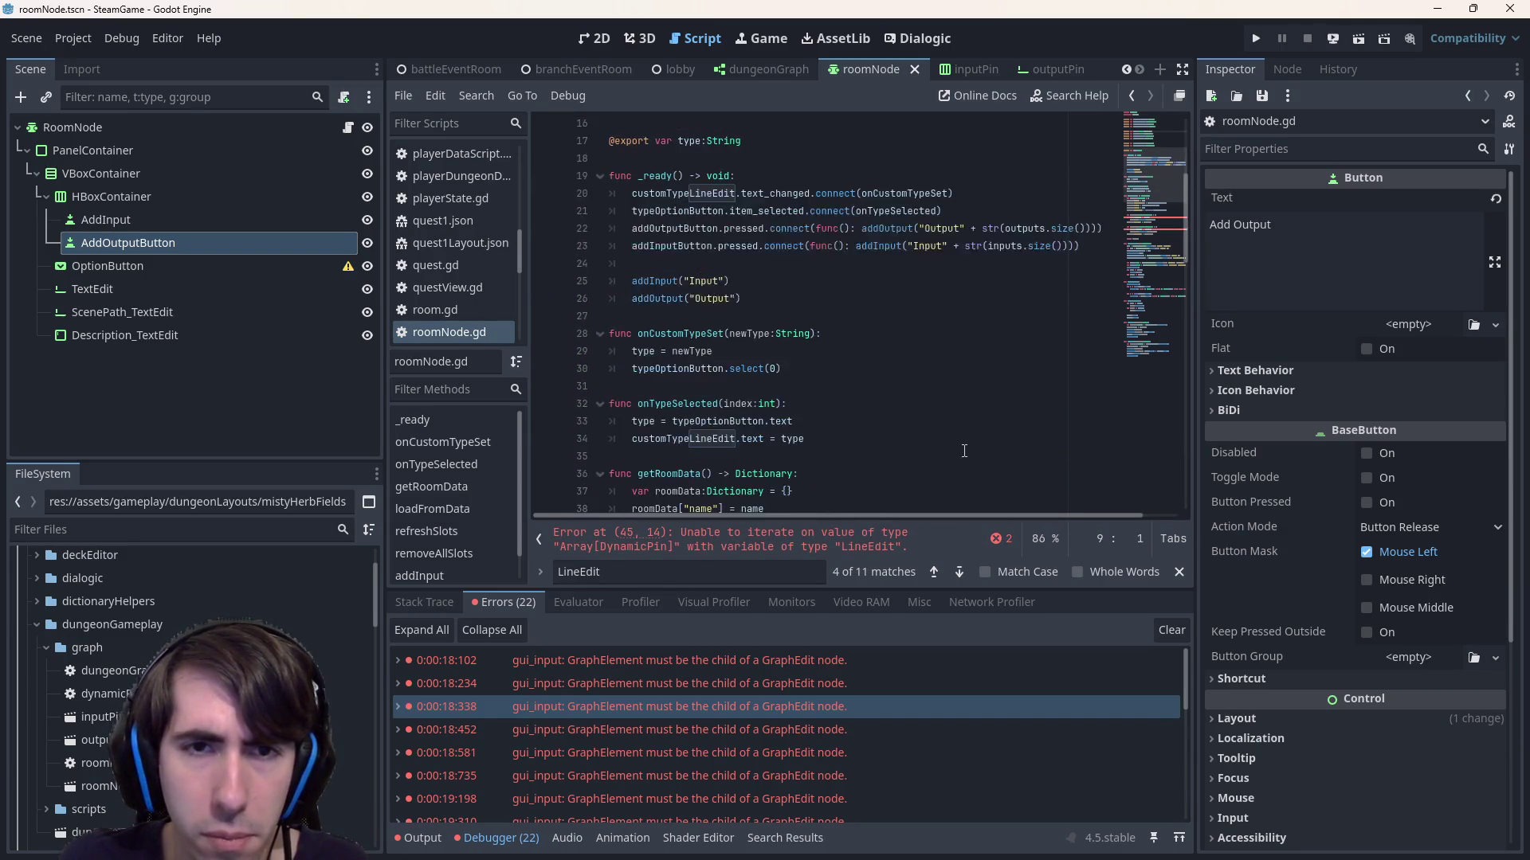
pyautogui.scroll(-2, 728, 383)
pyautogui.doubleClick(714, 263)
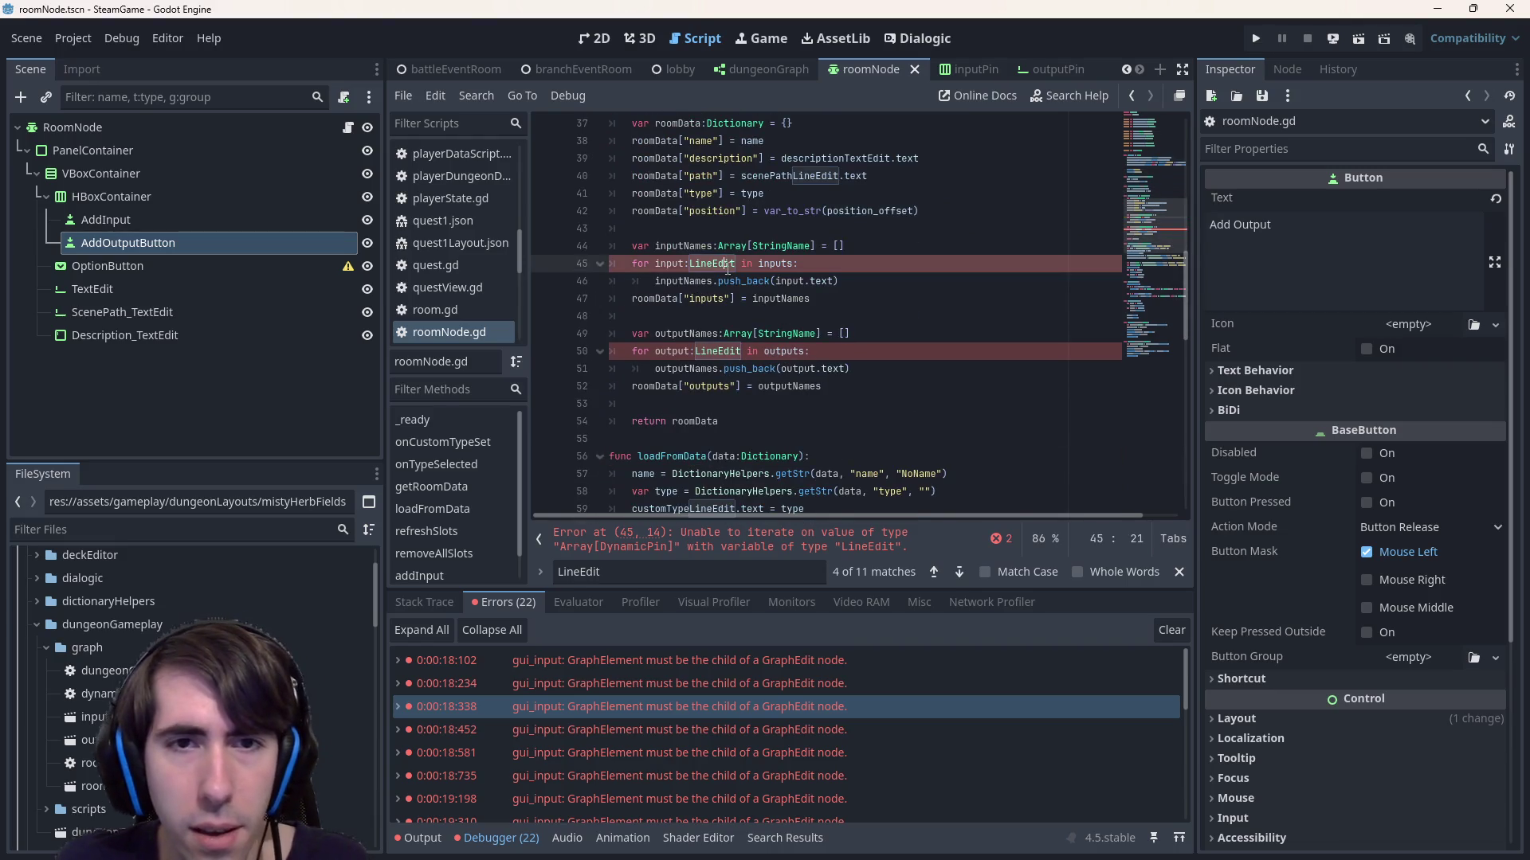
pyautogui.write('DynamicPin')
pyautogui.doubleClick(728, 351)
pyautogui.write('DynamicPin')
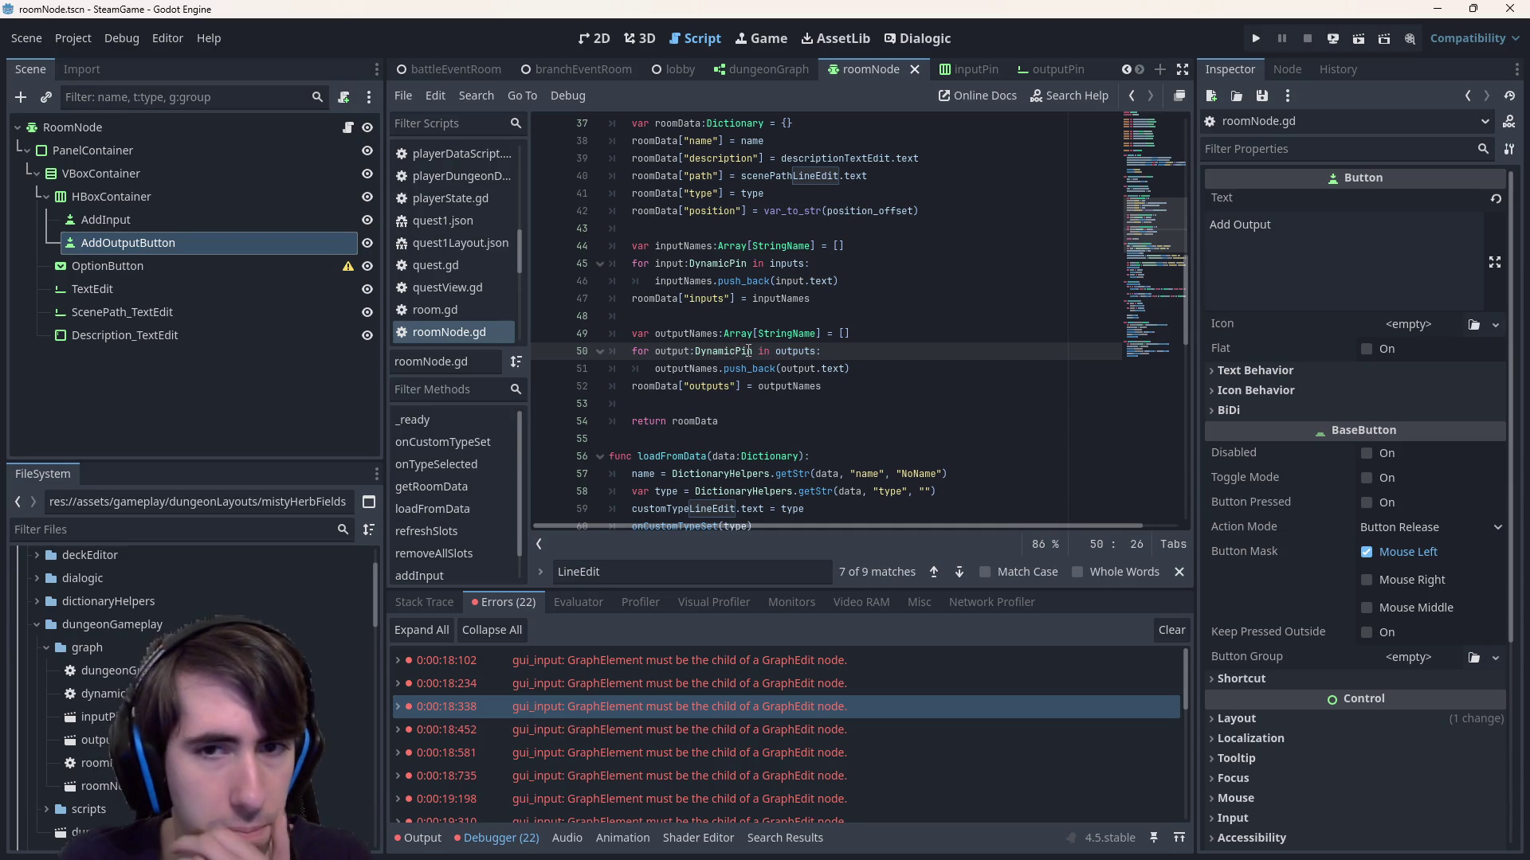
pyautogui.doubleClick(830, 370)
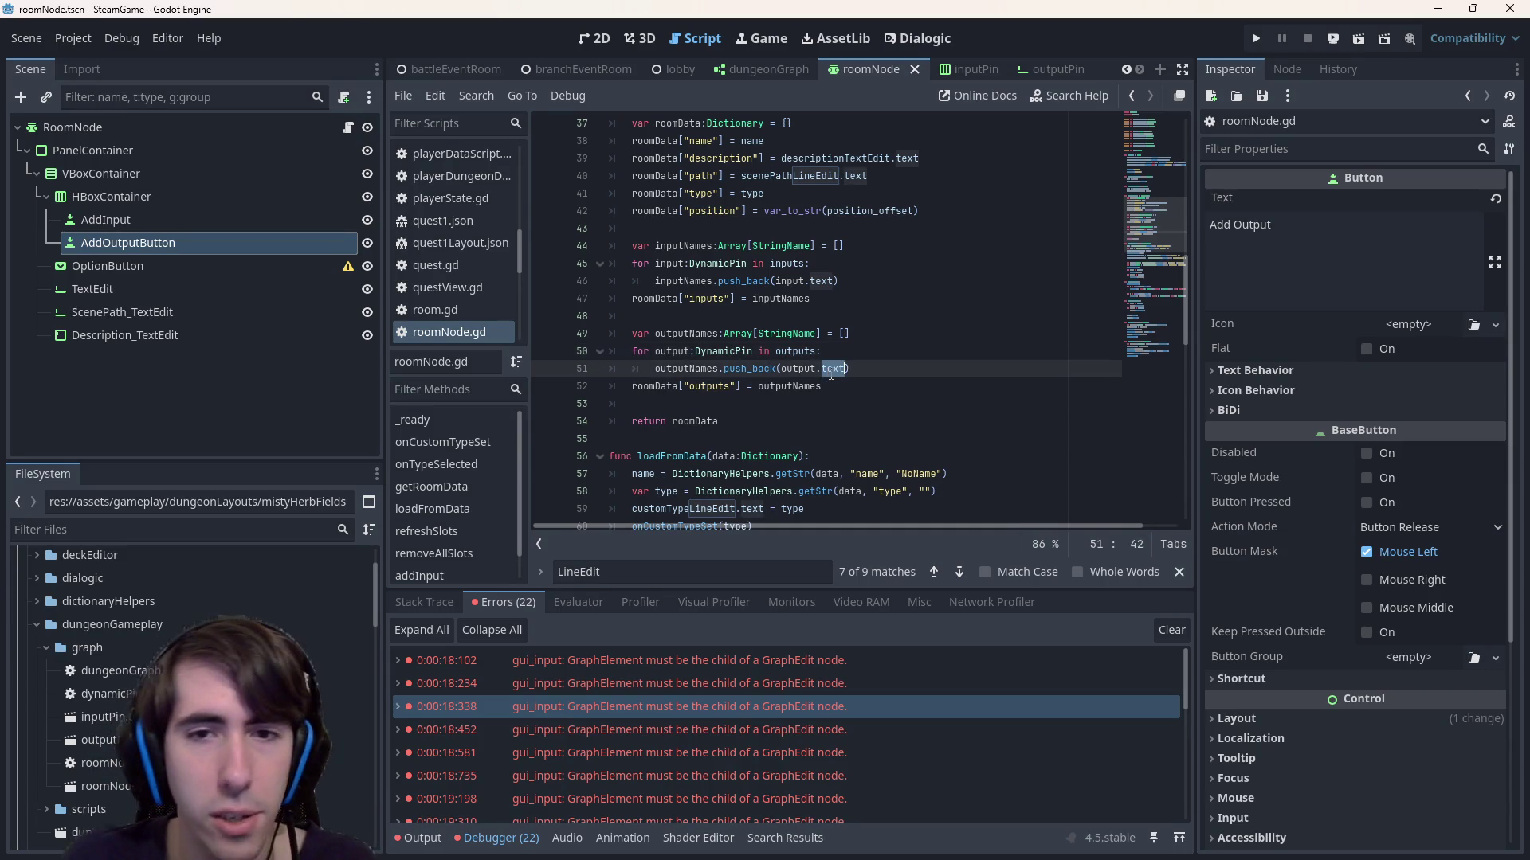
pyautogui.keyDown('ctrl'); pyautogui.click(745, 351); pyautogui.keyUp('ctrl')
# - Rename the setText function to setName in dynamicPin.gd
pyautogui.press('Return')
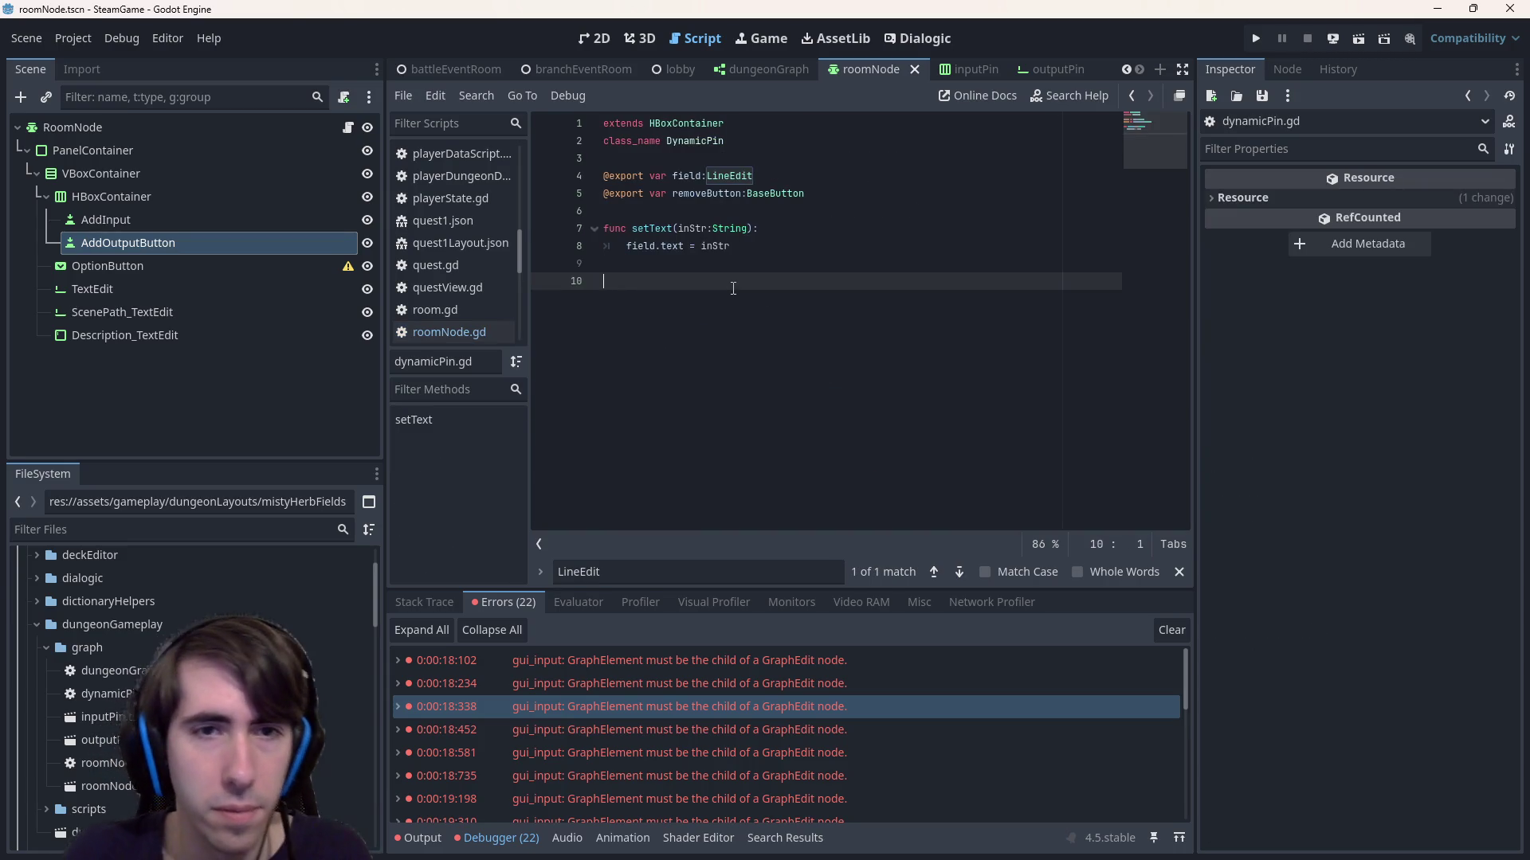
pyautogui.write('func ge')
pyautogui.press('Escape')
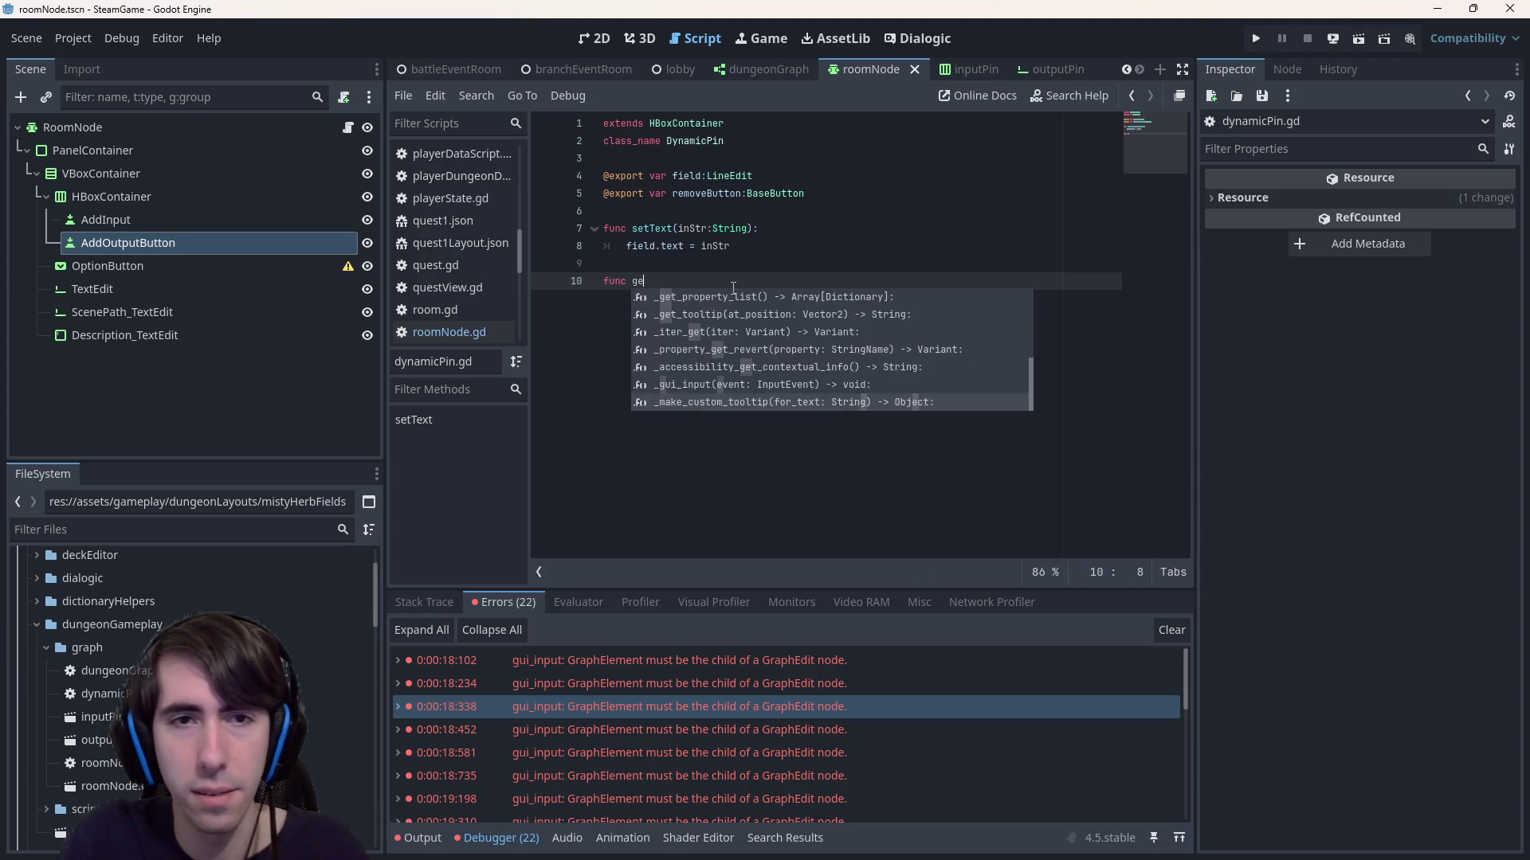
pyautogui.press('Escape')
pyautogui.press('Up')
pyautogui.press('Up')
pyautogui.press('Up')
pyautogui.press('Down')
pyautogui.press('Right')
pyautogui.press('Up')
pyautogui.hotkey('ctrl', 'shift', 'Right')
pyautogui.write('tName')
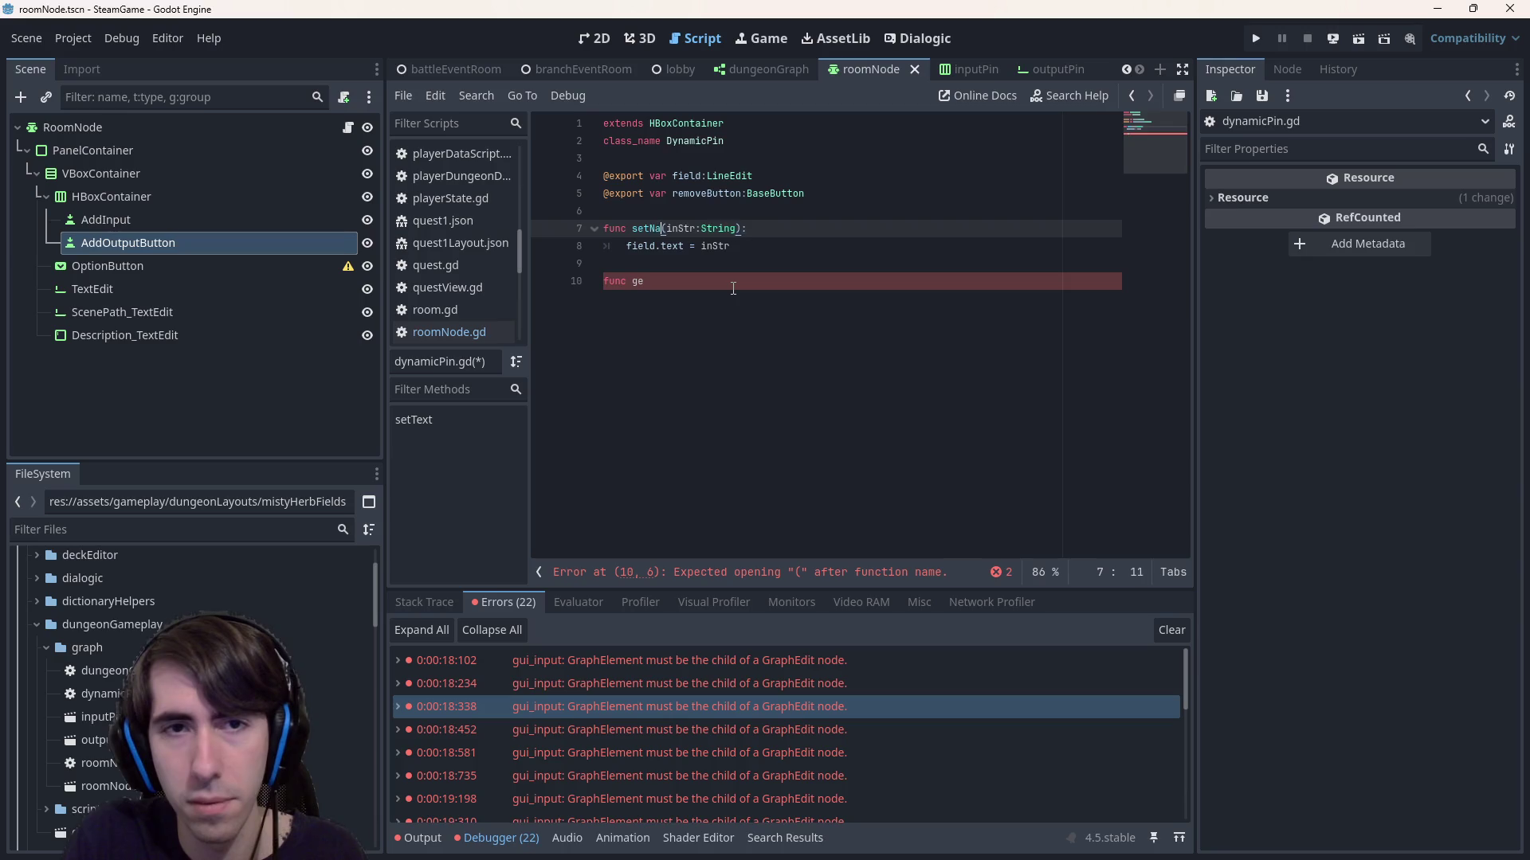
# - Add a getName() -> String function that returns field.text
pyautogui.press('Down')
pyautogui.press('Down')
pyautogui.press('Down')
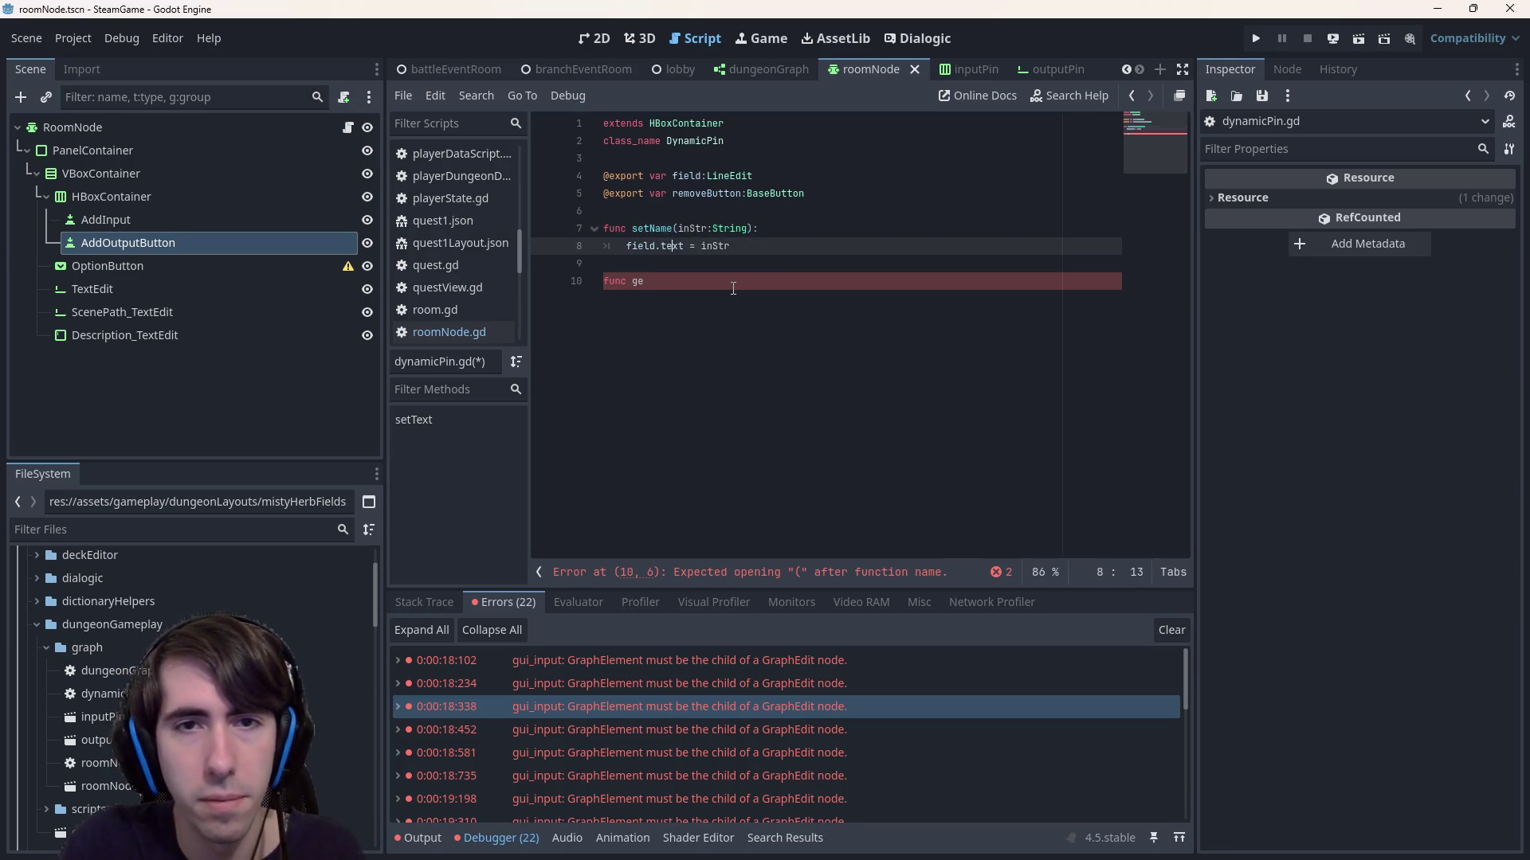
pyautogui.write('tName() -> String')
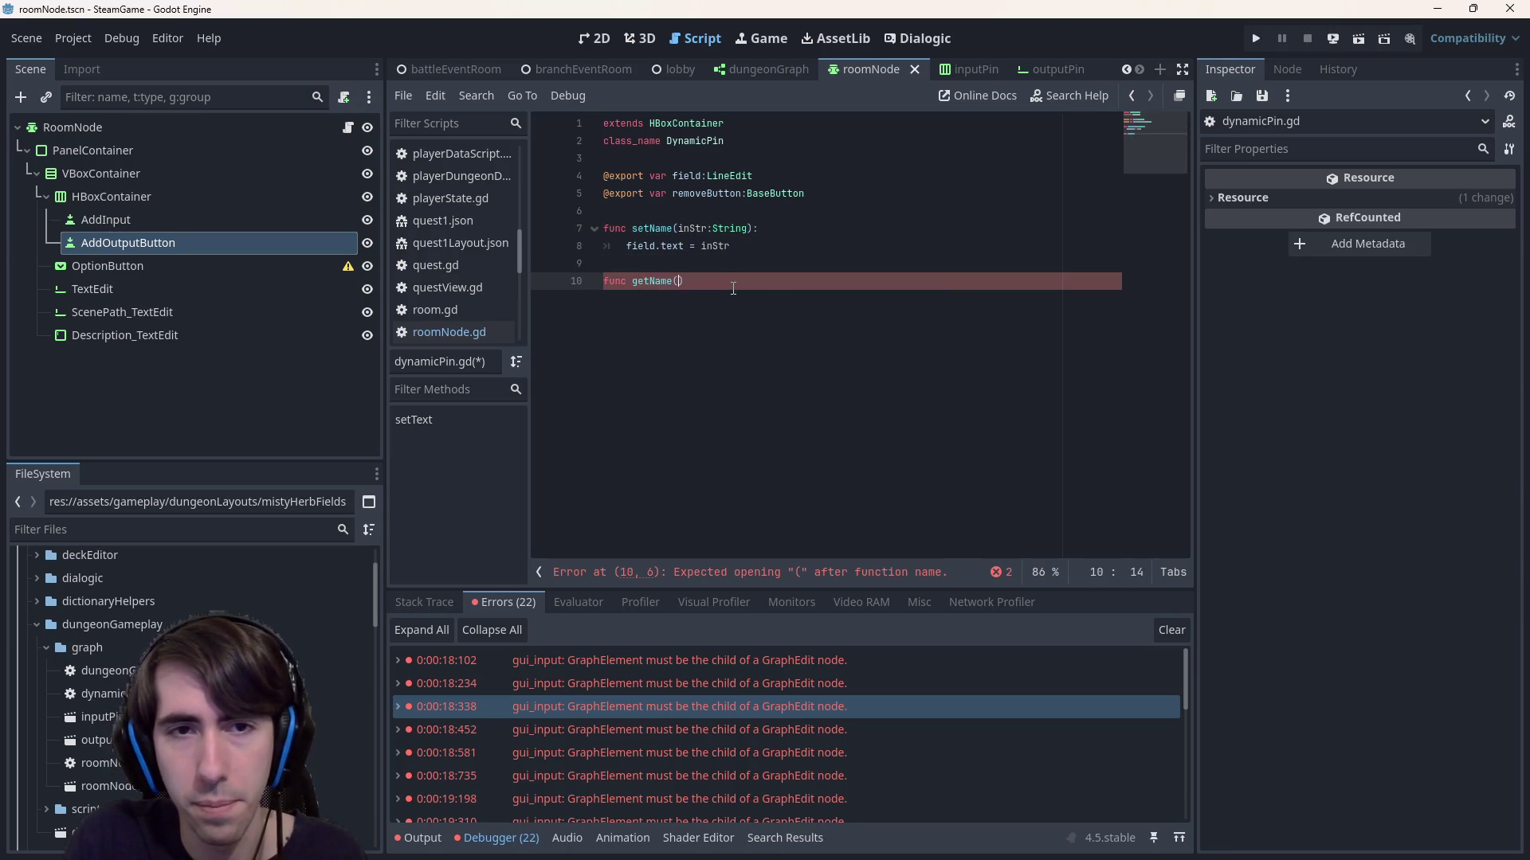
pyautogui.write(':')
pyautogui.press('Return')
pyautogui.write('return field.text')
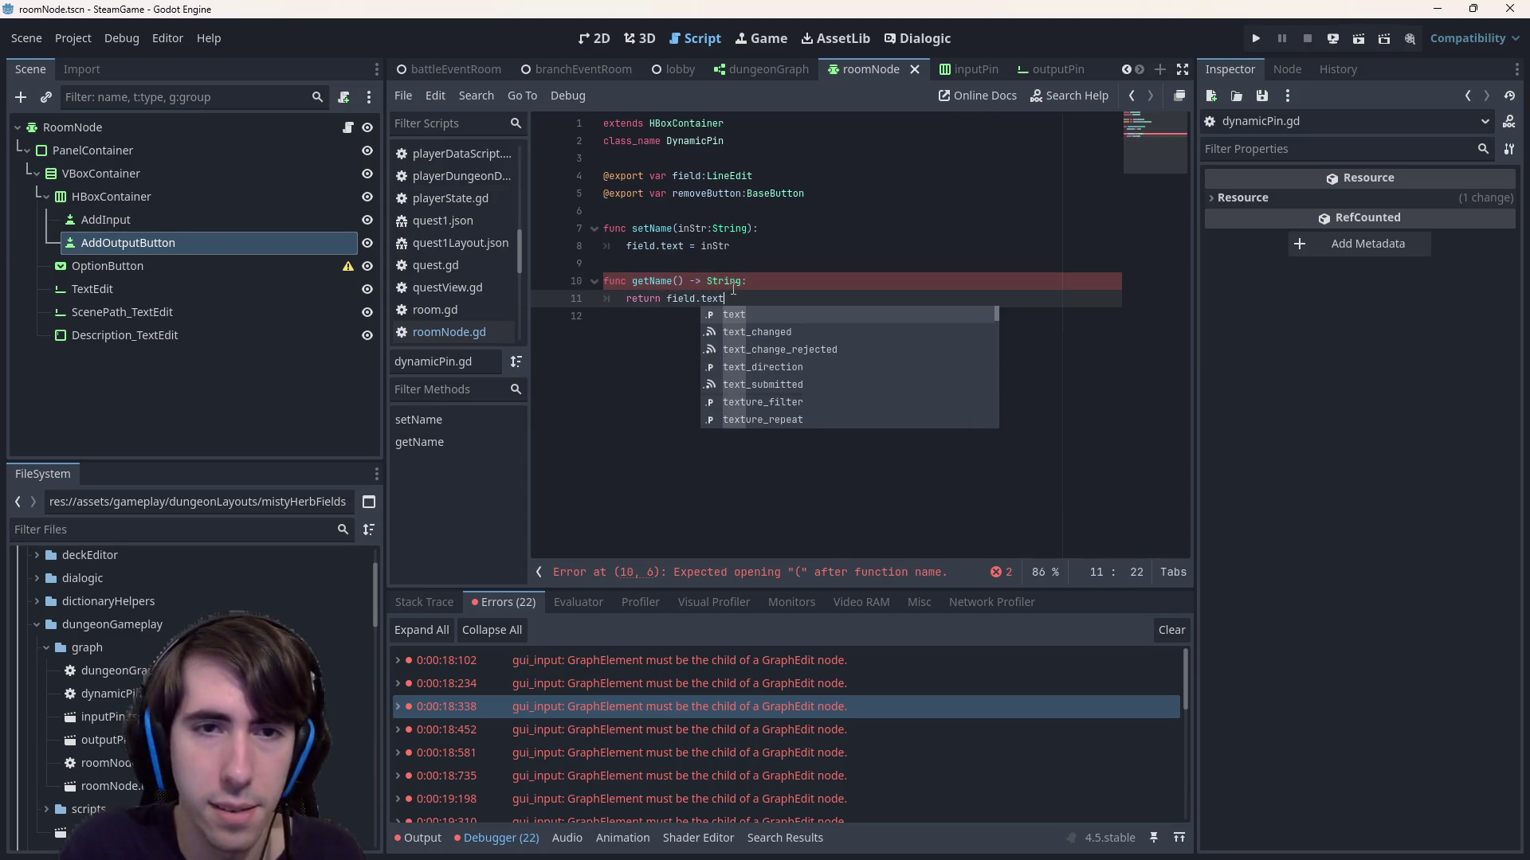
pyautogui.hotkey('alt', 'Left')
pyautogui.hotkey('alt', 'Left')
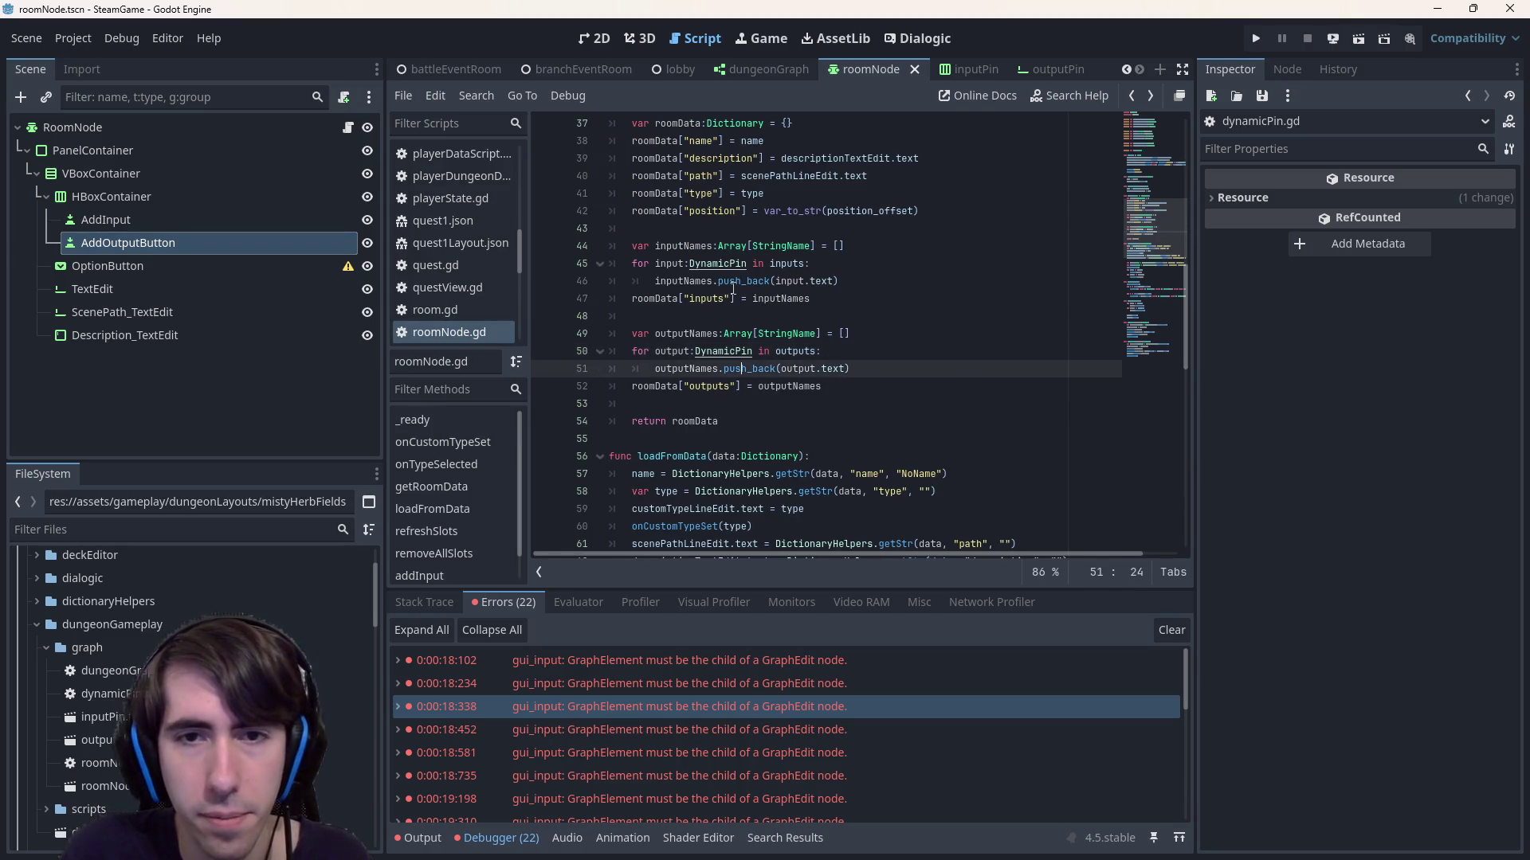
# - Replace output.text and input.text with getName() calls and save roomNode.gd
pyautogui.press('Delete')
pyautogui.press('Delete')
pyautogui.press('Delete')
pyautogui.write('.getName()')
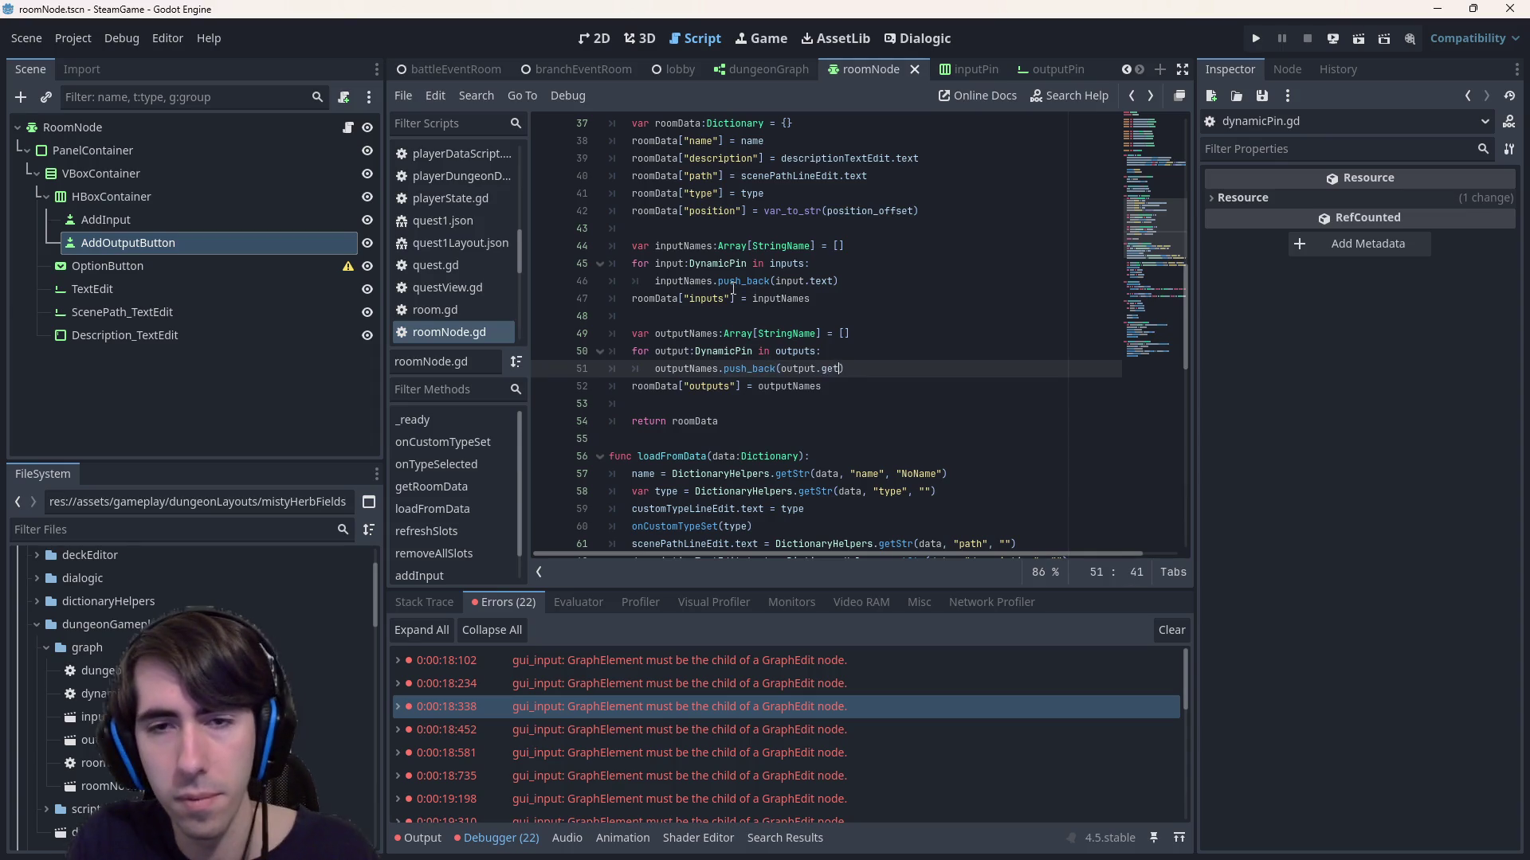
pyautogui.doubleClick(834, 281)
pyautogui.write('getNam')
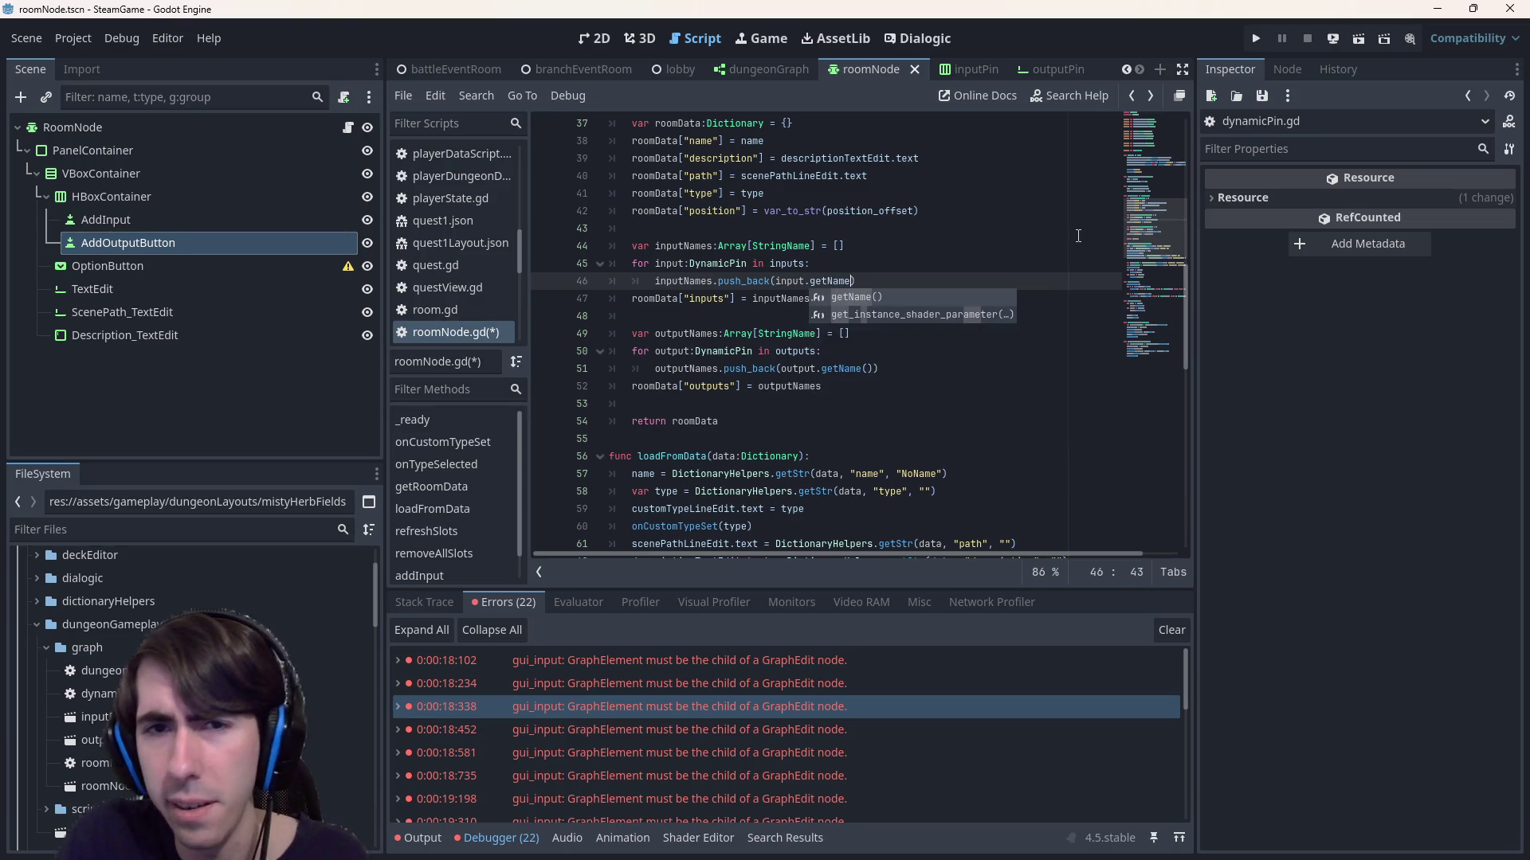
pyautogui.press('Return')
pyautogui.hotkey('ctrl', 's')
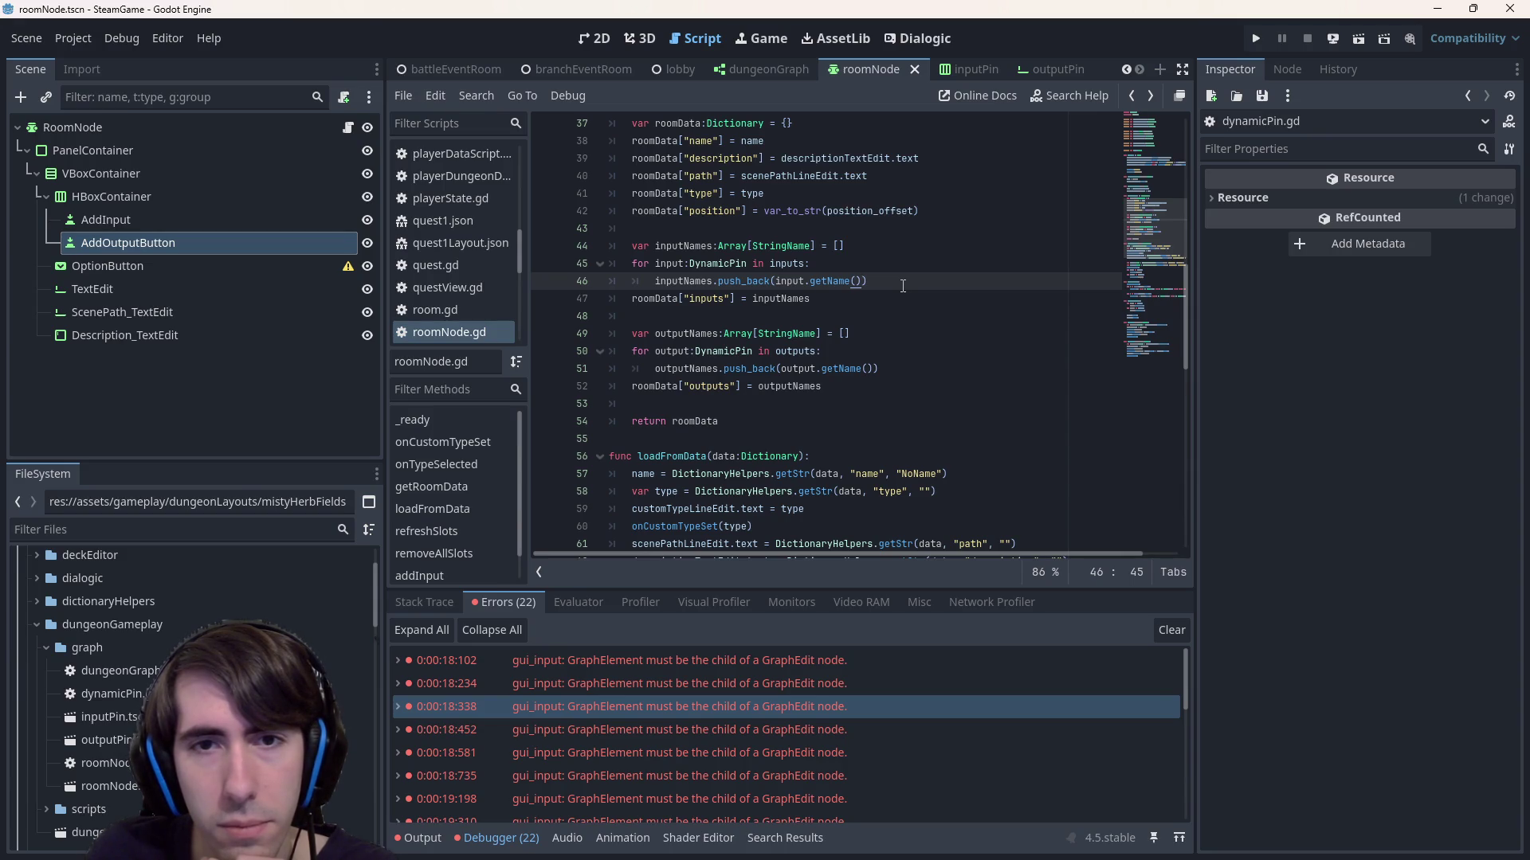
# - Review the getRoomData name-gathering code and scroll further down
pyautogui.scroll(5, 903, 285)
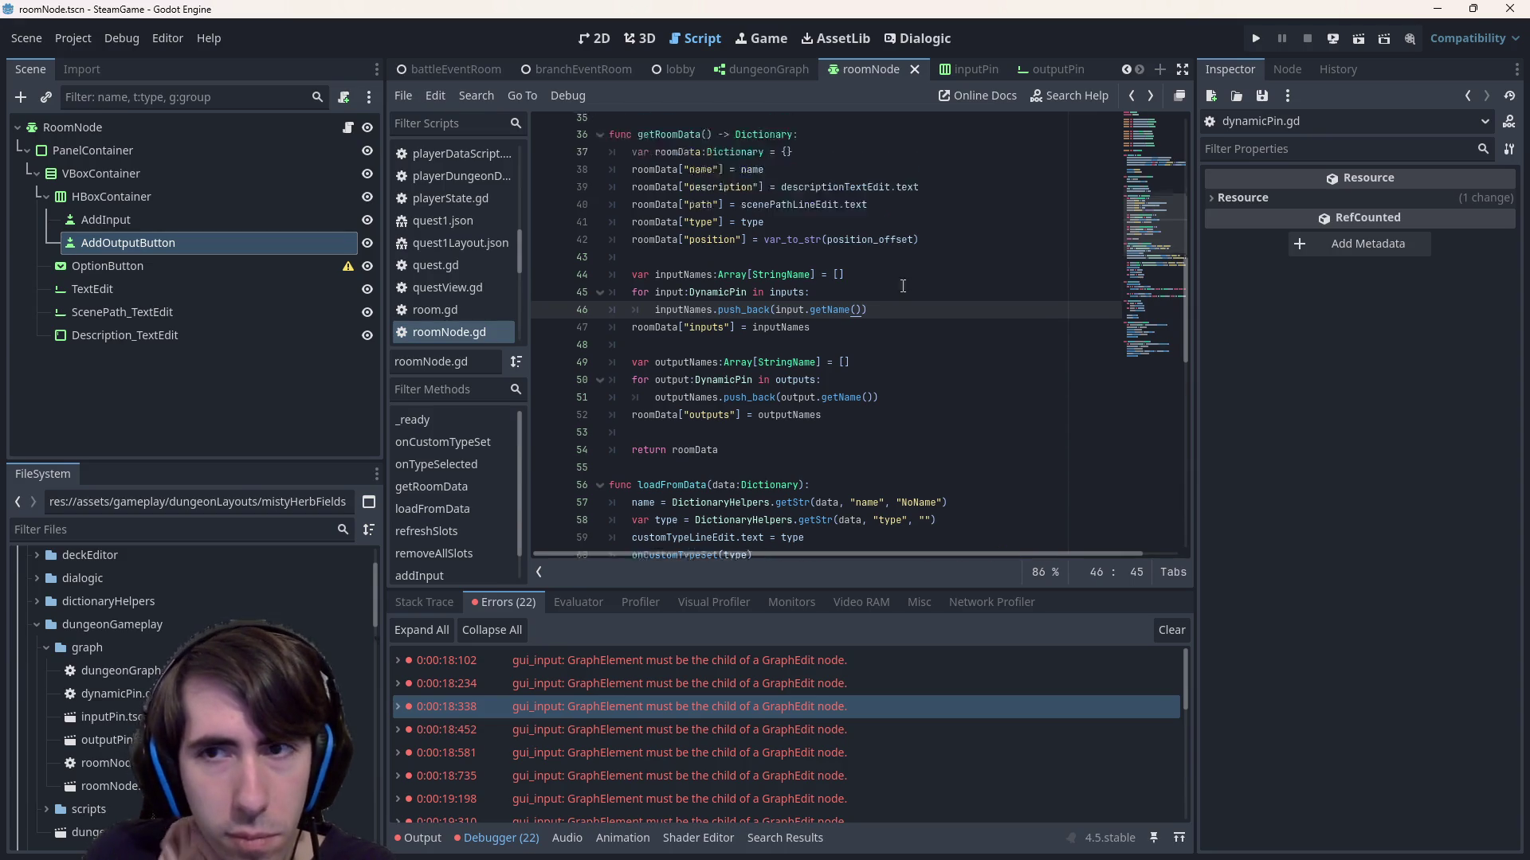
pyautogui.scroll(-5, 908, 290)
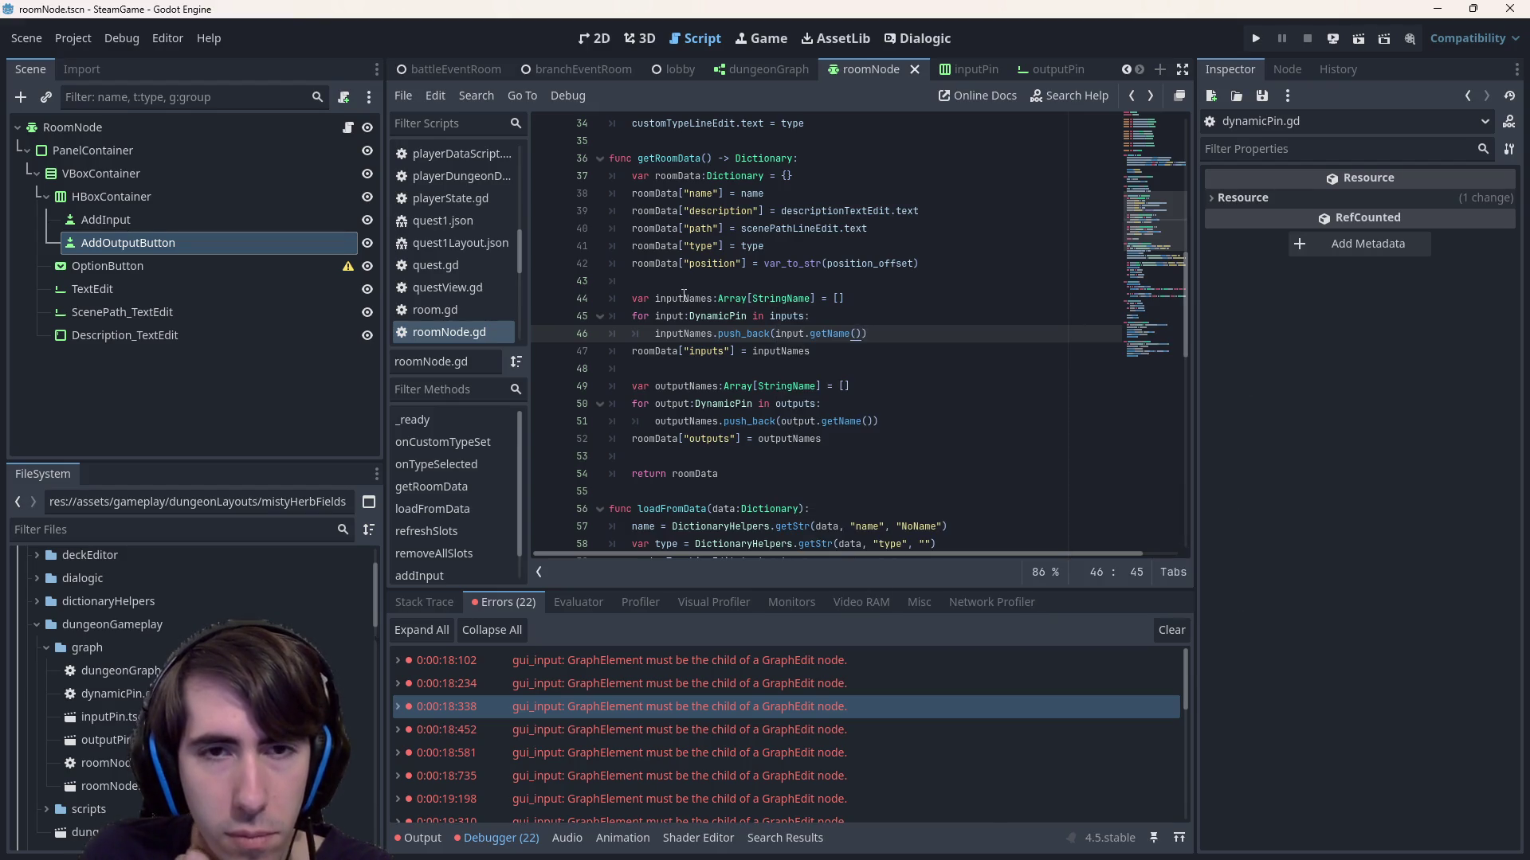
pyautogui.moveTo(674, 187)
pyautogui.mouseDown()
pyautogui.moveTo(797, 502)
pyautogui.moveTo(898, 456)
pyautogui.mouseUp()
pyautogui.click(899, 456)
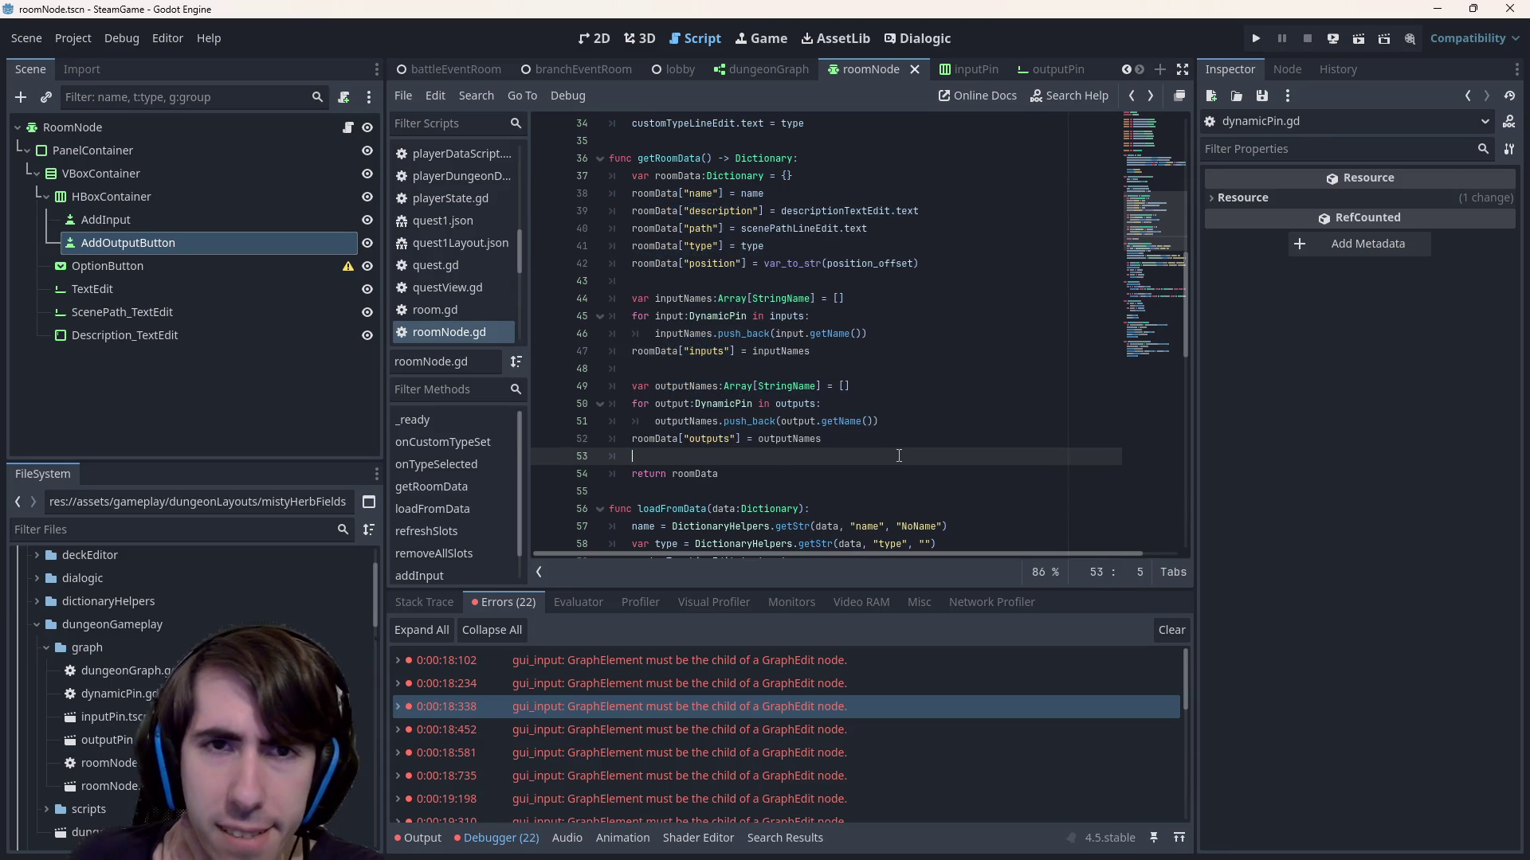
pyautogui.moveTo(810, 333); pyautogui.dragTo(810, 352)
pyautogui.scroll(-3, 857, 336)
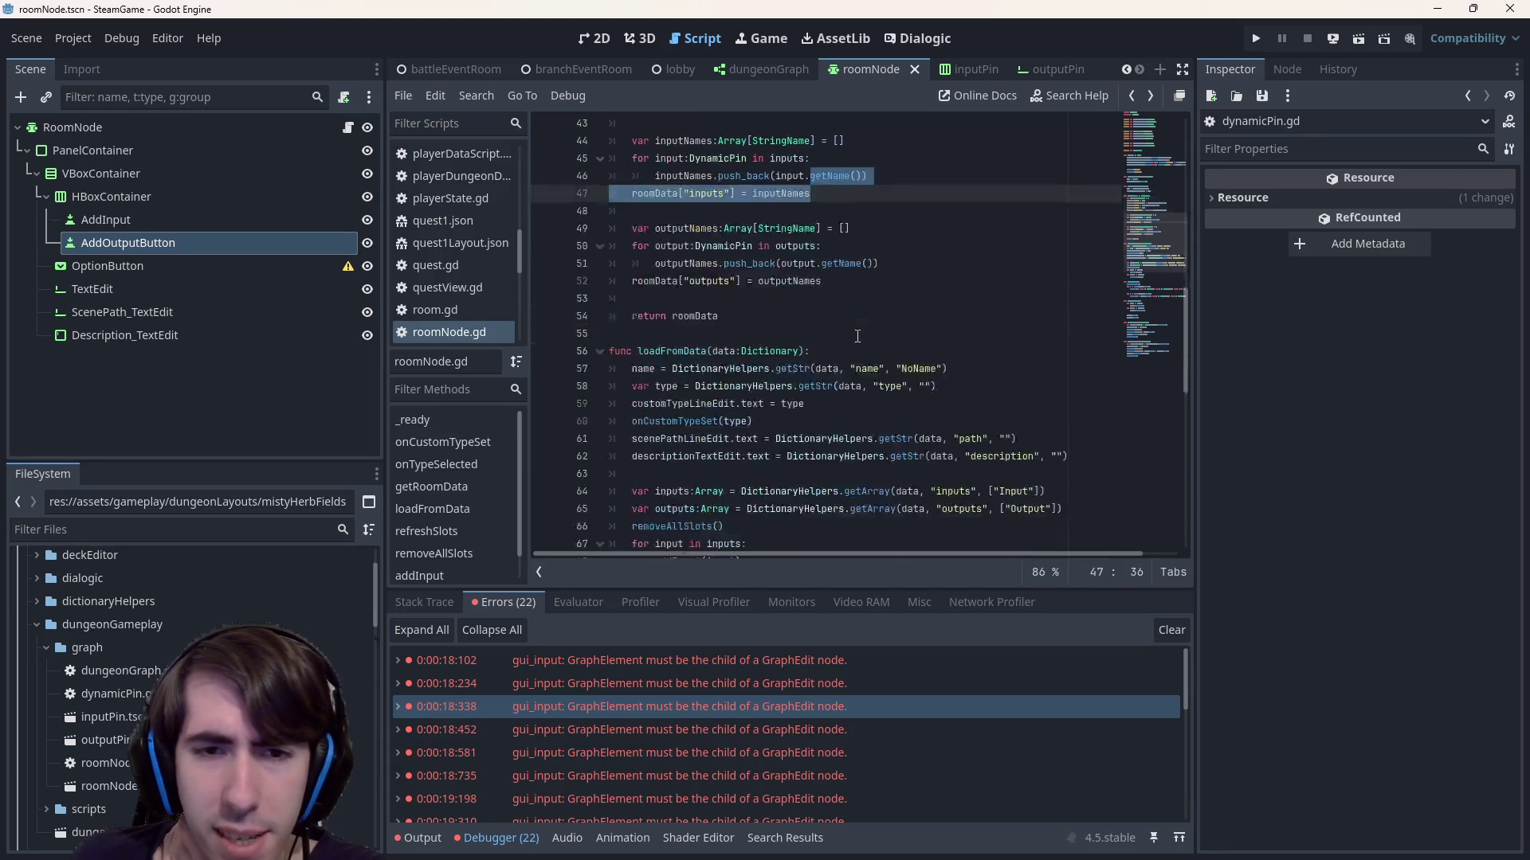
pyautogui.scroll(-1, 858, 335)
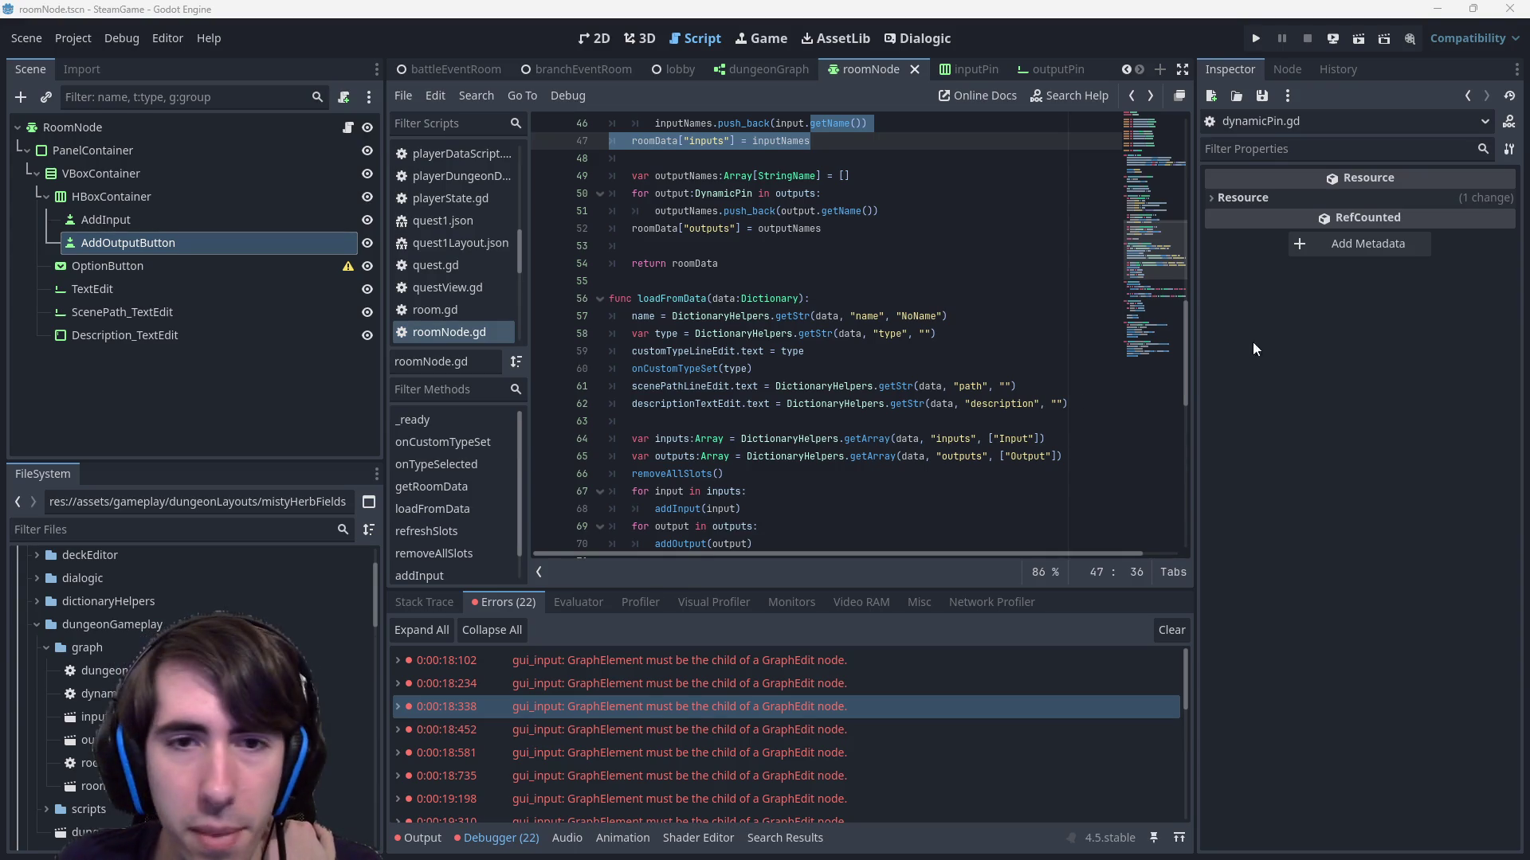
# - Scroll roomNode.gd down to the removeAllSlots, addInput and addOutput functions
pyautogui.scroll(2, 795, 165)
pyautogui.click(805, 239)
pyautogui.scroll(-5, 833, 258)
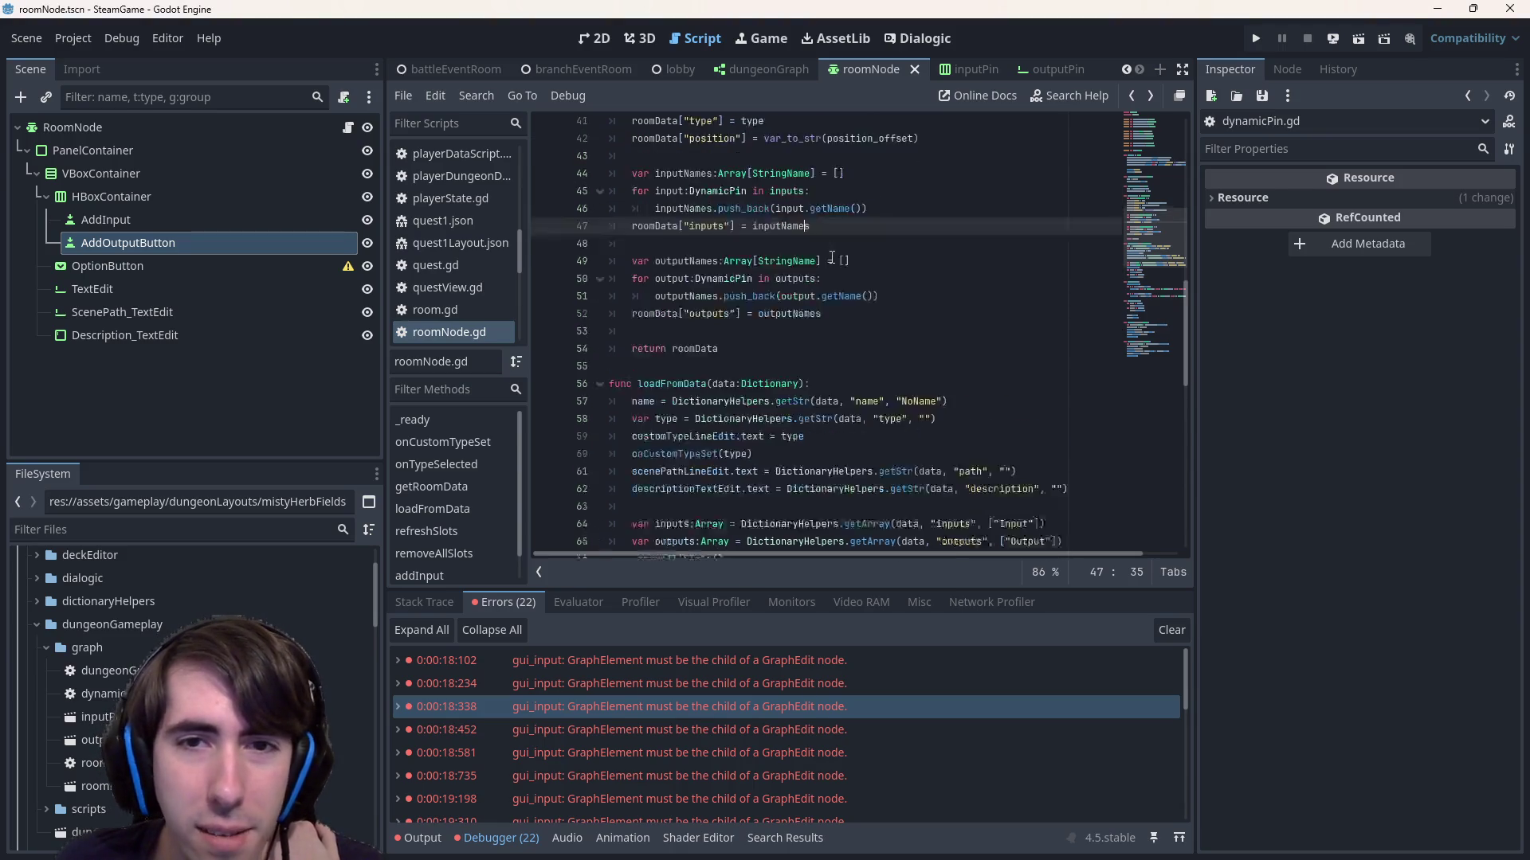
pyautogui.scroll(5, 833, 258)
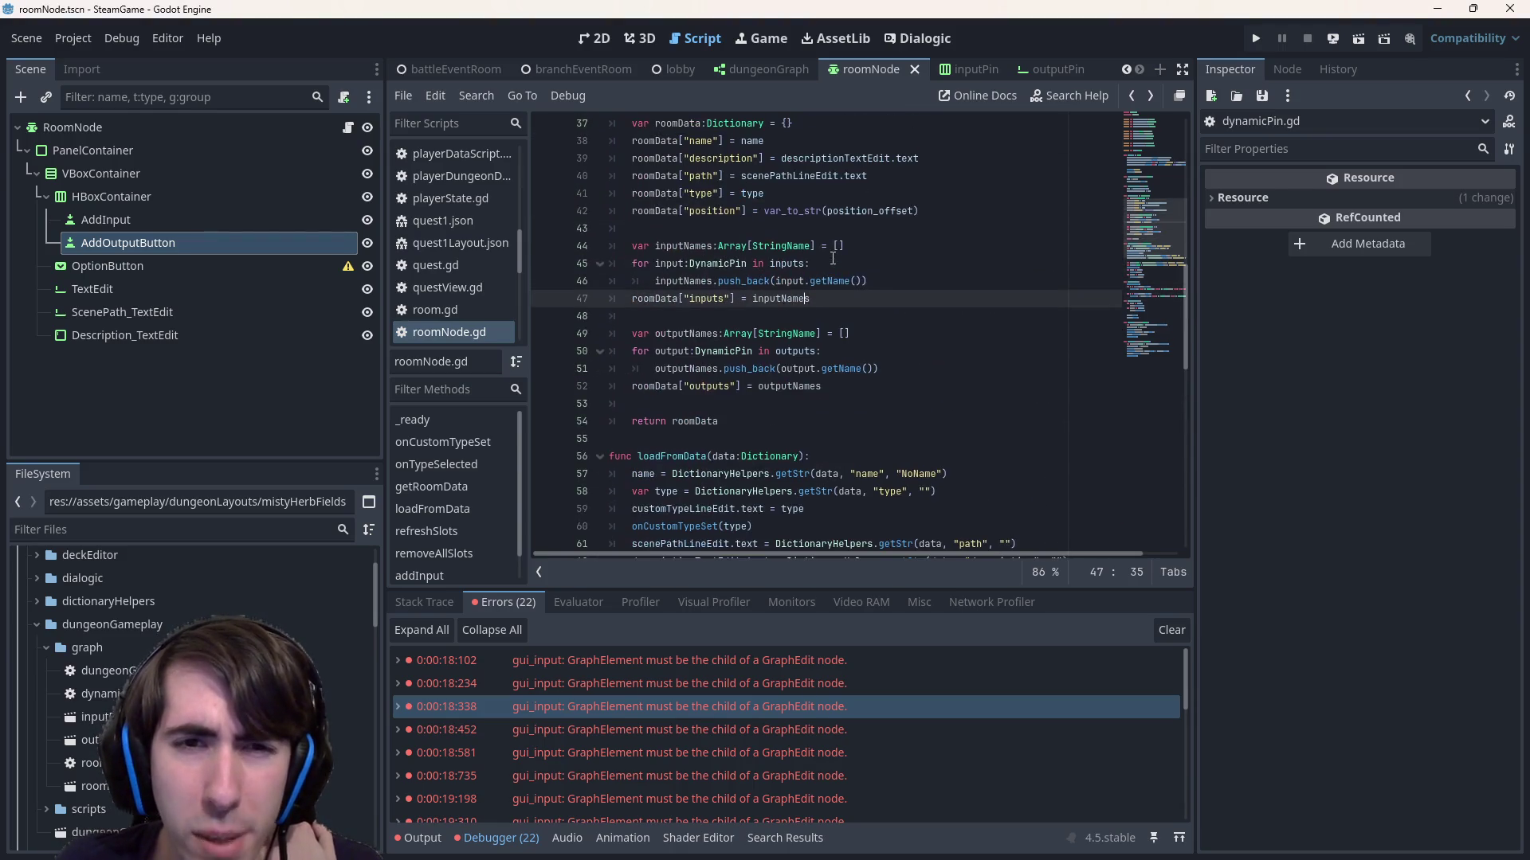
pyautogui.click(689, 280)
pyautogui.scroll(5, 844, 295)
pyautogui.scroll(-6, 862, 298)
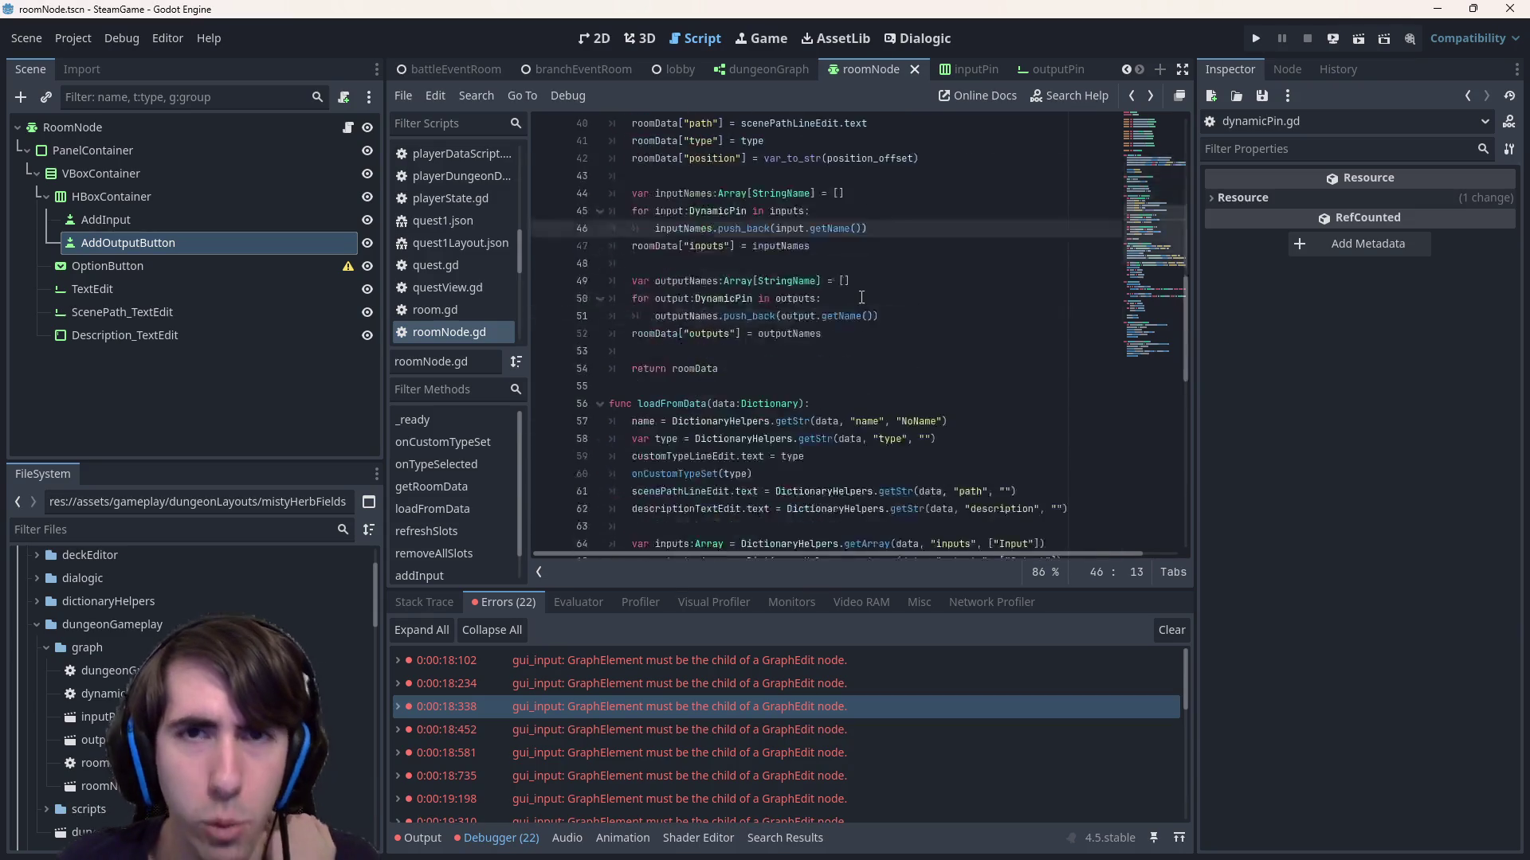
pyautogui.scroll(-5, 861, 297)
pyautogui.scroll(1, 791, 357)
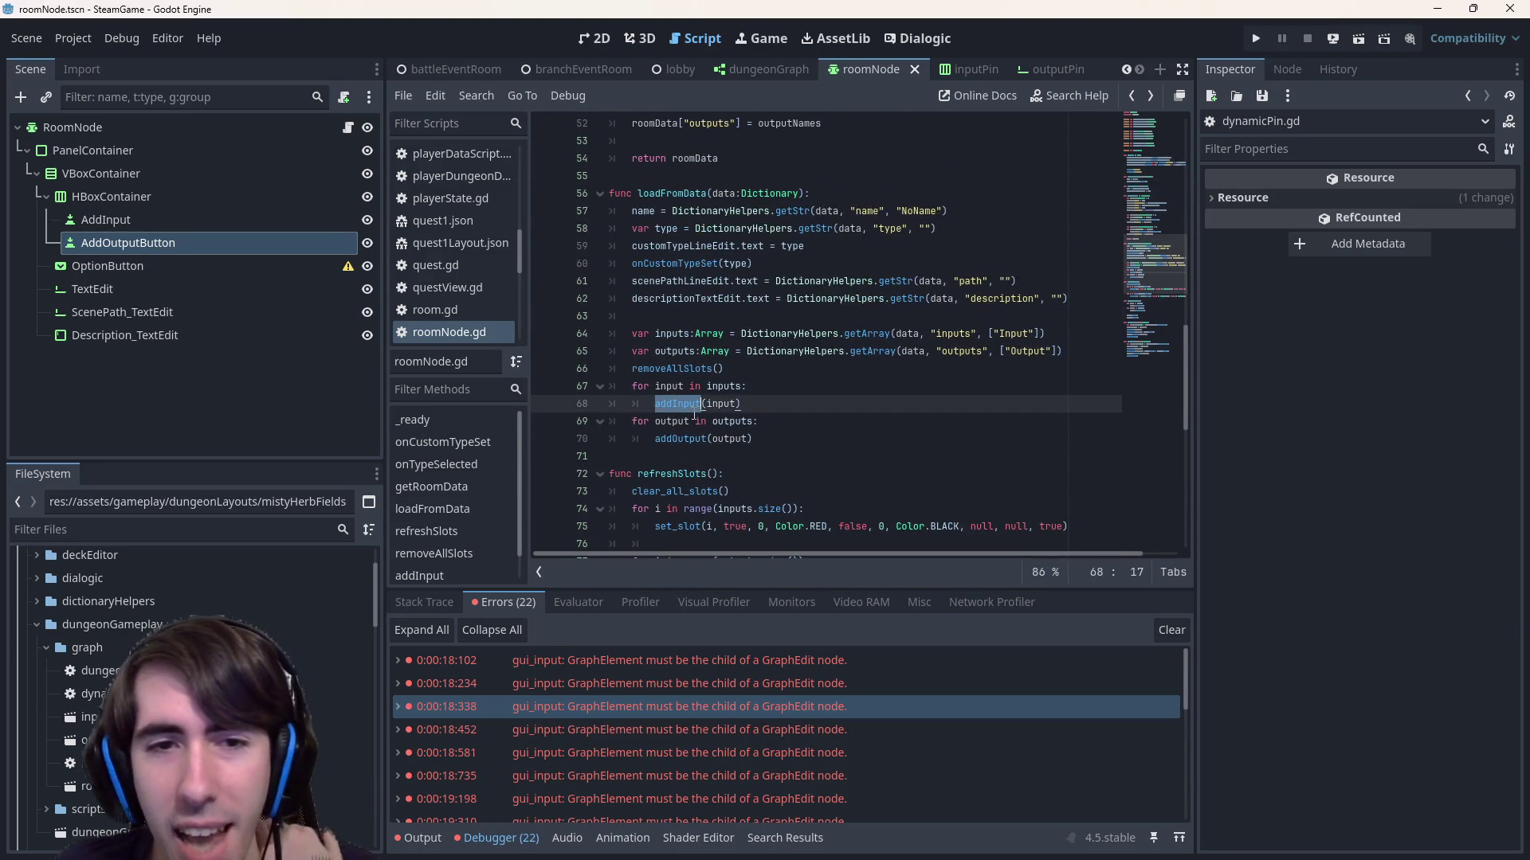
pyautogui.scroll(-6, 701, 412)
pyautogui.scroll(-2, 709, 409)
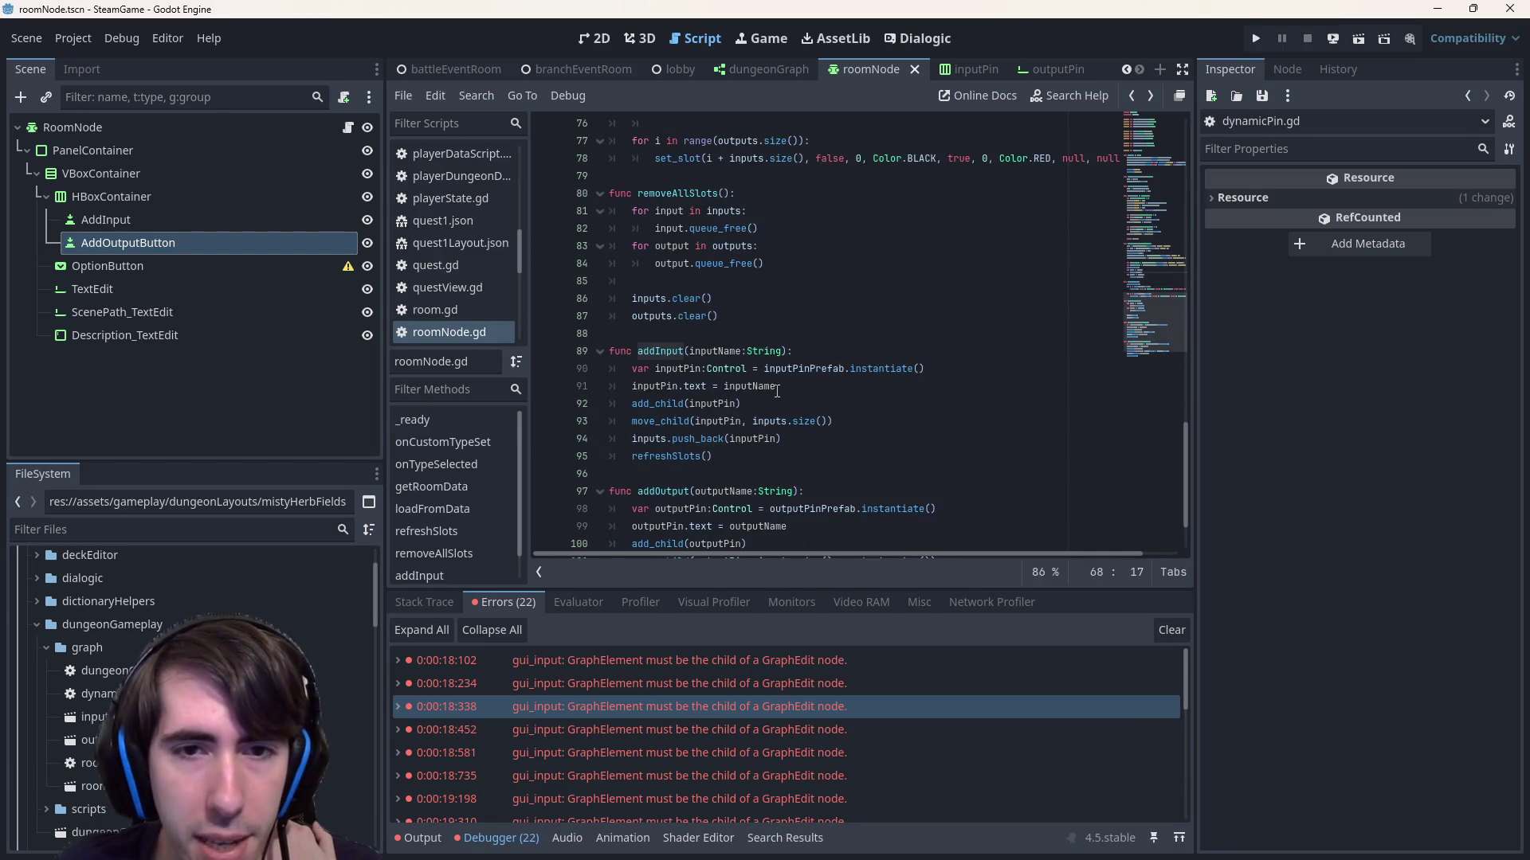
# - In addInput, declare inputPin as DynamicPin, name it with setName(inputName), and save
pyautogui.click(735, 369)
pyautogui.doubleClick(734, 368)
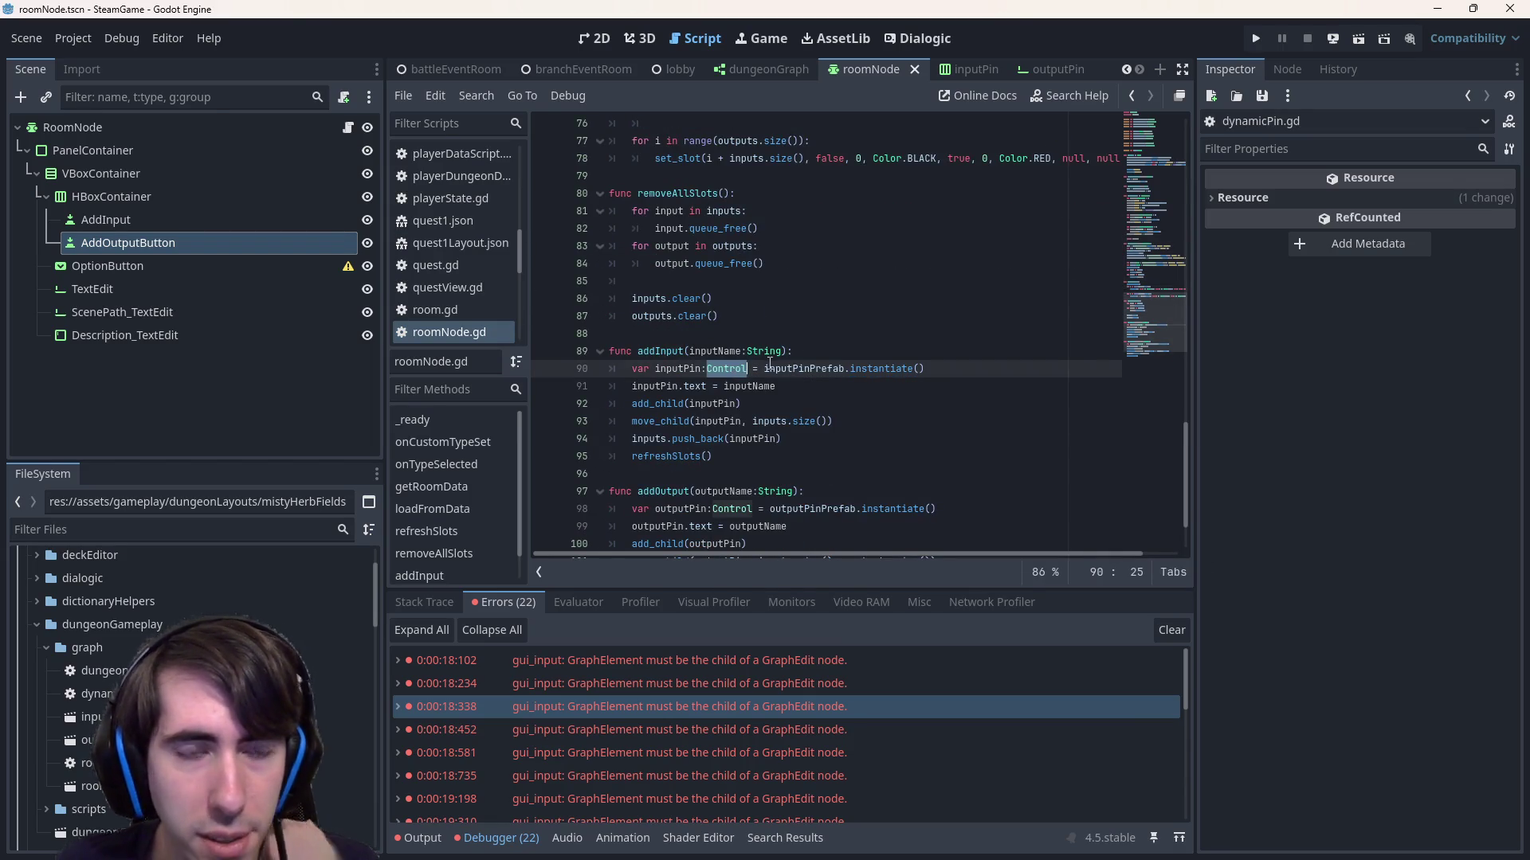
pyautogui.write('DynamicPin')
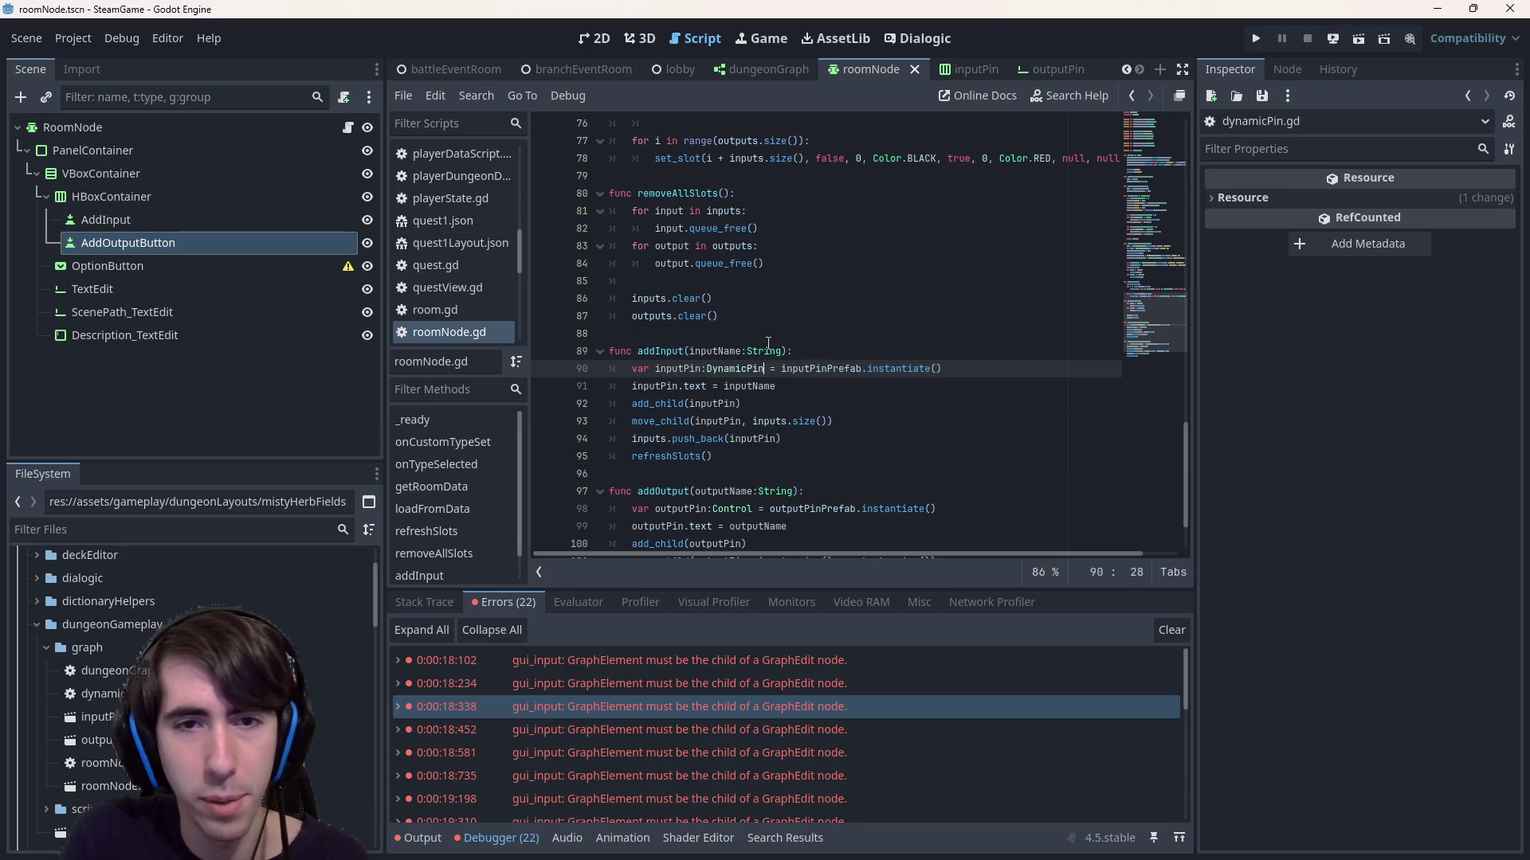
pyautogui.doubleClick(717, 368)
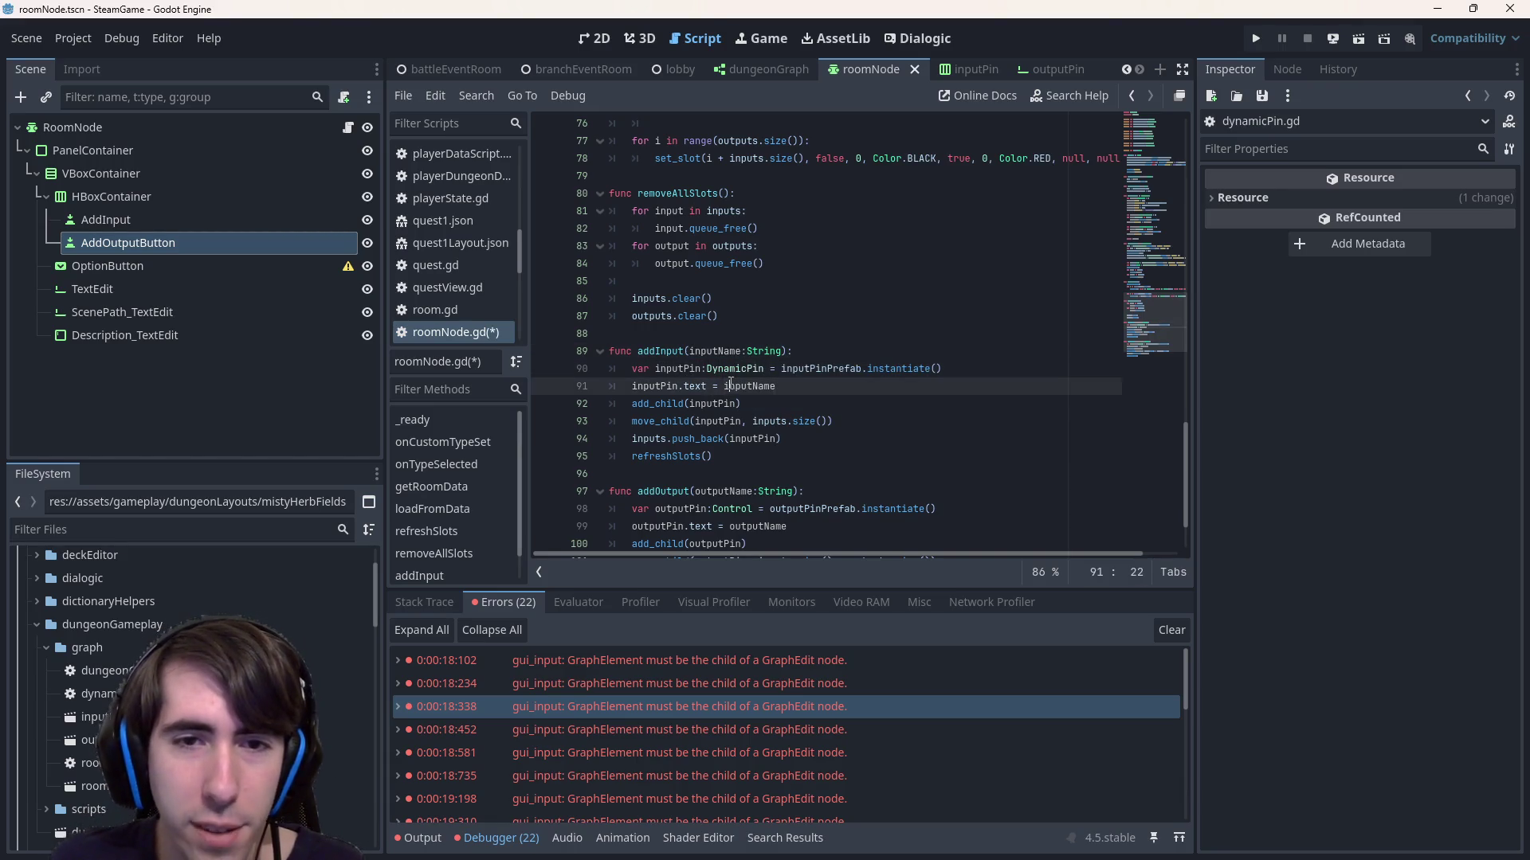
pyautogui.doubleClick(694, 387)
pyautogui.write('set')
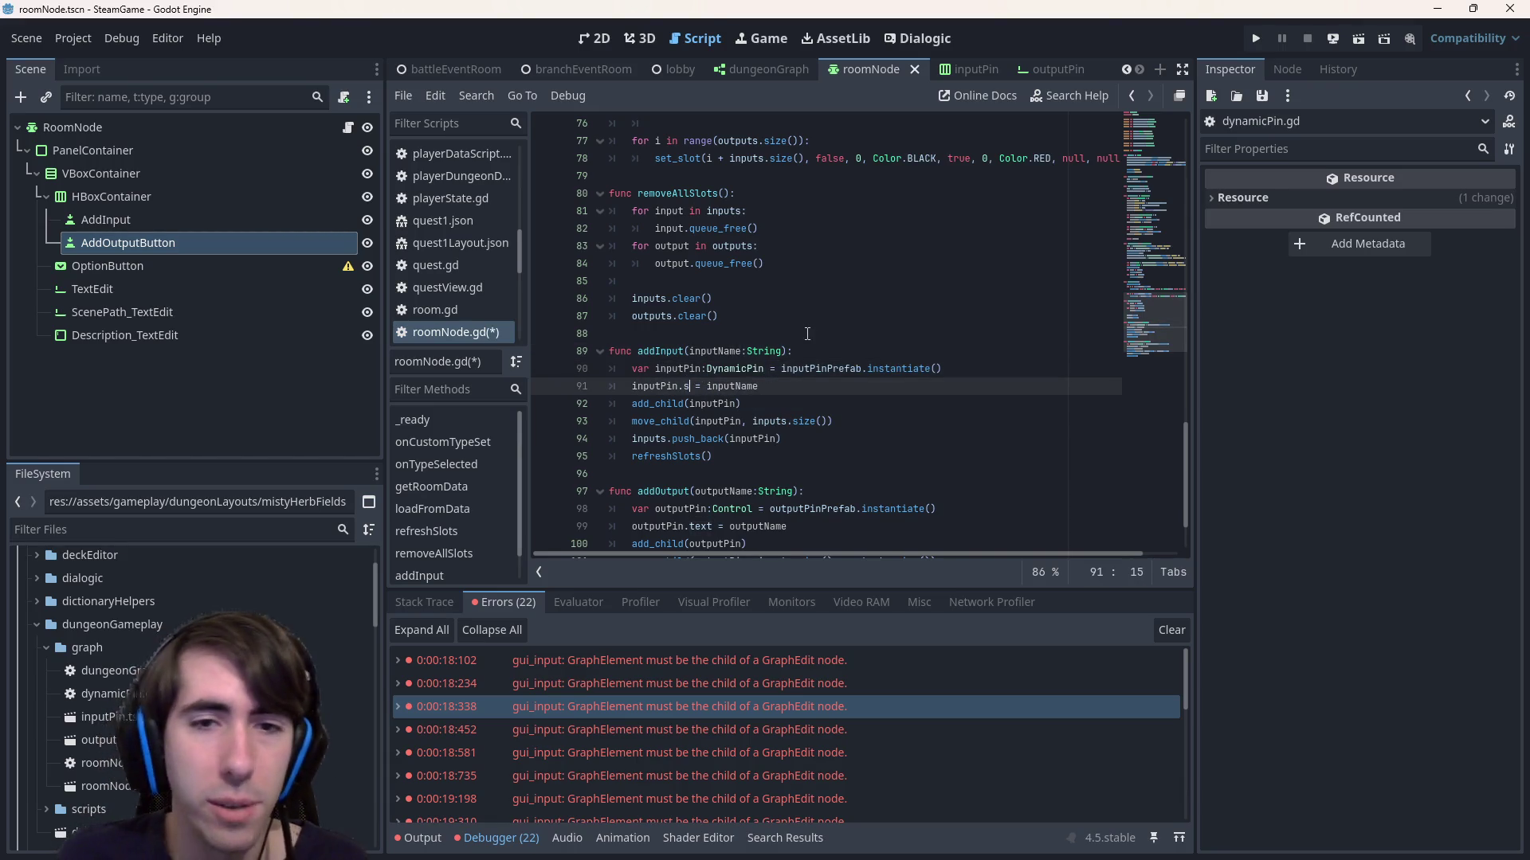
pyautogui.press('Return')
pyautogui.press('Delete')
pyautogui.press('Delete')
pyautogui.press('Delete')
pyautogui.press('End')
pyautogui.hotkey('ctrl', 's')
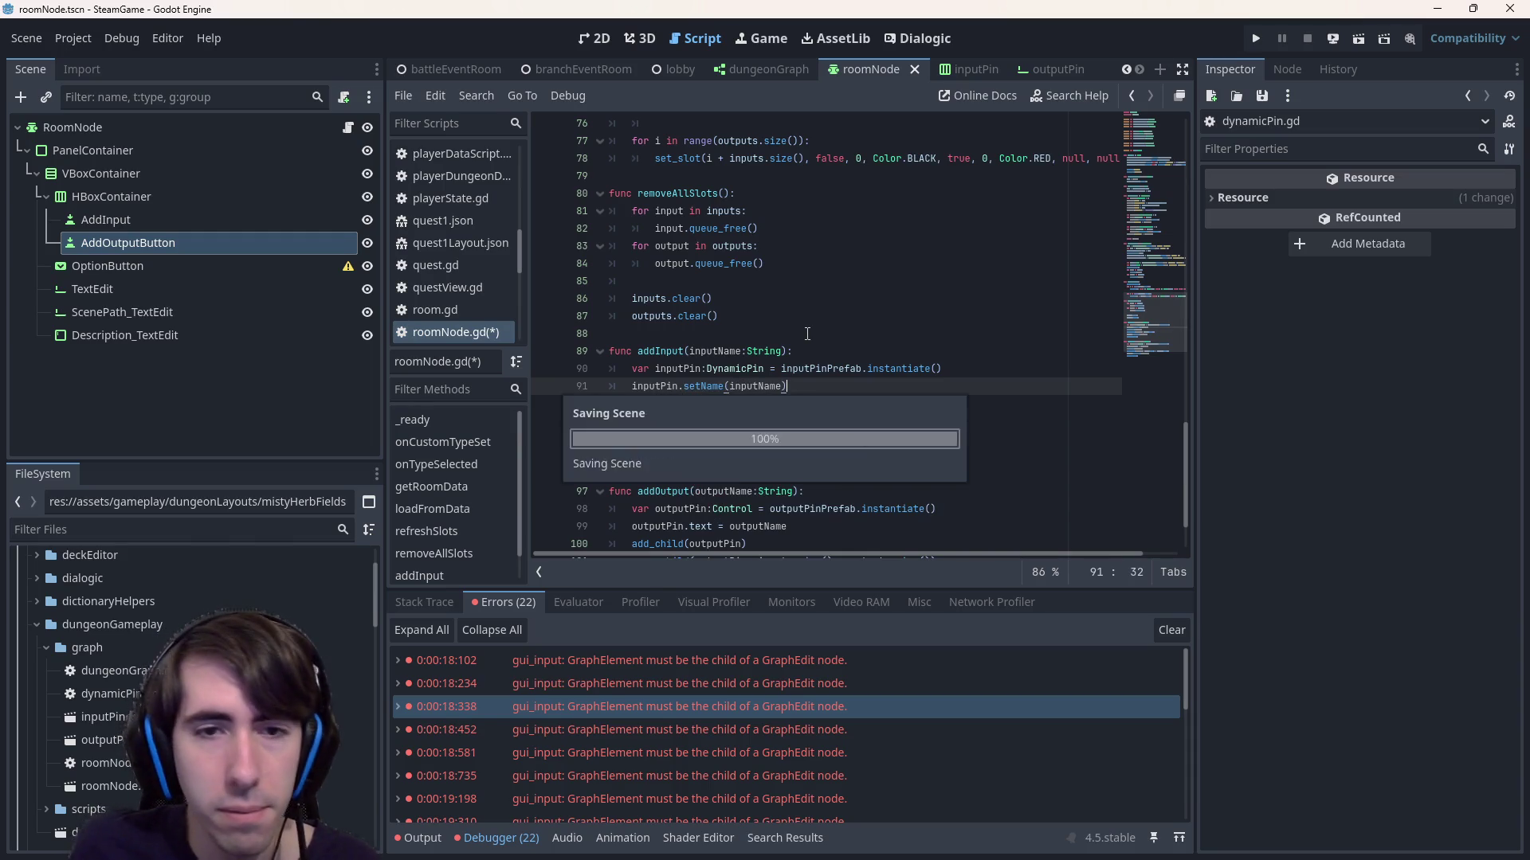
# - In addOutput, declare outputPin as DynamicPin, name it with setName(outputName), and launch the game
pyautogui.scroll(-1, 807, 333)
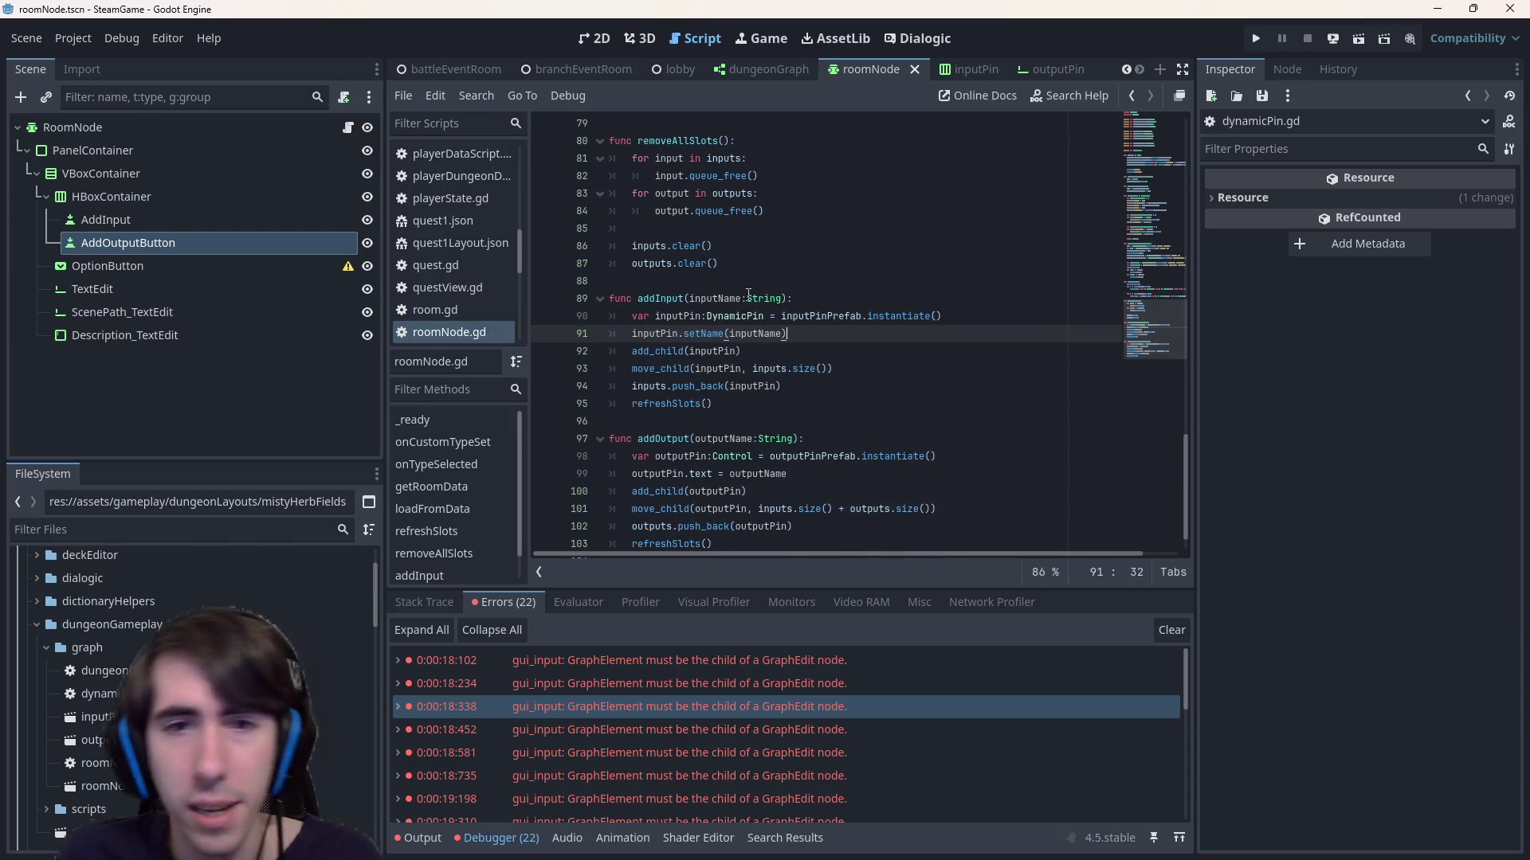
pyautogui.doubleClick(743, 316)
pyautogui.click(743, 456)
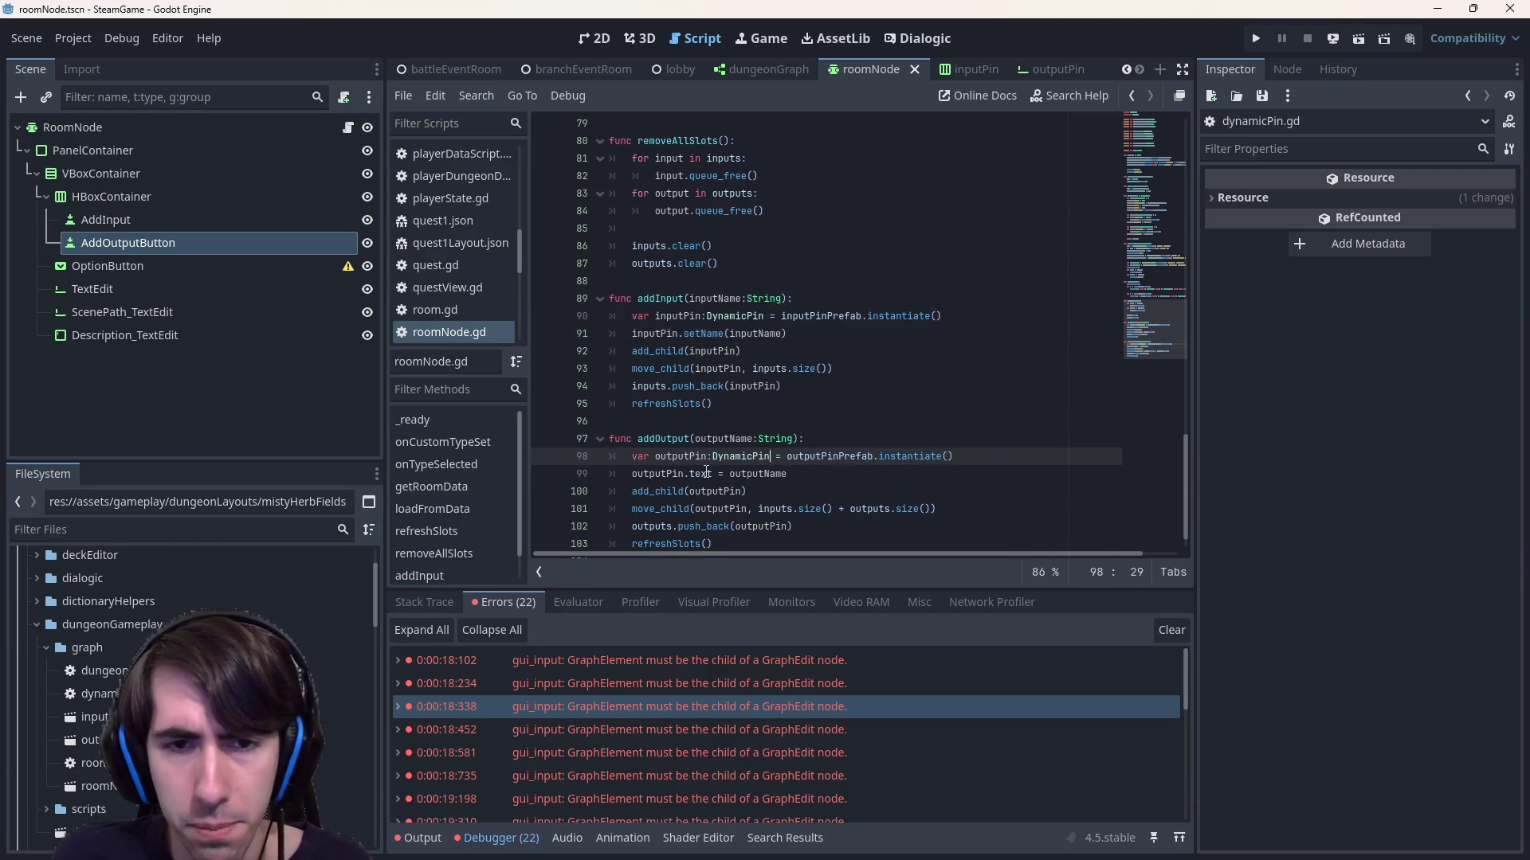
pyautogui.doubleClick(699, 473)
pyautogui.write('setN')
pyautogui.press('Return')
pyautogui.press('Delete')
pyautogui.press('Delete')
pyautogui.press('Delete')
pyautogui.press('End')
pyautogui.write(')')
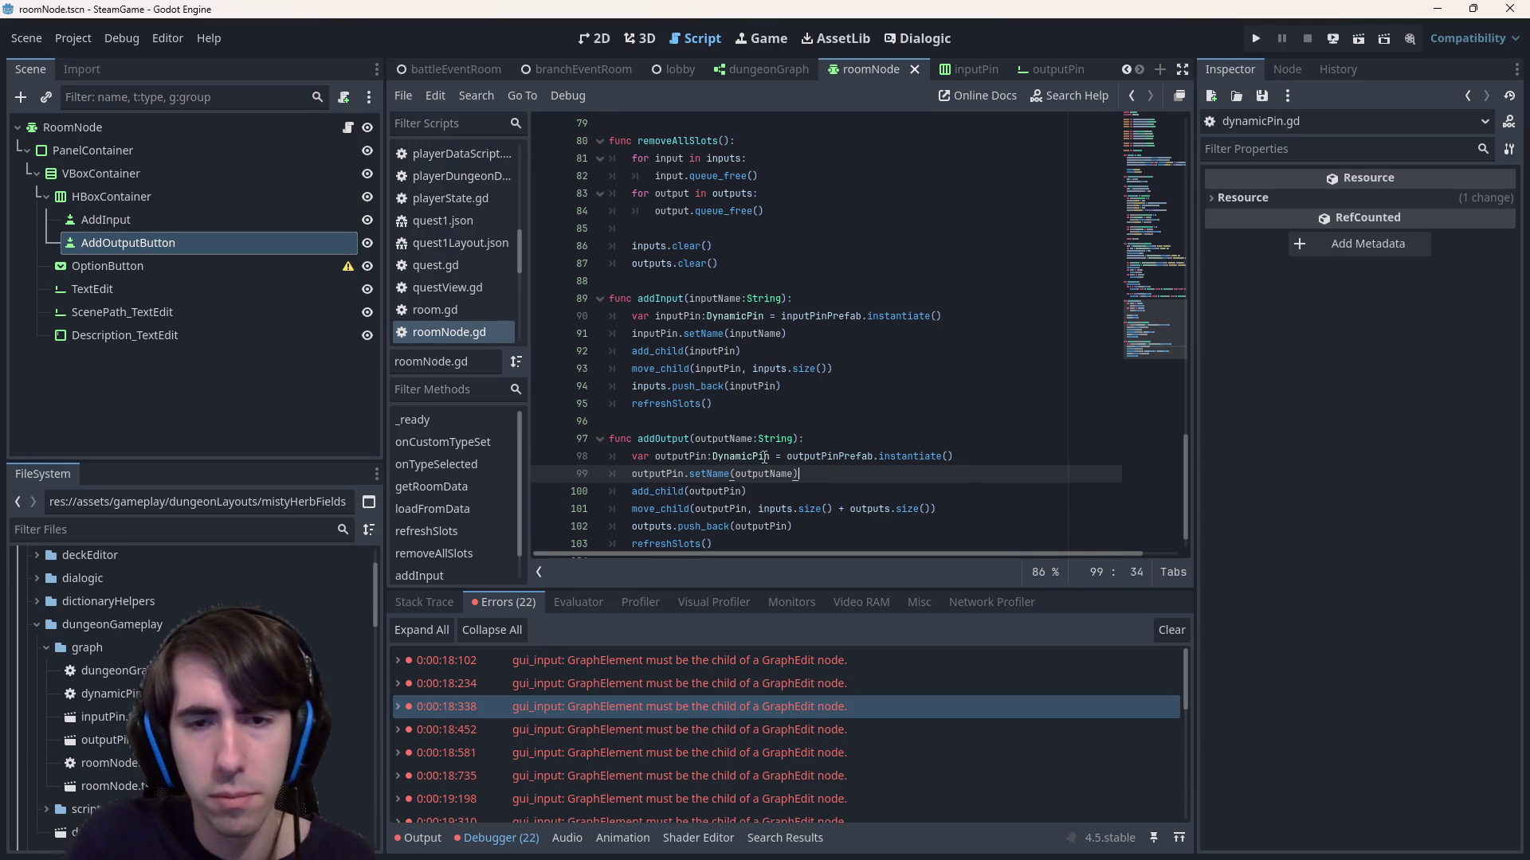
pyautogui.scroll(-1, 763, 453)
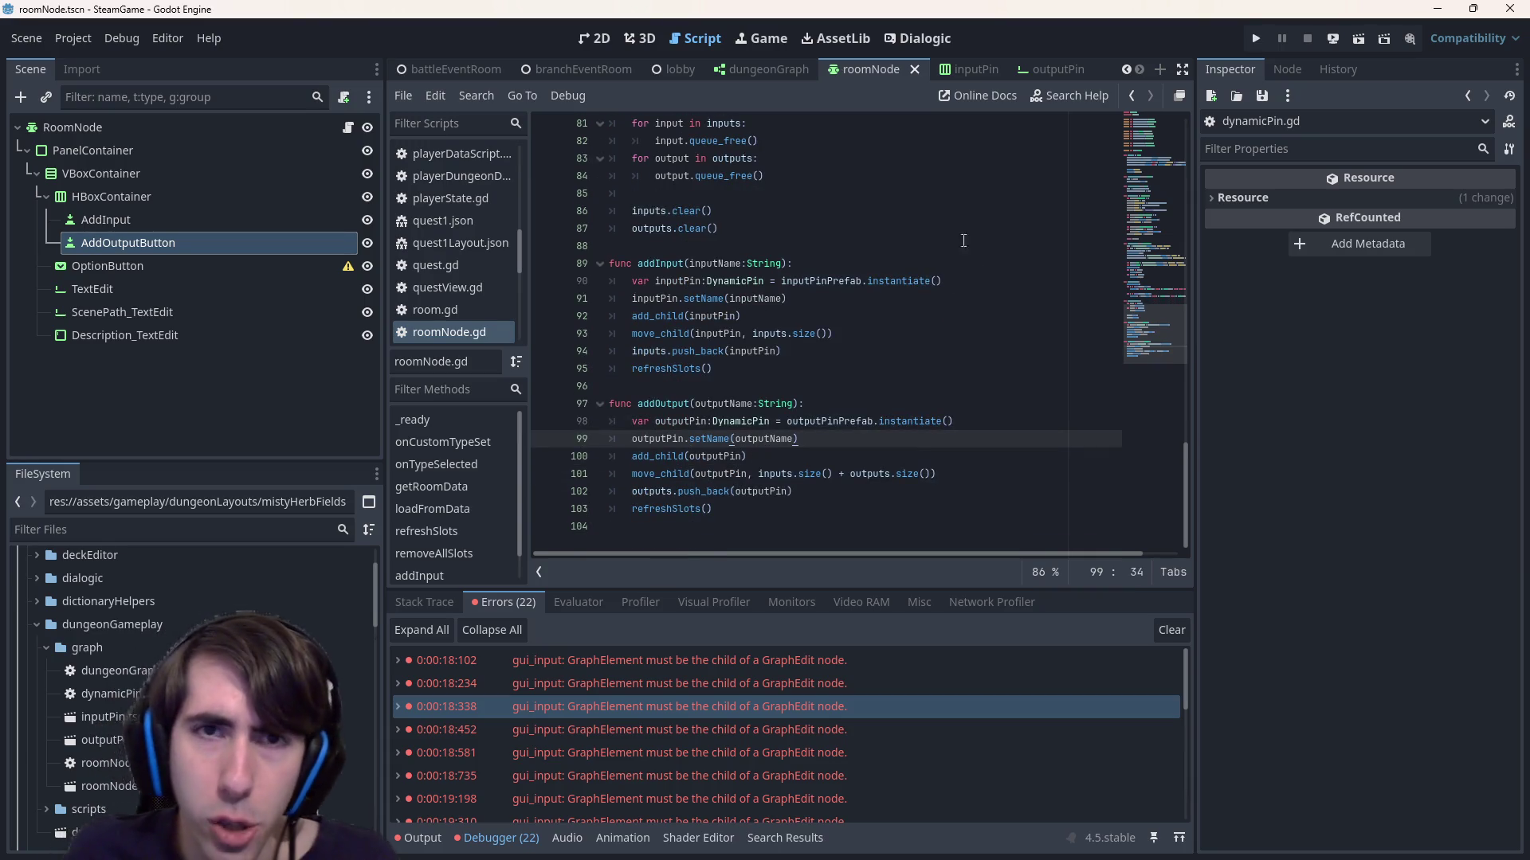
pyautogui.click(752, 72)
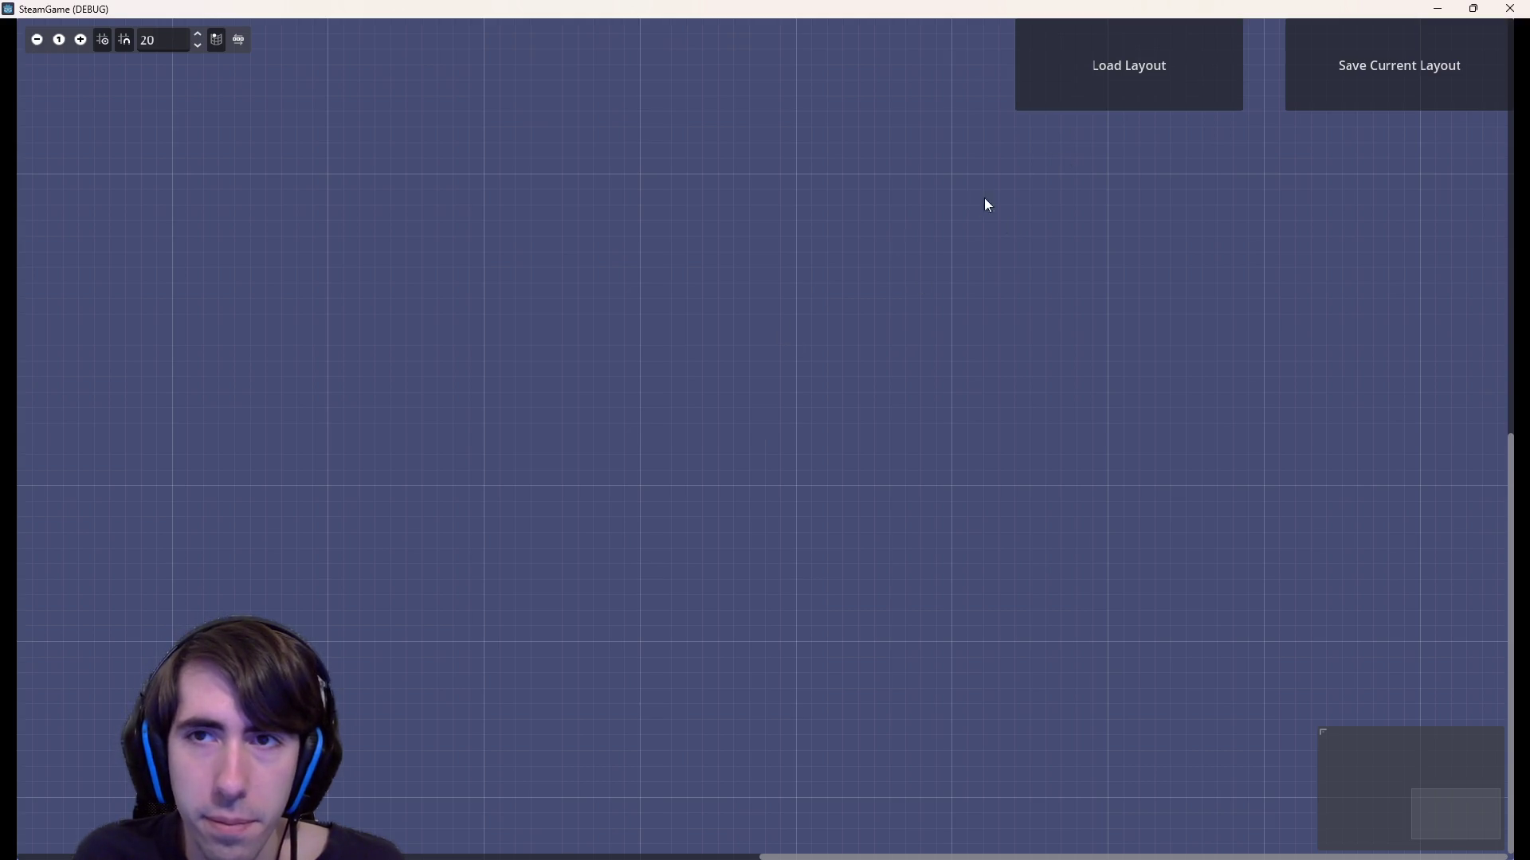
# - Load mistyHerbFields/quest1Layout.json in the running graph, stop after the type error, and open inputPin
pyautogui.click(1123, 76)
pyautogui.doubleClick(912, 333)
pyautogui.doubleClick(913, 333)
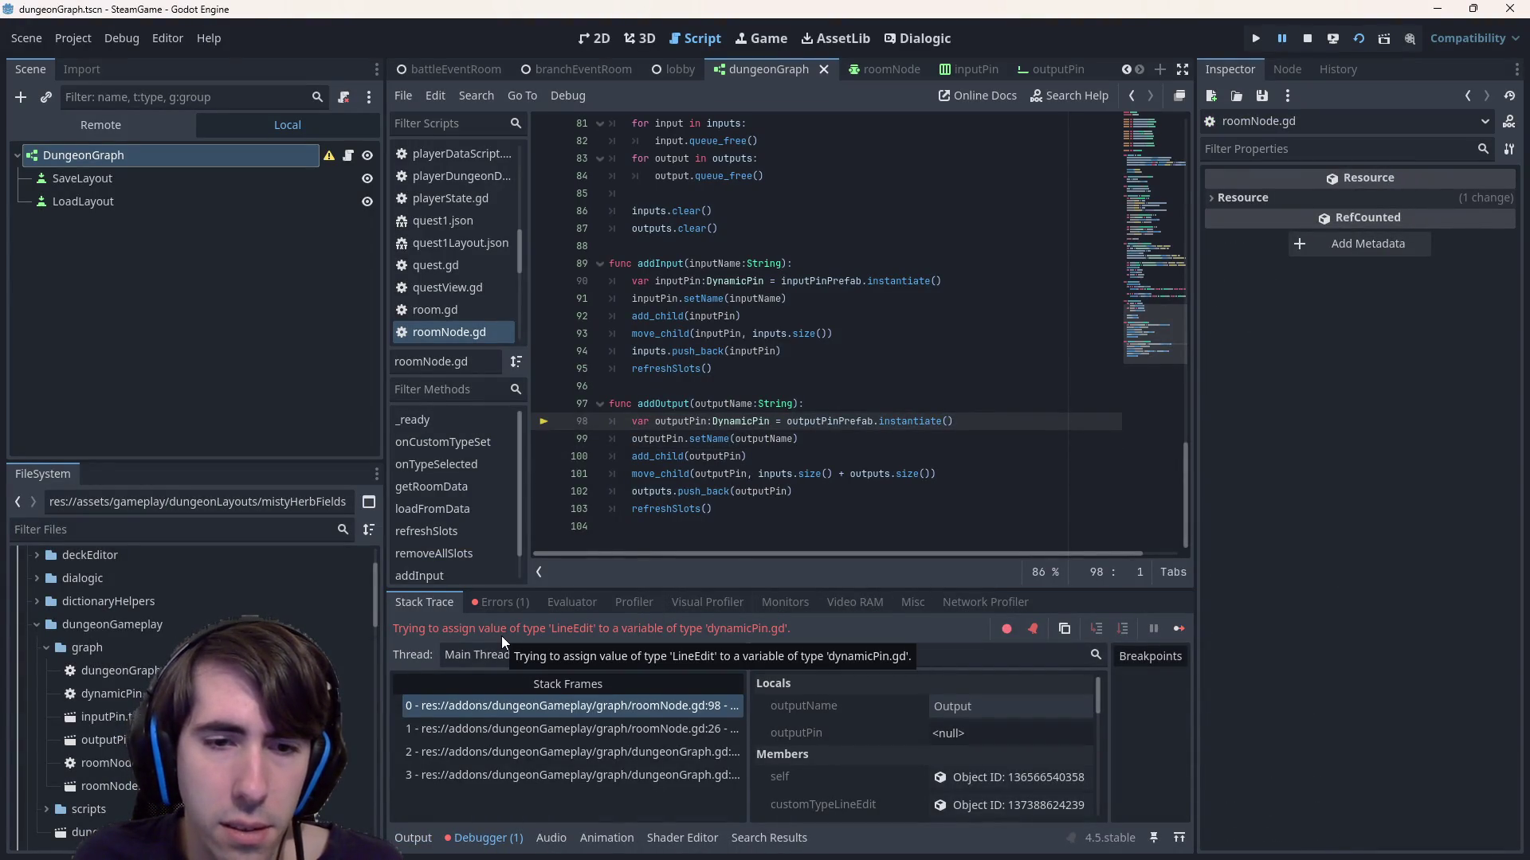
pyautogui.click(1306, 36)
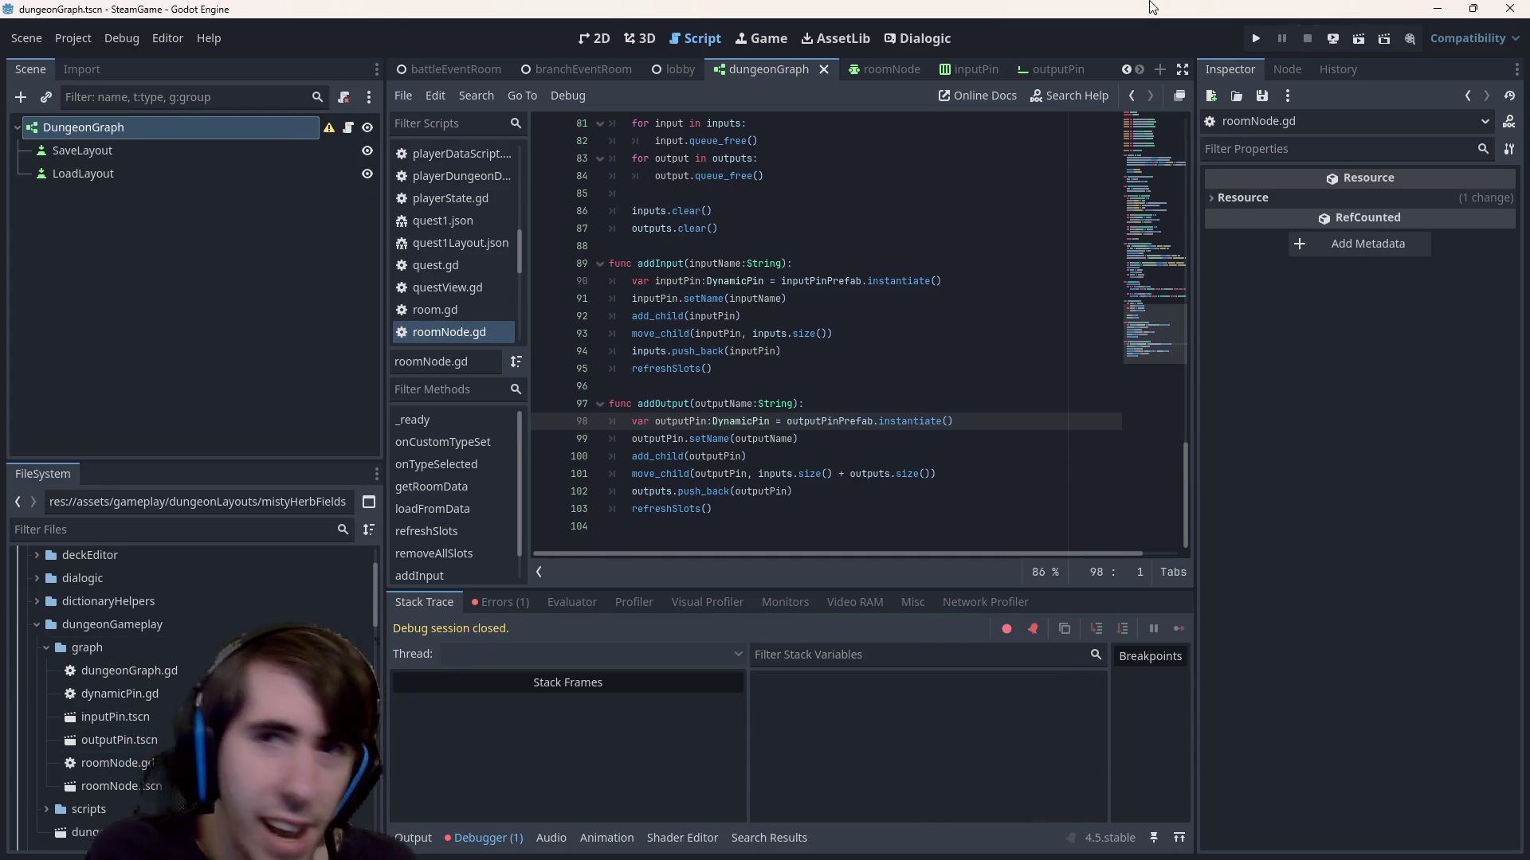
pyautogui.click(983, 70)
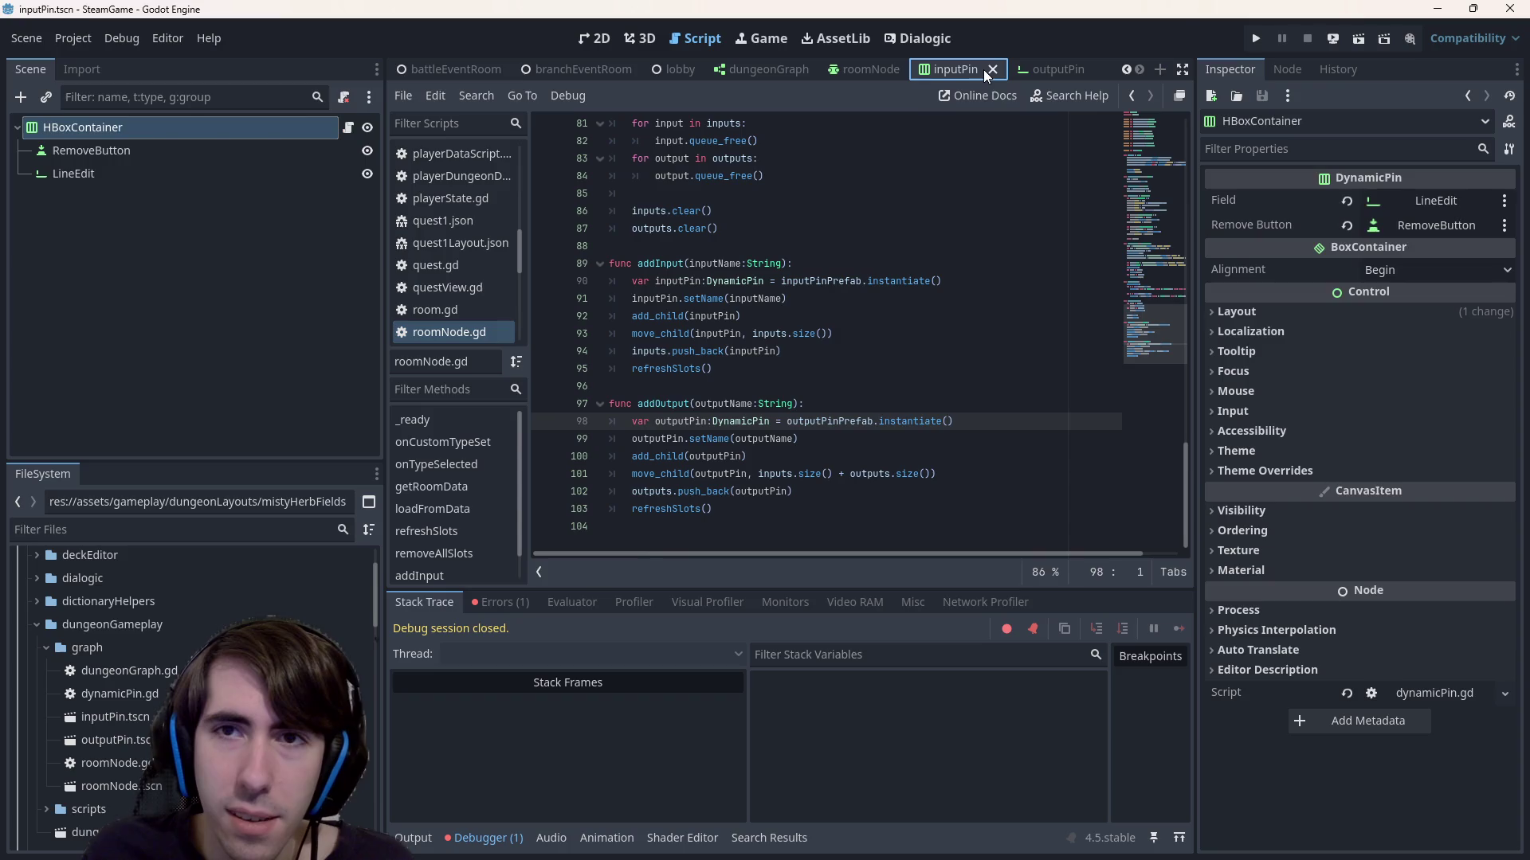
# - In outputPin, add an HBoxContainer under LineEdit and make it the scene root
pyautogui.click(594, 39)
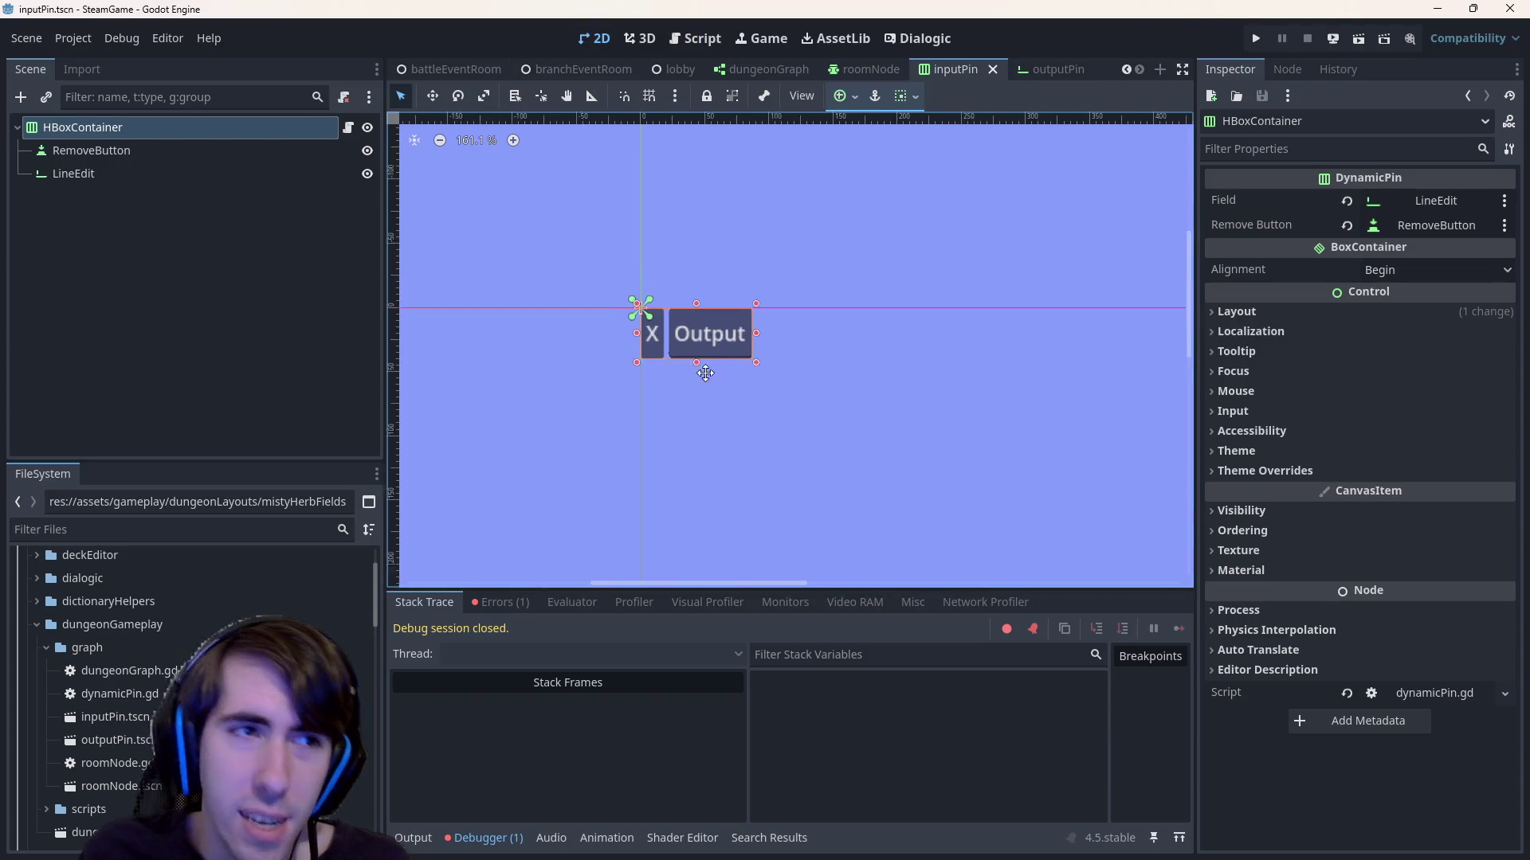
pyautogui.scroll(-1, 706, 374)
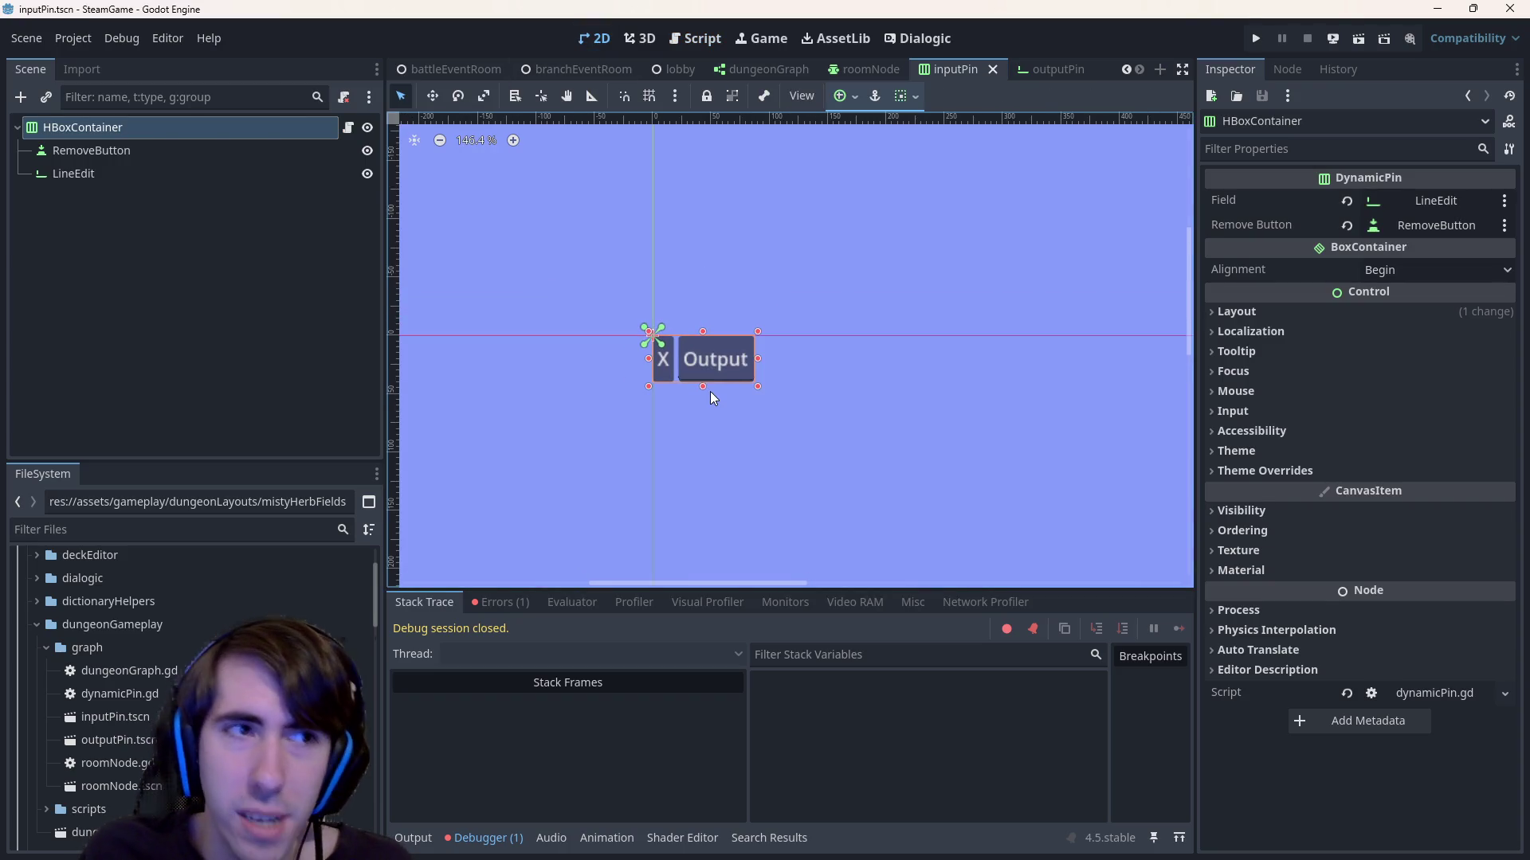
pyautogui.click(1039, 69)
pyautogui.rightClick(174, 131)
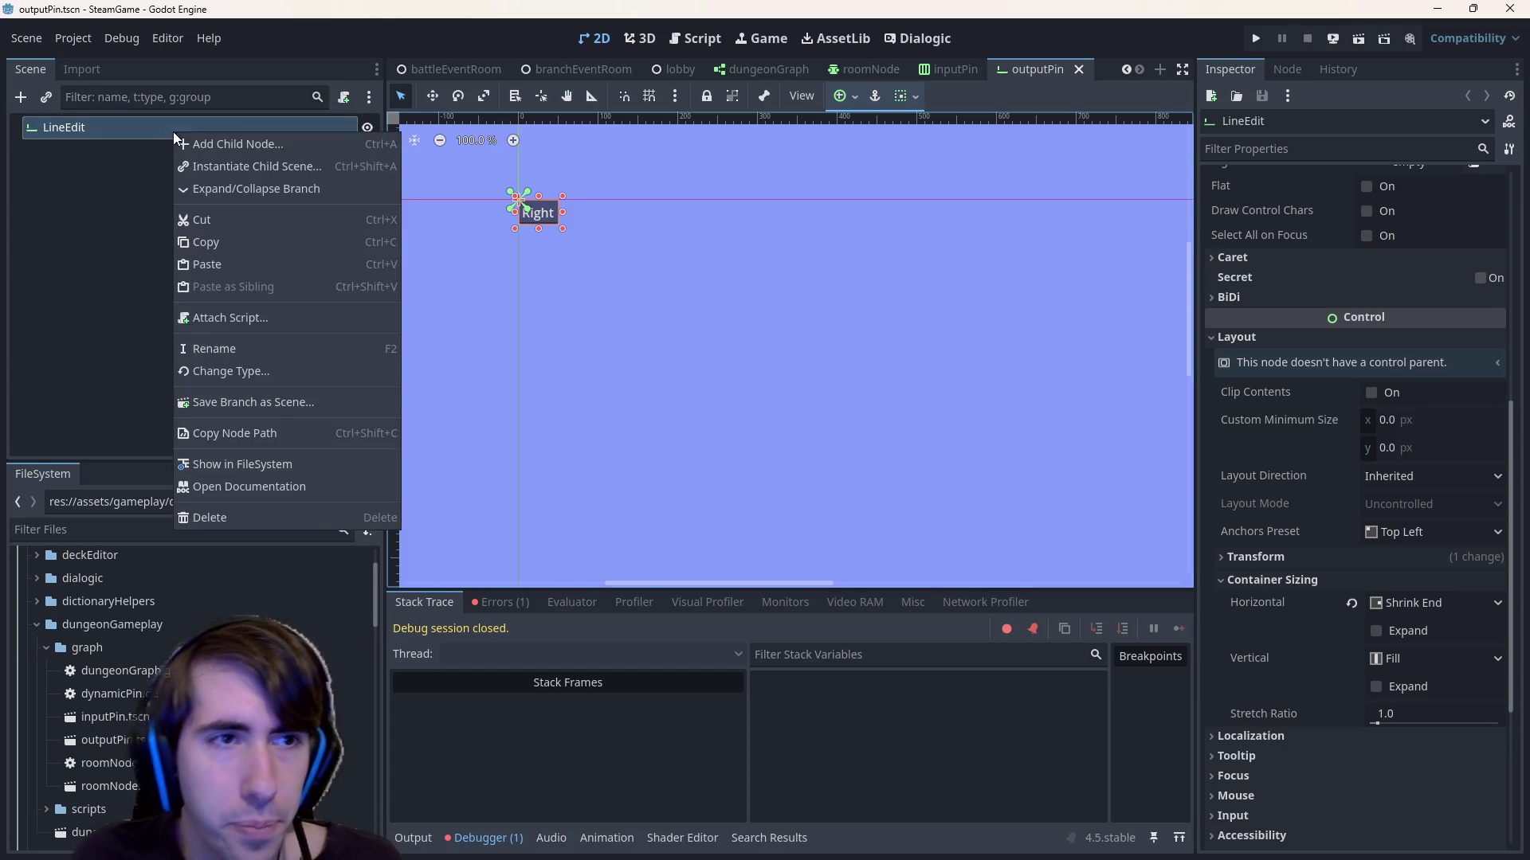
pyautogui.click(203, 151)
pyautogui.write('hbox')
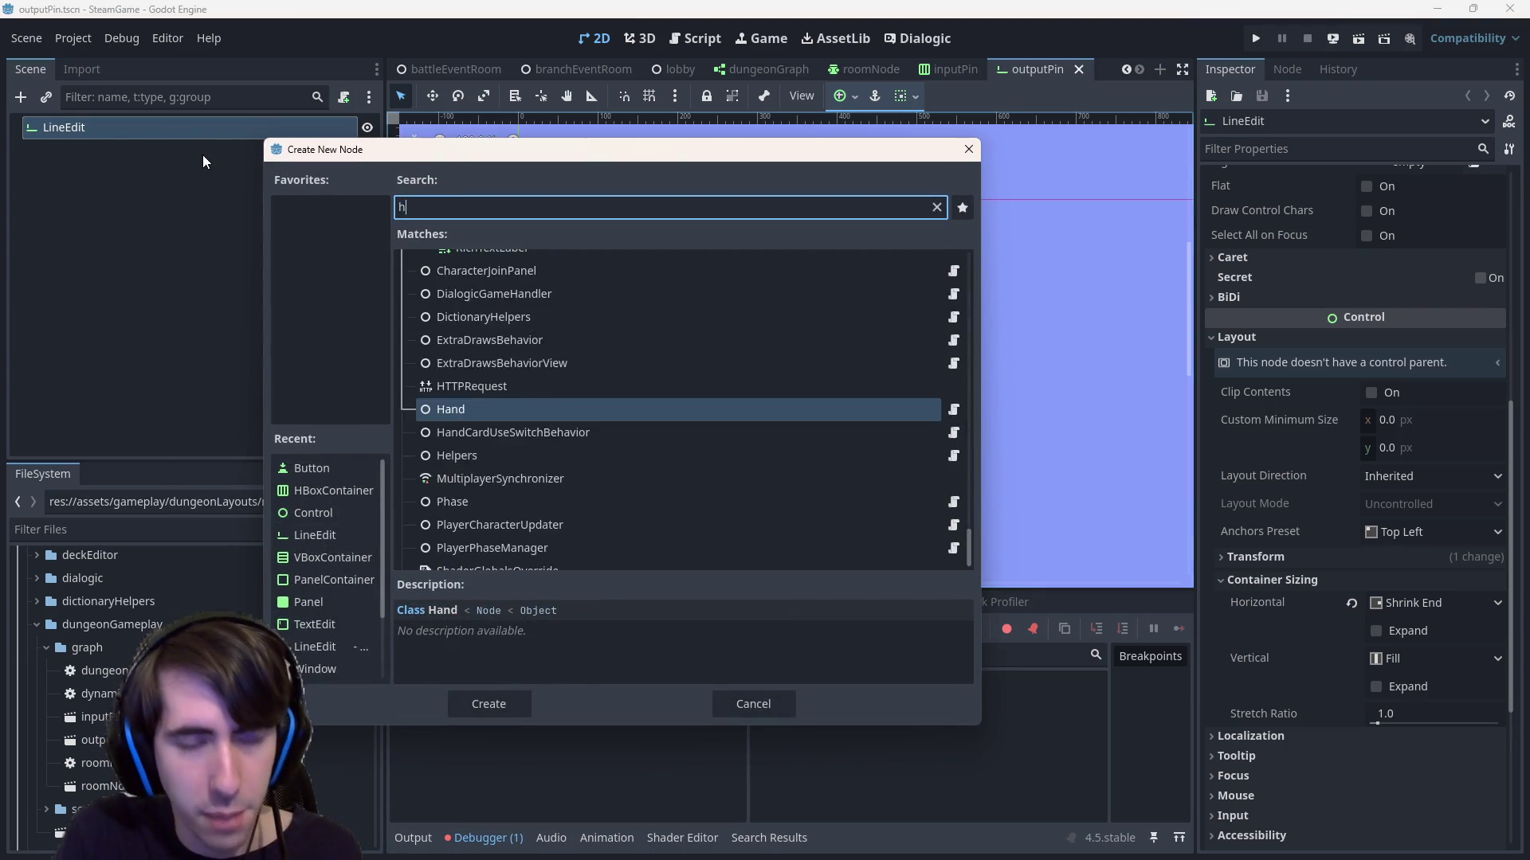
pyautogui.press('Return')
pyautogui.rightClick(203, 156)
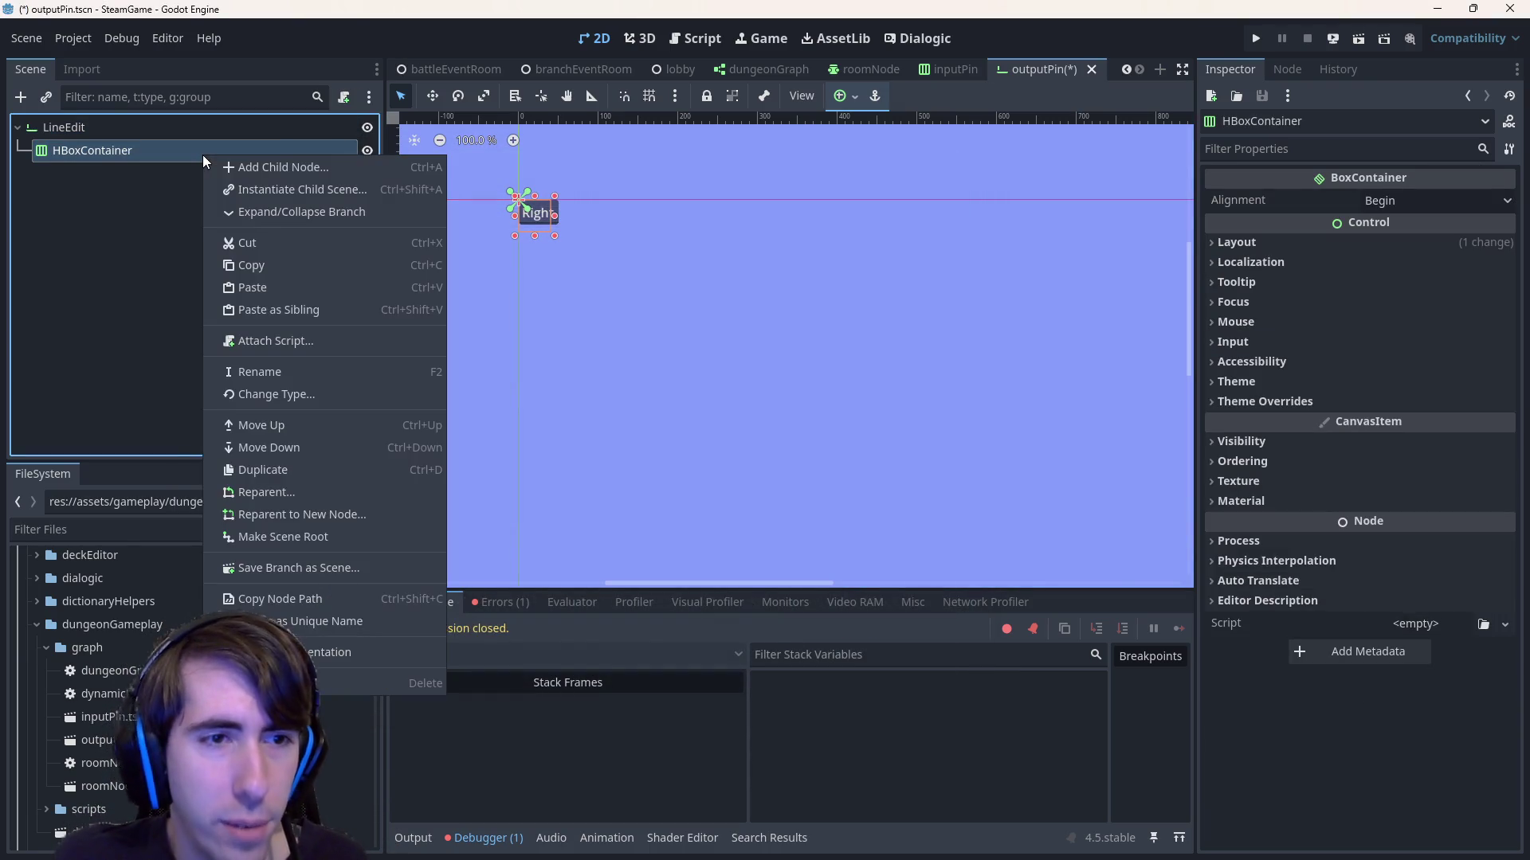
pyautogui.click(374, 536)
# - Copy RemoveButton from inputPin and paste it into outputPin's HBoxContainer beside the name field
pyautogui.rightClick(103, 127)
pyautogui.click(956, 69)
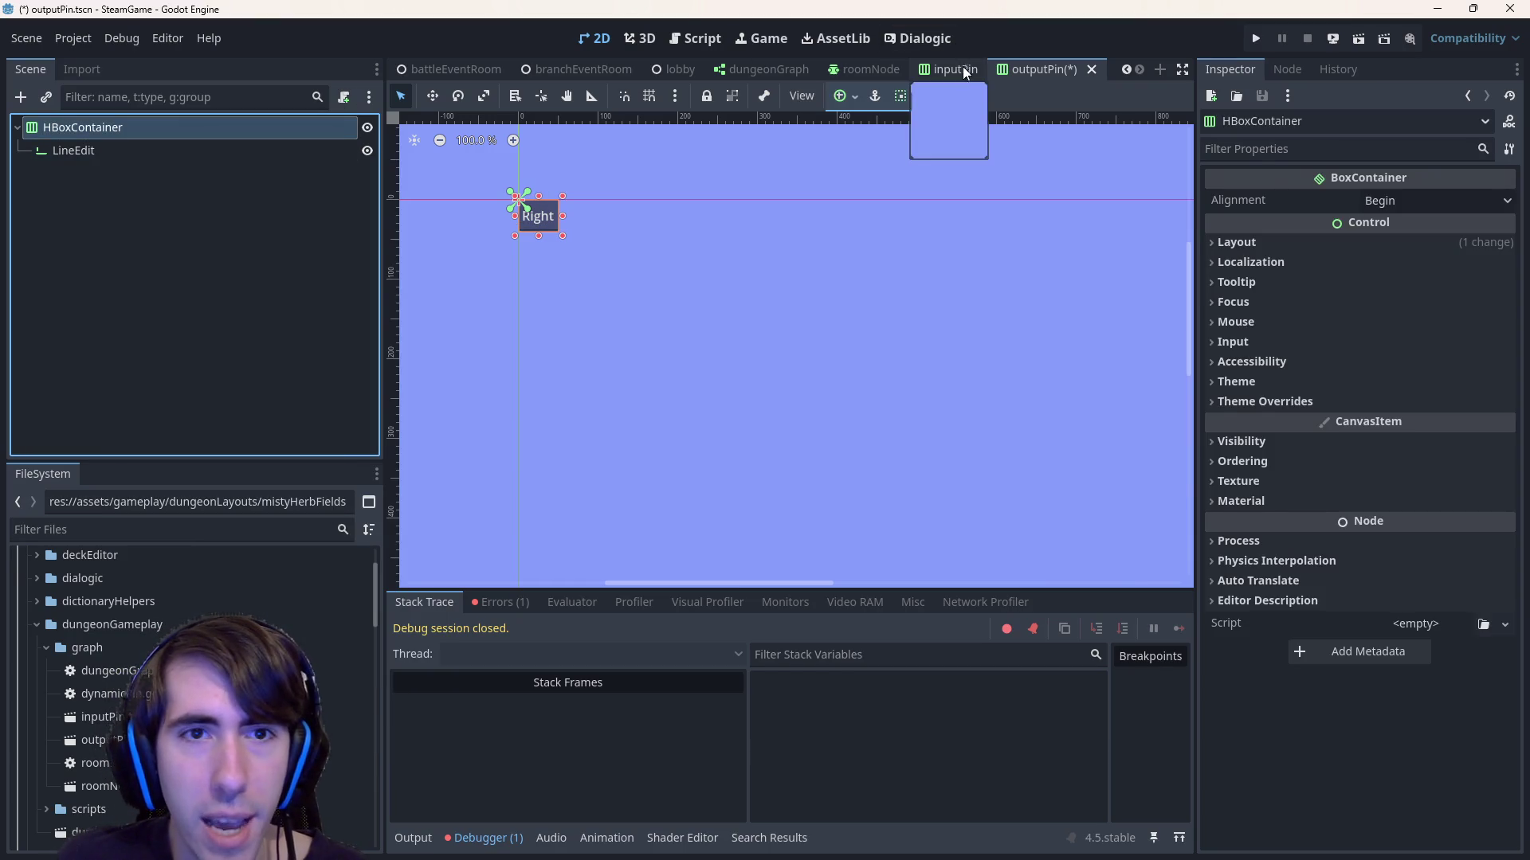
pyautogui.click(956, 70)
pyautogui.press('Down')
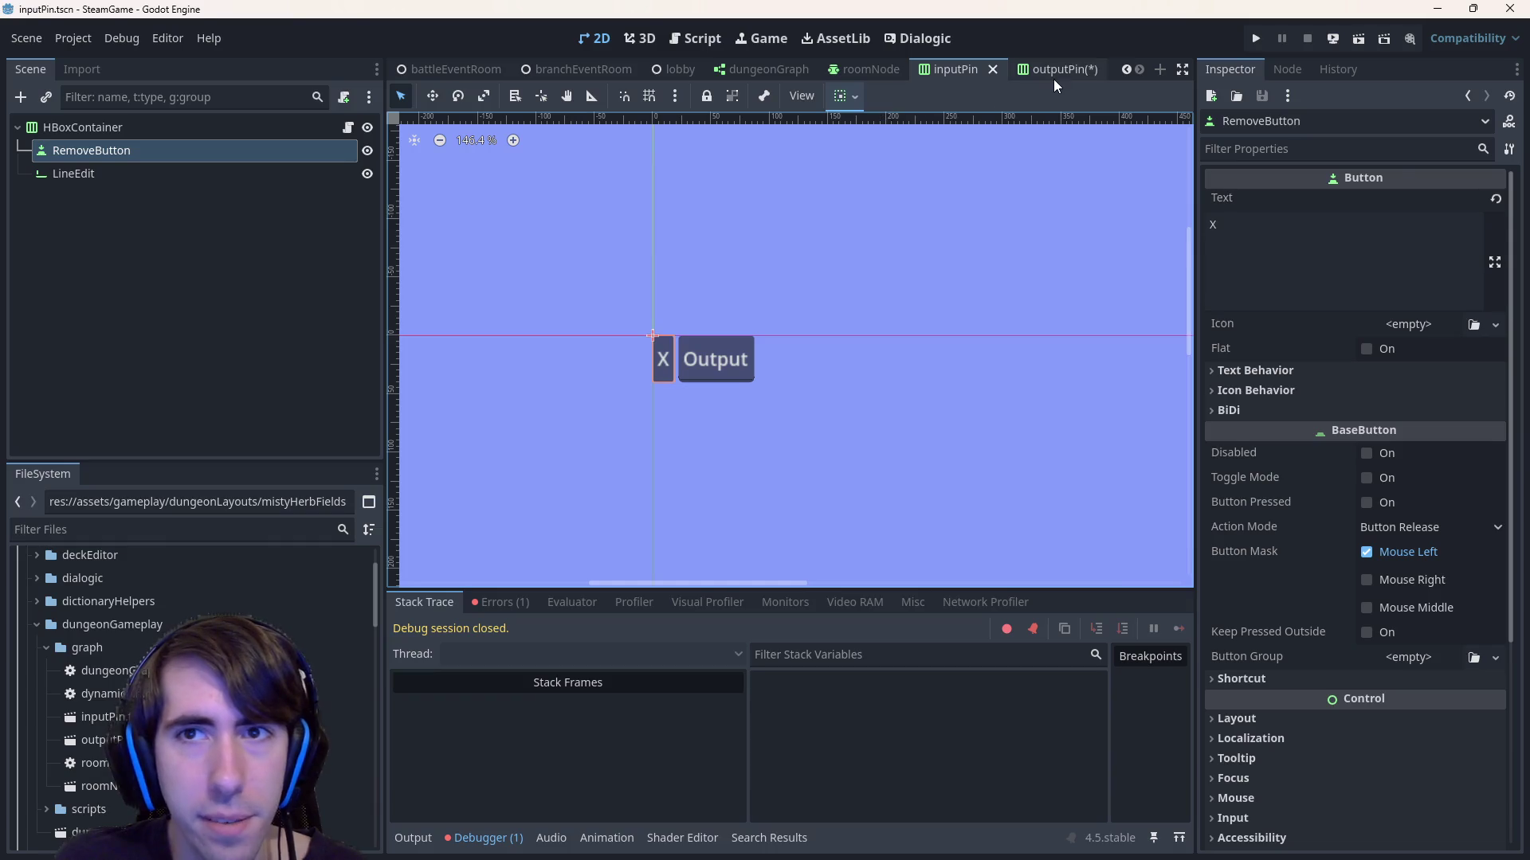
pyautogui.click(1054, 77)
pyautogui.click(125, 177)
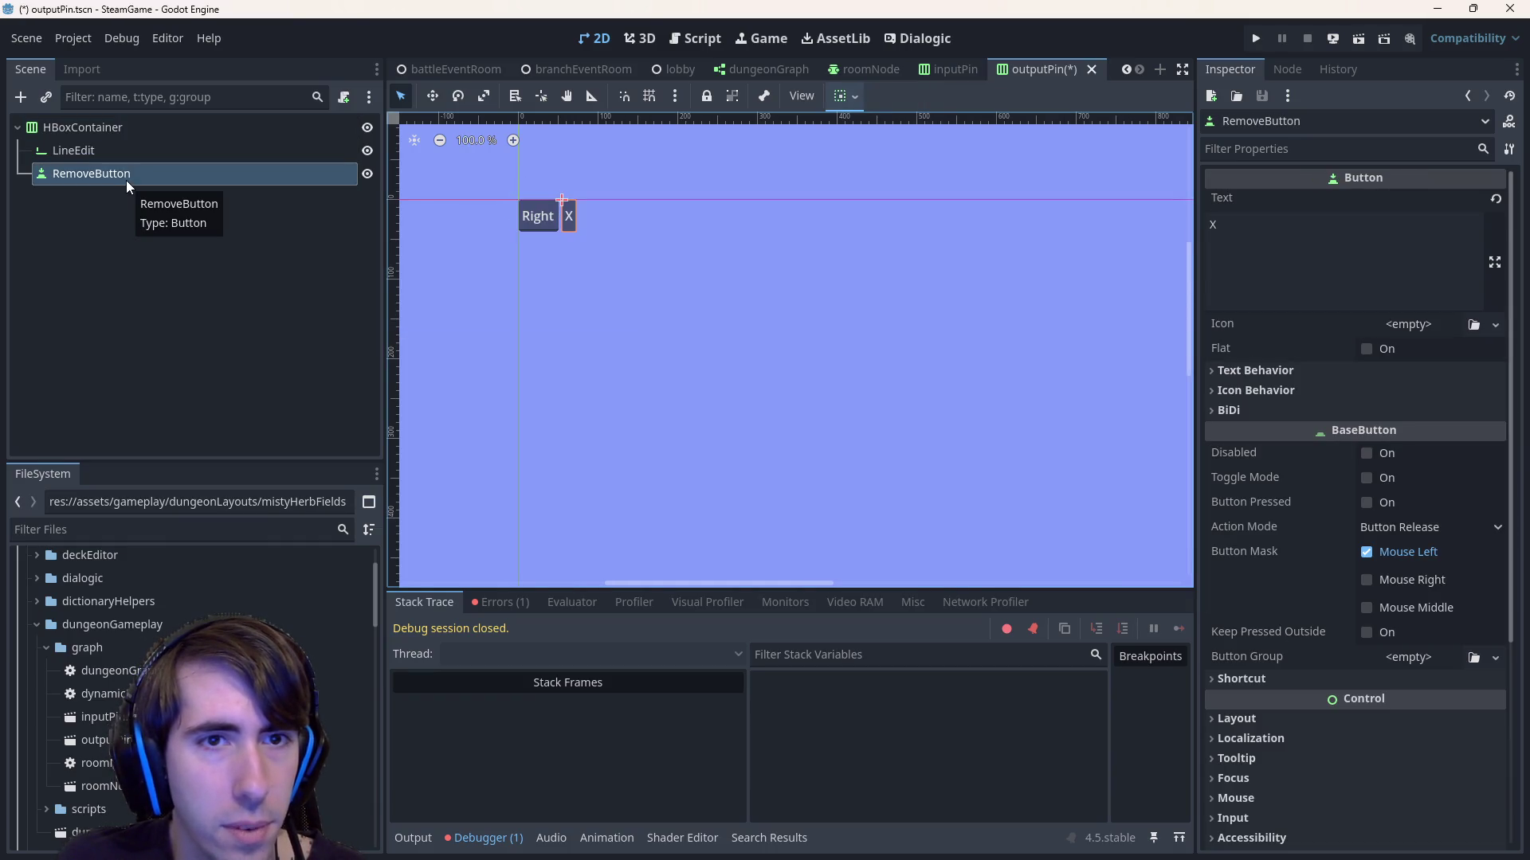
pyautogui.moveTo(97, 177); pyautogui.dragTo(110, 142)
# - Change the inputPin name field's text from Output to Input
pyautogui.click(960, 70)
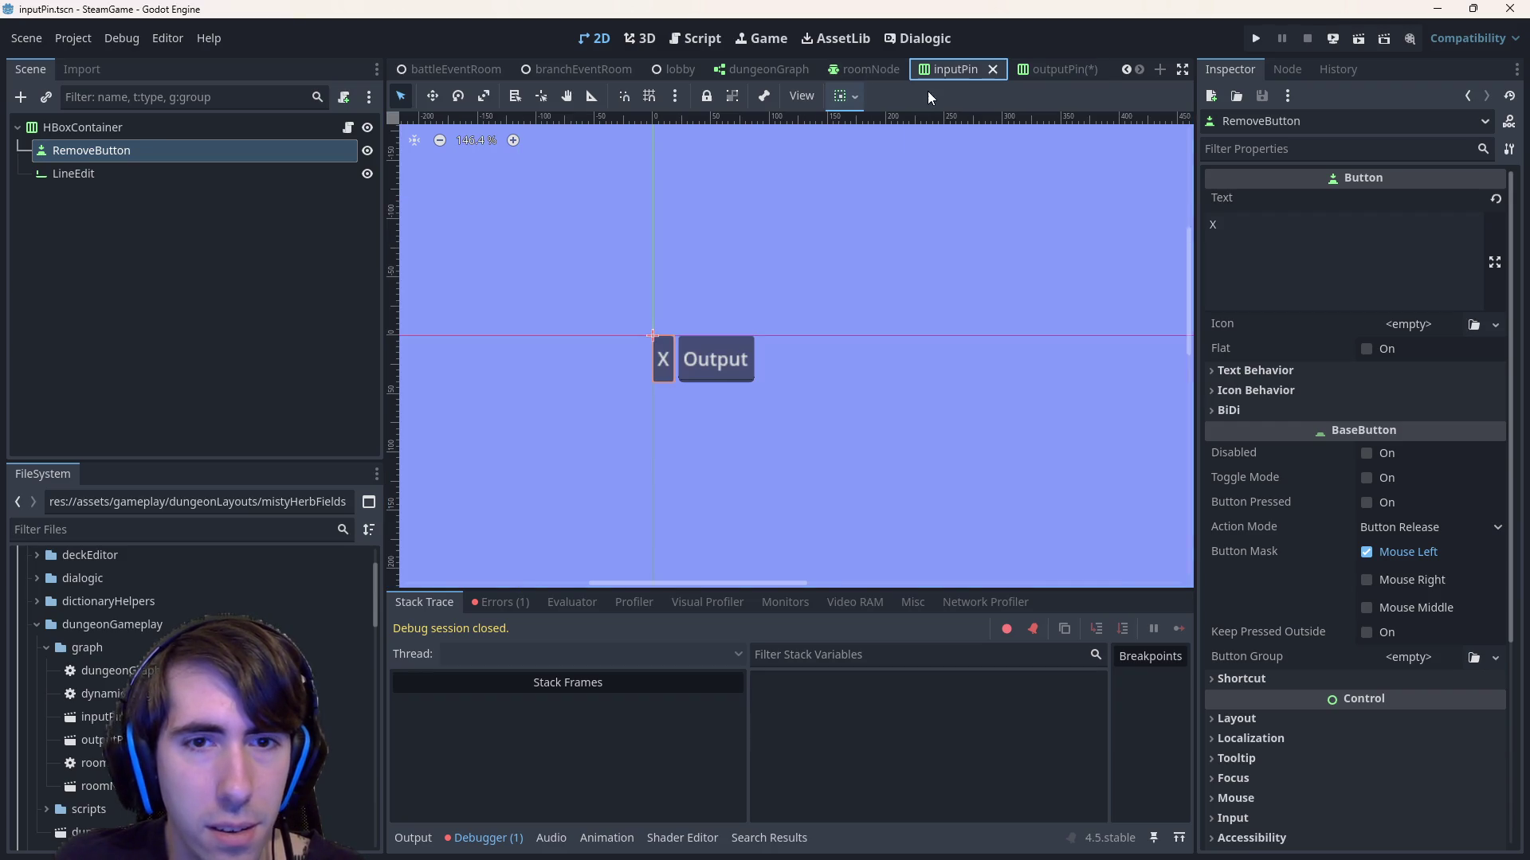
pyautogui.click(706, 371)
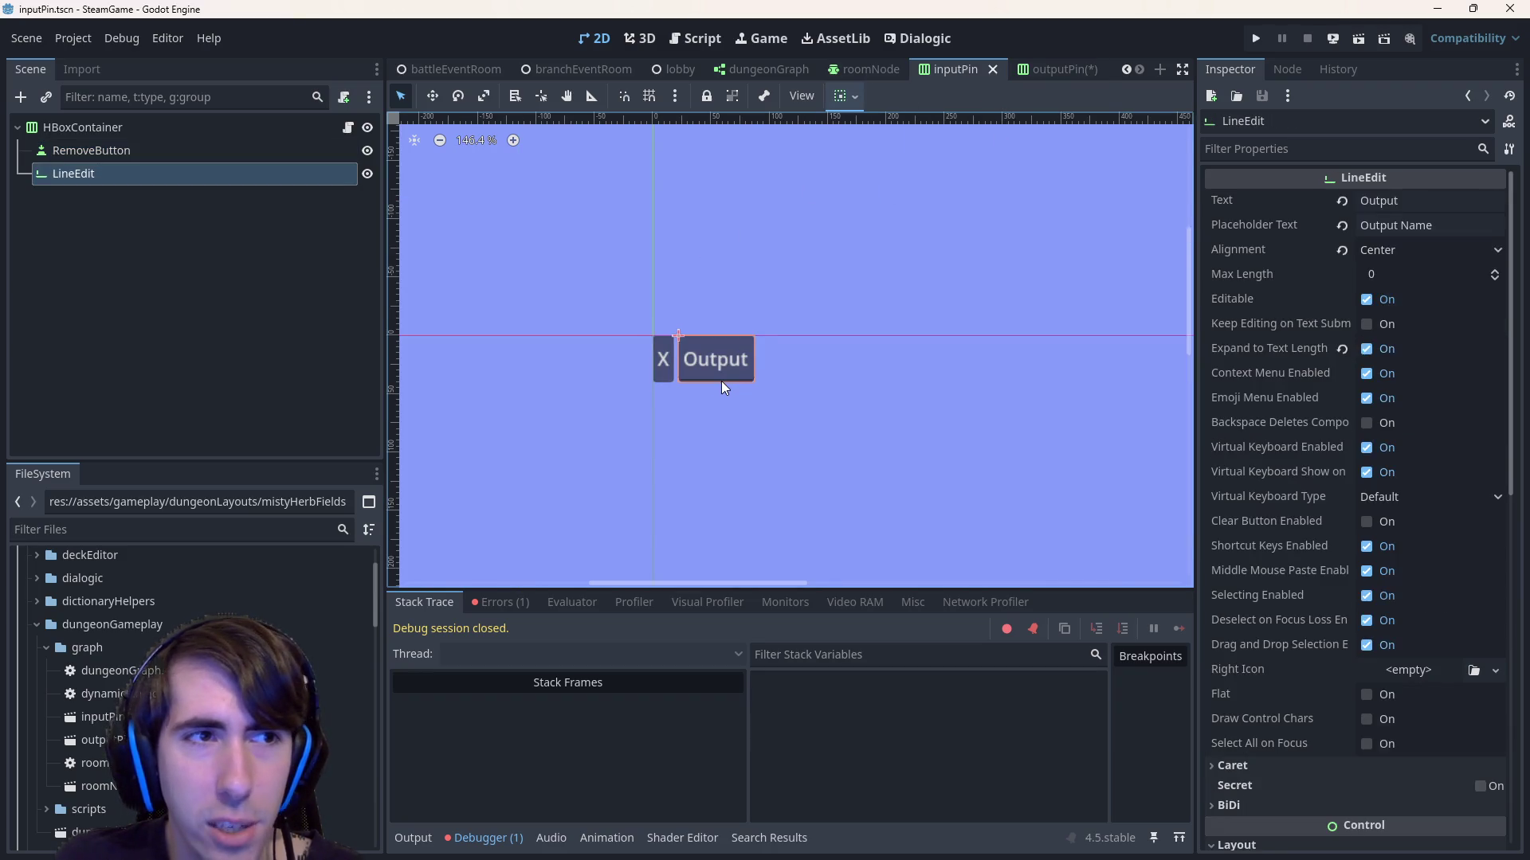
pyautogui.doubleClick(1439, 202)
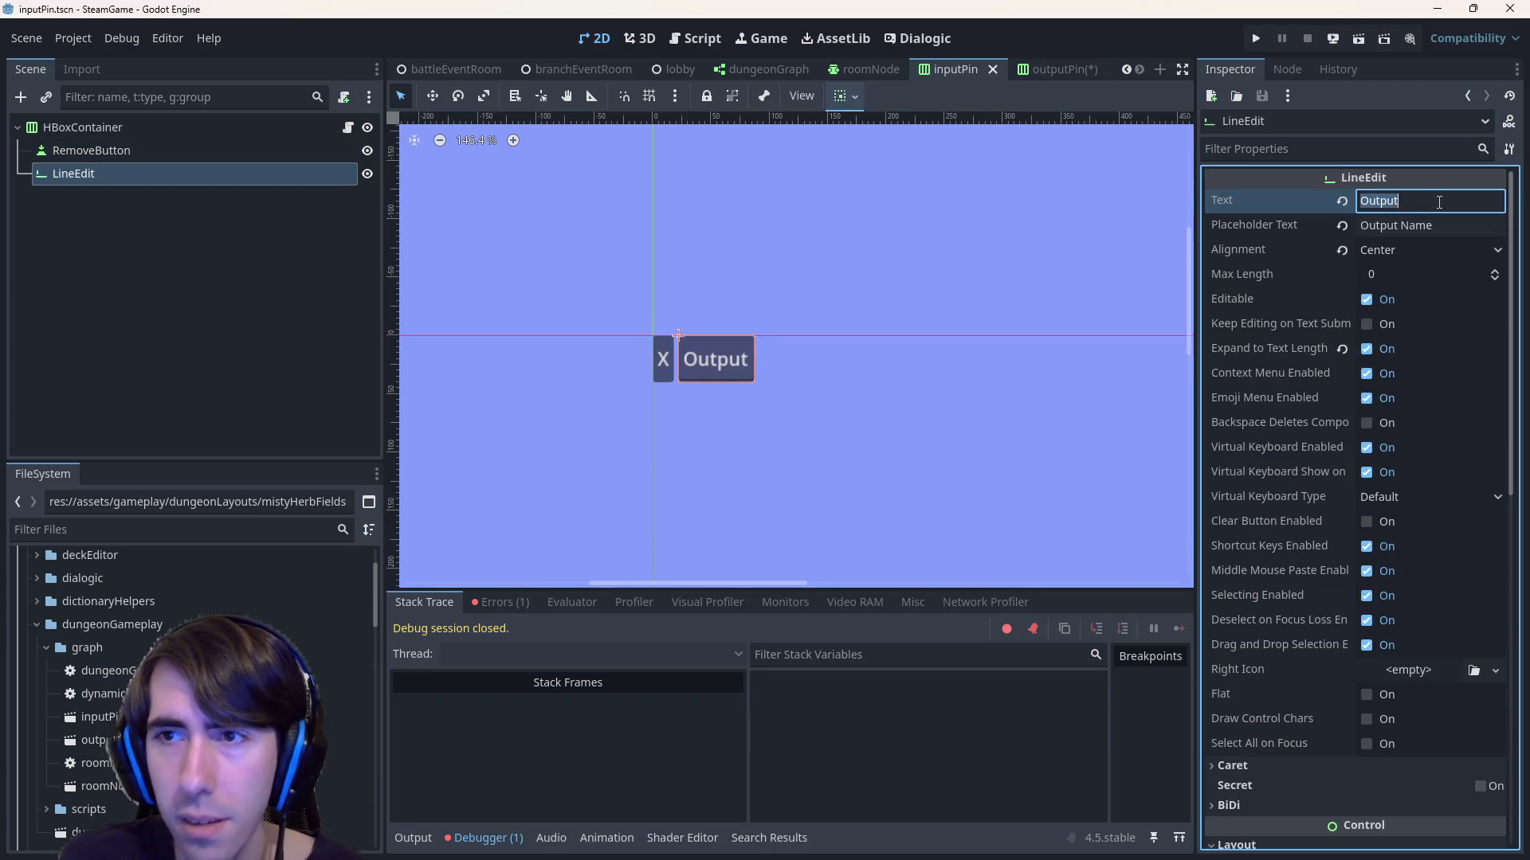
pyautogui.write('Input')
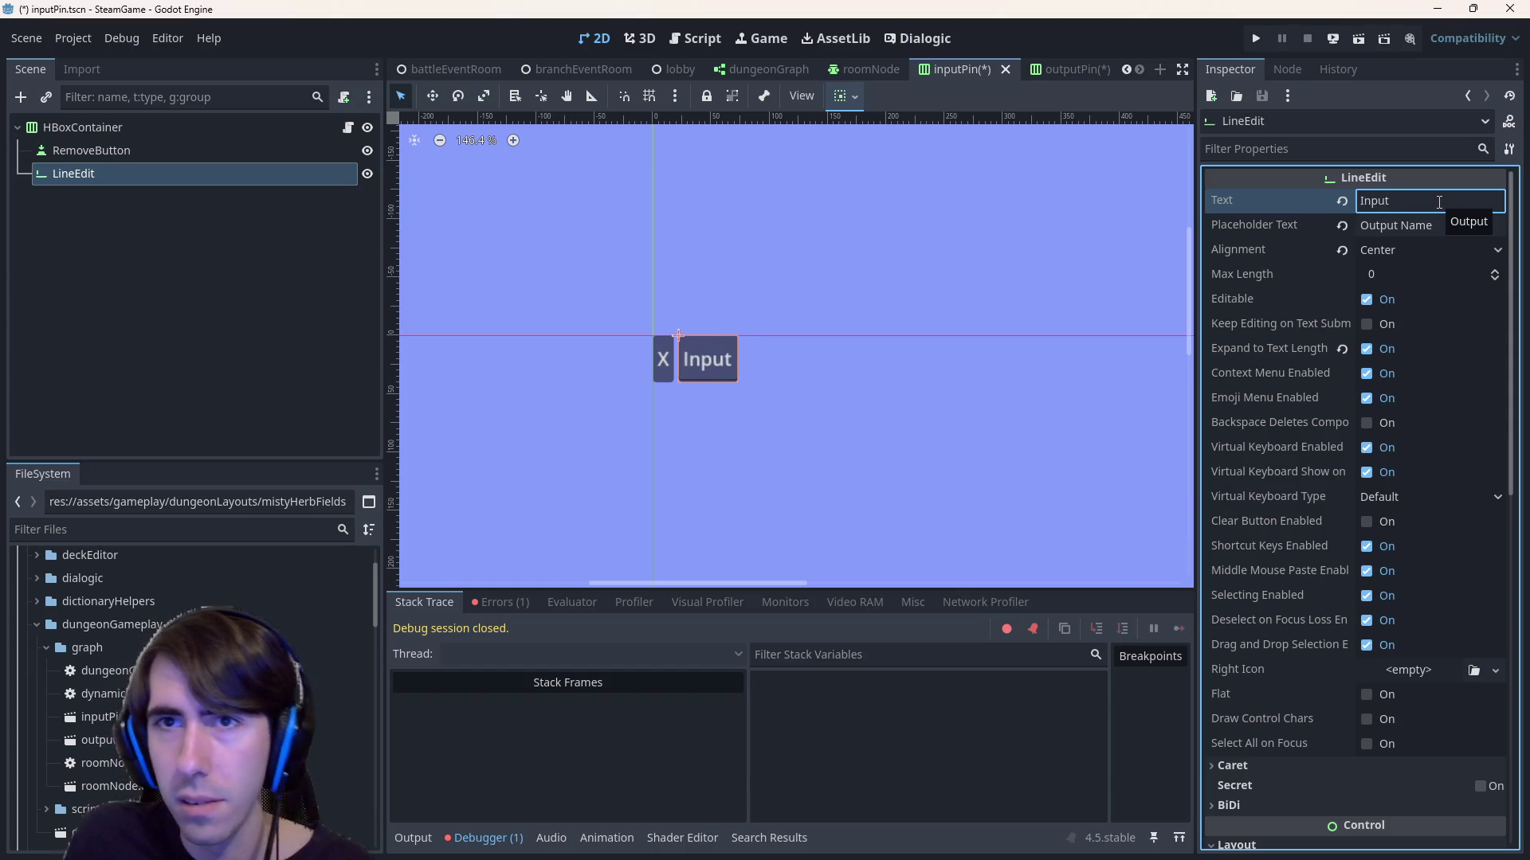
# - Set the outputPin LineEdit's text to Output
pyautogui.click(1059, 69)
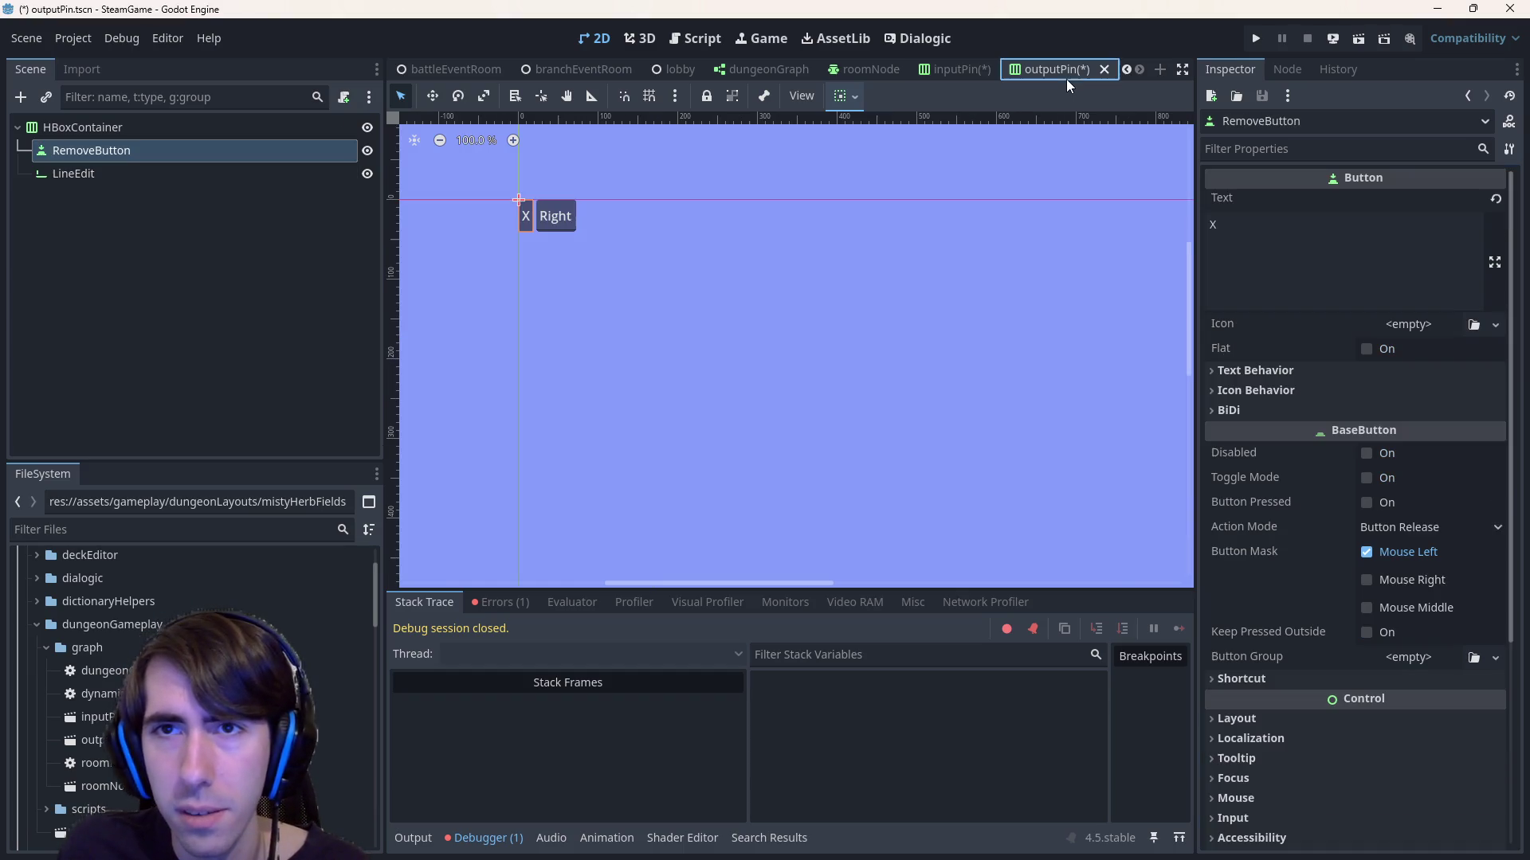
pyautogui.click(183, 175)
pyautogui.click(137, 153)
pyautogui.click(156, 172)
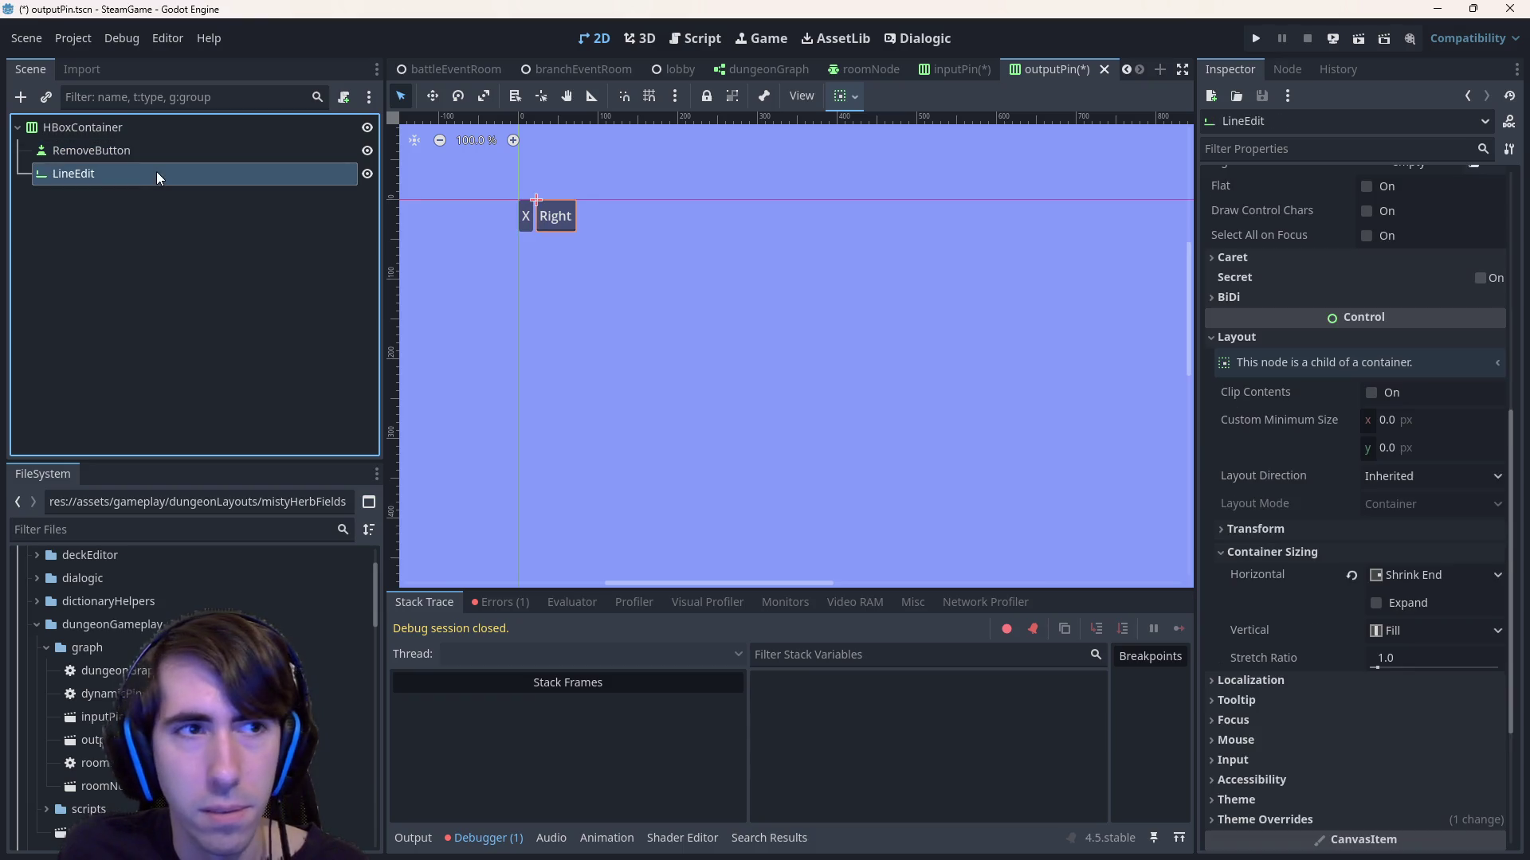
pyautogui.scroll(5, 1380, 386)
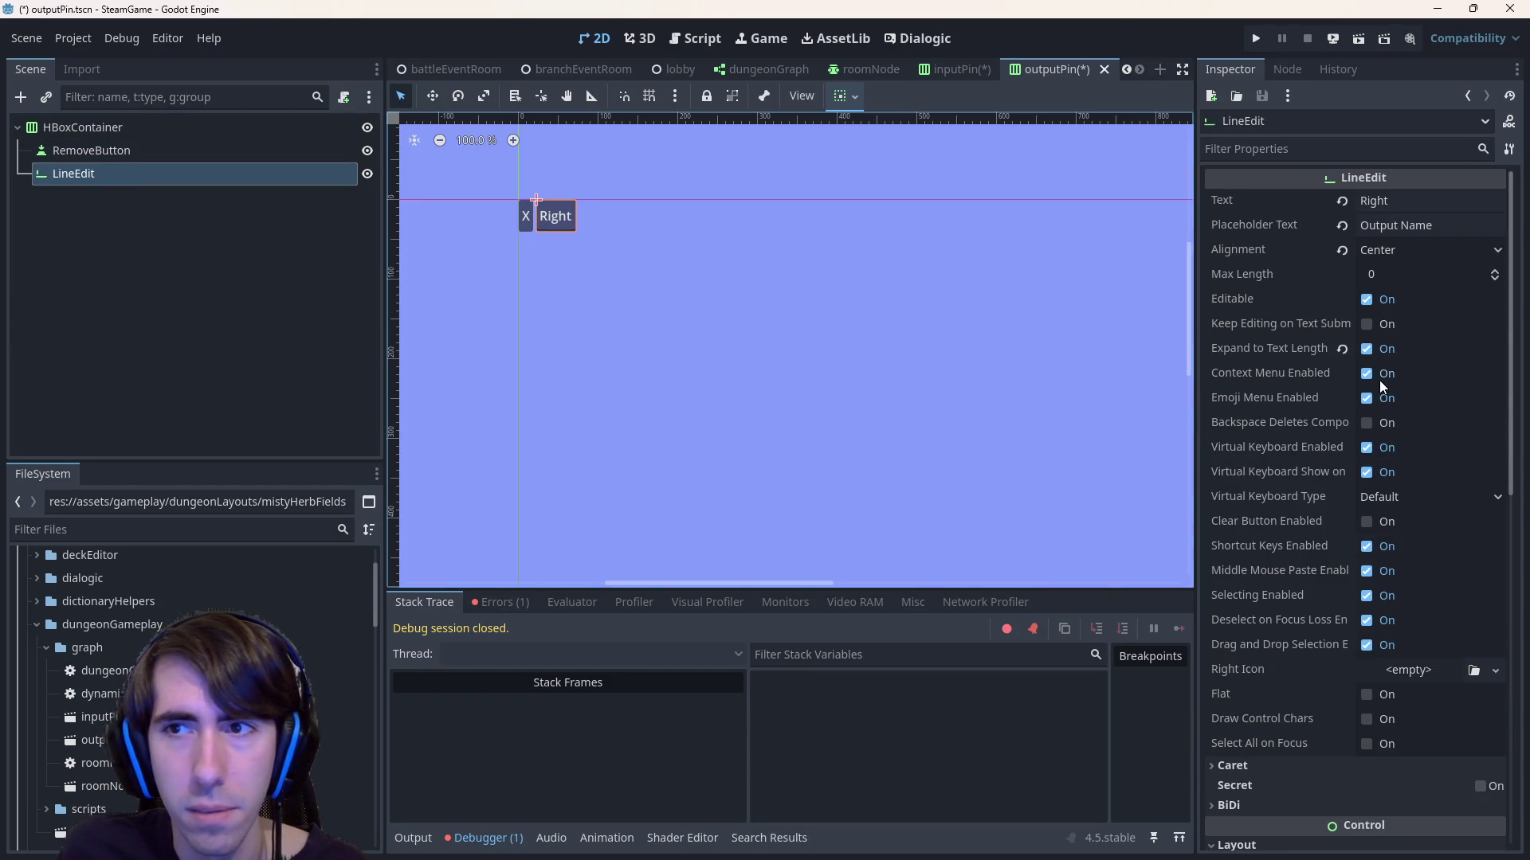
pyautogui.click(1390, 199)
pyautogui.write('Output')
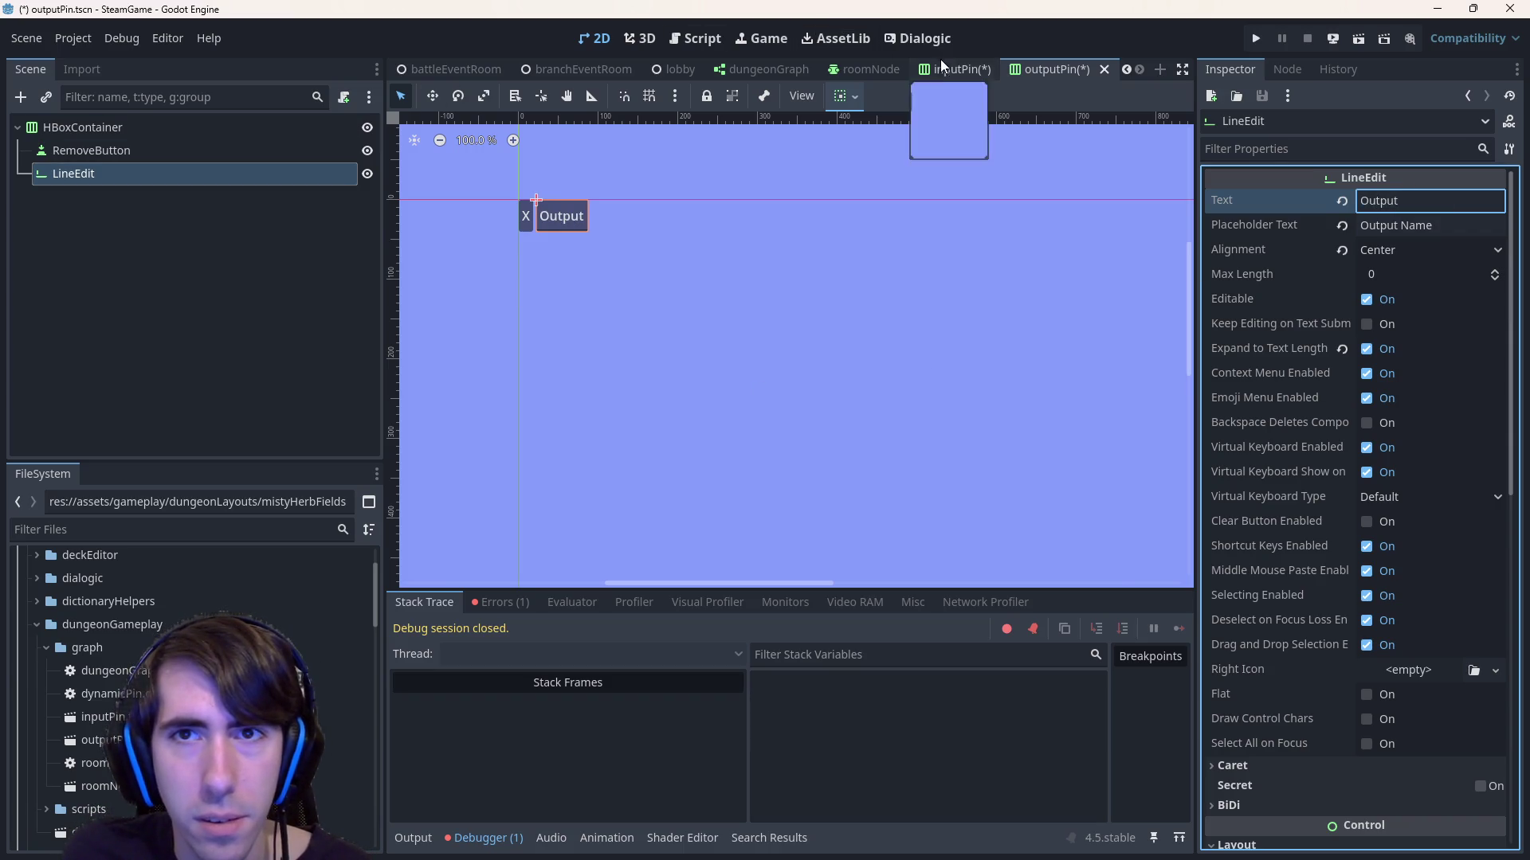
# - Change inputPin's placeholder text to 'Input Name' and save both pin scenes
pyautogui.click(942, 67)
pyautogui.doubleClick(1378, 225)
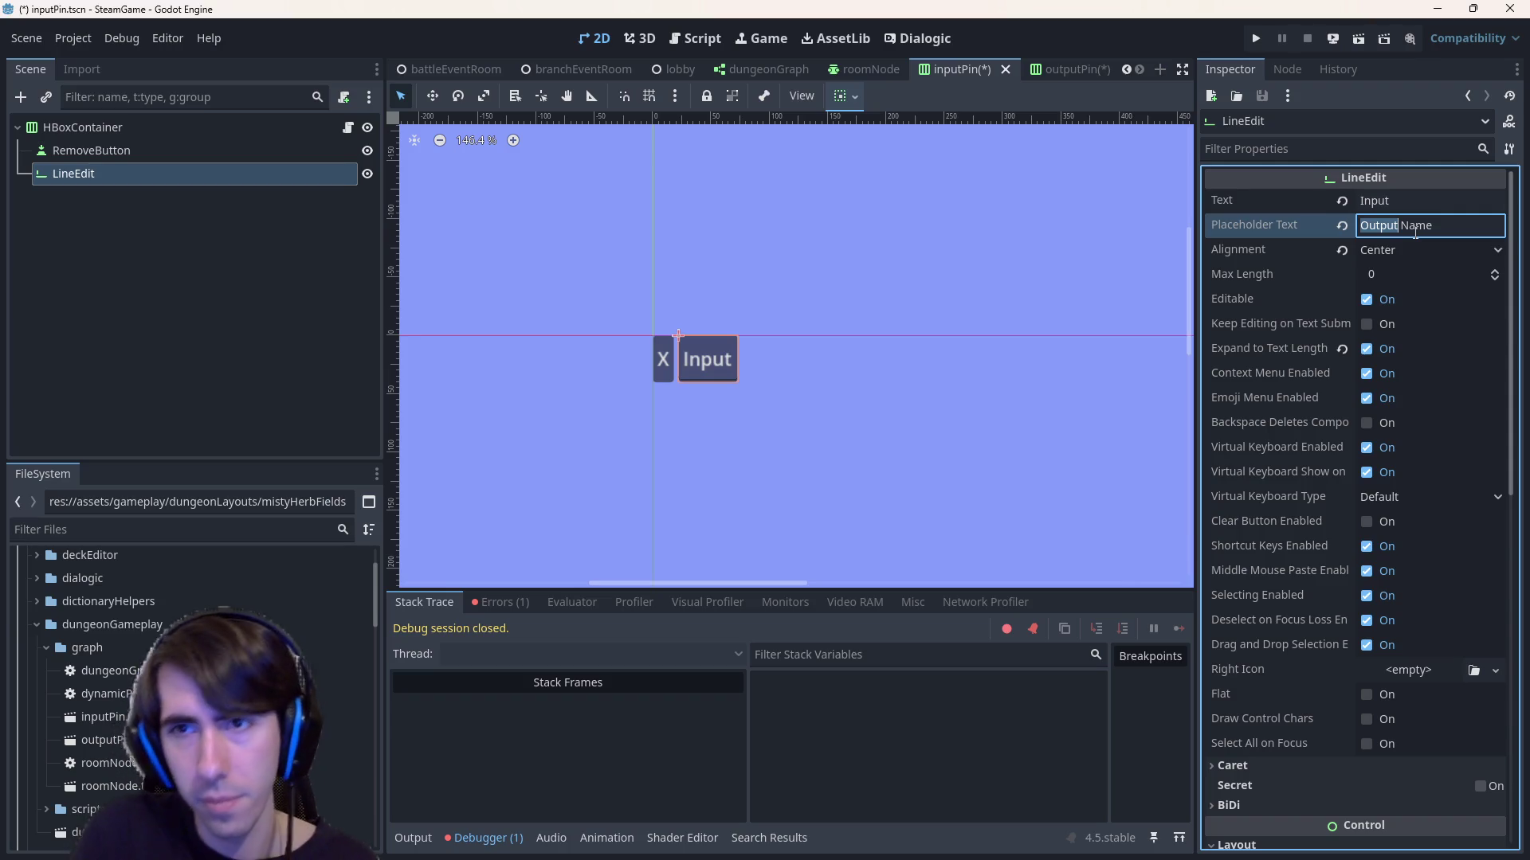
pyautogui.write('Input')
pyautogui.hotkey('ctrl', 's')
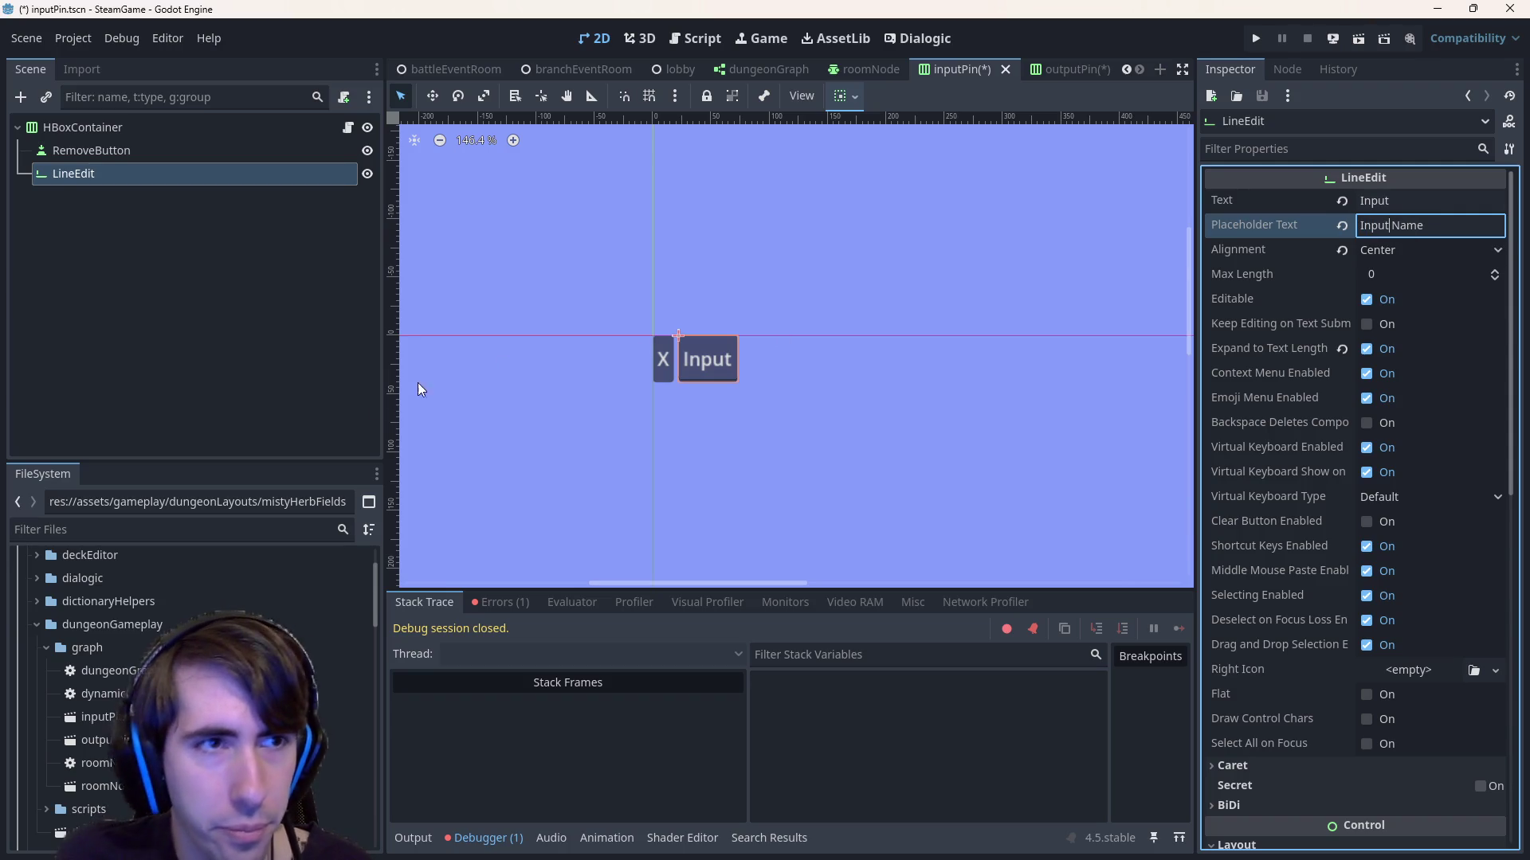
pyautogui.click(1063, 67)
pyautogui.hotkey('ctrl', 's')
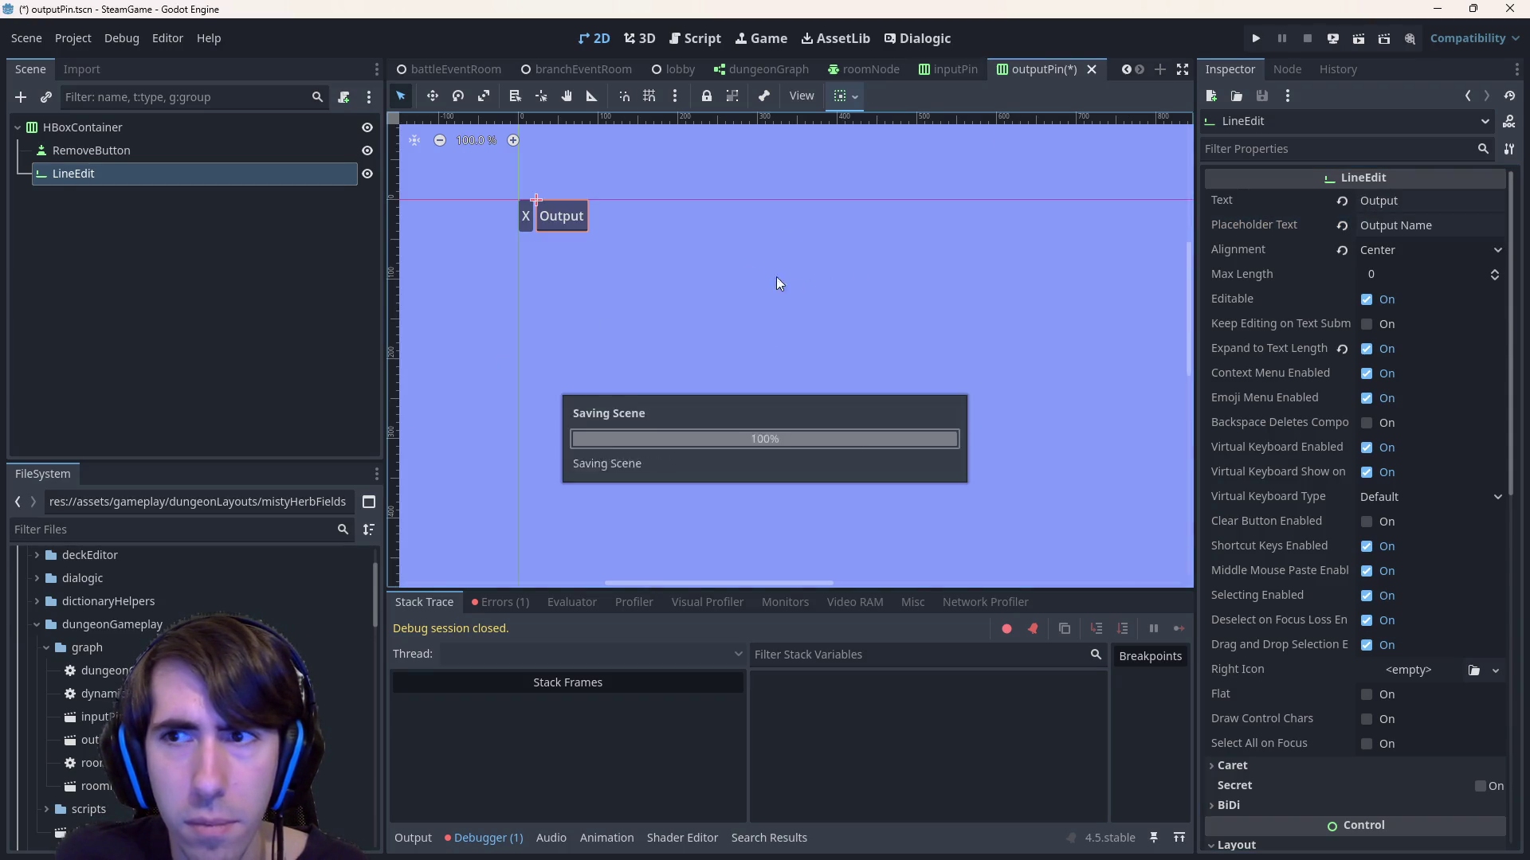
pyautogui.hscroll(-2, 623, 235)
pyautogui.click(948, 72)
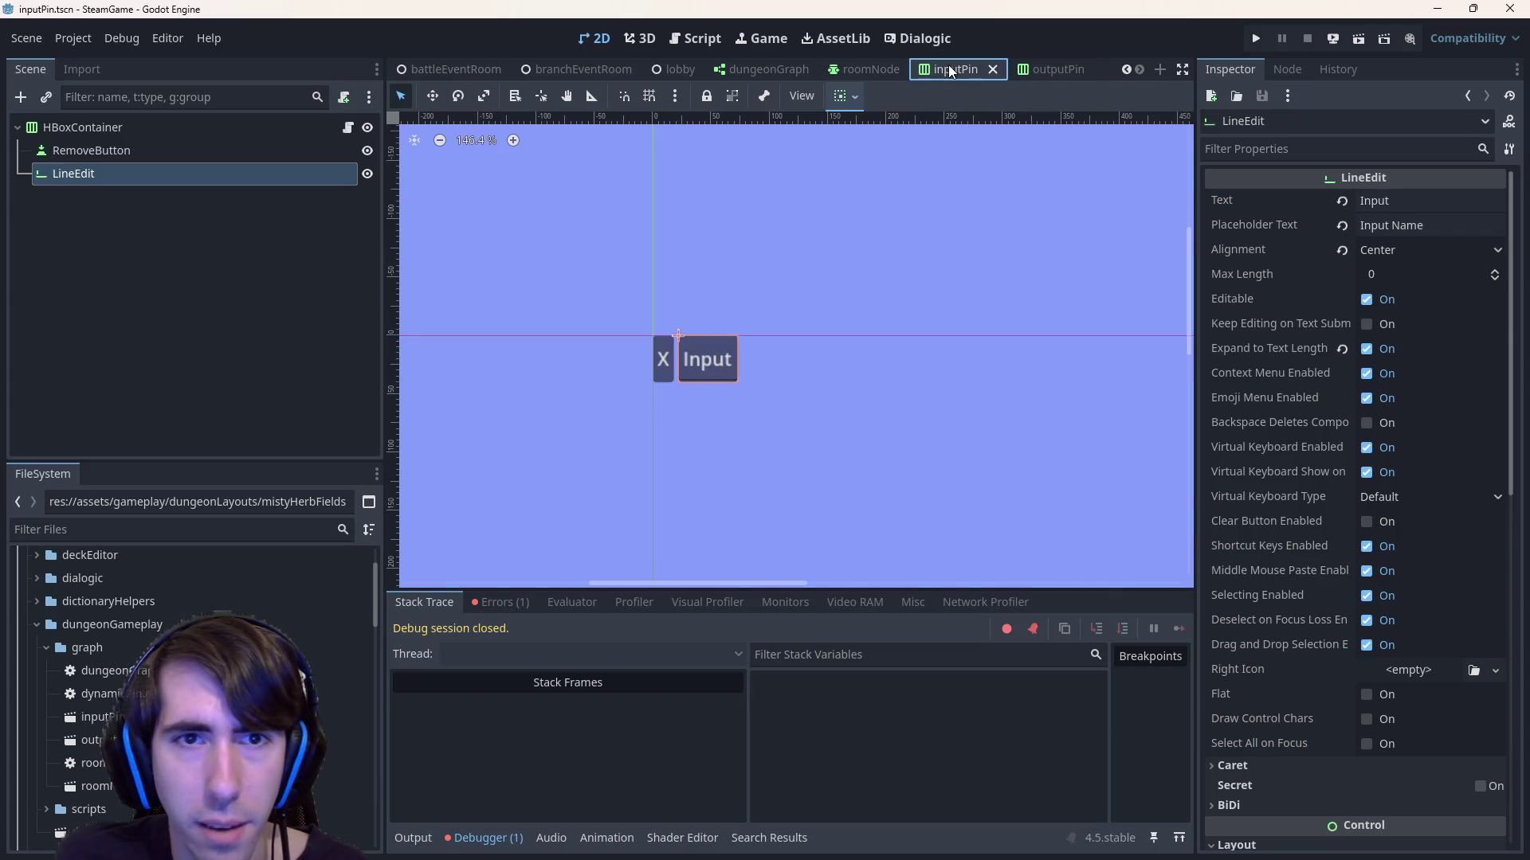
# - Move RemoveButton below LineEdit in inputPin's scene tree and save the scene
pyautogui.click(1048, 72)
pyautogui.click(947, 76)
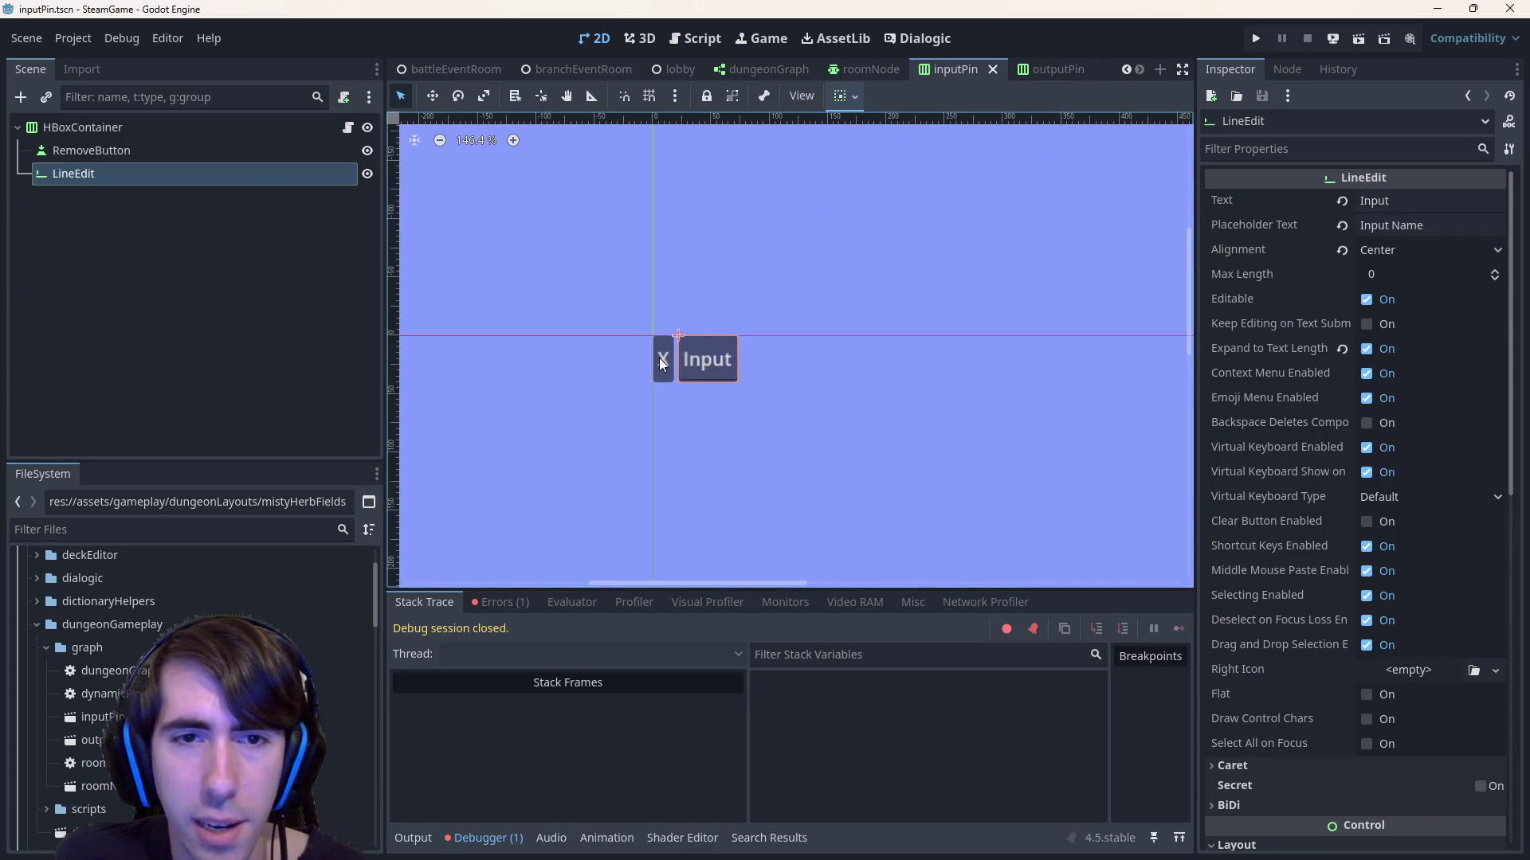
pyautogui.click(183, 151)
pyautogui.moveTo(145, 148)
pyautogui.mouseDown()
pyautogui.moveTo(140, 196)
pyautogui.moveTo(124, 190)
pyautogui.mouseUp()
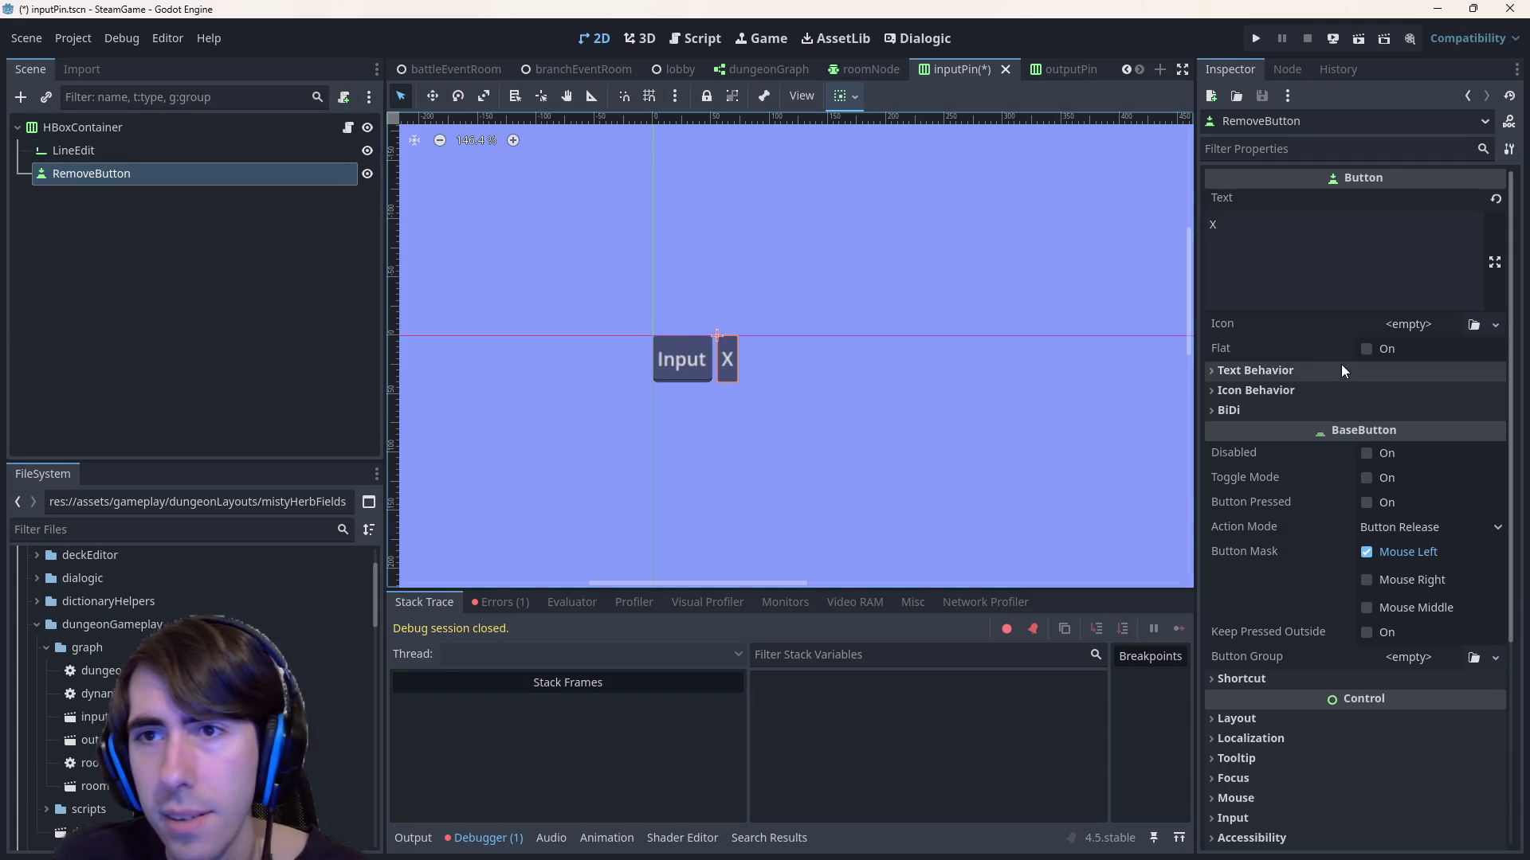
pyautogui.click(239, 127)
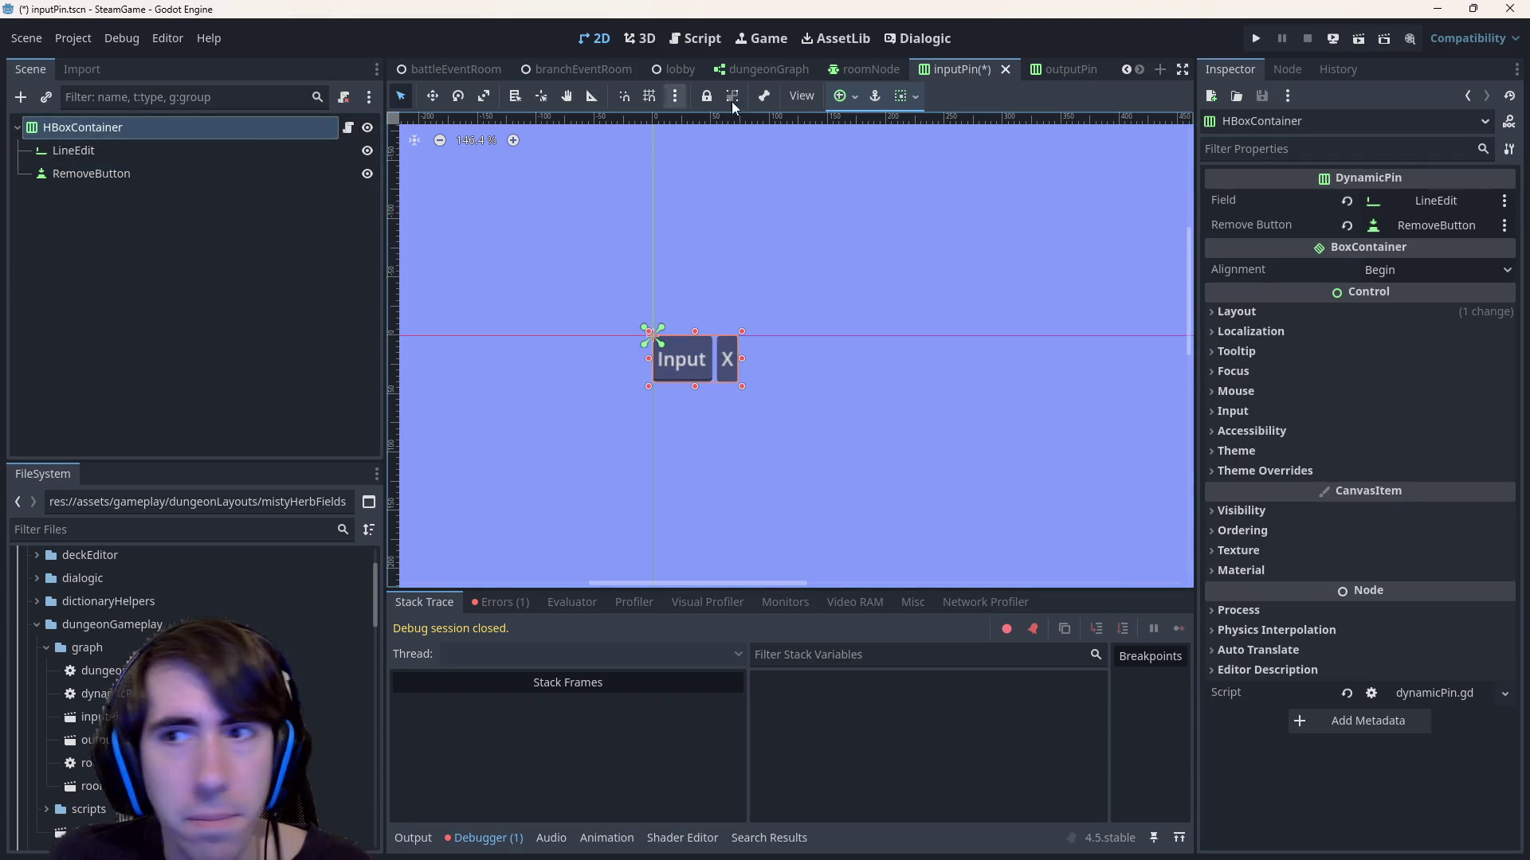
pyautogui.click(1044, 70)
pyautogui.hotkey('ctrl', 'shift', 'alt', 's')
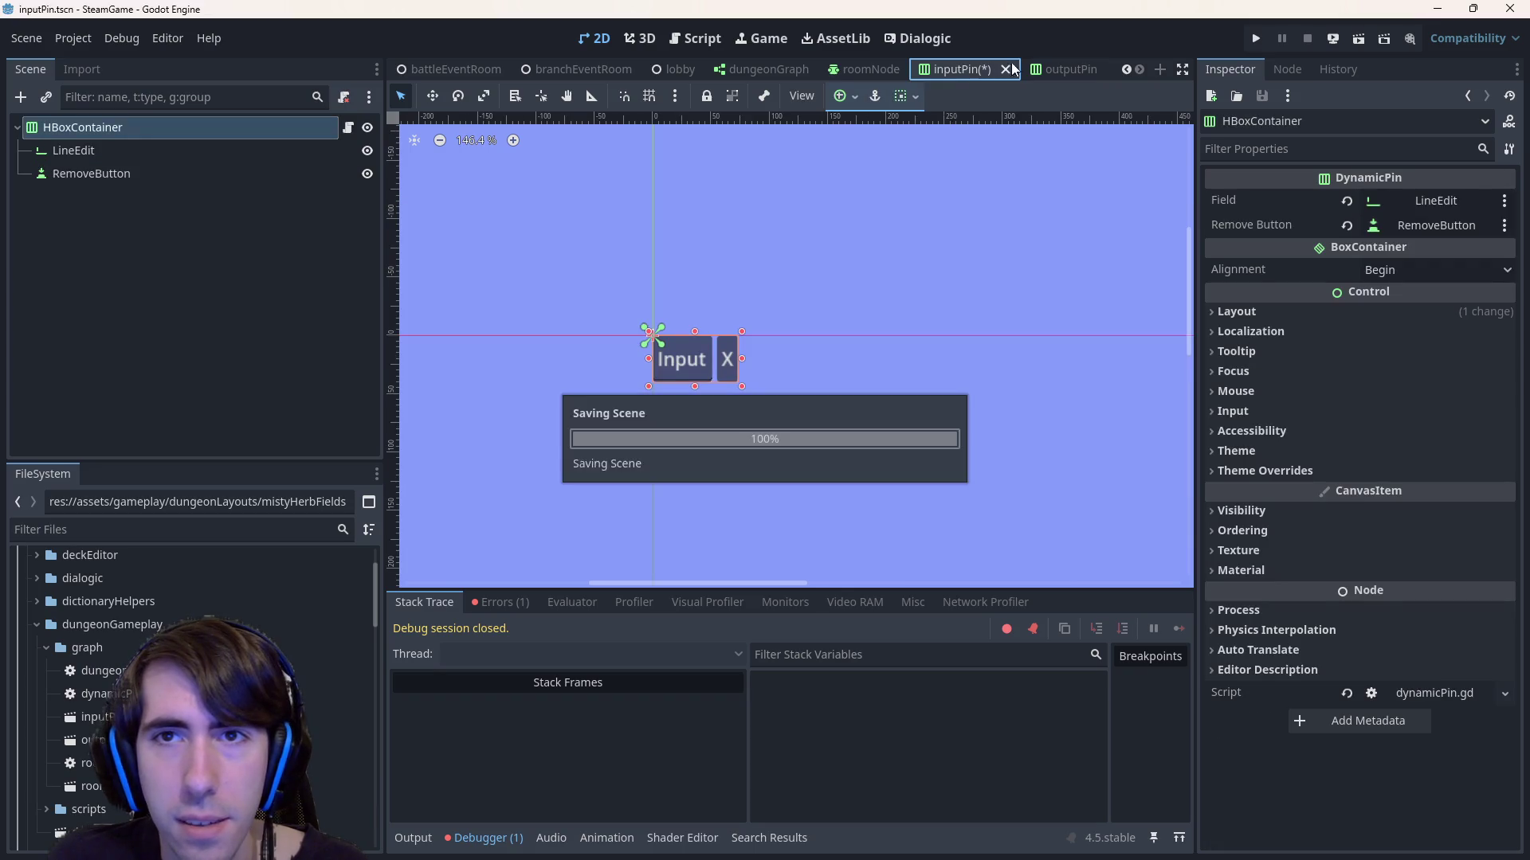
# - Attach dynamicPin.gd to outputPin's HBoxContainer root and test-run the project with F5
pyautogui.click(212, 126)
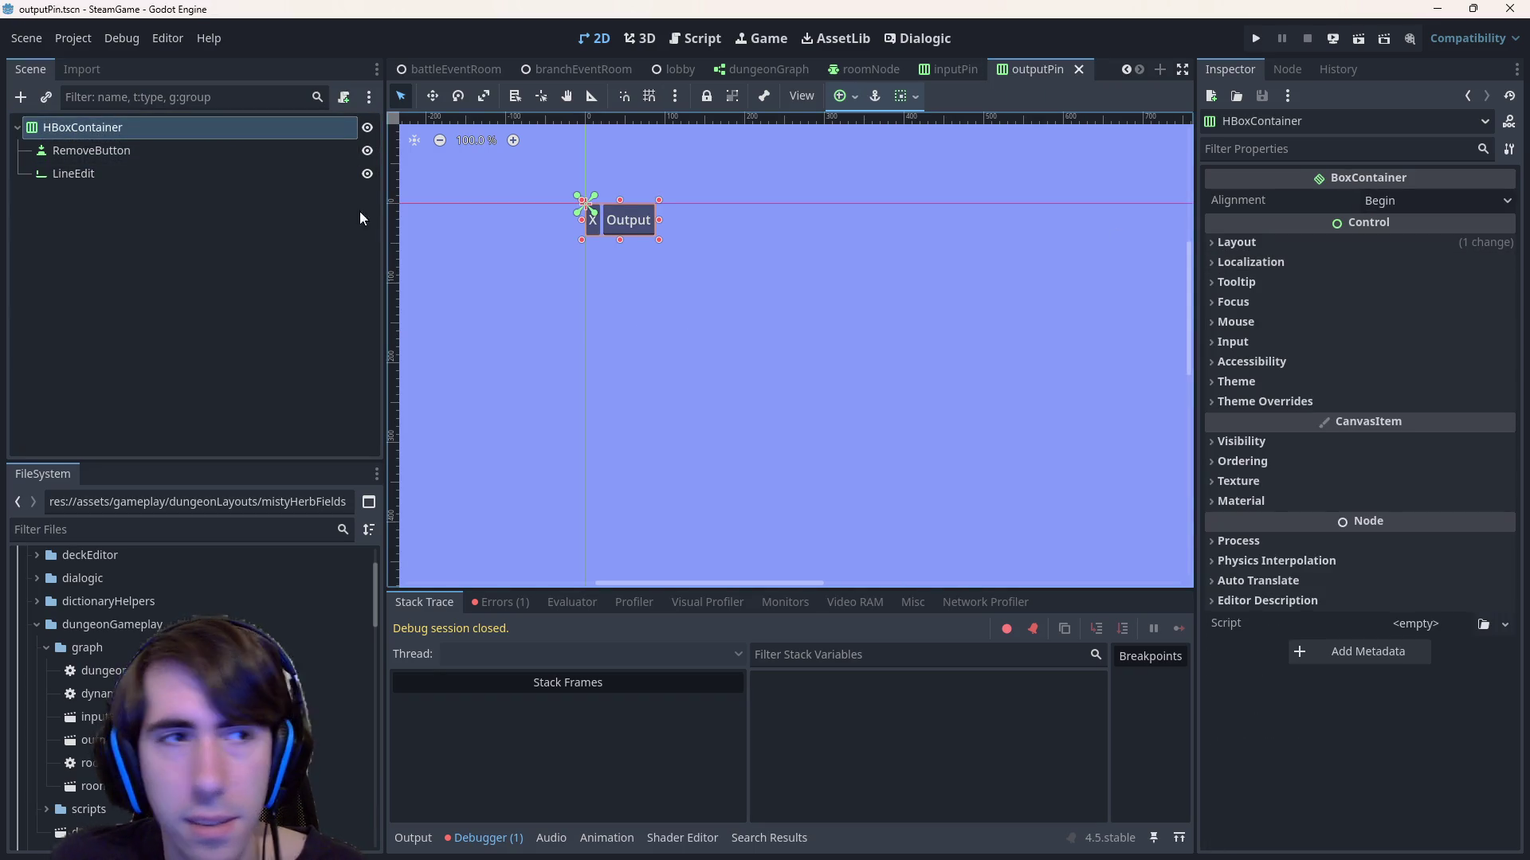
pyautogui.click(164, 529)
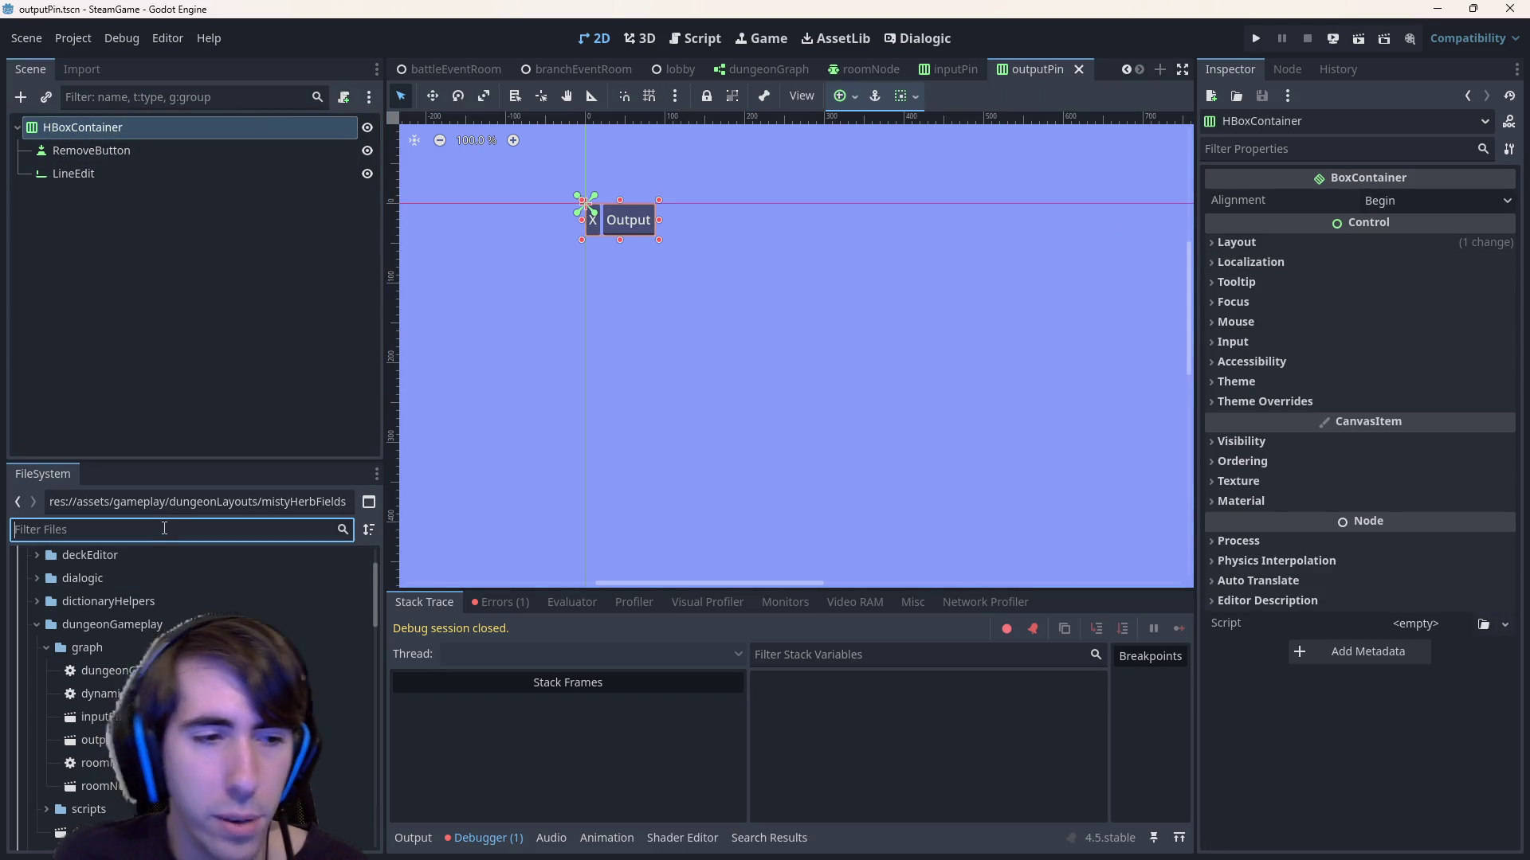
pyautogui.write('dynamic')
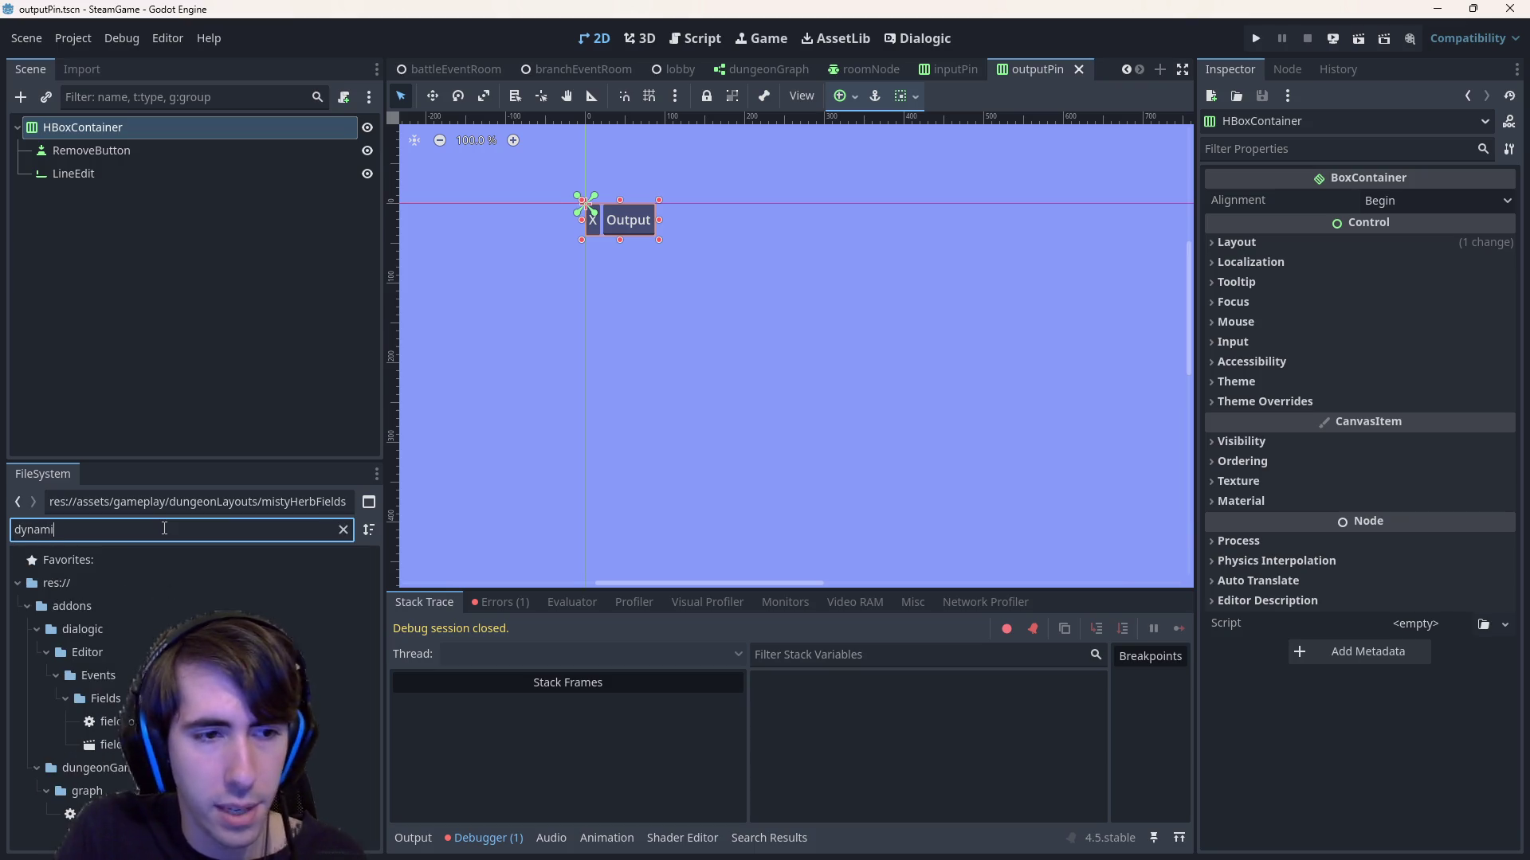
pyautogui.moveTo(107, 813)
pyautogui.mouseDown()
pyautogui.moveTo(494, 599)
pyautogui.moveTo(151, 99)
pyautogui.moveTo(136, 126)
pyautogui.mouseUp()
pyautogui.press('F5')
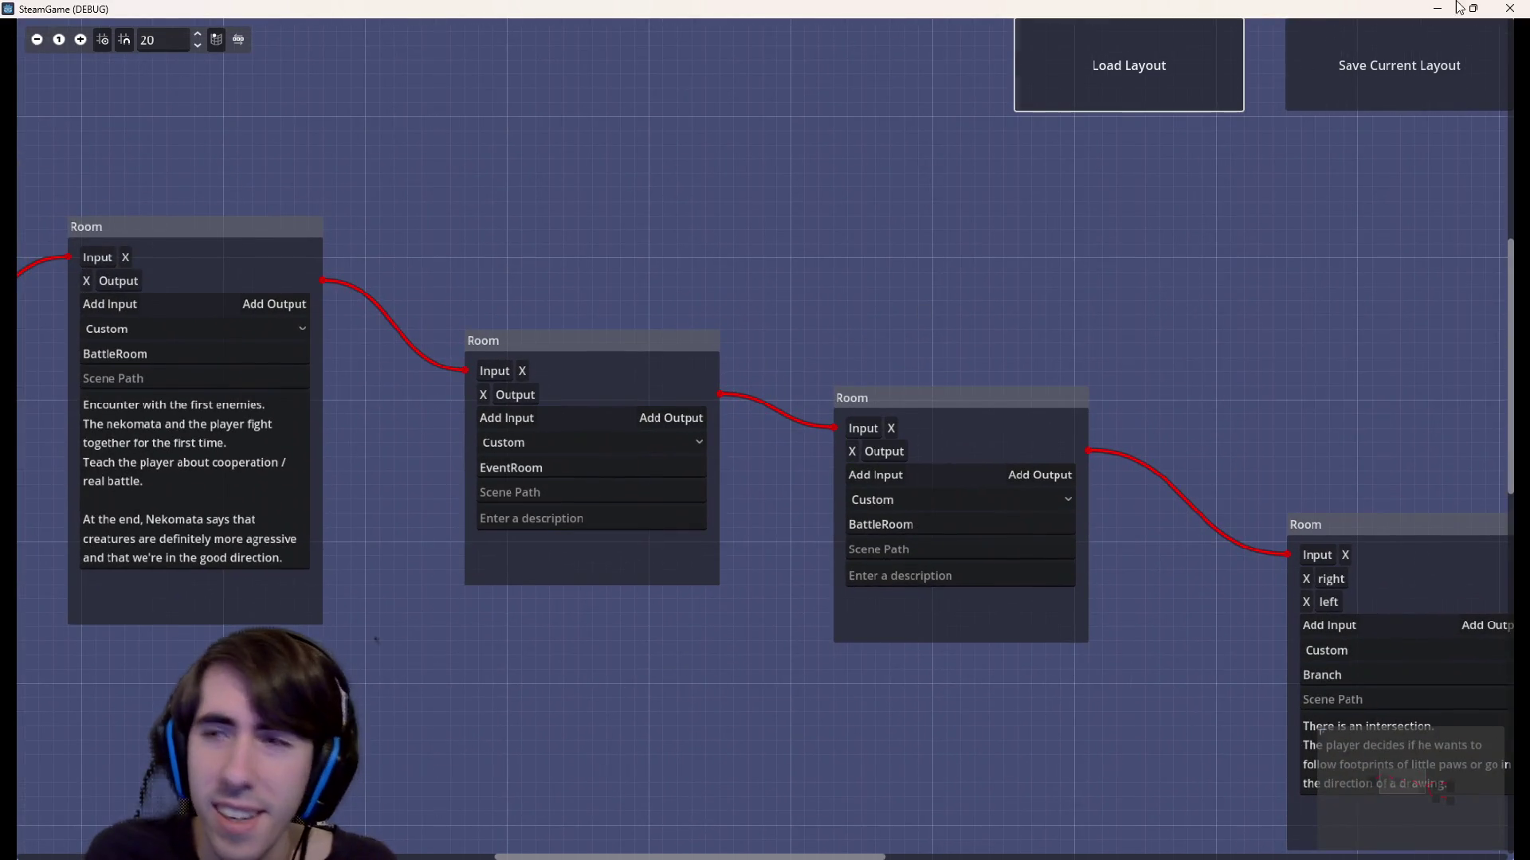
pyautogui.click(1510, 9)
pyautogui.click(1042, 68)
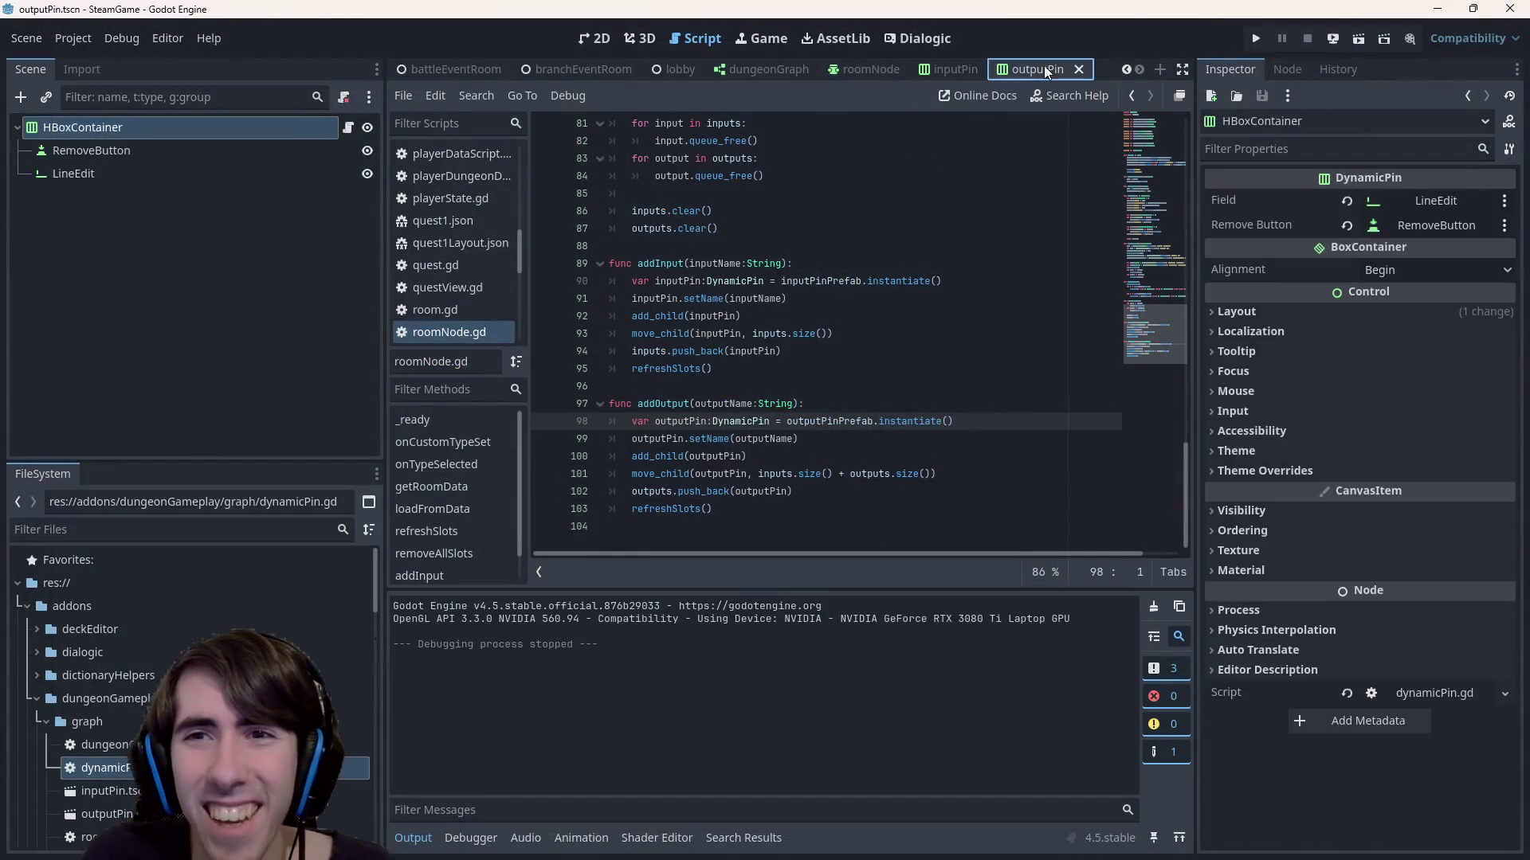
pyautogui.click(589, 38)
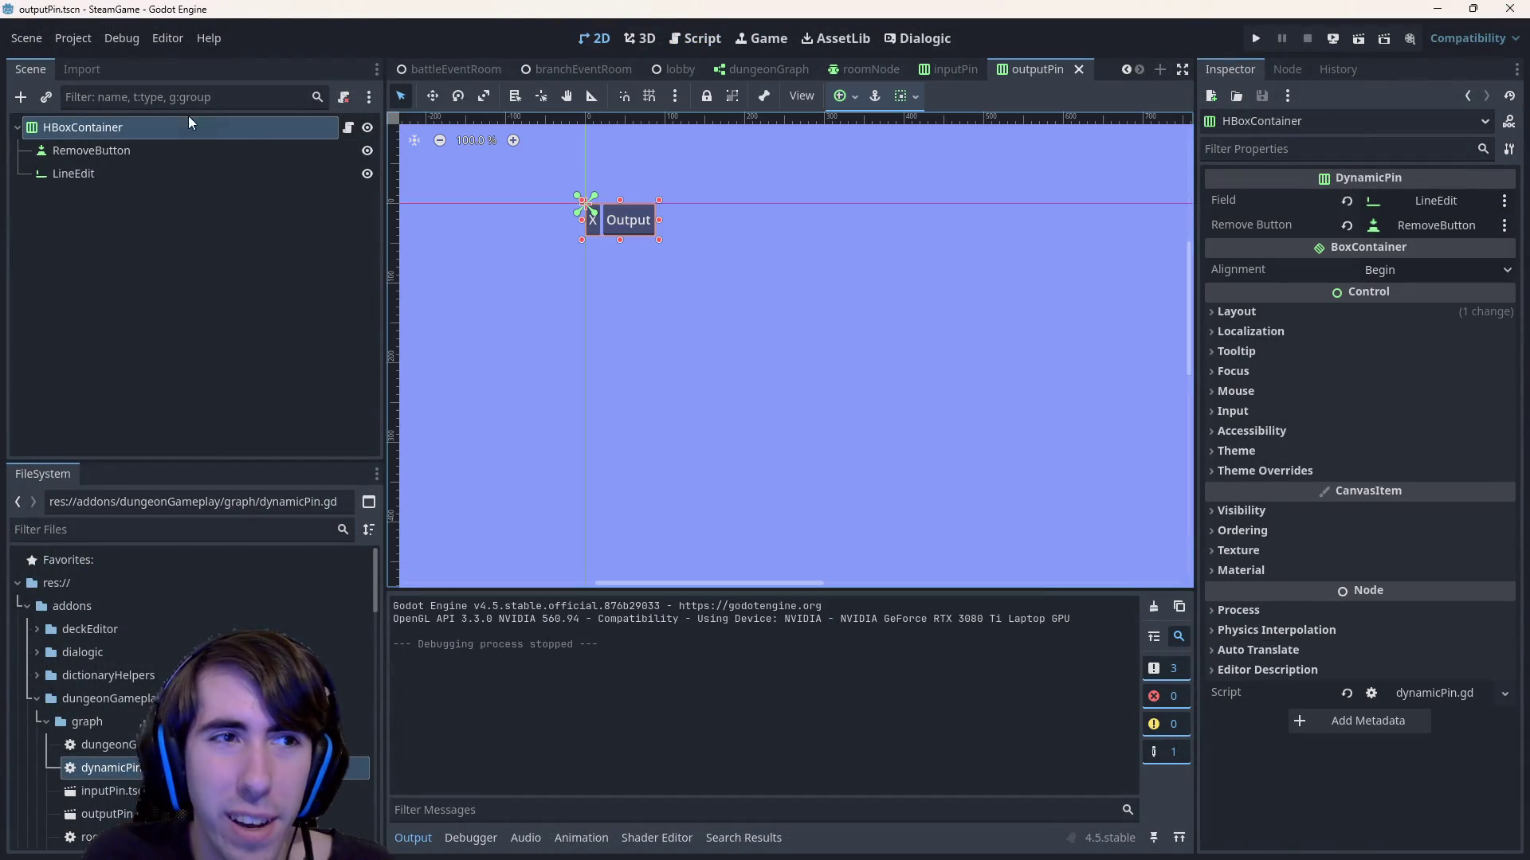
# - Set outputPin root's horizontal container sizing to Shrink End and save the scene
pyautogui.scroll(2, 875, 337)
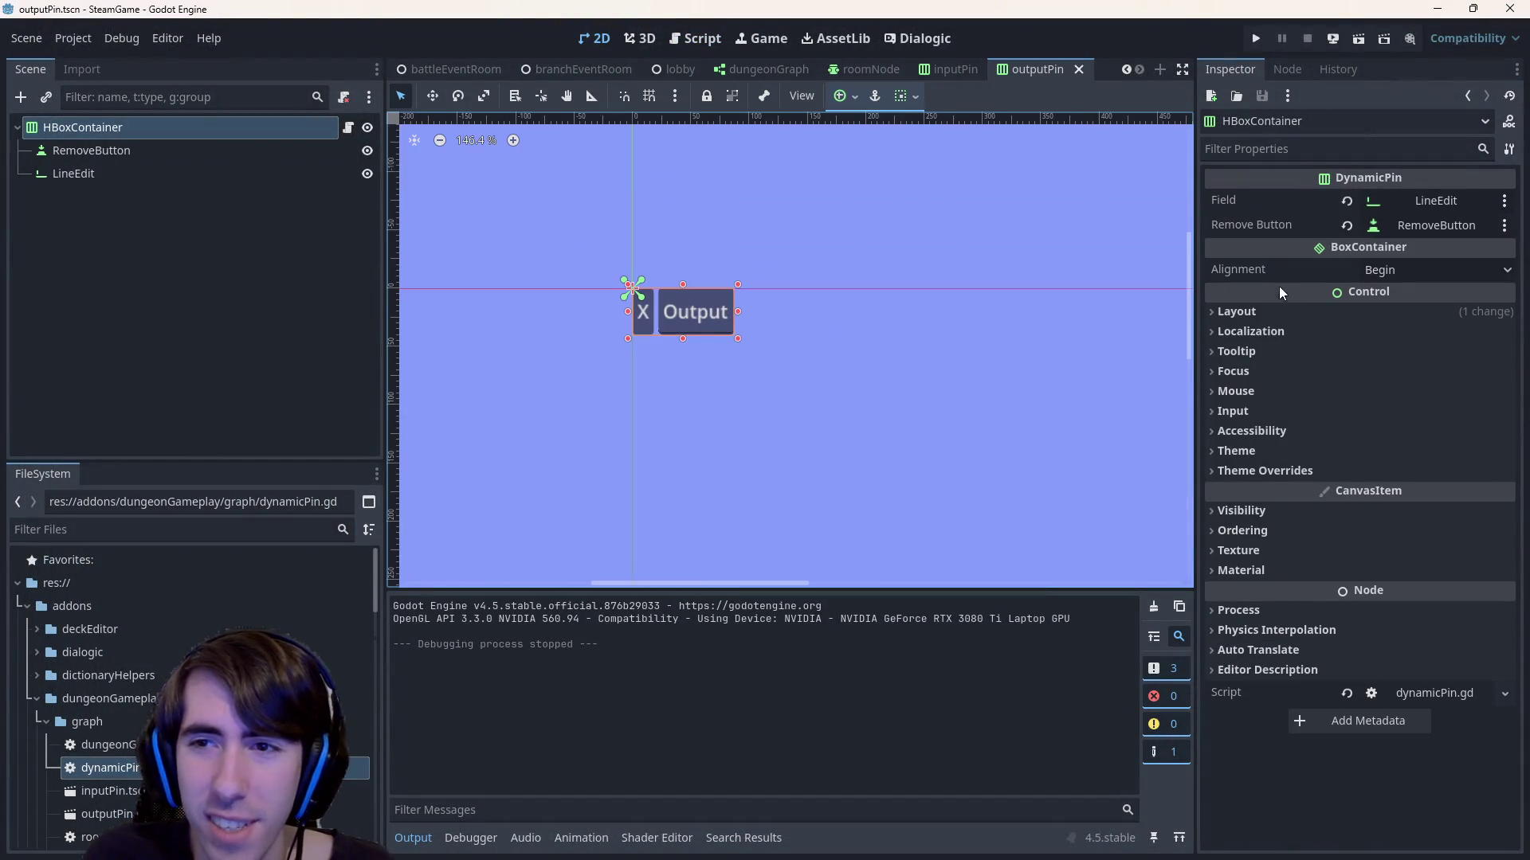
pyautogui.click(1285, 309)
pyautogui.click(1375, 558)
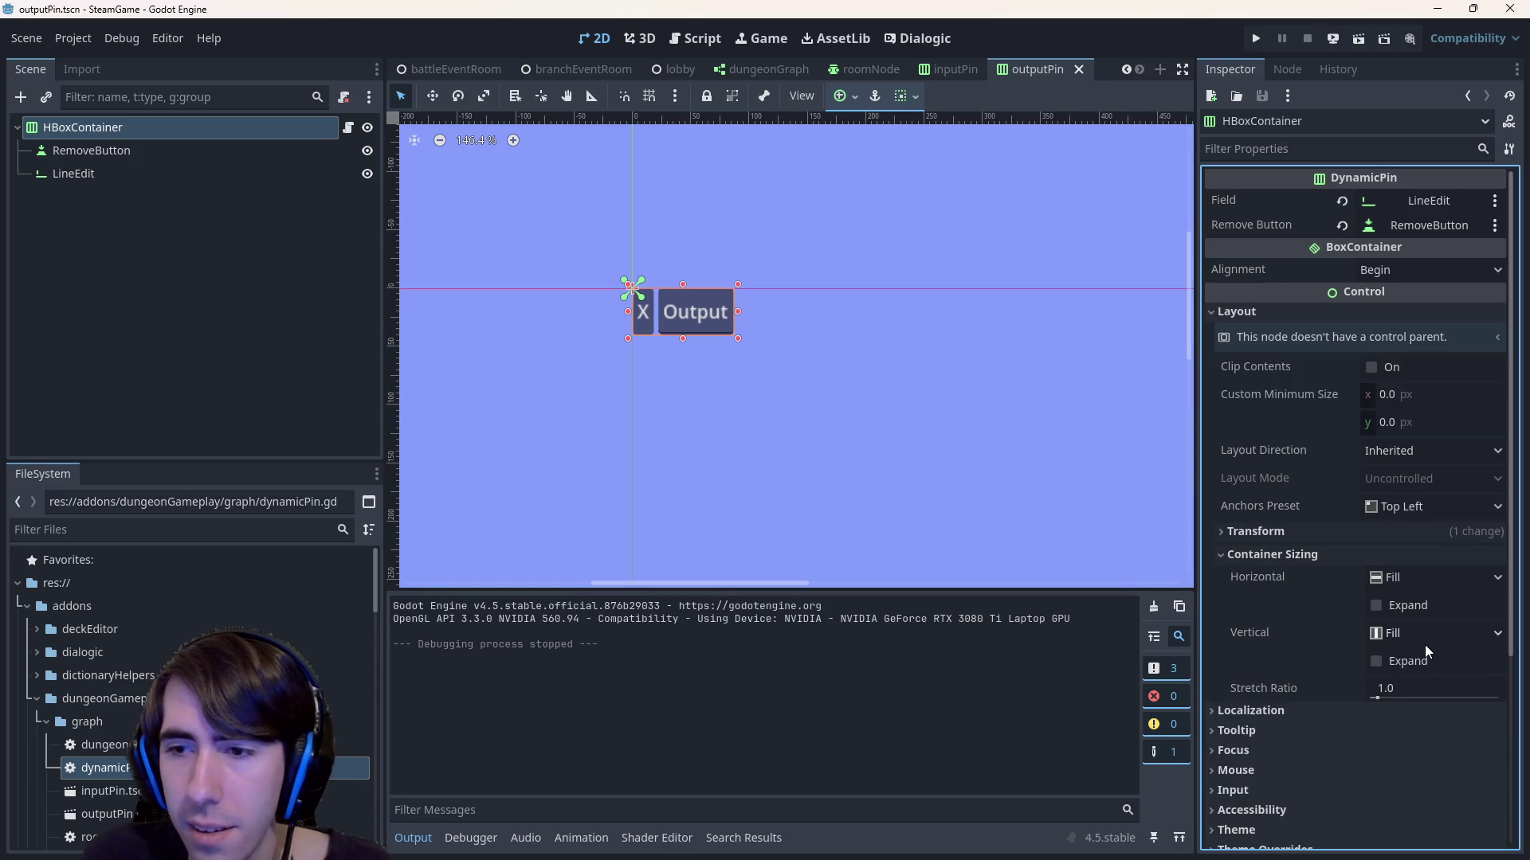
pyautogui.click(1417, 579)
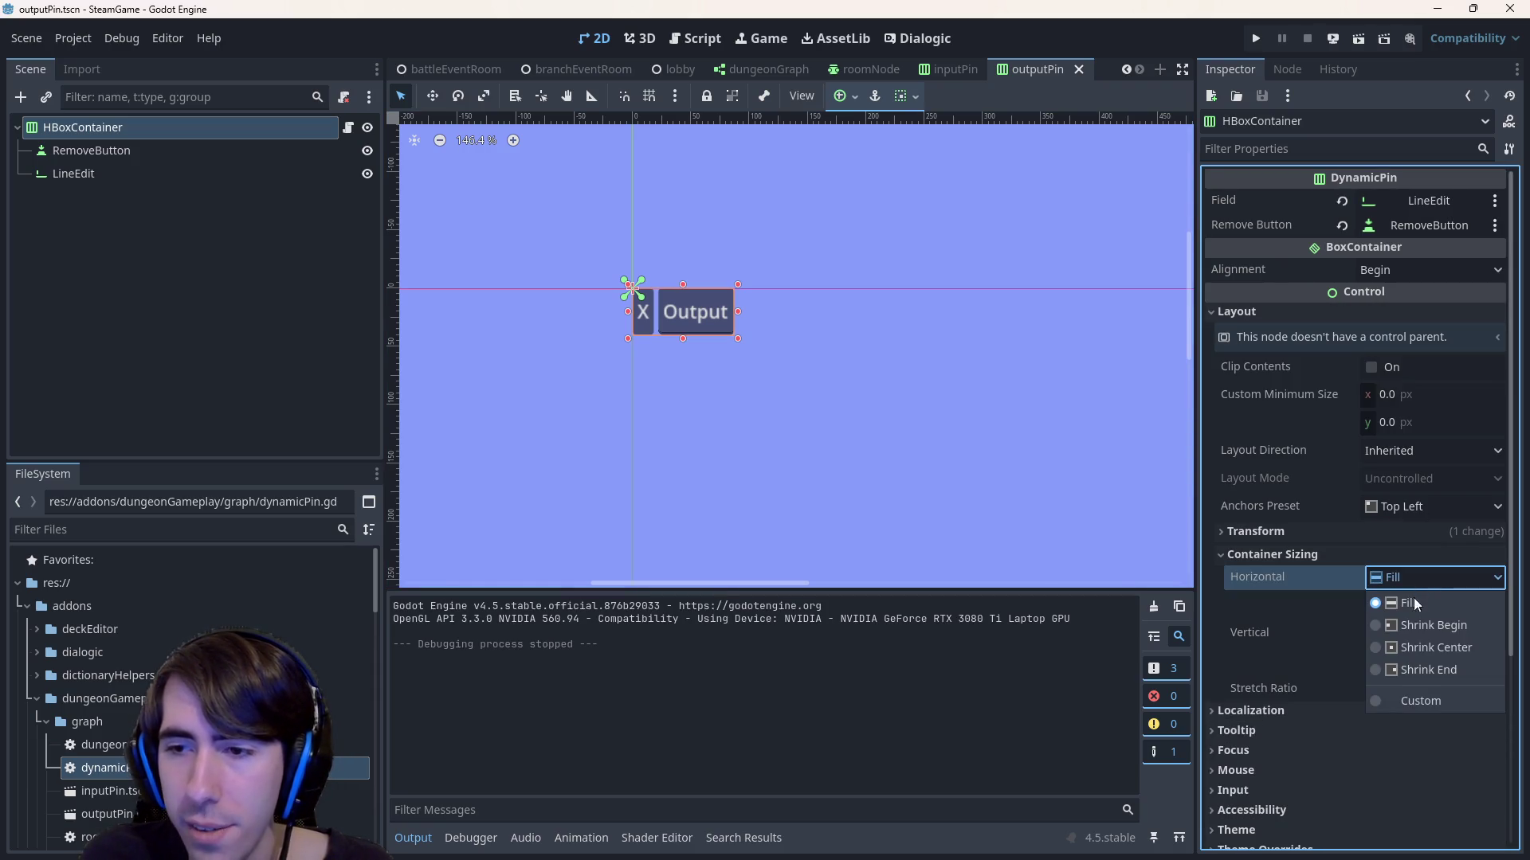
pyautogui.click(1426, 670)
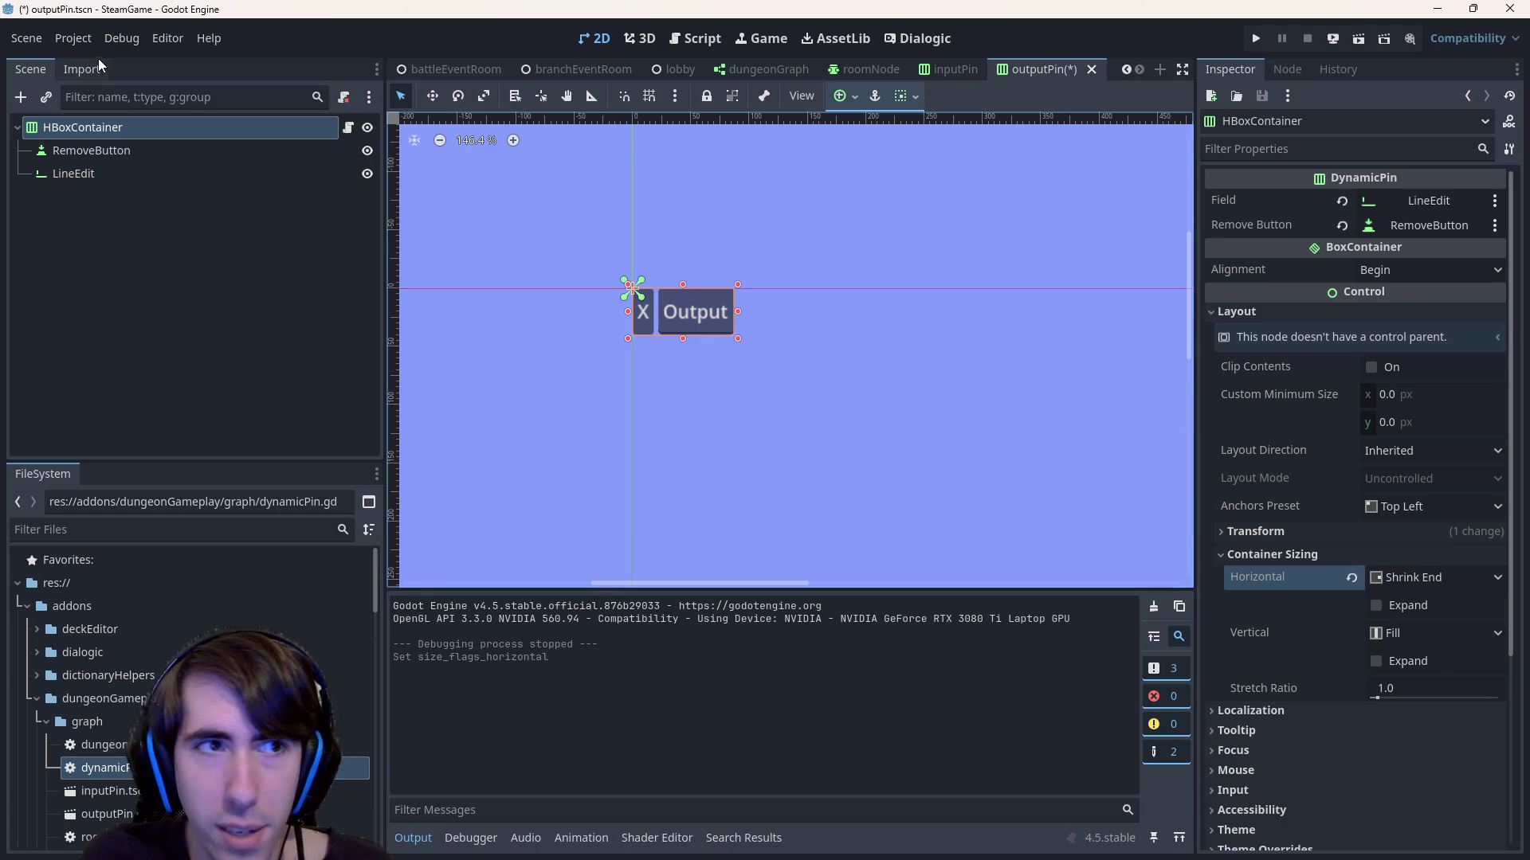
pyautogui.hotkey('ctrl', 's')
# - Set inputPin root's horizontal container sizing to Shrink Begin
pyautogui.click(948, 74)
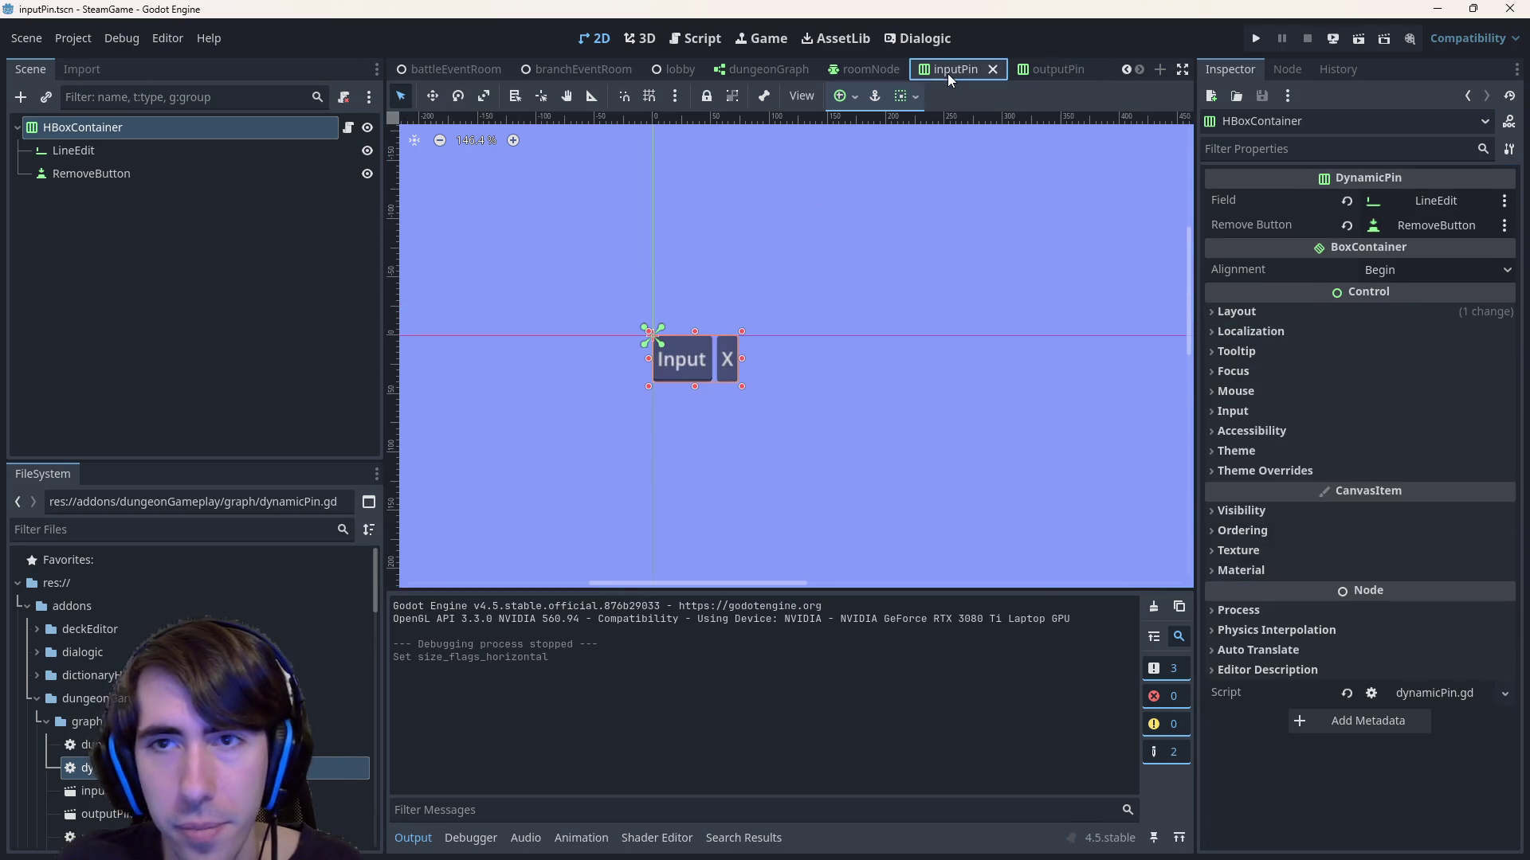
pyautogui.click(1239, 311)
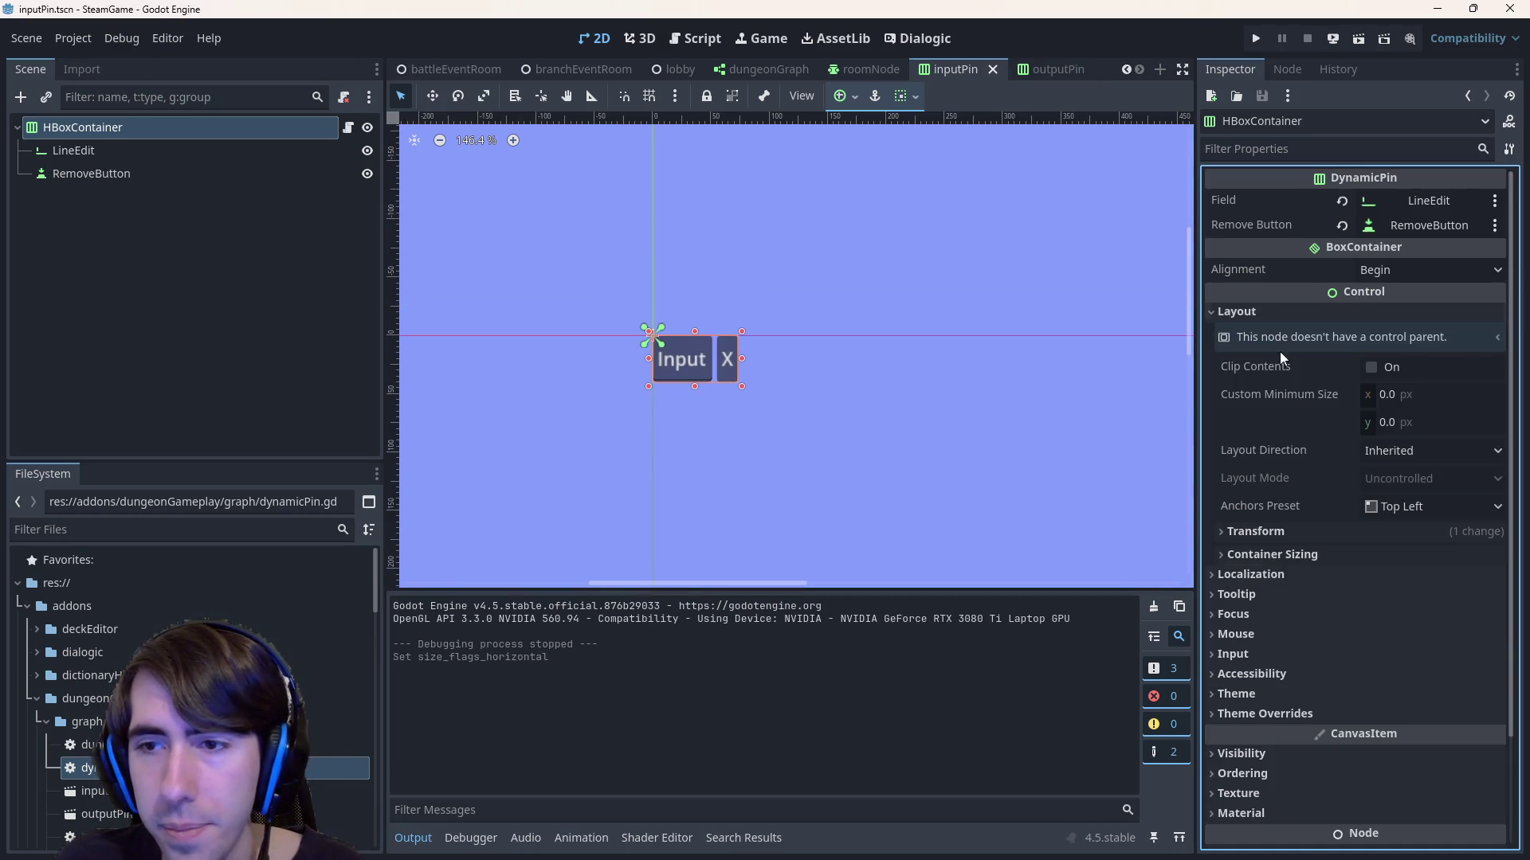
pyautogui.click(1326, 554)
pyautogui.click(1407, 634)
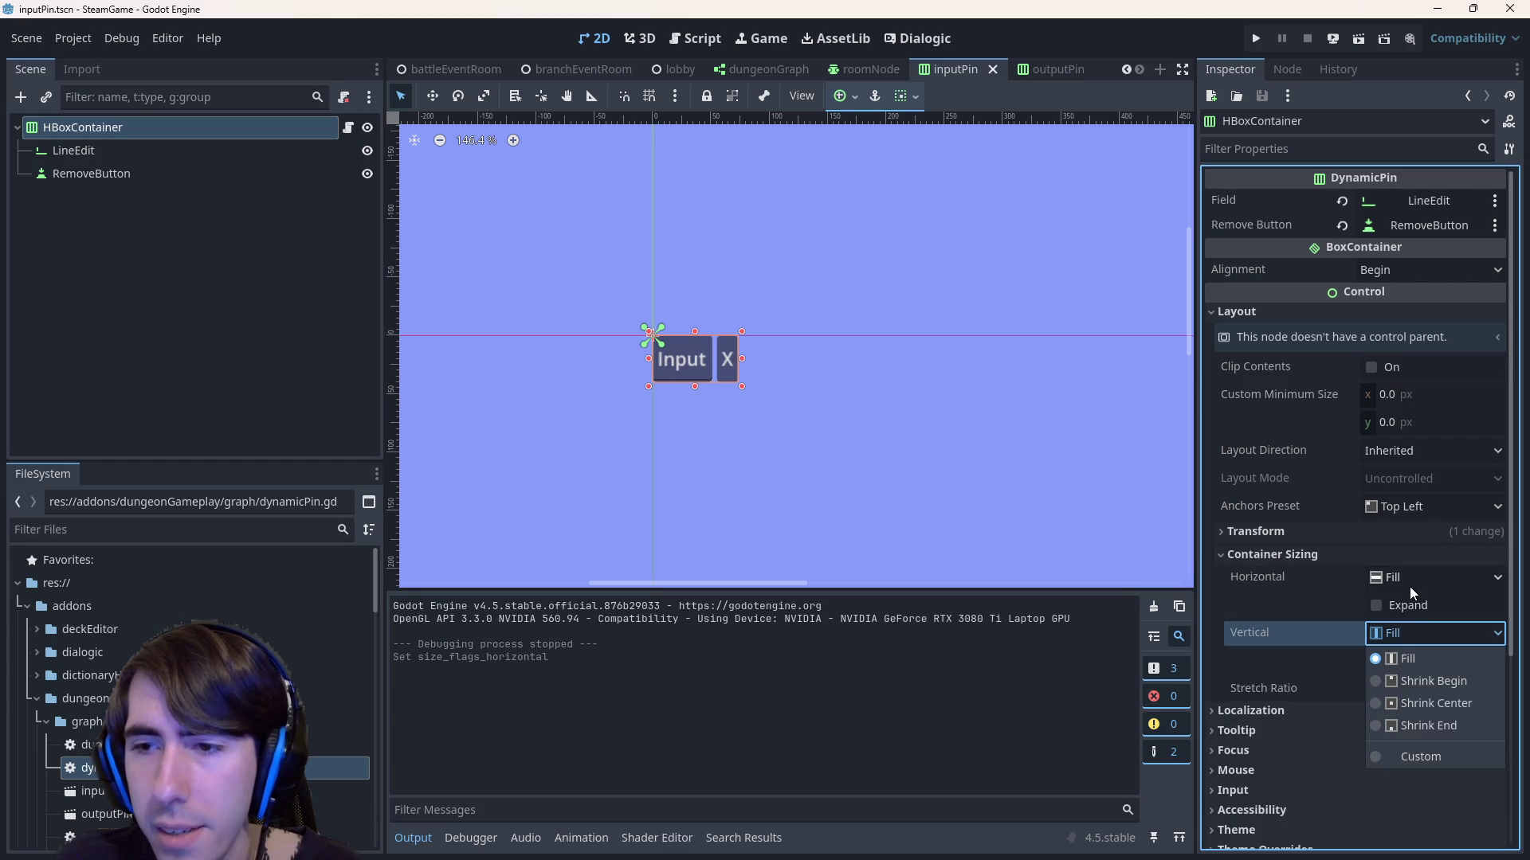
pyautogui.click(1376, 577)
pyautogui.click(1414, 628)
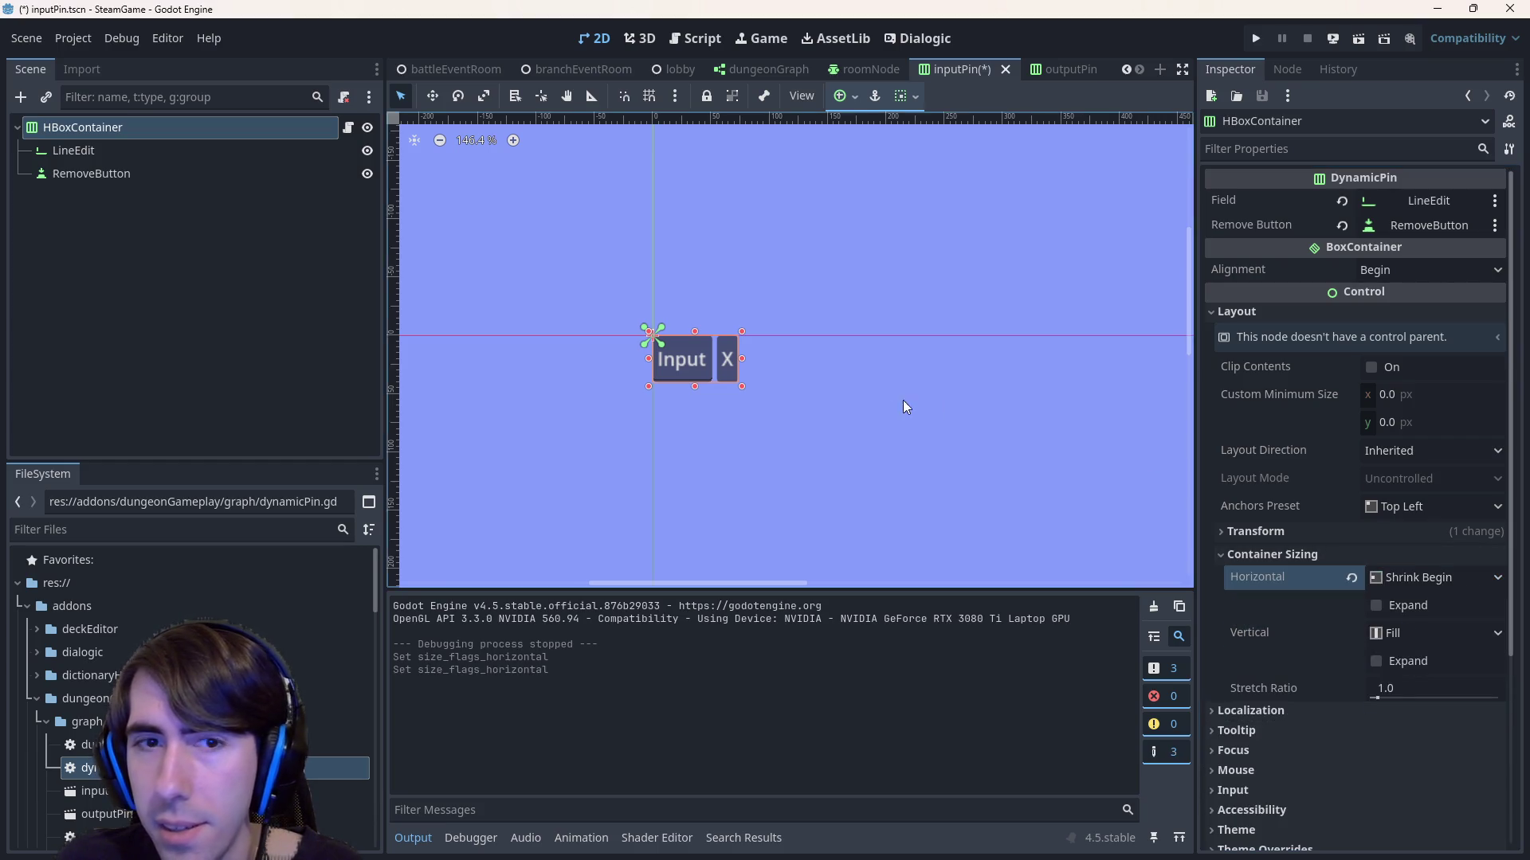
pyautogui.click(727, 65)
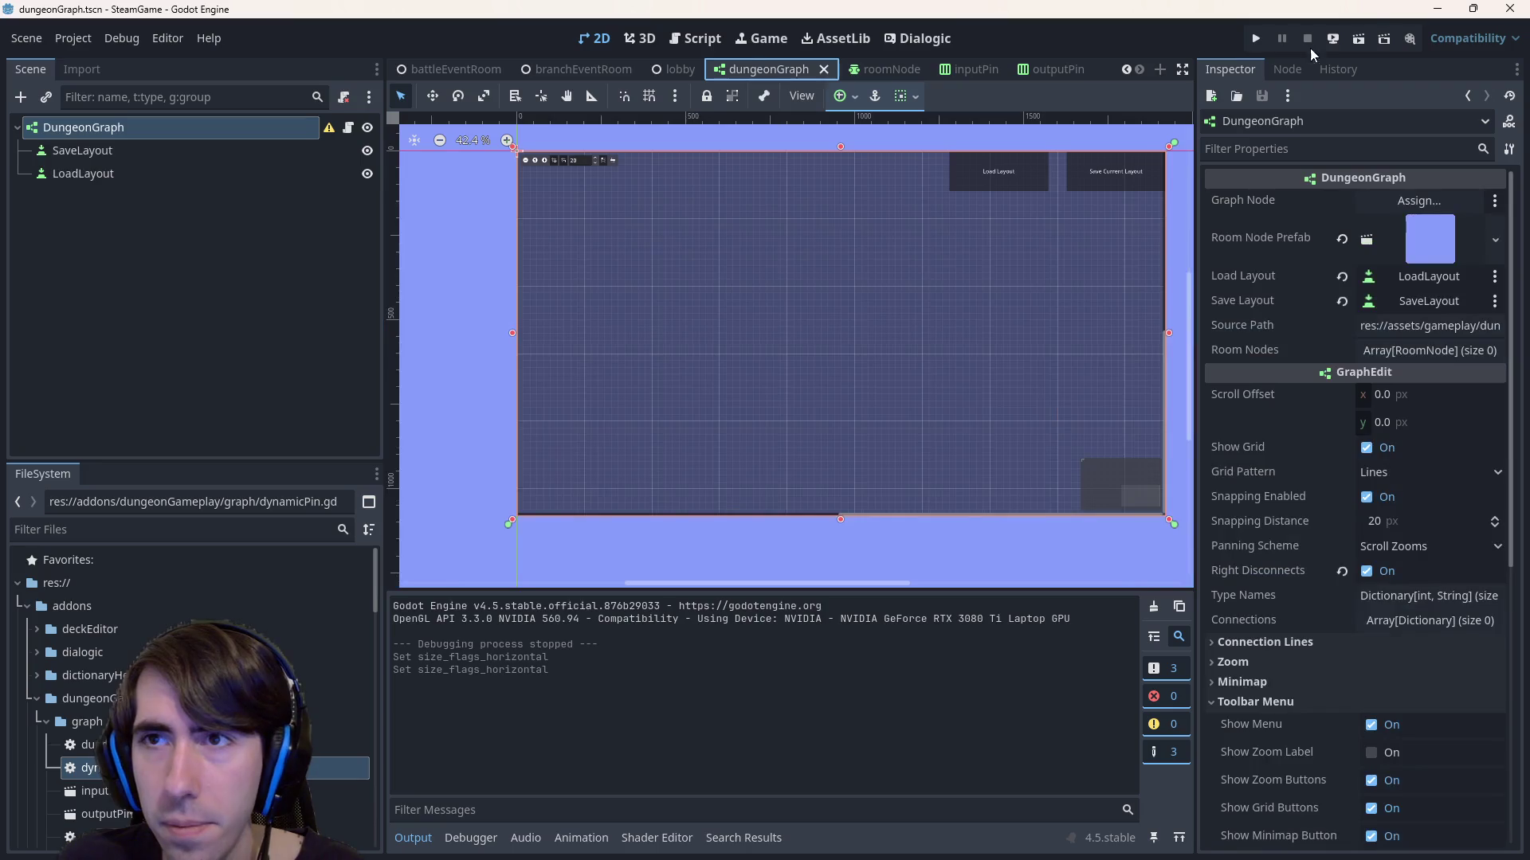
# - Run the dungeon graph scene and load the saved layout from mistyHerbFields
pyautogui.click(1360, 45)
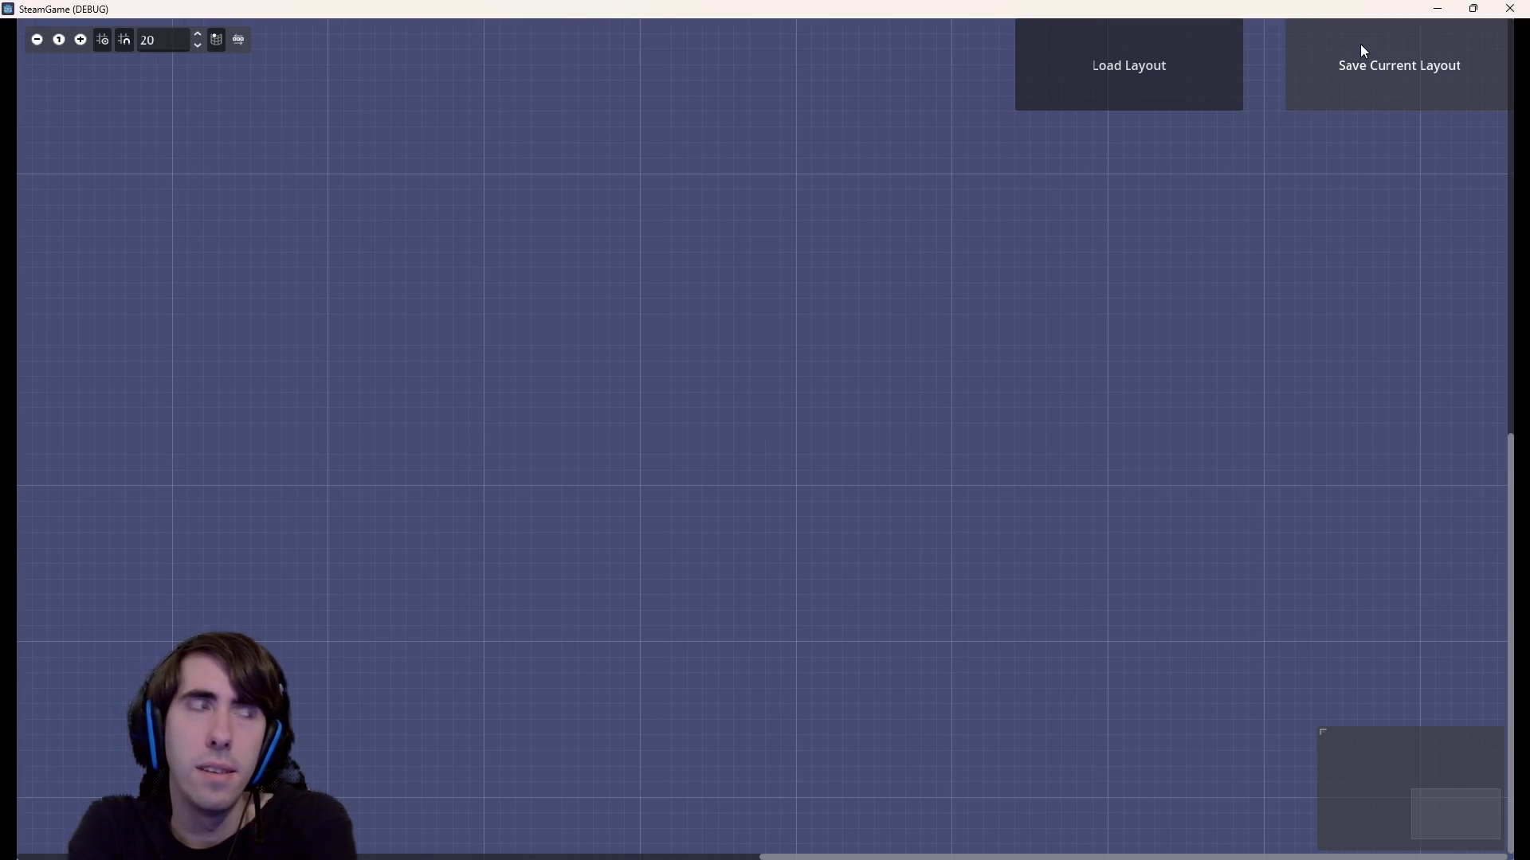
pyautogui.click(1145, 105)
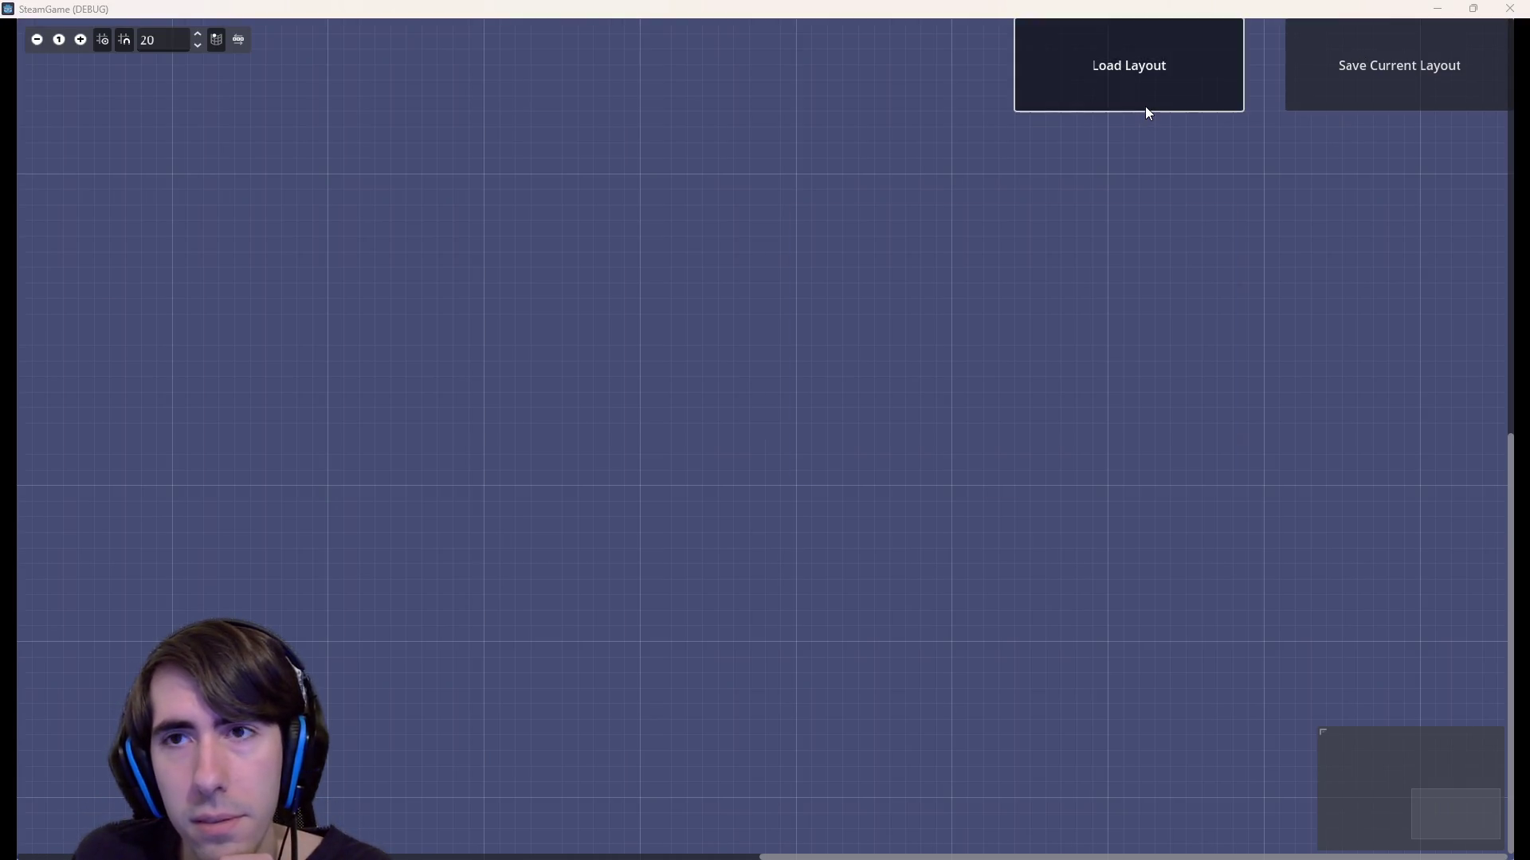
pyautogui.doubleClick(934, 304)
pyautogui.doubleClick(934, 303)
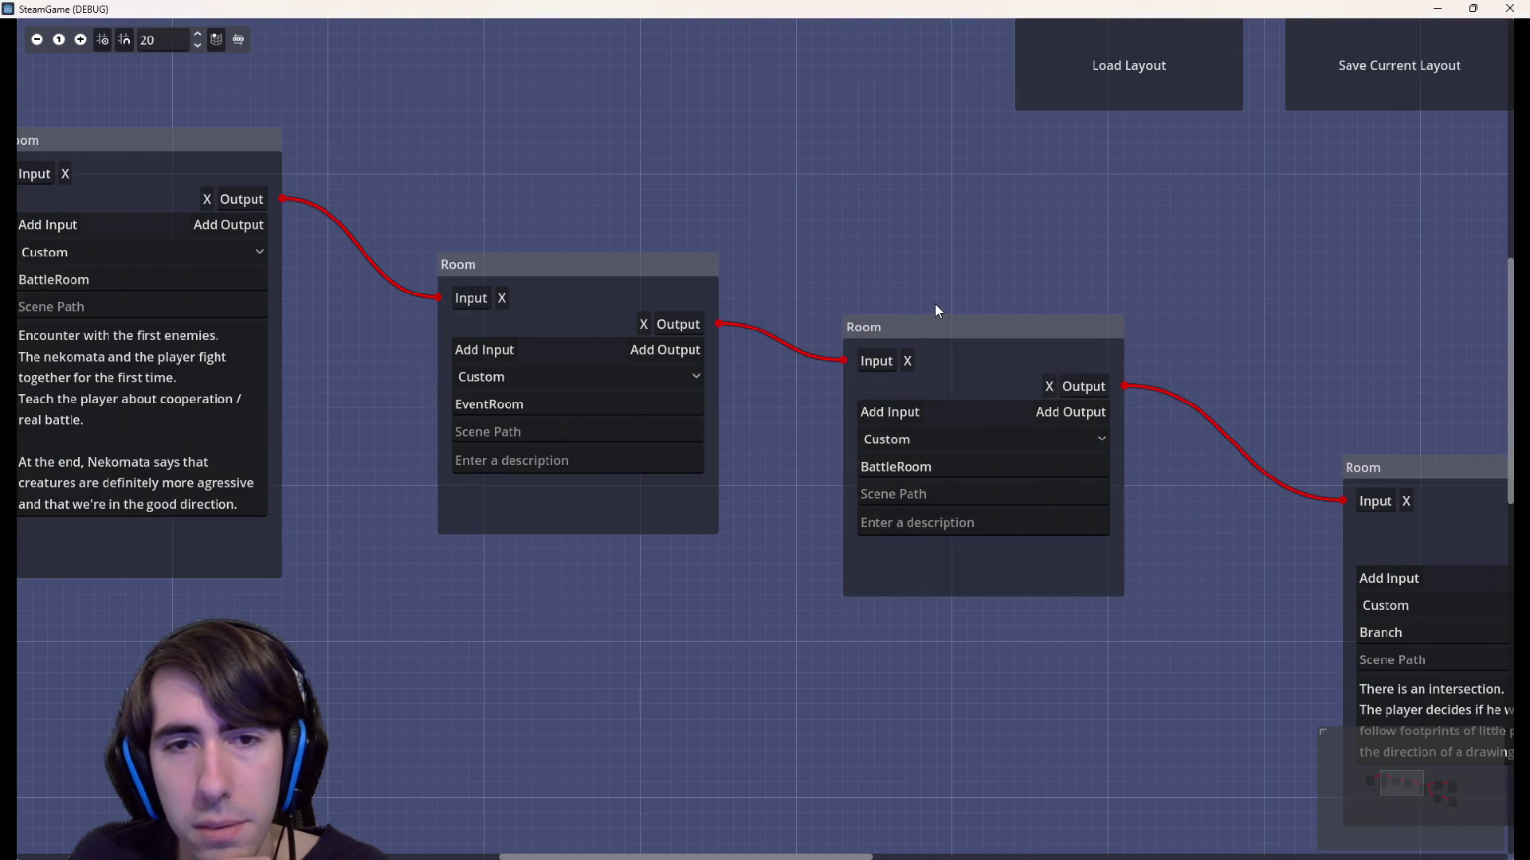
# - Try the middle room's X remove buttons, then close the game and return to roomNode.gd
pyautogui.click(910, 384)
pyautogui.click(768, 359)
pyautogui.click(913, 385)
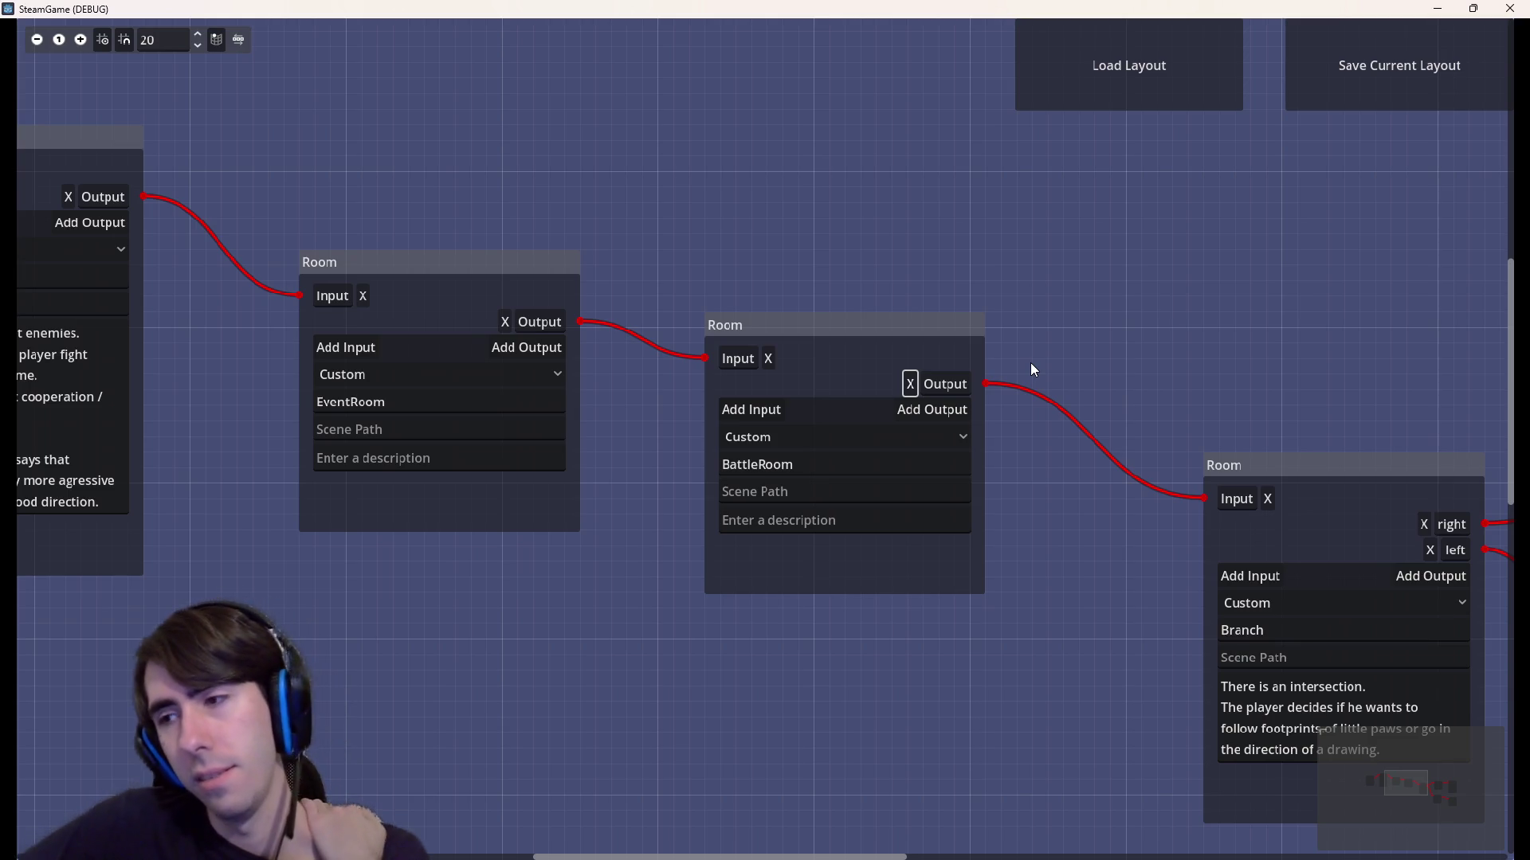
pyautogui.click(1509, 8)
pyautogui.click(696, 39)
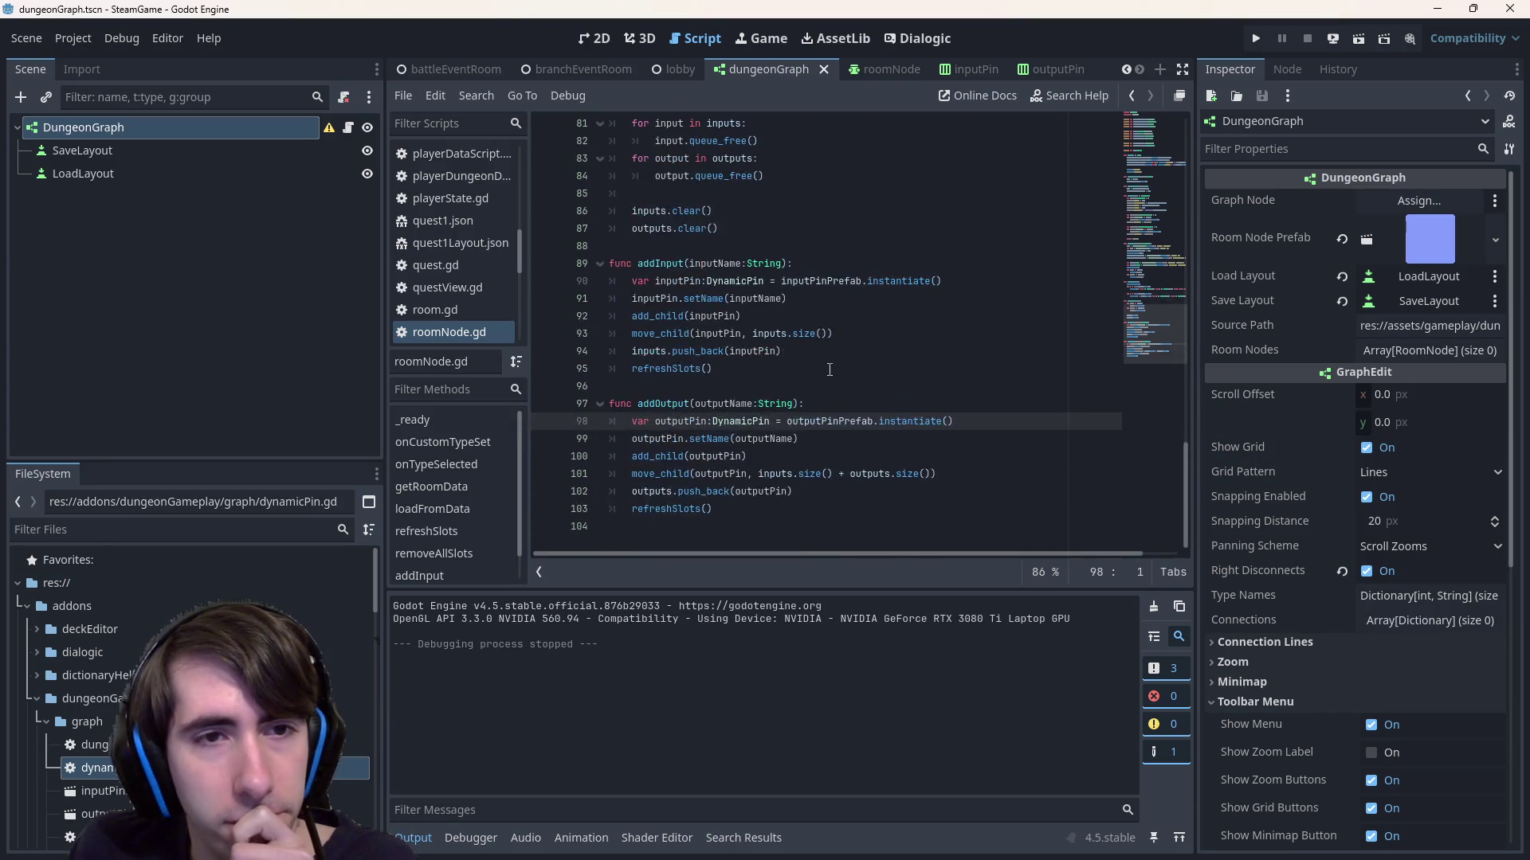
# - In addInput, connect inputPin's removeButton to a lambda calling removePin(inputPin), and save
pyautogui.scroll(15, 740, 310)
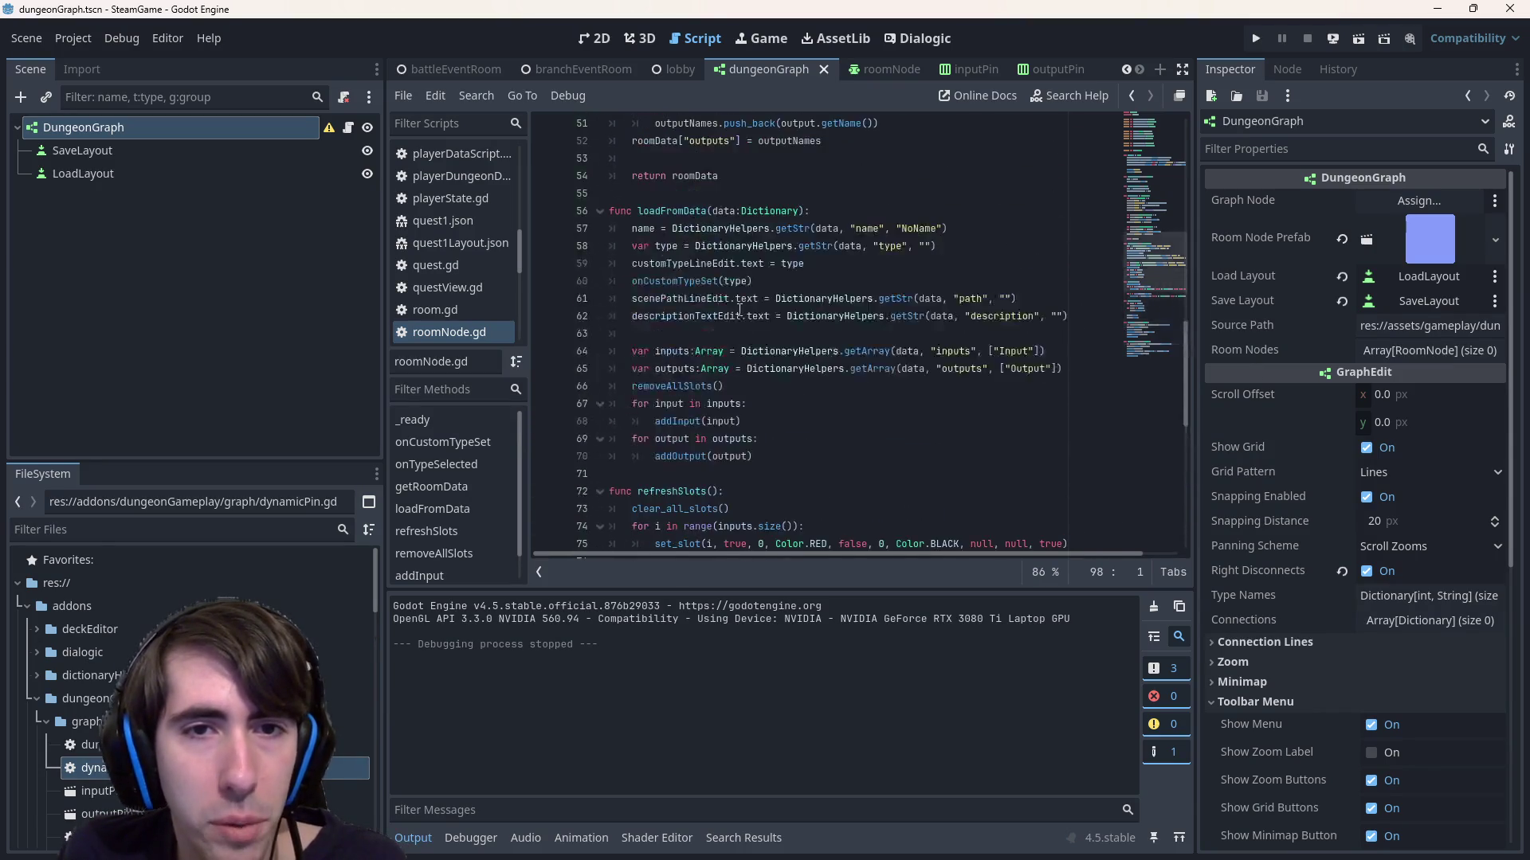
pyautogui.scroll(6, 740, 310)
pyautogui.scroll(1, 740, 310)
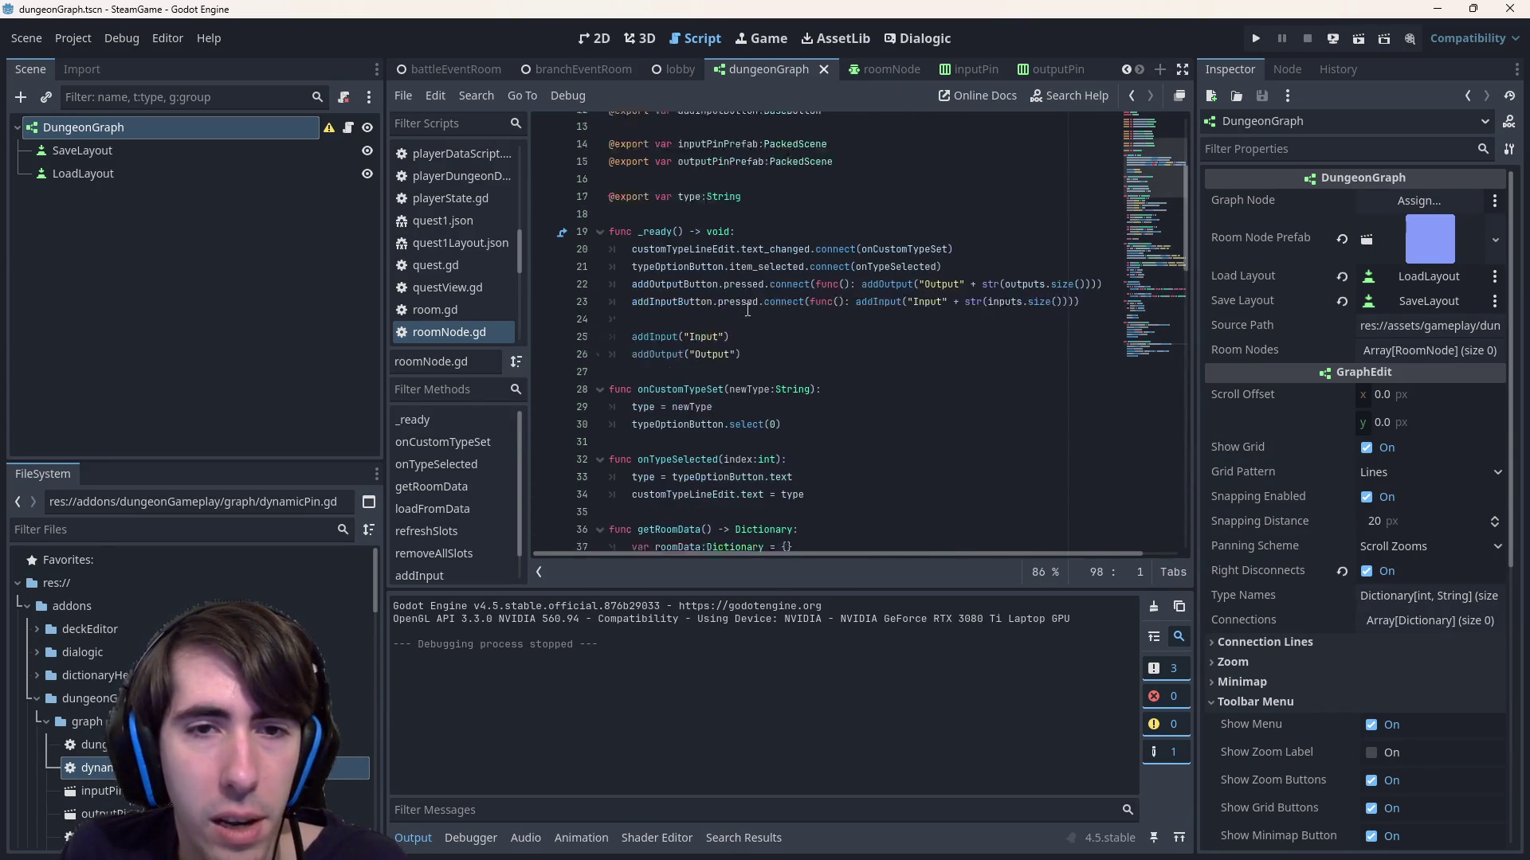
pyautogui.doubleClick(654, 352)
pyautogui.keyDown('ctrl'); pyautogui.click(658, 353); pyautogui.keyUp('ctrl')
pyautogui.scroll(-2, 658, 354)
pyautogui.click(784, 372)
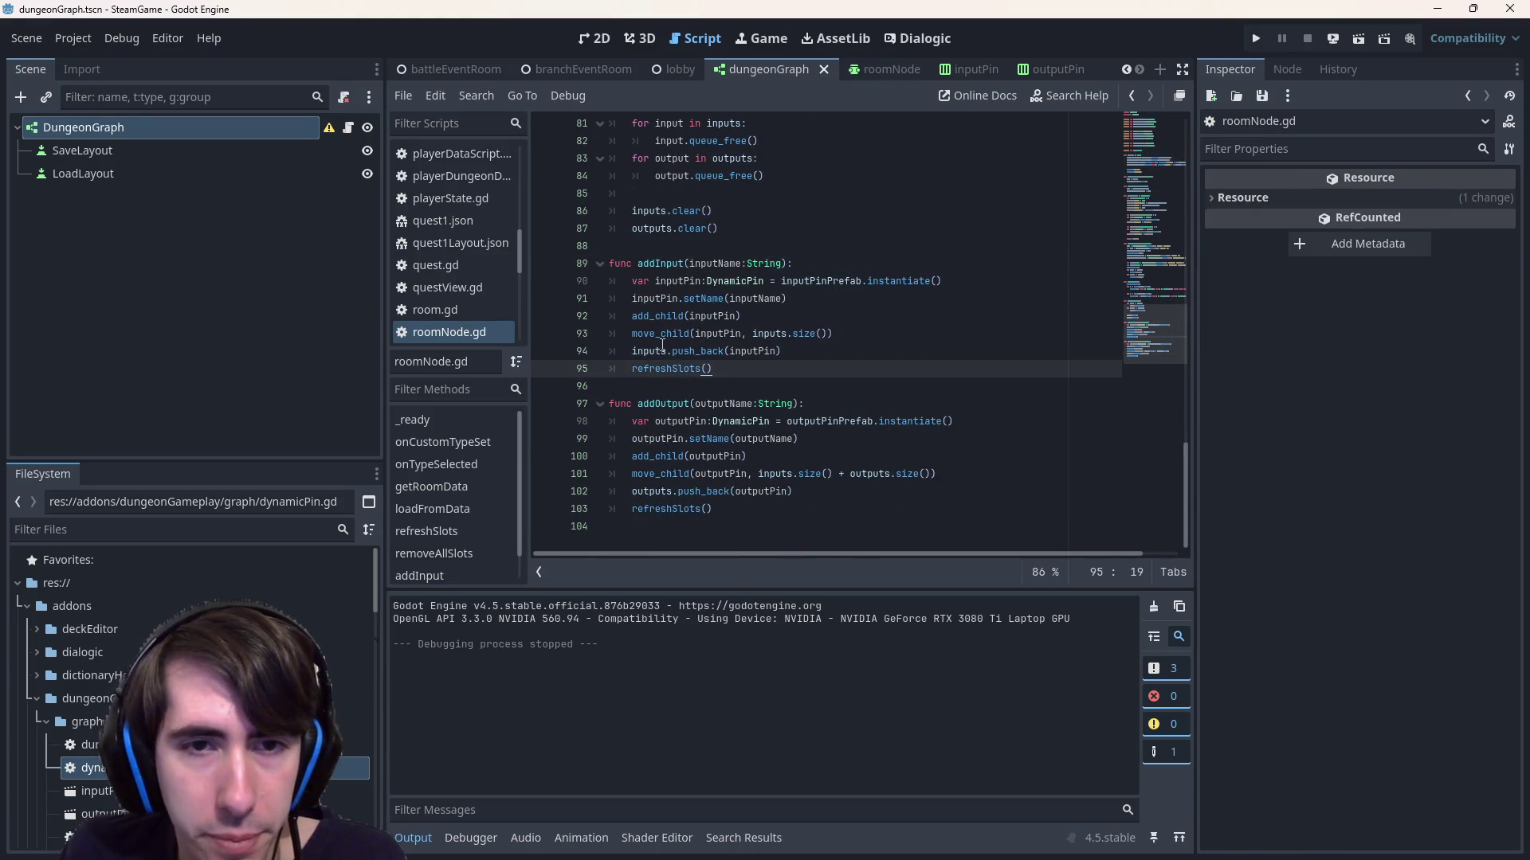
pyautogui.doubleClick(690, 280)
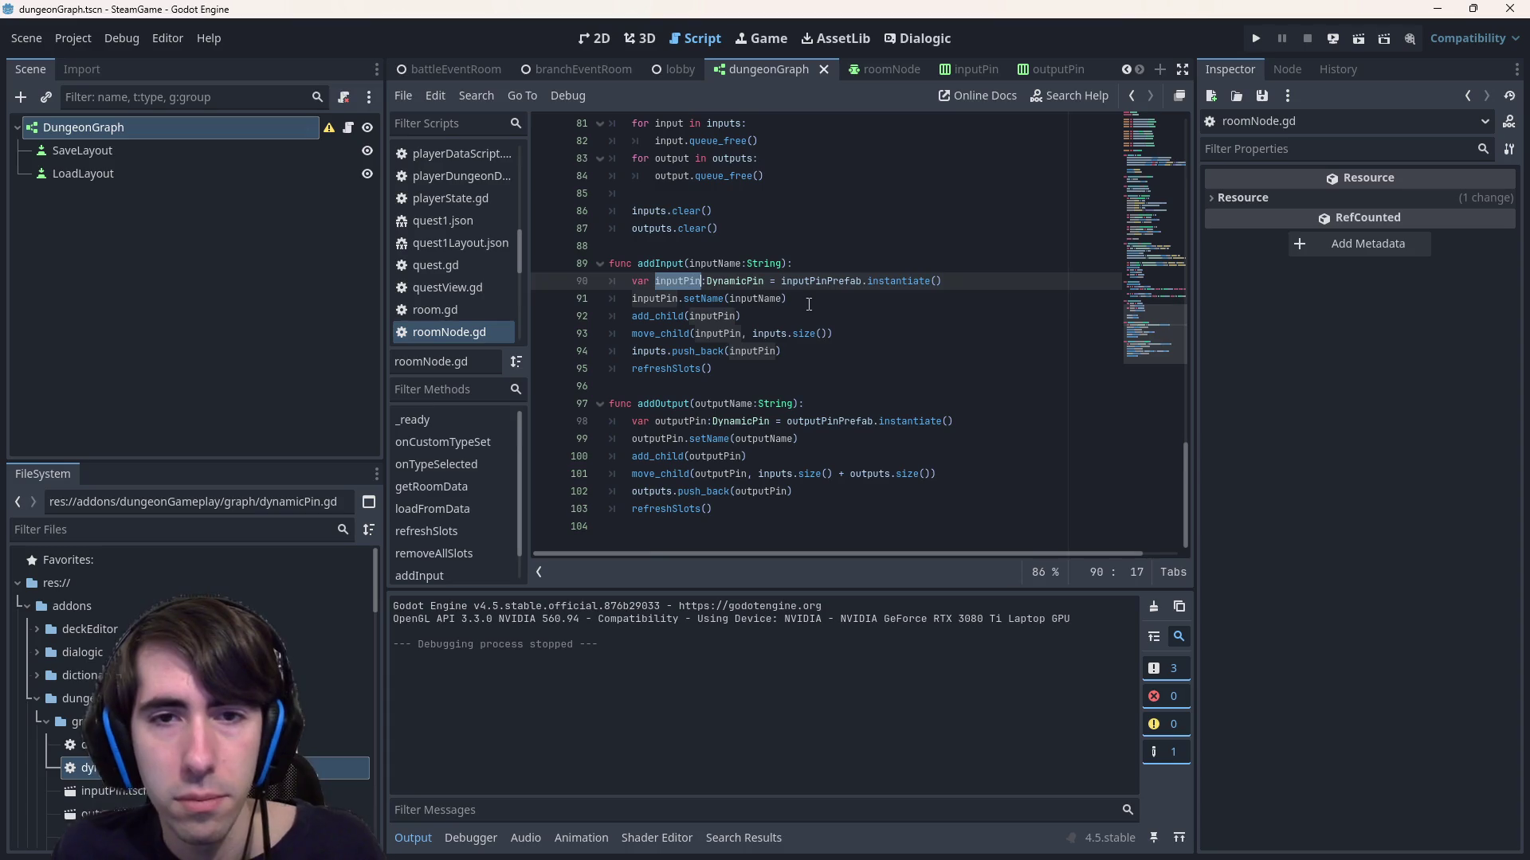
pyautogui.click(809, 305)
pyautogui.press('Return')
pyautogui.write('inputPin.')
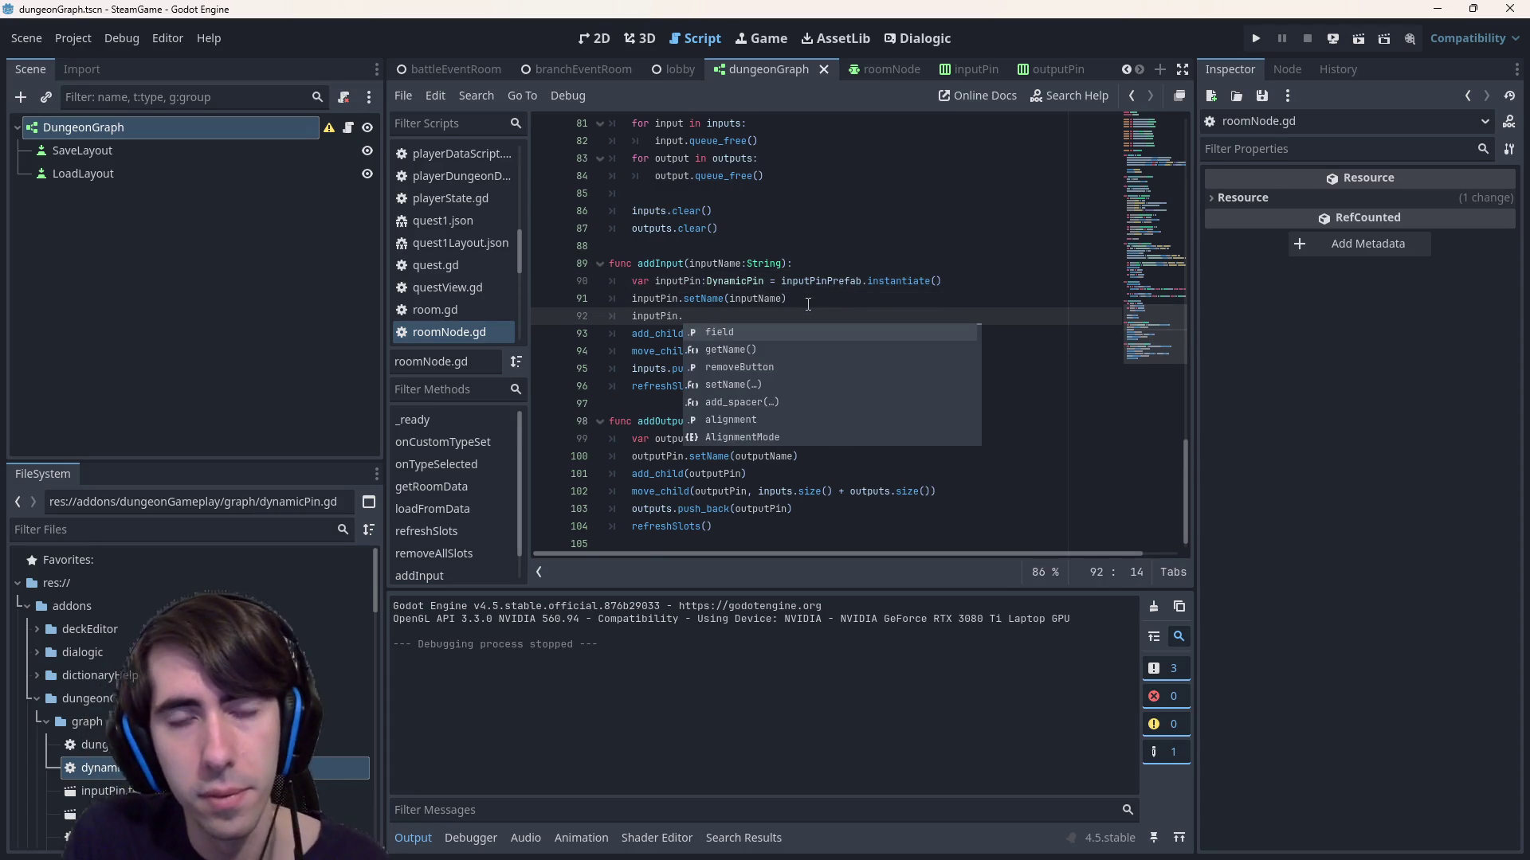
pyautogui.write('removeButton.')
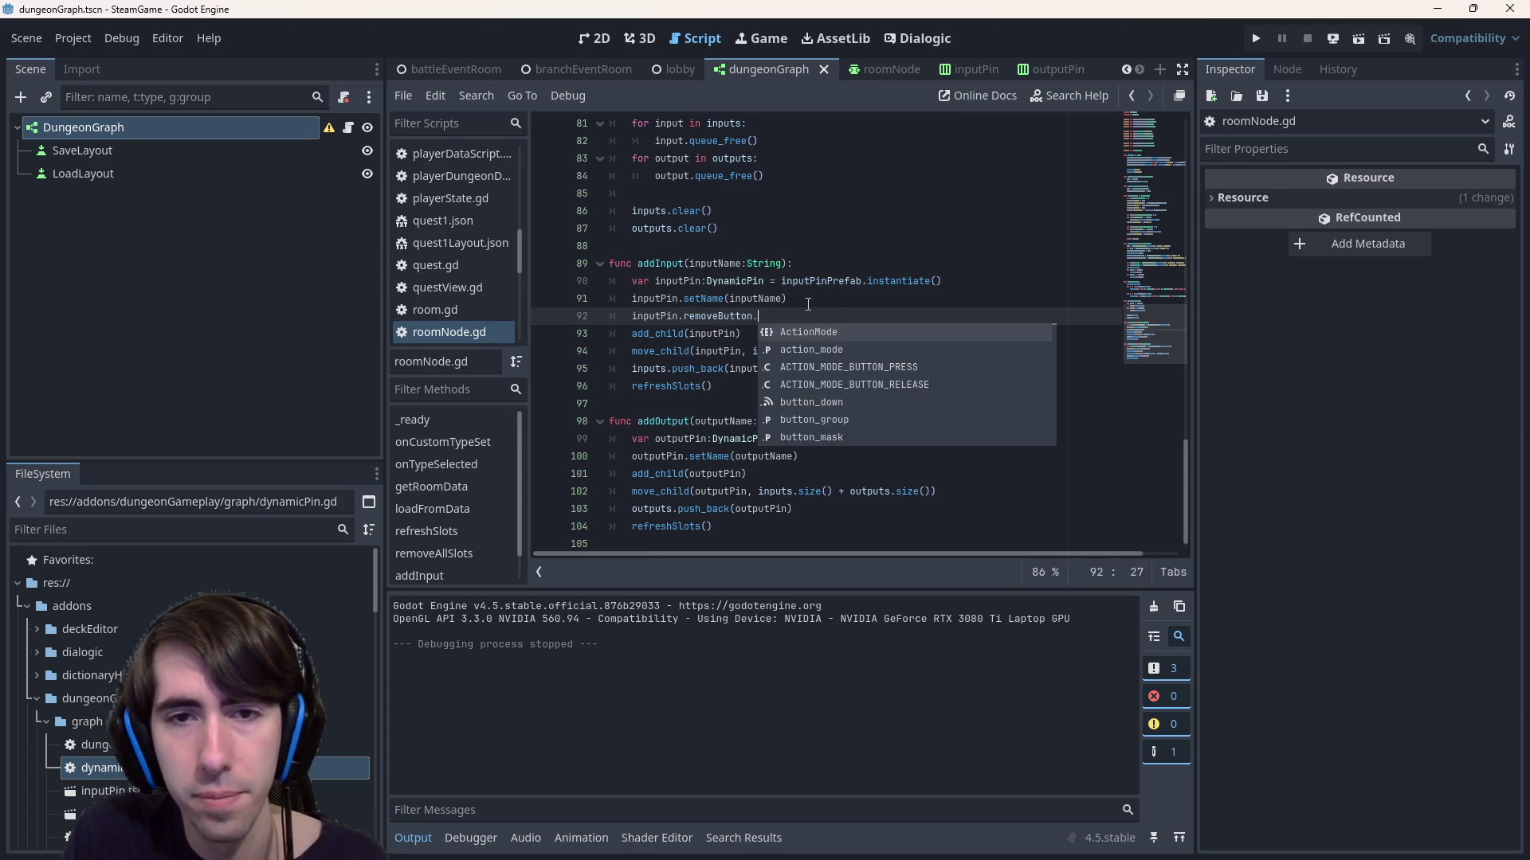
pyautogui.write('connect(remove')
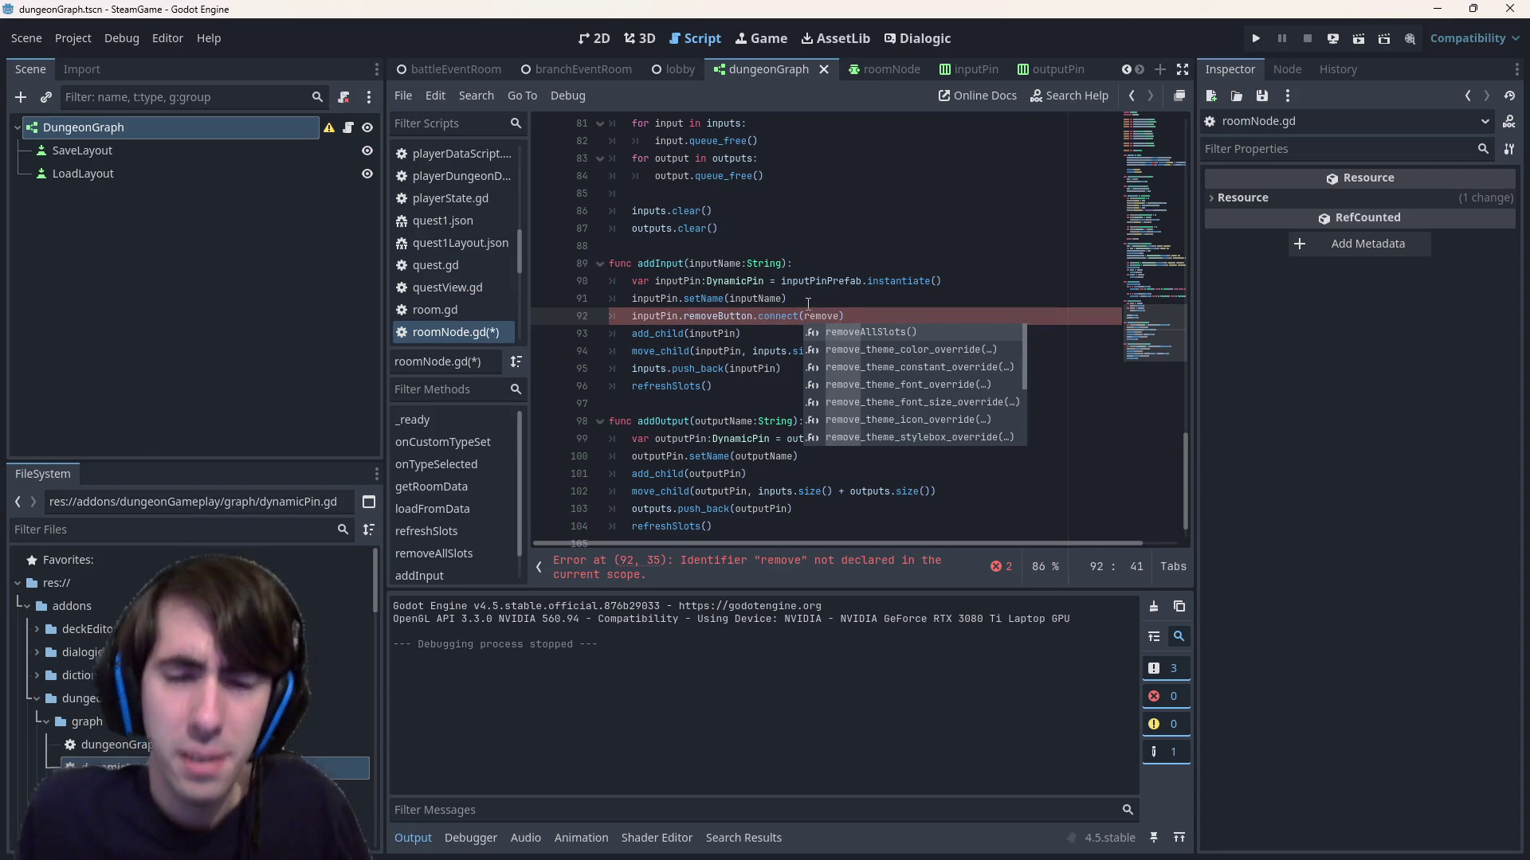
pyautogui.write('Pin')
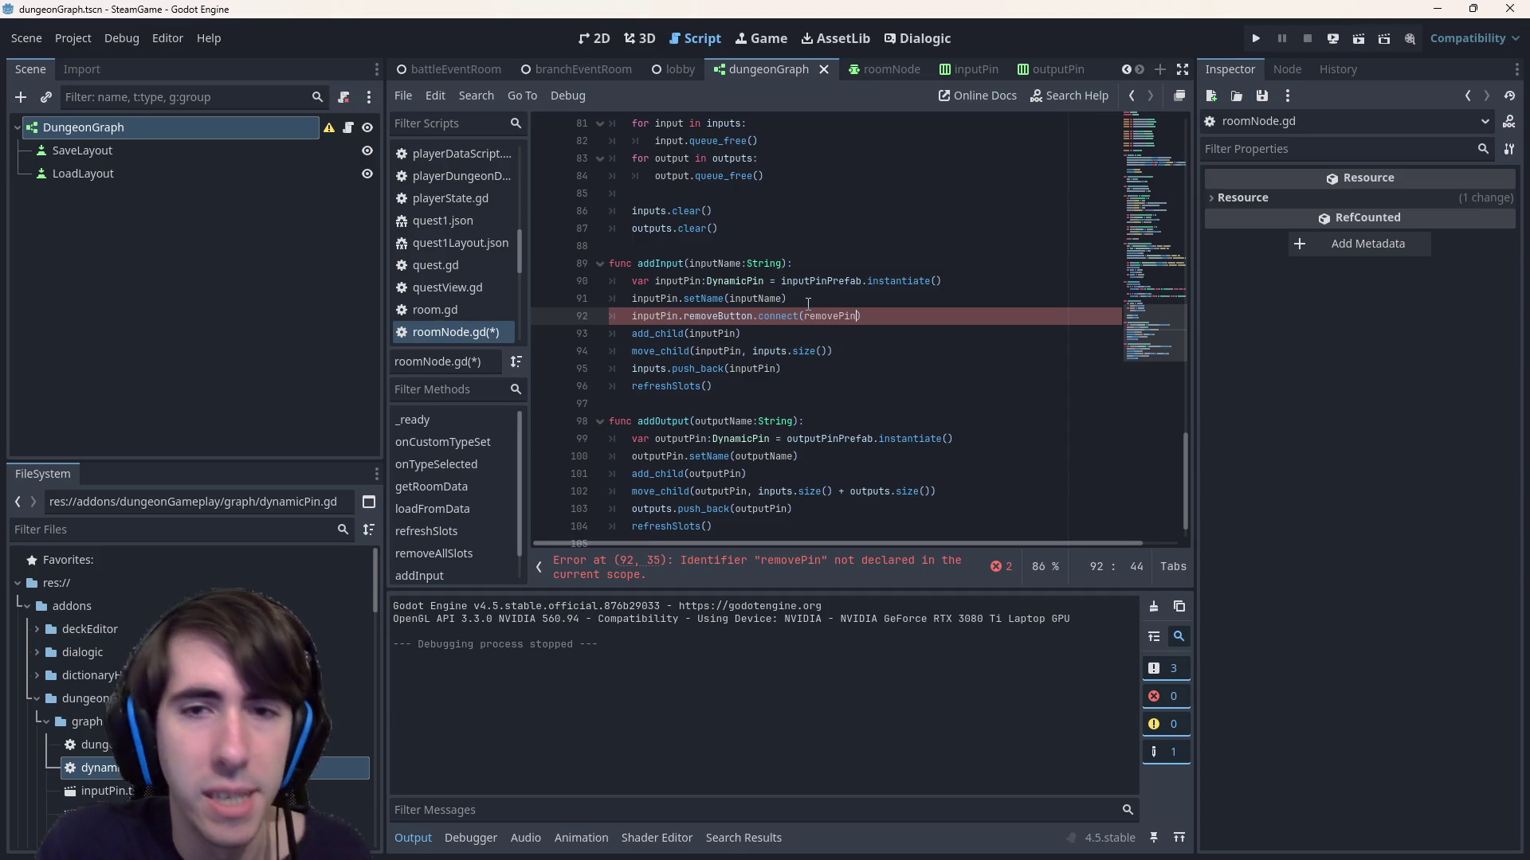
pyautogui.write('func(): removePin')
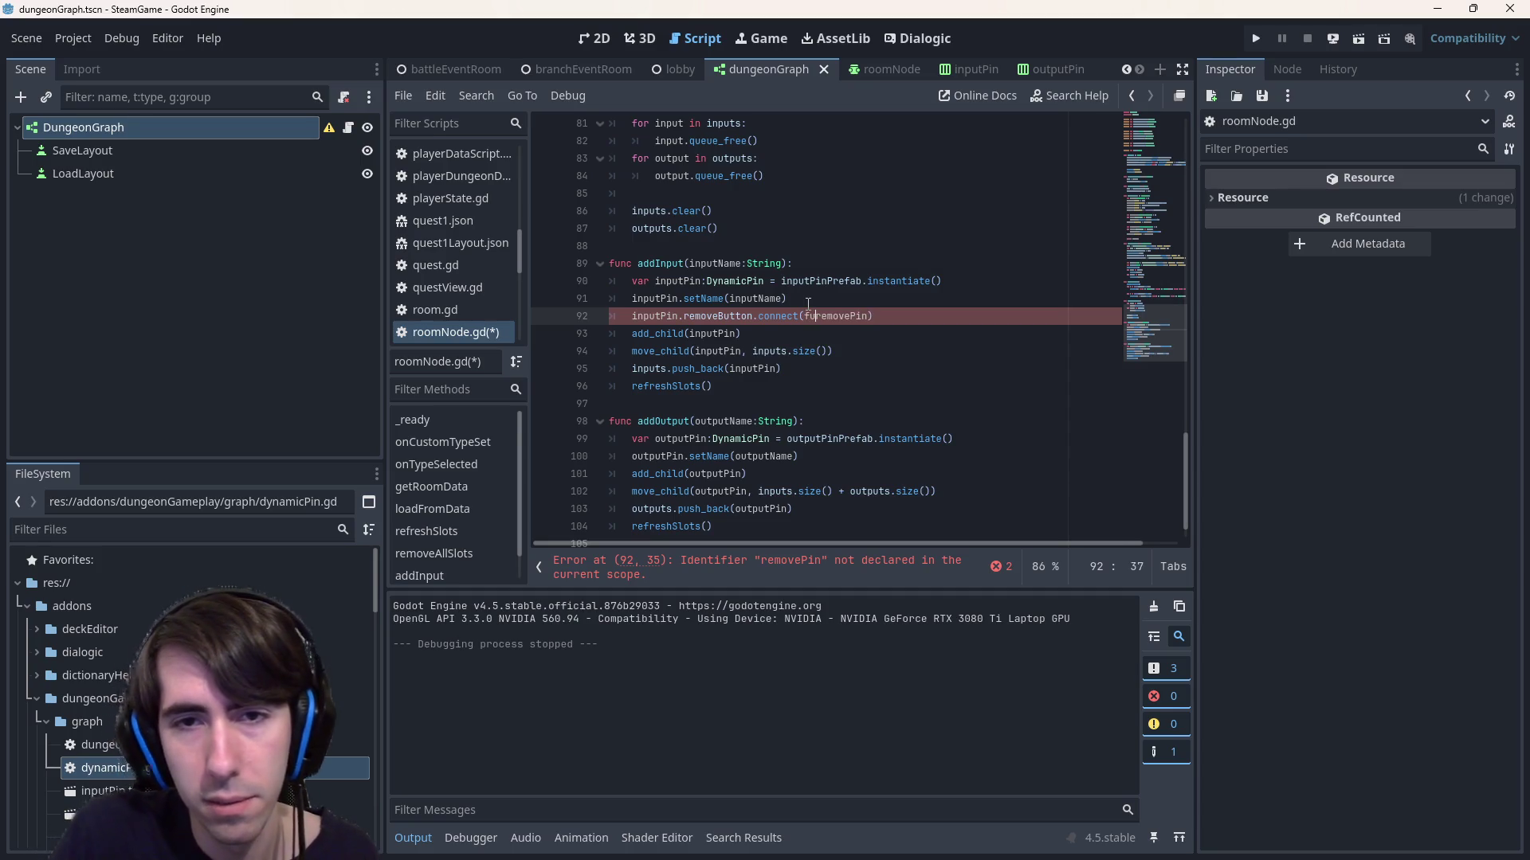
pyautogui.write('(')
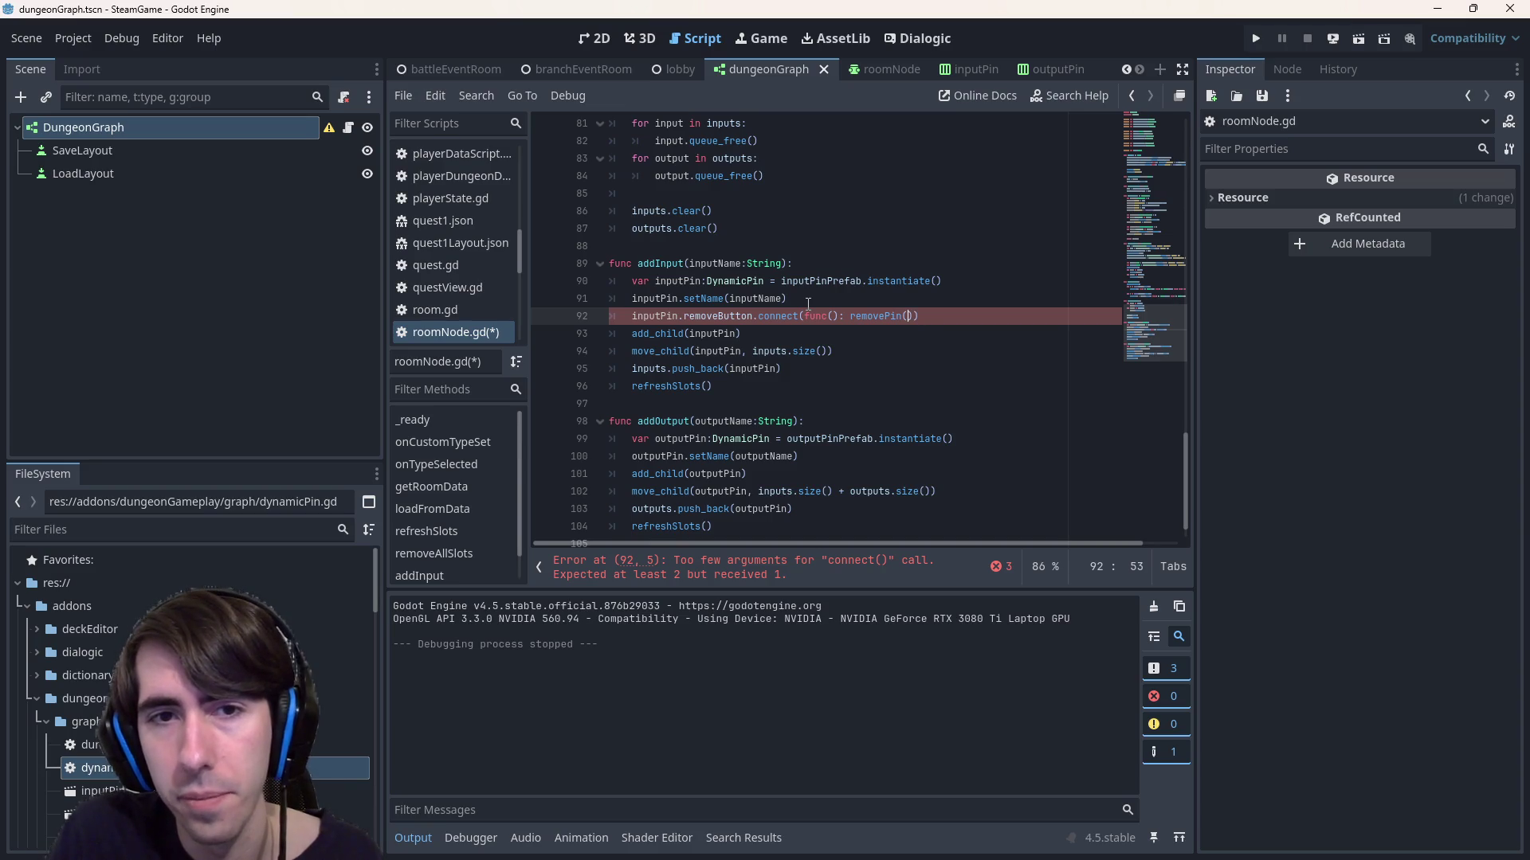
pyautogui.write('inputPin')
pyautogui.hotkey('ctrl', 's')
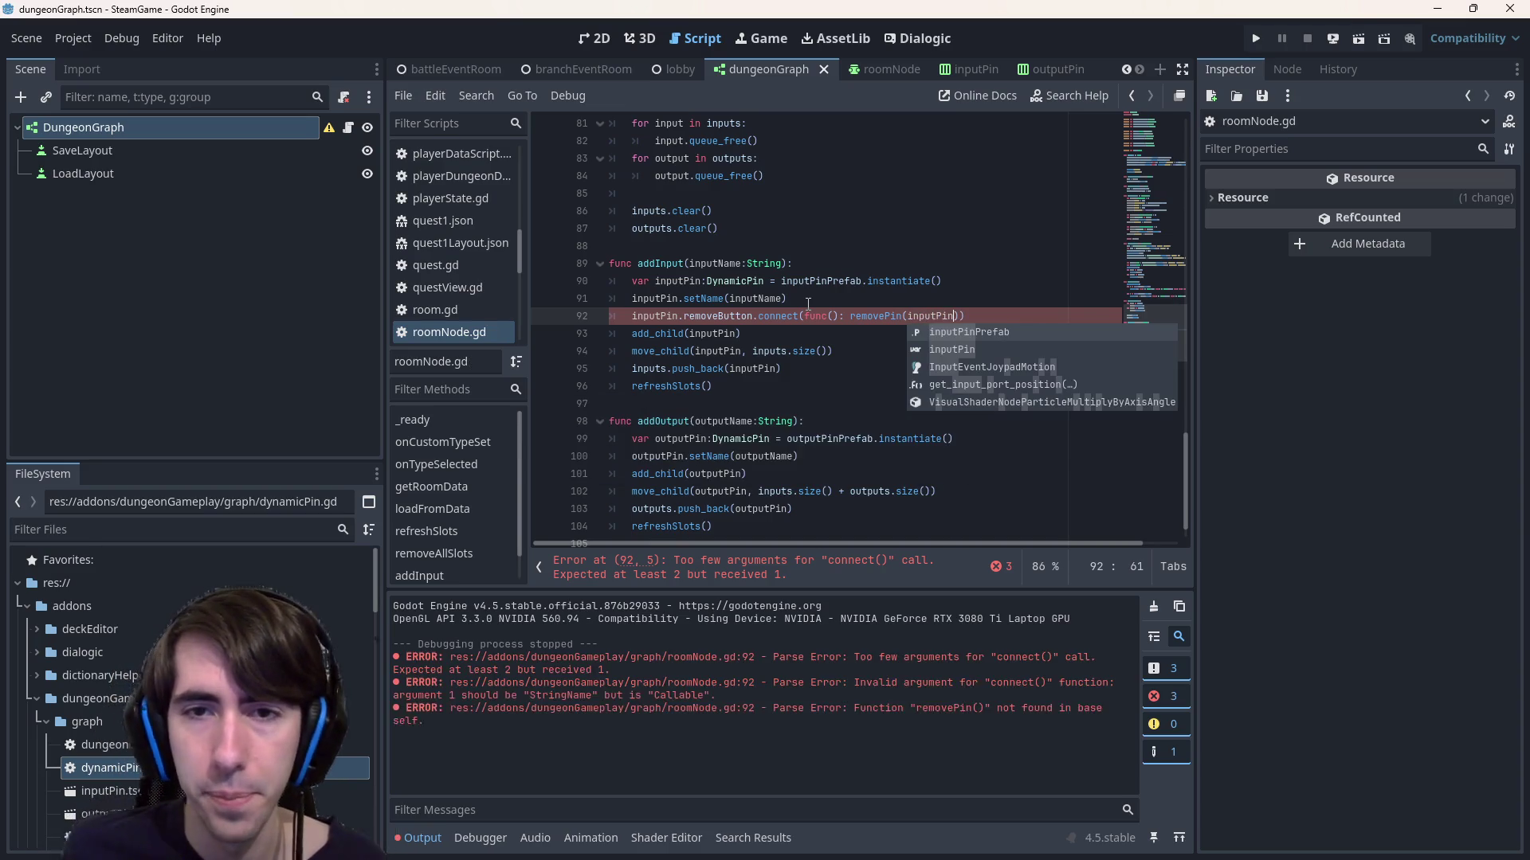
# - Change that line to removeButton.pressed.connect calling removeInputPin(inputPin)
pyautogui.click(945, 300)
pyautogui.moveTo(930, 317)
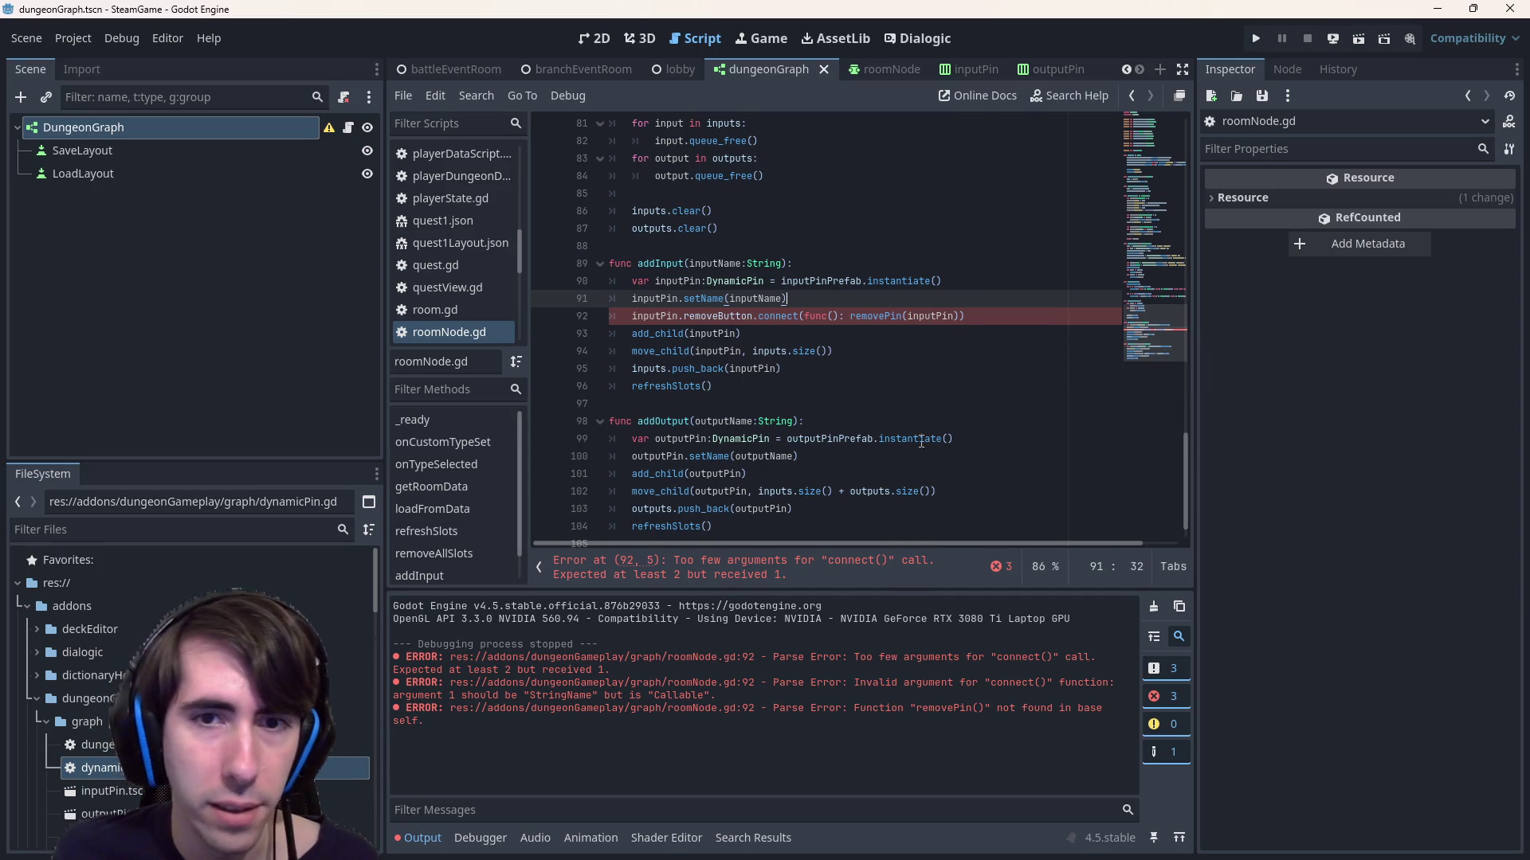
pyautogui.click(752, 316)
pyautogui.write('.p ')
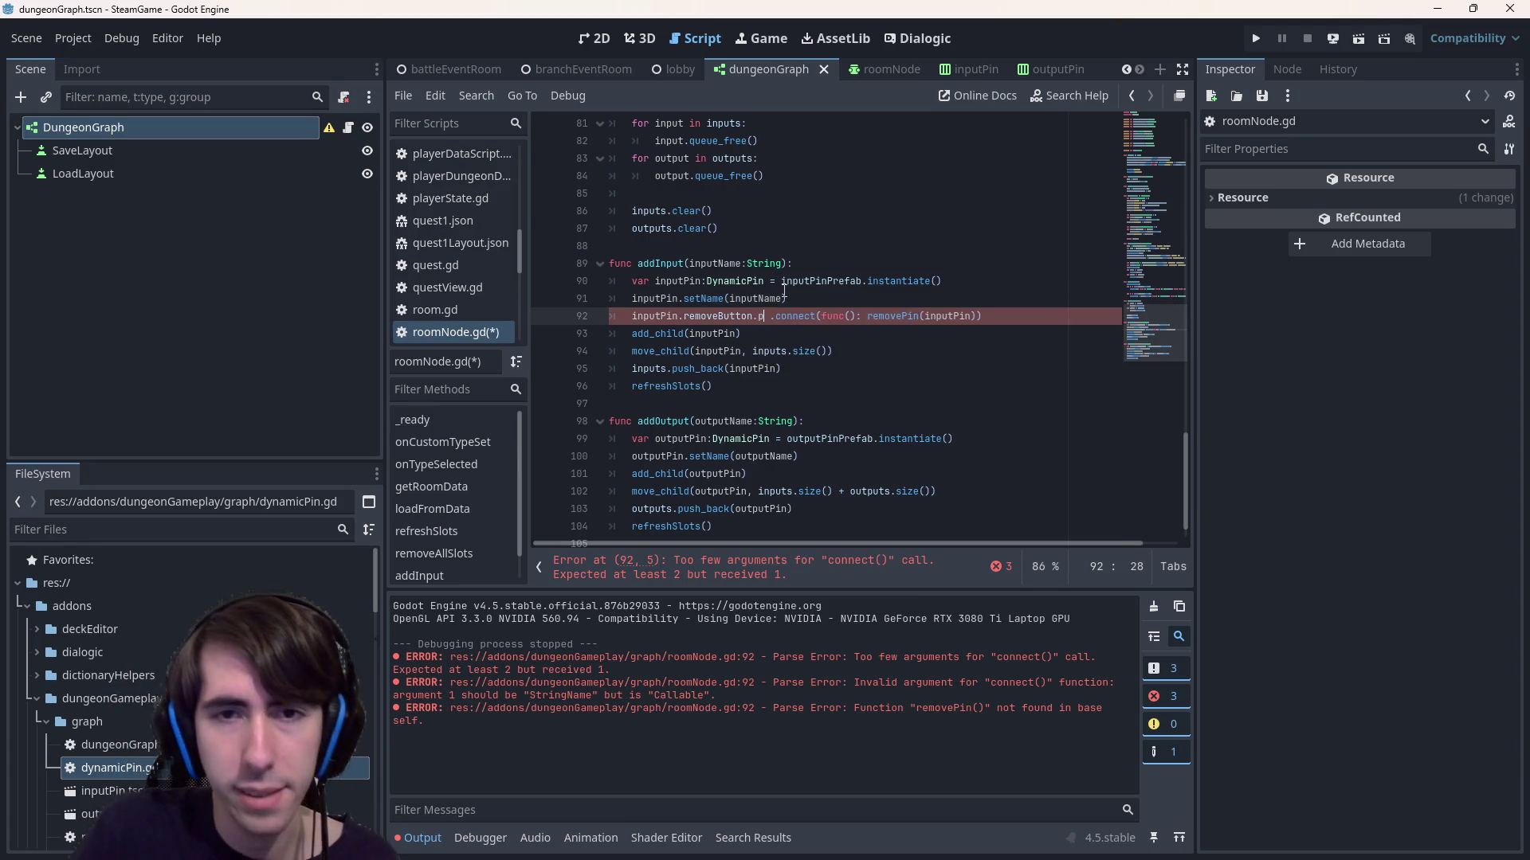
pyautogui.write('ressed')
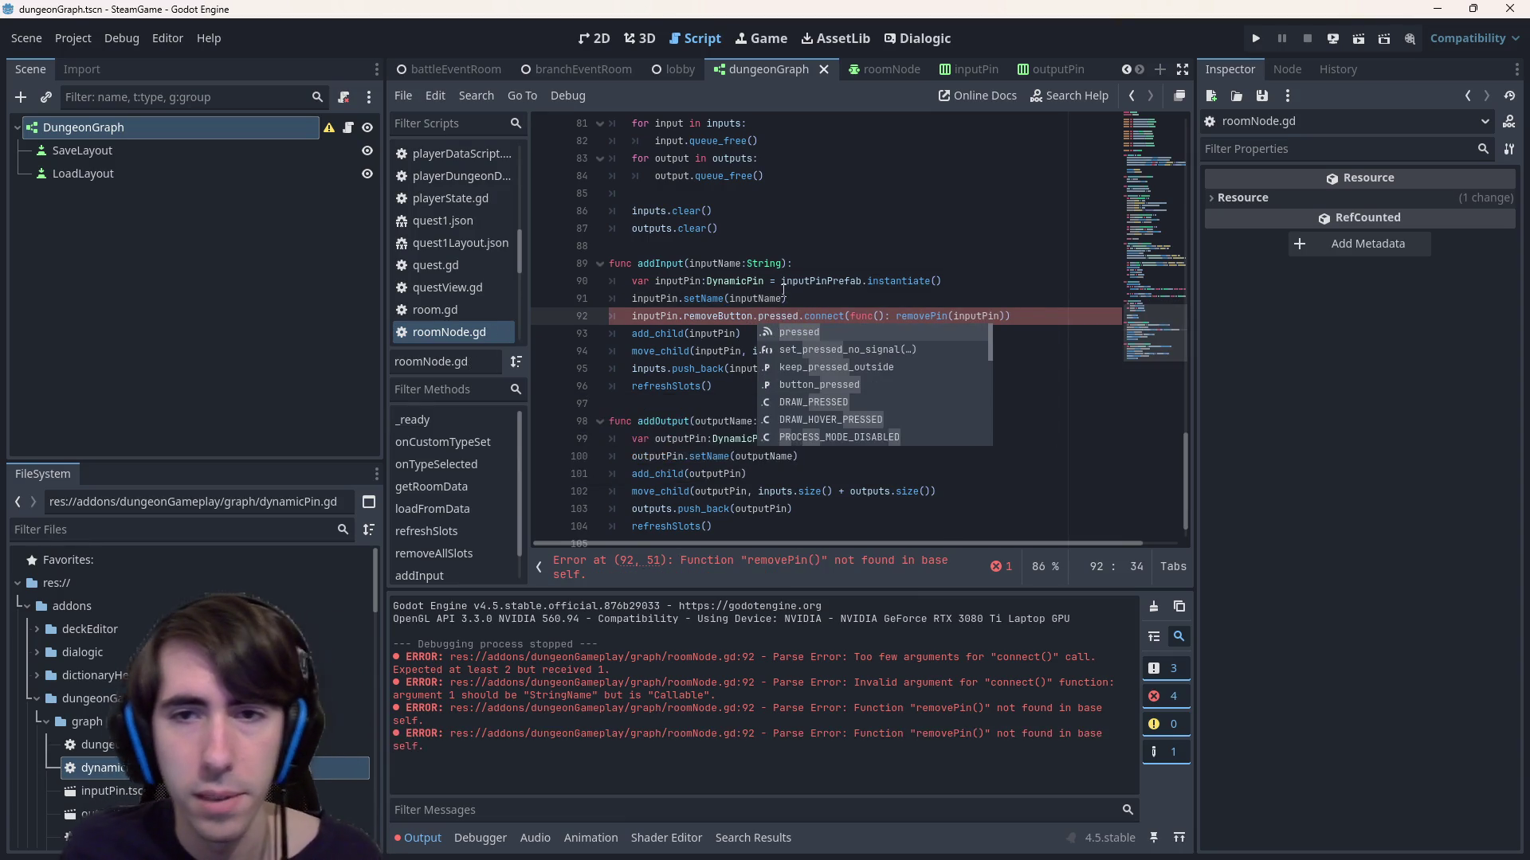
pyautogui.scroll(-1, 948, 269)
pyautogui.moveTo(1025, 289); pyautogui.dragTo(485, 275)
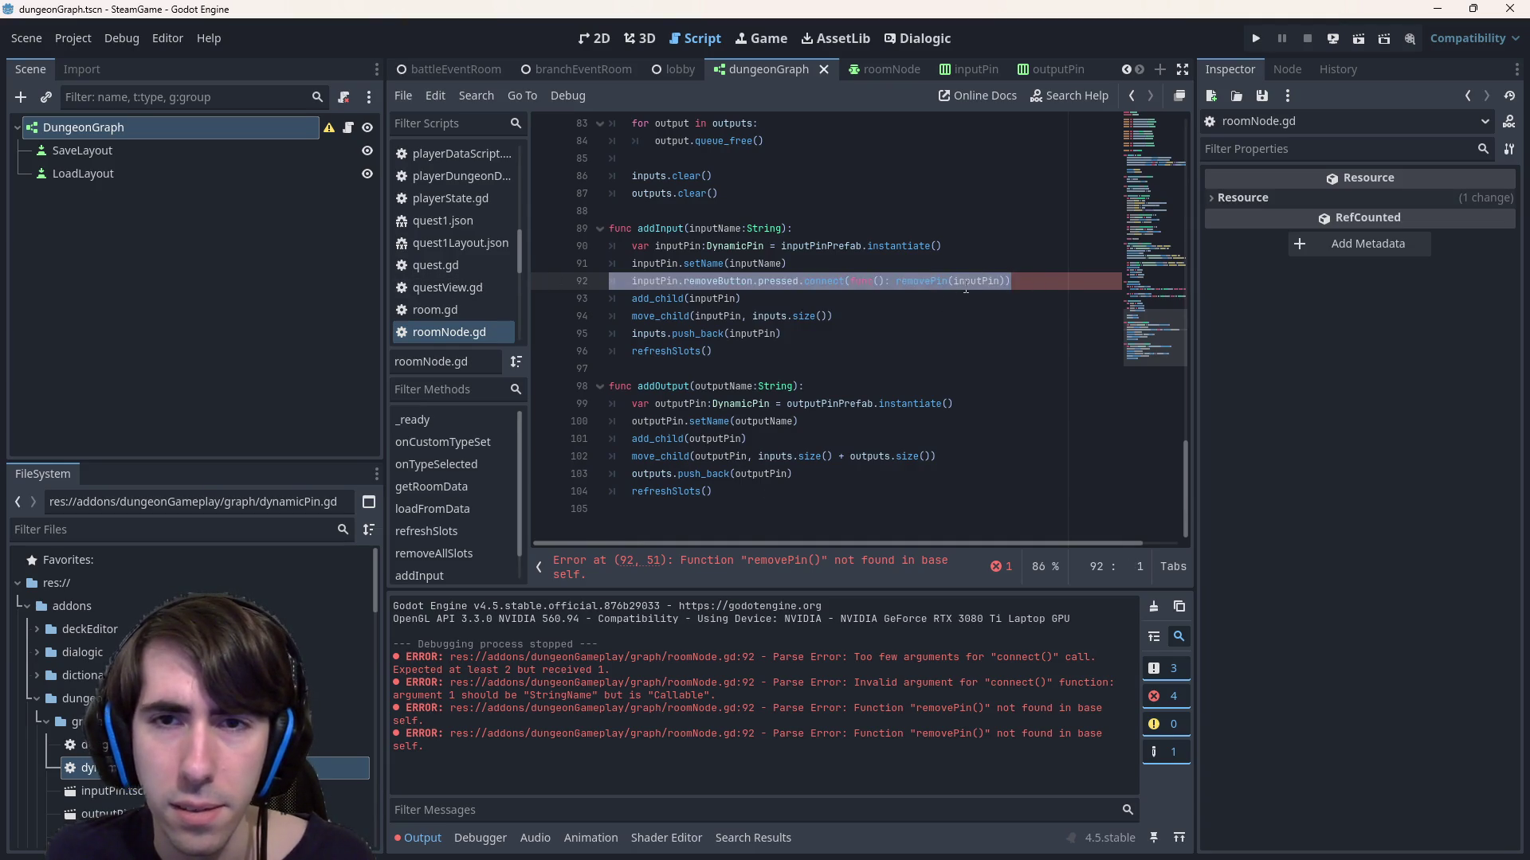
pyautogui.click(931, 283)
pyautogui.write('Input')
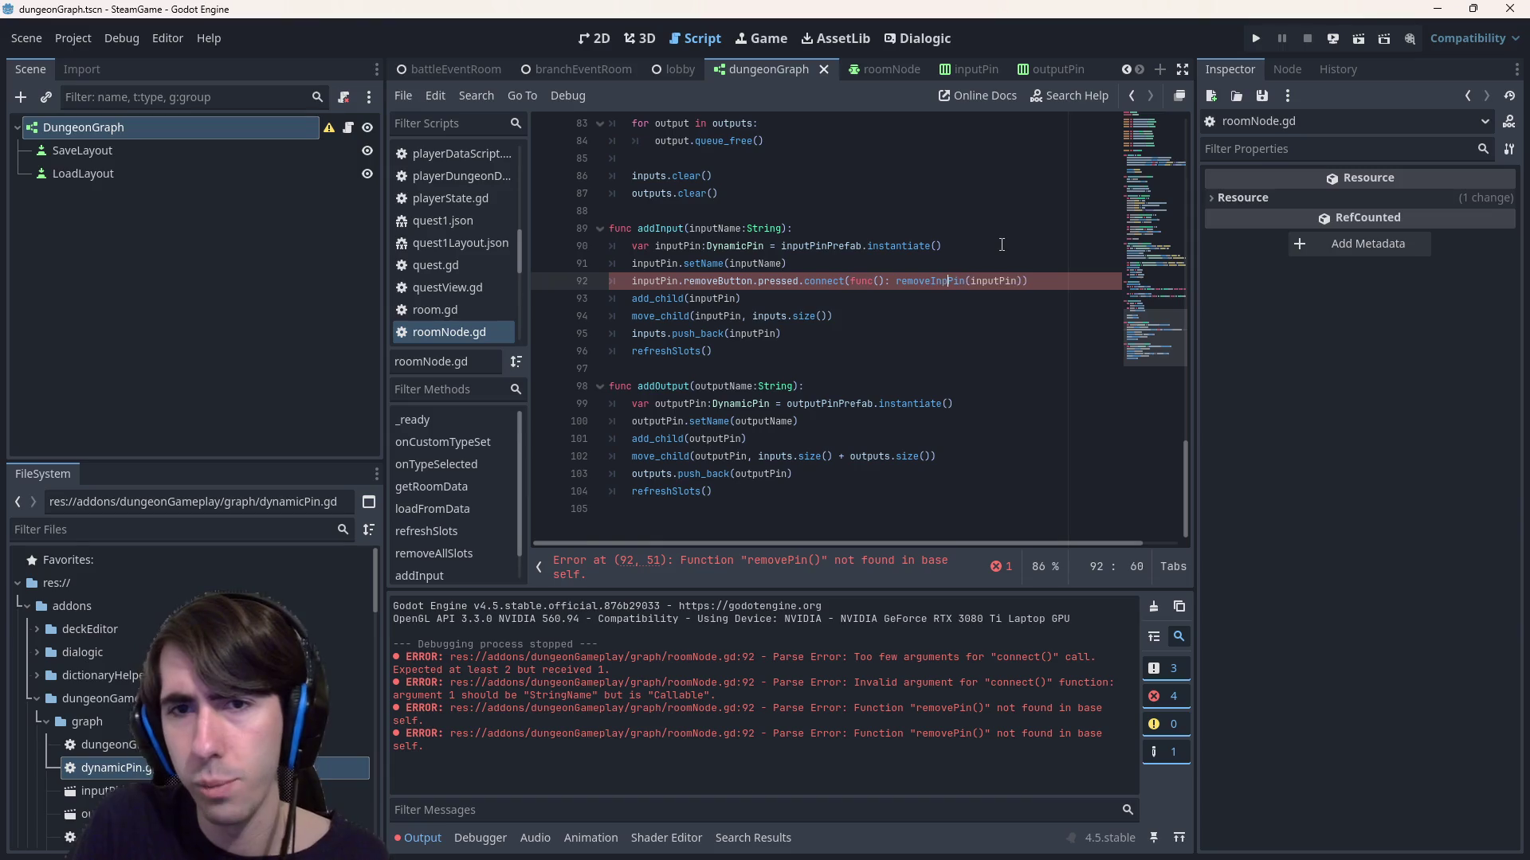
pyautogui.click(1038, 282)
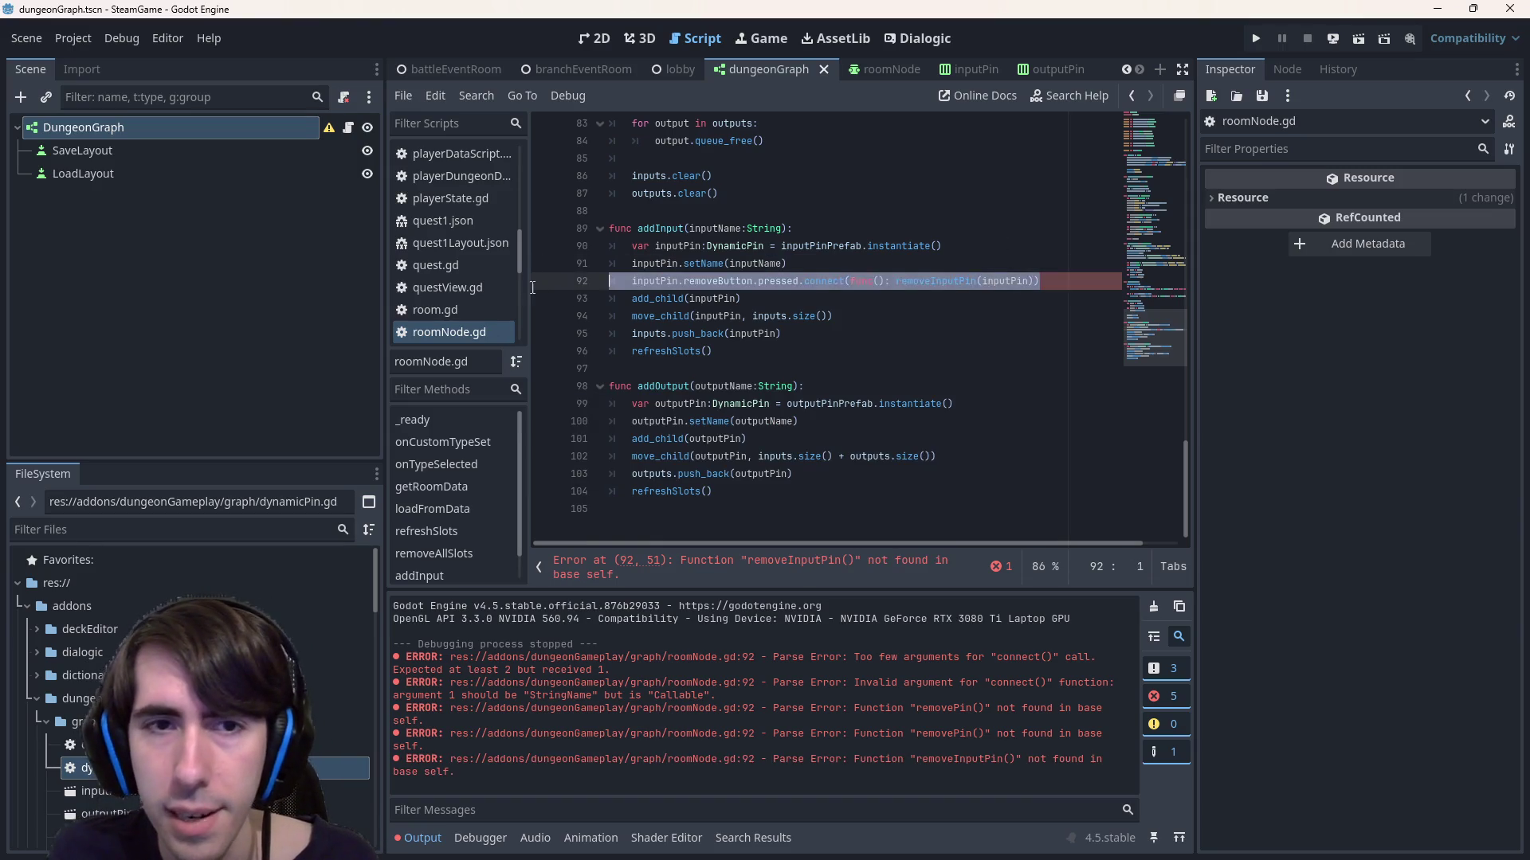
# - Paste the connection into addOutput as removeOutputPin(outputPin) and save
pyautogui.click(814, 423)
pyautogui.press('Return')
pyautogui.write('inputPin.removeButton.pressed.connect(func(): removeInputPin(inputPin))')
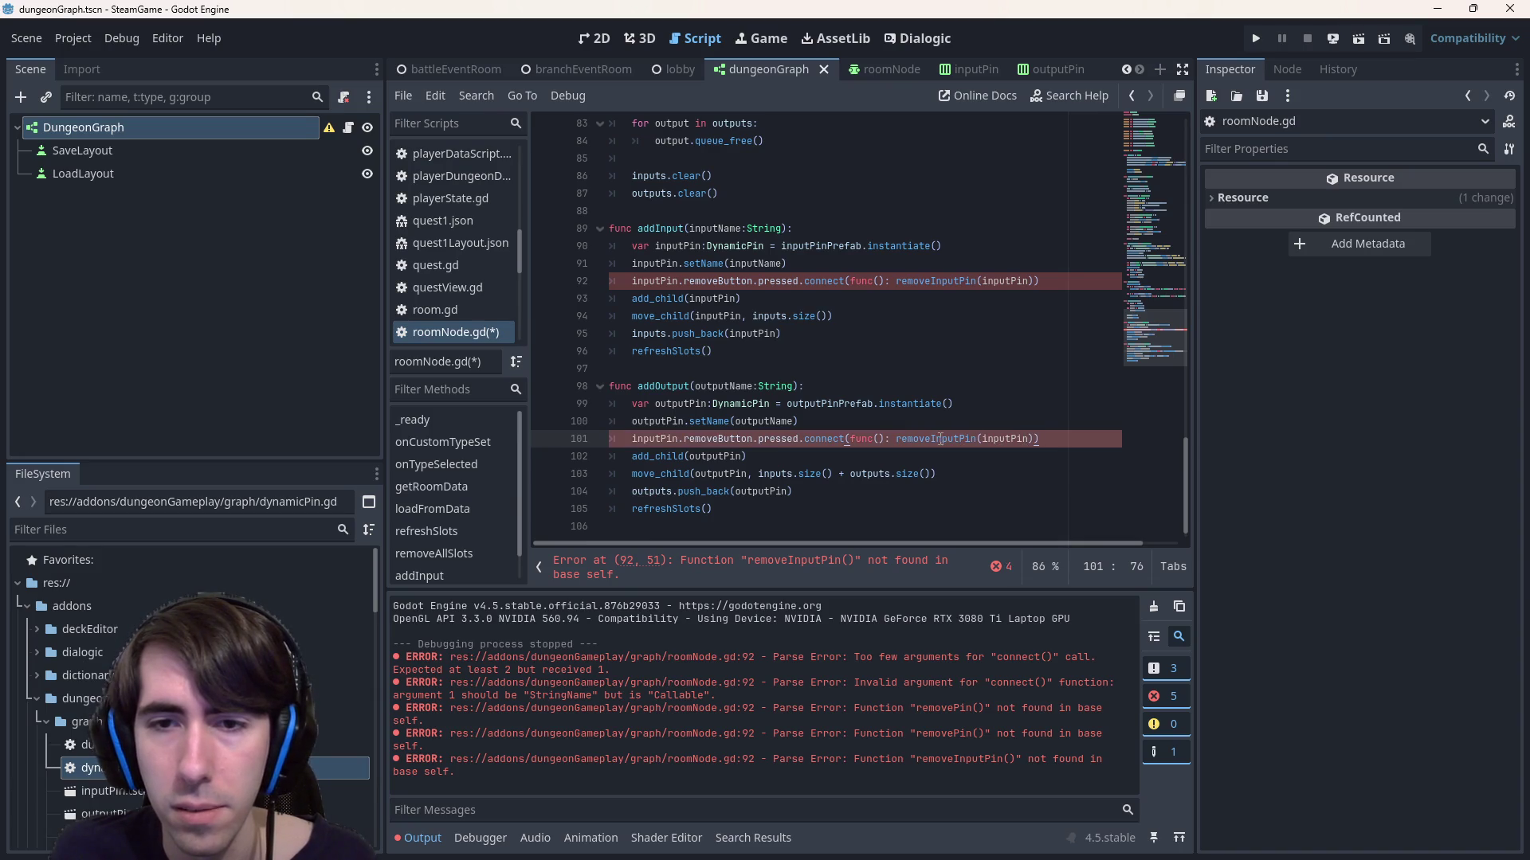
pyautogui.press('BackSpace')
pyautogui.press('Delete')
pyautogui.write('Out')
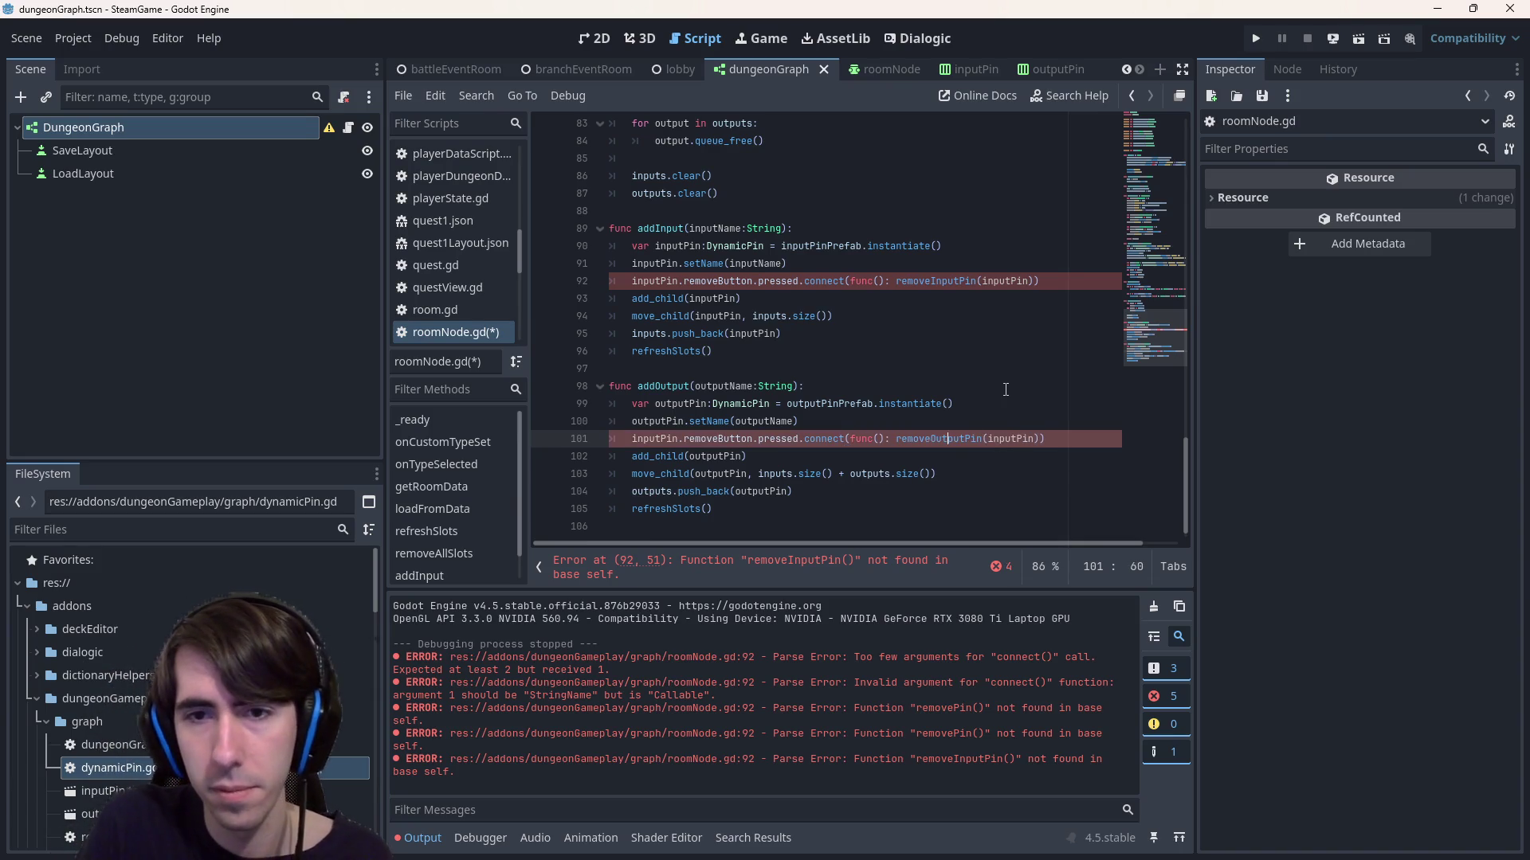
pyautogui.hotkey('ctrl', 'BackSpace')
pyautogui.write('outputPin')
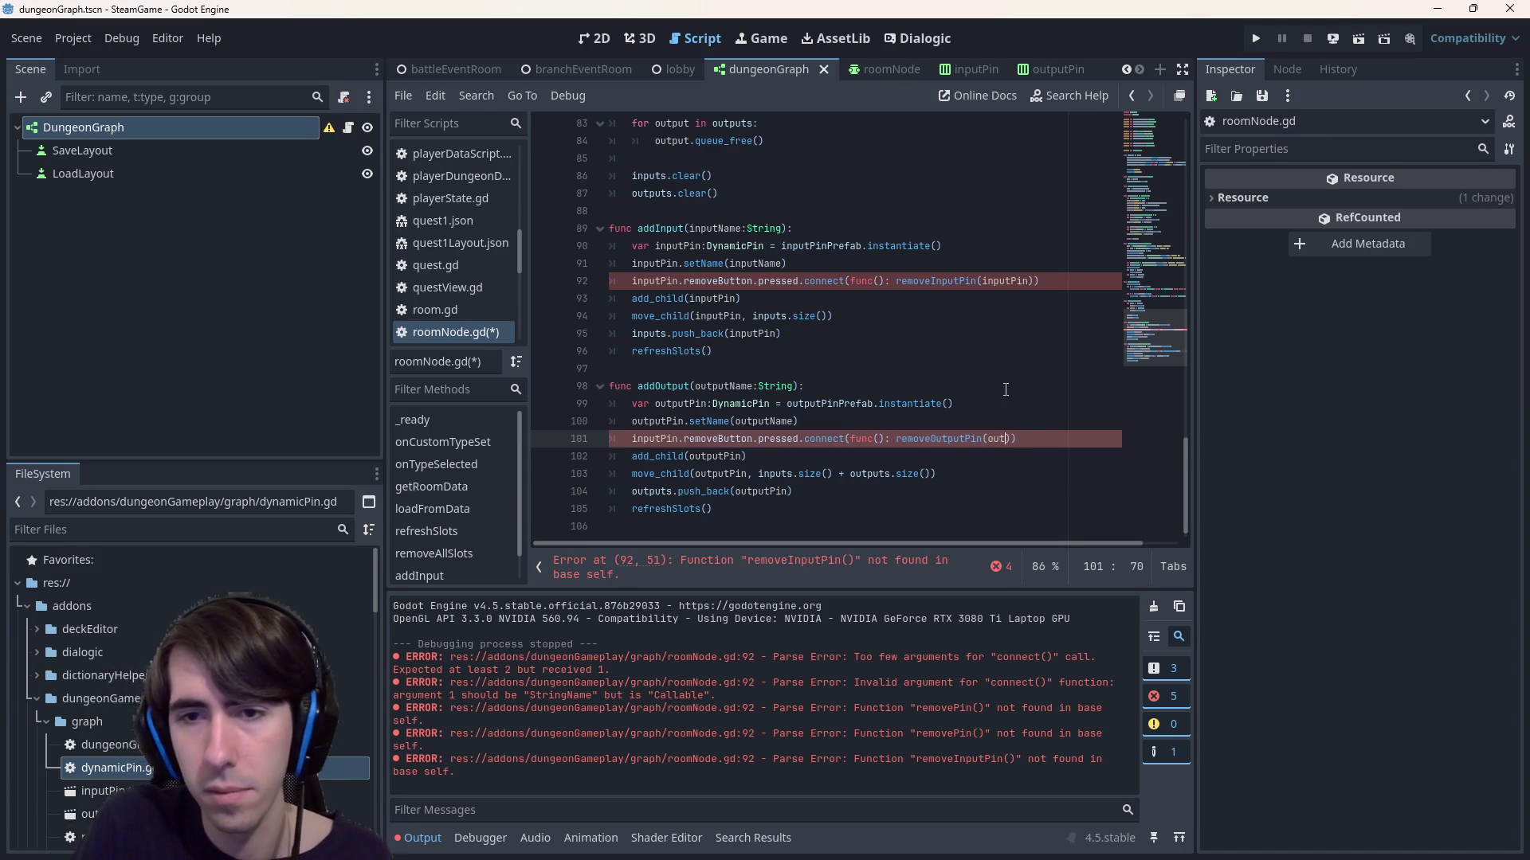
pyautogui.hotkey('ctrl', 's')
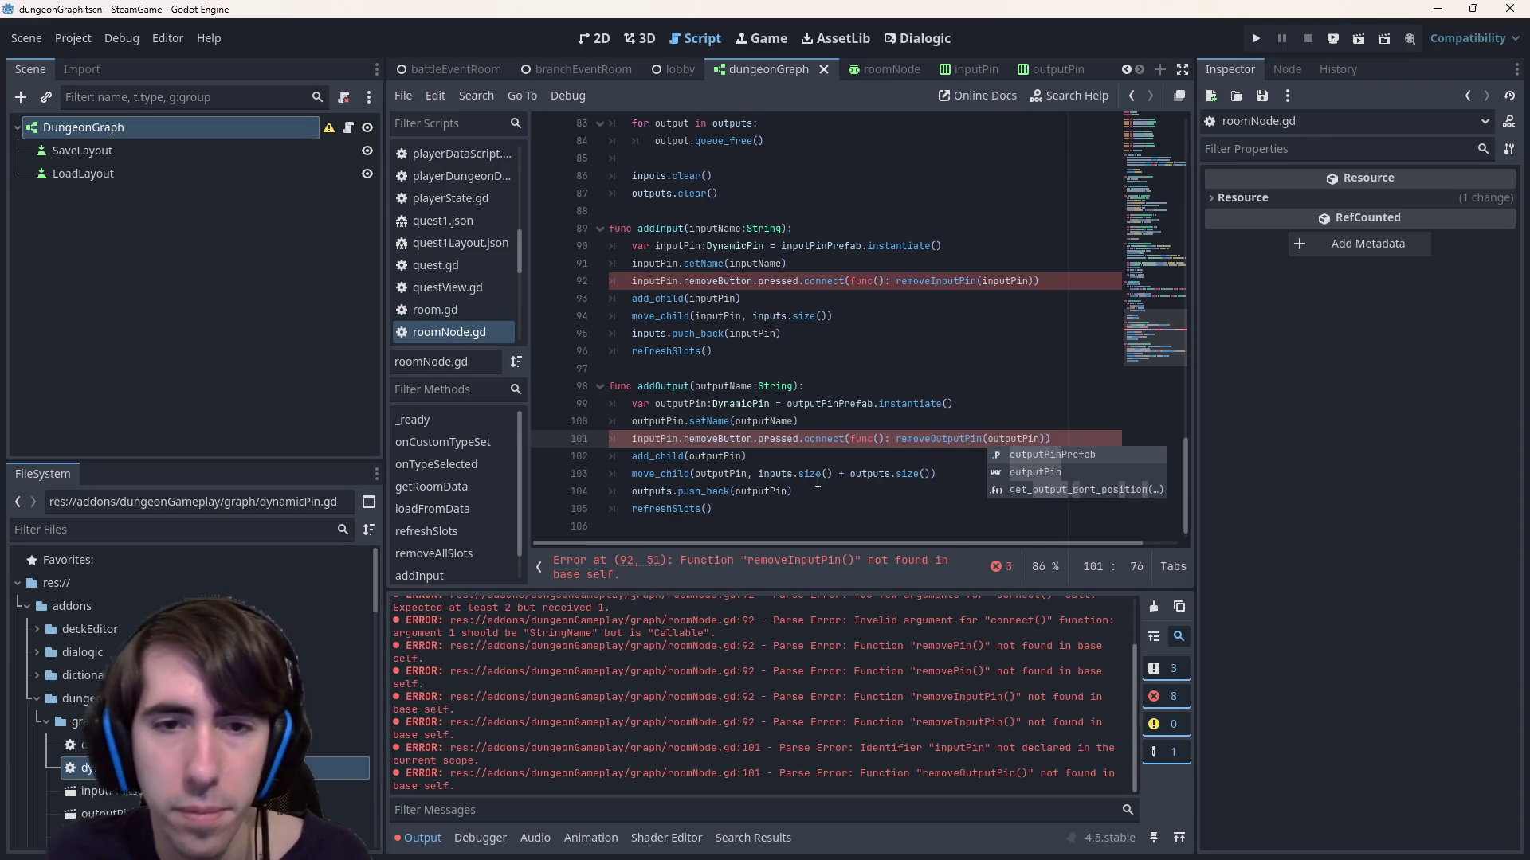
# - Change the copied line's receiver from inputPin to outputPin
pyautogui.press('Escape')
pyautogui.doubleClick(658, 422)
pyautogui.hotkey('ctrl', 'c')
pyautogui.doubleClick(658, 439)
pyautogui.hotkey('ctrl', 'v')
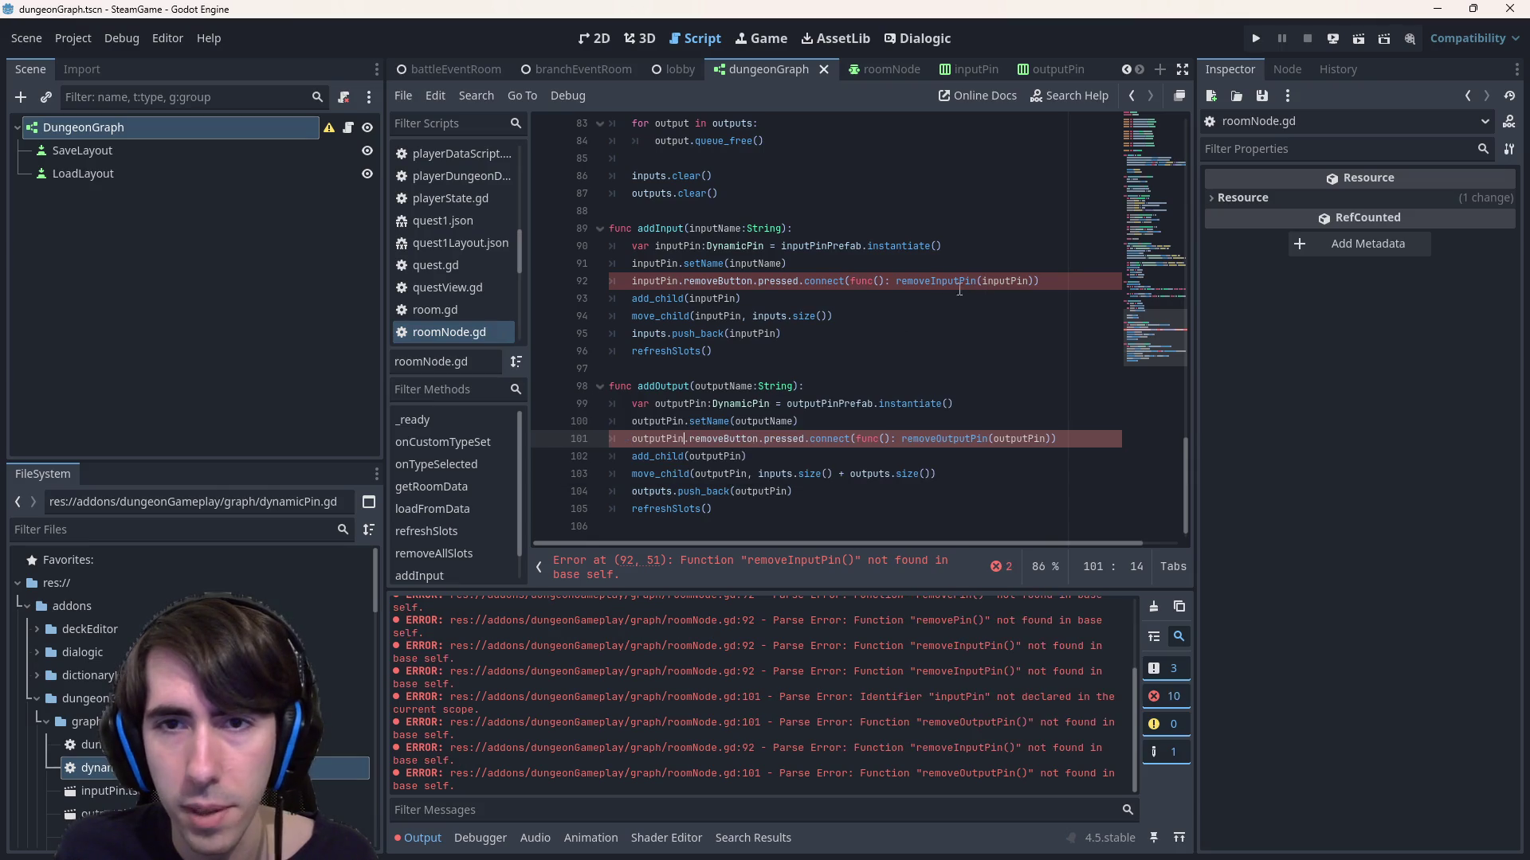
# - Start a removeInputPin() function declaration below addOutput
pyautogui.doubleClick(937, 282)
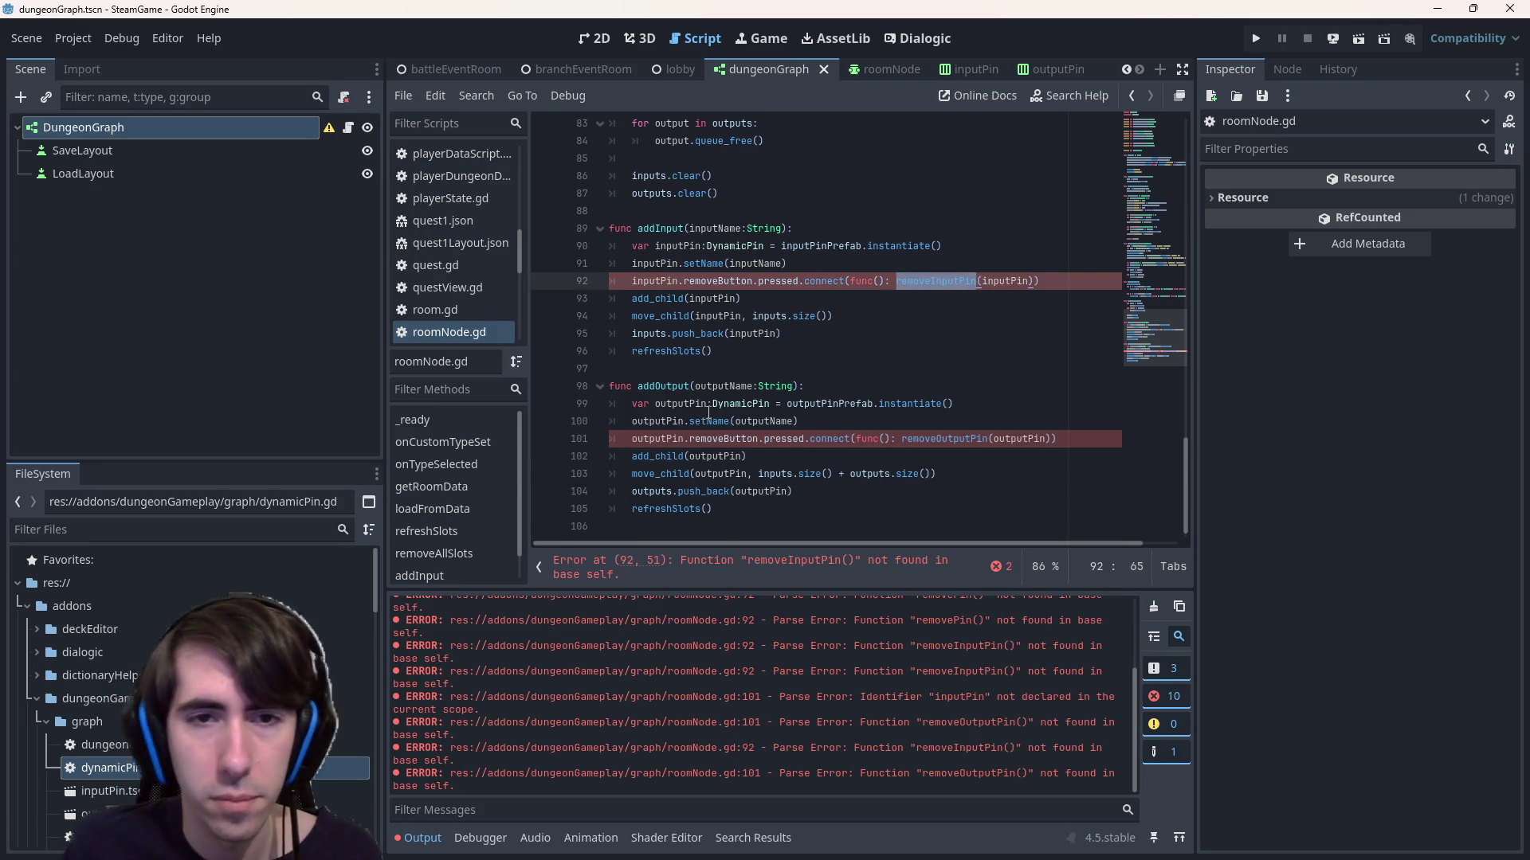
pyautogui.hotkey('ctrl', 'c')
pyautogui.click(665, 527)
pyautogui.press('Return')
pyautogui.write('func')
pyautogui.hotkey('ctrl', 'v')
pyautogui.write('():')
pyautogui.press('Left')
pyautogui.press('Left')
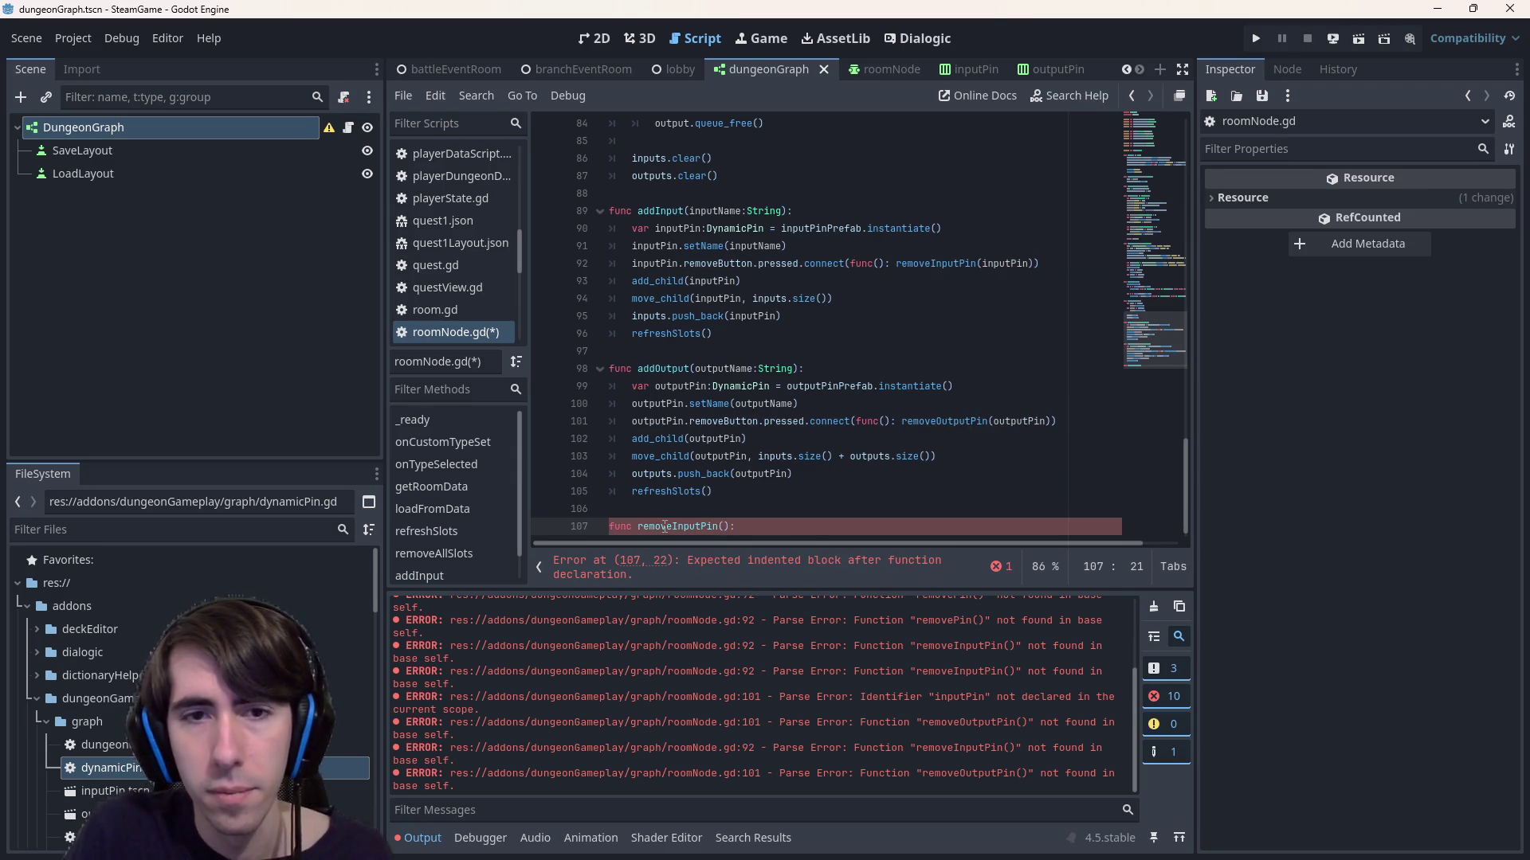
pyautogui.write('nputPin:')
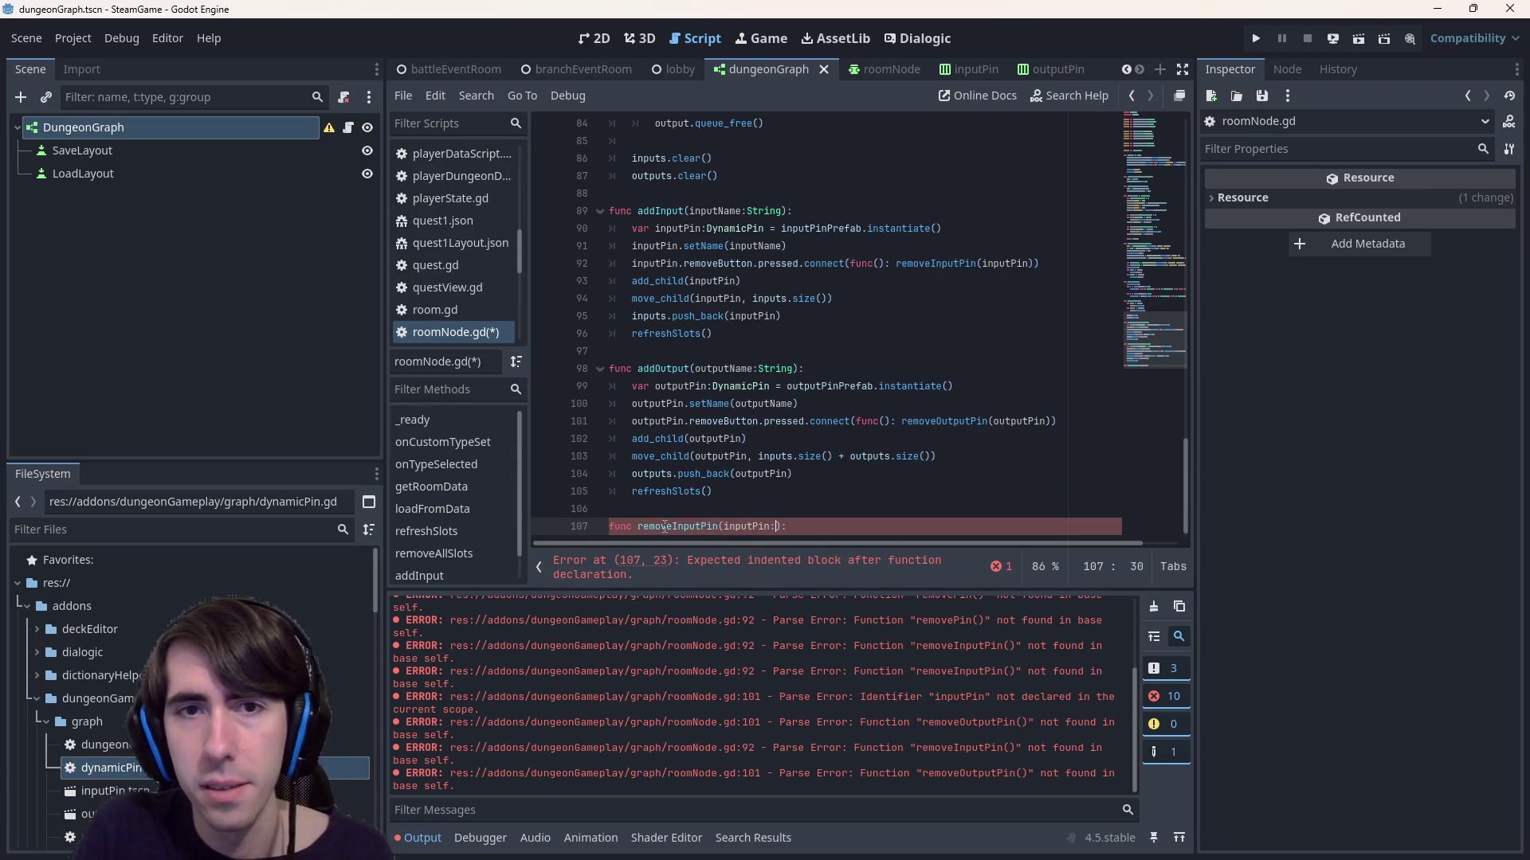
pyautogui.write('Dynami')
pyautogui.press('Return')
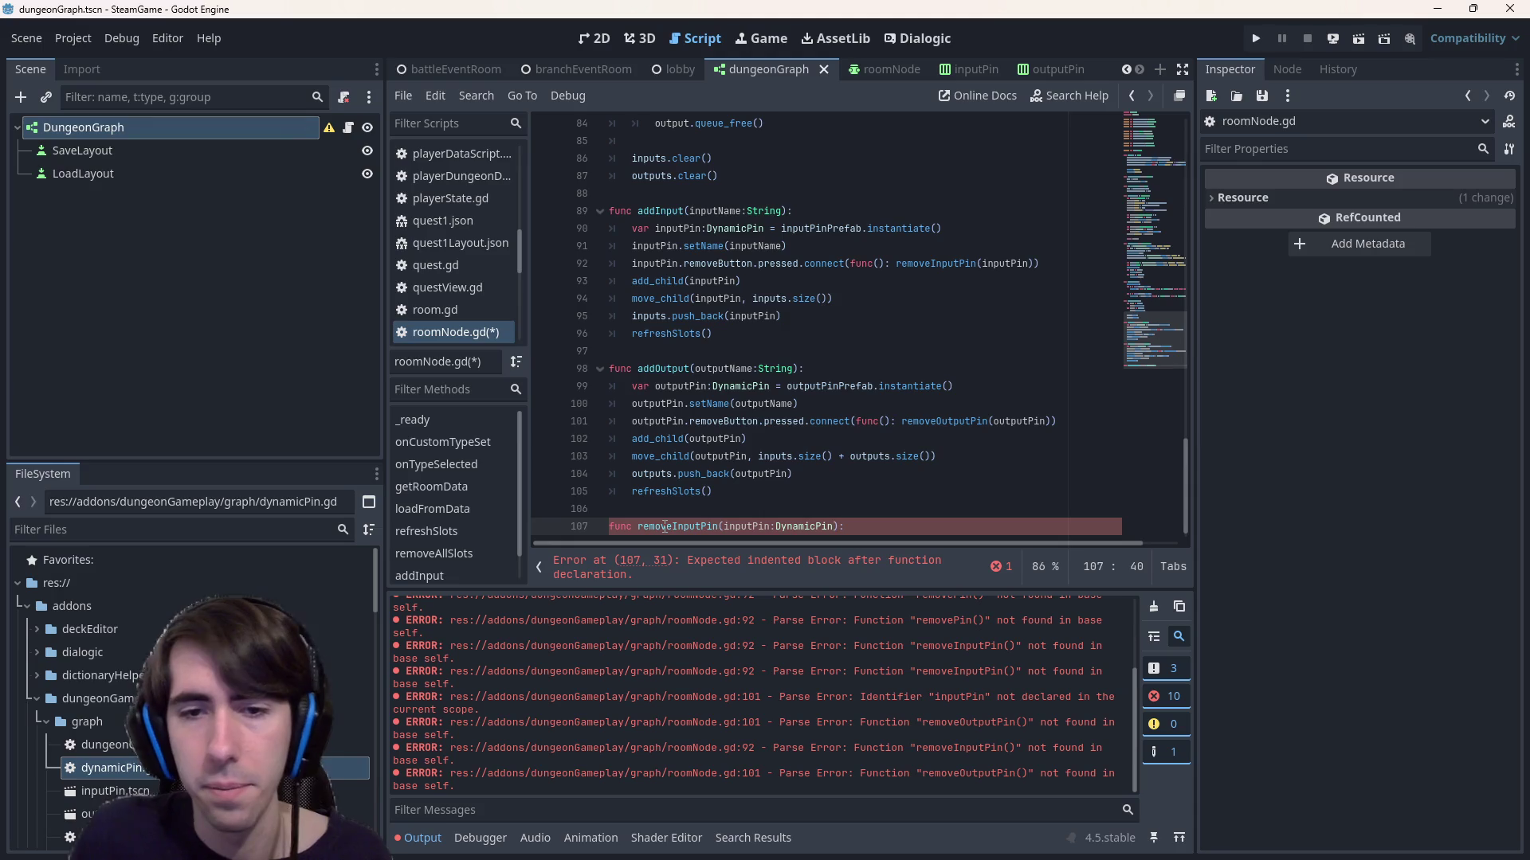
pyautogui.scroll(-1, 715, 511)
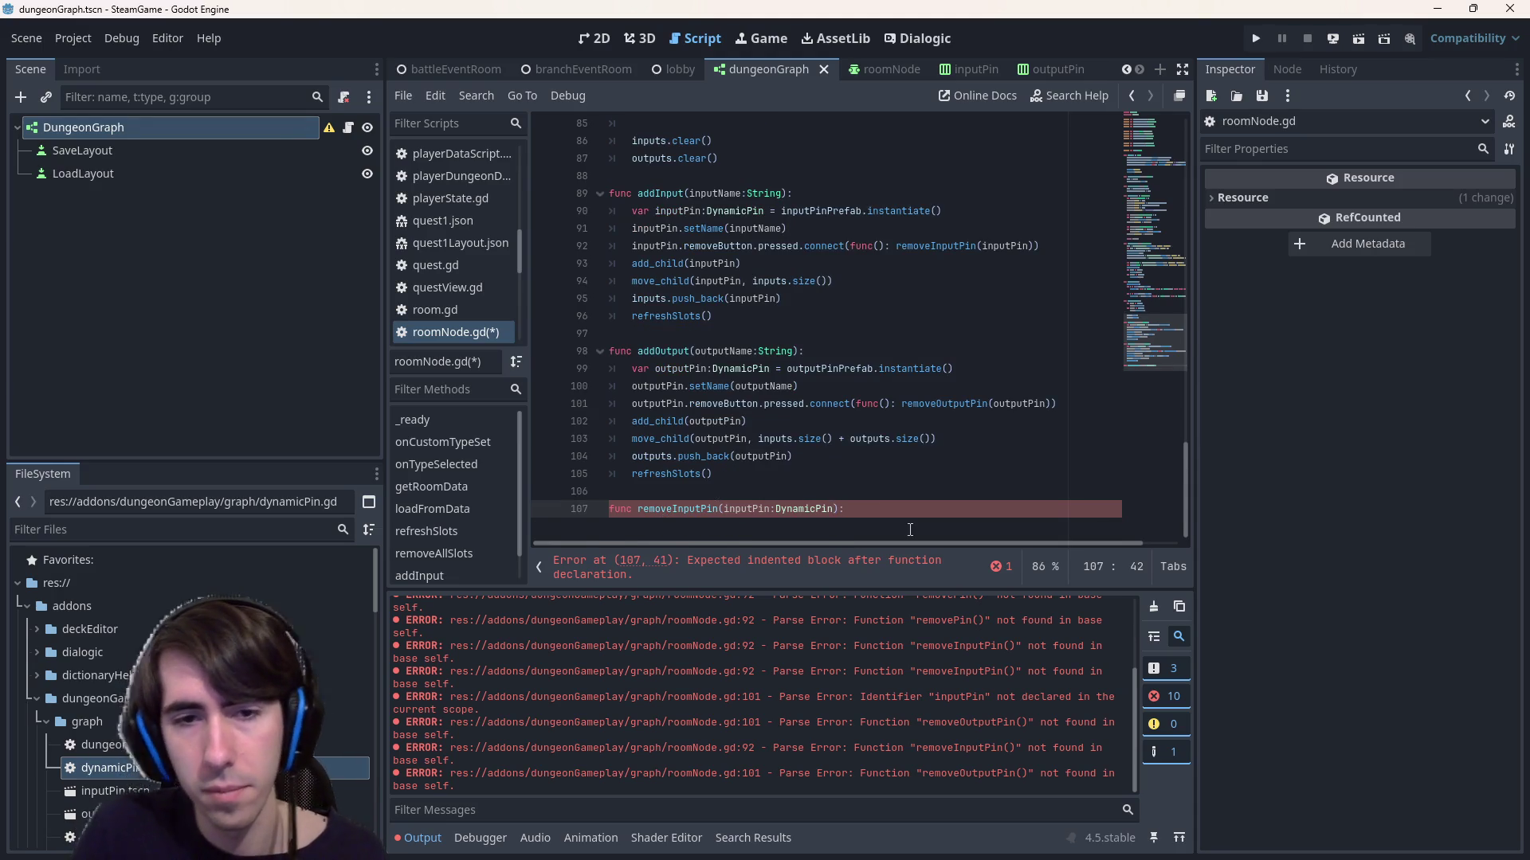
pyautogui.press('Return')
pyautogui.write('pass')
pyautogui.press('Return')
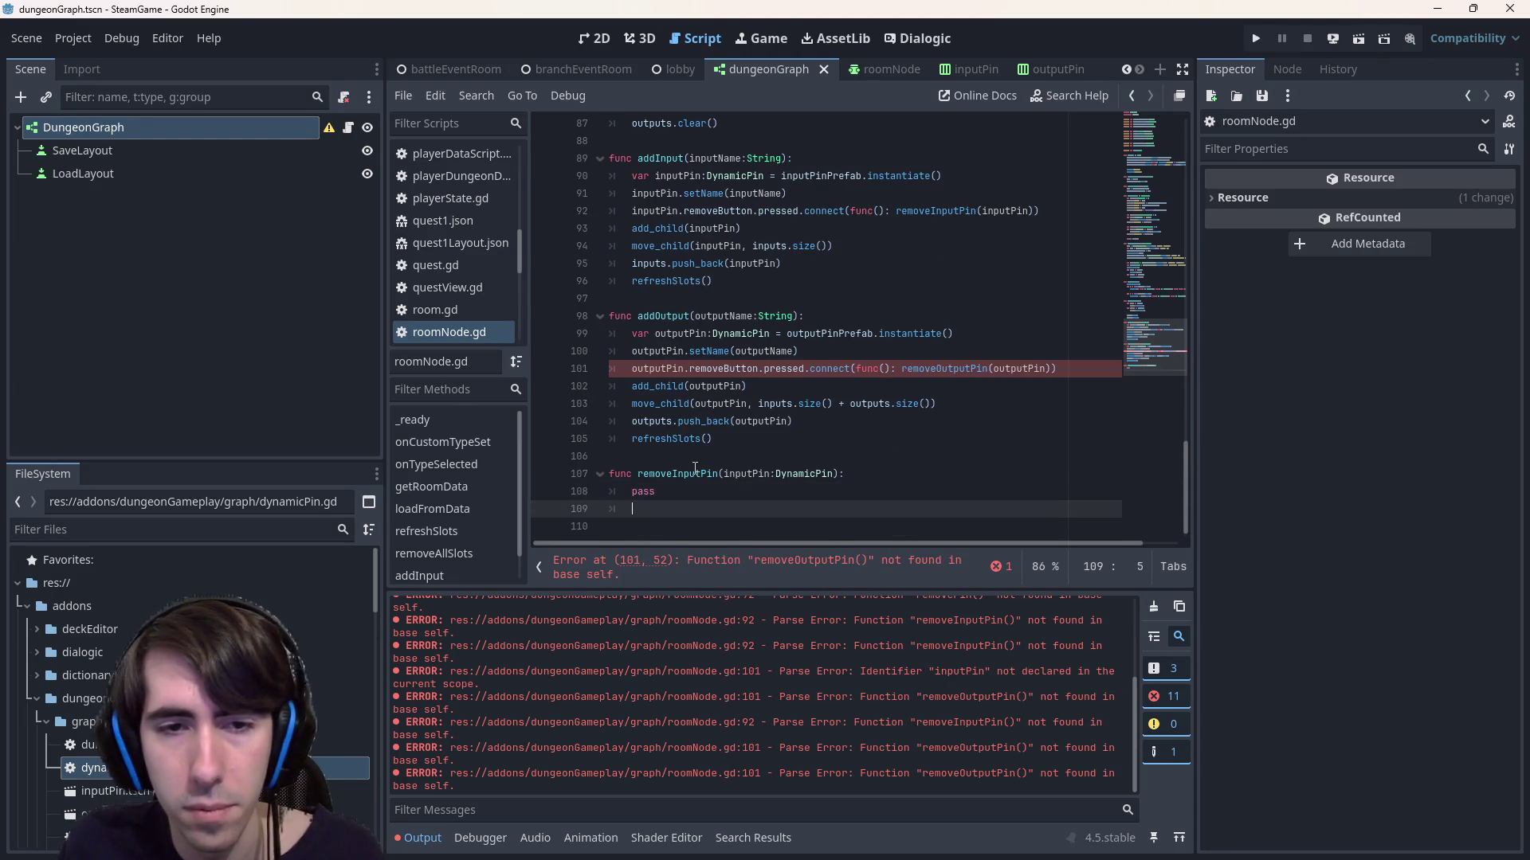
pyautogui.press('Return')
pyautogui.press('Return')
pyautogui.press('Return')
pyautogui.moveTo(657, 456); pyautogui.dragTo(577, 439)
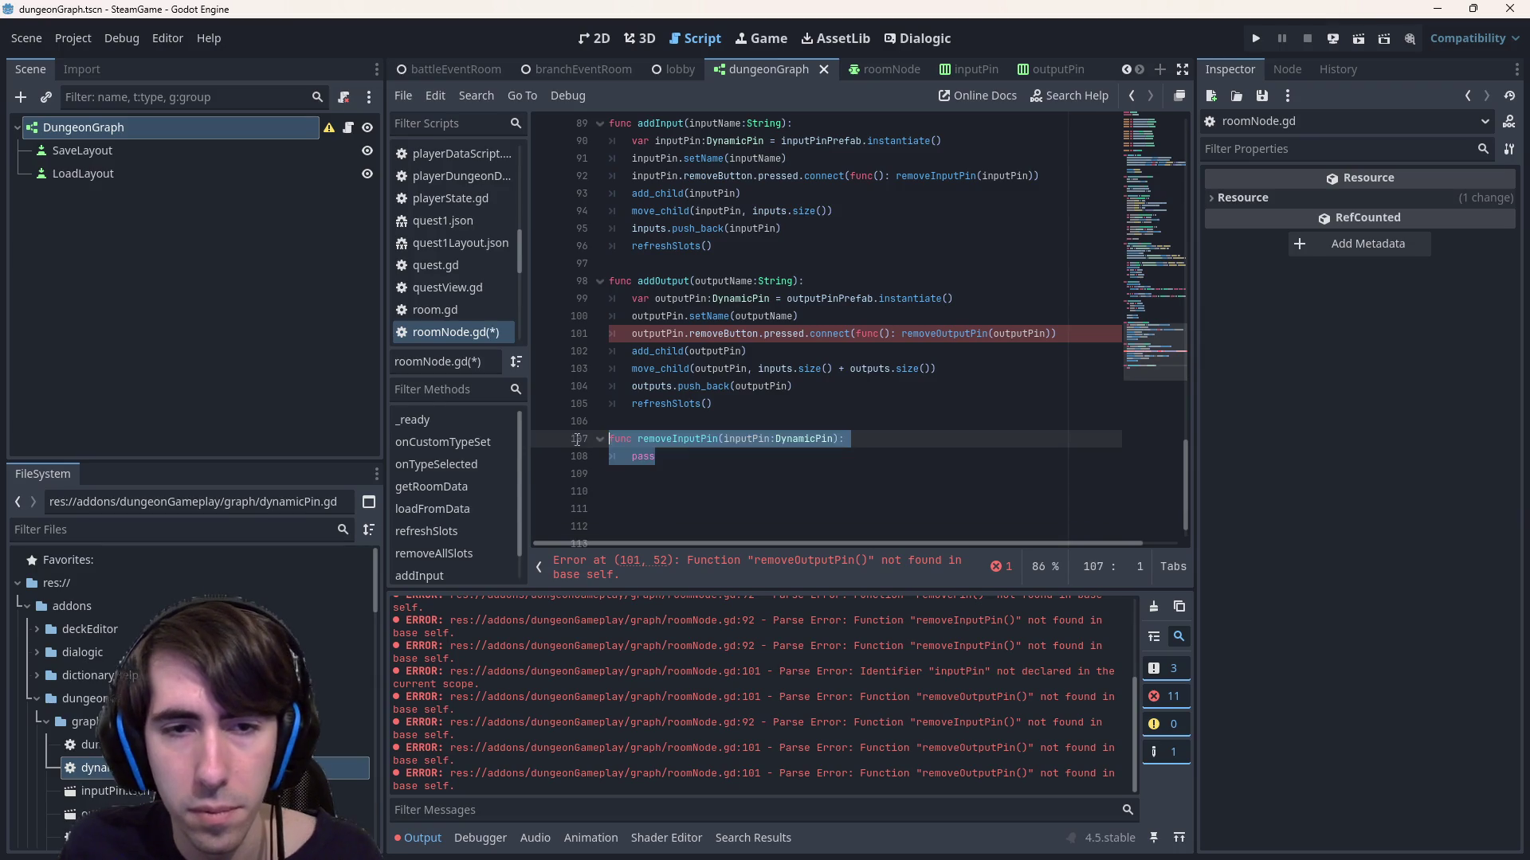
pyautogui.hotkey('ctrl', 'c')
pyautogui.click(627, 491)
pyautogui.hotkey('ctrl', 'v')
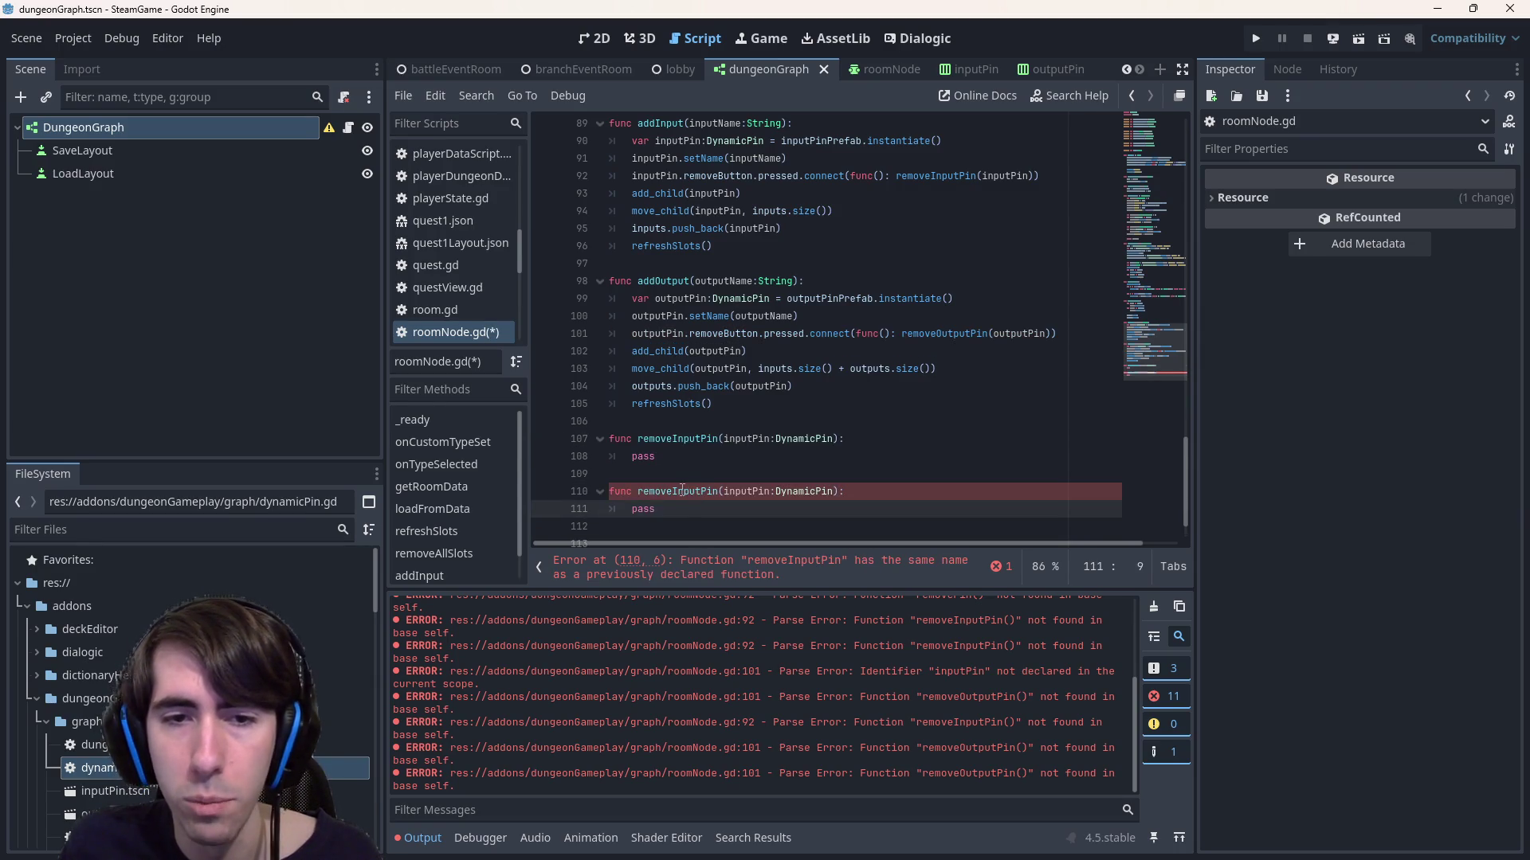
pyautogui.click(678, 491)
pyautogui.press('BackSpace')
pyautogui.press('BackSpace')
pyautogui.write('Out')
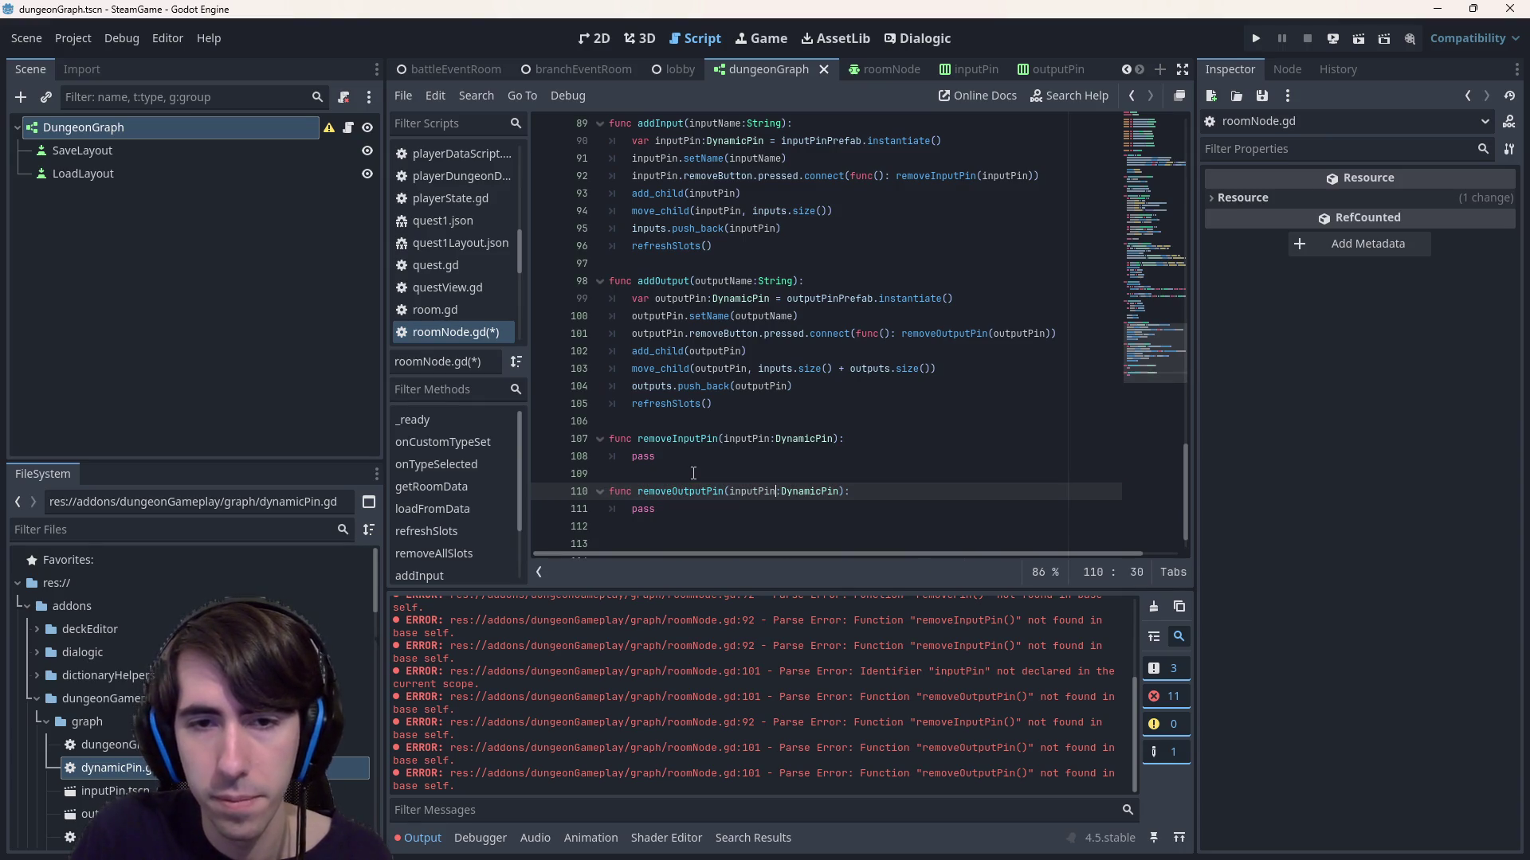
pyautogui.hotkey('ctrl', 'shift', 'Left')
pyautogui.write('output')
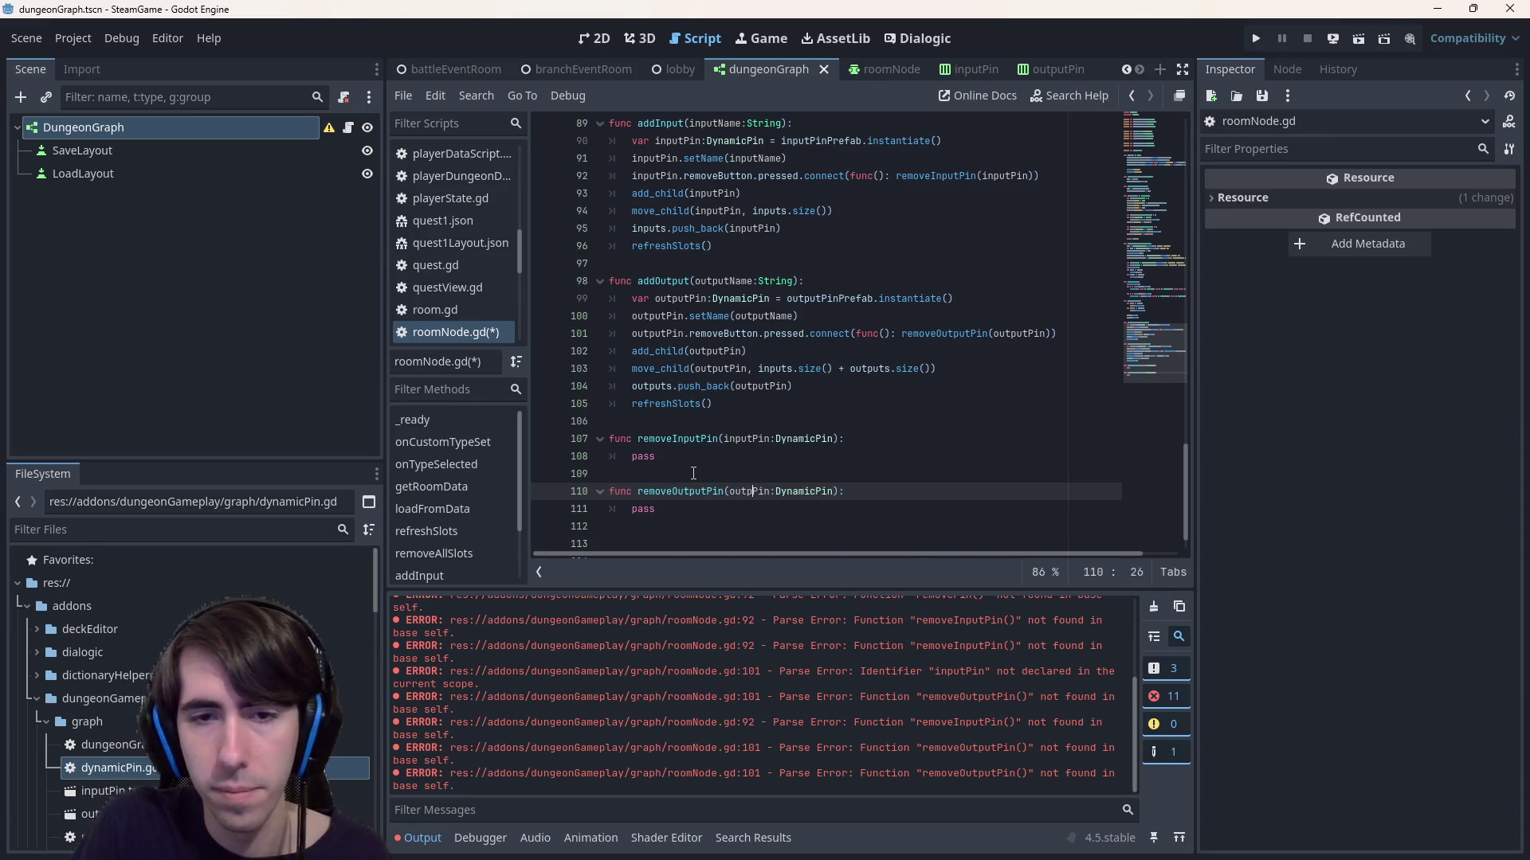
pyautogui.hotkey('ctrl', 's')
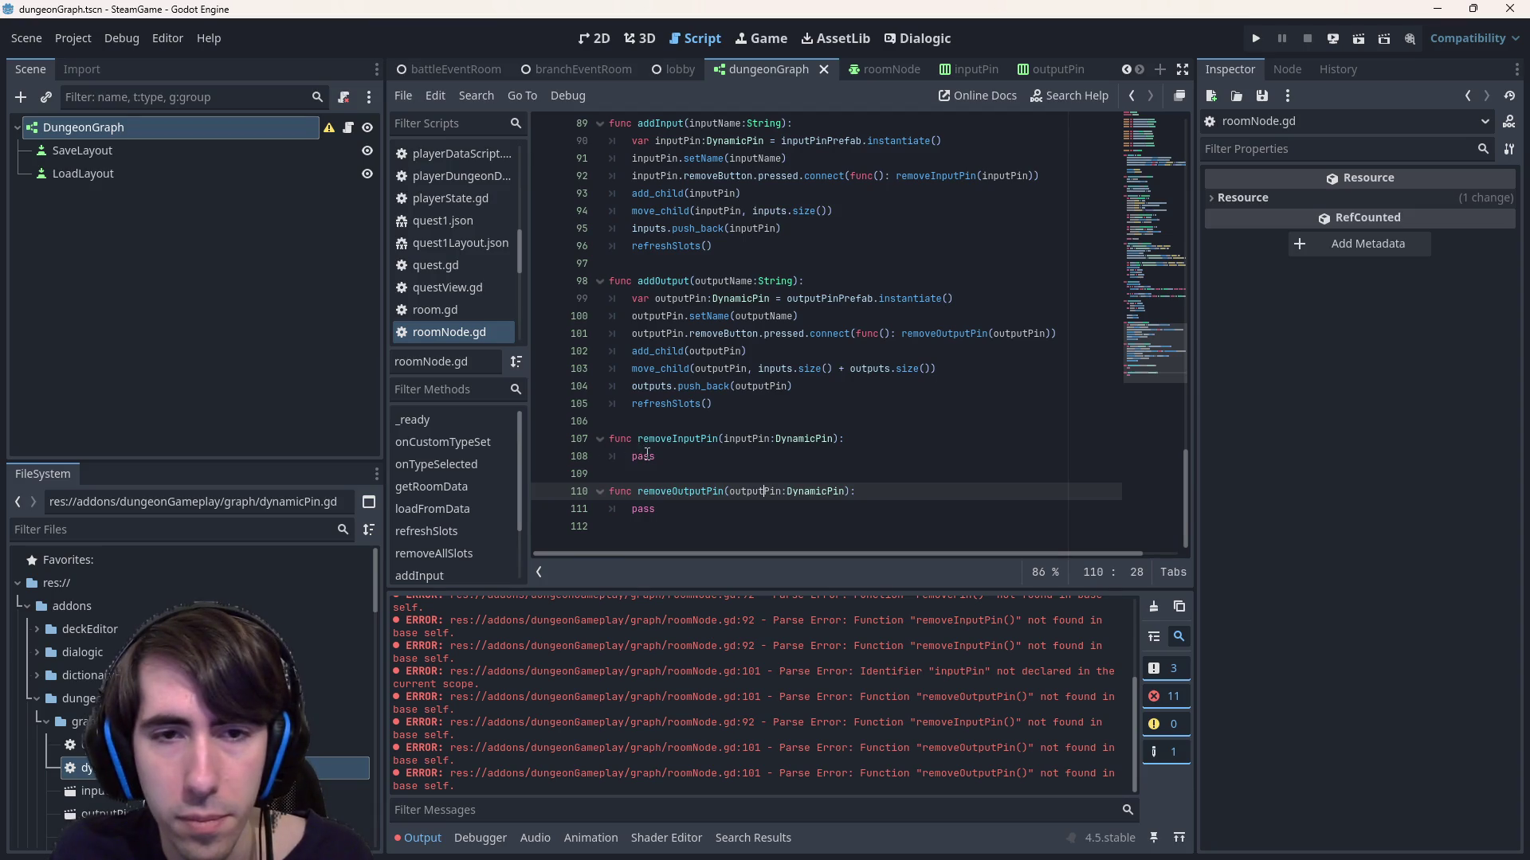
pyautogui.doubleClick(643, 455)
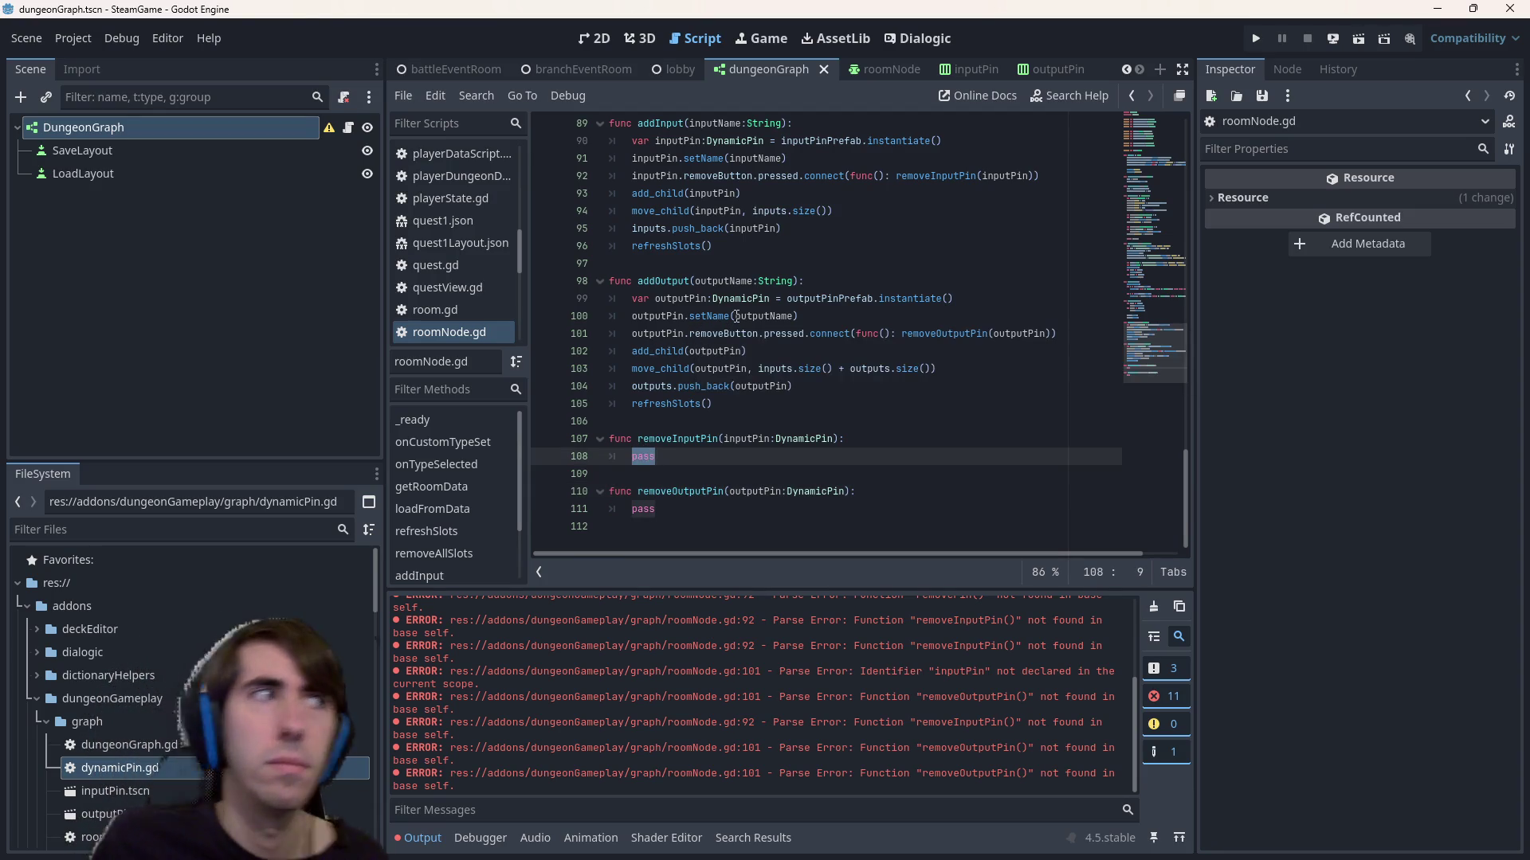
pyautogui.moveTo(737, 317)
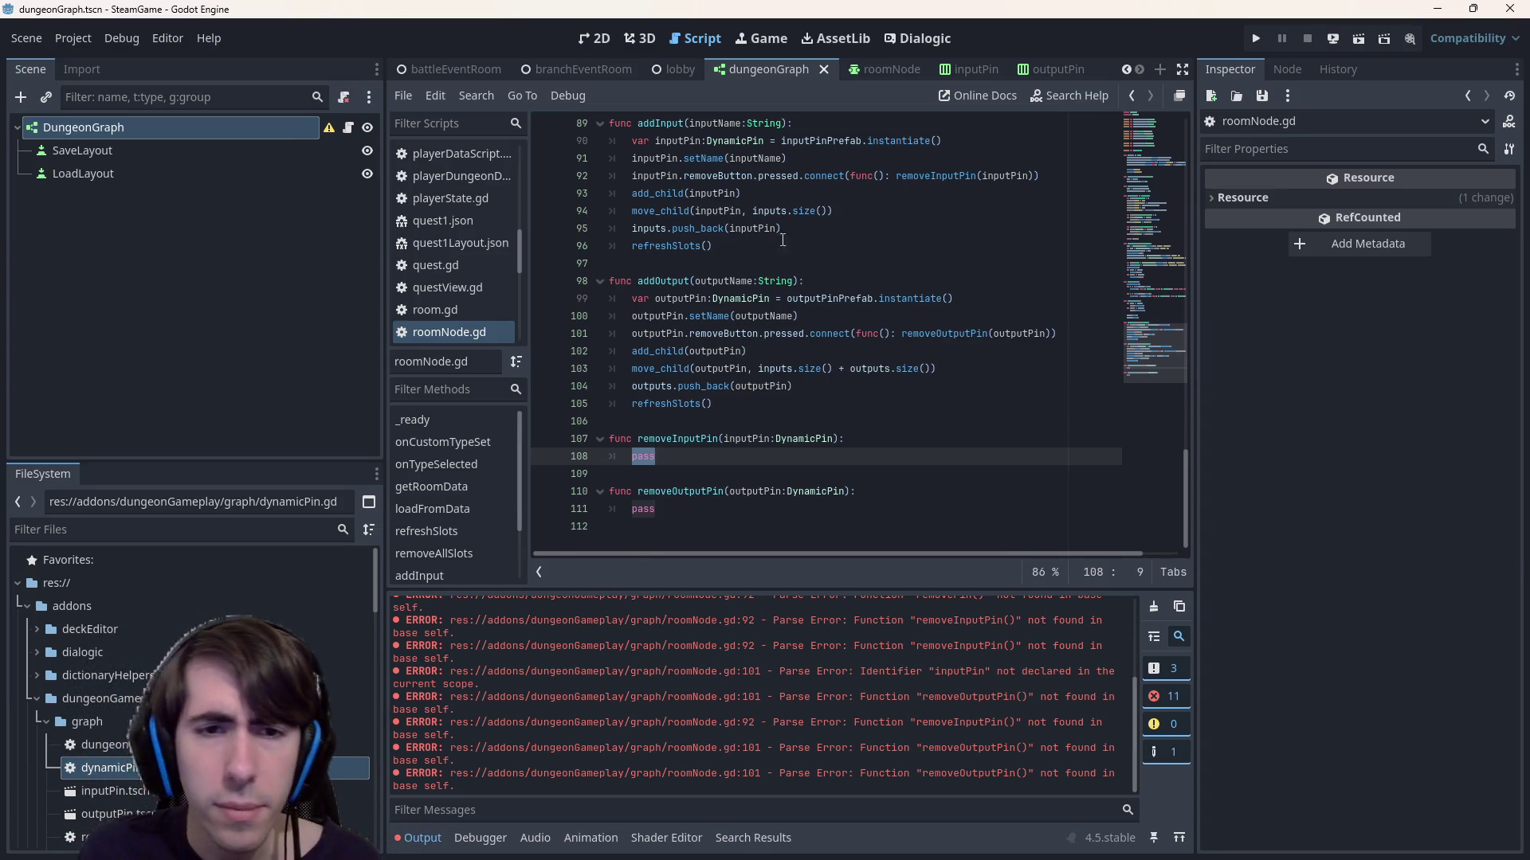
# - In removeInputPin, set index = inputs.find(inputPin) and call inputs.remove_at(index)
pyautogui.write('inputs.')
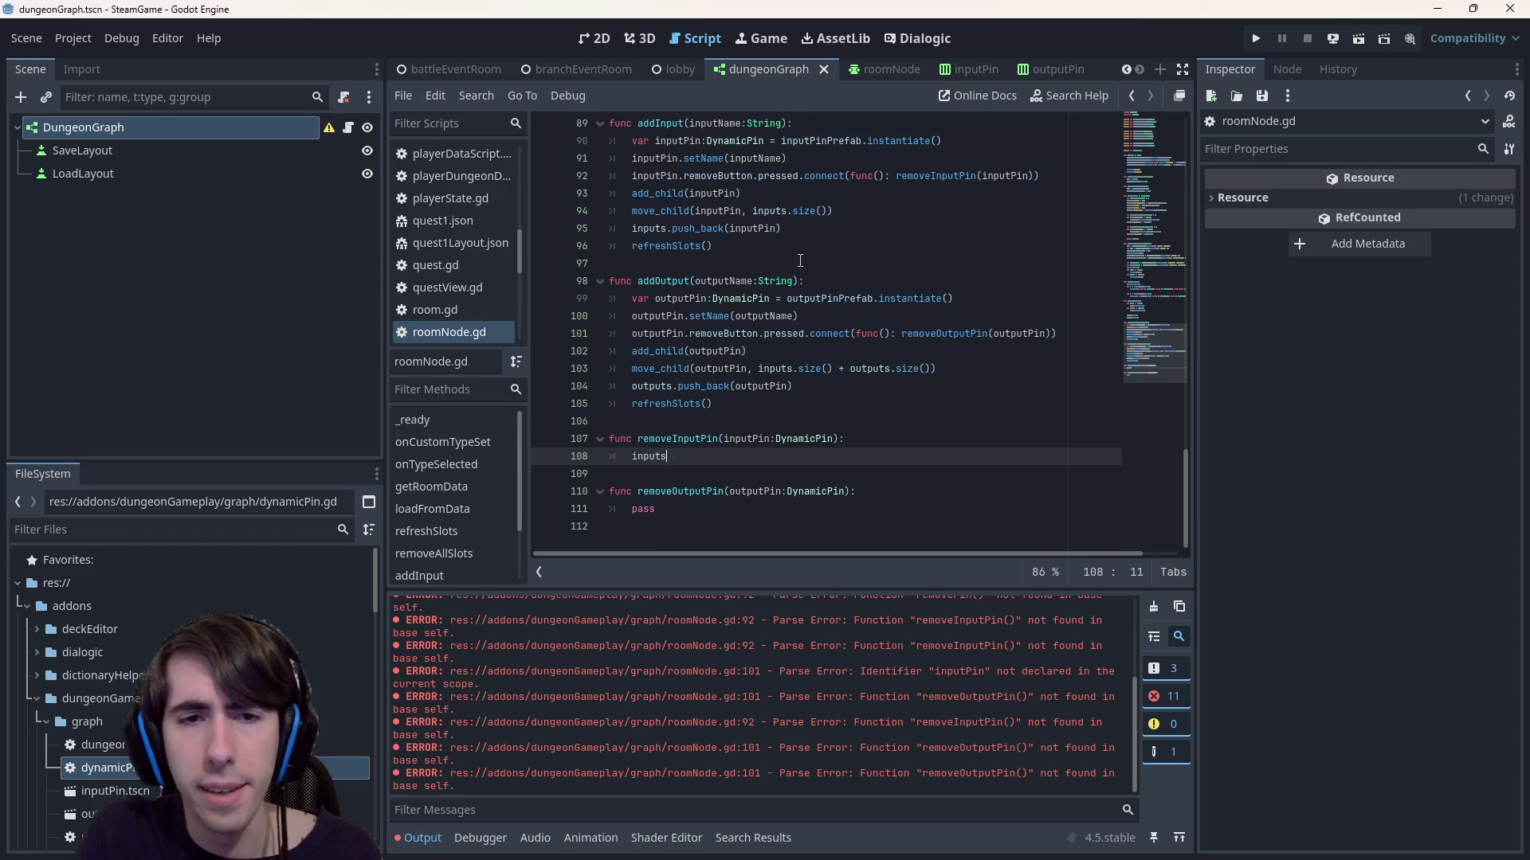
pyautogui.write('find')
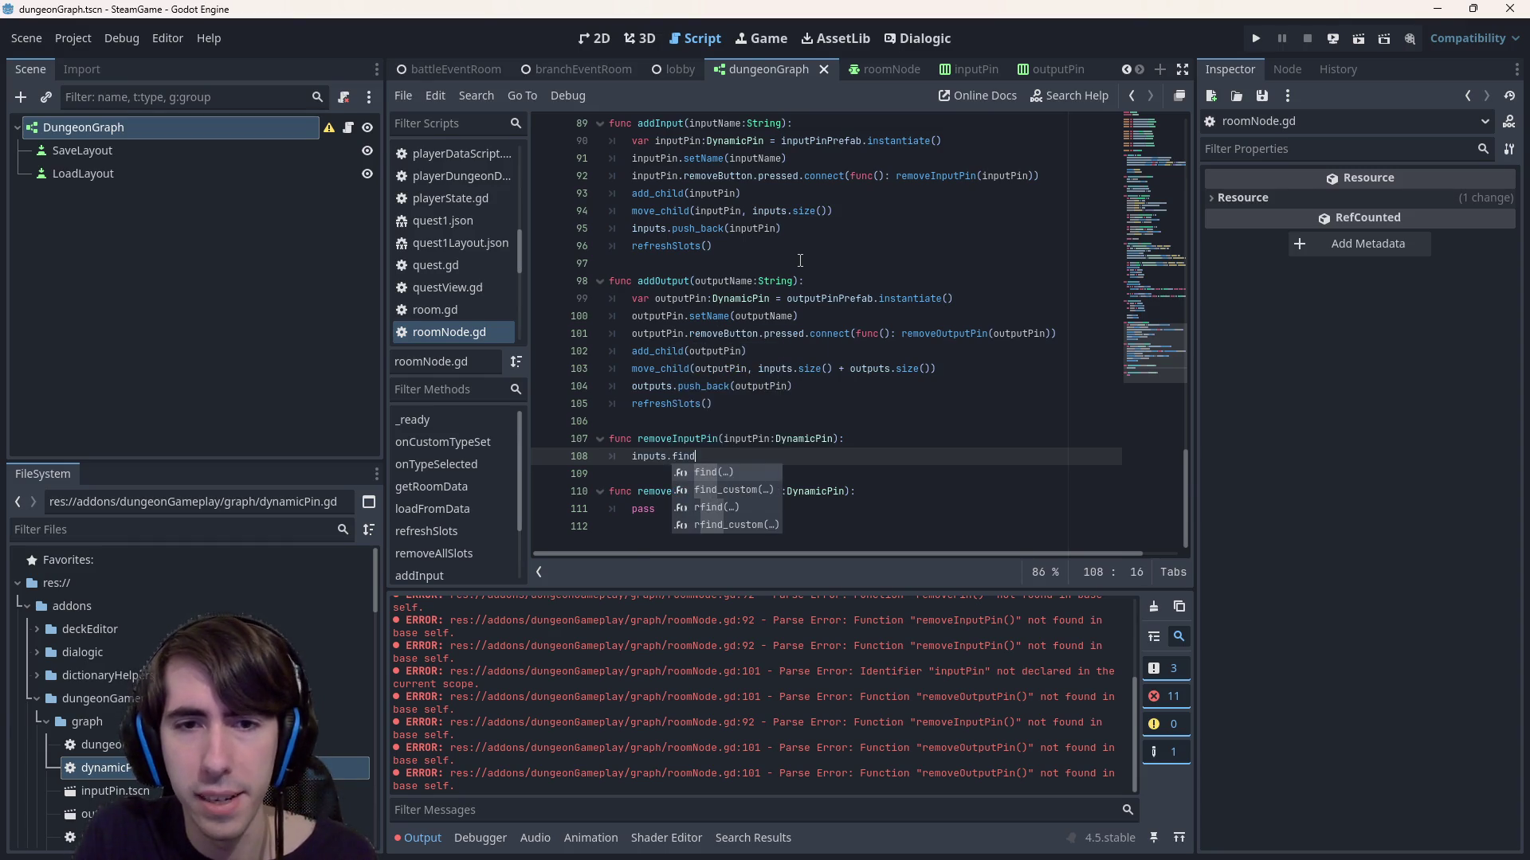
pyautogui.write('(inputPin')
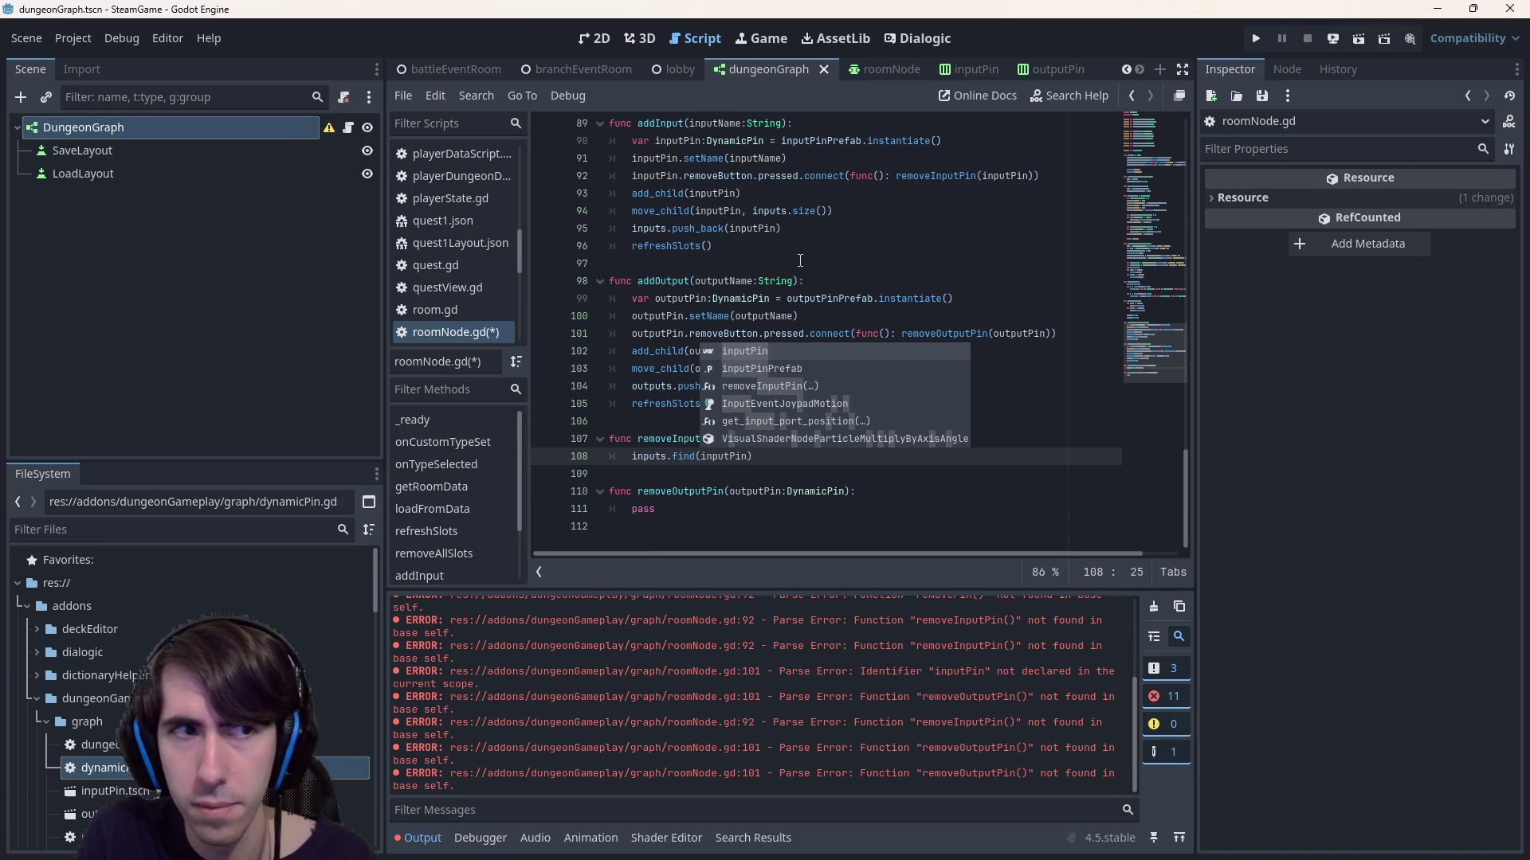
pyautogui.press('Home')
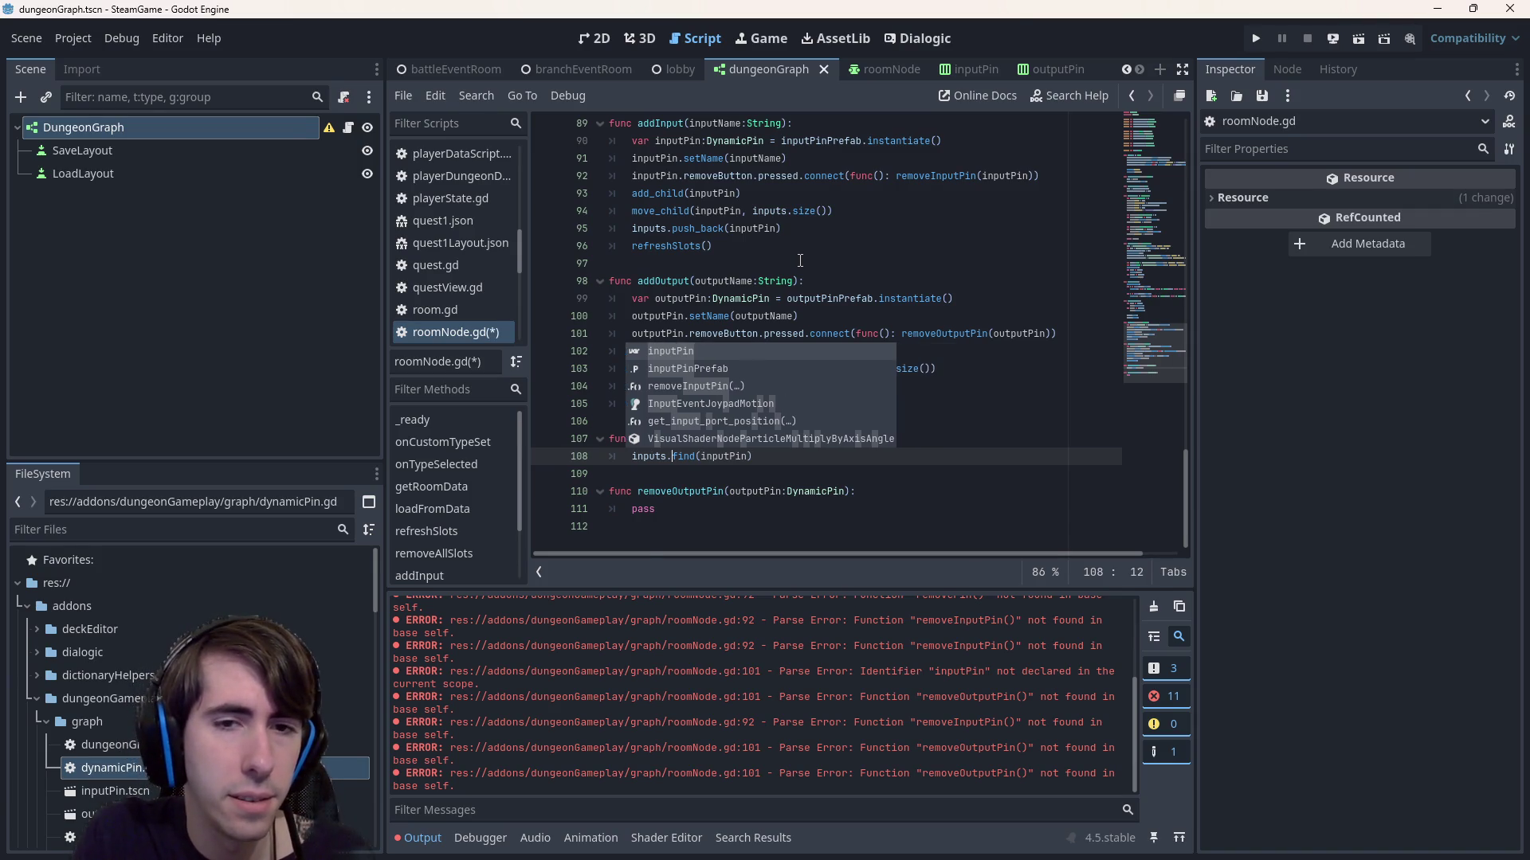
pyautogui.press('Escape')
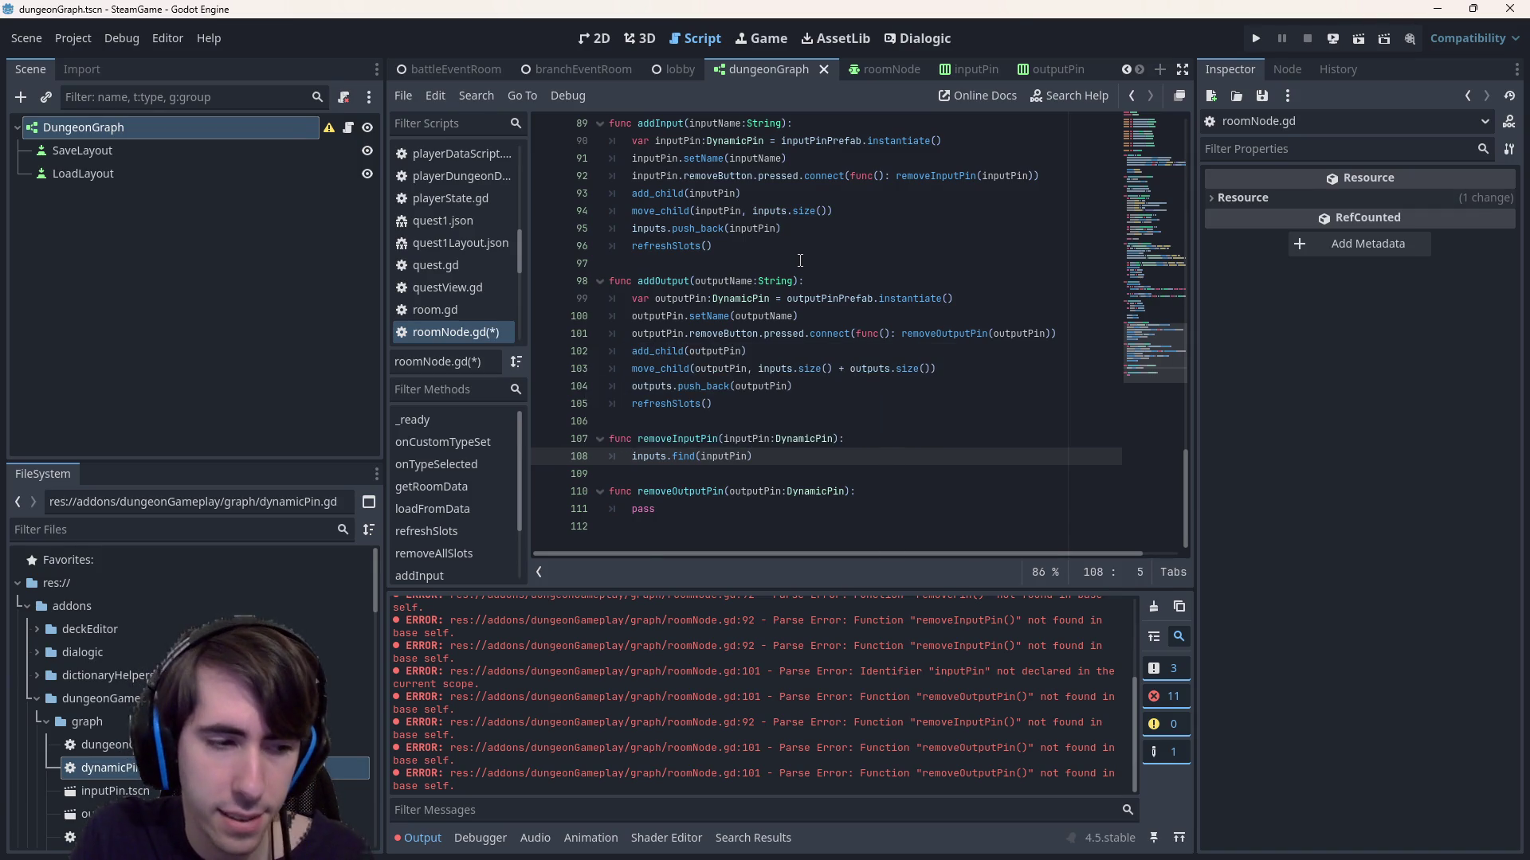
pyautogui.write('var id')
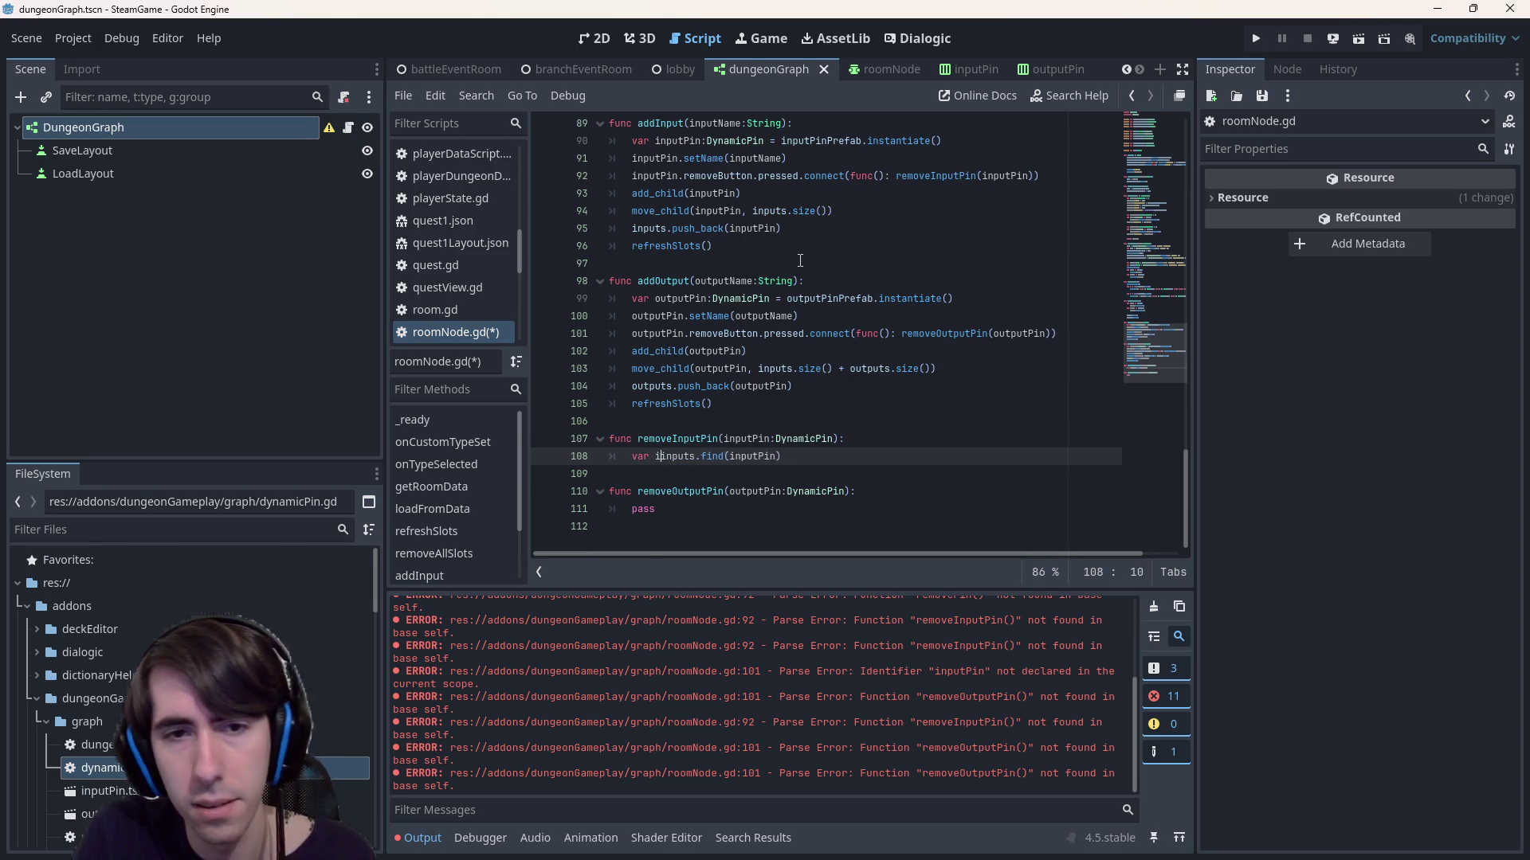
pyautogui.press('BackSpace')
pyautogui.press('BackSpace')
pyautogui.press('BackSpace')
pyautogui.write('index =')
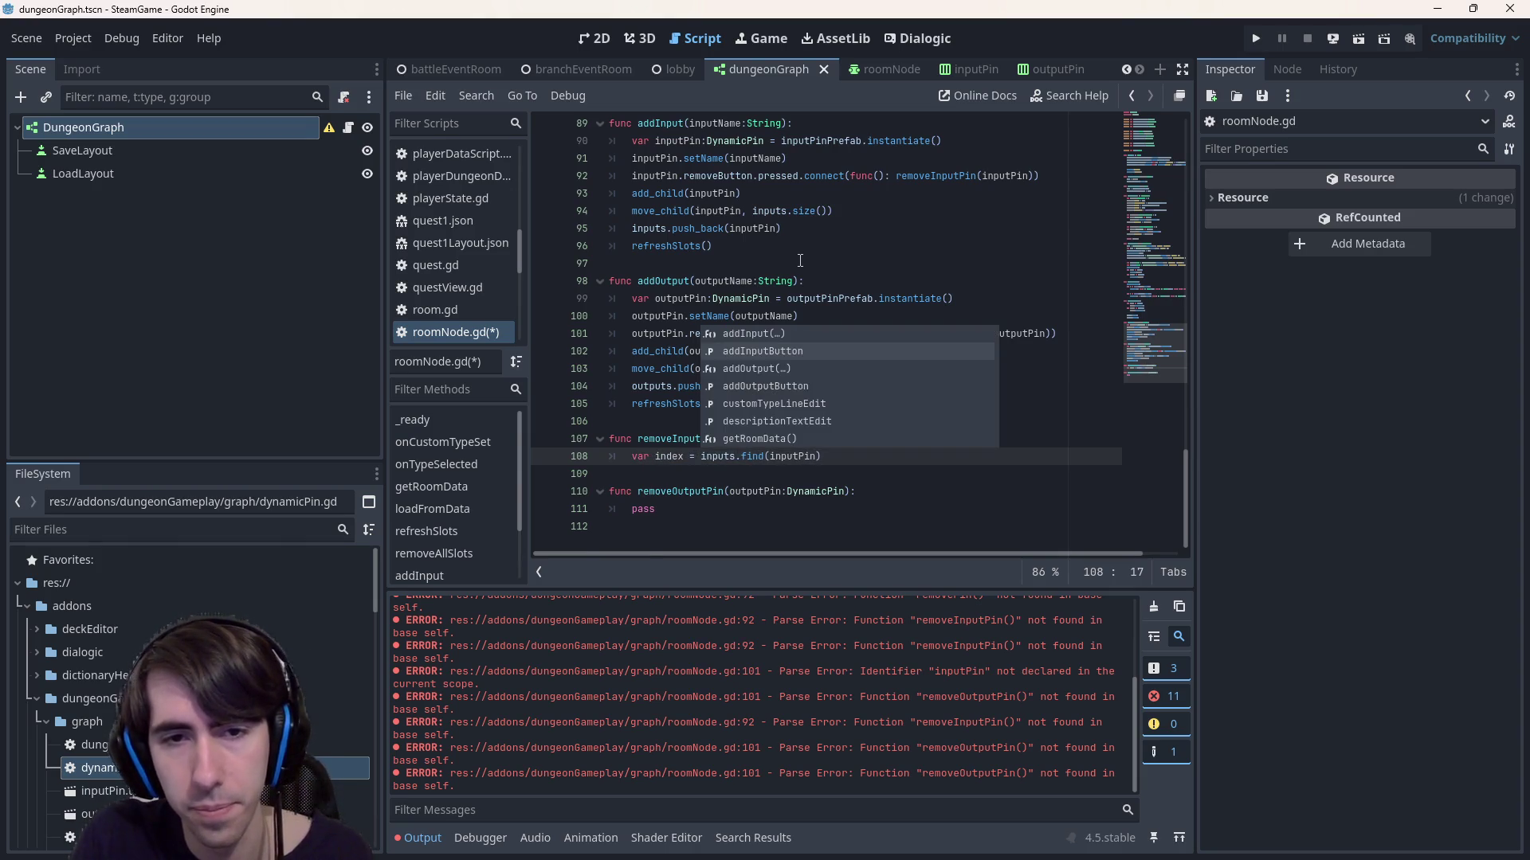
pyautogui.press('End')
pyautogui.press('Return')
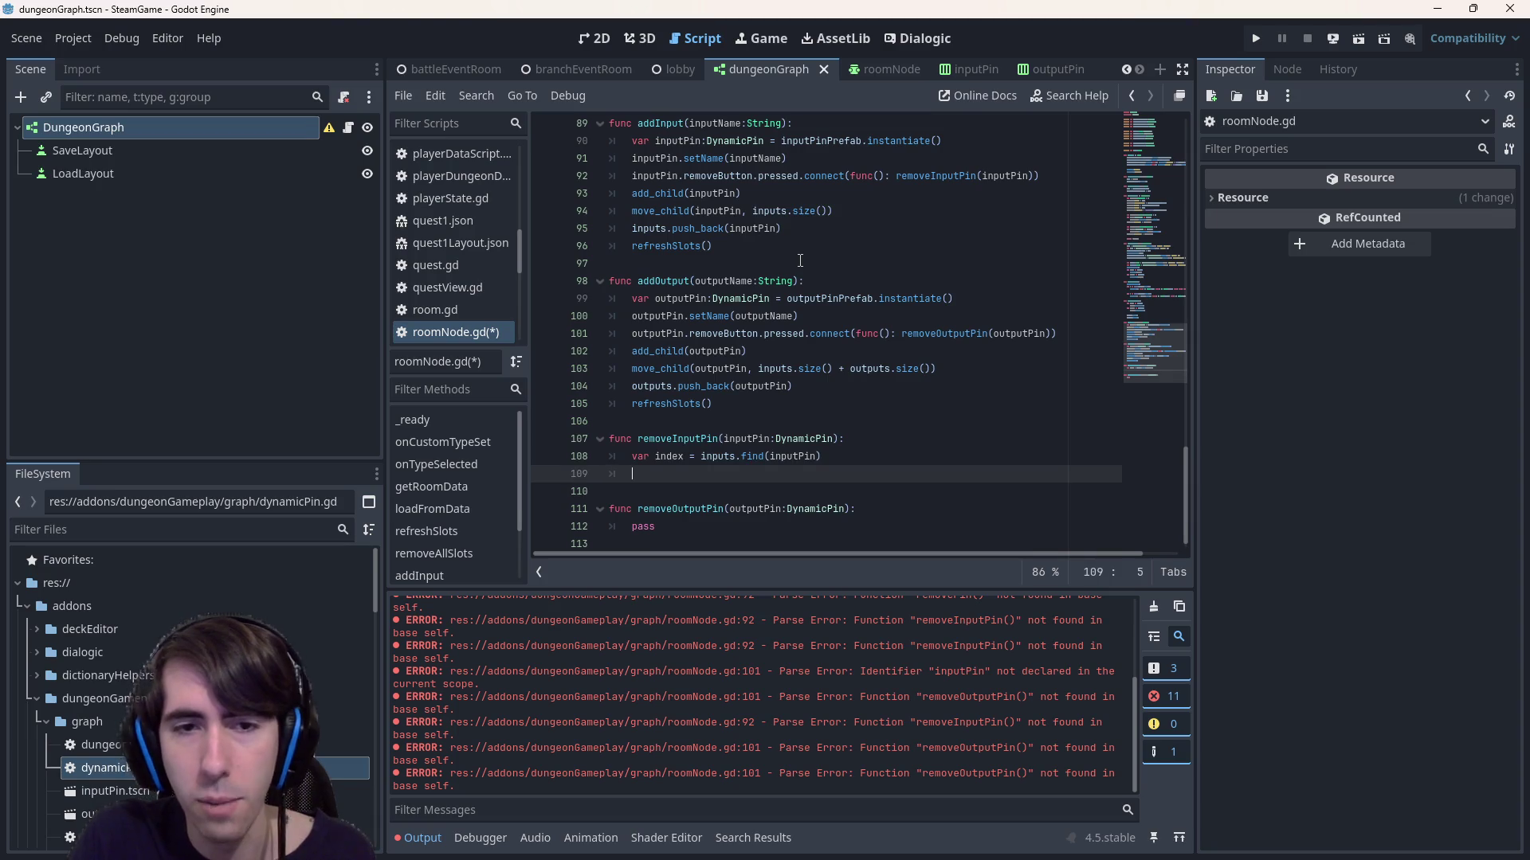
pyautogui.press('Up')
pyautogui.press('Down')
pyautogui.write('inputs.')
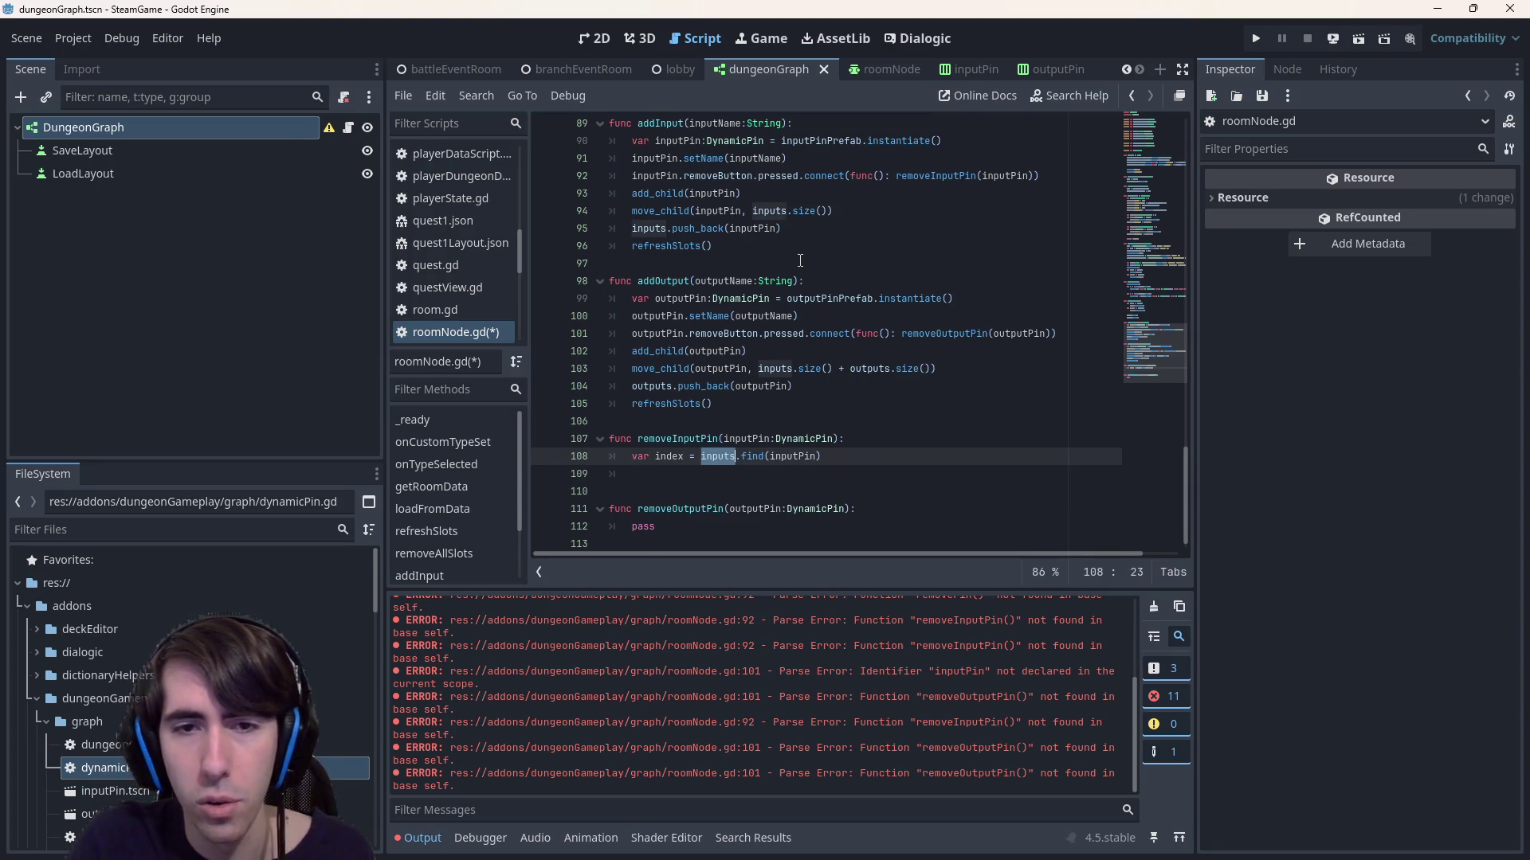
pyautogui.write('remove')
pyautogui.press('Return')
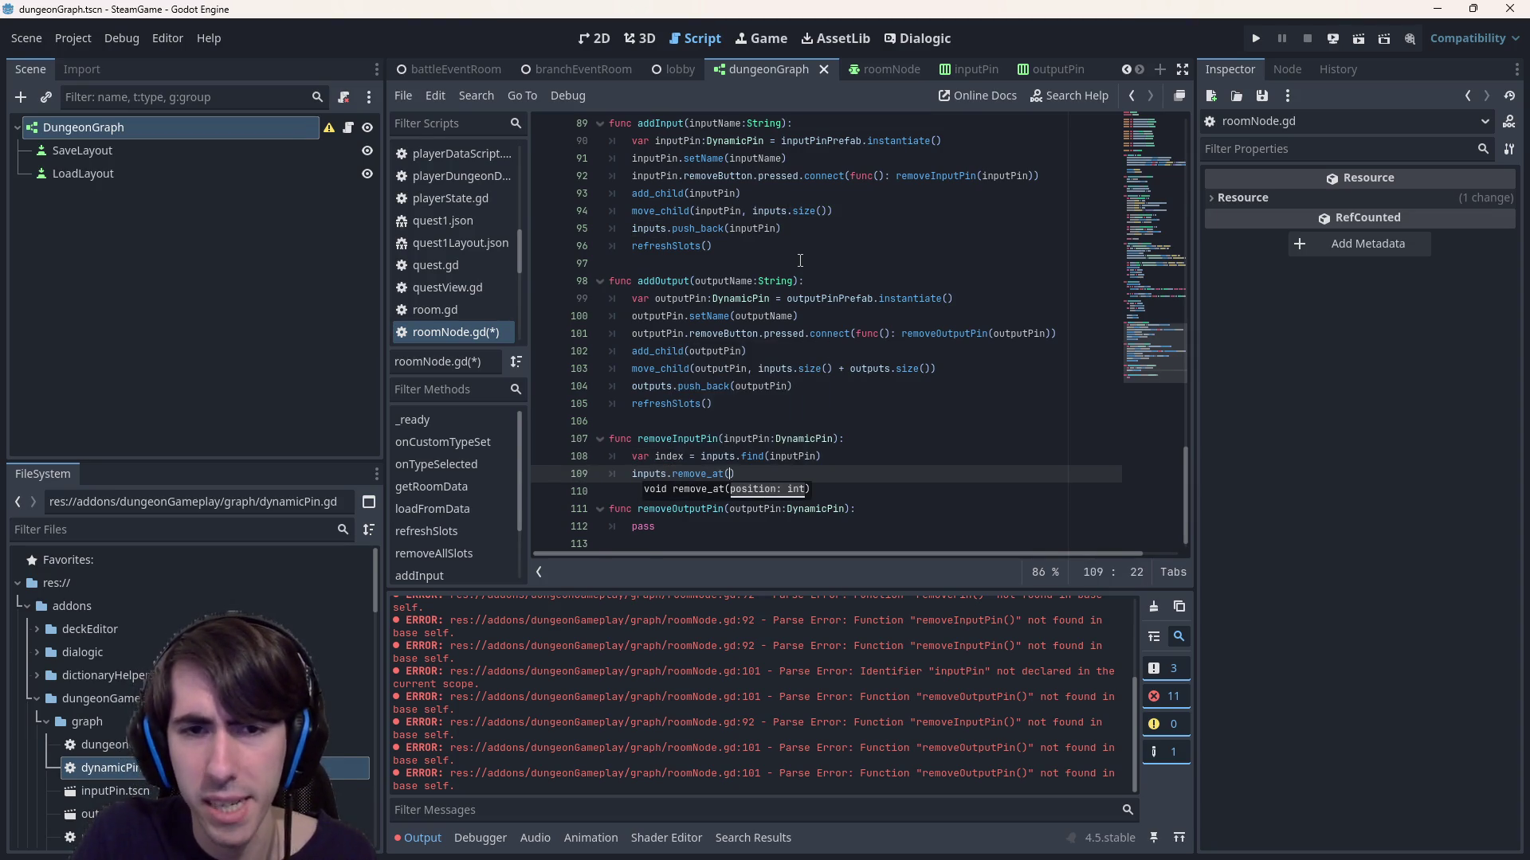
pyautogui.write('ndex')
pyautogui.hotkey('ctrl', 's')
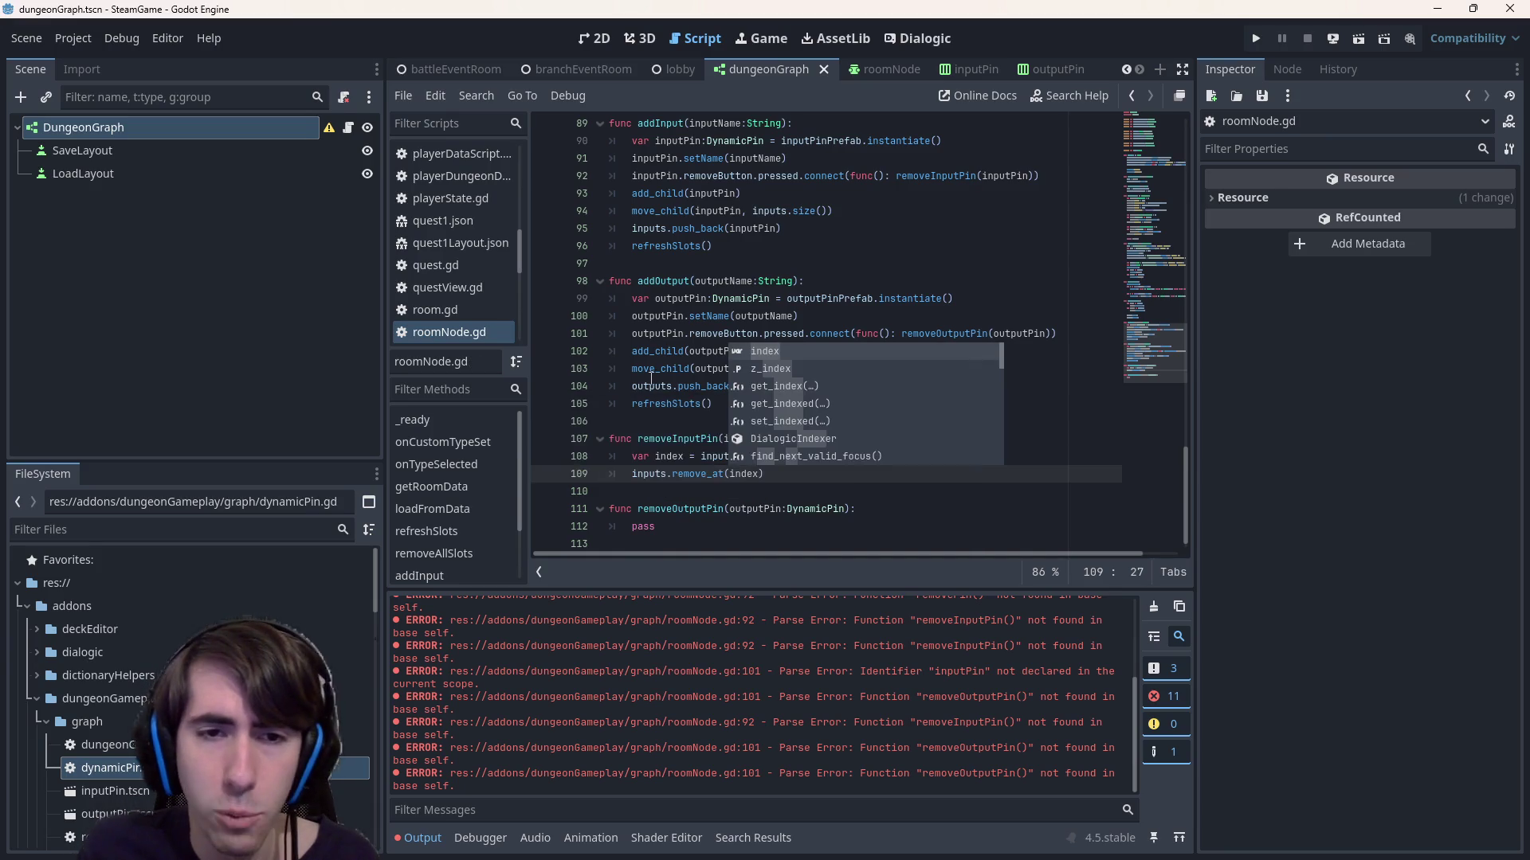
# - Check the inputs array declaration, delete the stray 'inputnam' line, and save
pyautogui.click(715, 471)
pyautogui.click(840, 462)
pyautogui.press('Return')
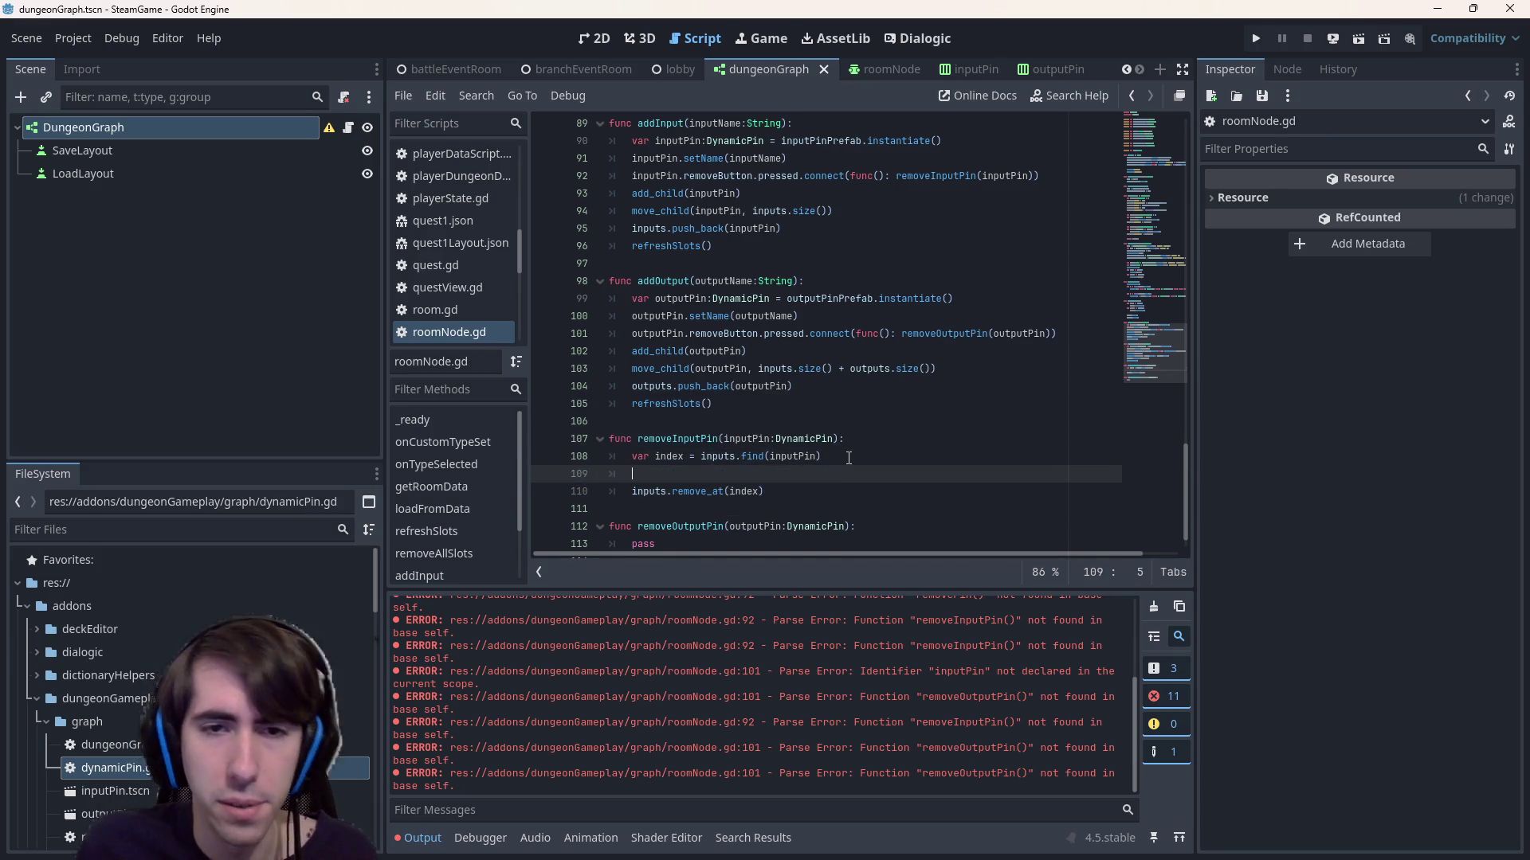
pyautogui.write('nputs')
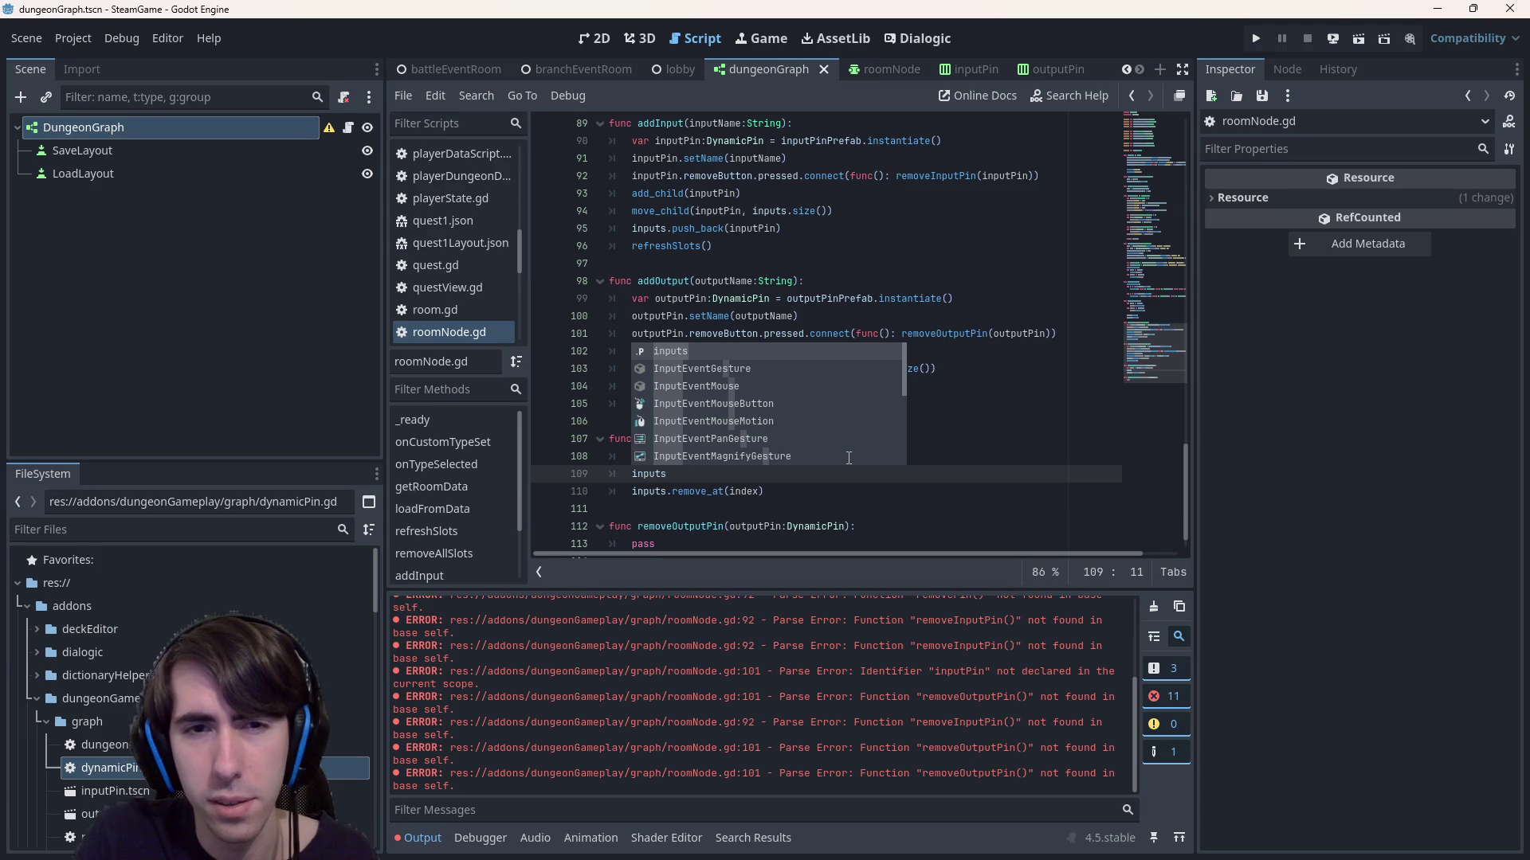
pyautogui.press('BackSpace')
pyautogui.write('nam')
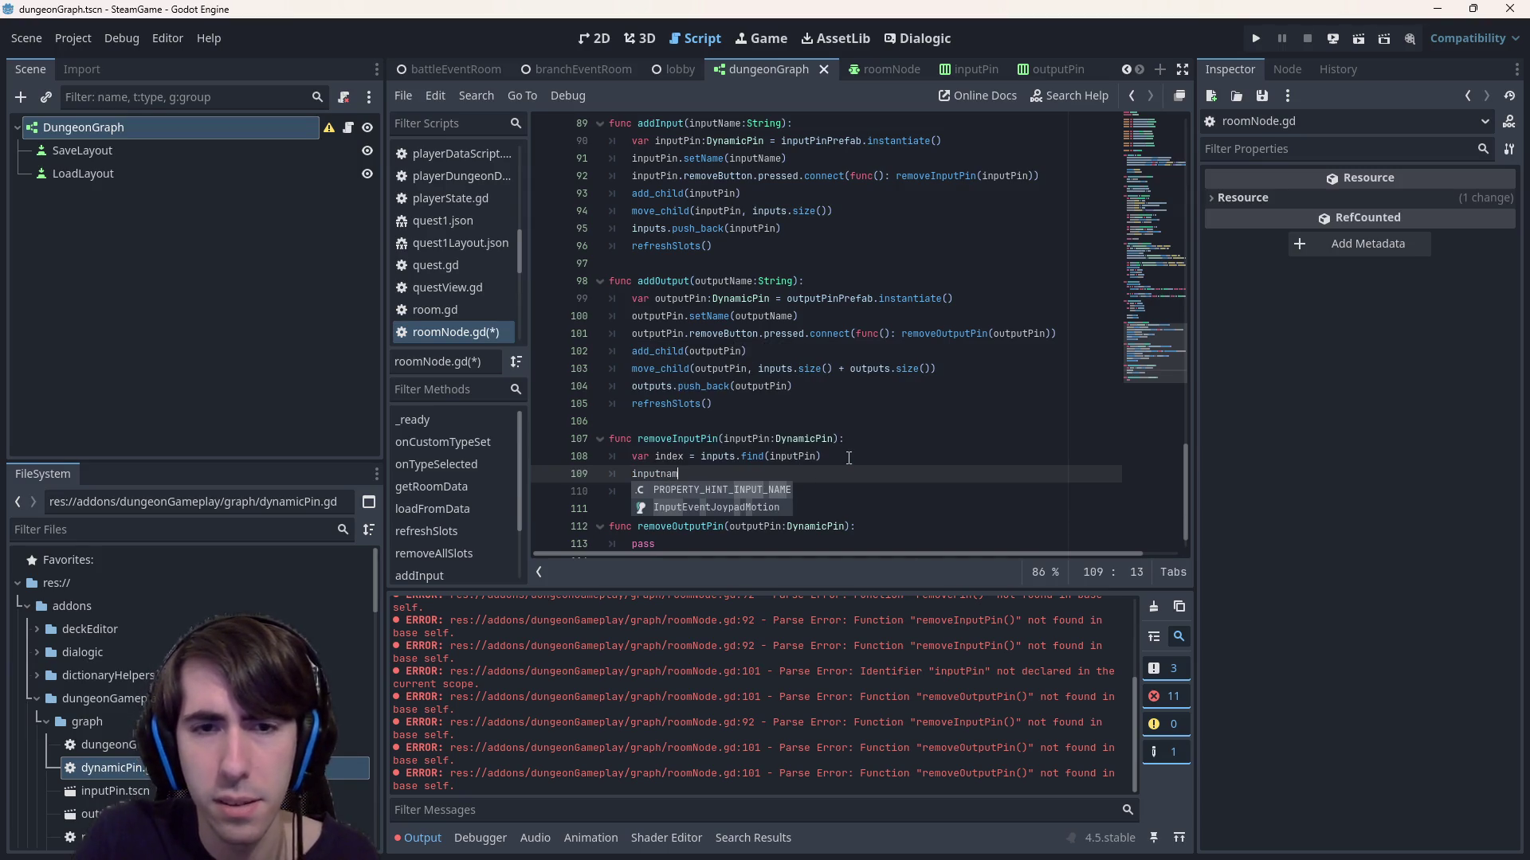
pyautogui.scroll(20, 849, 458)
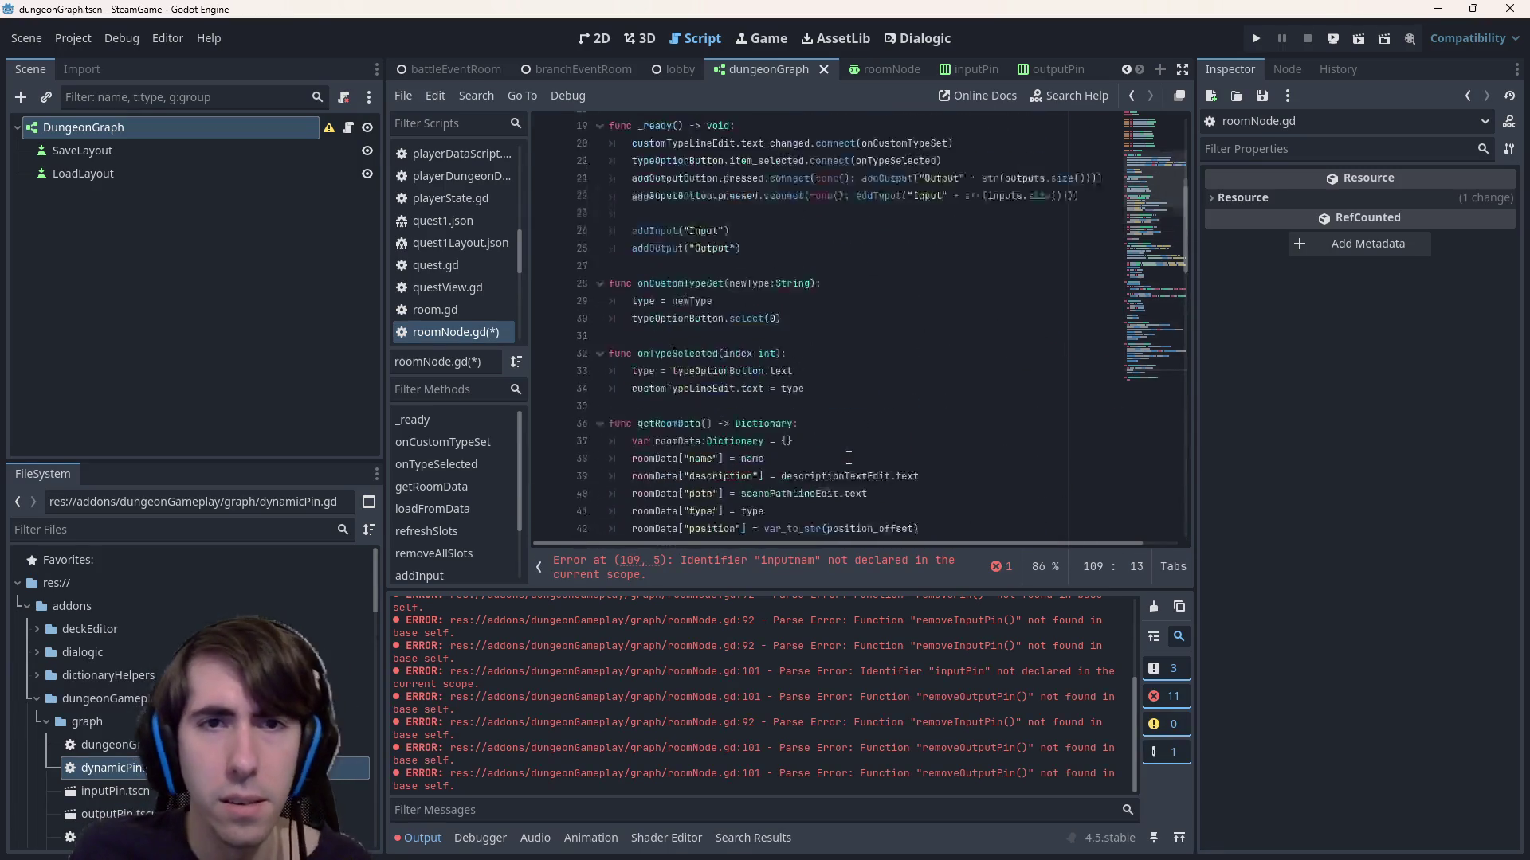
pyautogui.scroll(4, 850, 445)
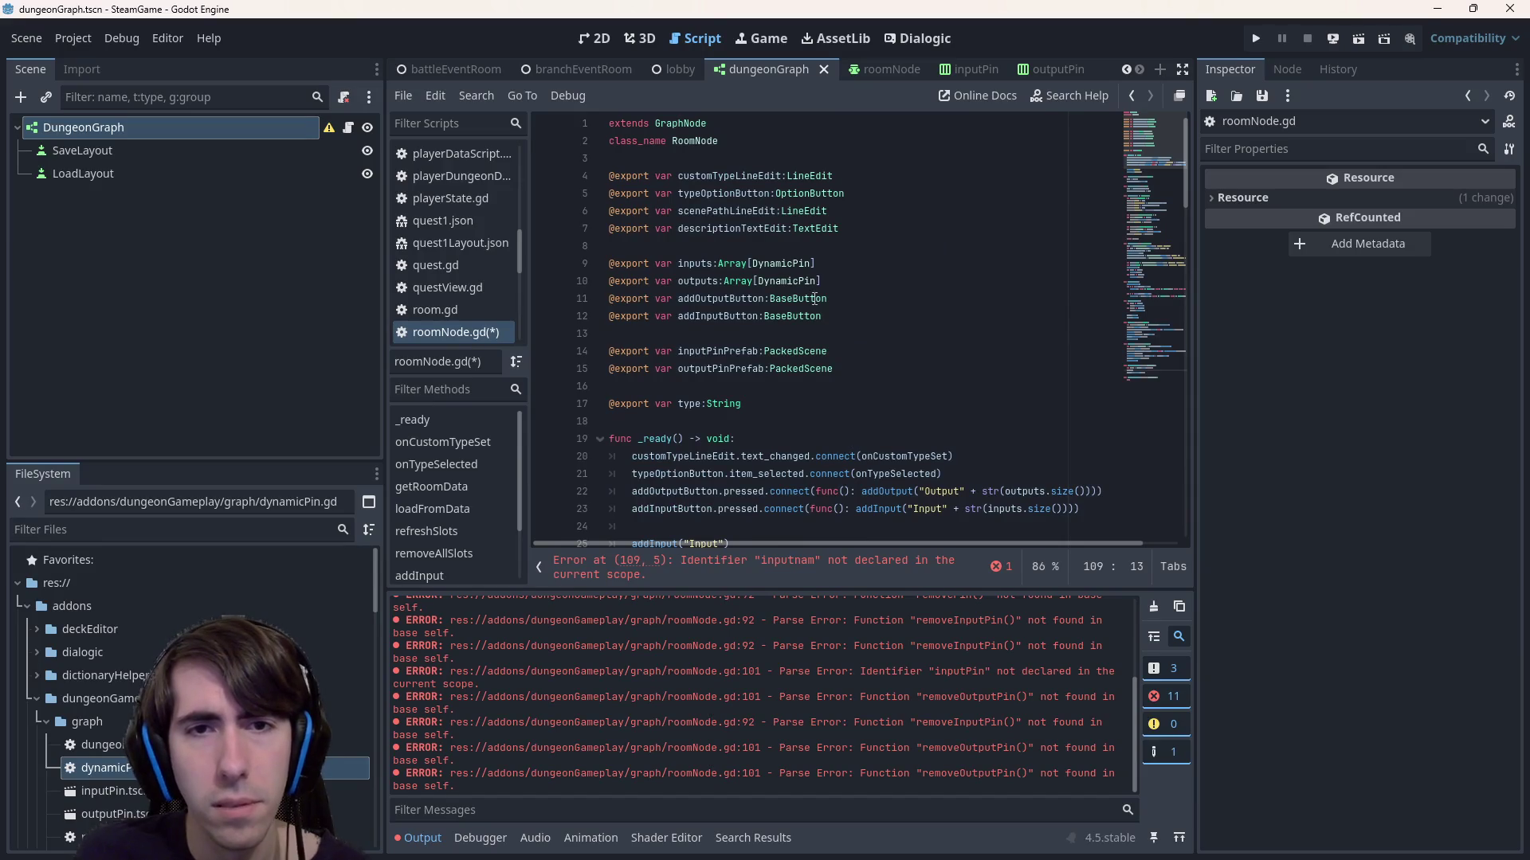
pyautogui.doubleClick(704, 269)
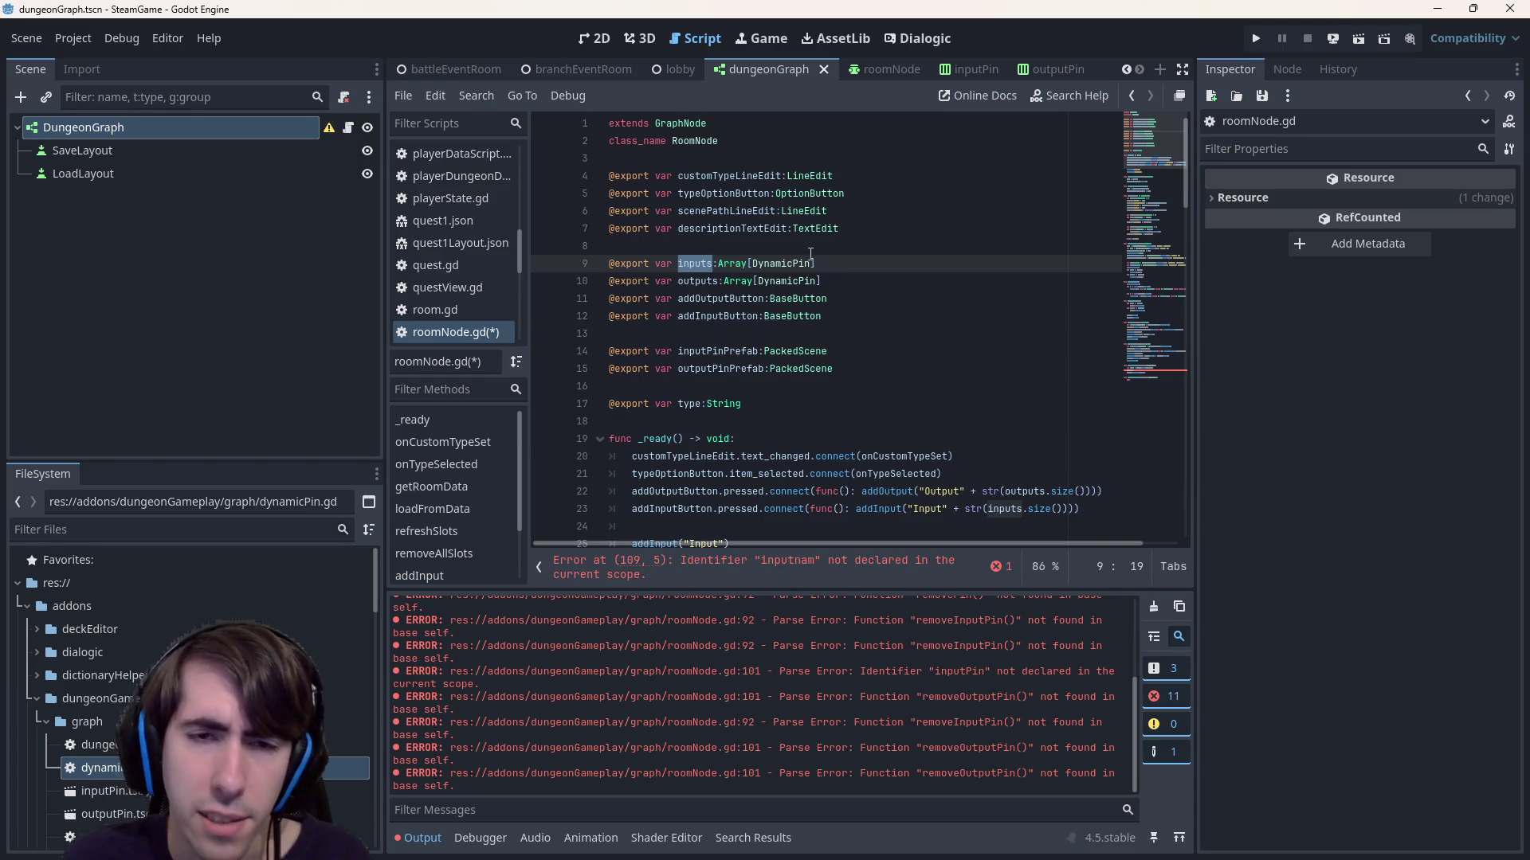
pyautogui.moveTo(1155, 142); pyautogui.dragTo(1158, 375)
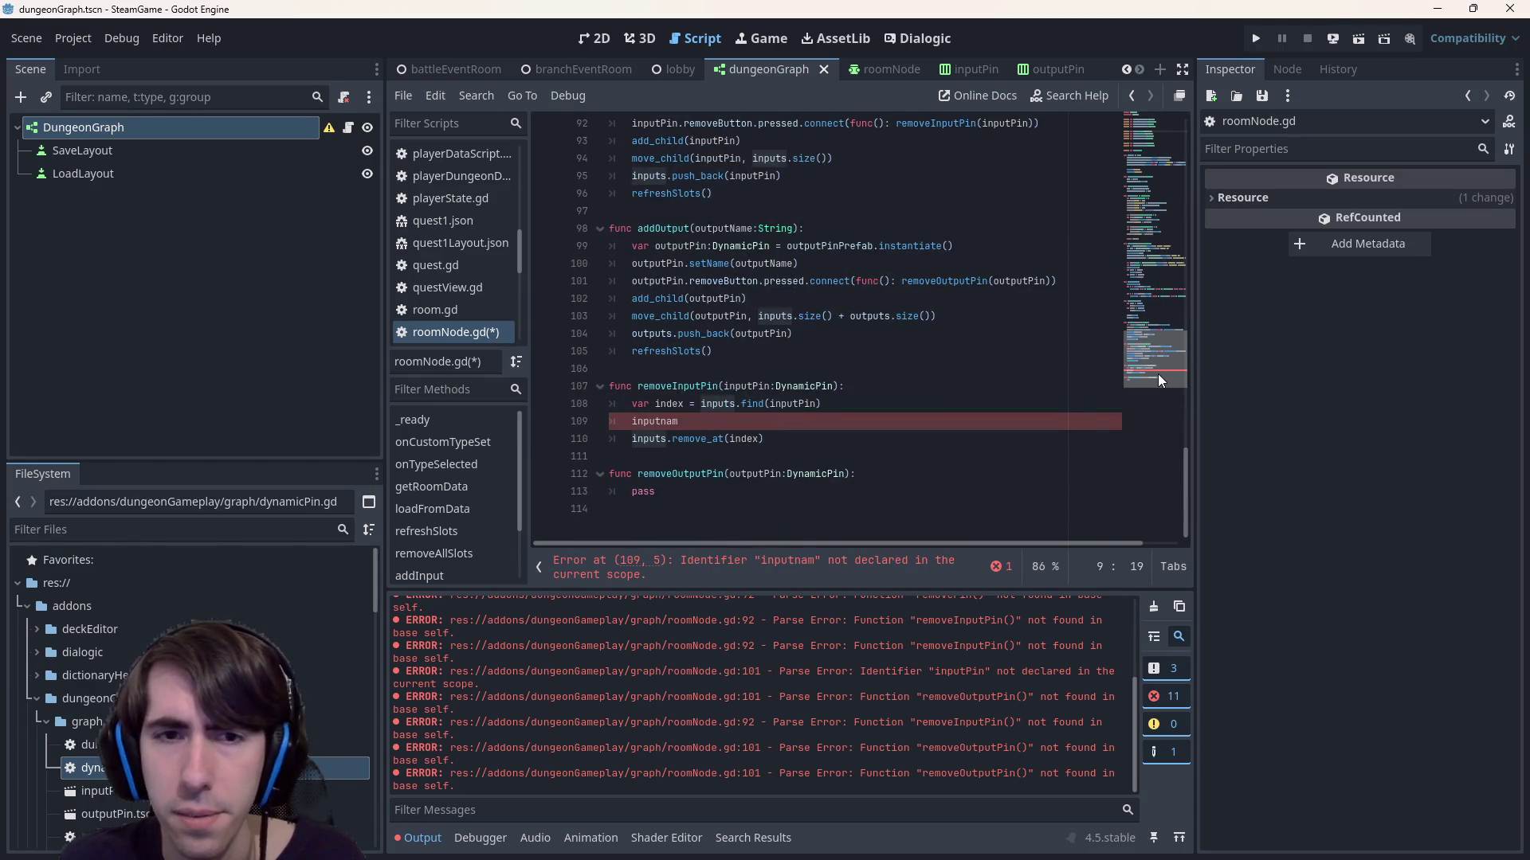
pyautogui.moveTo(678, 421); pyautogui.dragTo(610, 422)
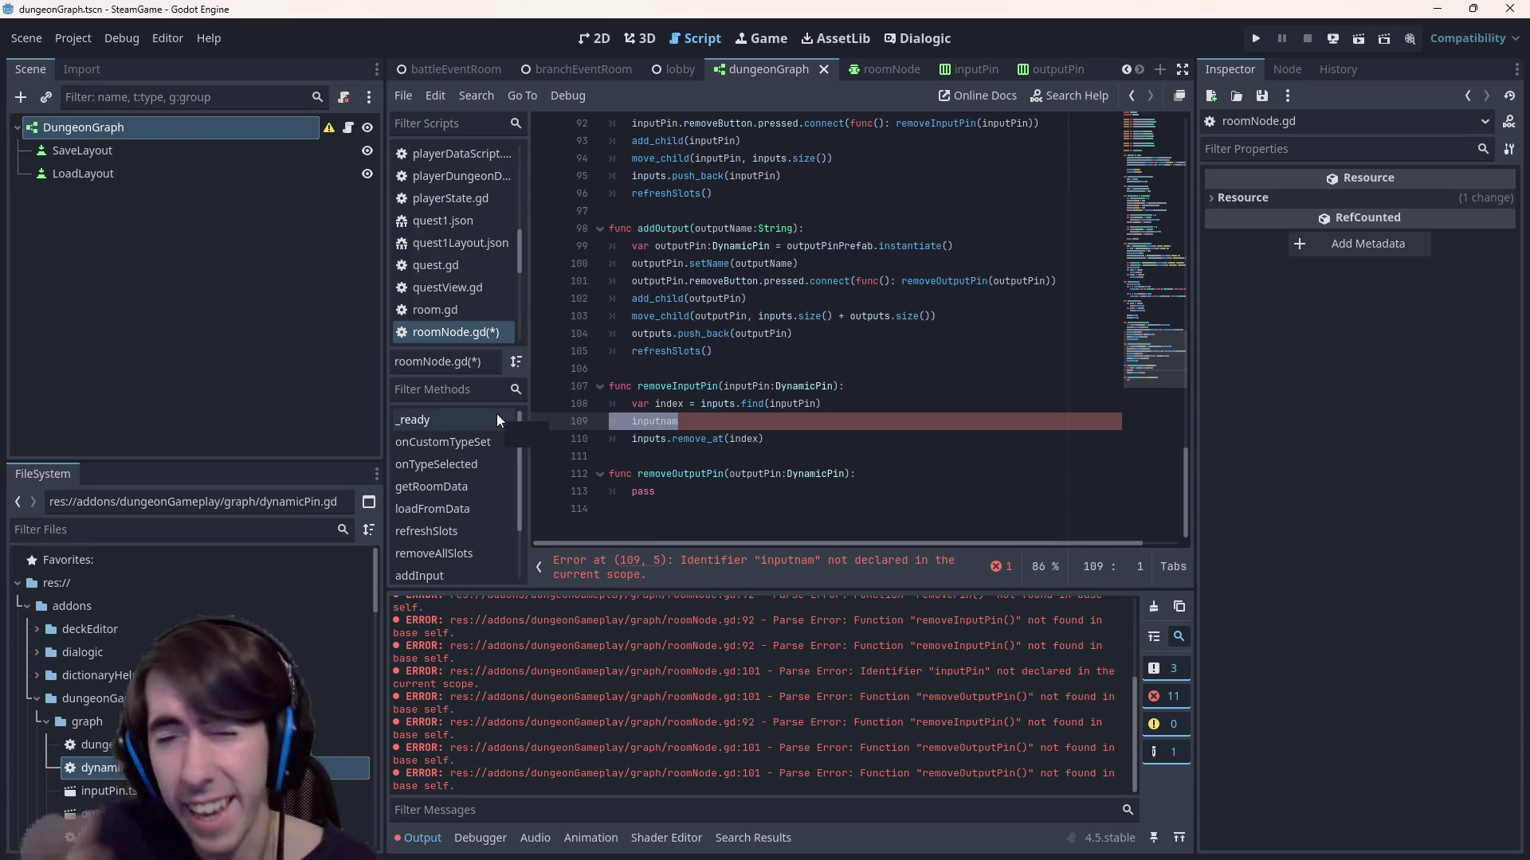
pyautogui.press('BackSpace')
pyautogui.press('BackSpace')
pyautogui.hotkey('ctrl', 's')
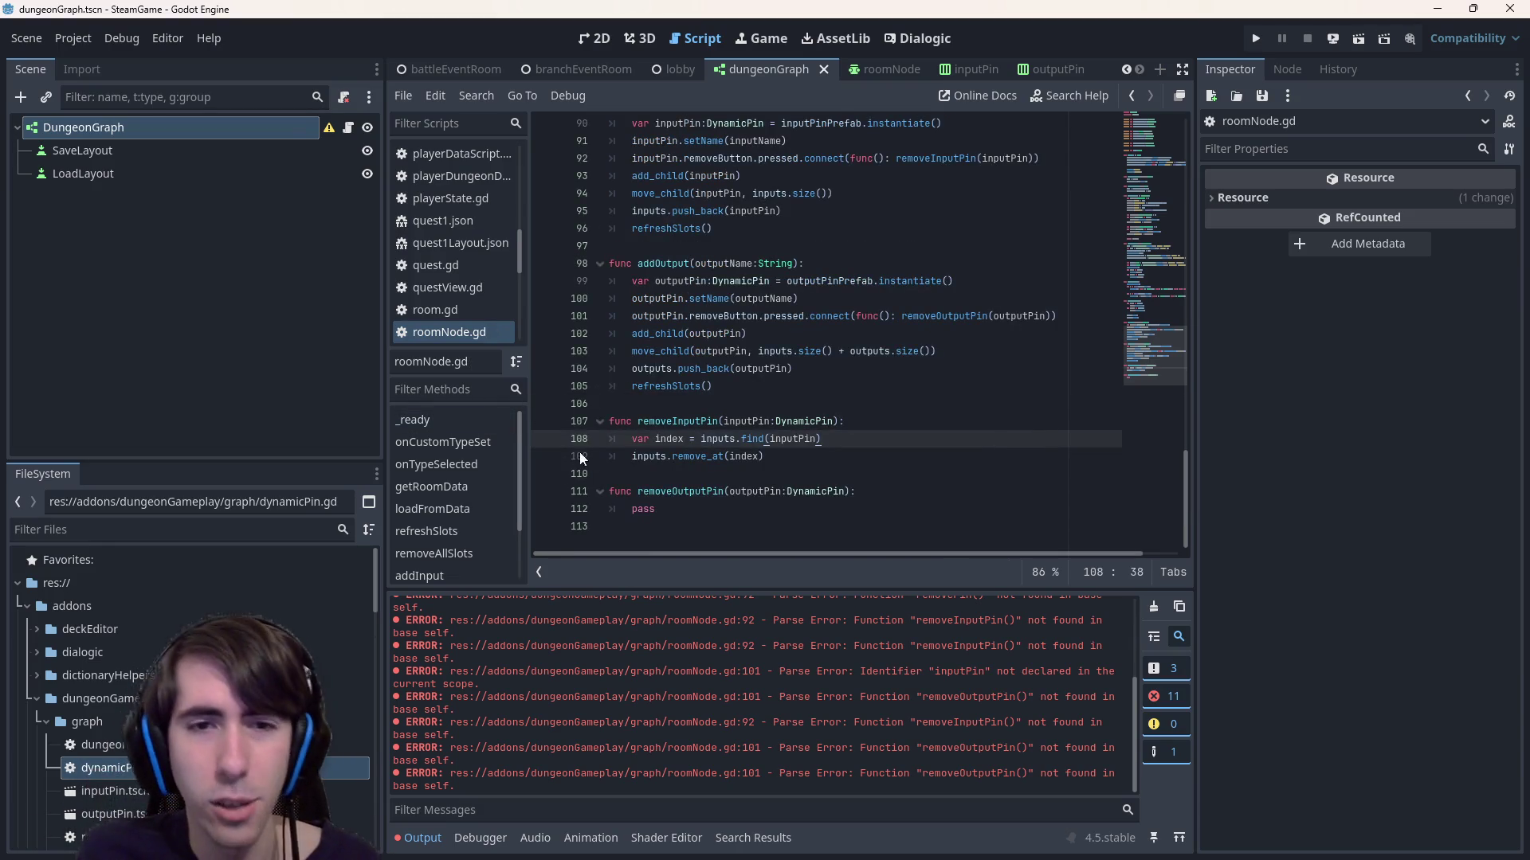
# - Copy the body into removeOutputPin using outputs and outputPin, then launch the game
pyautogui.moveTo(830, 450); pyautogui.dragTo(516, 434)
pyautogui.hotkey('ctrl', 'c')
pyautogui.moveTo(761, 538); pyautogui.dragTo(552, 517)
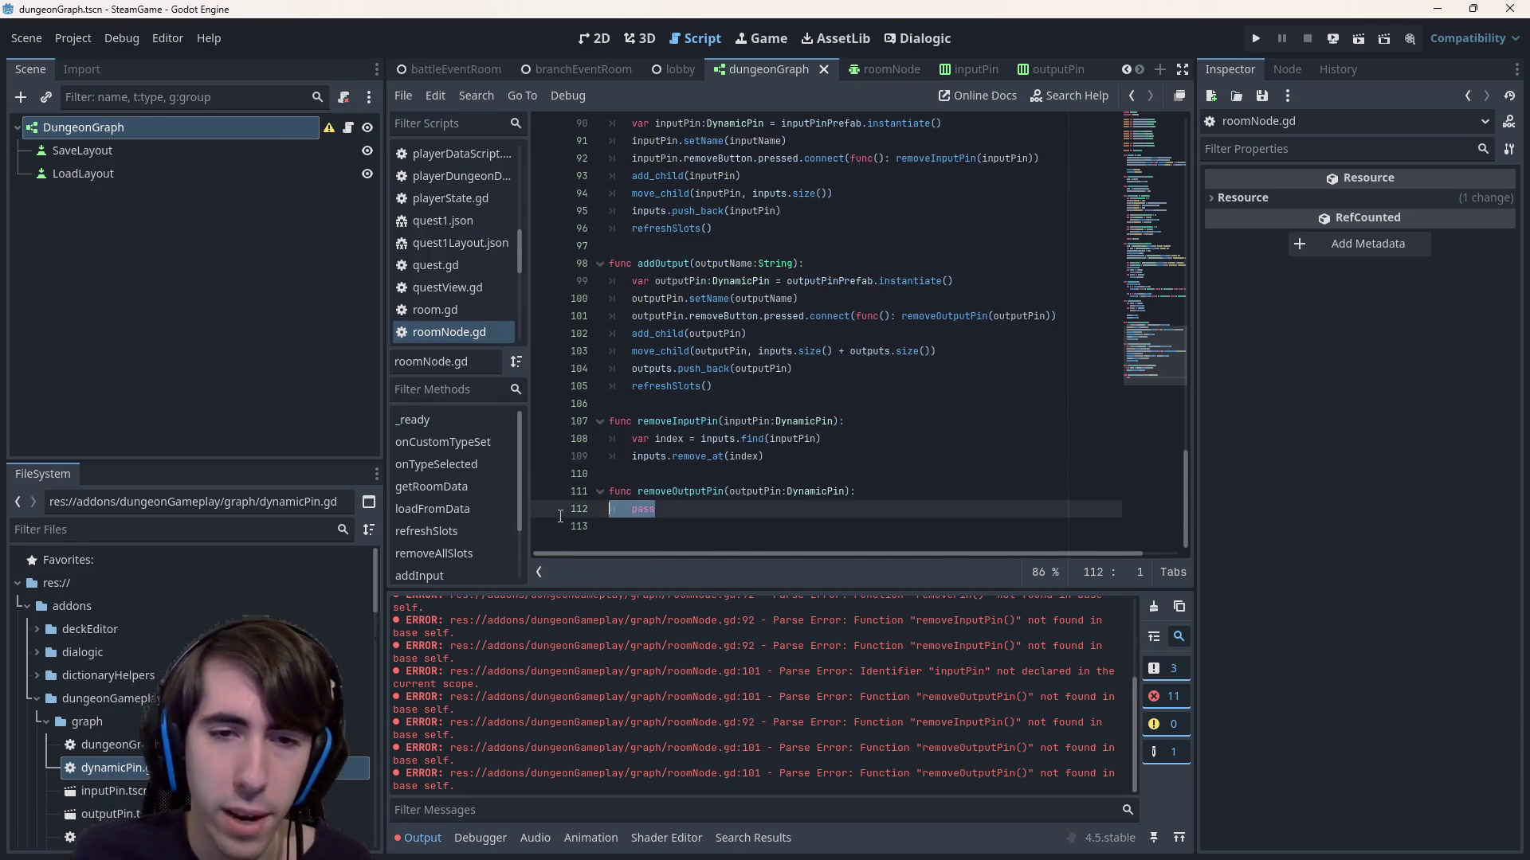
pyautogui.hotkey('ctrl', 'v')
pyautogui.doubleClick(797, 509)
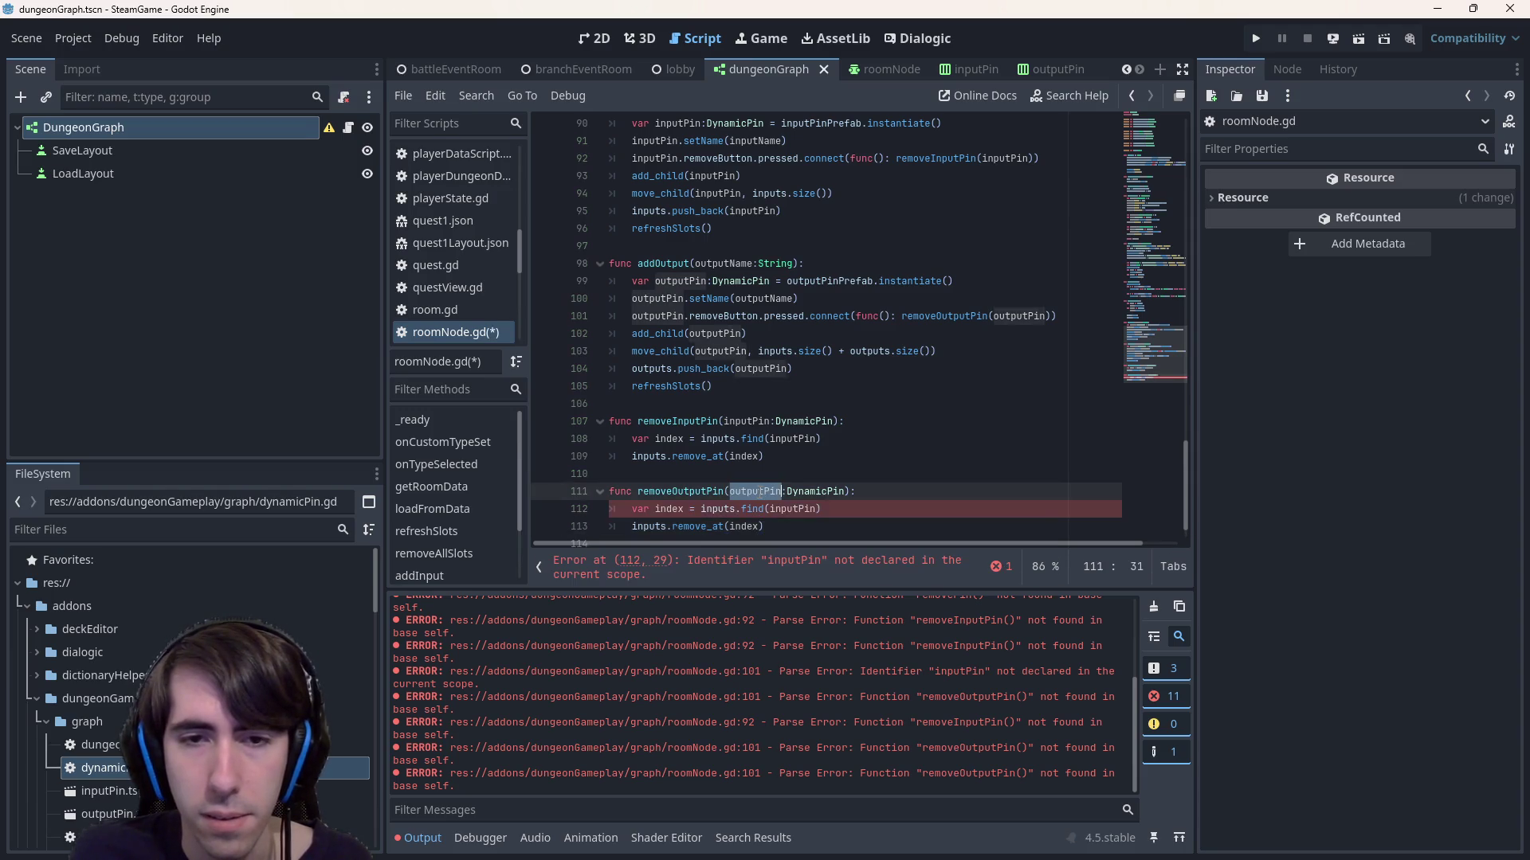
pyautogui.write('outputPin')
pyautogui.doubleClick(721, 509)
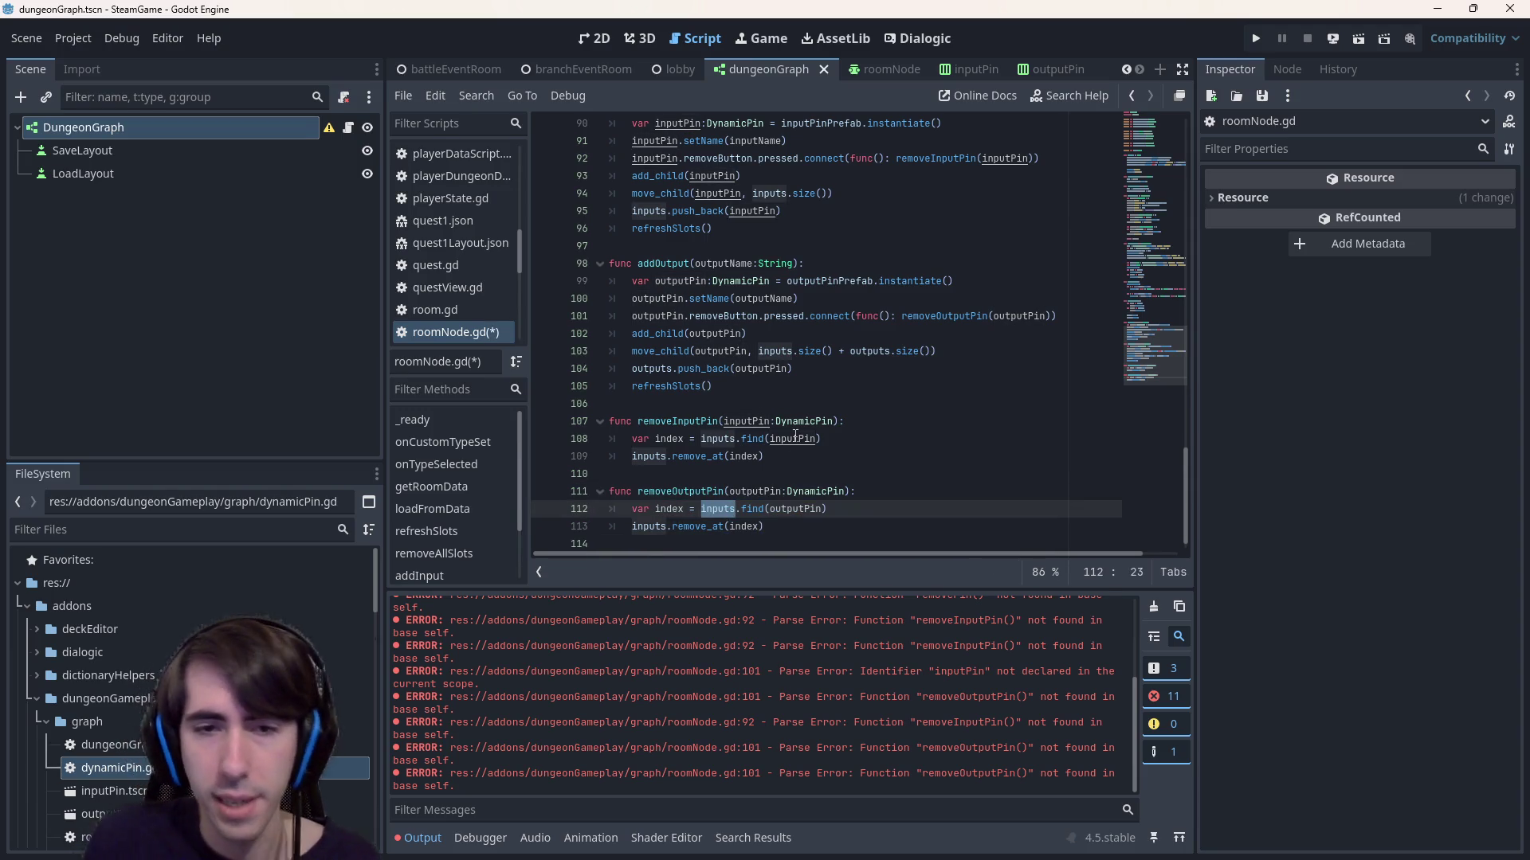
pyautogui.hotkey('ctrl', 'd')
pyautogui.write('pit[')
pyautogui.hotkey('ctrl', 'z')
pyautogui.hotkey('ctrl', 'z')
pyautogui.hotkey('ctrl', 'z')
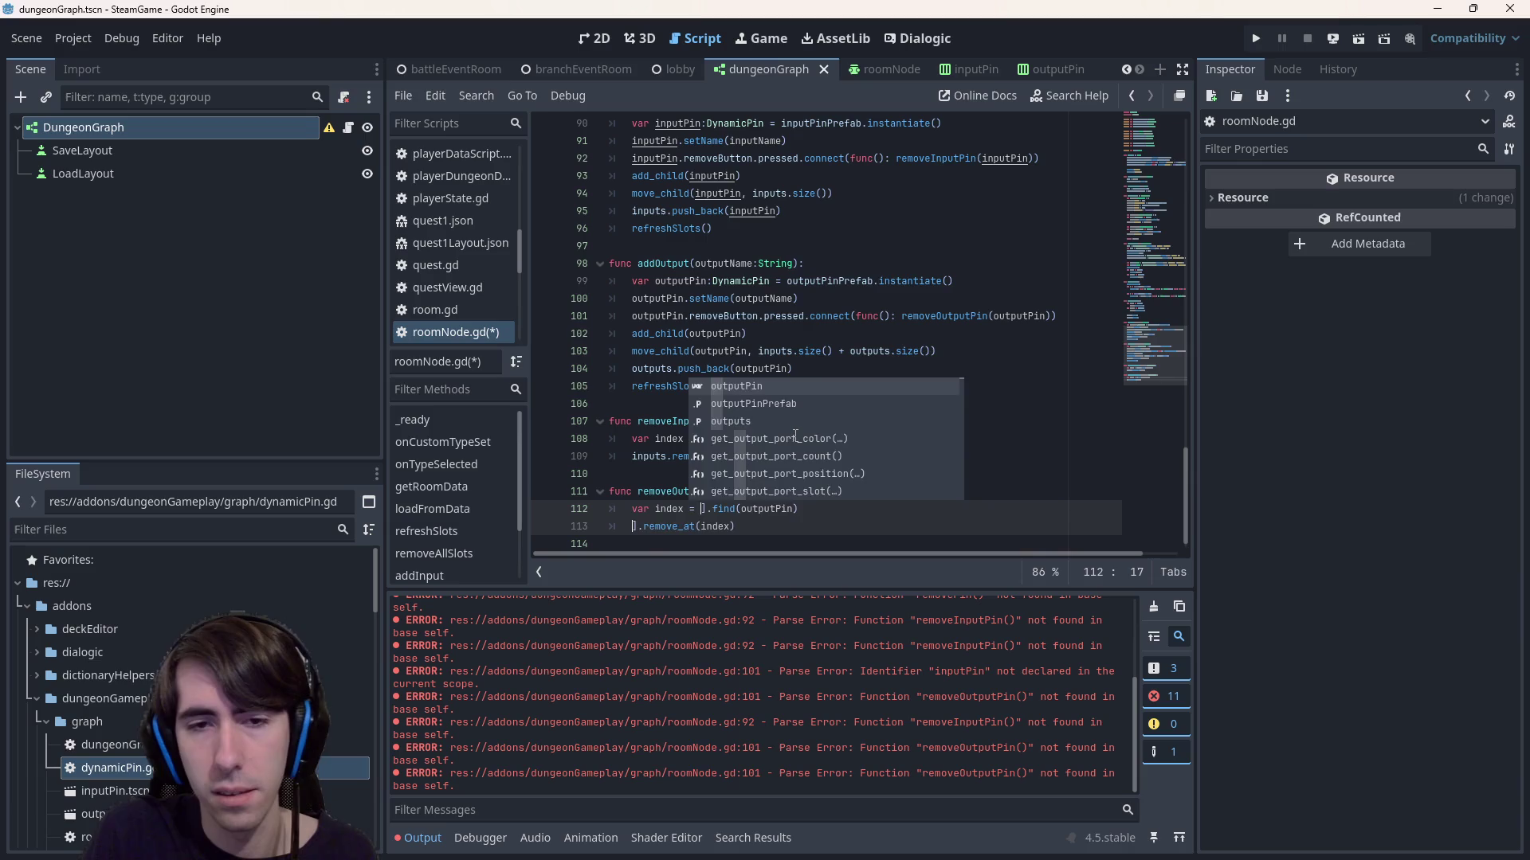
pyautogui.write('outputs')
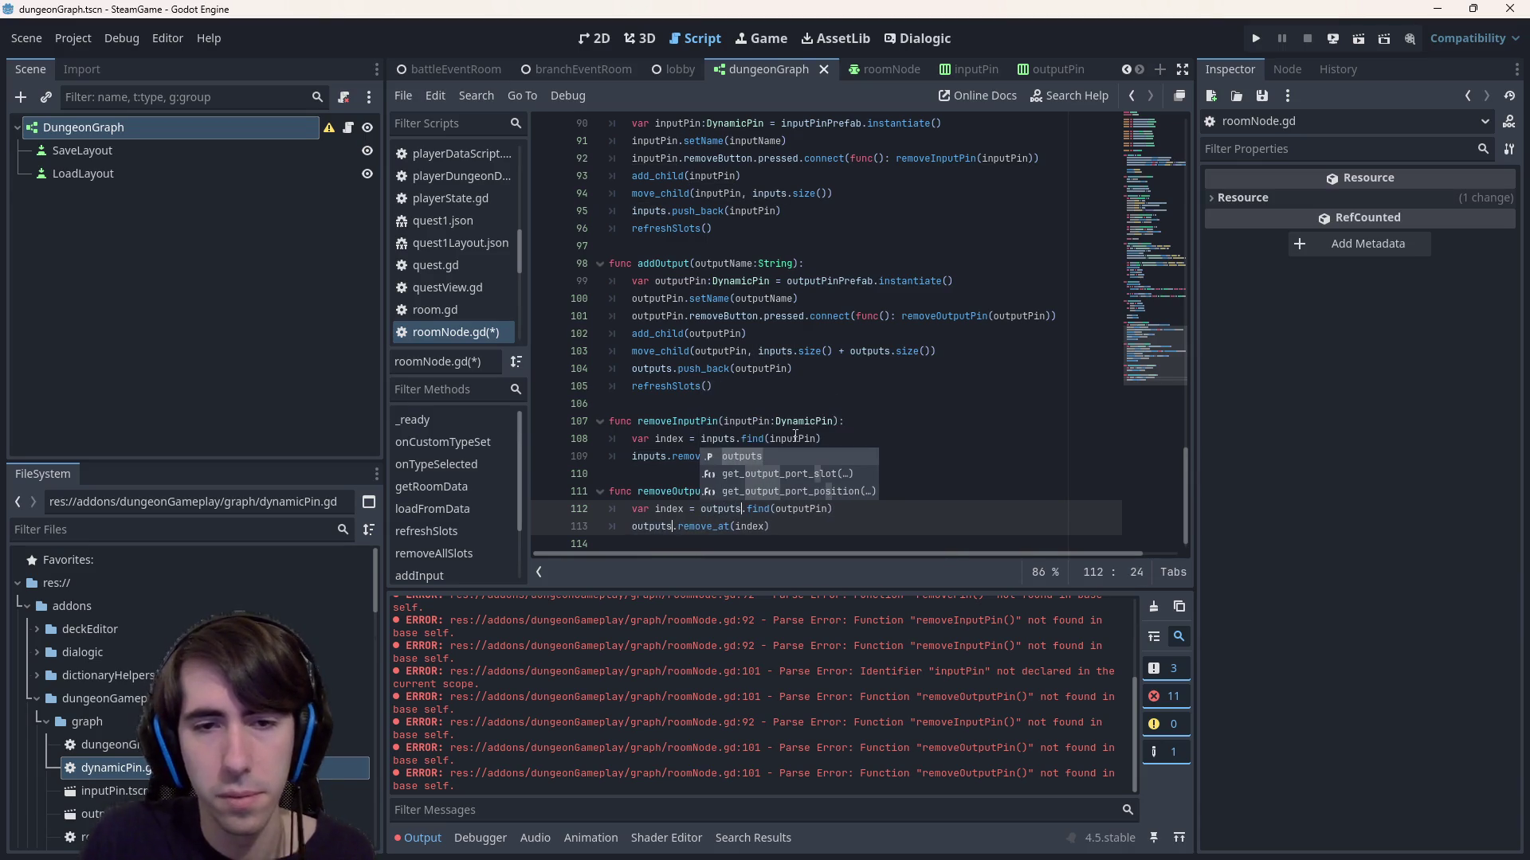
pyautogui.click(644, 459)
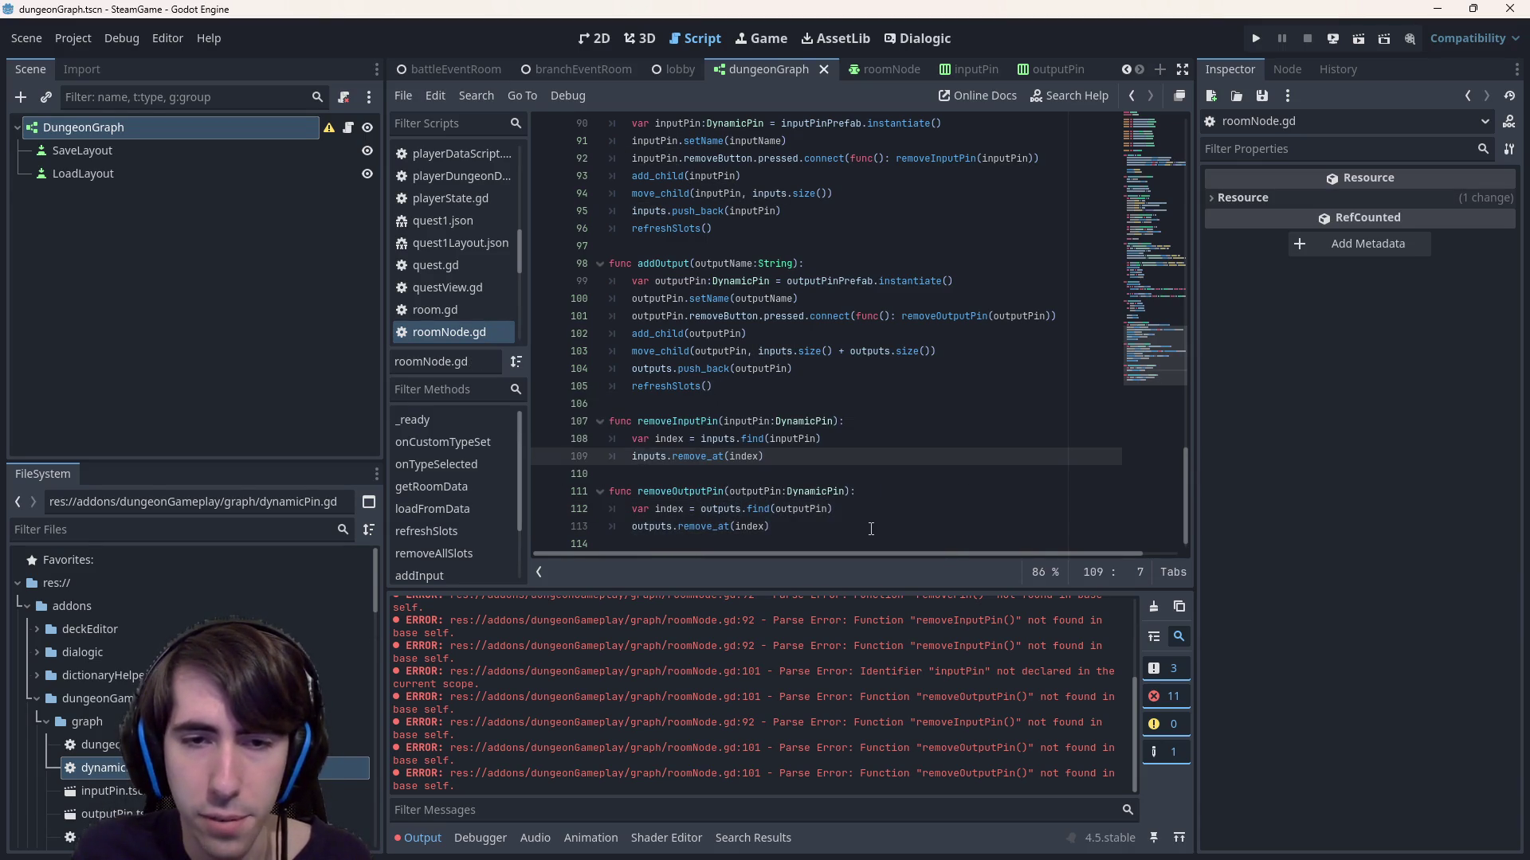
pyautogui.click(870, 529)
pyautogui.click(1354, 38)
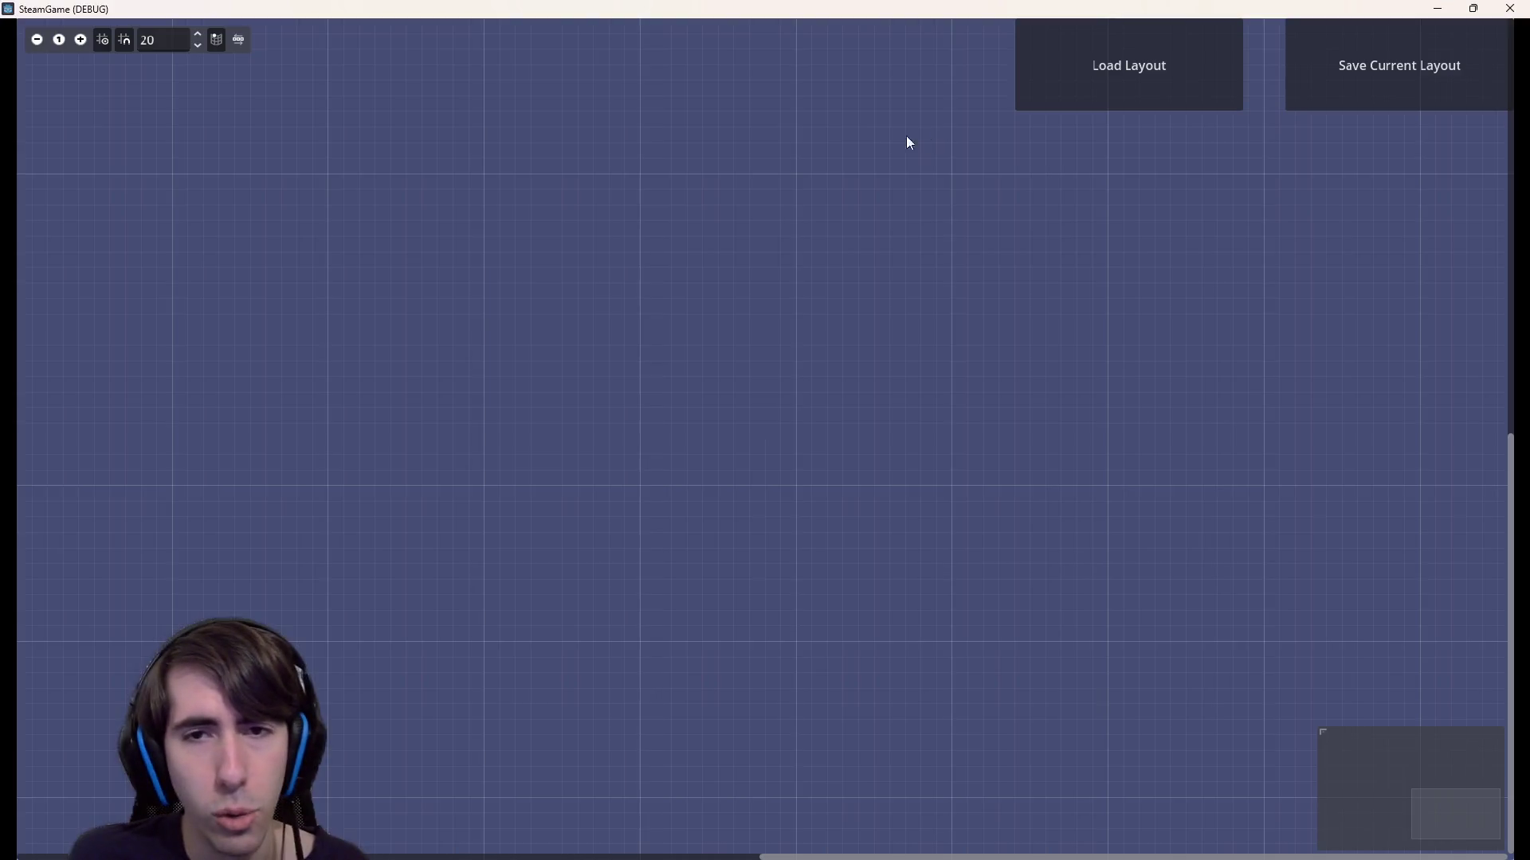
# - Load mistyHerbFields/quest1Layout.json, remove the Branch room's 'right' output, and return to Godot
pyautogui.click(1163, 59)
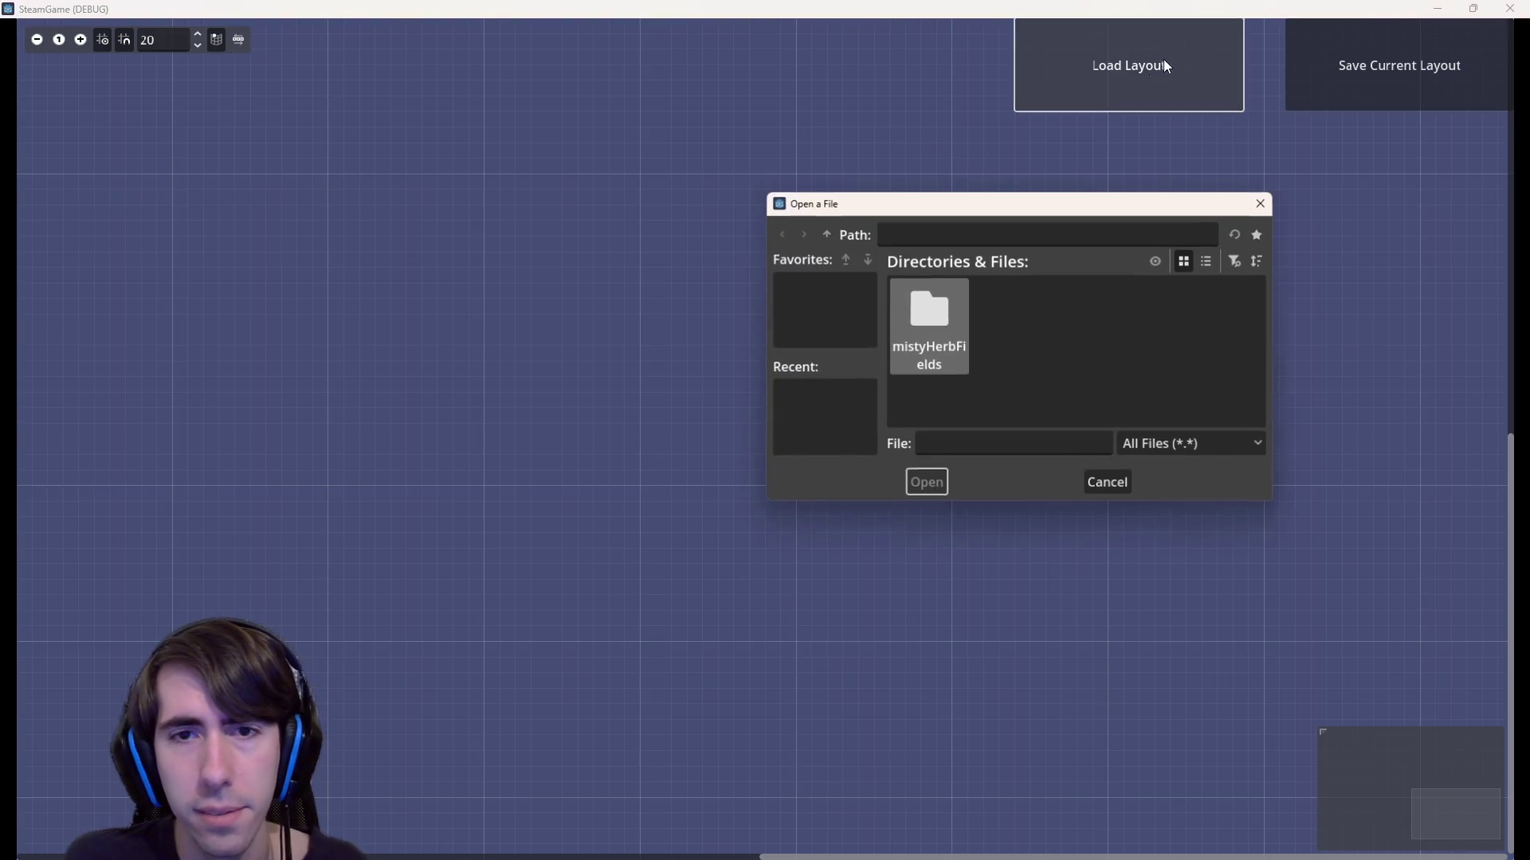
pyautogui.doubleClick(911, 355)
pyautogui.doubleClick(925, 341)
pyautogui.scroll(-4, 1031, 580)
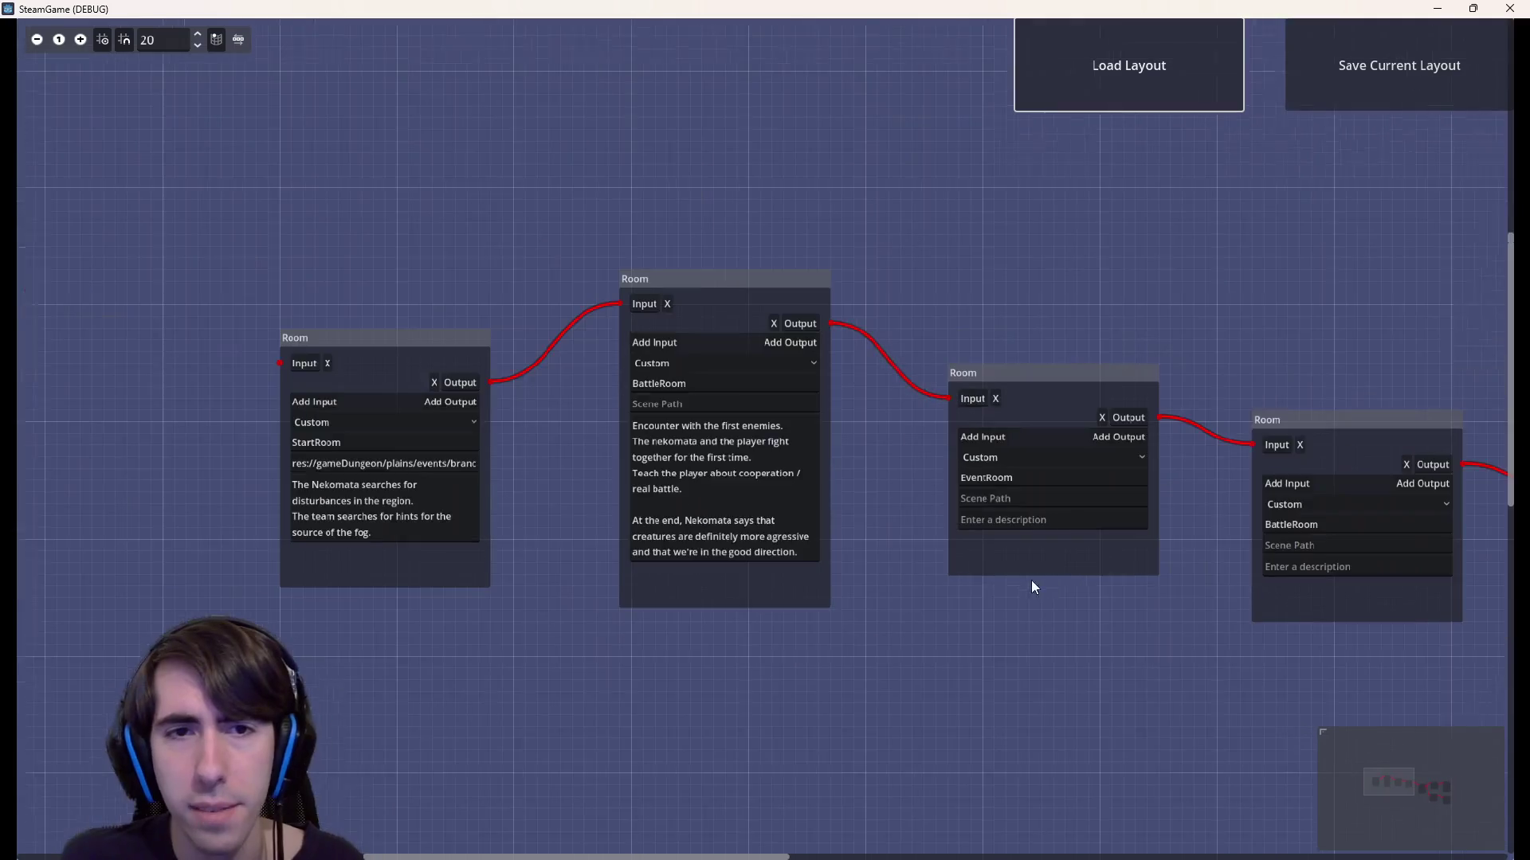
pyautogui.moveTo(1068, 626); pyautogui.dragTo(488, 575)
pyautogui.scroll(3, 849, 667)
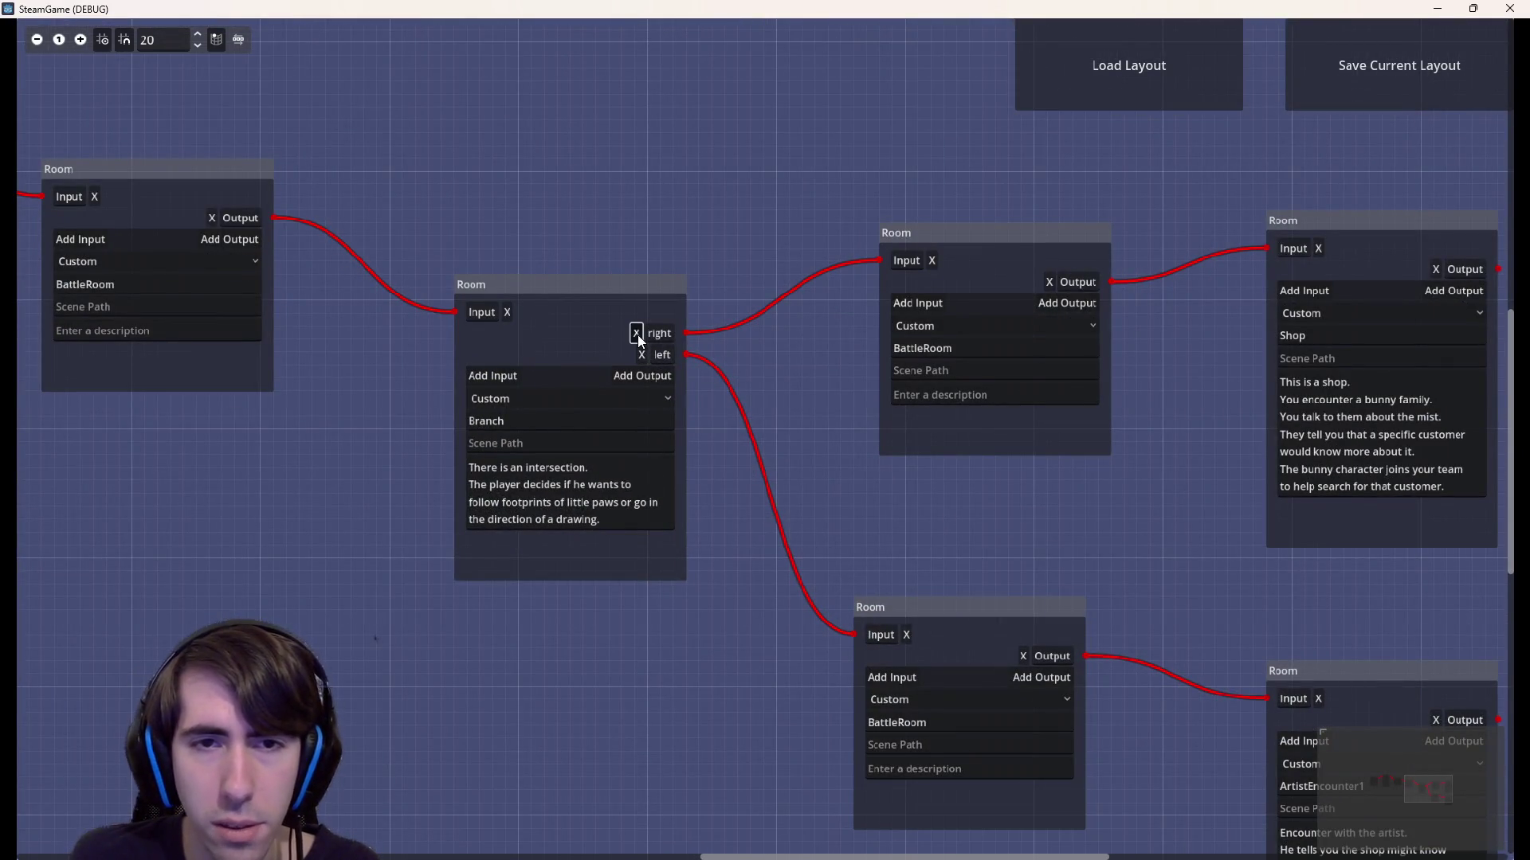
pyautogui.click(637, 335)
pyautogui.click(1510, 8)
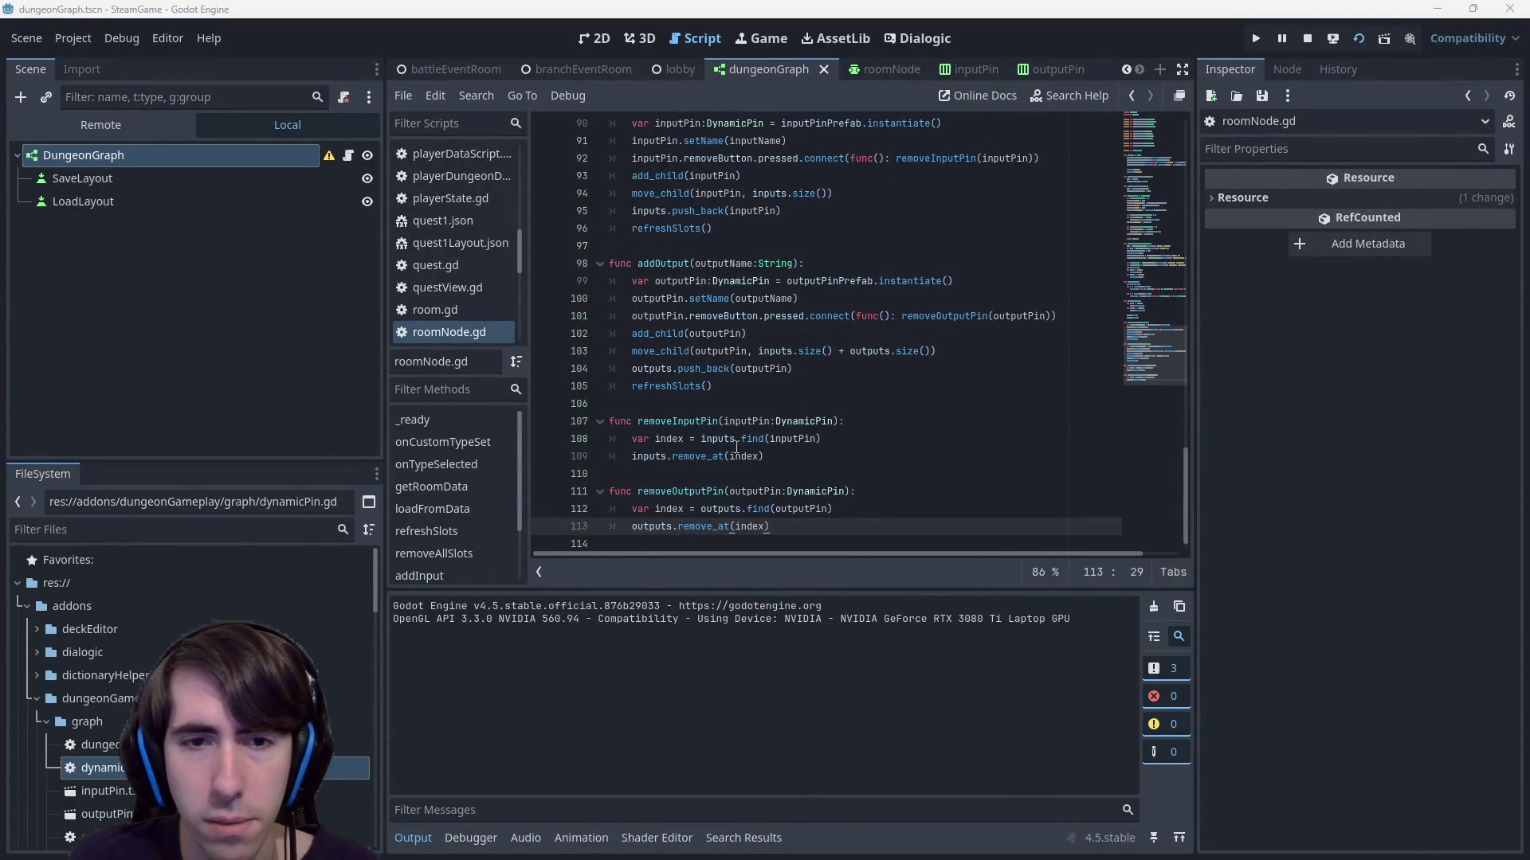
# - Break at line 112 of removeOutputPin, inspect outputPin and index, then stop debugging
pyautogui.doubleClick(701, 490)
pyautogui.scroll(2, 712, 483)
pyautogui.moveTo(713, 478)
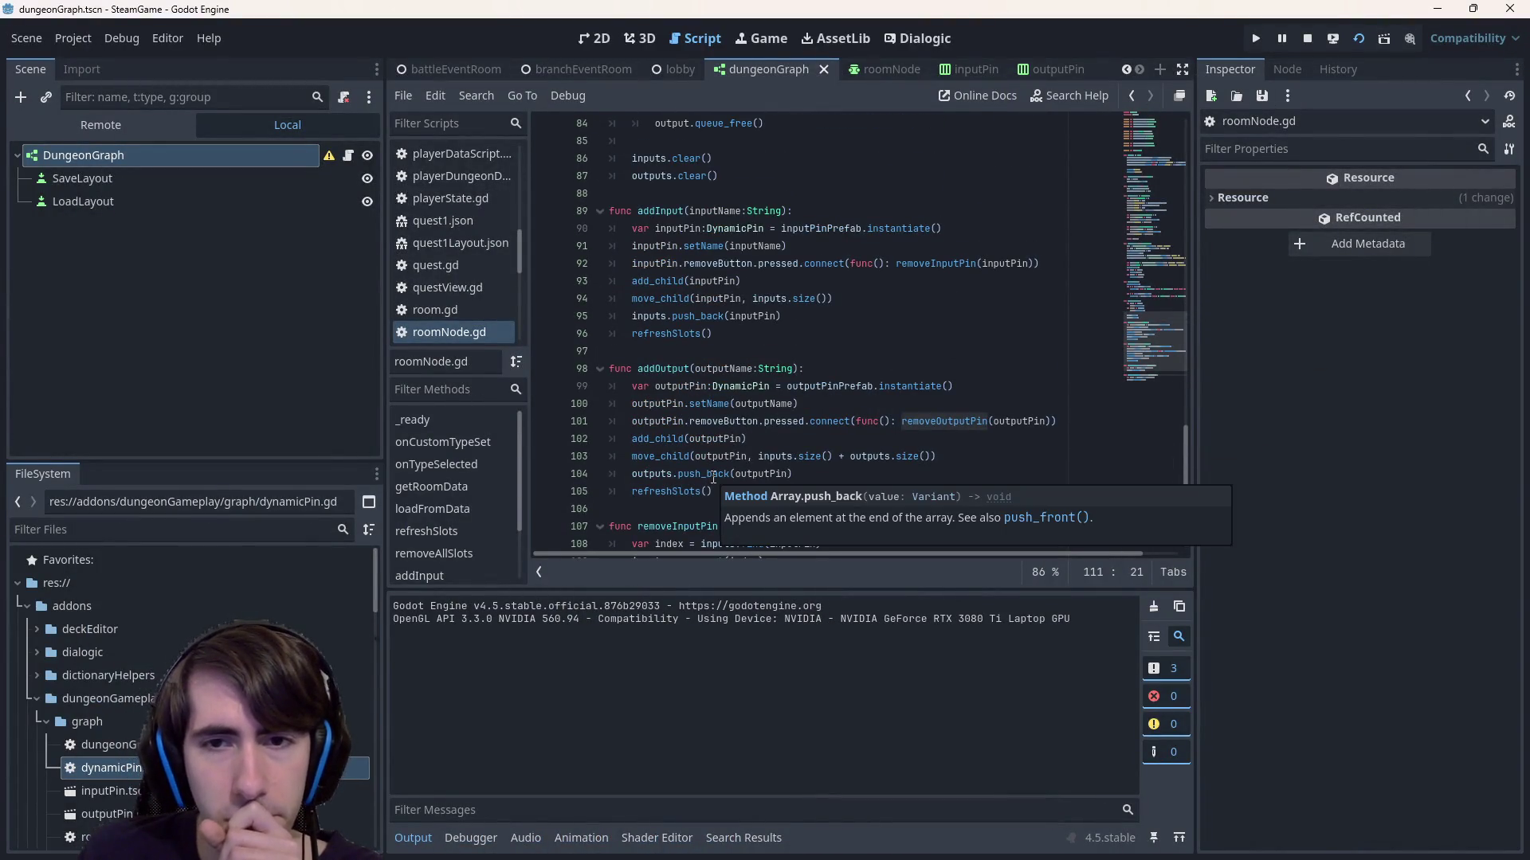
pyautogui.scroll(-2, 791, 430)
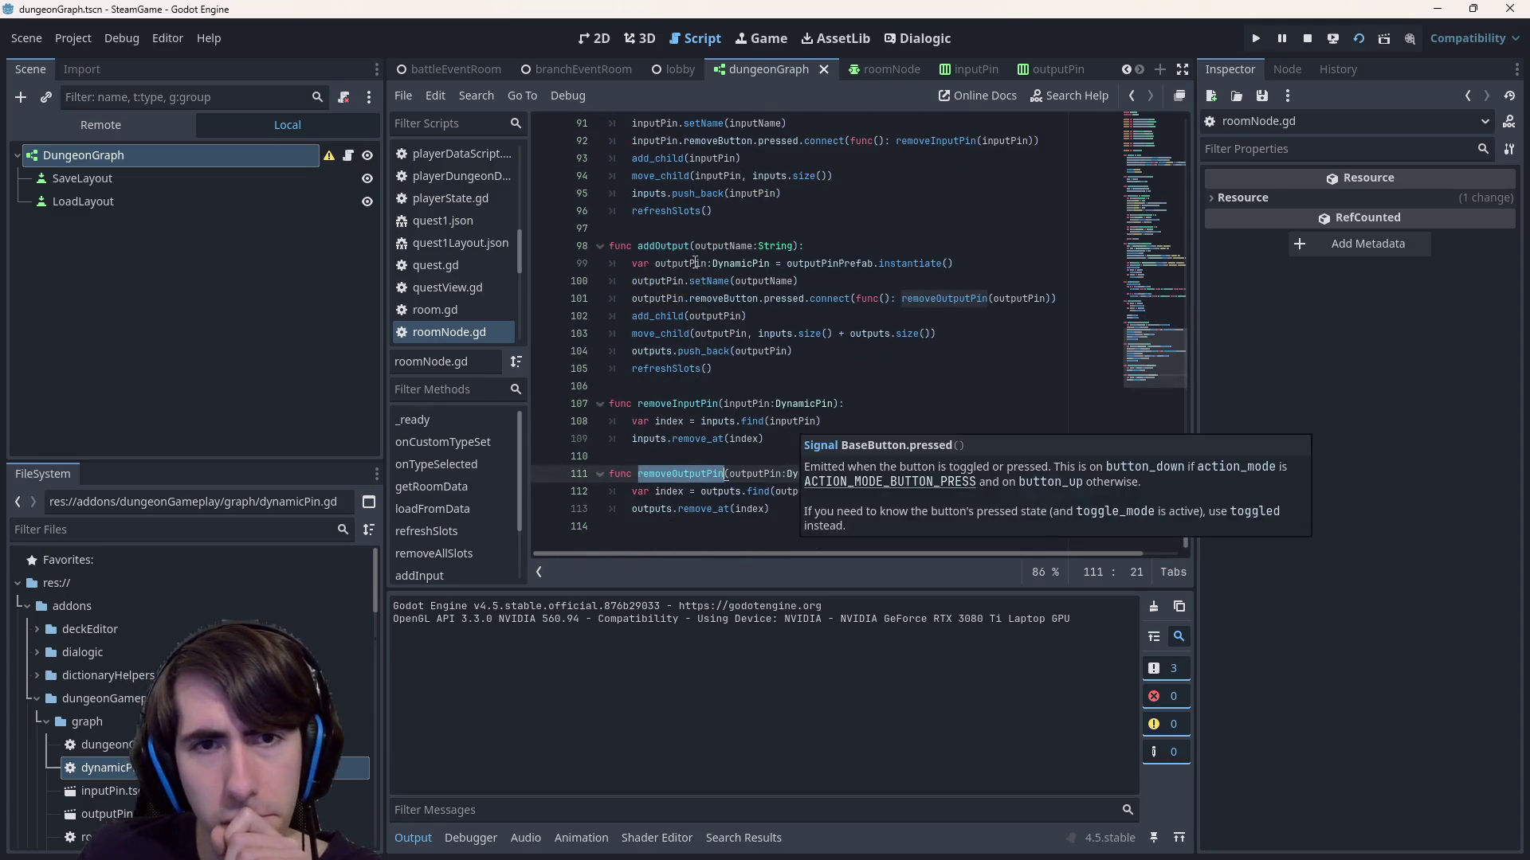
pyautogui.click(544, 491)
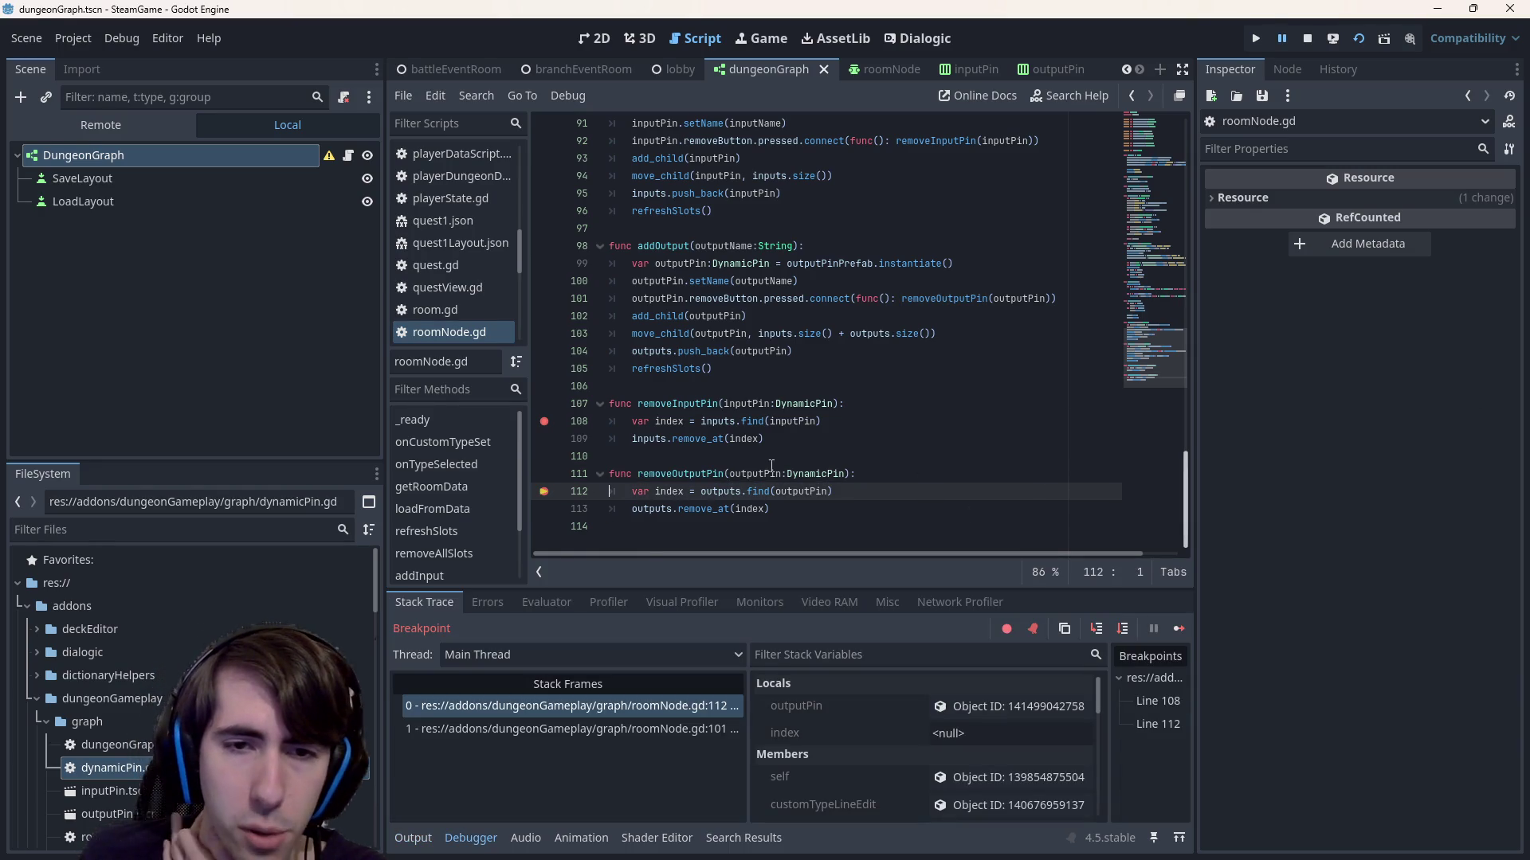
pyautogui.moveTo(774, 470)
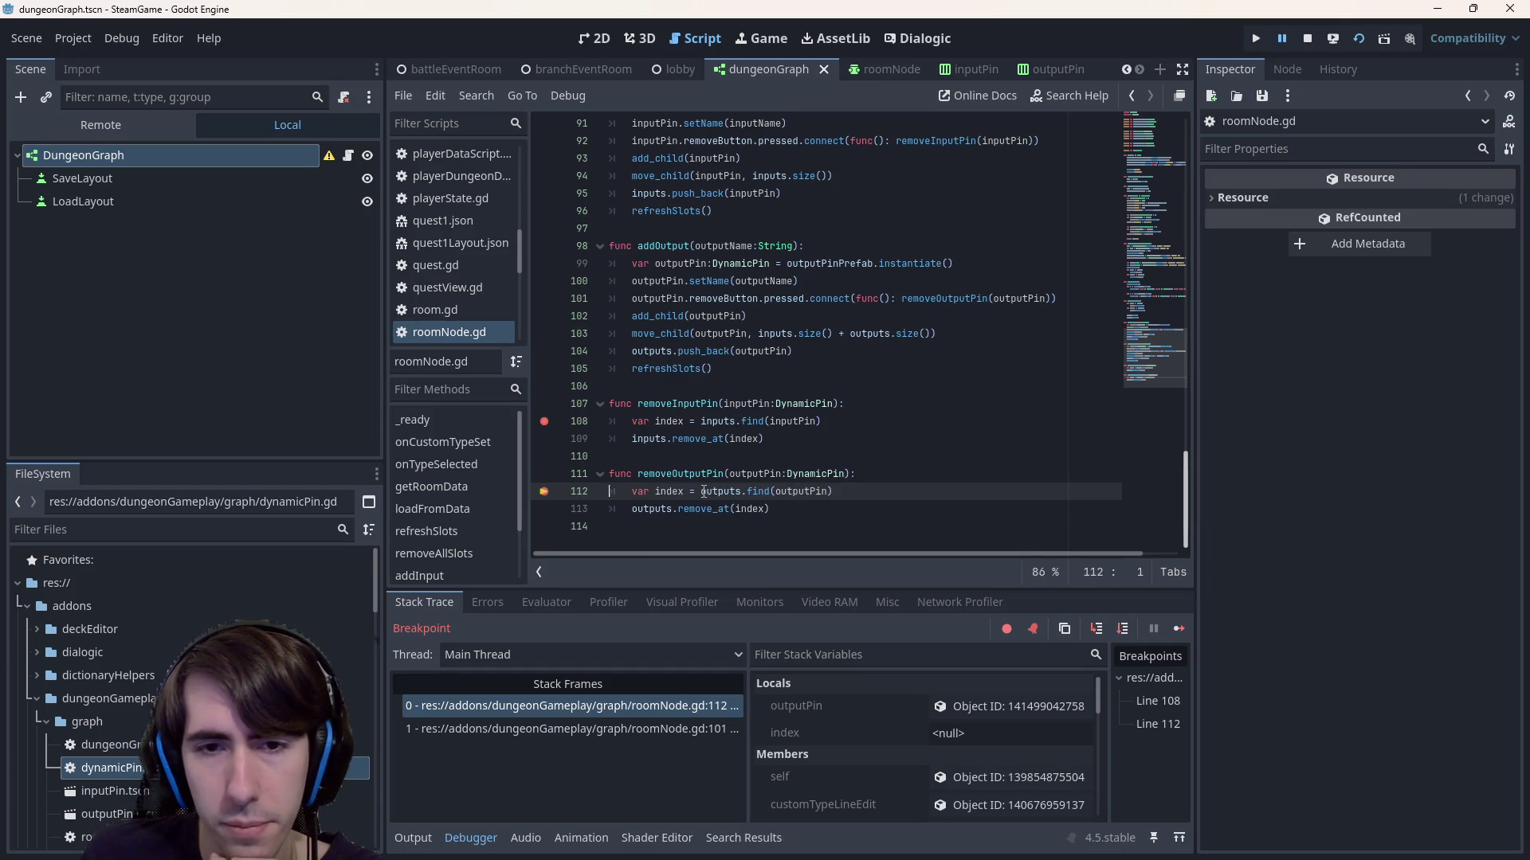
pyautogui.doubleClick(670, 492)
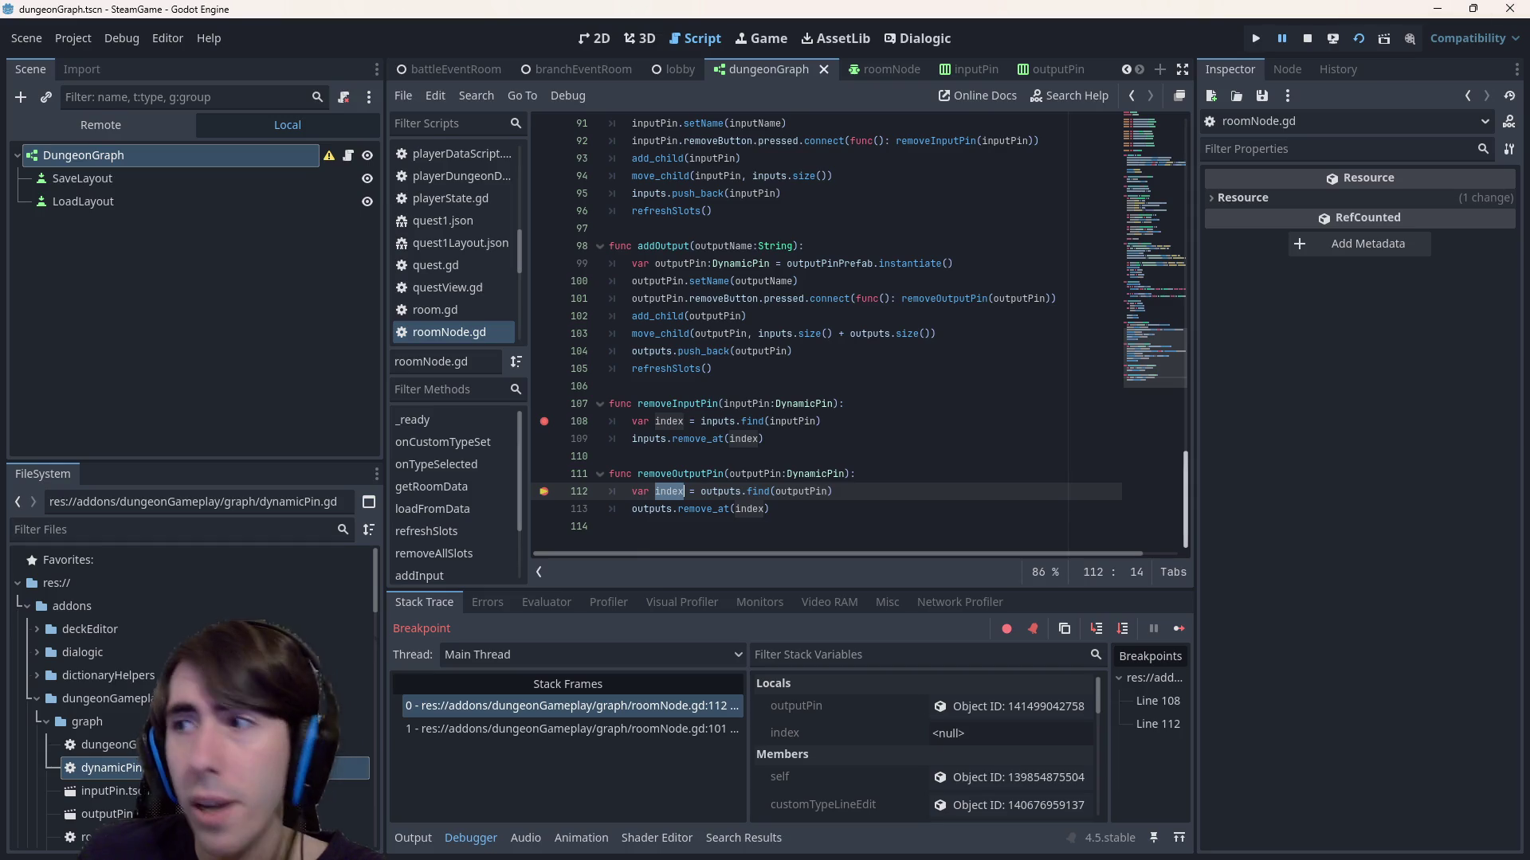
pyautogui.click(1306, 40)
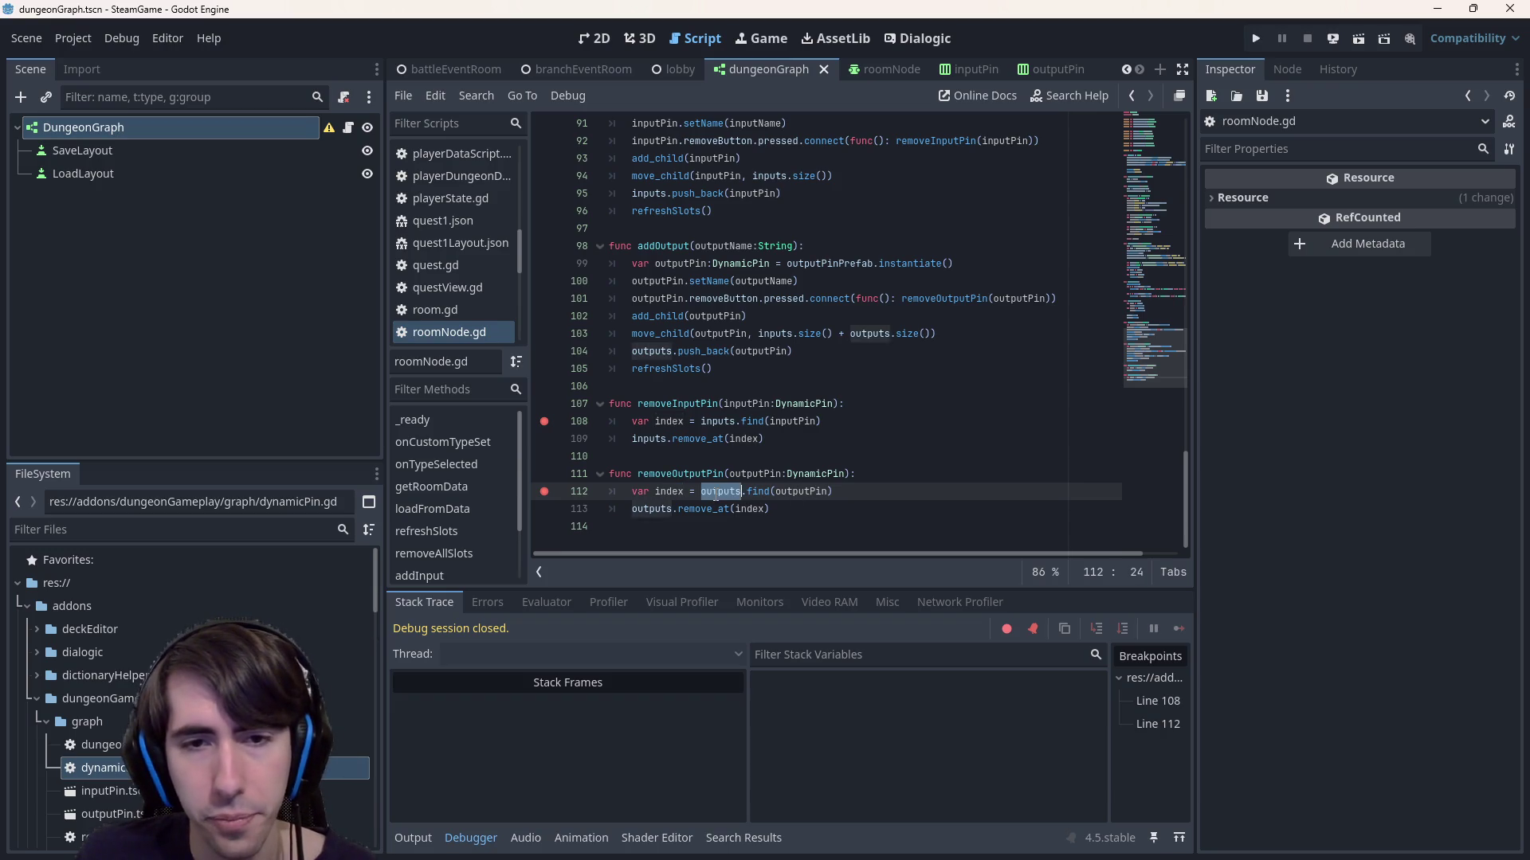
pyautogui.click(884, 503)
# - Add outputPin.queue_free() at the end of removeOutputPin
pyautogui.press('Up')
pyautogui.press('Up')
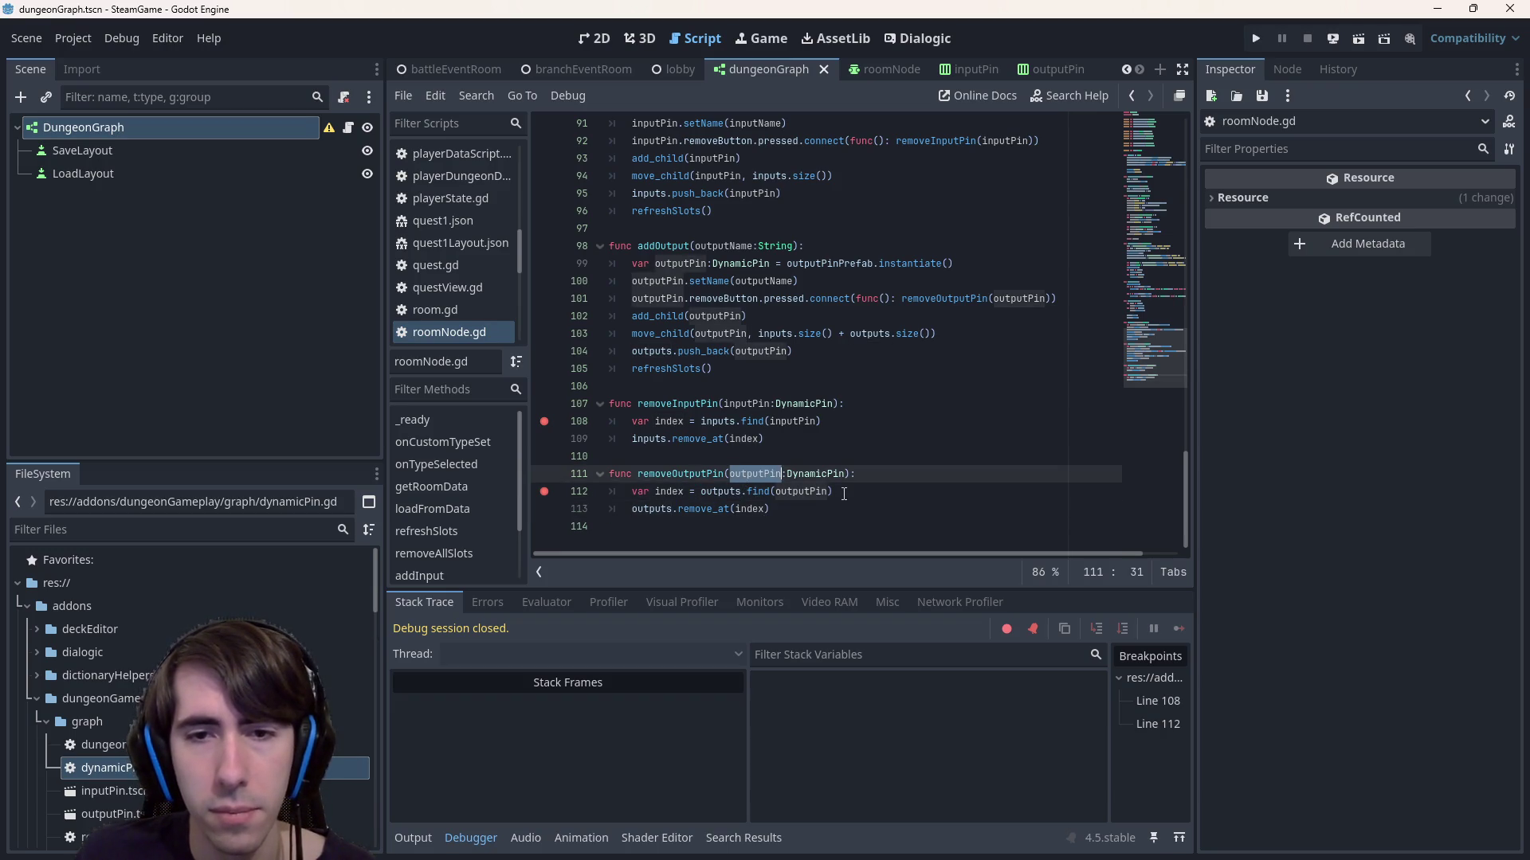
pyautogui.press('Down')
pyautogui.press('Down')
pyautogui.press('Return')
pyautogui.write('outputPin.queue')
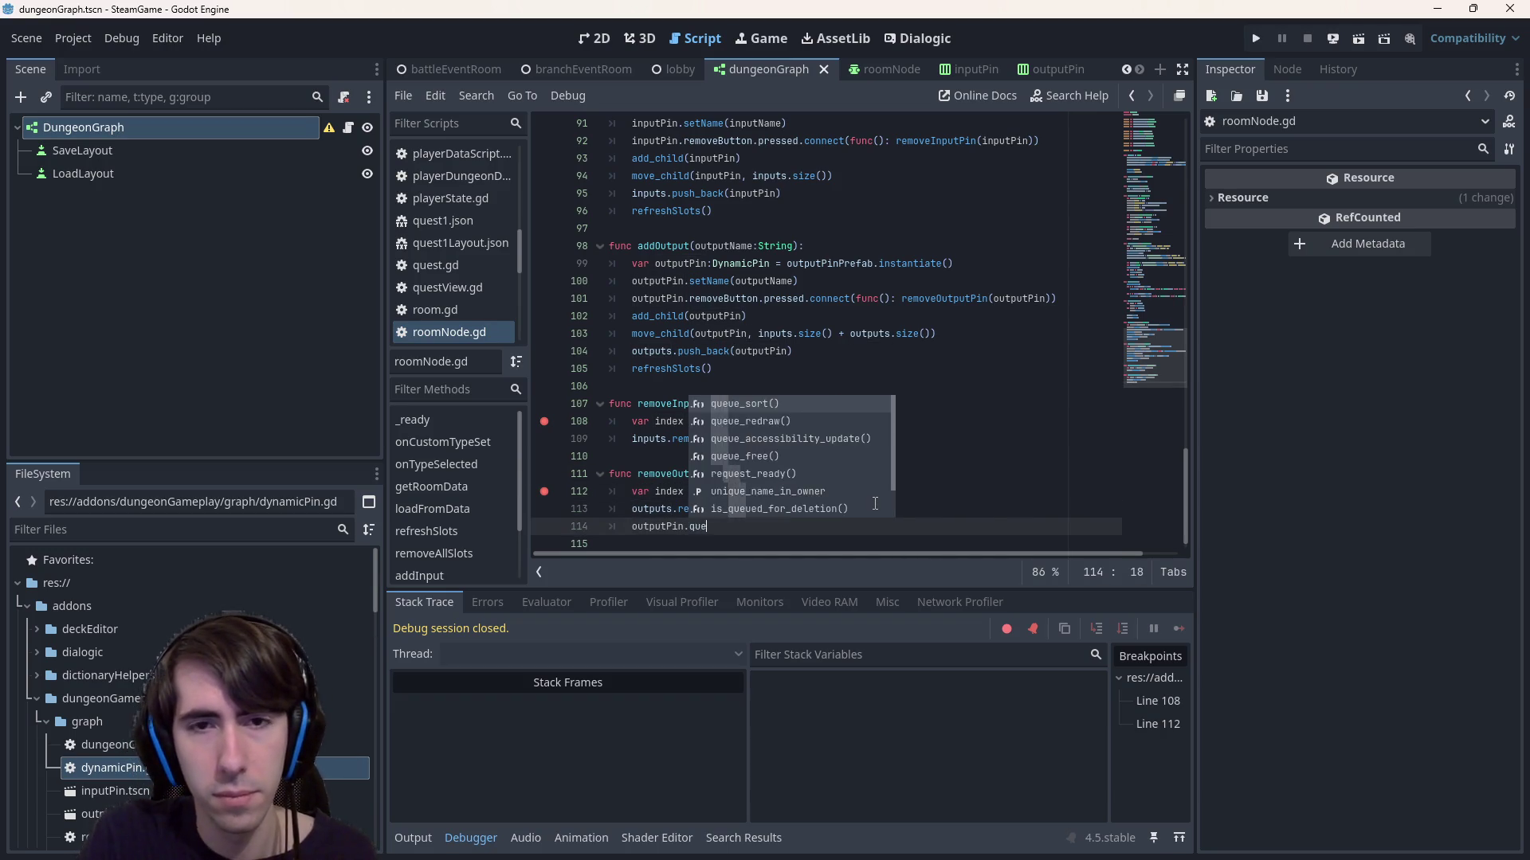
pyautogui.press('Down')
pyautogui.press('Down')
pyautogui.press('Down')
pyautogui.press('Return')
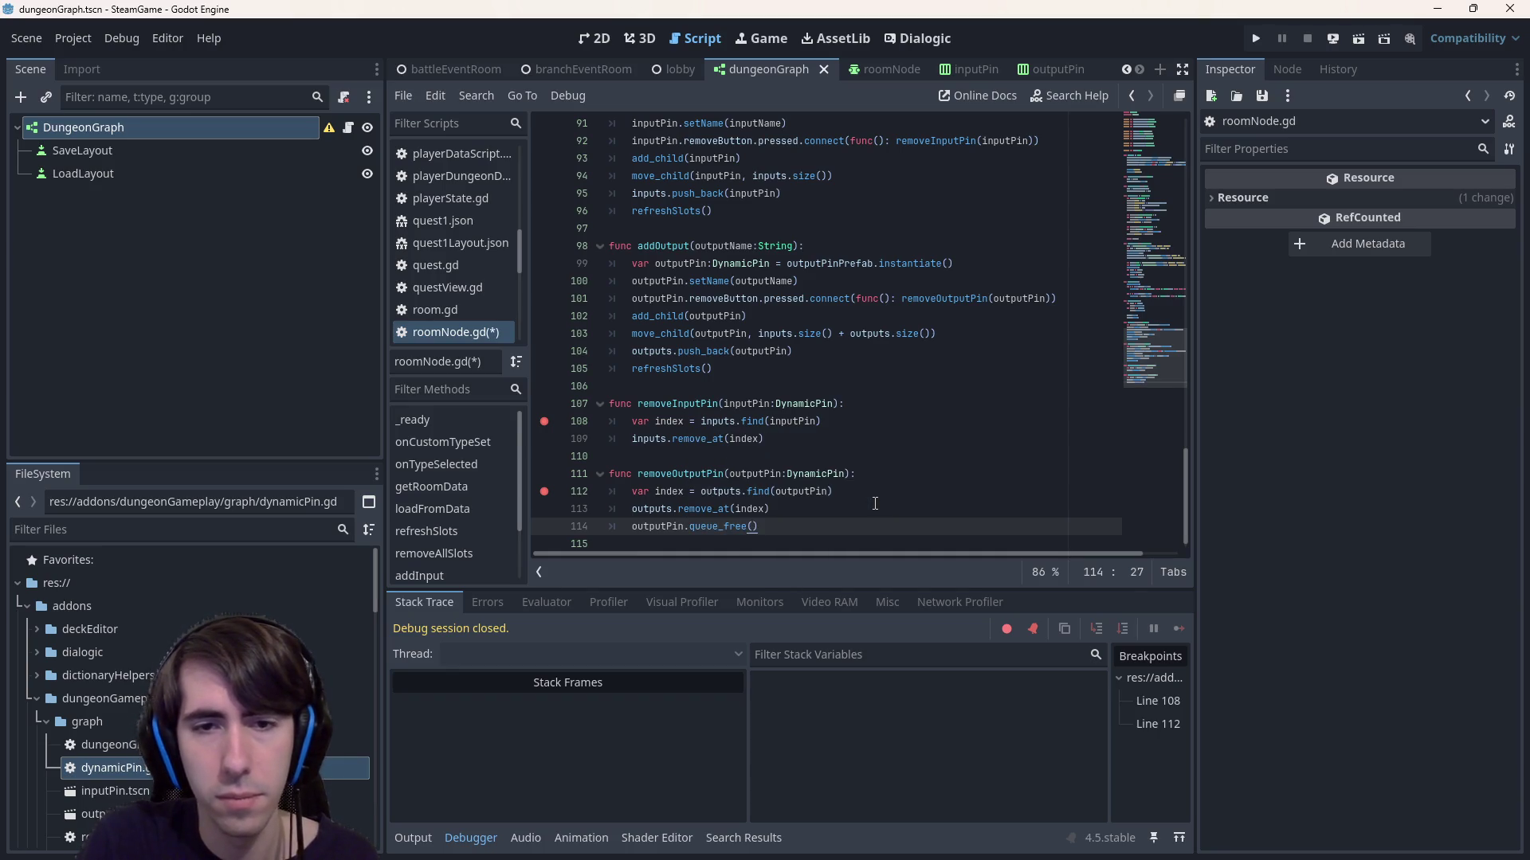
# - Paste the queue_free line into removeInputPin and clear both breakpoints
pyautogui.scroll(-1, 757, 547)
pyautogui.click(721, 422)
pyautogui.press('Return')
pyautogui.write('outputPin.queue_free()')
pyautogui.keyDown('shift'); pyautogui.click(553, 400); pyautogui.keyUp('shift')
pyautogui.click(553, 404)
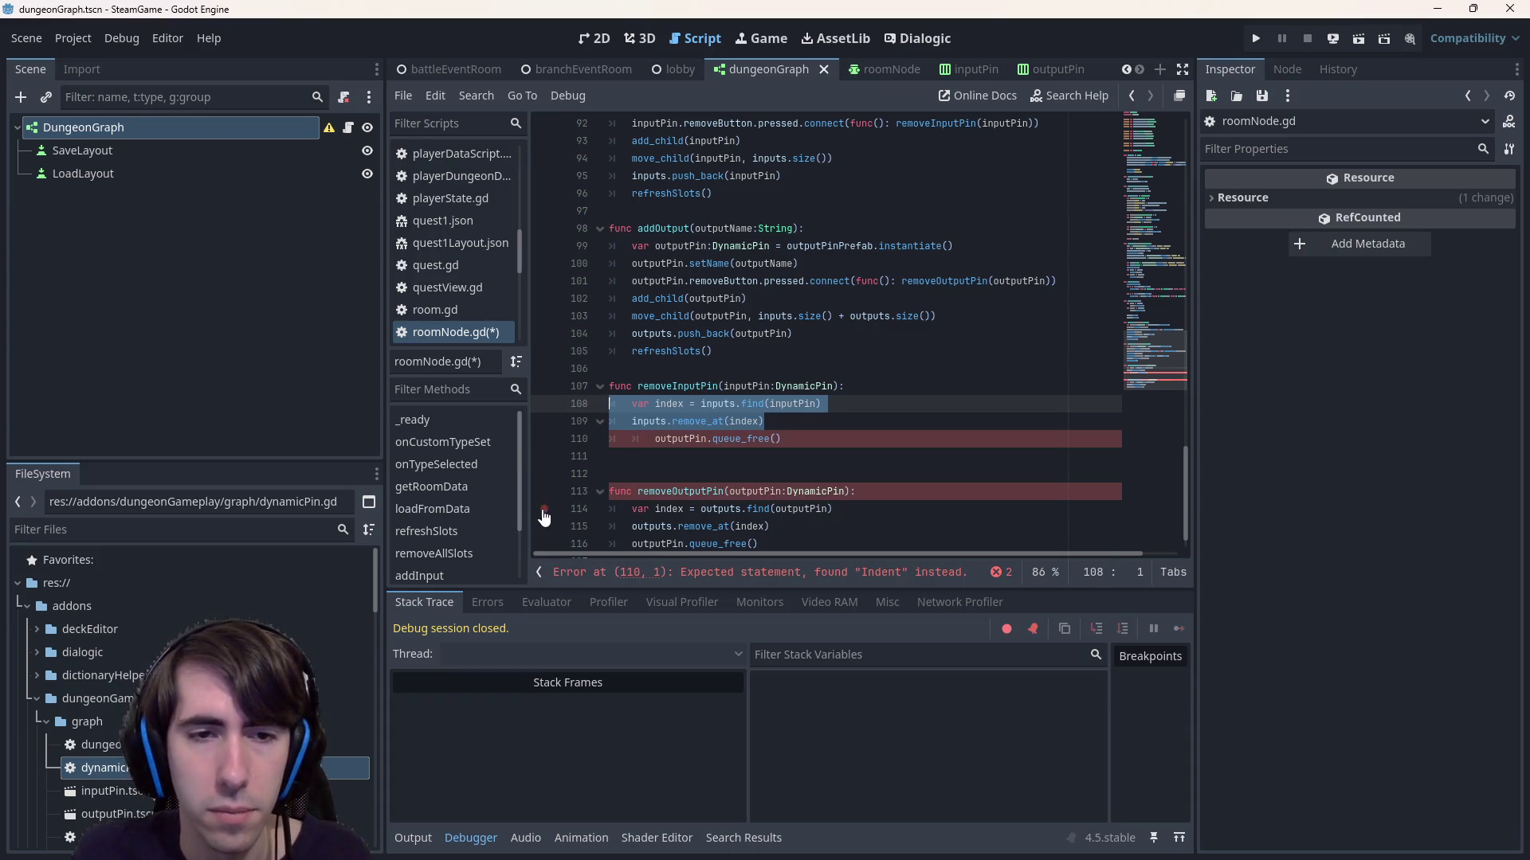
pyautogui.click(765, 455)
pyautogui.press('BackSpace')
# - Make the pasted line inputPin.queue_free(), save roomNode.gd, and run the current scene
pyautogui.doubleClick(741, 387)
pyautogui.hotkey('ctrl', 'c')
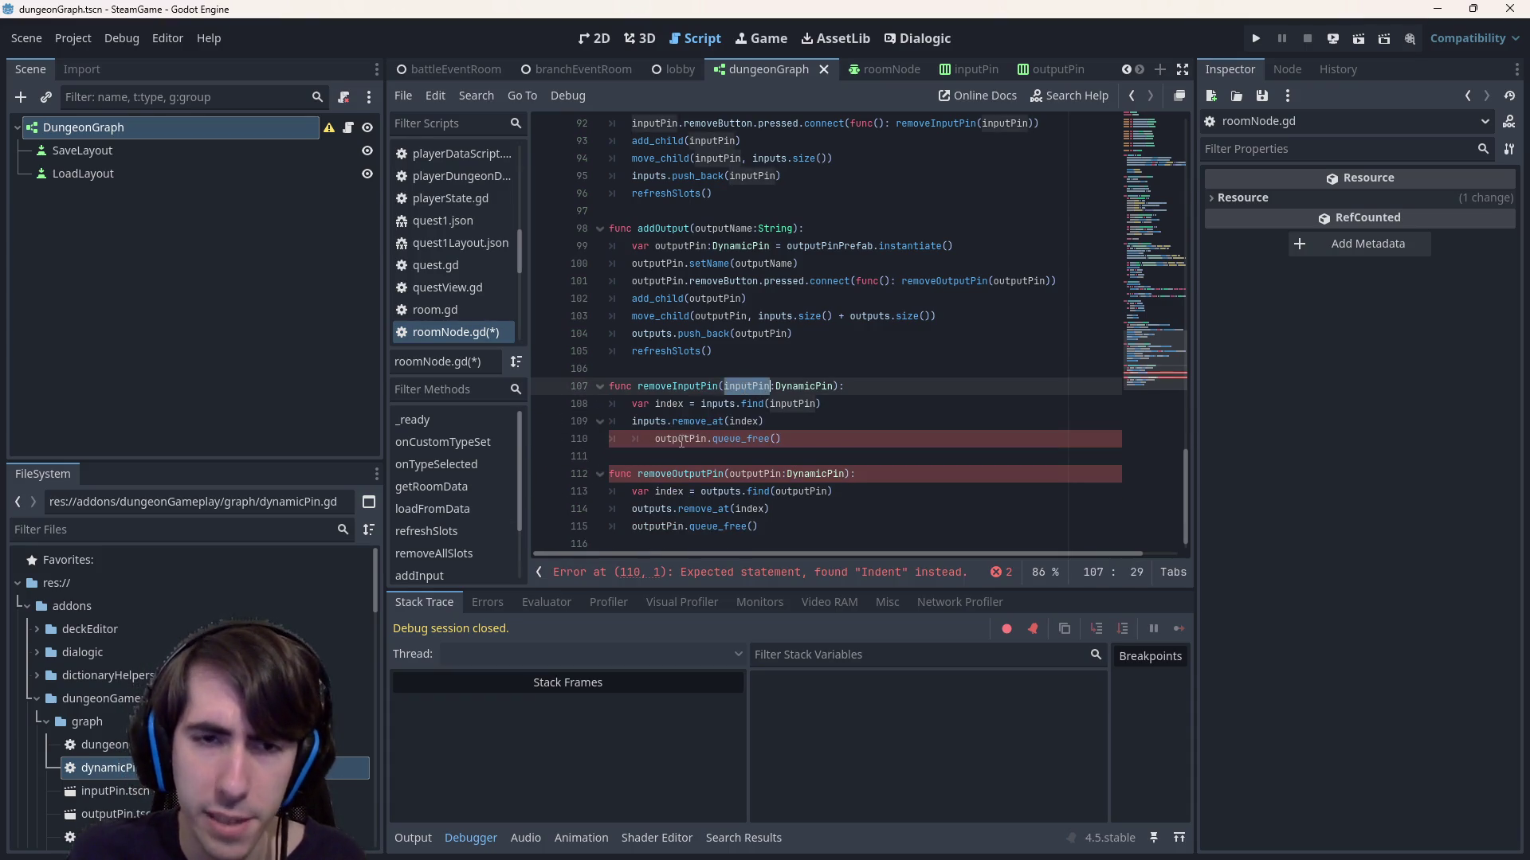
pyautogui.doubleClick(677, 439)
pyautogui.hotkey('ctrl', 'v')
pyautogui.press('BackSpace')
pyautogui.hotkey('ctrl', 's')
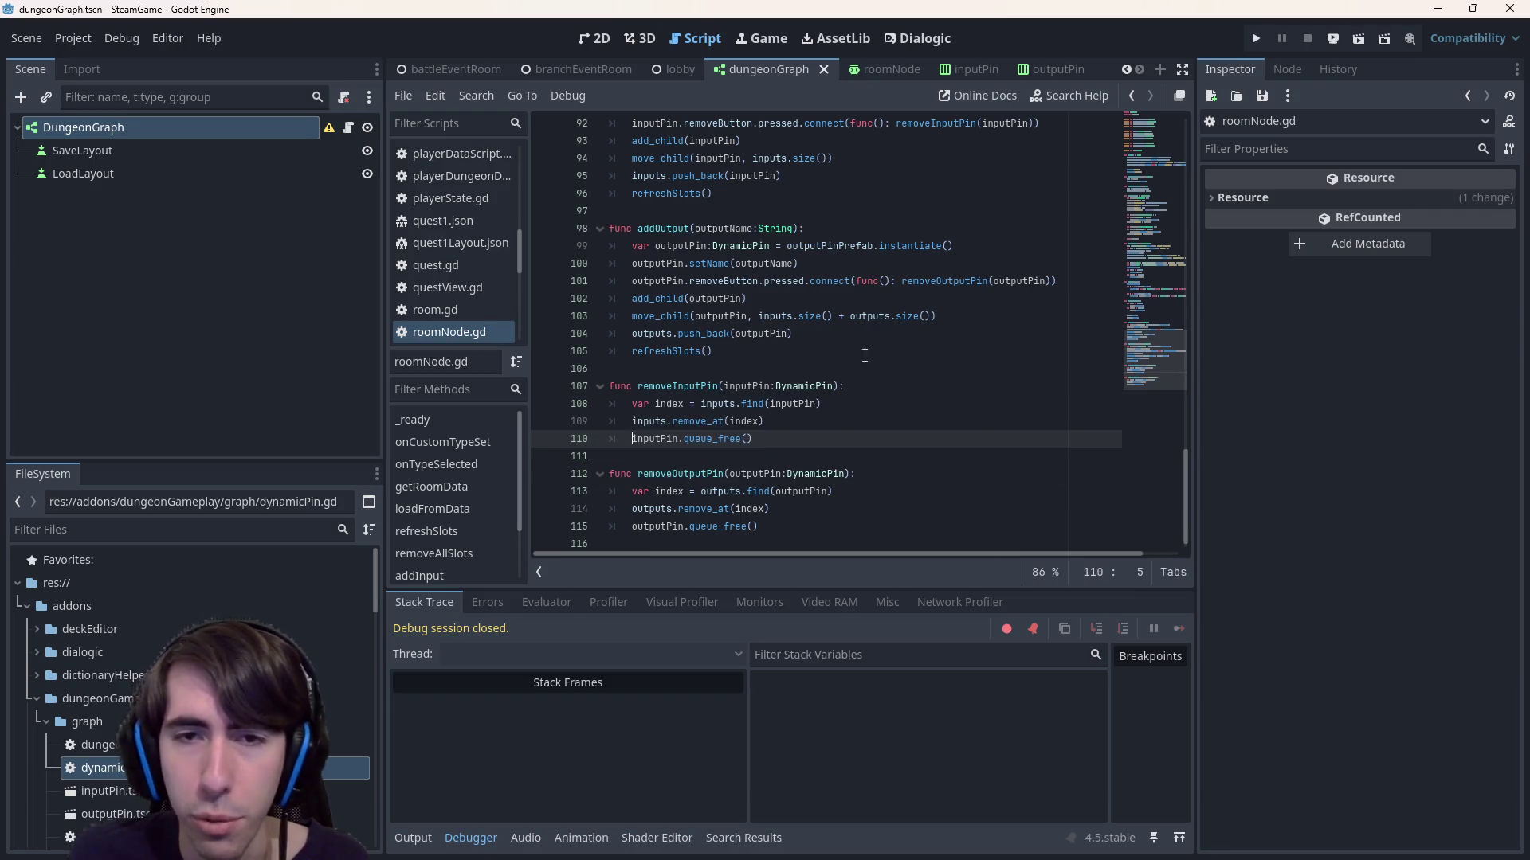
pyautogui.click(1364, 43)
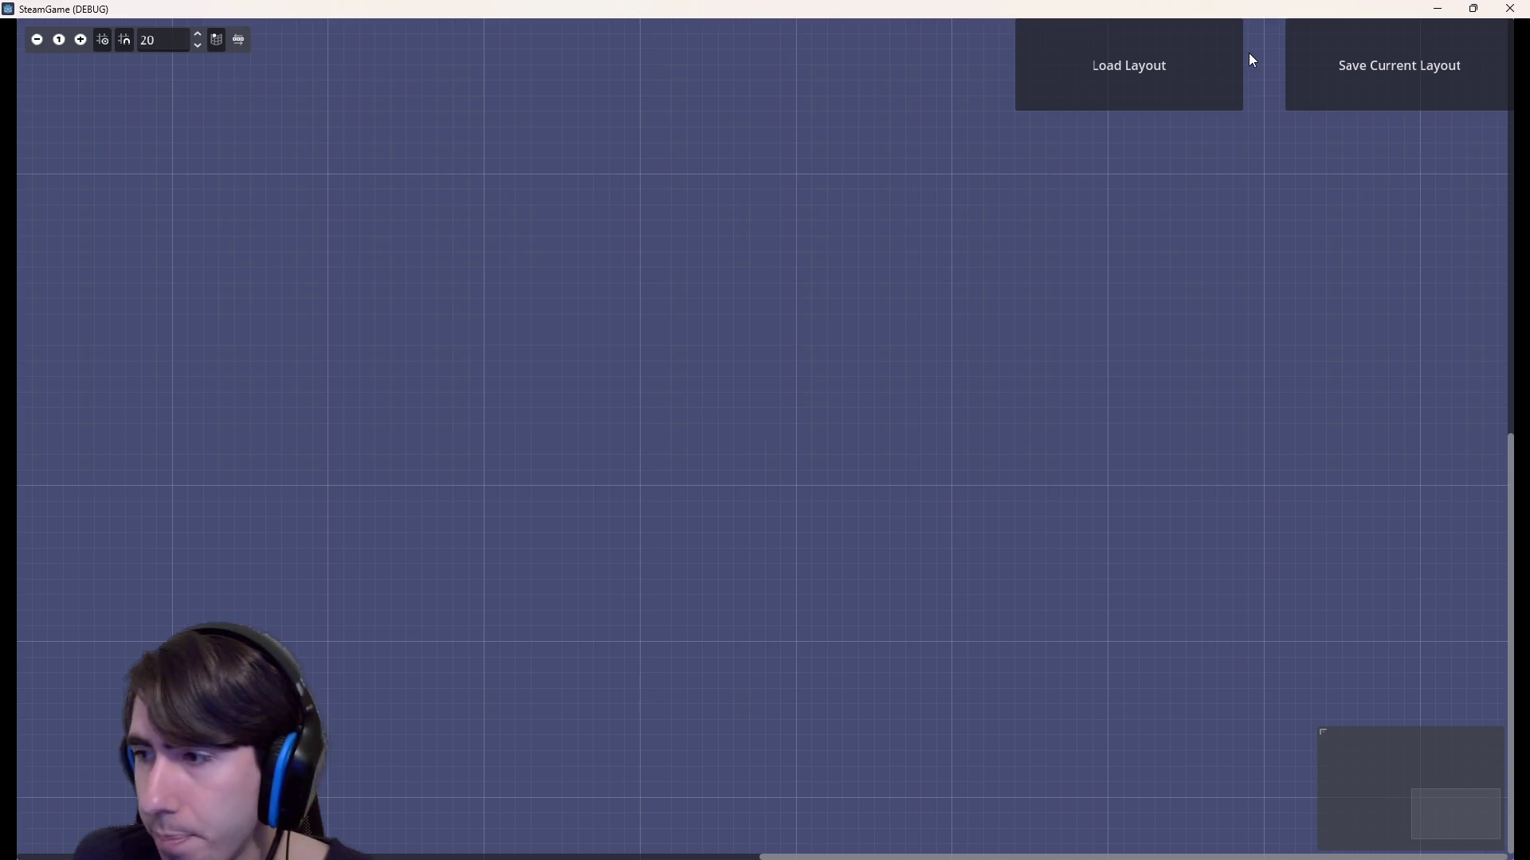
# - Load mistyHerbFields/quest1Layout.json, delete the Branch room's 'right' output, and close the game
pyautogui.click(1156, 49)
pyautogui.doubleClick(963, 293)
pyautogui.doubleClick(930, 326)
pyautogui.scroll(-3, 775, 632)
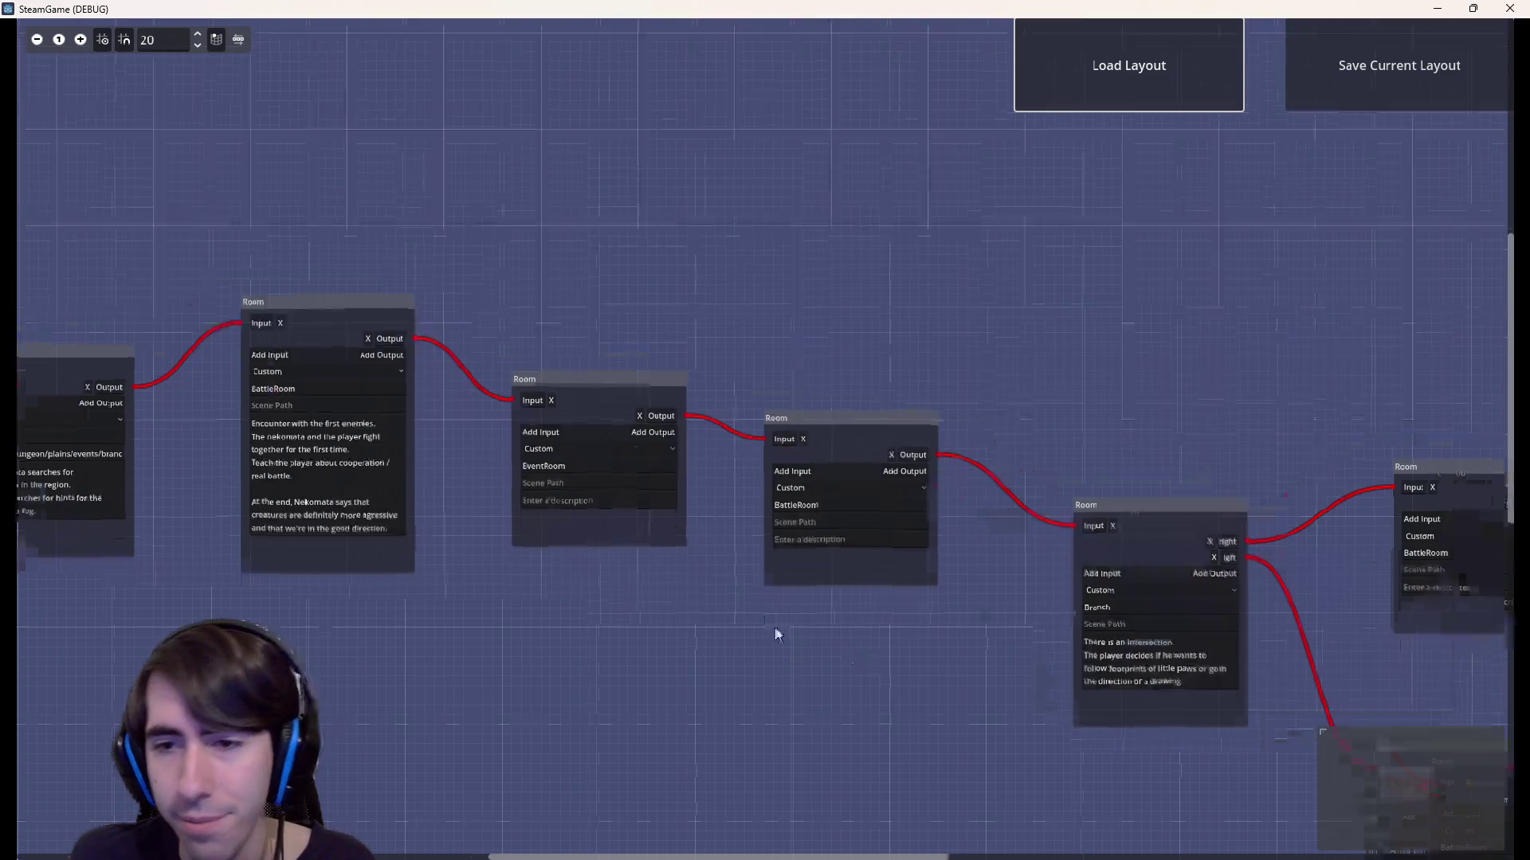
pyautogui.hscroll(3, 658, 505)
pyautogui.scroll(3, 659, 498)
pyautogui.hscroll(3, 935, 230)
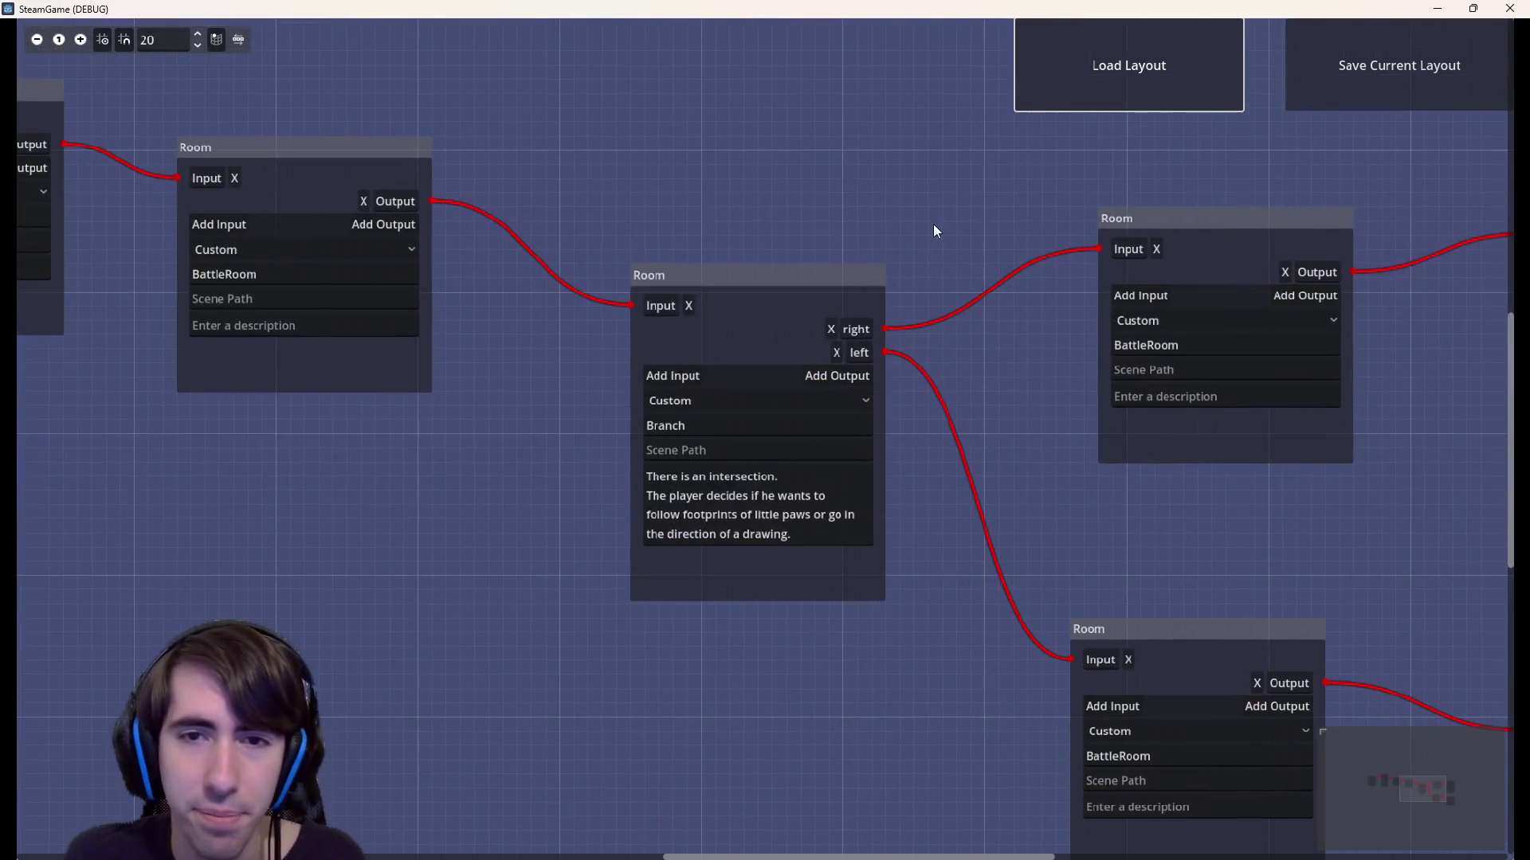
pyautogui.click(834, 329)
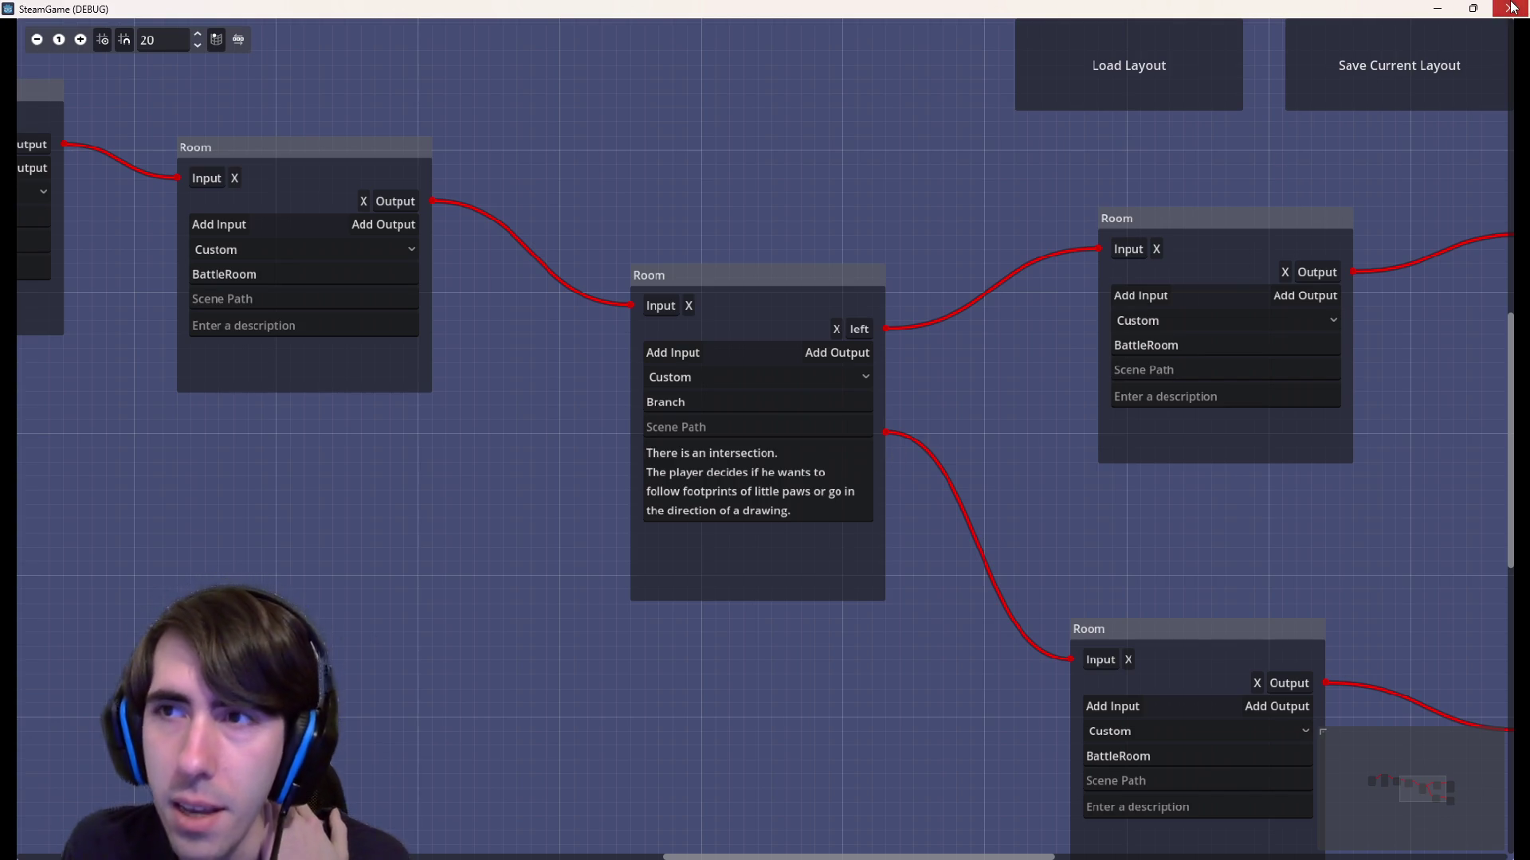
pyautogui.click(1510, 8)
pyautogui.scroll(-1, 712, 393)
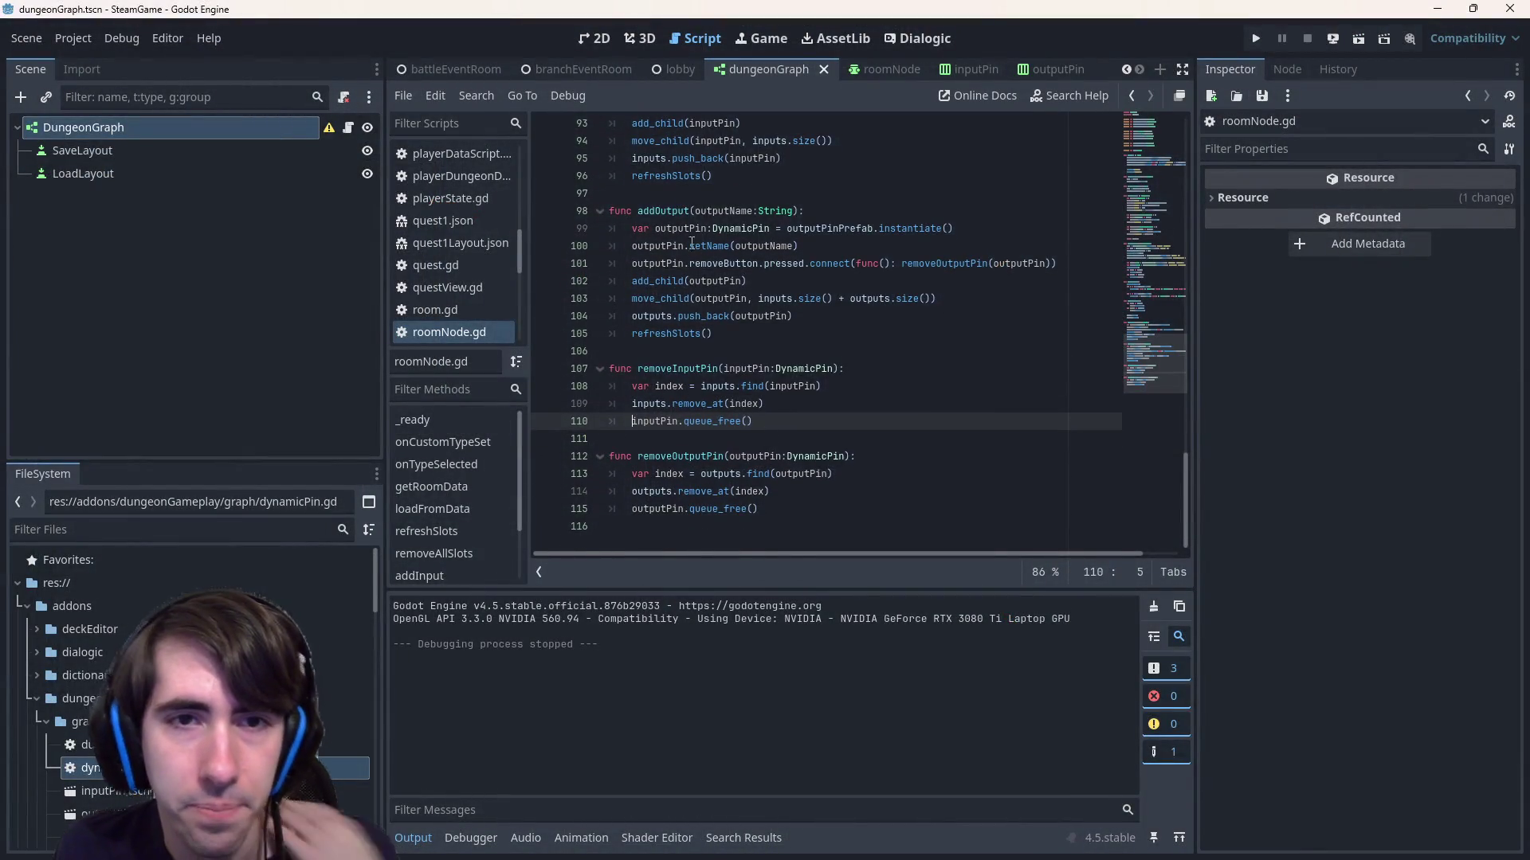
# - Copy the refreshSlots name and append a refreshSlots() call at the end of removeInputPin
pyautogui.scroll(10, 692, 243)
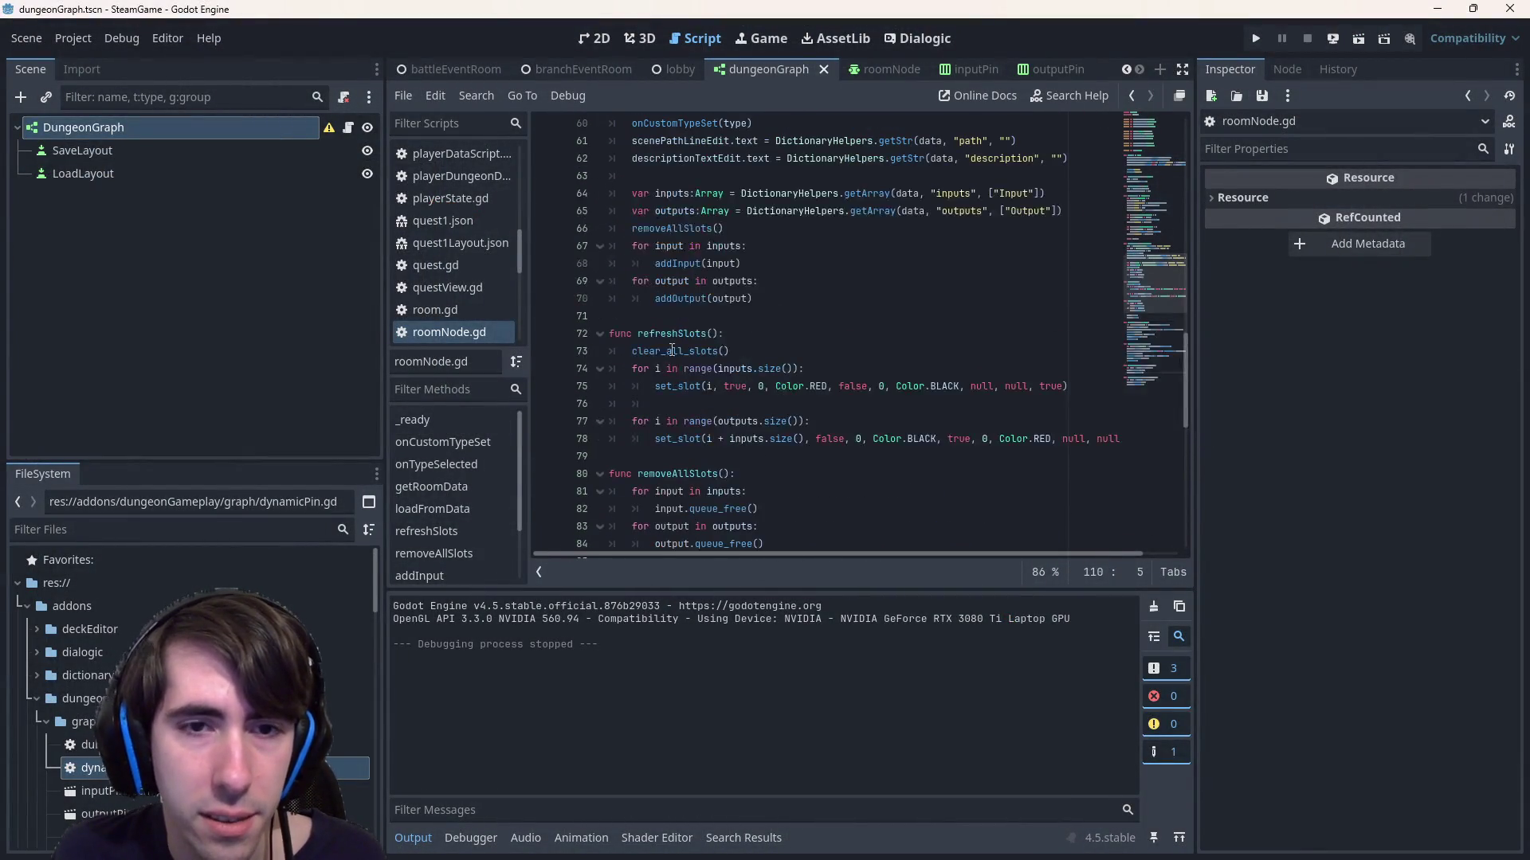
pyautogui.doubleClick(671, 333)
pyautogui.hotkey('ctrl', 'c')
pyautogui.scroll(-10, 857, 434)
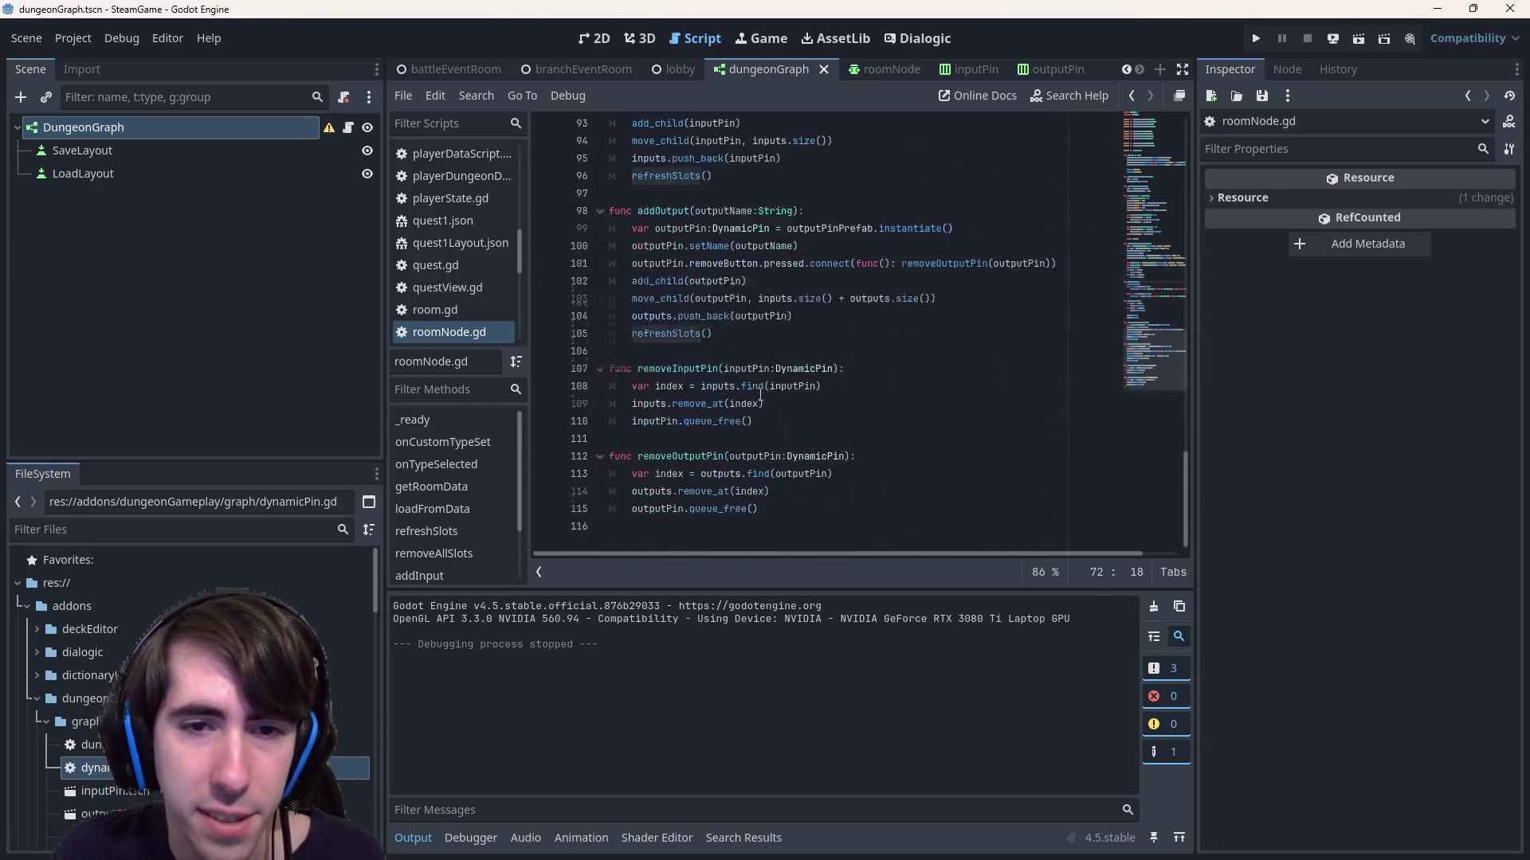
pyautogui.click(840, 414)
pyautogui.press('Return')
pyautogui.hotkey('ctrl', 'v')
pyautogui.write('()')
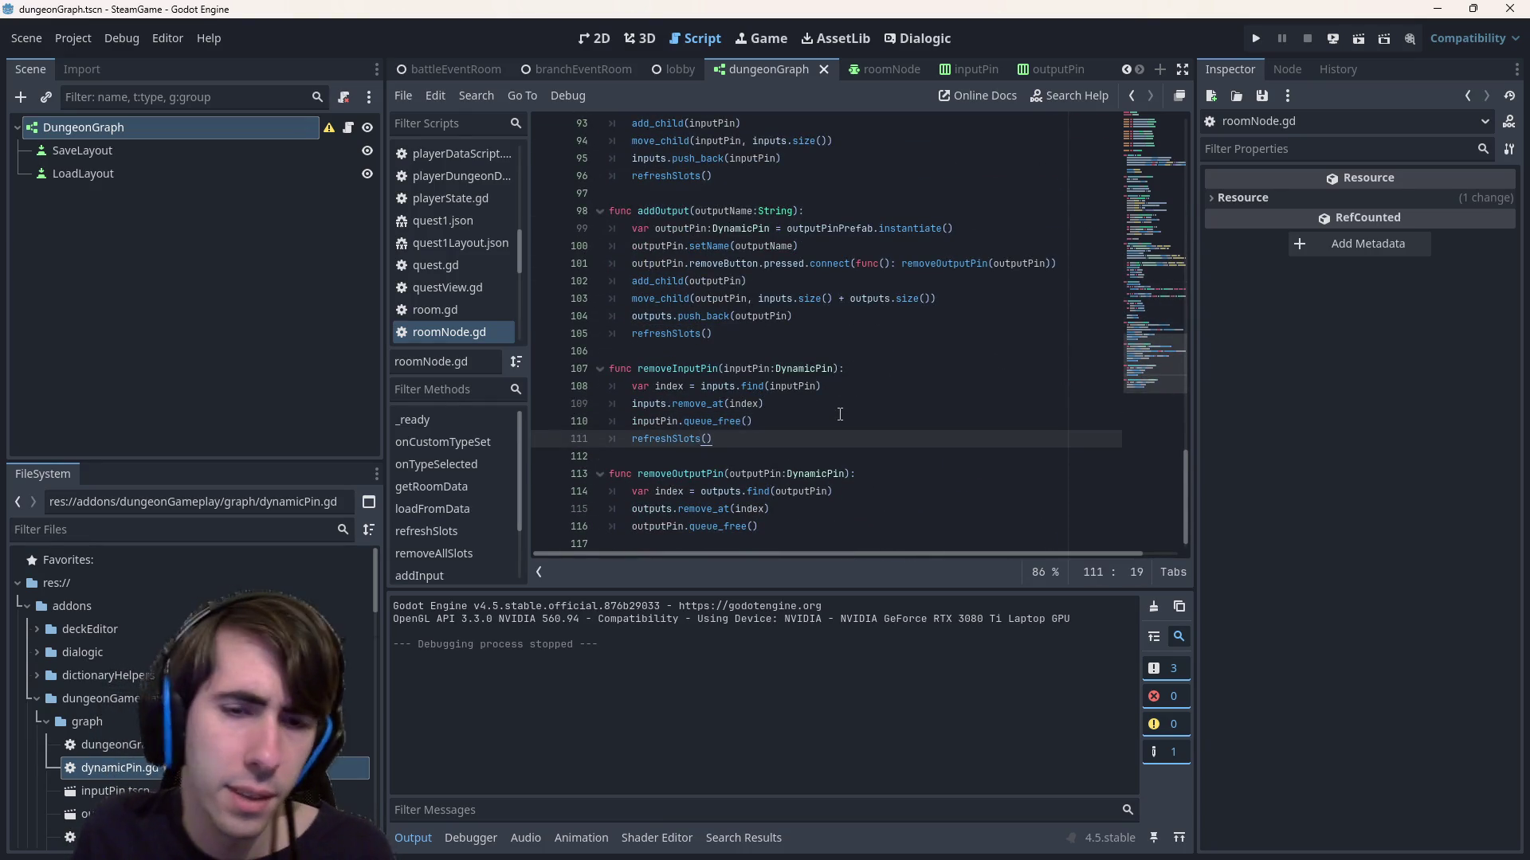
# - Append refreshSlots() to the end of removeOutputPin and run the current scene
pyautogui.click(846, 527)
pyautogui.press('Return')
pyautogui.hotkey('ctrl', 'v')
pyautogui.write('()')
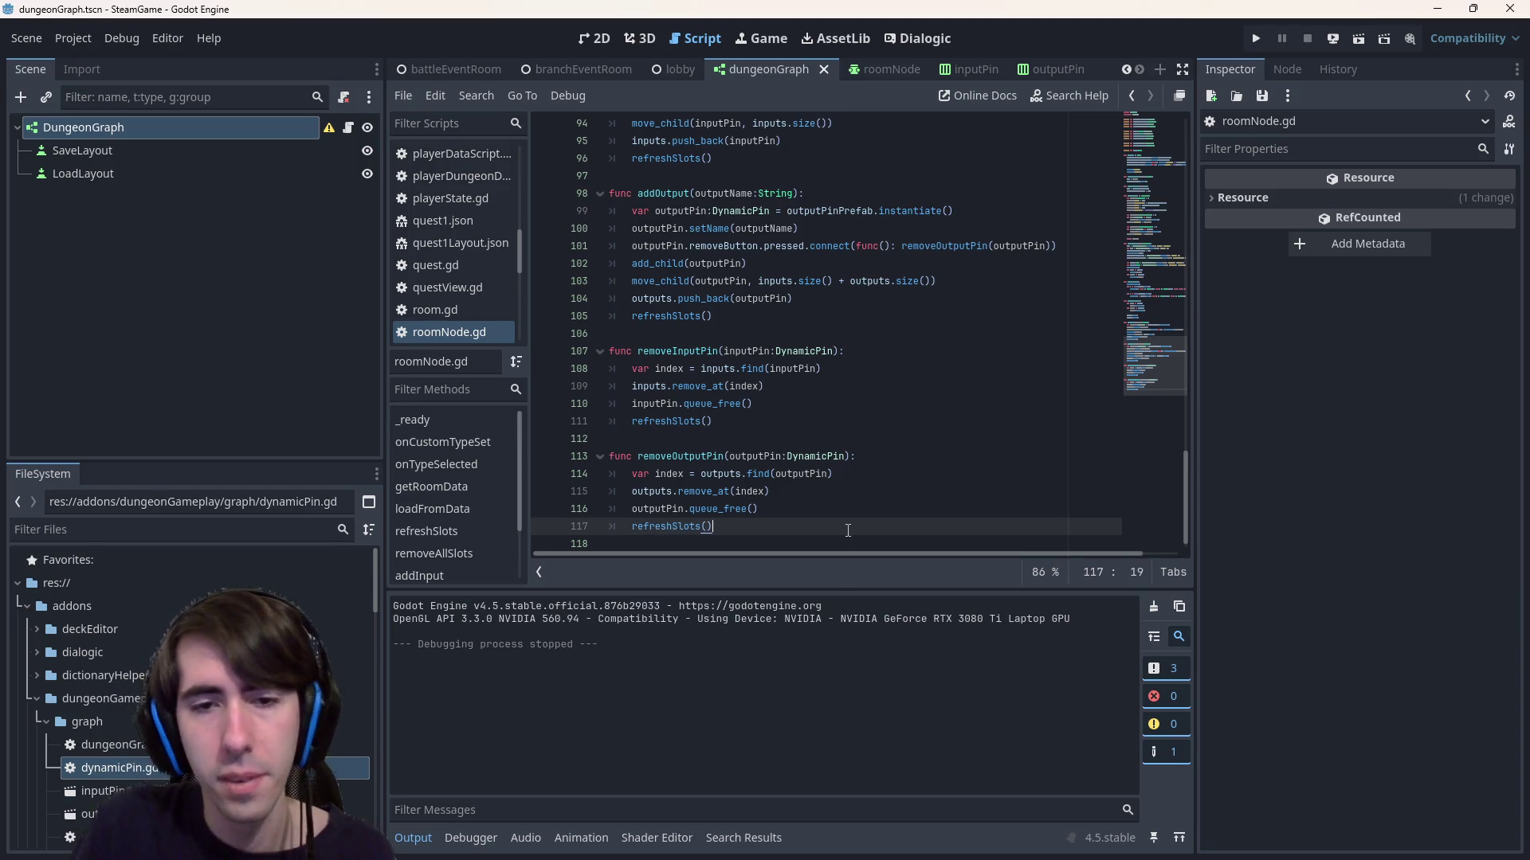
pyautogui.click(1353, 41)
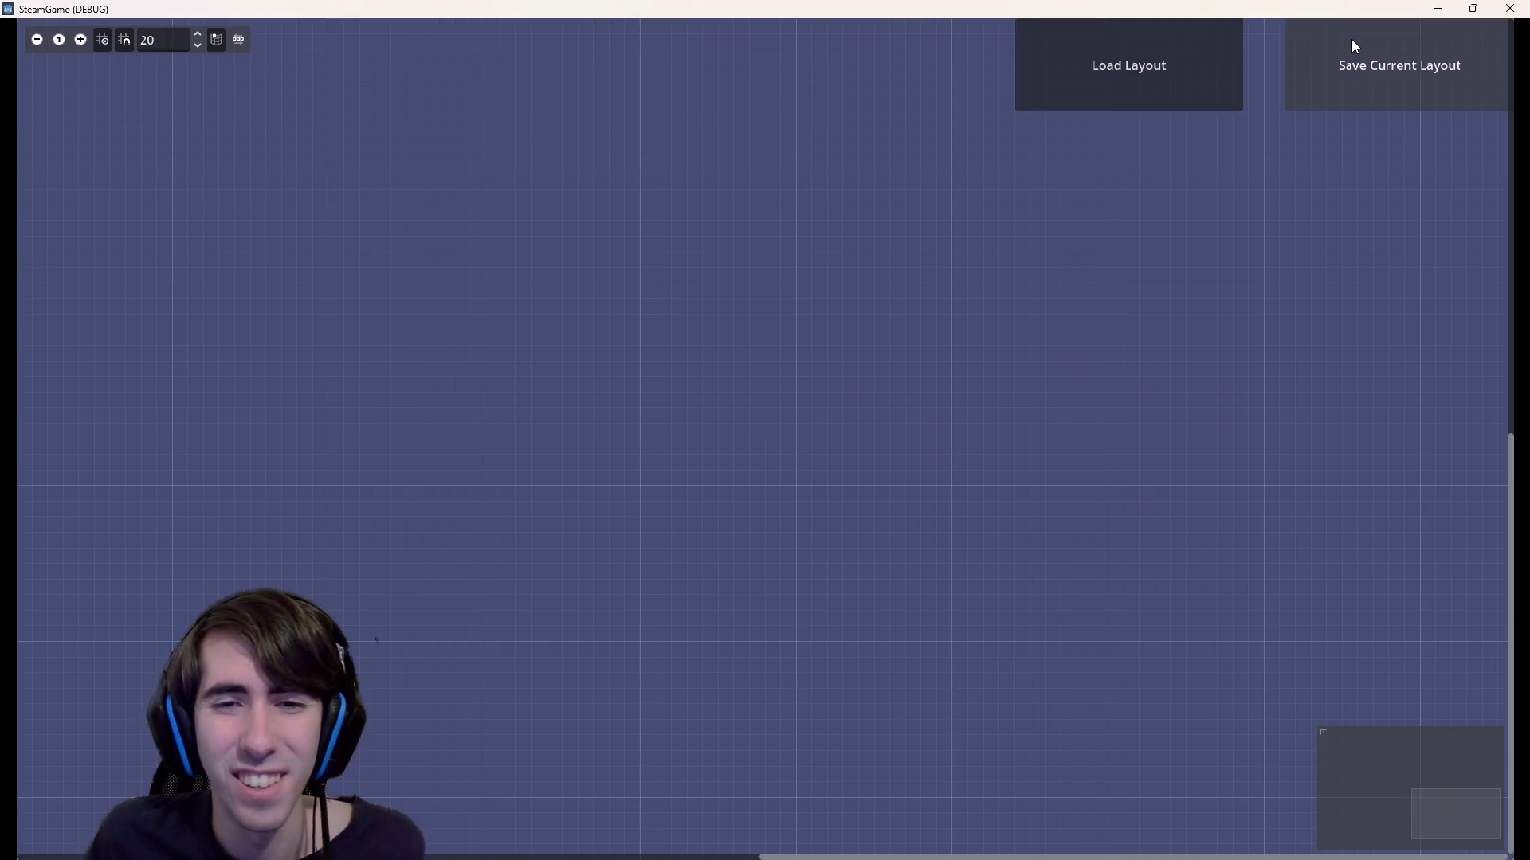
# - Load the layout mistyHerbFields/quest1Layout.json into the running graph
pyautogui.click(1036, 83)
pyautogui.doubleClick(938, 302)
pyautogui.doubleClick(940, 296)
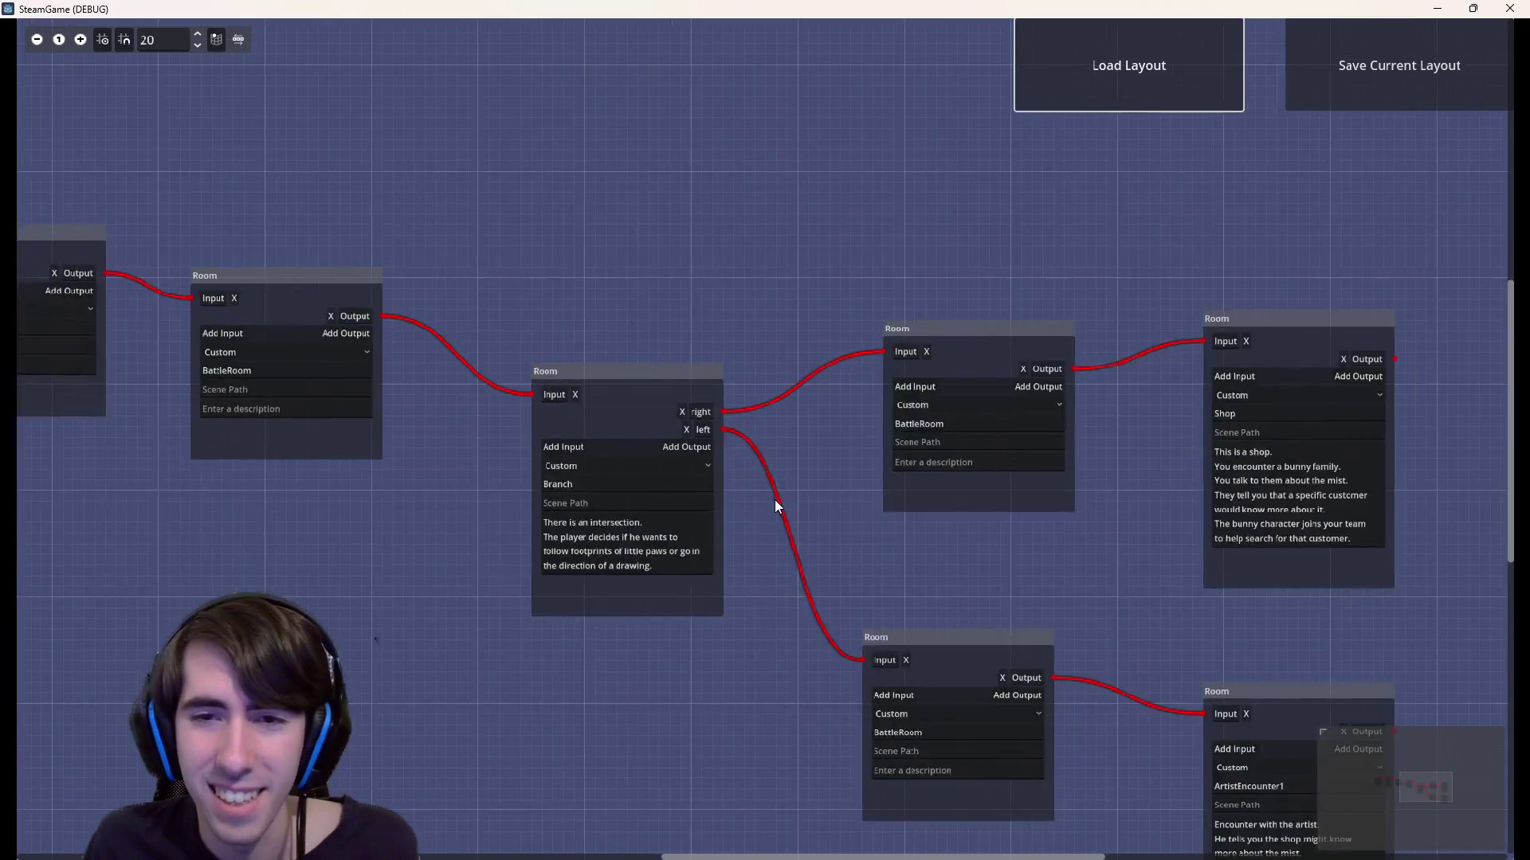
# - Delete the Branch room's 'right' output so only 'left' remains
pyautogui.scroll(4, 774, 500)
pyautogui.click(588, 347)
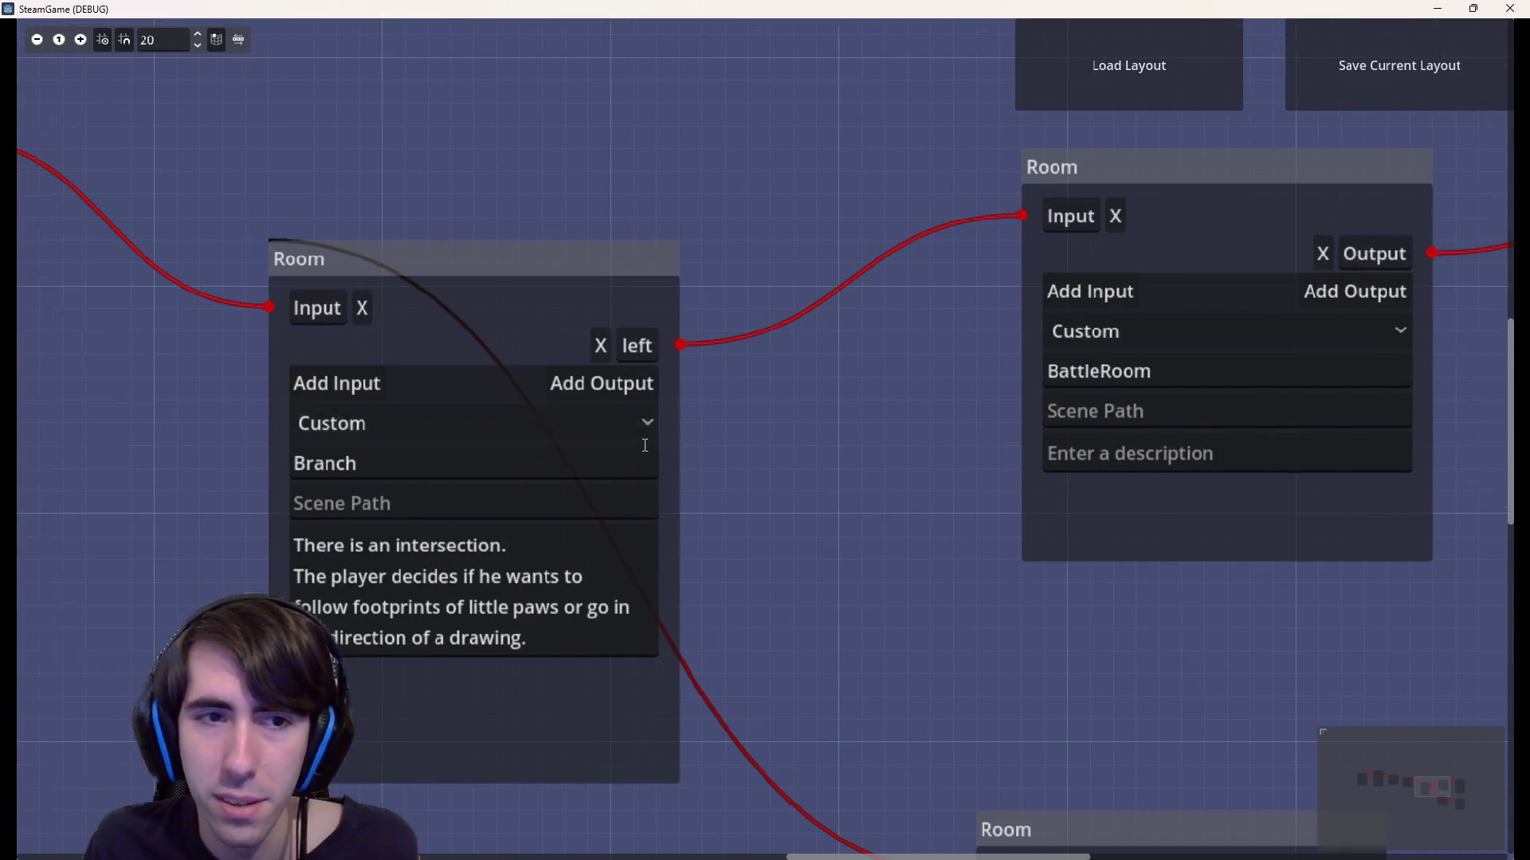
pyautogui.scroll(-2, 645, 445)
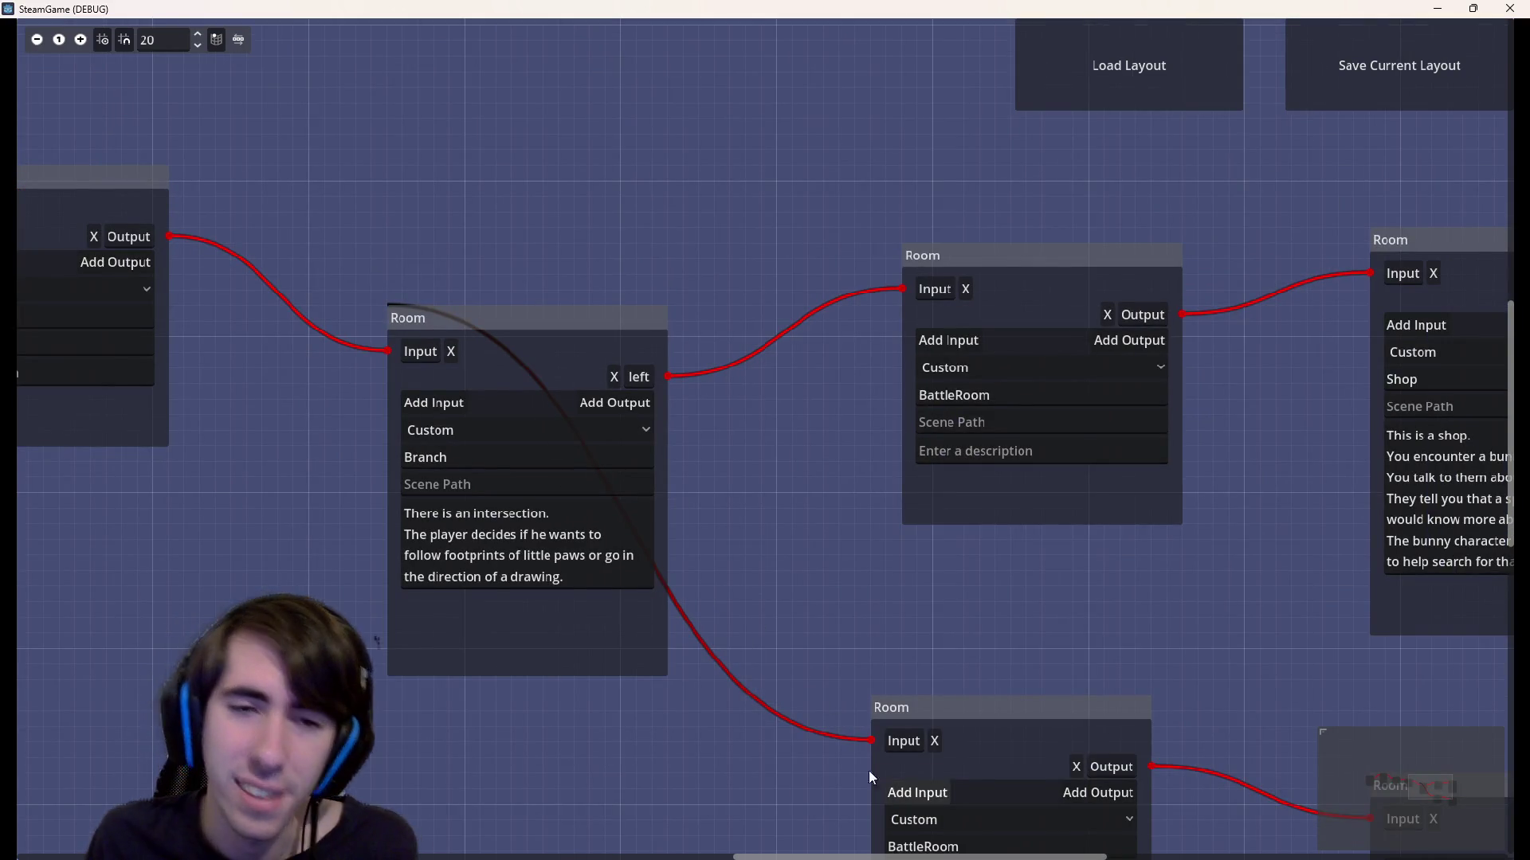
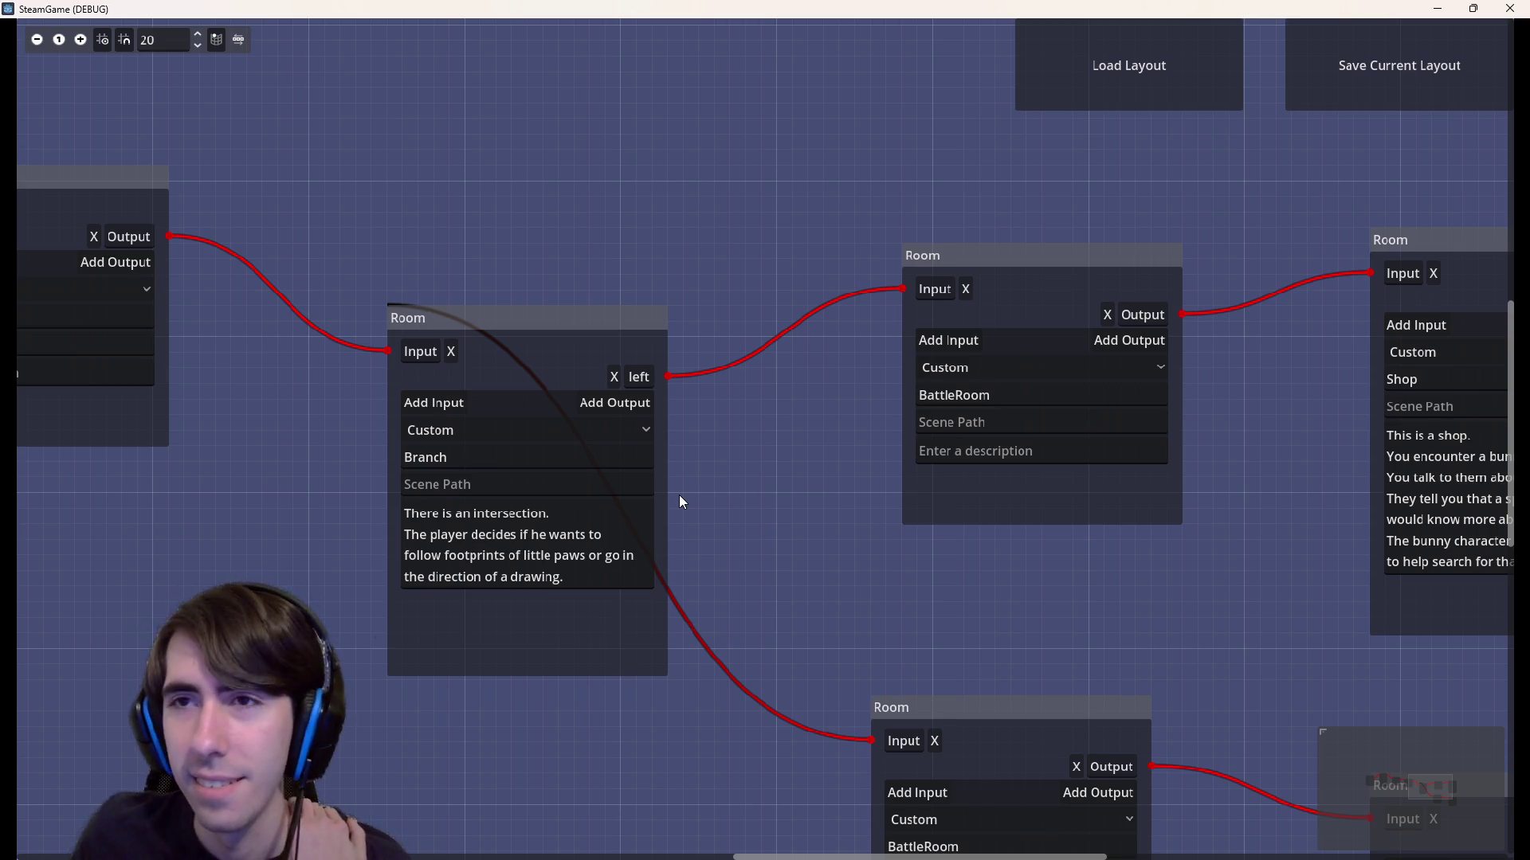
# - Close the running SteamGame debug window and put the caret inside removeInputPin in roomNode.gd
pyautogui.hotkey('alt', 'F4')
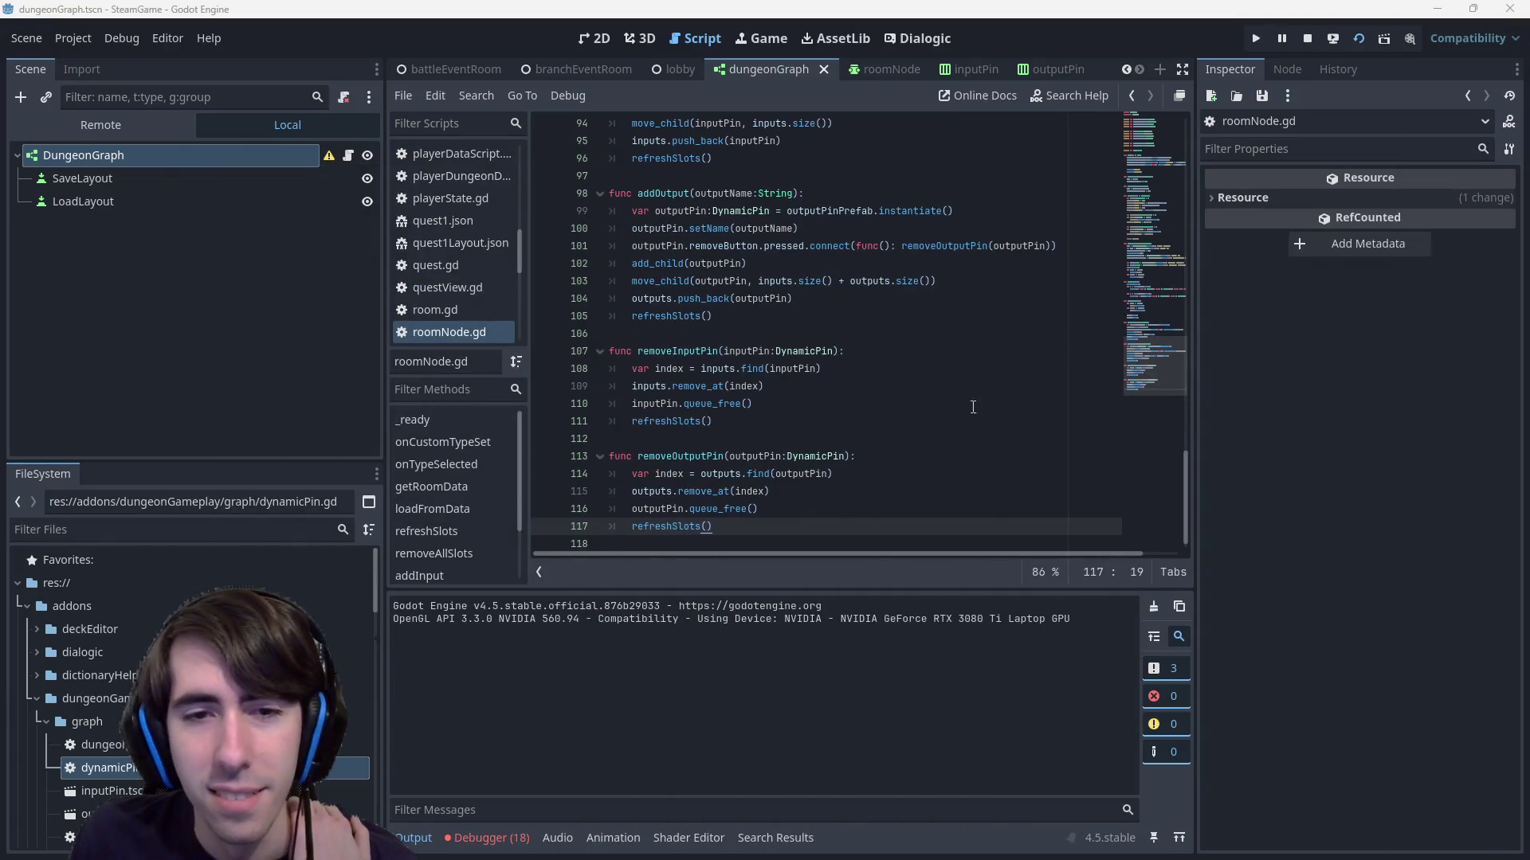
pyautogui.scroll(-1, 907, 460)
pyautogui.click(784, 385)
pyautogui.click(769, 316)
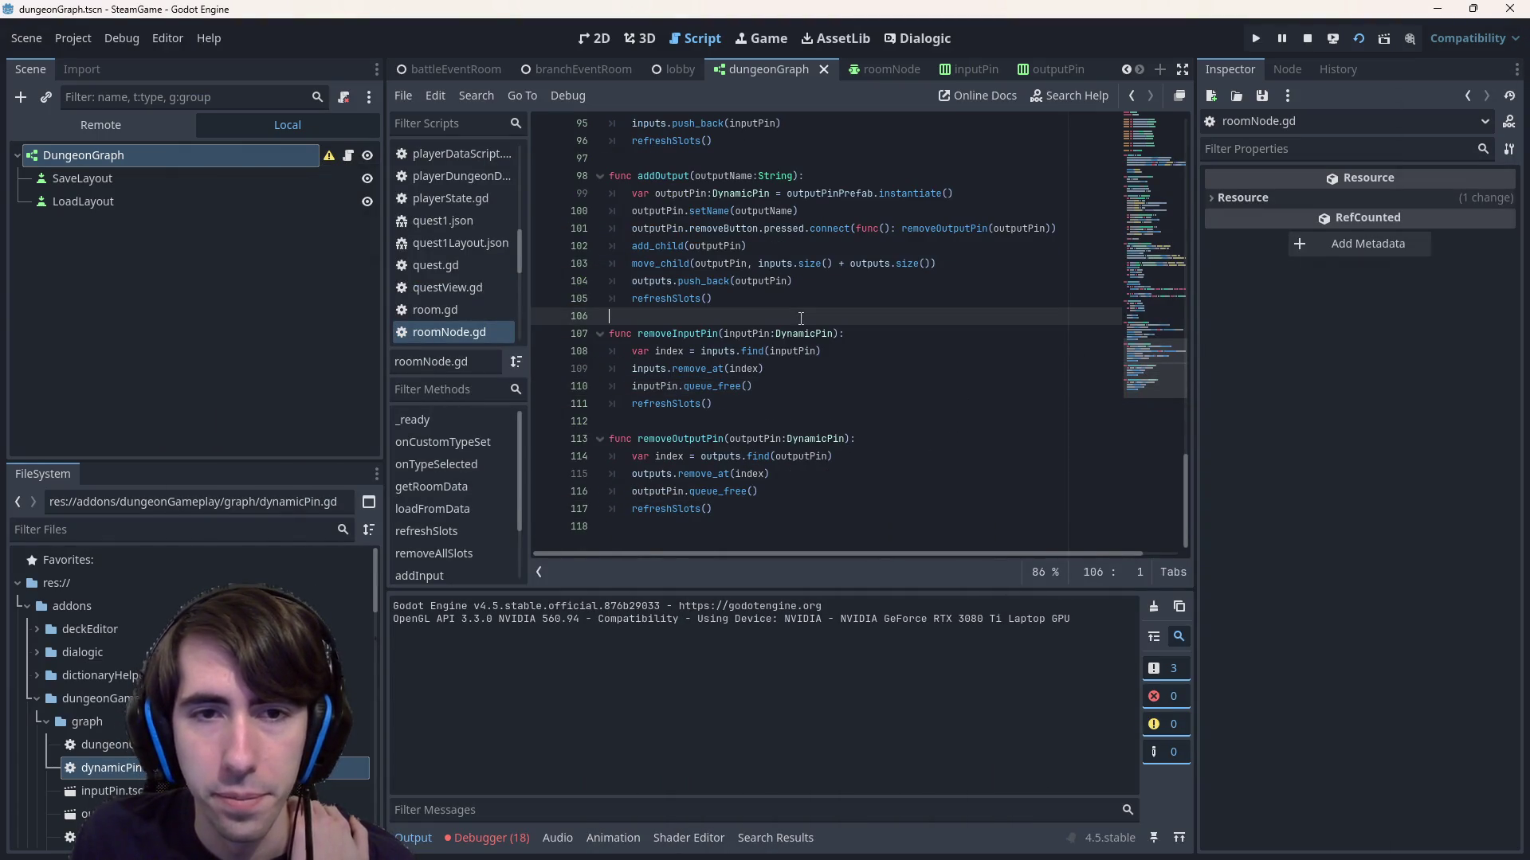
pyautogui.click(774, 371)
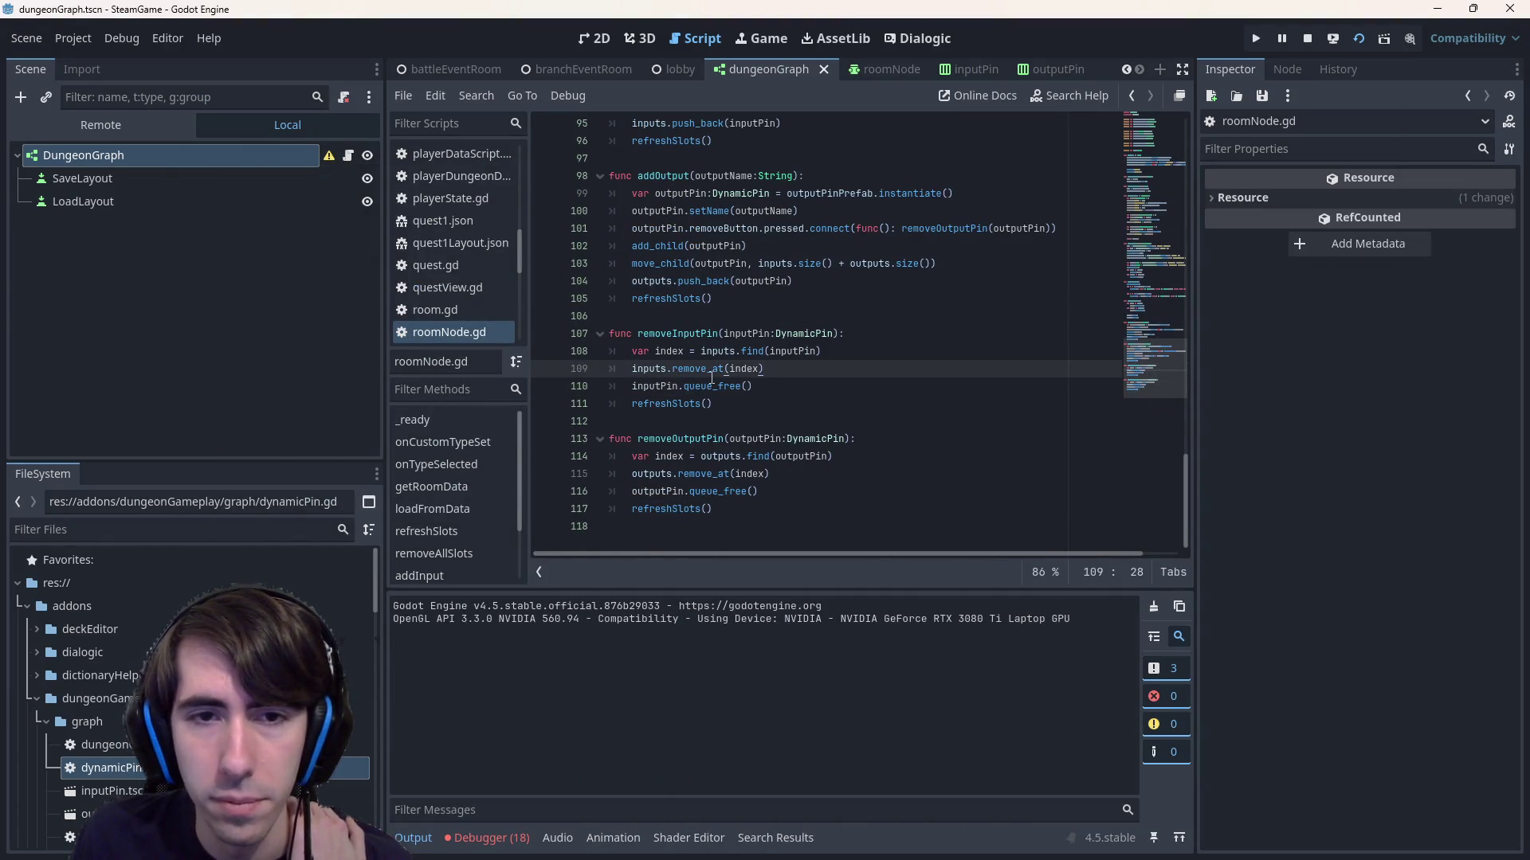
# - Highlight the inputs and index variables on lines 108–109 to check where they are used
pyautogui.click(717, 351)
pyautogui.doubleClick(717, 351)
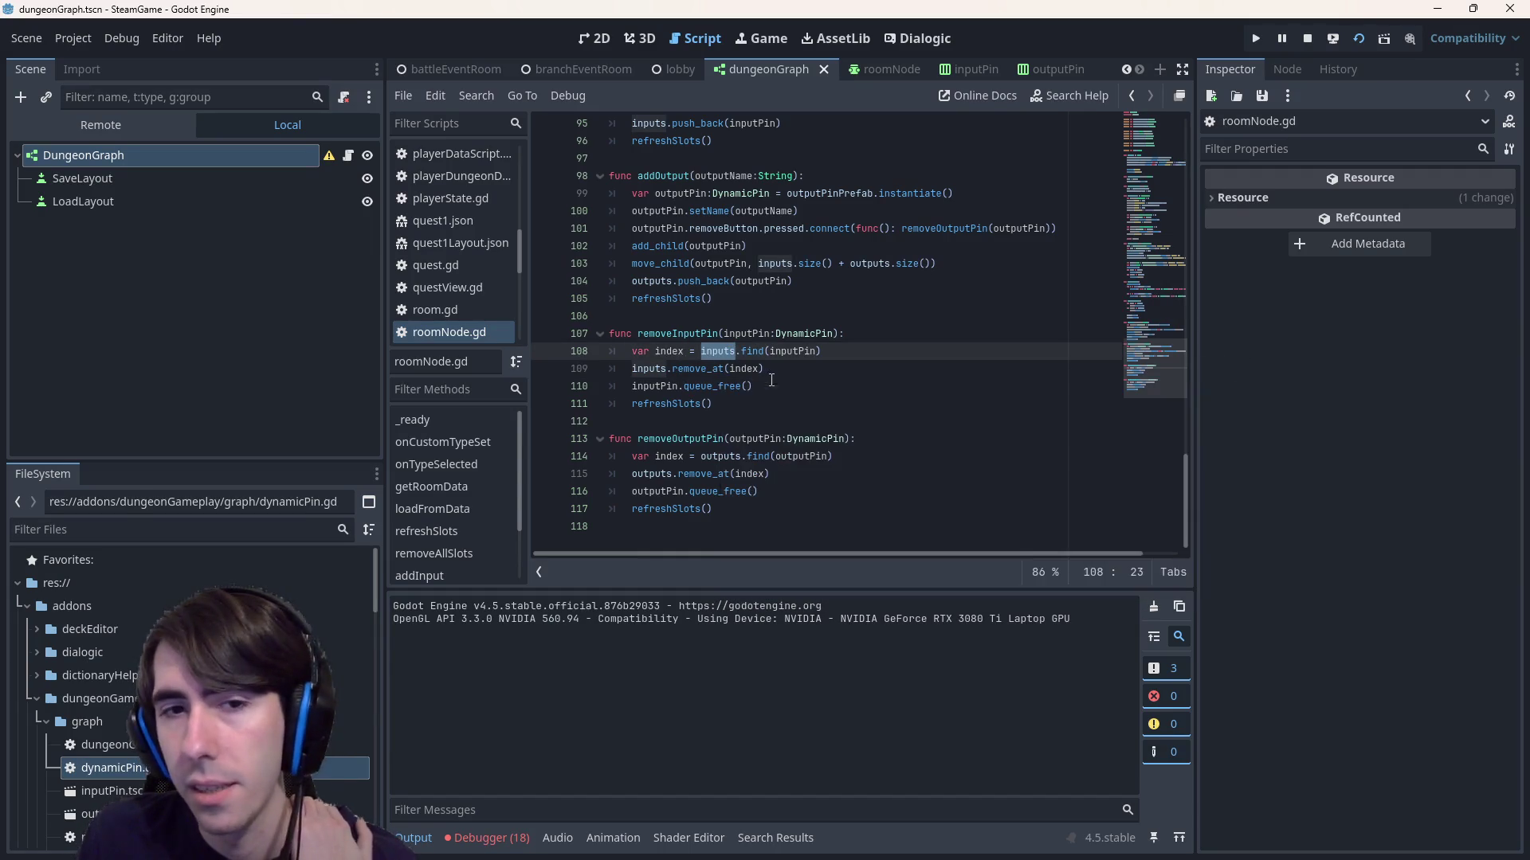
pyautogui.click(855, 355)
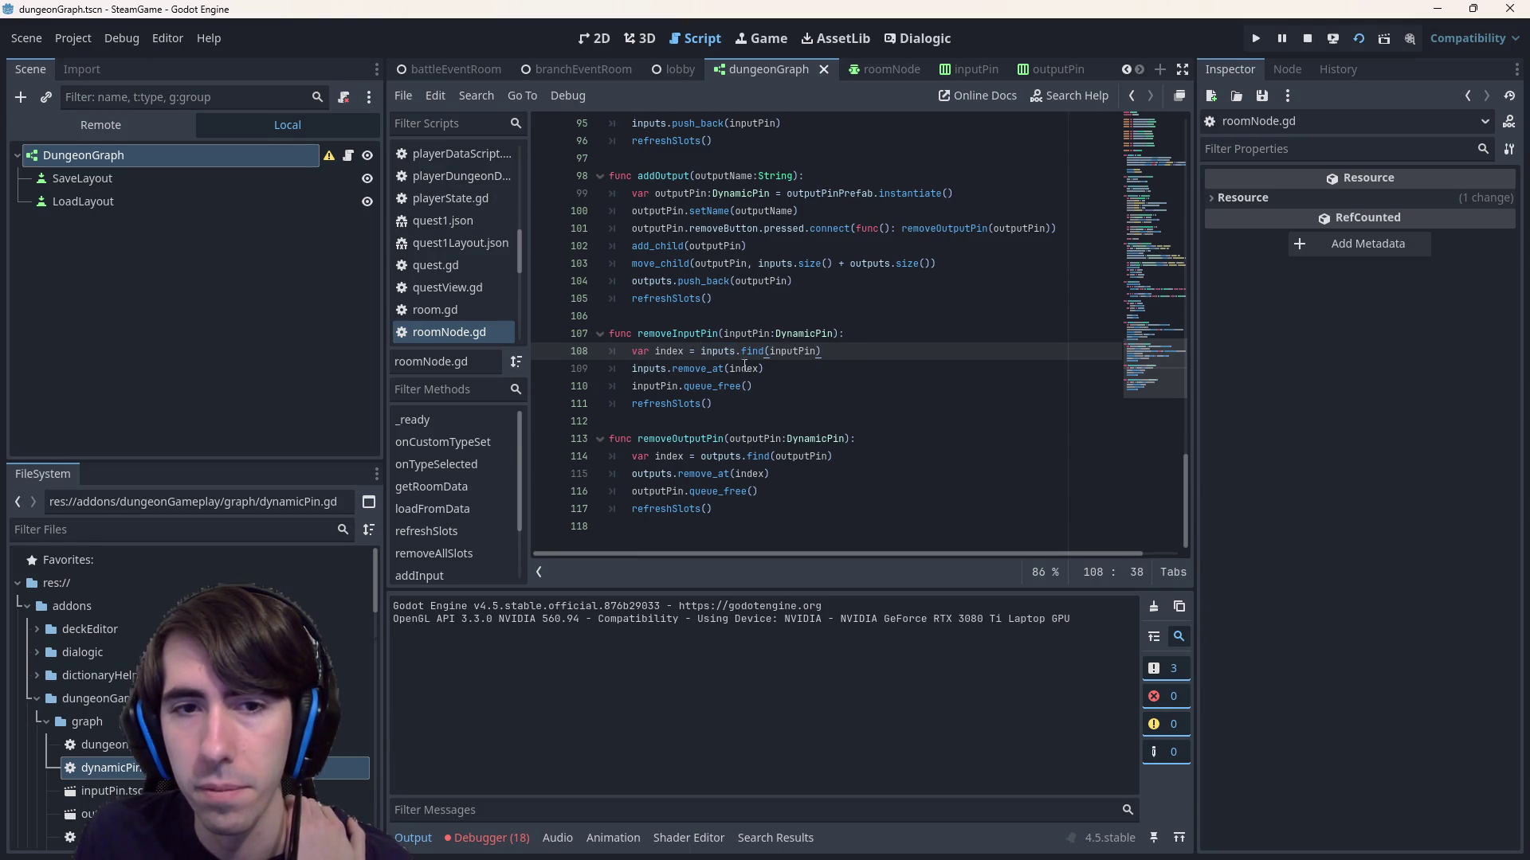
pyautogui.doubleClick(649, 368)
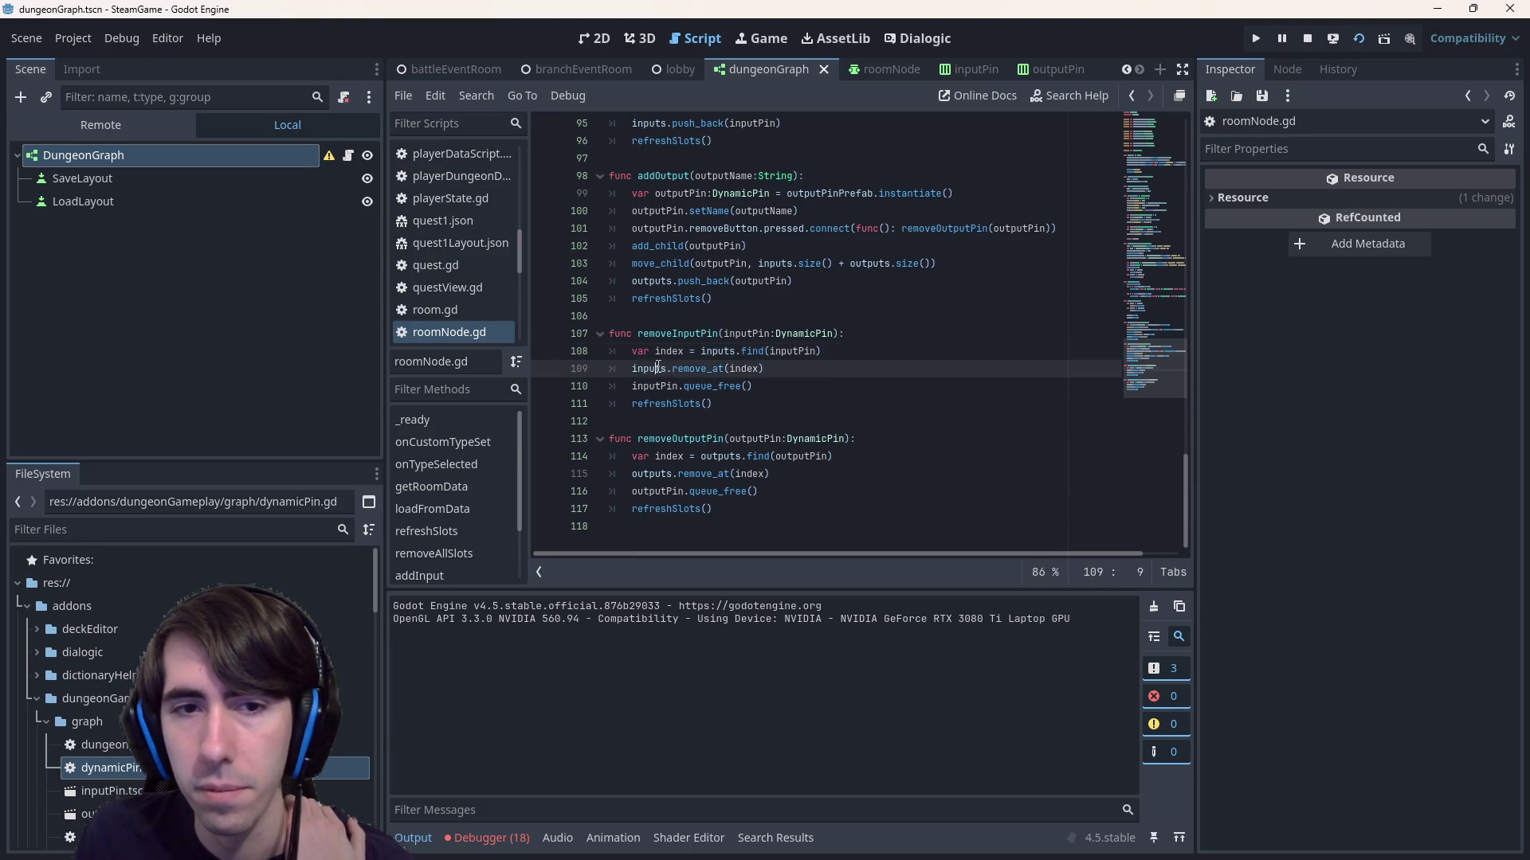
pyautogui.click(856, 352)
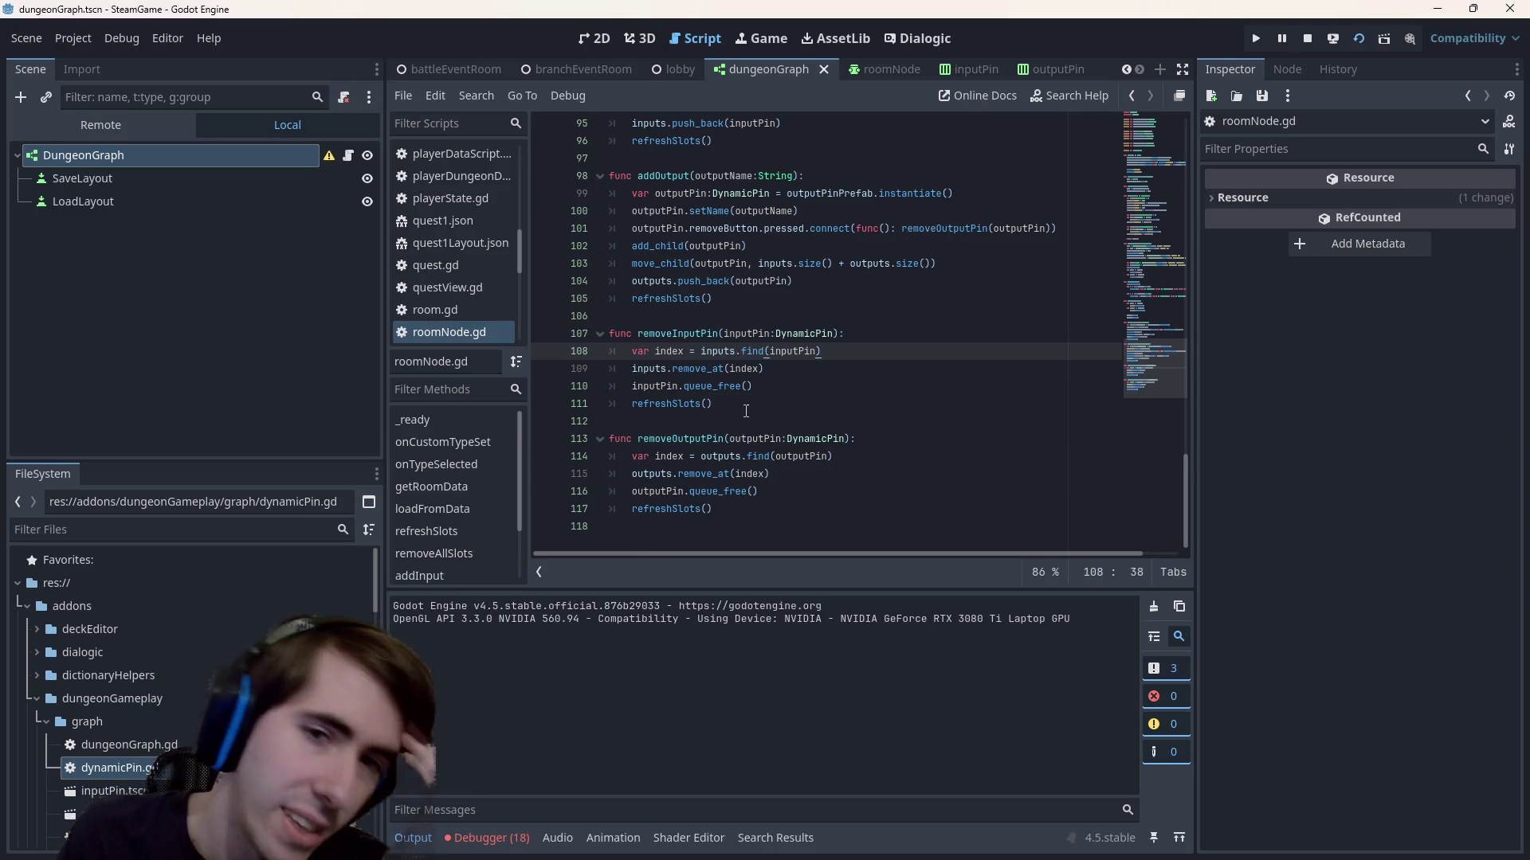
pyautogui.doubleClick(670, 352)
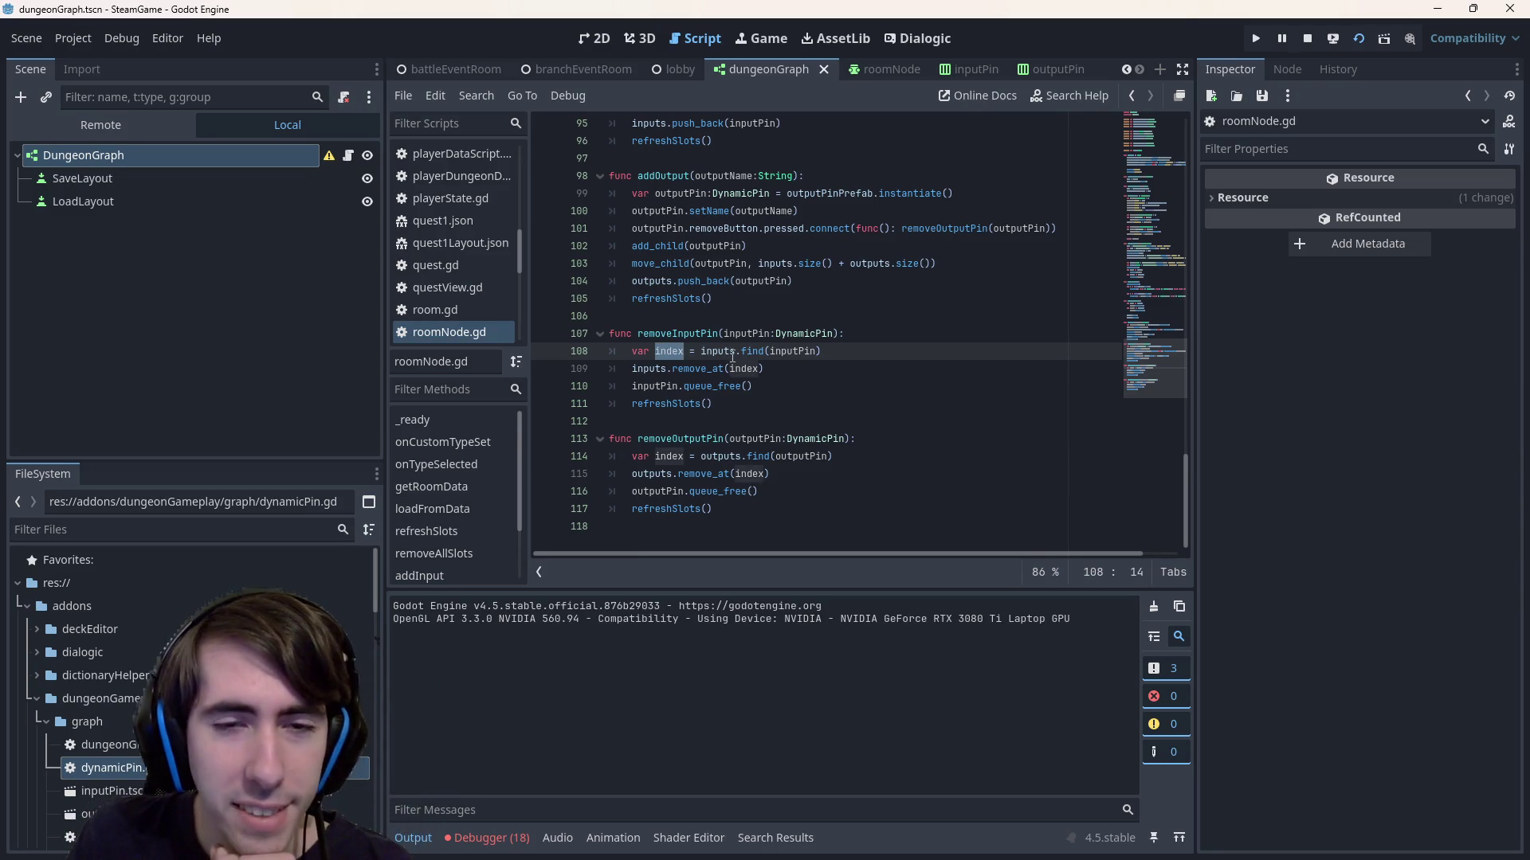
pyautogui.moveTo(733, 356)
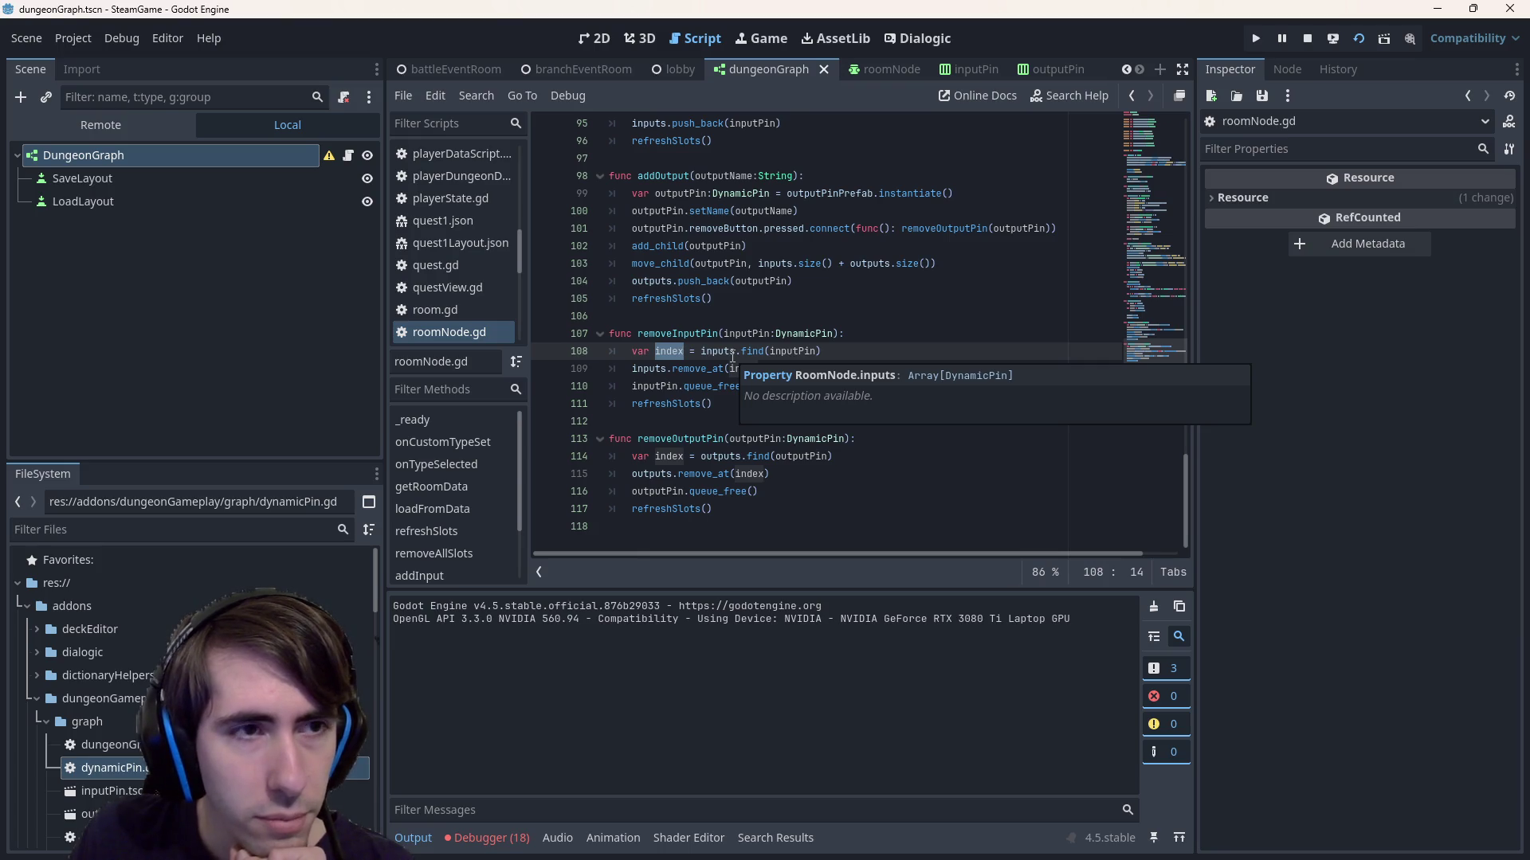
pyautogui.click(858, 353)
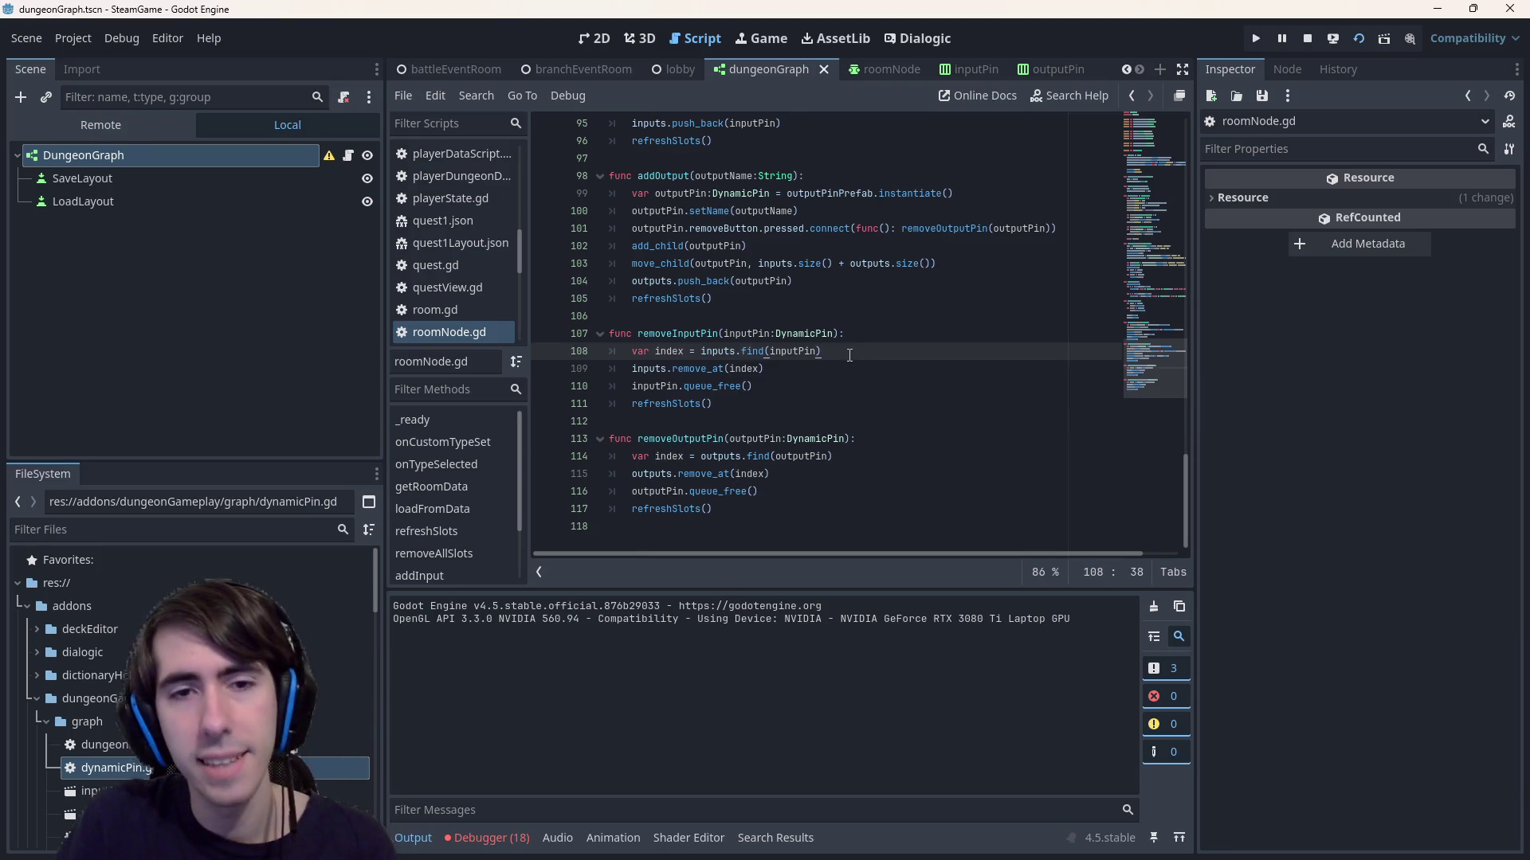
# - Add 'var slotIndex:int = index' below the index lookup in removeInputPin
pyautogui.press('Return')
pyautogui.write('var slotIndex:int = index')
pyautogui.hotkey('ctrl', 's')
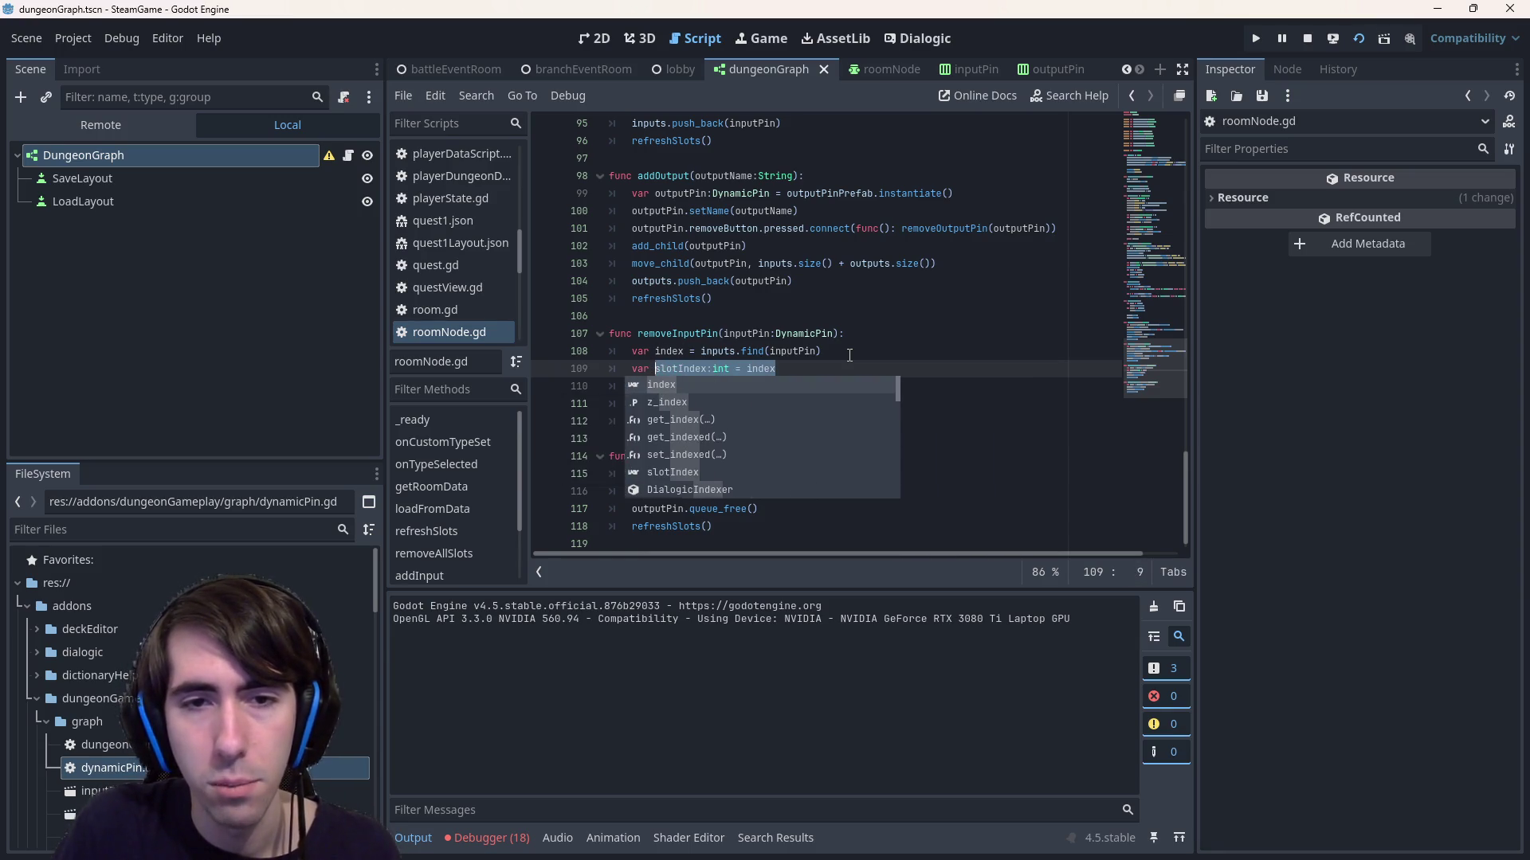
# - Copy the slotIndex line into removeOutputPin as 'index + inputs.size()' and save roomNode.gd
pyautogui.hotkey('ctrl', 'shift', 'Left')
pyautogui.hotkey('ctrl', 'c')
pyautogui.click(894, 483)
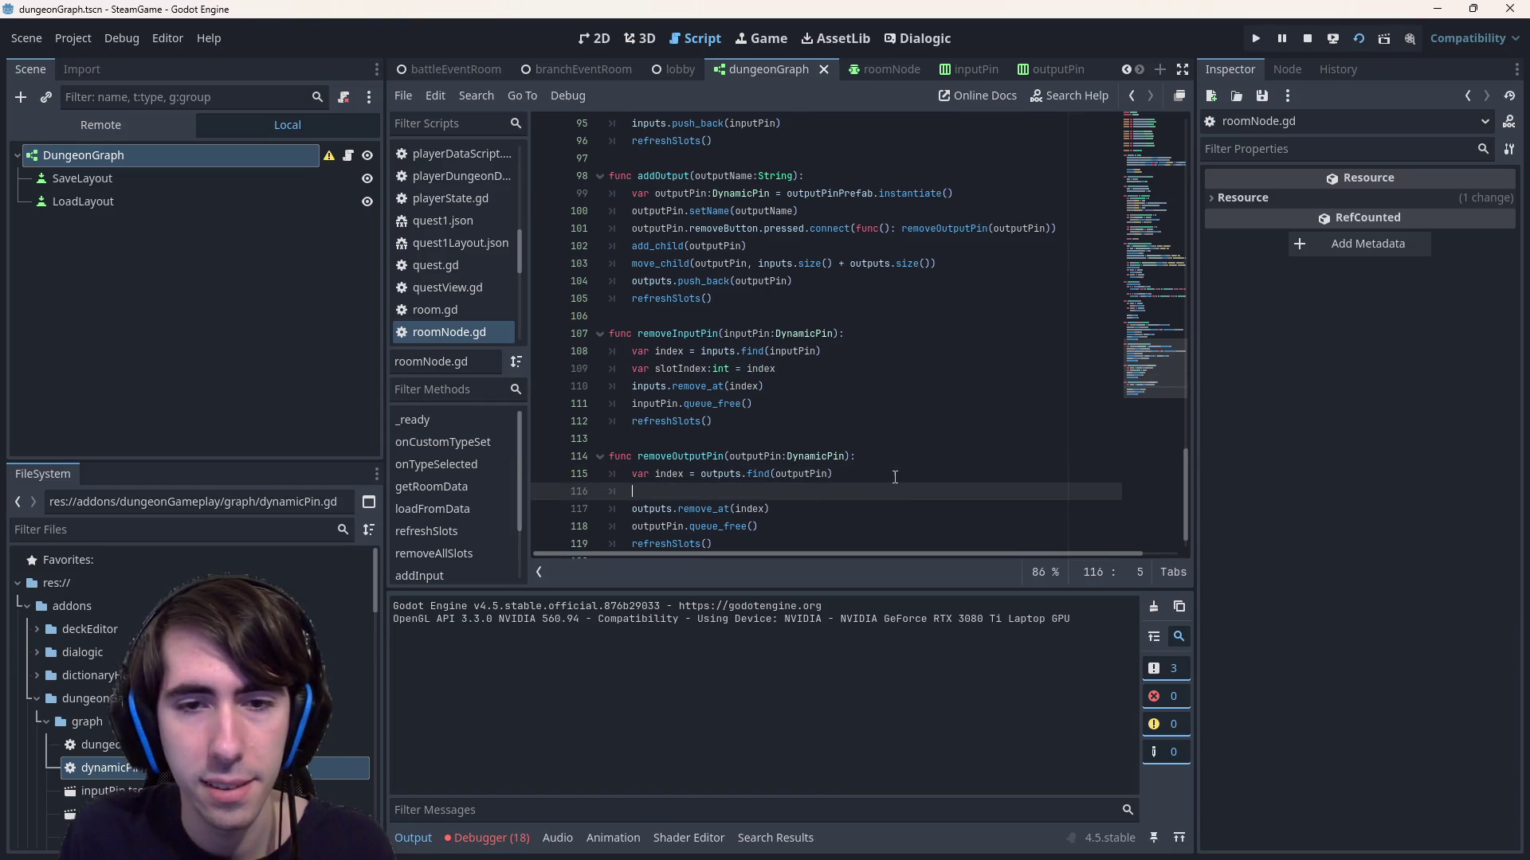
pyautogui.hotkey('ctrl', 'v')
pyautogui.write('+ inputs.si')
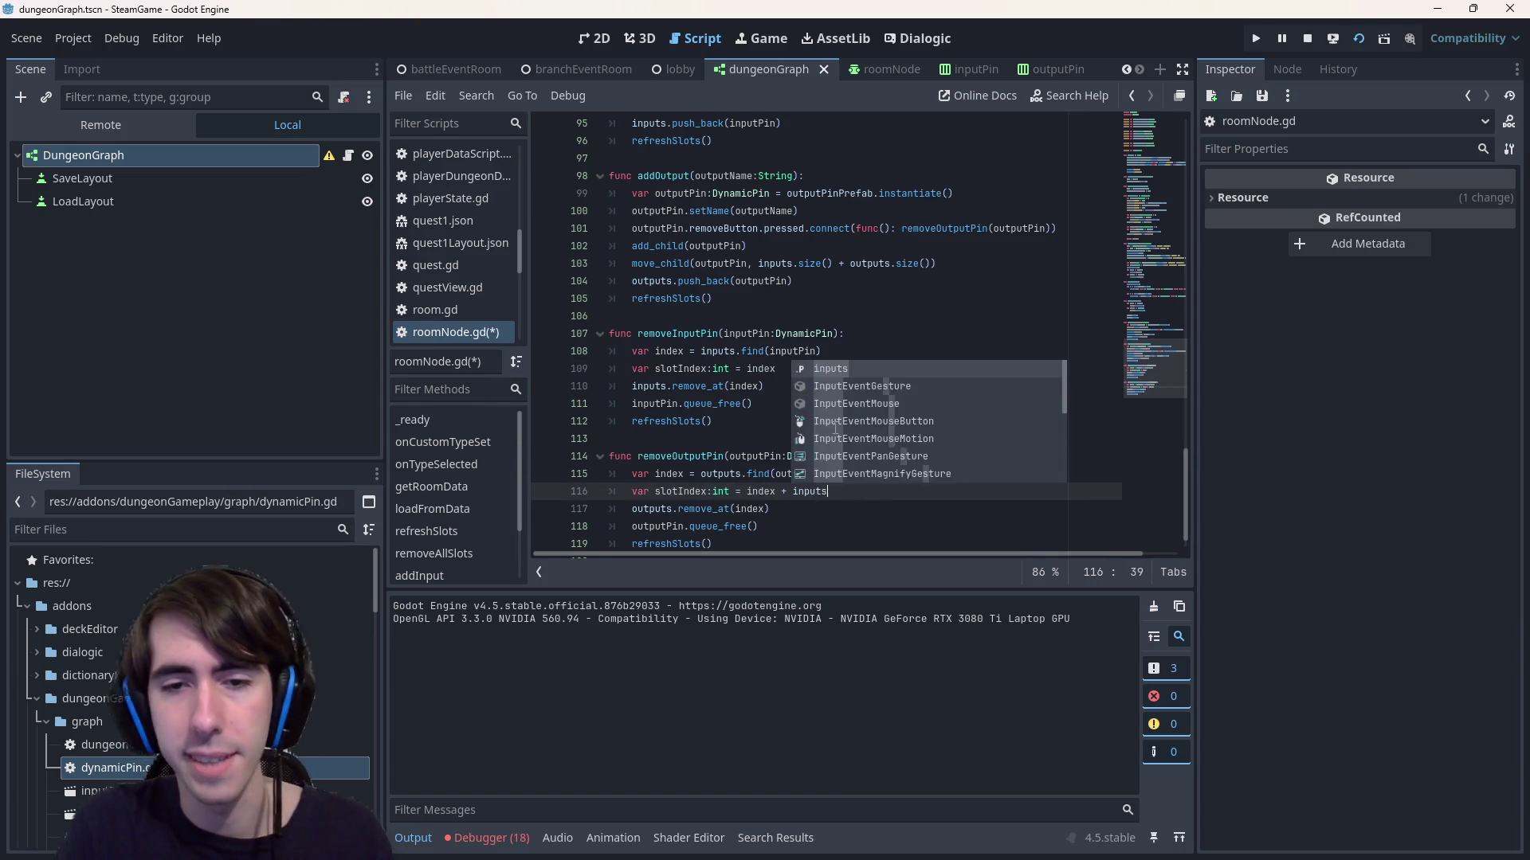
pyautogui.press('Return')
pyautogui.hotkey('ctrl', 's')
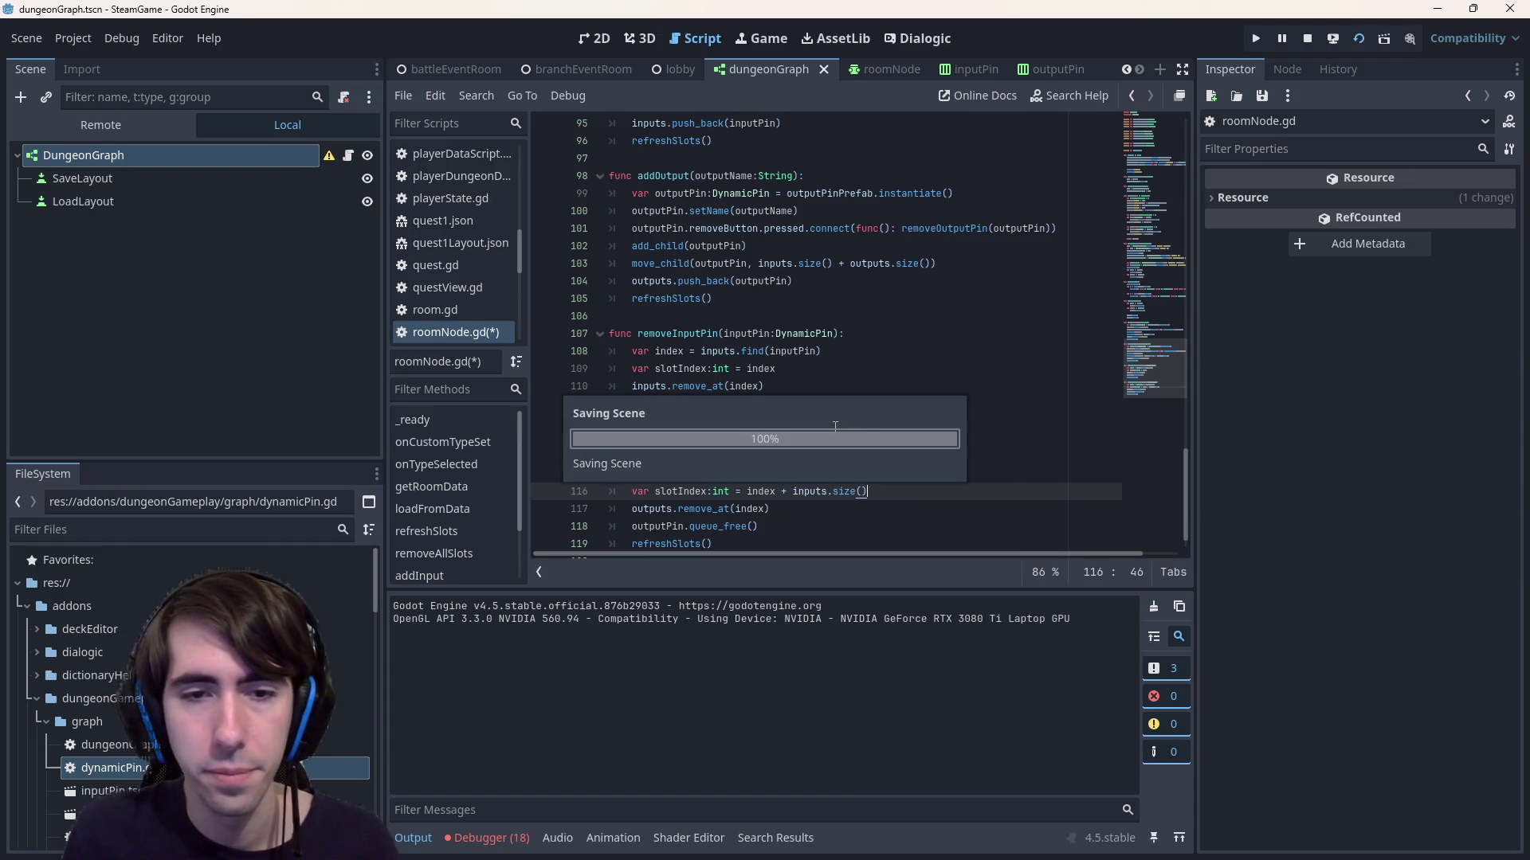
pyautogui.click(674, 368)
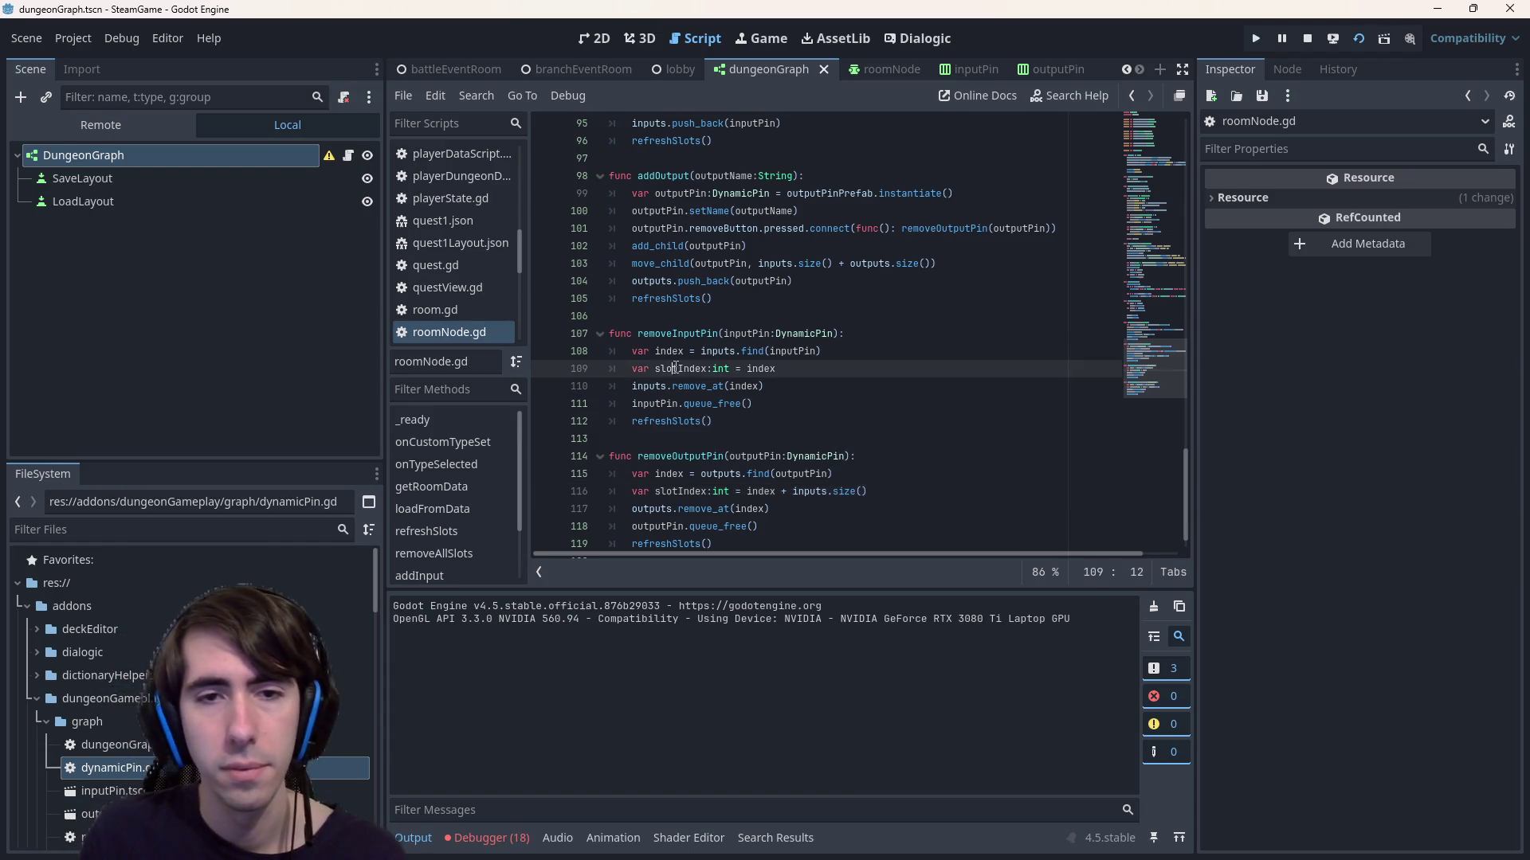
pyautogui.click(703, 319)
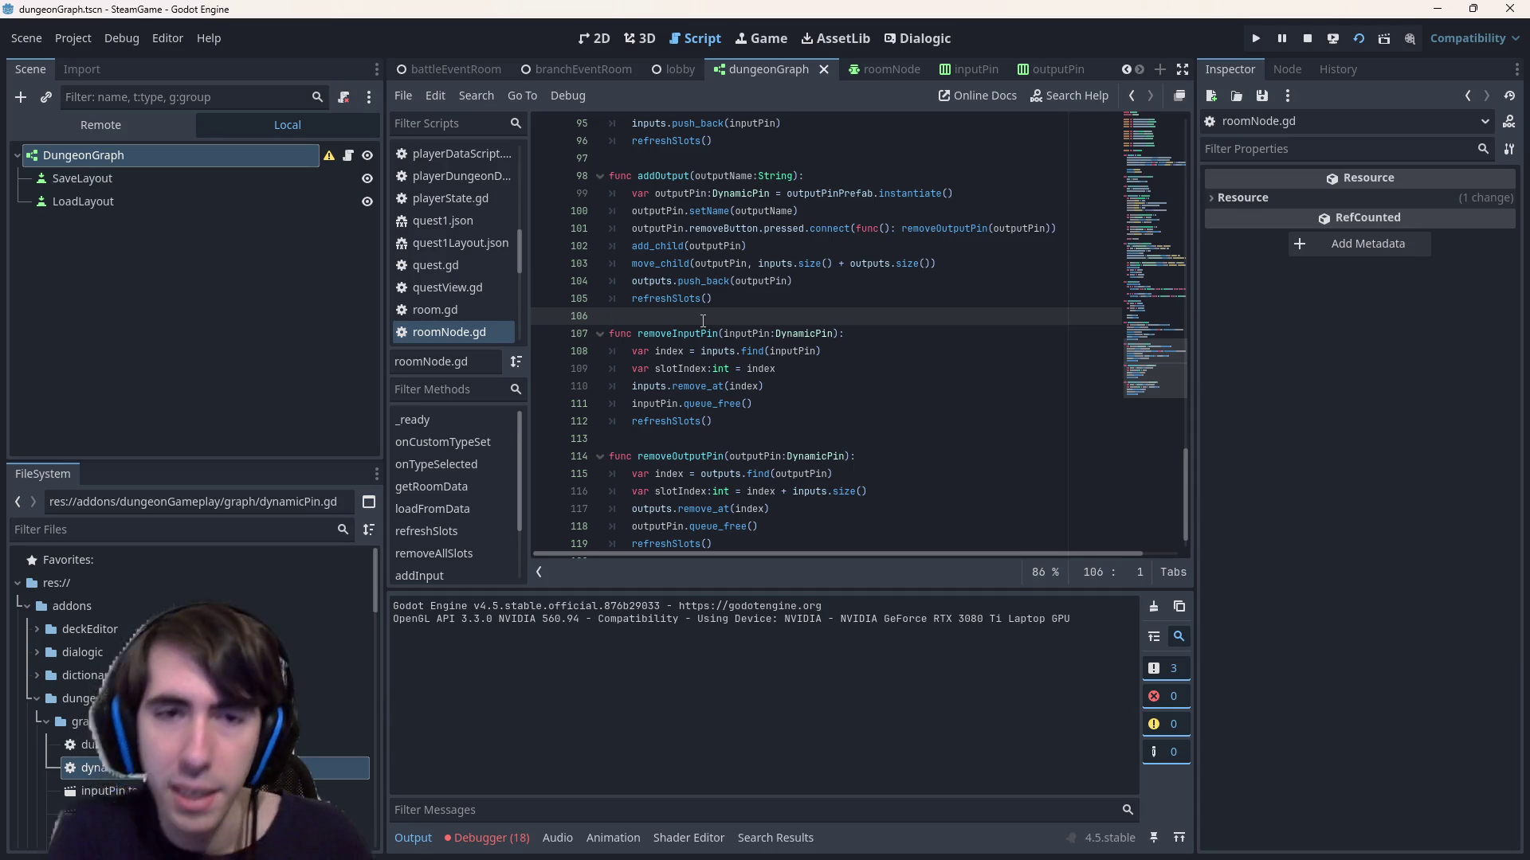
# - Declare a new function 'func removeSlotAt(index:int):' above removeInputPin
pyautogui.press('Return')
pyautogui.press('Return')
pyautogui.press('Up')
pyautogui.write('func removeSlotA')
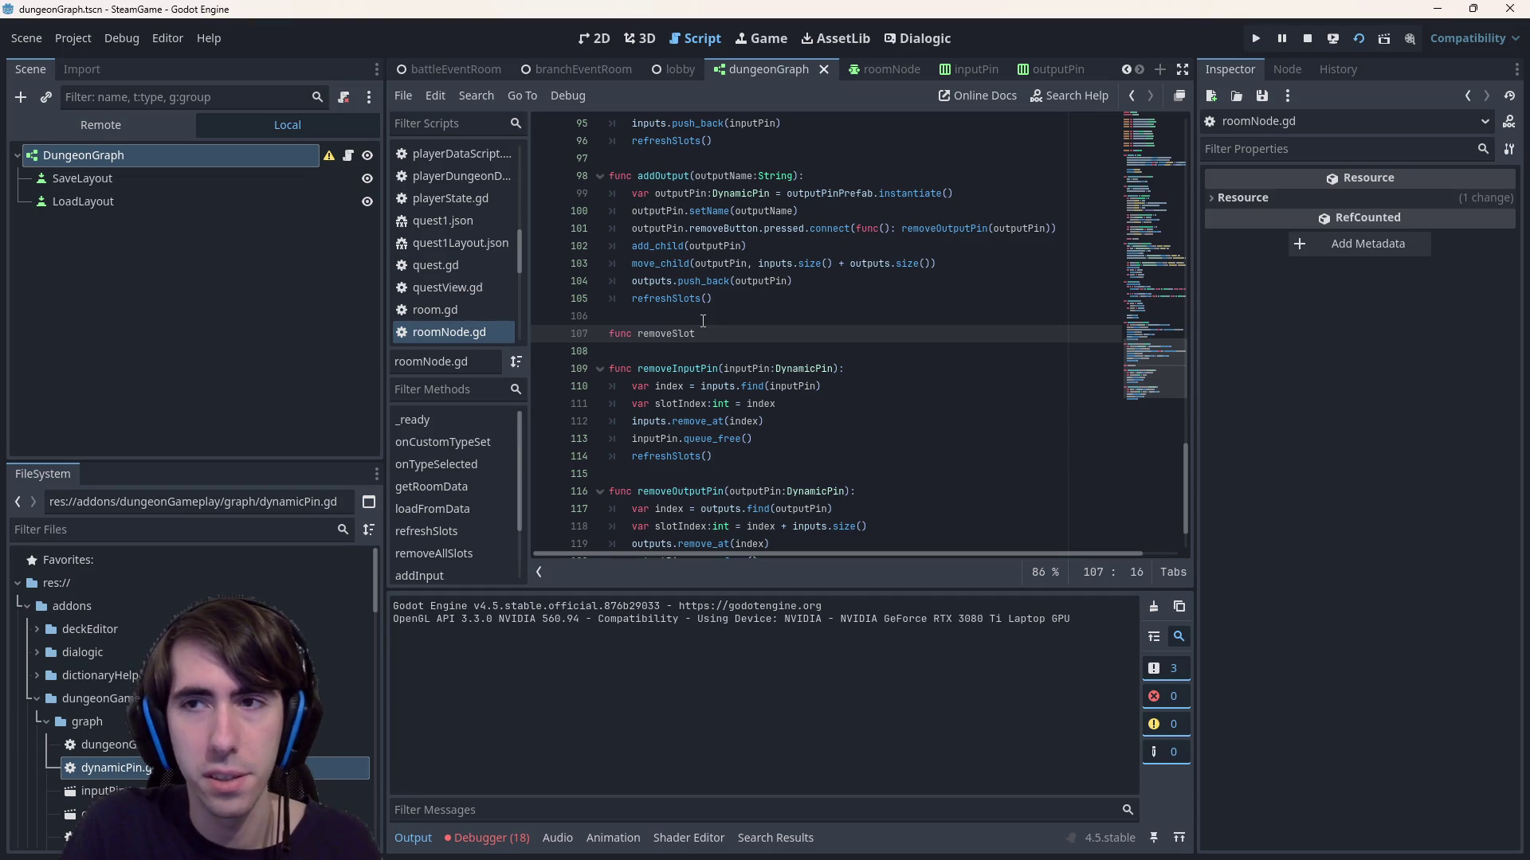
pyautogui.write('t(')
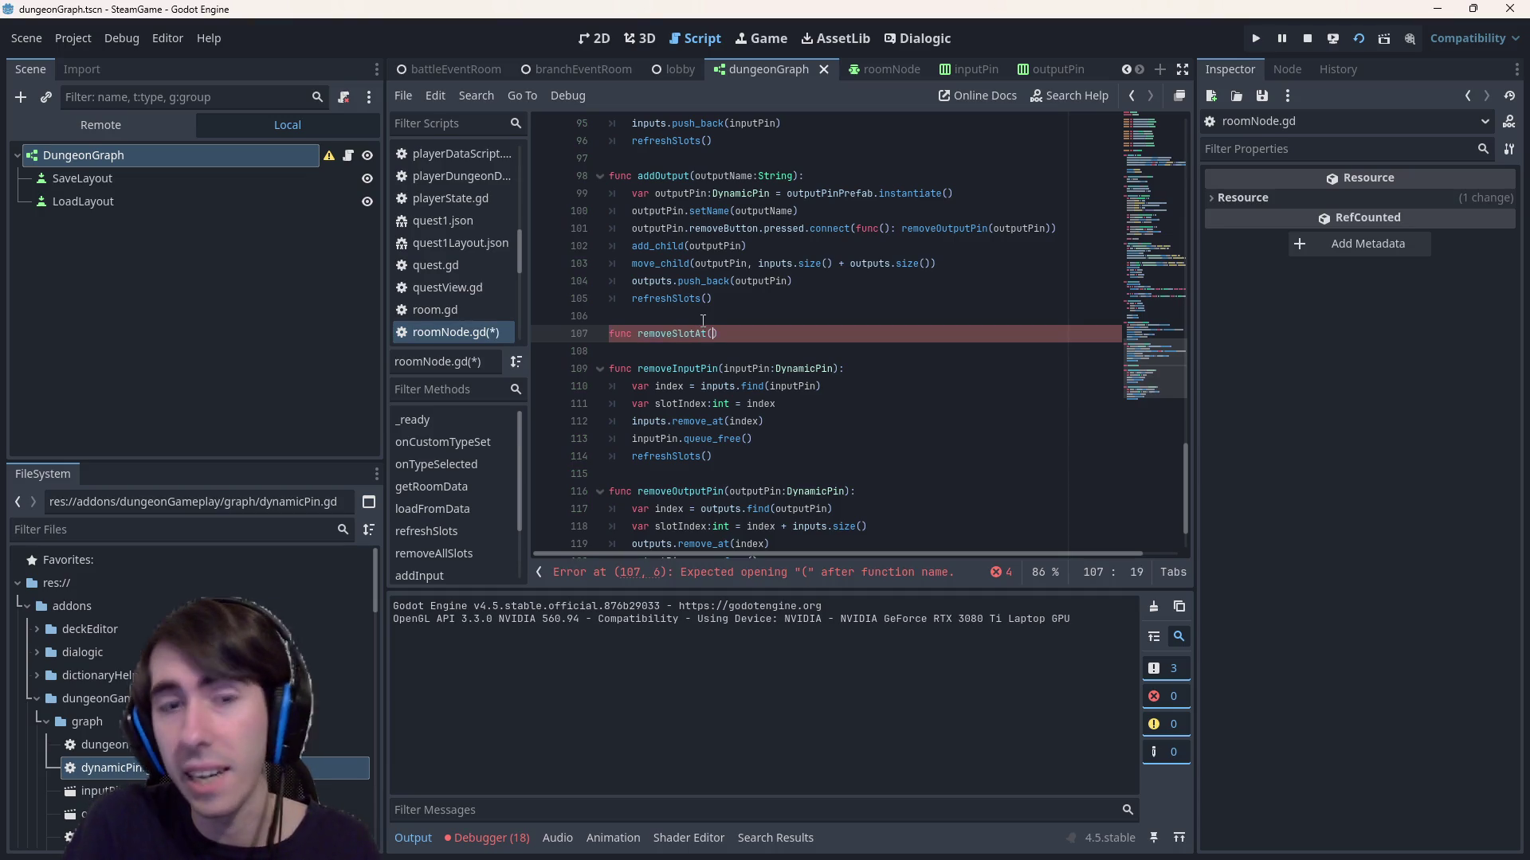
pyautogui.write('index:int):')
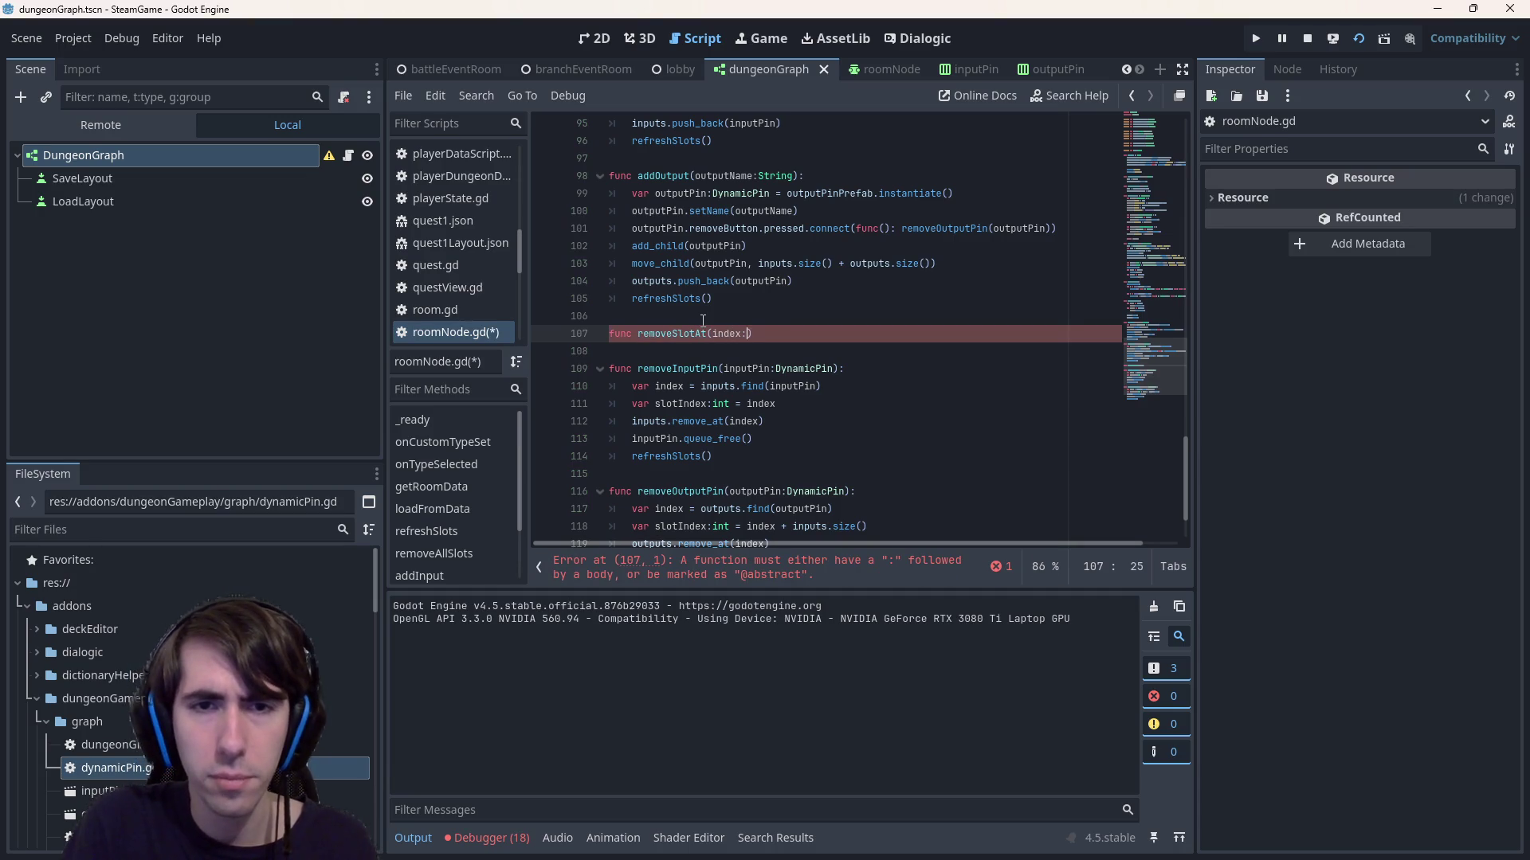
pyautogui.press('Return')
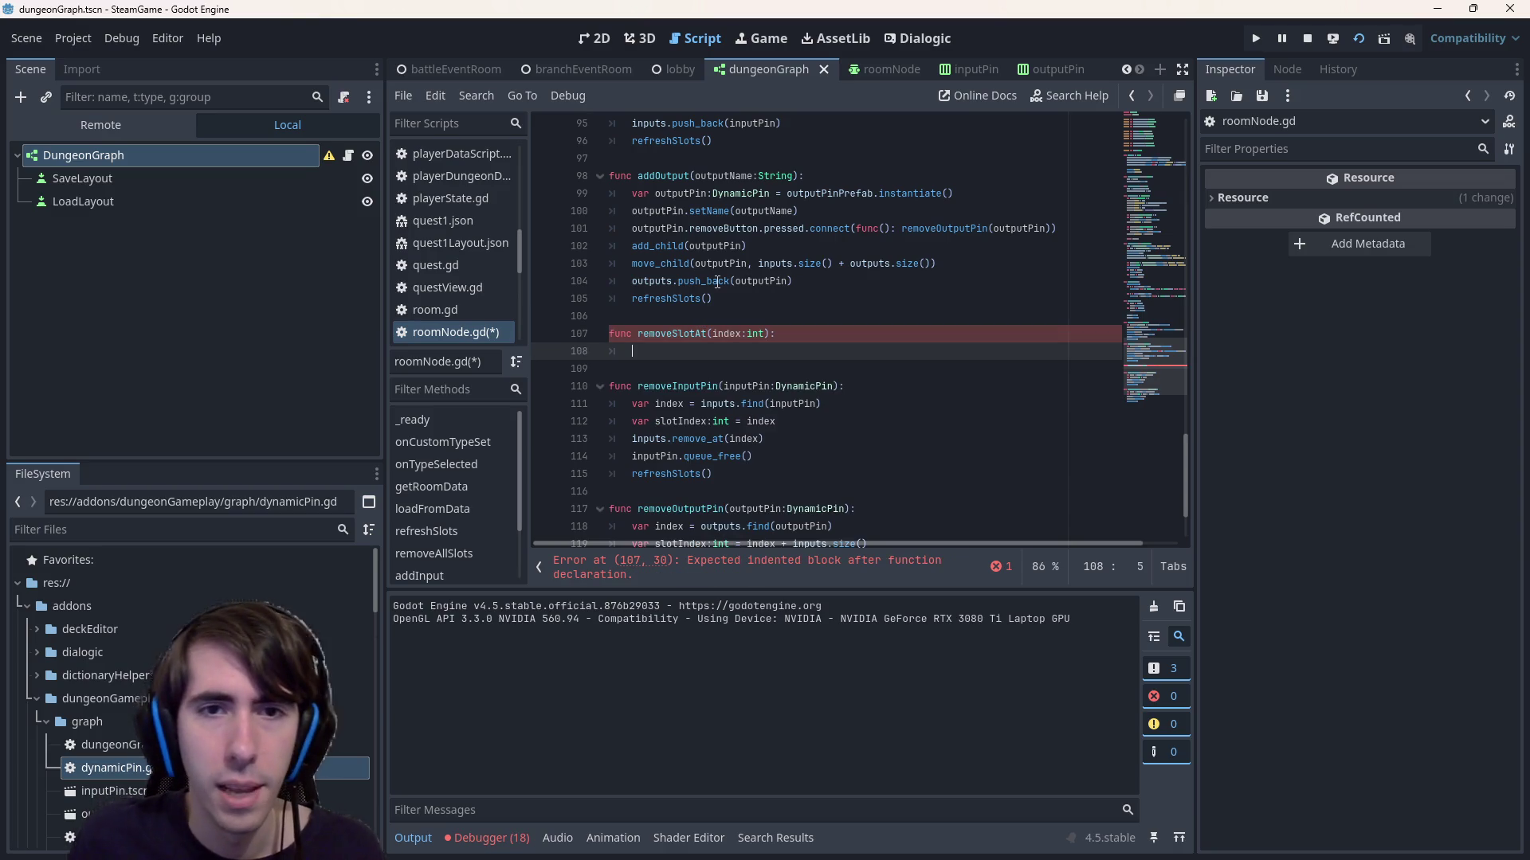
# - Browse the get_slot_ code-completion suggestions inside removeSlotAt's body
pyautogui.scroll(-1, 717, 281)
pyautogui.scroll(1, 717, 282)
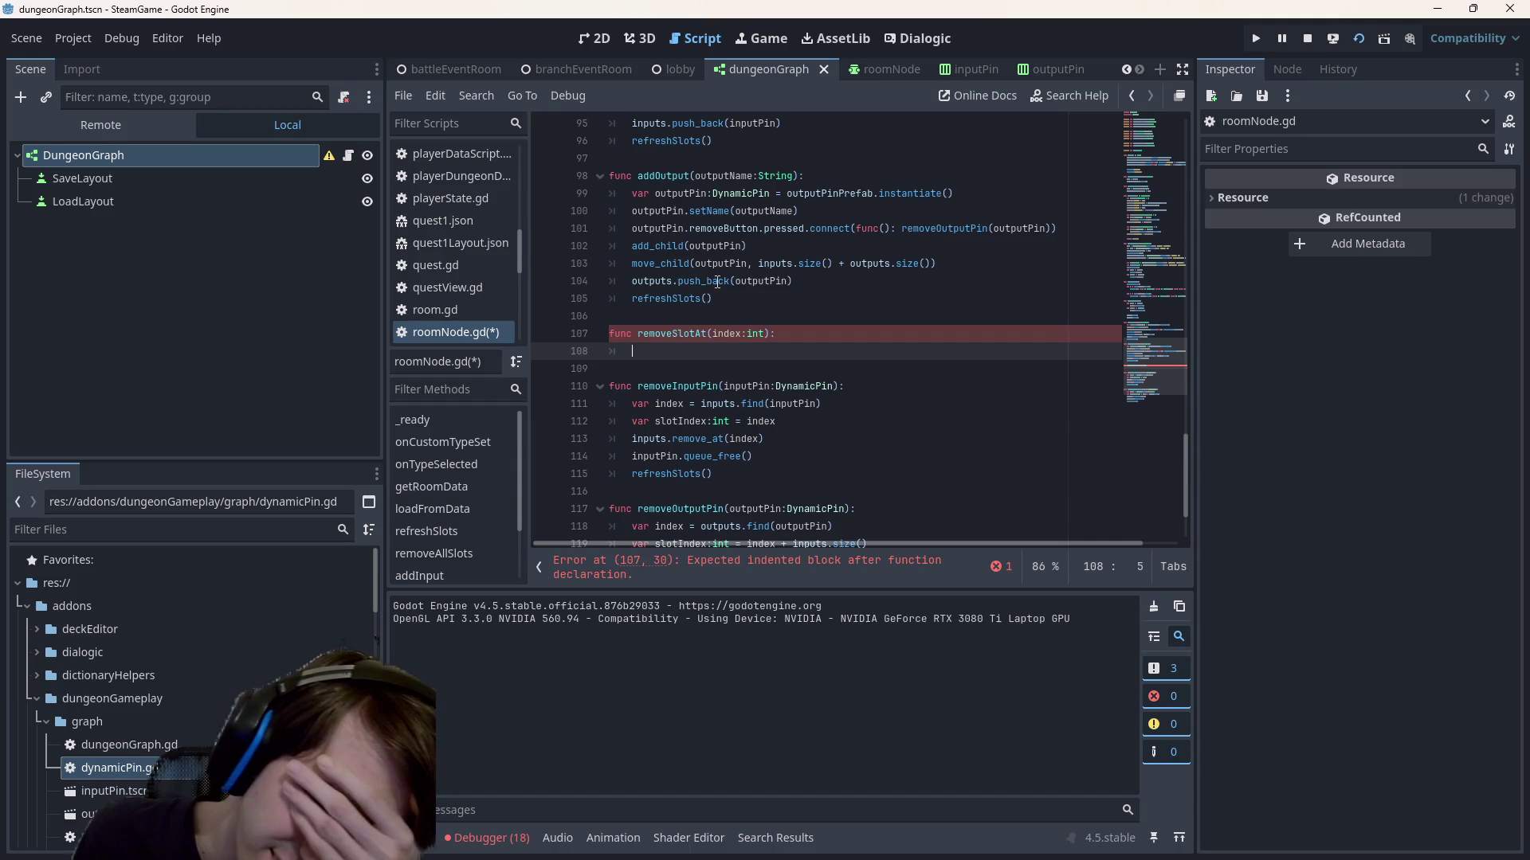
pyautogui.write('slots')
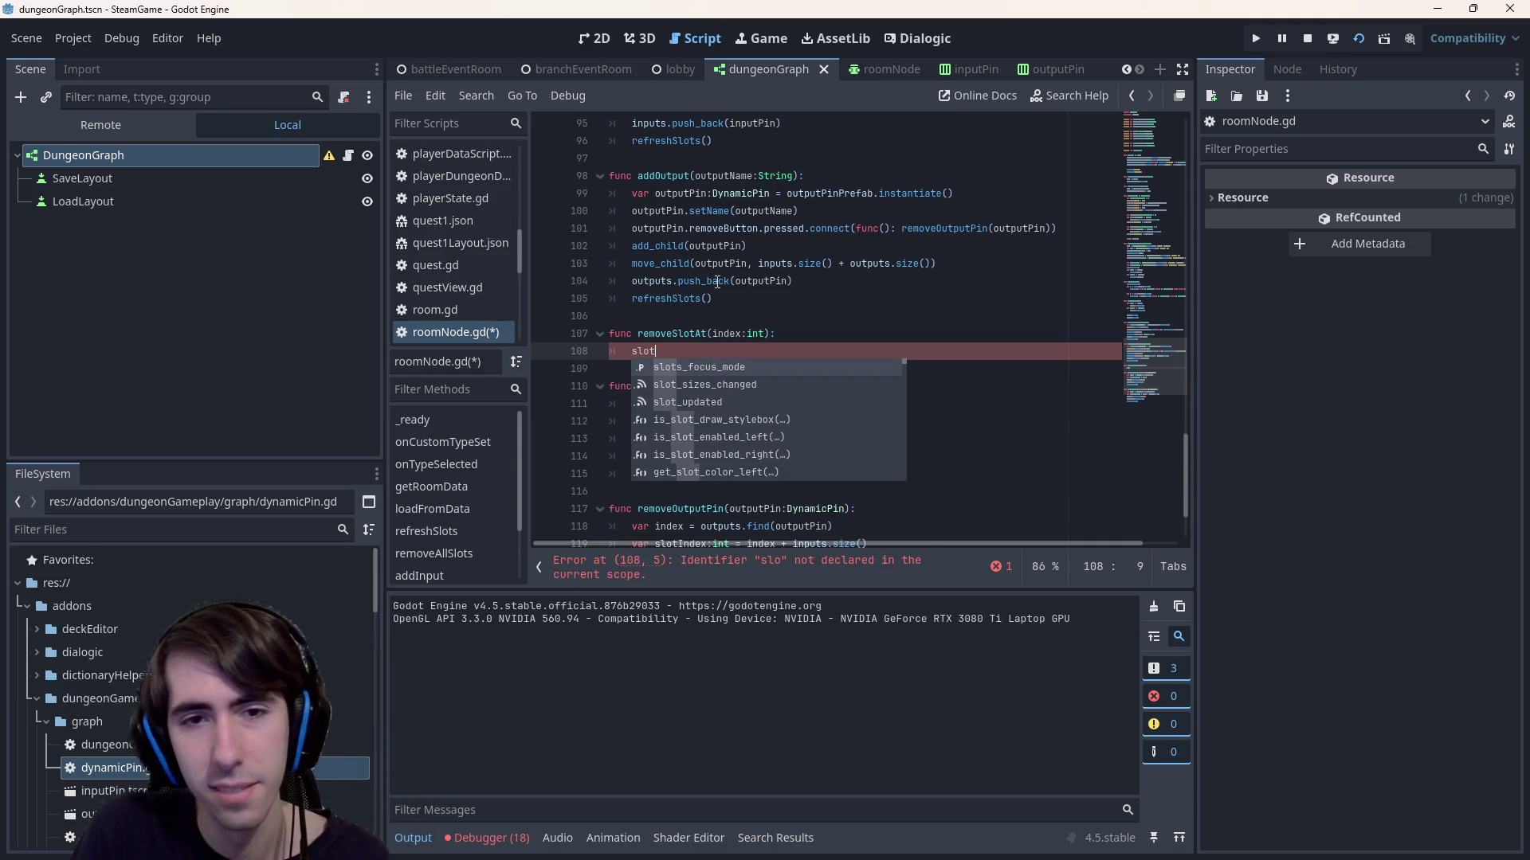
pyautogui.press('BackSpace')
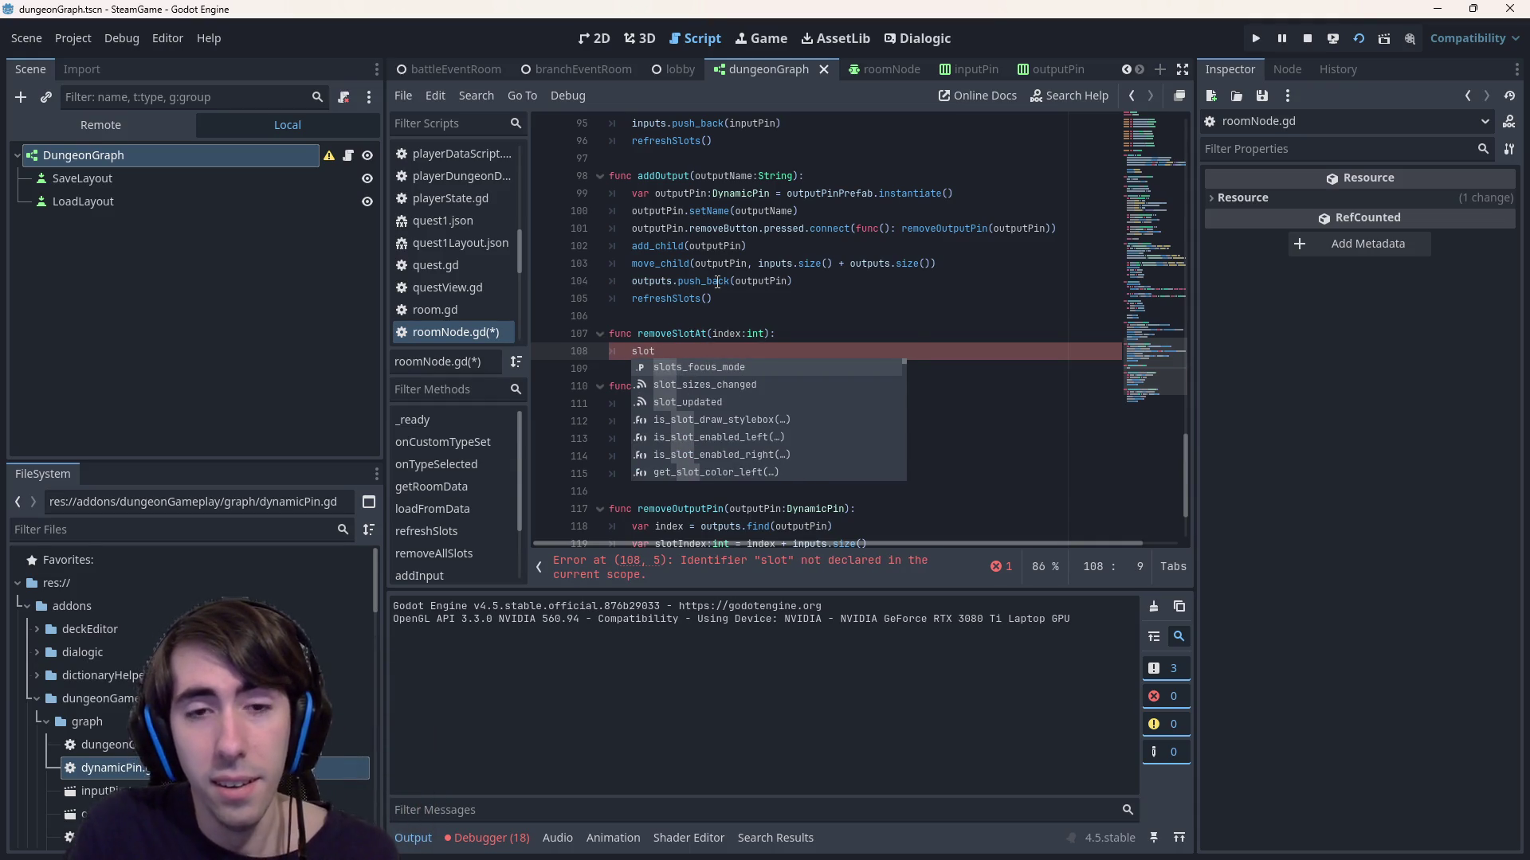
pyautogui.press('Down')
pyautogui.press('Down')
pyautogui.press('Down')
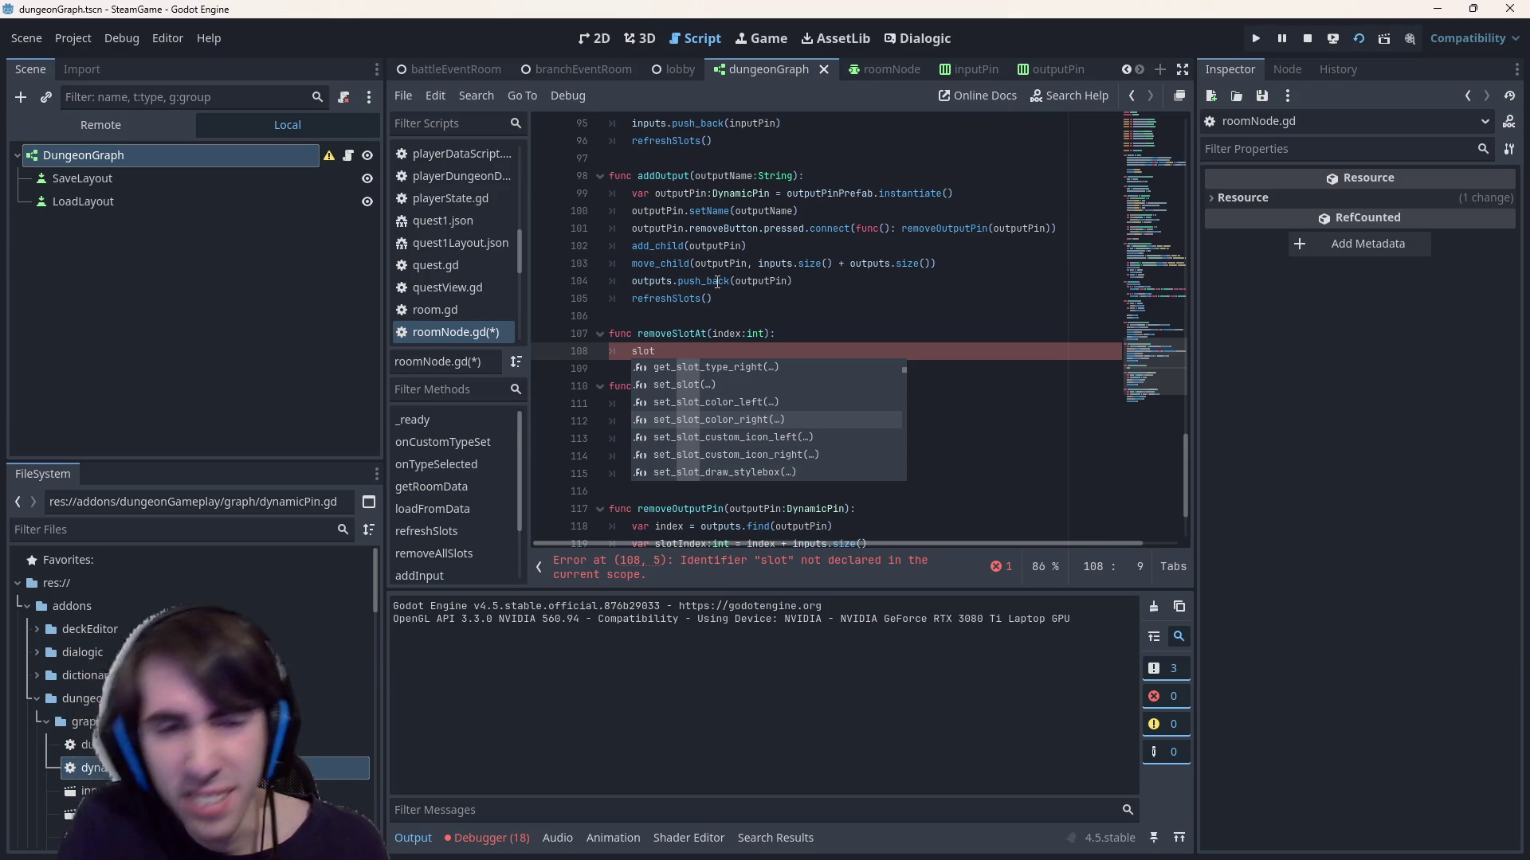
pyautogui.press('BackSpace')
pyautogui.press('BackSpace')
pyautogui.press('BackSpace')
pyautogui.write('get_slot')
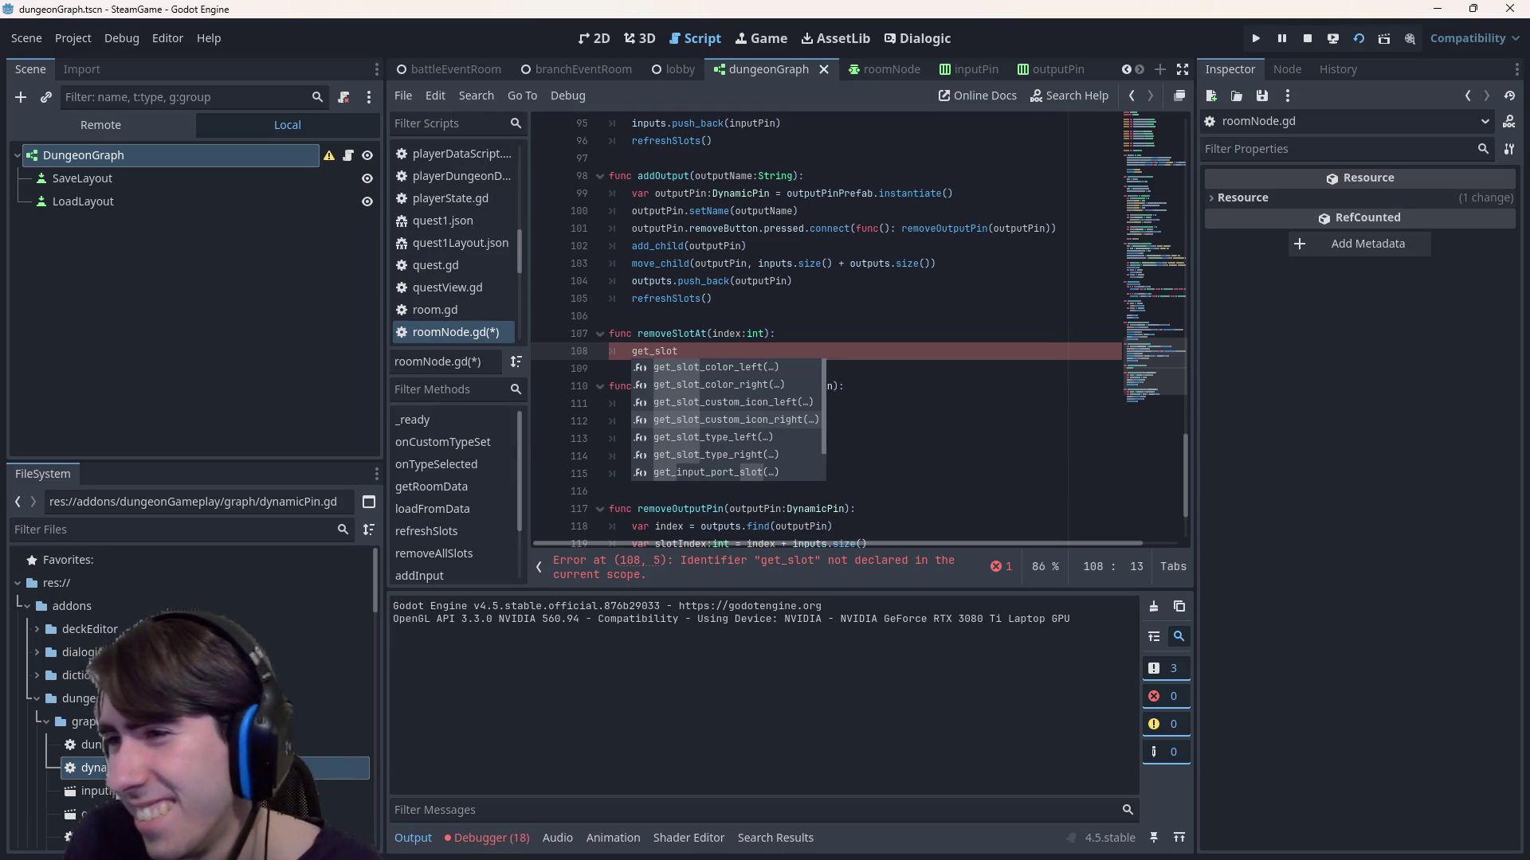
pyautogui.click(726, 355)
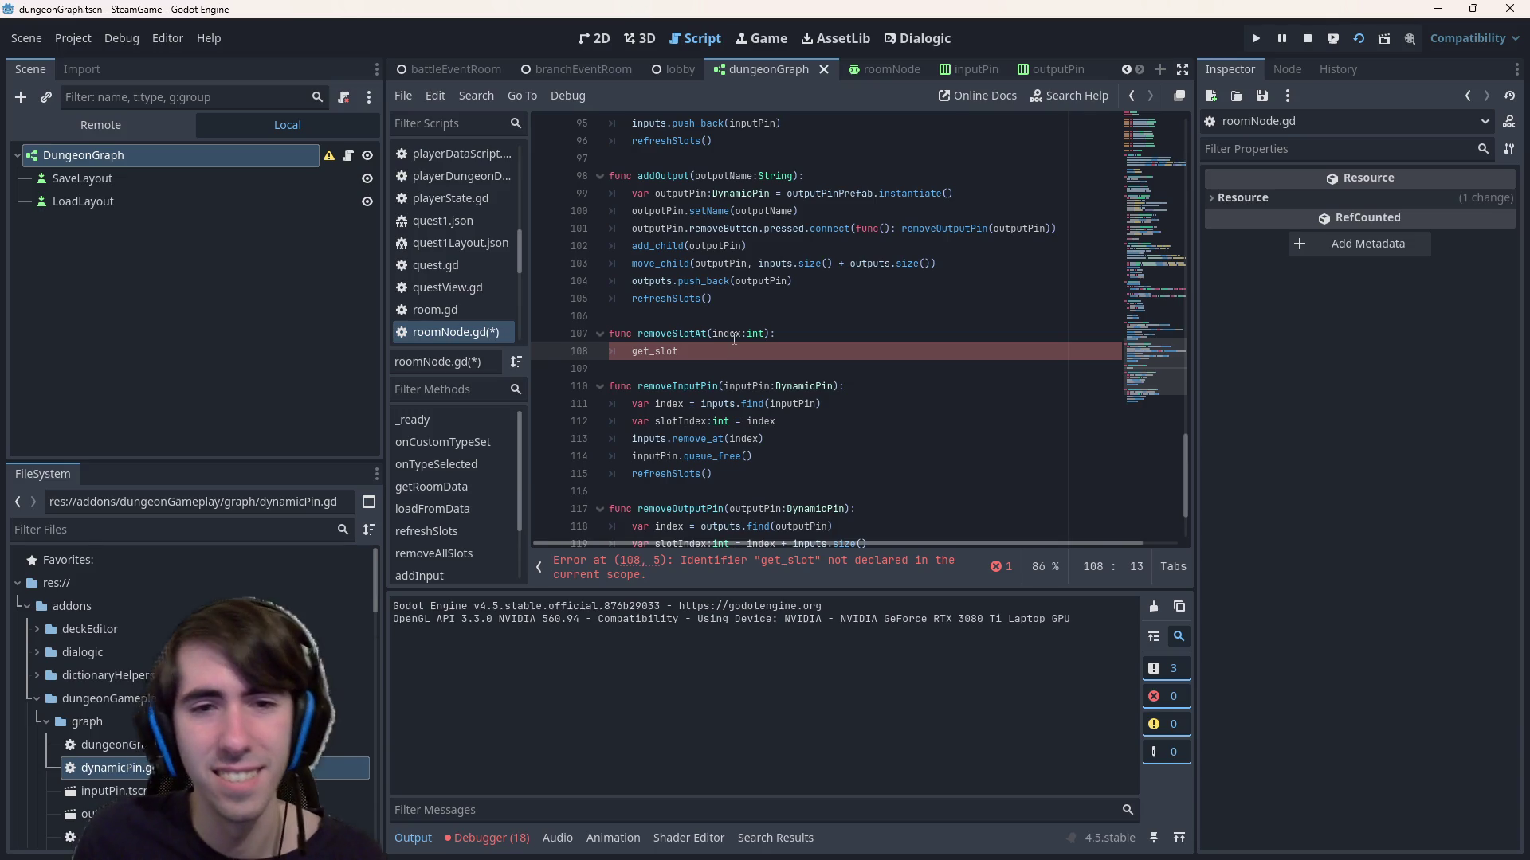
pyautogui.press('BackSpace')
pyautogui.press('BackSpace')
pyautogui.press('BackSpace')
pyautogui.write('get_slot')
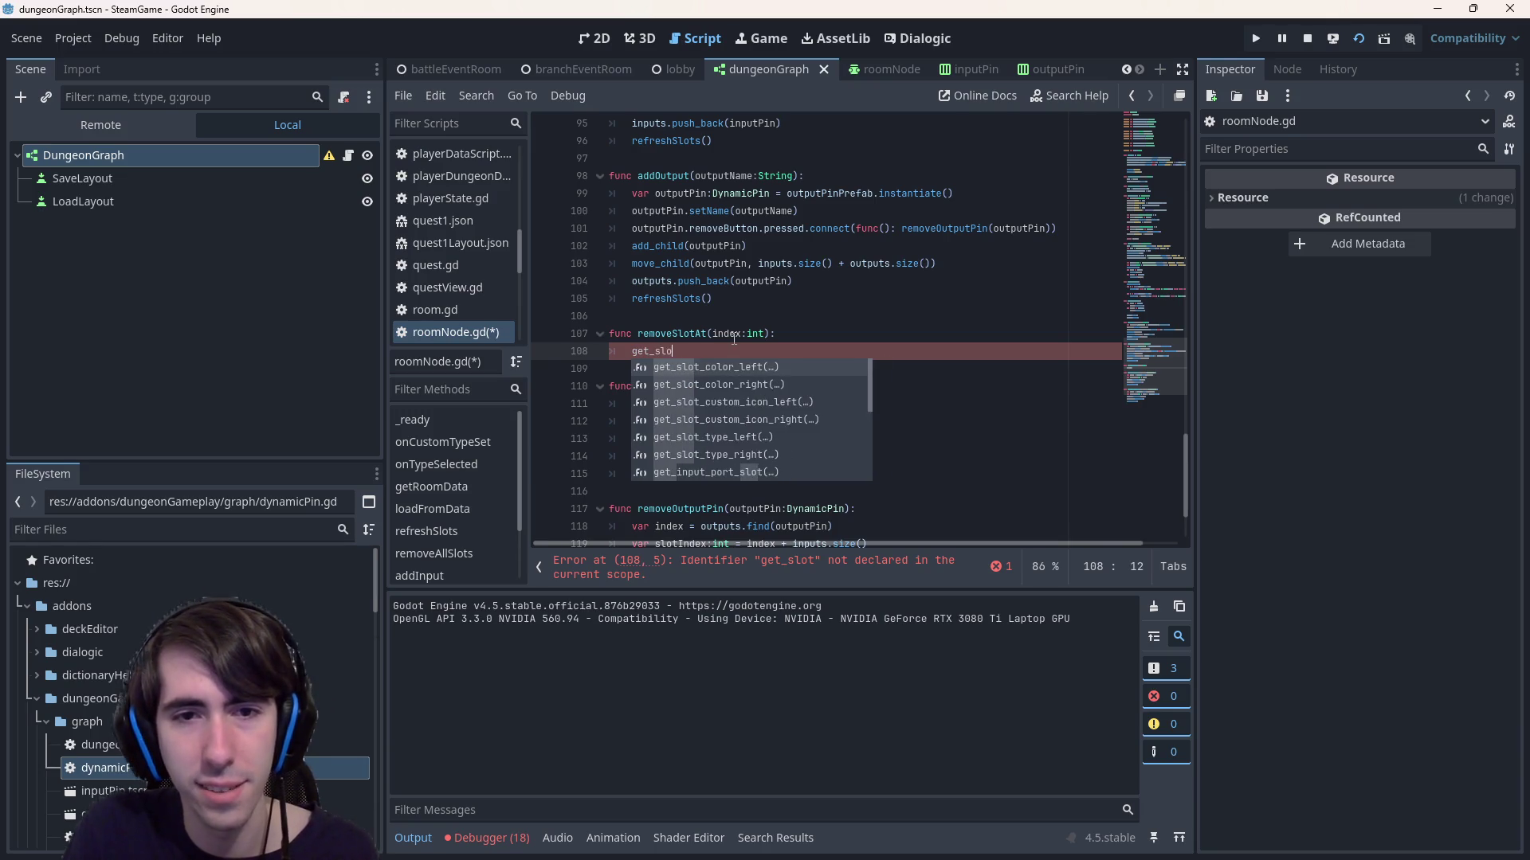
pyautogui.write('_t')
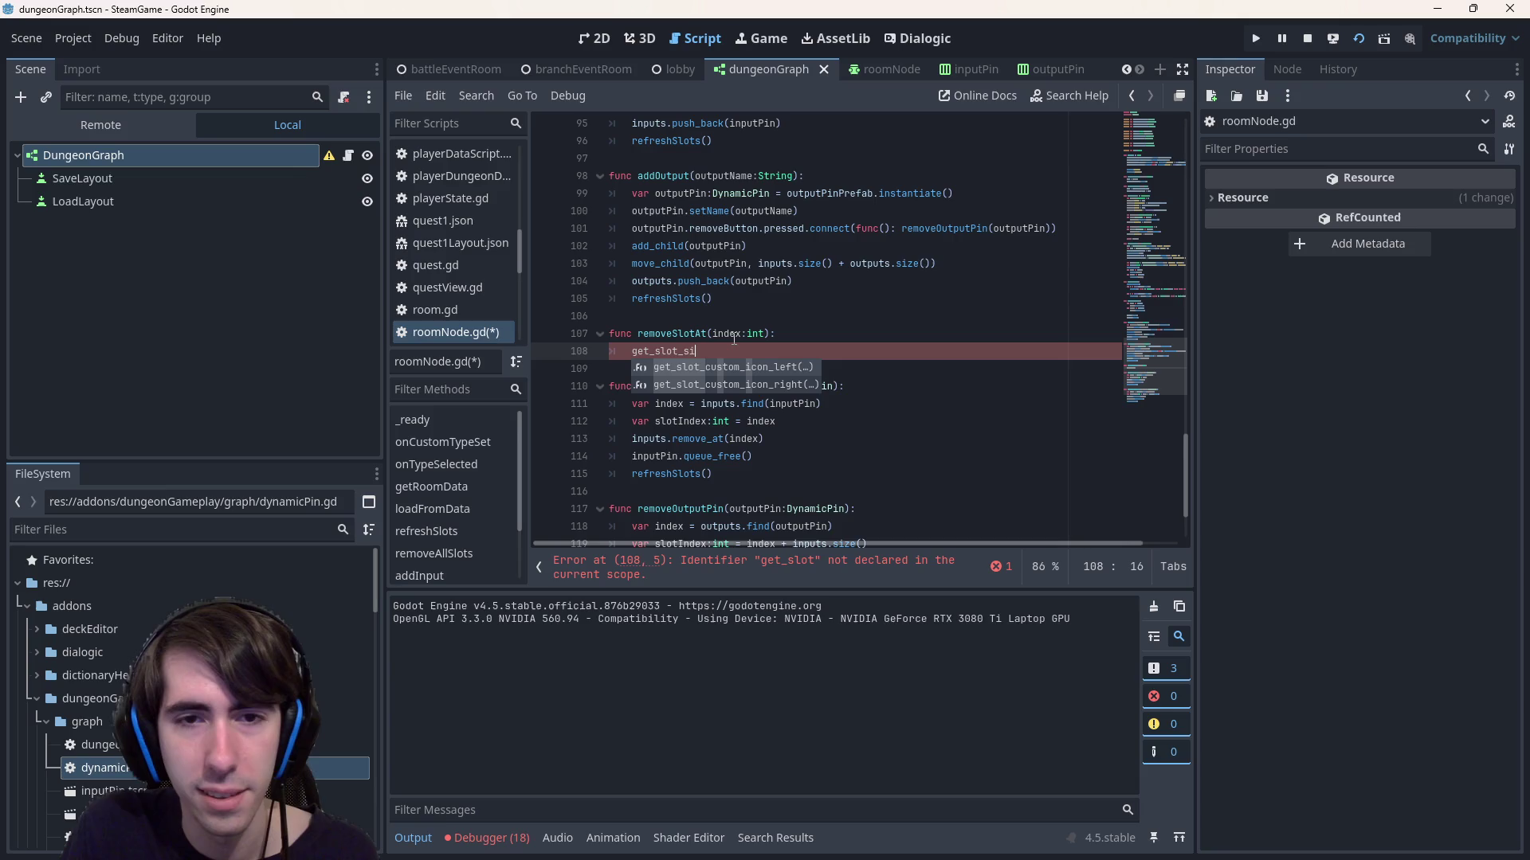
pyautogui.press('BackSpace')
pyautogui.press('Down')
pyautogui.press('Up')
pyautogui.press('Up')
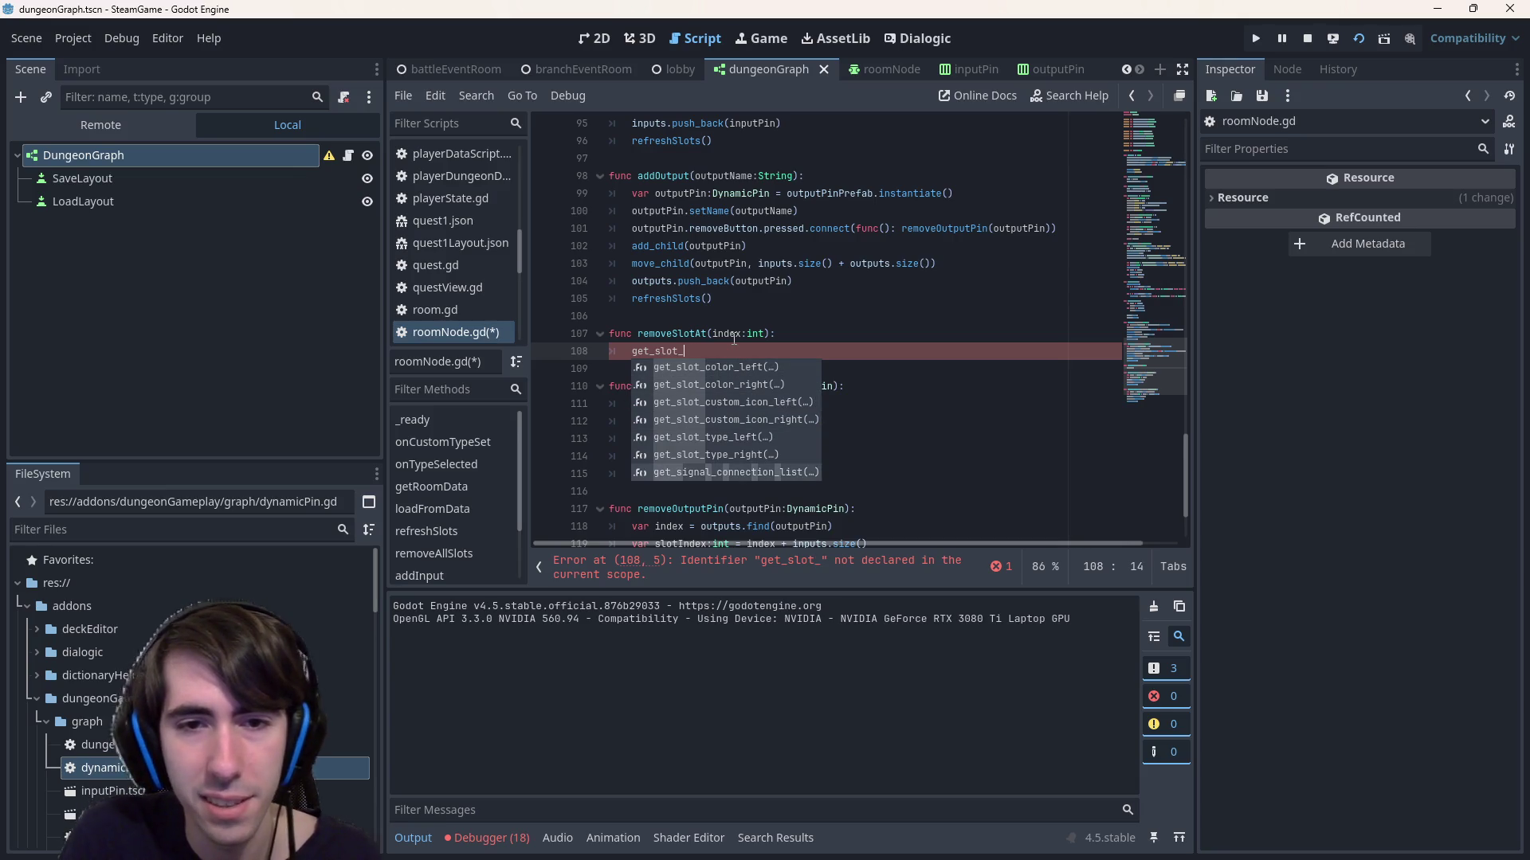
pyautogui.press('Down')
pyautogui.press('Down')
pyautogui.press('Down')
pyautogui.press('Down')
pyautogui.press('Down')
pyautogui.press('Down')
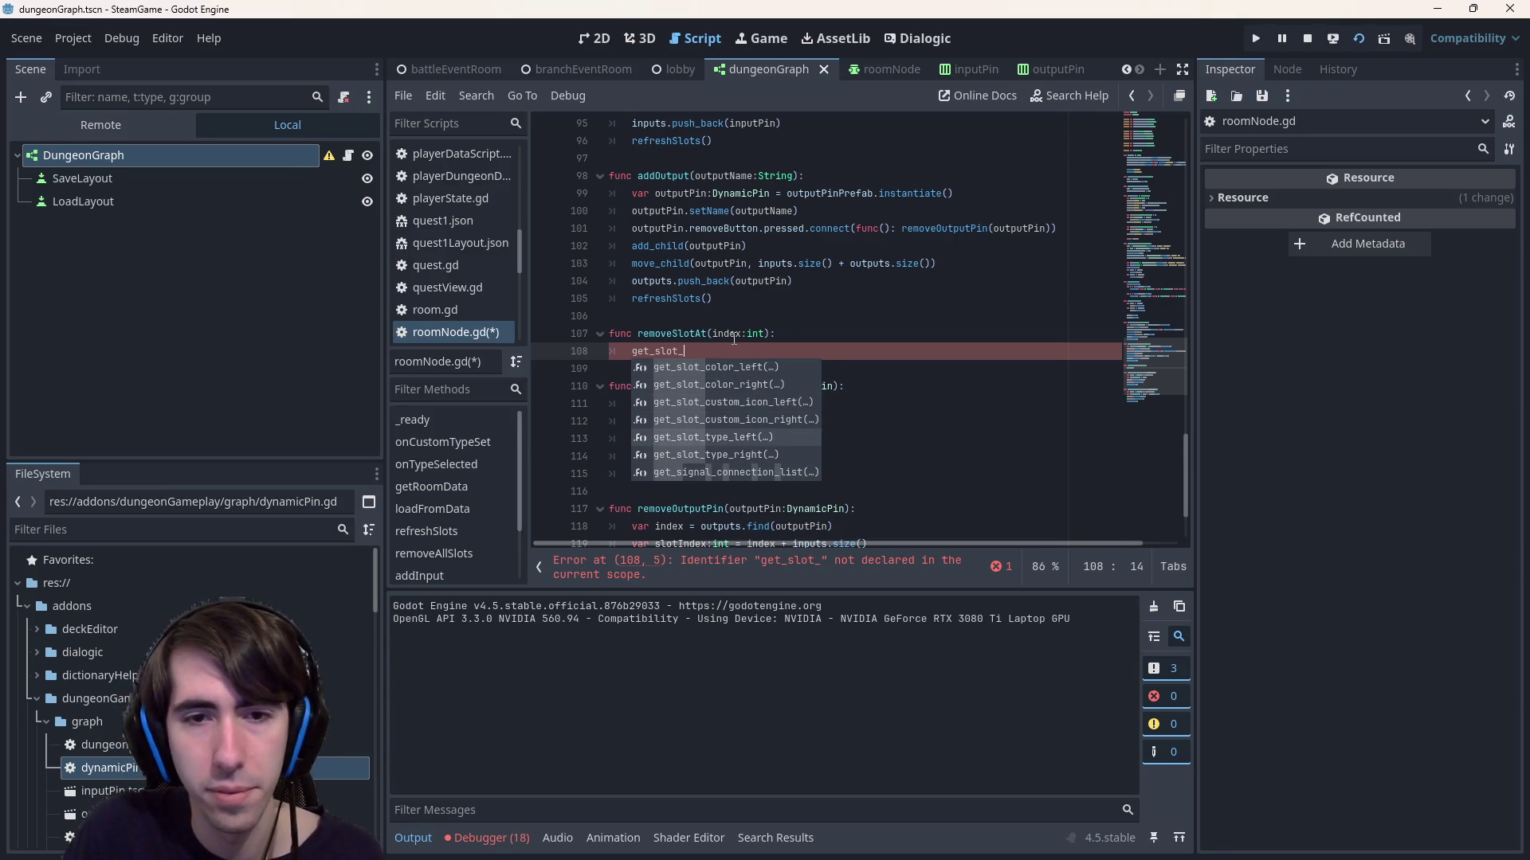
pyautogui.press('Up')
pyautogui.press('Up')
pyautogui.press('Down')
pyautogui.press('Up')
pyautogui.press('Up')
pyautogui.press('Up')
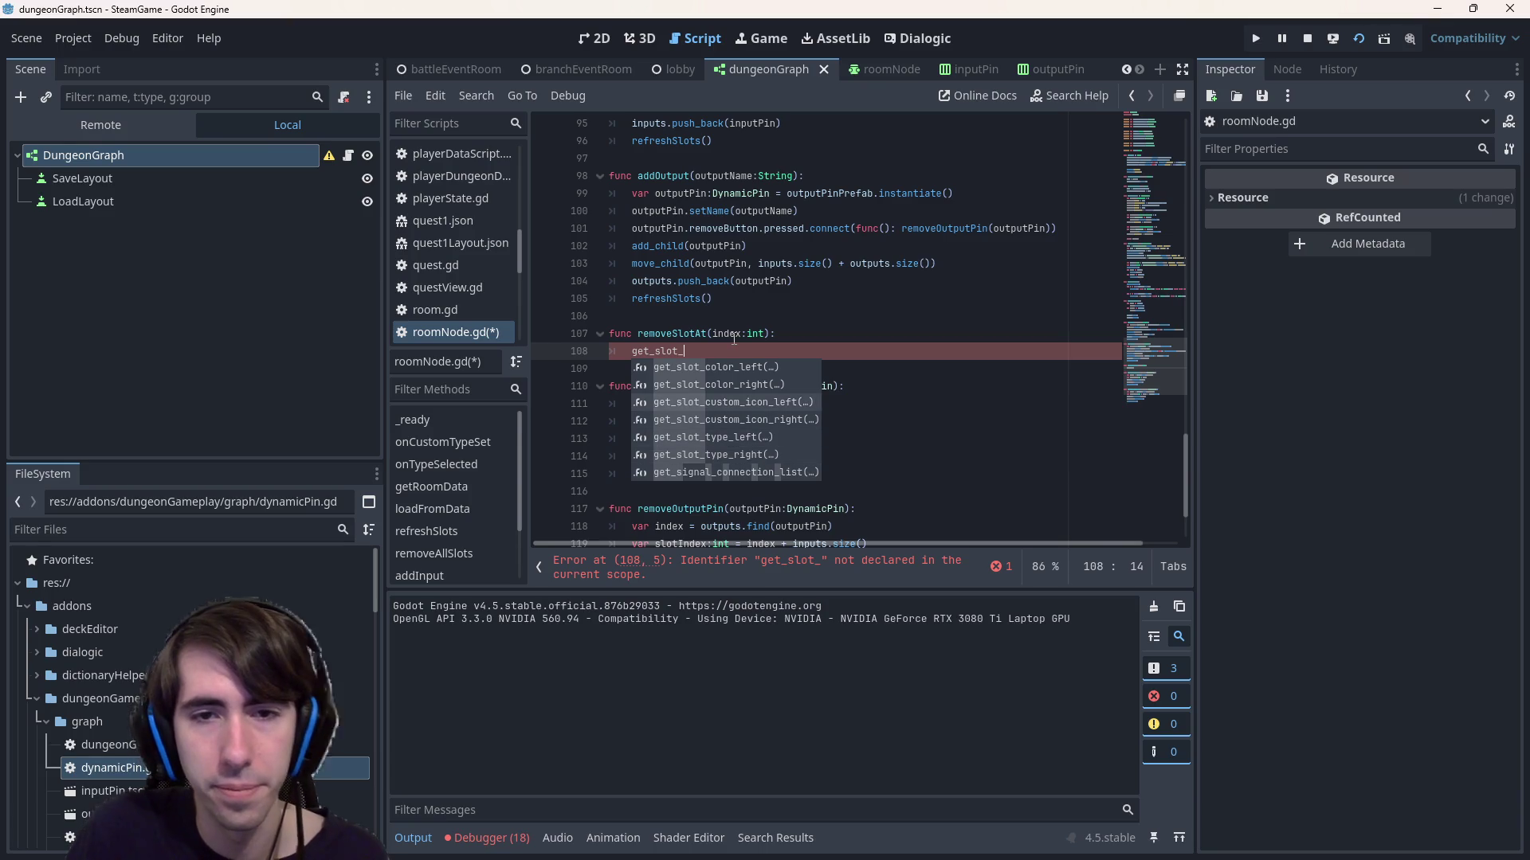
pyautogui.press('BackSpace')
pyautogui.write('s')
pyautogui.press('BackSpace')
pyautogui.press('BackSpace')
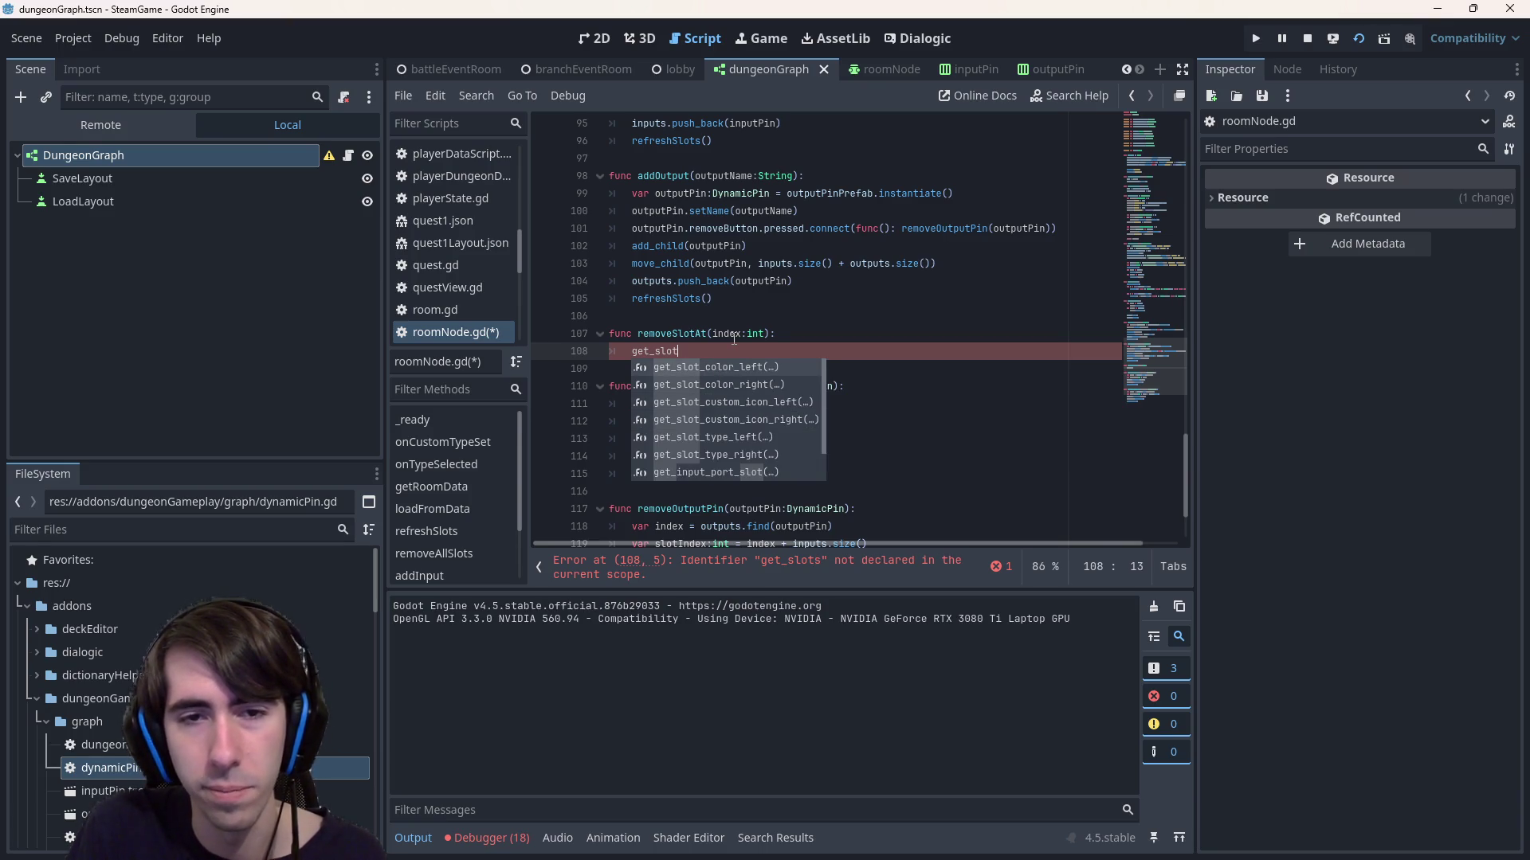
pyautogui.write('t')
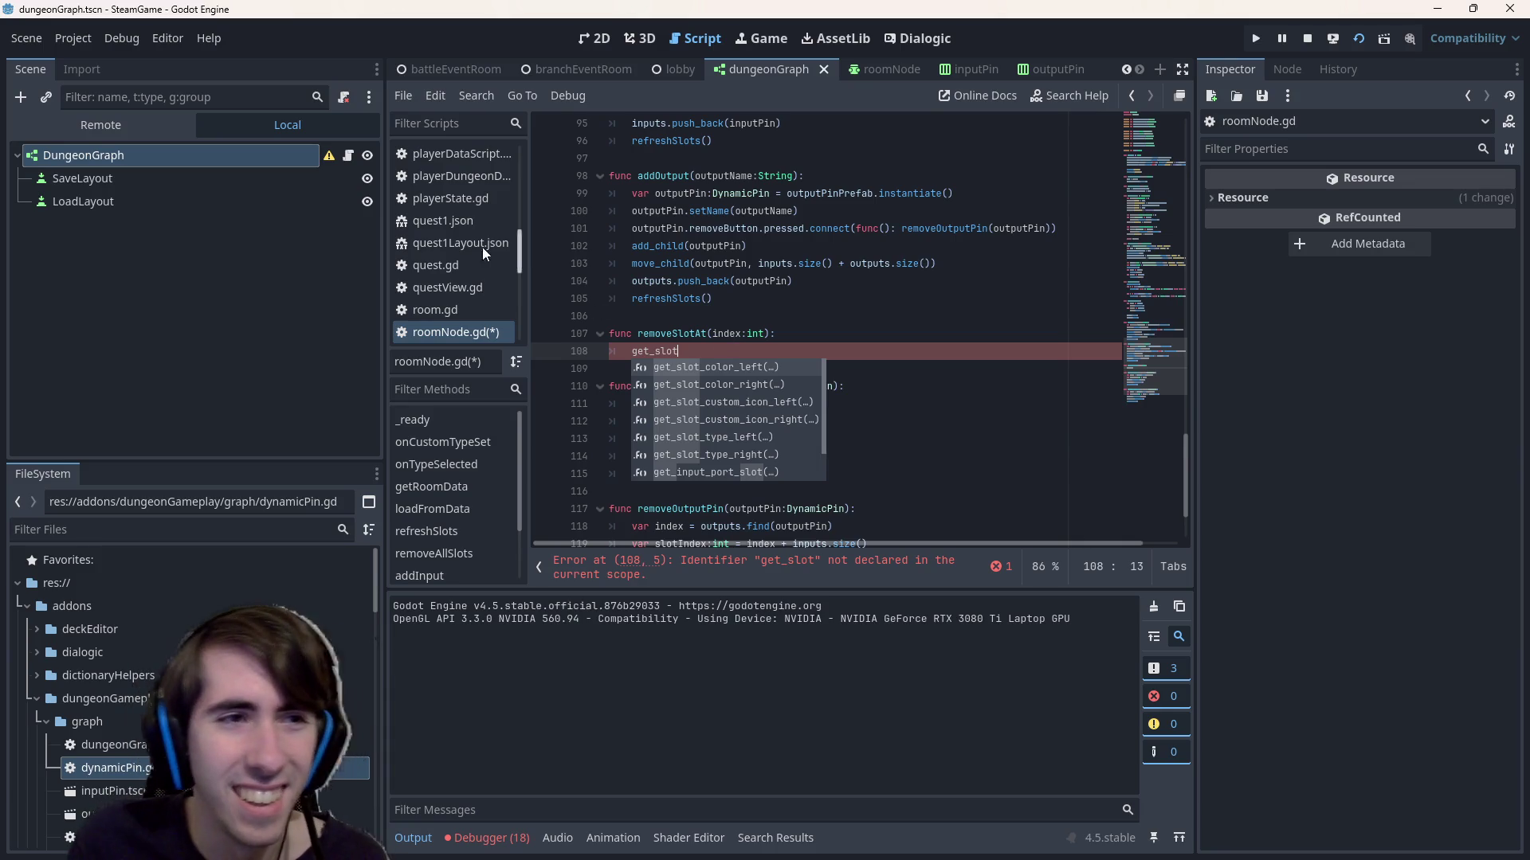
# - Request completion for the get_slot placeholder, undo an accidental function insert, and save
pyautogui.click(288, 166)
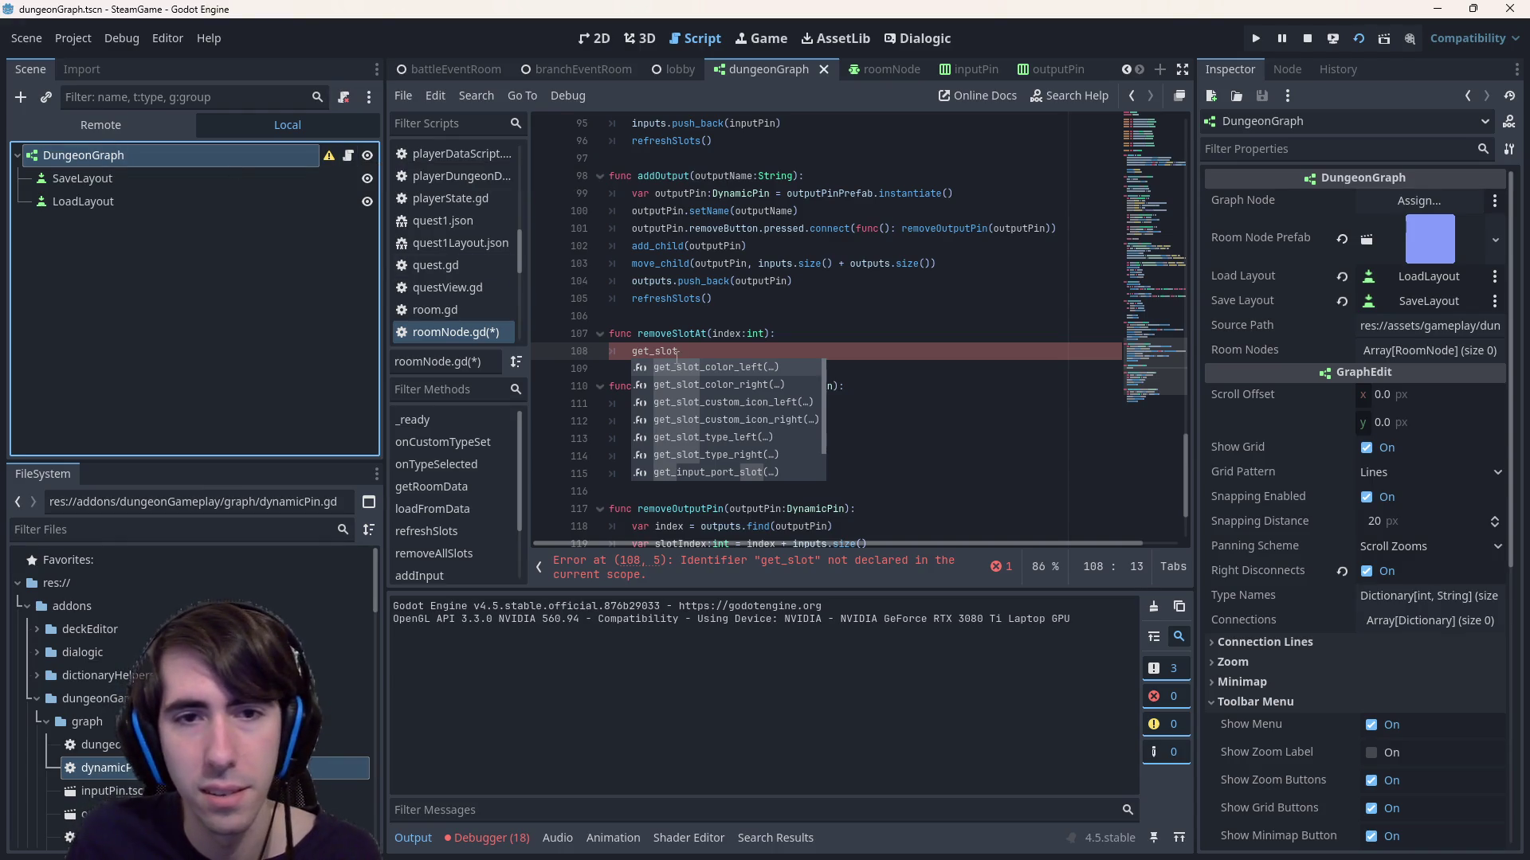
pyautogui.doubleClick(676, 353)
pyautogui.hotkey('ctrl', 'space')
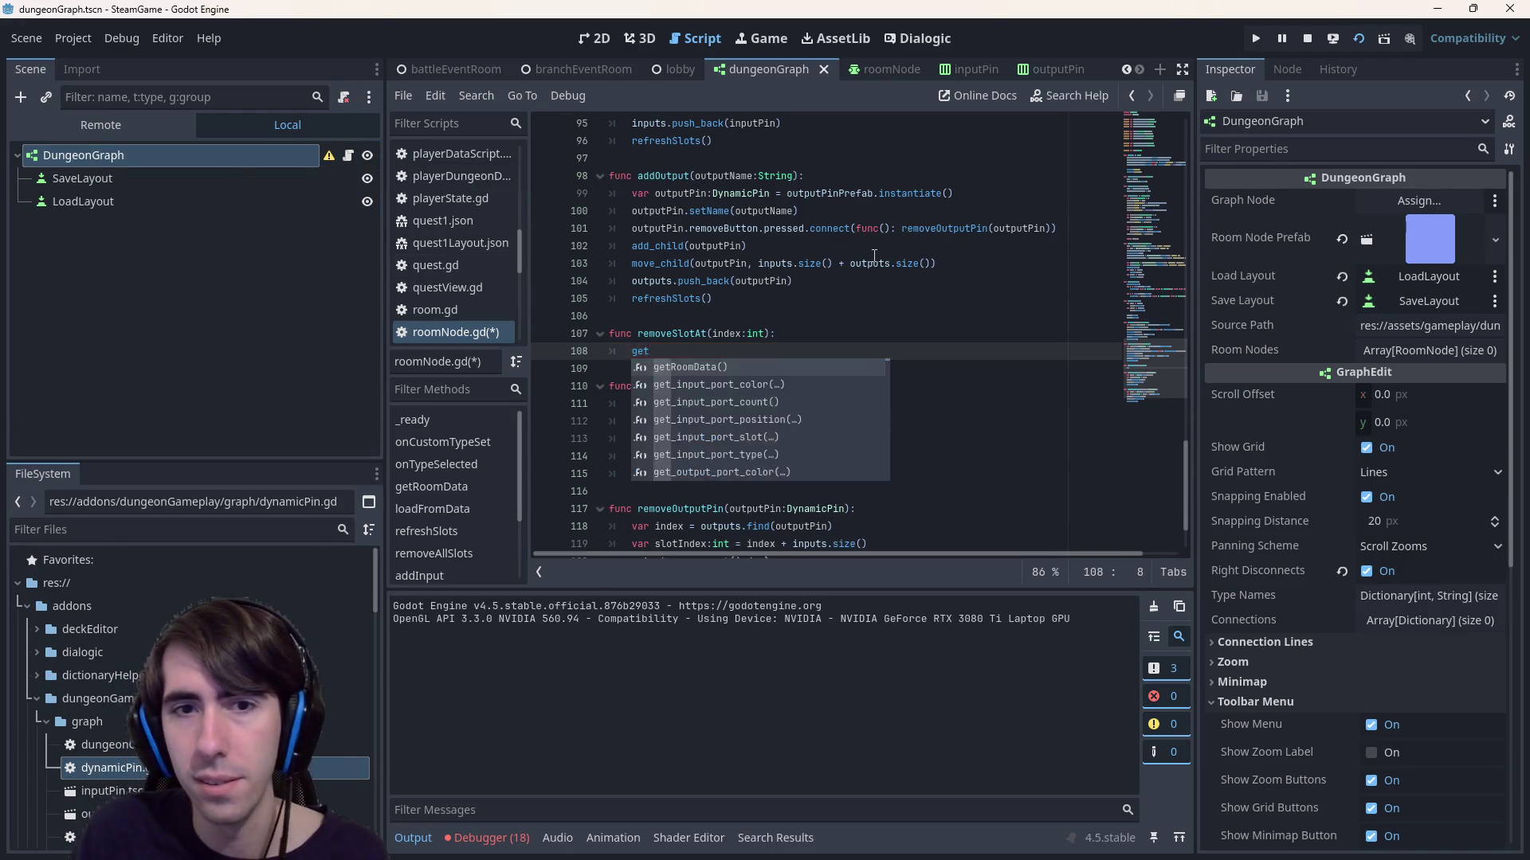
pyautogui.press('Escape')
pyautogui.press('Up')
pyautogui.hotkey('ctrl', 'shift', 'Return')
pyautogui.hotkey('ctrl', 'shift', 'Return')
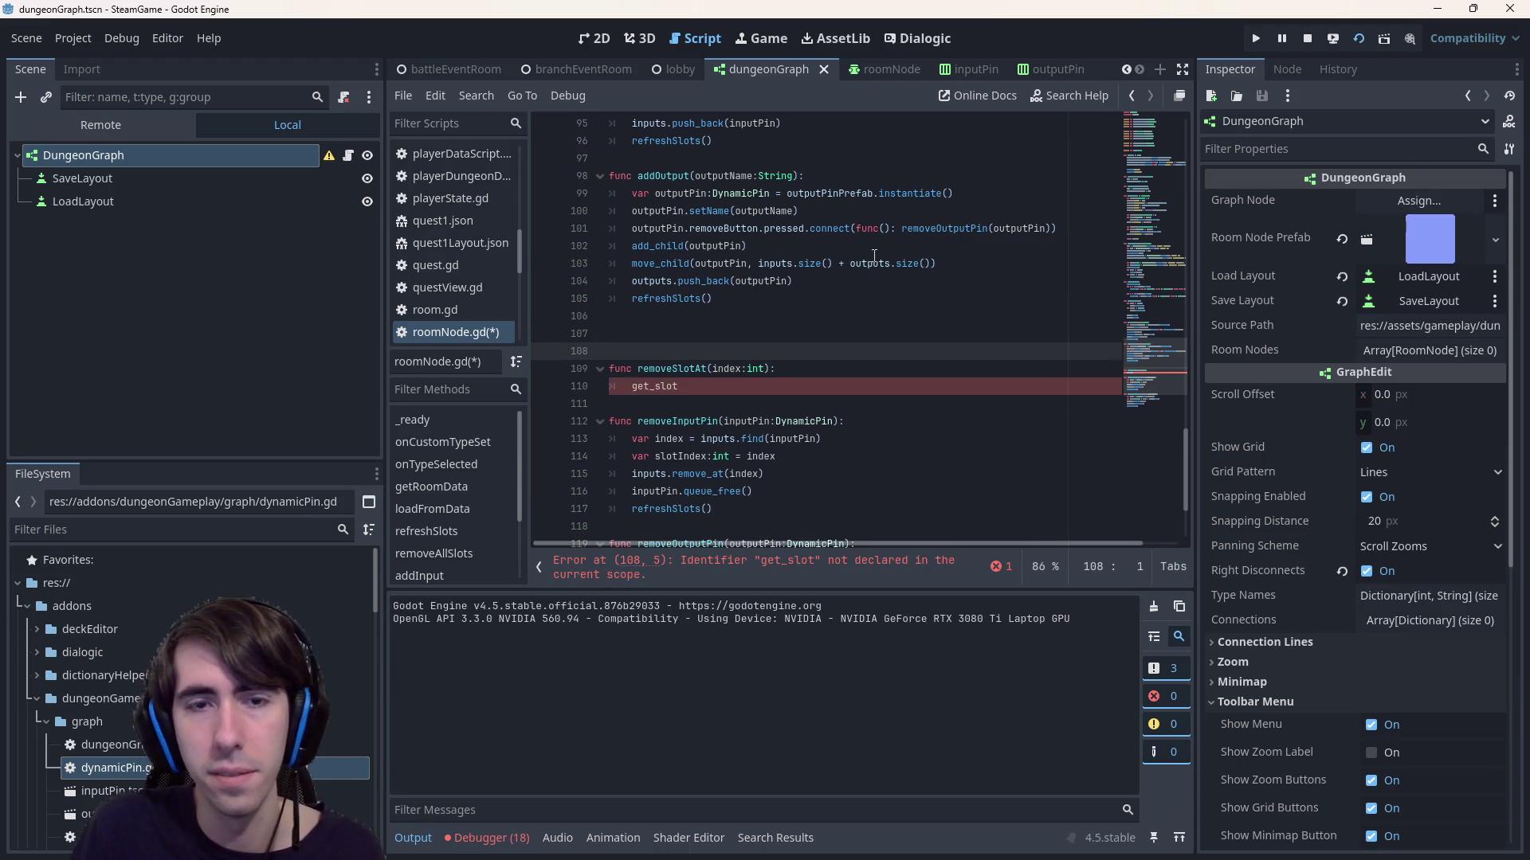
pyautogui.write('func get')
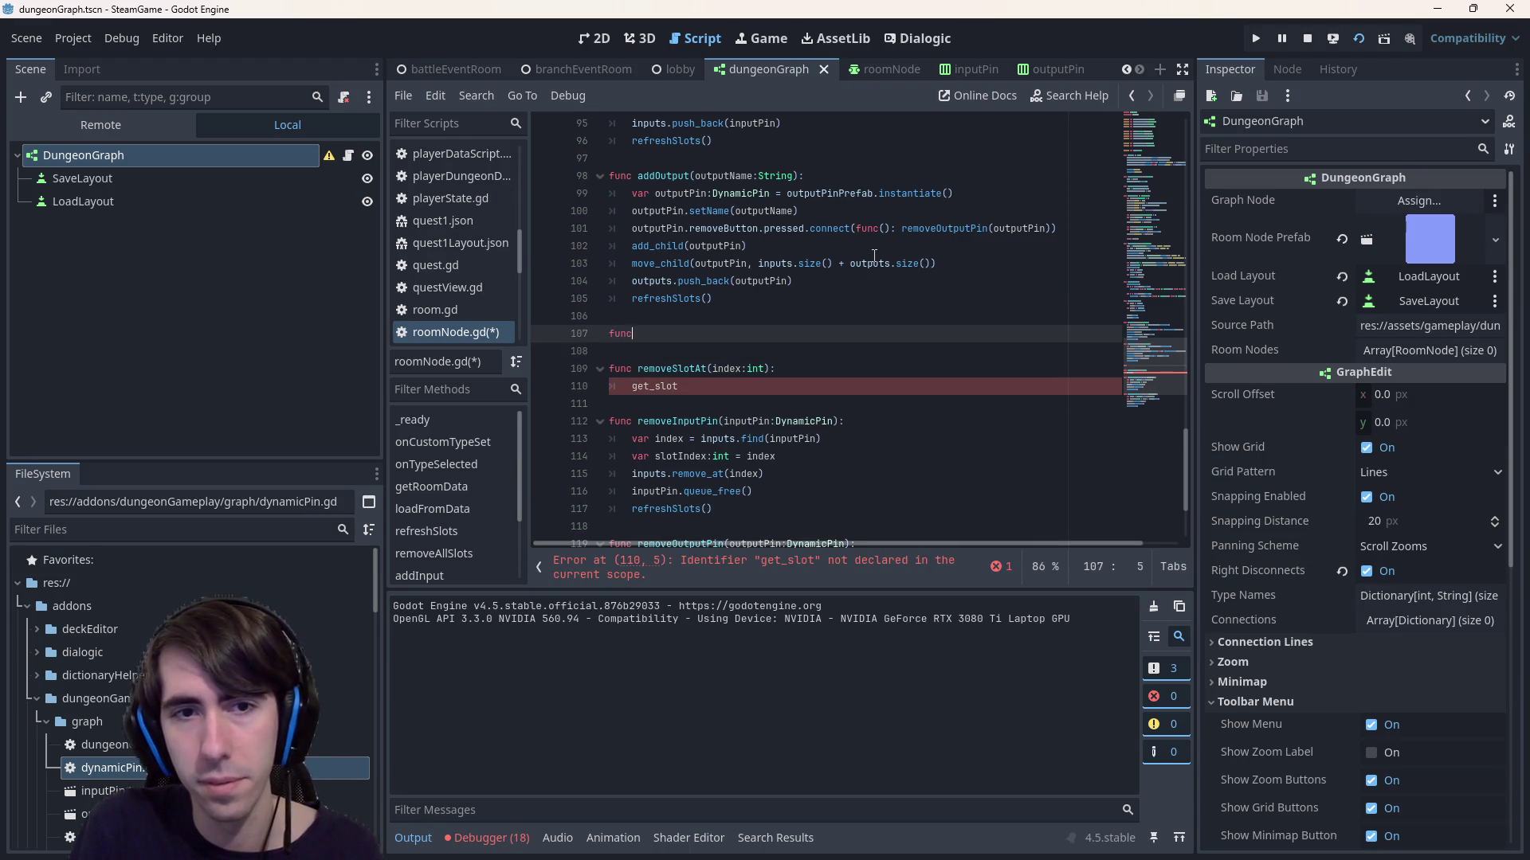
pyautogui.hotkey('ctrl', 'z')
pyautogui.hotkey('ctrl', 'z')
pyautogui.hotkey('ctrl', 'z')
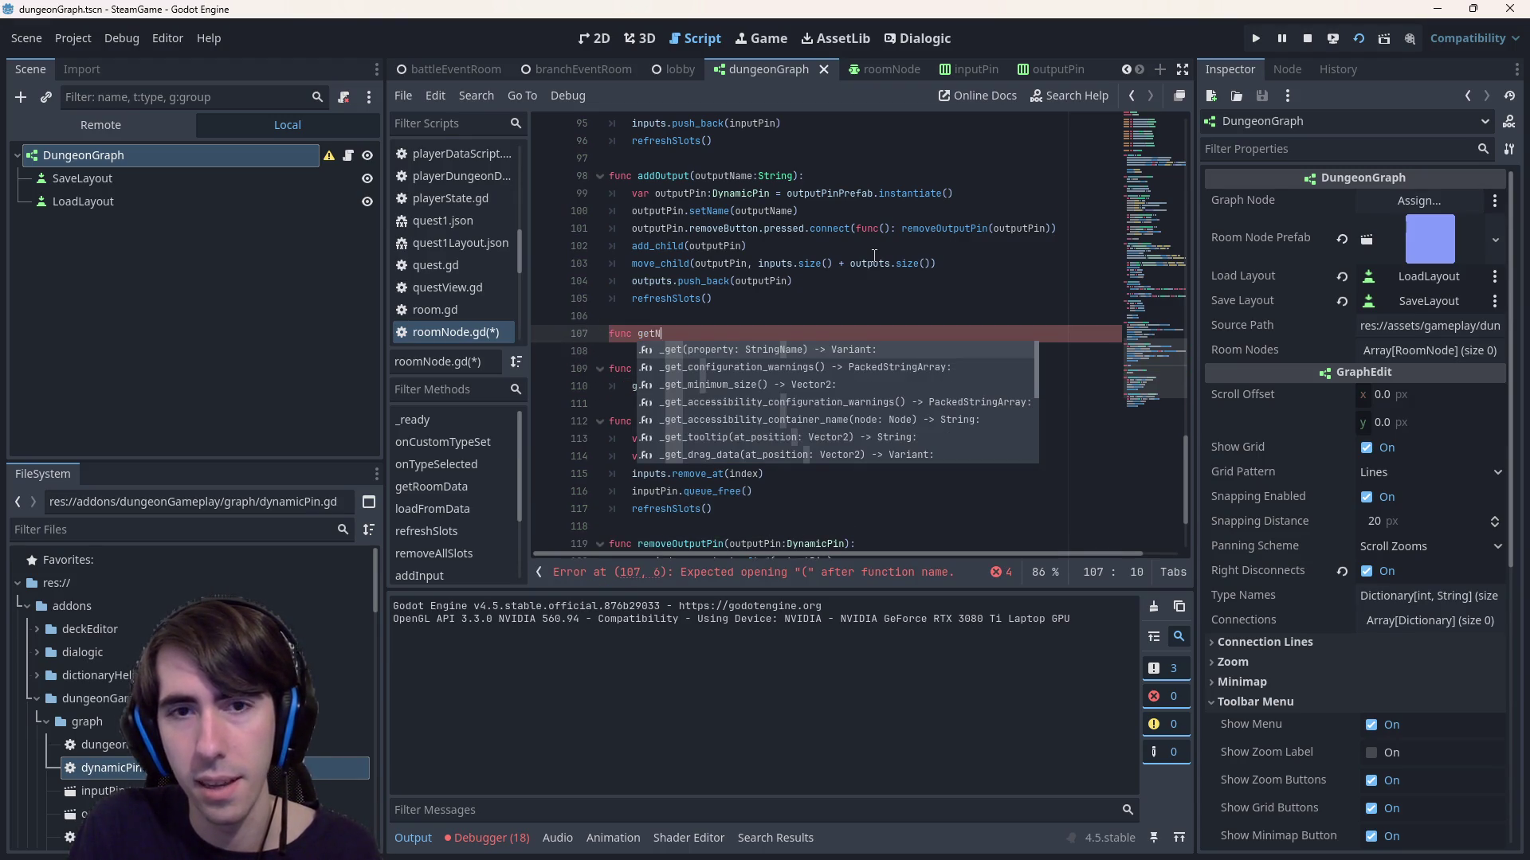
pyautogui.write('t_slot')
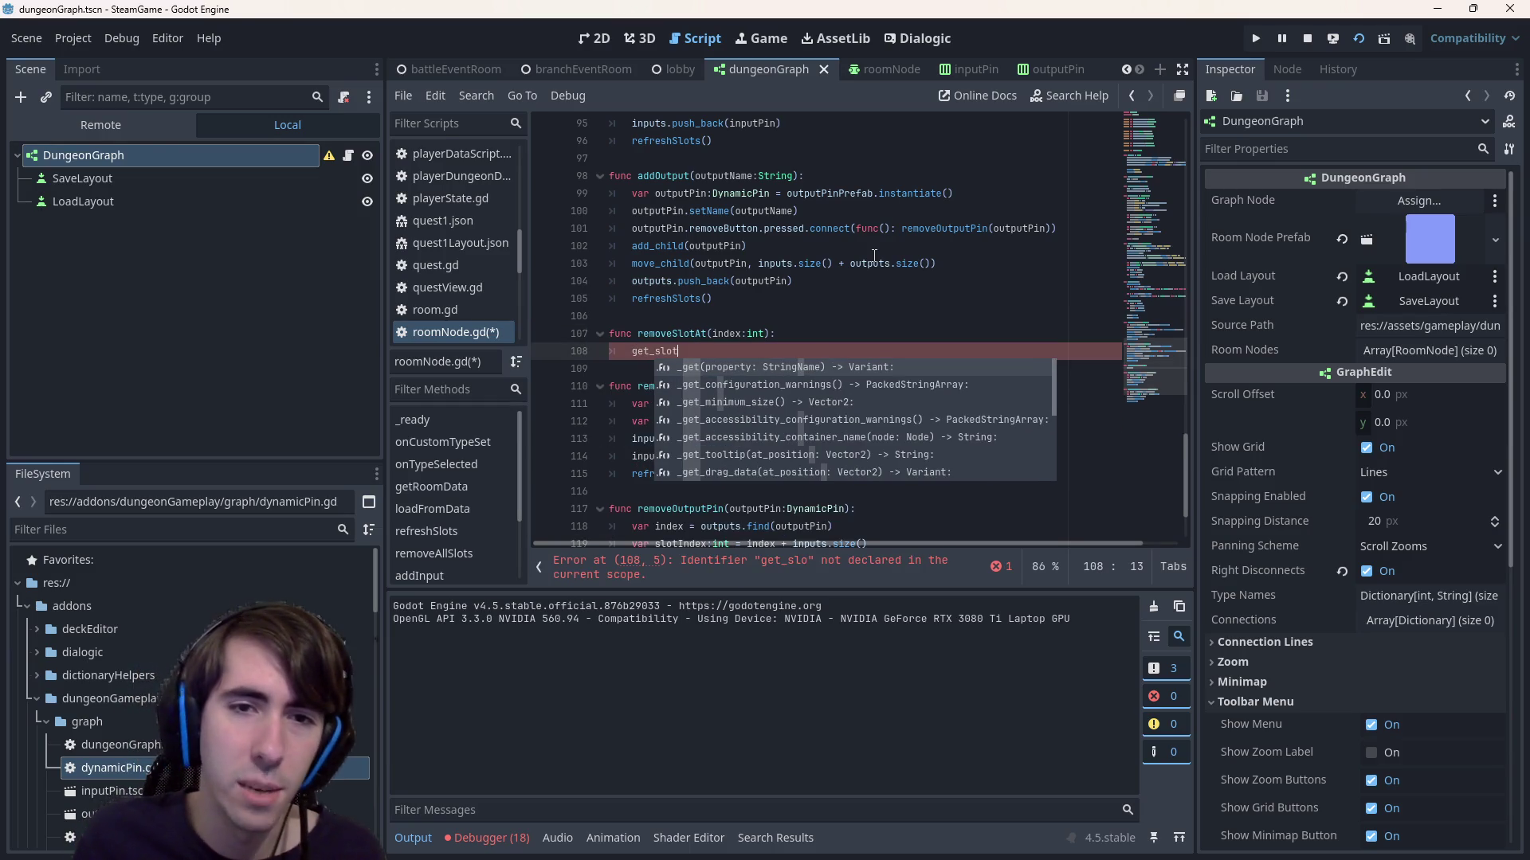
pyautogui.hotkey('ctrl', 's')
# - Replace the placeholder with 'var nbSlots:int = inputs.size() + outputs.size()' and save
pyautogui.hotkey('ctrl', 'BackSpace')
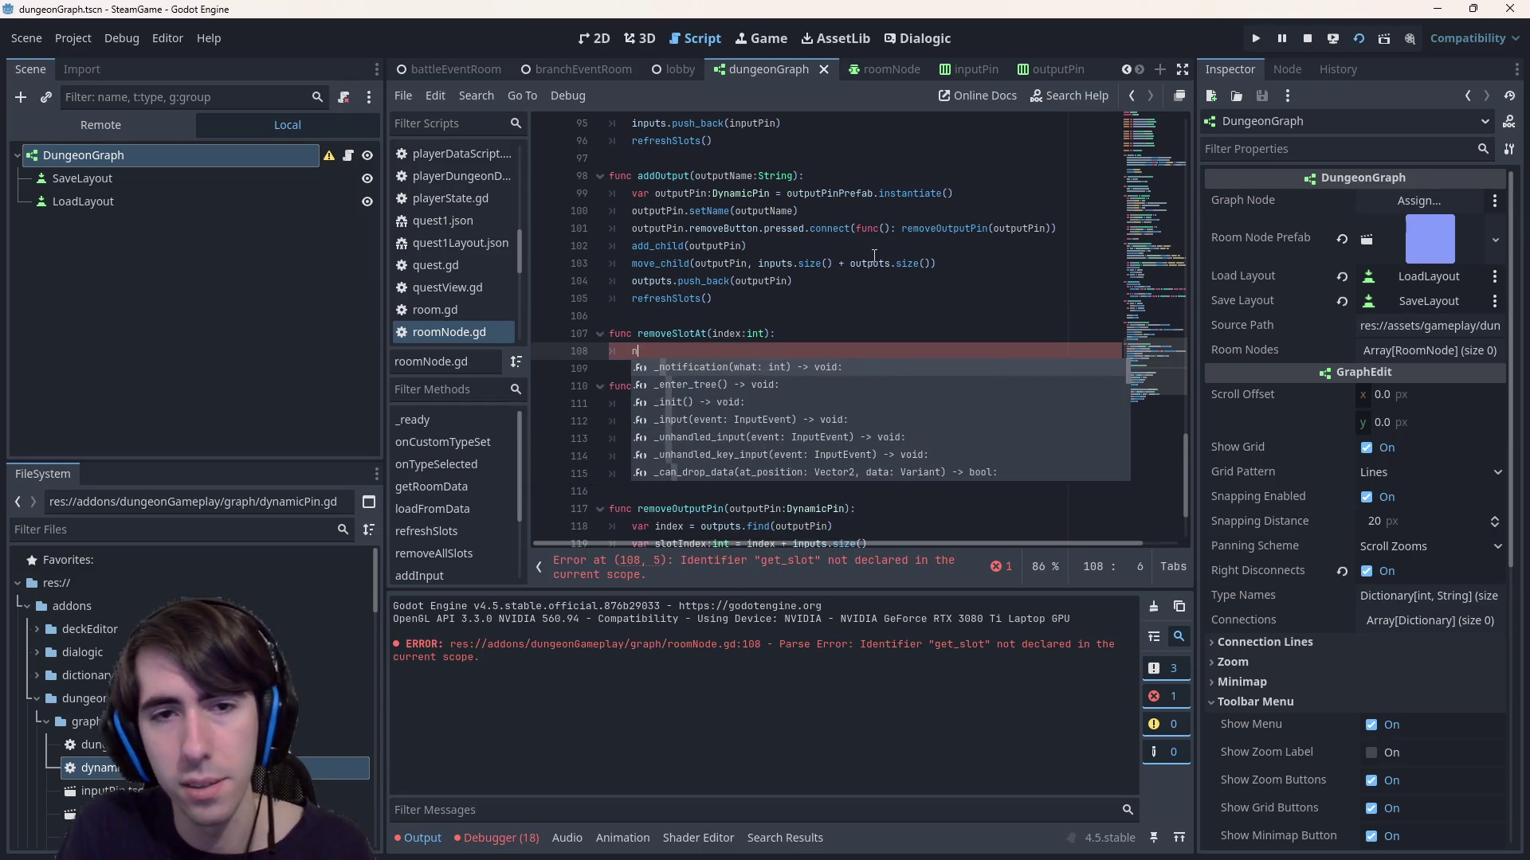
pyautogui.write('nb')
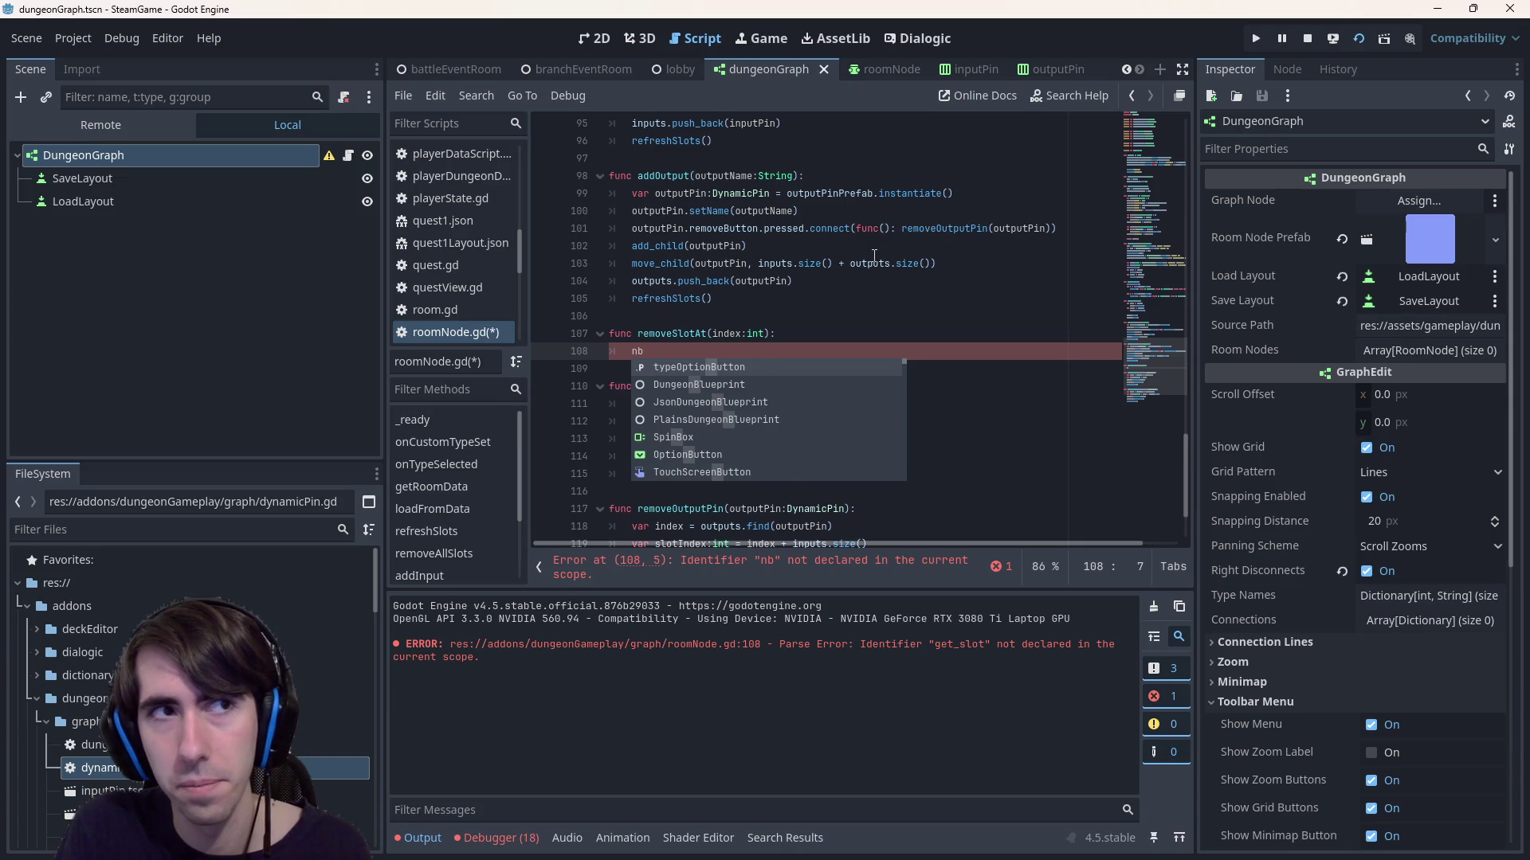
pyautogui.write('Slots = in')
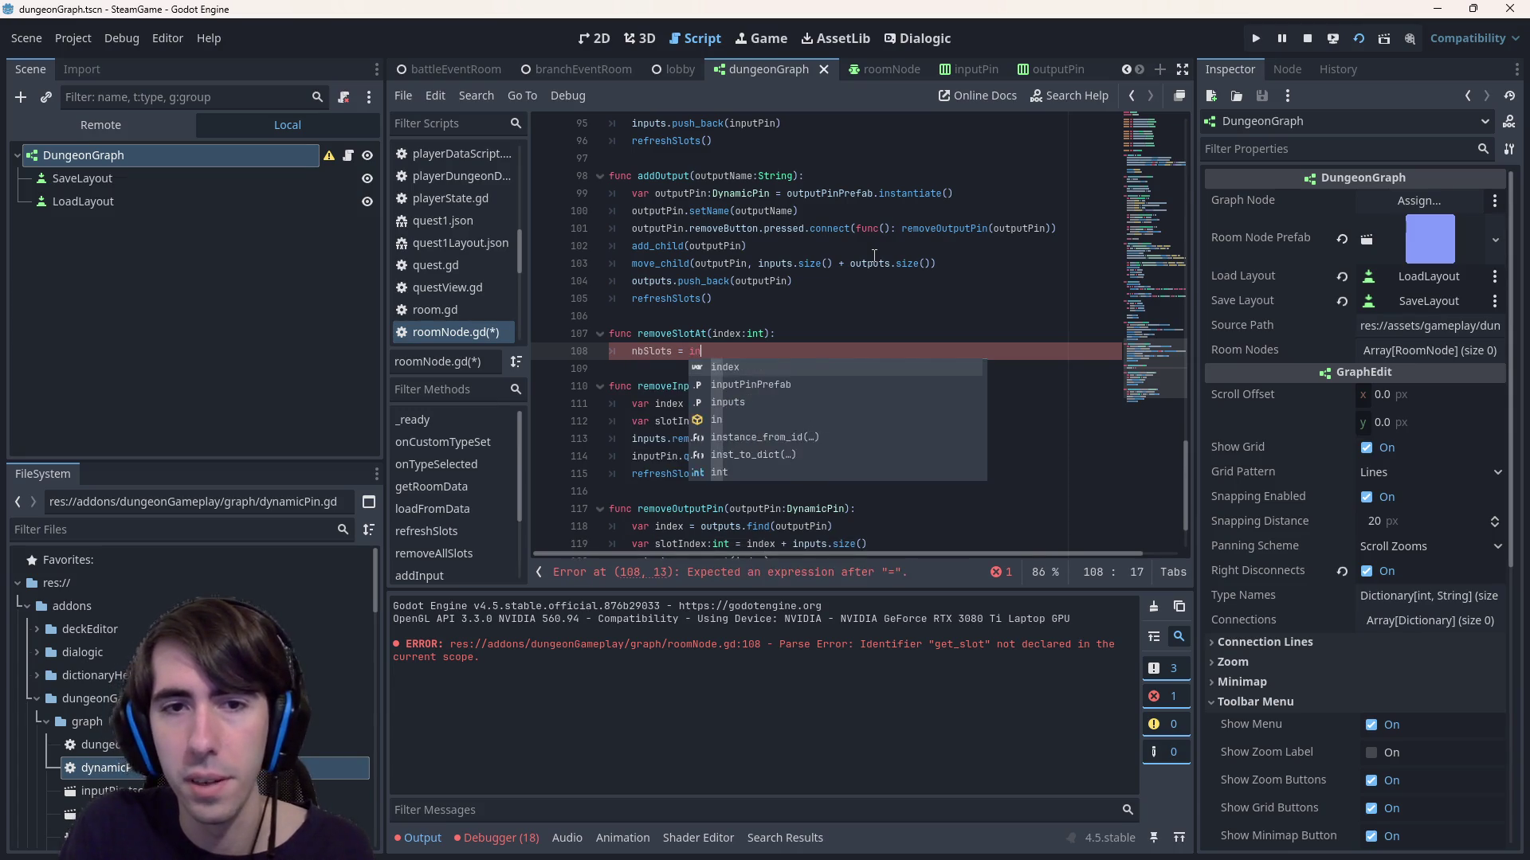
pyautogui.write('puts.size() + ')
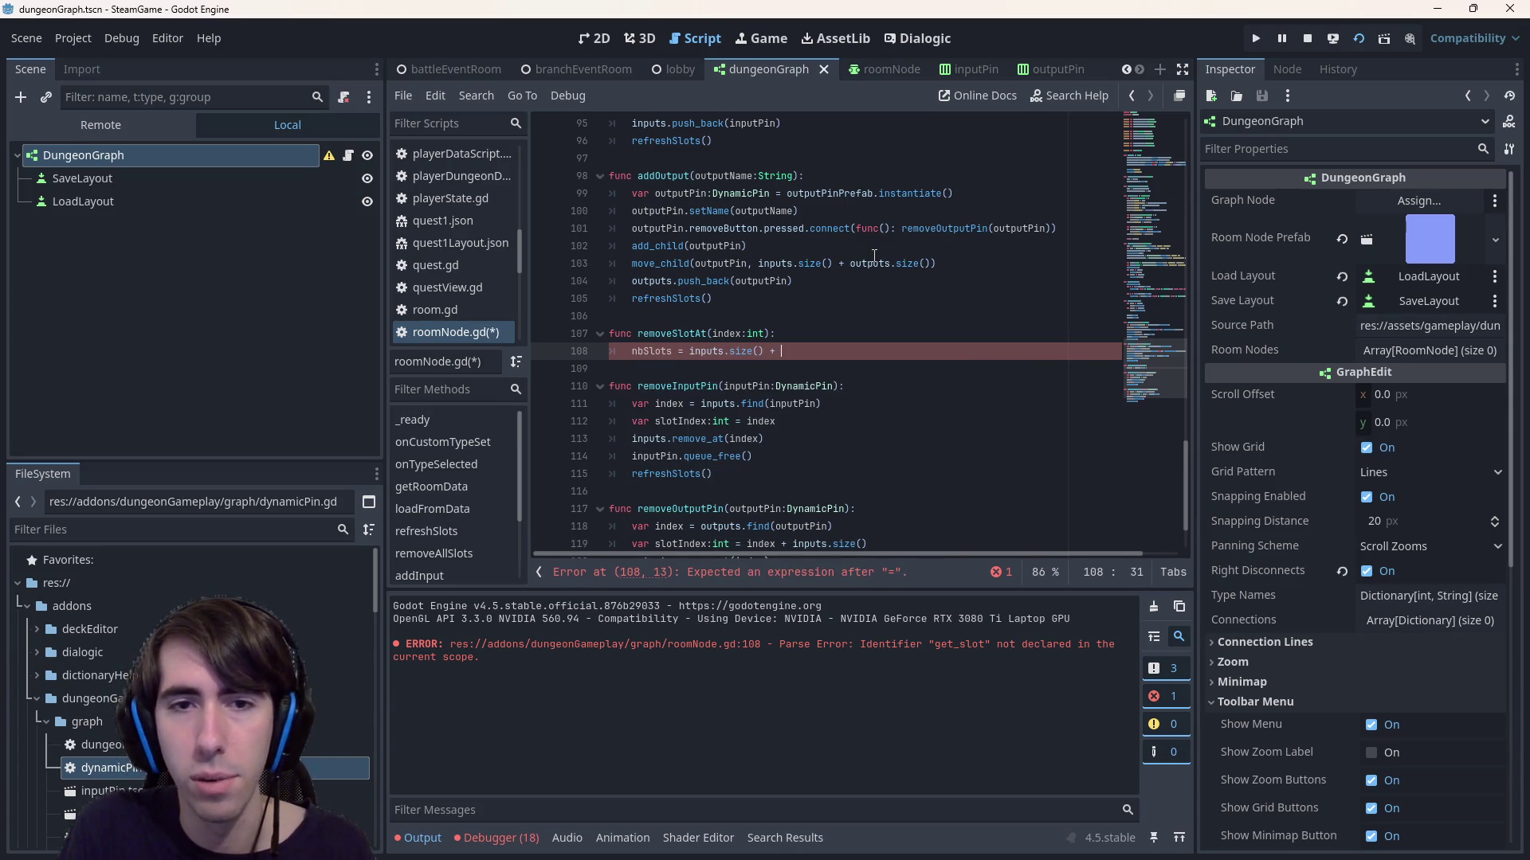
pyautogui.write('outp')
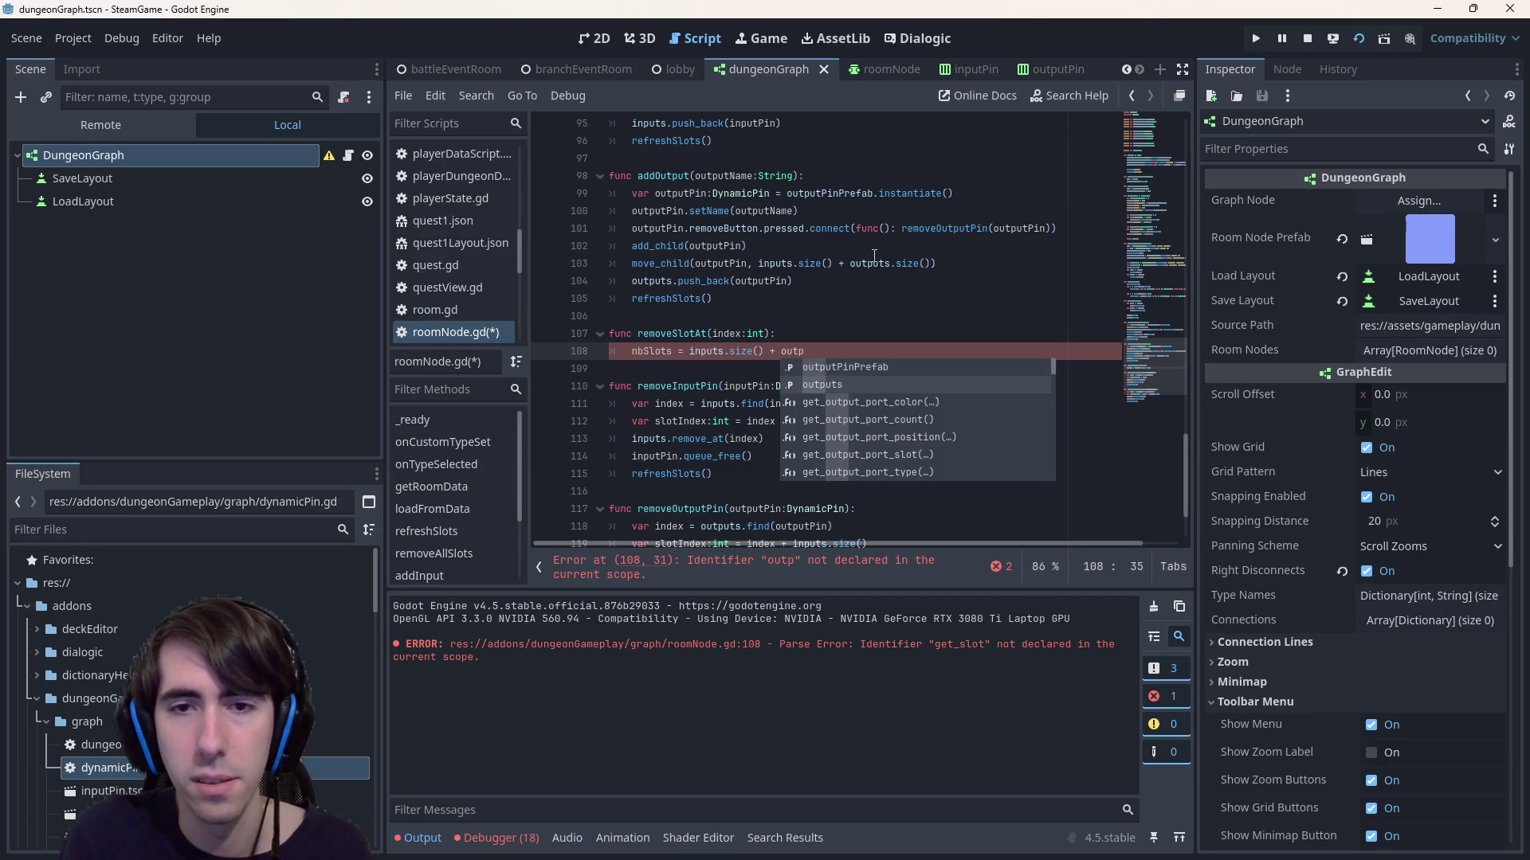
pyautogui.press('Return')
pyautogui.write('.size')
pyautogui.press('Return')
pyautogui.scroll(1, 874, 255)
pyautogui.press('Home')
pyautogui.hotkey('ctrl', 'Right')
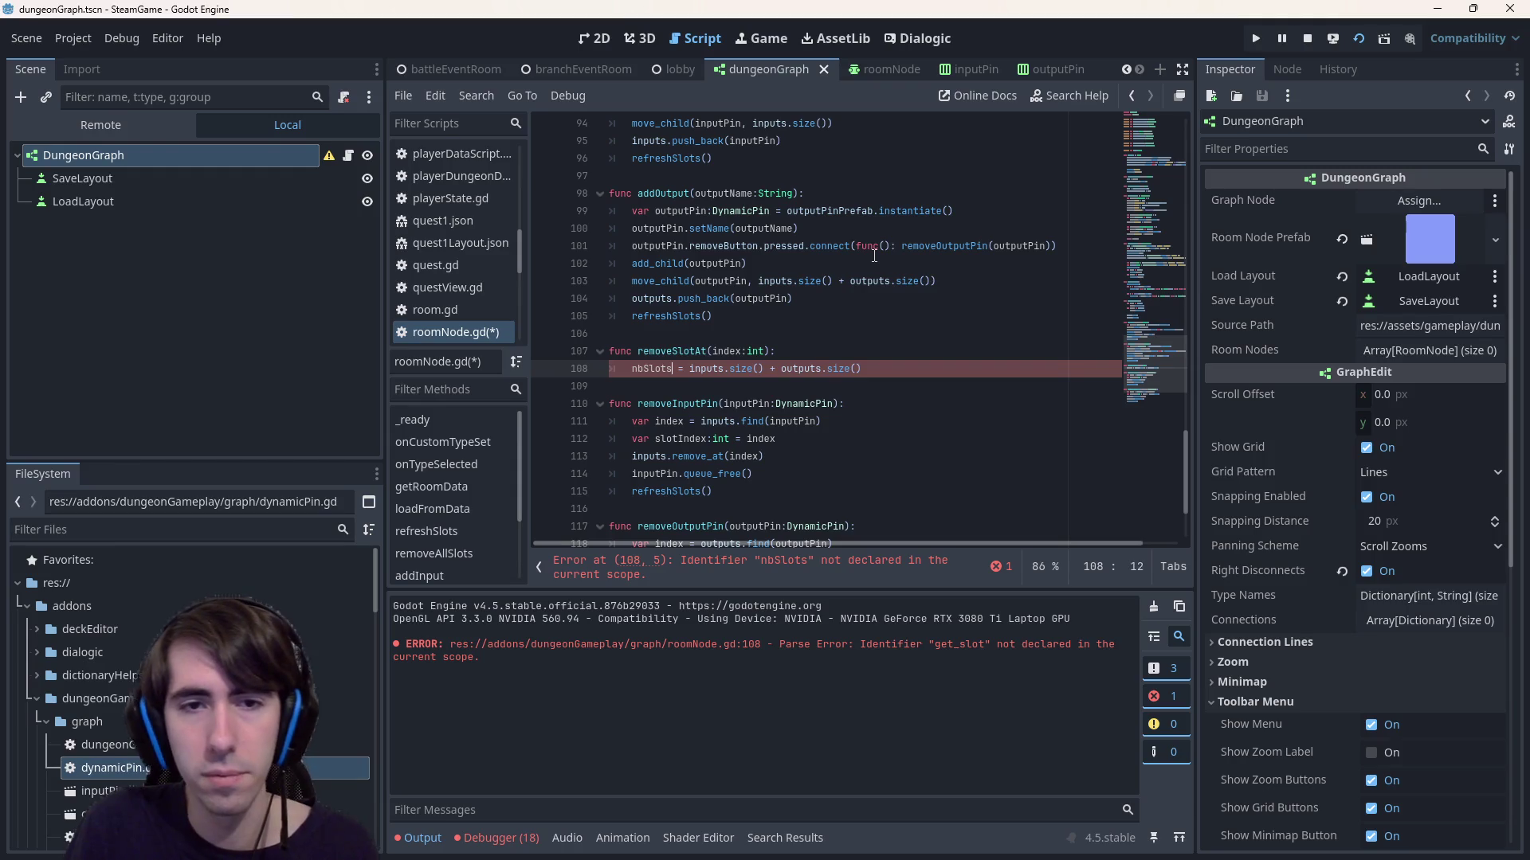
pyautogui.press('Home')
pyautogui.write('var')
pyautogui.hotkey('ctrl', 'Right')
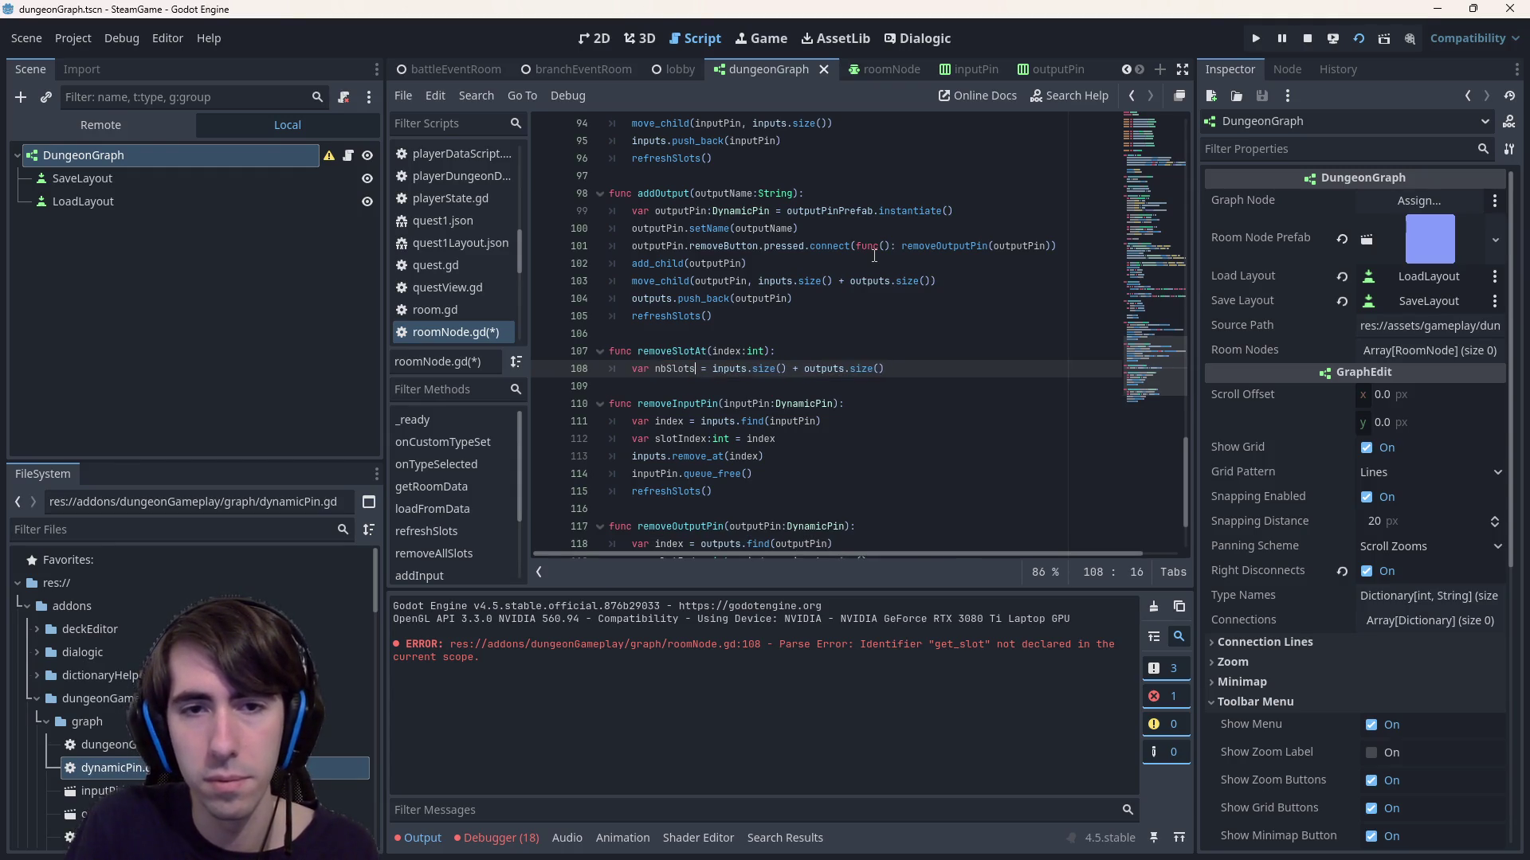
pyautogui.write(':int')
pyautogui.hotkey('ctrl', 's')
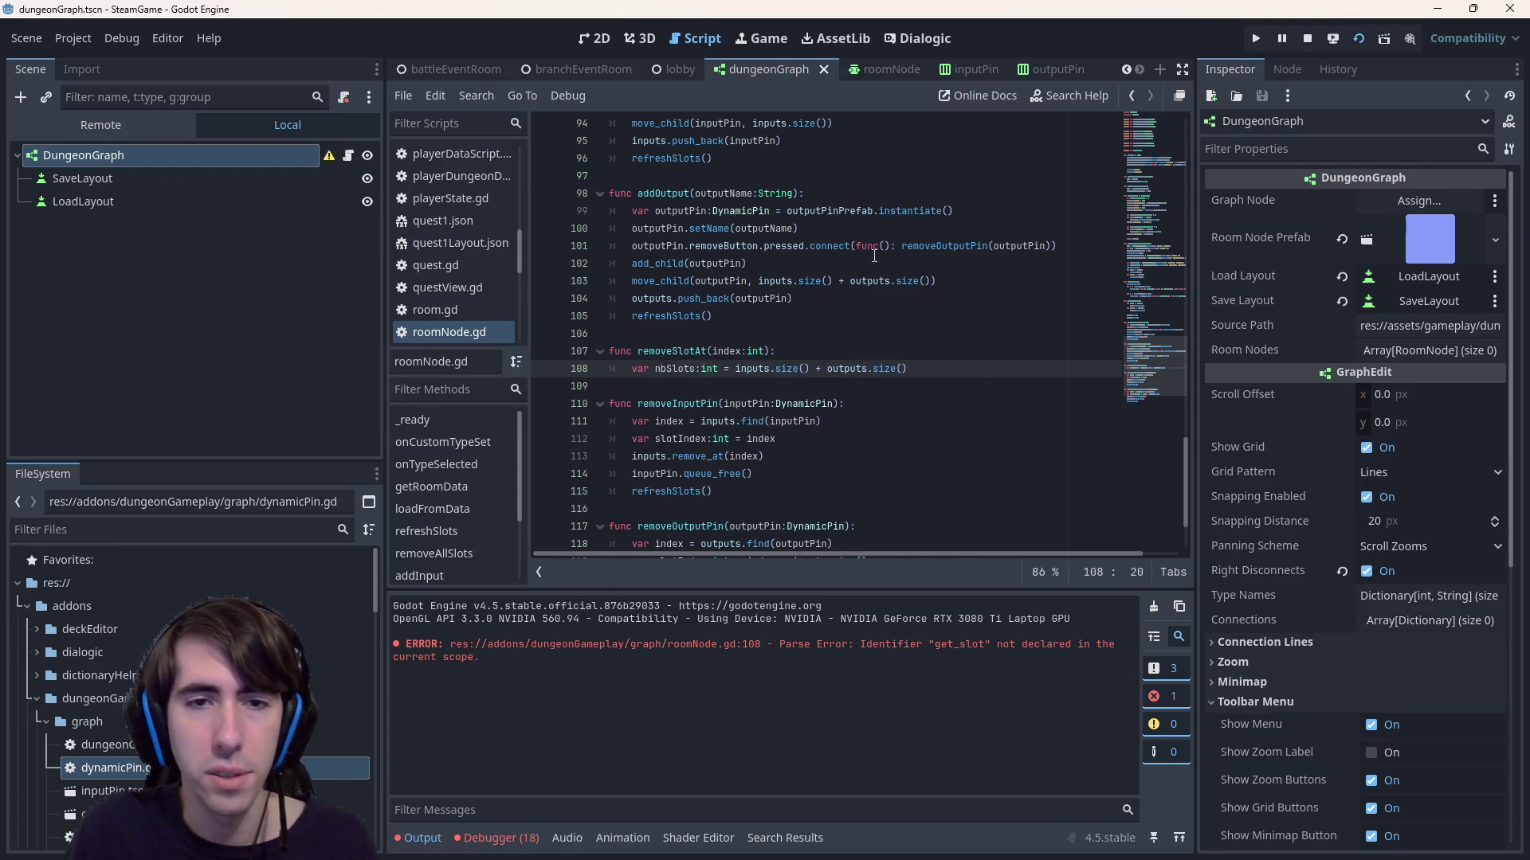
# - Add the loop 'for i in range(index, nbSlots - 1):' and start typing set_ in its body
pyautogui.press('Return')
pyautogui.write('for ')
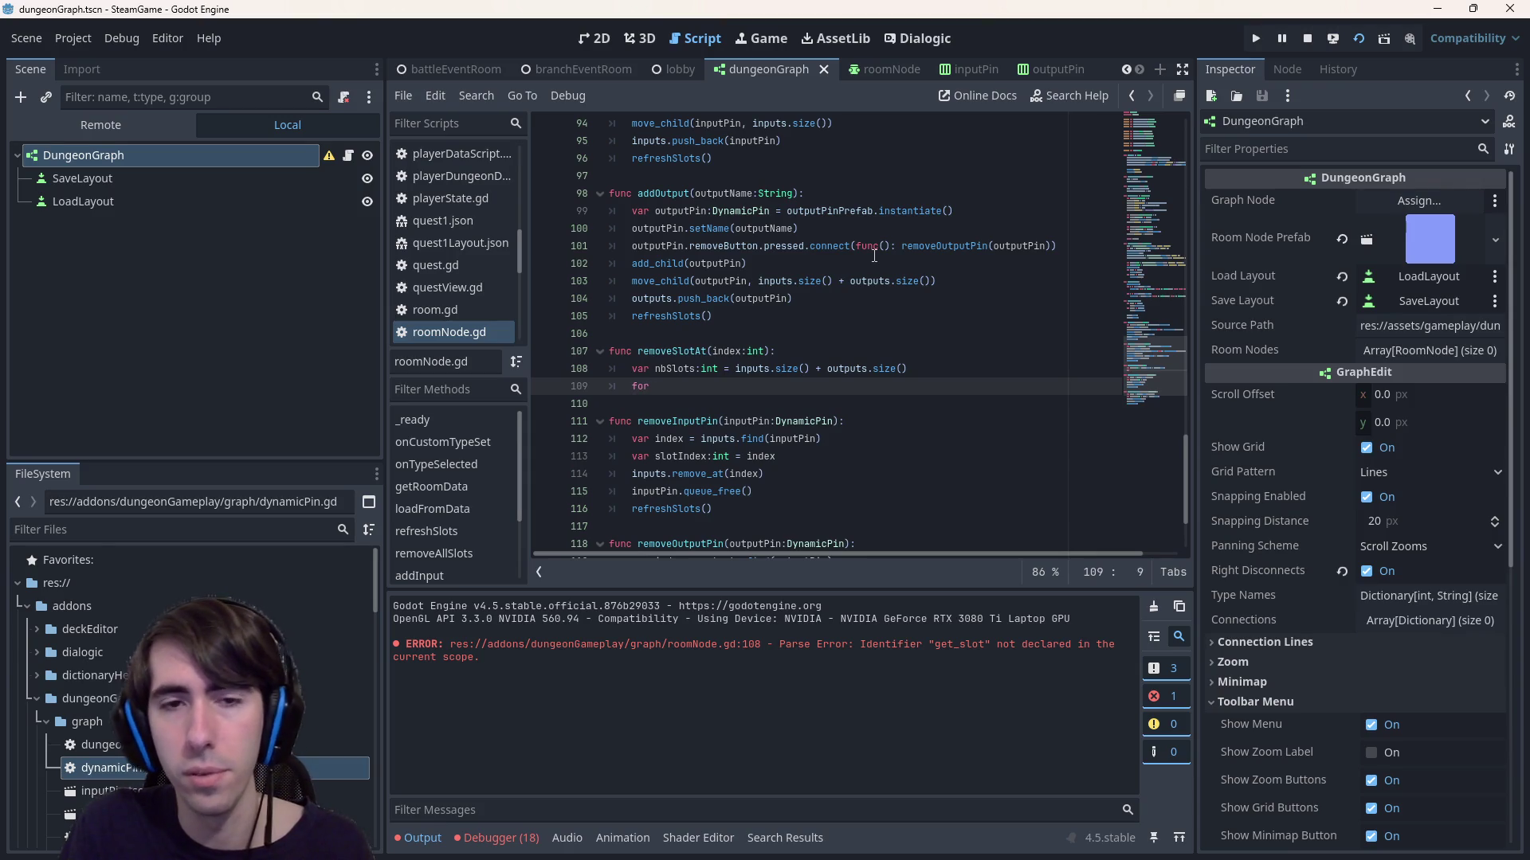
pyautogui.write('i in range(')
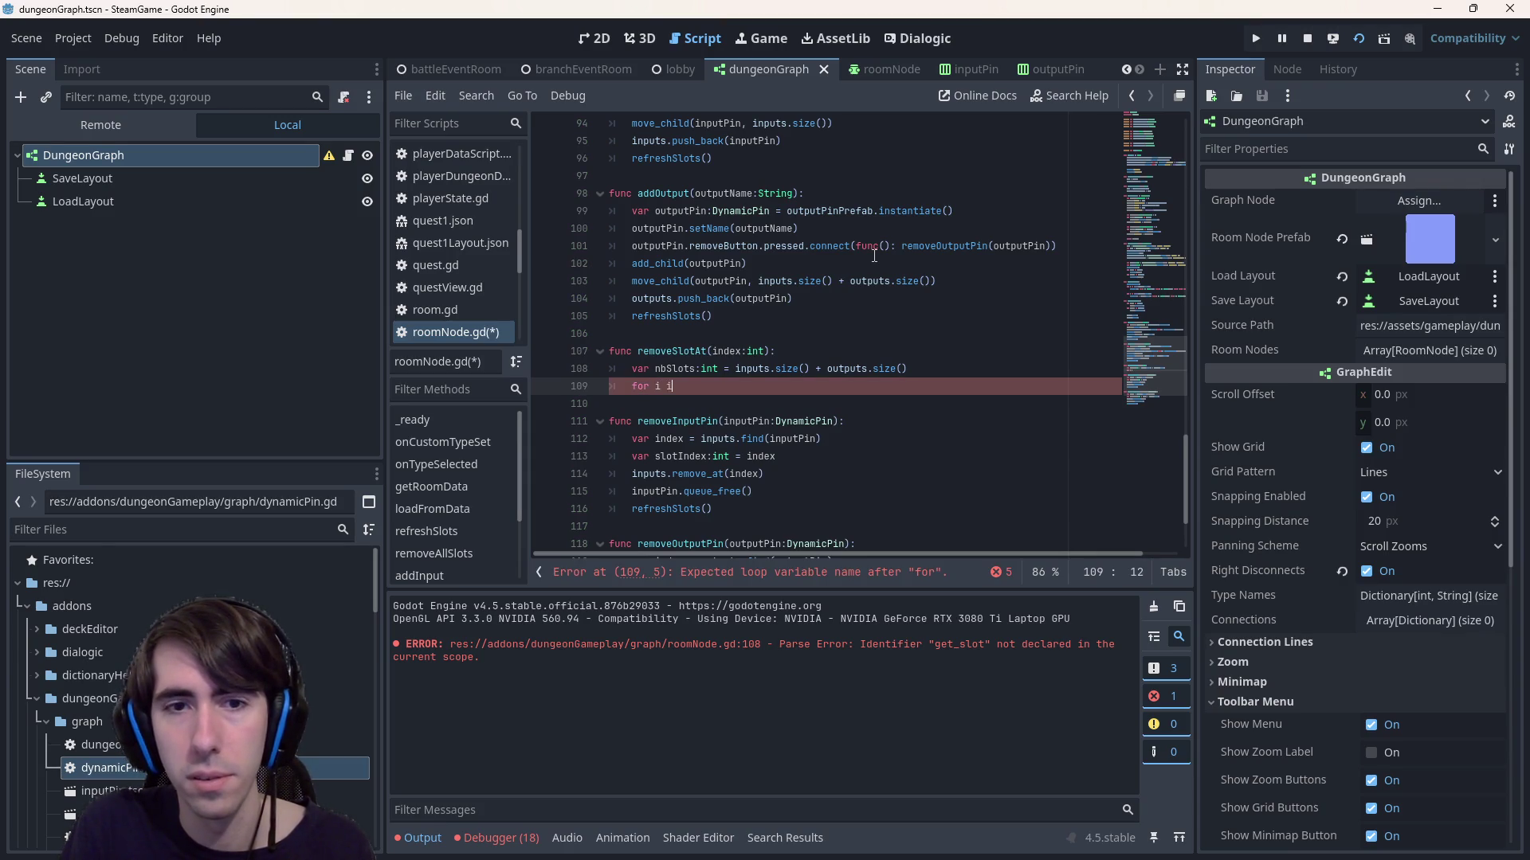
pyautogui.write('index')
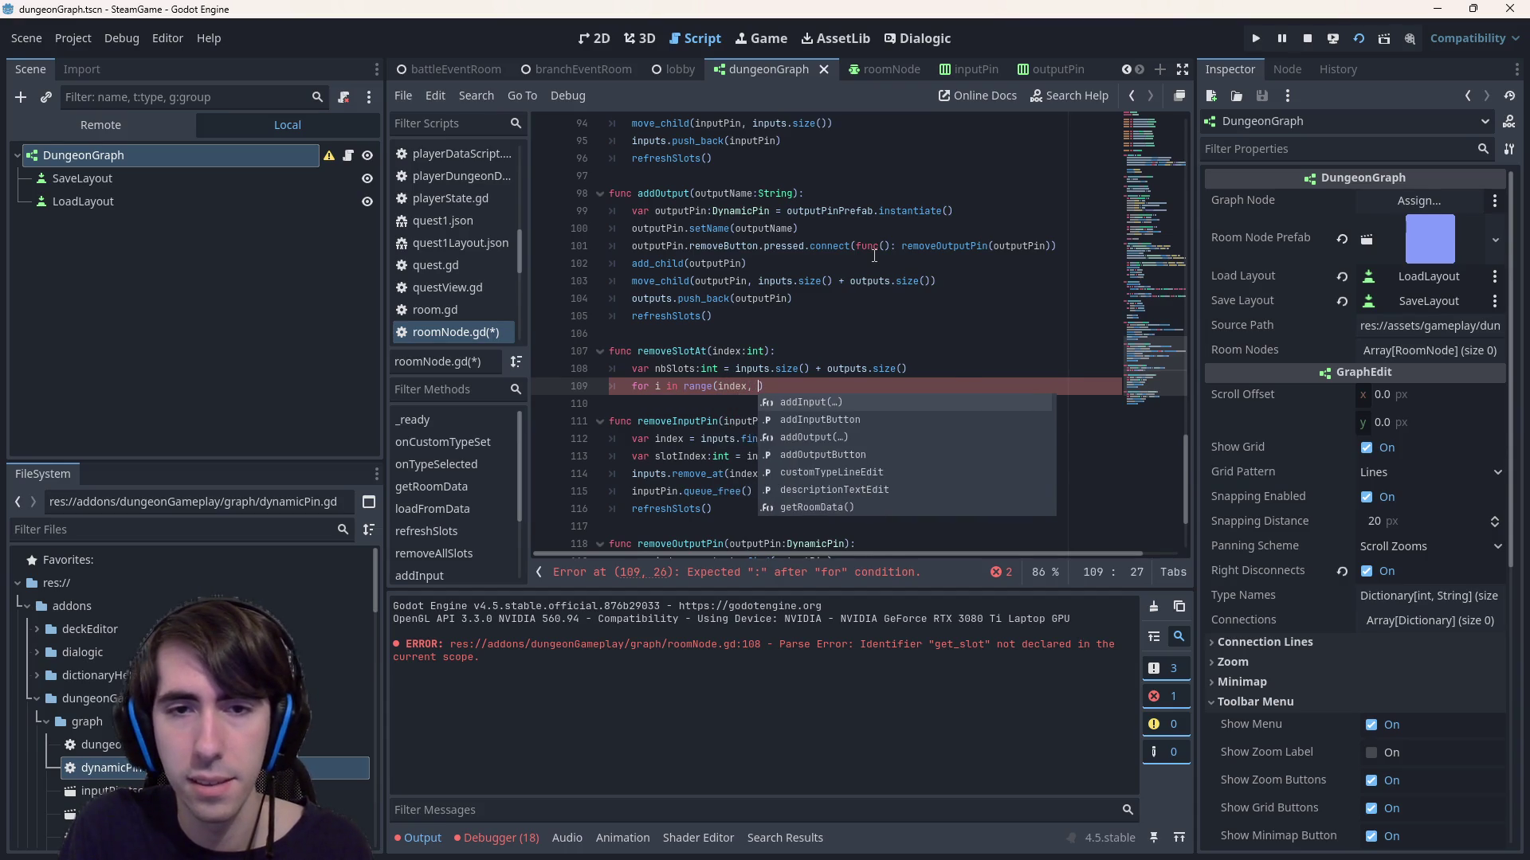
pyautogui.write(', ')
pyautogui.write('nbSlots')
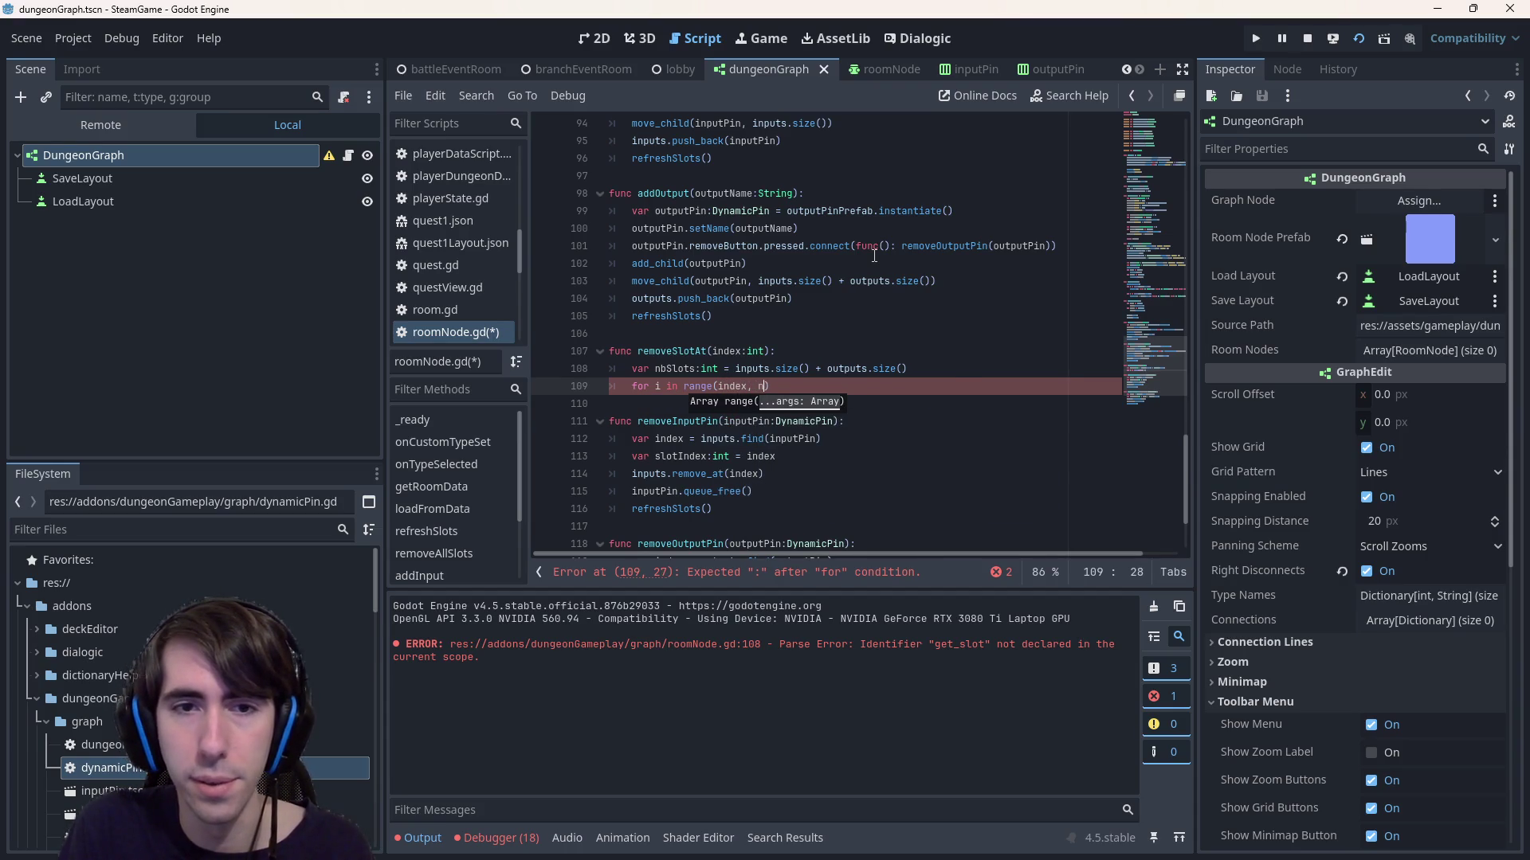
pyautogui.hotkey('ctrl', 's')
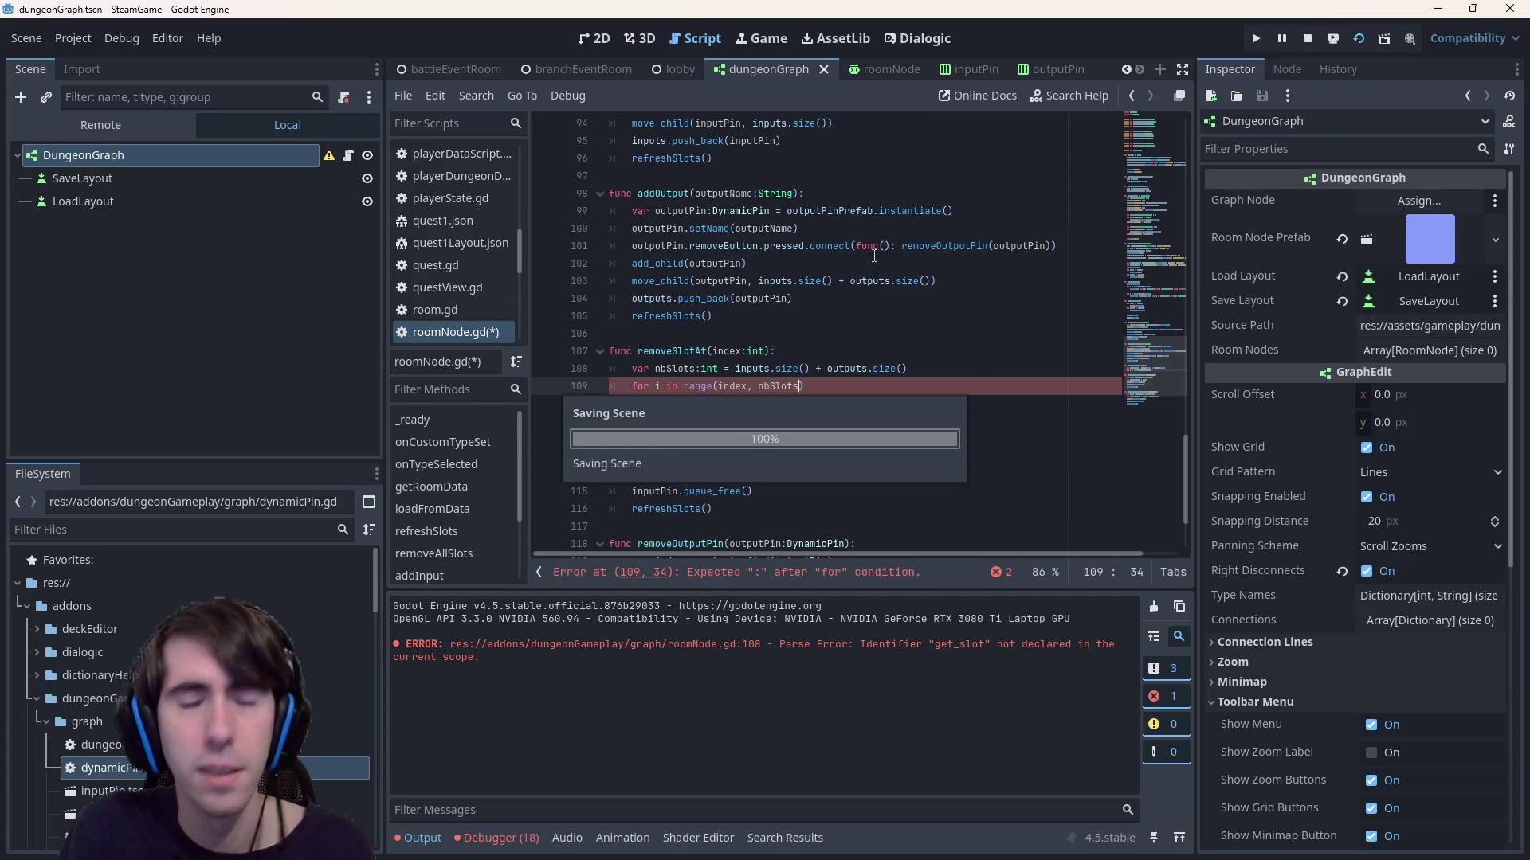
pyautogui.write('- 1):')
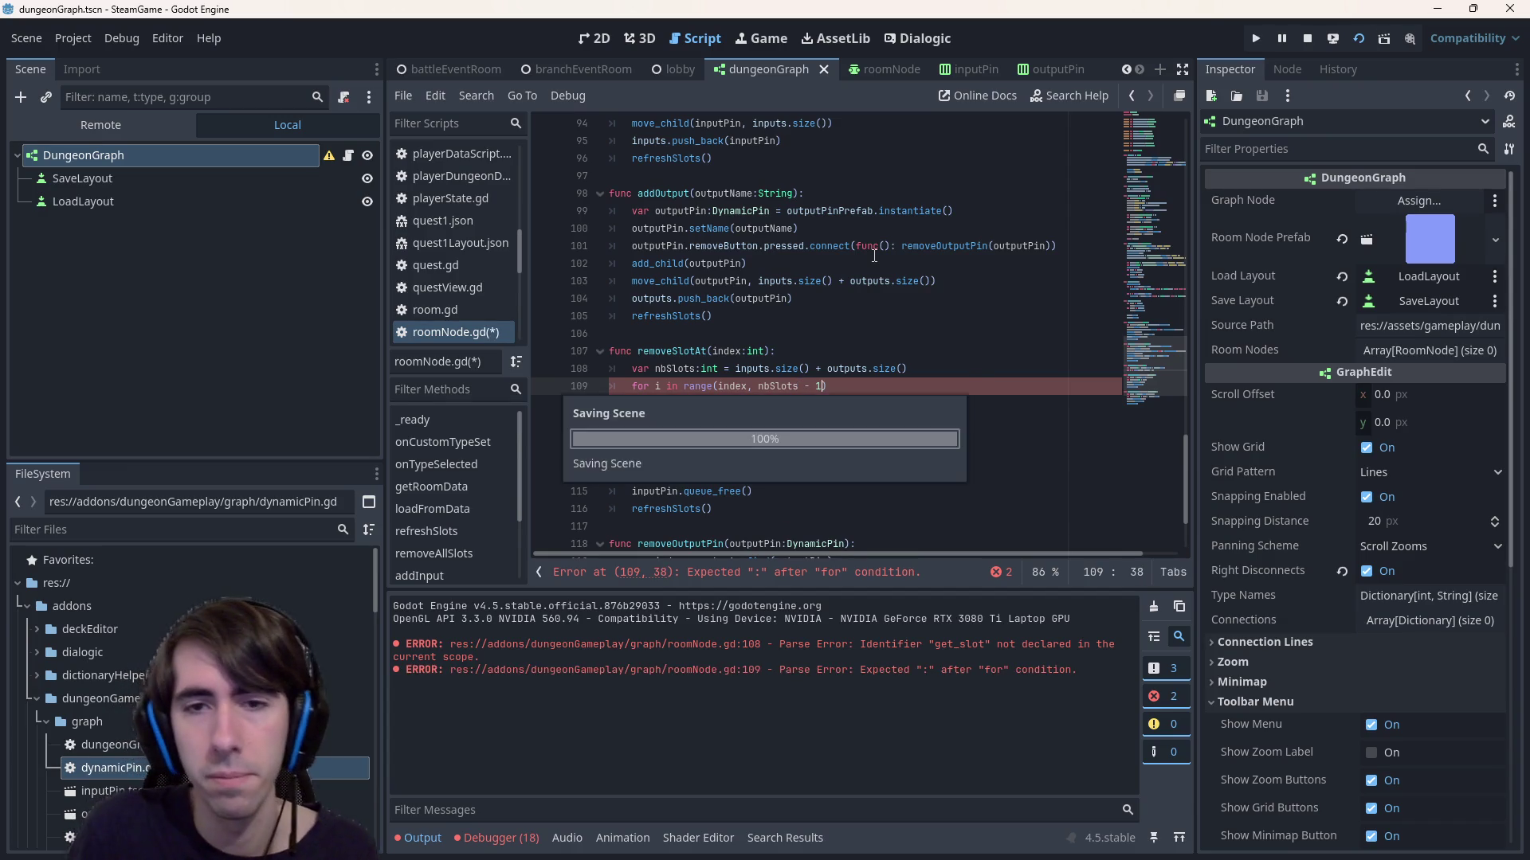
pyautogui.press('Return')
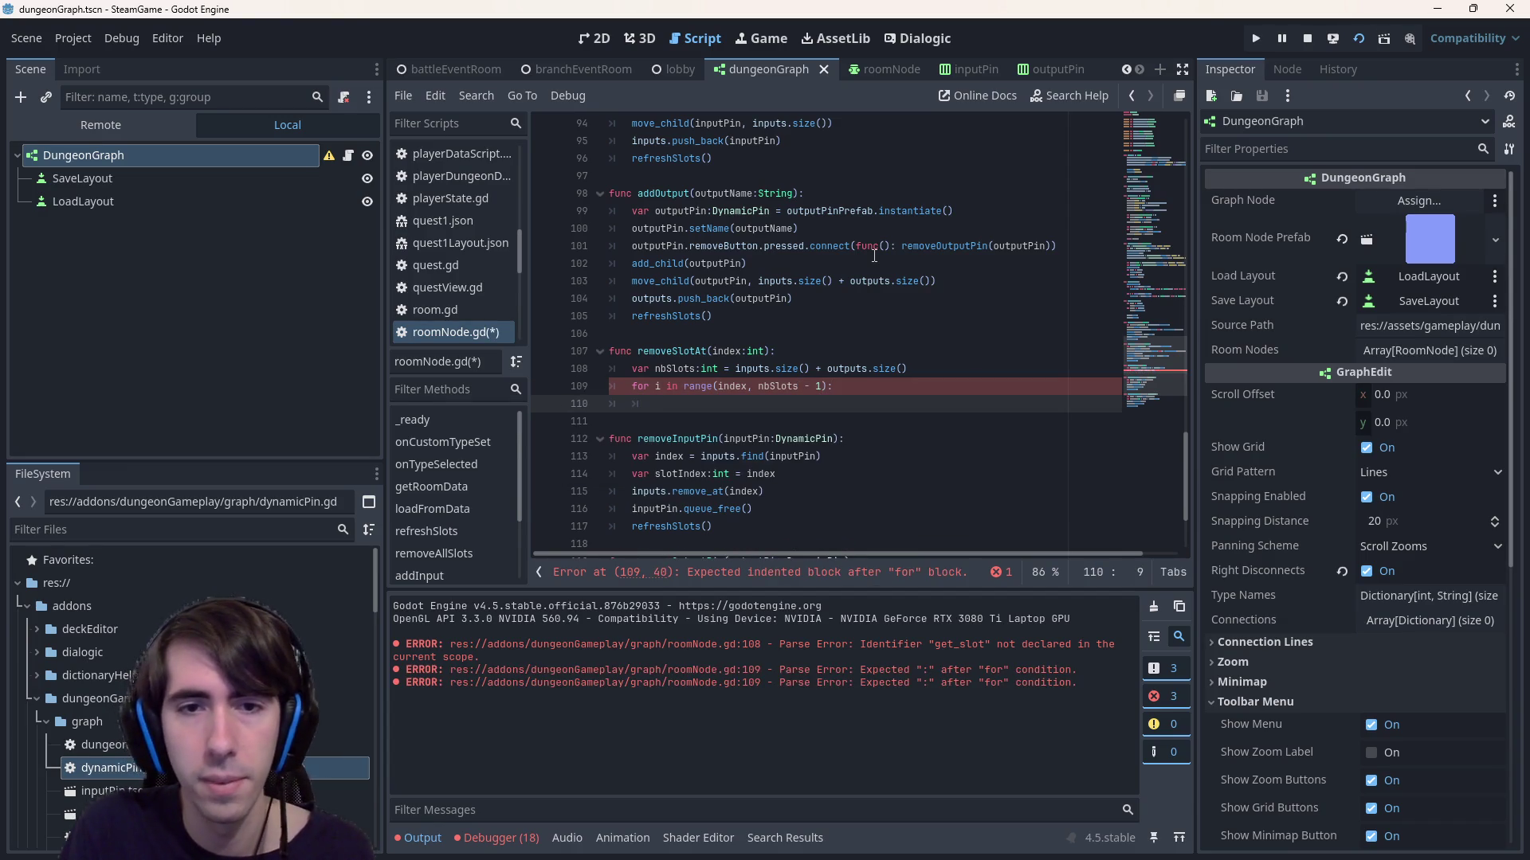
pyautogui.write('set_')
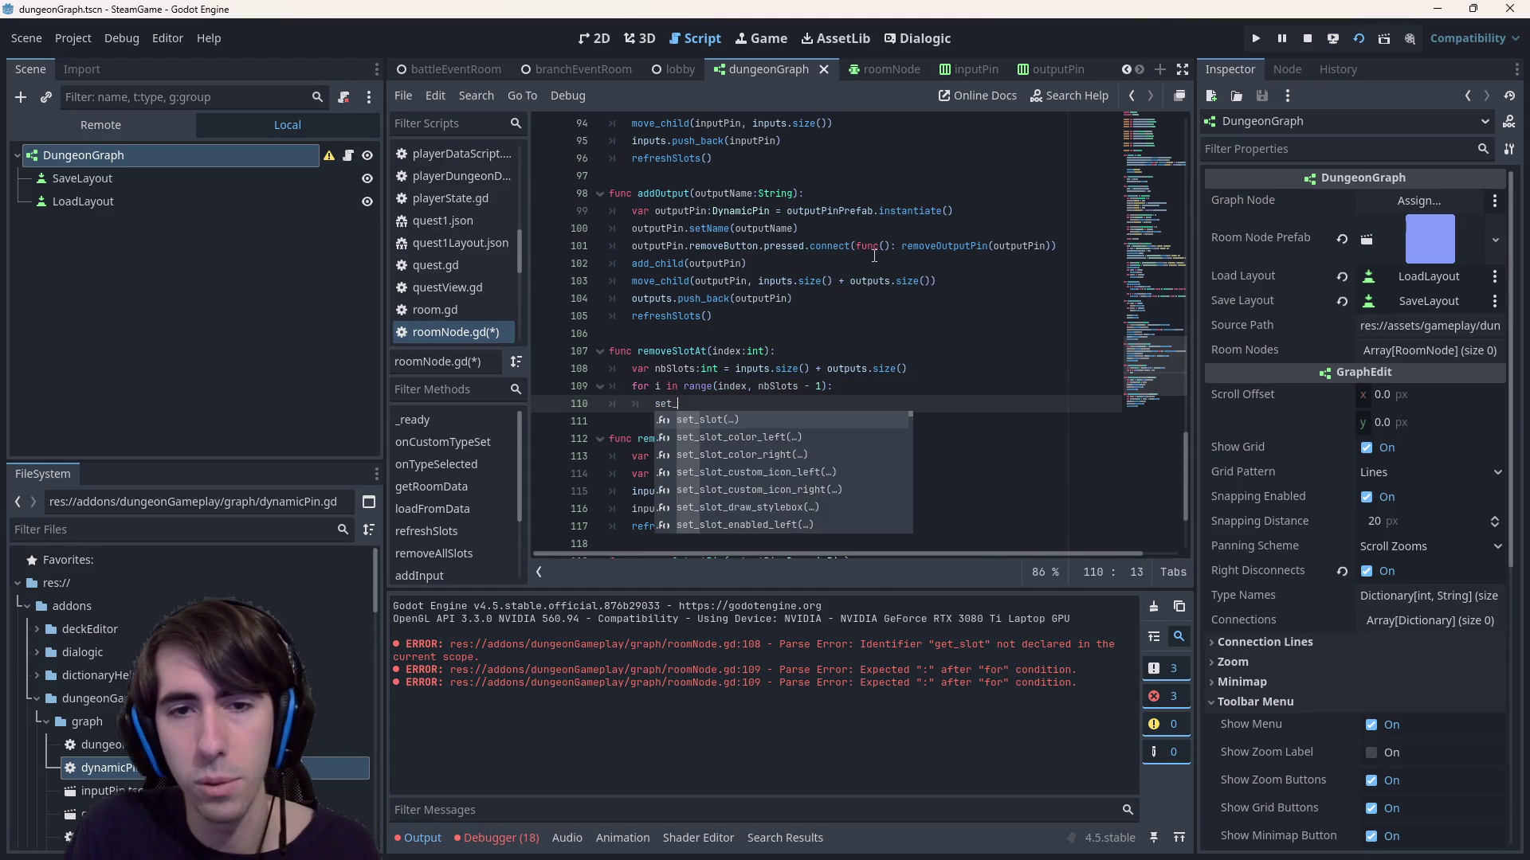
# - Start the call set_slot(i, is_slot_enabled_left(i+1), …) in the loop
pyautogui.press('Return')
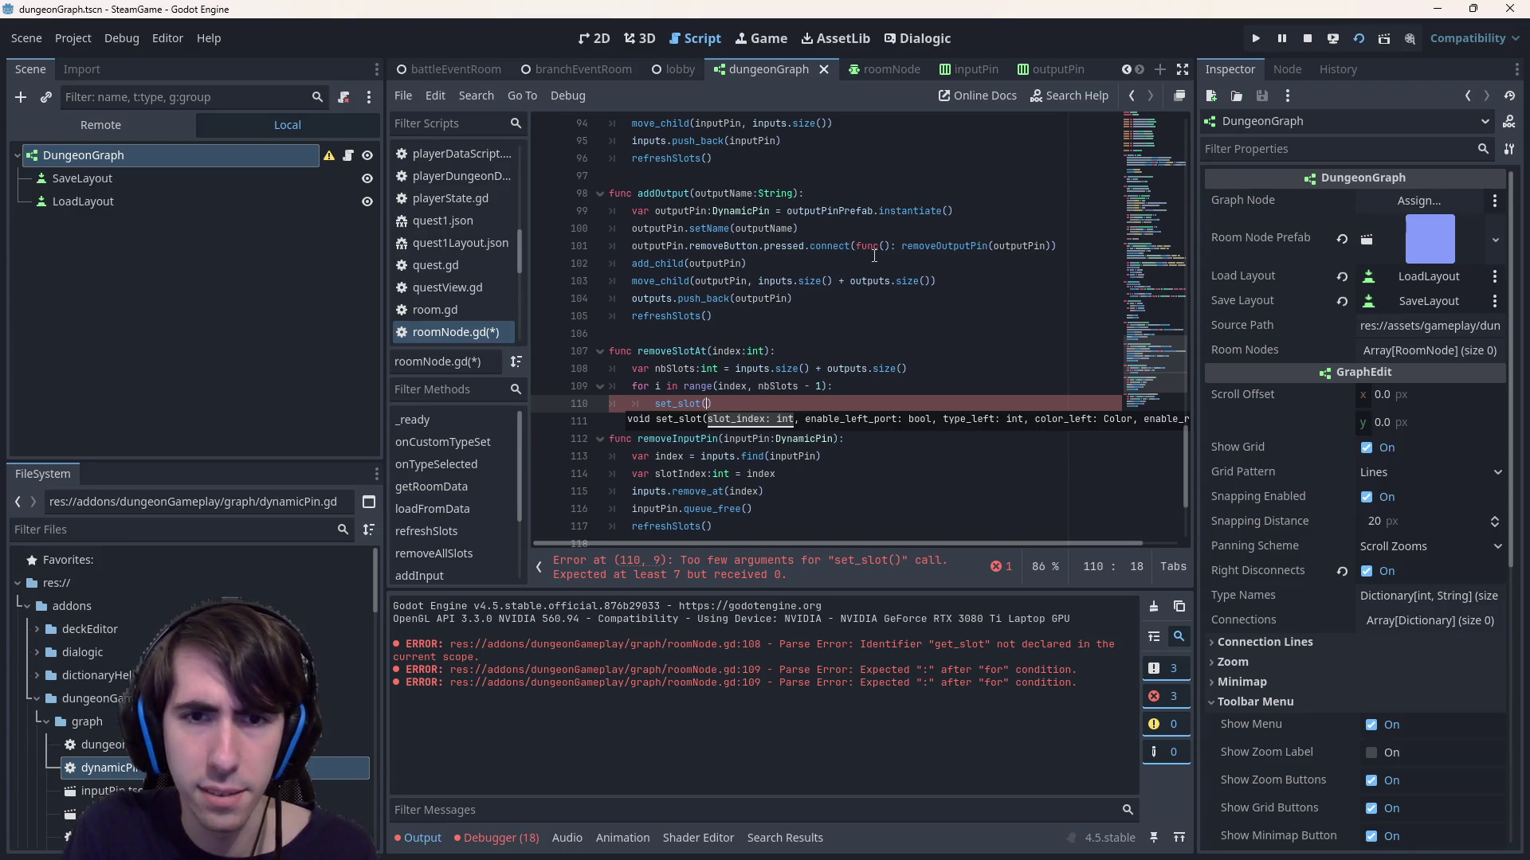
pyautogui.write('i')
pyautogui.press('BackSpace')
pyautogui.write('i,')
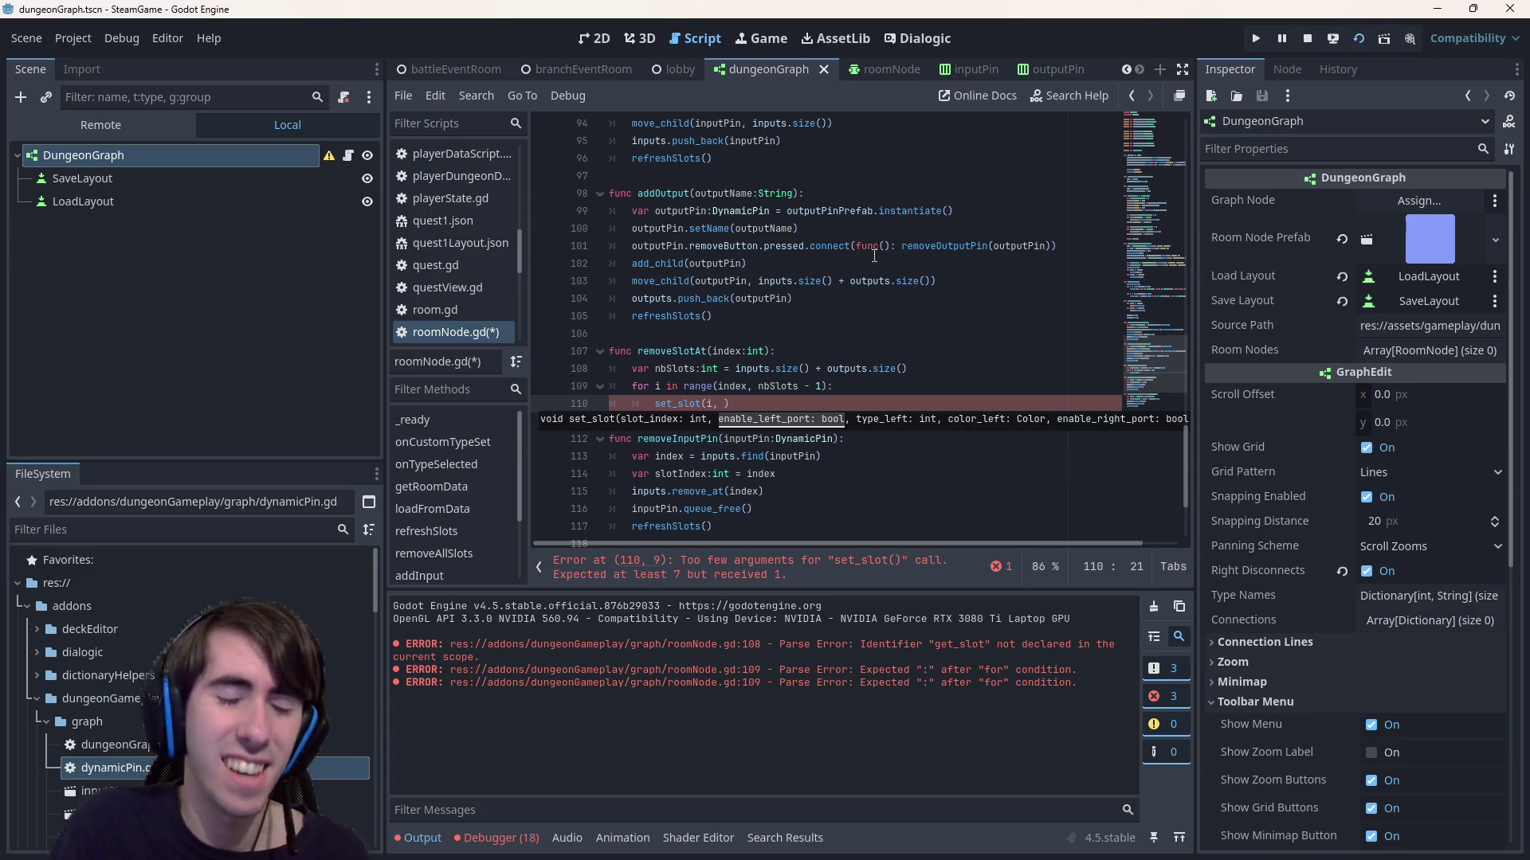
pyautogui.write('get_slot')
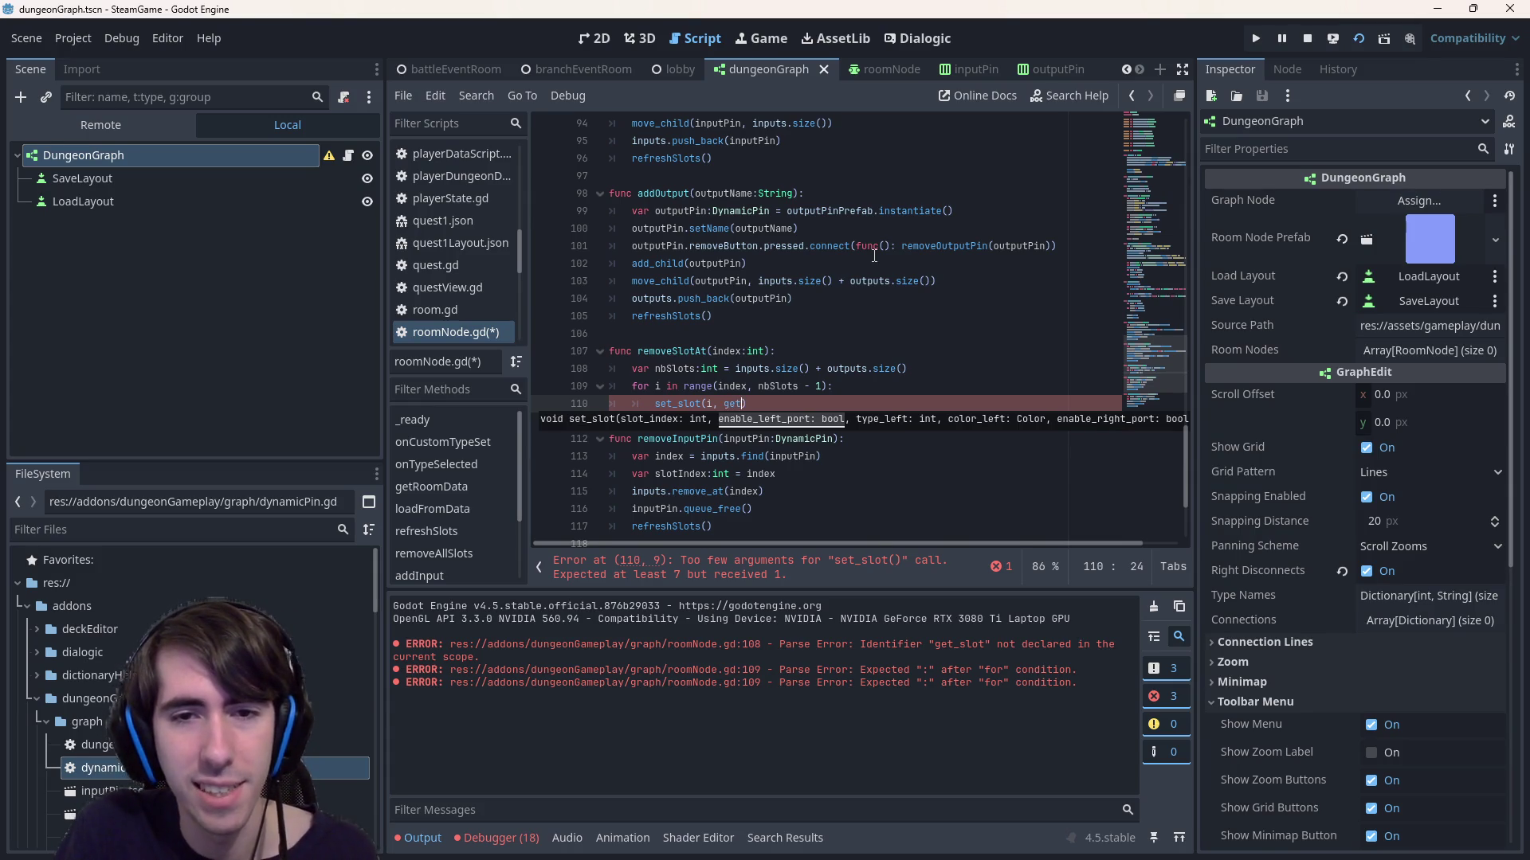
pyautogui.write('_en')
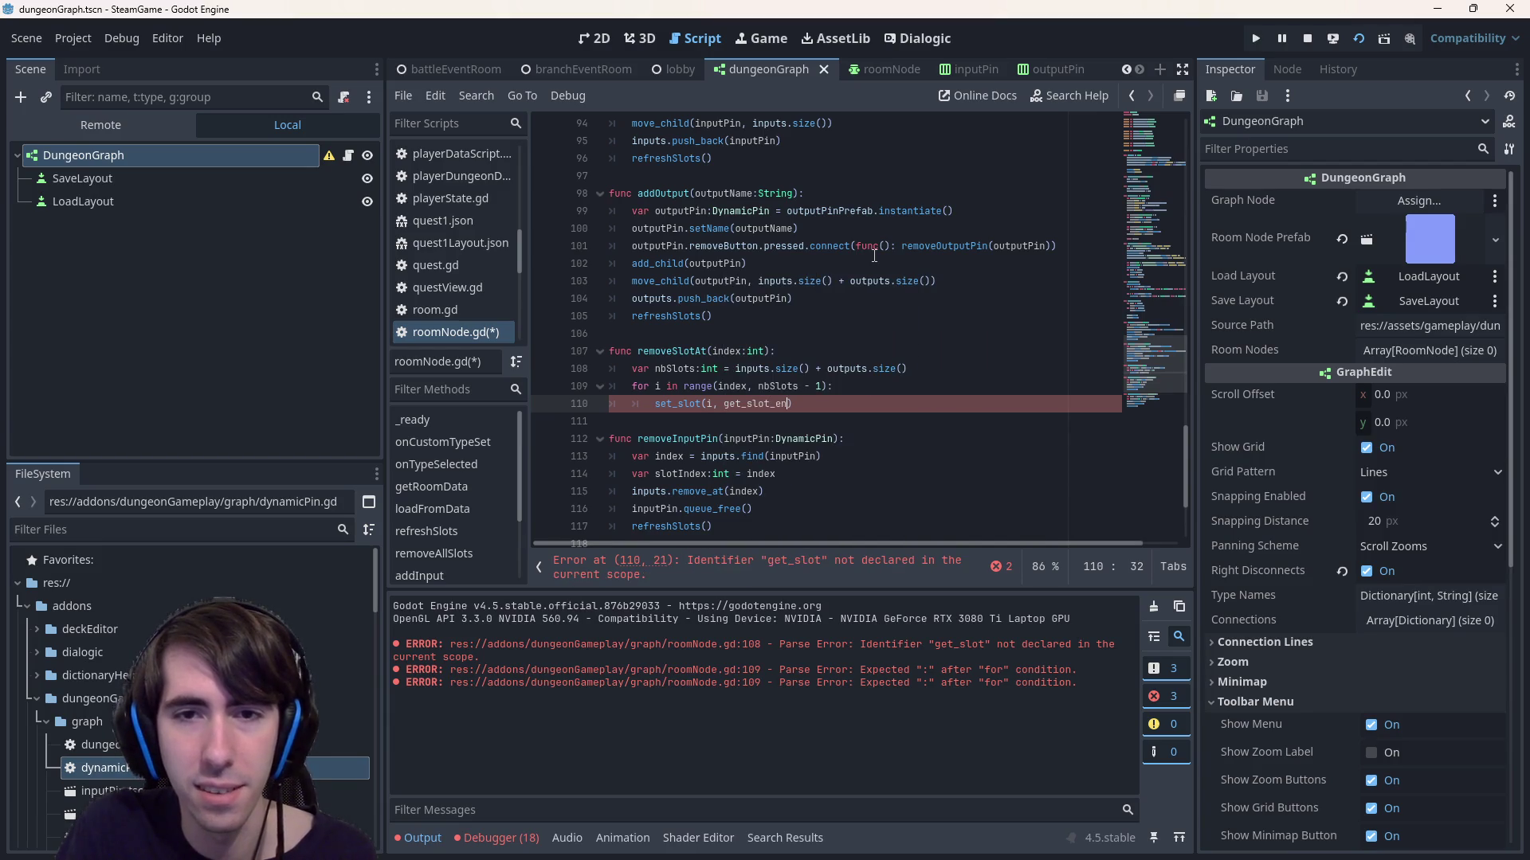
pyautogui.press('BackSpace')
pyautogui.press('BackSpace')
pyautogui.press('BackSpace')
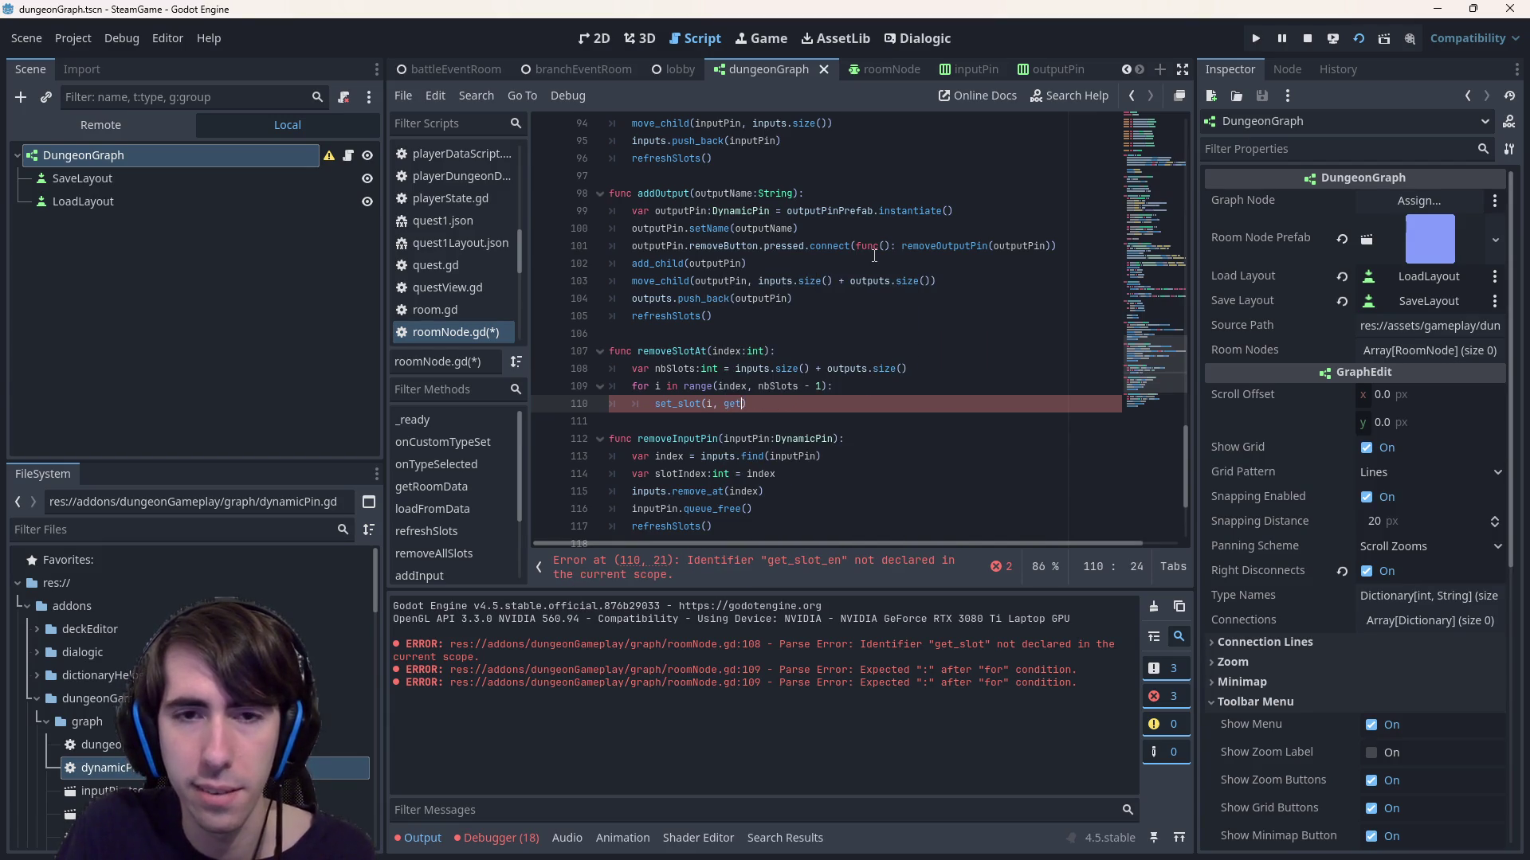
pyautogui.write('_')
pyautogui.press('Down')
pyautogui.press('Down')
pyautogui.press('Down')
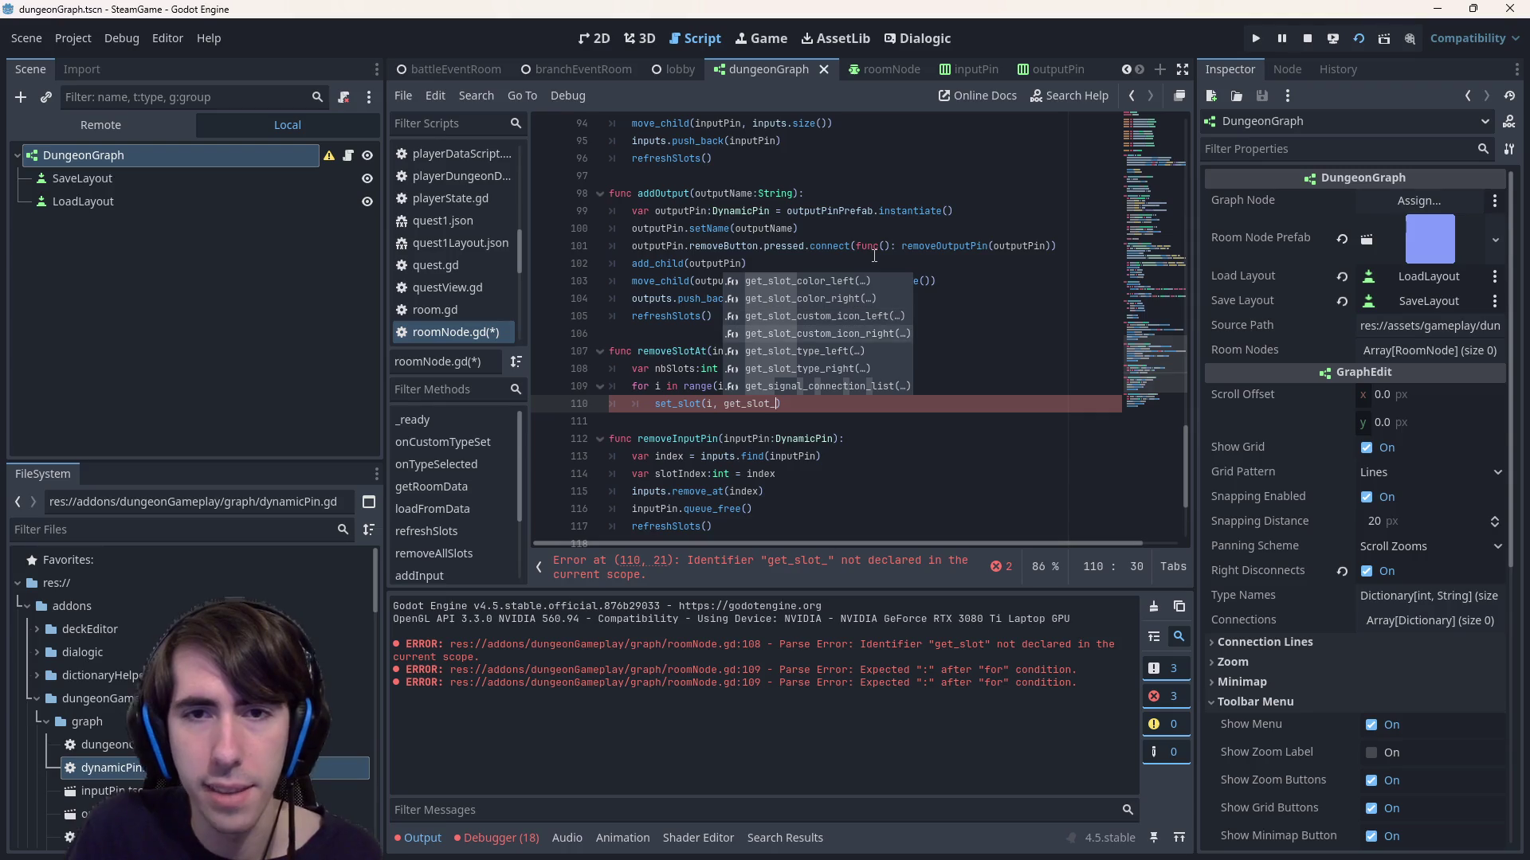
pyautogui.press('Down')
pyautogui.press('Down')
pyautogui.press('Down')
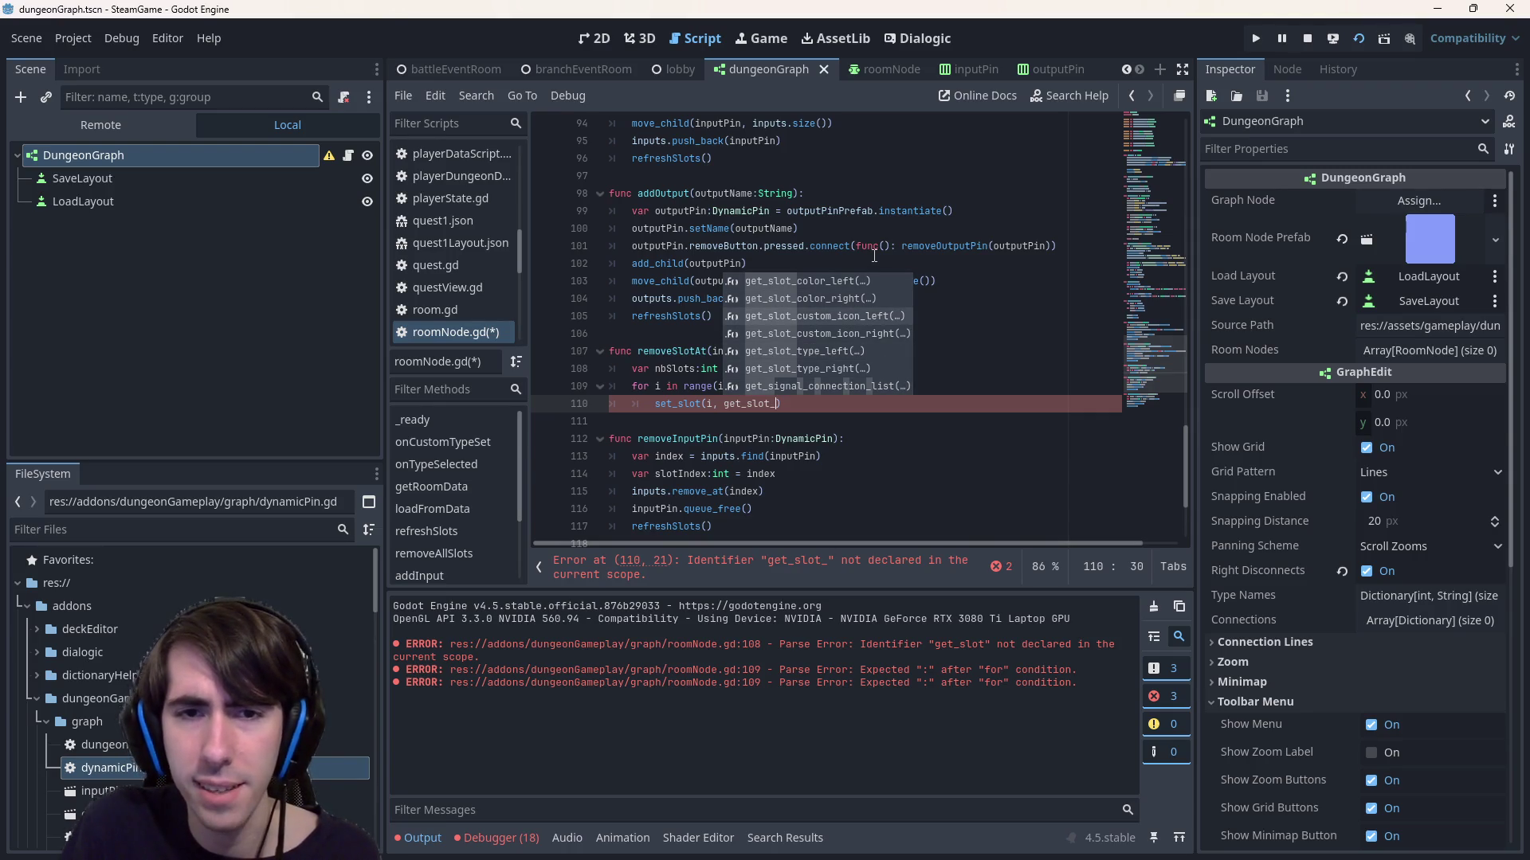
pyautogui.press('BackSpace')
pyautogui.press('BackSpace')
pyautogui.press('BackSpace')
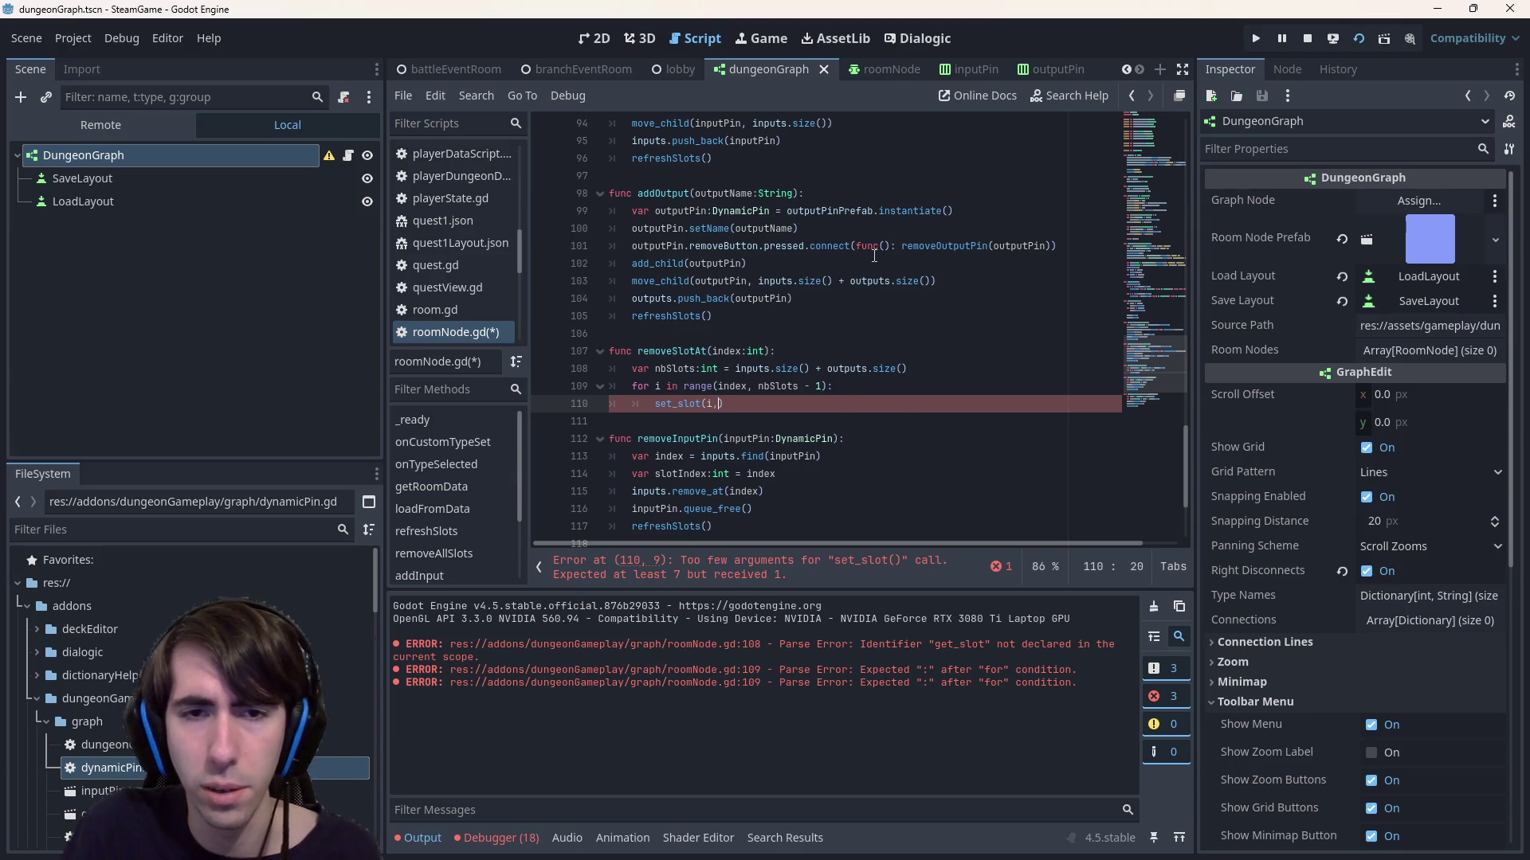
pyautogui.write('enalbe')
pyautogui.press('BackSpace')
pyautogui.press('BackSpace')
pyautogui.press('BackSpace')
pyautogui.write('ble')
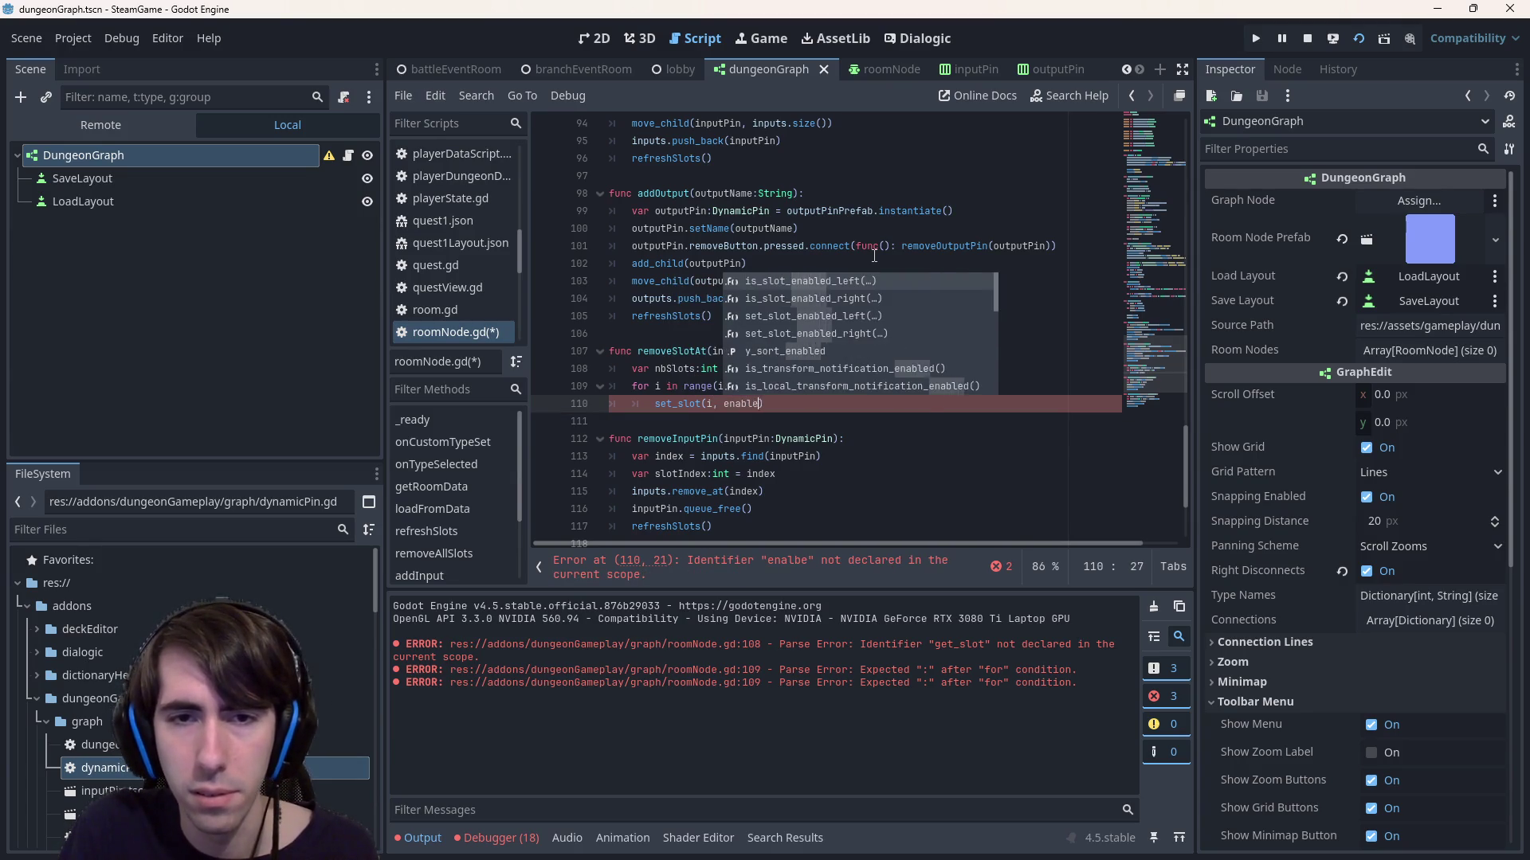
pyautogui.write('_l')
pyautogui.press('Return')
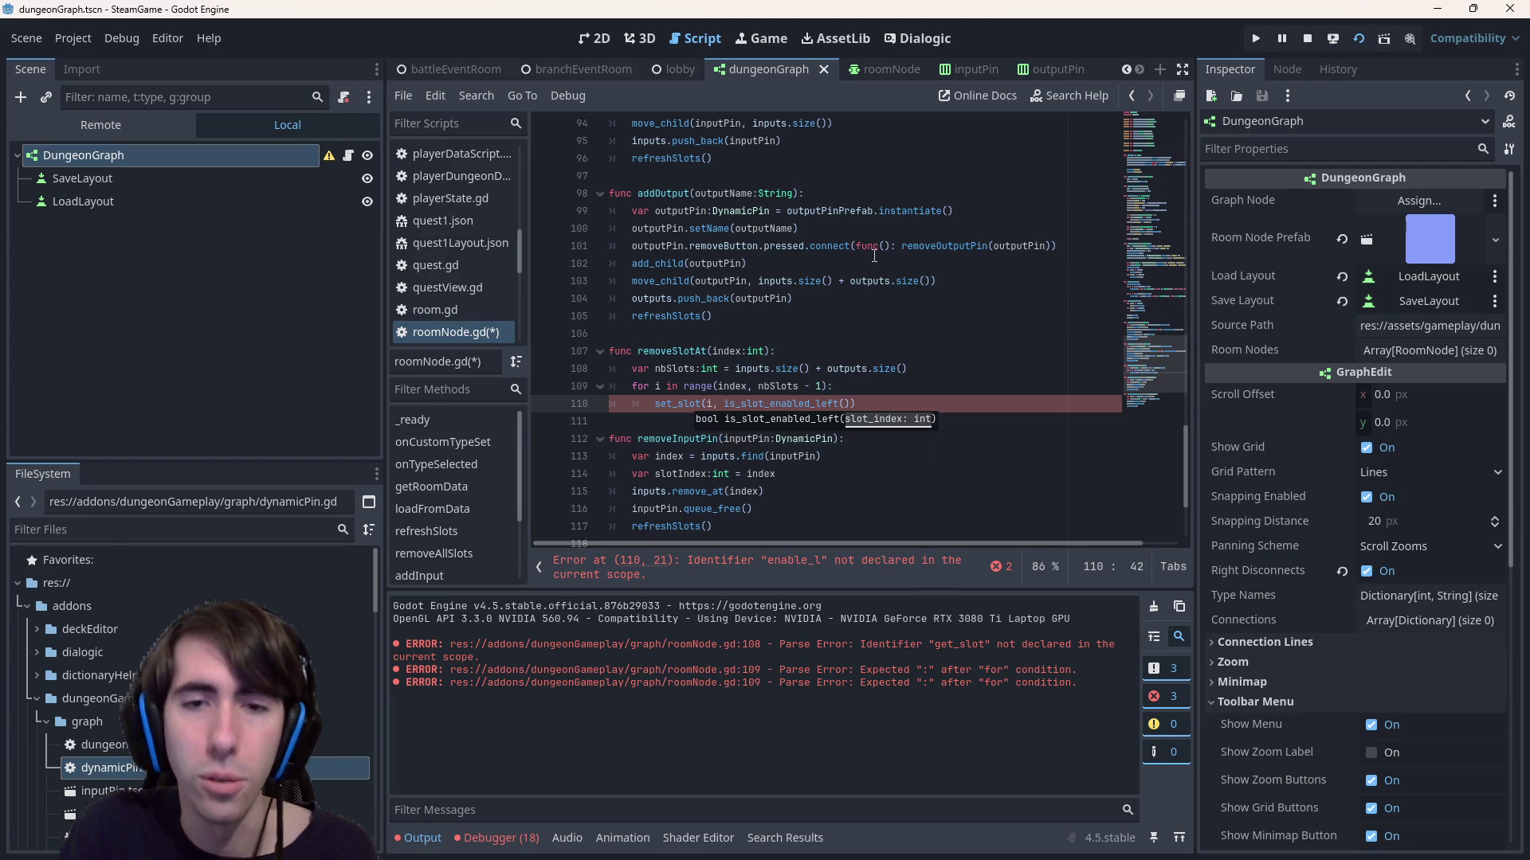
pyautogui.write('i+1)')
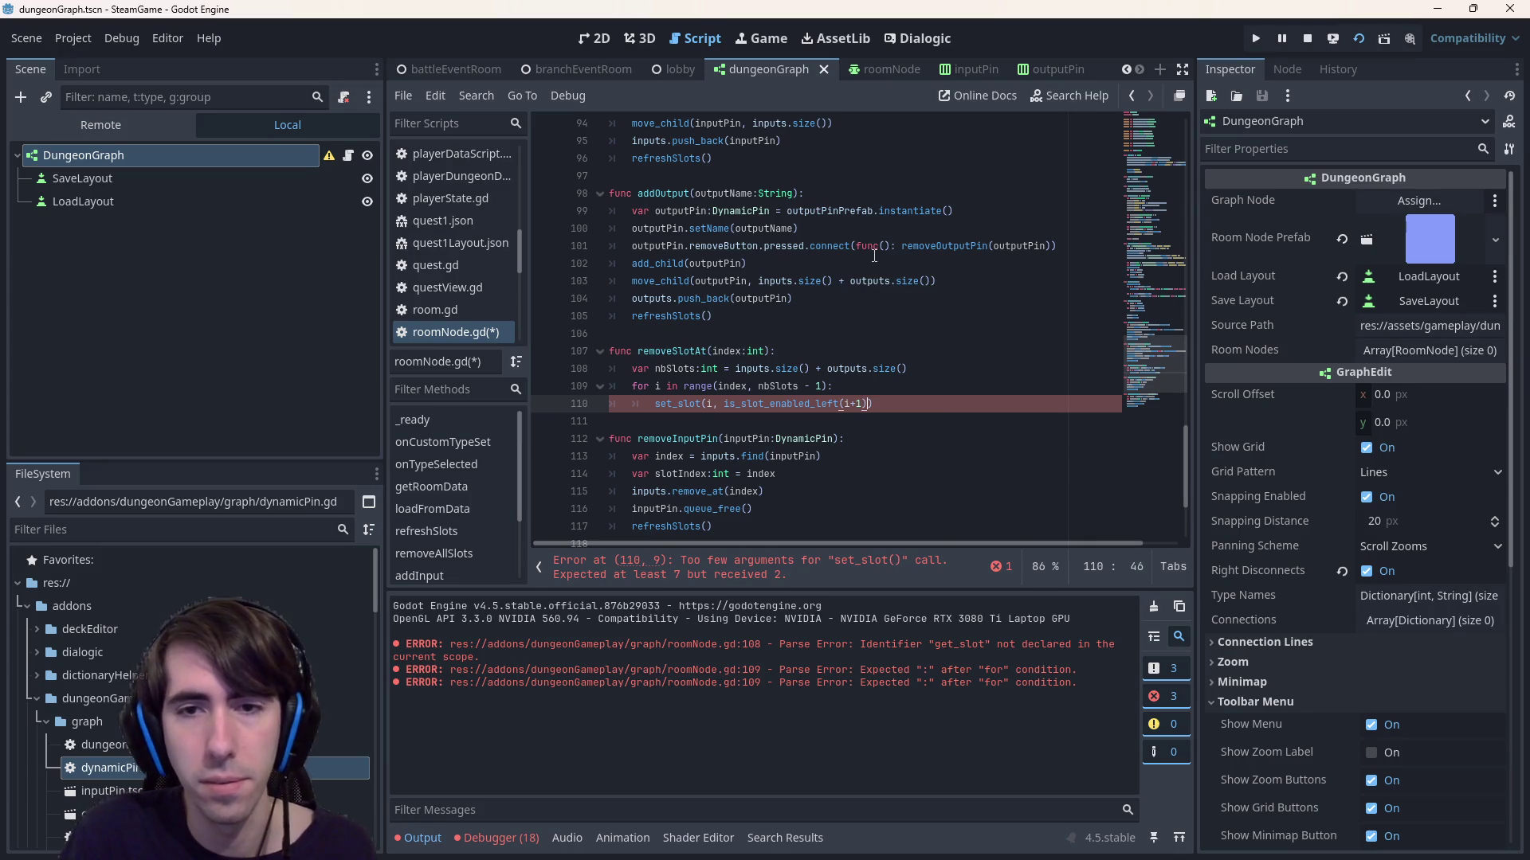
pyautogui.write(',')
# - Put the set_slot arguments on separate lines and add get_slot_type_left(i+1)
pyautogui.hotkey('ctrl', 'Left')
pyautogui.press('Return')
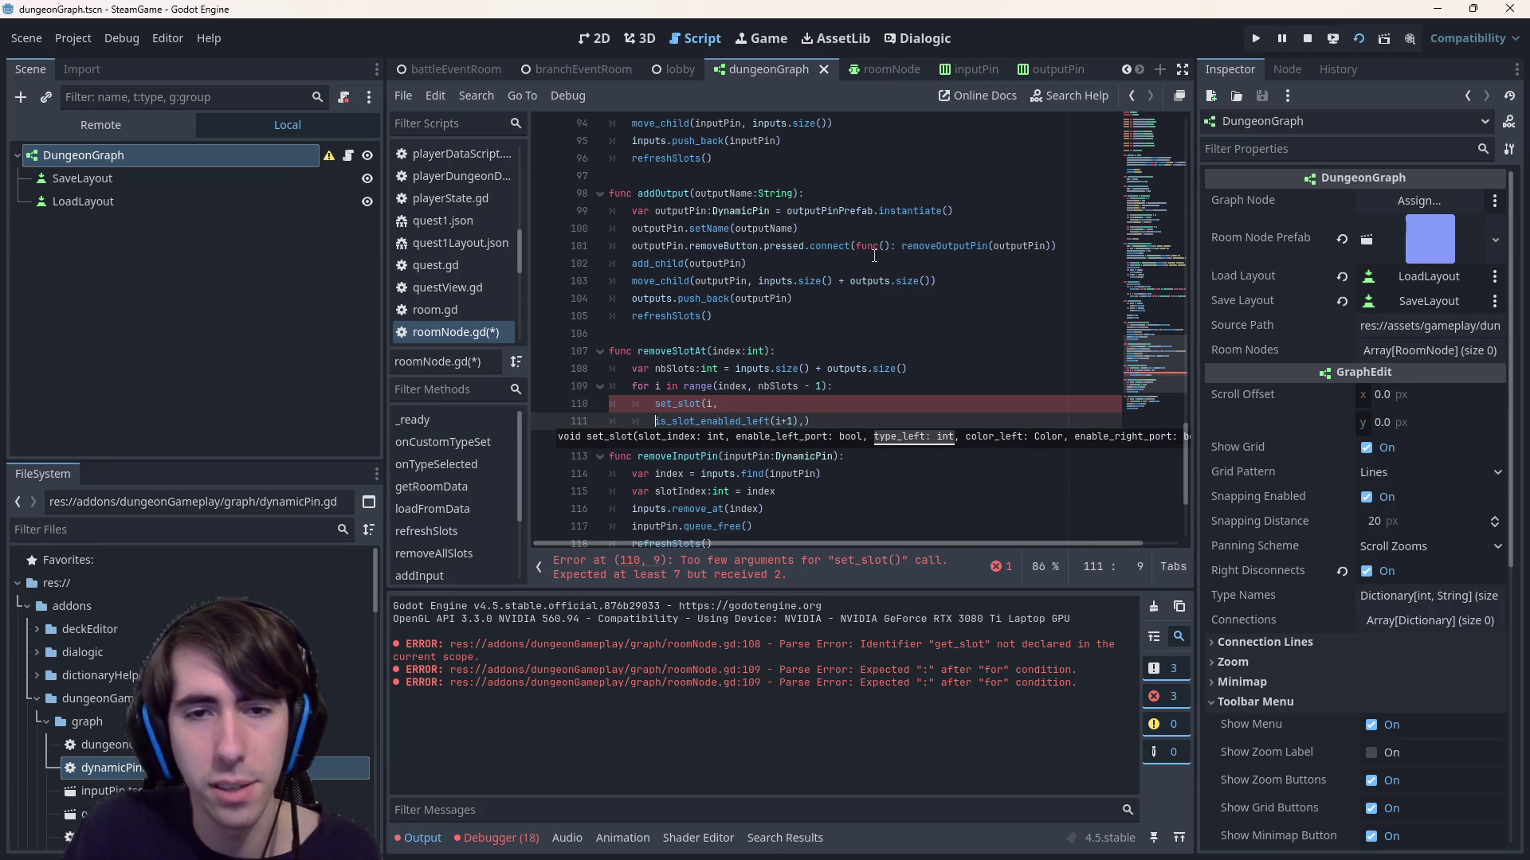
pyautogui.press('BackSpace')
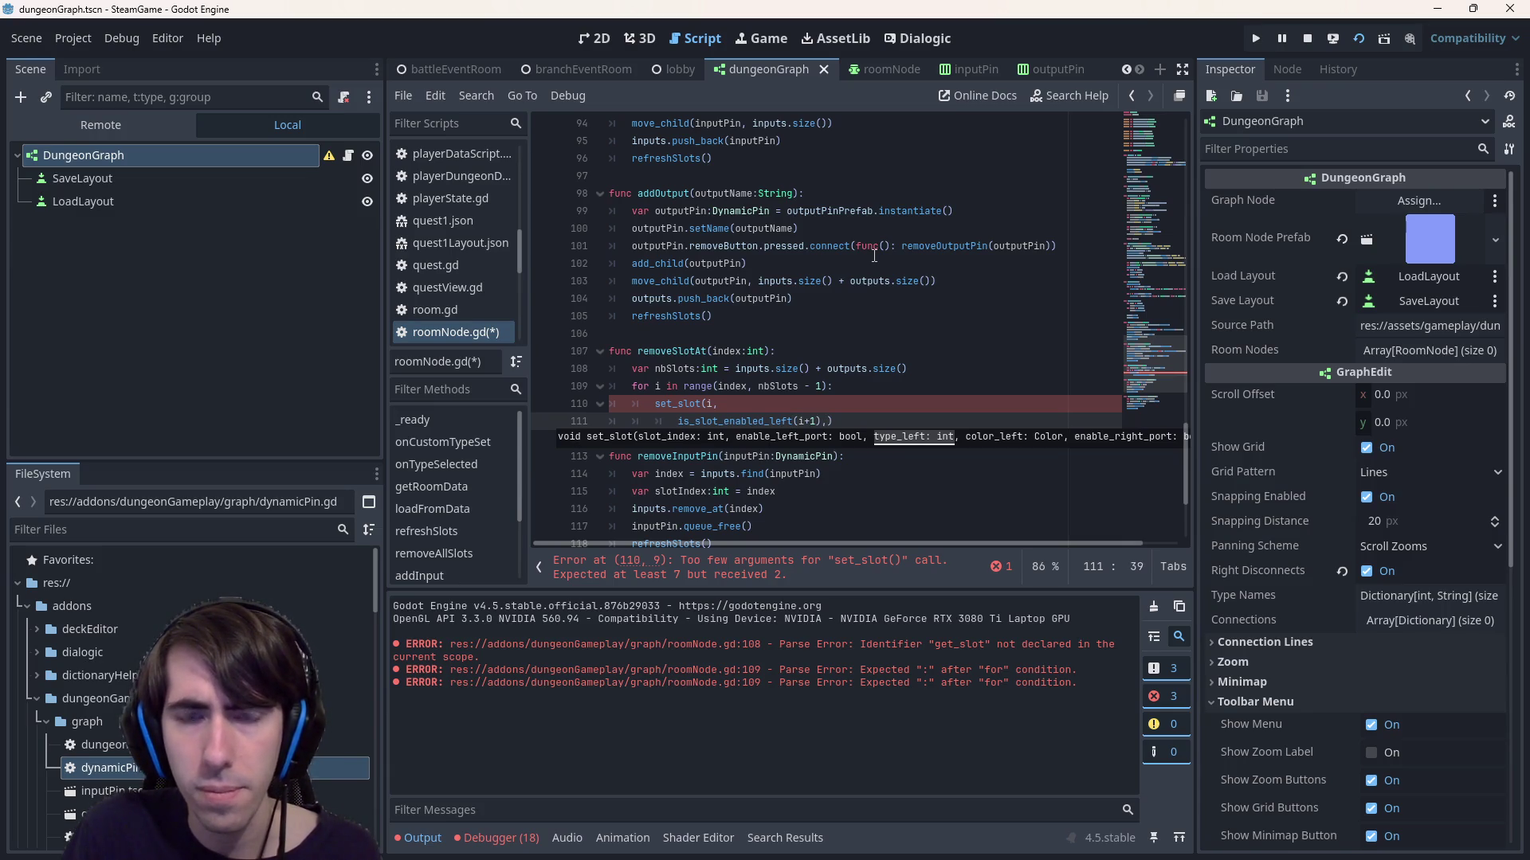
pyautogui.press('Return')
pyautogui.press('Return')
pyautogui.press('Up')
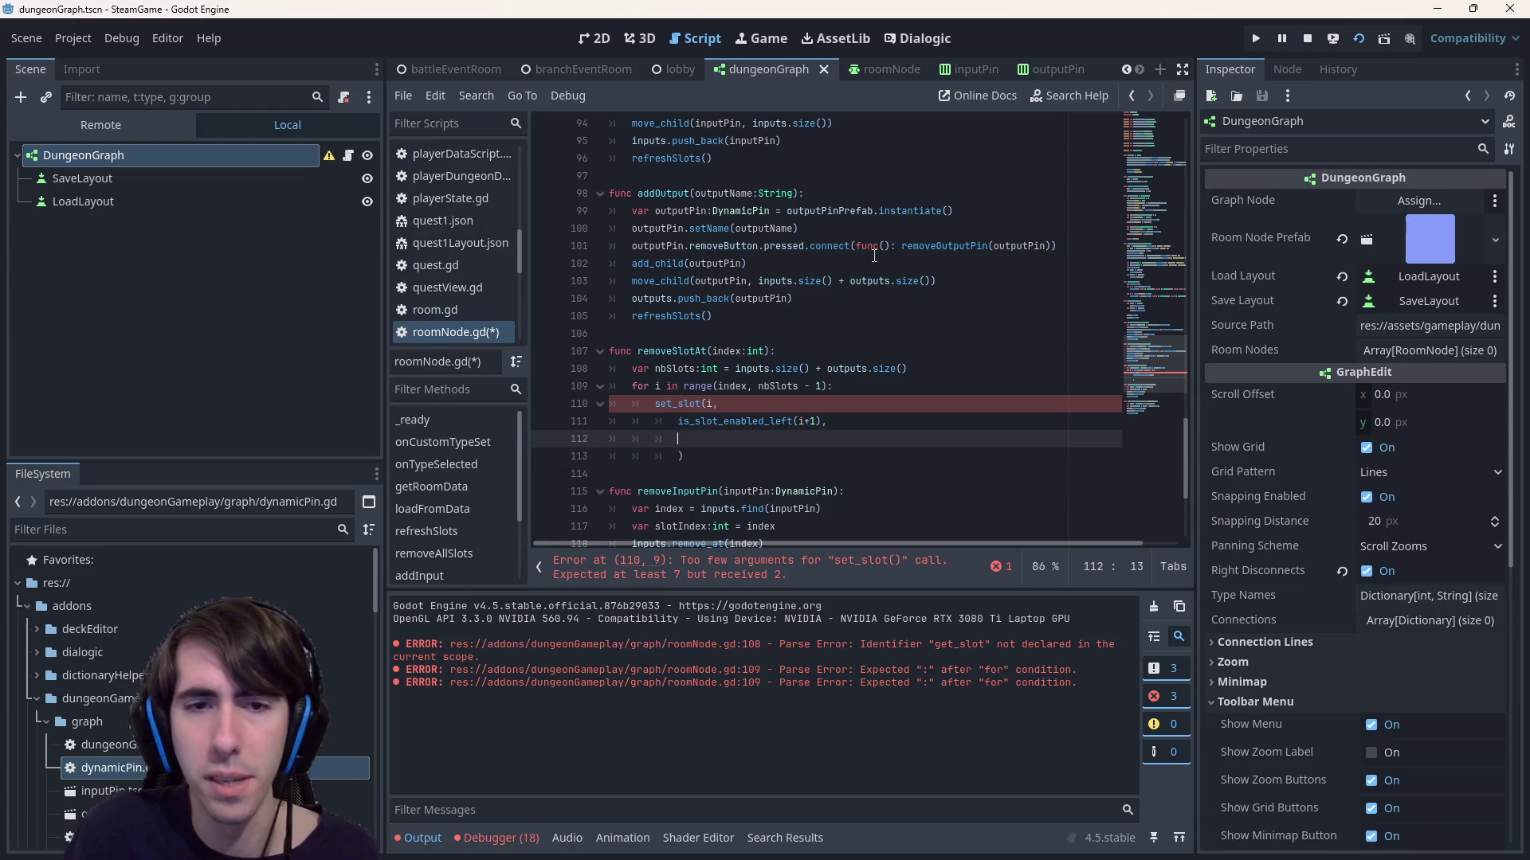
pyautogui.write('is')
pyautogui.press('BackSpace')
pyautogui.press('BackSpace')
pyautogui.write('type_')
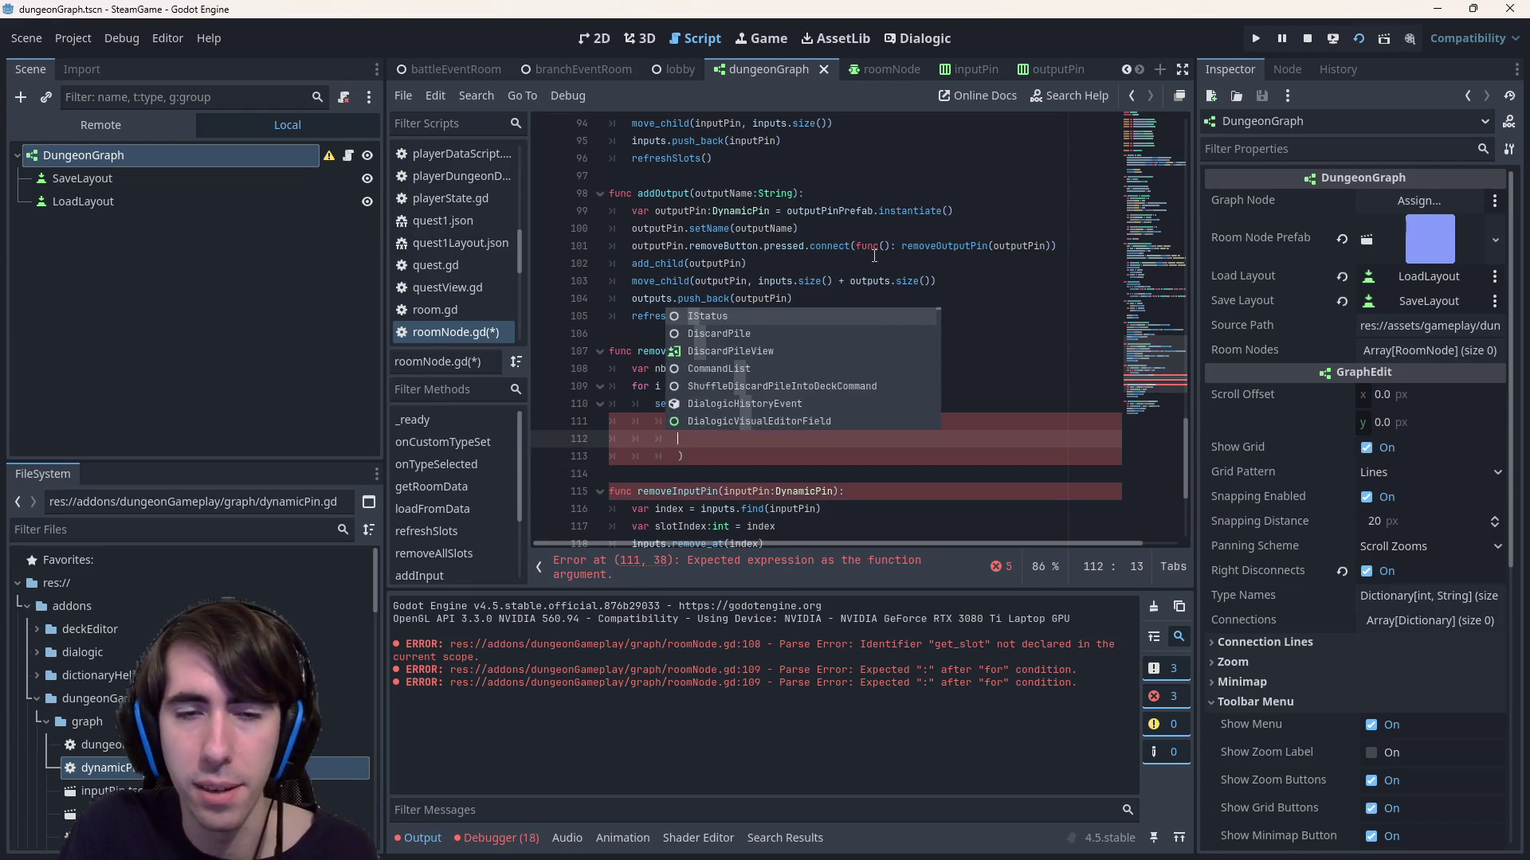
pyautogui.write('left')
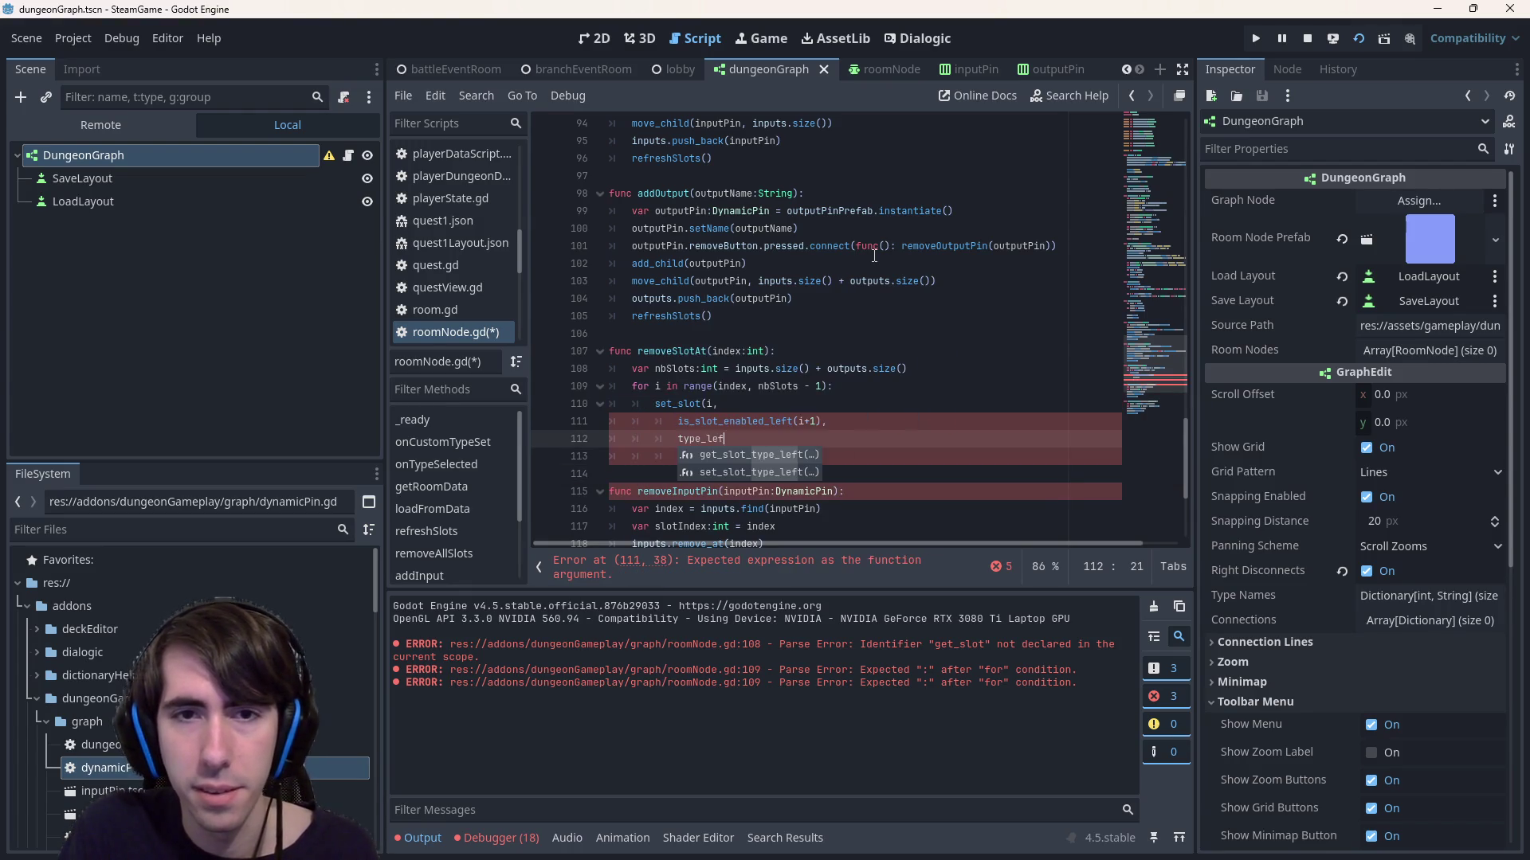
pyautogui.press('Return')
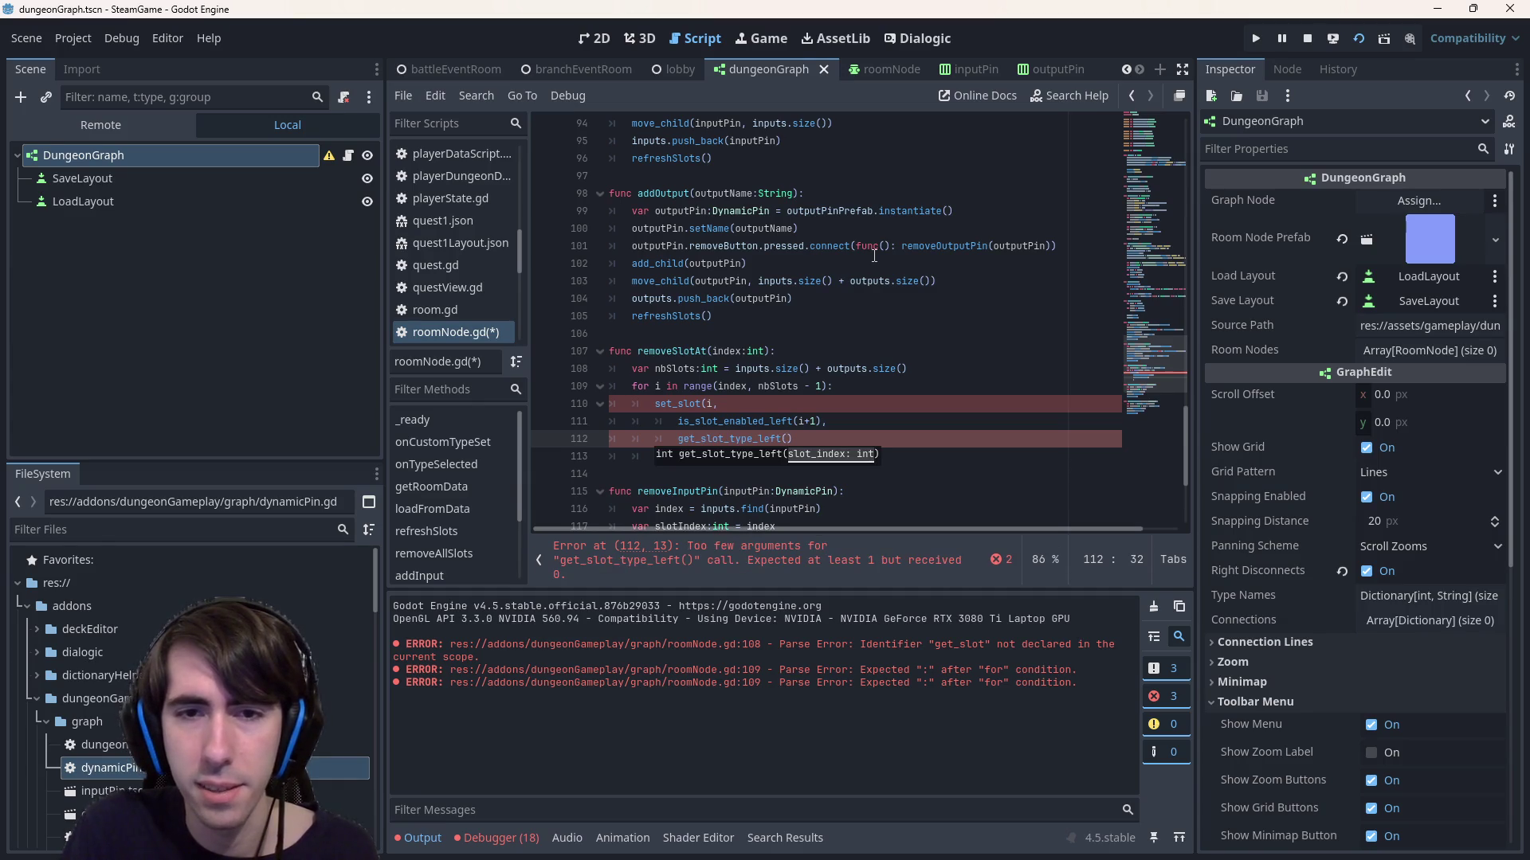
pyautogui.write('i+1),')
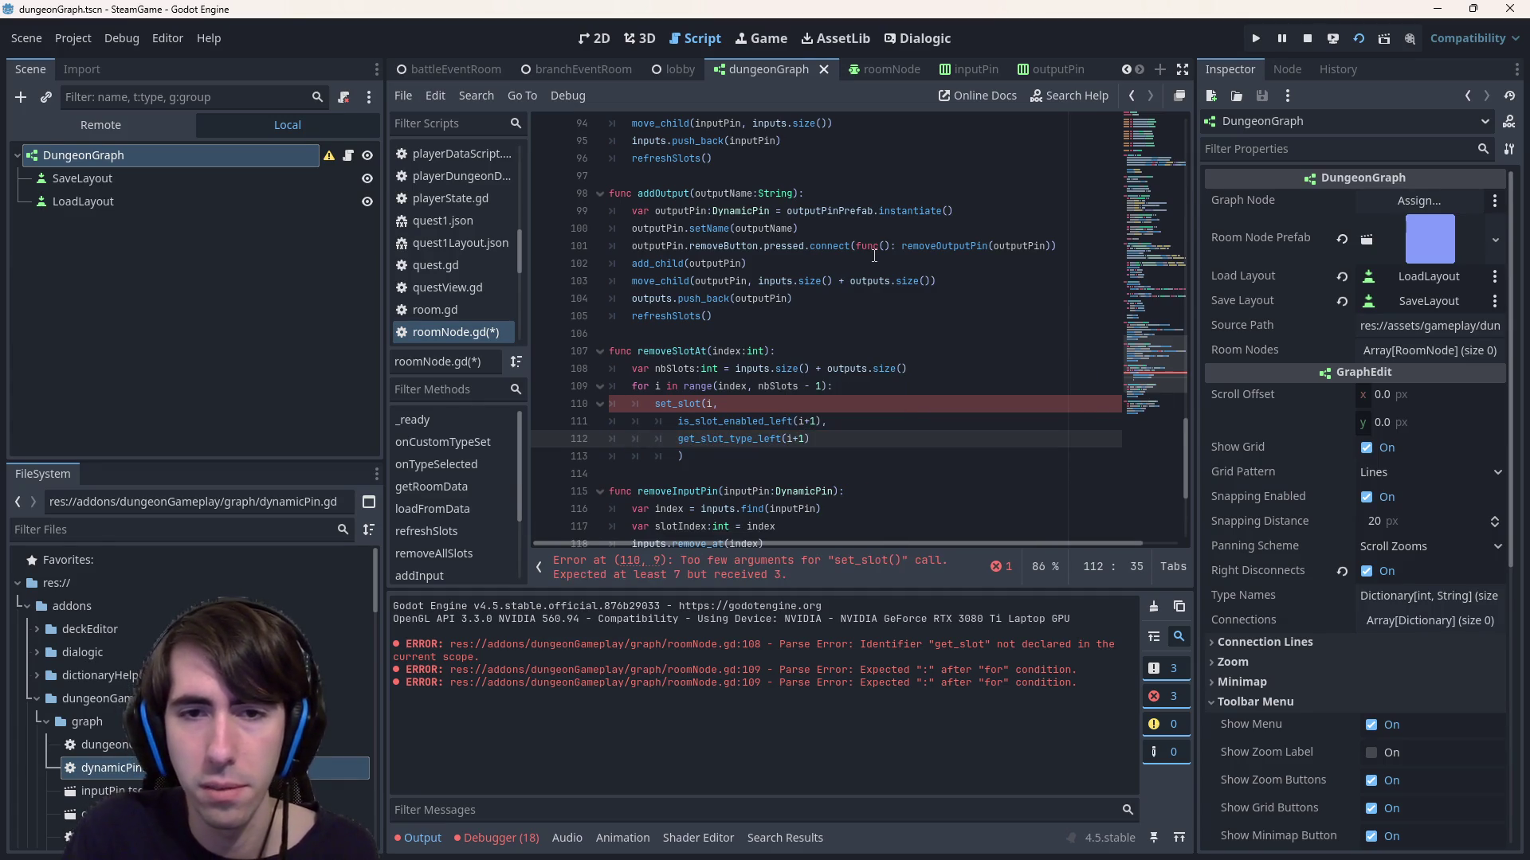
pyautogui.press('Return')
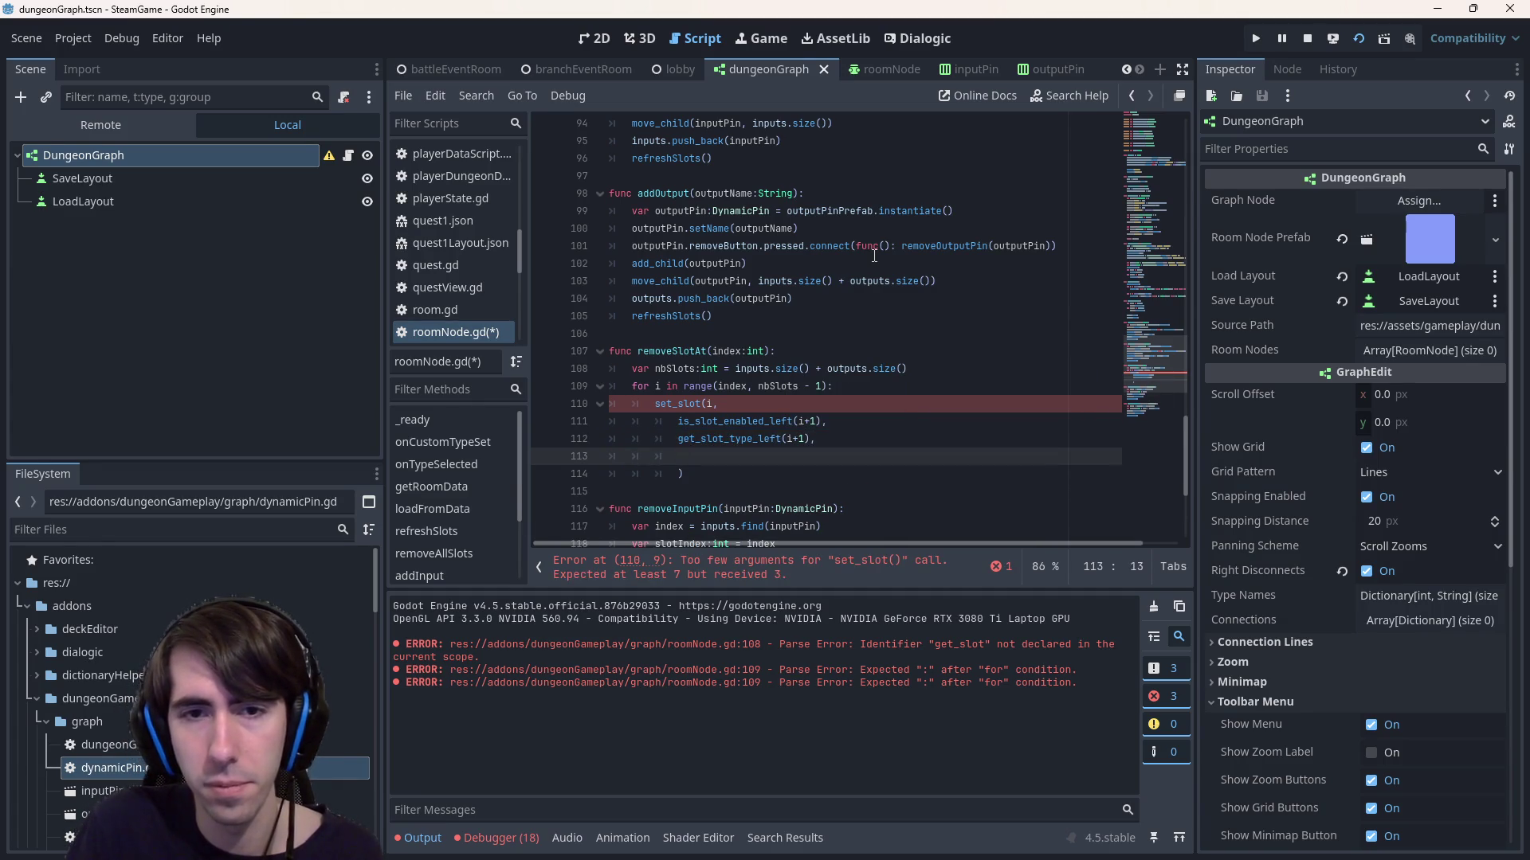
pyautogui.press('BackSpace')
pyautogui.press('BackSpace')
pyautogui.press('BackSpace')
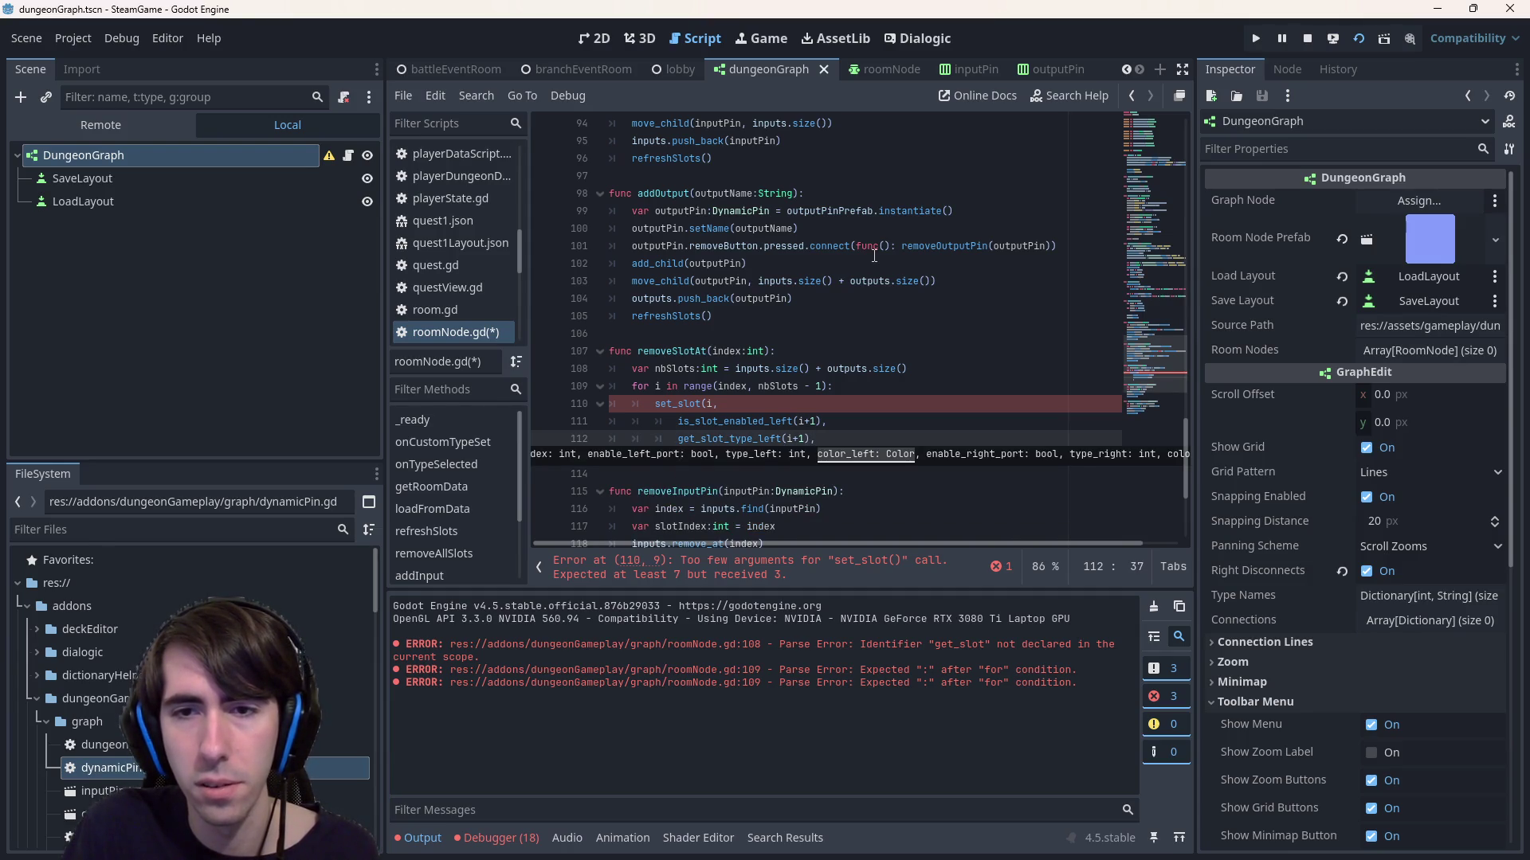
# - Add get_slot_color_left(i+1) as the next set_slot argument
pyautogui.press('Return')
pyautogui.write('get_colo')
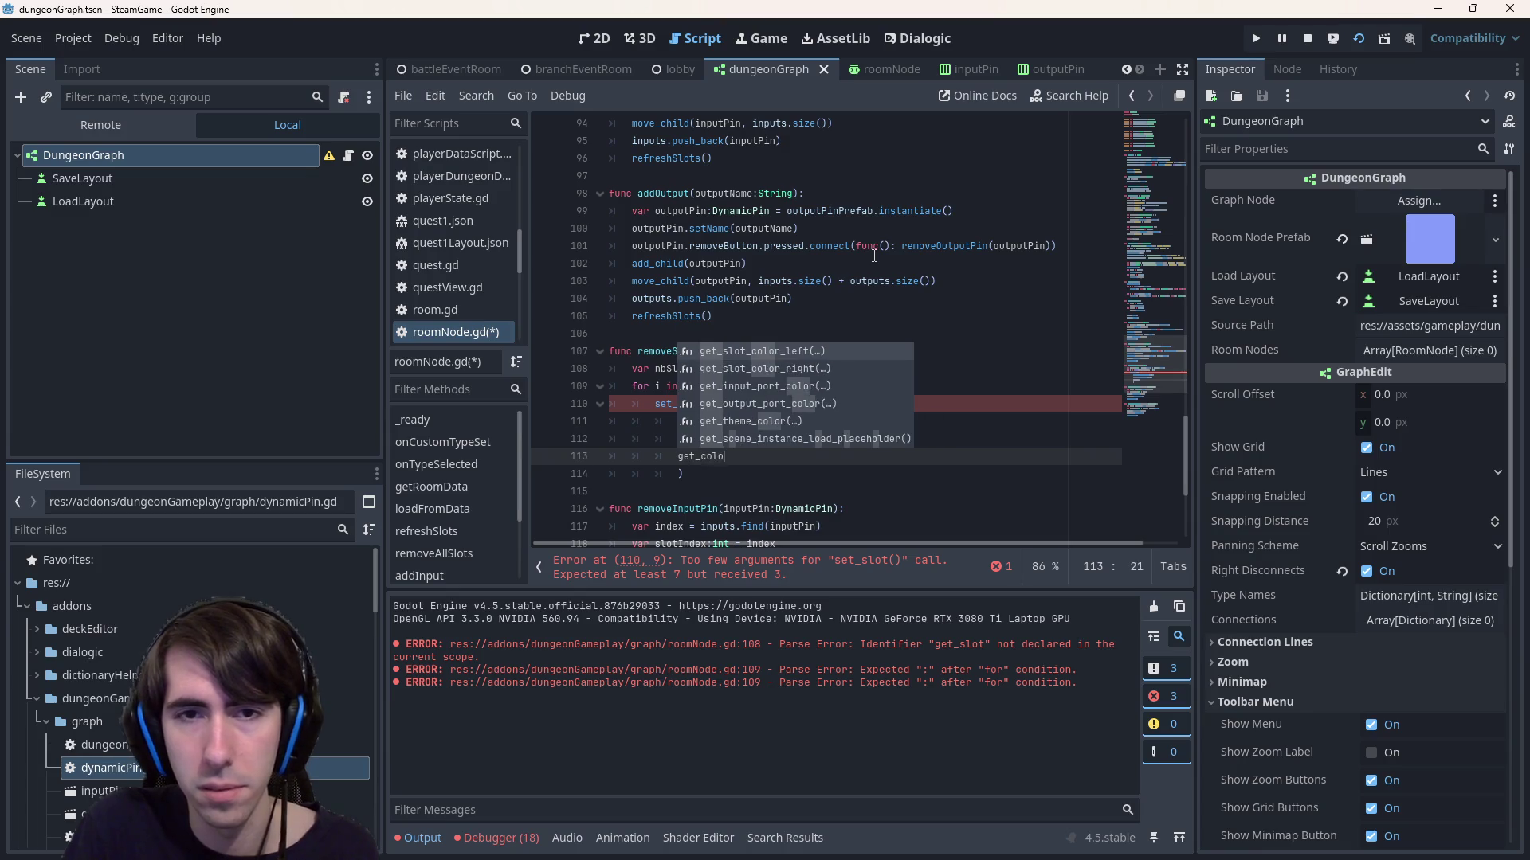
pyautogui.write('r')
pyautogui.press('Down')
pyautogui.press('Escape')
pyautogui.press('Down')
pyautogui.press('Down')
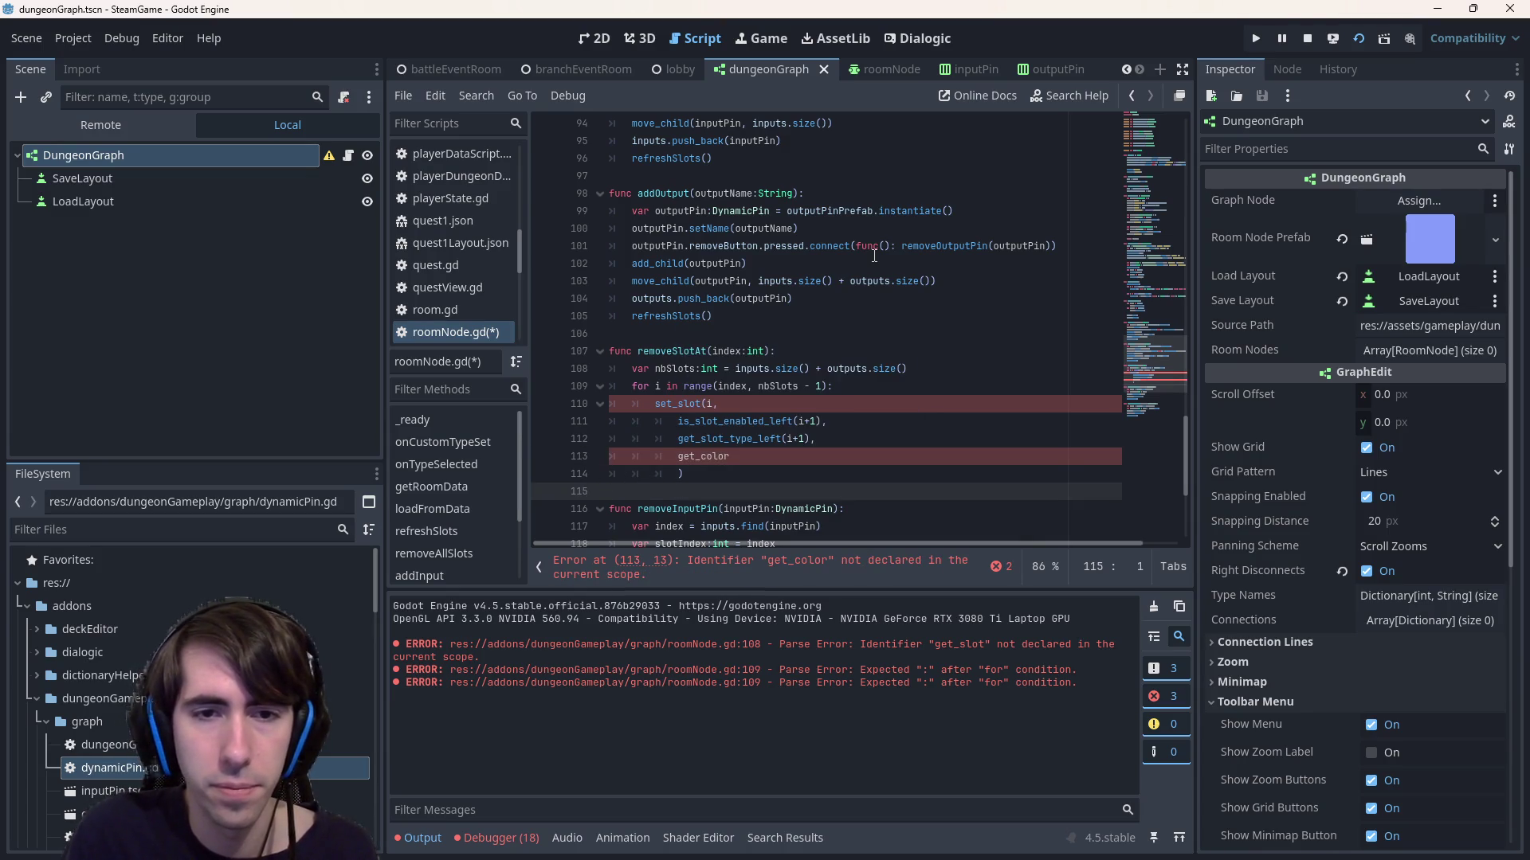
pyautogui.press('Up')
pyautogui.press('Up')
pyautogui.press('End')
pyautogui.press('BackSpace')
pyautogui.press('BackSpace')
pyautogui.press('BackSpace')
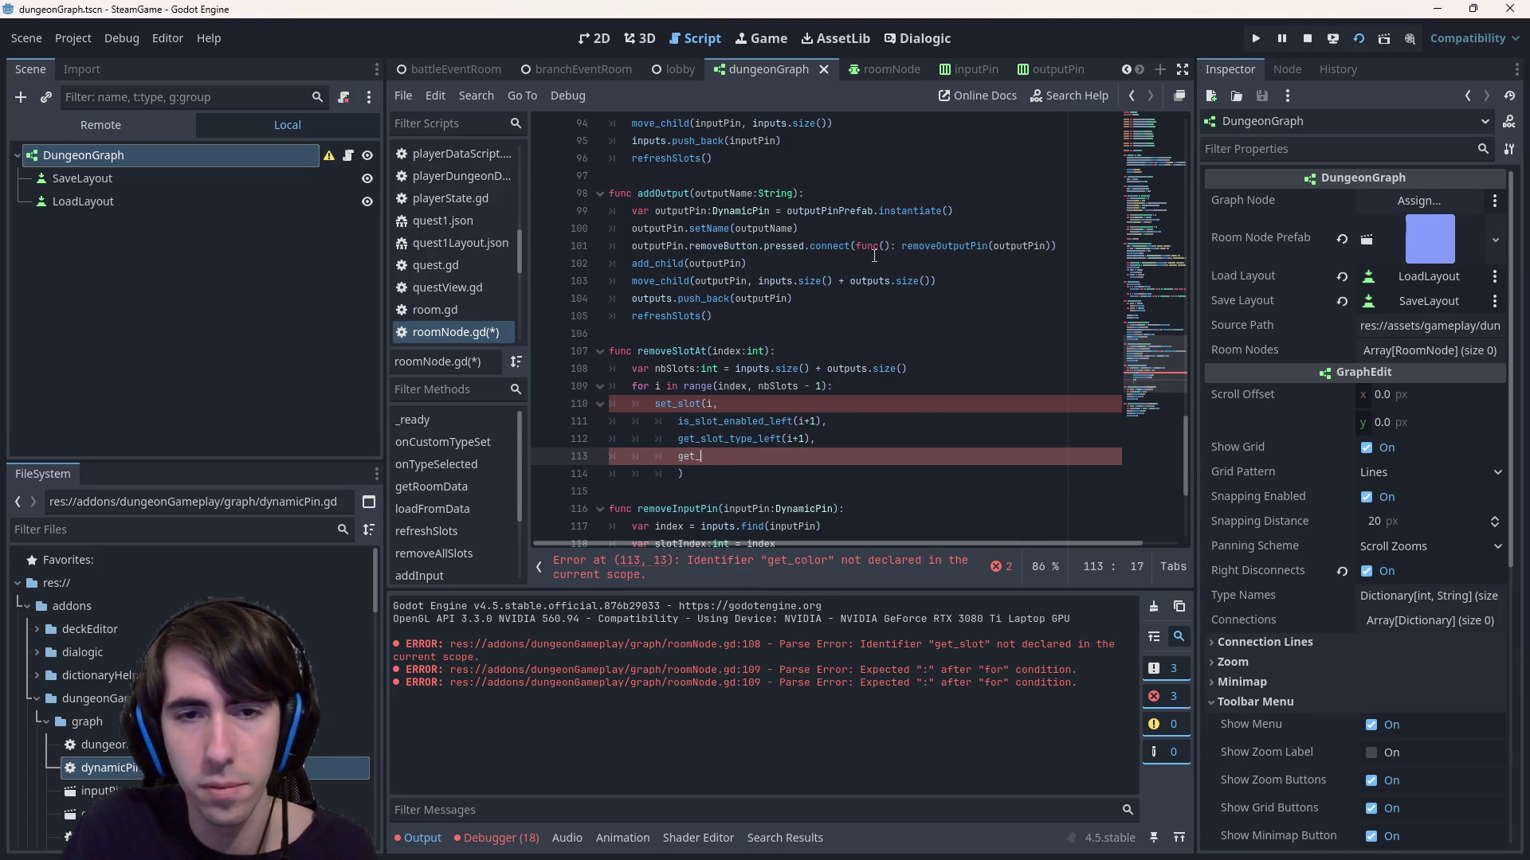
pyautogui.write('color')
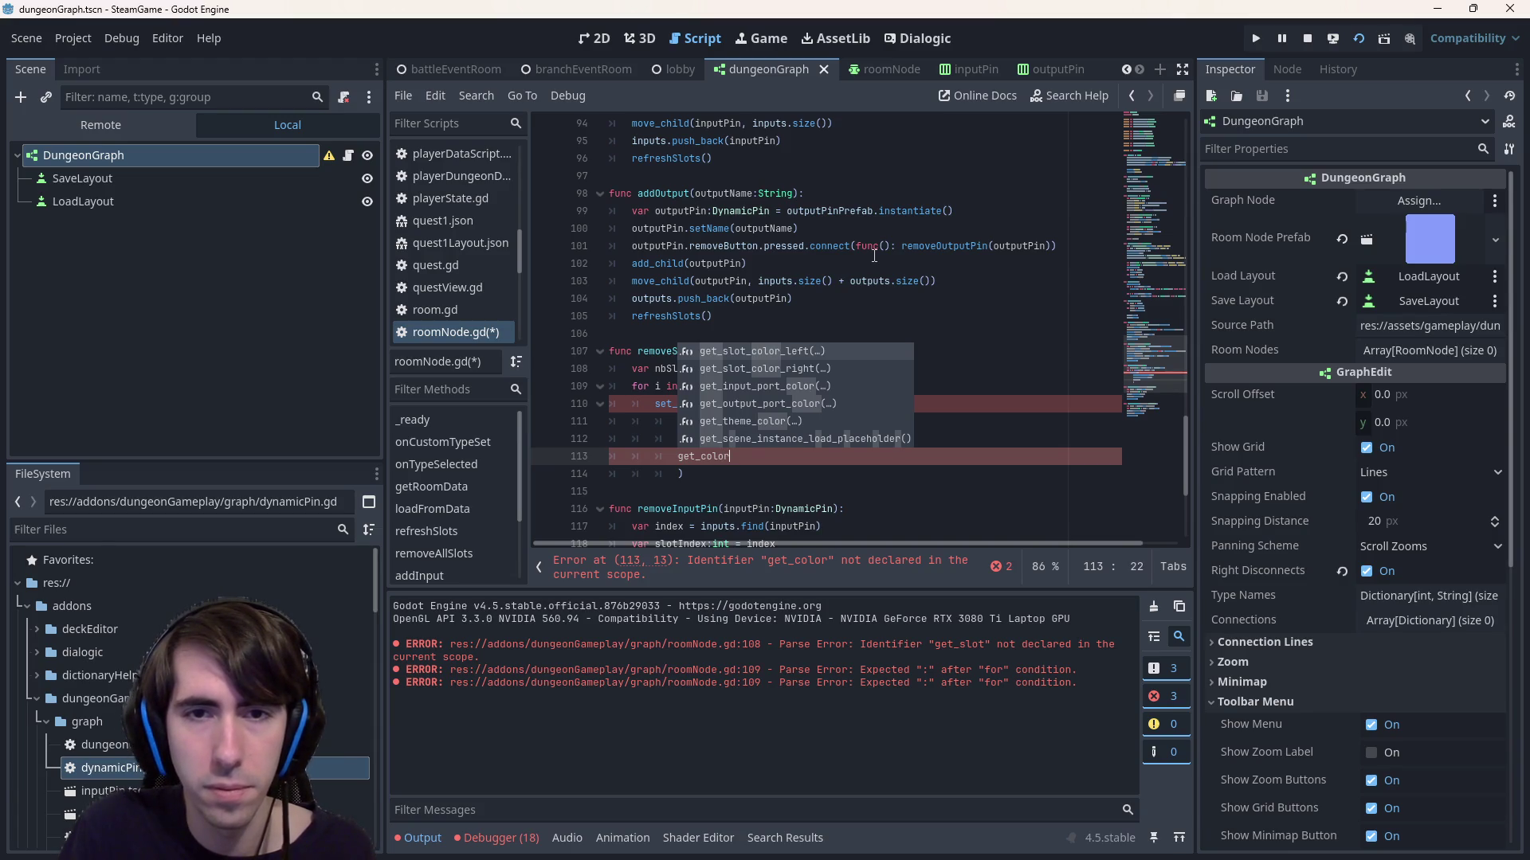
pyautogui.press('Return')
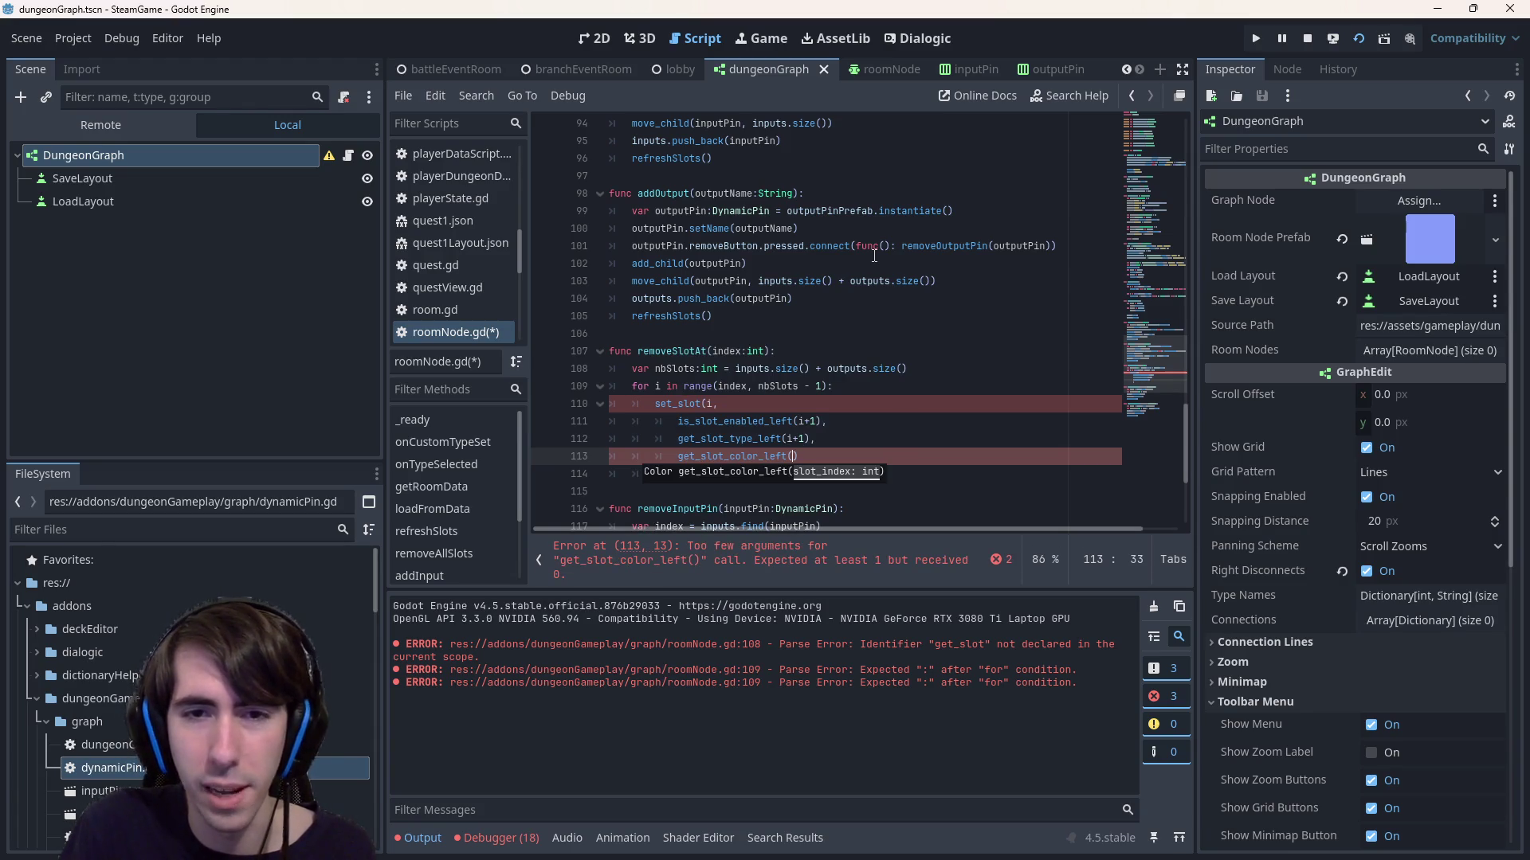
pyautogui.write('i+1')
# - Insert 'var j:int = i+1' above set_slot and replace every i+1 argument with j
pyautogui.press('Up')
pyautogui.press('Up')
pyautogui.press('Up')
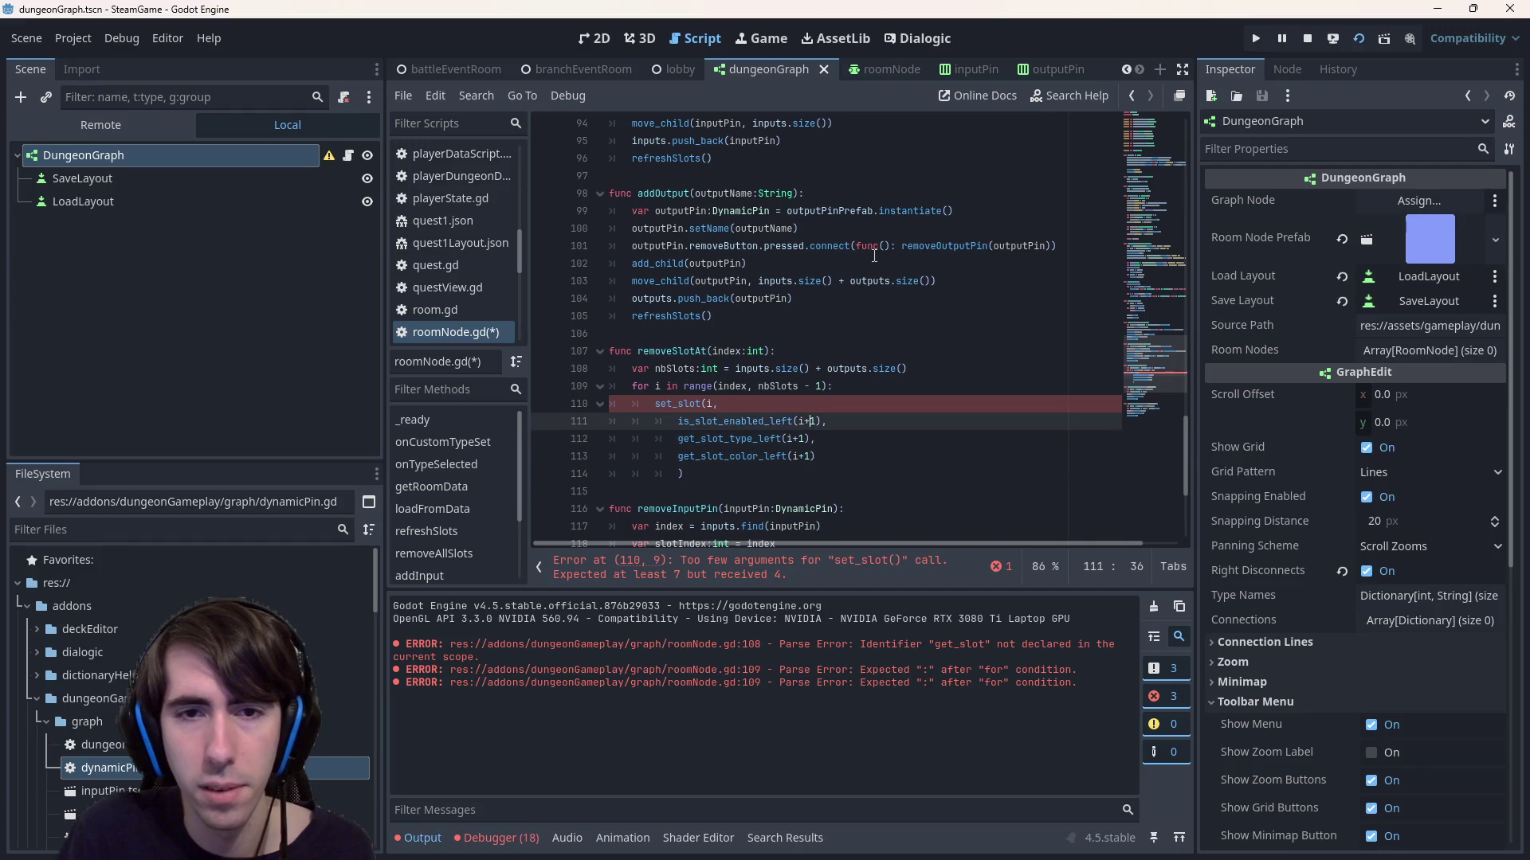
pyautogui.press('Down')
pyautogui.press('Up')
pyautogui.press('End')
pyautogui.press('Return')
pyautogui.write('var j:int = ')
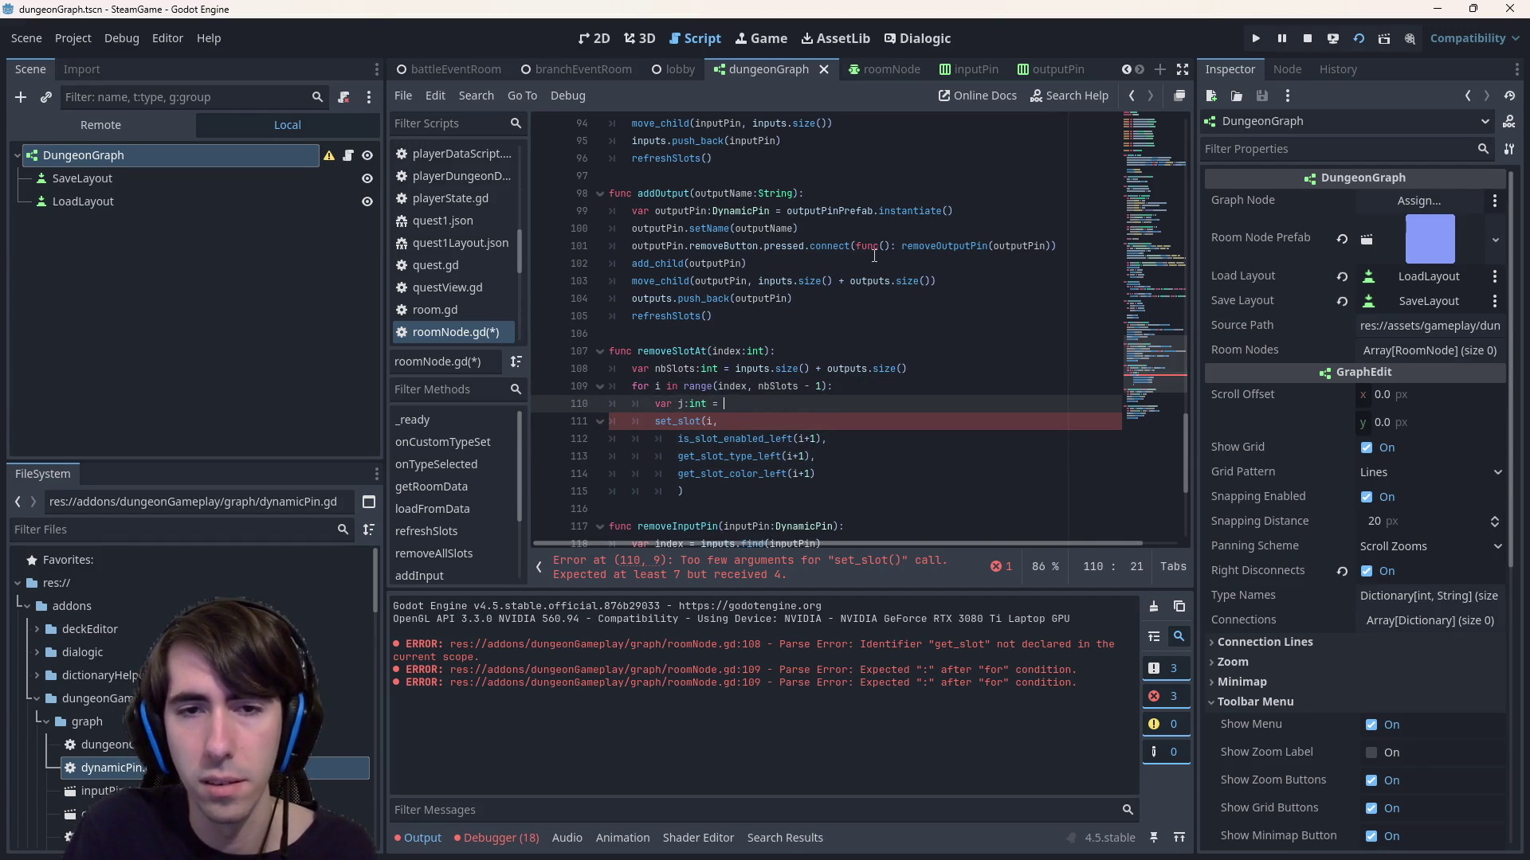
pyautogui.write('i+1')
pyautogui.press('Down')
pyautogui.press('Down')
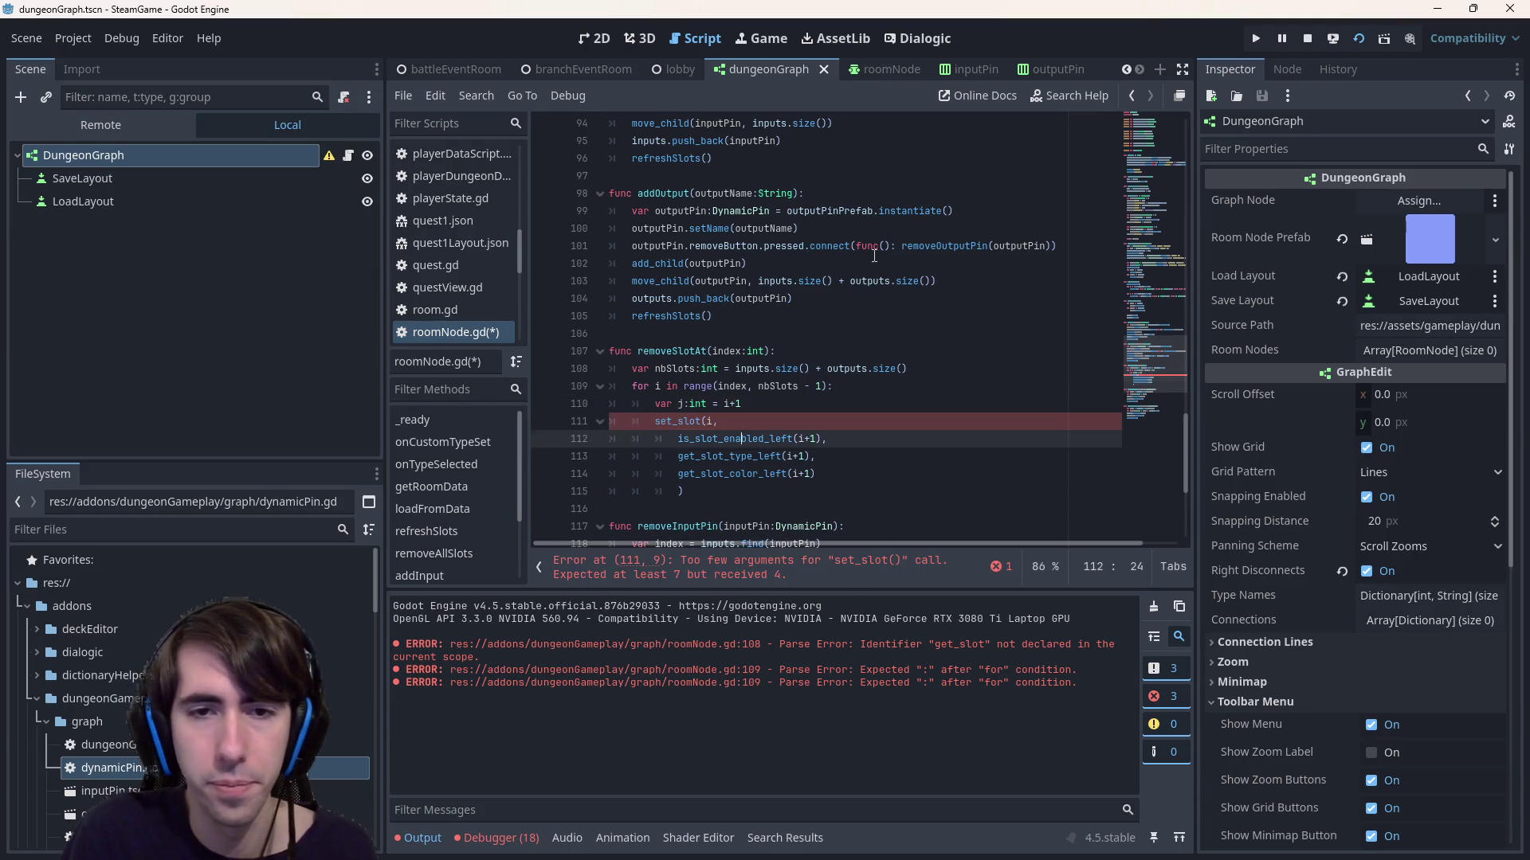
pyautogui.hotkey('shift', 'Right')
pyautogui.hotkey('shift', 'Right')
pyautogui.hotkey('shift', 'Right')
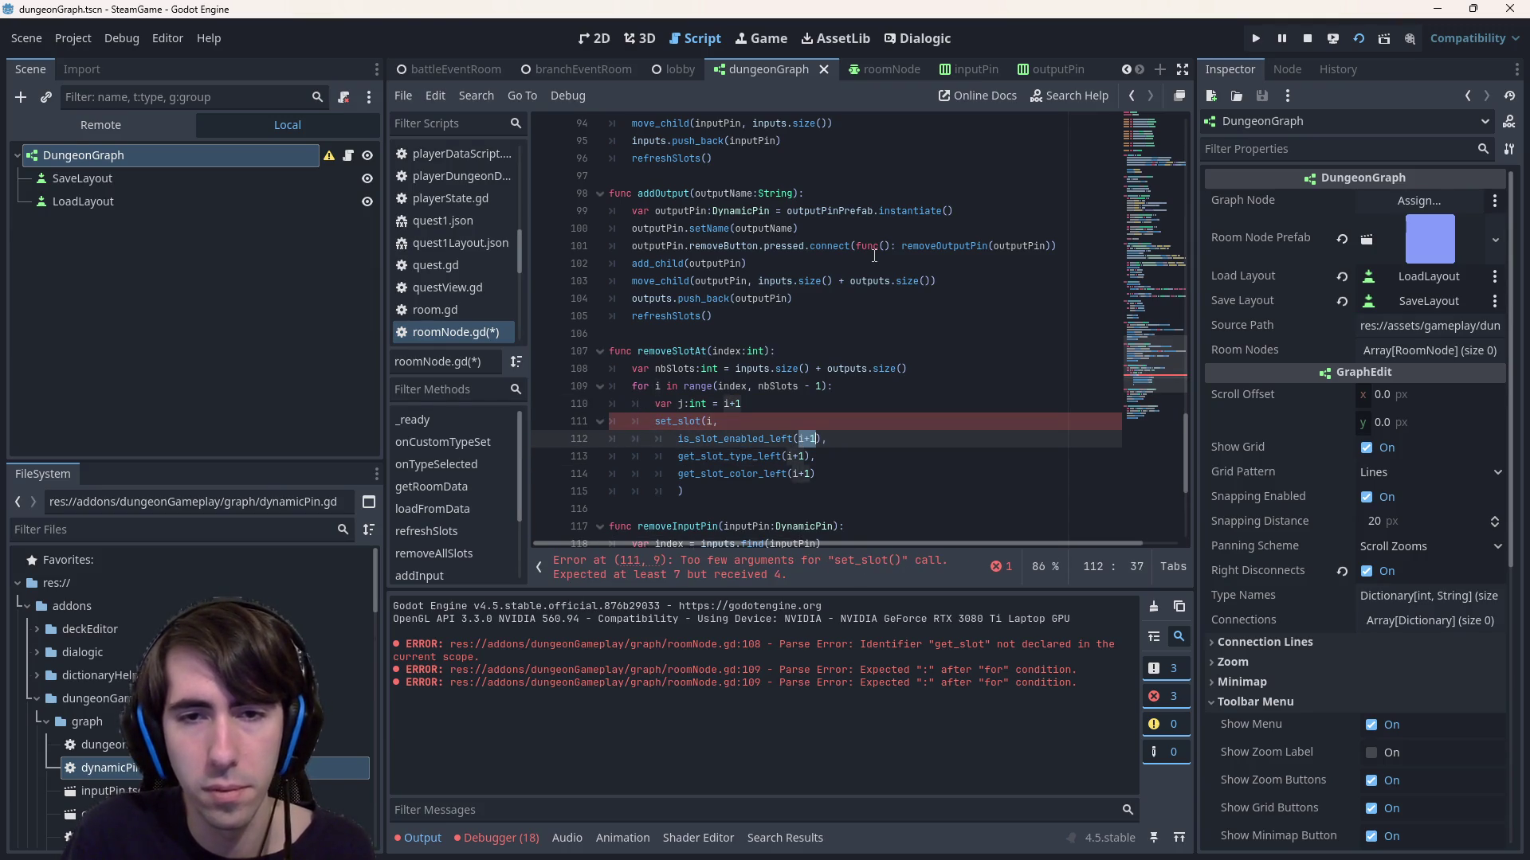
pyautogui.hotkey('ctrl', 'd')
pyautogui.hotkey('ctrl', 'd')
pyautogui.write('j')
pyautogui.press('Escape')
pyautogui.press('Down')
pyautogui.press('Down')
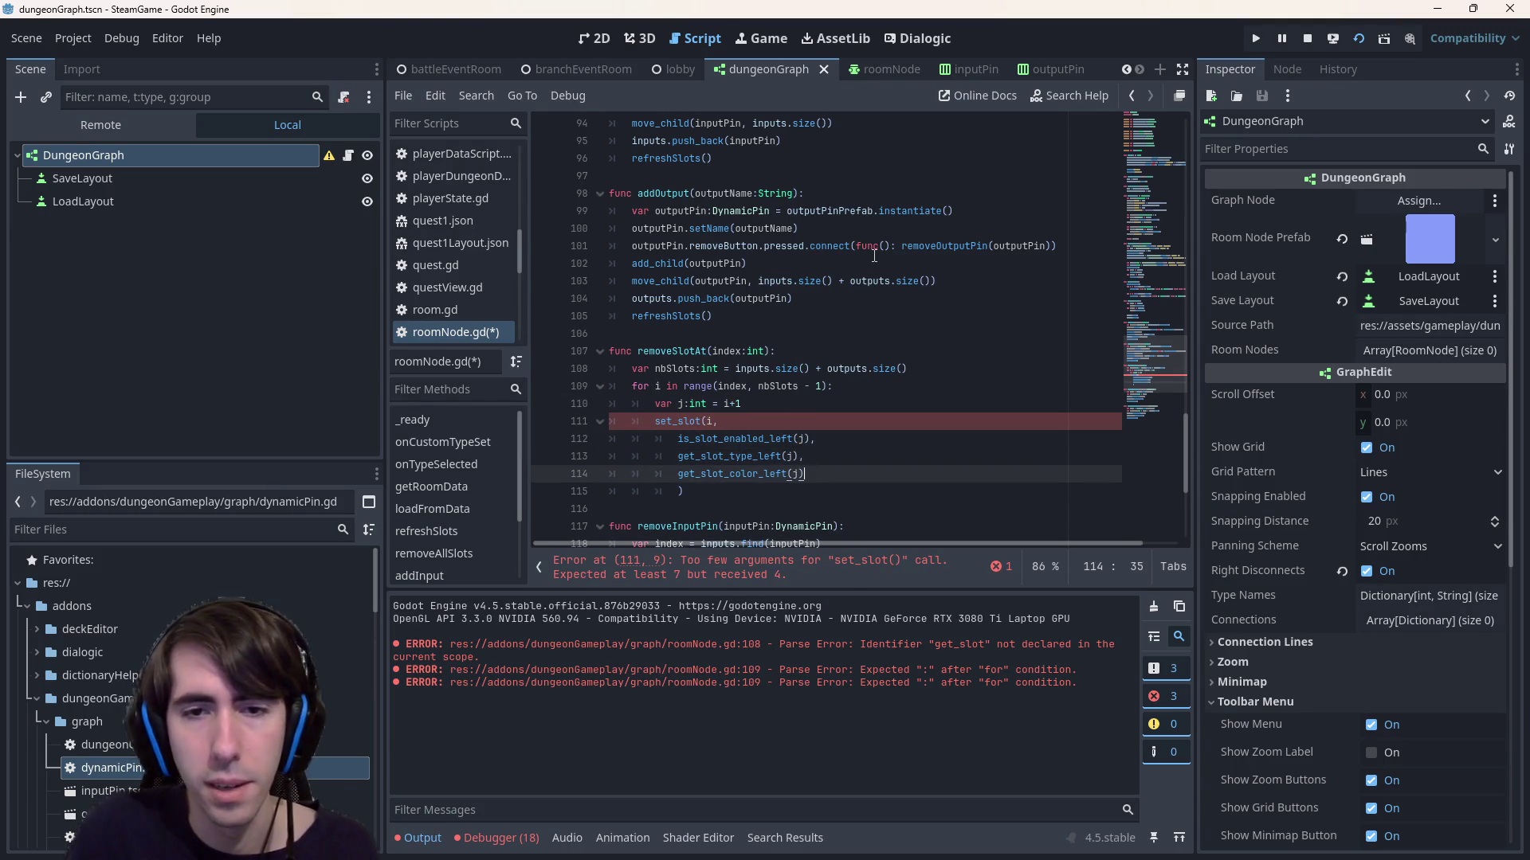
pyautogui.write(',')
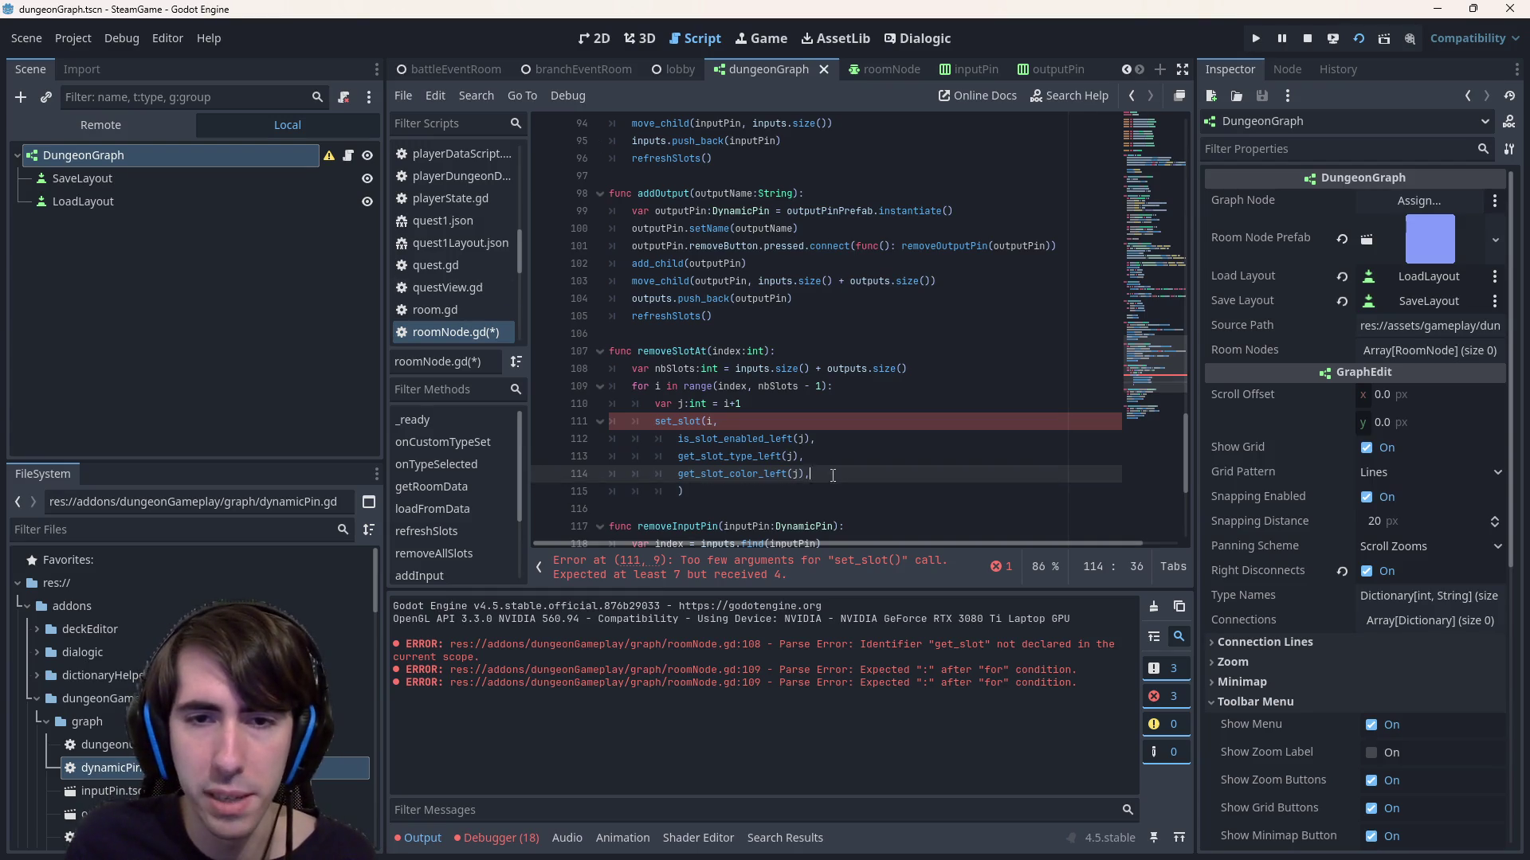
# - Duplicate the three left-side arguments as _right versions and save the script
pyautogui.keyDown('shift'); pyautogui.click(579, 444); pyautogui.keyUp('shift')
pyautogui.hotkey('ctrl', 'c')
pyautogui.press('Right')
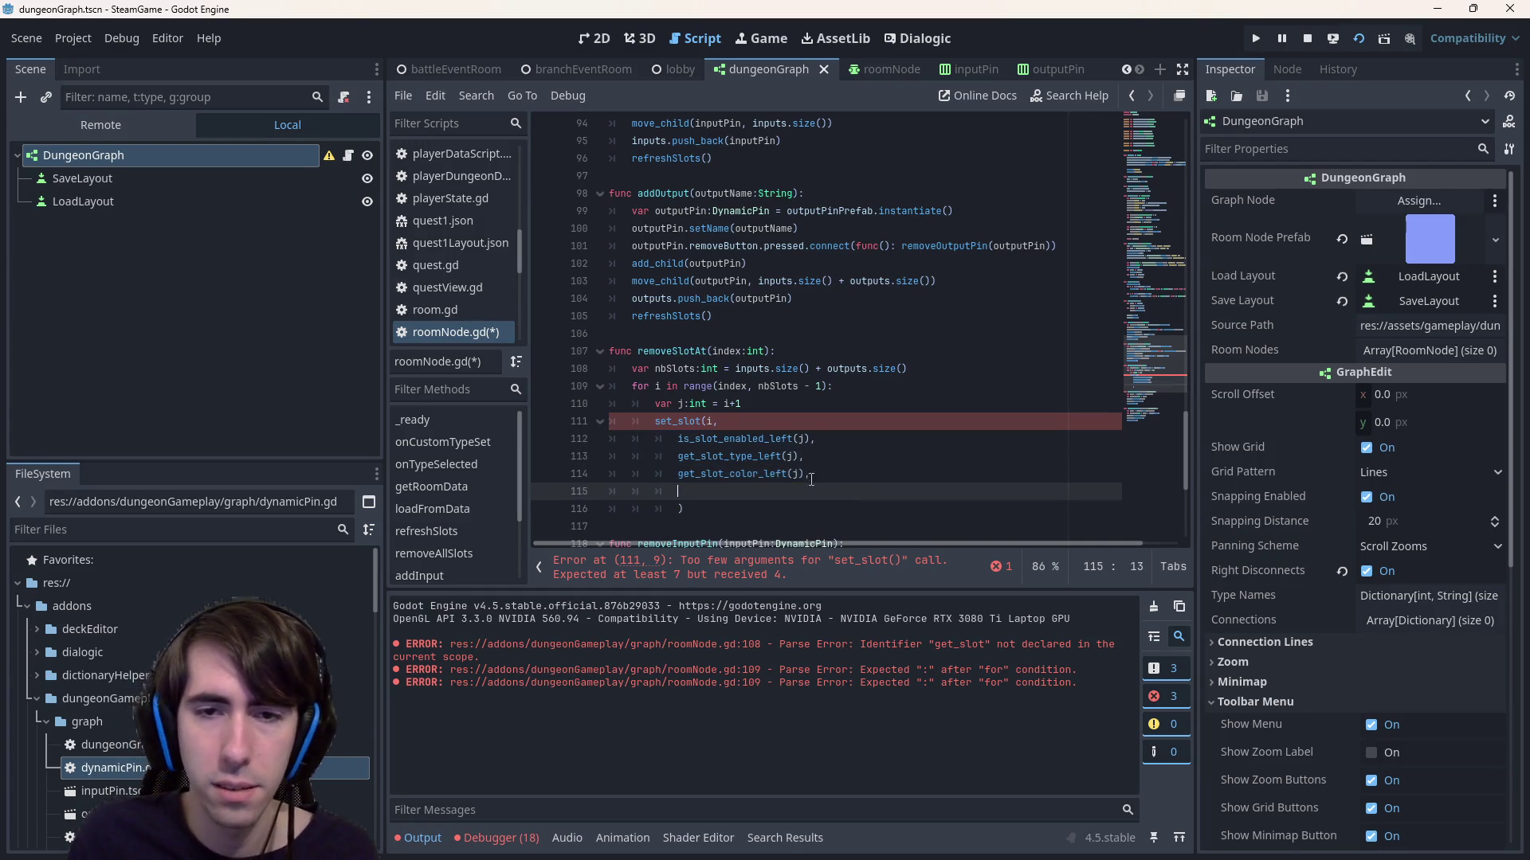
pyautogui.tripleClick(745, 478)
pyautogui.hotkey('ctrl', 'v')
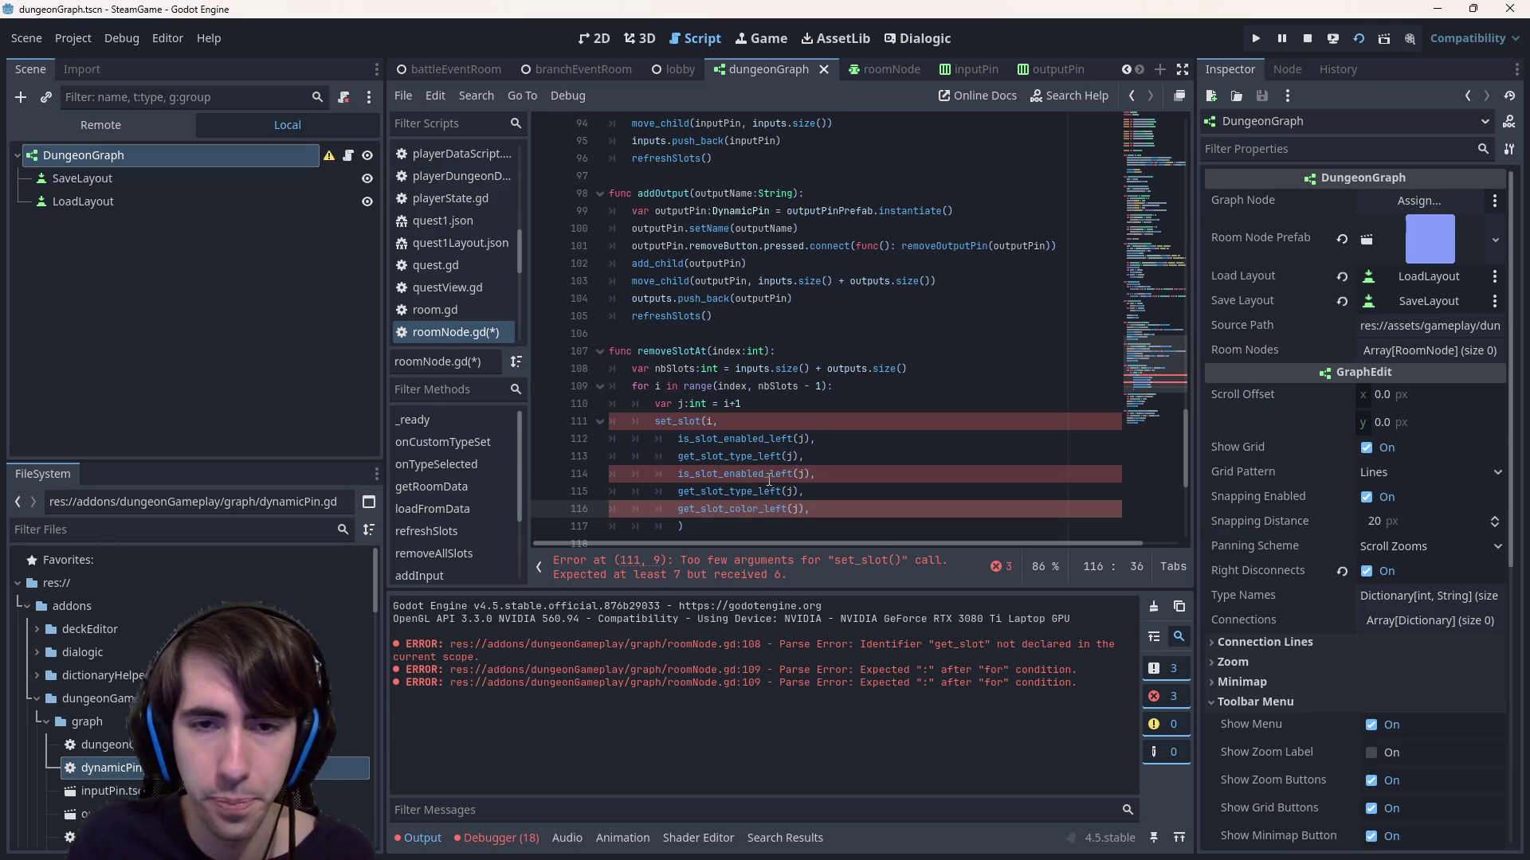
pyautogui.doubleClick(794, 474)
pyautogui.hotkey('ctrl', 'd')
pyautogui.hotkey('ctrl', 'd')
pyautogui.write('right')
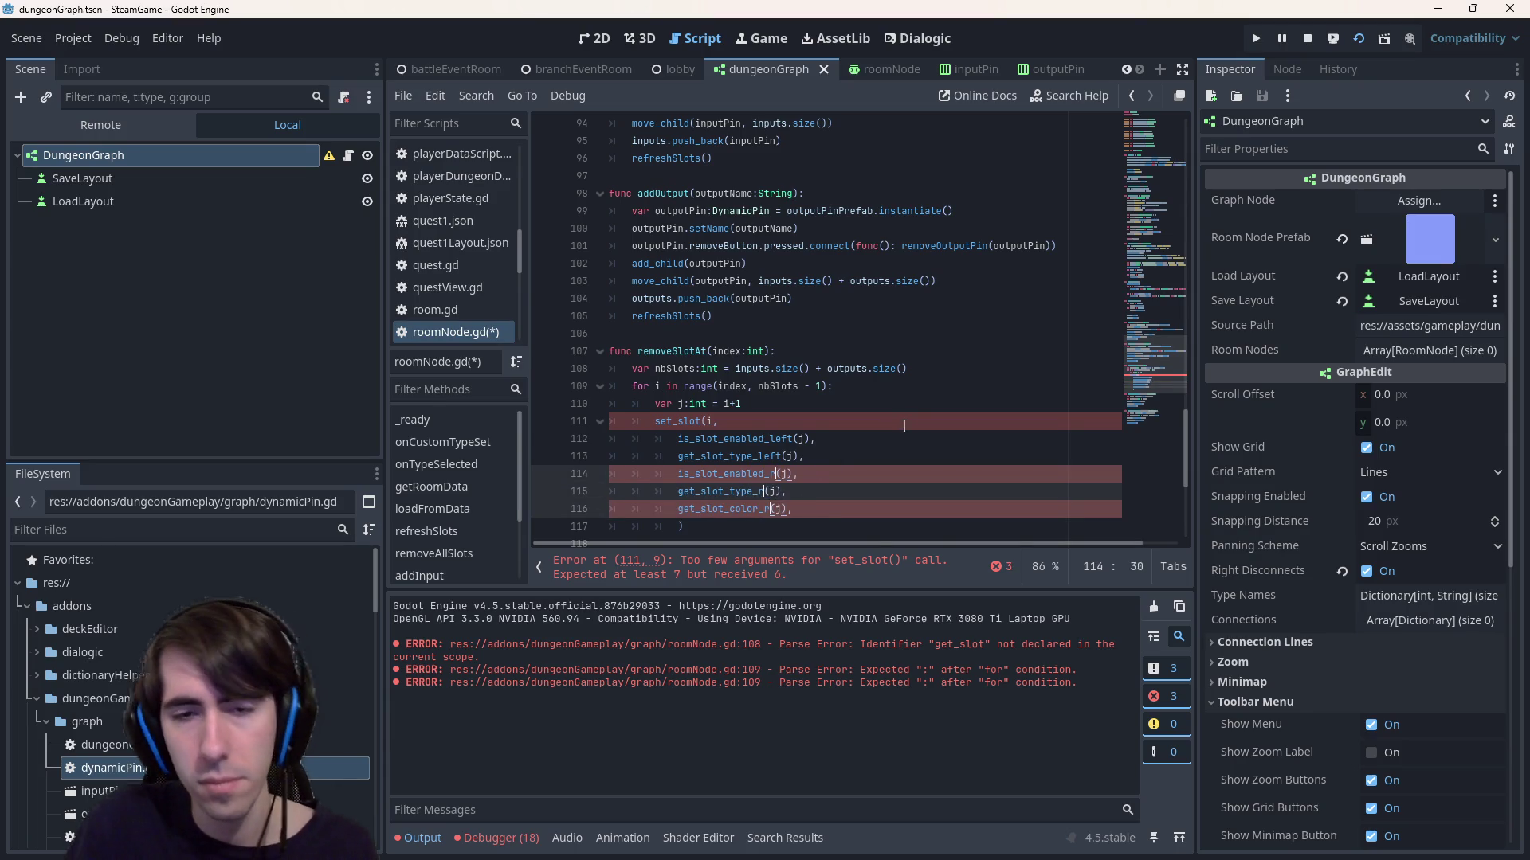
pyautogui.hotkey('ctrl', 's')
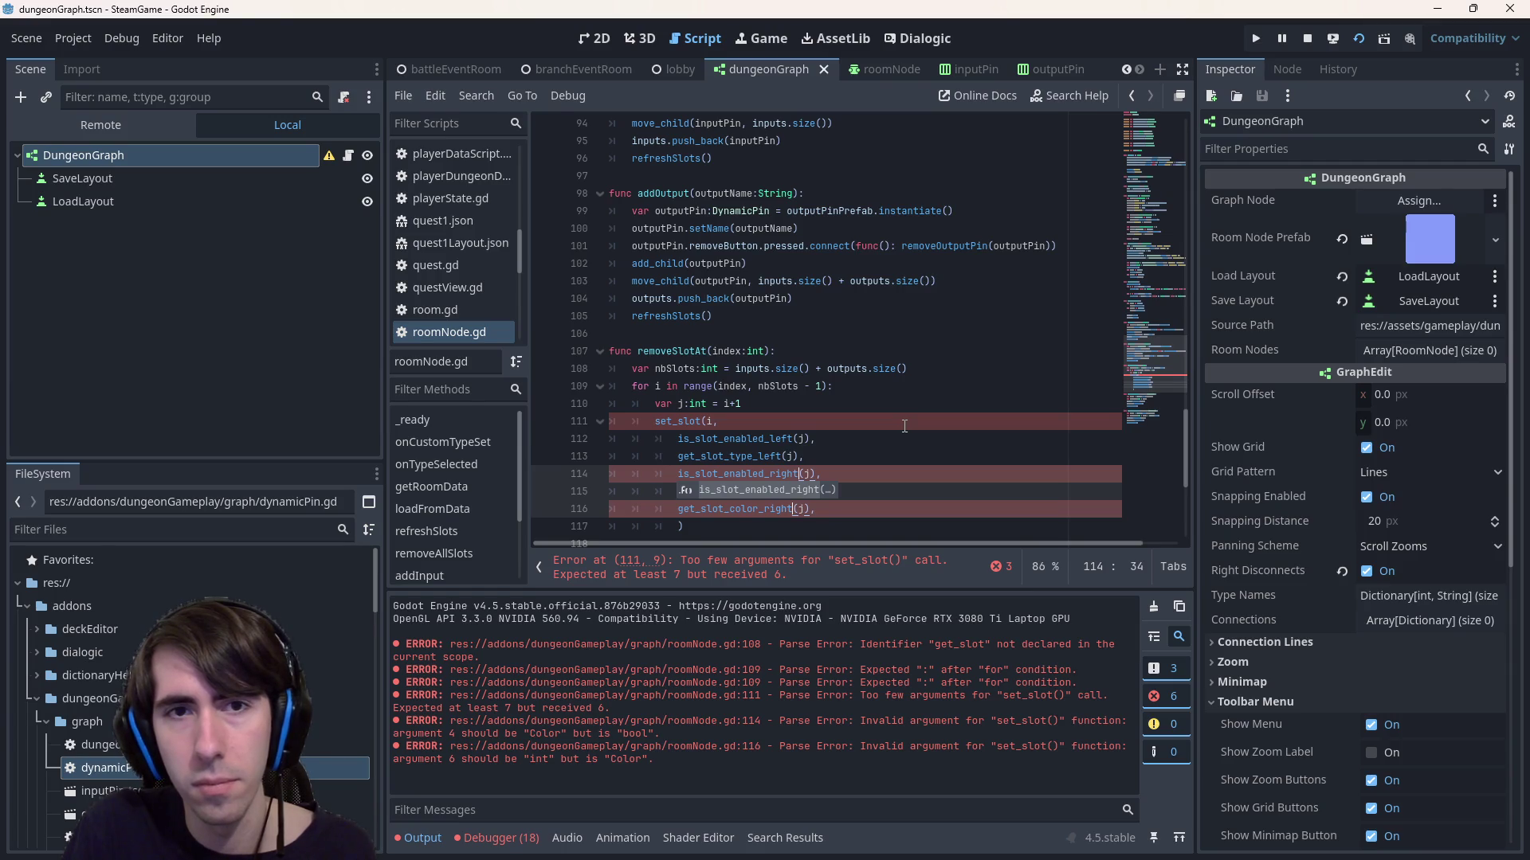
pyautogui.scroll(3, 908, 414)
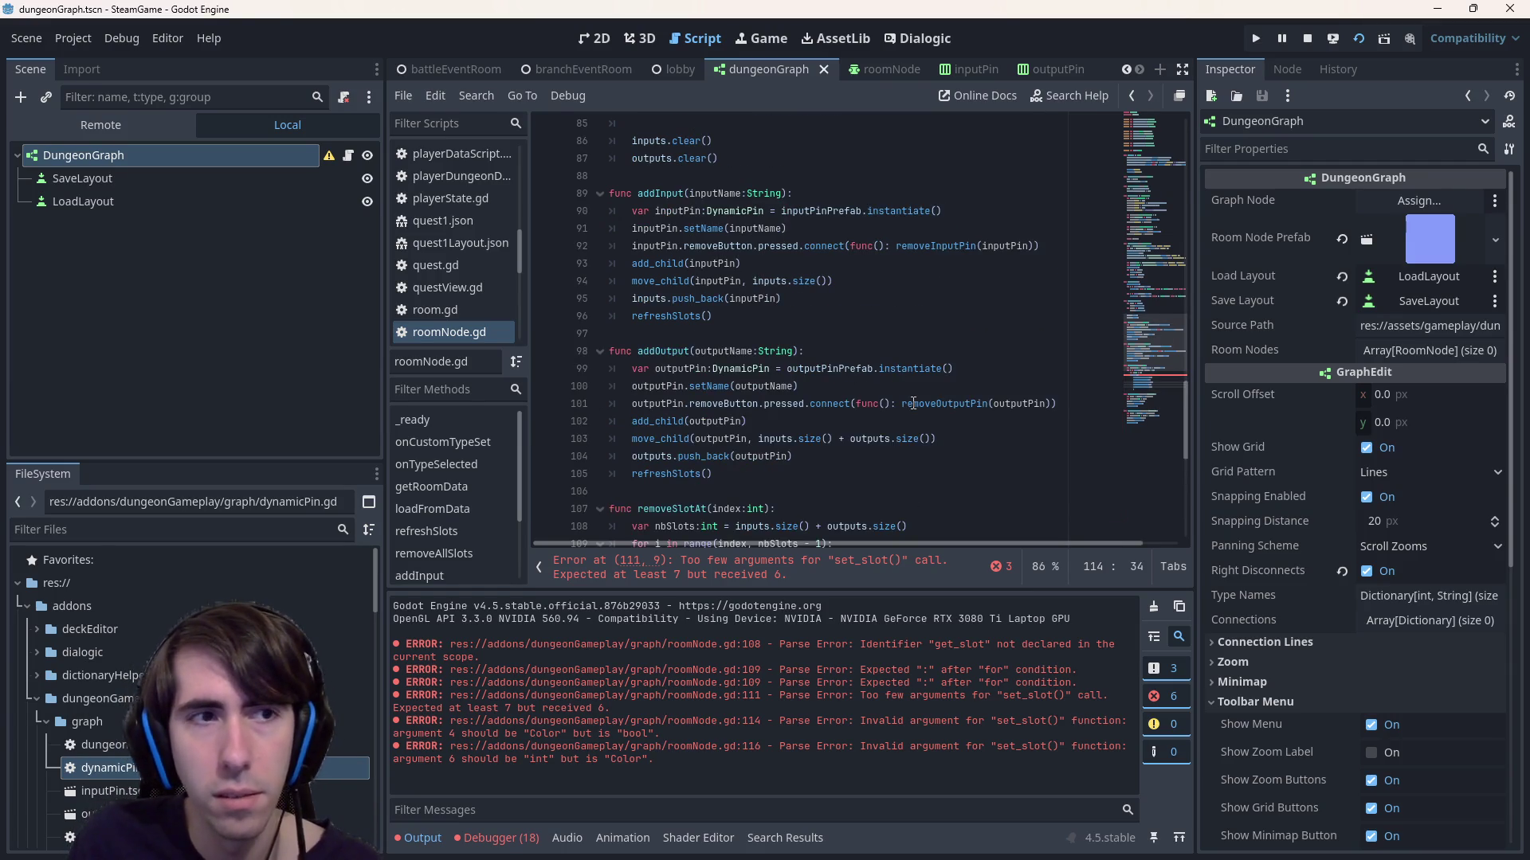
pyautogui.scroll(-2, 913, 403)
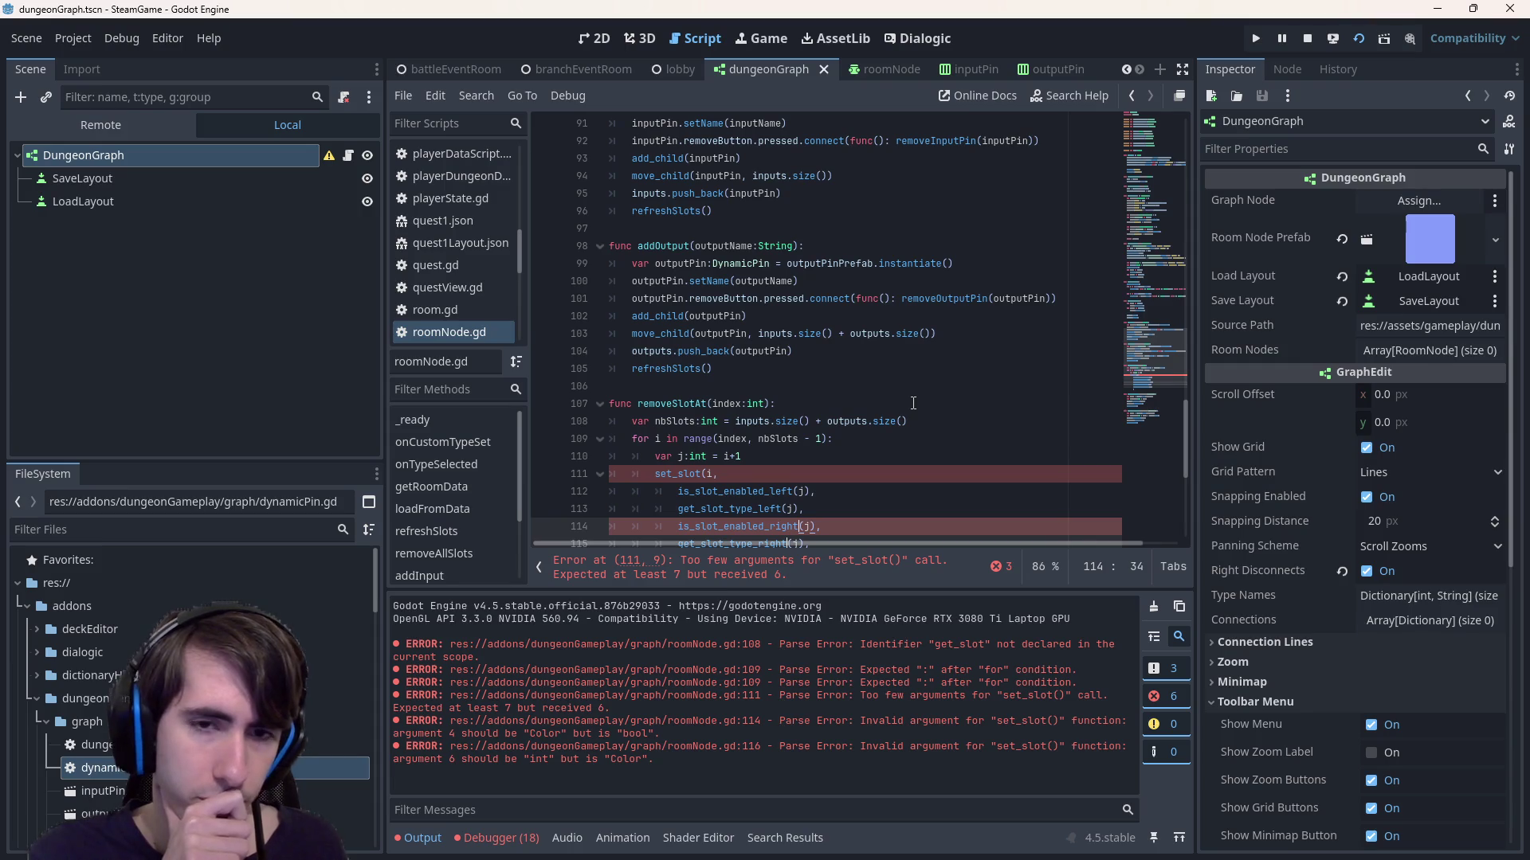
pyautogui.scroll(-4, 796, 463)
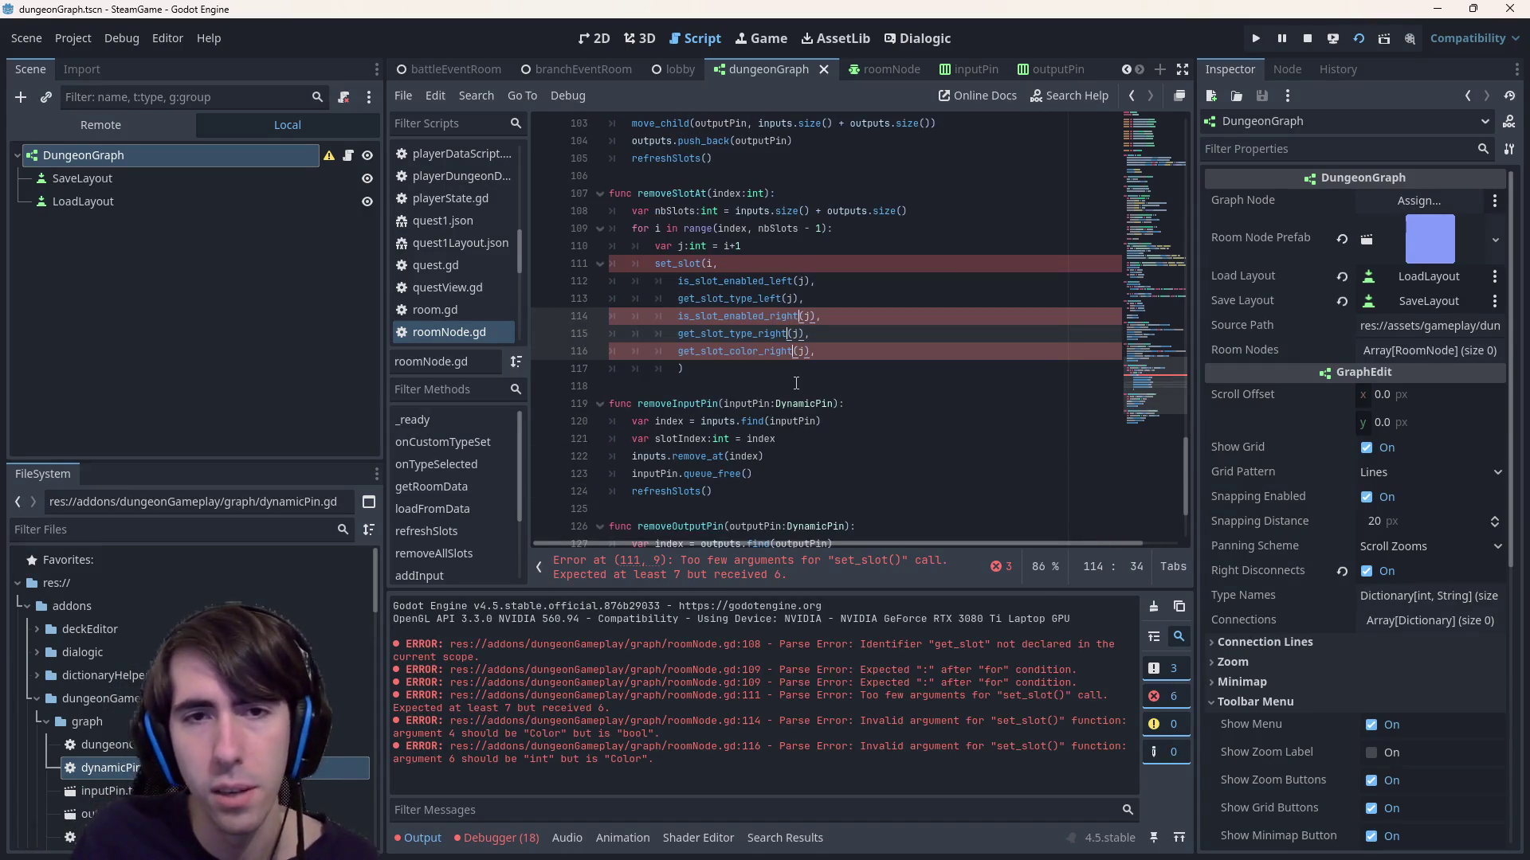
pyautogui.scroll(2, 788, 362)
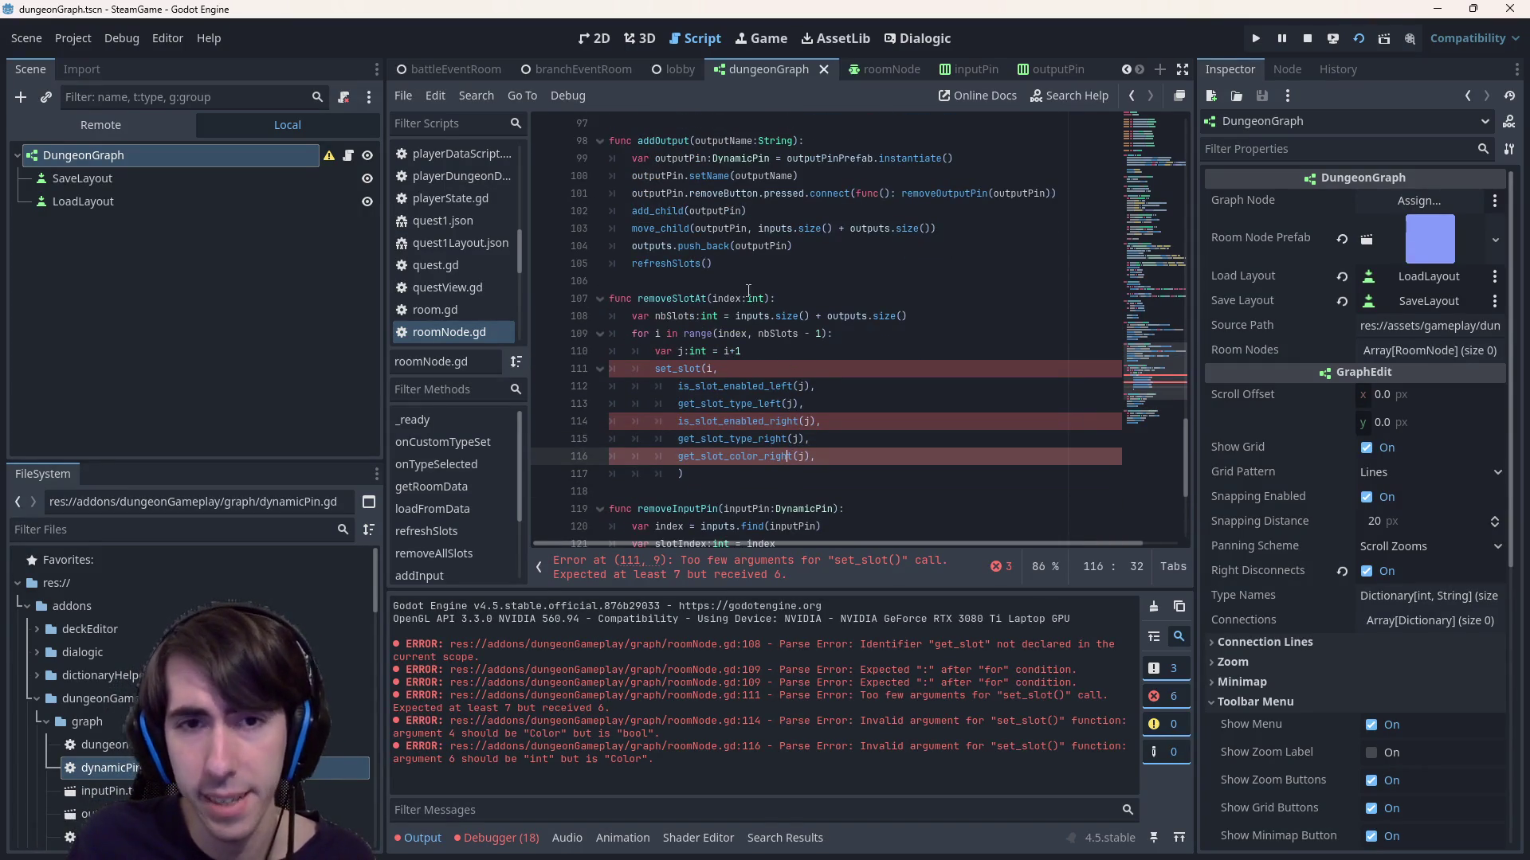
pyautogui.doubleClick(721, 301)
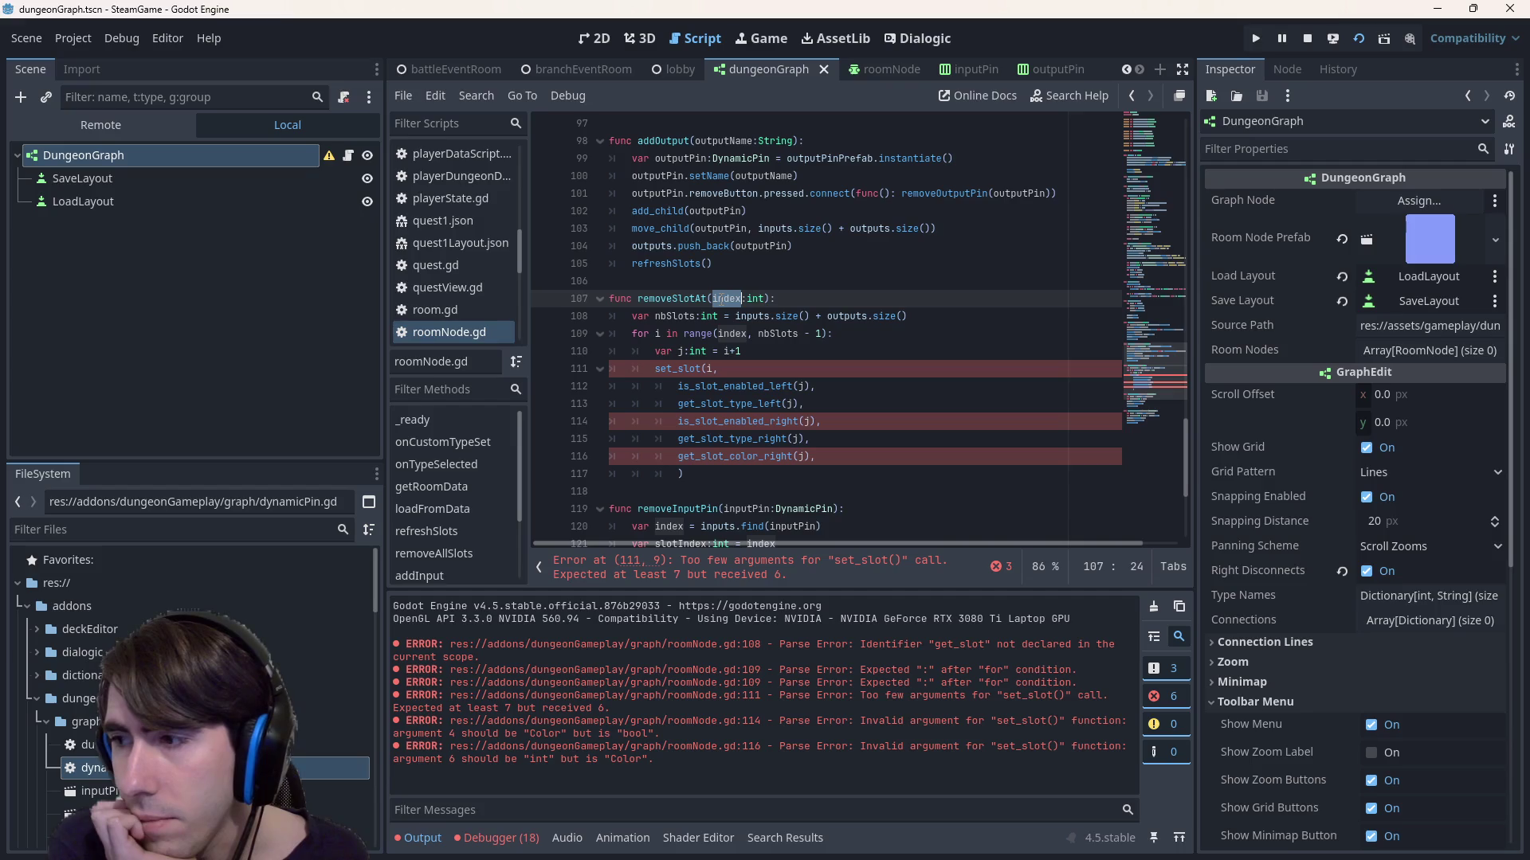
# - Start a new line under the removeSlotAt header and erase the half-typed 'disconnect' call
pyautogui.click(826, 294)
pyautogui.press('Return')
pyautogui.write('disco')
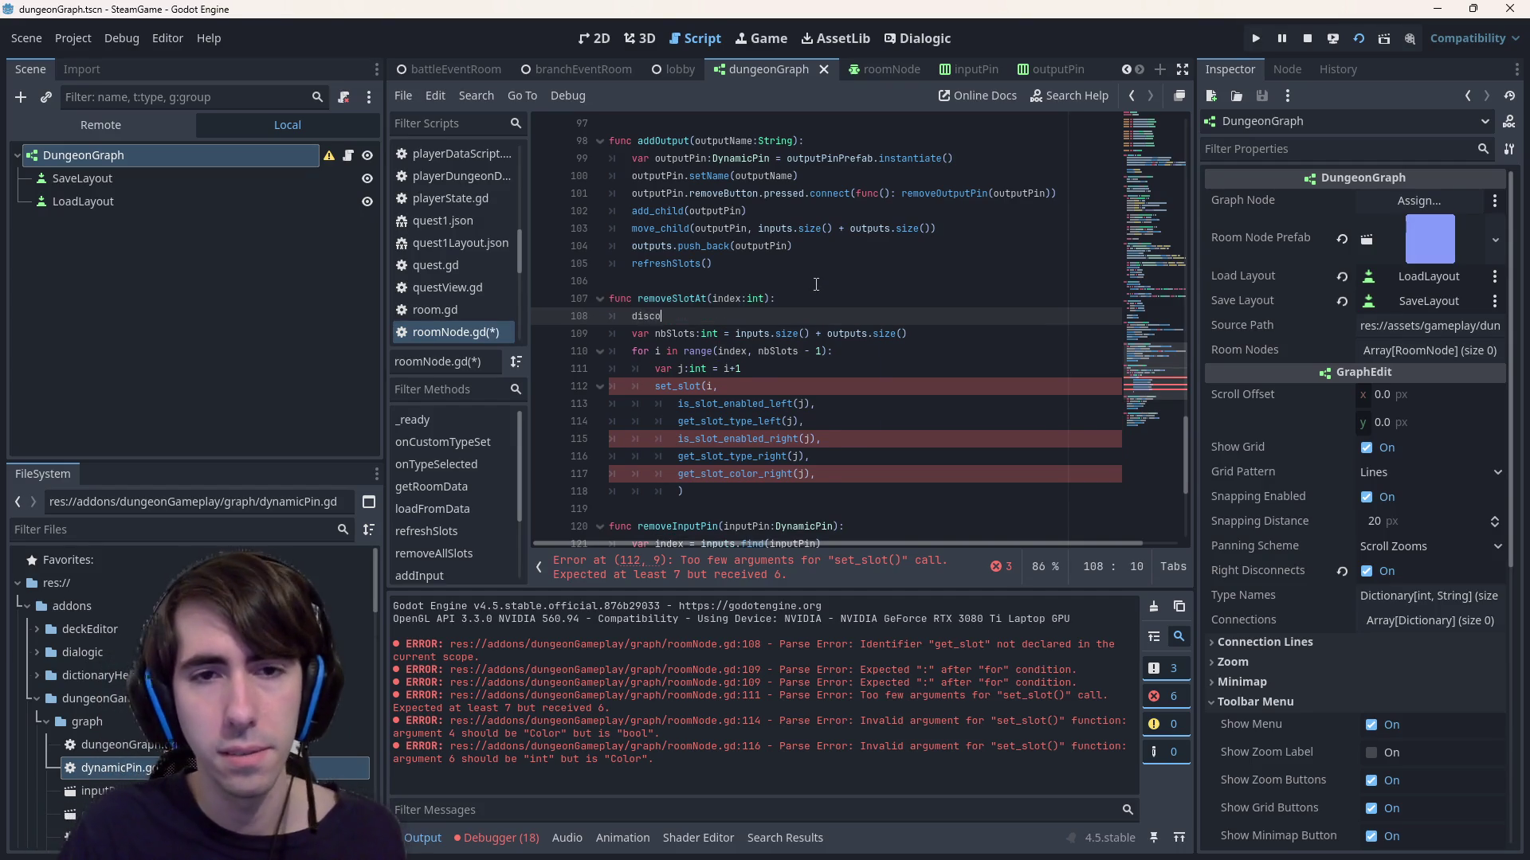
pyautogui.write('nnect')
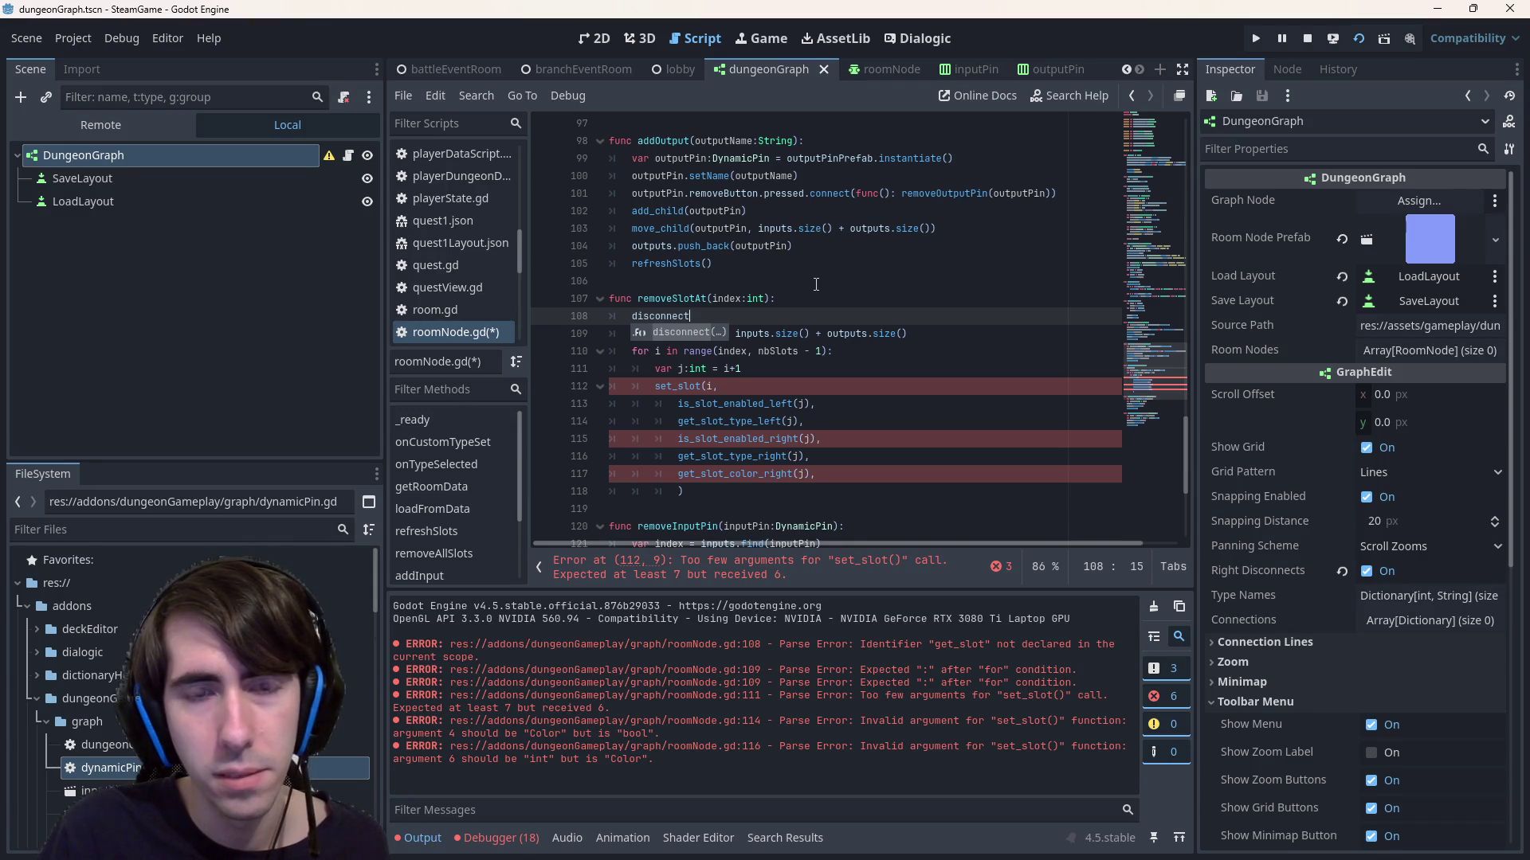
pyautogui.scroll(4, 816, 285)
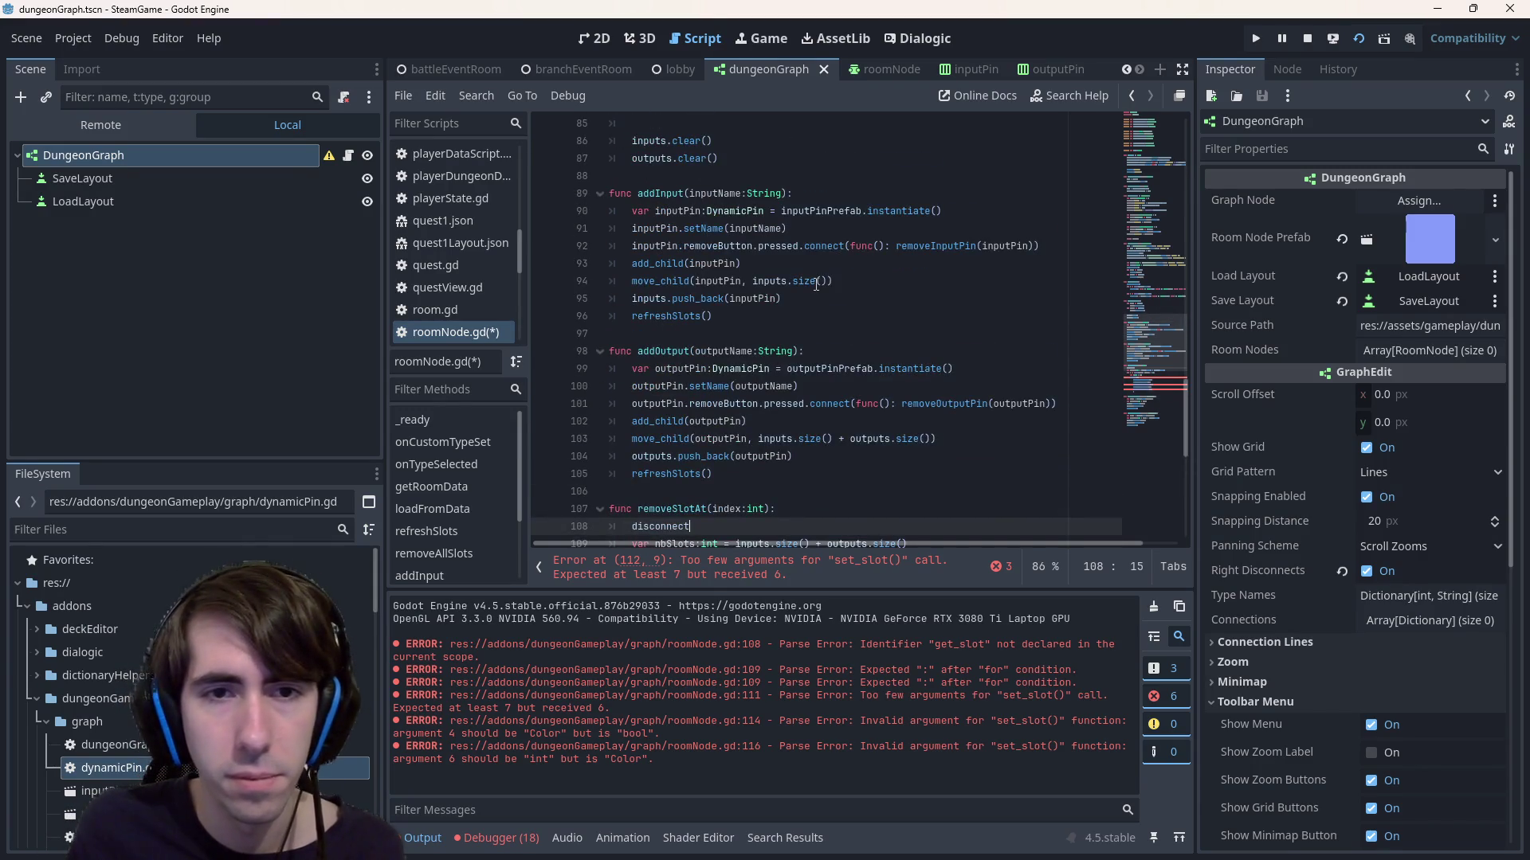
pyautogui.hotkey('ctrl', 'BackSpace')
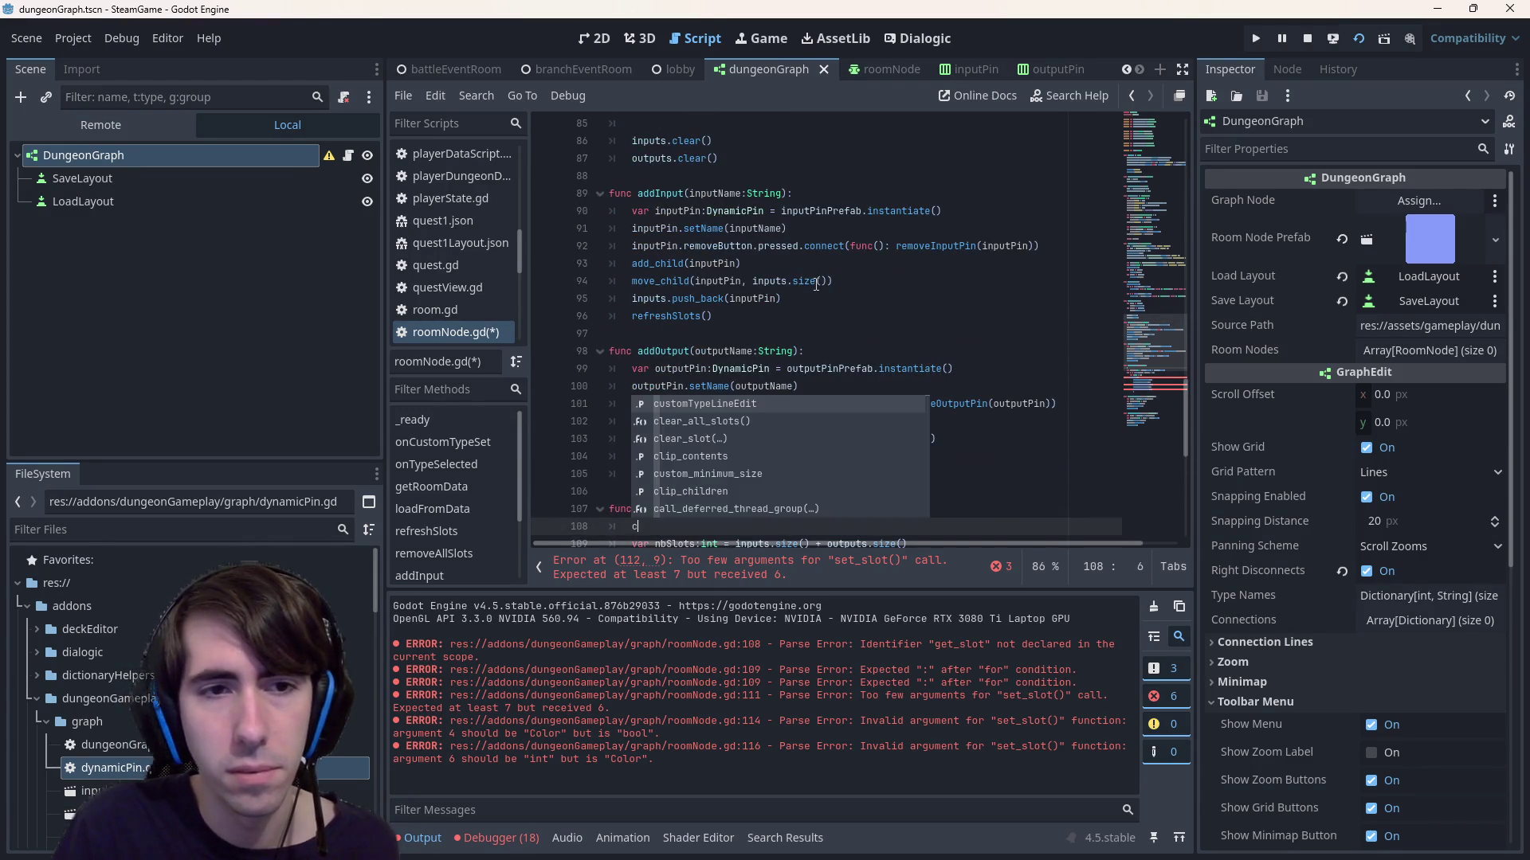
# - Comment out the slot-shifting loop lines in removeSlotAt
pyautogui.scroll(7, 821, 283)
pyautogui.scroll(20, 821, 283)
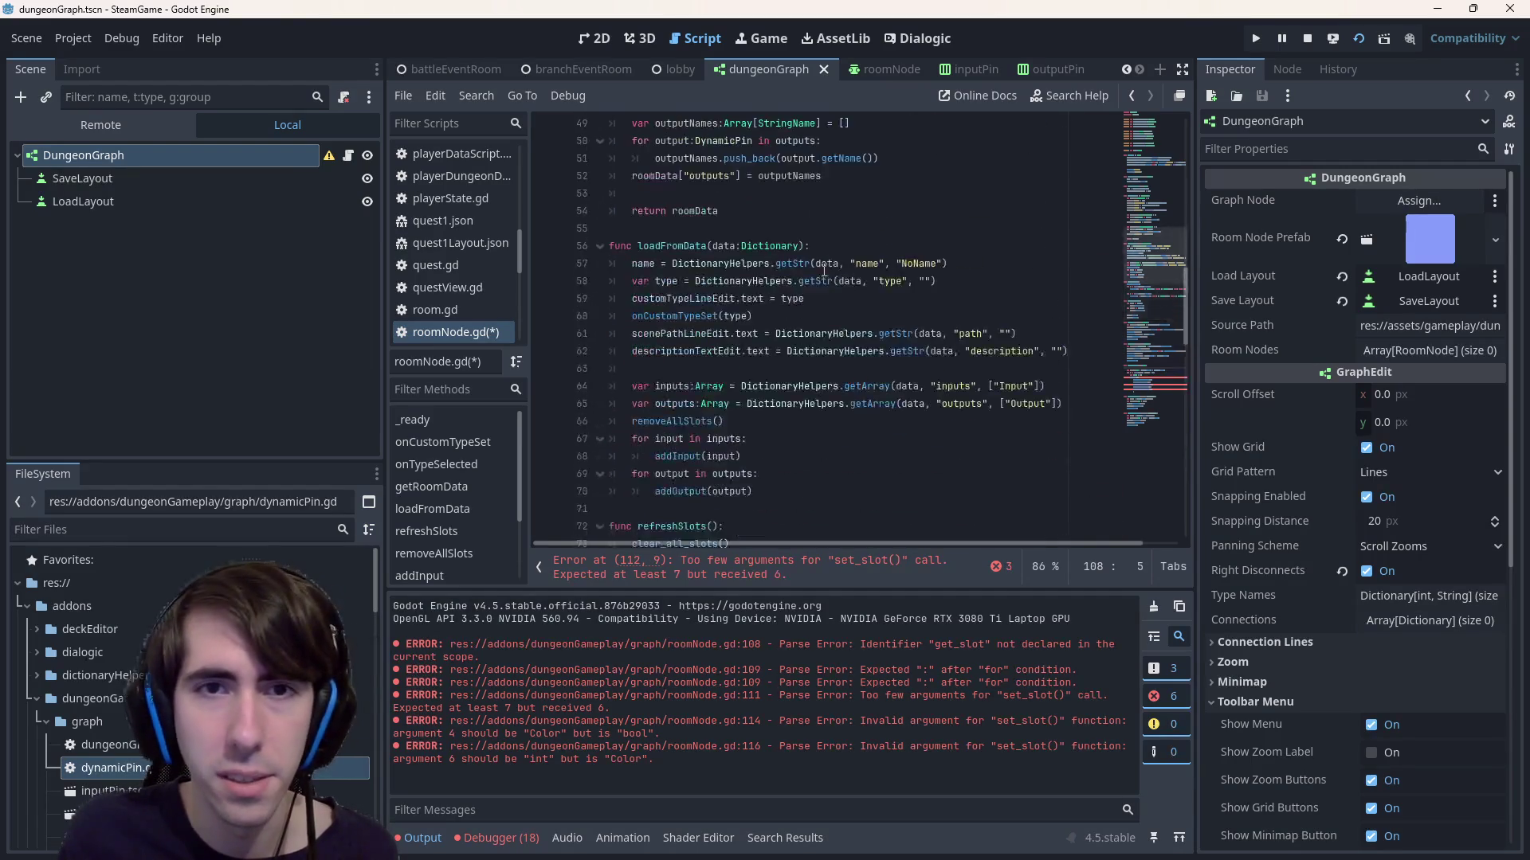
pyautogui.click(714, 137)
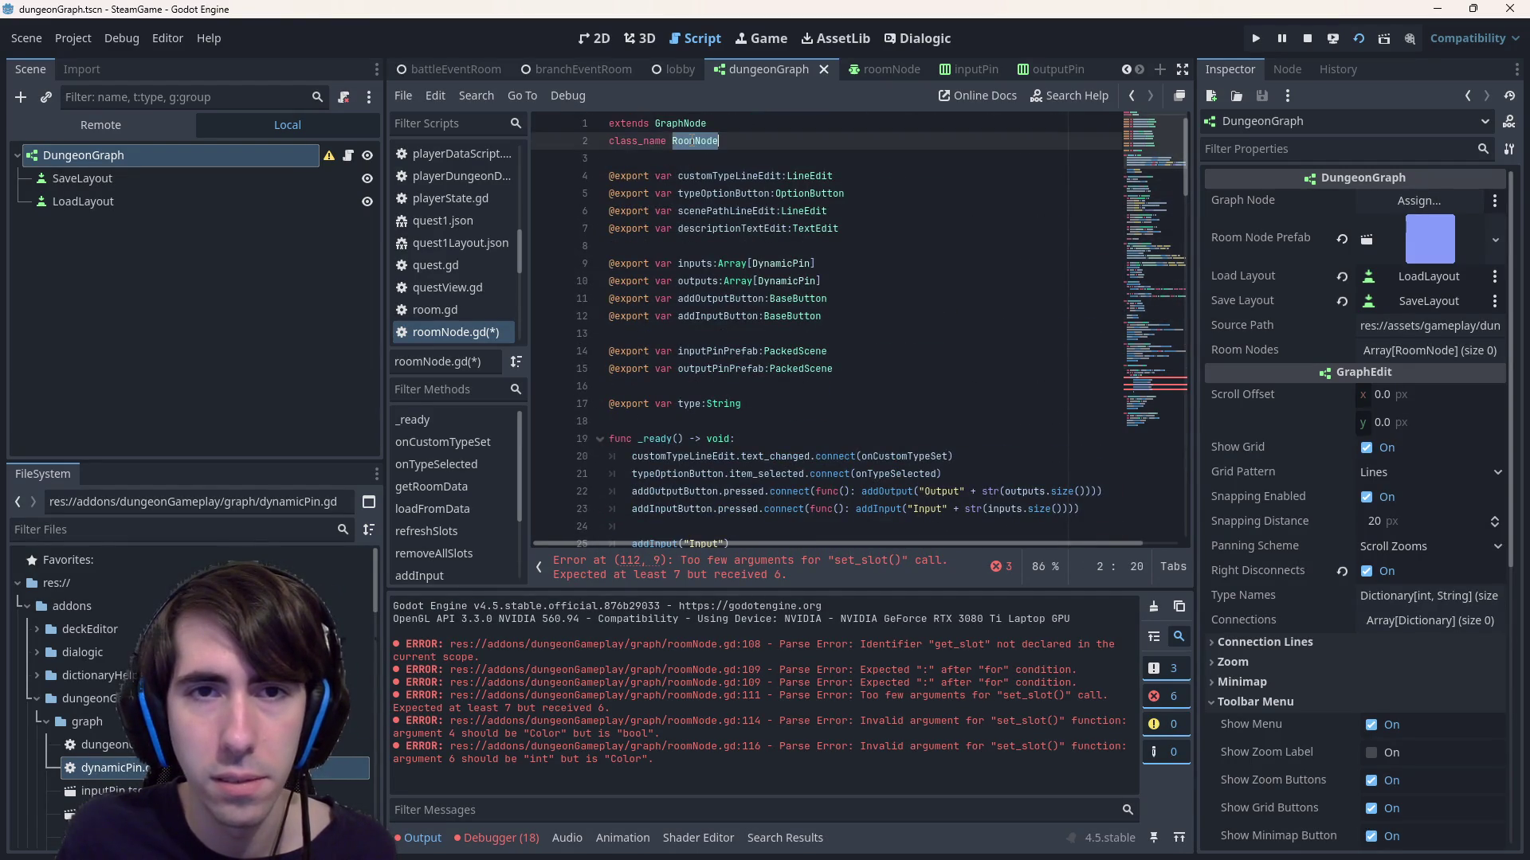
pyautogui.scroll(-2, 701, 147)
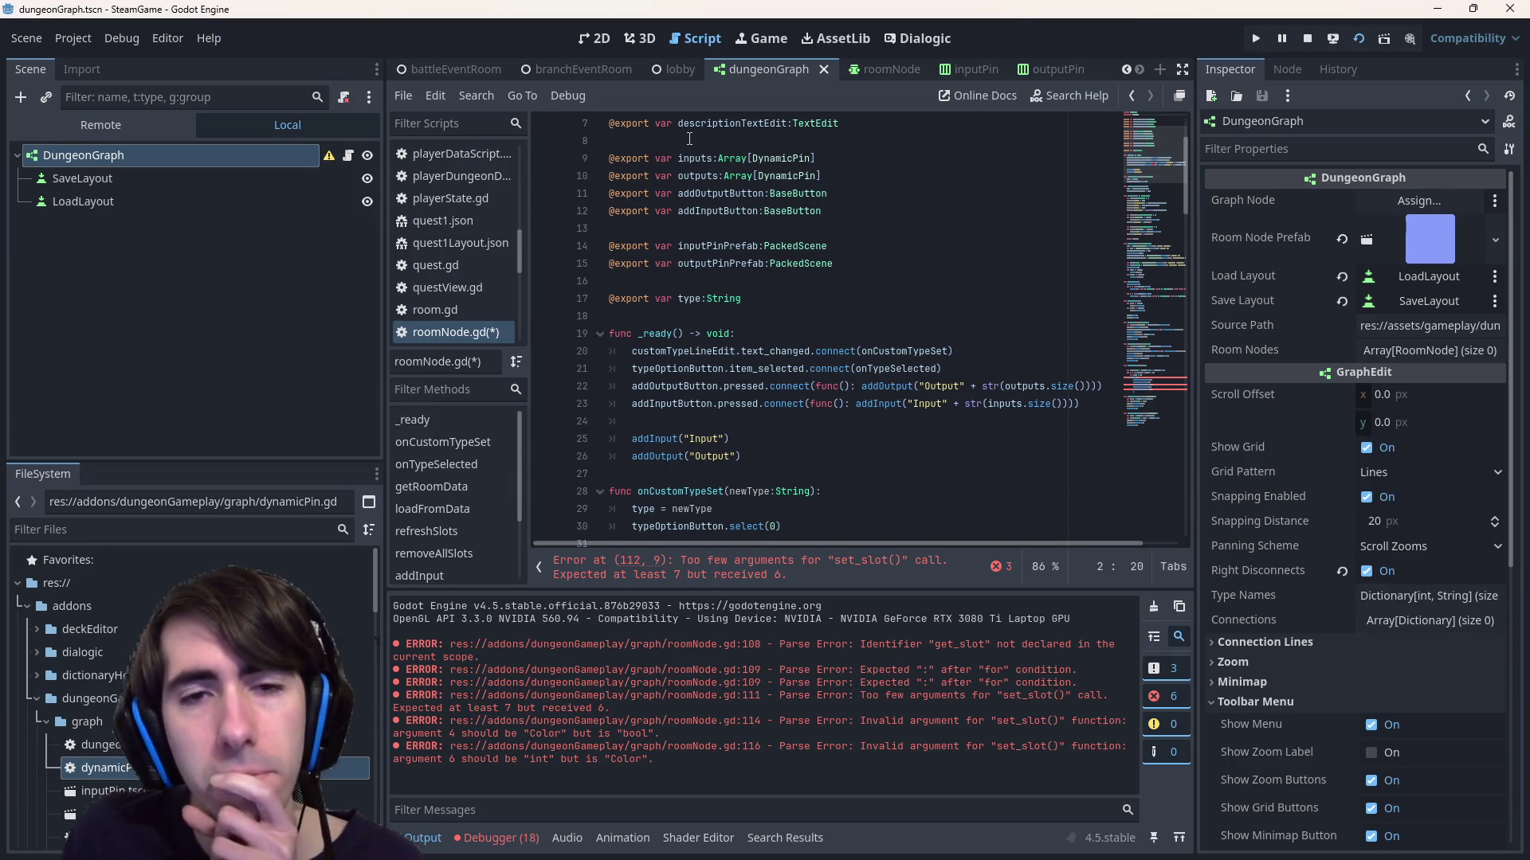
pyautogui.scroll(-20, 690, 138)
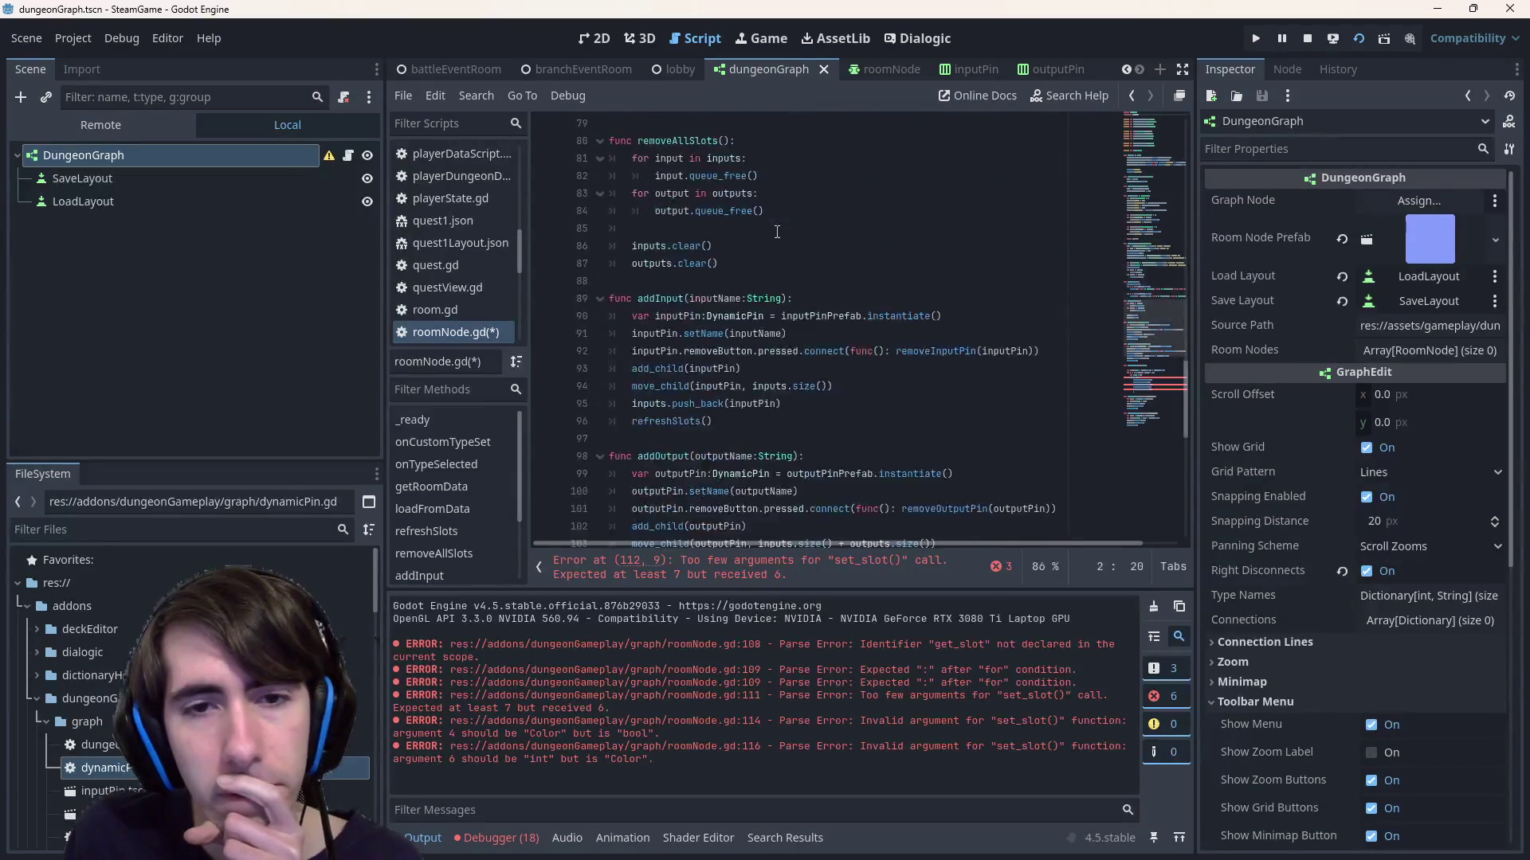
pyautogui.moveTo(685, 438)
pyautogui.mouseDown()
pyautogui.moveTo(606, 421)
pyautogui.moveTo(536, 280)
pyautogui.mouseUp()
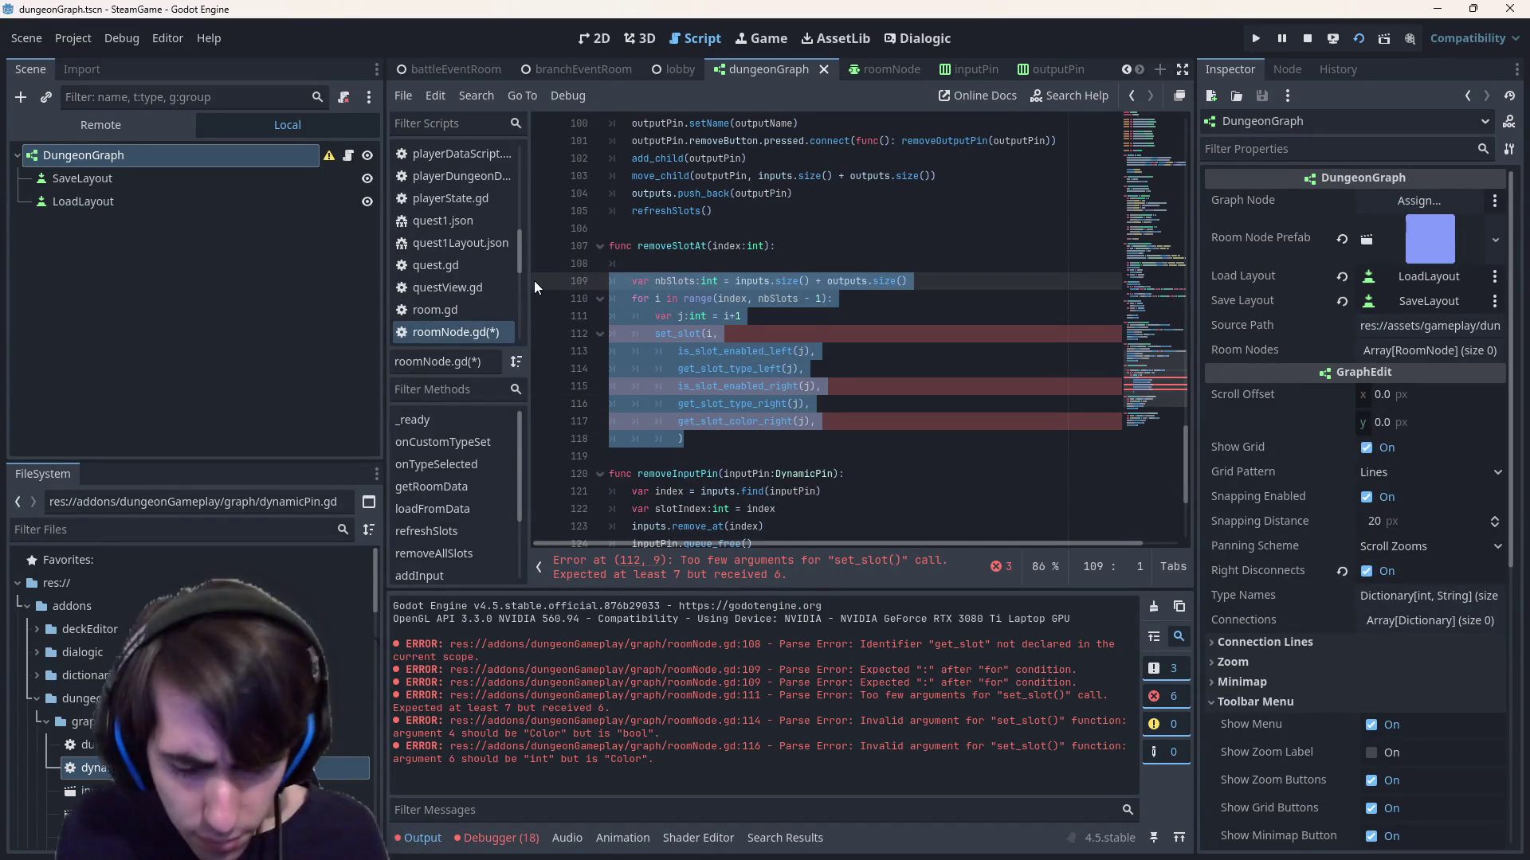
pyautogui.hotkey('ctrl', 'k')
# - Save, then declare 'signal onDynamicPinRemoved(pin:DynamicPin)' above _ready in roomNode.gd
pyautogui.hotkey('ctrl', 's')
pyautogui.scroll(20, 797, 422)
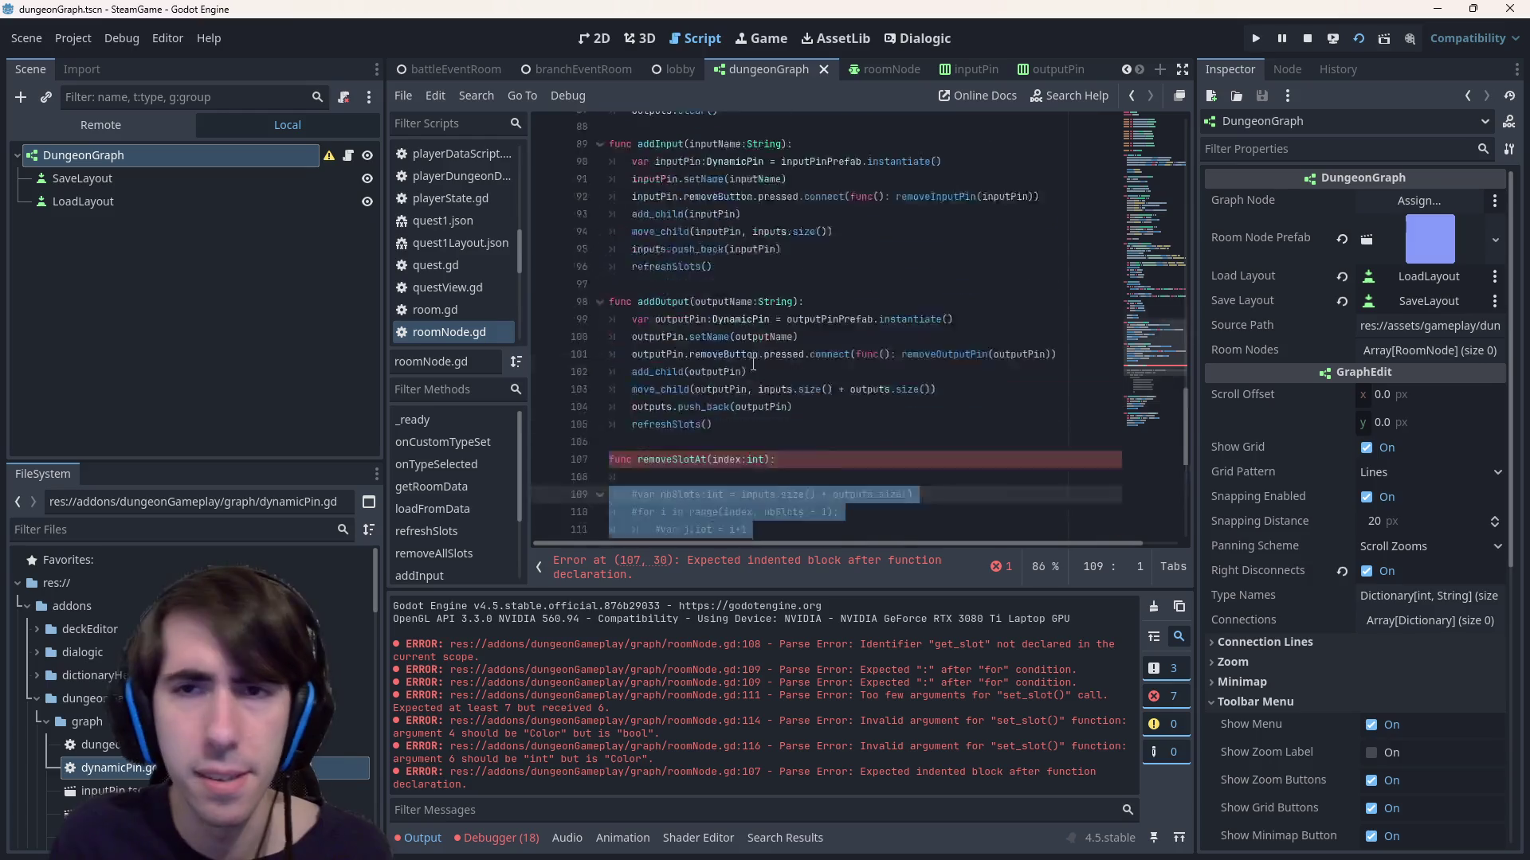
pyautogui.click(797, 423)
pyautogui.press('Return')
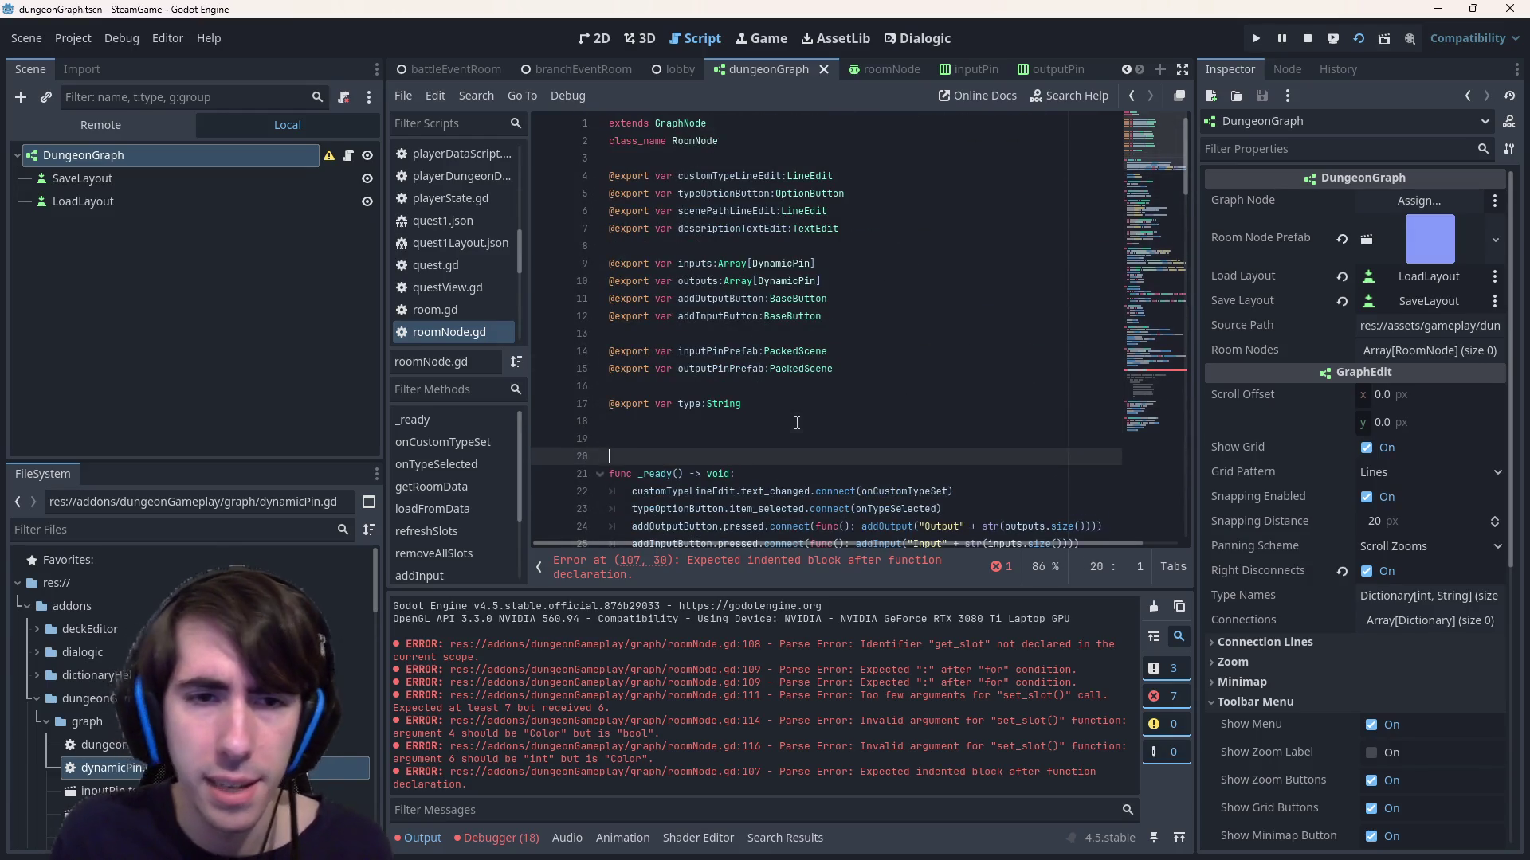
pyautogui.write('signal on')
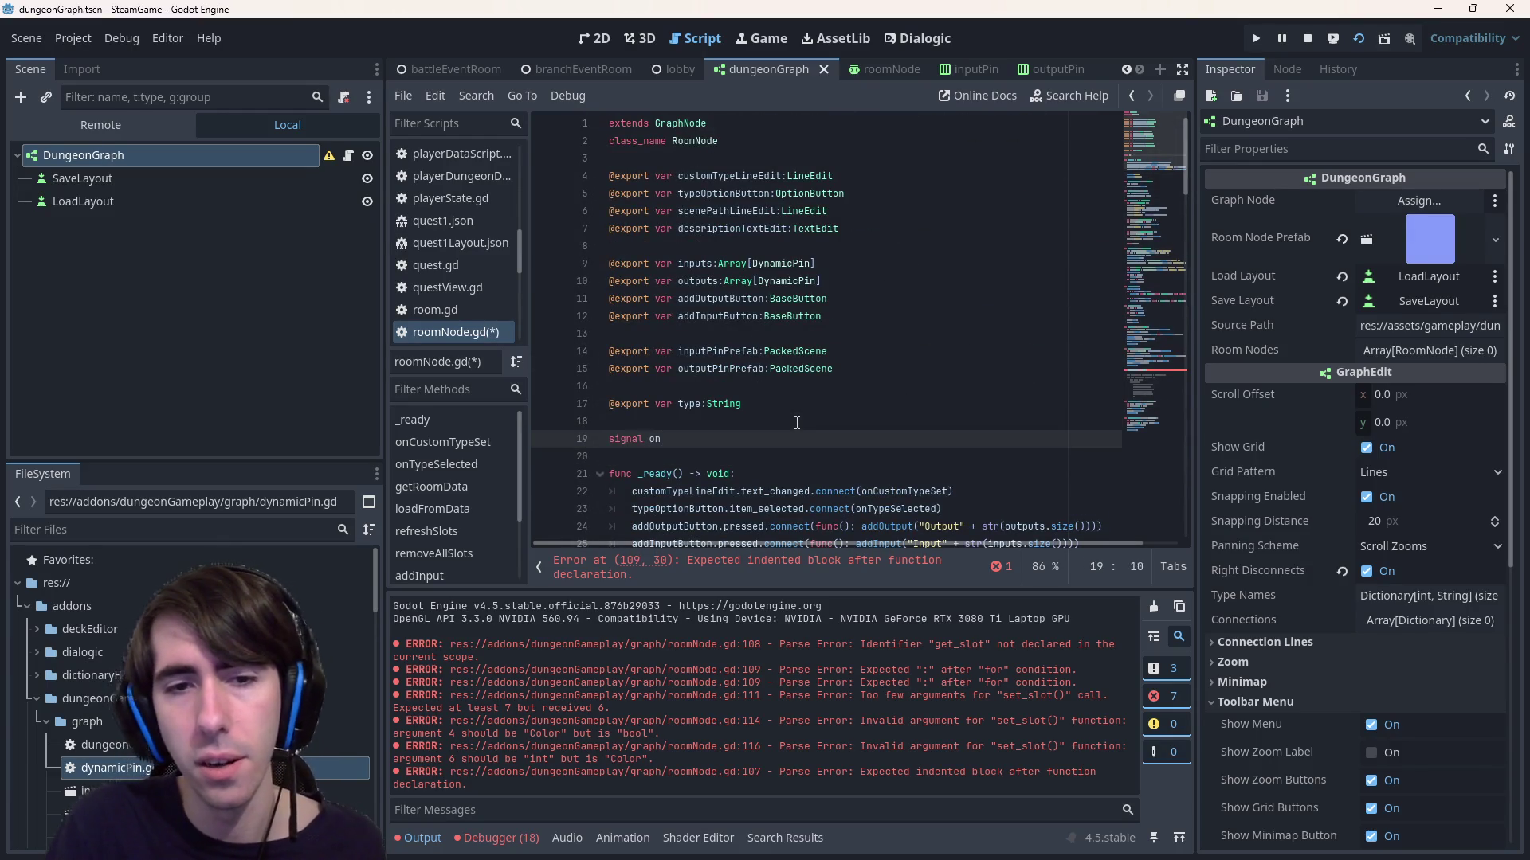
pyautogui.write('PinRemoved(')
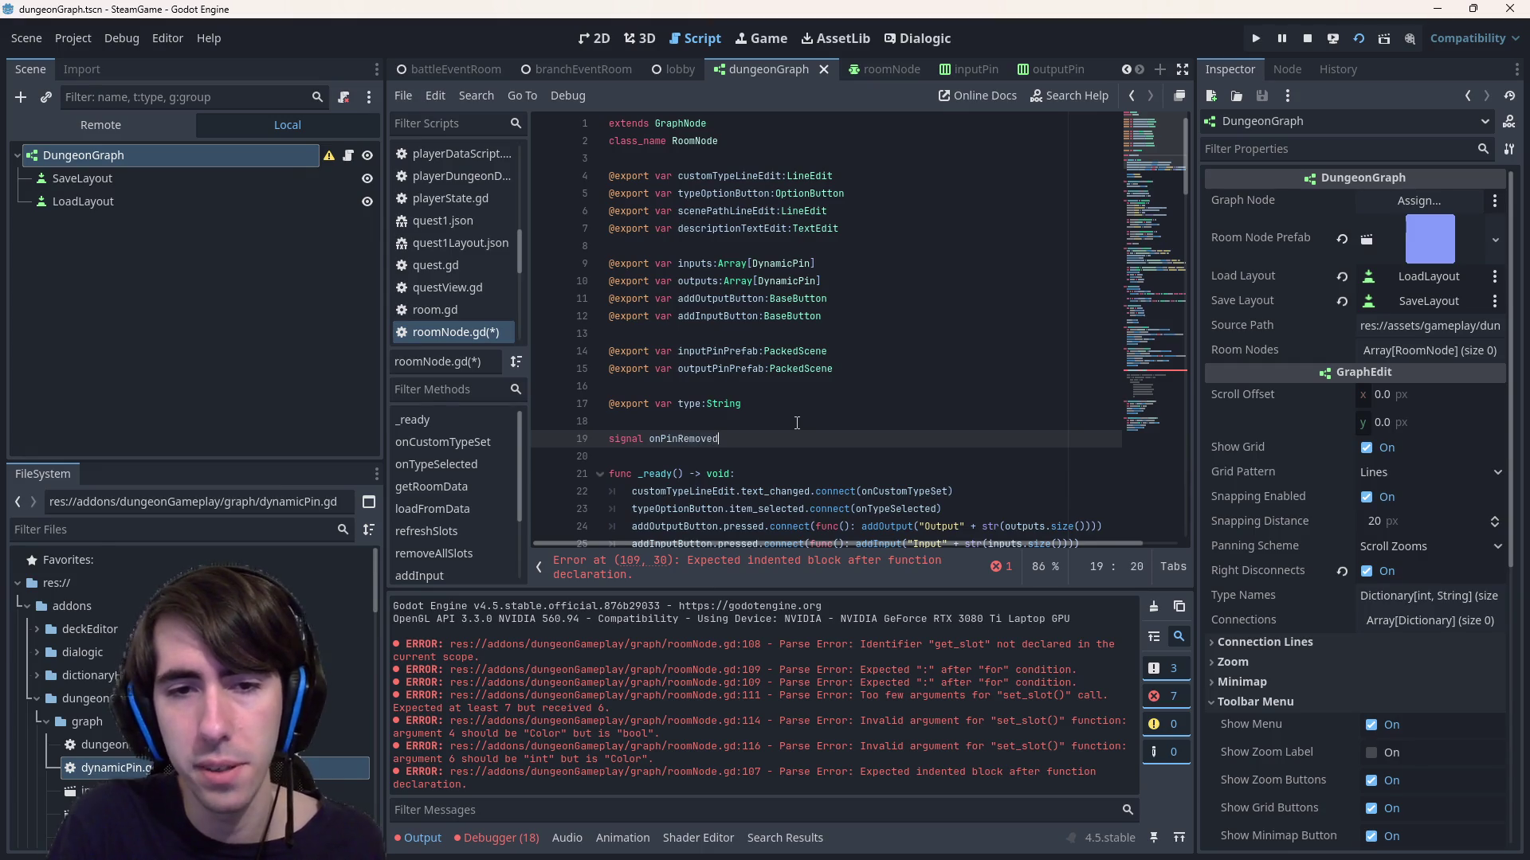
pyautogui.hotkey('ctrl', 'Left')
pyautogui.hotkey('ctrl', 'Left')
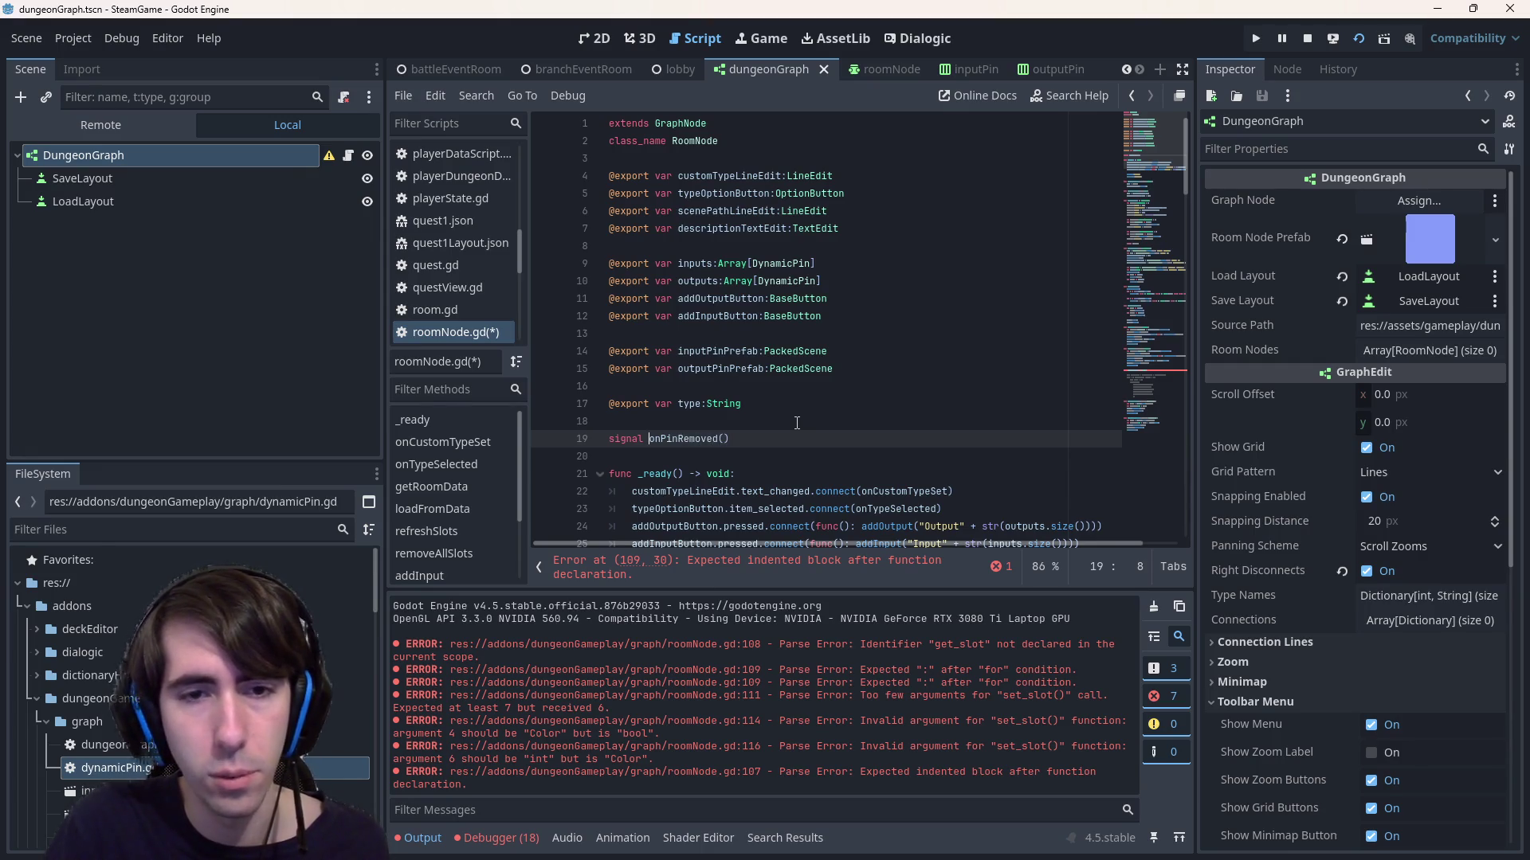
pyautogui.write('Dynamic')
pyautogui.hotkey('ctrl', 'Right')
pyautogui.hotkey('ctrl', 'Right')
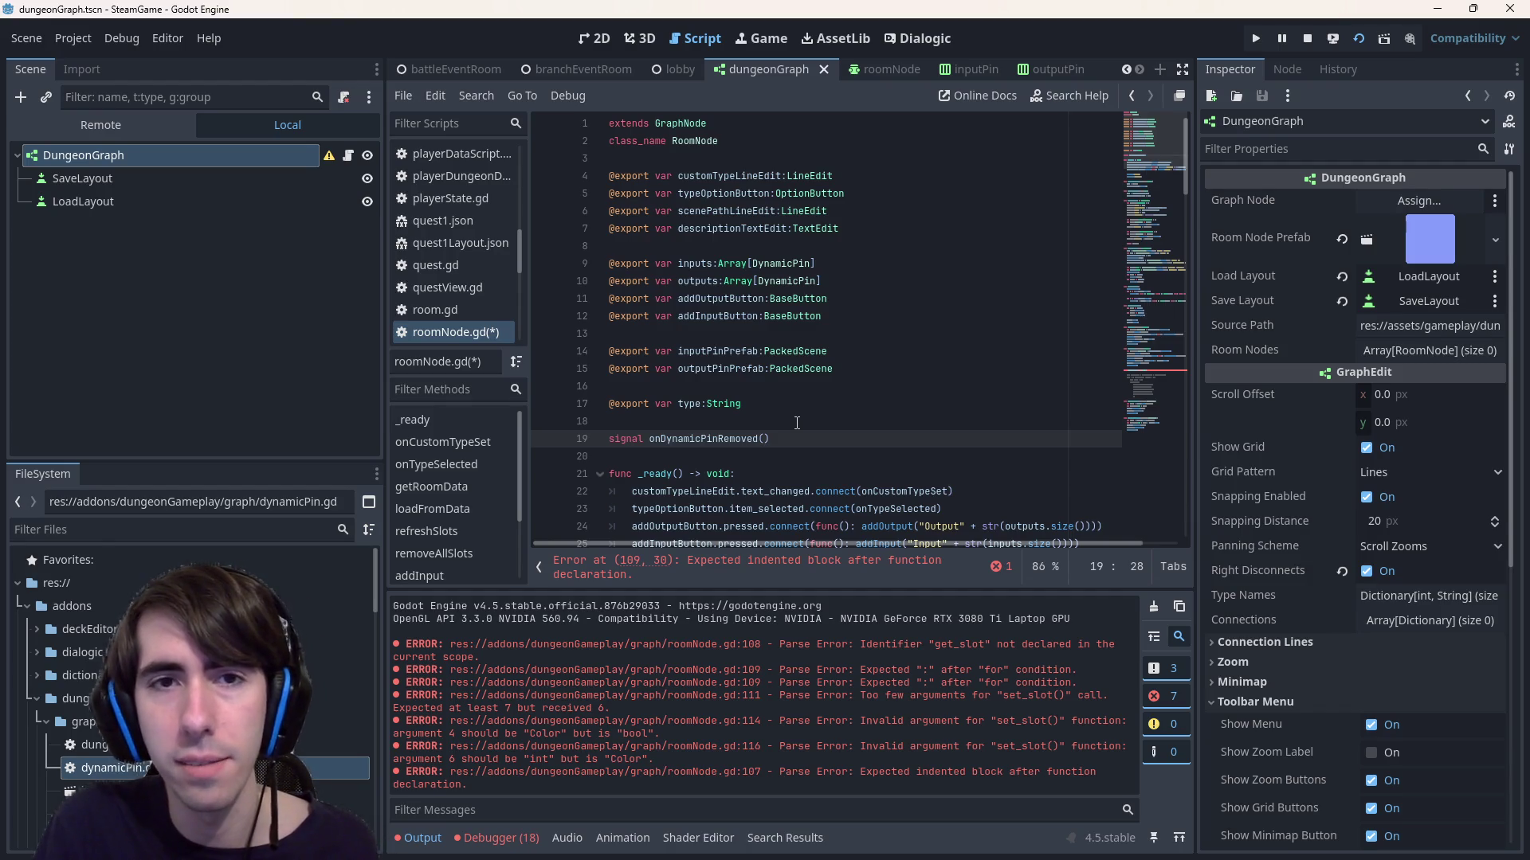
pyautogui.write('pin:Dynam')
pyautogui.press('Return')
pyautogui.hotkey('ctrl', 'Left')
pyautogui.hotkey('ctrl', 'Left')
pyautogui.hotkey('ctrl', 'Left')
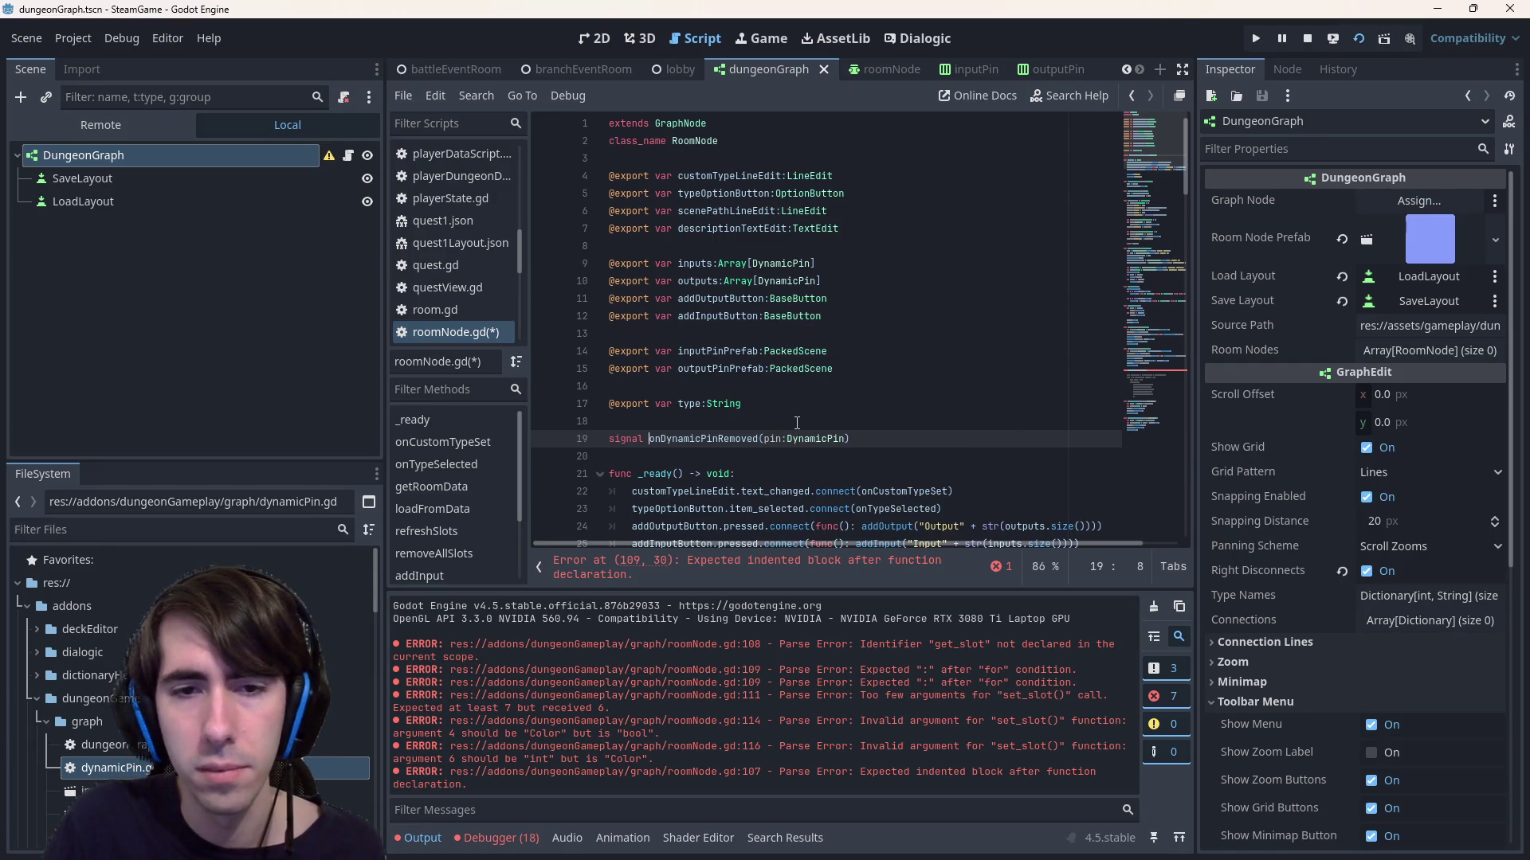
pyautogui.doubleClick(701, 439)
# - Prefix the removeSlotAt header with # so the whole function is commented out
pyautogui.scroll(-10, 903, 381)
pyautogui.scroll(-15, 904, 381)
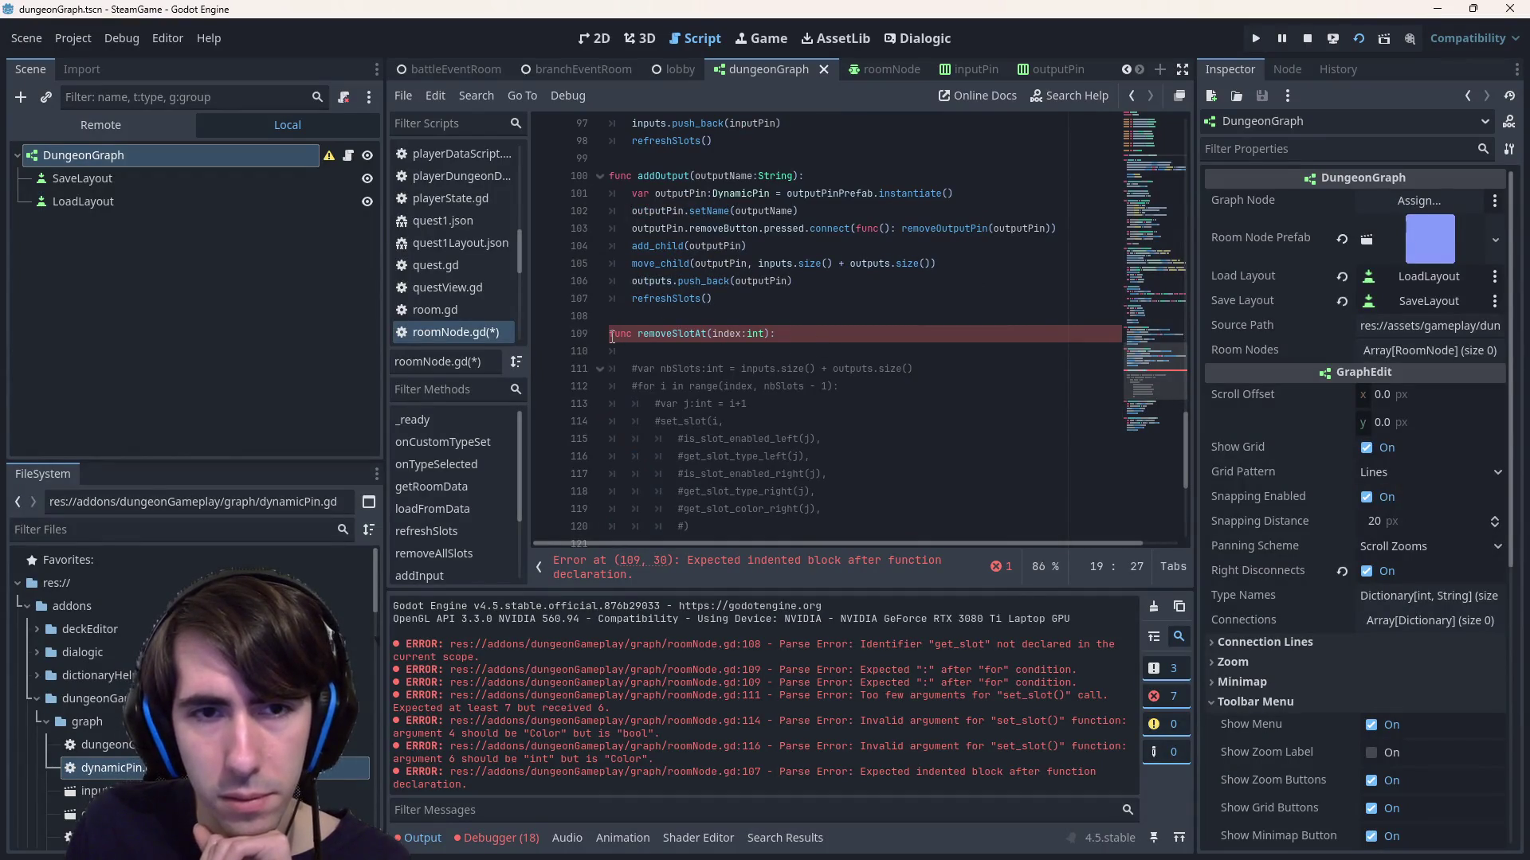
pyautogui.click(612, 336)
pyautogui.write('#')
pyautogui.scroll(-4, 781, 343)
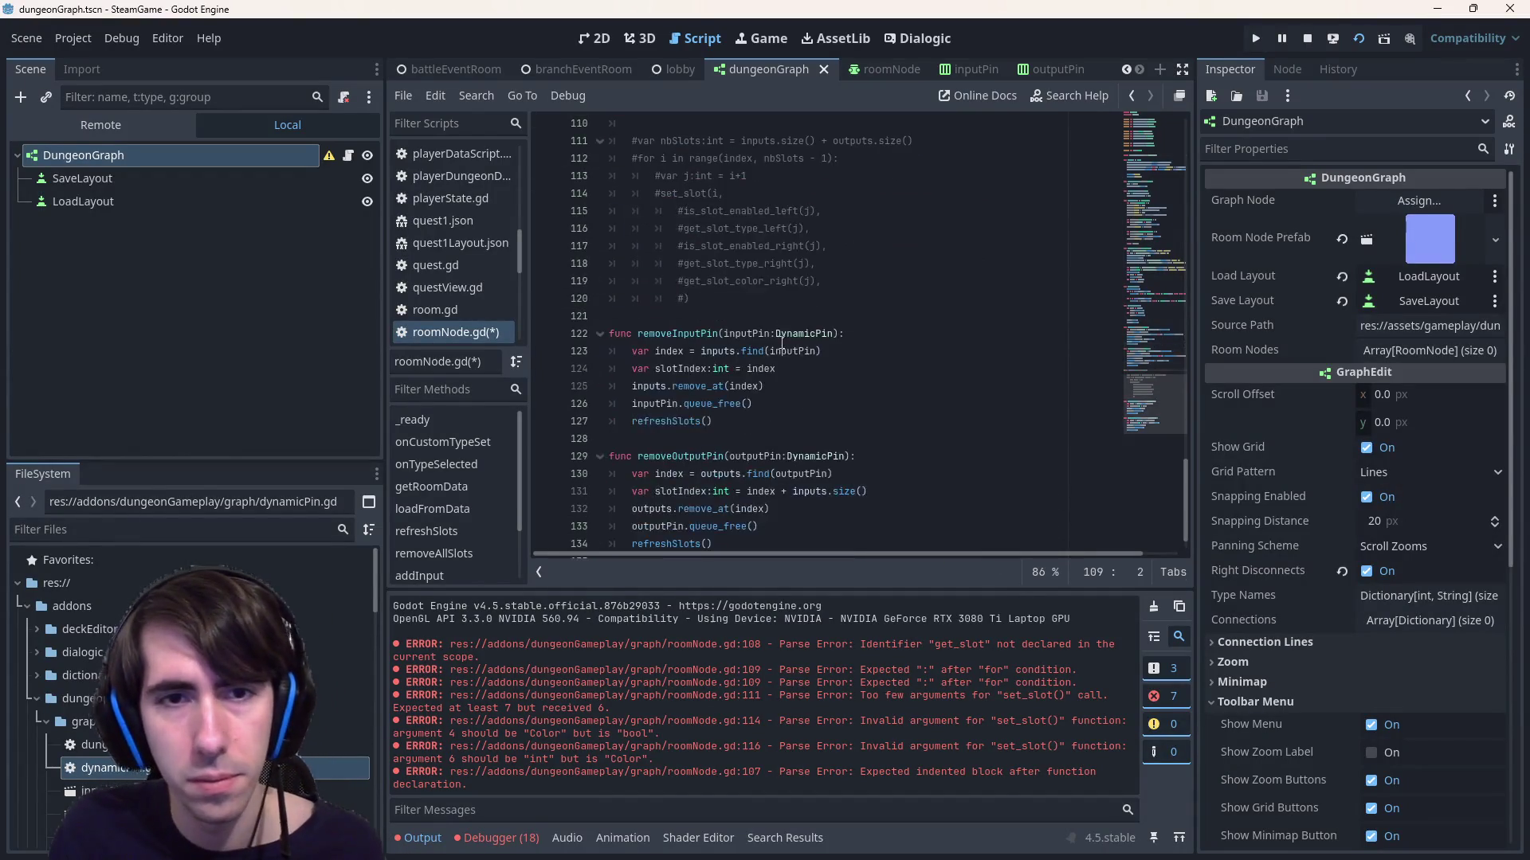
pyautogui.scroll(5, 781, 342)
pyautogui.click(690, 386)
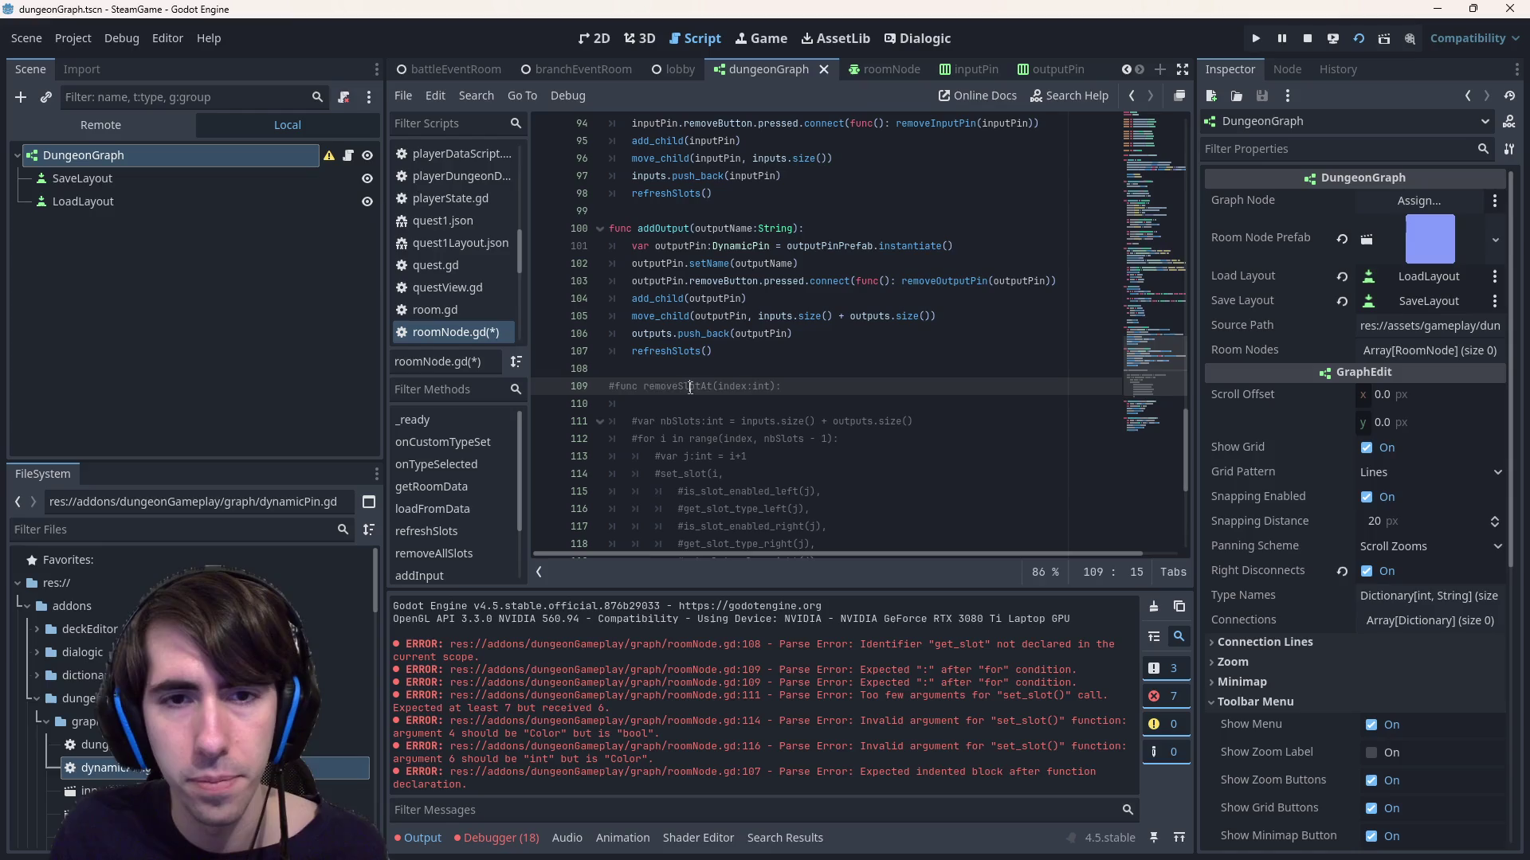
pyautogui.doubleClick(690, 386)
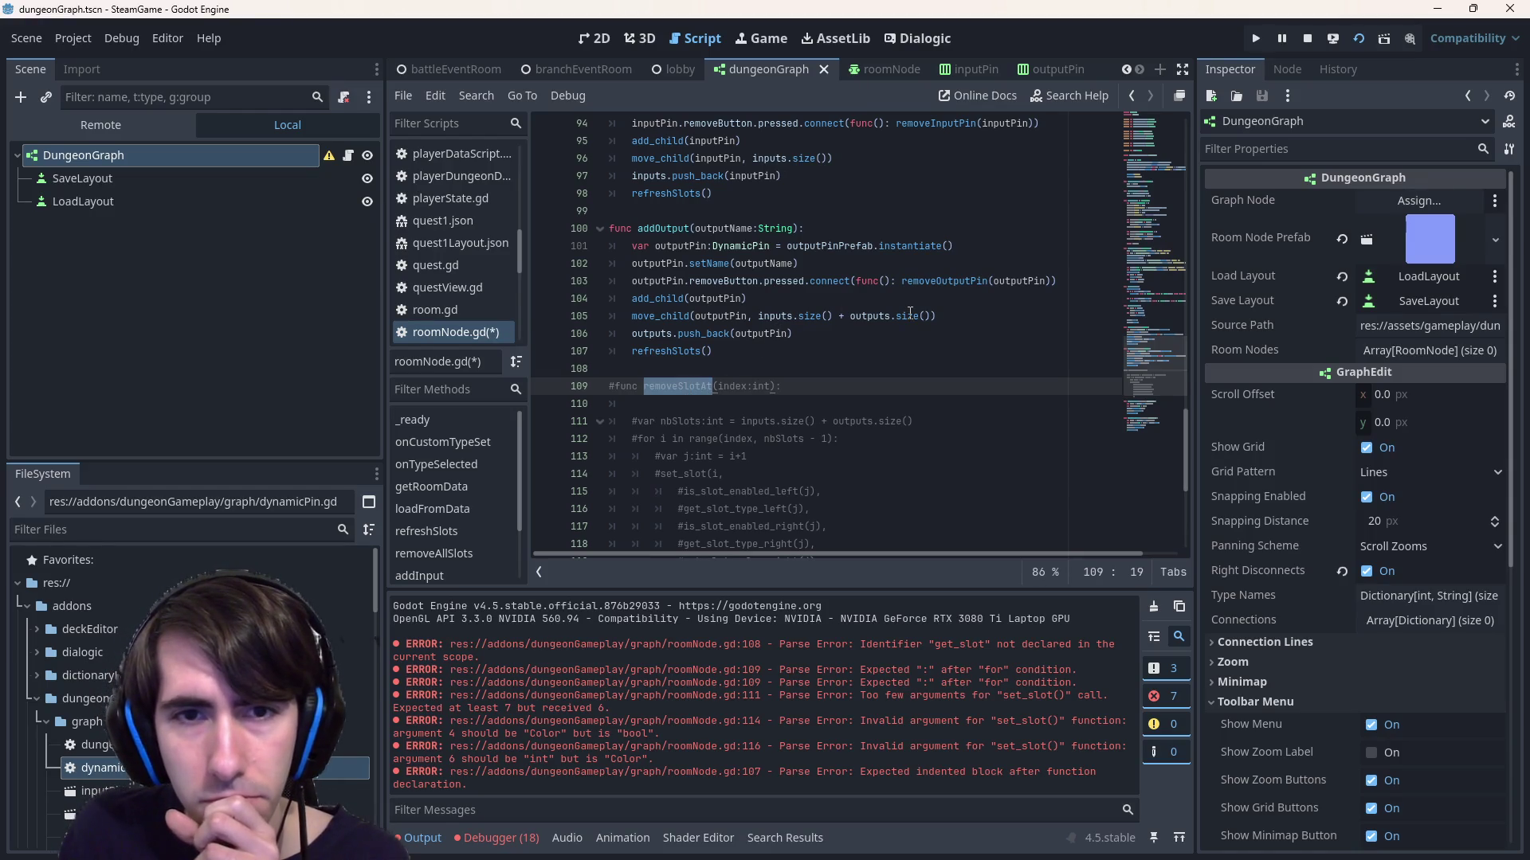
pyautogui.moveTo(910, 313)
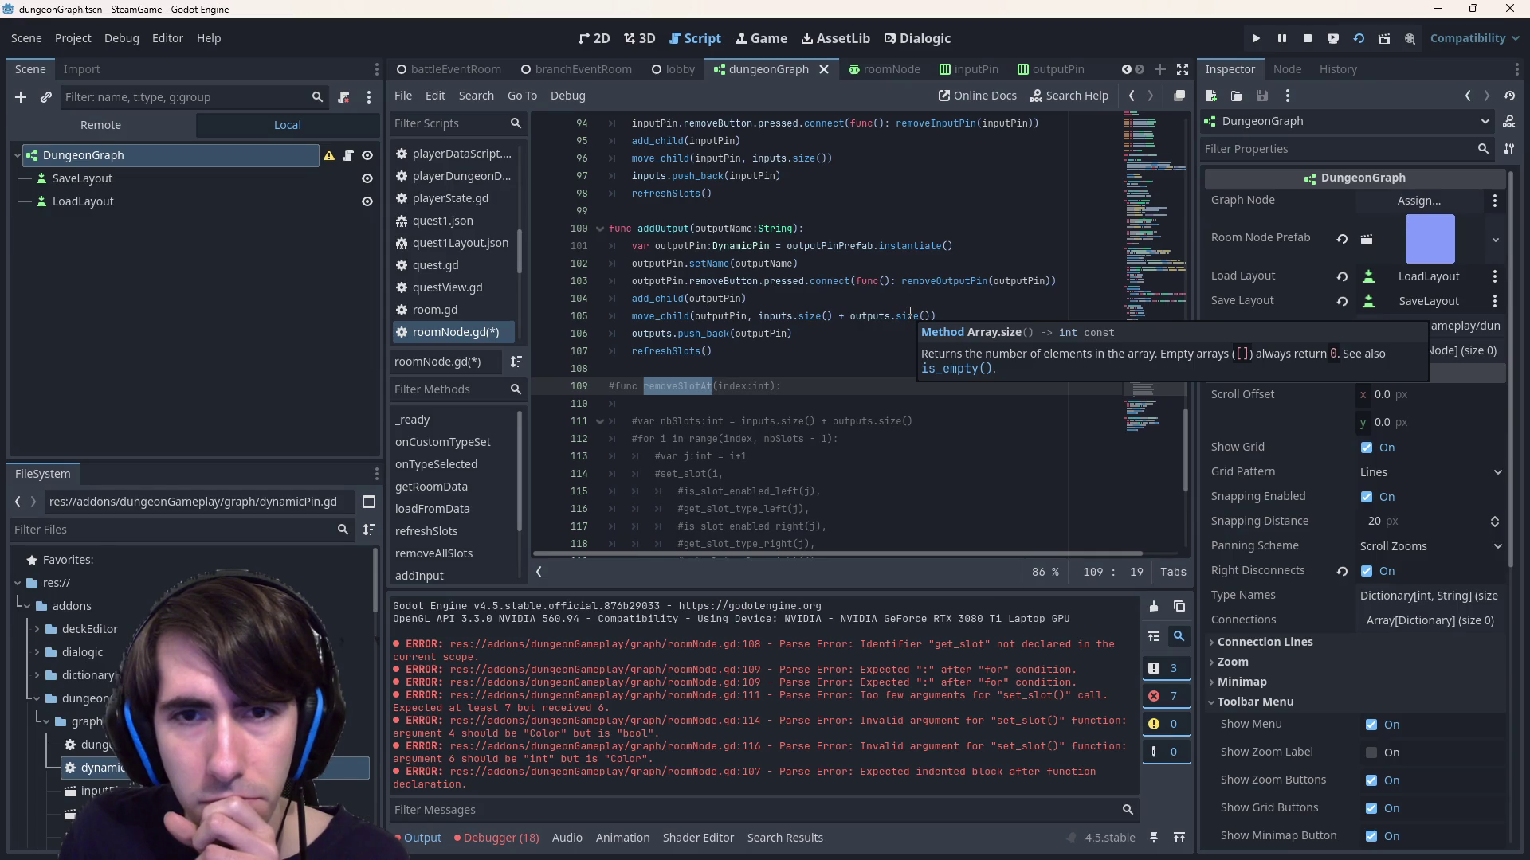
pyautogui.scroll(-4, 910, 313)
pyautogui.click(910, 313)
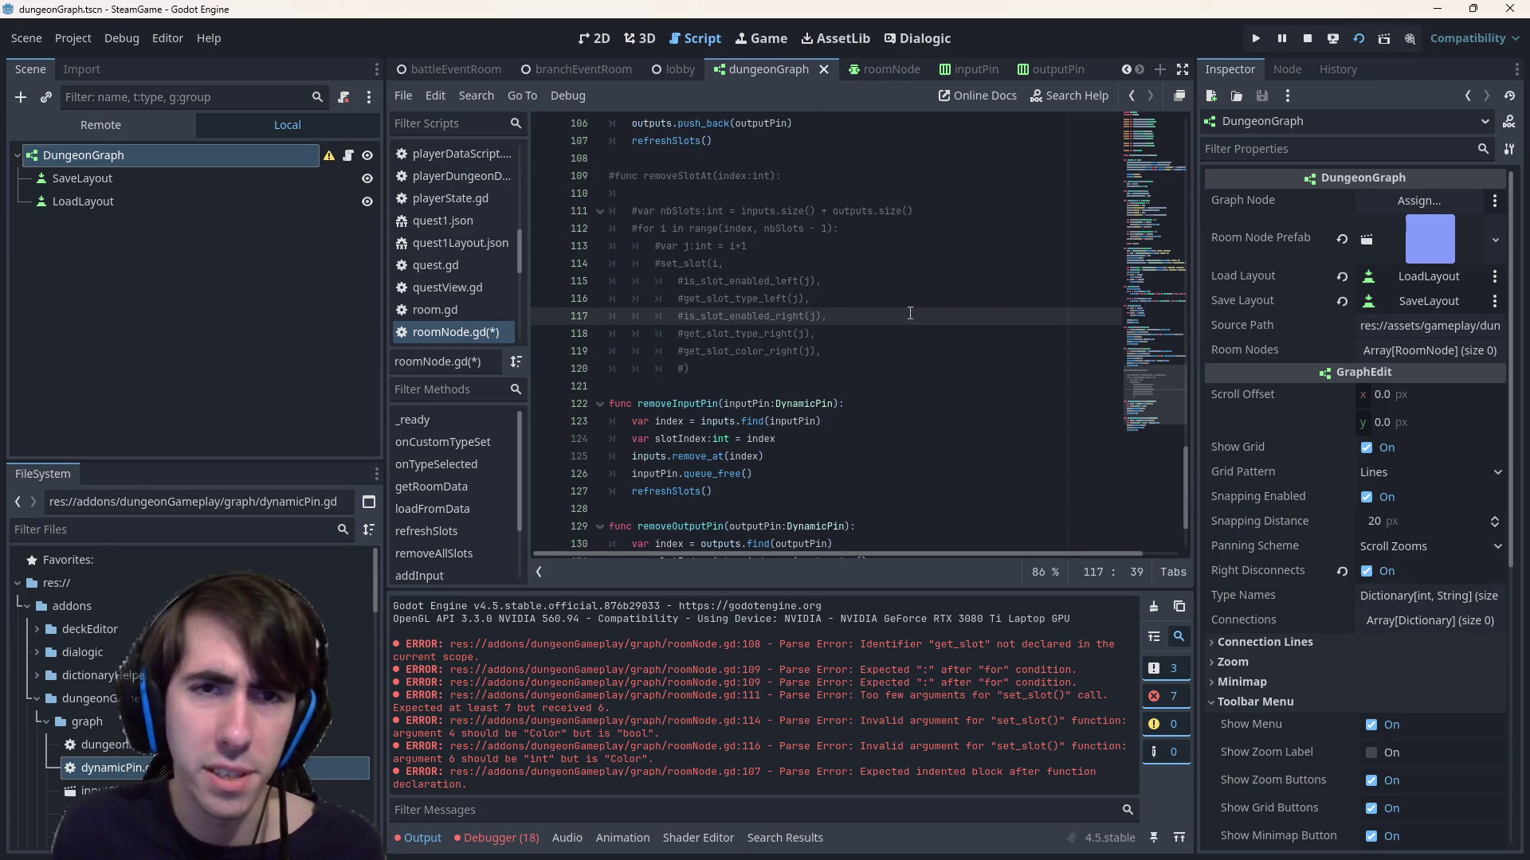
# - Find 'removeSlotAt' in roomNode.gd, then review the slotIndex and remove lines of removeInputPin
pyautogui.hotkey('ctrl', 'f')
pyautogui.write('removeSlot')
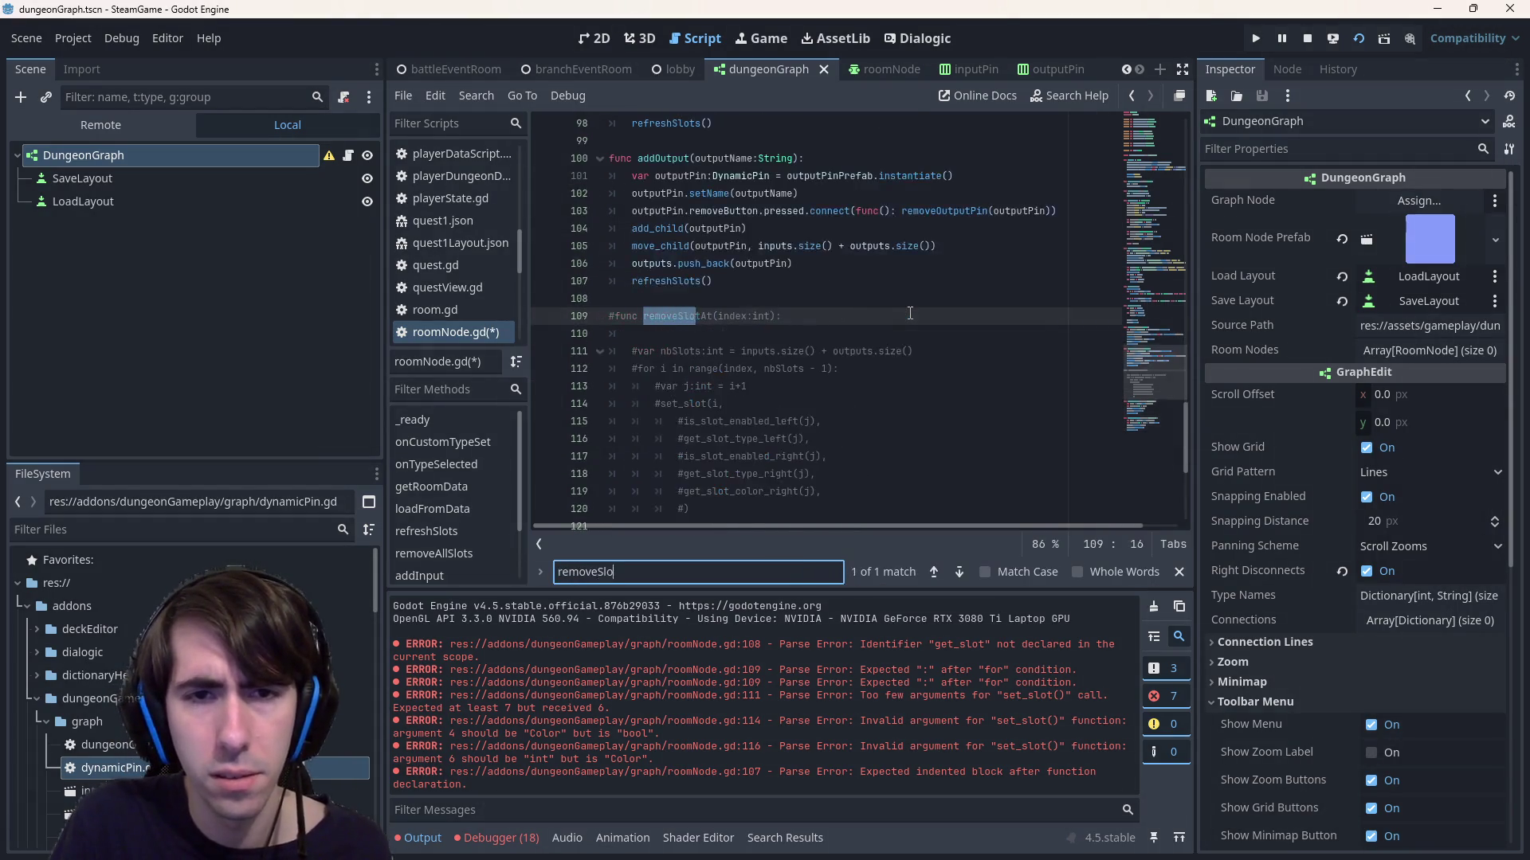
pyautogui.write('At')
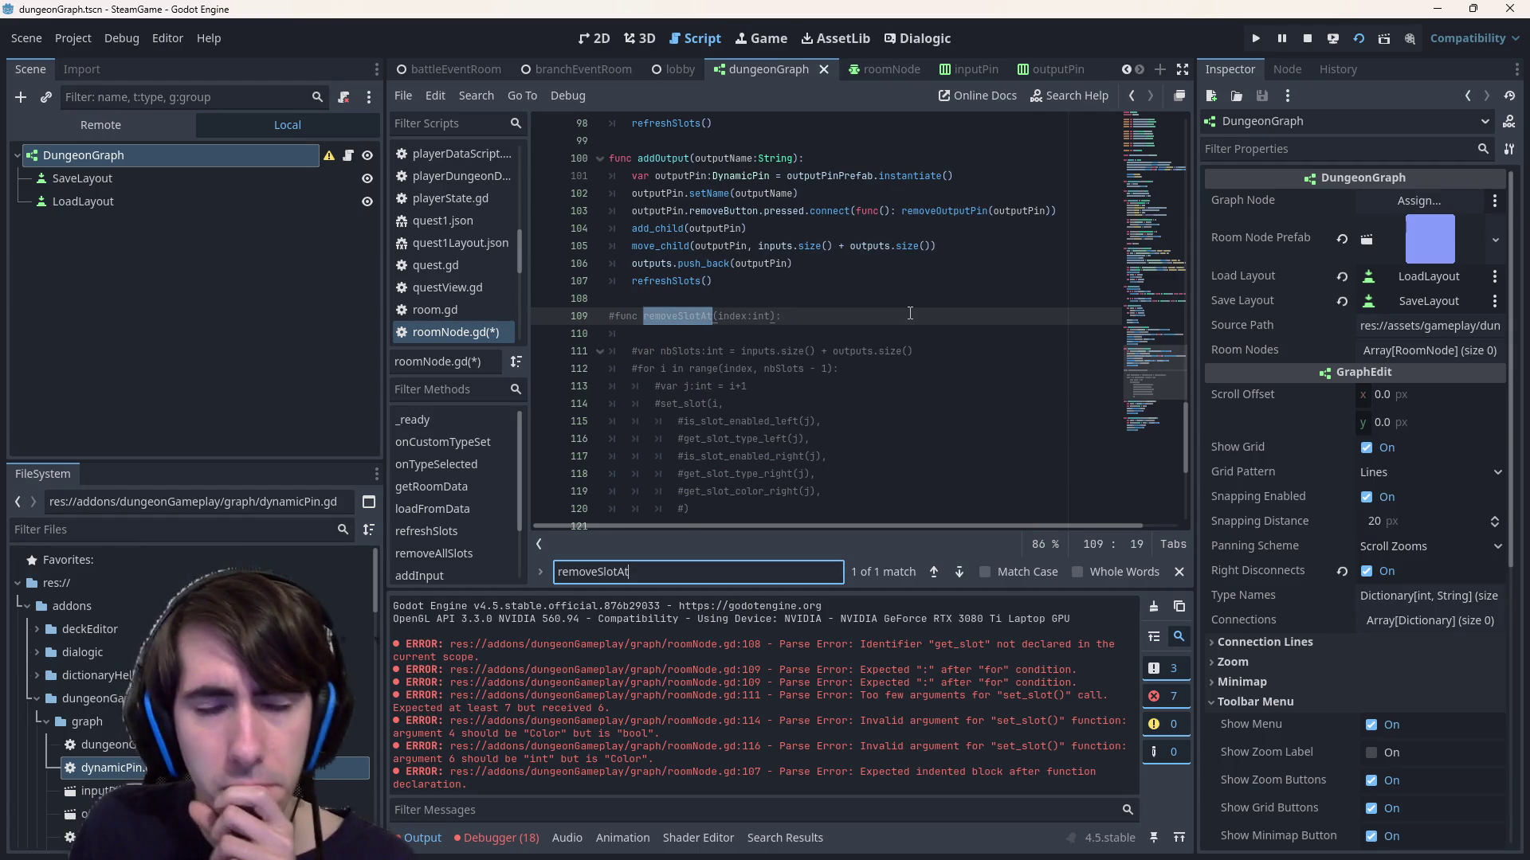
pyautogui.scroll(-5, 833, 280)
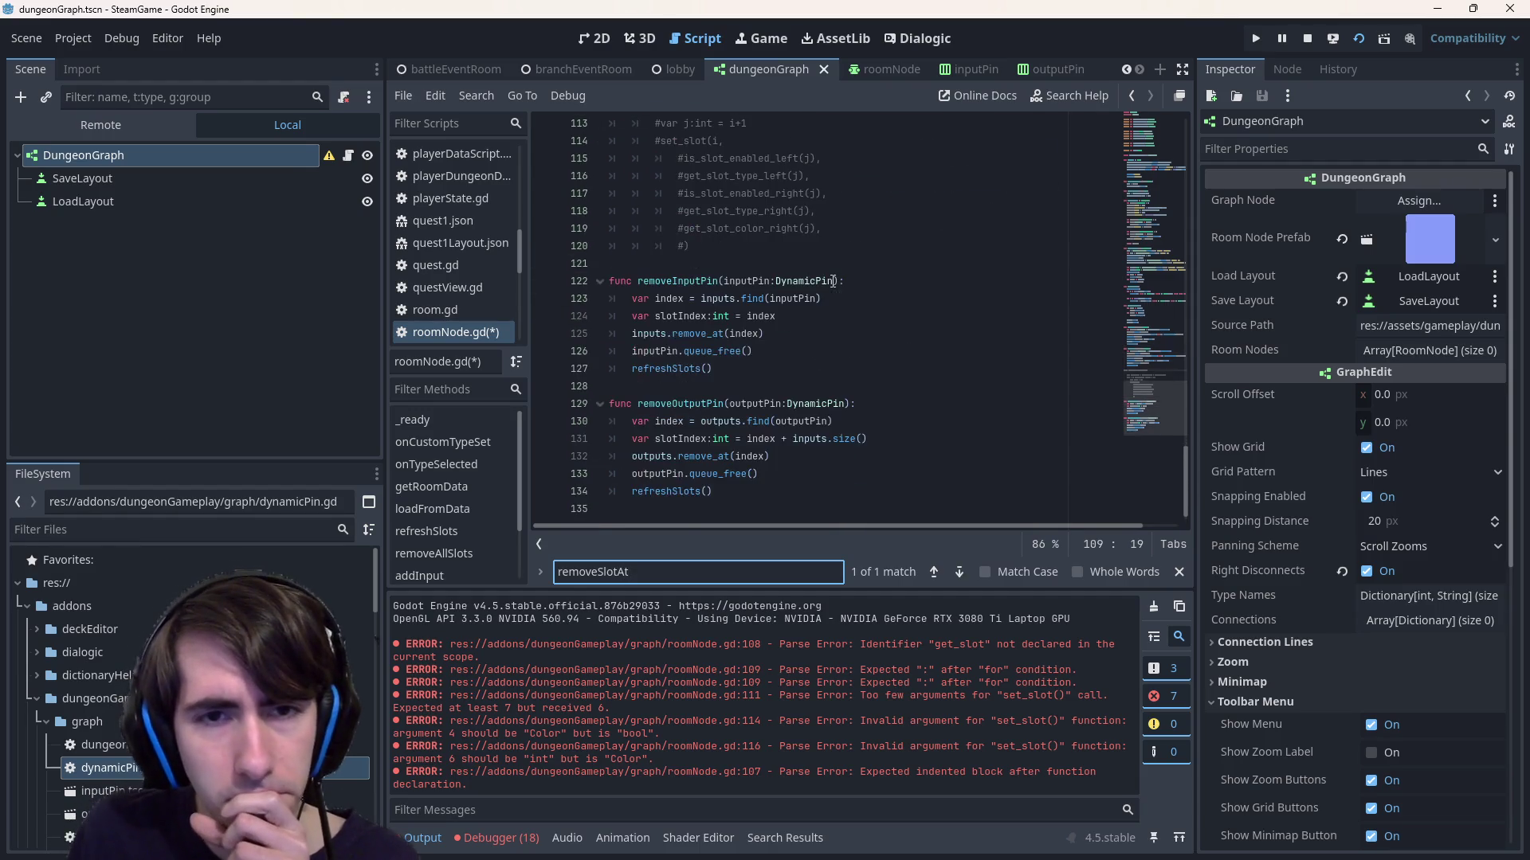
pyautogui.doubleClick(722, 334)
pyautogui.click(820, 316)
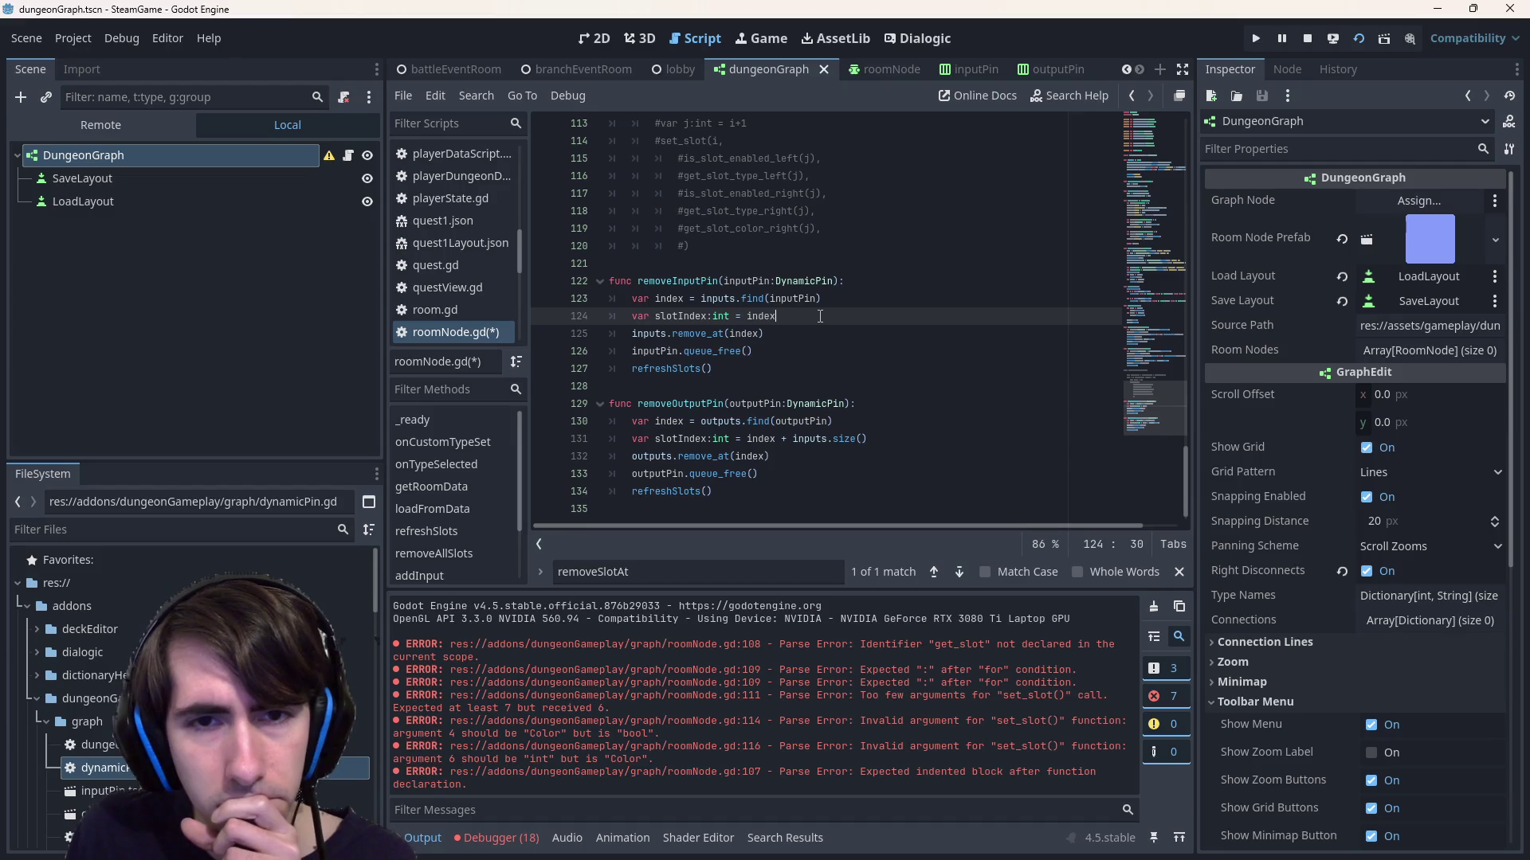
pyautogui.moveTo(761, 351)
pyautogui.mouseDown()
pyautogui.moveTo(701, 343)
pyautogui.moveTo(606, 239)
pyautogui.moveTo(532, 299)
pyautogui.mouseUp()
pyautogui.click(803, 328)
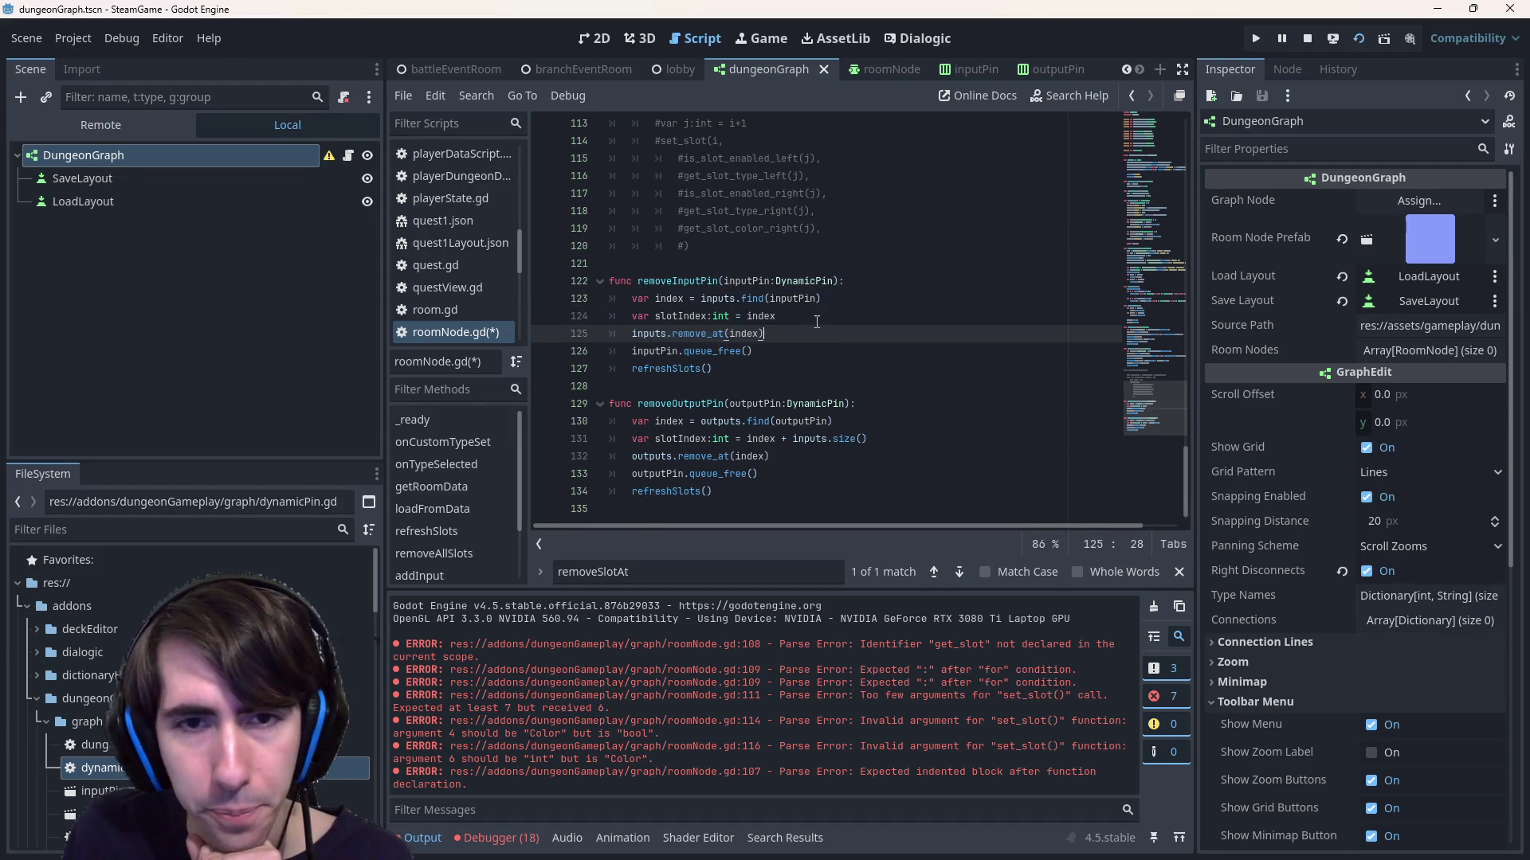
pyautogui.click(816, 321)
pyautogui.press('Return')
pyautogui.write('onDynamicPinRemoved(')
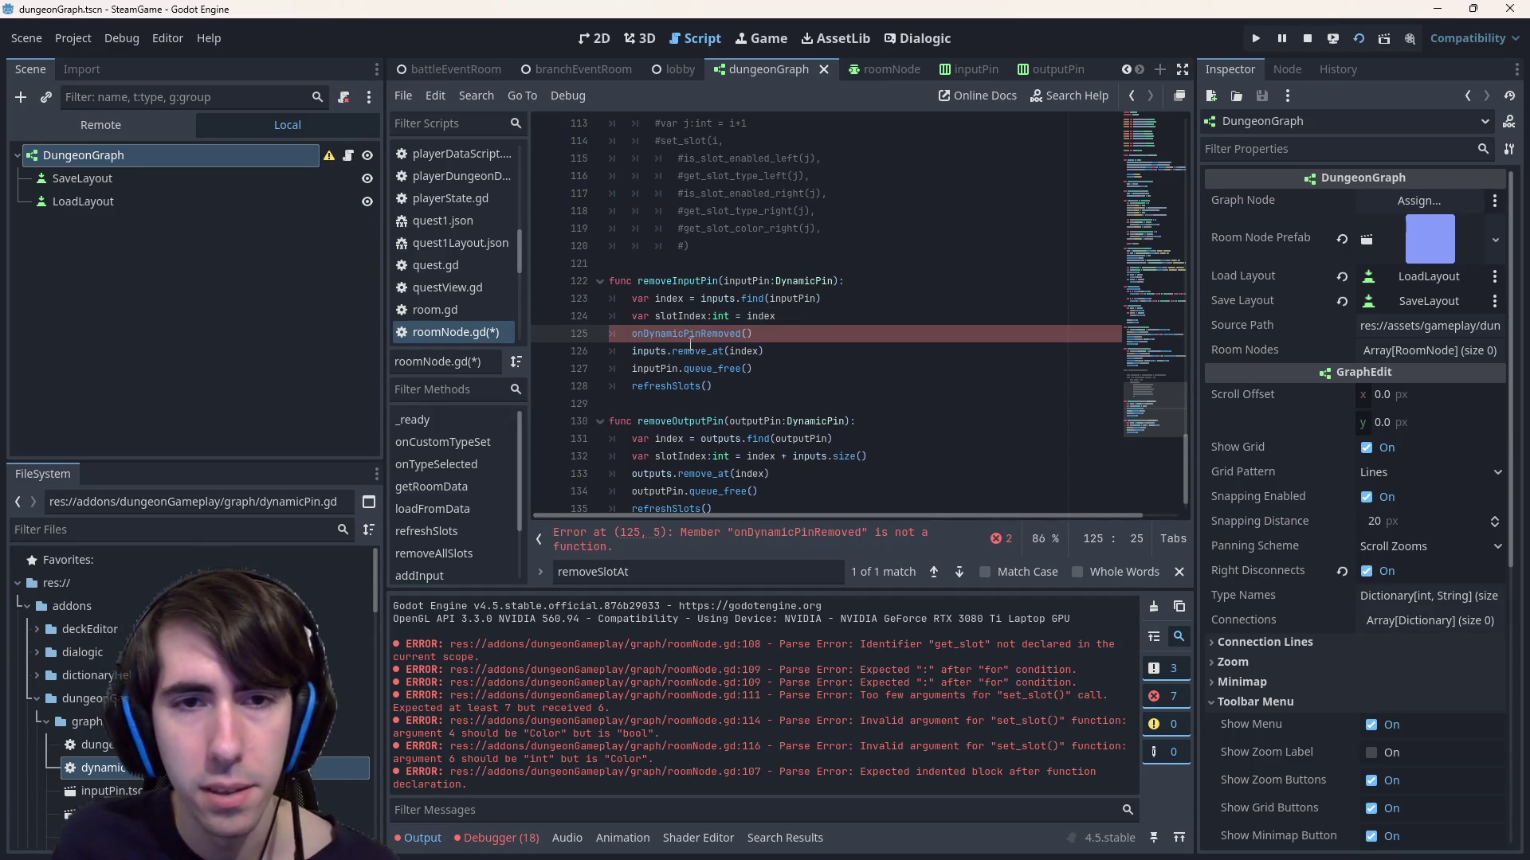
pyautogui.doubleClick(677, 315)
pyautogui.moveTo(774, 315); pyautogui.dragTo(605, 315)
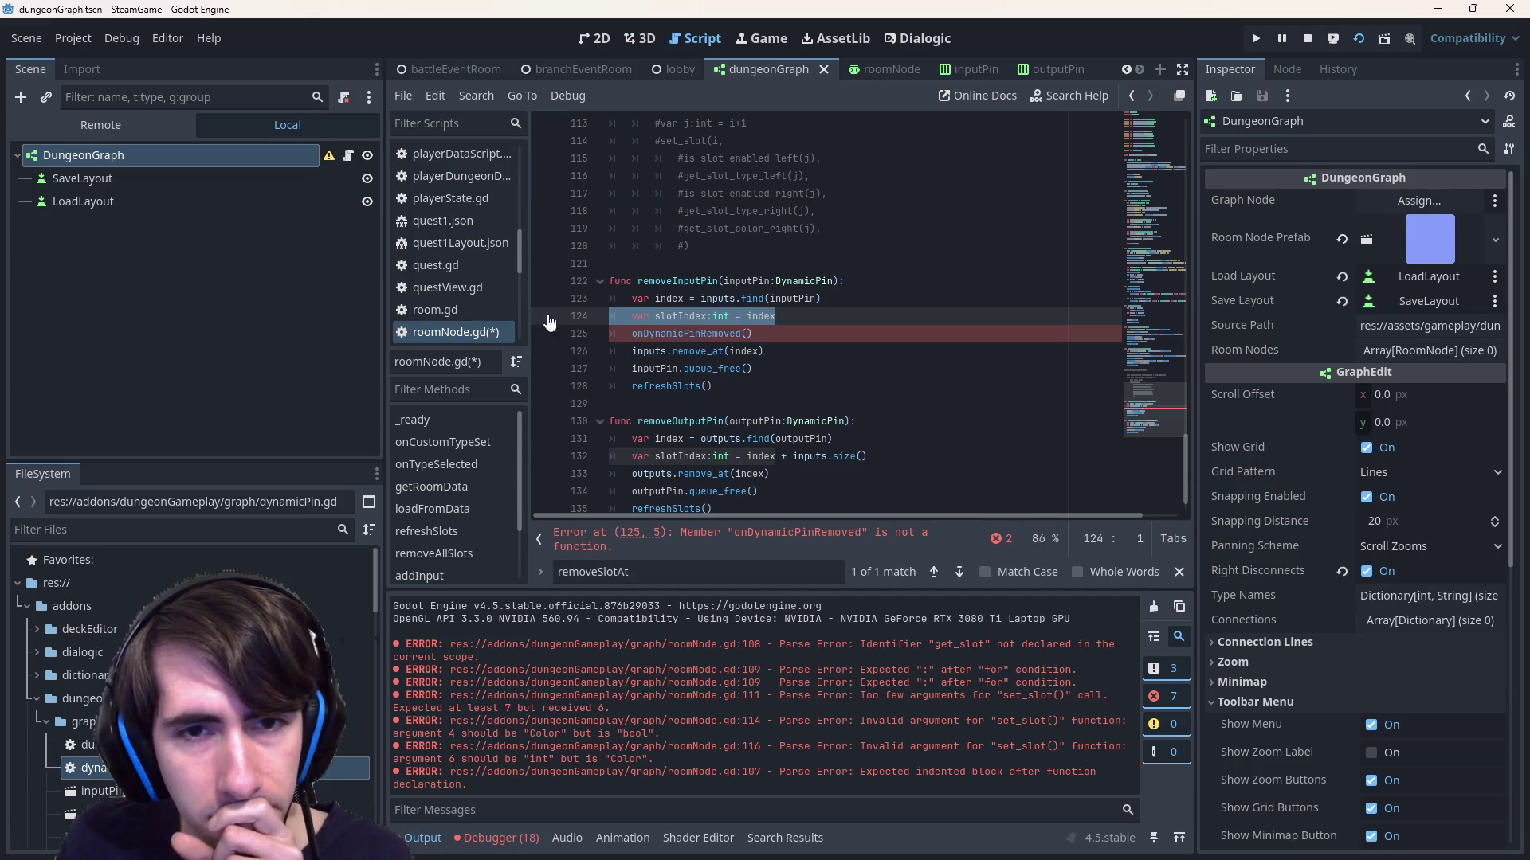
pyautogui.click(751, 334)
pyautogui.click(747, 334)
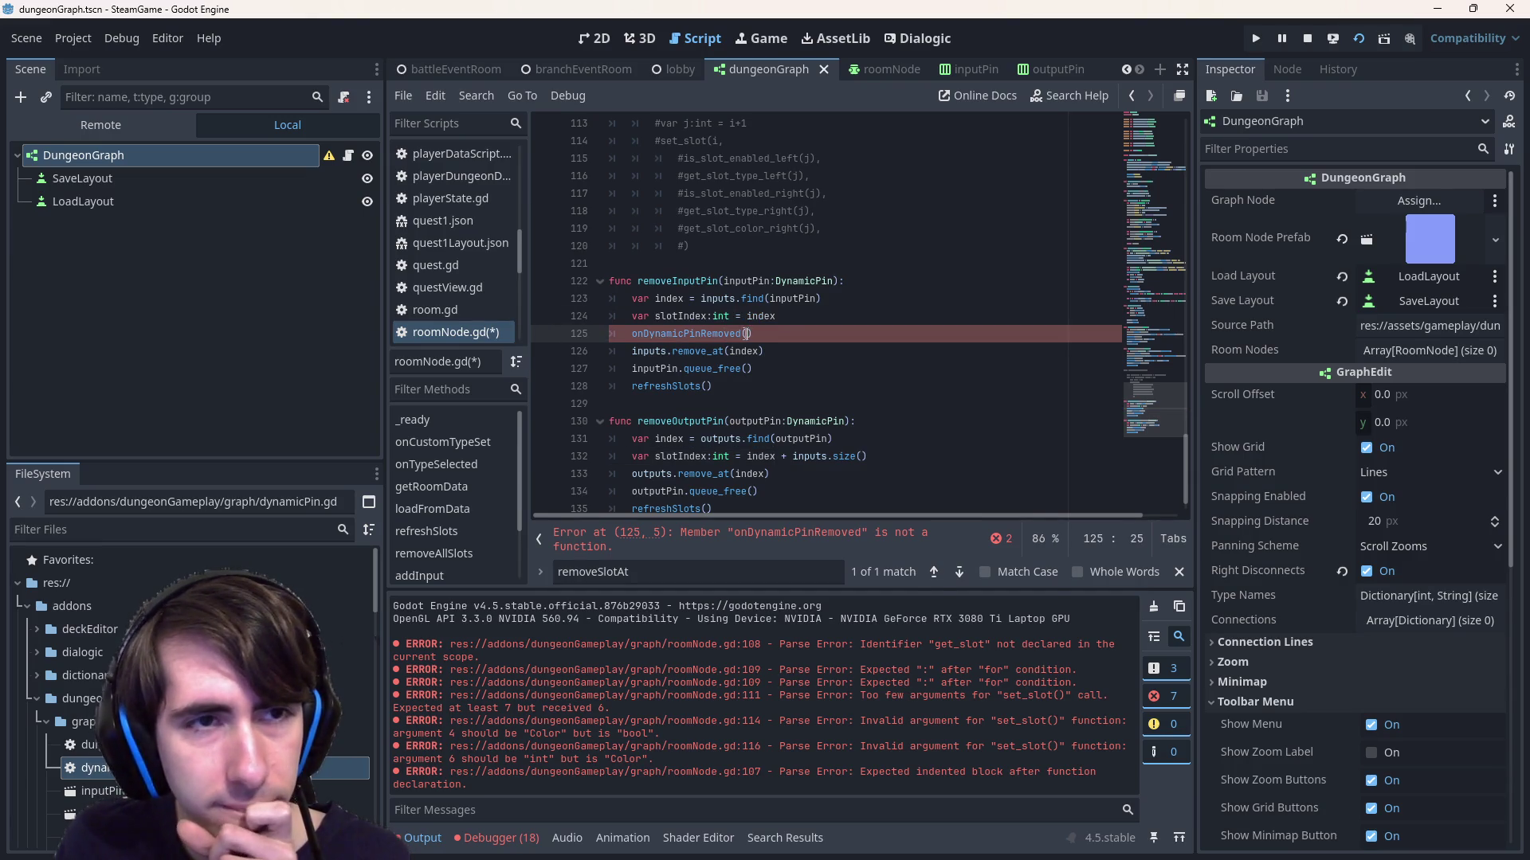
pyautogui.moveTo(738, 333)
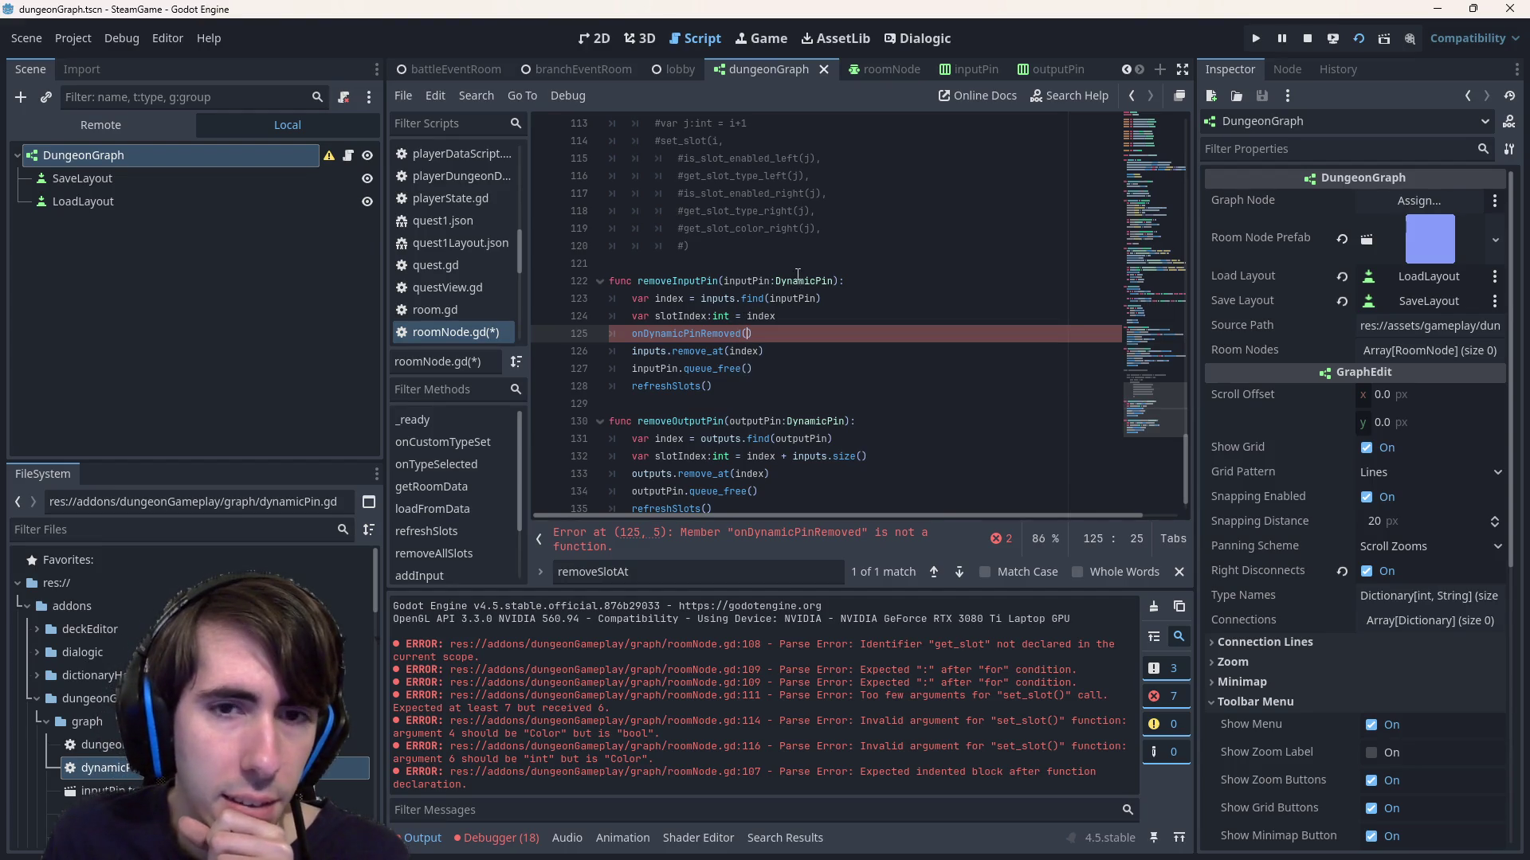
pyautogui.doubleClick(768, 281)
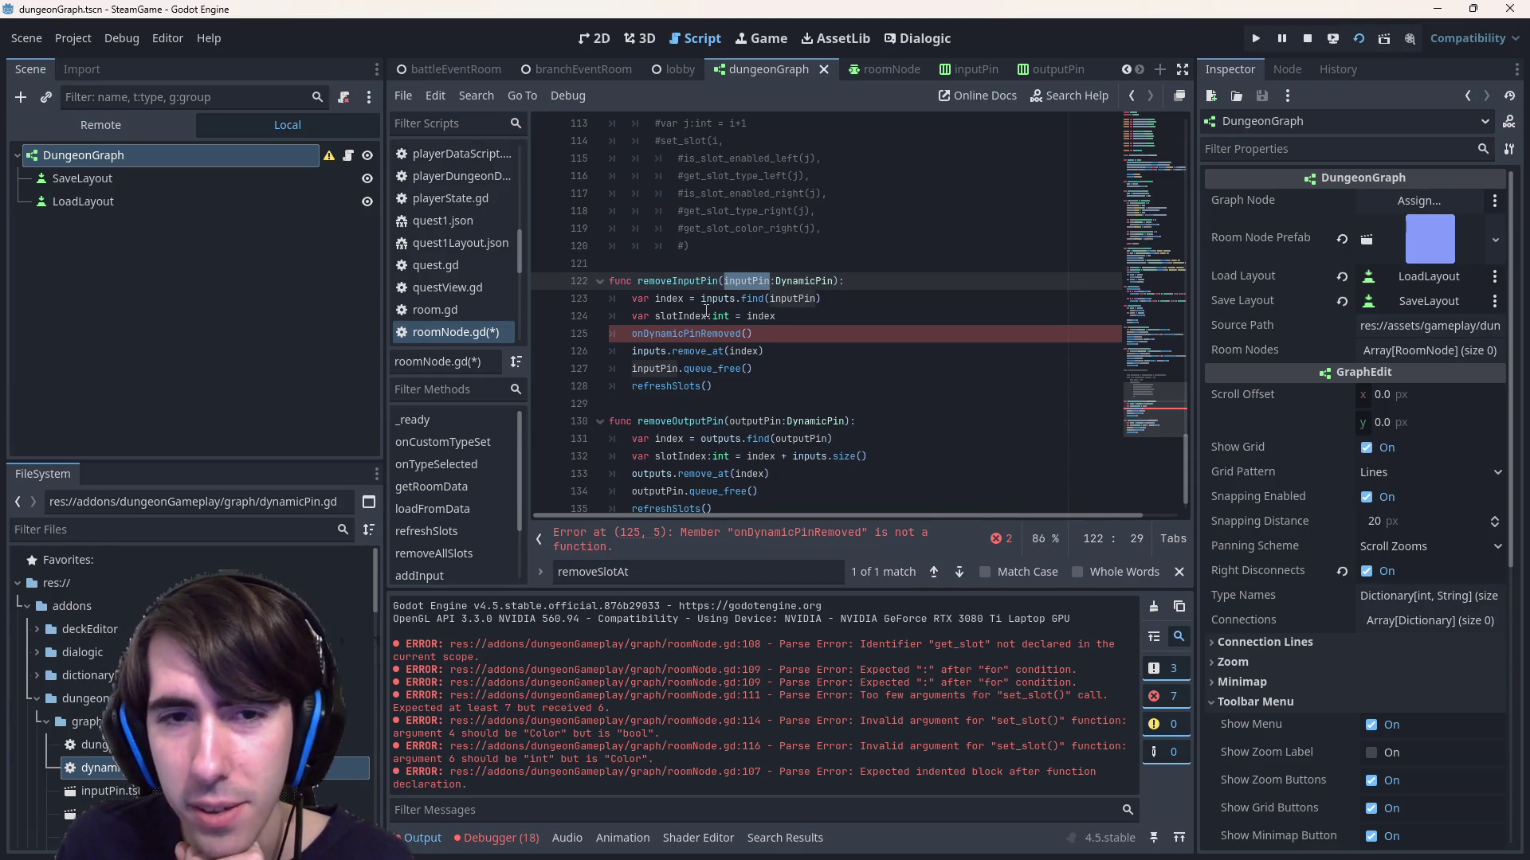
pyautogui.click(689, 327)
pyautogui.doubleClick(681, 317)
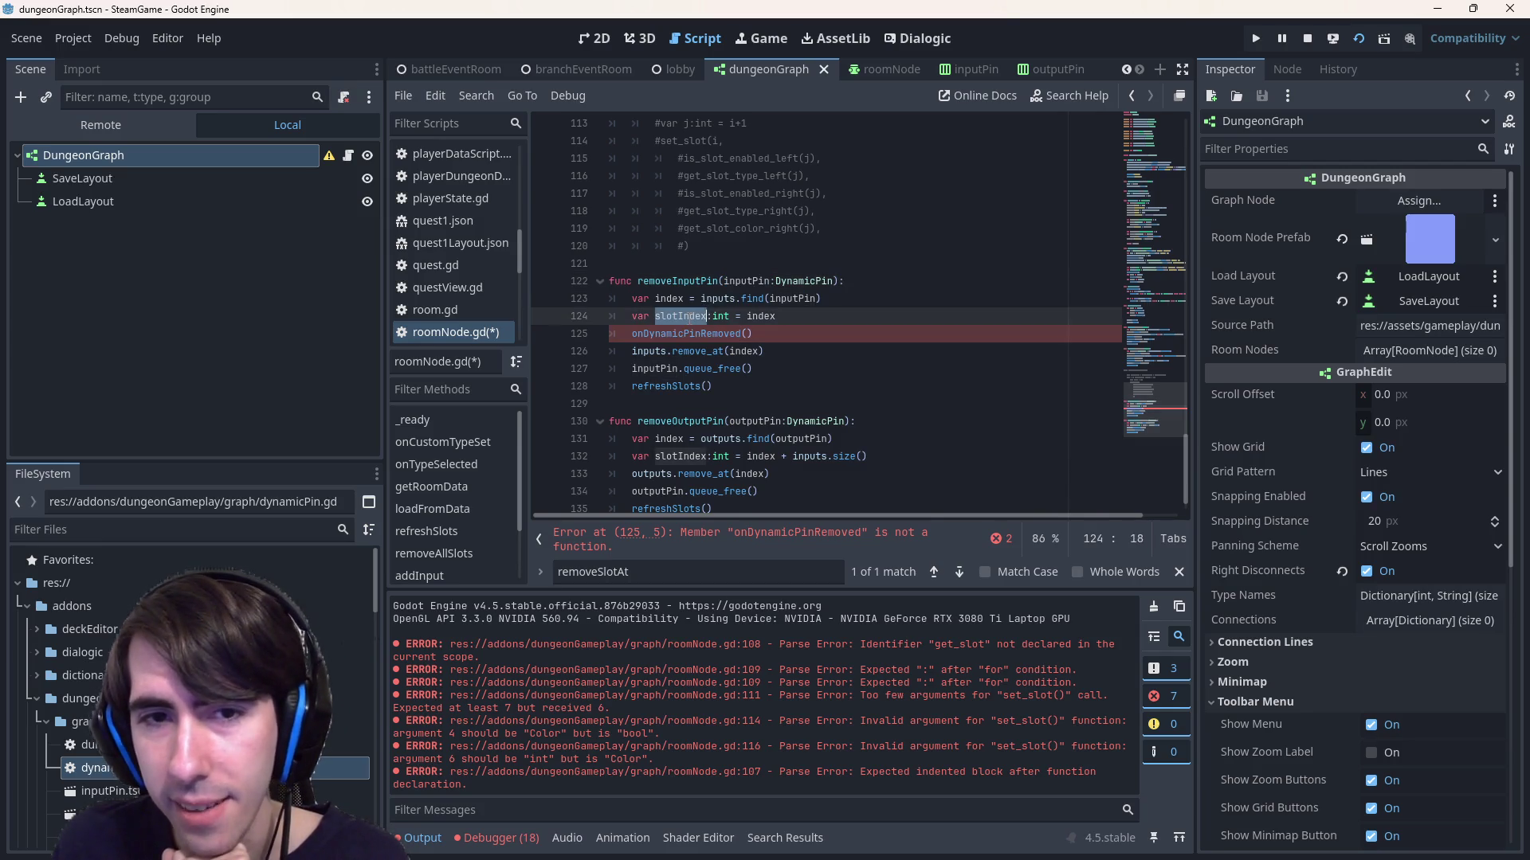
pyautogui.moveTo(729, 316)
pyautogui.mouseDown()
pyautogui.moveTo(683, 301)
pyautogui.moveTo(671, 316)
pyautogui.mouseUp()
pyautogui.moveTo(738, 280); pyautogui.dragTo(784, 281)
pyautogui.click(778, 280)
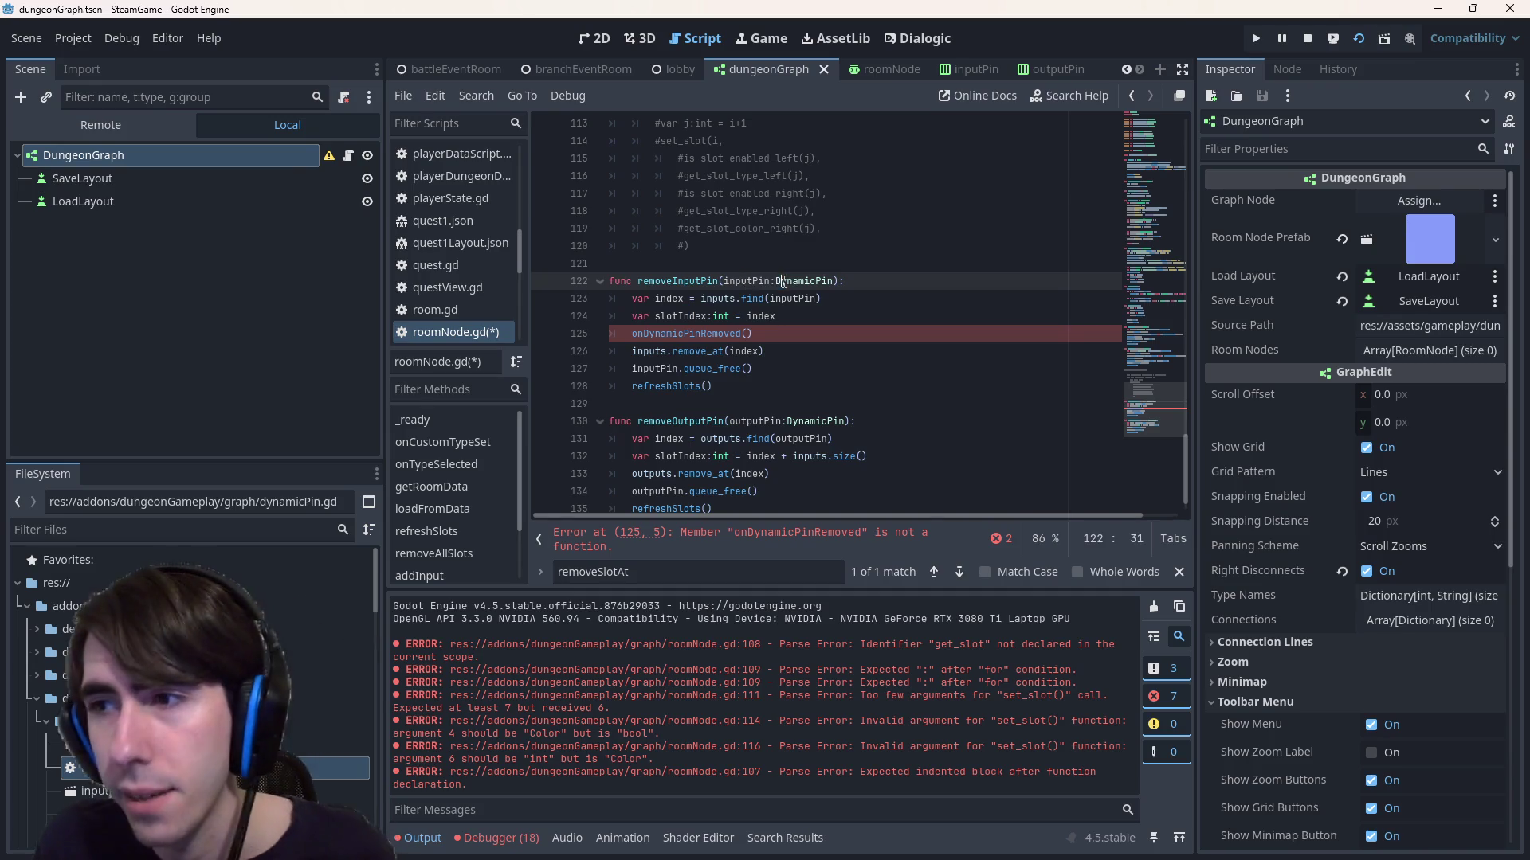
pyautogui.moveTo(775, 299)
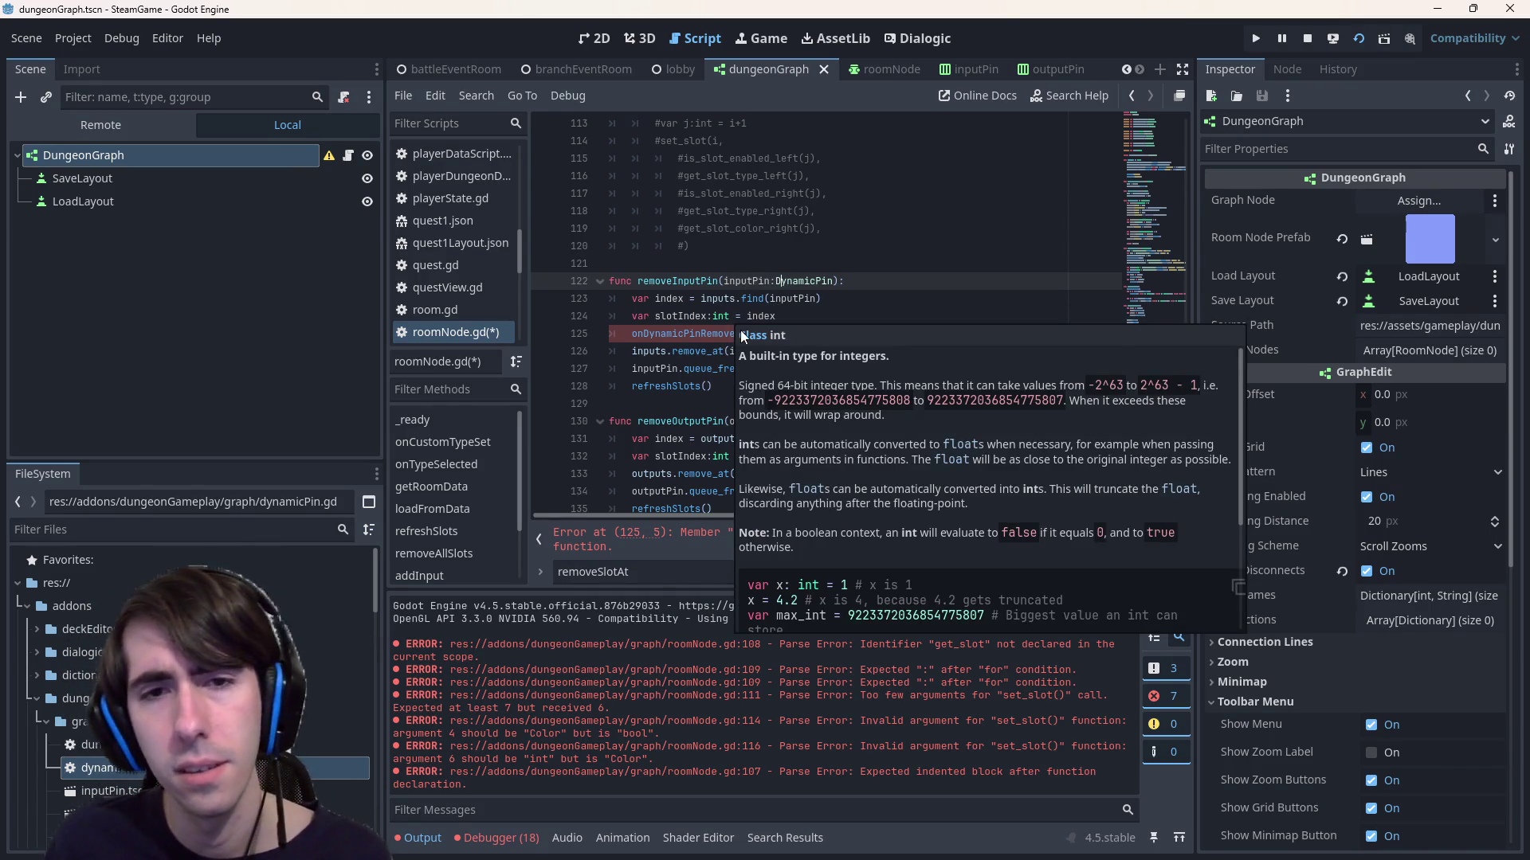
pyautogui.click(742, 333)
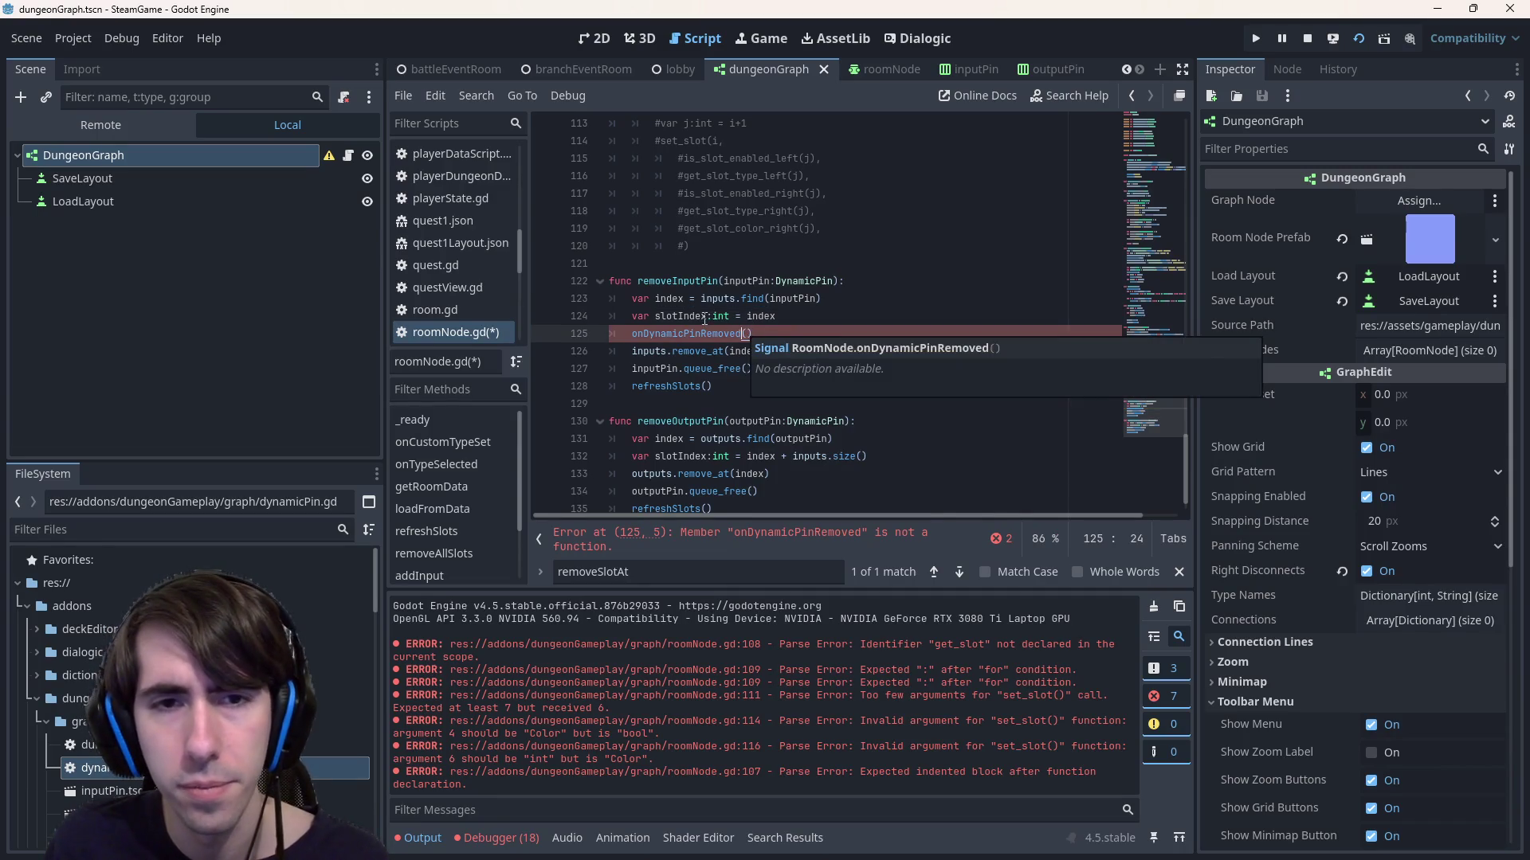
pyautogui.moveTo(777, 316); pyautogui.dragTo(577, 313)
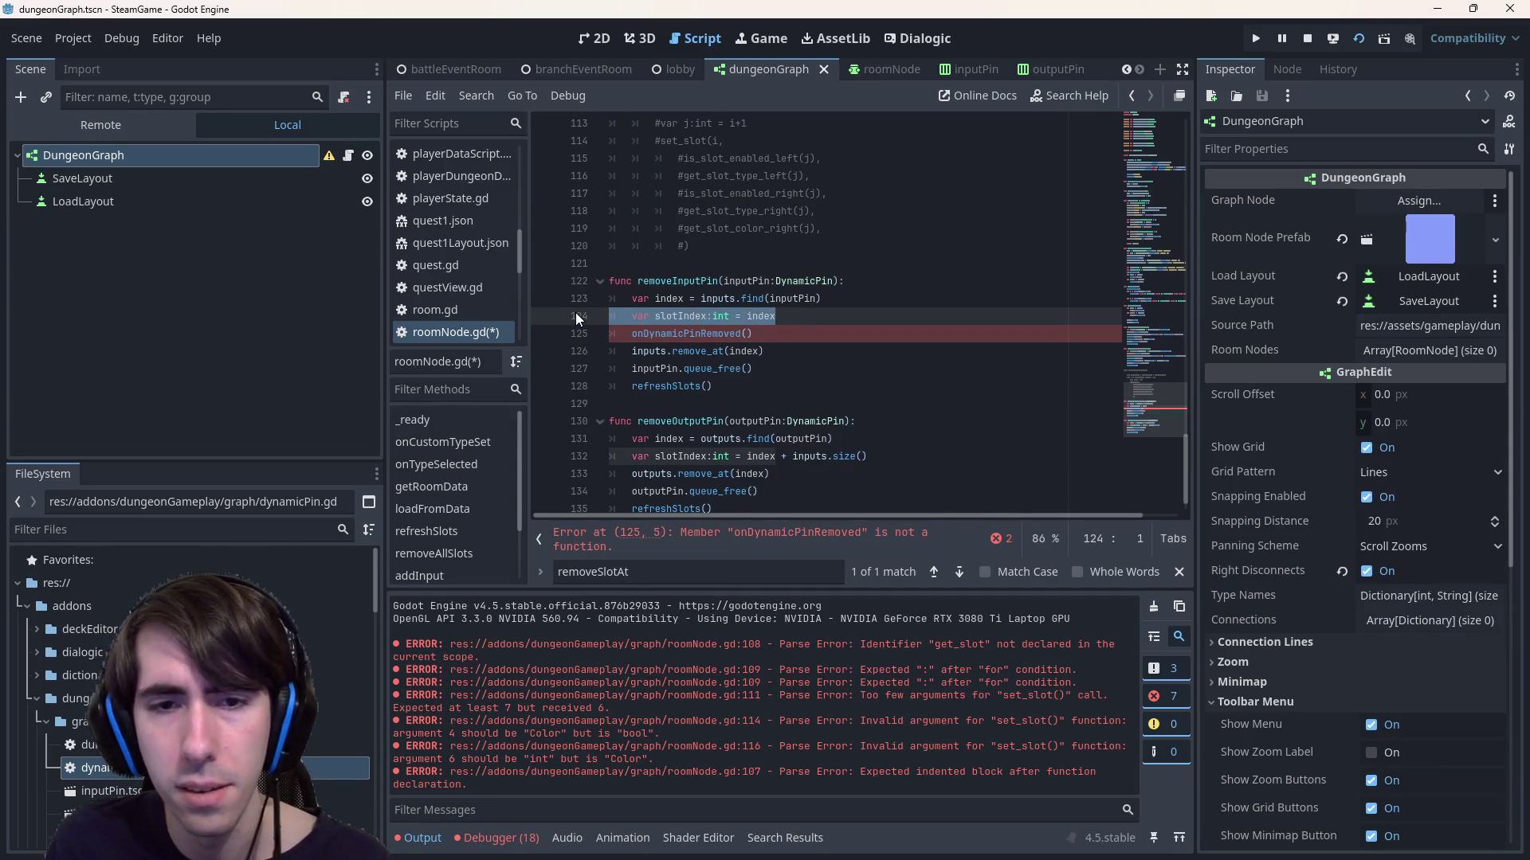
pyautogui.click(746, 333)
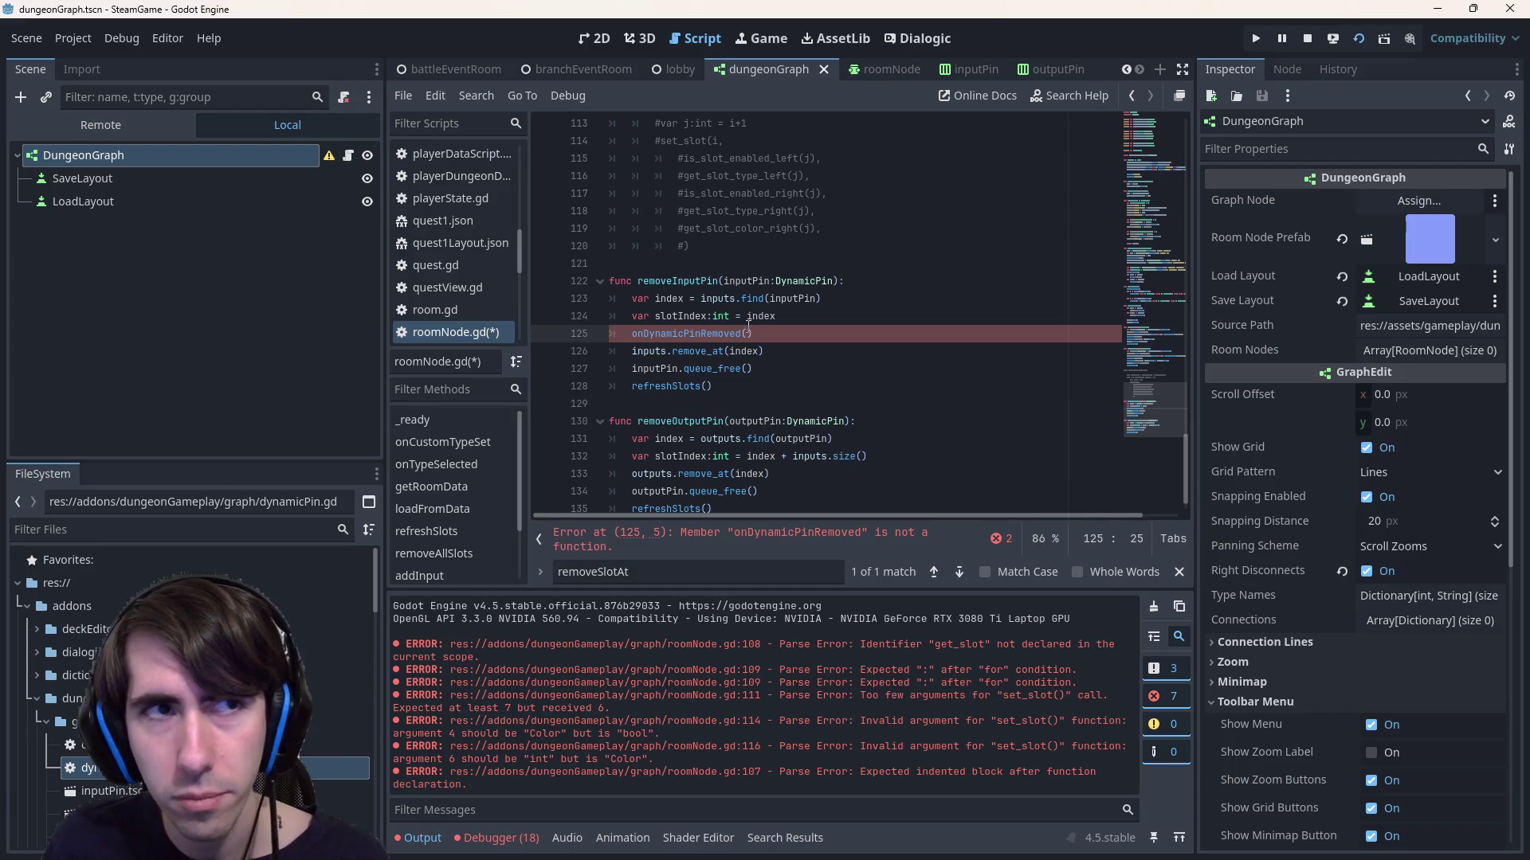
pyautogui.moveTo(748, 294)
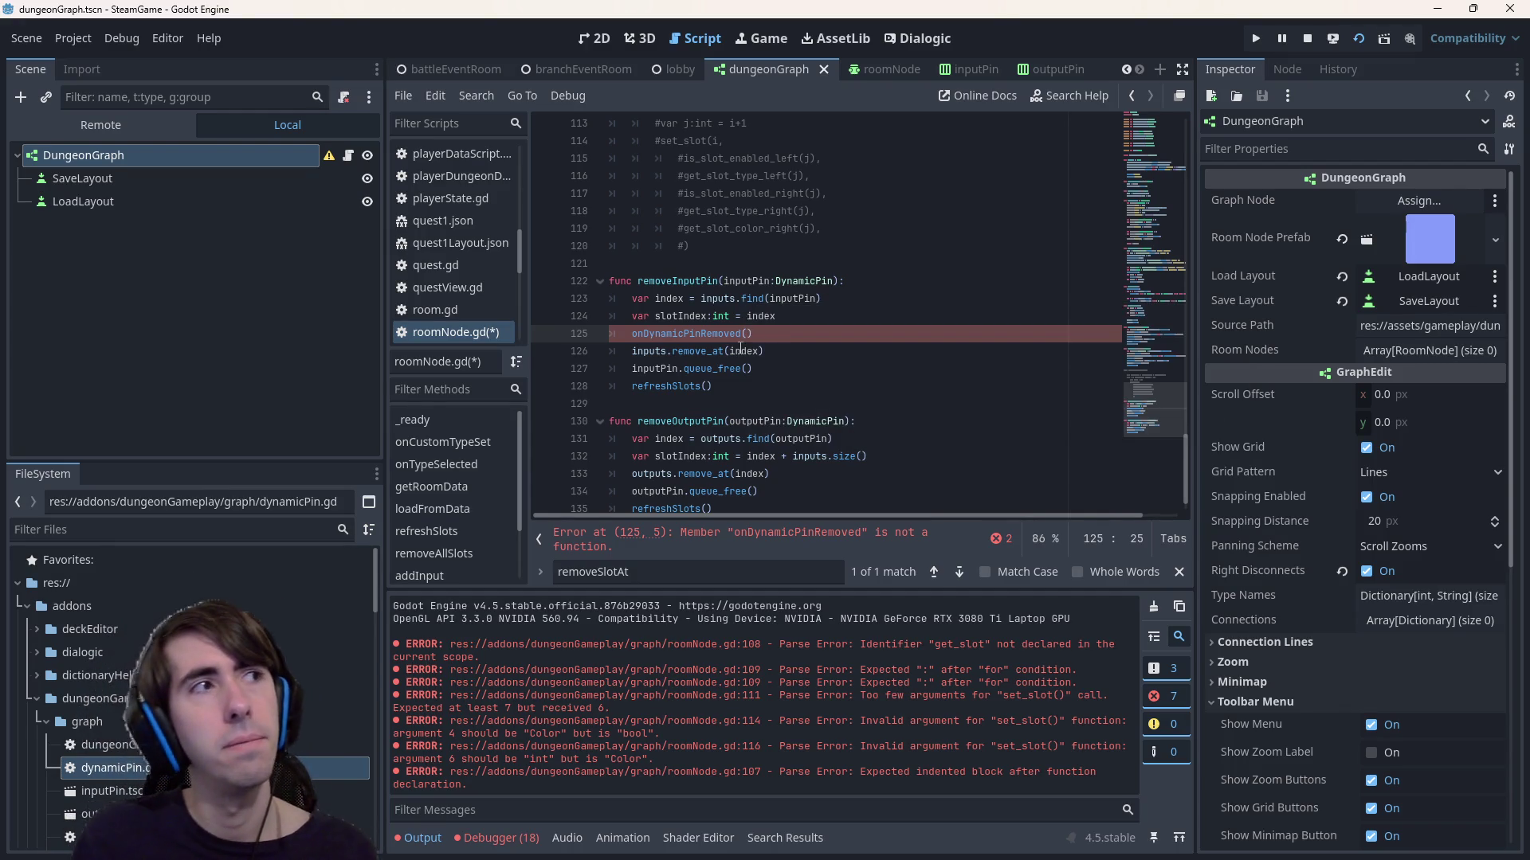
pyautogui.moveTo(740, 351)
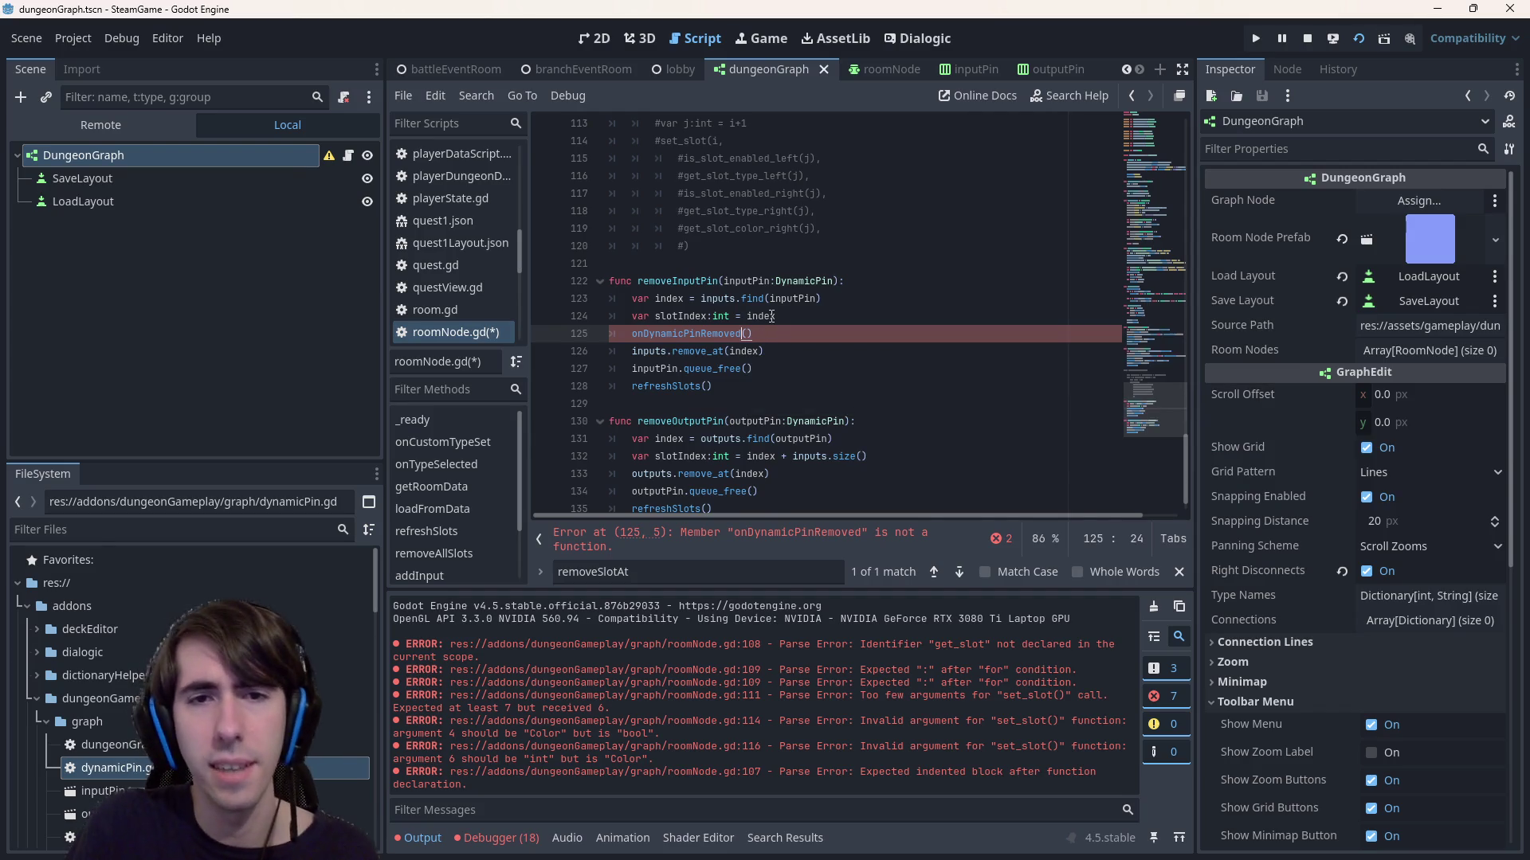
# - Replace the call on line 125 with onSlotRemoved(slotIndex)
pyautogui.hotkey('ctrl', 'shift', 'Left')
pyautogui.write('onSlotRemo')
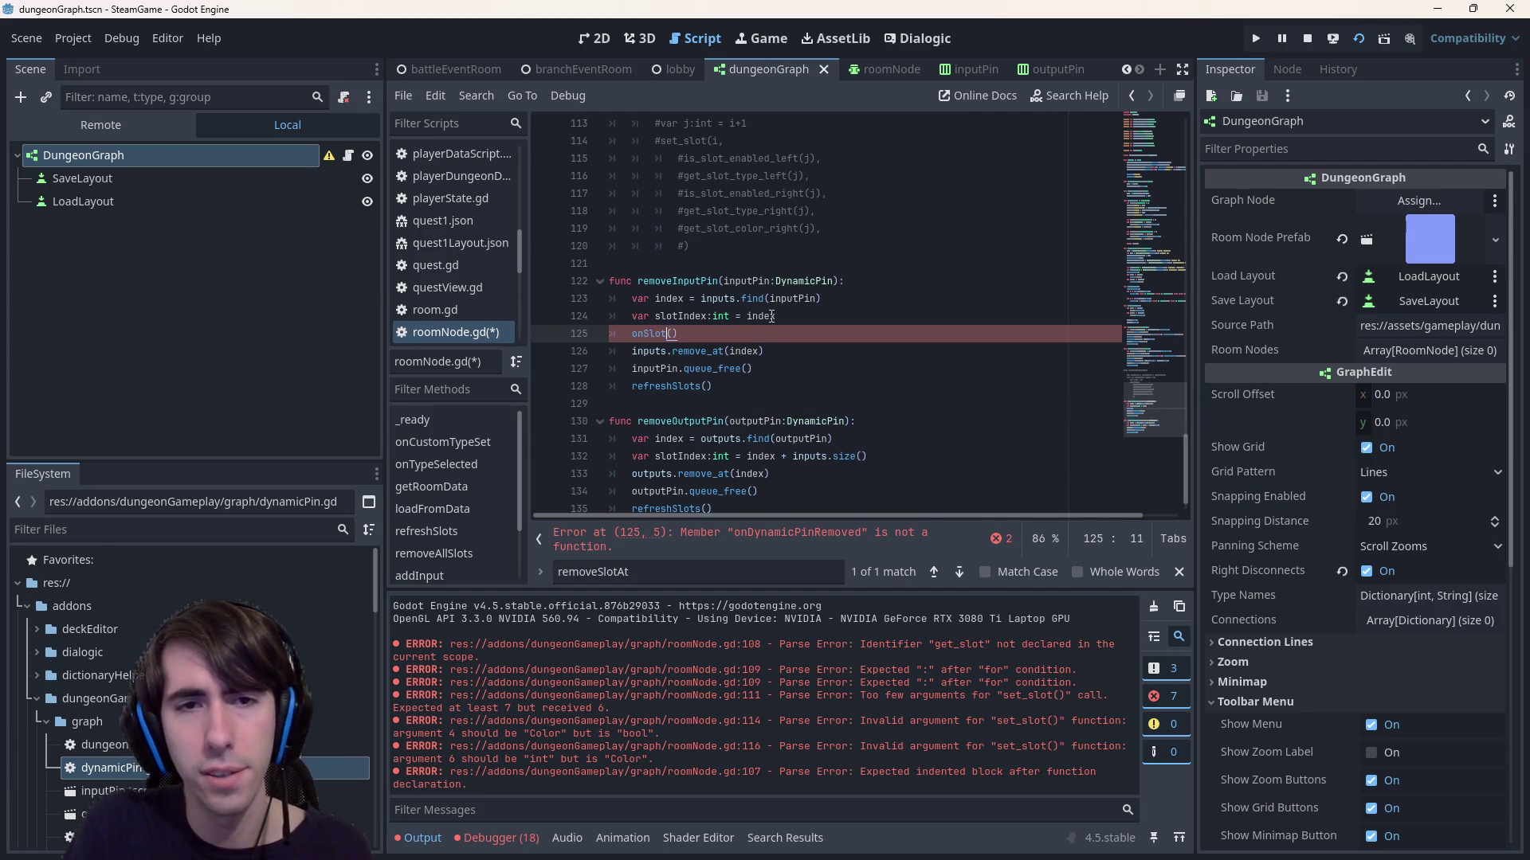
pyautogui.write('ved(slotIndex')
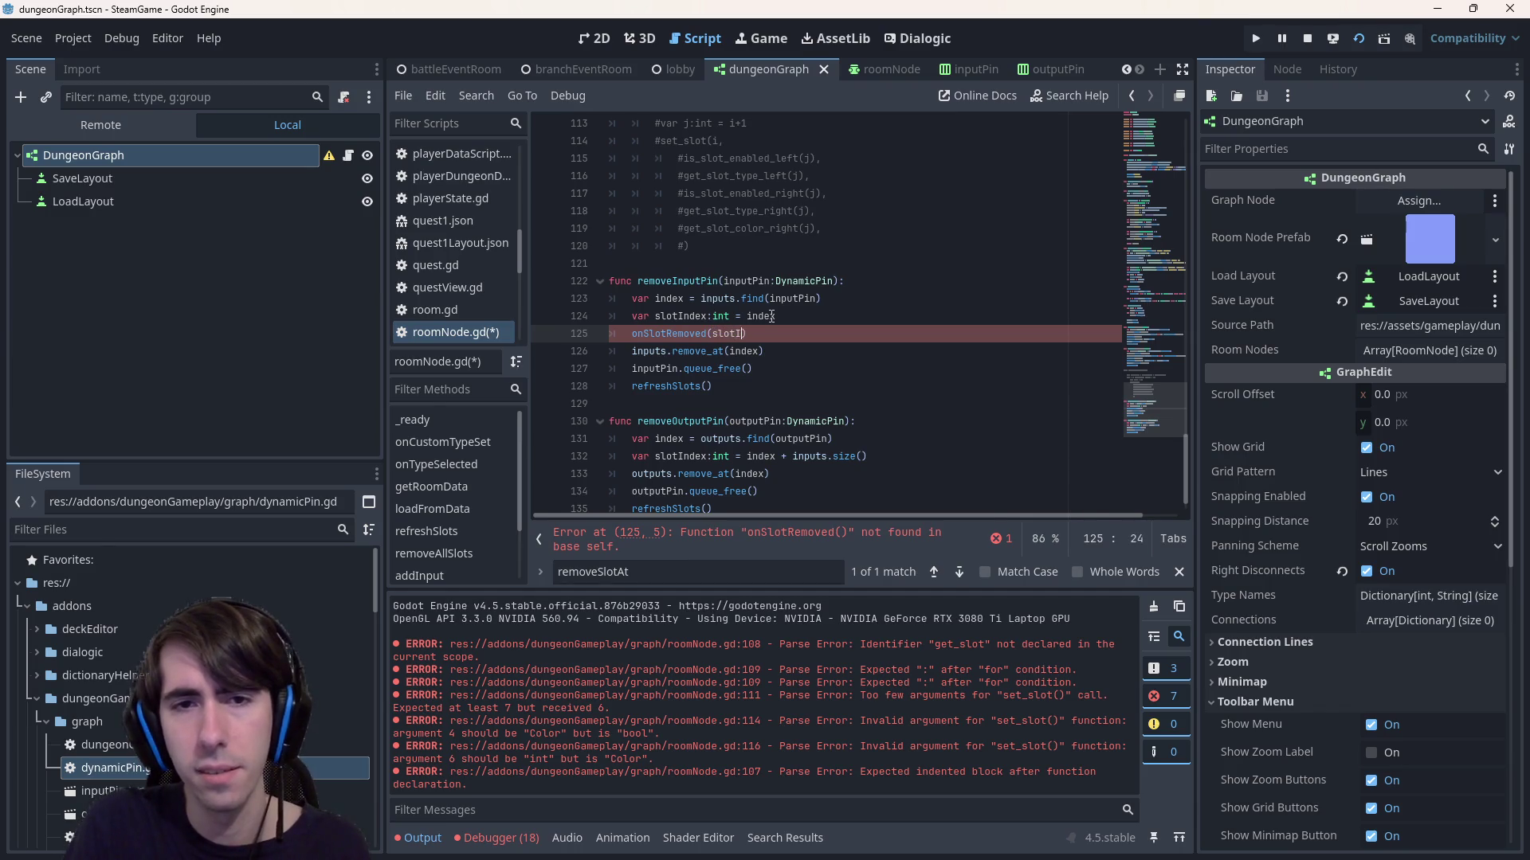
pyautogui.hotkey('ctrl', 'shift', 'Left')
pyautogui.hotkey('ctrl', 'shift', 'Left')
pyautogui.hotkey('ctrl', 'shift', 'Left')
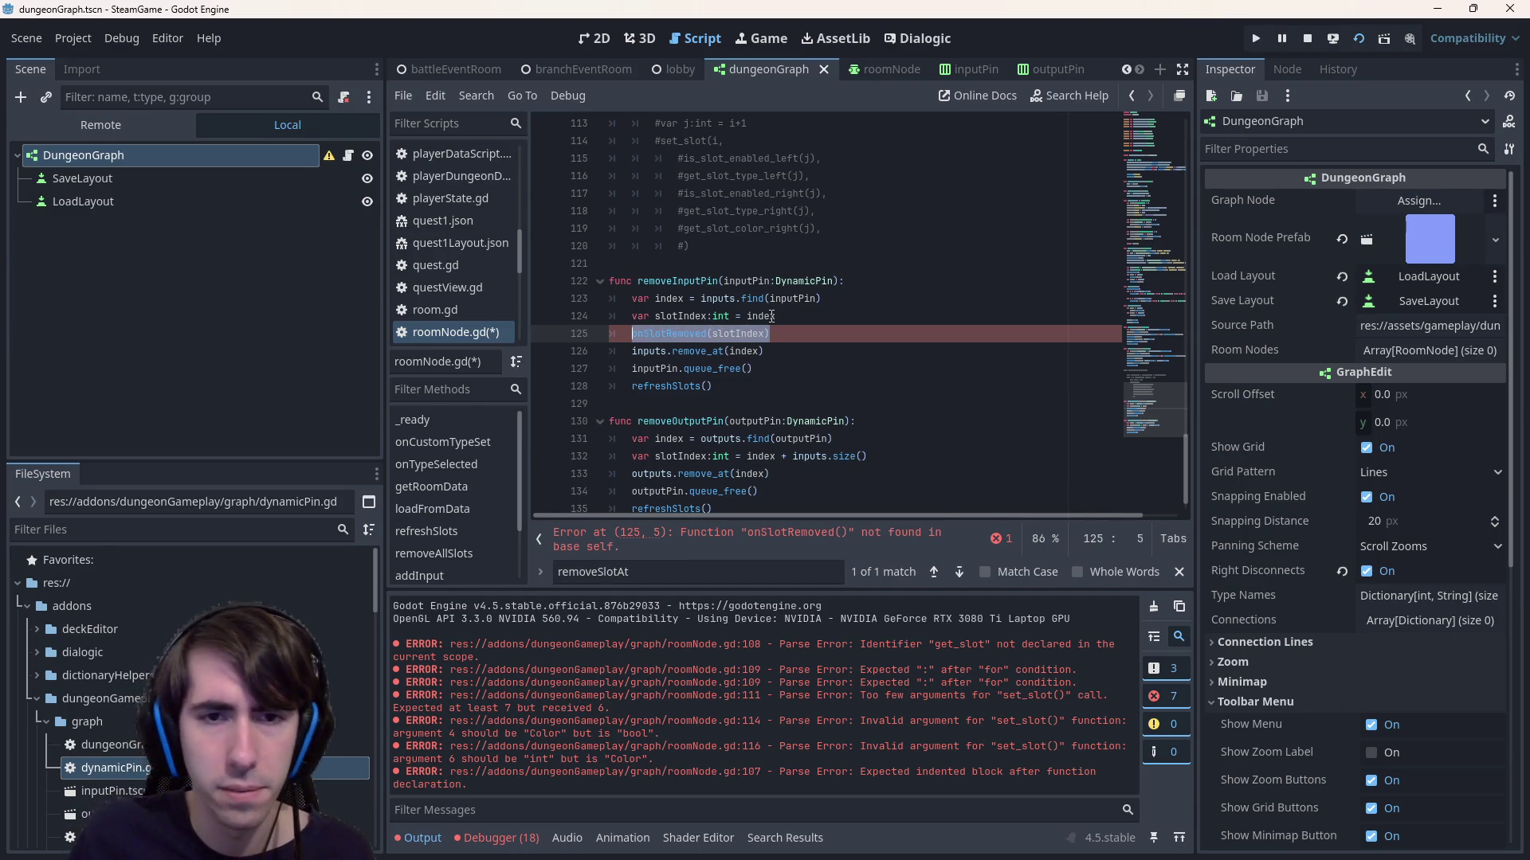
pyautogui.scroll(-1, 772, 318)
pyautogui.click(713, 285)
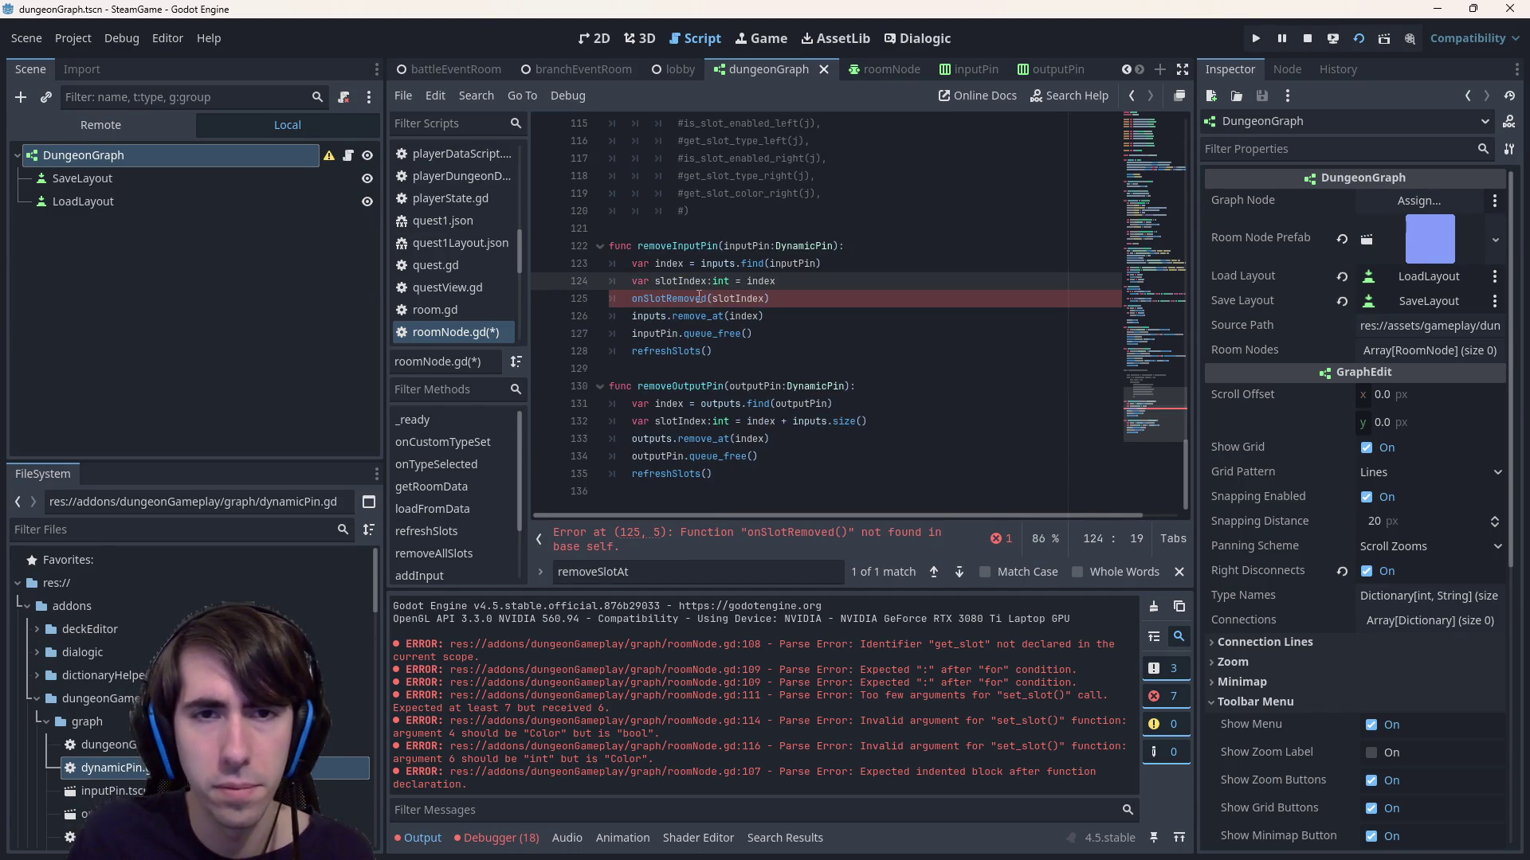
# - Change the line 19 declaration to 'signal onSlotRemoved(slotIndex:int)'
pyautogui.click(699, 296)
pyautogui.scroll(20, 699, 296)
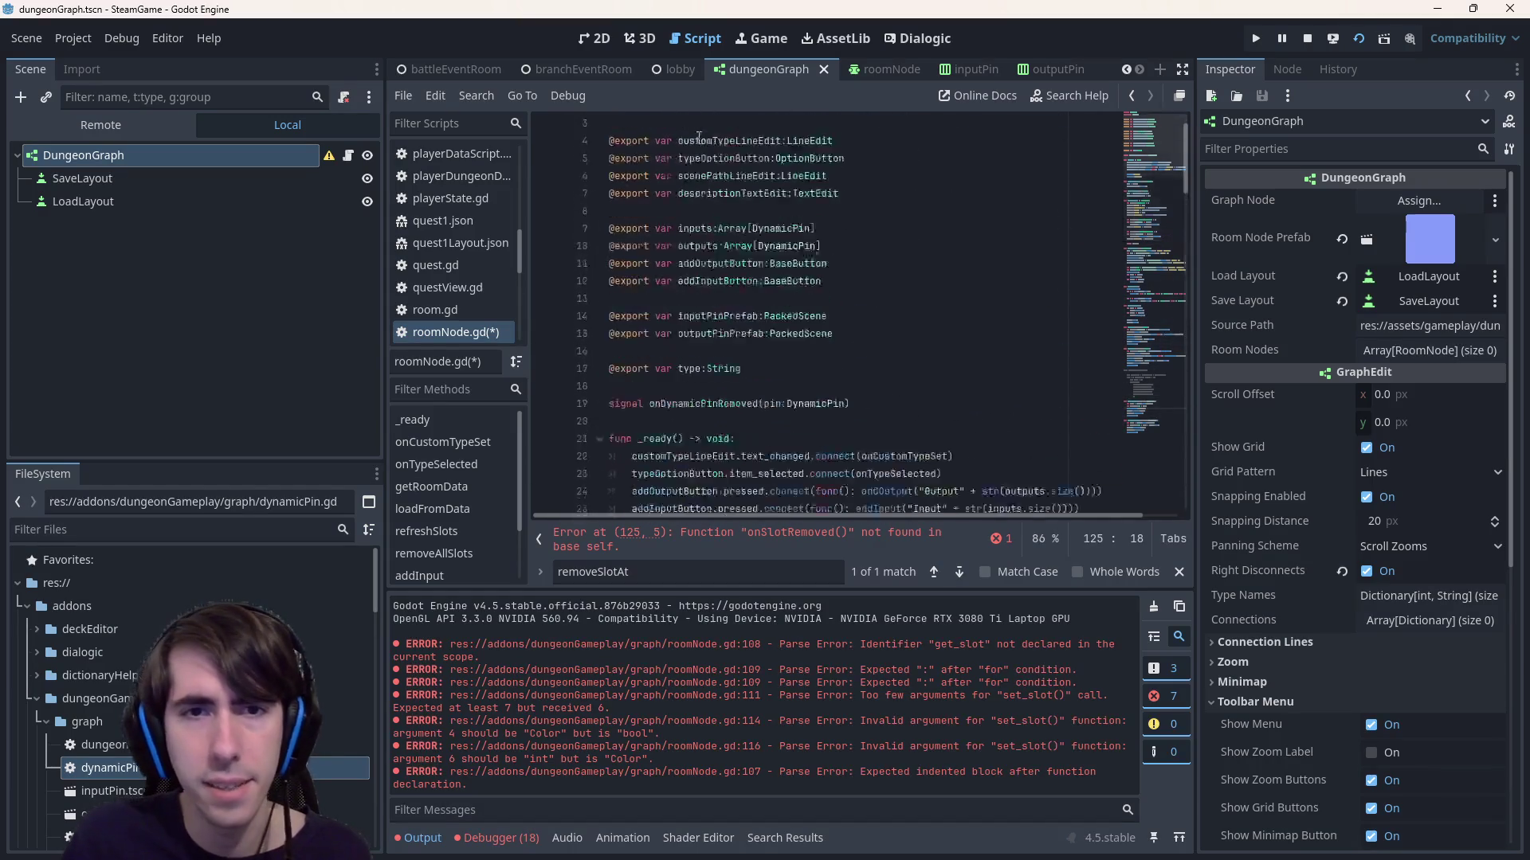
pyautogui.doubleClick(686, 386)
pyautogui.write('onSlotRemoved')
pyautogui.doubleClick(738, 385)
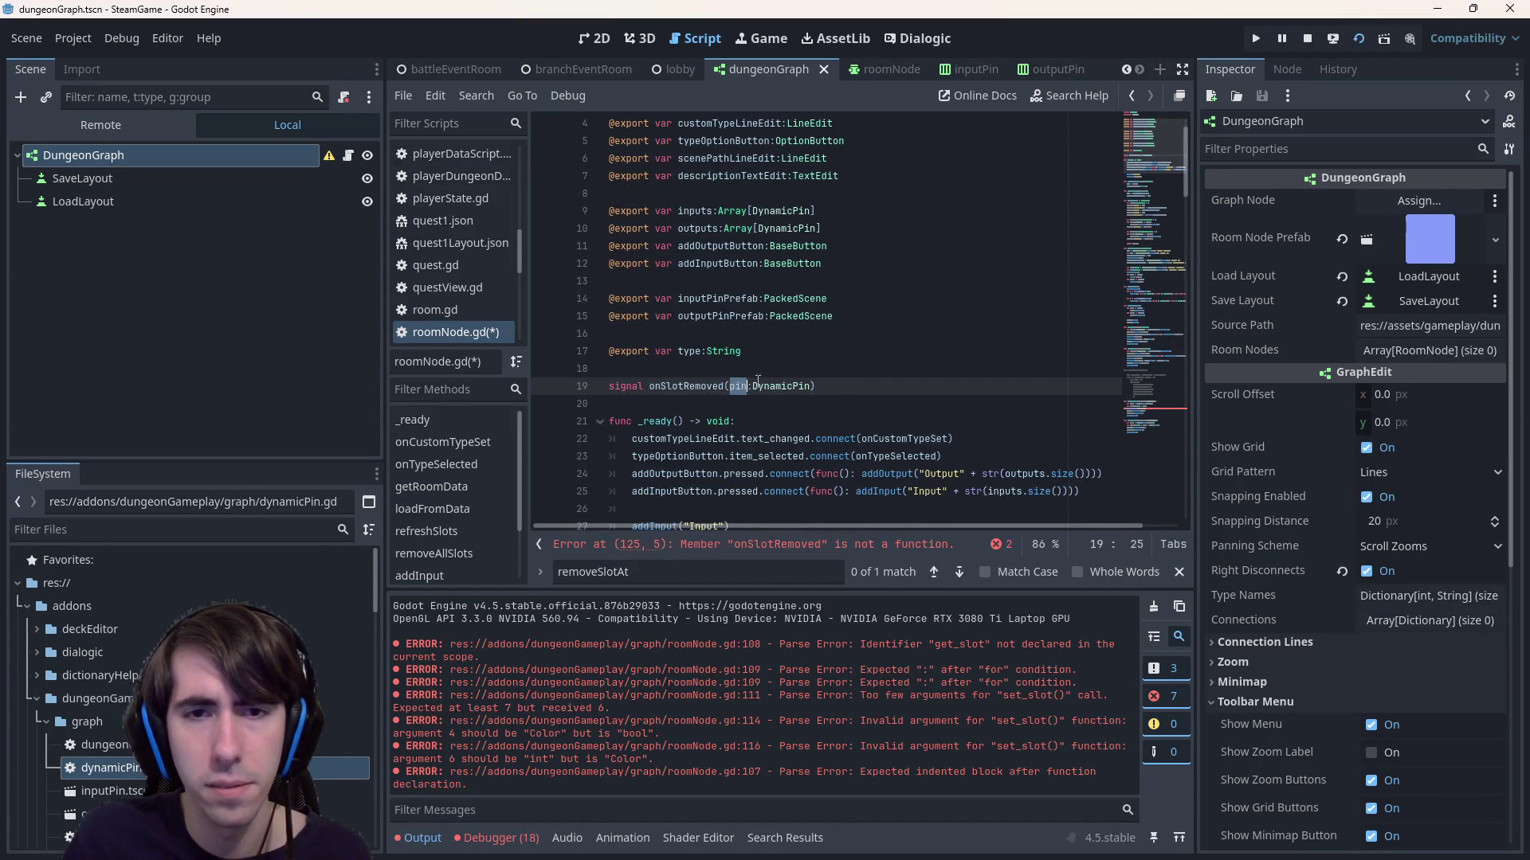
pyautogui.write('slotIndex')
pyautogui.press('Right')
pyautogui.hotkey('ctrl', 'shift', 'Right')
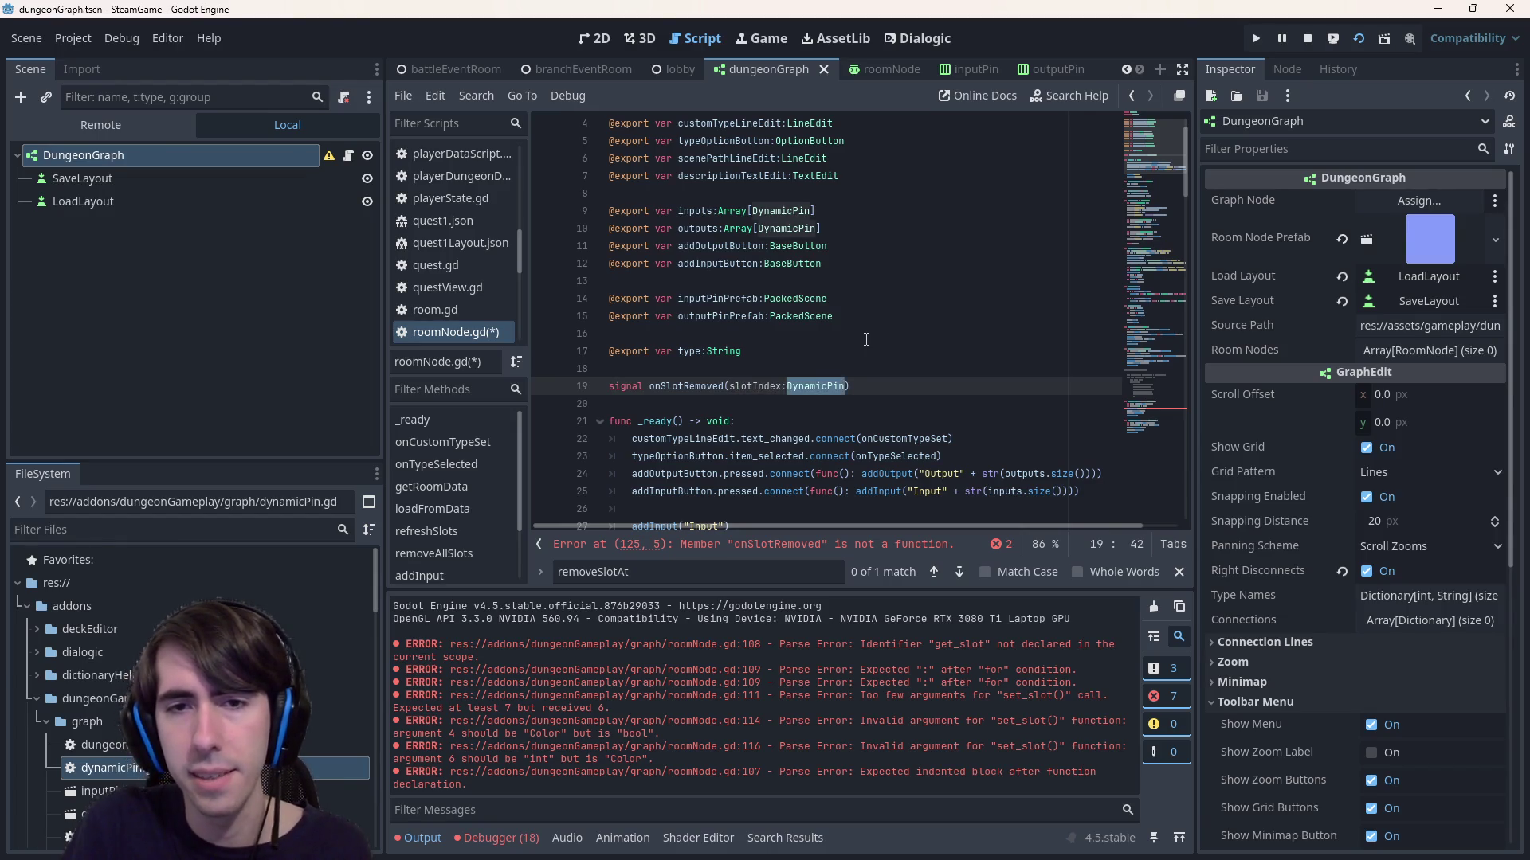
pyautogui.write('int')
pyautogui.doubleClick(685, 386)
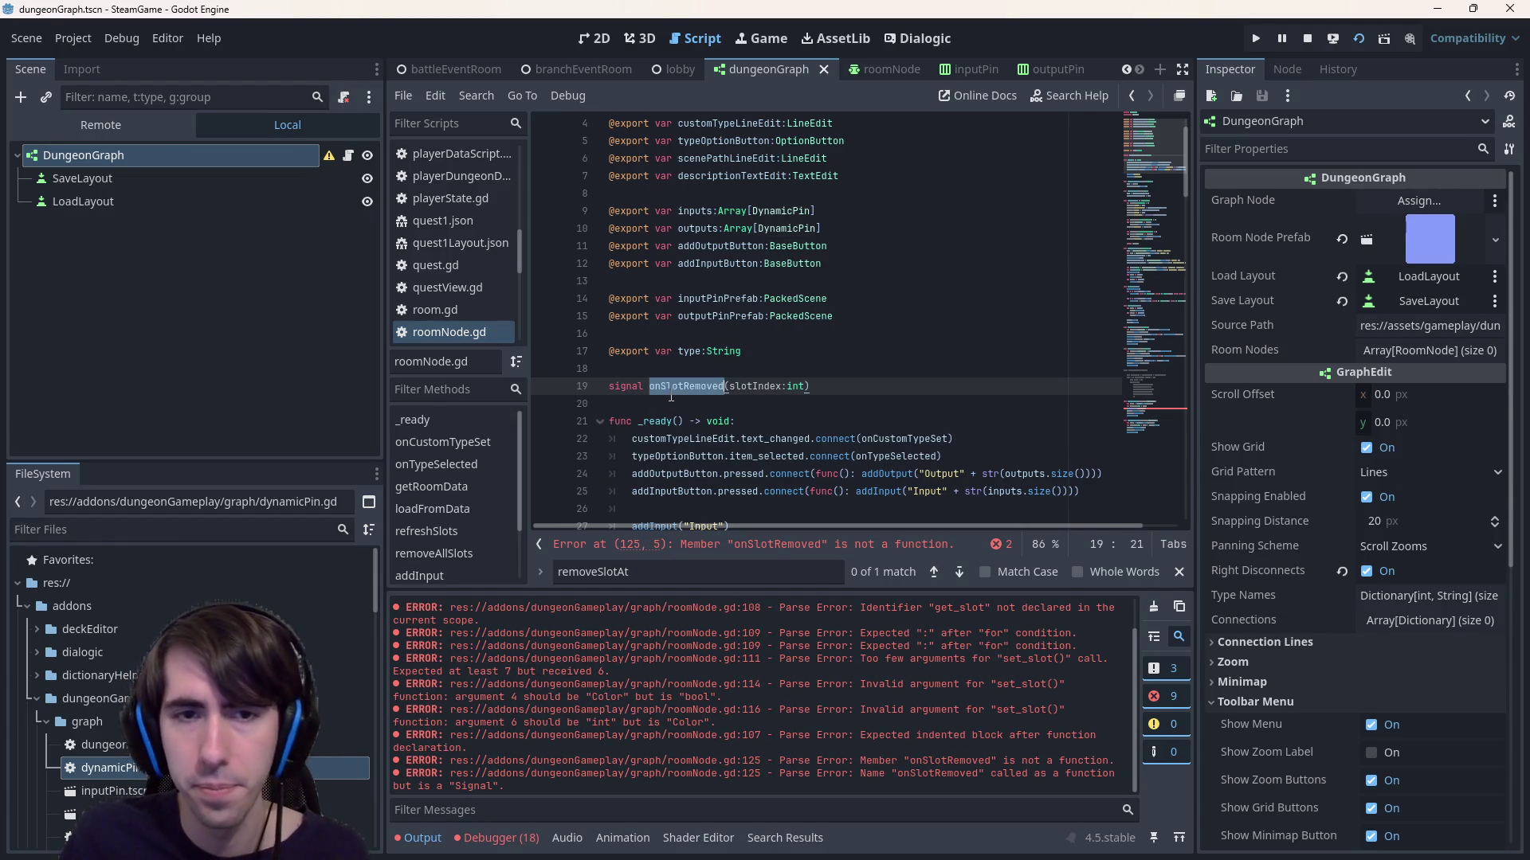
pyautogui.scroll(-10, 811, 437)
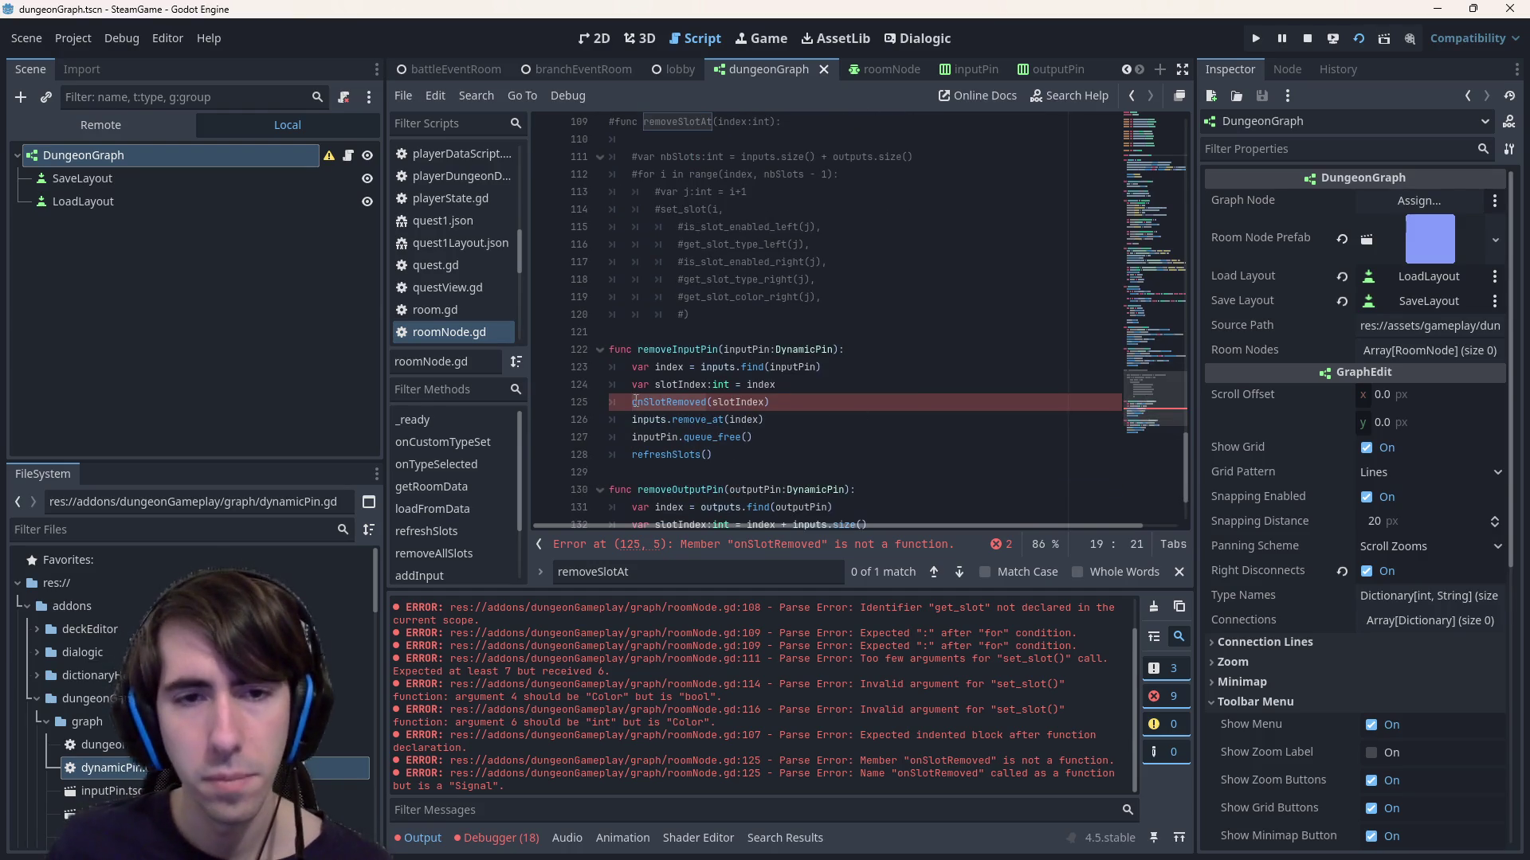
# - Append .emit to the onSlotRemoved call in removeInputPin
pyautogui.doubleClick(669, 402)
pyautogui.press('Right')
pyautogui.write('.emit')
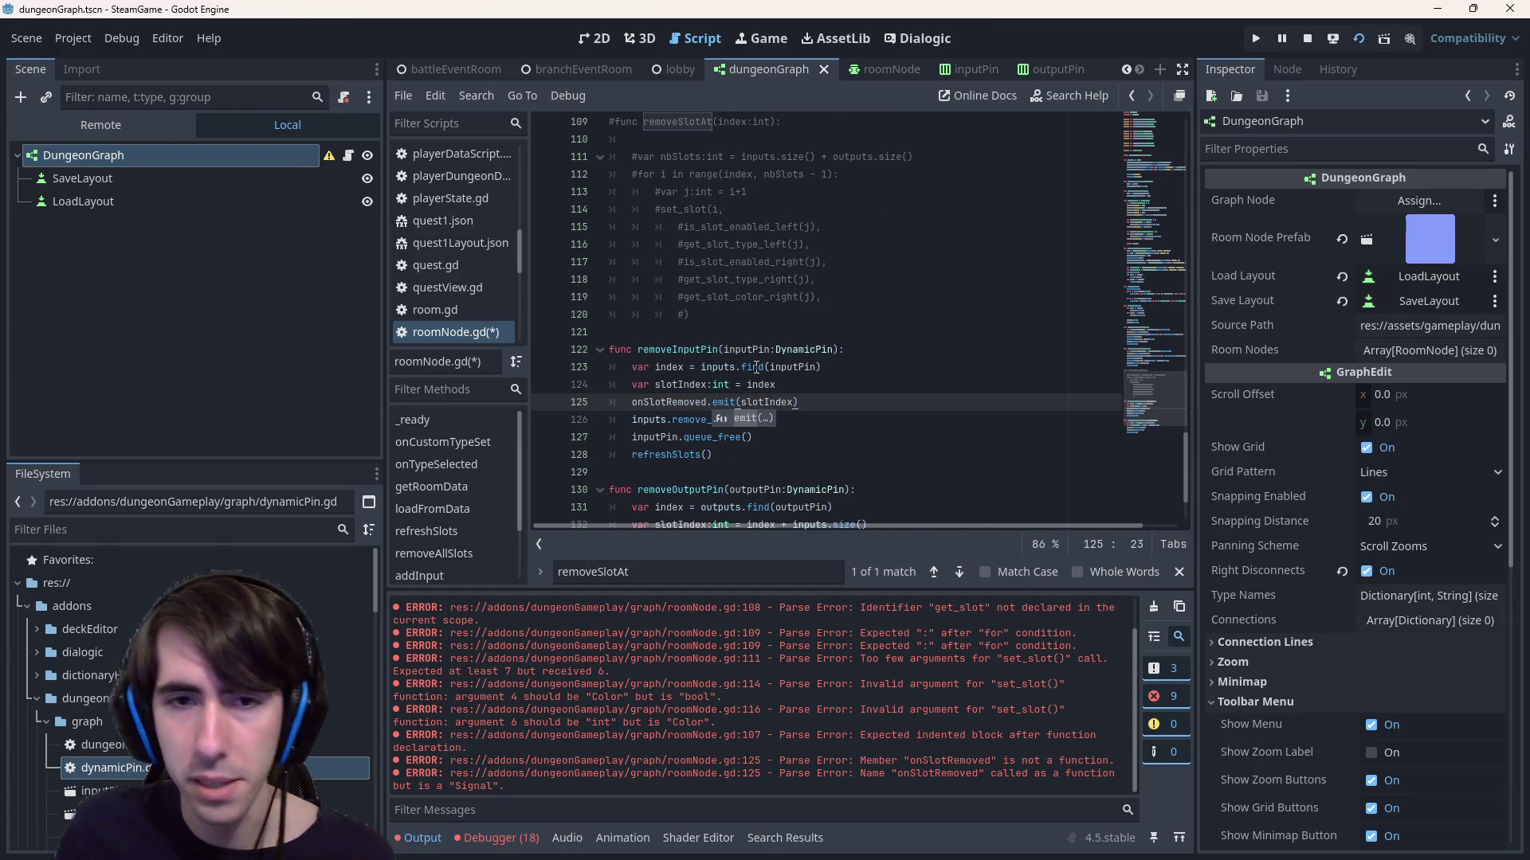
pyautogui.press('Escape')
pyautogui.press('Escape')
# - Copy the emit line into removeOutputPin after its slotIndex line and save roomNode.gd
pyautogui.scroll(-1, 769, 360)
pyautogui.moveTo(846, 341); pyautogui.dragTo(551, 328)
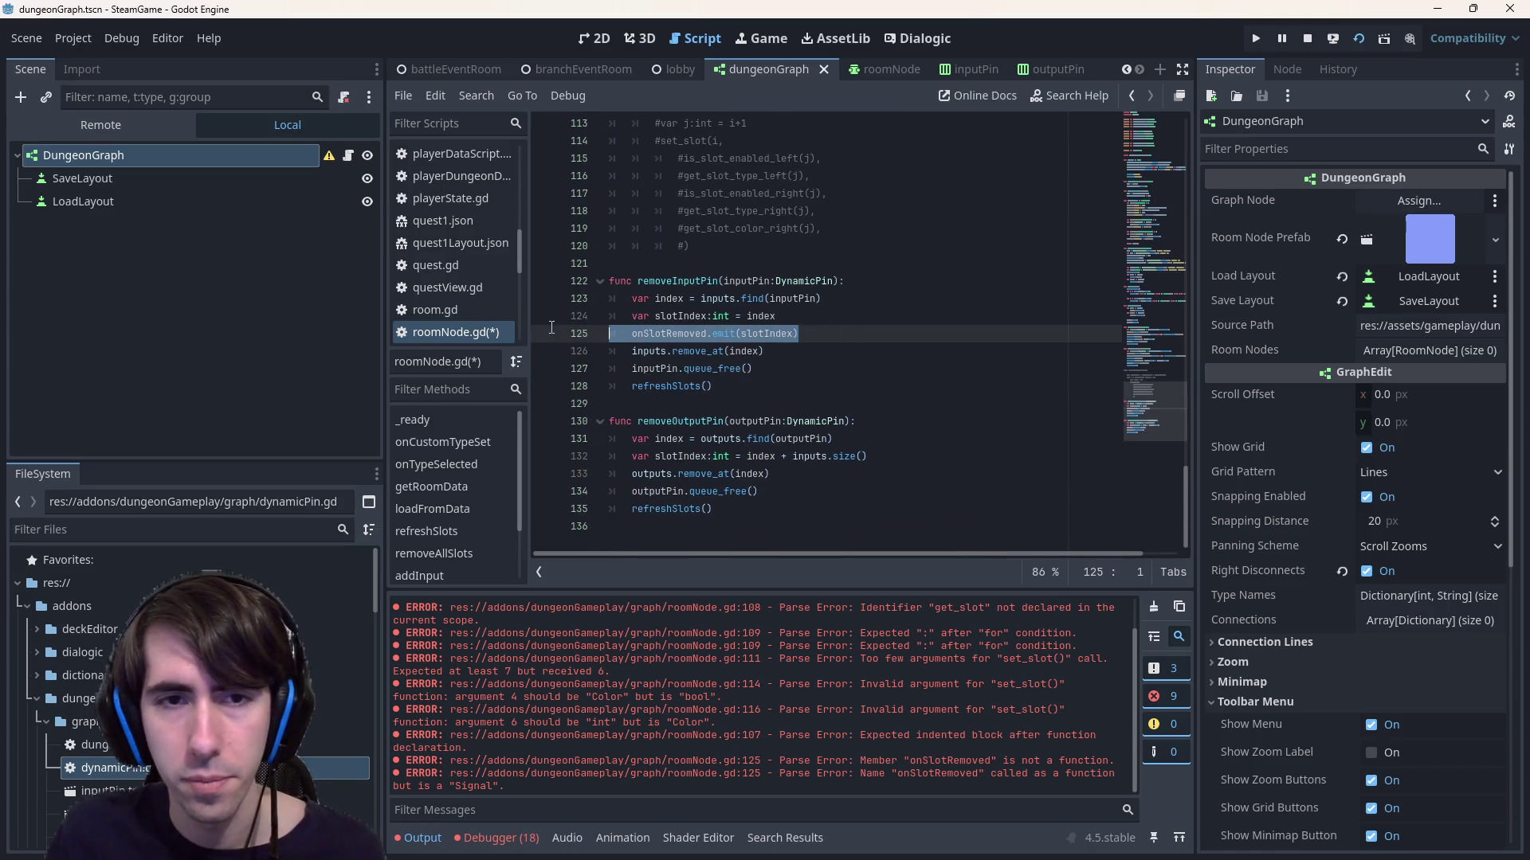
pyautogui.hotkey('ctrl', 'c')
pyautogui.click(882, 452)
pyautogui.press('Return')
pyautogui.hotkey('ctrl', 'v')
pyautogui.doubleClick(684, 455)
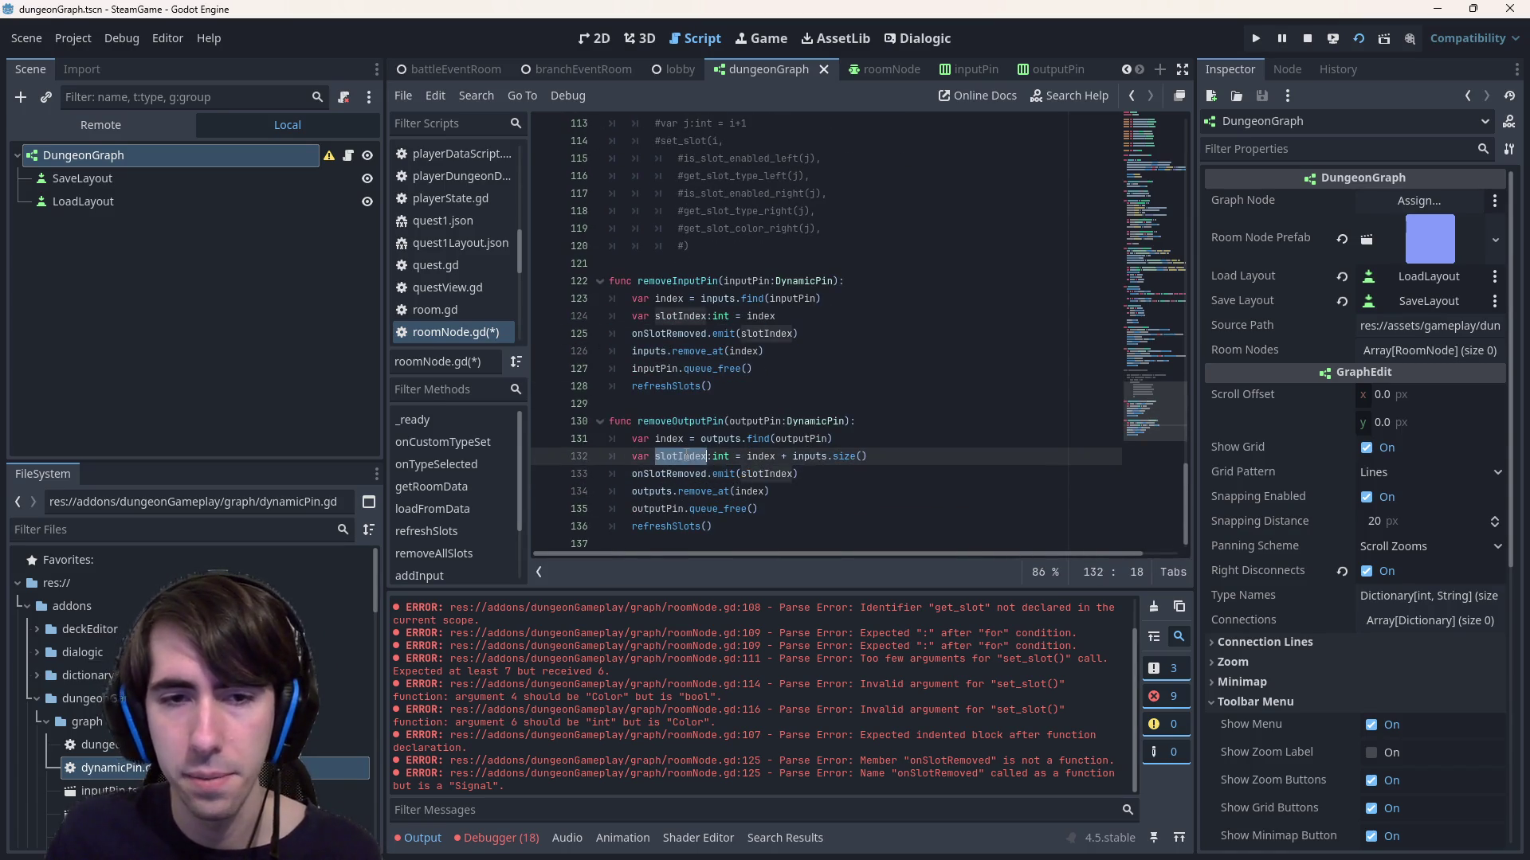
pyautogui.doubleClick(758, 474)
pyautogui.hotkey('ctrl', 's')
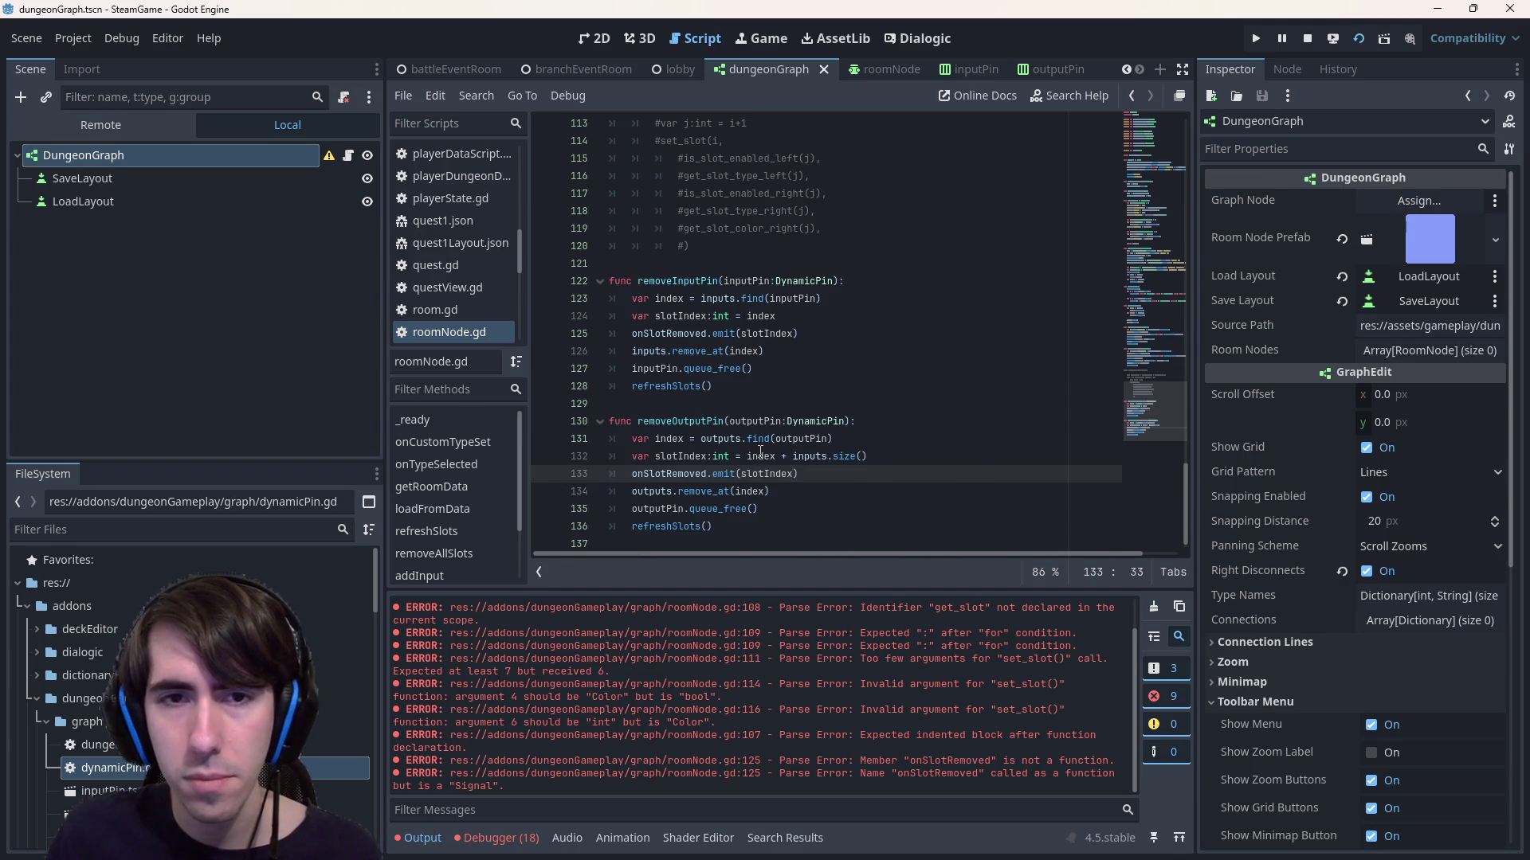
pyautogui.scroll(2, 760, 452)
pyautogui.click(781, 421)
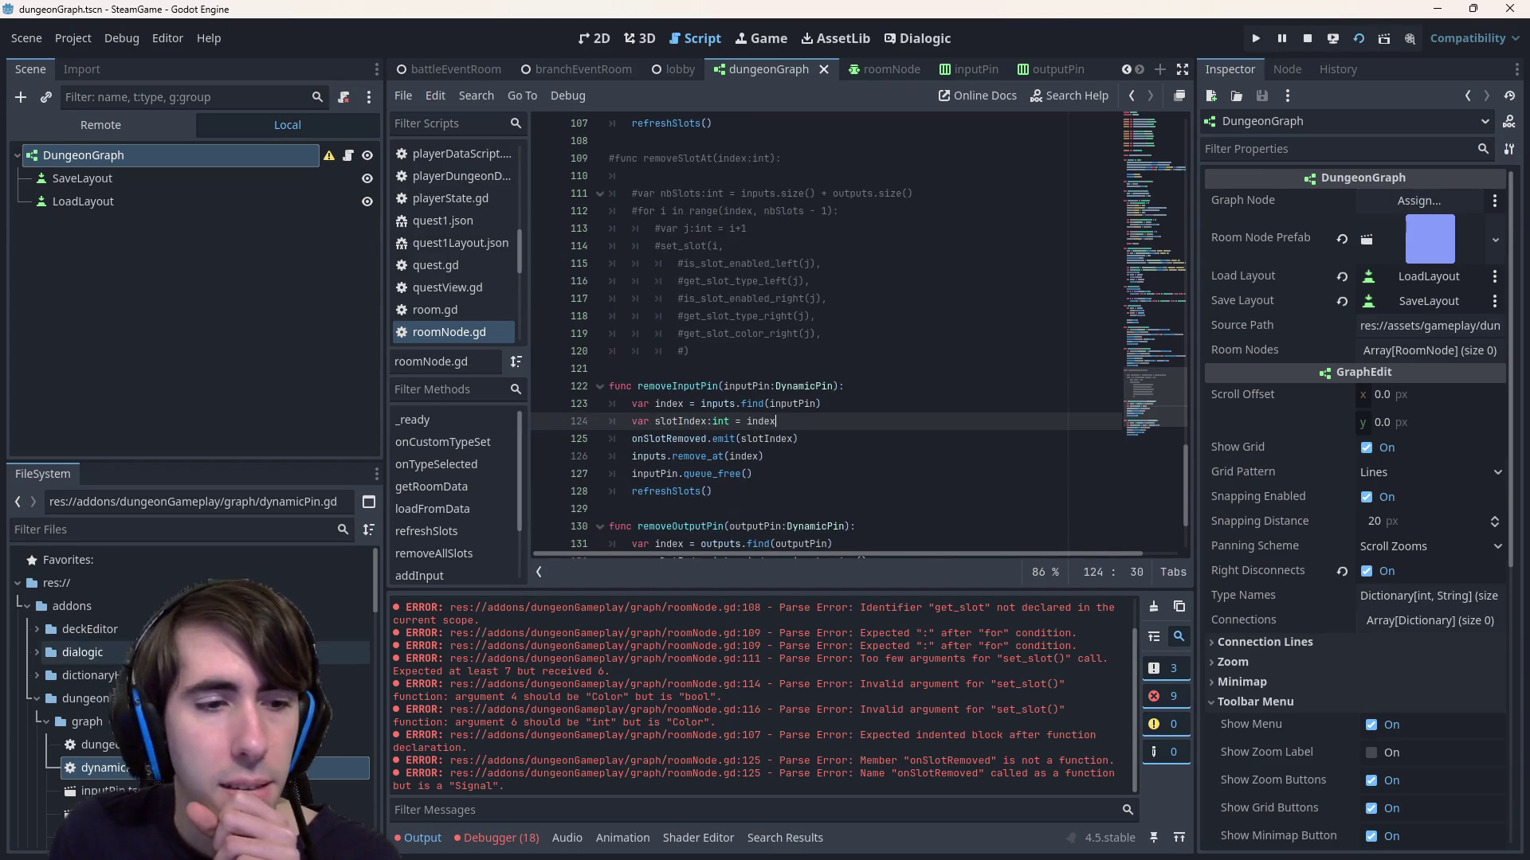
pyautogui.hotkey('alt', 'Left')
# - Select RoomNode on line 22 of dungeonGraph.gd and find its 25 matches
pyautogui.scroll(15, 776, 374)
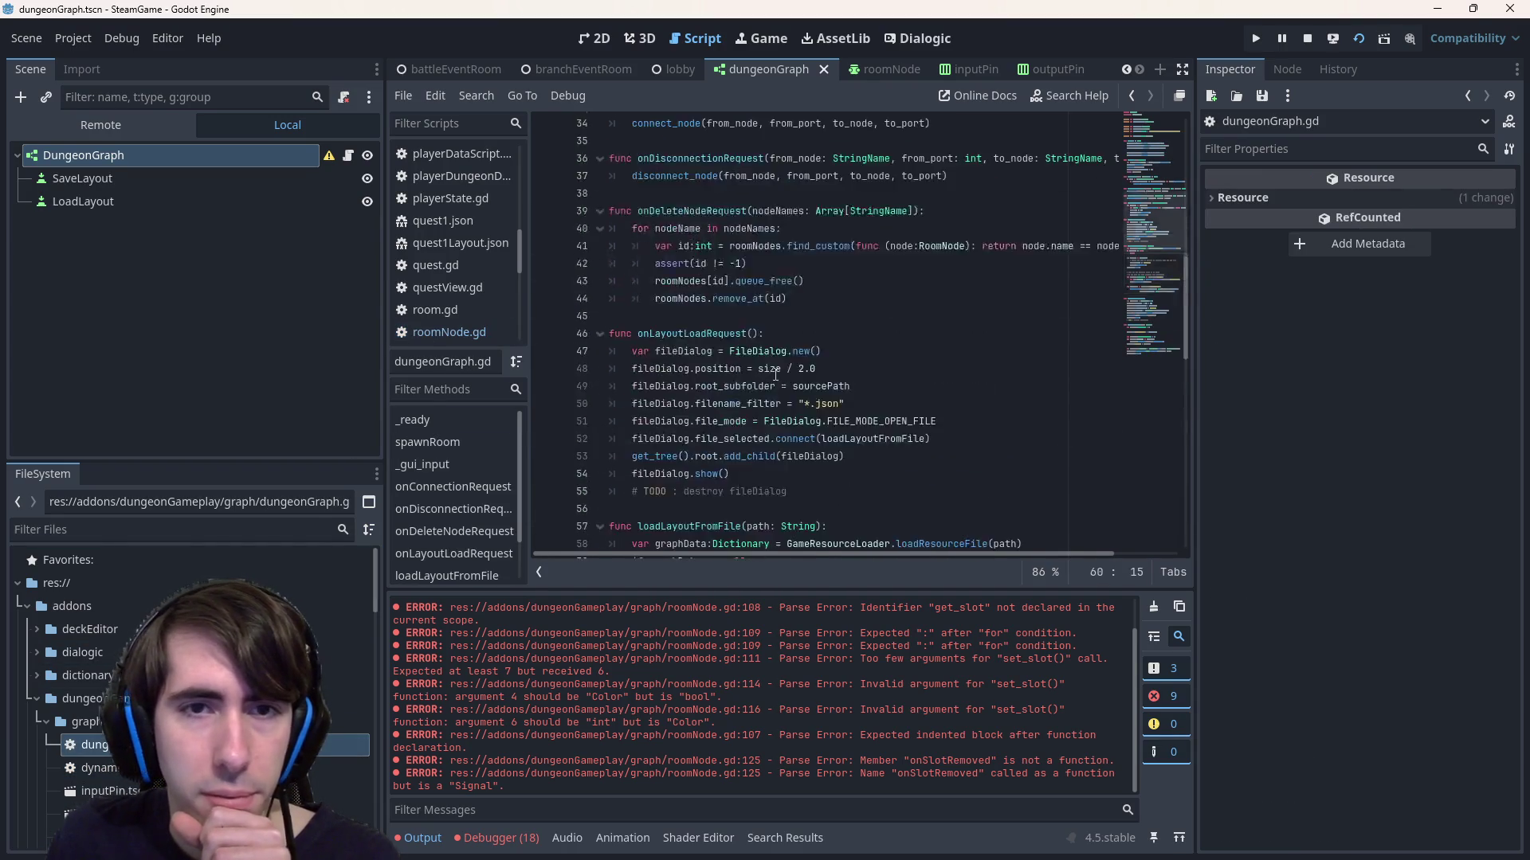
pyautogui.click(771, 386)
pyautogui.scroll(-3, 785, 351)
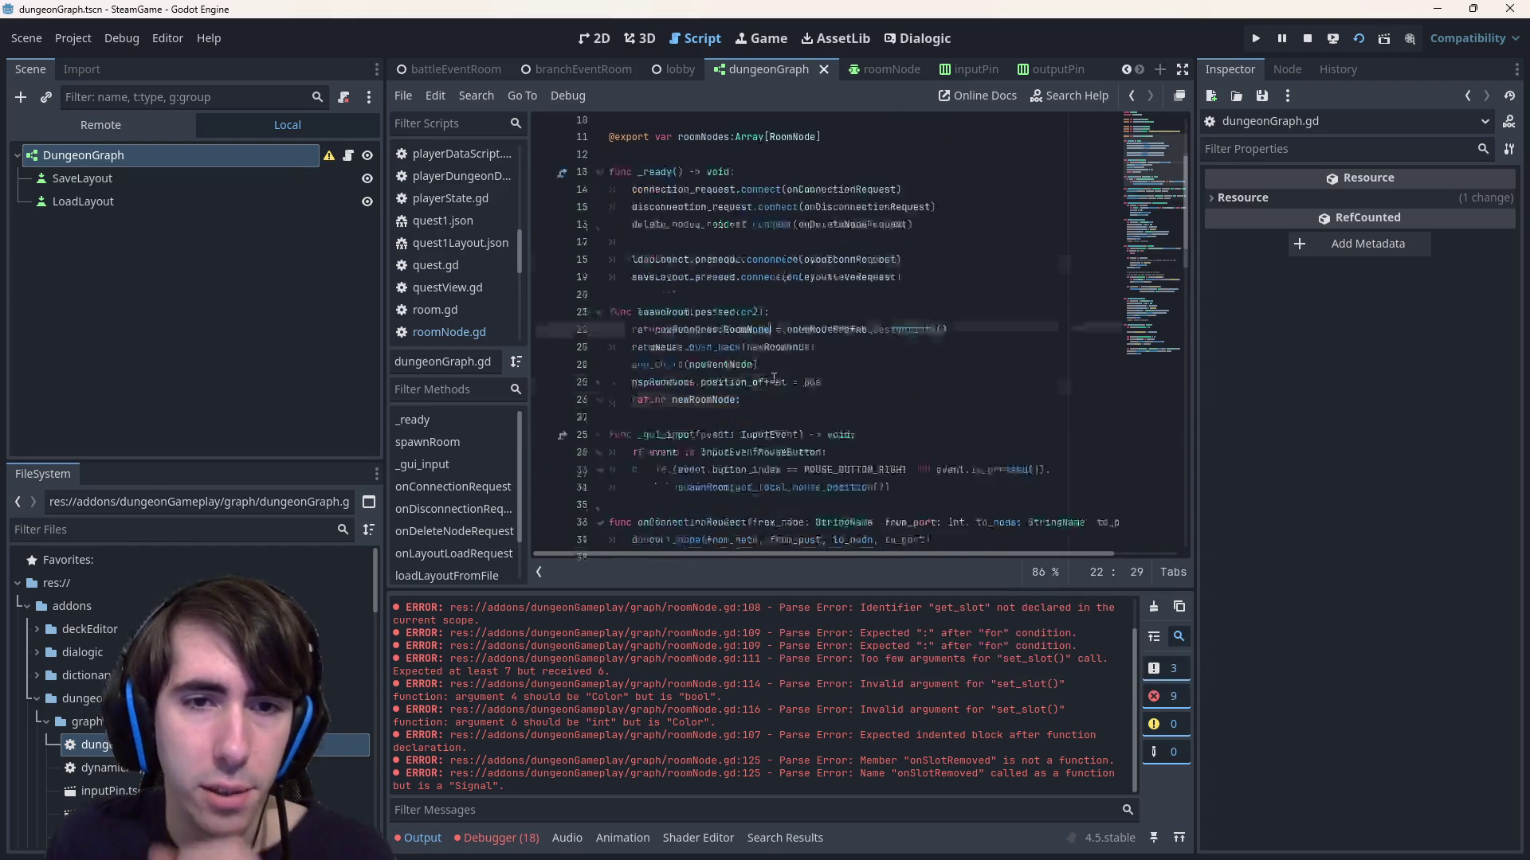
pyautogui.doubleClick(713, 229)
pyautogui.doubleClick(746, 228)
pyautogui.hotkey('ctrl', 'f')
pyautogui.scroll(-9, 760, 237)
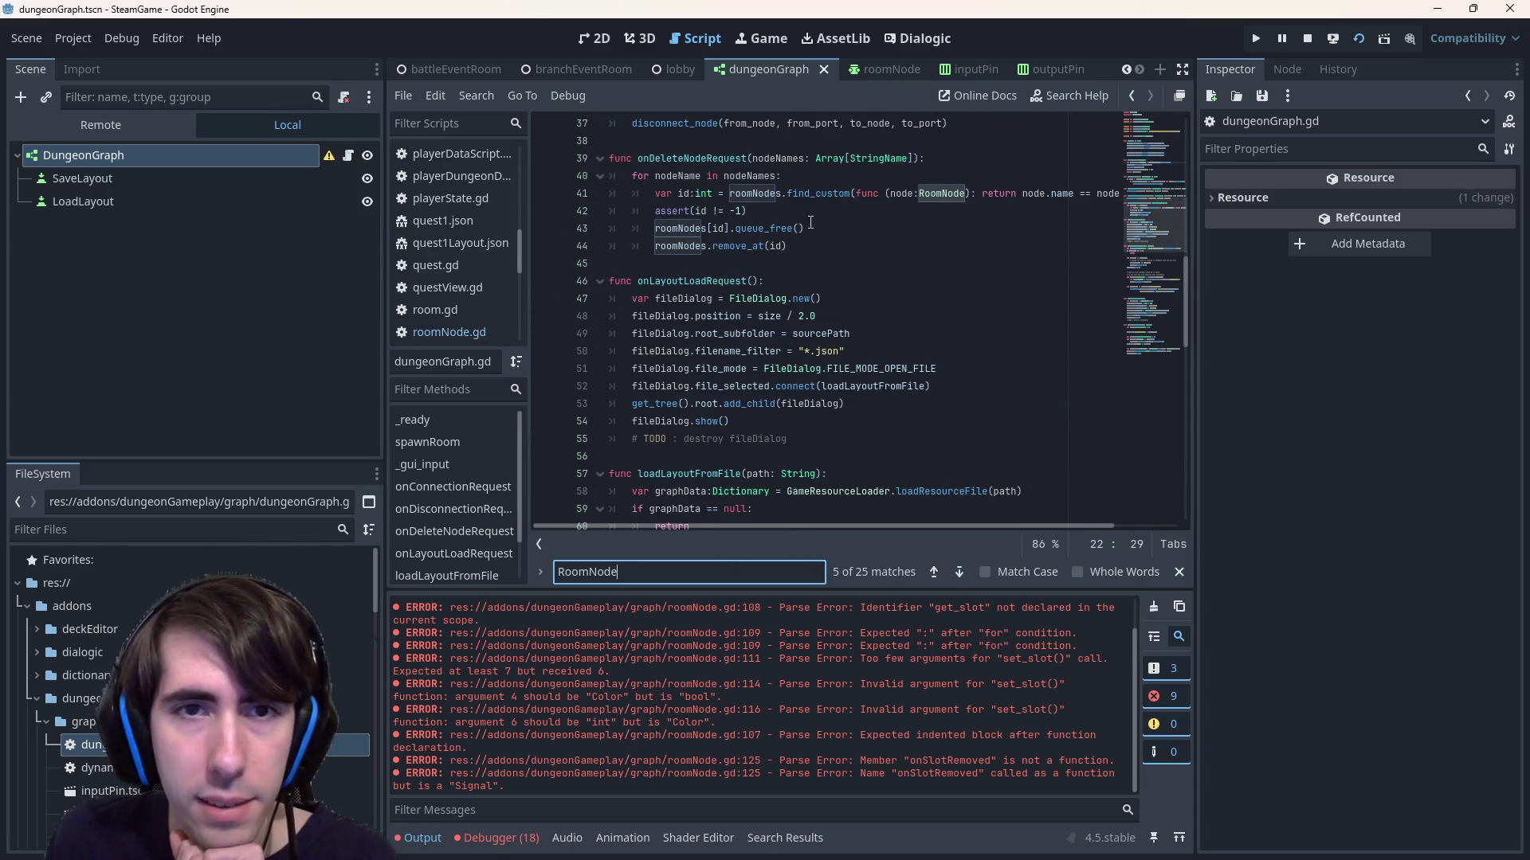
pyautogui.scroll(-6, 810, 222)
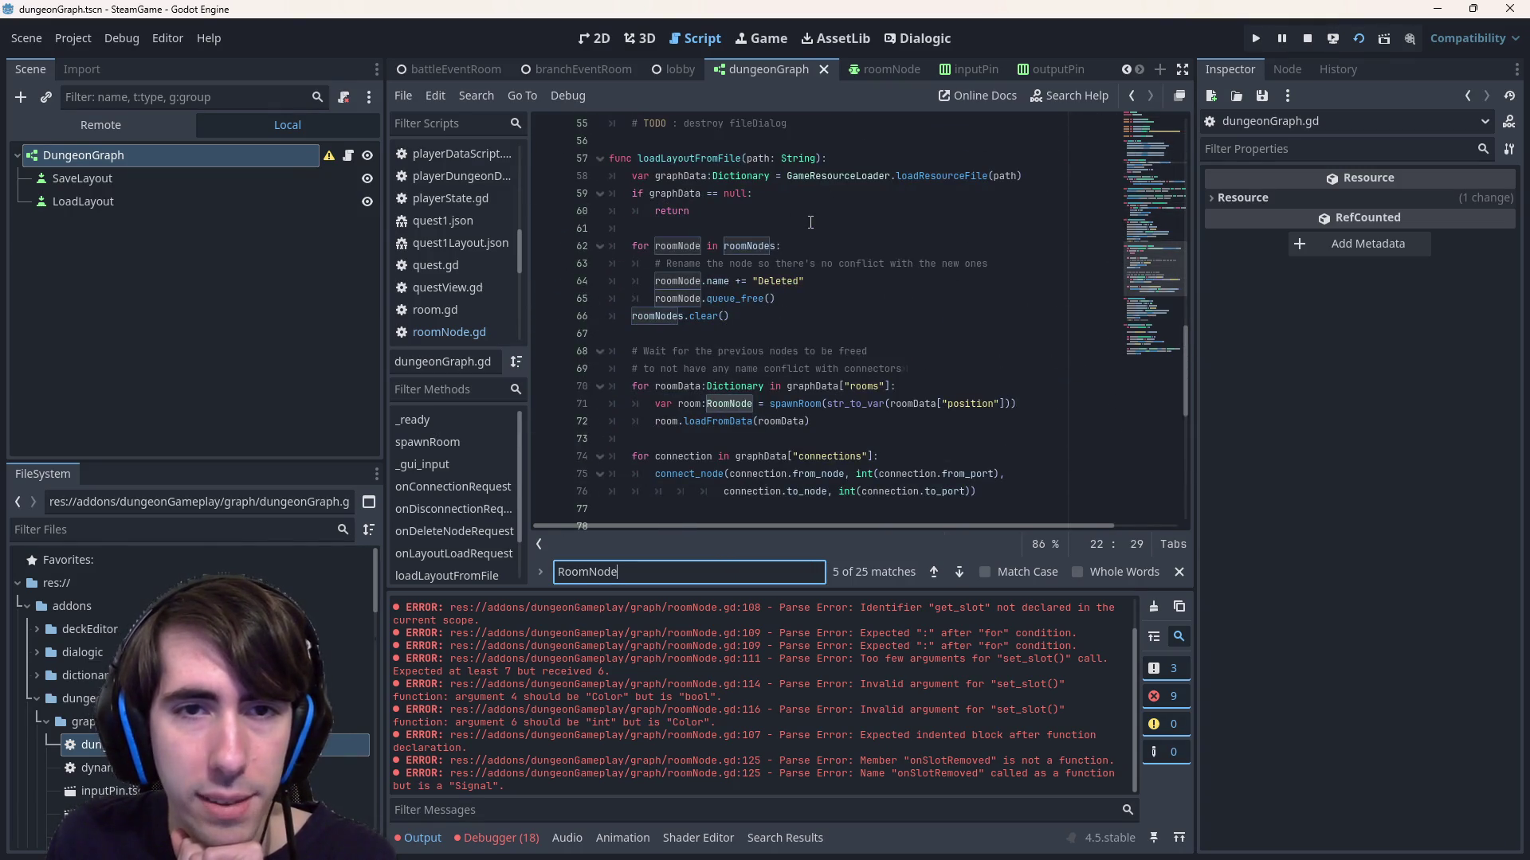